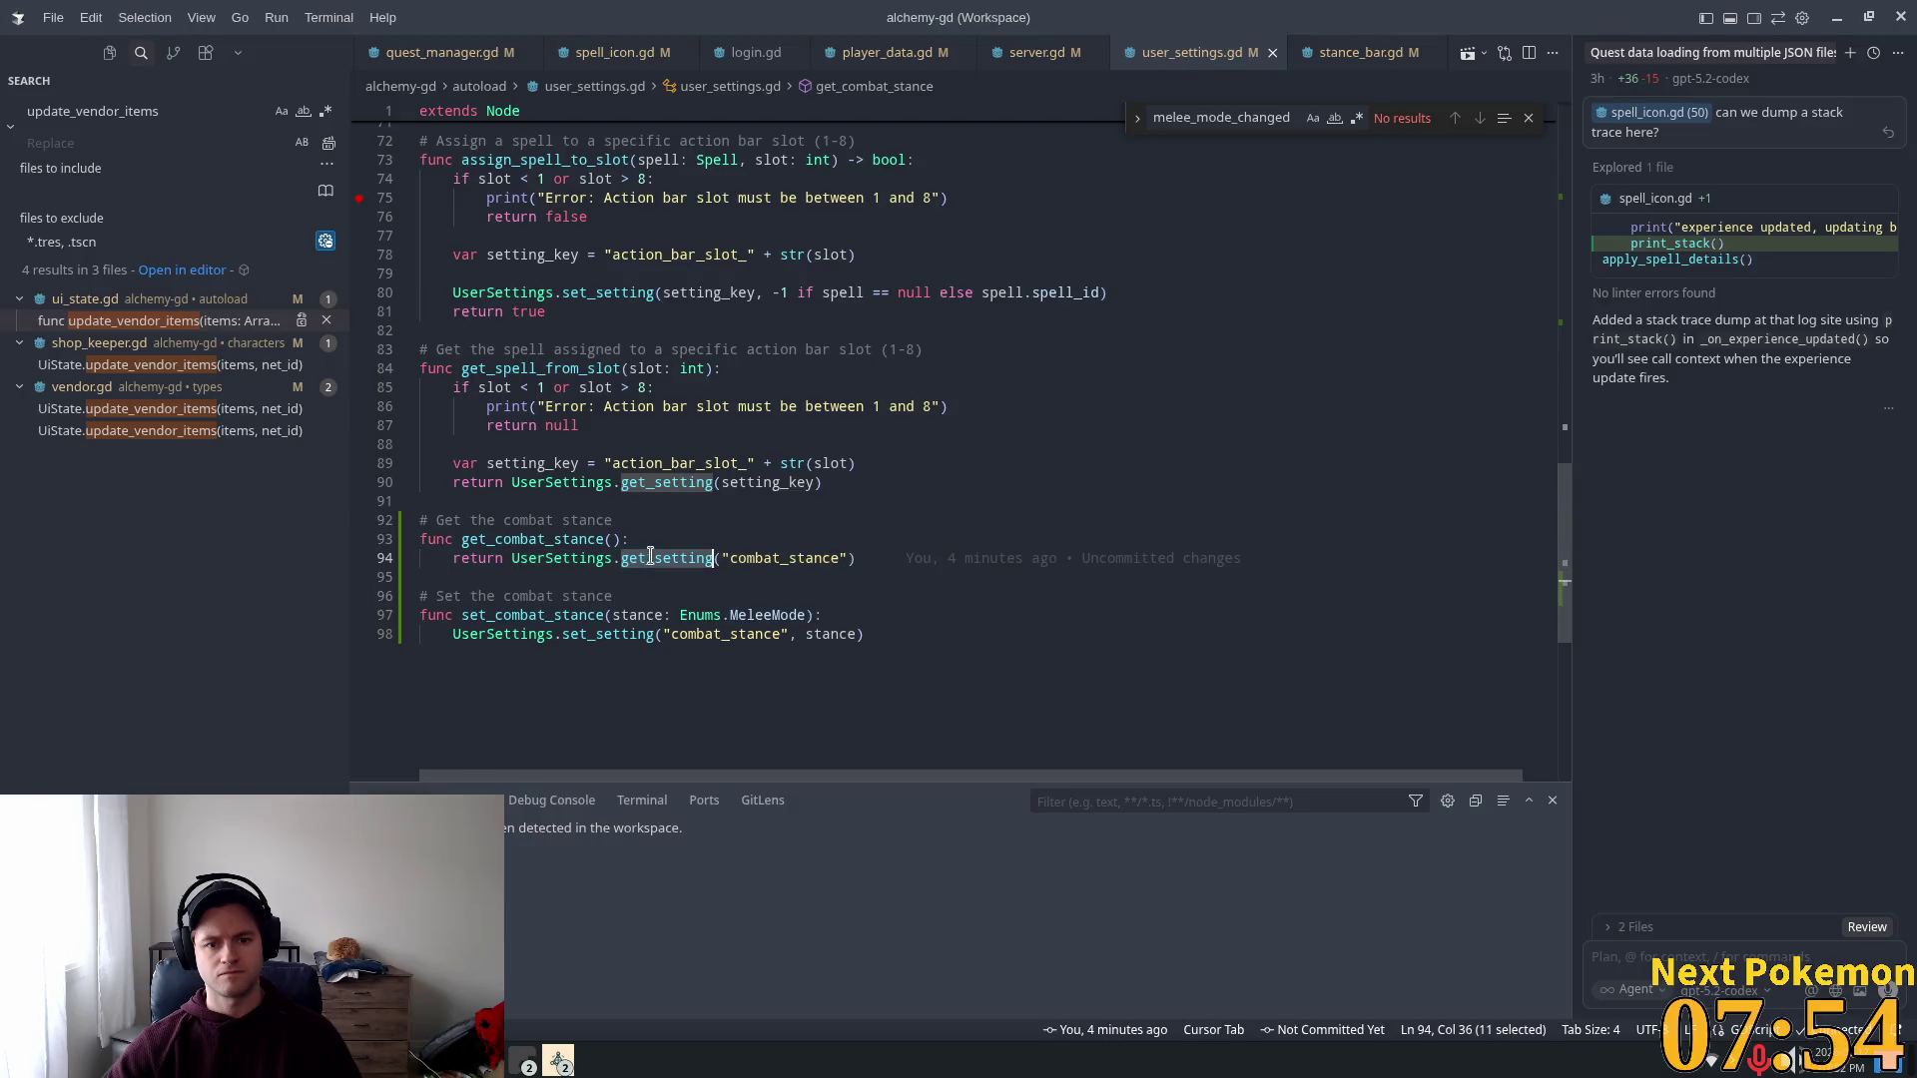
Step: Review stance_bar.gd, highlighting every use of update_stance_bar
{"action": "left_click", "coordinate": [1335, 52]}
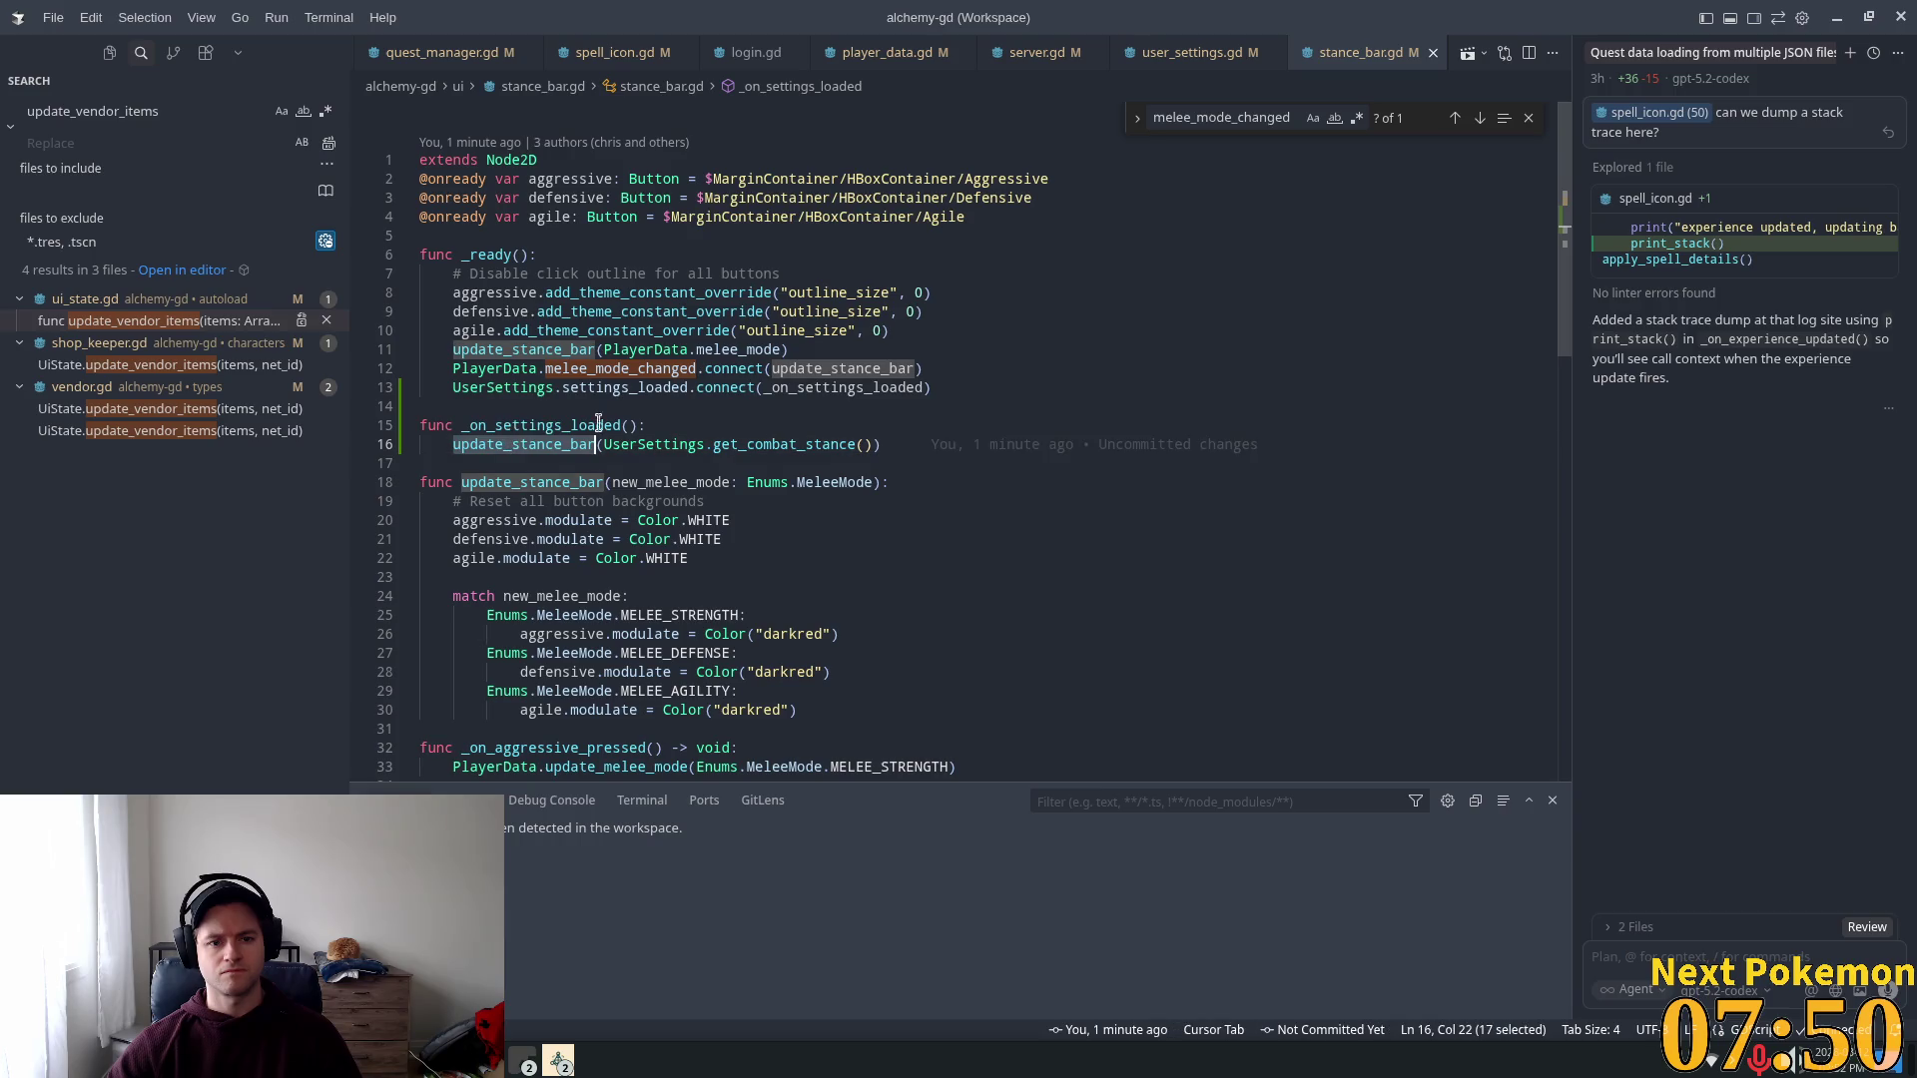
{"action": "scroll", "coordinate": [909, 544], "scroll_direction": "down", "scroll_amount": 3}
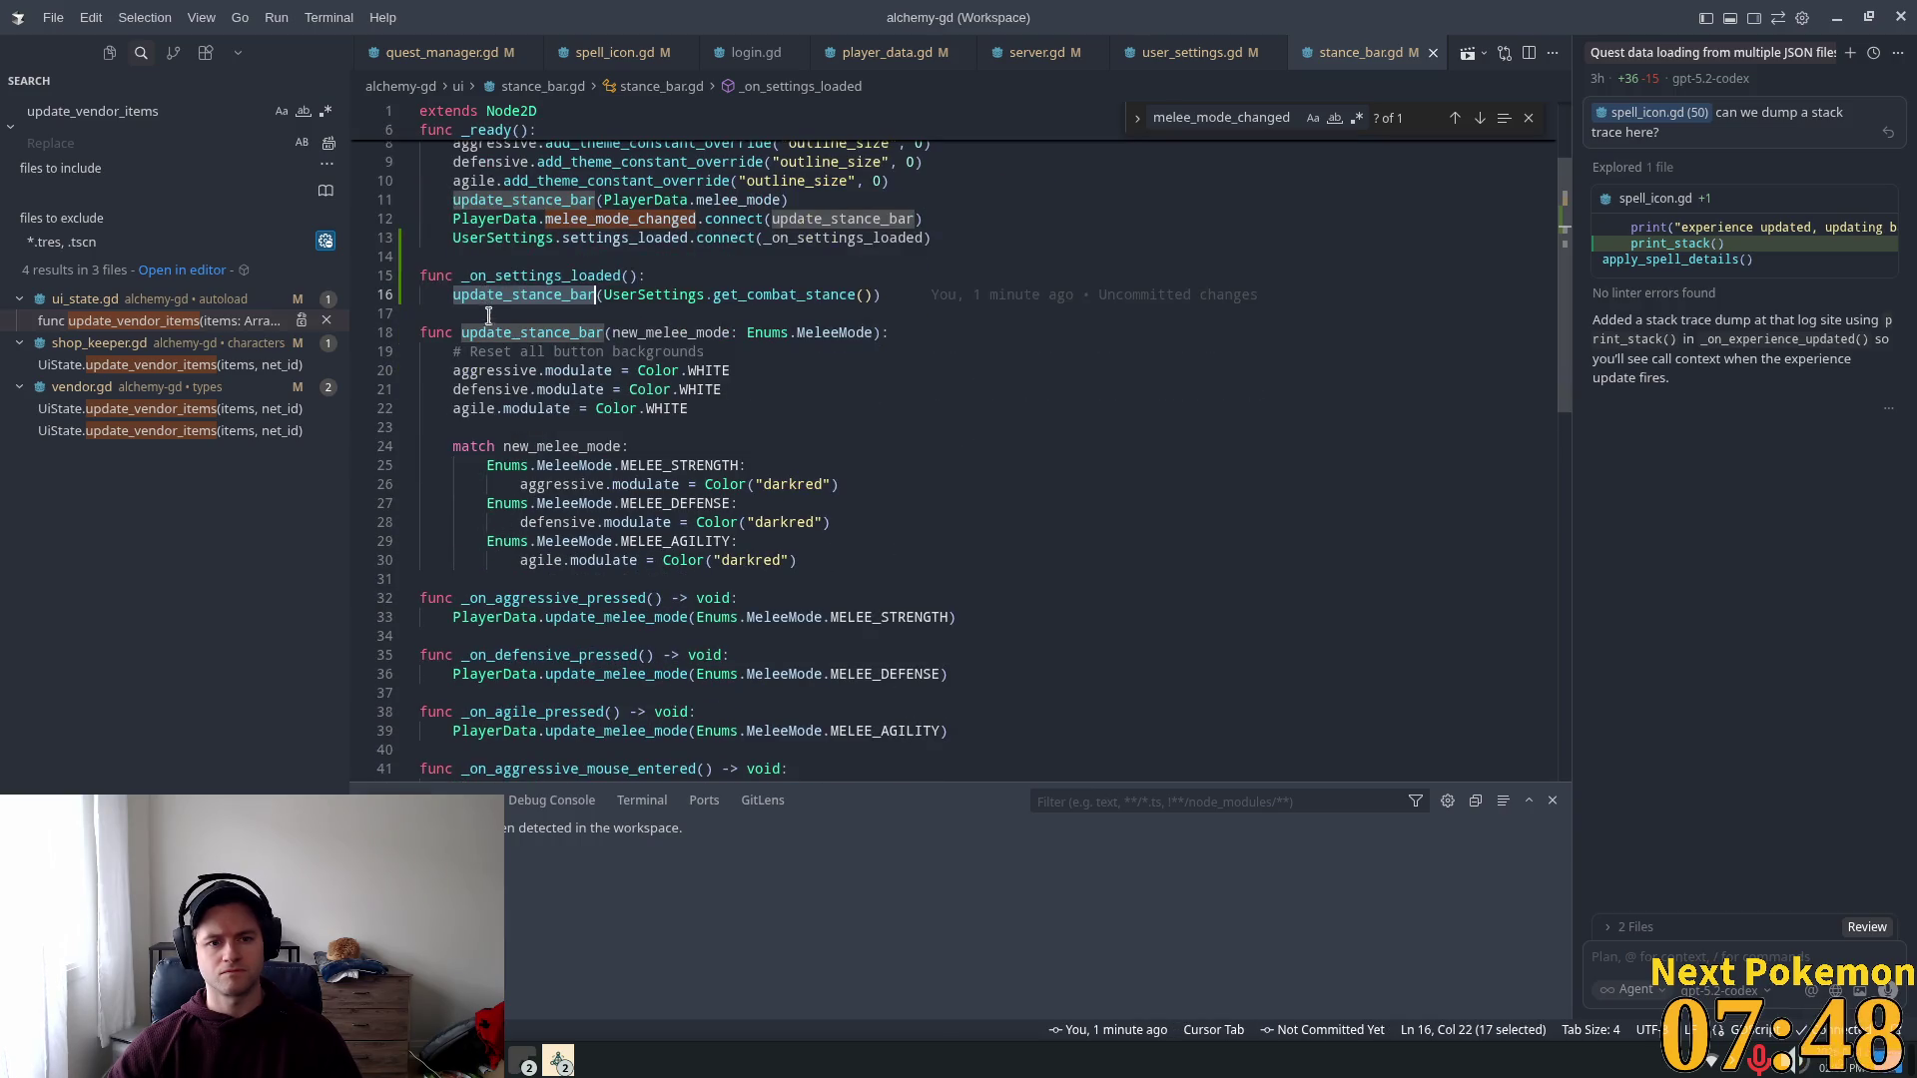
{"action": "double_click", "coordinate": [504, 337]}
{"action": "scroll", "coordinate": [719, 509], "scroll_direction": "down", "scroll_amount": 3}
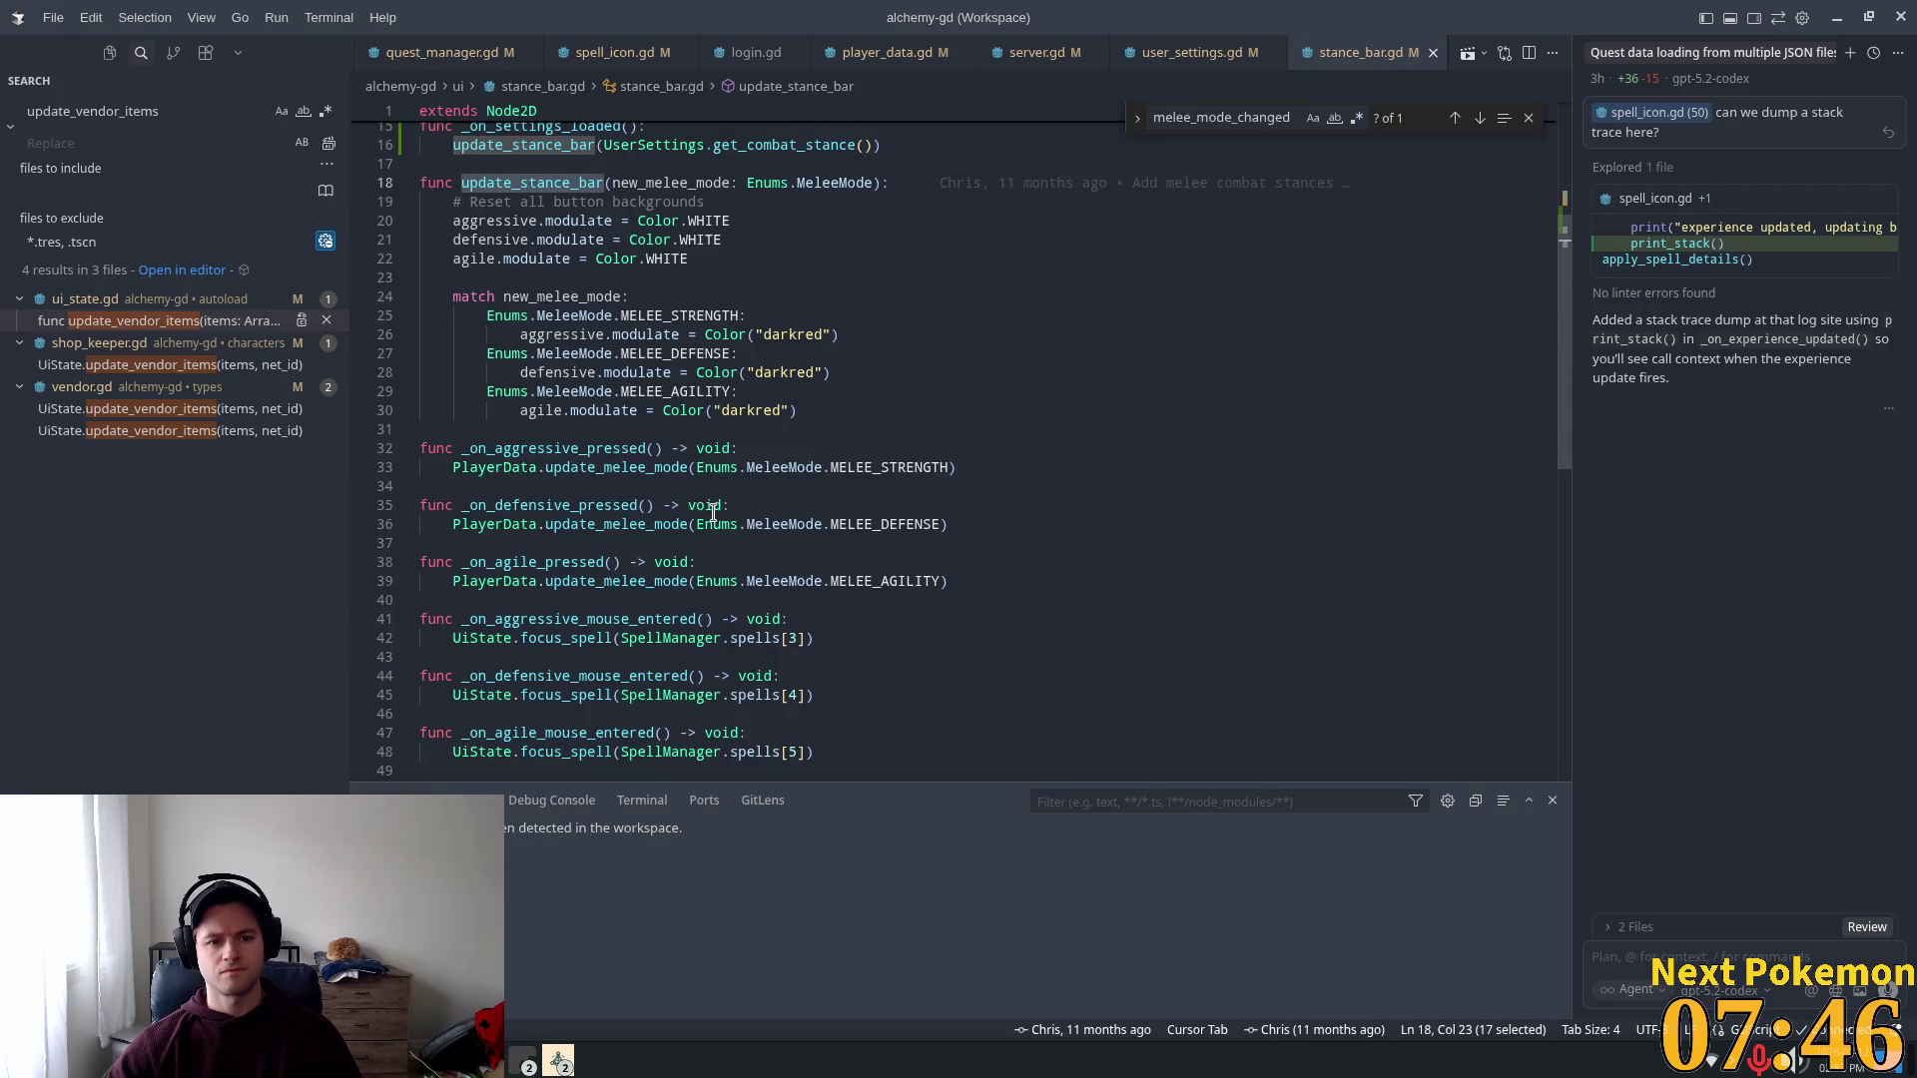
{"action": "scroll", "coordinate": [711, 519], "scroll_direction": "down", "scroll_amount": 5}
{"action": "scroll", "coordinate": [706, 527], "scroll_direction": "up", "scroll_amount": 8}
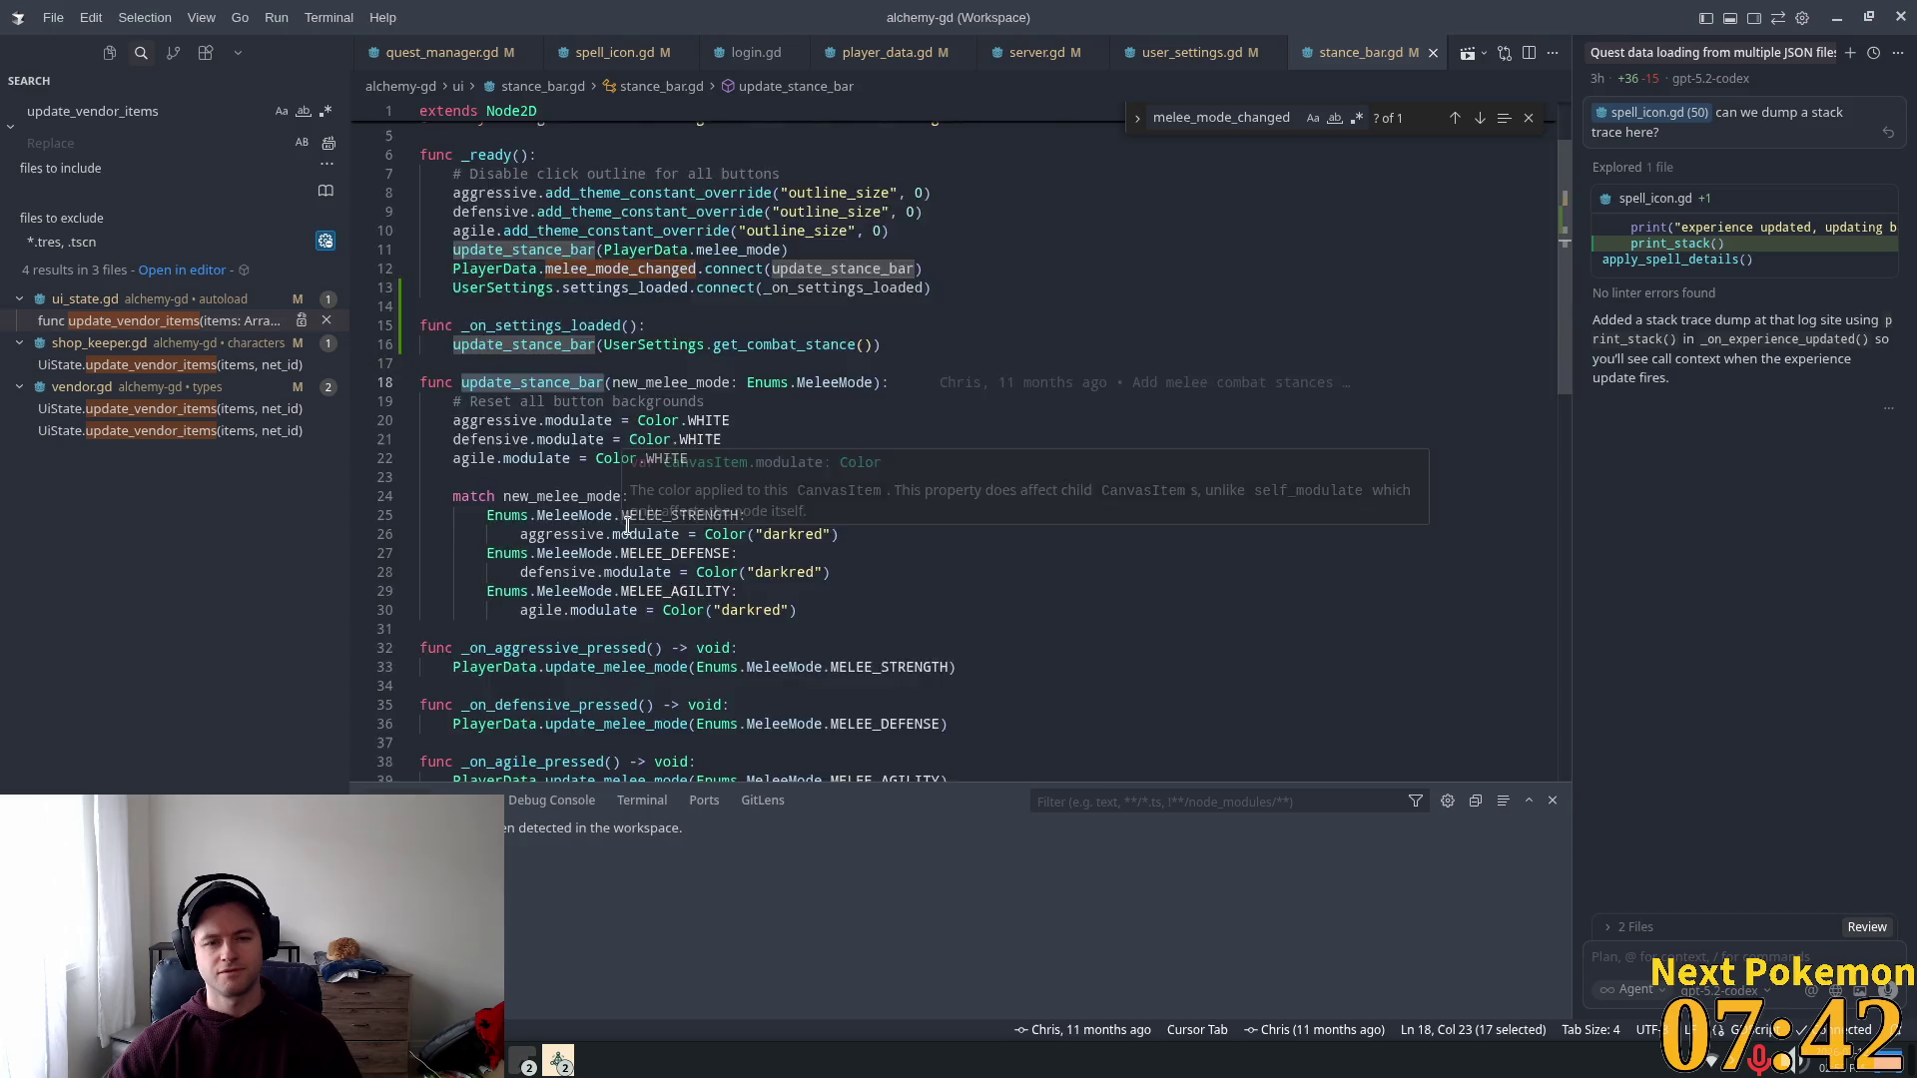
{"action": "scroll", "coordinate": [627, 524], "scroll_direction": "up", "scroll_amount": 2}
{"action": "scroll", "coordinate": [621, 547], "scroll_direction": "down", "scroll_amount": 2}
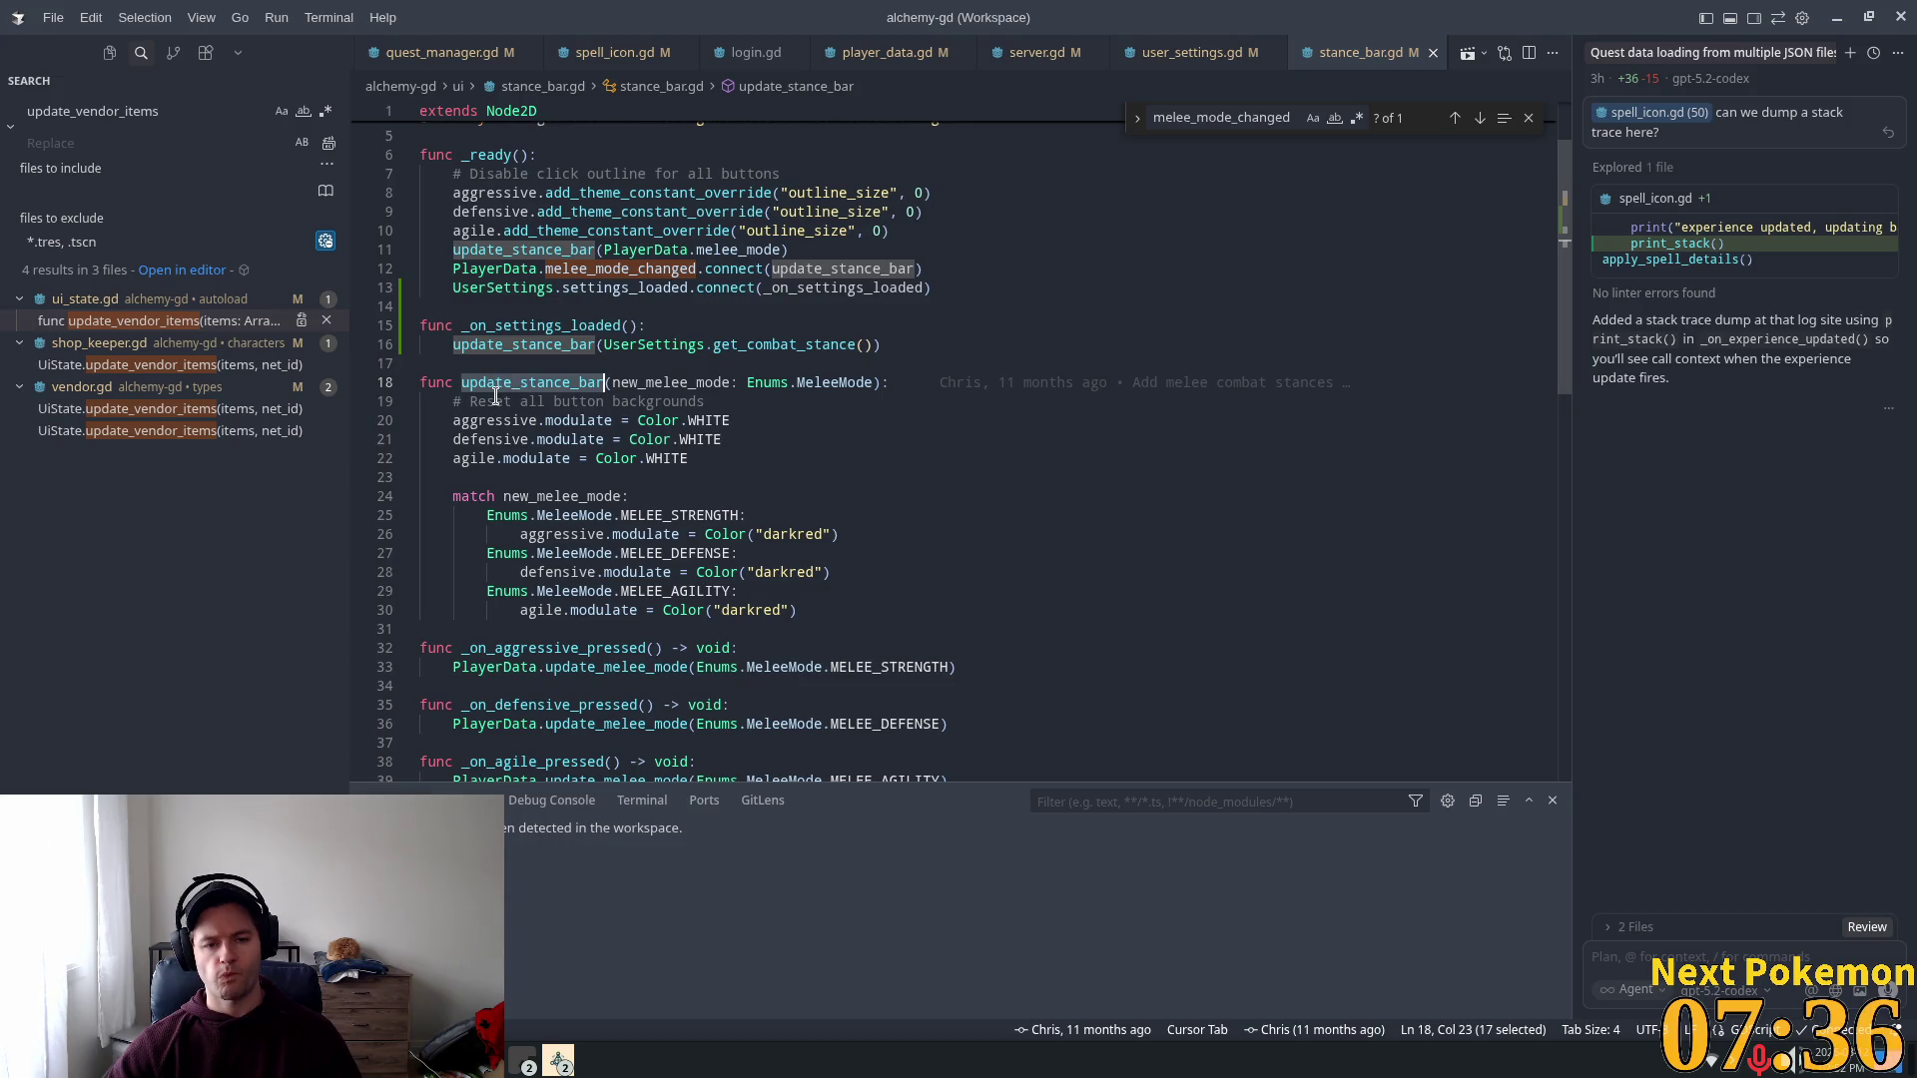
{"action": "scroll", "coordinate": [509, 401], "scroll_direction": "down", "scroll_amount": 3}
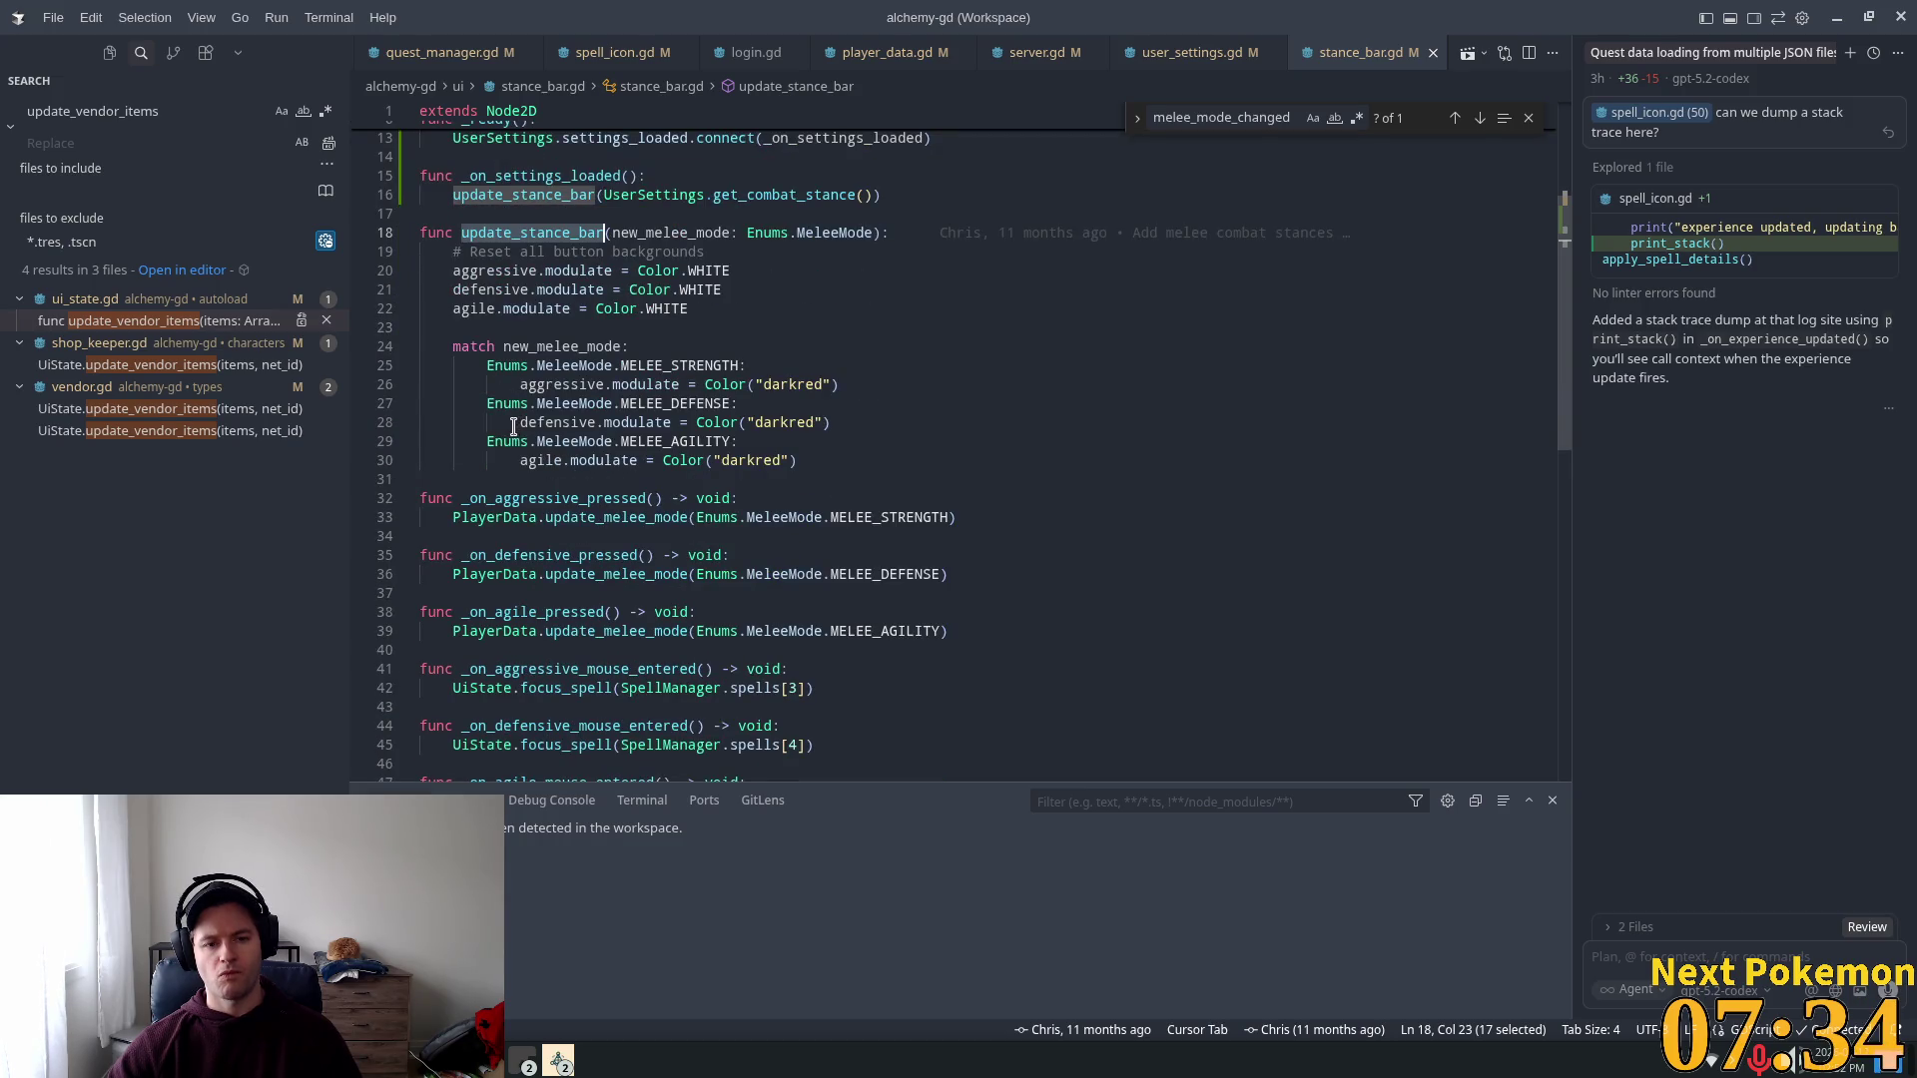
{"action": "scroll", "coordinate": [513, 426], "scroll_direction": "down", "scroll_amount": 2}
Step: Follow the update_melee_mode call on line 36 to its definition in player_data.gd
{"action": "double_click", "coordinate": [614, 474]}
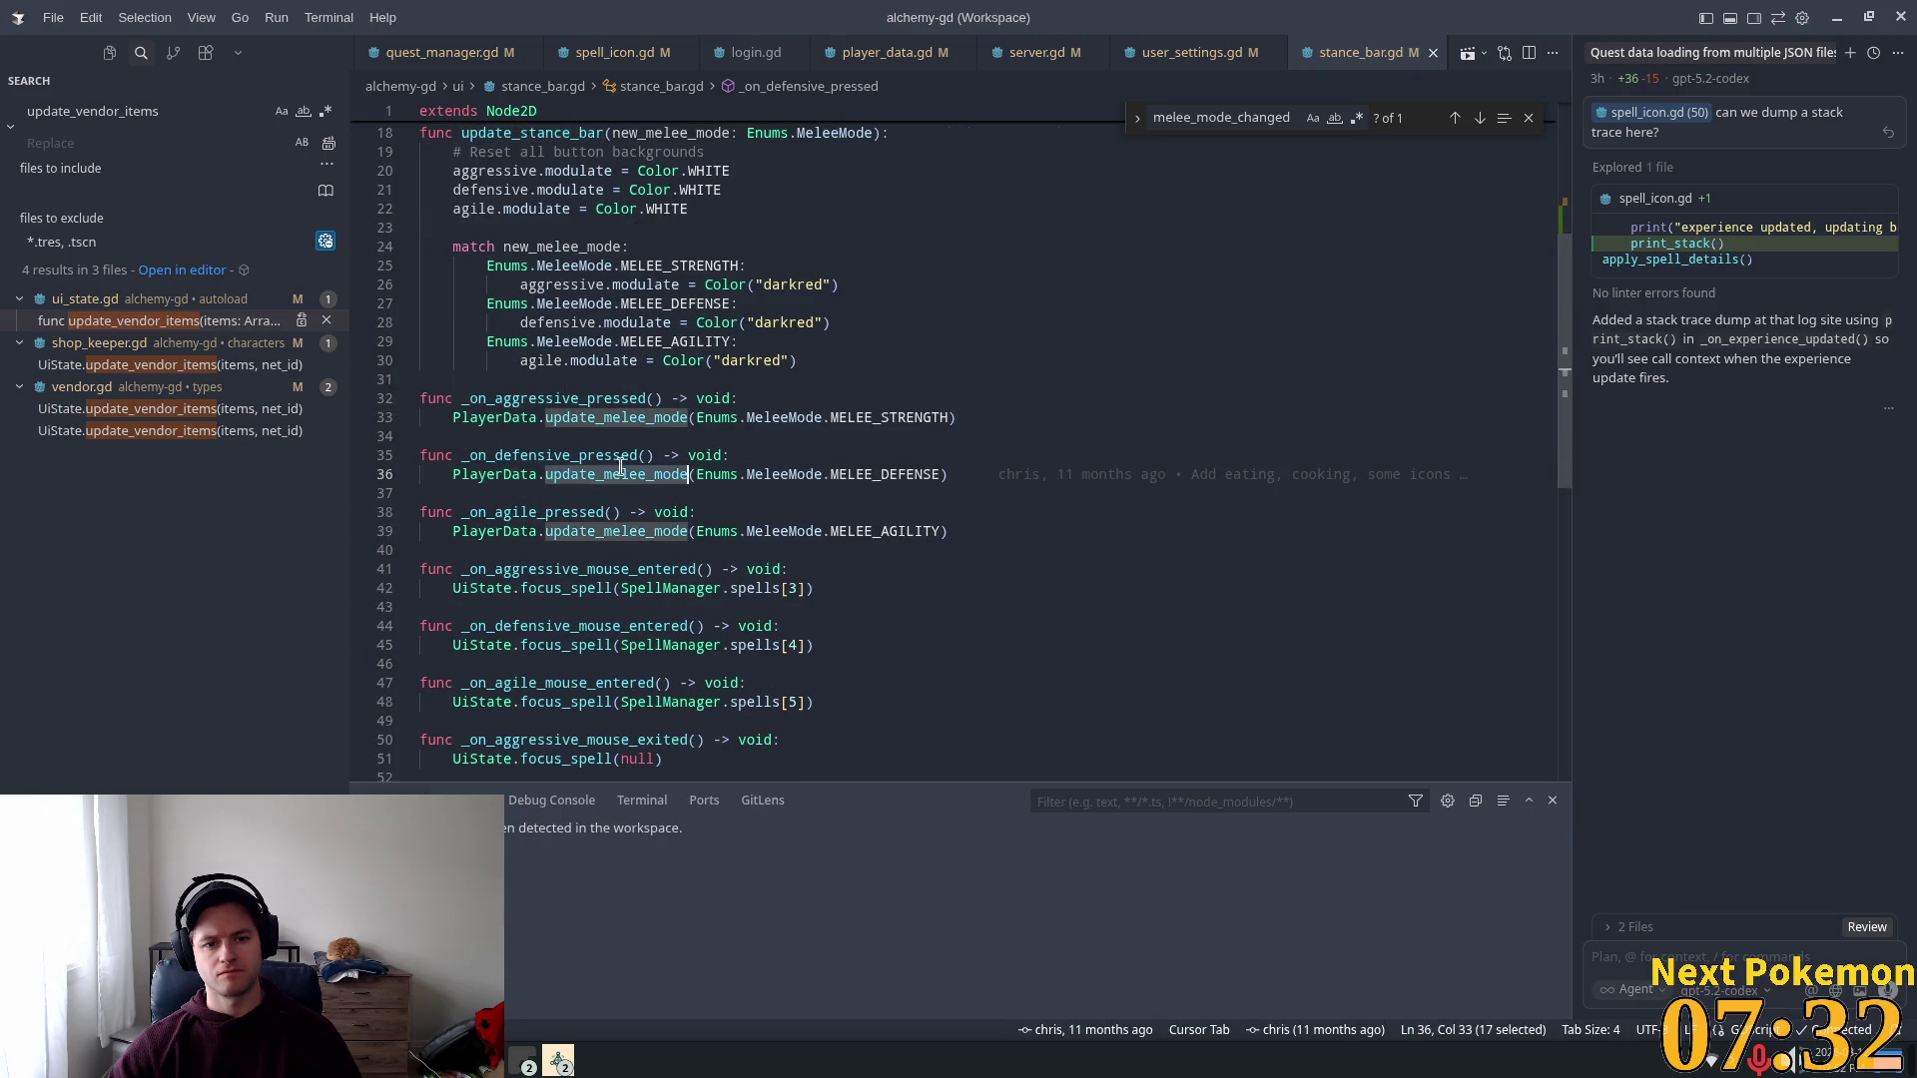
{"action": "scroll", "coordinate": [682, 467], "scroll_direction": "up", "scroll_amount": 1}
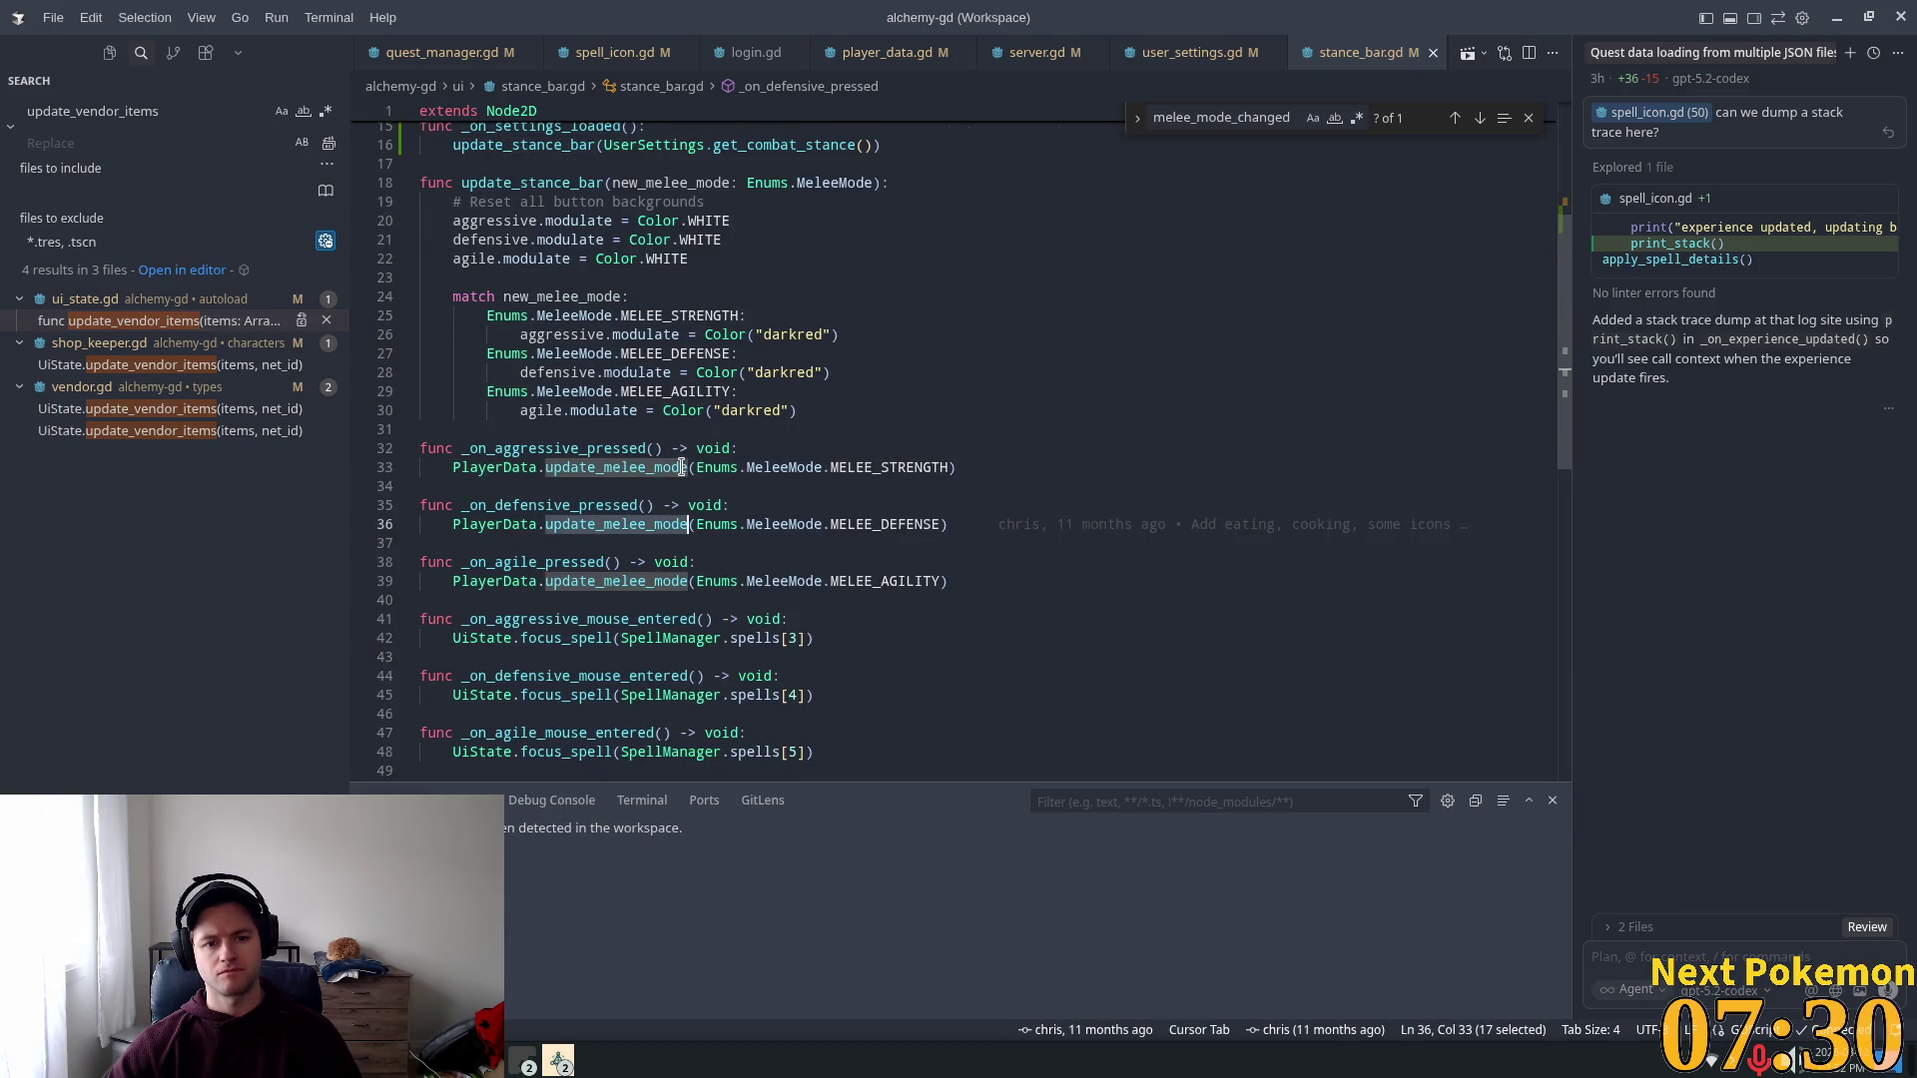
{"action": "left_click", "coordinate": [565, 529]}
{"action": "left_click", "coordinate": [545, 524], "text": "ctrl"}
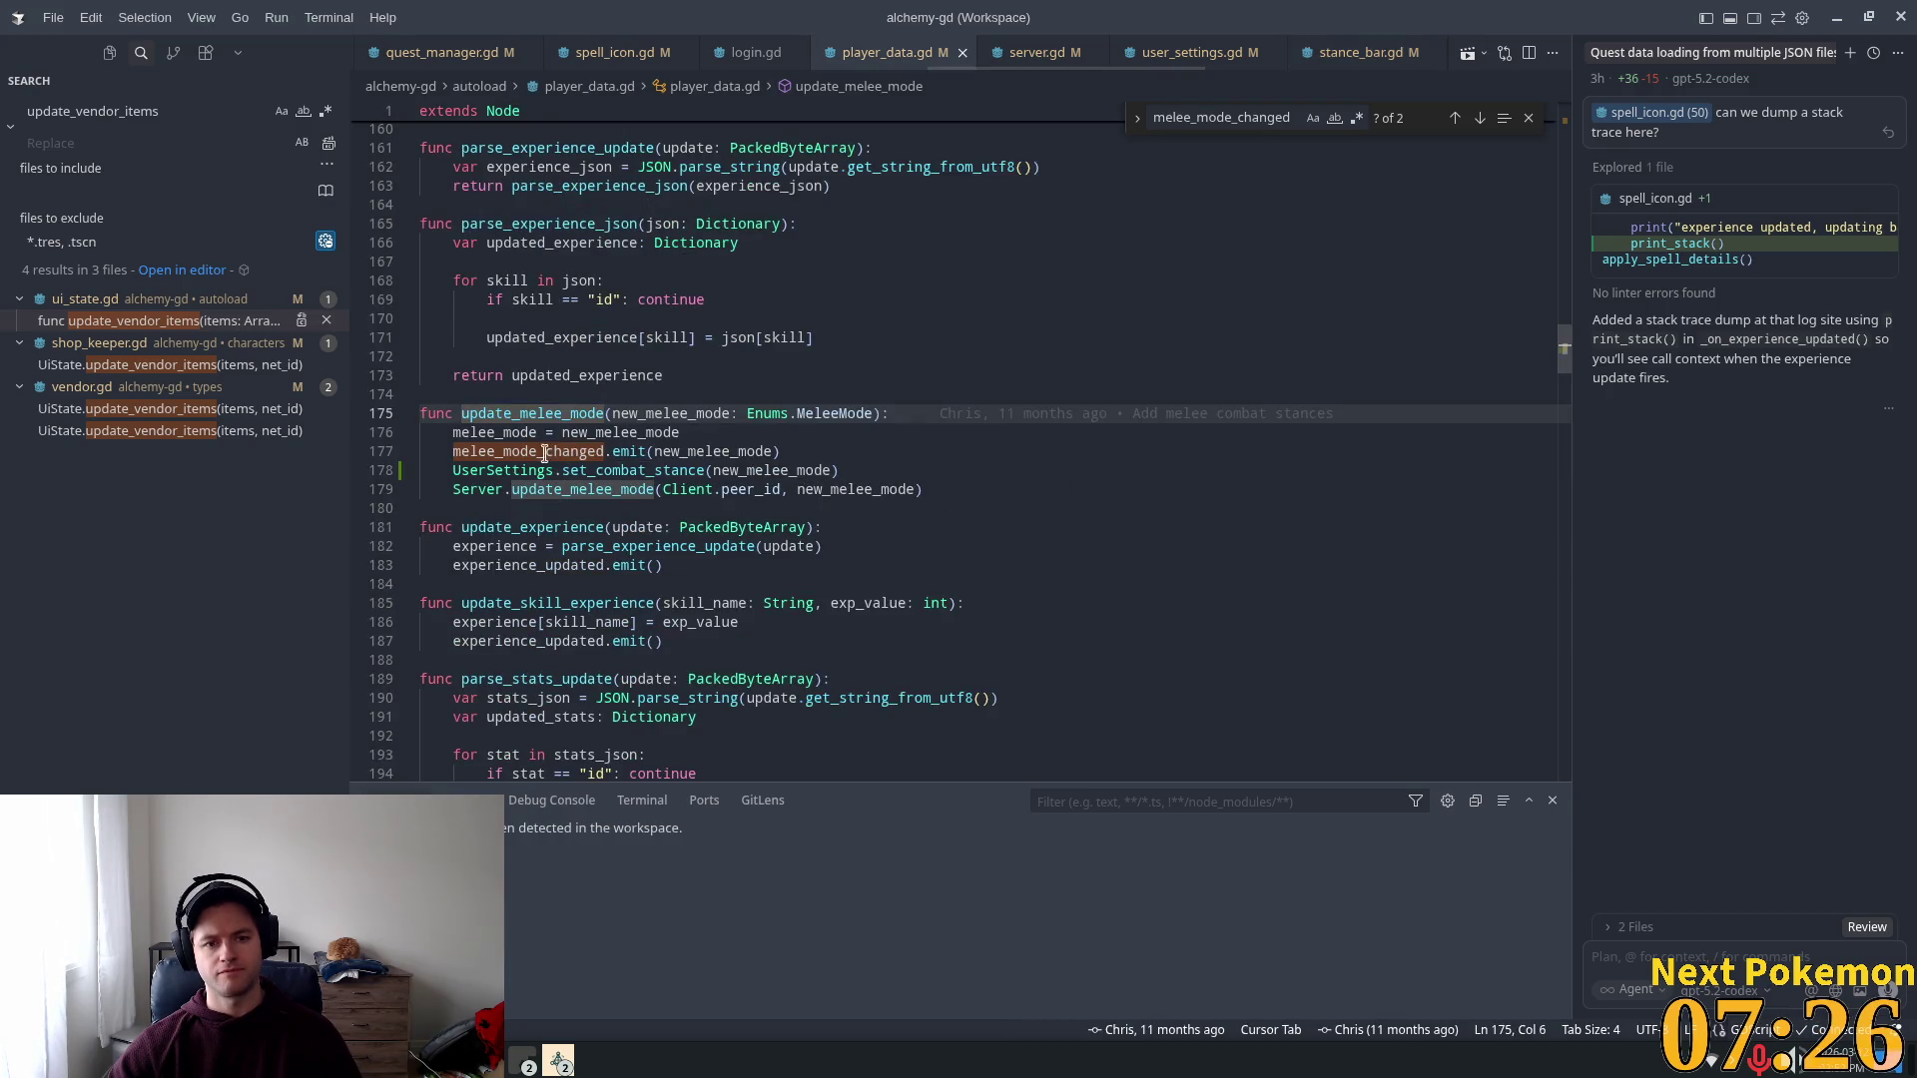
Step: Move the set_combat_stance line above the melee_mode_changed emit in update_melee_mode
{"action": "double_click", "coordinate": [474, 454]}
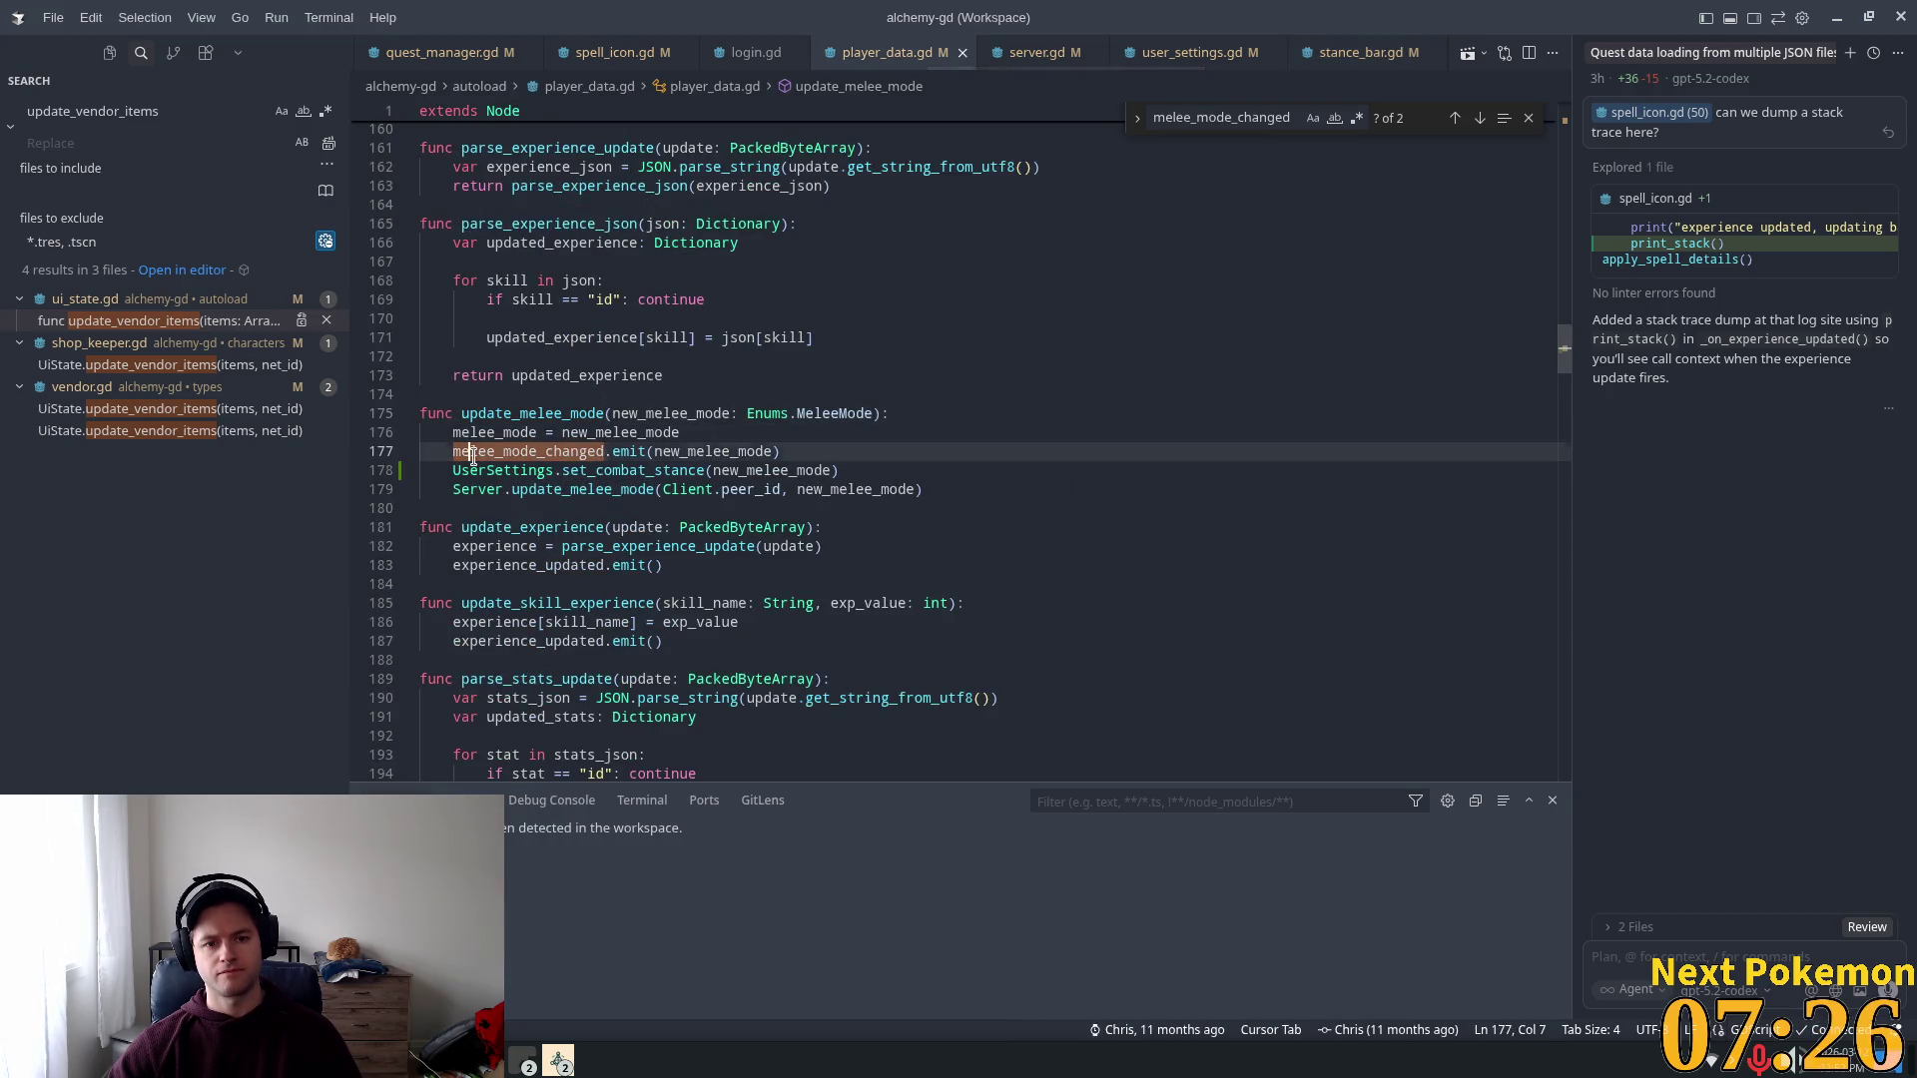
{"action": "left_click", "coordinate": [582, 473]}
{"action": "key", "text": "alt+Up"}
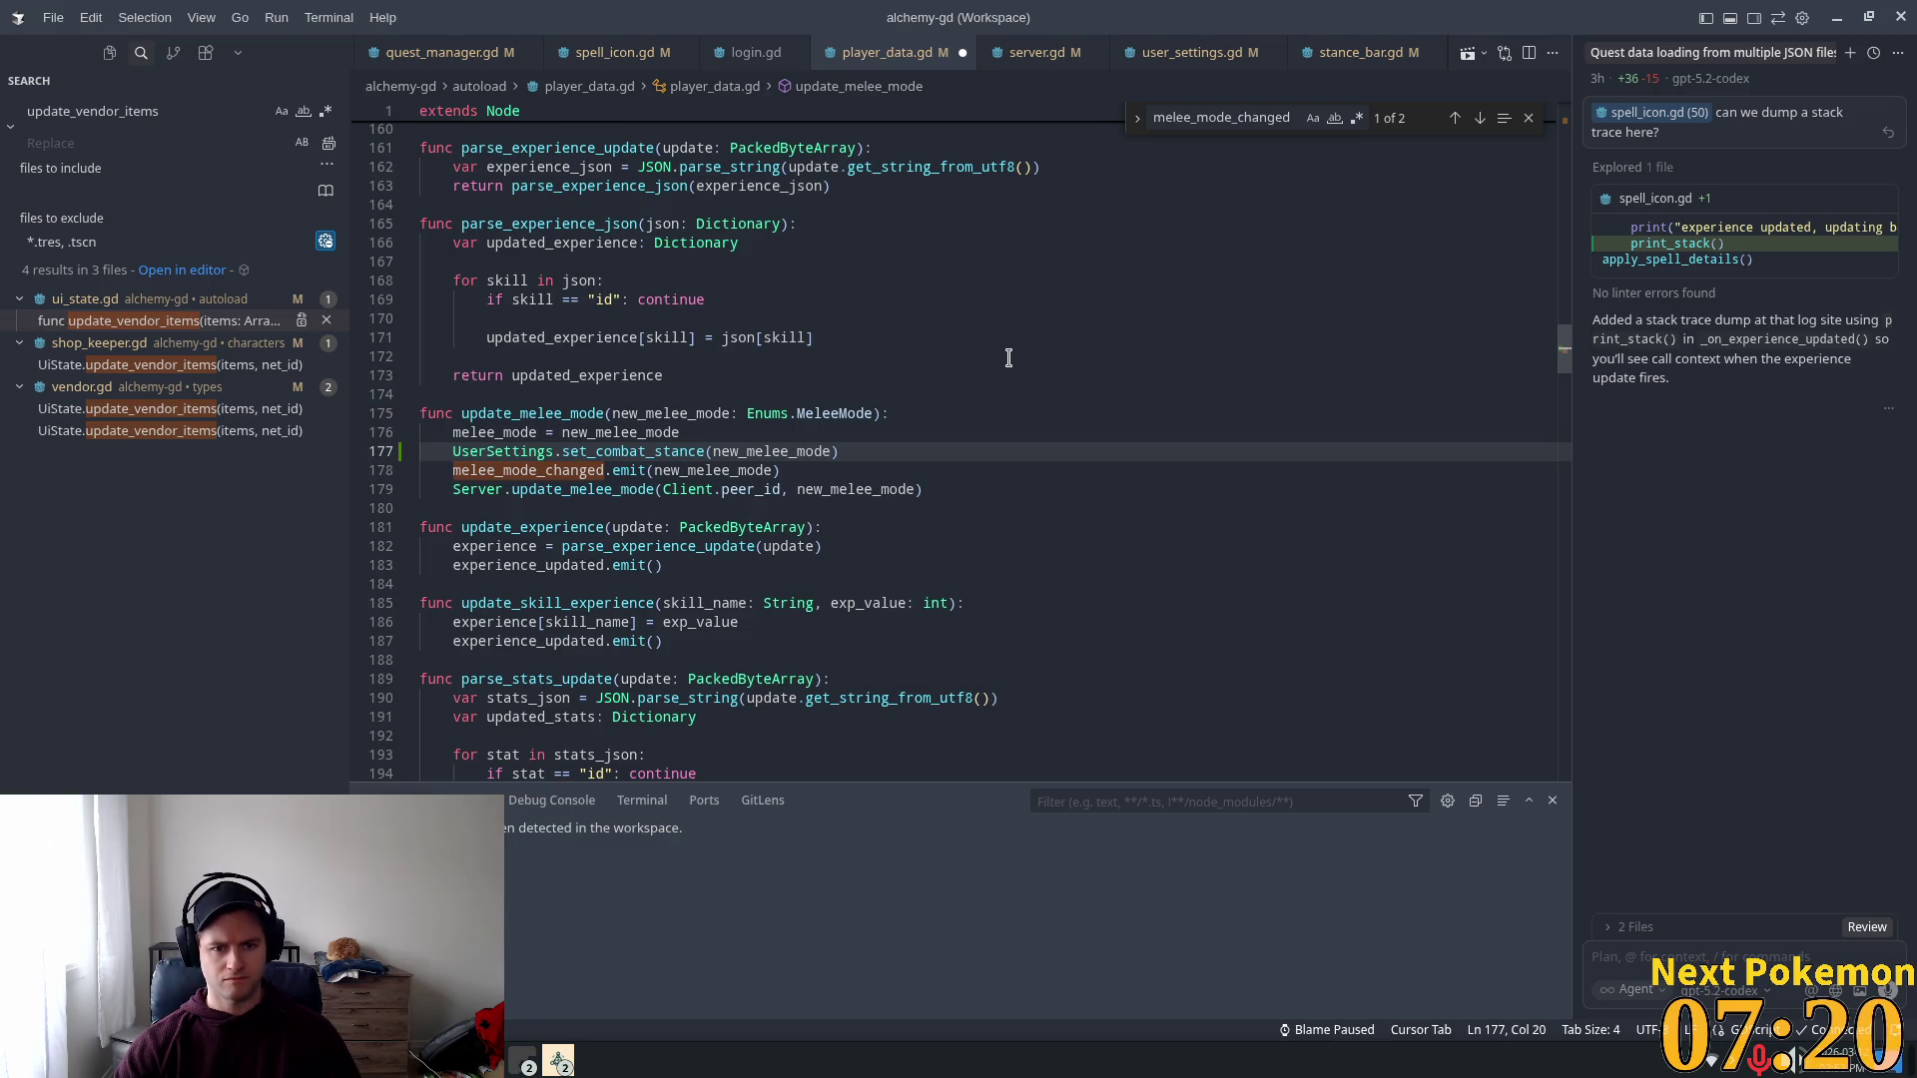
{"action": "left_click", "coordinate": [955, 396]}
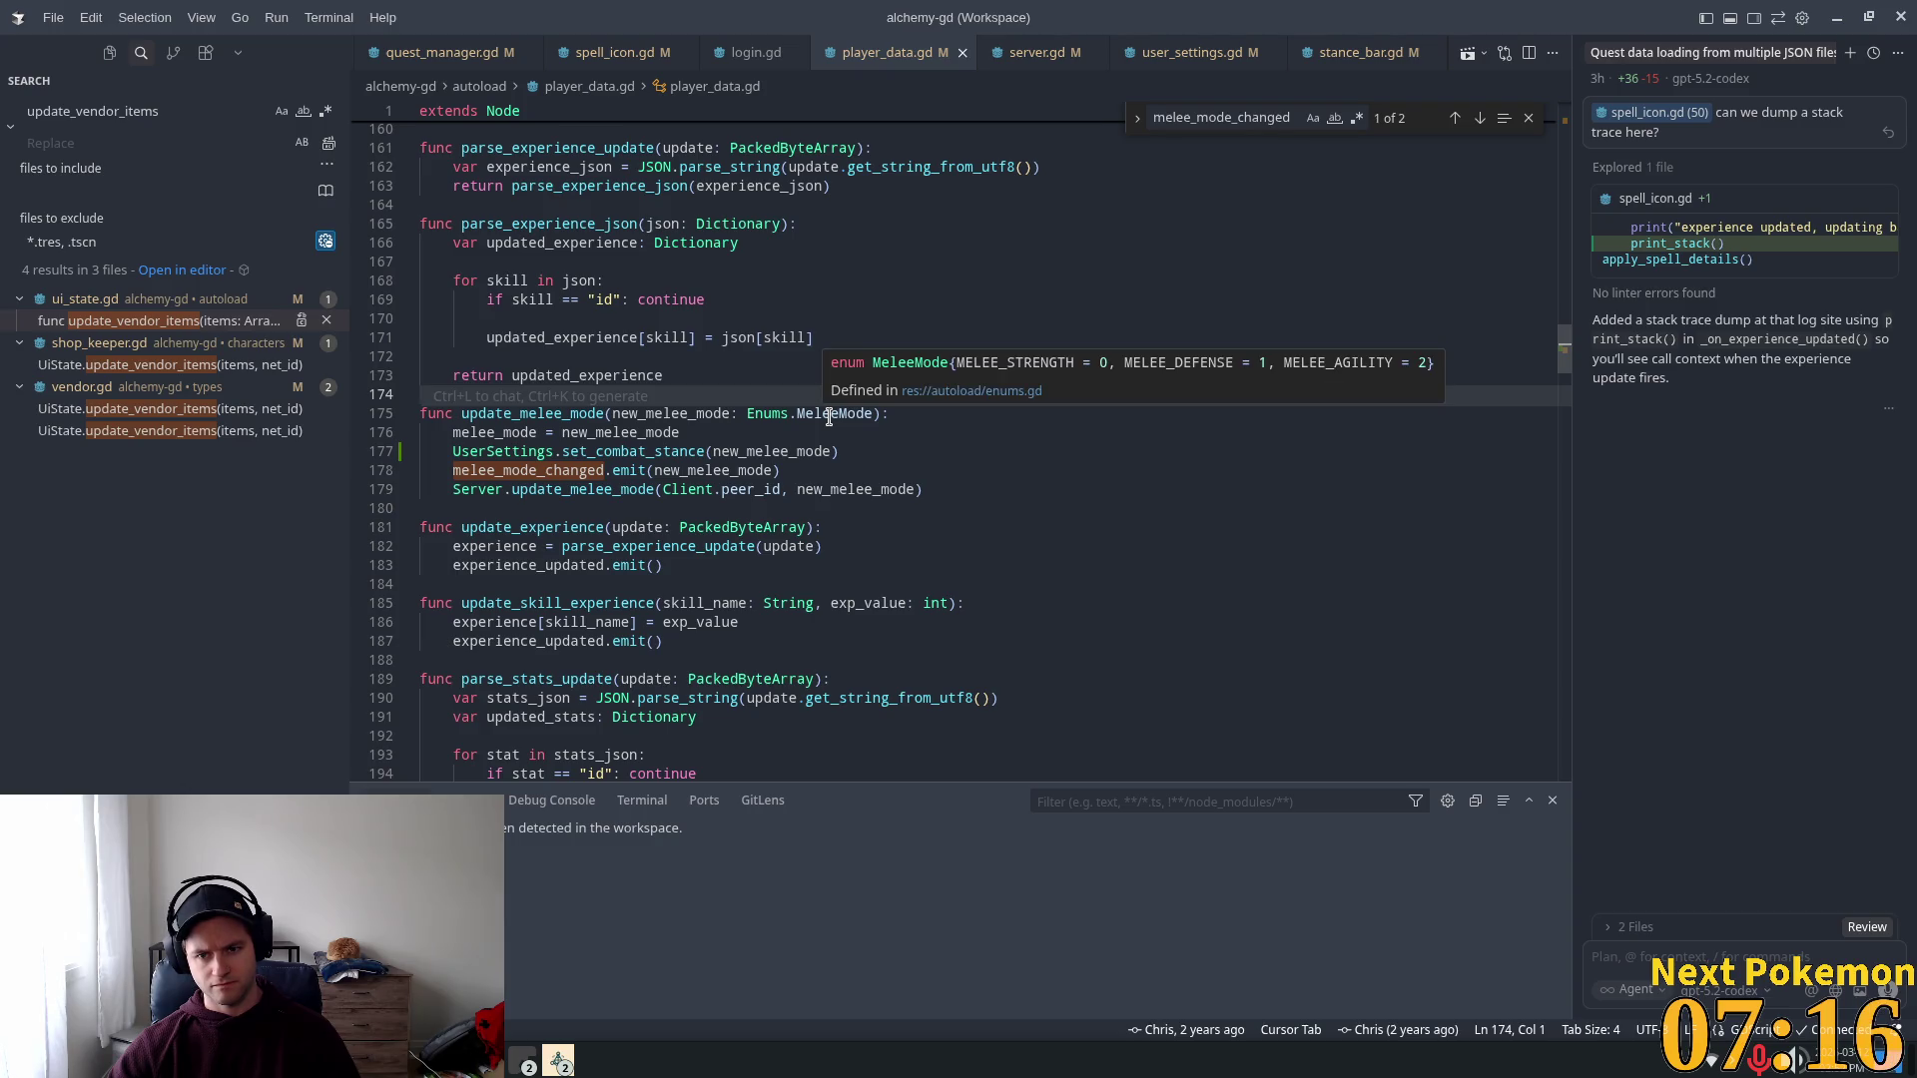
{"action": "left_click", "coordinate": [832, 472]}
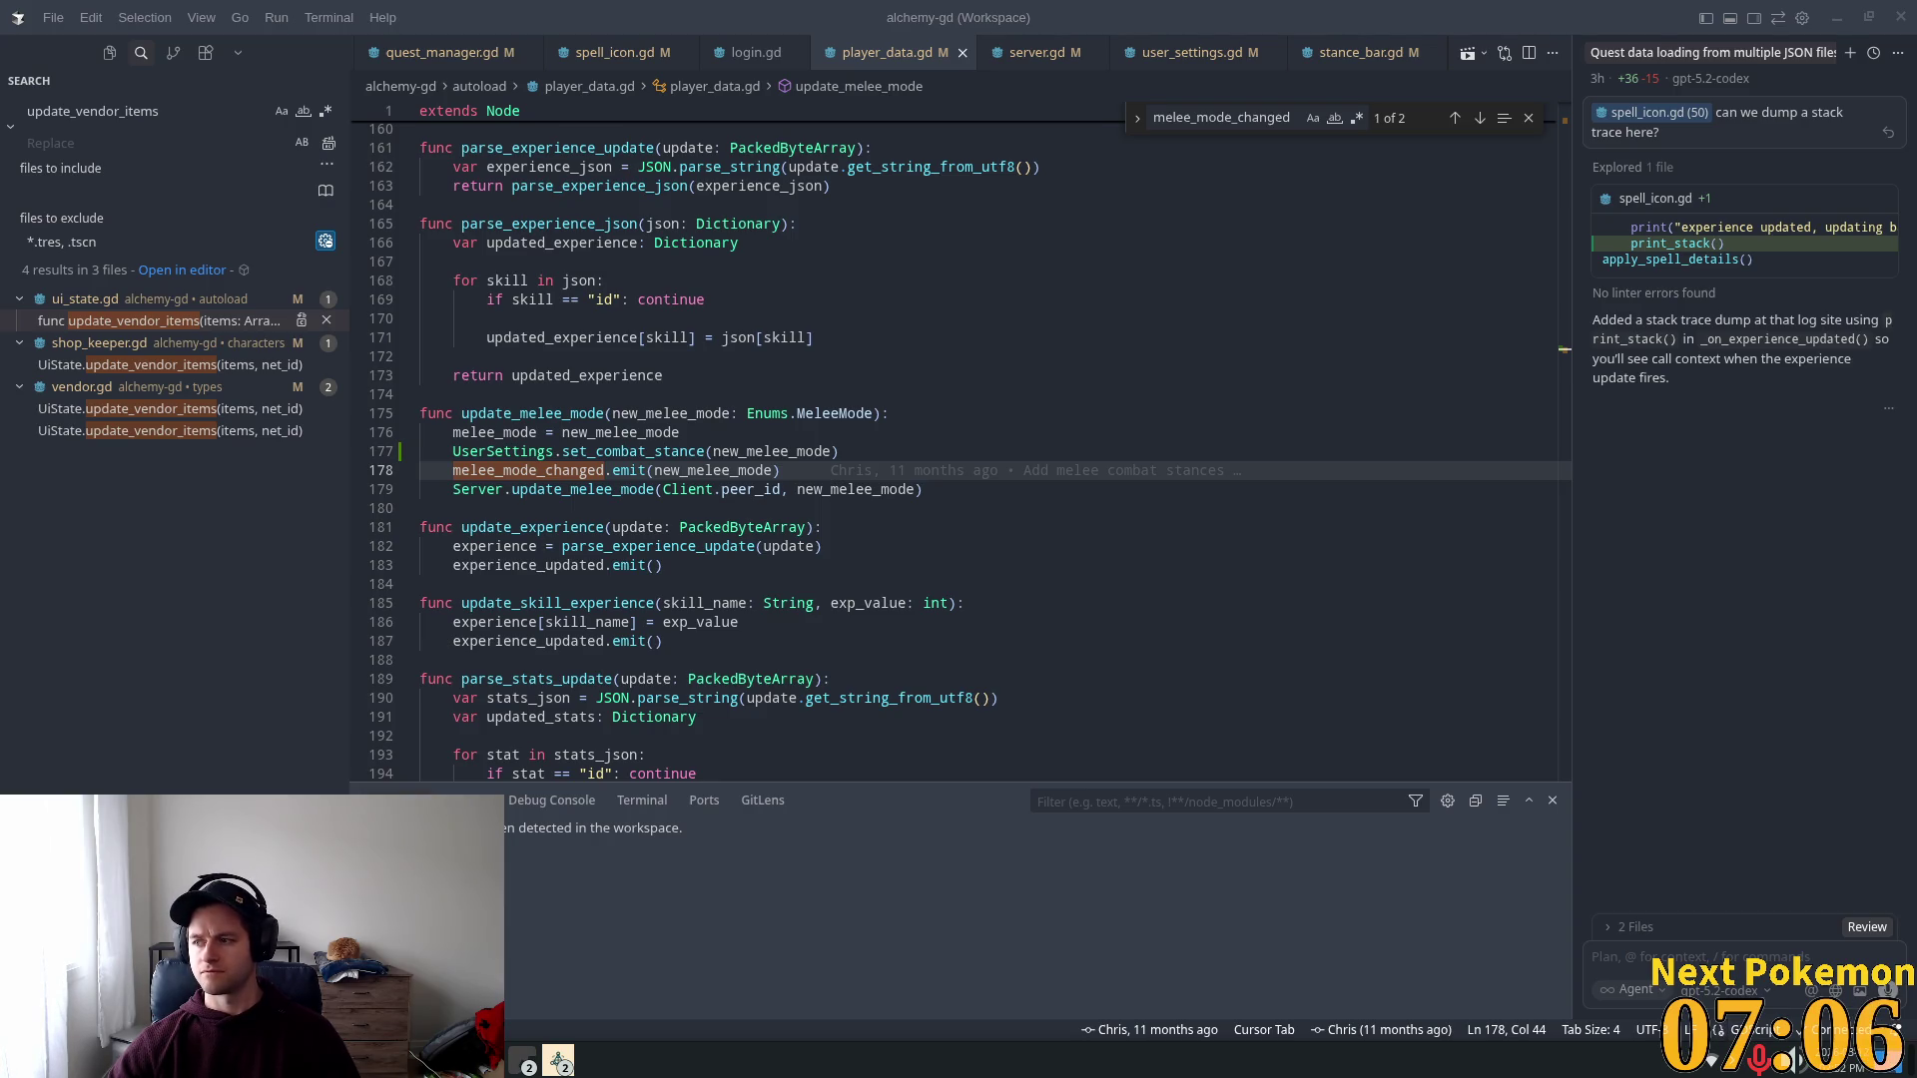
{"action": "left_click", "coordinate": [850, 228]}
{"action": "left_click", "coordinate": [1183, 52]}
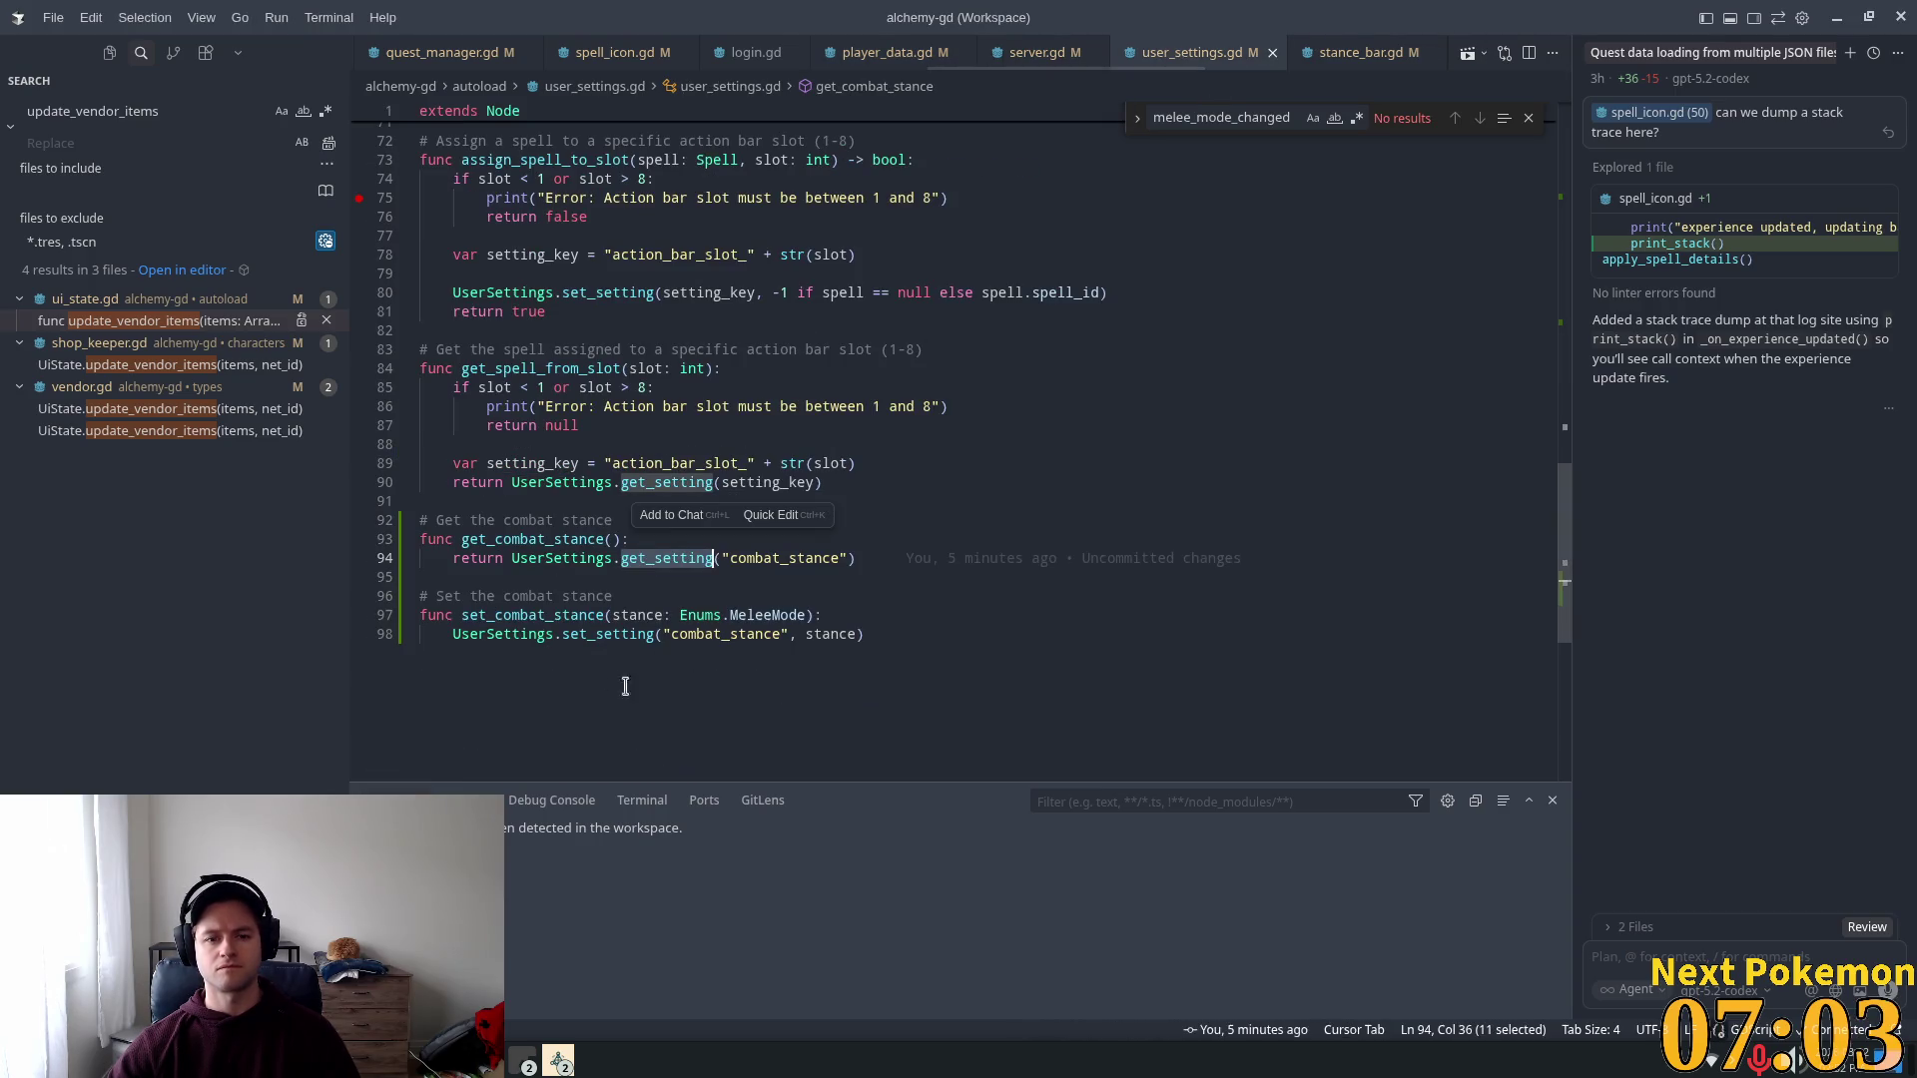
Step: Add a combat stance print line to set_combat_stance and save user_settings.gd
{"action": "left_click", "coordinate": [645, 571]}
{"action": "left_click", "coordinate": [829, 615]}
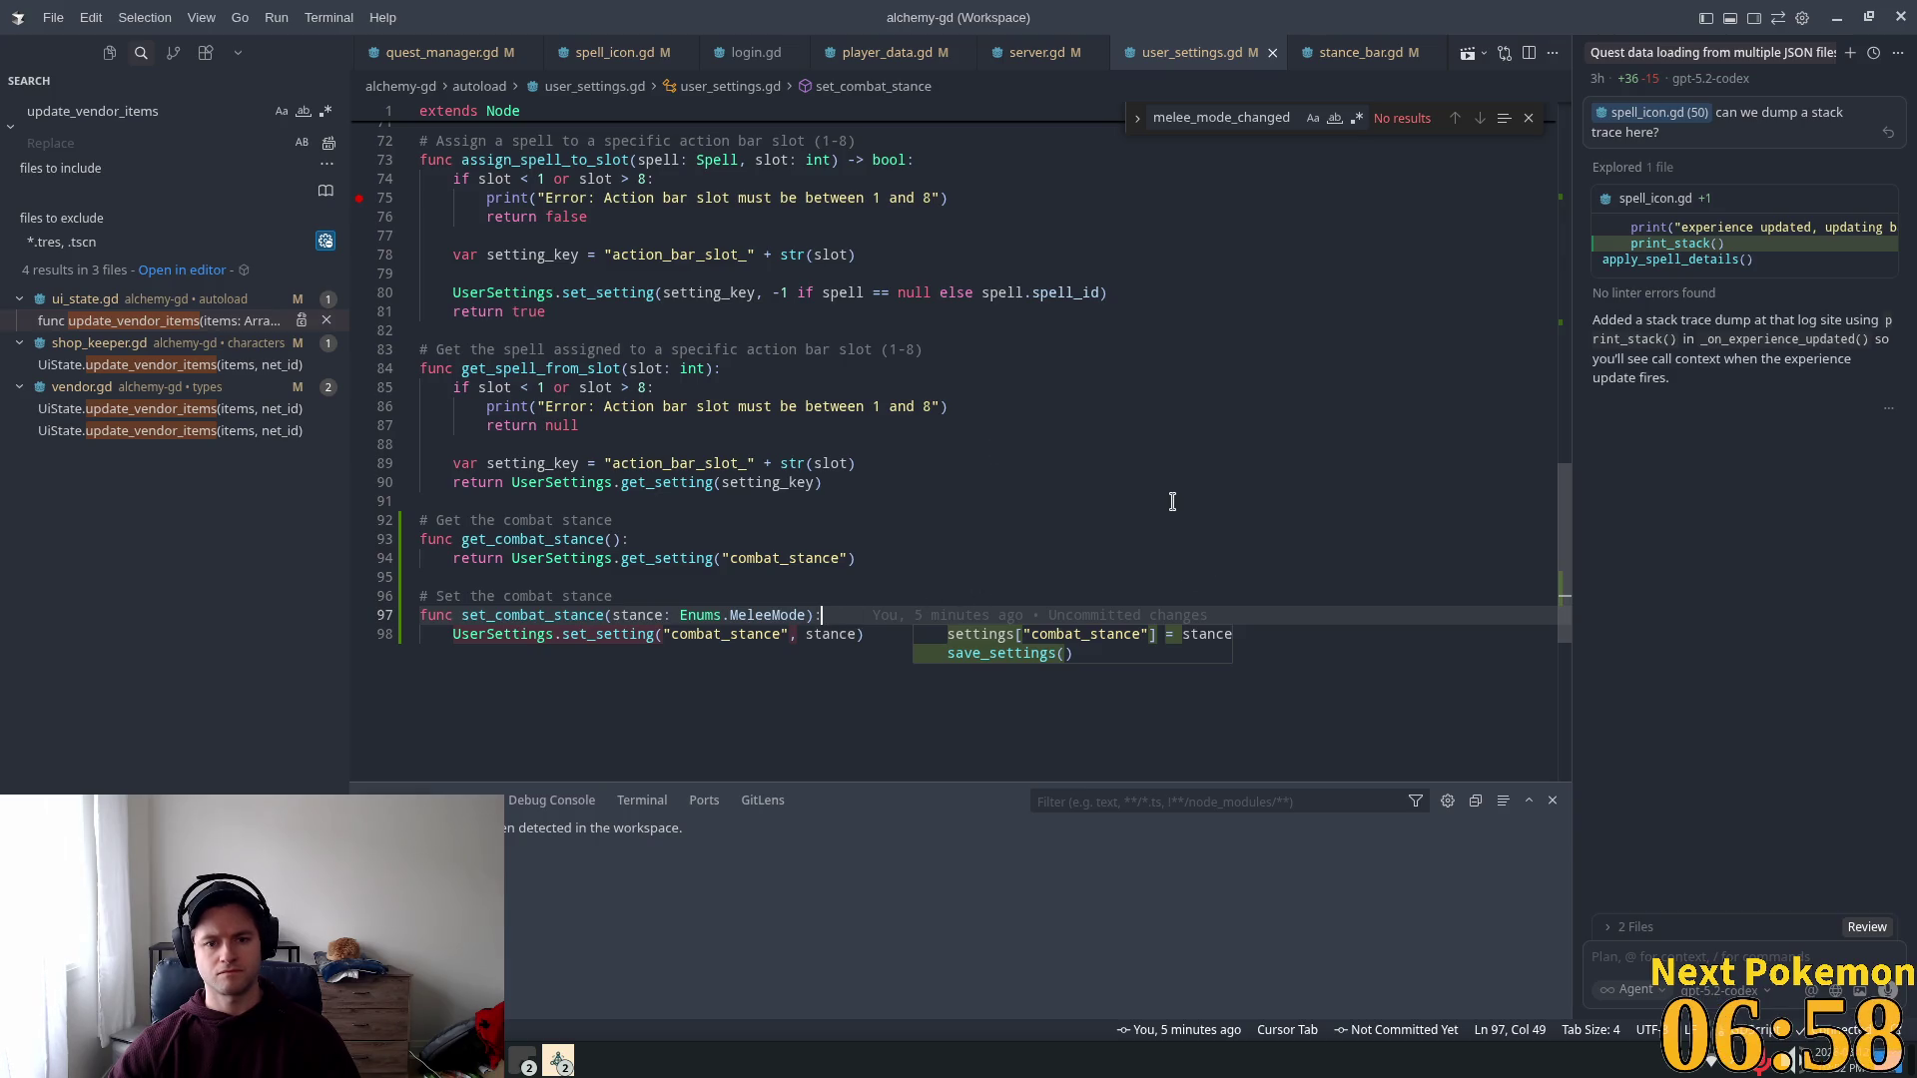
{"action": "key", "text": "Return"}
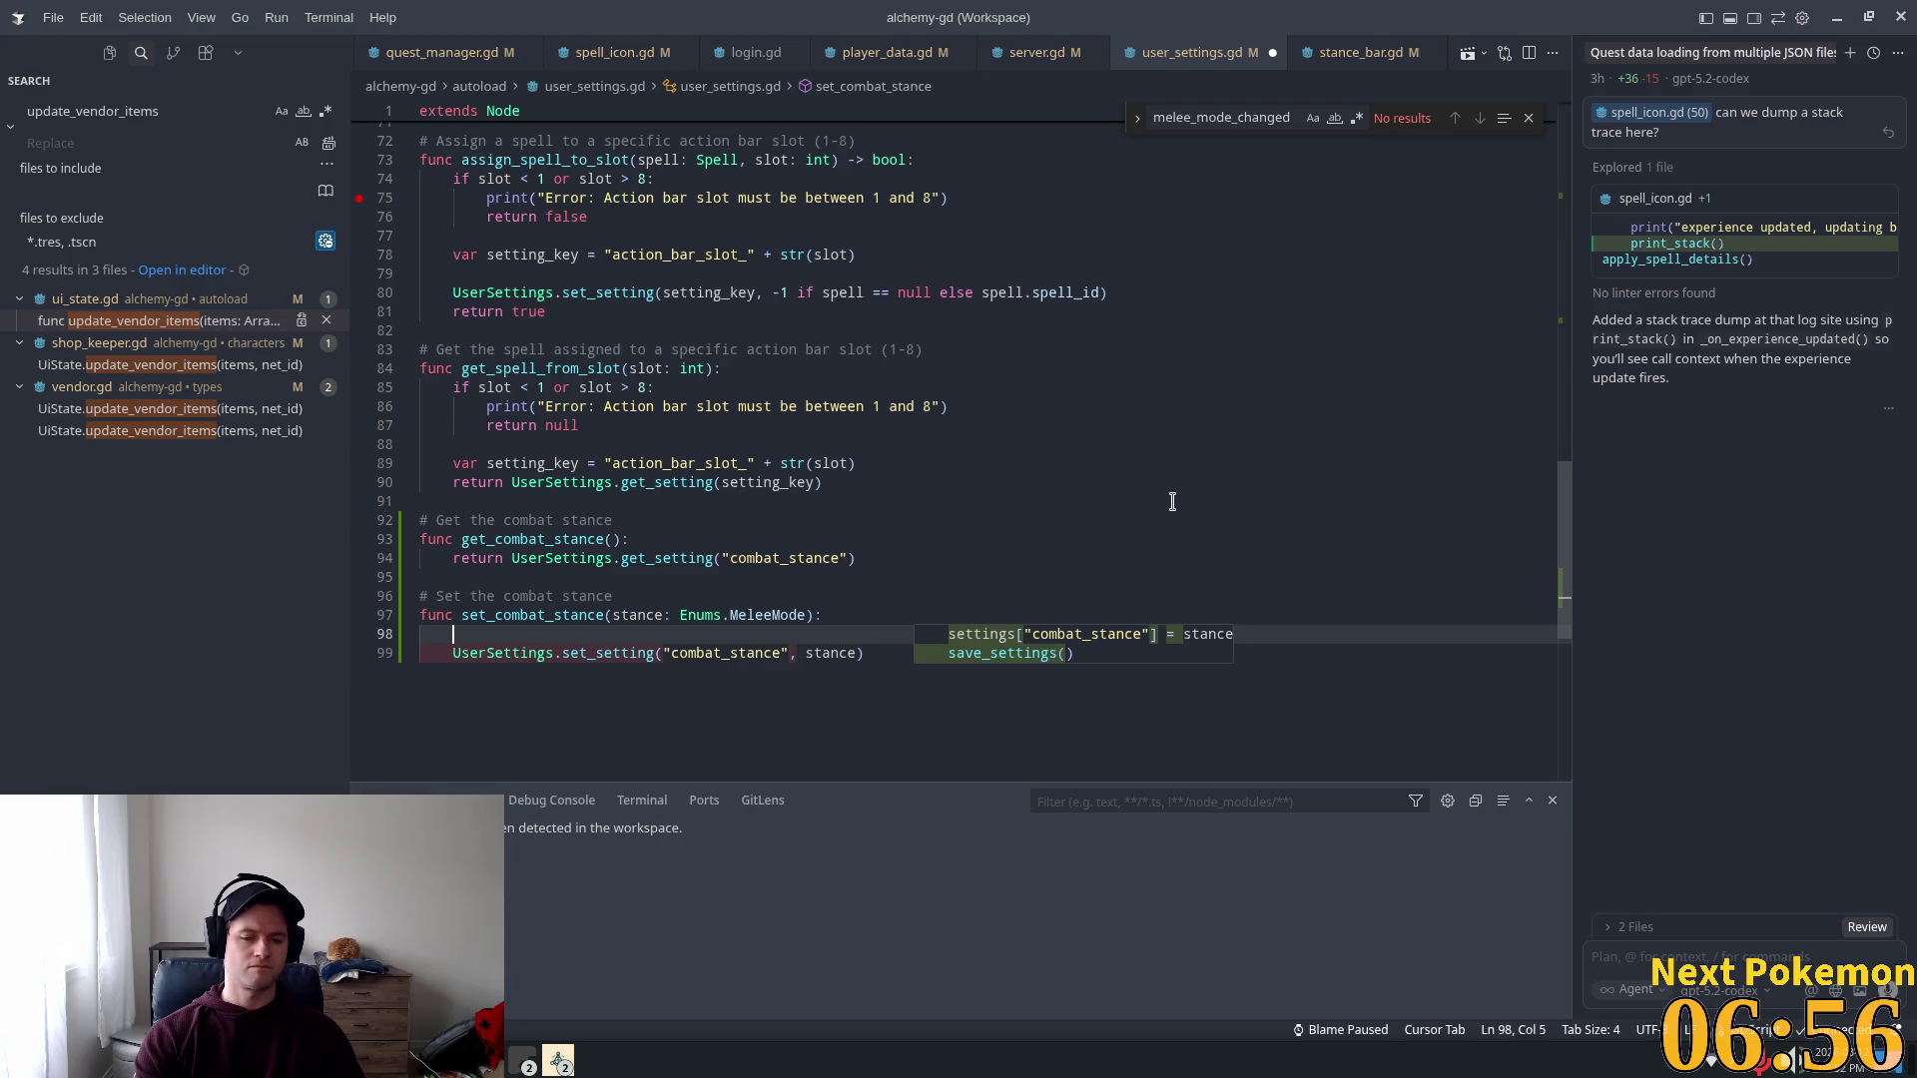
{"action": "type", "text": "print"}
{"action": "key", "text": "Tab"}
{"action": "key", "text": "ctrl+s"}
Step: Add the suggested print lines to get_combat_stance, save, and test-run the game in Godot
{"action": "left_click", "coordinate": [720, 535]}
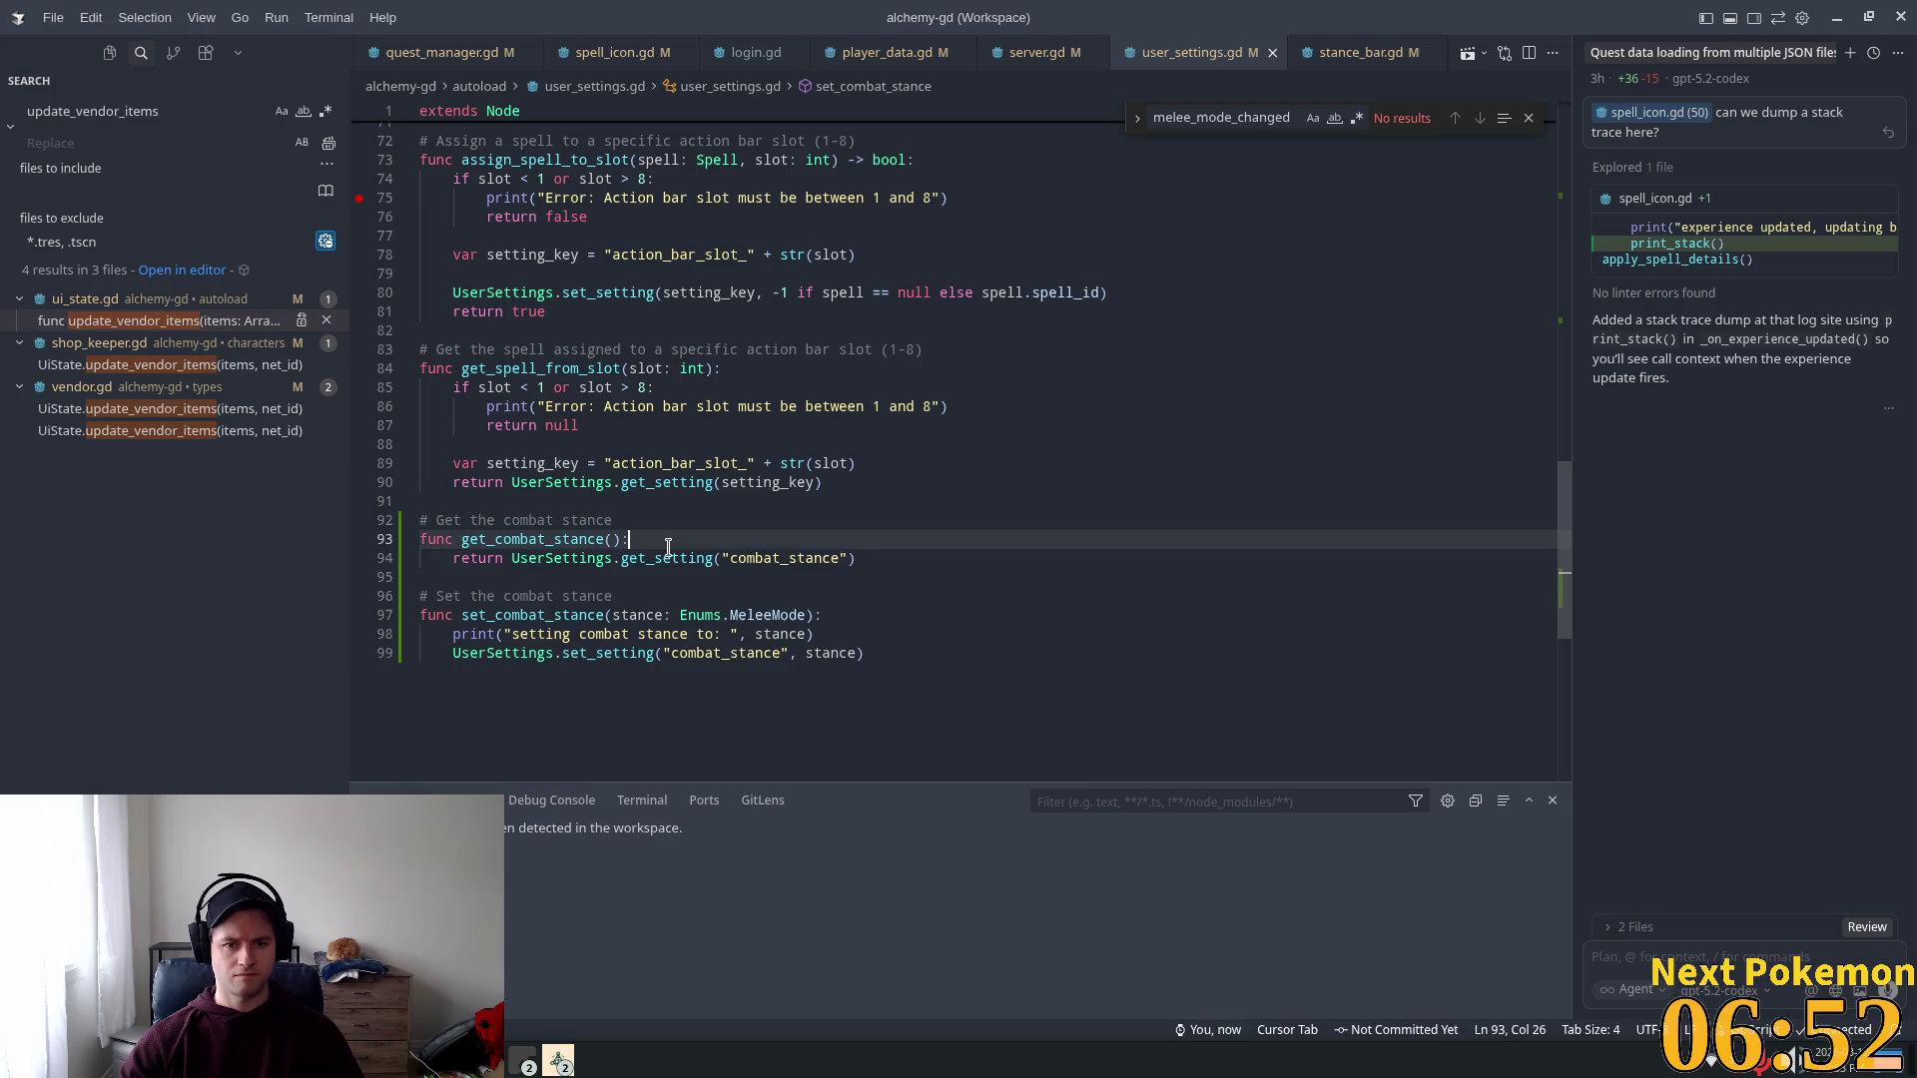
{"action": "key", "text": "Tab"}
{"action": "key", "text": "ctrl+s"}
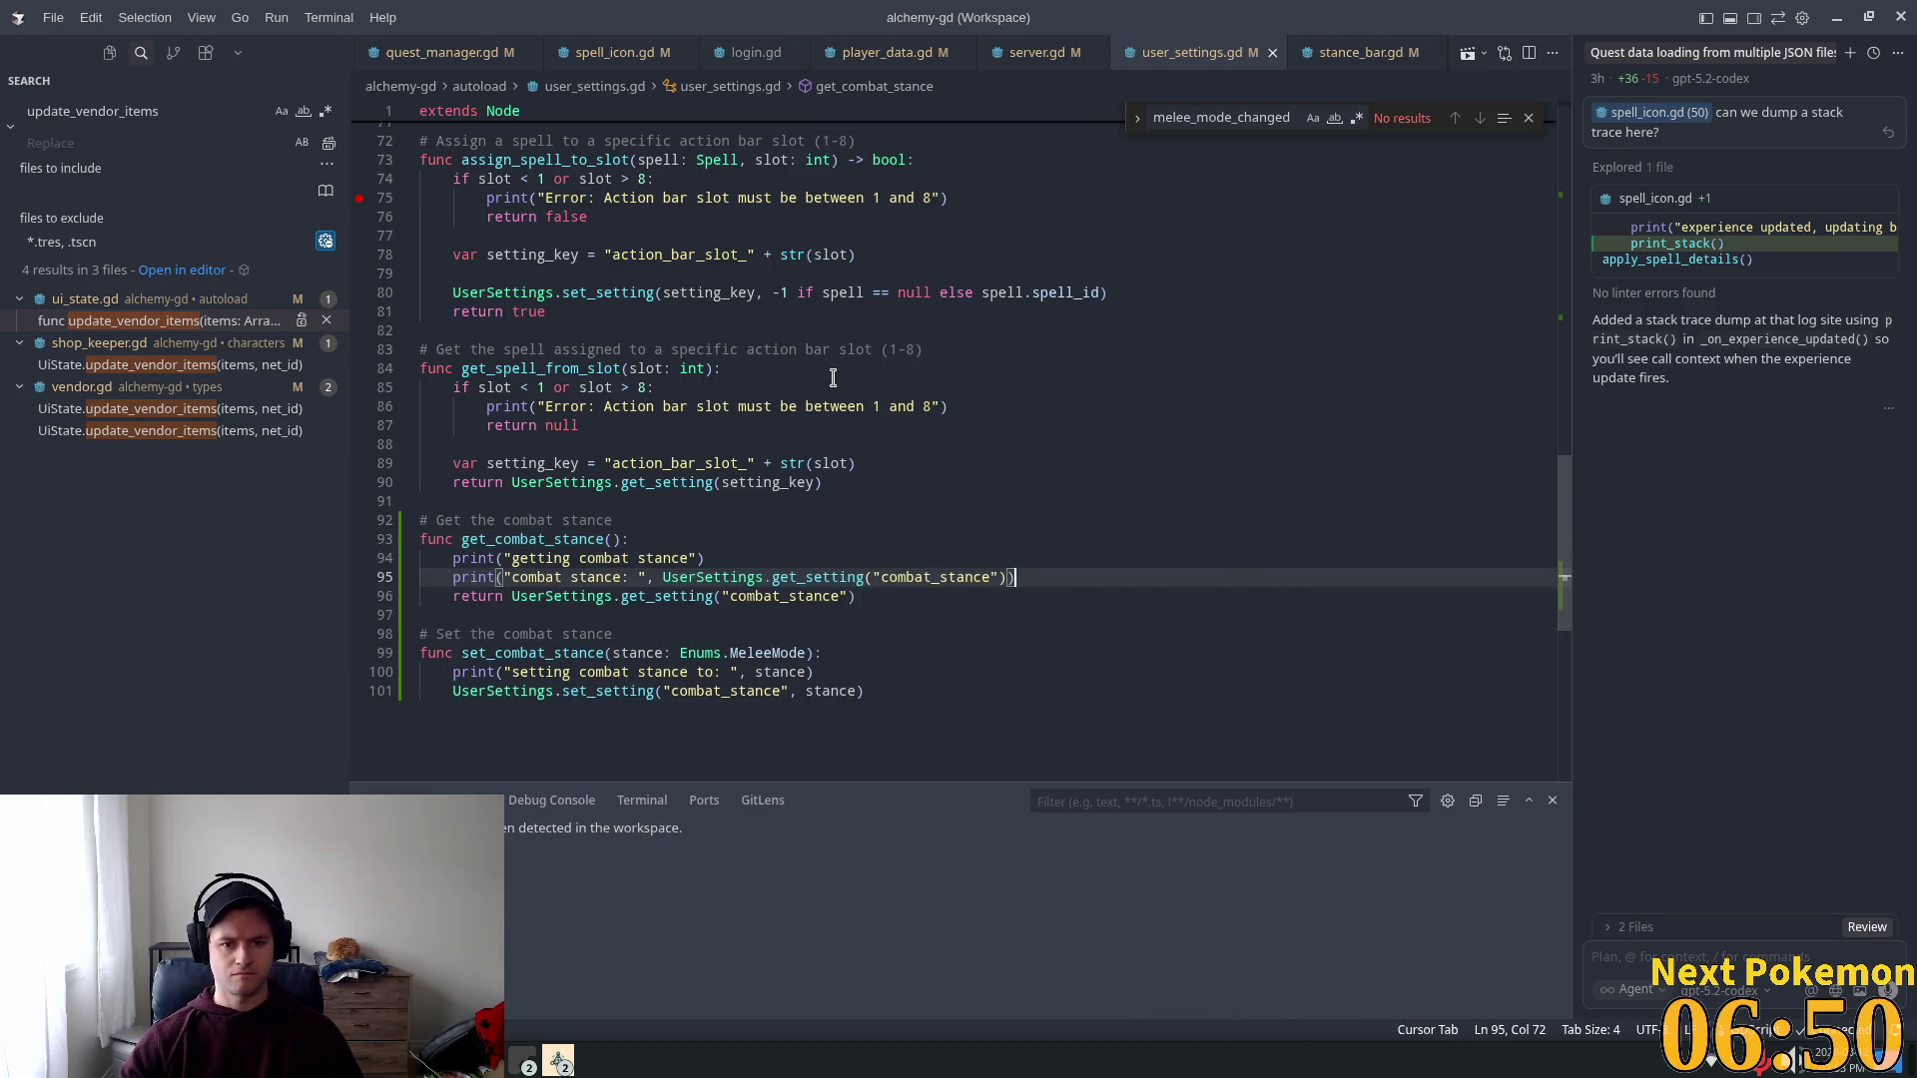
{"action": "key", "text": "alt+Tab"}
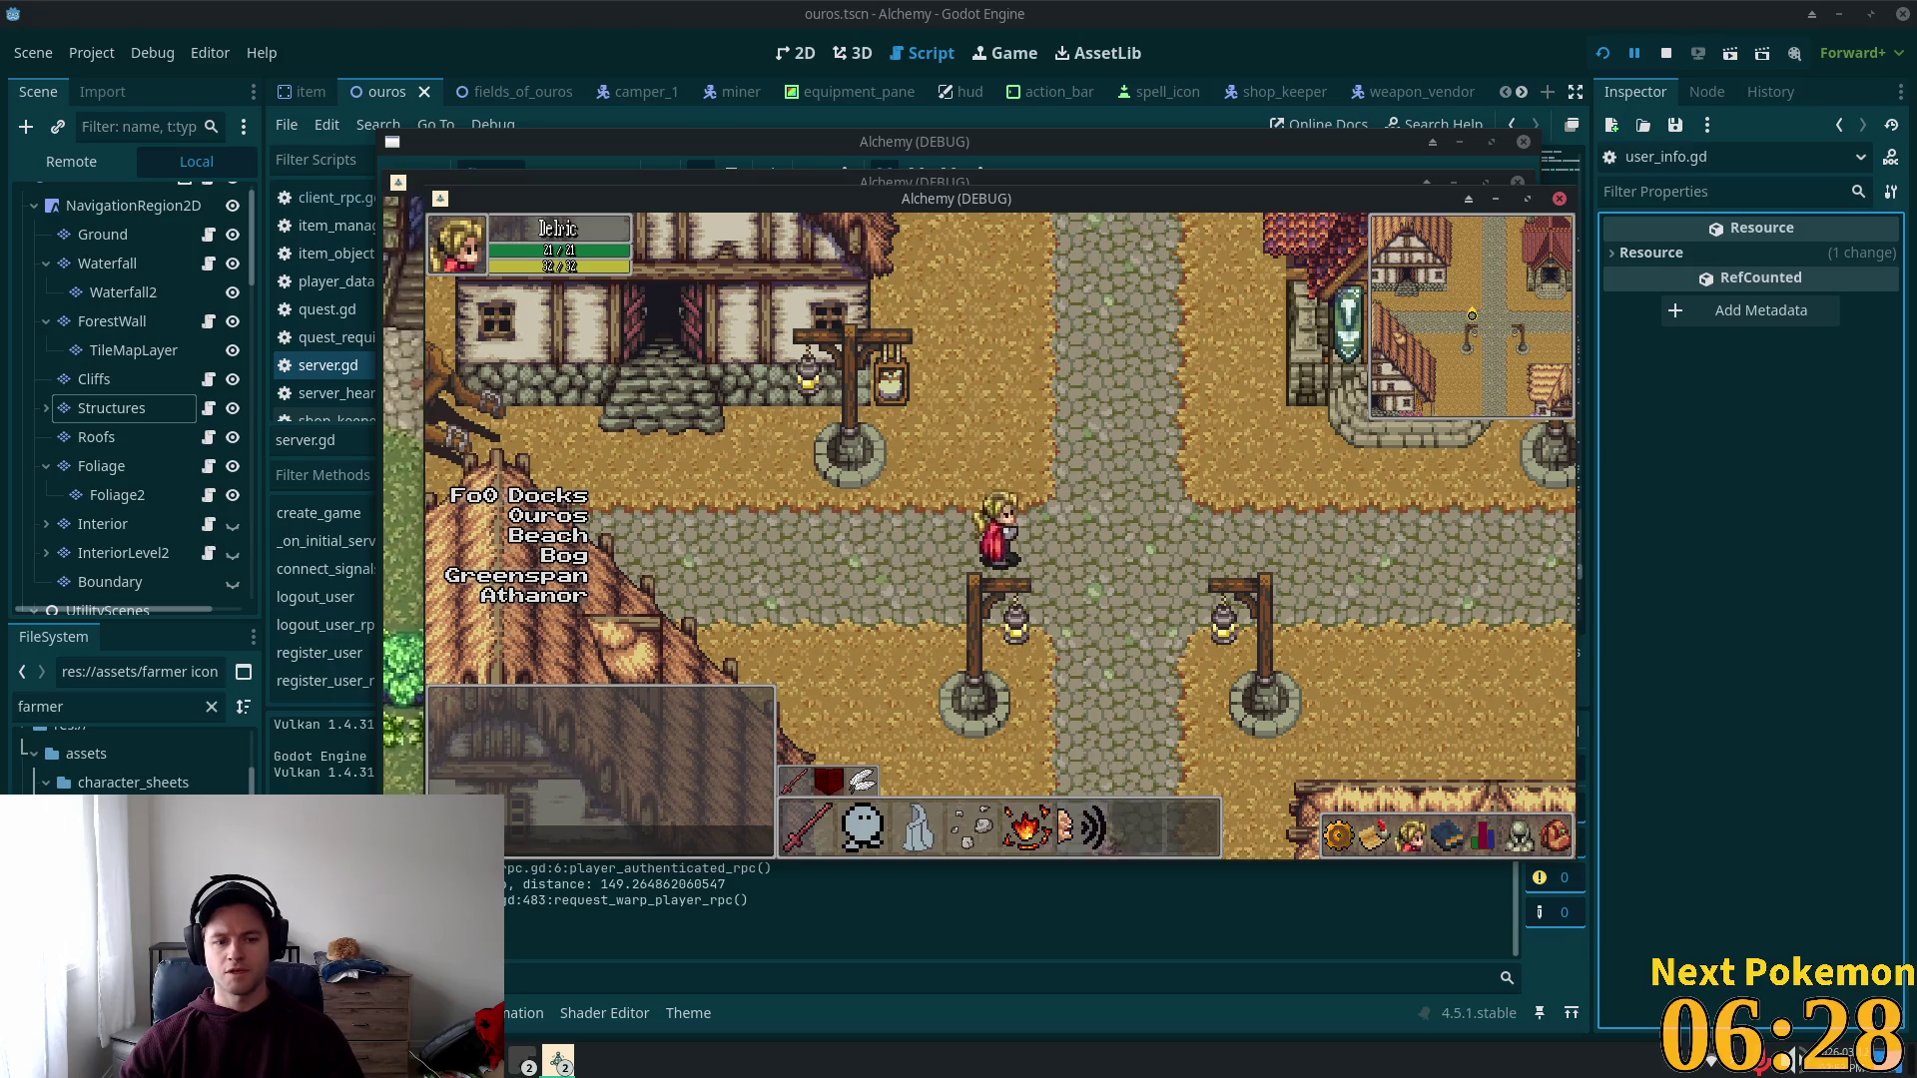
{"action": "key", "text": "alt+Tab"}
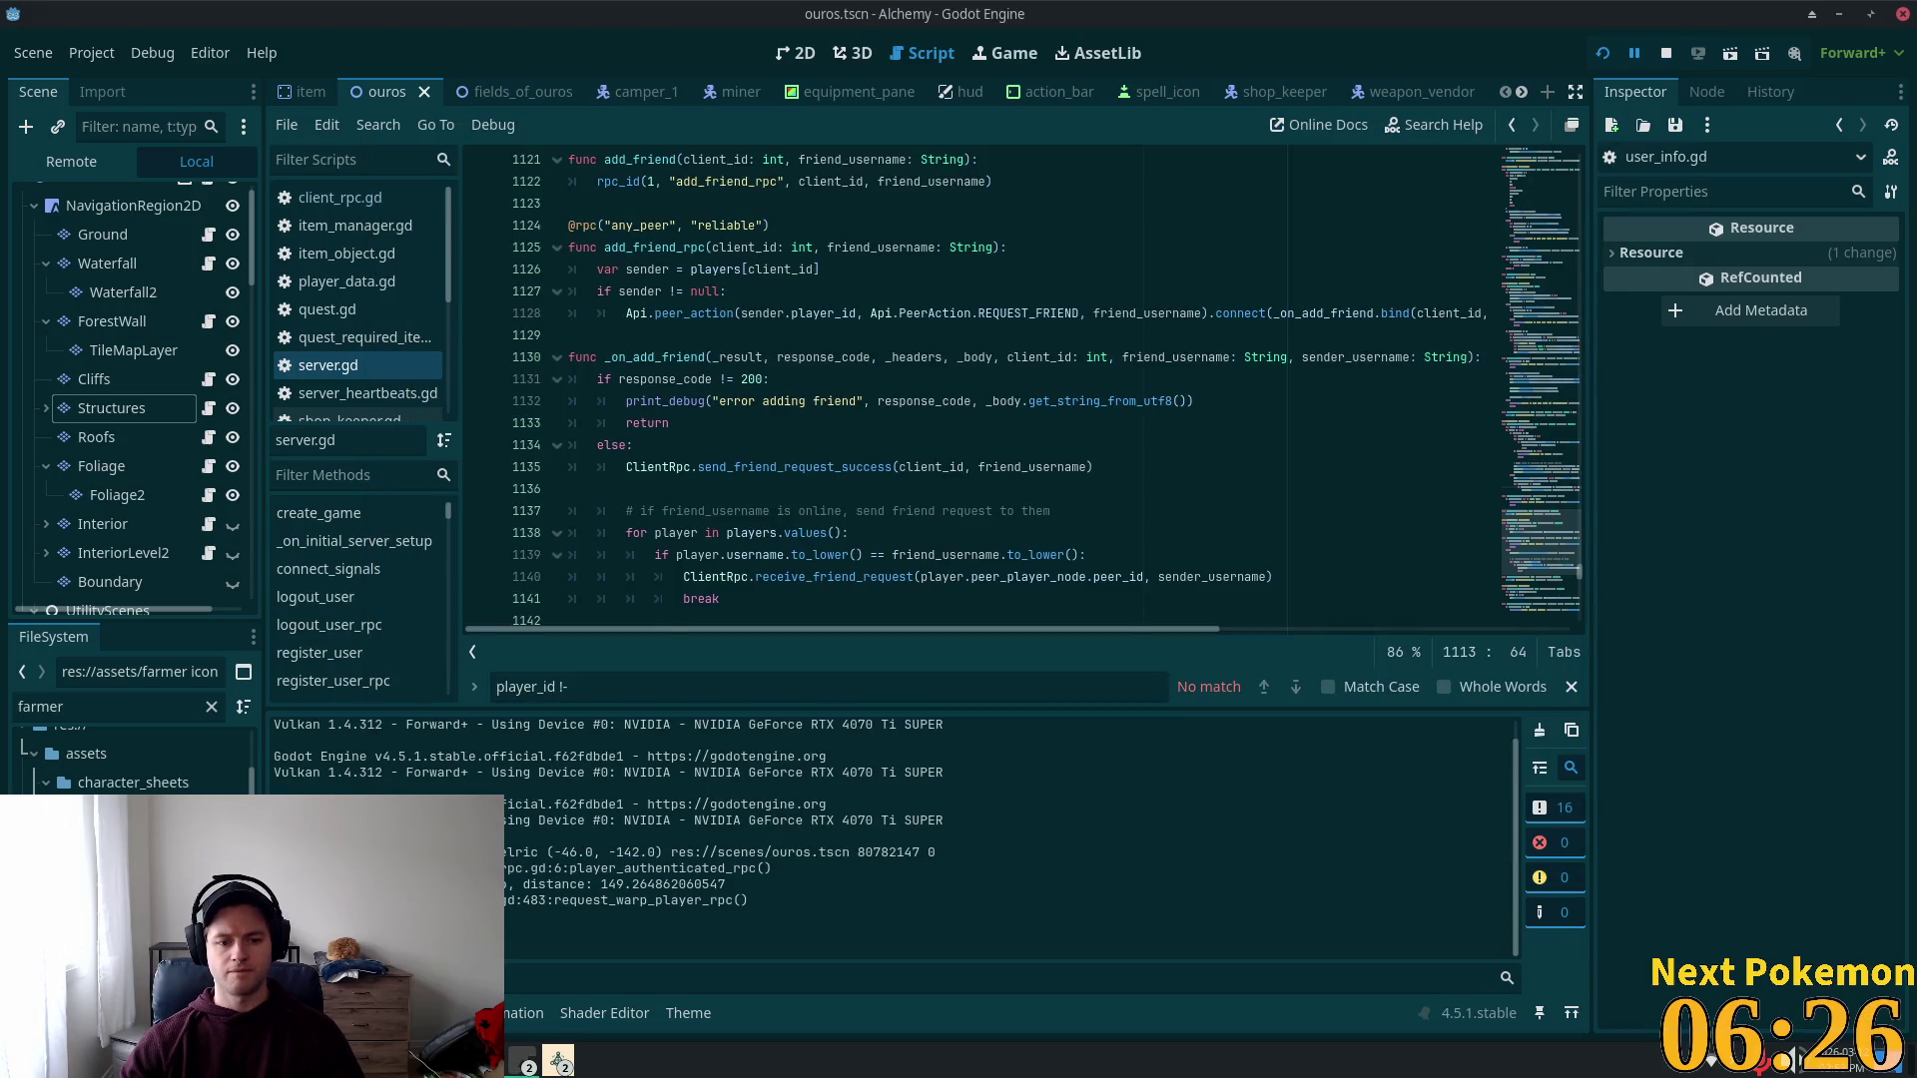
Step: Show Session 2's errors in the Debugger panel
{"action": "left_click", "coordinate": [344, 1013]}
{"action": "left_click", "coordinate": [384, 724]}
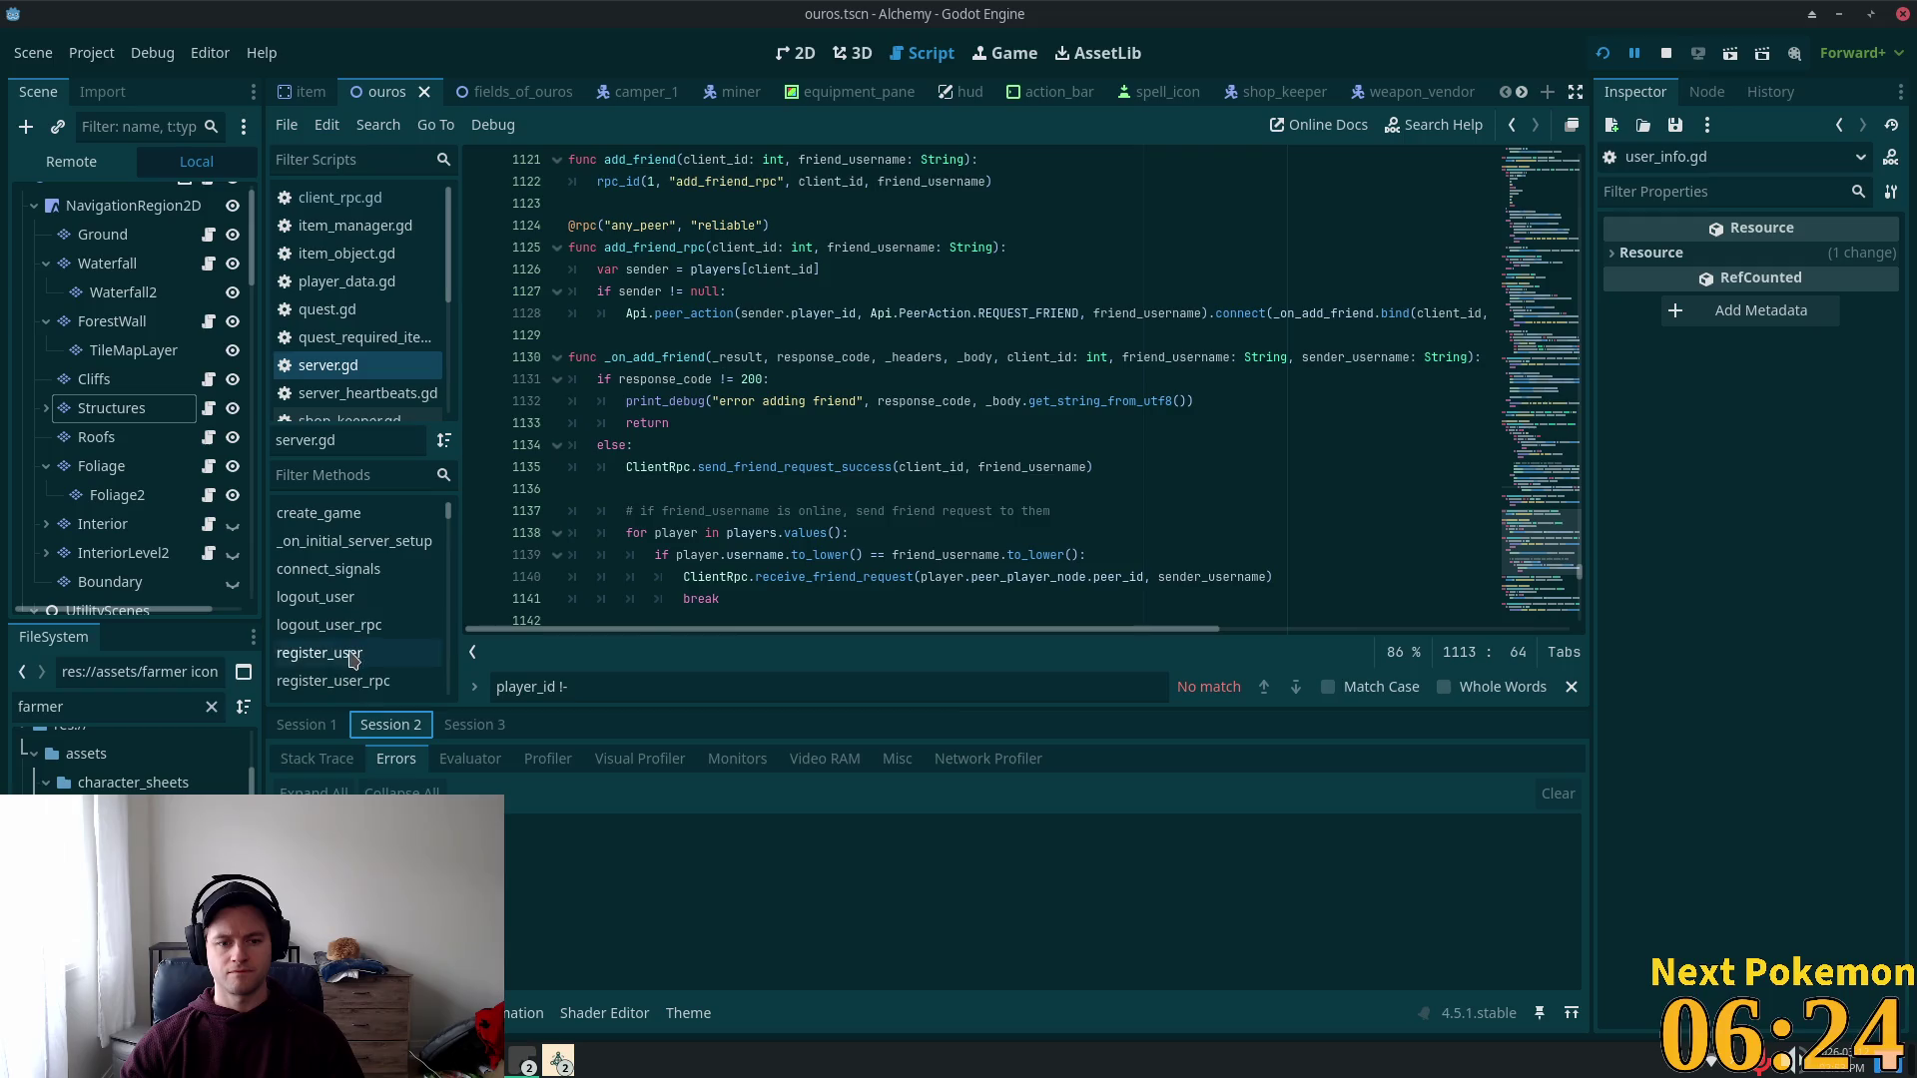
{"action": "scroll", "coordinate": [234, 315], "scroll_direction": "down", "scroll_amount": 3}
{"action": "scroll", "coordinate": [239, 319], "scroll_direction": "down", "scroll_amount": 8}
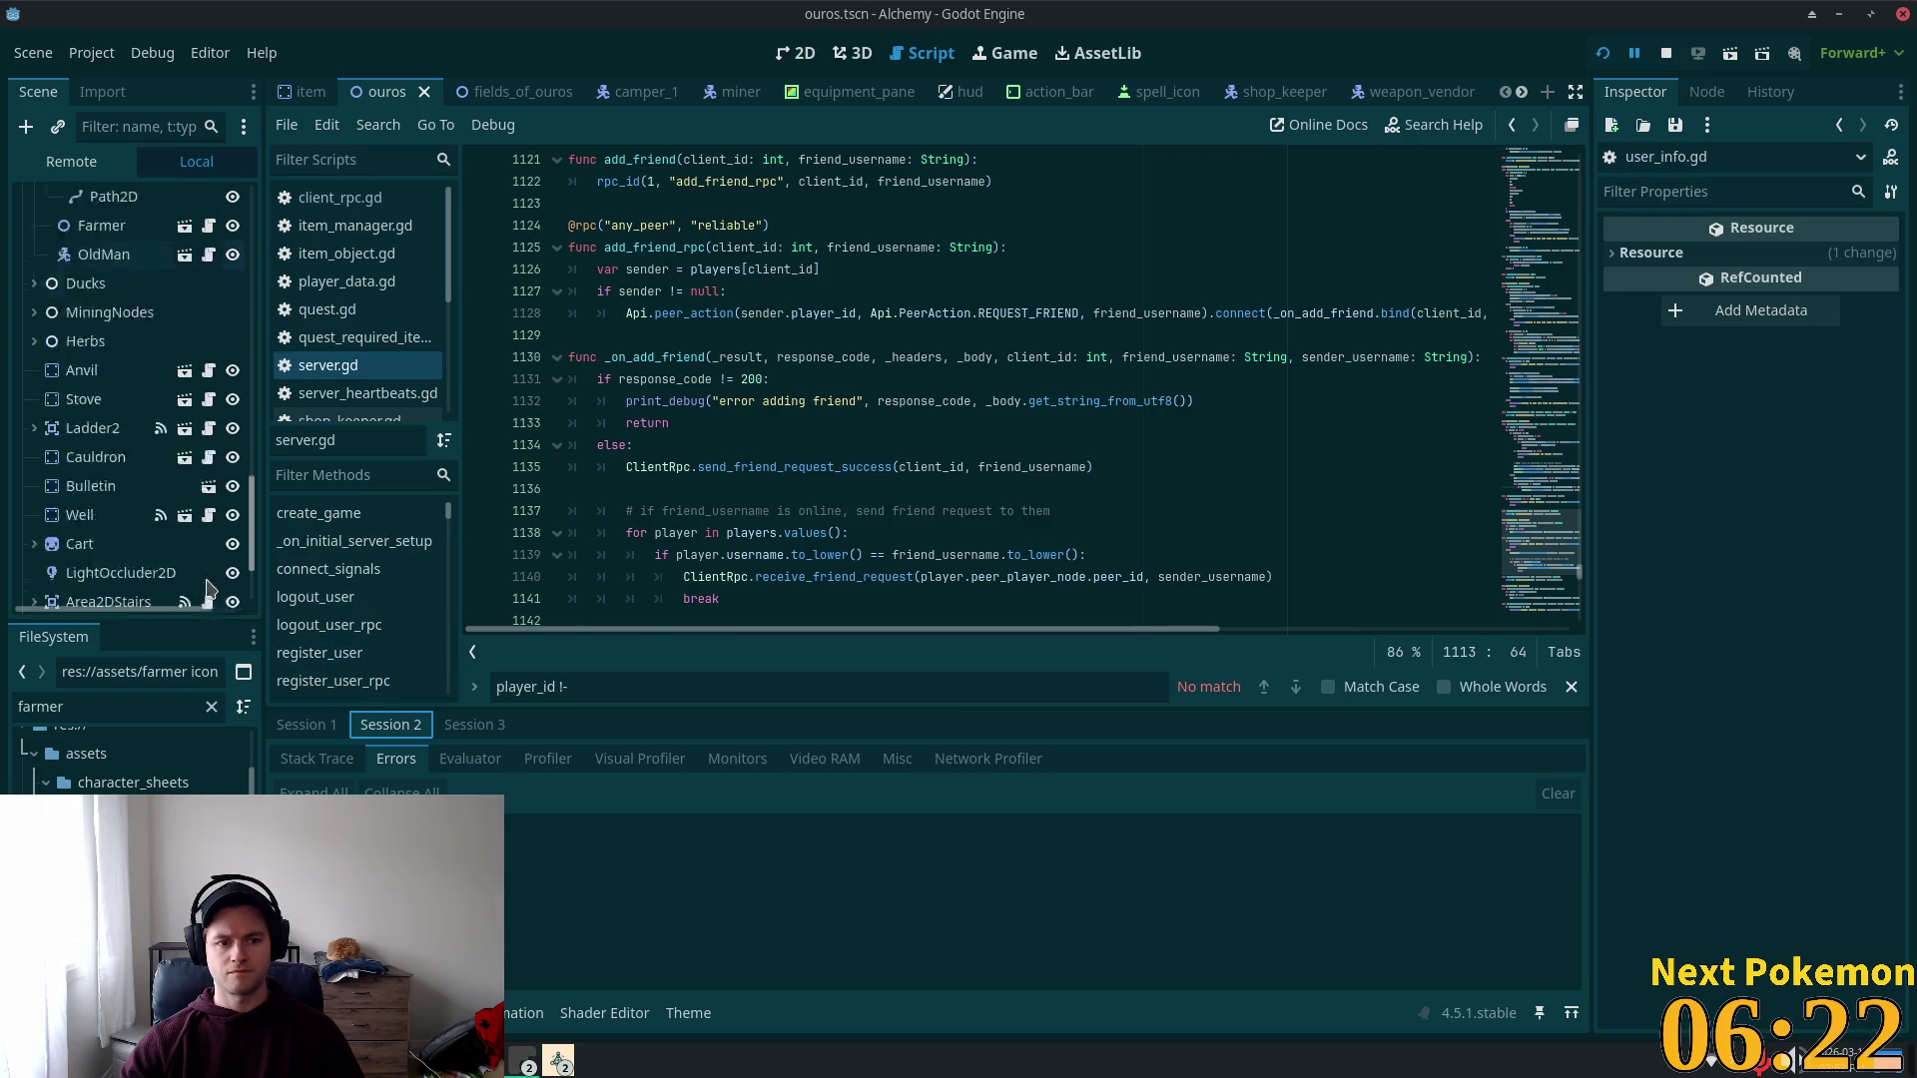
Step: Inspect the live UserSettings Settings dictionary (combat_stance 1) in the Remote tree, then relaunch the game
{"action": "left_click", "coordinate": [70, 161]}
{"action": "left_click", "coordinate": [34, 595]}
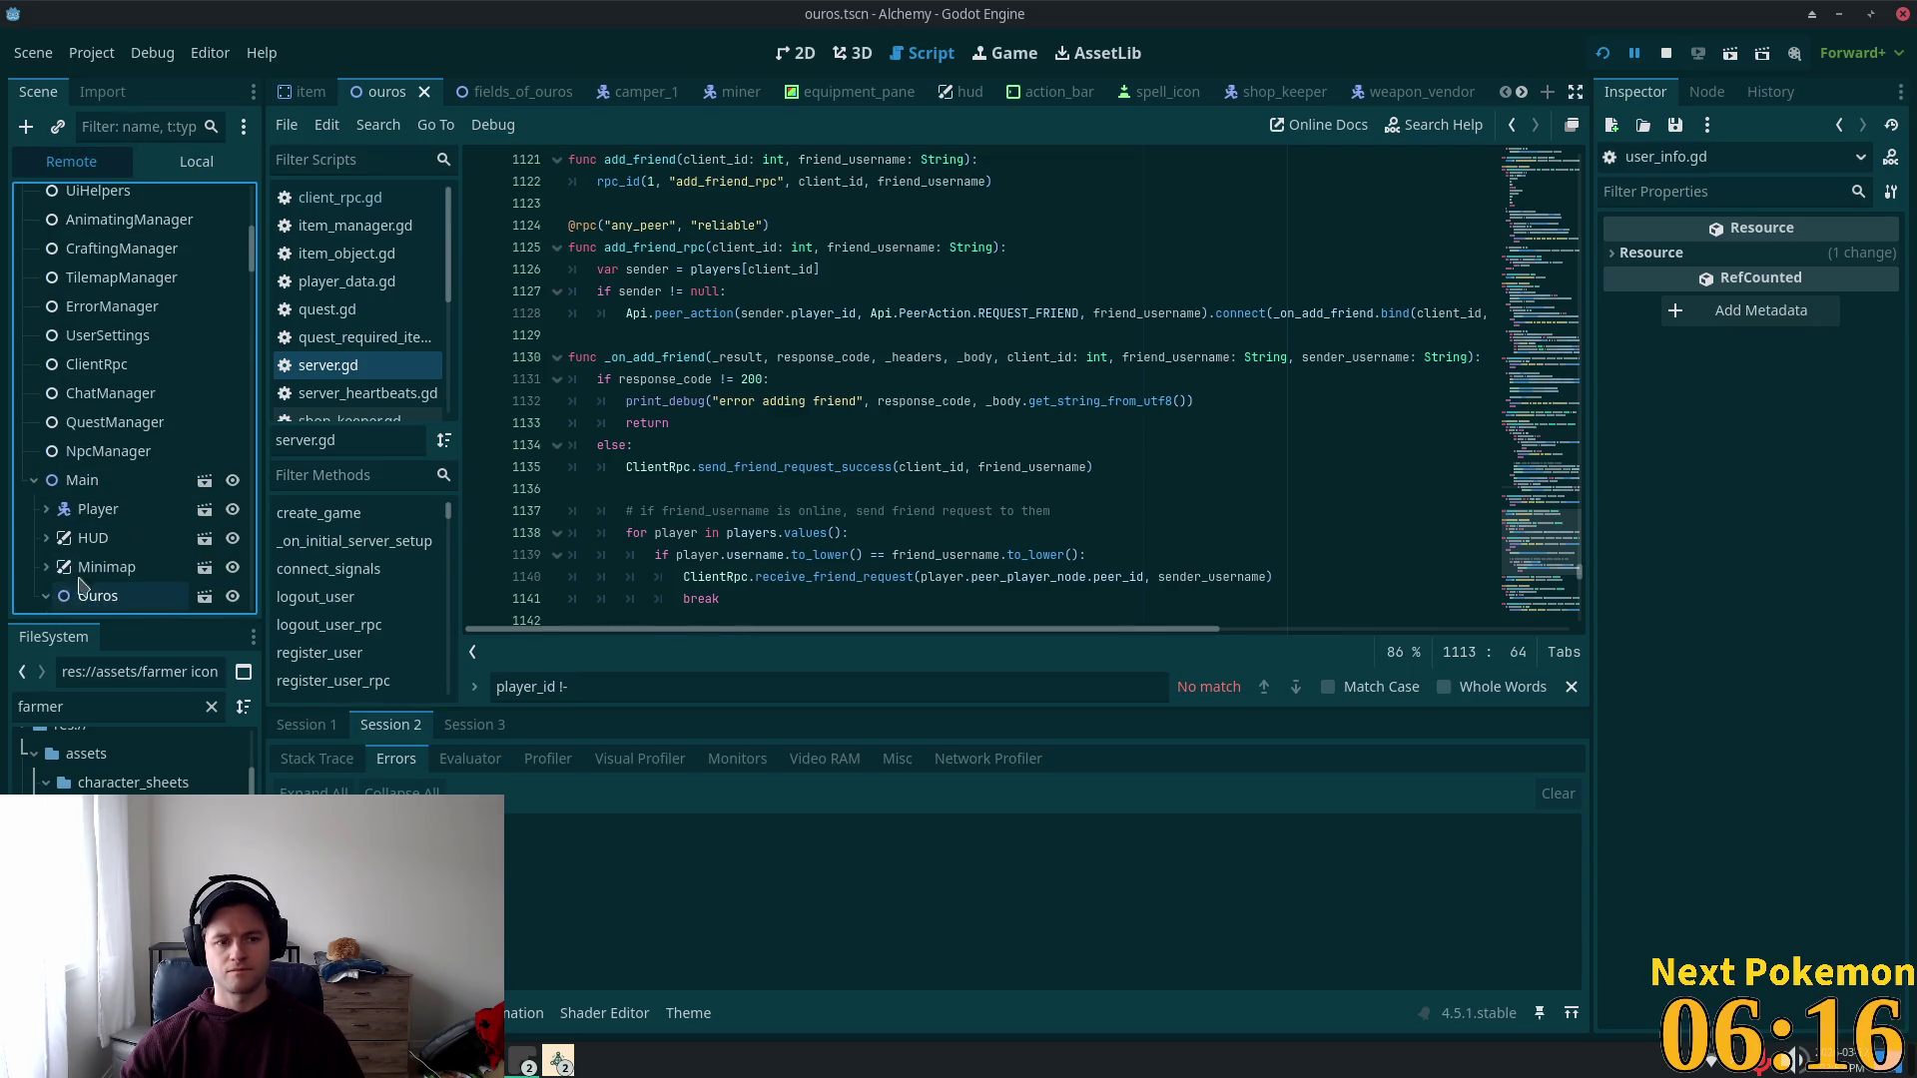
{"action": "left_click", "coordinate": [62, 599]}
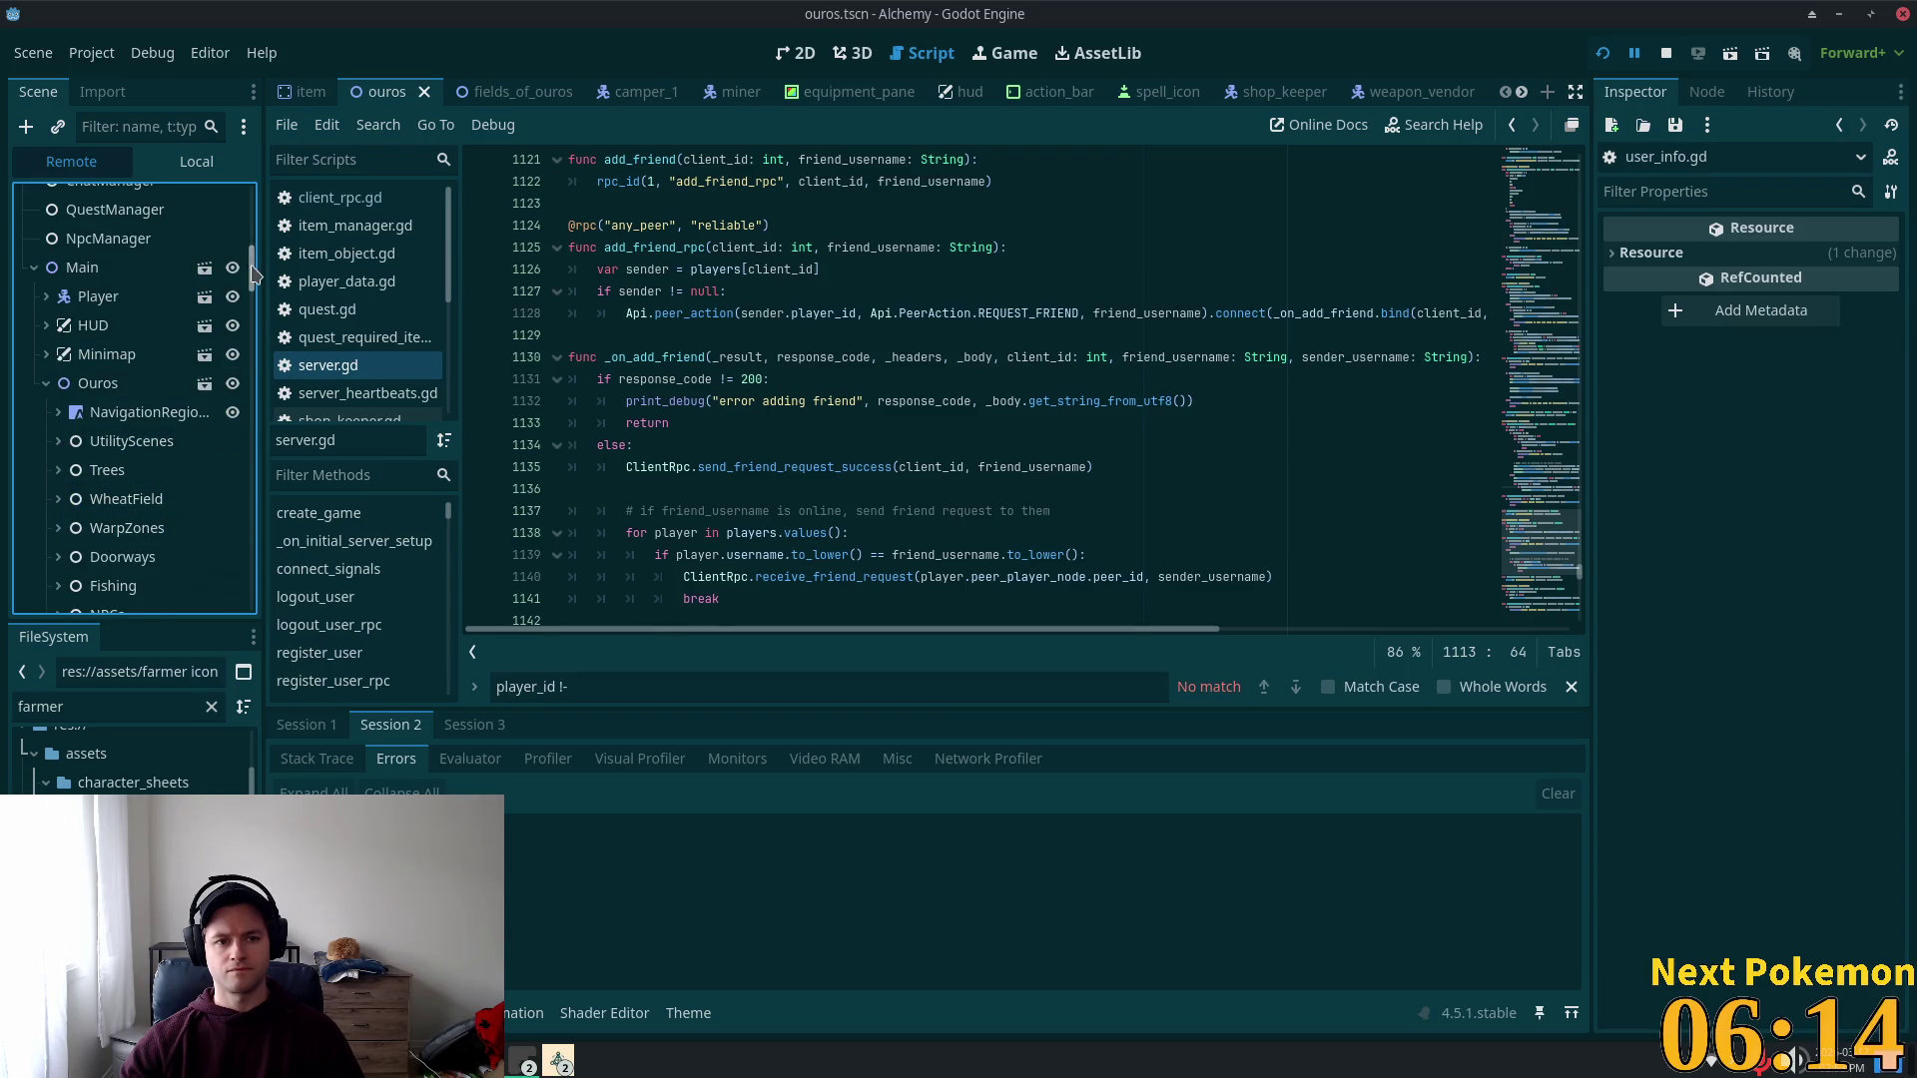
{"action": "scroll", "coordinate": [252, 271], "scroll_direction": "up", "scroll_amount": 10}
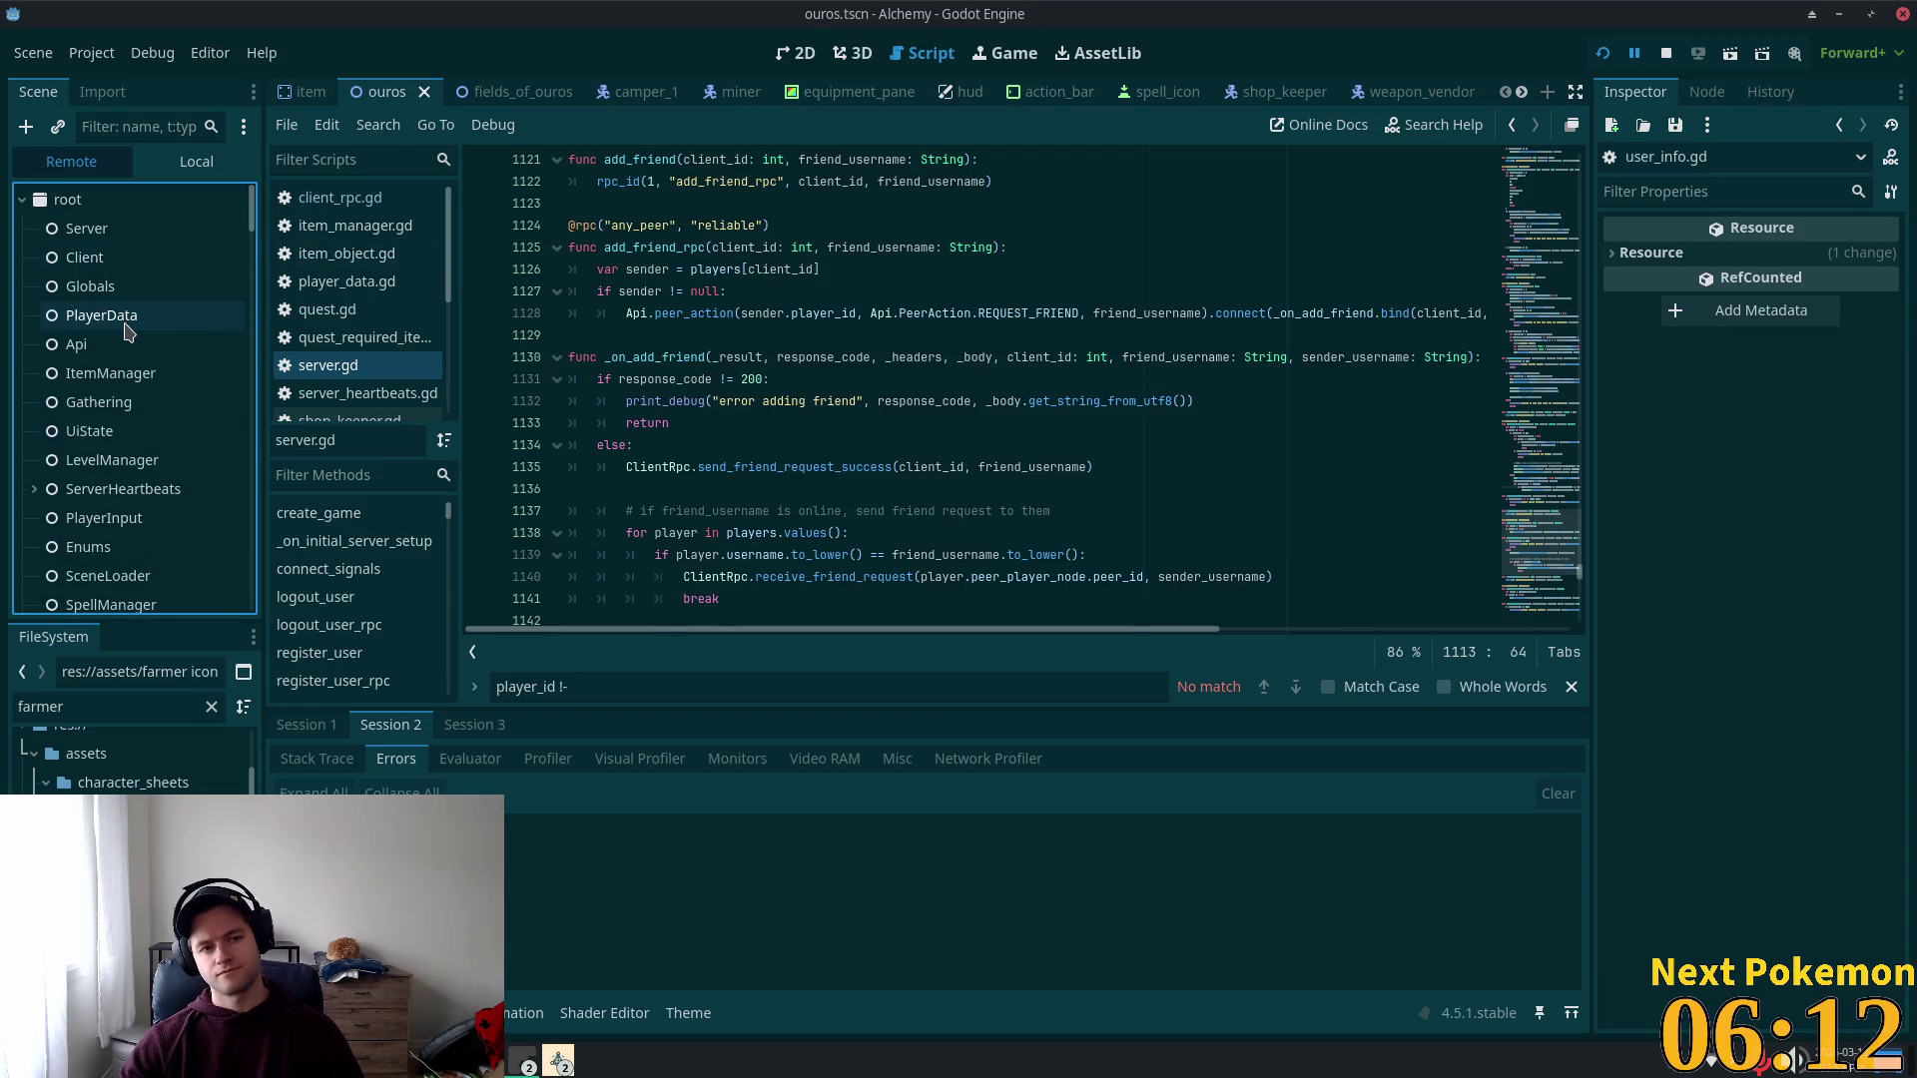
{"action": "scroll", "coordinate": [136, 449], "scroll_direction": "down", "scroll_amount": 3}
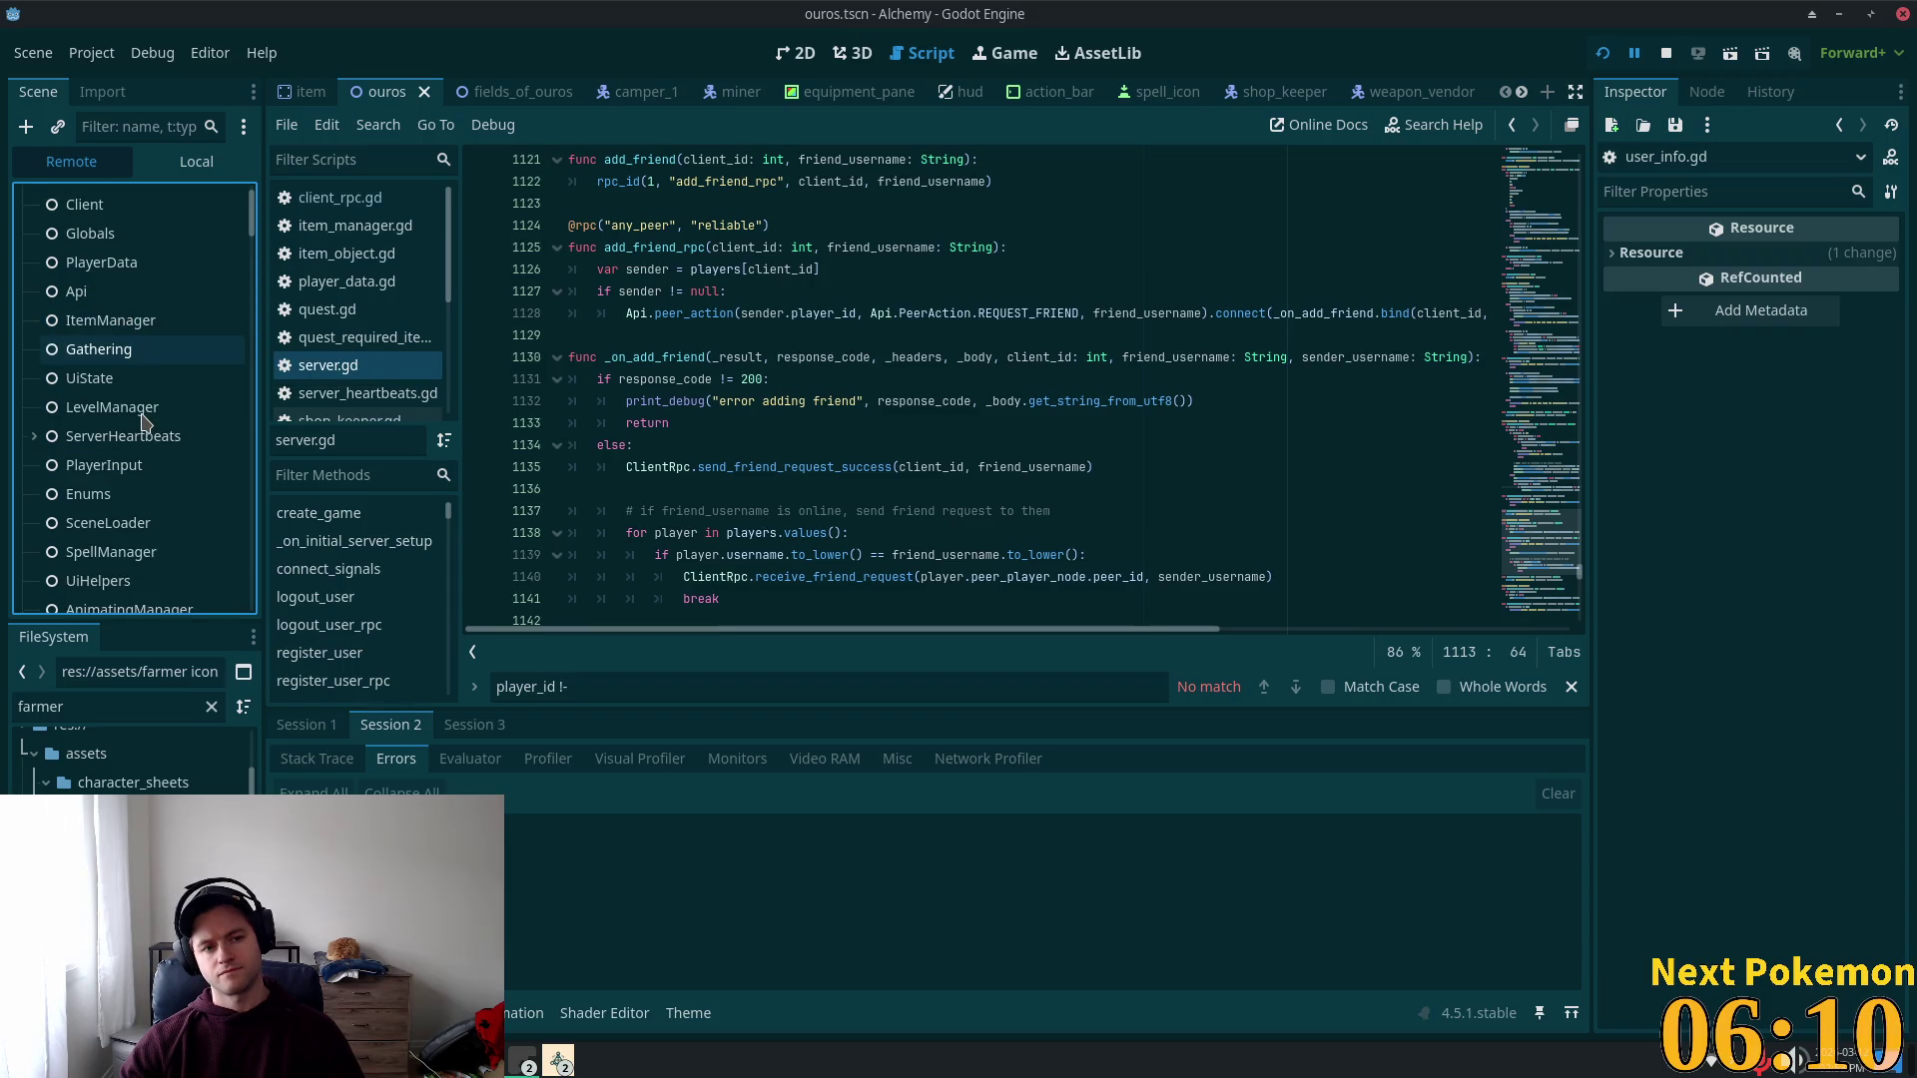
{"action": "scroll", "coordinate": [136, 481], "scroll_direction": "down", "scroll_amount": 3}
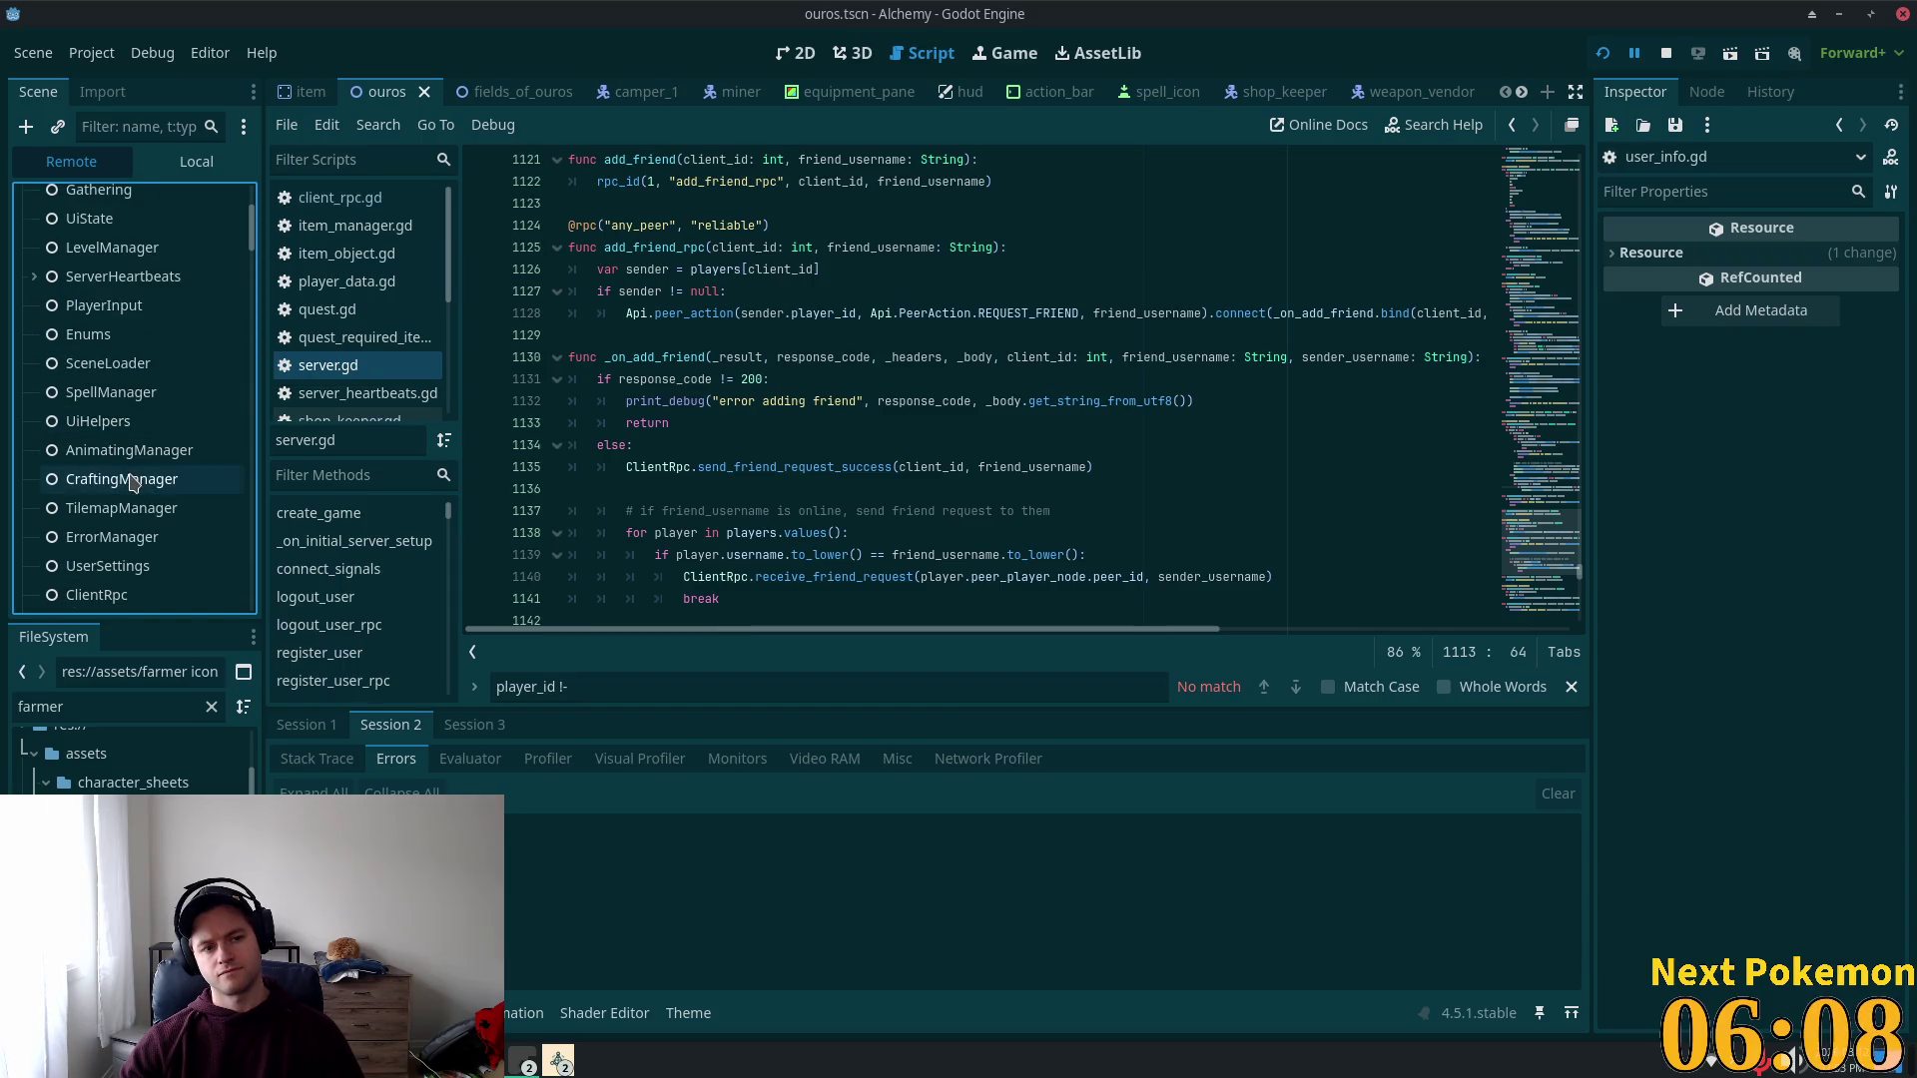
{"action": "scroll", "coordinate": [125, 494], "scroll_direction": "down", "scroll_amount": 2}
{"action": "left_click", "coordinate": [106, 516]}
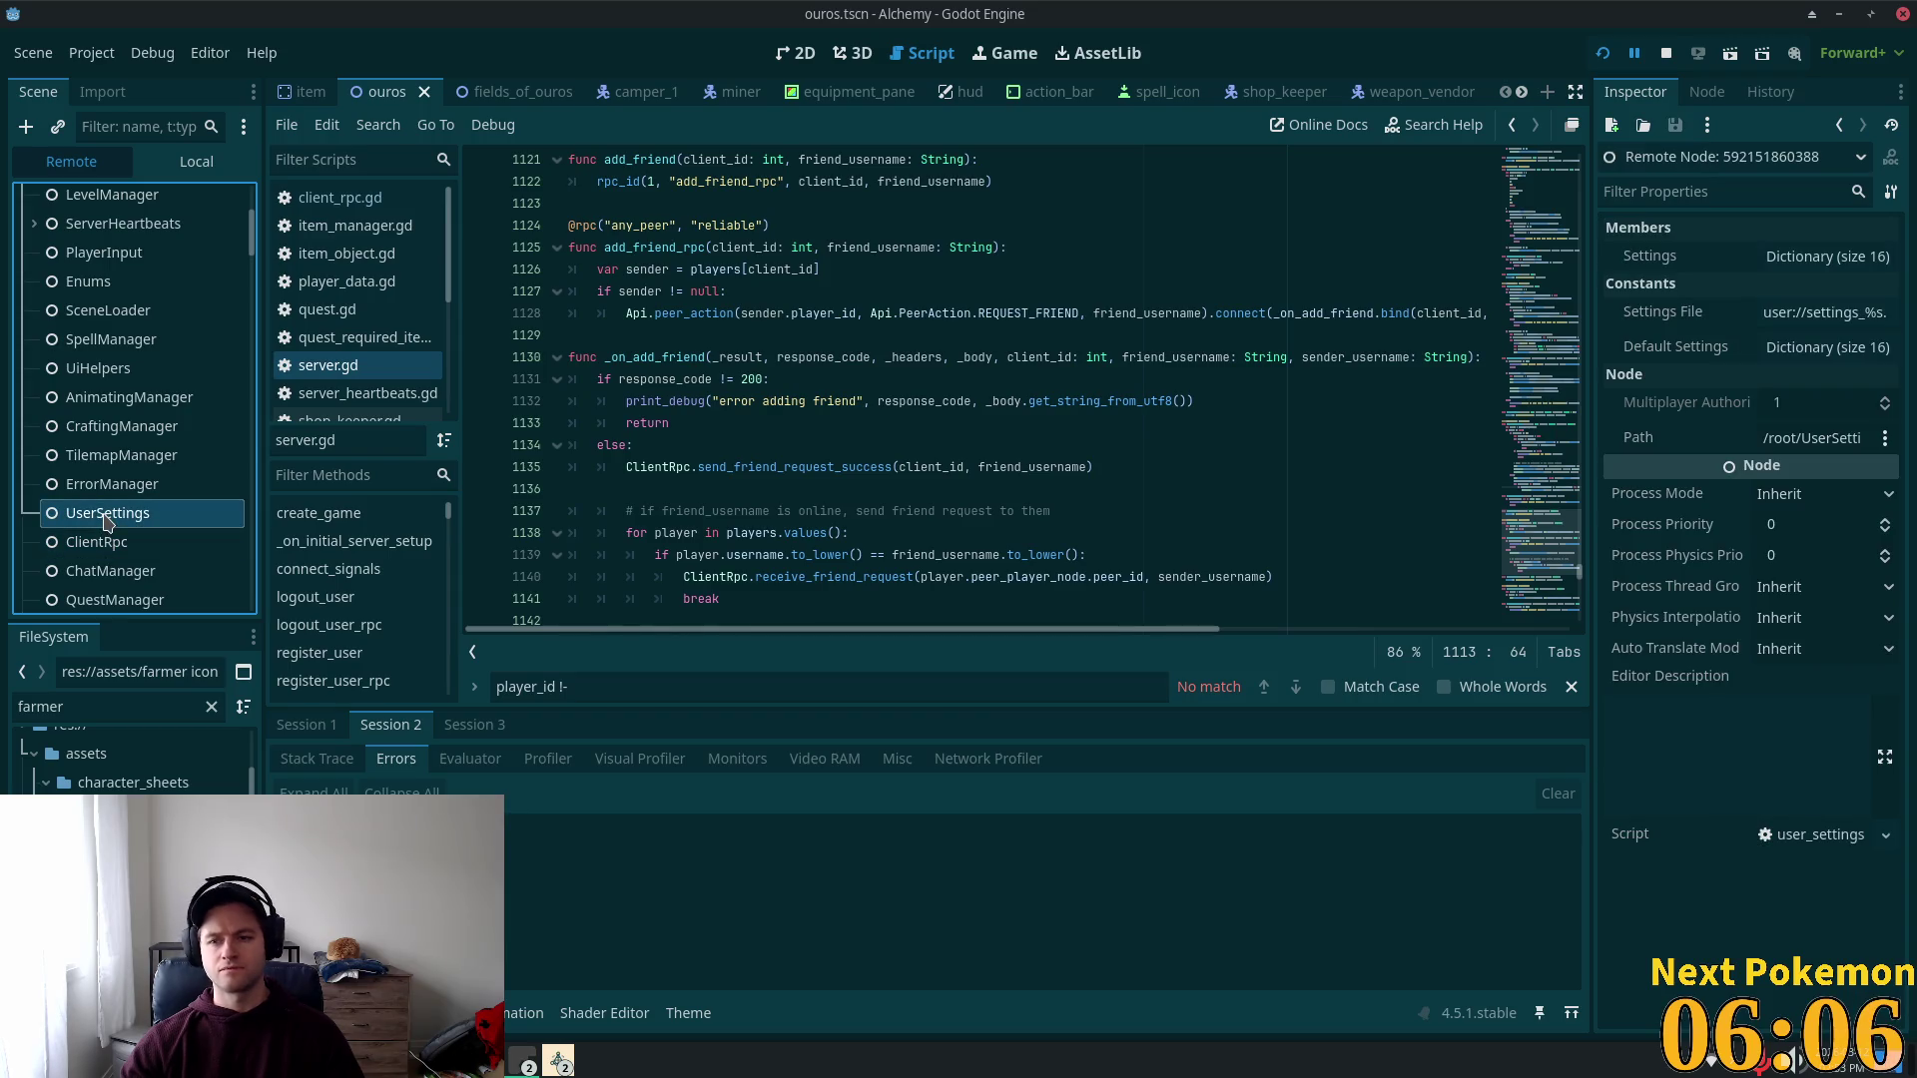
{"action": "left_click", "coordinate": [1827, 261]}
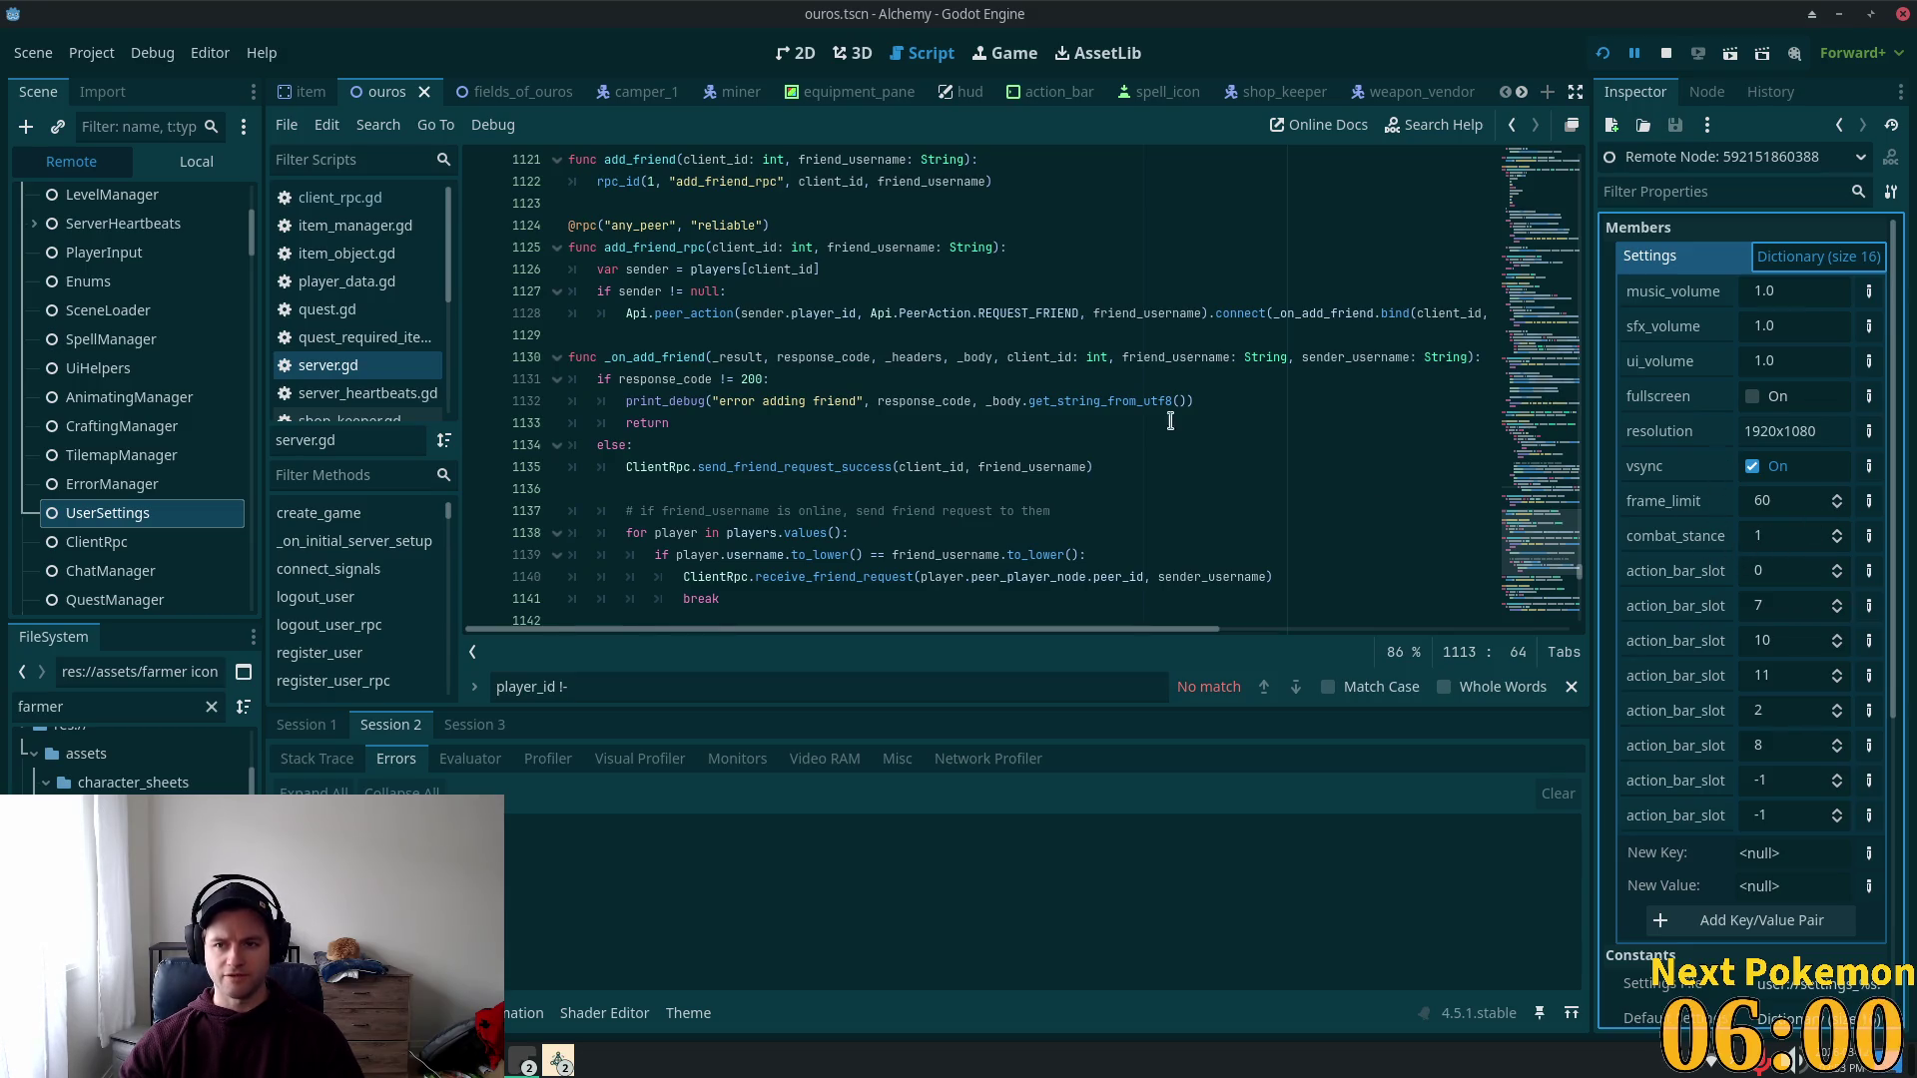
{"action": "left_click", "coordinate": [1603, 56]}
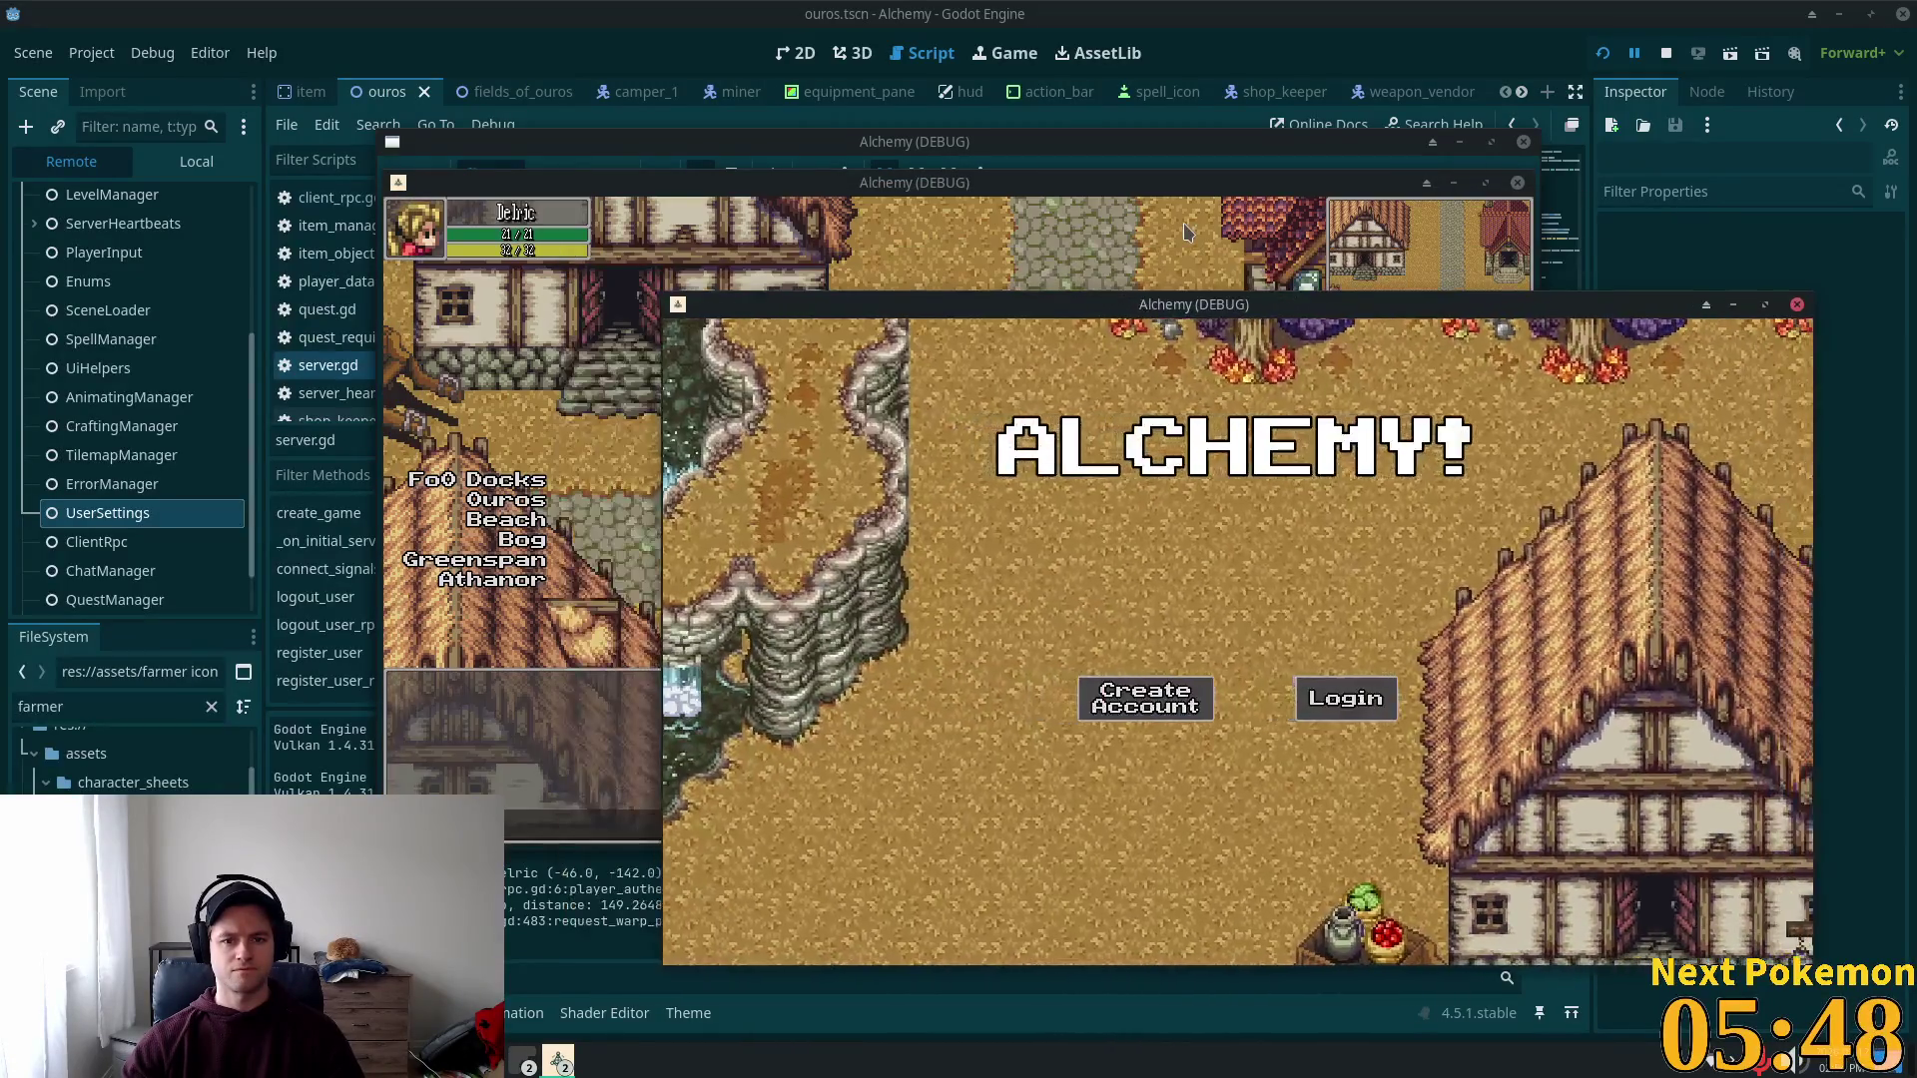
Step: Check the logged-in game's UserSettings Settings dictionary still shows combat_stance 1, then return to Cursor
{"action": "left_click", "coordinate": [1186, 232]}
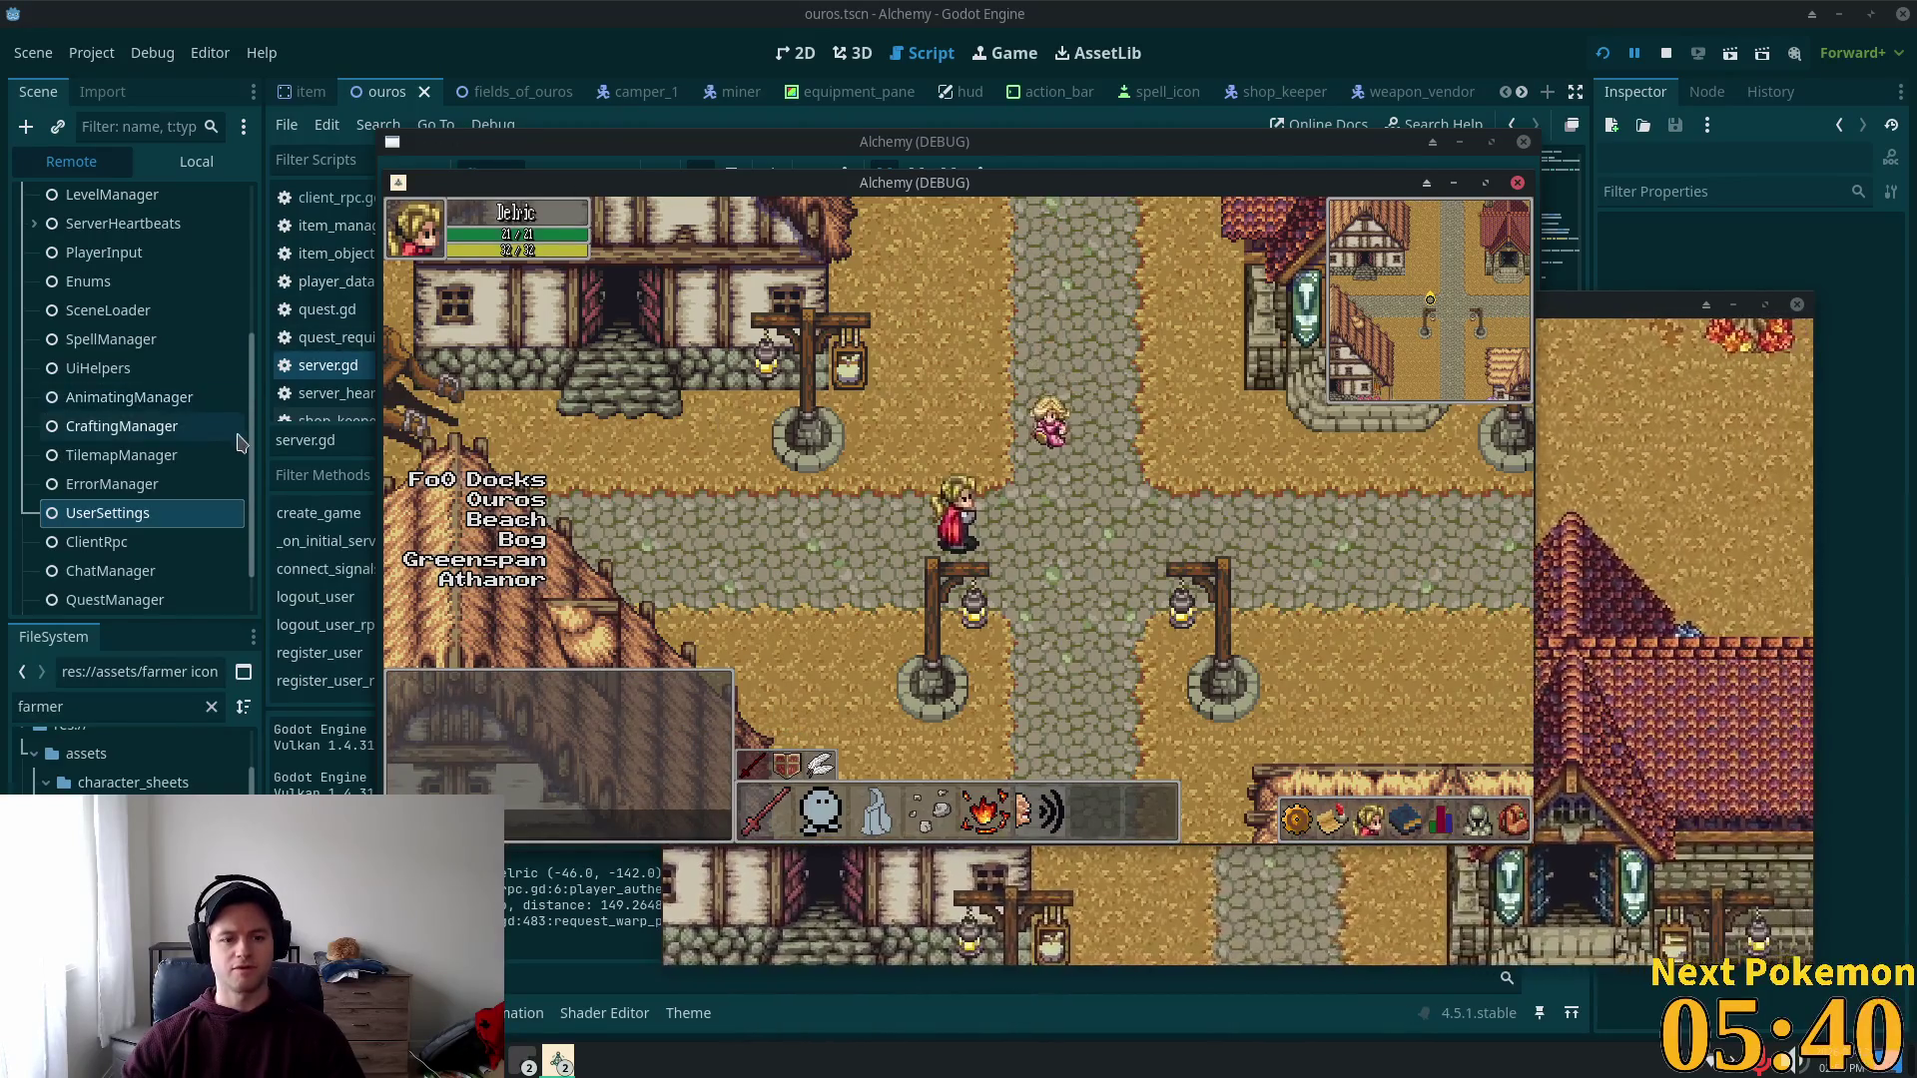
{"action": "left_click", "coordinate": [150, 426]}
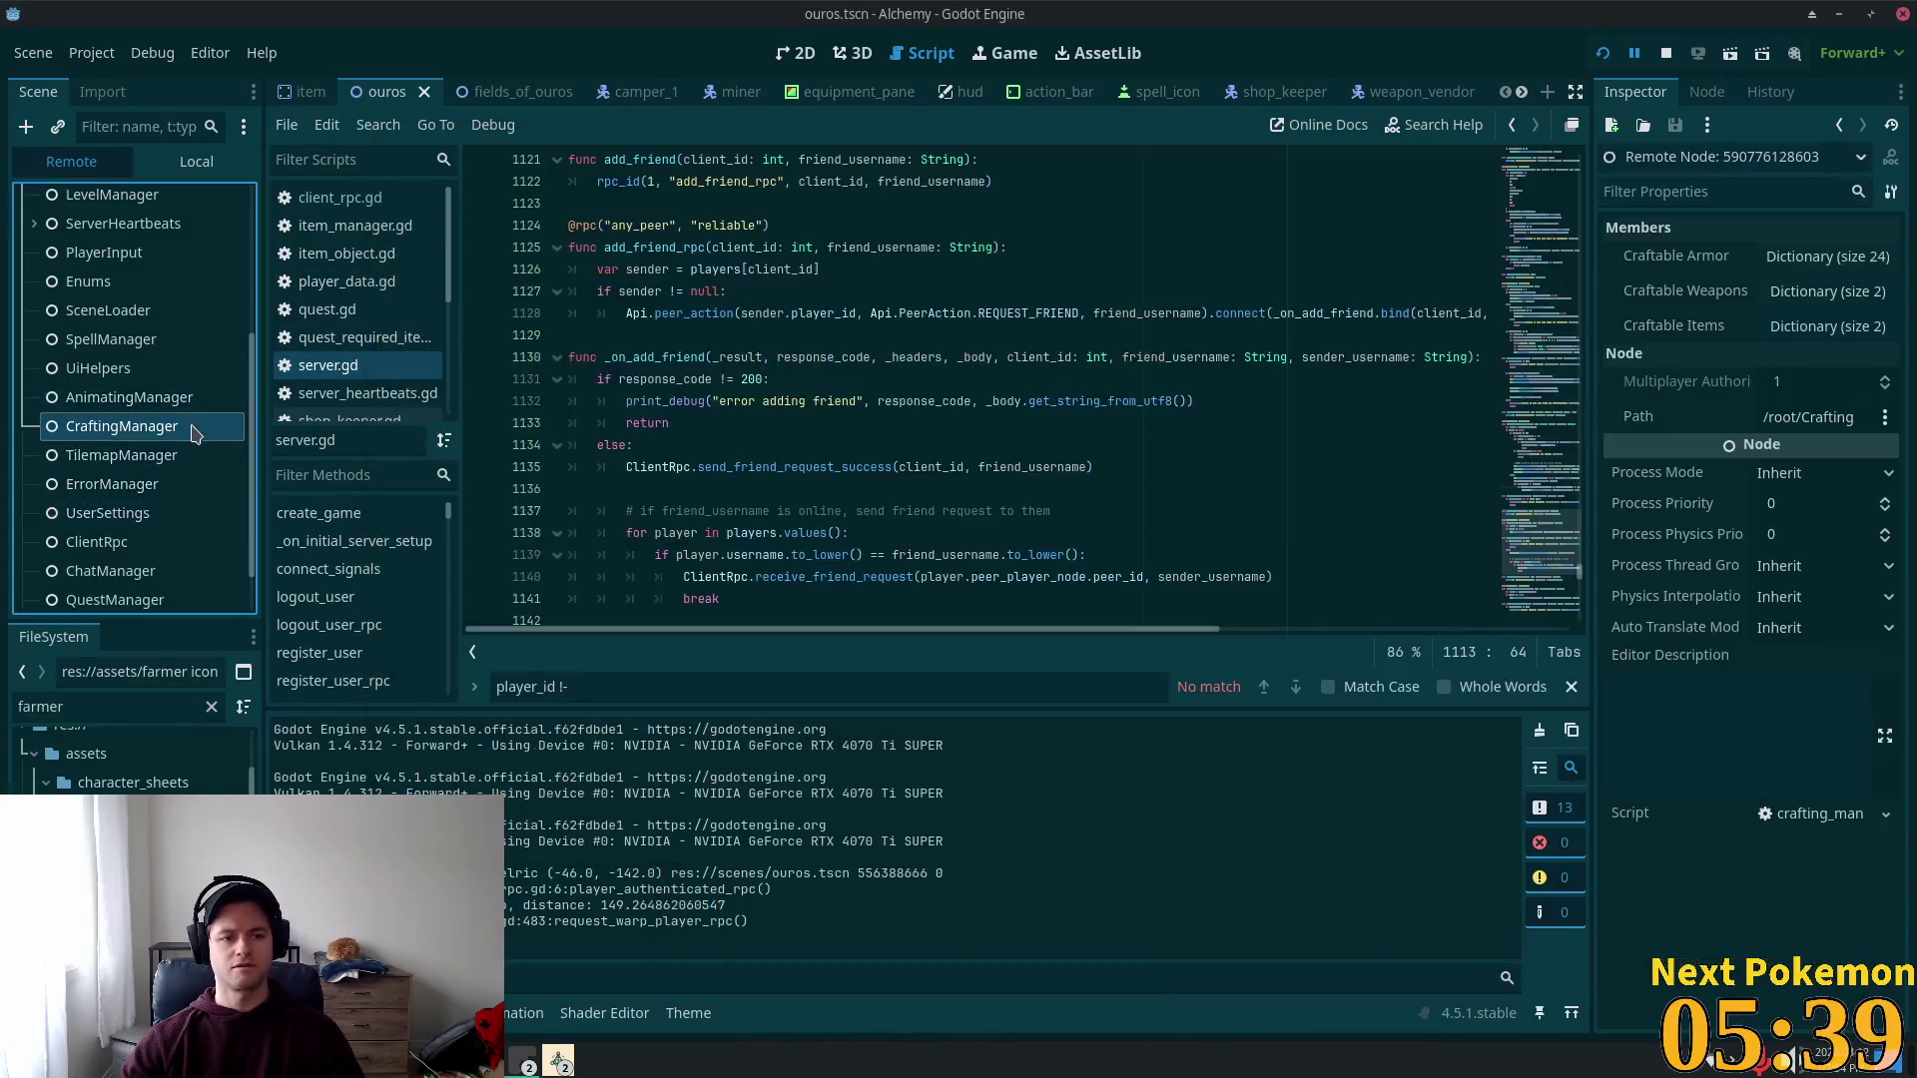
{"action": "left_click", "coordinate": [138, 511]}
{"action": "left_click", "coordinate": [1819, 256]}
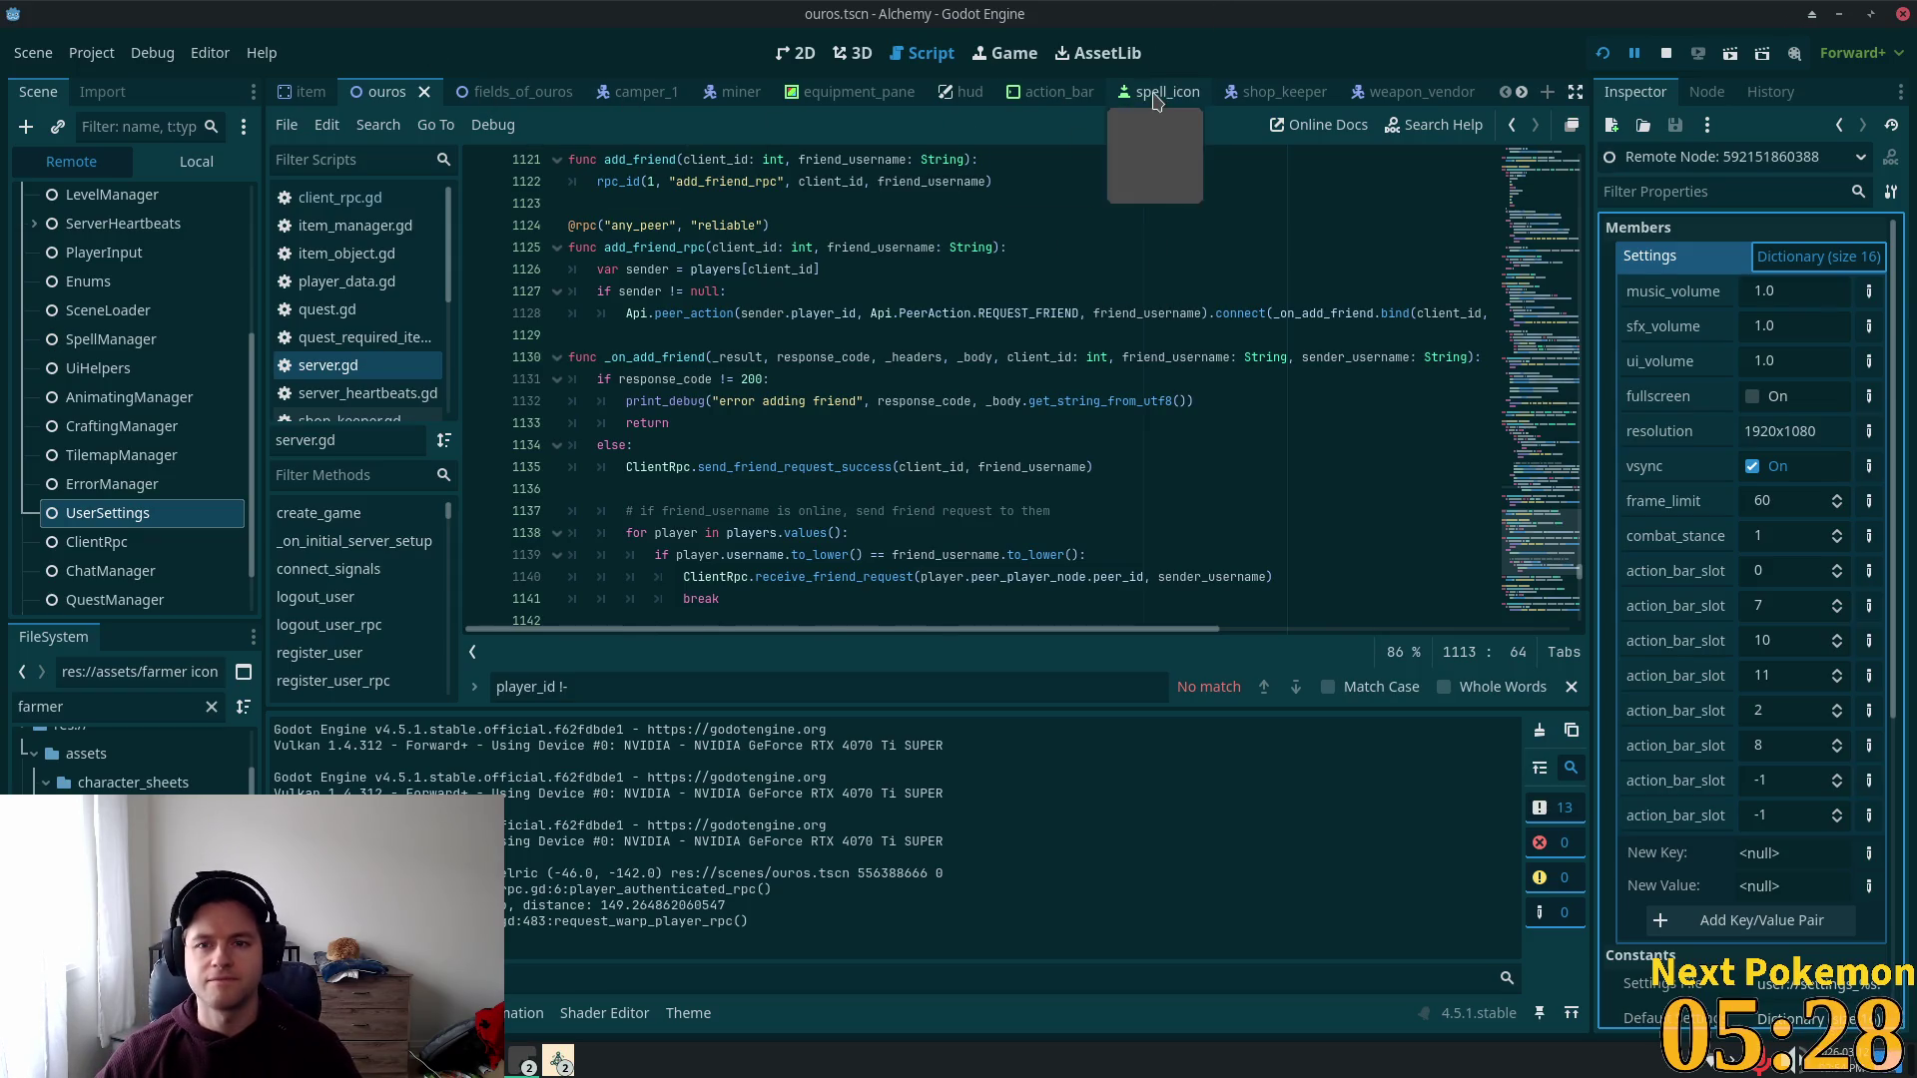
{"action": "key", "text": "alt+Tab"}
{"action": "scroll", "coordinate": [1239, 492], "scroll_direction": "up", "scroll_amount": 9}
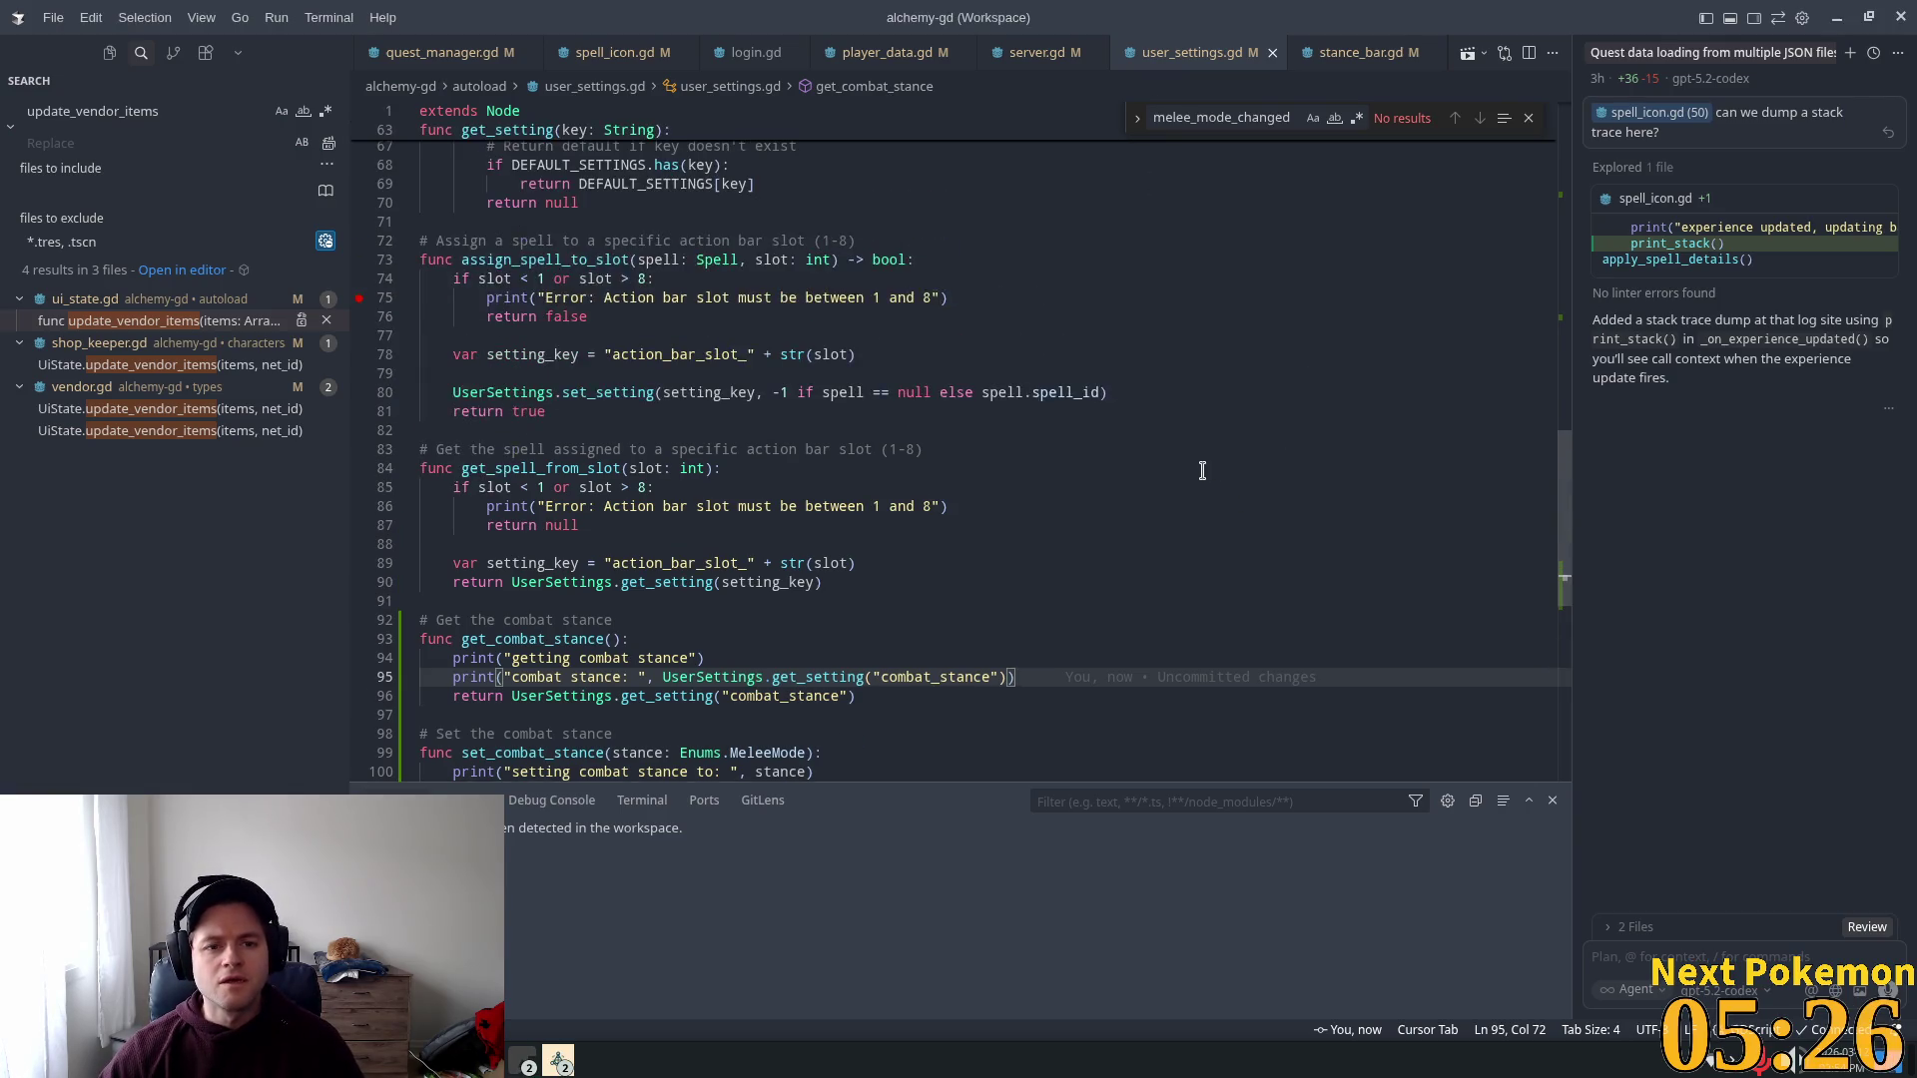
Step: Locate the settings_loaded emit in user_settings.gd's load_settings
{"action": "scroll", "coordinate": [999, 406], "scroll_direction": "up", "scroll_amount": 7}
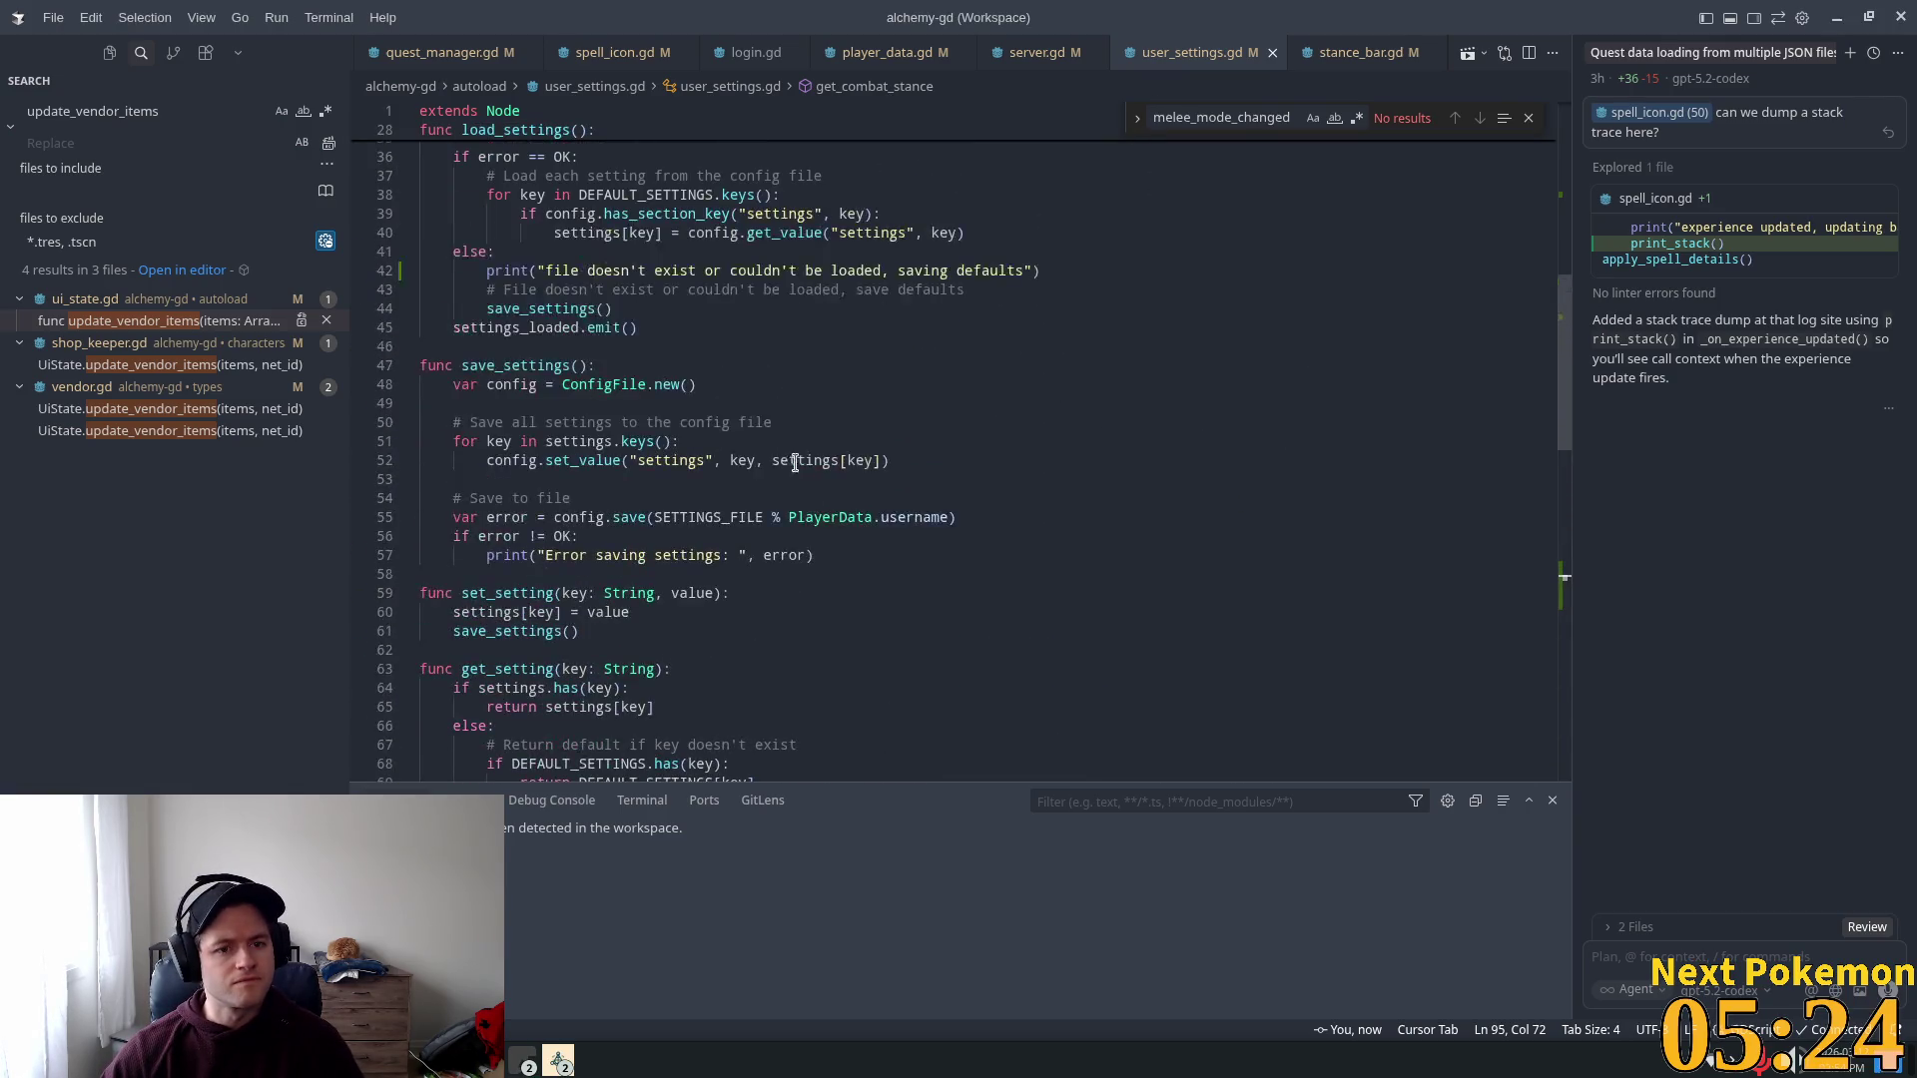
{"action": "scroll", "coordinate": [761, 444], "scroll_direction": "up", "scroll_amount": 2}
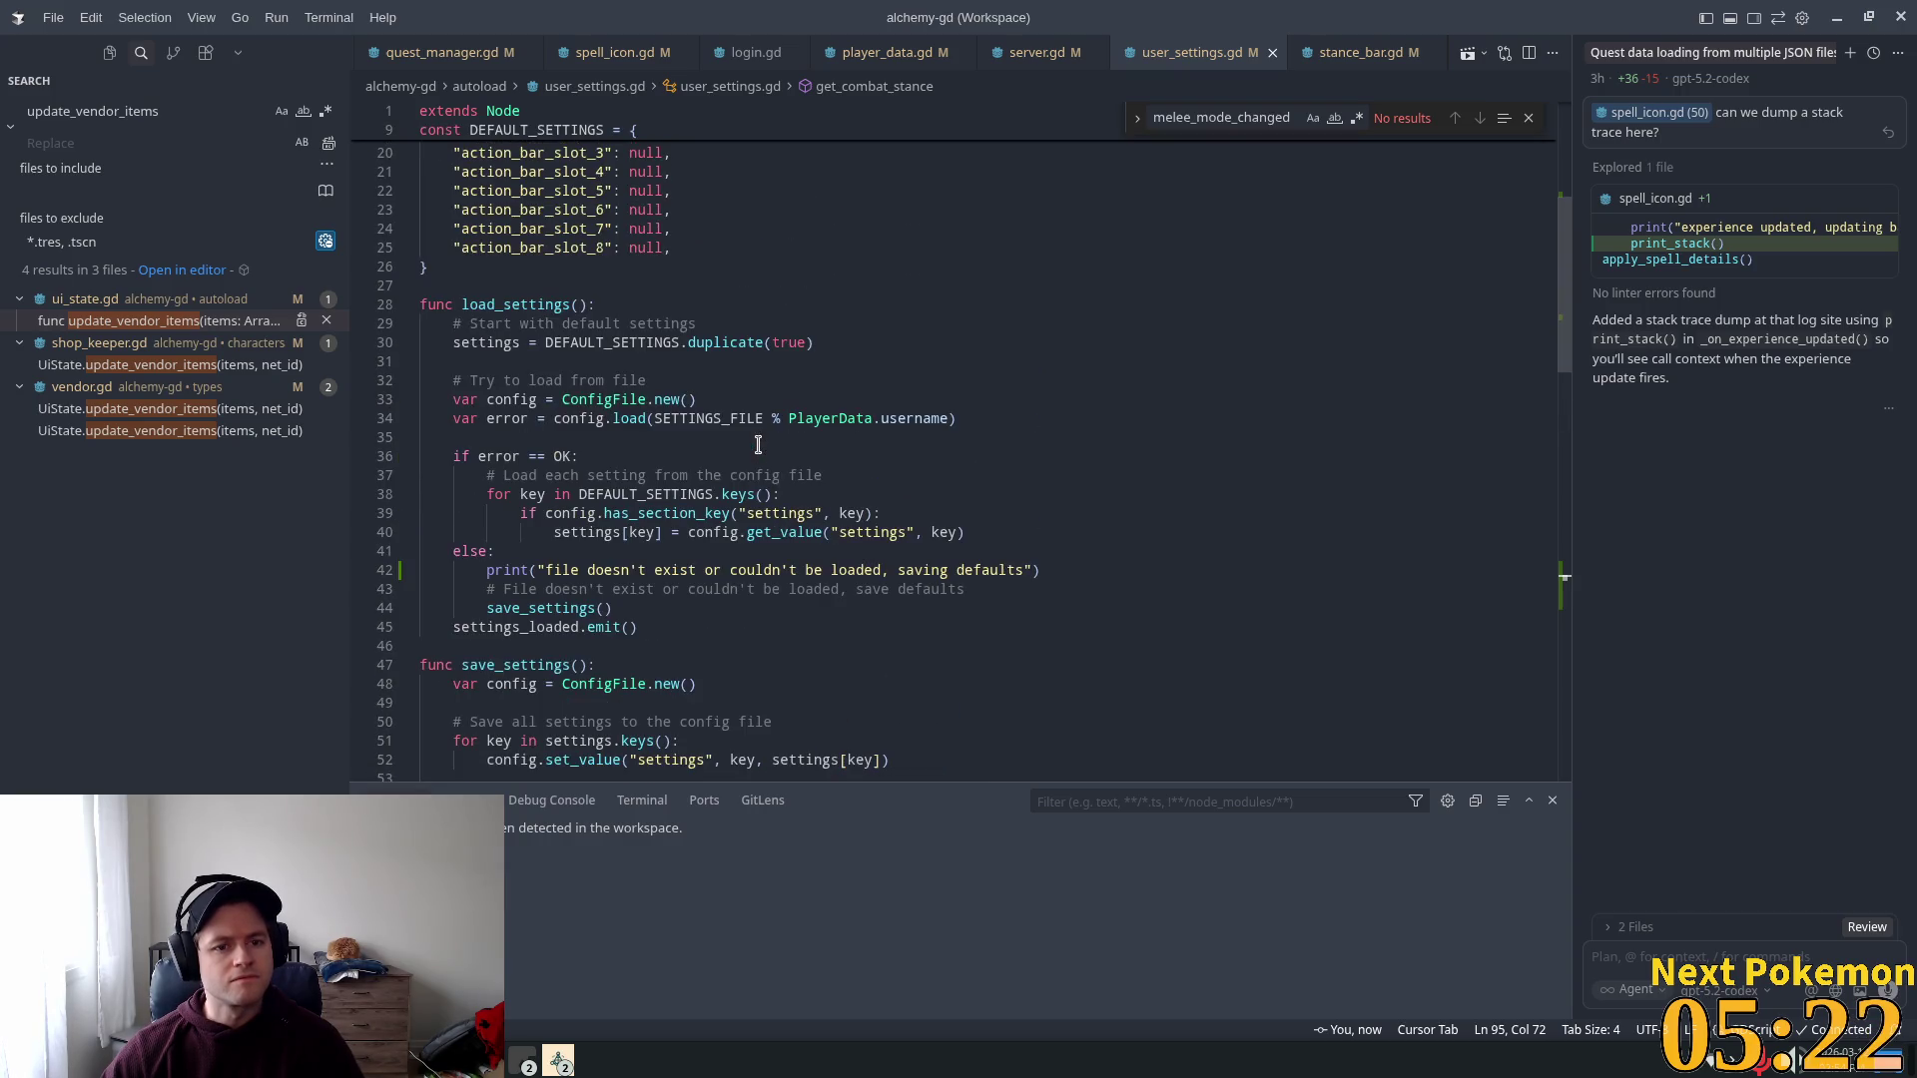
{"action": "scroll", "coordinate": [761, 445], "scroll_direction": "down", "scroll_amount": 3}
{"action": "left_click", "coordinate": [562, 477]}
{"action": "scroll", "coordinate": [890, 342], "scroll_direction": "up", "scroll_amount": 6}
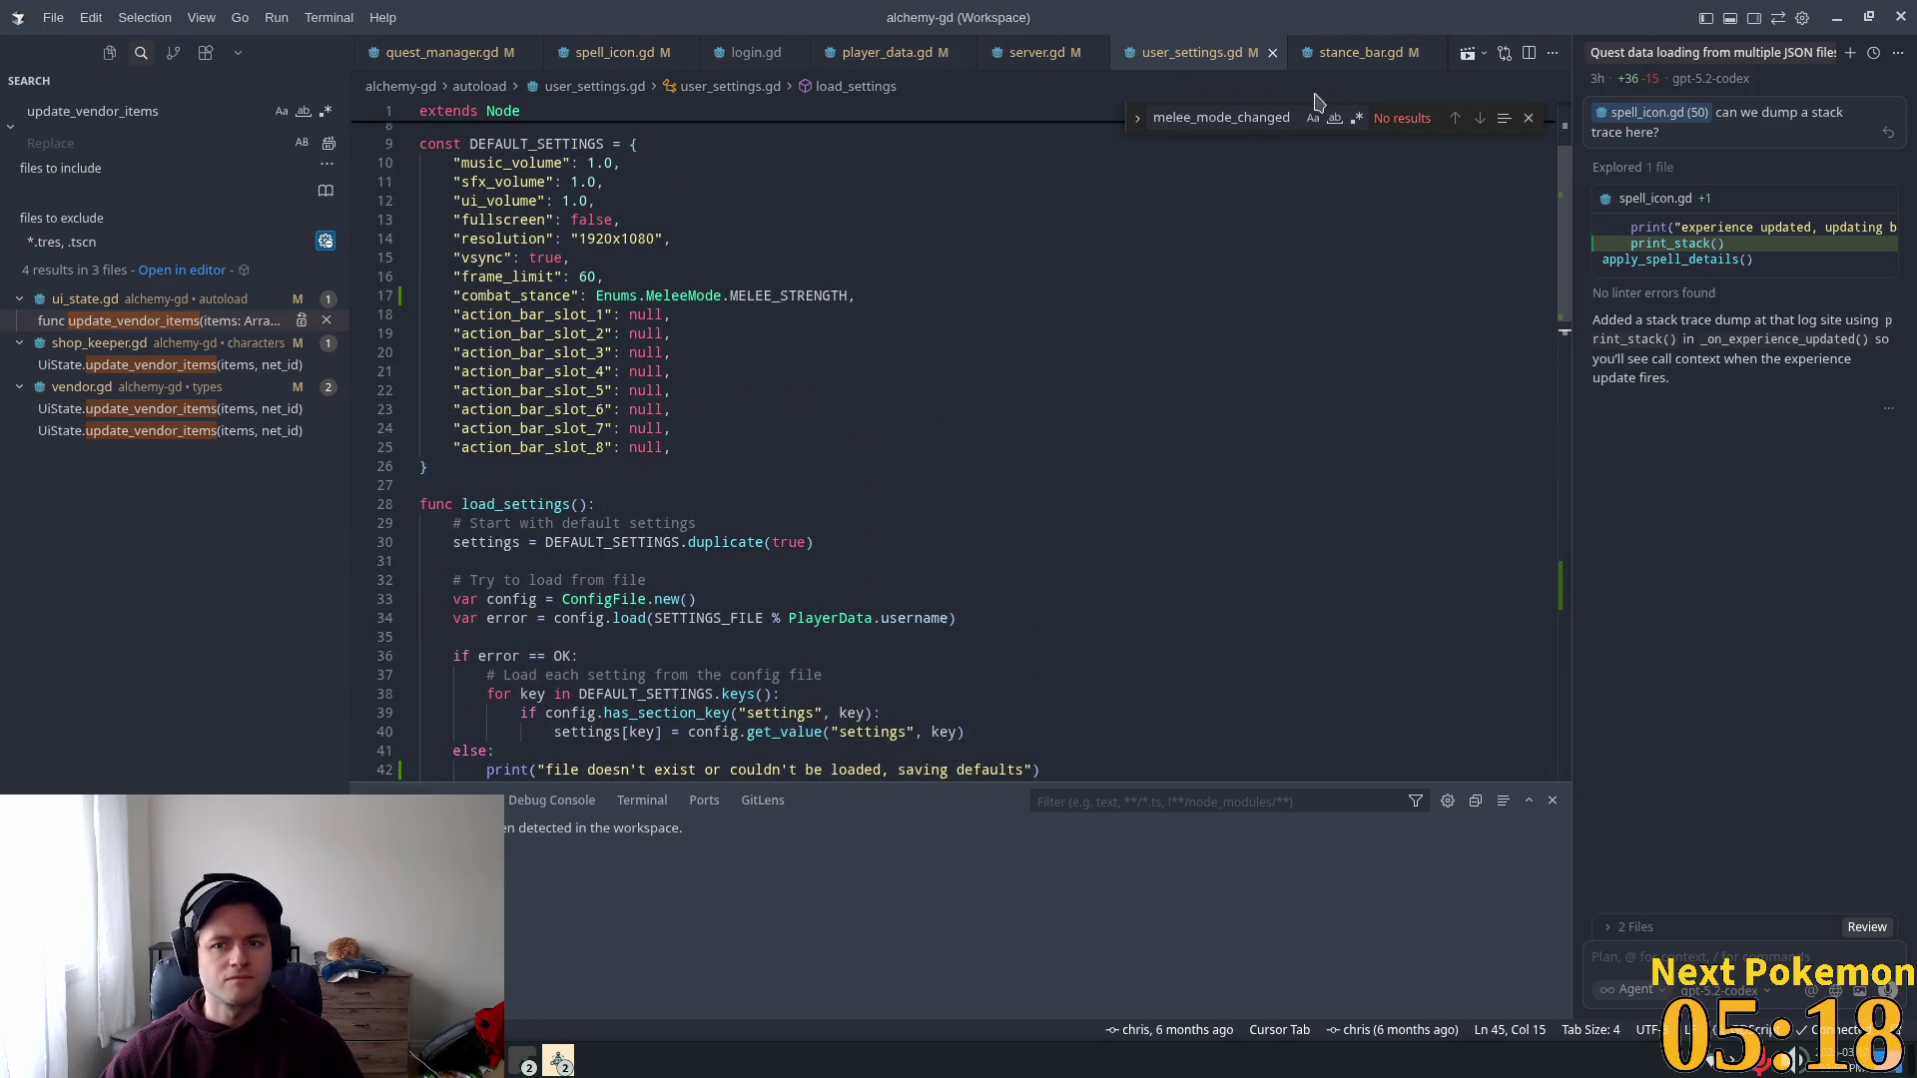
Step: Add settings-loaded and combat stance print lines to _on_settings_loaded in stance_bar.gd and save
{"action": "left_click", "coordinate": [1370, 56]}
{"action": "scroll", "coordinate": [612, 425], "scroll_direction": "up", "scroll_amount": 5}
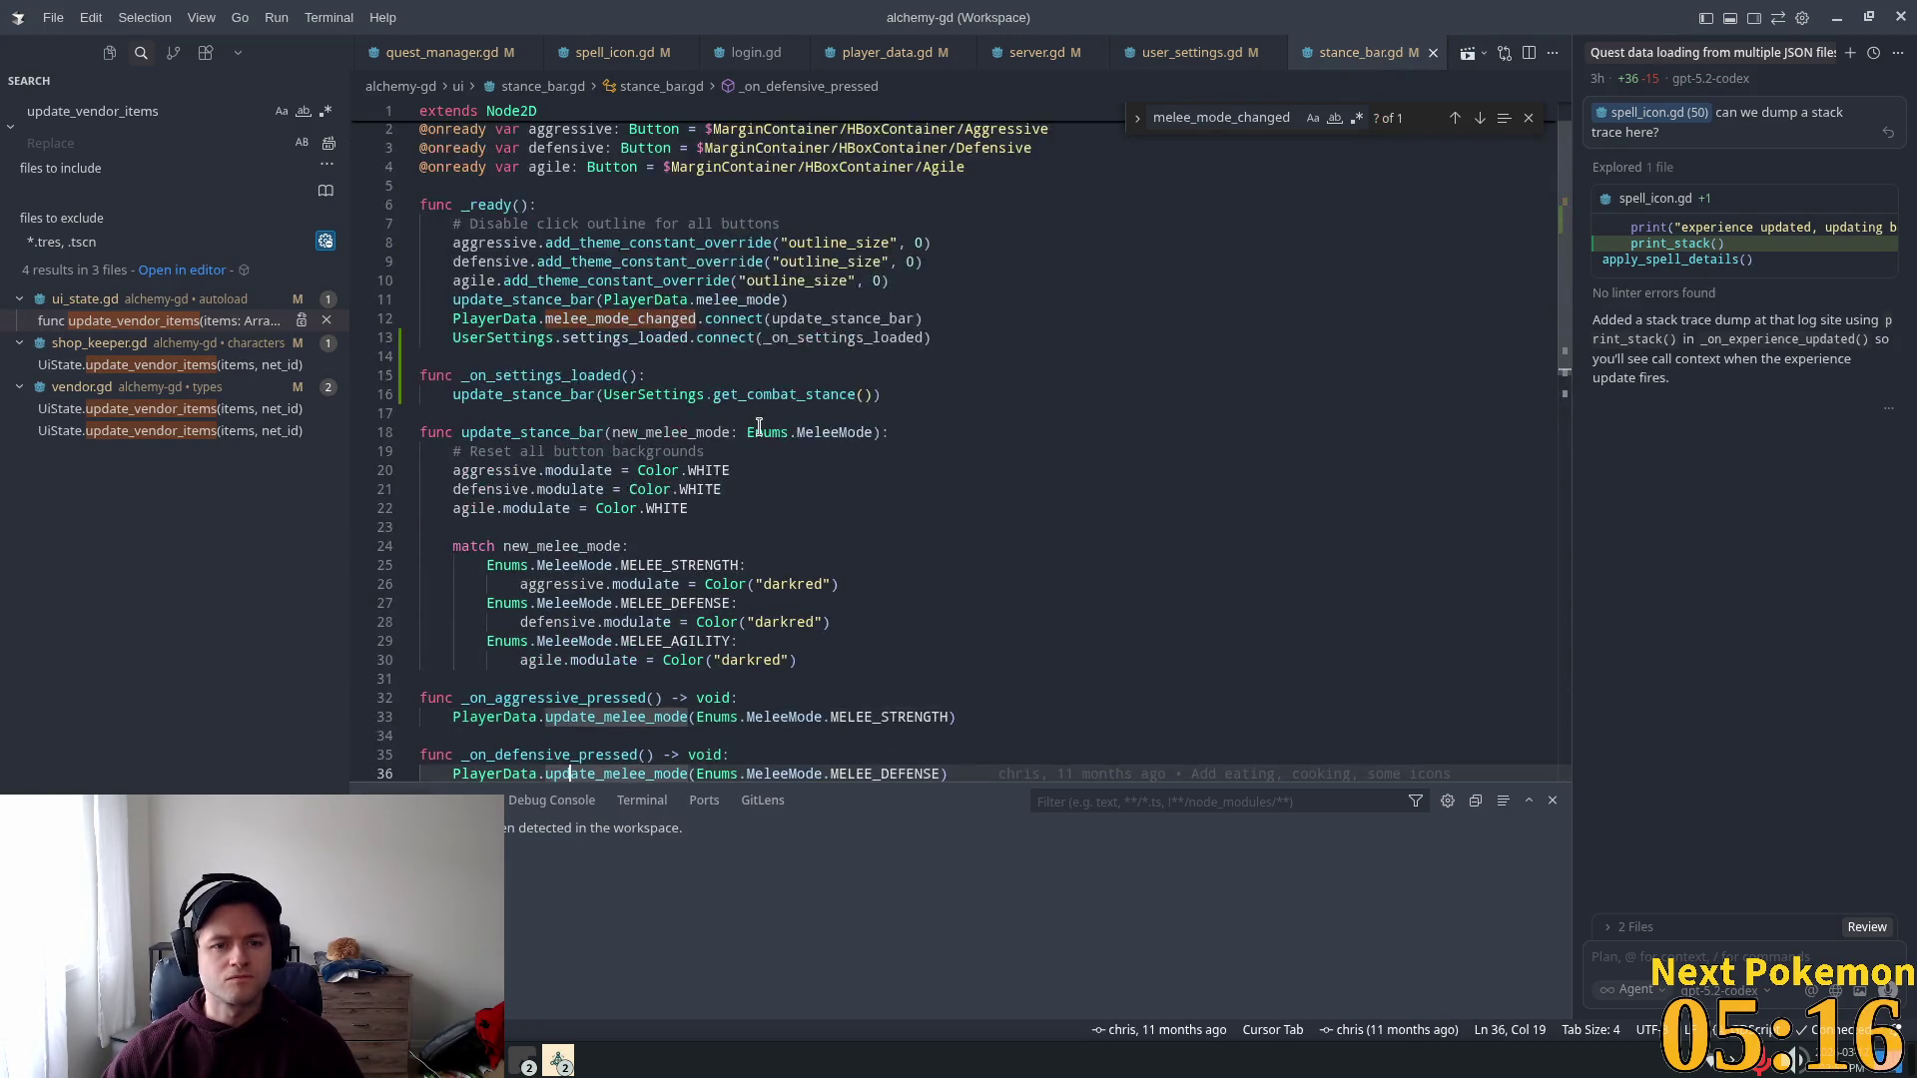
{"action": "left_click", "coordinate": [666, 425]}
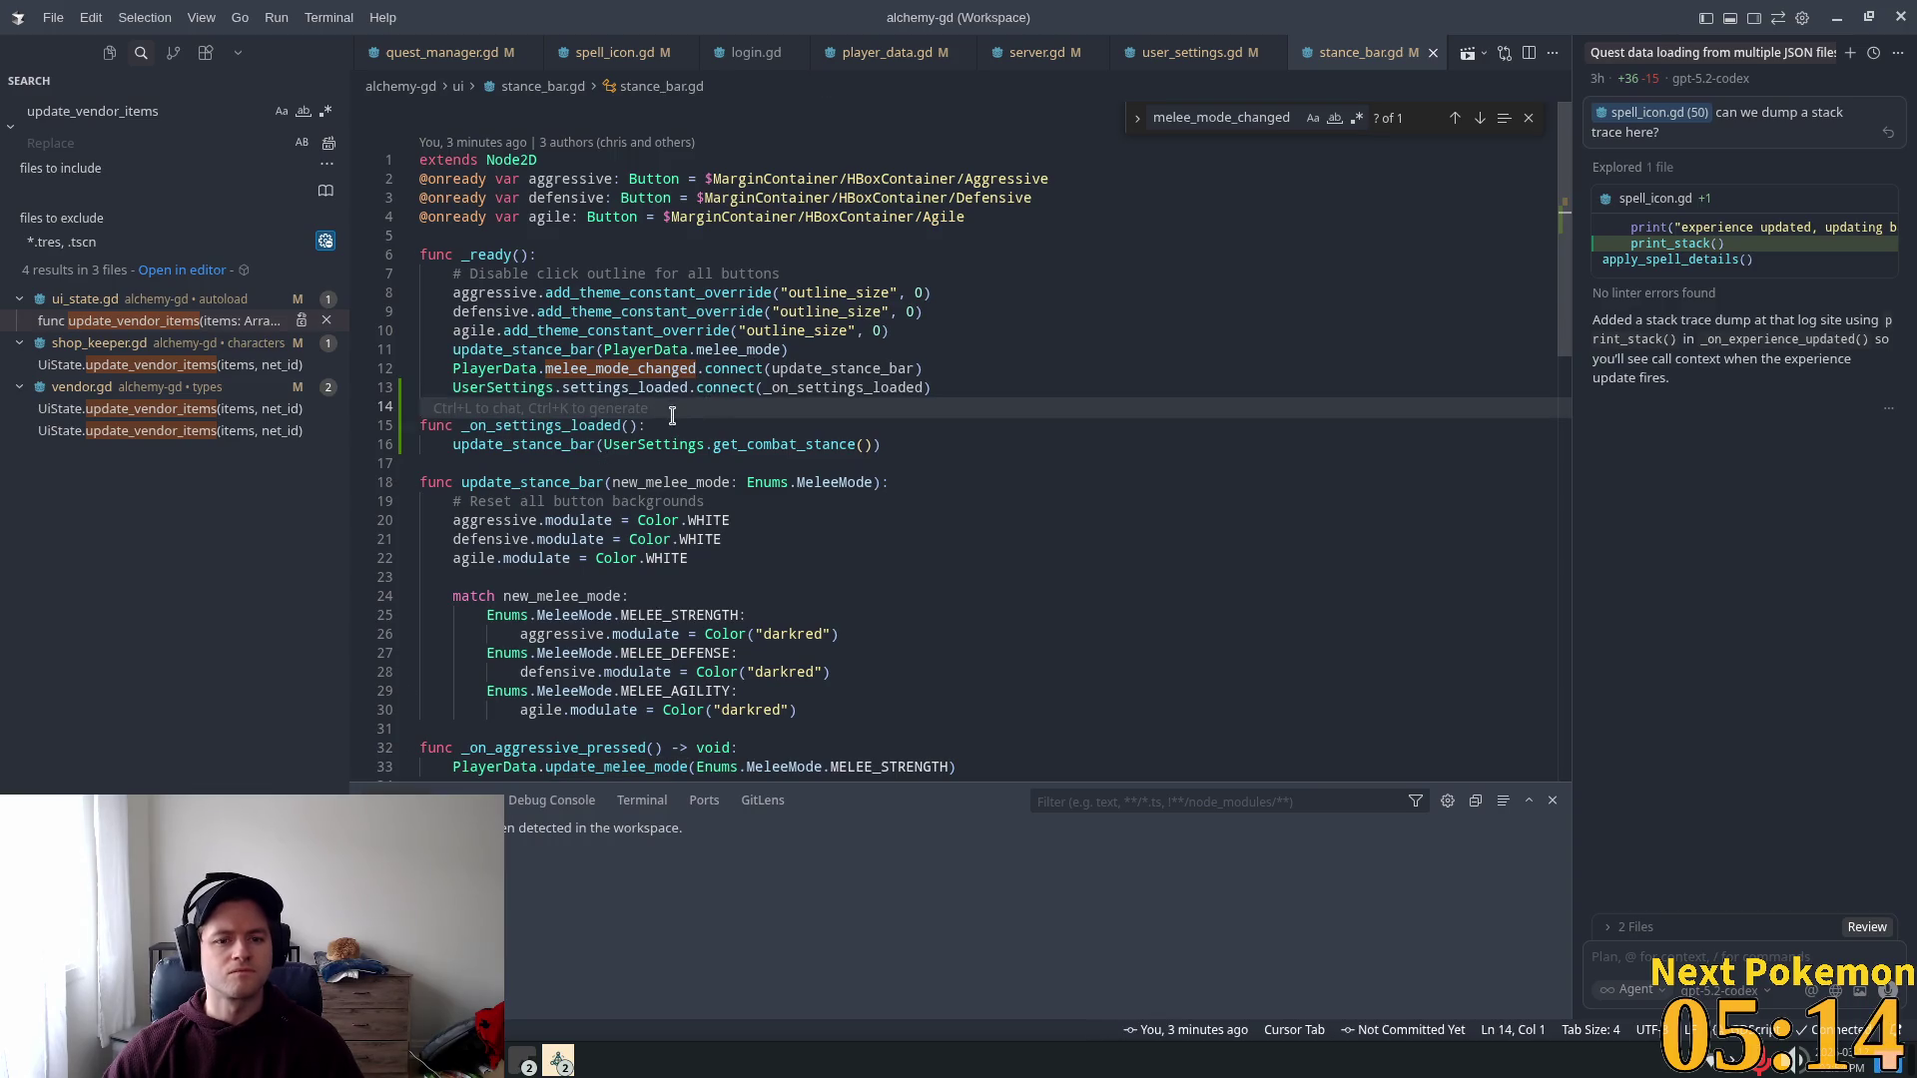
{"action": "double_click", "coordinate": [522, 442]}
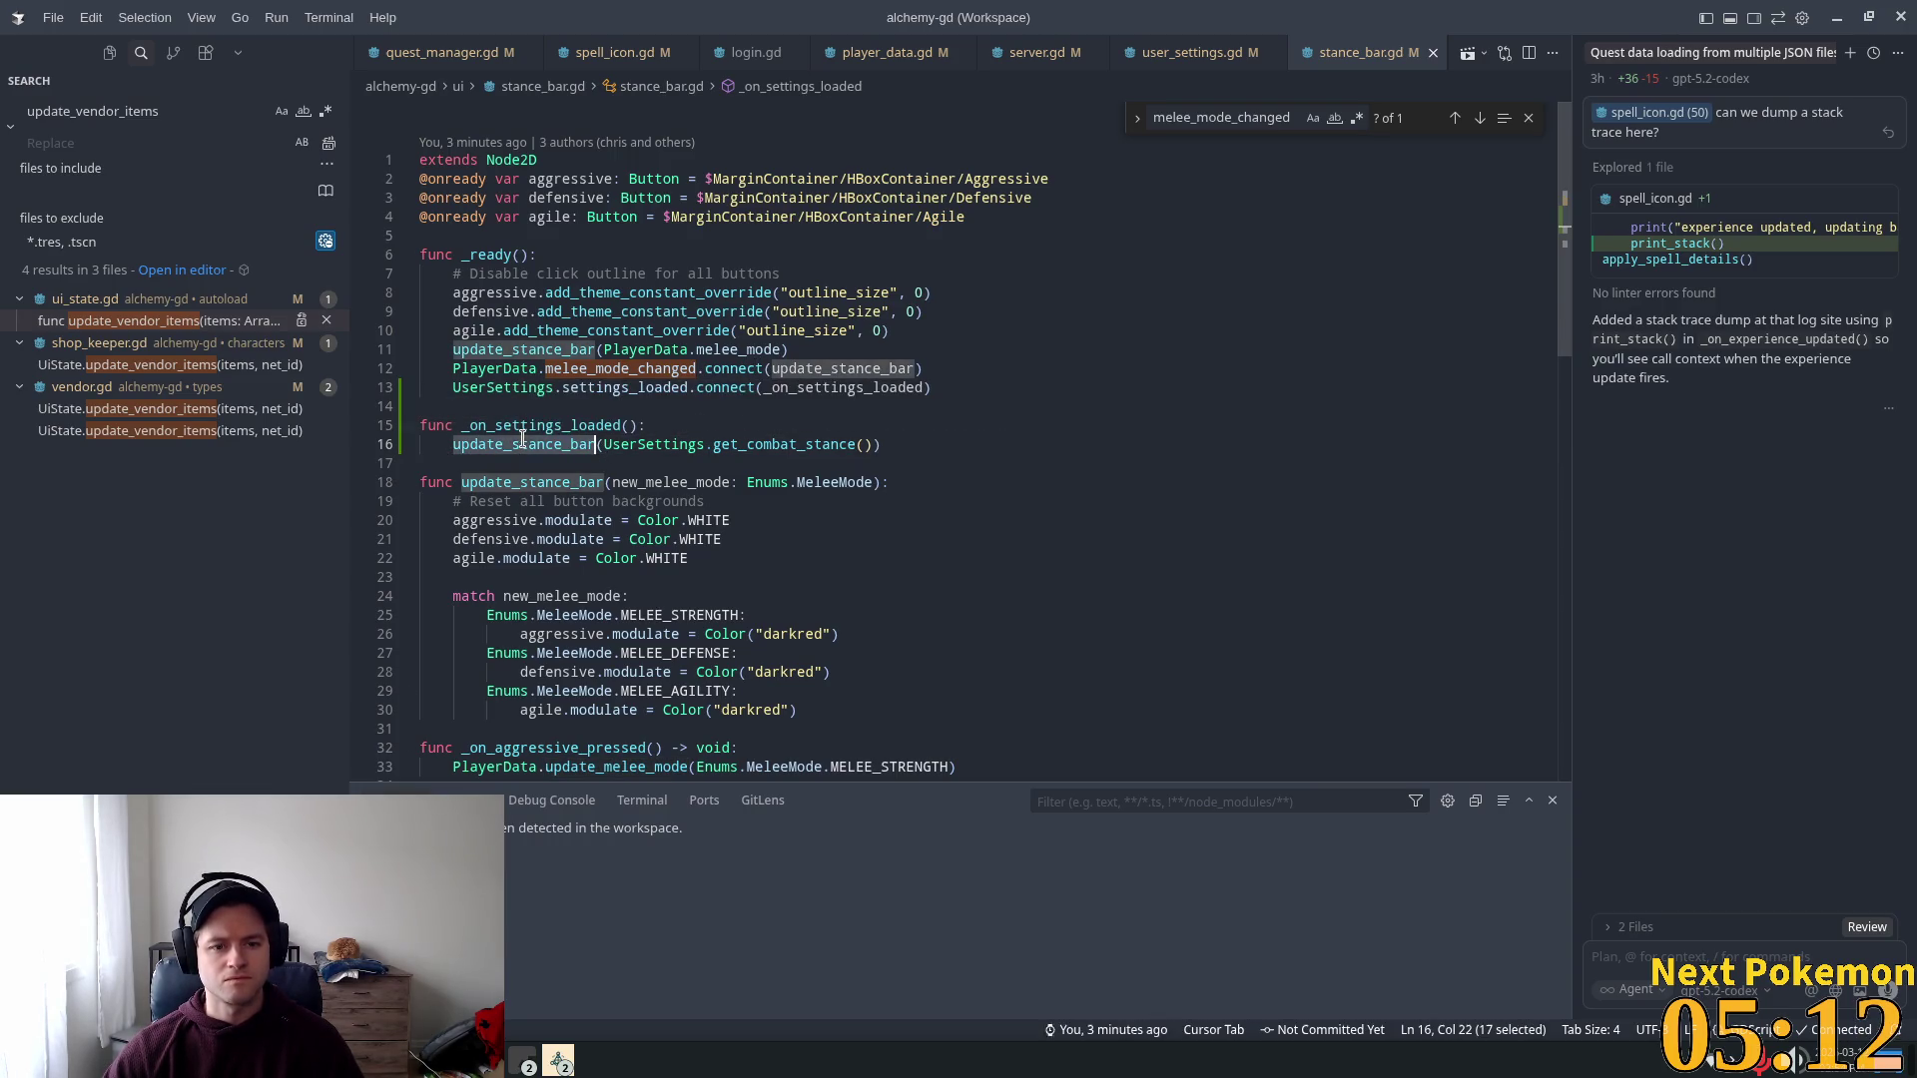
{"action": "scroll", "coordinate": [573, 484], "scroll_direction": "down", "scroll_amount": 1}
{"action": "left_click", "coordinate": [661, 379]}
{"action": "key", "text": "Return"}
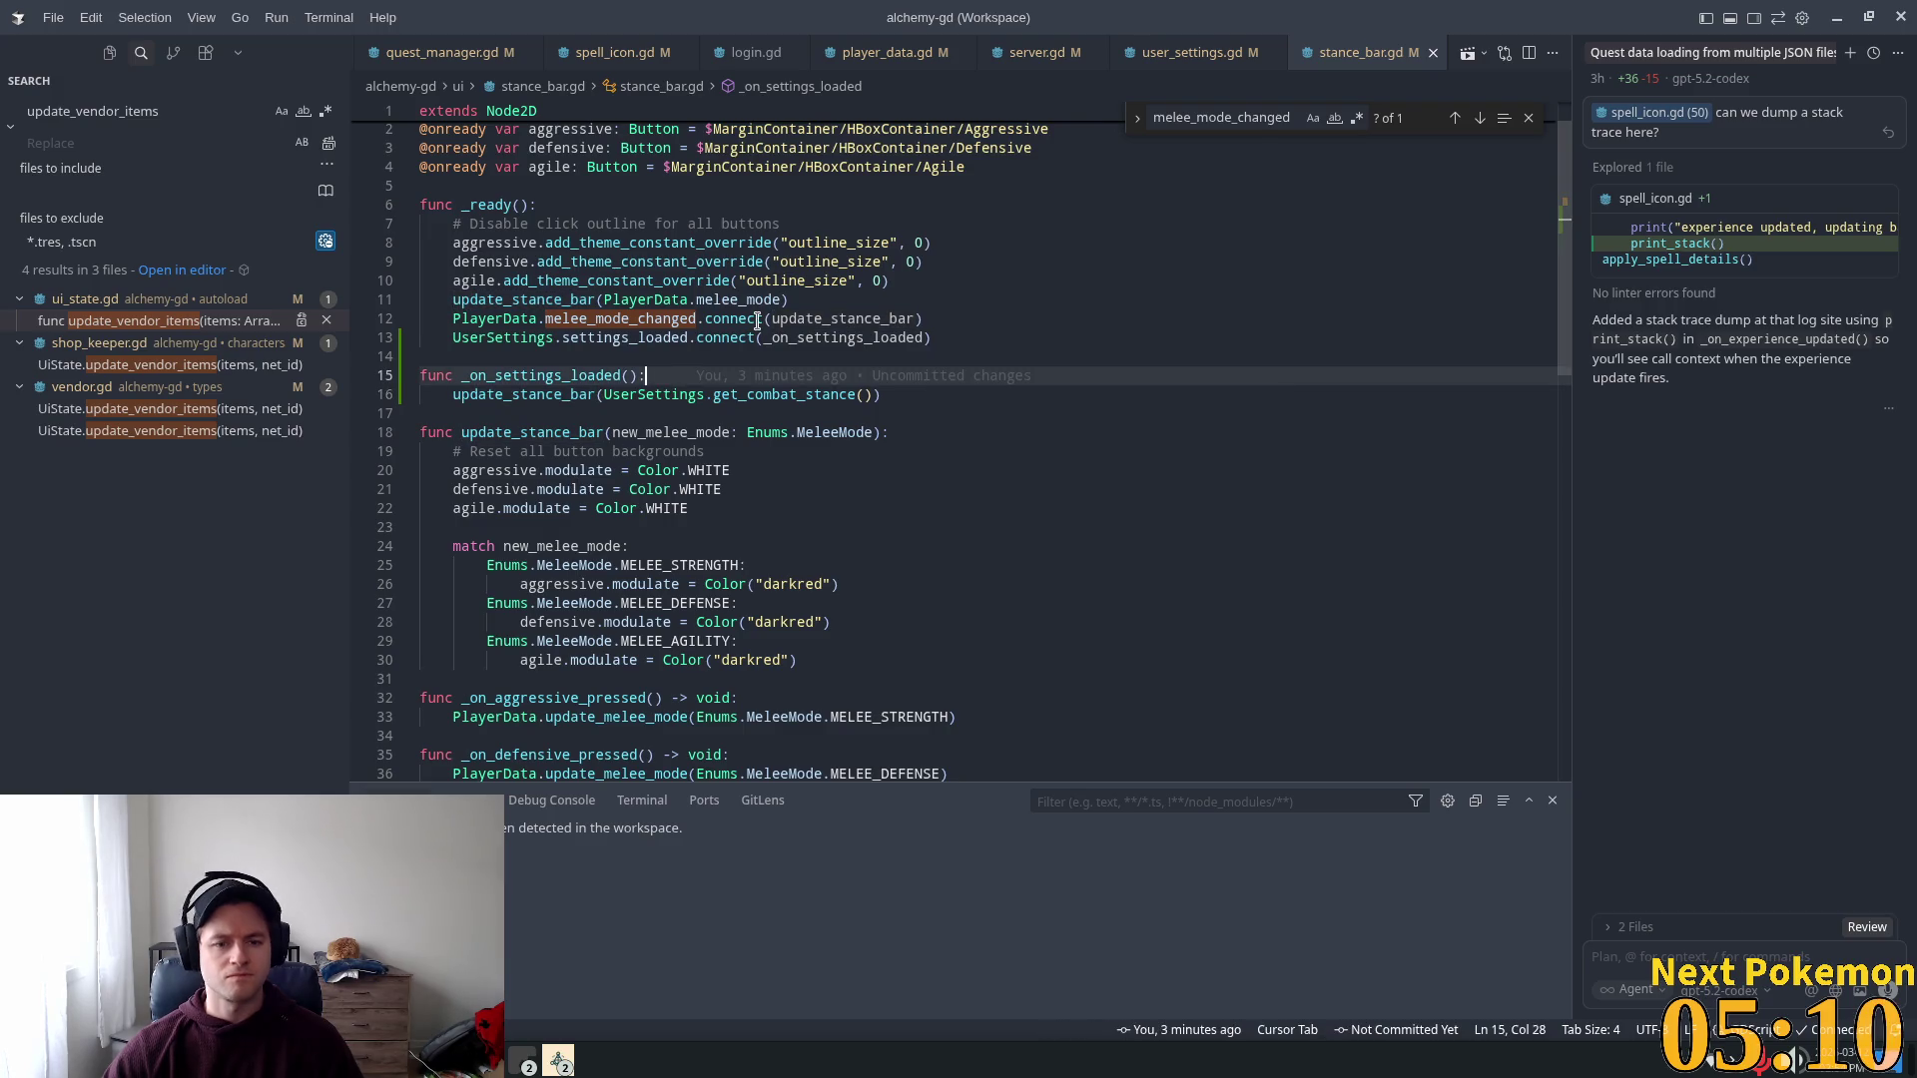
{"action": "key", "text": "Tab"}
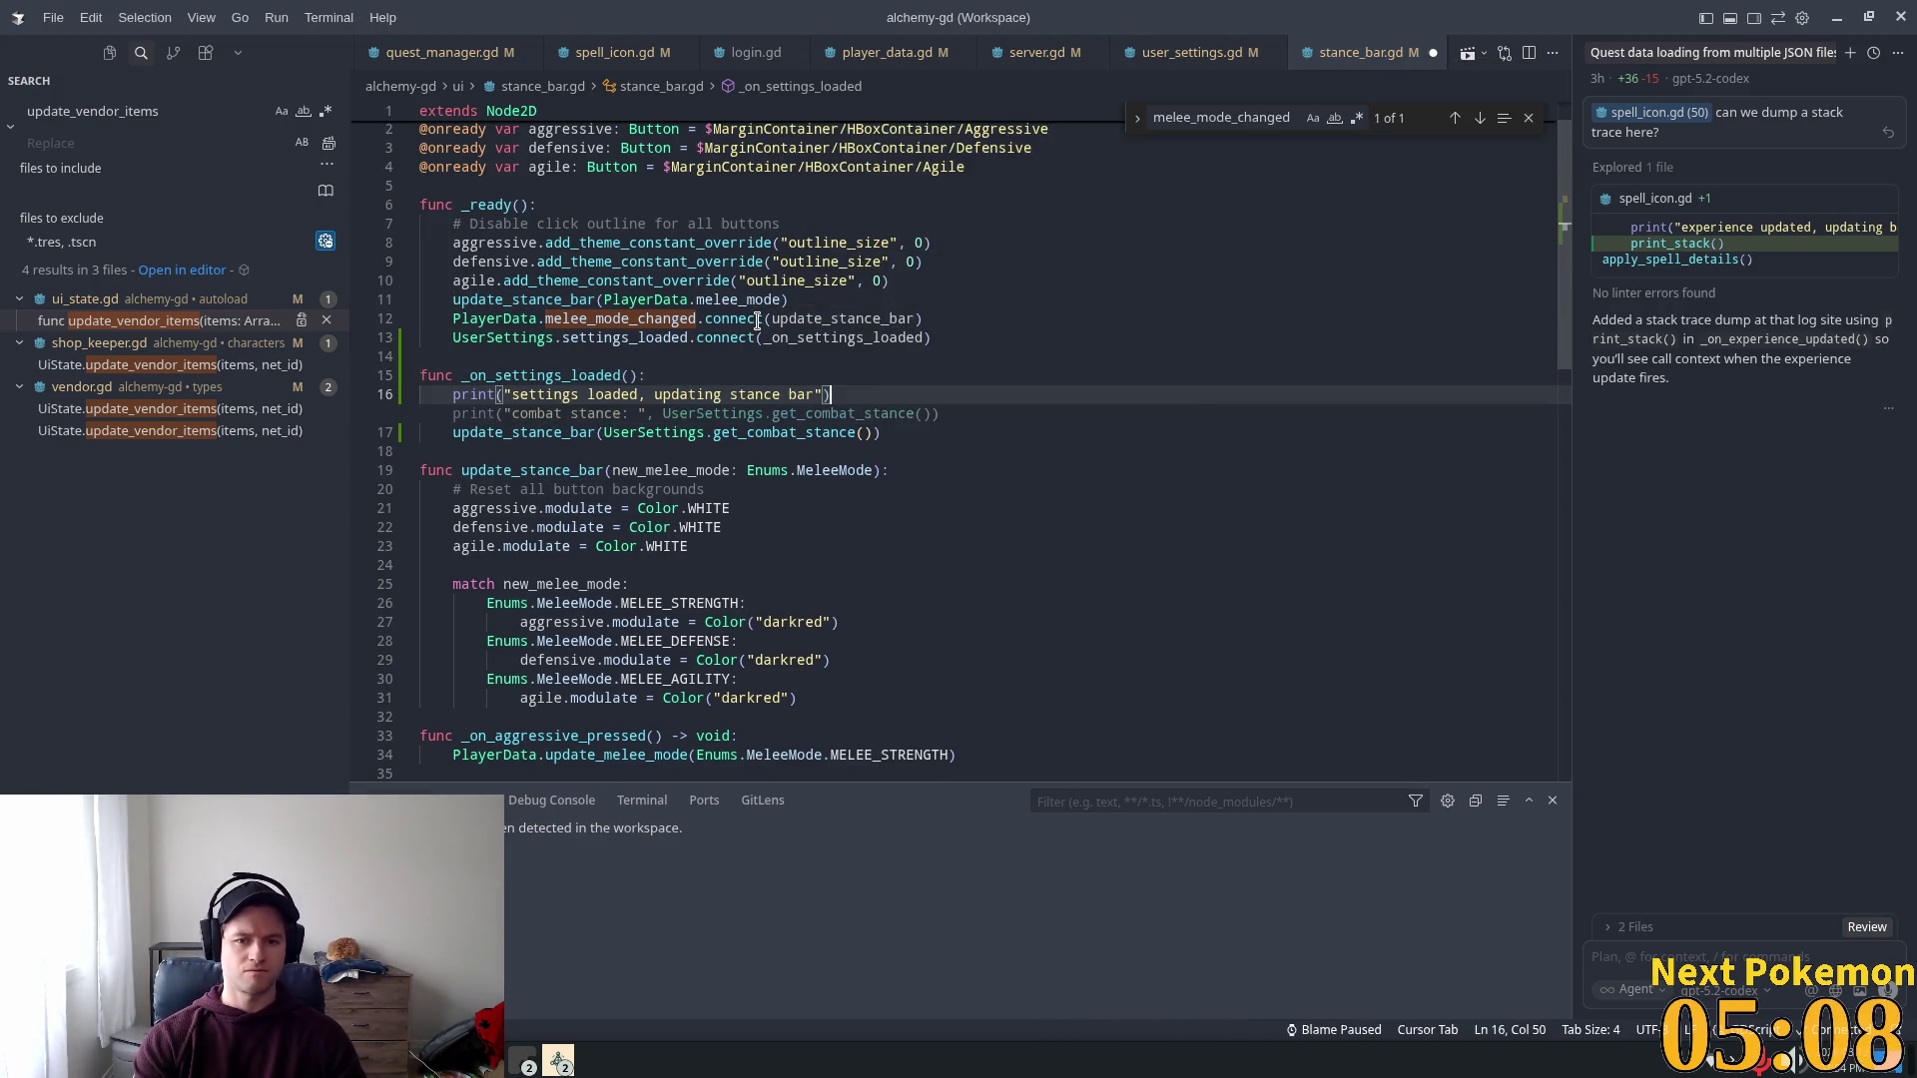
{"action": "key", "text": "Tab"}
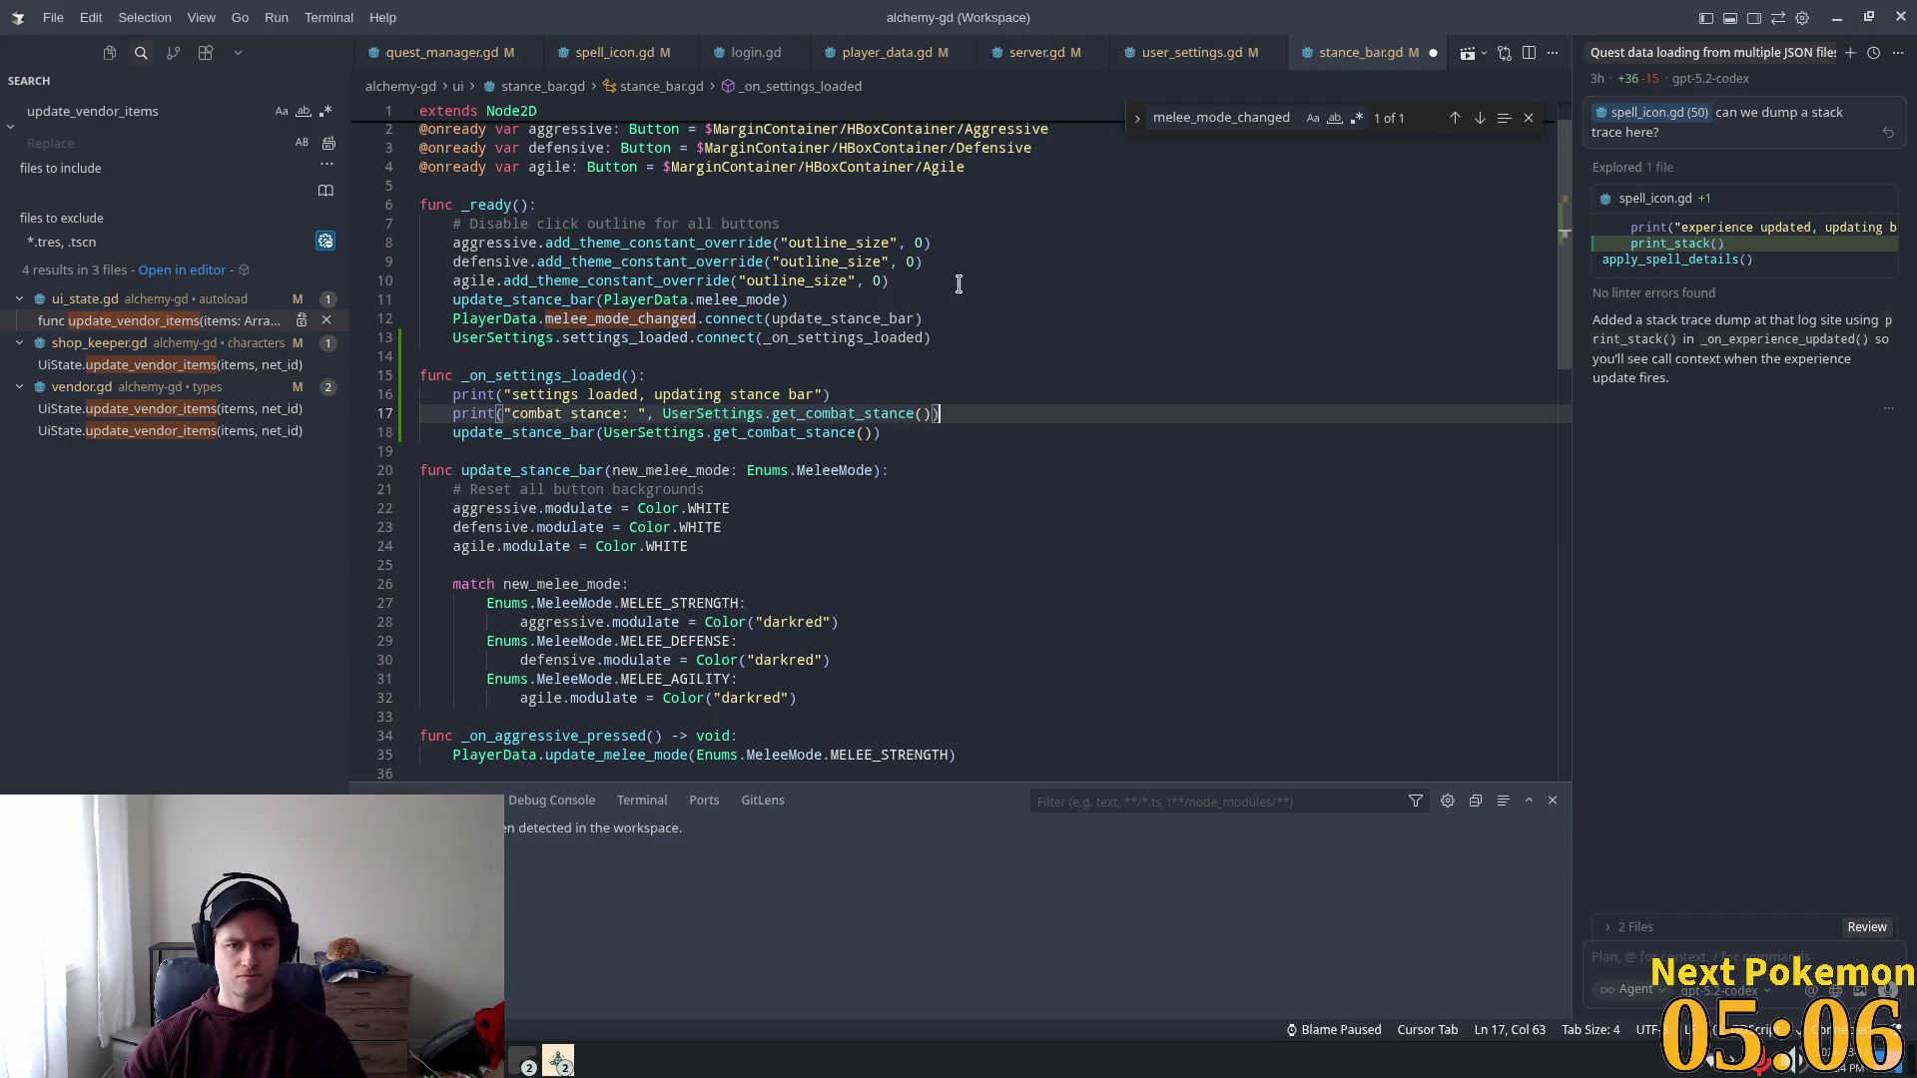
{"action": "key", "text": "ctrl+s"}
Step: Restart the game in Godot to test the new prints
{"action": "left_click", "coordinate": [1121, 322]}
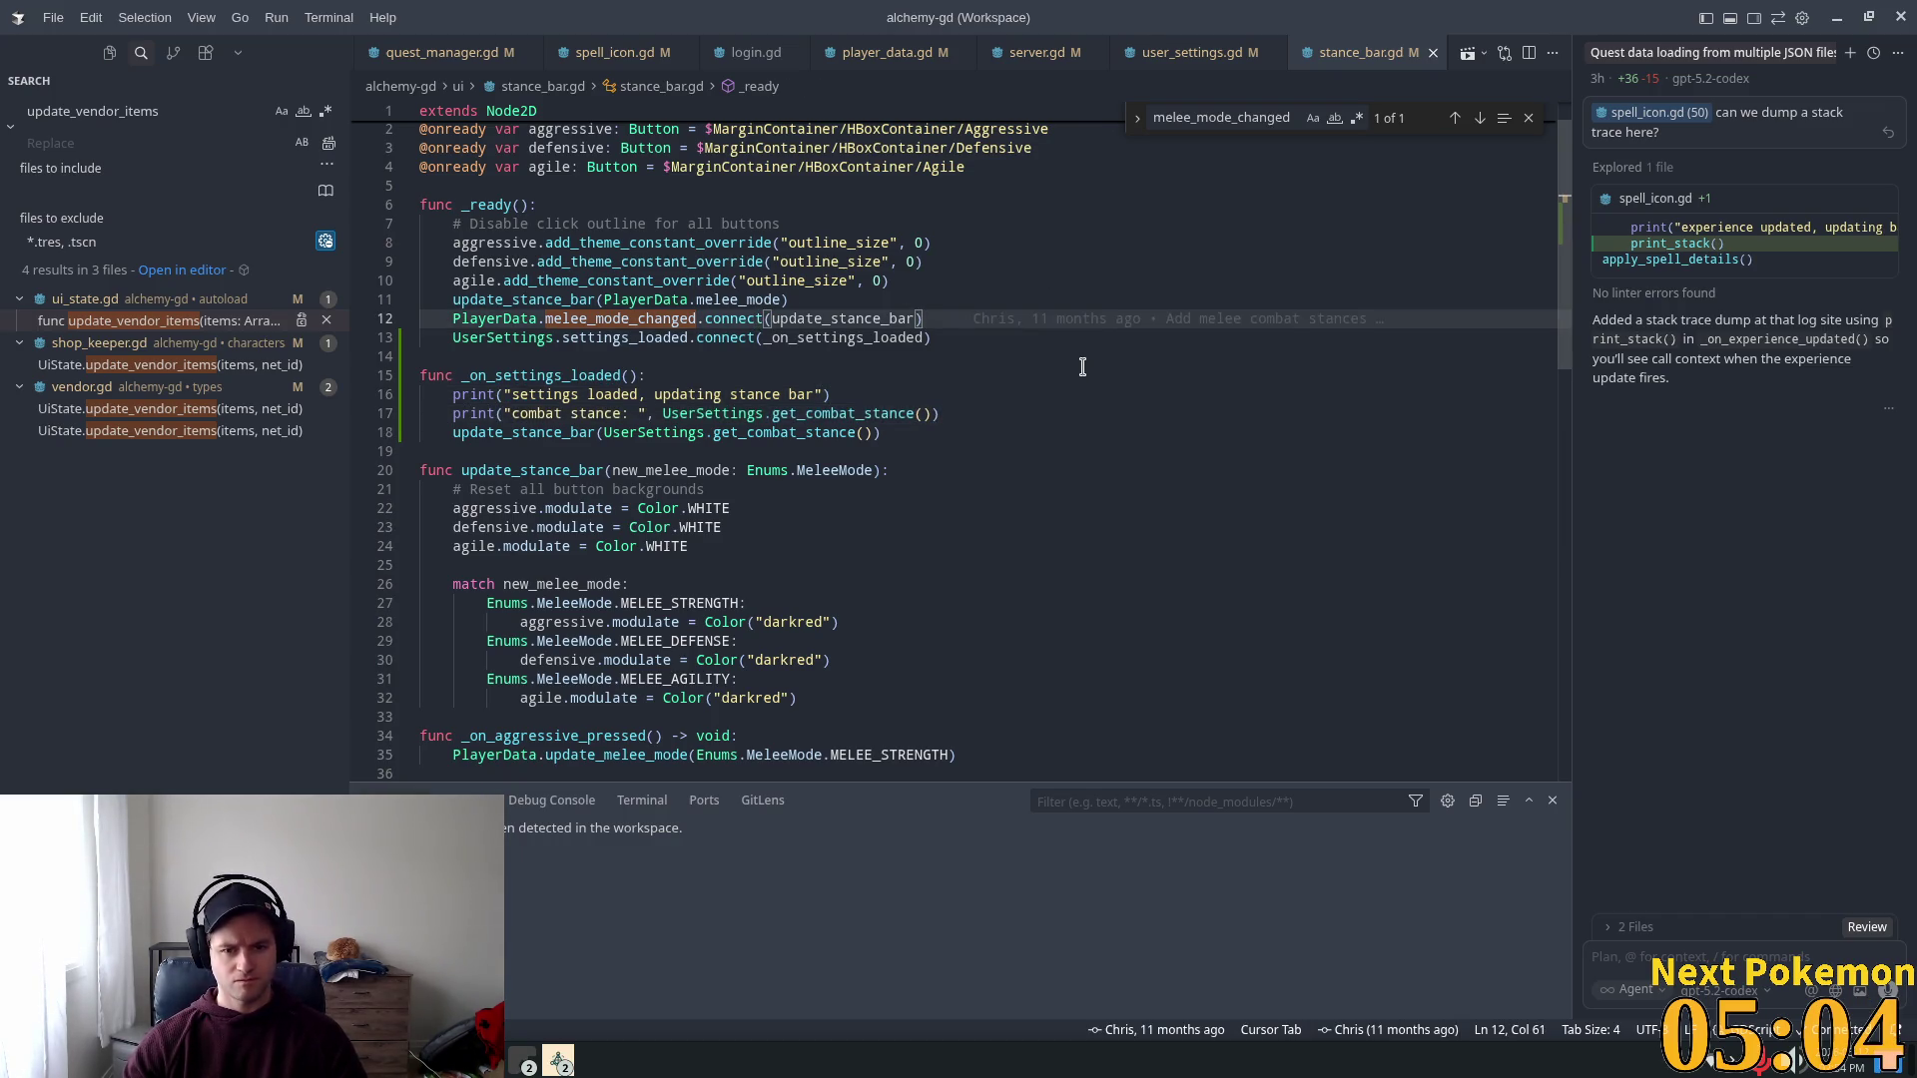
{"action": "key", "text": "alt+Tab"}
{"action": "left_click", "coordinate": [1600, 56]}
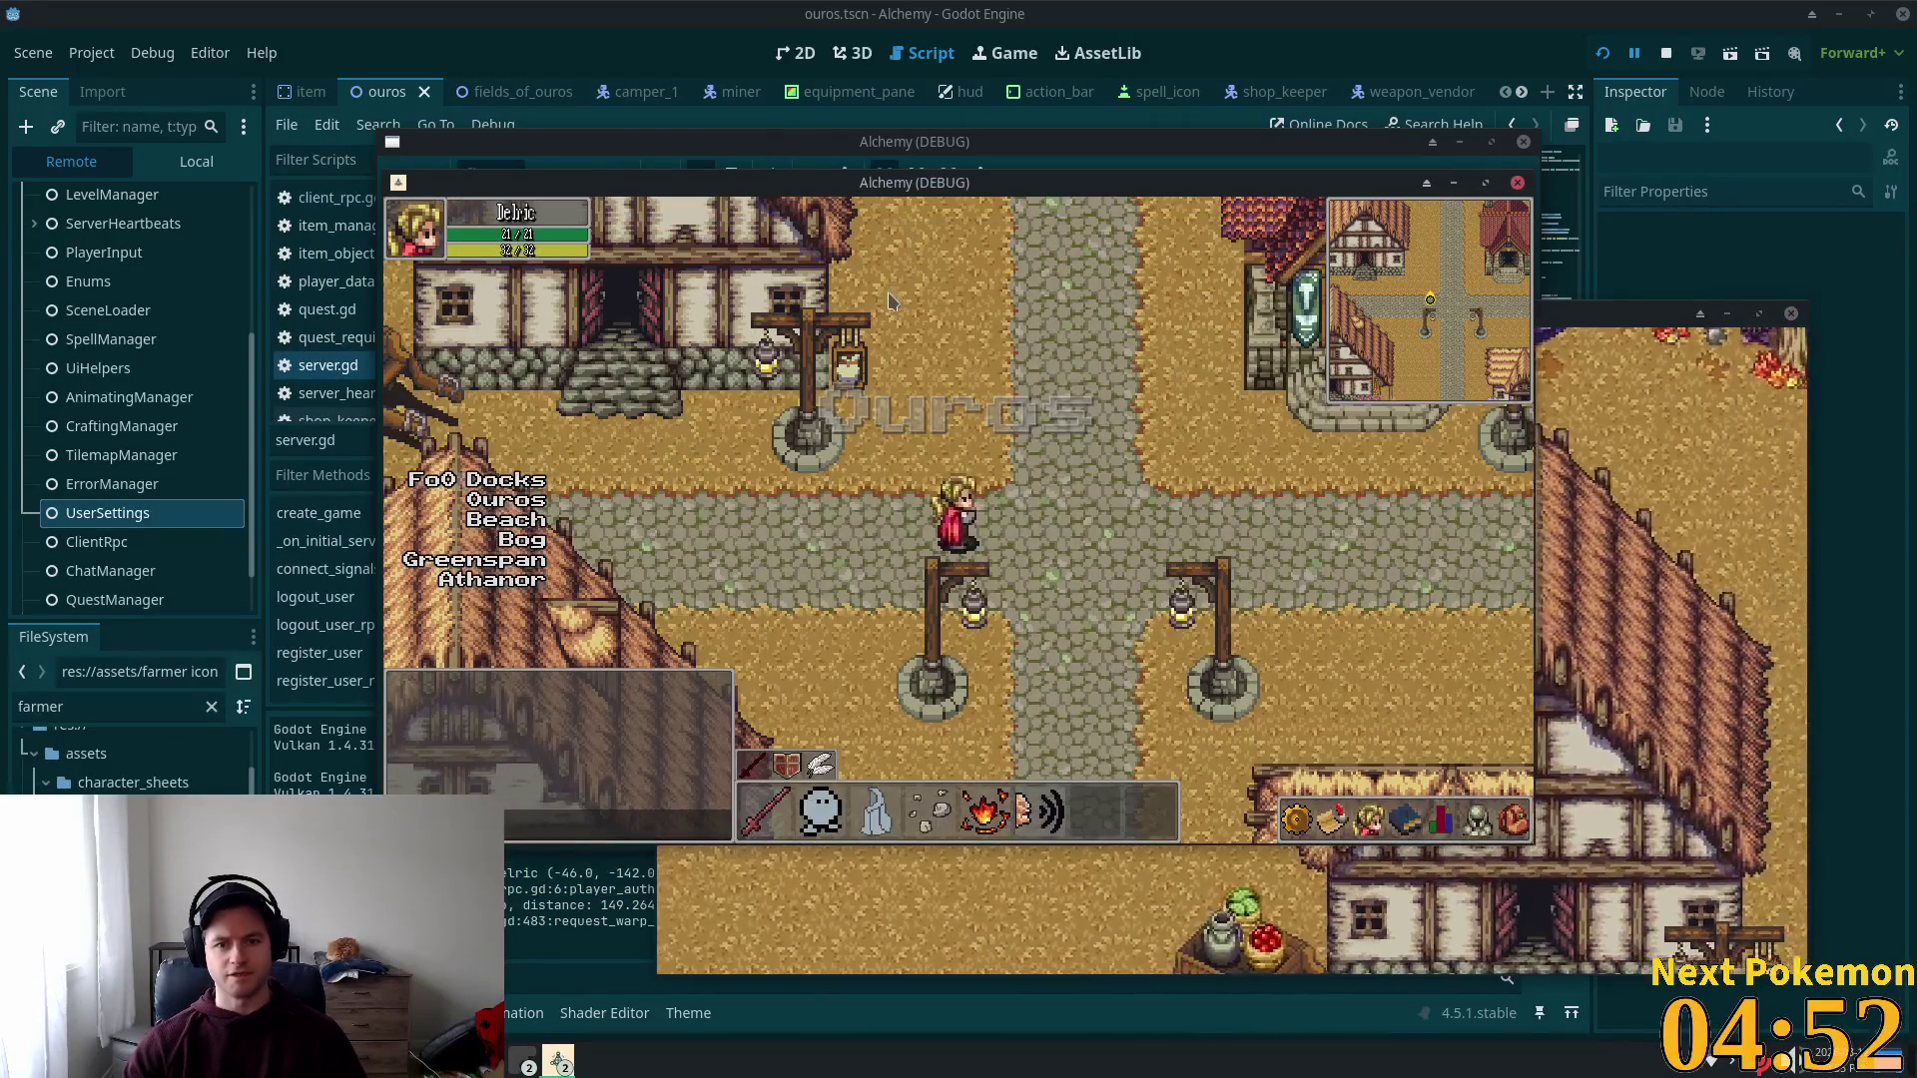
Step: Stop the running game and return to stance_bar.gd in Cursor
{"action": "key", "text": "alt+Tab"}
{"action": "scroll", "coordinate": [1099, 359], "scroll_direction": "up", "scroll_amount": 15}
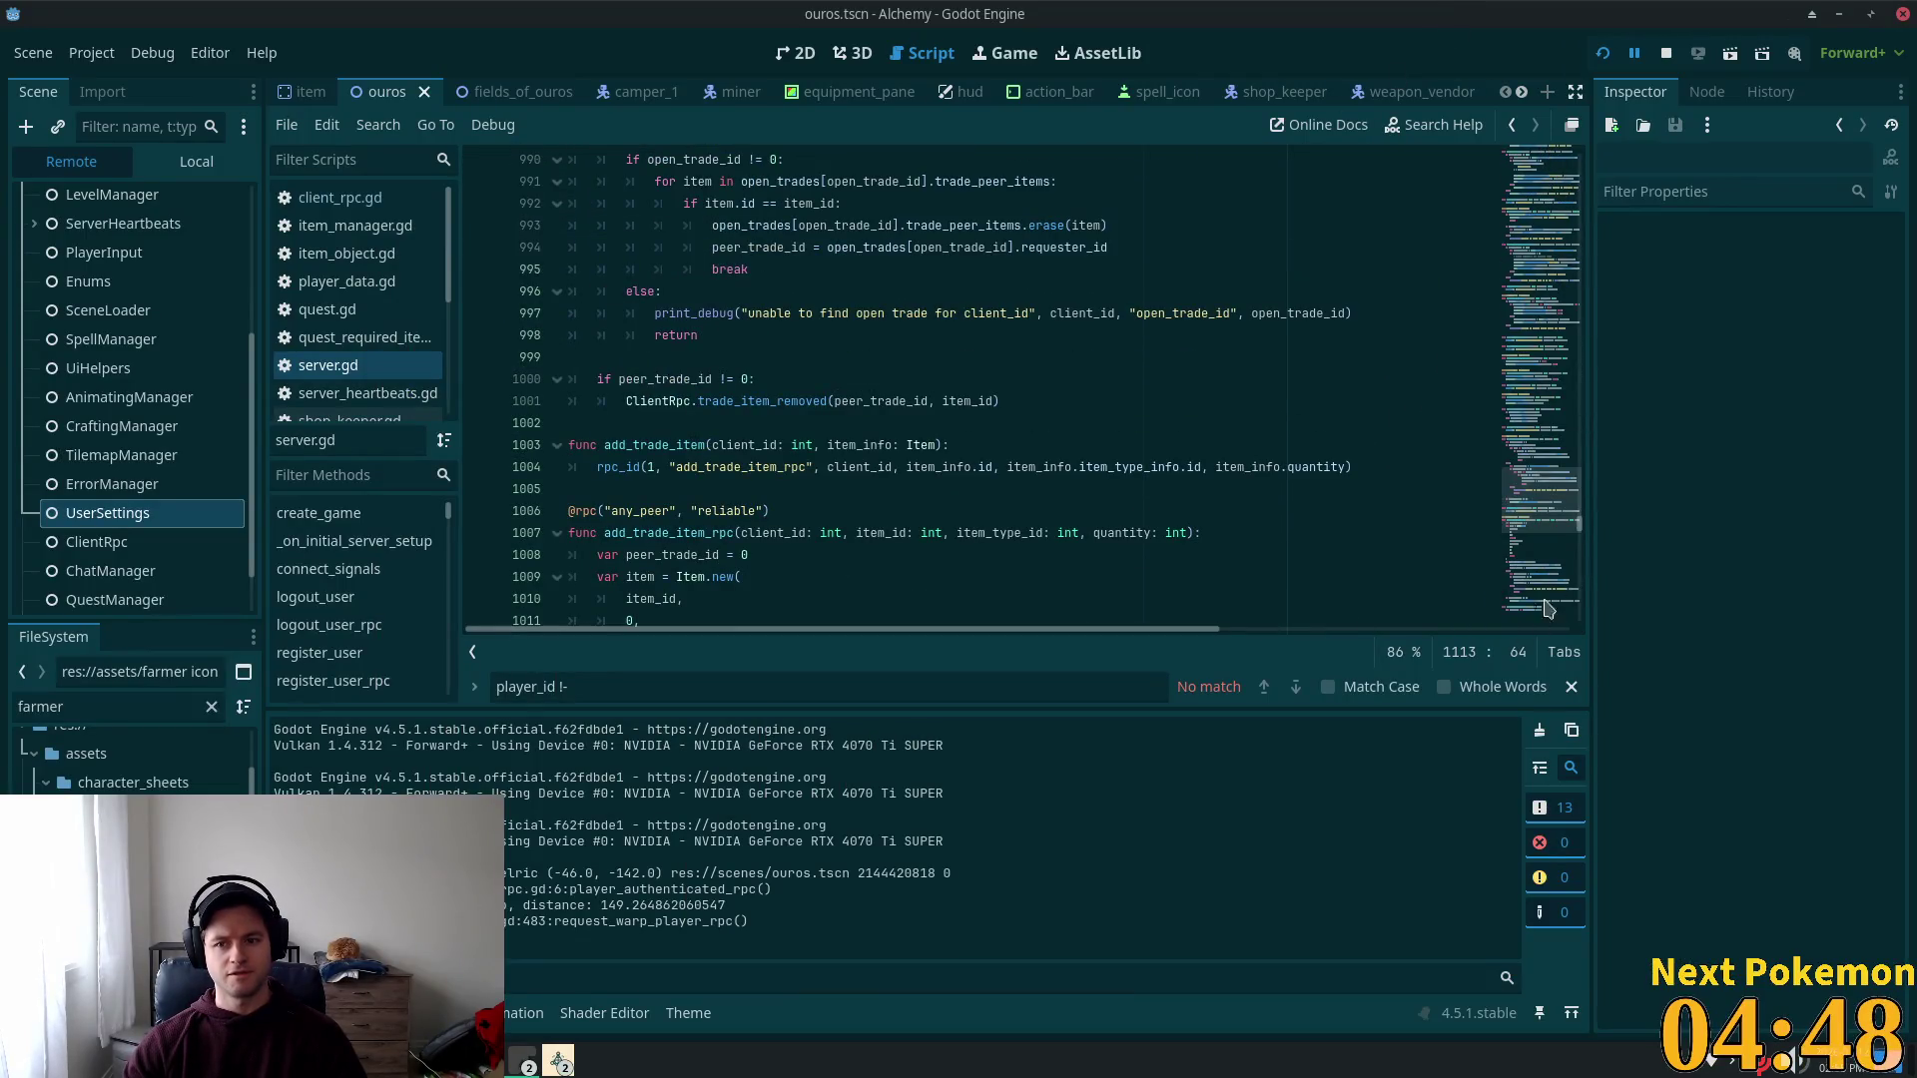
{"action": "left_click", "coordinate": [1537, 222]}
{"action": "key", "text": "alt+Tab"}
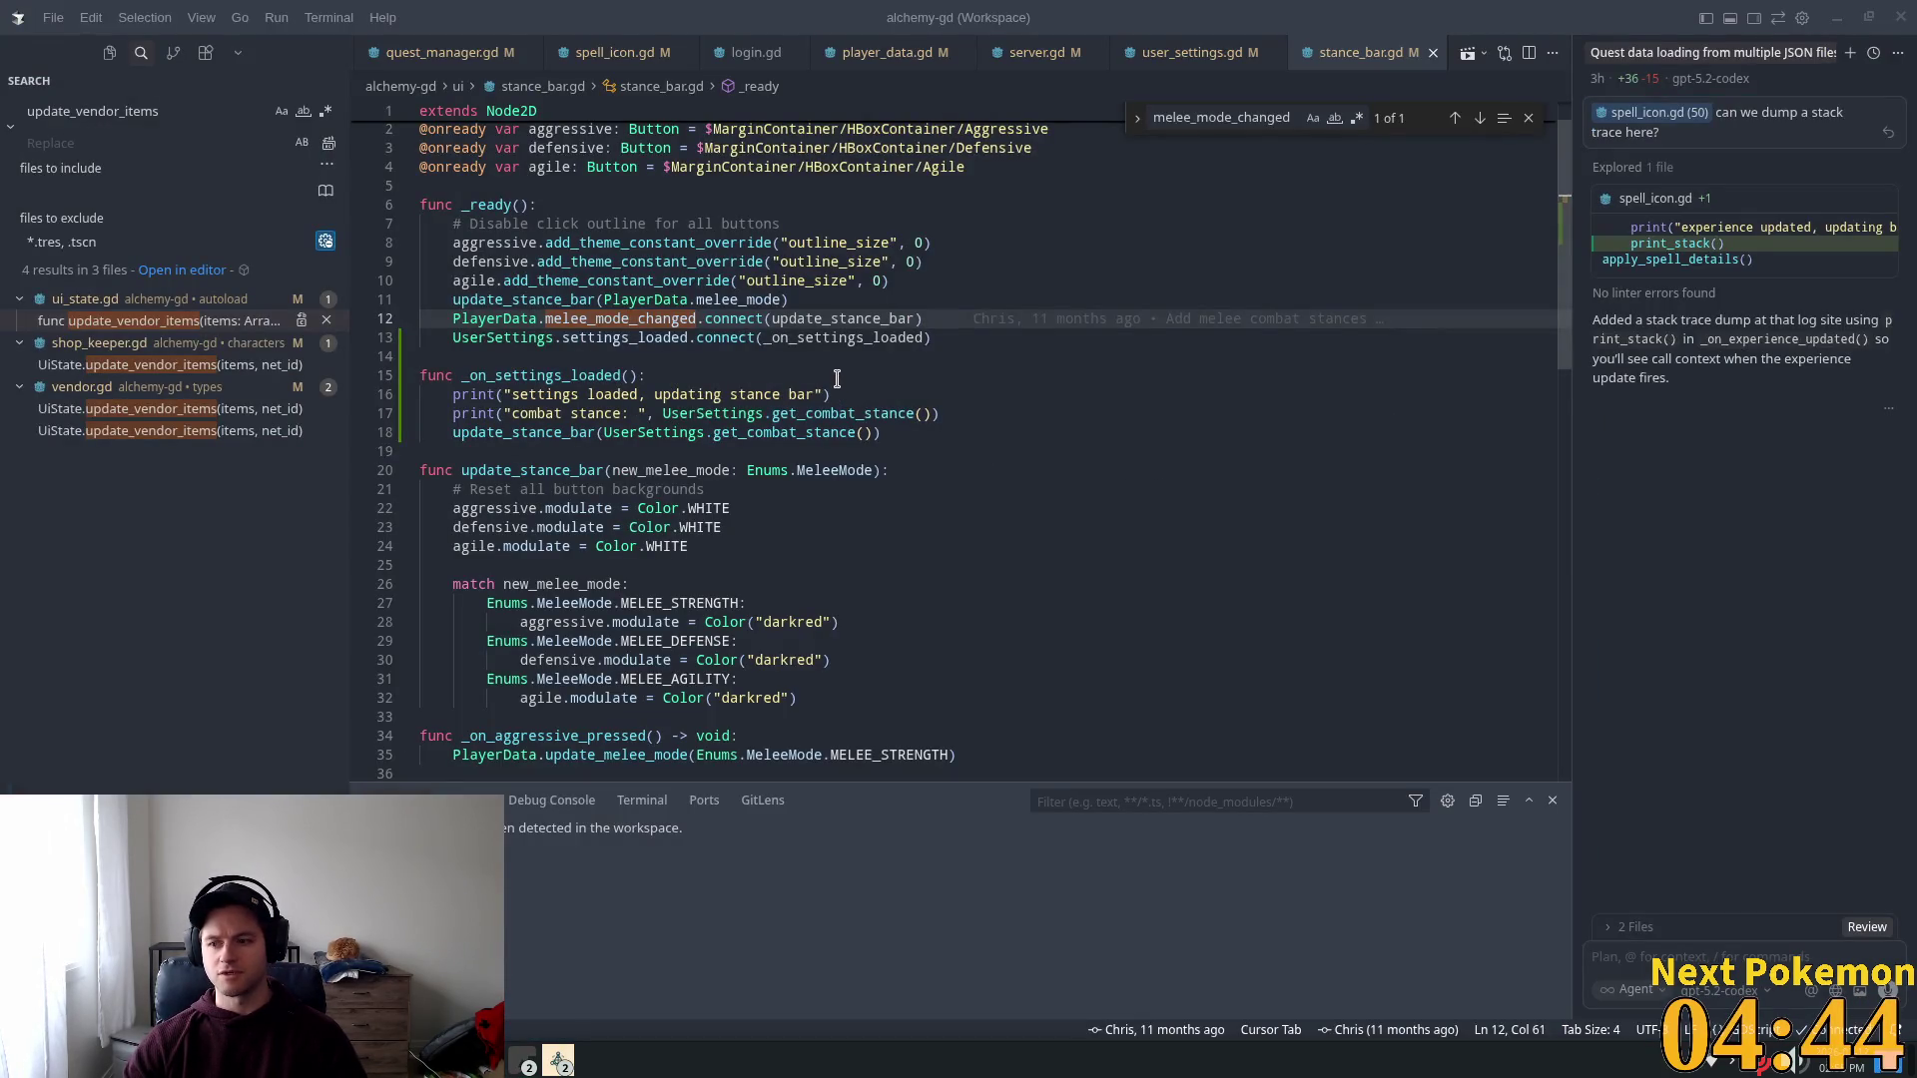
Step: From the settings_loaded connect line in stance_bar.gd, jump to the signal's definition
{"action": "left_click", "coordinate": [844, 412]}
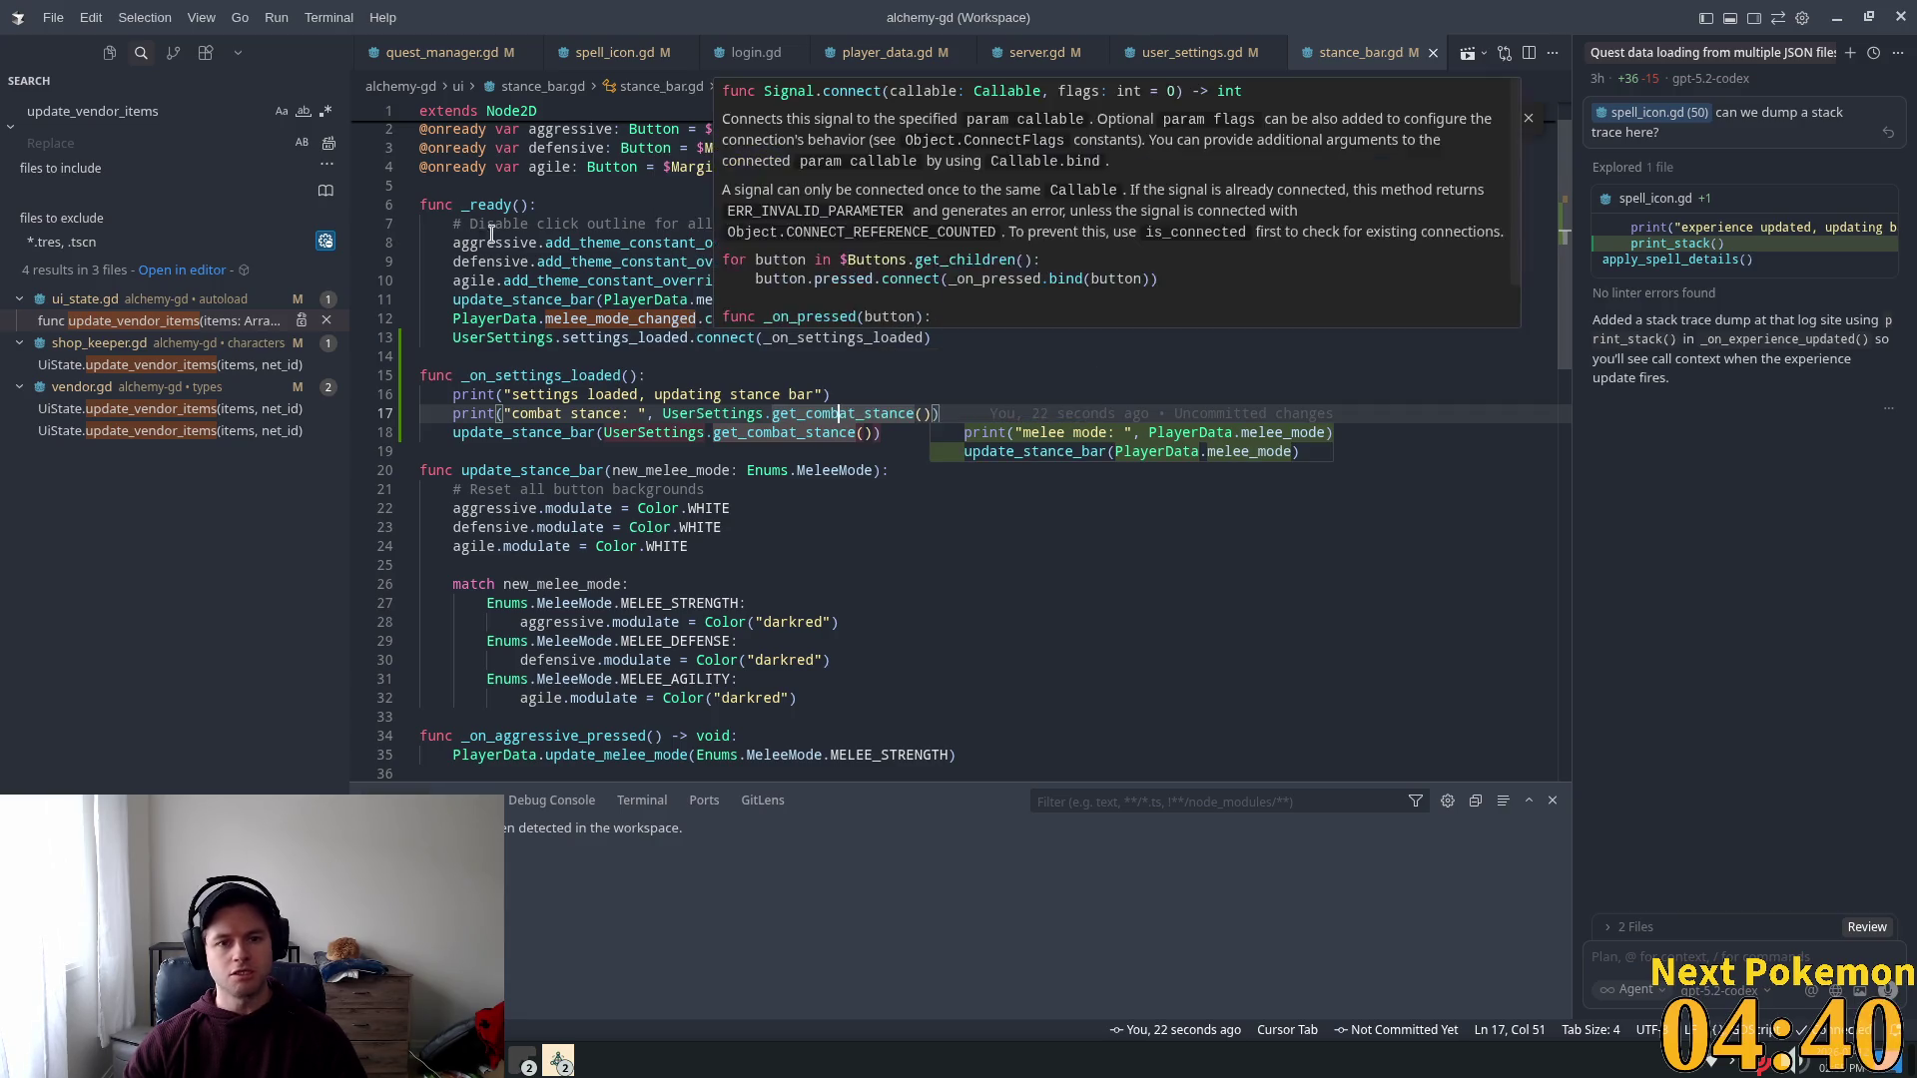
{"action": "left_click", "coordinate": [589, 340]}
{"action": "double_click", "coordinate": [589, 341]}
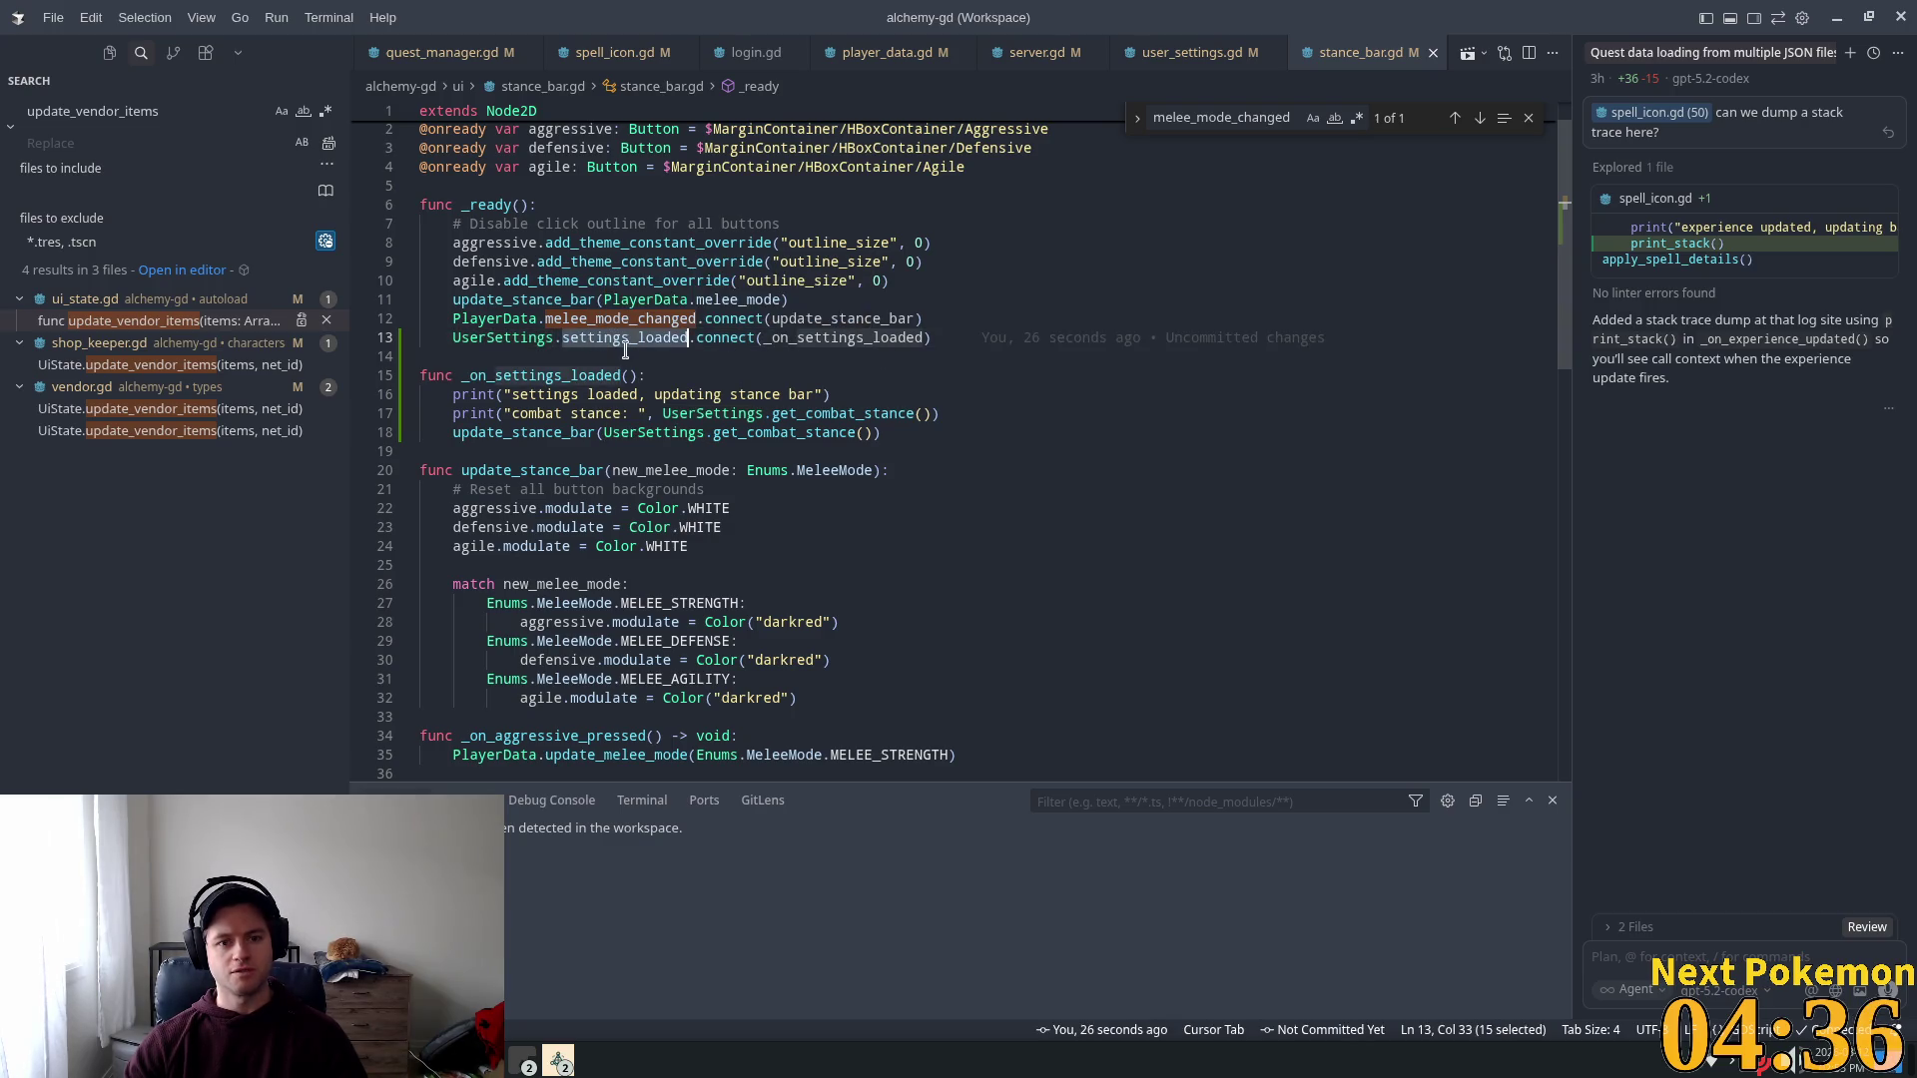
{"action": "double_click", "coordinate": [892, 338]}
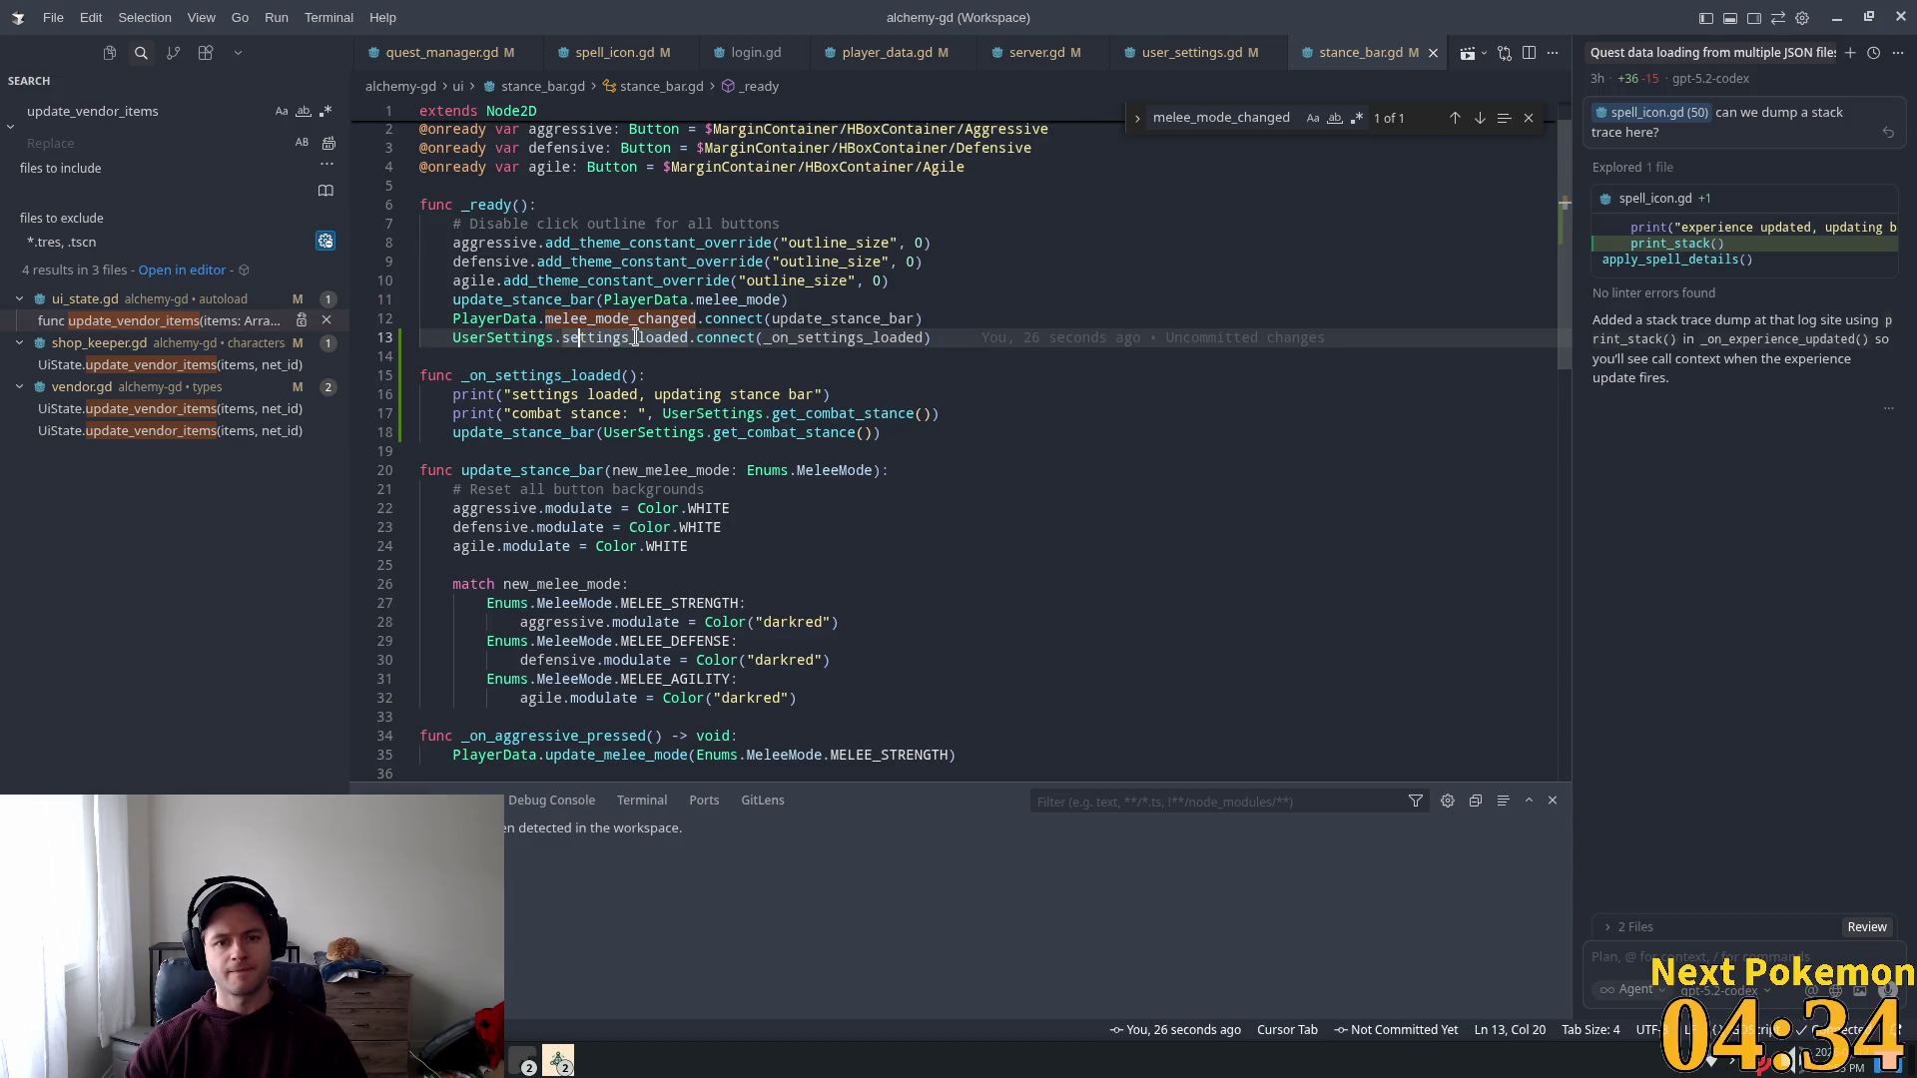
{"action": "left_click", "coordinate": [604, 339], "text": "ctrl"}
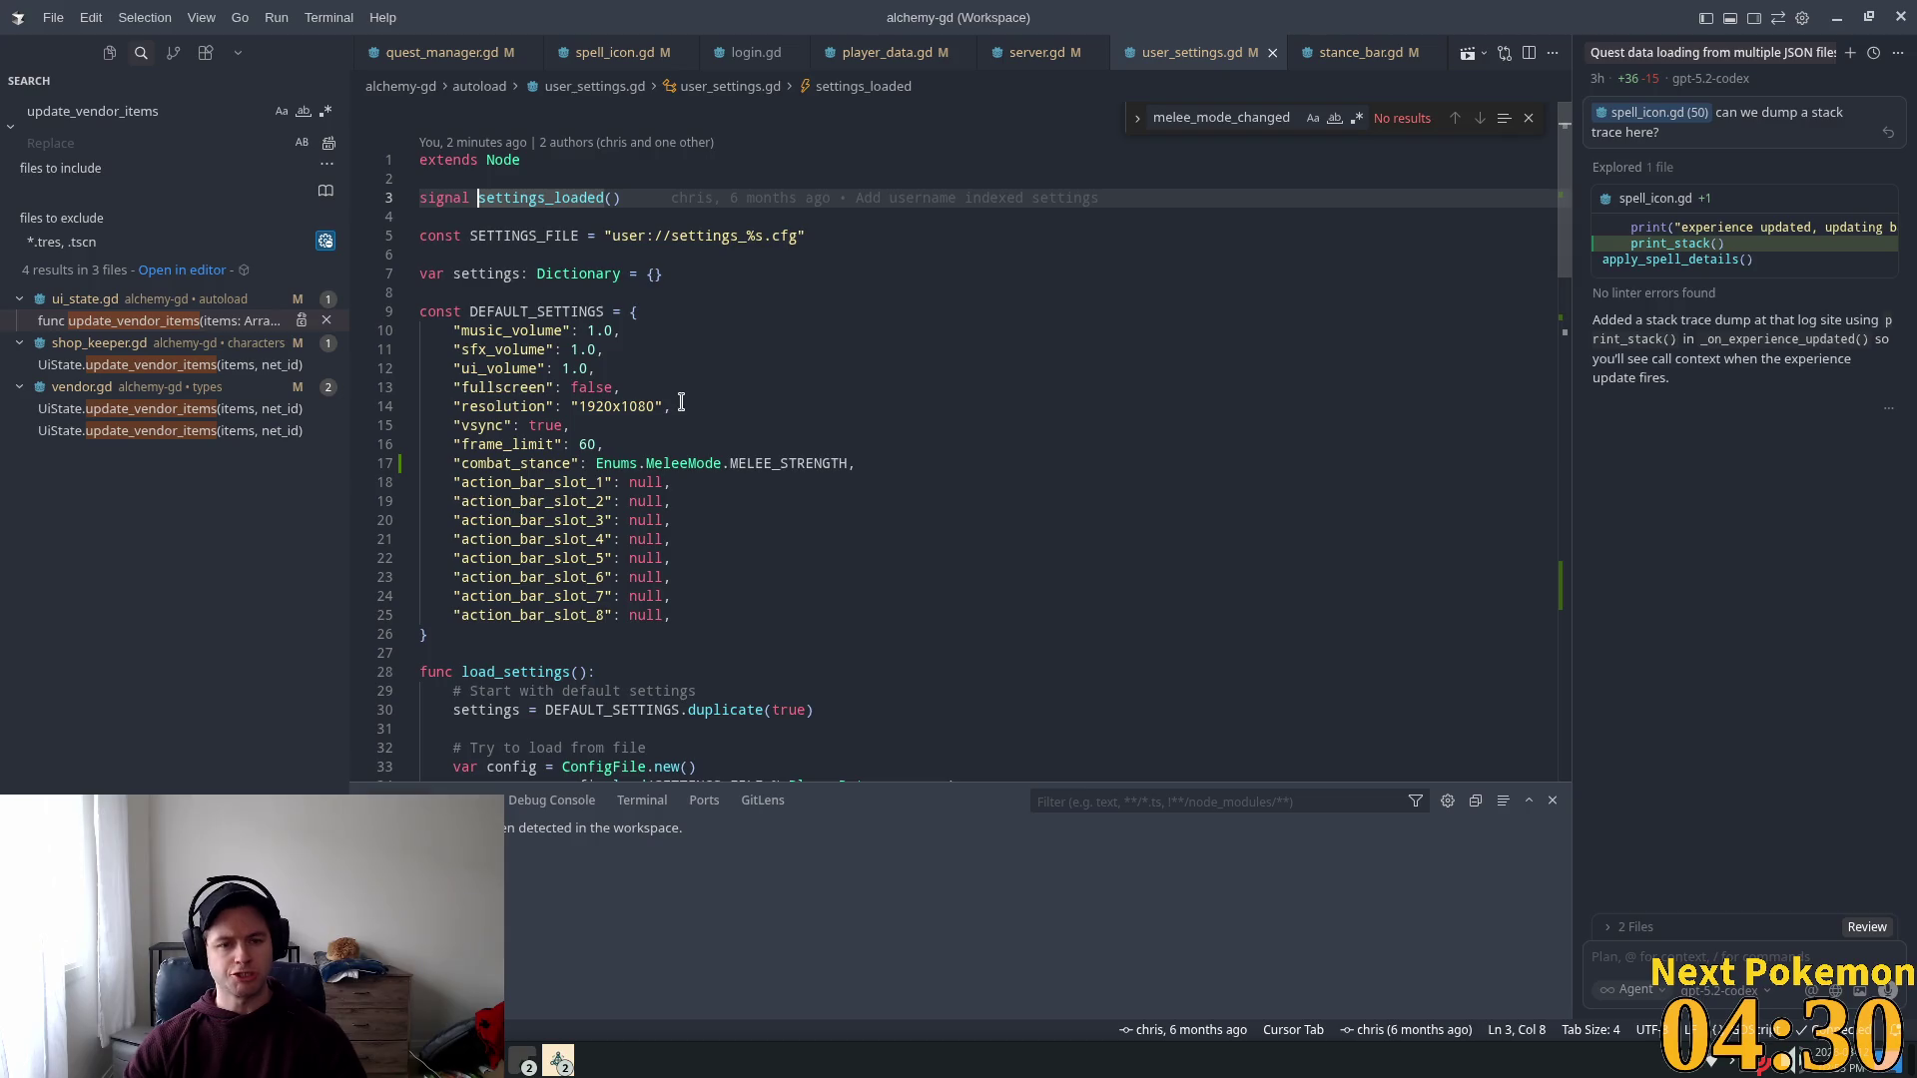
Step: Find load_settings in user_settings.gd and search the whole project for load_settings
{"action": "scroll", "coordinate": [675, 404], "scroll_direction": "down", "scroll_amount": 1}
{"action": "scroll", "coordinate": [651, 442], "scroll_direction": "down", "scroll_amount": 4}
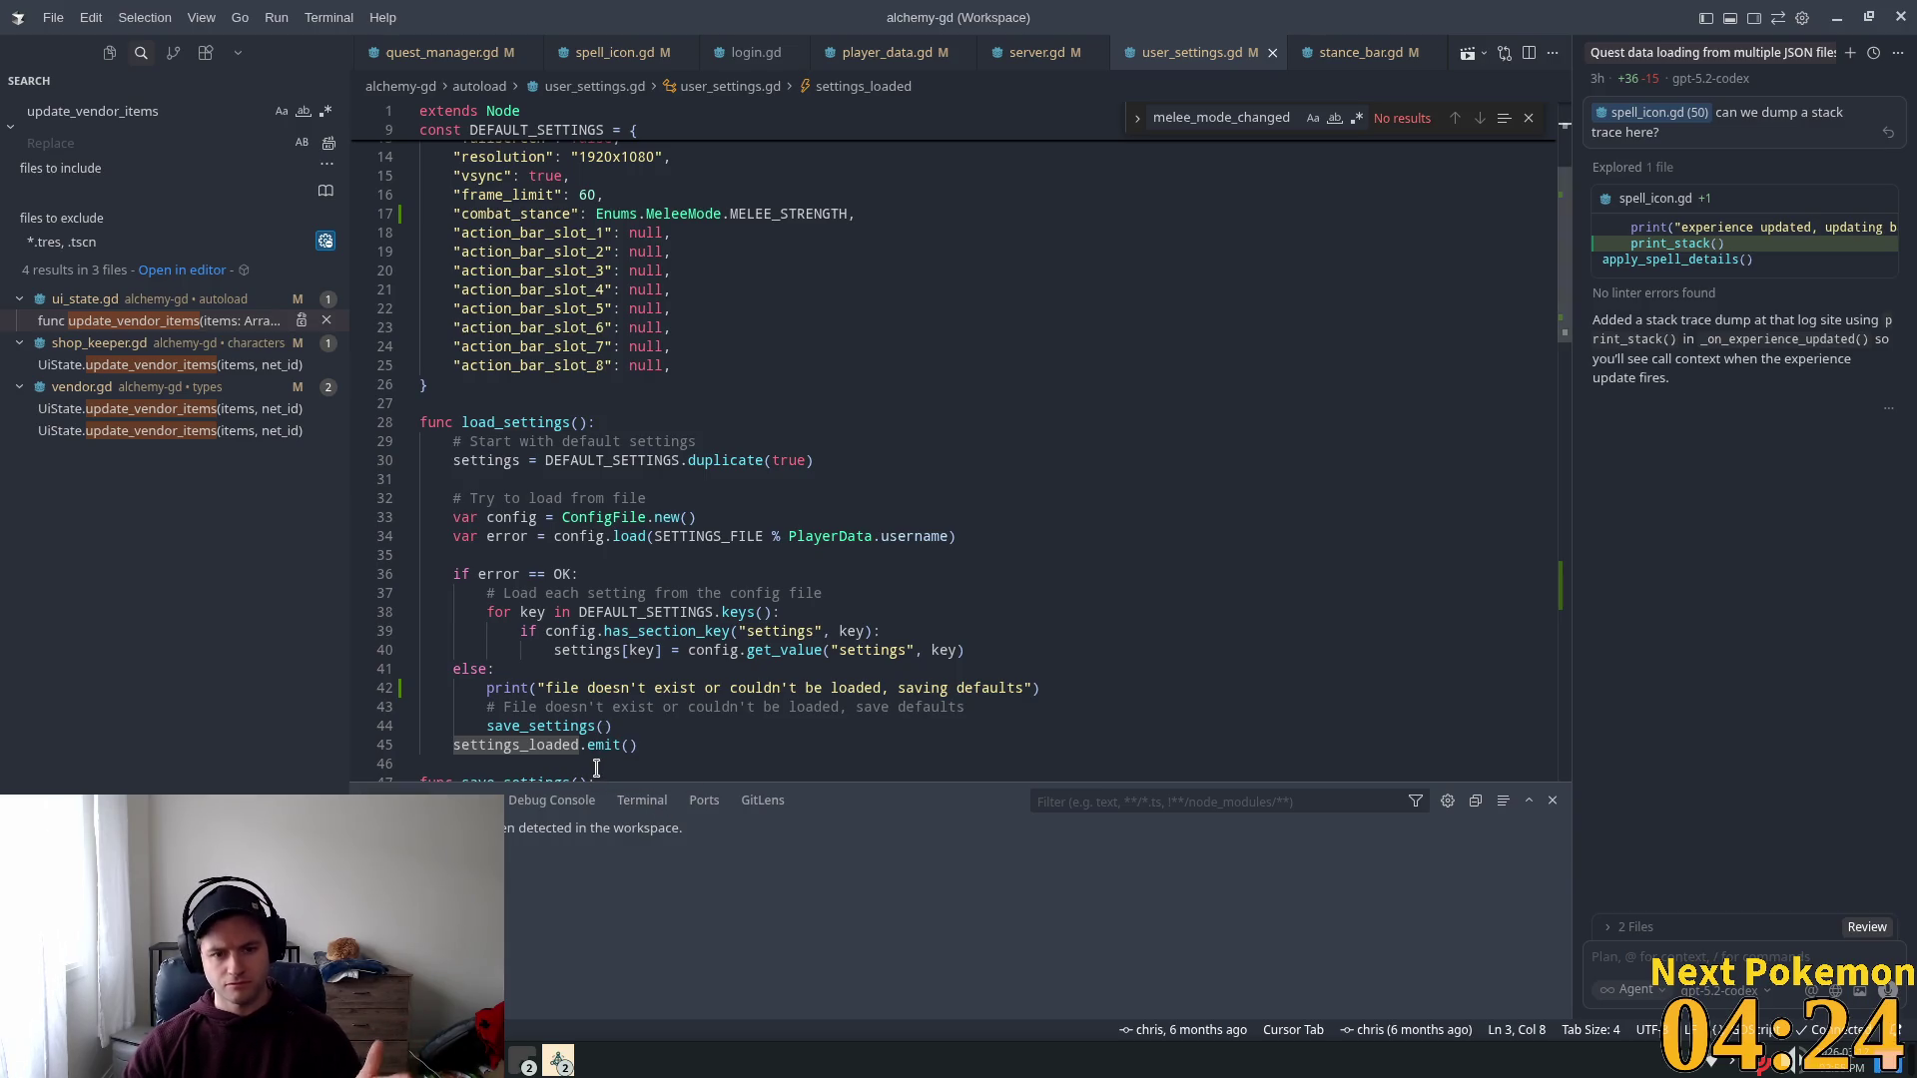
{"action": "scroll", "coordinate": [597, 726], "scroll_direction": "down", "scroll_amount": 2}
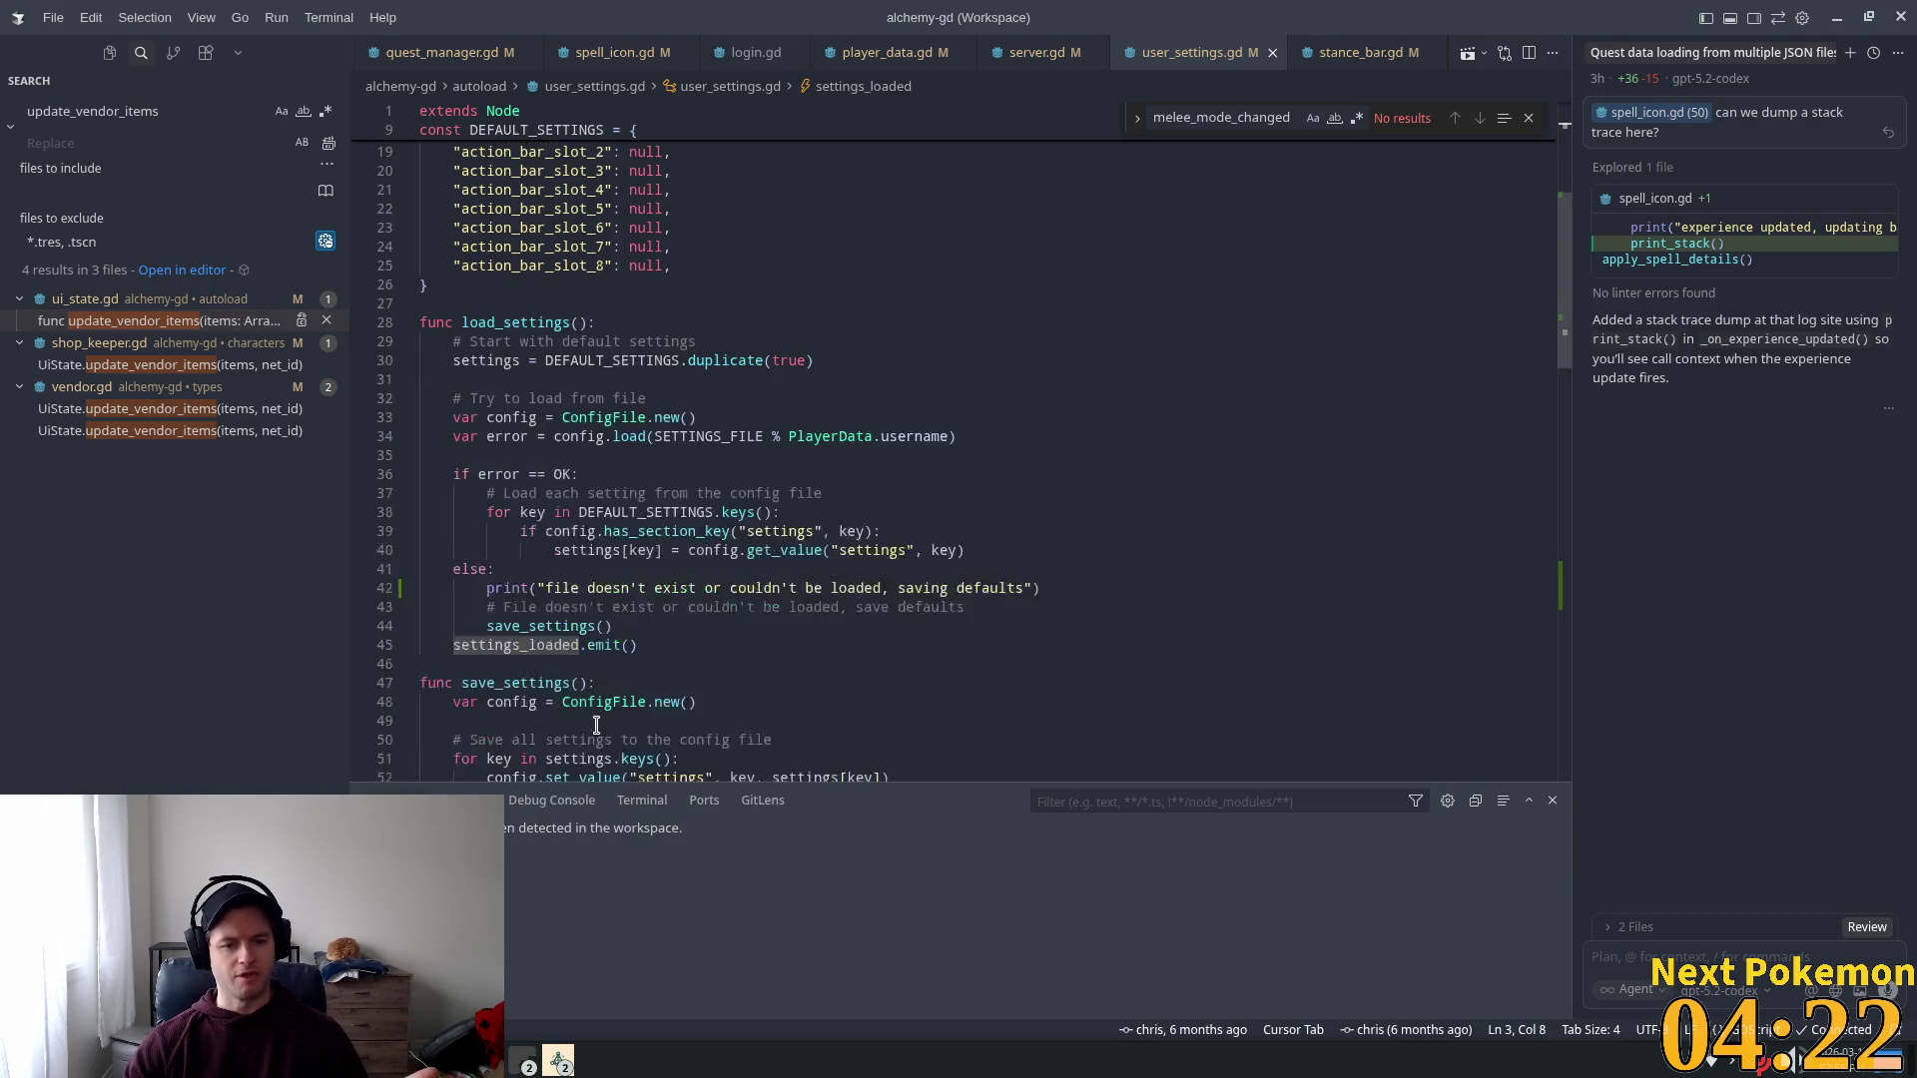
{"action": "scroll", "coordinate": [672, 583], "scroll_direction": "up", "scroll_amount": 6}
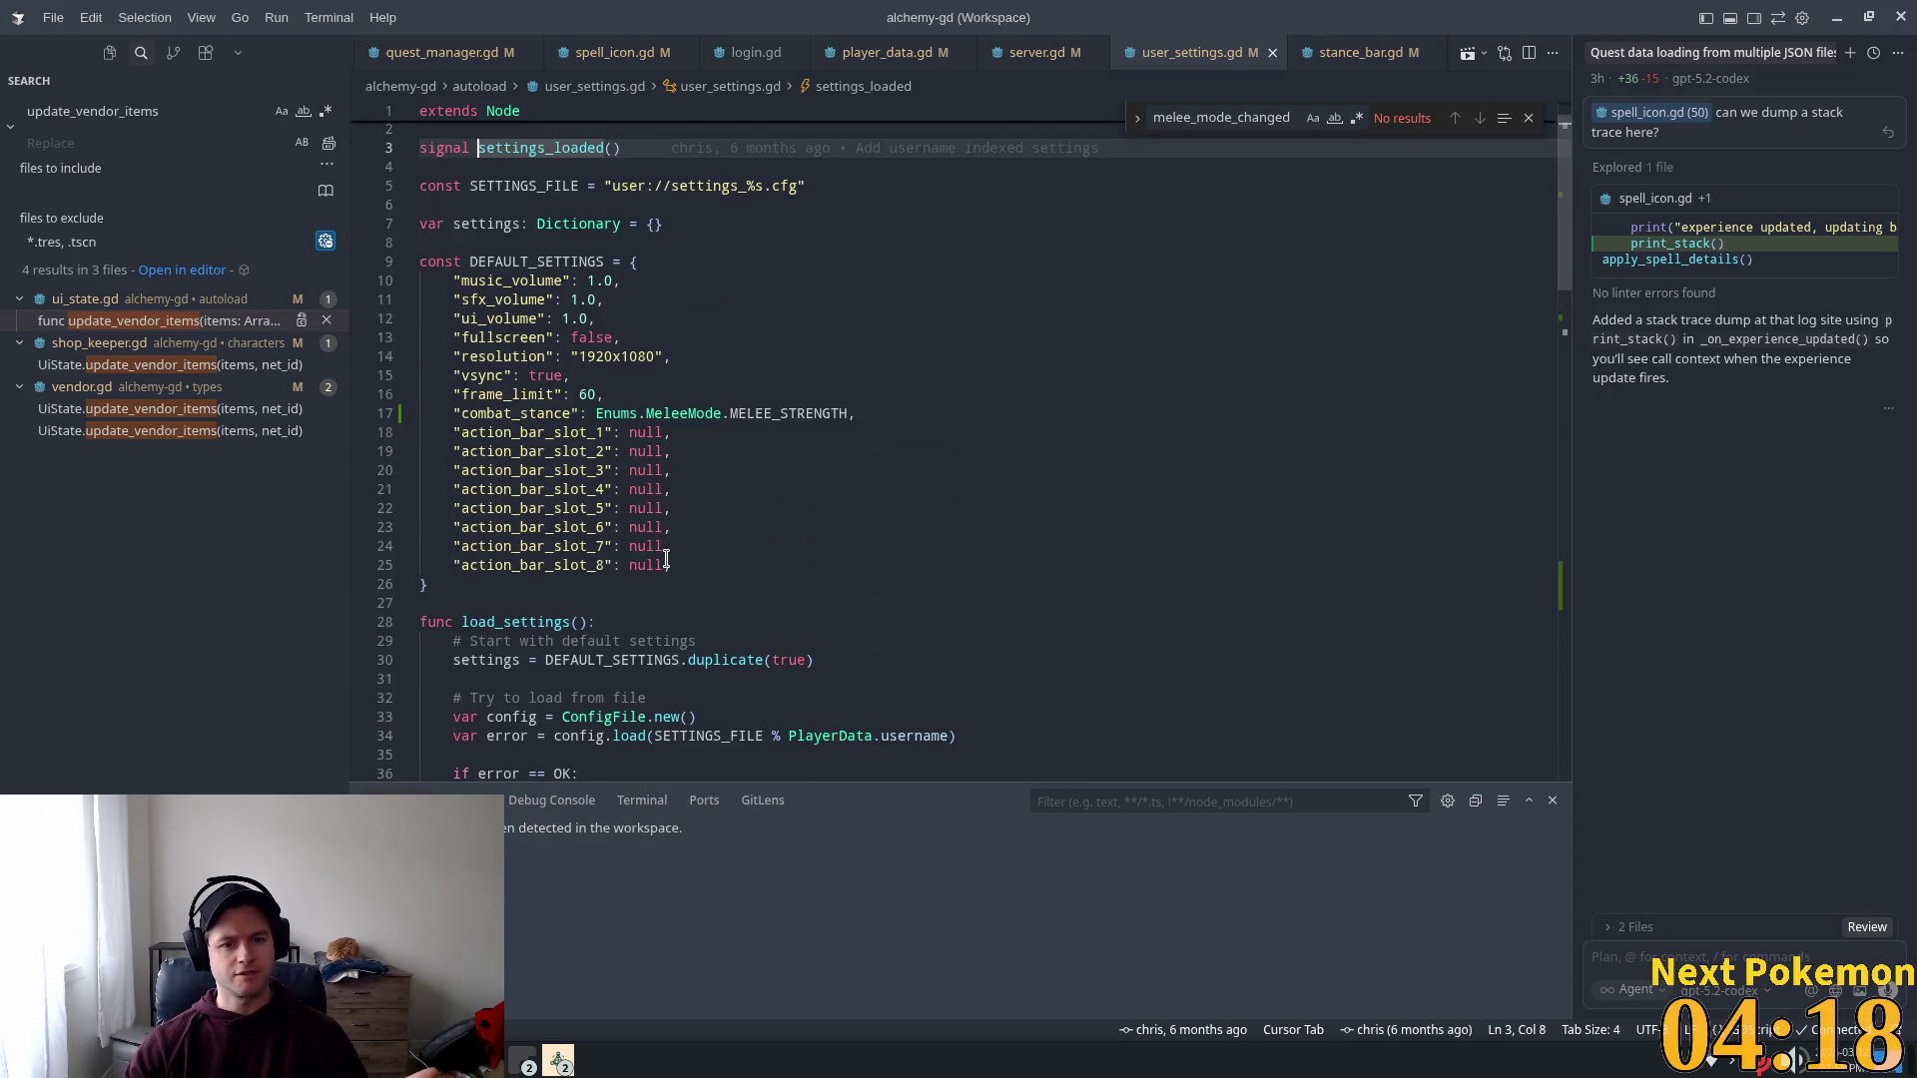
{"action": "scroll", "coordinate": [667, 561], "scroll_direction": "down", "scroll_amount": 7}
{"action": "scroll", "coordinate": [664, 564], "scroll_direction": "down", "scroll_amount": 4}
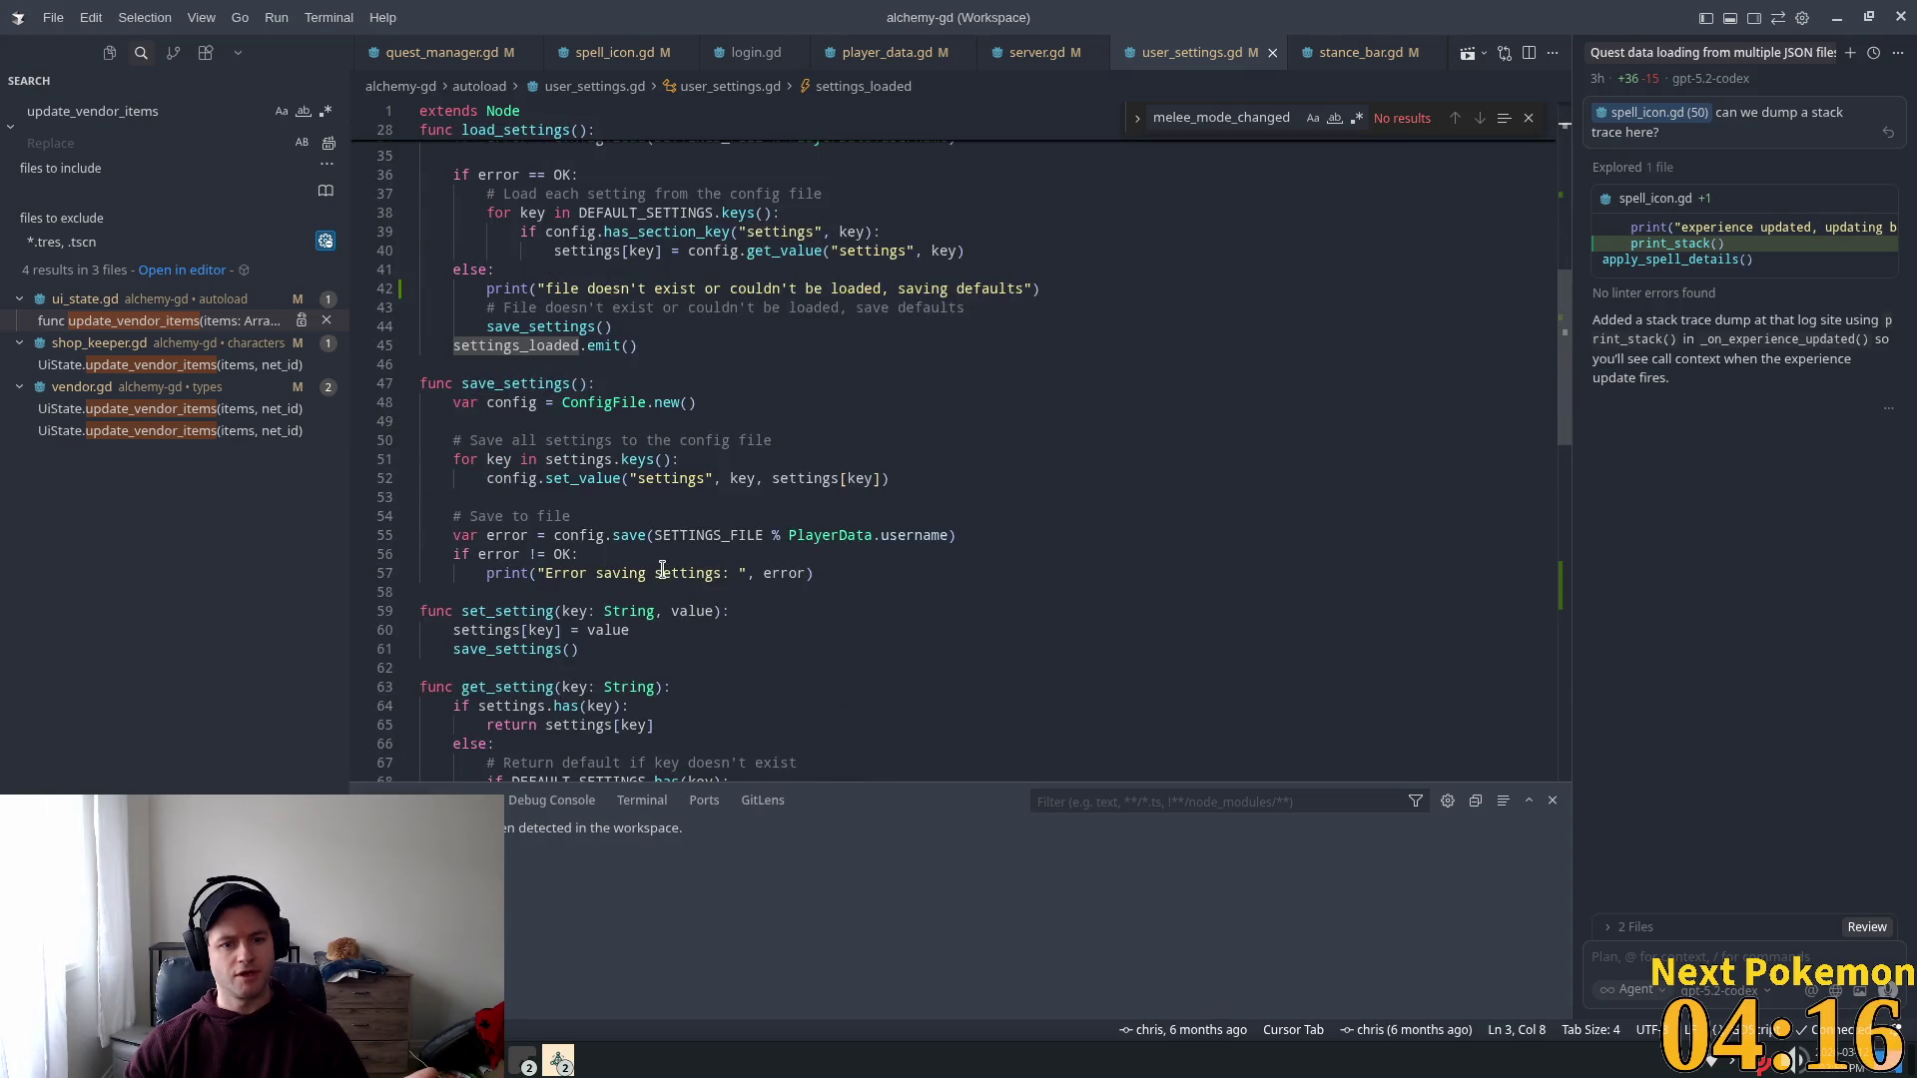
{"action": "scroll", "coordinate": [662, 574], "scroll_direction": "down", "scroll_amount": 14}
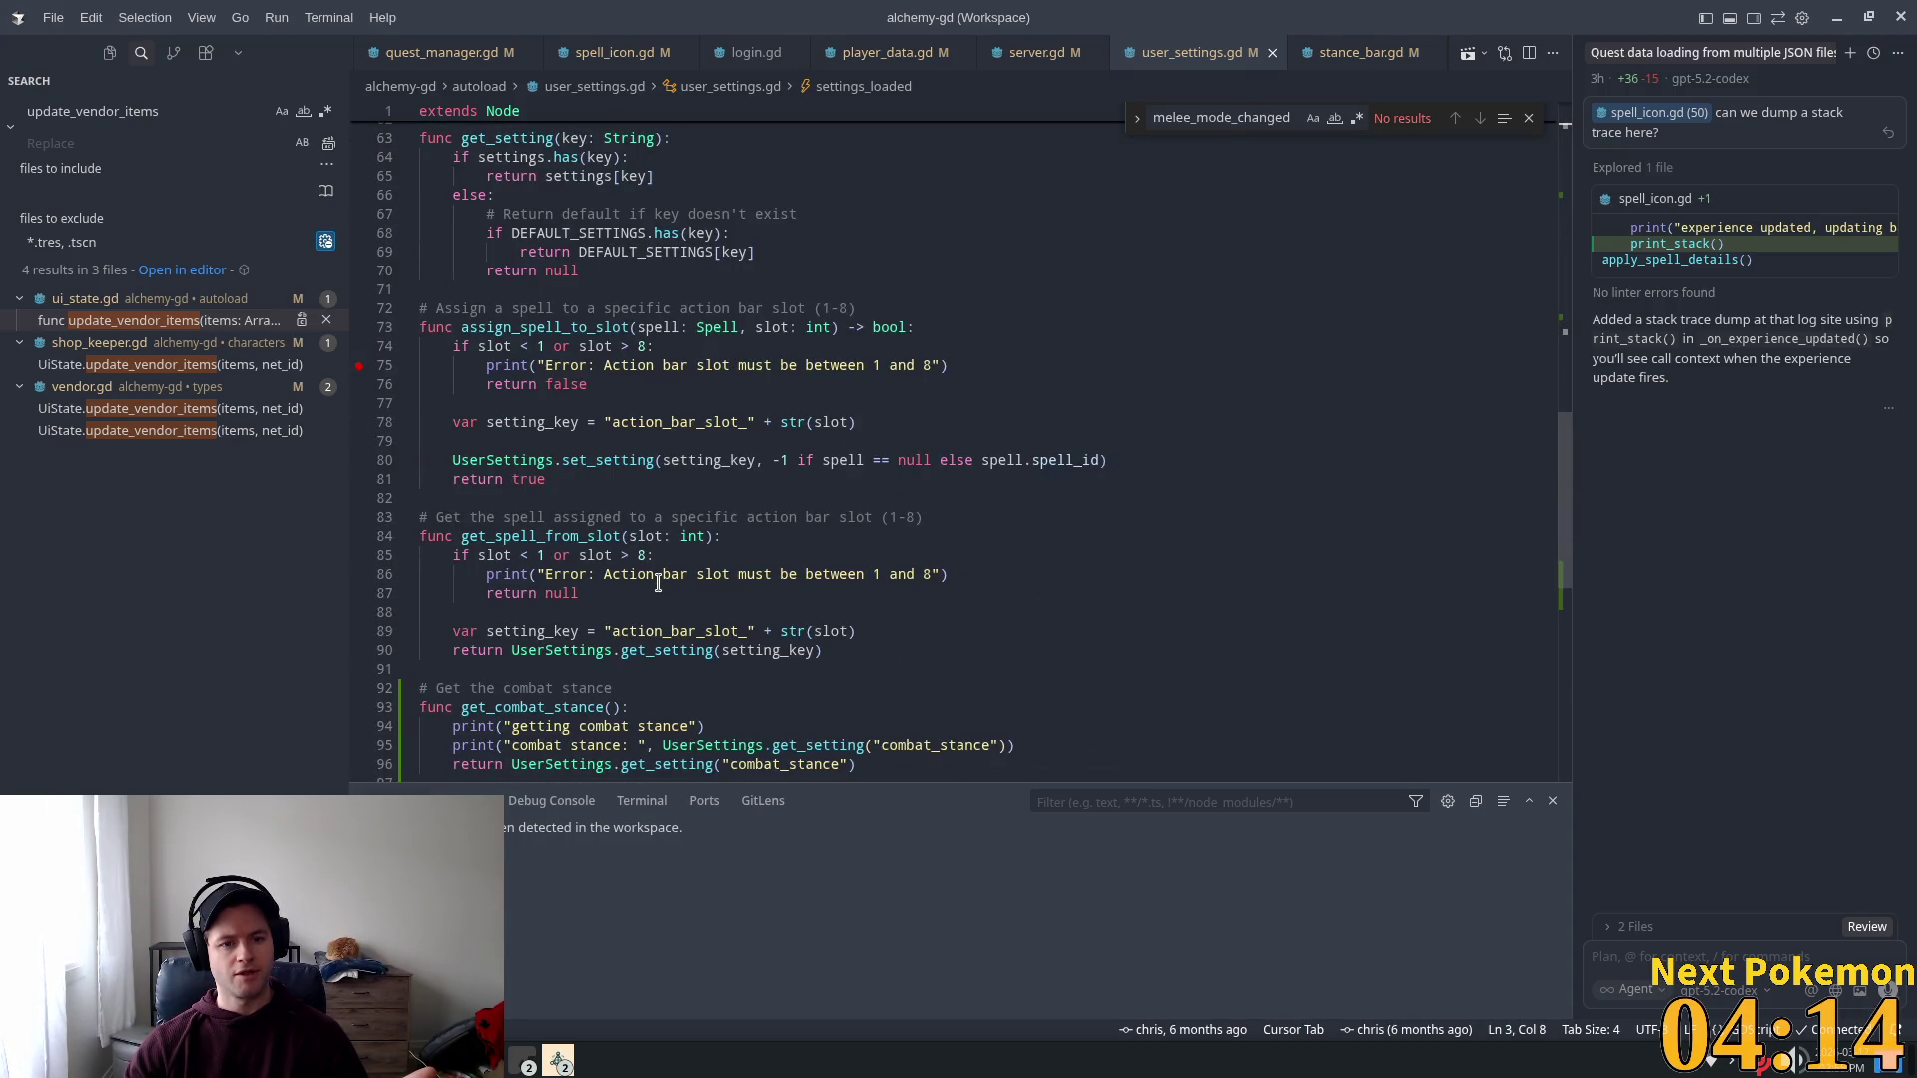
{"action": "left_click_drag", "start_coordinate": [1554, 556], "coordinate": [1601, 172]}
{"action": "scroll", "coordinate": [1371, 345], "scroll_direction": "down", "scroll_amount": 5}
{"action": "double_click", "coordinate": [519, 360]}
{"action": "key", "text": "ctrl+c"}
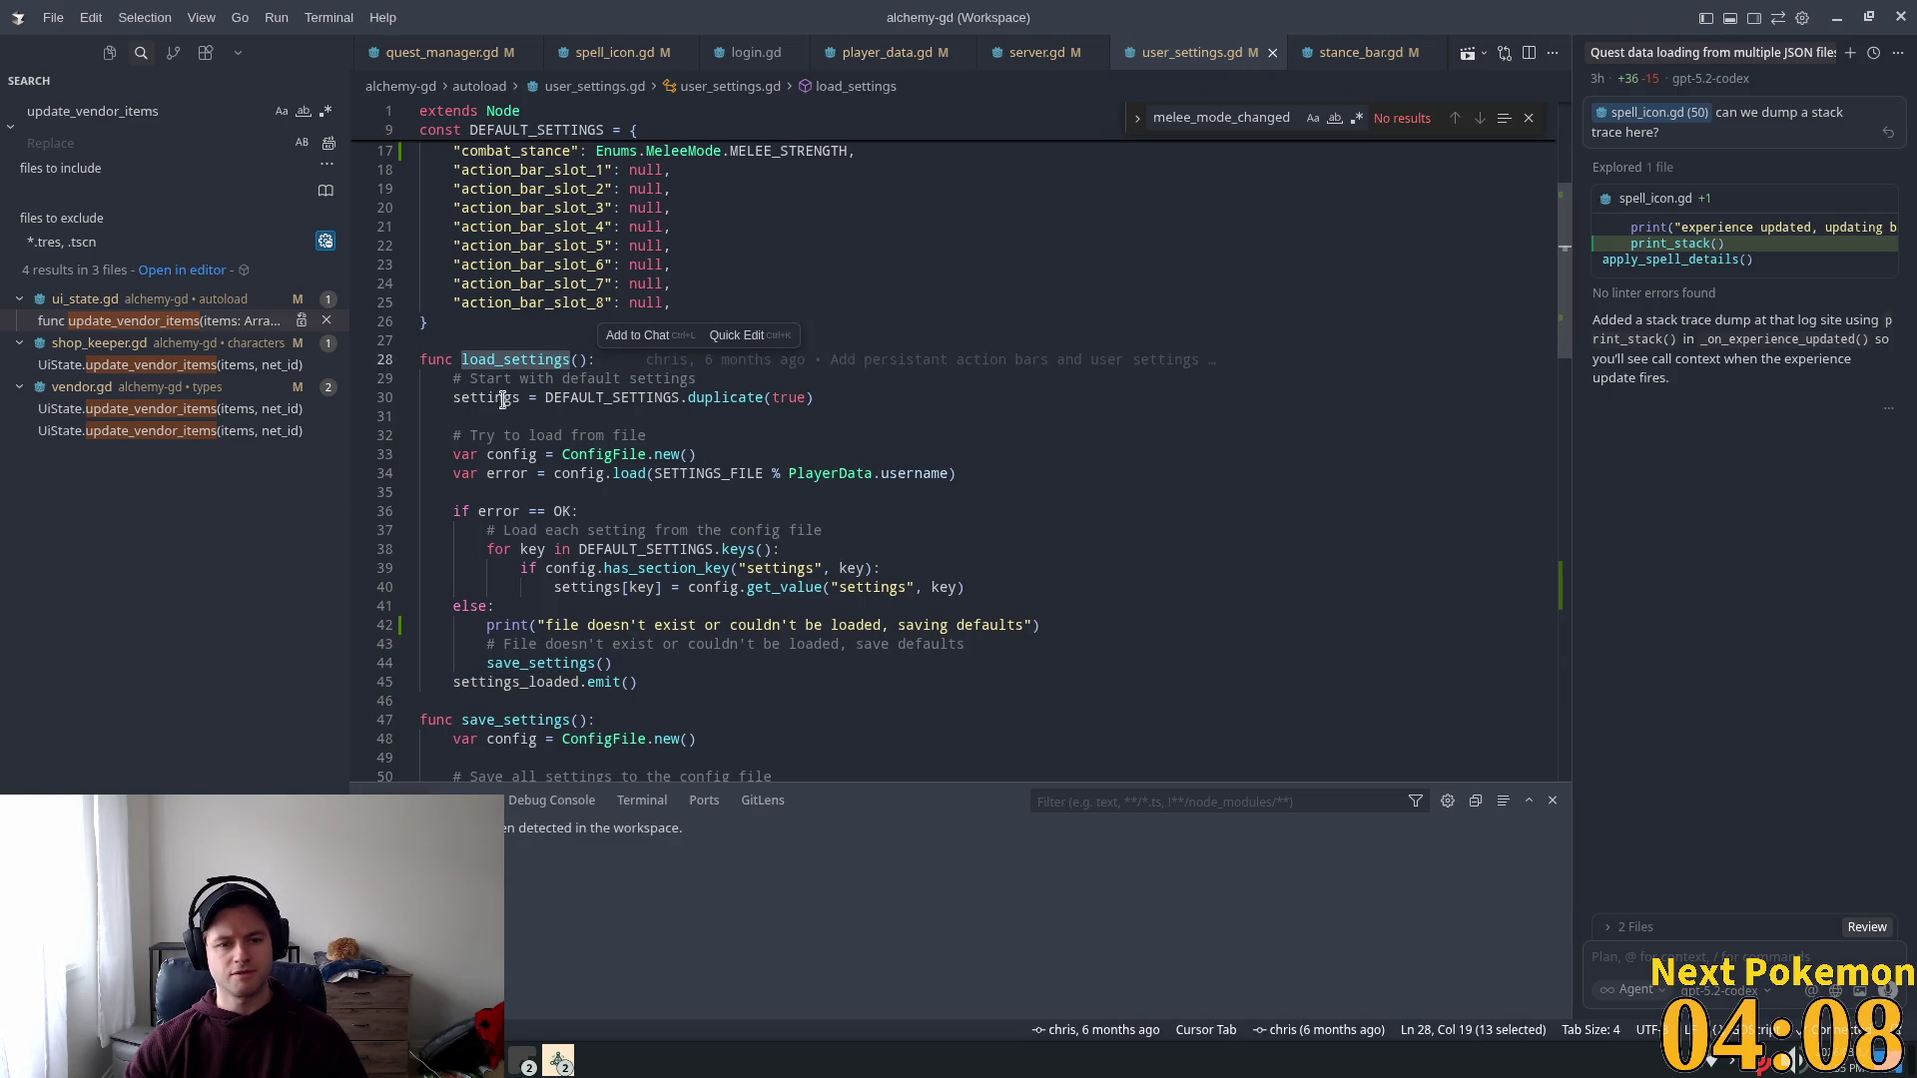
{"action": "double_click", "coordinate": [113, 111]}
{"action": "key", "text": "ctrl+v"}
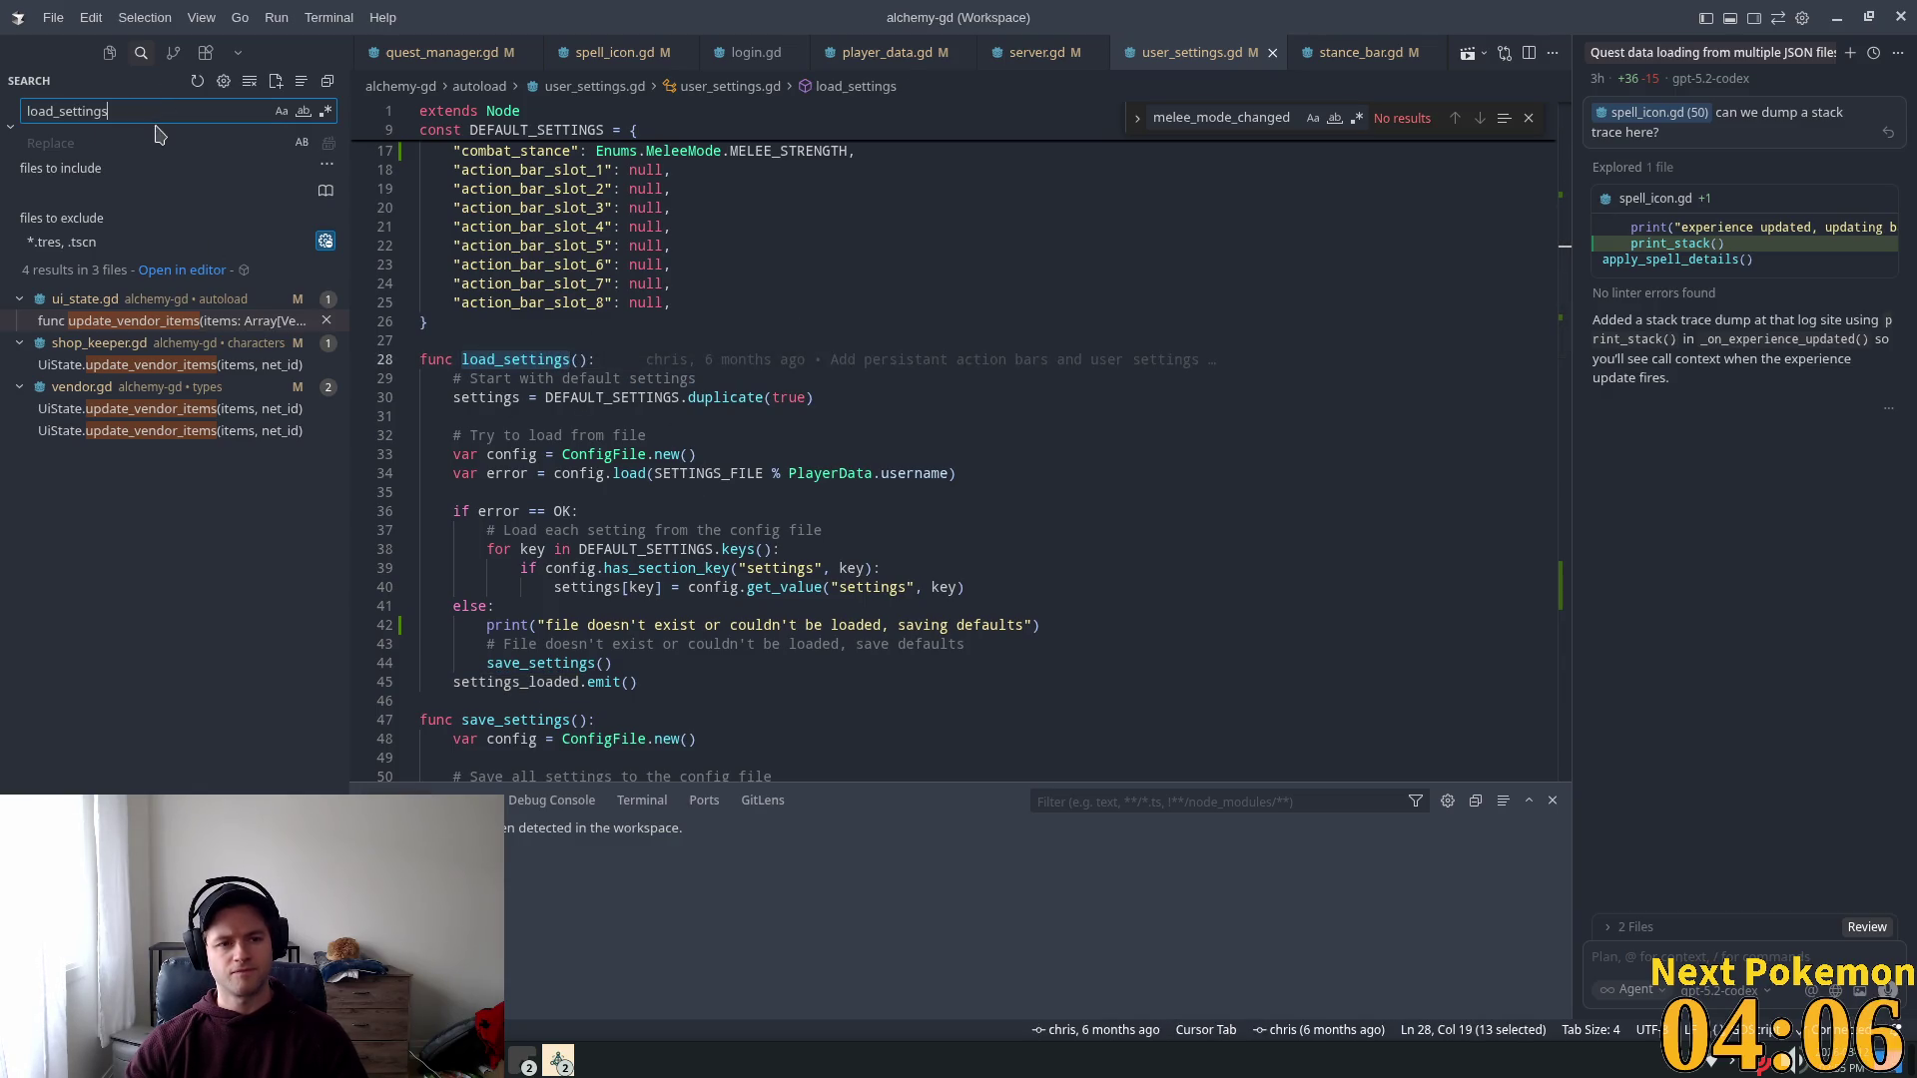
Step: Open the load_settings search result in client_rpc.gd and look over the file
{"action": "left_click", "coordinate": [84, 322]}
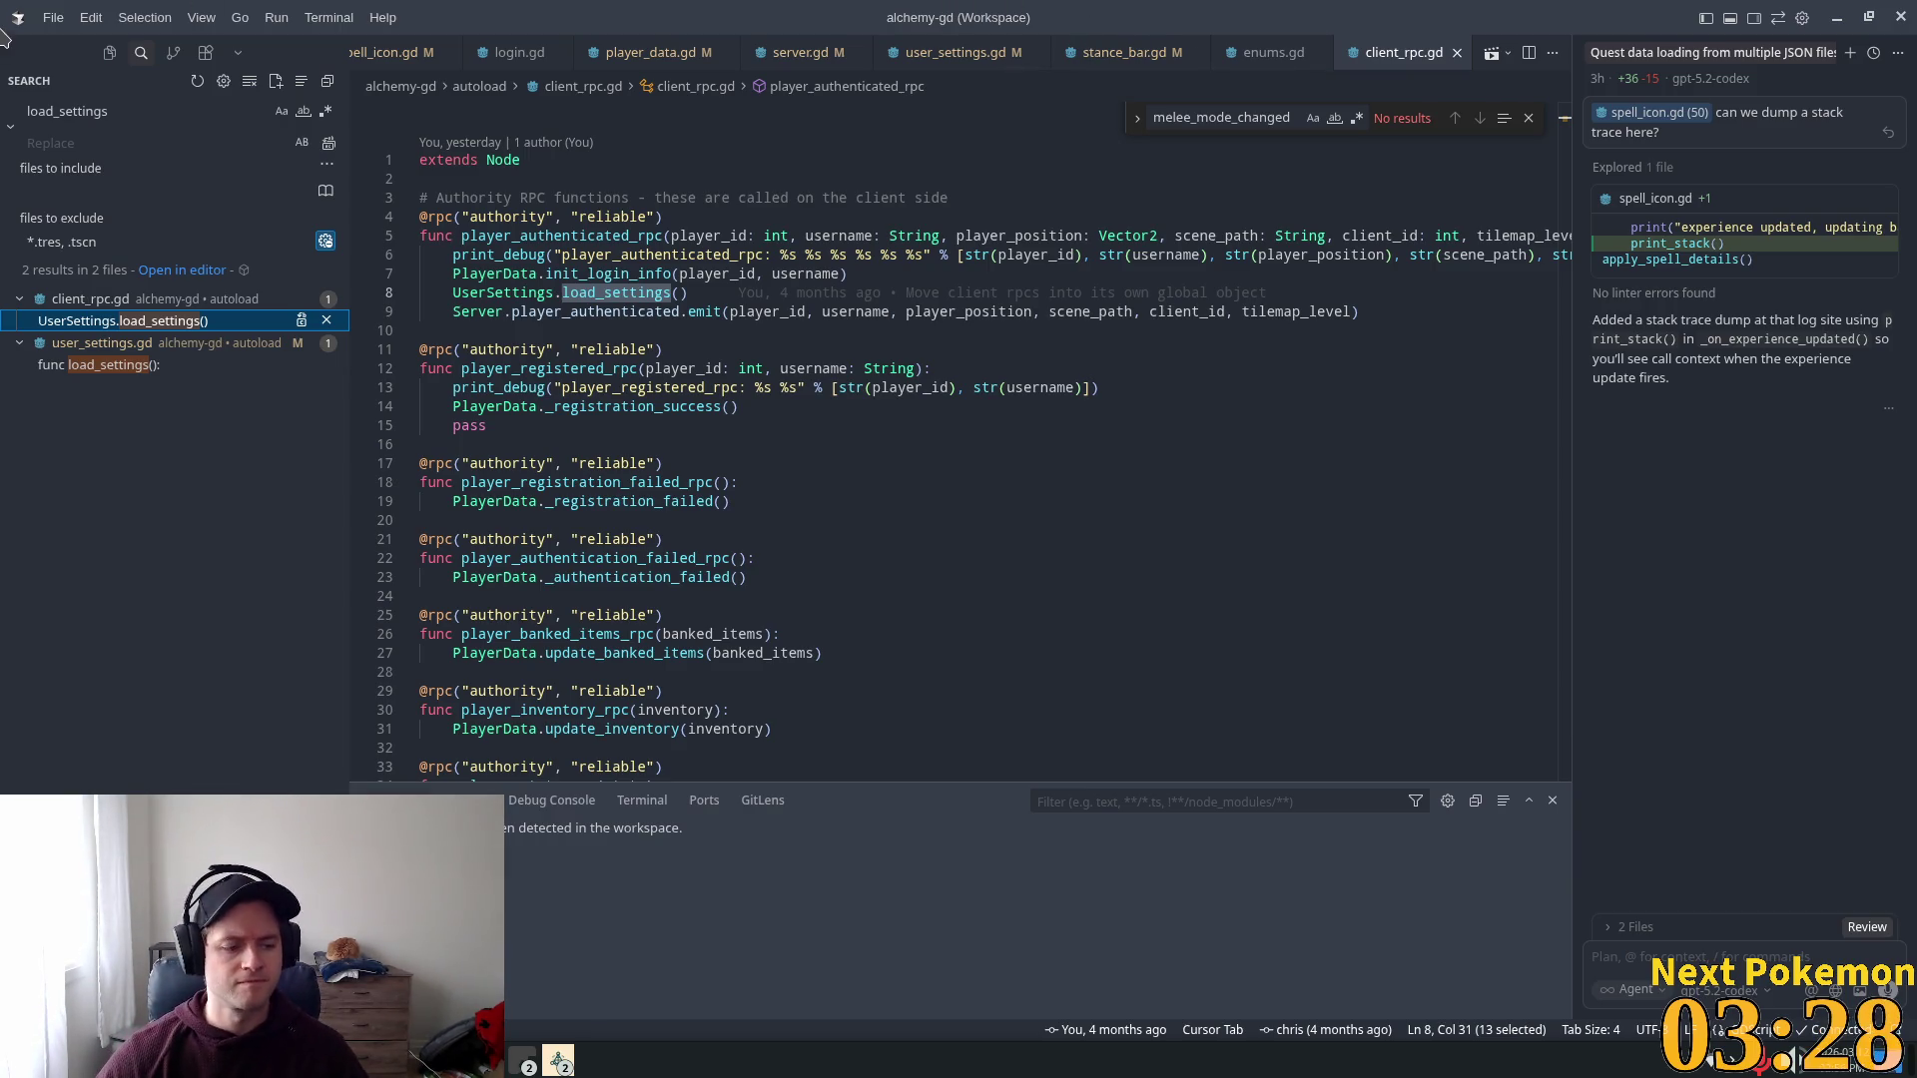
{"action": "left_click", "coordinate": [805, 512]}
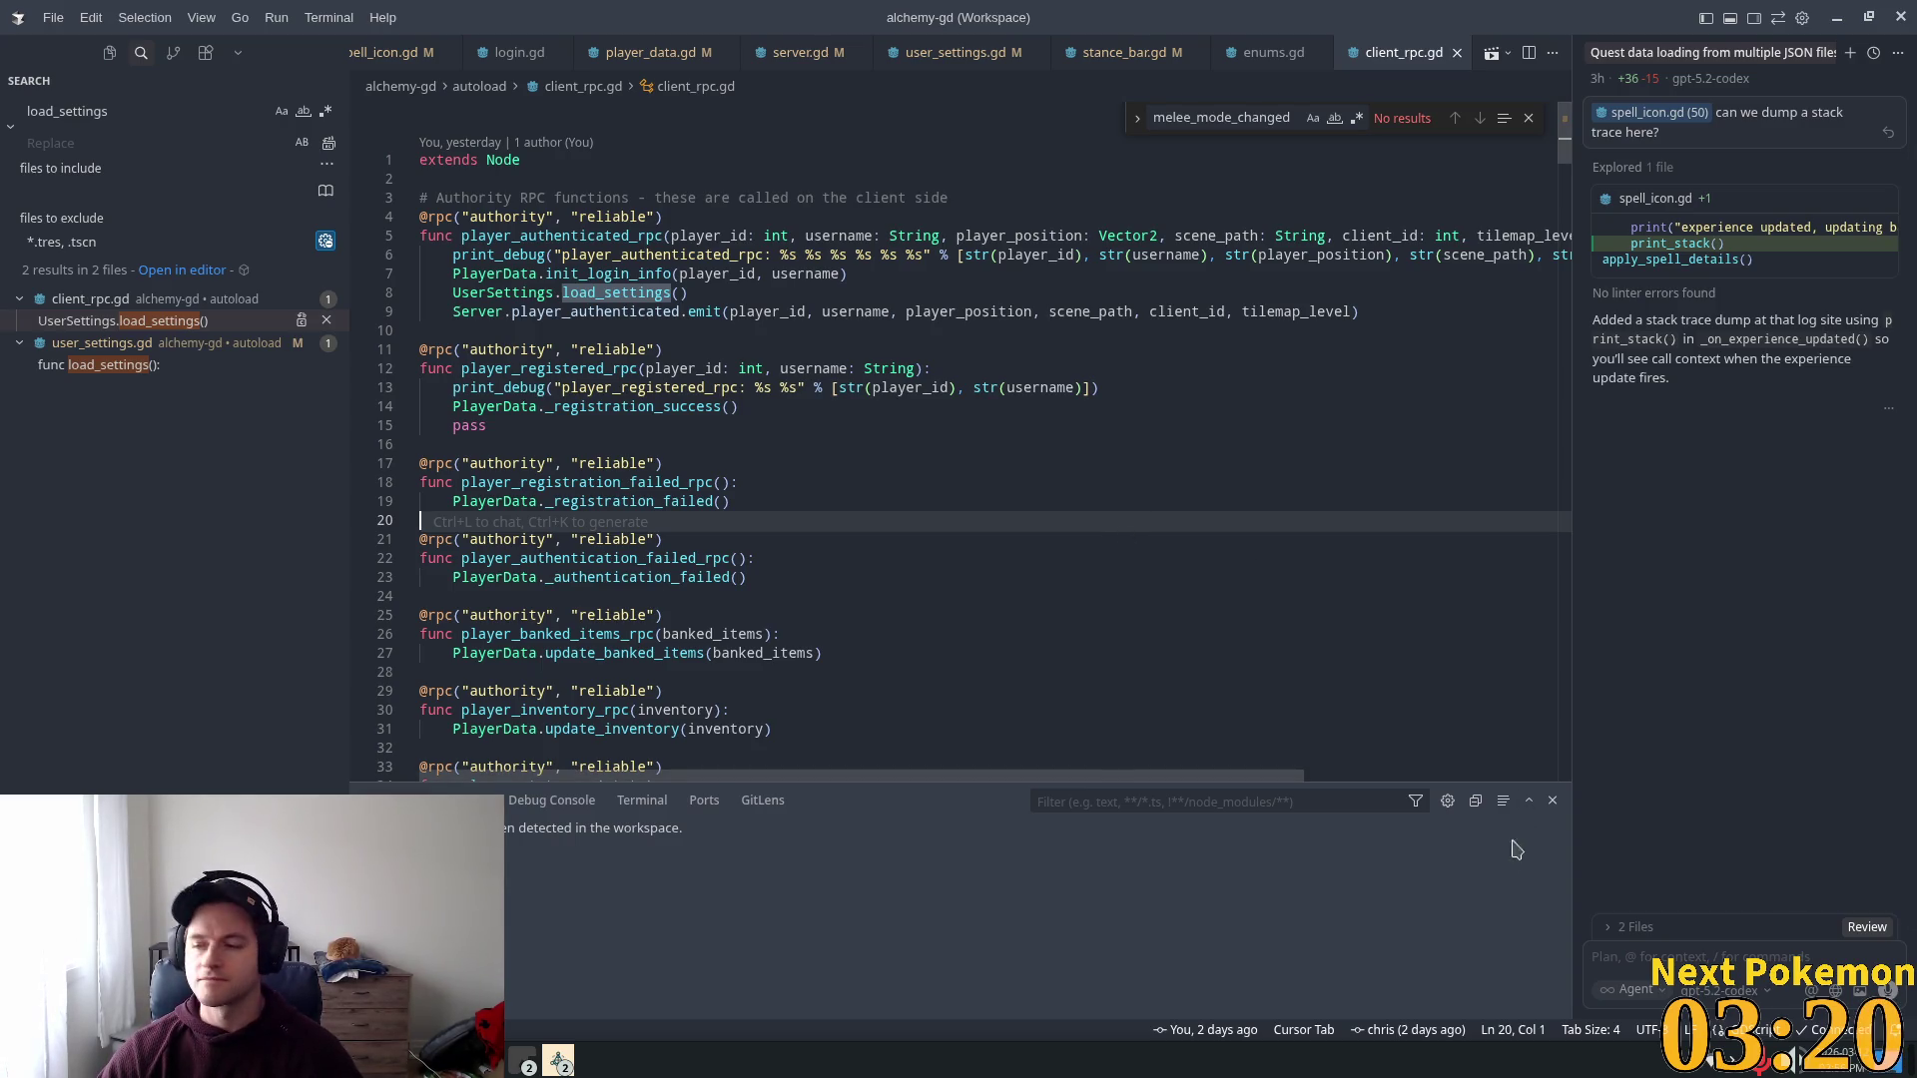
{"action": "left_click", "coordinate": [1023, 670]}
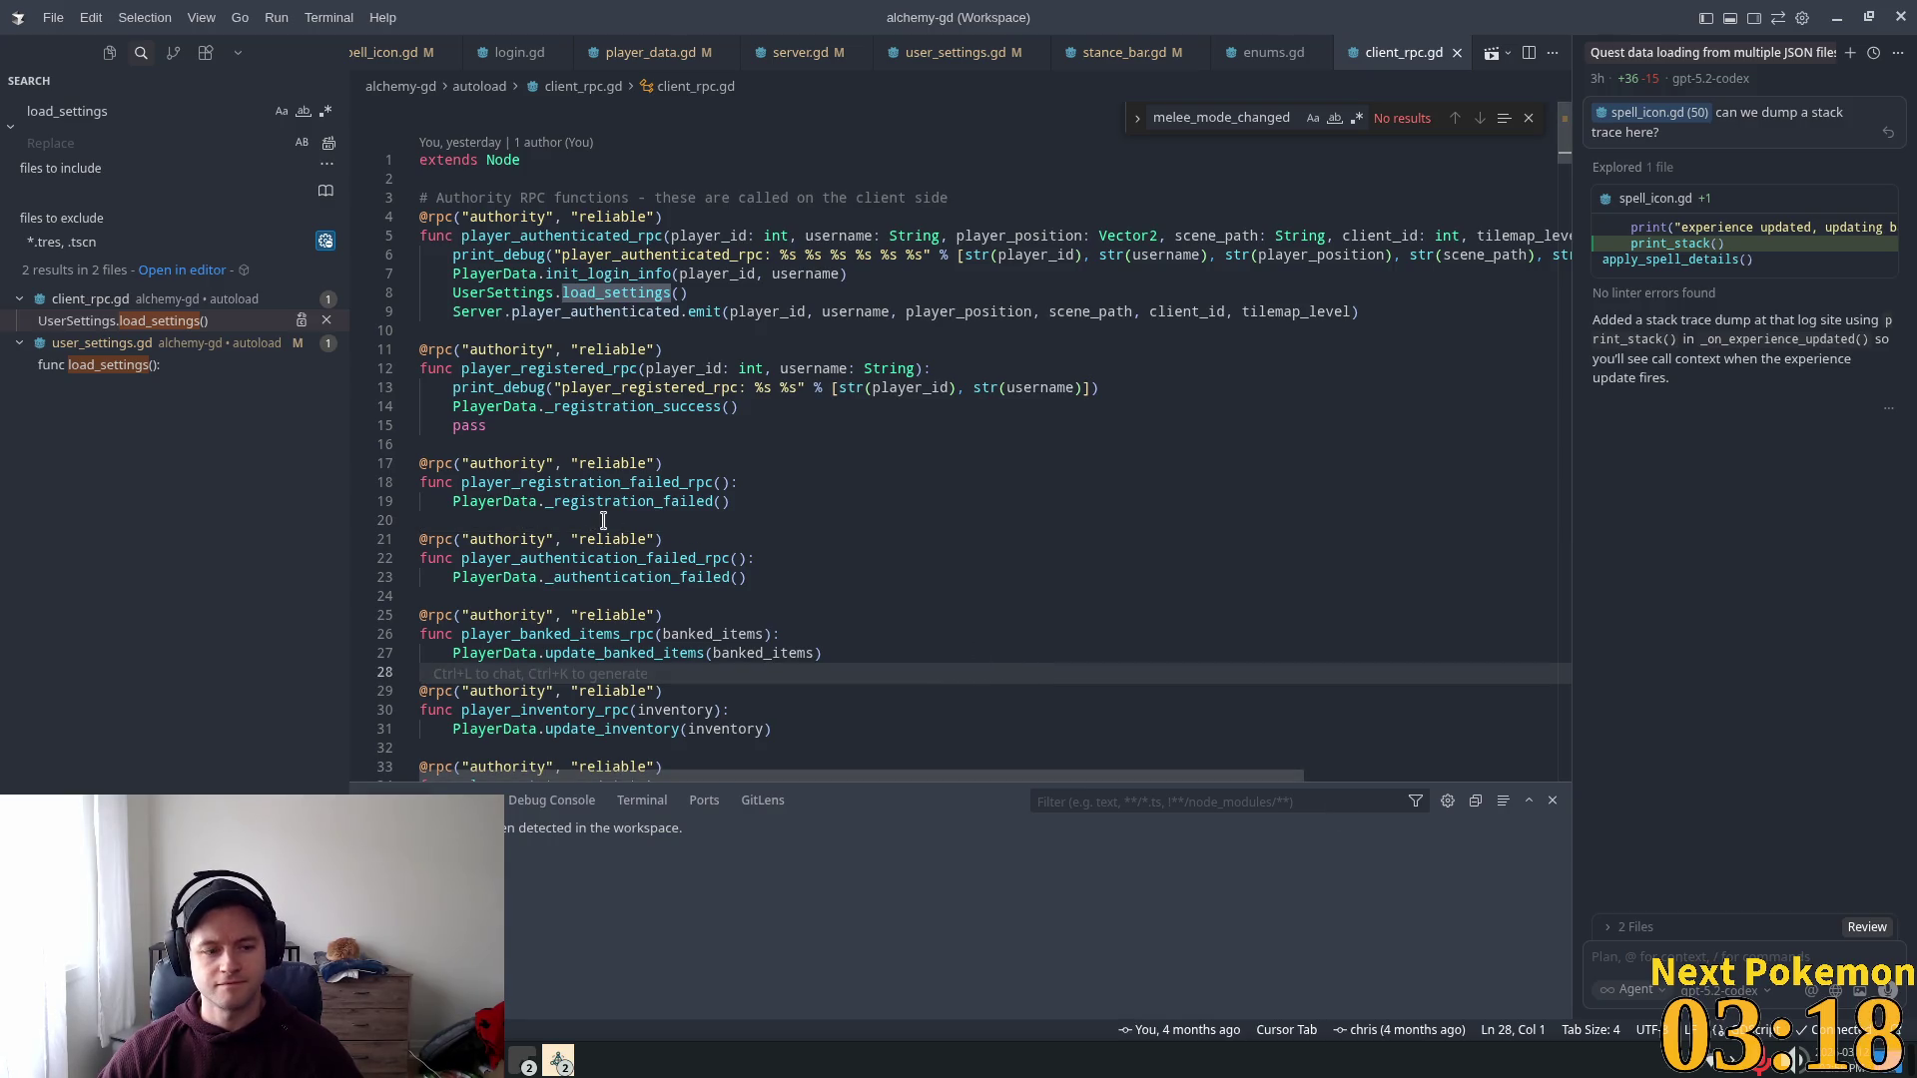
{"action": "scroll", "coordinate": [1208, 607], "scroll_direction": "down", "scroll_amount": 3}
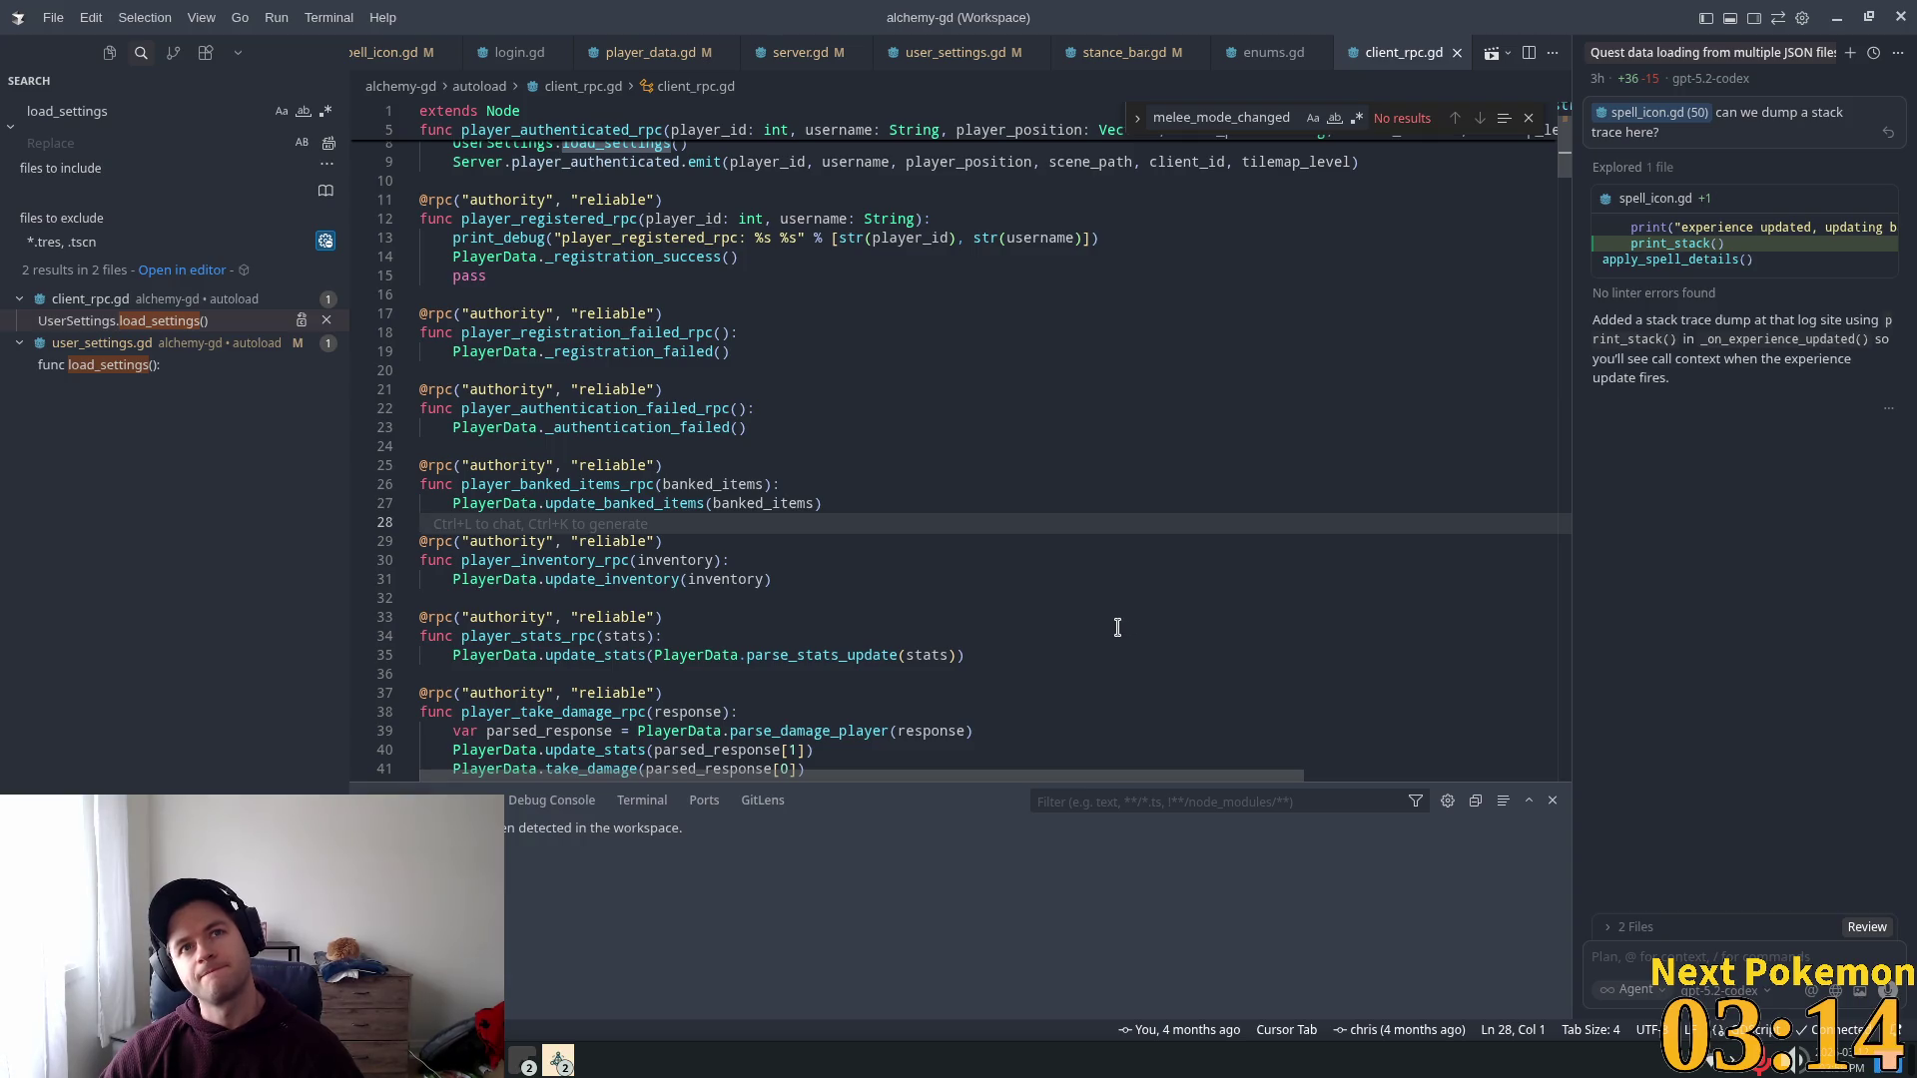
{"action": "left_click", "coordinate": [1873, 52]}
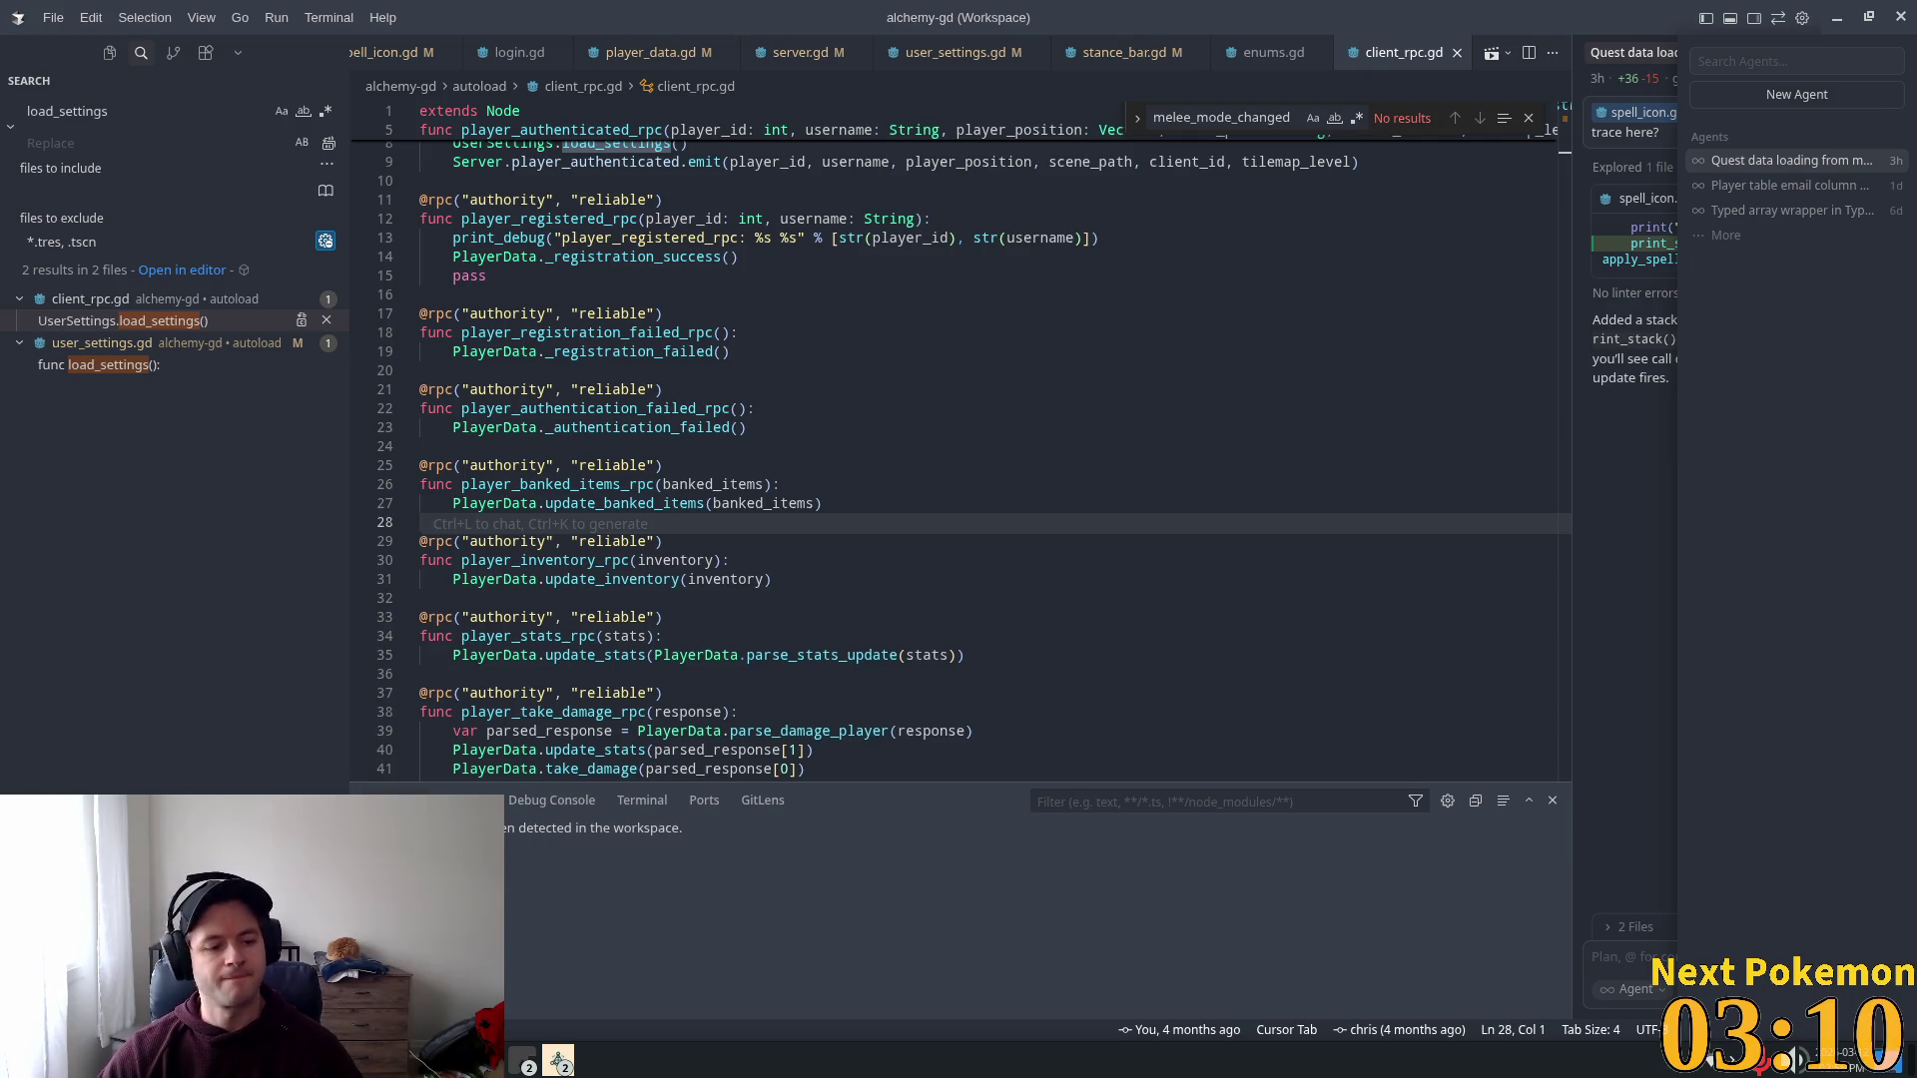
{"action": "key", "text": "Escape"}
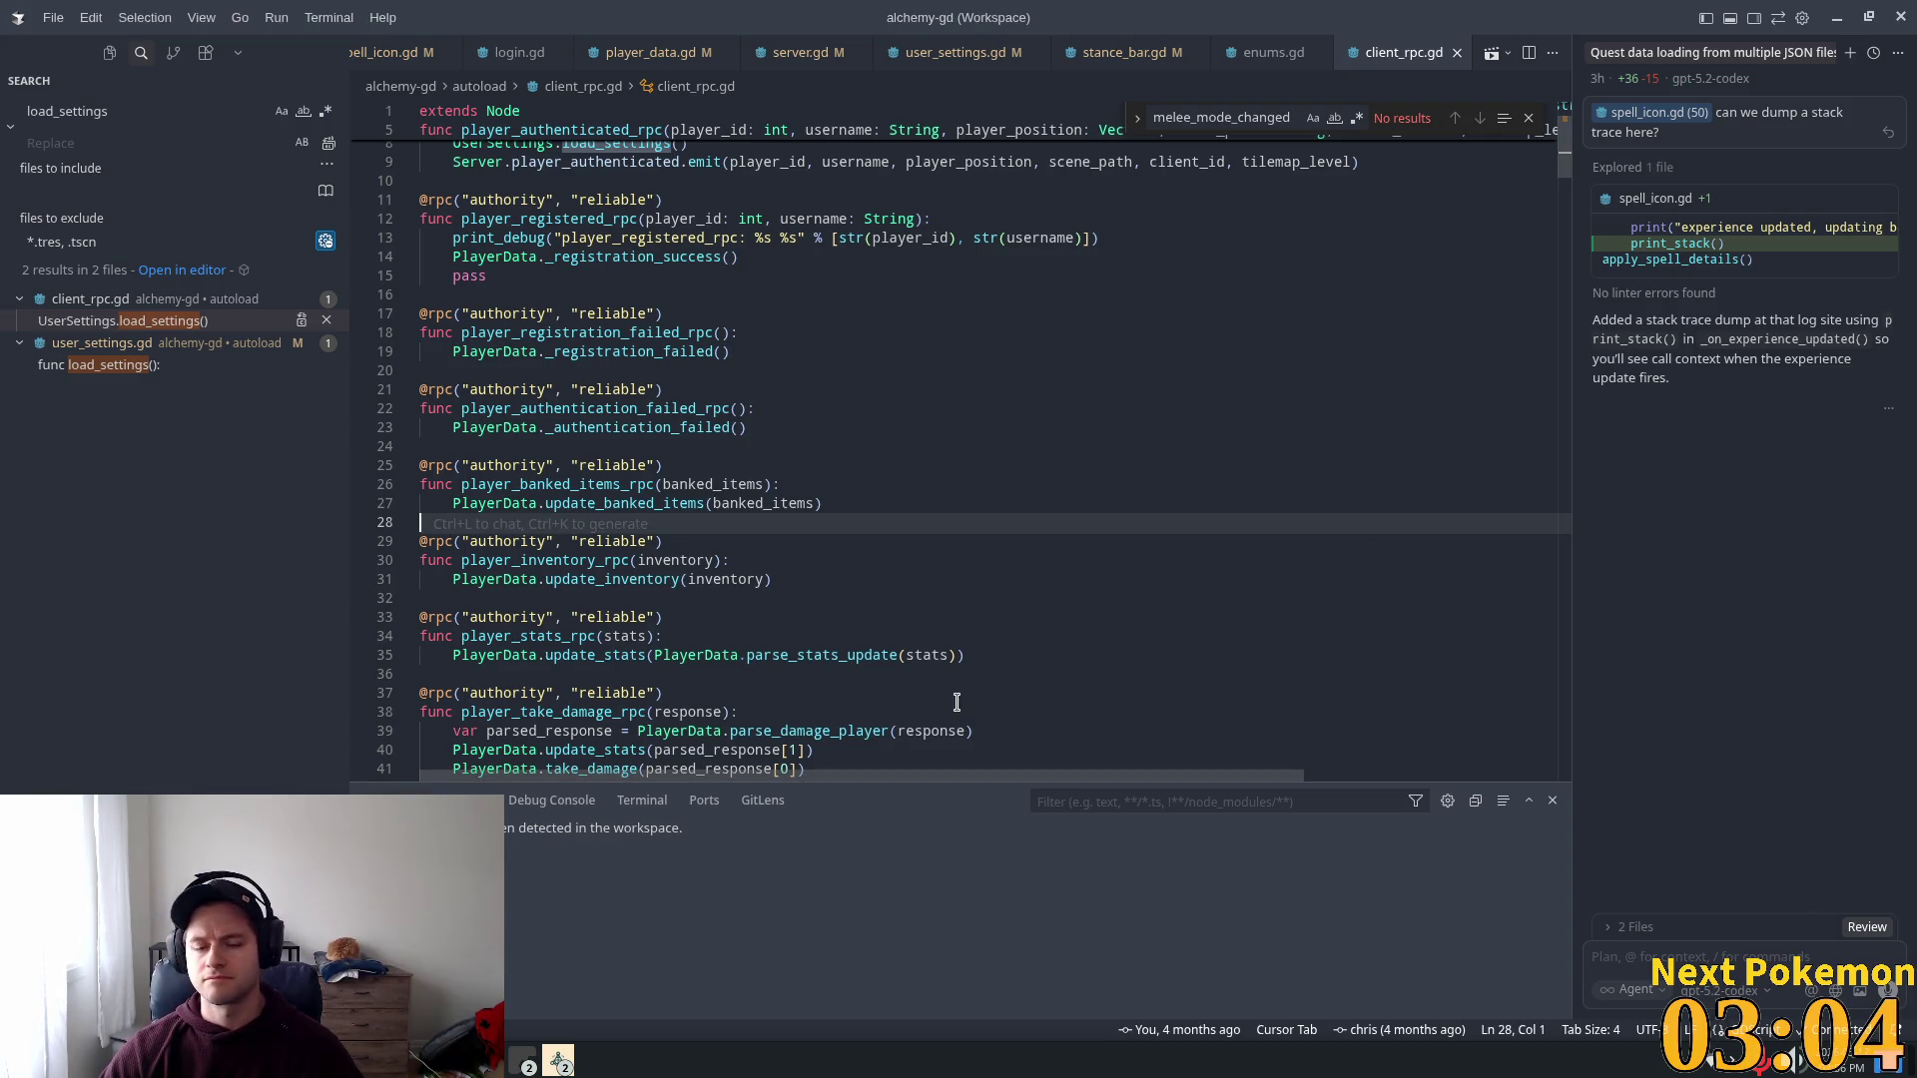
Step: Jump from the load_settings call in player_authenticated_rpc to its definition
{"action": "mouse_move", "coordinate": [720, 577]}
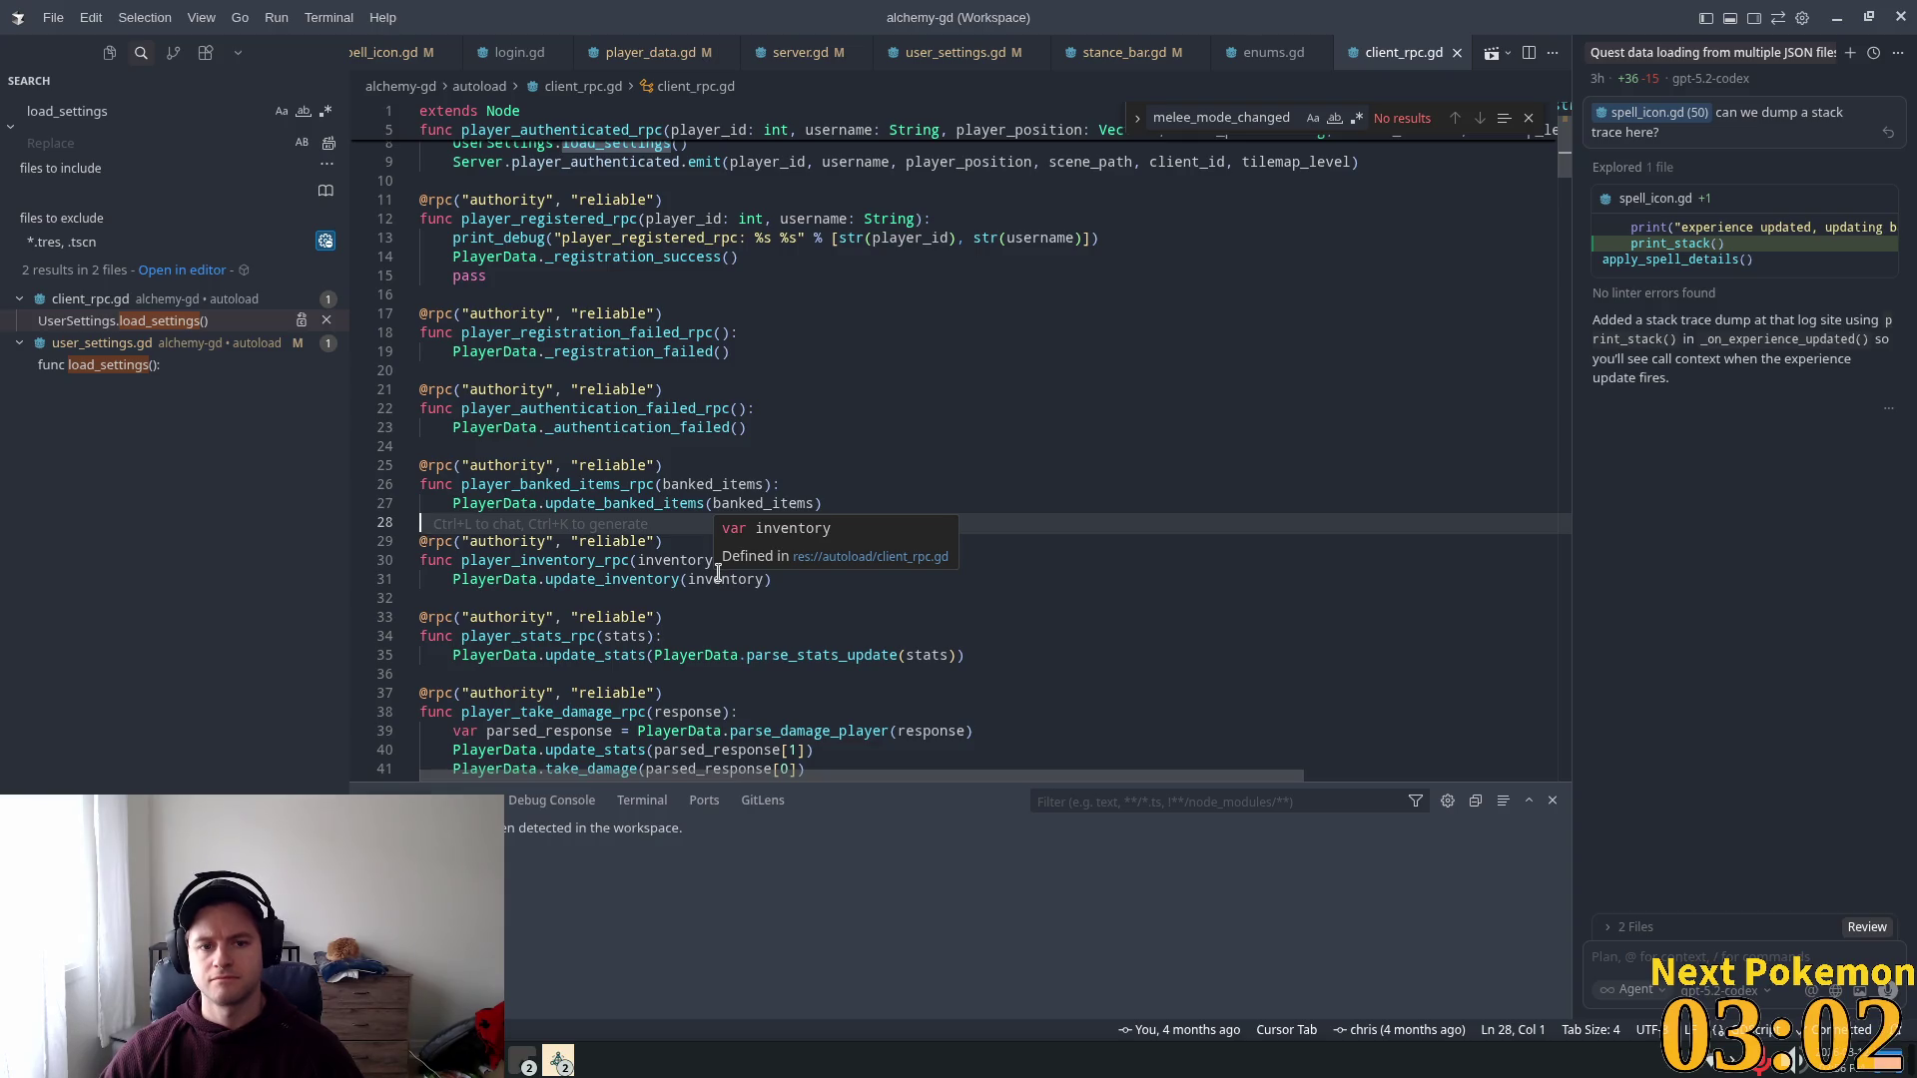
{"action": "left_click", "coordinate": [723, 332]}
{"action": "scroll", "coordinate": [841, 481], "scroll_direction": "up", "scroll_amount": 3}
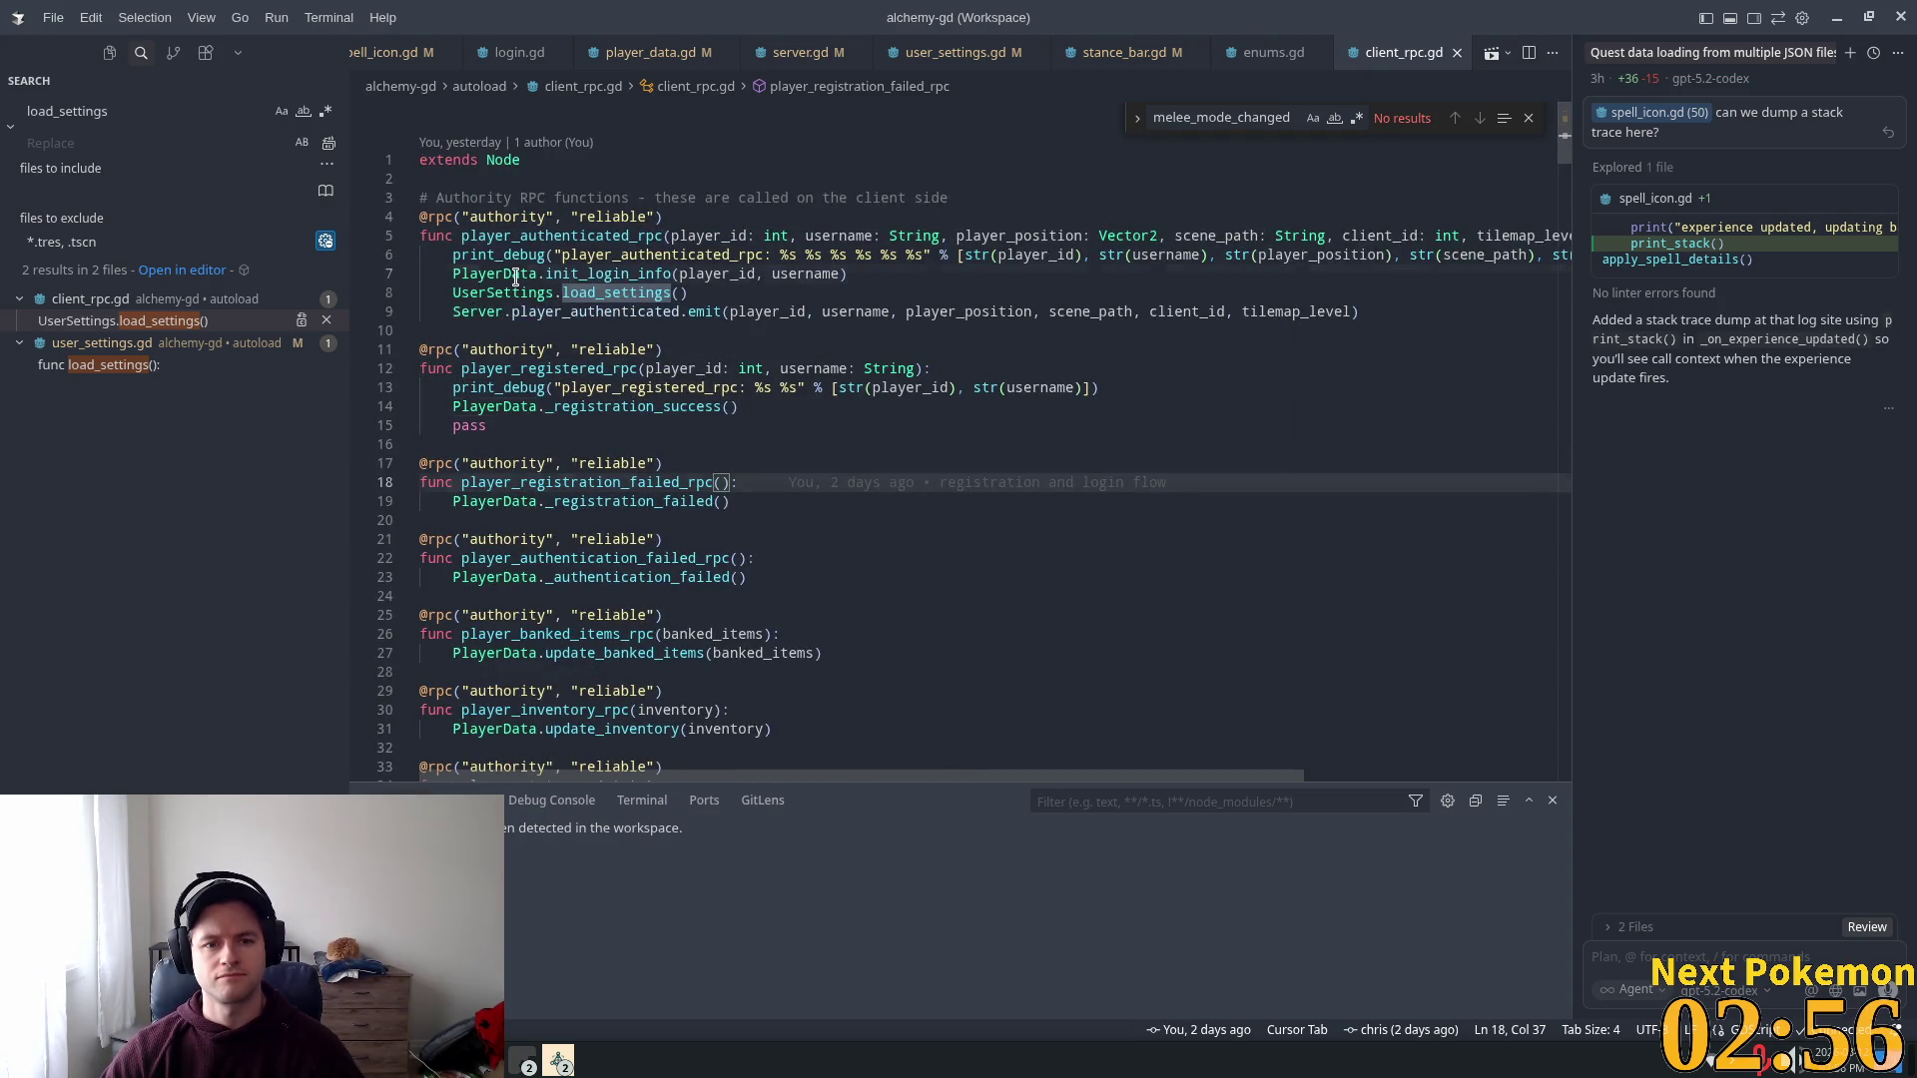
{"action": "left_click", "coordinate": [559, 276]}
{"action": "double_click", "coordinate": [559, 276]}
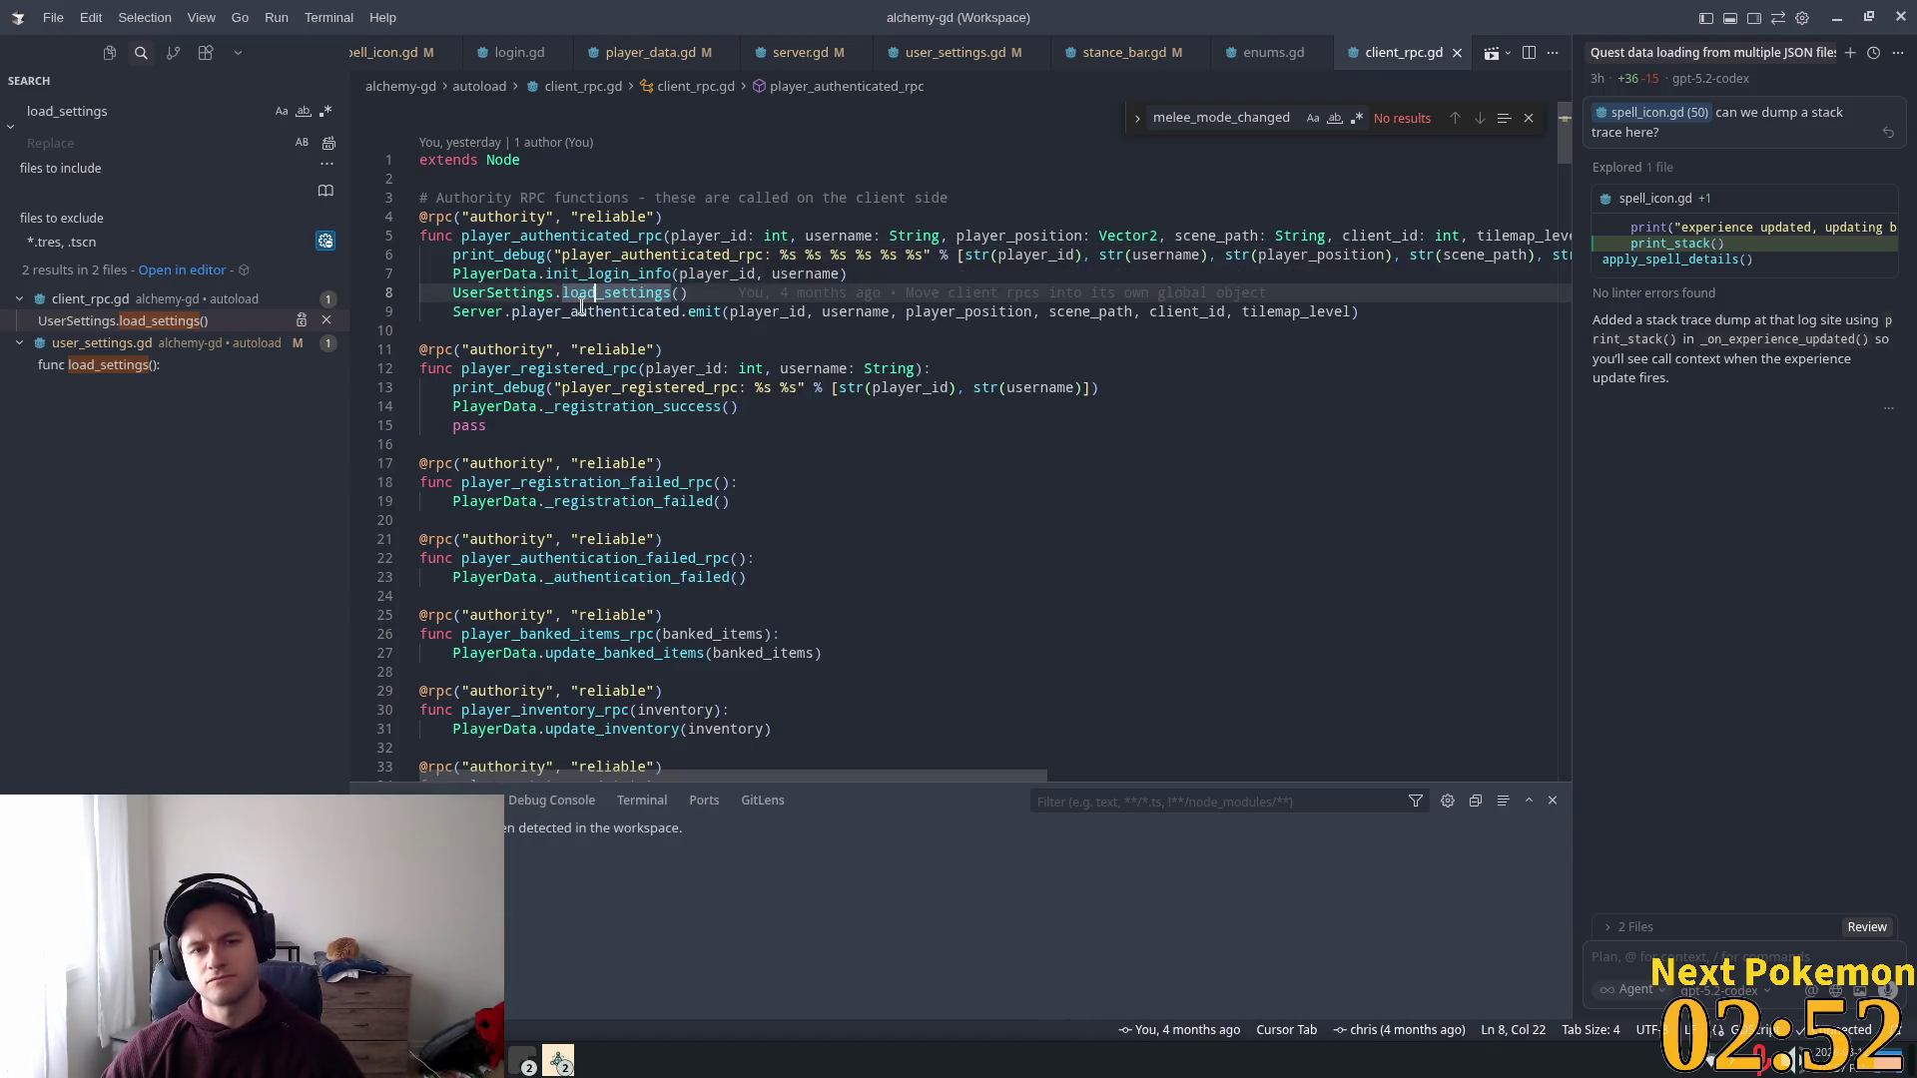
{"action": "left_click", "coordinate": [593, 288], "text": "ctrl"}
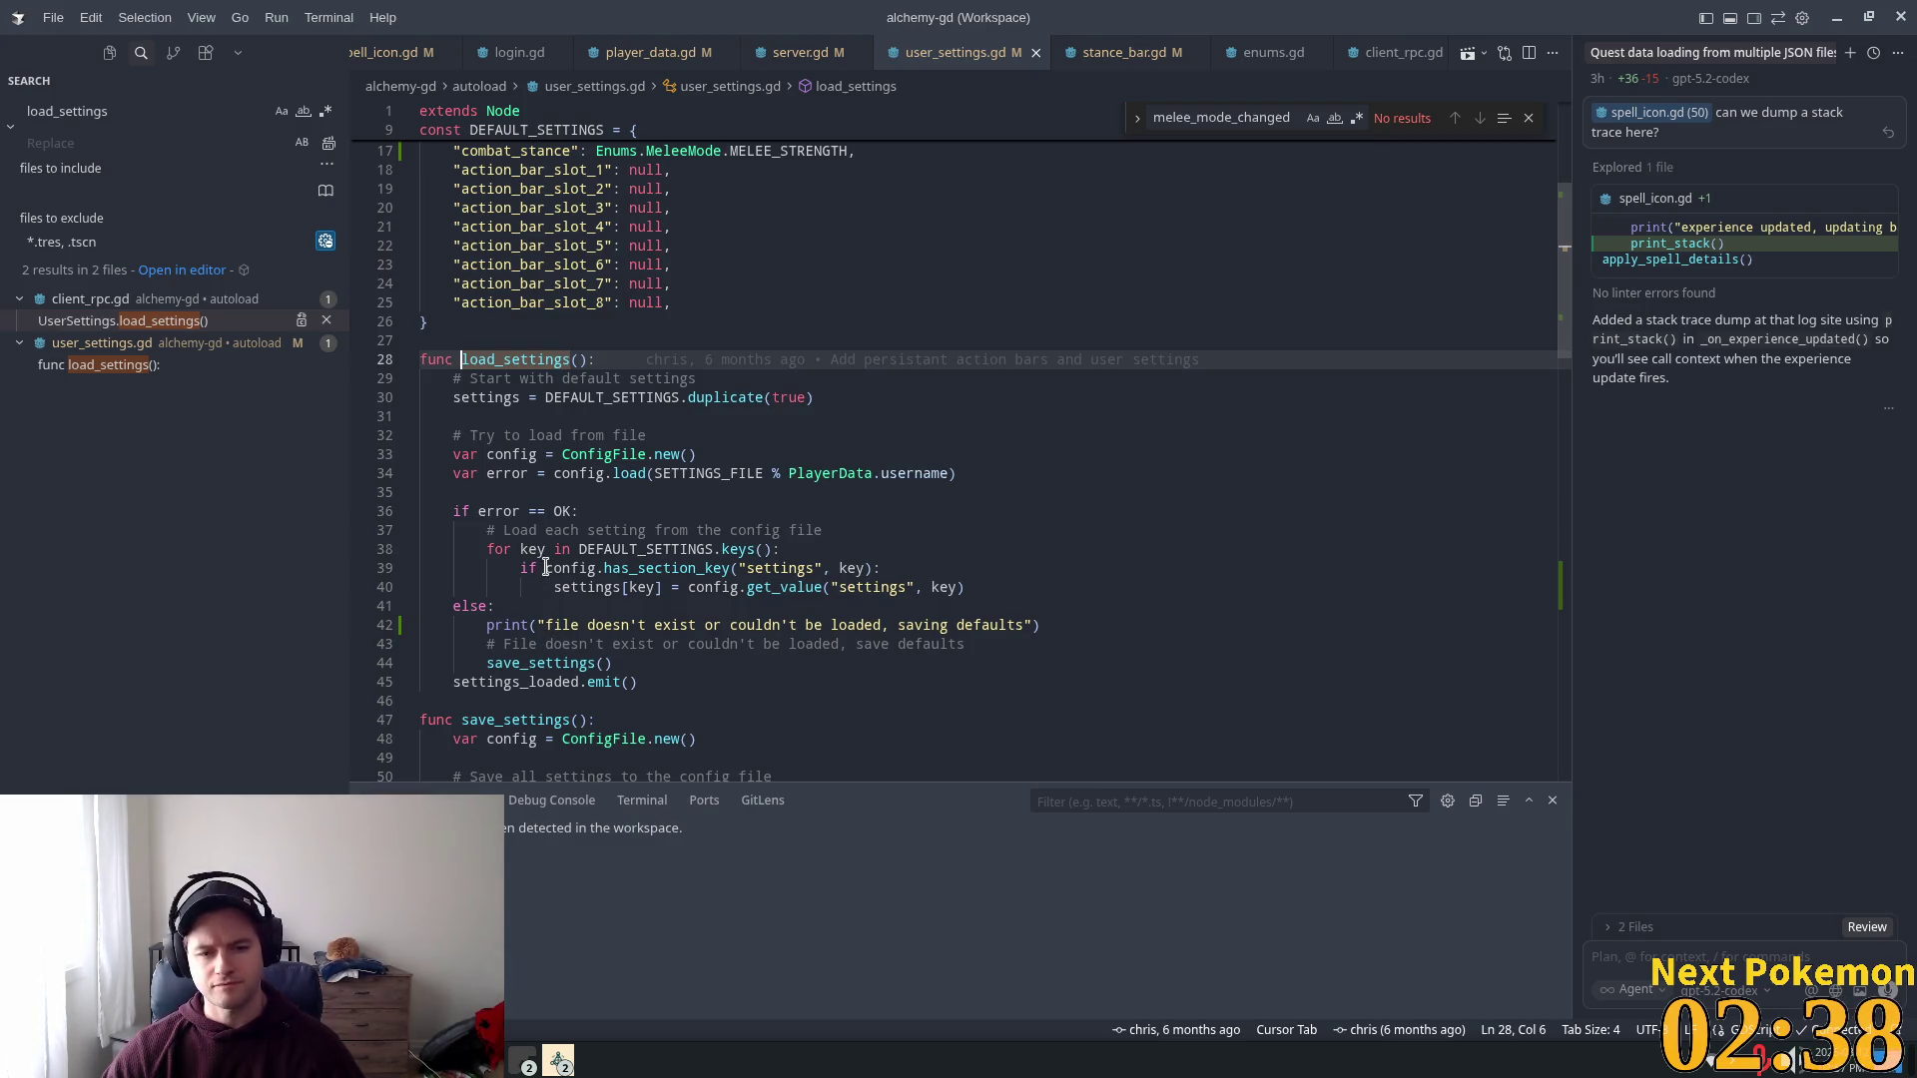
Step: Add print("settings loaded right?") before the settings_loaded emit in load_settings
{"action": "left_click_drag", "start_coordinate": [499, 549], "coordinate": [721, 590]}
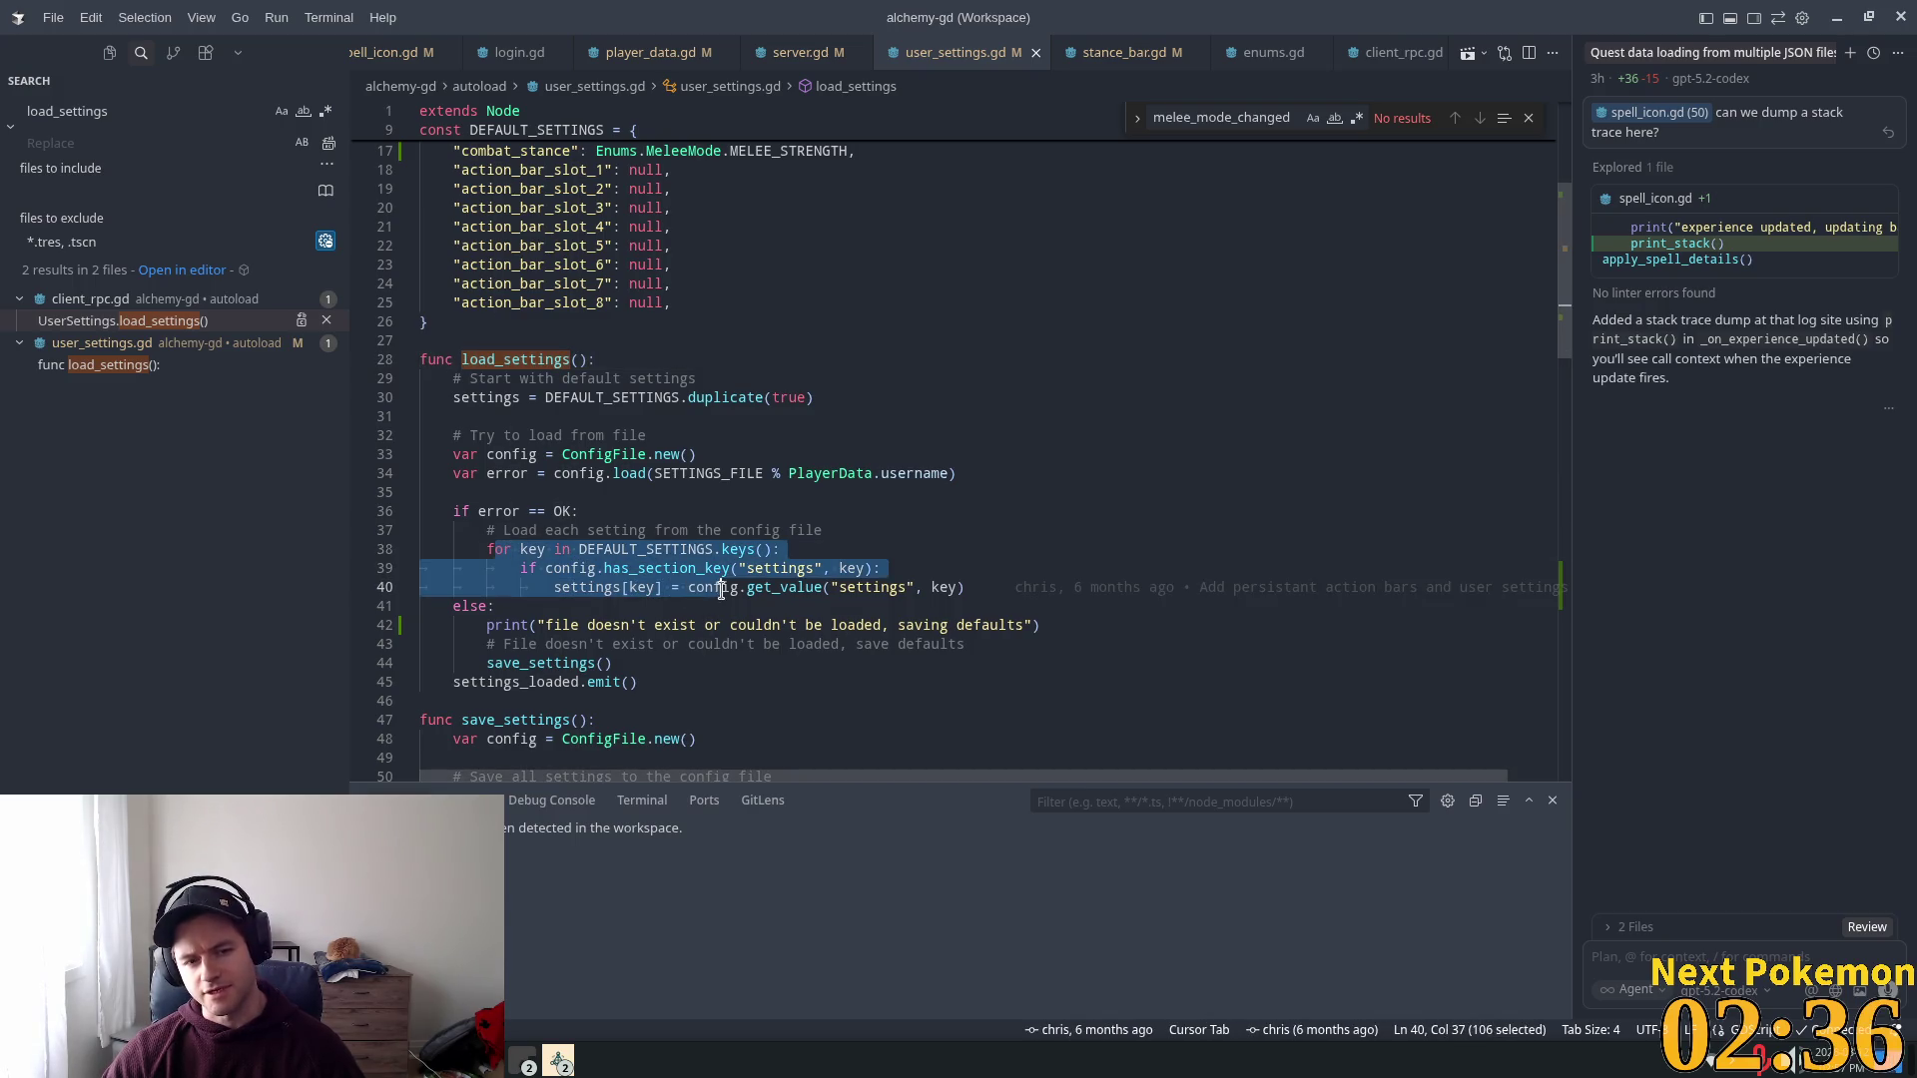
{"action": "left_click", "coordinate": [533, 694]}
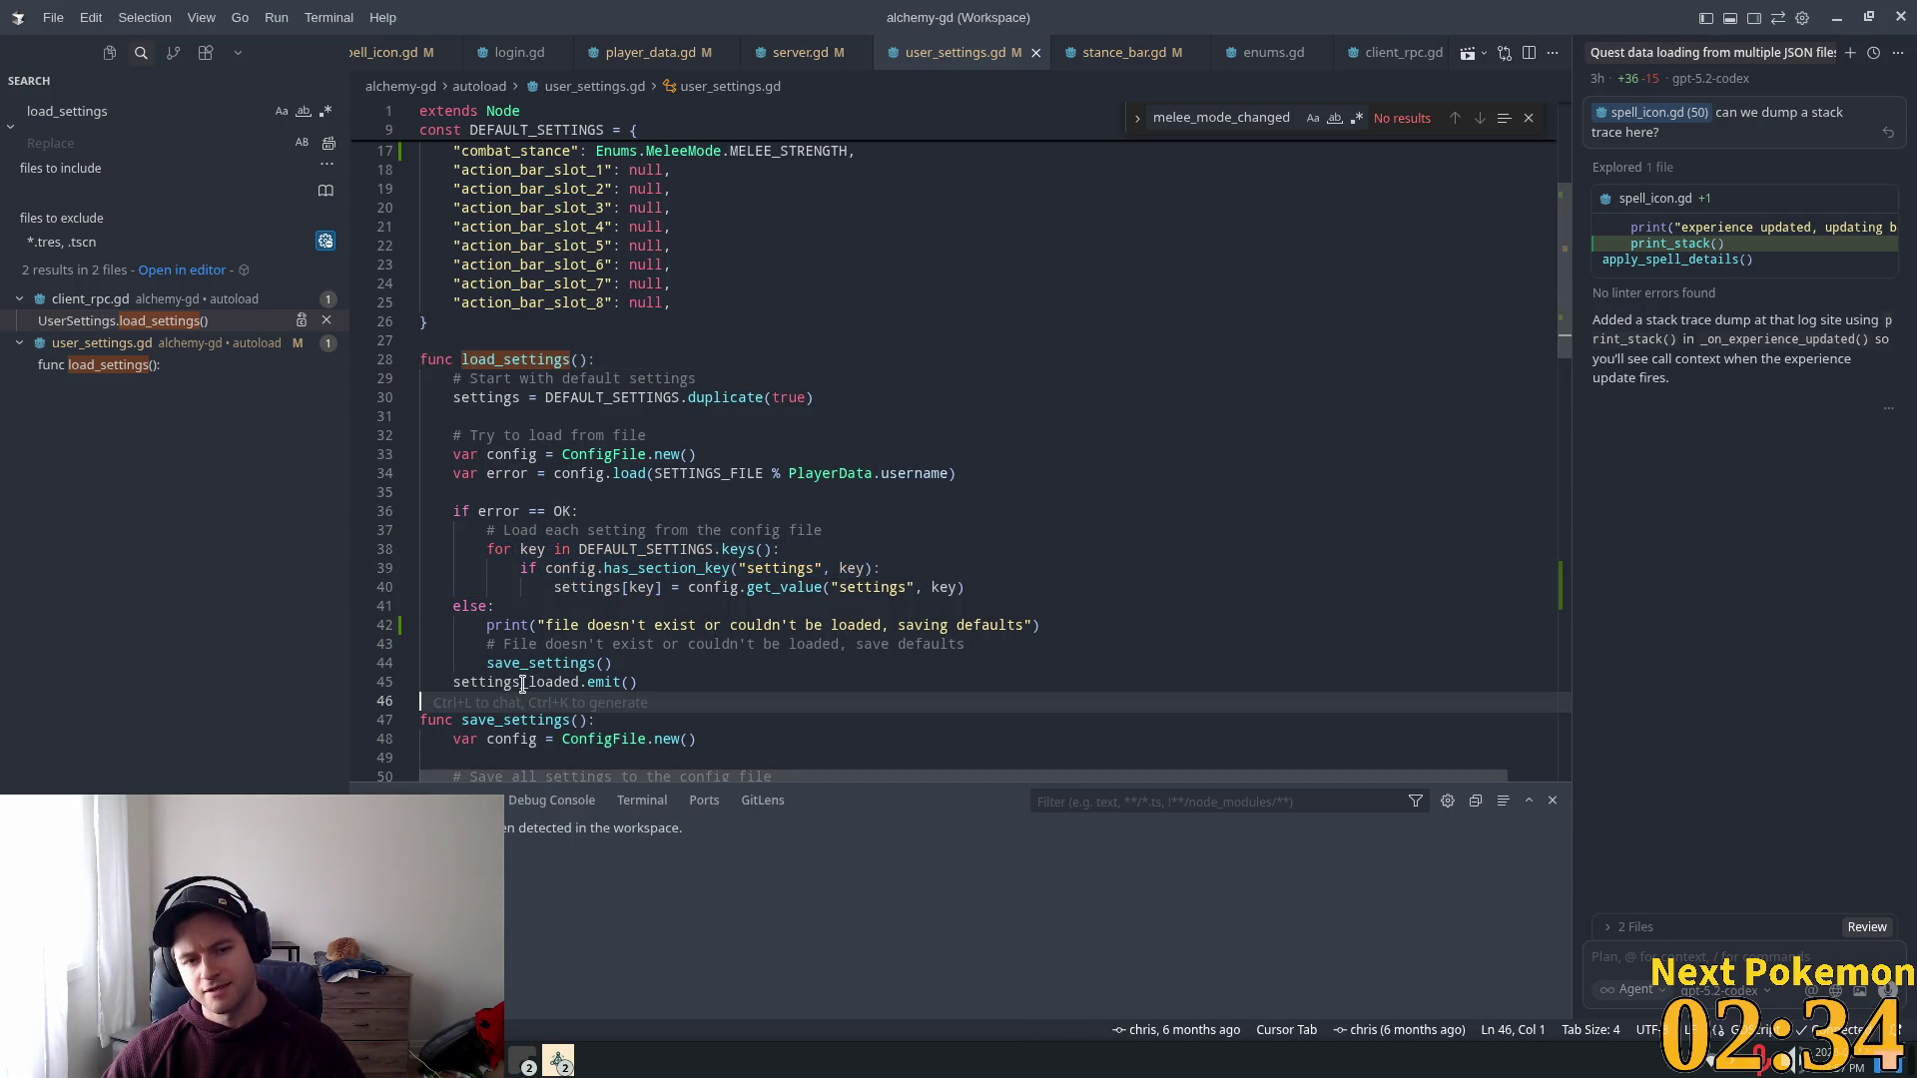
{"action": "double_click", "coordinate": [532, 682]}
{"action": "scroll", "coordinate": [591, 664], "scroll_direction": "up", "scroll_amount": 5}
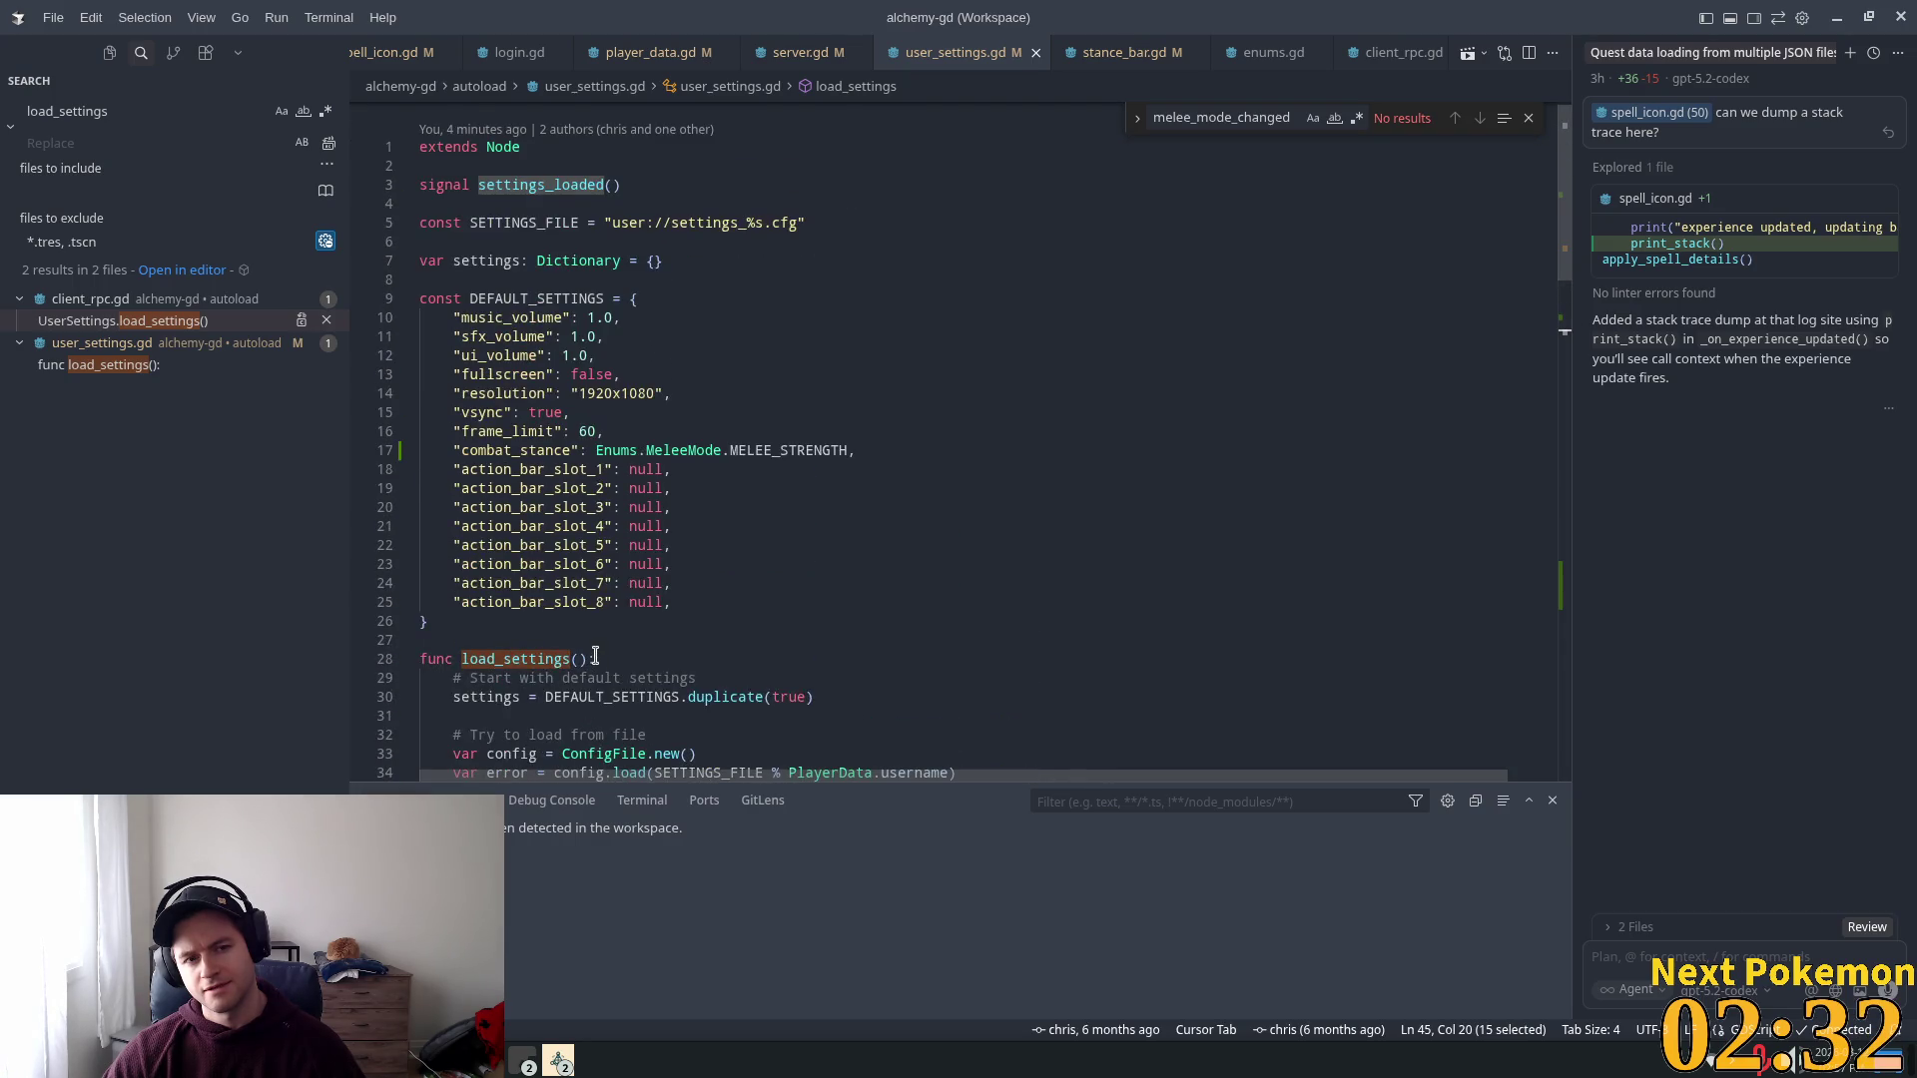
{"action": "scroll", "coordinate": [591, 664], "scroll_direction": "down", "scroll_amount": 6}
{"action": "left_click", "coordinate": [629, 596]}
{"action": "left_click", "coordinate": [628, 613]}
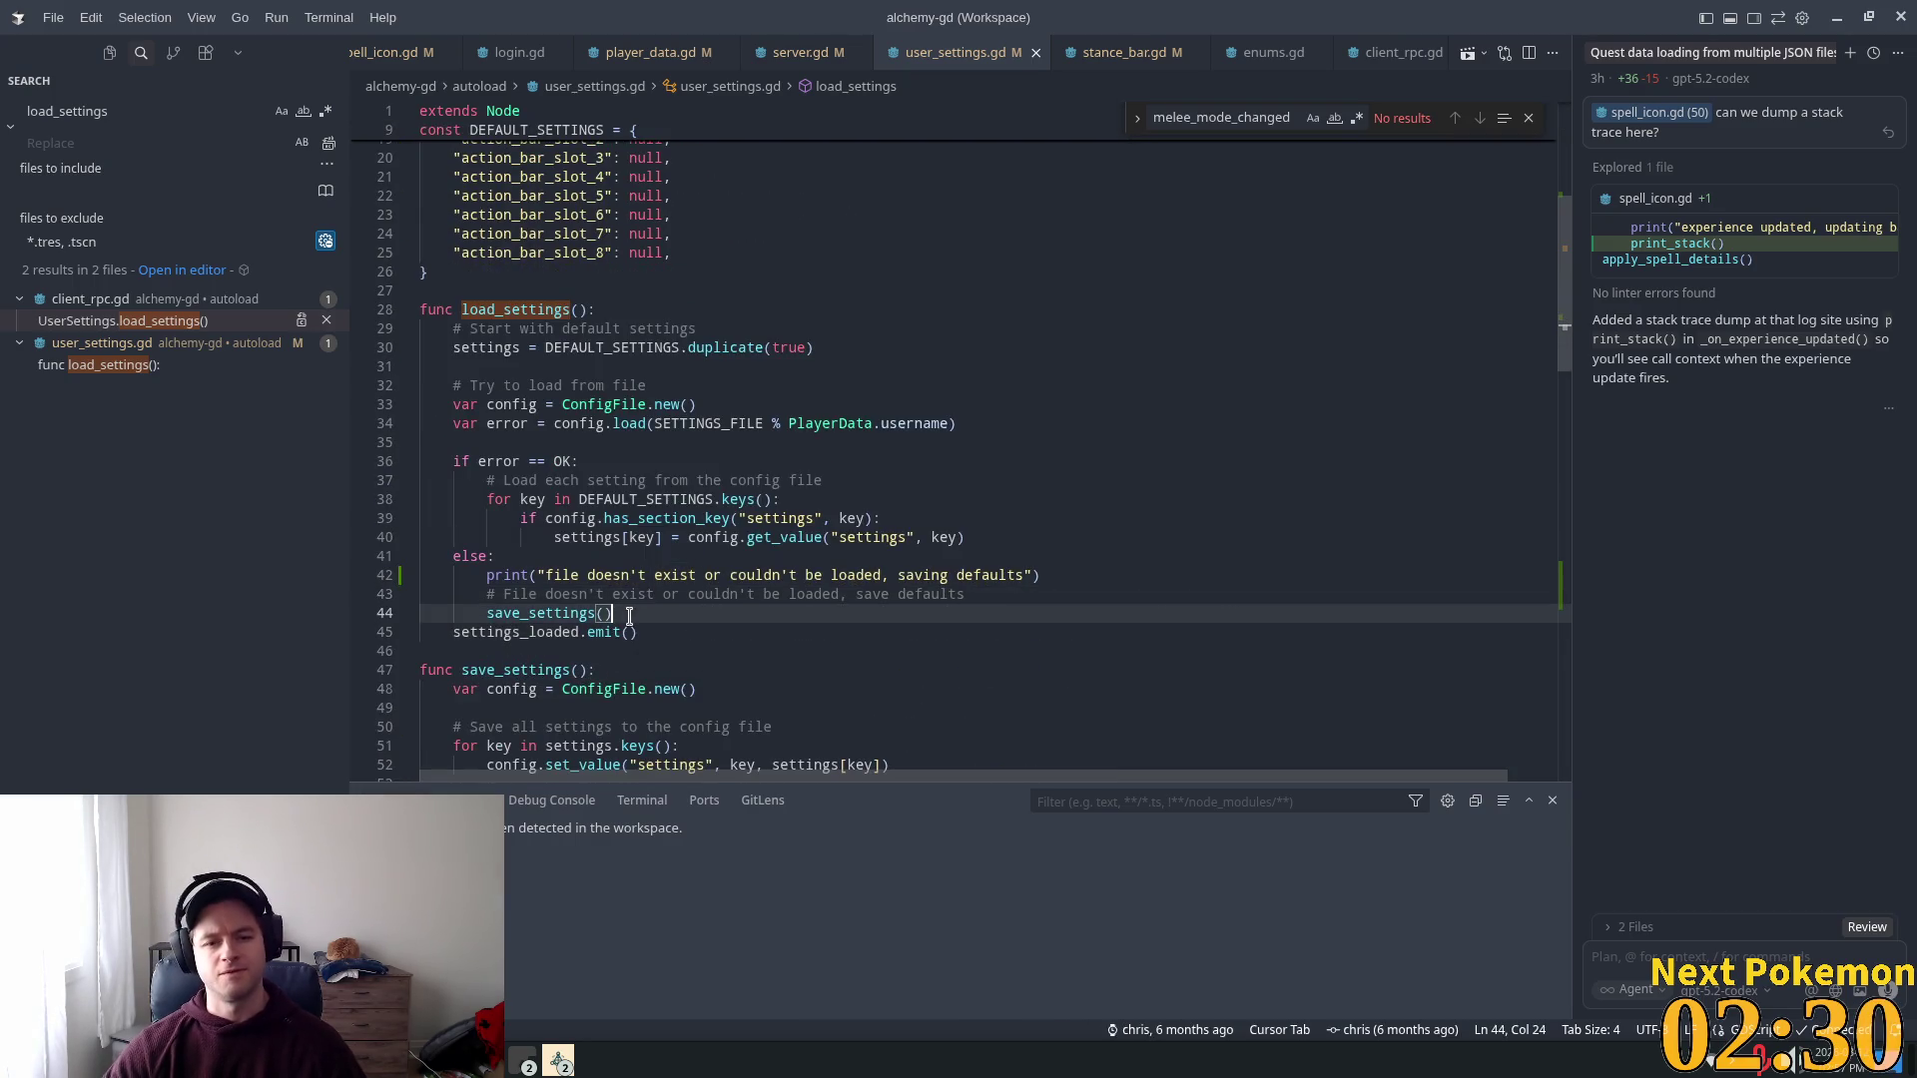
{"action": "key", "text": "Return"}
{"action": "type", "text": "print"}
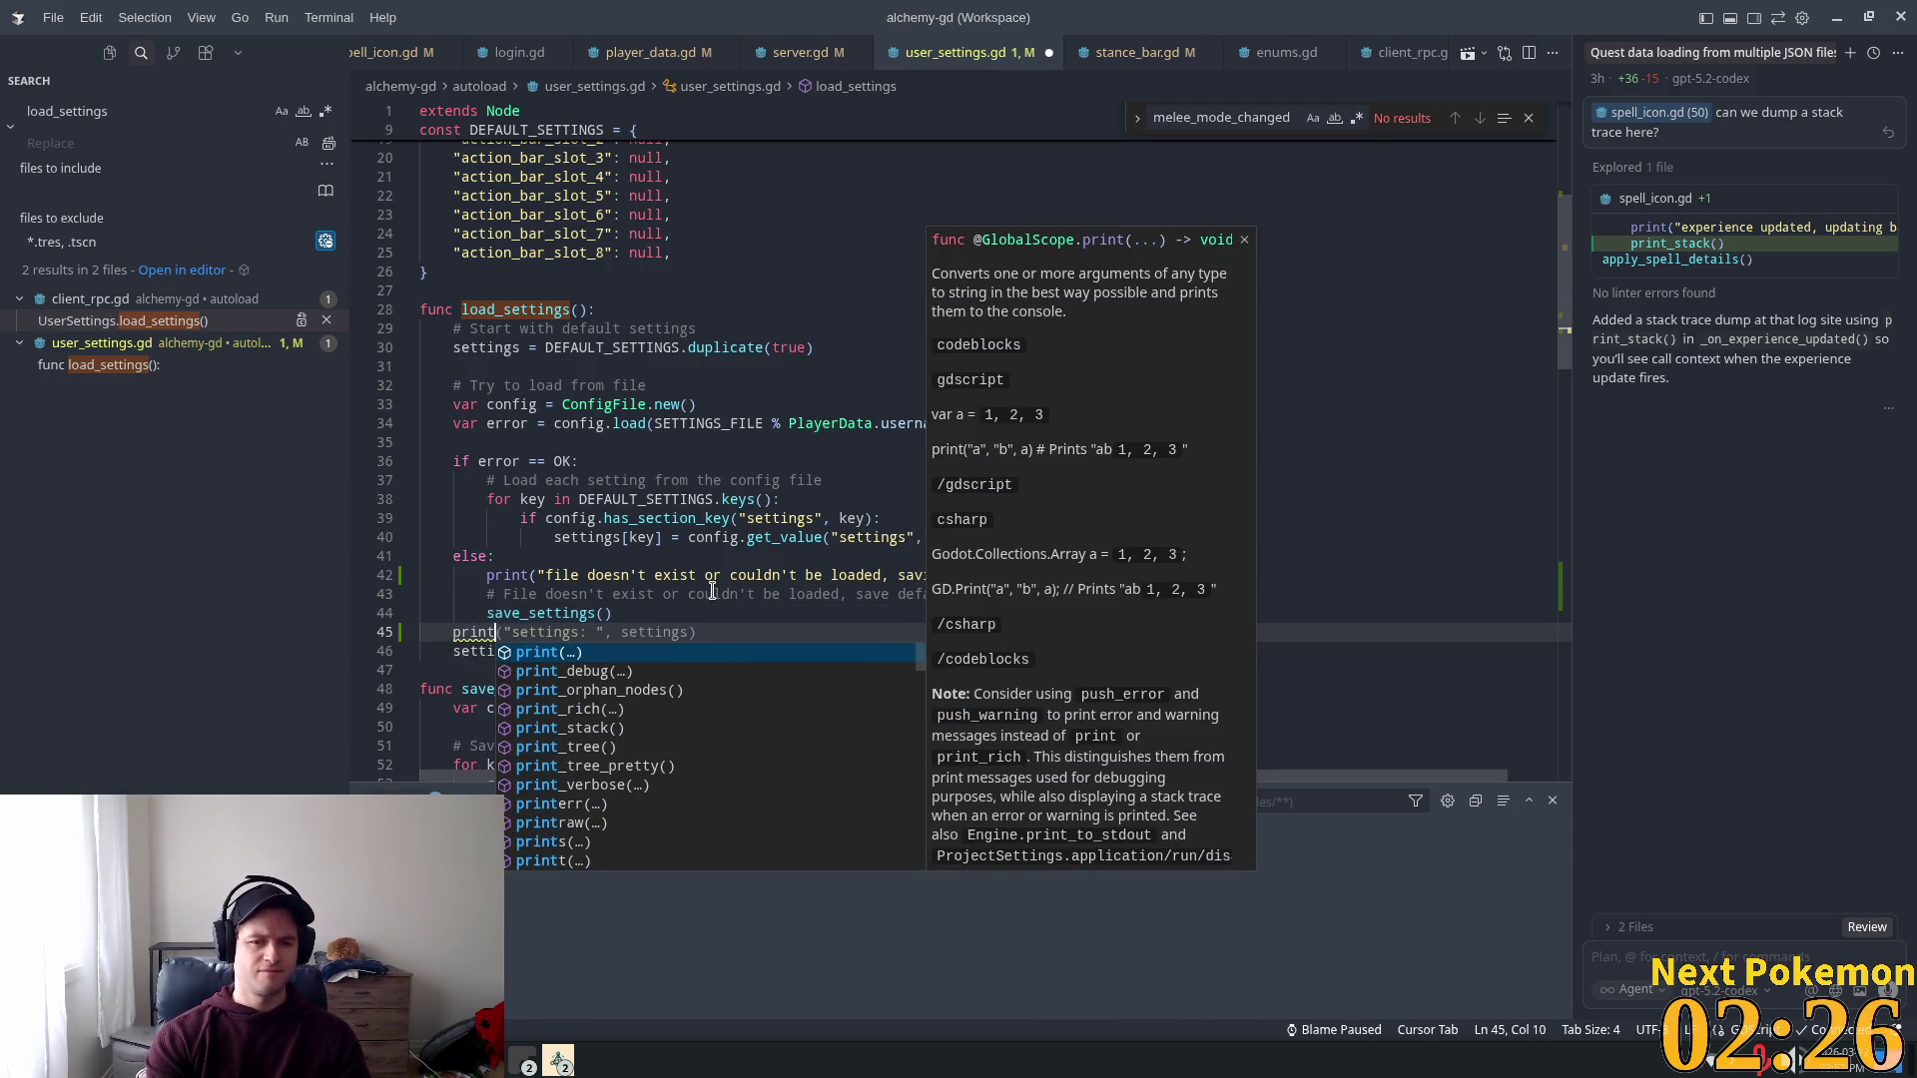
{"action": "type", "text": "(\"setti"}
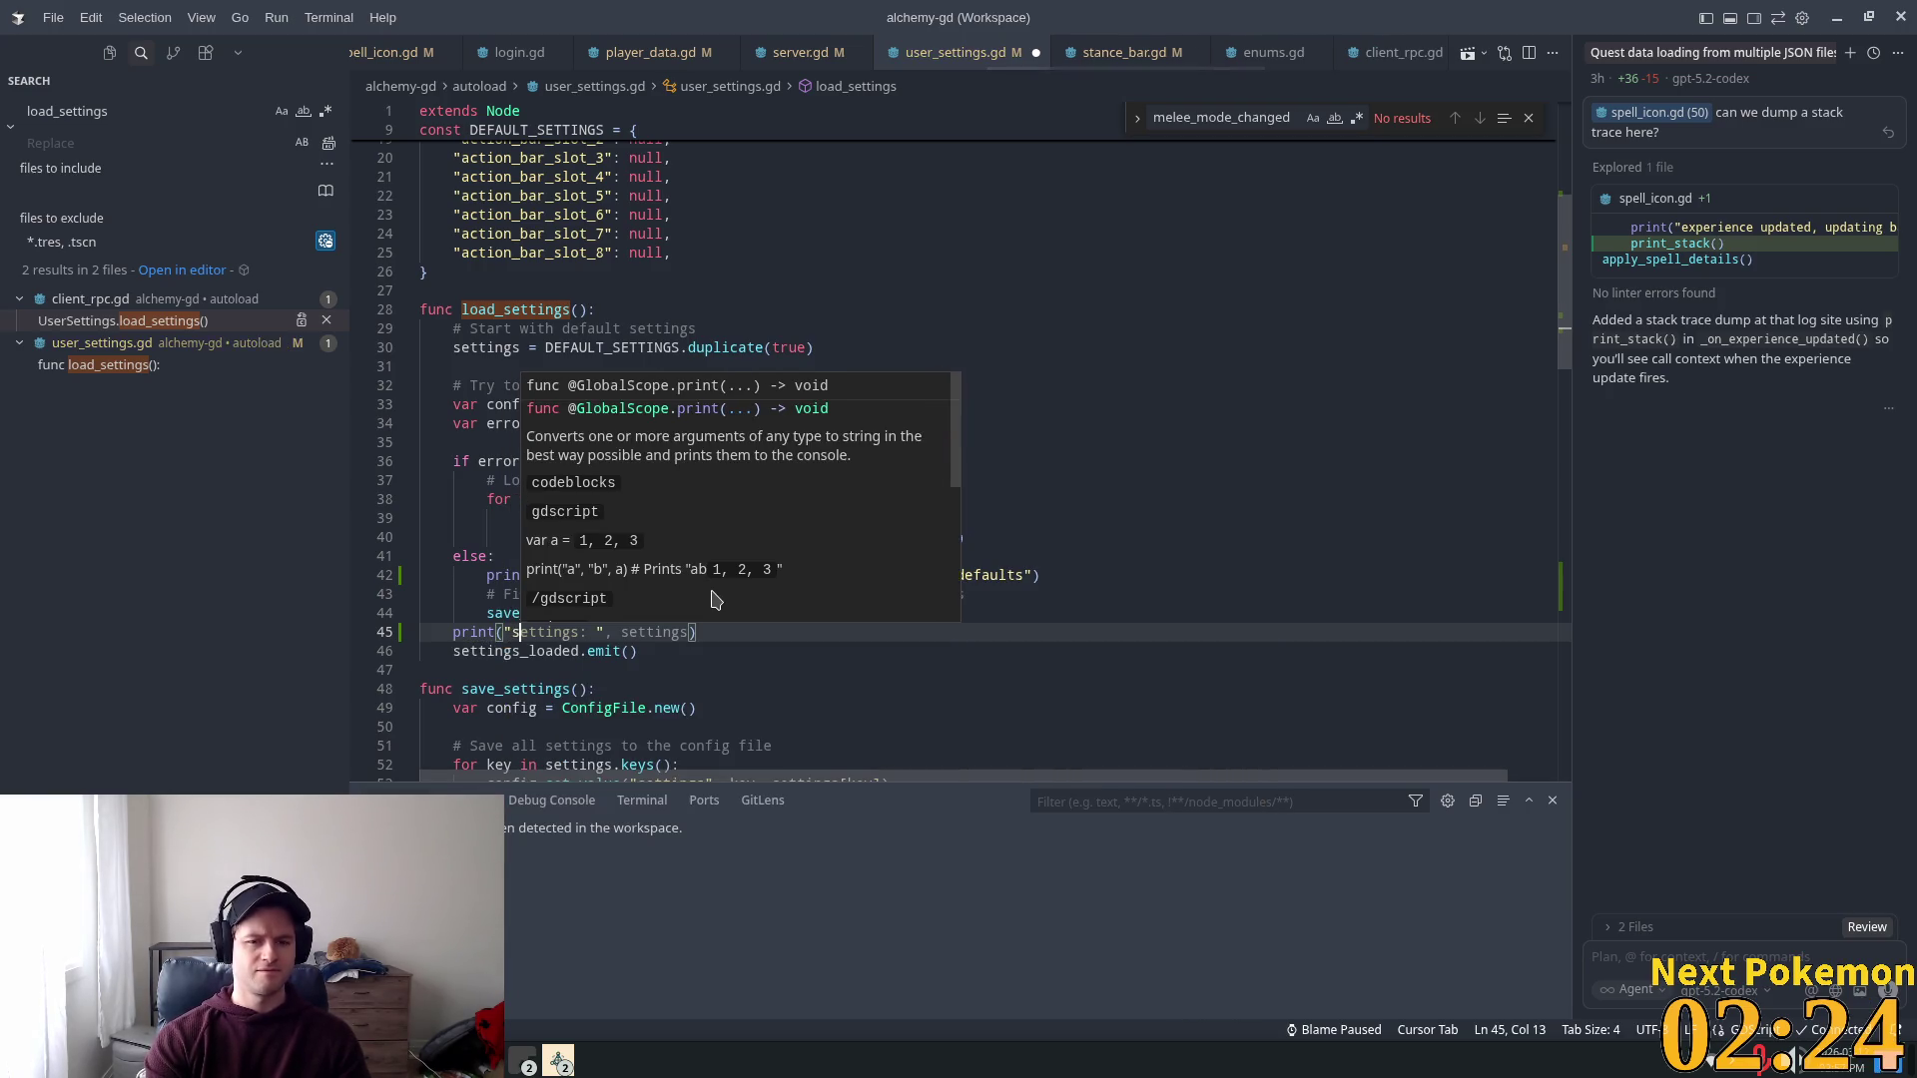
{"action": "type", "text": "ngs loaded "}
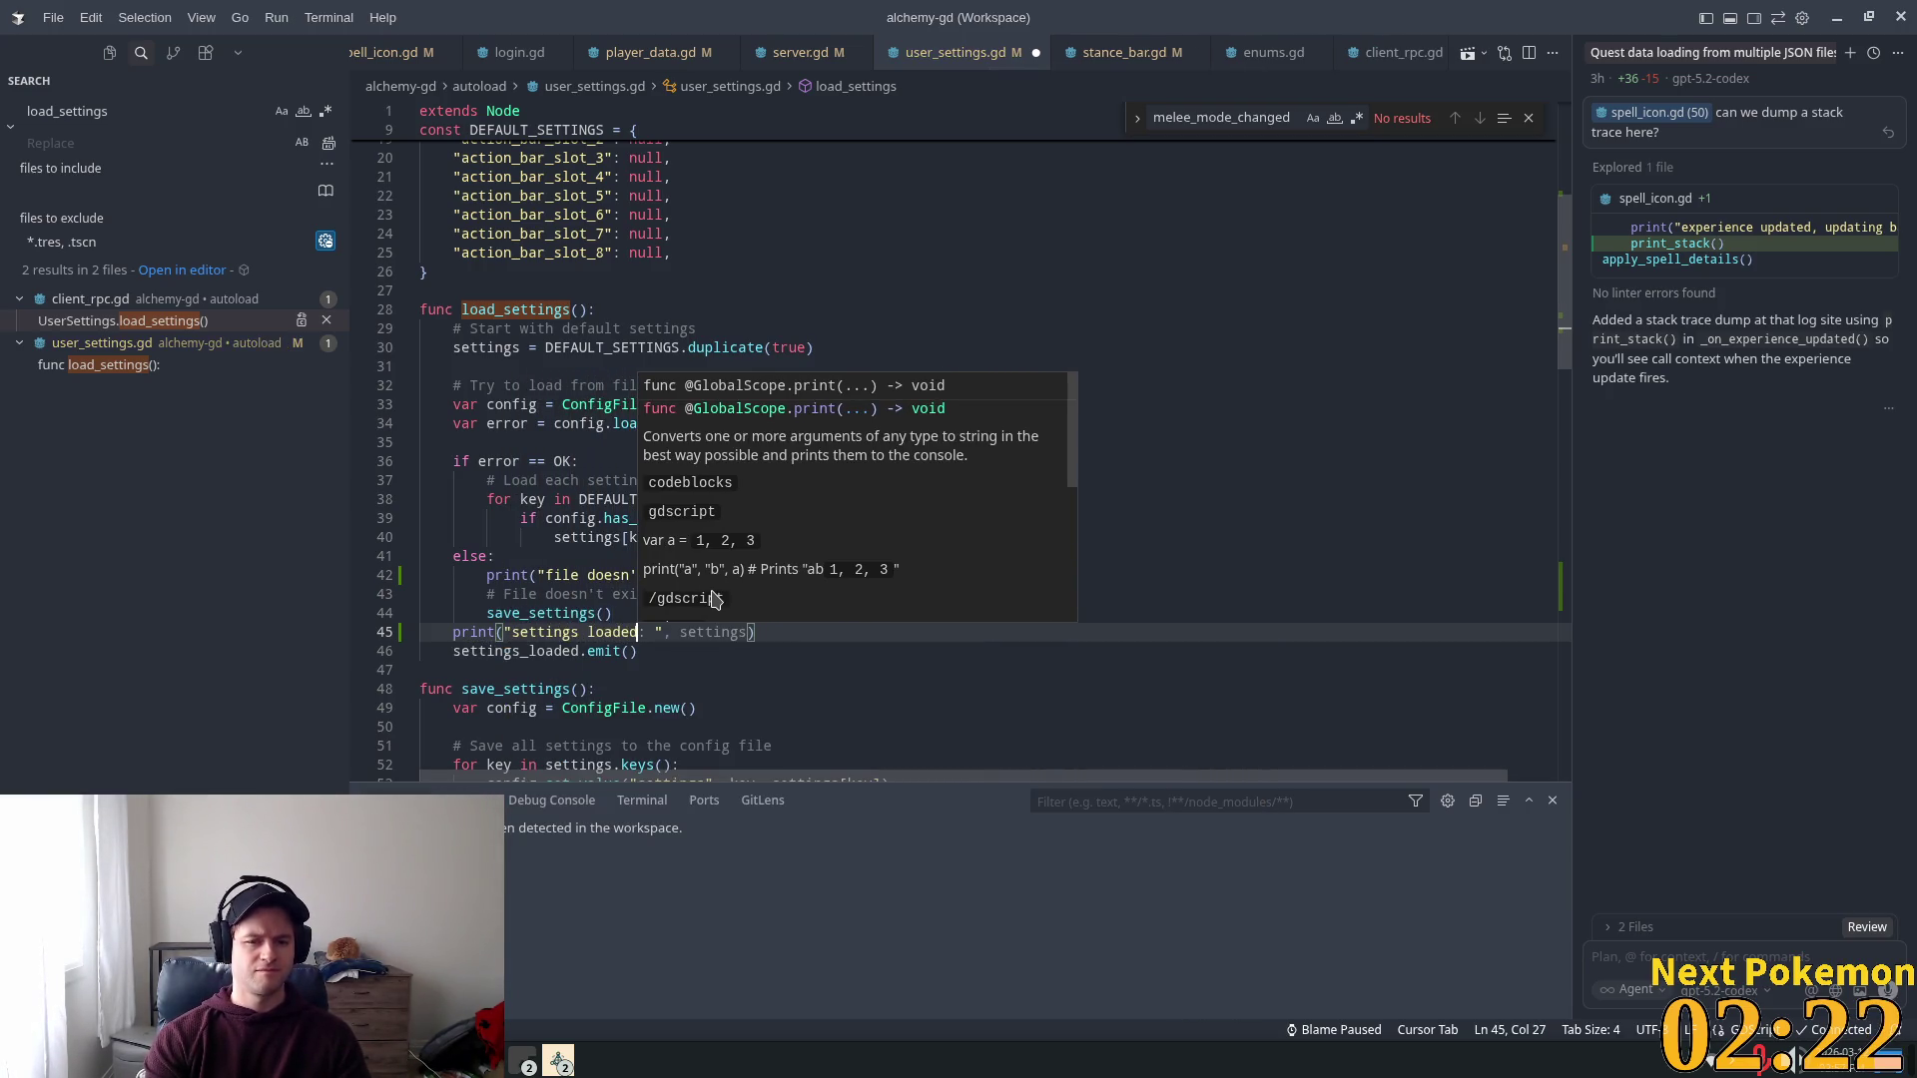
{"action": "type", "text": "right?"}
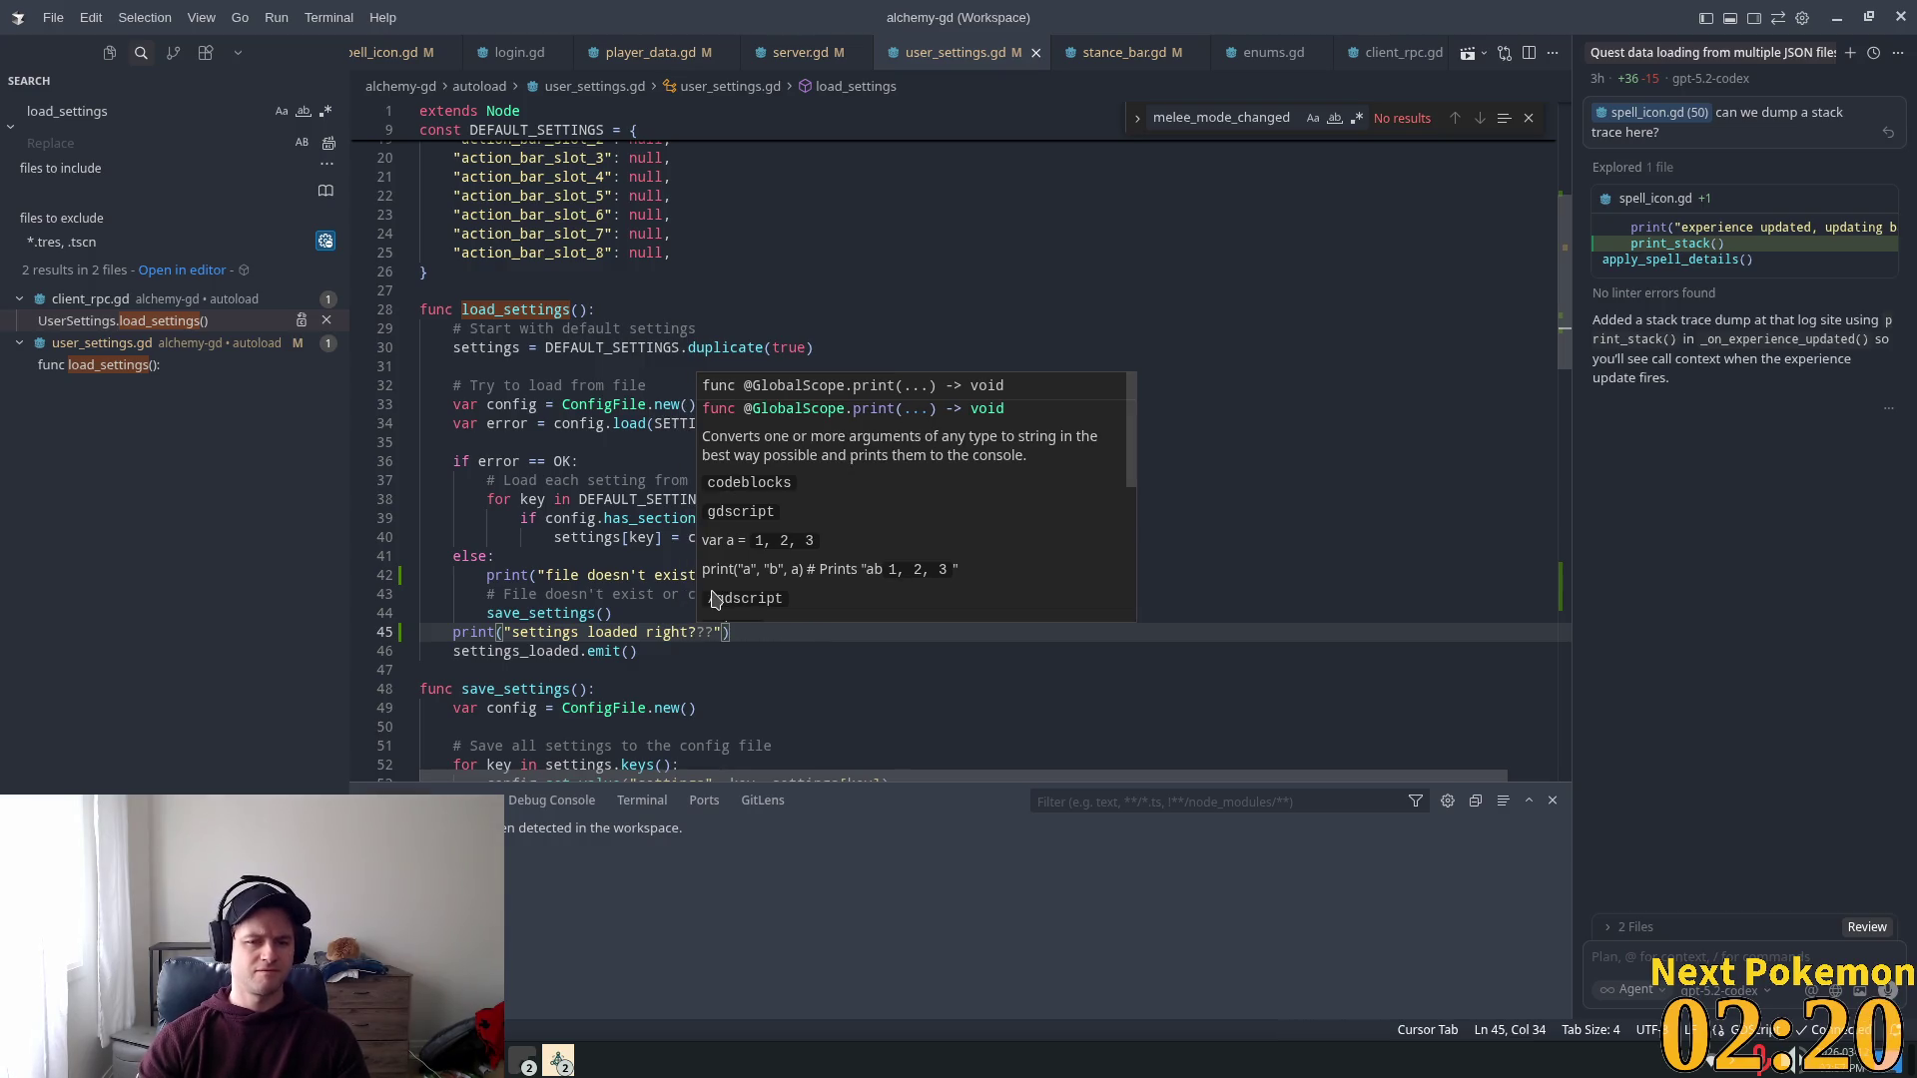
Step: Add print("loading settings") as the first line of load_settings
{"action": "left_click", "coordinate": [716, 325]}
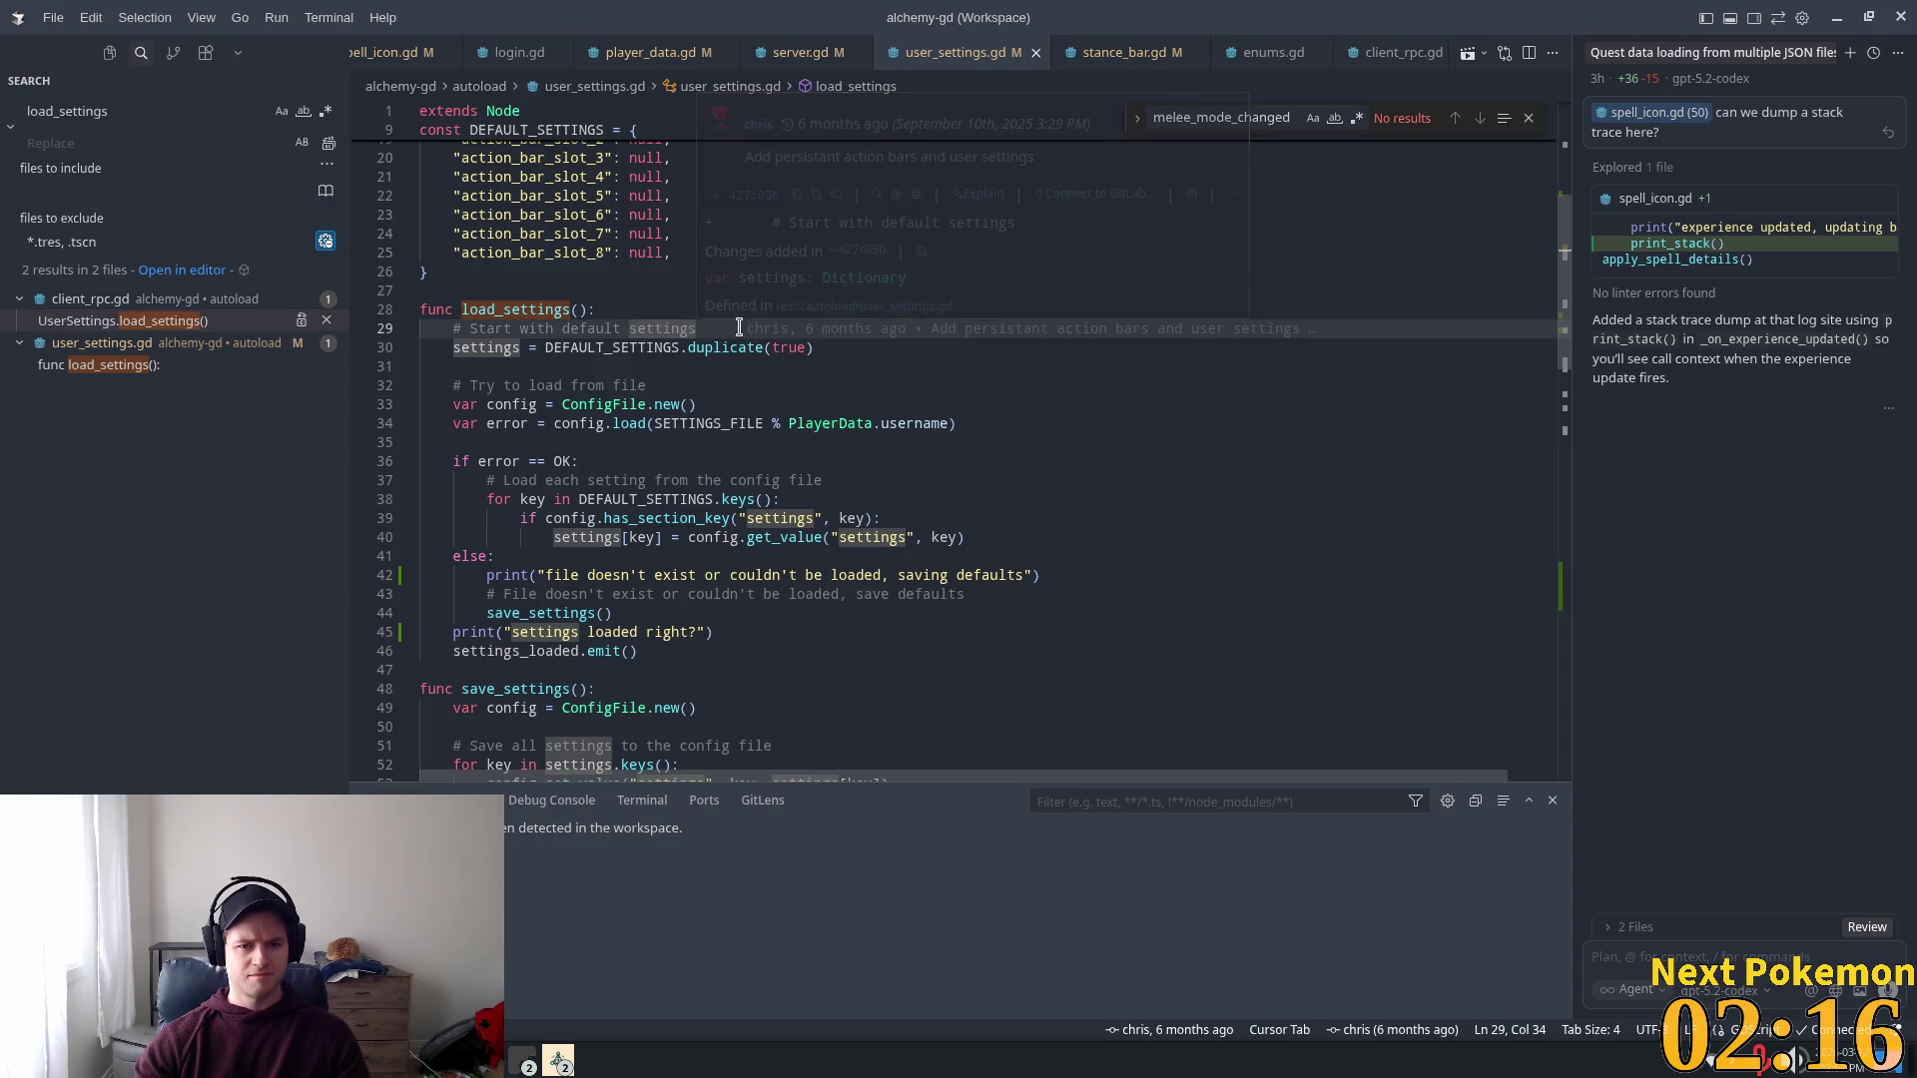
{"action": "key", "text": "Home"}
{"action": "key", "text": "Return"}
{"action": "key", "text": "Up"}
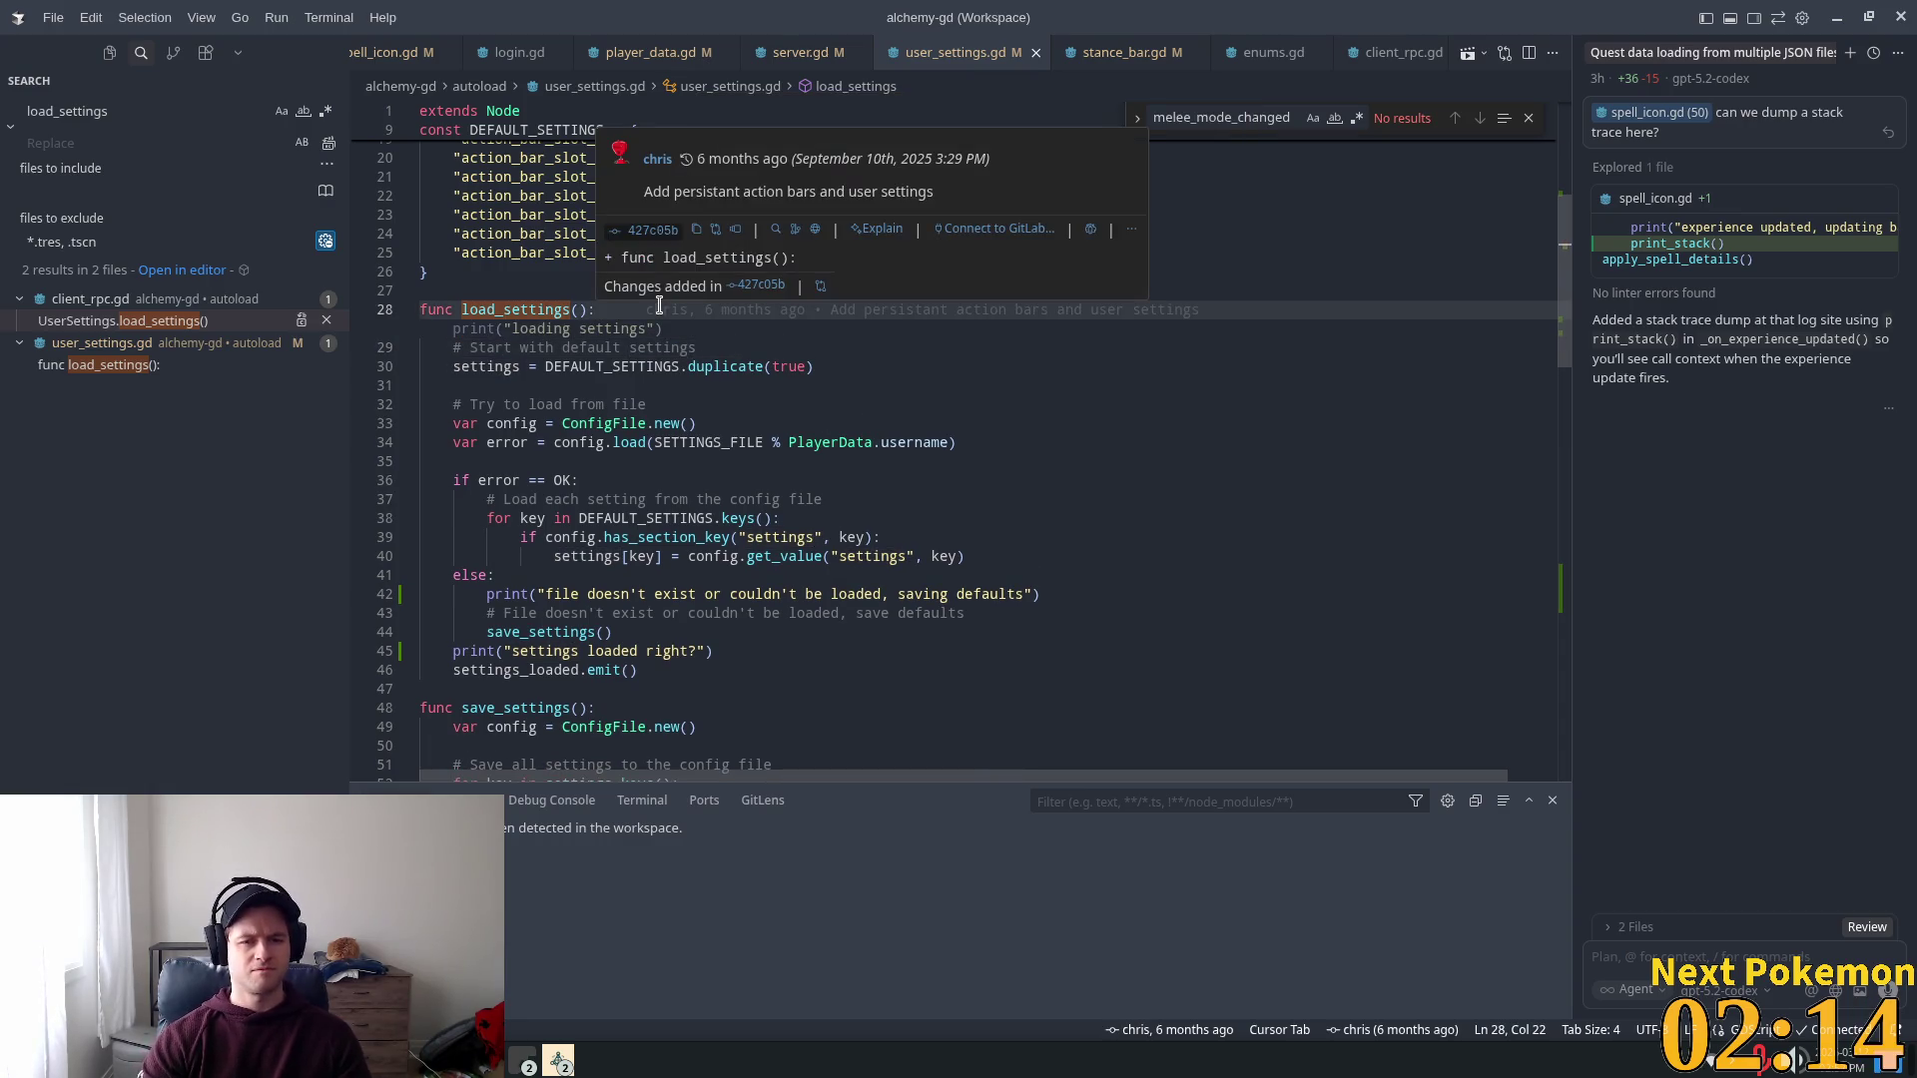
{"action": "type", "text": "print(\"loading settings\")"}
{"action": "left_click", "coordinate": [1121, 480]}
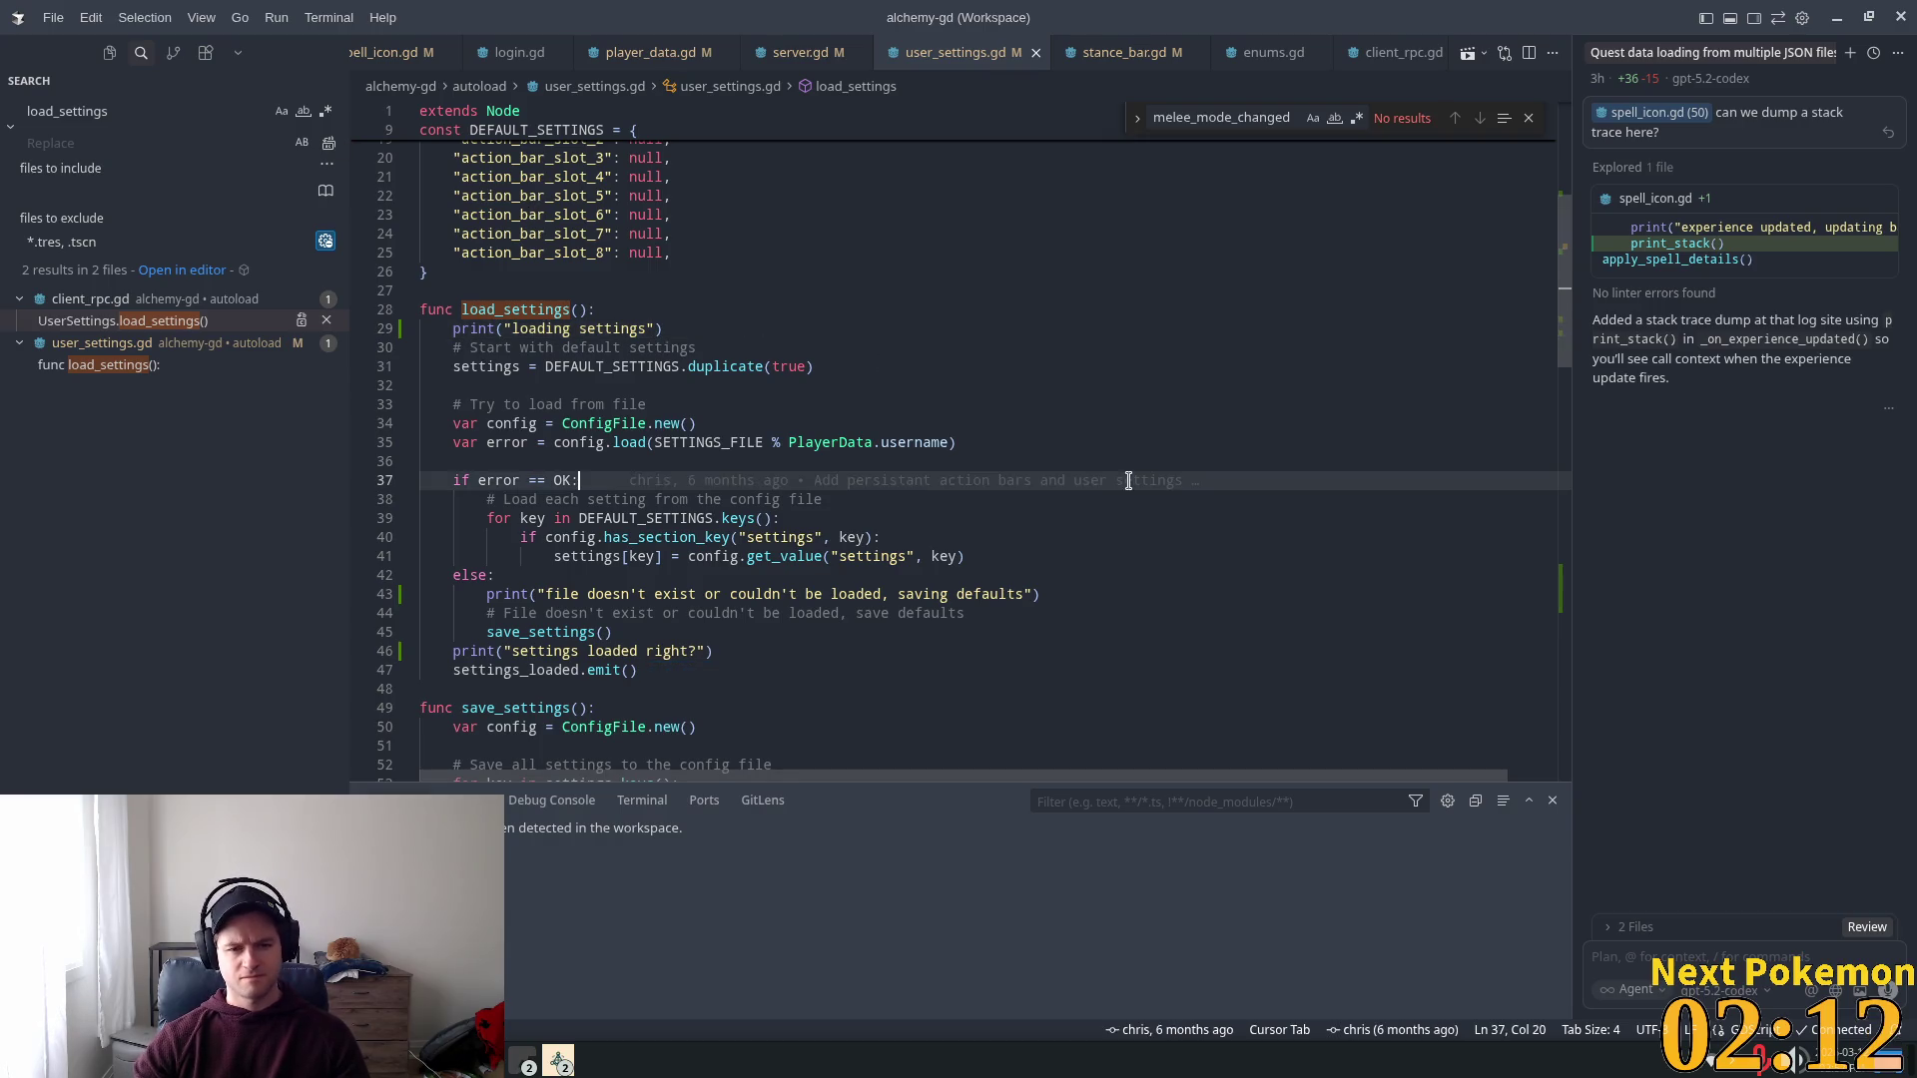
Step: Relaunch the game in Godot to test the prints, then return to user_settings.gd
{"action": "key", "text": "alt+Tab"}
{"action": "left_click", "coordinate": [1604, 57]}
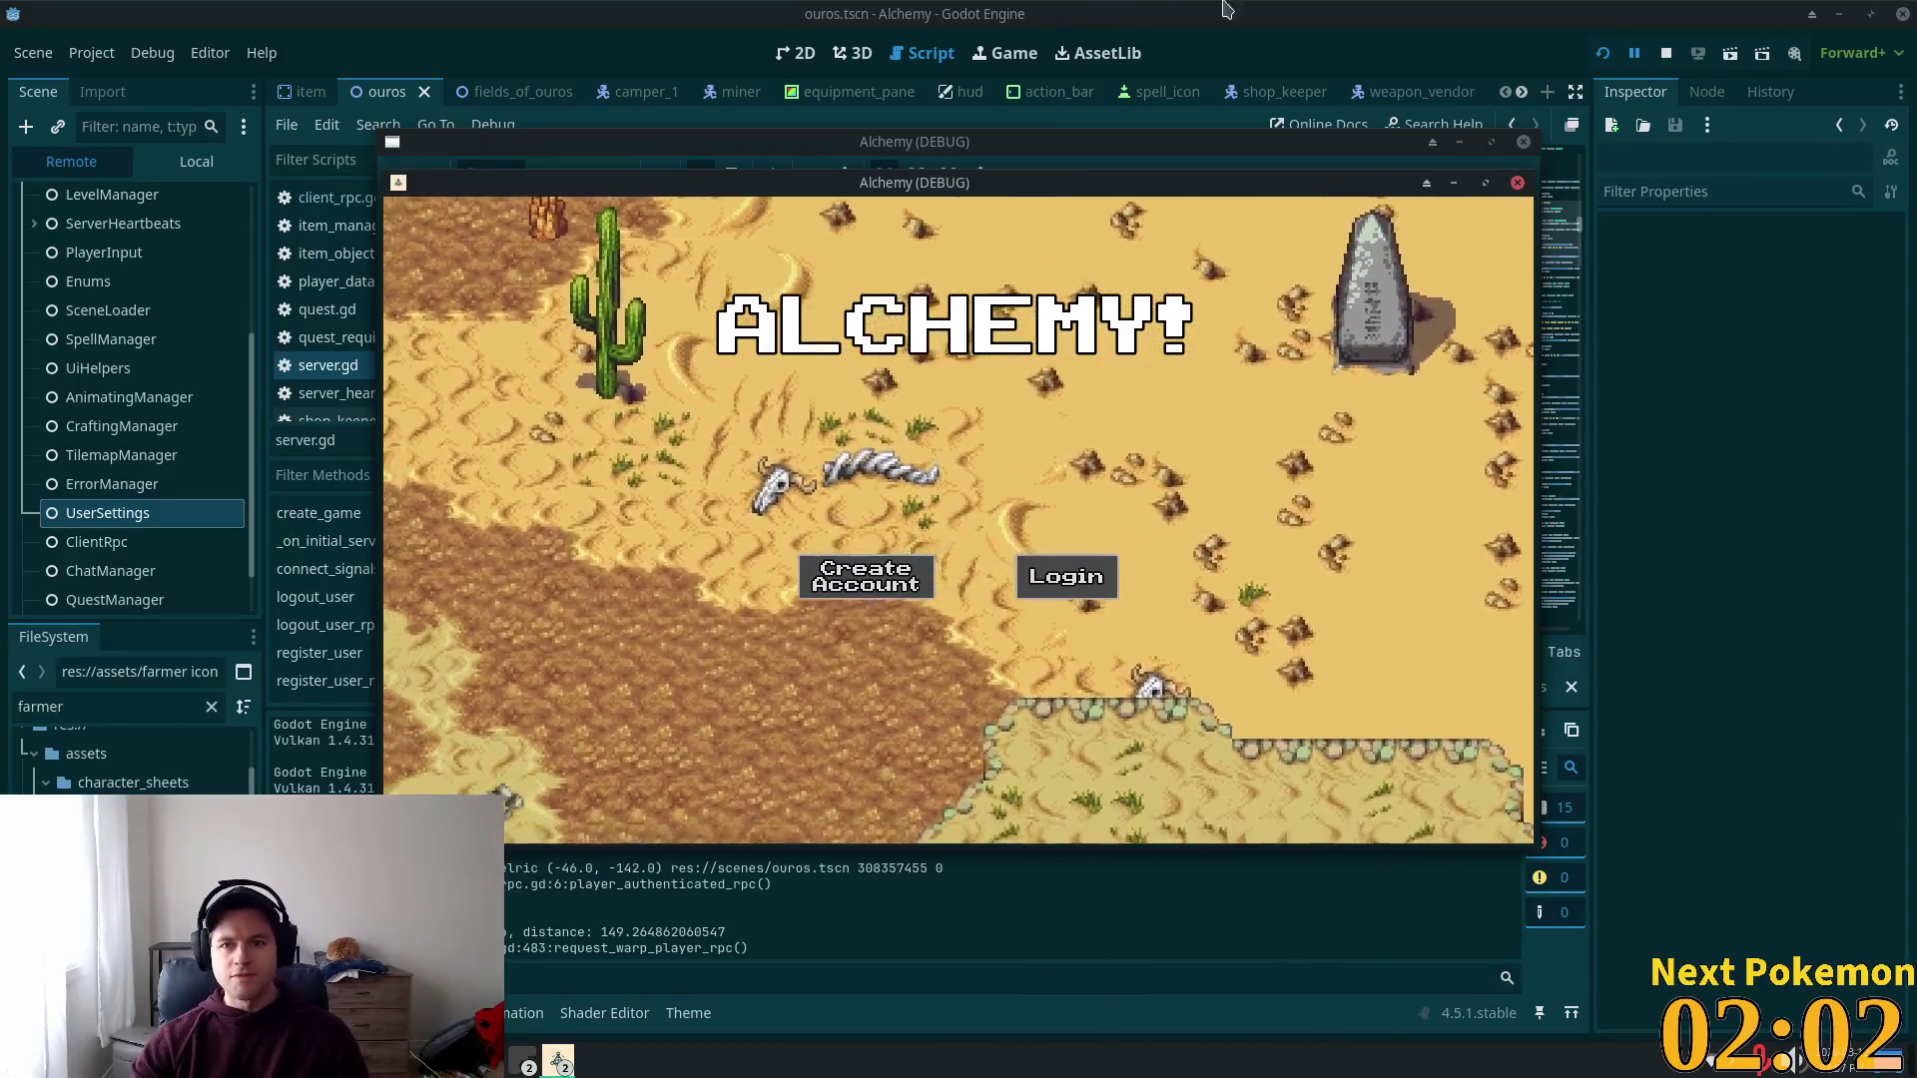
{"action": "key", "text": "alt+Tab"}
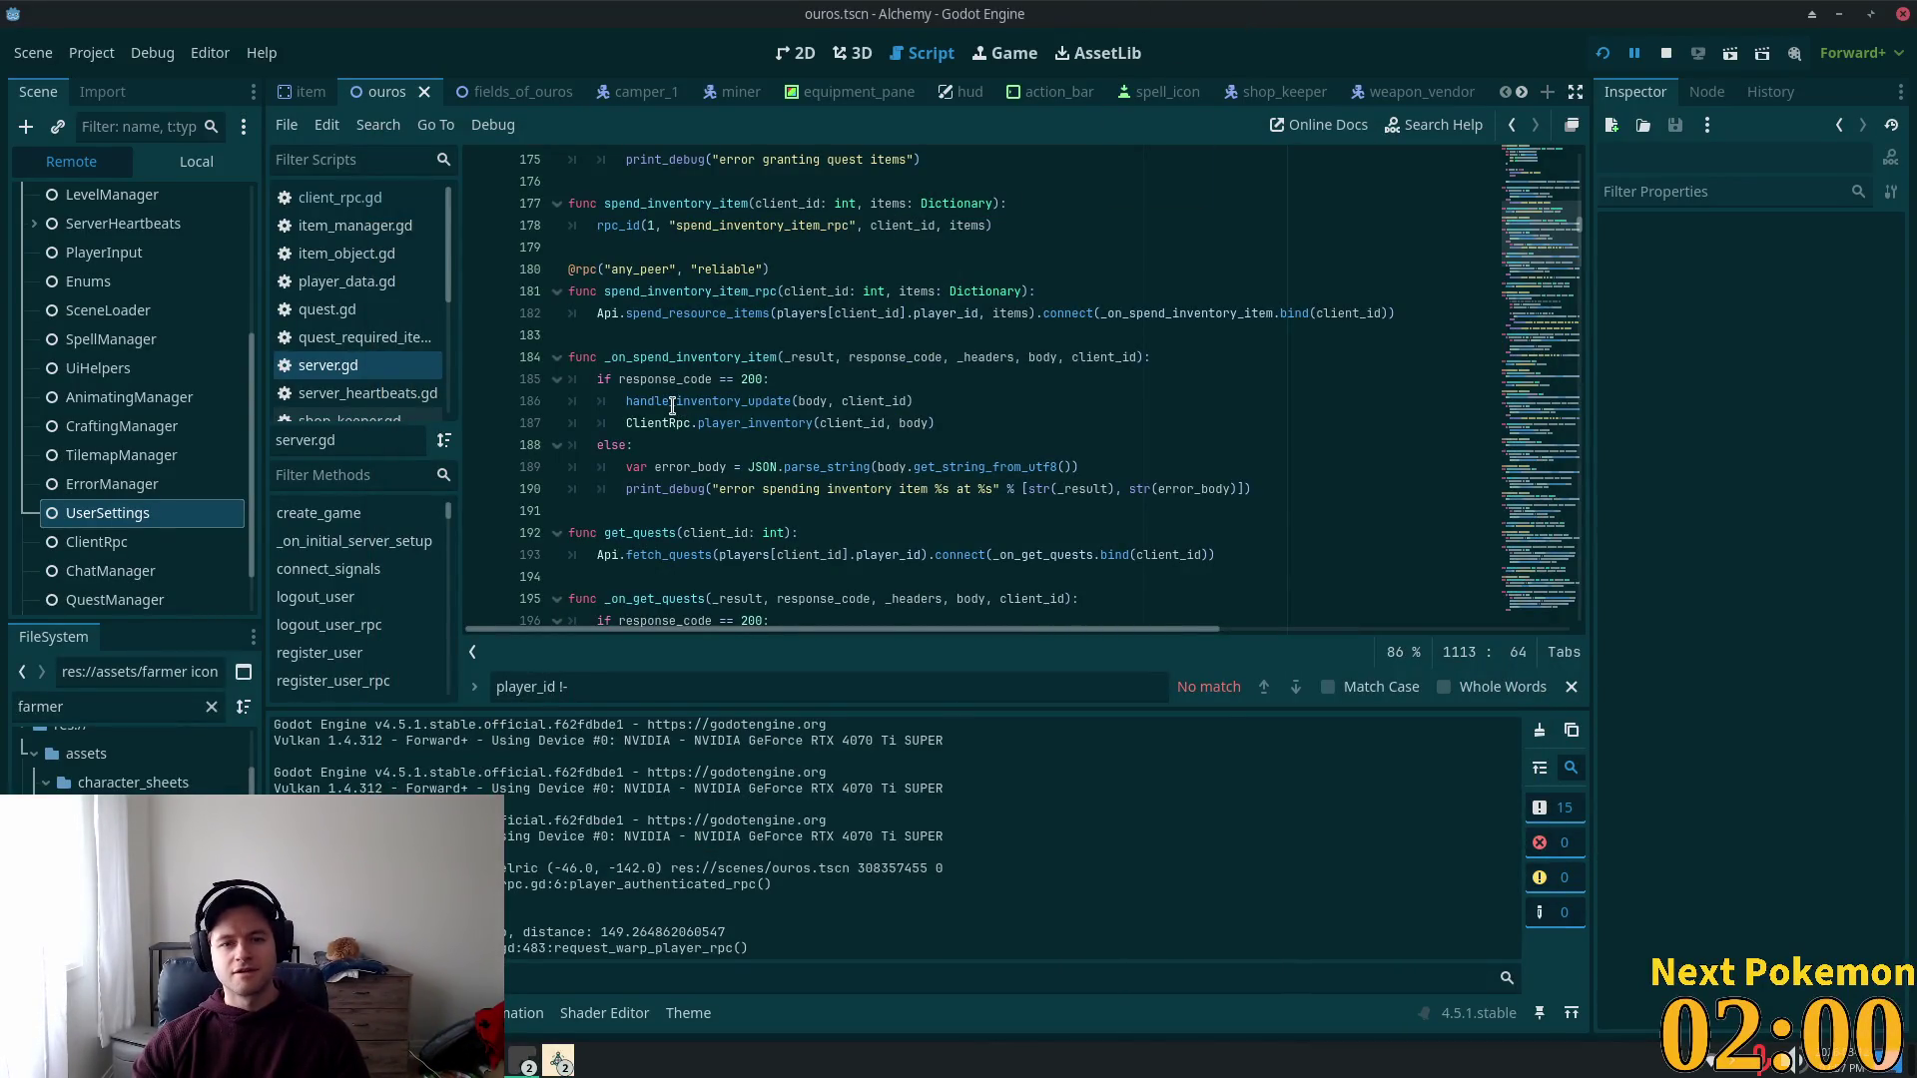
{"action": "key", "text": "alt+Tab"}
{"action": "left_click", "coordinate": [674, 643]}
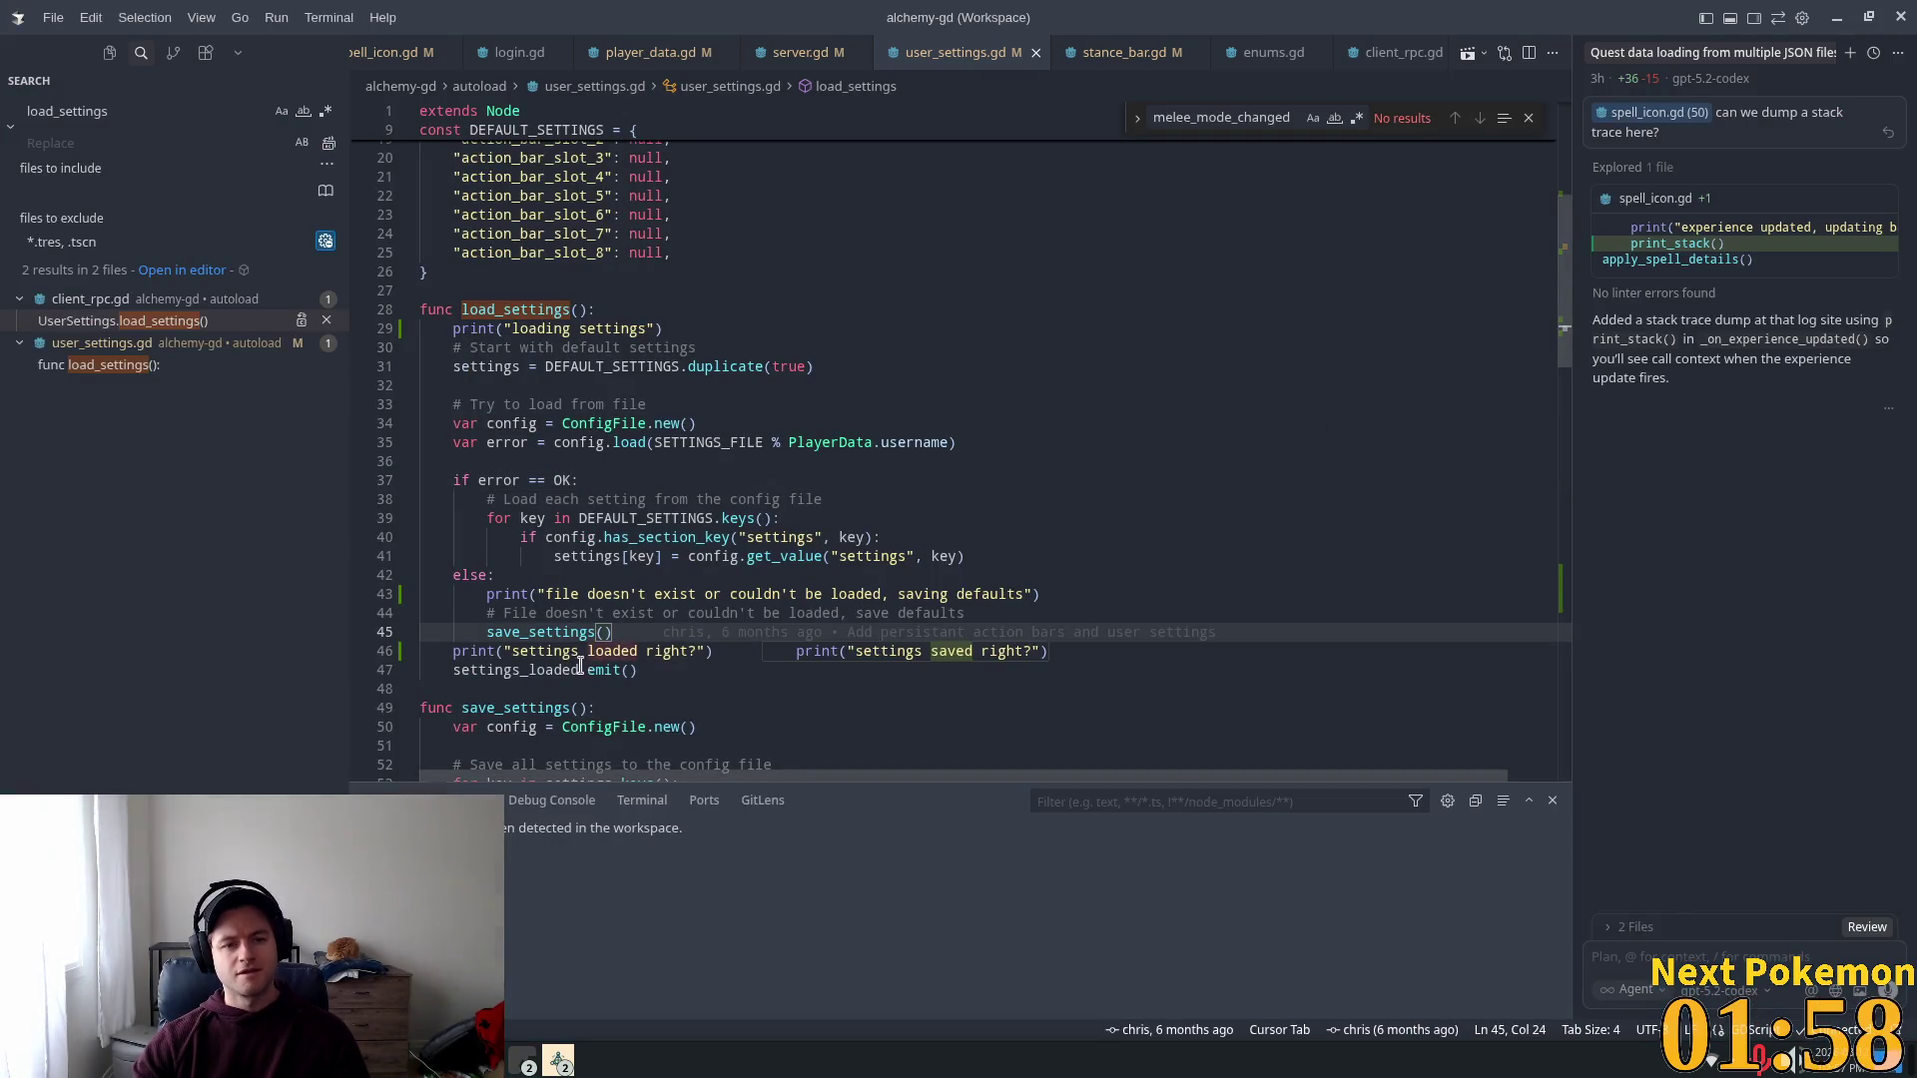
{"action": "double_click", "coordinate": [569, 307]}
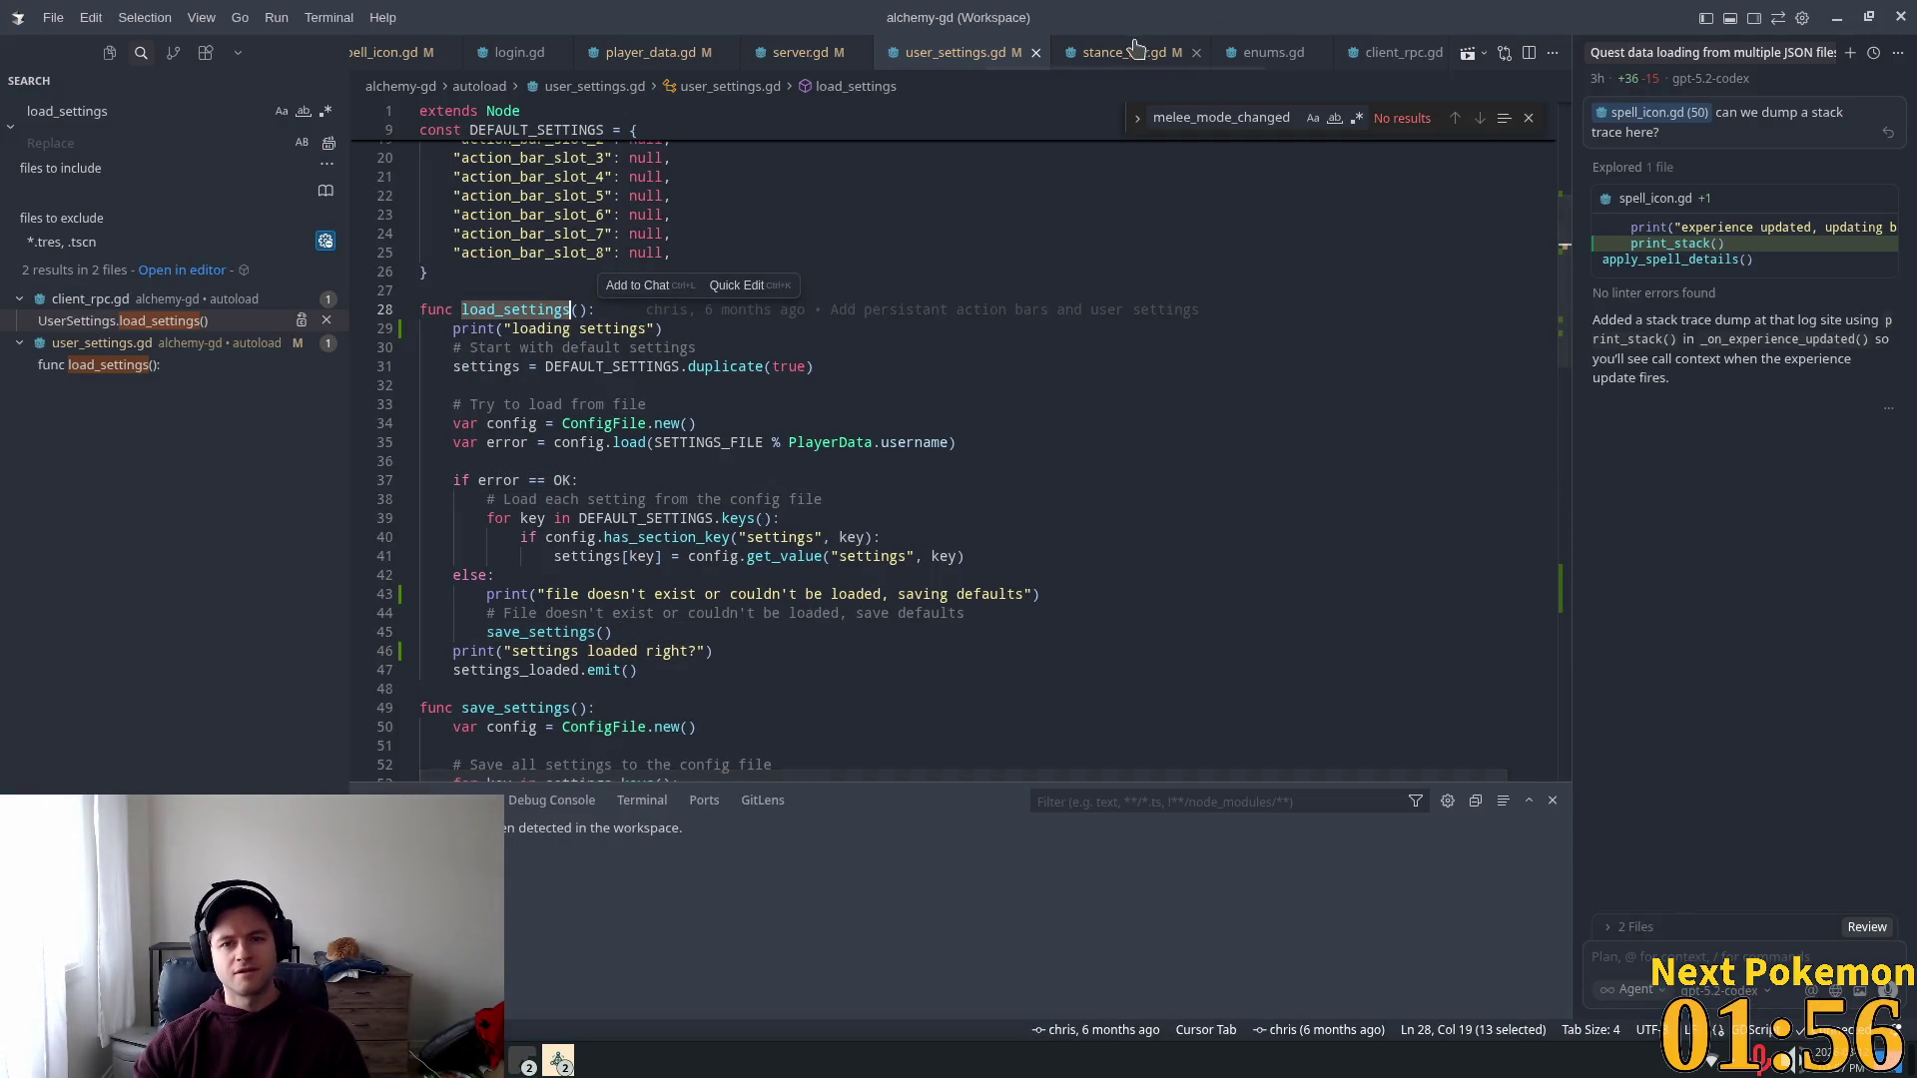
{"action": "left_click", "coordinate": [1124, 52]}
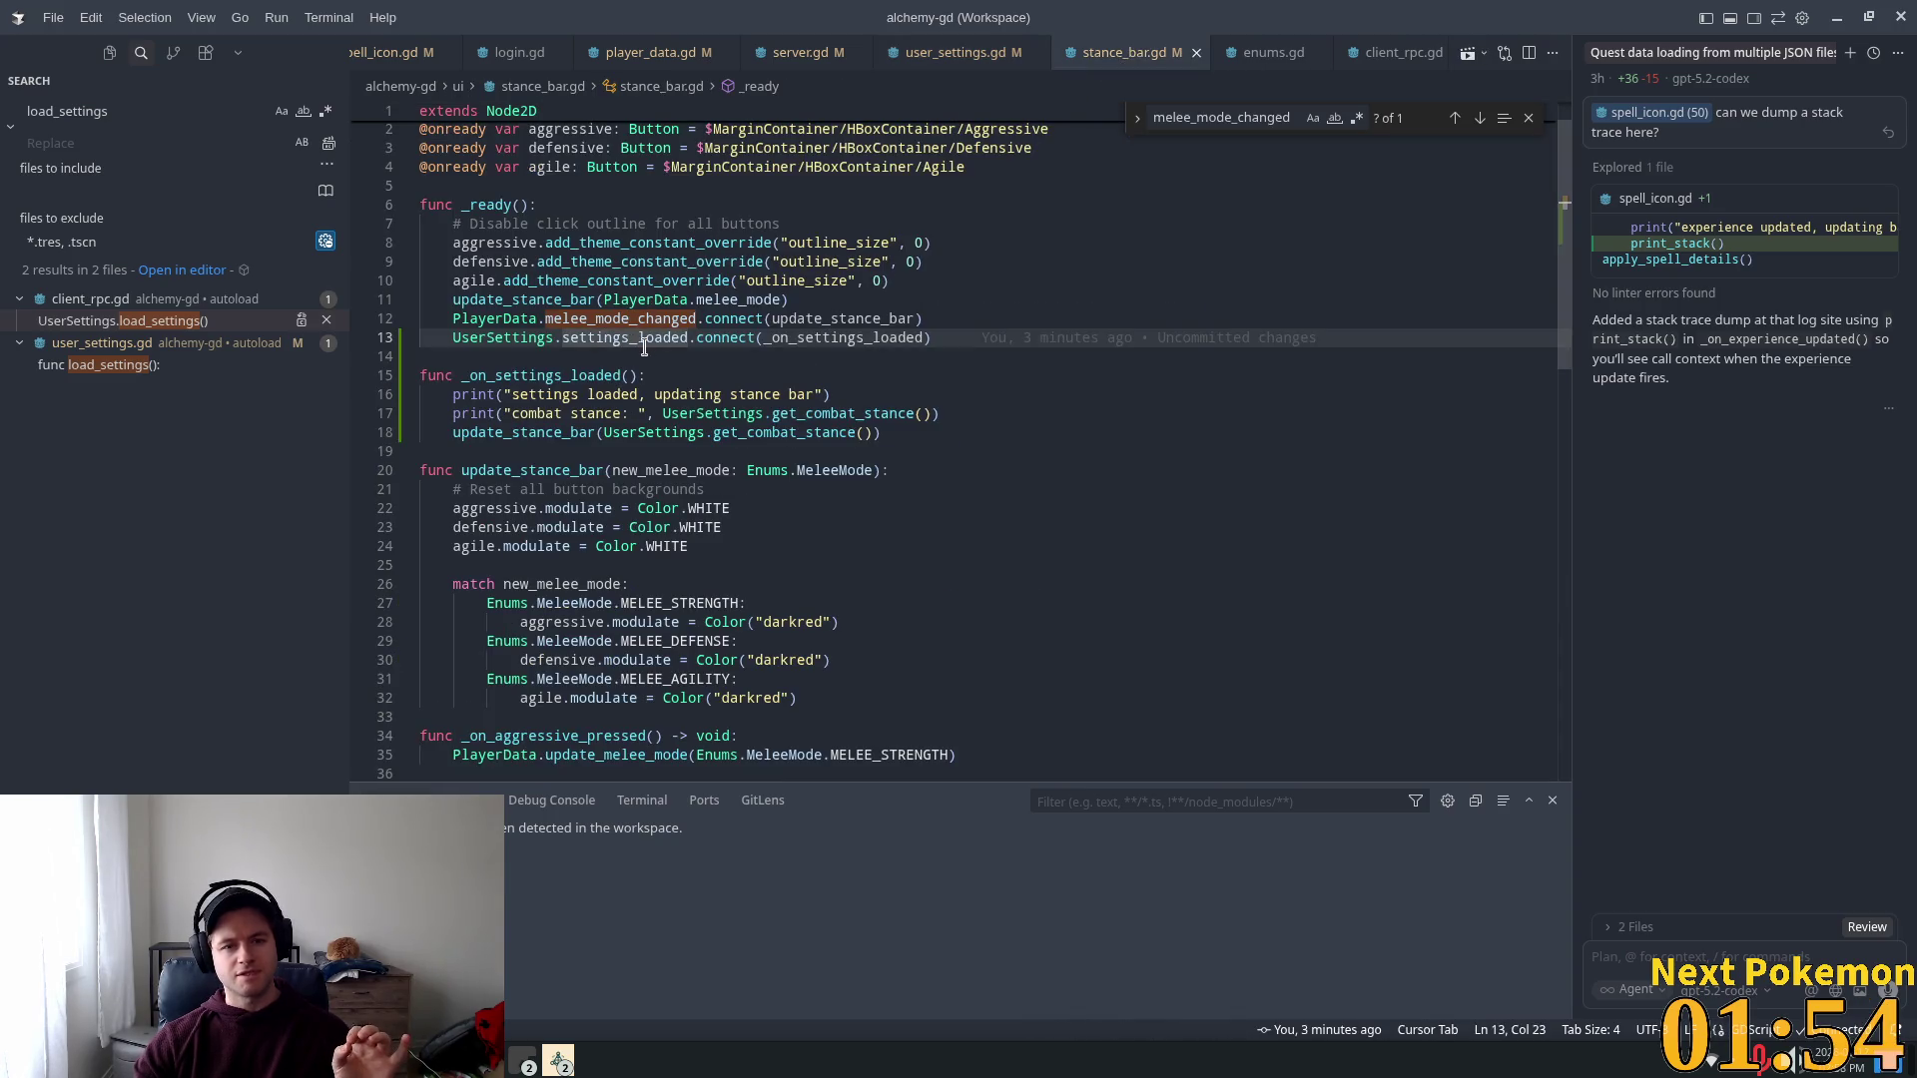
{"action": "mouse_move", "coordinate": [638, 335]}
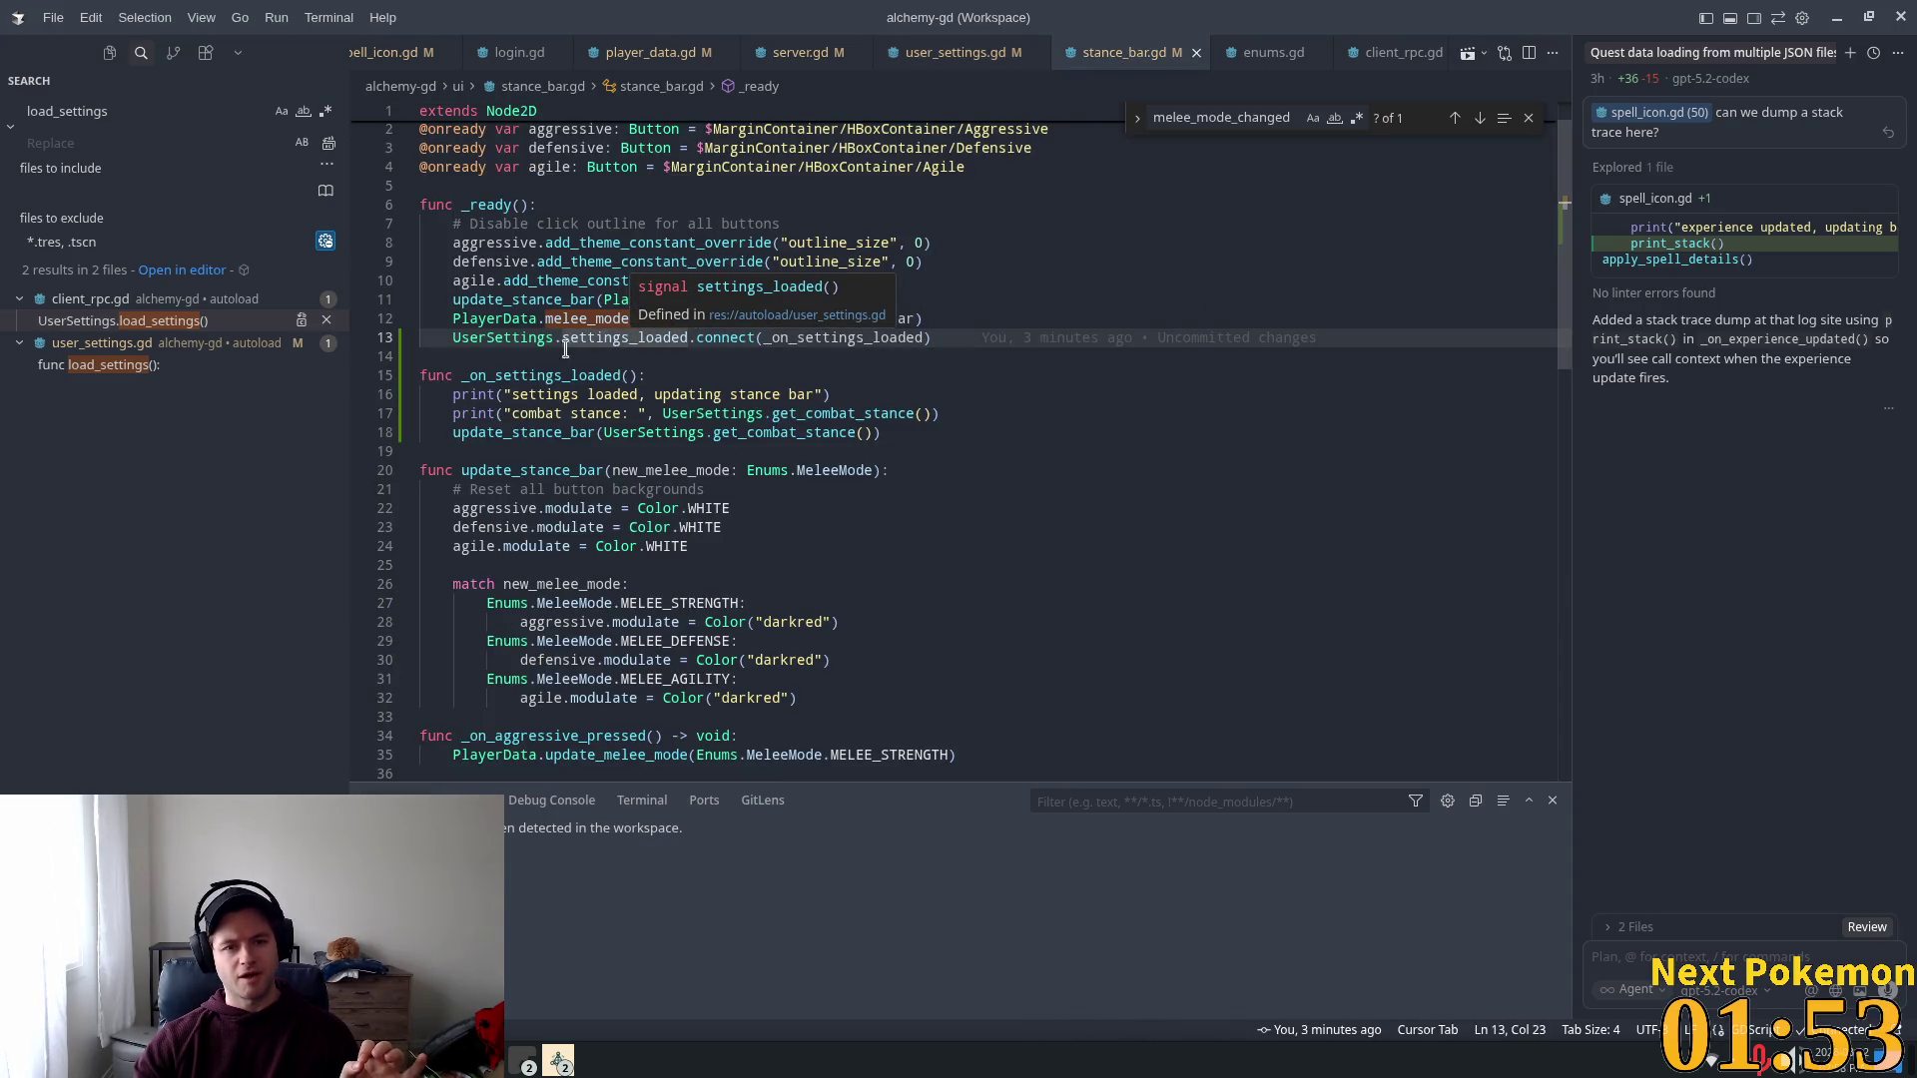
{"action": "left_click", "coordinate": [498, 320]}
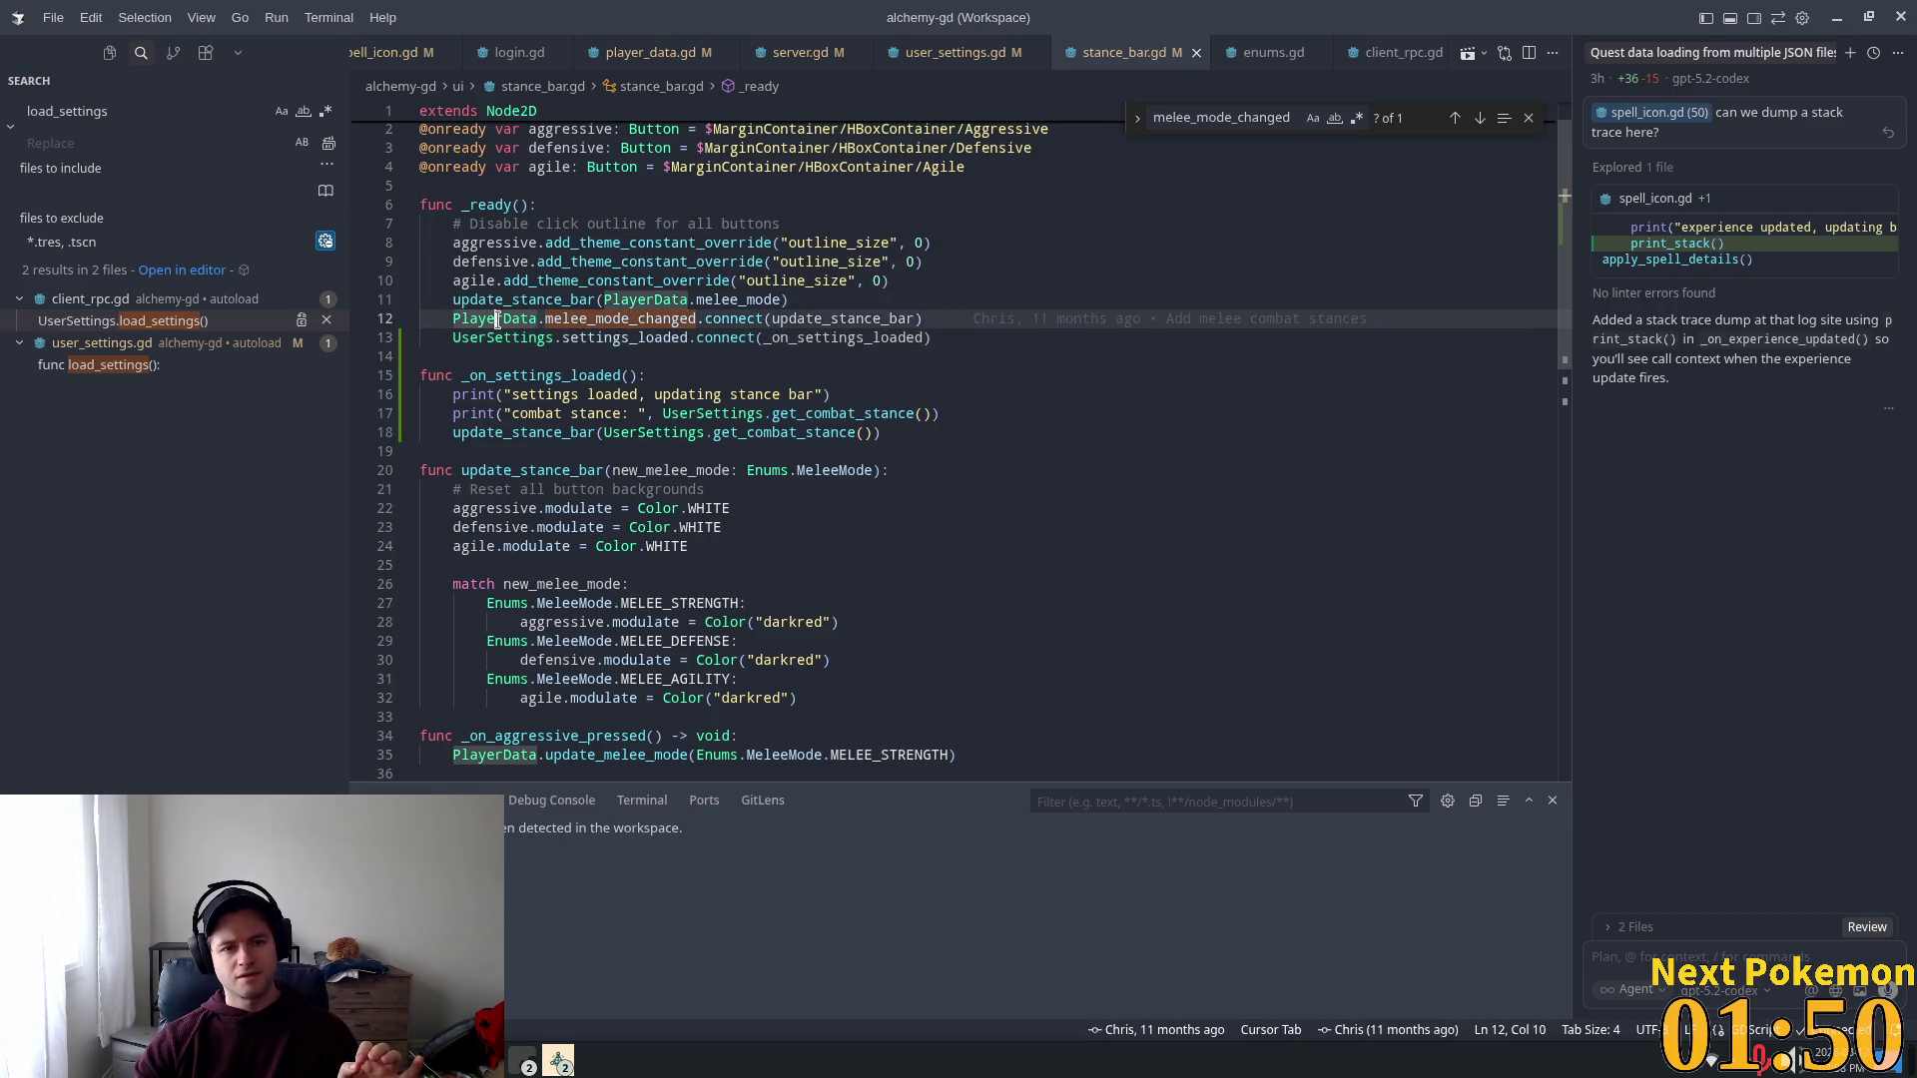
{"action": "double_click", "coordinate": [504, 338]}
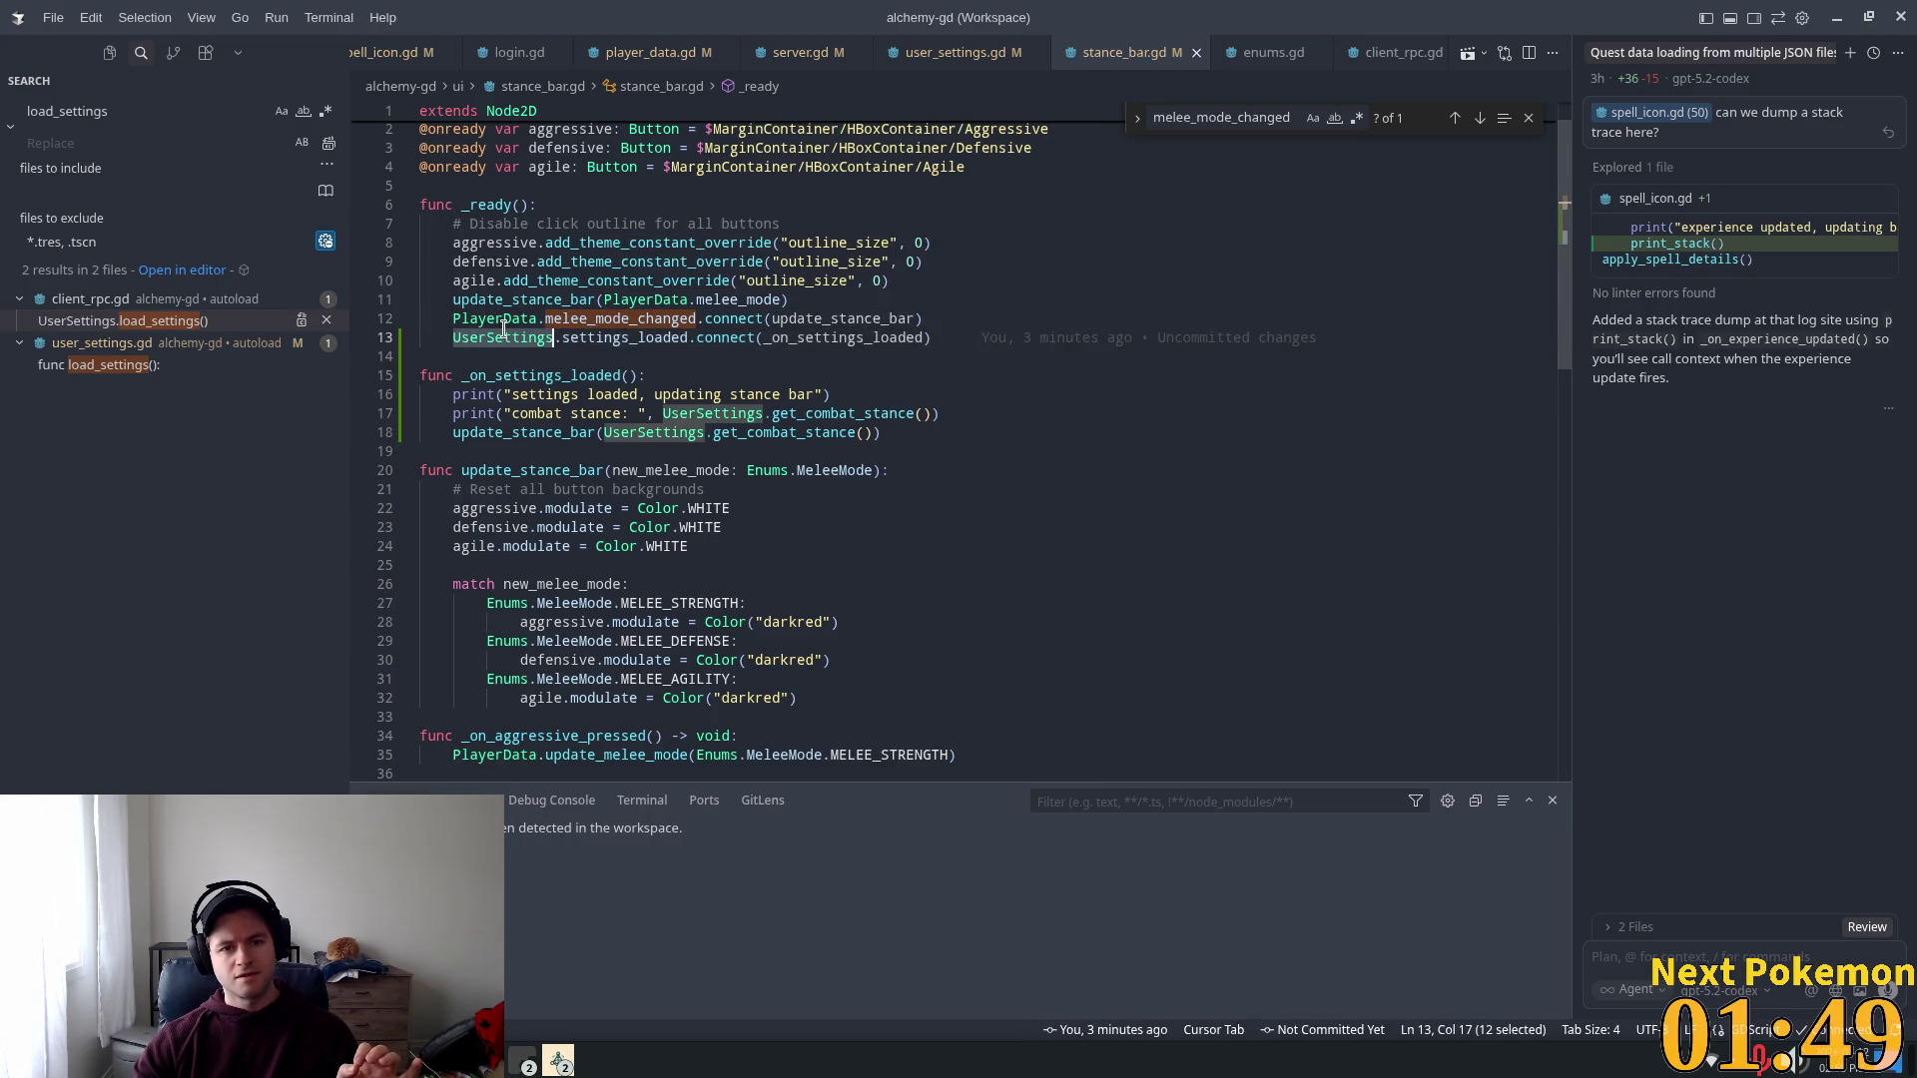
{"action": "double_click", "coordinate": [635, 338]}
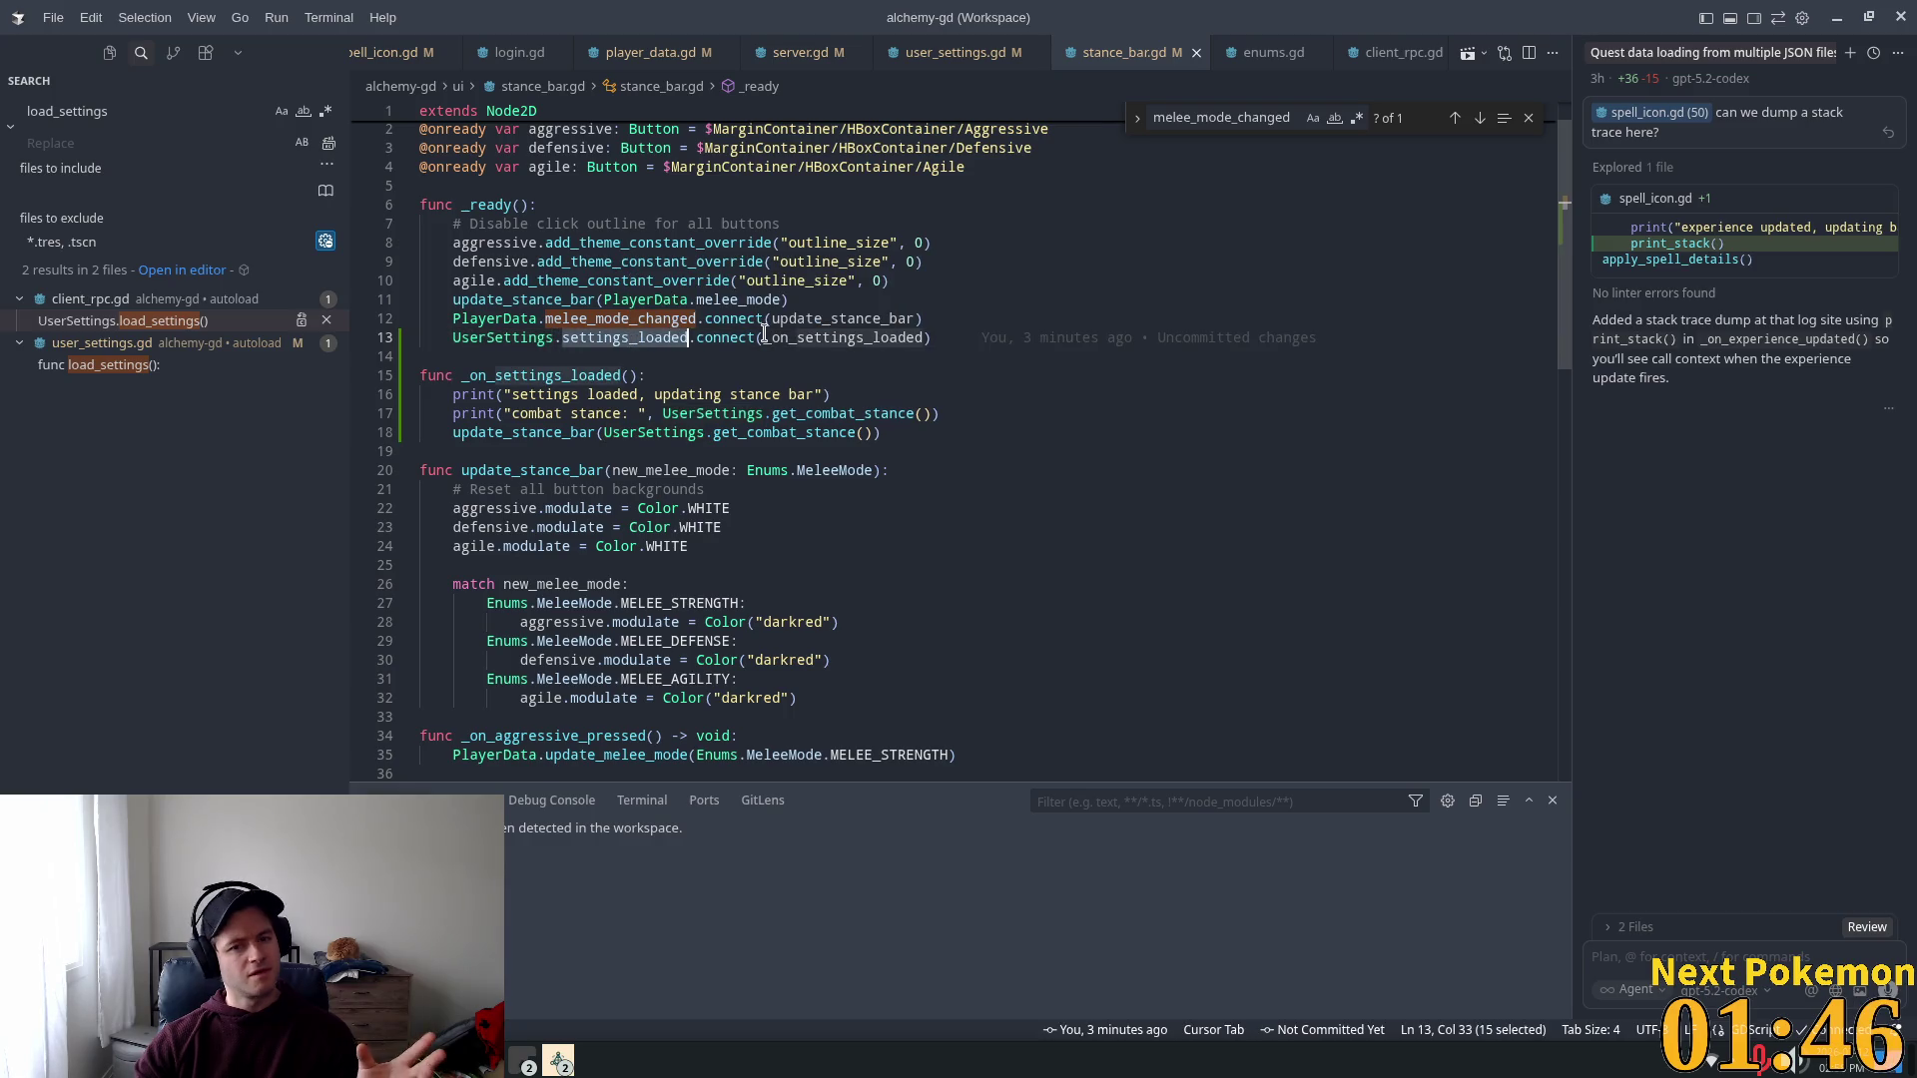
{"action": "mouse_move", "coordinate": [770, 342]}
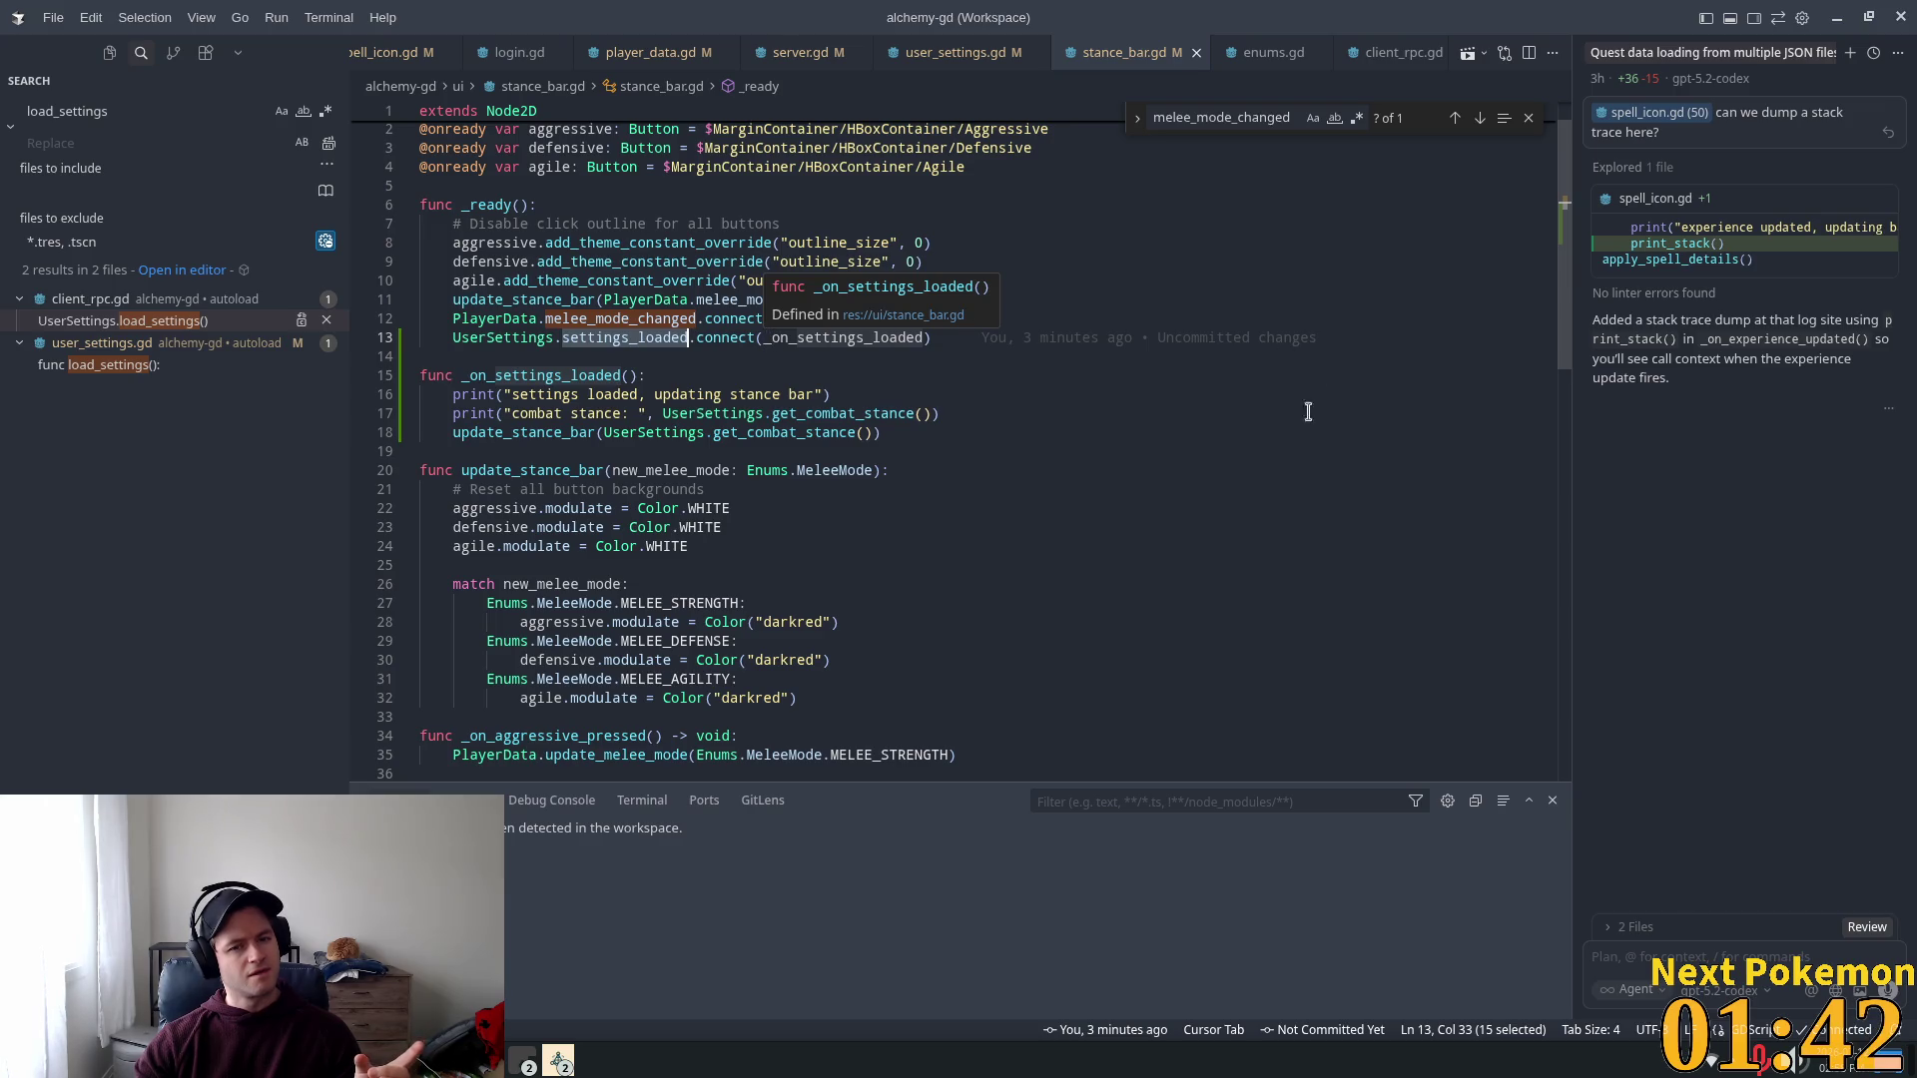
{"action": "double_click", "coordinate": [849, 338]}
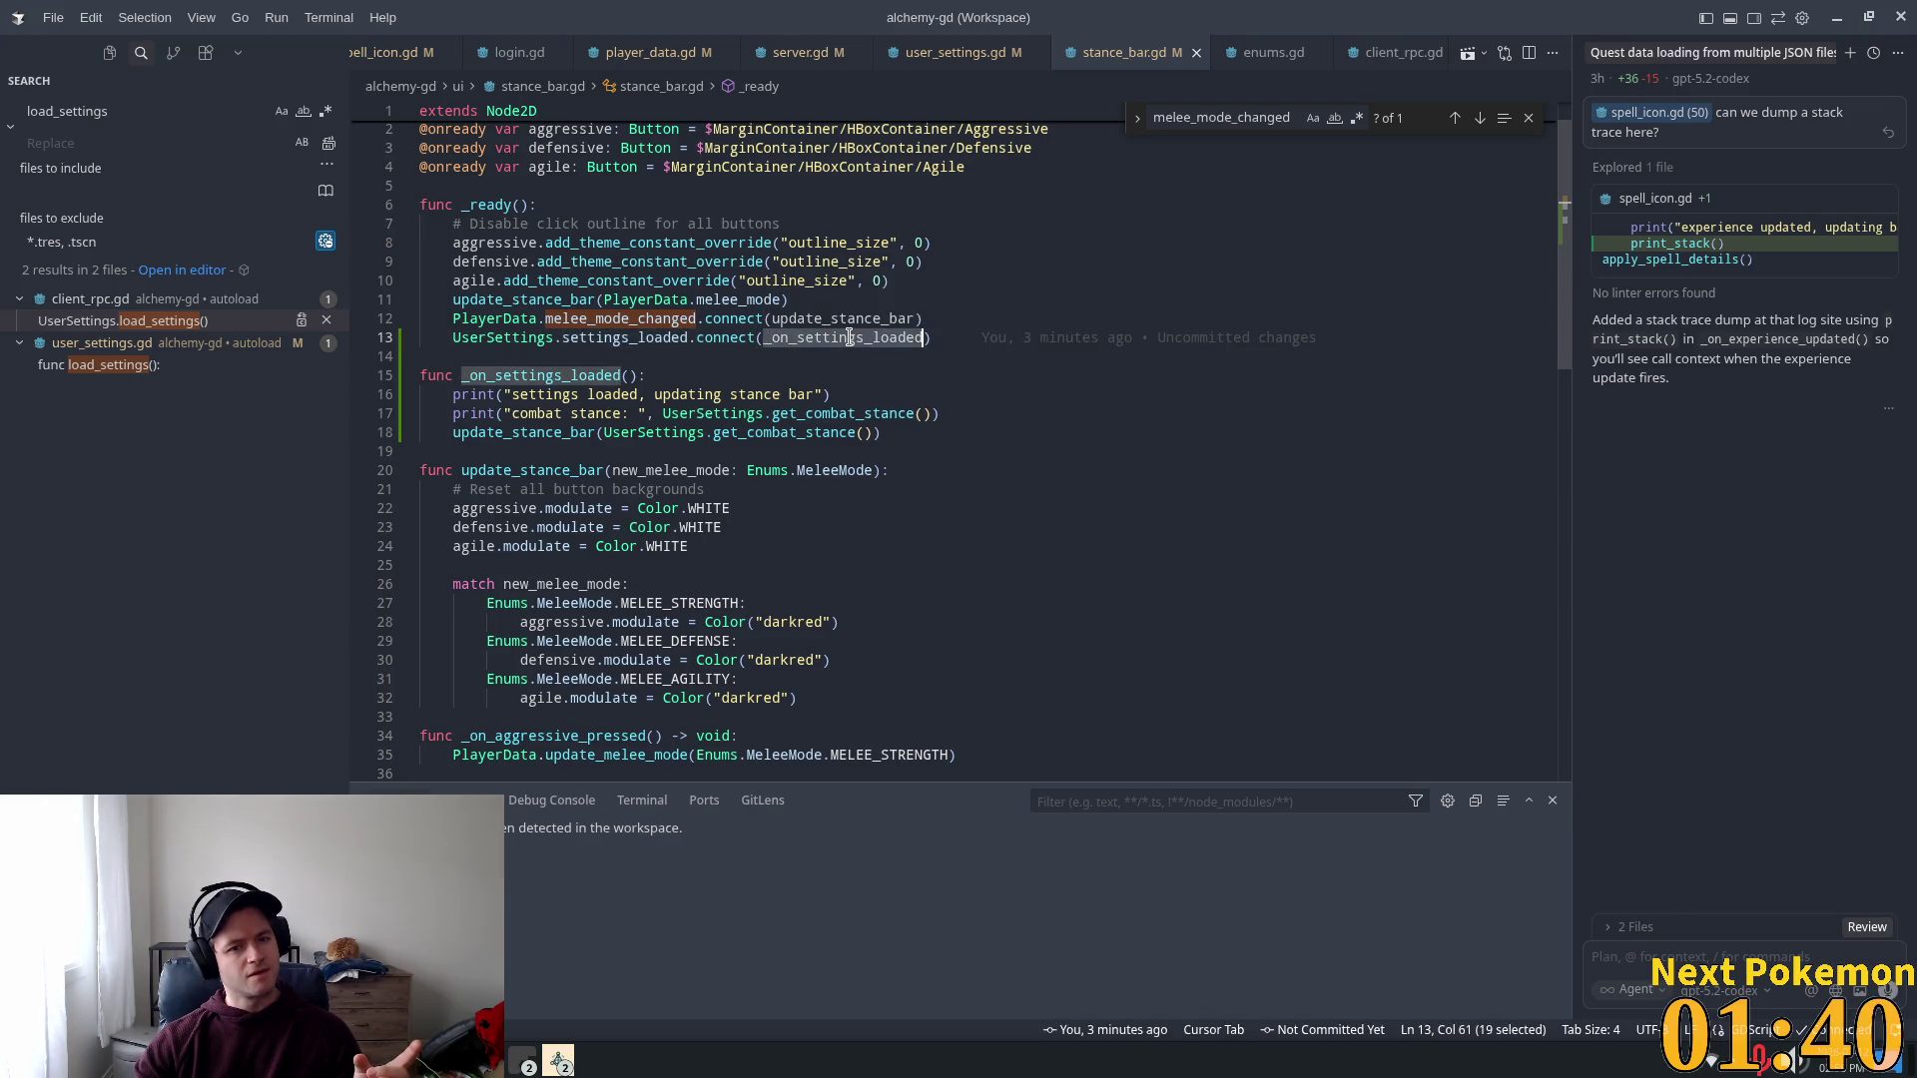
{"action": "mouse_move", "coordinate": [804, 342]}
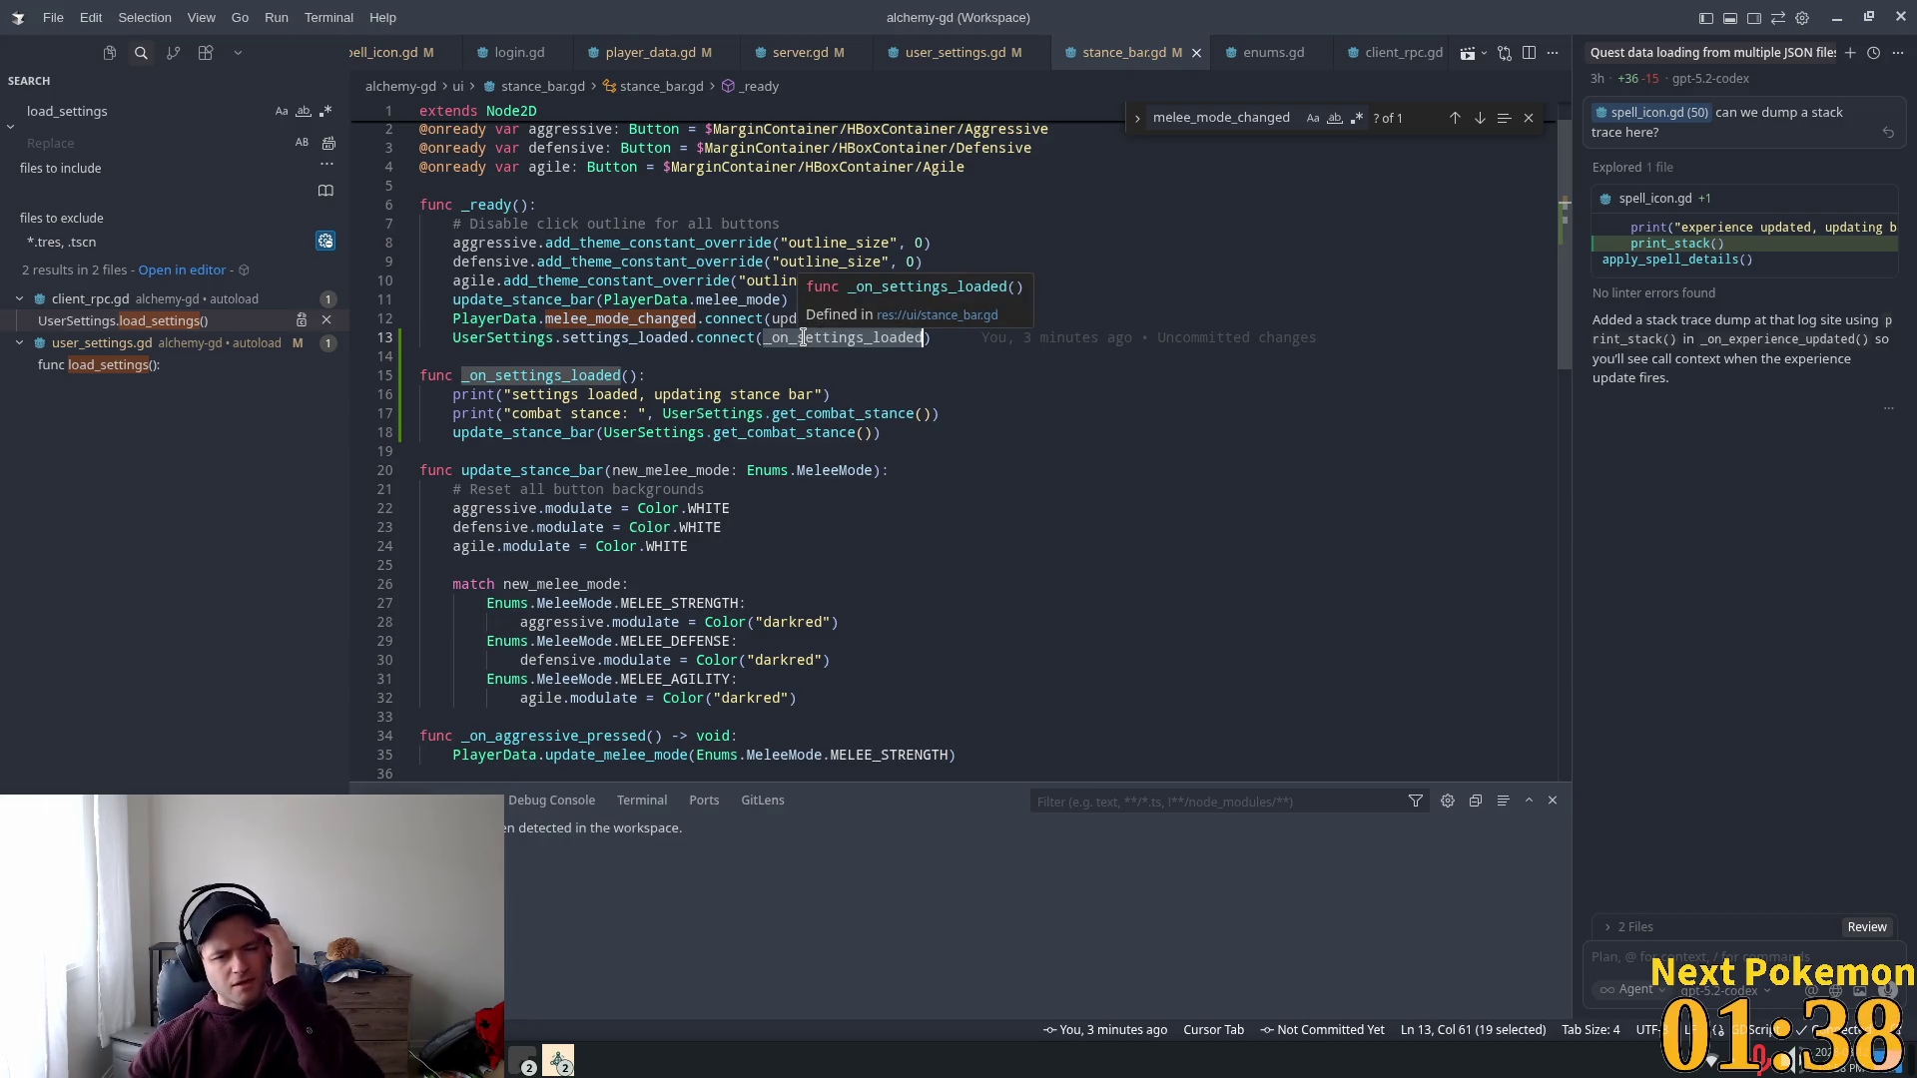
{"action": "left_click", "coordinate": [640, 337]}
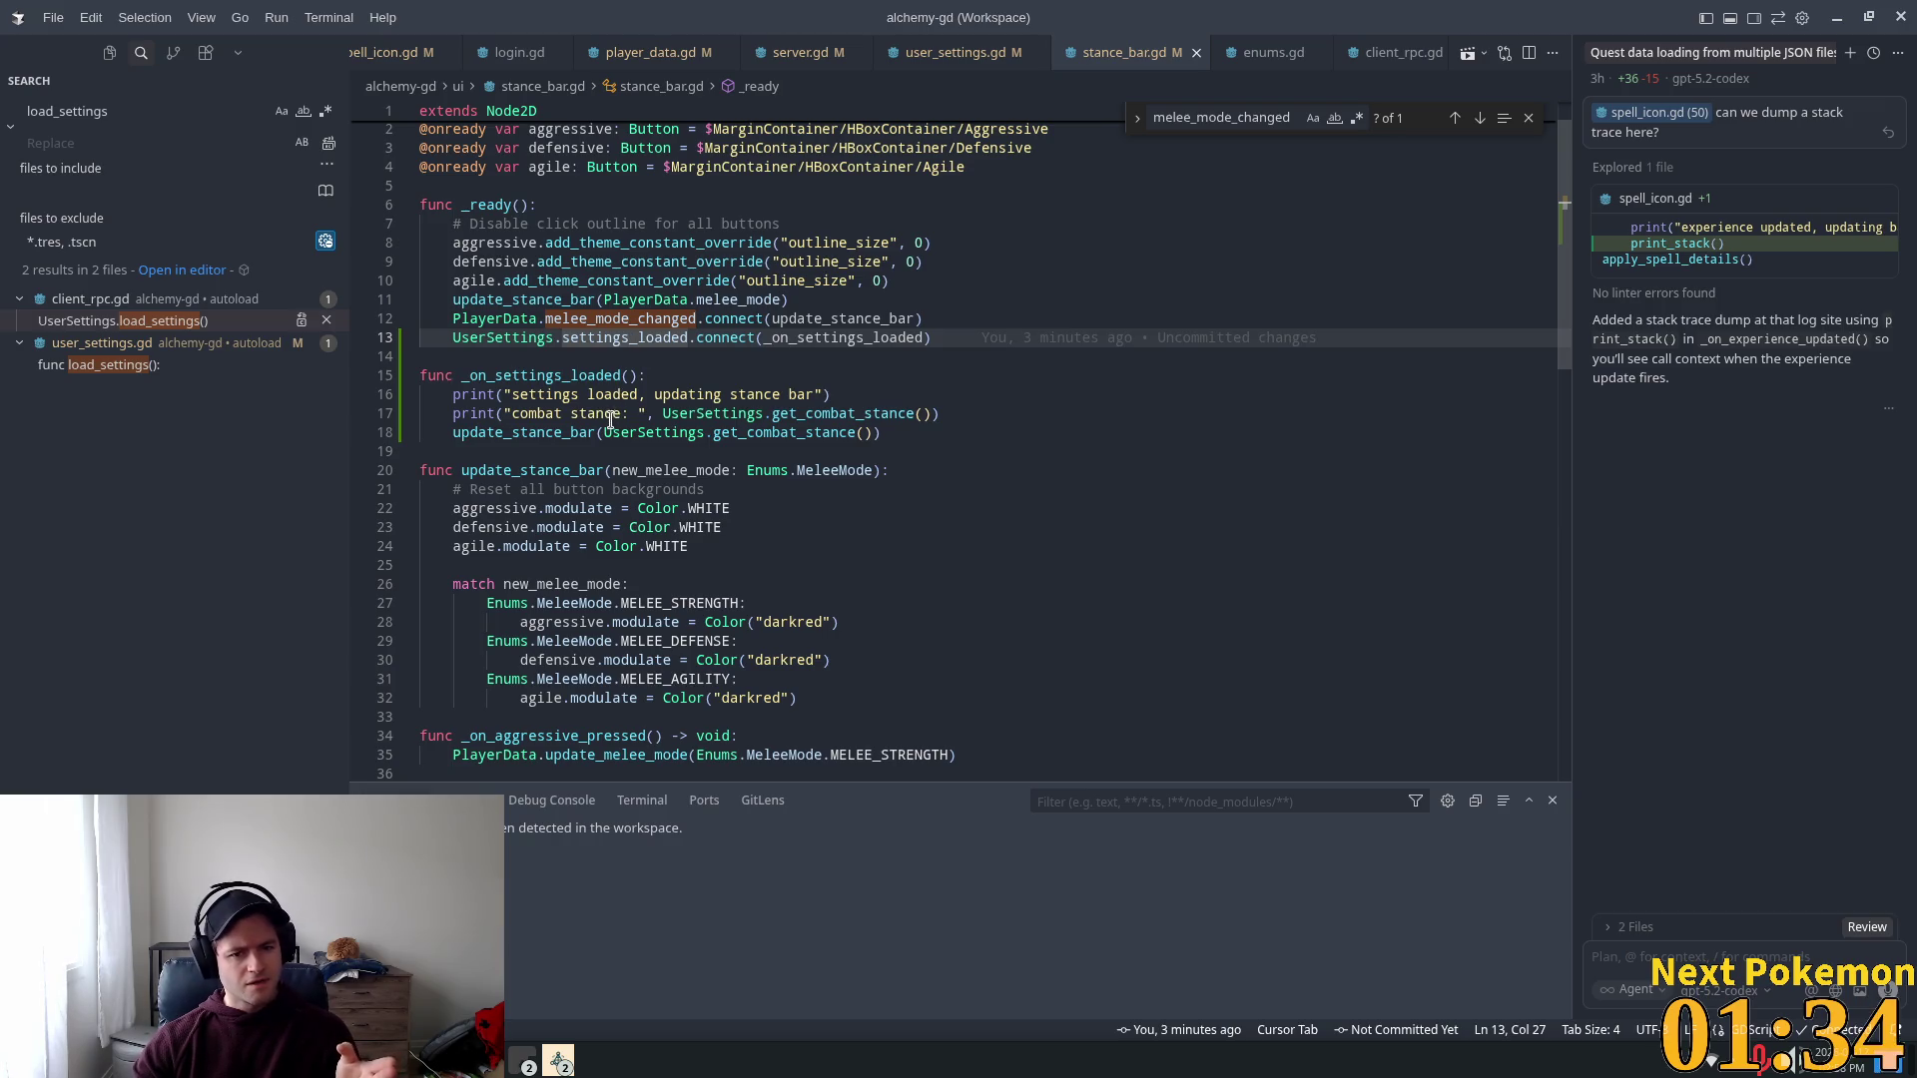
{"action": "double_click", "coordinate": [593, 377]}
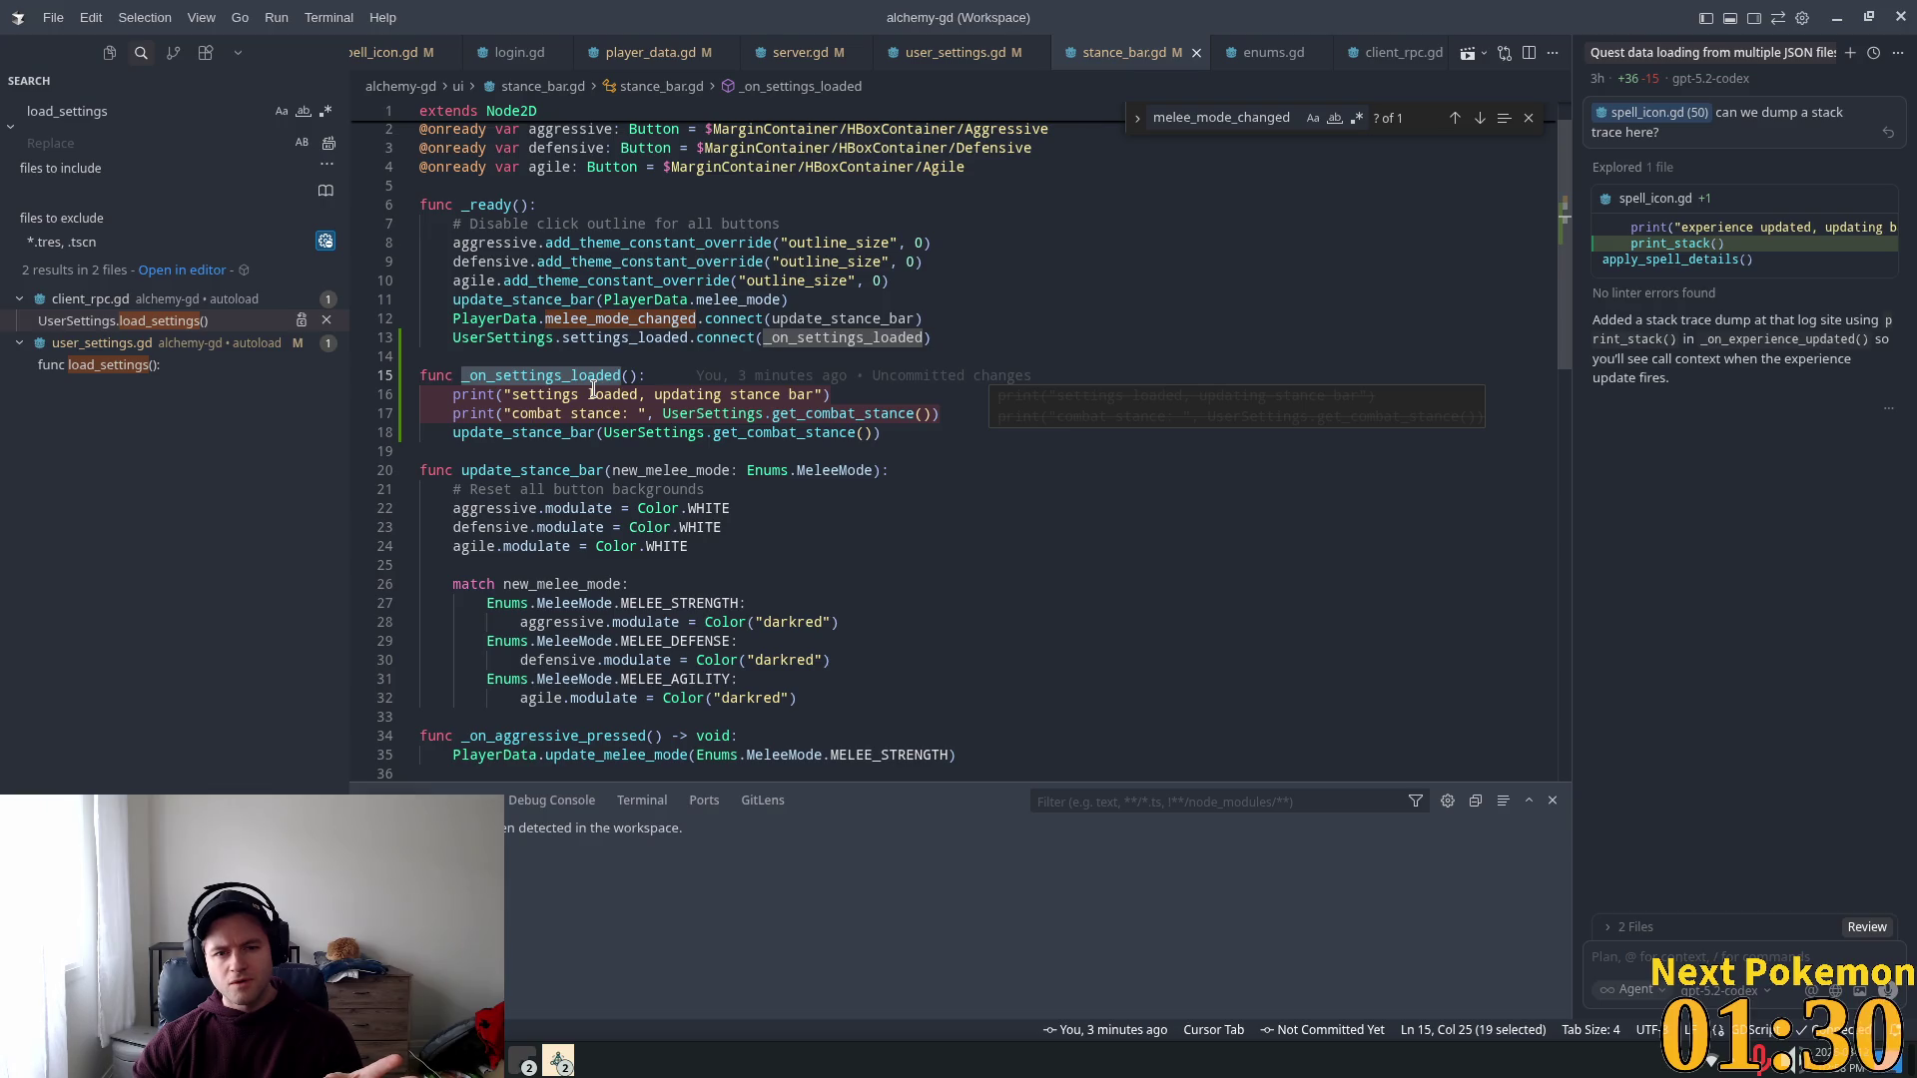
{"action": "double_click", "coordinate": [814, 318]}
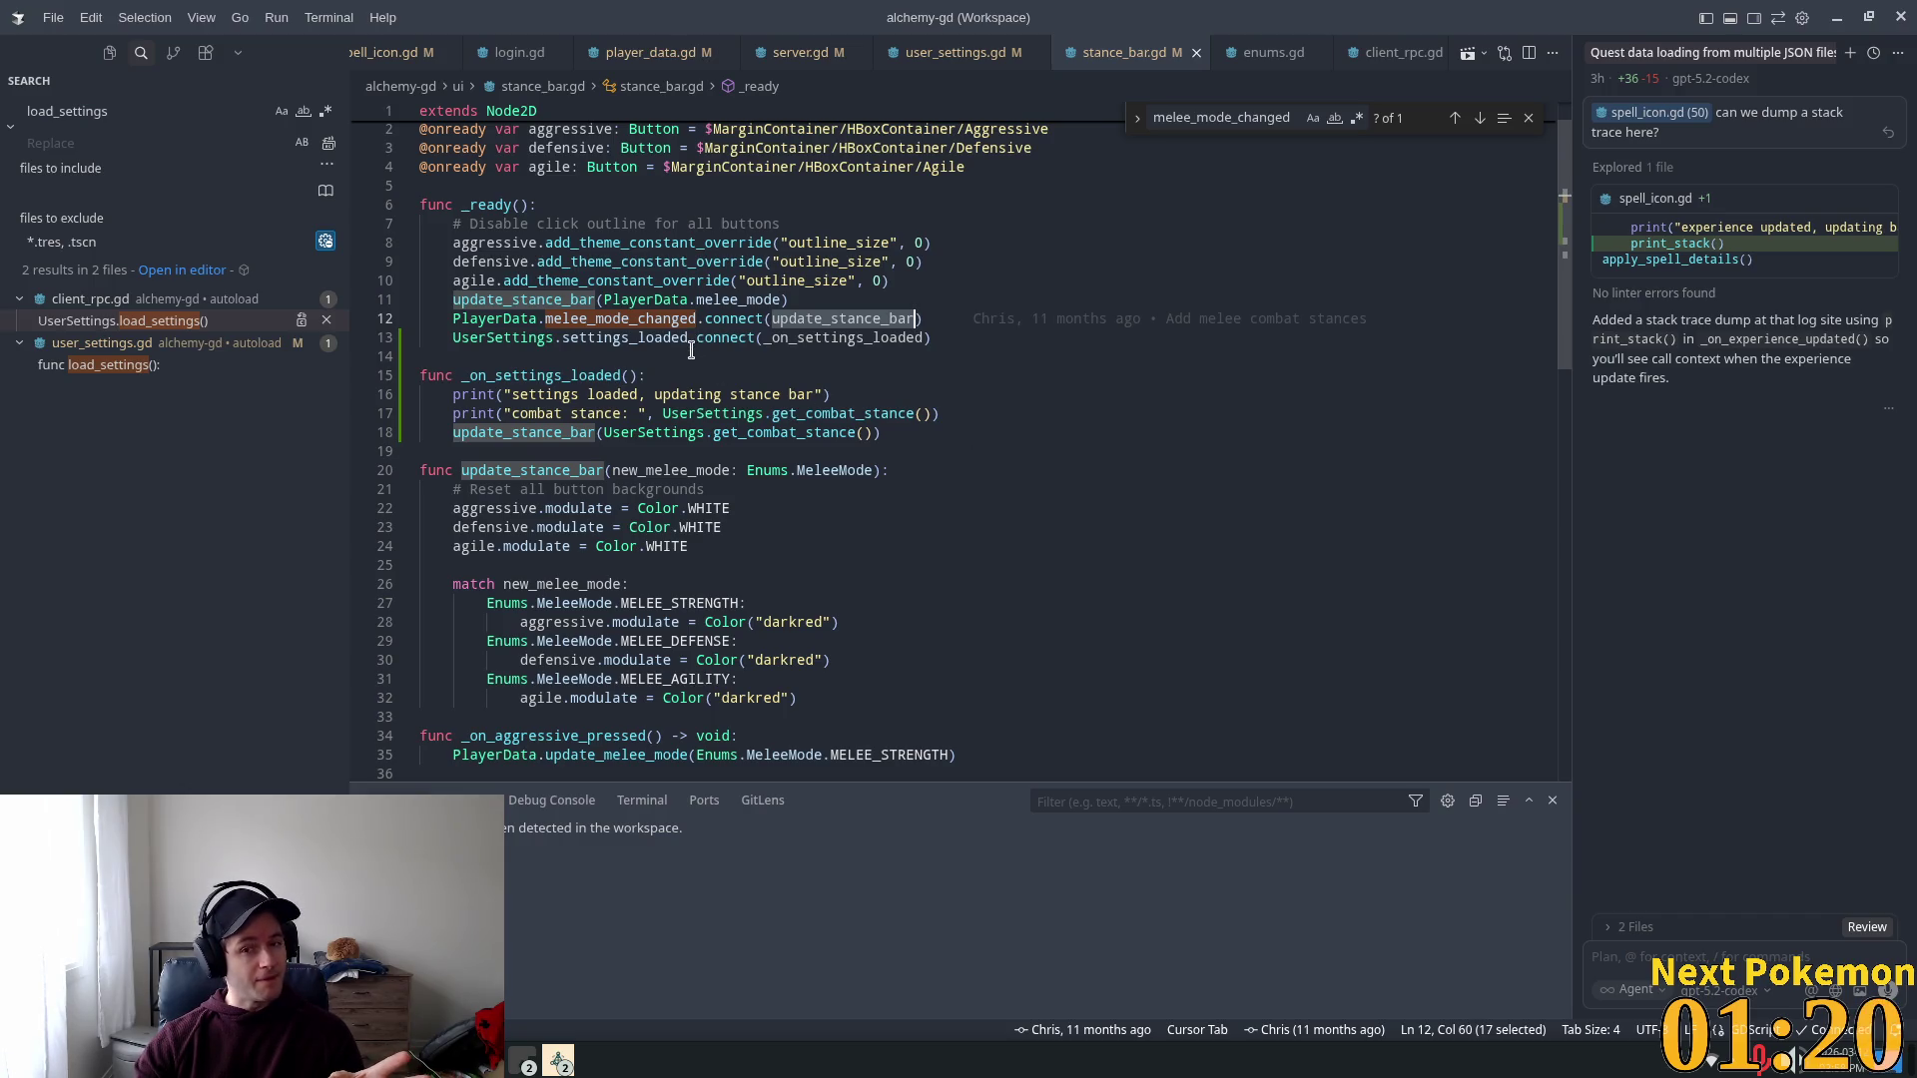
{"action": "left_click", "coordinate": [511, 360]}
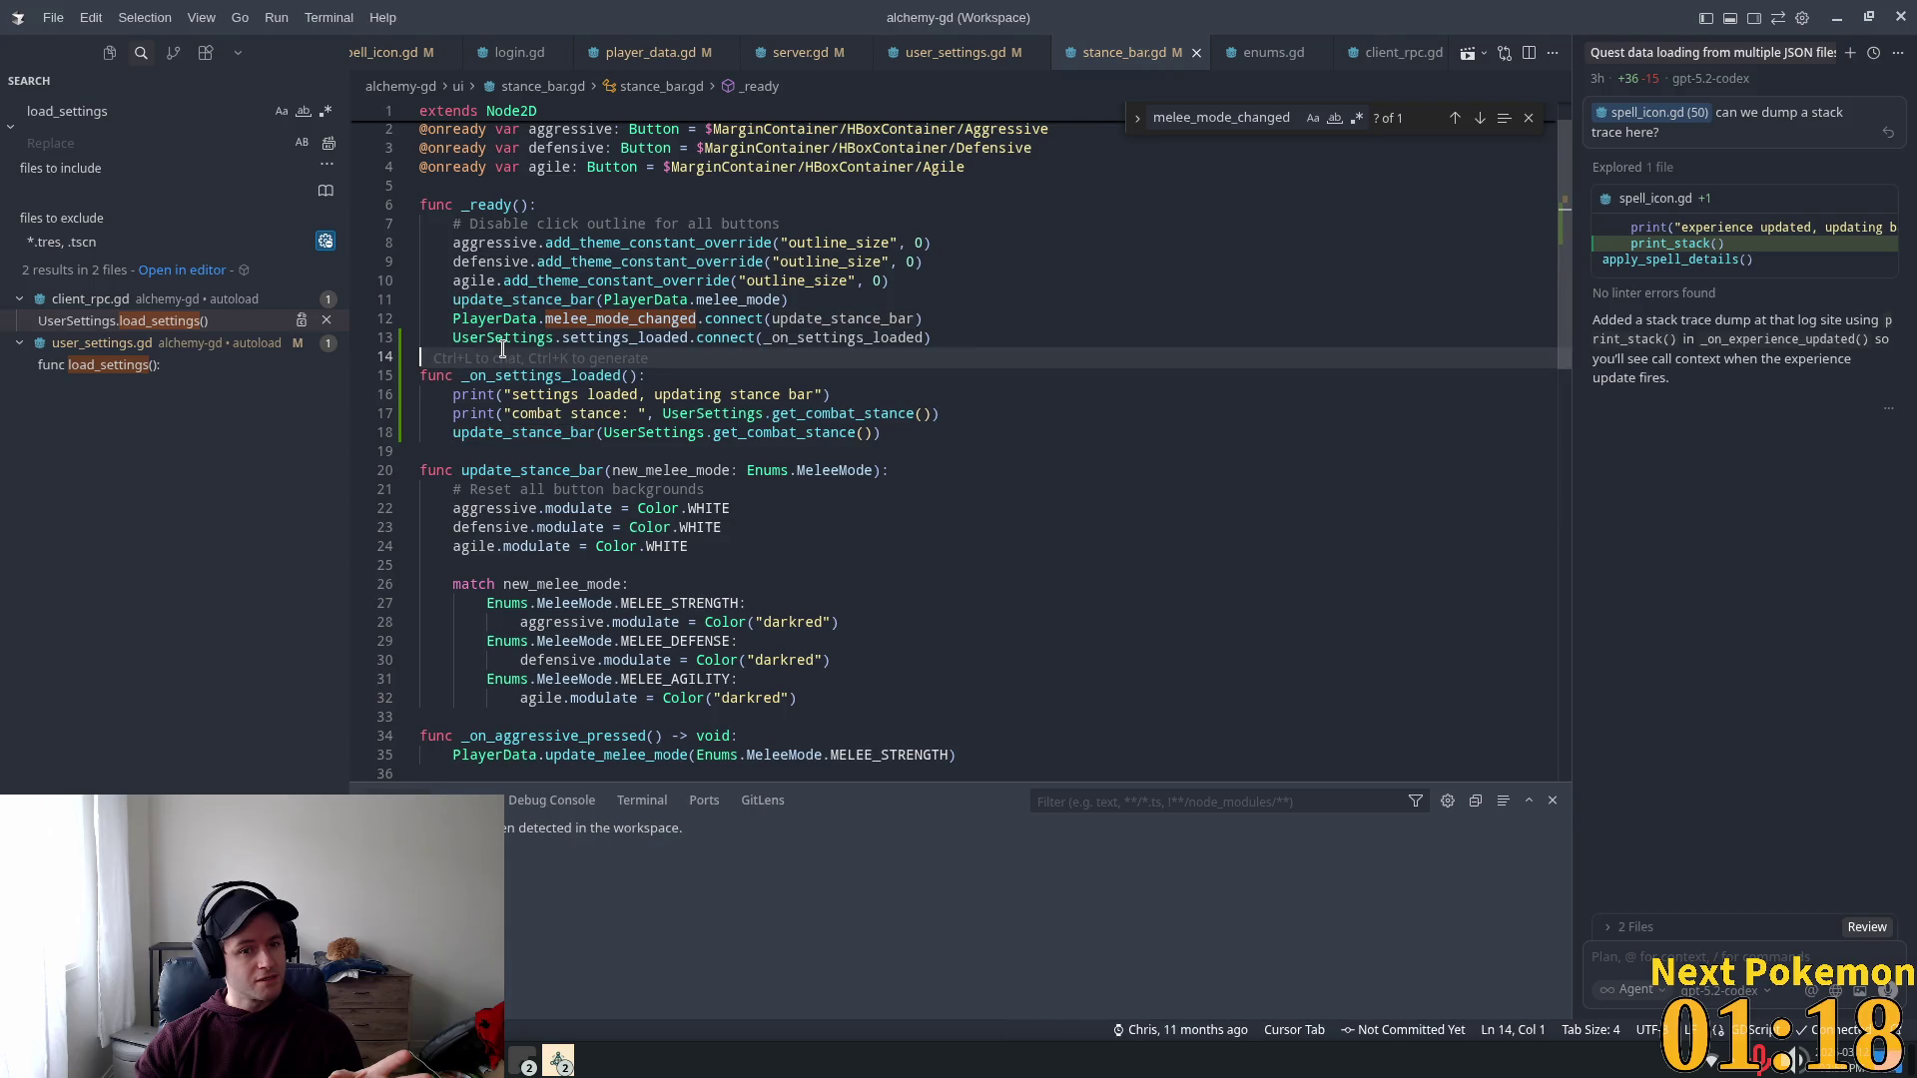
{"action": "left_click", "coordinate": [664, 338]}
{"action": "double_click", "coordinate": [664, 337]}
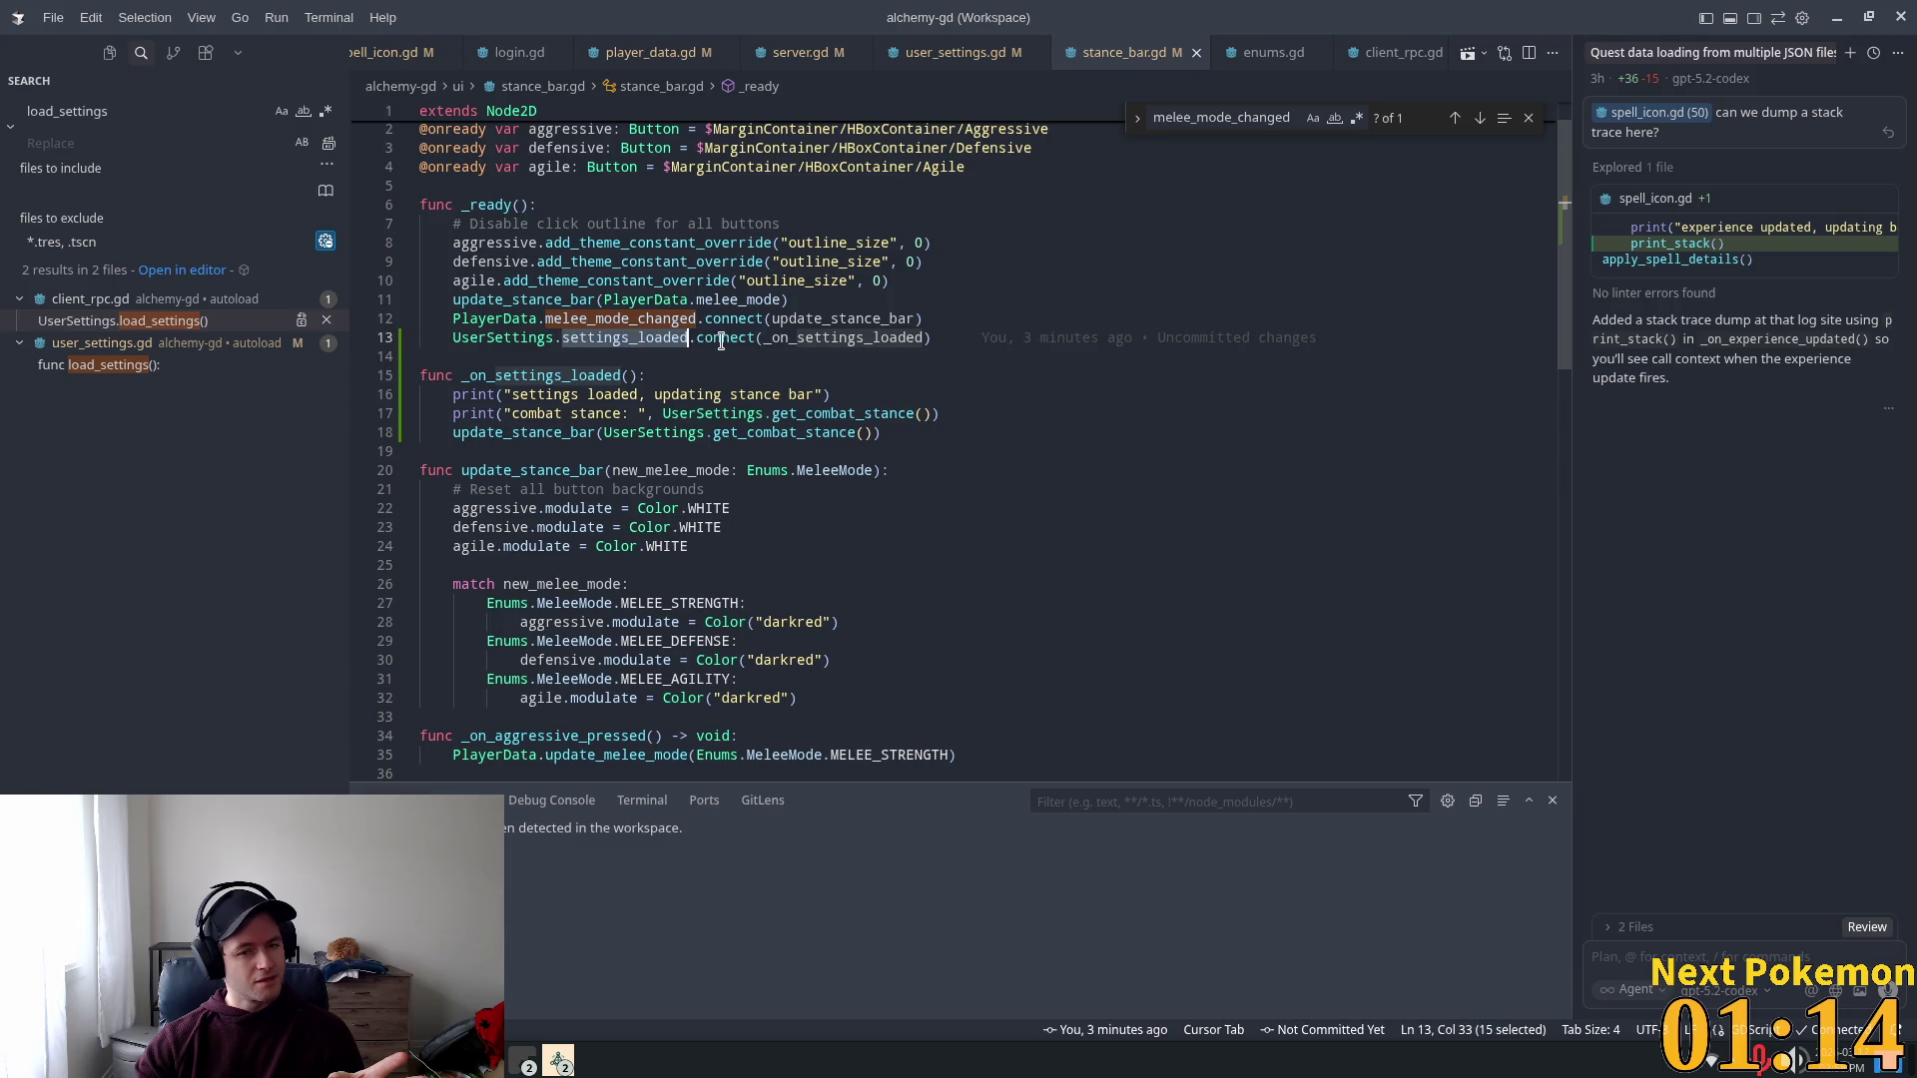
{"action": "double_click", "coordinate": [721, 340]}
{"action": "double_click", "coordinate": [865, 345]}
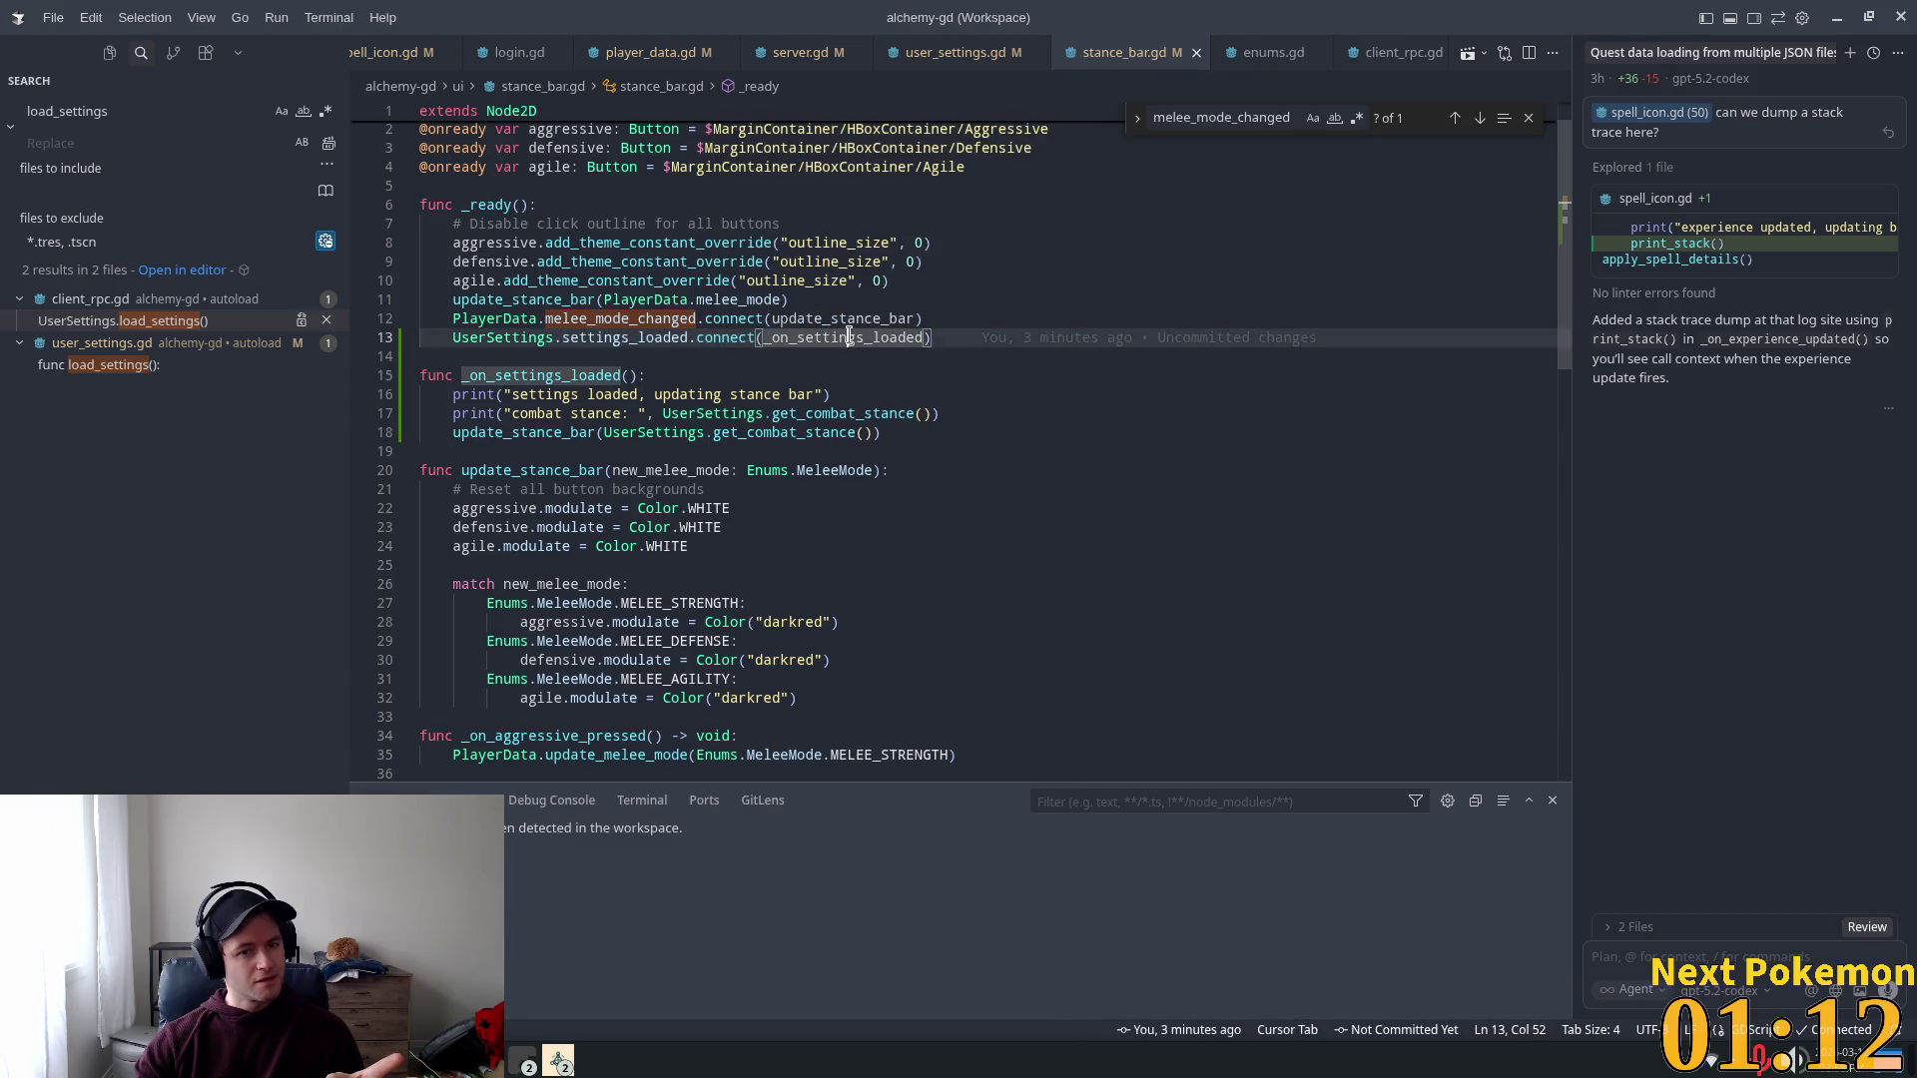
{"action": "scroll", "coordinate": [728, 390], "scroll_direction": "up", "scroll_amount": 1}
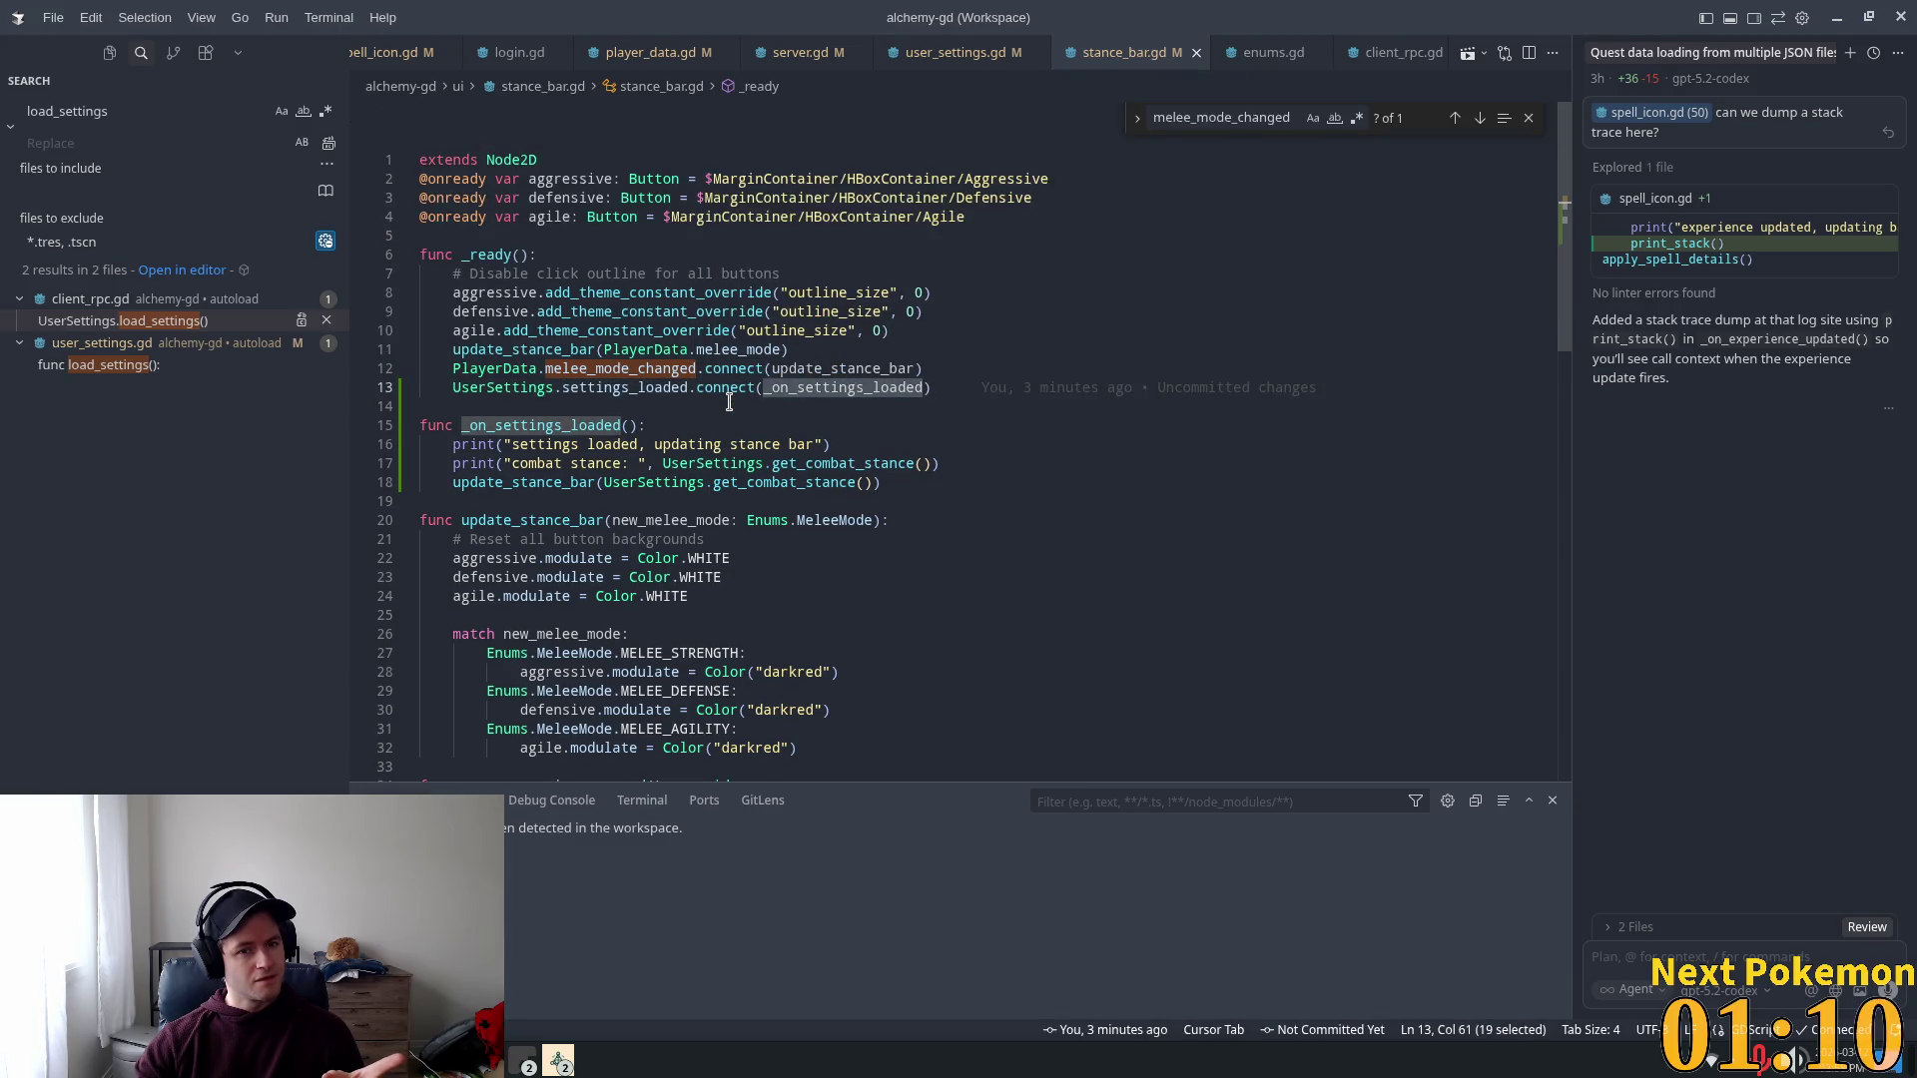
{"action": "mouse_move", "coordinate": [769, 333]}
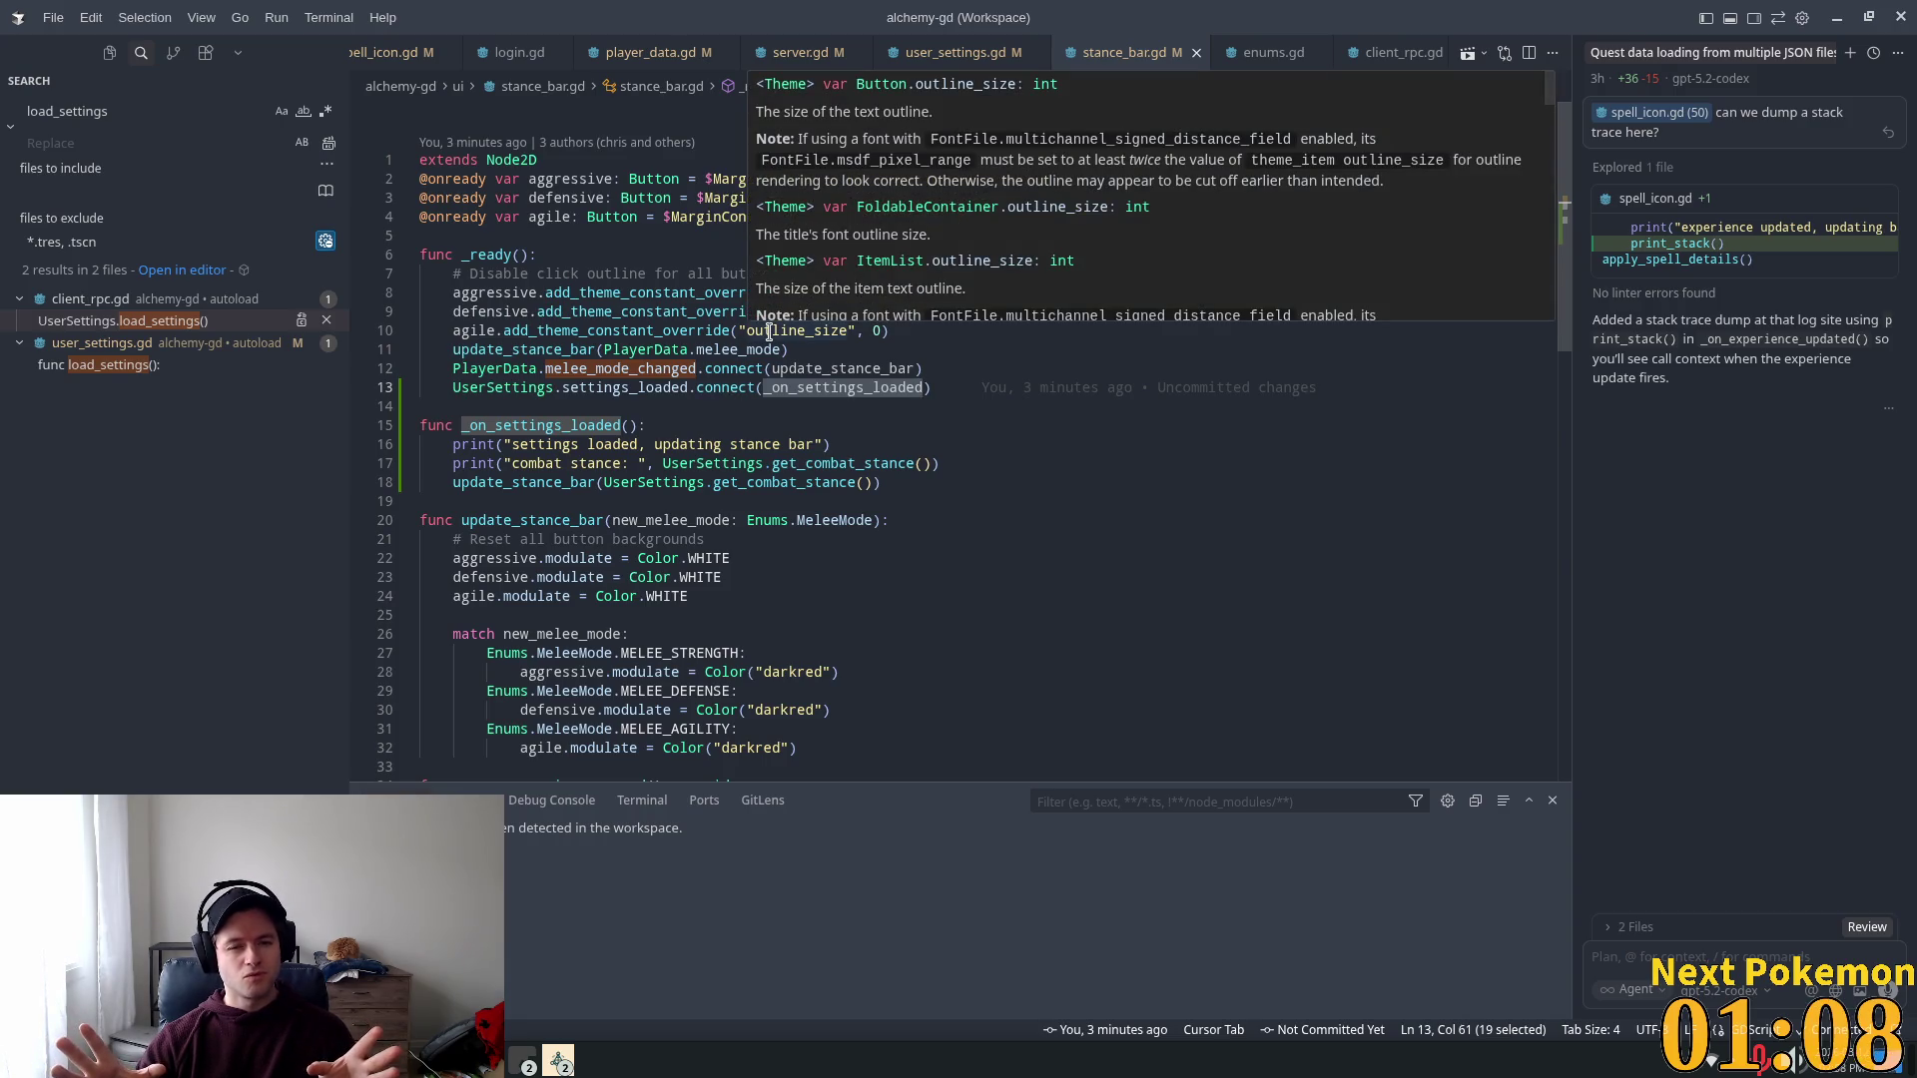
{"action": "left_click", "coordinate": [595, 368]}
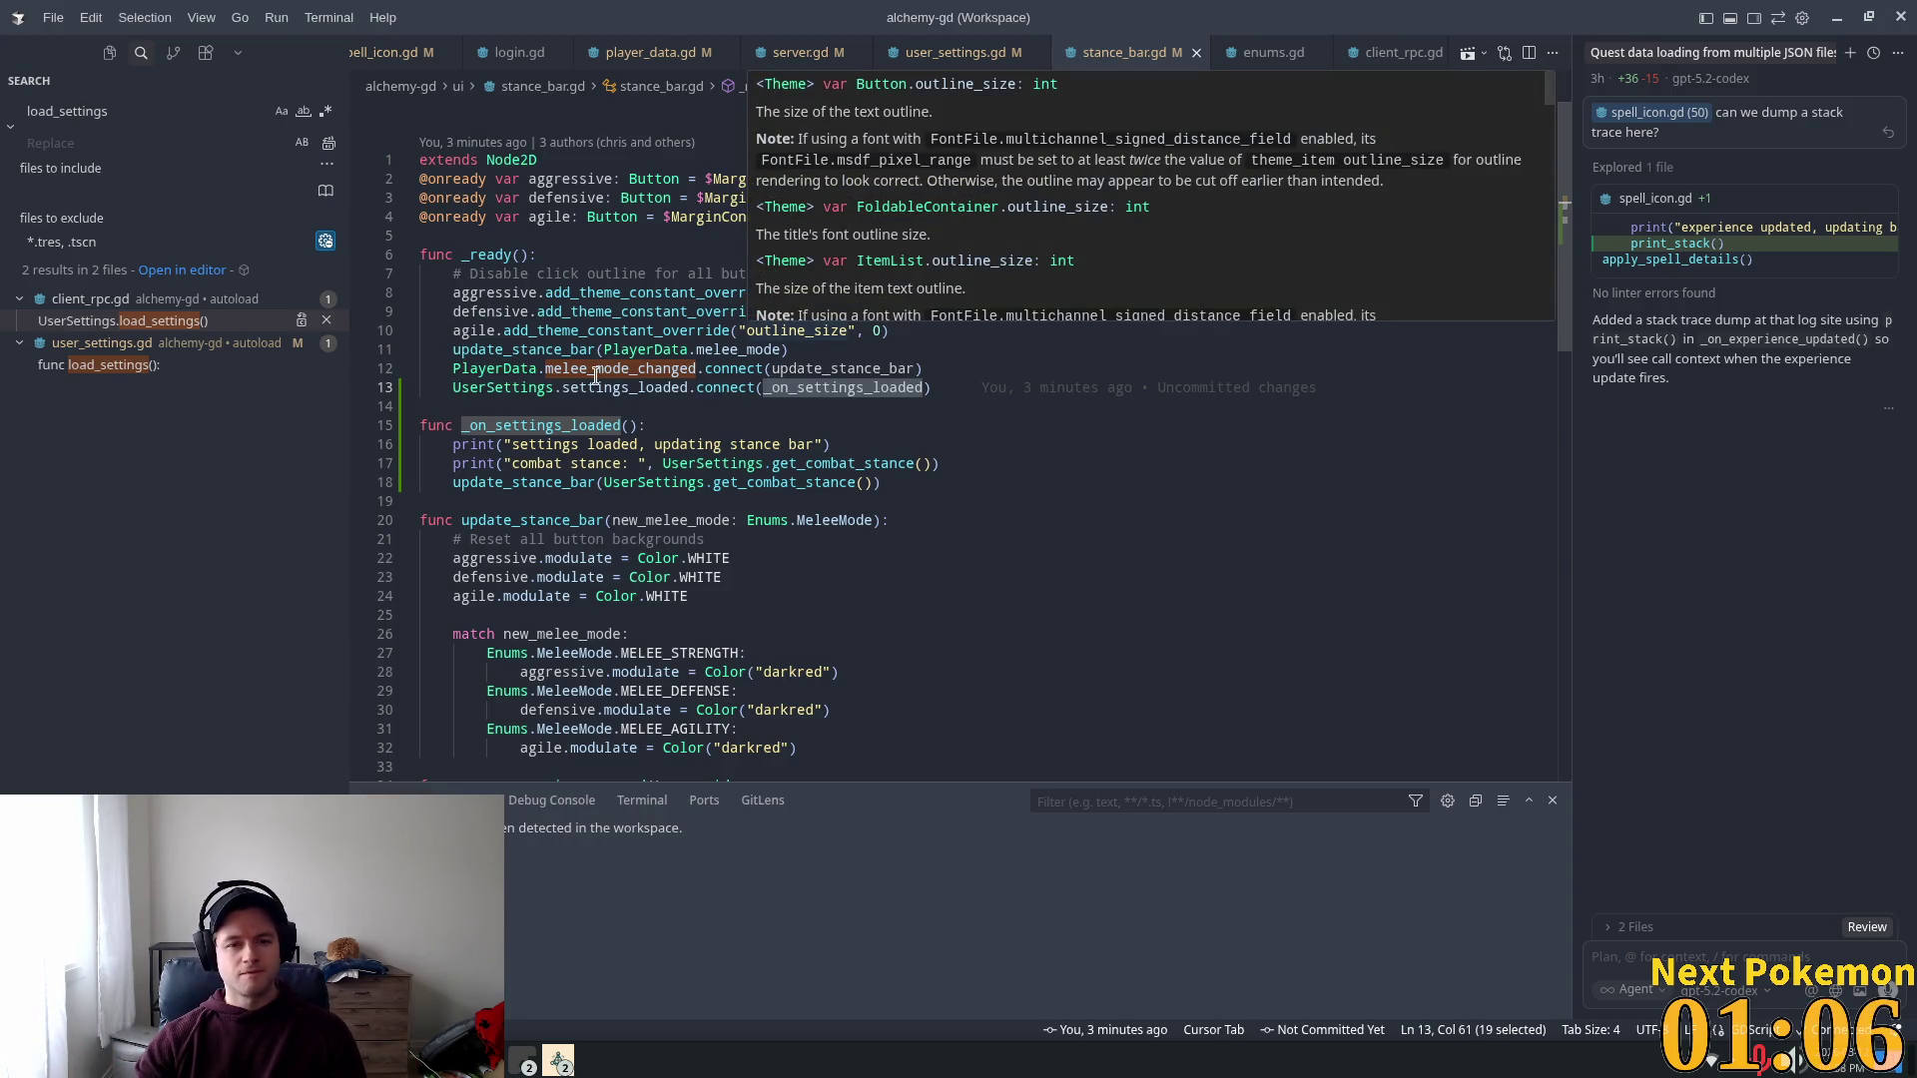
Step: Add print("stance bar ready") after line 11 in _ready, then relaunch the game to test it
{"action": "left_click", "coordinate": [842, 351]}
{"action": "key", "text": "Return"}
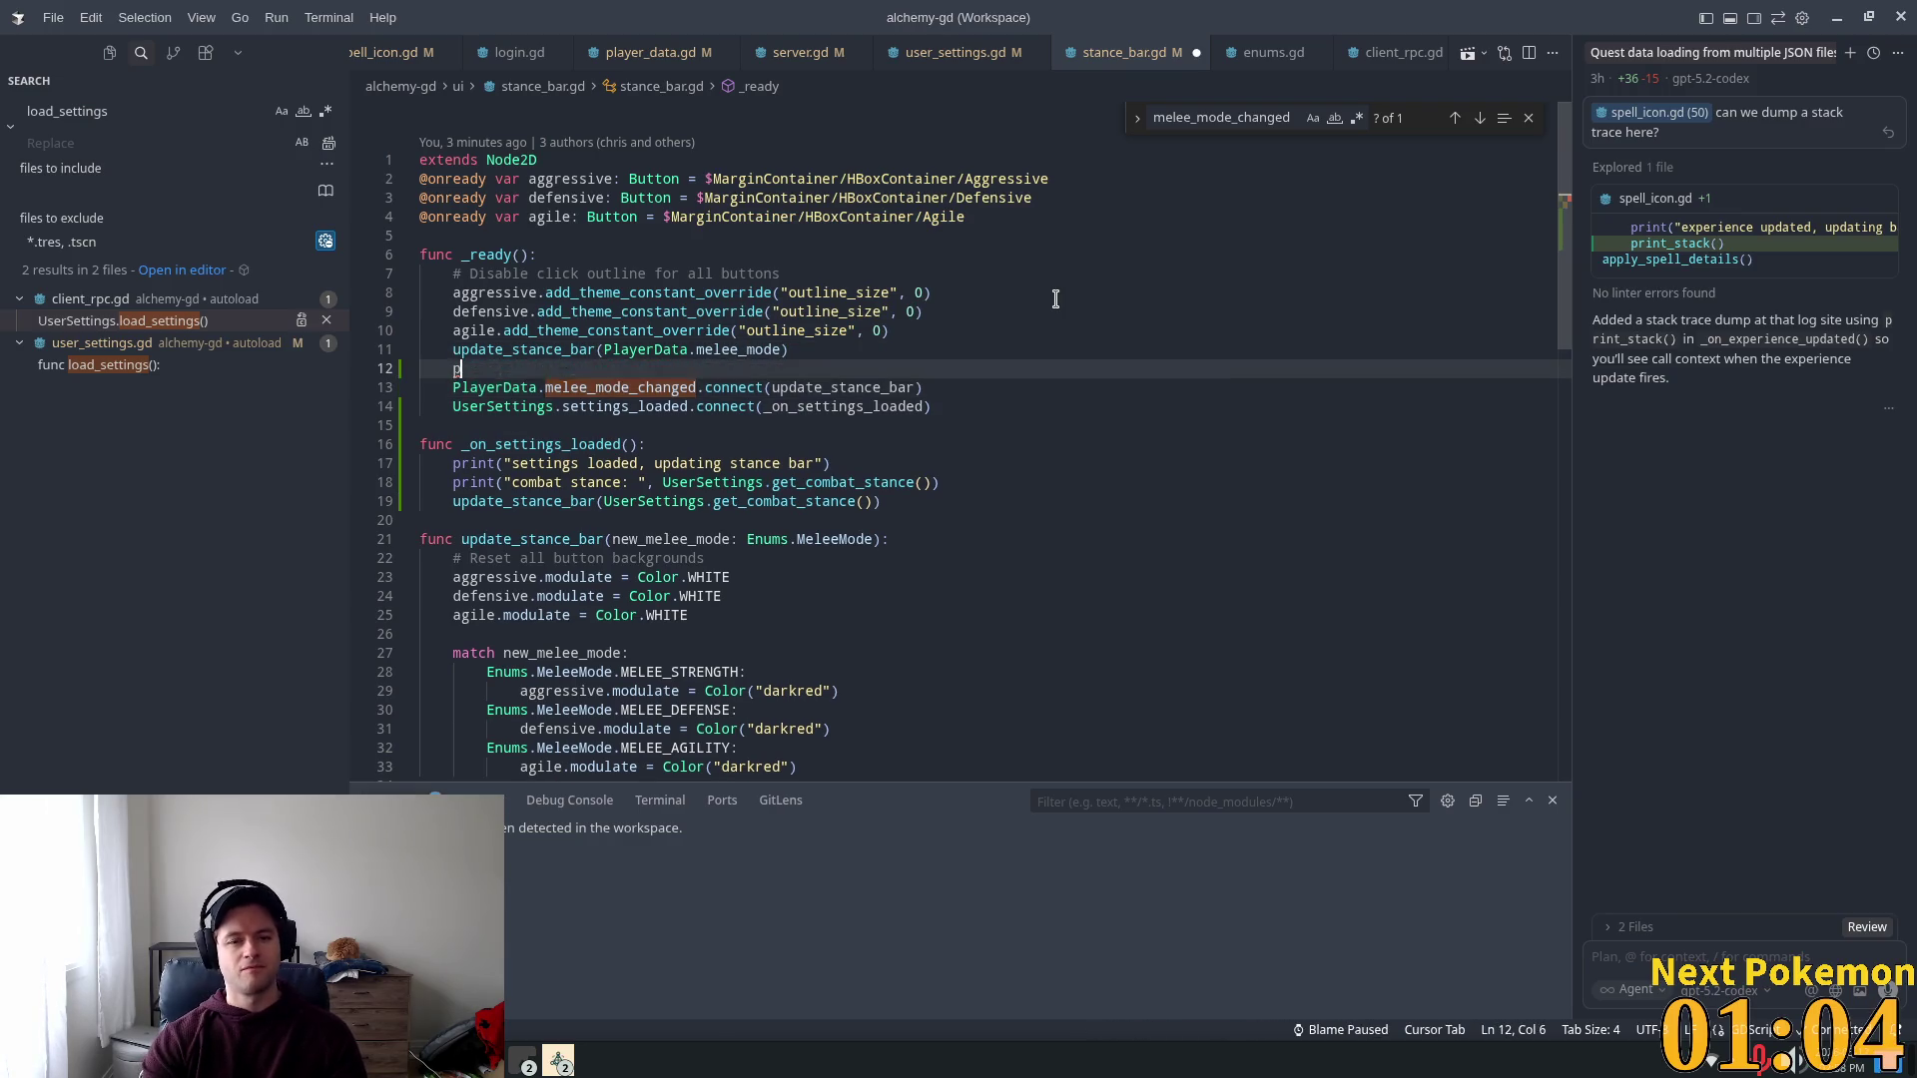
{"action": "type", "text": "print(\""}
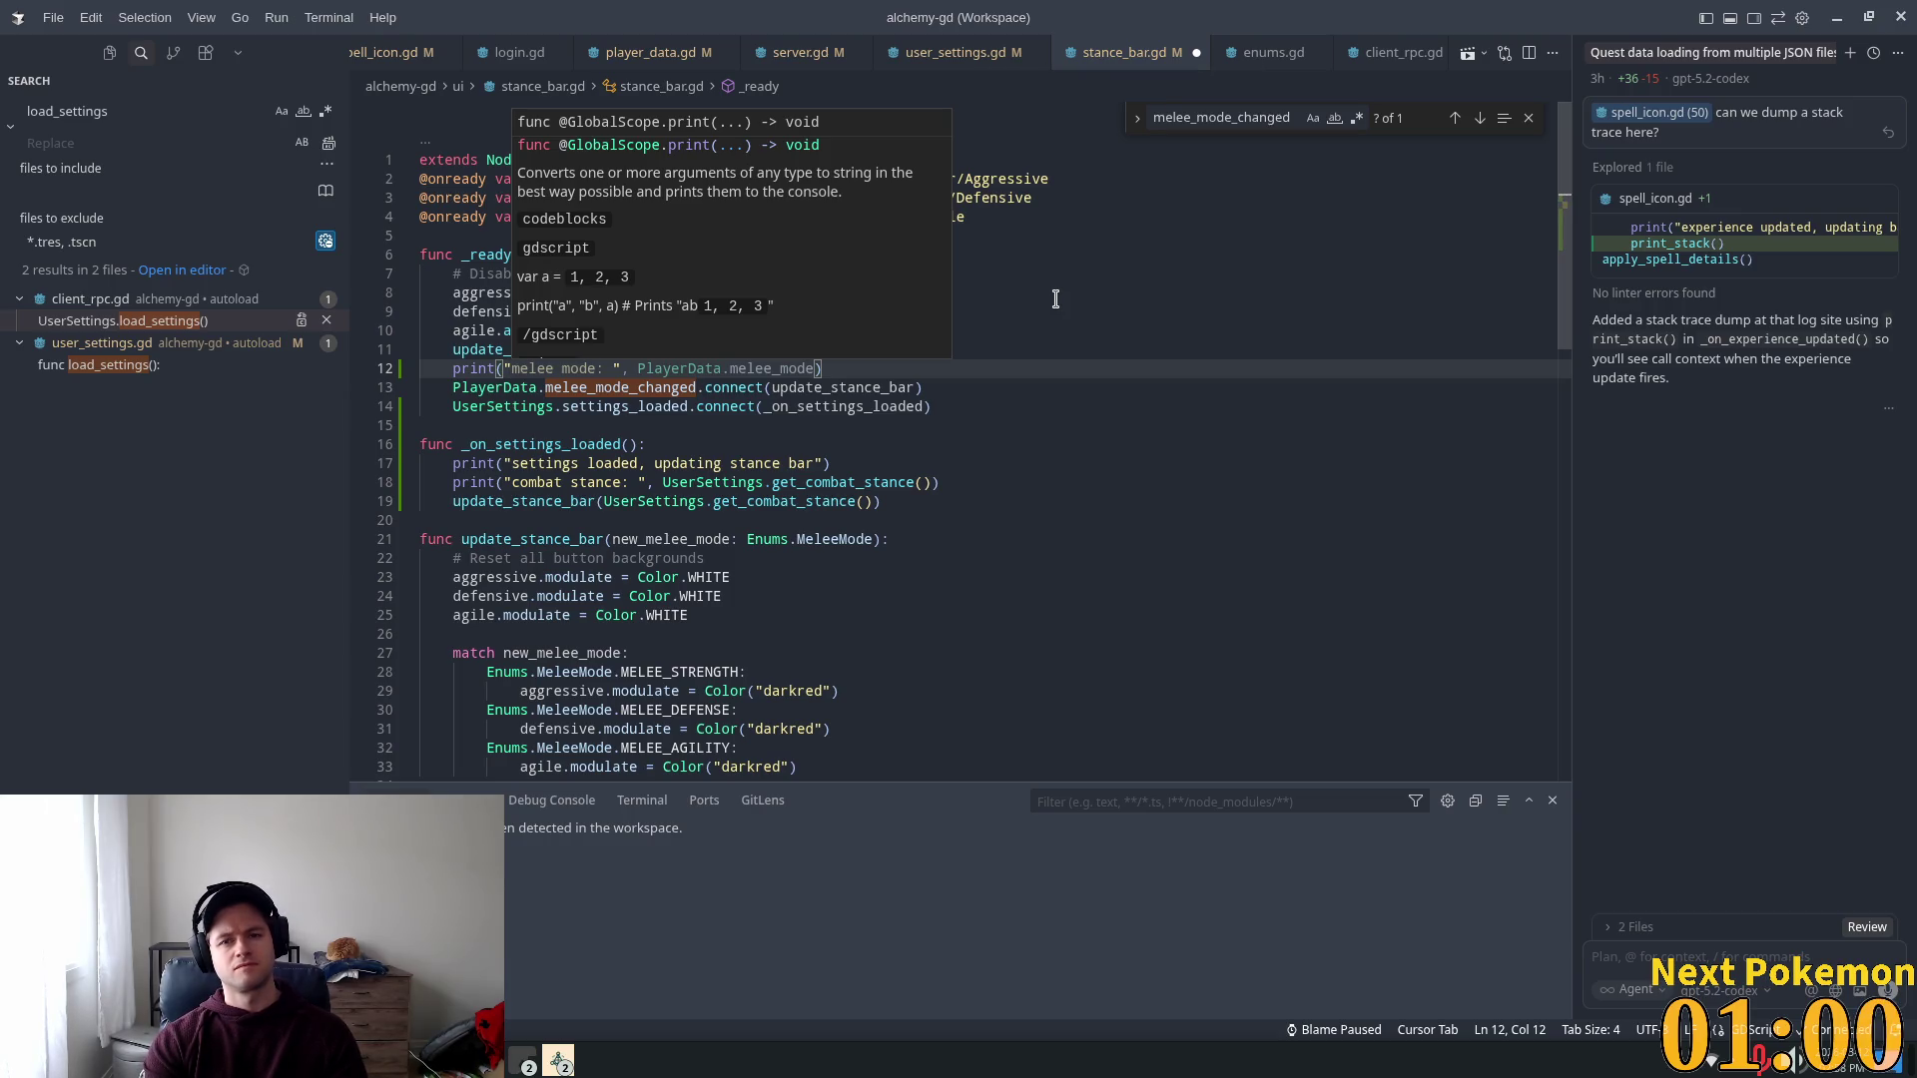
{"action": "type", "text": "stance bar"}
{"action": "key", "text": "Tab"}
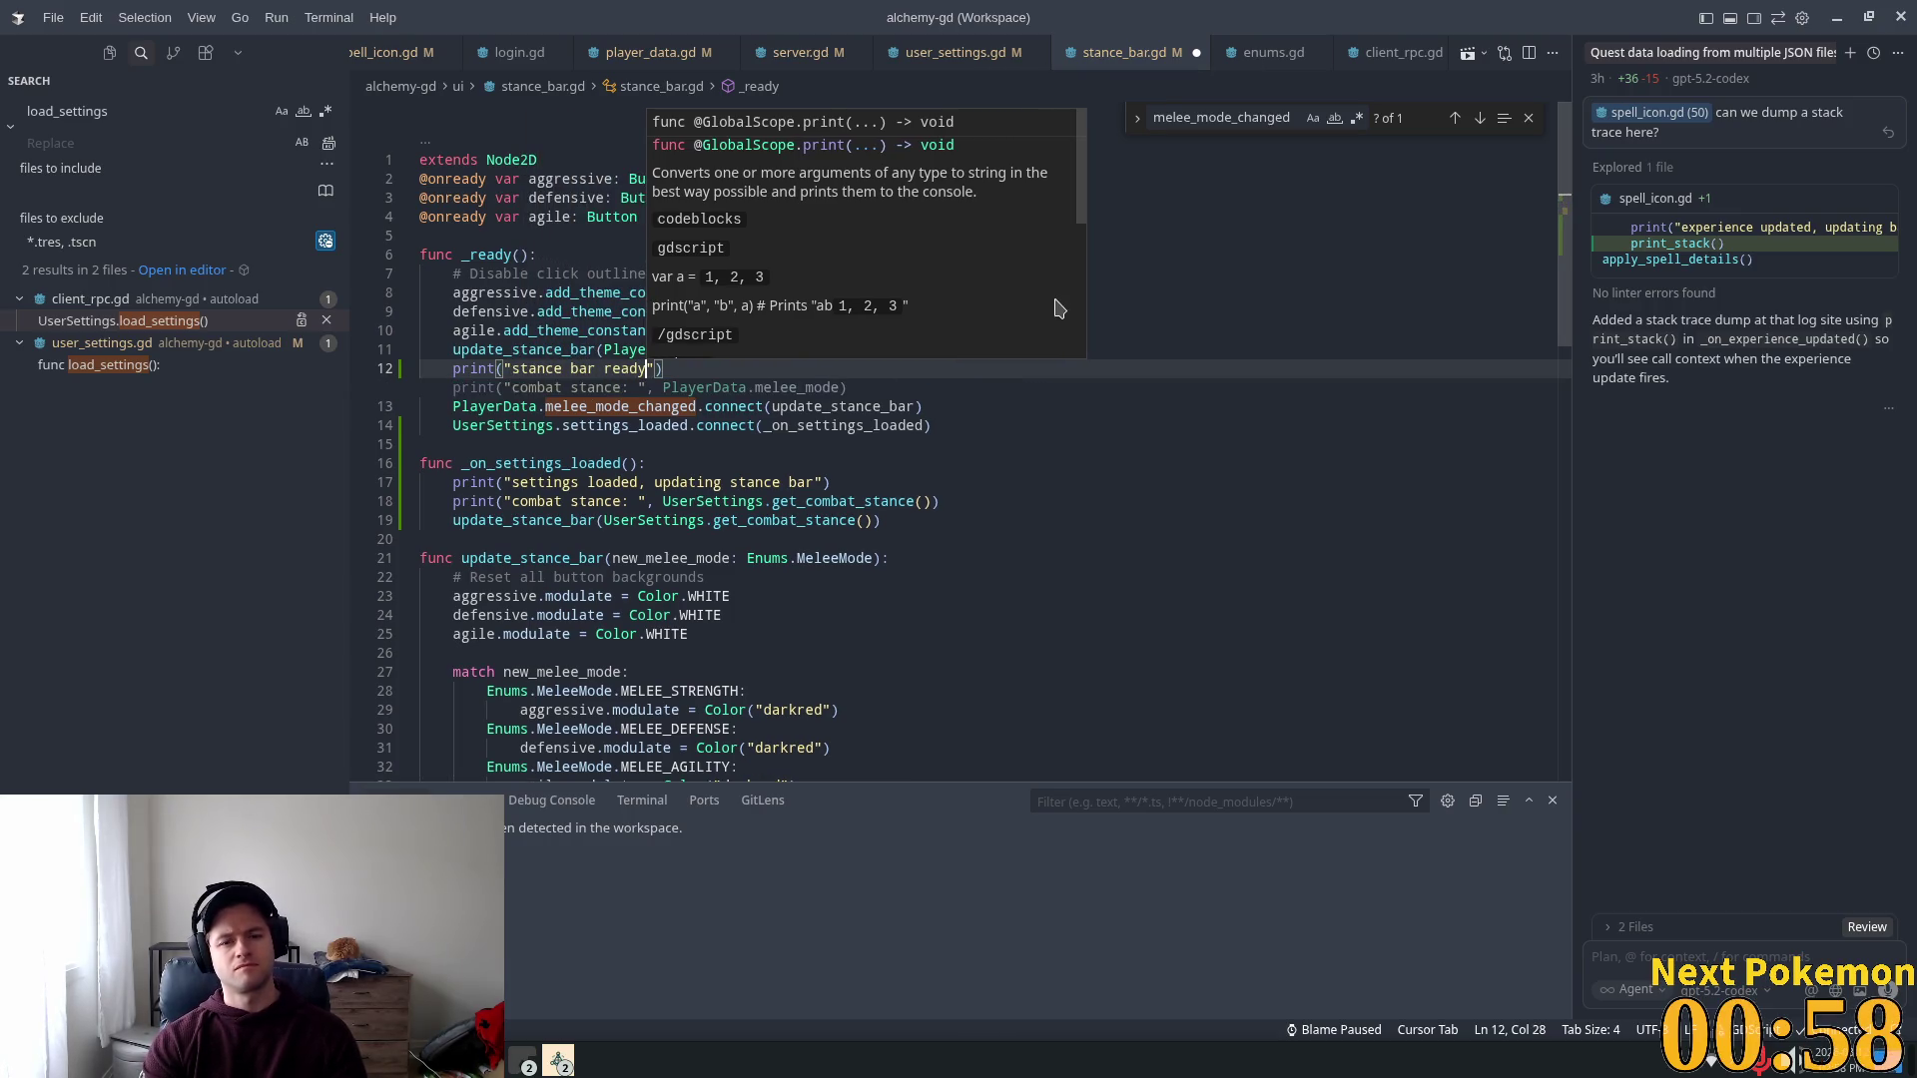
{"action": "key", "text": "End"}
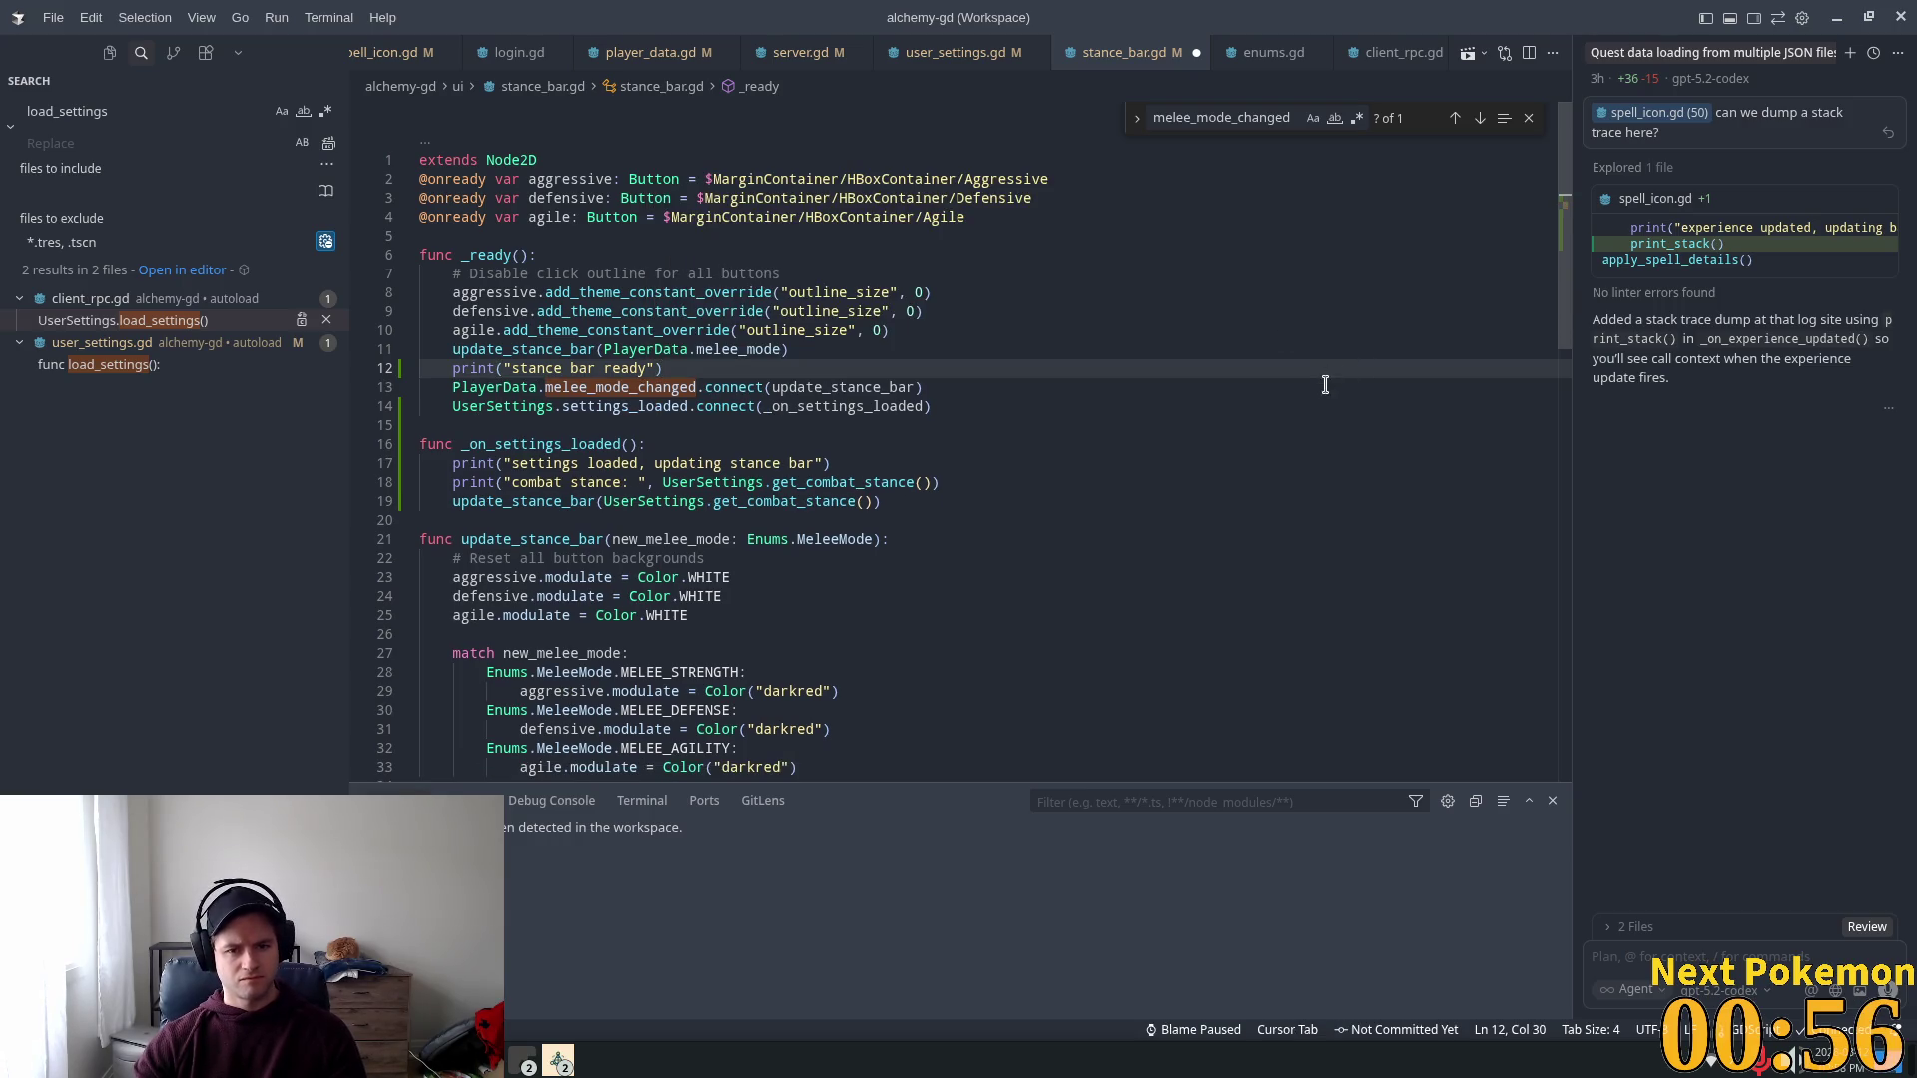
{"action": "key", "text": "alt+Tab"}
{"action": "left_click", "coordinate": [1603, 52]}
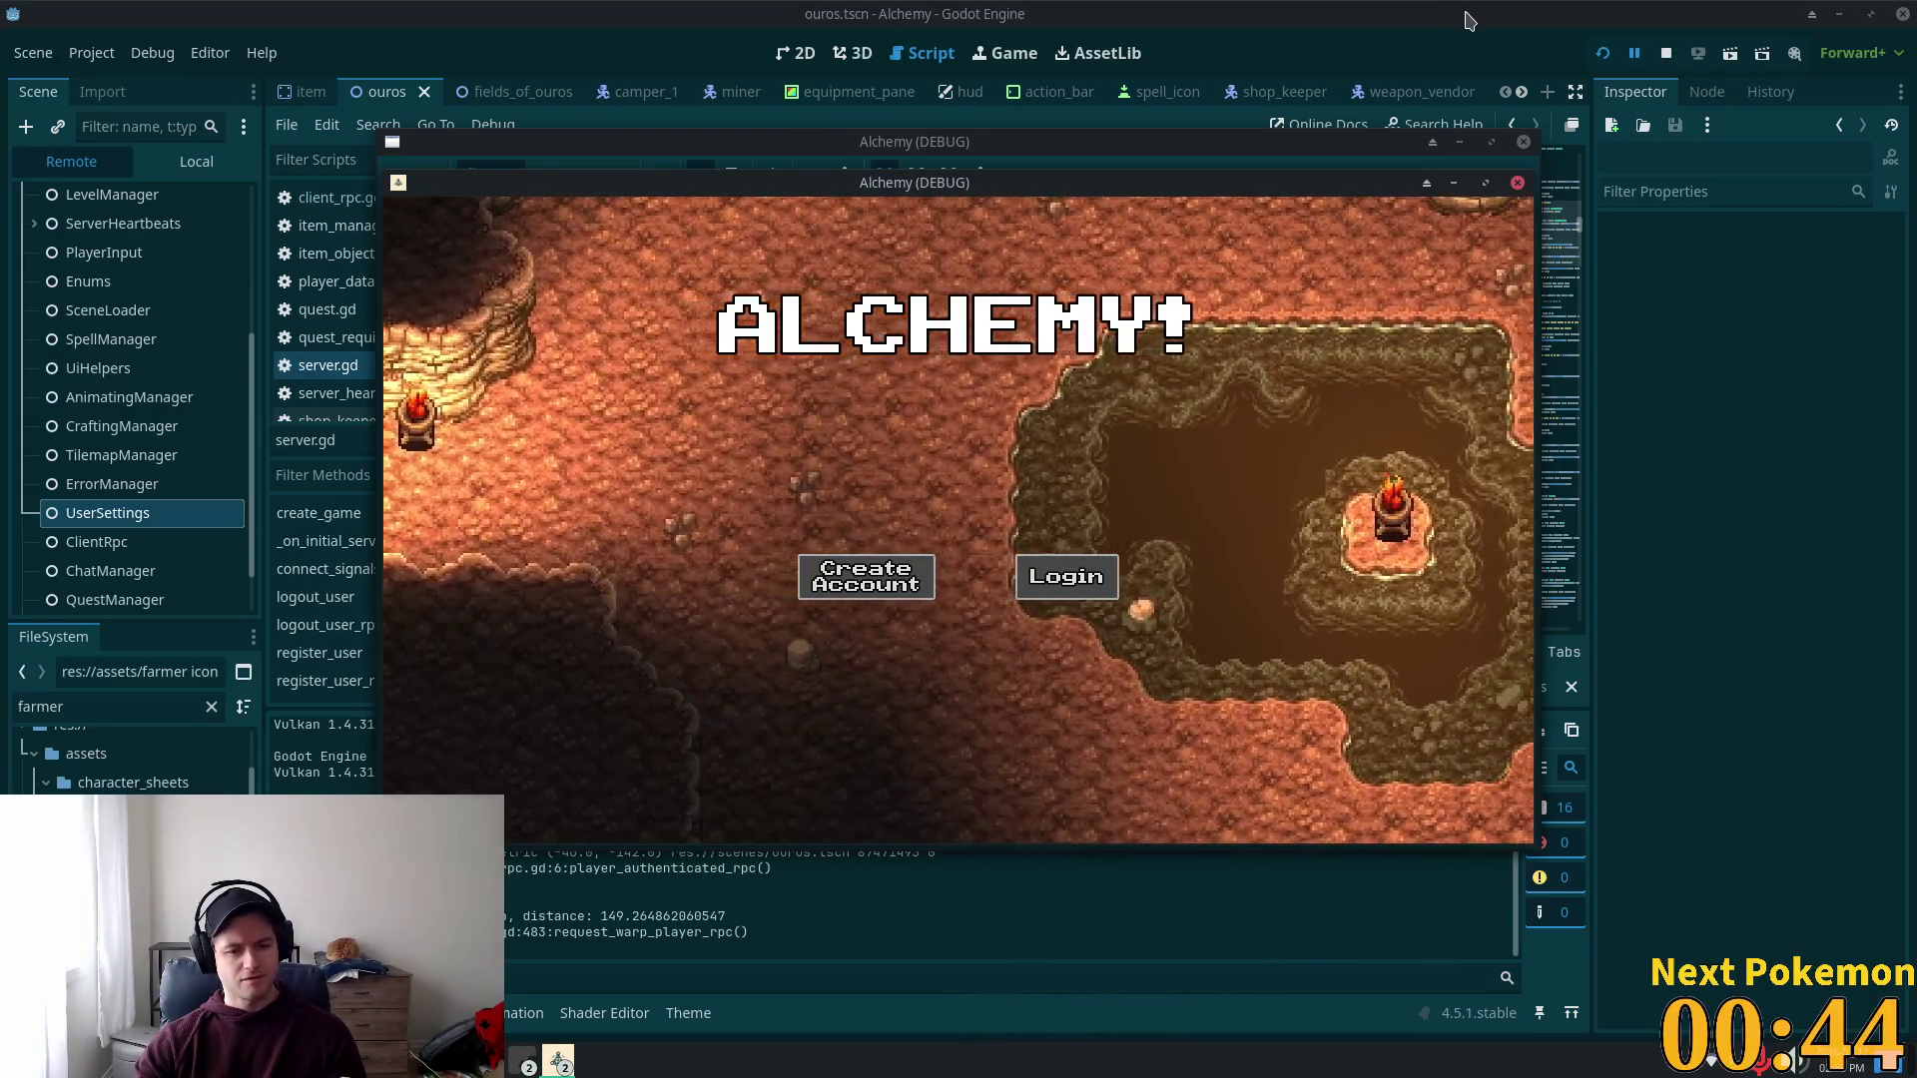
Step: Bring the Godot script editor in front of the running game, then return to stance_bar.gd in Cursor
{"action": "left_click", "coordinate": [1469, 20]}
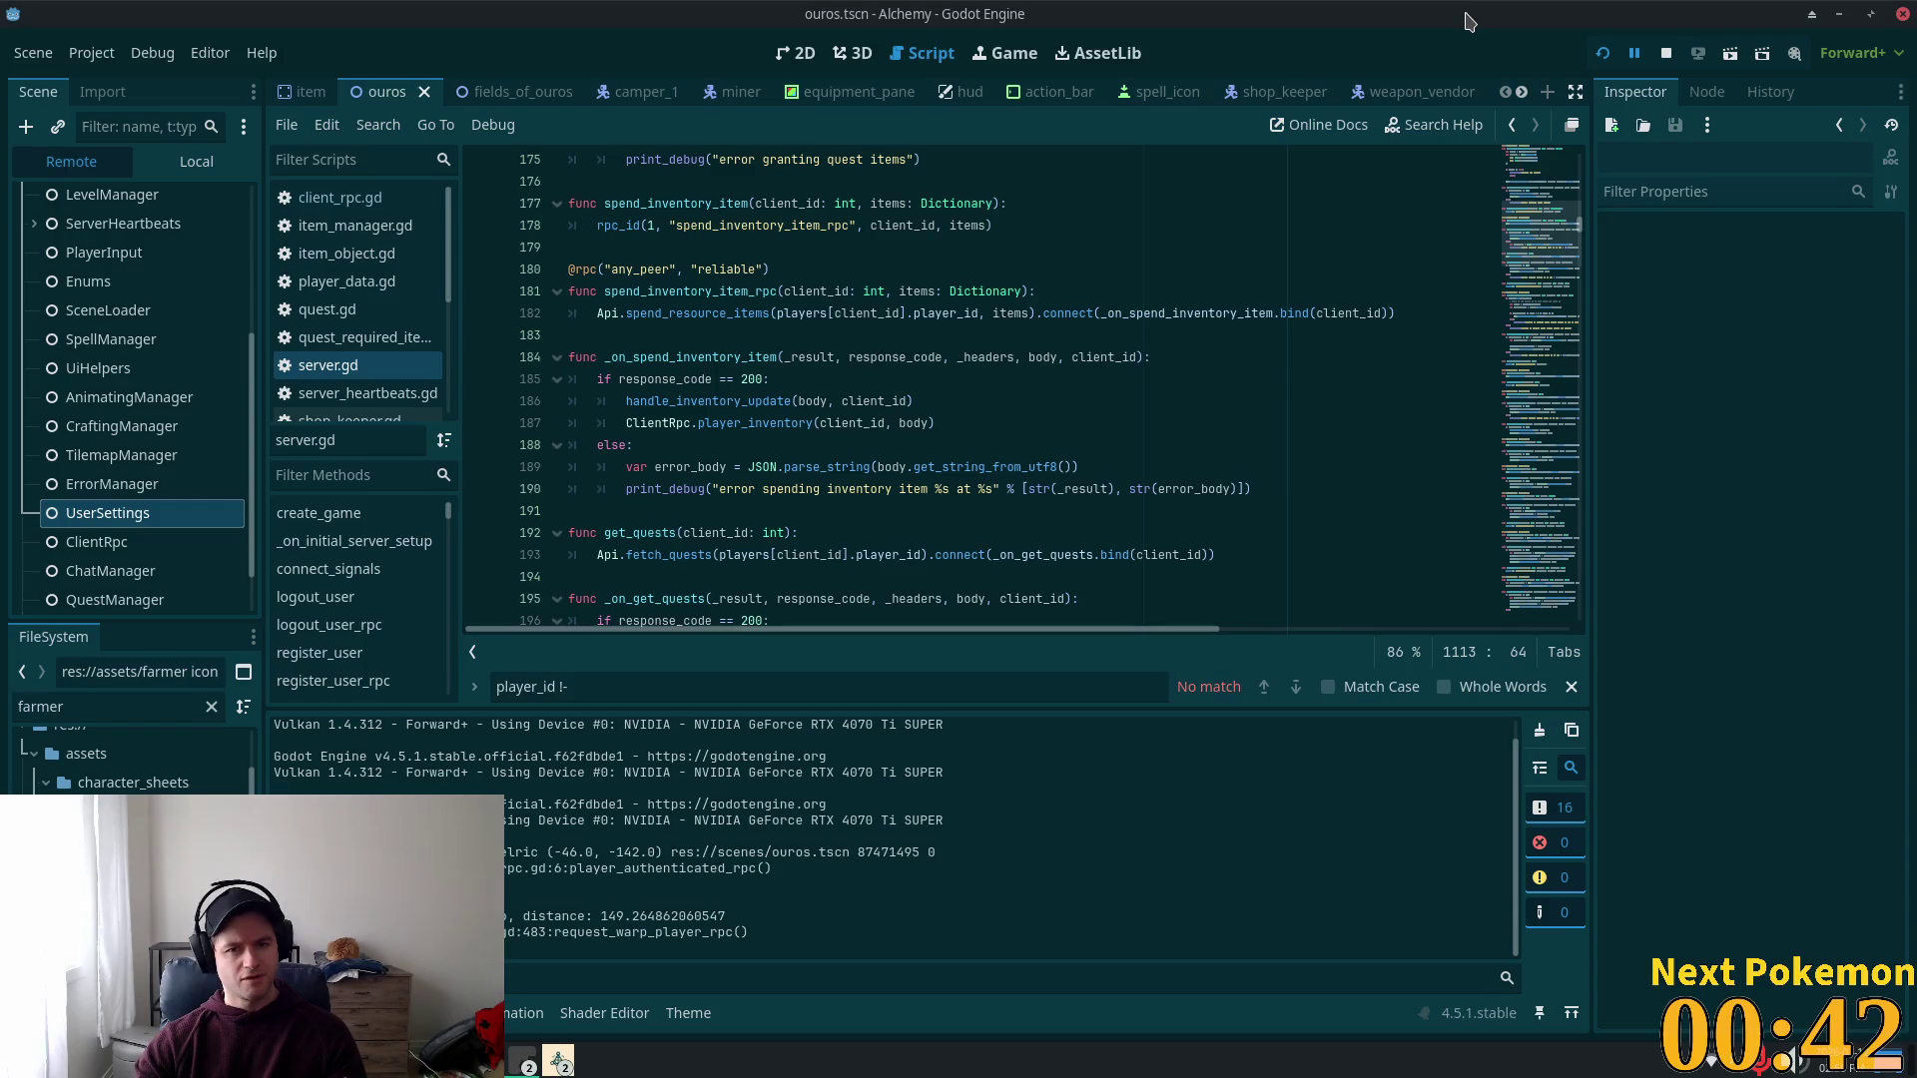
{"action": "scroll", "coordinate": [1178, 368], "scroll_direction": "up", "scroll_amount": 5}
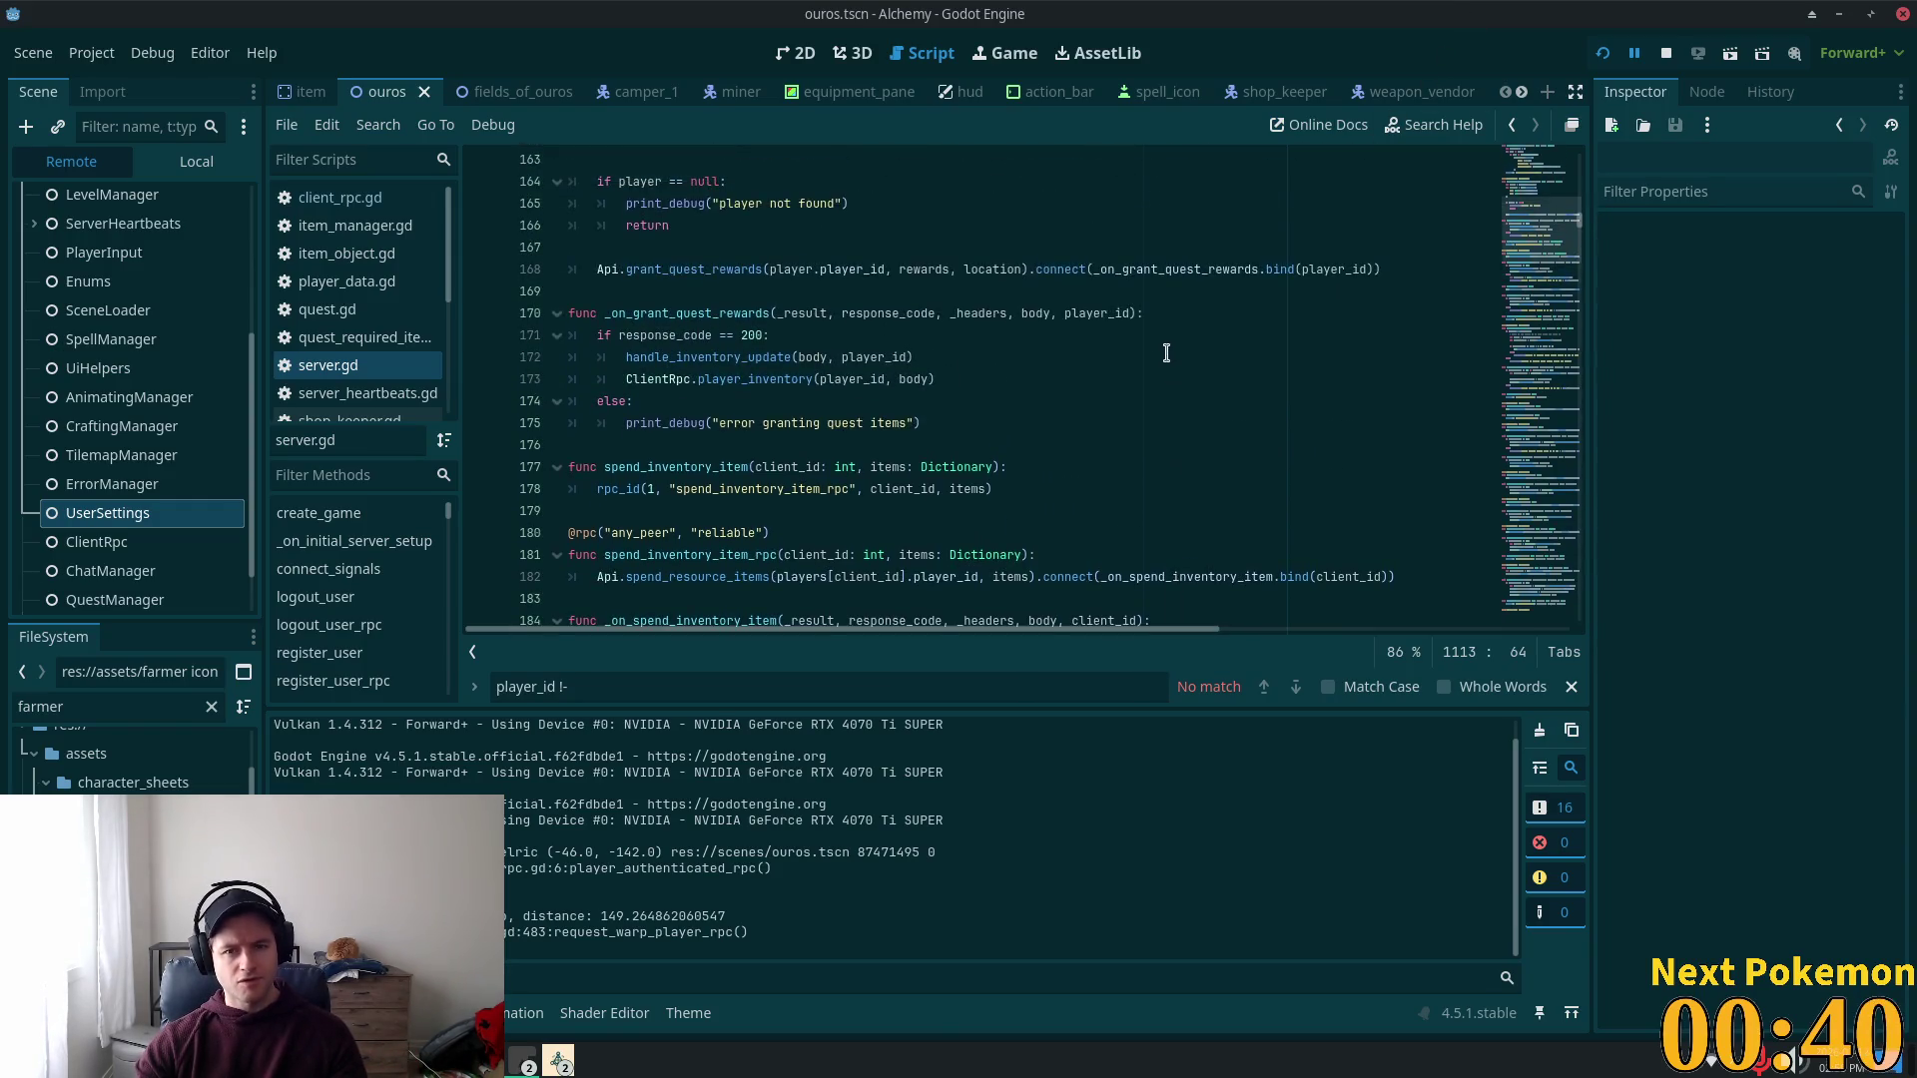
{"action": "key", "text": "alt+Tab"}
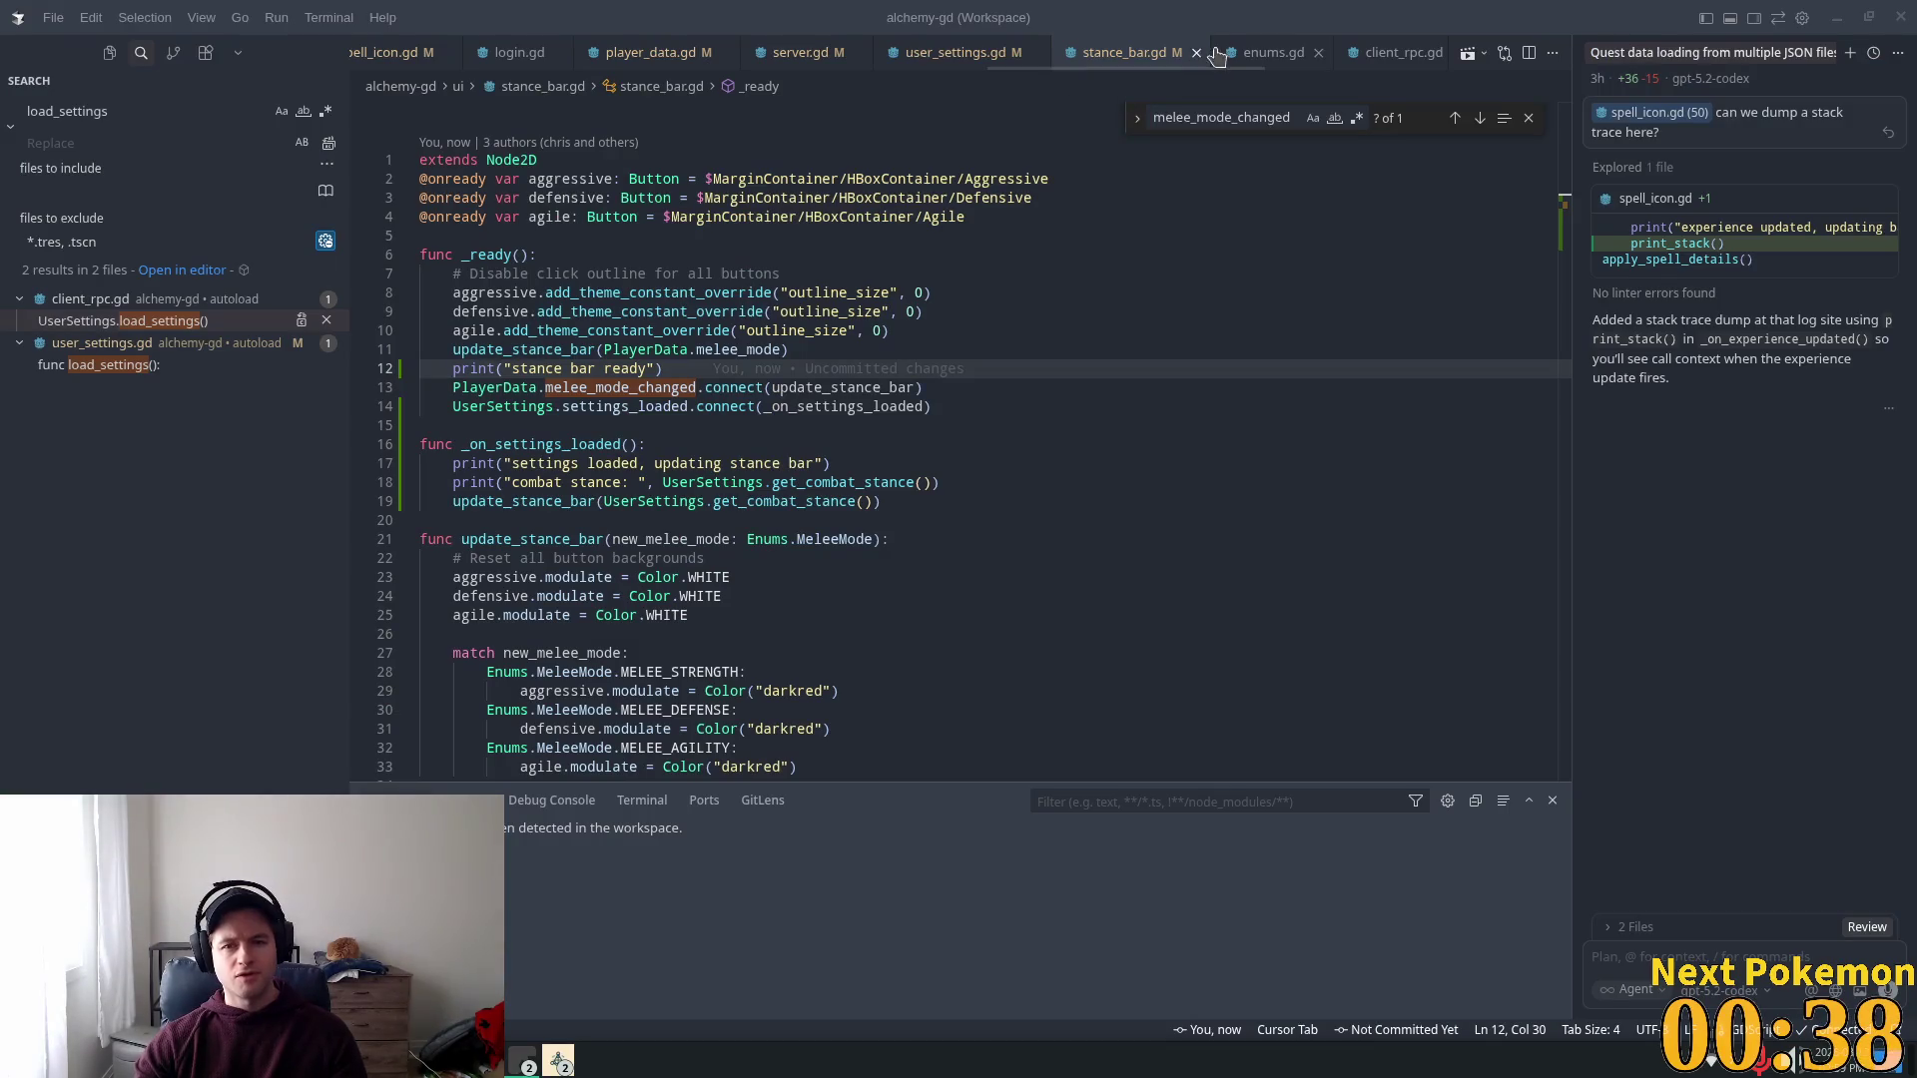
{"action": "left_click", "coordinate": [964, 60]}
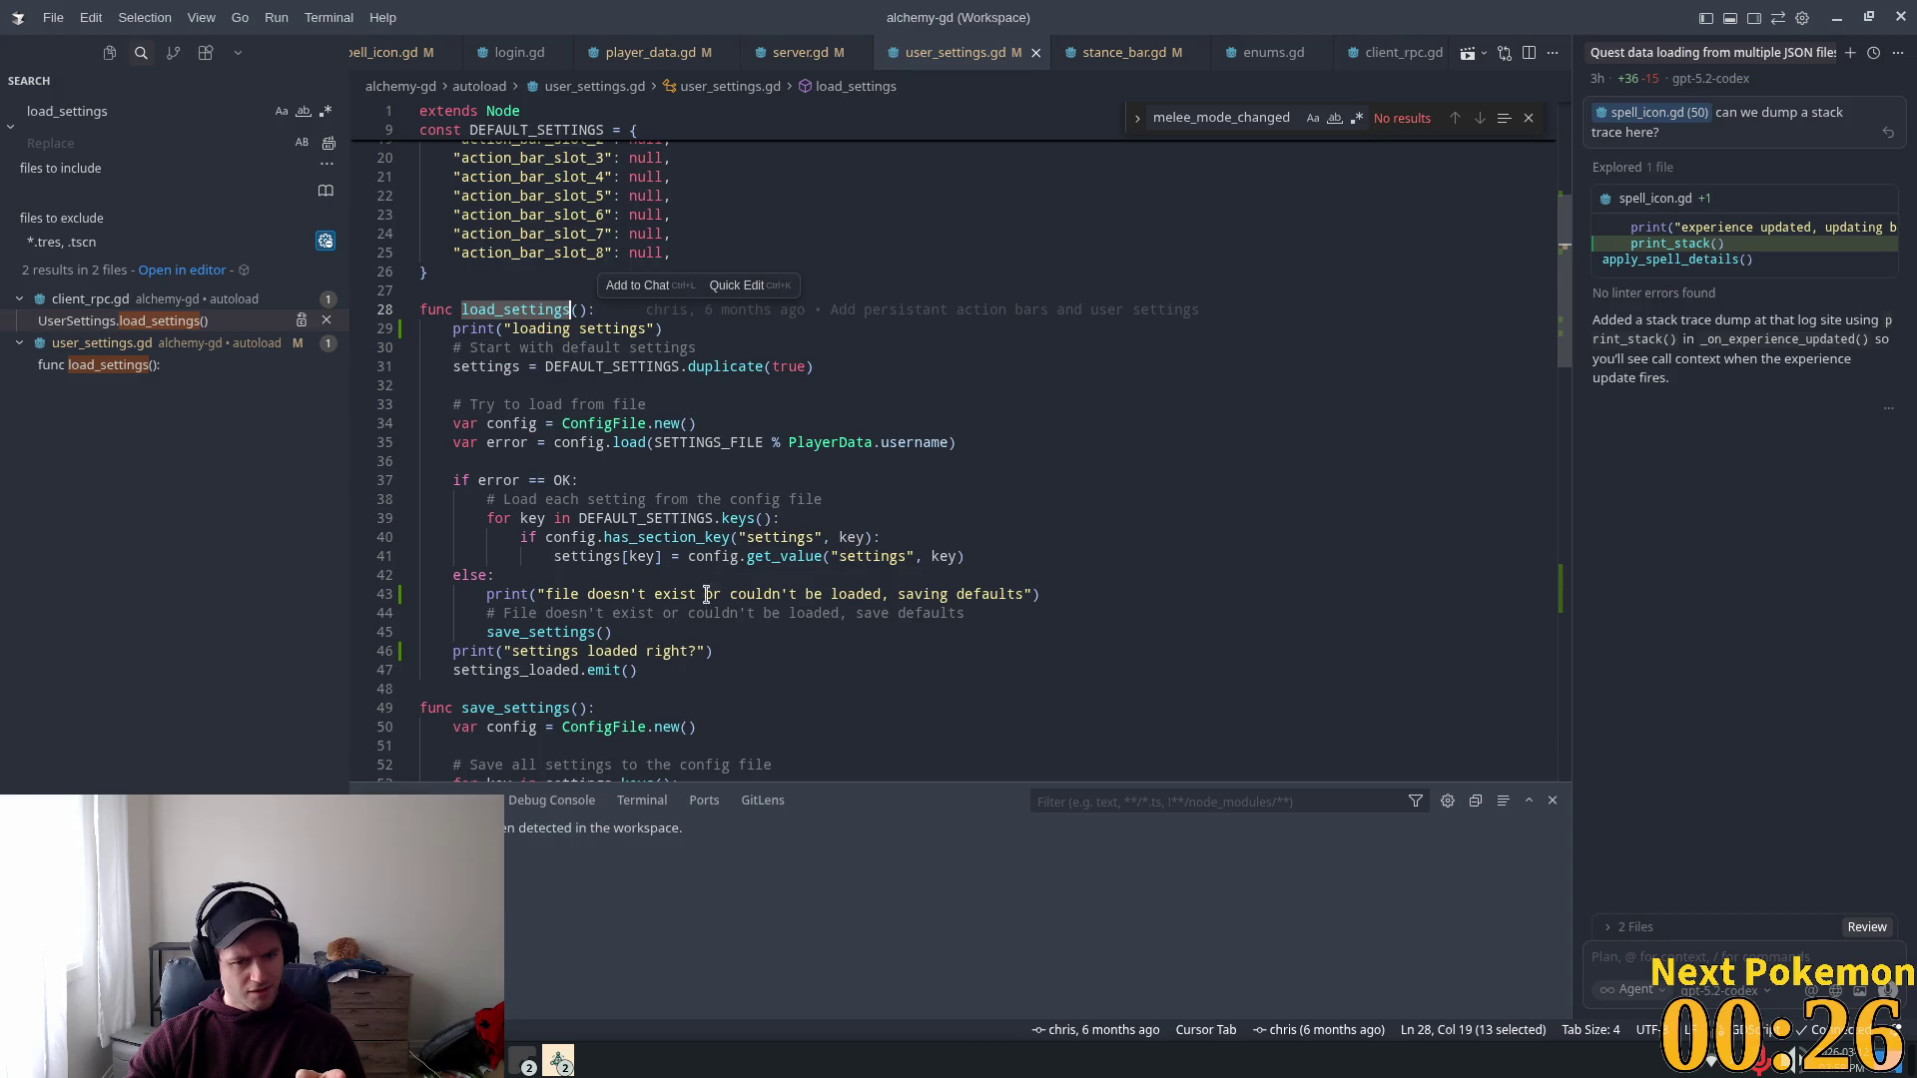
{"action": "double_click", "coordinate": [486, 674]}
{"action": "scroll", "coordinate": [509, 669], "scroll_direction": "up", "scroll_amount": 5}
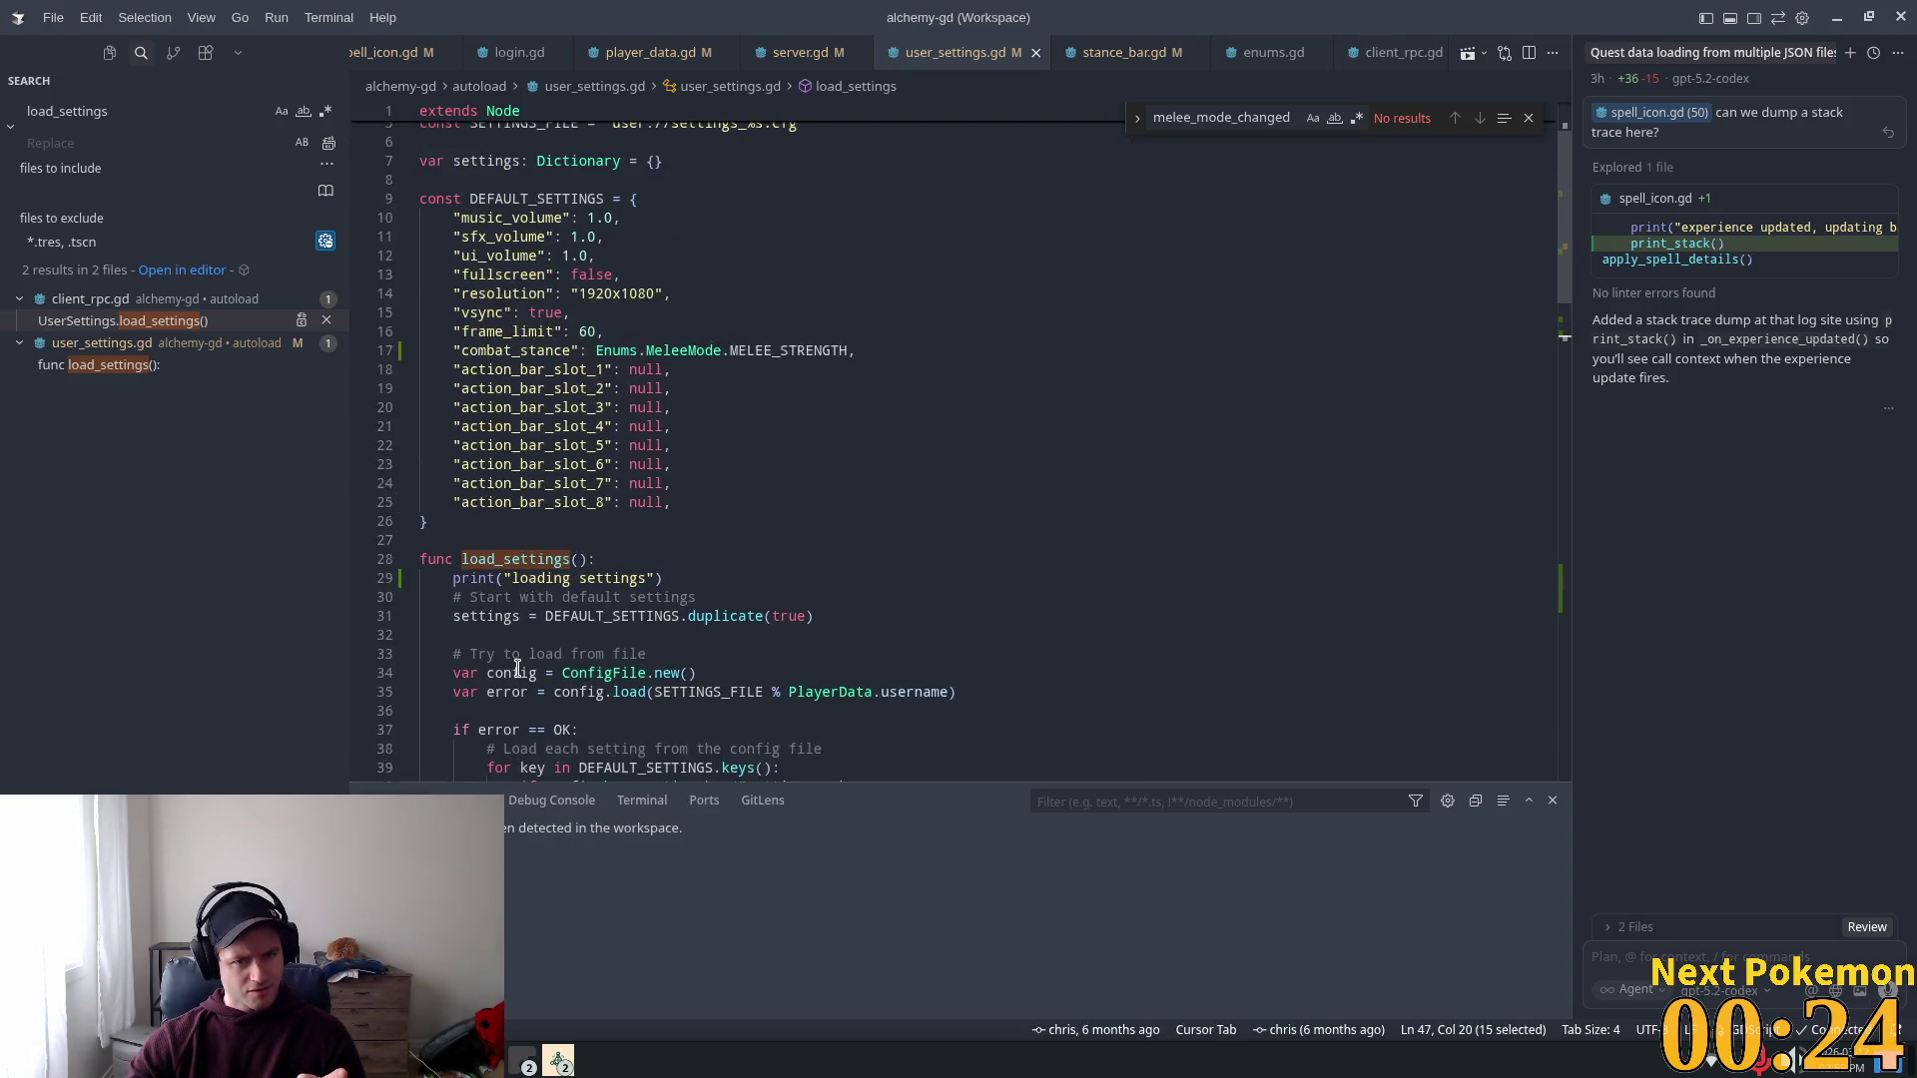
{"action": "scroll", "coordinate": [517, 669], "scroll_direction": "up", "scroll_amount": 1}
{"action": "scroll", "coordinate": [518, 669], "scroll_direction": "down", "scroll_amount": 5}
{"action": "mouse_move", "coordinate": [513, 675]}
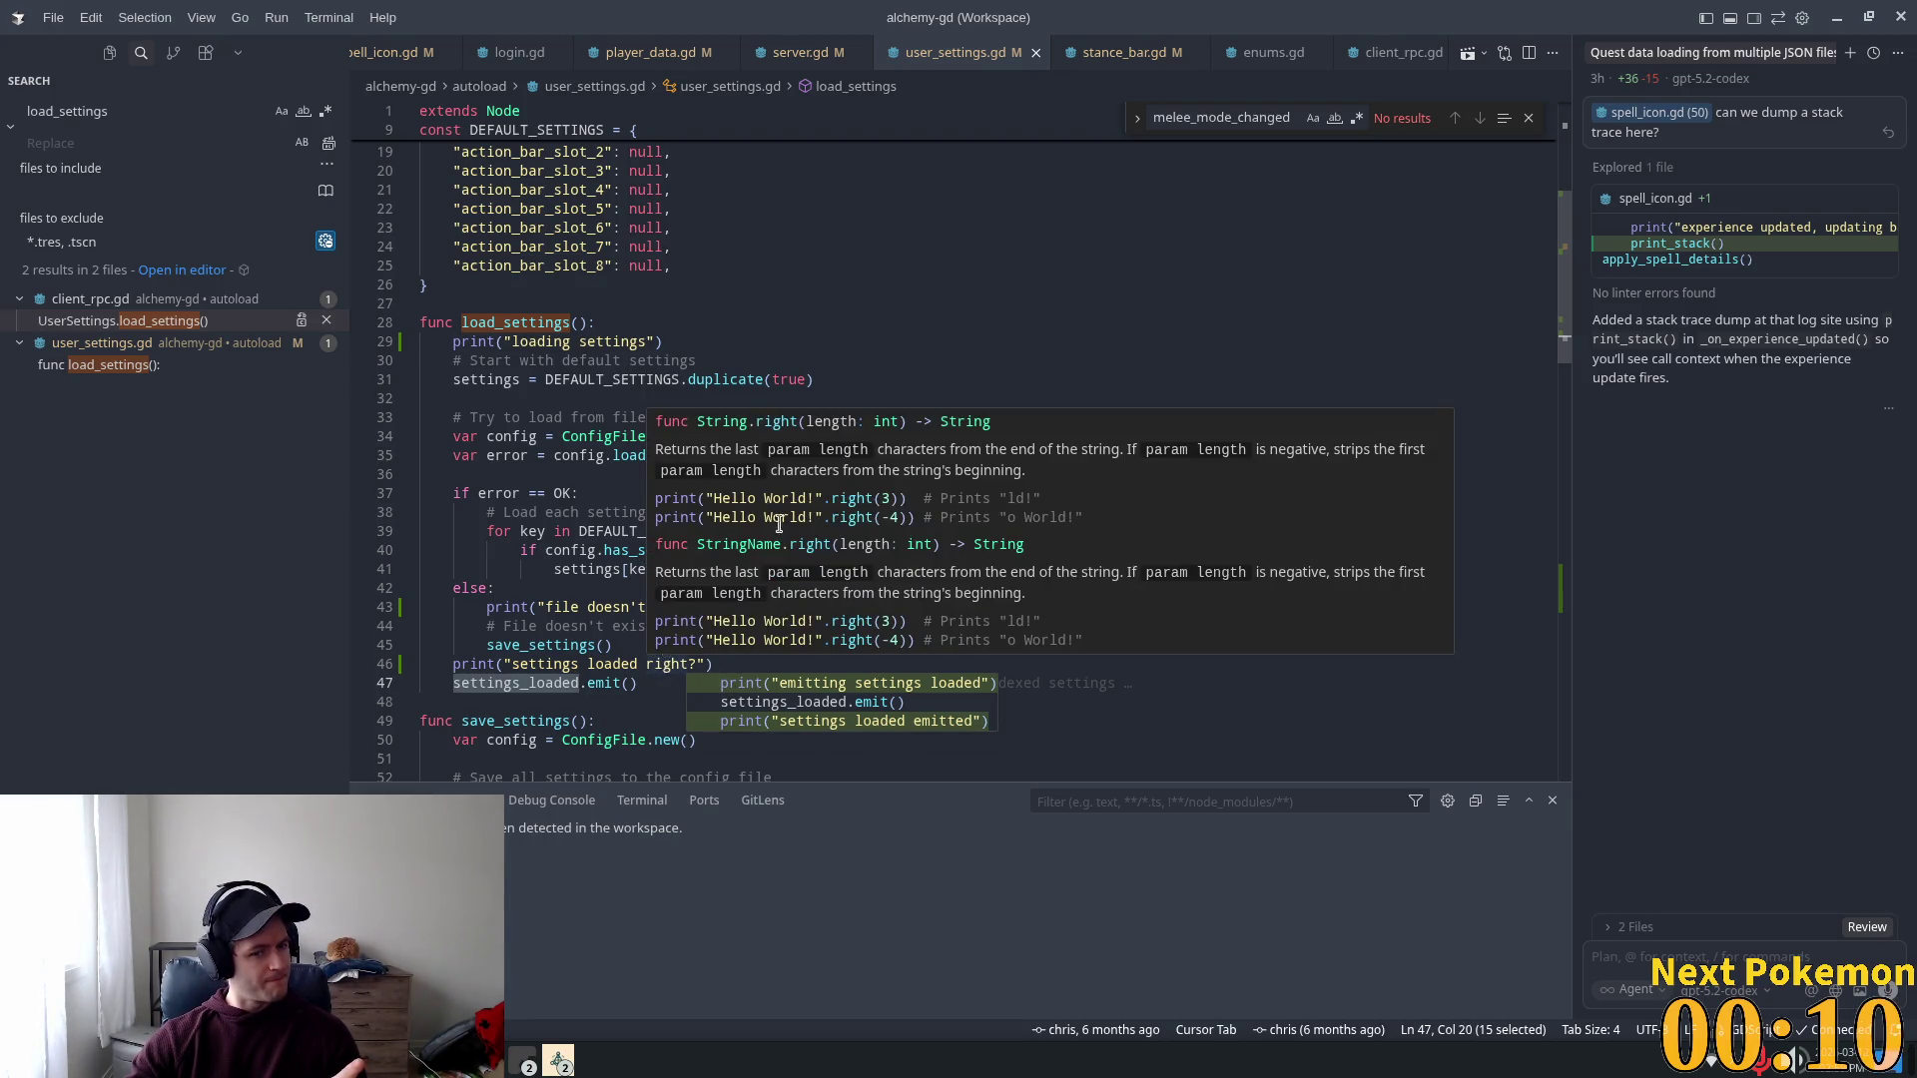
{"action": "scroll", "coordinate": [775, 534], "scroll_direction": "down", "scroll_amount": 4}
{"action": "scroll", "coordinate": [777, 526], "scroll_direction": "down", "scroll_amount": 8}
{"action": "scroll", "coordinate": [770, 534], "scroll_direction": "down", "scroll_amount": 4}
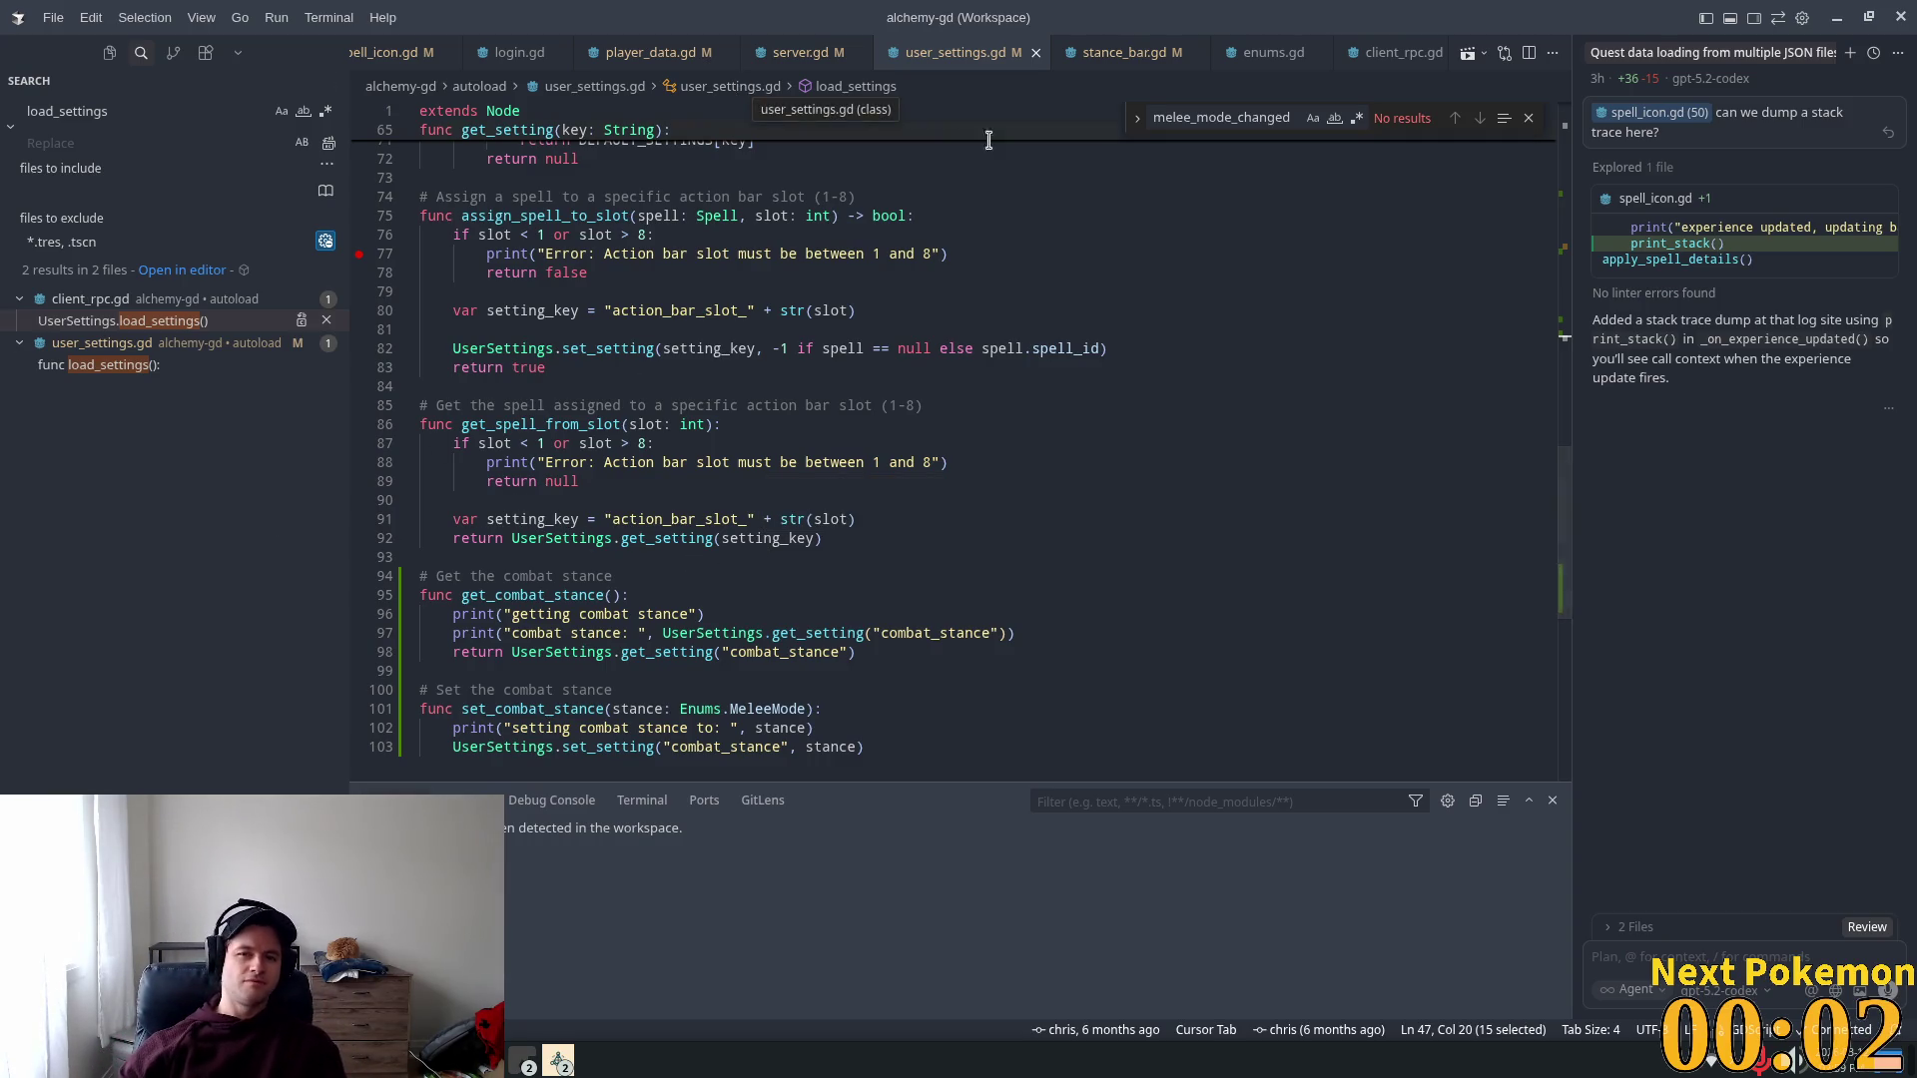
{"action": "left_click", "coordinate": [1138, 53]}
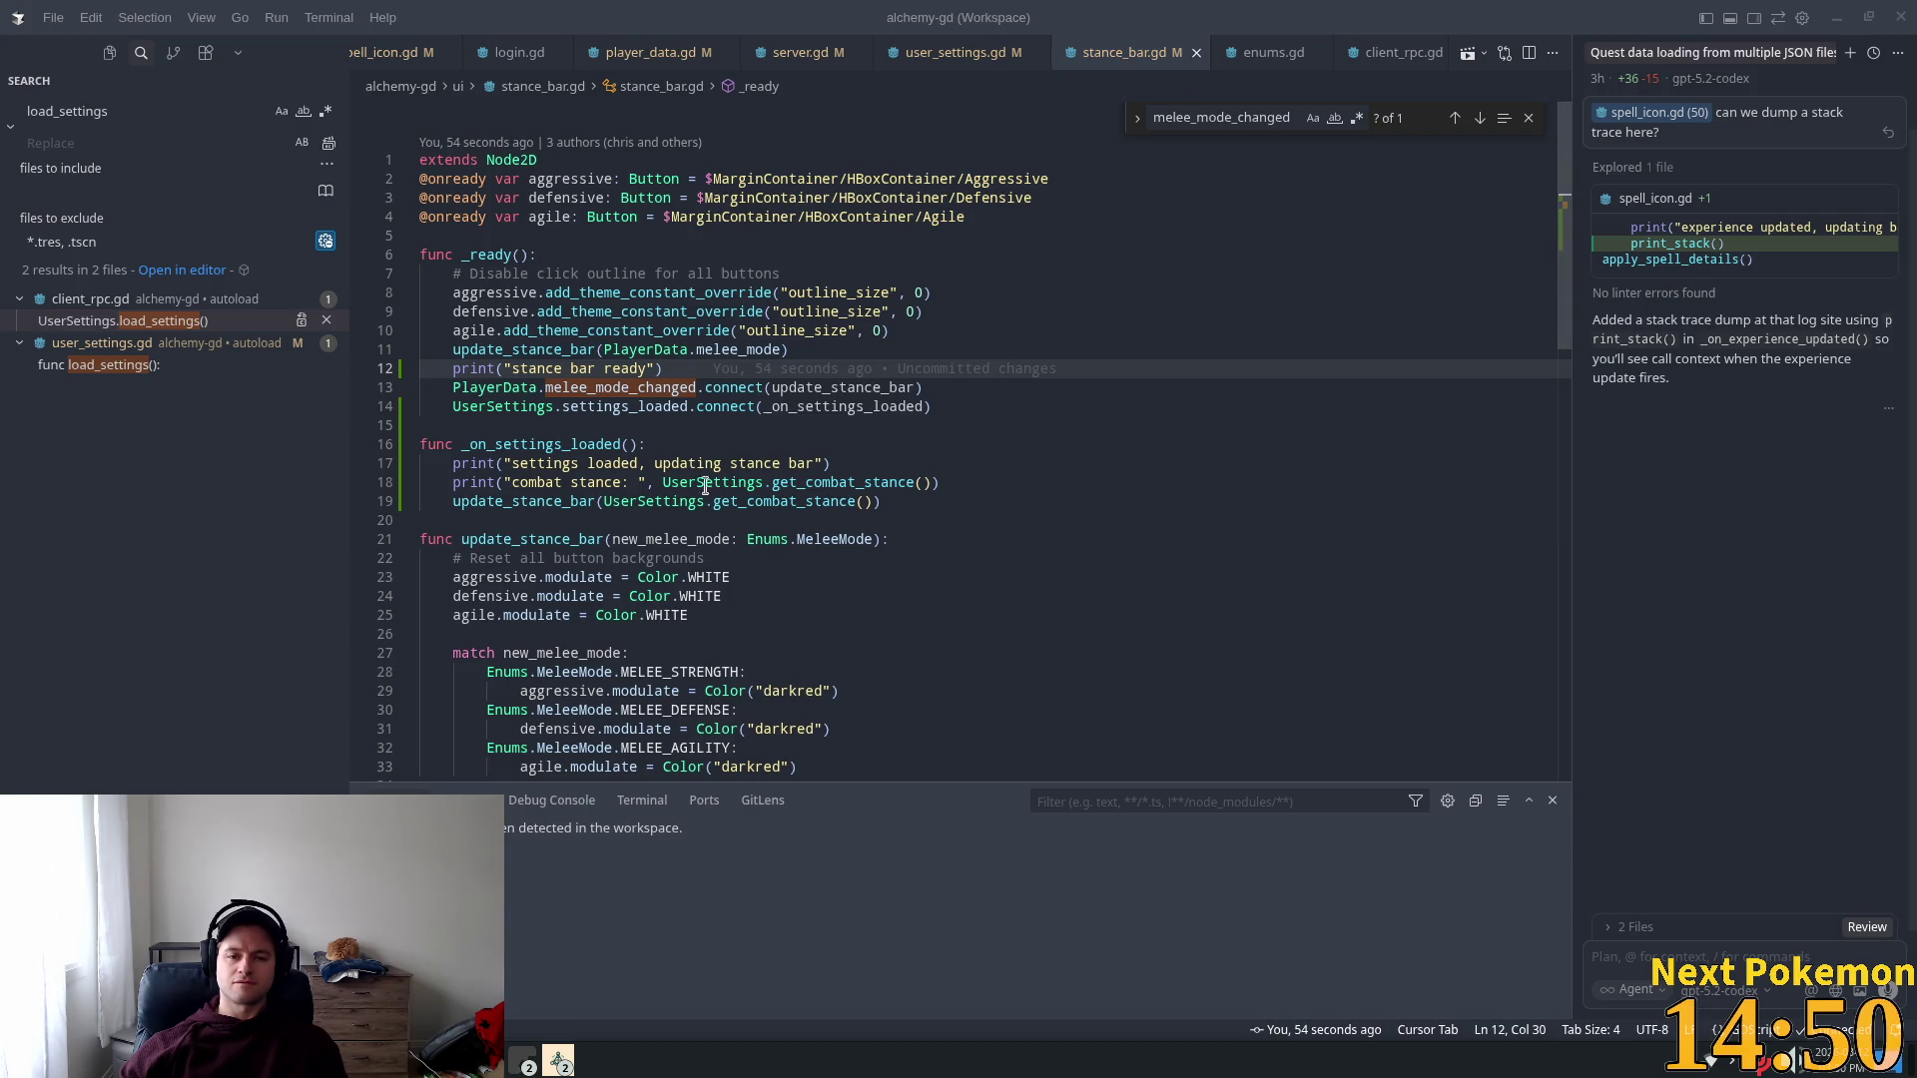
{"action": "mouse_move", "coordinate": [655, 413]}
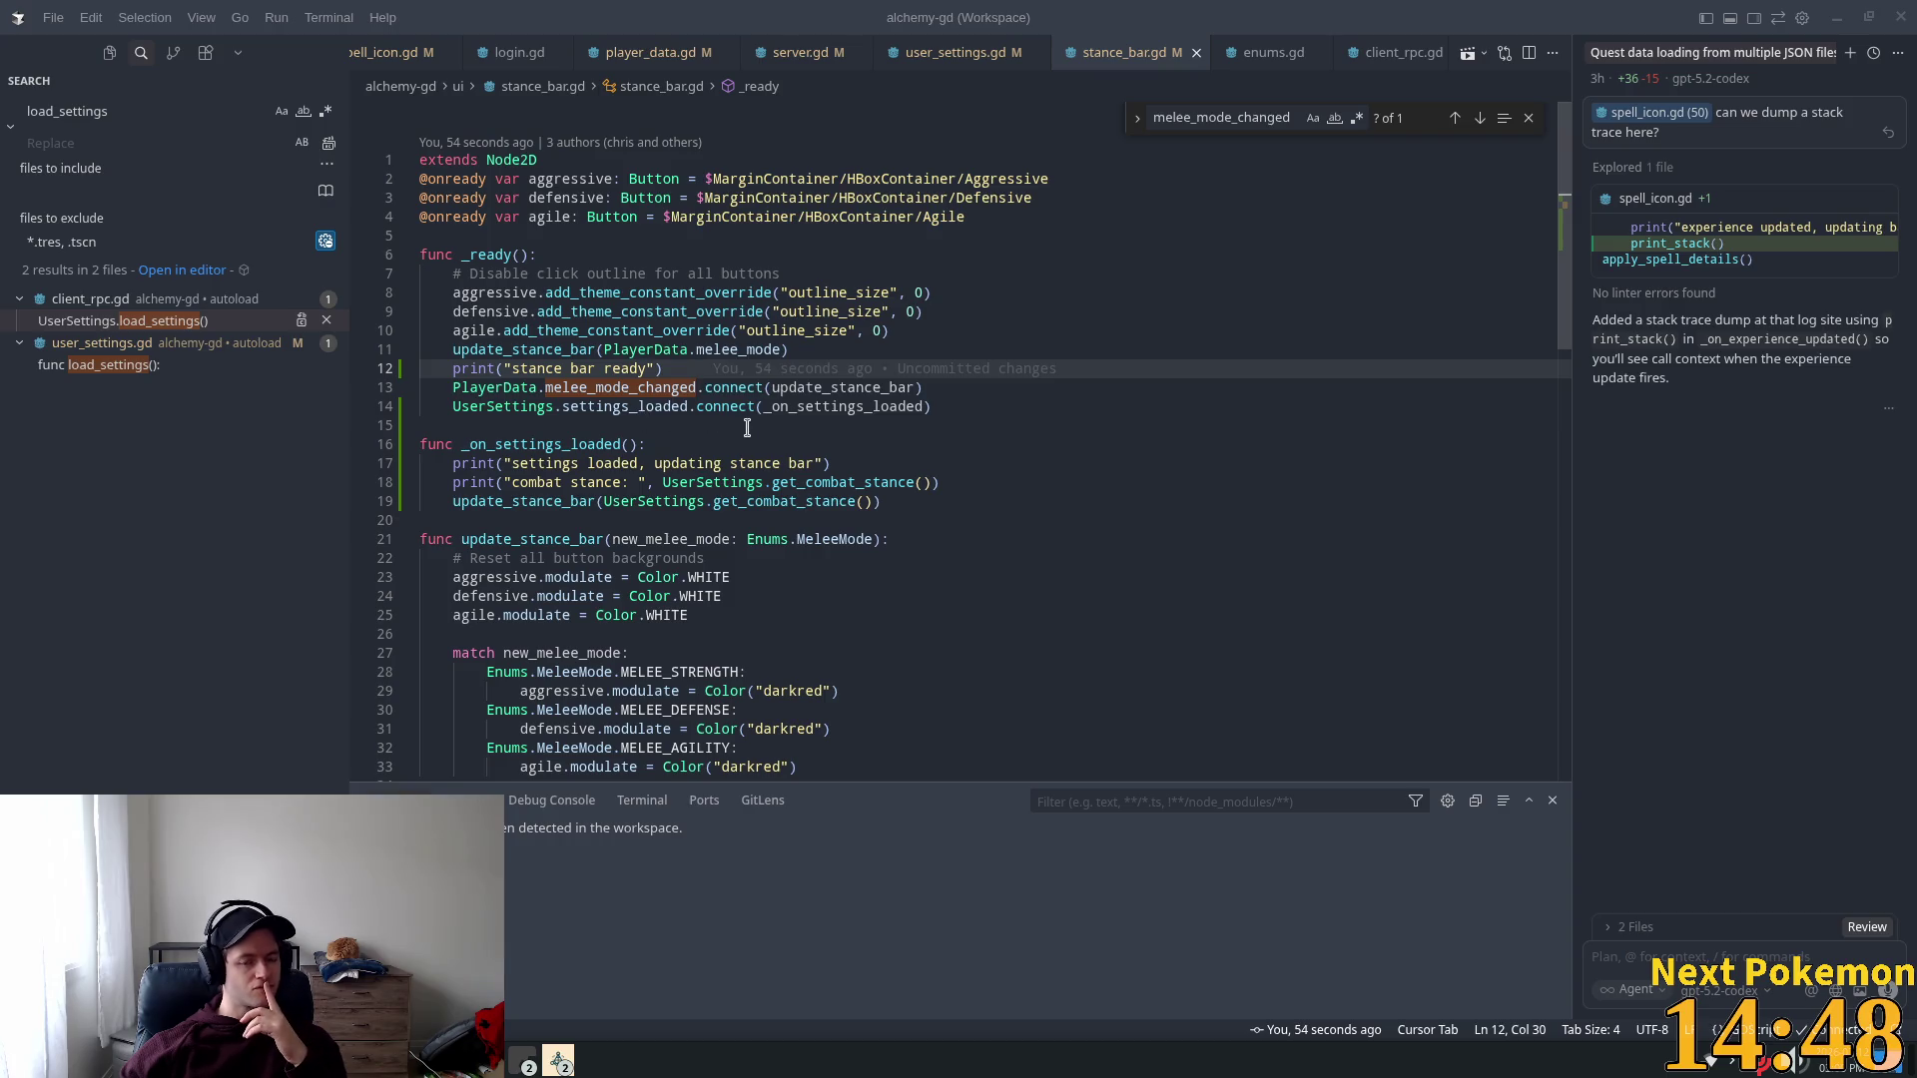
{"action": "mouse_move", "coordinate": [772, 404]}
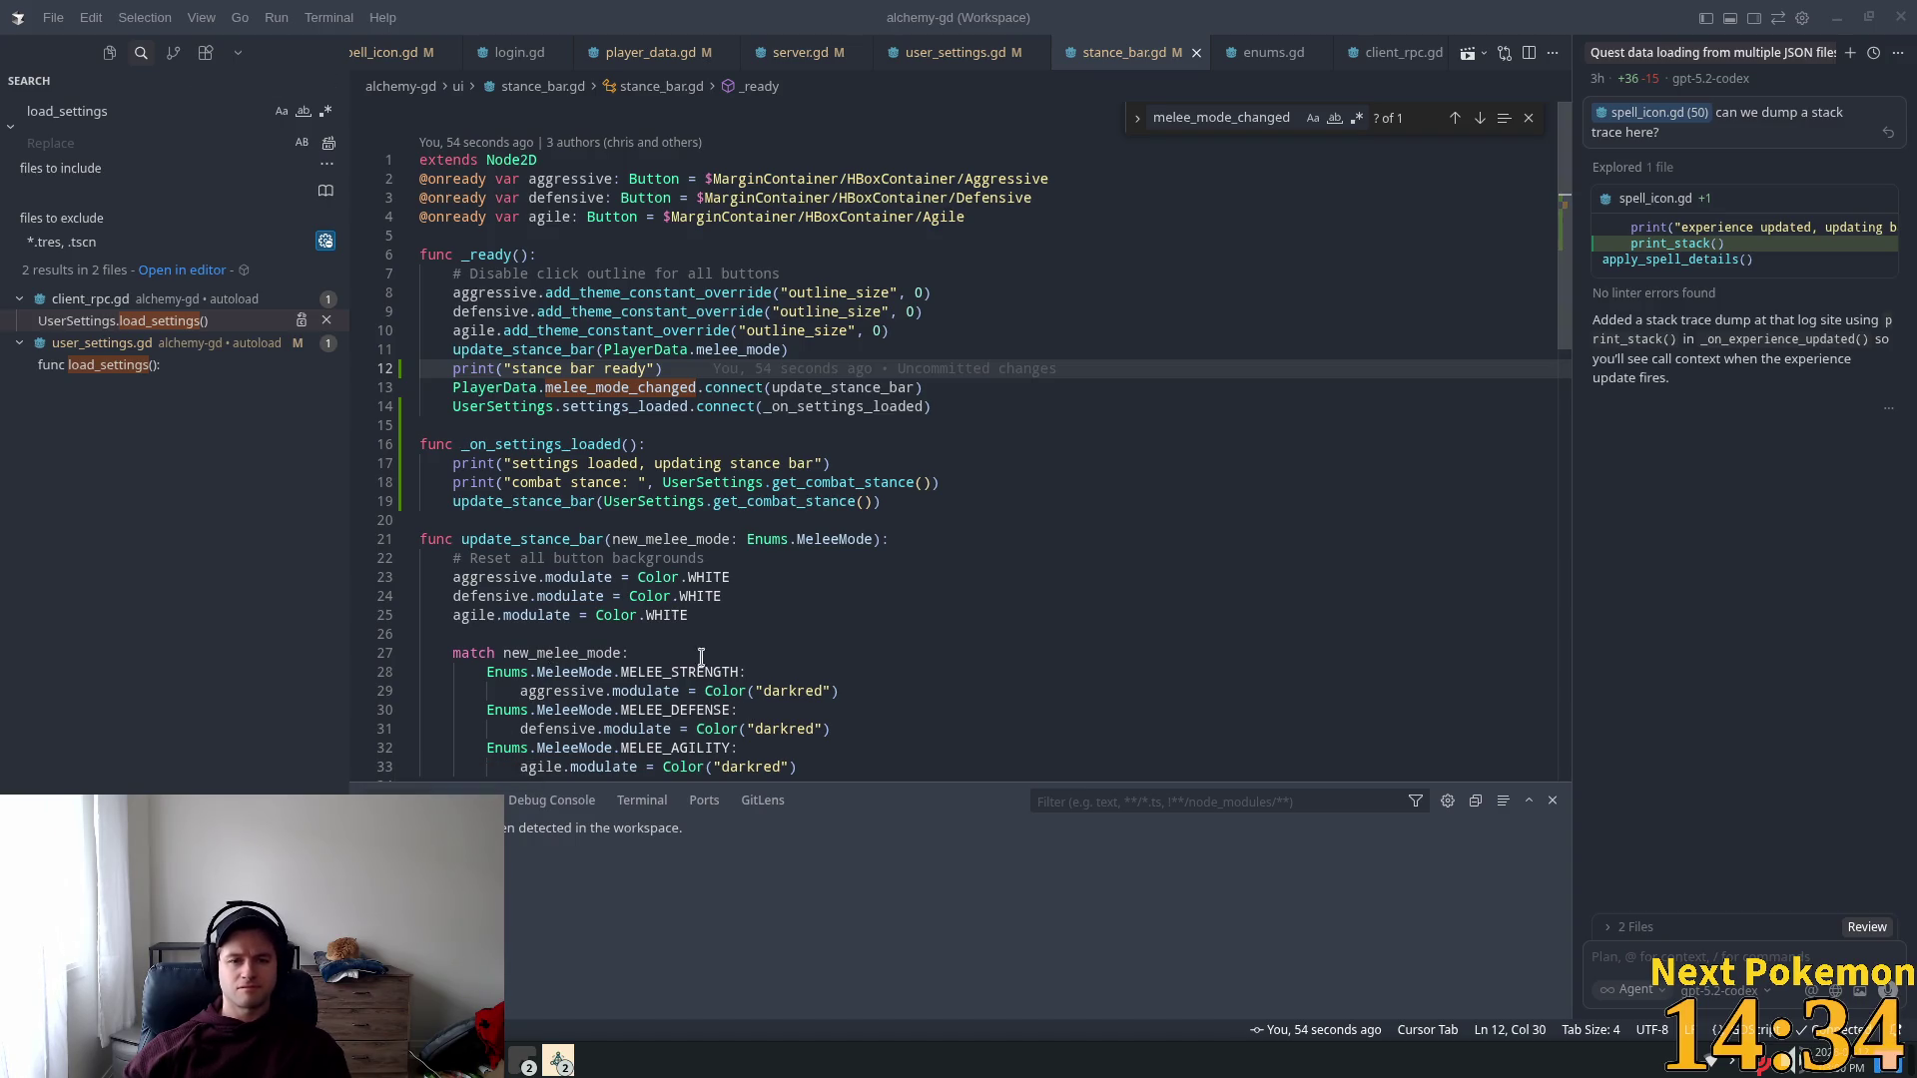
{"action": "double_click", "coordinate": [824, 390]}
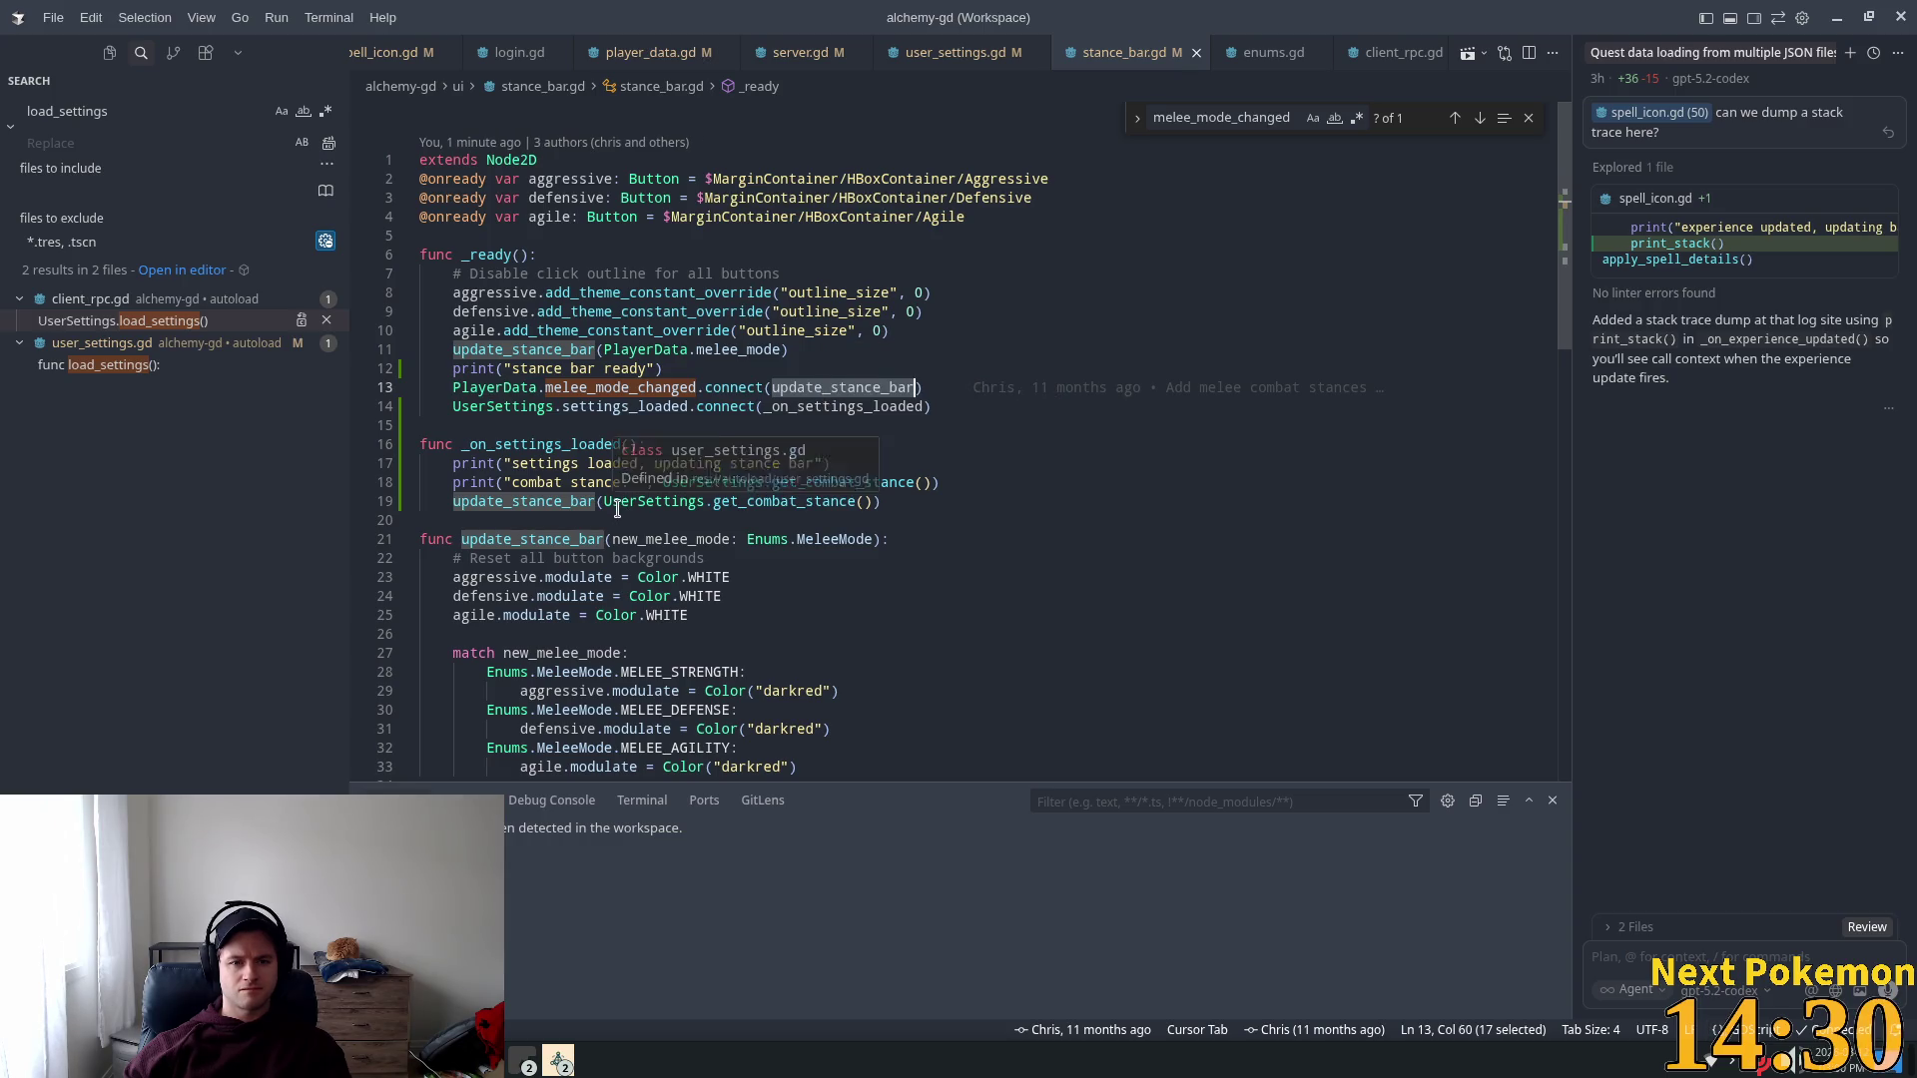
{"action": "left_click", "coordinate": [774, 388]}
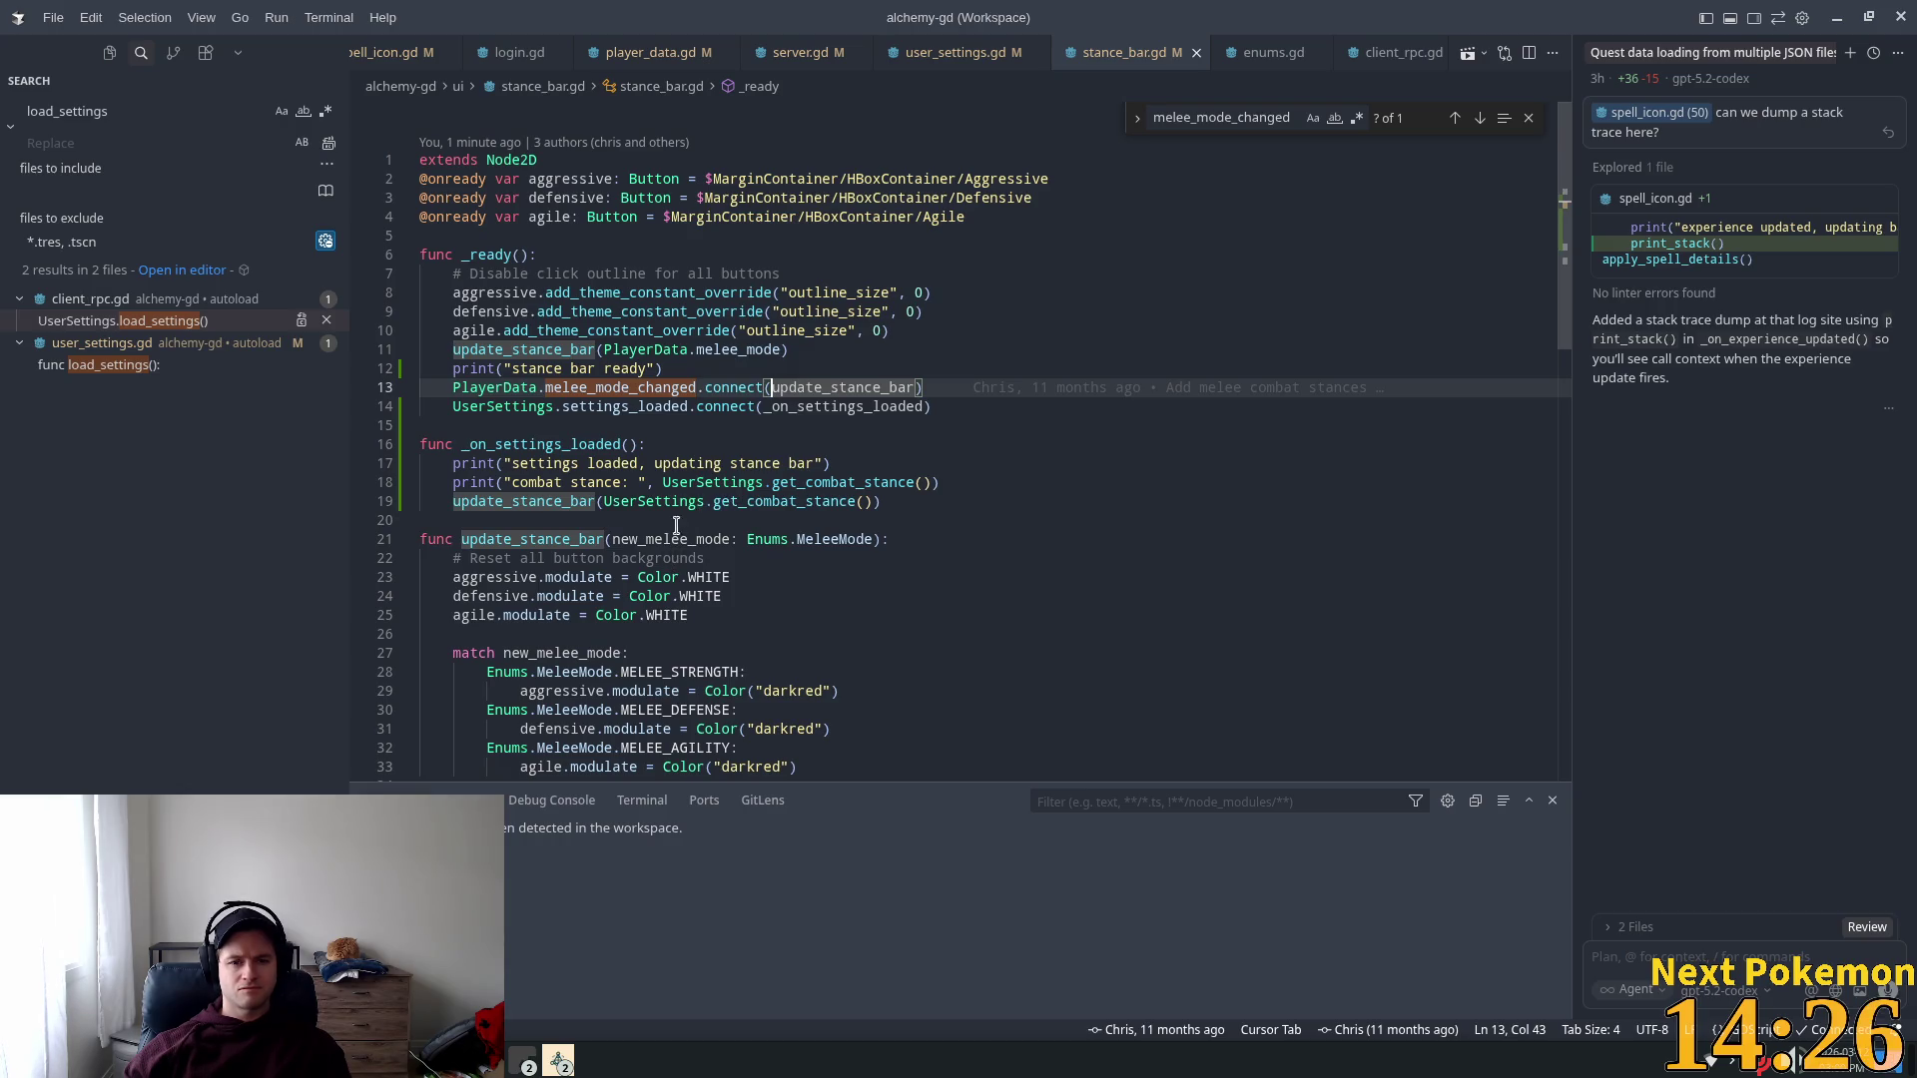
{"action": "double_click", "coordinate": [822, 409]}
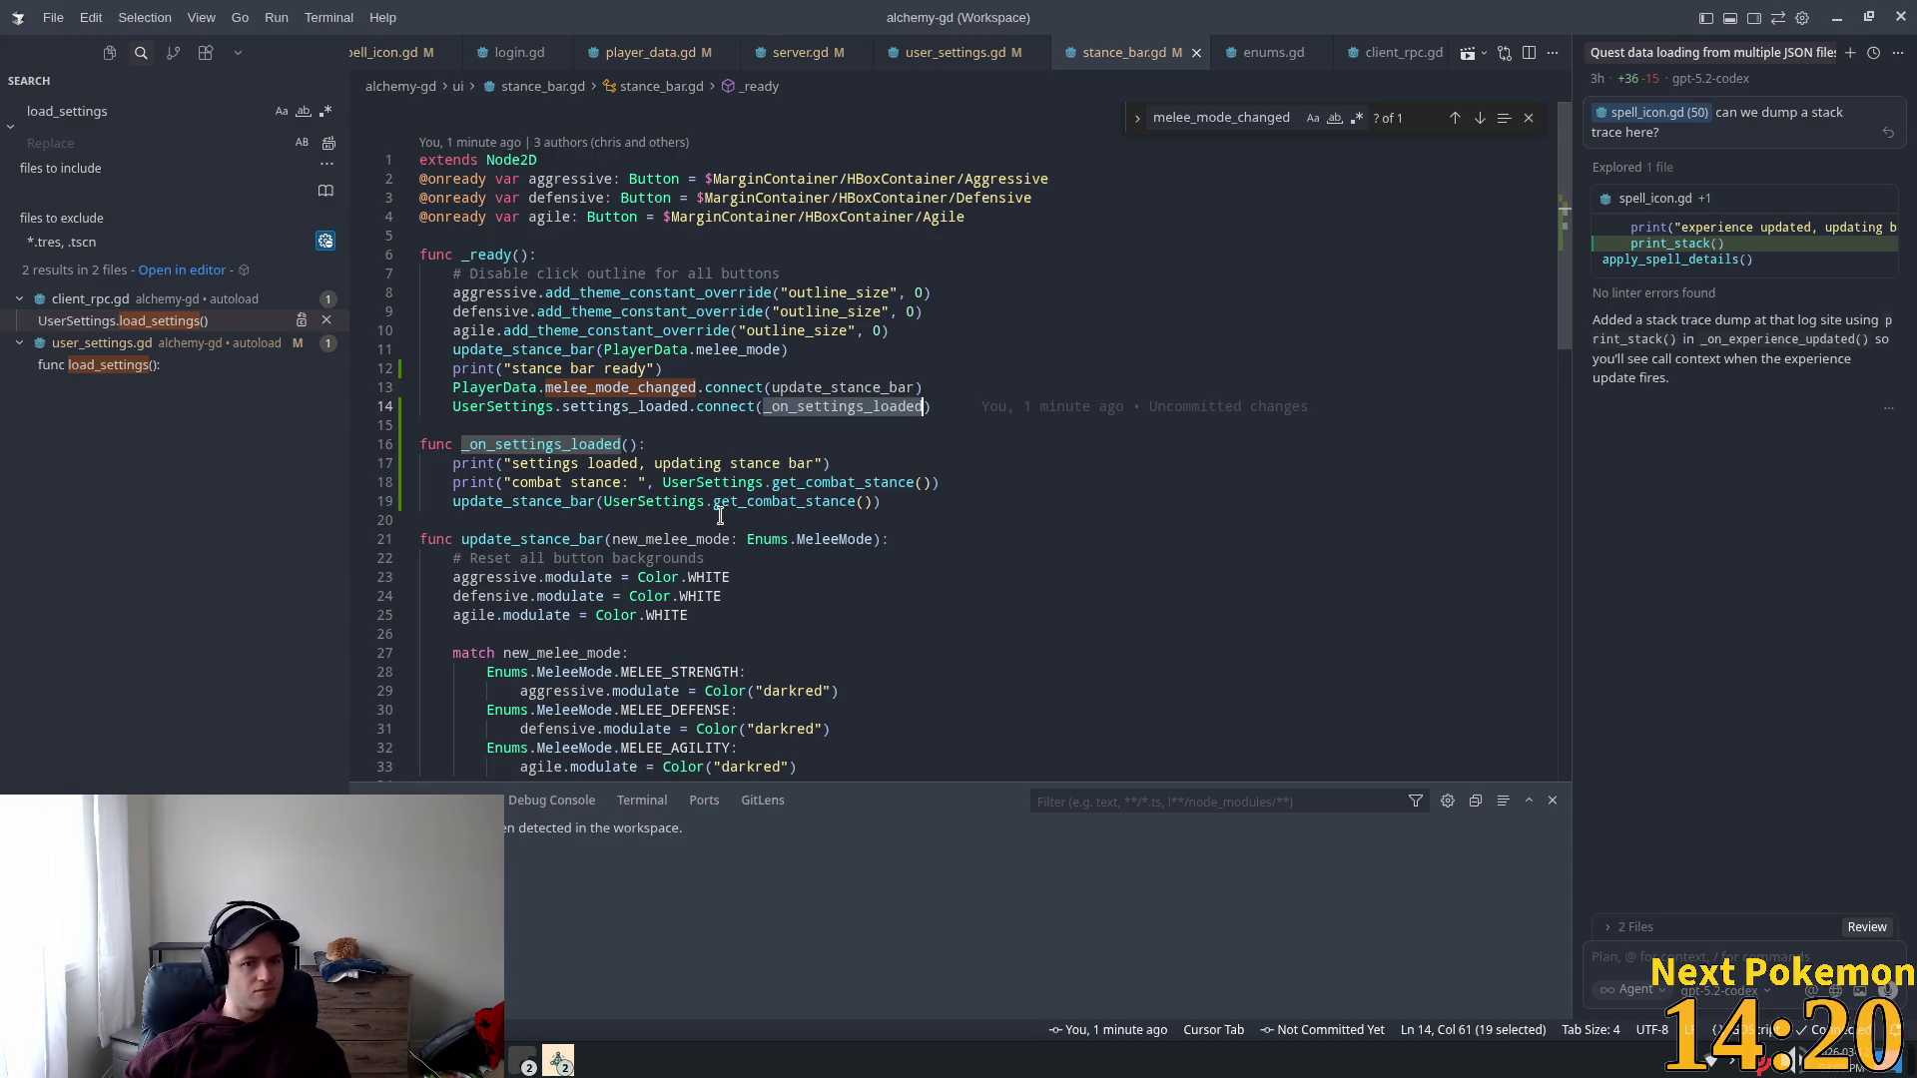
{"action": "scroll", "coordinate": [720, 515], "scroll_direction": "down", "scroll_amount": 1}
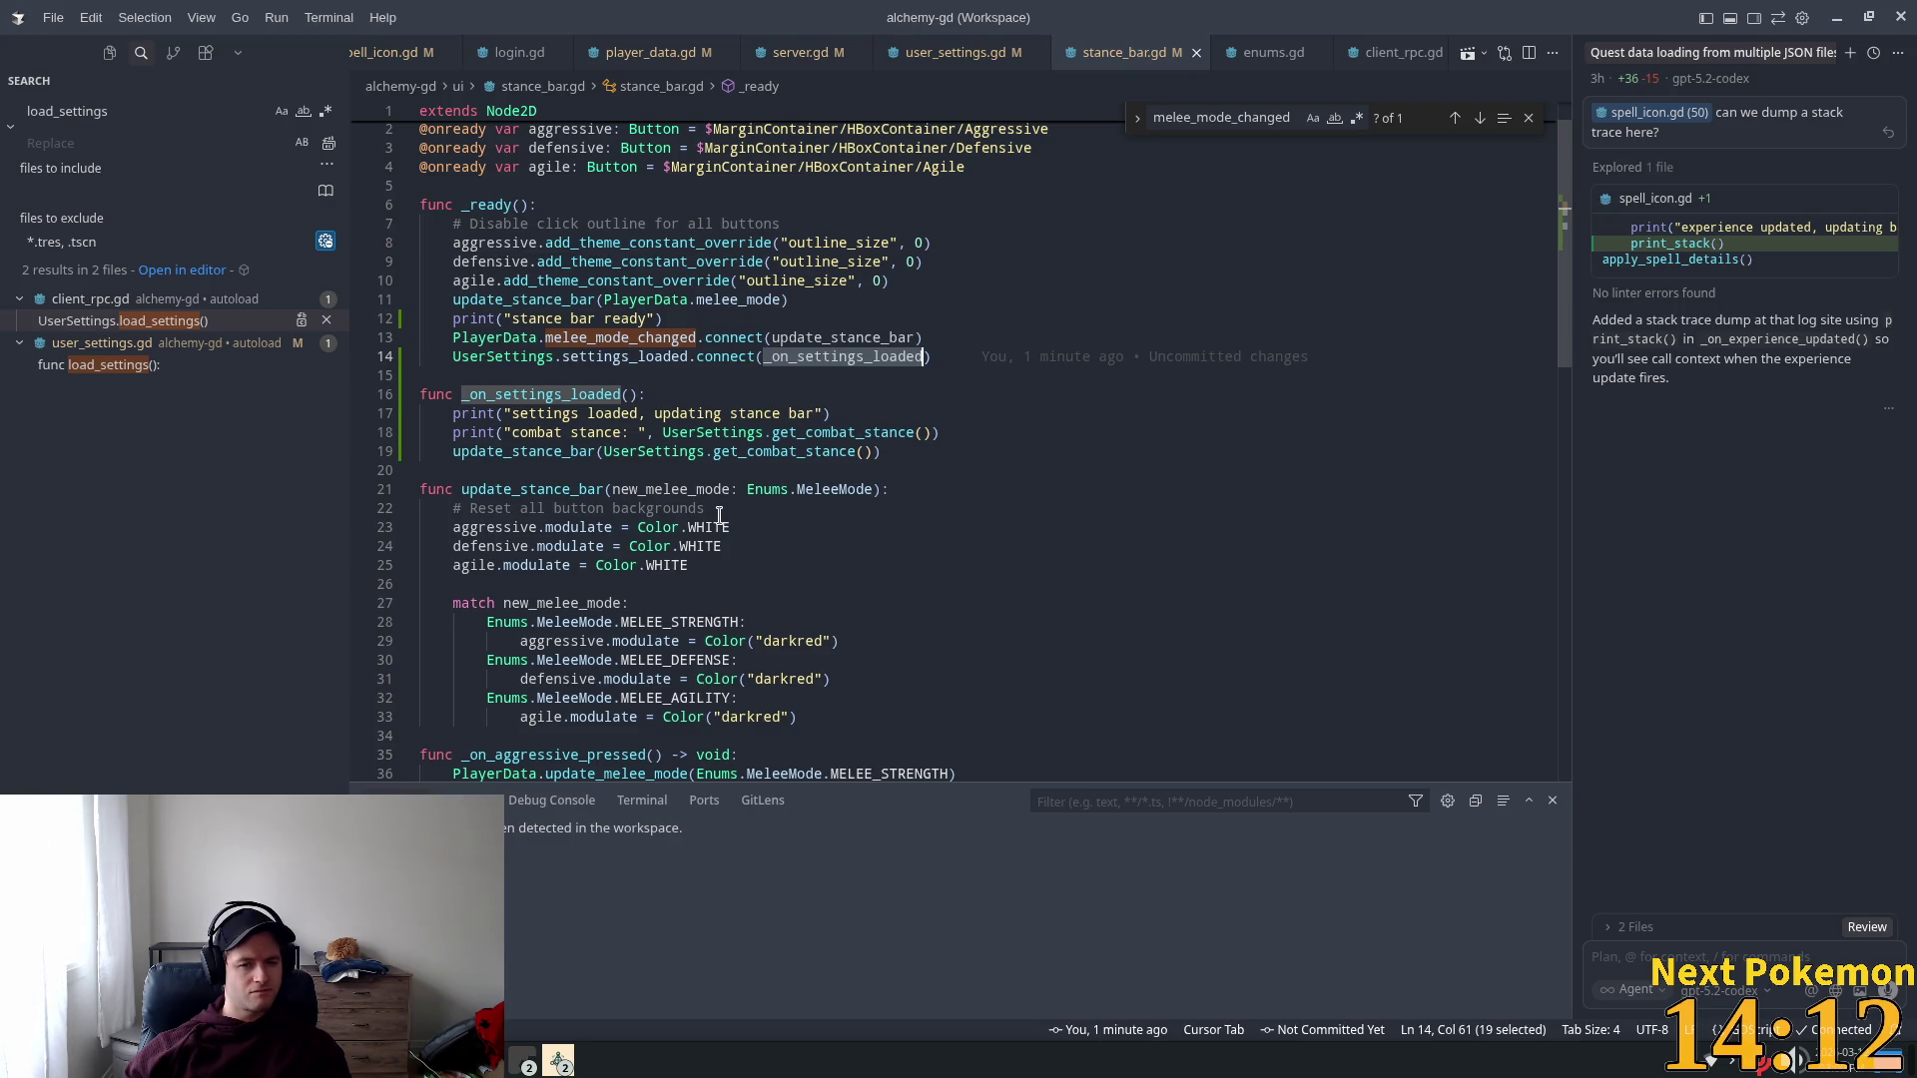
{"action": "left_click", "coordinate": [878, 490]}
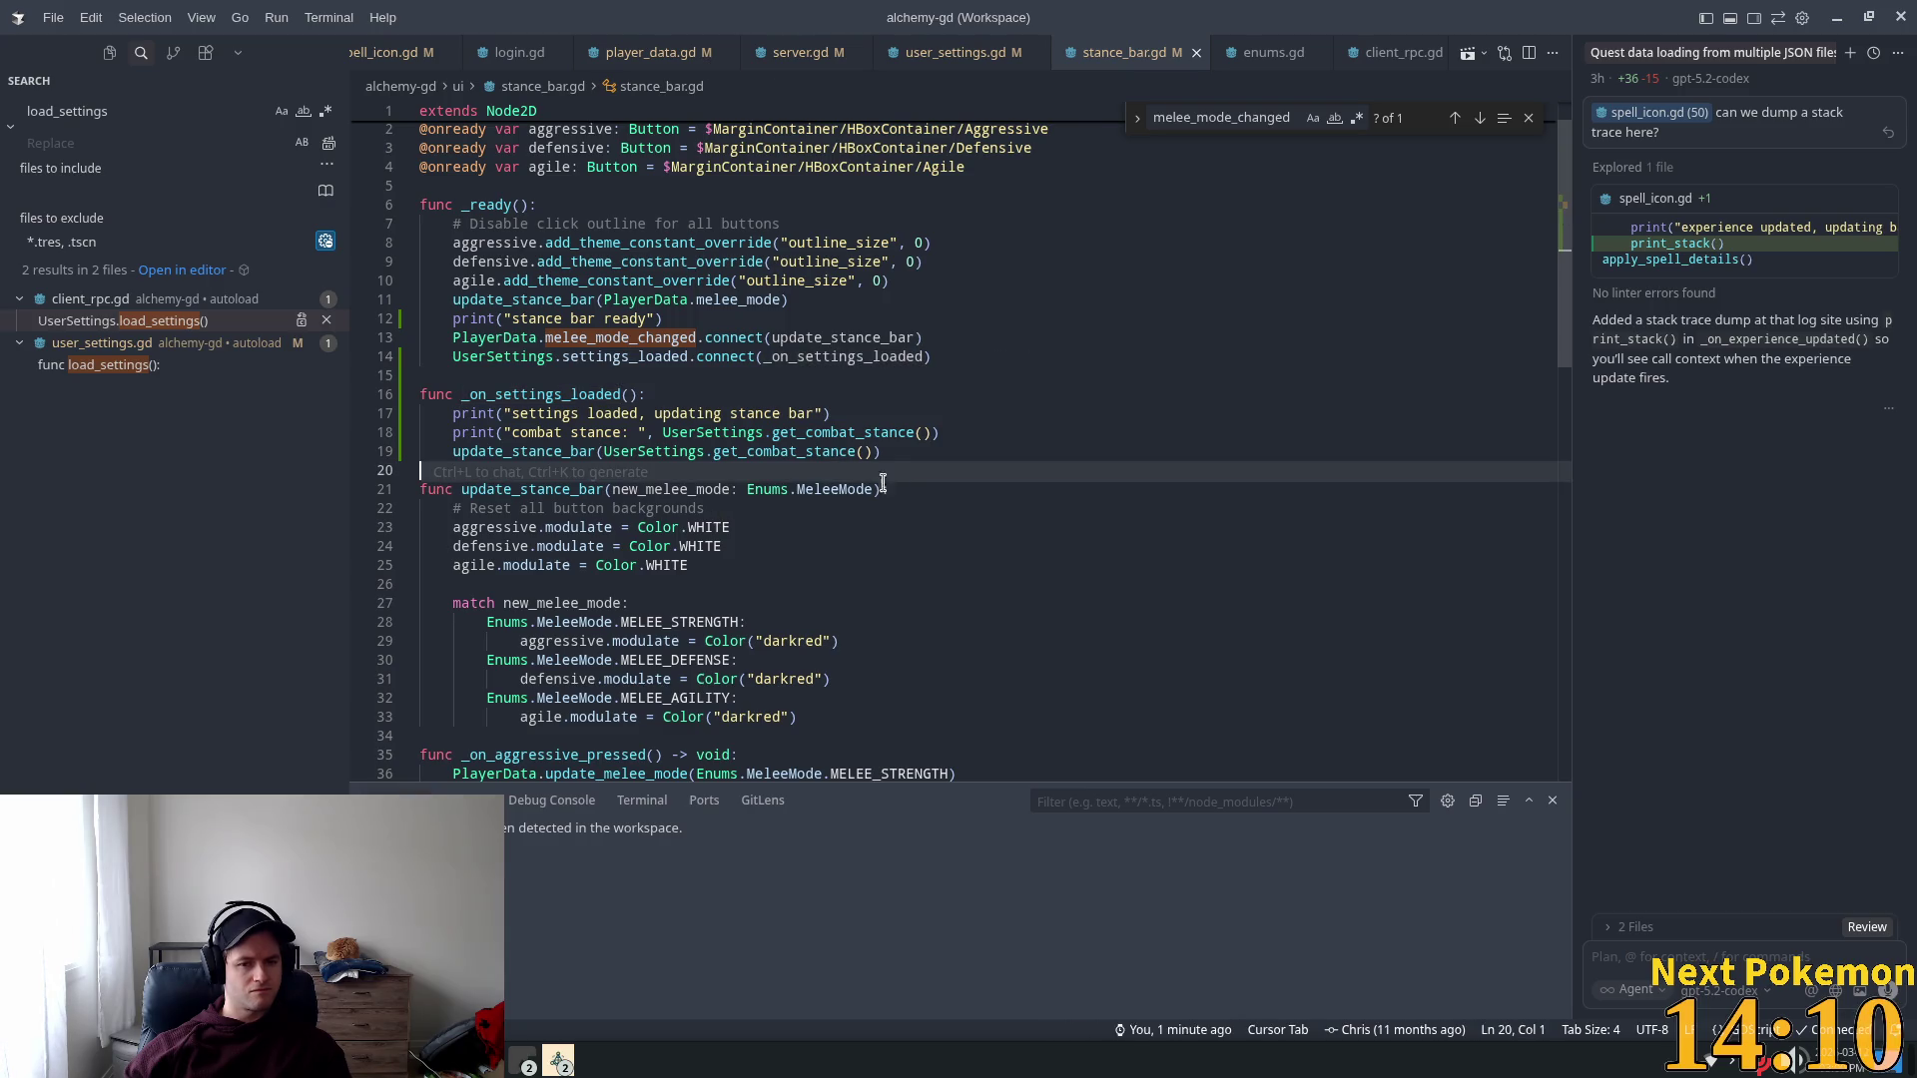
Step: Start update_stance_bar with print("updating stance bar to: ", new_melee_mode) and save stance_bar.gd
{"action": "key", "text": "Return"}
{"action": "type", "text": "p[rin"}
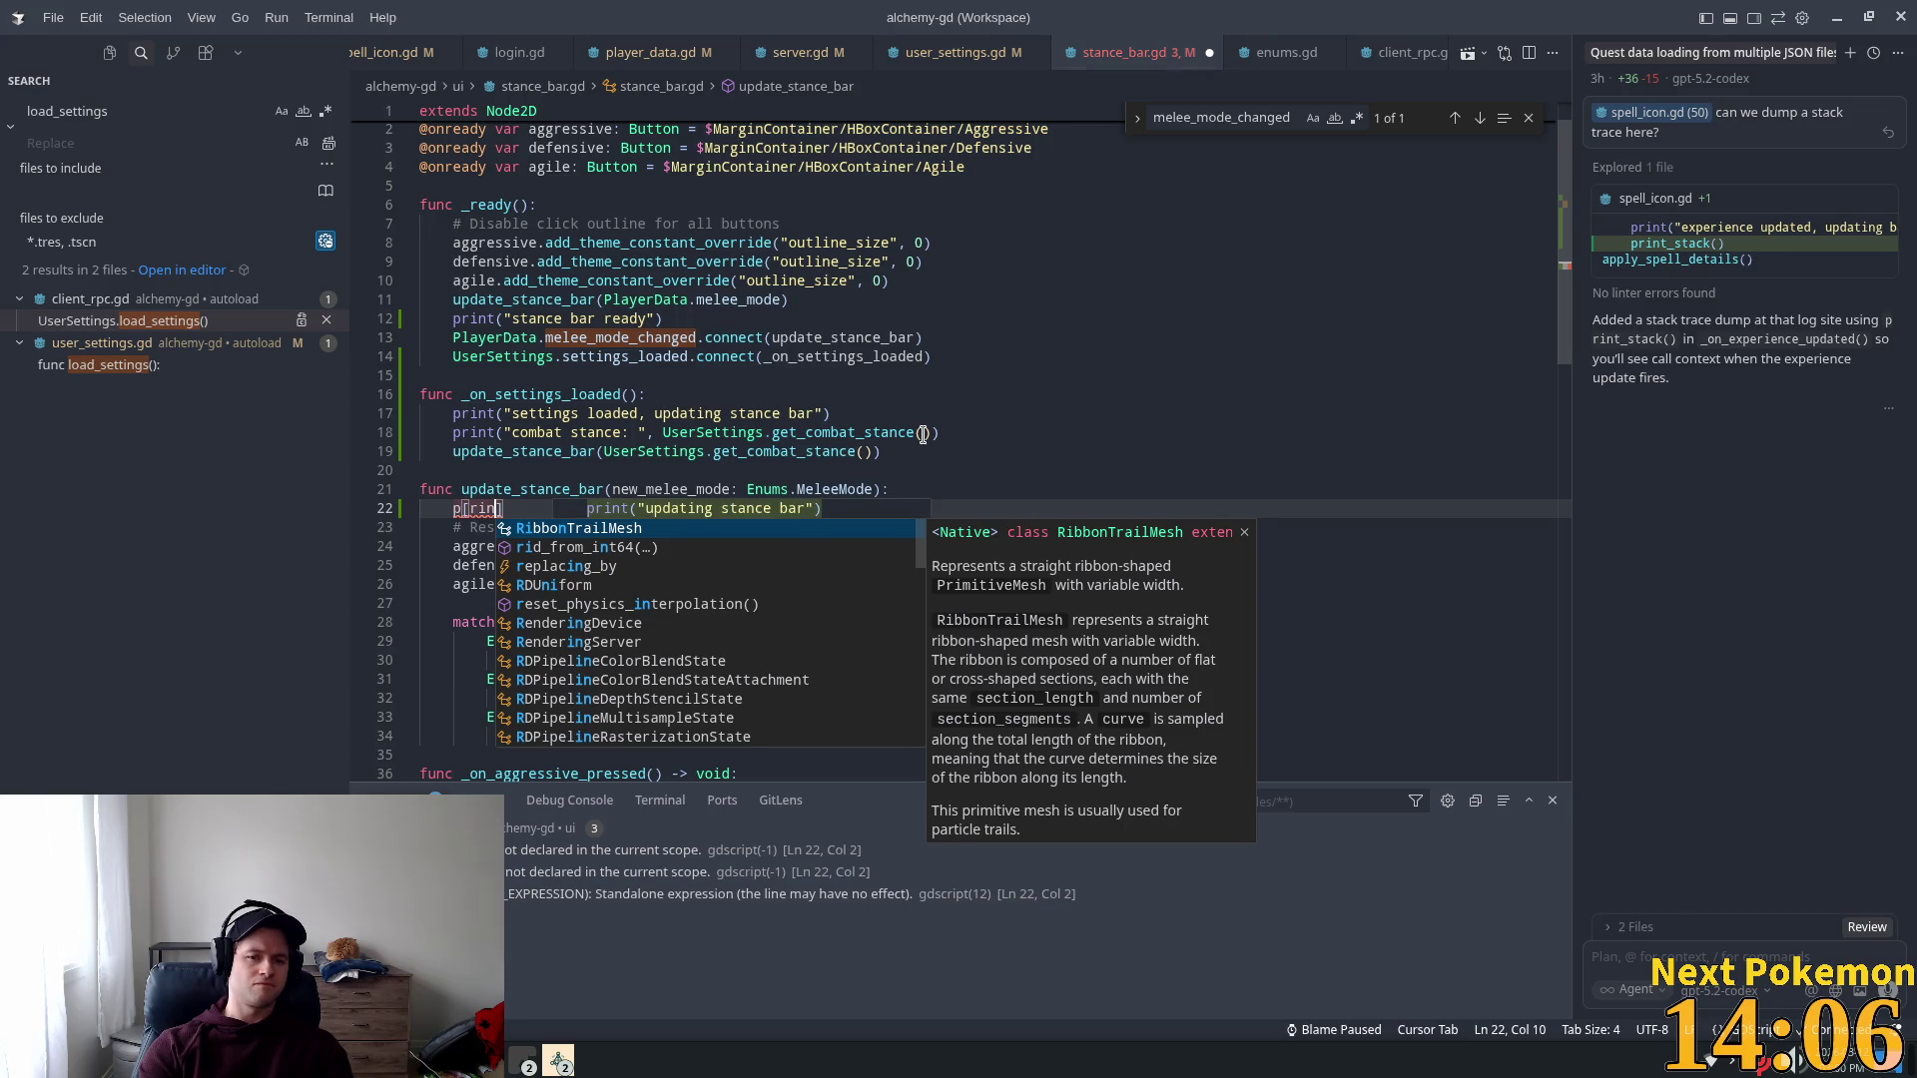
{"action": "key", "text": "BackSpace"}
{"action": "key", "text": "BackSpace"}
{"action": "key", "text": "BackSpace"}
{"action": "type", "text": "rin"}
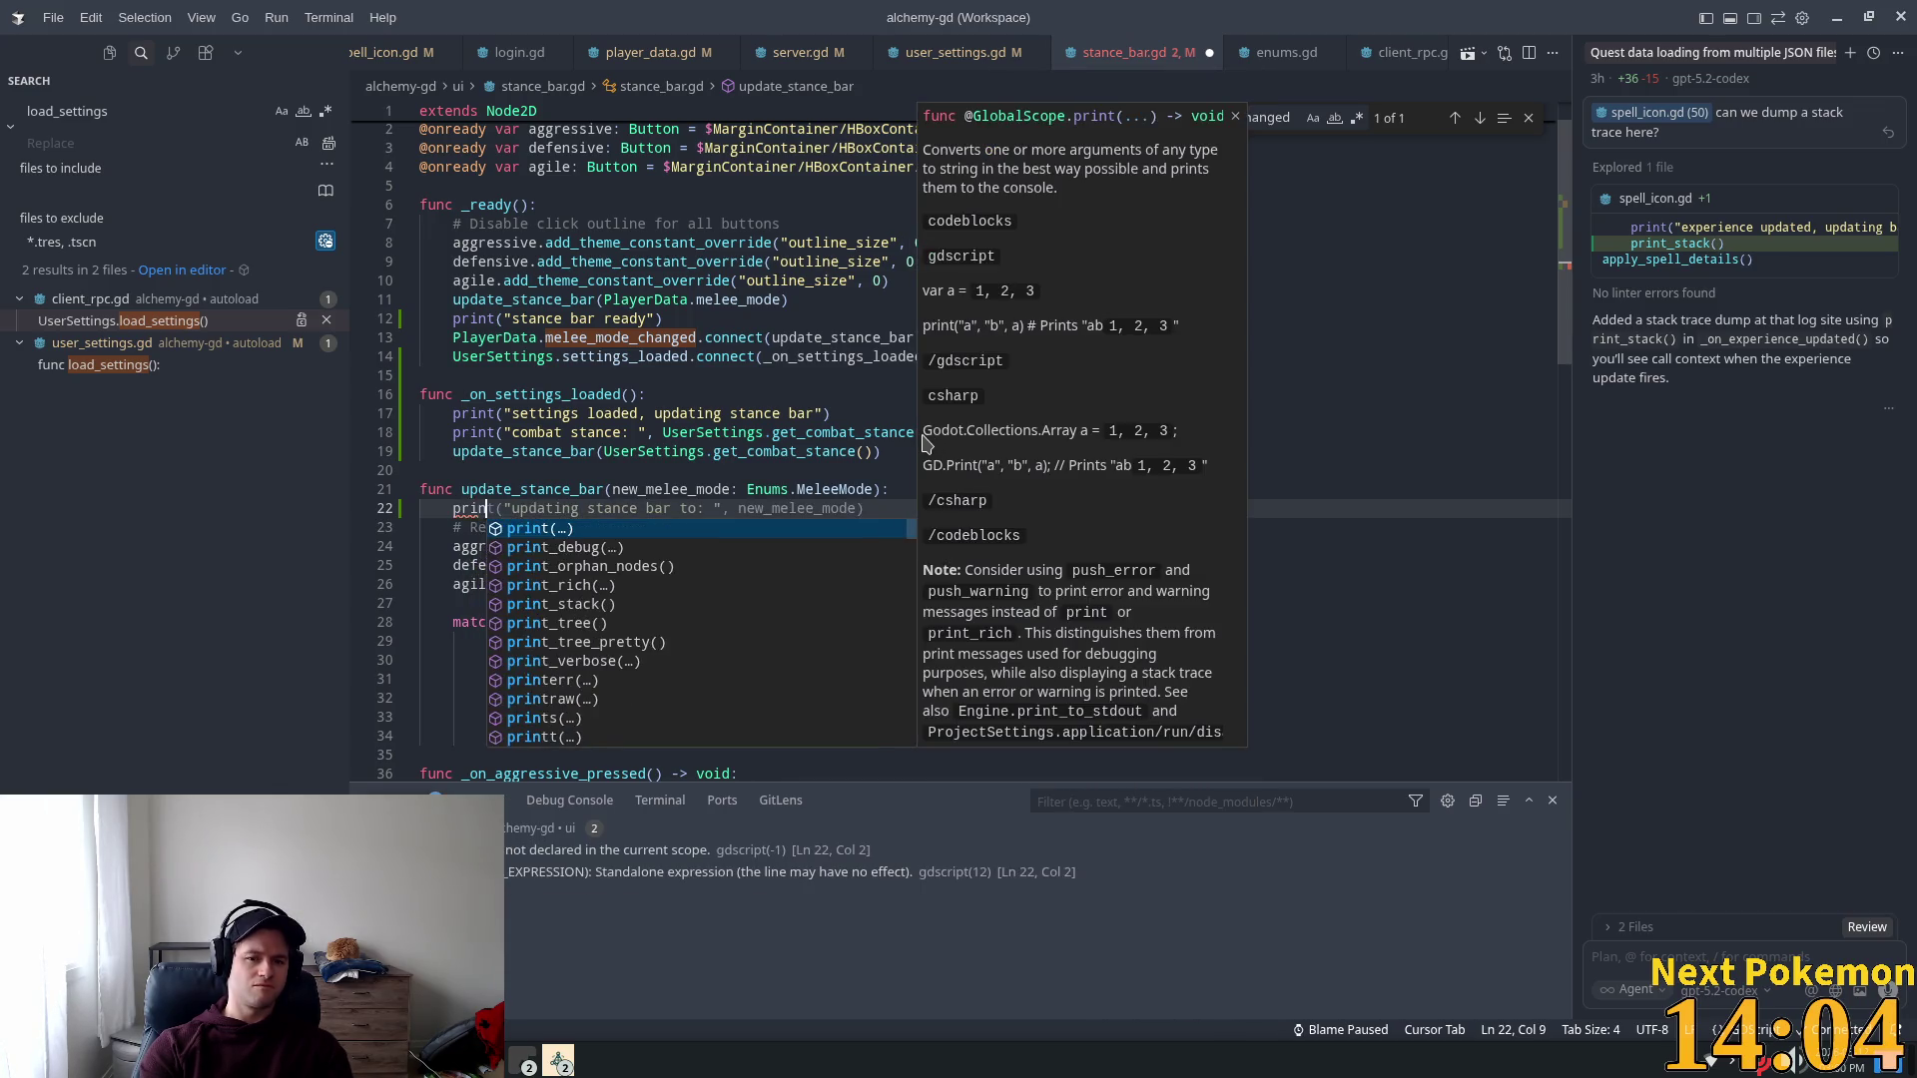
{"action": "key", "text": "Tab"}
{"action": "key", "text": "ctrl+s"}
{"action": "key", "text": "alt+Tab"}
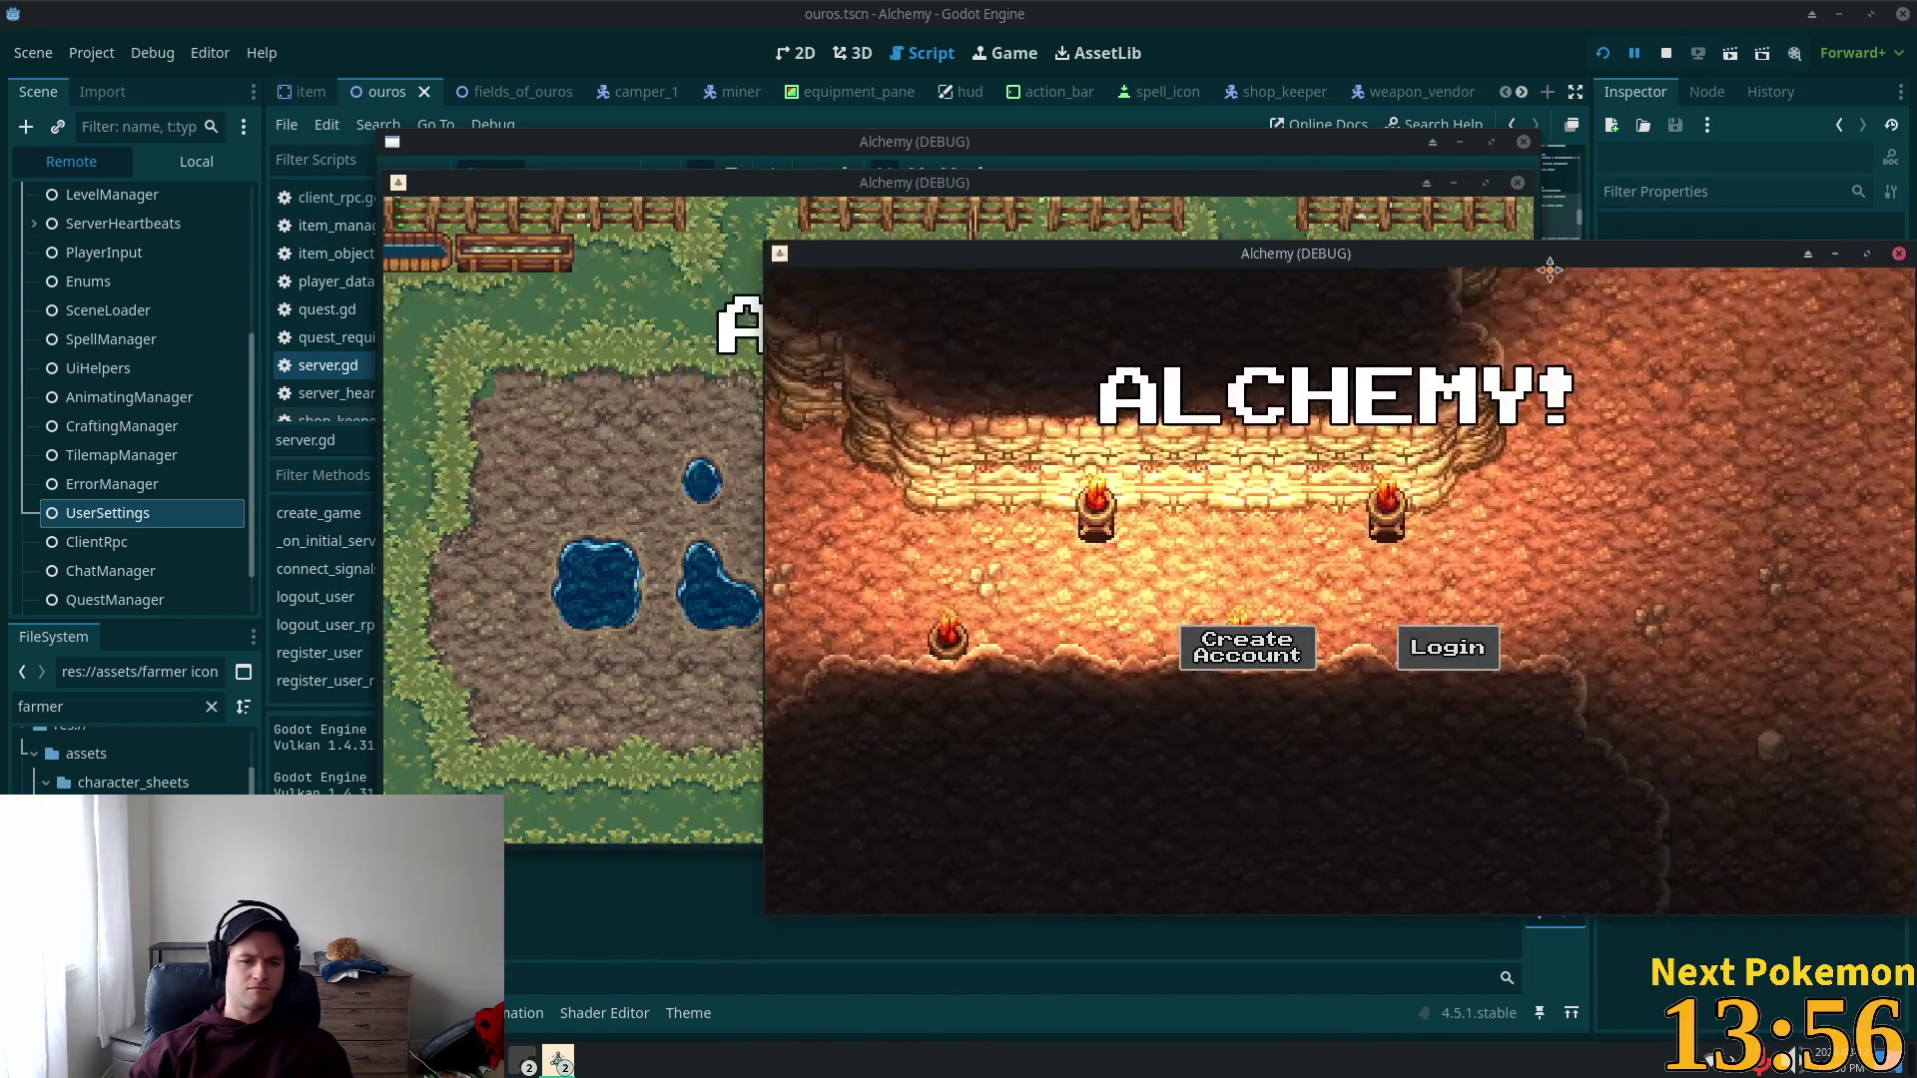
Step: Move the newest Alchemy debug window aside to compare both clients, then return to the code
{"action": "left_click_drag", "start_coordinate": [1550, 268], "coordinate": [1633, 283]}
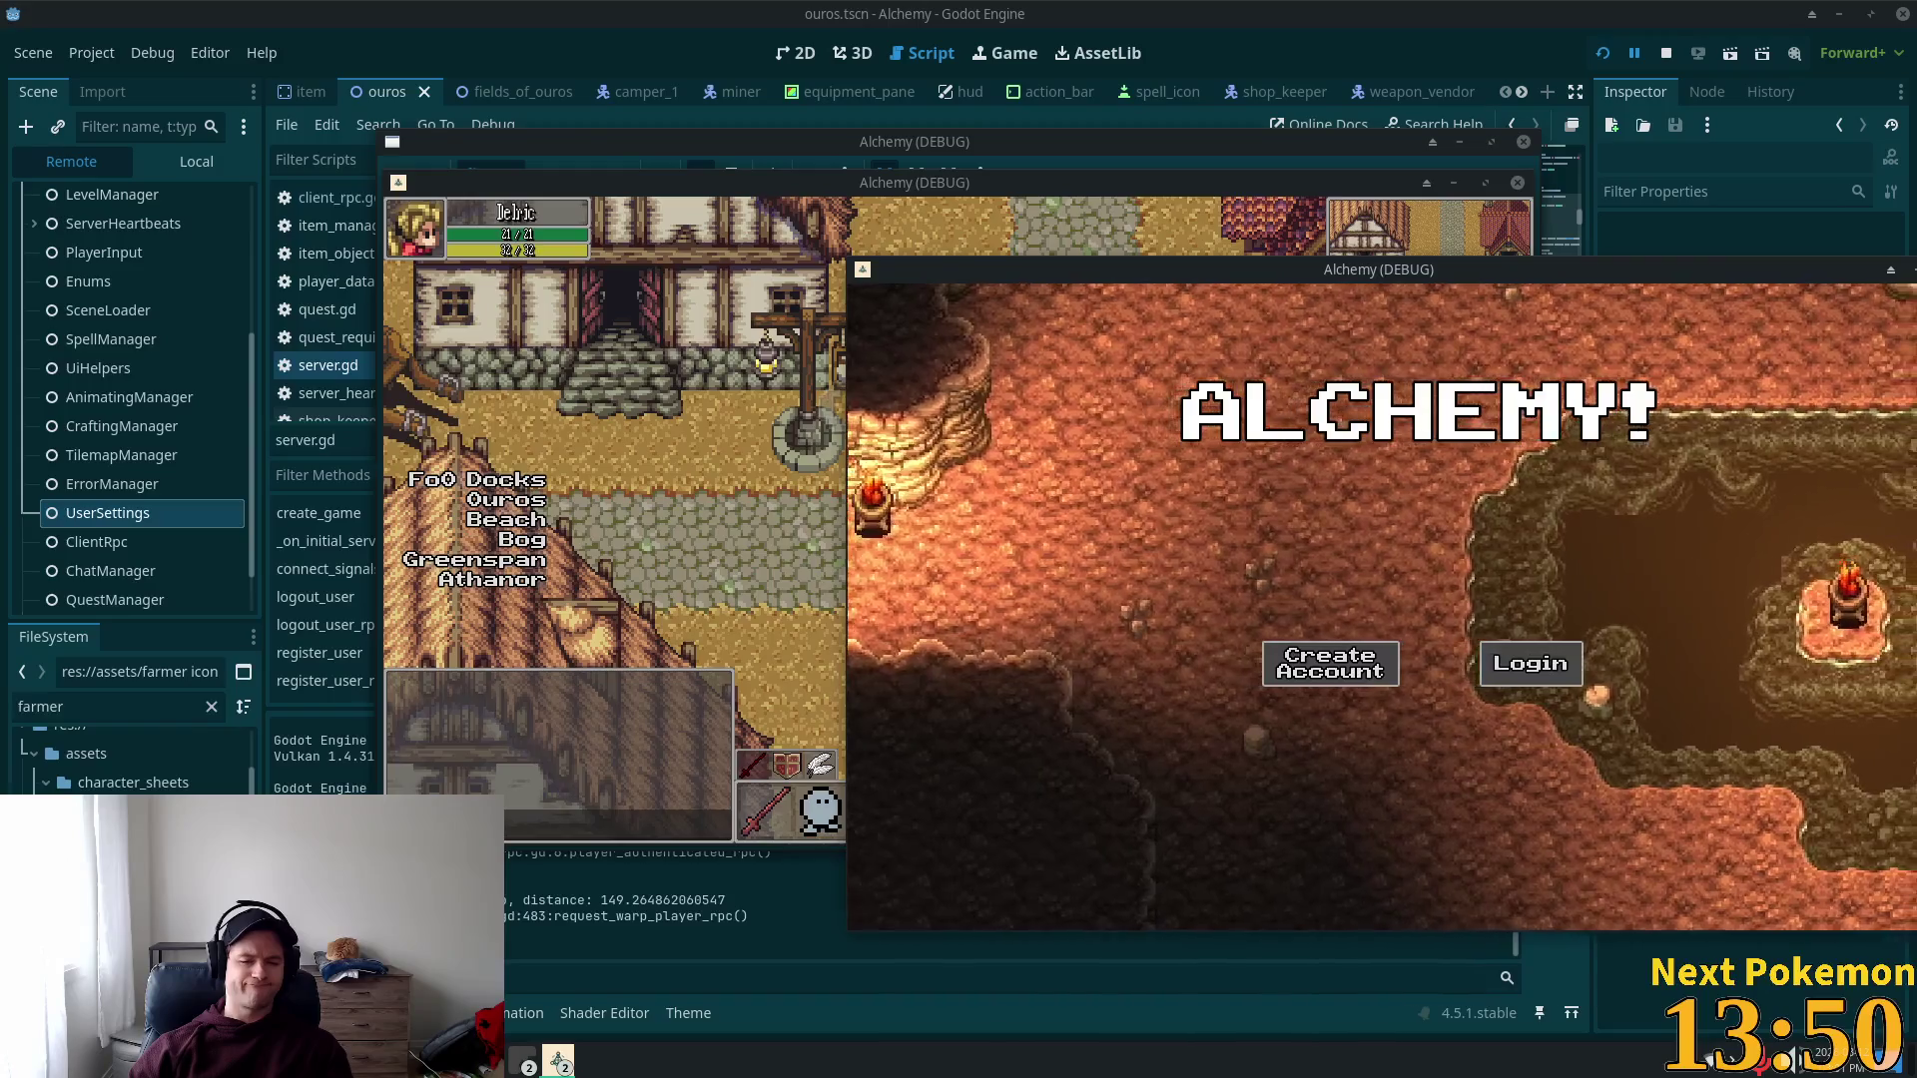
{"action": "key", "text": "alt+Tab"}
{"action": "key", "text": "alt+Tab"}
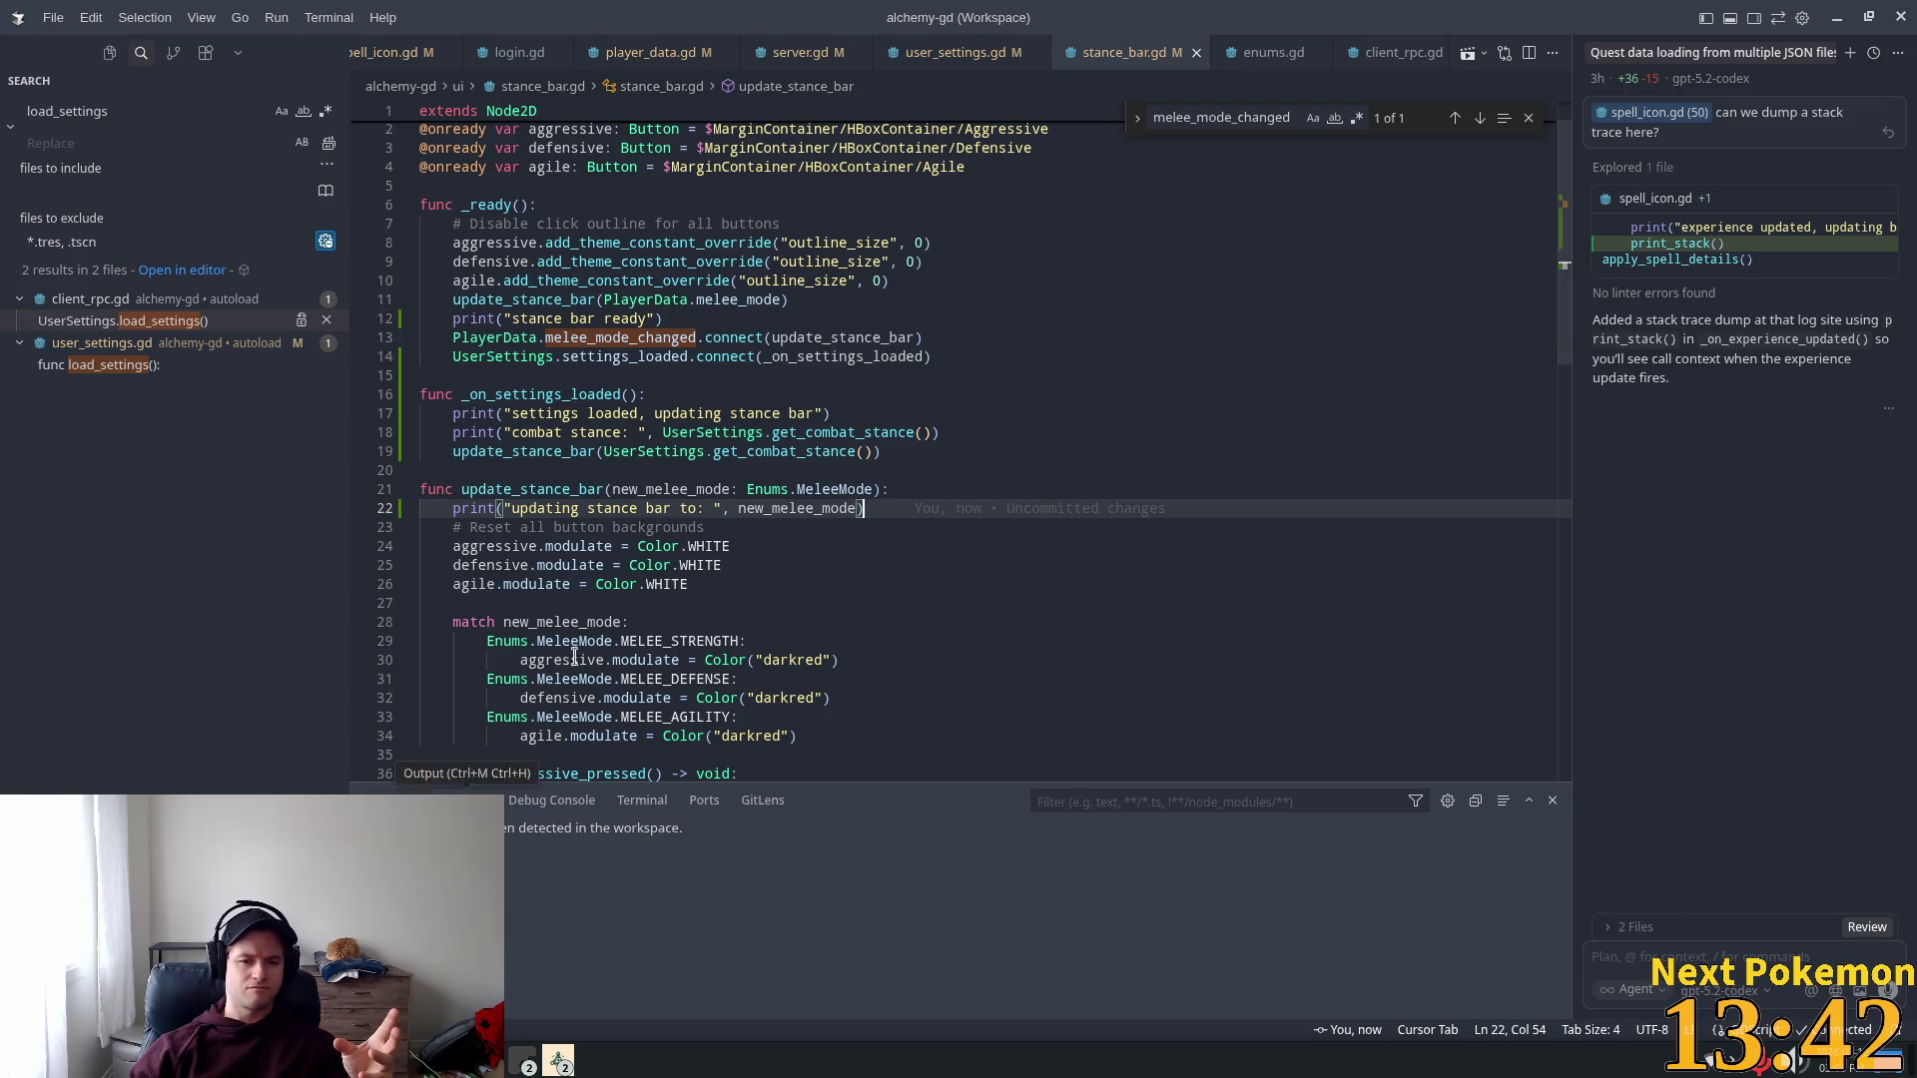
Step: Jump from settings_loaded on line 14 of stance_bar.gd to its definition in user_settings.gd
{"action": "scroll", "coordinate": [740, 538], "scroll_direction": "down", "scroll_amount": 1}
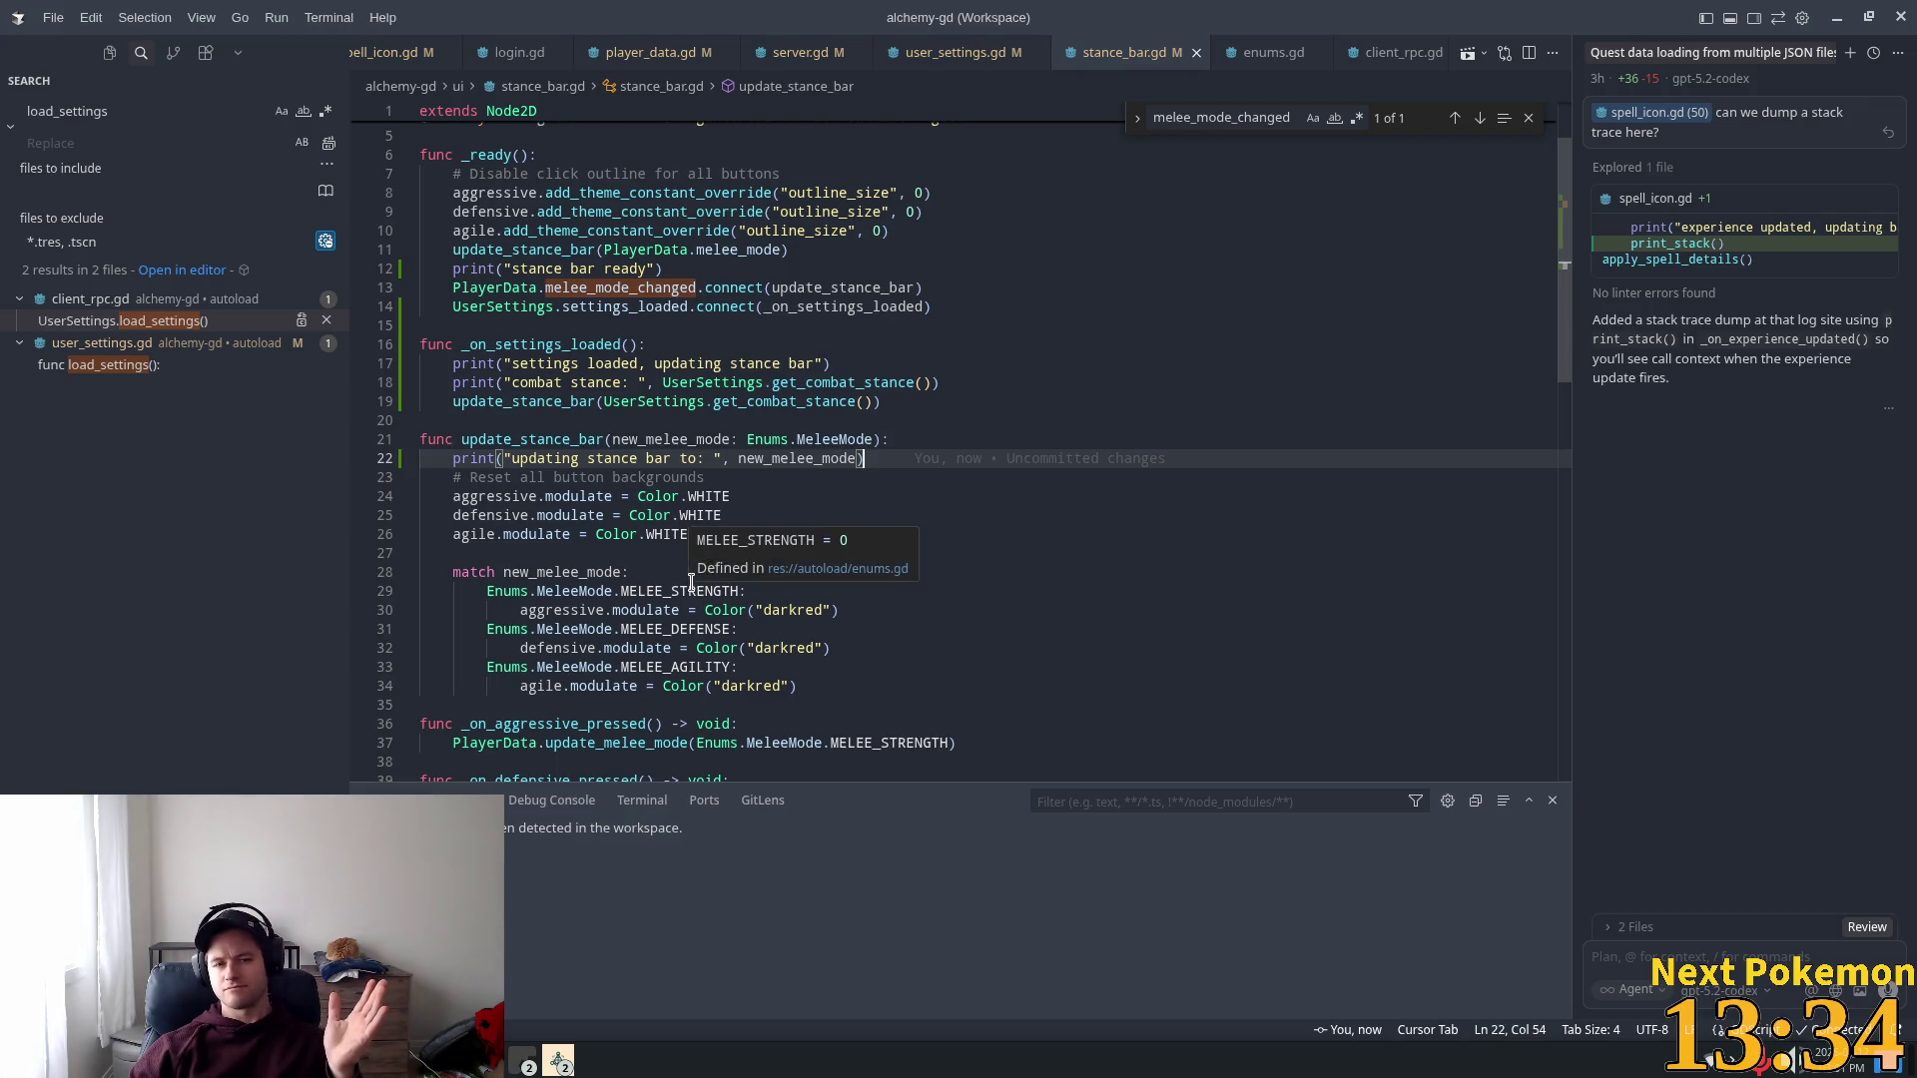
{"action": "left_click", "coordinate": [513, 304]}
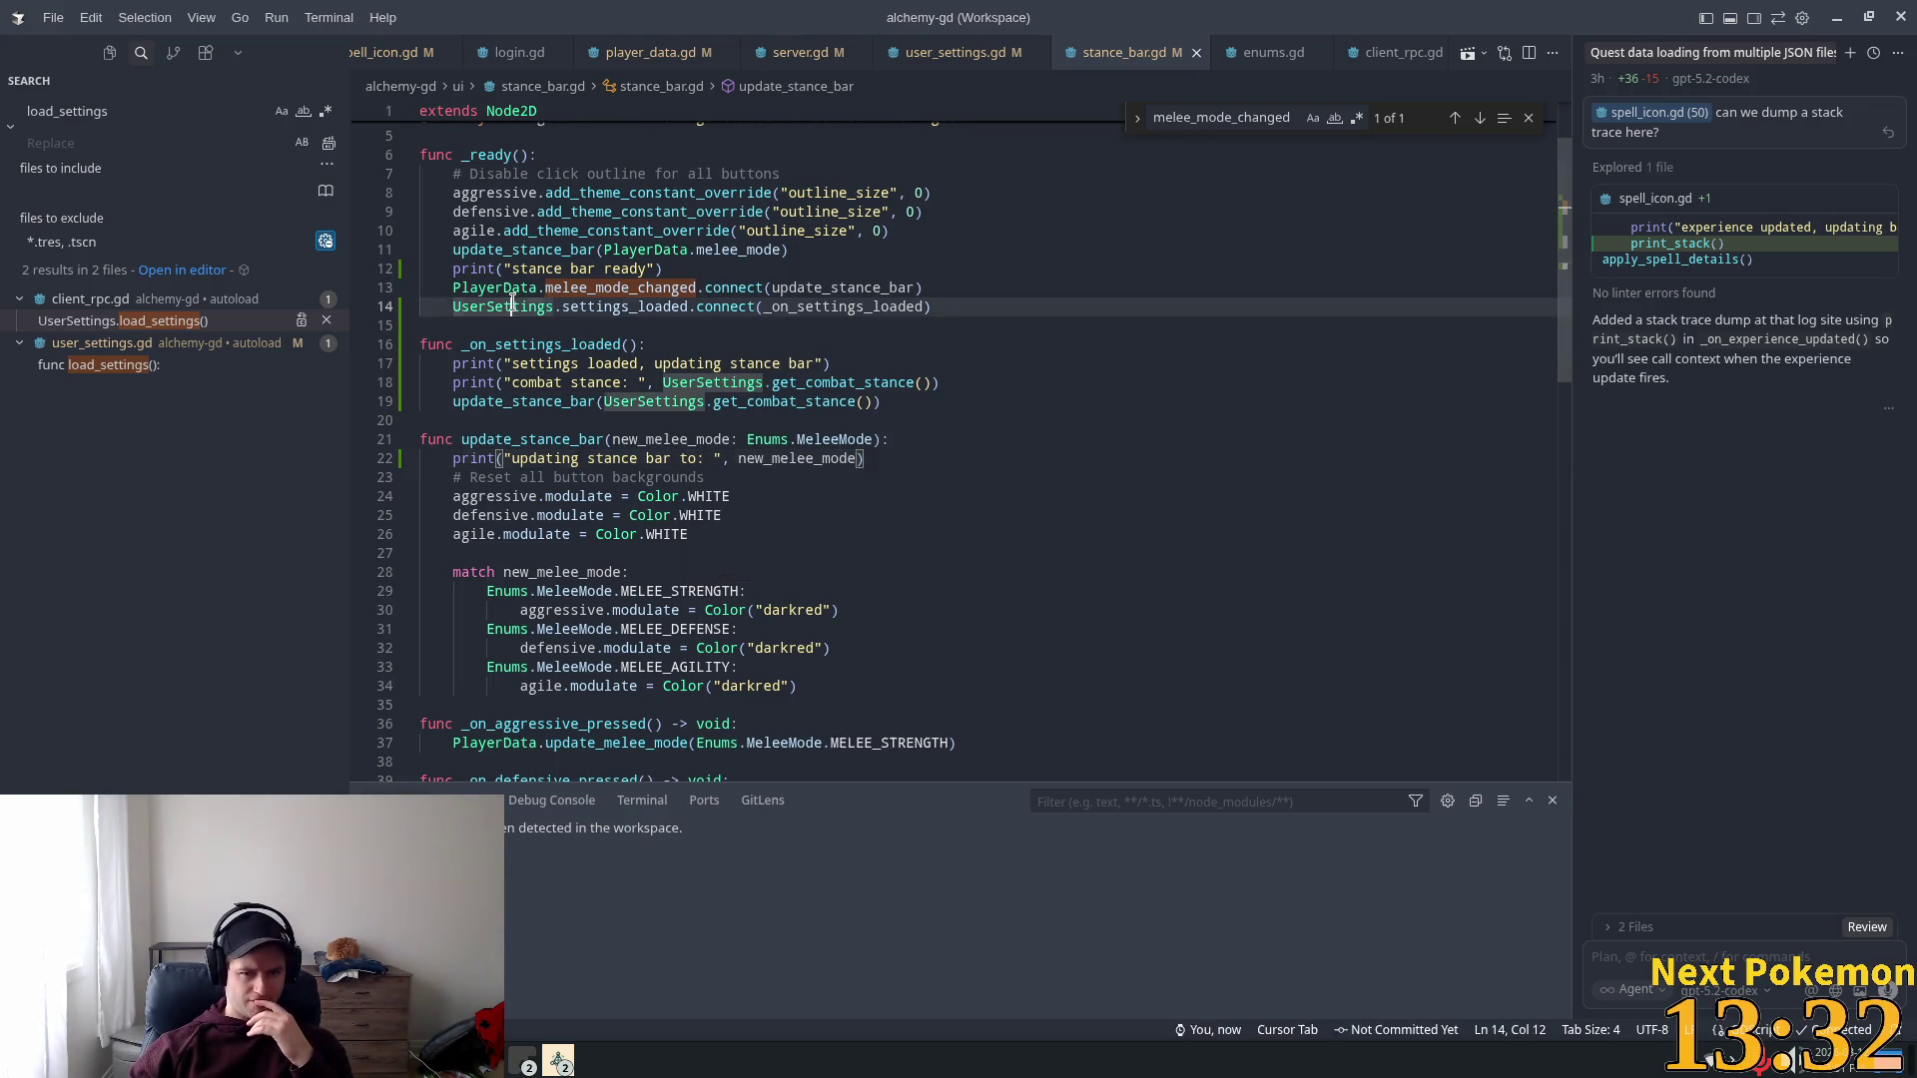
{"action": "left_click", "coordinate": [602, 307]}
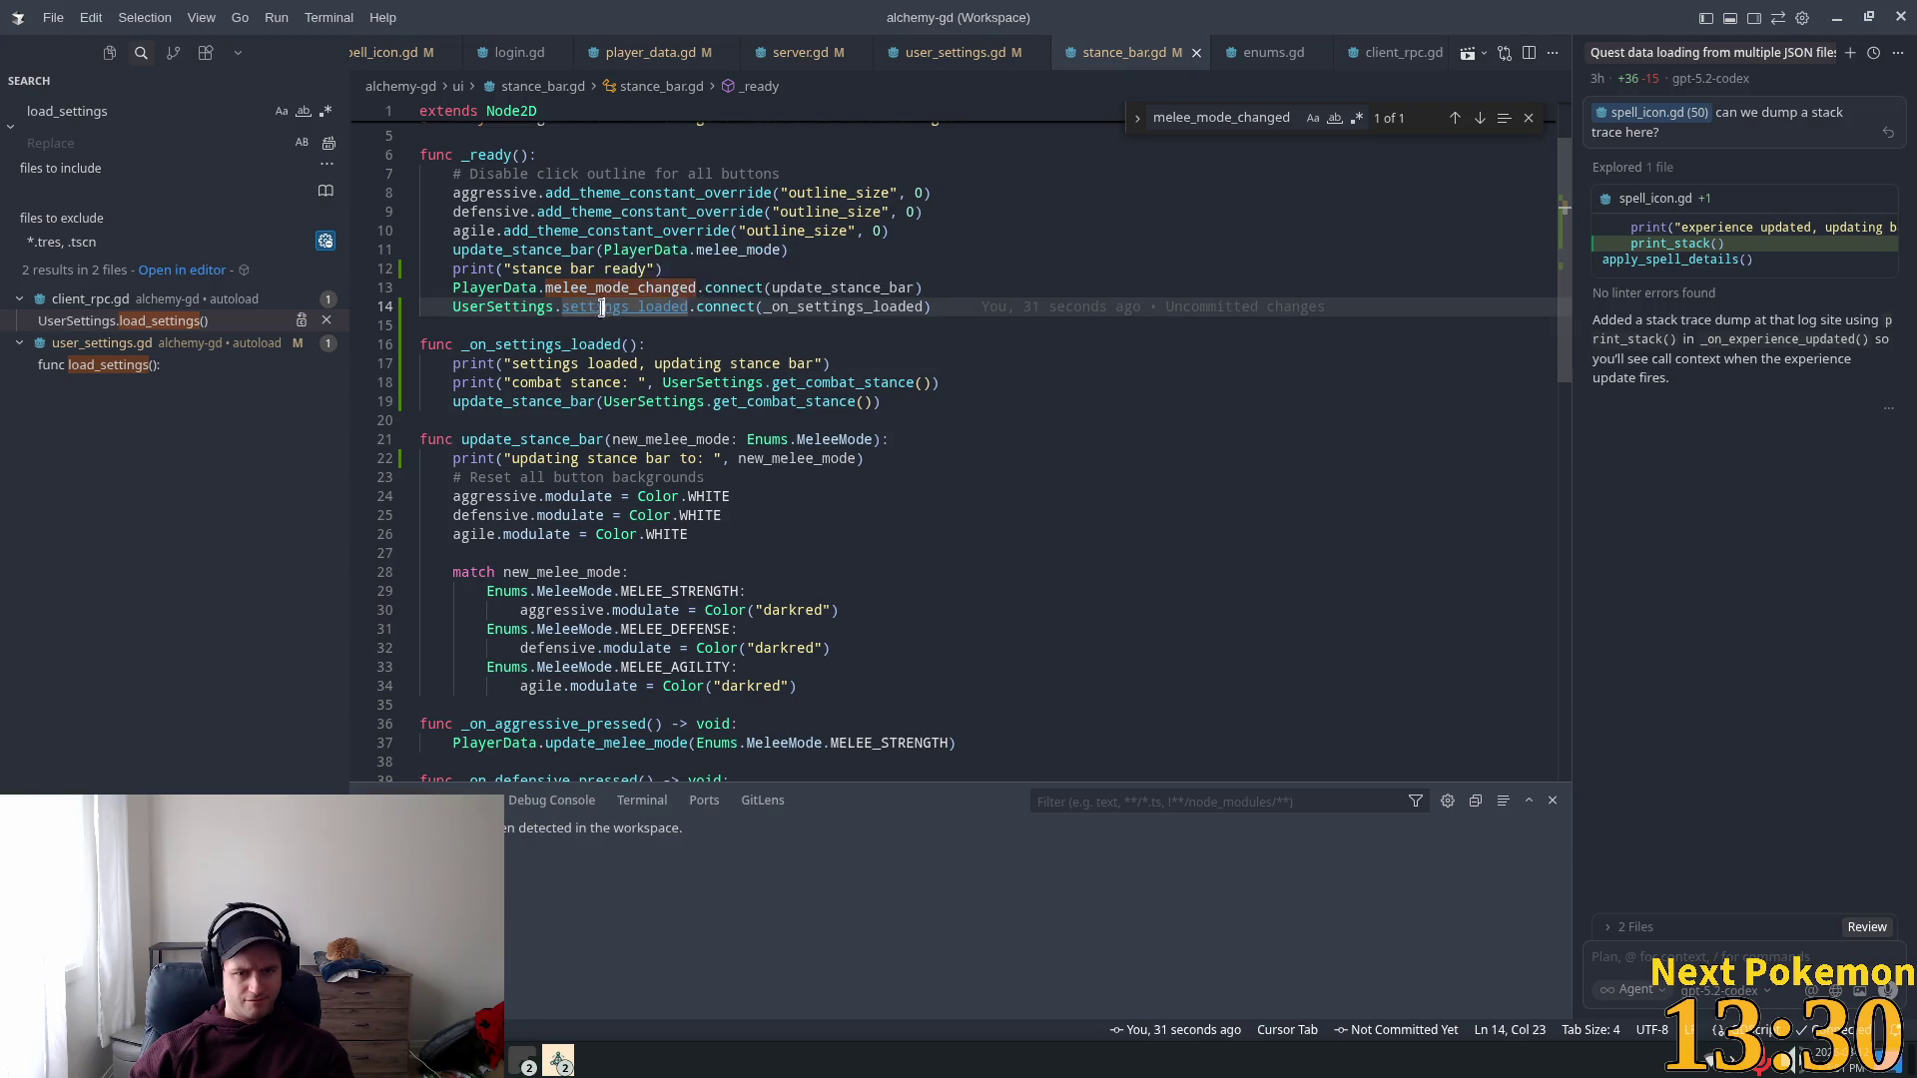
{"action": "left_click", "coordinate": [602, 306], "text": "ctrl"}
{"action": "scroll", "coordinate": [564, 368], "scroll_direction": "down", "scroll_amount": 3}
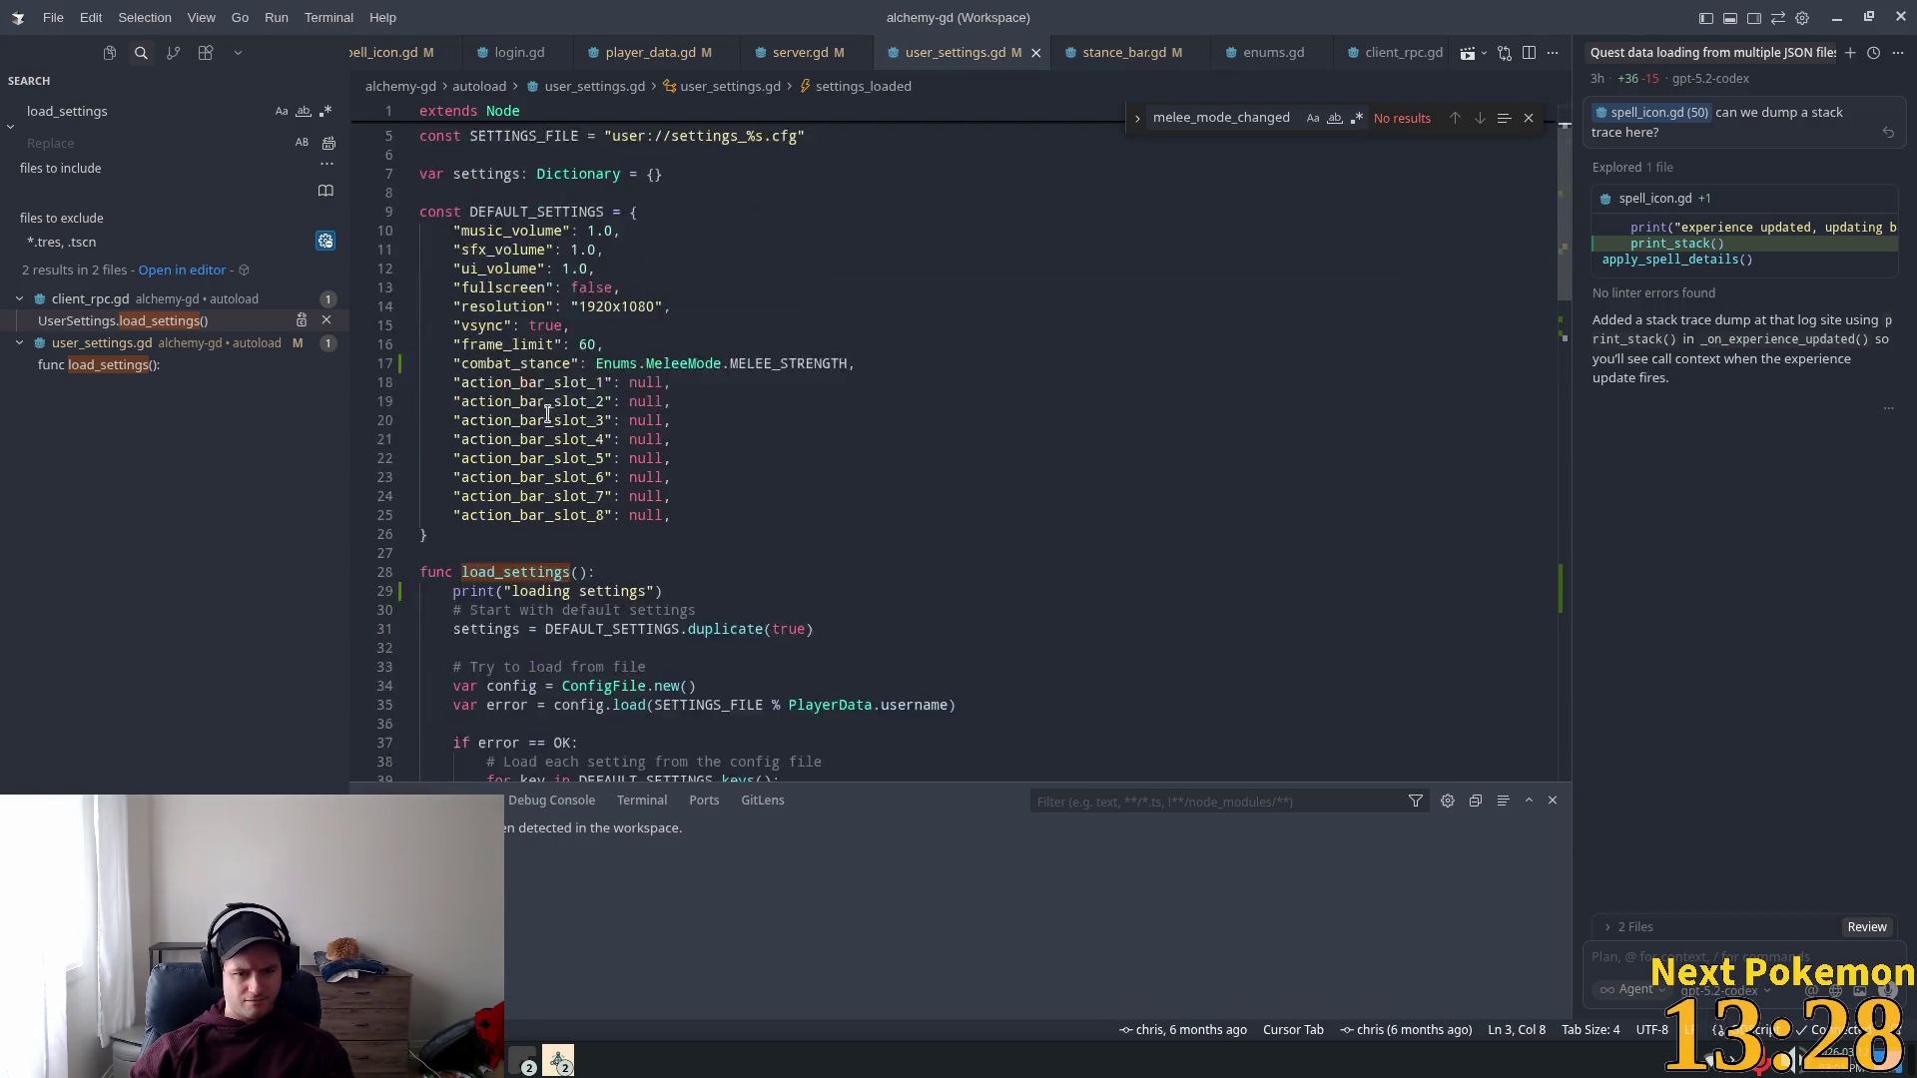
Step: Search the project for '.emit' and open the first match in chat_manager.gd
{"action": "scroll", "coordinate": [543, 427], "scroll_direction": "up", "scroll_amount": 2}
{"action": "scroll", "coordinate": [542, 427], "scroll_direction": "down", "scroll_amount": 7}
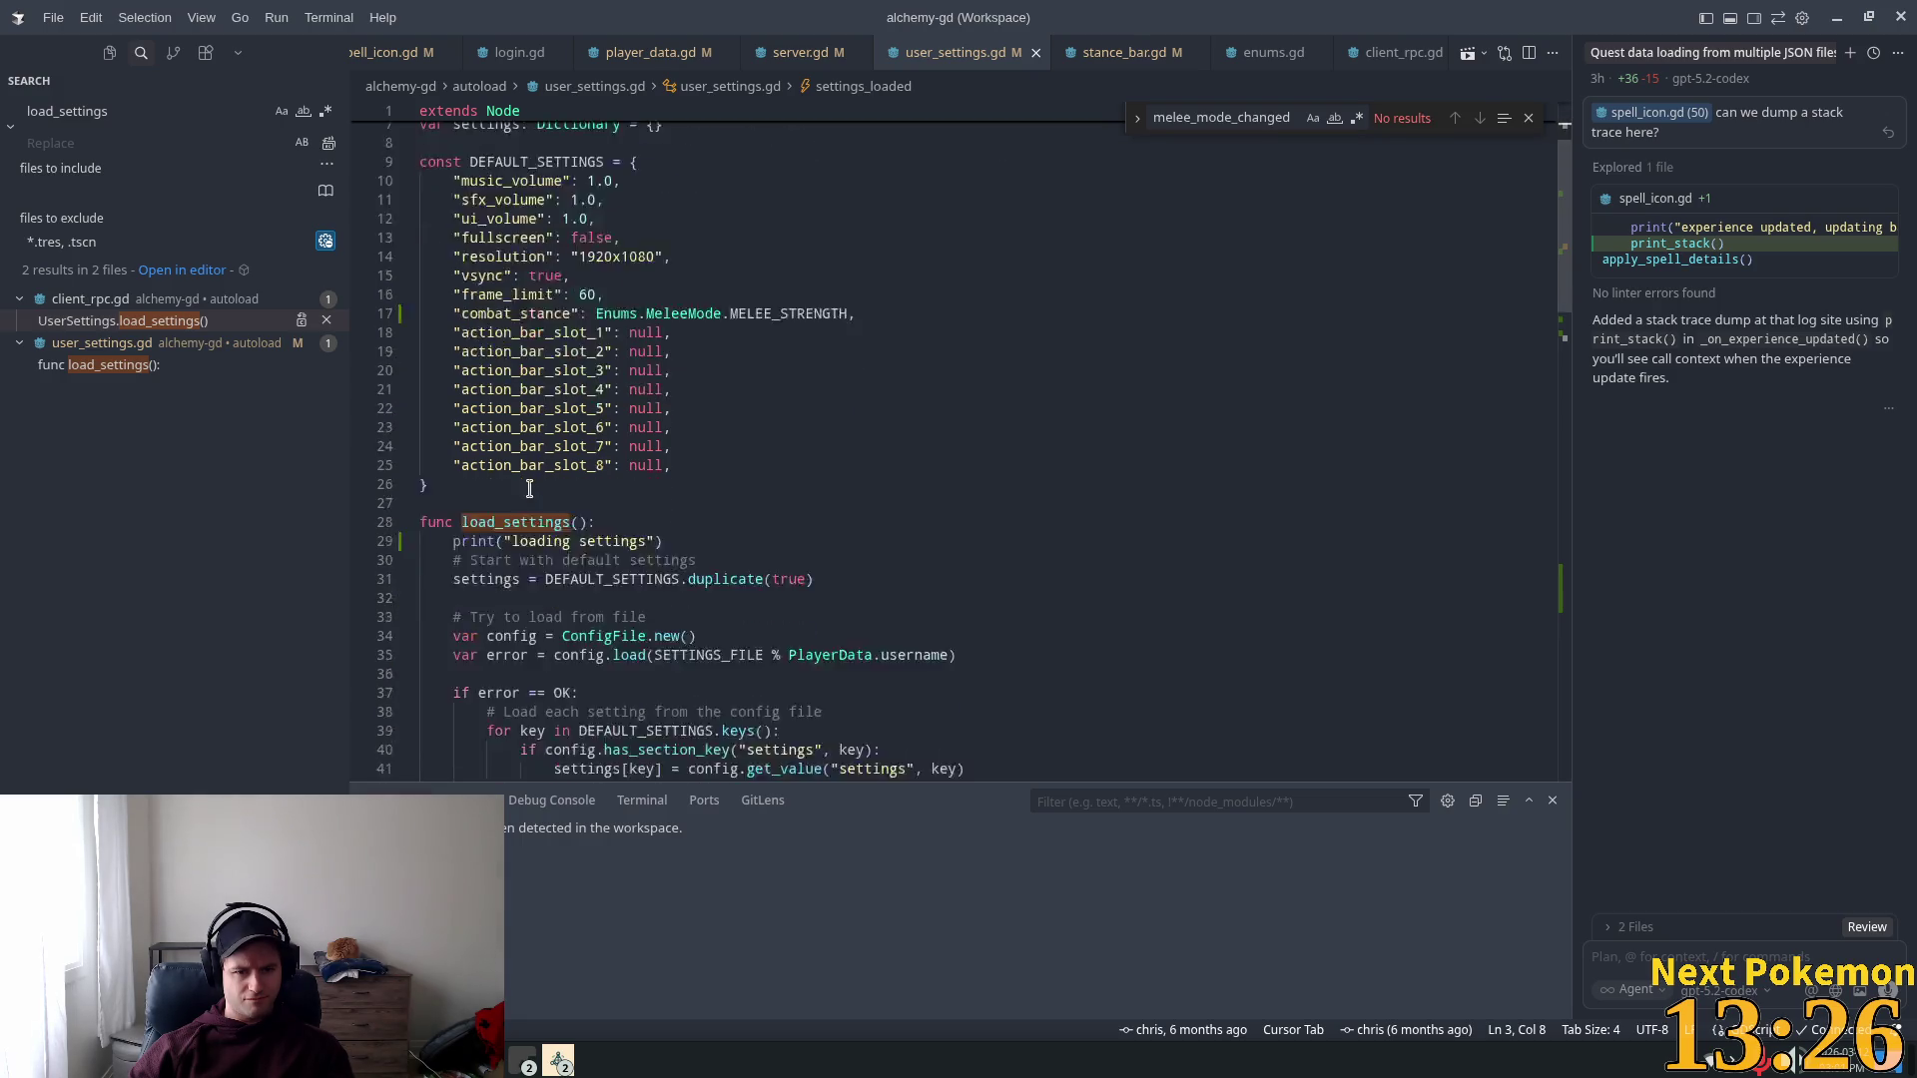
{"action": "scroll", "coordinate": [512, 589], "scroll_direction": "down", "scroll_amount": 5}
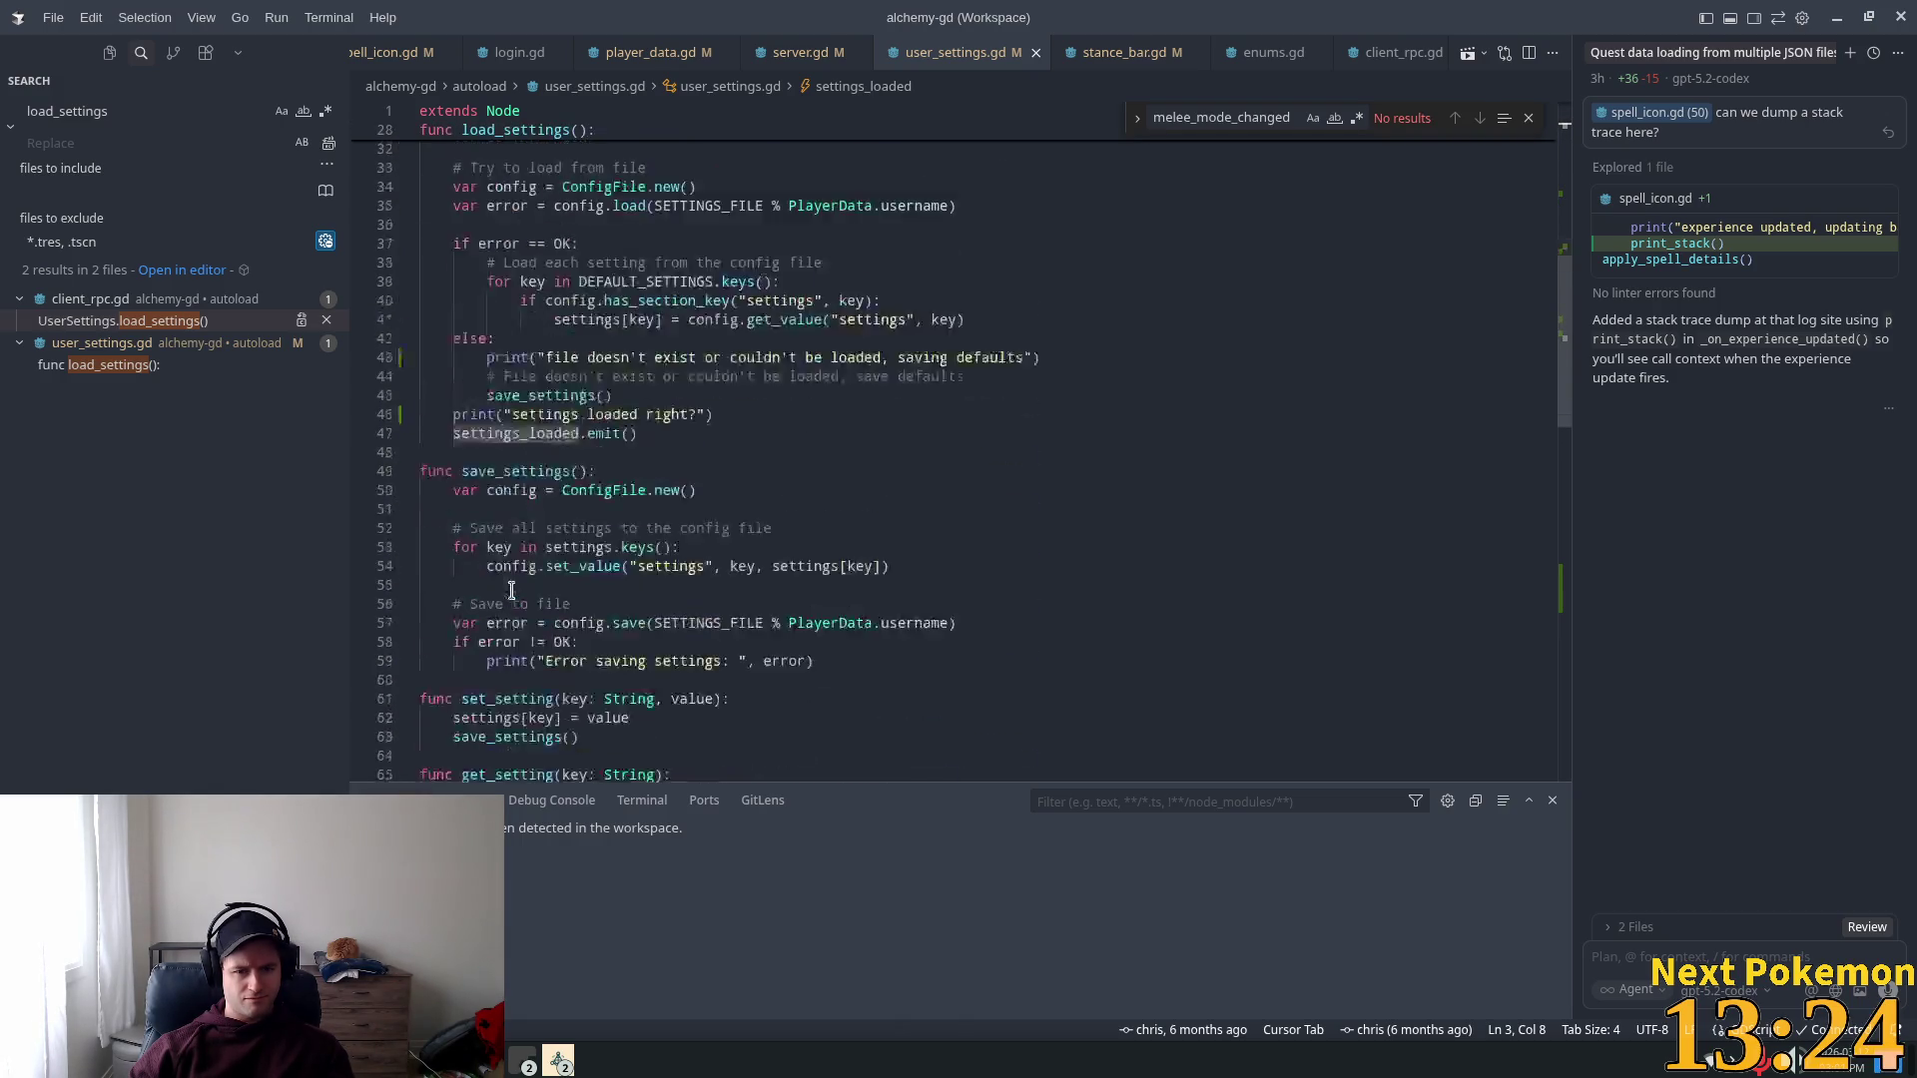
{"action": "scroll", "coordinate": [512, 589], "scroll_direction": "down", "scroll_amount": 9}
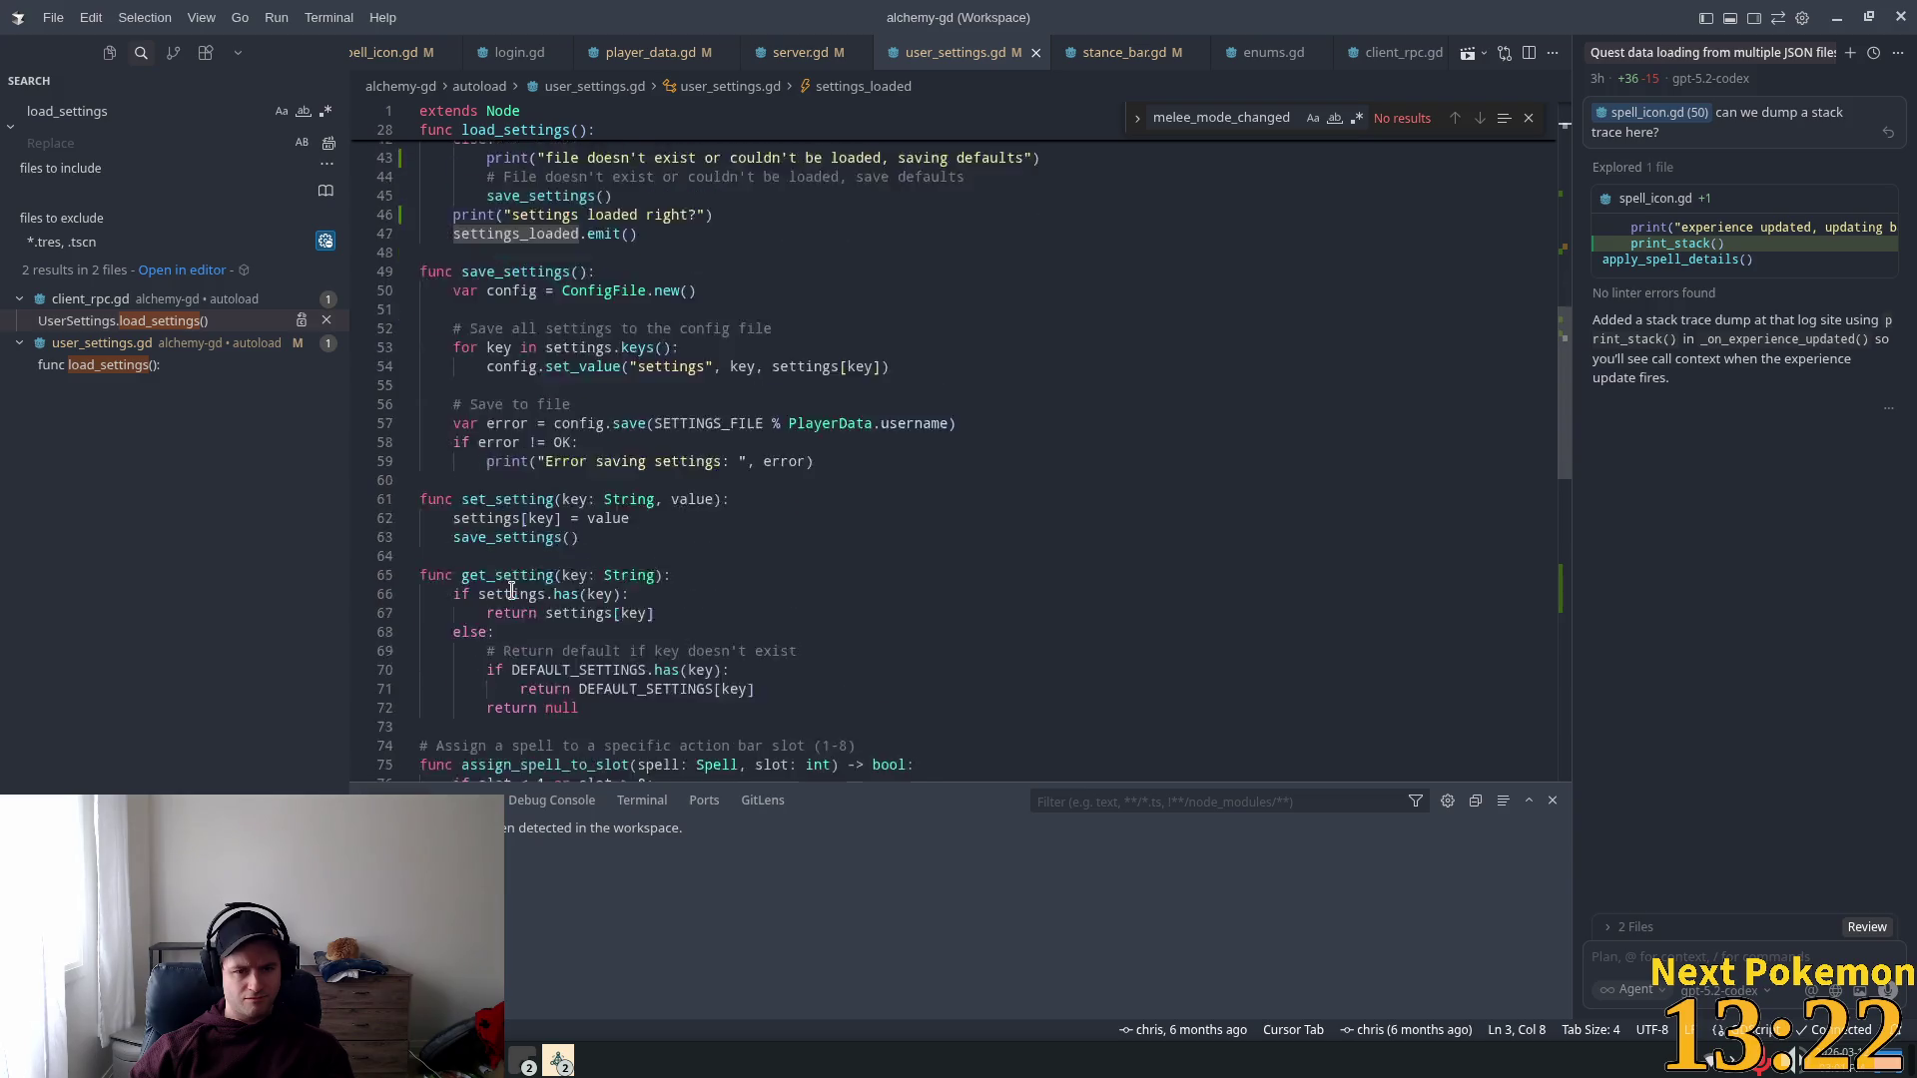
{"action": "scroll", "coordinate": [514, 580], "scroll_direction": "down", "scroll_amount": 3}
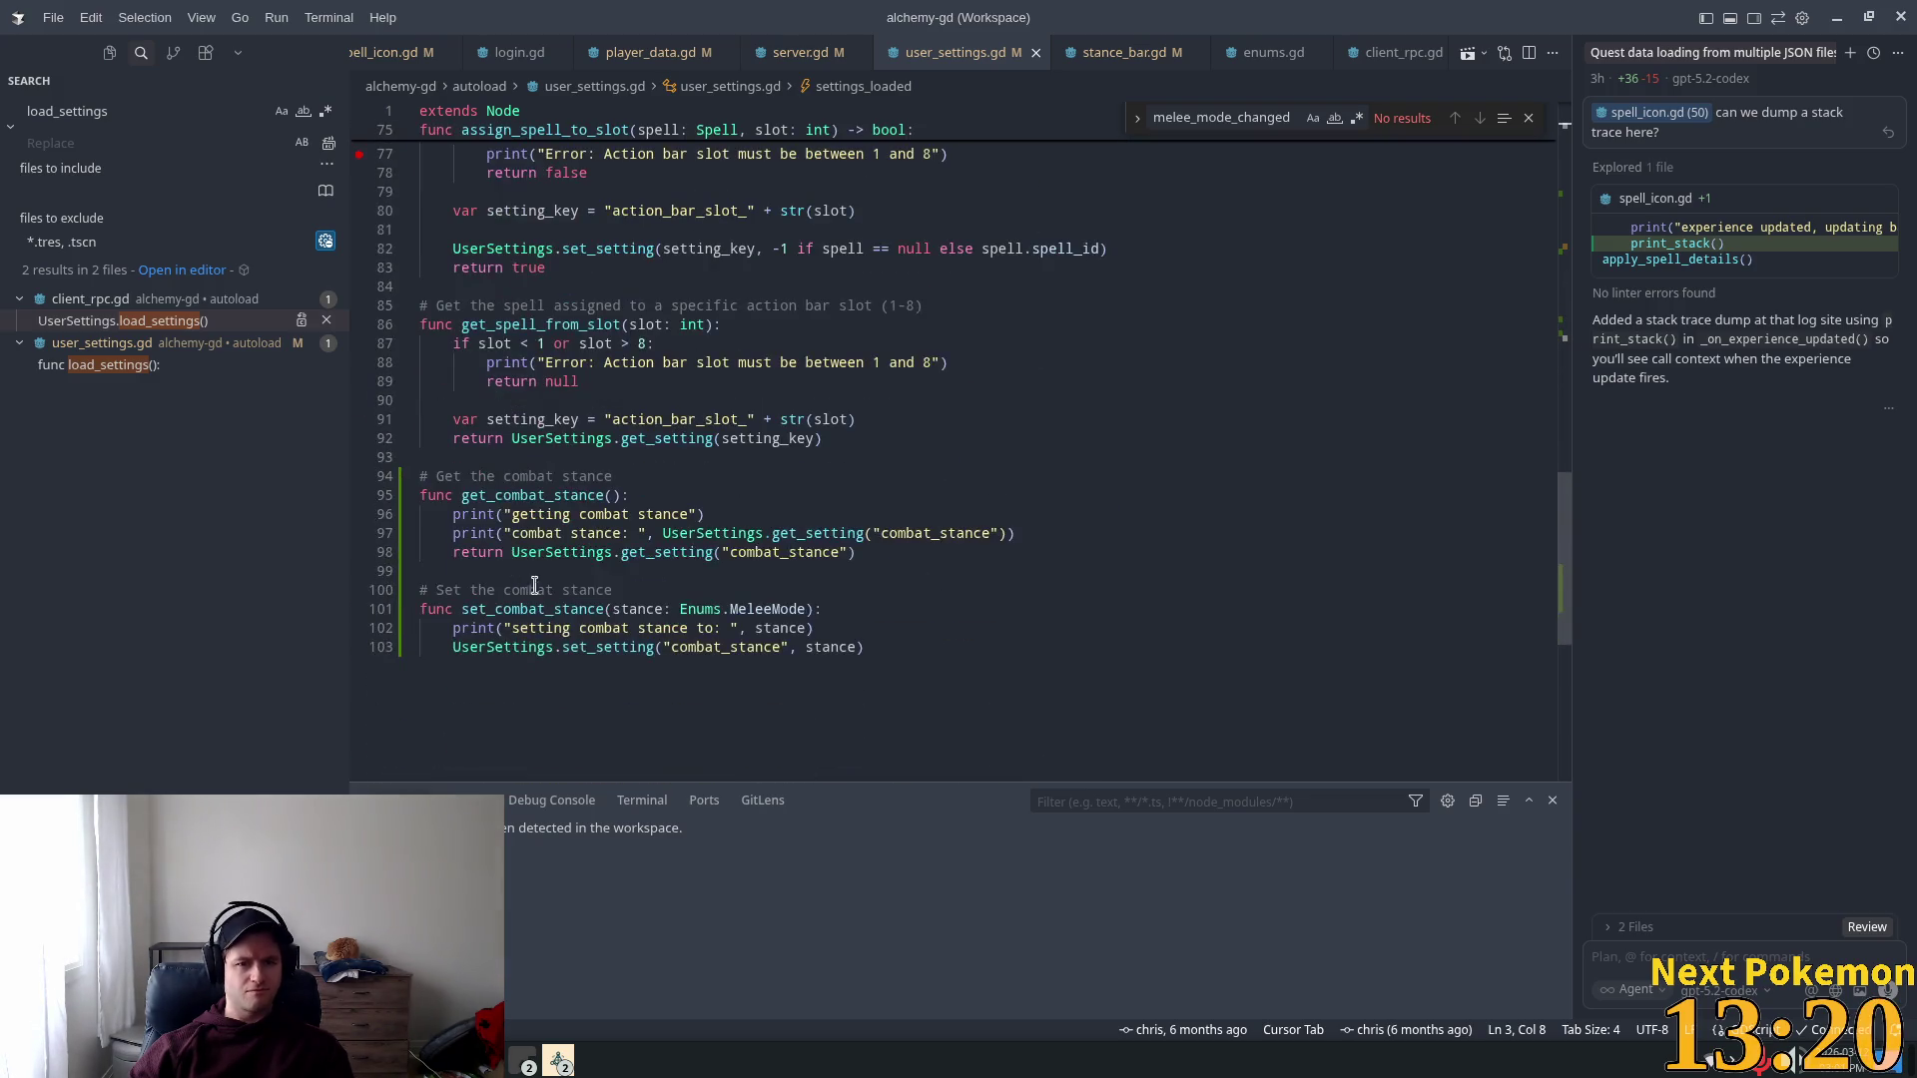
{"action": "double_click", "coordinate": [151, 108]}
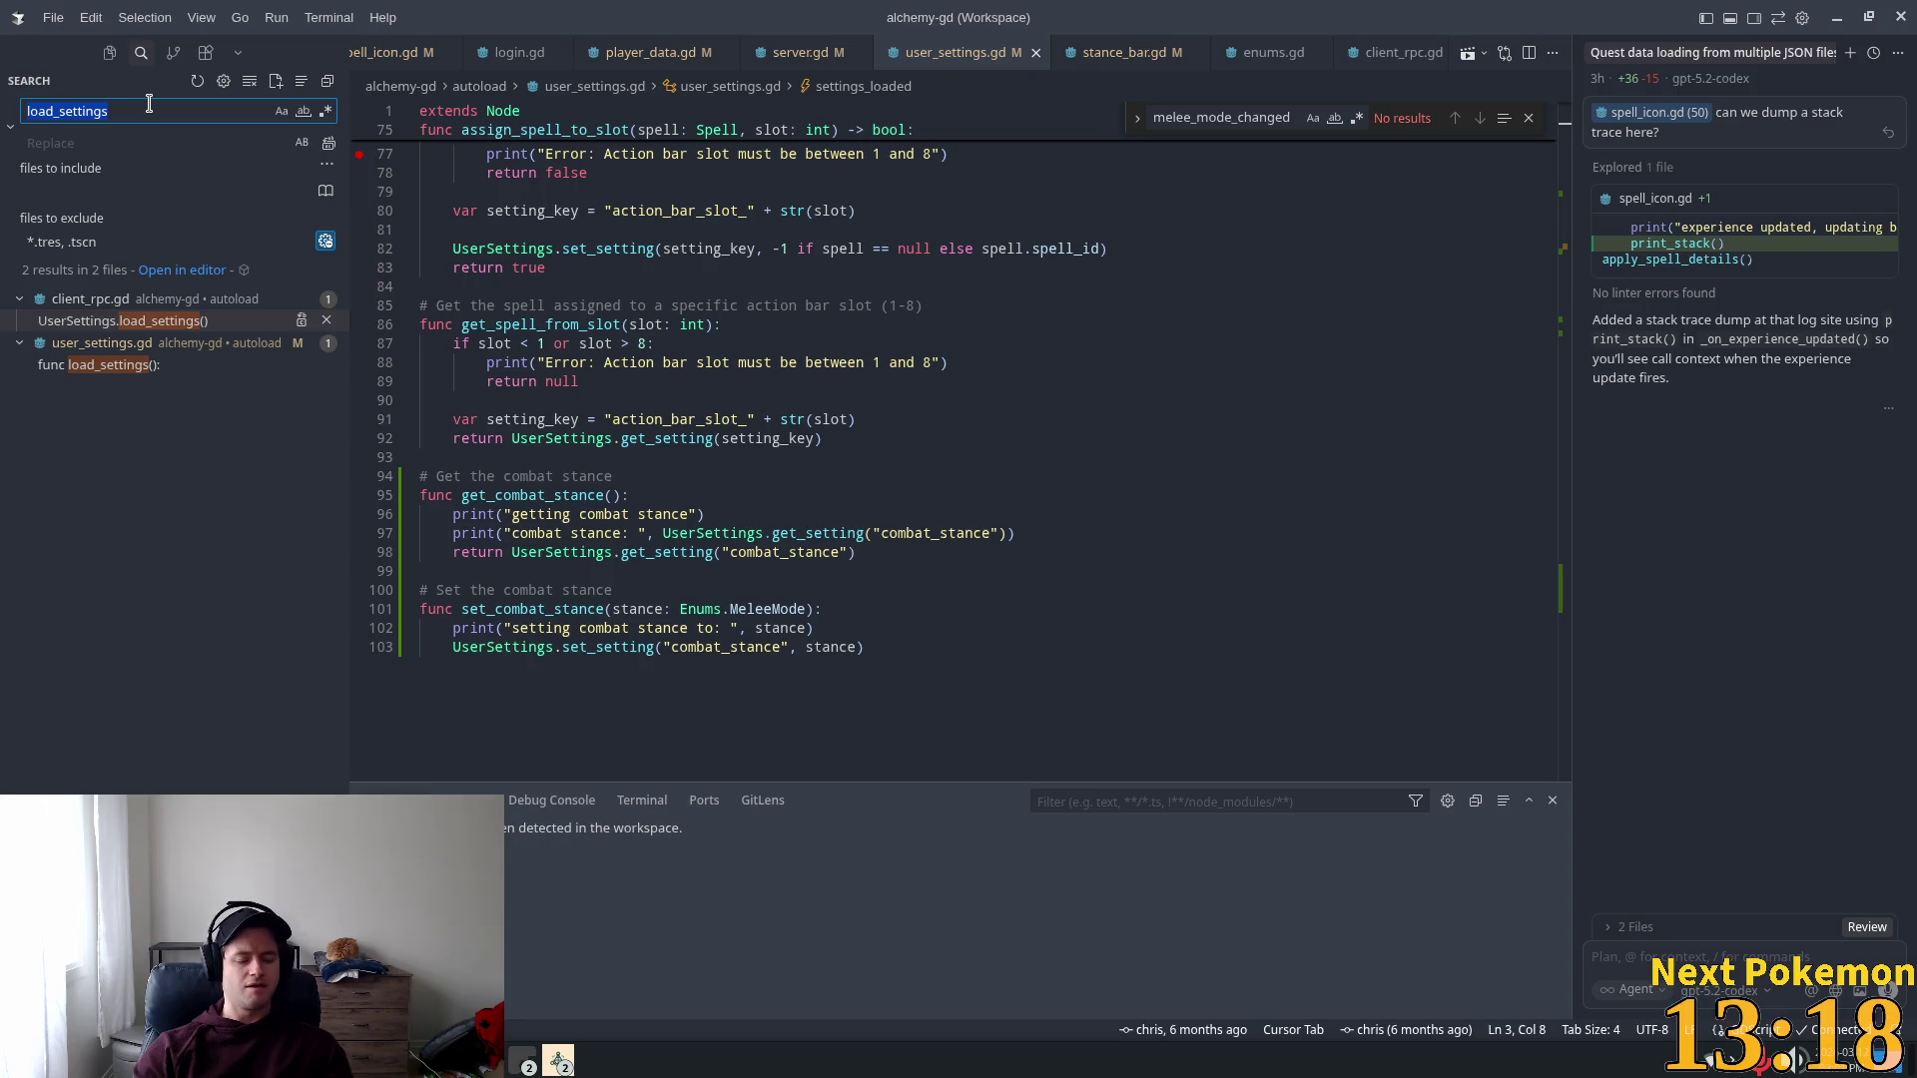
{"action": "type", "text": ".emit"}
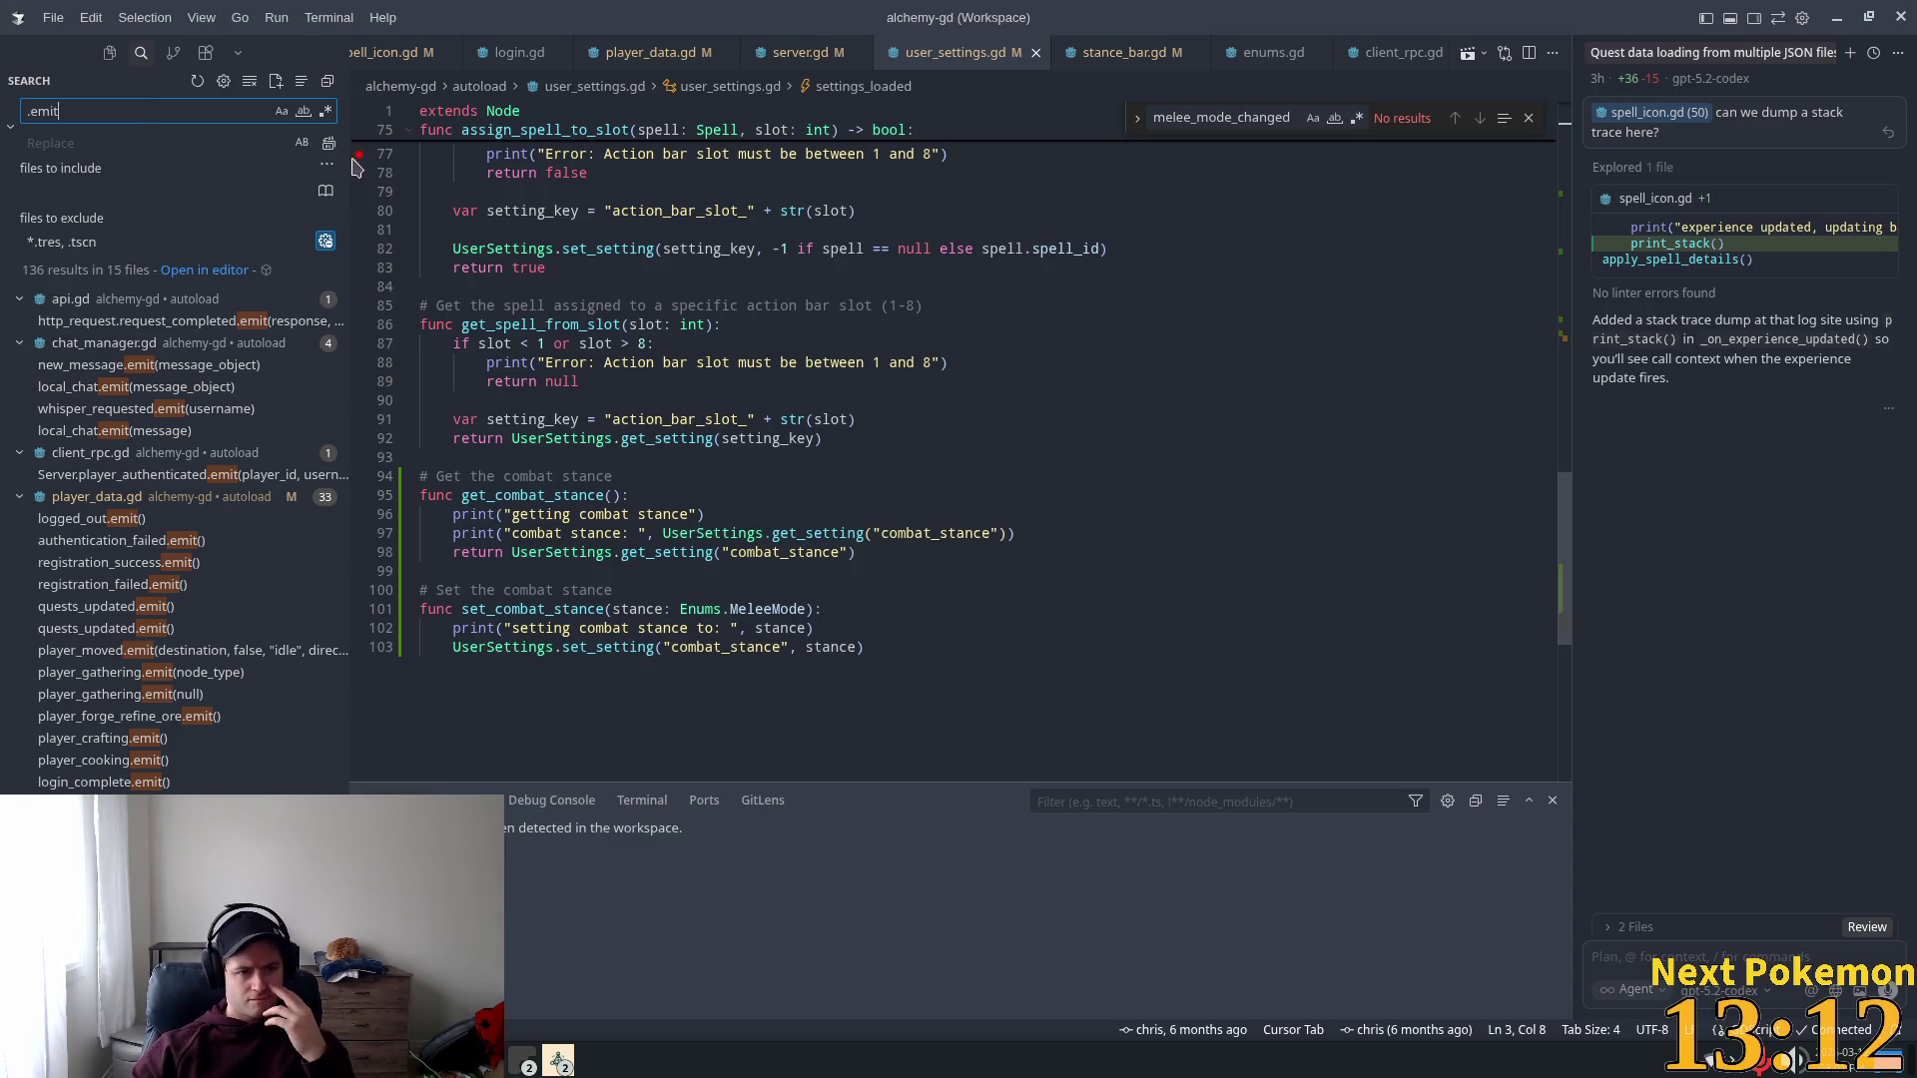
{"action": "left_click", "coordinate": [197, 365]}
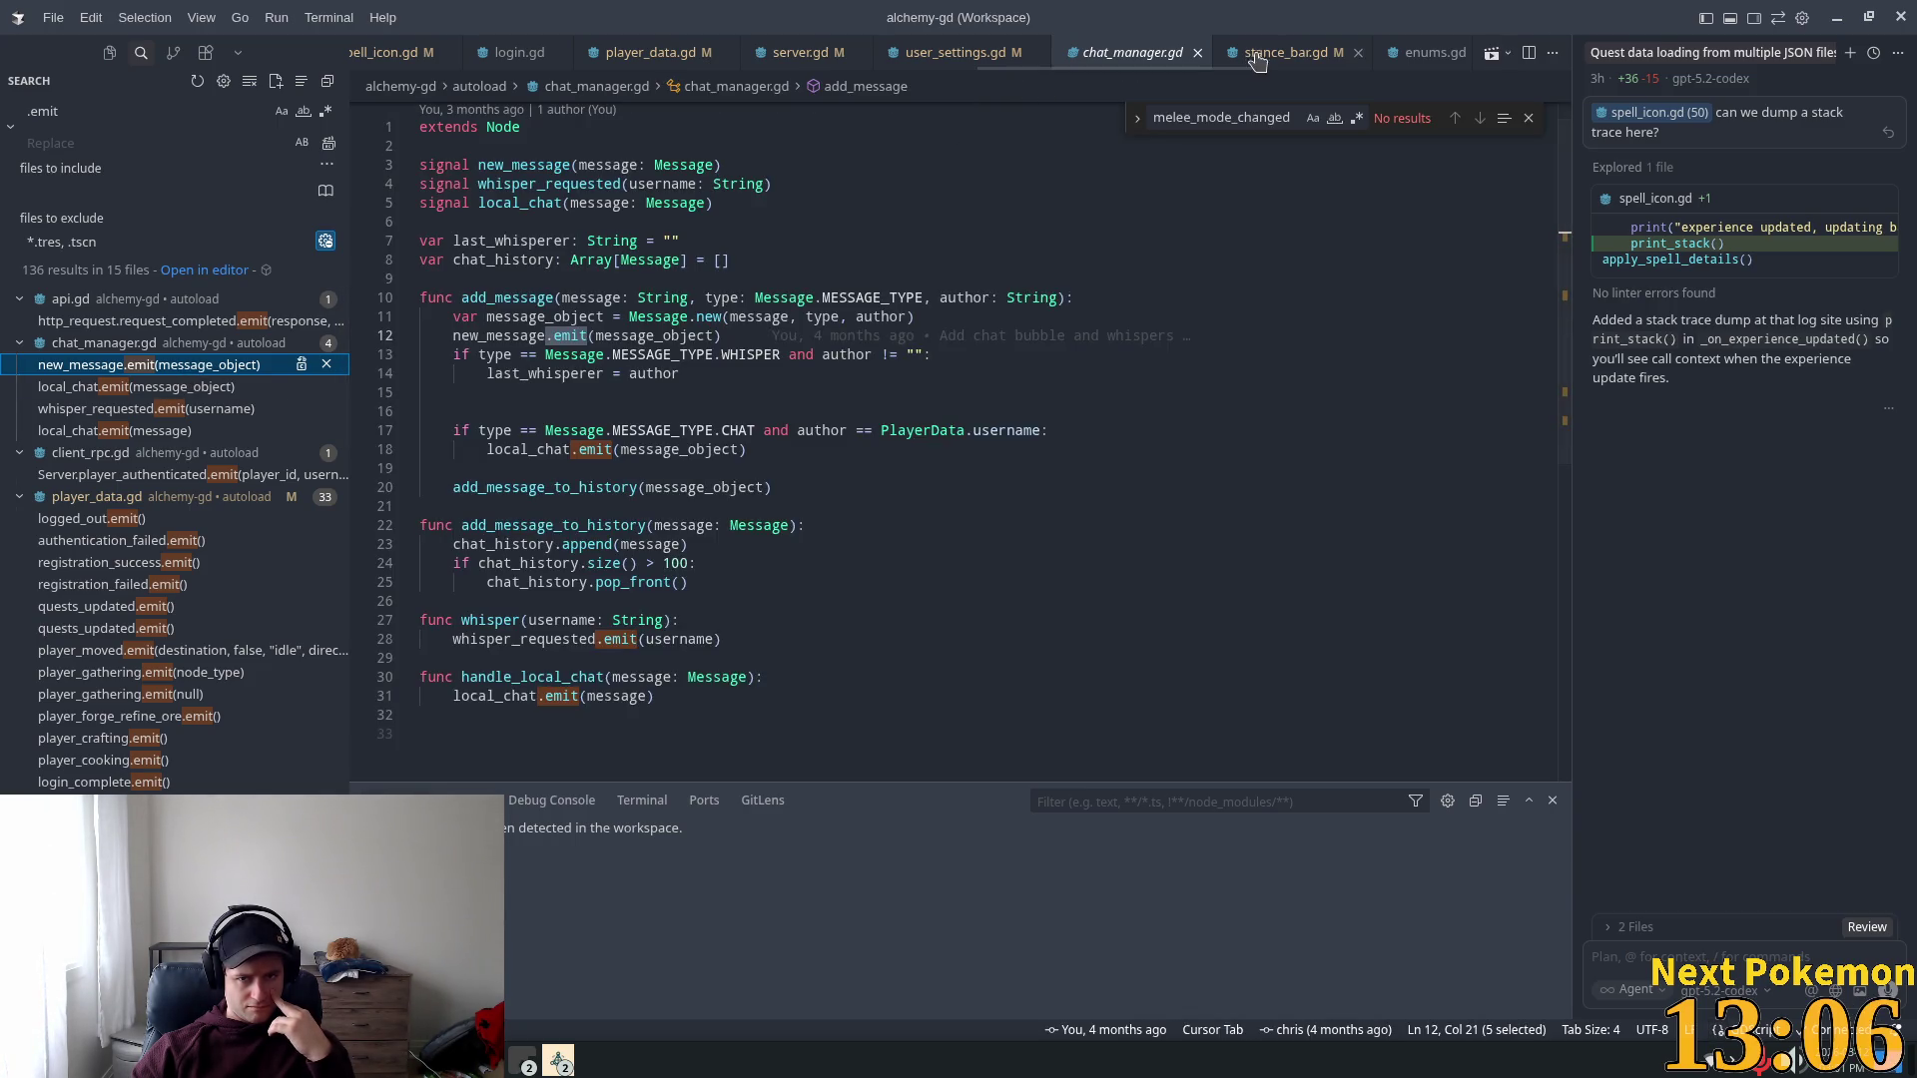
Step: Look back over user_settings.gd, then browse player_data.gd
{"action": "left_click", "coordinate": [946, 55]}
{"action": "scroll", "coordinate": [959, 399], "scroll_direction": "up", "scroll_amount": 10}
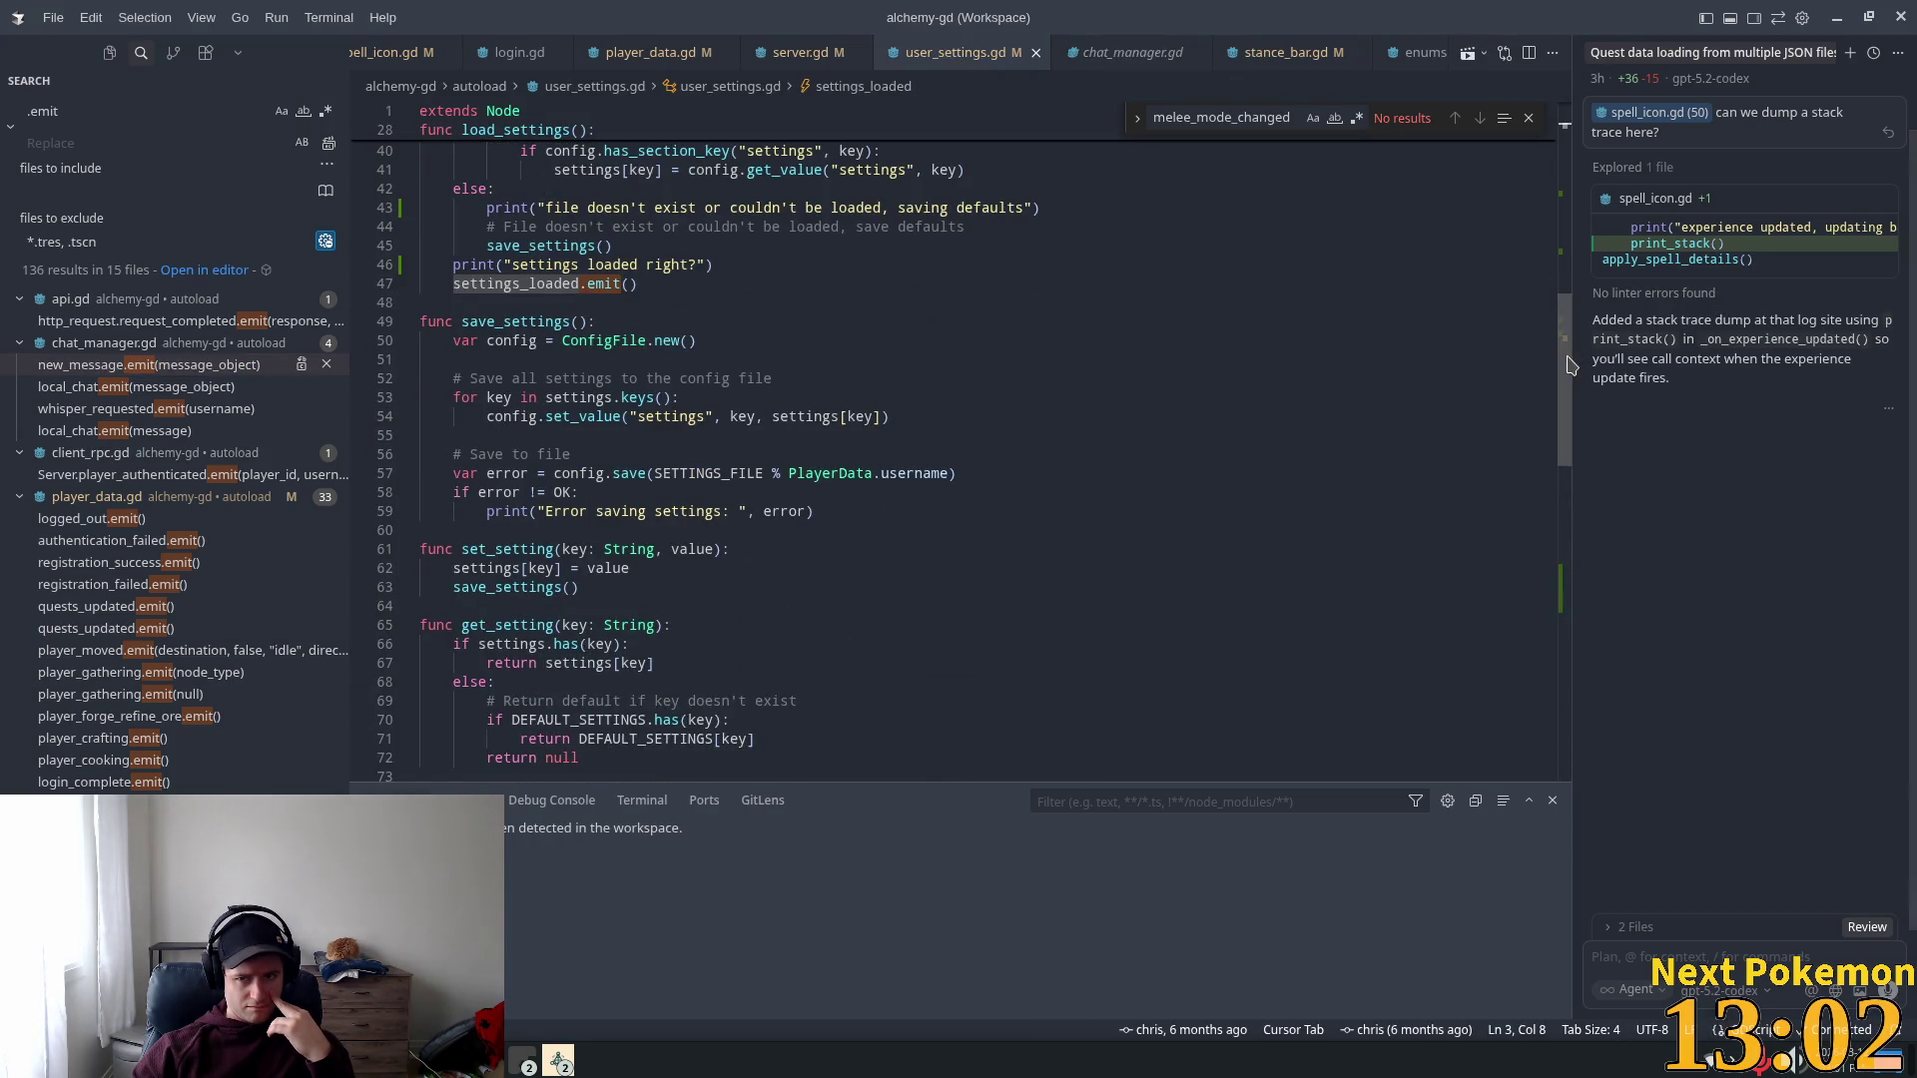
{"action": "scroll", "coordinate": [1545, 156], "scroll_direction": "up", "scroll_amount": 13}
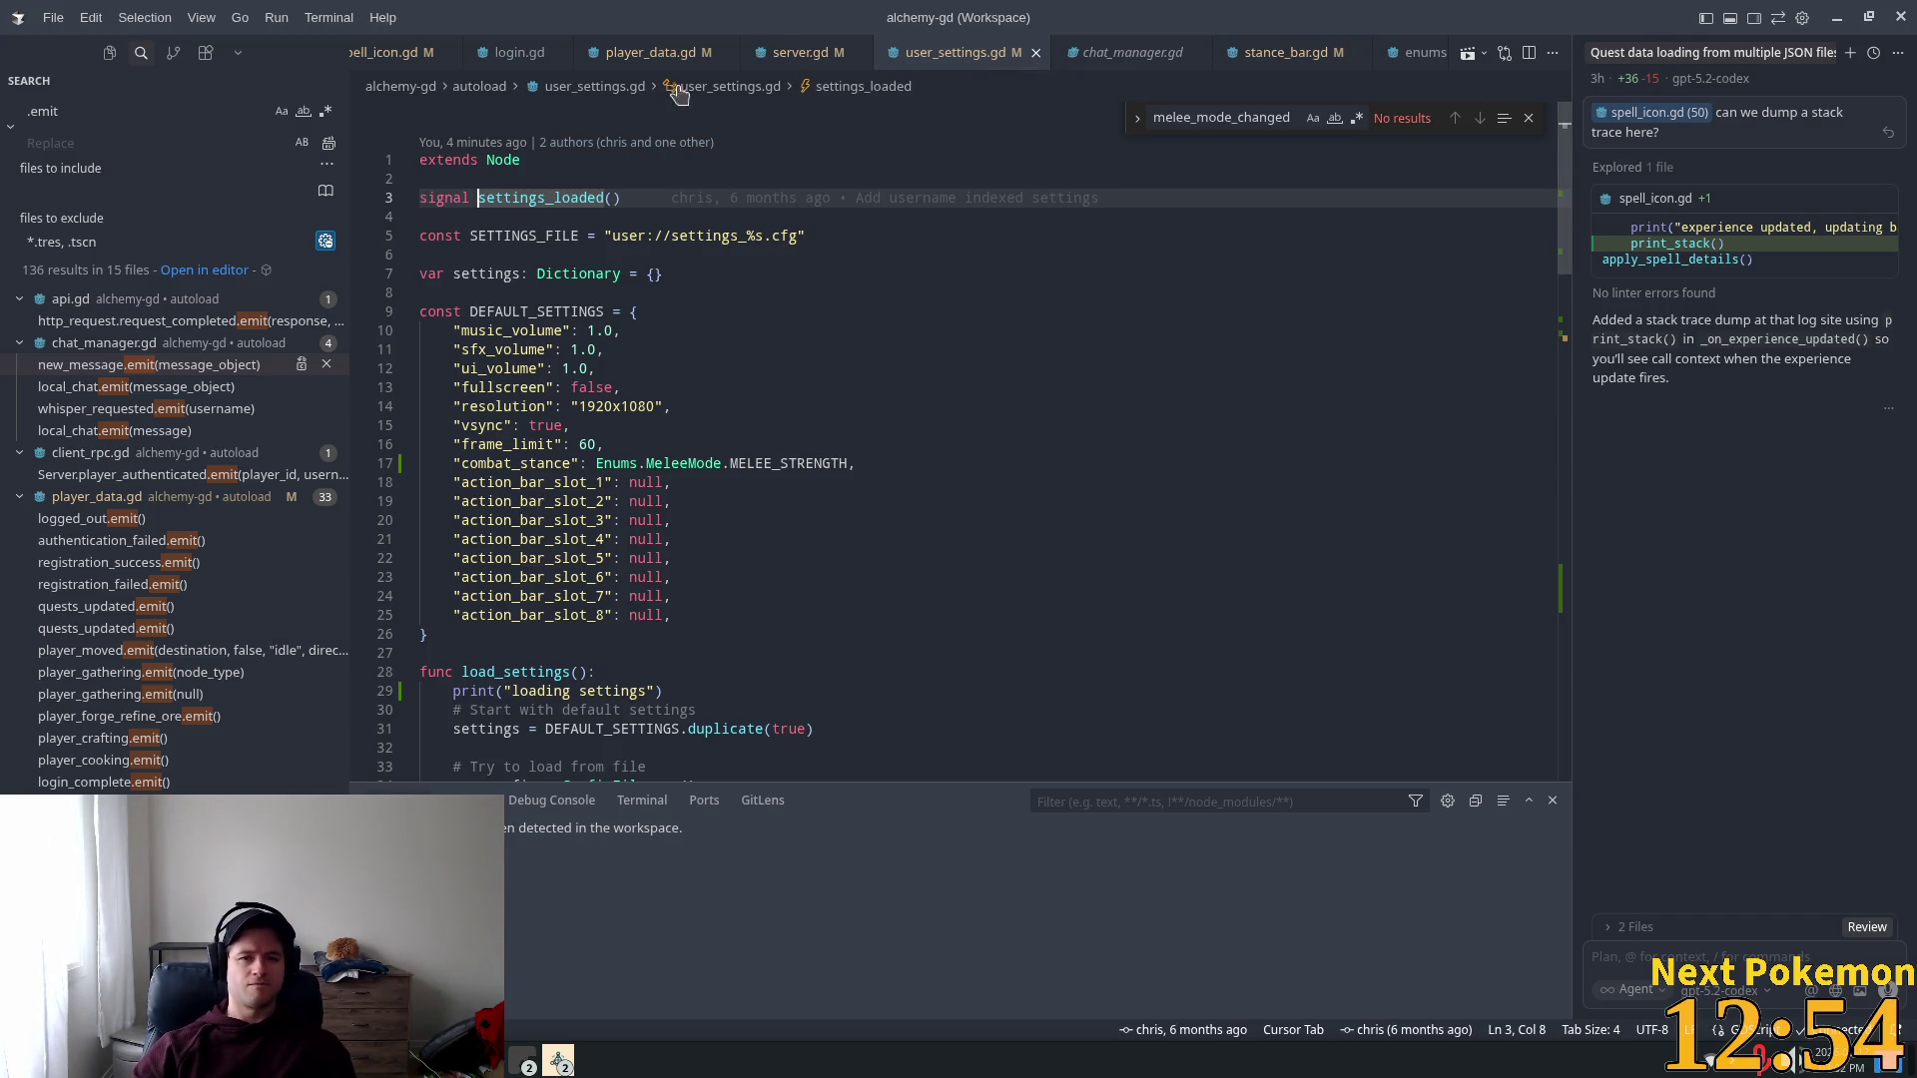
{"action": "left_click", "coordinate": [650, 52]}
{"action": "left_click_drag", "start_coordinate": [1573, 349], "coordinate": [1555, 55]}
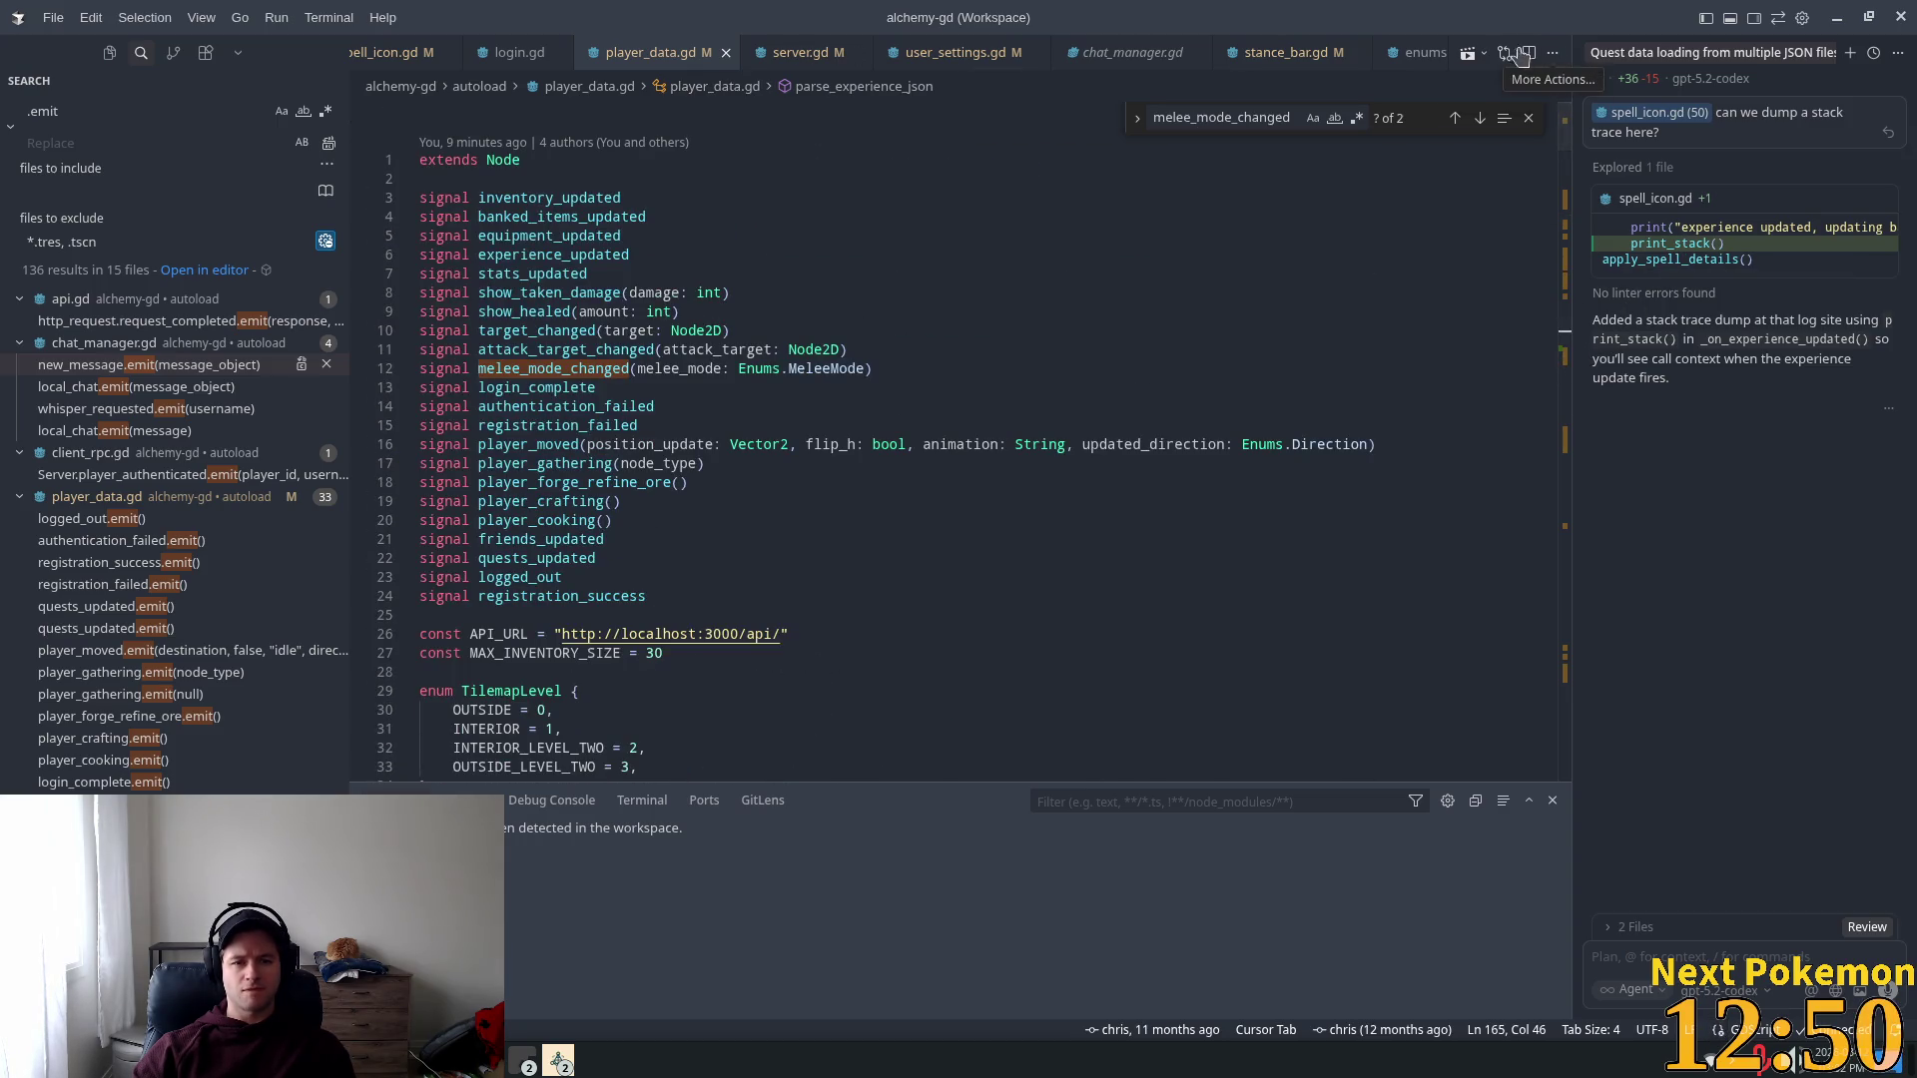
Step: Delete the empty parentheses after the settings_loaded signal declaration in user_settings.gd
{"action": "left_click", "coordinate": [959, 52]}
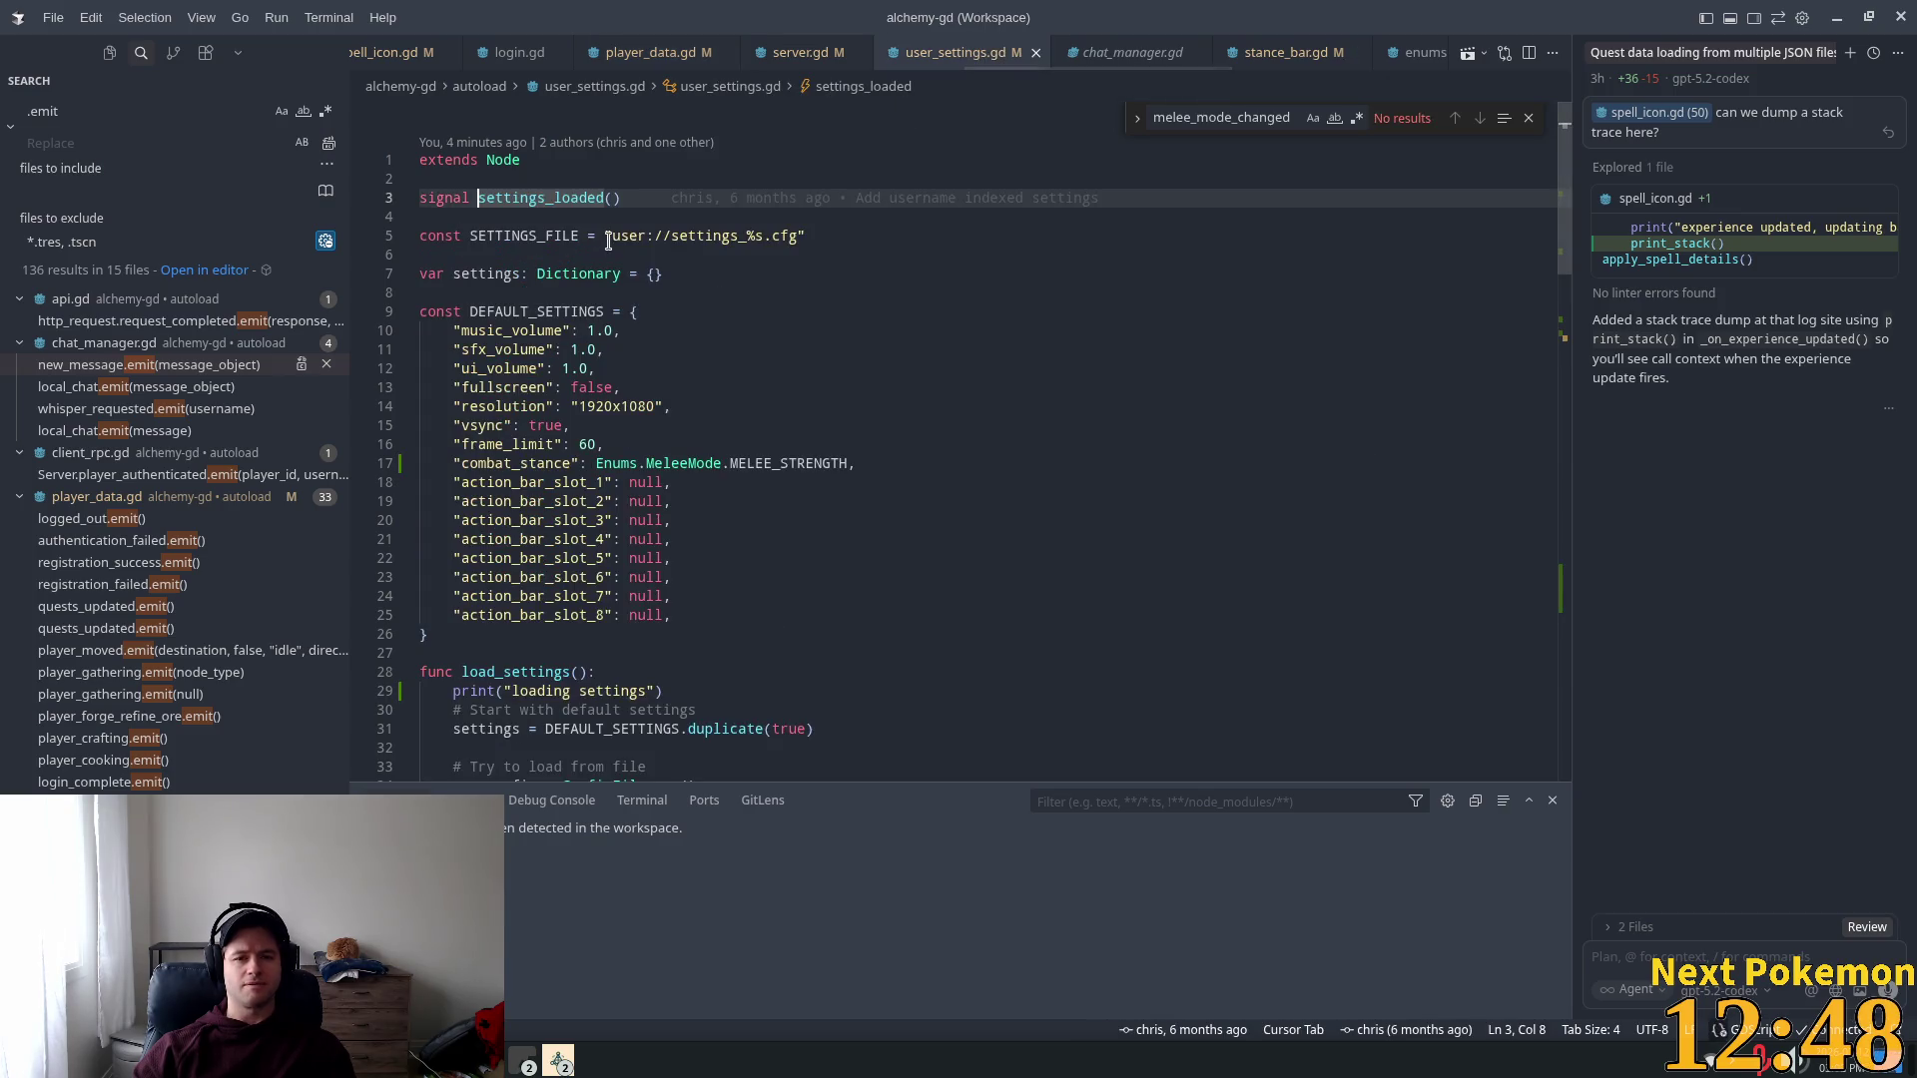
{"action": "left_click", "coordinate": [605, 197]}
{"action": "key", "text": "Delete"}
{"action": "key", "text": "Delete"}
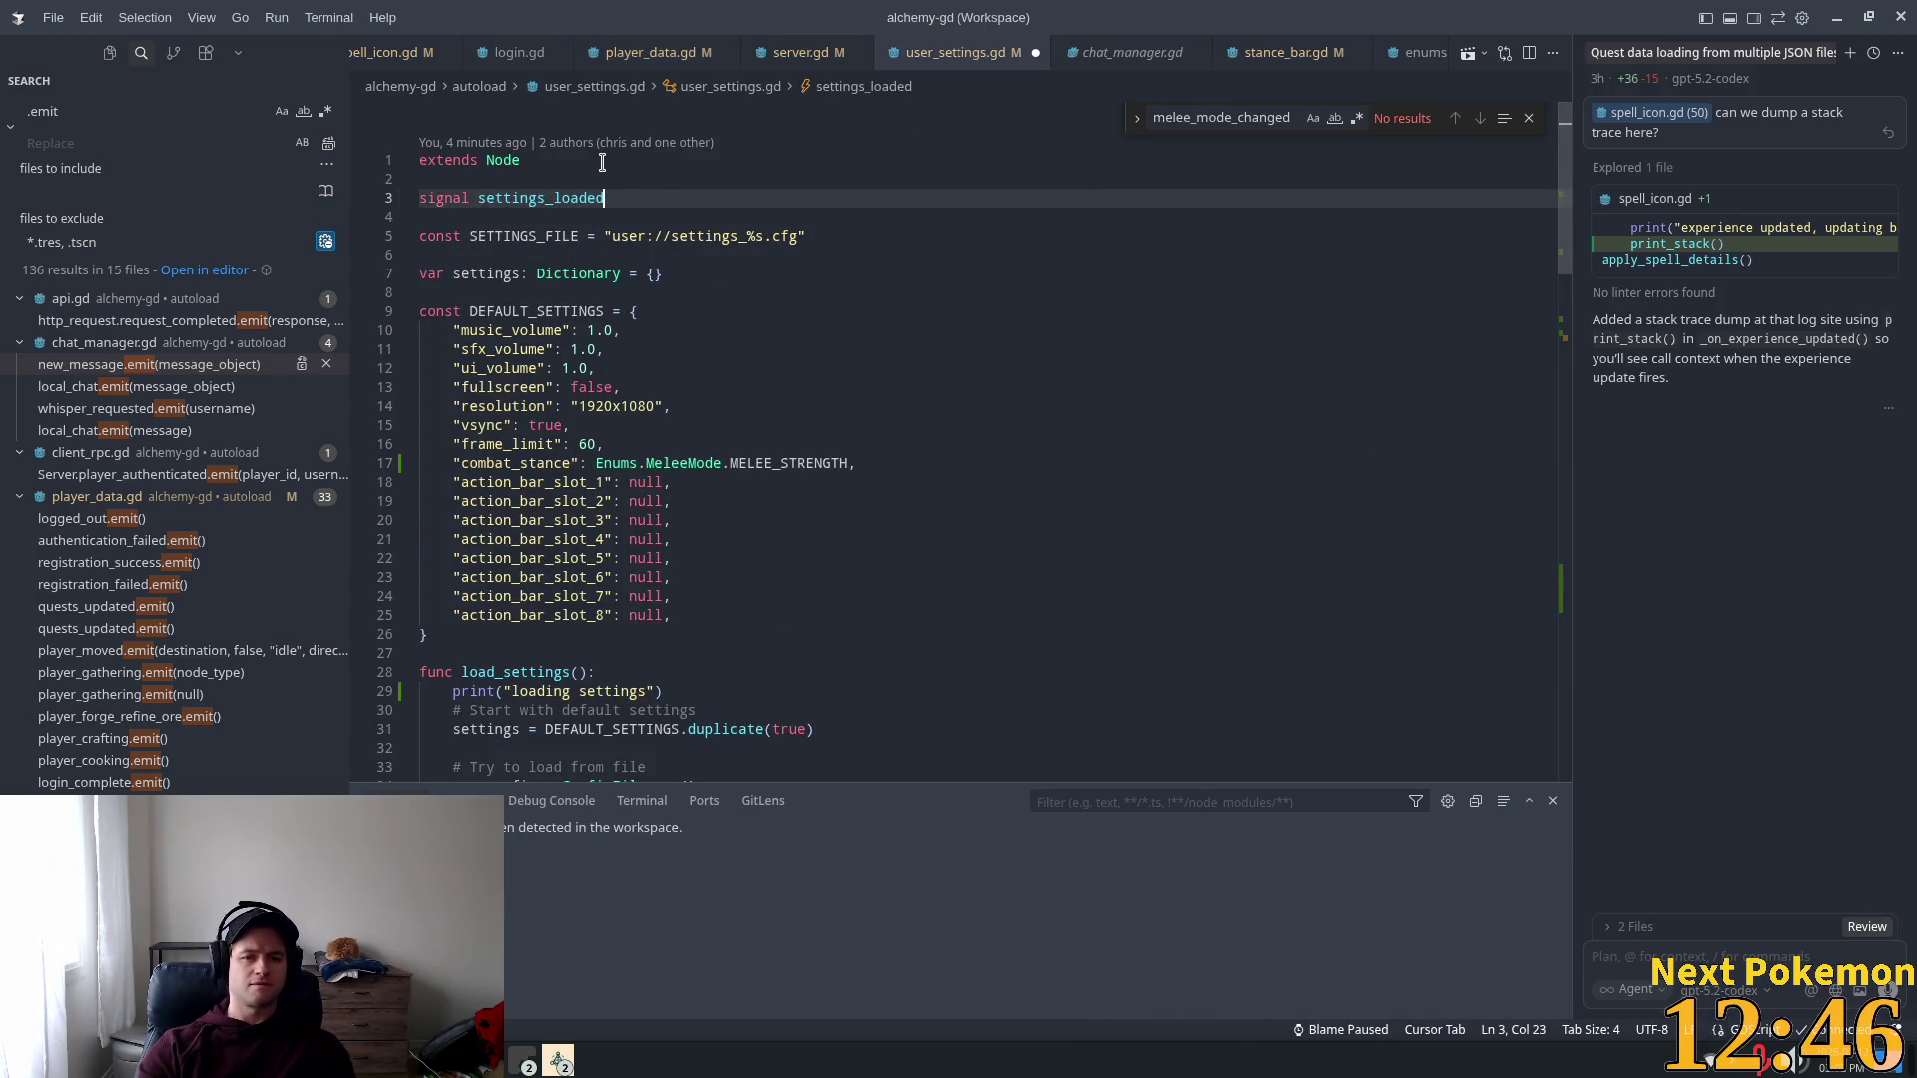
{"action": "left_click", "coordinate": [869, 332]}
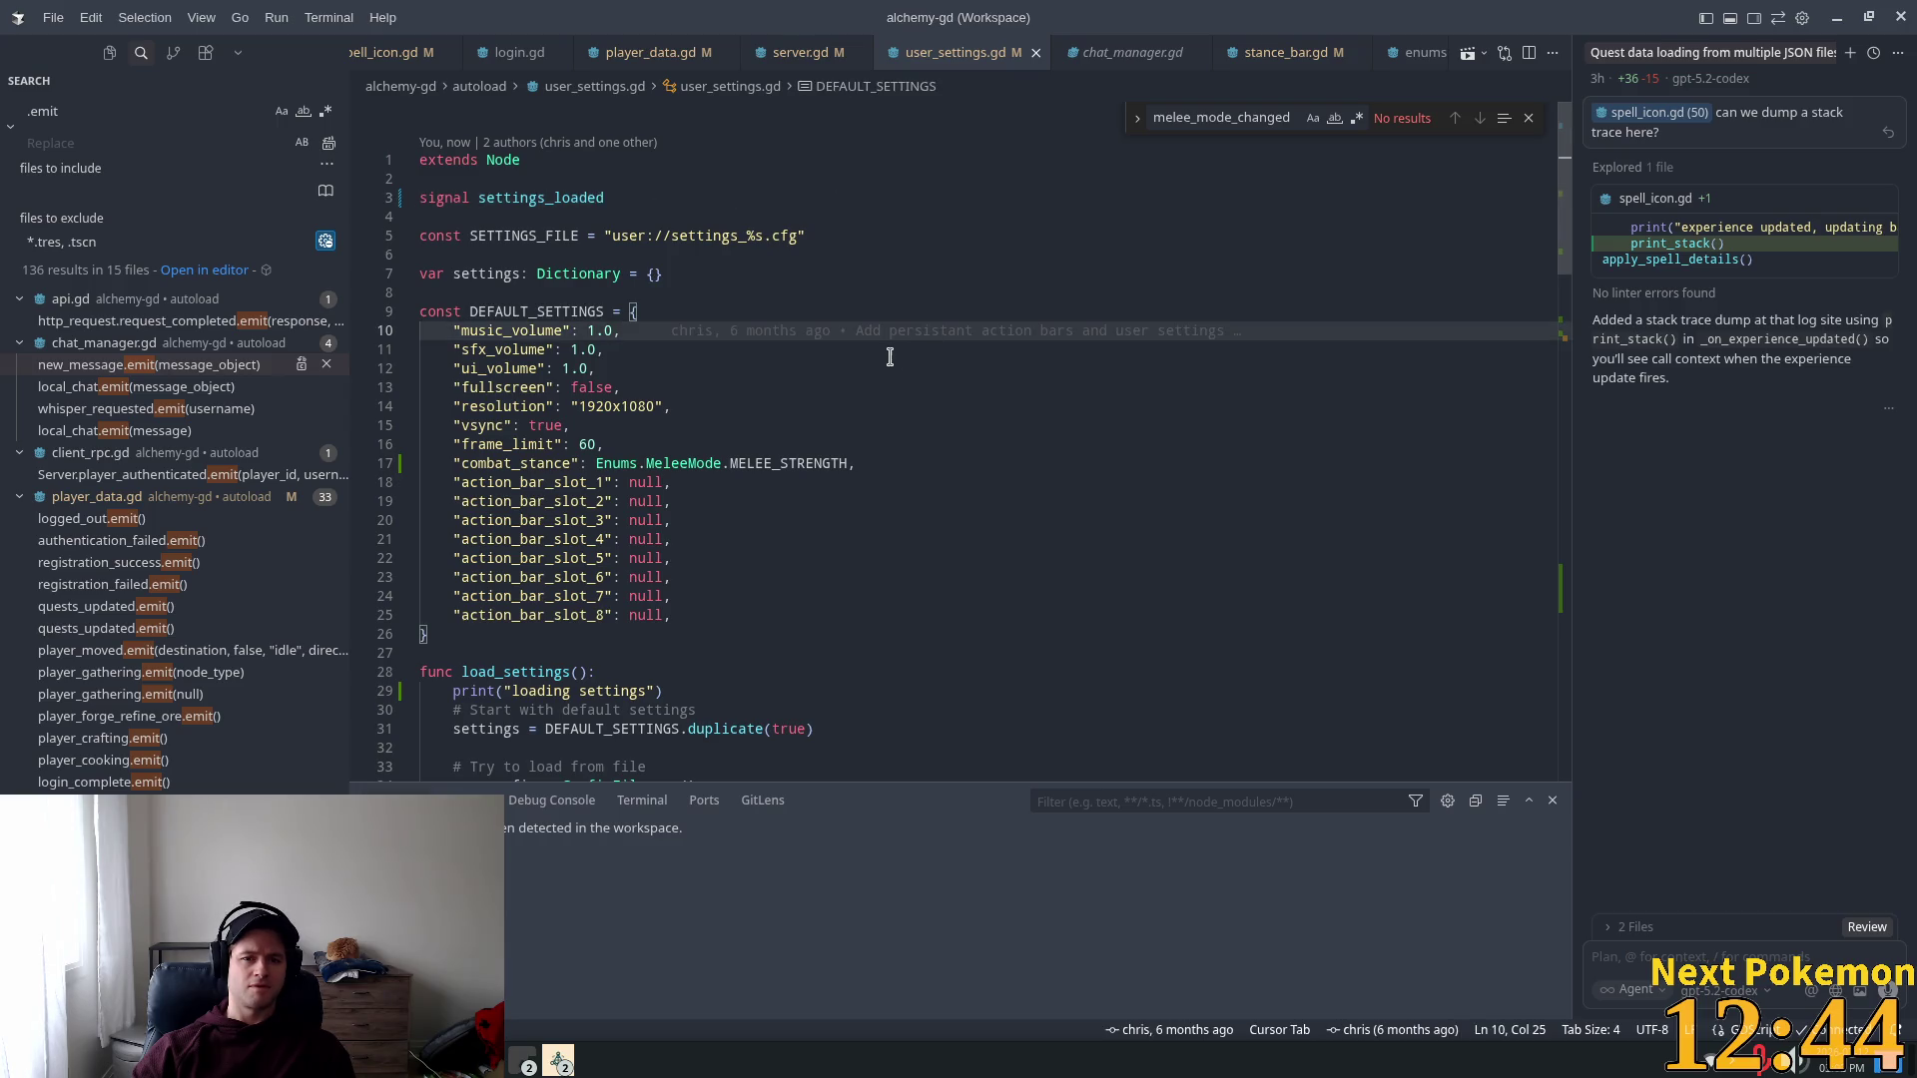
{"action": "key", "text": "alt+Tab"}
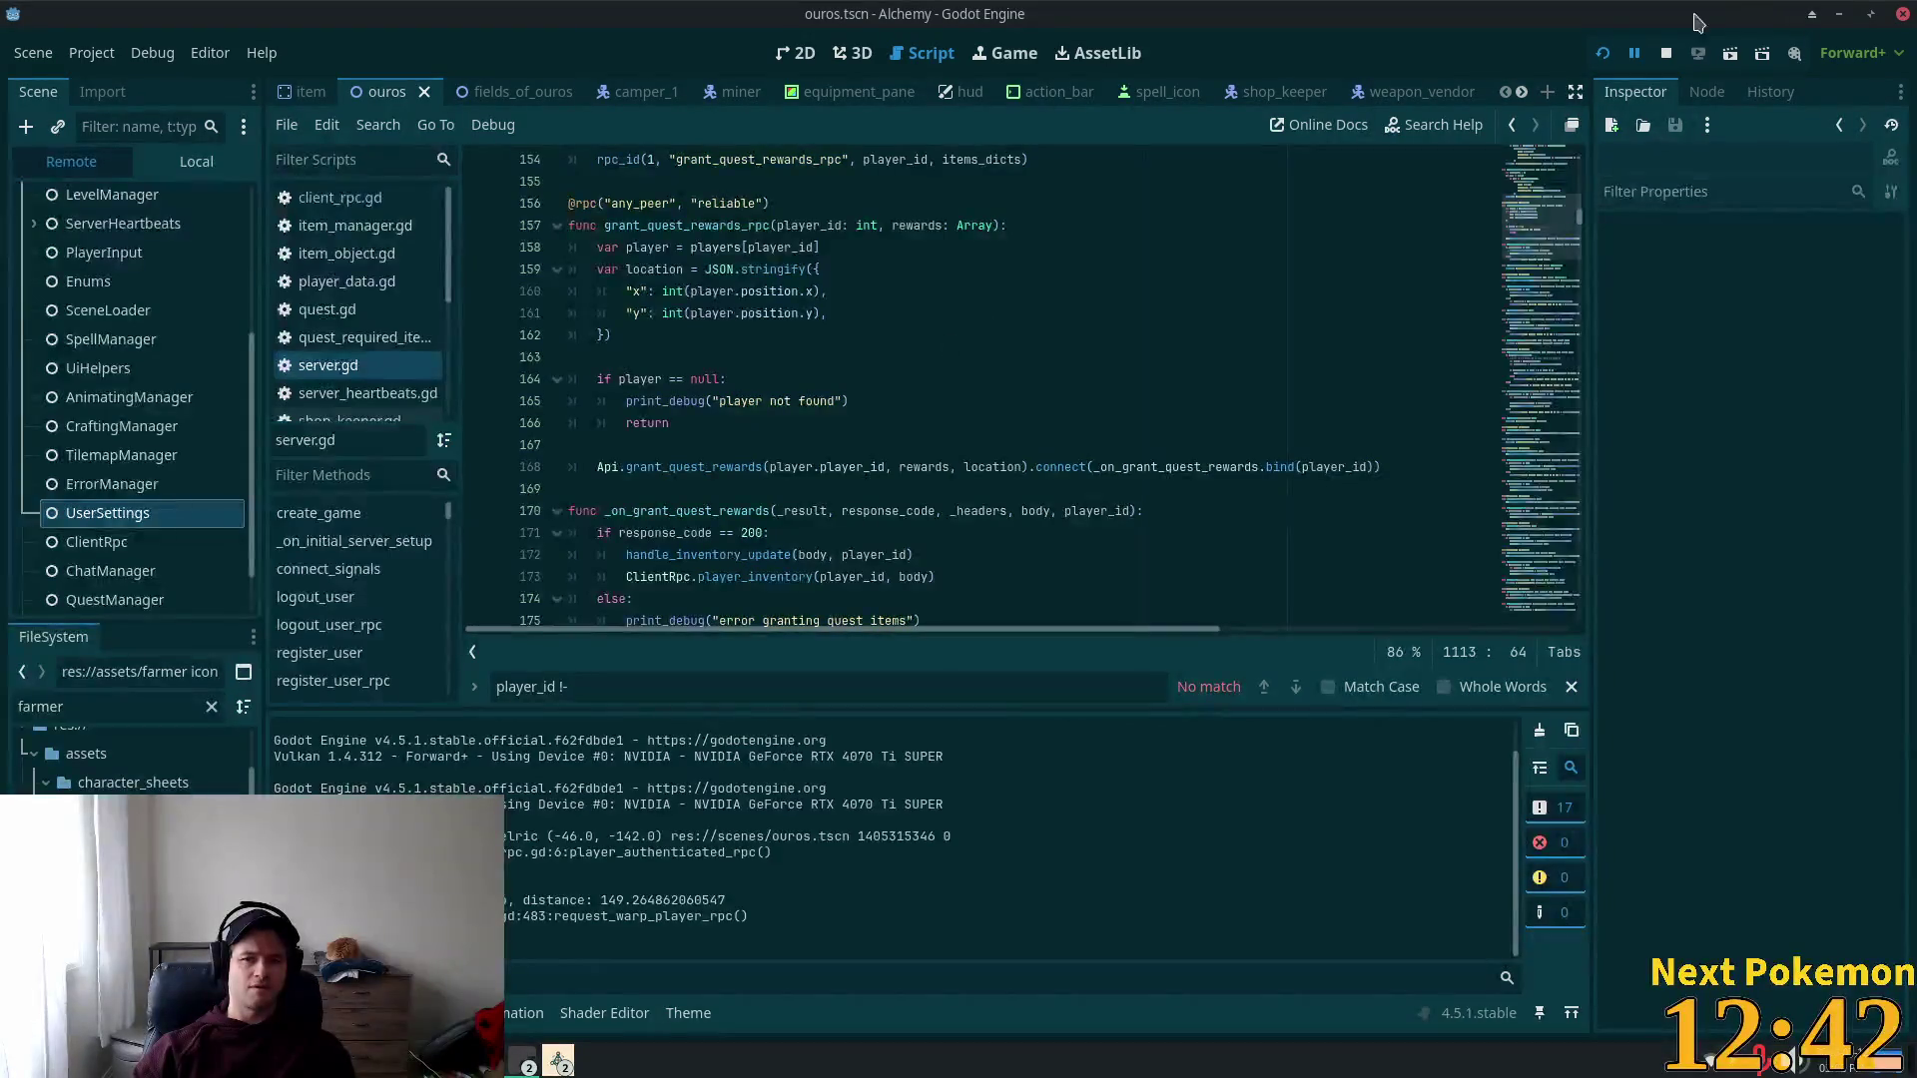
{"action": "left_click", "coordinate": [1603, 53]}
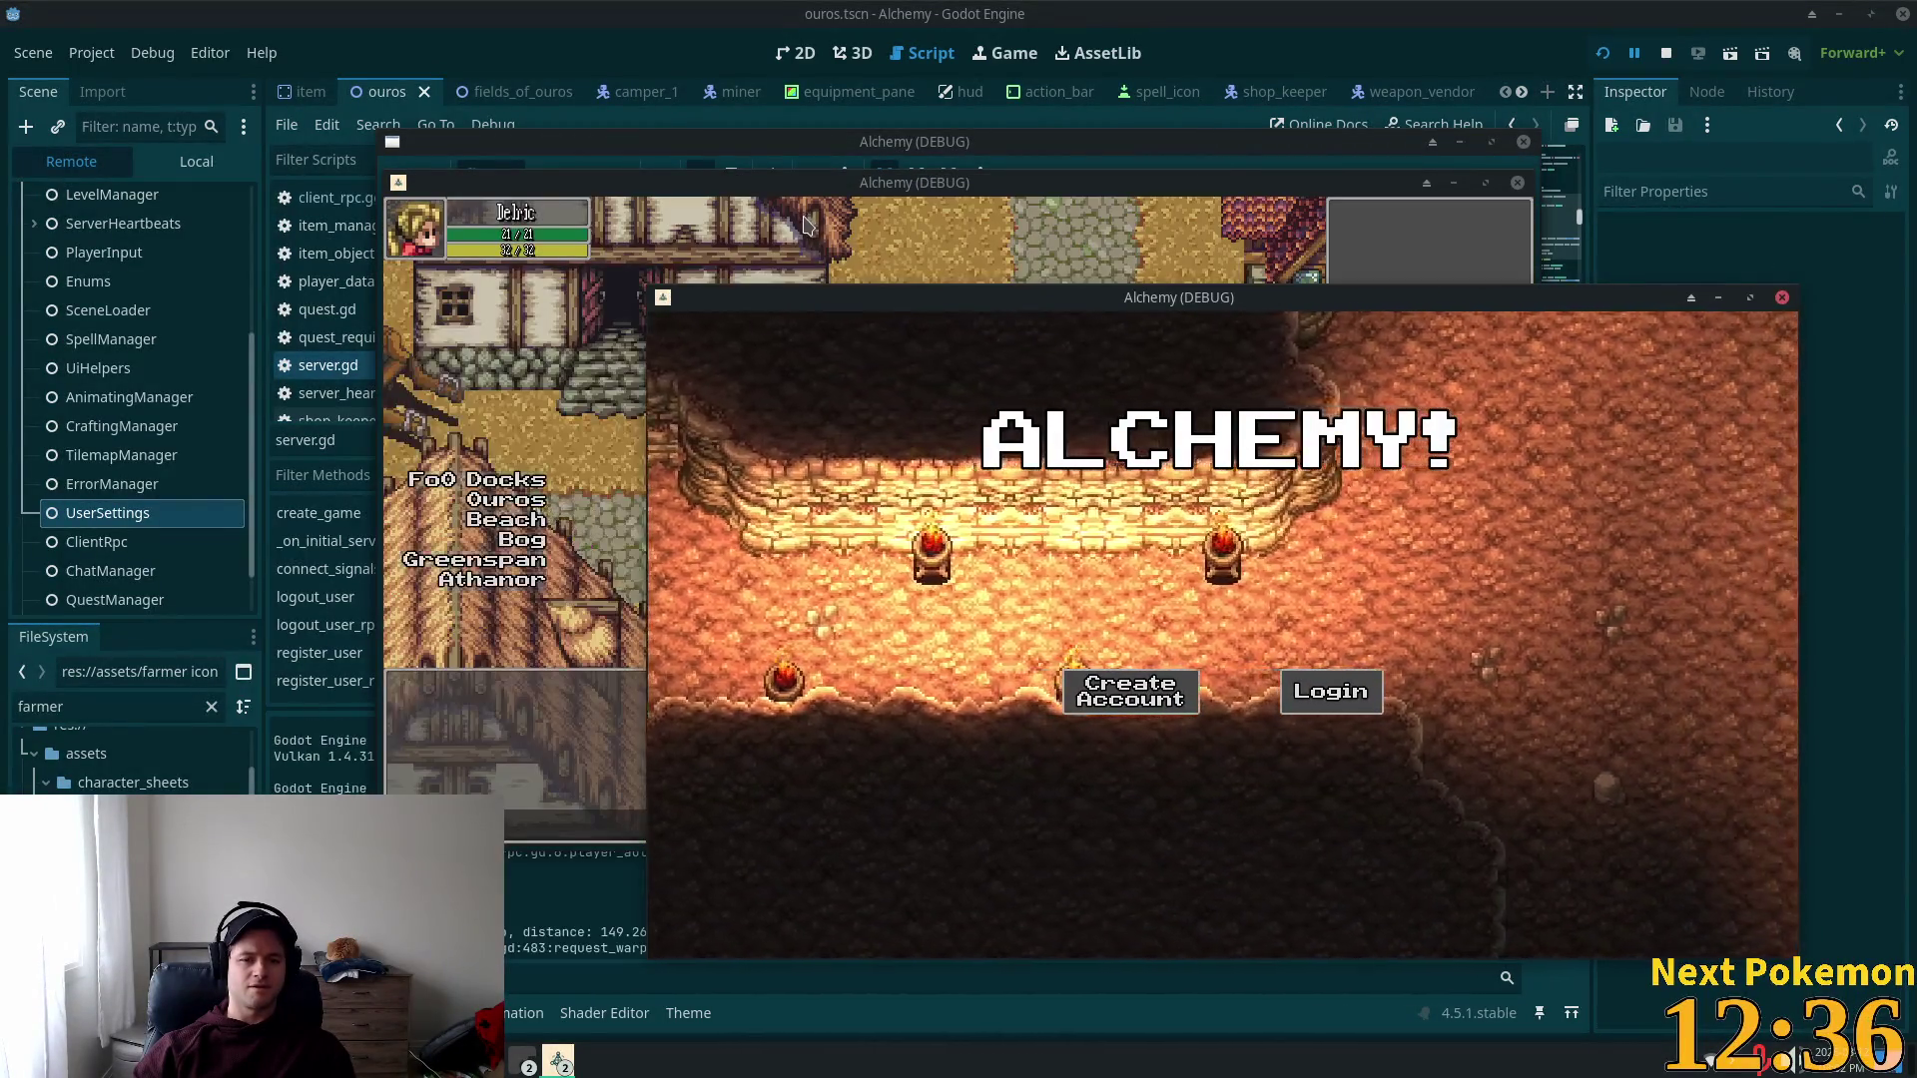
{"action": "left_click", "coordinate": [619, 412]}
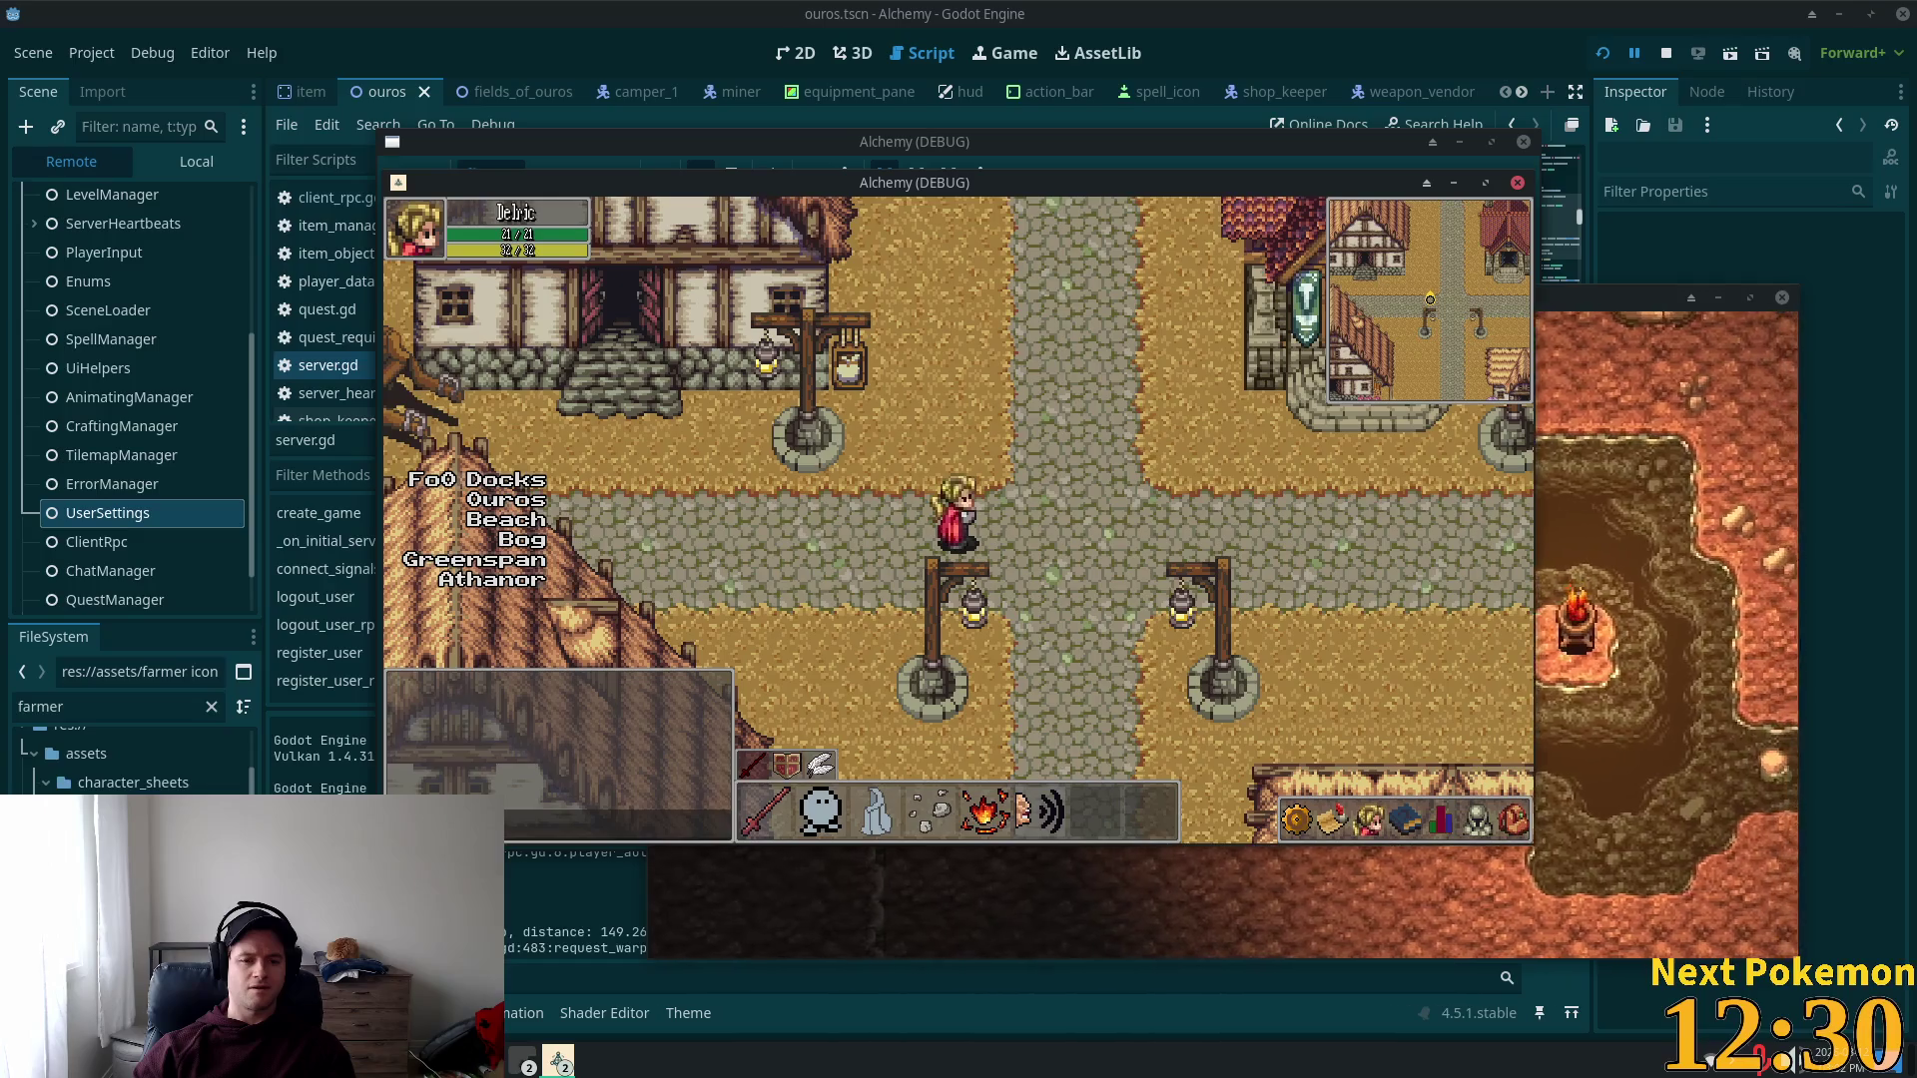
{"action": "key", "text": "super"}
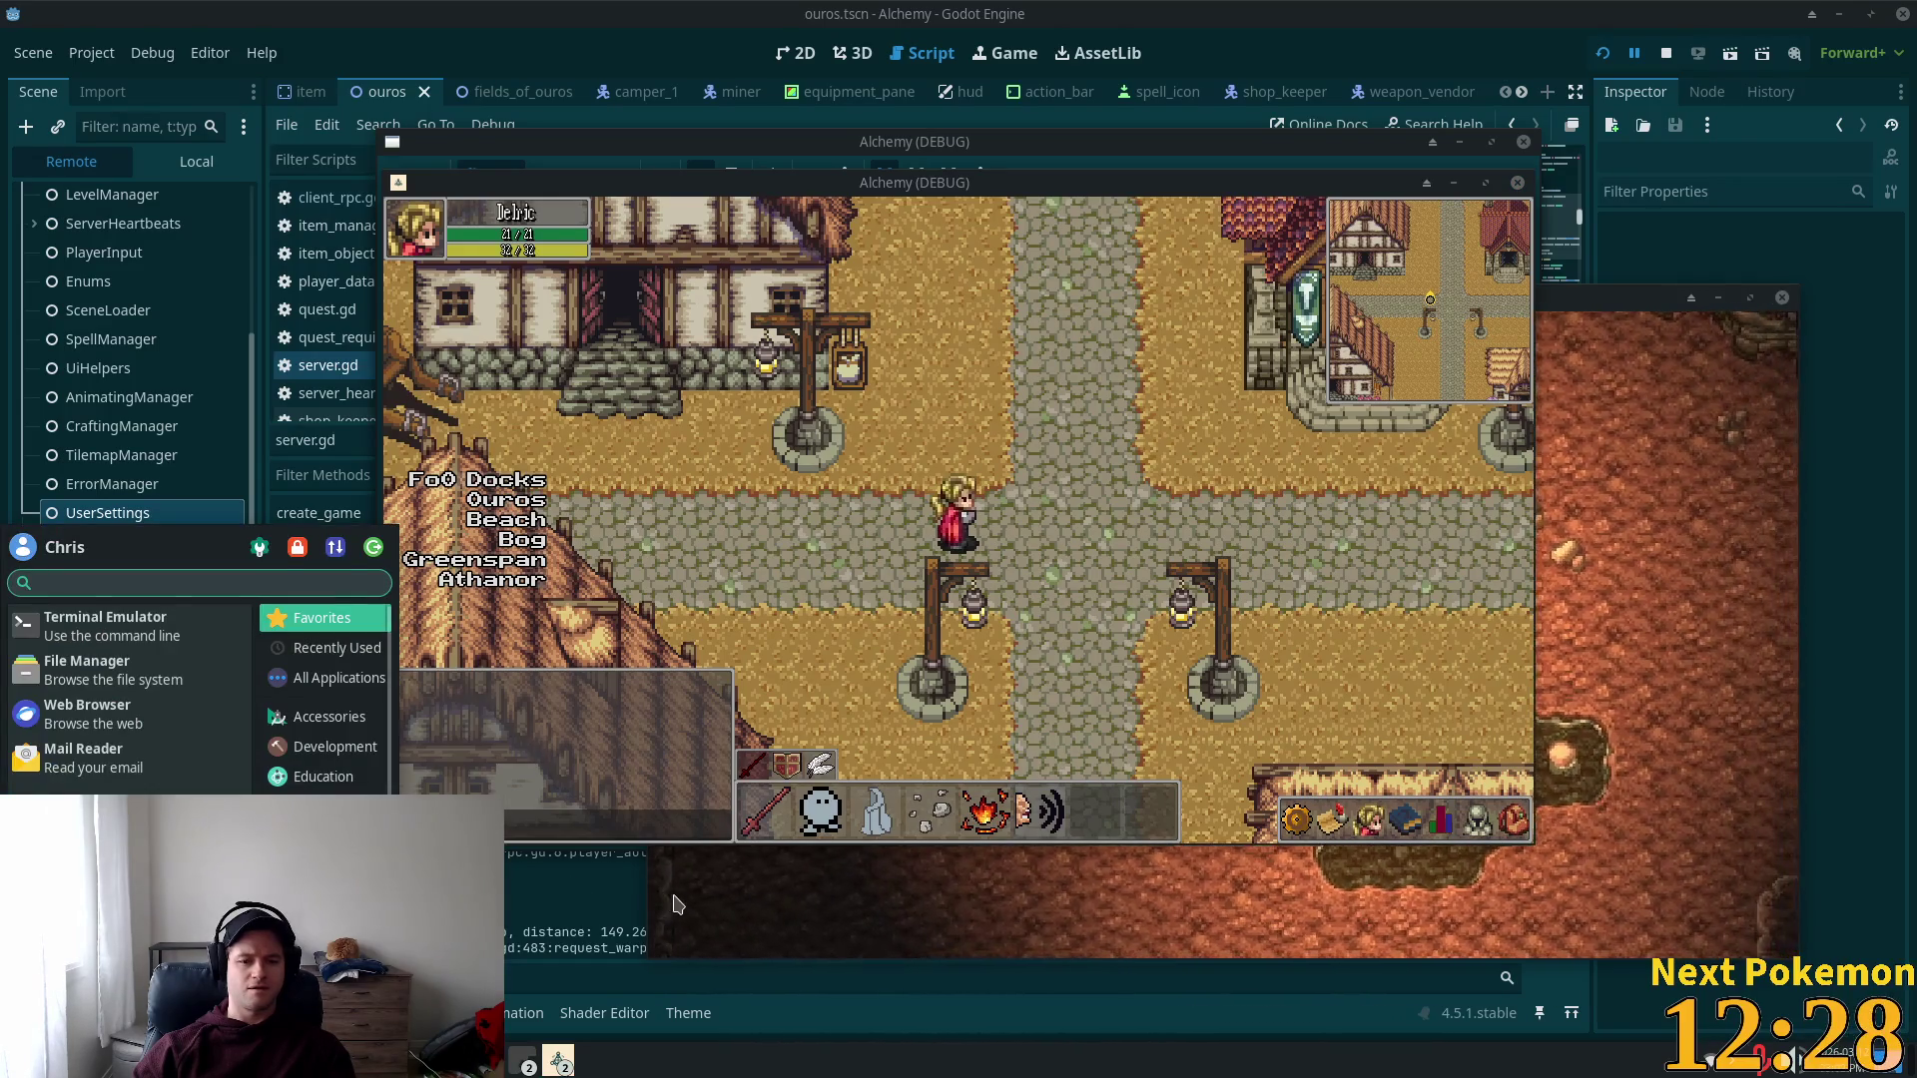
{"action": "key", "text": "F8"}
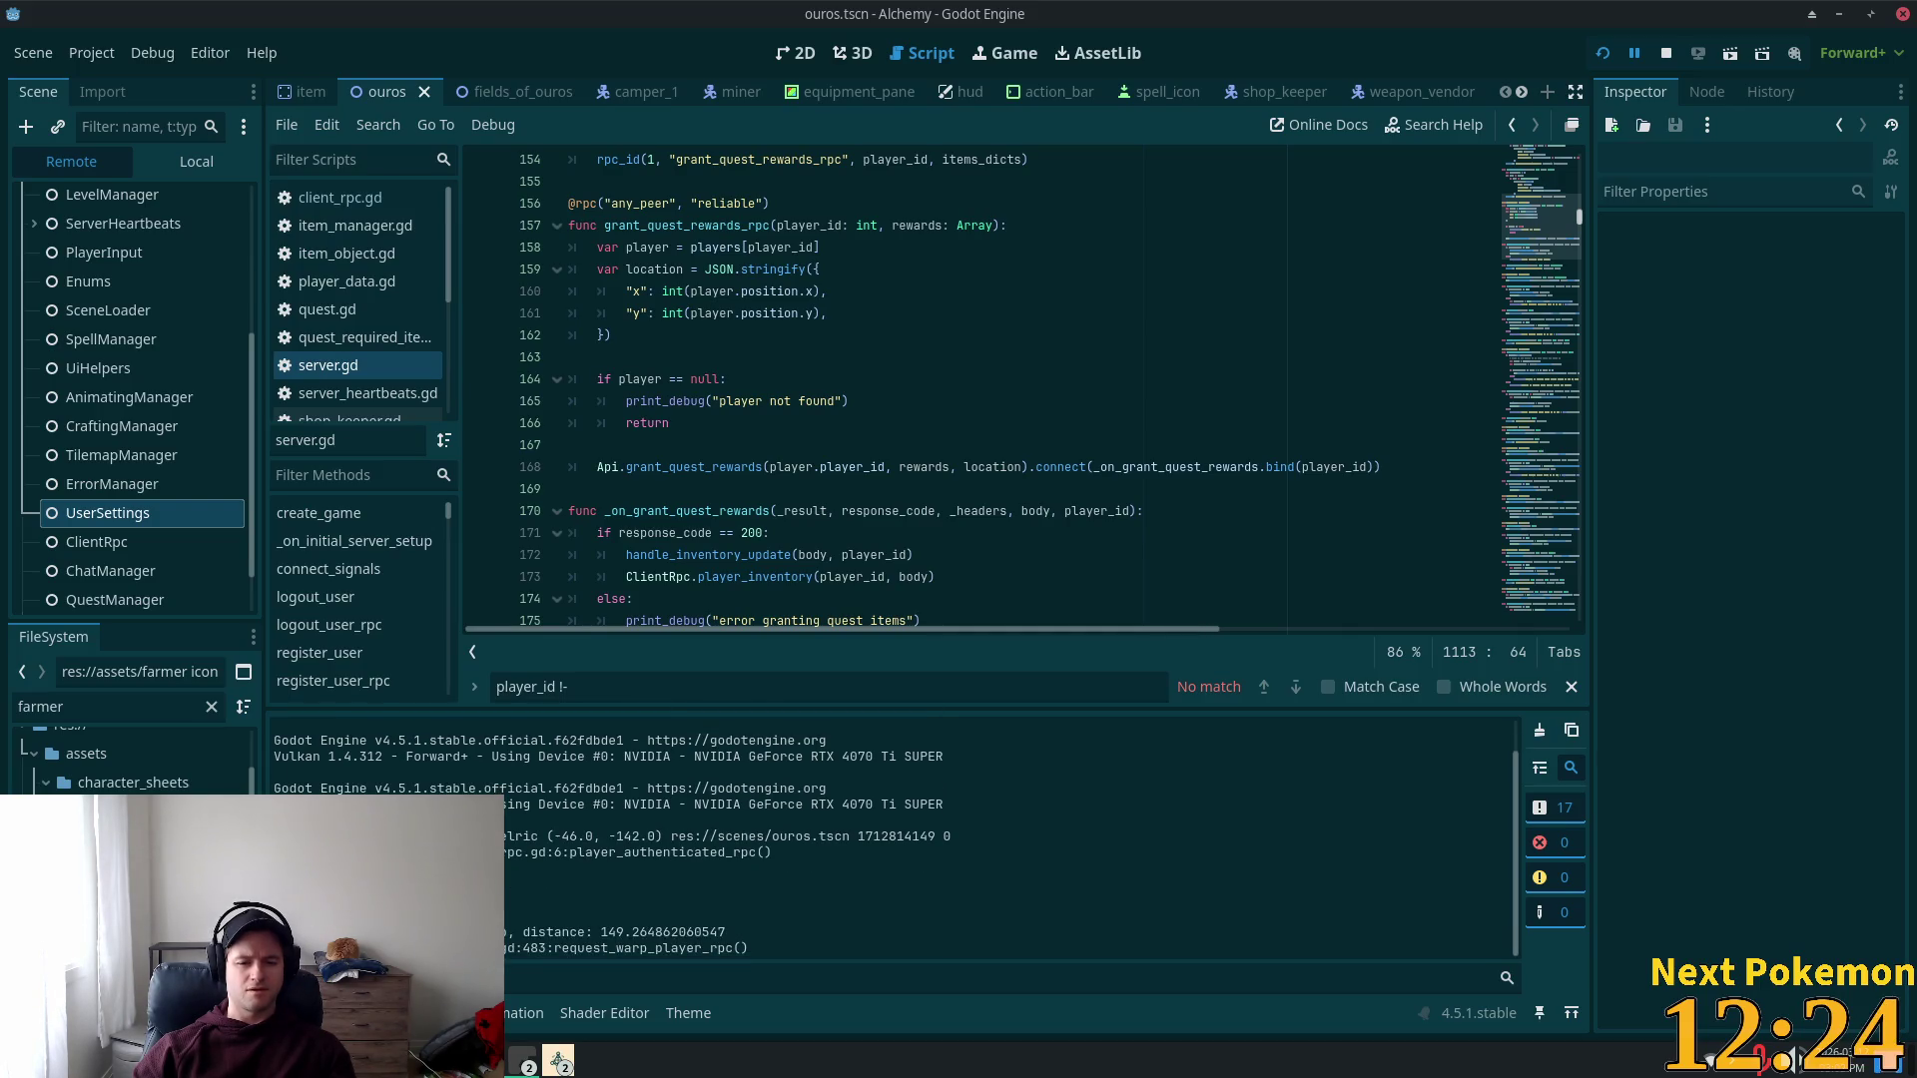
{"action": "key", "text": "alt+Tab"}
{"action": "key", "text": "alt+Tab"}
{"action": "key", "text": "alt+Tab"}
Step: Inspect the settings_loaded signal, load_settings, and the settings_loaded.emit() call in user_settings.gd
{"action": "left_click", "coordinate": [557, 197]}
{"action": "double_click", "coordinate": [556, 197]}
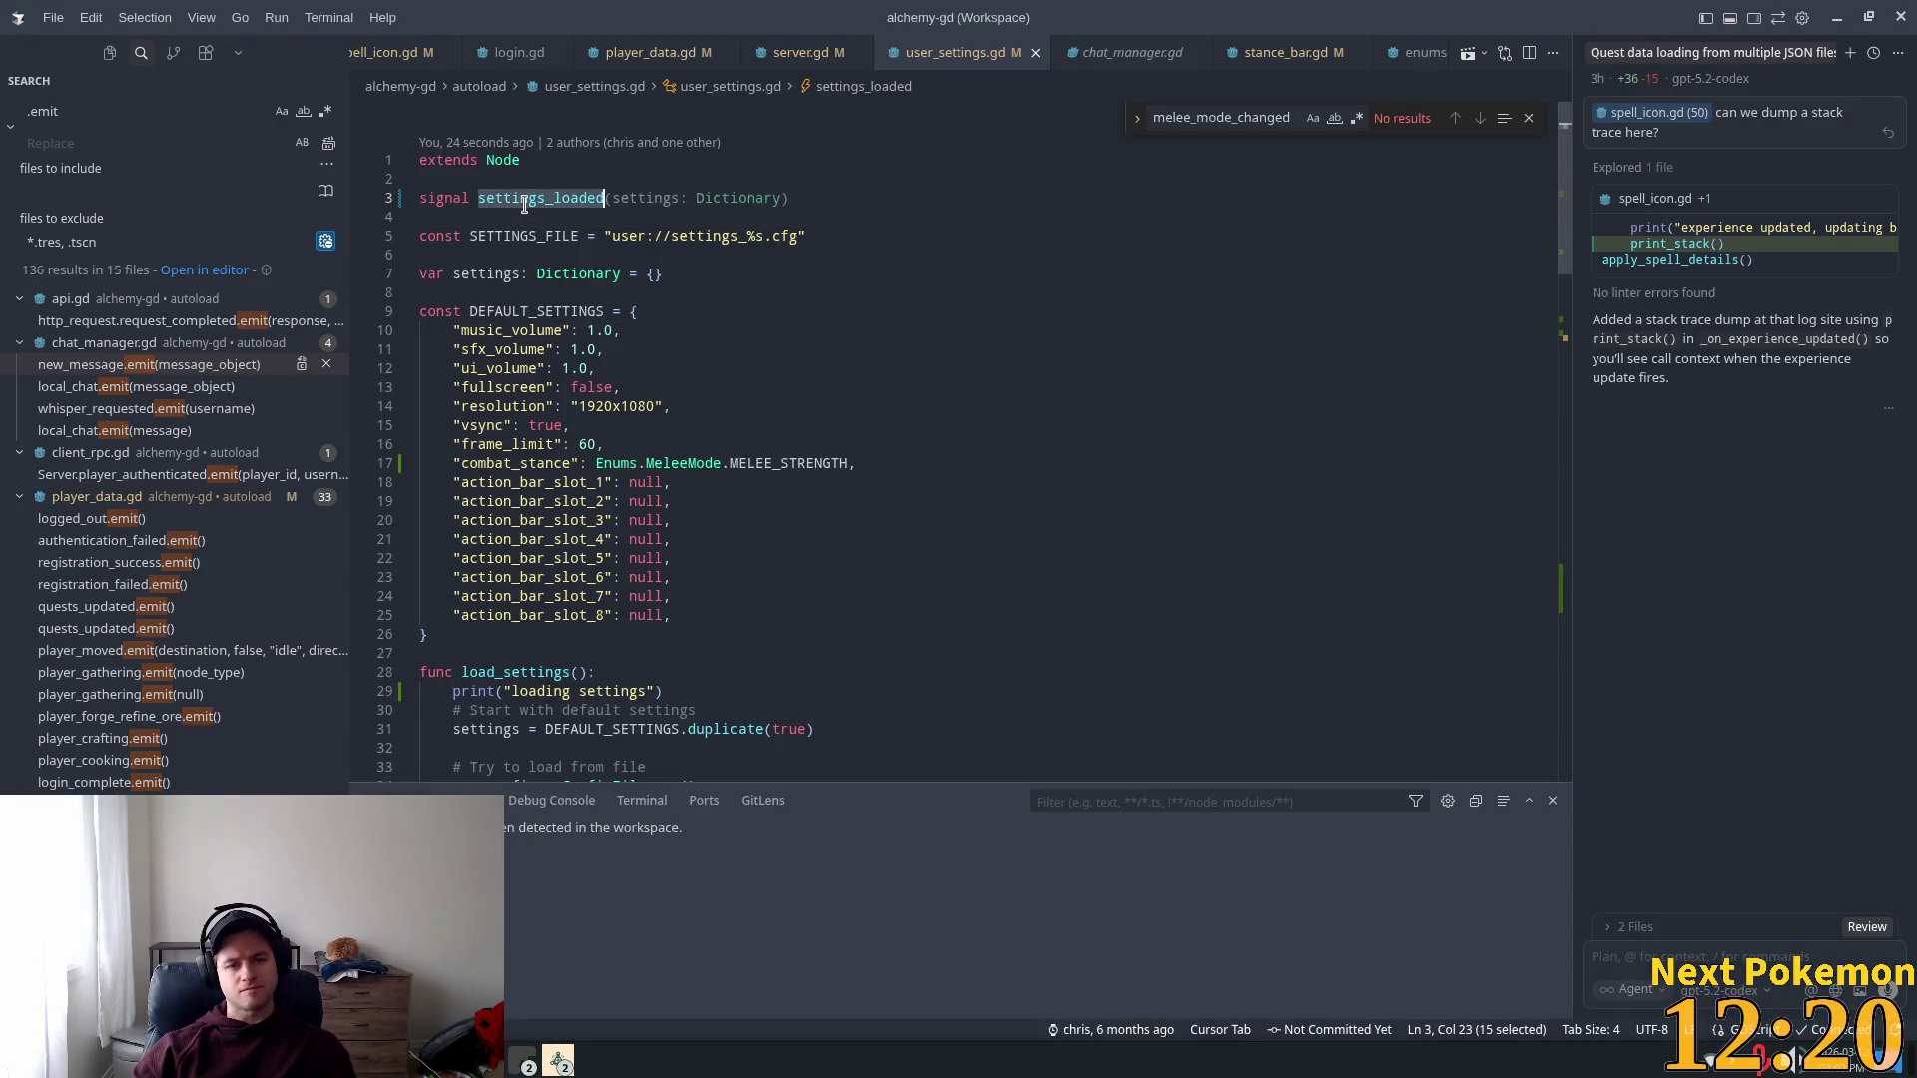
{"action": "left_click", "coordinate": [727, 635]}
{"action": "double_click", "coordinate": [515, 673]}
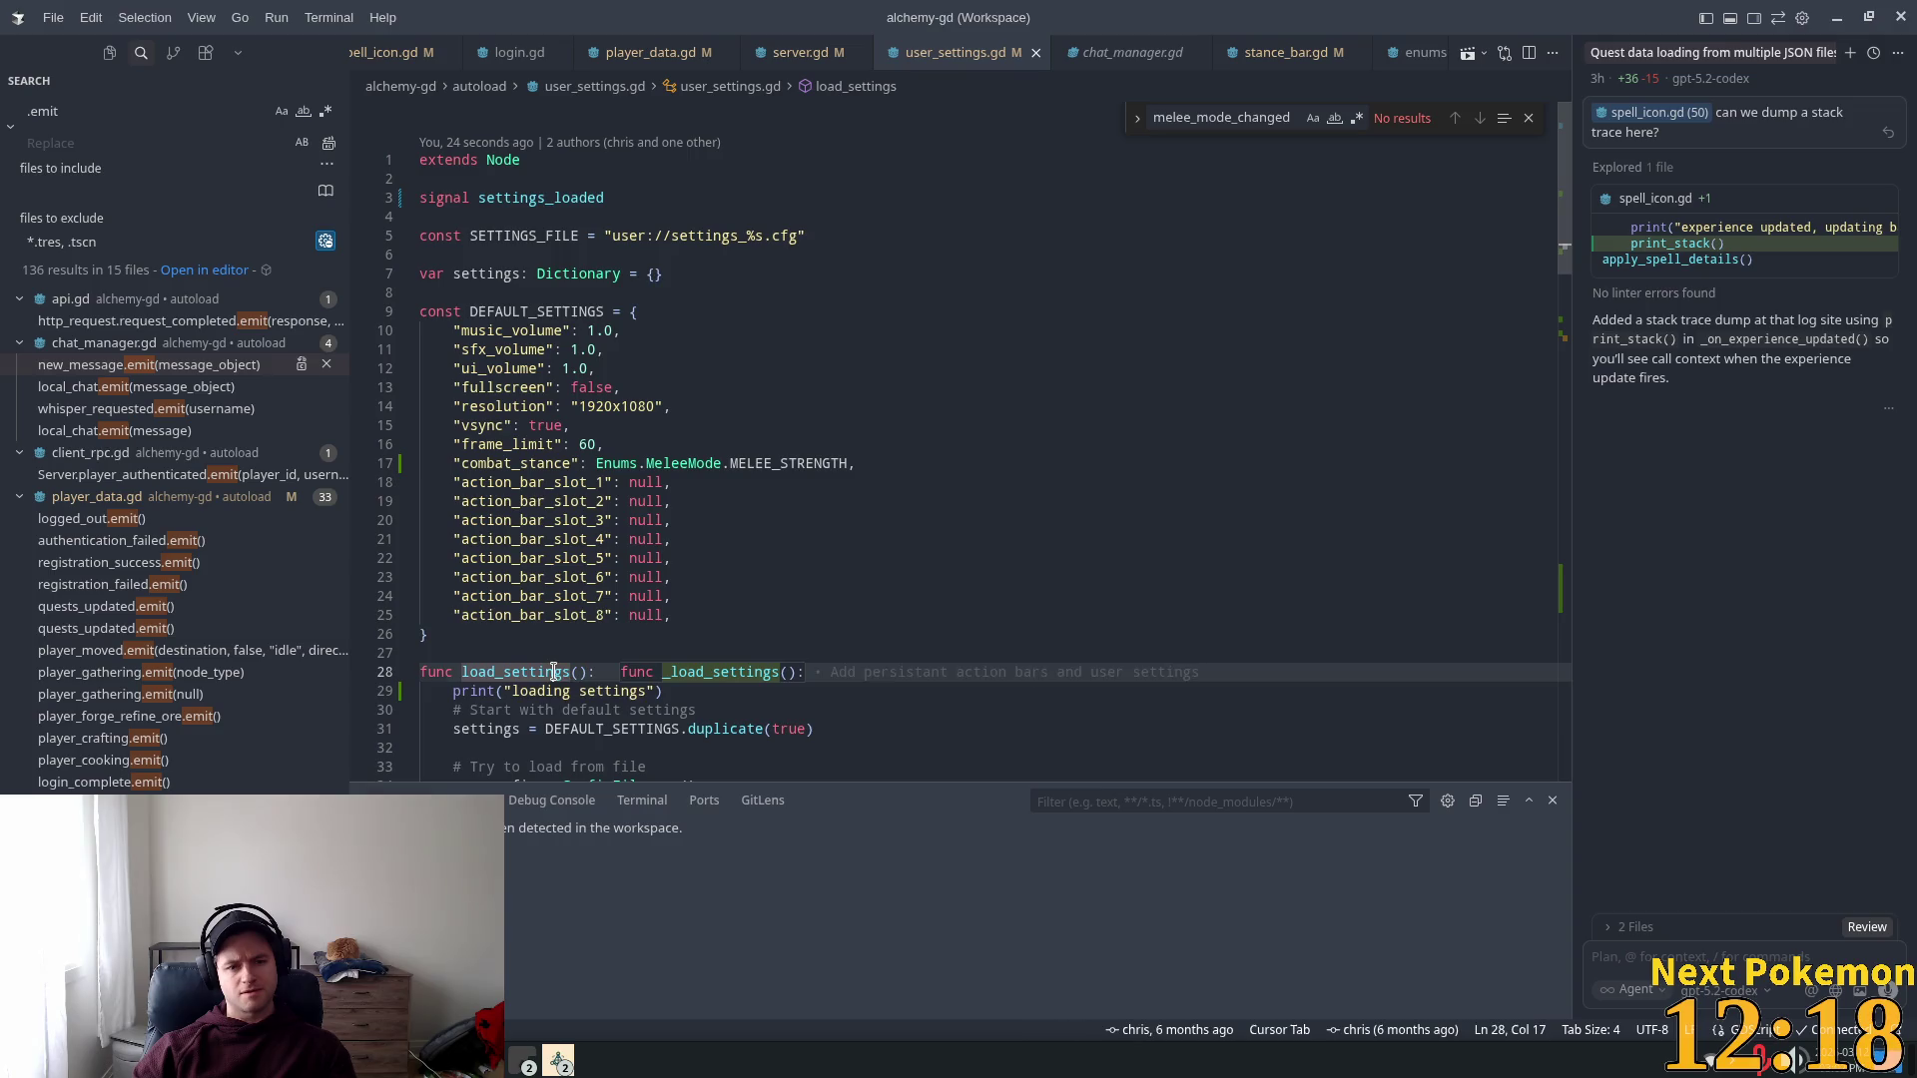
{"action": "scroll", "coordinate": [868, 605], "scroll_direction": "down", "scroll_amount": 2}
{"action": "left_click", "coordinate": [582, 548]}
{"action": "scroll", "coordinate": [582, 548], "scroll_direction": "down", "scroll_amount": 3}
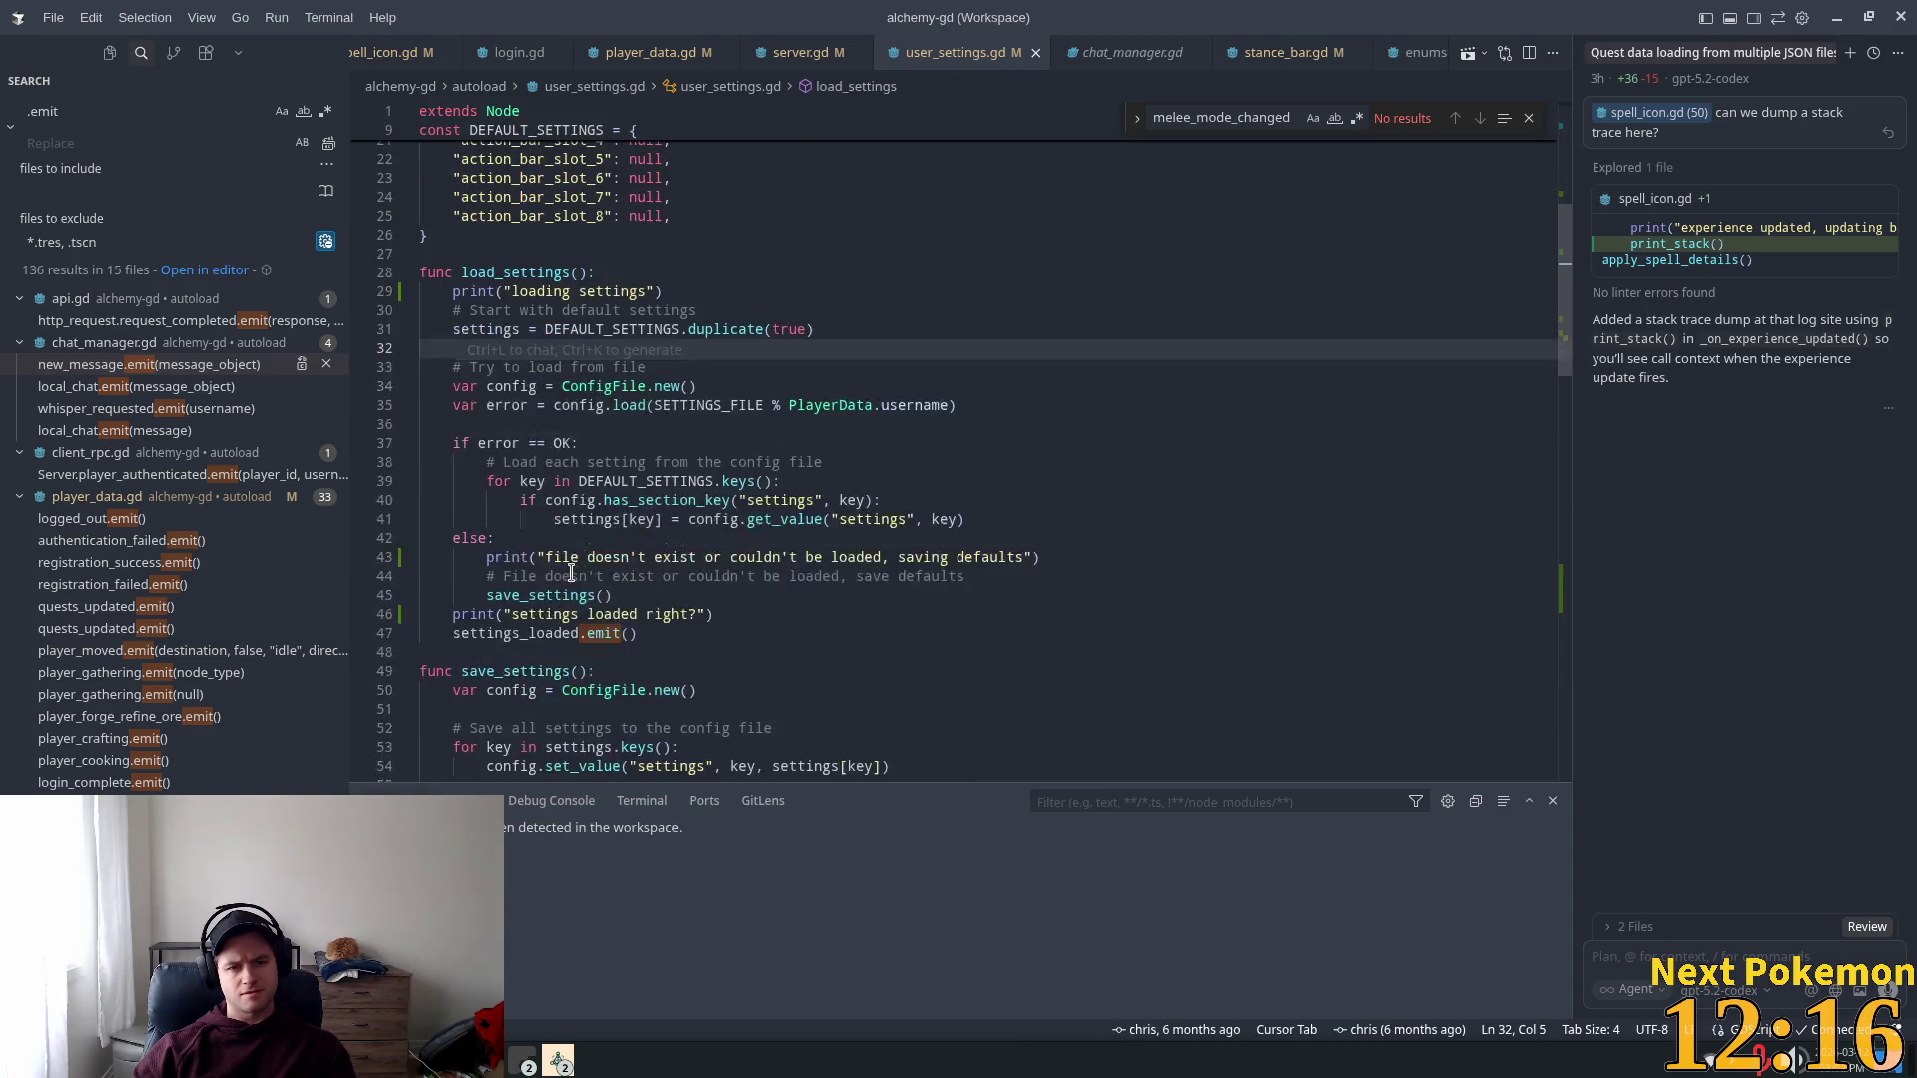
{"action": "double_click", "coordinate": [515, 633]}
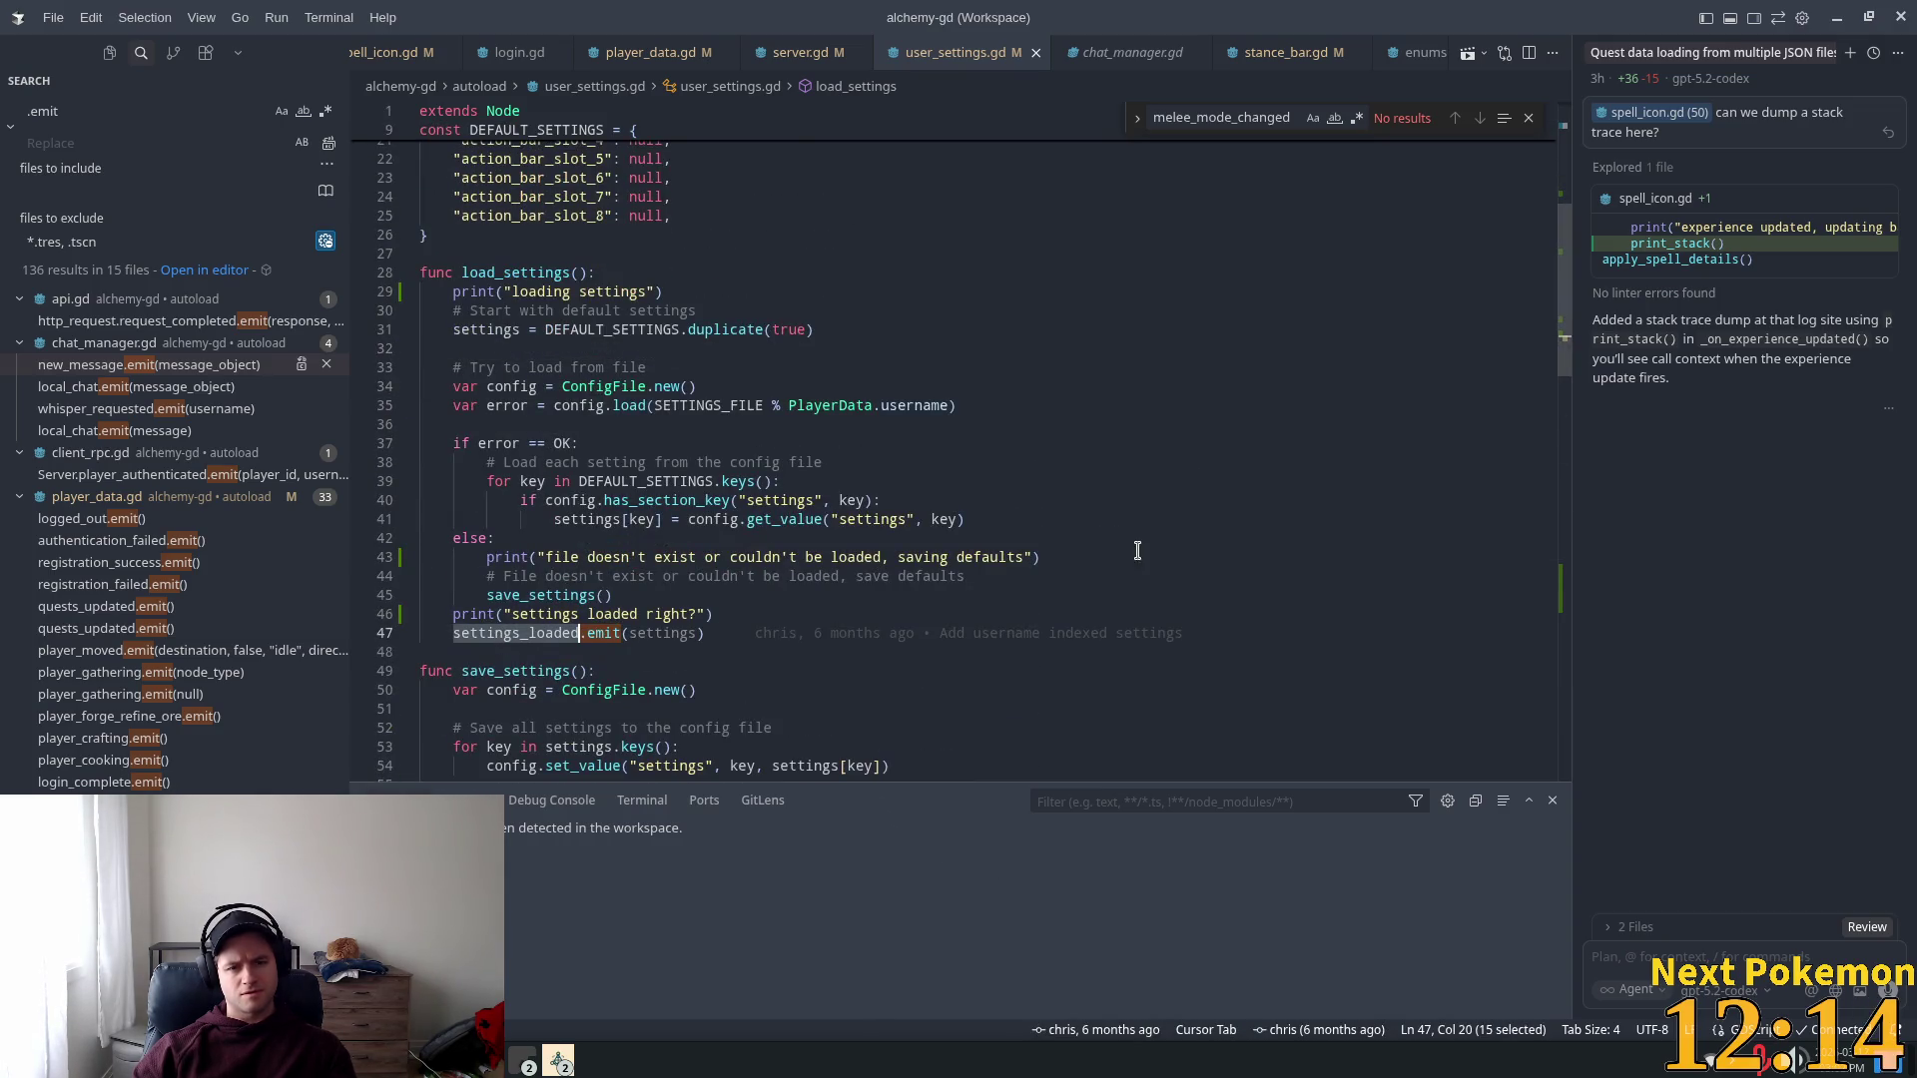
{"action": "key", "text": "ctrl+z"}
{"action": "key", "text": "ctrl+shift+z"}
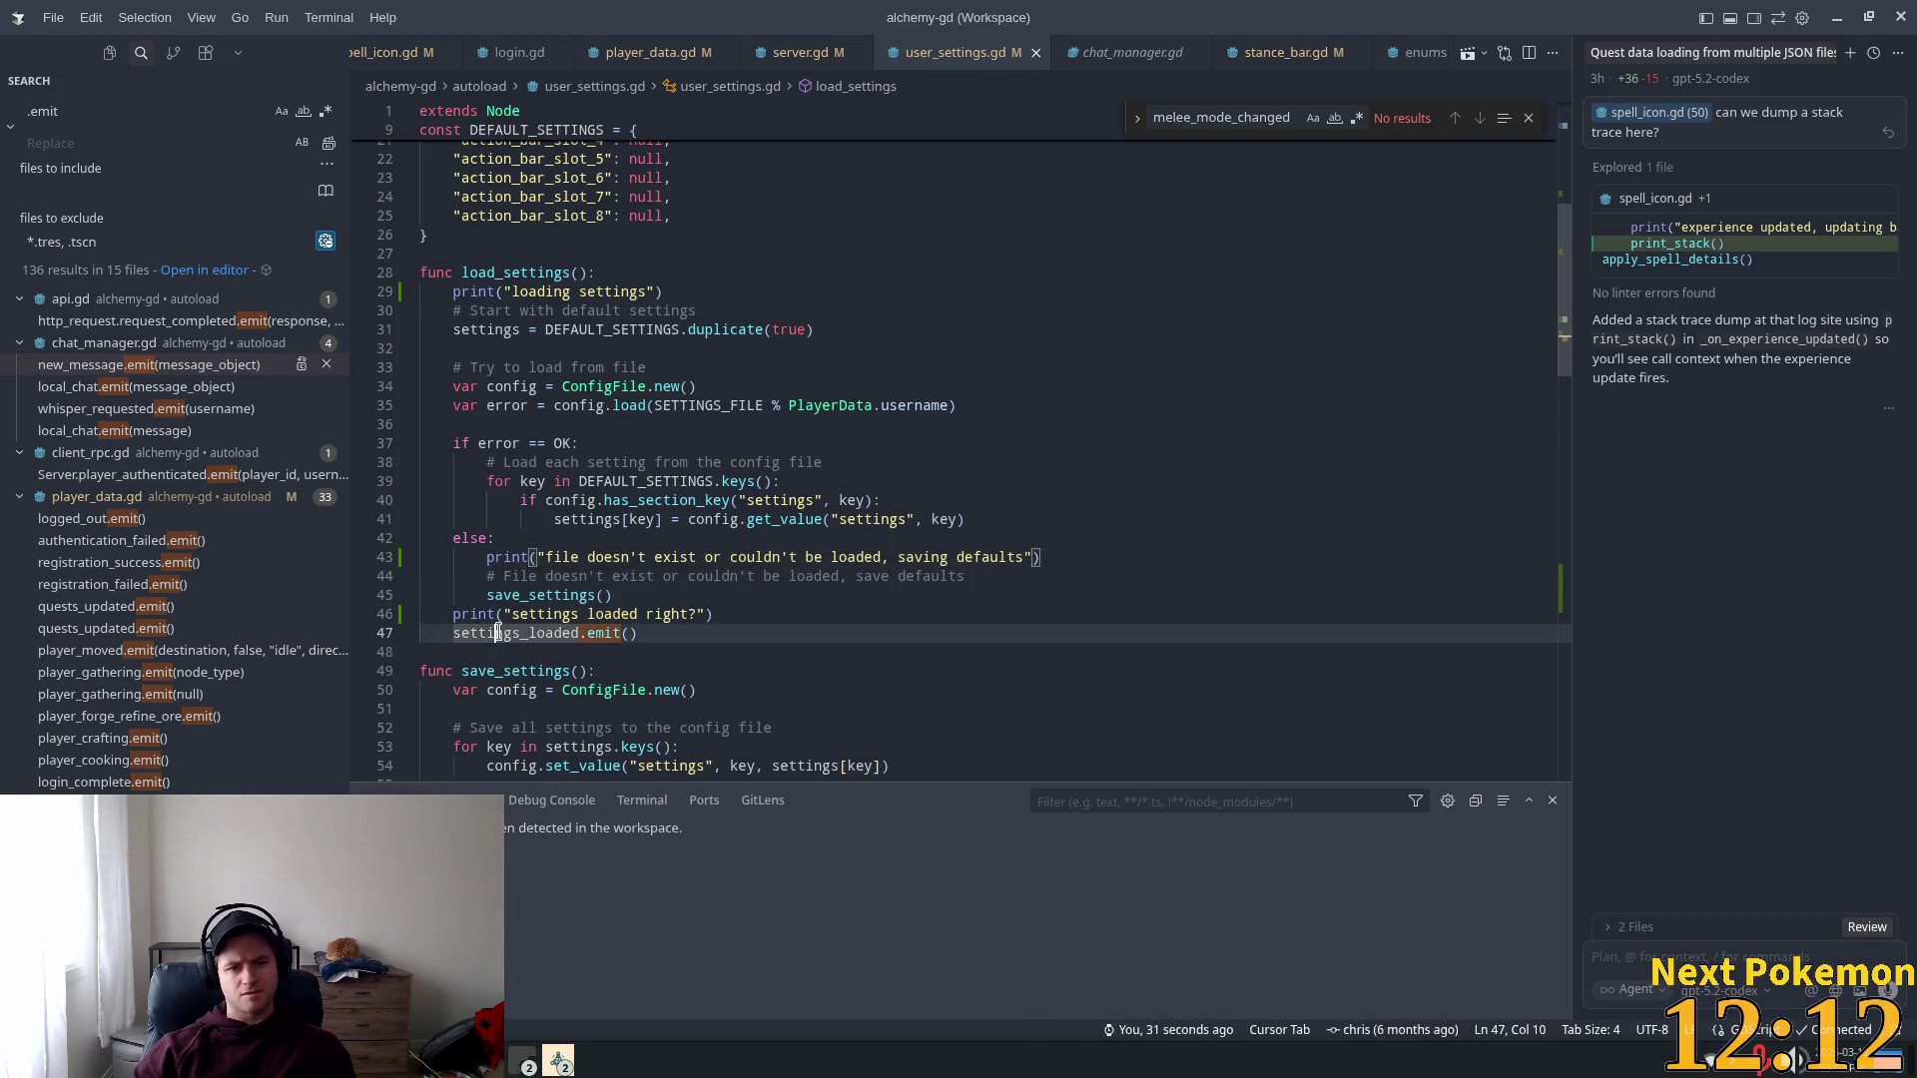
Step: Jump to the settings_loaded declaration, then reopen stance_bar.gd
{"action": "left_click", "coordinate": [498, 632], "text": "ctrl"}
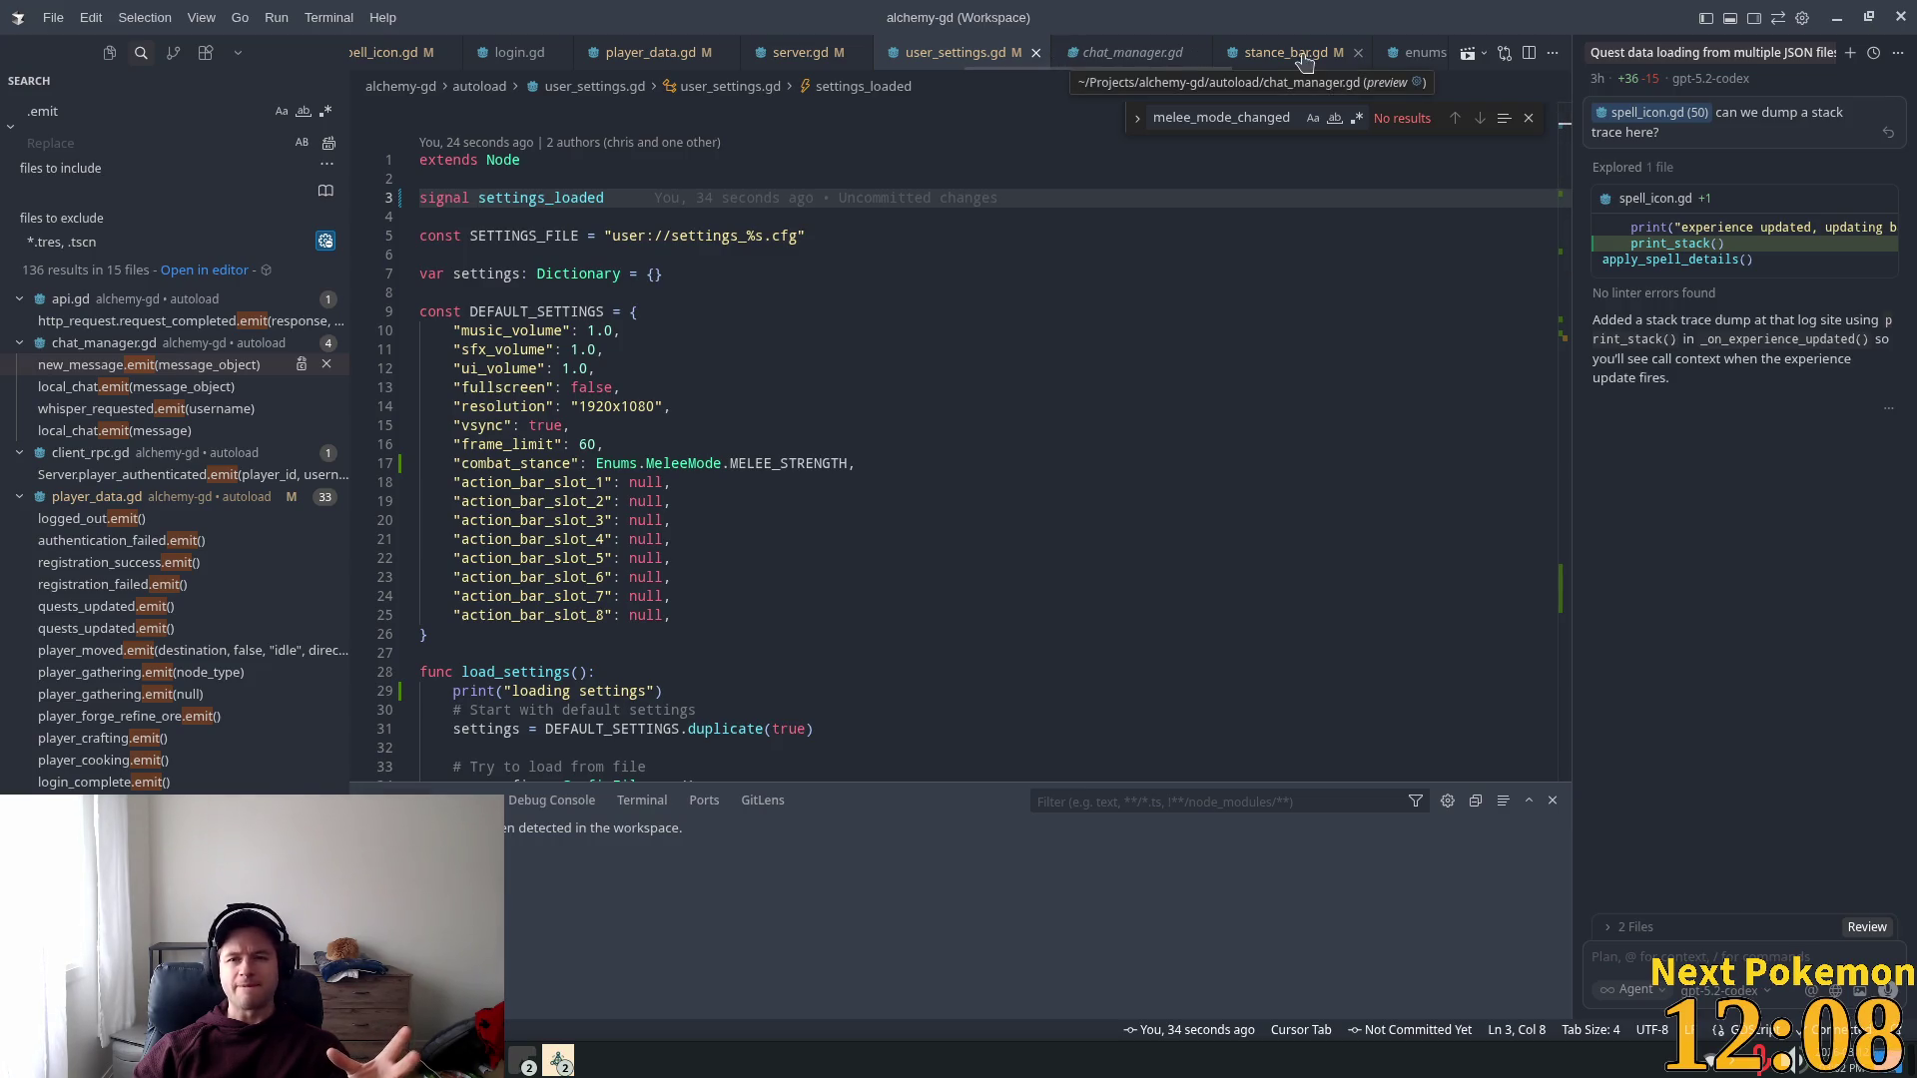
{"action": "left_click", "coordinate": [1266, 58]}
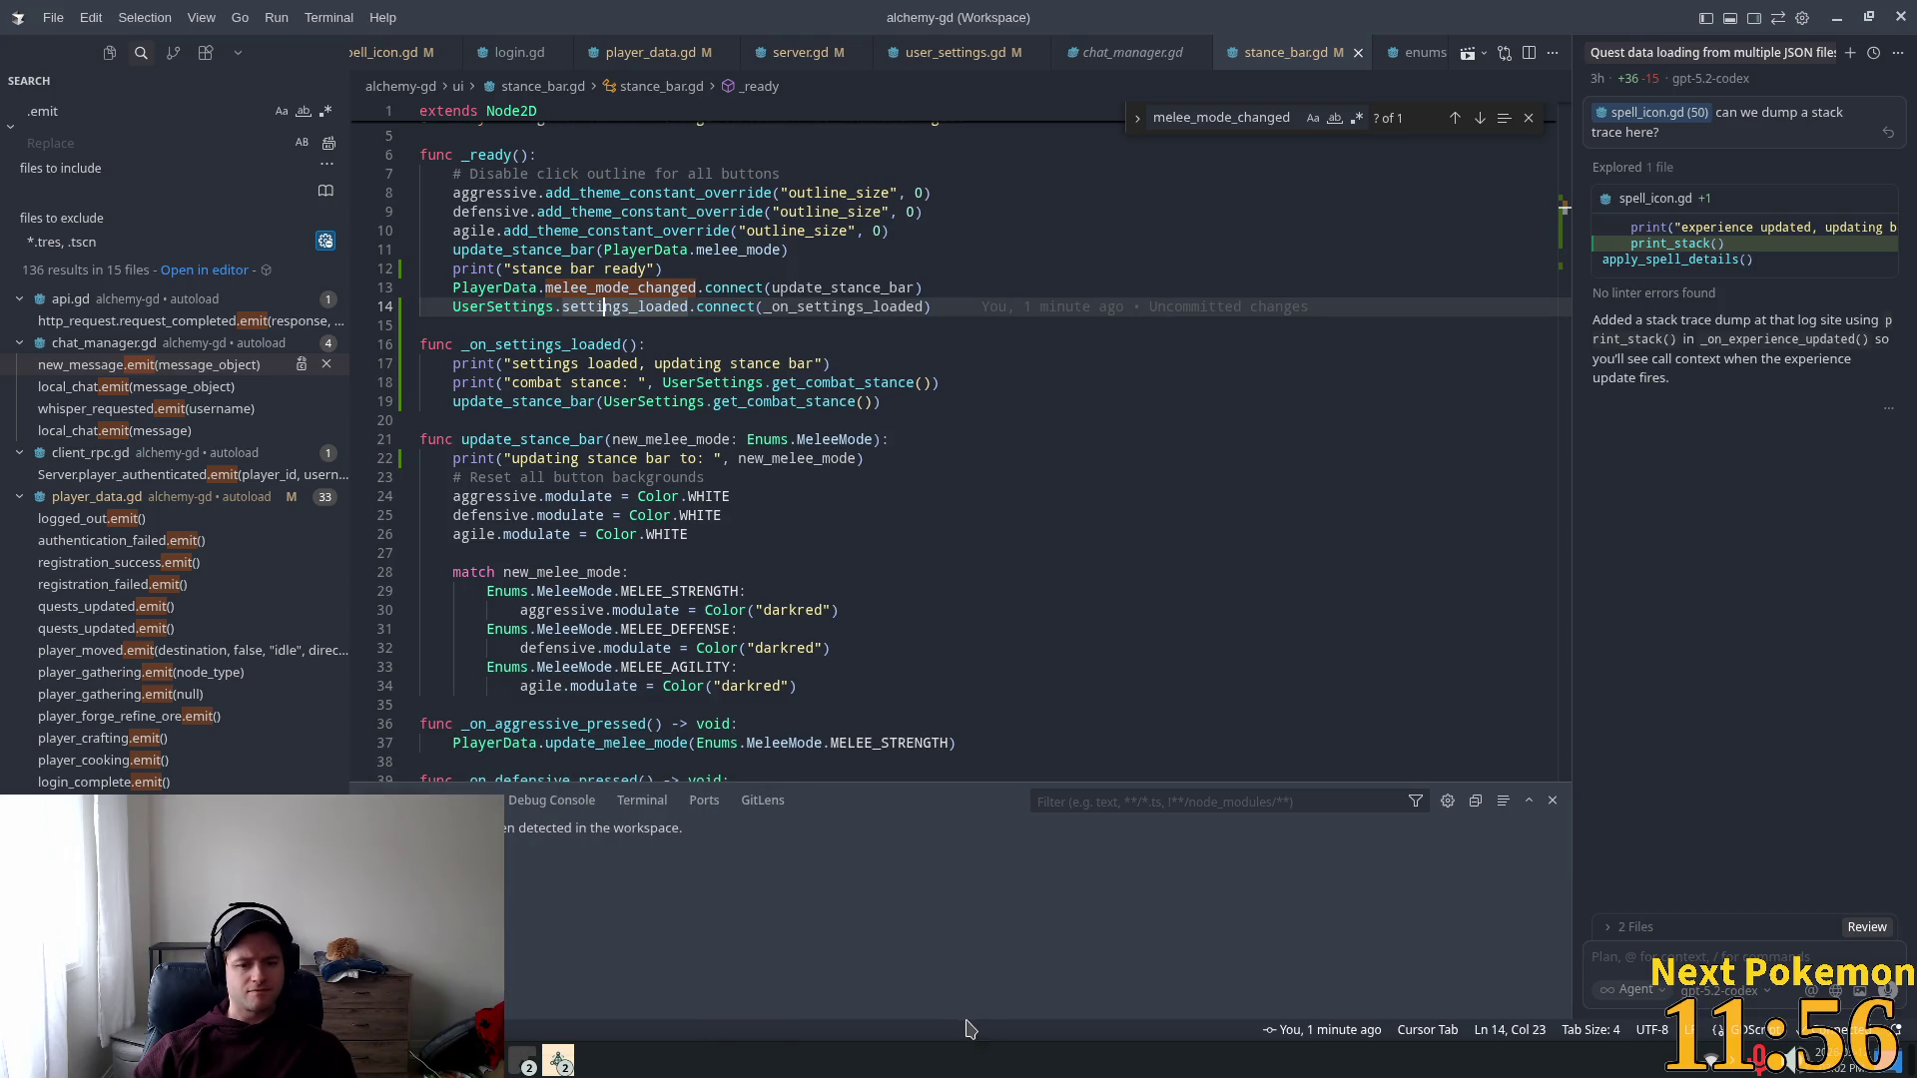
{"action": "key", "text": "alt+Tab"}
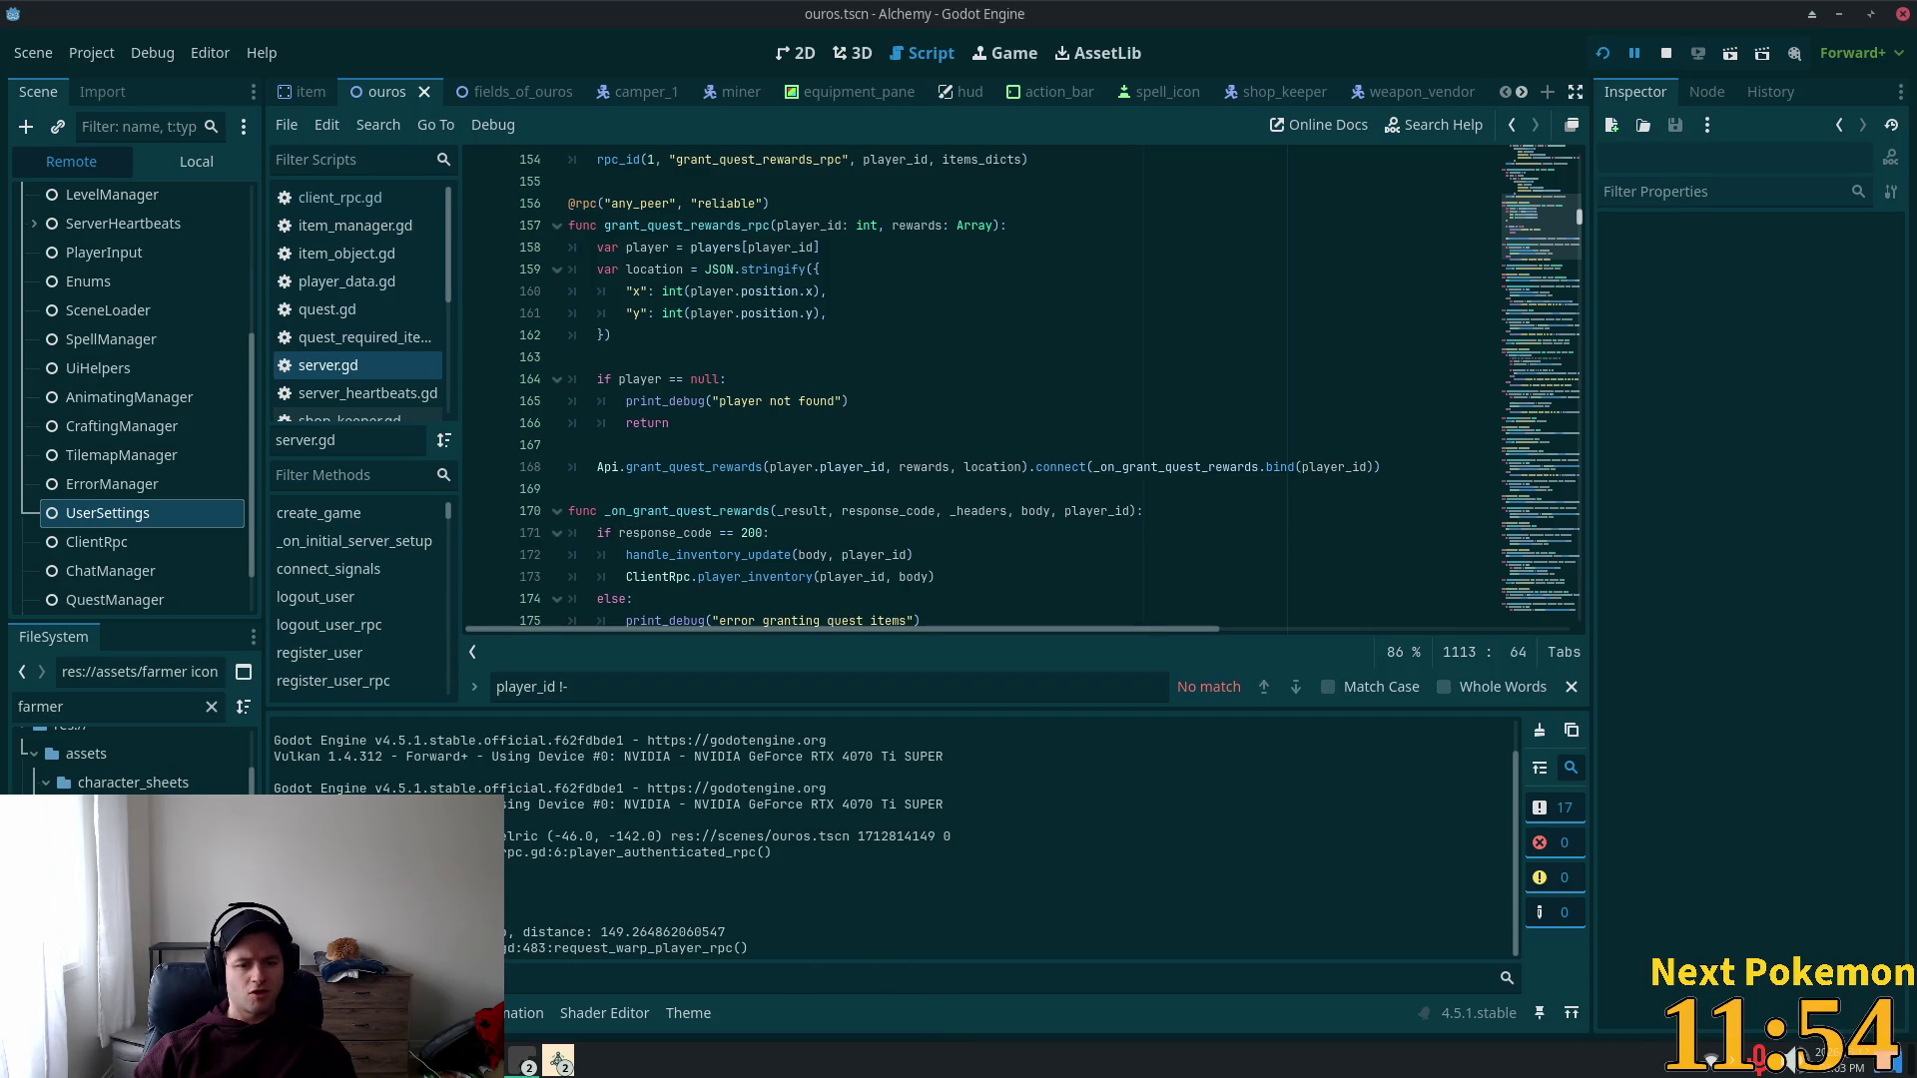
Step: Show the Debugger panel's Session 1 stack trace in Godot, then return to Cursor
{"action": "left_click", "coordinate": [362, 1014]}
{"action": "left_click", "coordinate": [292, 727]}
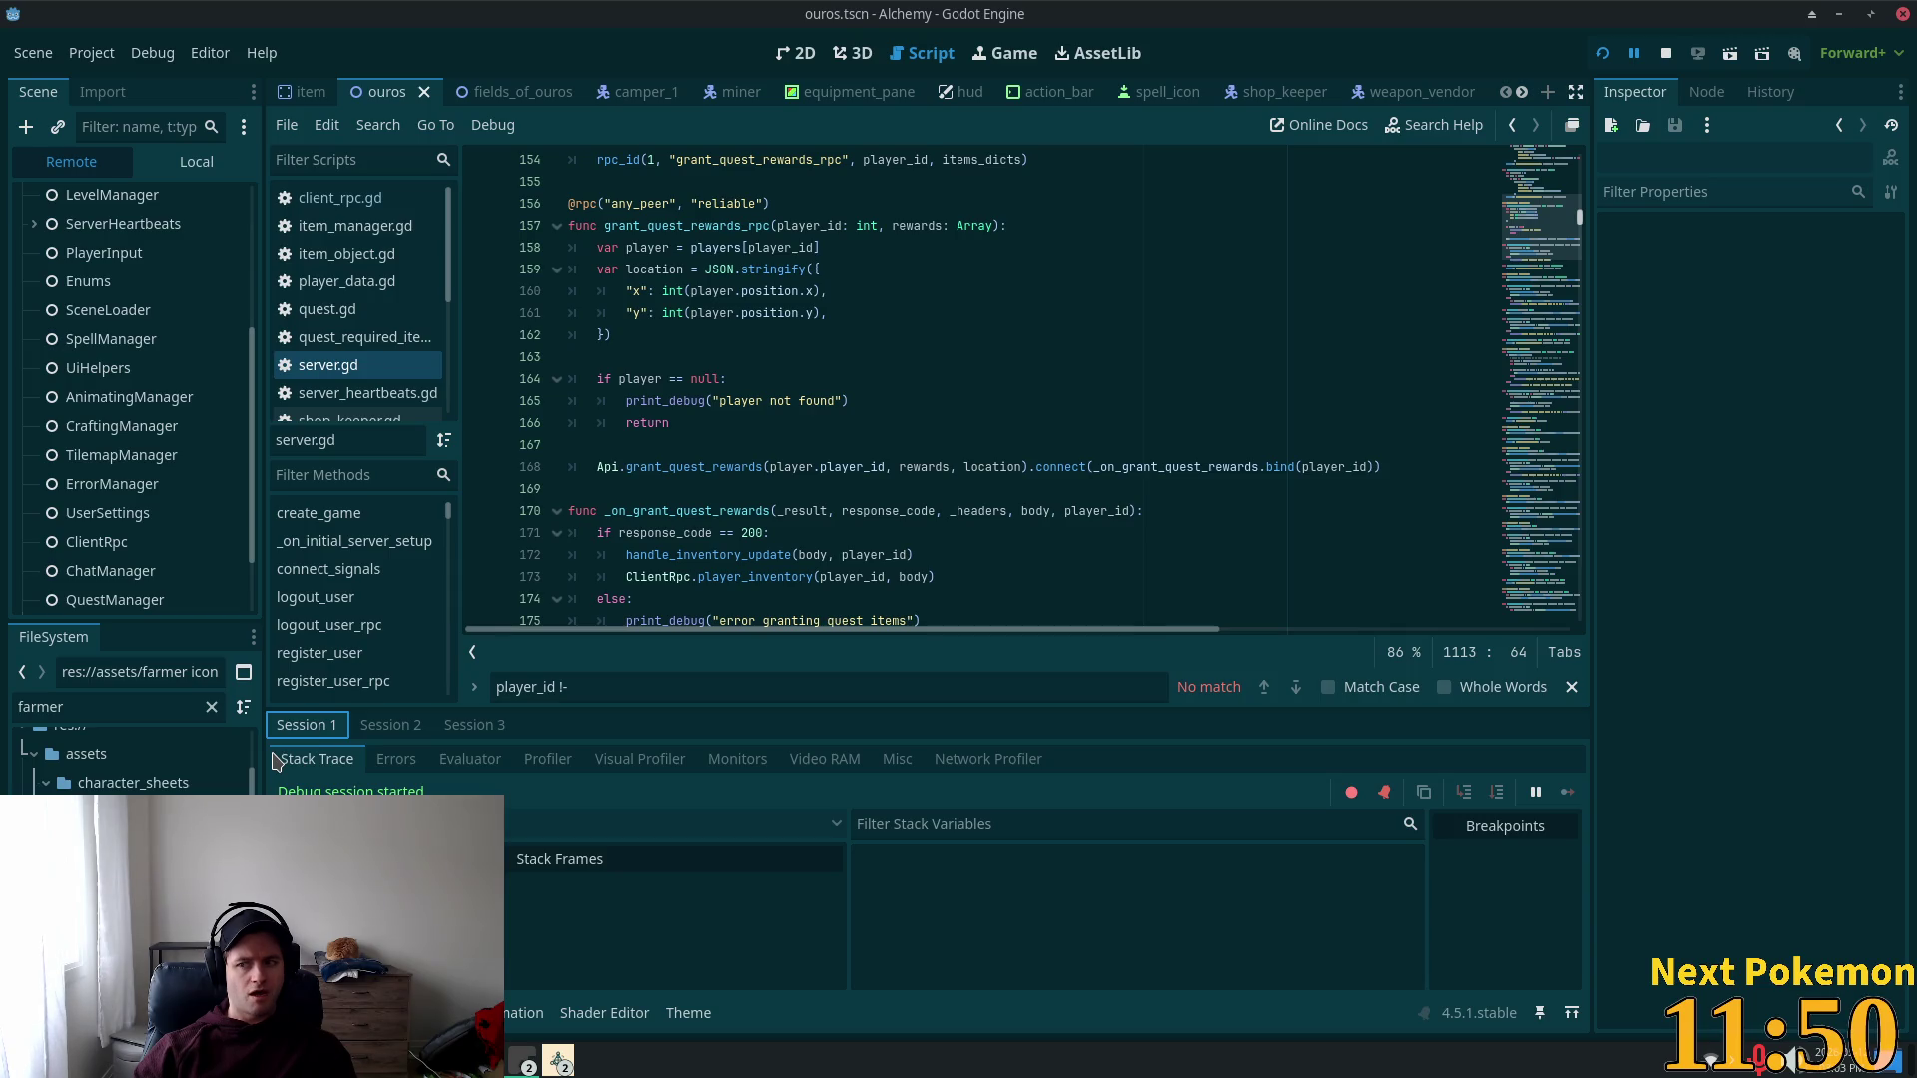
{"action": "key", "text": "alt+Tab"}
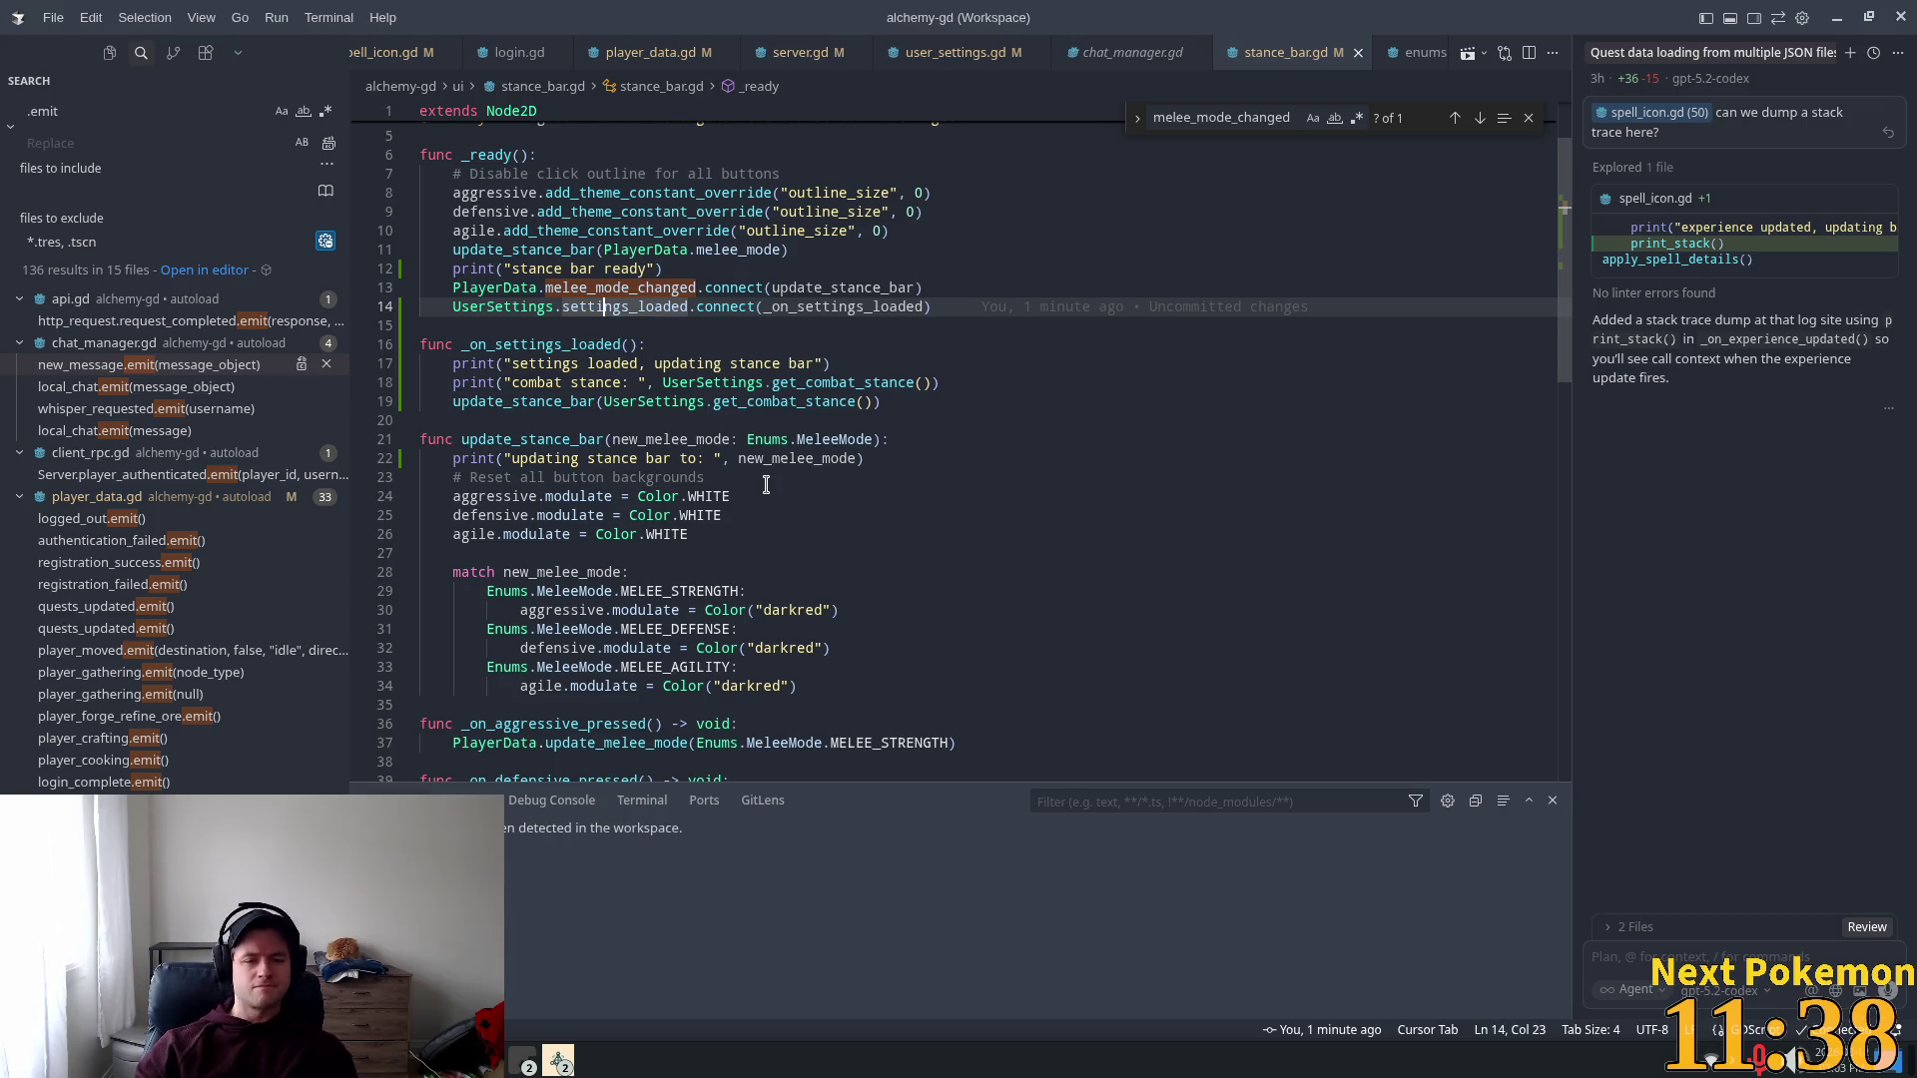
Step: Search stance_bar.gd for _on_settings_loaded and jump to its match on line 14
{"action": "double_click", "coordinate": [509, 344]}
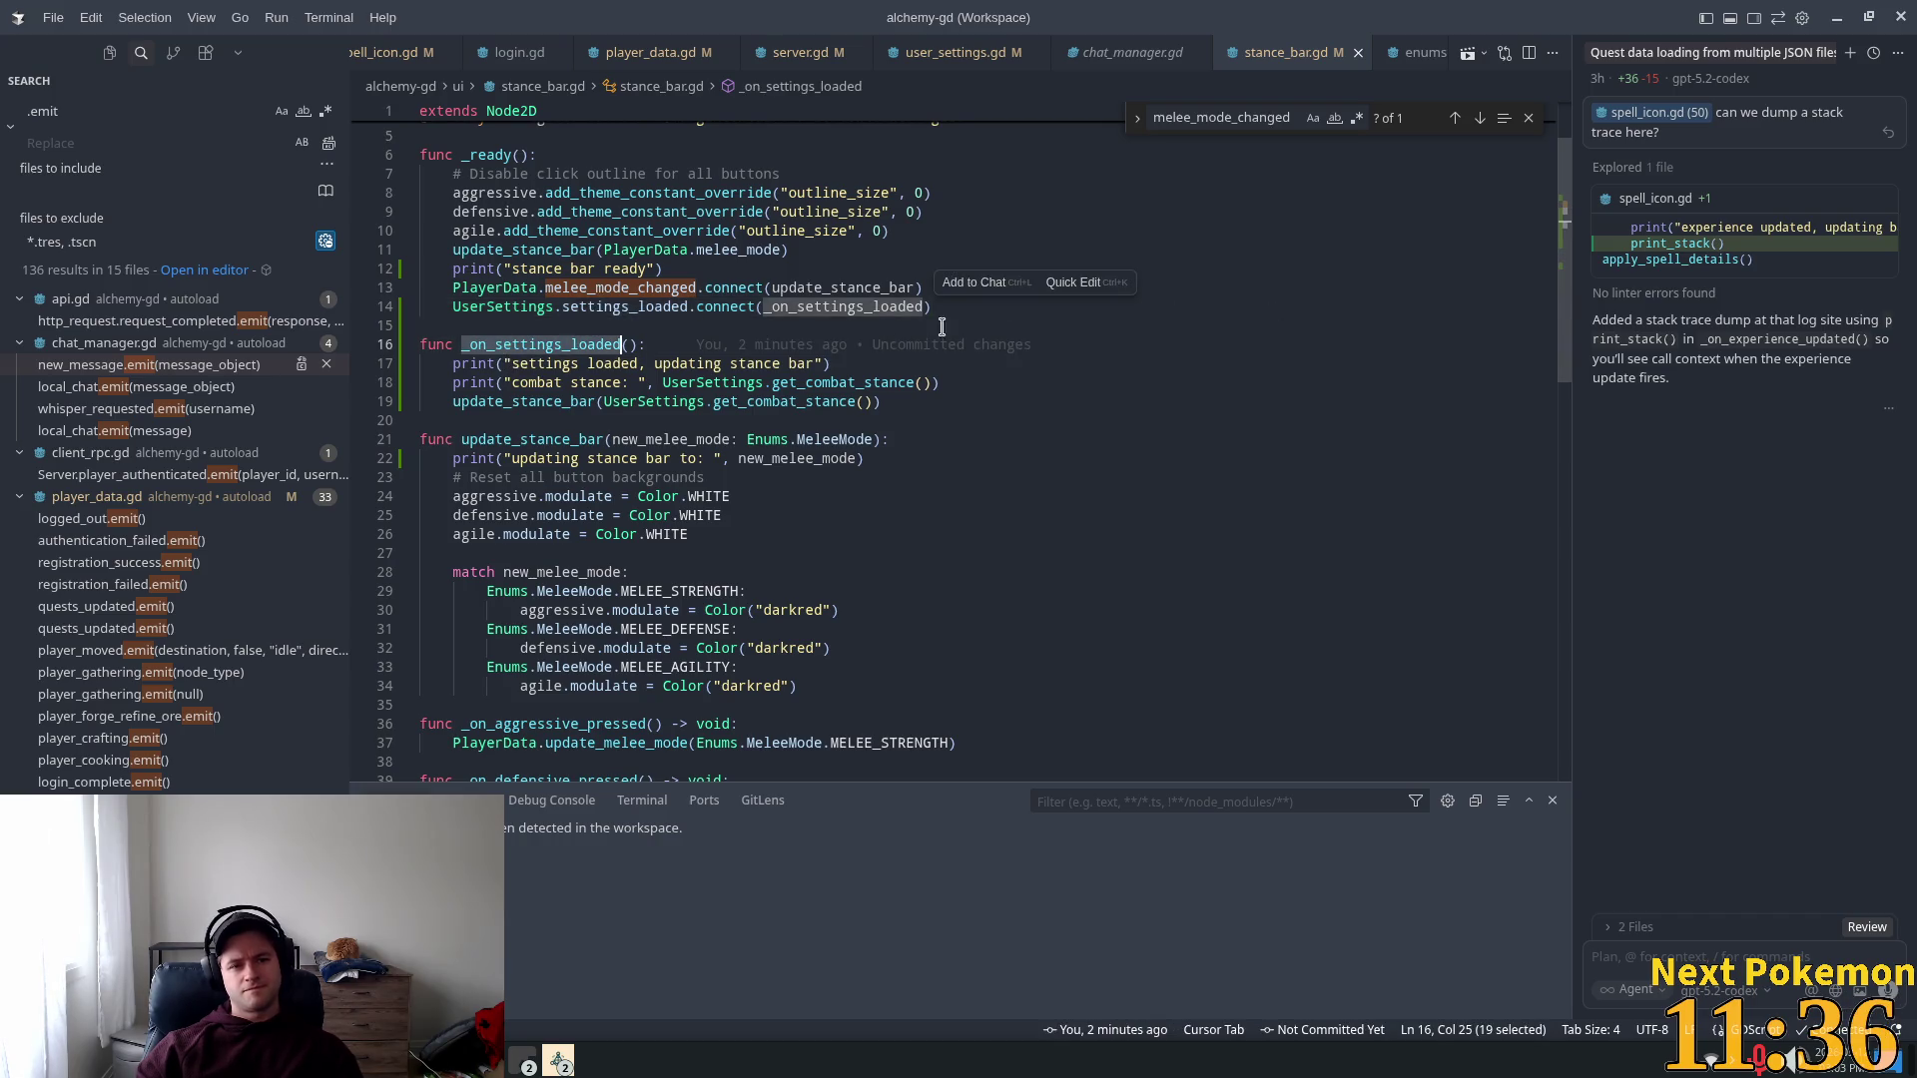
{"action": "key", "text": "ctrl+f"}
{"action": "key", "text": "End"}
{"action": "type", "text": "_on_settings_loaded"}
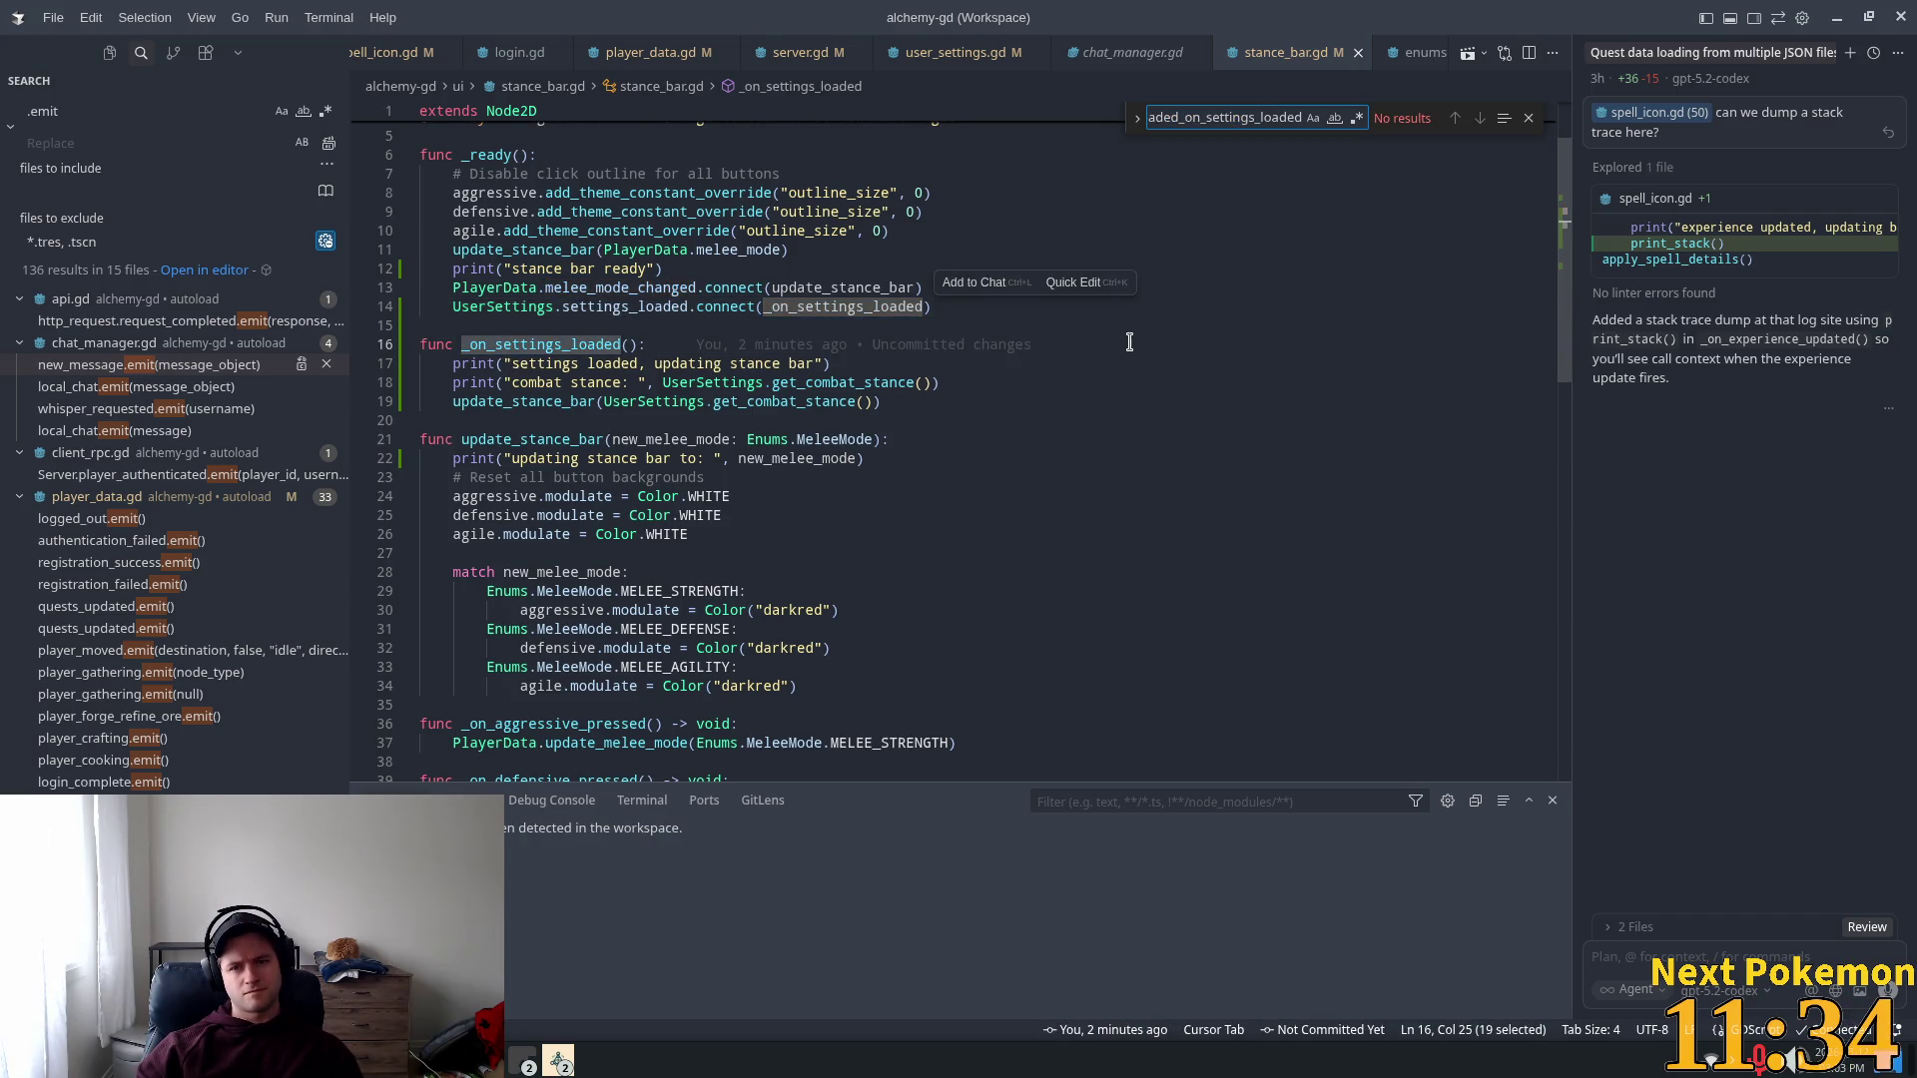
{"action": "key", "text": "ctrl+z"}
{"action": "key", "text": "Return"}
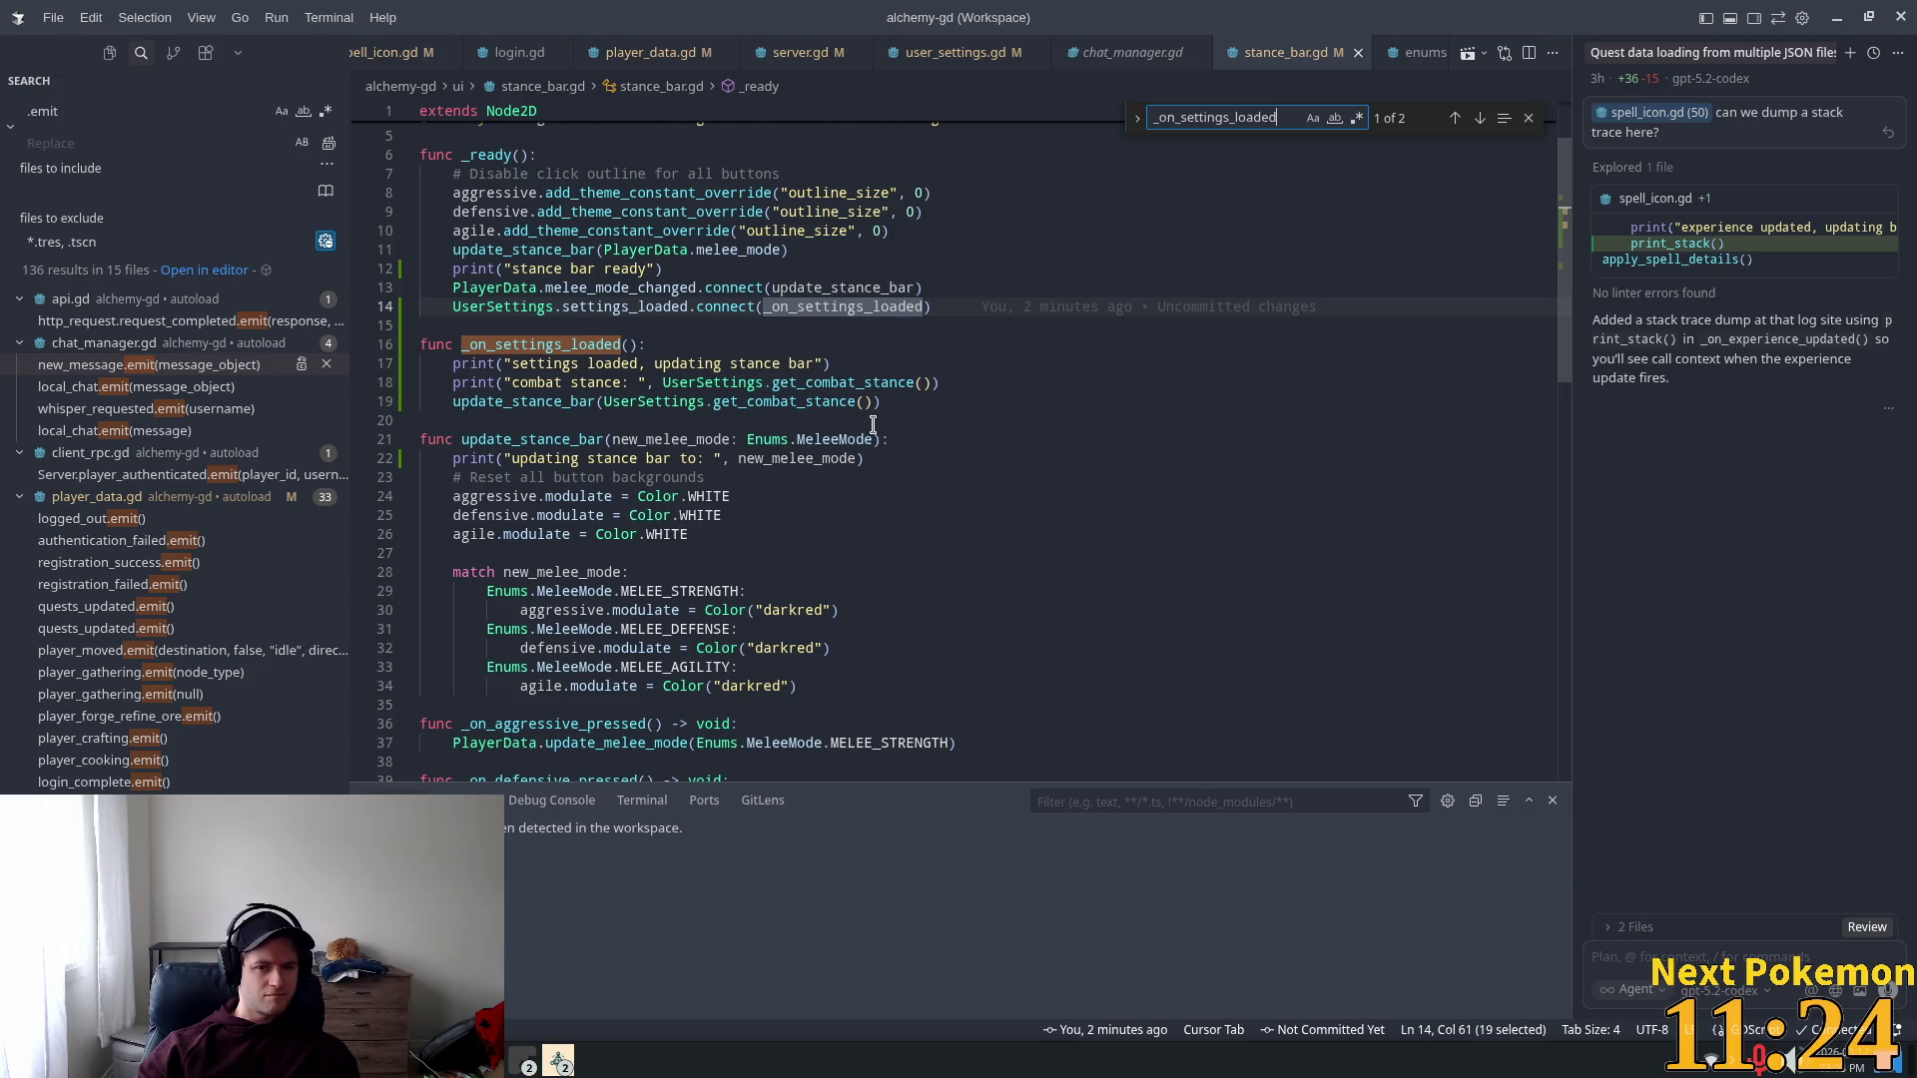
Step: Switch Godot's bottom panel from the Debugger to the Output log
{"action": "key", "text": "alt+Tab"}
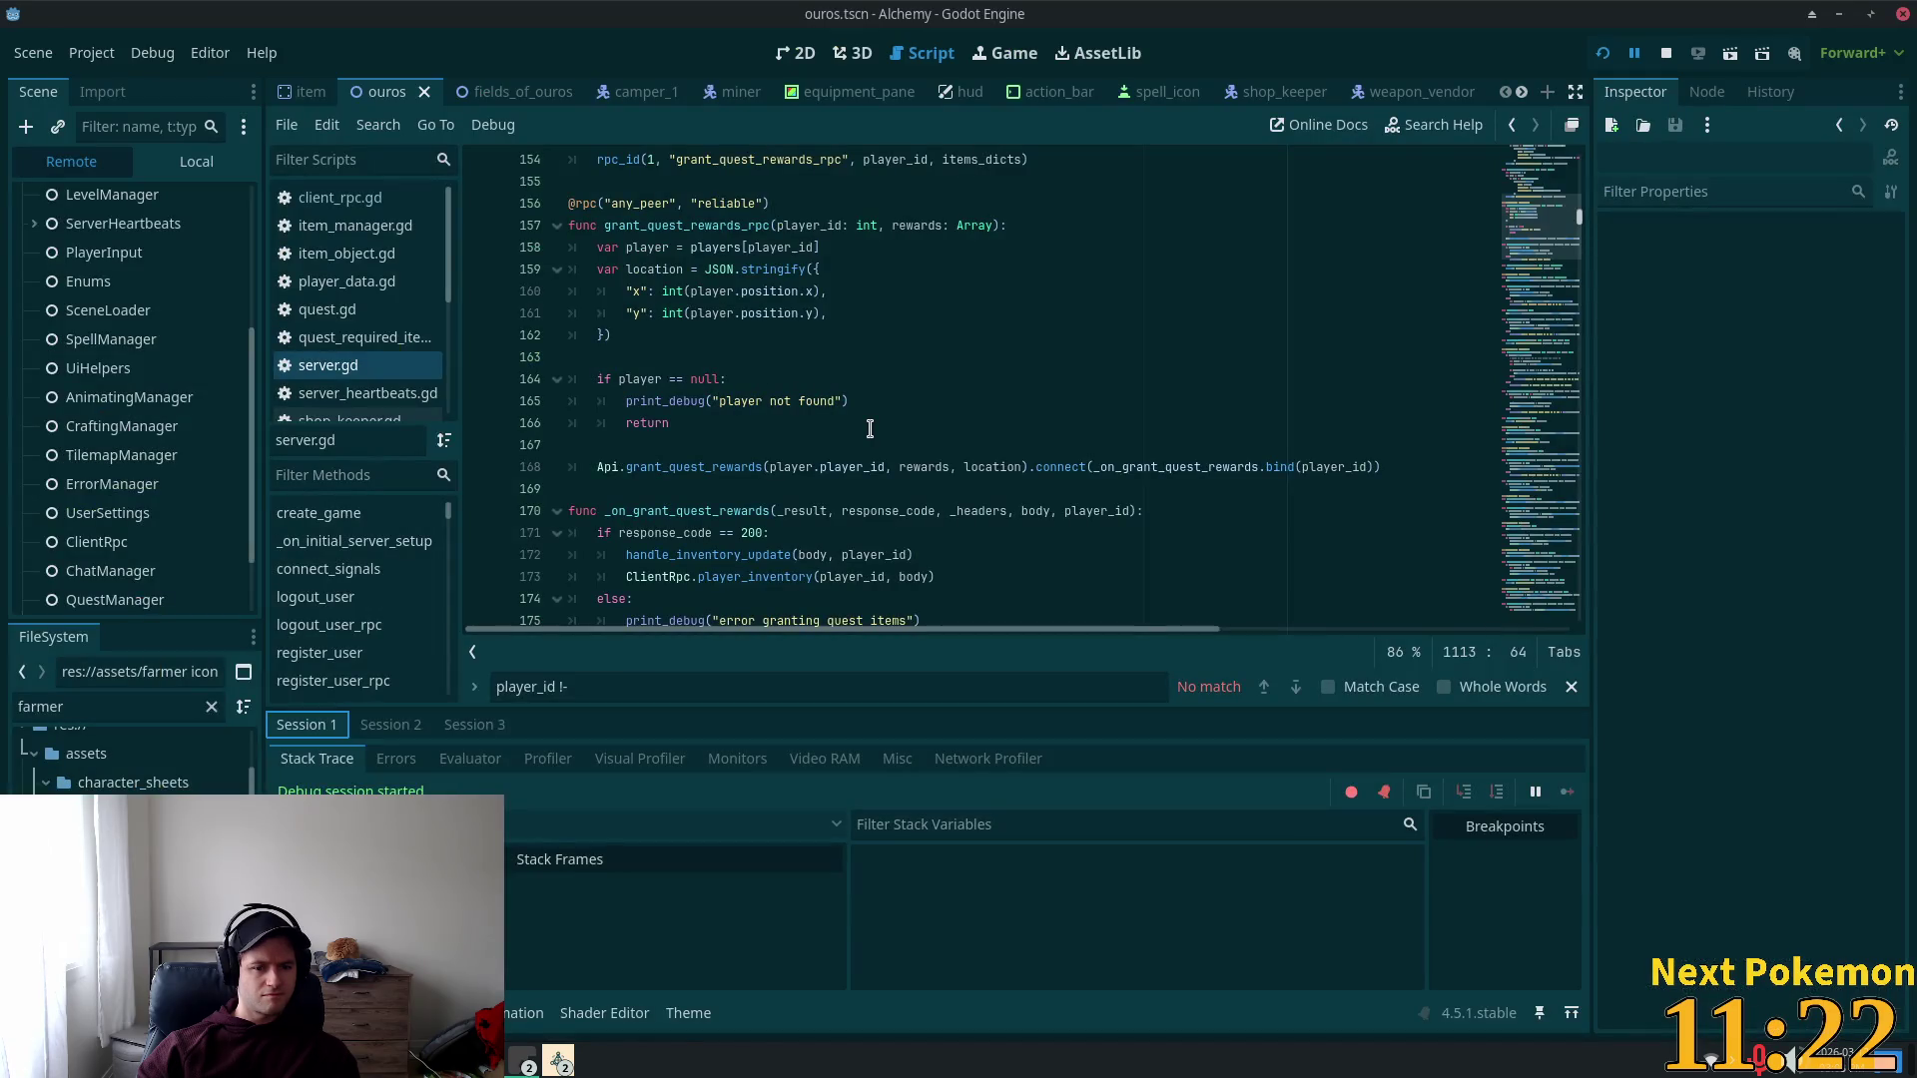
{"action": "key", "text": "alt+o"}
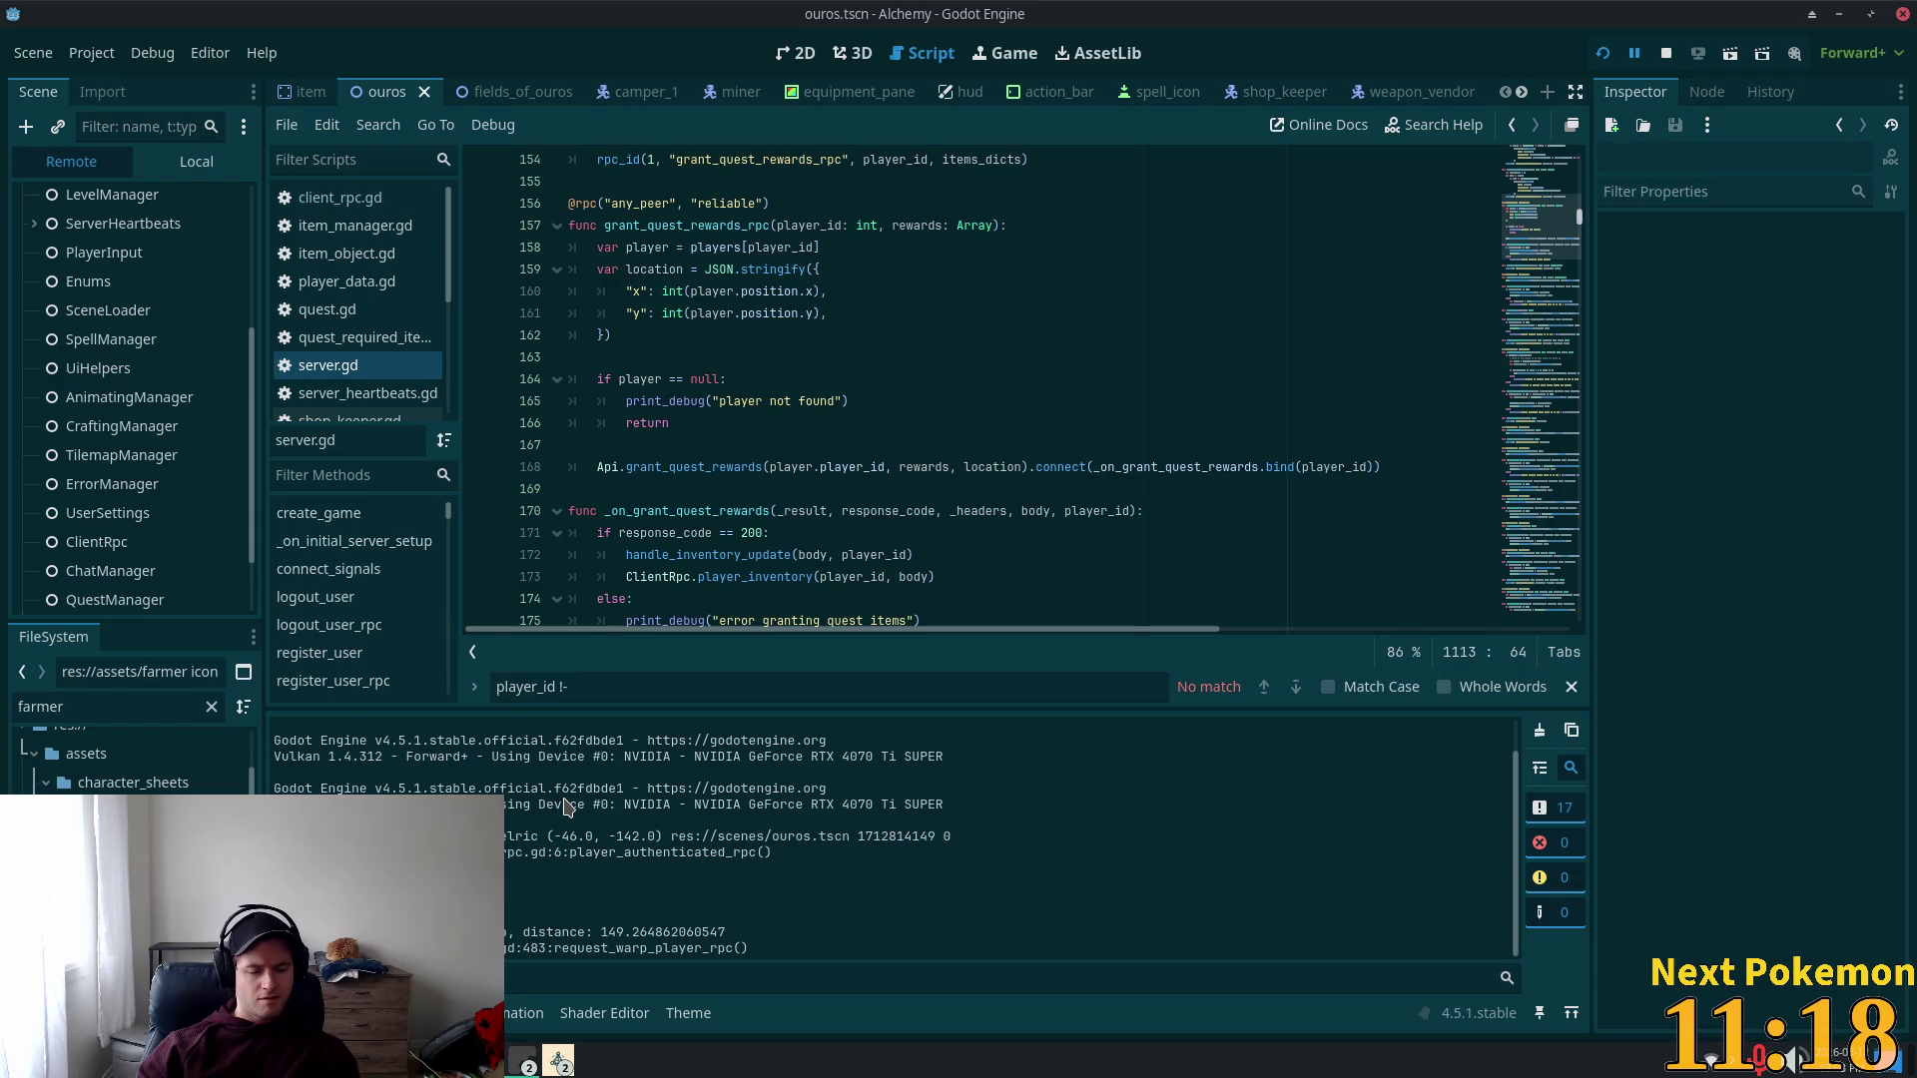
{"action": "key", "text": "alt+Tab"}
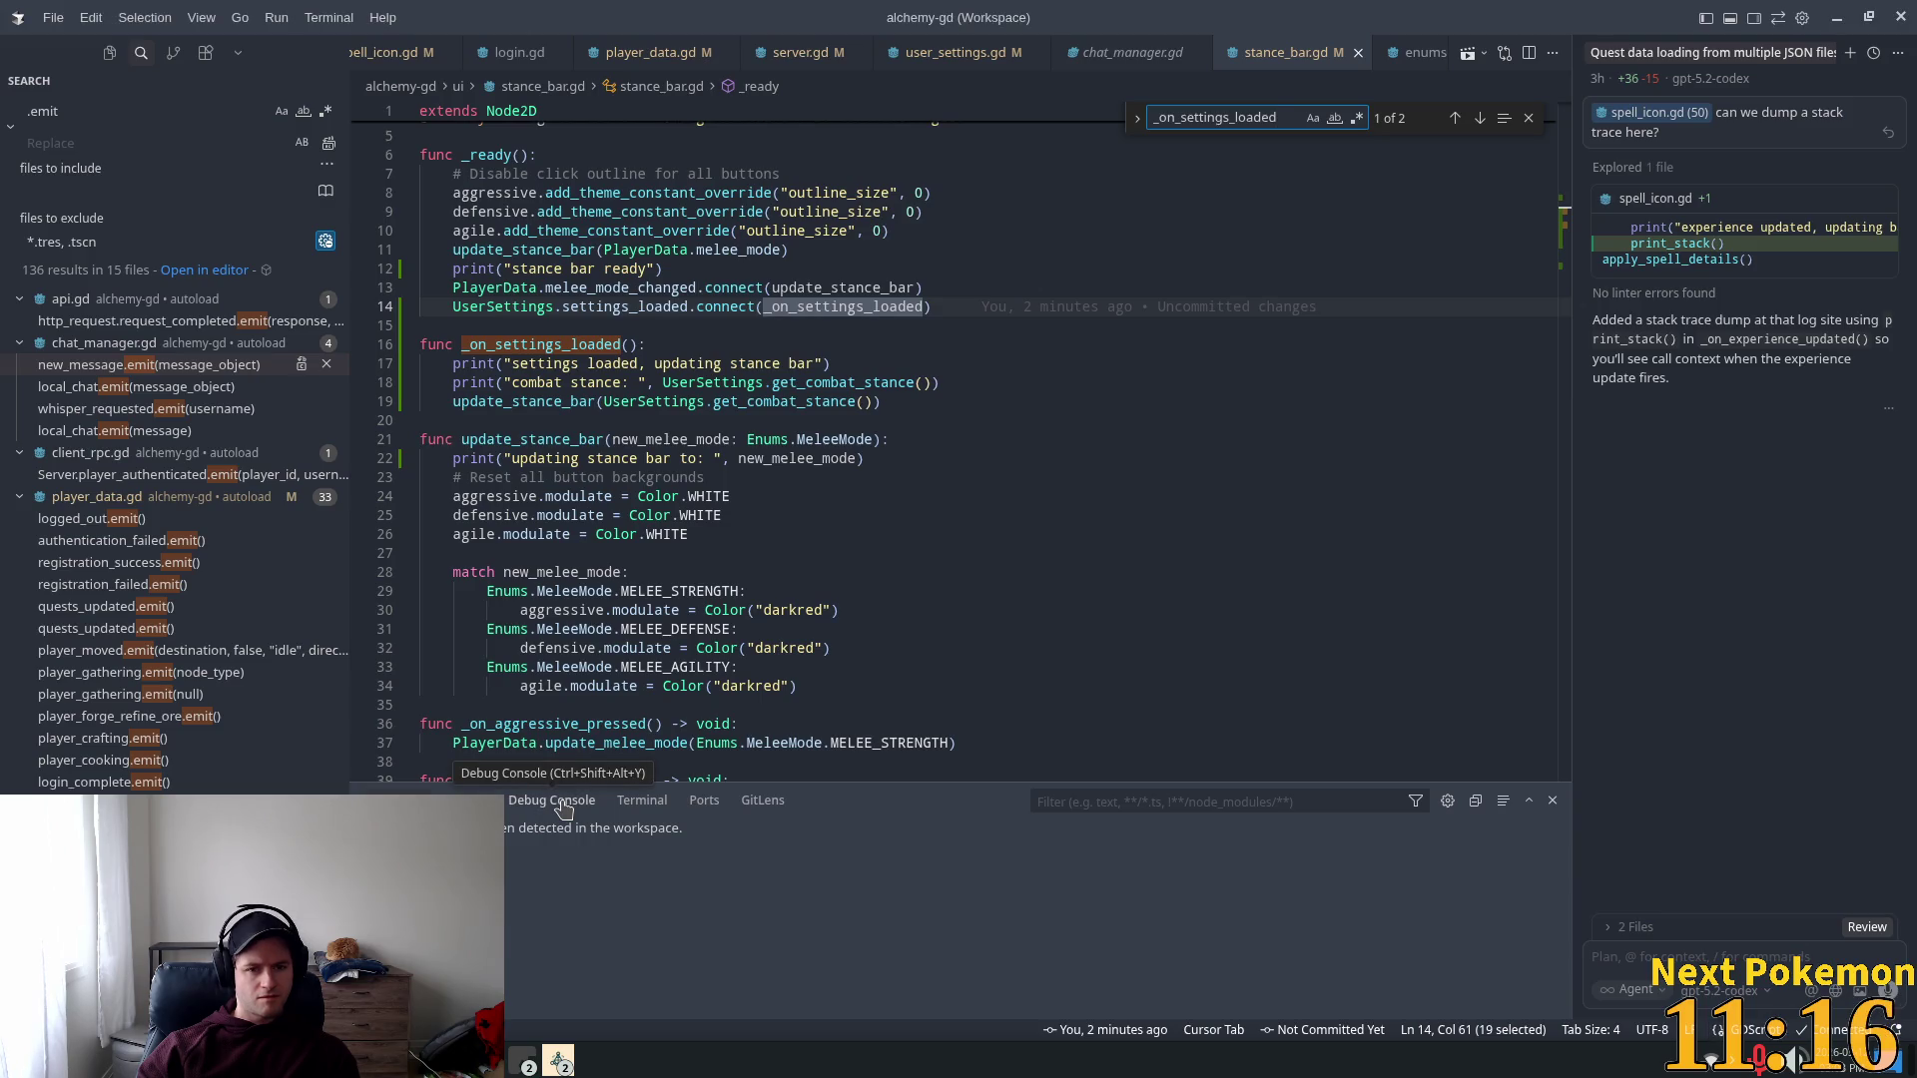
{"action": "key", "text": "alt+Tab"}
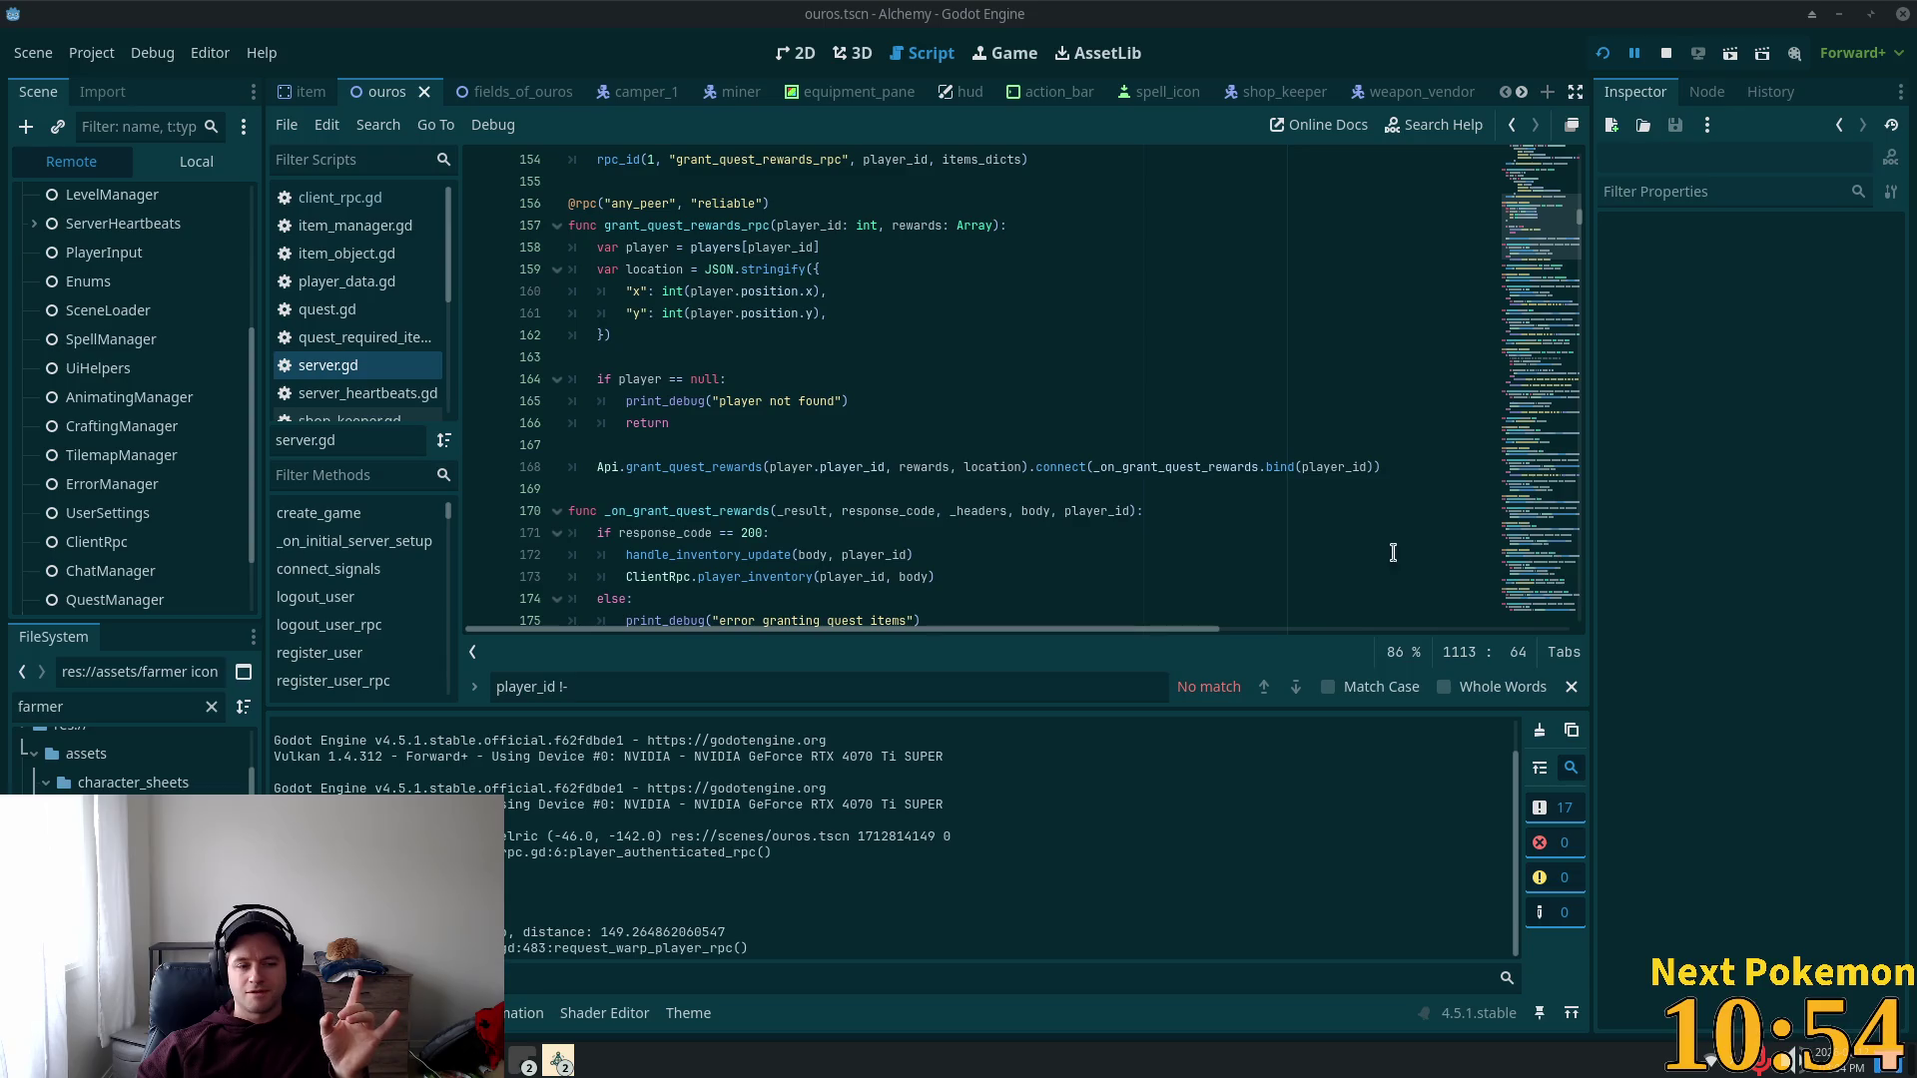
Step: Show the local Scene tree, open the action_bar scene, and bring up the resource quick search
{"action": "scroll", "coordinate": [689, 337], "scroll_direction": "up", "scroll_amount": 9}
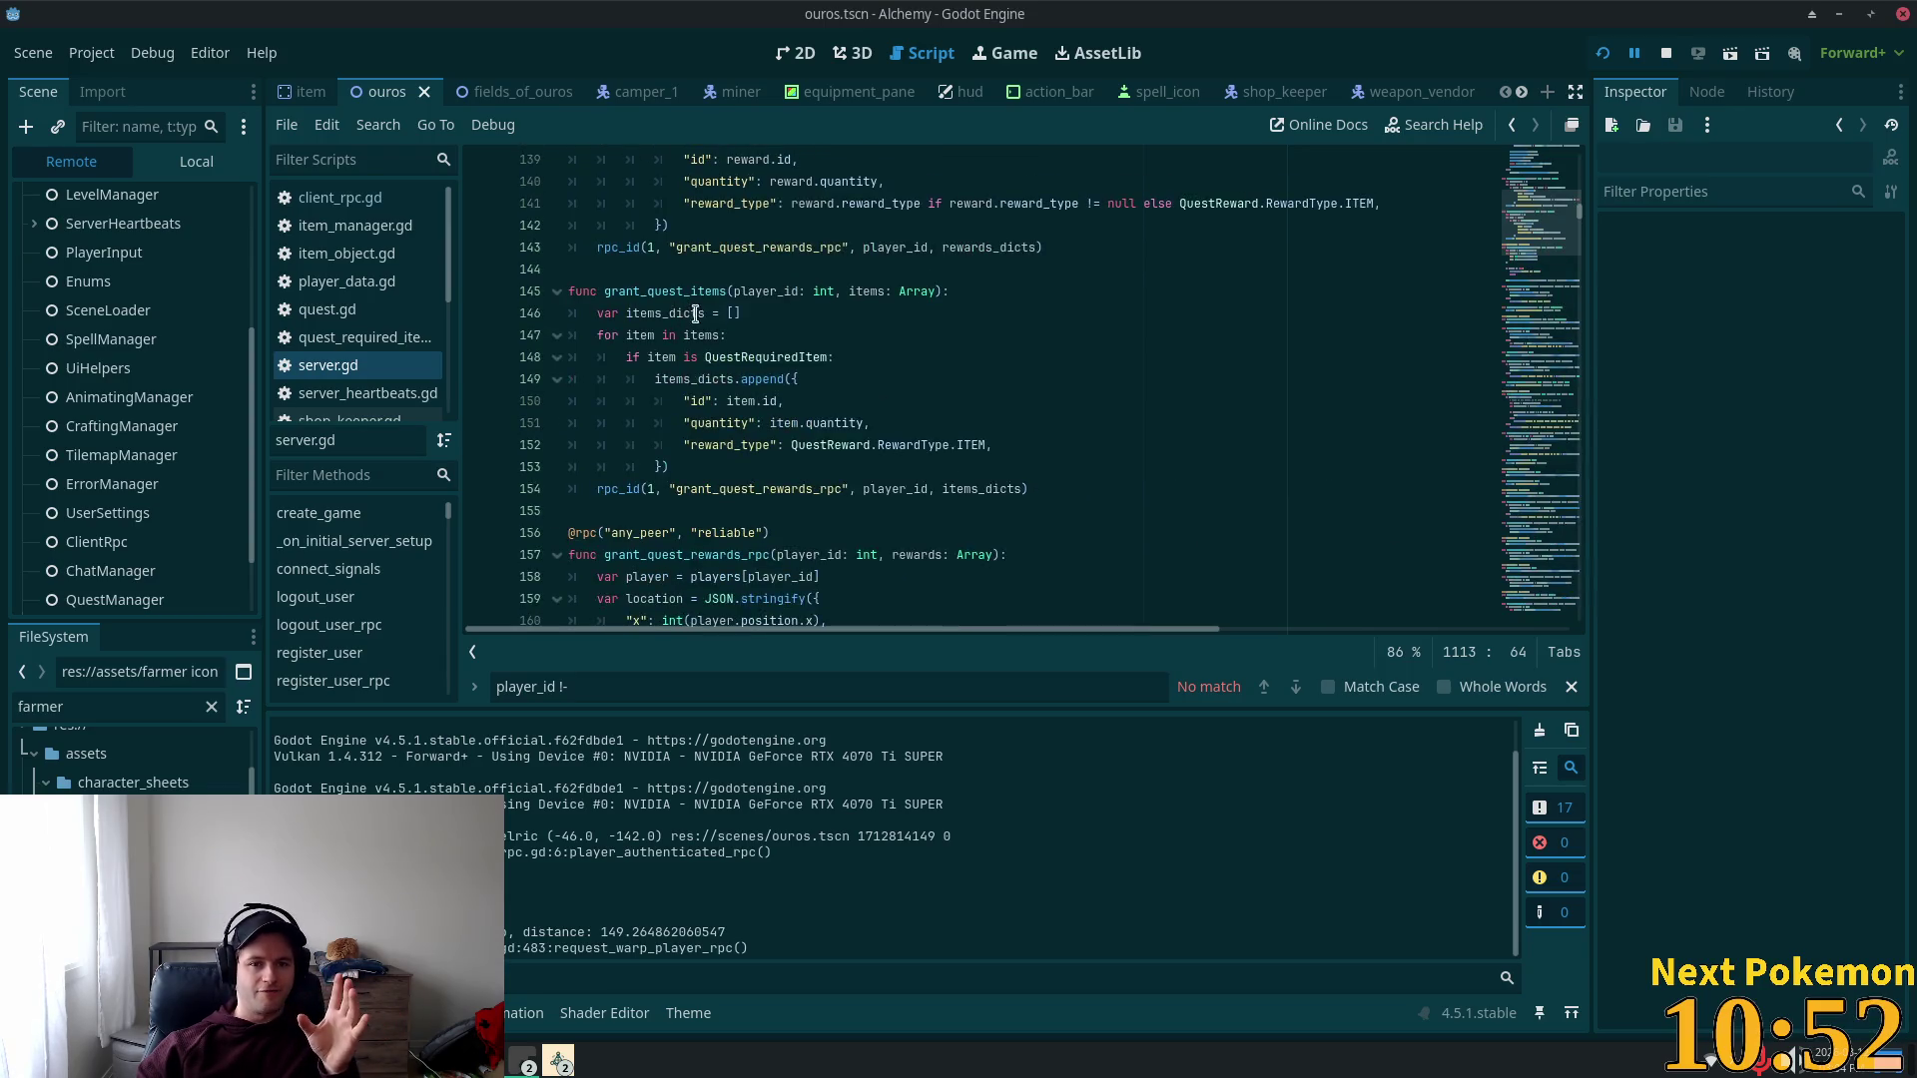
{"action": "scroll", "coordinate": [689, 338], "scroll_direction": "up", "scroll_amount": 10}
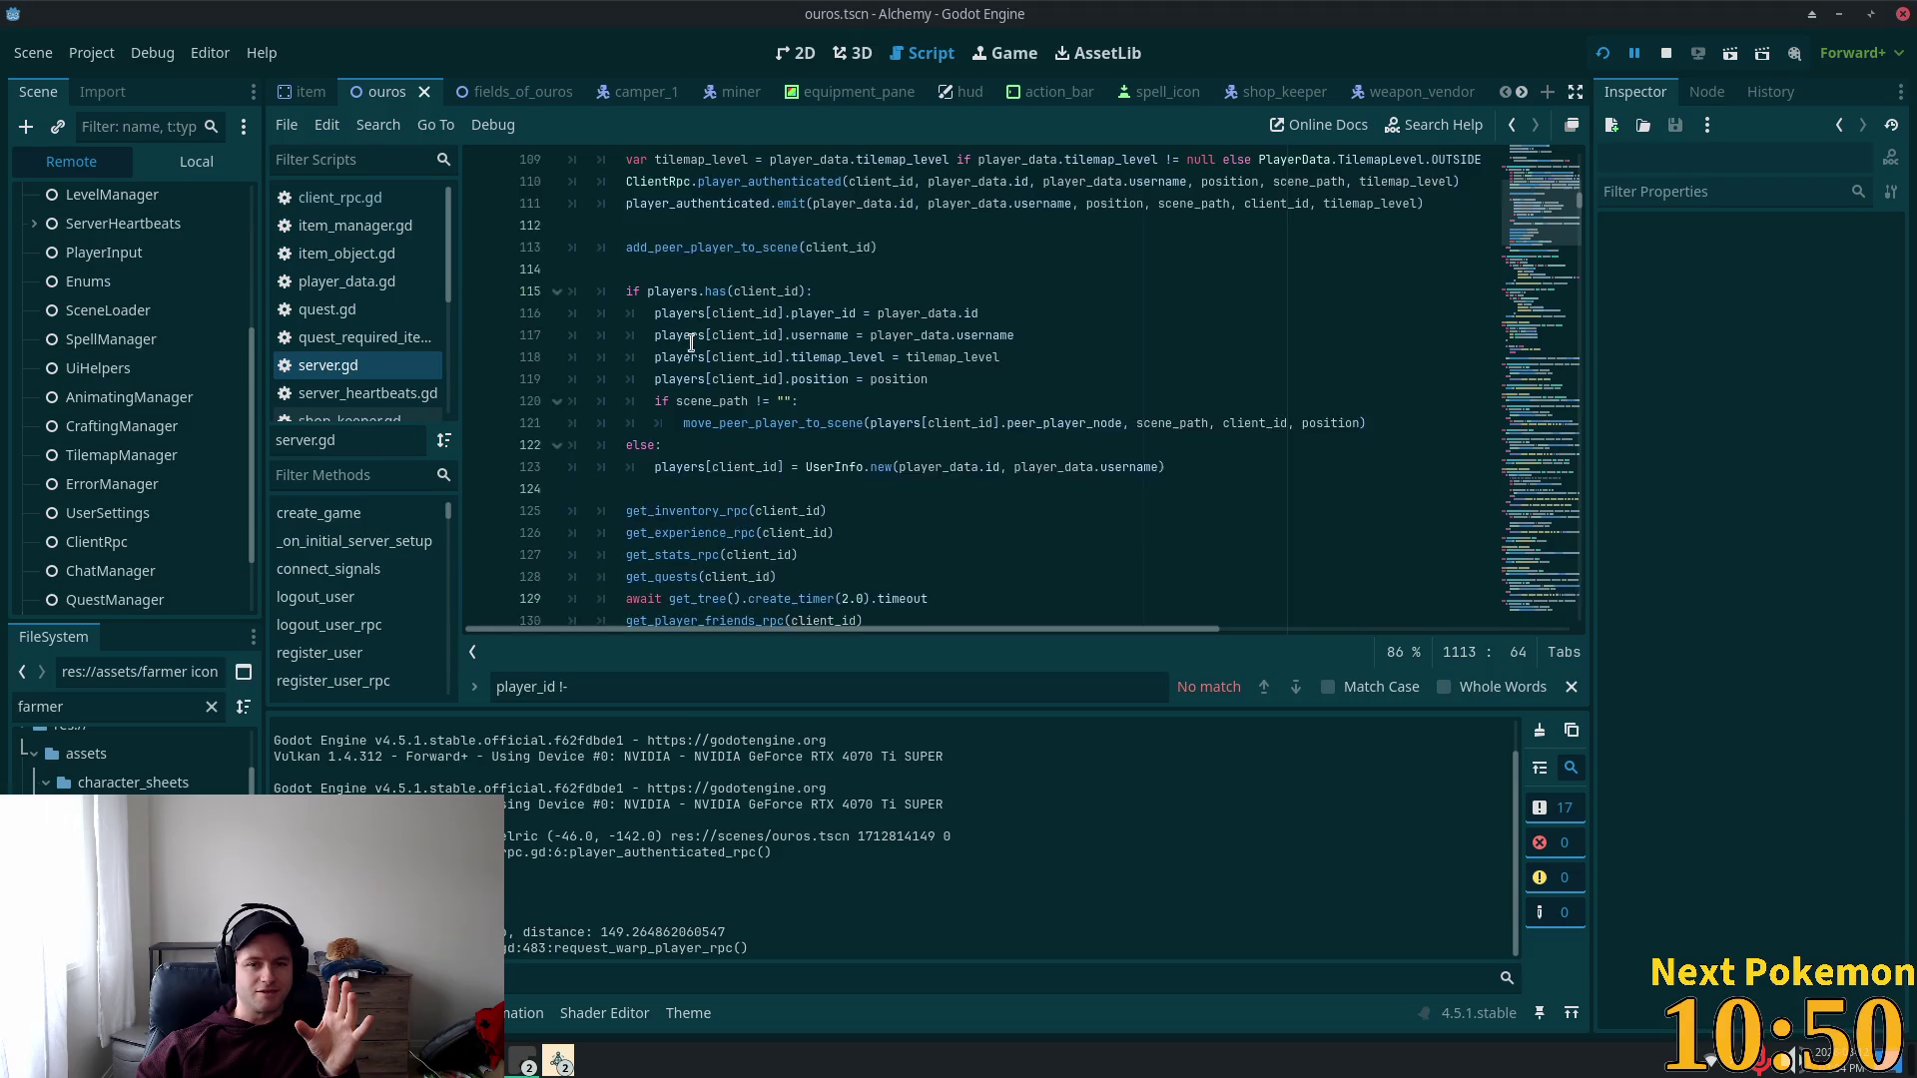
{"action": "scroll", "coordinate": [699, 337], "scroll_direction": "up", "scroll_amount": 7}
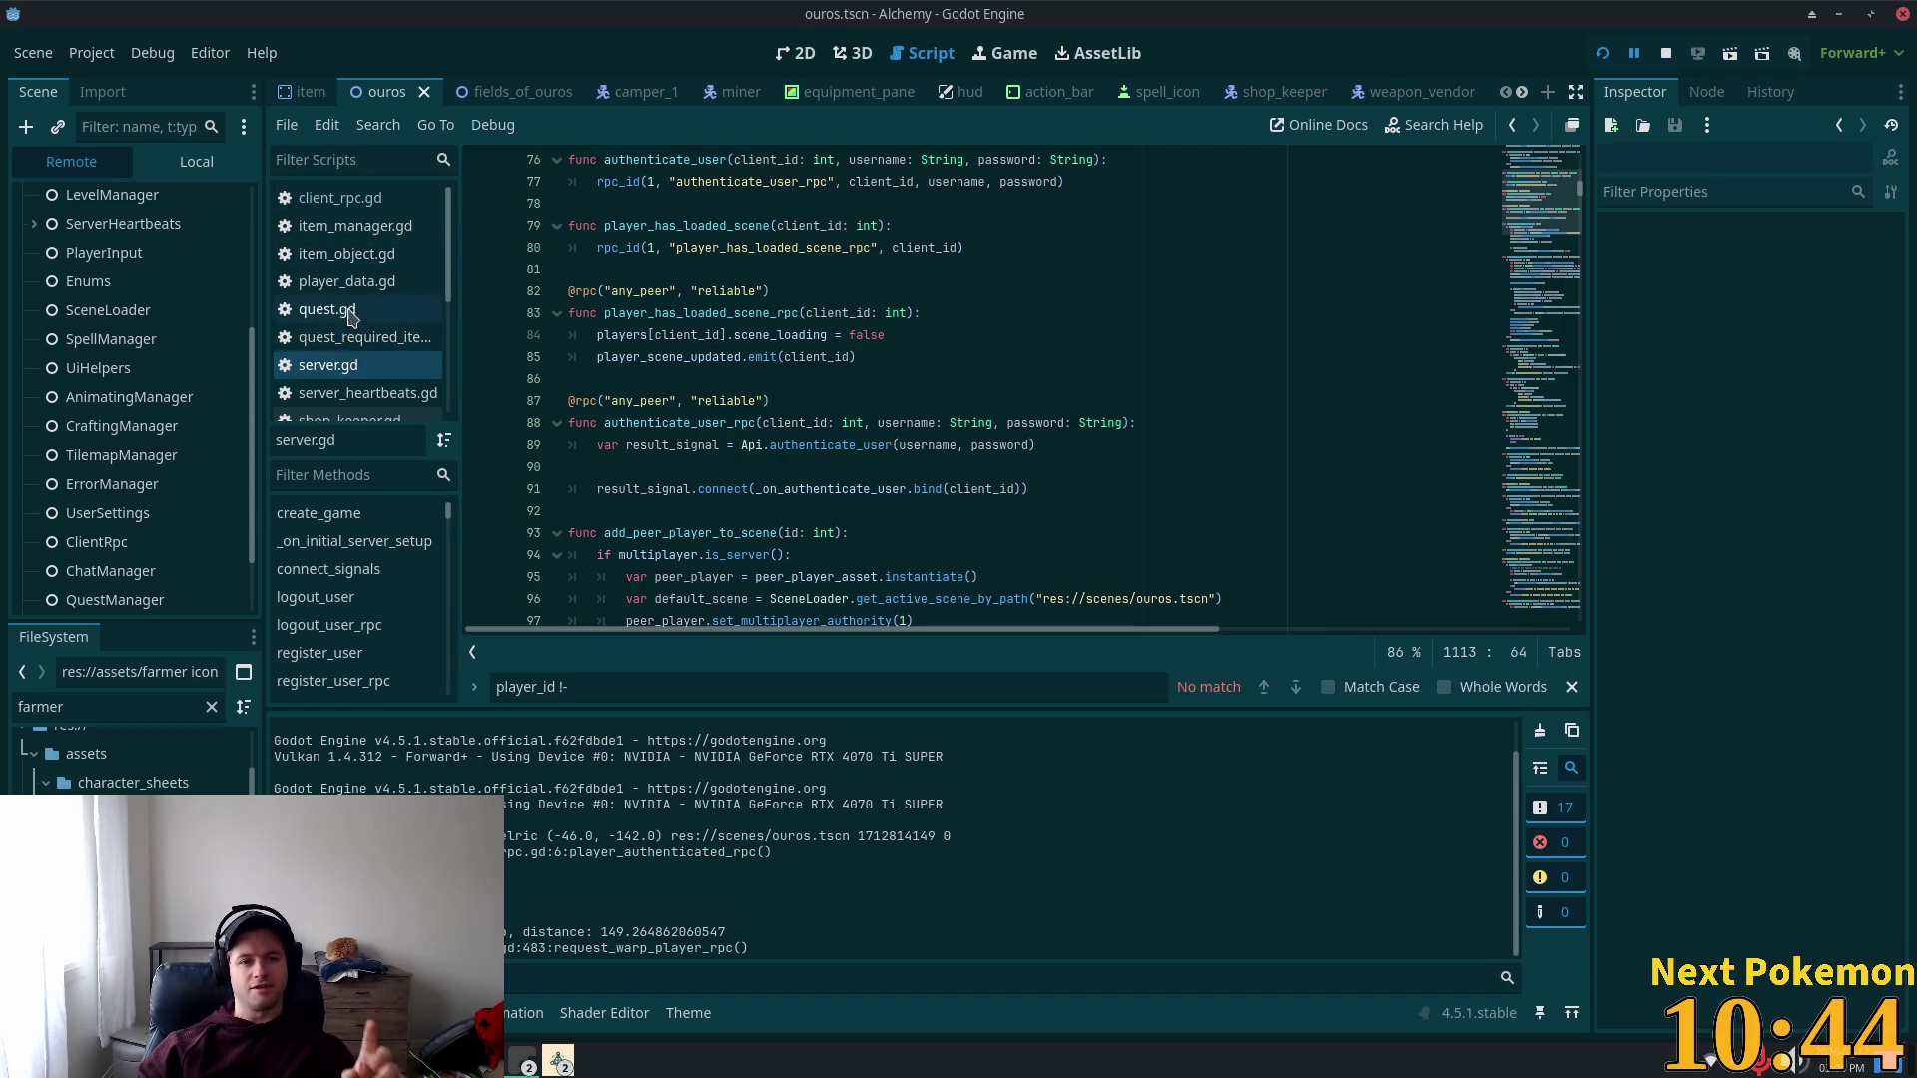
{"action": "scroll", "coordinate": [352, 299], "scroll_direction": "down", "scroll_amount": 3}
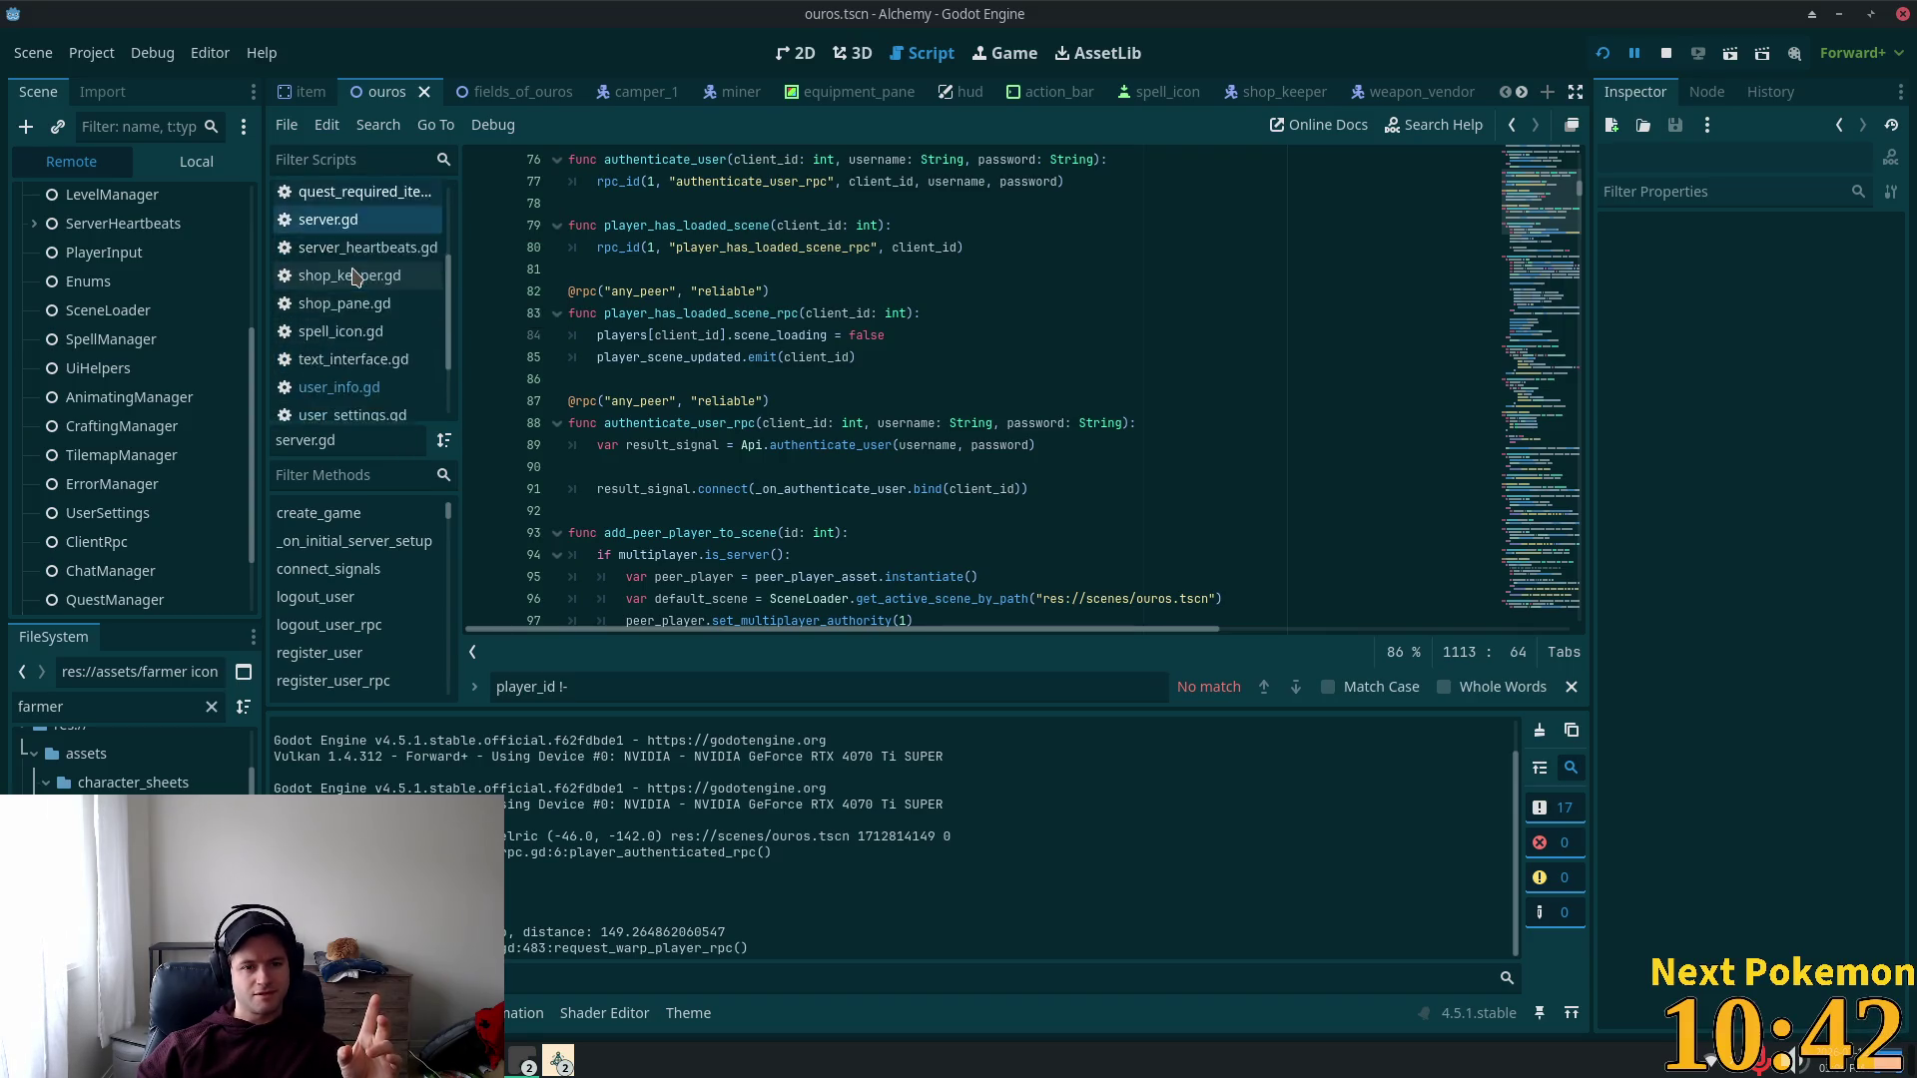
{"action": "scroll", "coordinate": [354, 276], "scroll_direction": "down", "scroll_amount": 3}
{"action": "scroll", "coordinate": [138, 305], "scroll_direction": "up", "scroll_amount": 3}
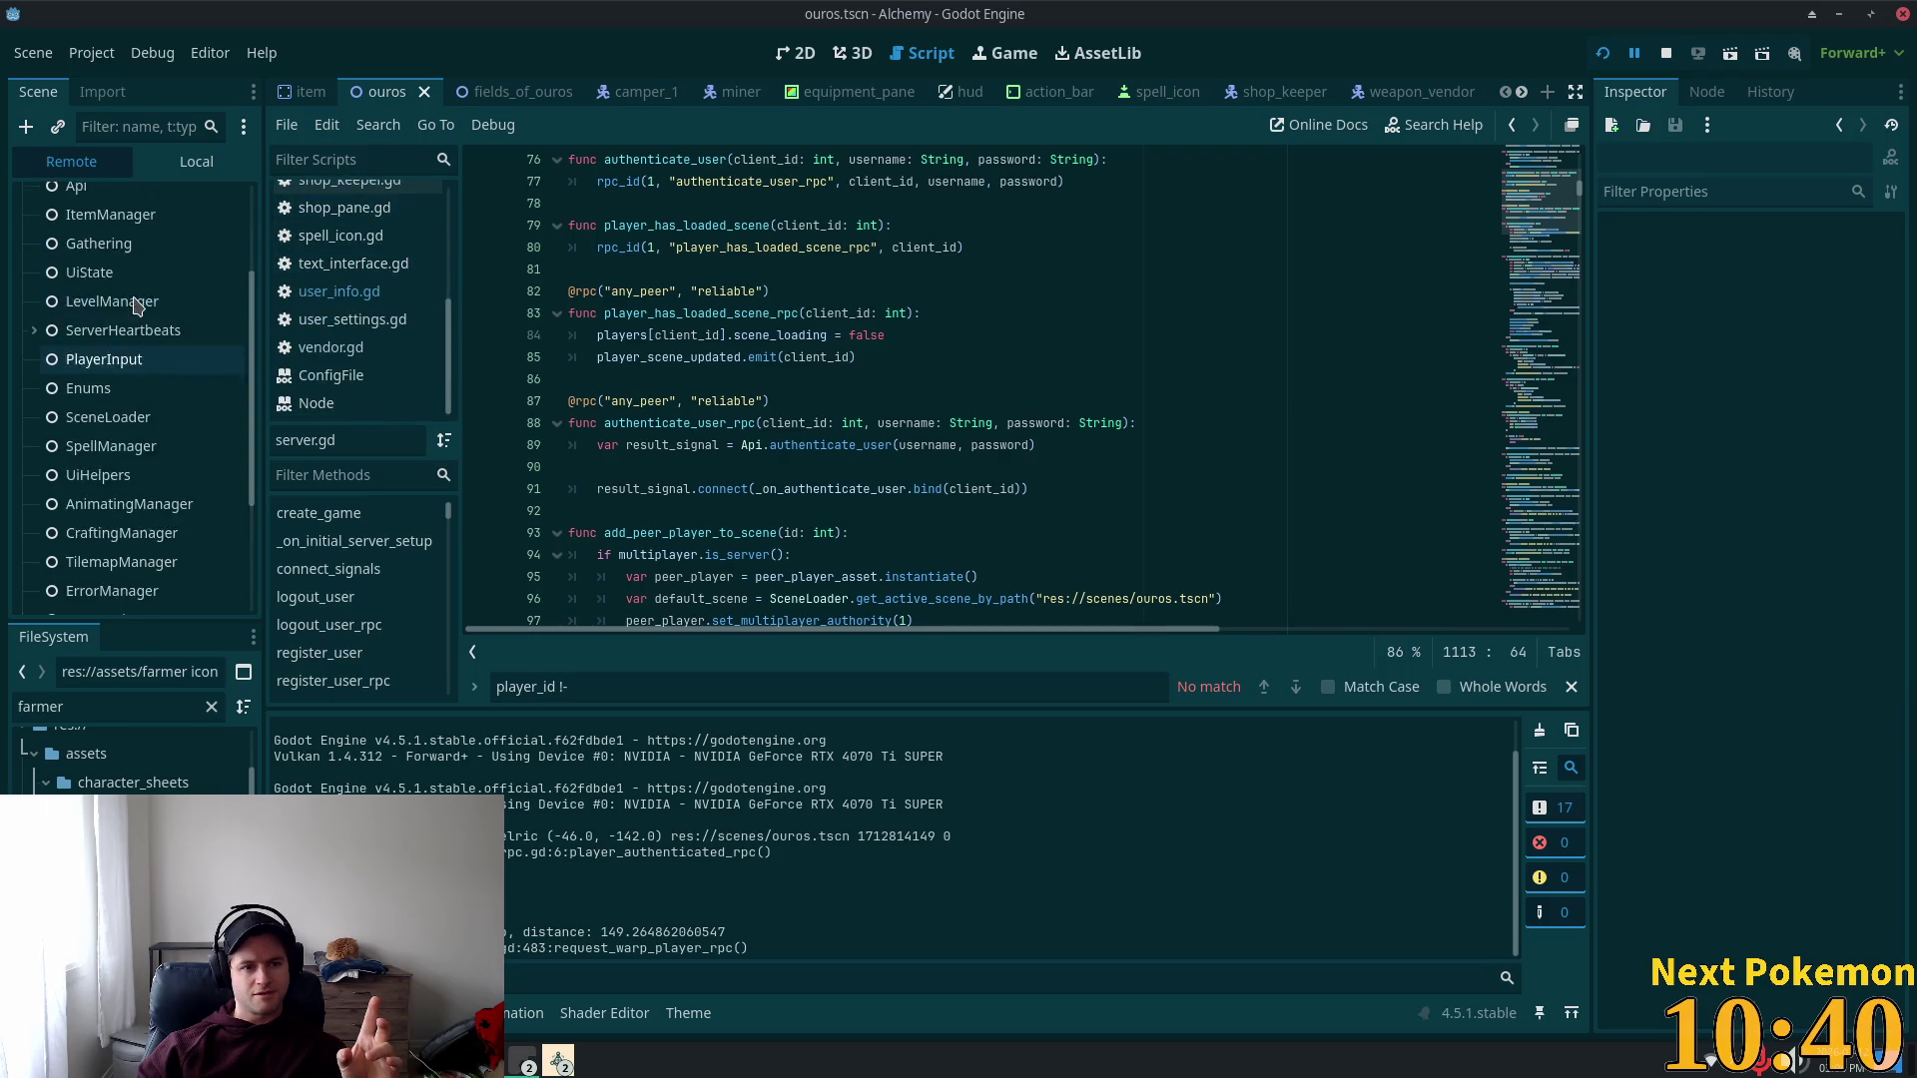
{"action": "left_click", "coordinate": [190, 162]}
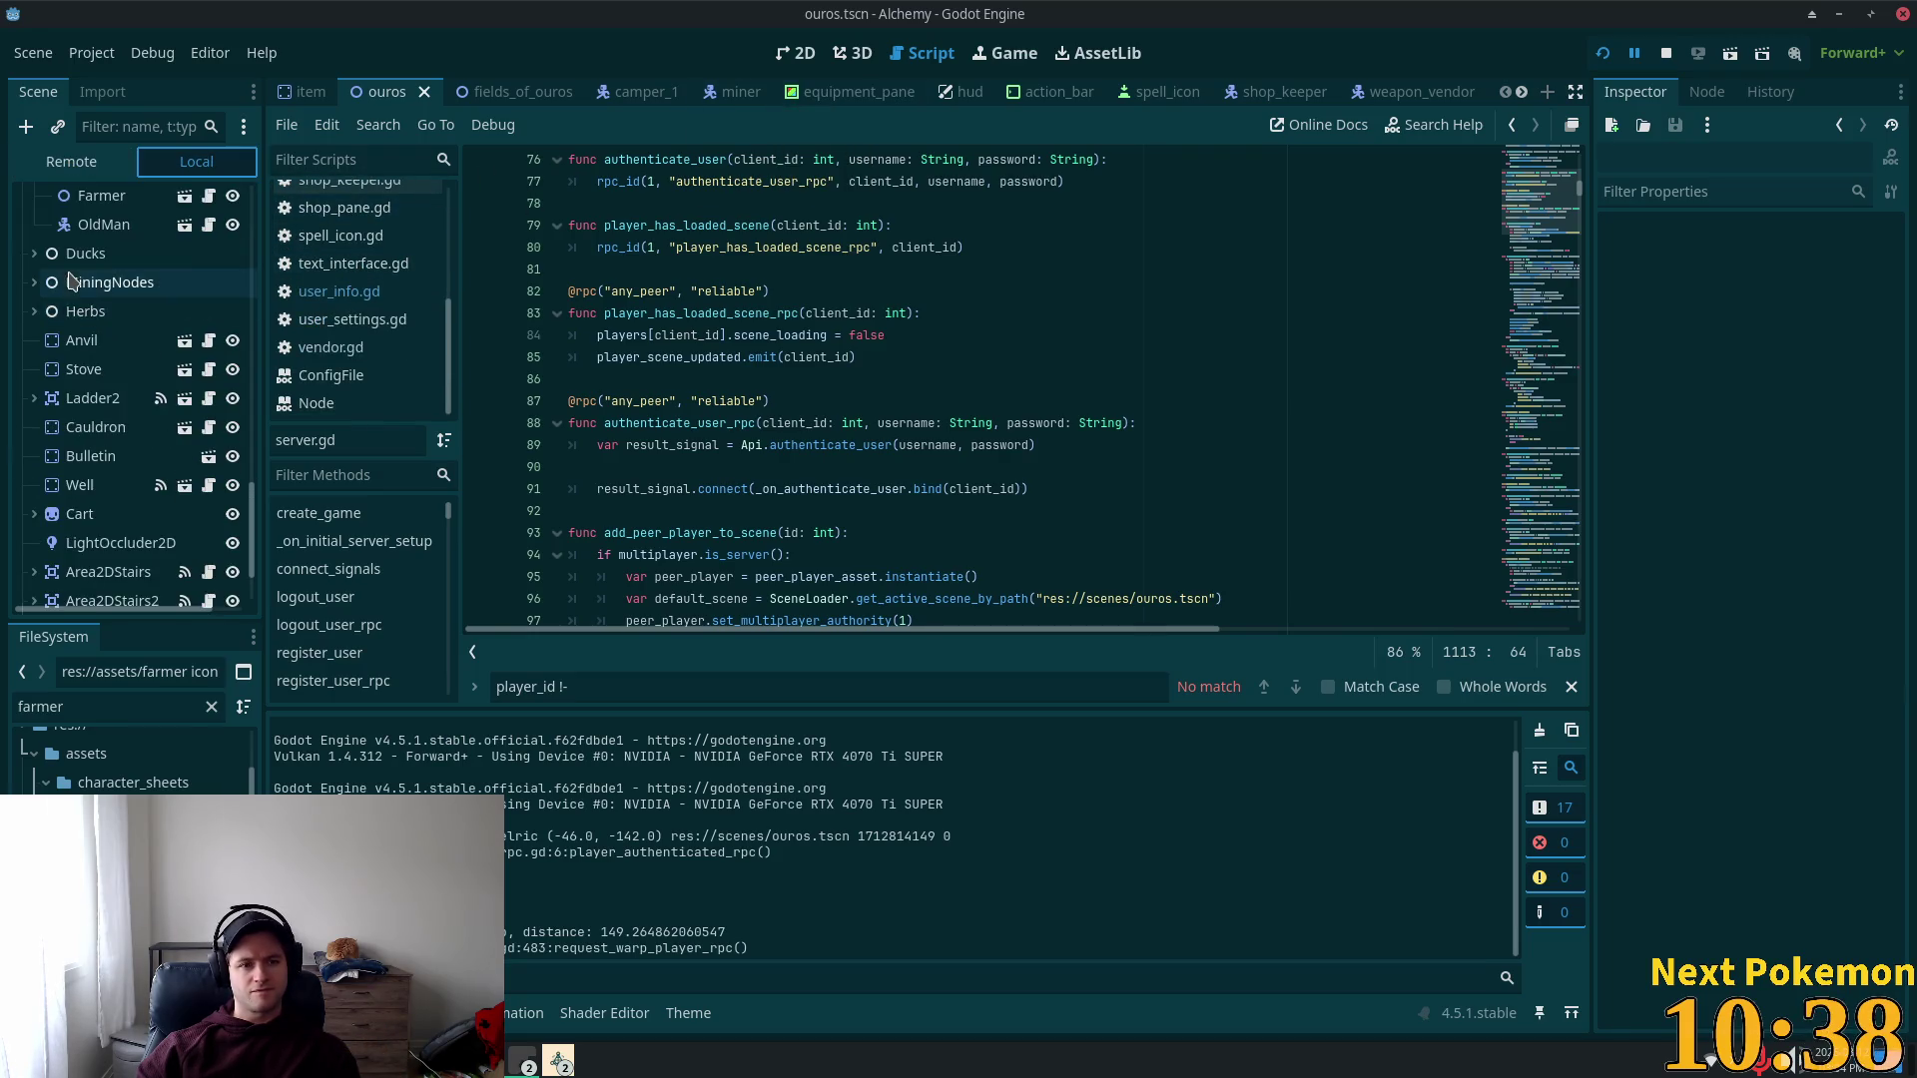
{"action": "scroll", "coordinate": [72, 283], "scroll_direction": "up", "scroll_amount": 4}
{"action": "left_click", "coordinate": [1314, 186]}
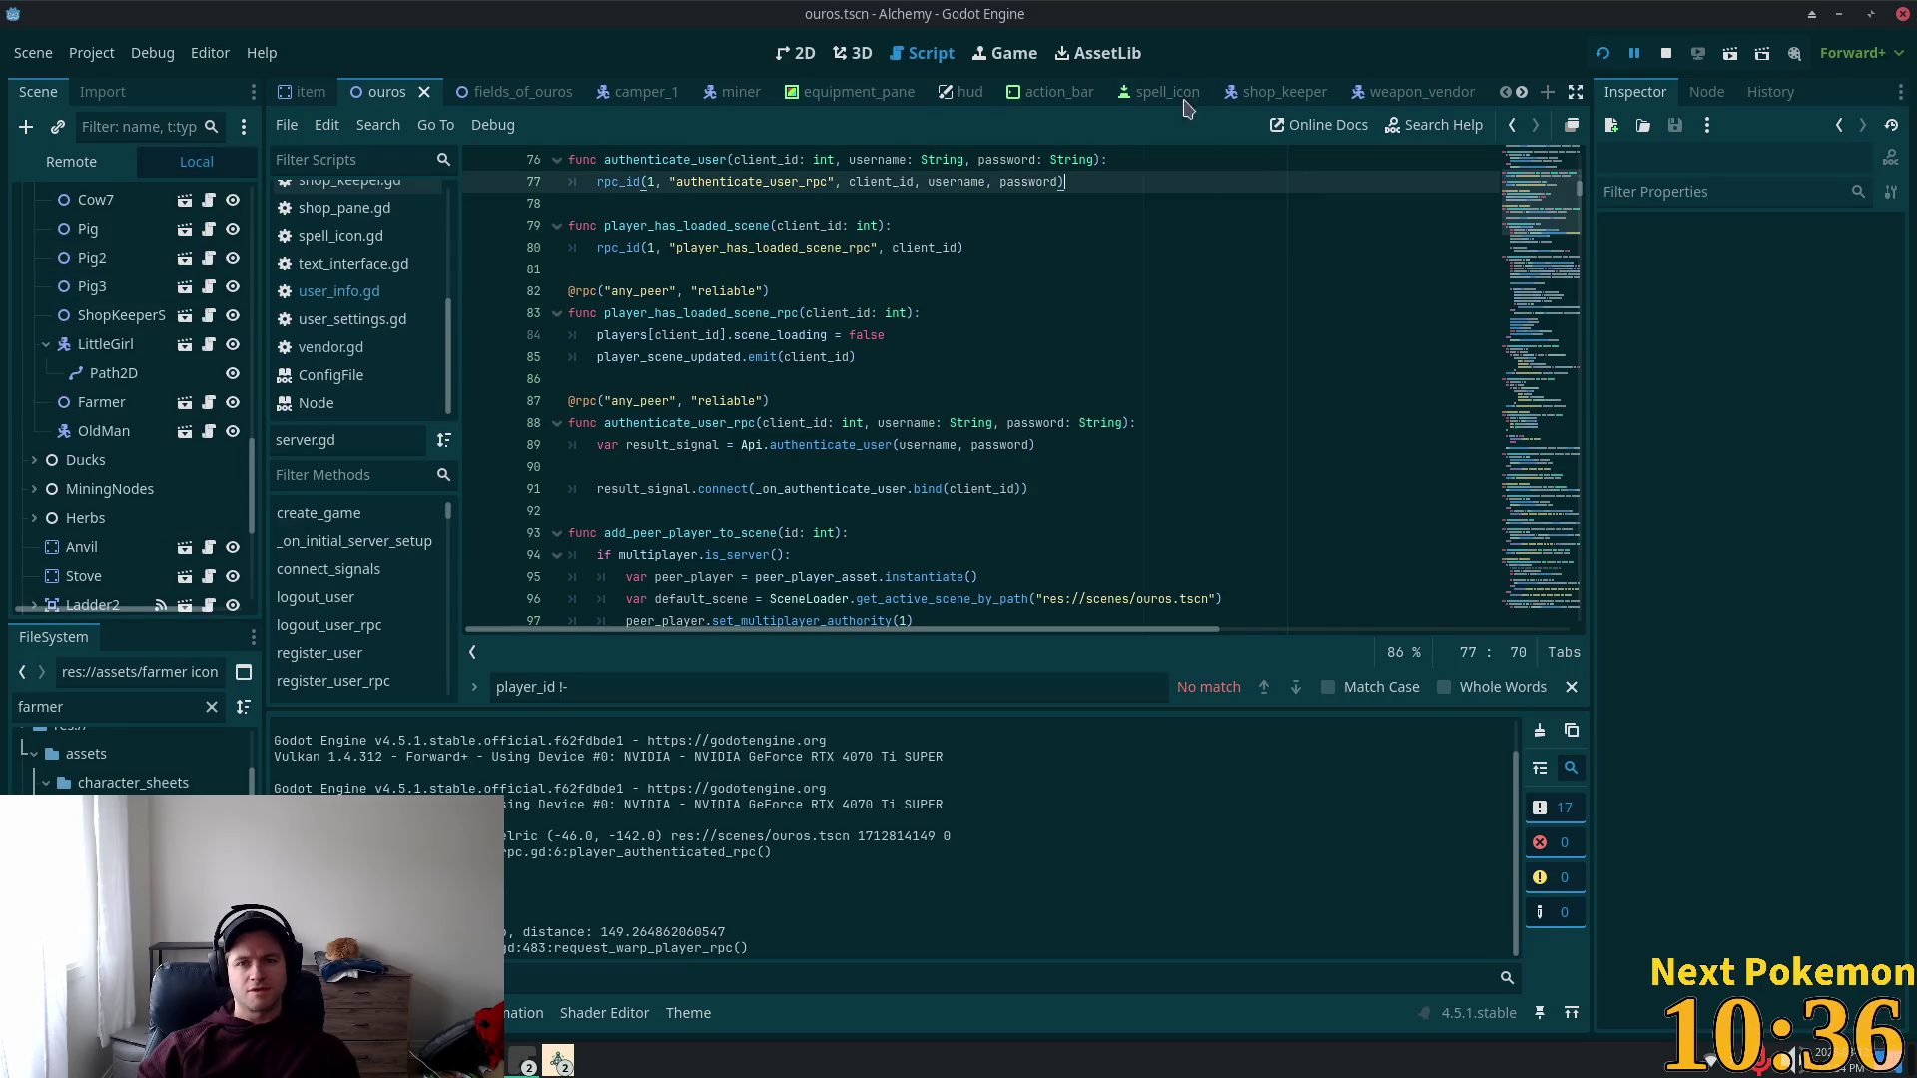
{"action": "left_click", "coordinate": [1039, 93]}
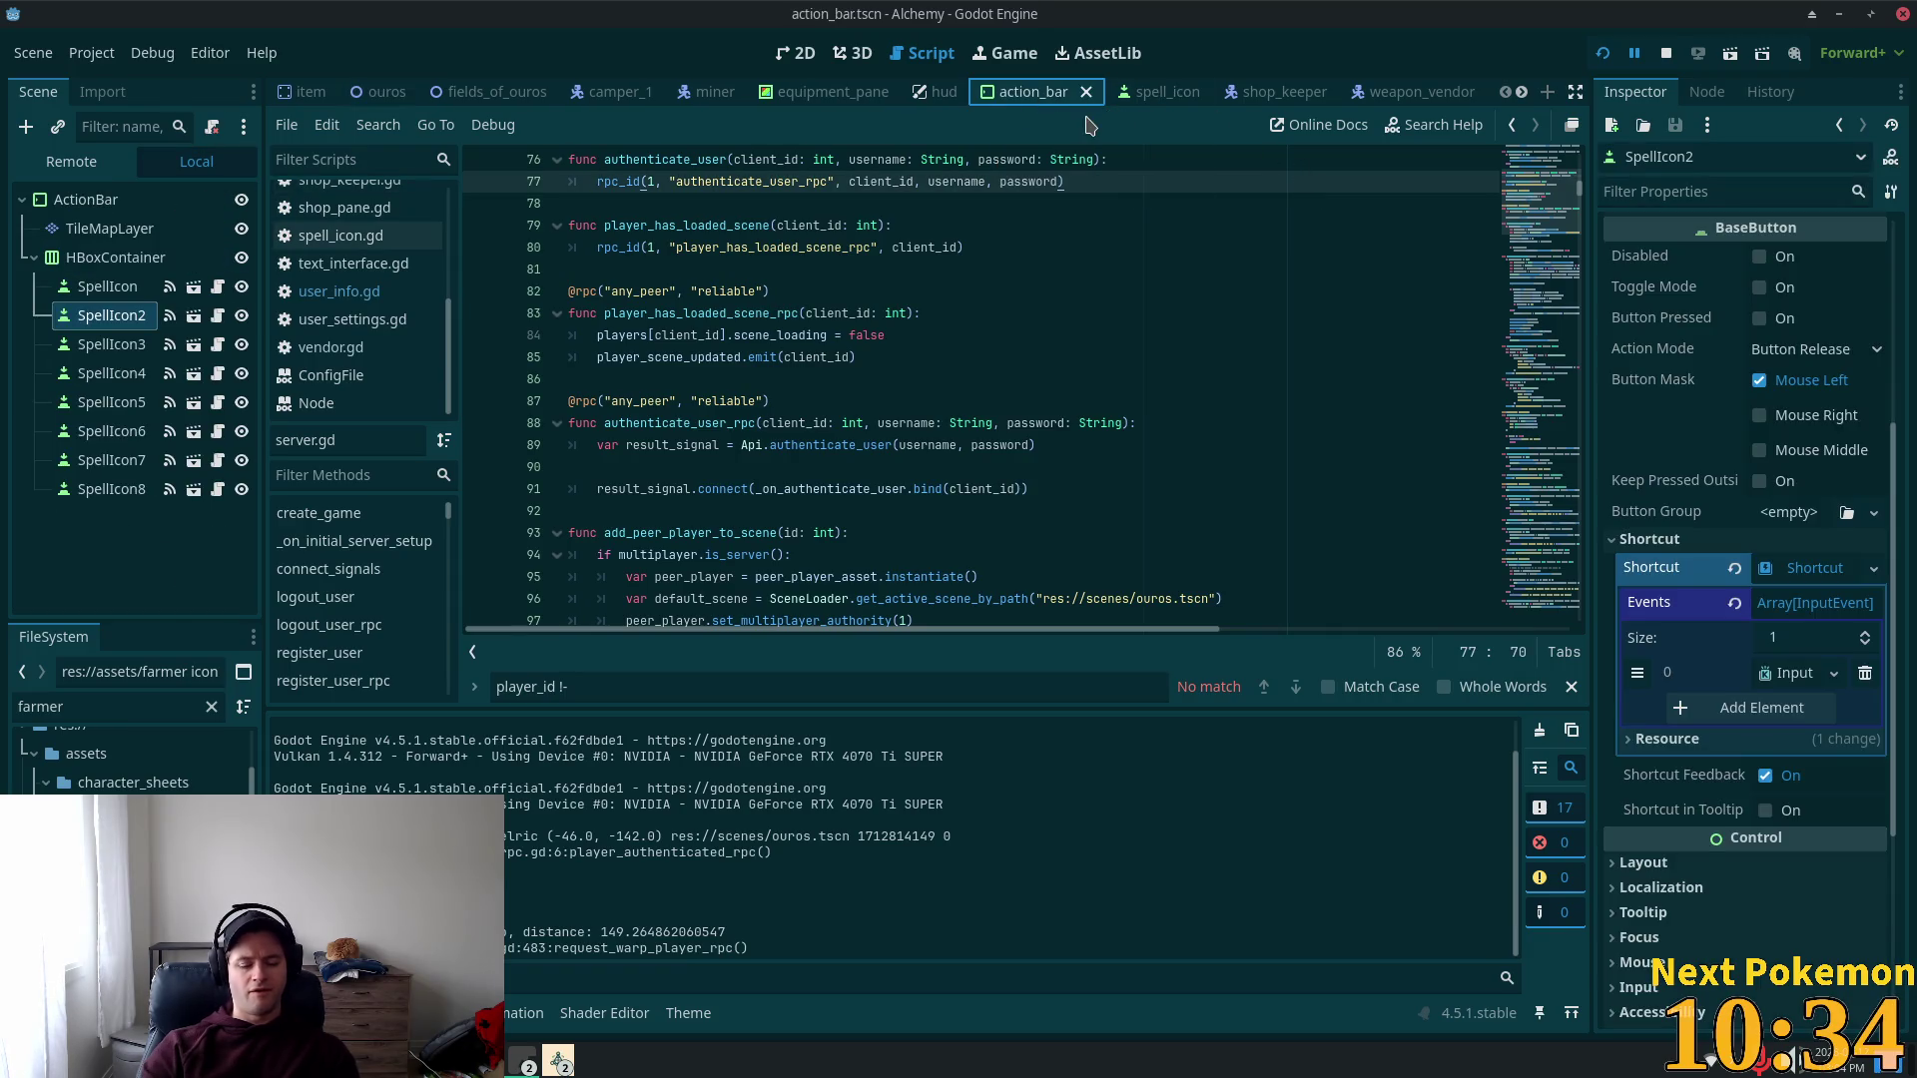
{"action": "key", "text": "alt+shift+o"}
Step: Quick-open stance_bar.gd and inspect the print statements in _on_settings_loaded
{"action": "type", "text": "stance"}
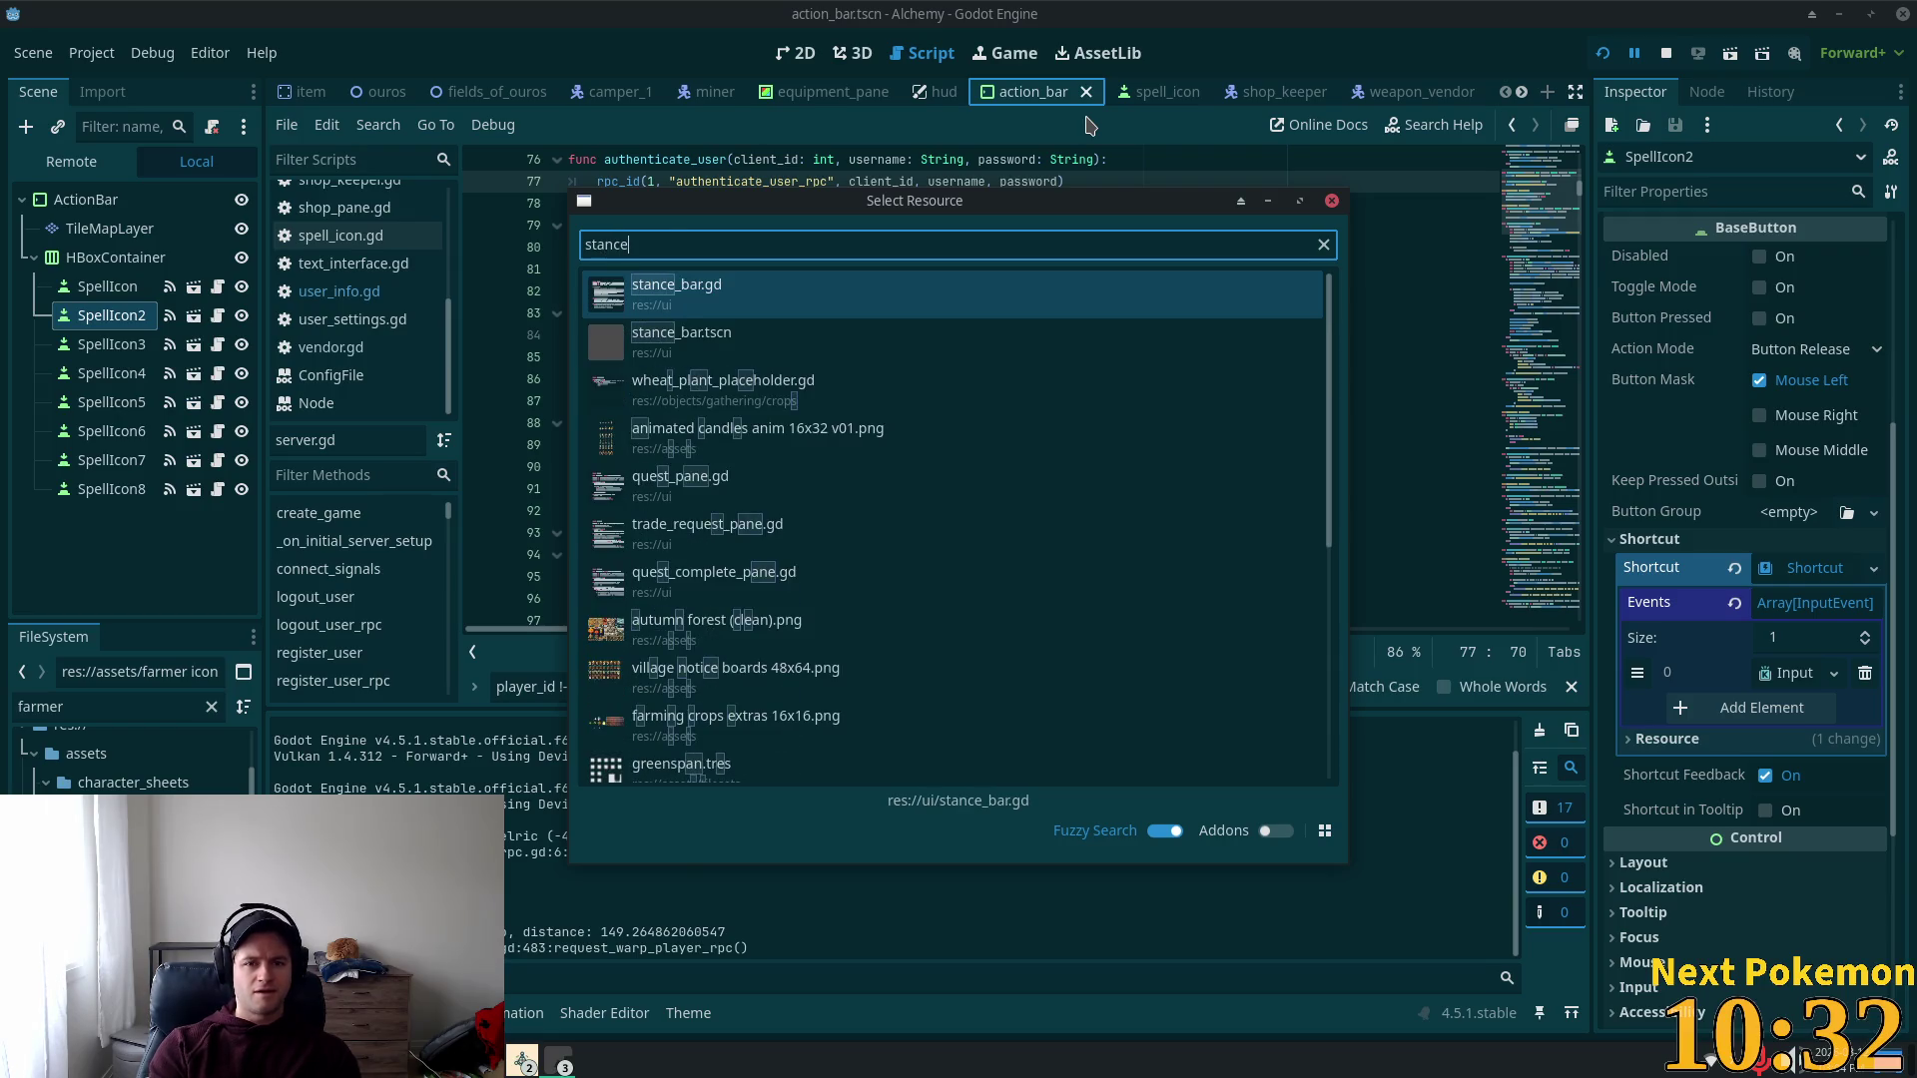
{"action": "key", "text": "Return"}
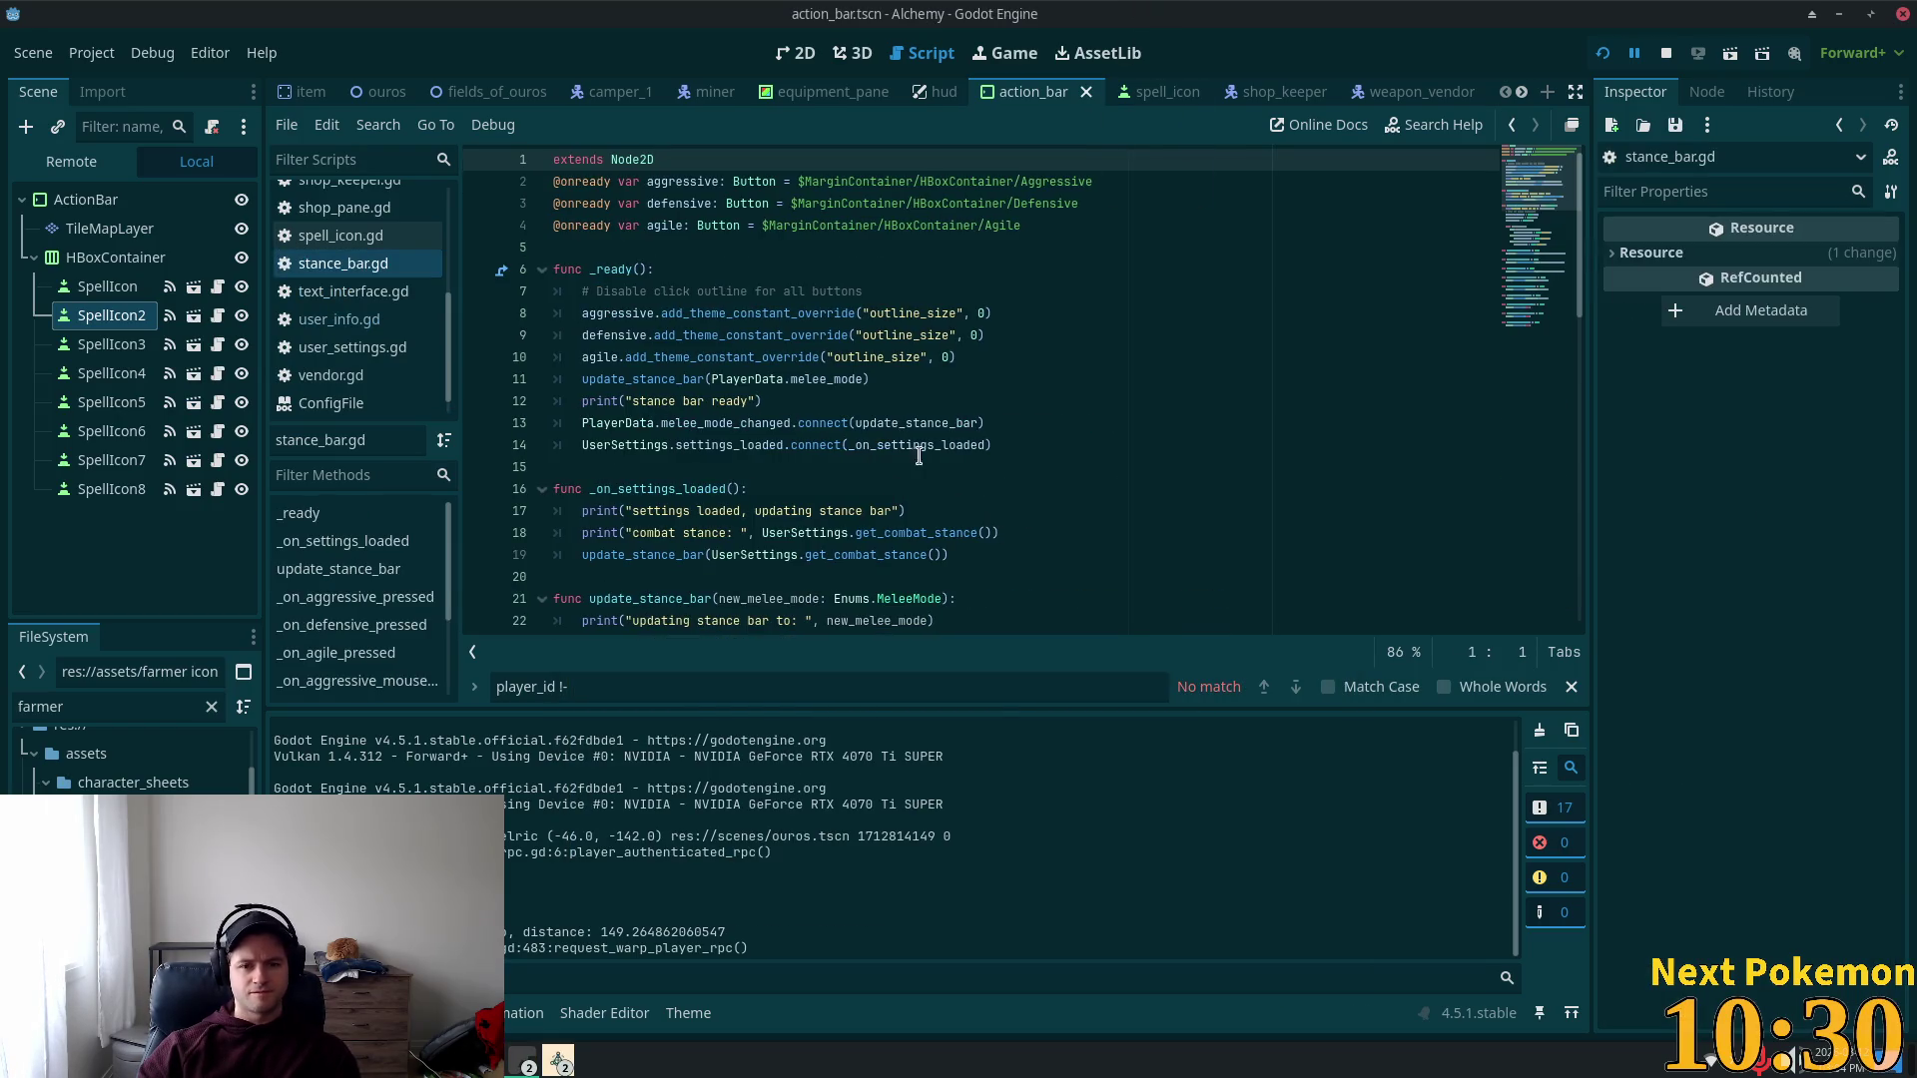
{"action": "double_click", "coordinate": [916, 445]}
{"action": "left_click", "coordinate": [751, 536]}
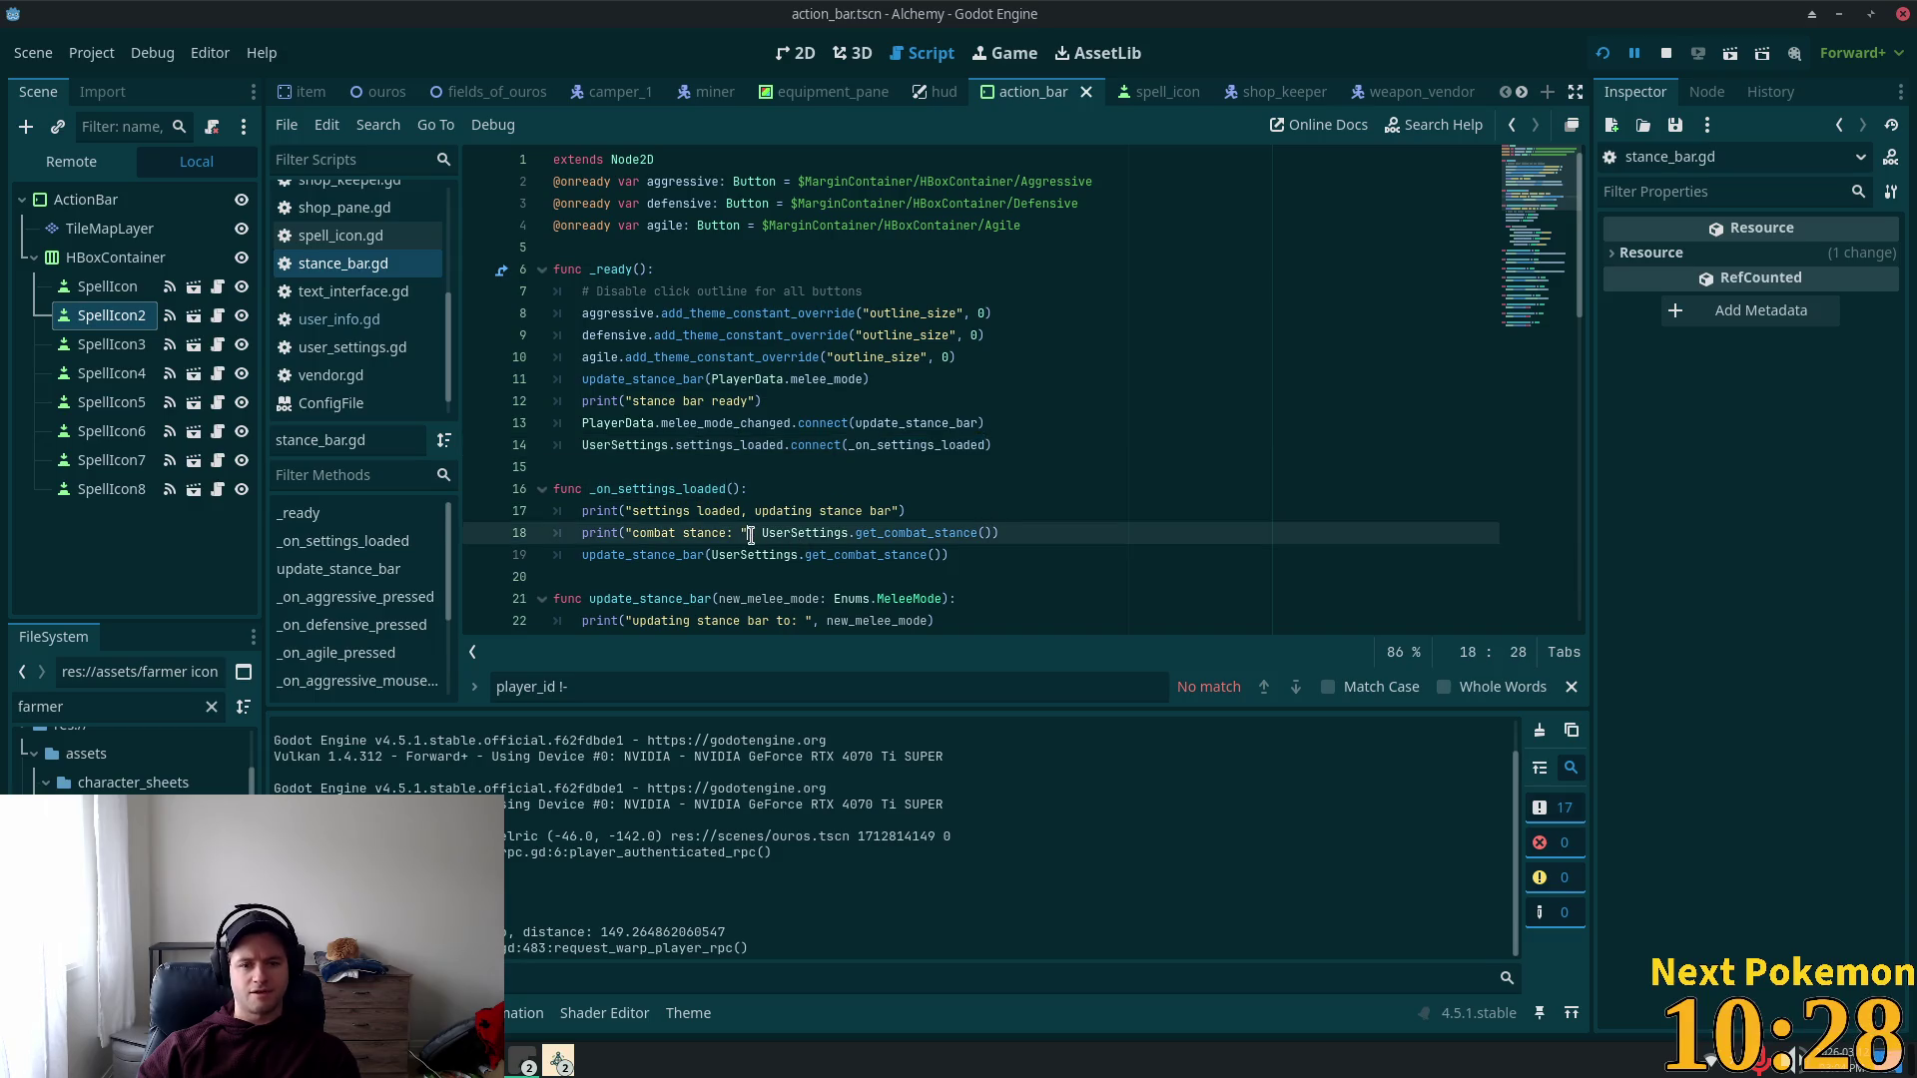
{"action": "double_click", "coordinate": [791, 510]}
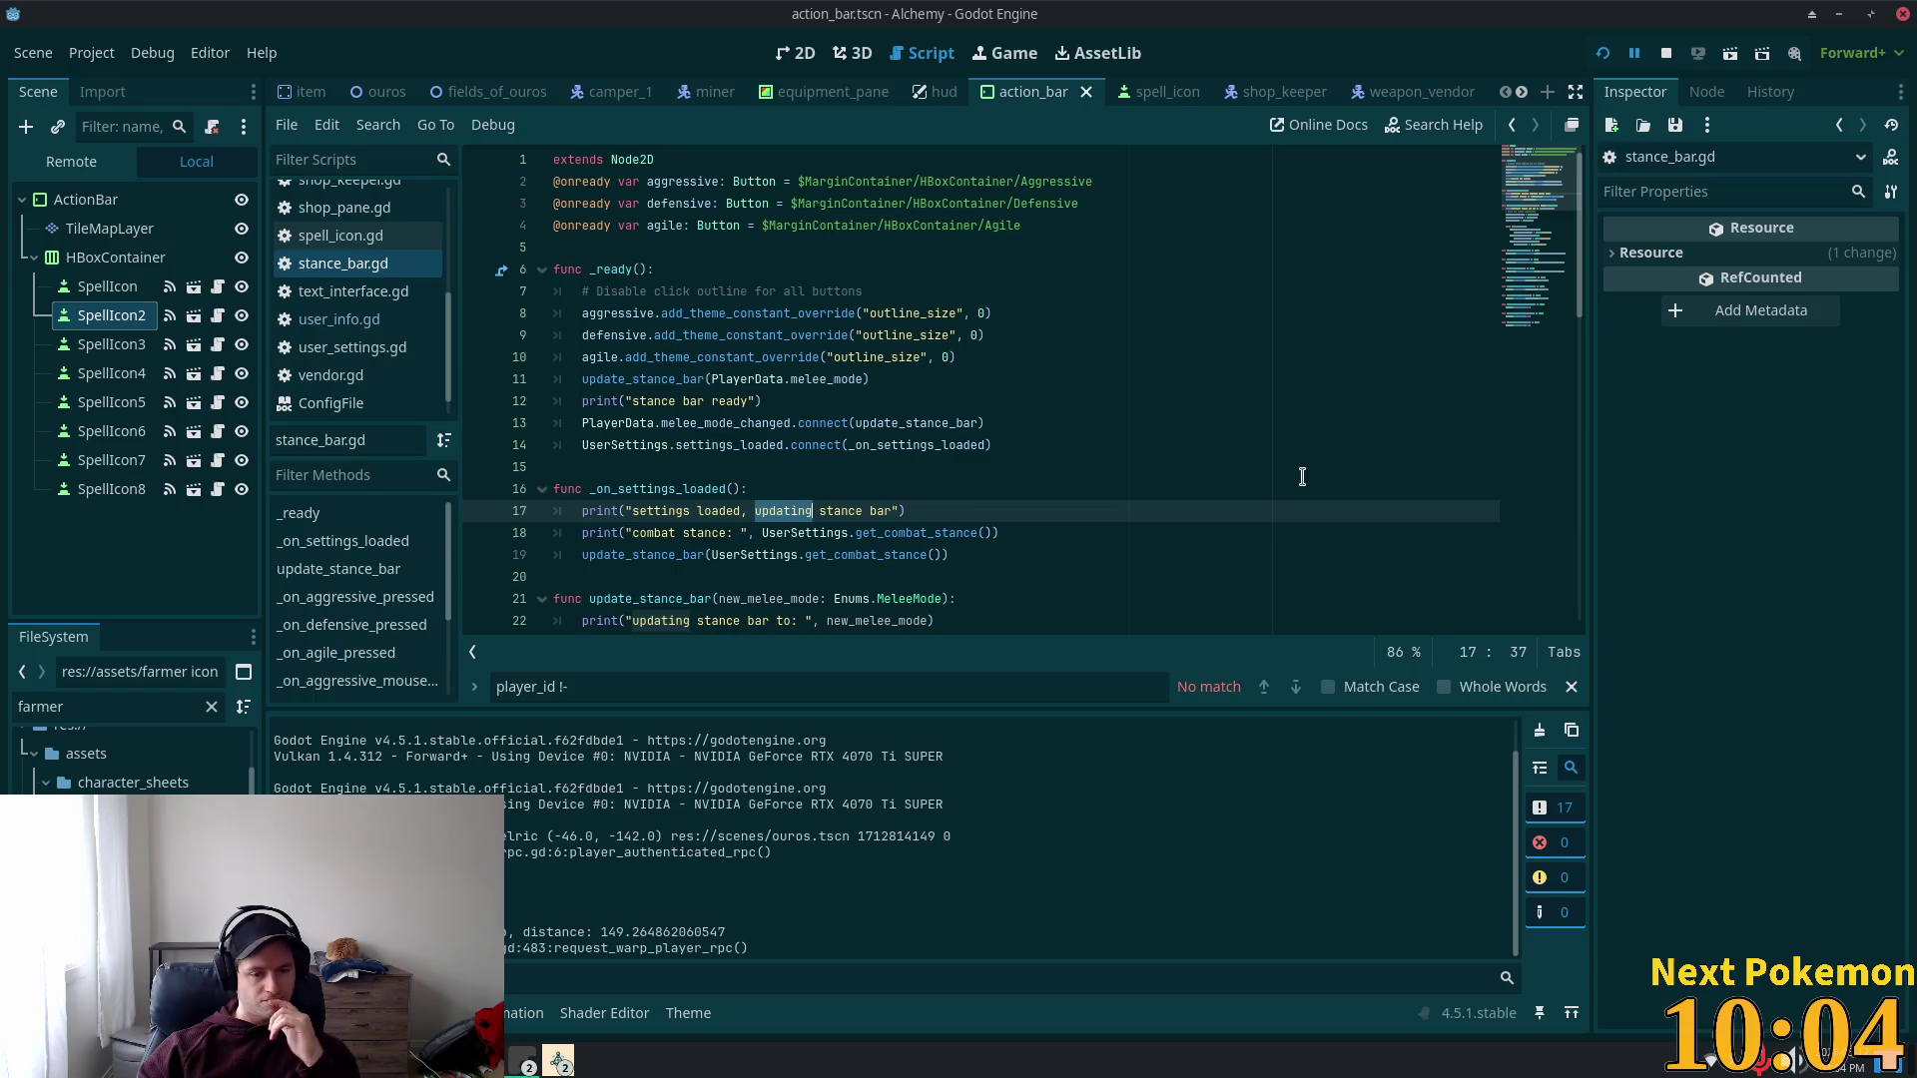
{"action": "key", "text": "alt+Tab"}
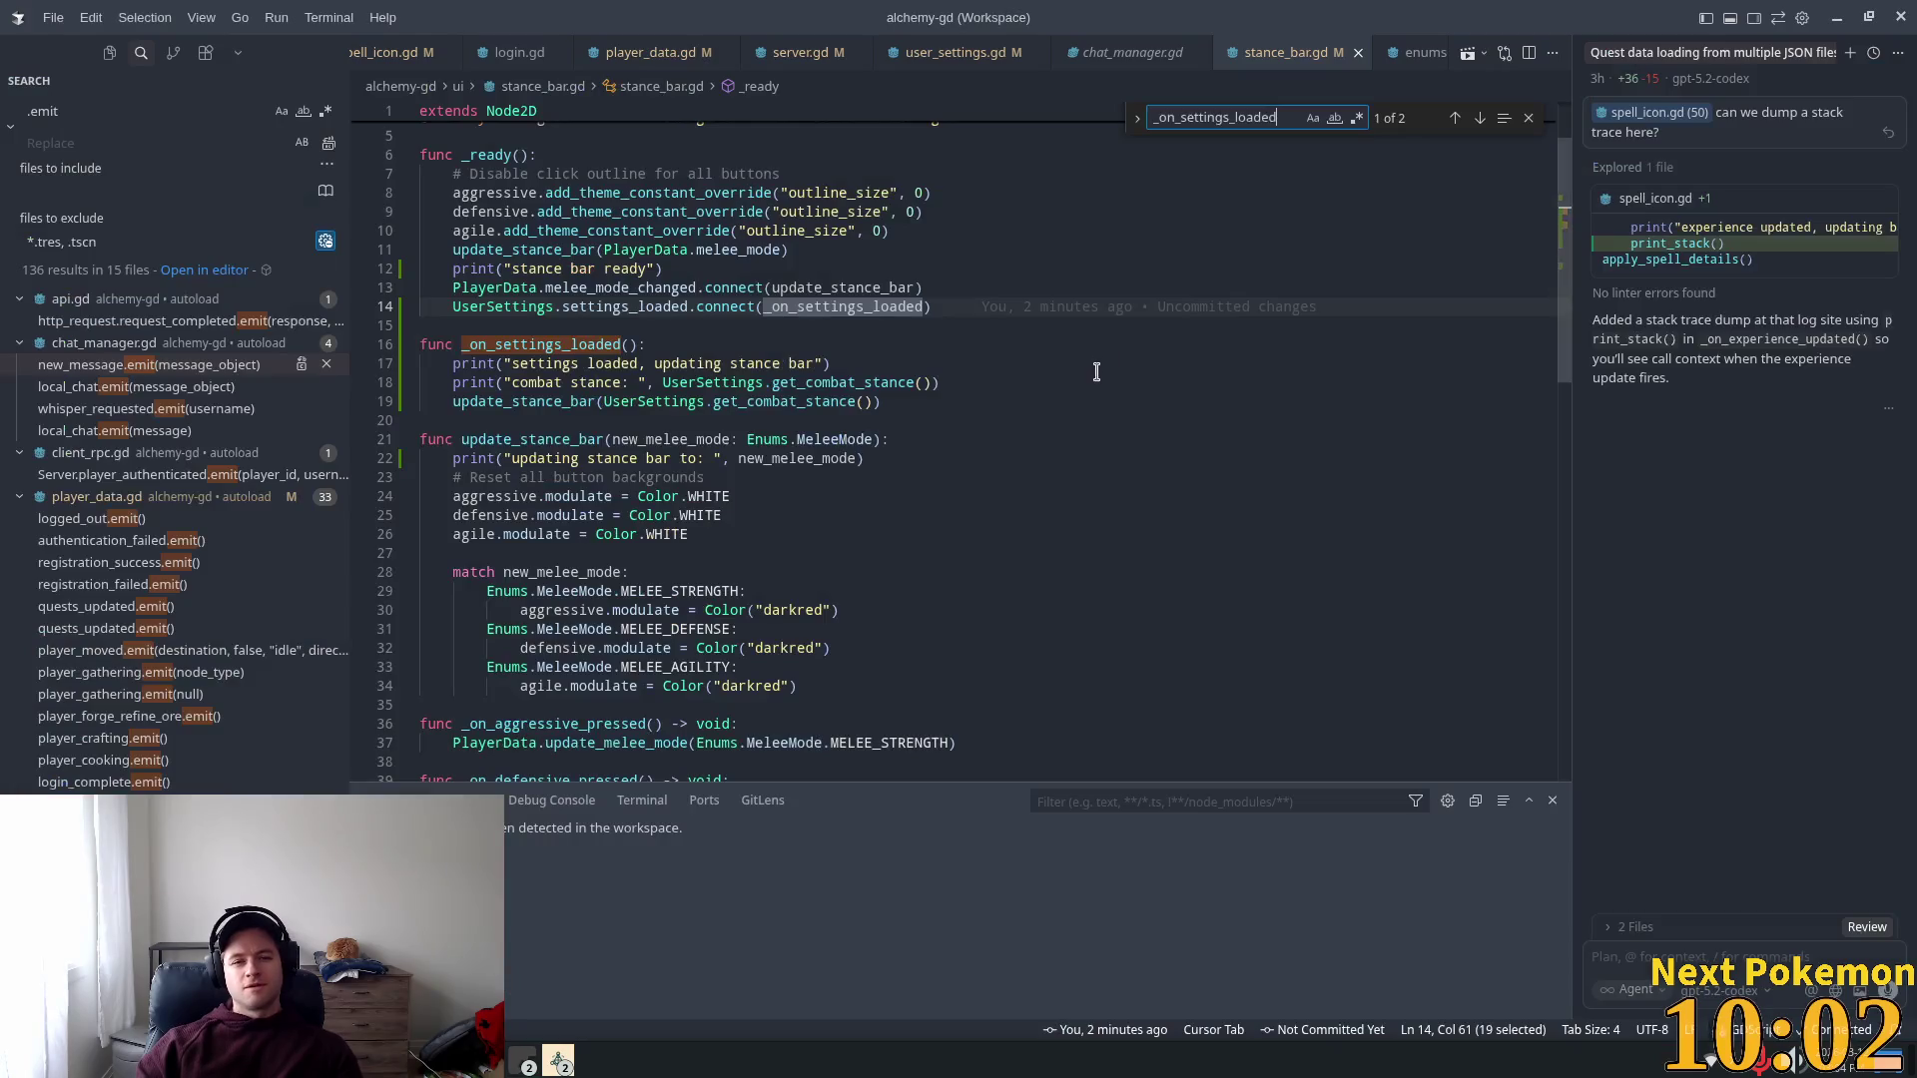
Step: Review the _ready body of stance_bar.gd in Cursor, then stop the running game in Godot
{"action": "scroll", "coordinate": [816, 393], "scroll_direction": "up", "scroll_amount": 2}
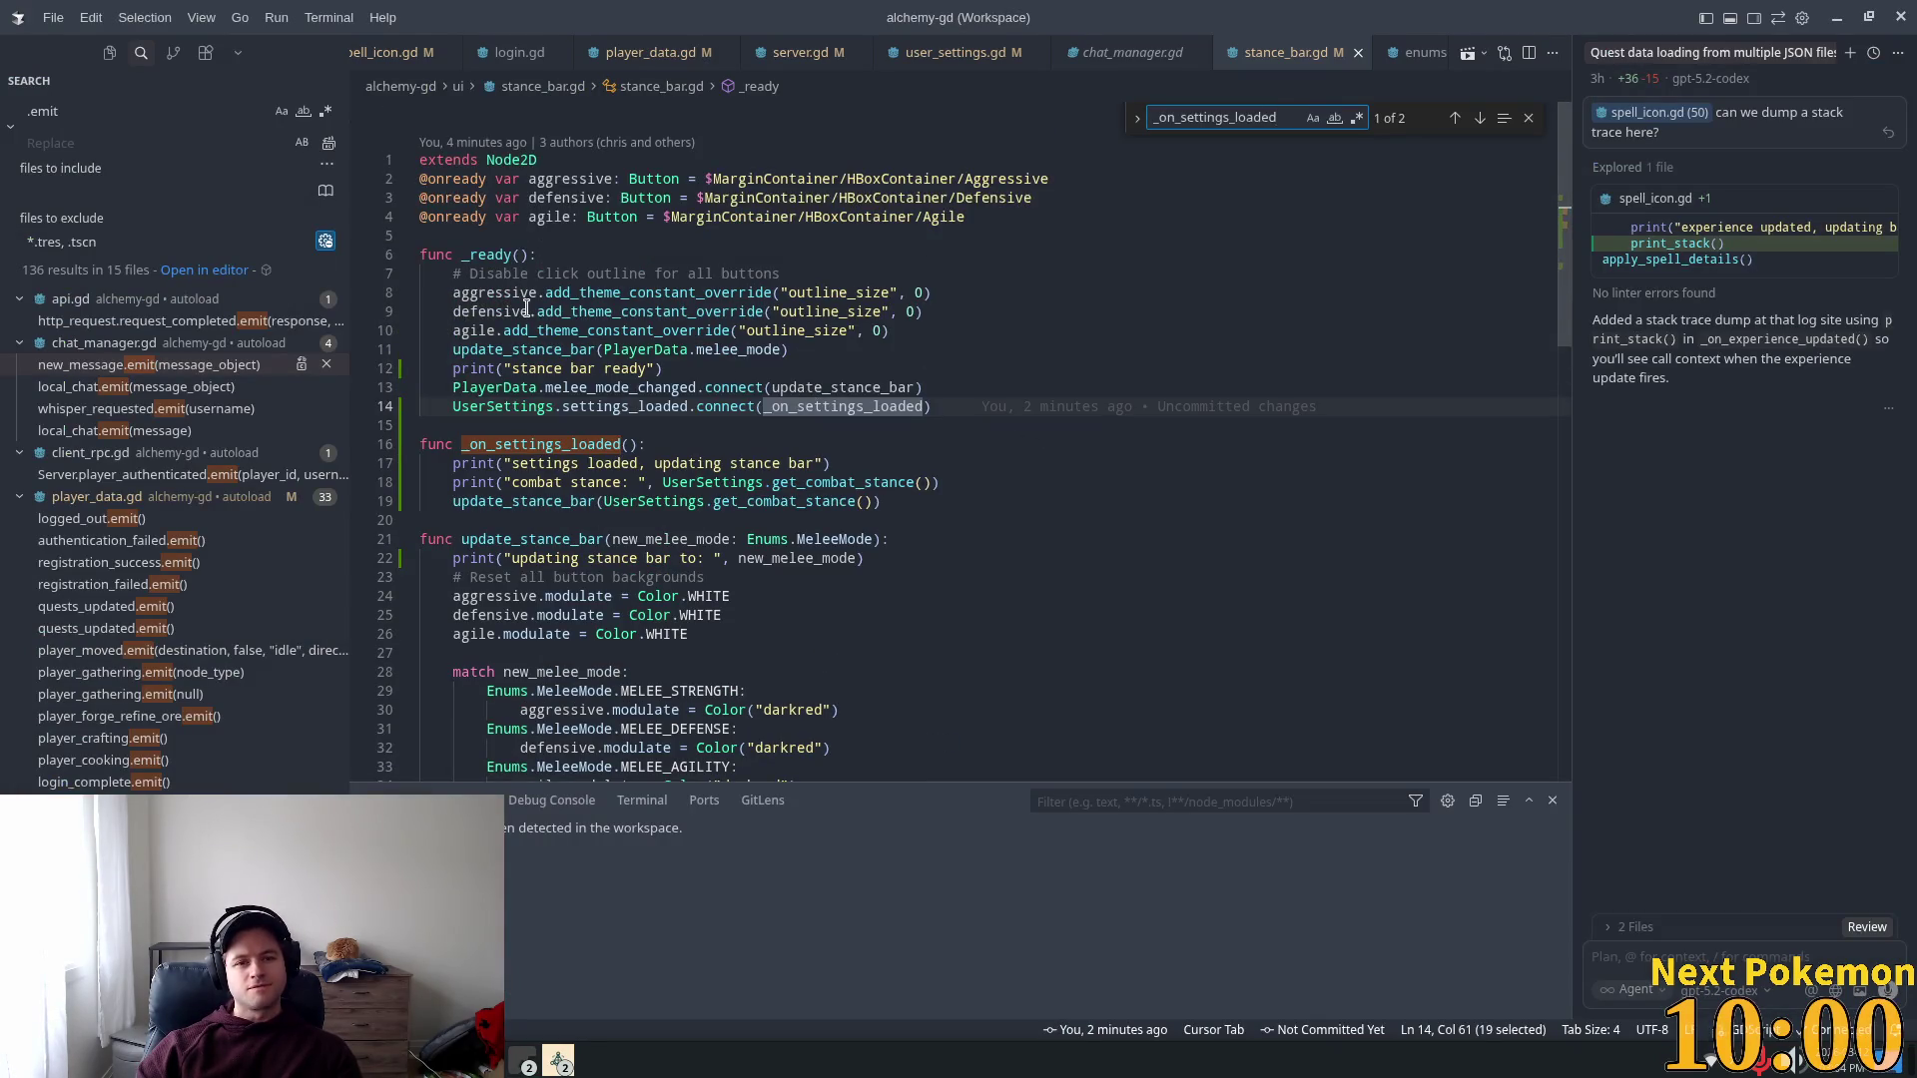
{"action": "mouse_move", "coordinate": [504, 293]}
{"action": "left_mouse_down"}
{"action": "mouse_move", "coordinate": [559, 332]}
{"action": "mouse_move", "coordinate": [429, 425]}
{"action": "left_mouse_up"}
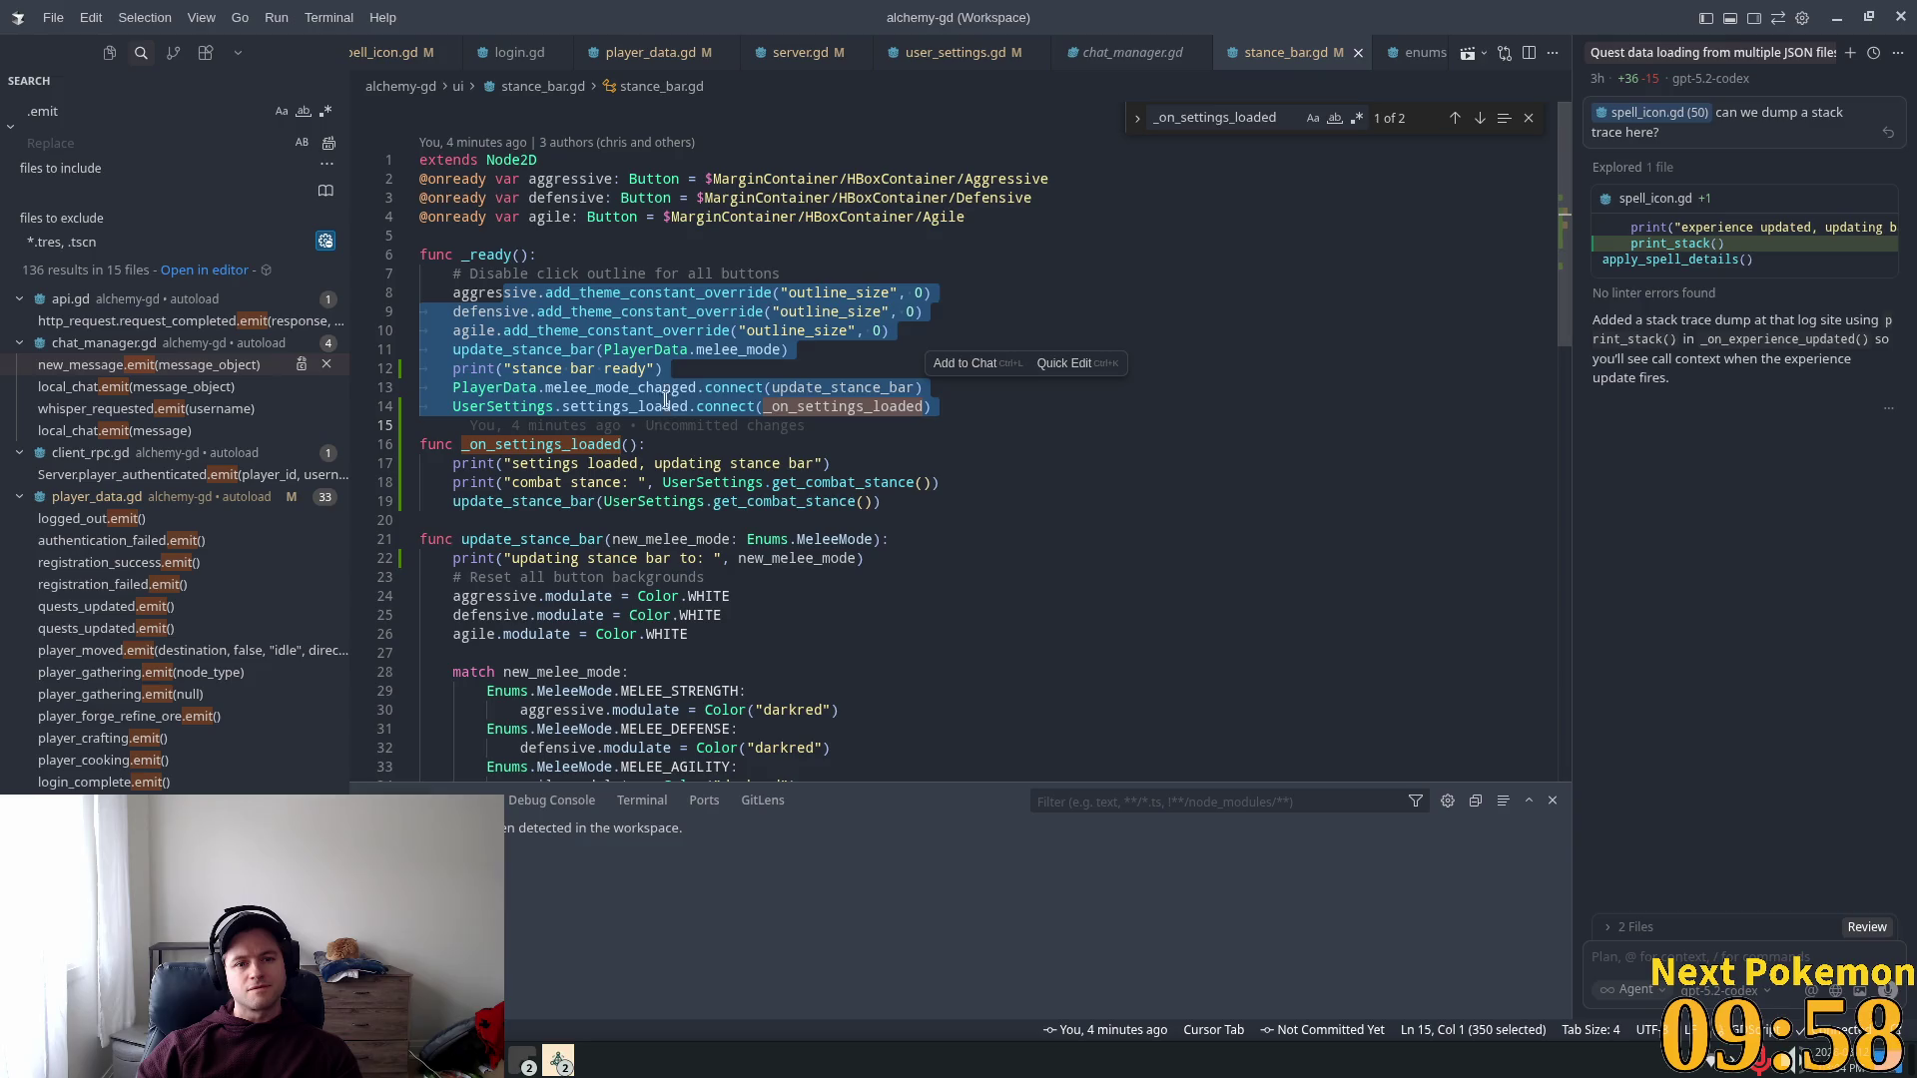
{"action": "left_click", "coordinate": [625, 369]}
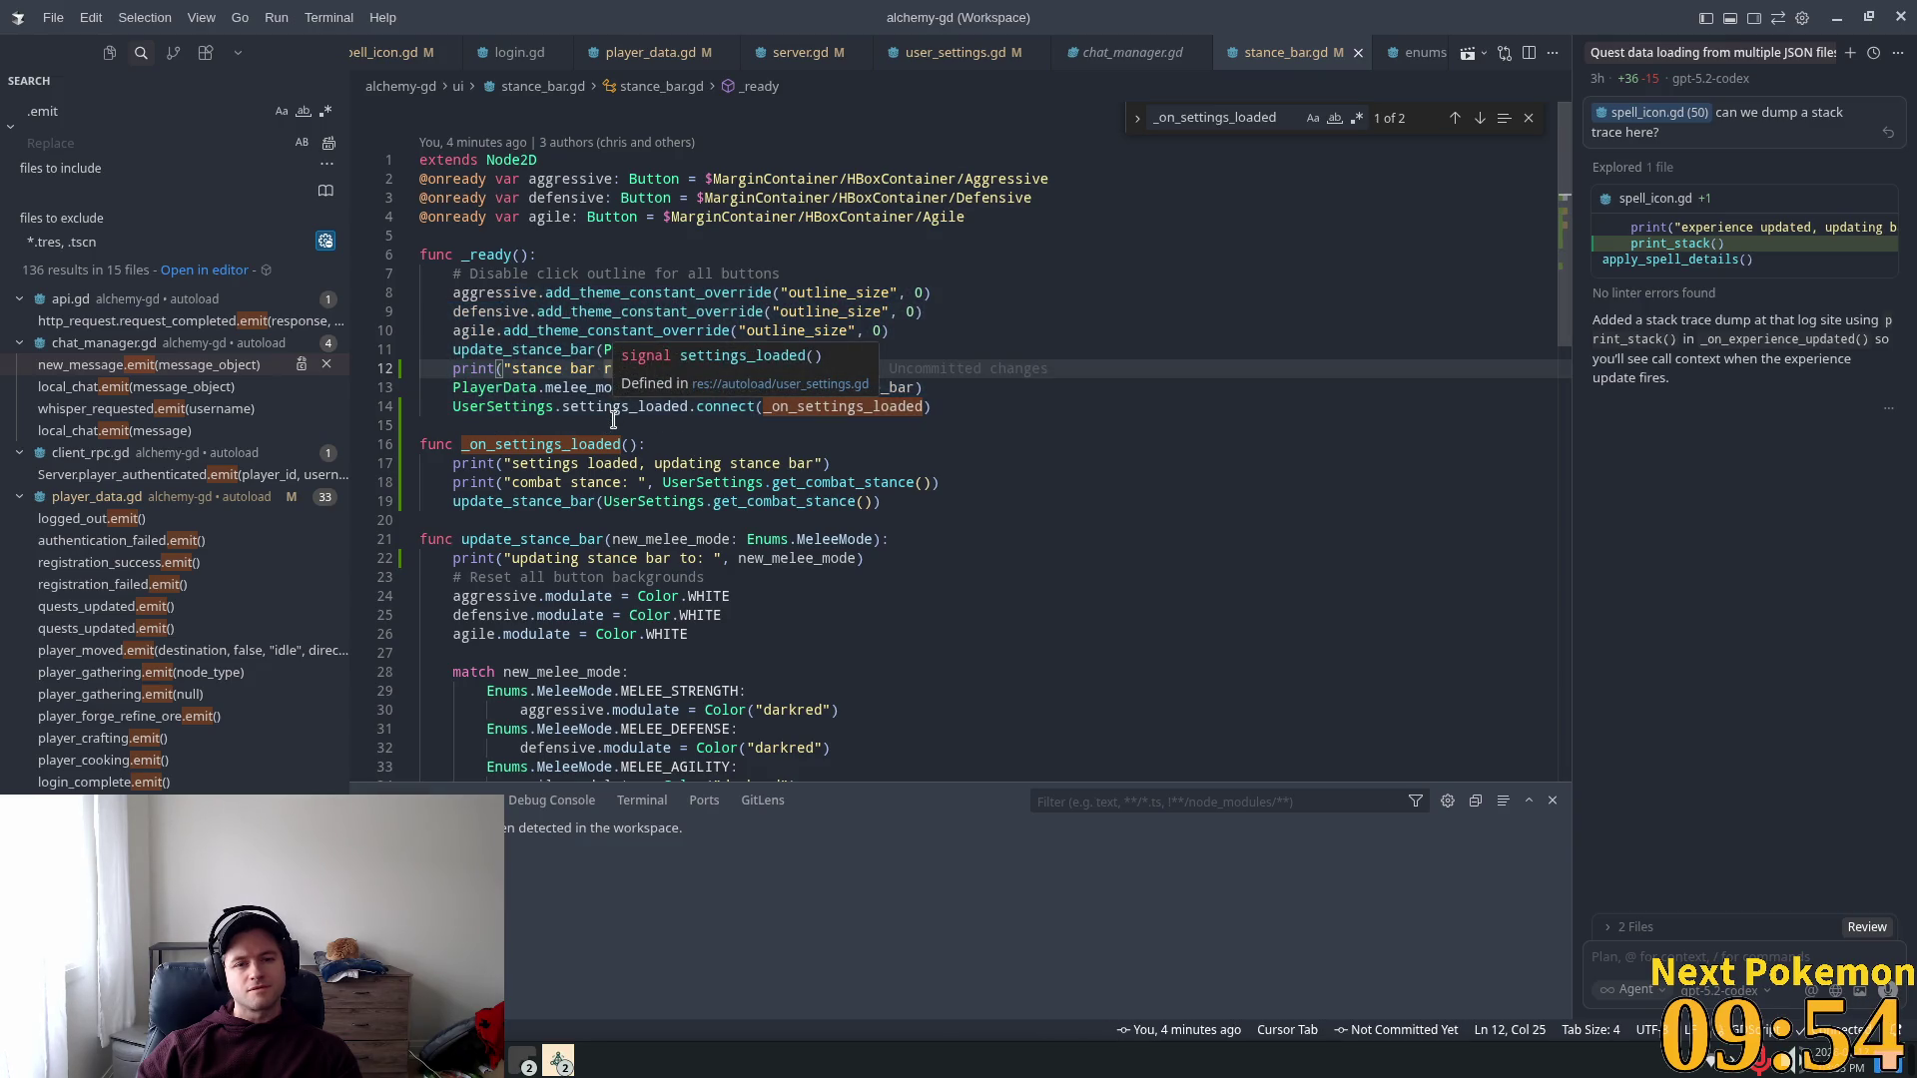
{"action": "key", "text": "alt+Tab"}
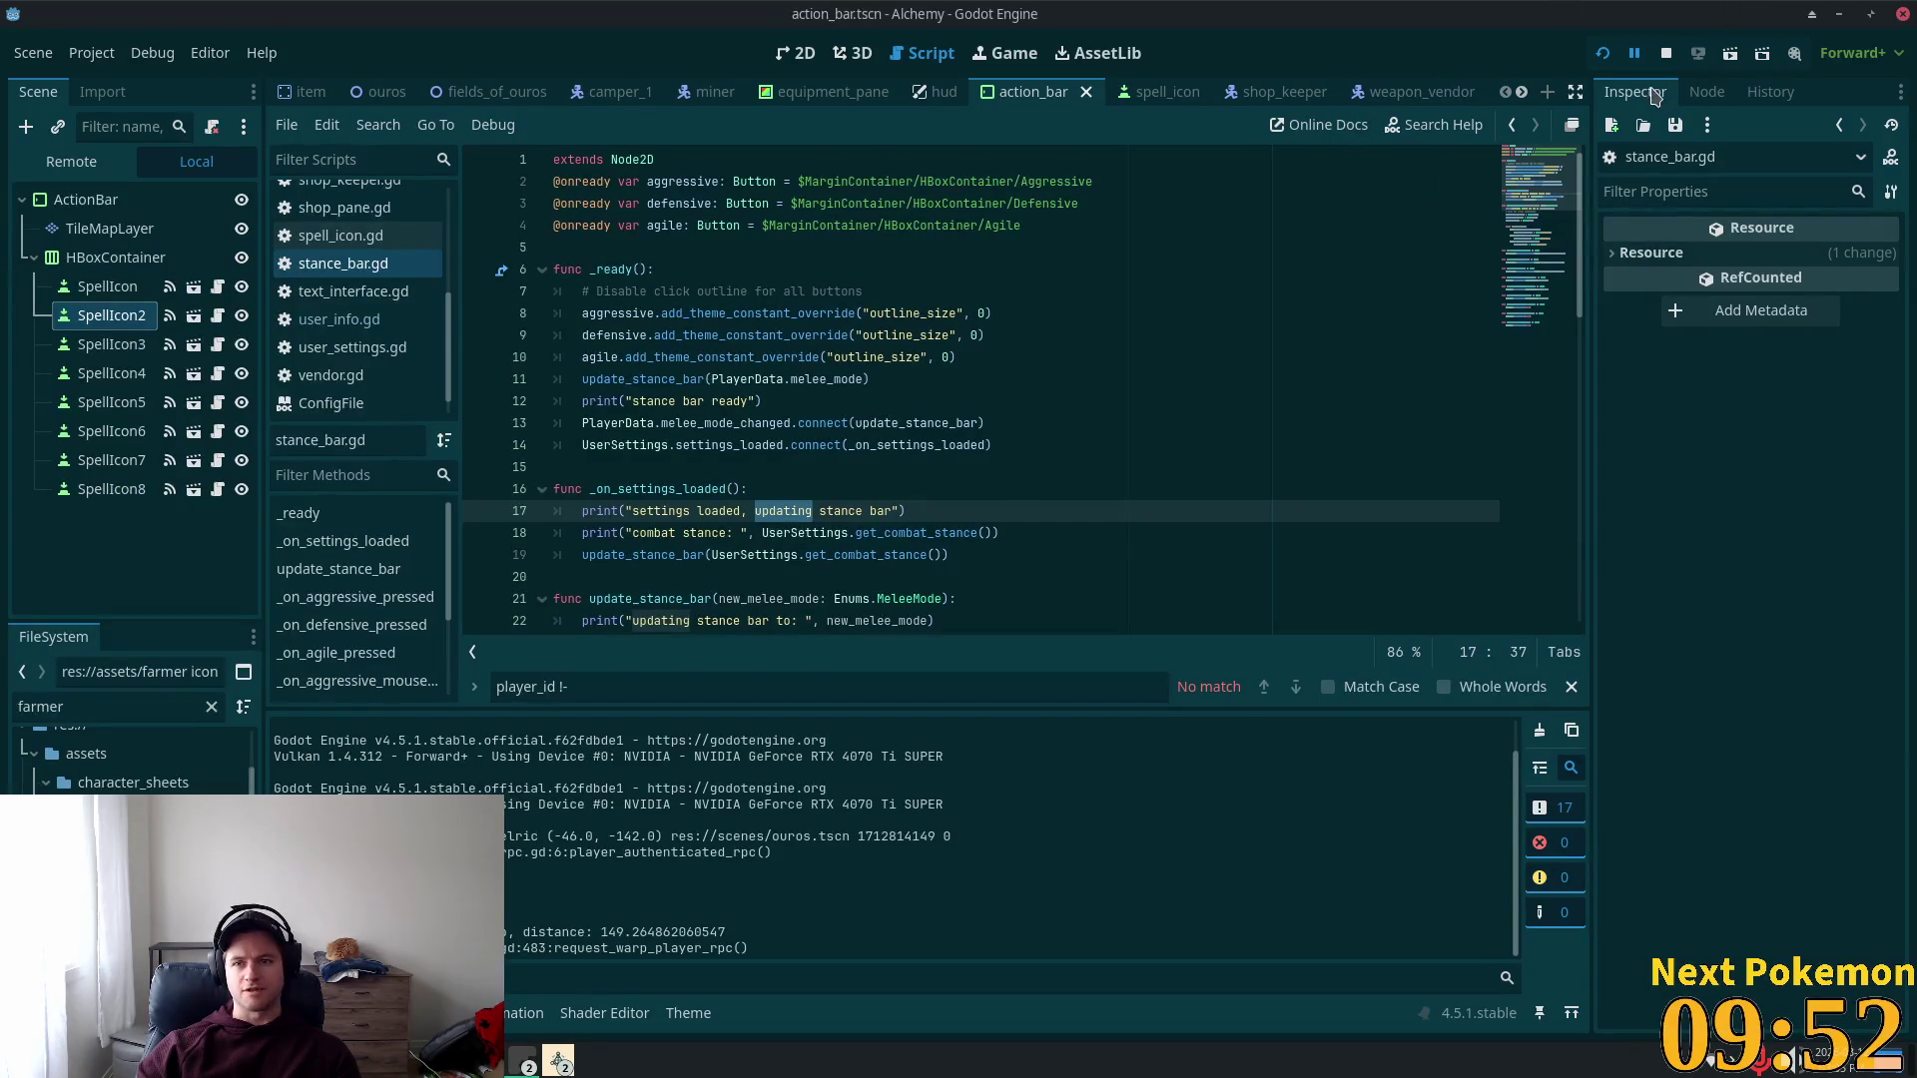
{"action": "left_click", "coordinate": [1666, 53]}
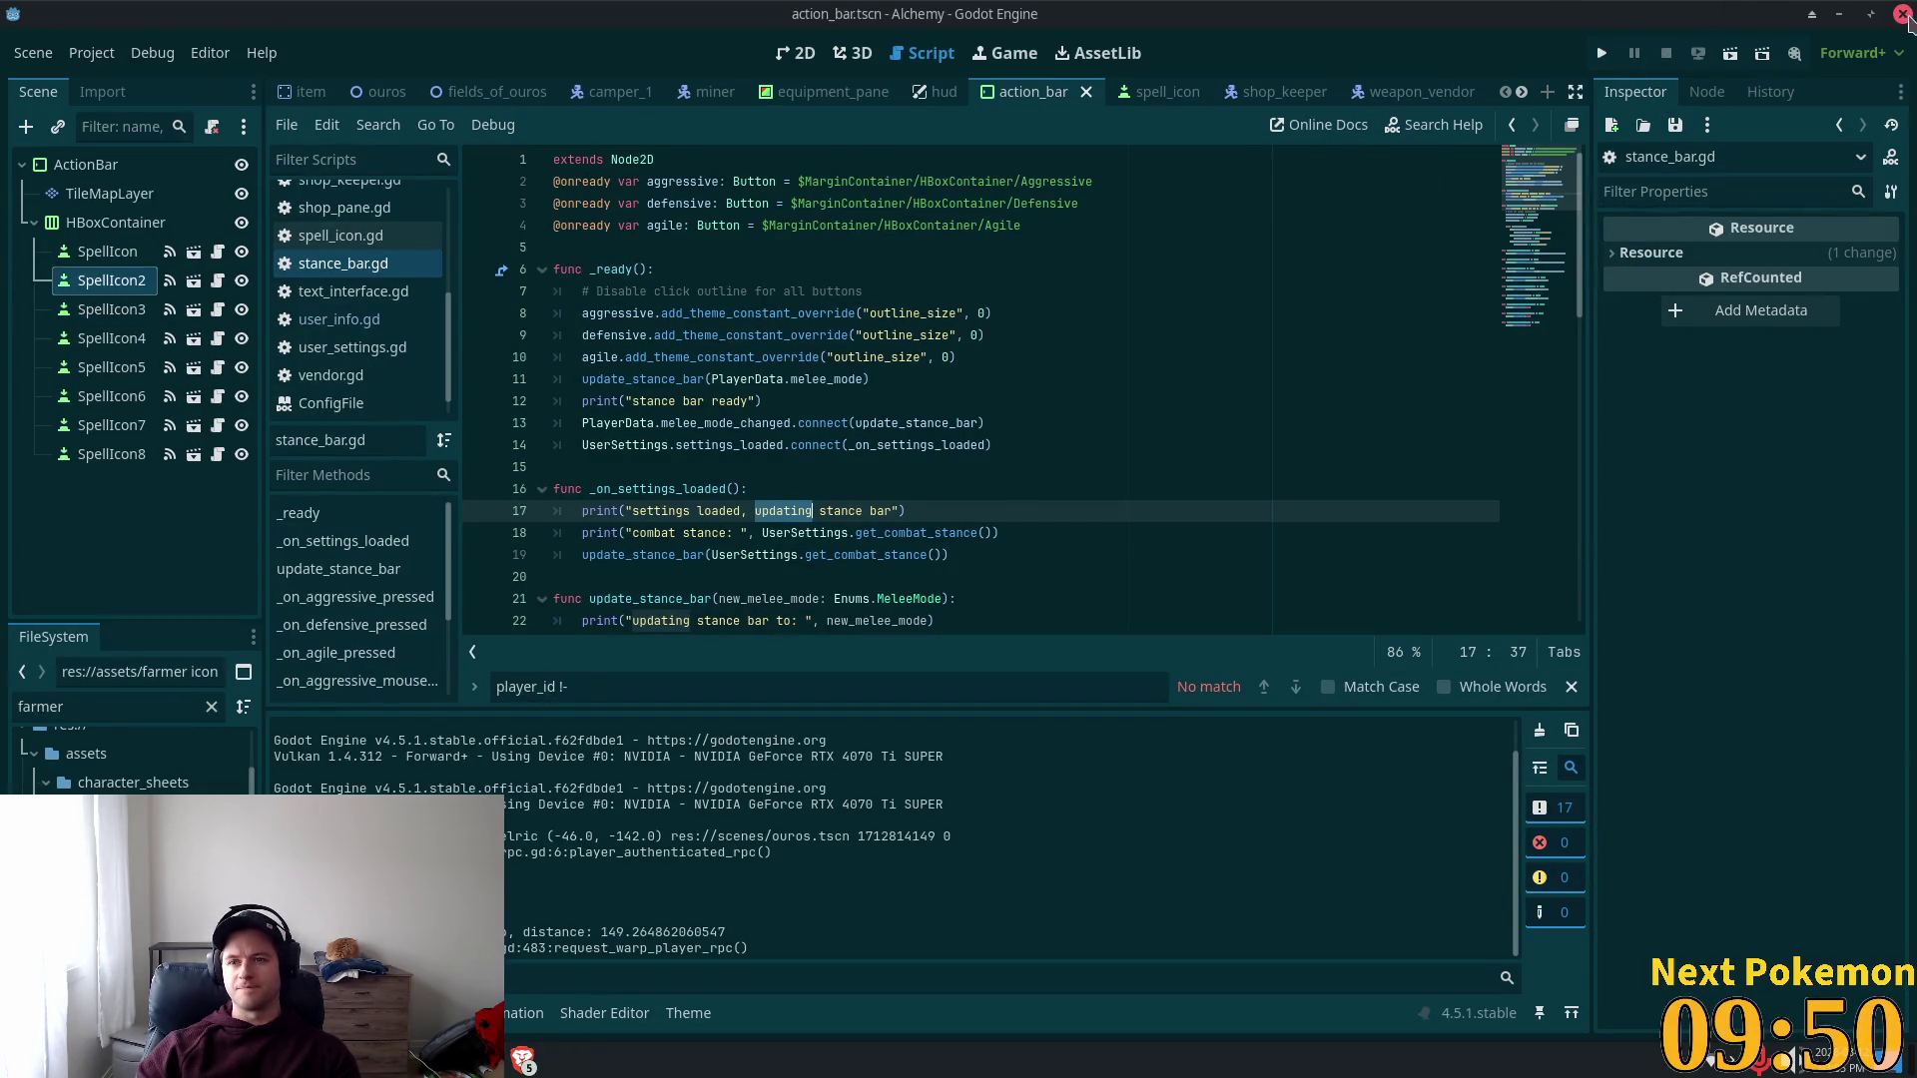
Step: Close Godot, relaunch it from the app launcher, and reopen the Alchemy project
{"action": "left_click", "coordinate": [1903, 14]}
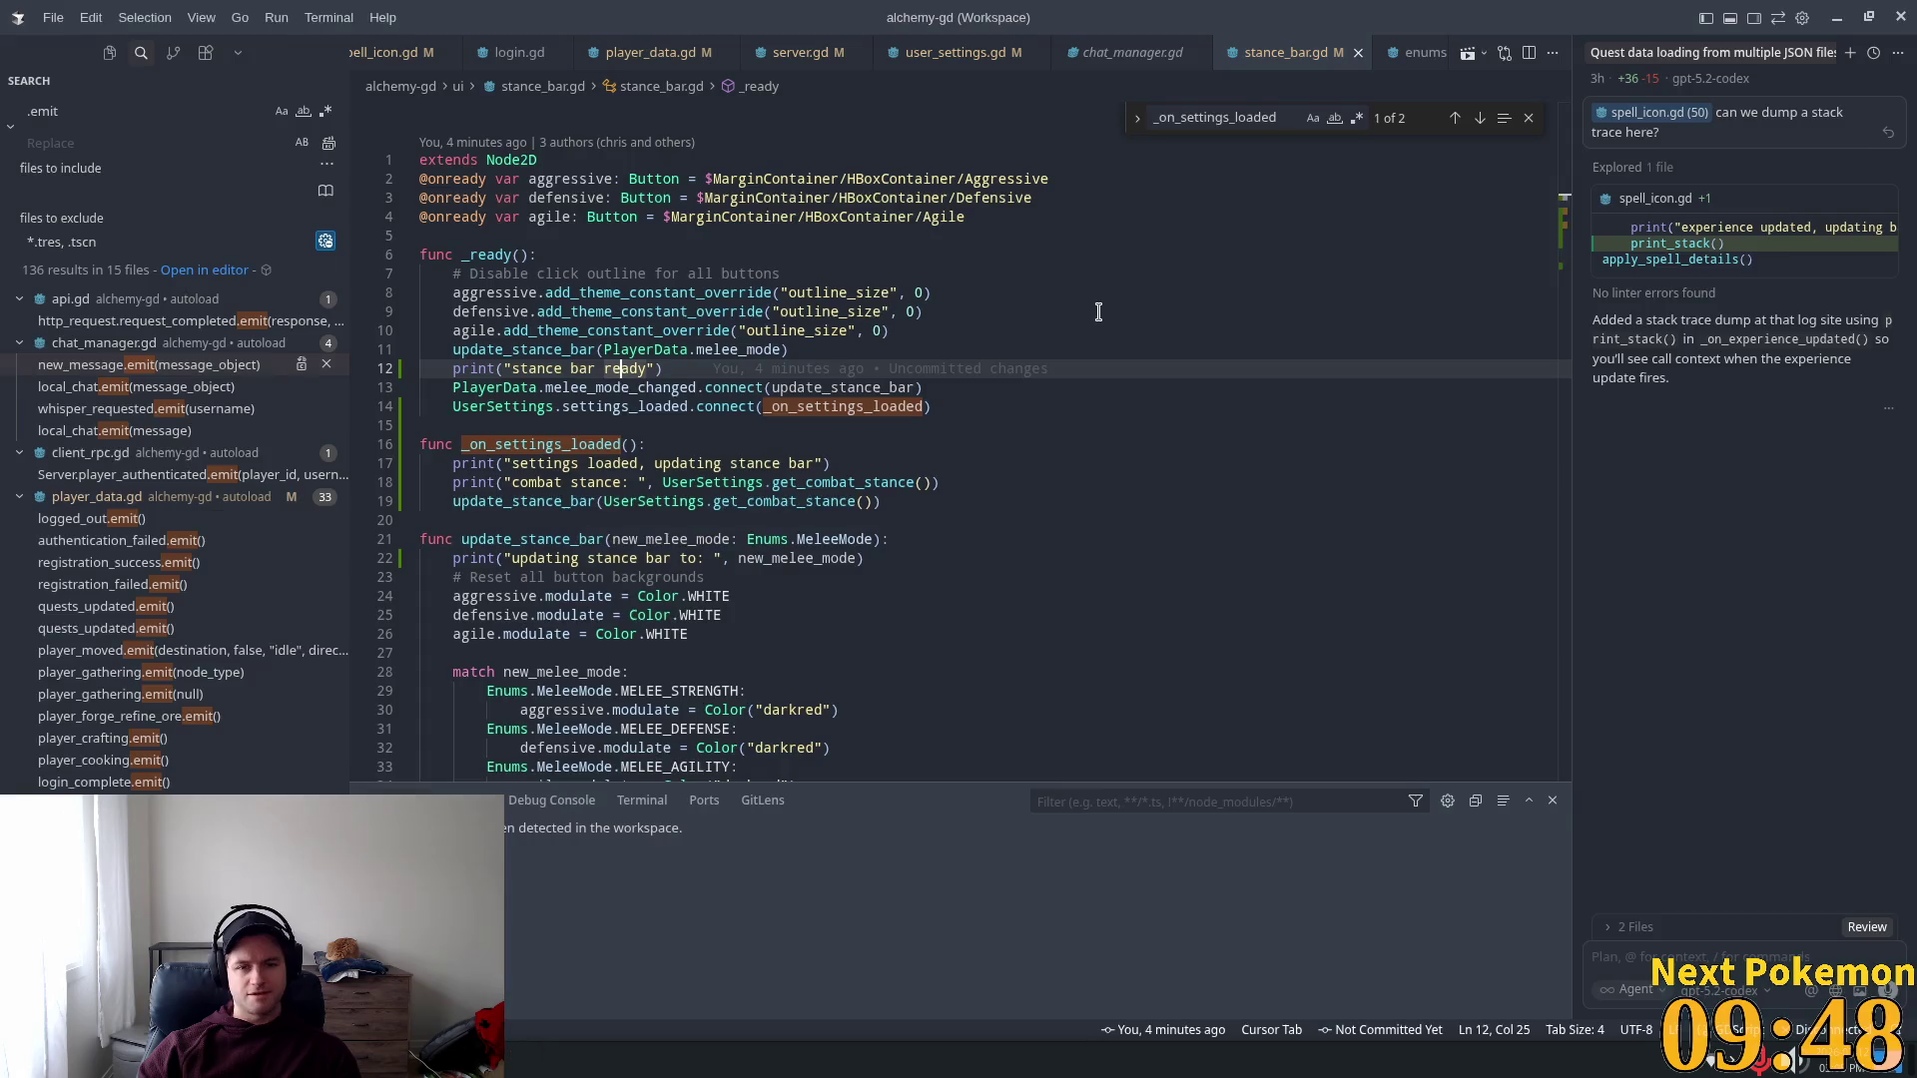
{"action": "key", "text": "super"}
{"action": "type", "text": "godot"}
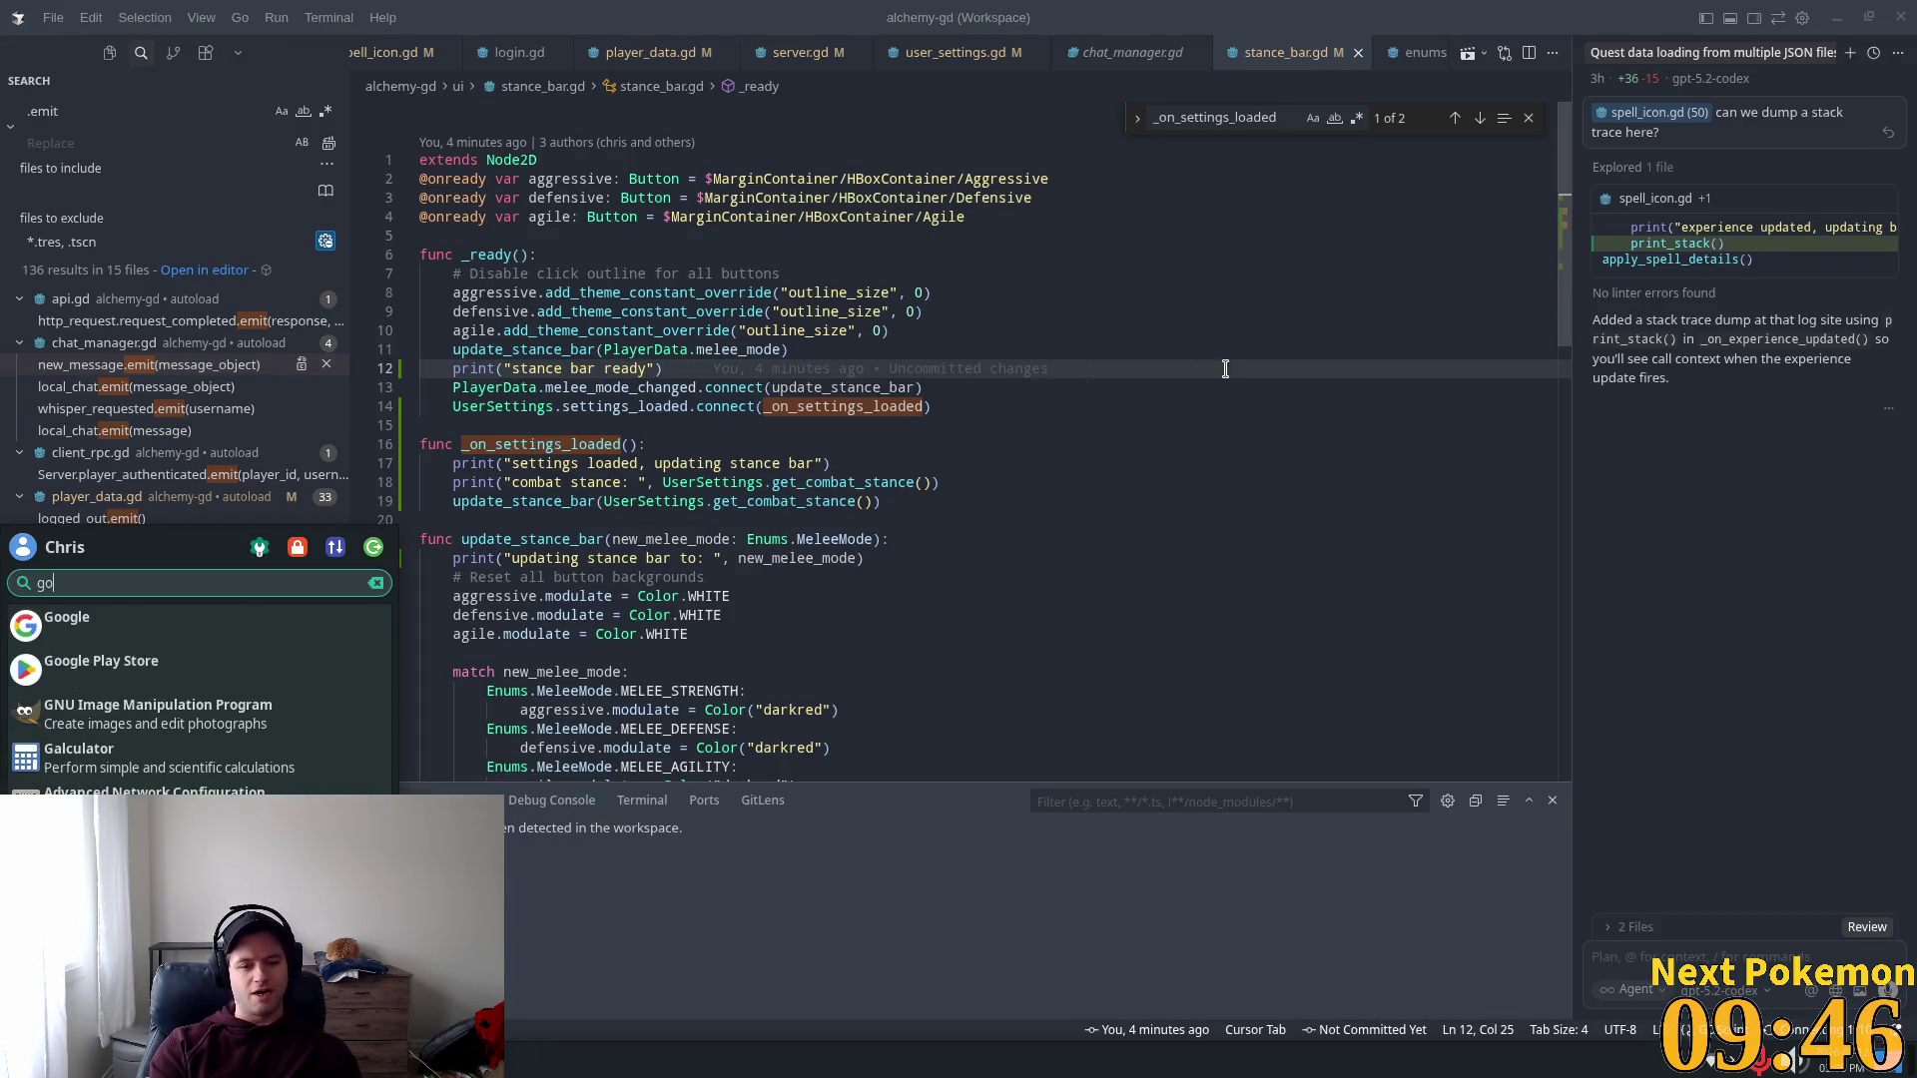
{"action": "key", "text": "Return"}
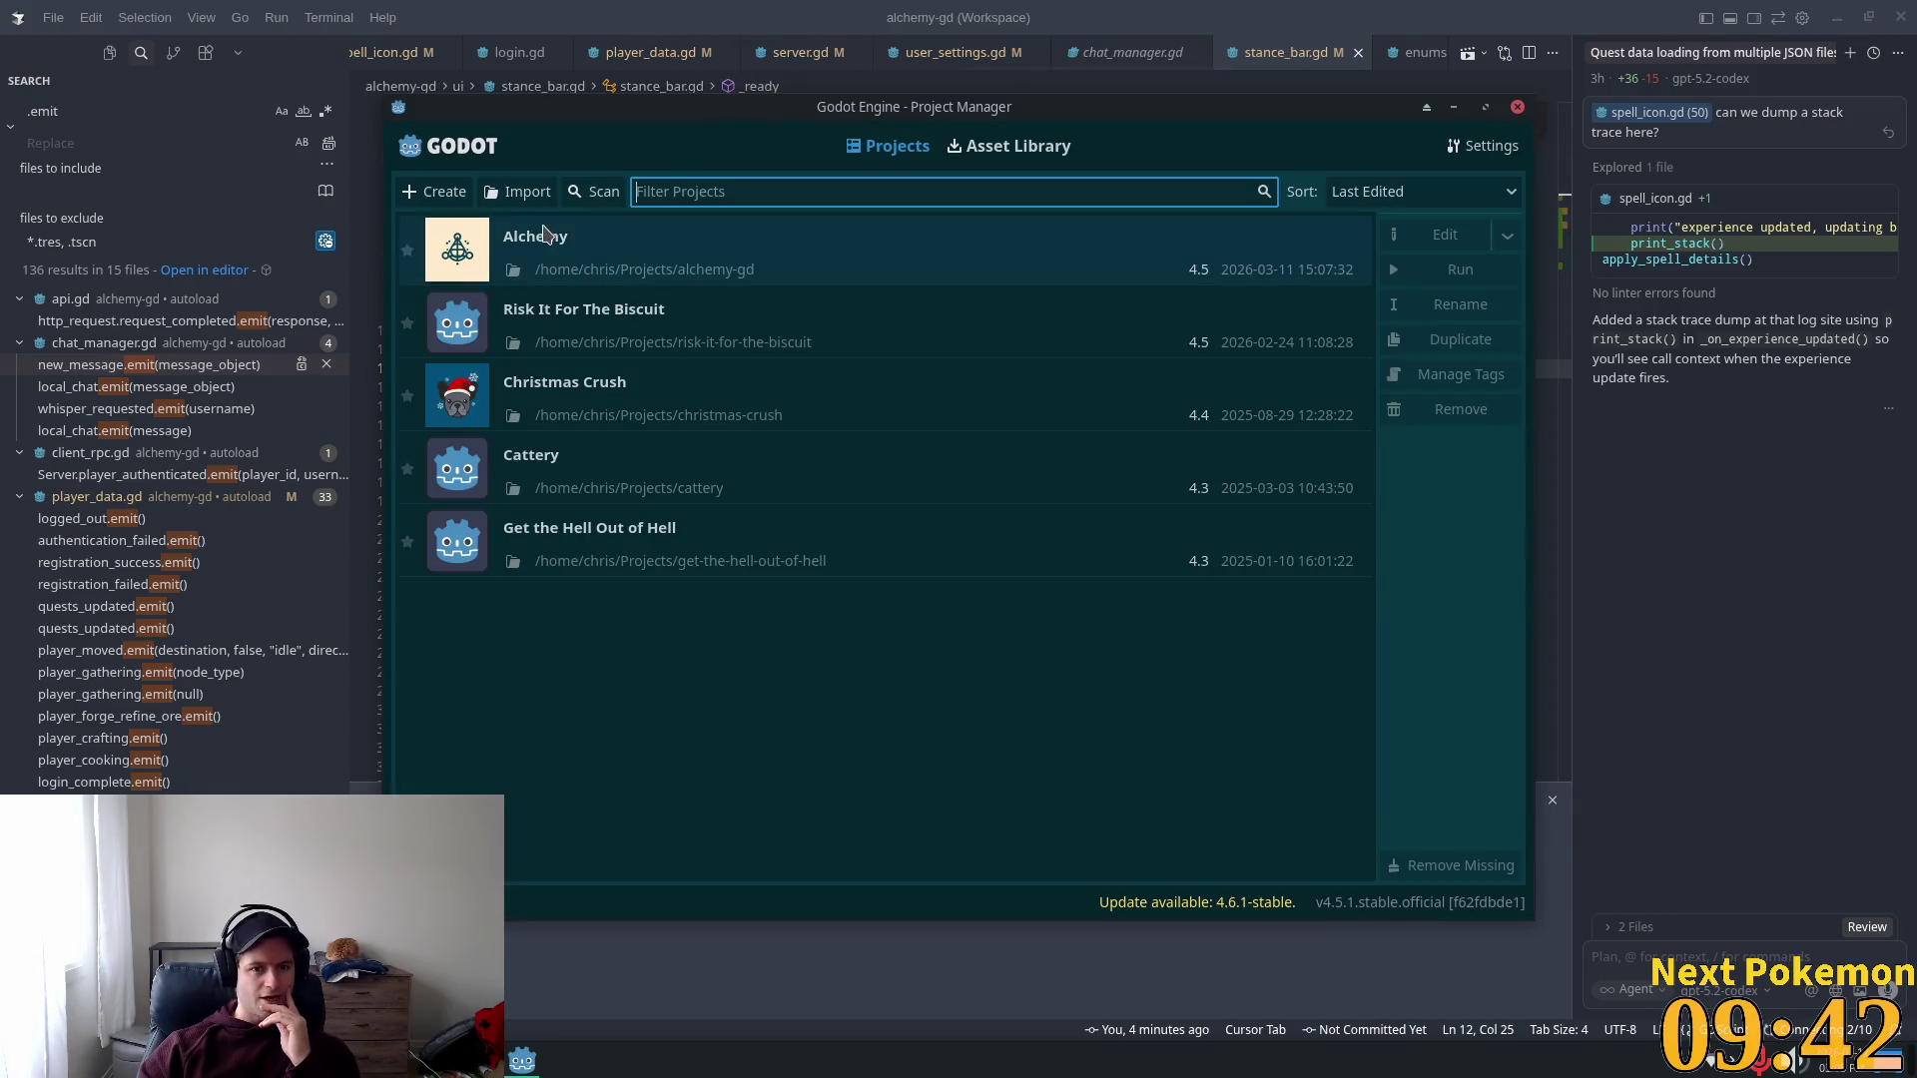
{"action": "double_click", "coordinate": [597, 270]}
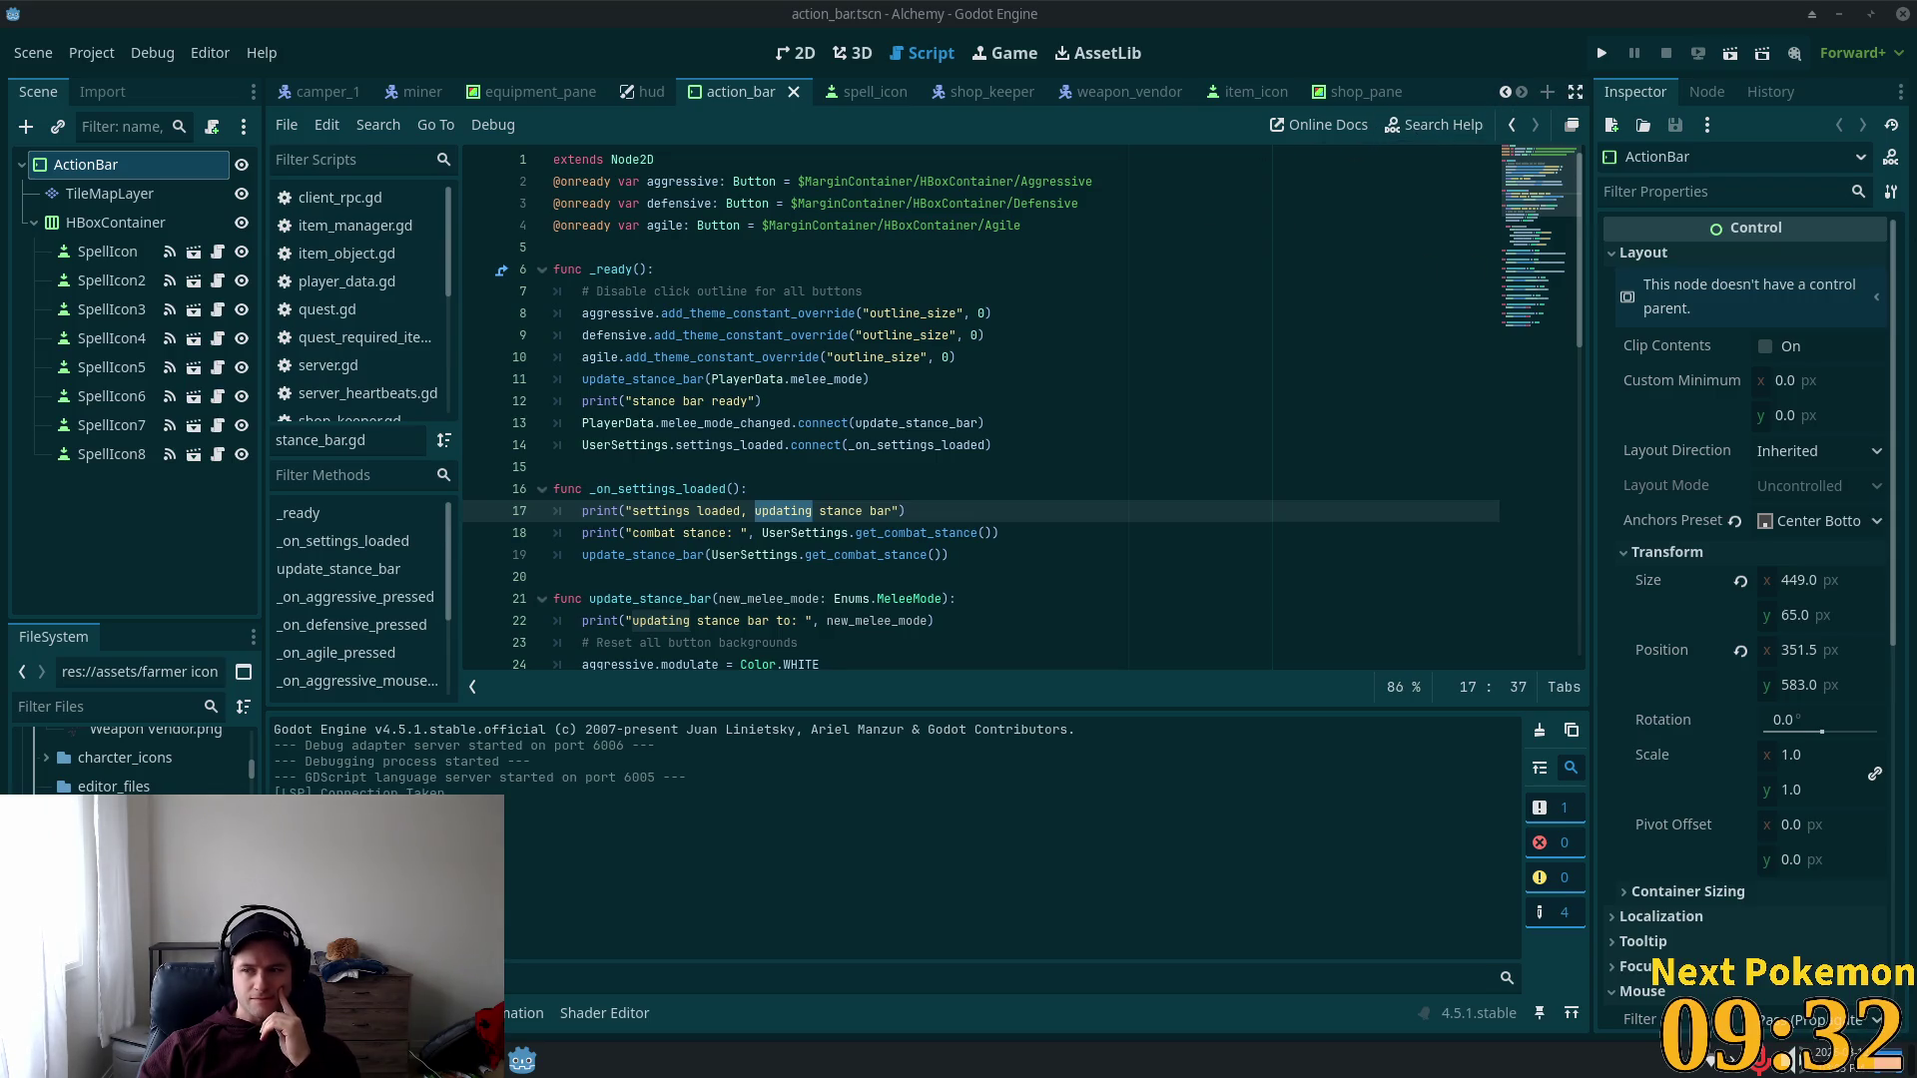
Step: Run the Alchemy project with F5 and move the two debug game windows aside
{"action": "key", "text": "F5"}
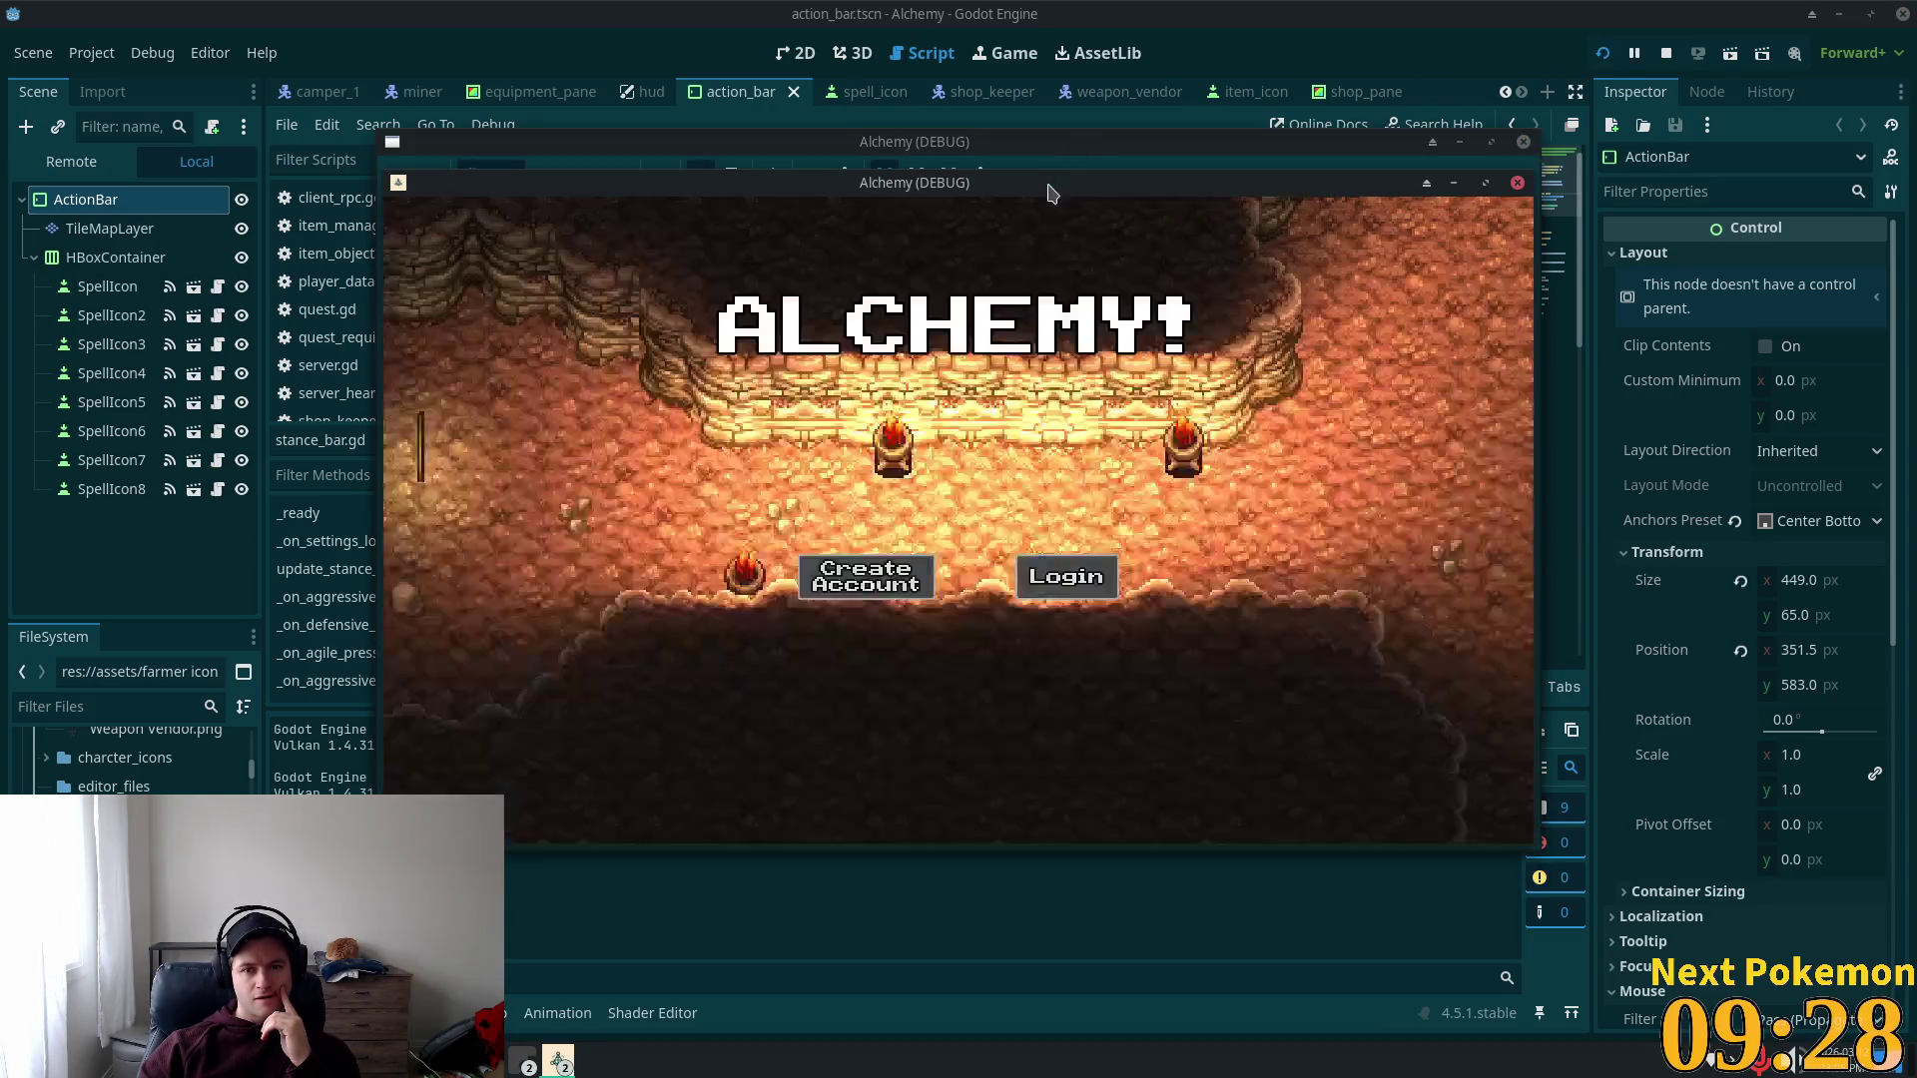
{"action": "left_click_drag", "start_coordinate": [1038, 212], "coordinate": [767, 305]}
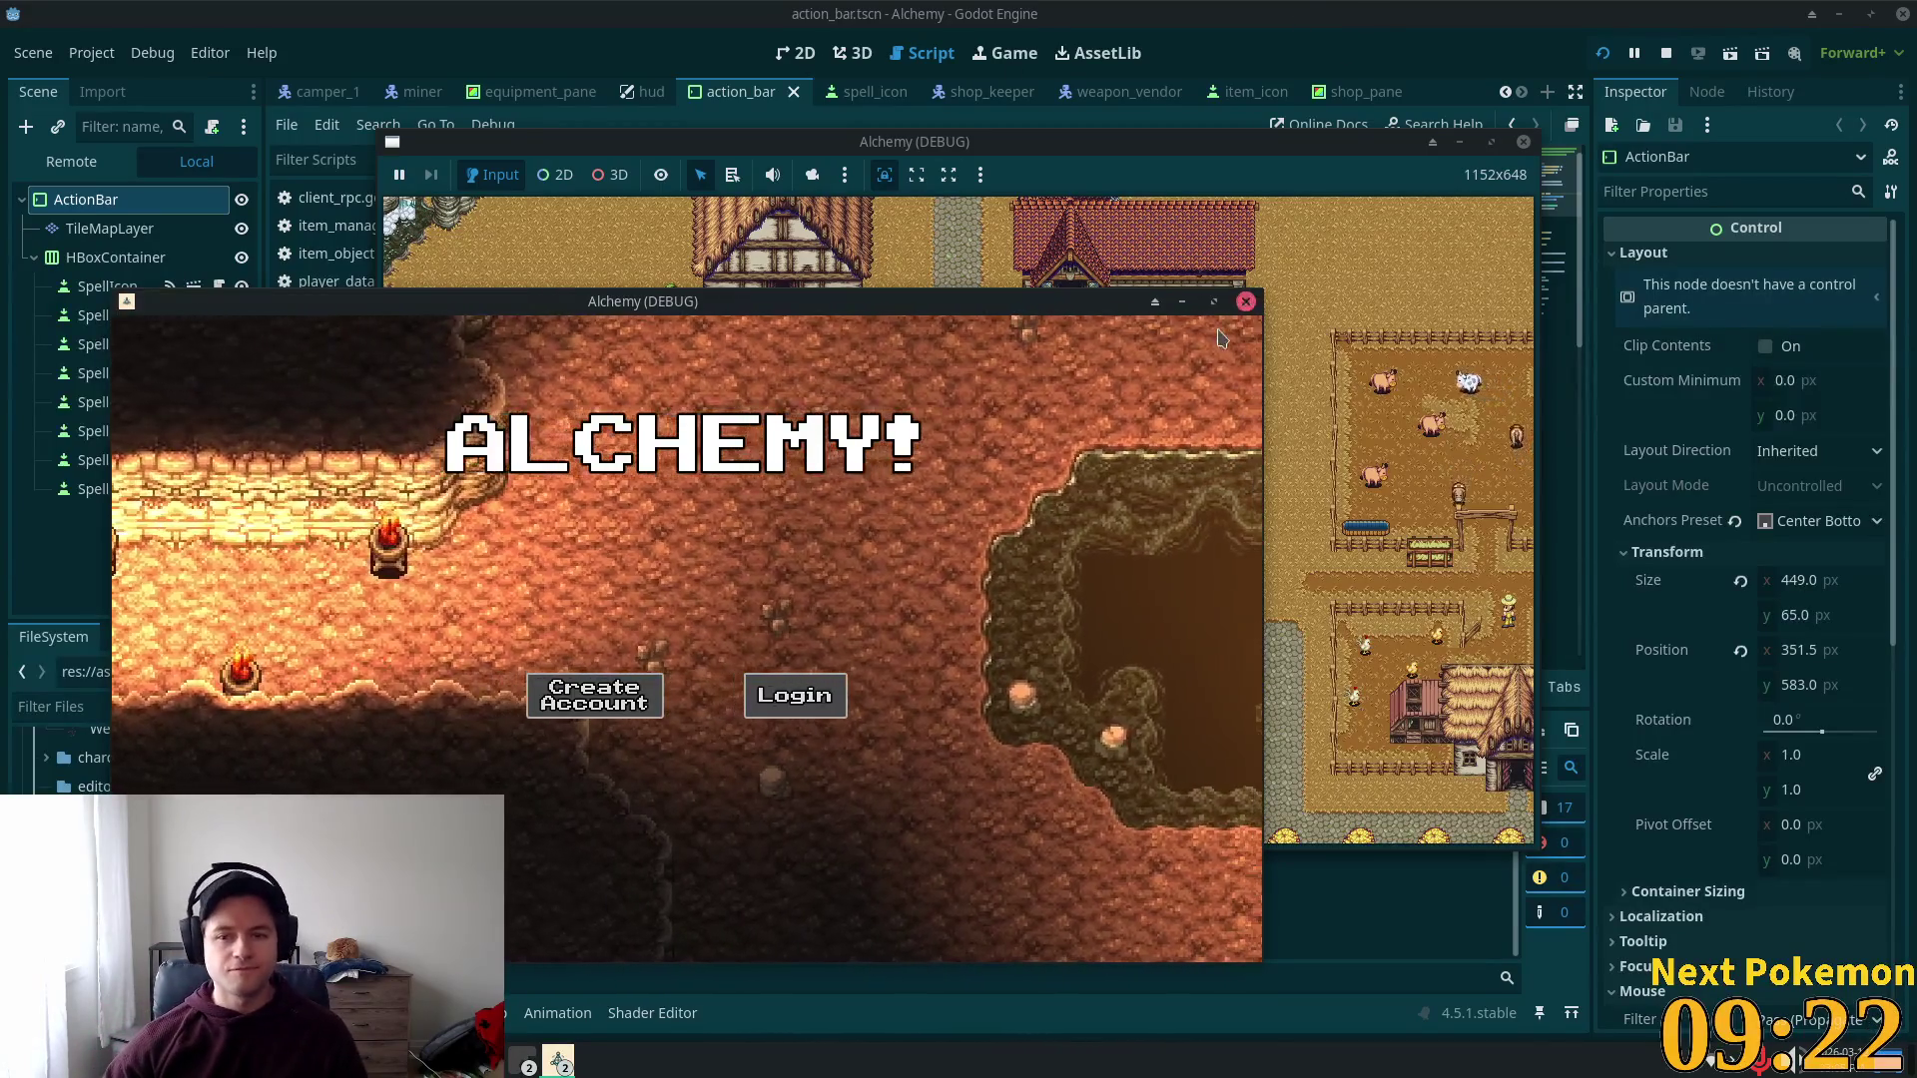
{"action": "mouse_move", "coordinate": [812, 300]}
{"action": "left_mouse_down"}
{"action": "mouse_move", "coordinate": [912, 240]}
{"action": "mouse_move", "coordinate": [1285, 163]}
{"action": "left_mouse_up"}
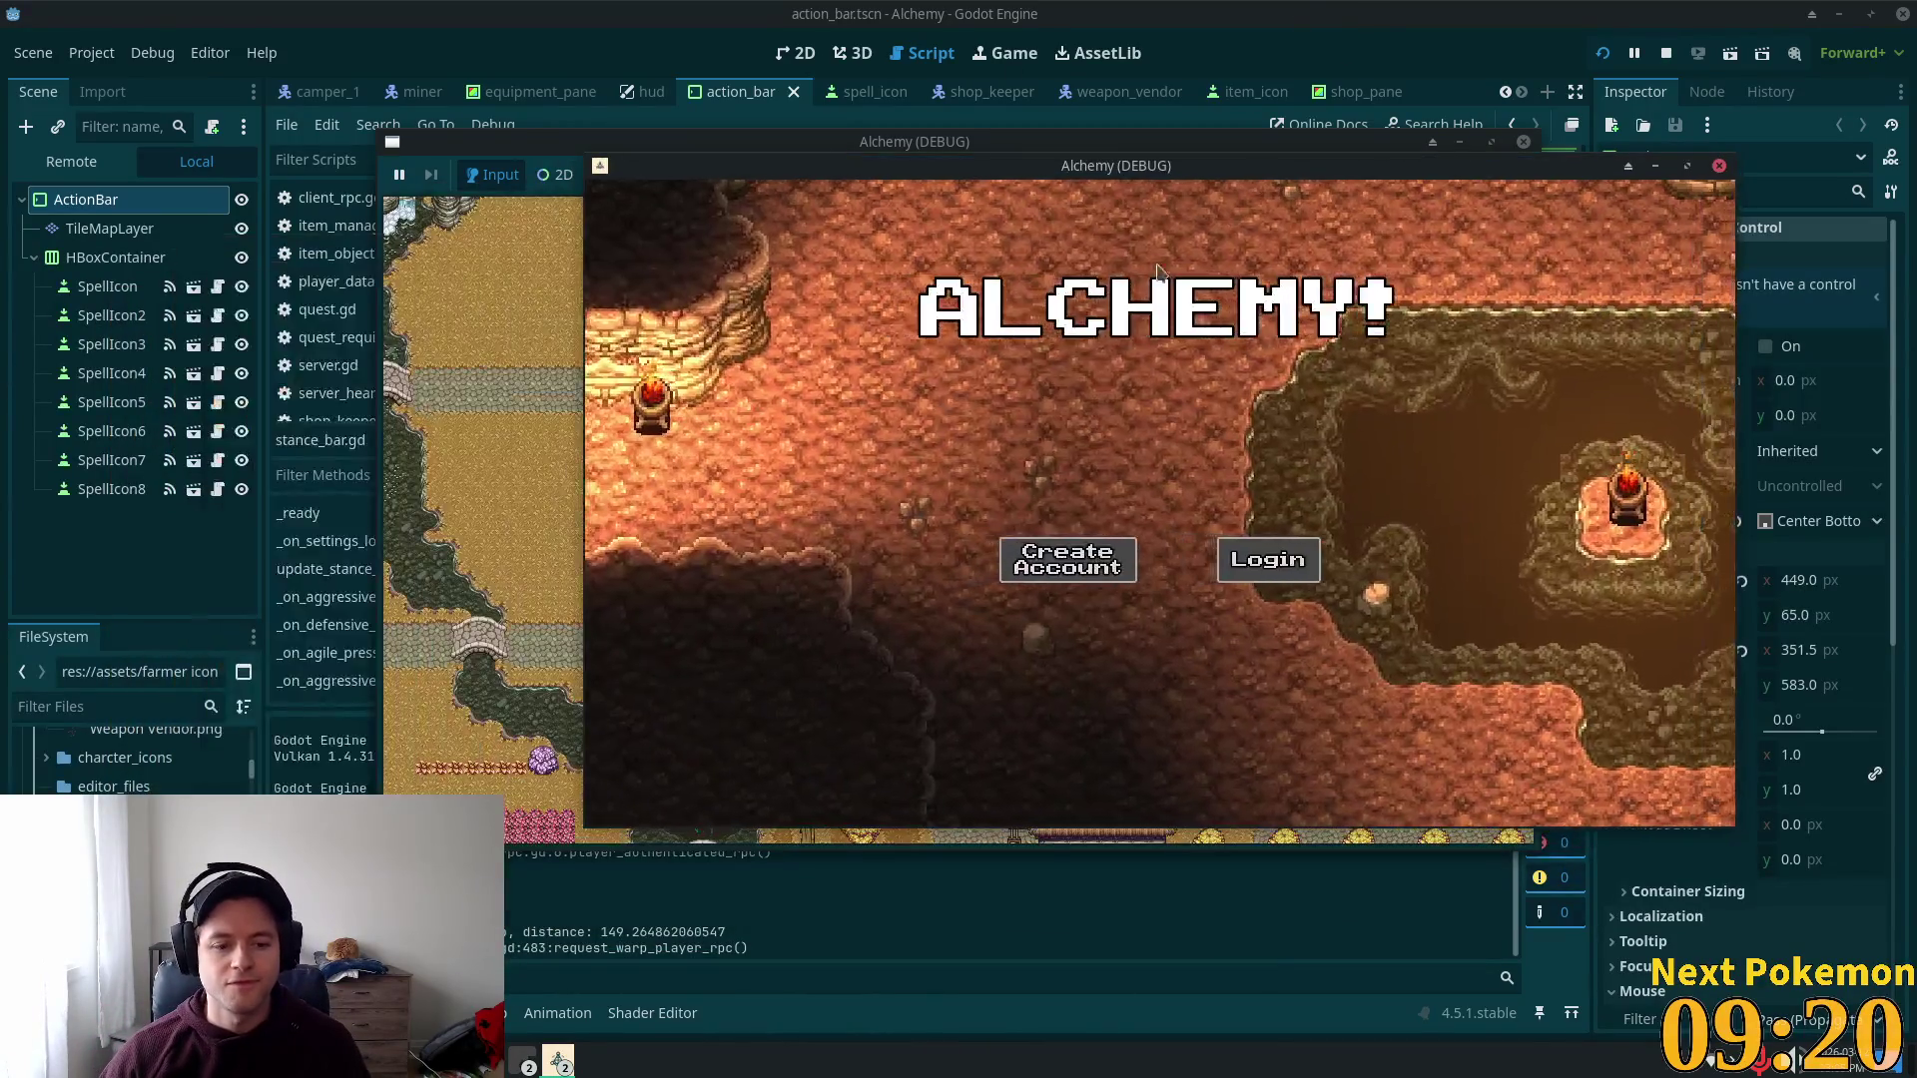
{"action": "key", "text": "alt+Tab"}
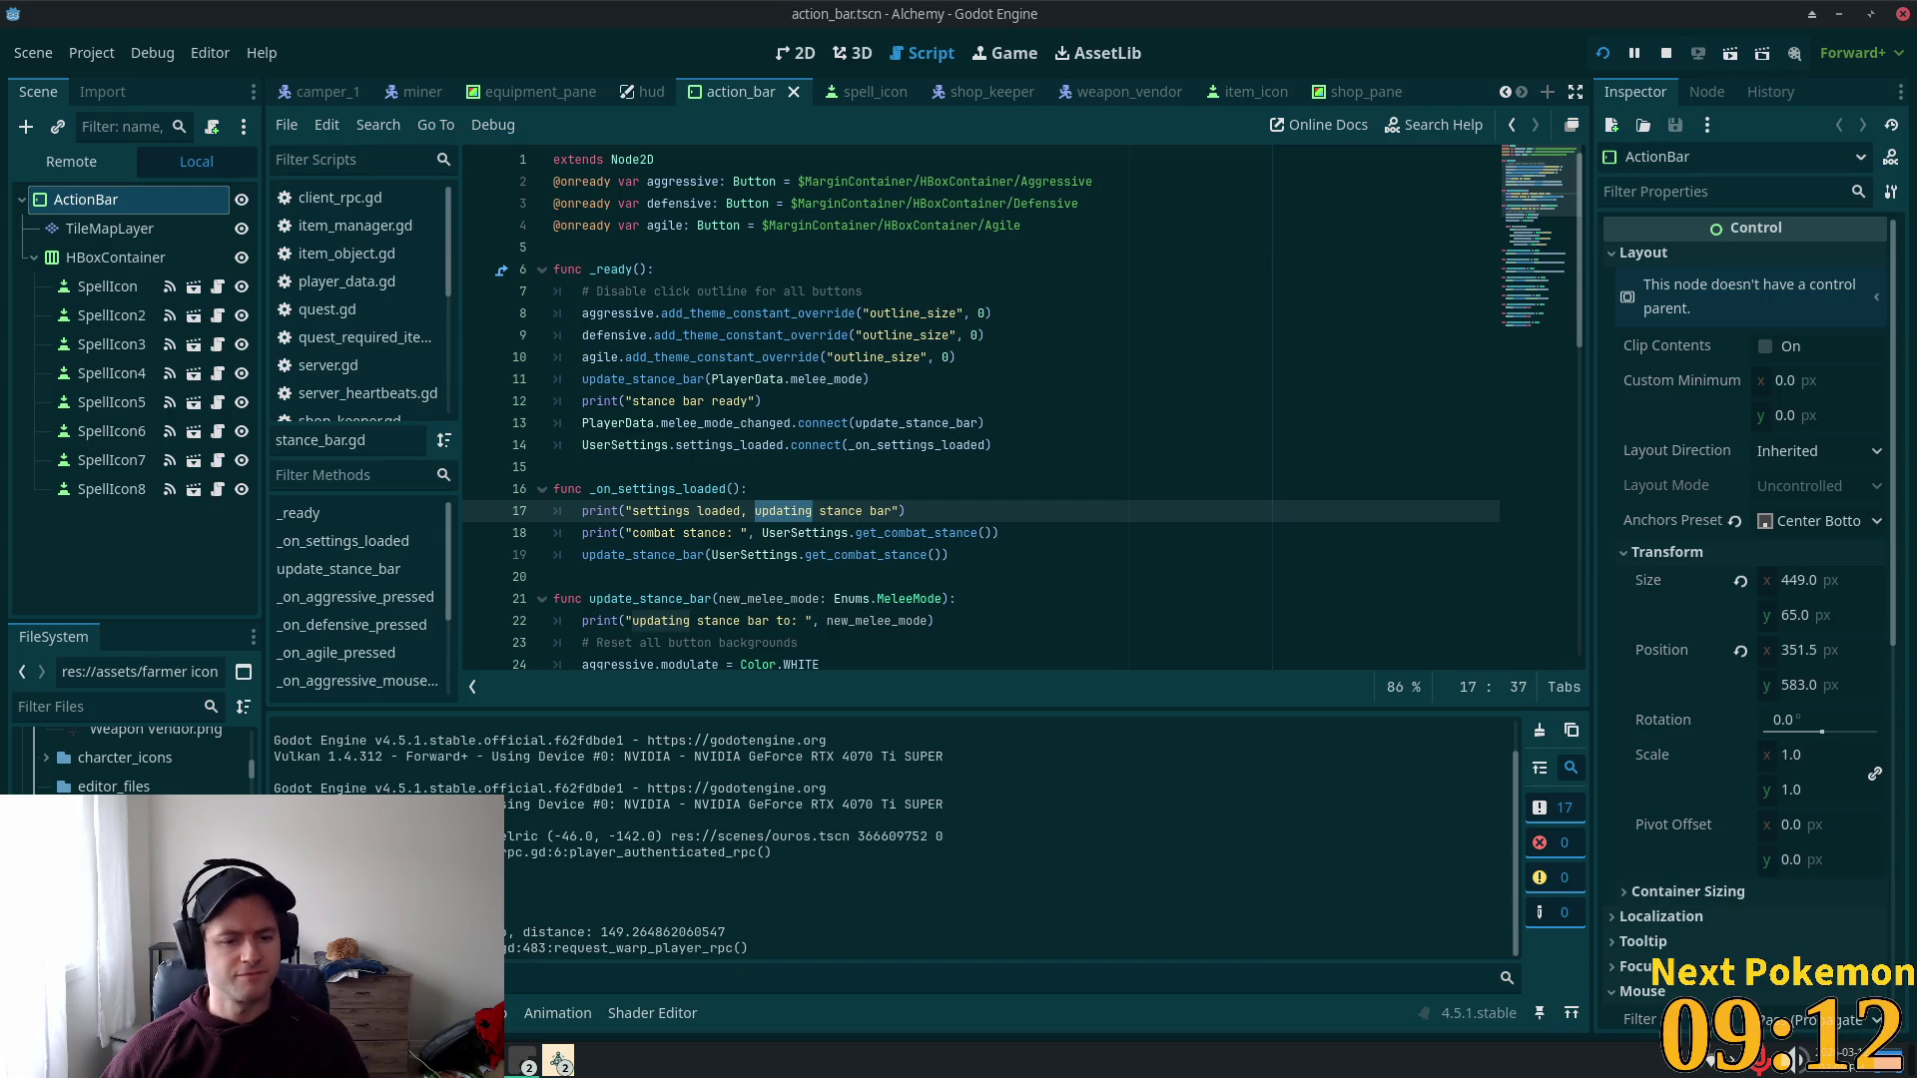
{"action": "key", "text": "alt+Tab"}
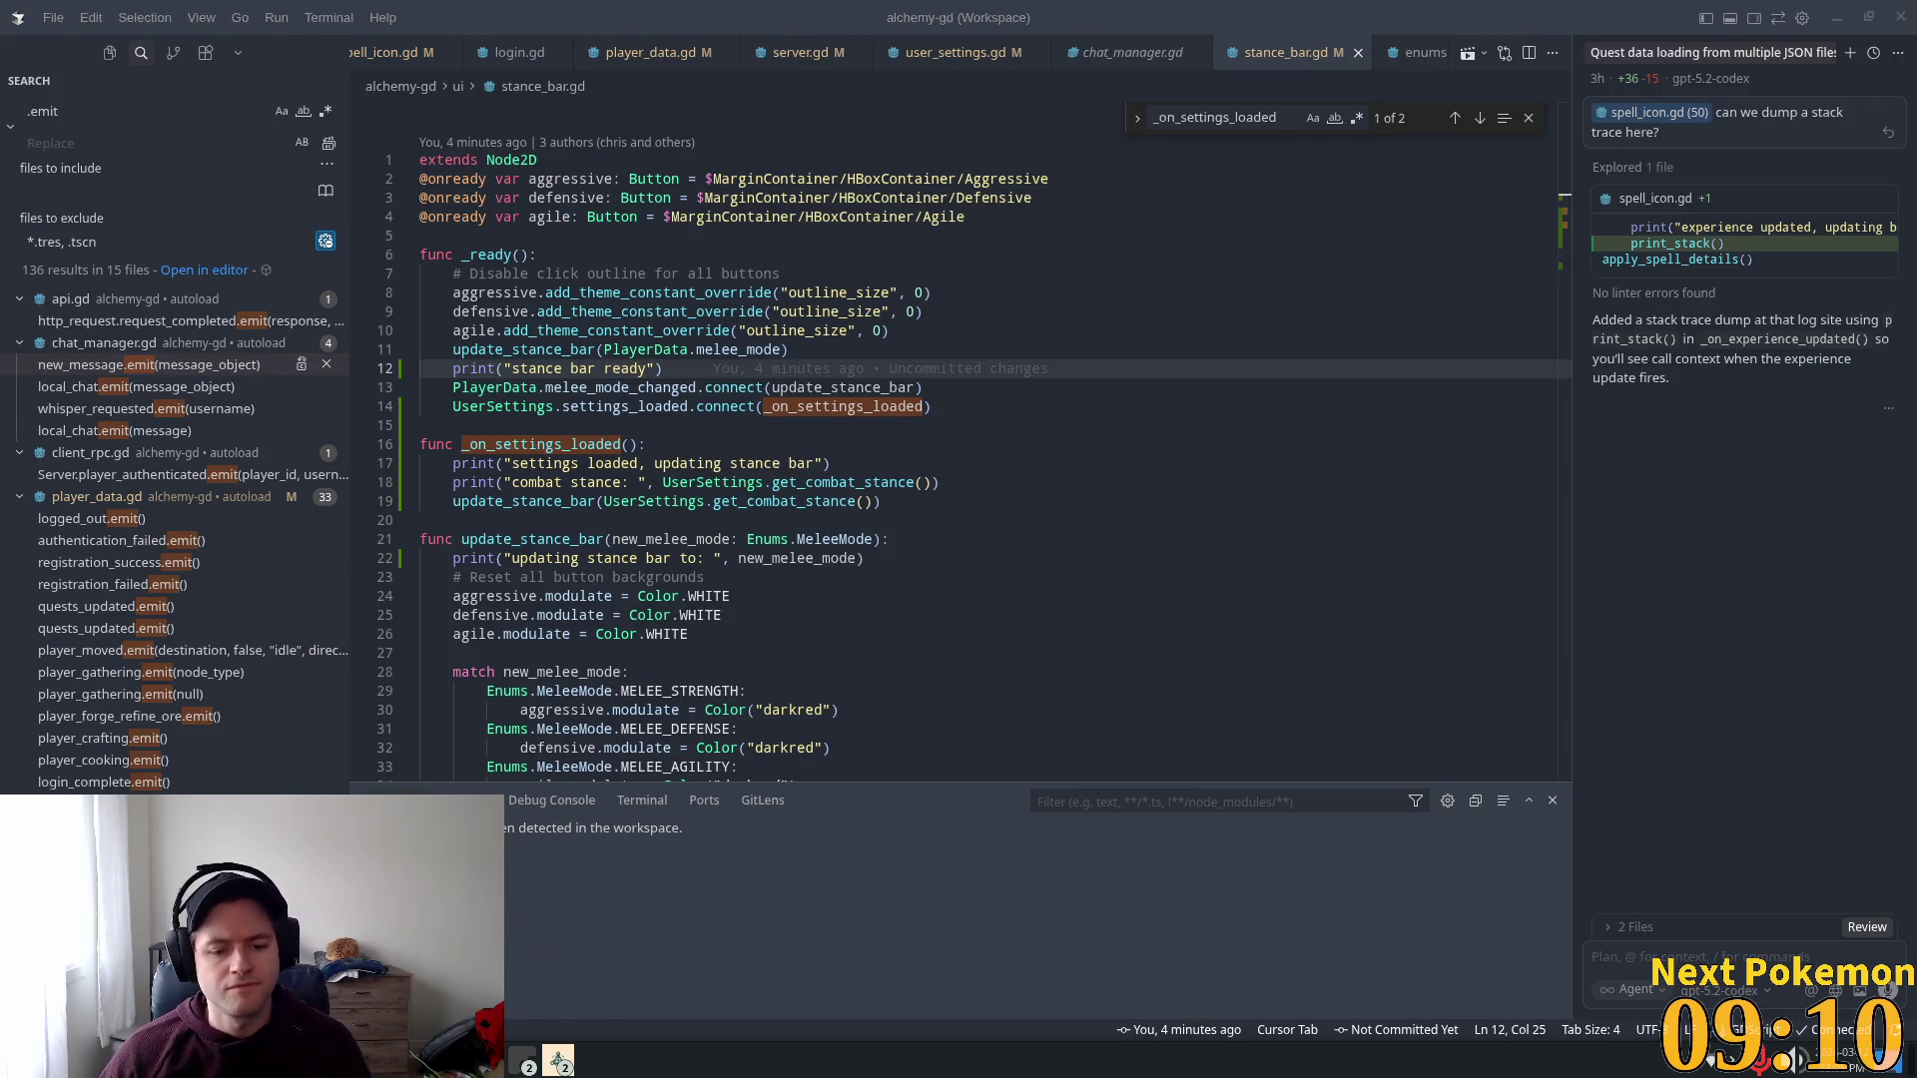
Step: In the debugger's Errors (401) list, jump to scene_root.gd line 24 behind the Unrecognized UID errors
{"action": "key", "text": "alt+Tab"}
{"action": "left_click", "coordinate": [389, 1014]}
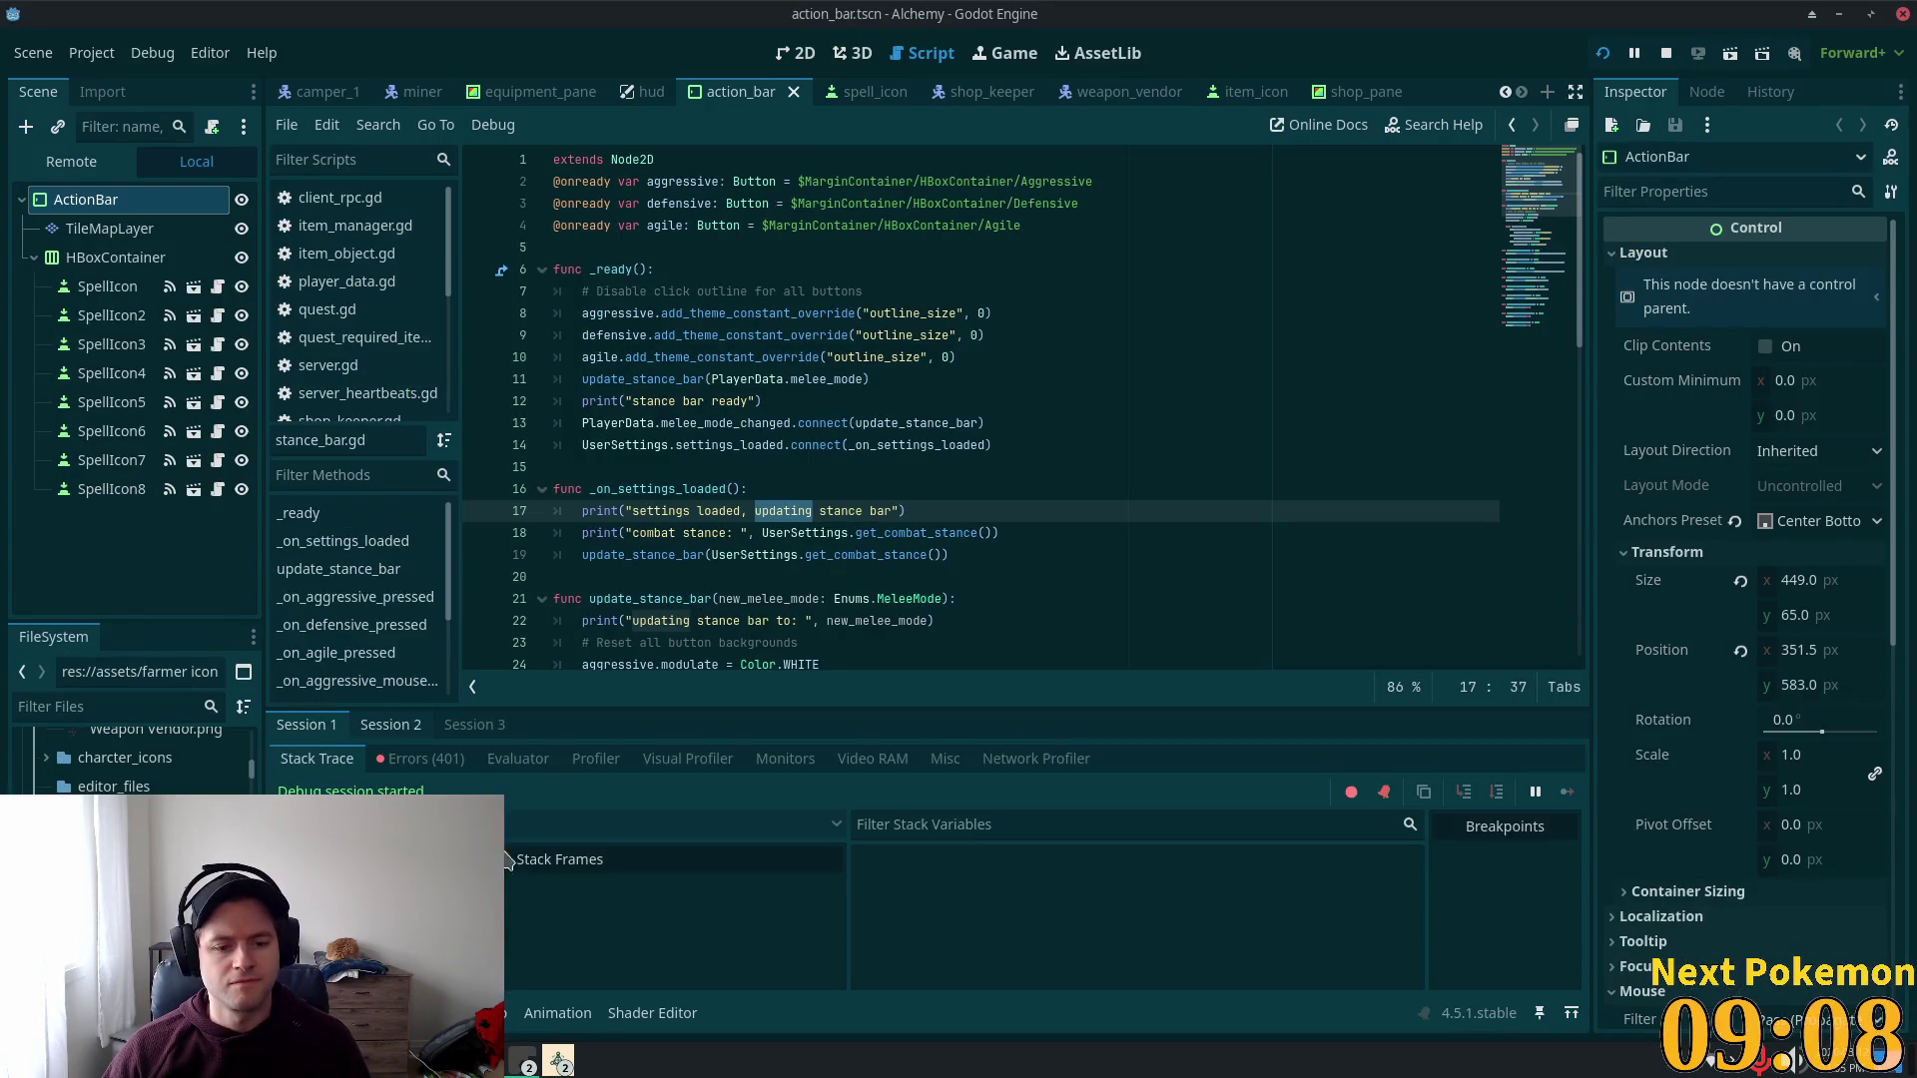
{"action": "left_click", "coordinate": [425, 759]}
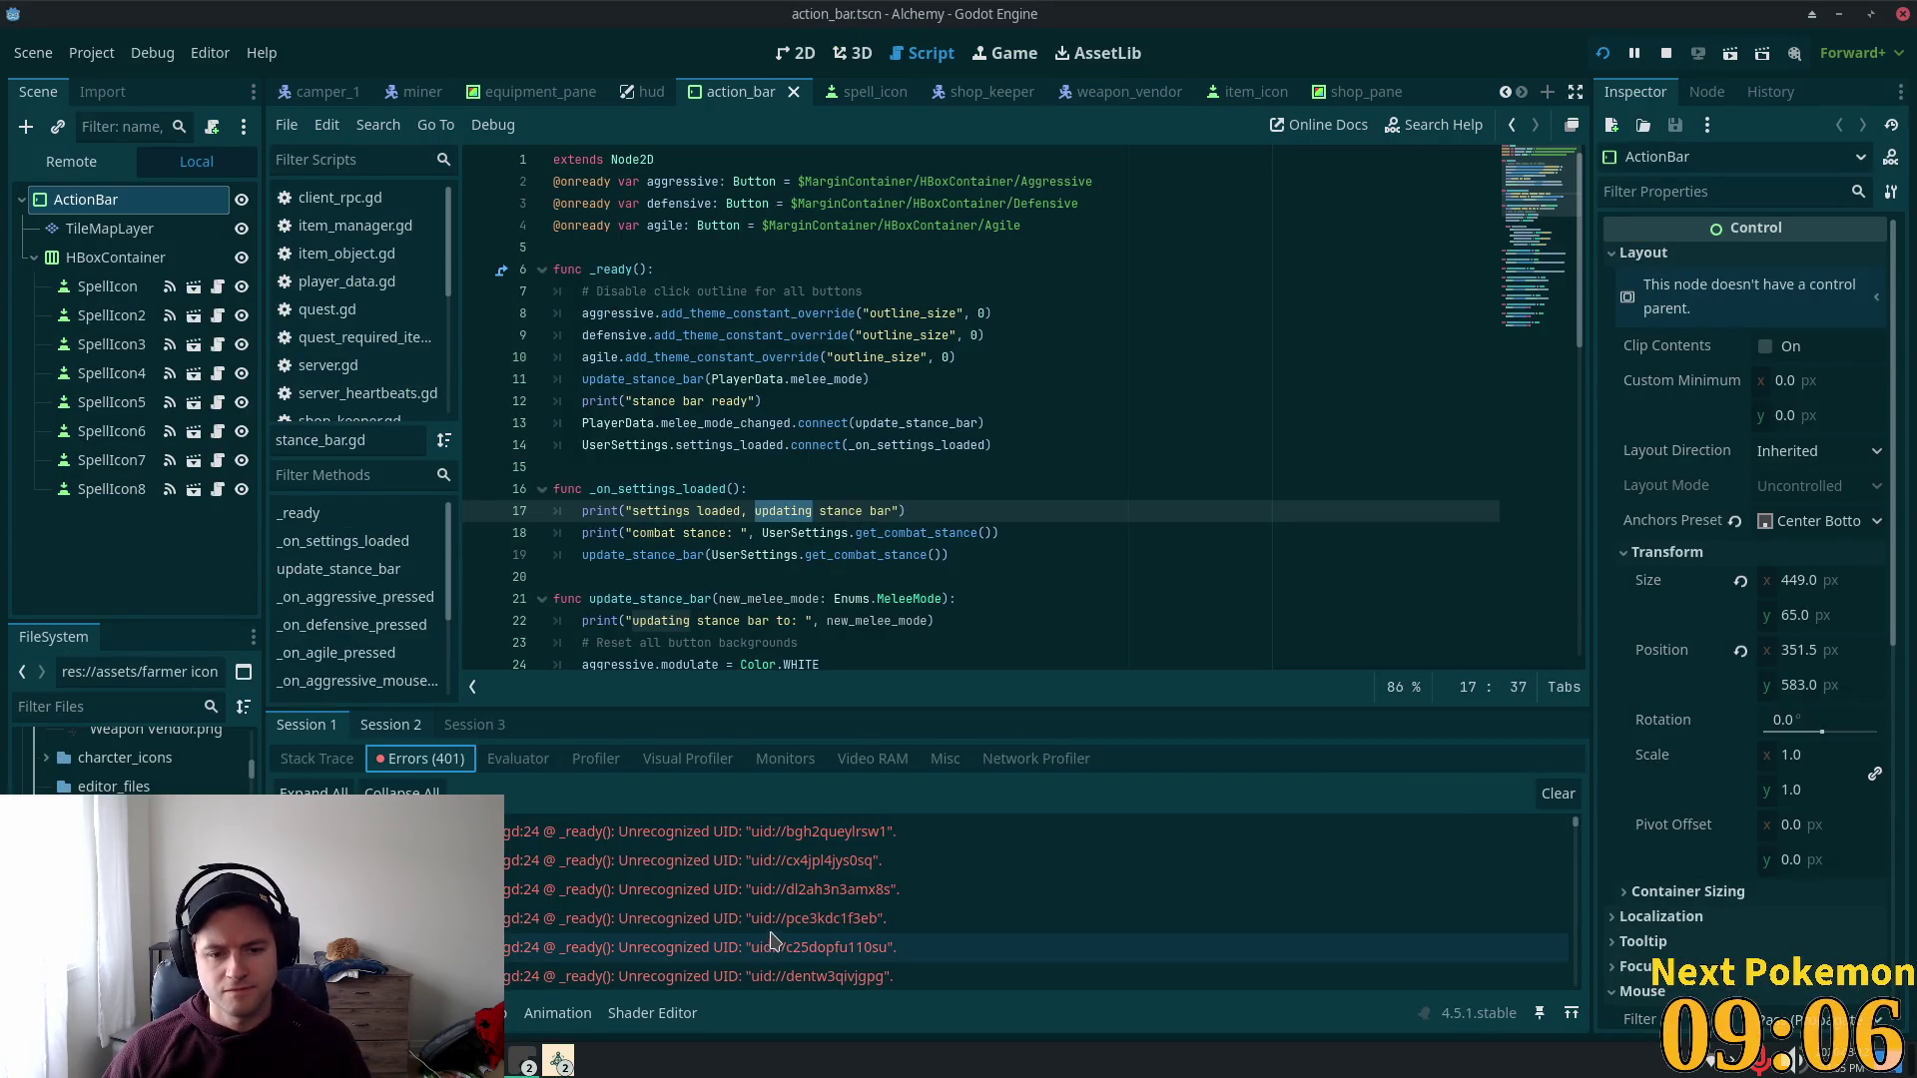
{"action": "left_click", "coordinate": [770, 861]}
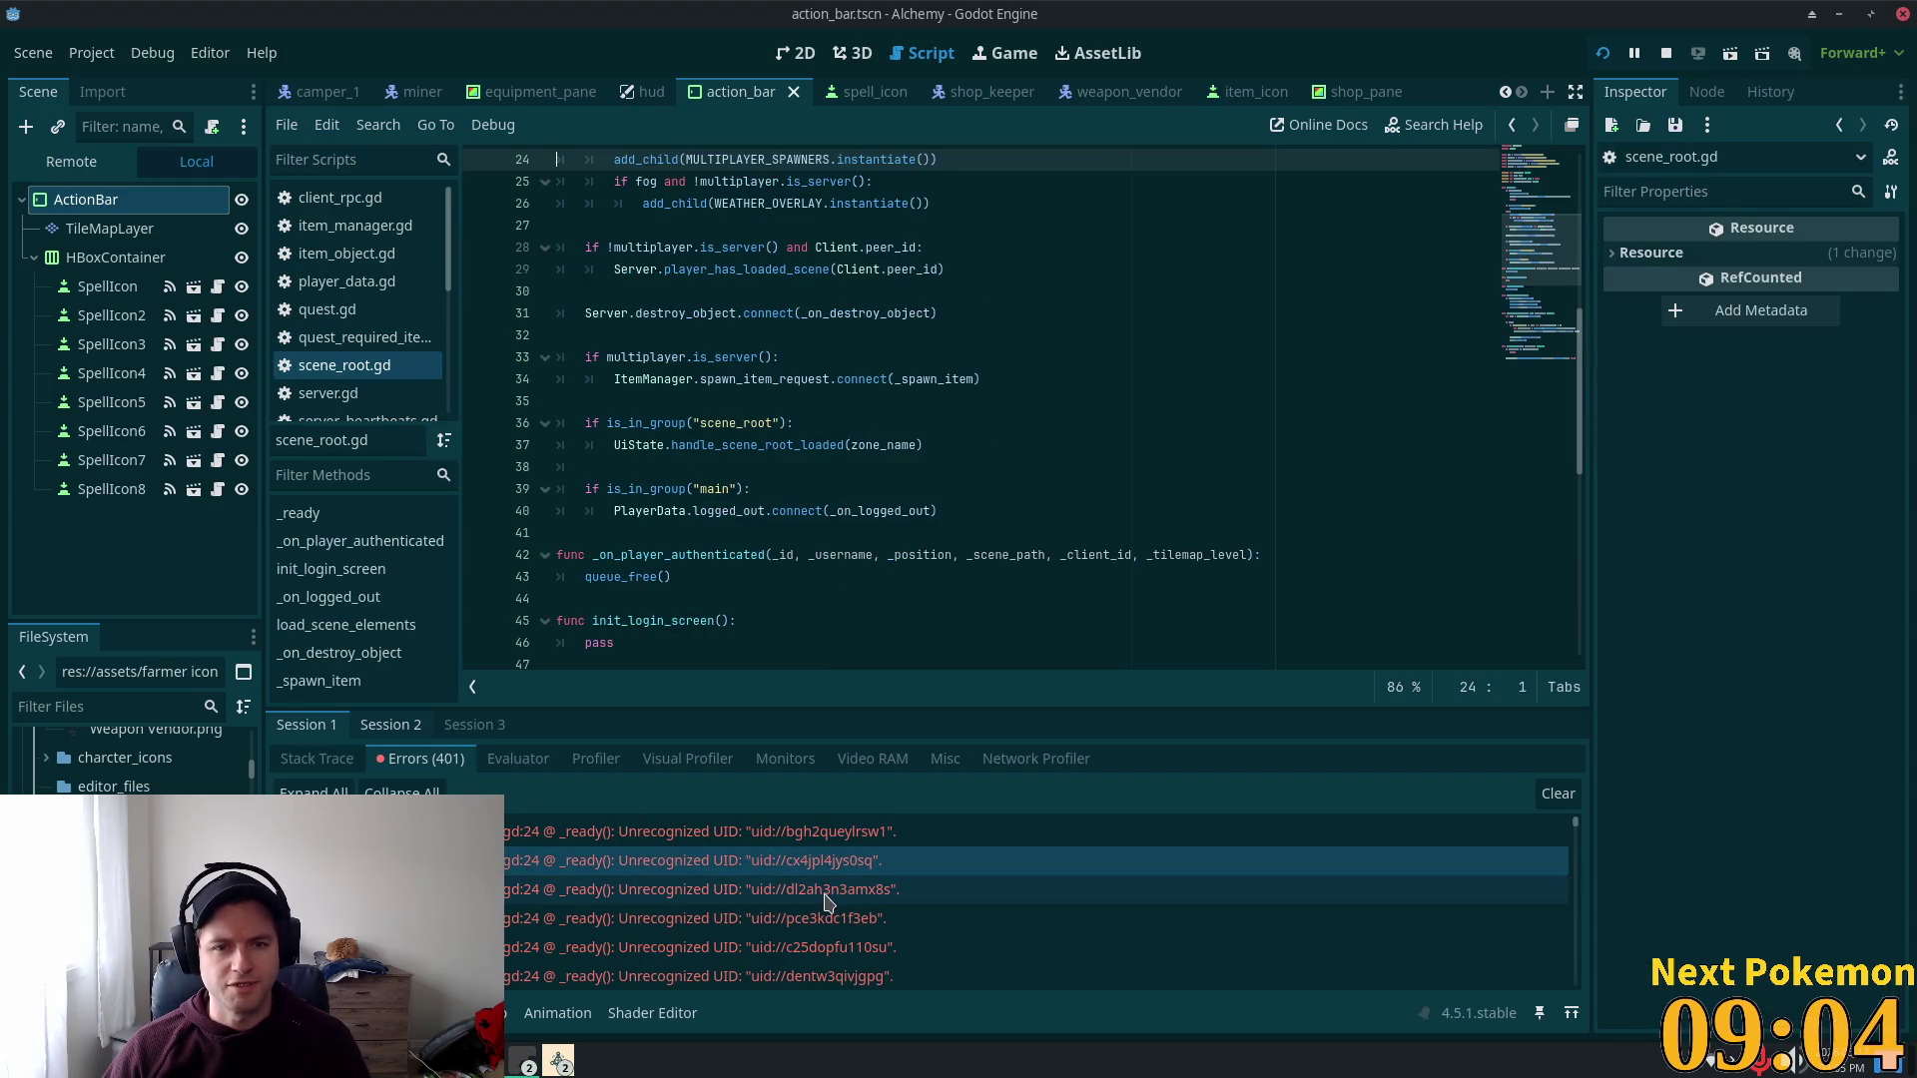
{"action": "scroll", "coordinate": [825, 900], "scroll_direction": "down", "scroll_amount": 5}
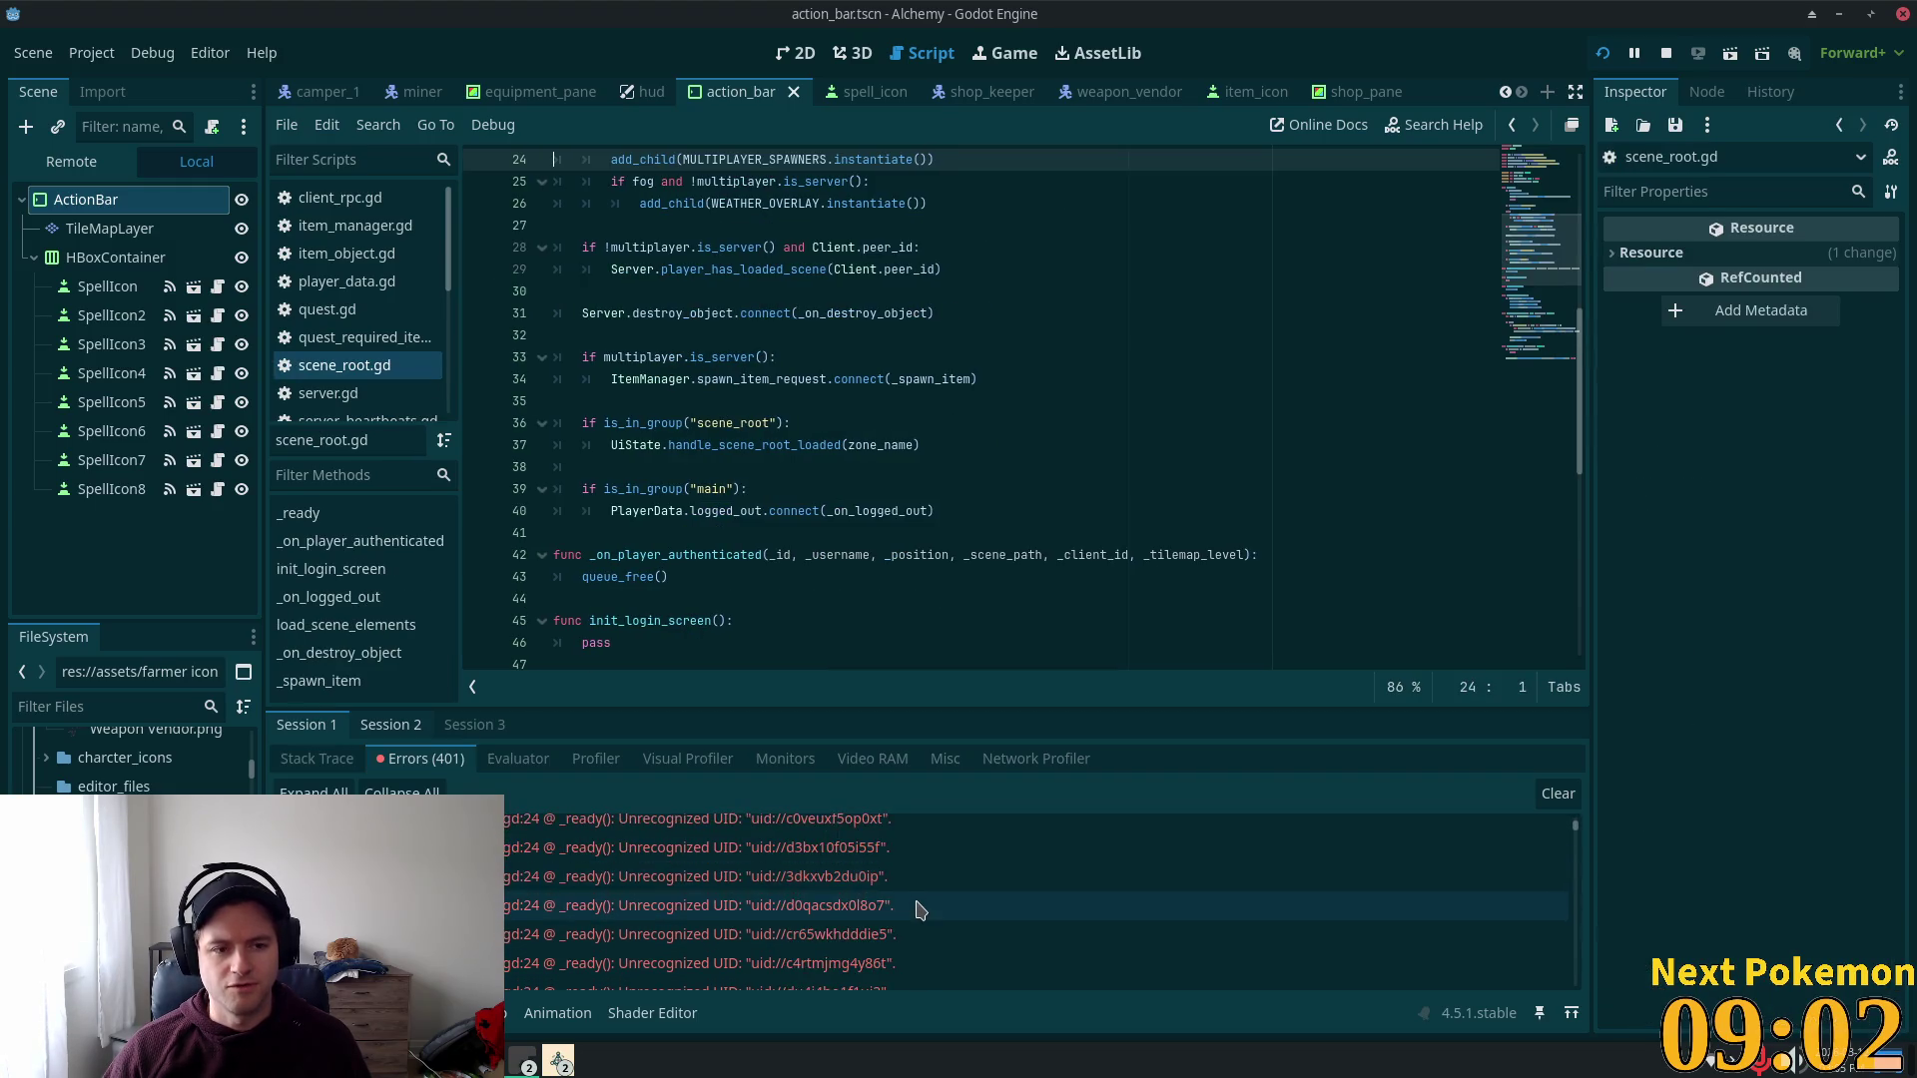
{"action": "scroll", "coordinate": [919, 909], "scroll_direction": "down", "scroll_amount": 3}
{"action": "mouse_move", "coordinate": [911, 929]}
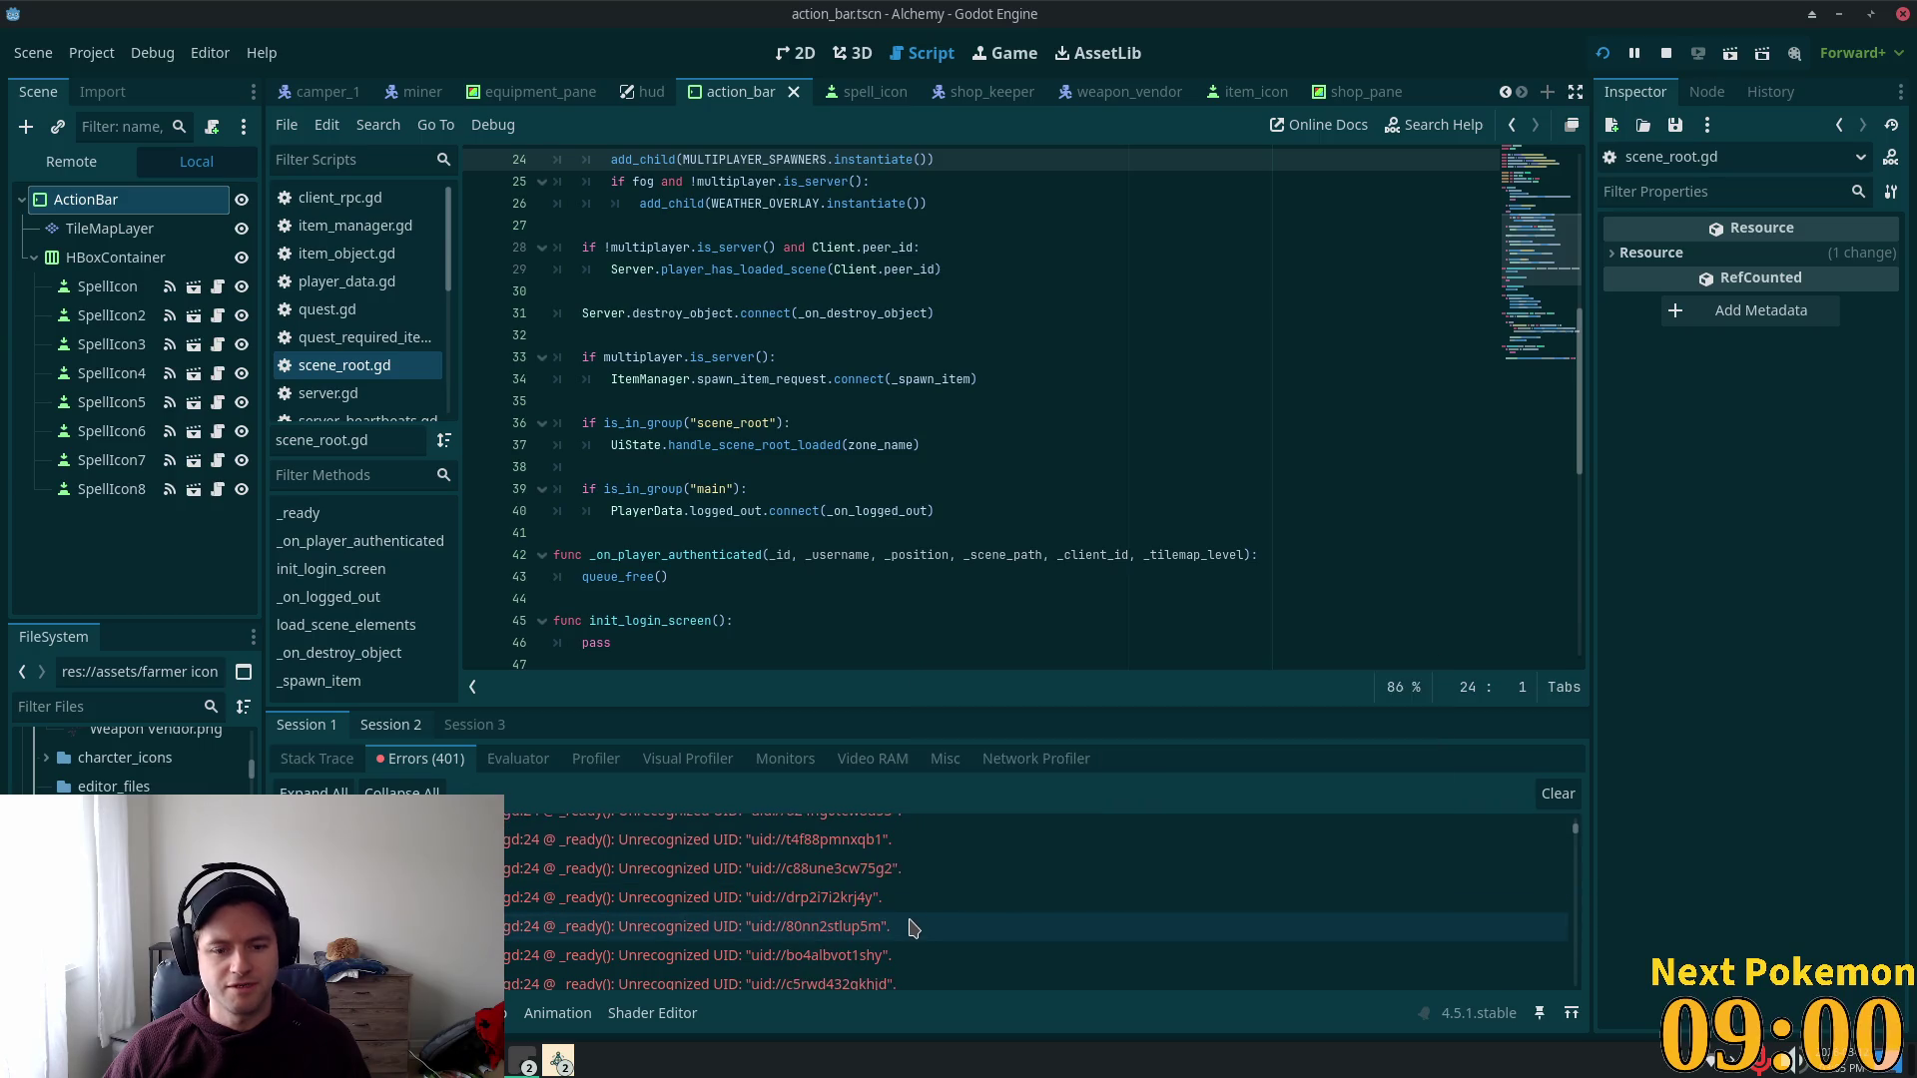
{"action": "scroll", "coordinate": [911, 929], "scroll_direction": "down", "scroll_amount": 3}
{"action": "left_click", "coordinate": [695, 936]}
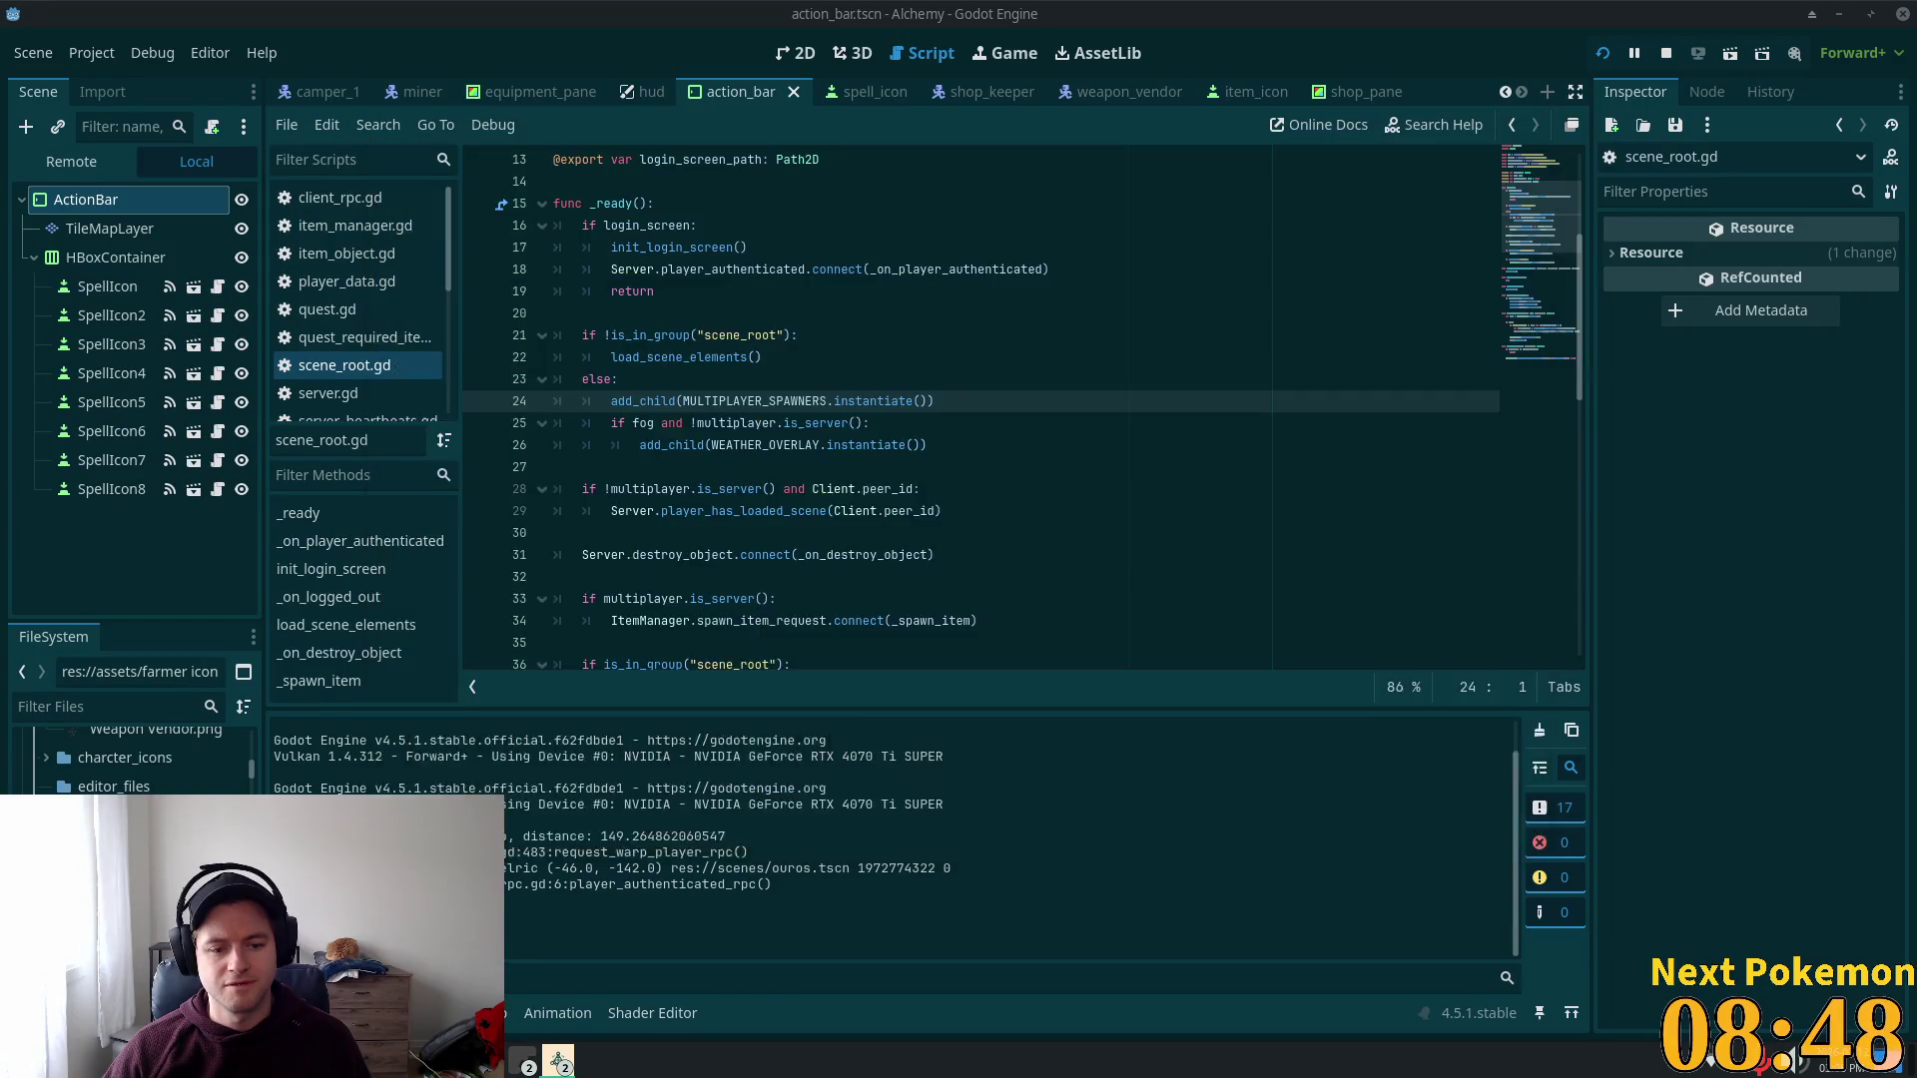
Step: Review Session 2's 95 UID errors, check Session 3, then close the editor
{"action": "left_click", "coordinate": [408, 729]}
{"action": "left_click", "coordinate": [419, 760]}
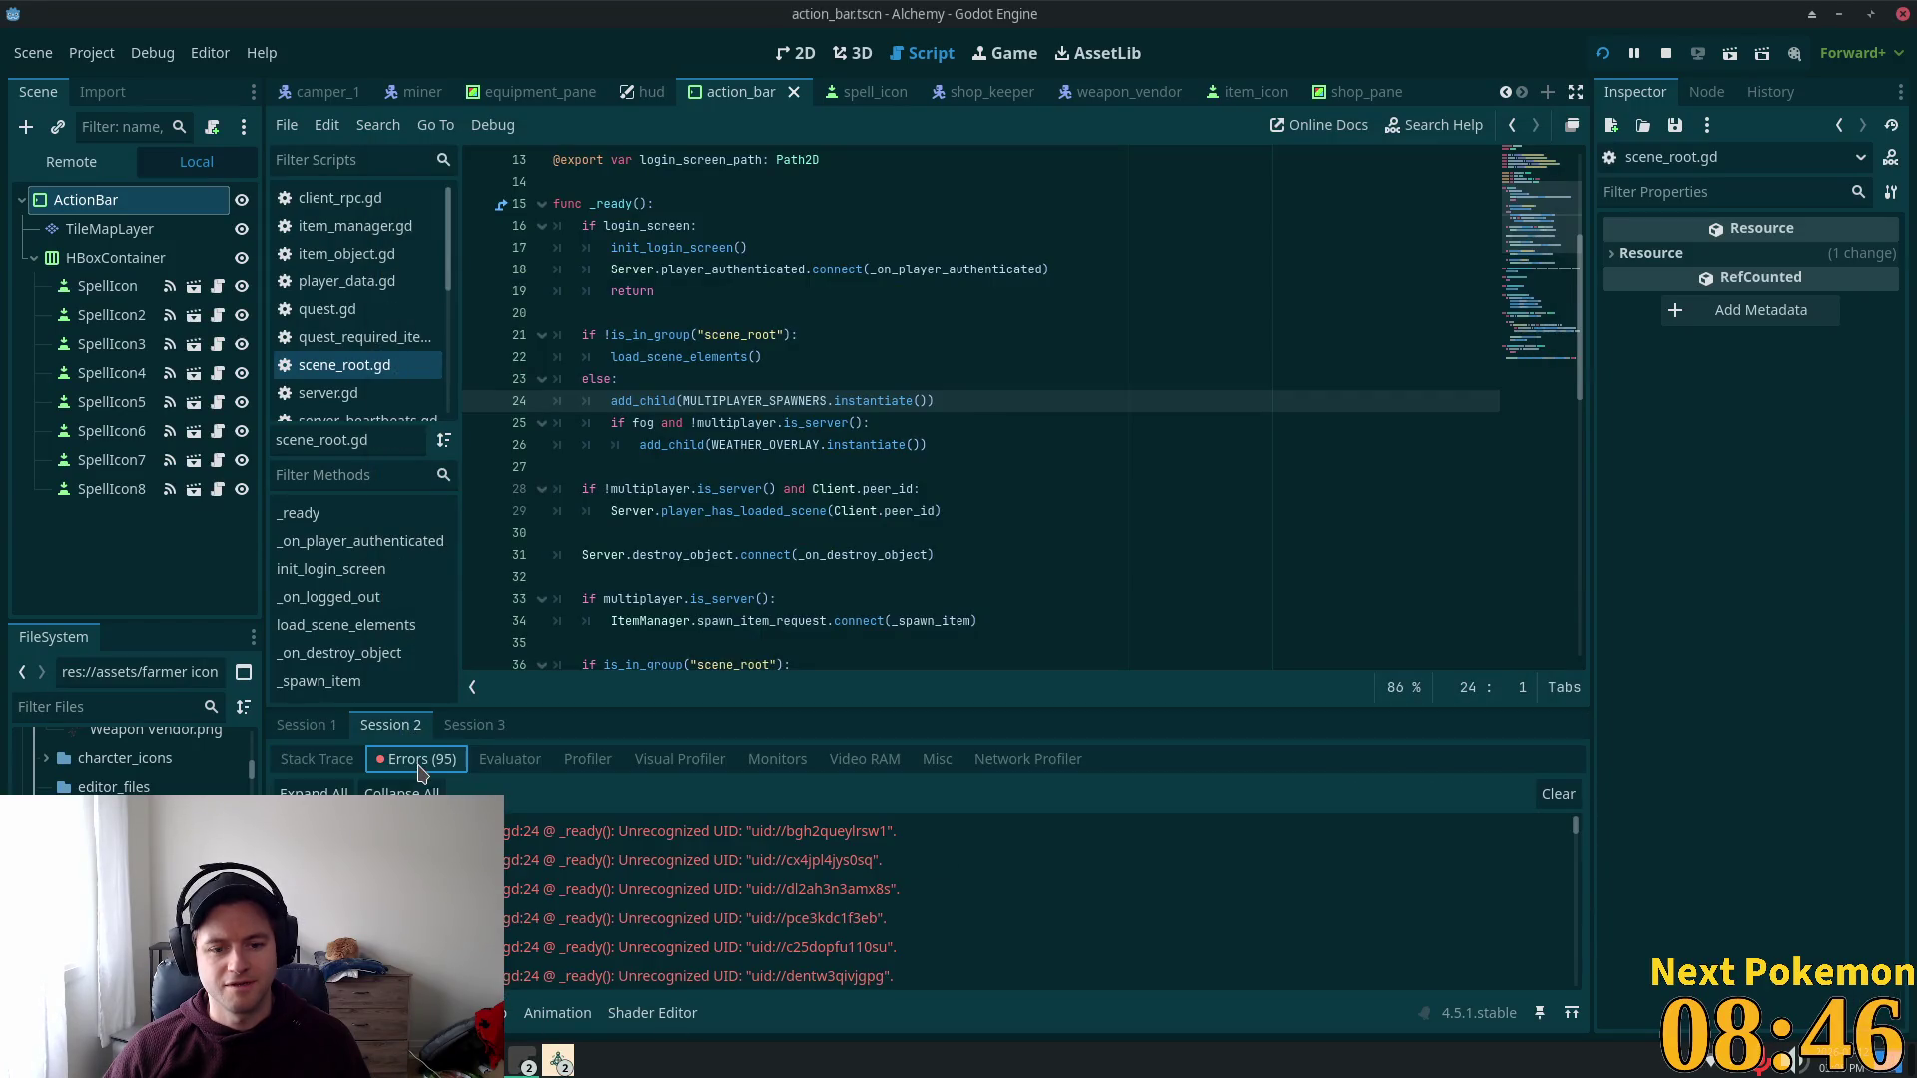
{"action": "left_click", "coordinate": [756, 839]}
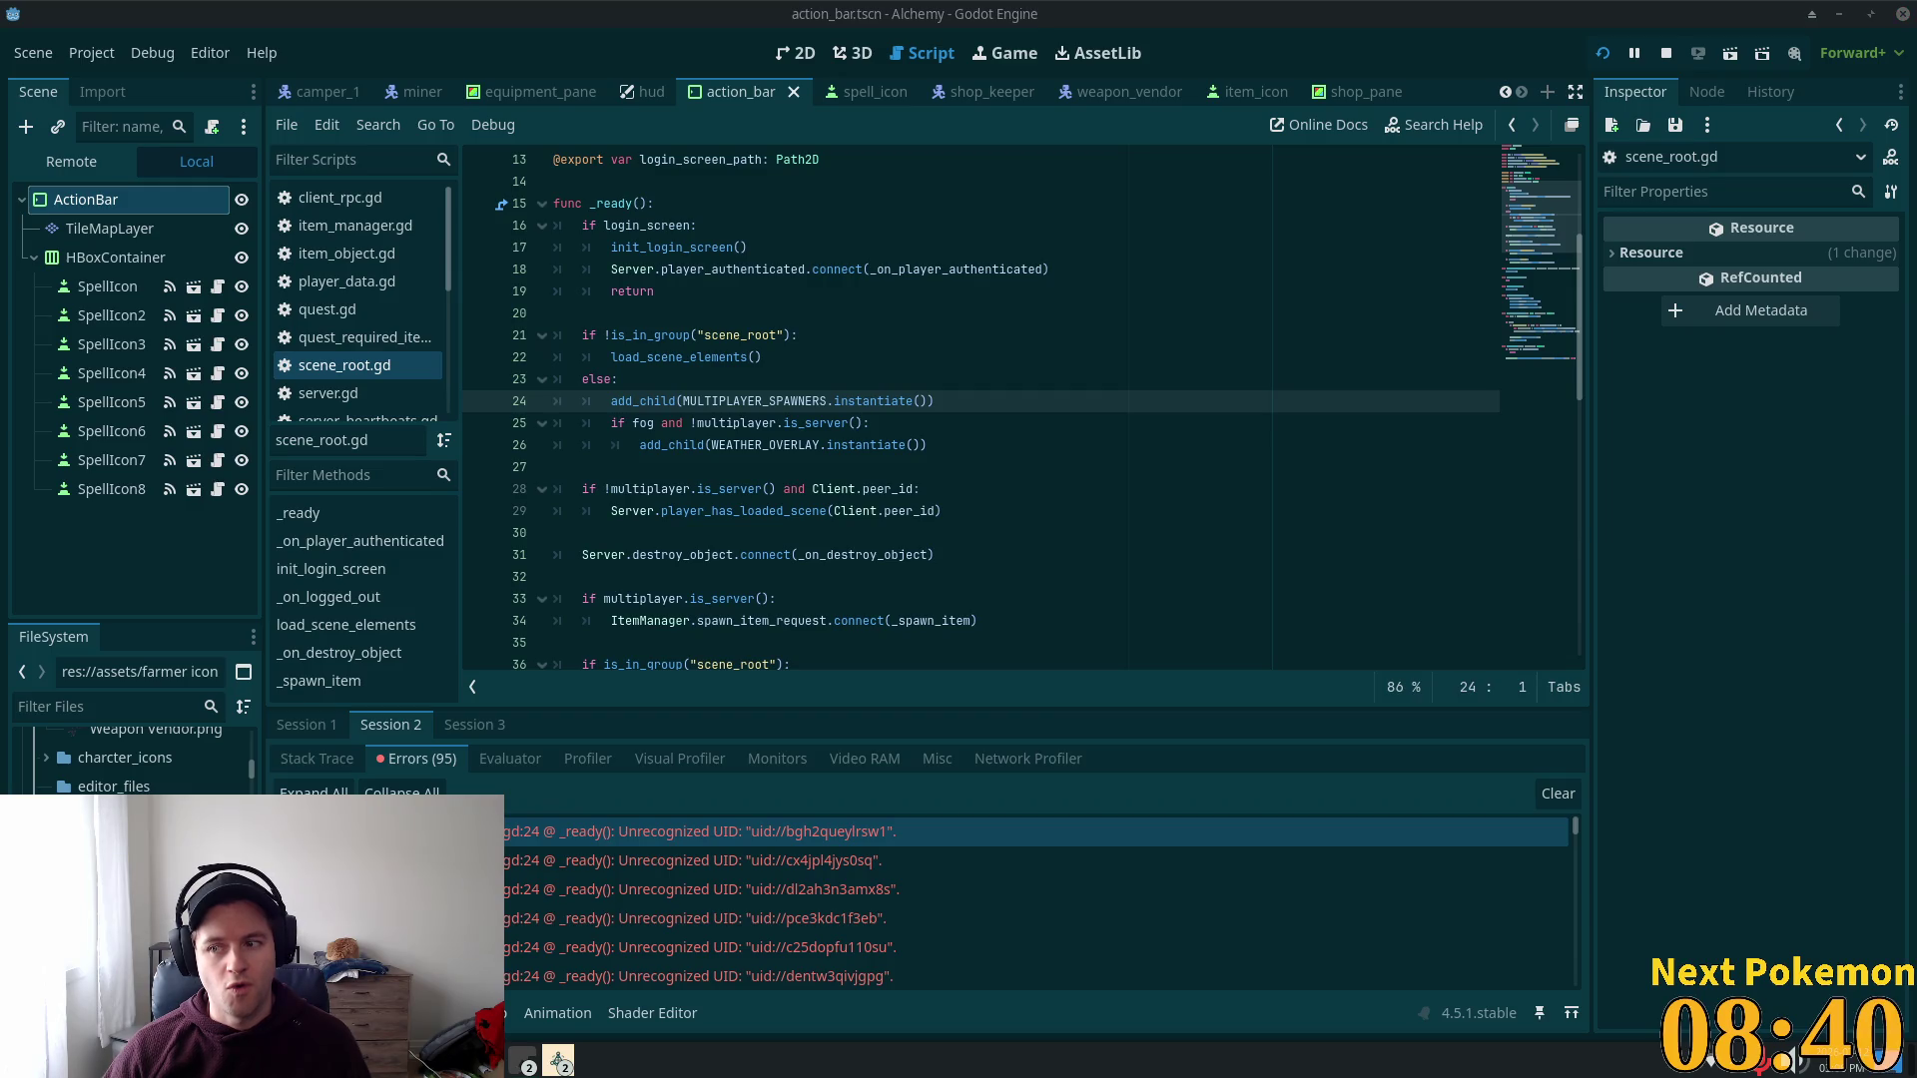
{"action": "scroll", "coordinate": [663, 911], "scroll_direction": "down", "scroll_amount": 2}
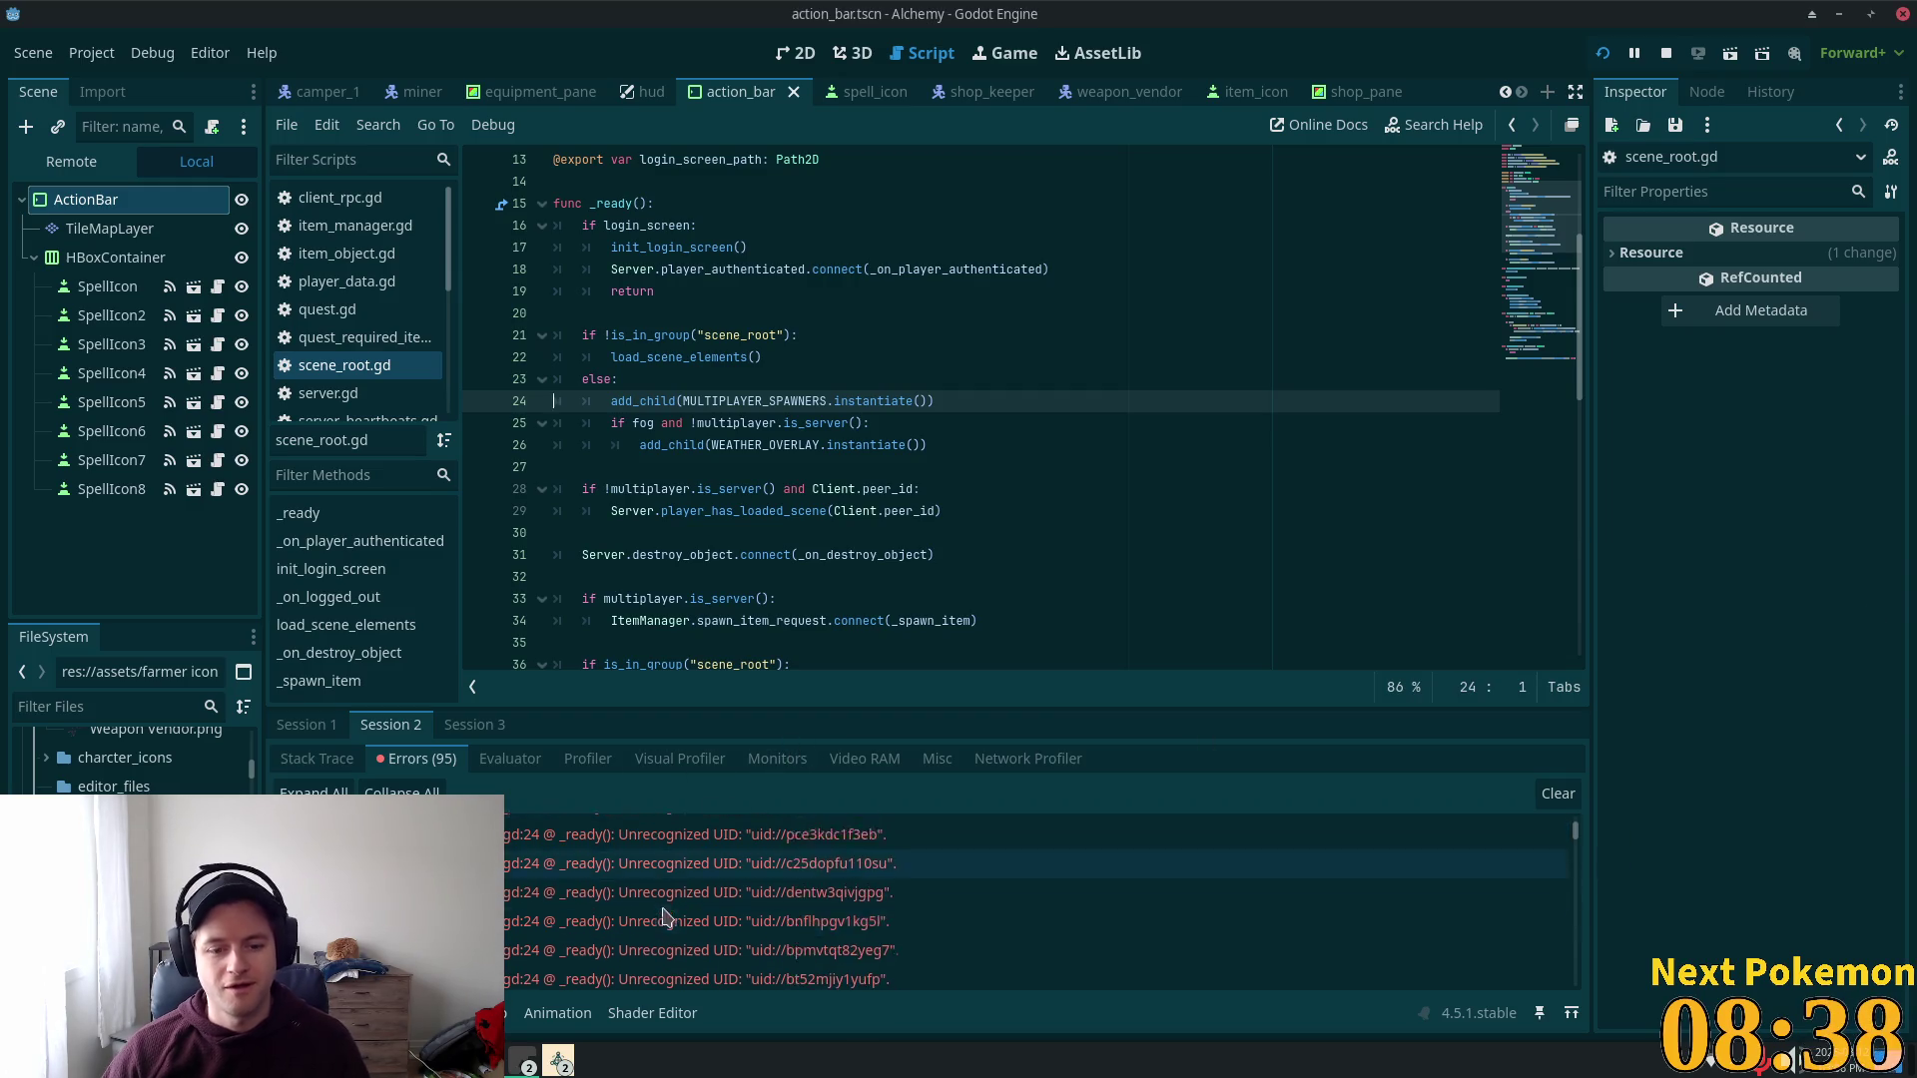
{"action": "mouse_move", "coordinate": [1578, 847]}
{"action": "left_mouse_down"}
{"action": "mouse_move", "coordinate": [1570, 991]}
{"action": "mouse_move", "coordinate": [1556, 809]}
{"action": "left_mouse_up"}
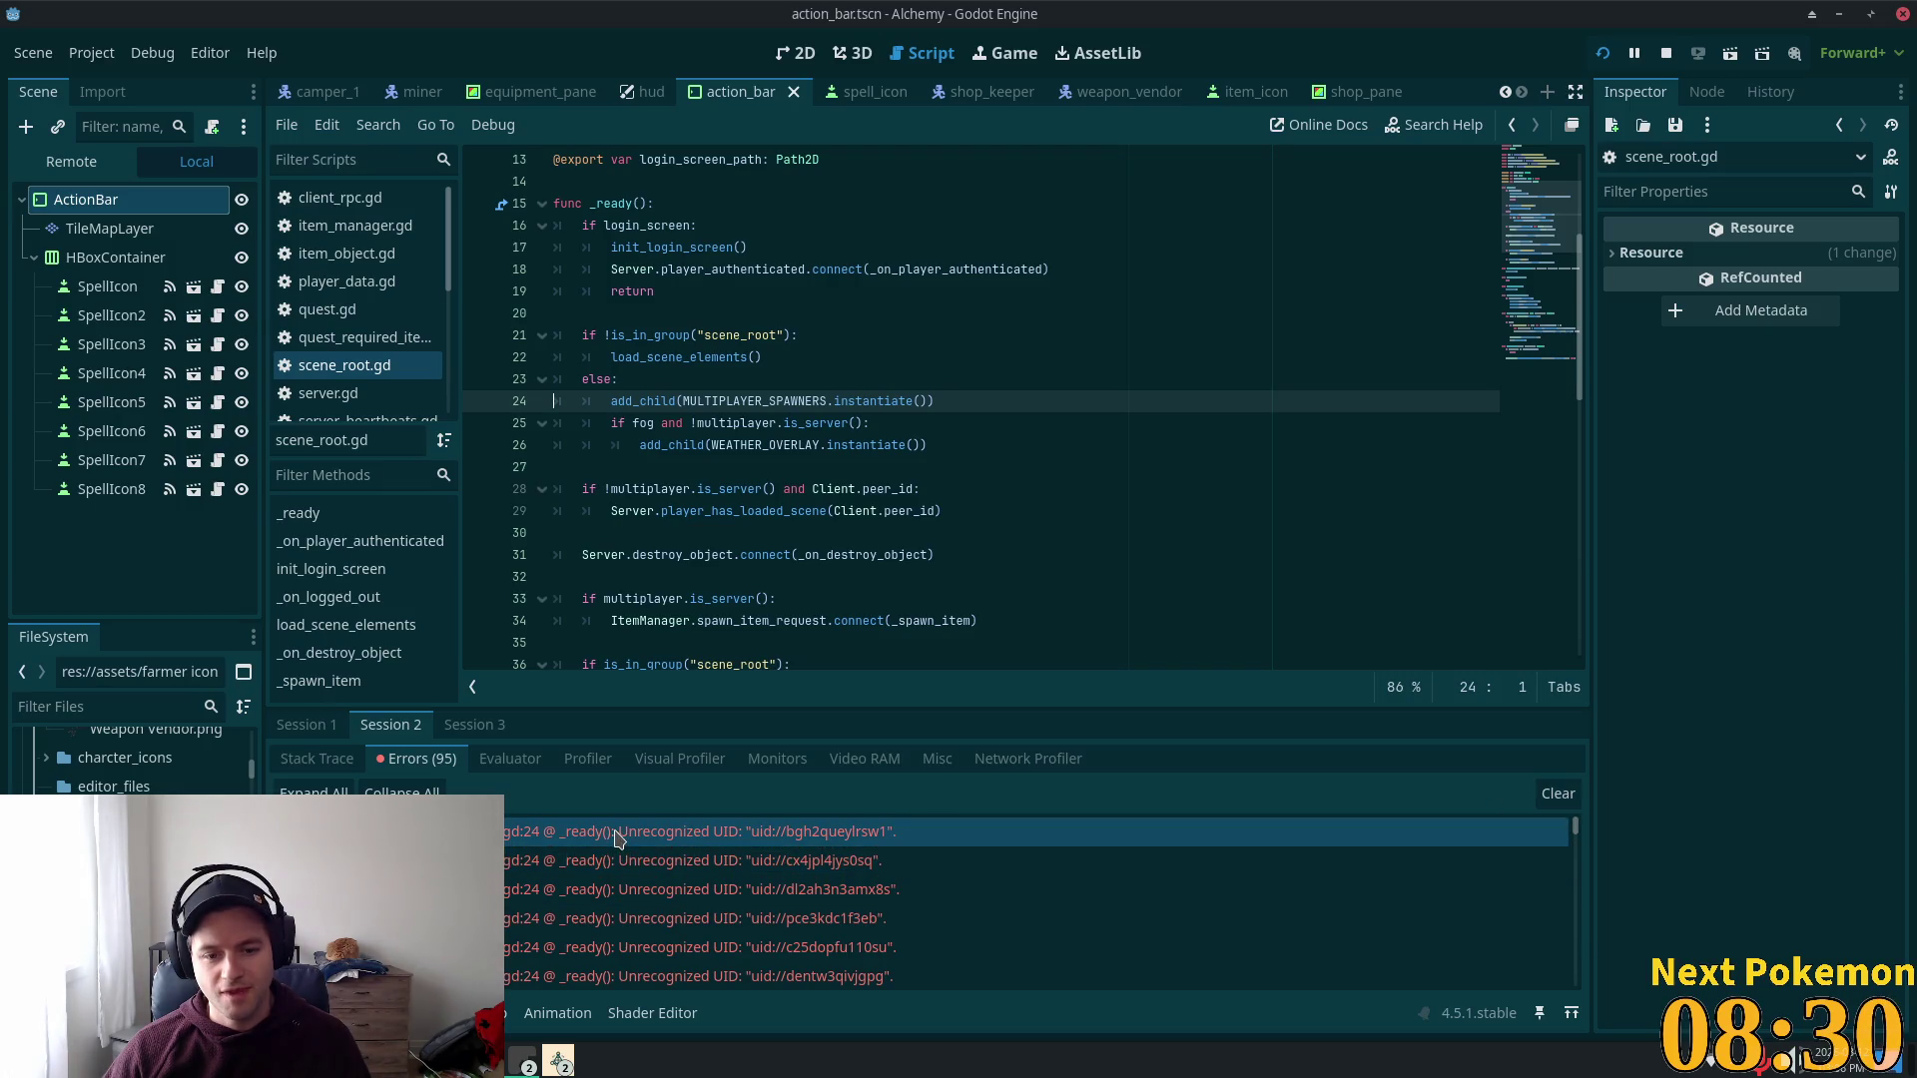
{"action": "left_click", "coordinate": [474, 727]}
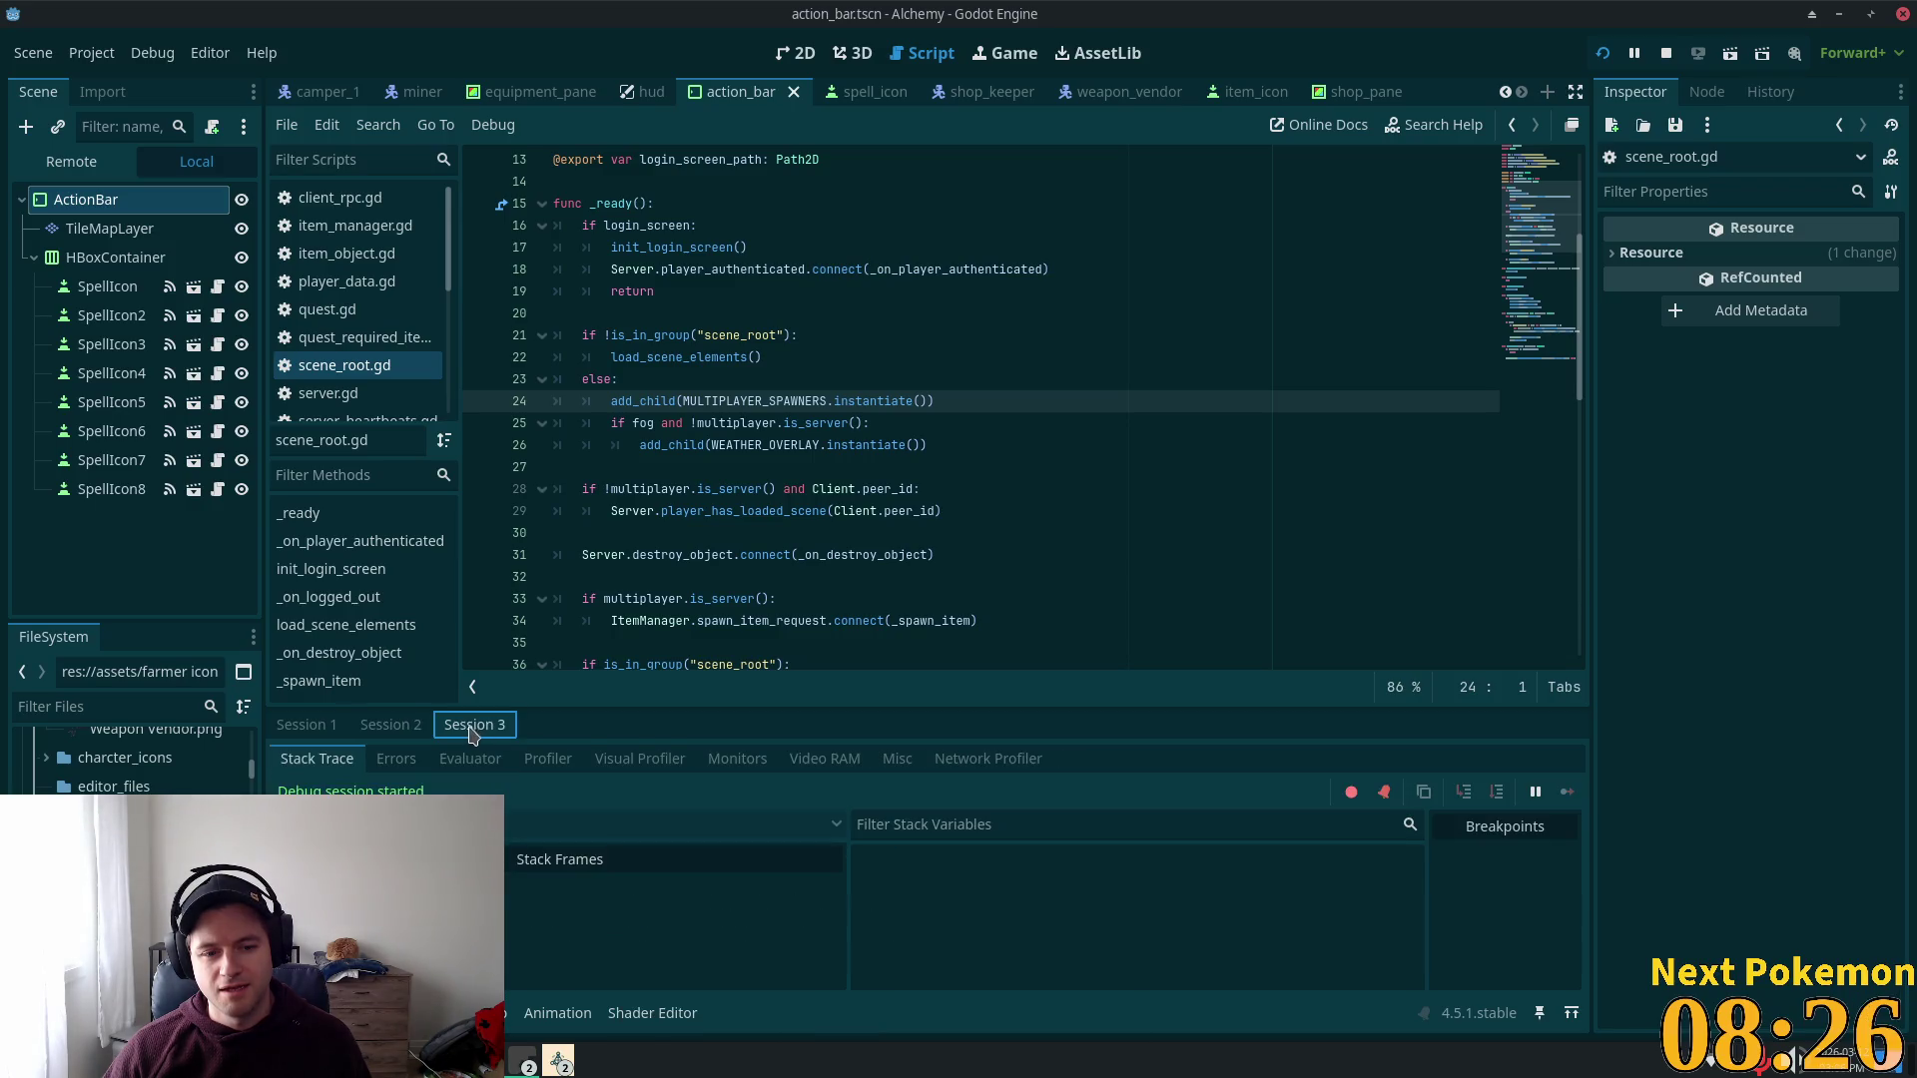
{"action": "left_click", "coordinate": [390, 736]}
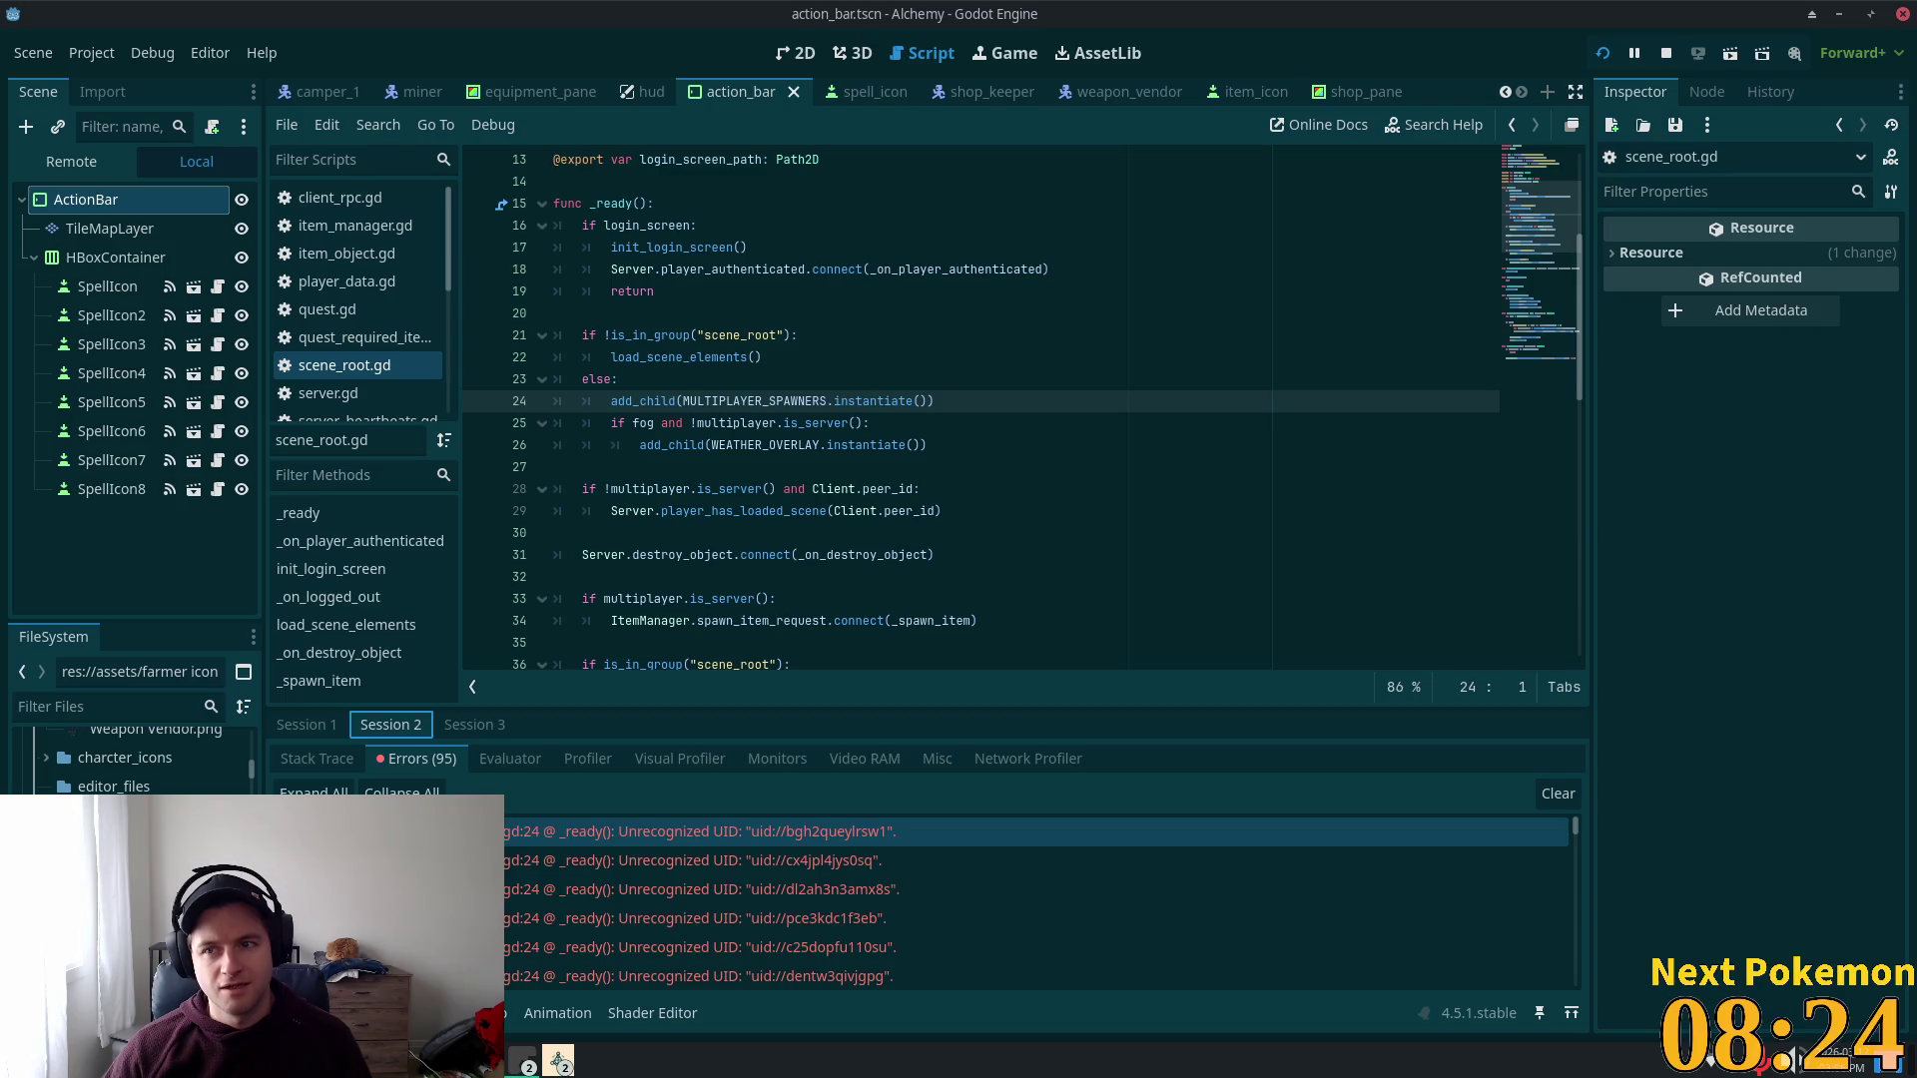
{"action": "left_click", "coordinate": [1903, 14]}
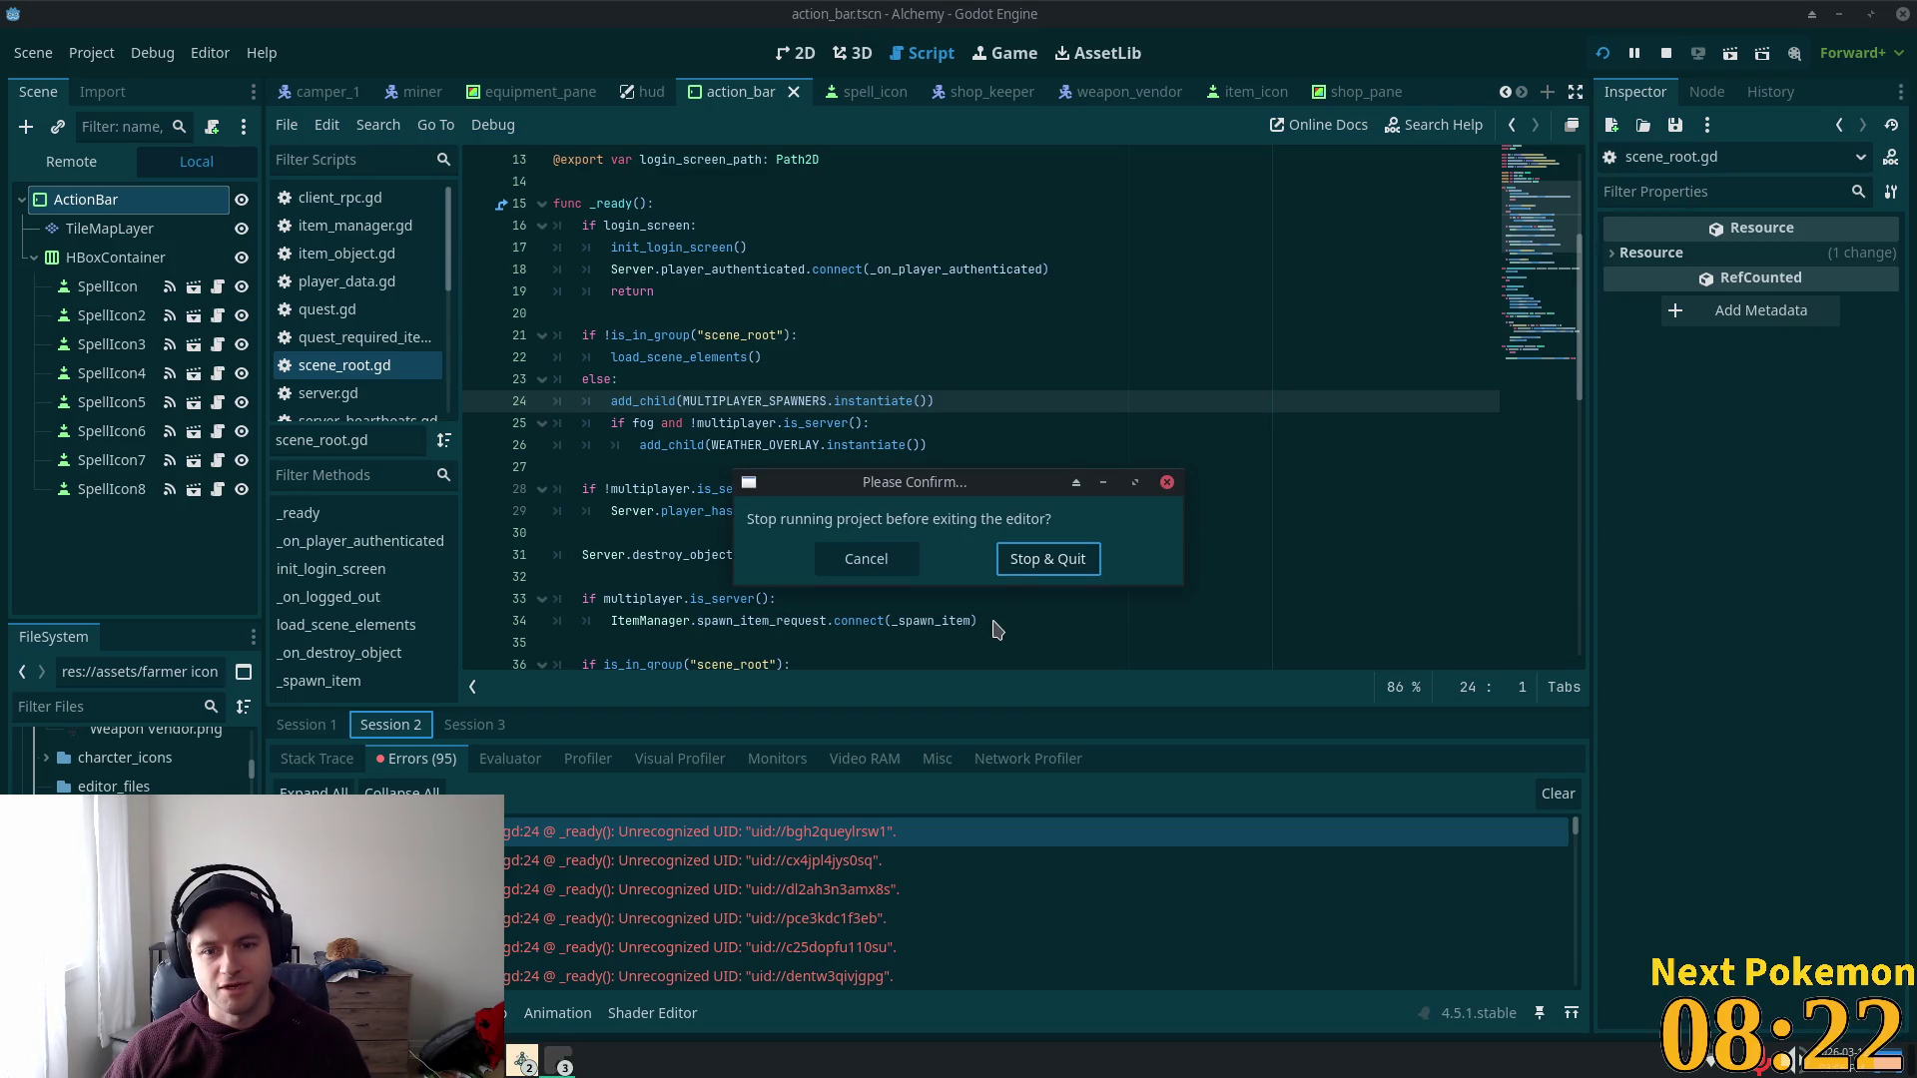
Step: Stop the game and quit, then relaunch Godot and reopen the Alchemy project
{"action": "left_click", "coordinate": [1018, 568]}
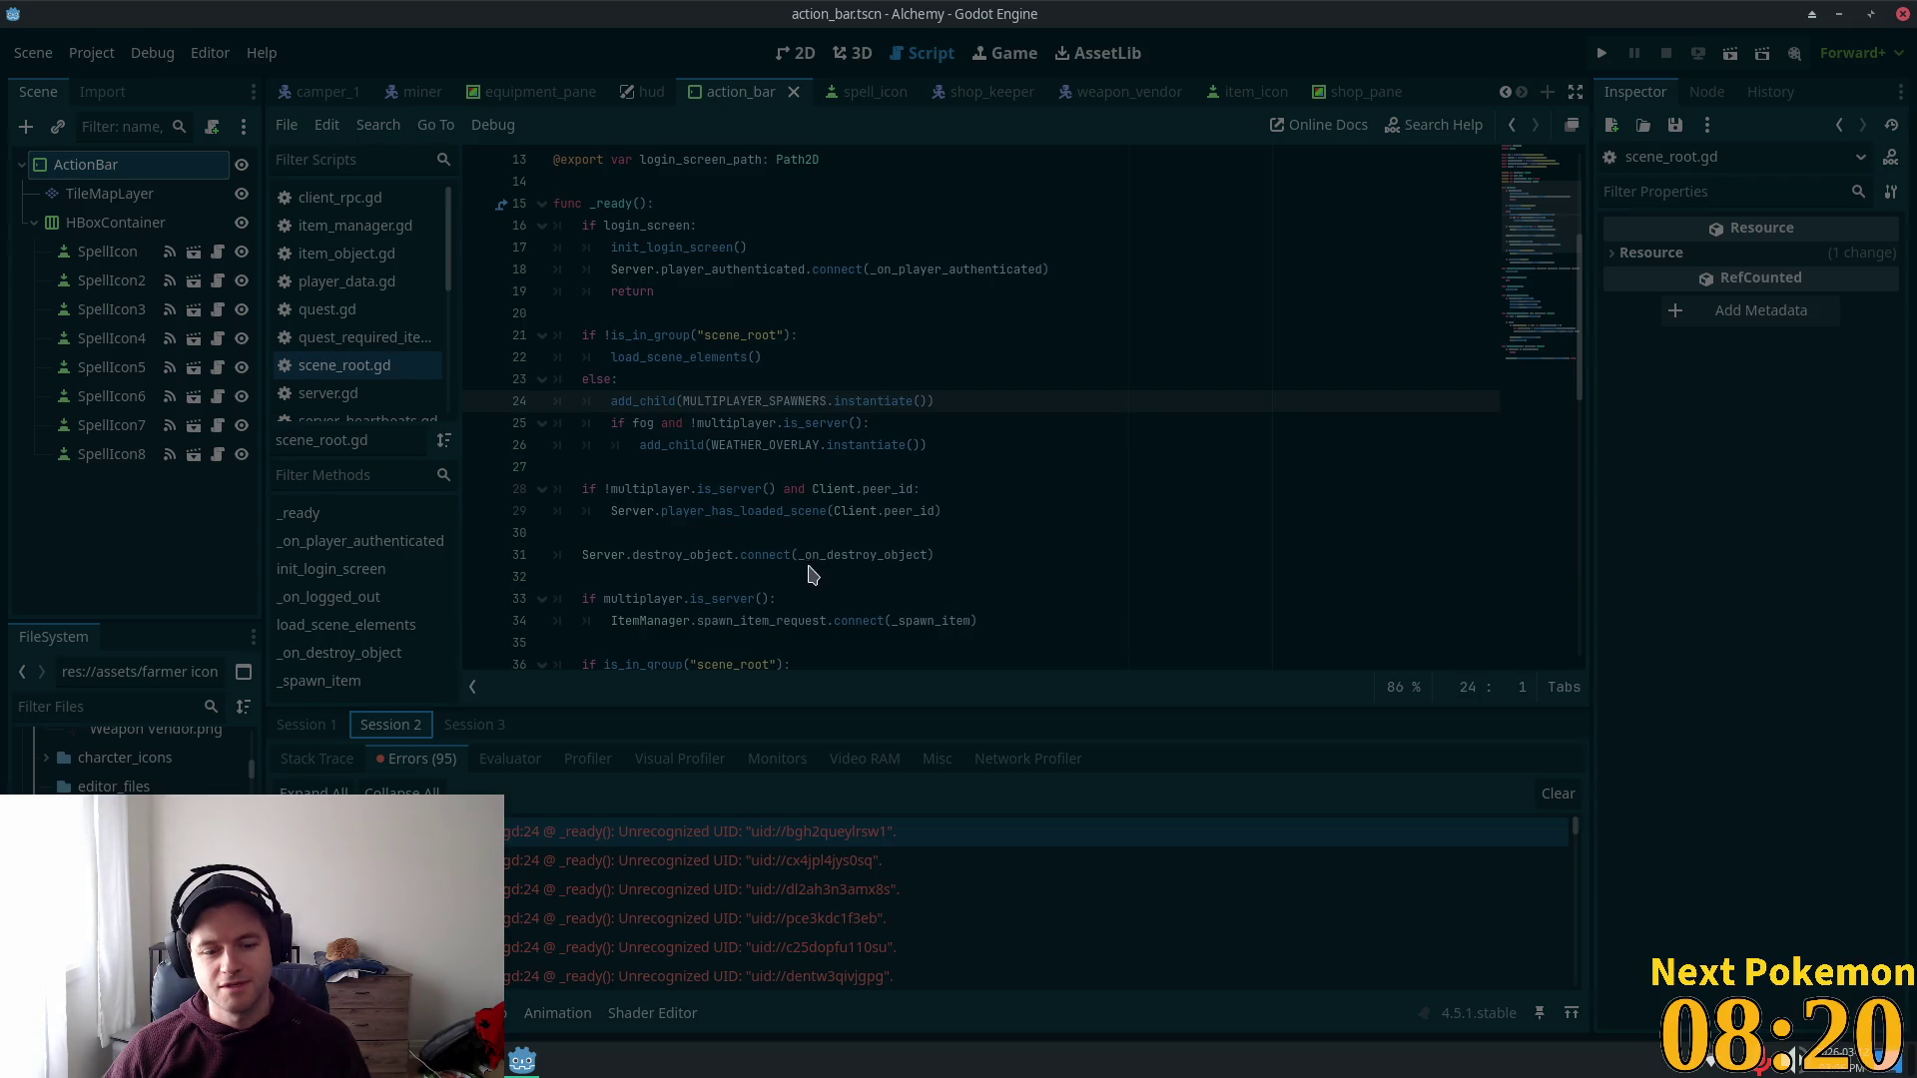
{"action": "key", "text": "super"}
{"action": "type", "text": "god"}
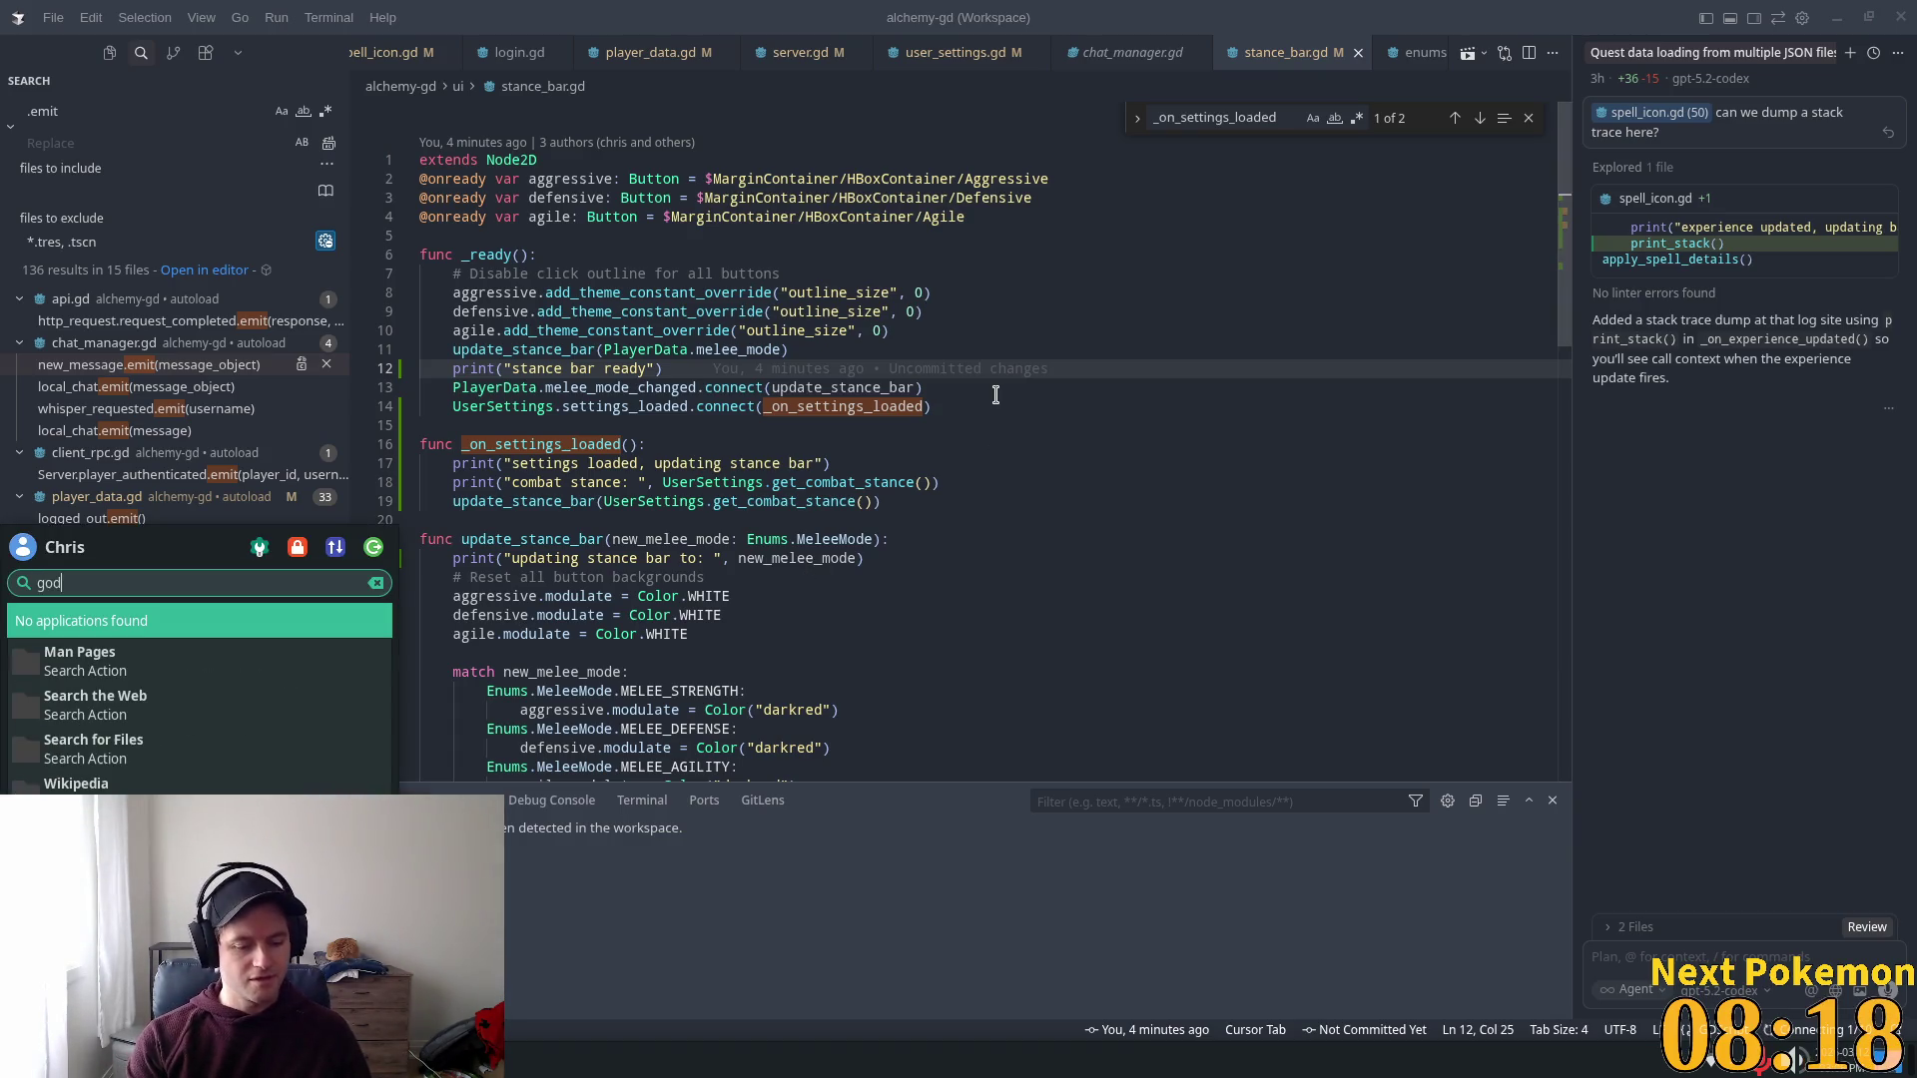
{"action": "type", "text": "ot"}
{"action": "key", "text": "Return"}
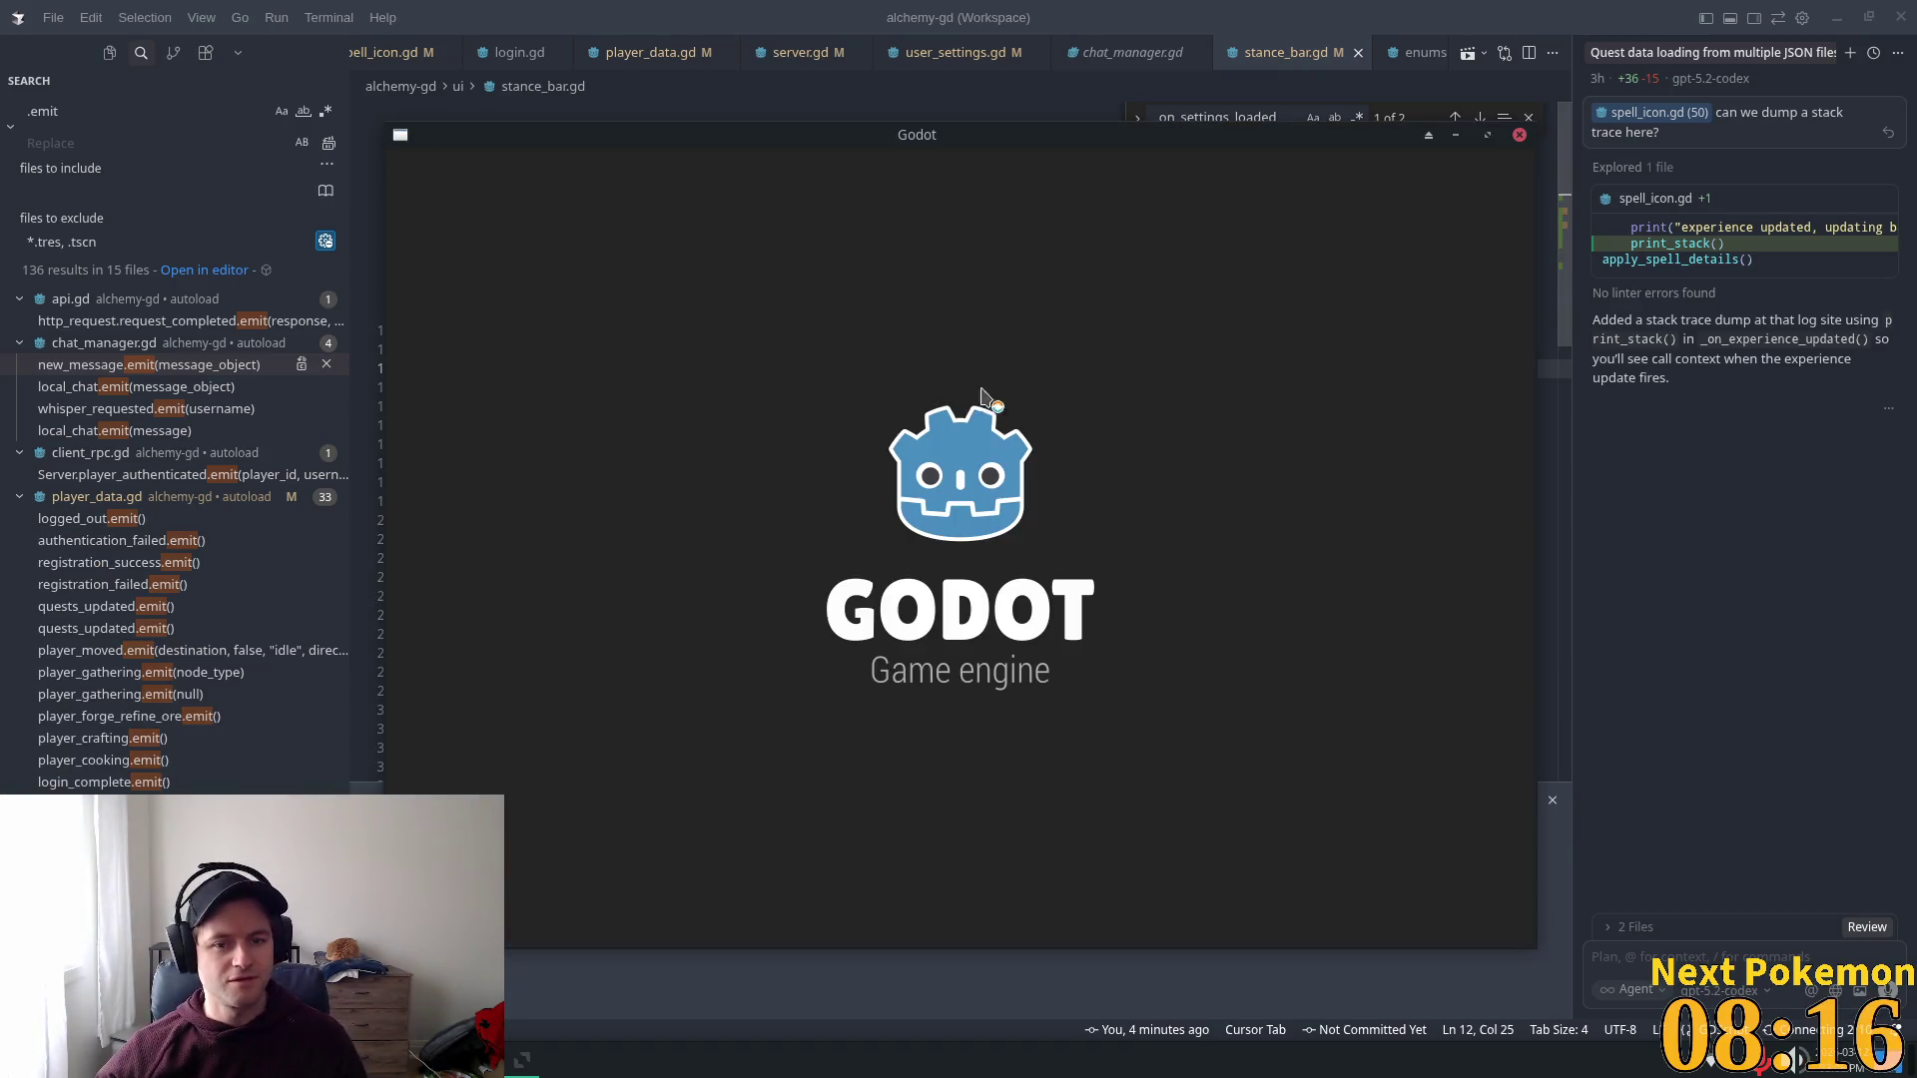
{"action": "double_click", "coordinate": [739, 246]}
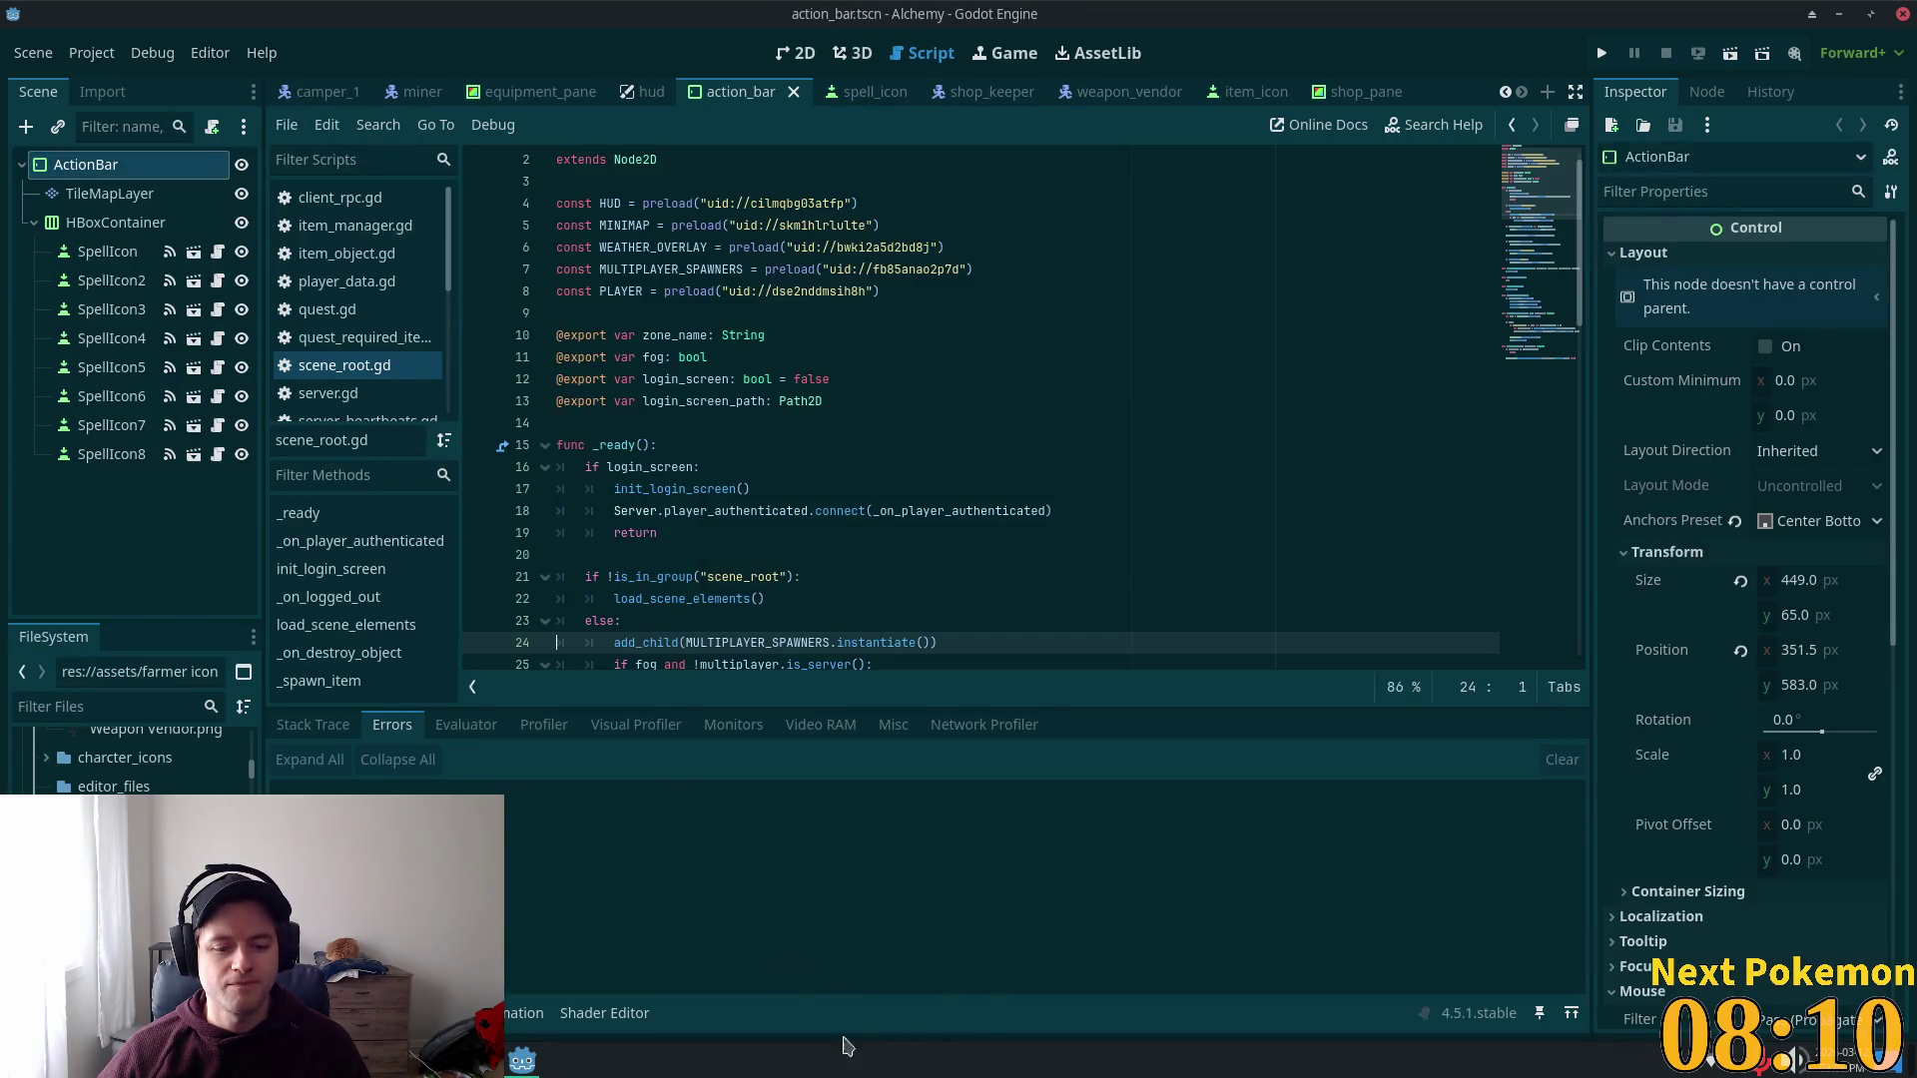
Step: Run the Alchemy project with F5 and bring the editor back in front
{"action": "key", "text": "F5"}
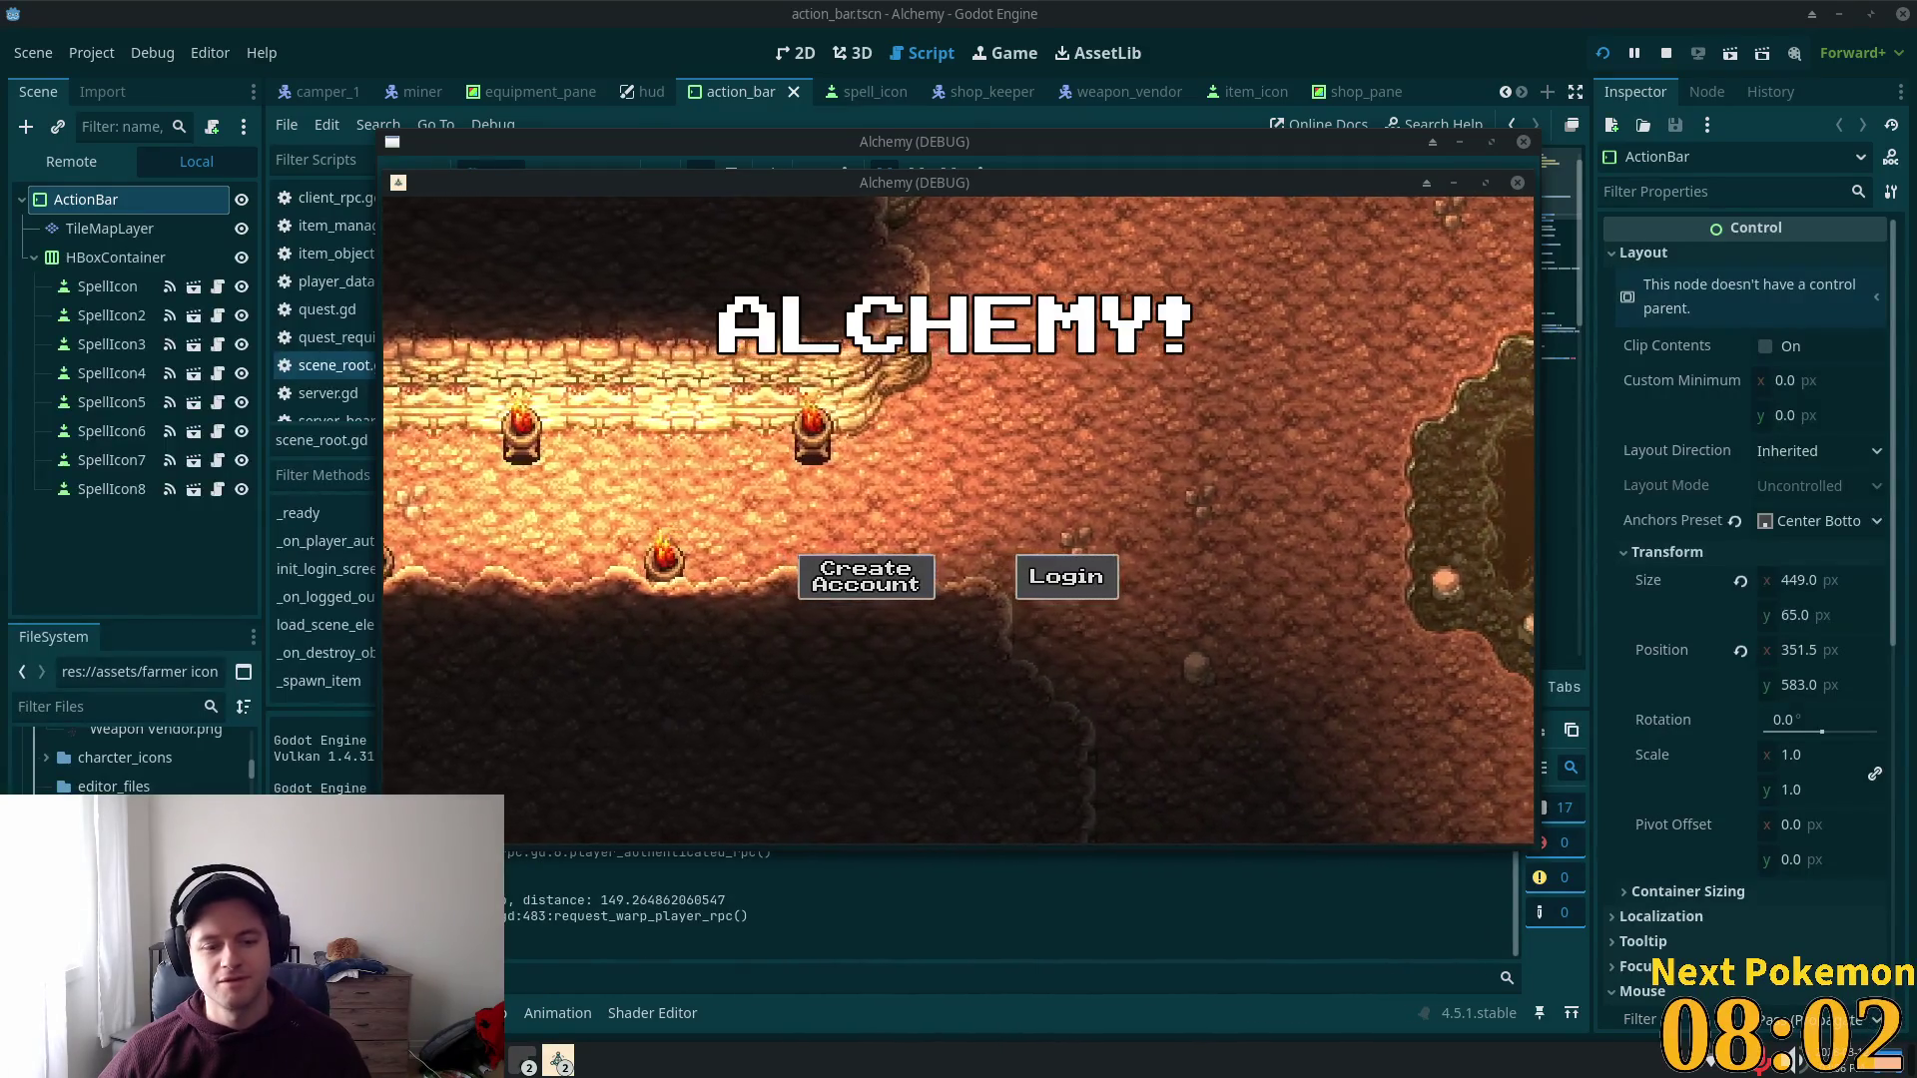
{"action": "key", "text": "alt+Tab"}
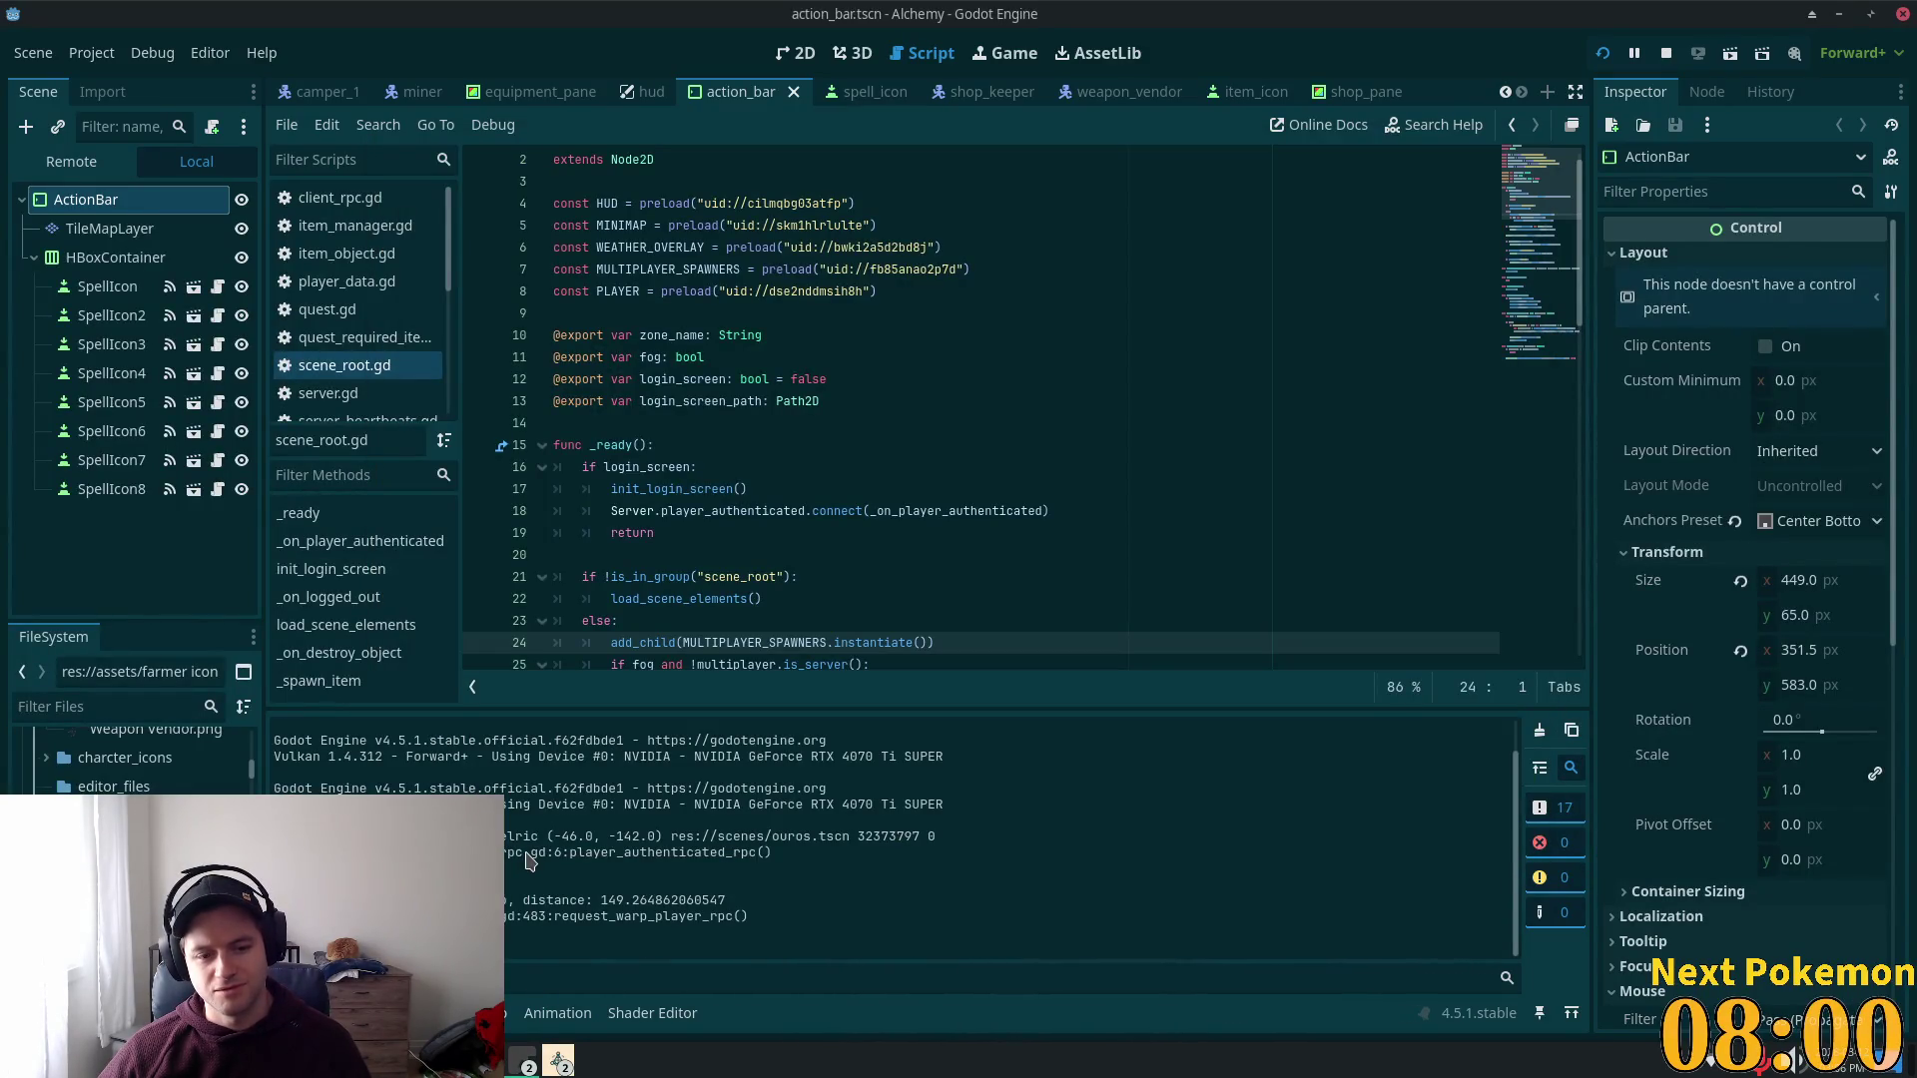
Step: Expand the first Unrecognized UID error's stack trace in Debugger Errors and copy the error
{"action": "left_click", "coordinate": [399, 1013]}
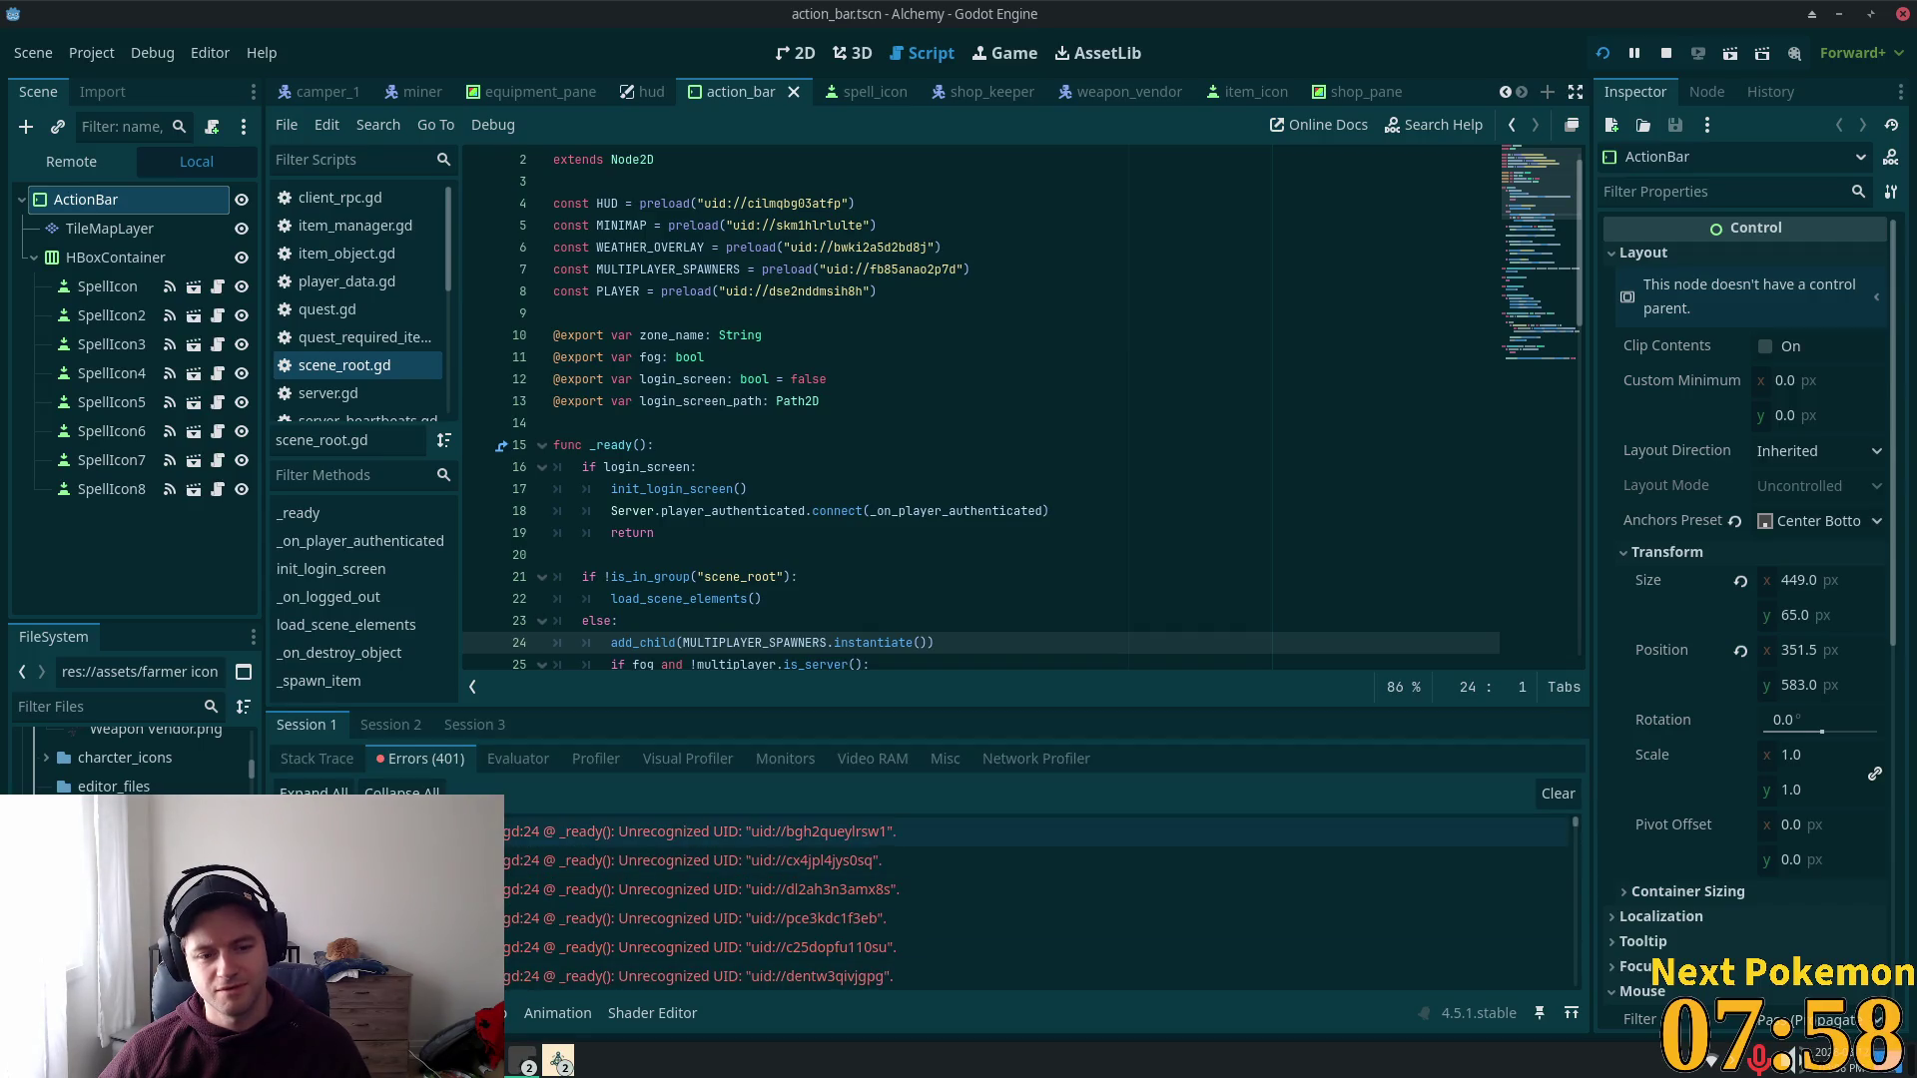
{"action": "left_click", "coordinate": [761, 897]}
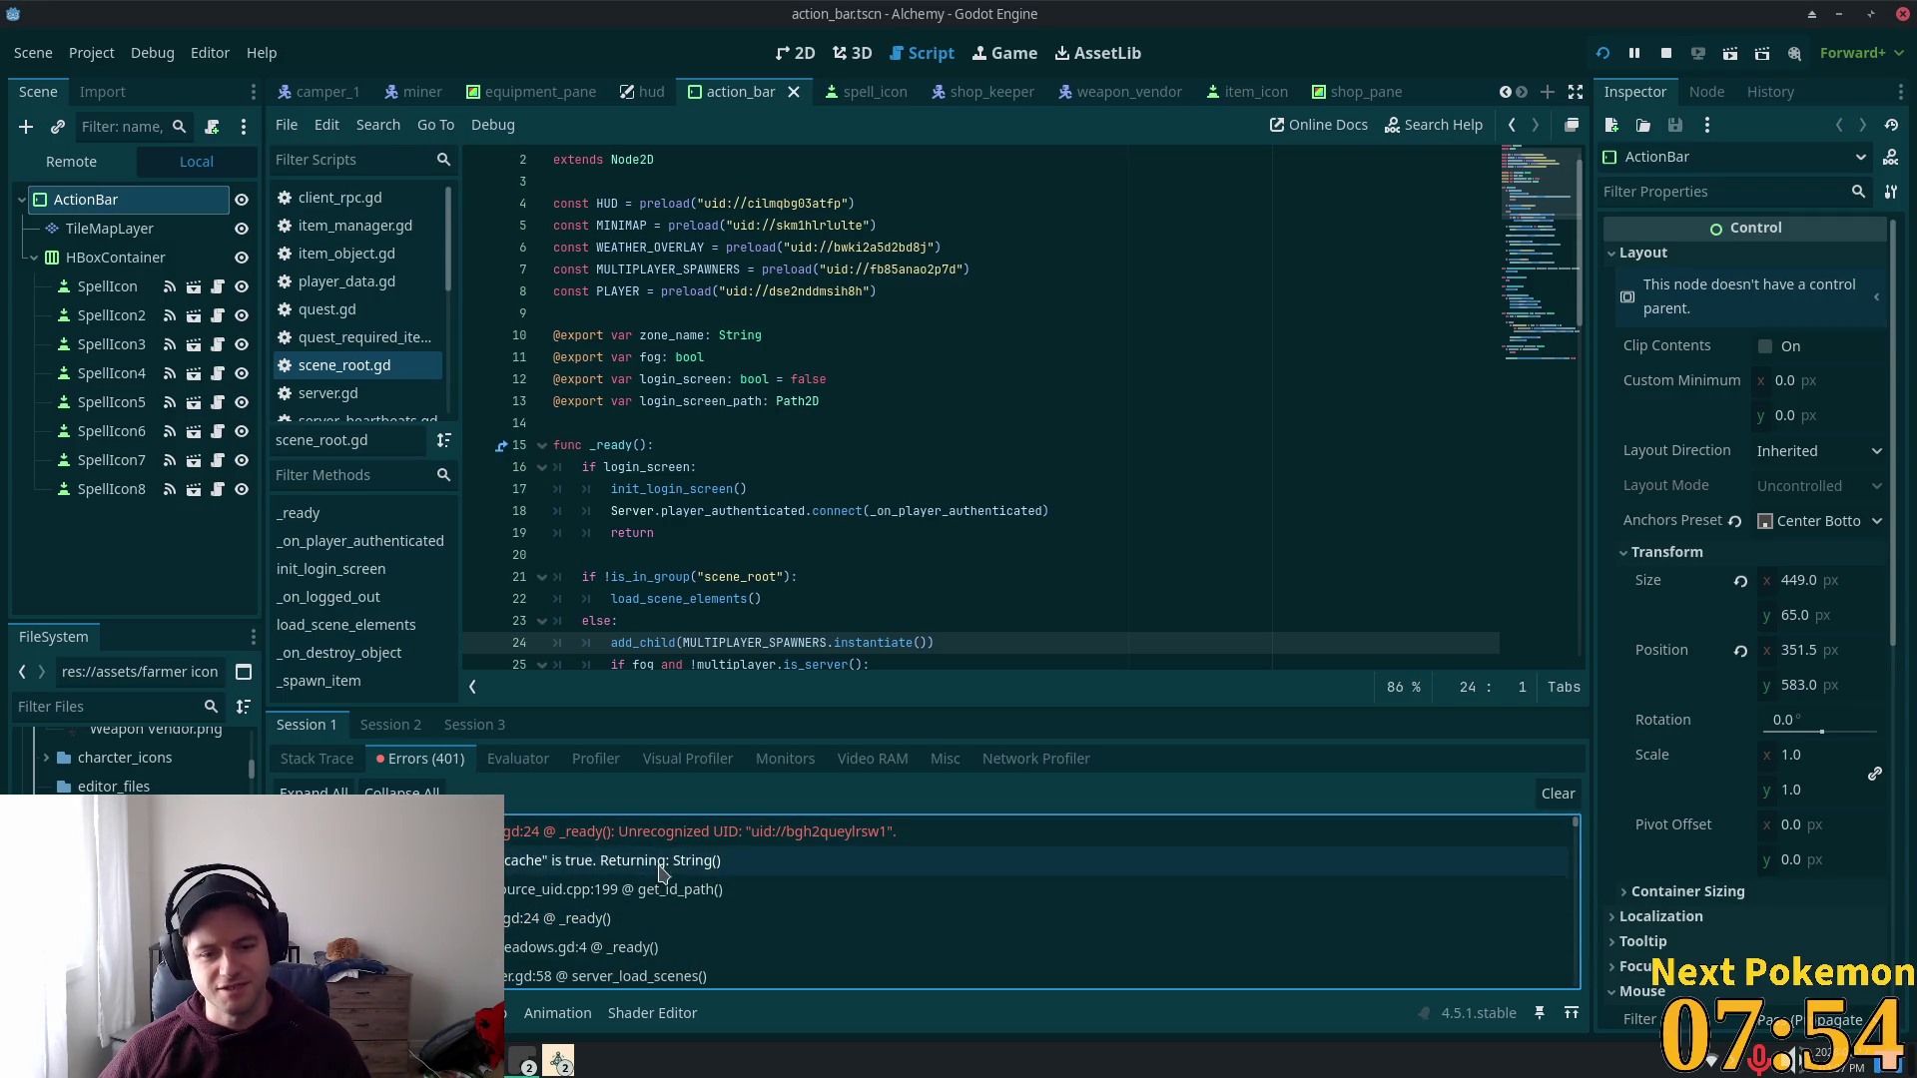
{"action": "double_click", "coordinate": [697, 834]}
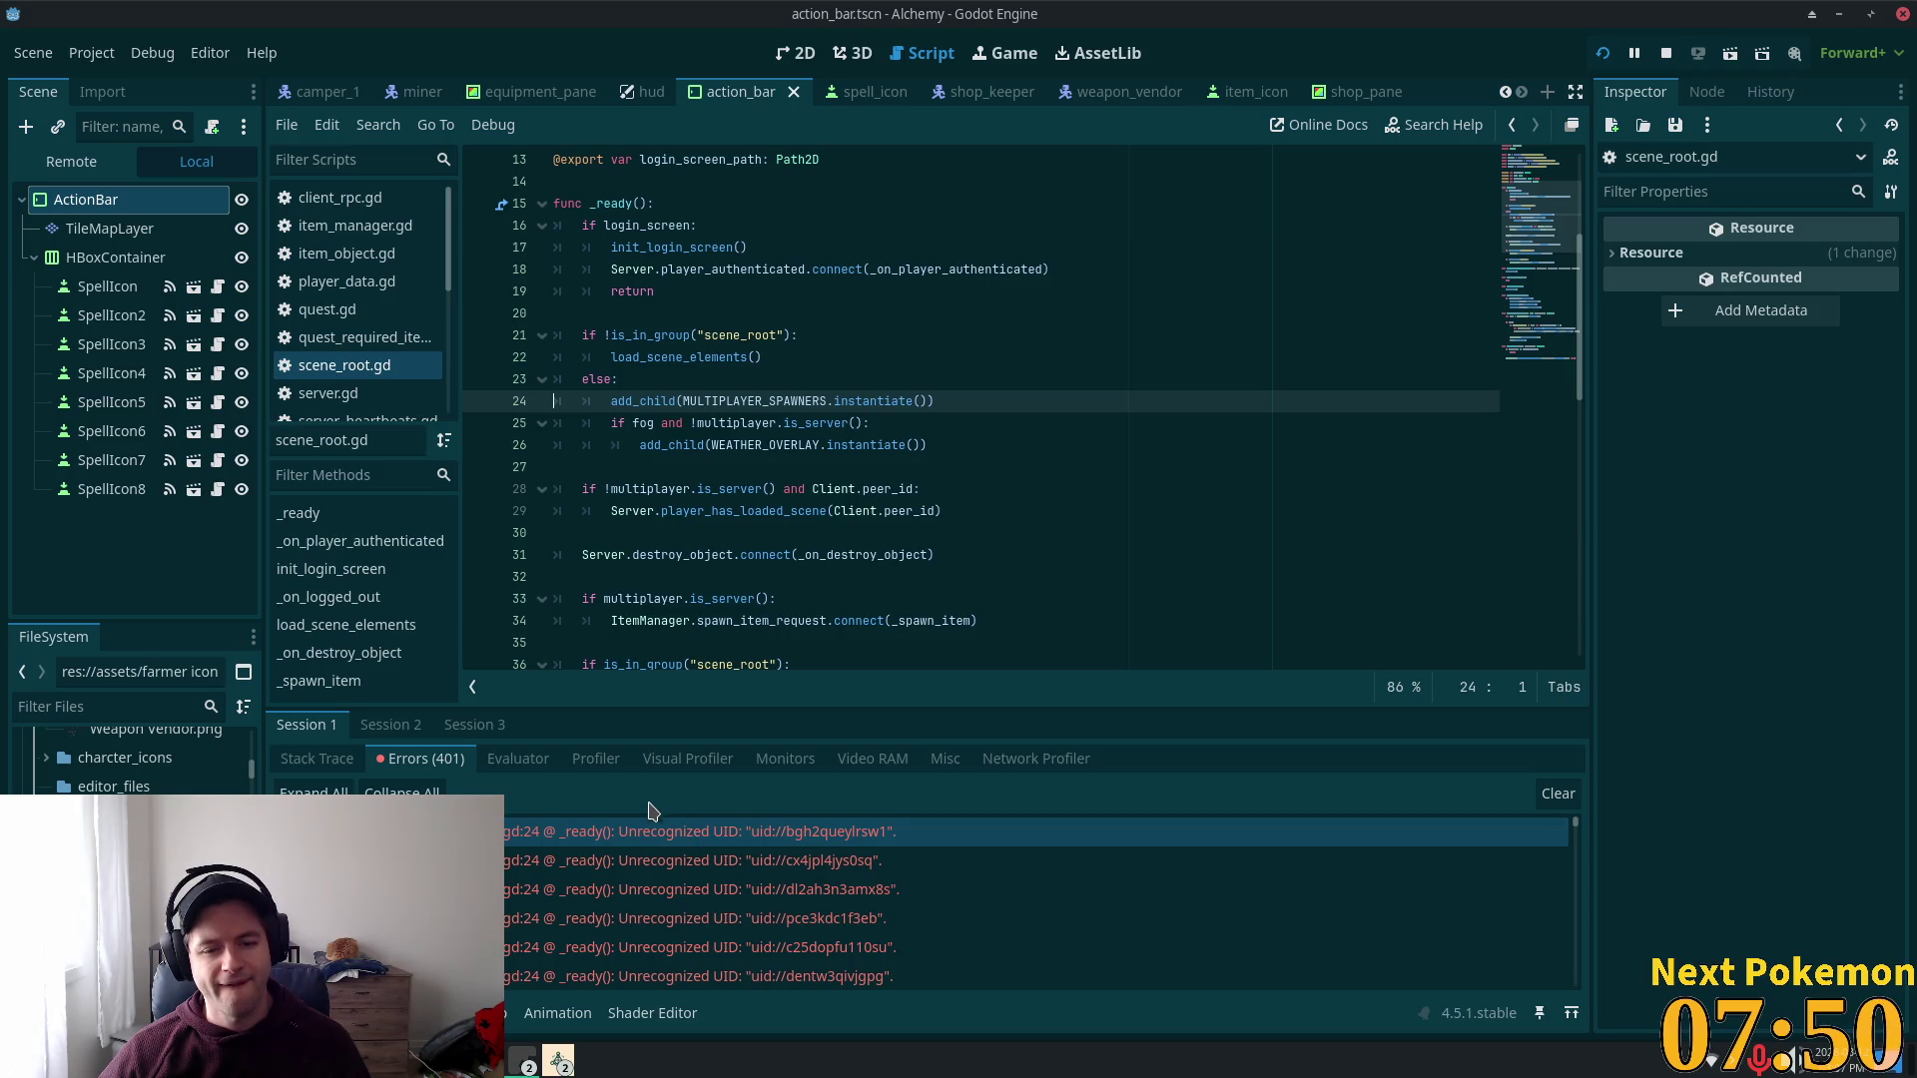
{"action": "mouse_move", "coordinate": [761, 837]}
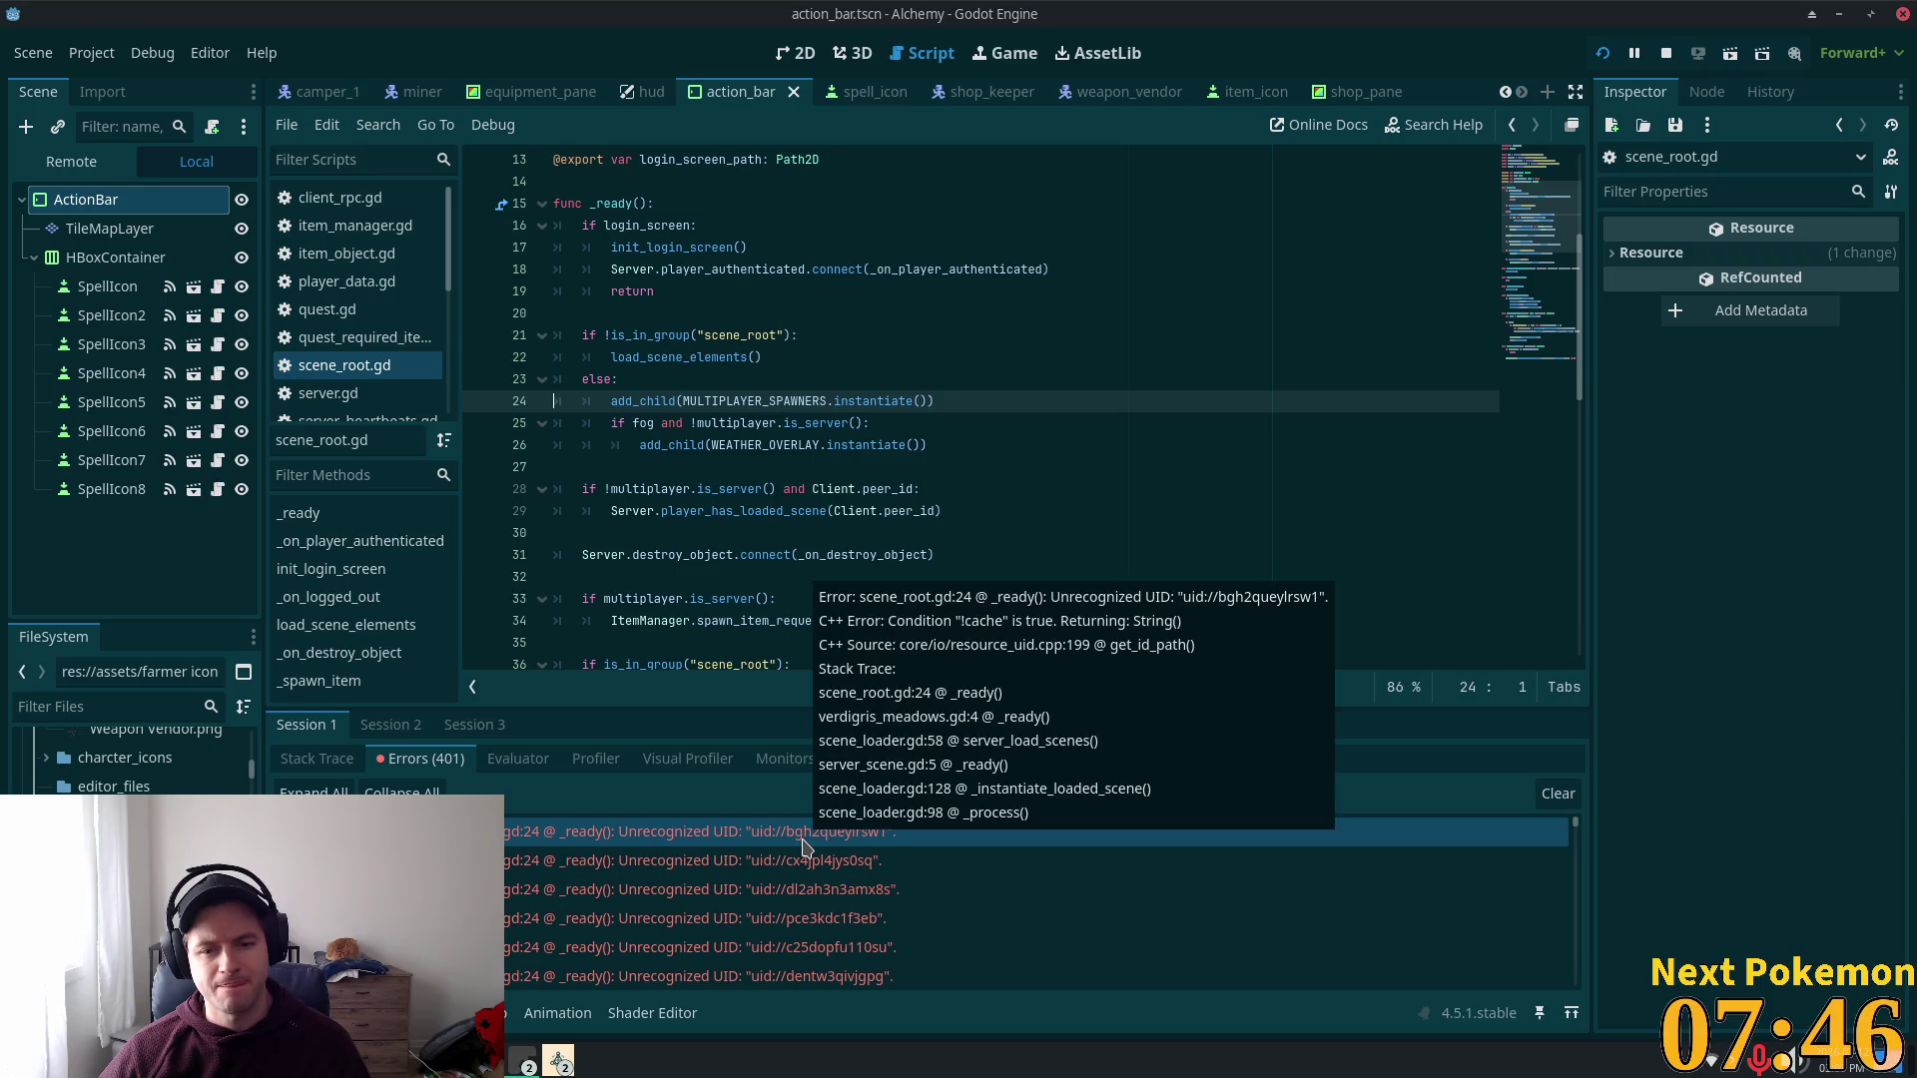
{"action": "double_click", "coordinate": [805, 844]}
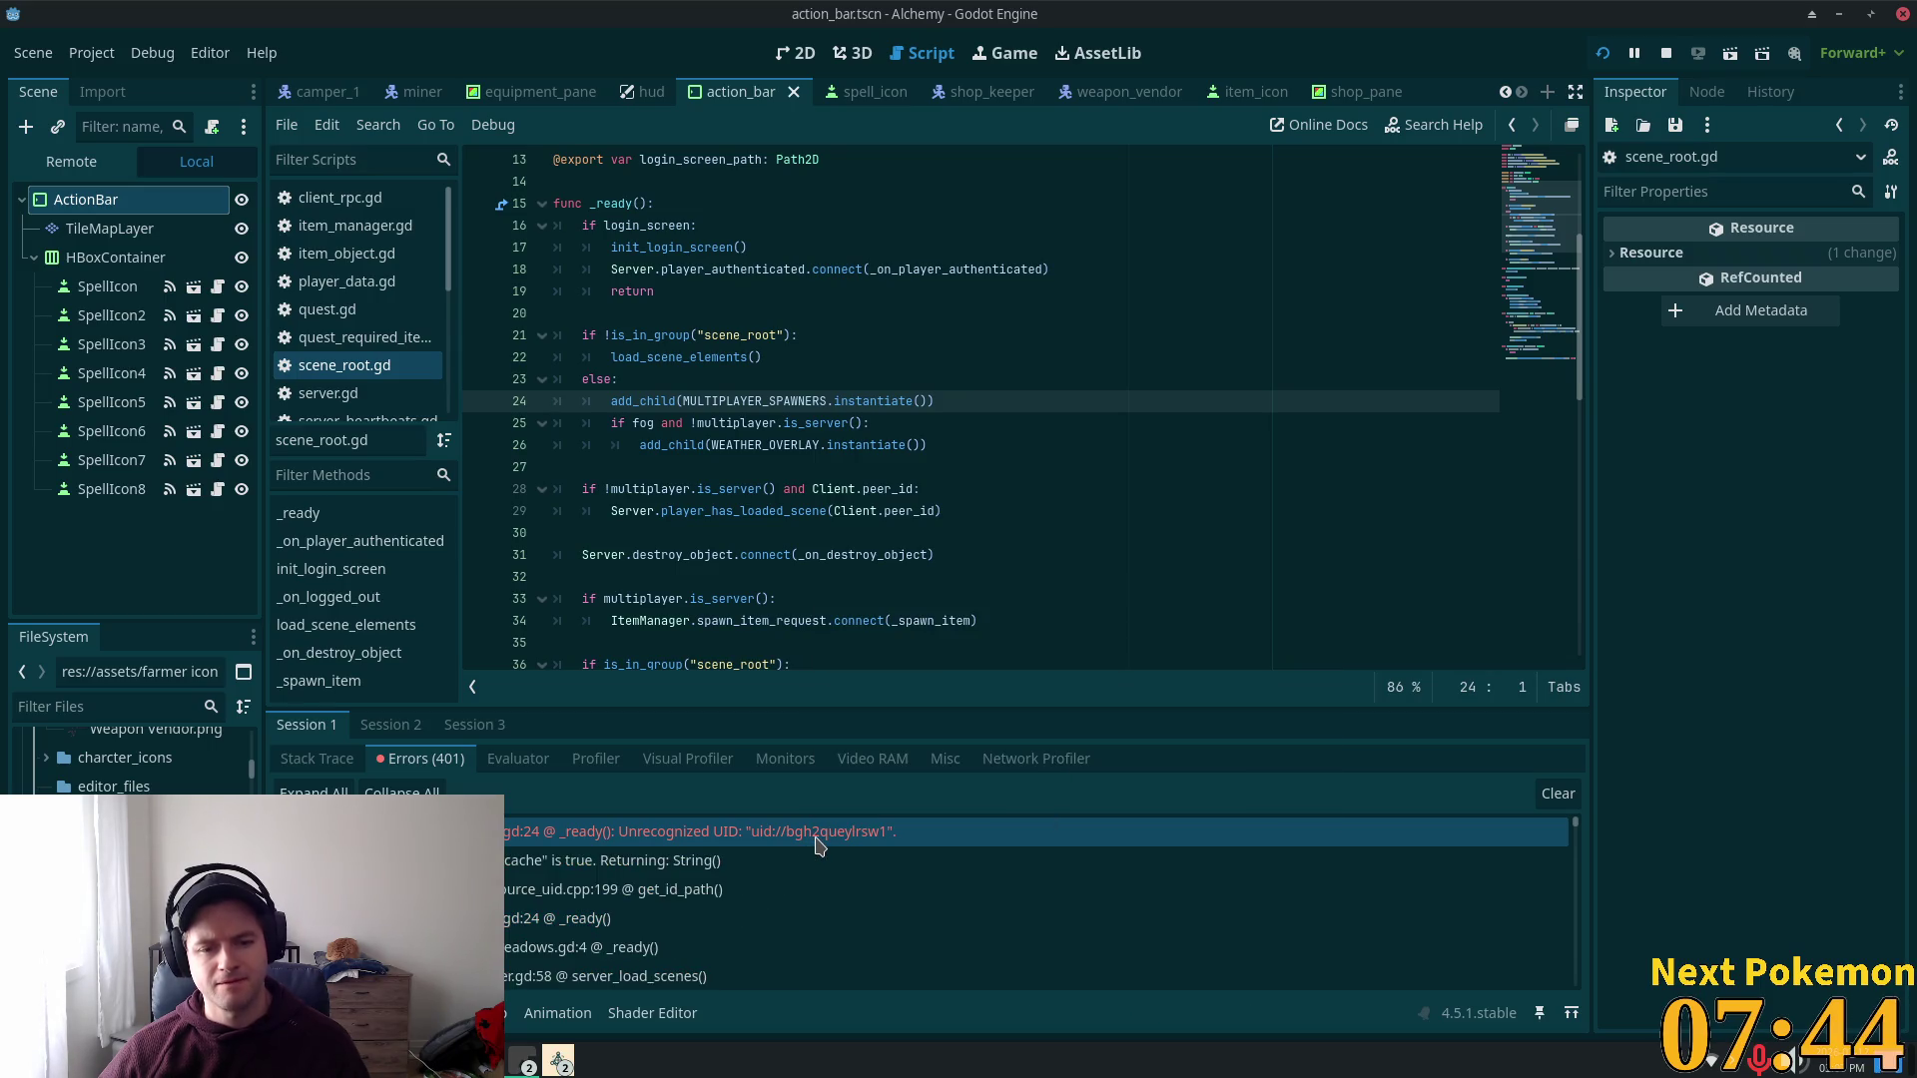
{"action": "right_click", "coordinate": [817, 837]}
{"action": "left_click", "coordinate": [844, 851]}
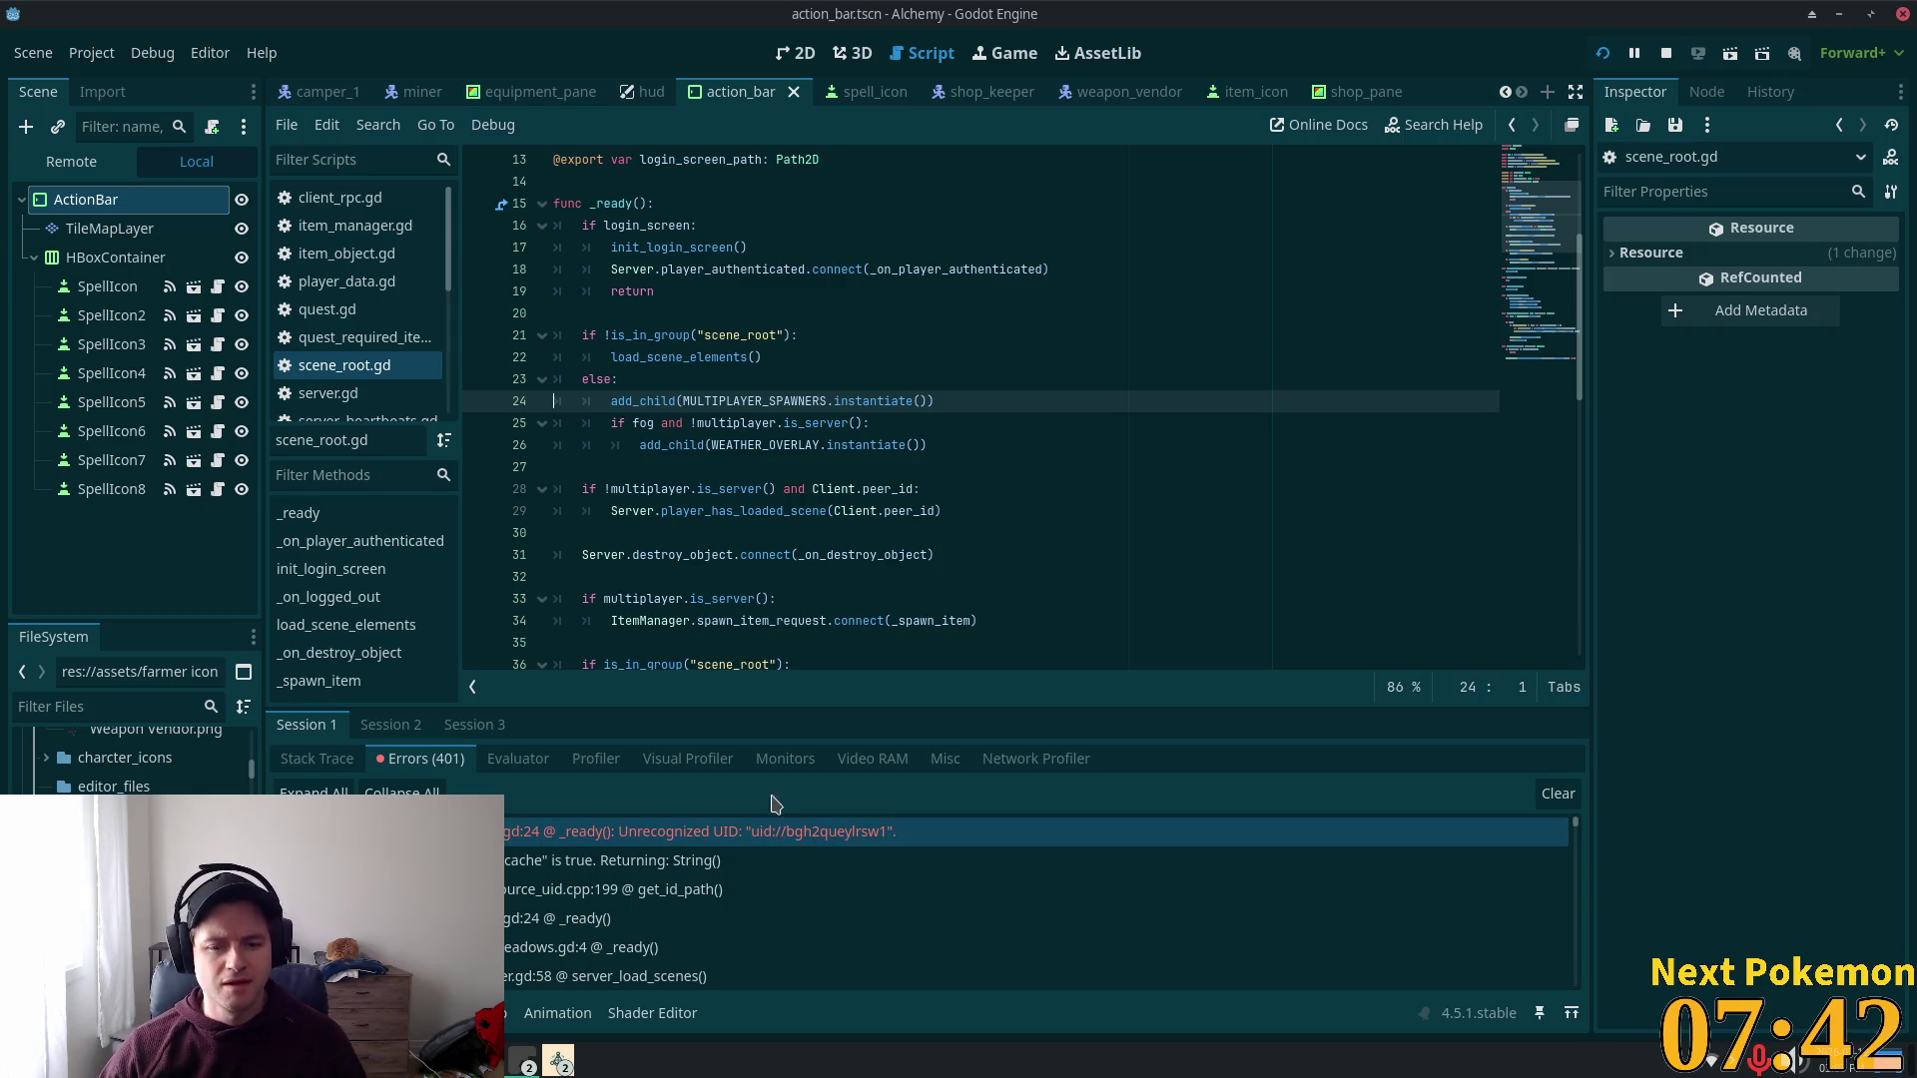
{"action": "right_click", "coordinate": [769, 843]}
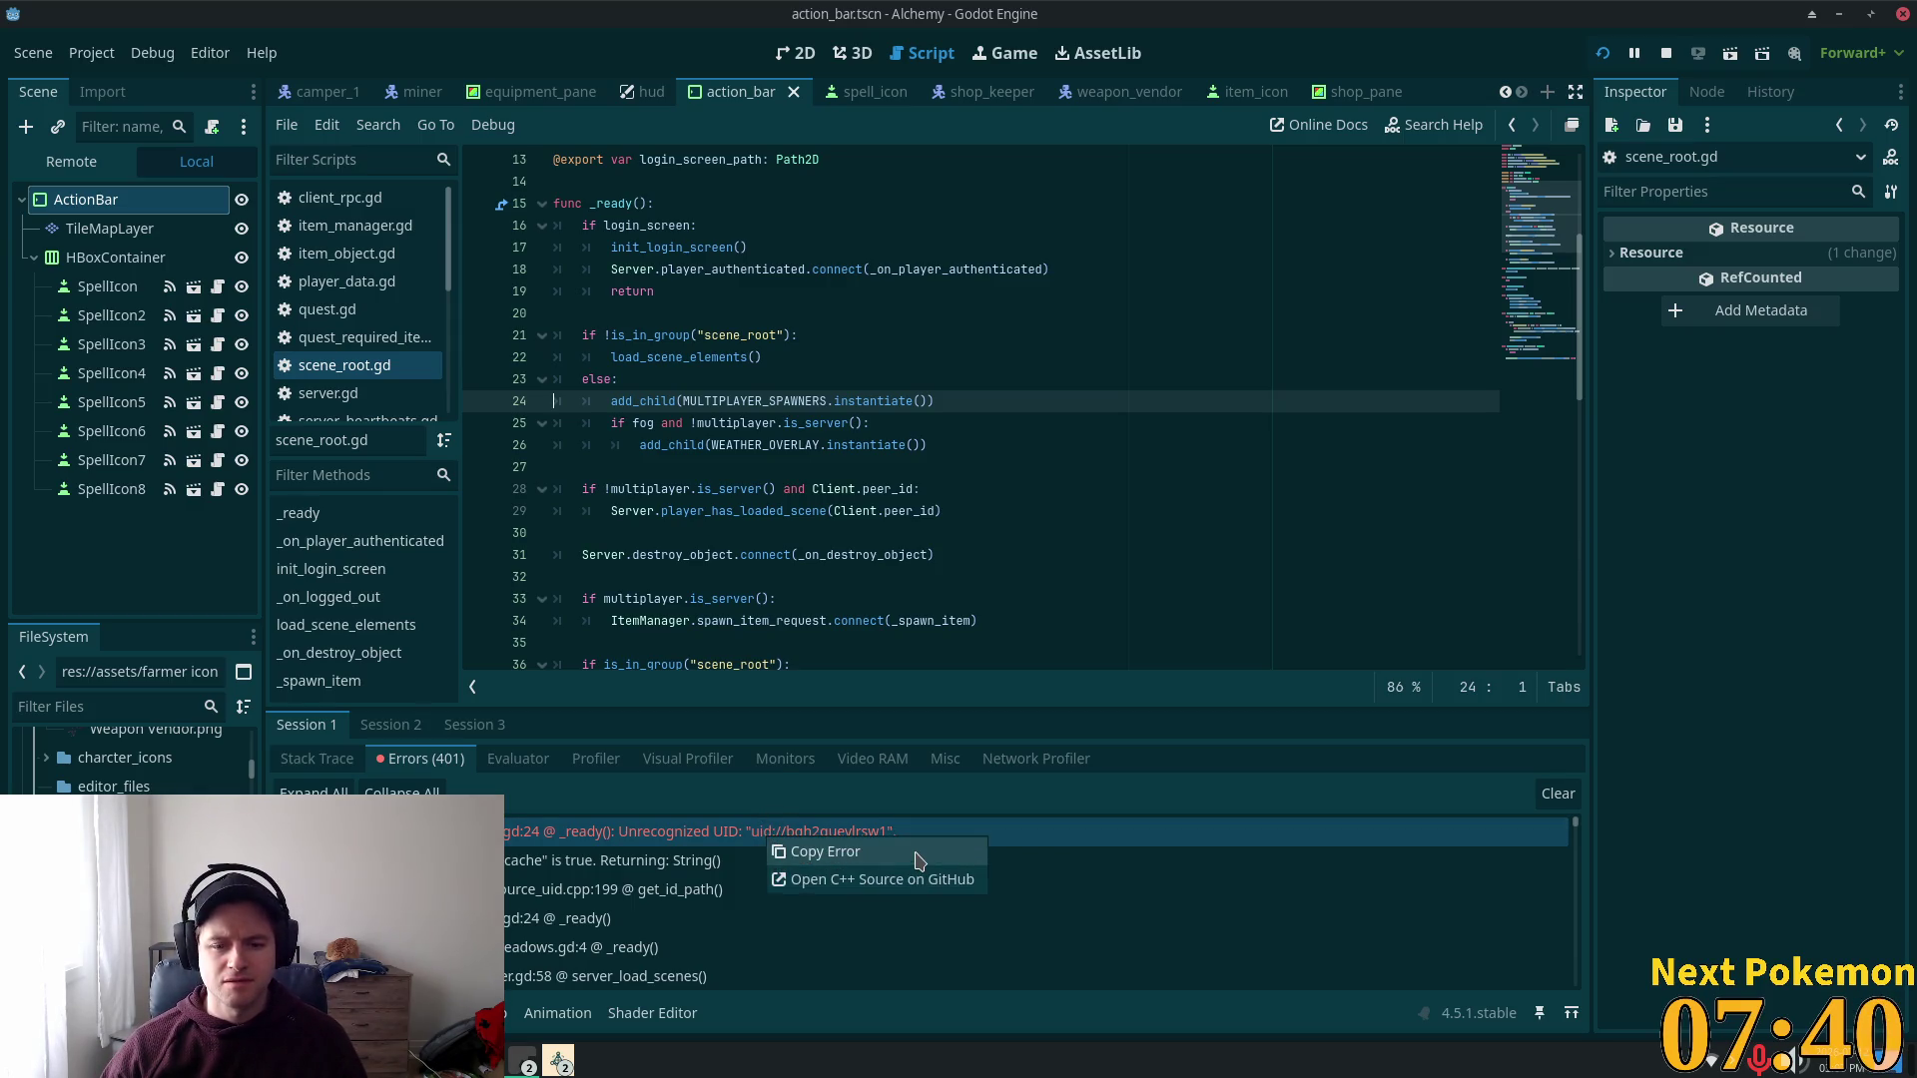
{"action": "left_click", "coordinate": [814, 852]}
Step: In Cursor, insert an empty line at the top of stance_bar.gd above extends Node2D
{"action": "key", "text": "alt+Tab"}
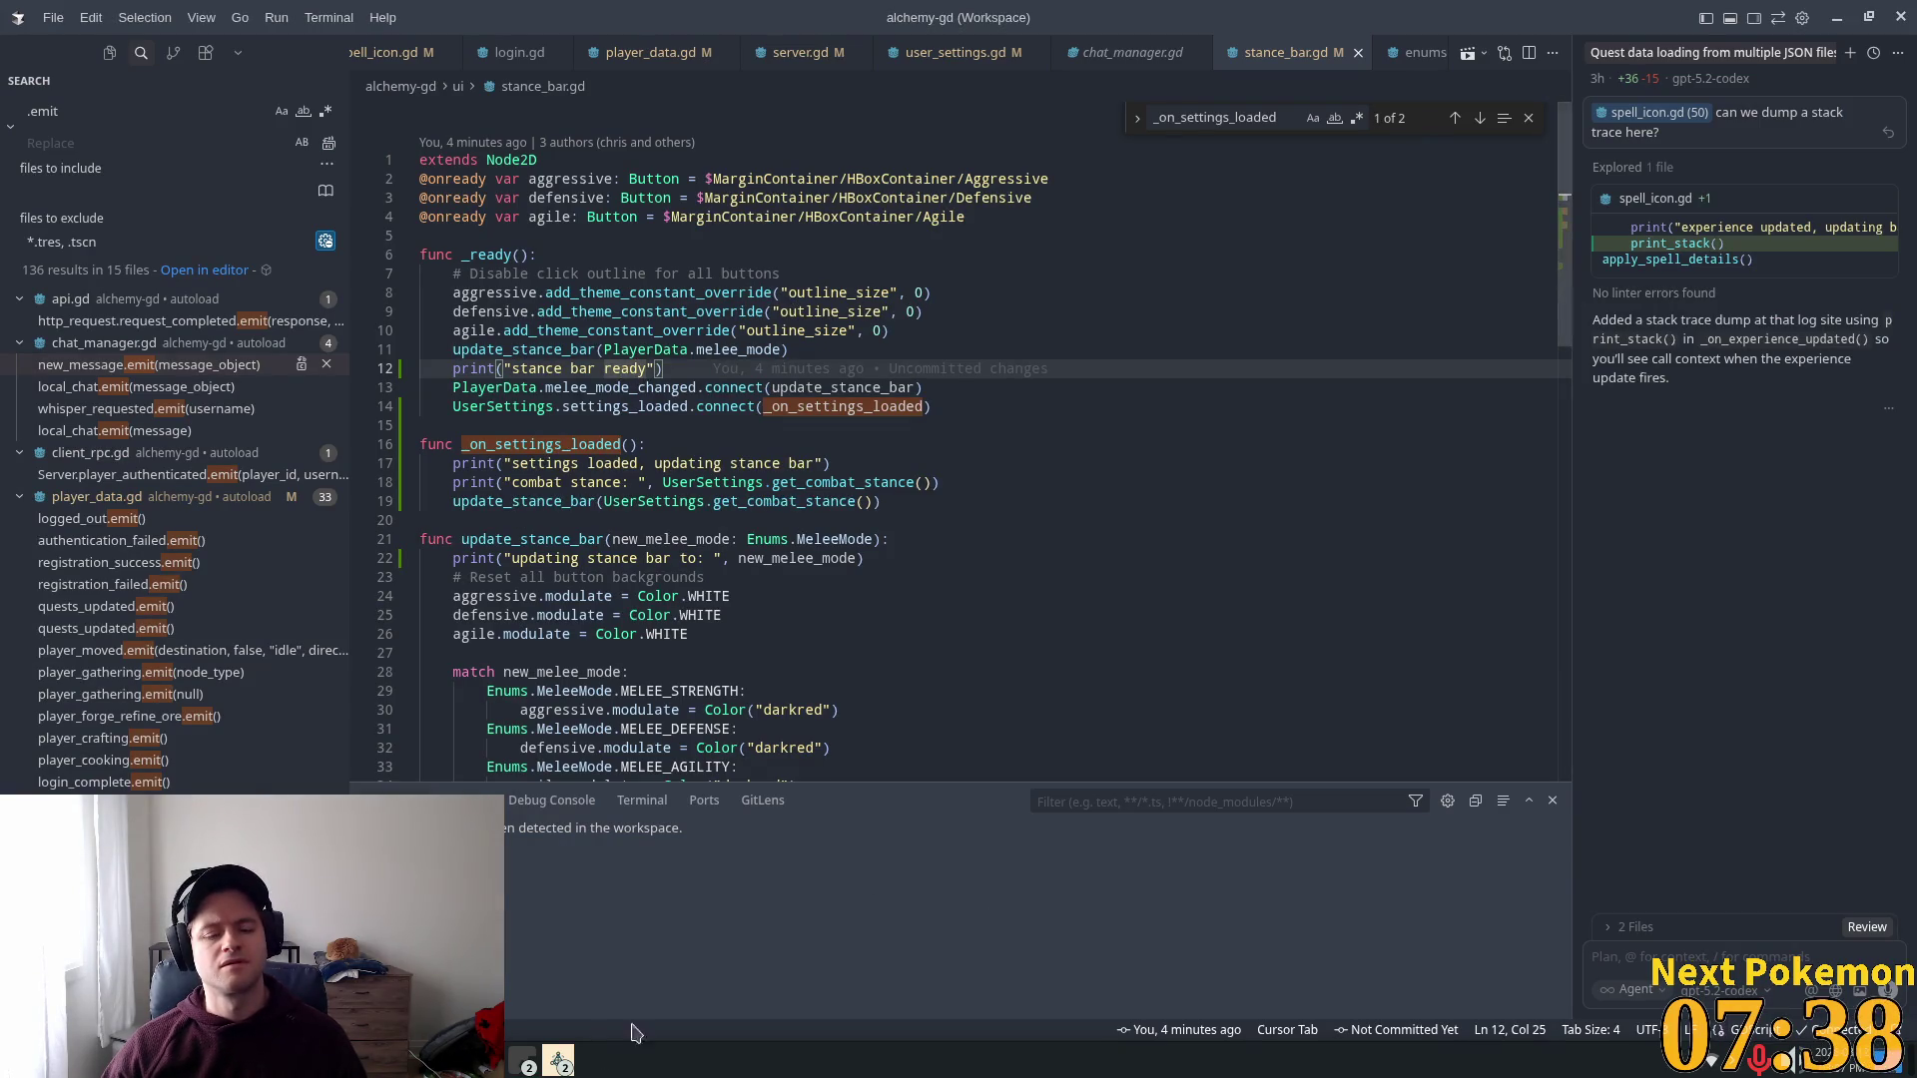
{"action": "left_click", "coordinate": [539, 236]}
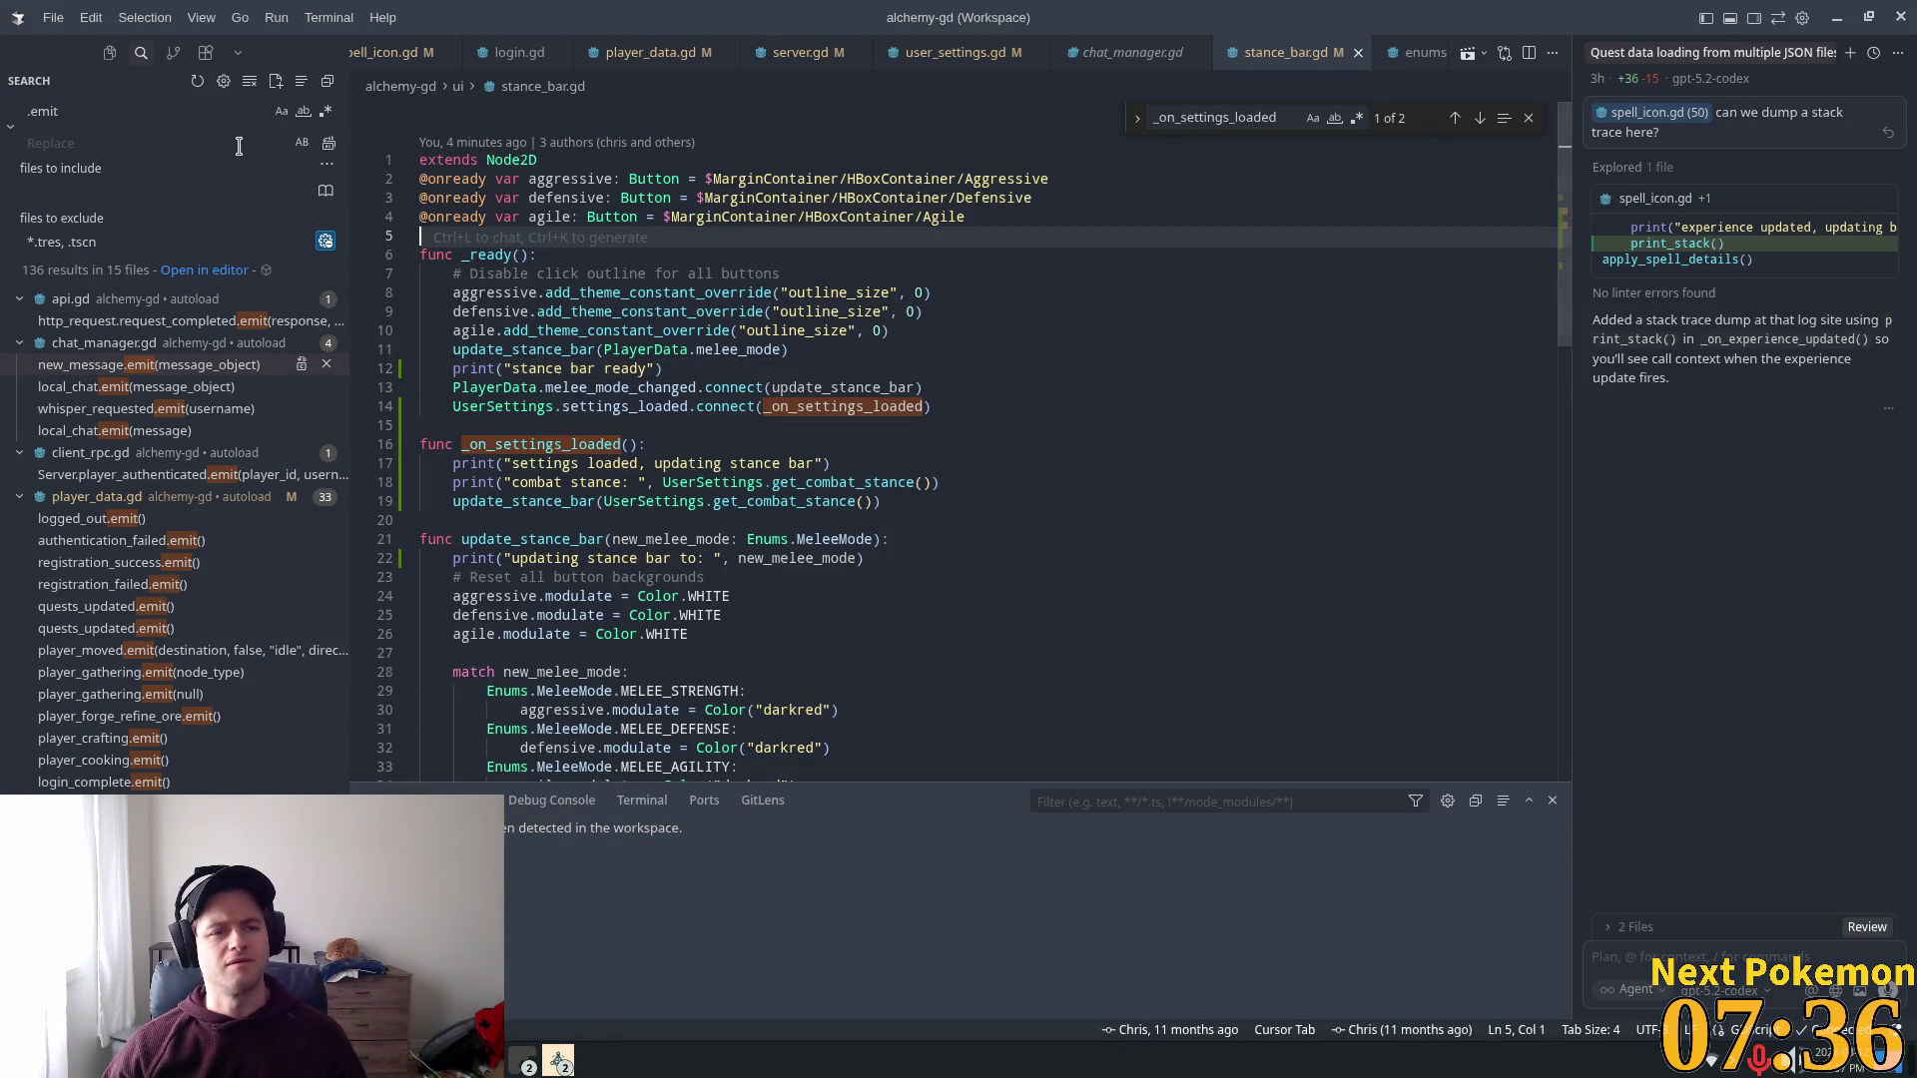
{"action": "left_click", "coordinate": [624, 198]}
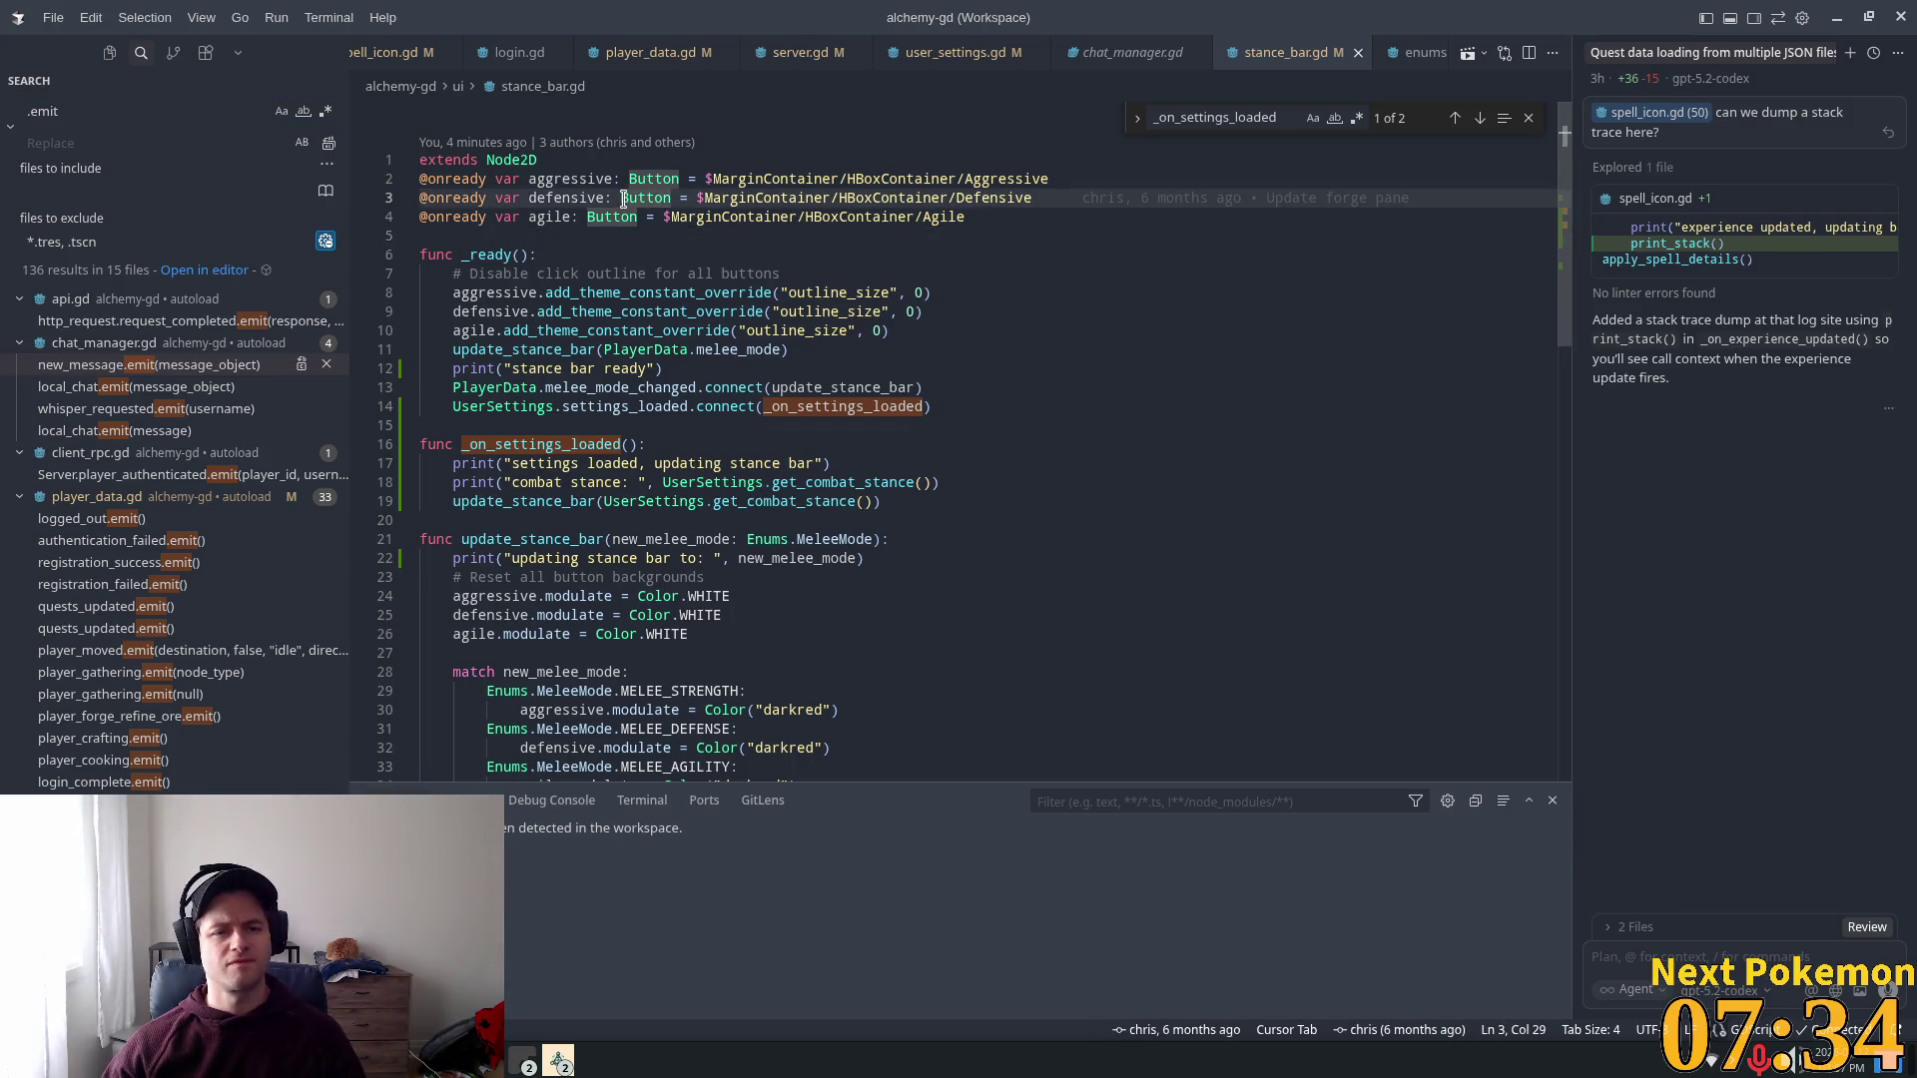
{"action": "key", "text": "ctrl+Home"}
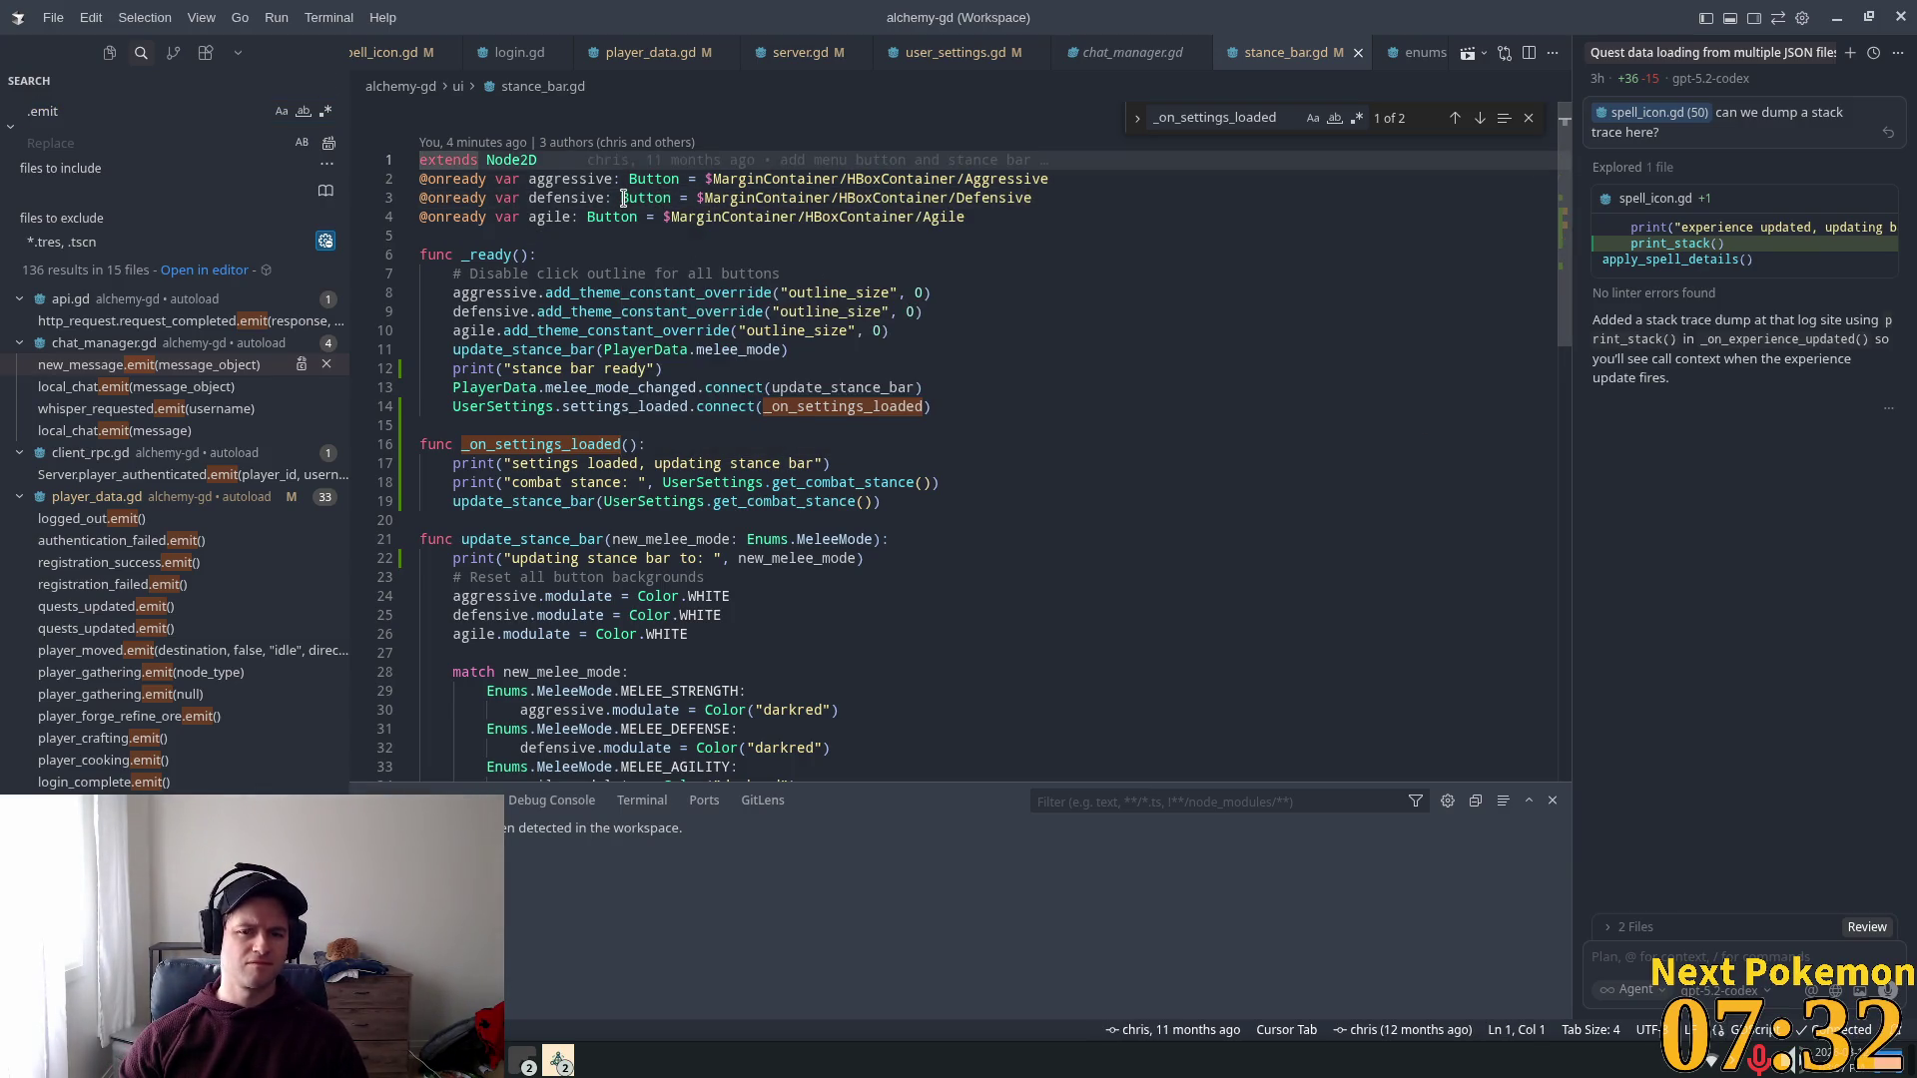
{"action": "key", "text": "Return"}
{"action": "key", "text": "Up"}
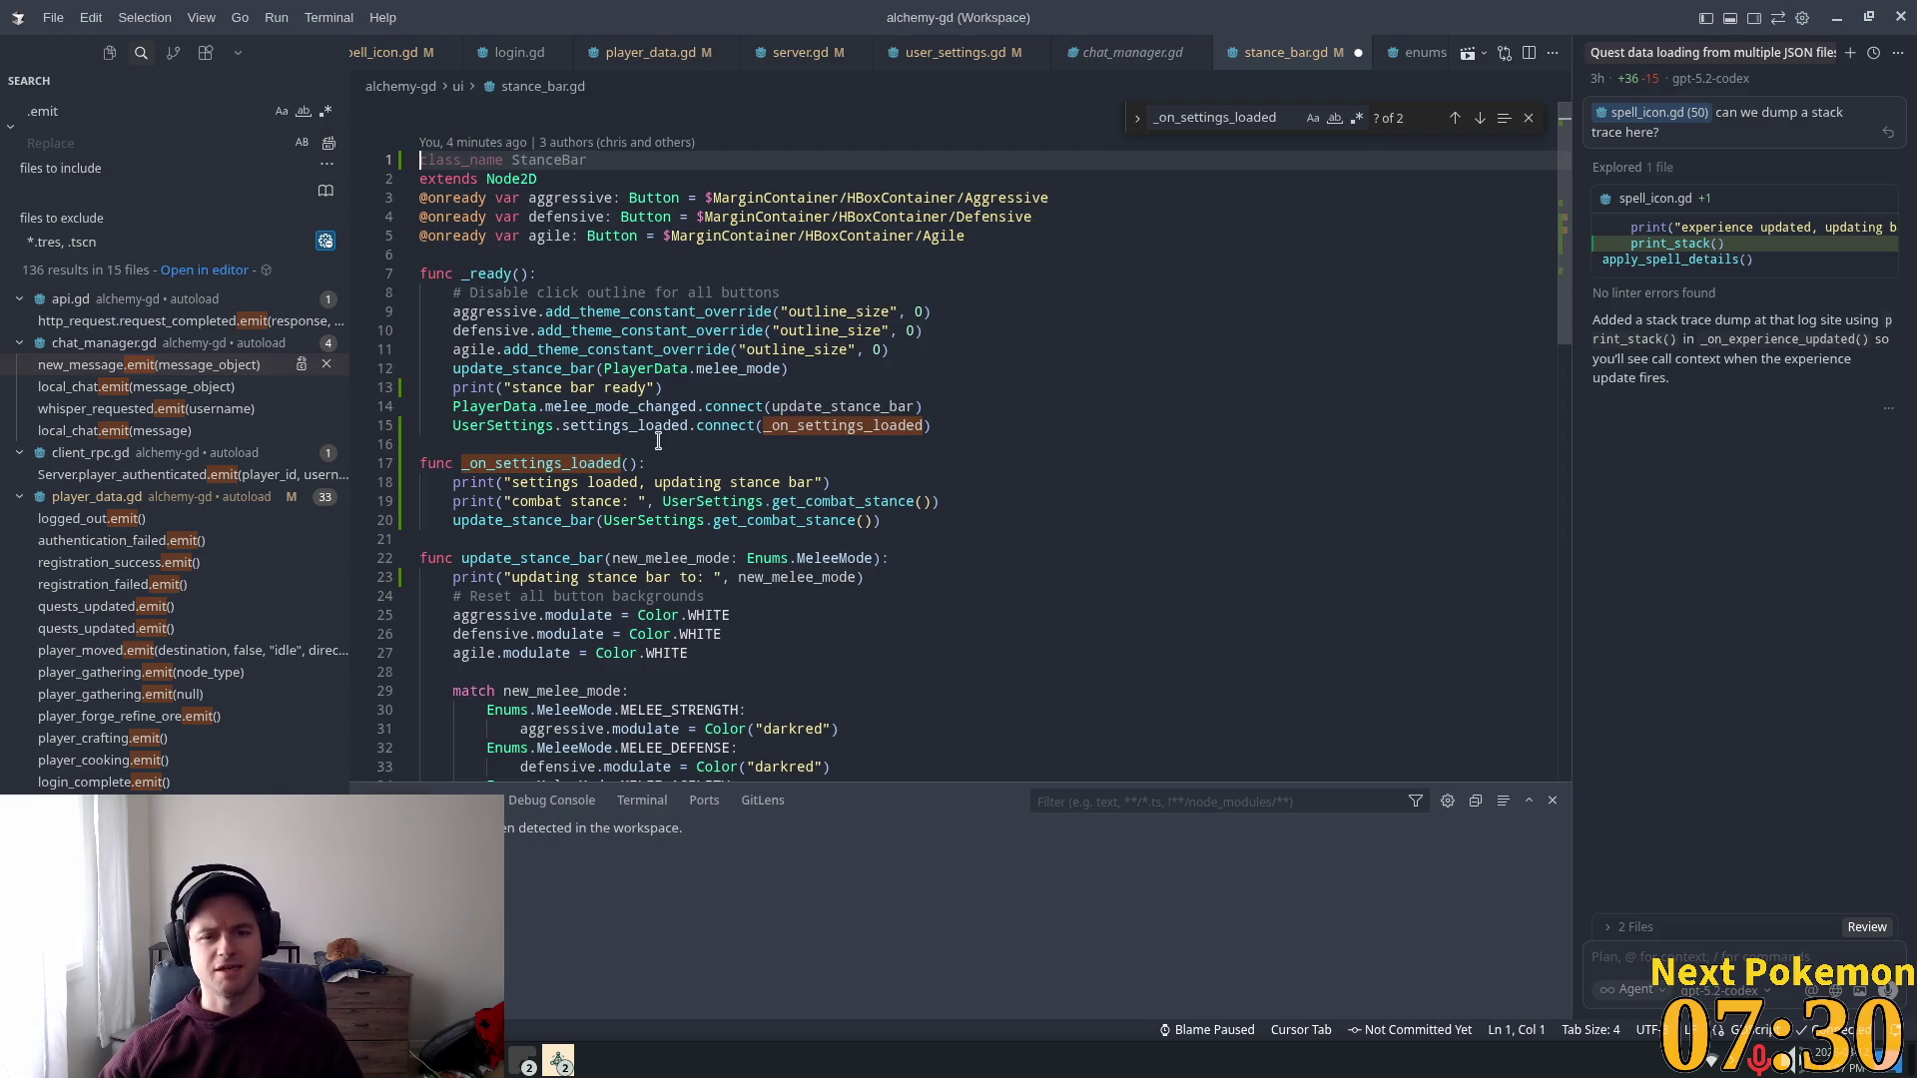
Step: Remove the stance bar ready print from _ready, tidy the blank lines, and save
{"action": "left_click", "coordinate": [659, 382]}
{"action": "key", "text": "shift+Home"}
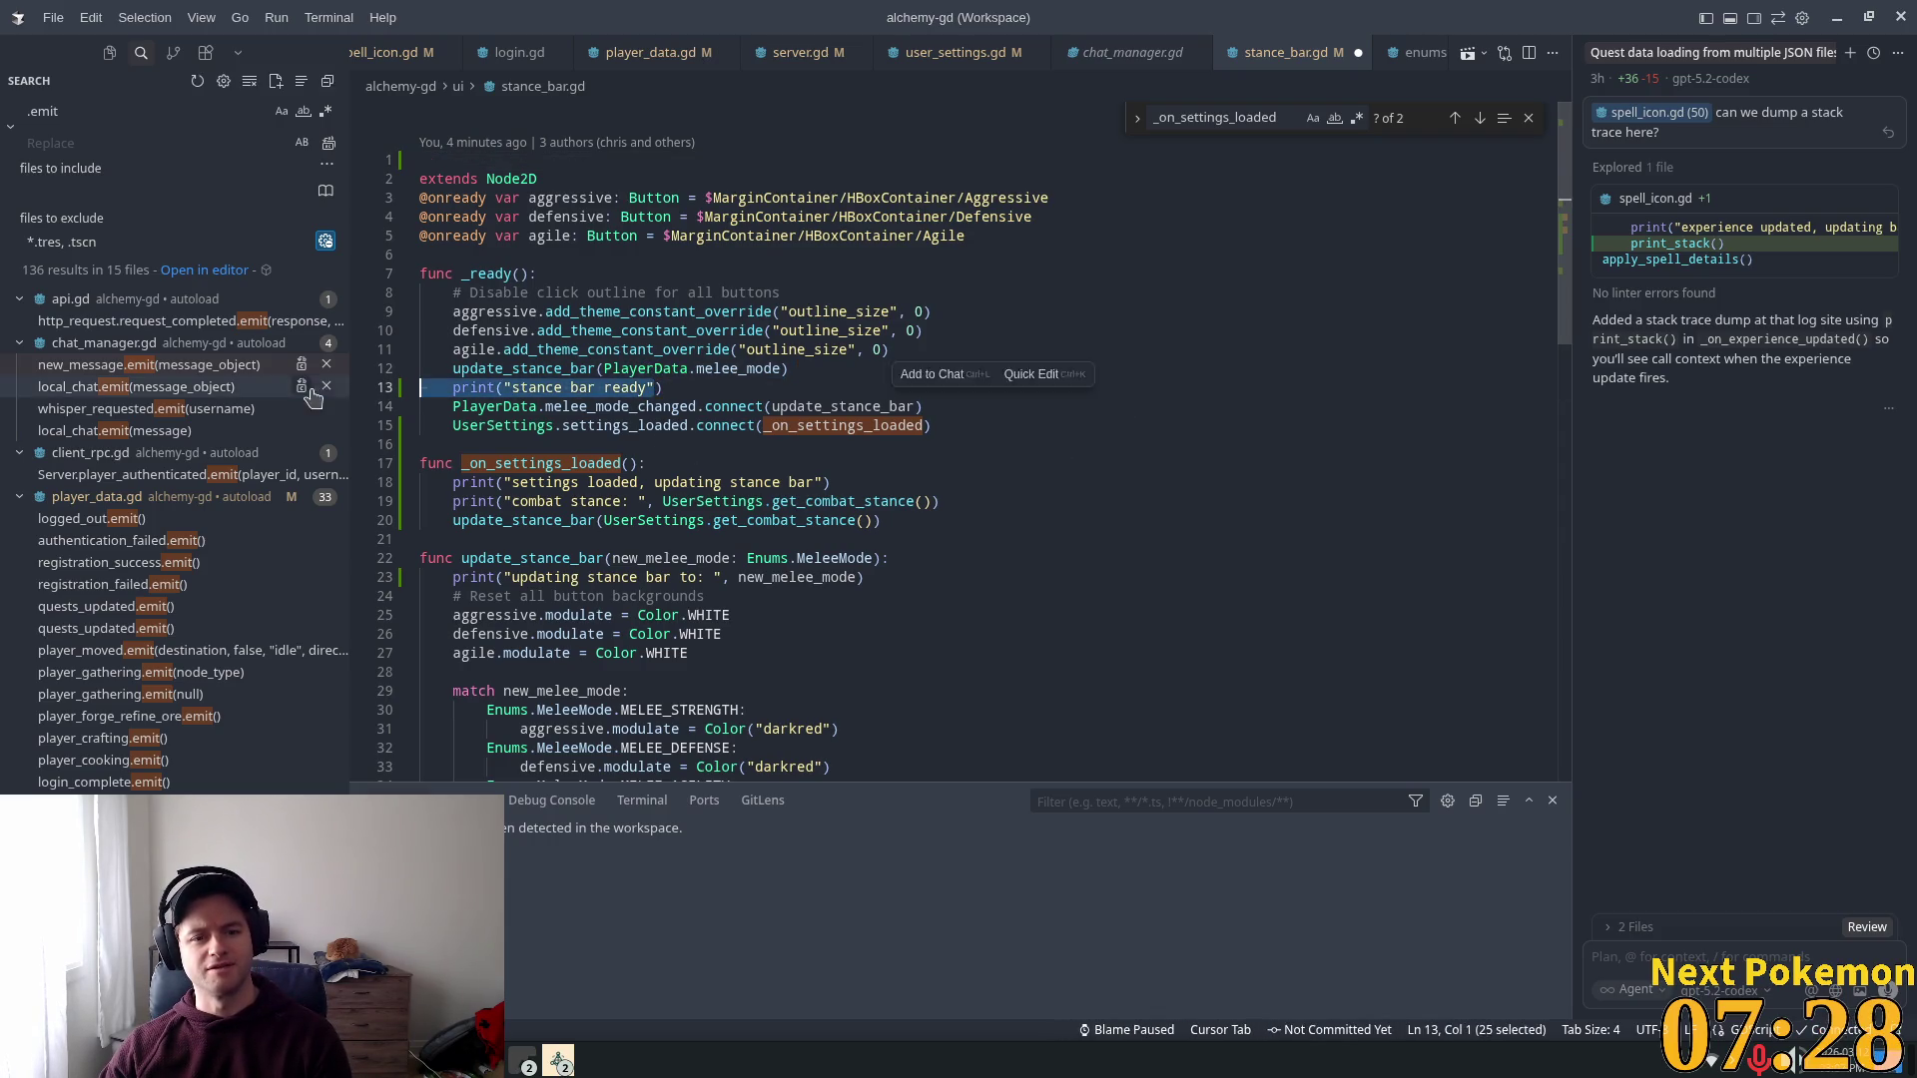
{"action": "key", "text": "BackSpace"}
{"action": "key", "text": "BackSpace"}
{"action": "key", "text": "BackSpace"}
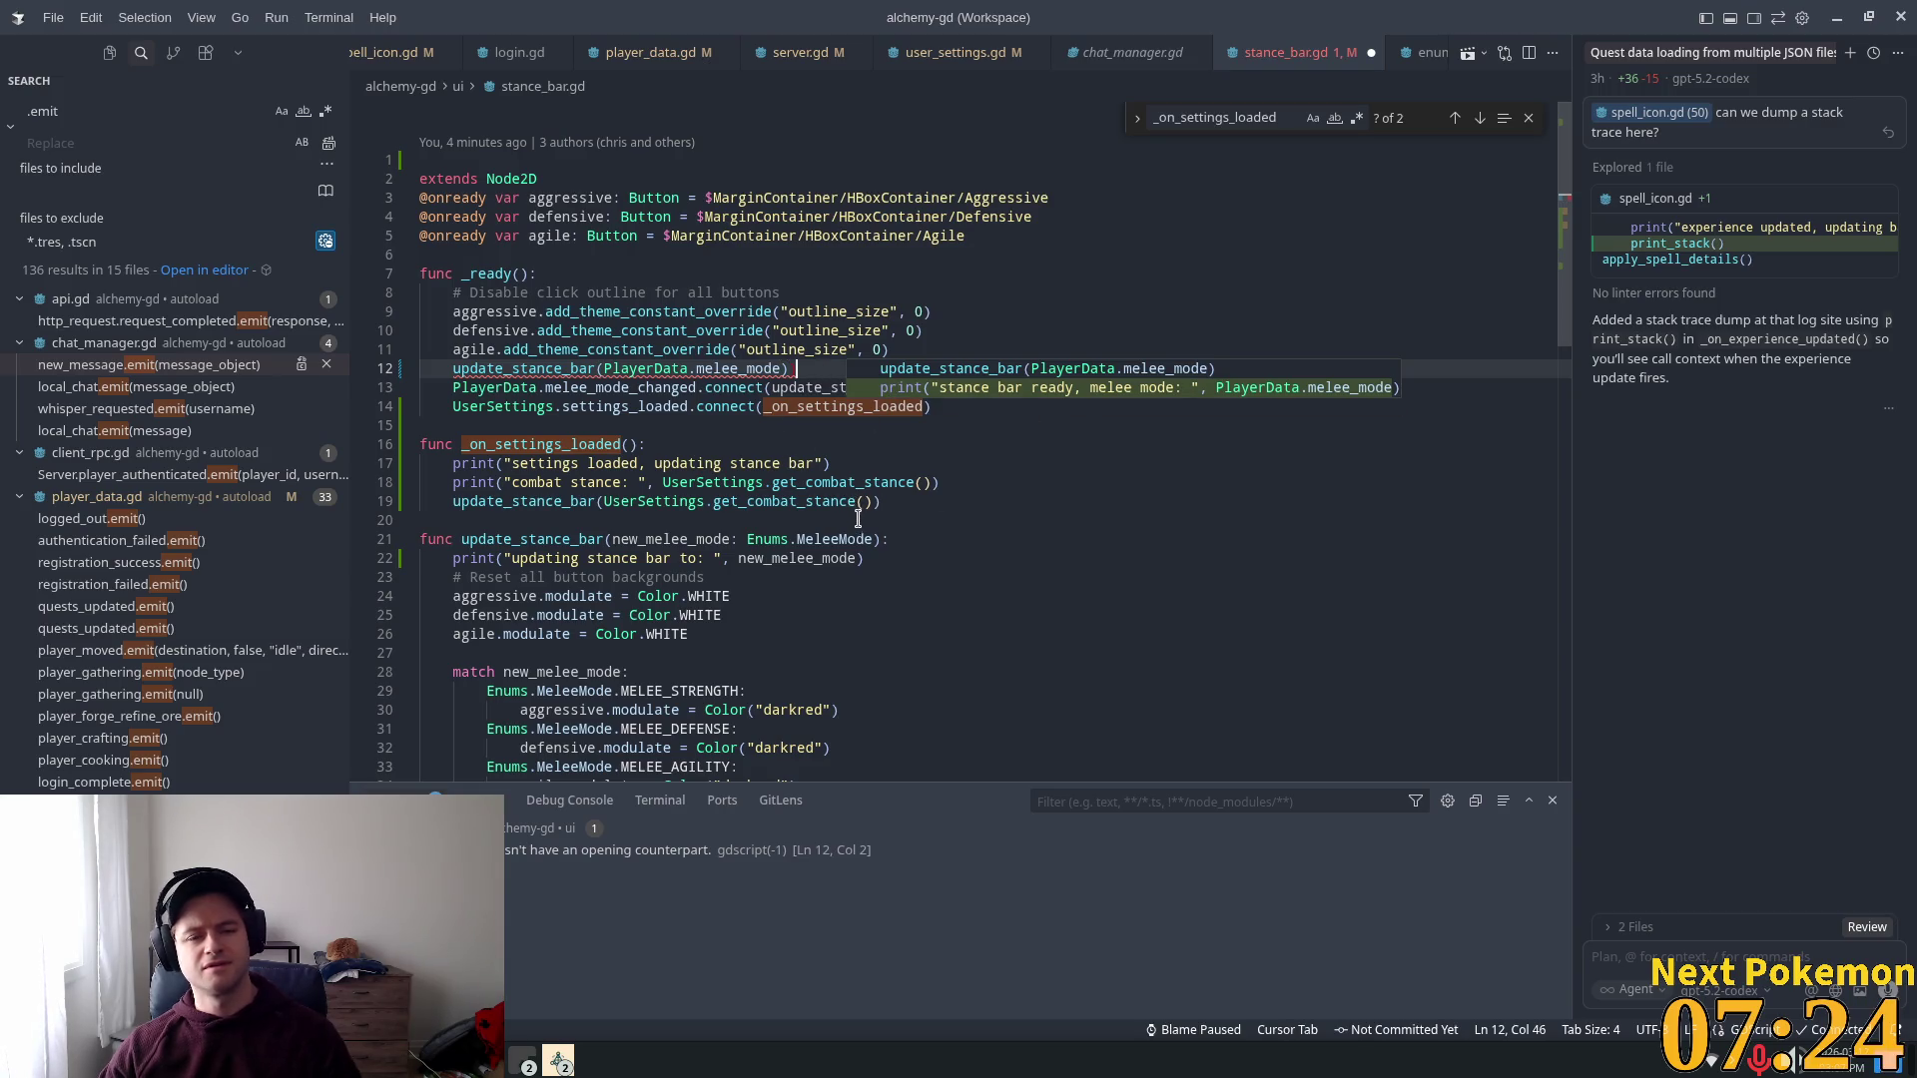
{"action": "key", "text": "ctrl+z"}
{"action": "key", "text": "ctrl+z"}
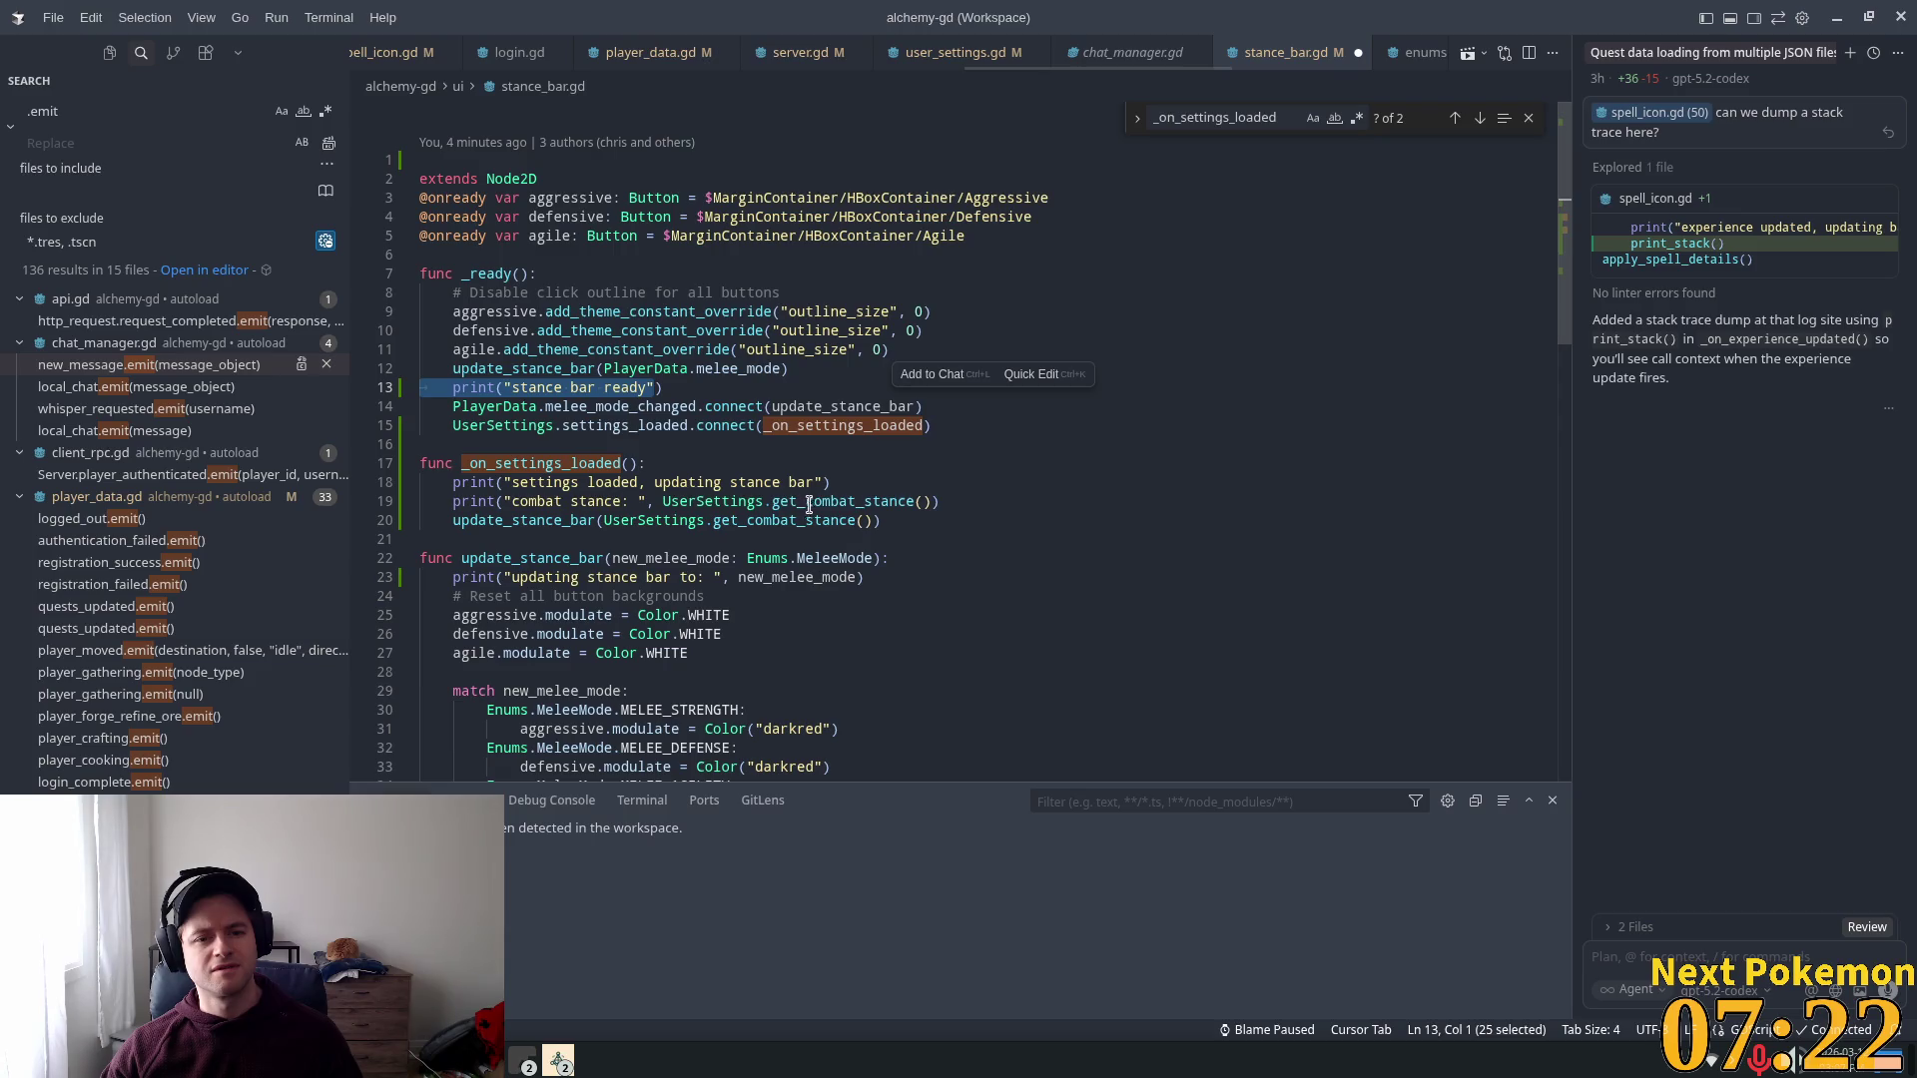
{"action": "key", "text": "ctrl+z"}
{"action": "key", "text": "ctrl+z"}
{"action": "key", "text": "ctrl+z"}
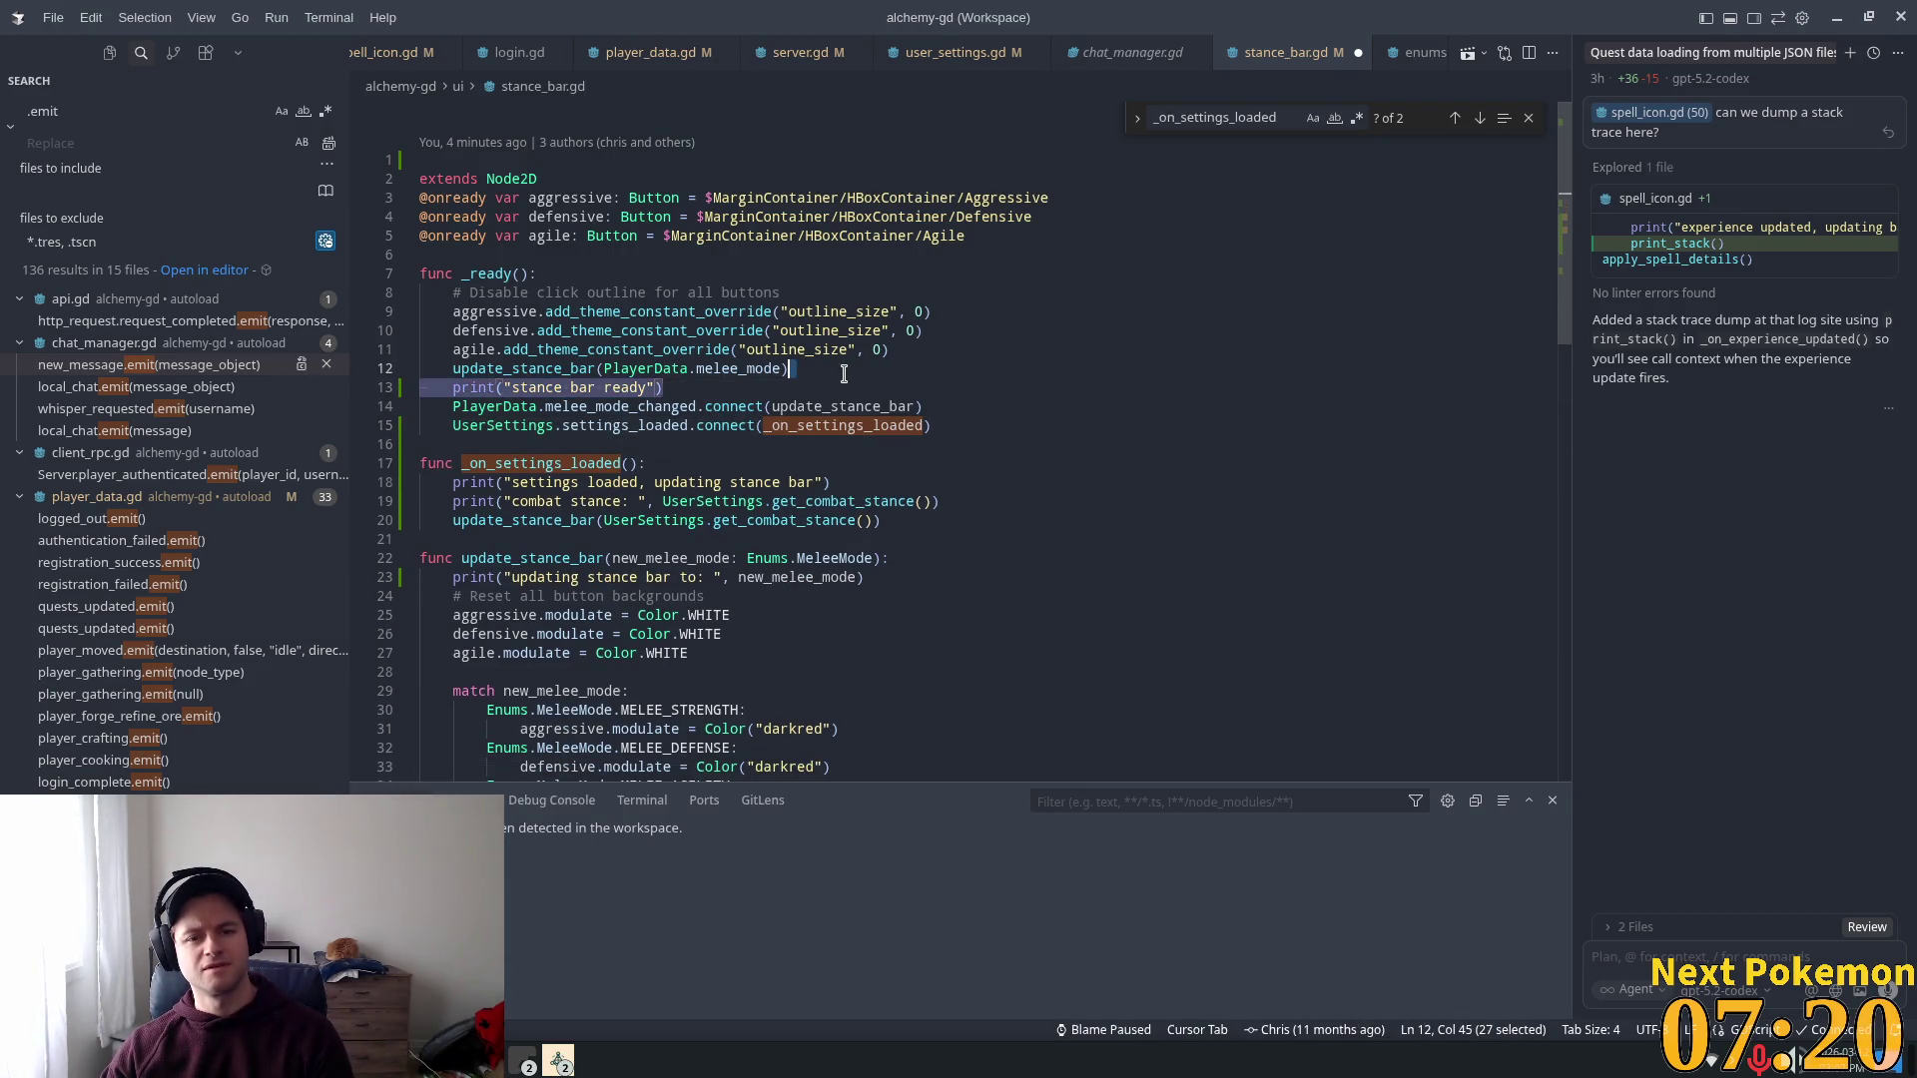
{"action": "key", "text": "ctrl+z"}
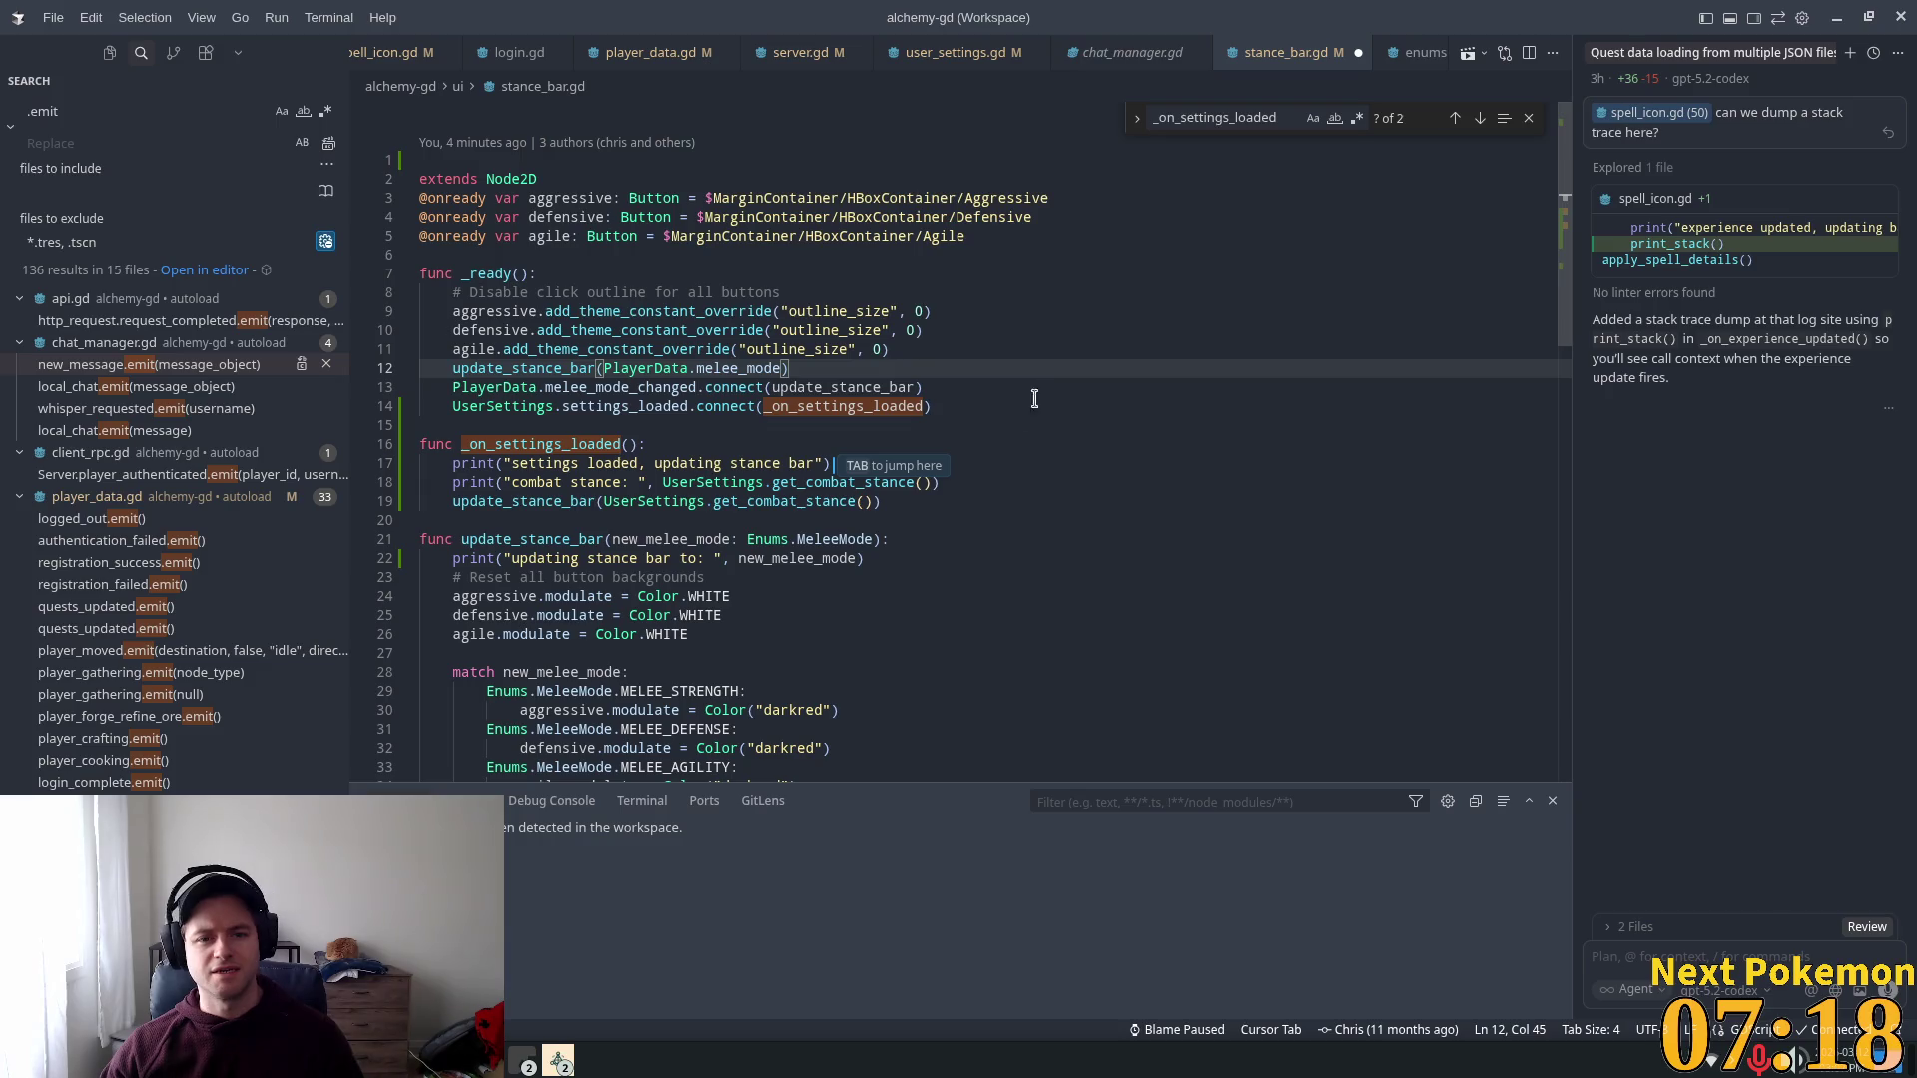
{"action": "key", "text": "Return"}
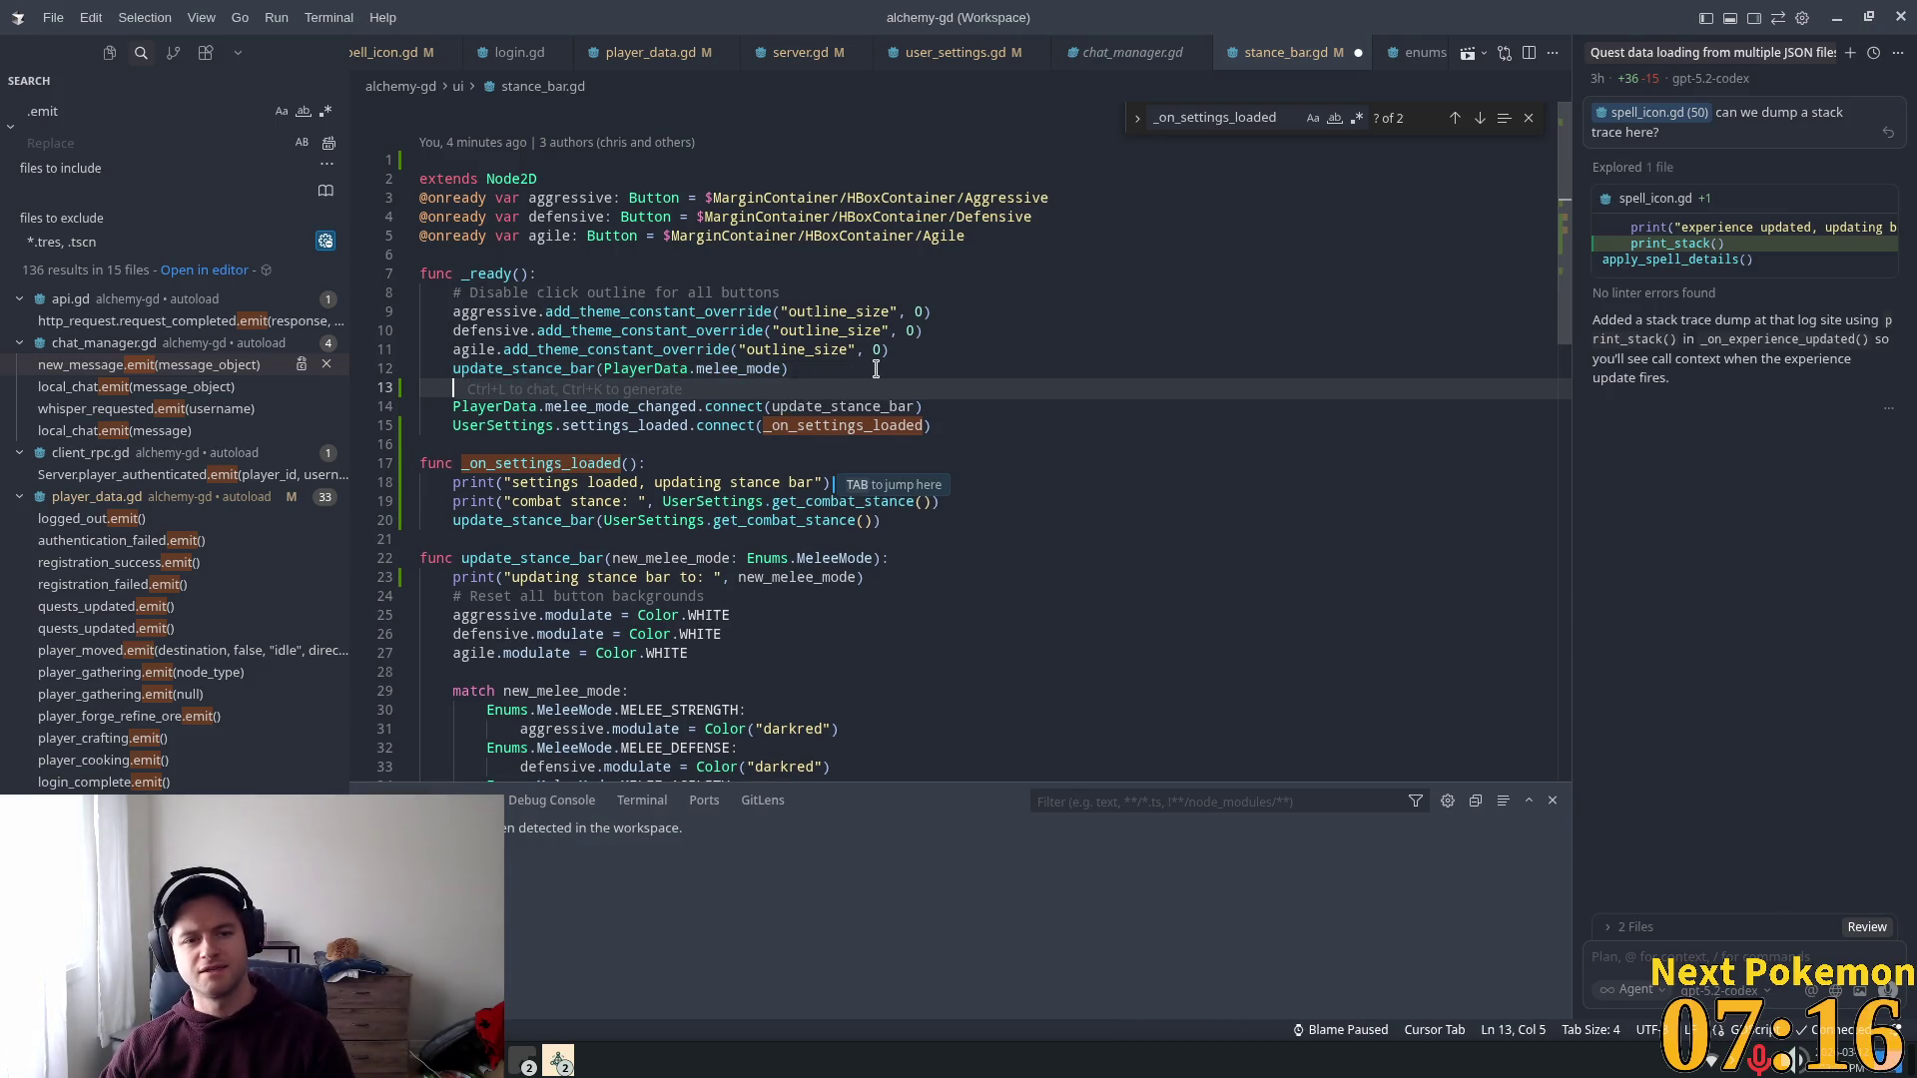
{"action": "key", "text": "BackSpace"}
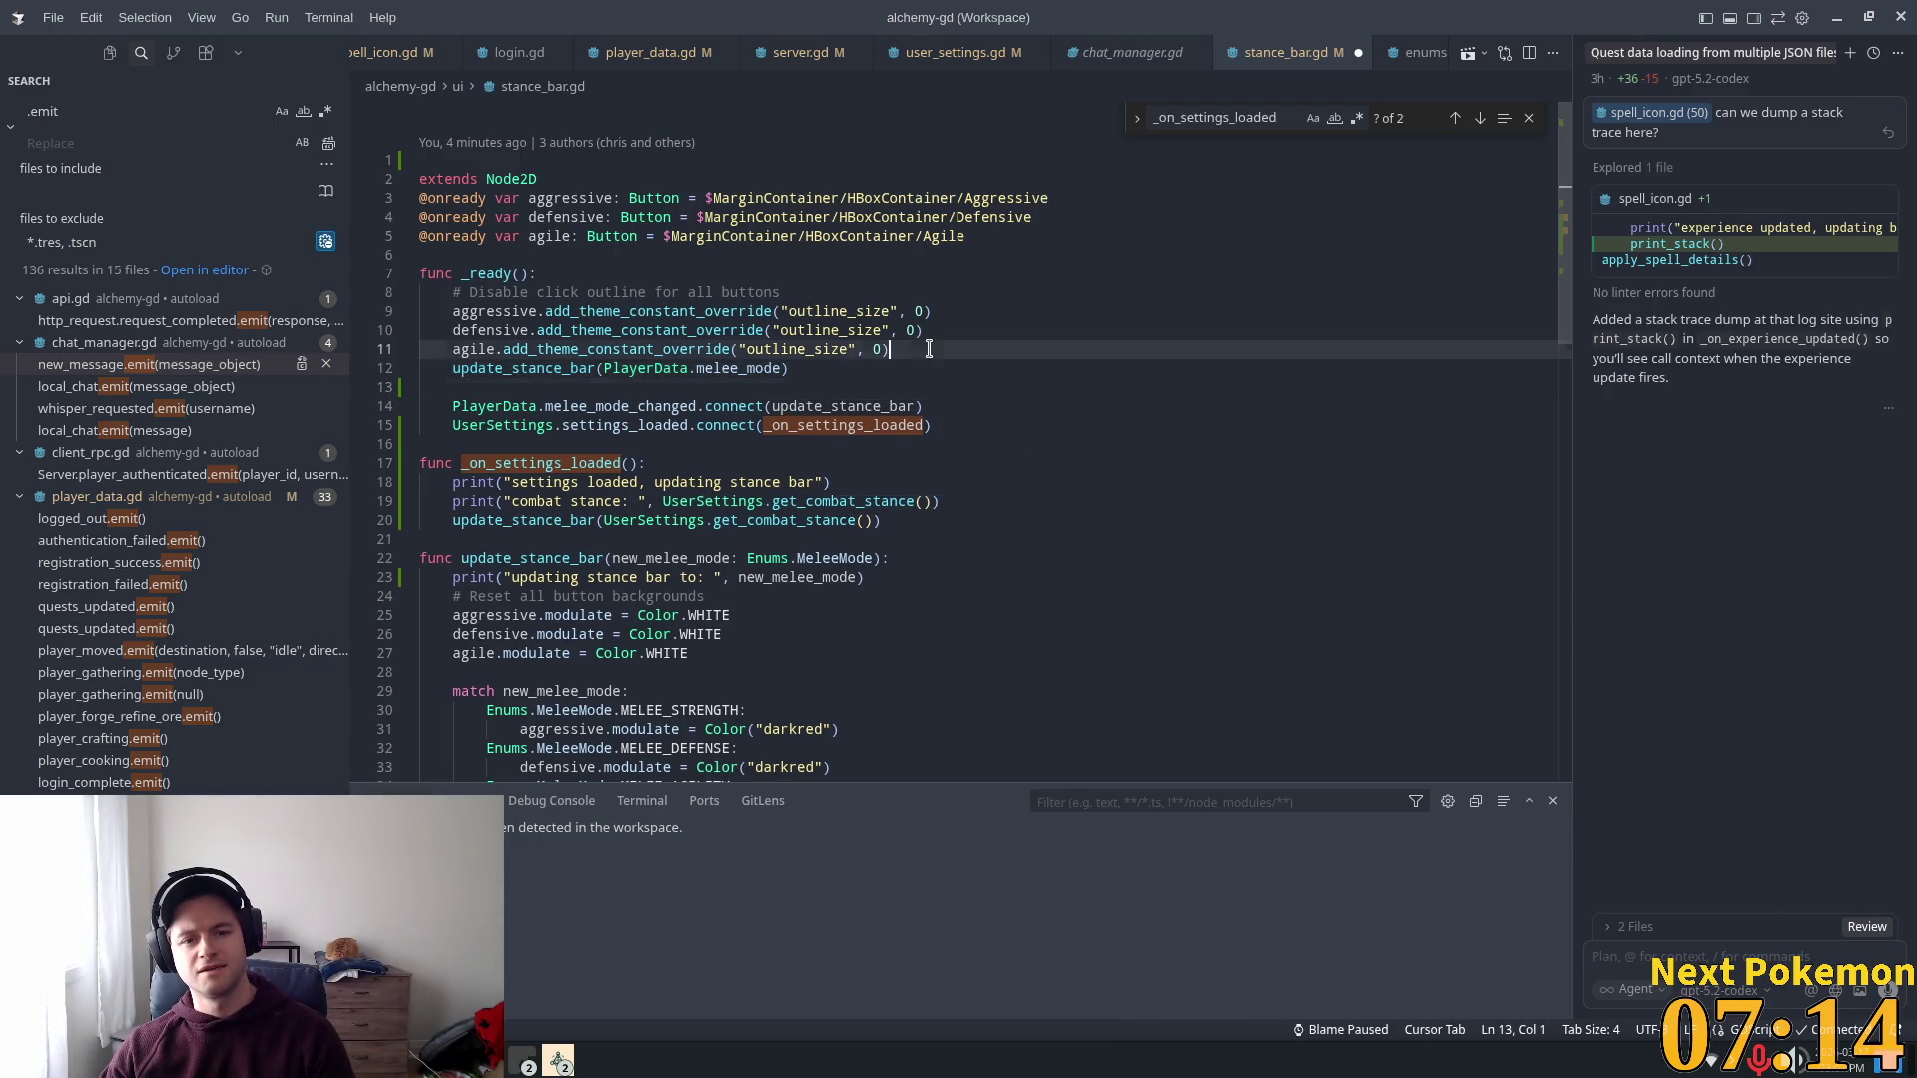
{"action": "key", "text": "Tab"}
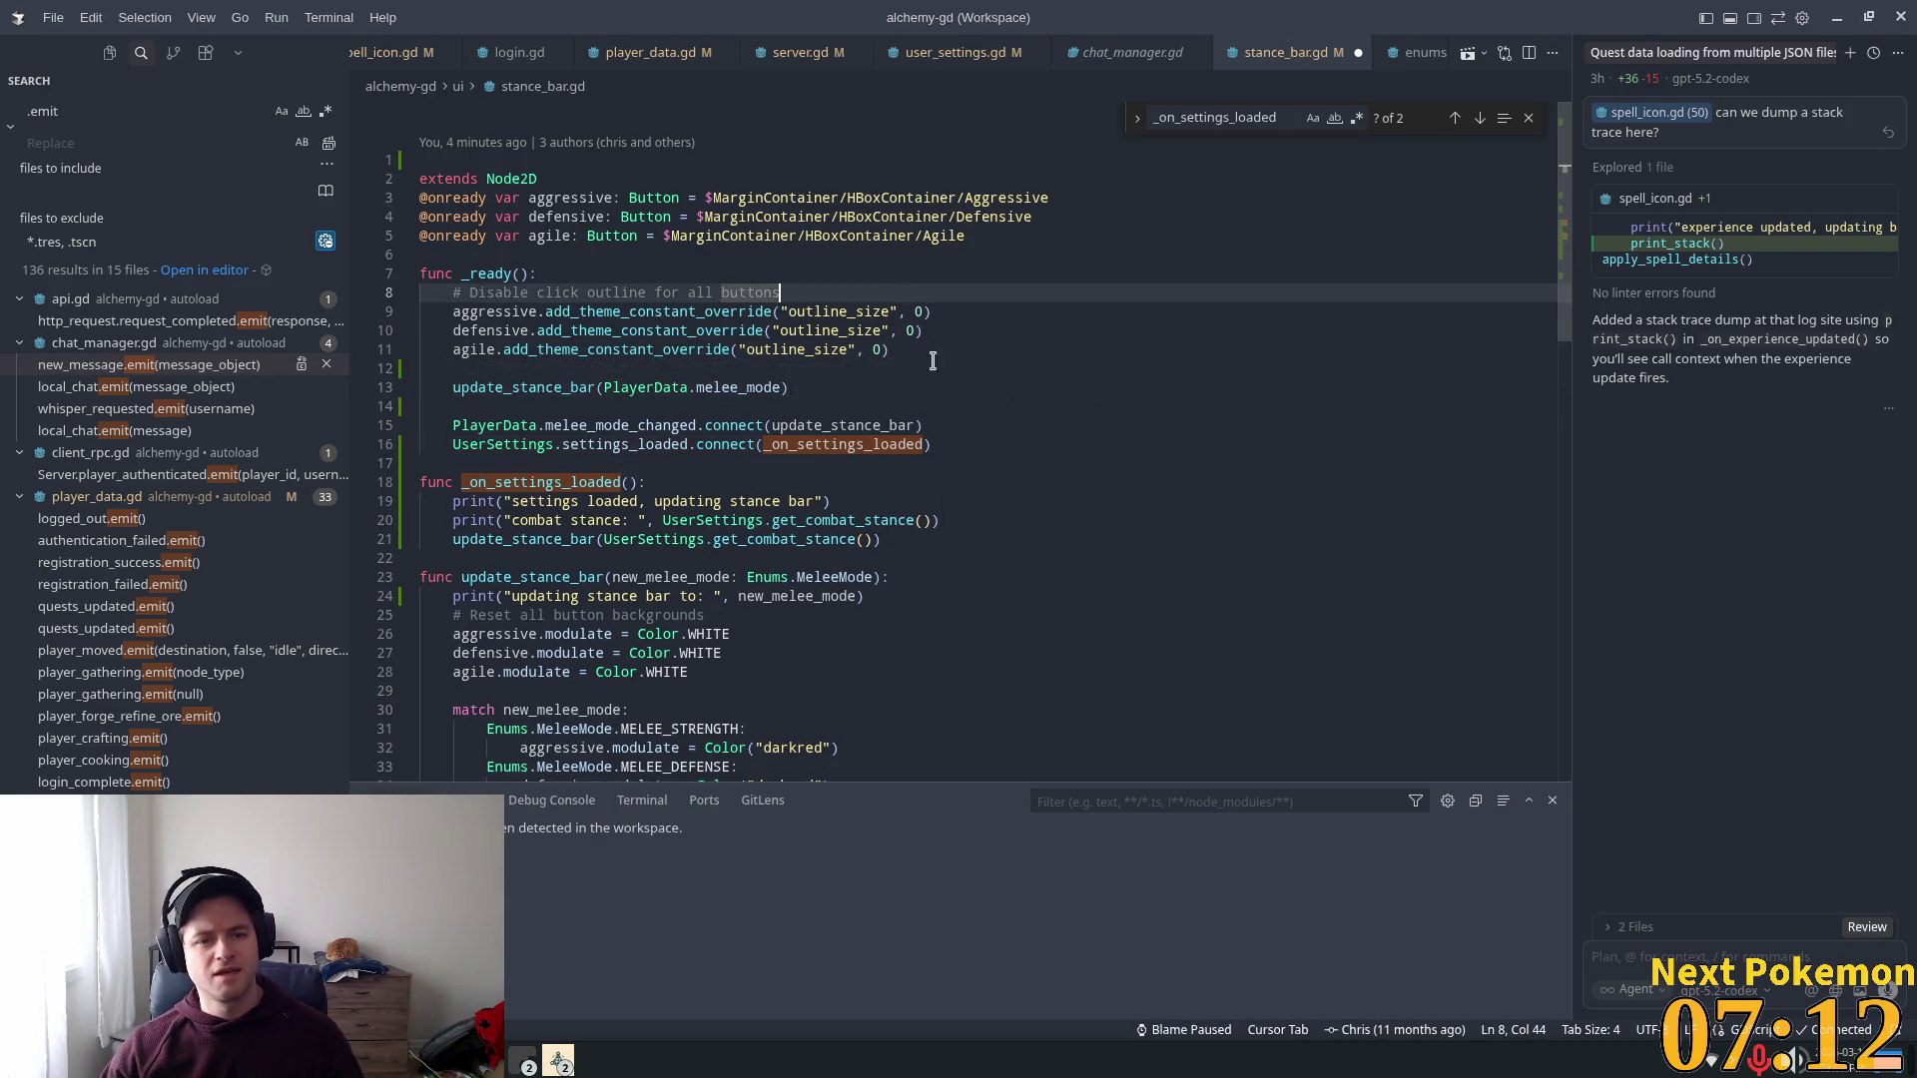
{"action": "left_click", "coordinate": [849, 520]}
{"action": "key", "text": "ctrl+s"}
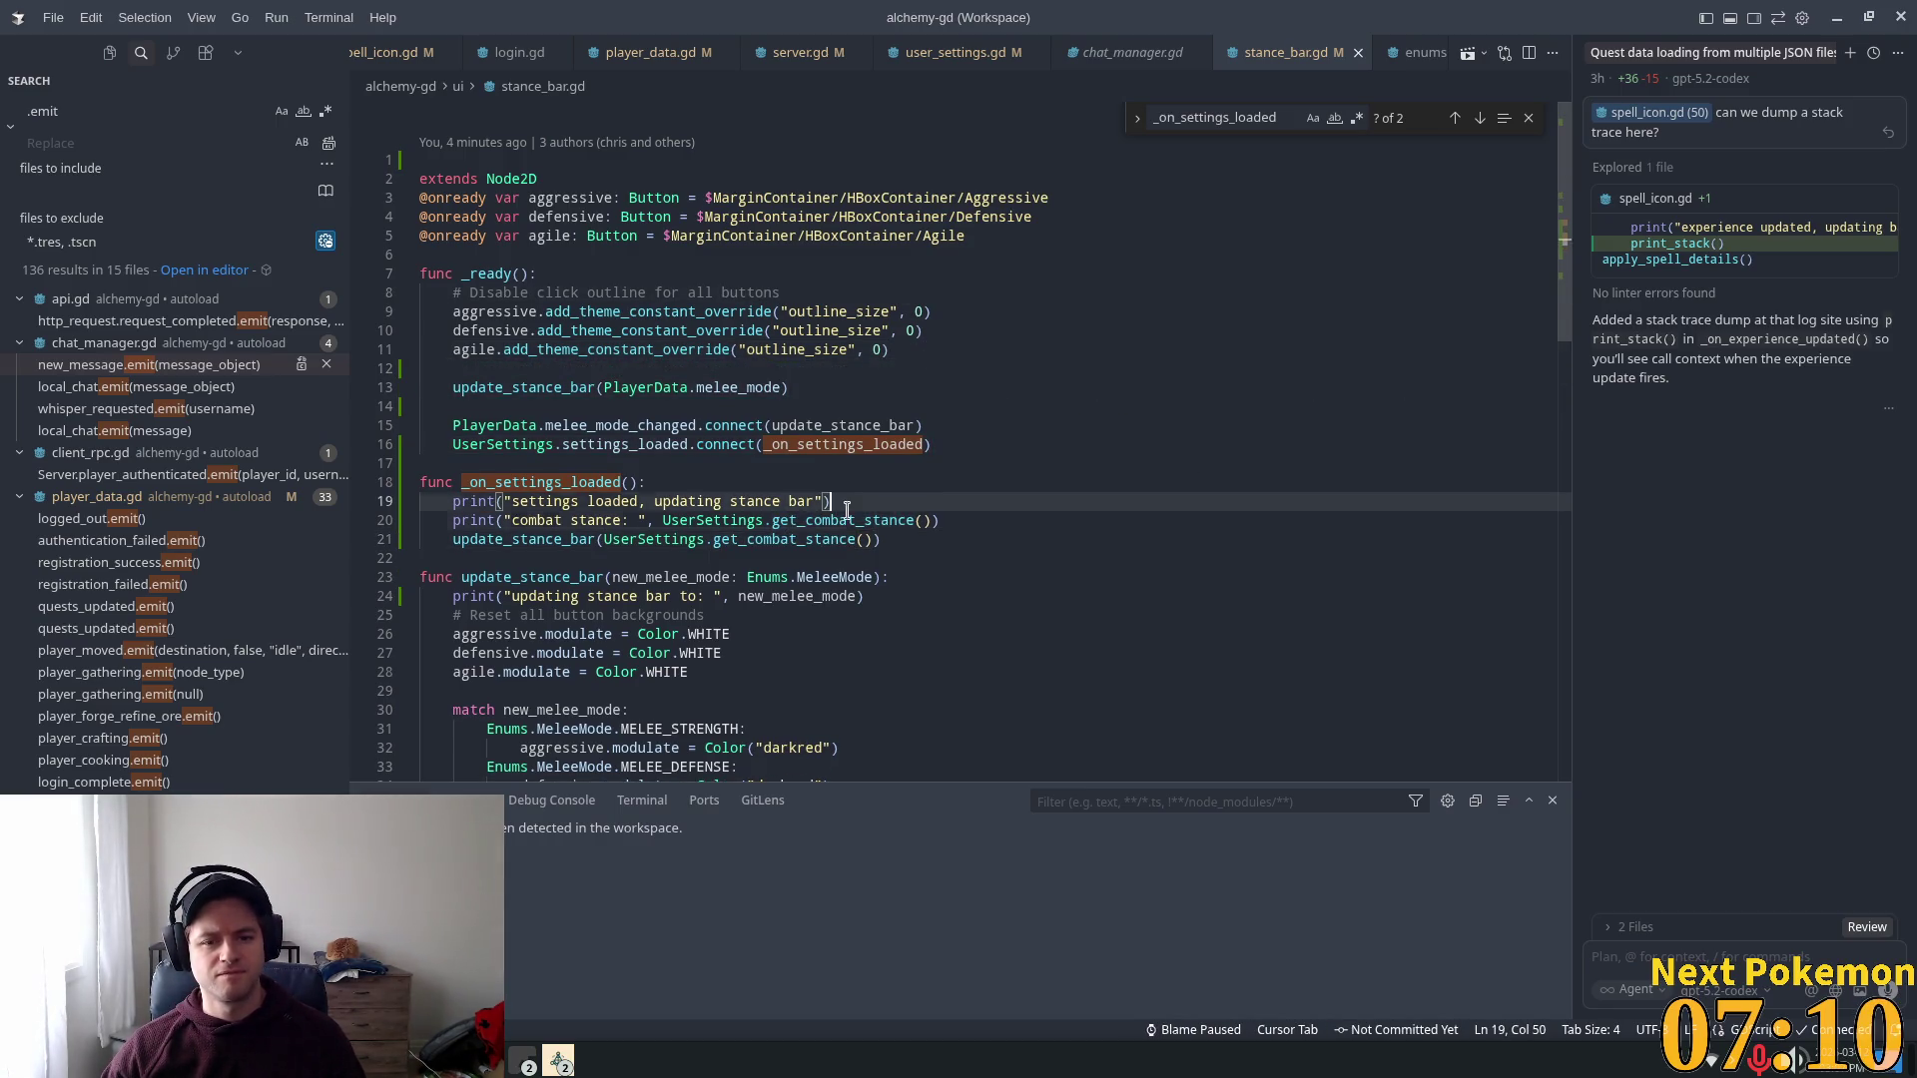
Step: Delete the two print lines in _on_settings_loaded
{"action": "mouse_move", "coordinate": [970, 513]}
{"action": "left_mouse_down"}
{"action": "mouse_move", "coordinate": [300, 484]}
{"action": "mouse_move", "coordinate": [225, 506]}
{"action": "left_mouse_up"}
{"action": "key", "text": "BackSpace"}
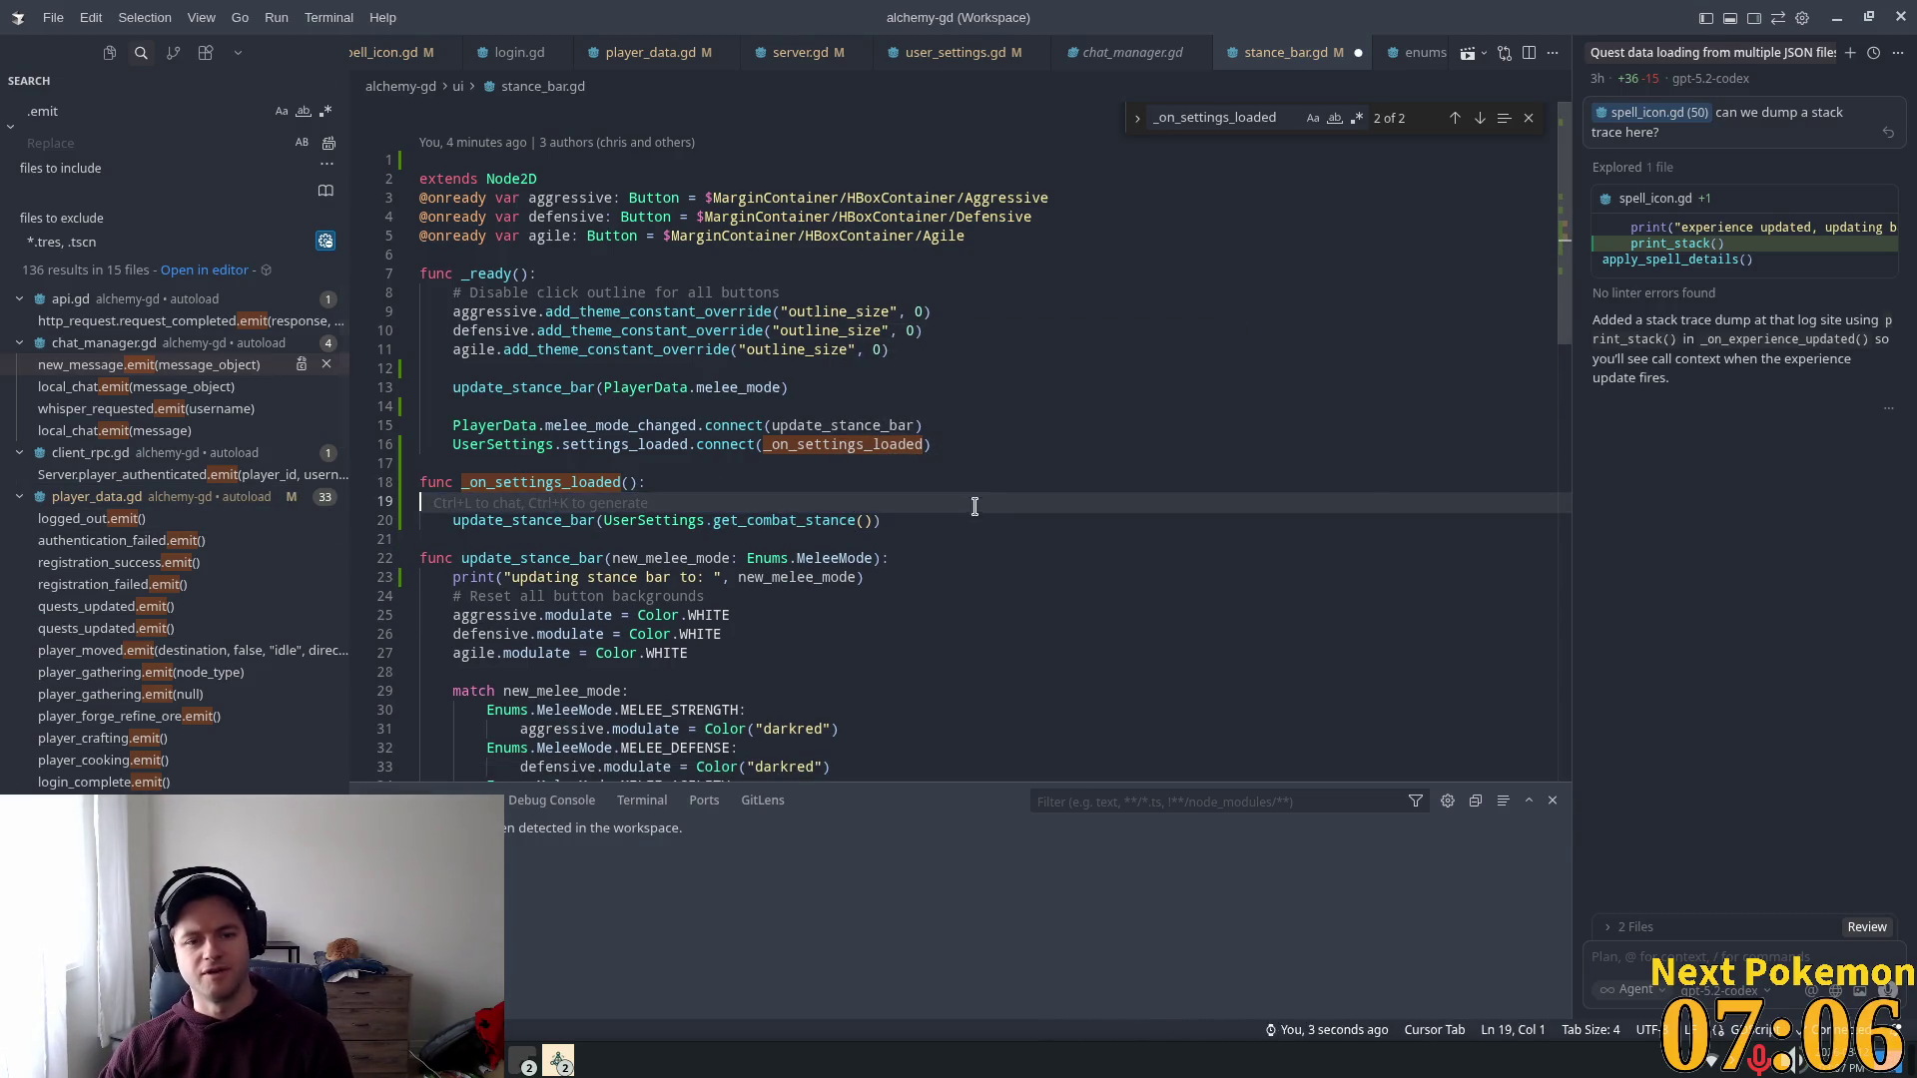
{"action": "left_click", "coordinate": [832, 470]}
{"action": "key", "text": "Up"}
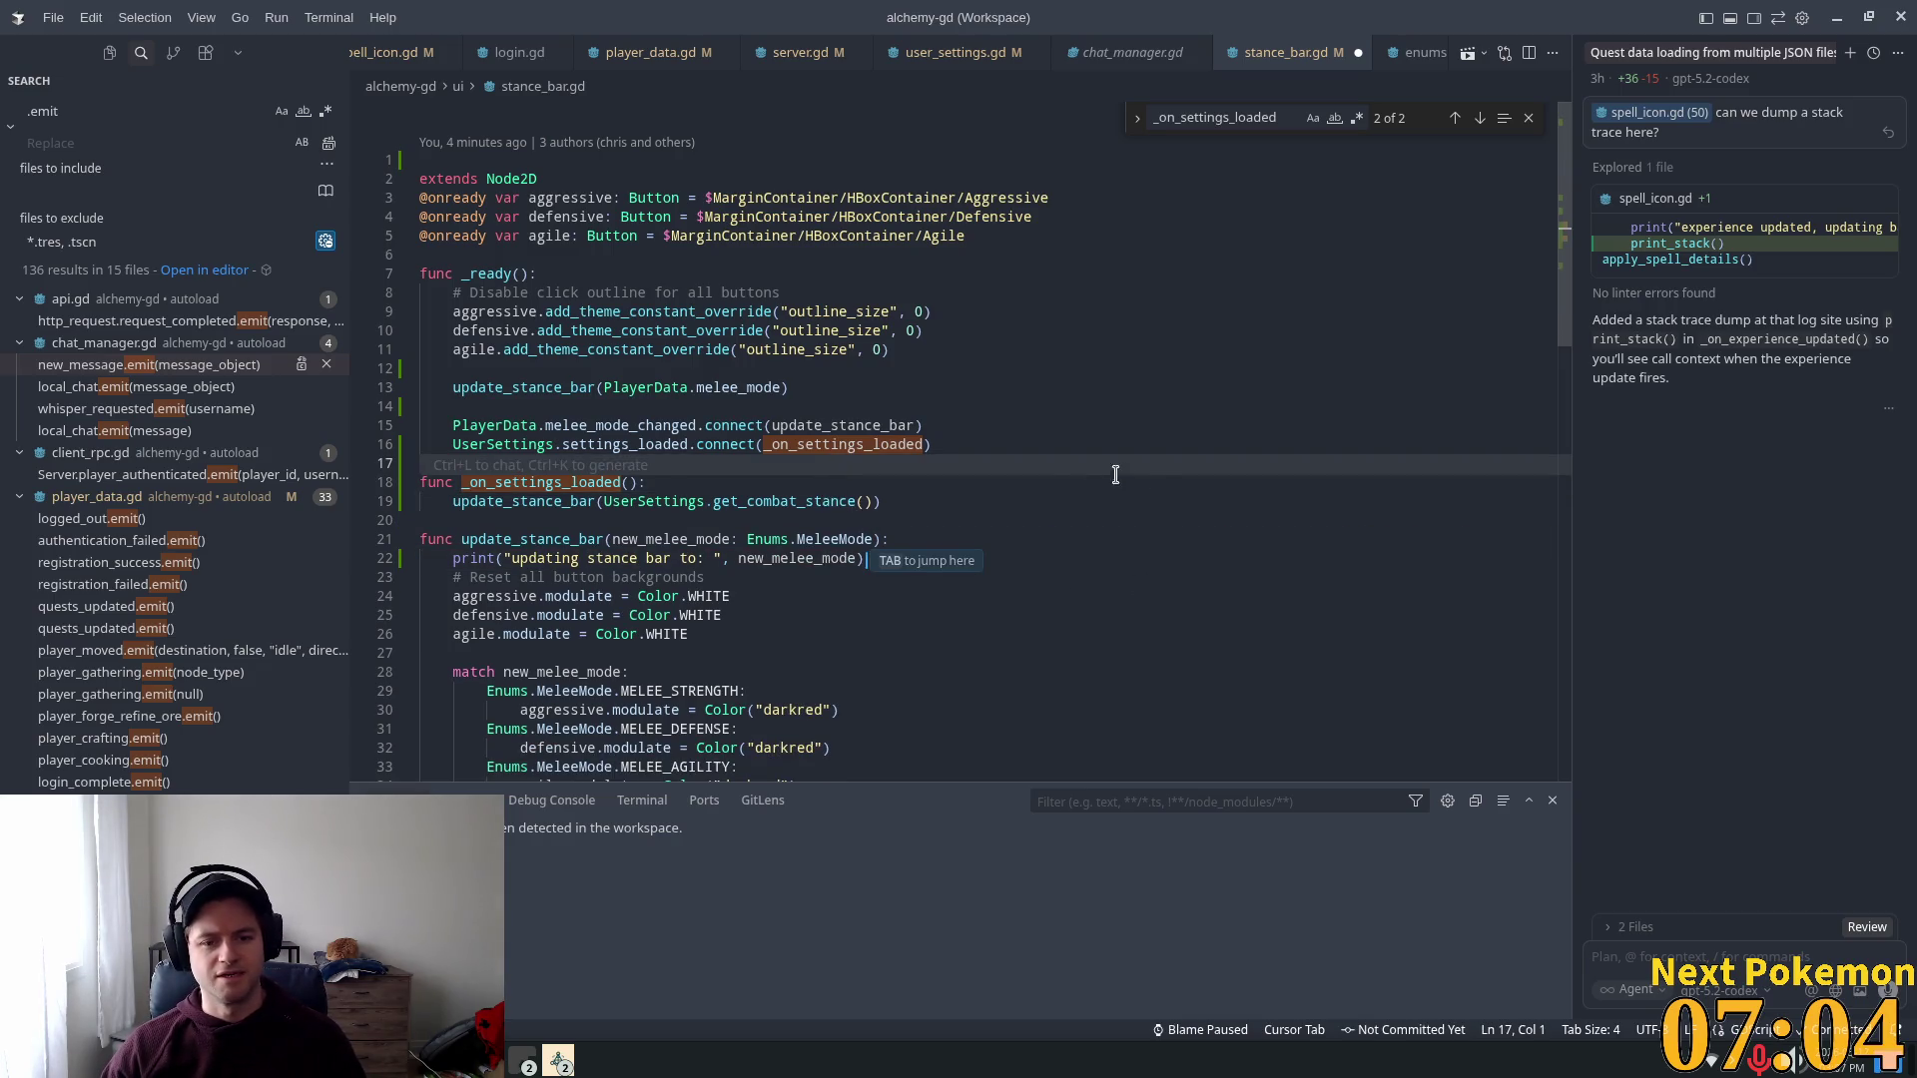
Step: Delete the updating stance bar print line and save the cleaned stance_bar.gd
{"action": "scroll", "coordinate": [949, 439], "scroll_direction": "down", "scroll_amount": 3}
{"action": "left_click_drag", "start_coordinate": [865, 408], "coordinate": [329, 398]}
{"action": "left_click", "coordinate": [899, 389]}
{"action": "key", "text": "shift+Down"}
{"action": "key", "text": "BackSpace"}
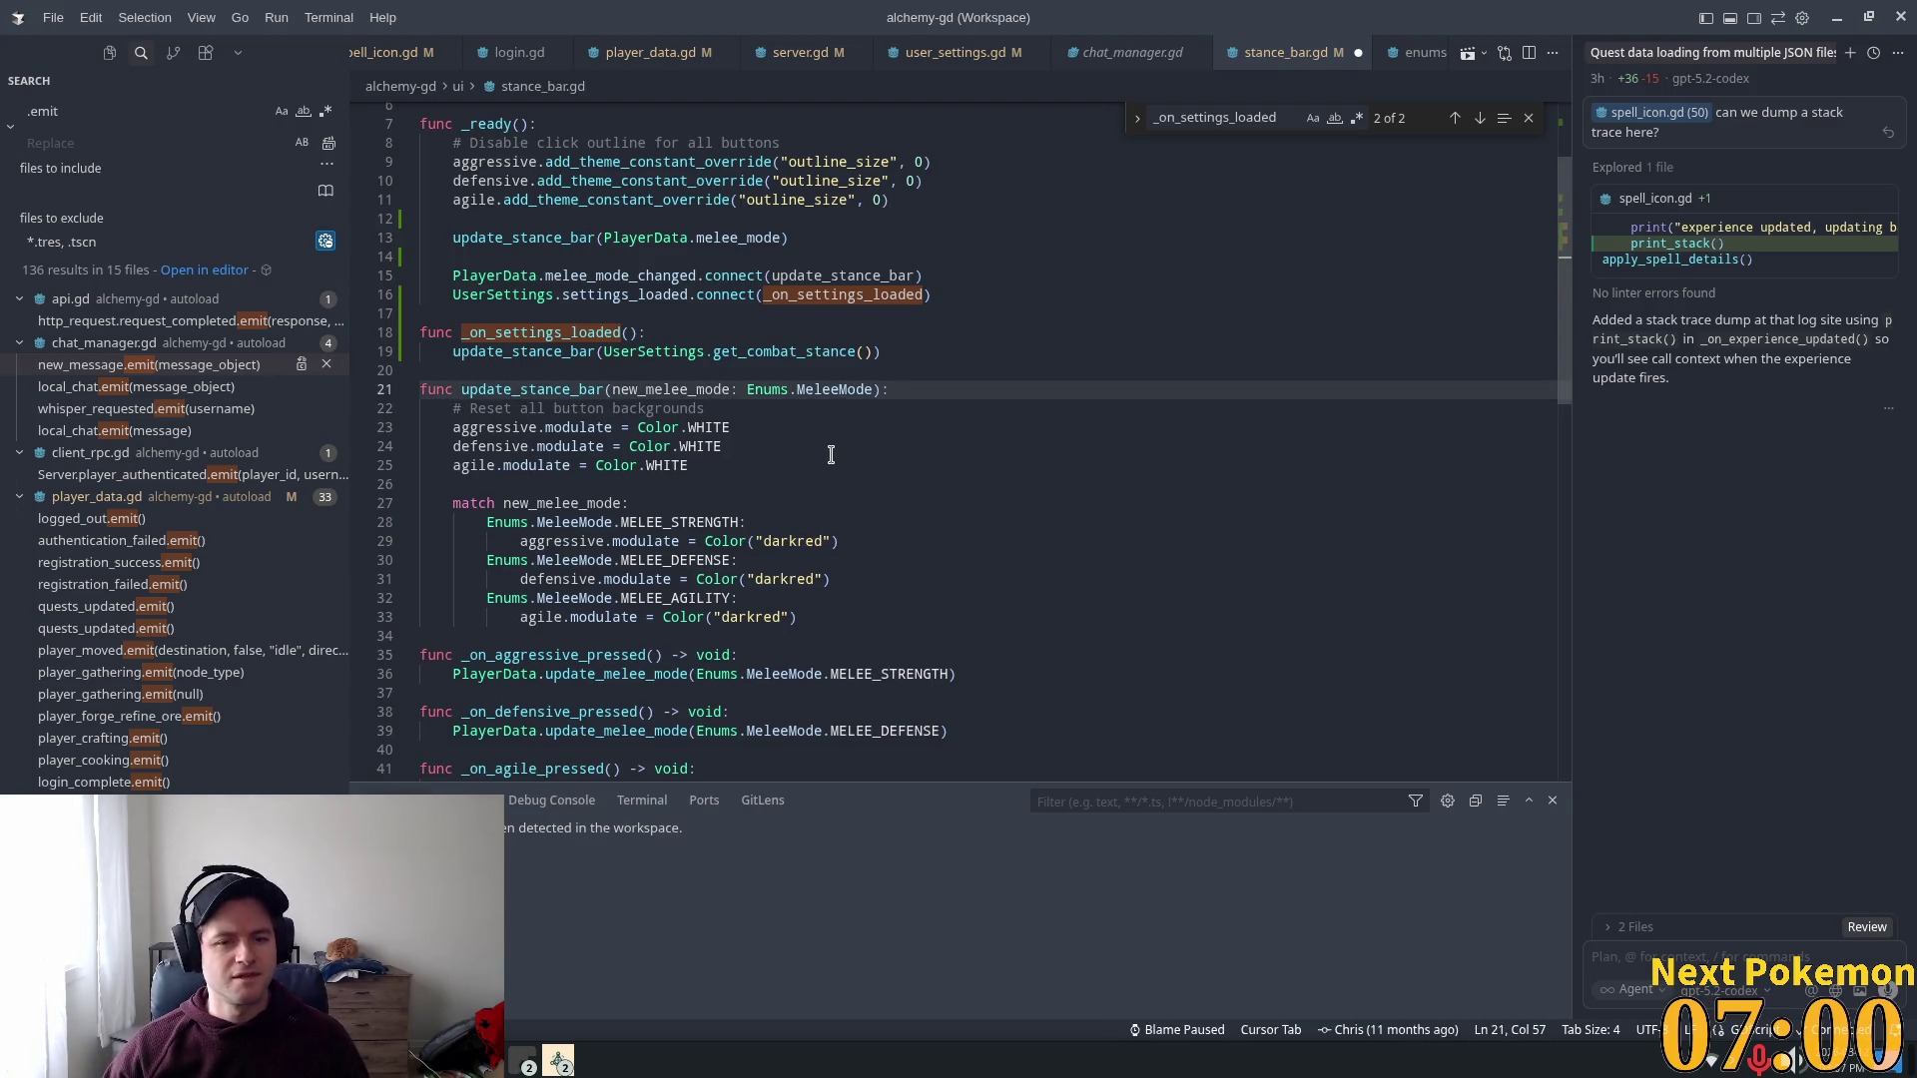
{"action": "key", "text": "ctrl+s"}
{"action": "scroll", "coordinate": [983, 491], "scroll_direction": "down", "scroll_amount": 9}
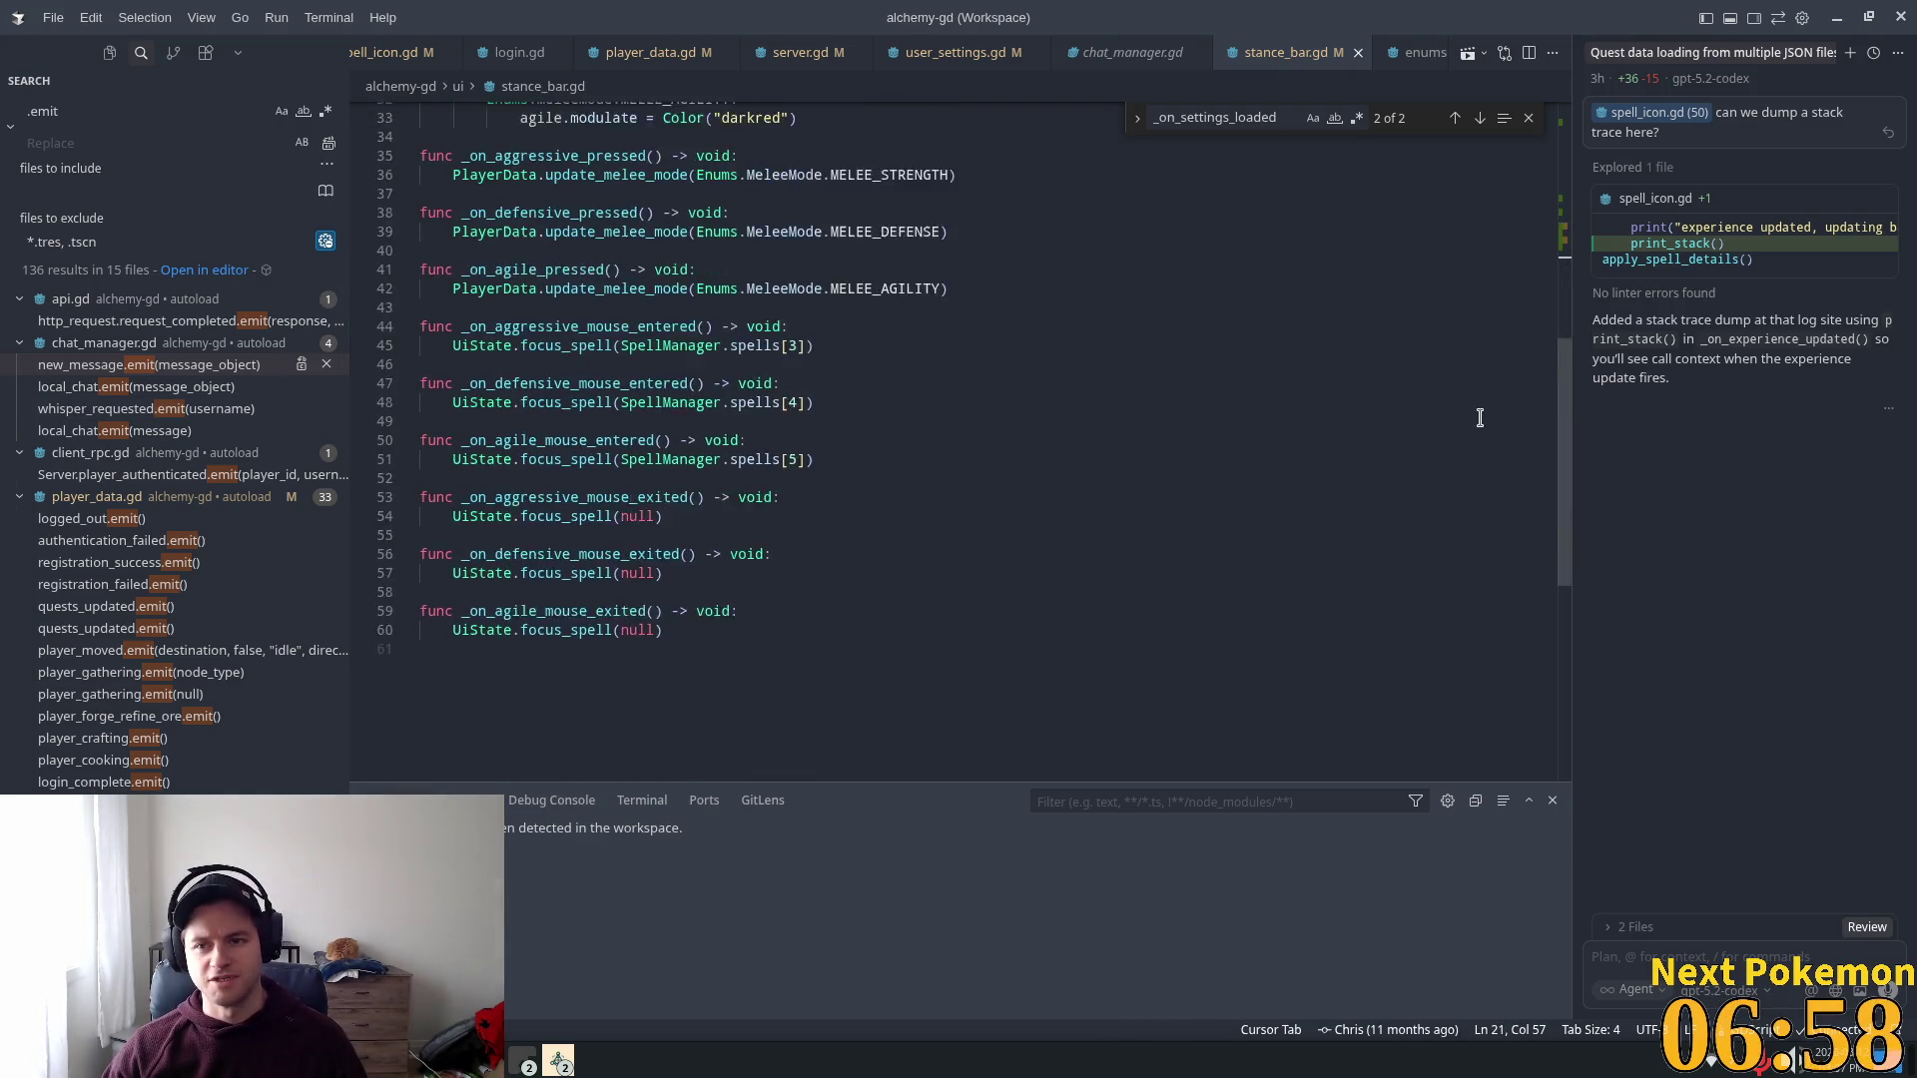
{"action": "scroll", "coordinate": [1482, 415], "scroll_direction": "down", "scroll_amount": 2}
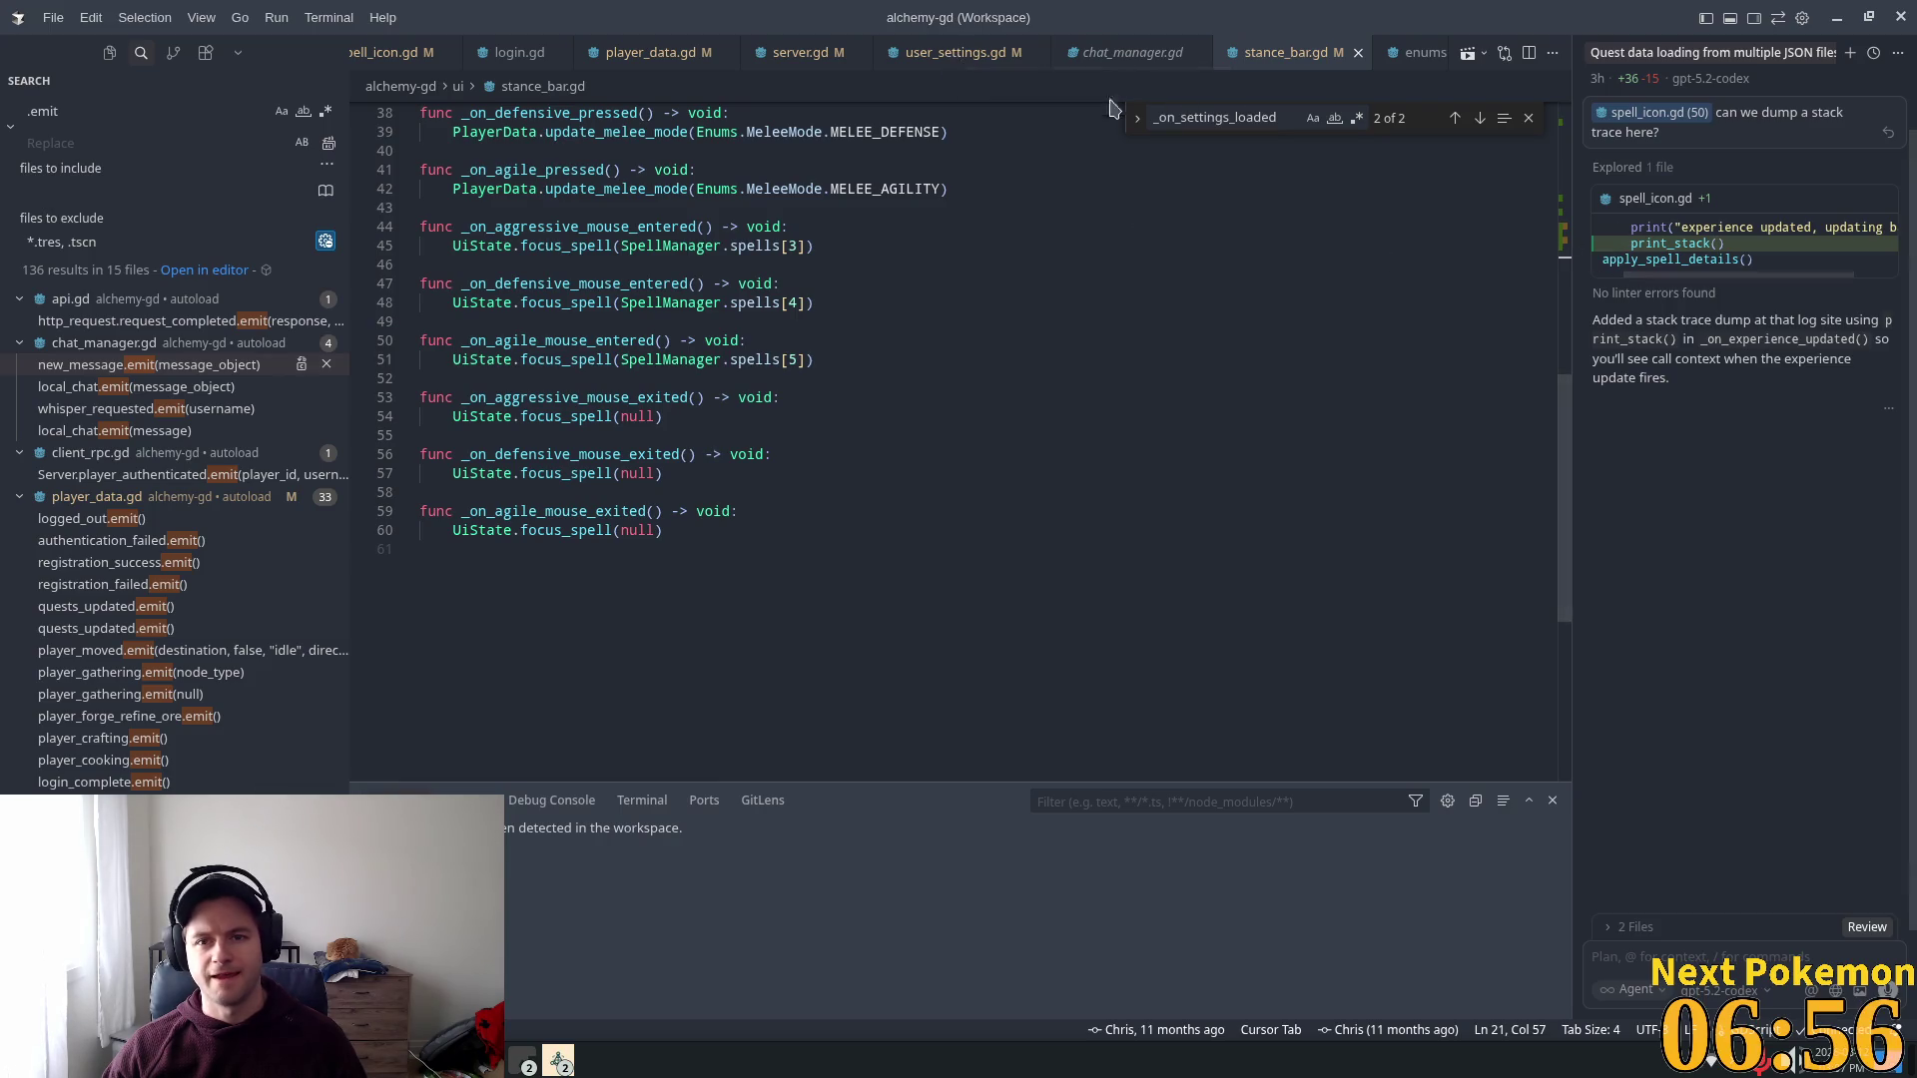
{"action": "scroll", "coordinate": [1344, 368], "scroll_direction": "up", "scroll_amount": 4}
{"action": "scroll", "coordinate": [1551, 456], "scroll_direction": "up", "scroll_amount": 9}
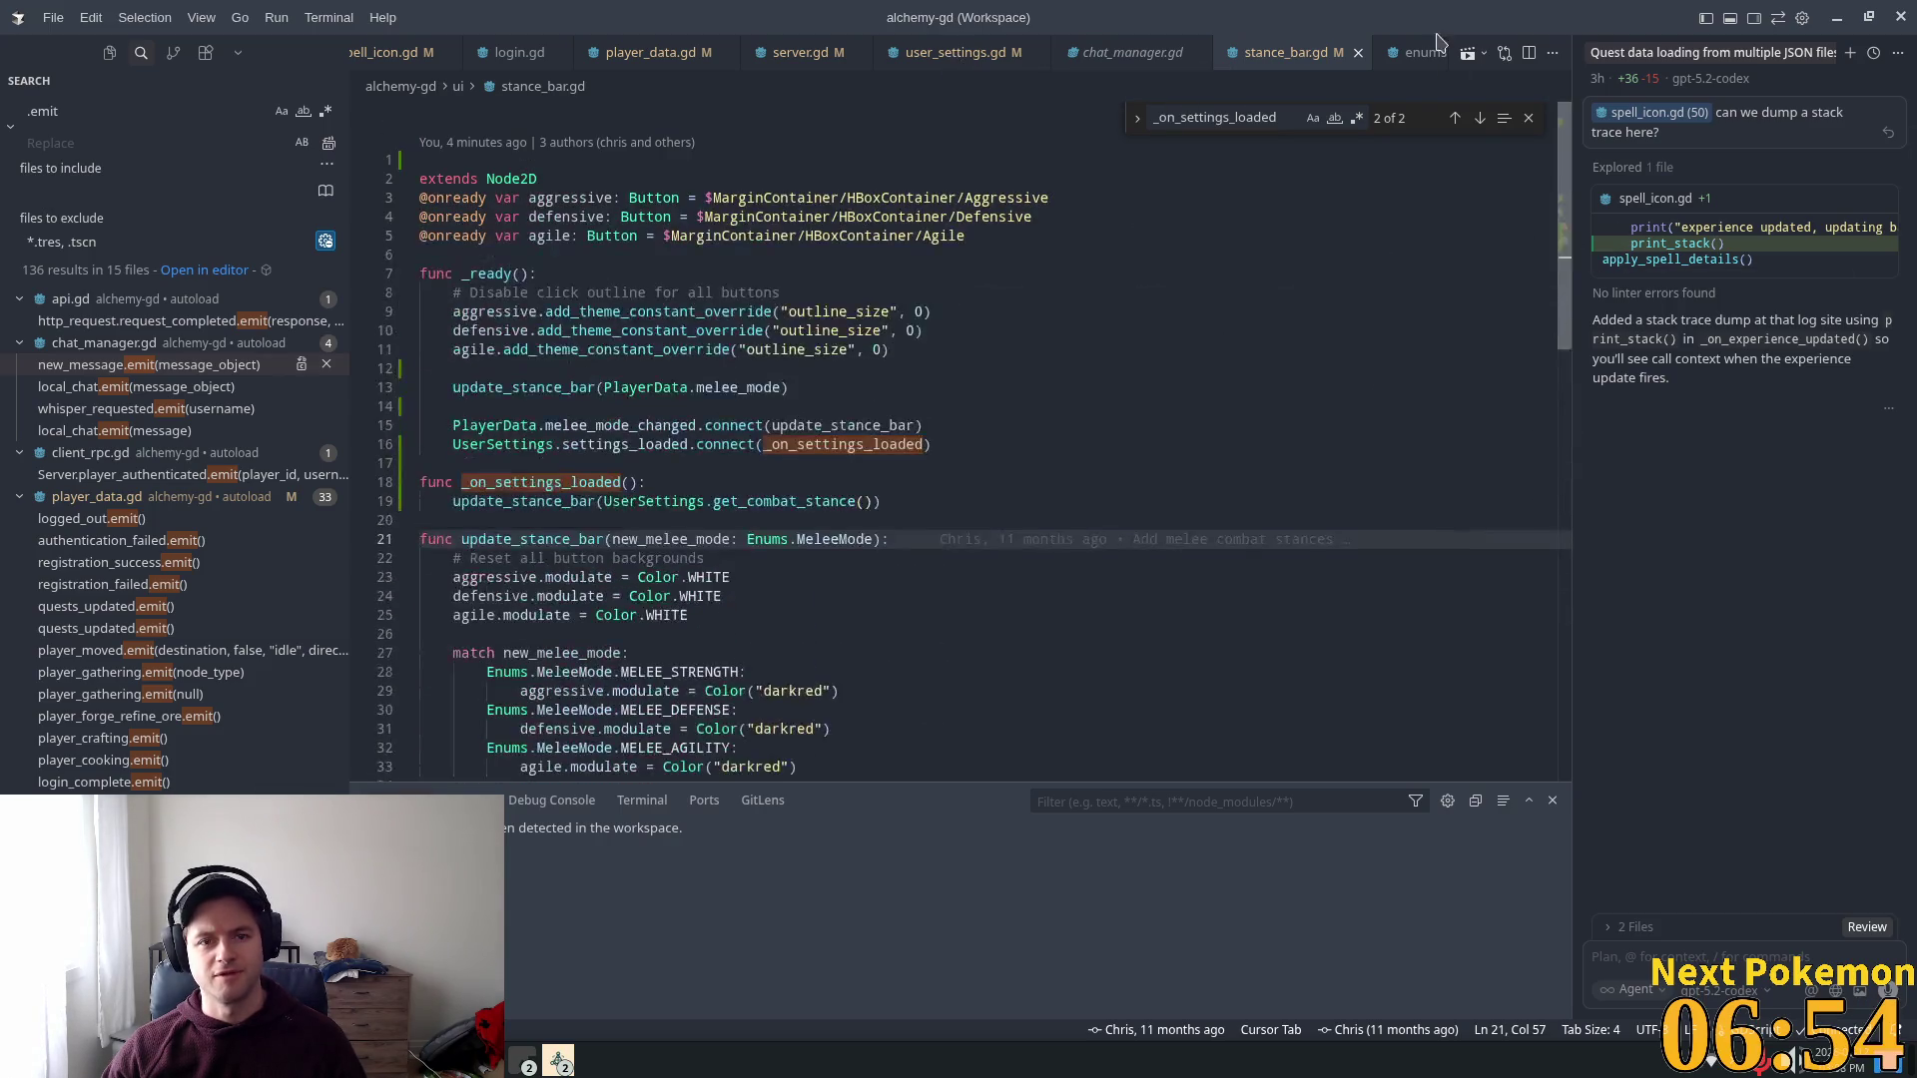
{"action": "left_click", "coordinate": [150, 105]}
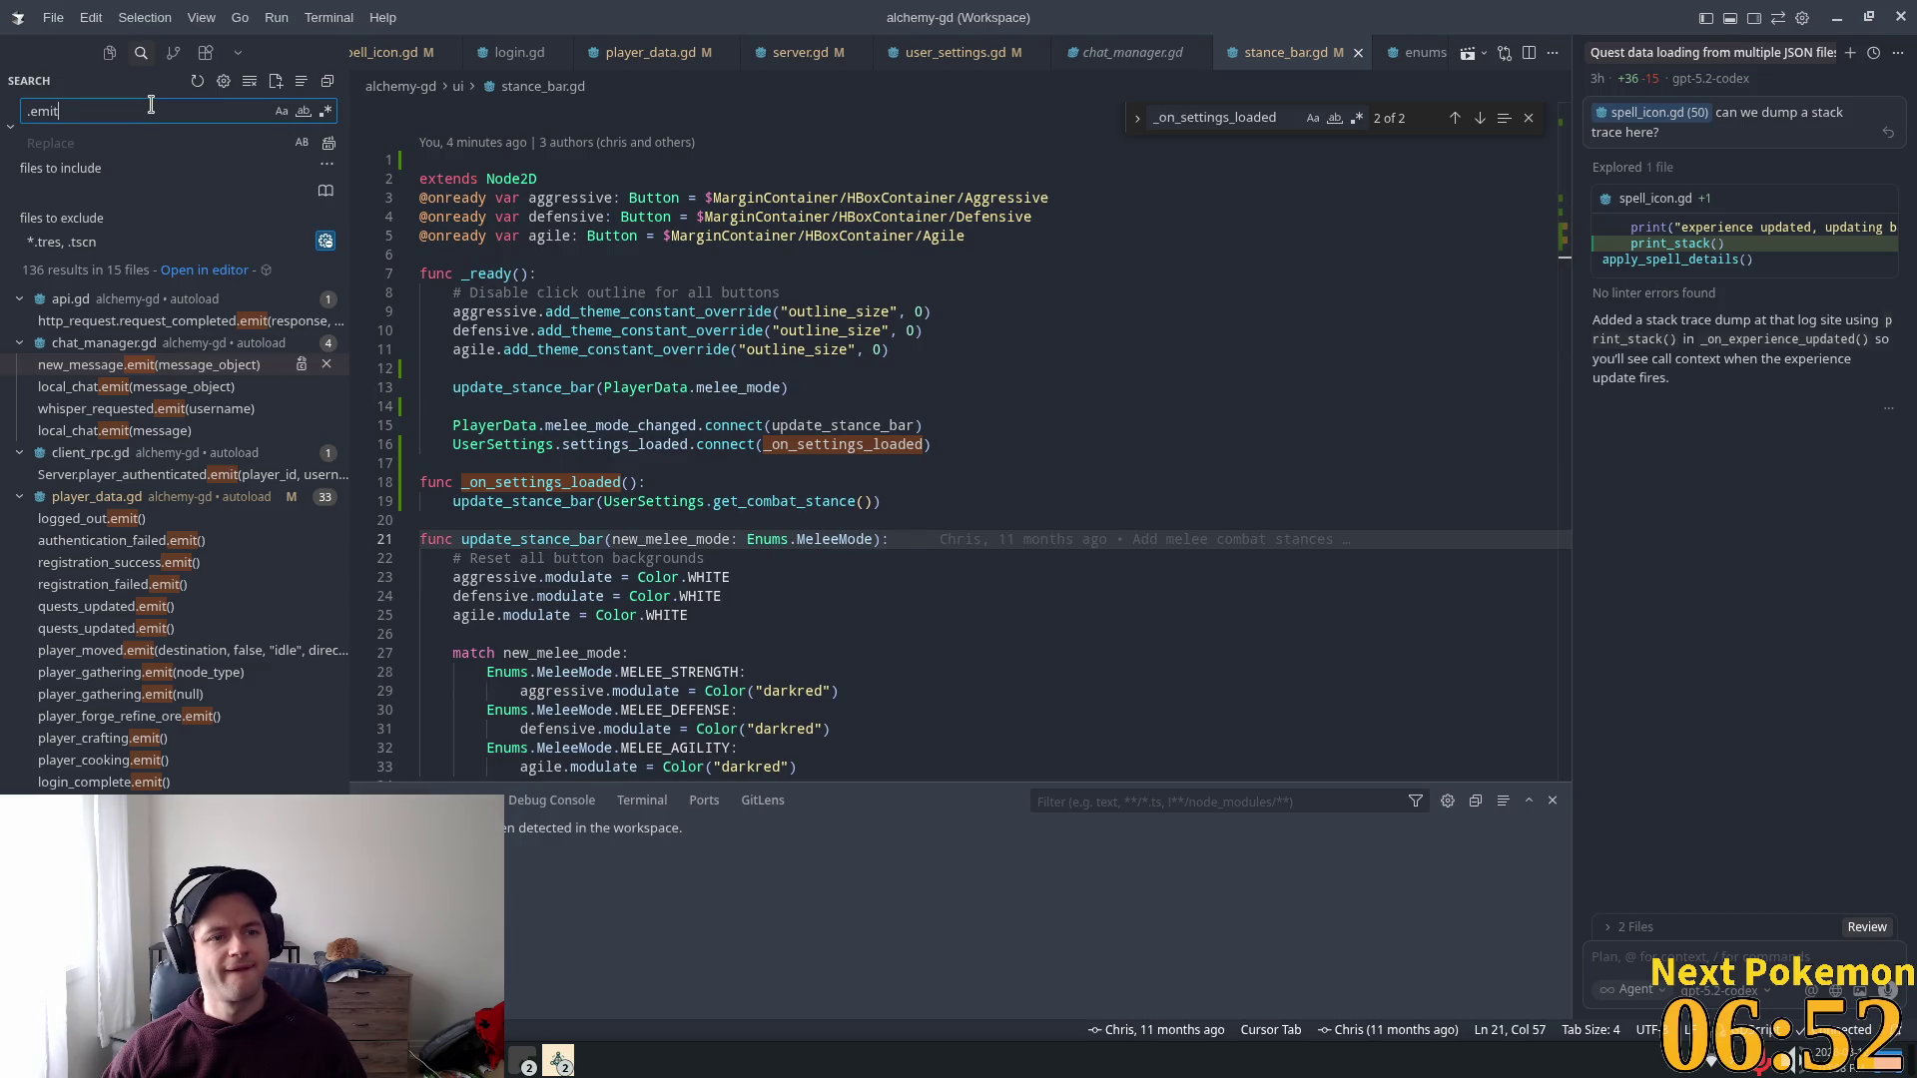
Step: Clear the .emit search, then inspect item_spawner.tscn's uids, selecting the scene's own uid on line 1
{"action": "left_click", "coordinate": [306, 80]}
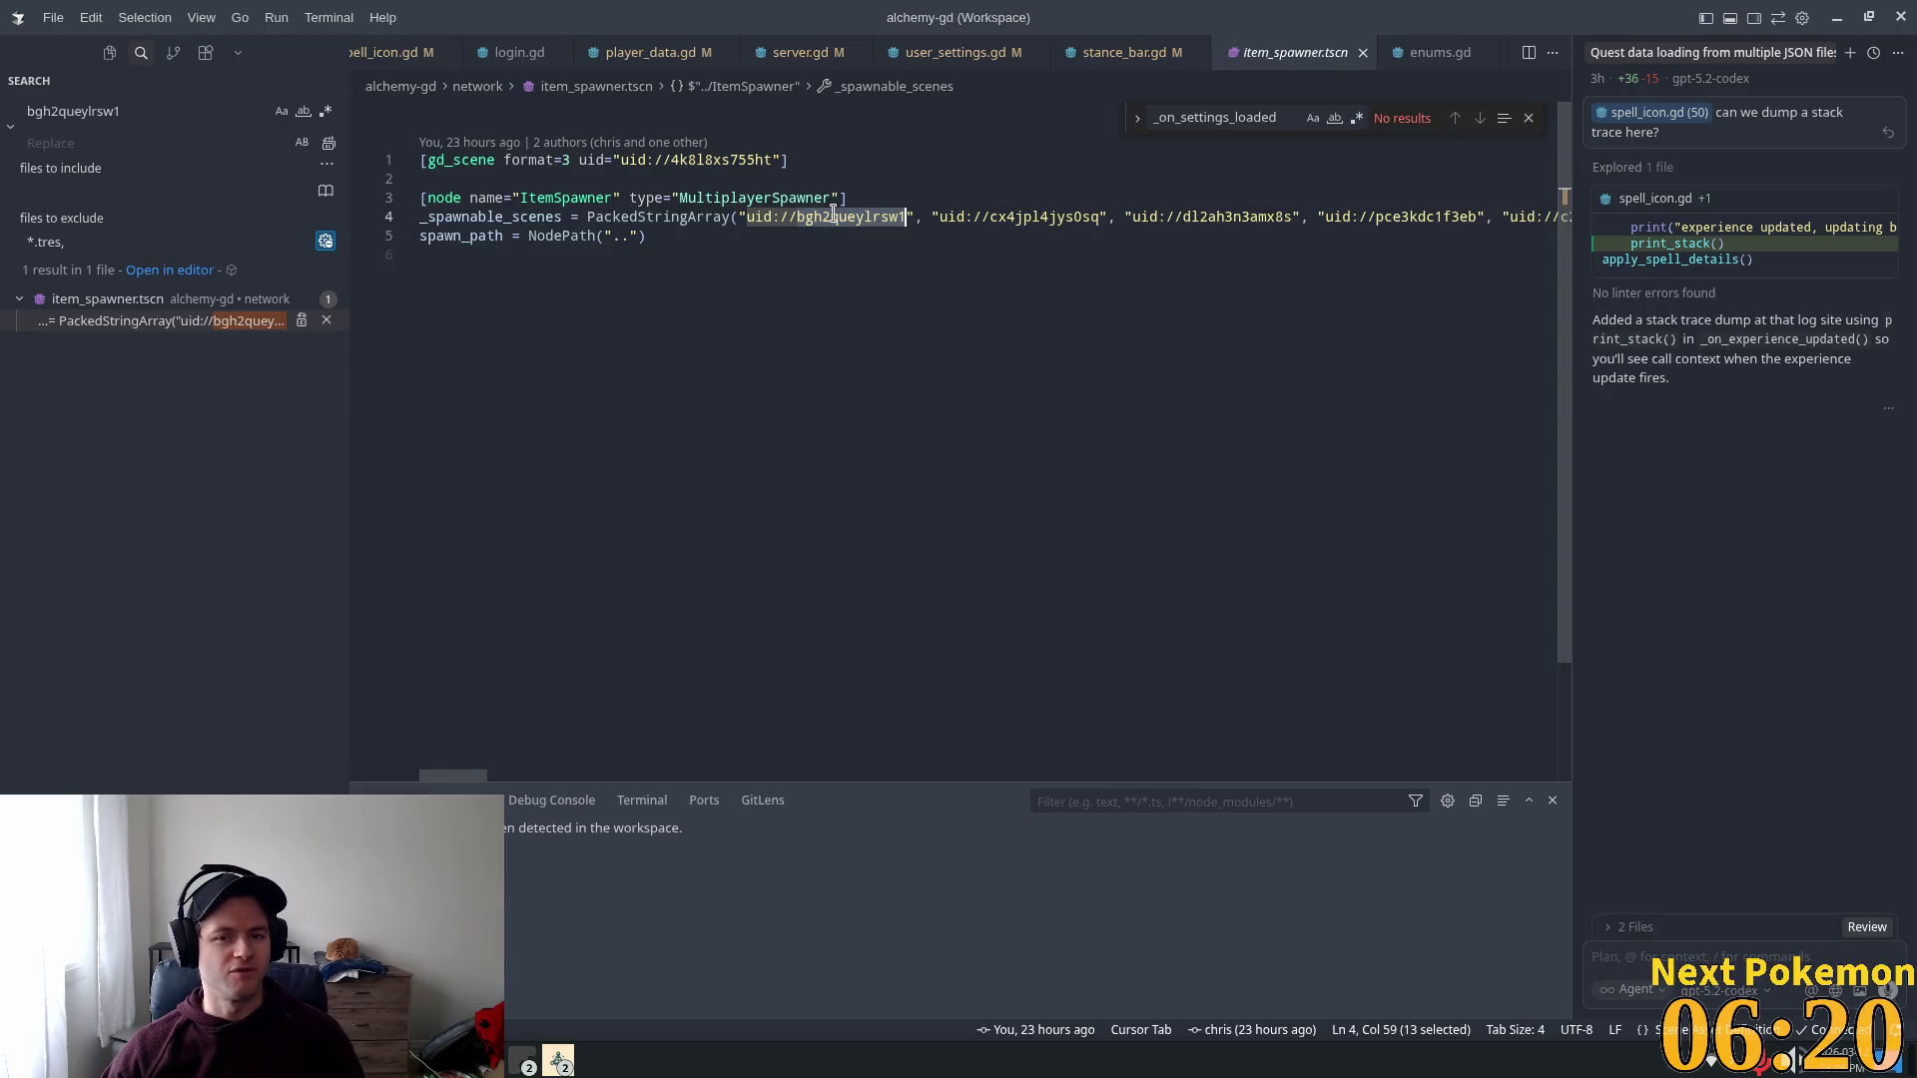
{"action": "mouse_move", "coordinate": [821, 214]}
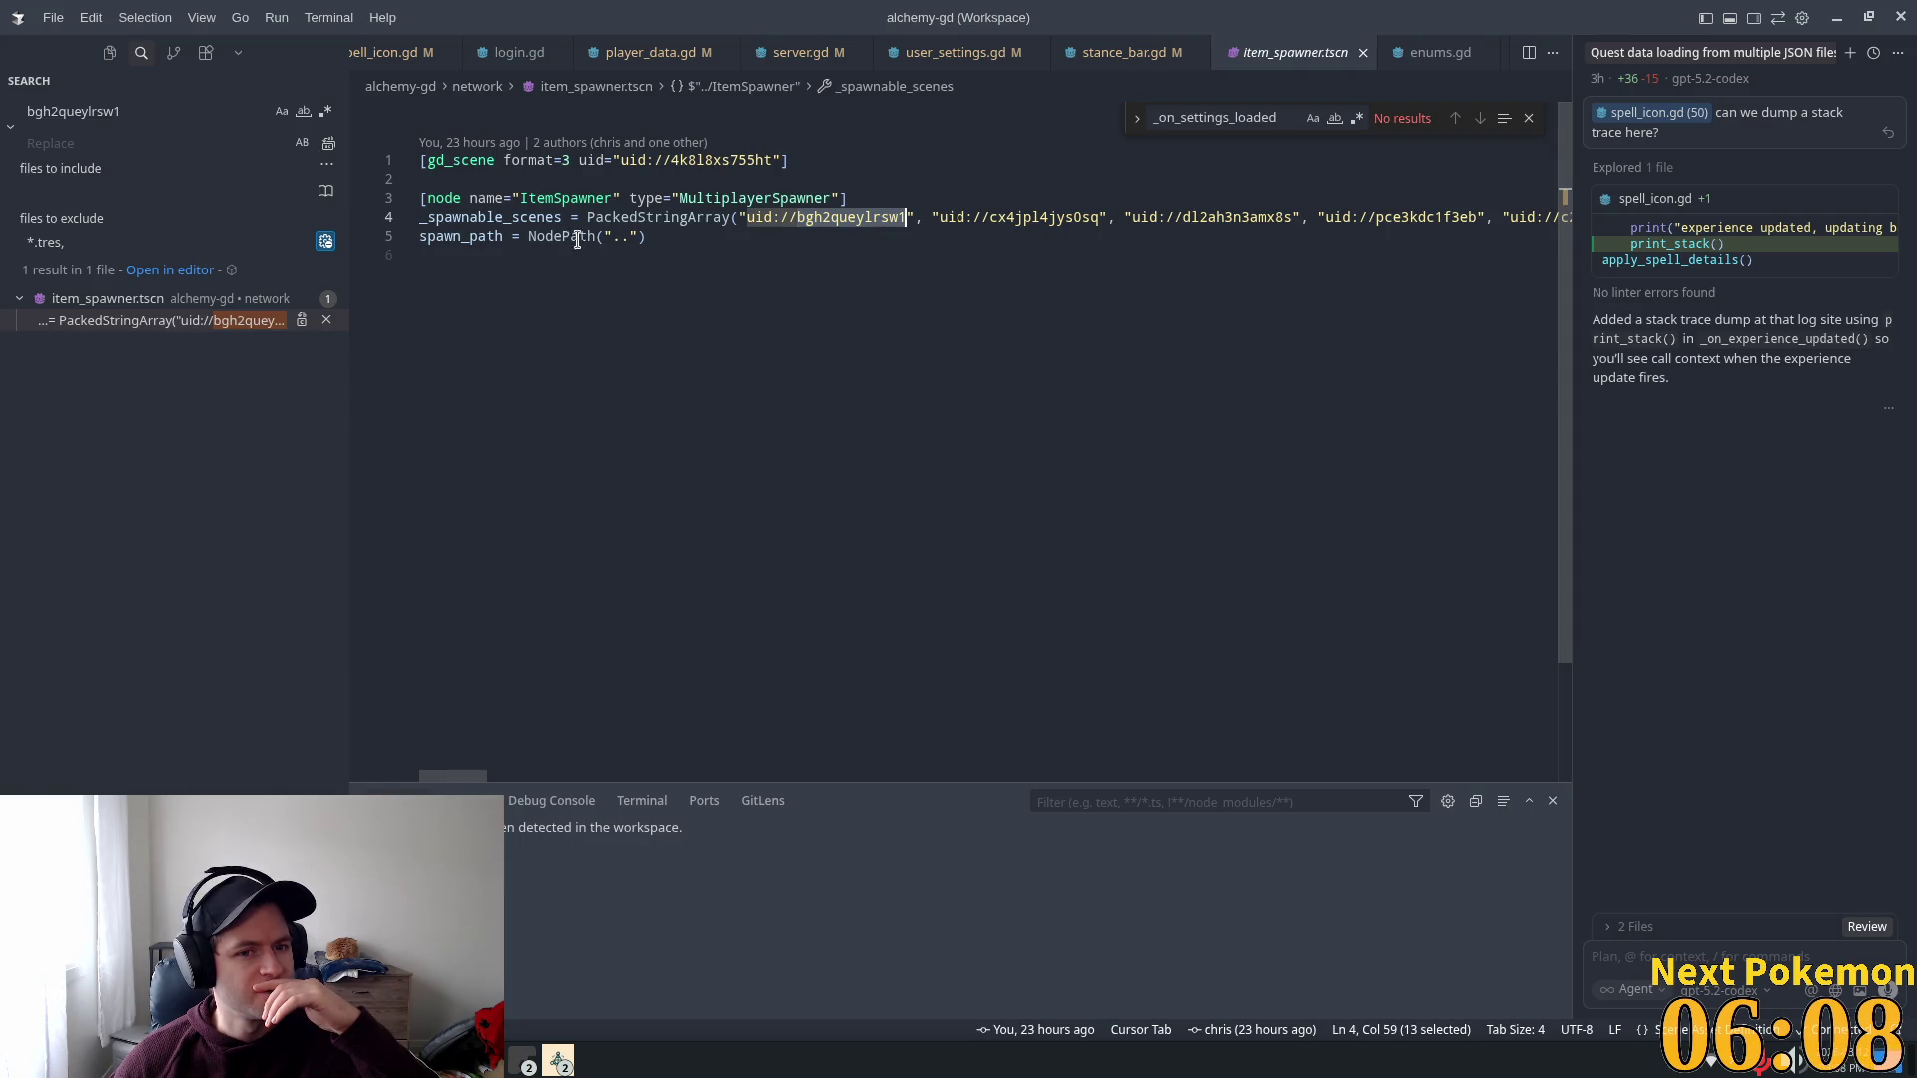
{"action": "left_click", "coordinate": [571, 199]}
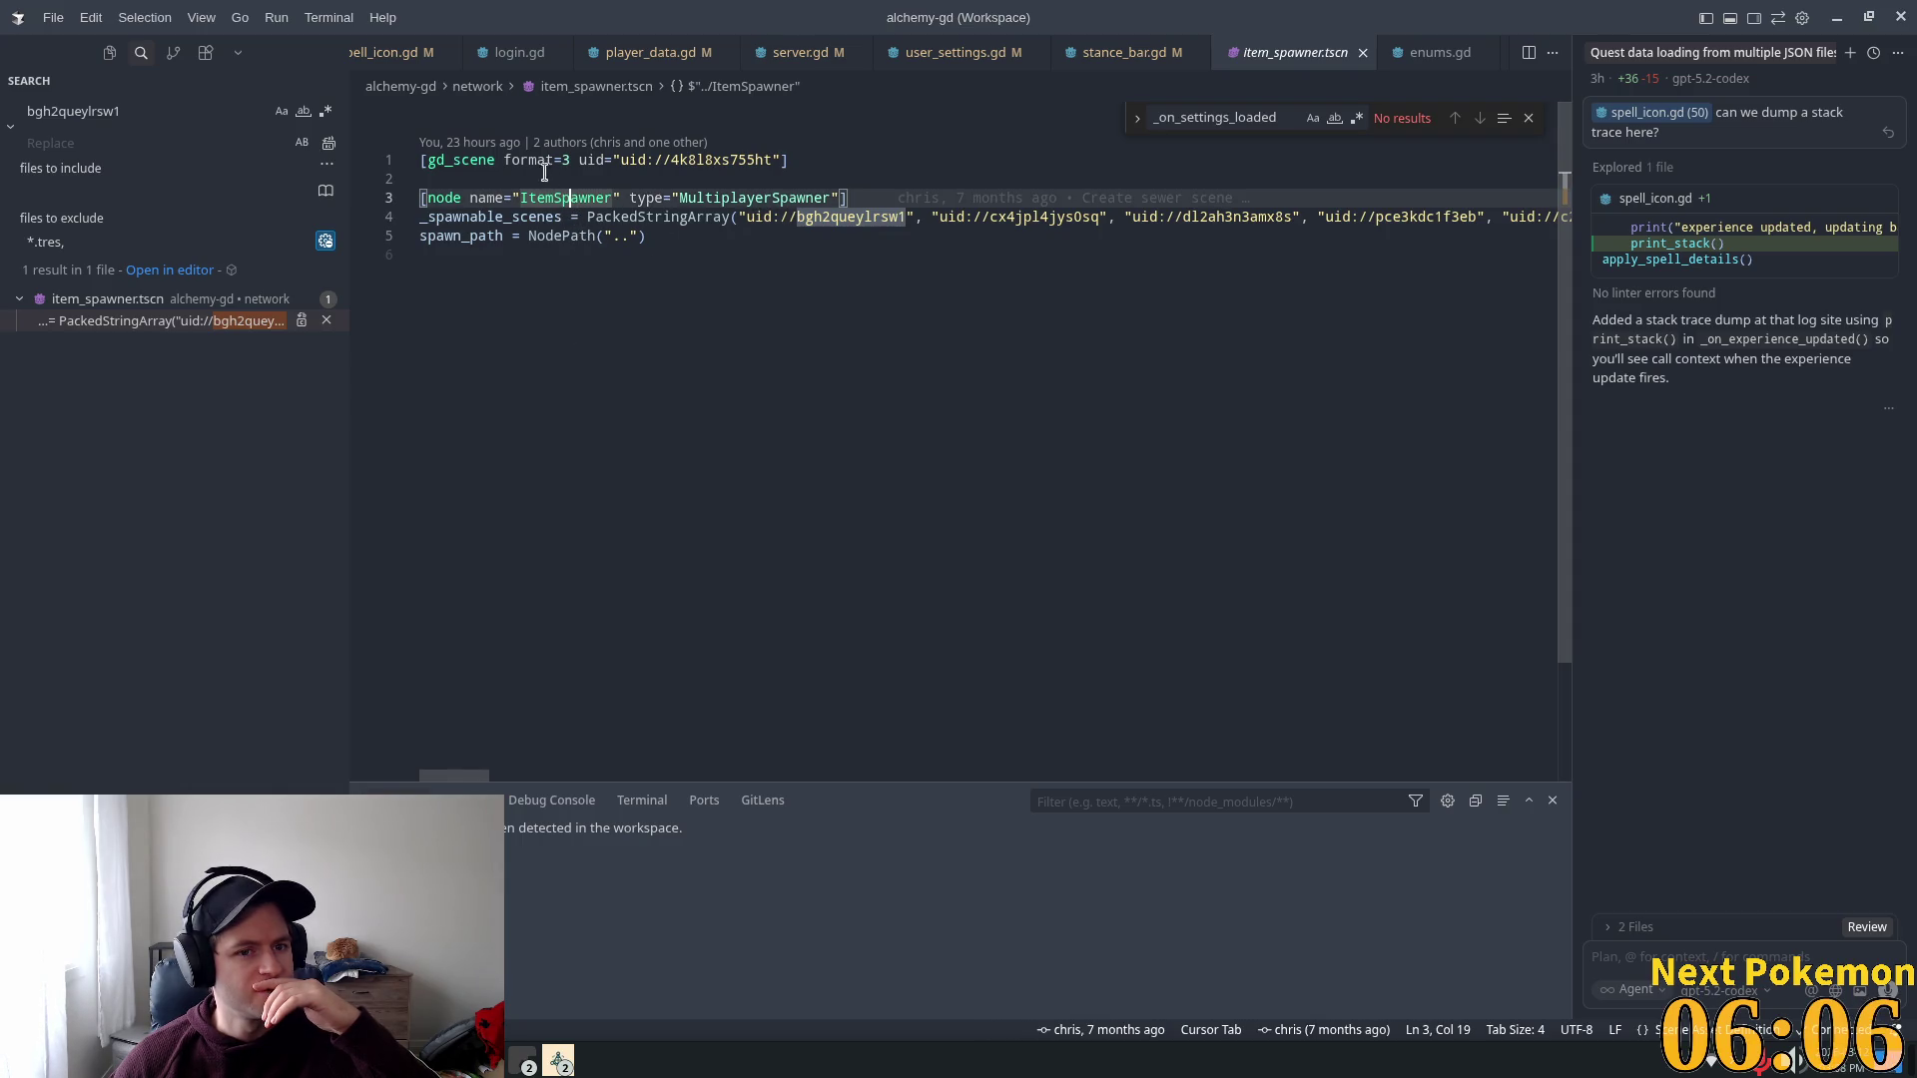
{"action": "double_click", "coordinate": [717, 162]}
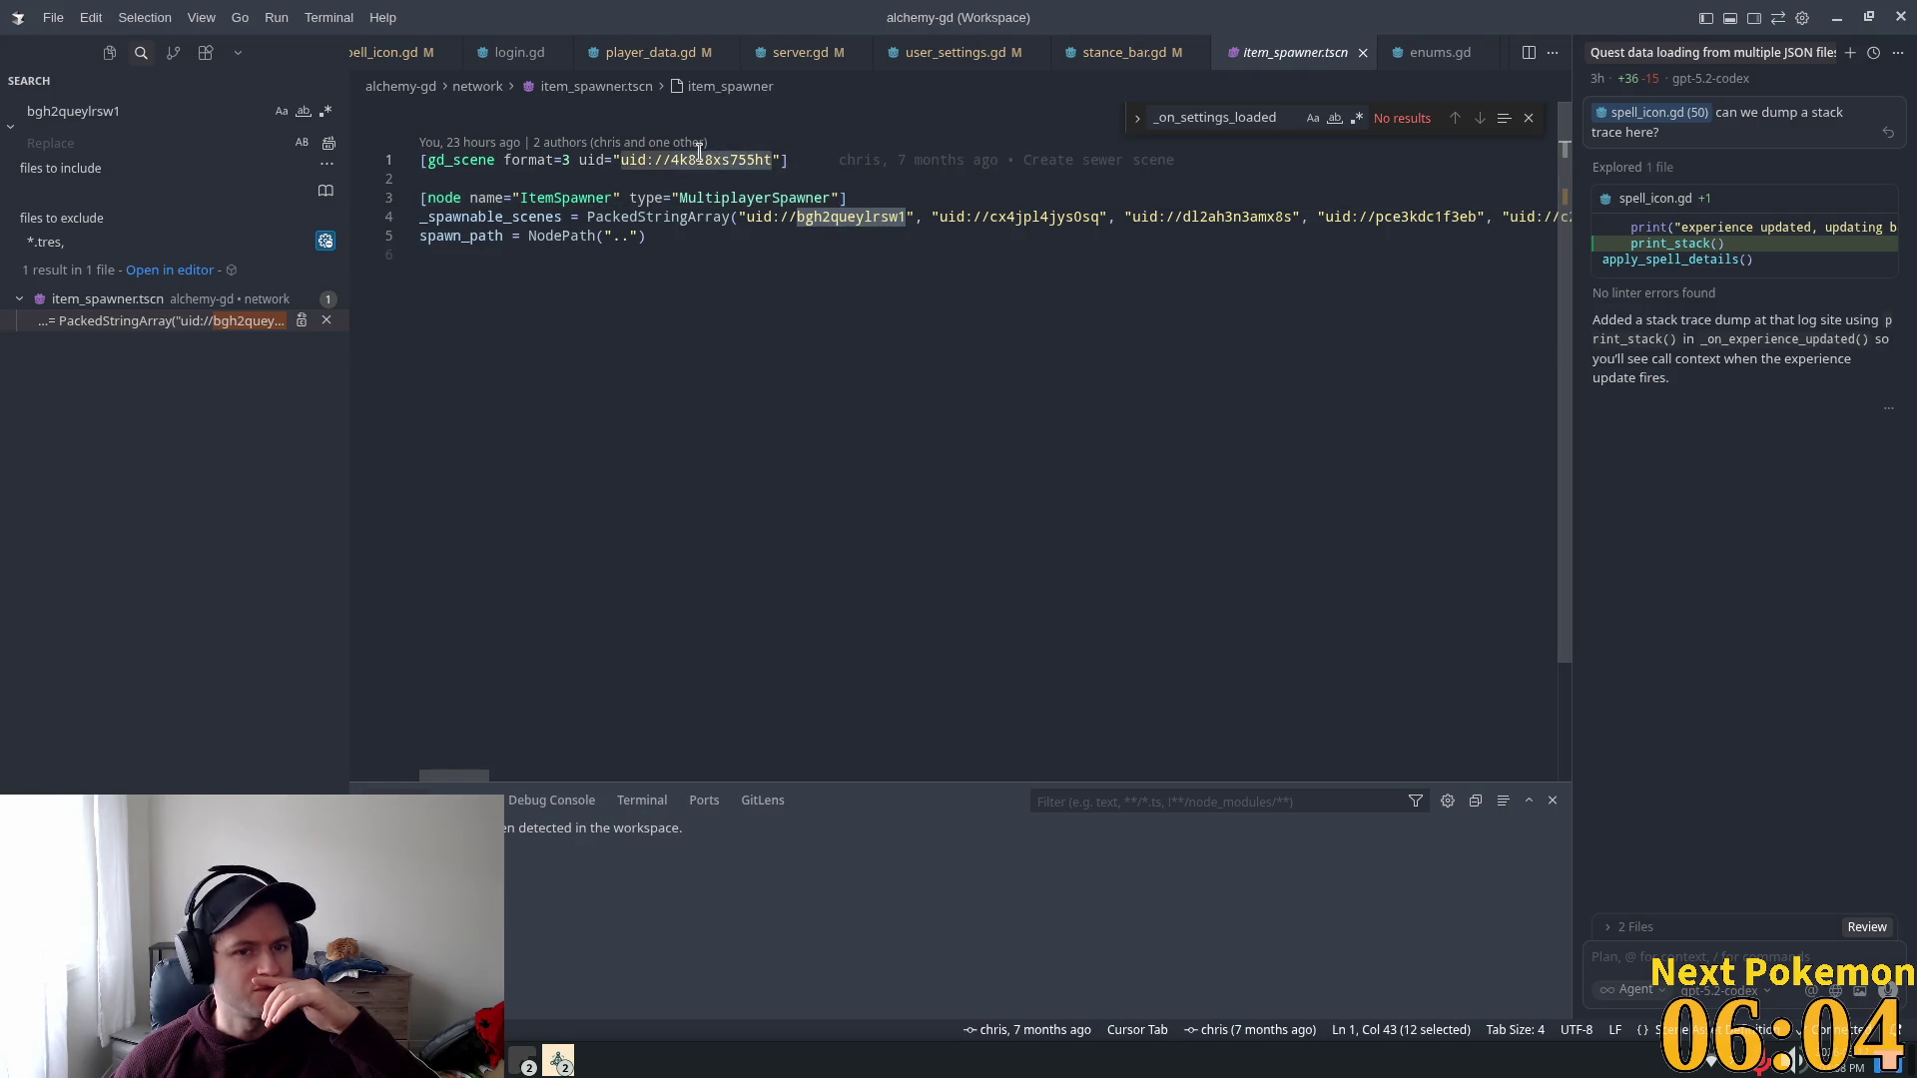
{"action": "mouse_move", "coordinate": [696, 154]}
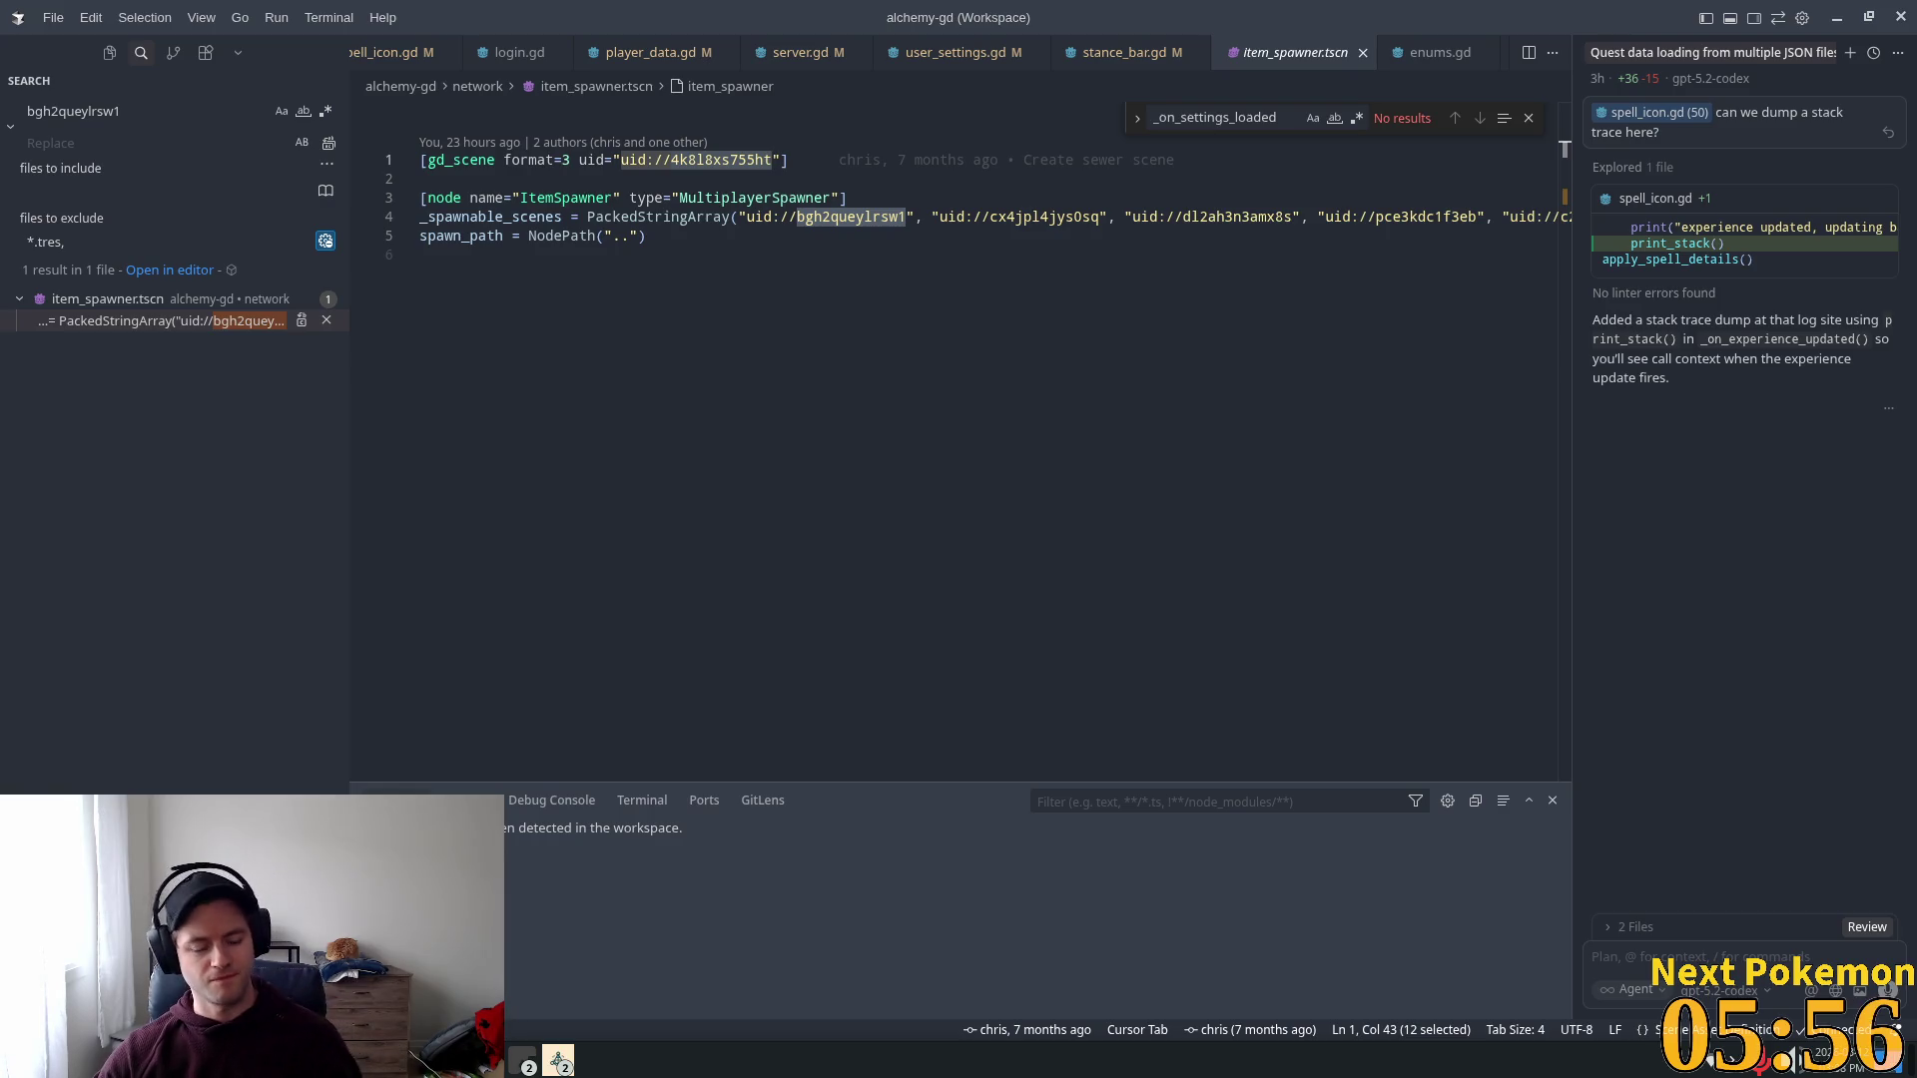
Step: Back in Godot, open item_spawner.tscn via the 'item_spawn' quick search and select its ItemSpawner node
{"action": "key", "text": "alt+Tab"}
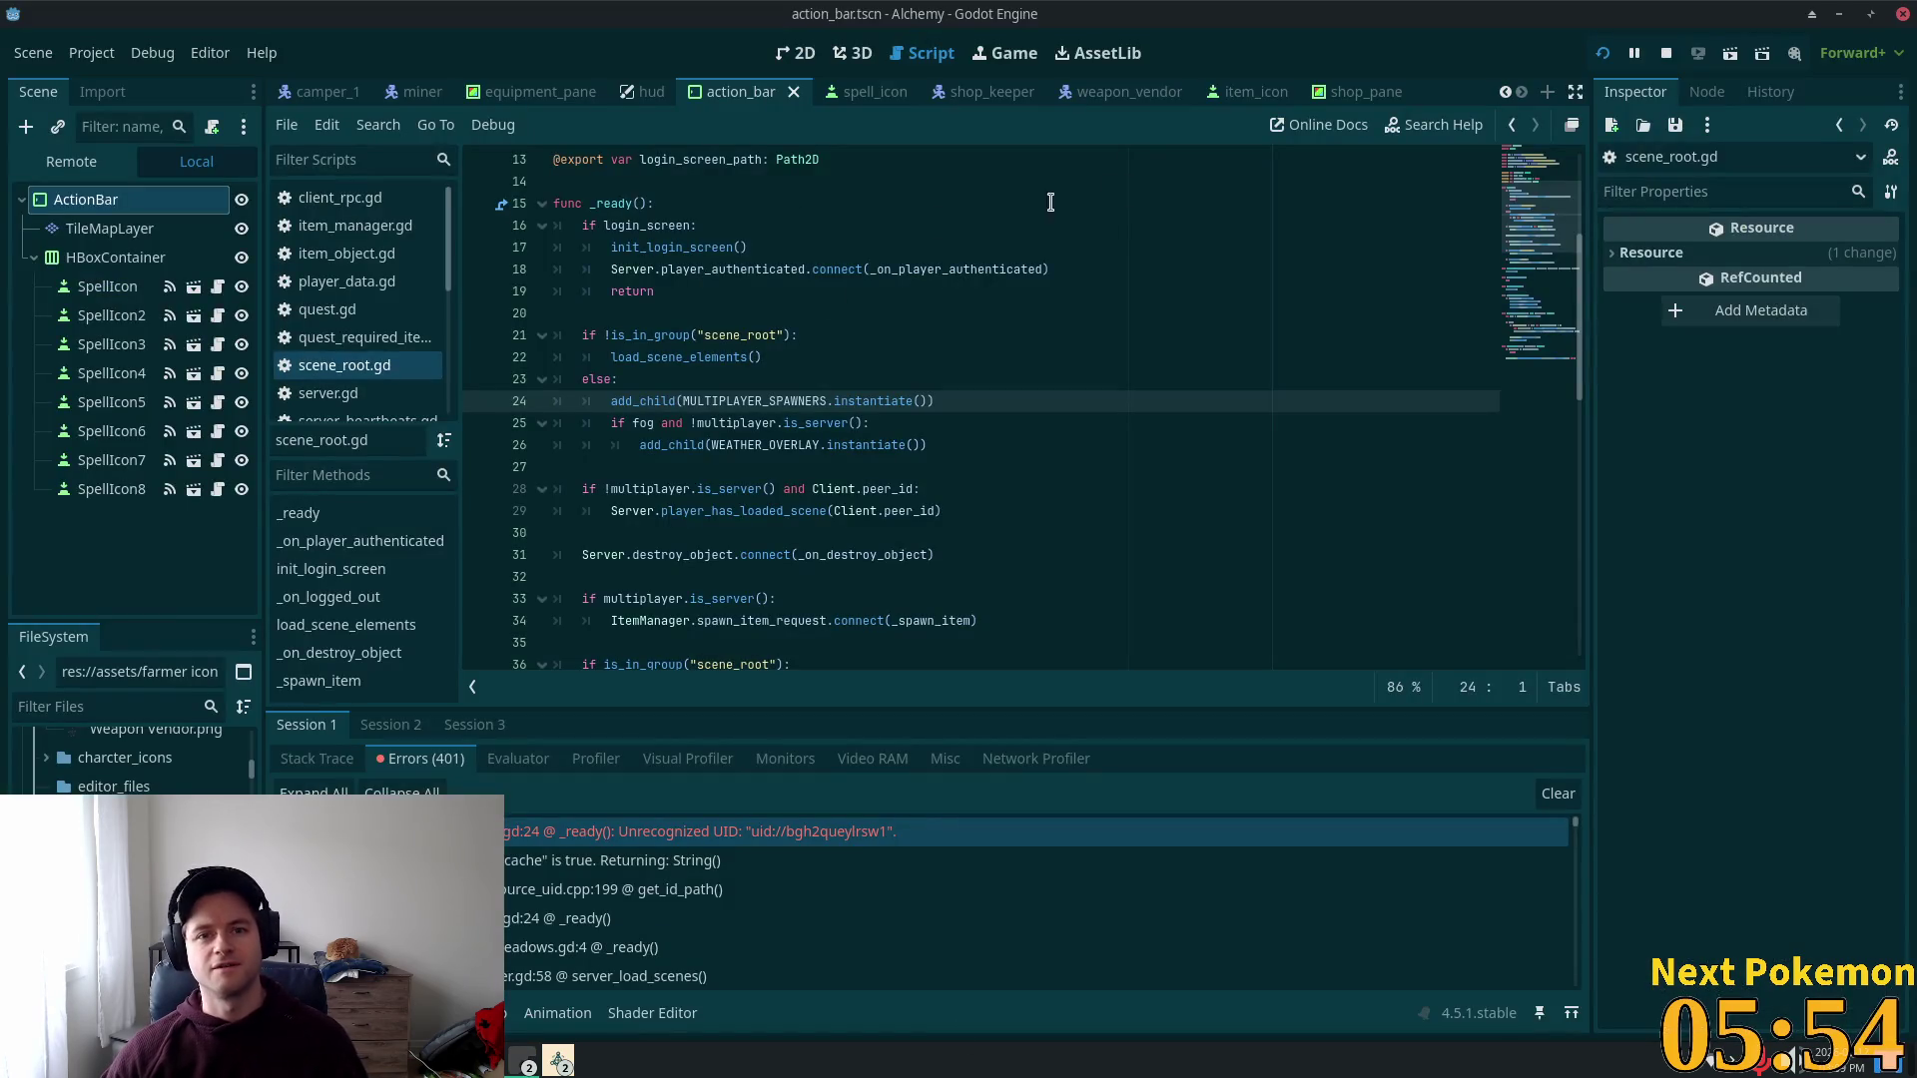
{"action": "key", "text": "shift+alt+o"}
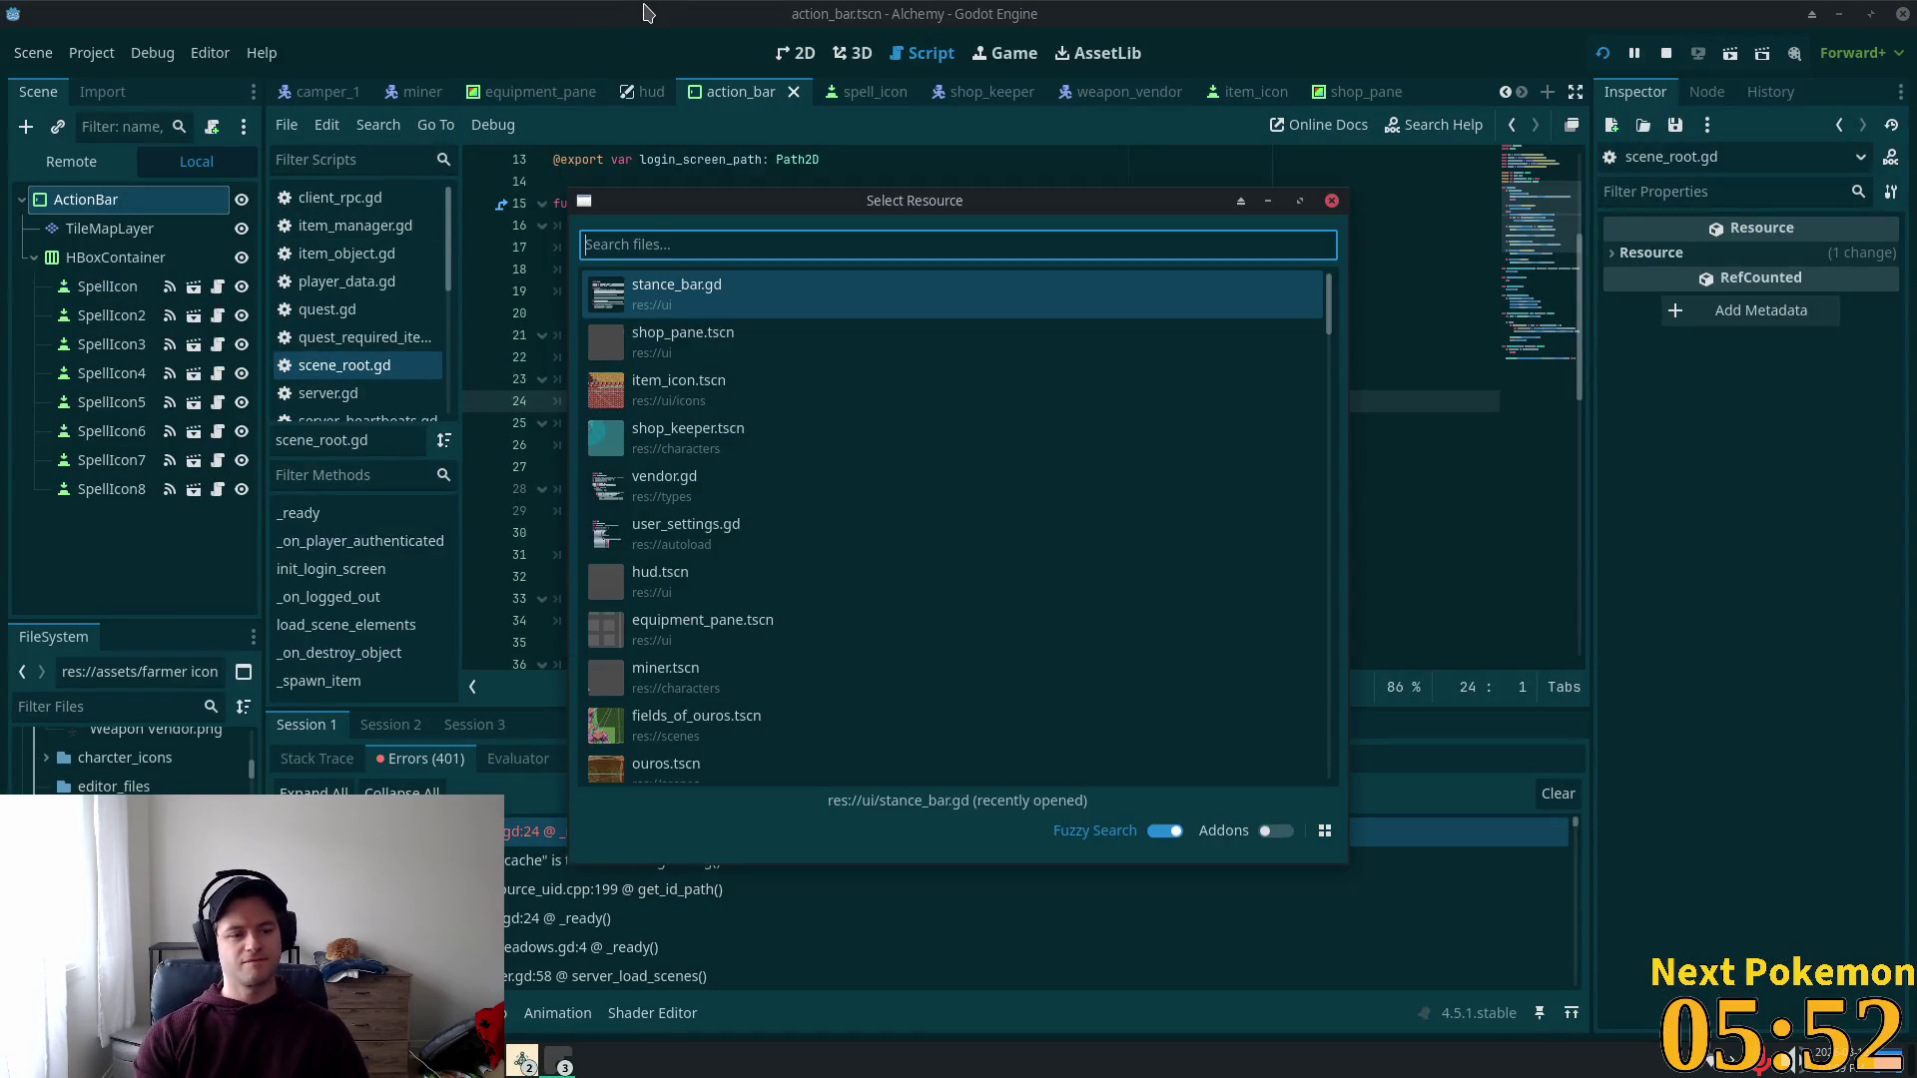
{"action": "type", "text": "item_spawn"}
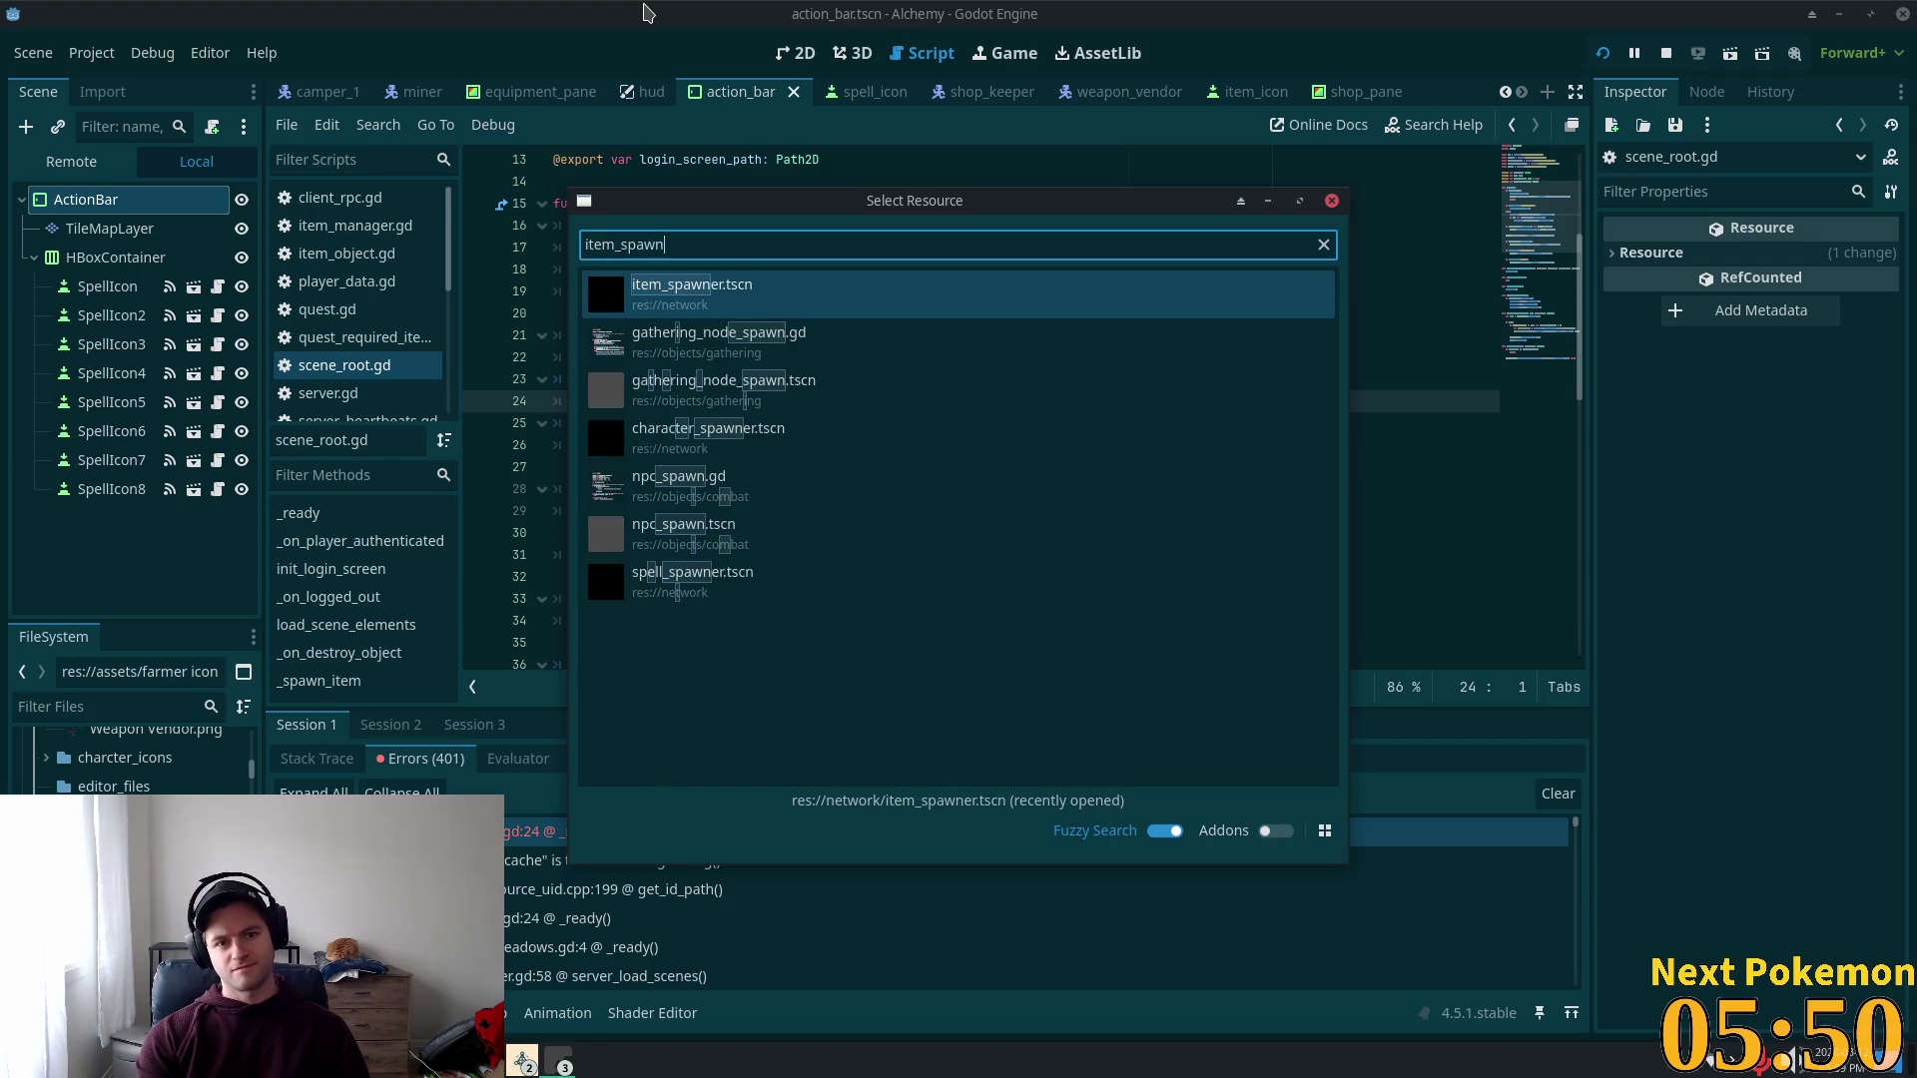
{"action": "double_click", "coordinate": [911, 289]}
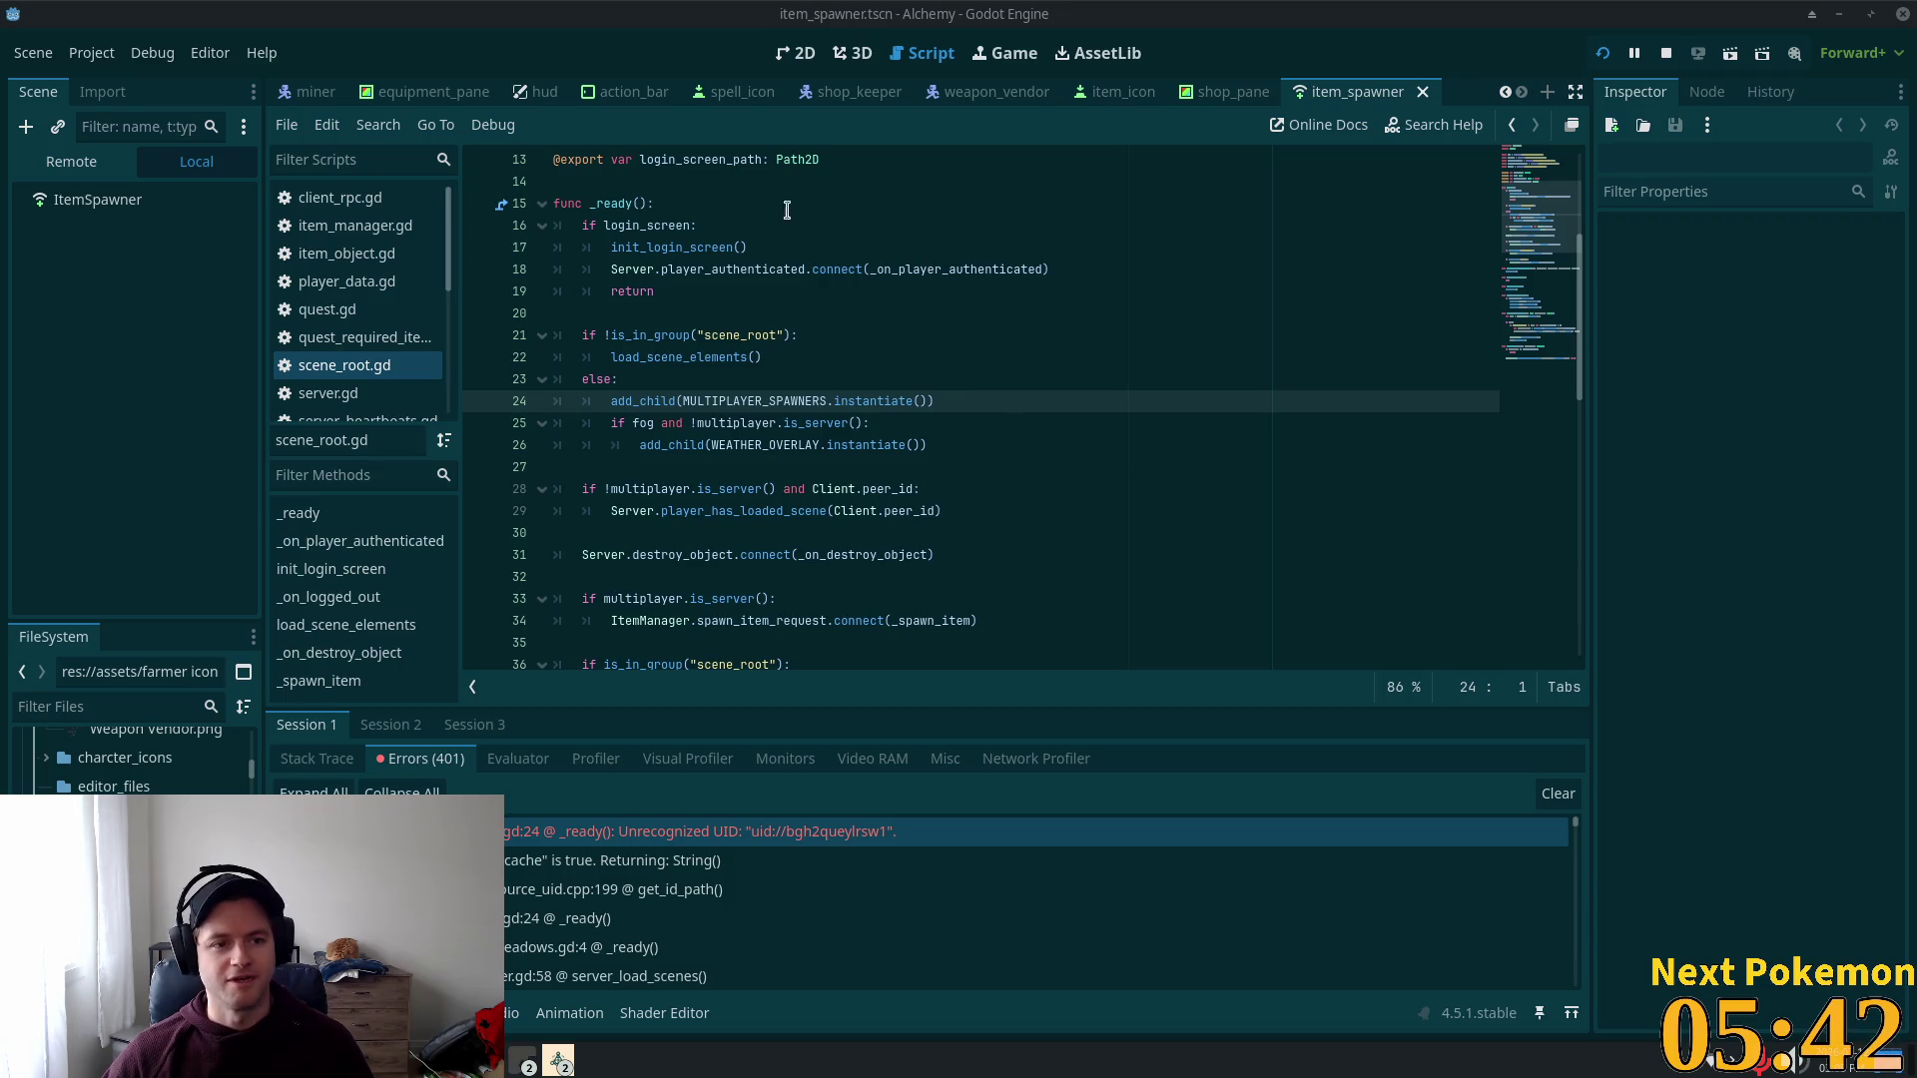
{"action": "left_click", "coordinate": [140, 200]}
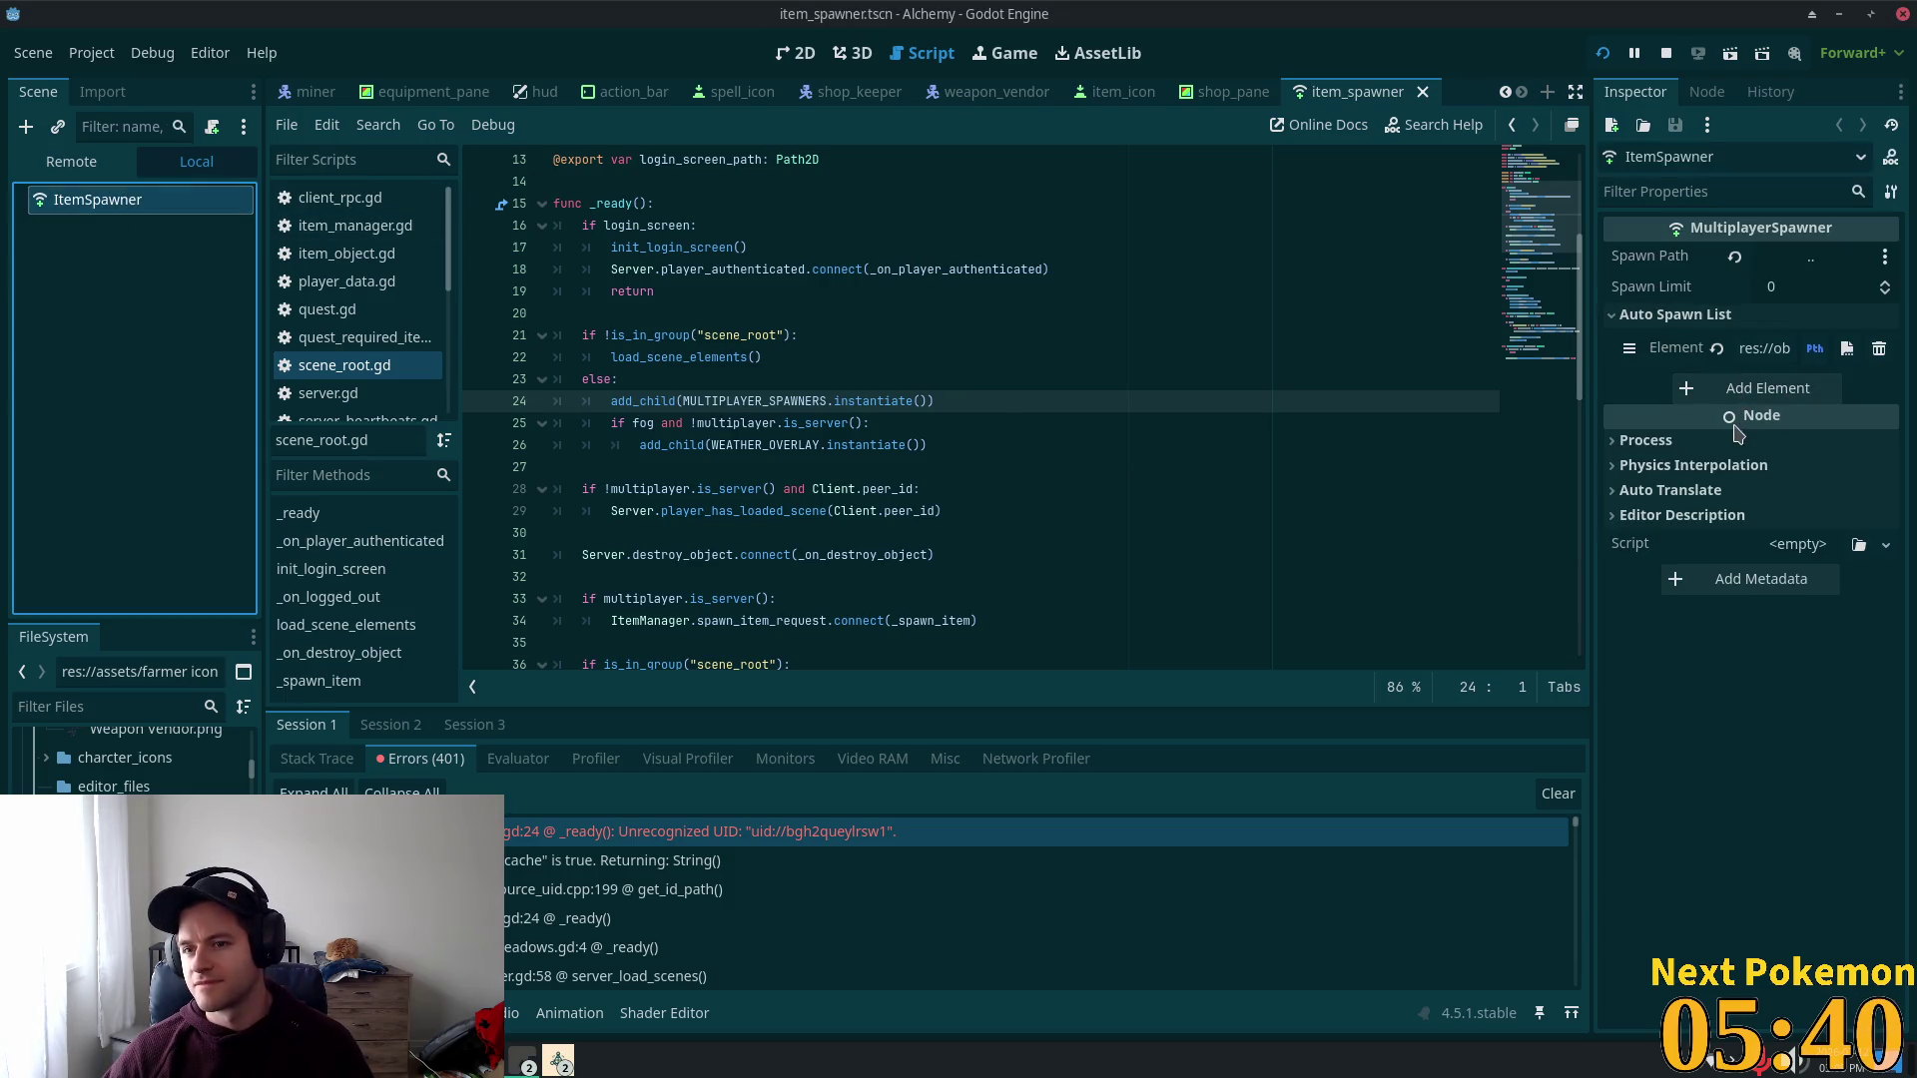
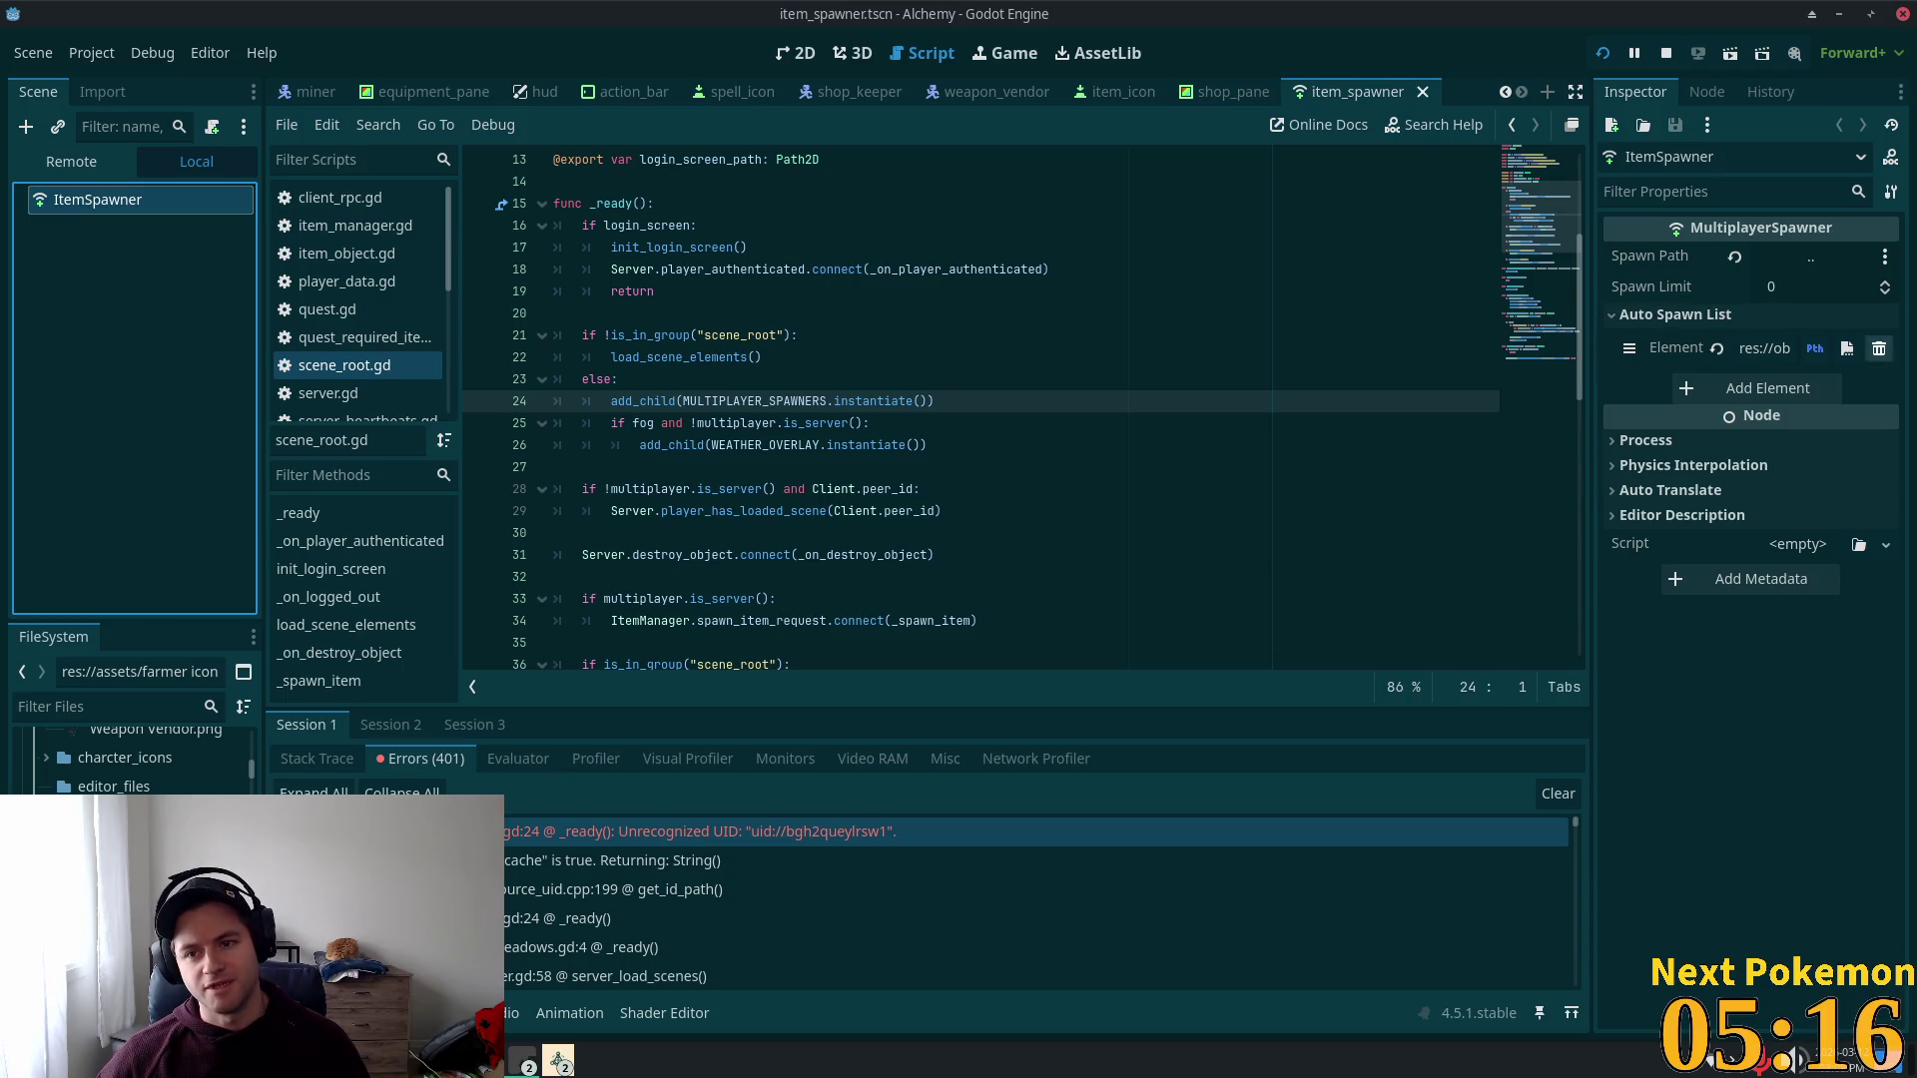
Step: Confirm res://objects/item.tscn as the Auto Spawn List element path, briefly checking Cursor
{"action": "left_click", "coordinate": [1782, 348]}
{"action": "key", "text": "ctrl+a"}
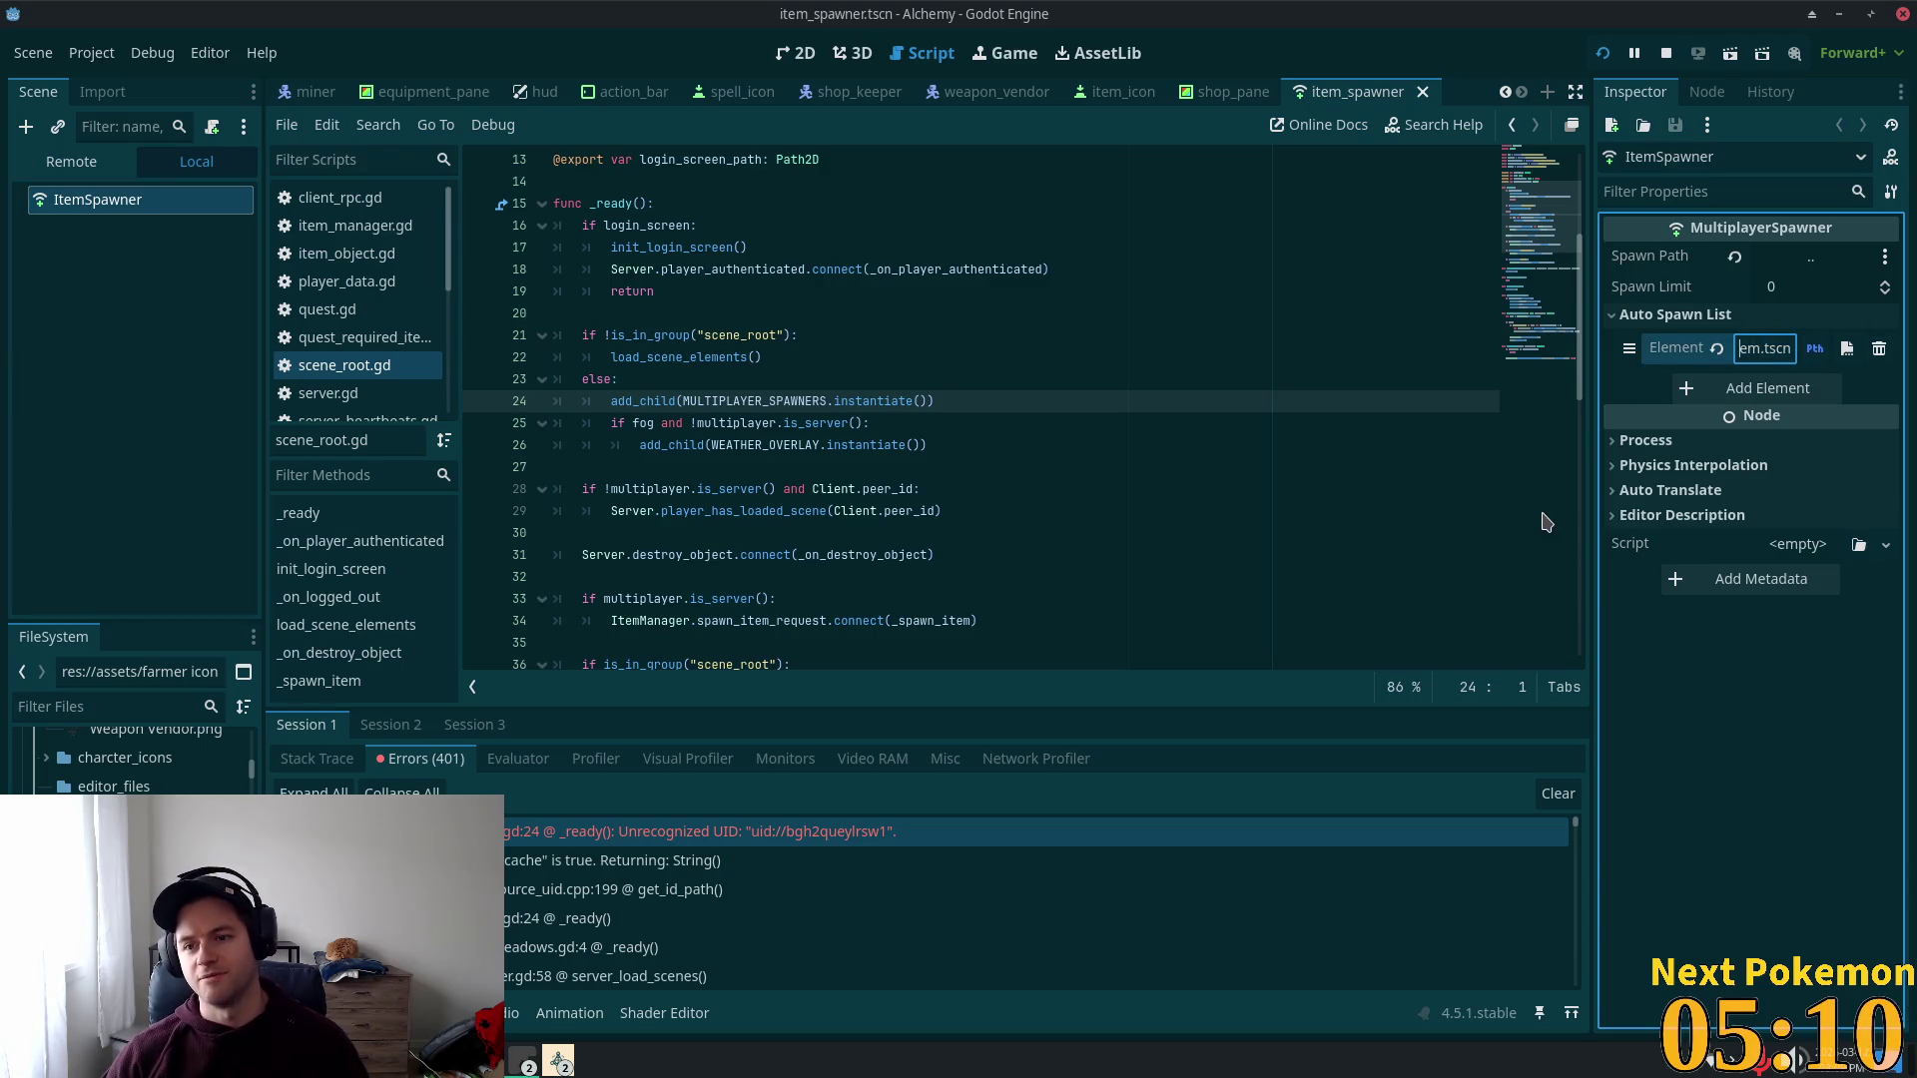
{"action": "key", "text": "Left"}
{"action": "key", "text": "Left"}
{"action": "key", "text": "Left"}
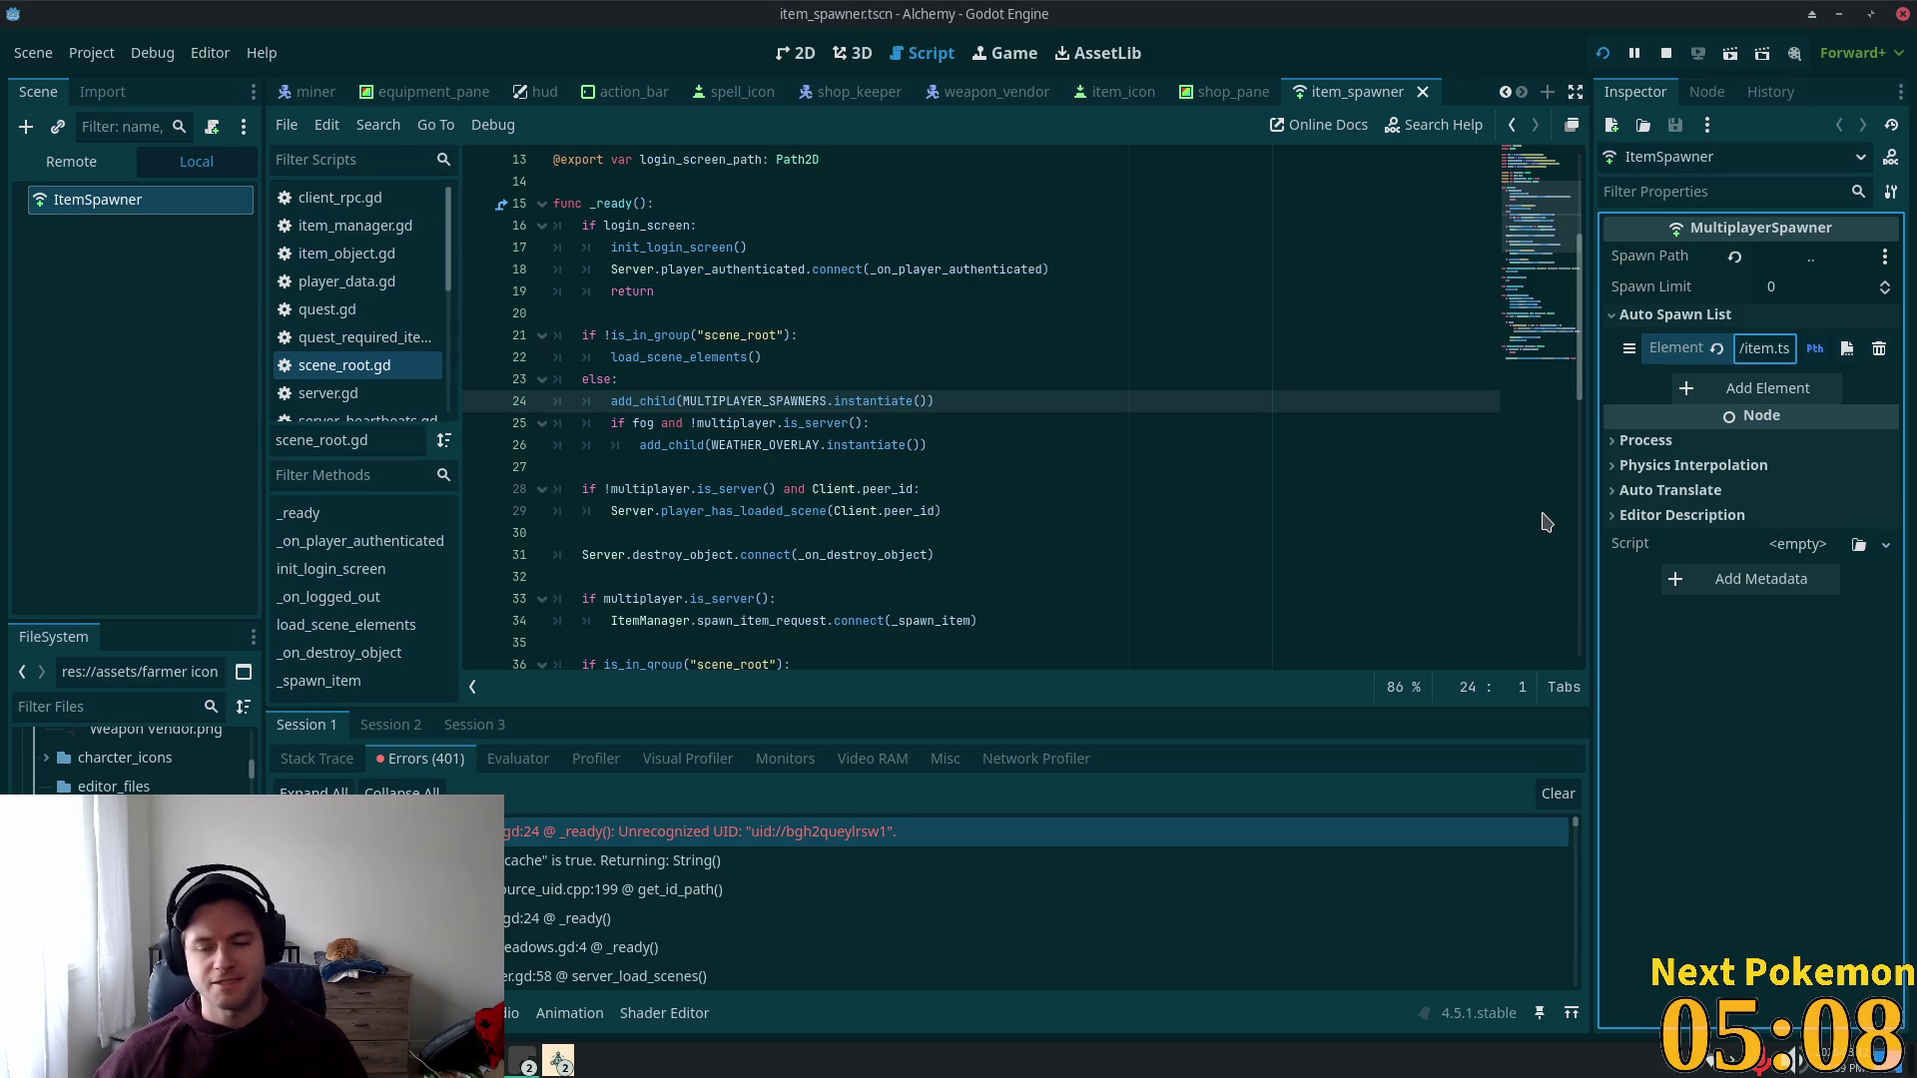
{"action": "key", "text": "ctrl+Left"}
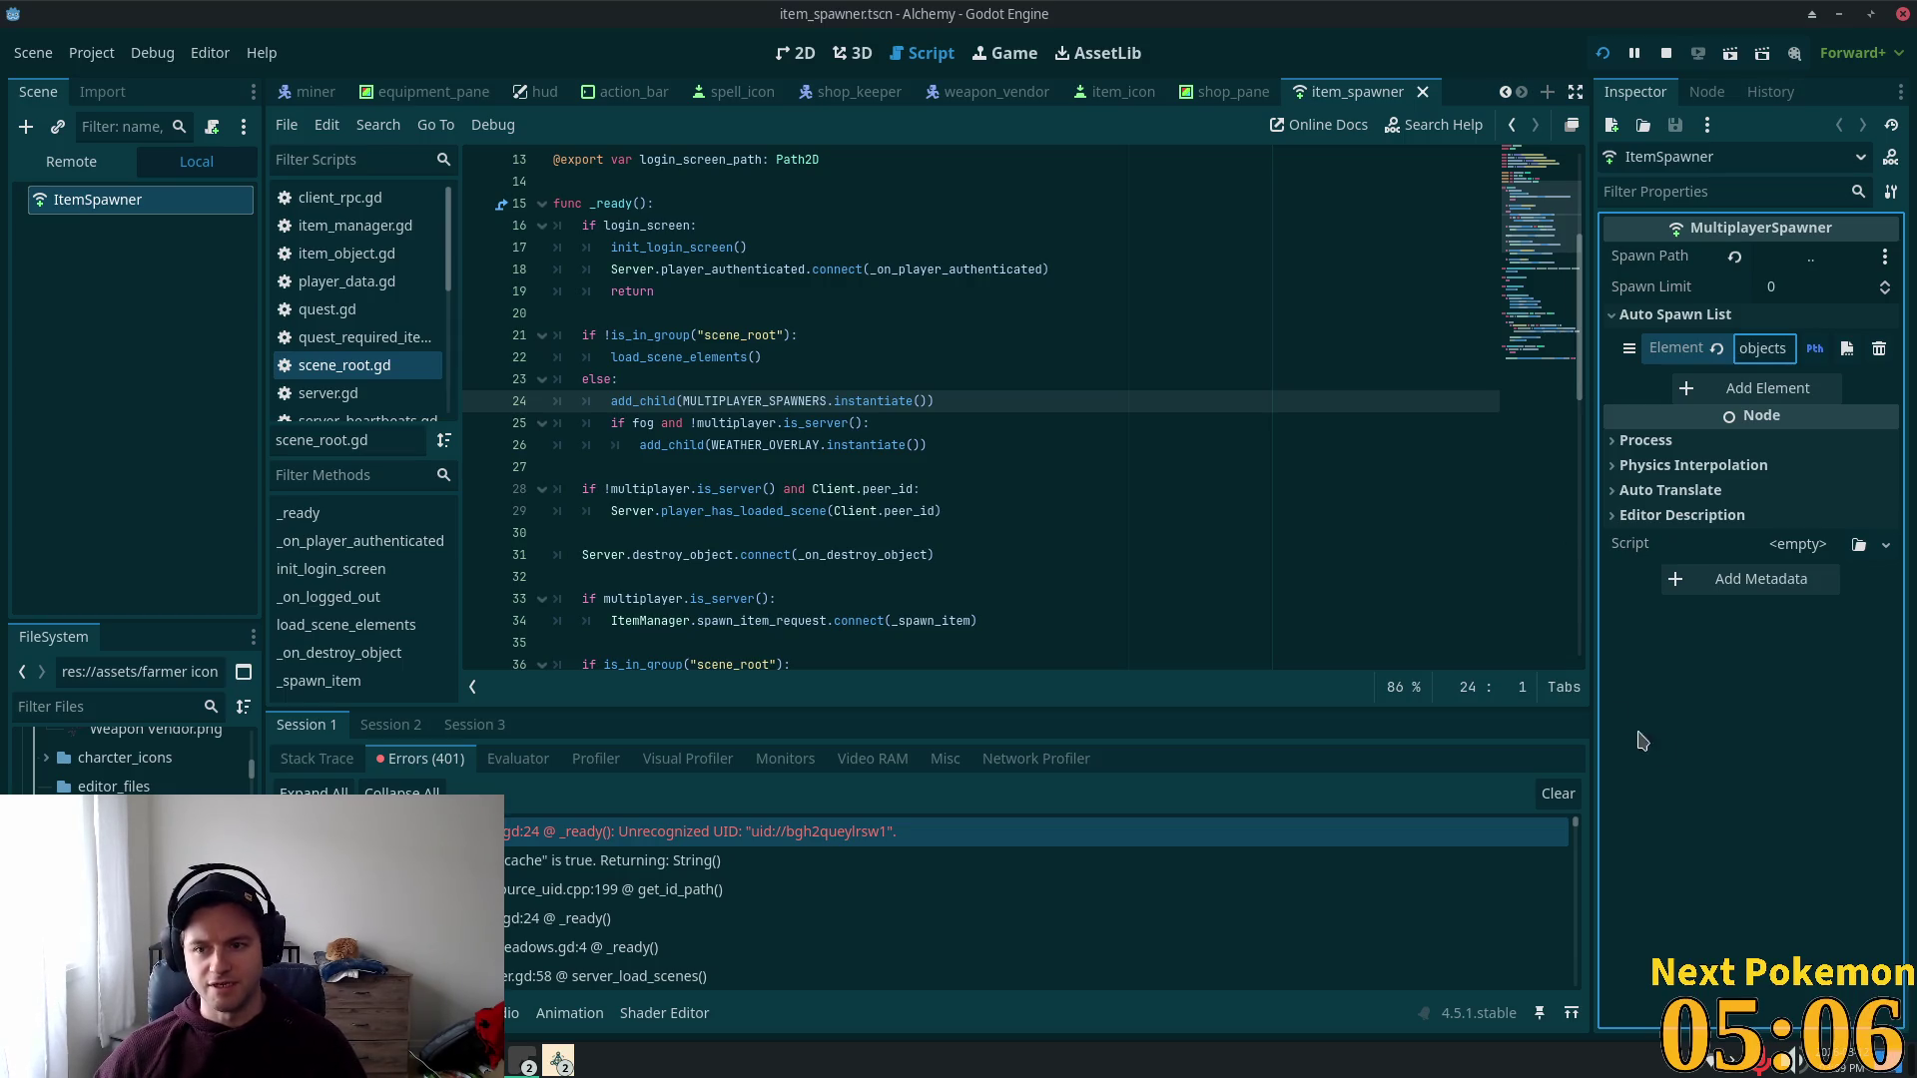
{"action": "key", "text": "Return"}
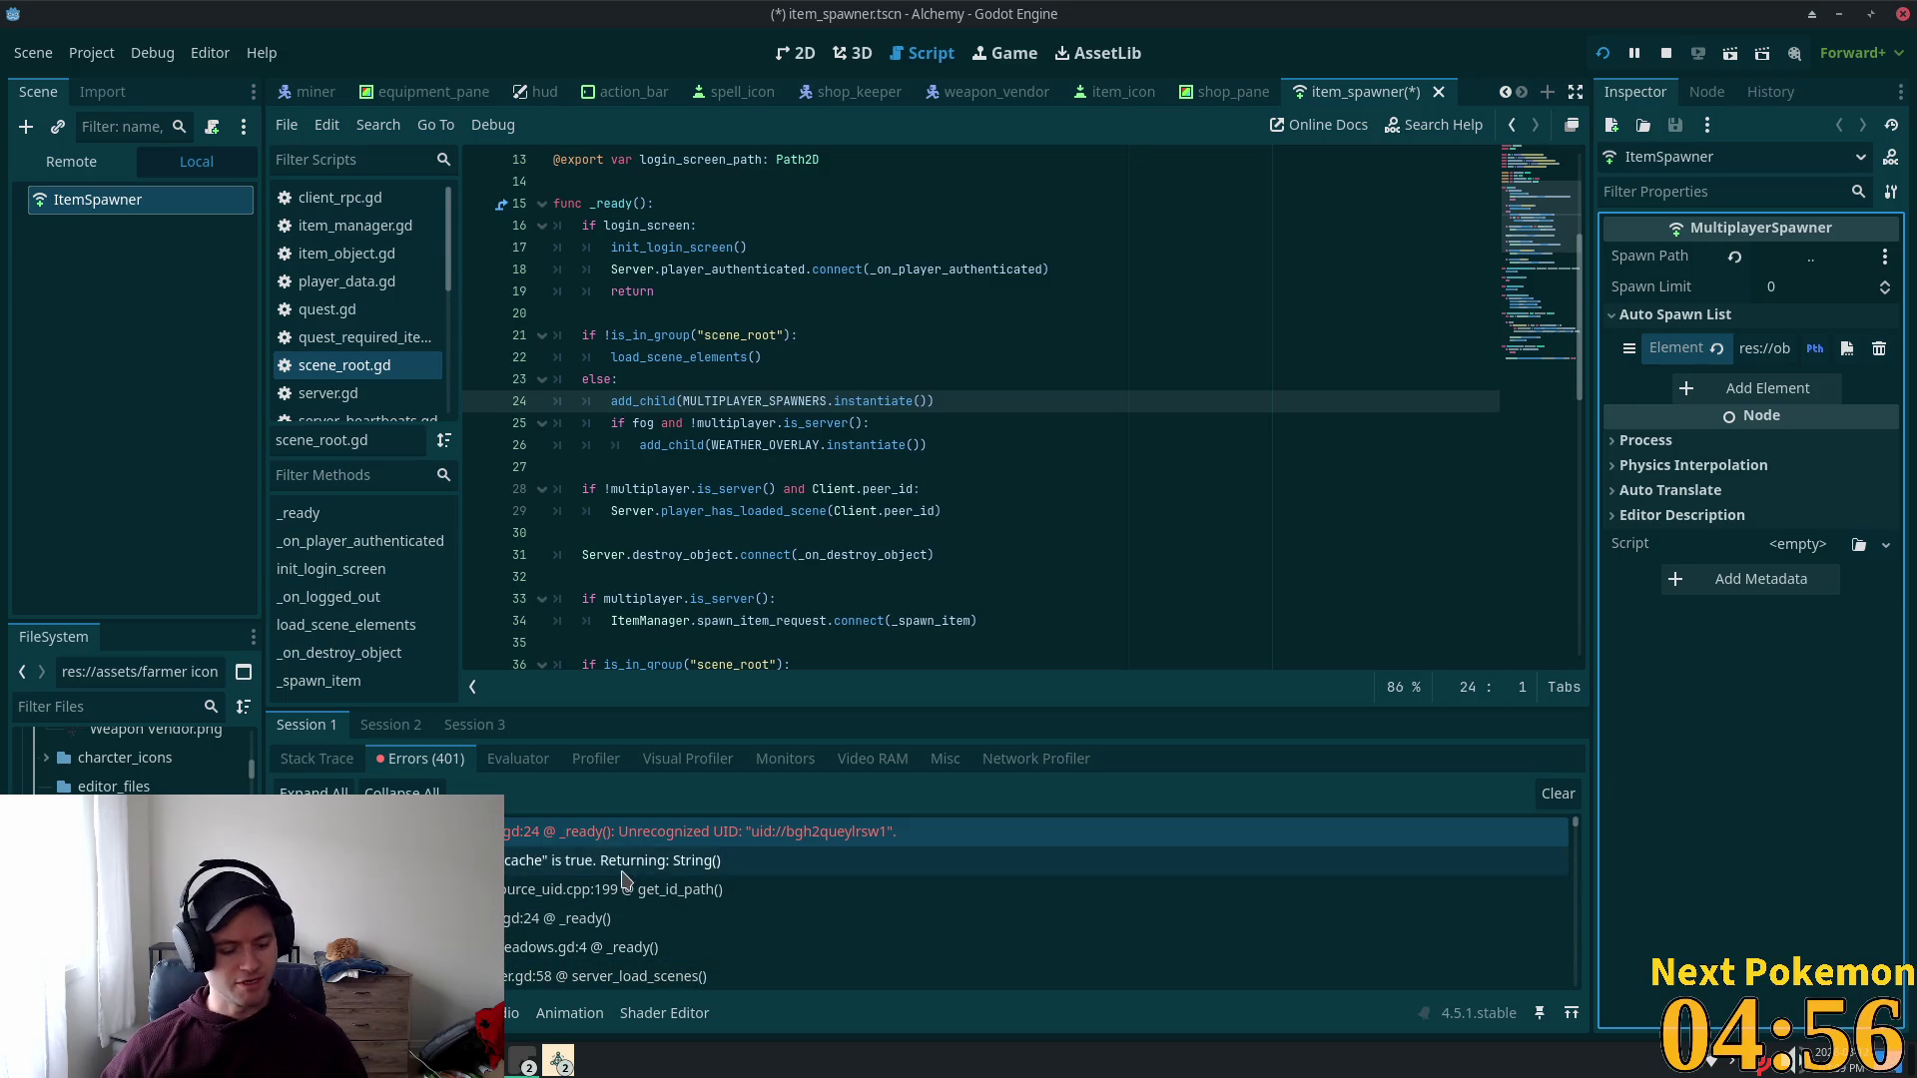
{"action": "key", "text": "alt+Tab"}
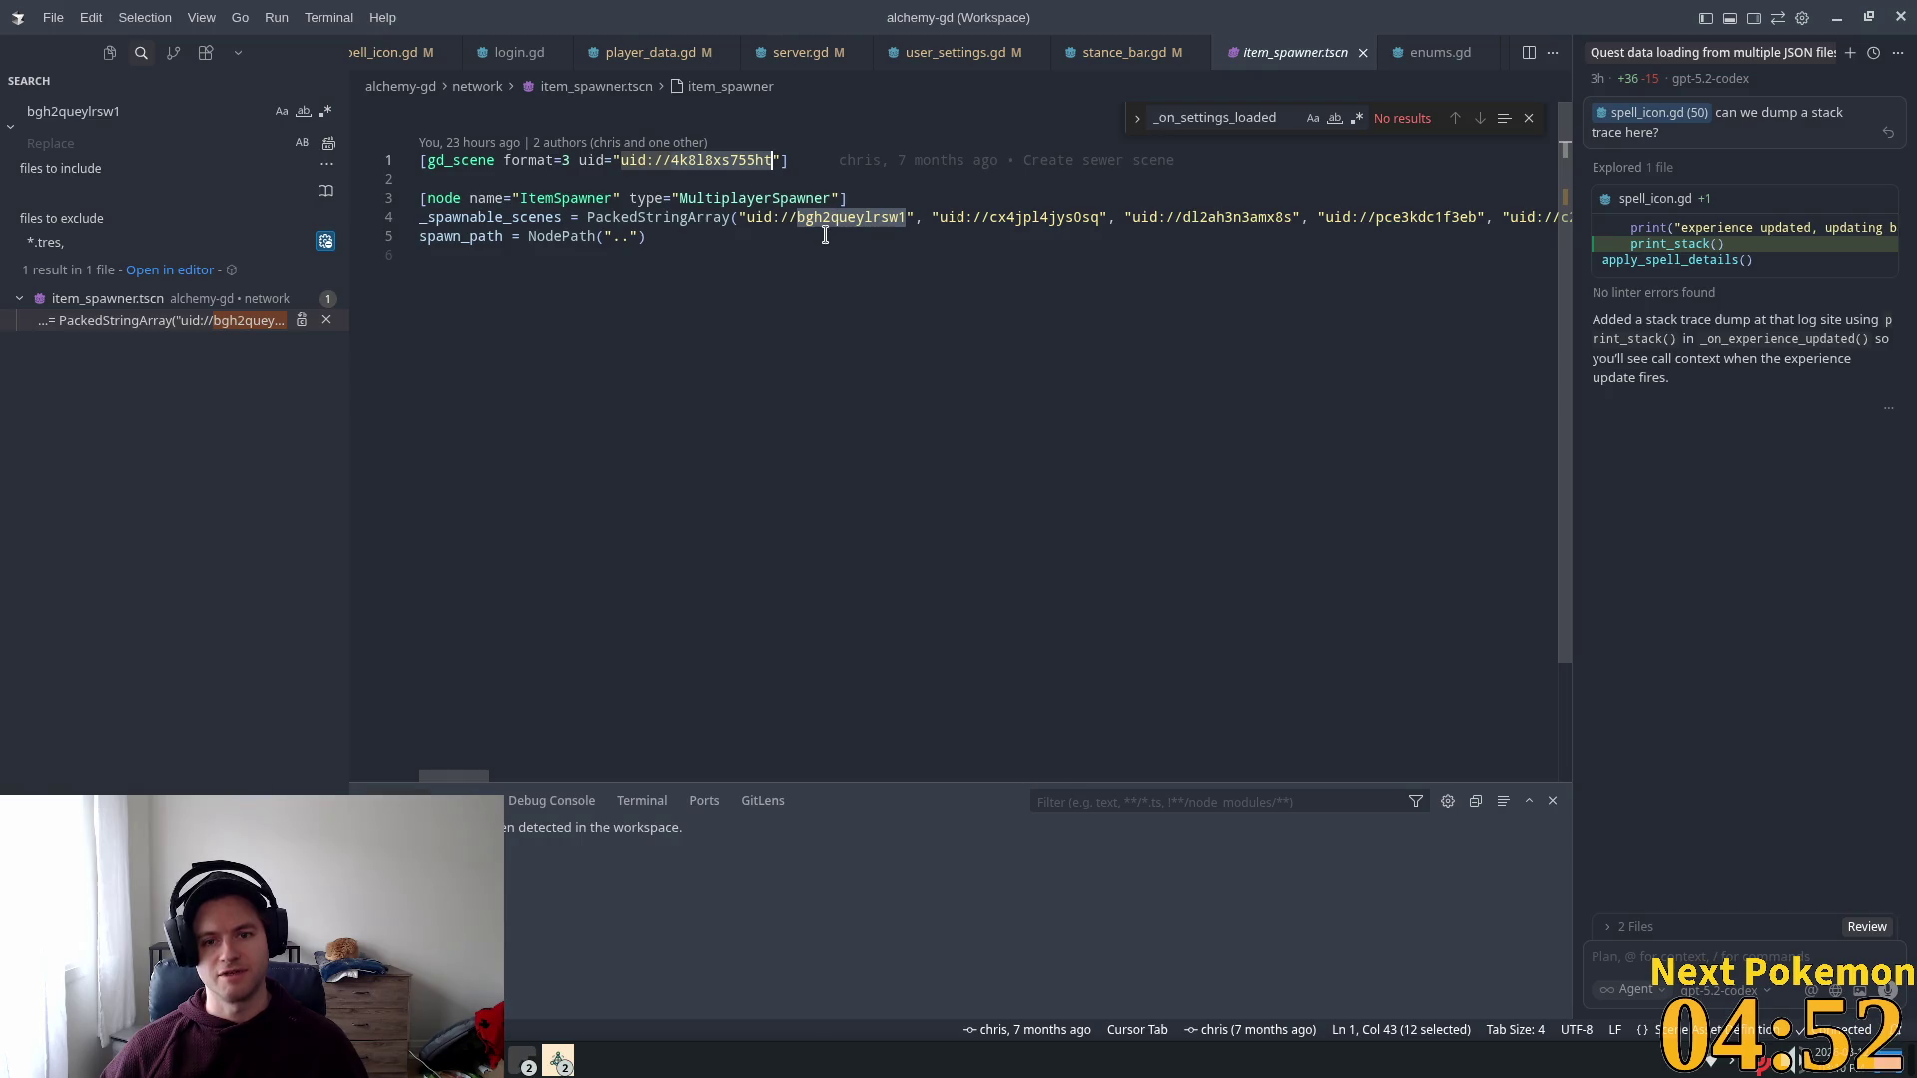
{"action": "key", "text": "alt+Tab"}
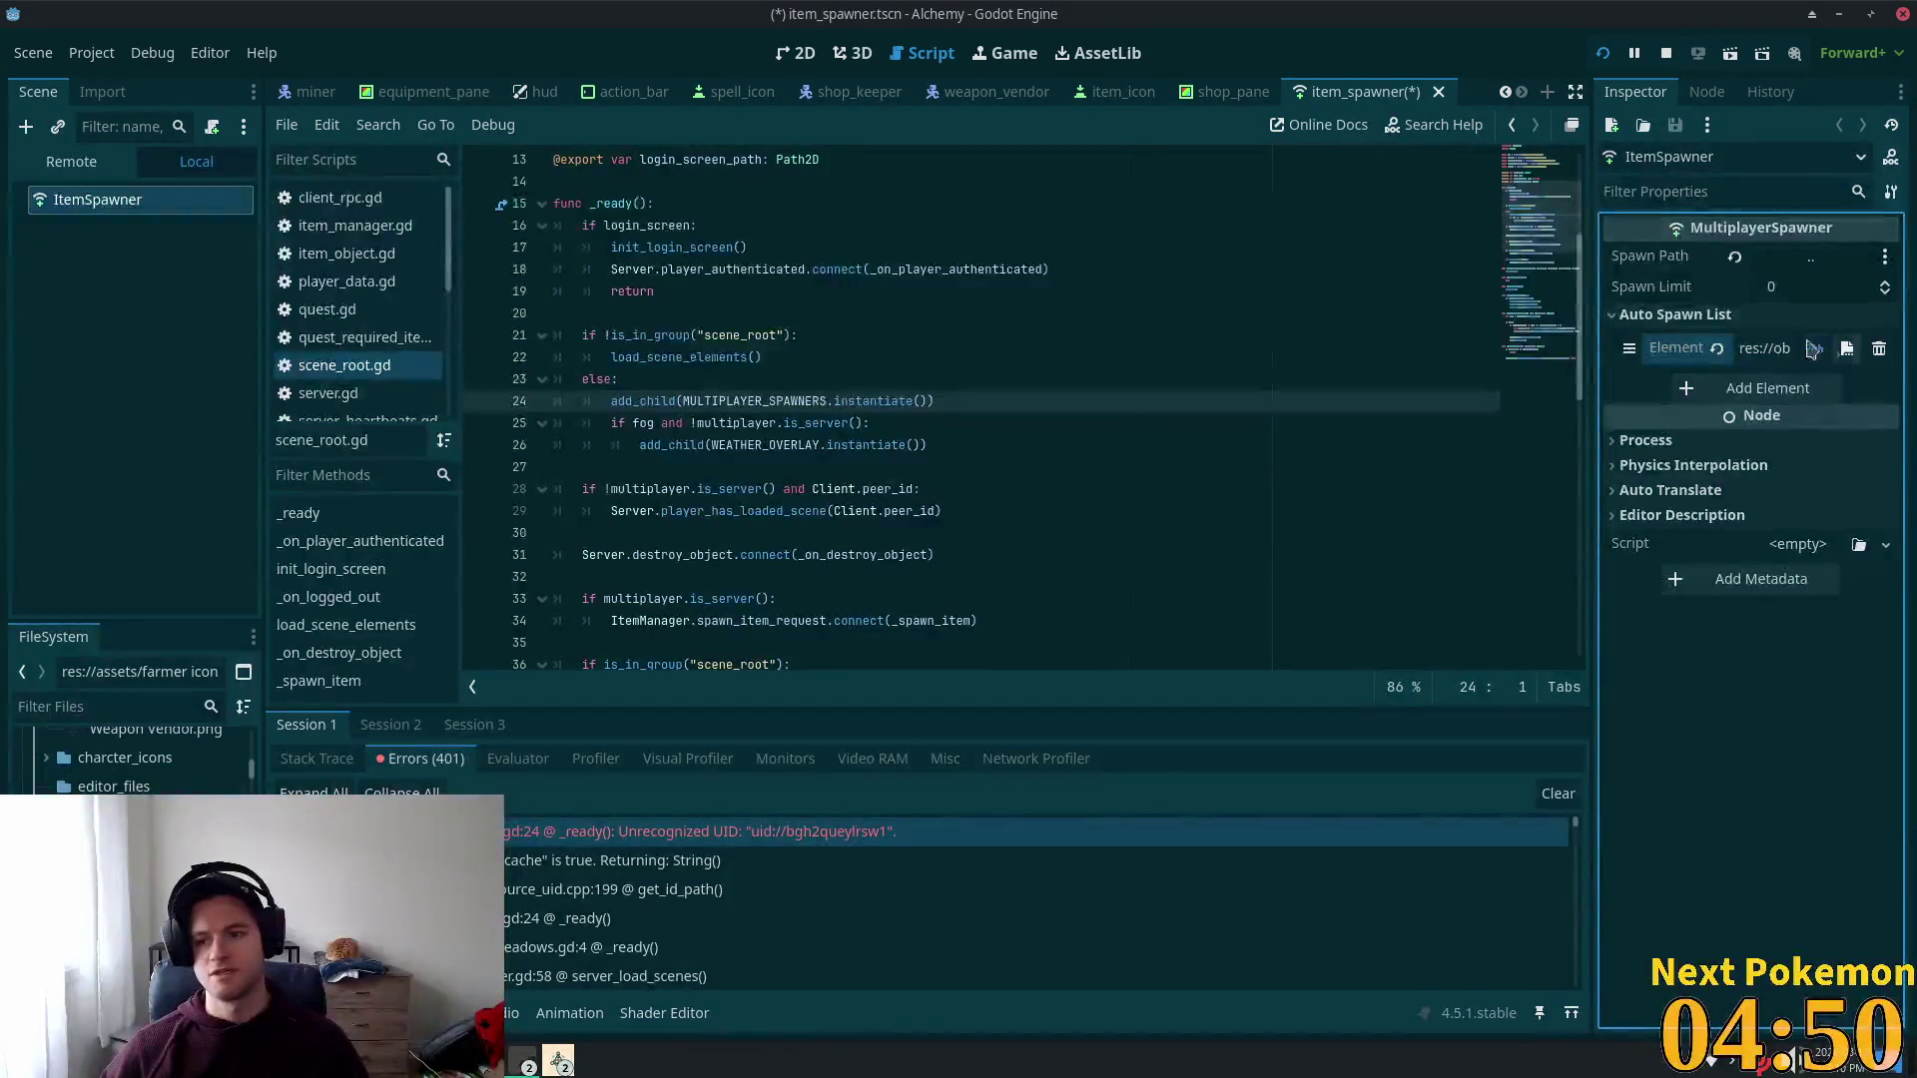
Step: Filter the FileSystem to item.t and copy item.tscn's UID over to Cursor's empty line 6
{"action": "left_click", "coordinate": [1764, 350]}
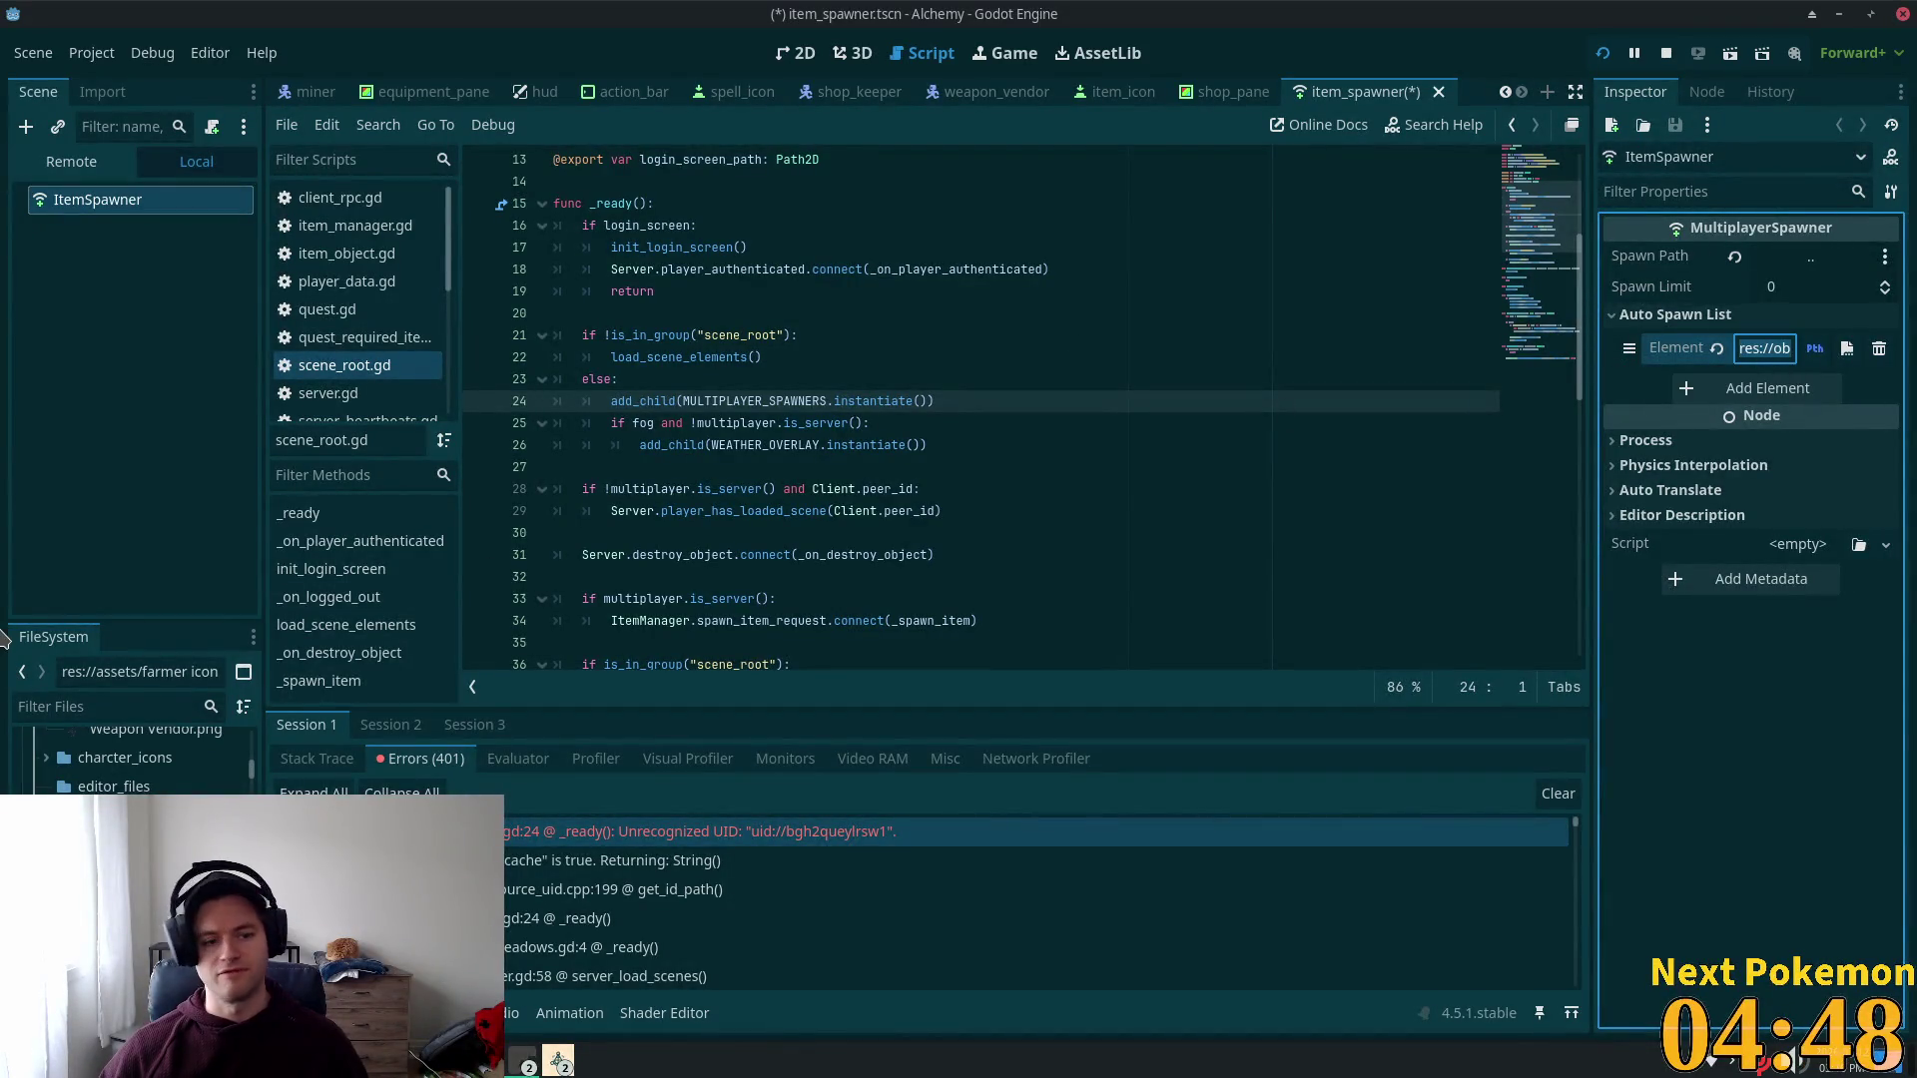
{"action": "left_click", "coordinate": [115, 706]}
{"action": "type", "text": "item"}
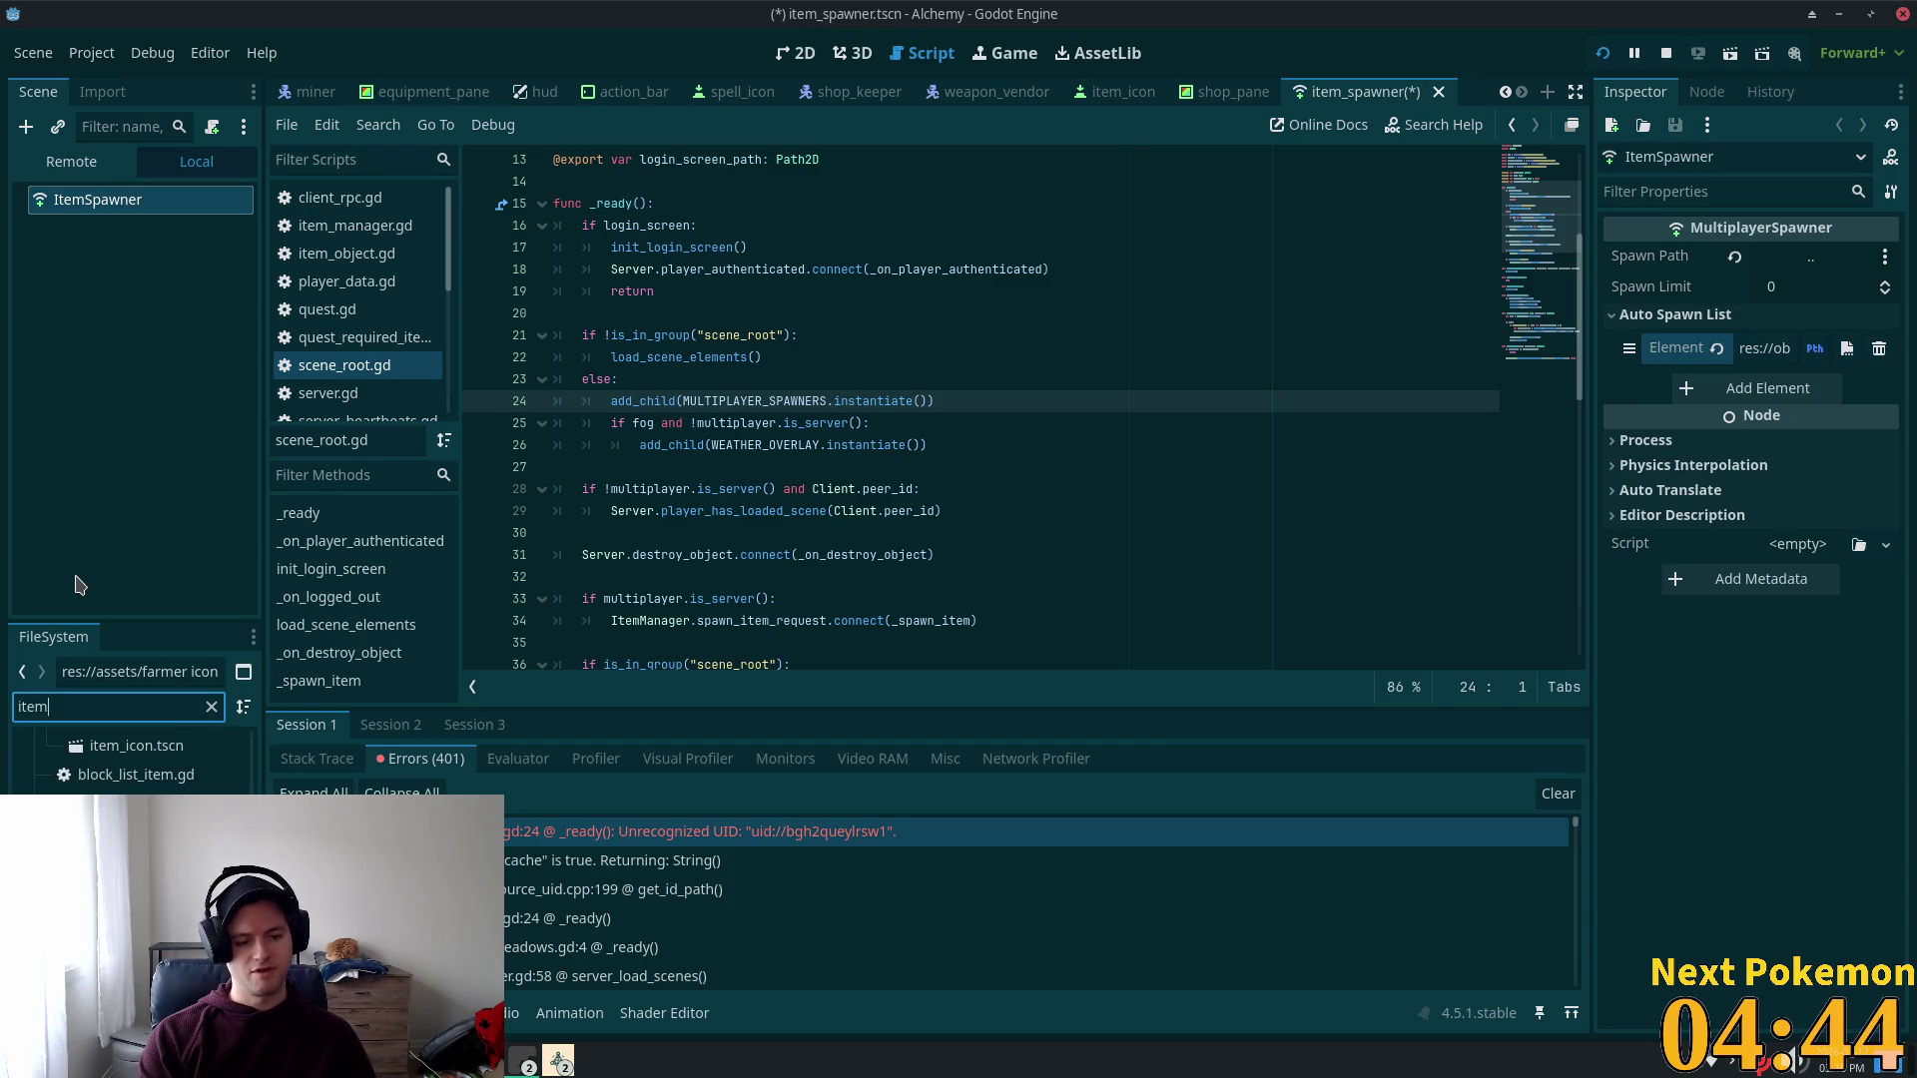
{"action": "type", "text": ".tsc"}
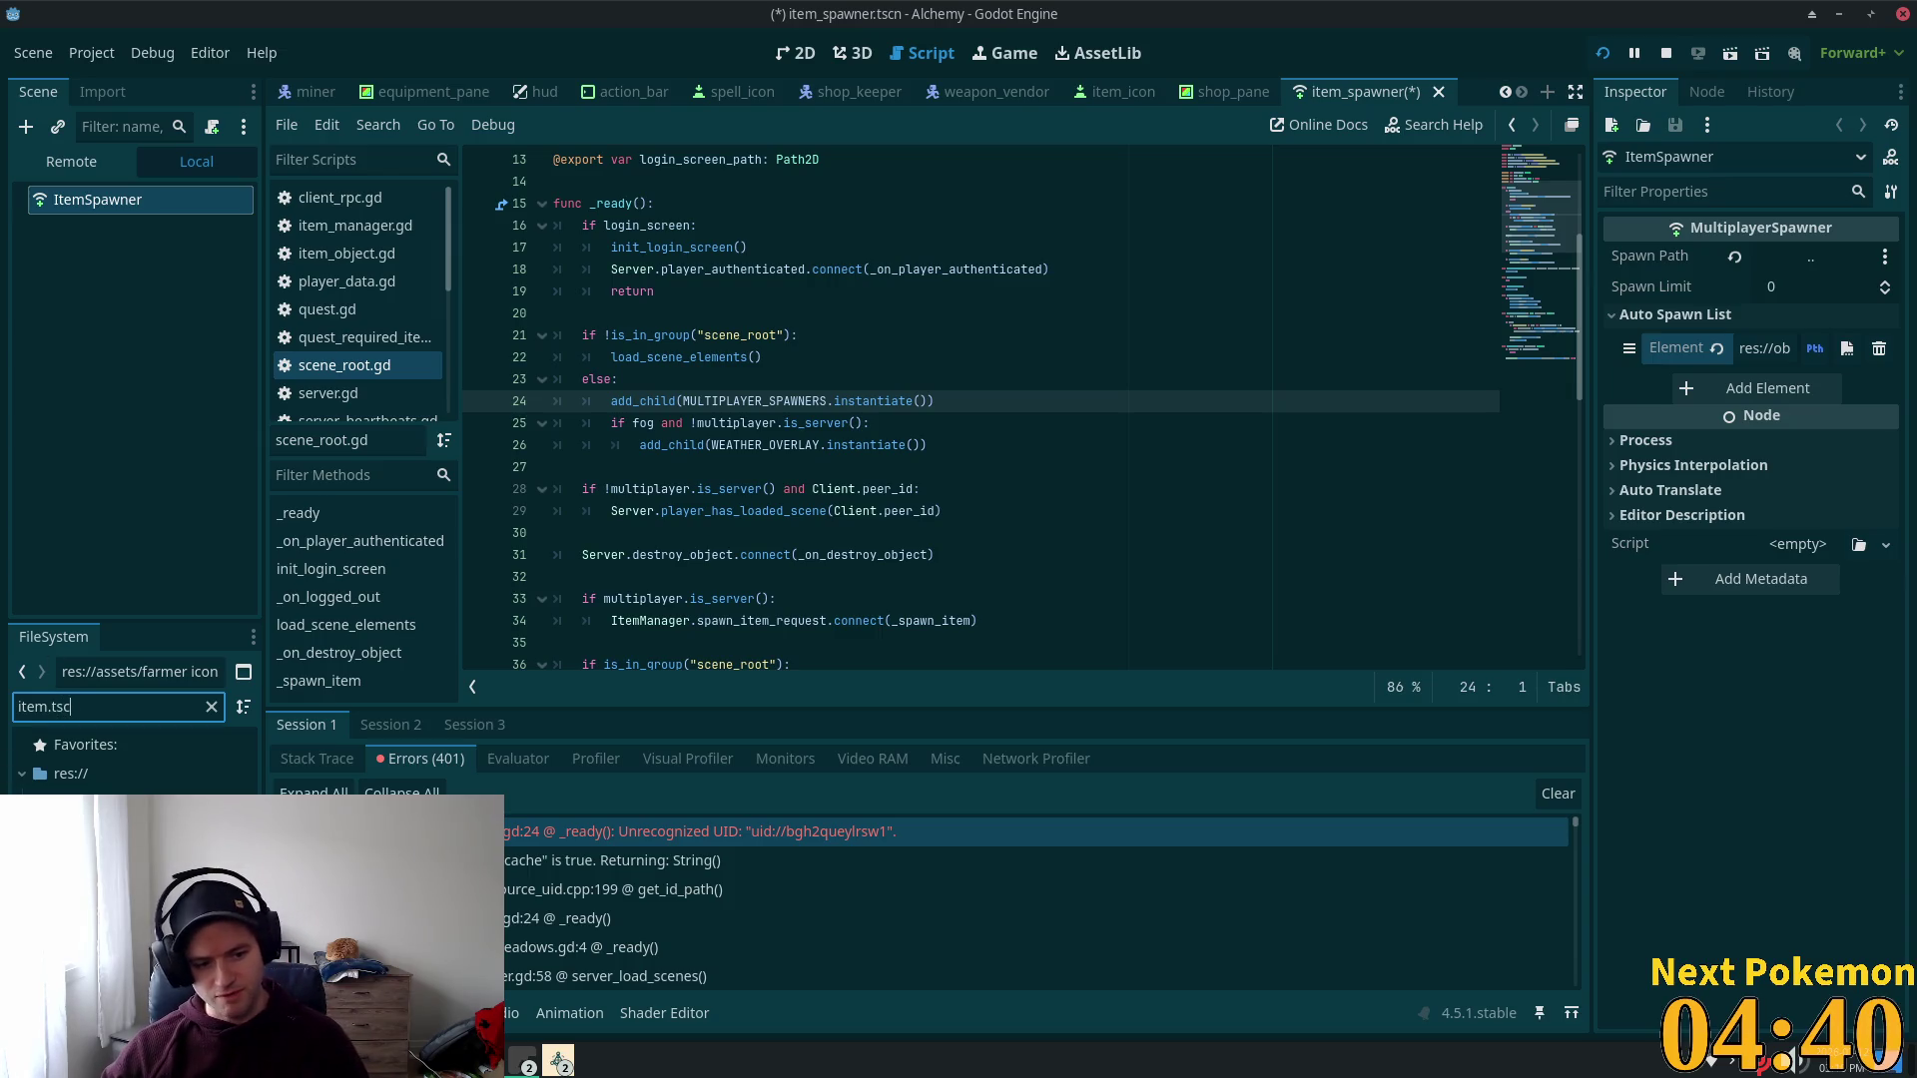
{"action": "right_click", "coordinate": [88, 832]}
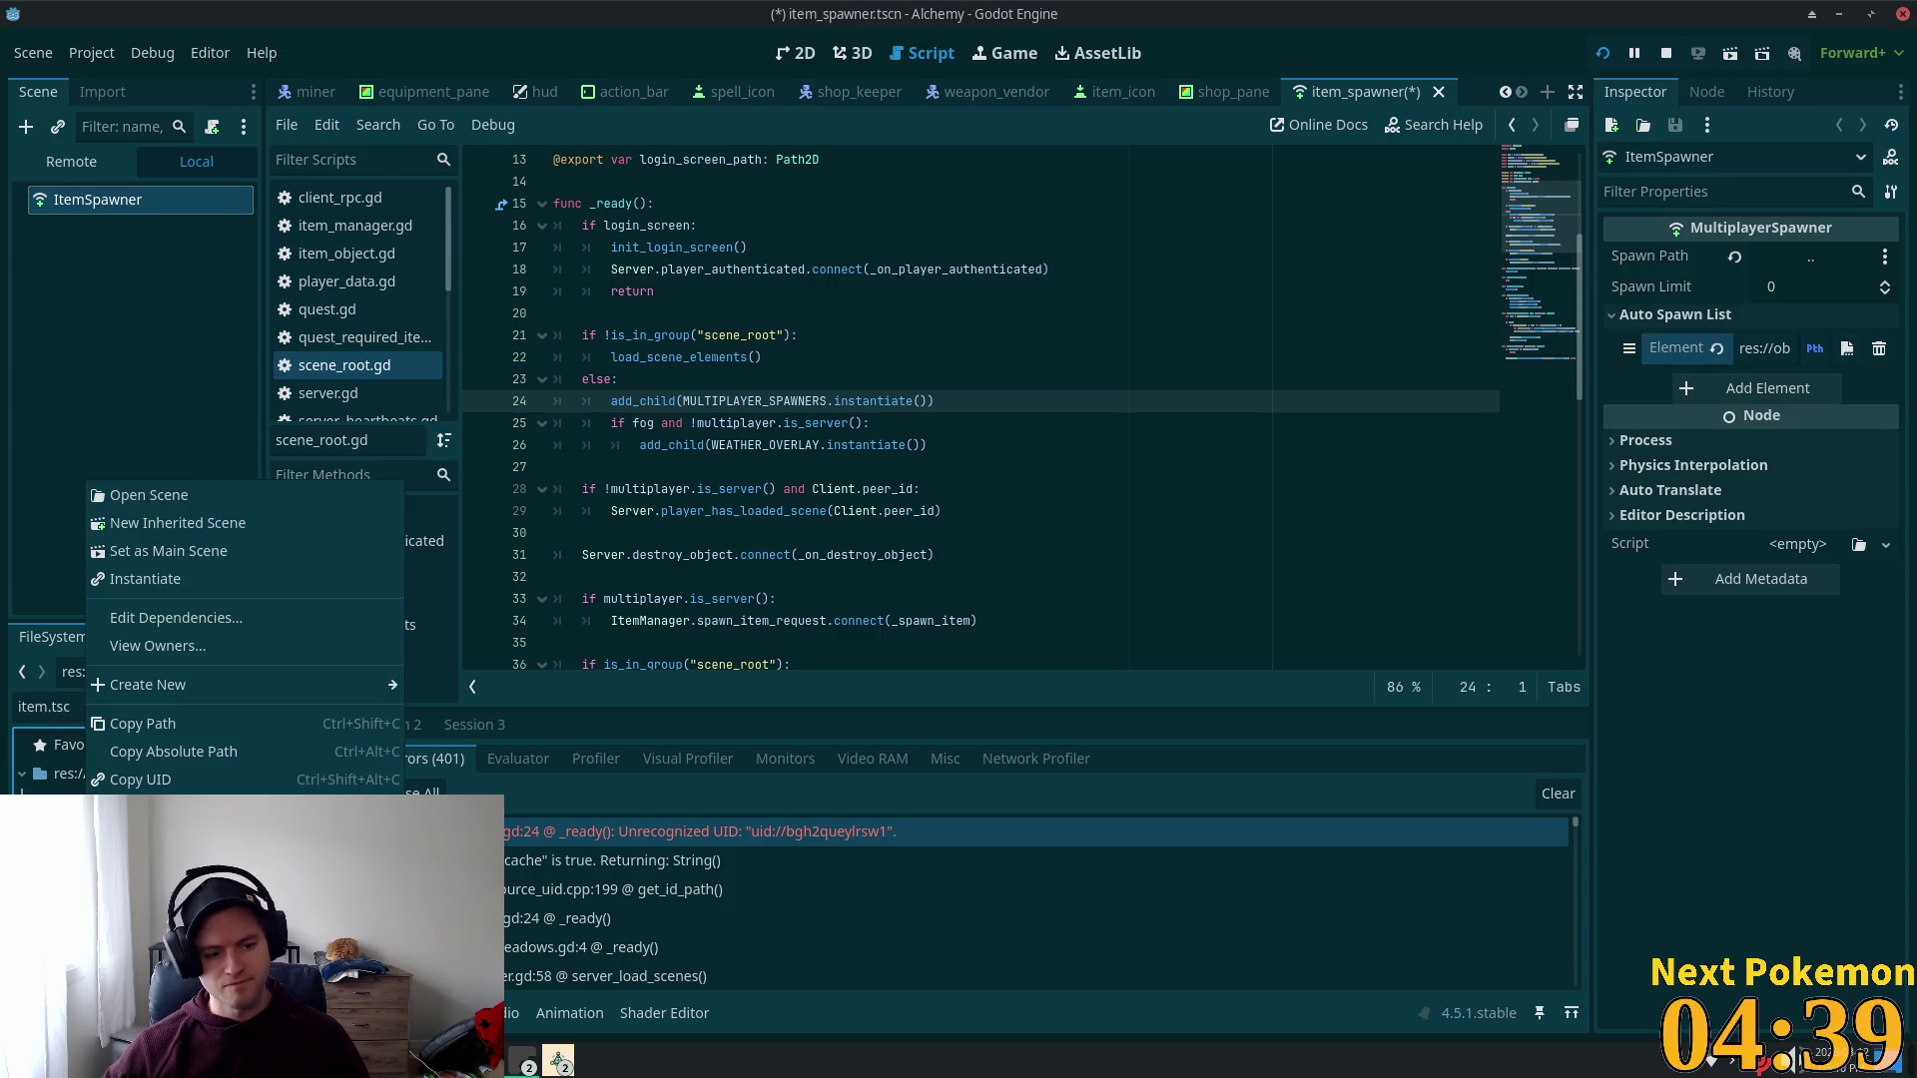
{"action": "left_click", "coordinate": [296, 780]}
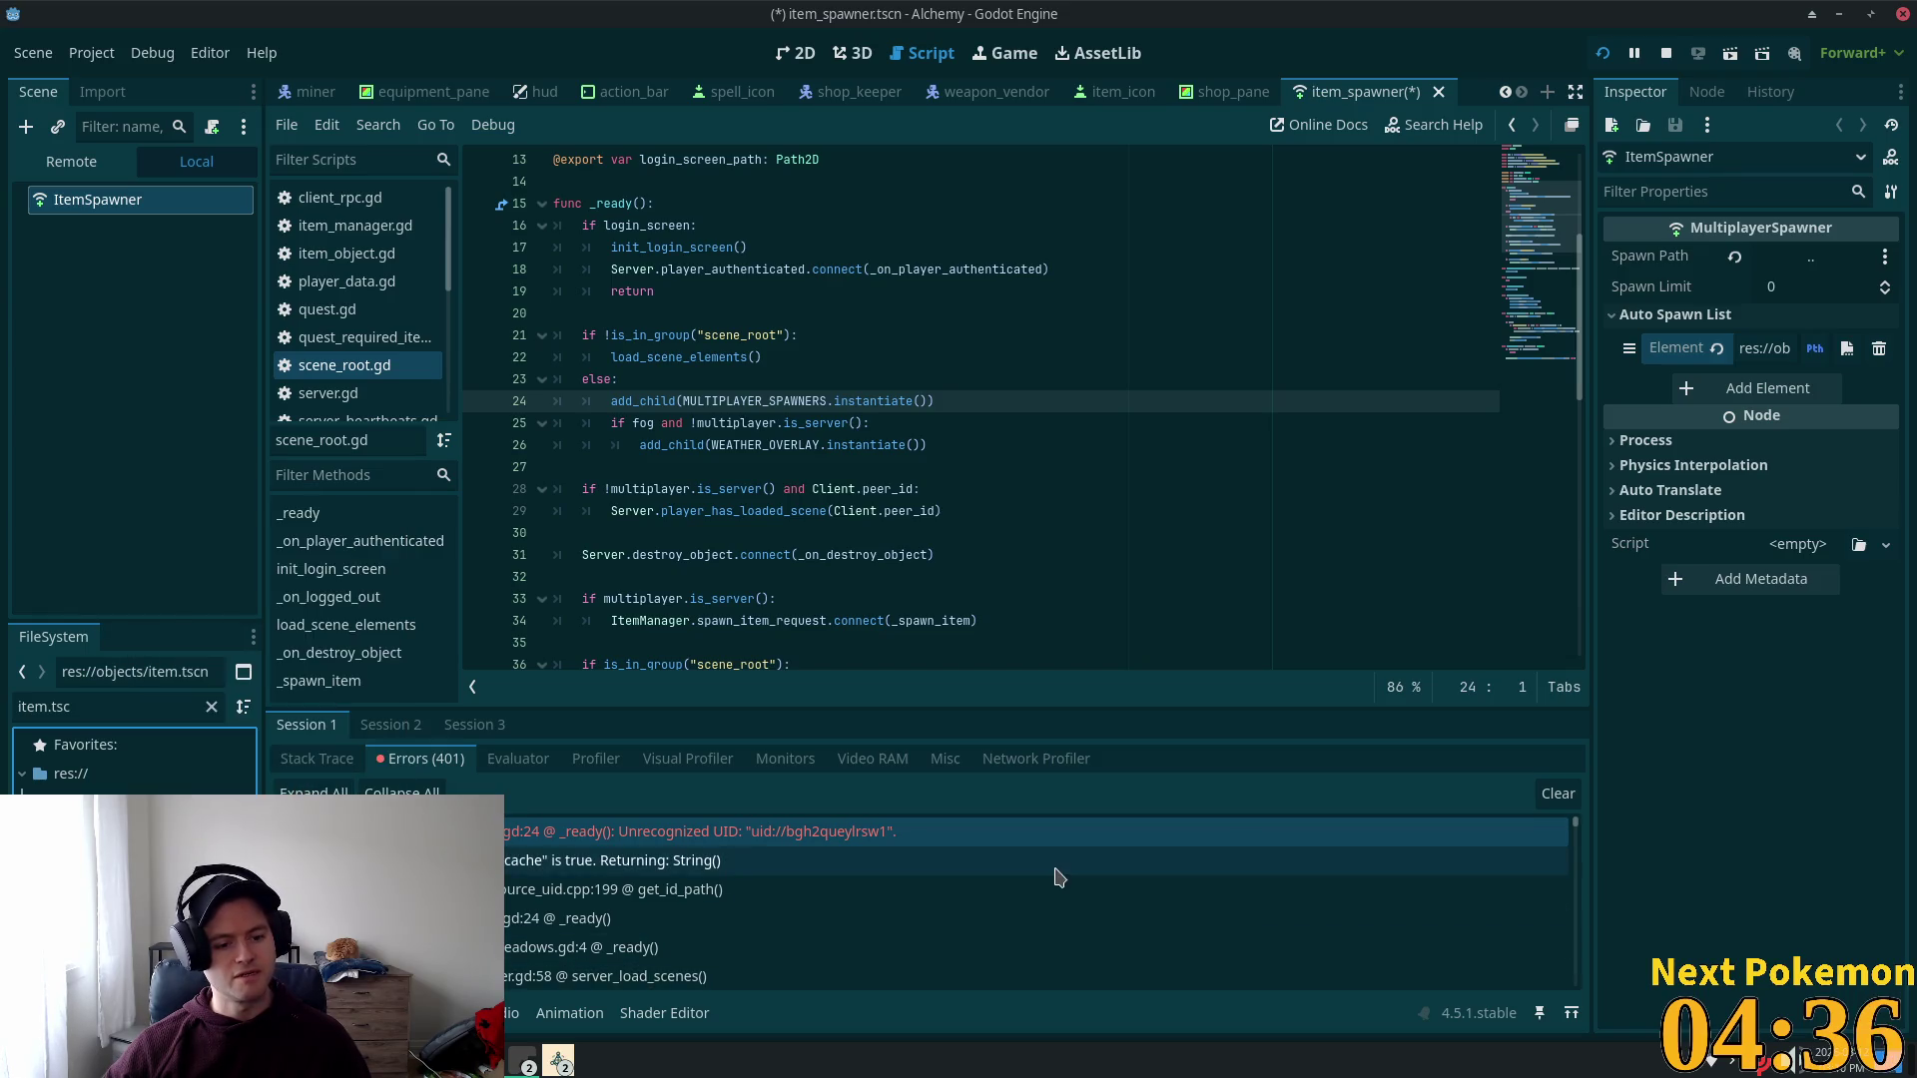
{"action": "left_click", "coordinate": [1678, 776]}
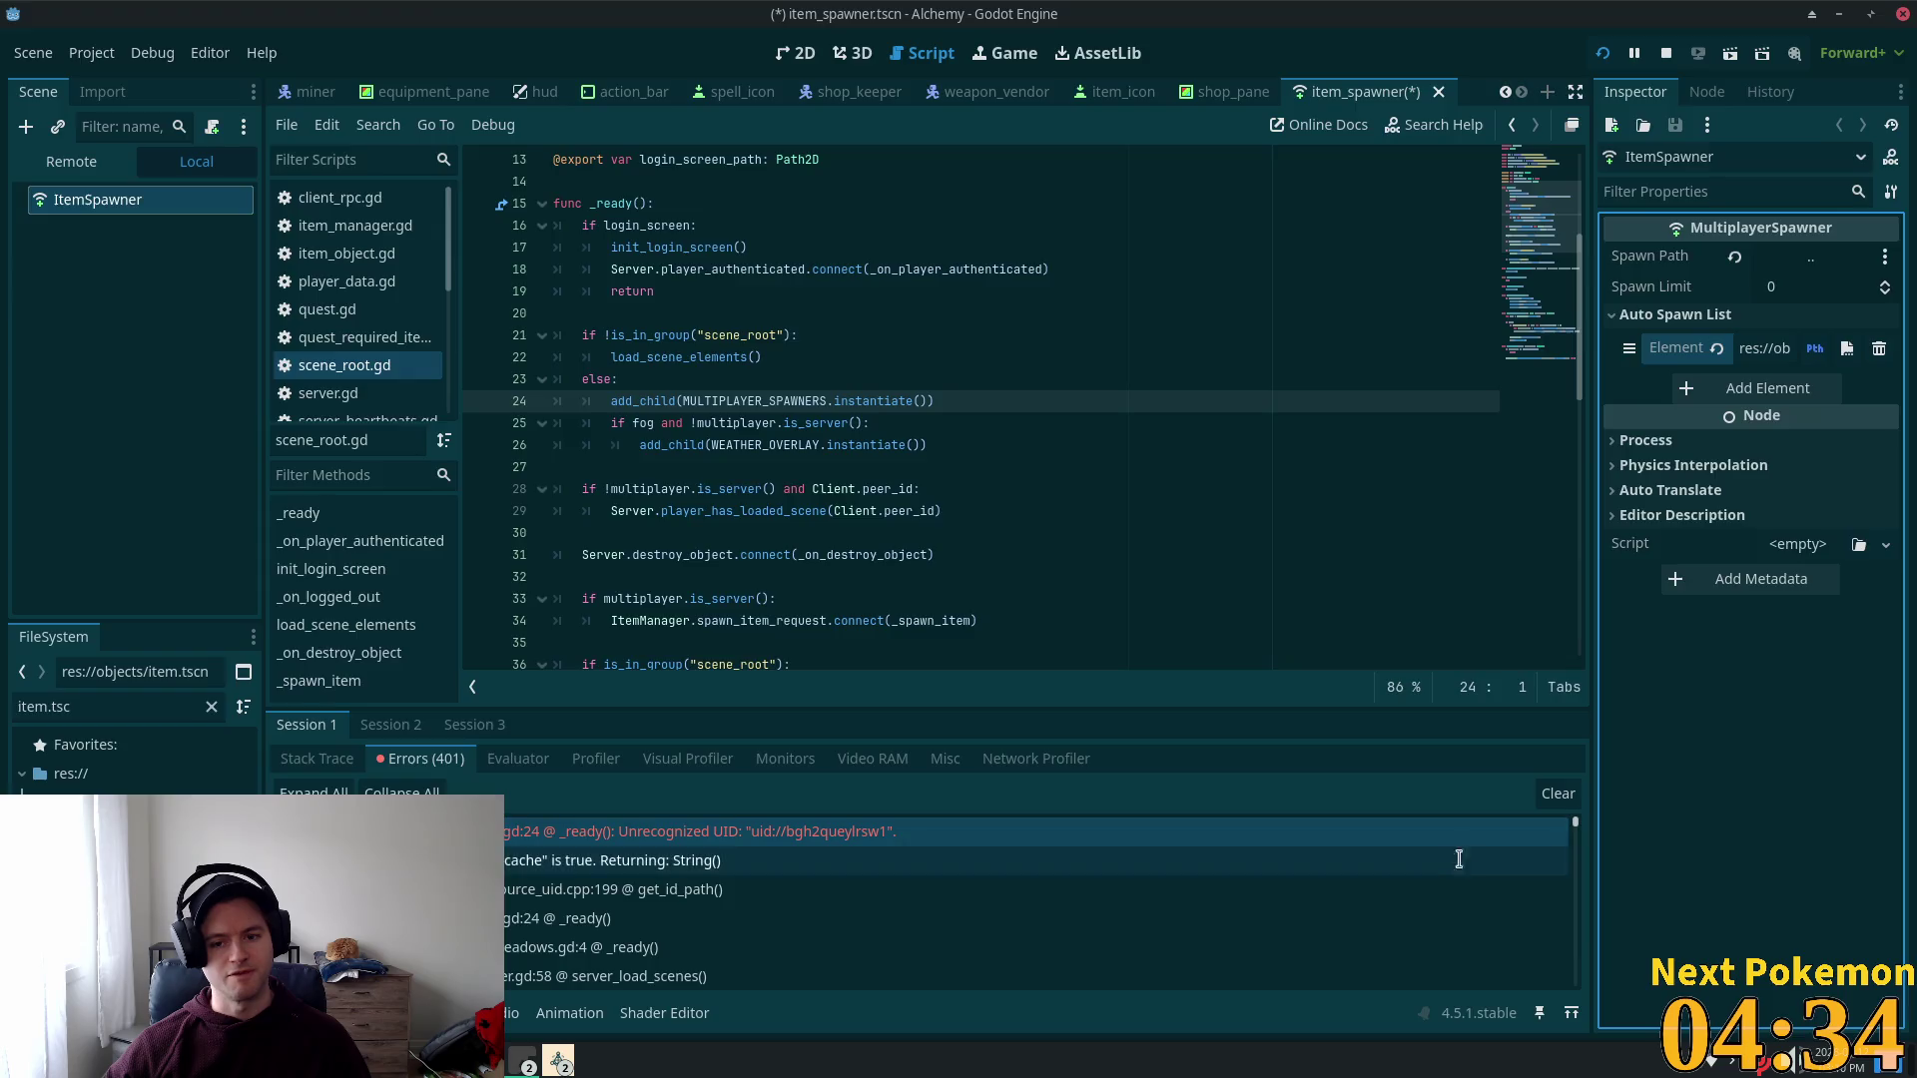
{"action": "key", "text": "alt+Tab"}
{"action": "left_click", "coordinate": [549, 268]}
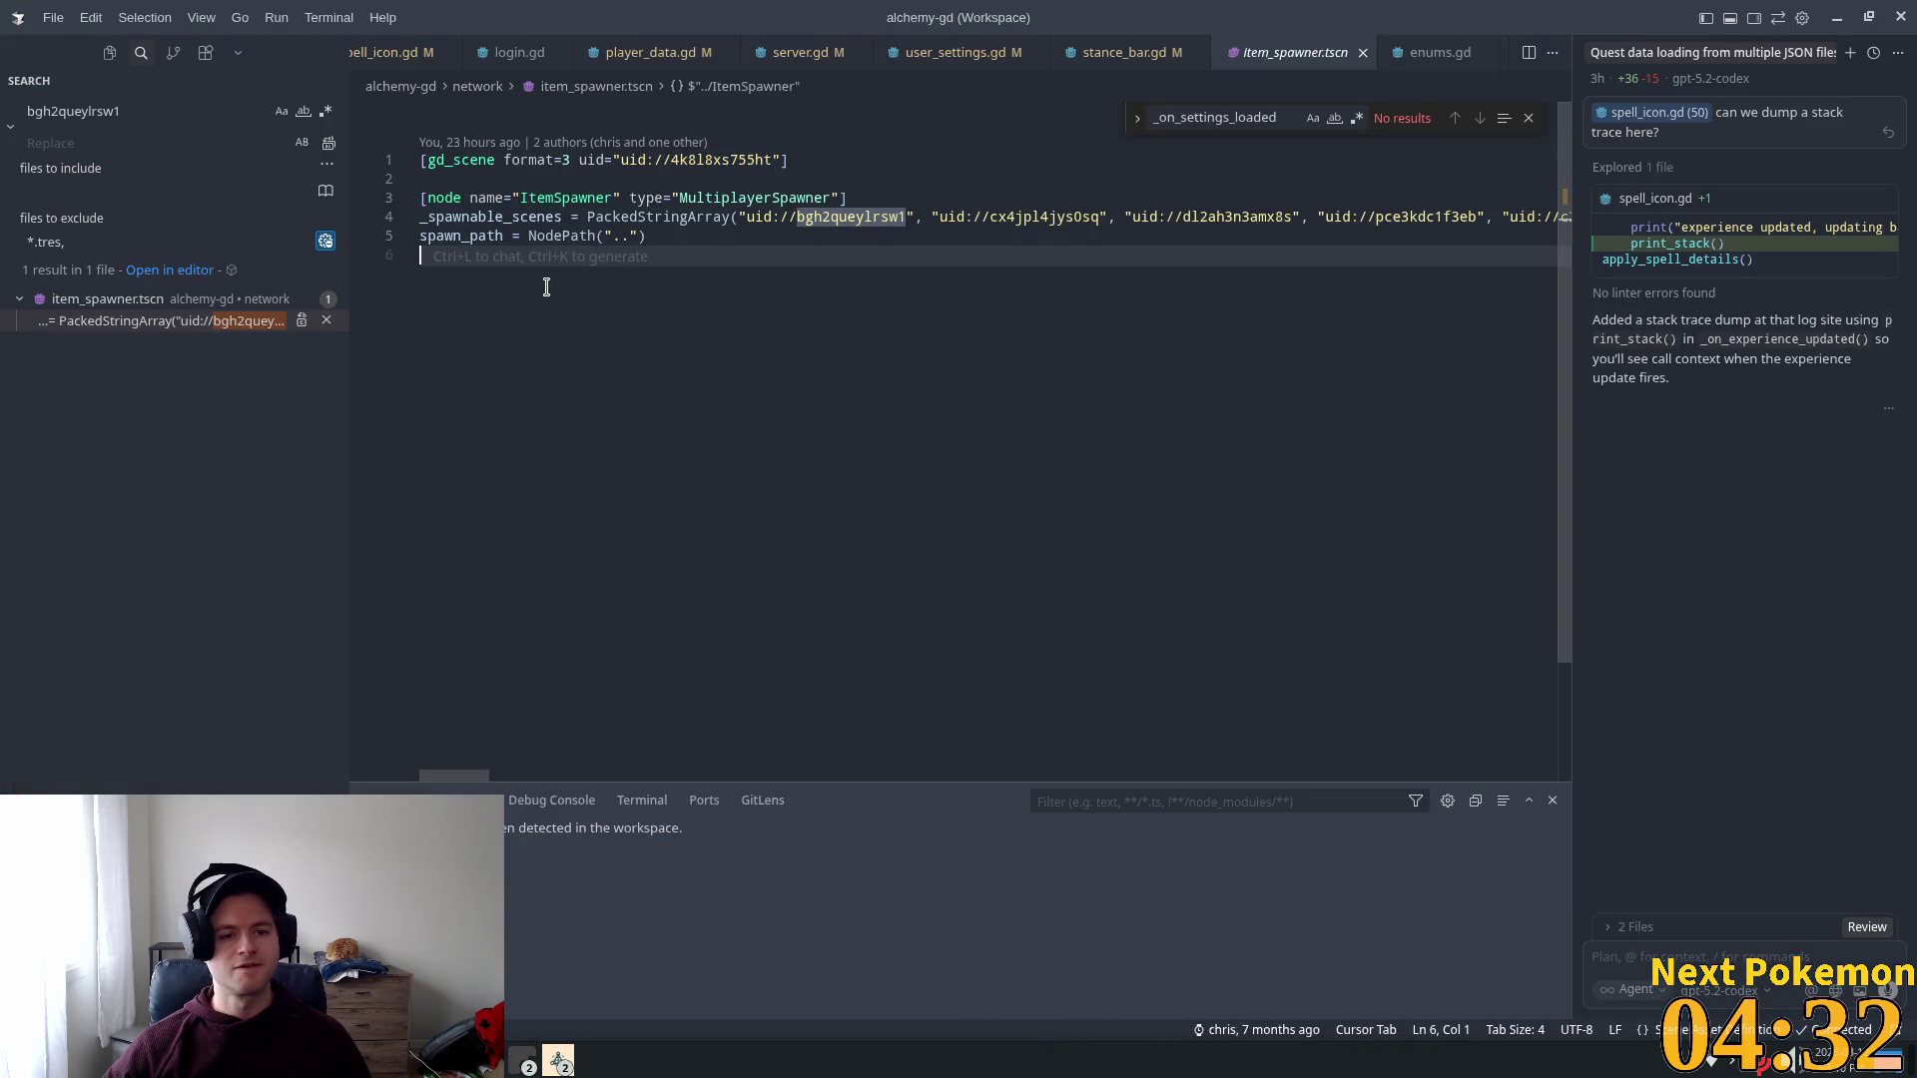
Step: Paste the item UID on line 6 and search the file for its occurrence
{"action": "type", "text": "uid://bm0yjkoraa1ej"}
{"action": "double_click", "coordinate": [507, 256]}
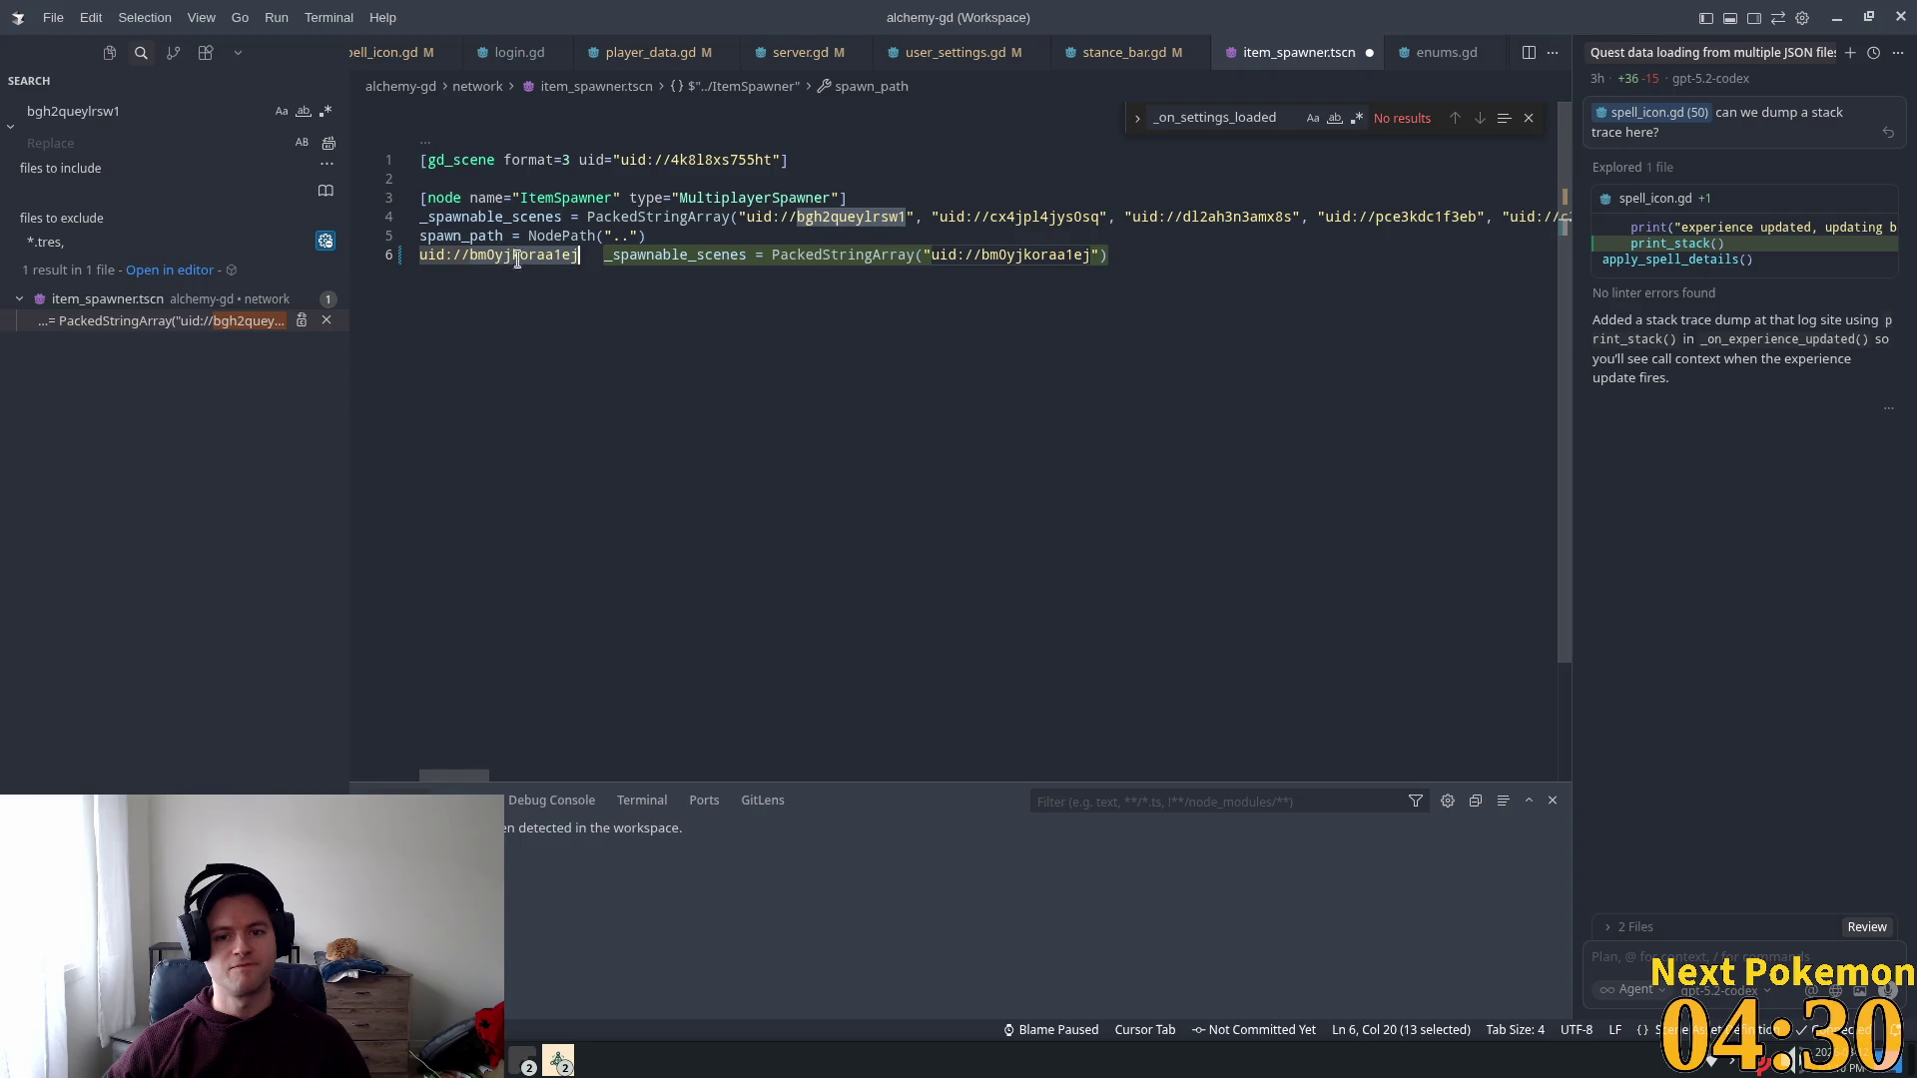
{"action": "key", "text": "ctrl+f"}
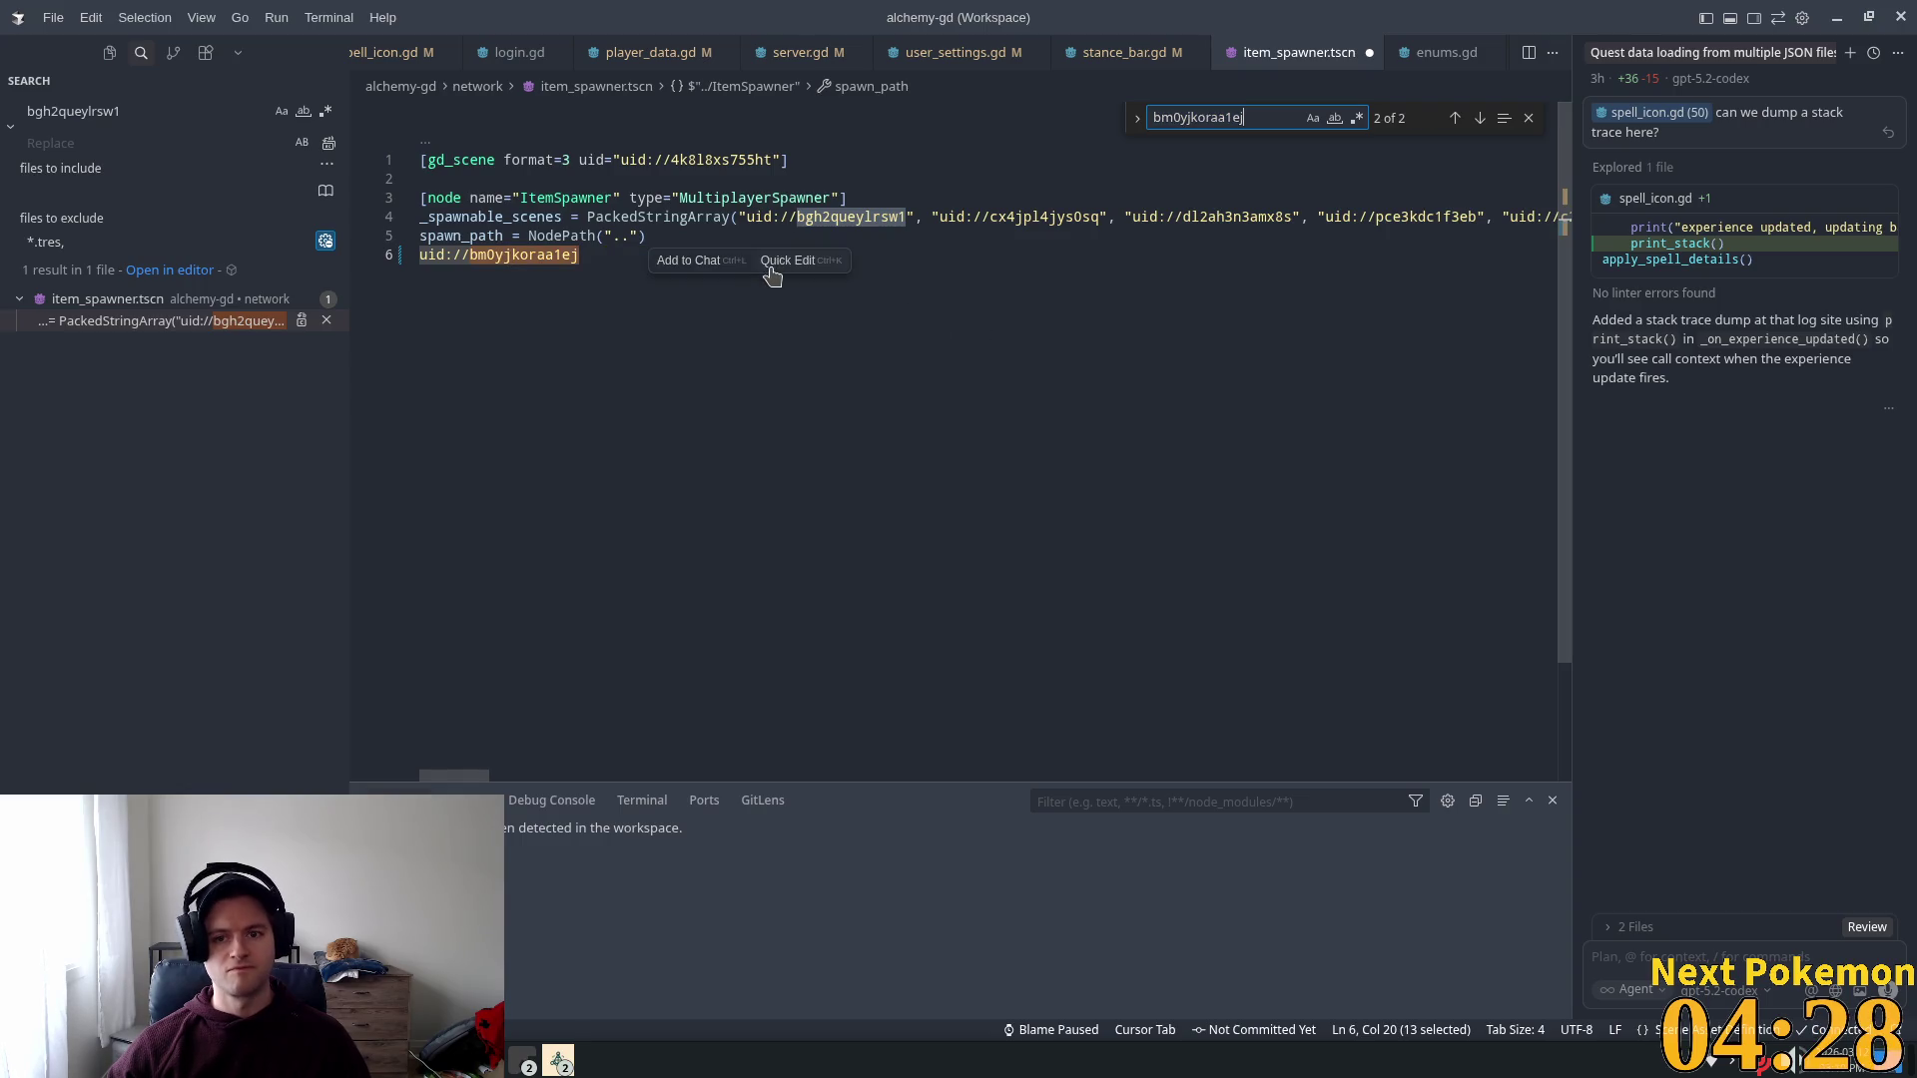
{"action": "key", "text": "Return"}
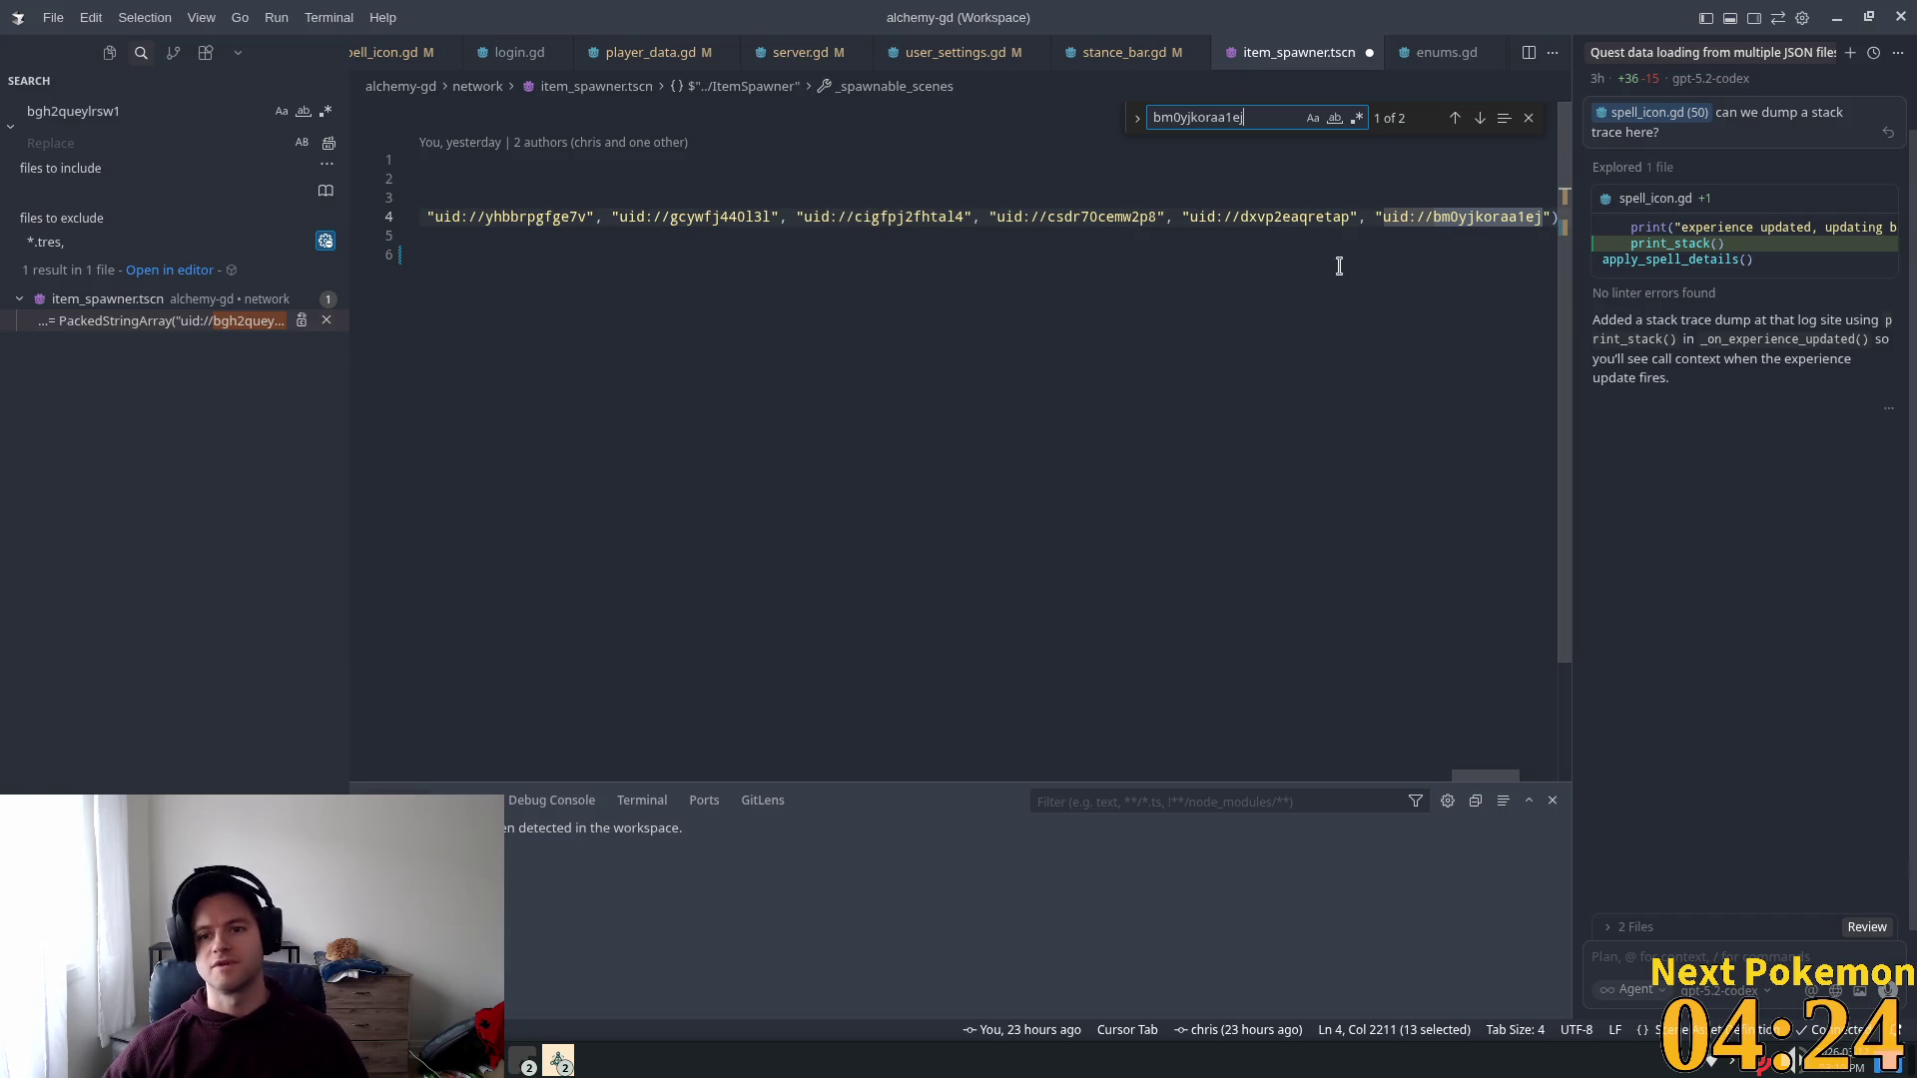
Step: Replace line 4's spawnable scenes list with uid://bm0yjkoraa1ej and remove the temporary line 6
{"action": "left_click", "coordinate": [1374, 216]}
{"action": "key", "text": "shift+Home"}
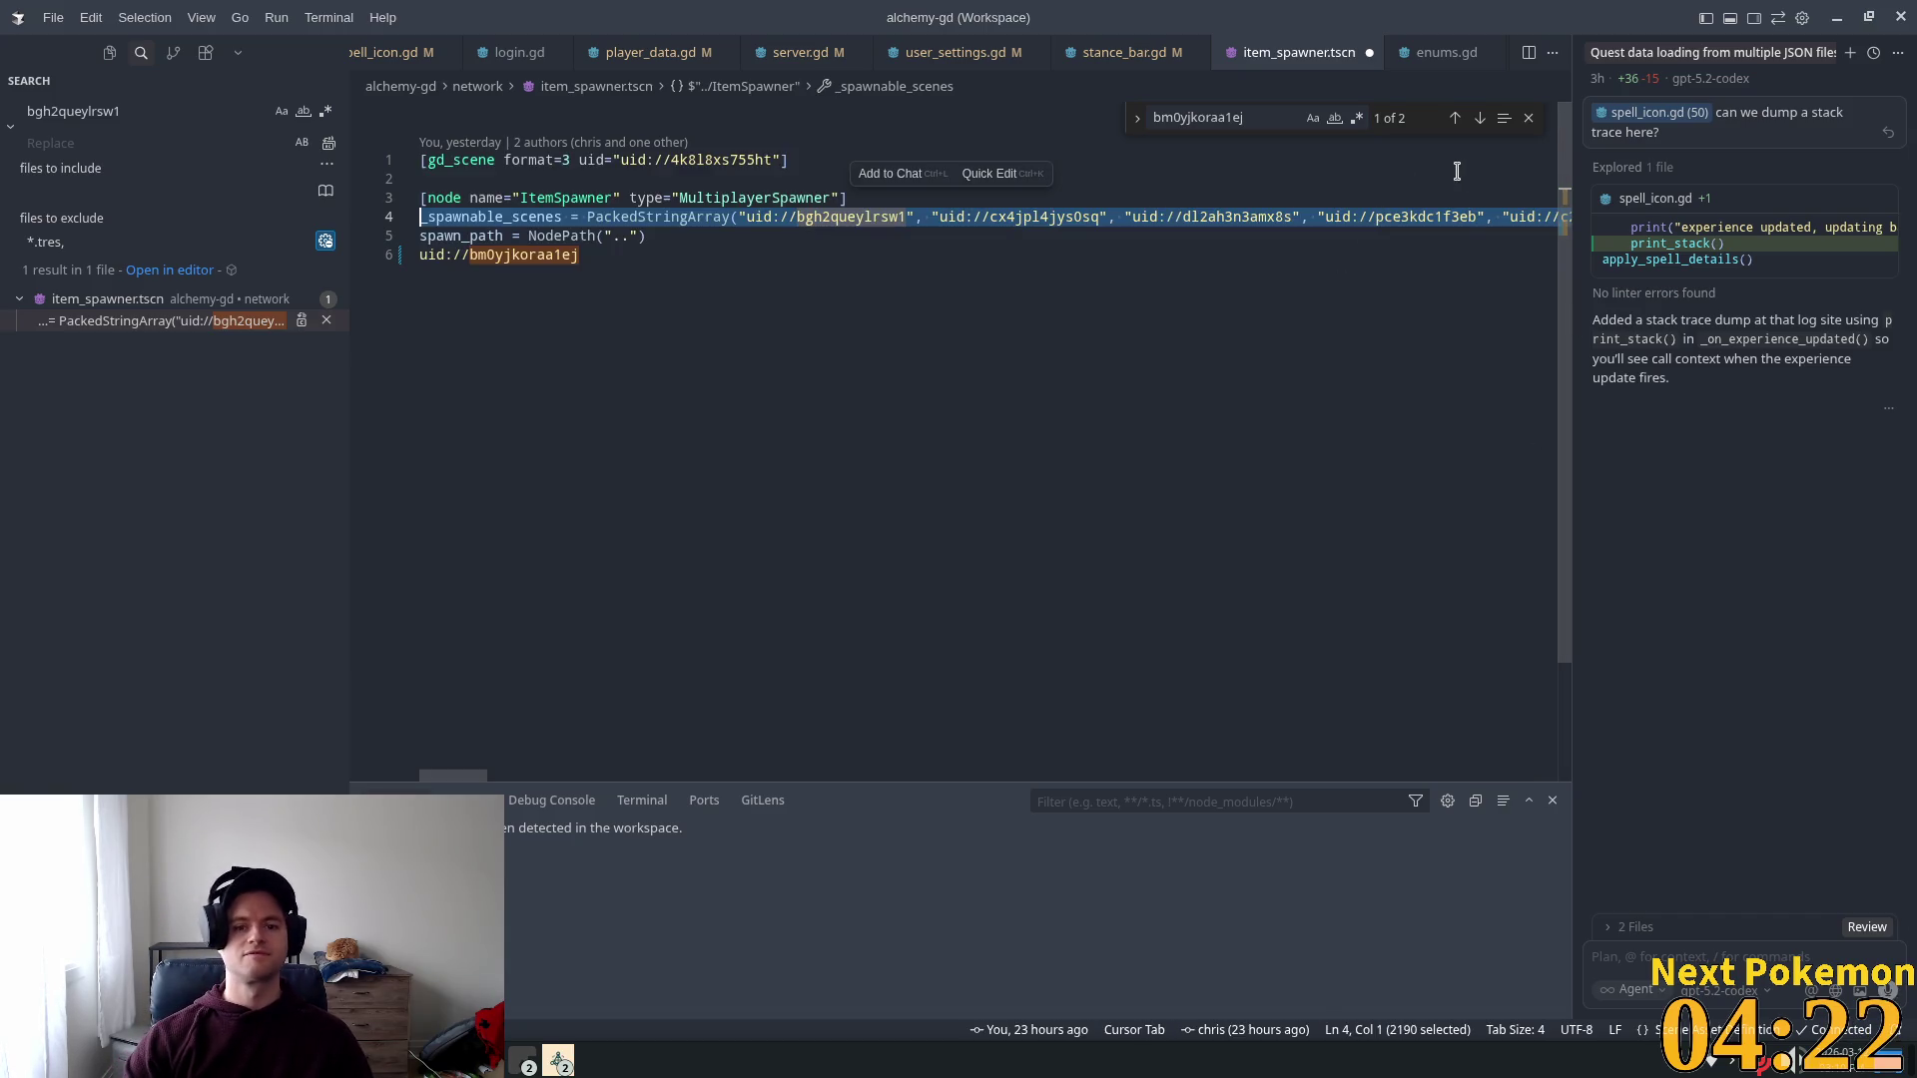
{"action": "key", "text": "ctrl+shift+Right"}
{"action": "key", "text": "ctrl+shift+Right"}
{"action": "key", "text": "ctrl+shift+Right"}
{"action": "key", "text": "ctrl+shift+Right"}
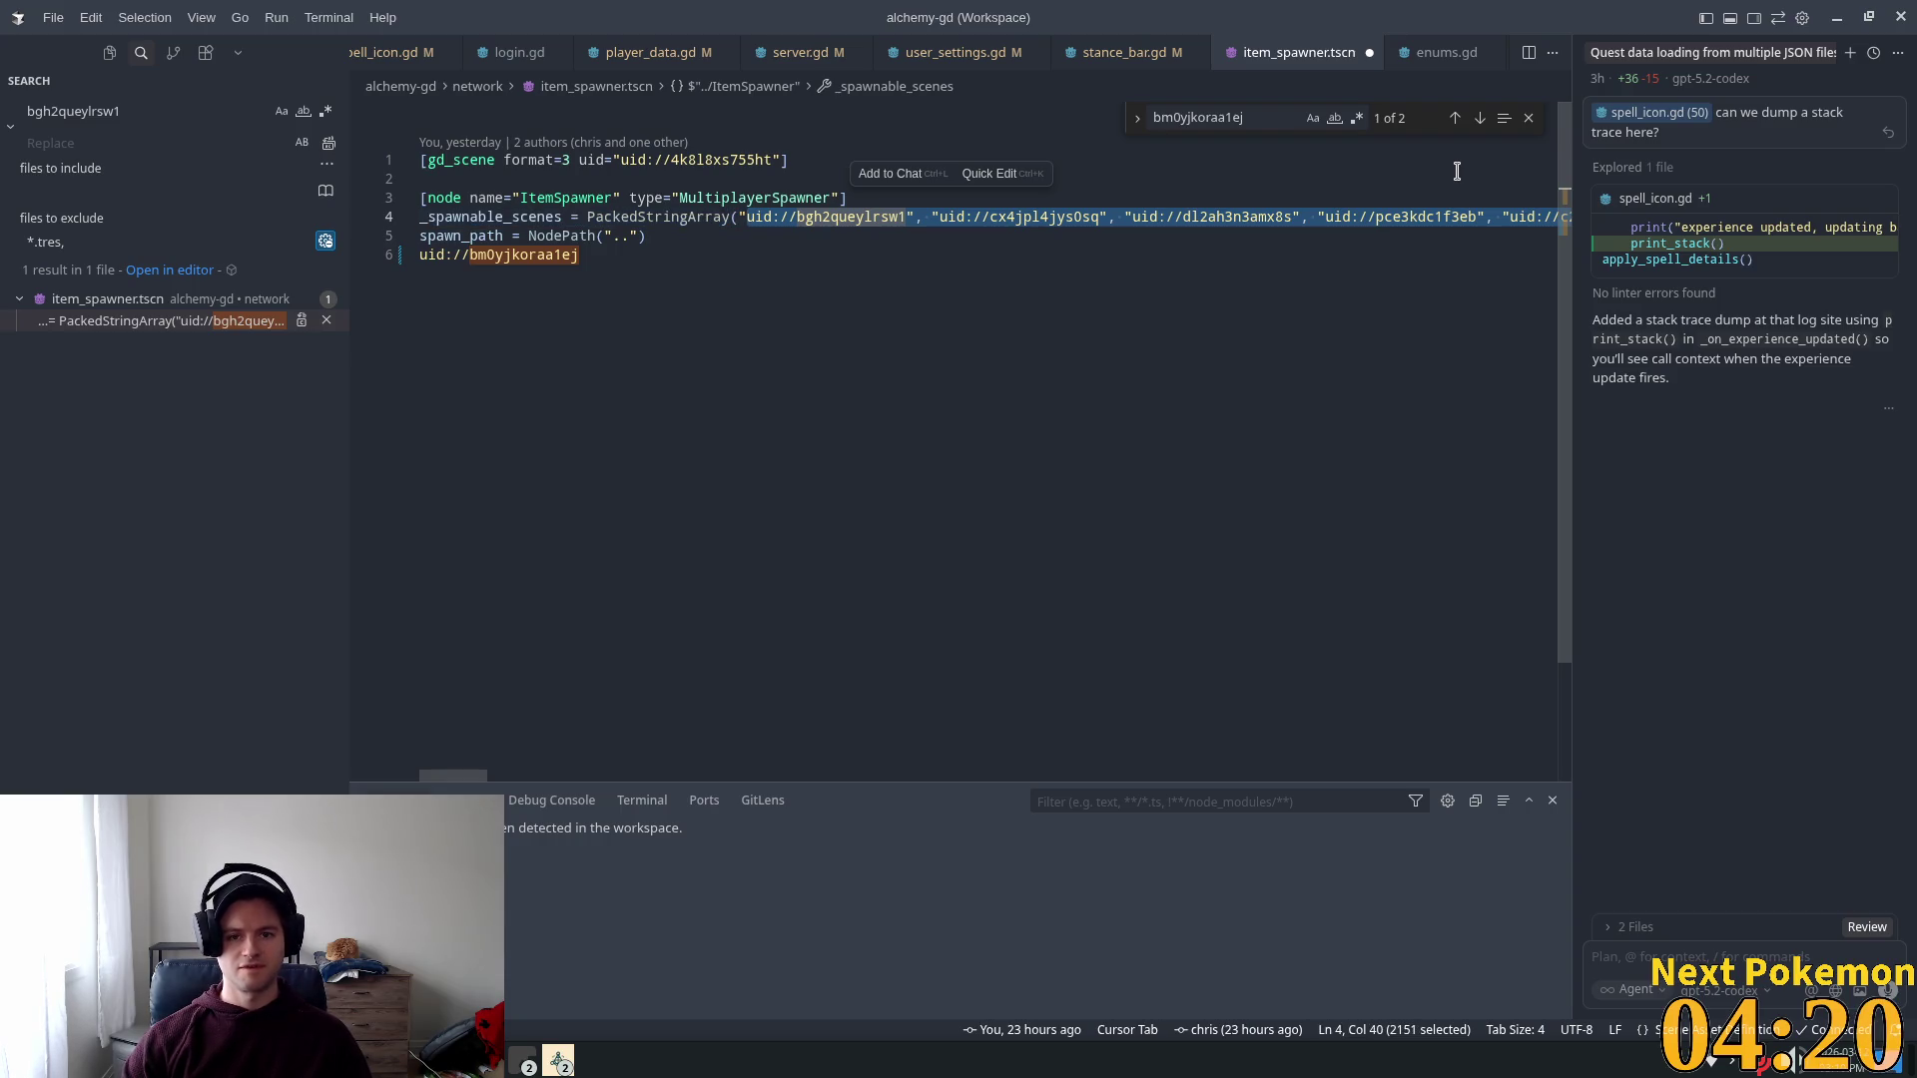
{"action": "key", "text": "ctrl+shift+Left"}
{"action": "type", "text": "uid://bm0yjkoraa1ej"}
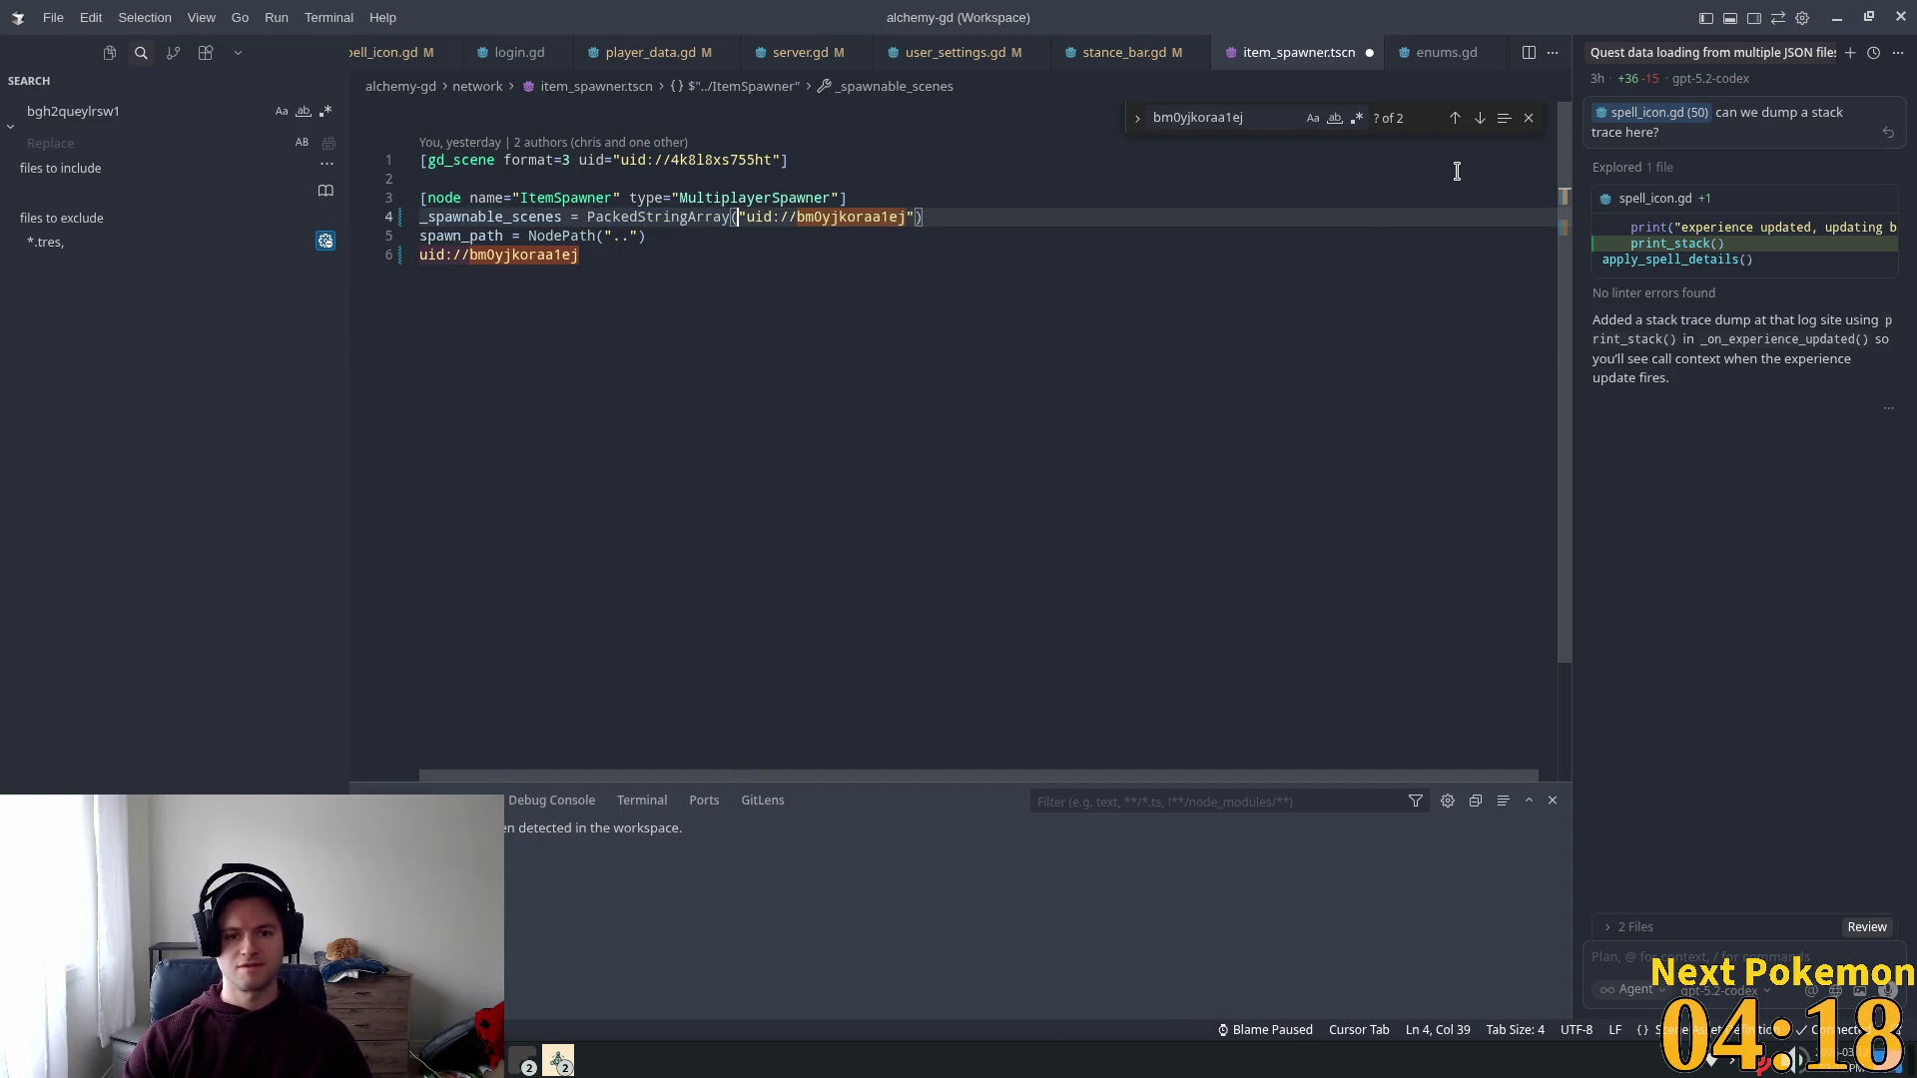
{"action": "left_click", "coordinate": [604, 266]}
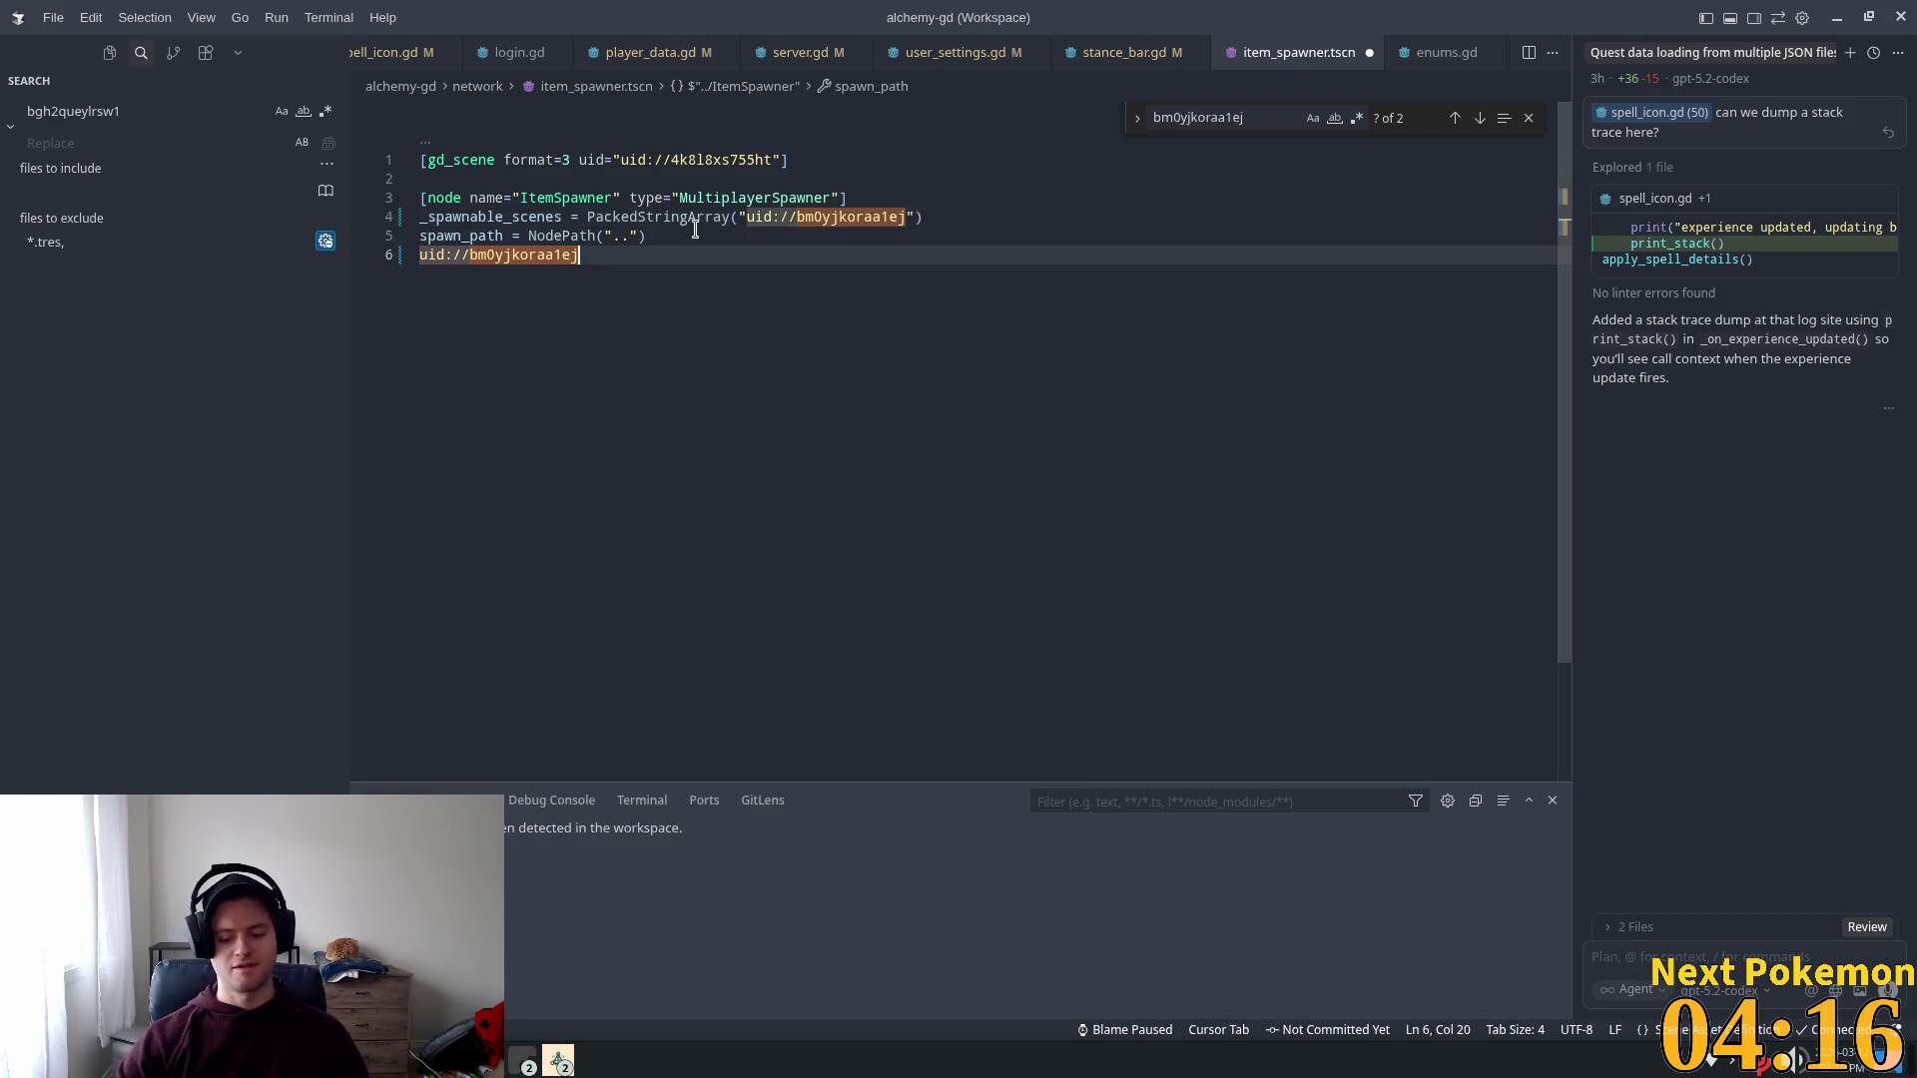
{"action": "key", "text": "ctrl+z"}
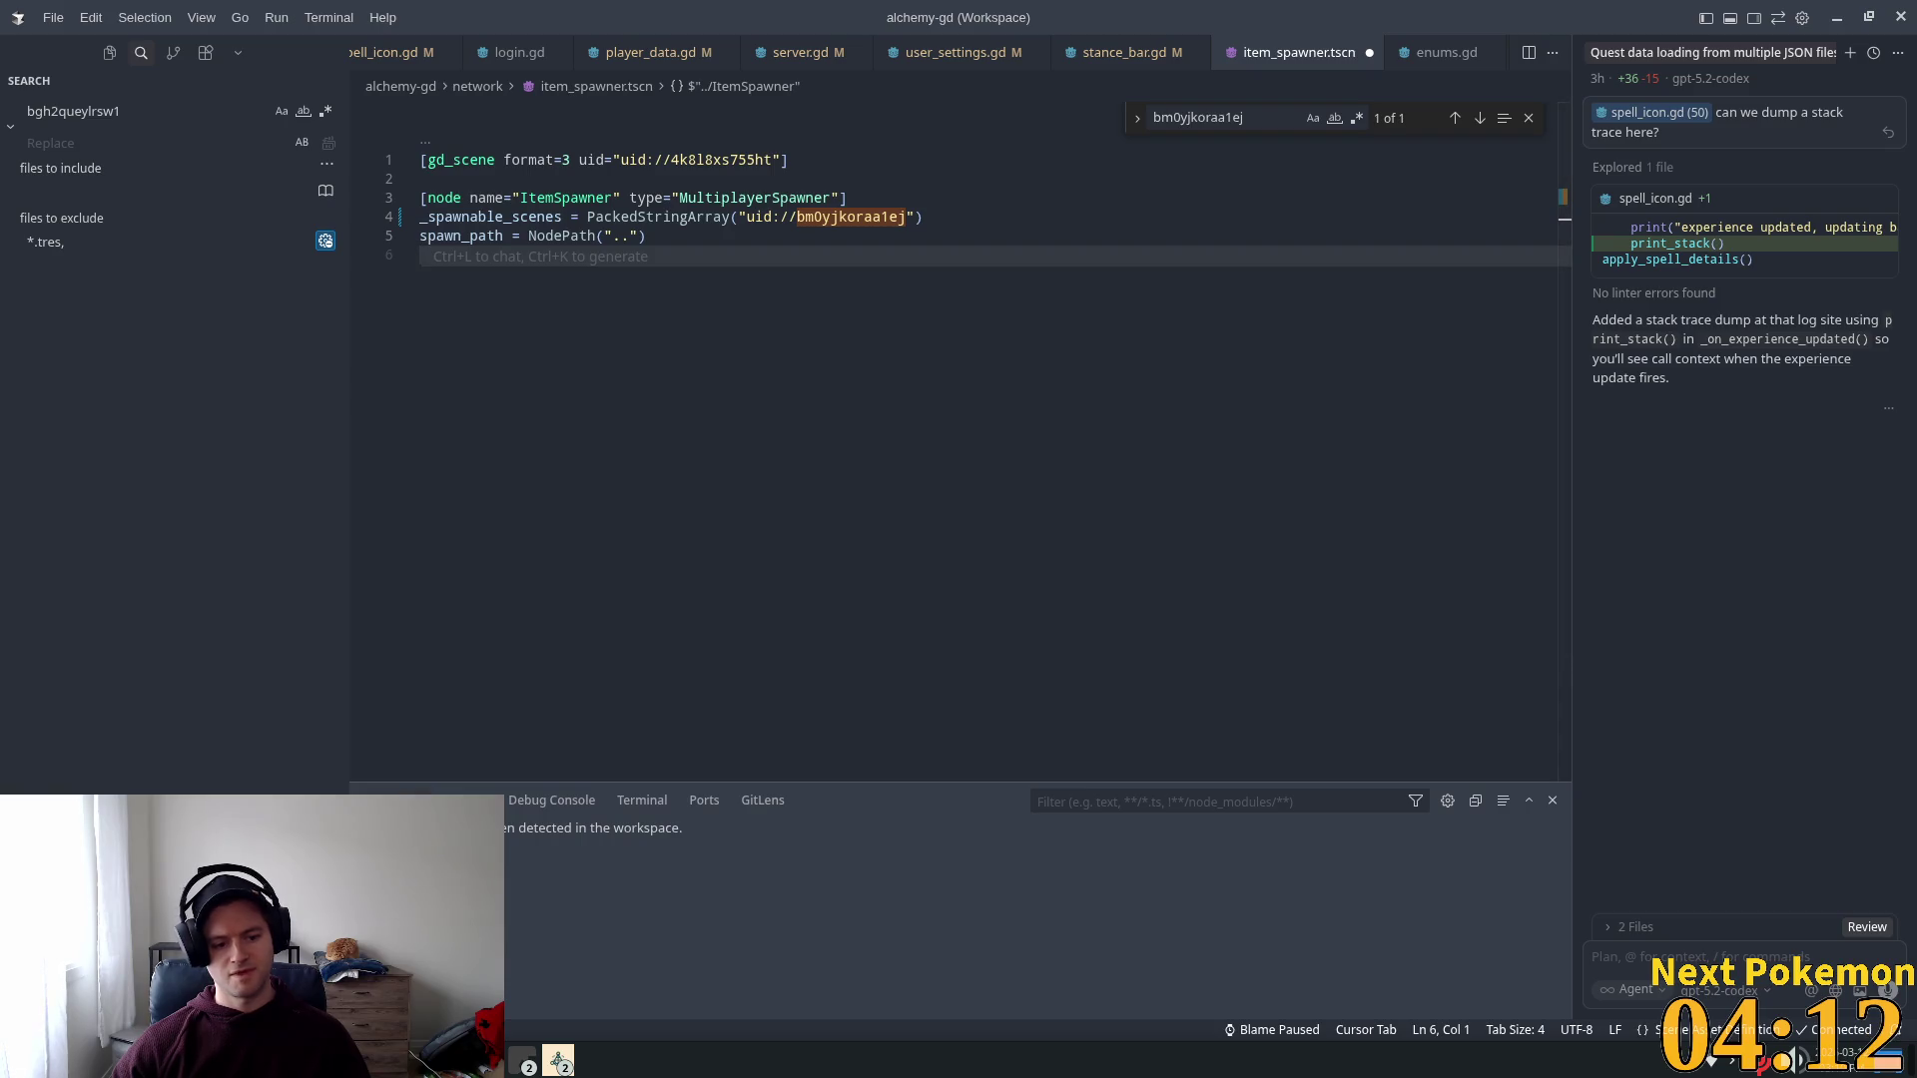
{"action": "key", "text": "super+2"}
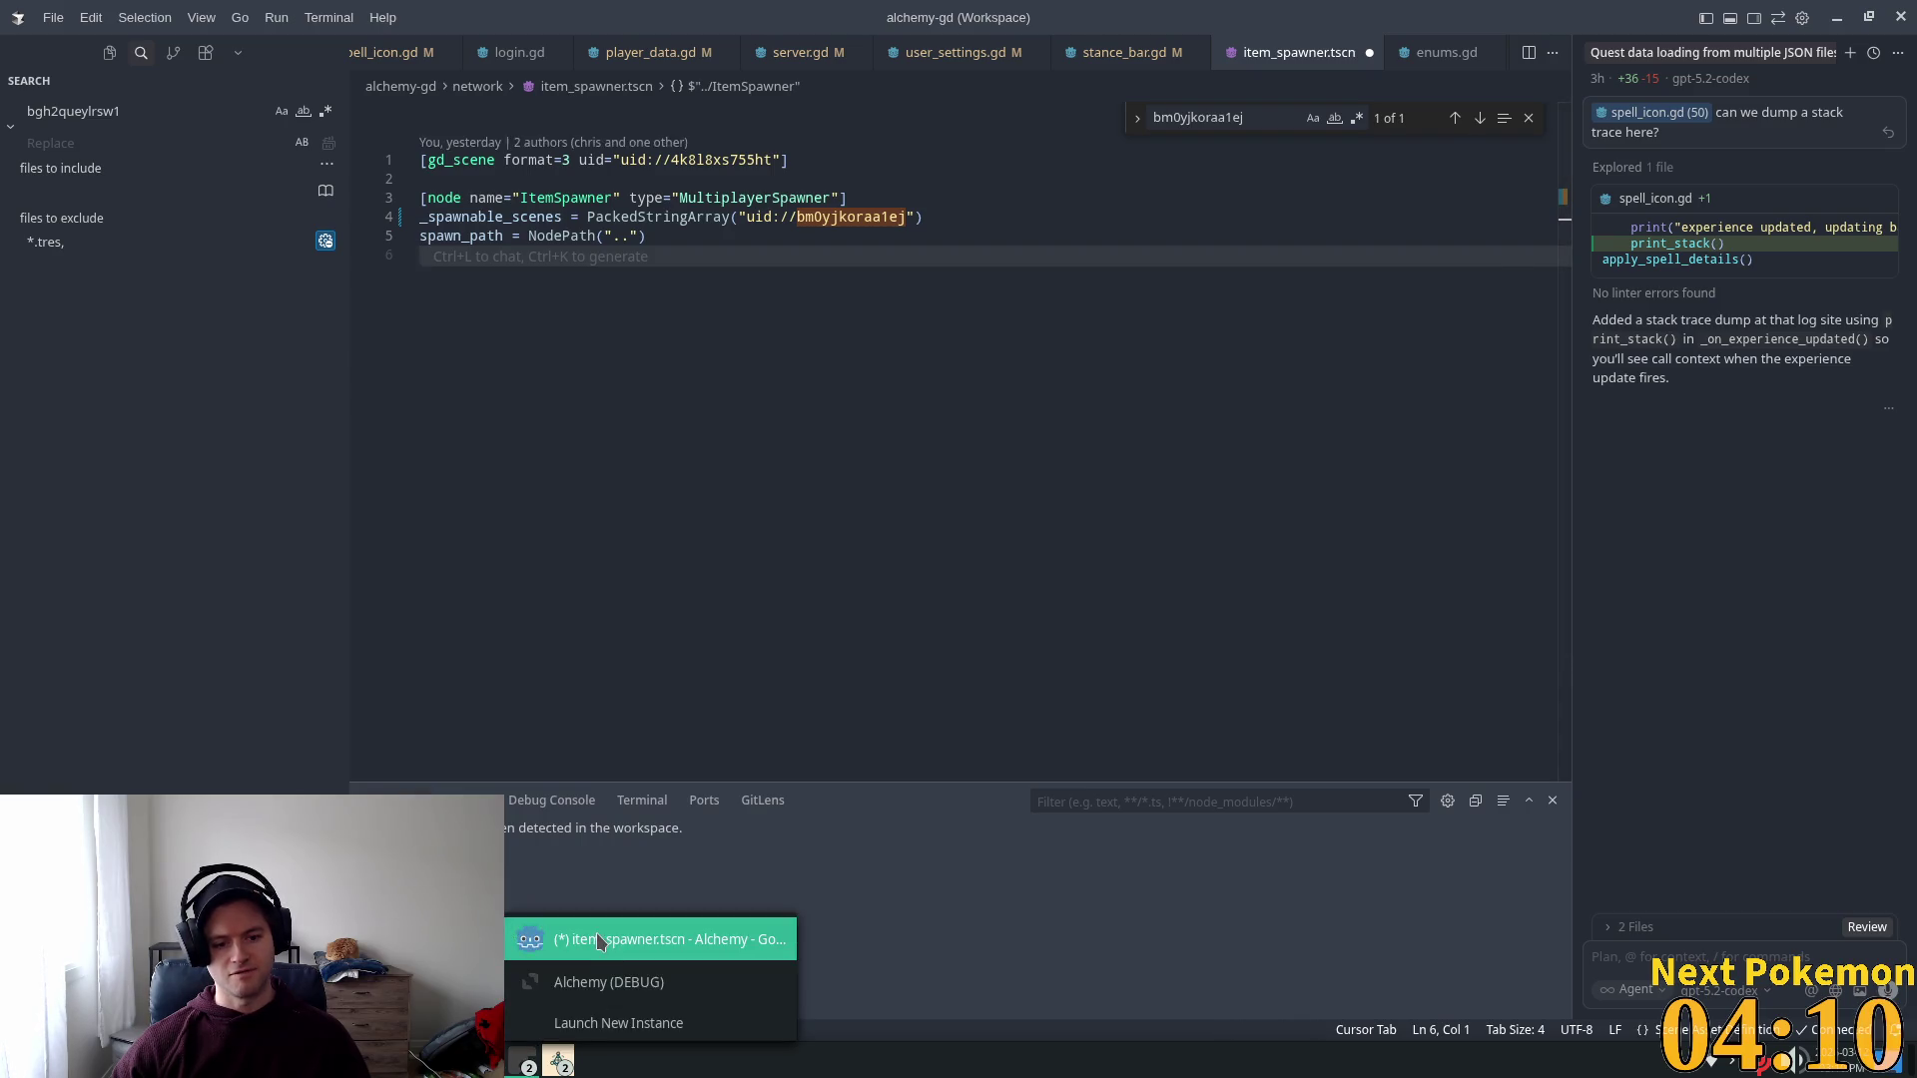
{"action": "key", "text": "Return"}
Step: Stop the game, close Godot without saving, and save item_spawner.tscn in Cursor
{"action": "left_click", "coordinate": [1670, 53]}
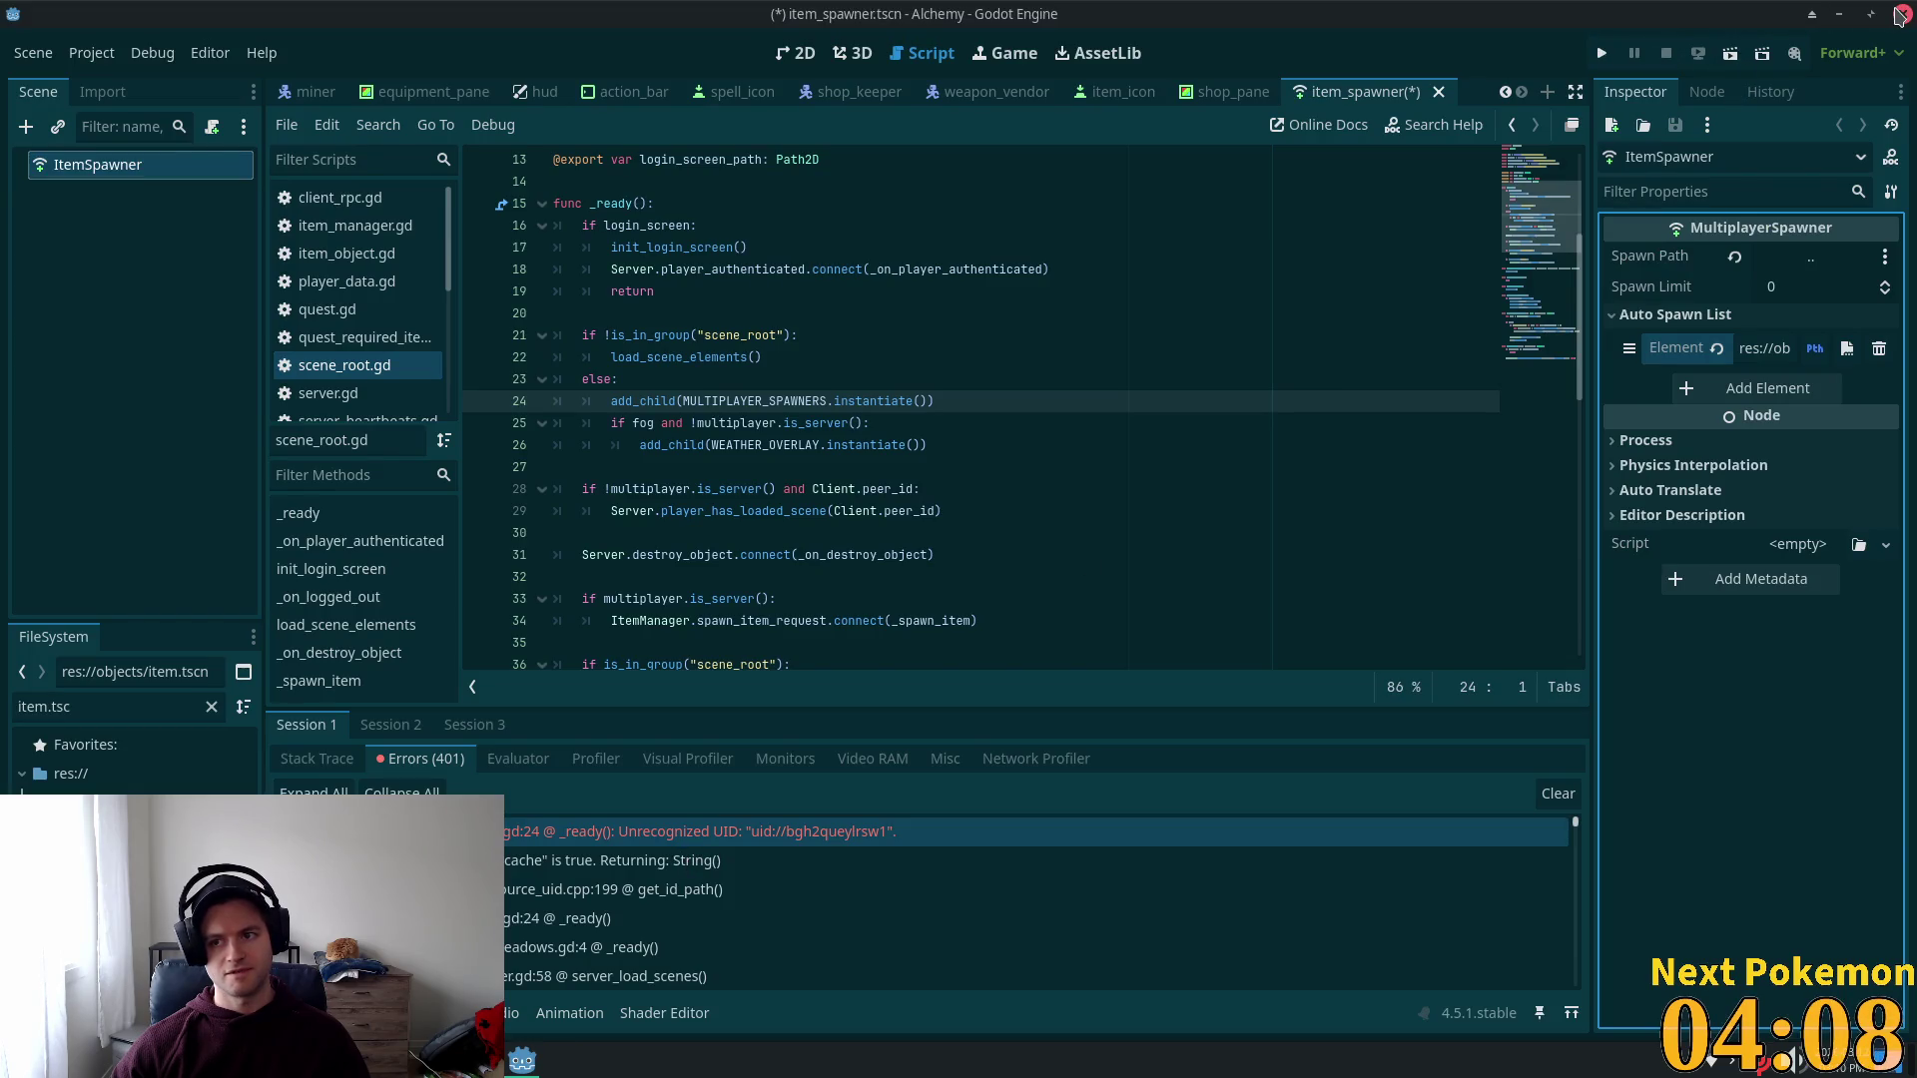
{"action": "left_click", "coordinate": [1900, 16]}
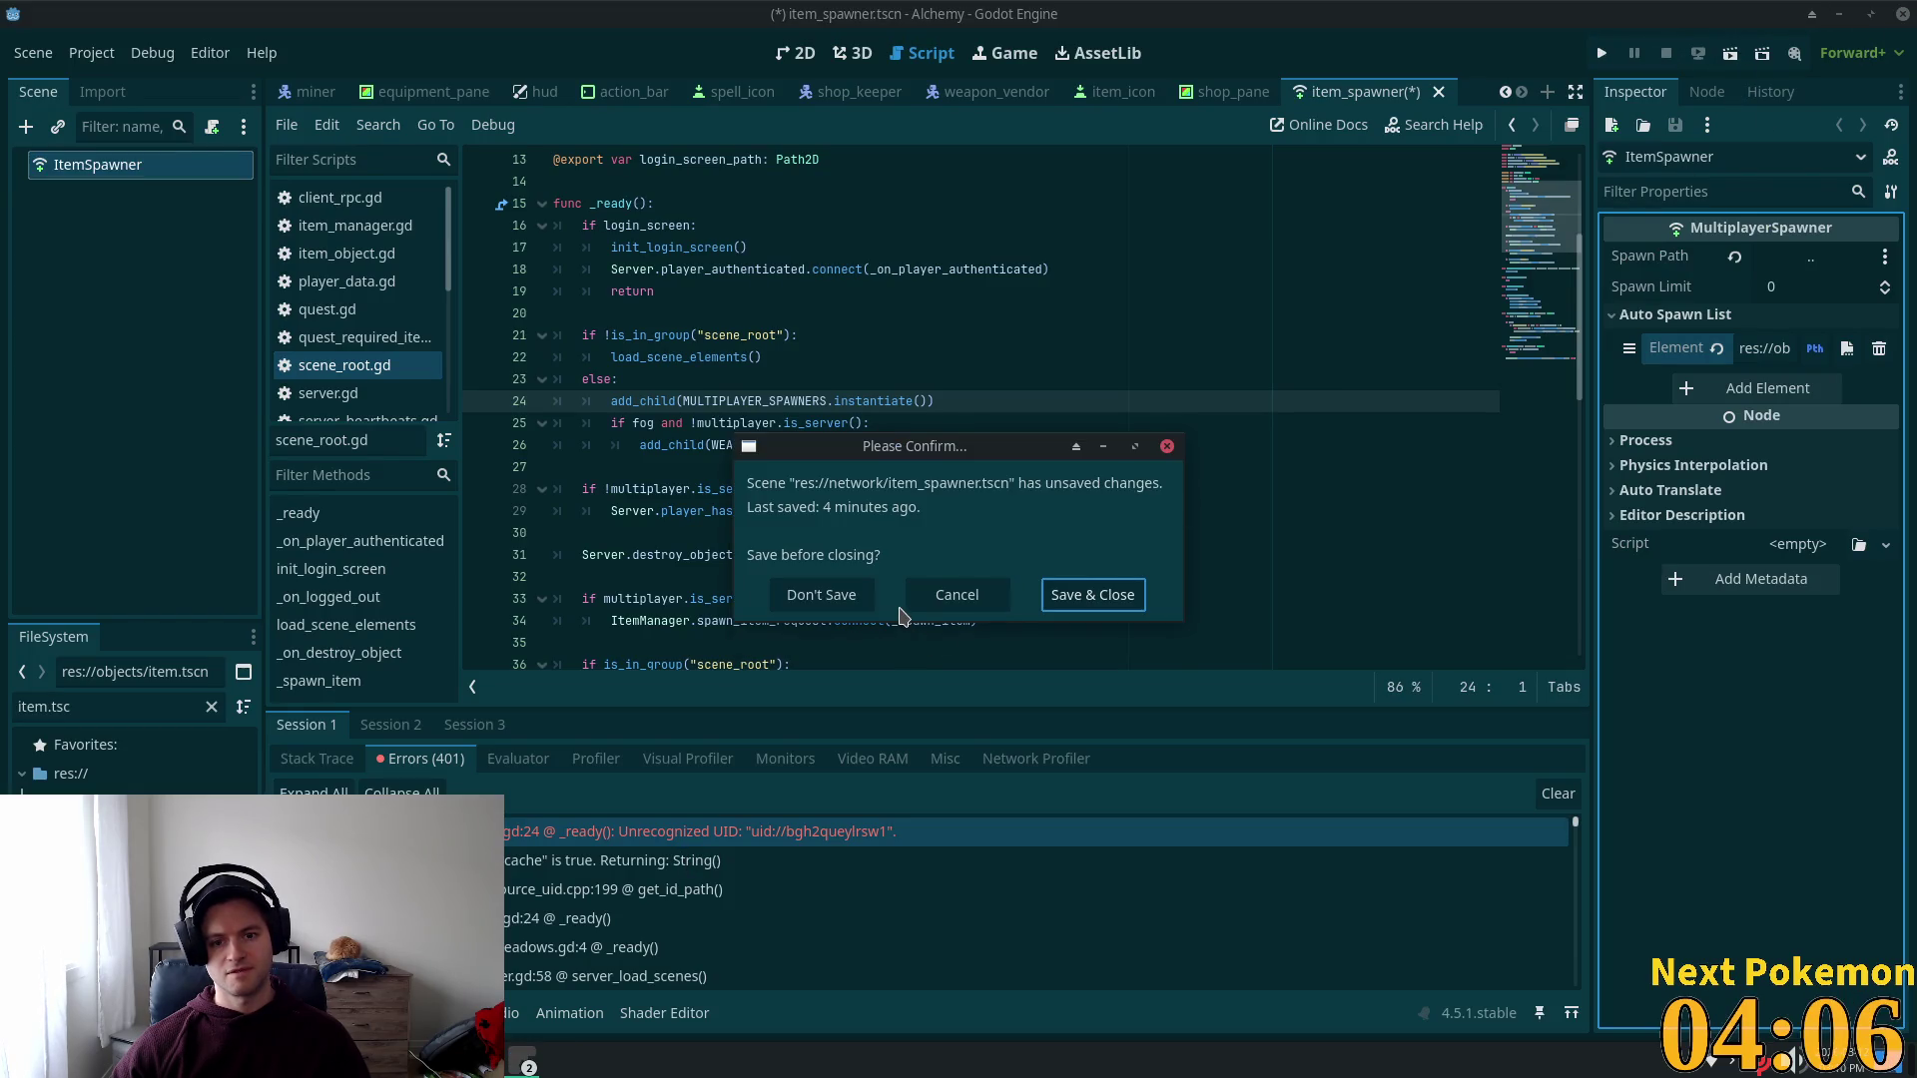
{"action": "left_click", "coordinate": [842, 607]}
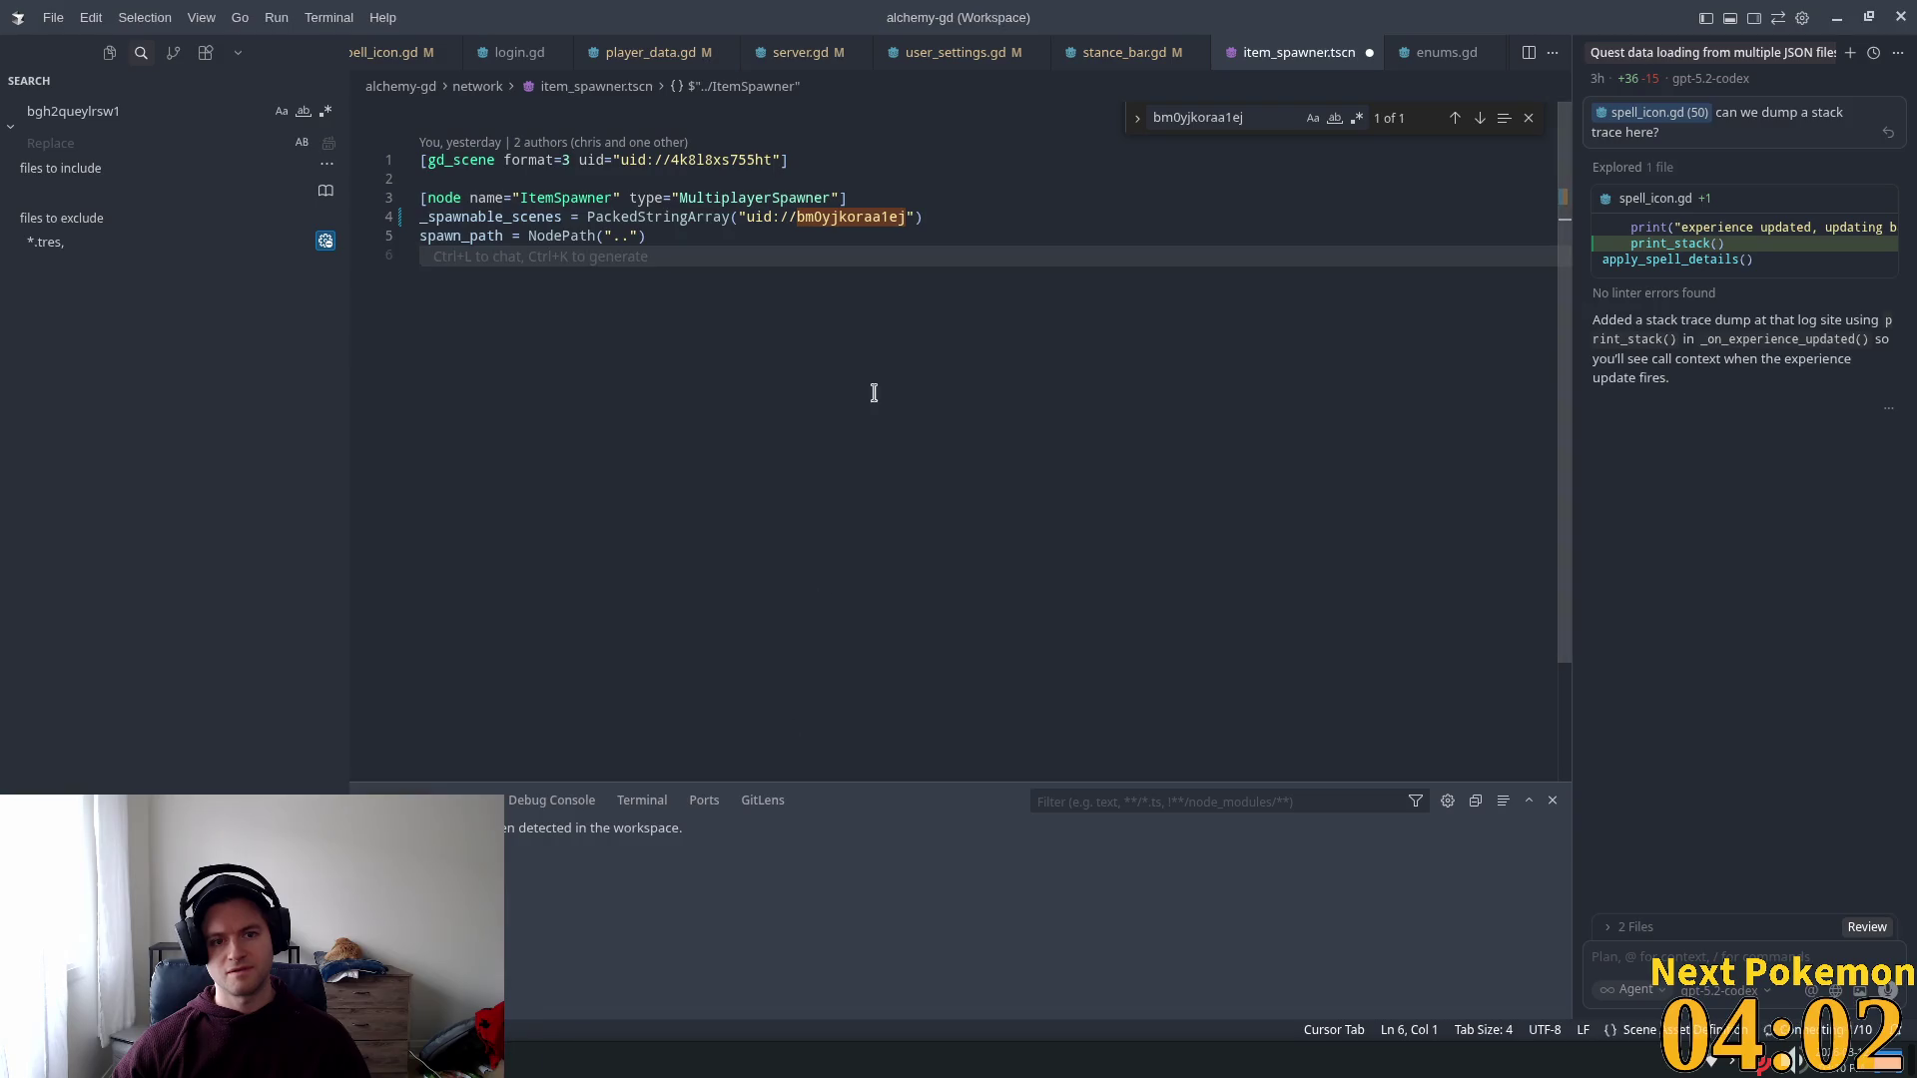
{"action": "left_click", "coordinate": [853, 211]}
{"action": "key", "text": "ctrl+s"}
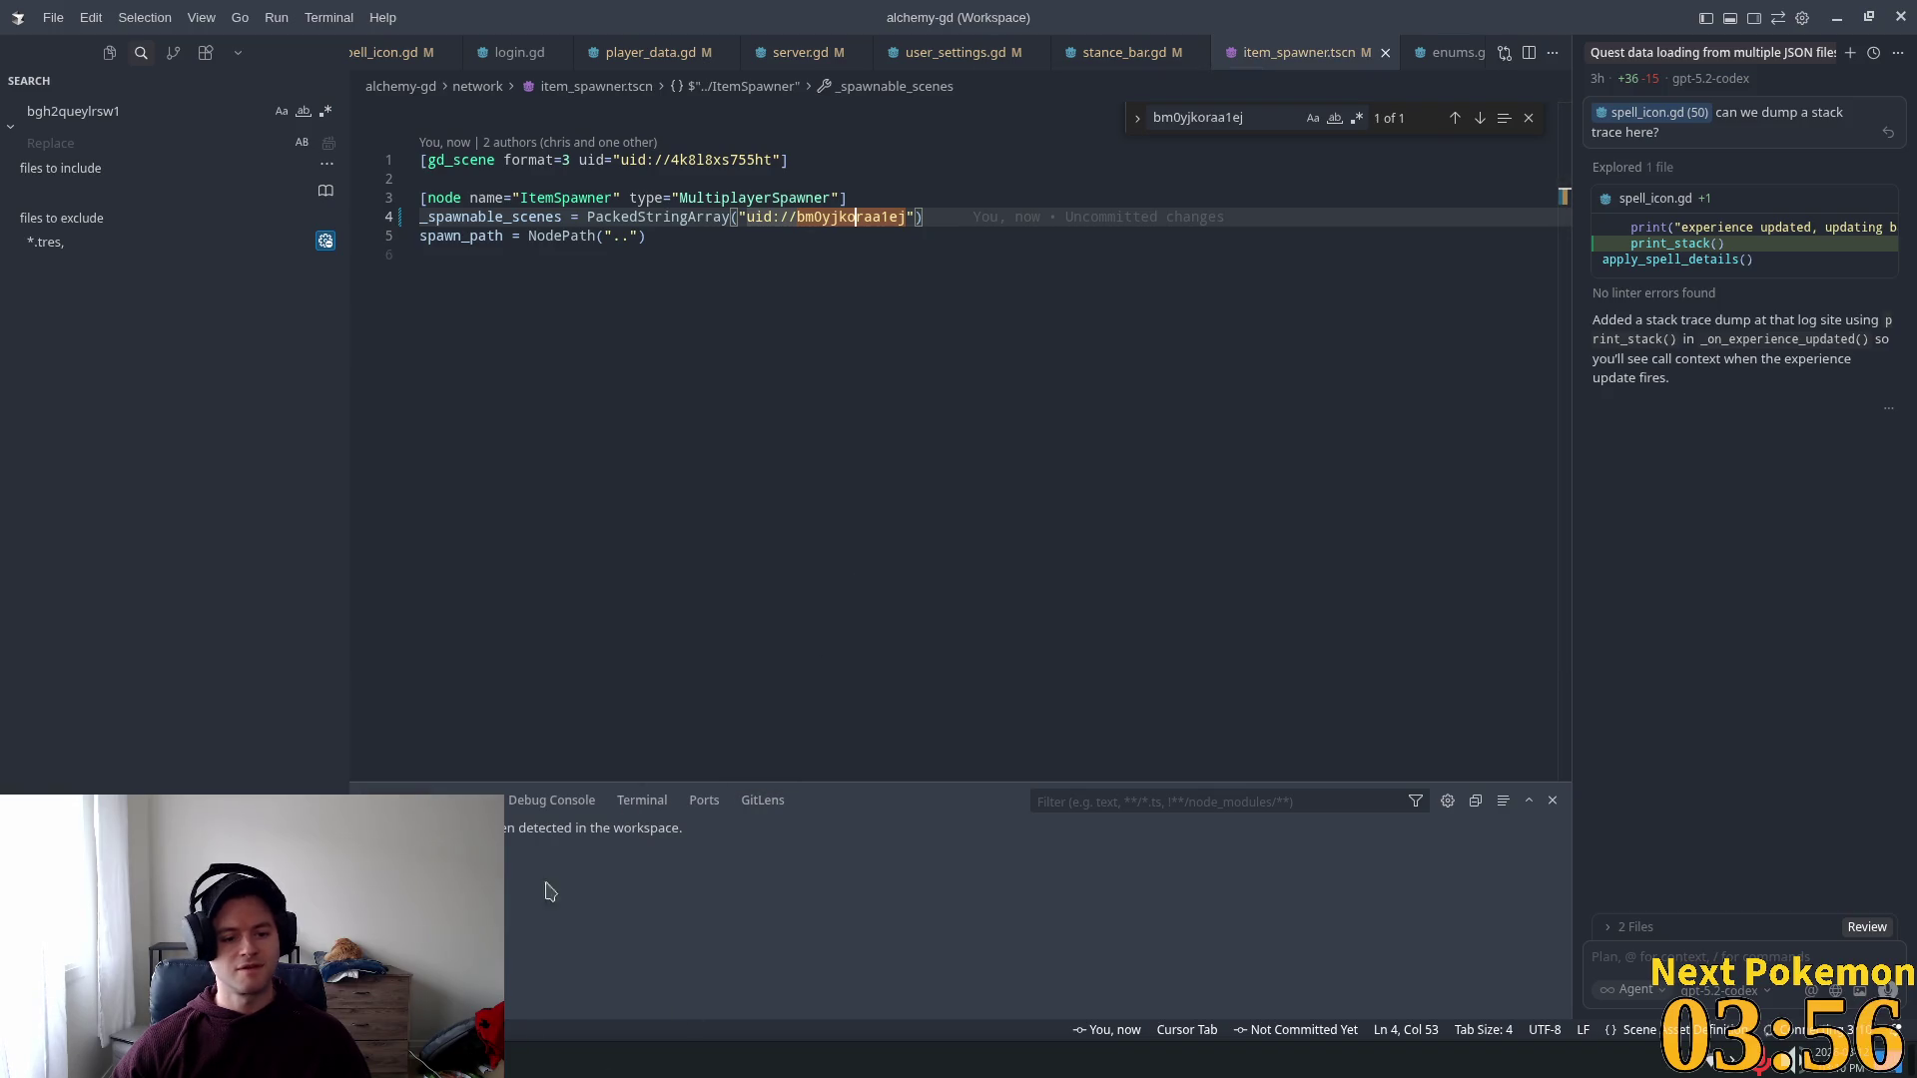
Step: Relaunch Godot from the application launcher
{"action": "key", "text": "super"}
{"action": "type", "text": "godot"}
{"action": "key", "text": "Return"}
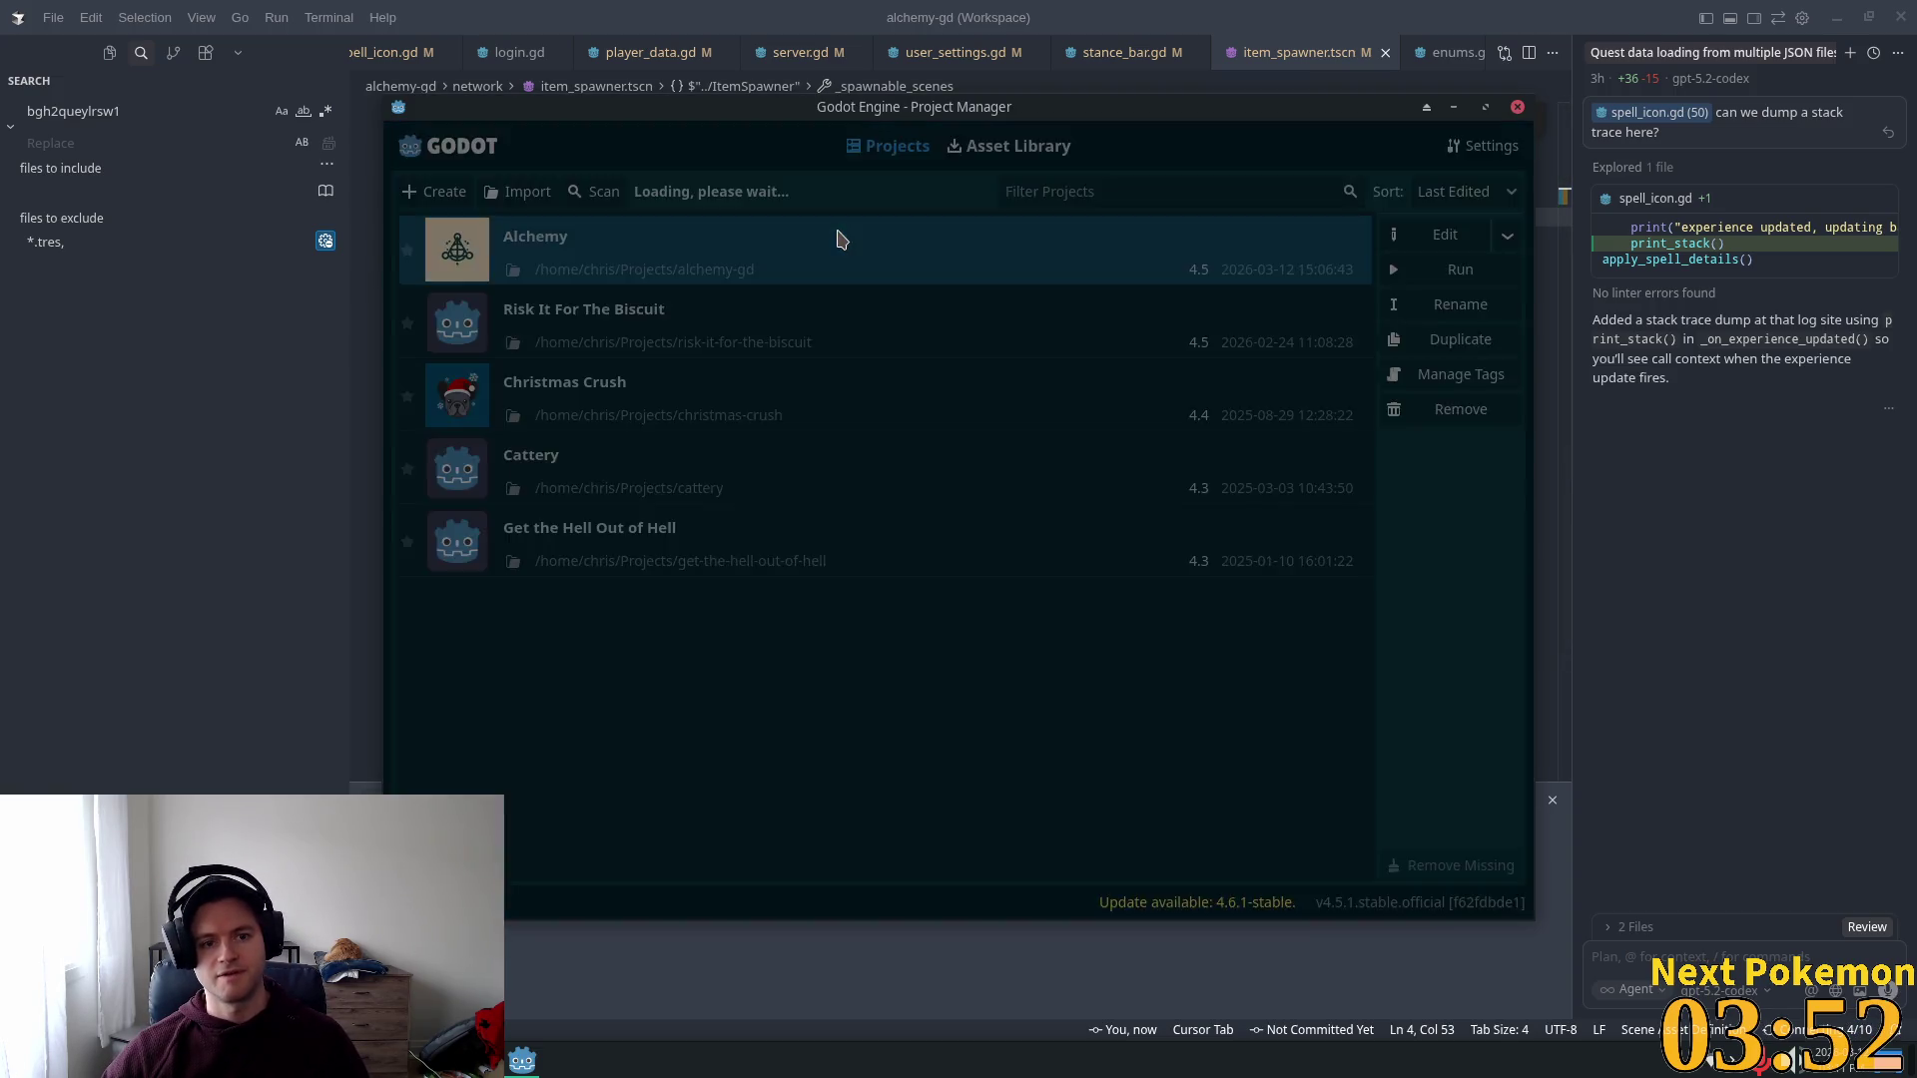
Step: Open the Alchemy project from the Project Manager and run the game, repositioning its window
{"action": "double_click", "coordinate": [837, 238]}
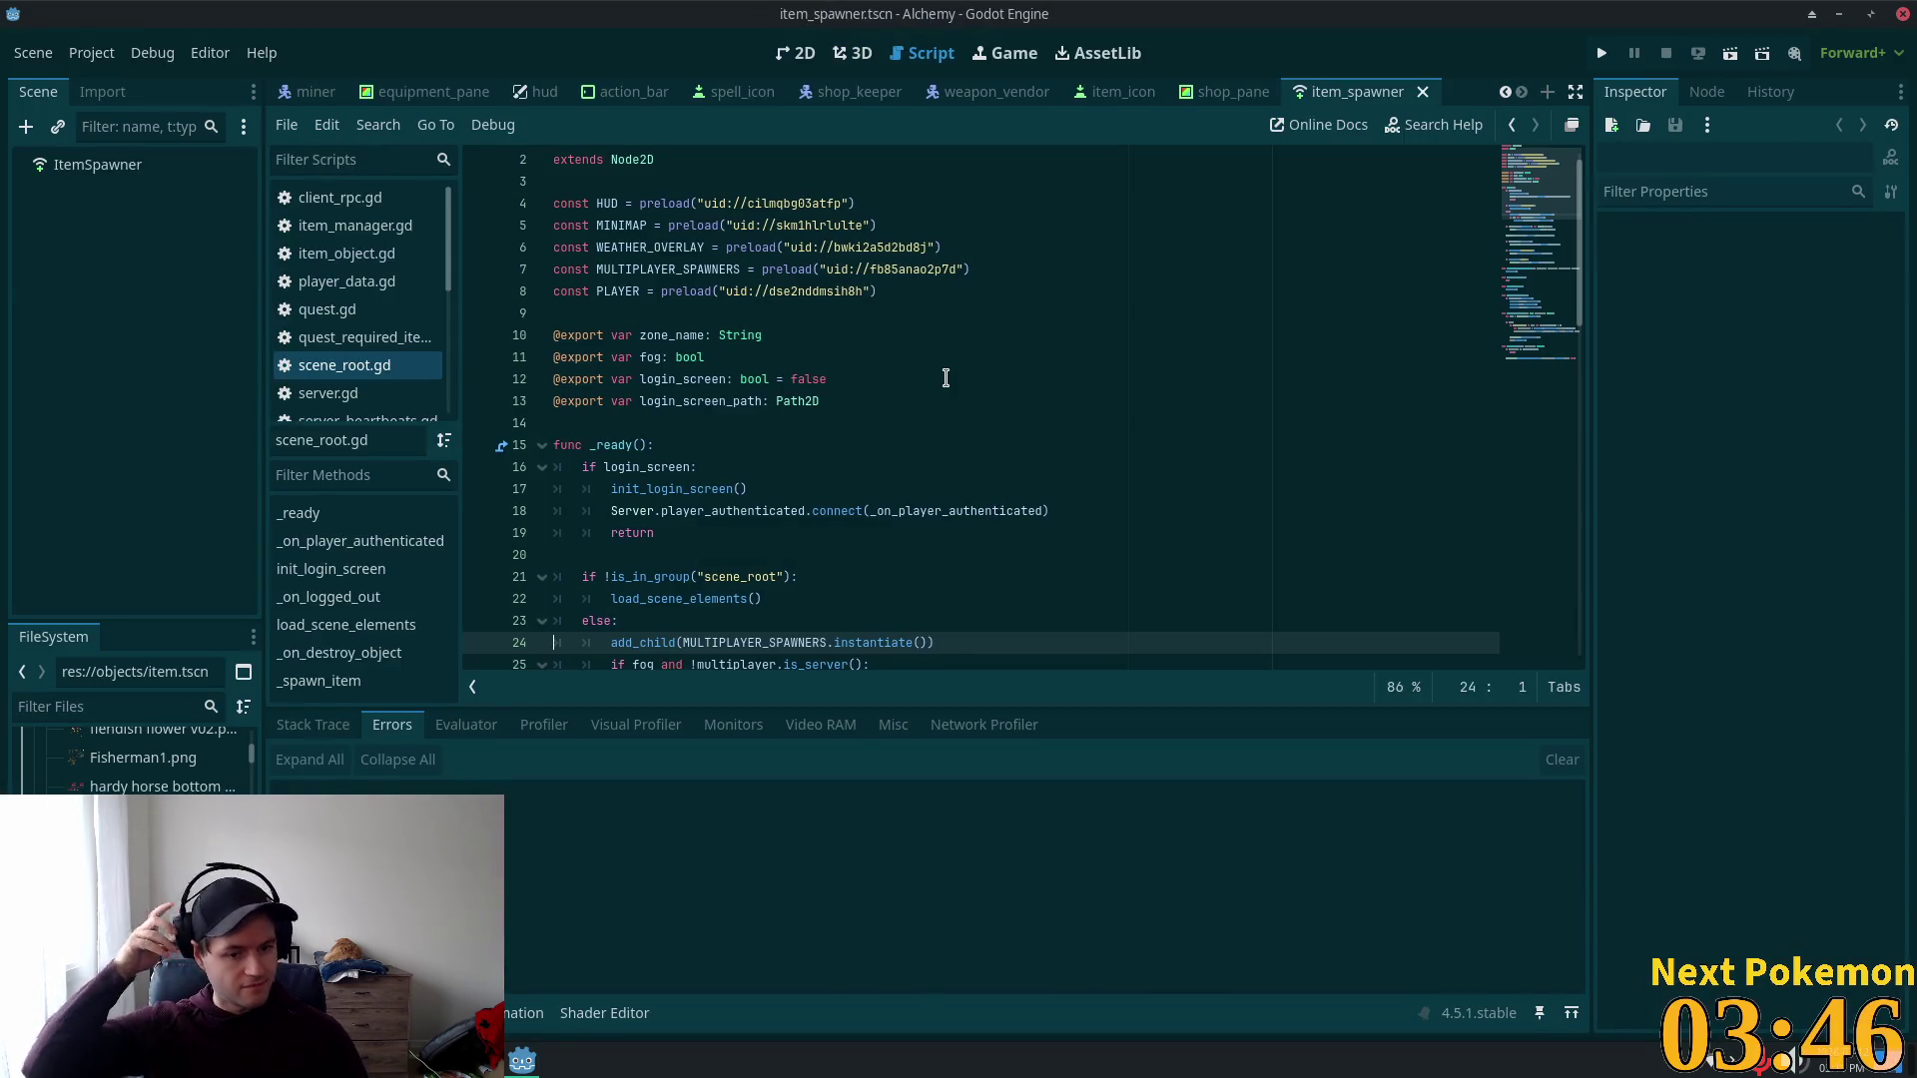
{"action": "left_click", "coordinate": [1602, 52]}
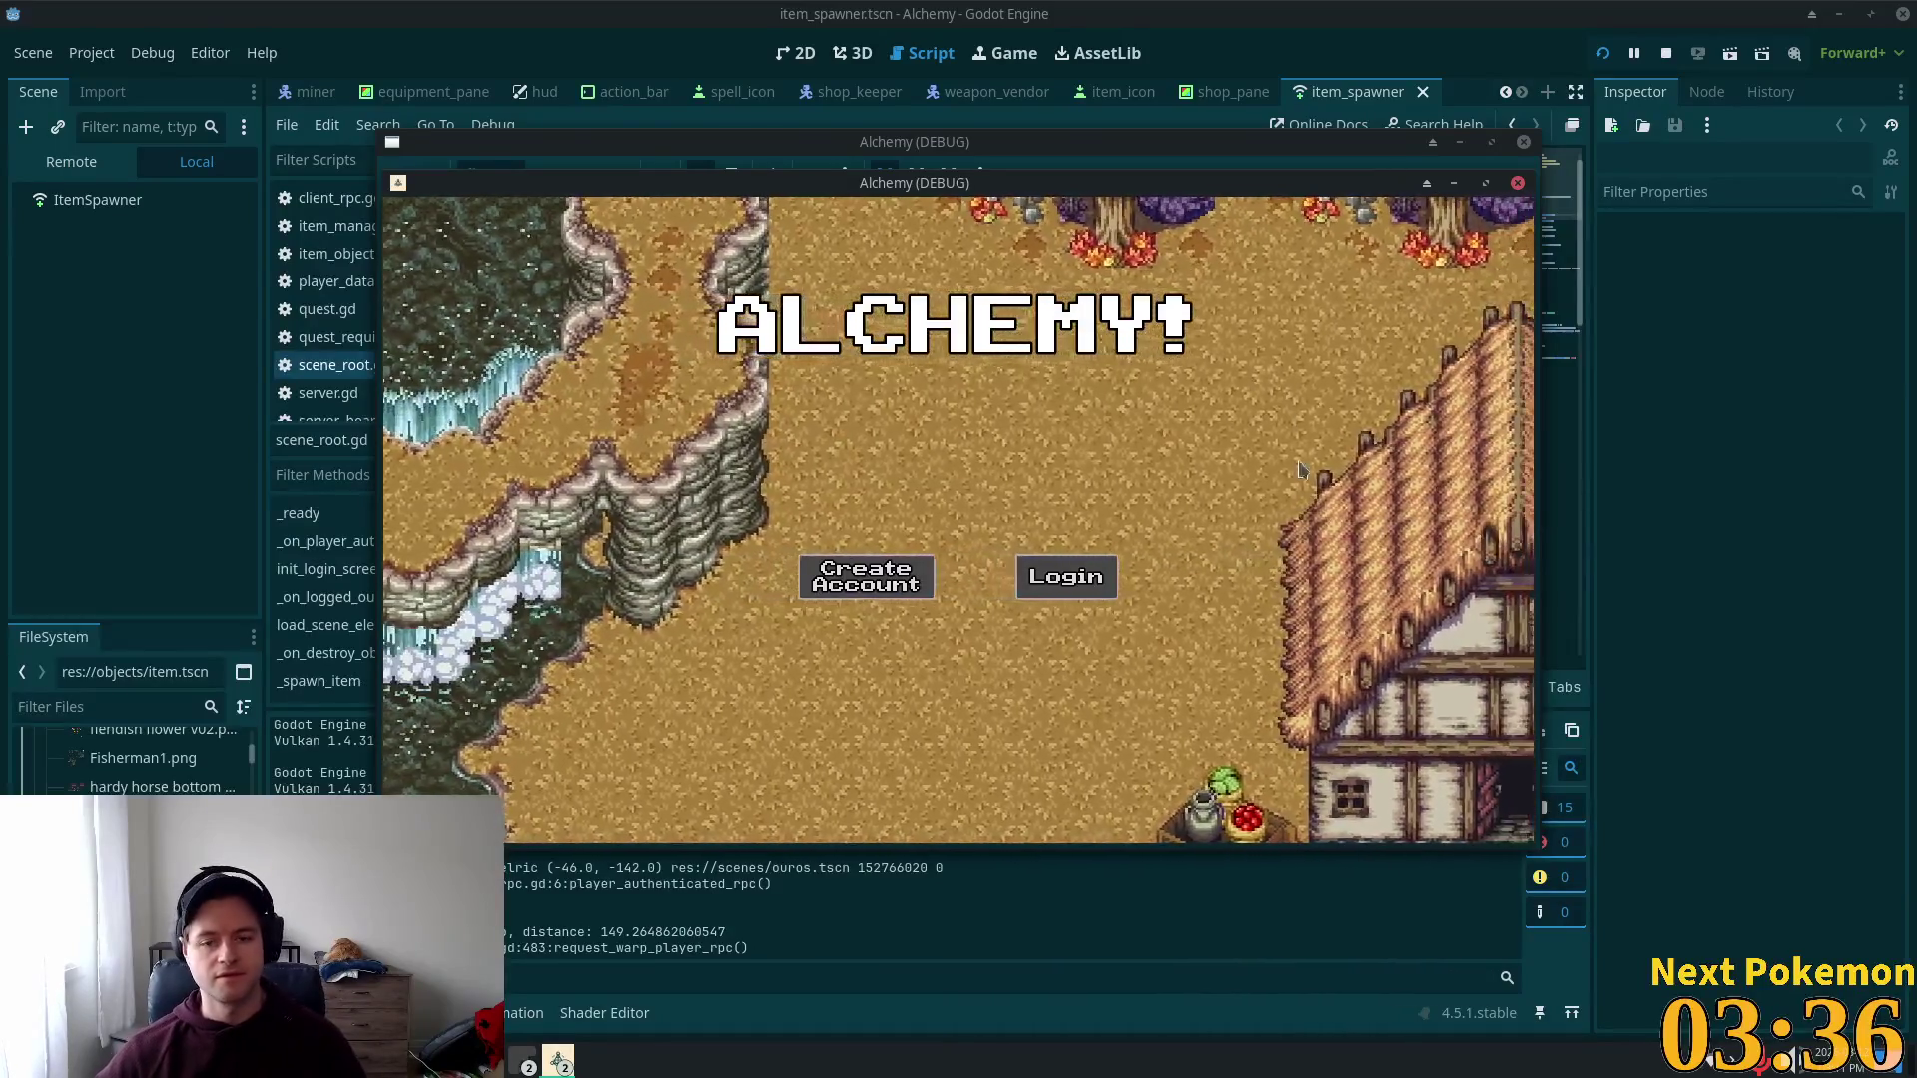
{"action": "mouse_move", "coordinate": [1107, 191]}
{"action": "left_mouse_down"}
{"action": "mouse_move", "coordinate": [1117, 214]}
{"action": "mouse_move", "coordinate": [1436, 322]}
{"action": "mouse_move", "coordinate": [1413, 224]}
{"action": "left_mouse_up"}
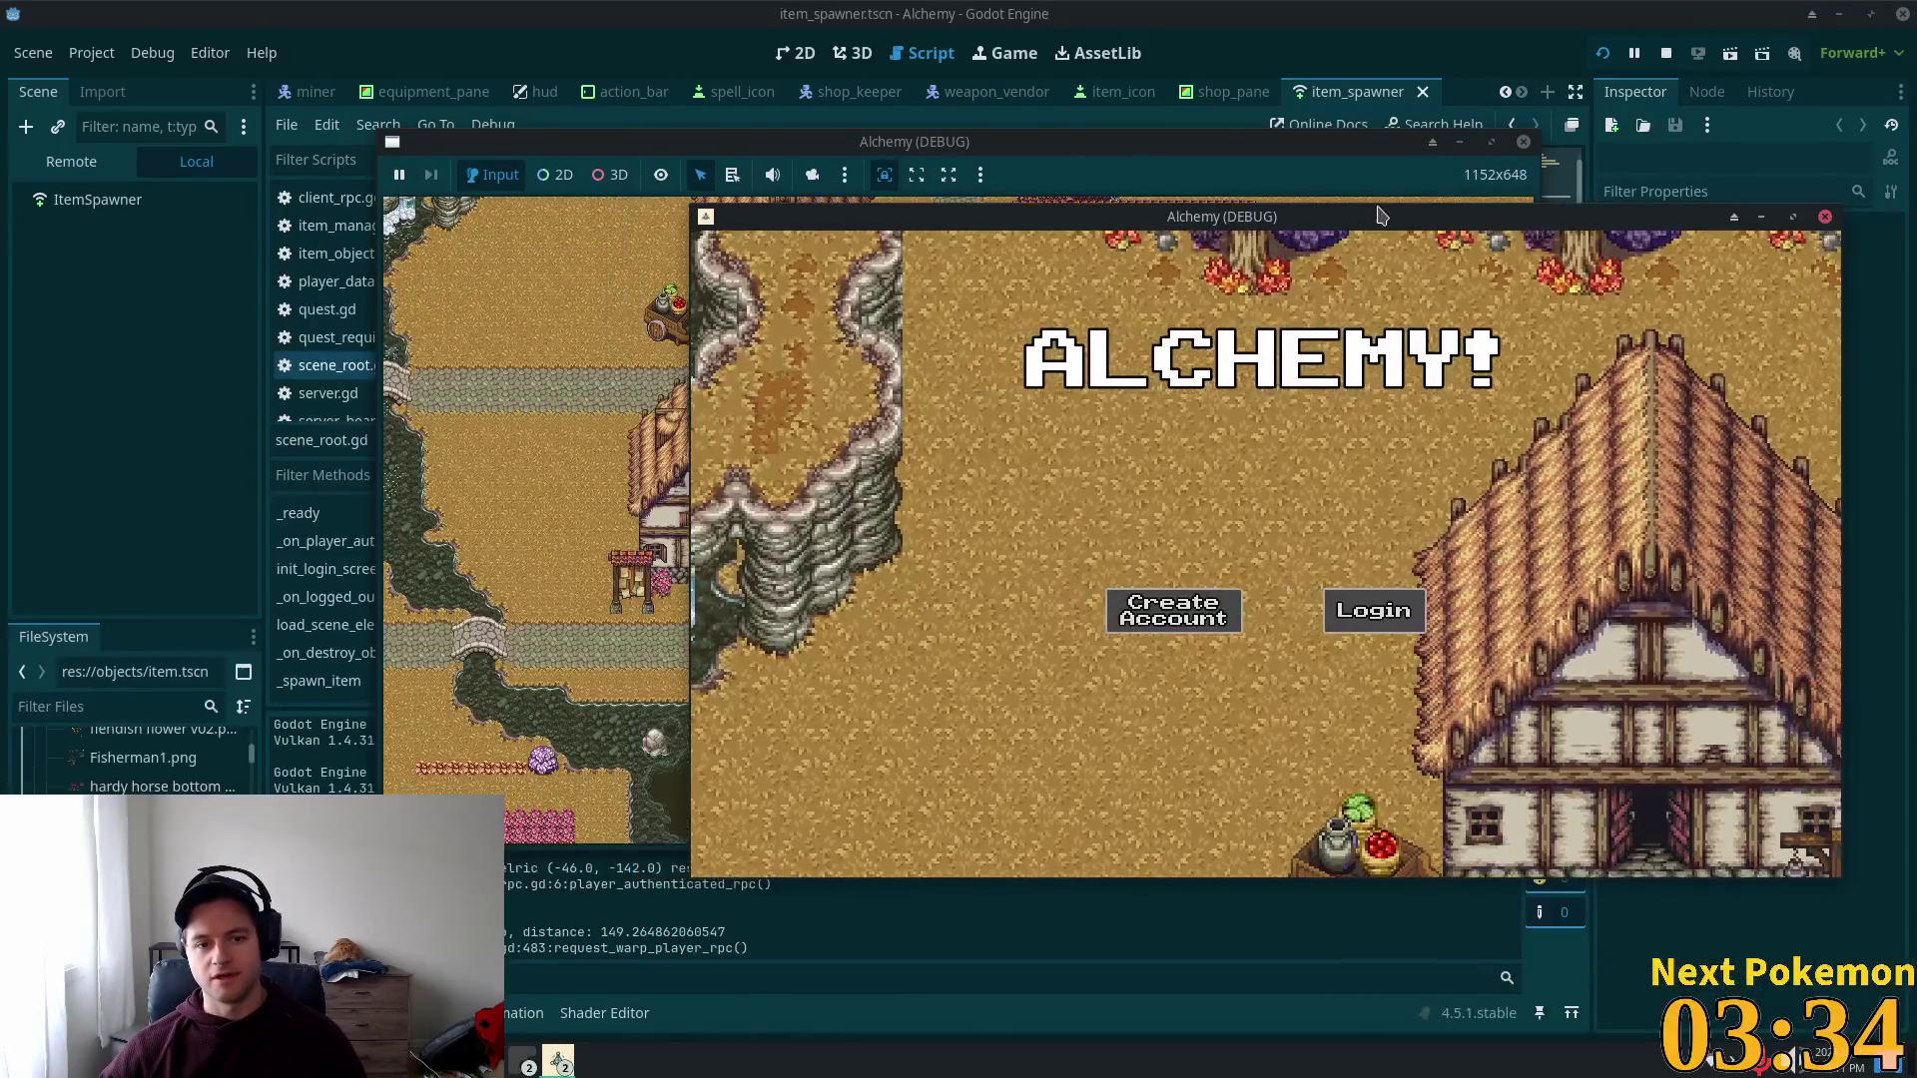
Step: Spread the game windows apart and walk from town into the Fields of Ouros toward Greenspan Holdings
{"action": "mouse_move", "coordinate": [1104, 141]}
{"action": "left_mouse_down"}
{"action": "mouse_move", "coordinate": [586, 270]}
{"action": "mouse_move", "coordinate": [717, 270]}
{"action": "left_mouse_up"}
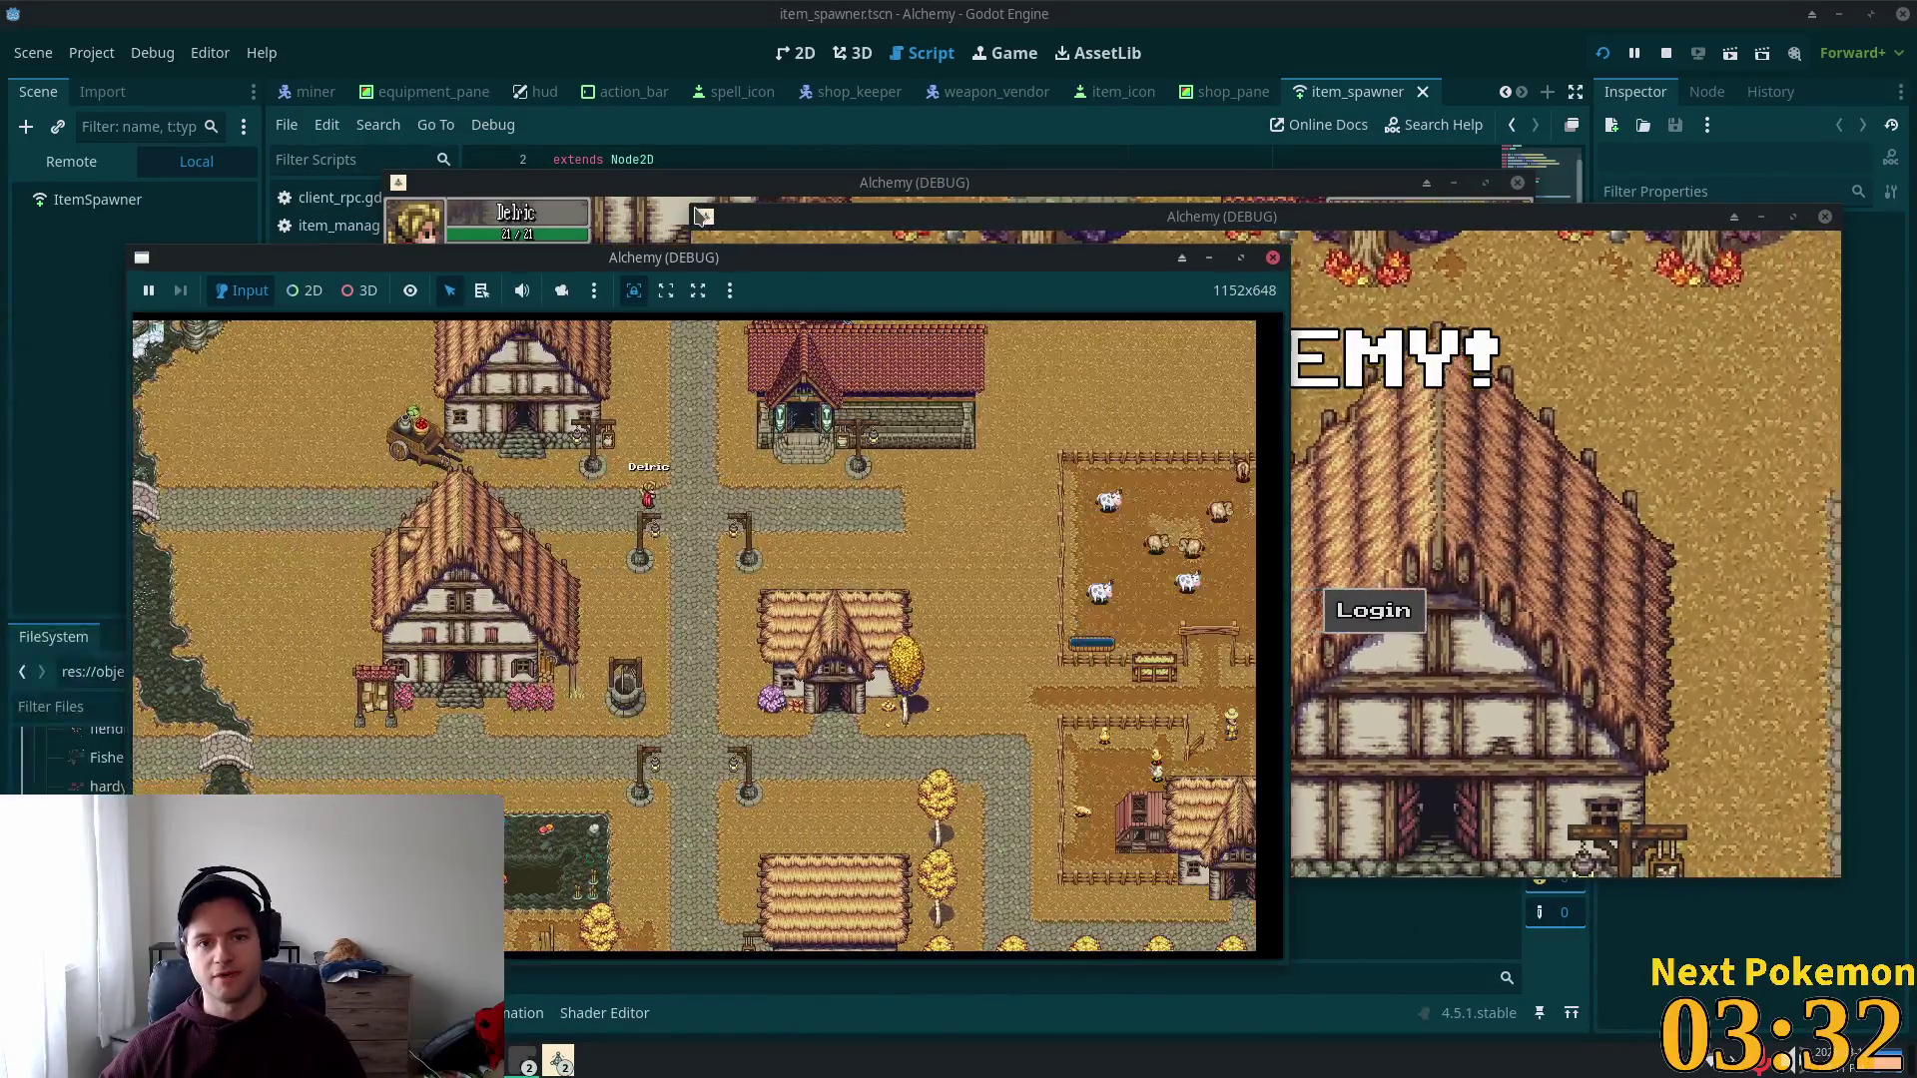
{"action": "left_click", "coordinate": [717, 270]}
{"action": "key", "text": "Up"}
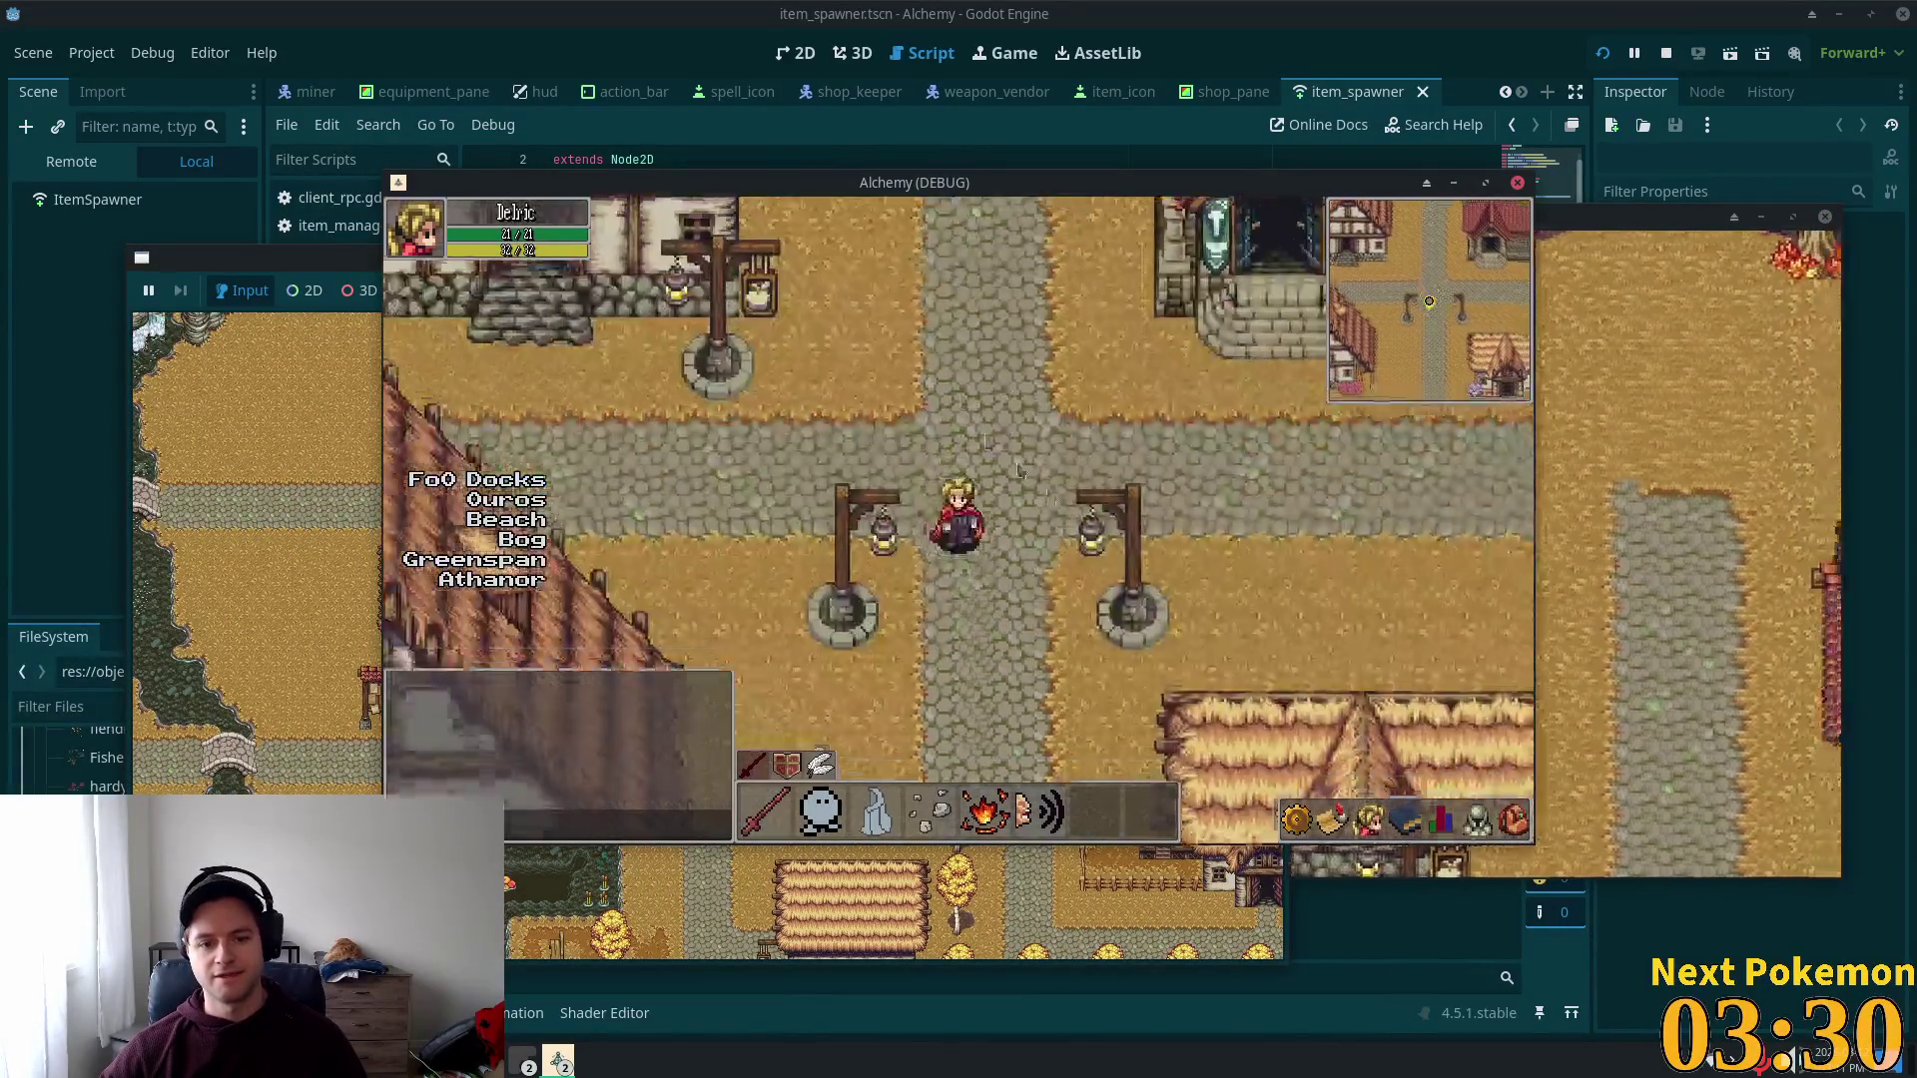
{"action": "key", "text": "Down"}
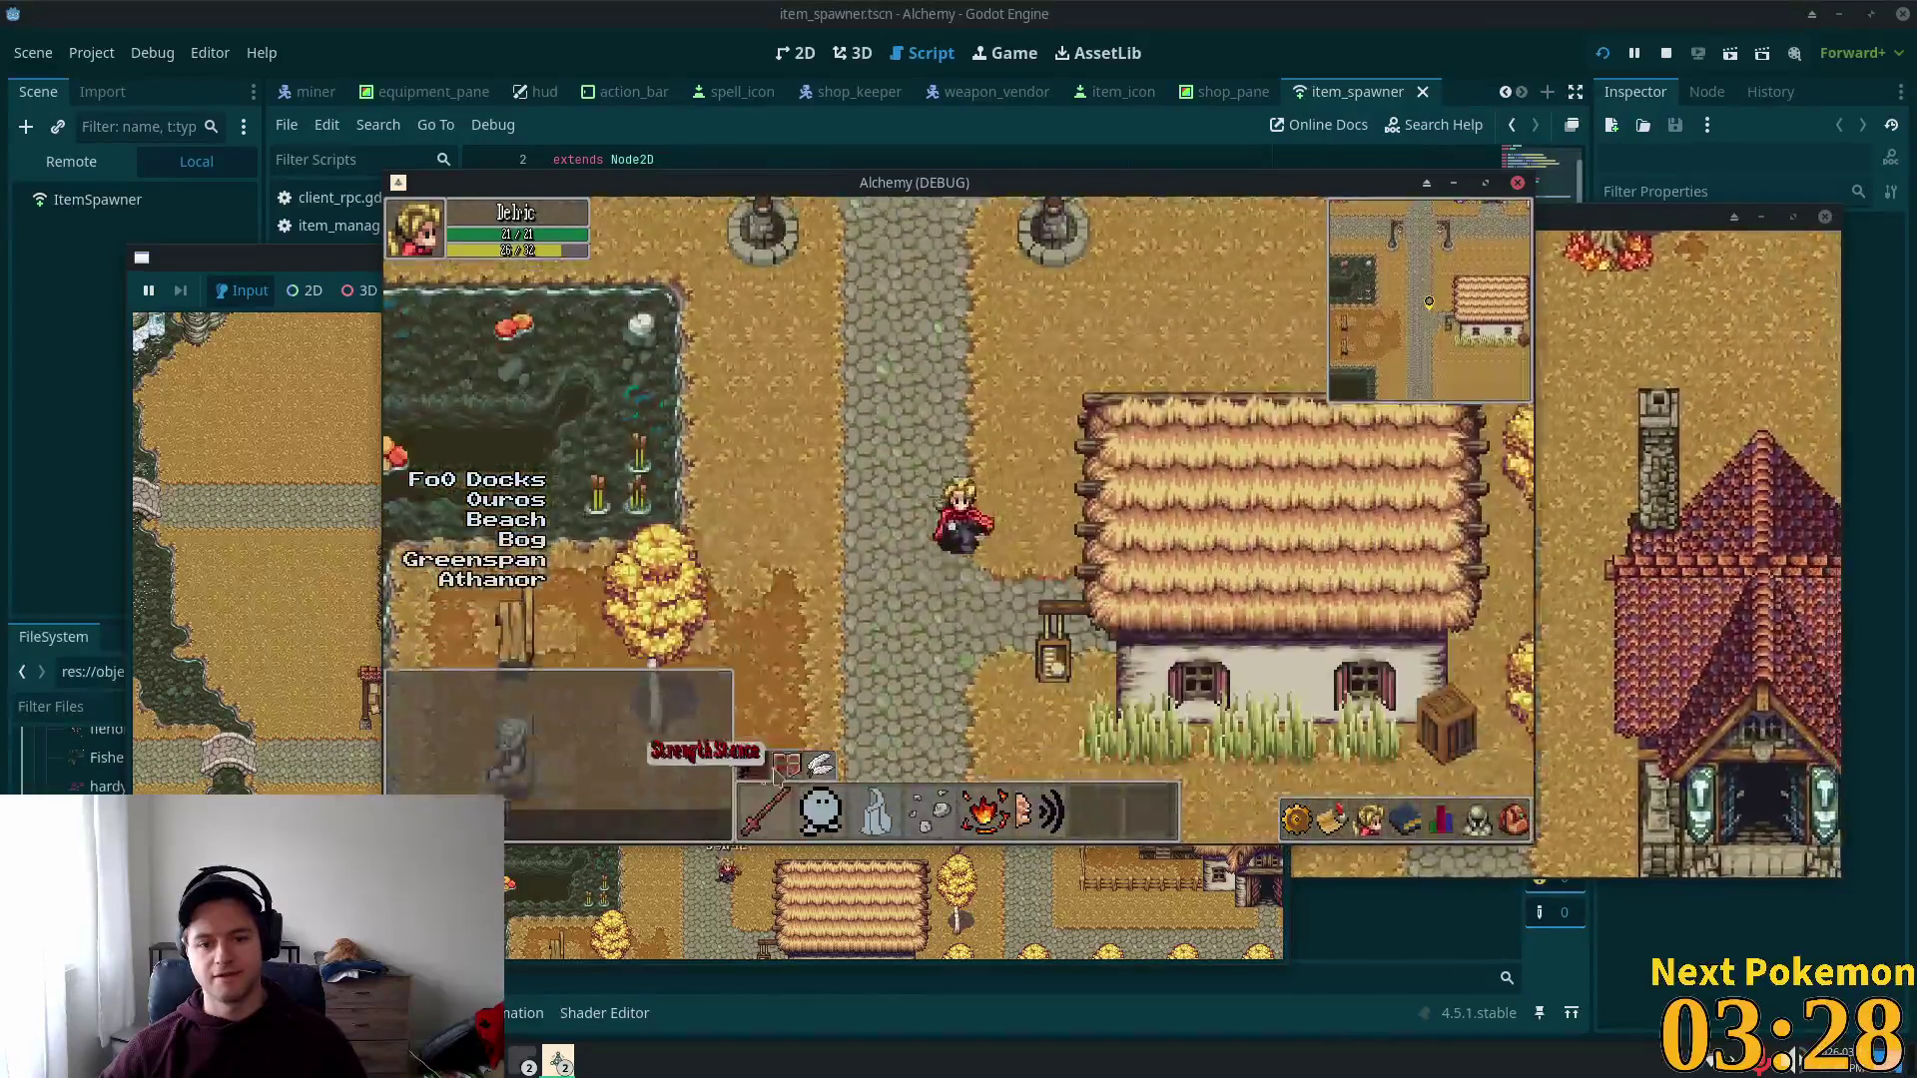
{"action": "key", "text": "Down"}
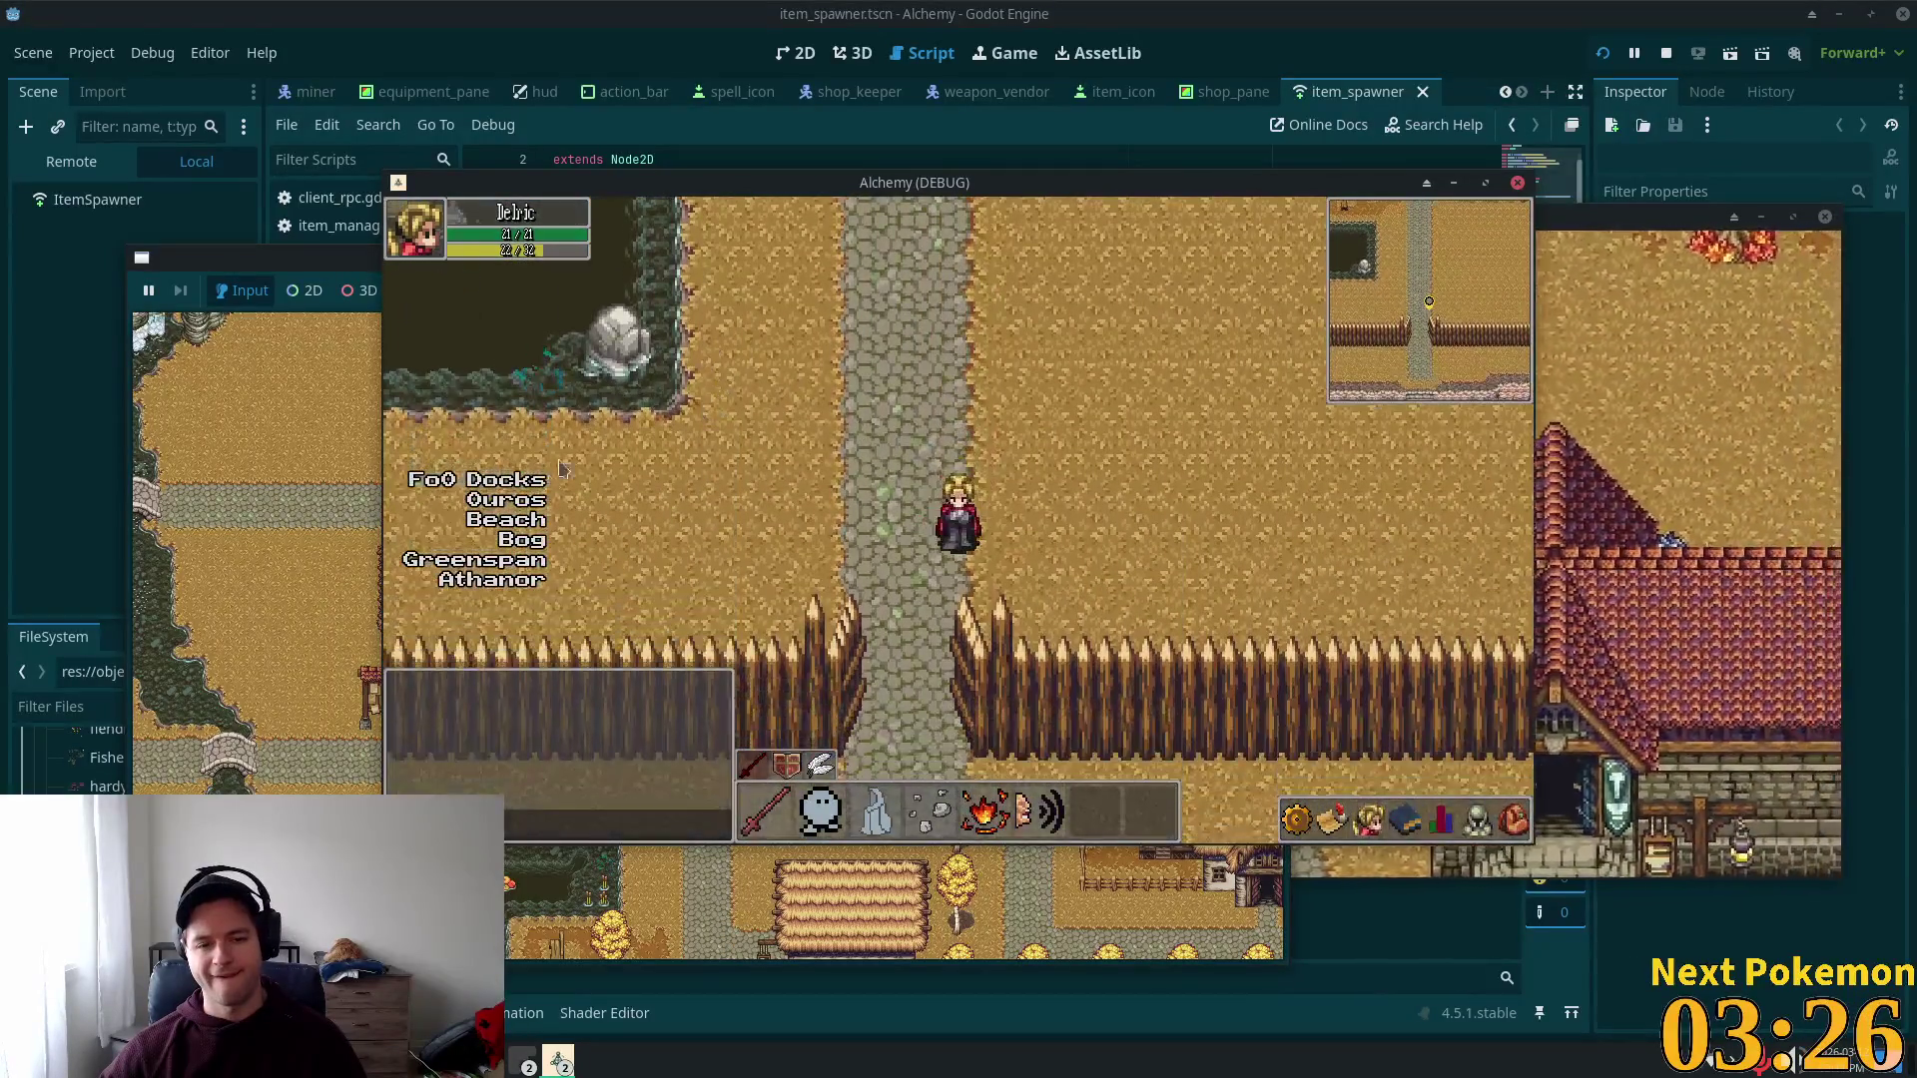
{"action": "key", "text": "Down"}
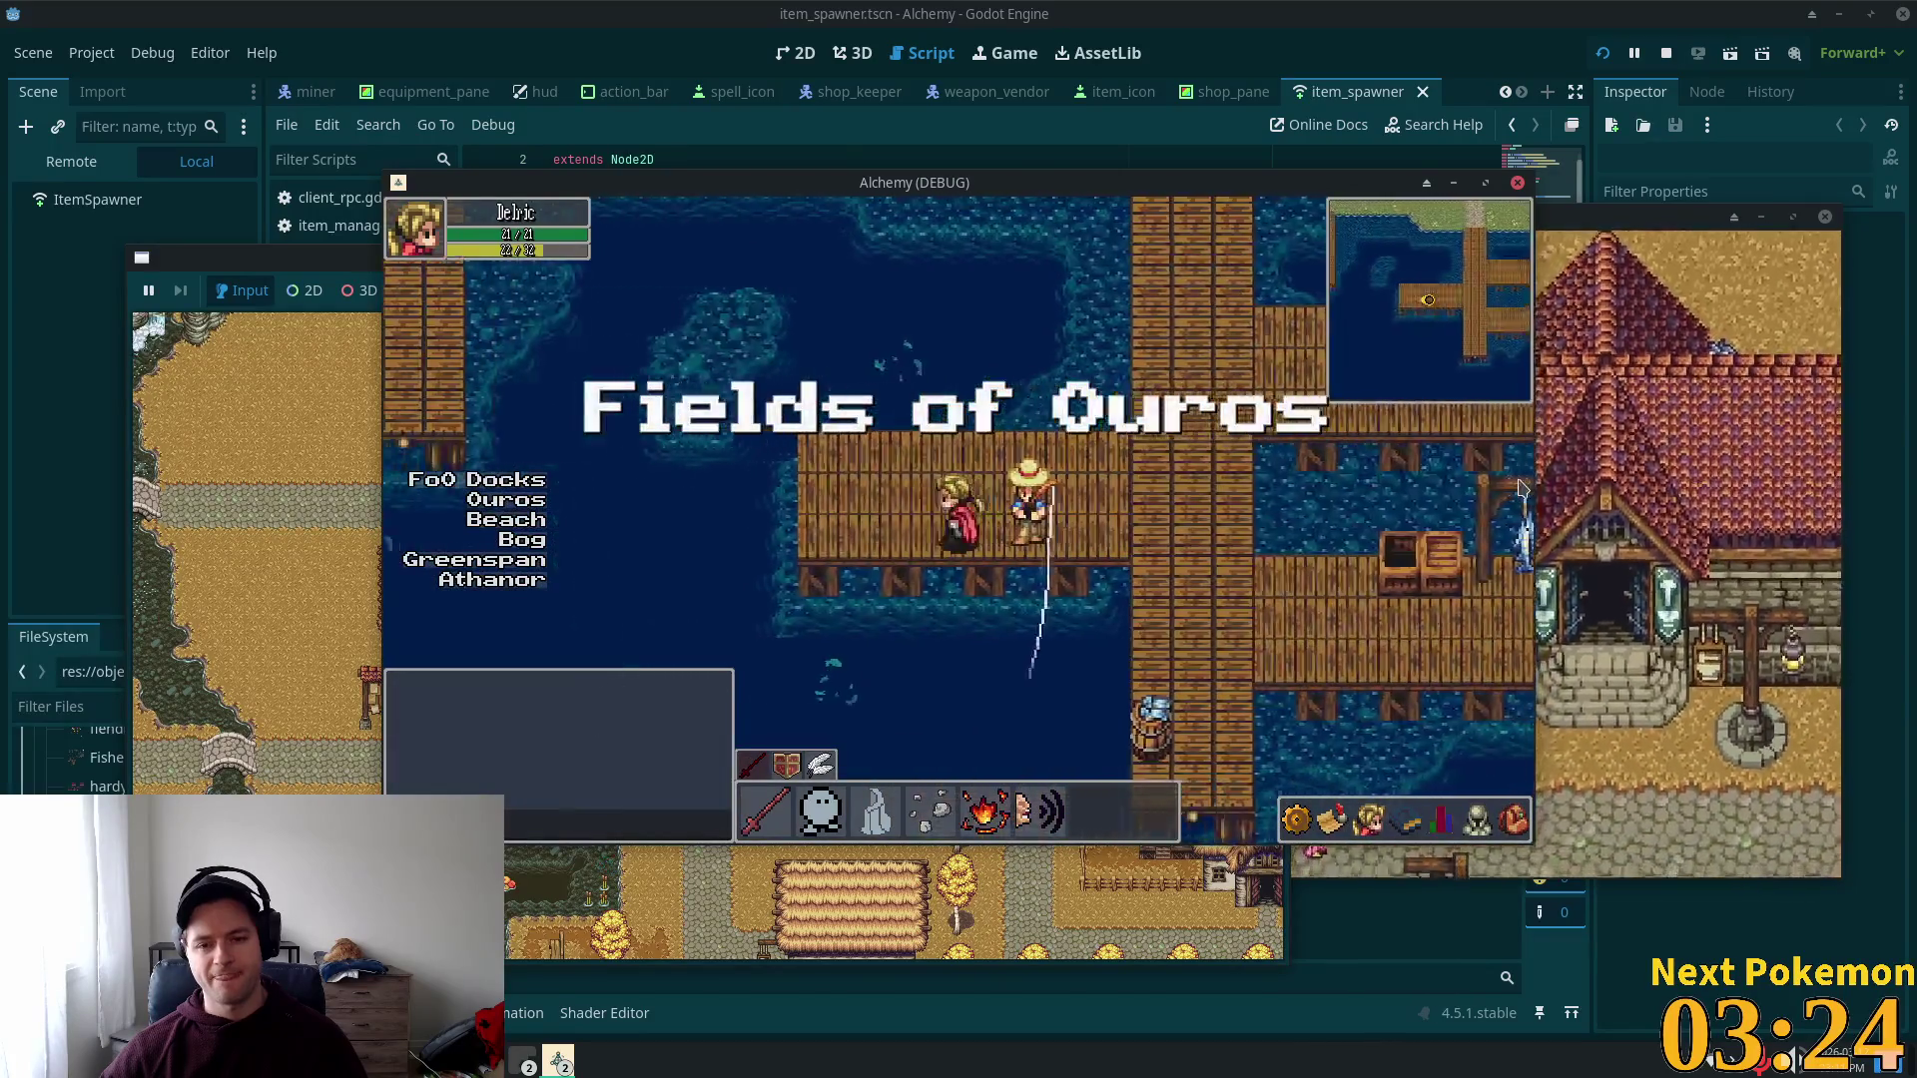
{"action": "key", "text": "Right"}
{"action": "key", "text": "Up"}
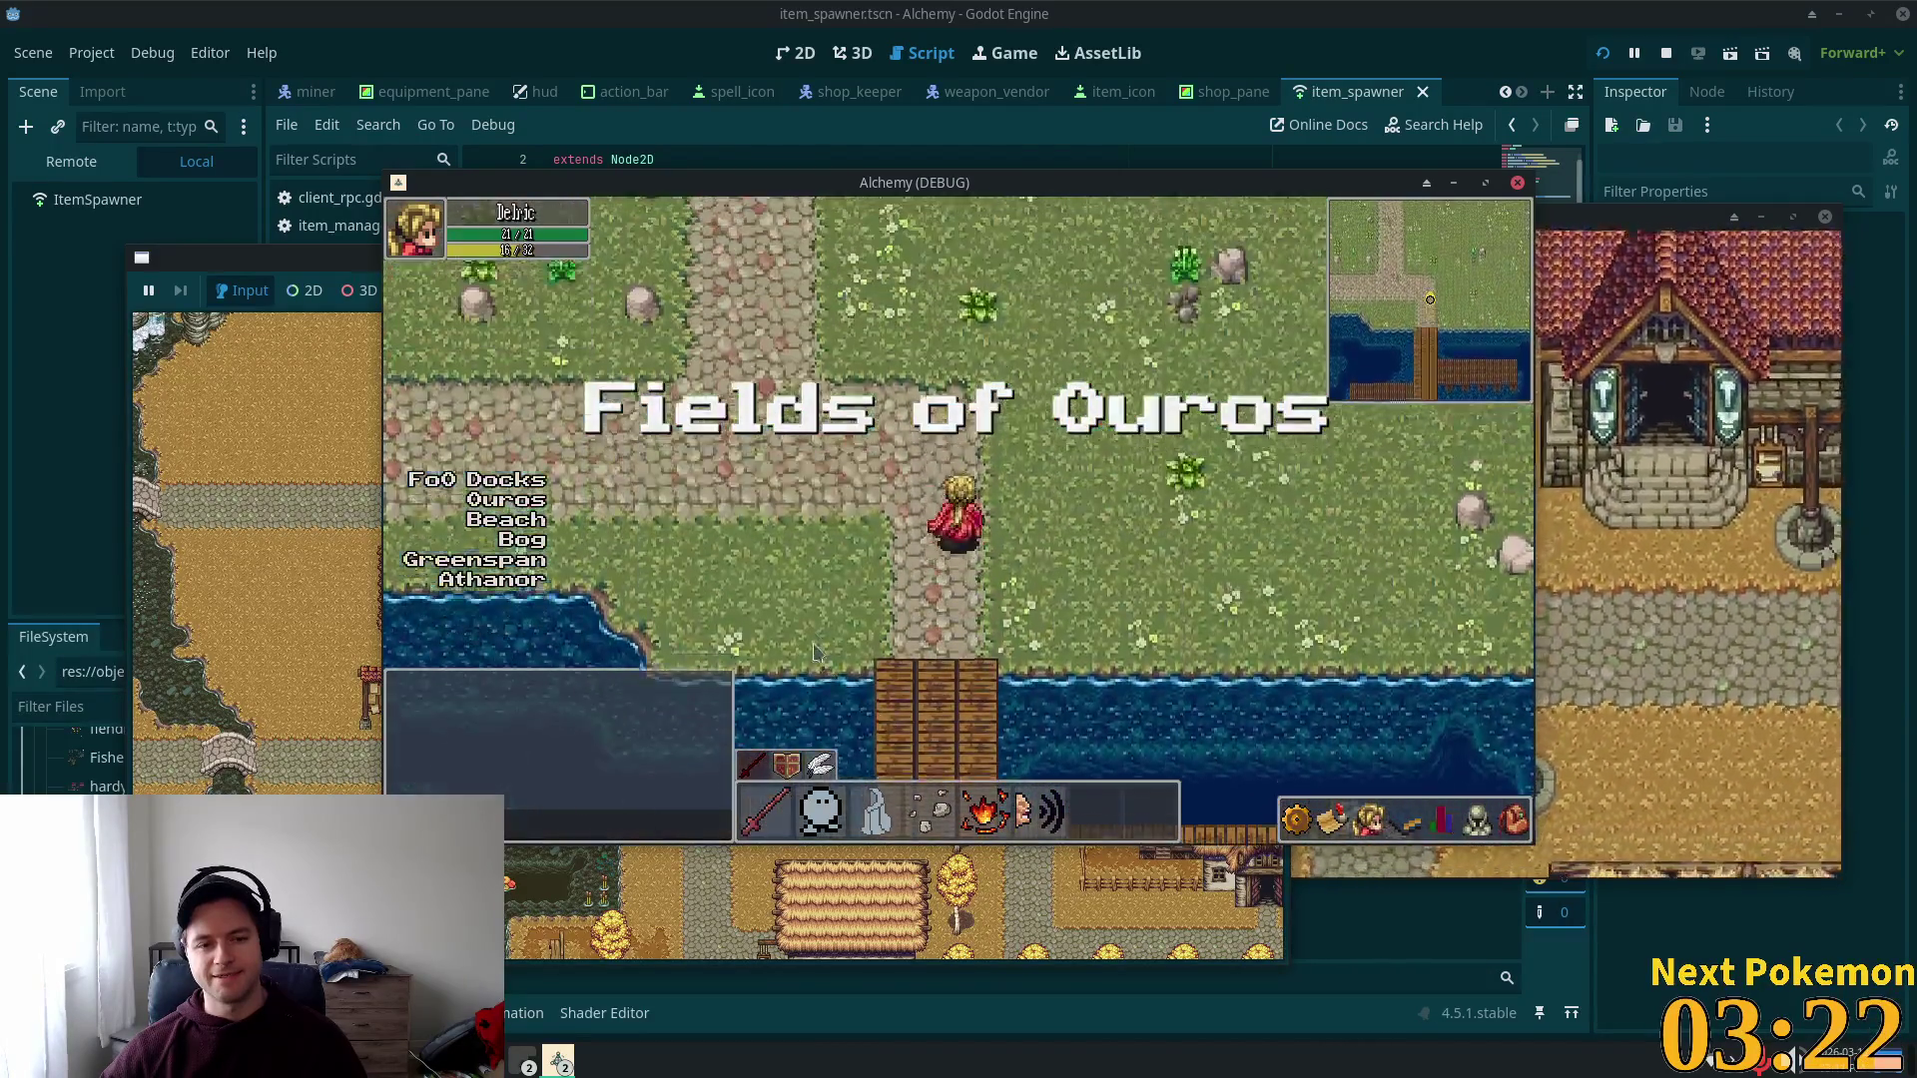
{"action": "key", "text": "Up"}
{"action": "key", "text": "Right"}
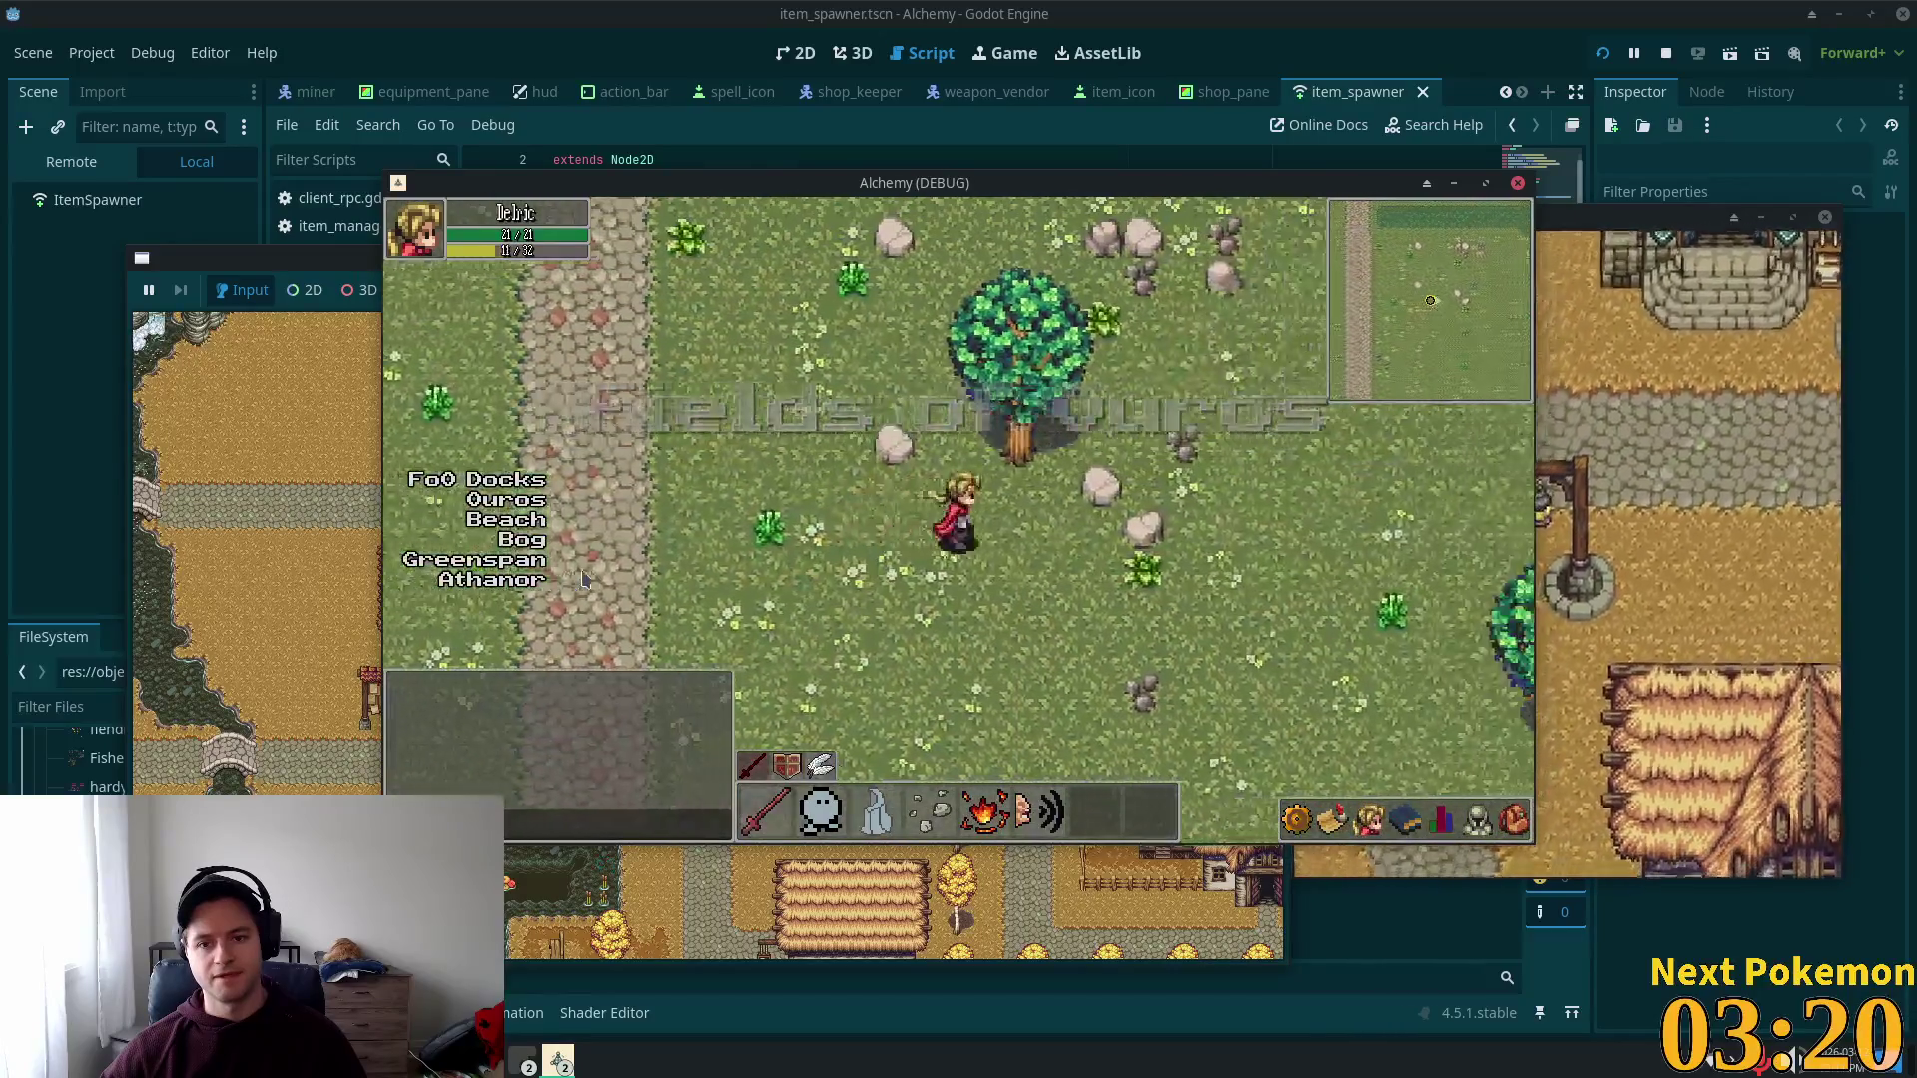
{"action": "key", "text": "Right"}
{"action": "key", "text": "Up"}
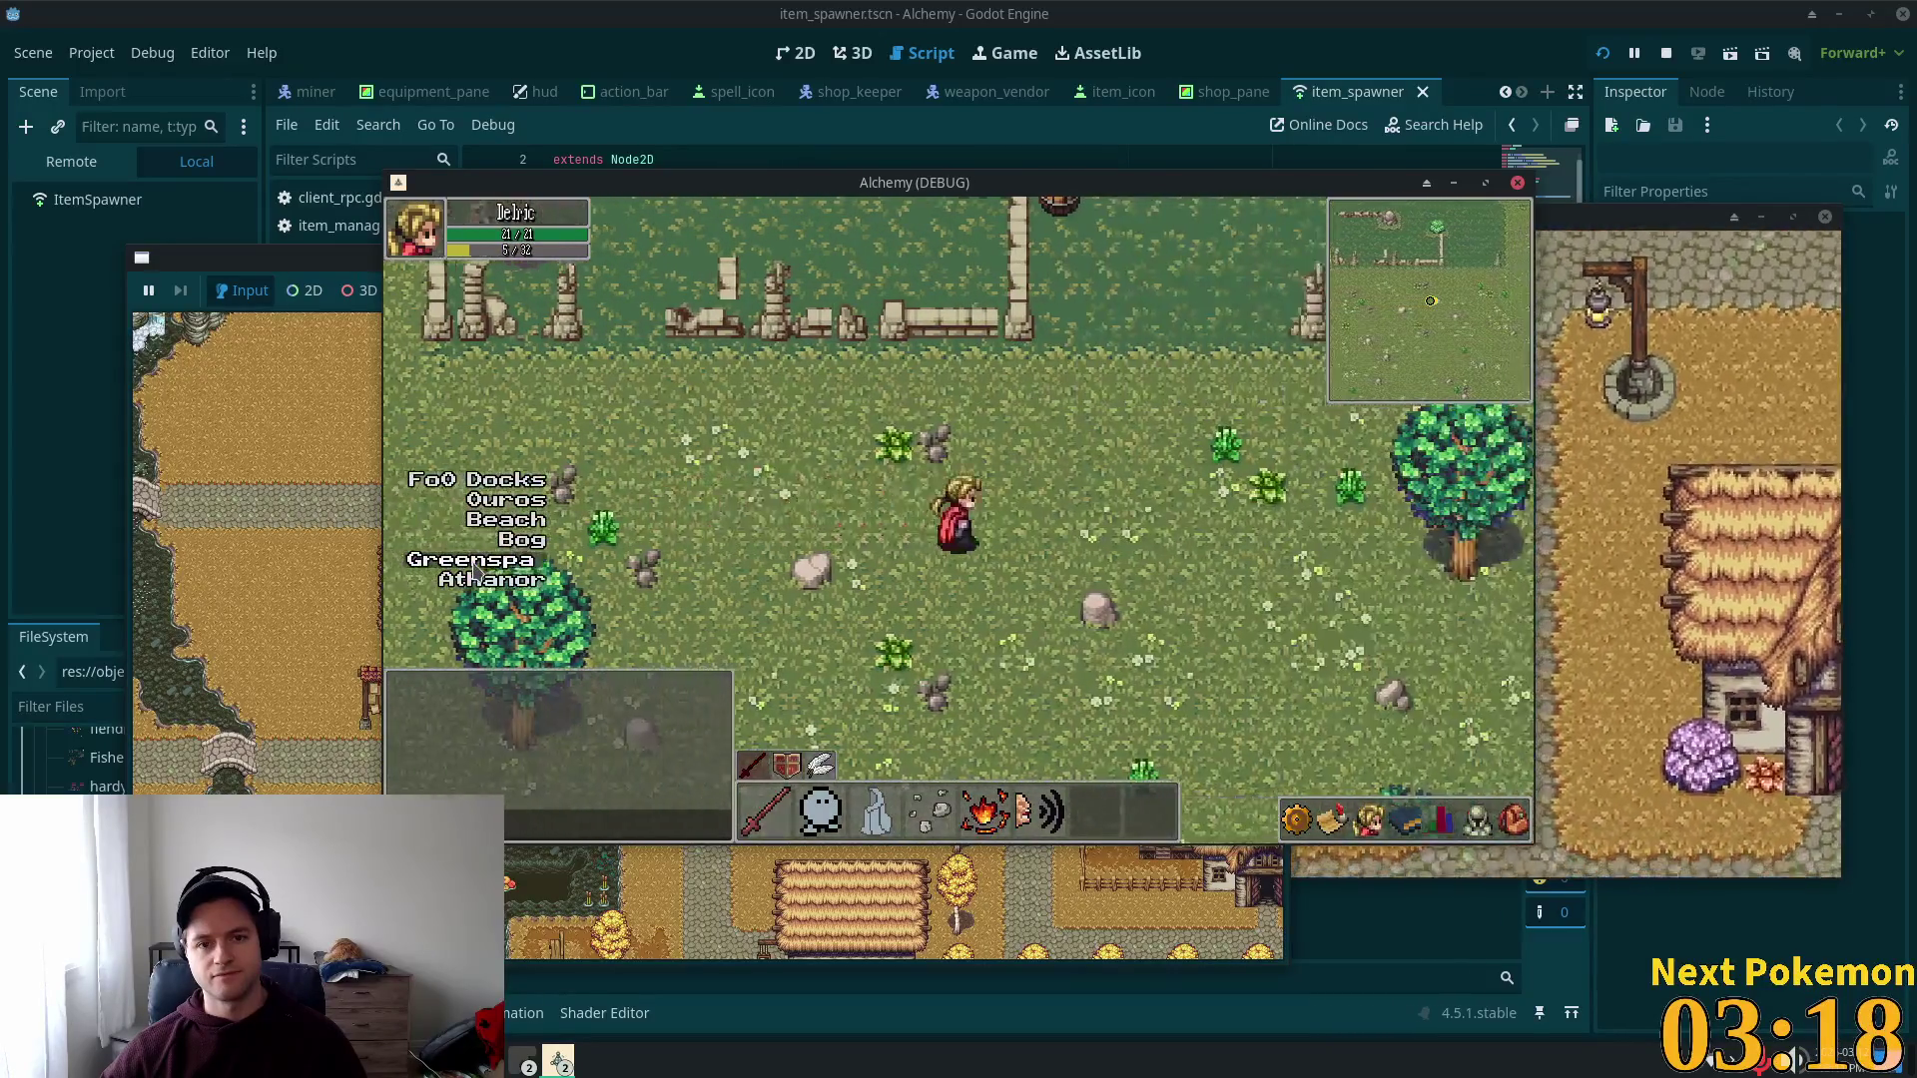
{"action": "key", "text": "Right"}
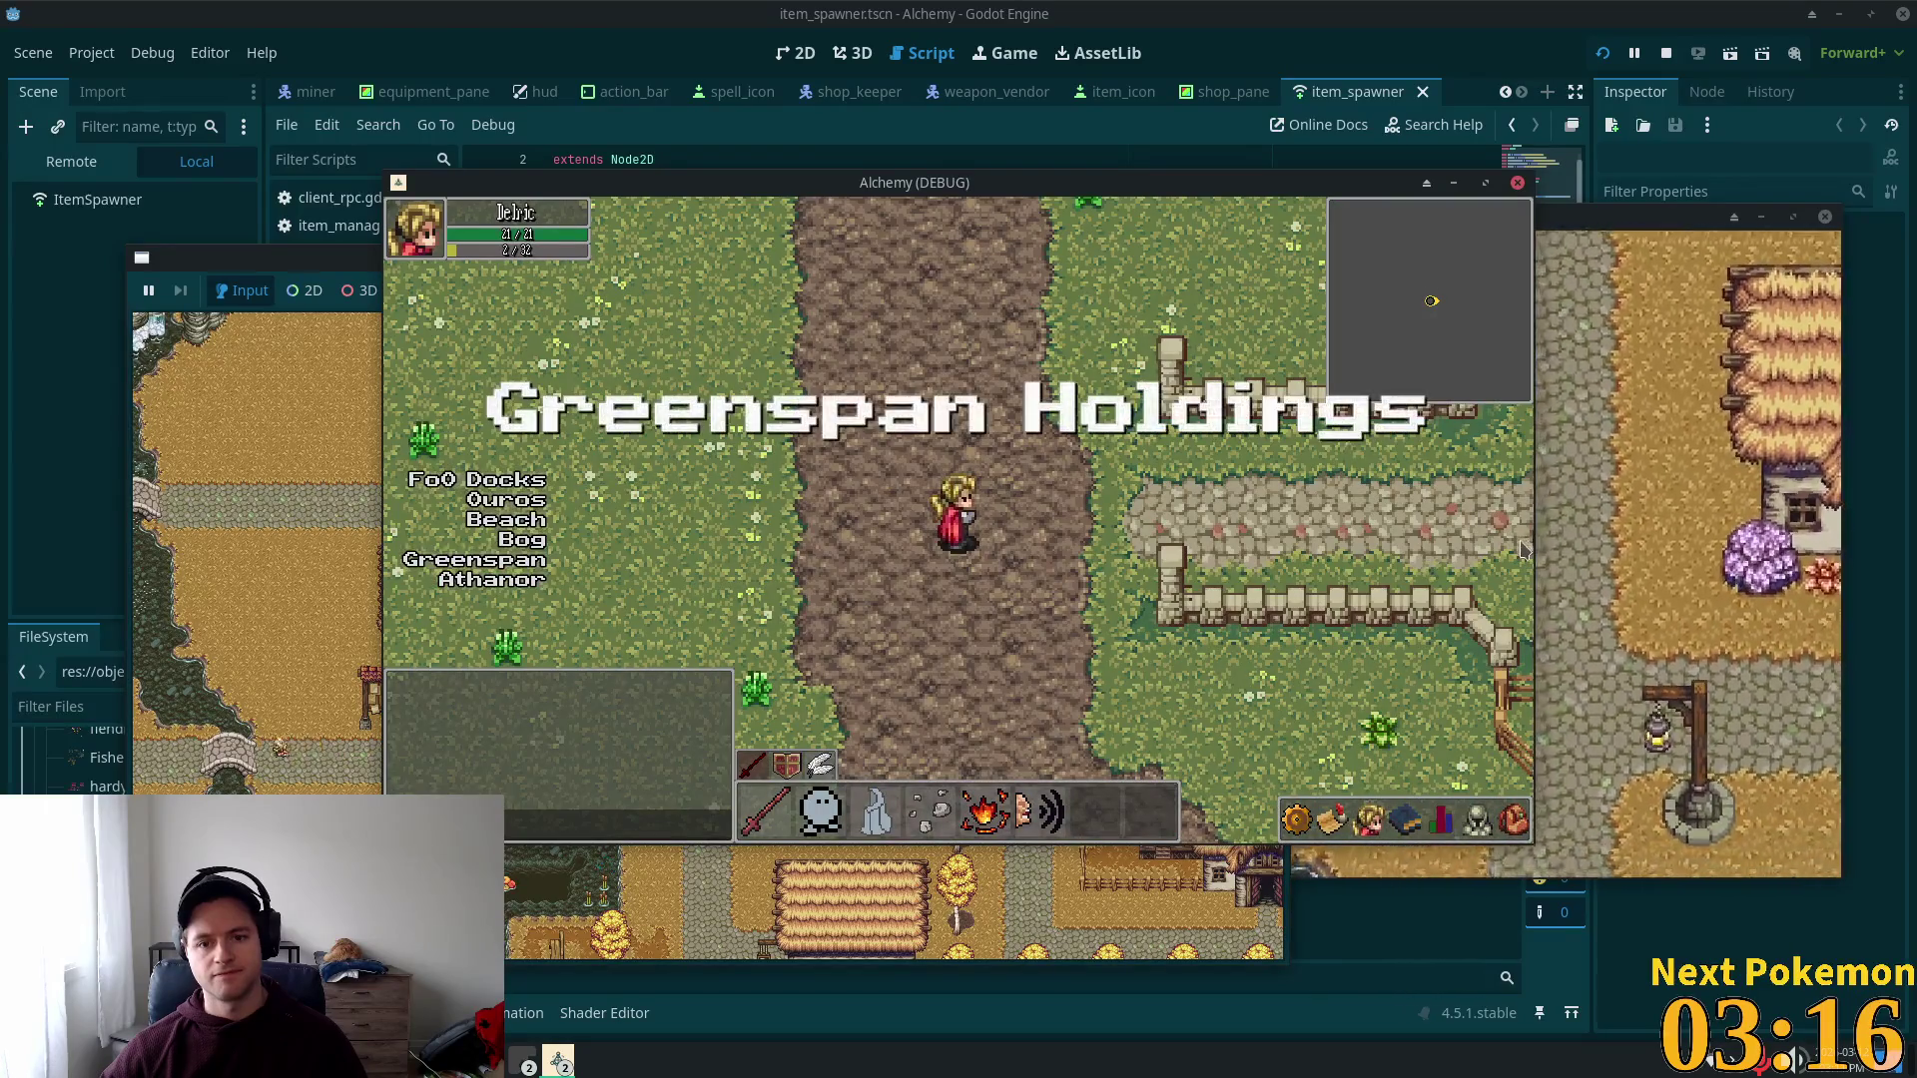
Step: Walk back across the field past the barn, into the house and out again
{"action": "key", "text": "Left"}
{"action": "key", "text": "Up"}
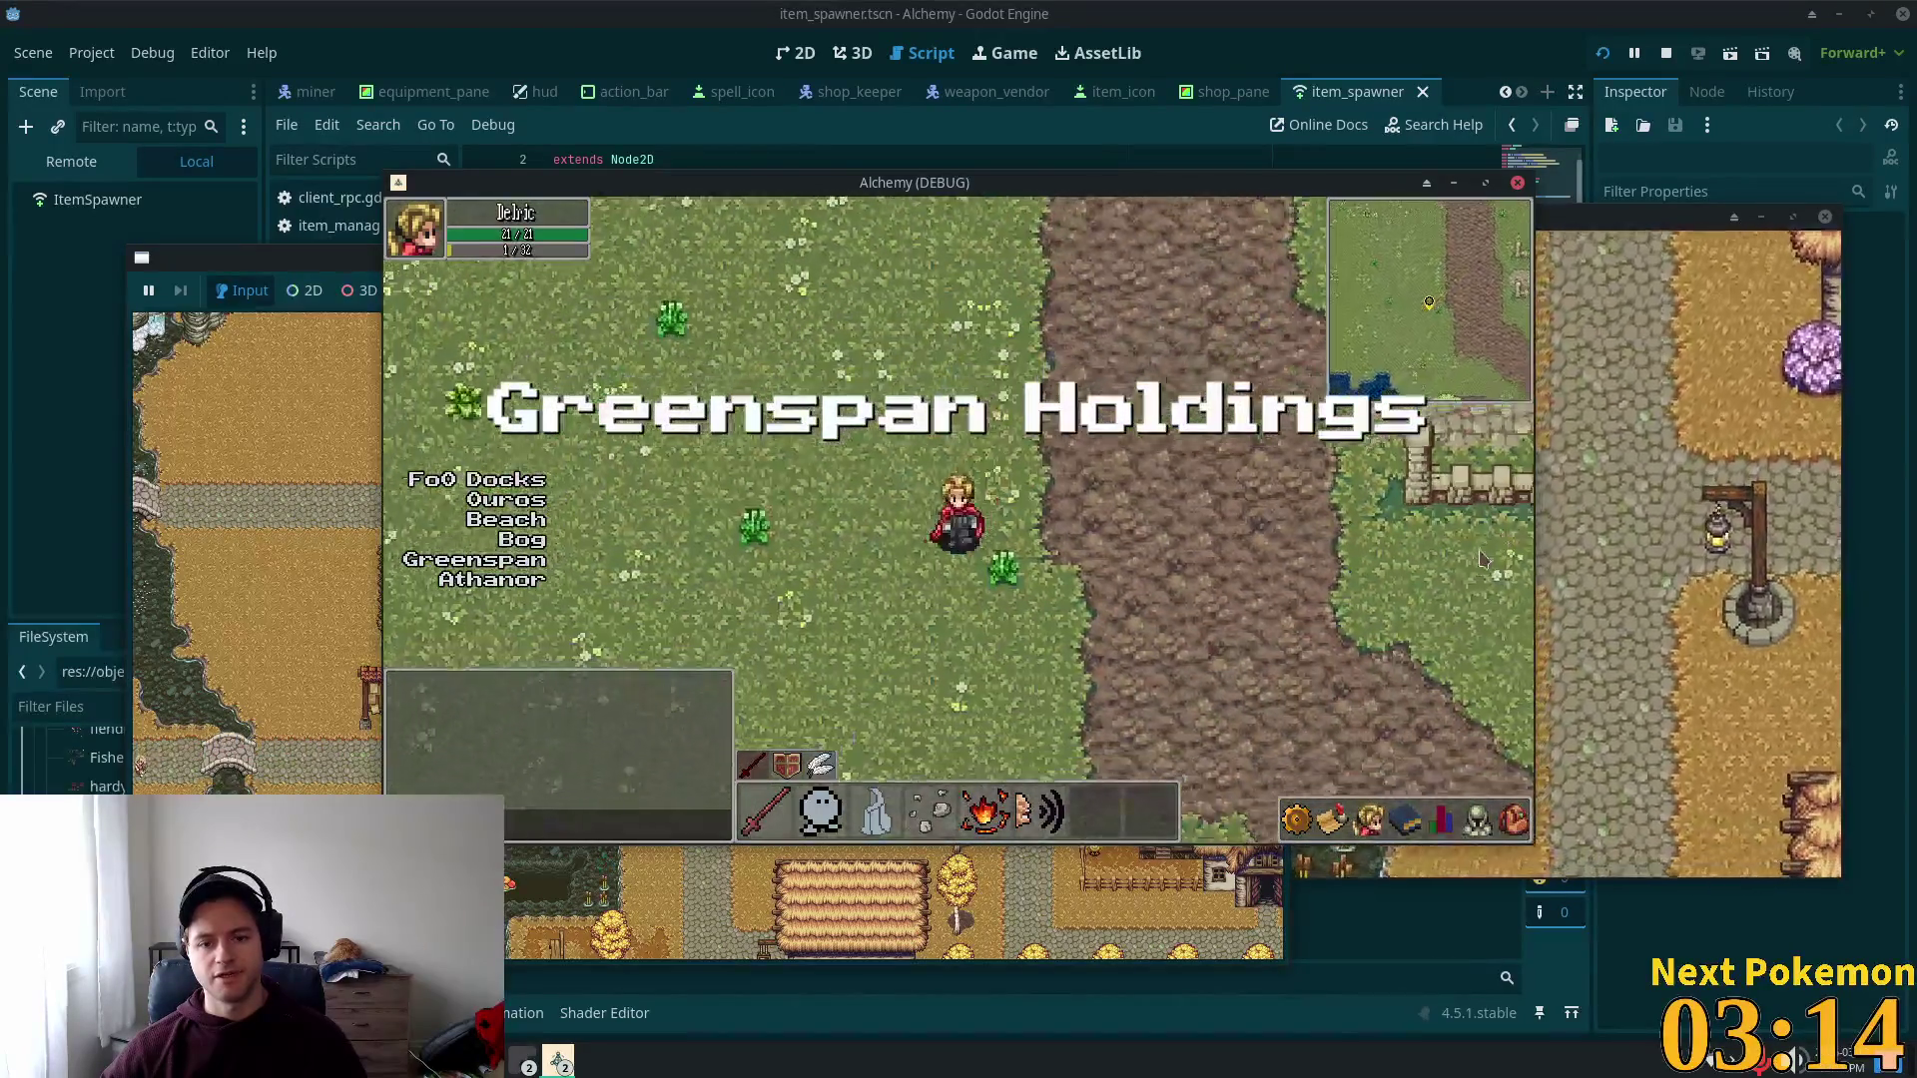
{"action": "key", "text": "Left"}
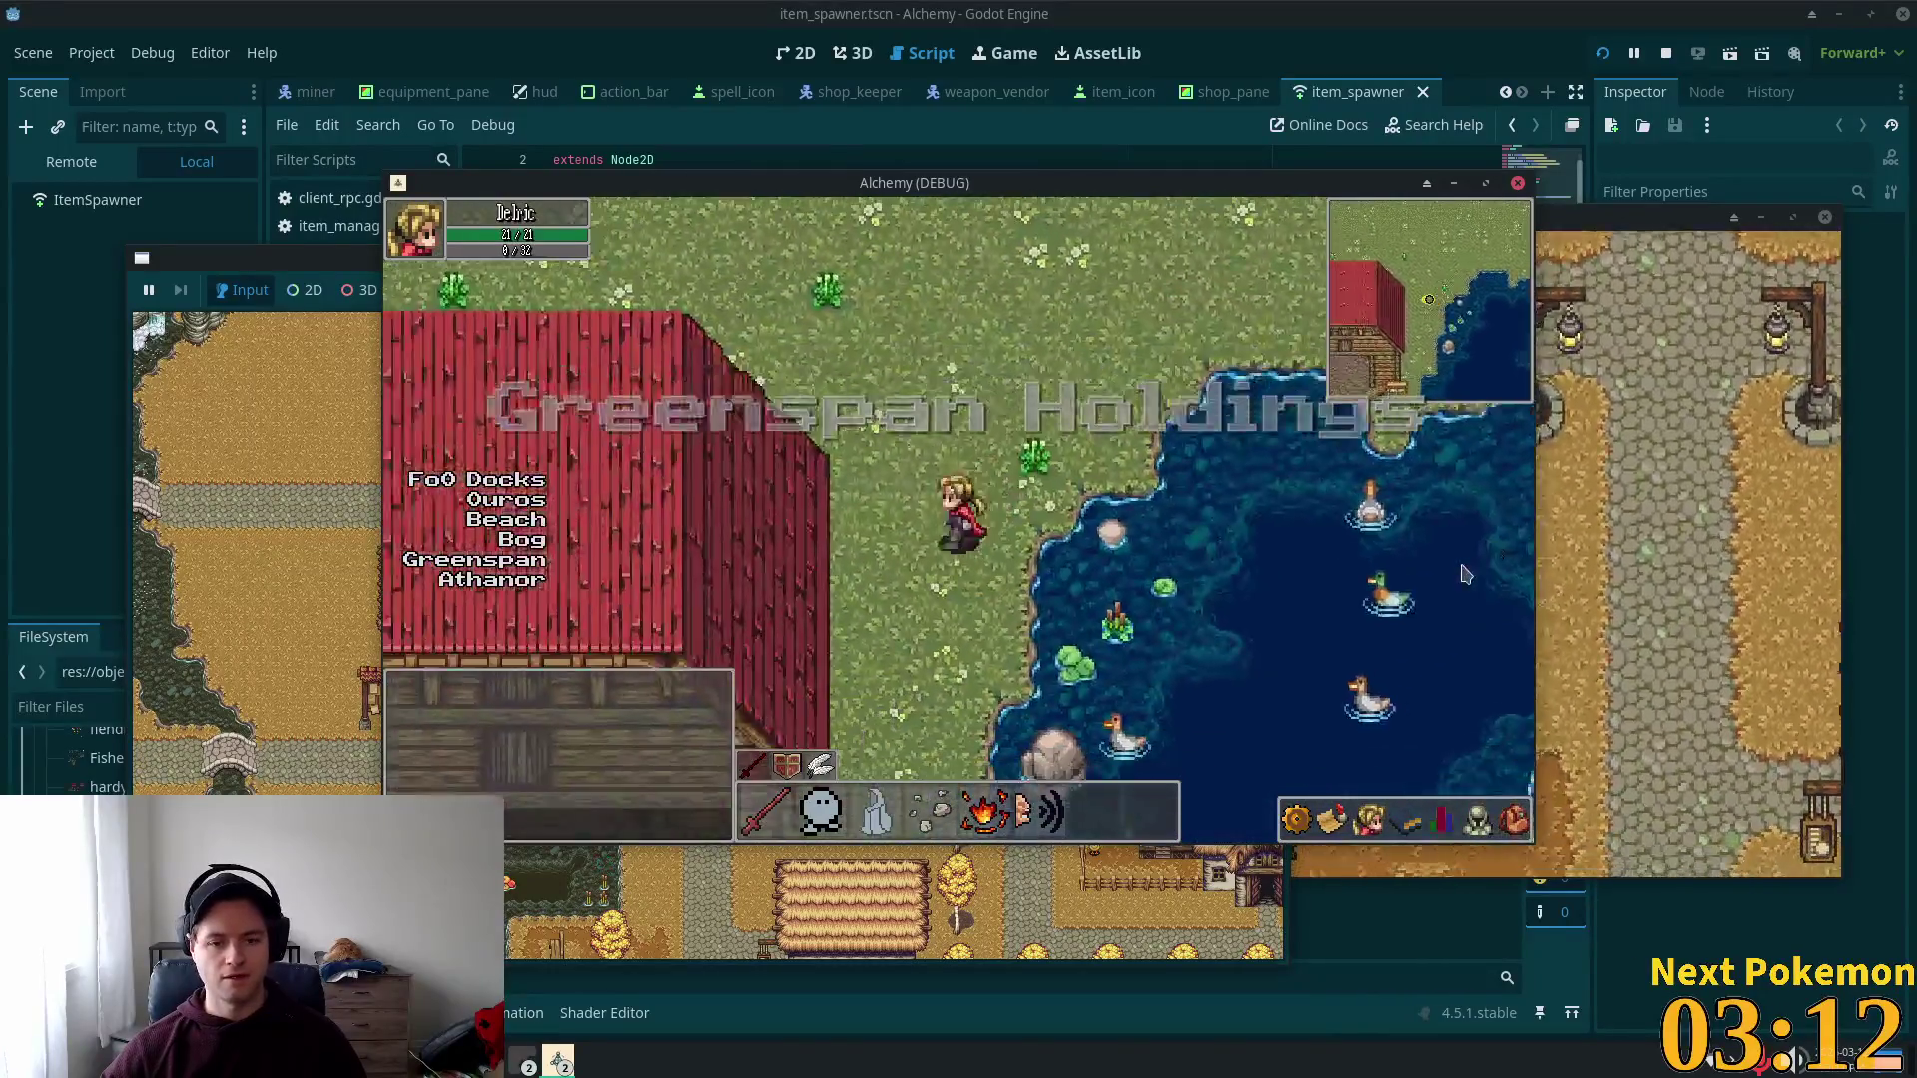
{"action": "key", "text": "Left"}
{"action": "key", "text": "Down"}
{"action": "key", "text": "Down"}
{"action": "key", "text": "Left"}
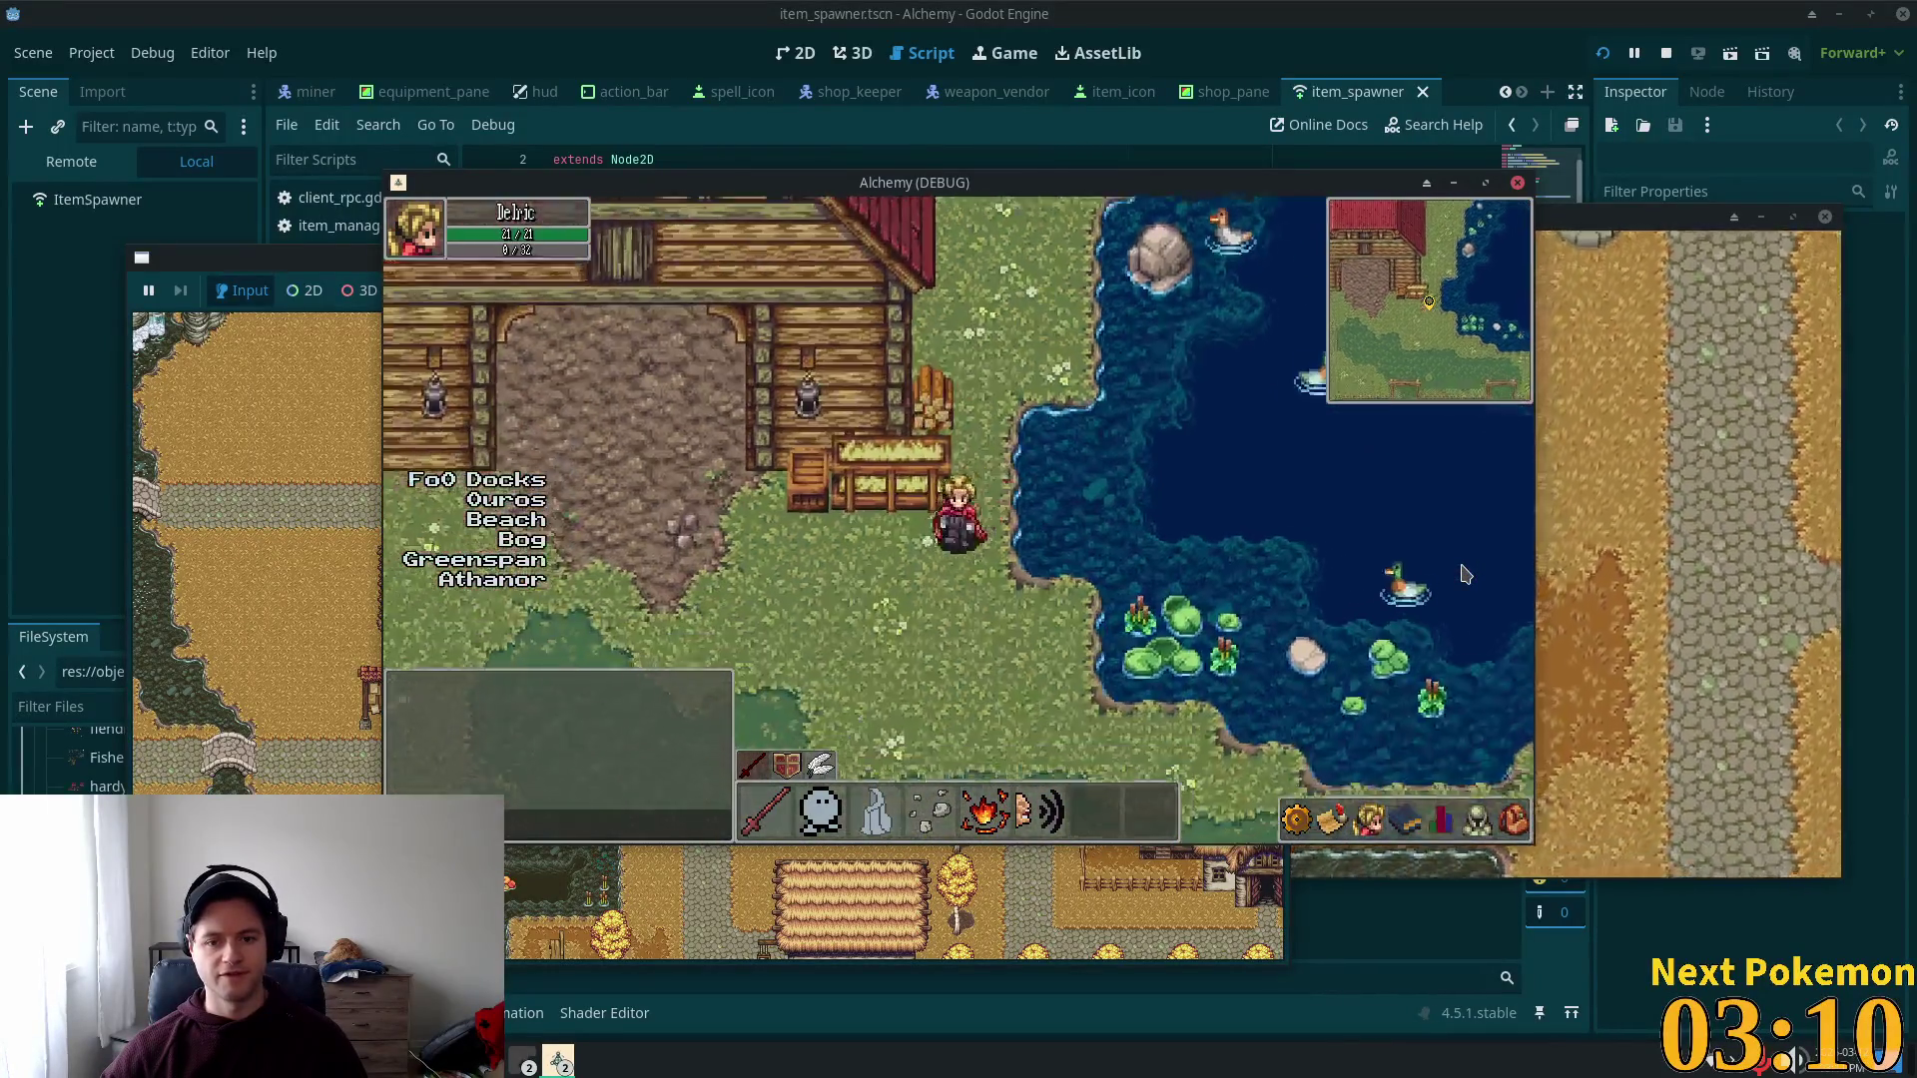
{"action": "key", "text": "Down"}
{"action": "key", "text": "Left"}
{"action": "key", "text": "Left"}
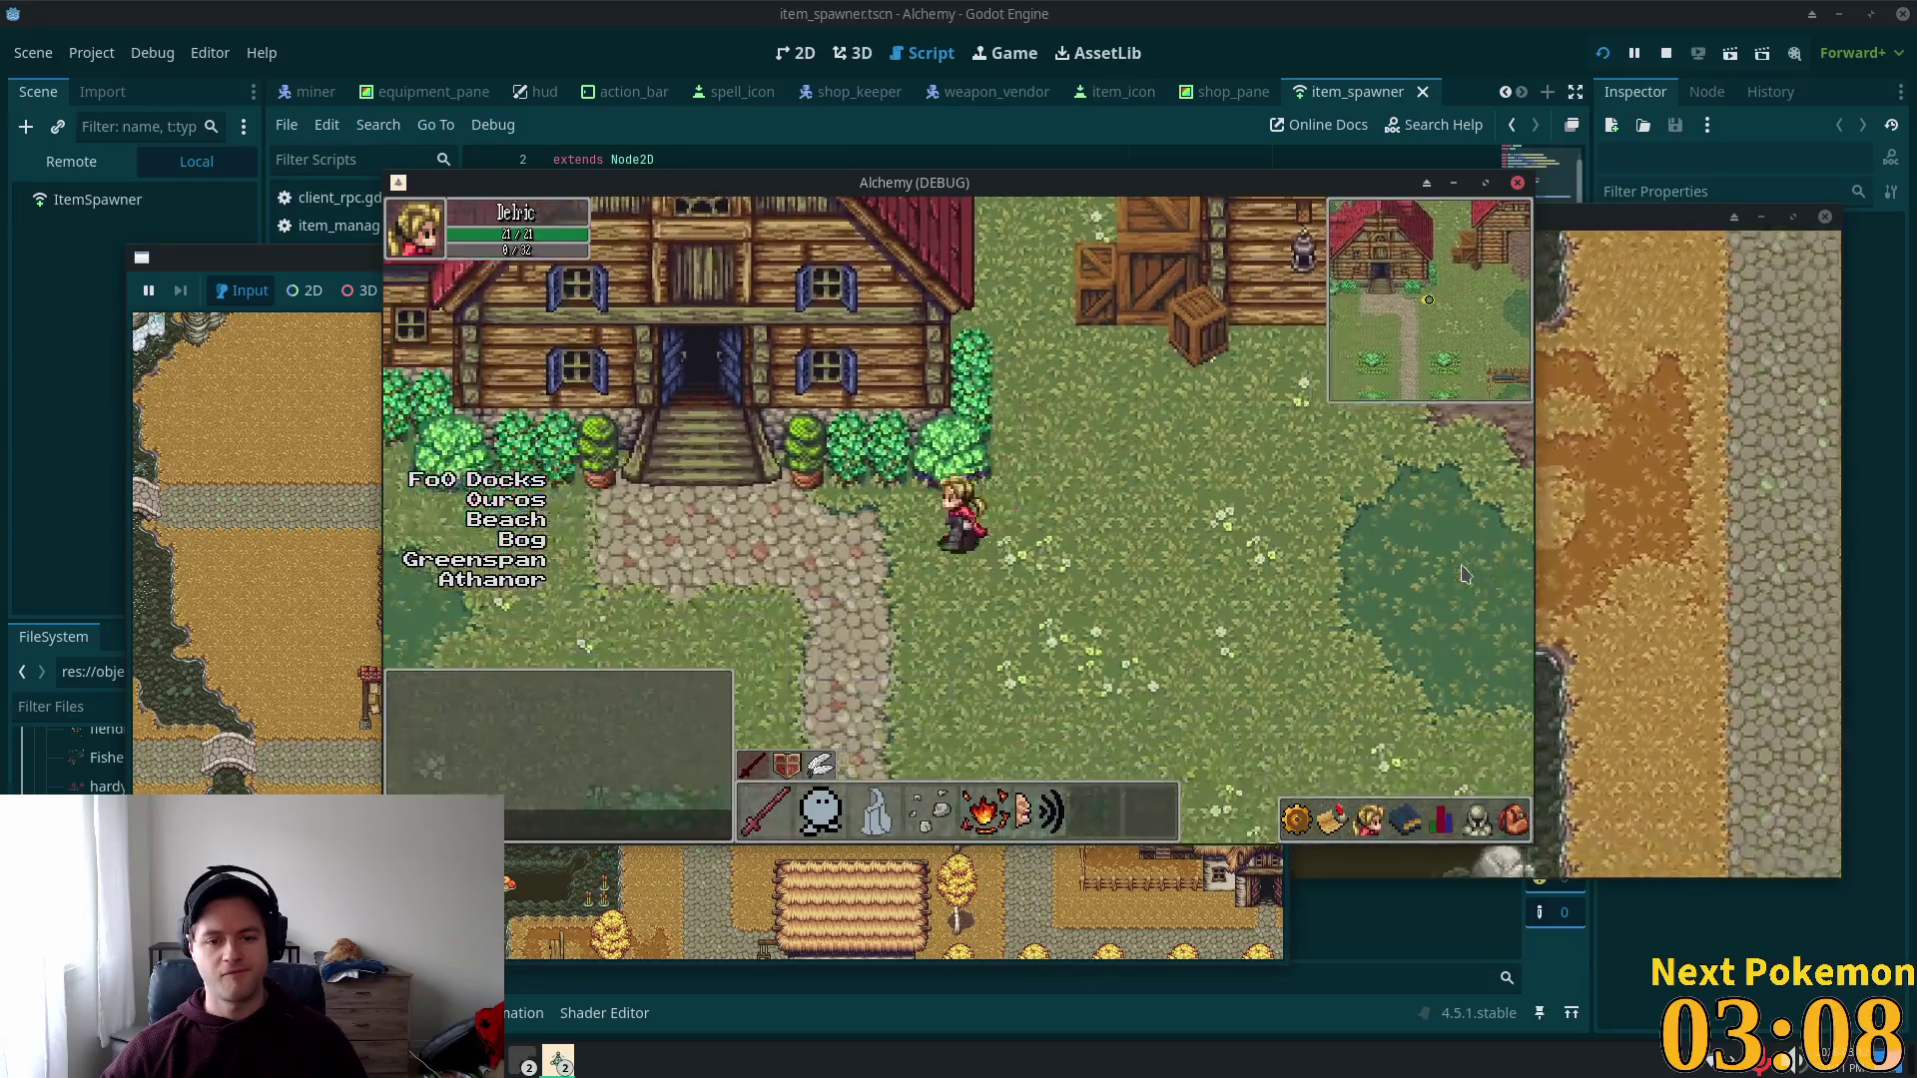
{"action": "key", "text": "Left"}
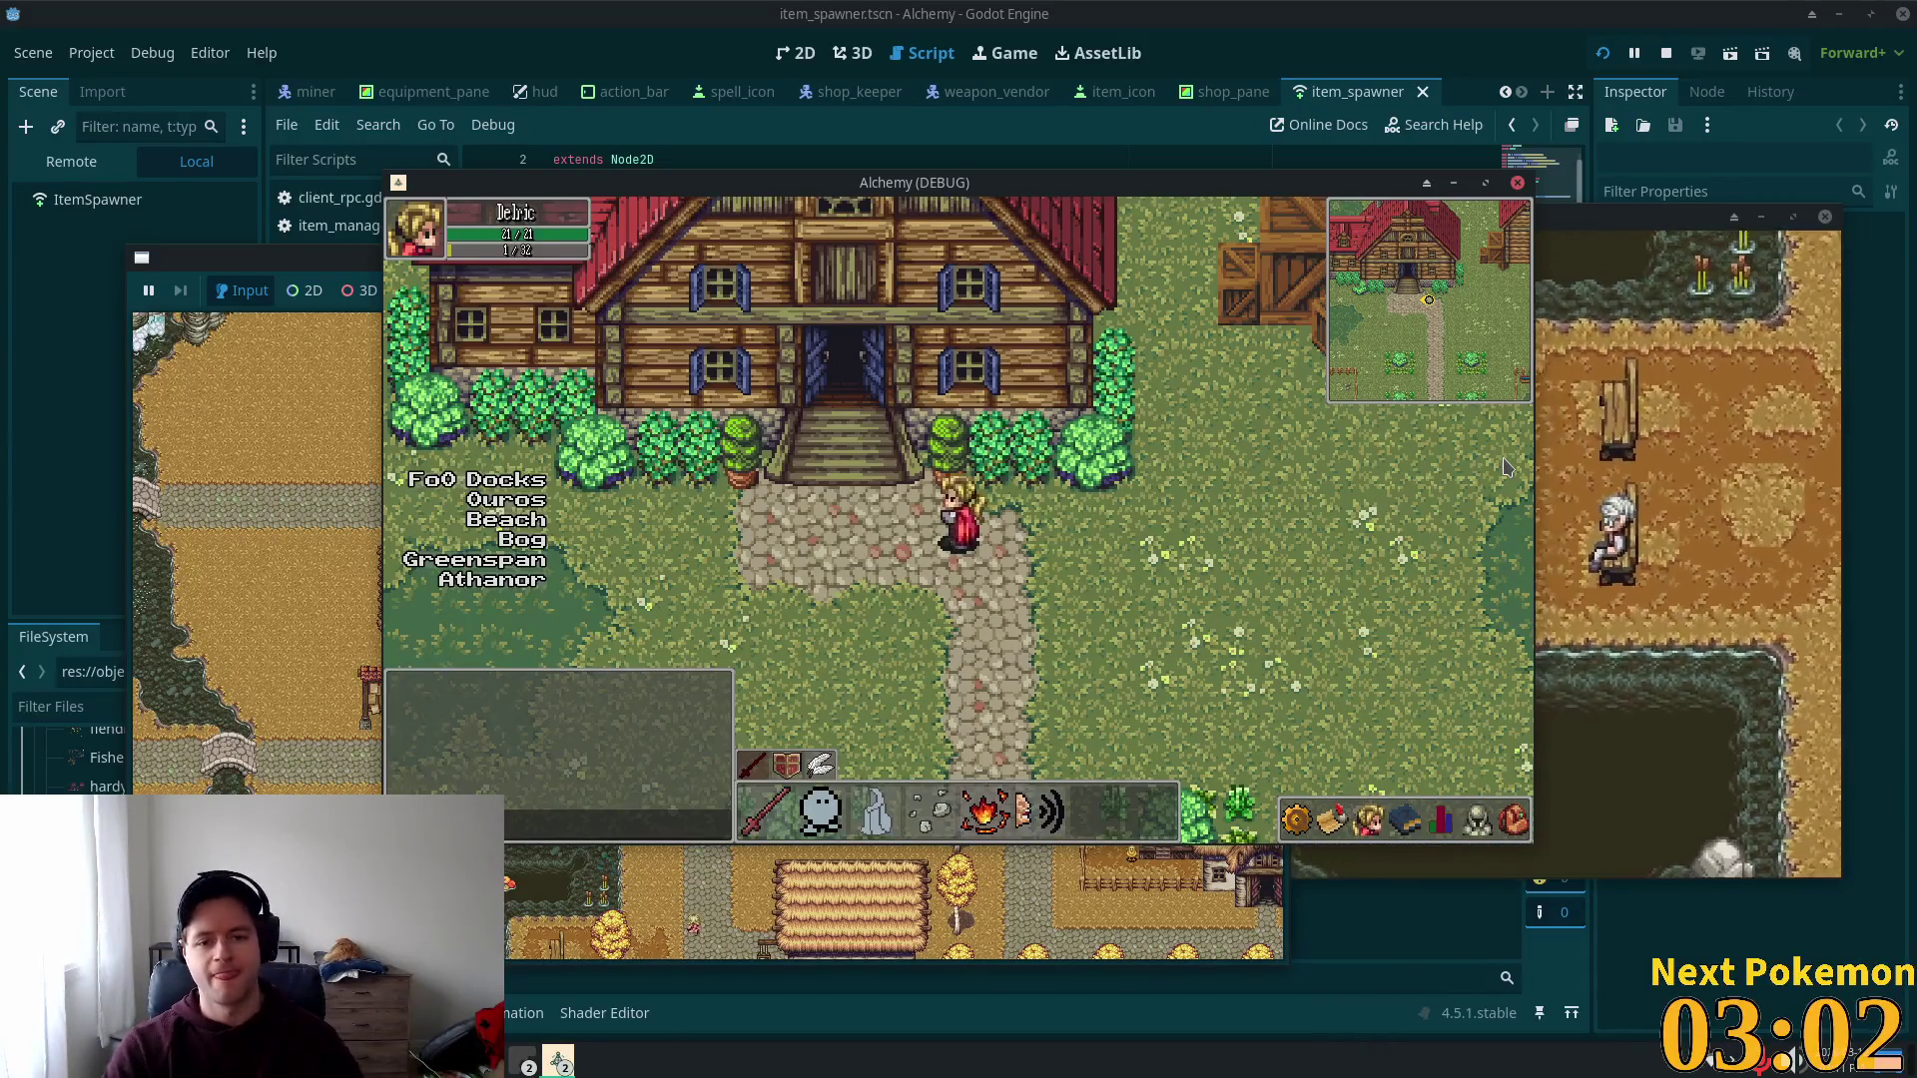
{"action": "key", "text": "Up"}
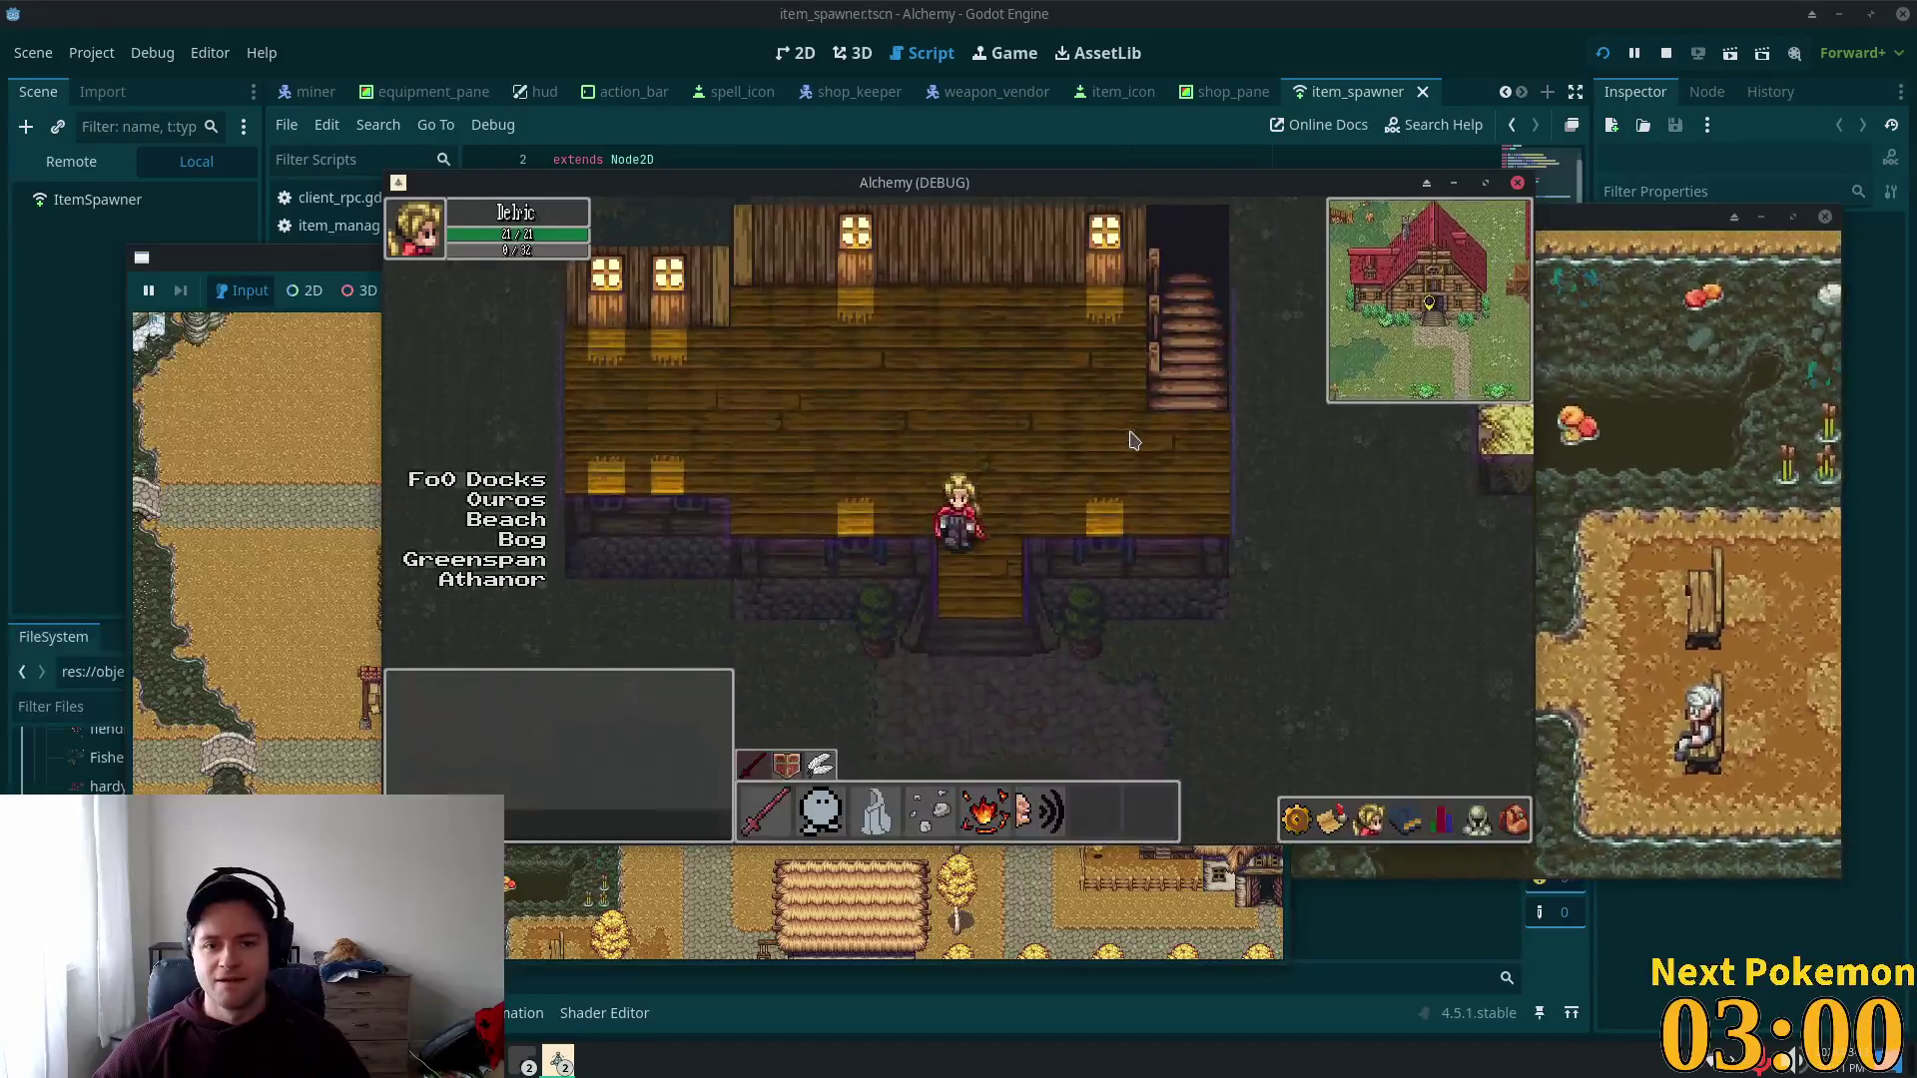
{"action": "key", "text": "Down"}
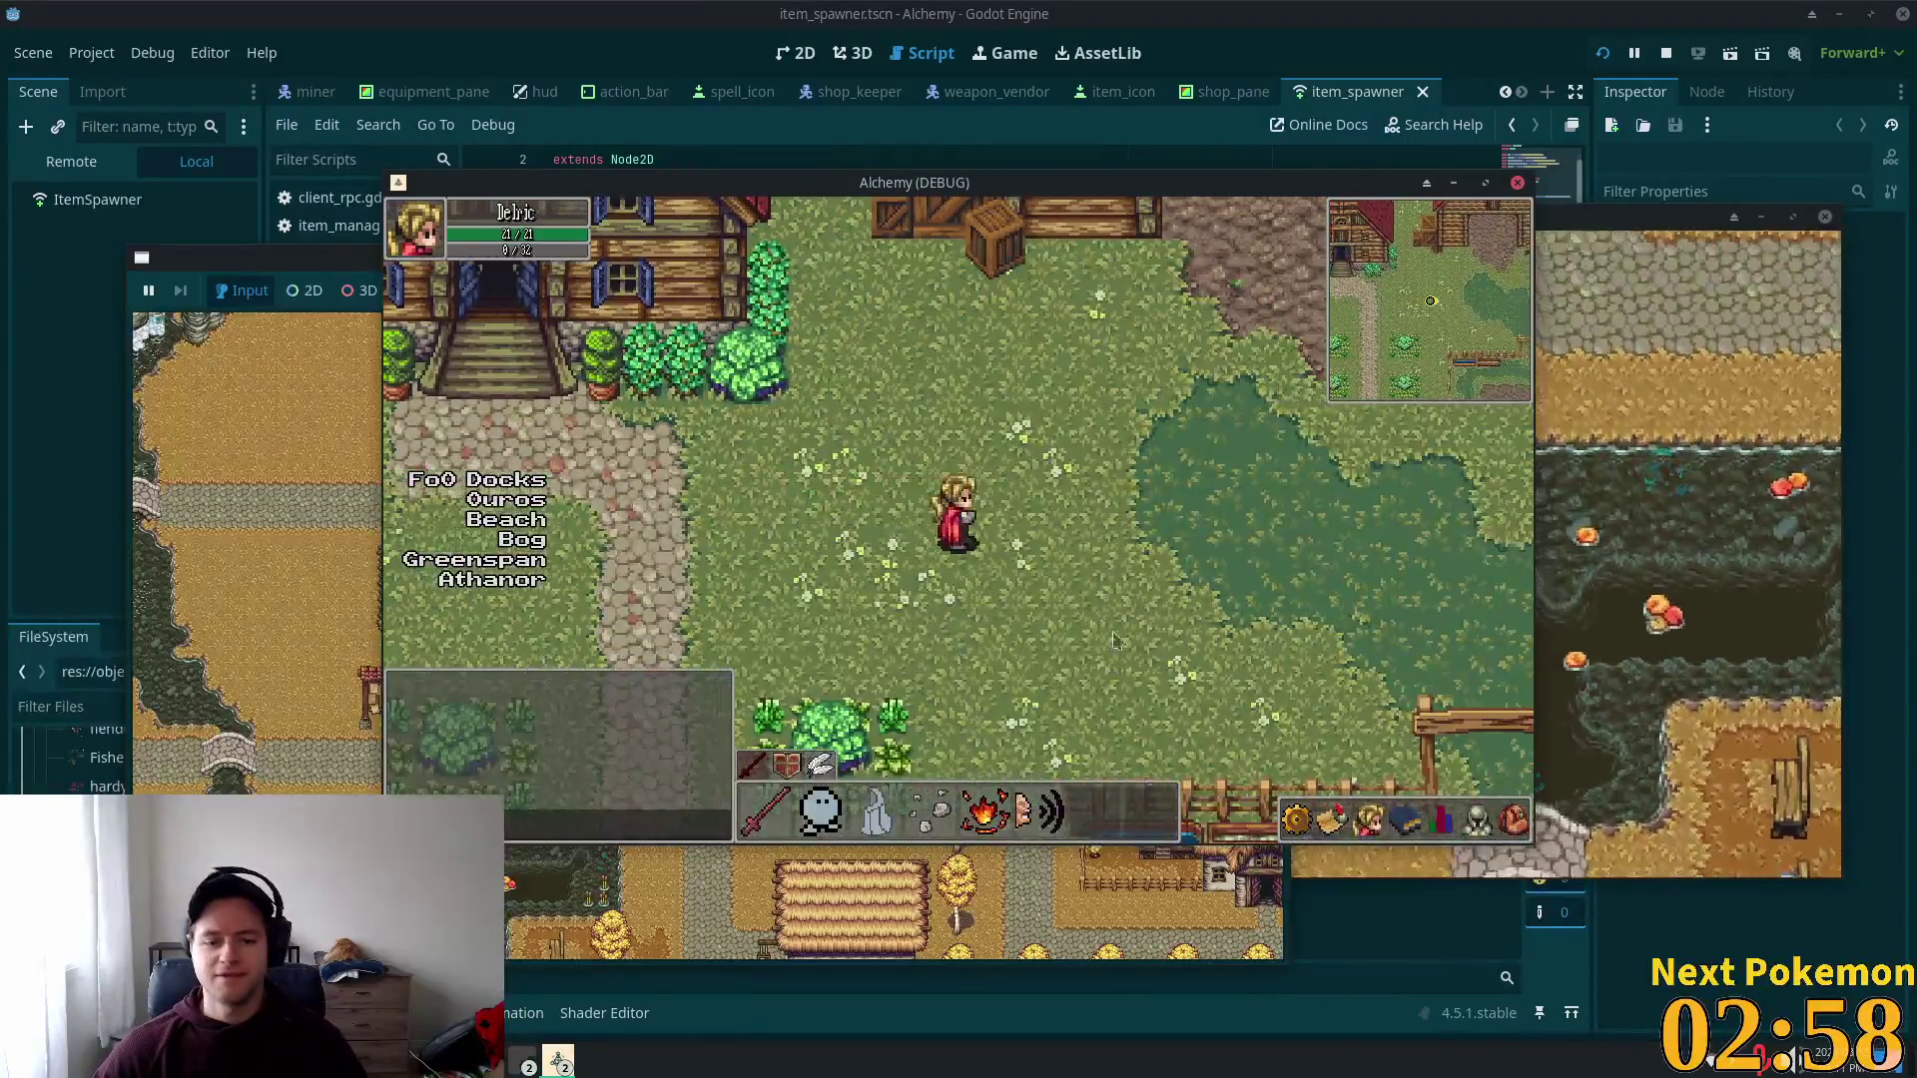
Step: Stop the running game with F8, returning to scene_root.gd
{"action": "key", "text": "F8"}
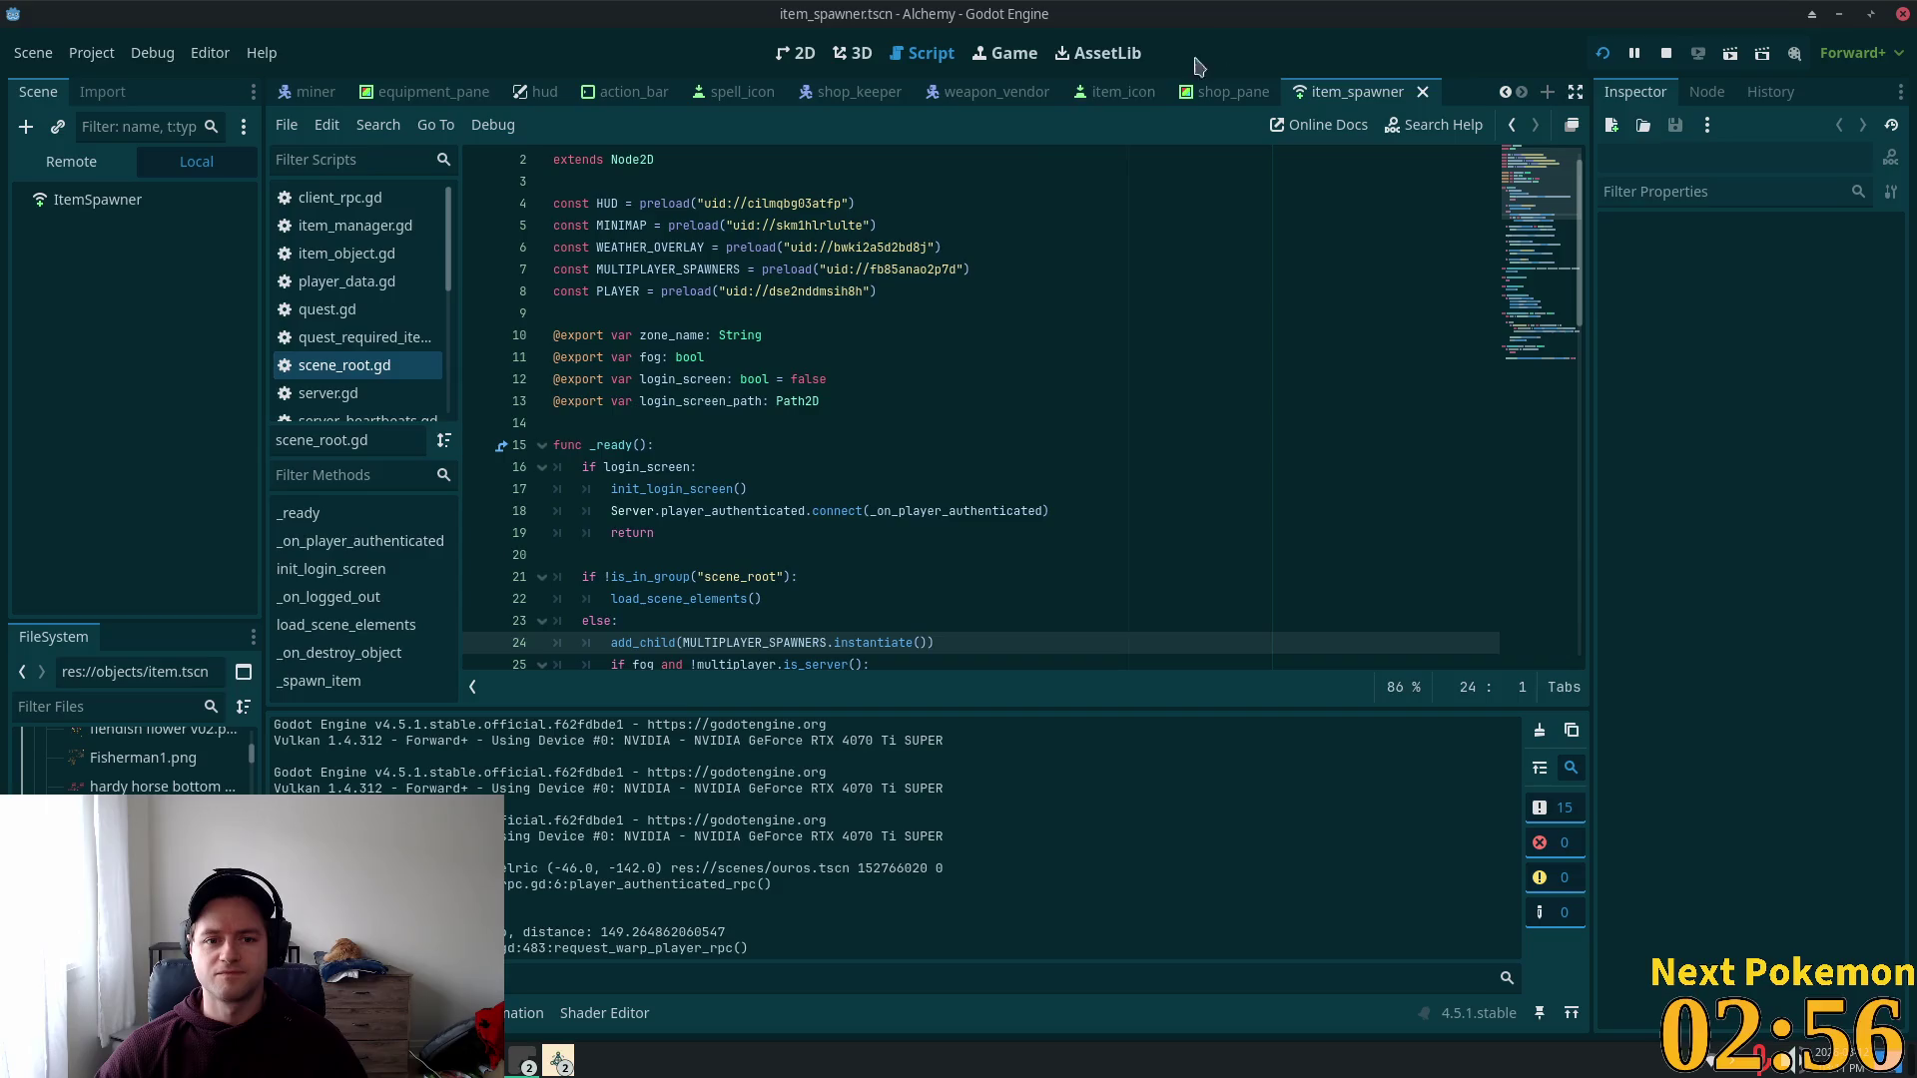
{"action": "left_click", "coordinate": [1064, 248]}
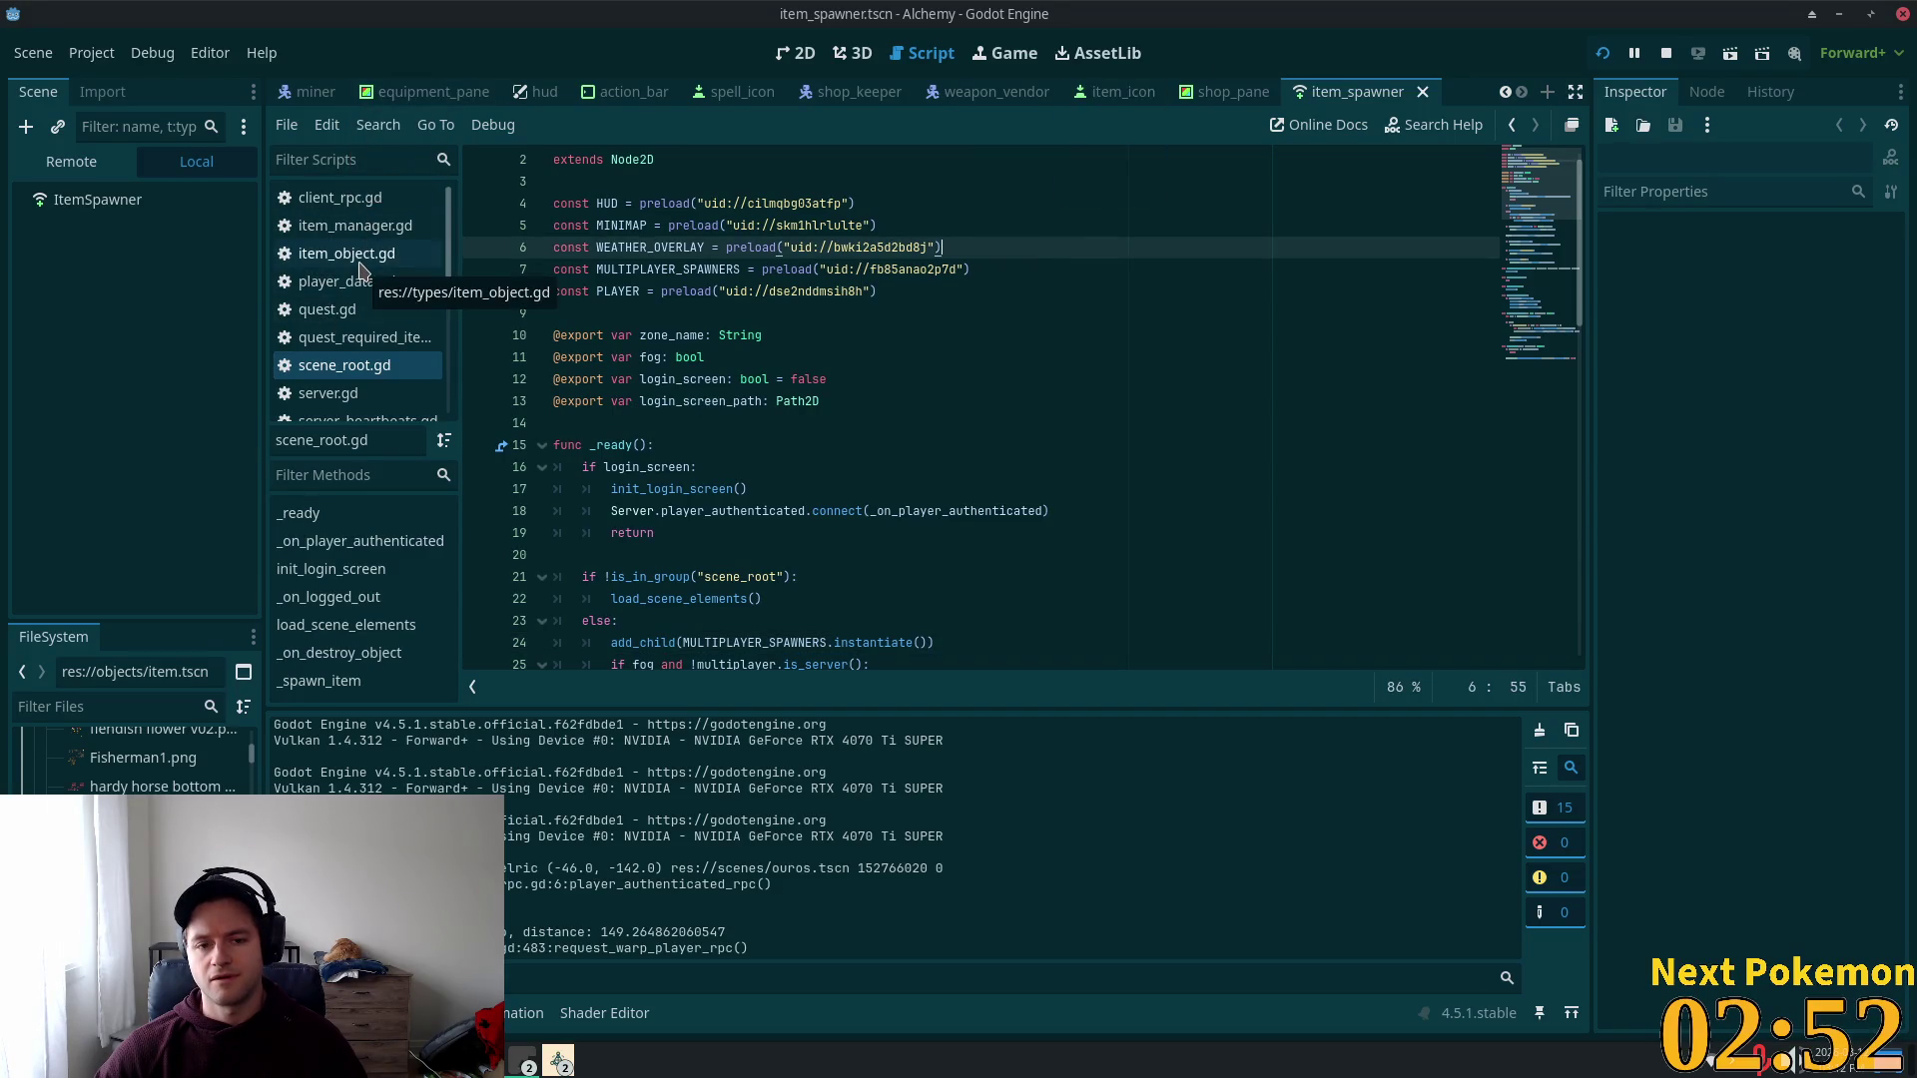
{"action": "left_click", "coordinate": [1142, 278]}
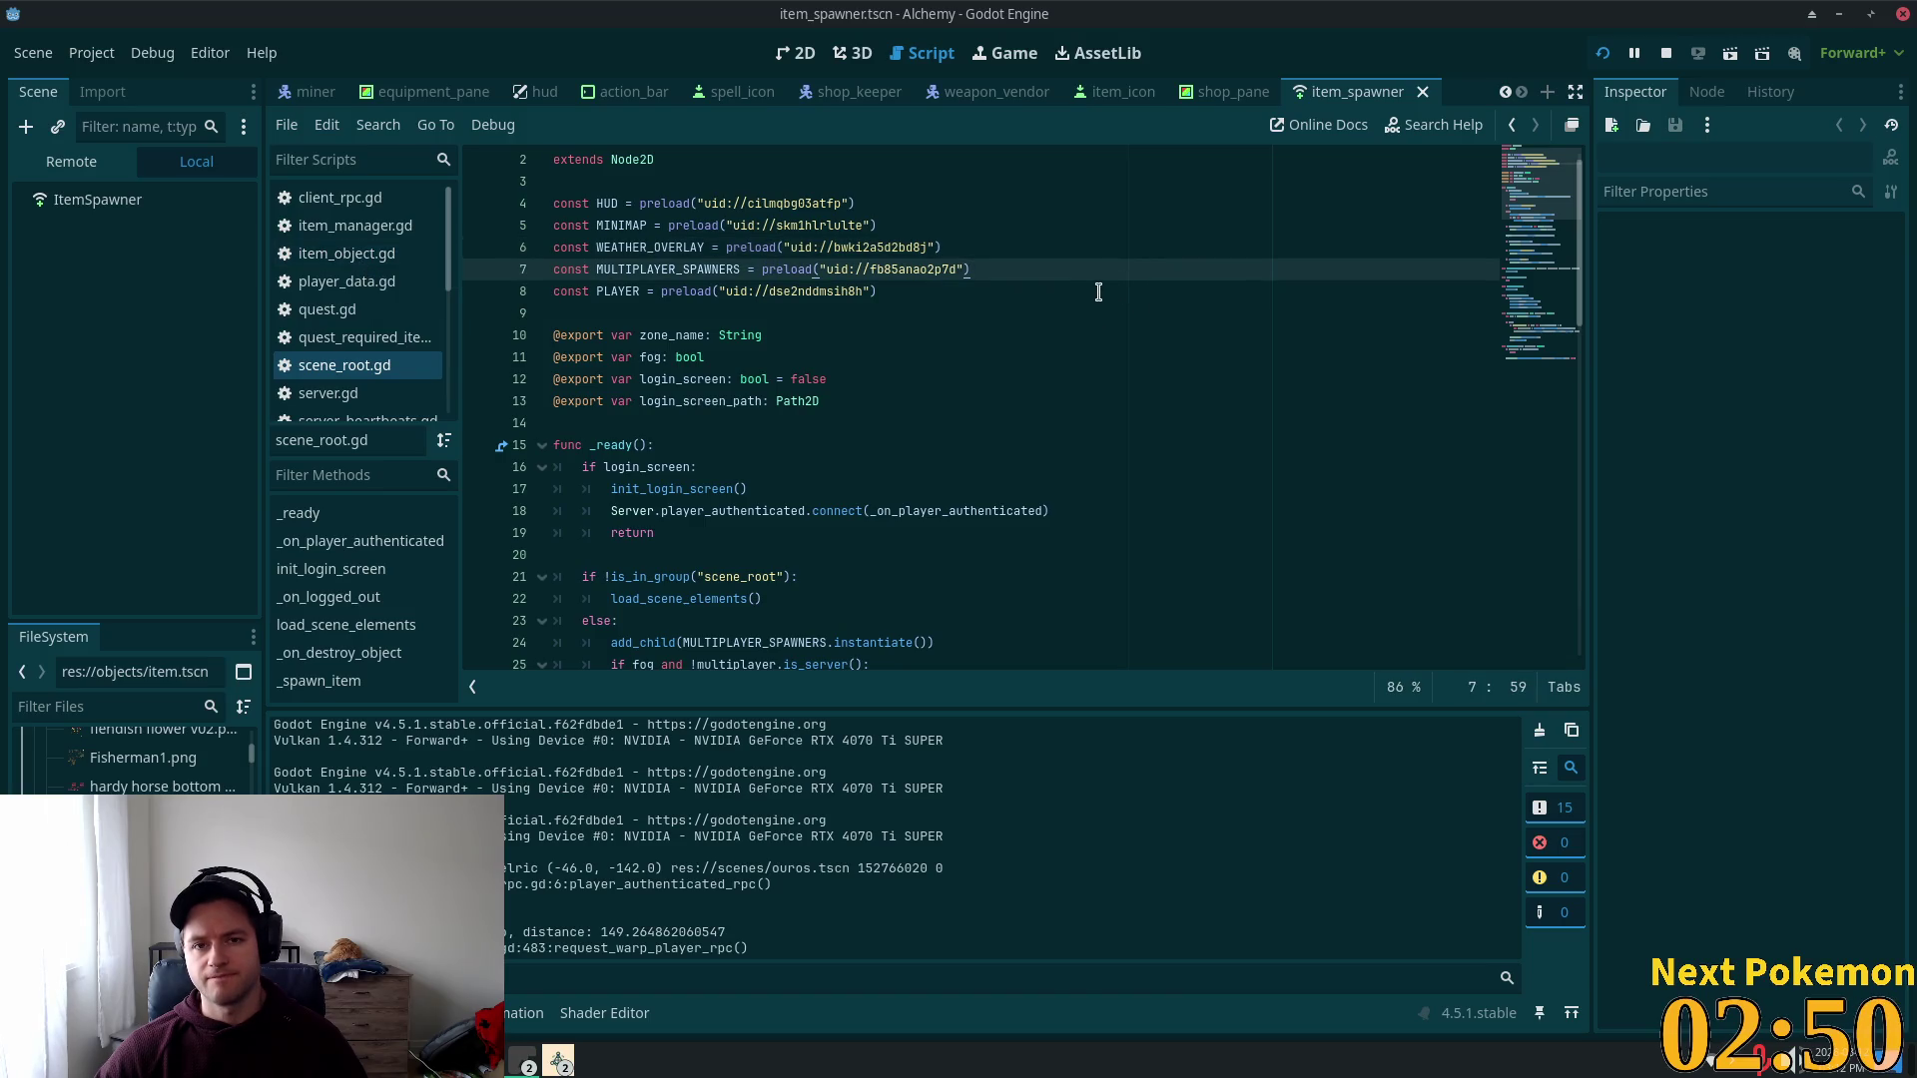
Step: In user_settings.gd, declare signal fuck_my_face below settings_loaded and emit it in load_settings
{"action": "key", "text": "alt+Tab"}
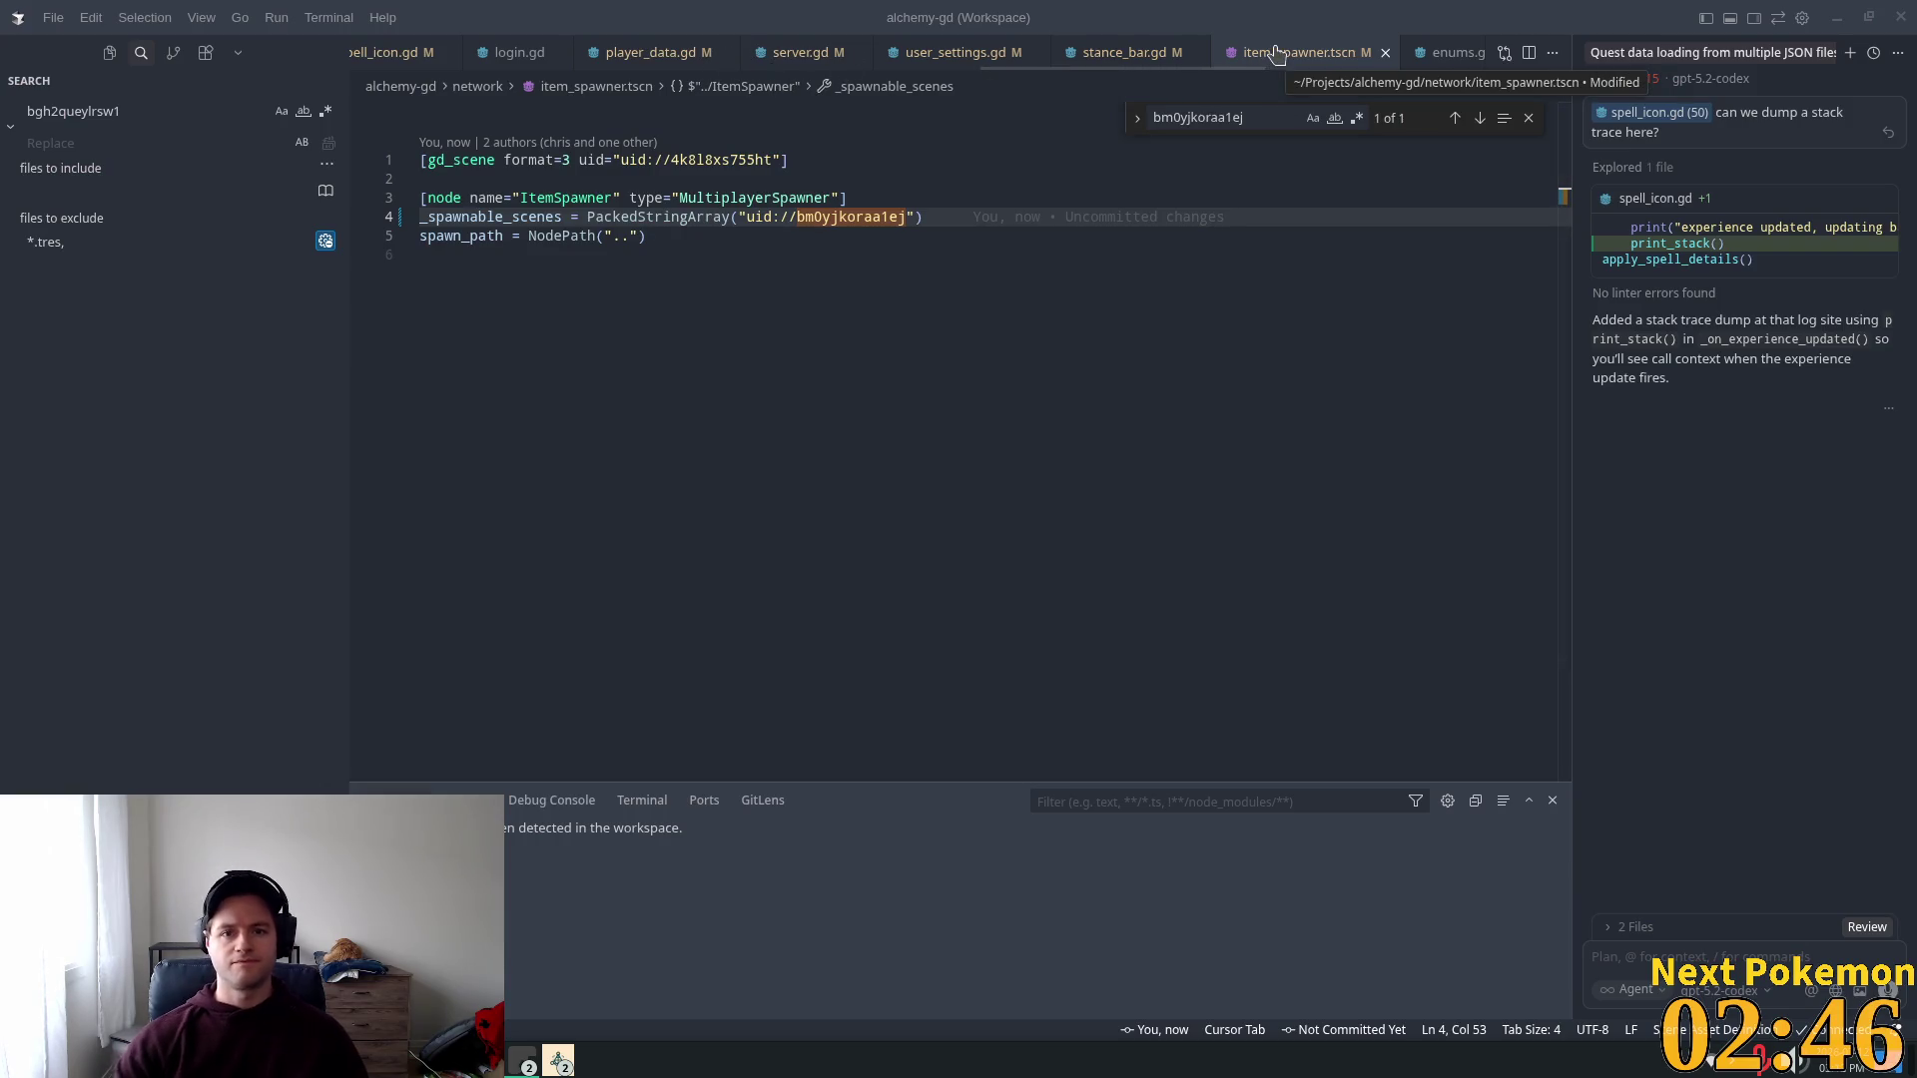
{"action": "left_click", "coordinate": [958, 52]}
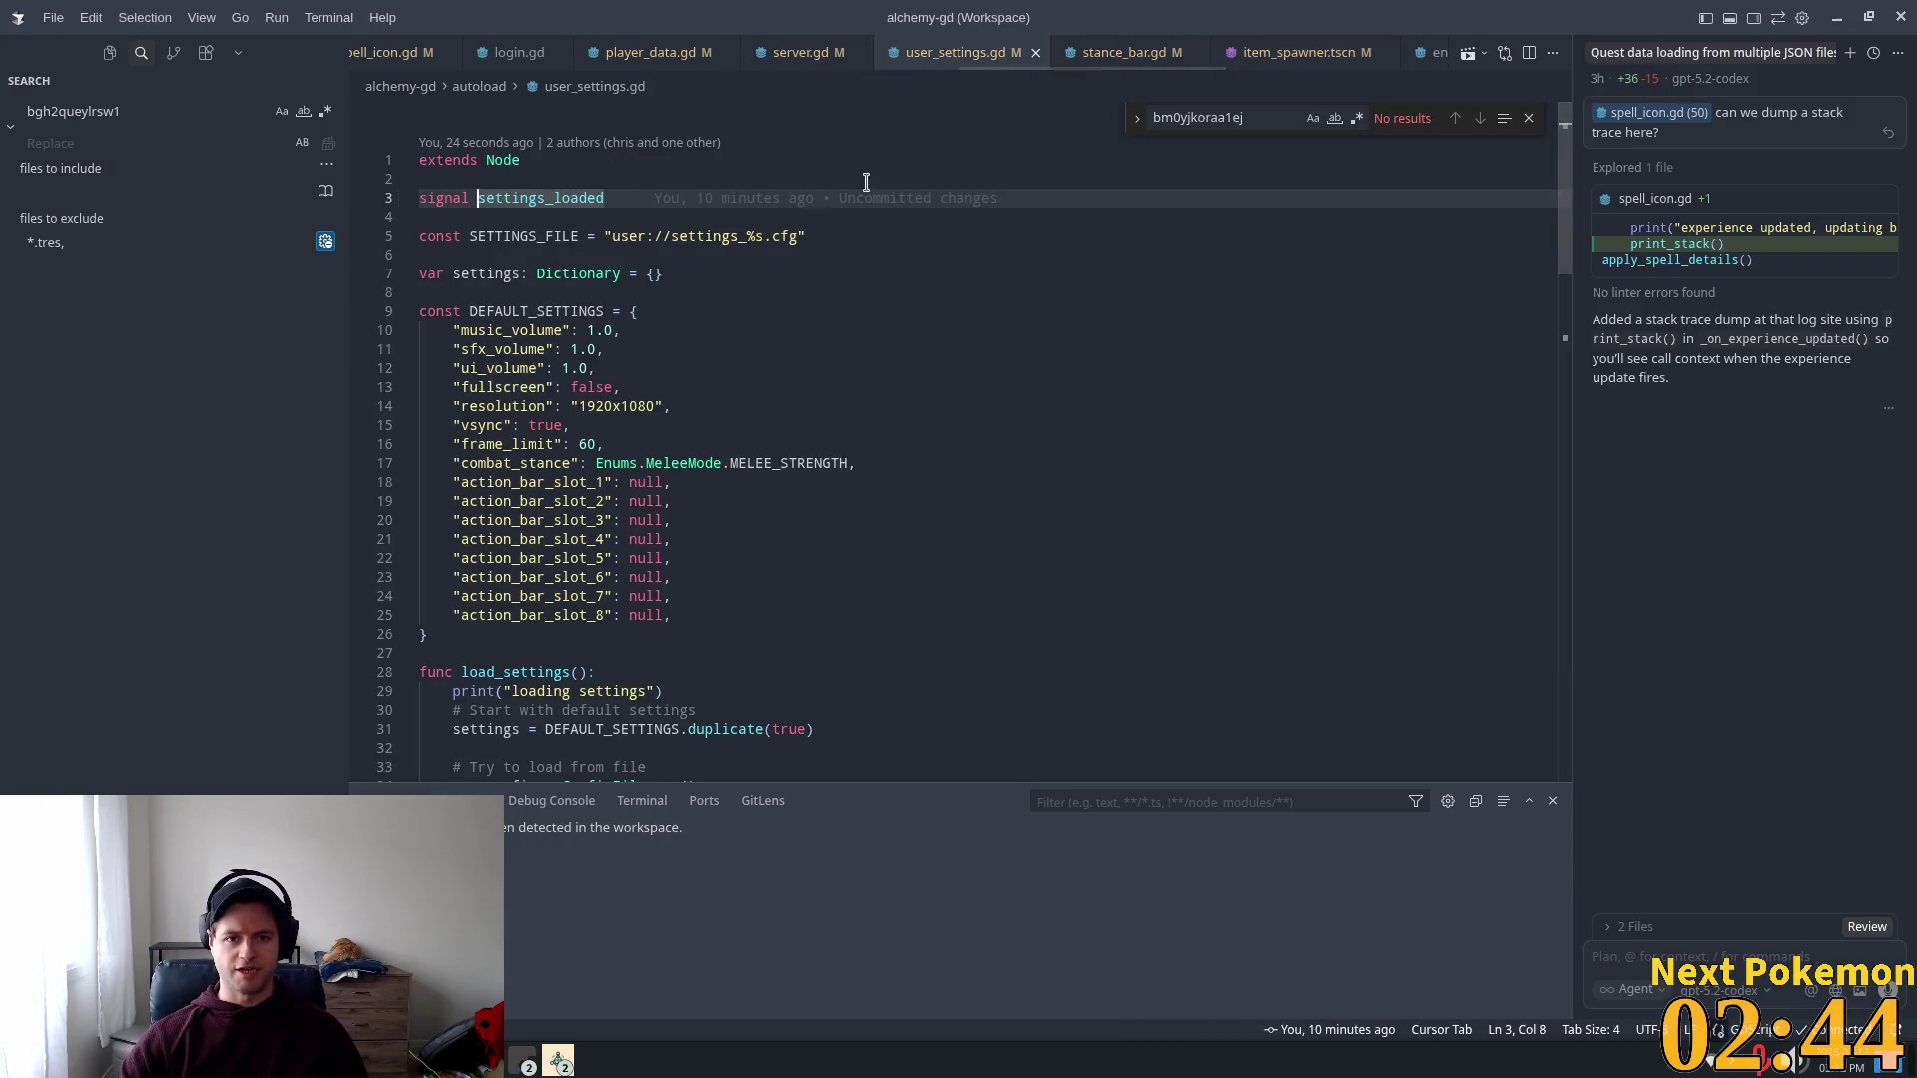
{"action": "left_click", "coordinate": [655, 196]}
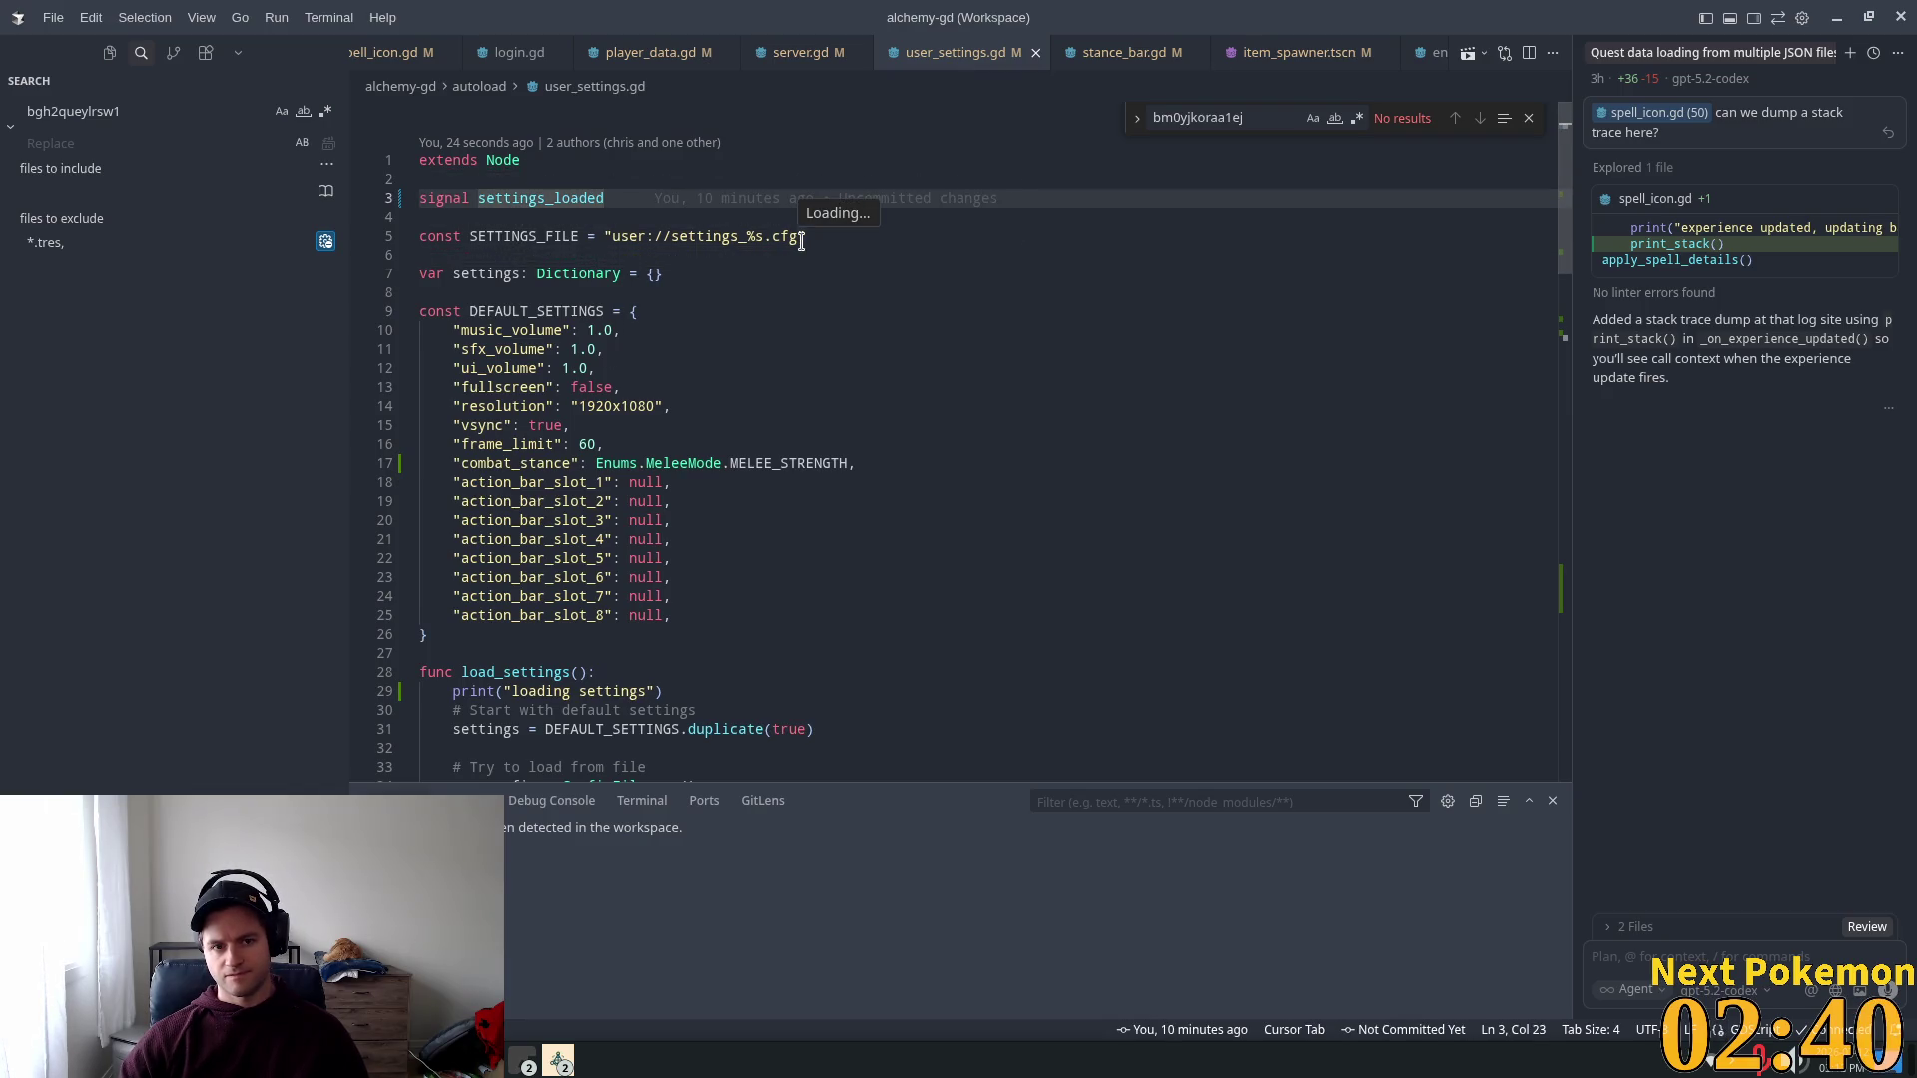
{"action": "key", "text": "Return"}
{"action": "type", "text": "sign"}
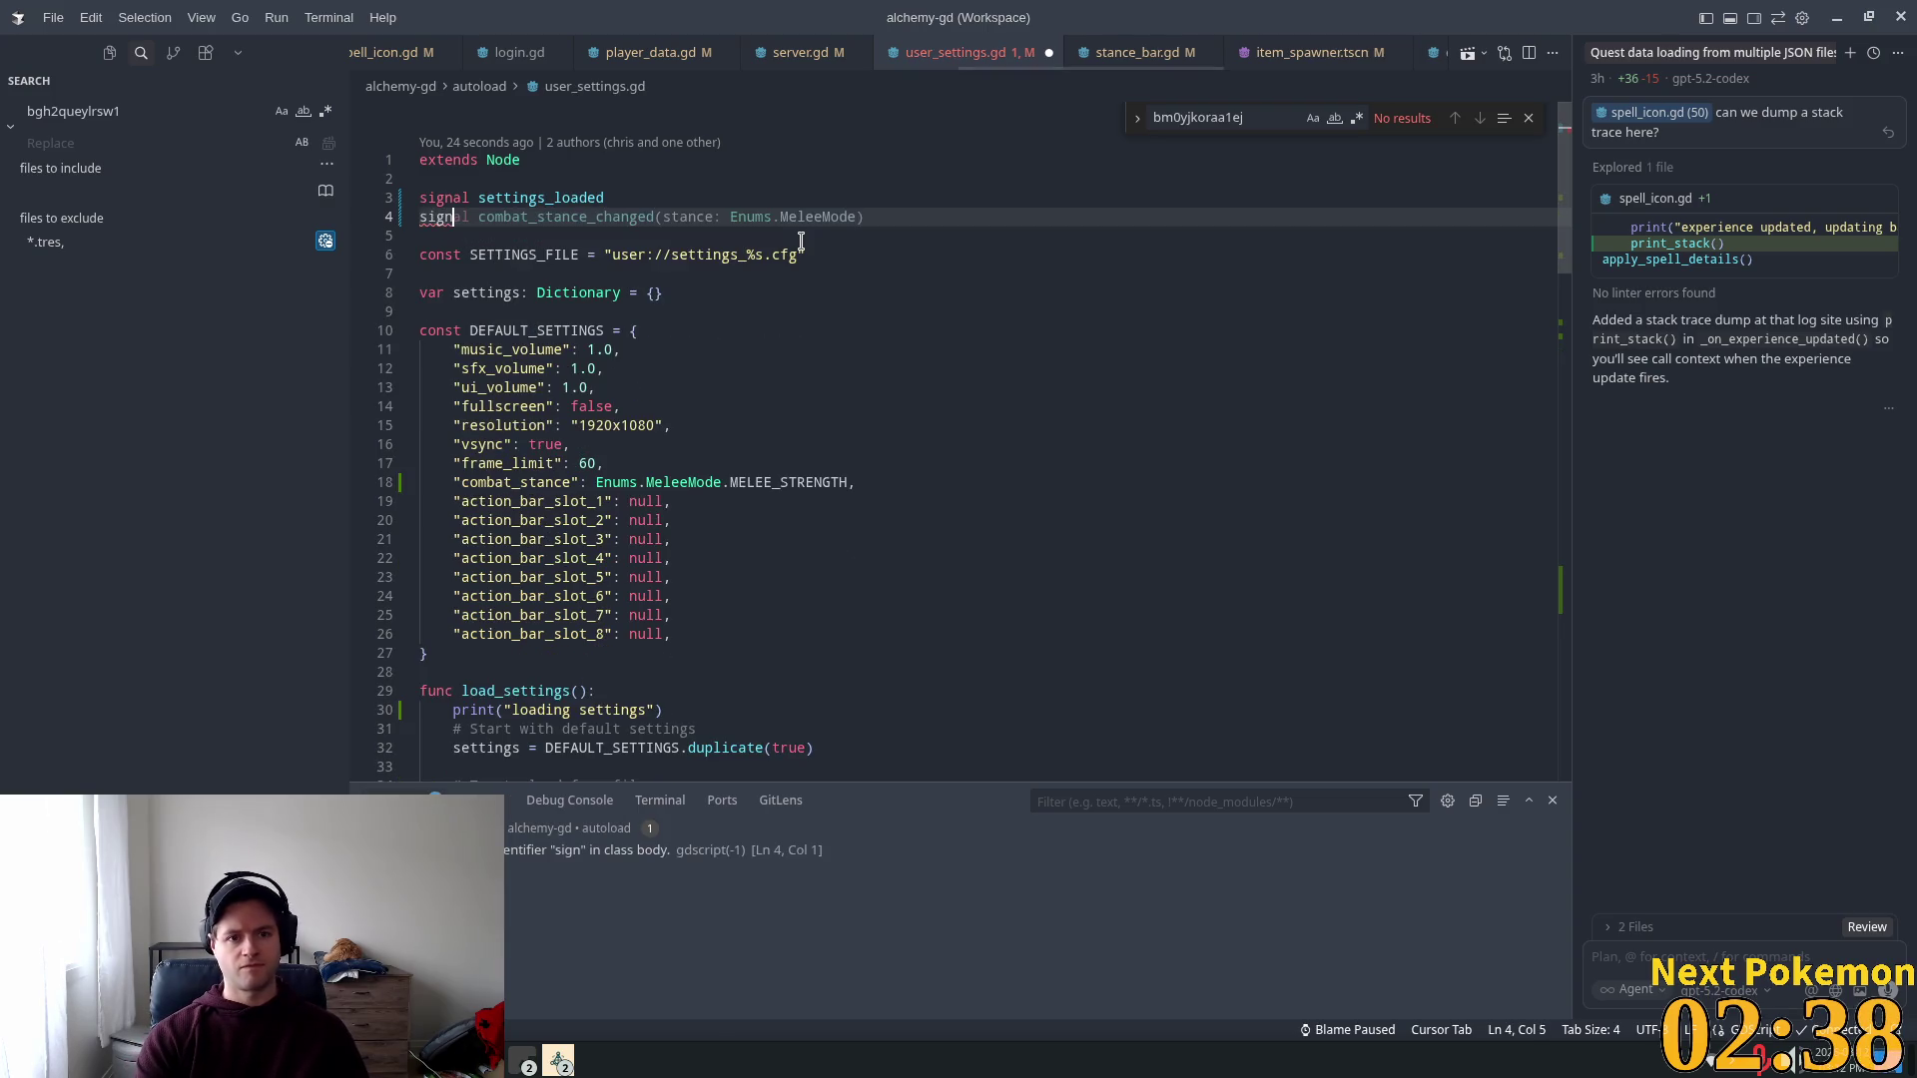
{"action": "type", "text": "al fuck"}
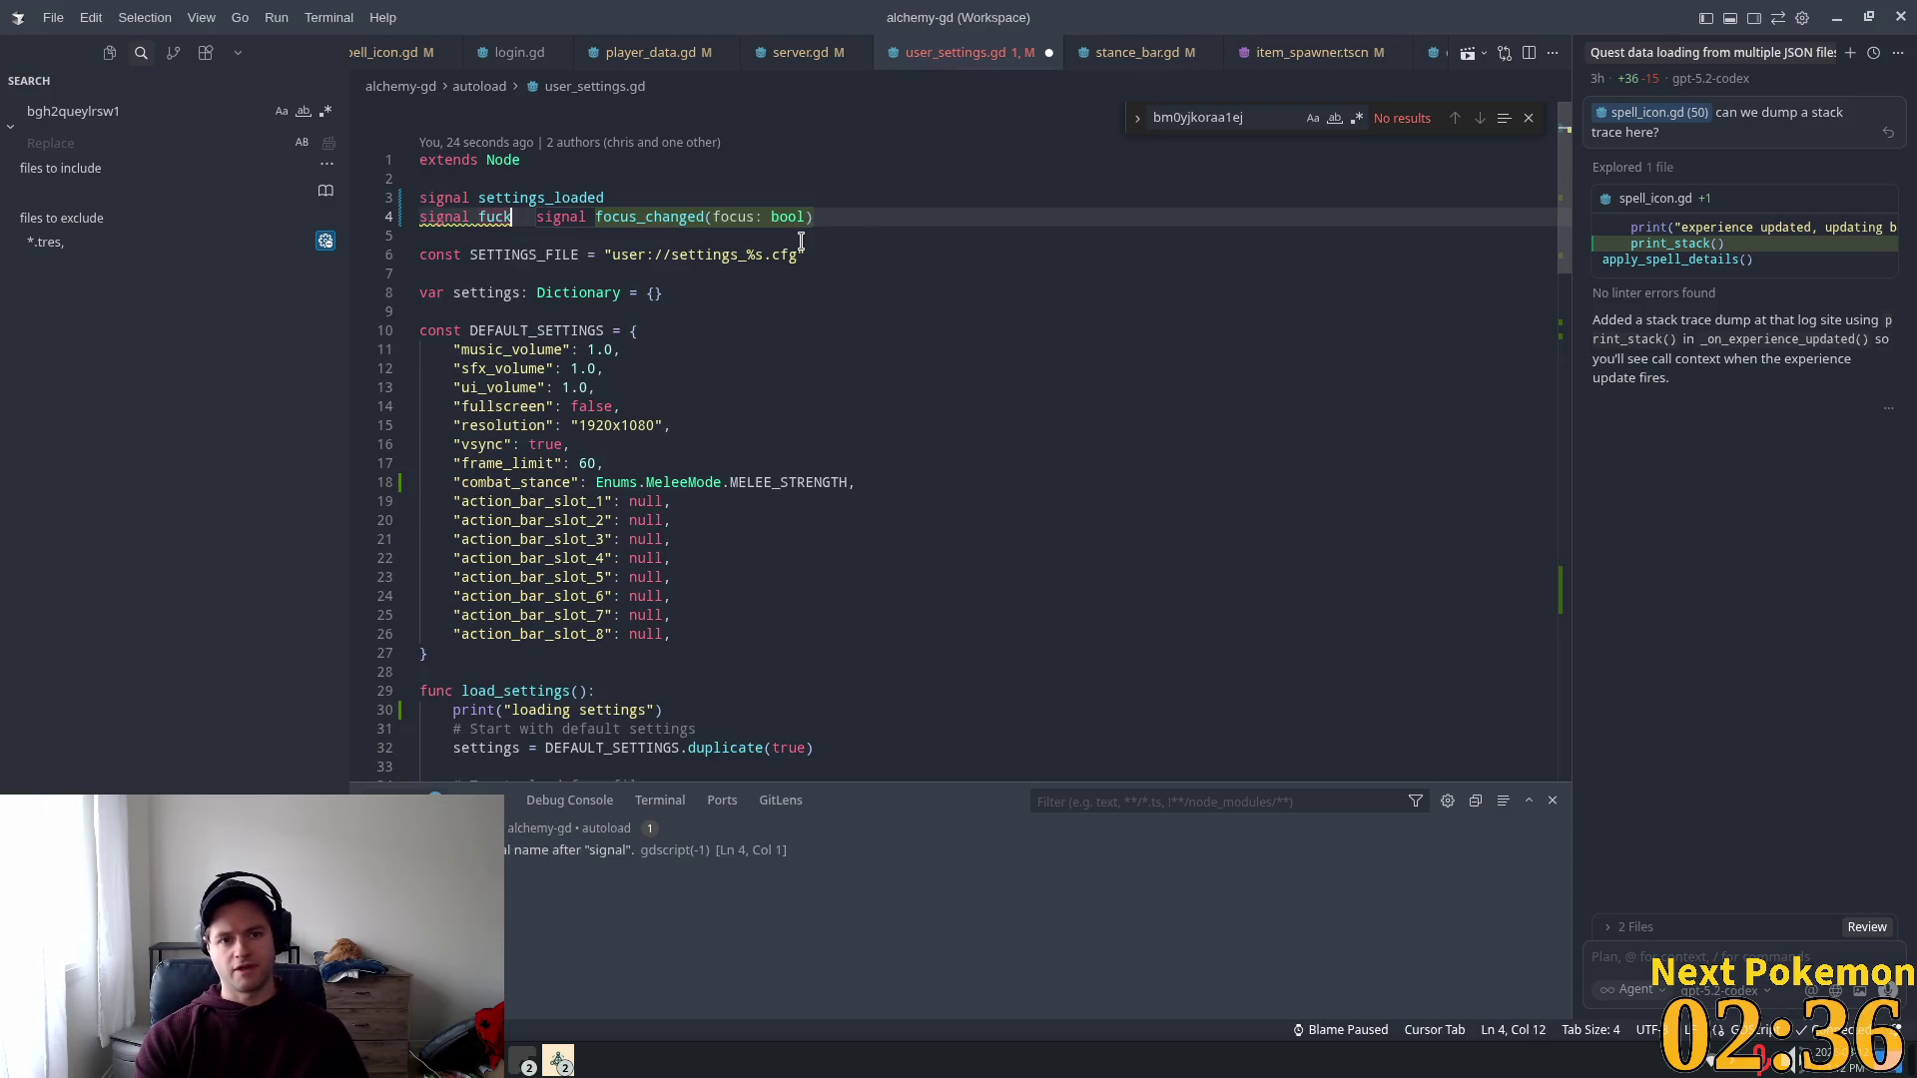
{"action": "type", "text": "_my_face"}
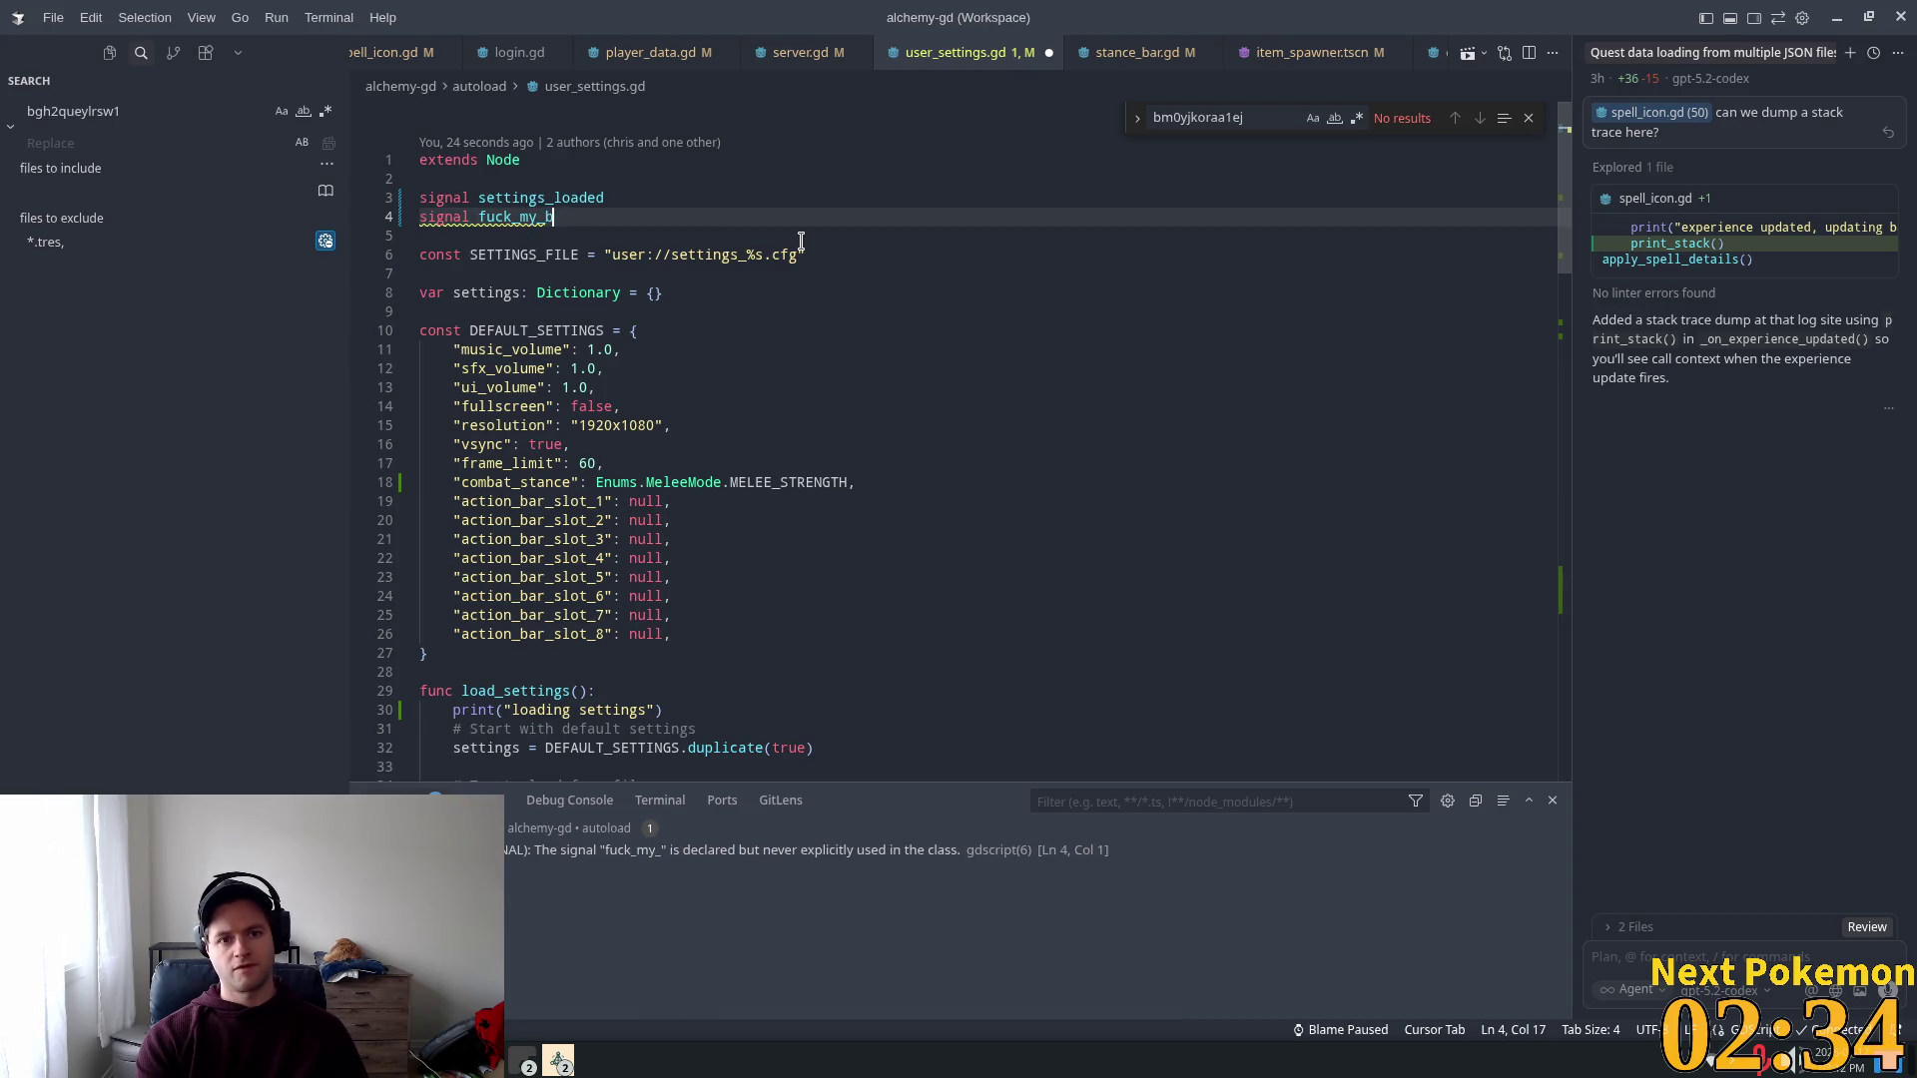
{"action": "key", "text": "Escape"}
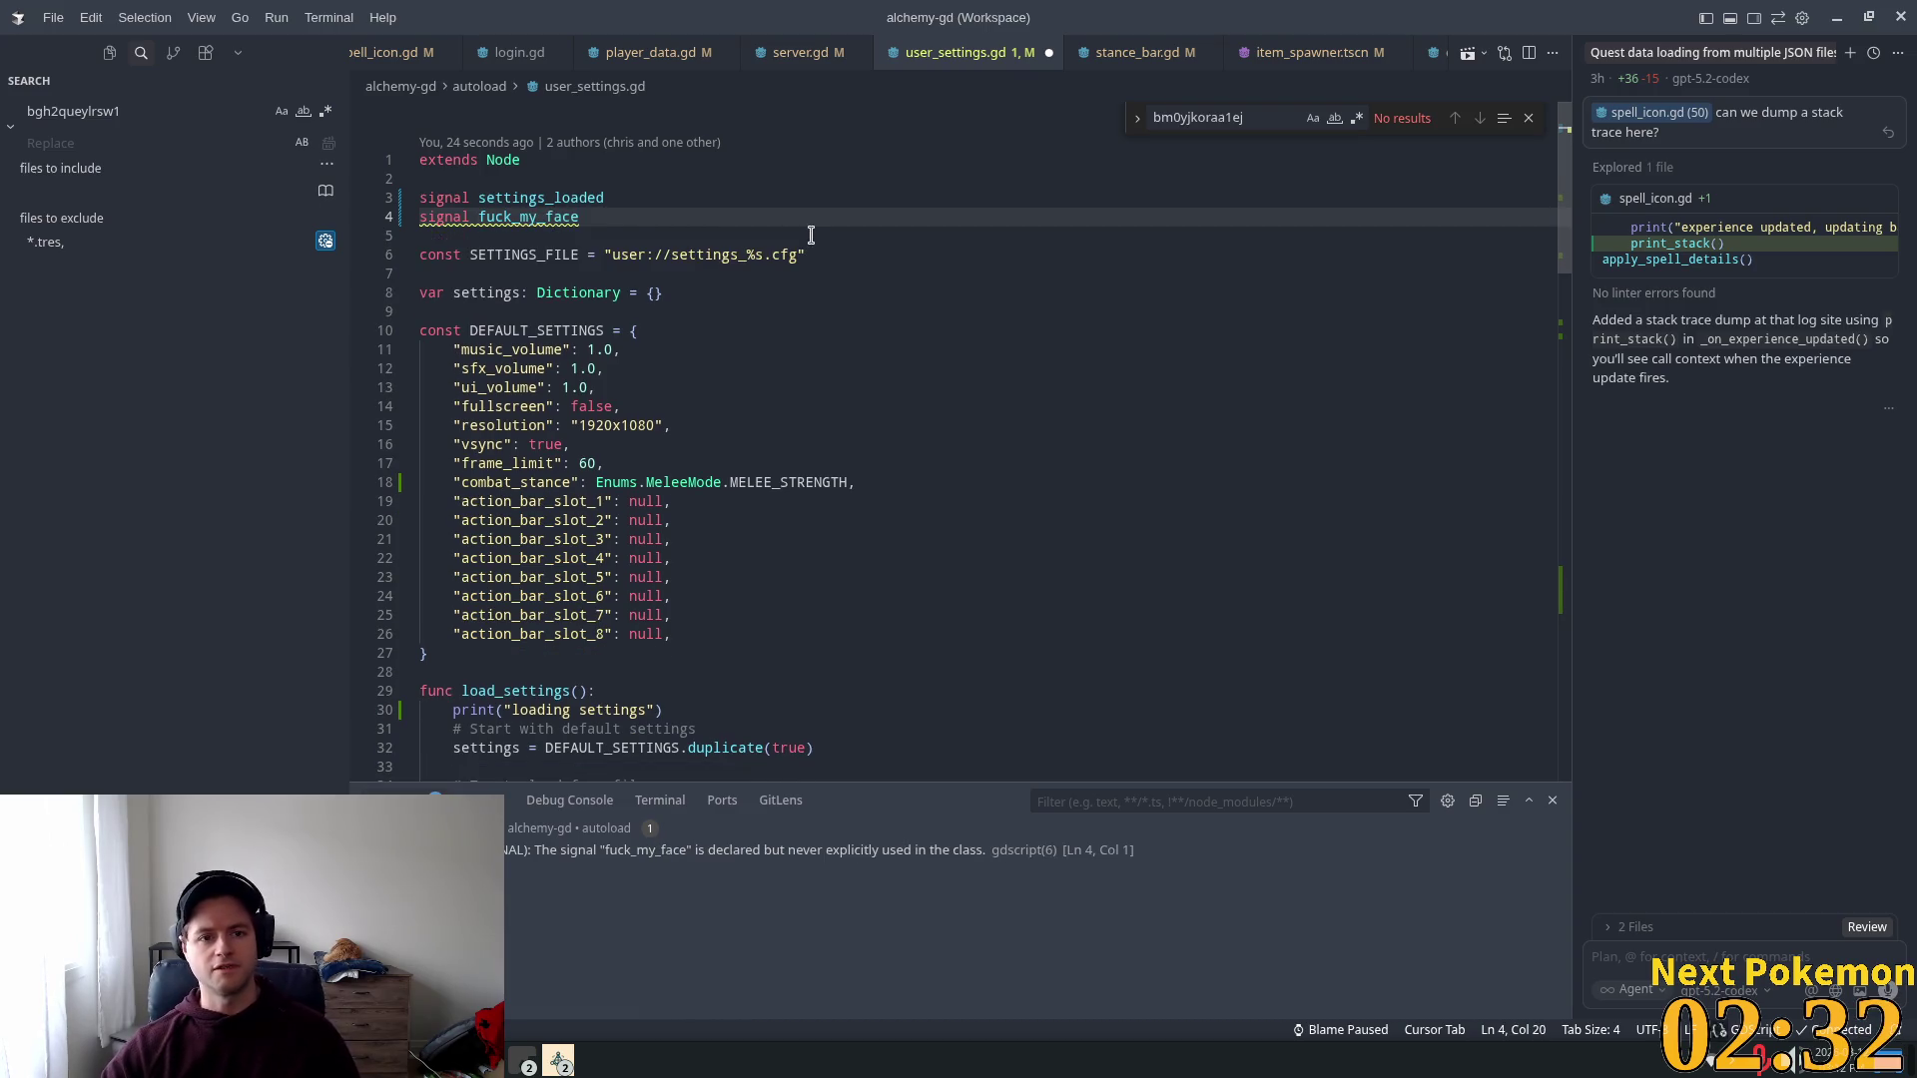
{"action": "scroll", "coordinate": [649, 545], "scroll_direction": "down", "scroll_amount": 6}
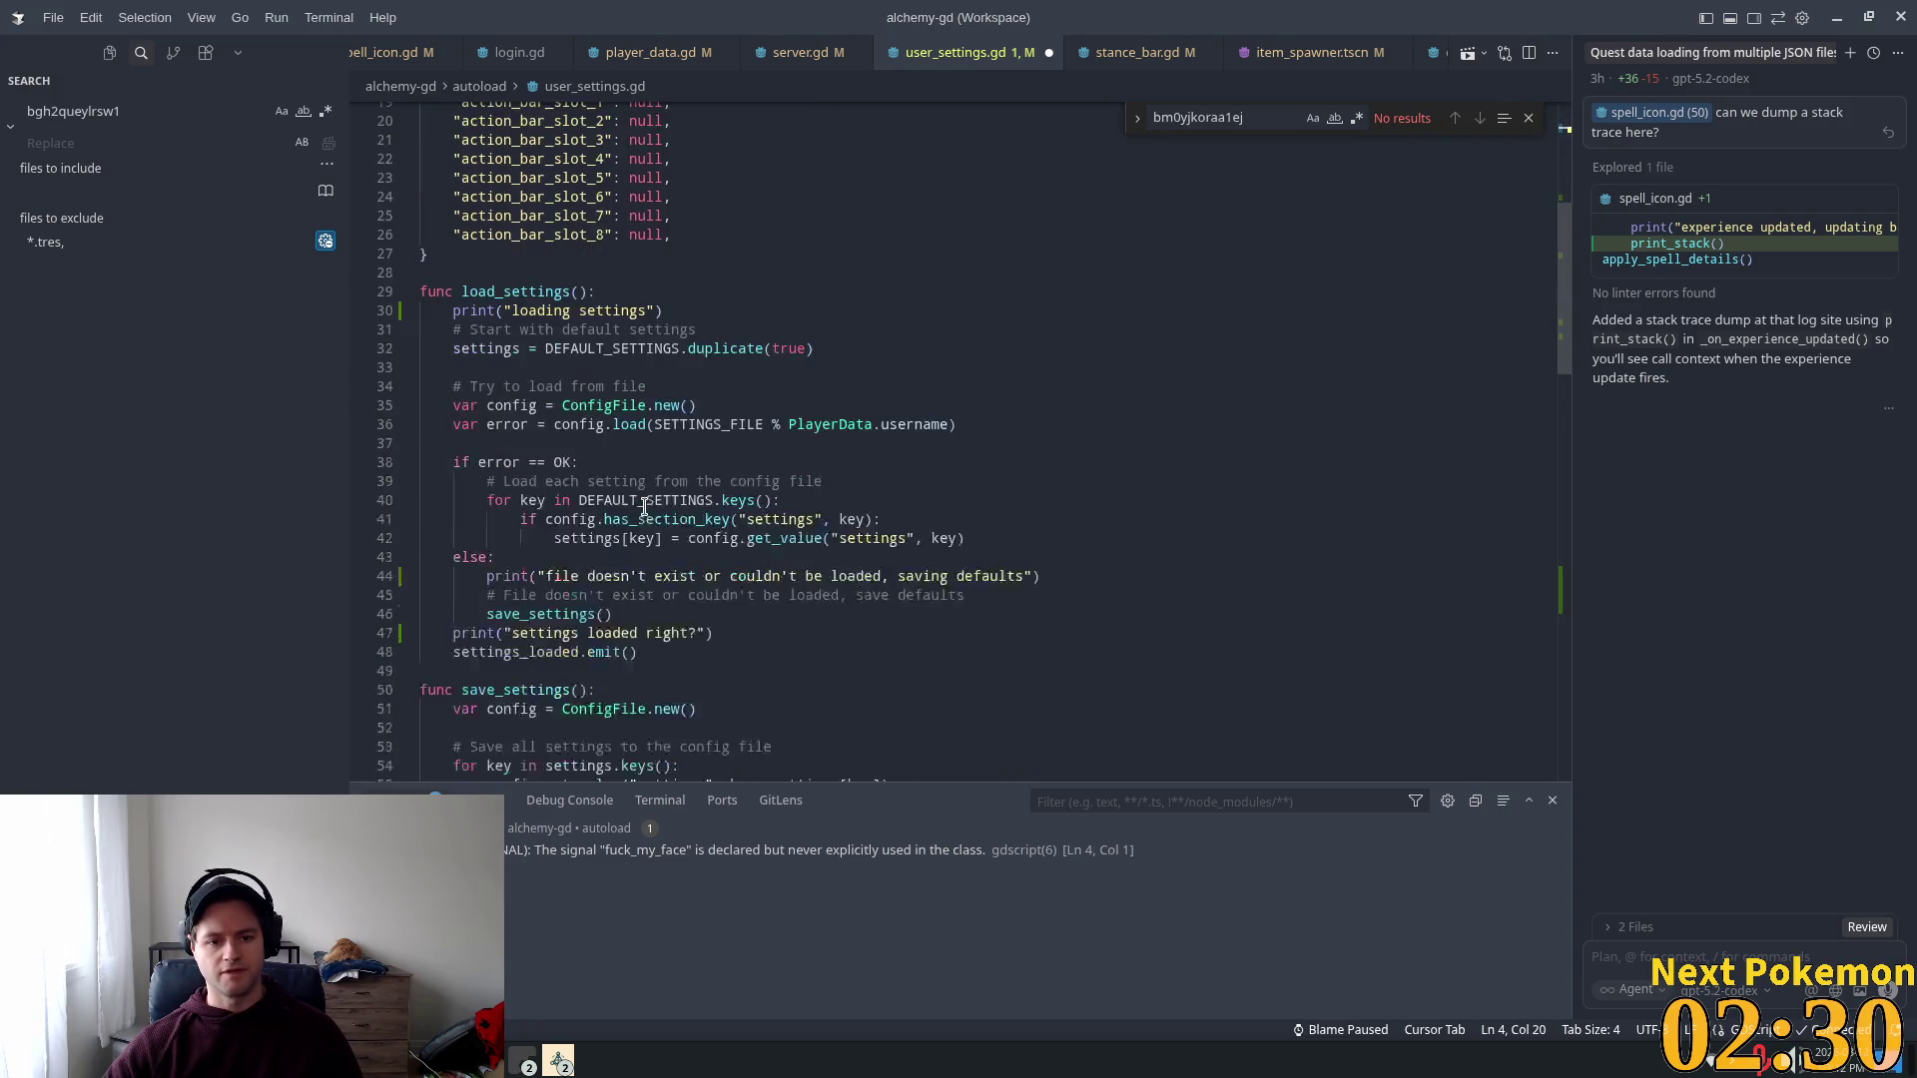
{"action": "left_click", "coordinate": [755, 635]}
{"action": "key", "text": "Return"}
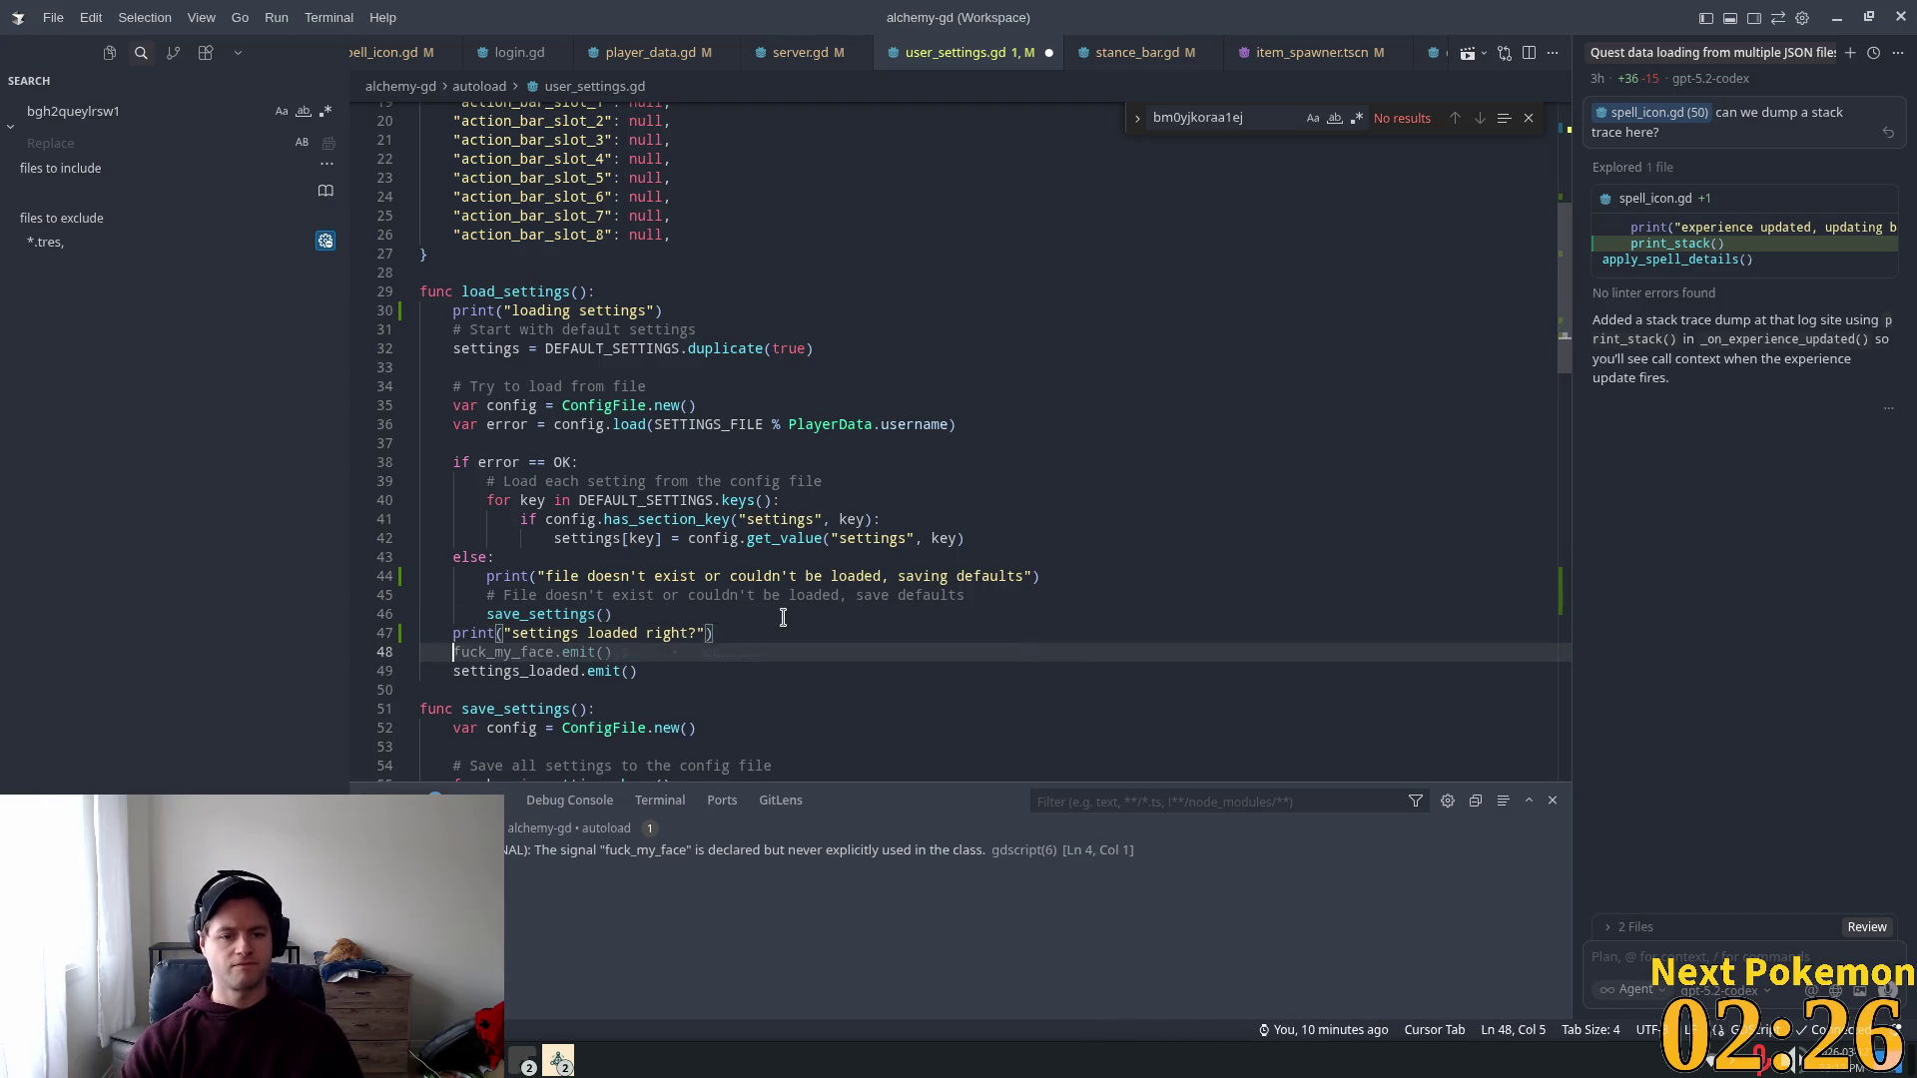
{"action": "key", "text": "Tab"}
{"action": "left_click", "coordinate": [959, 354]}
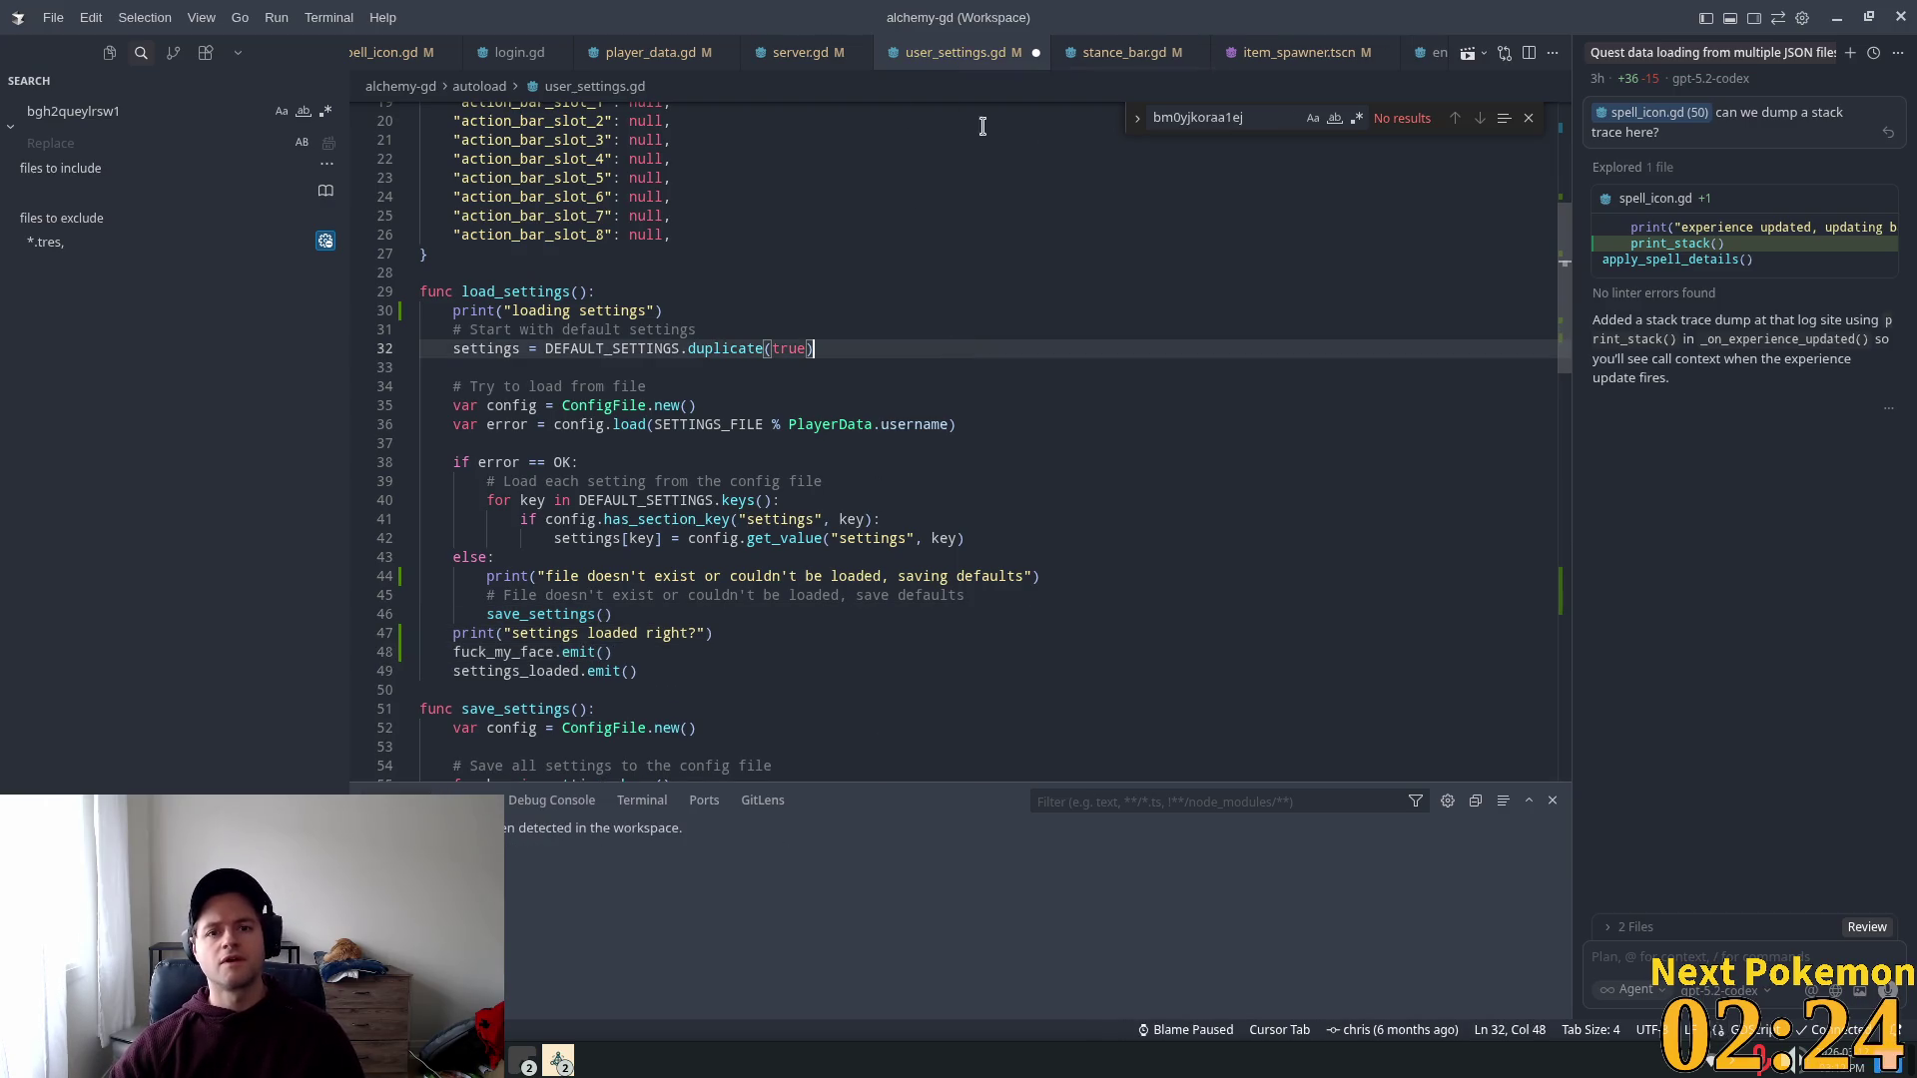
Step: In stance_bar.gd, connect the new signal to a handler that prints a message
{"action": "left_click", "coordinate": [1124, 55]}
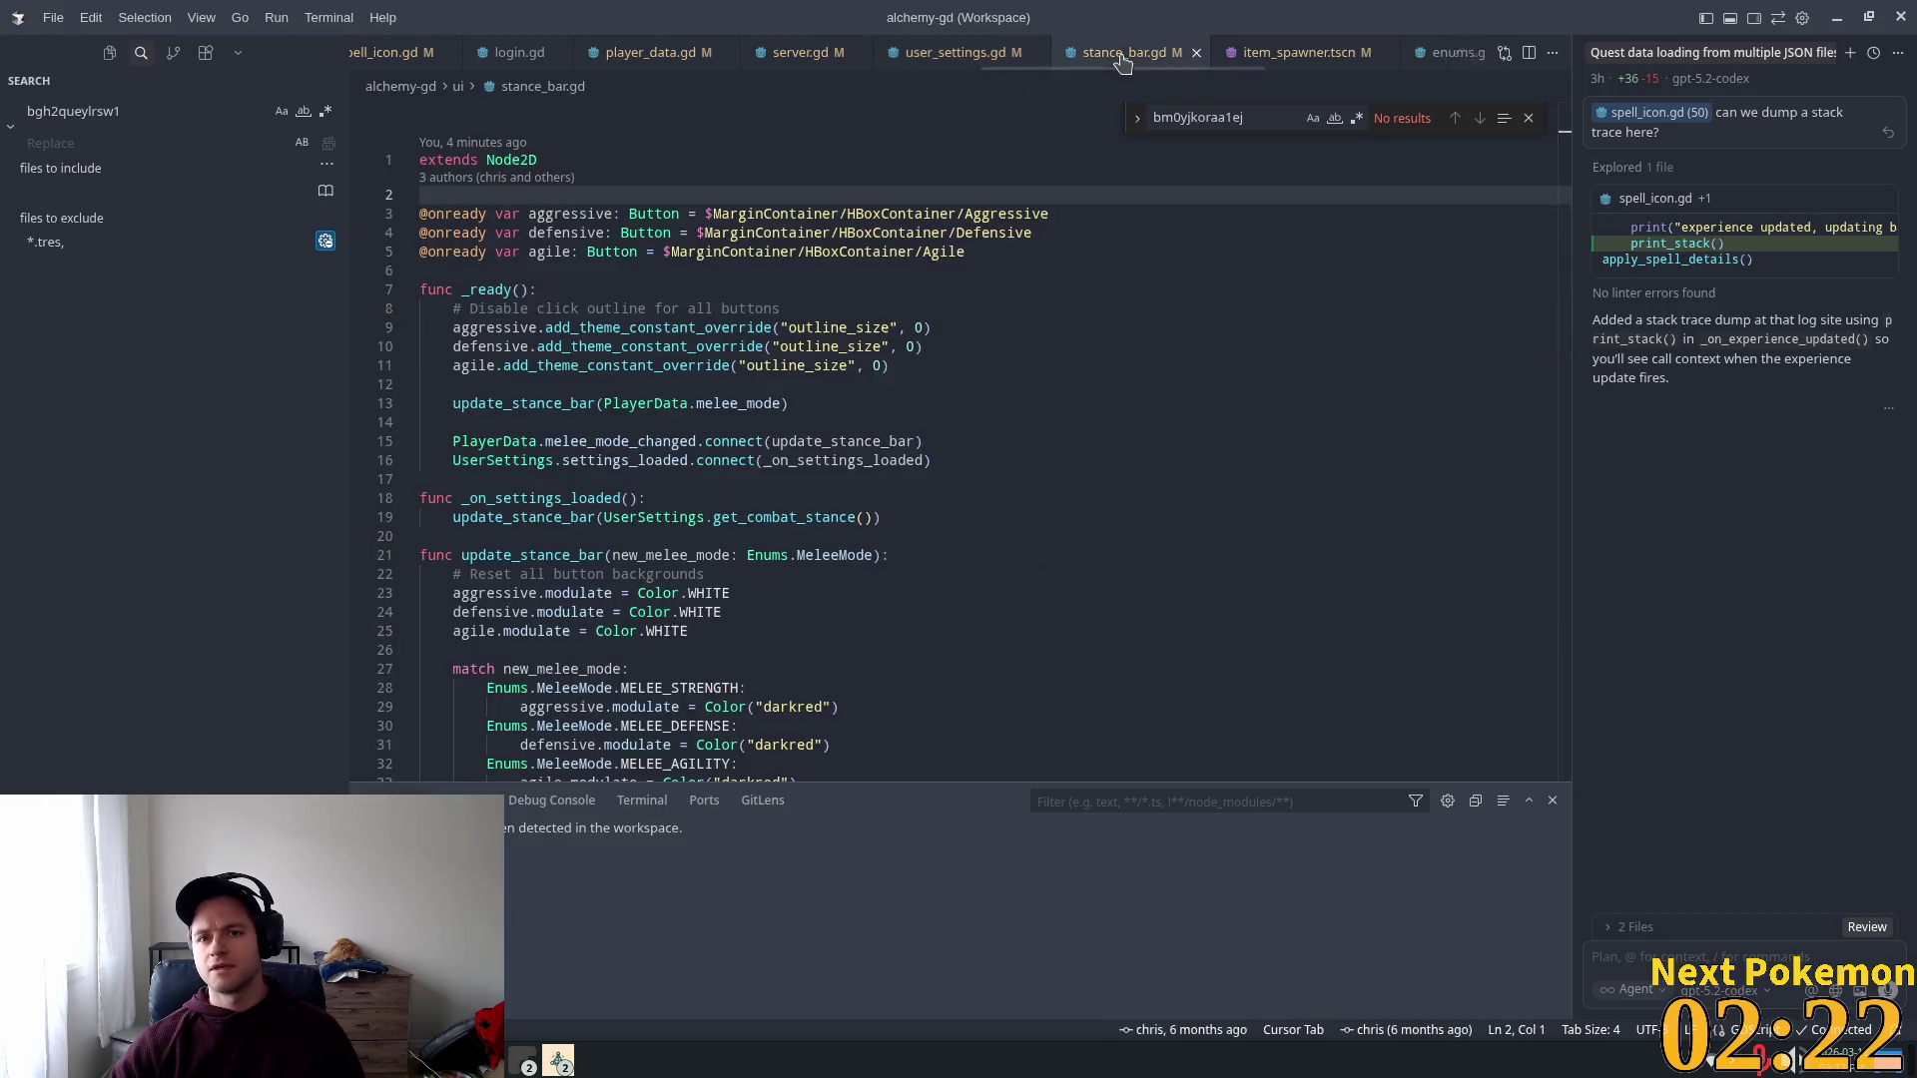
{"action": "scroll", "coordinate": [981, 359], "scroll_direction": "down", "scroll_amount": 1}
{"action": "left_click", "coordinate": [981, 359]}
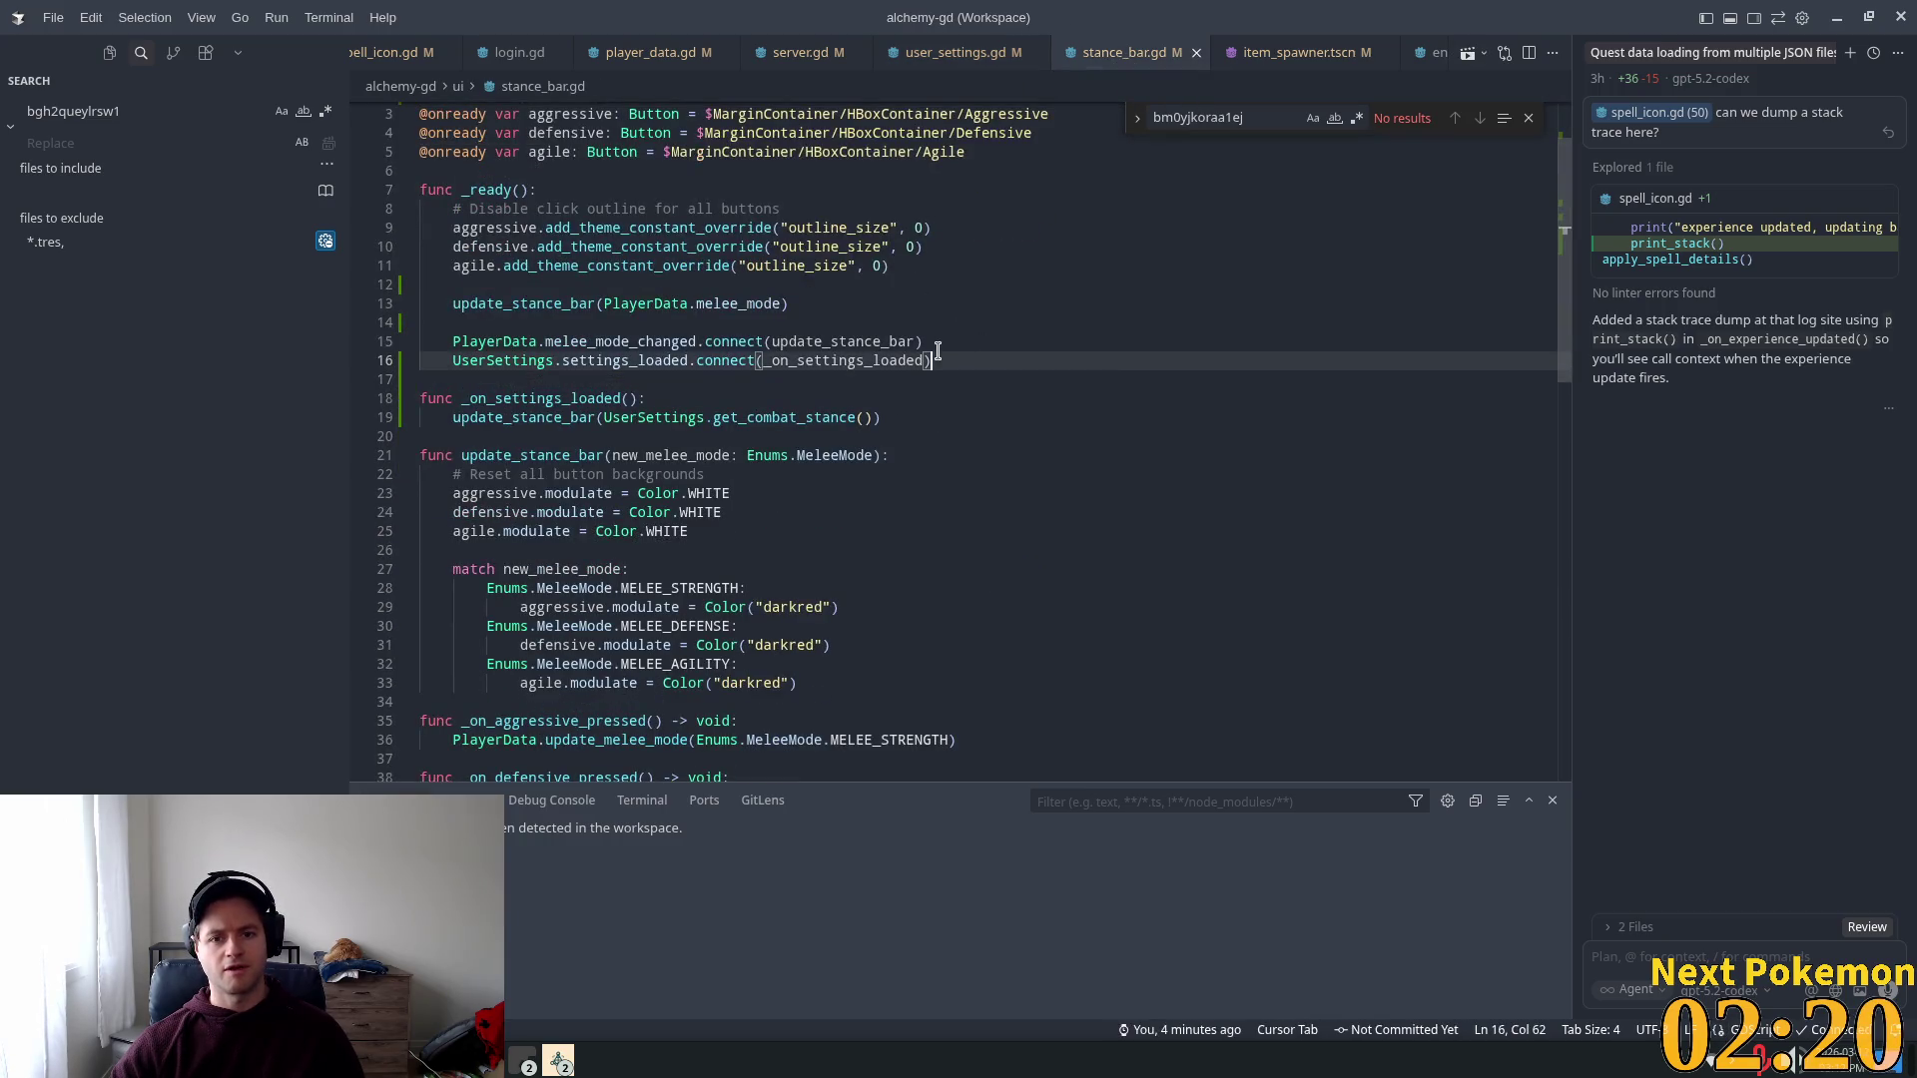
{"action": "key", "text": "Return"}
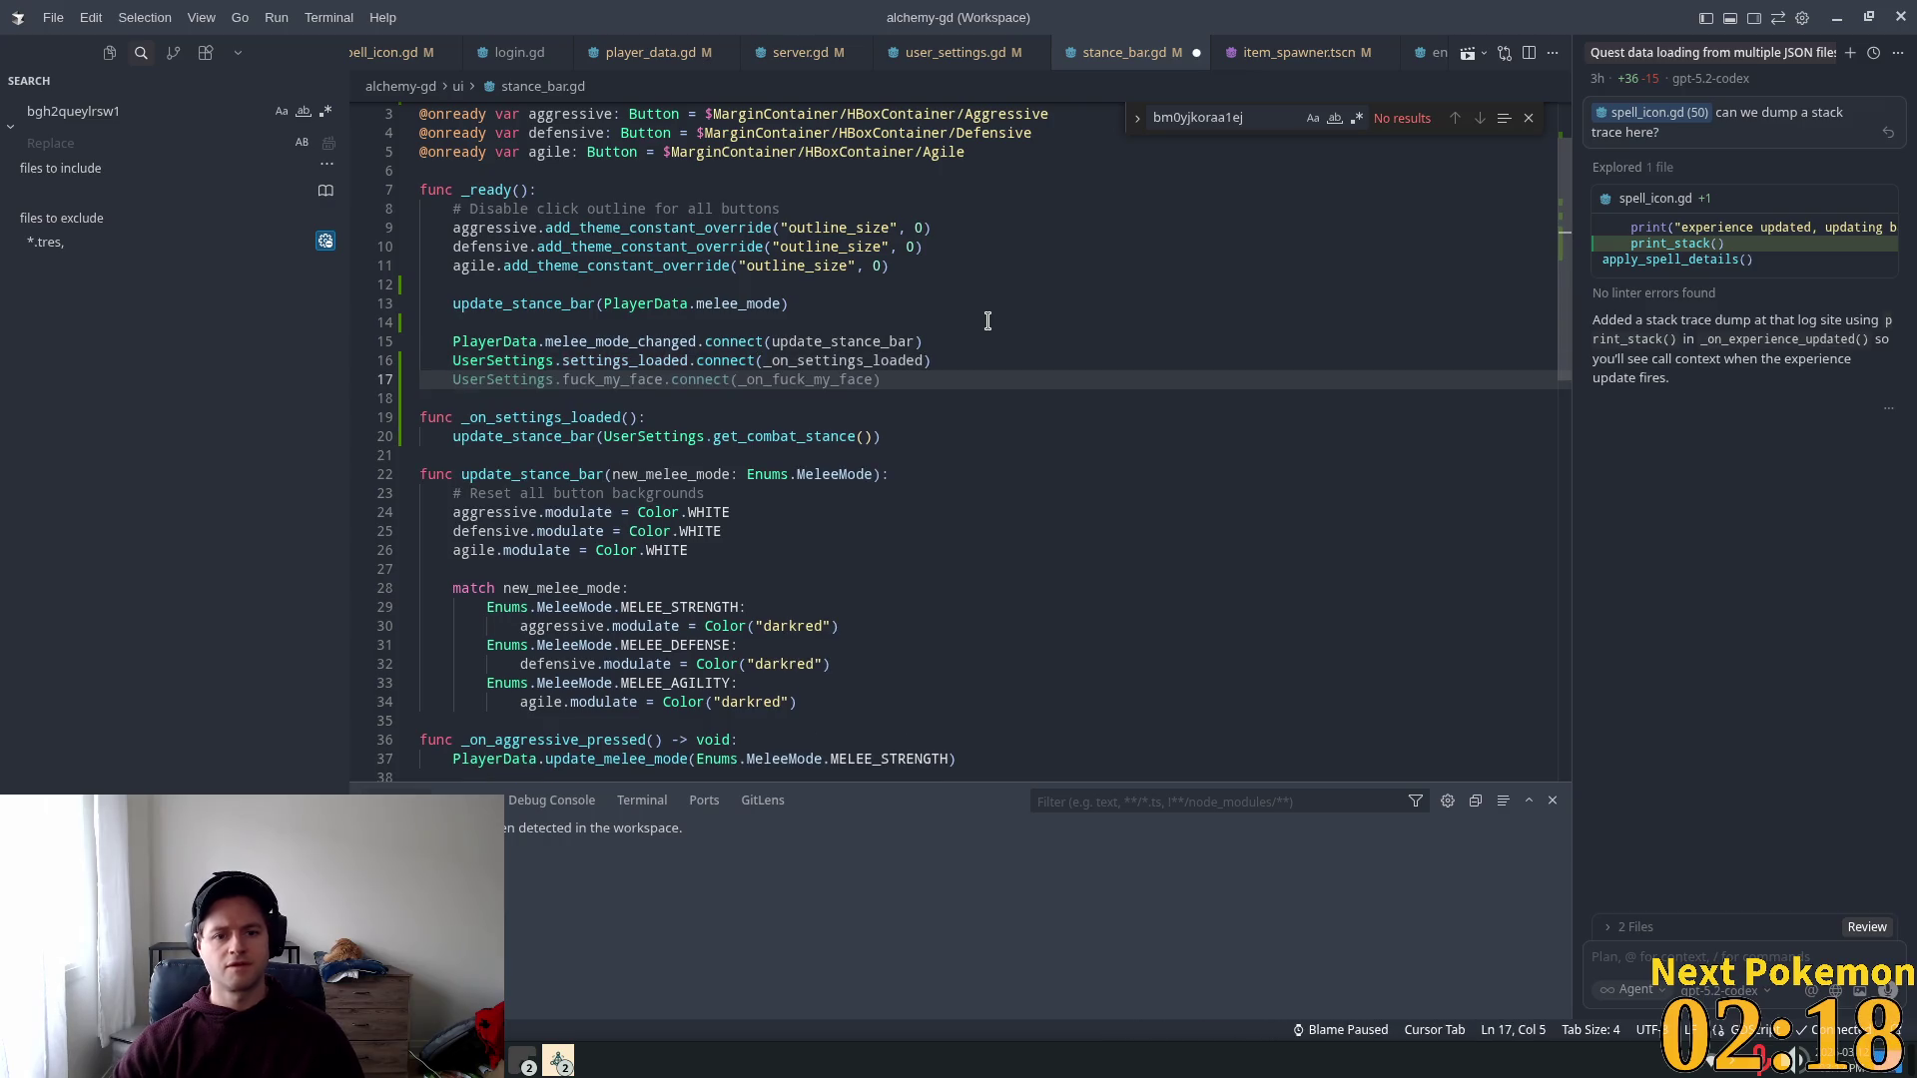
{"action": "key", "text": "Tab"}
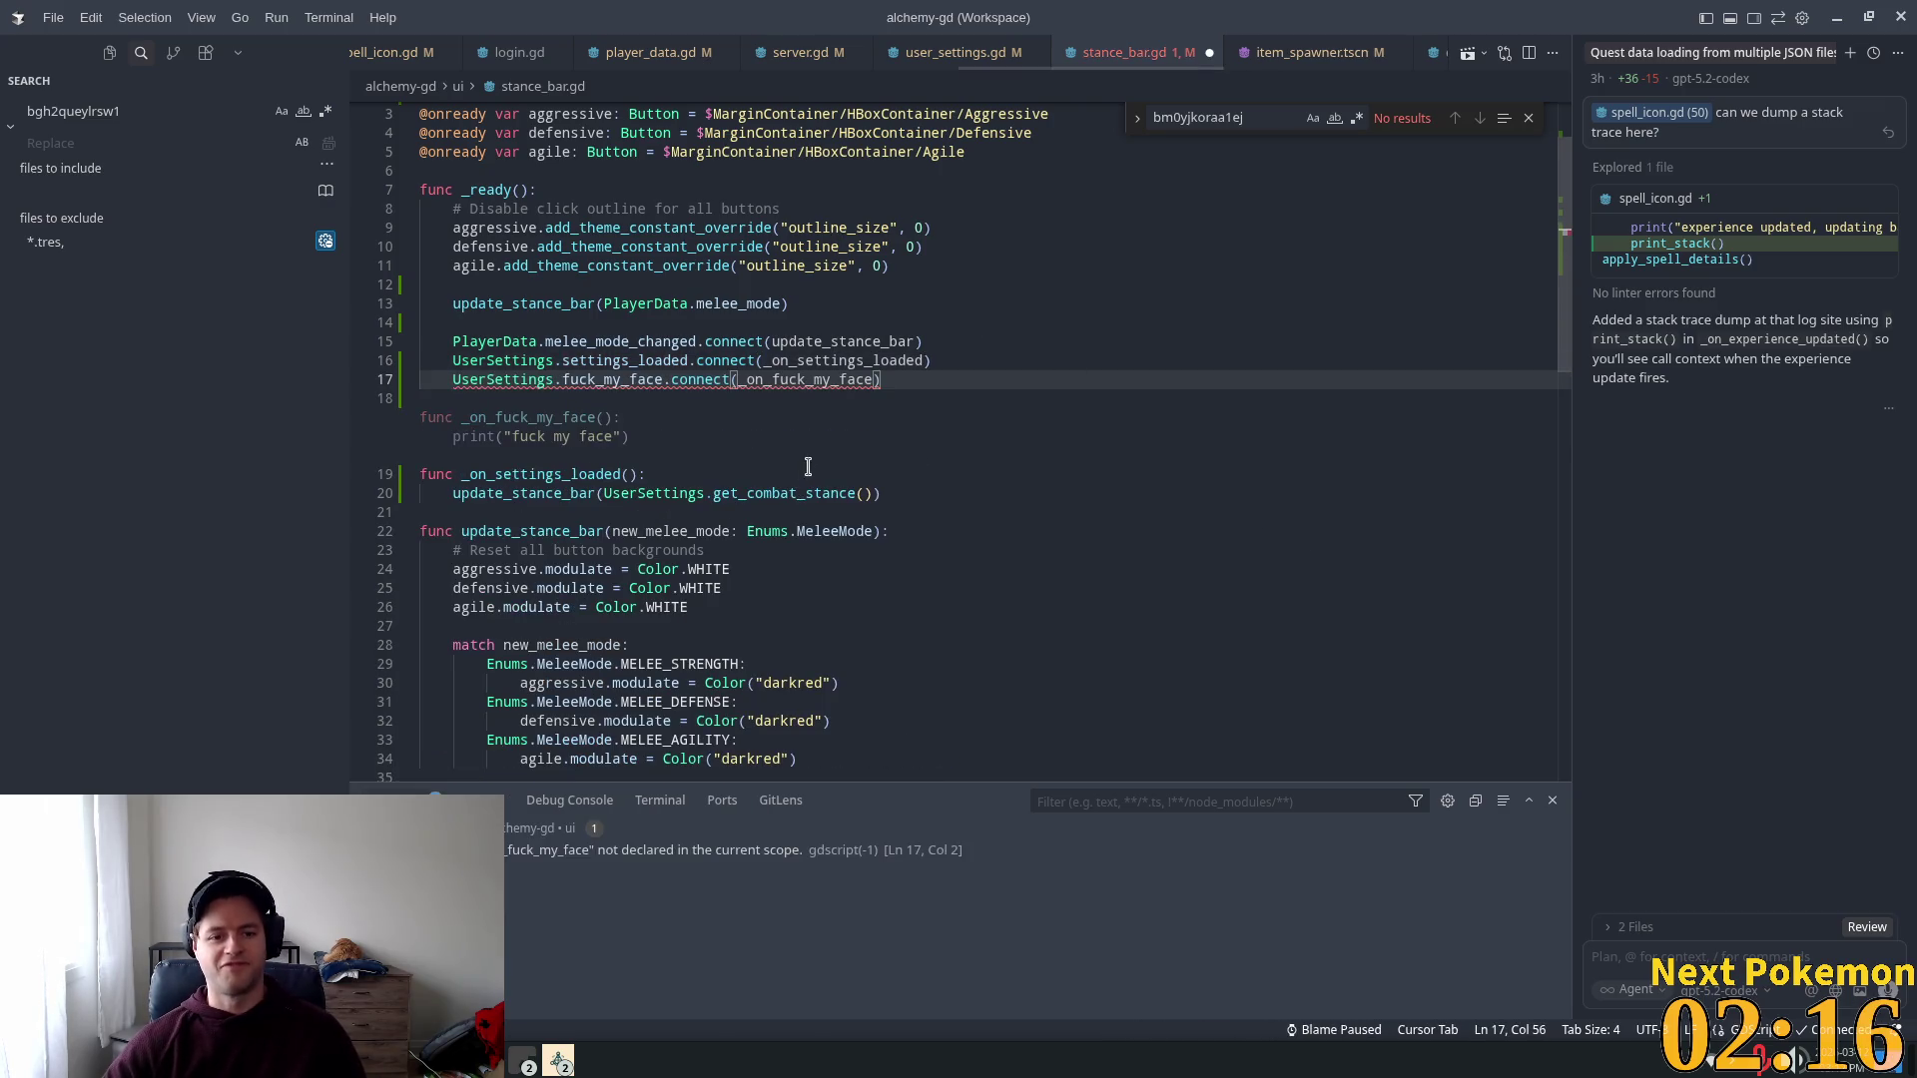
{"action": "key", "text": "Tab"}
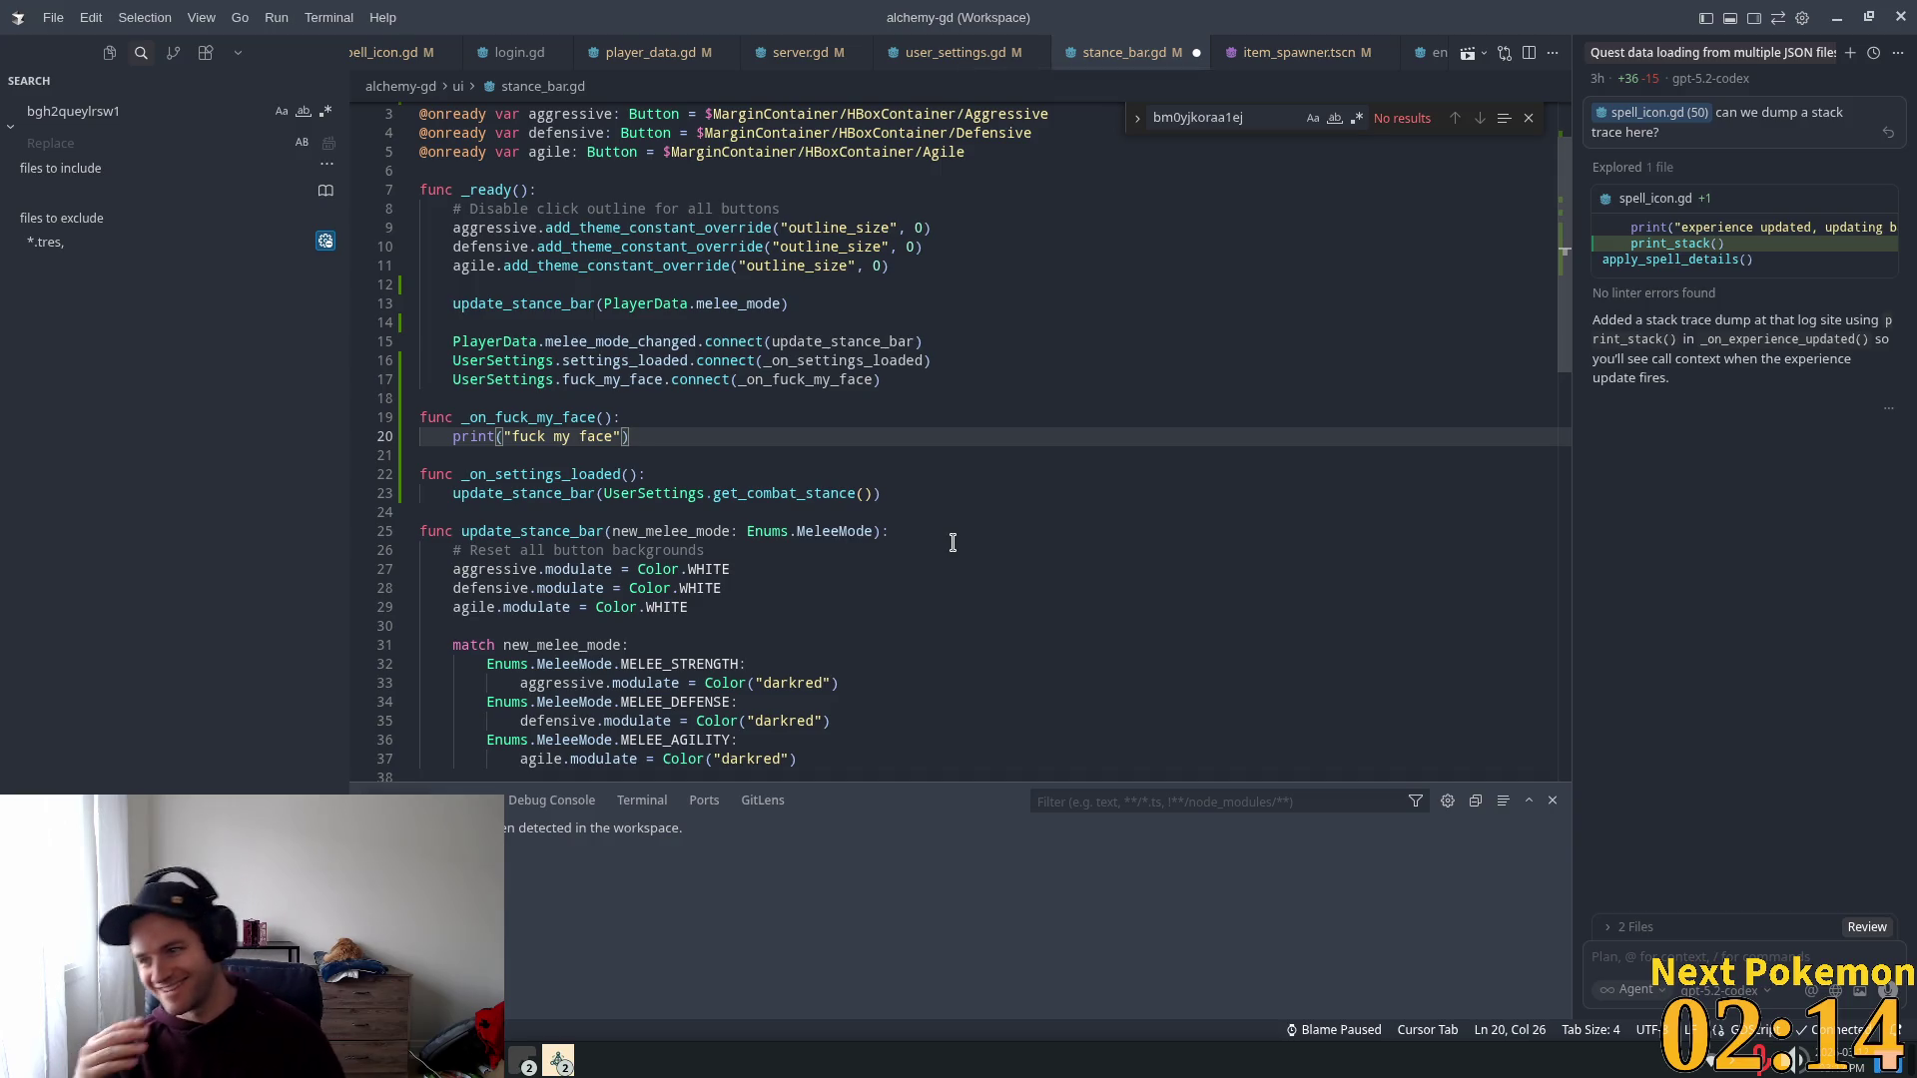
{"action": "key", "text": "alt+Tab"}
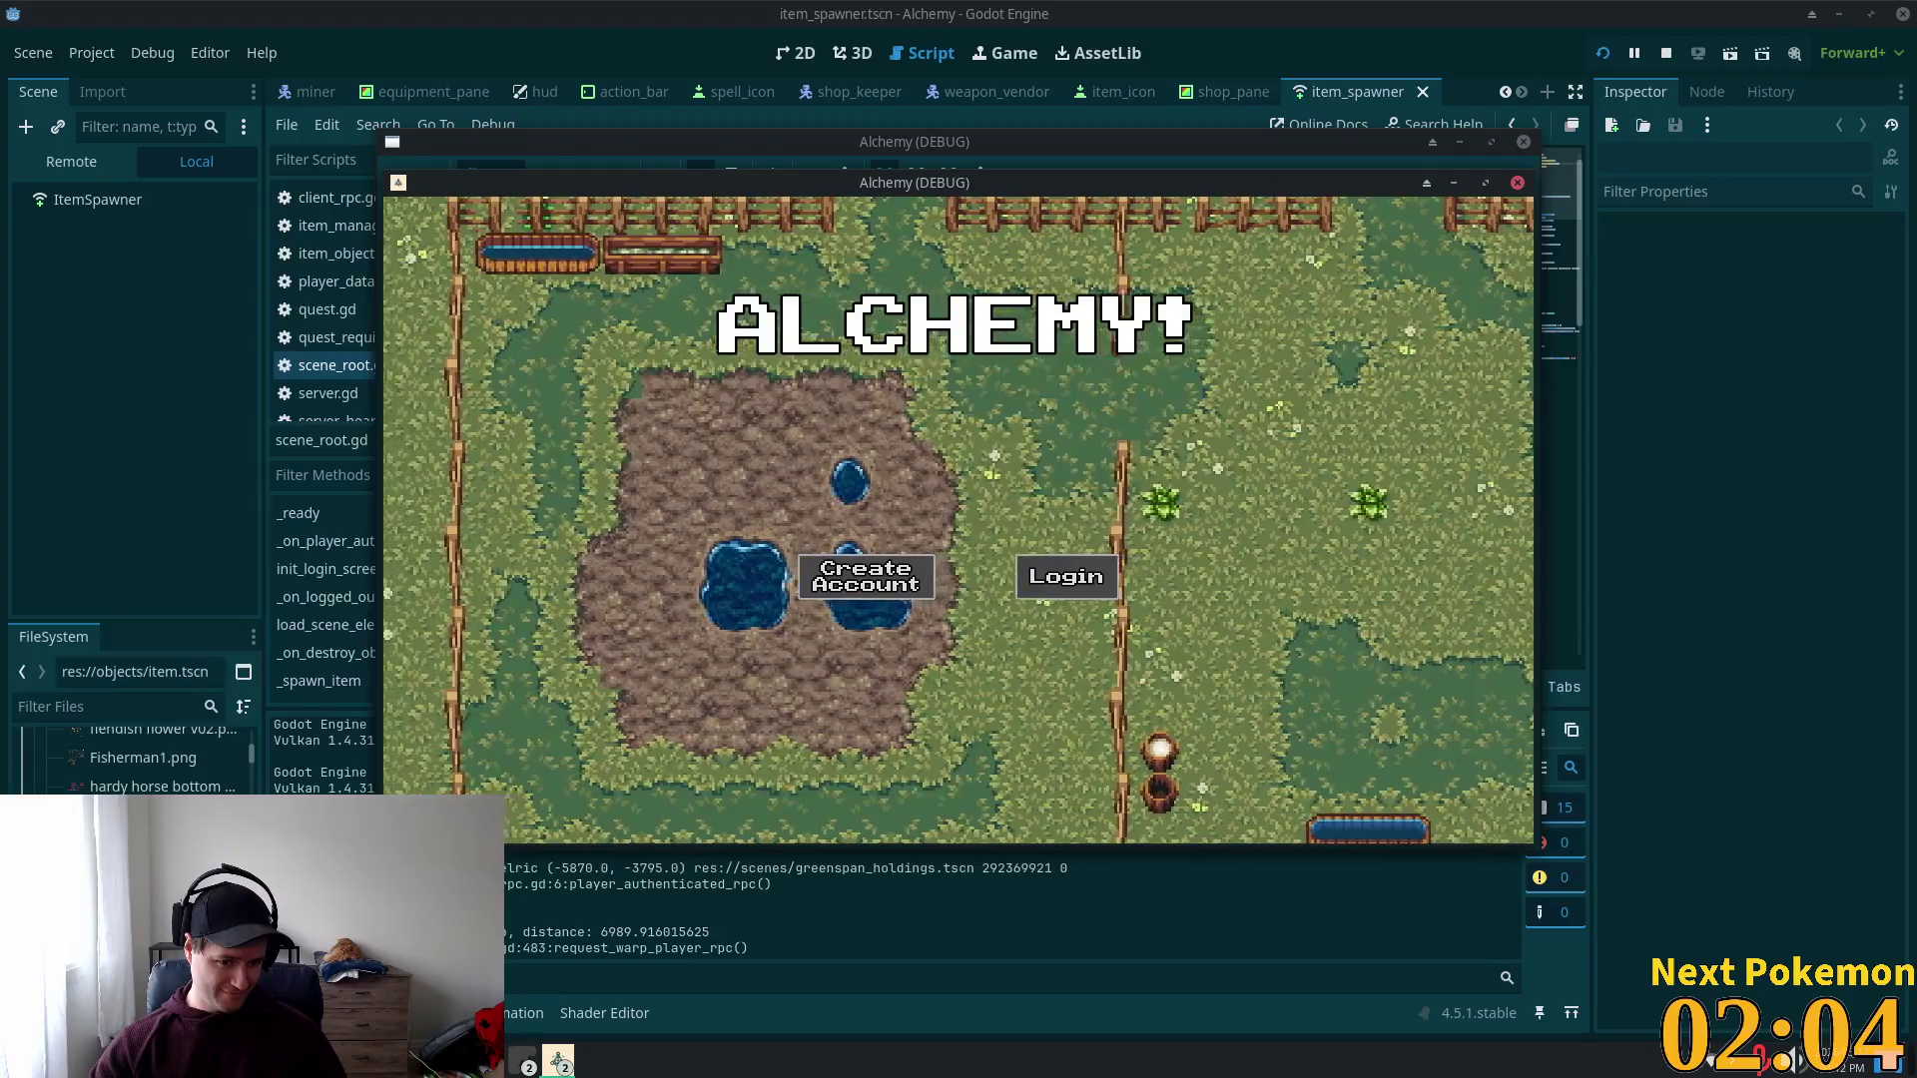
Step: Set the running game at its login screen aside and bring Cursor back showing stance_bar.gd
{"action": "key", "text": "alt+Tab"}
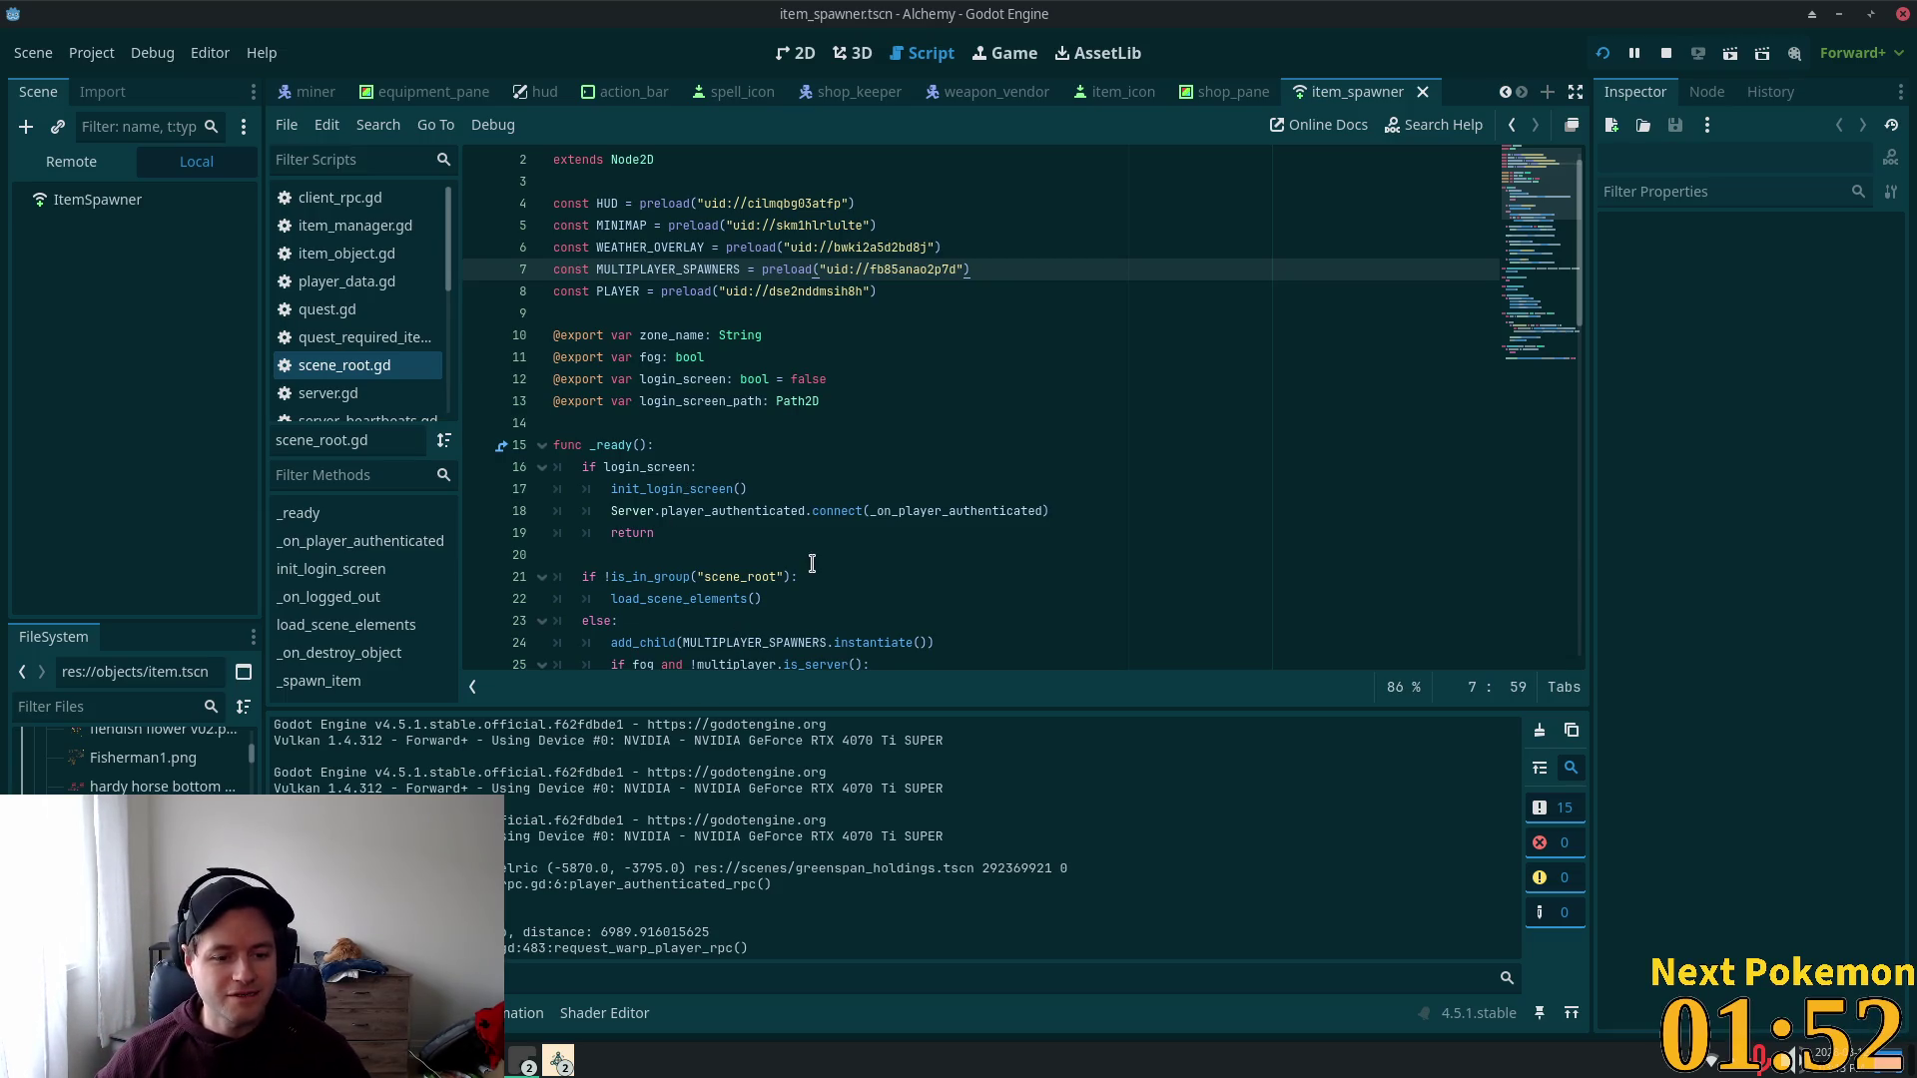
{"action": "key", "text": "alt+Tab"}
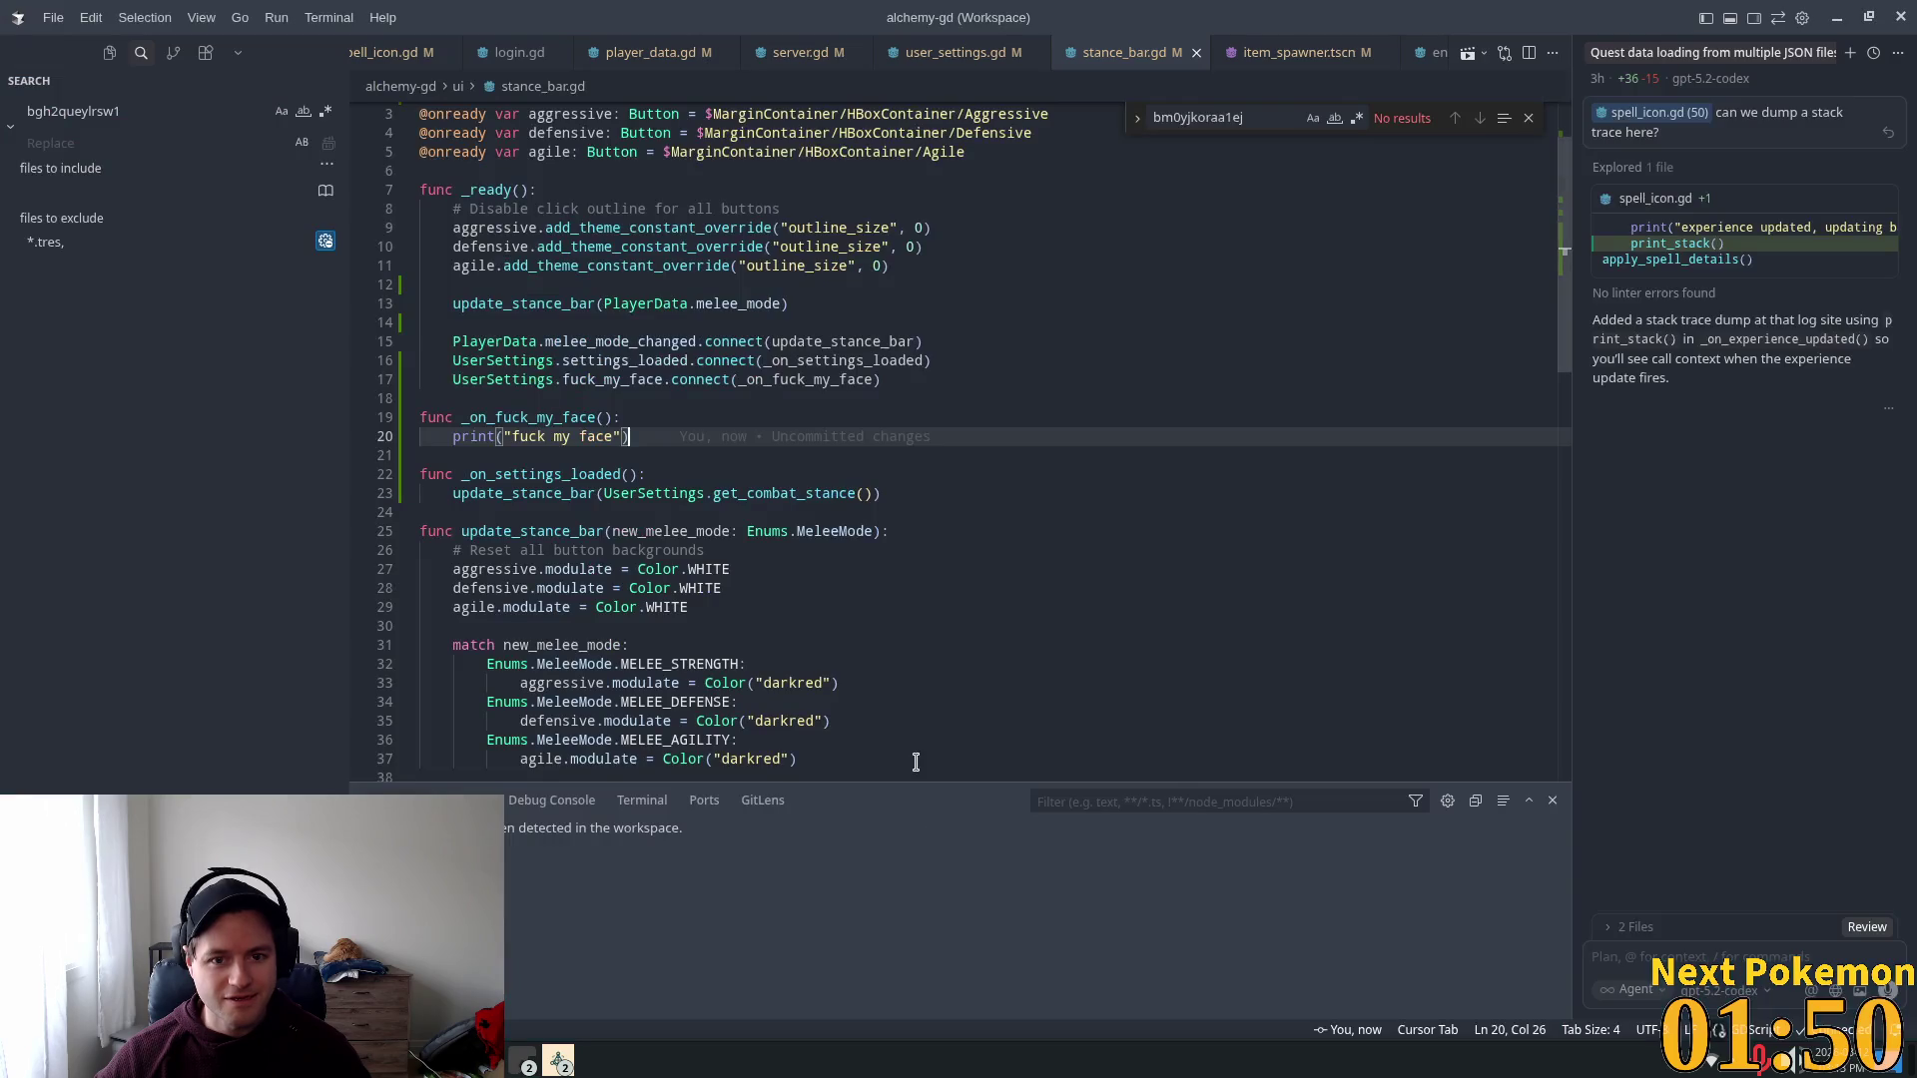
Step: Inspect melee_mode_changed and UserSettings in stance_bar.gd, then return to user_settings.gd
{"action": "double_click", "coordinate": [571, 342]}
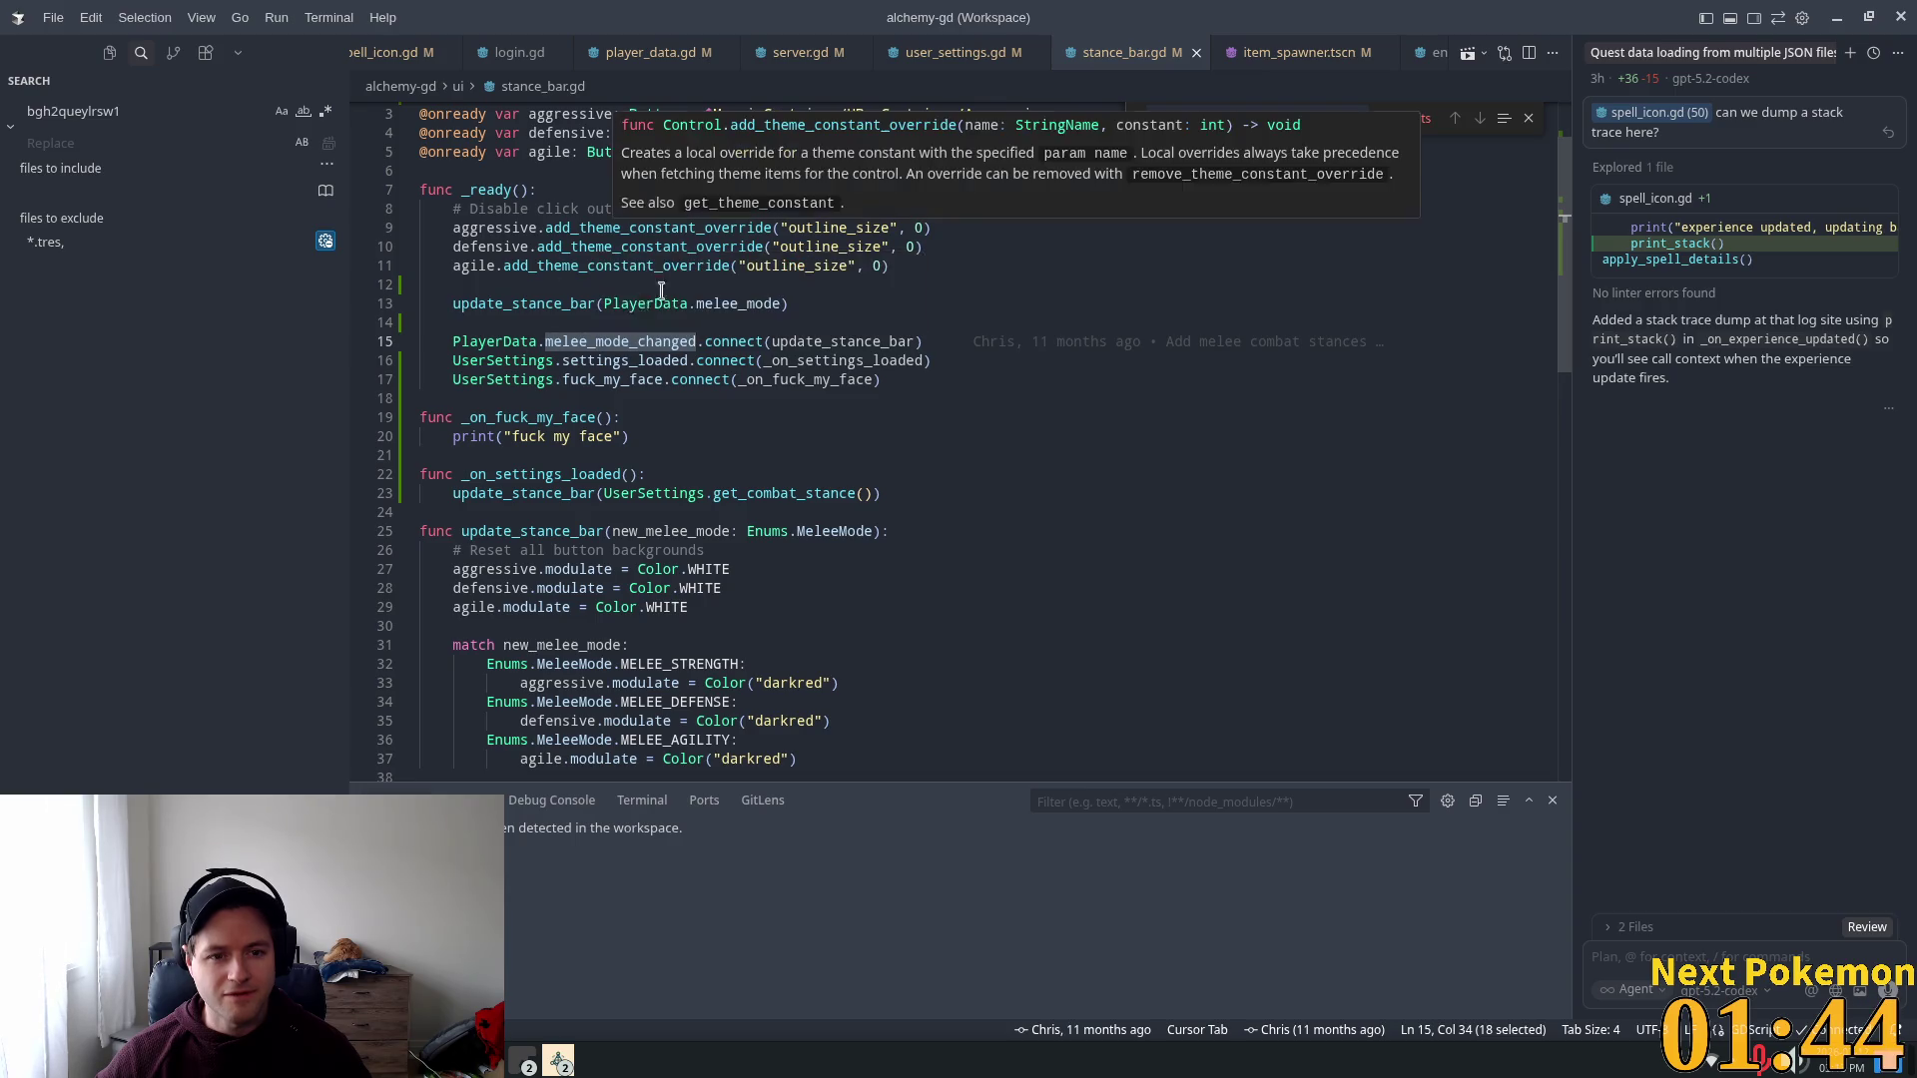
{"action": "double_click", "coordinate": [489, 361]}
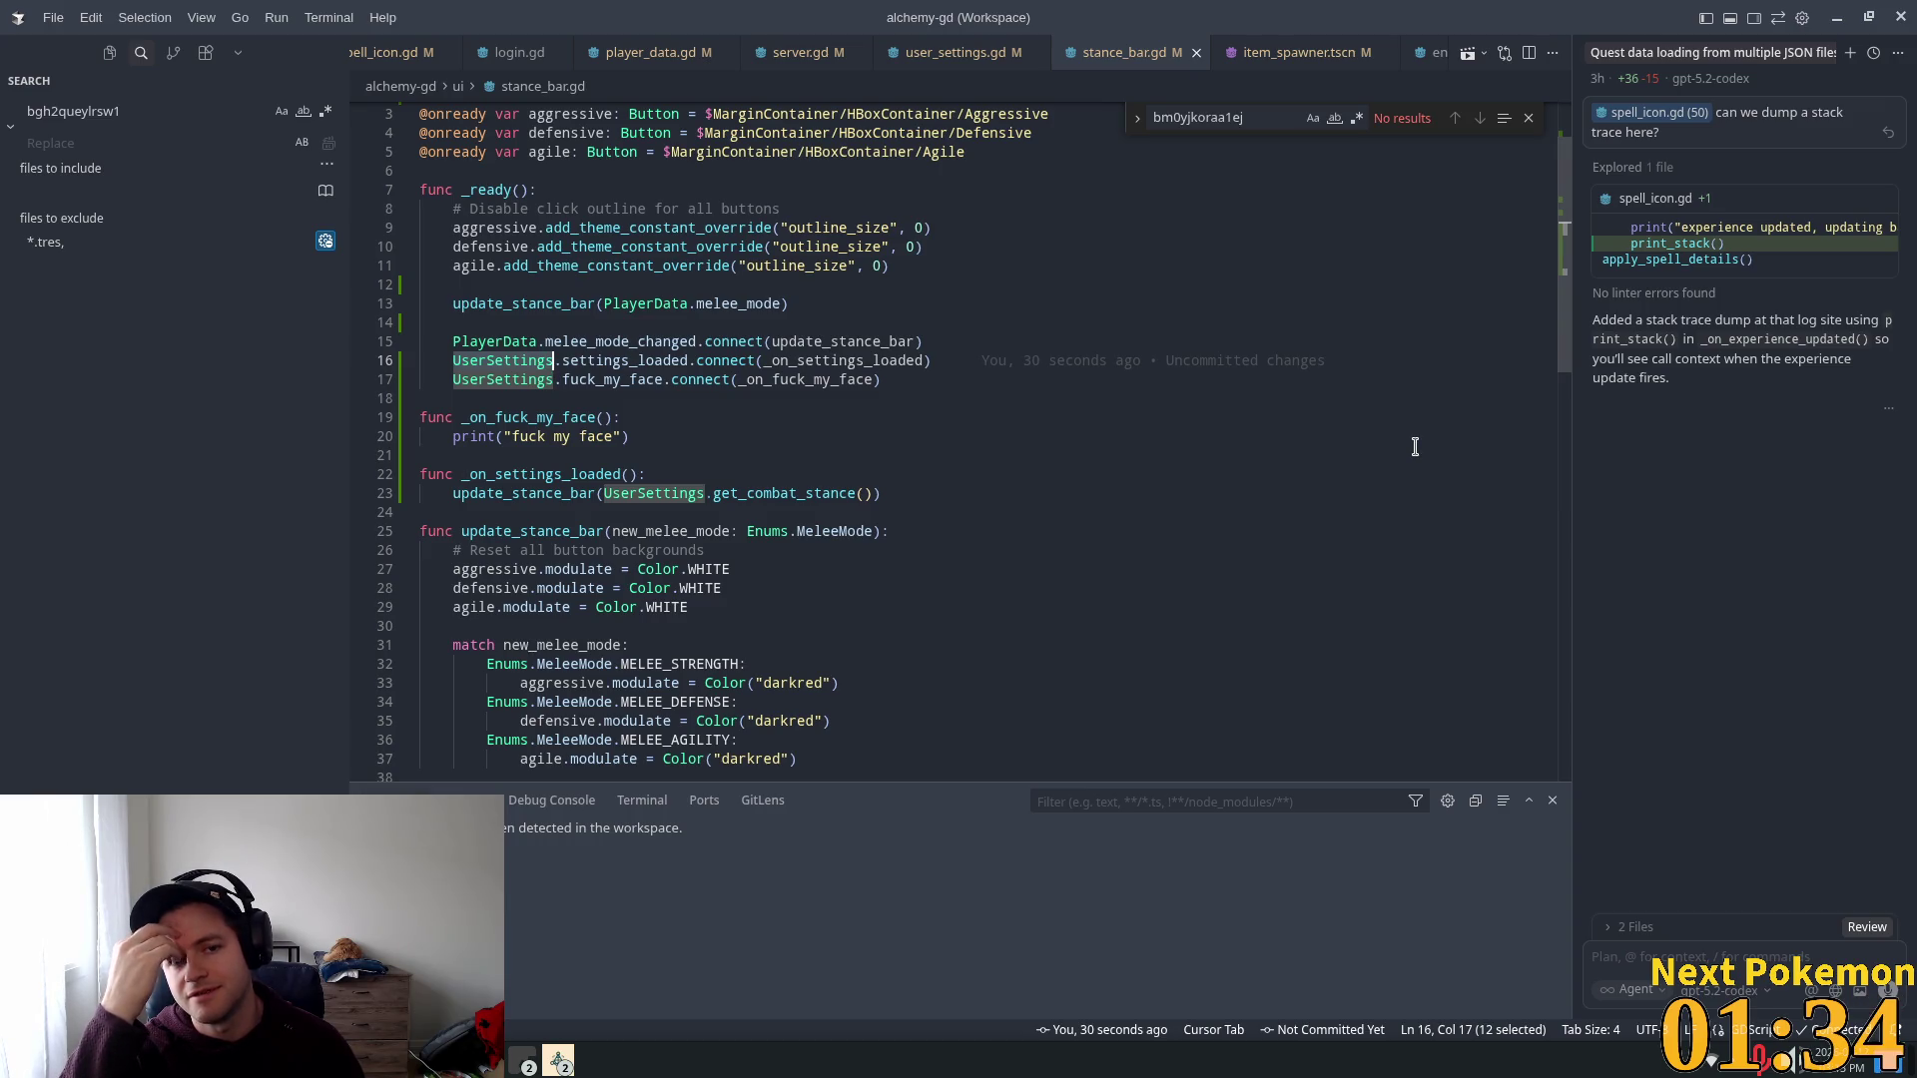
{"action": "left_click", "coordinate": [931, 66]}
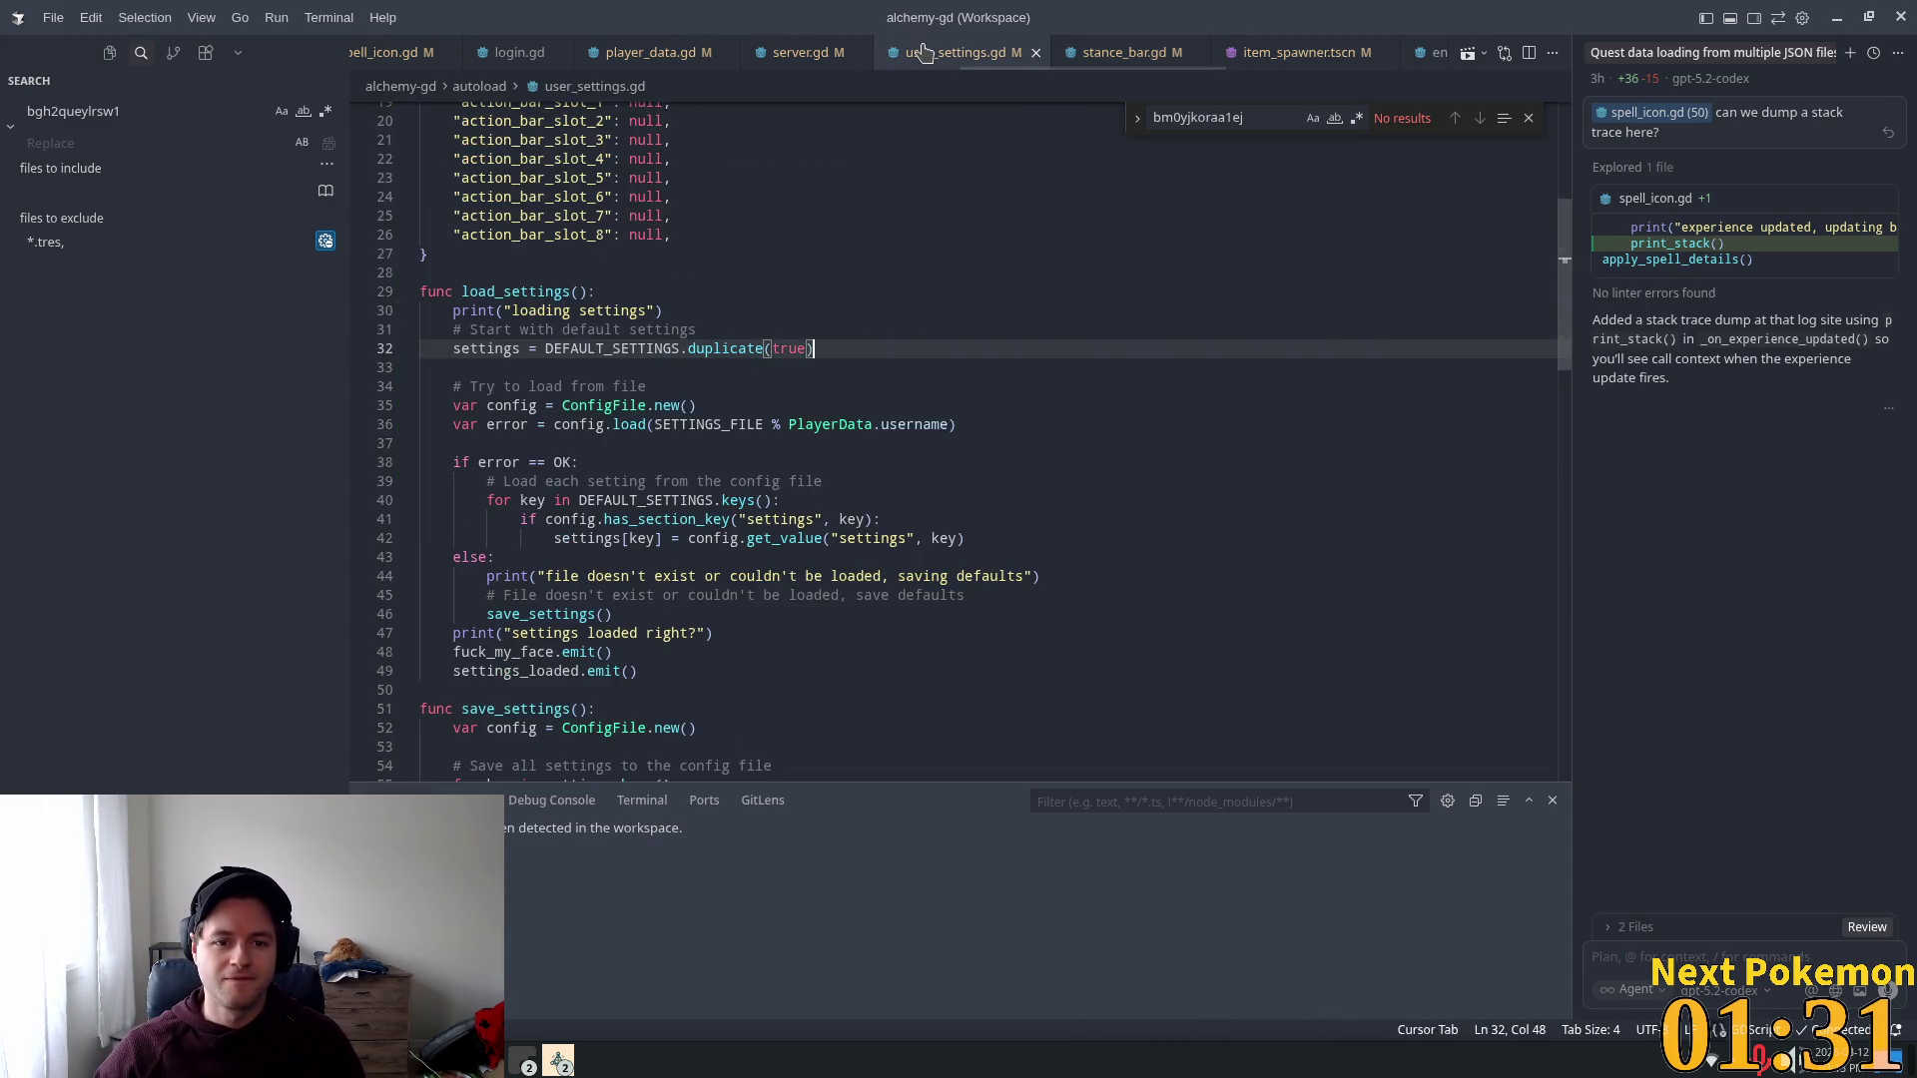
Step: Check Godot, select Node on line 1 of user_settings.gd, and glance at player_data.gd
{"action": "left_click", "coordinate": [572, 627]}
{"action": "key", "text": "alt+Tab"}
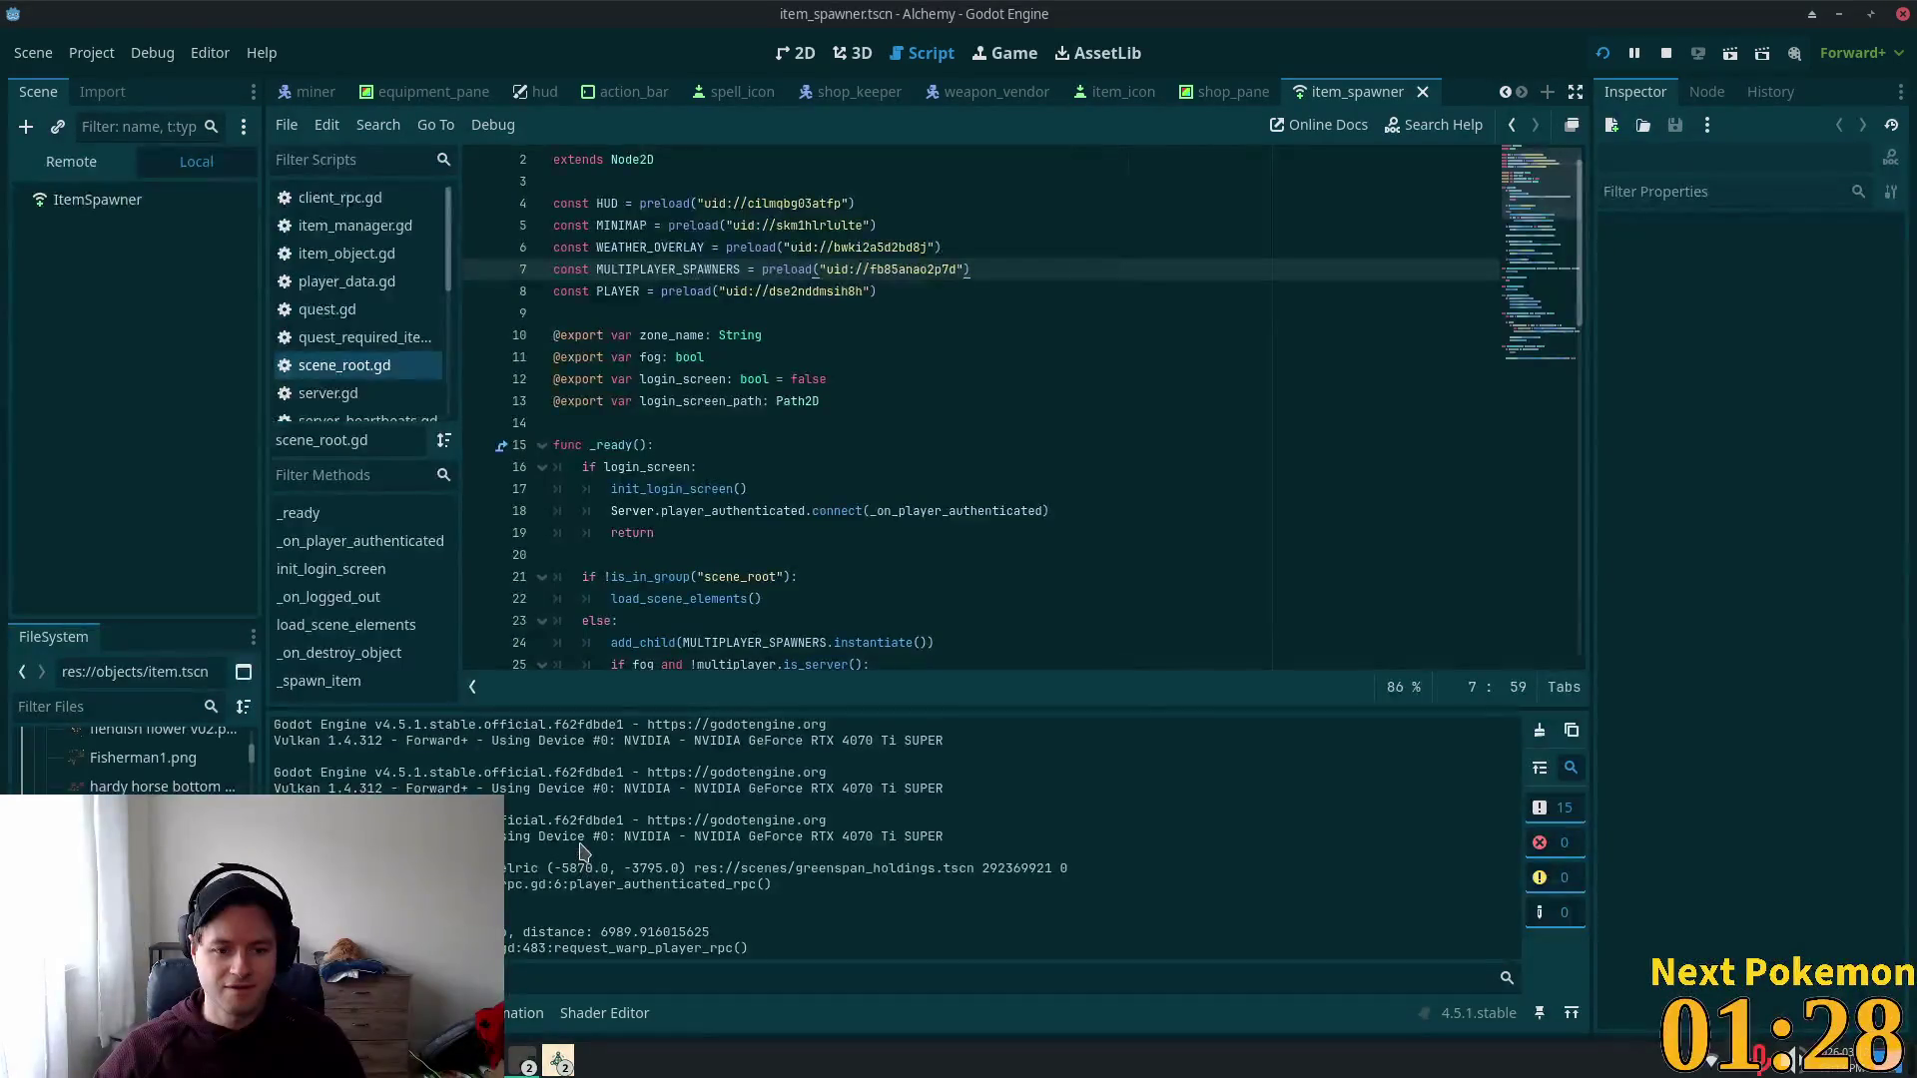
{"action": "key", "text": "alt+Tab"}
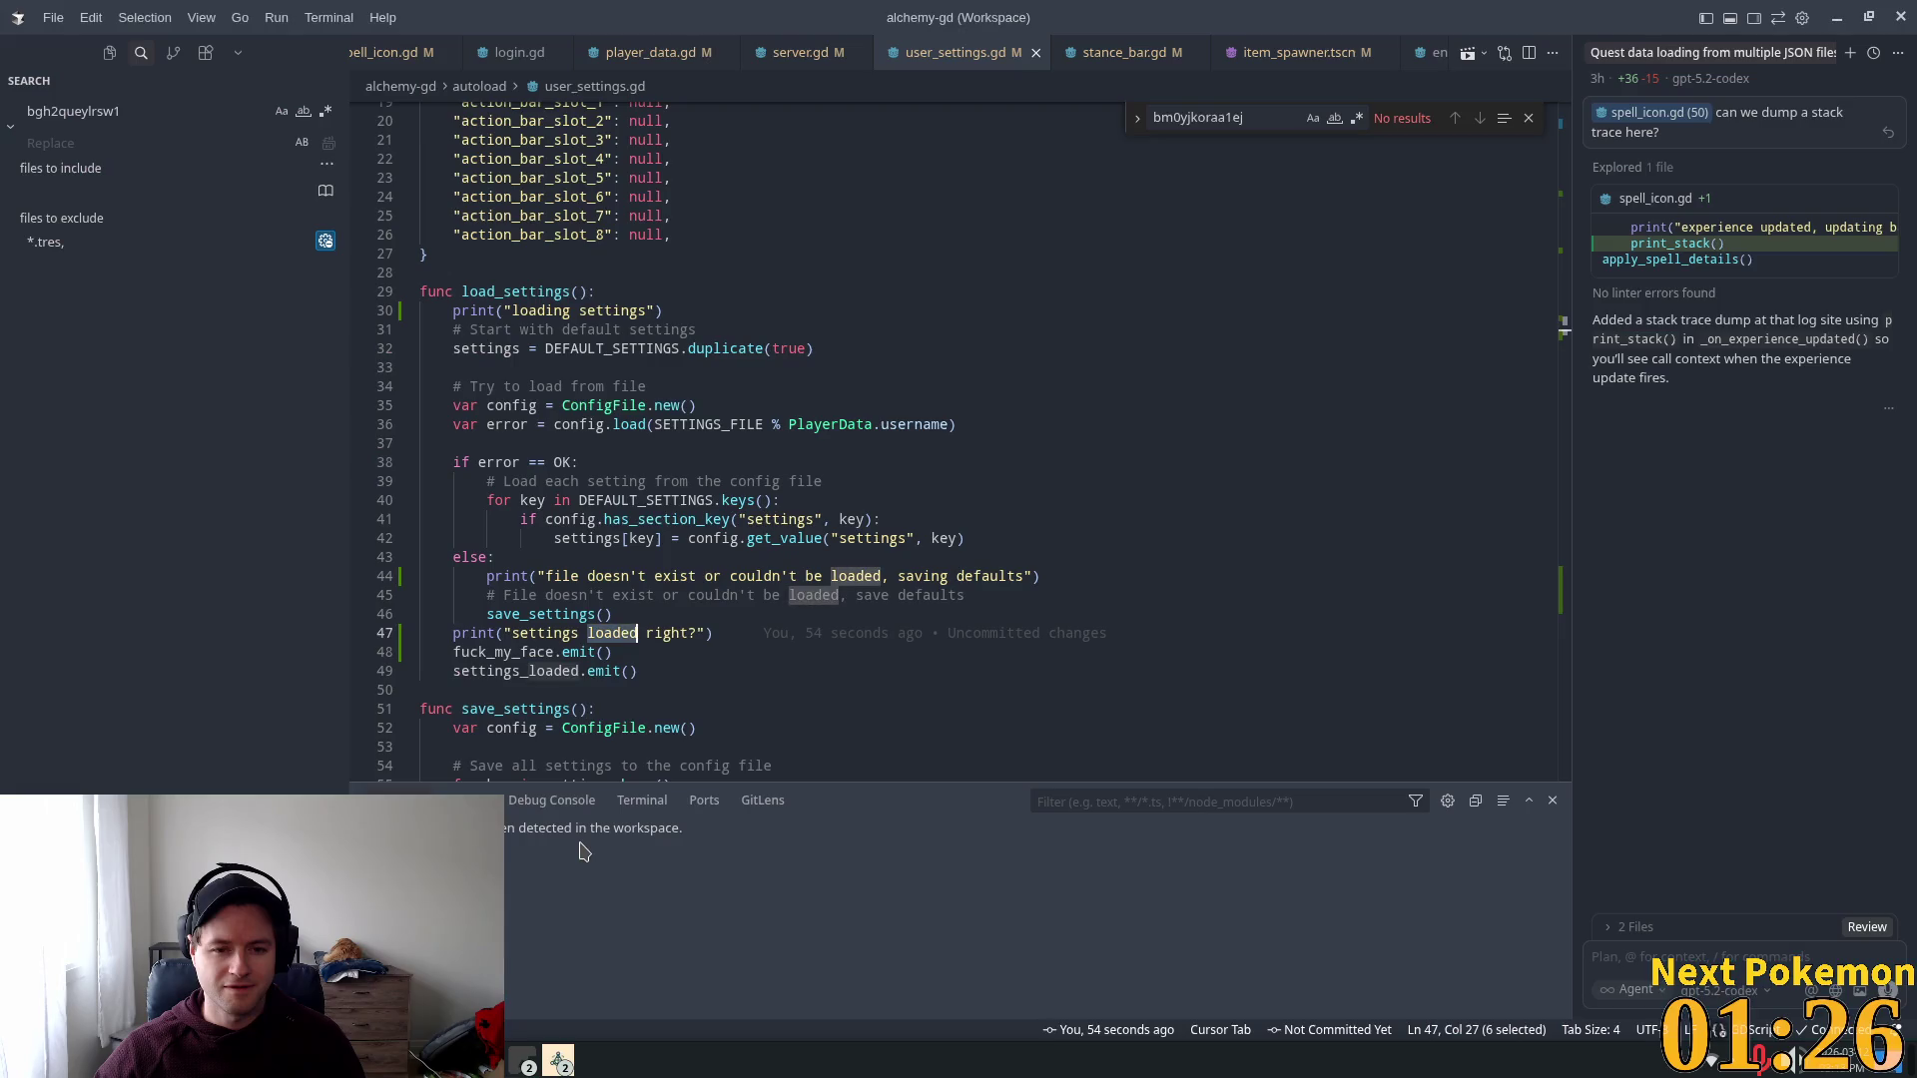
{"action": "scroll", "coordinate": [693, 409], "scroll_direction": "up", "scroll_amount": 6}
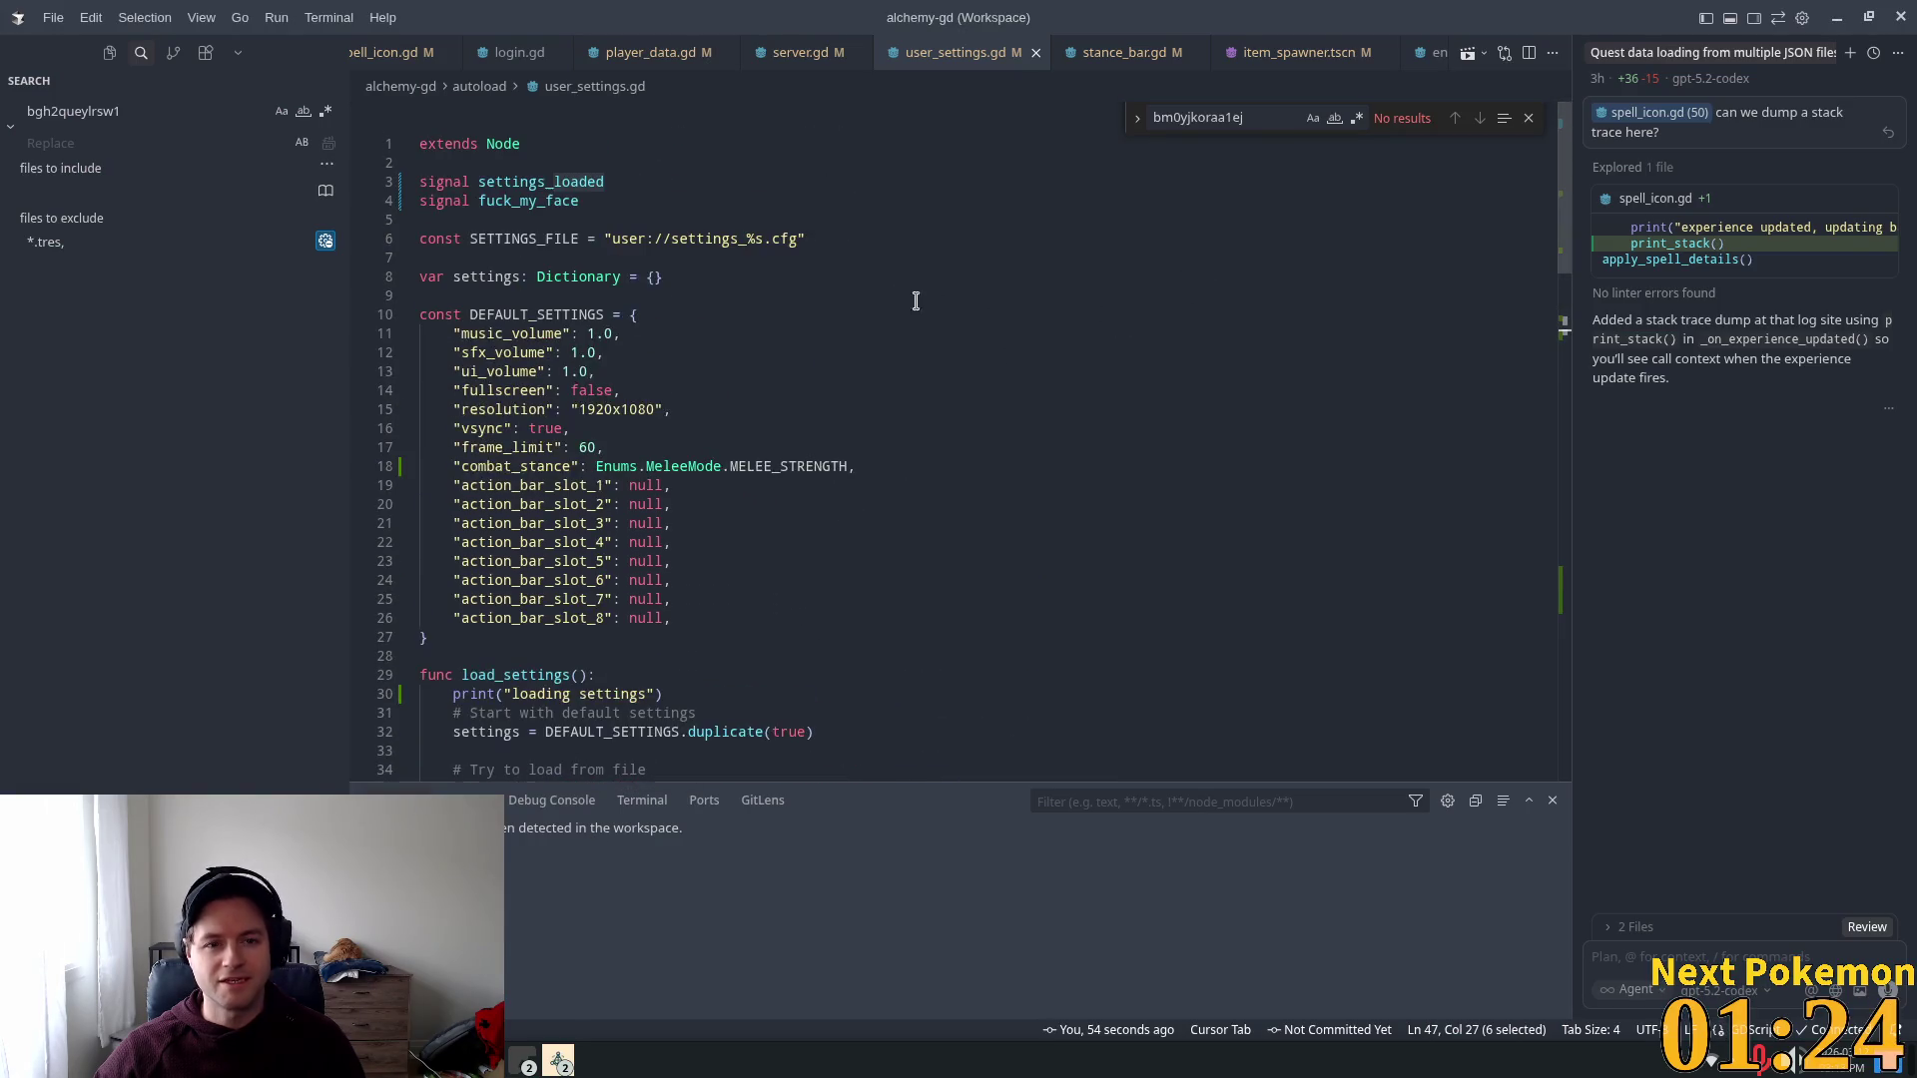
{"action": "left_click", "coordinate": [490, 142]}
{"action": "left_click_drag", "start_coordinate": [490, 143], "coordinate": [549, 157]}
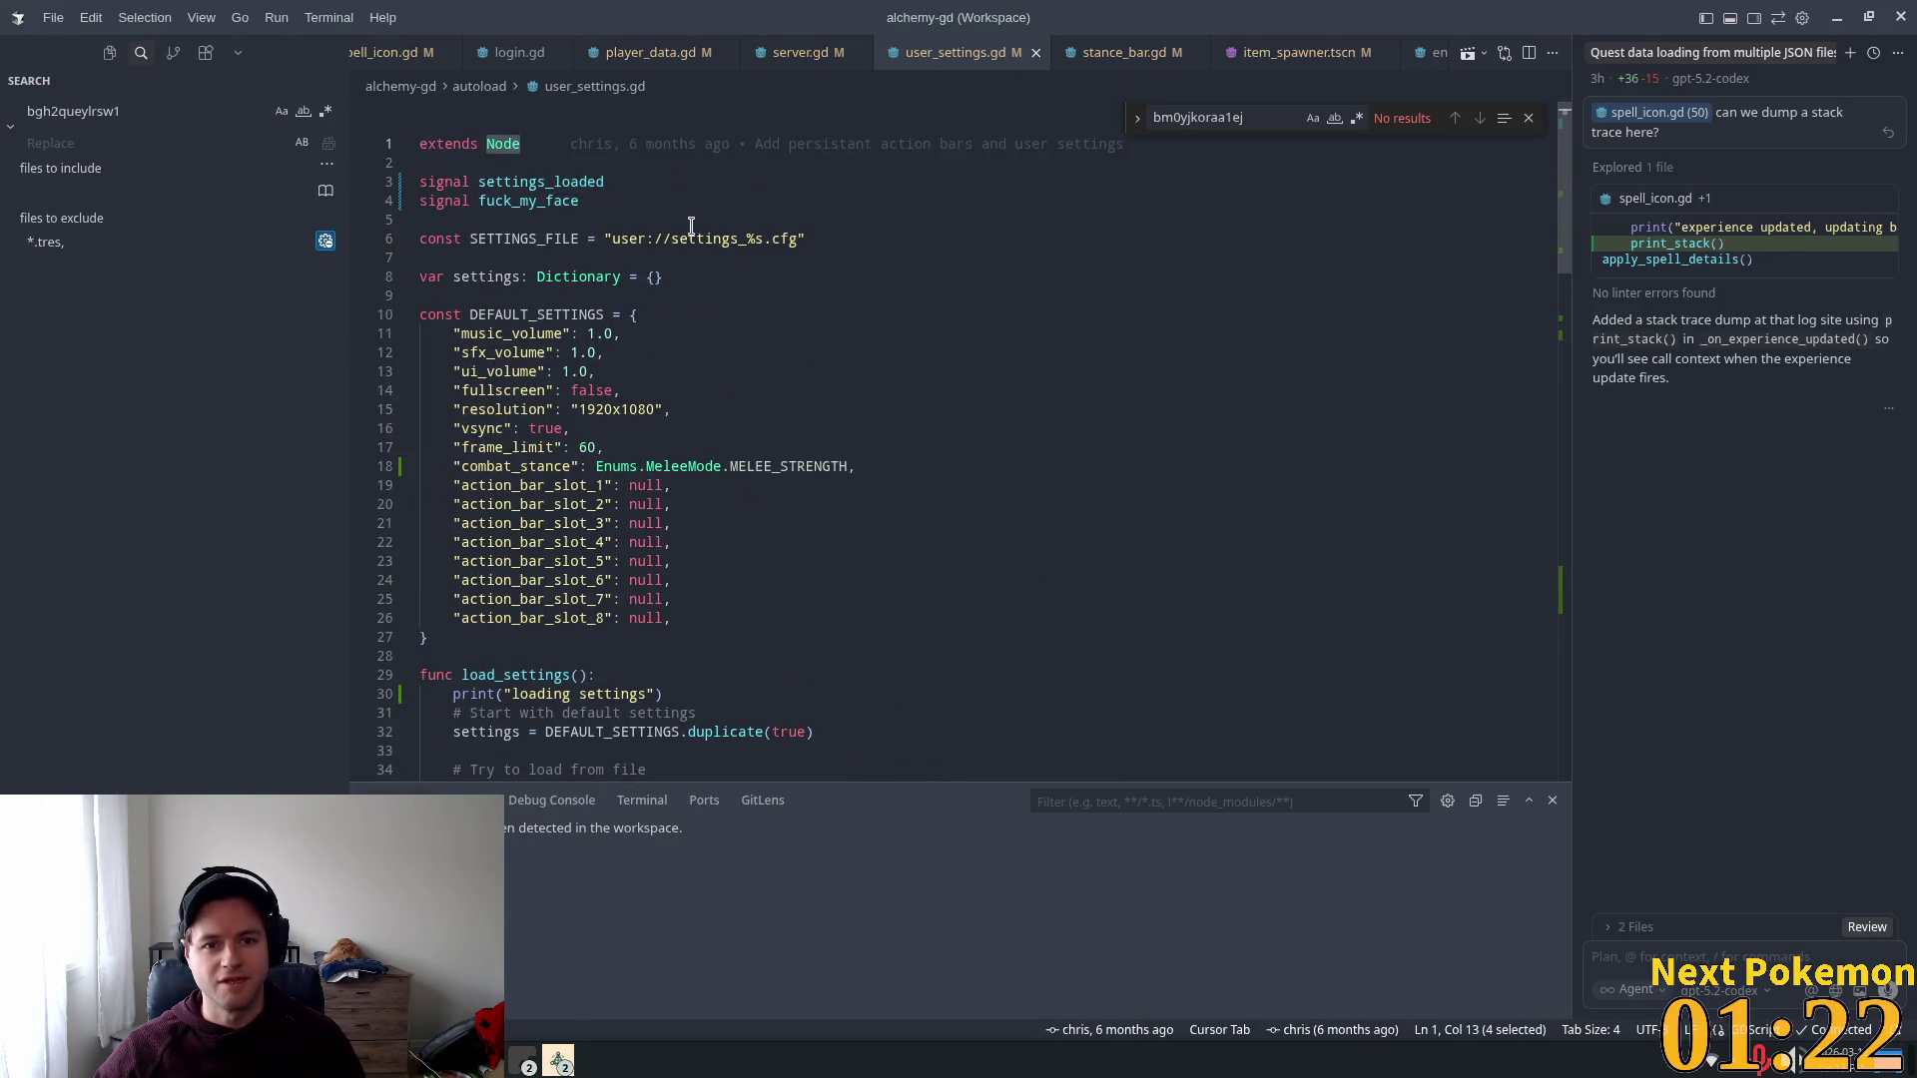
{"action": "left_click", "coordinate": [664, 53]}
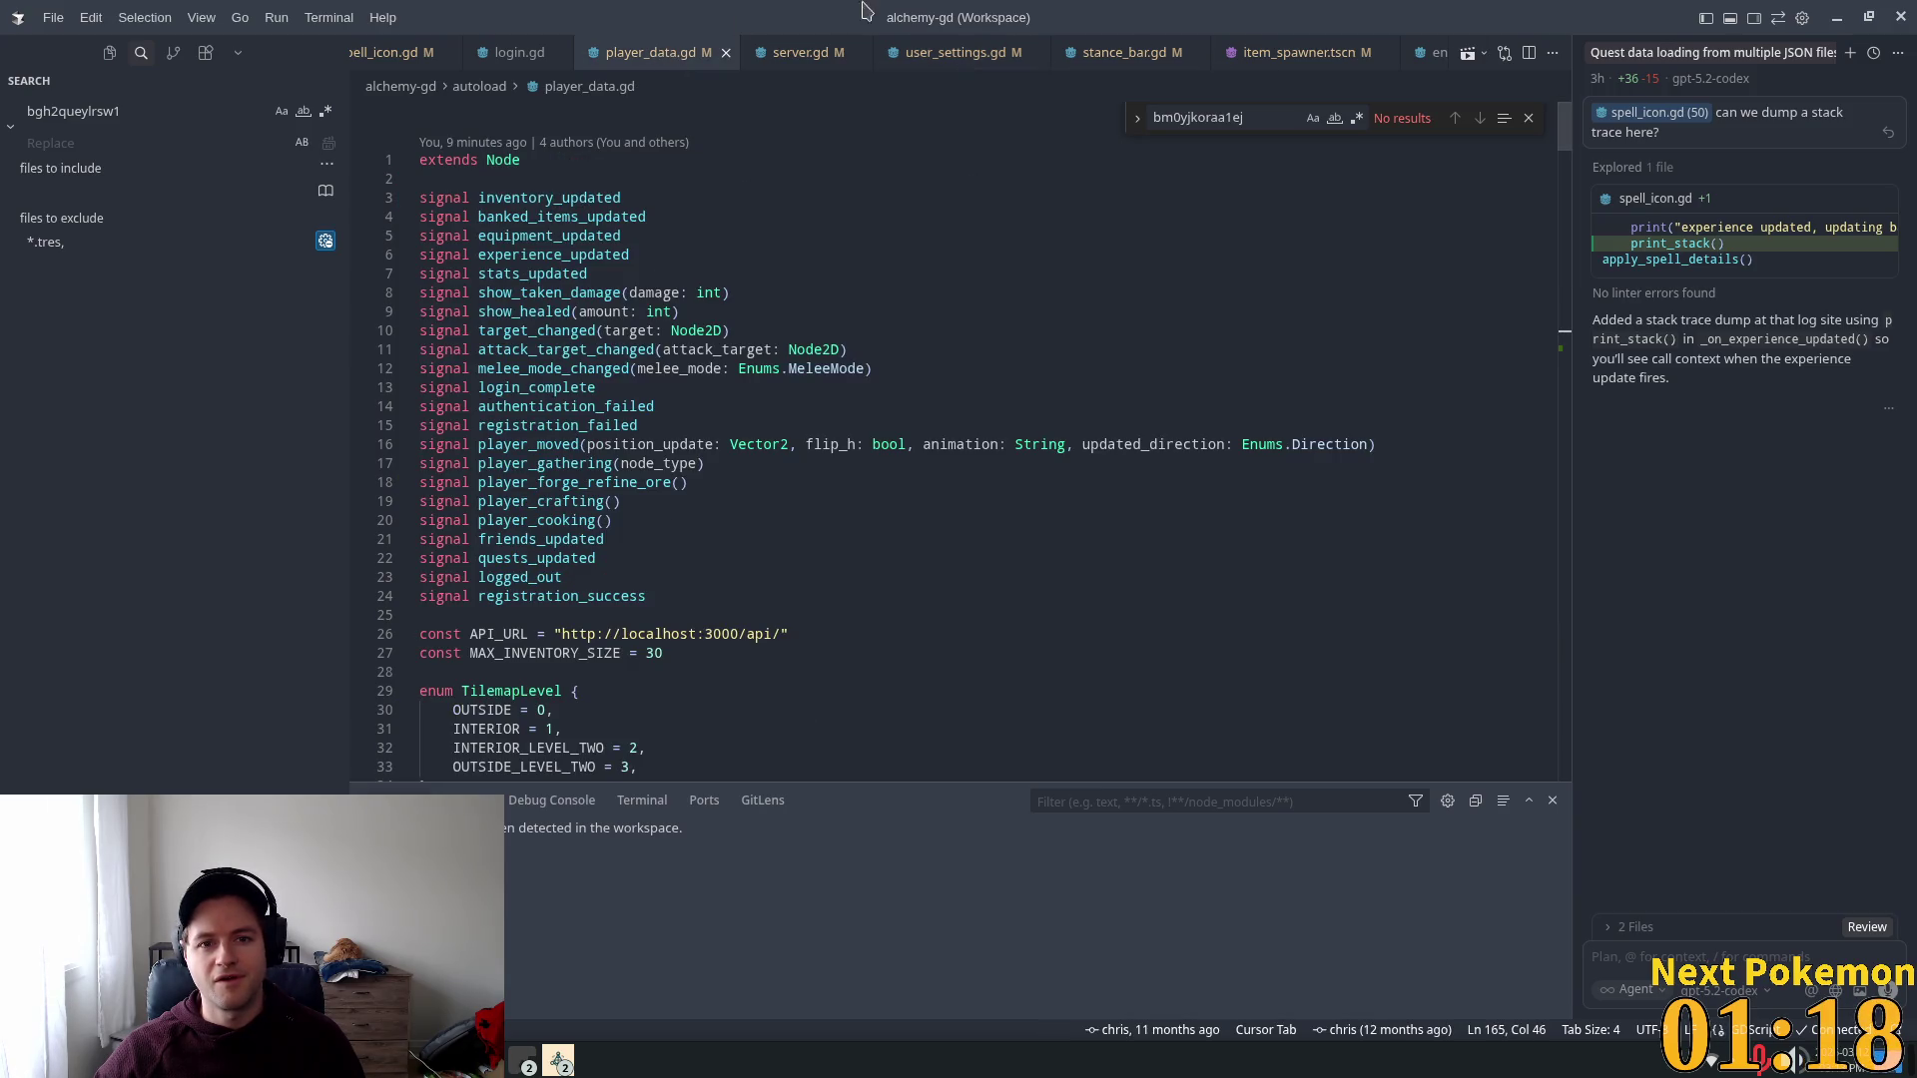
{"action": "left_click", "coordinate": [941, 59]}
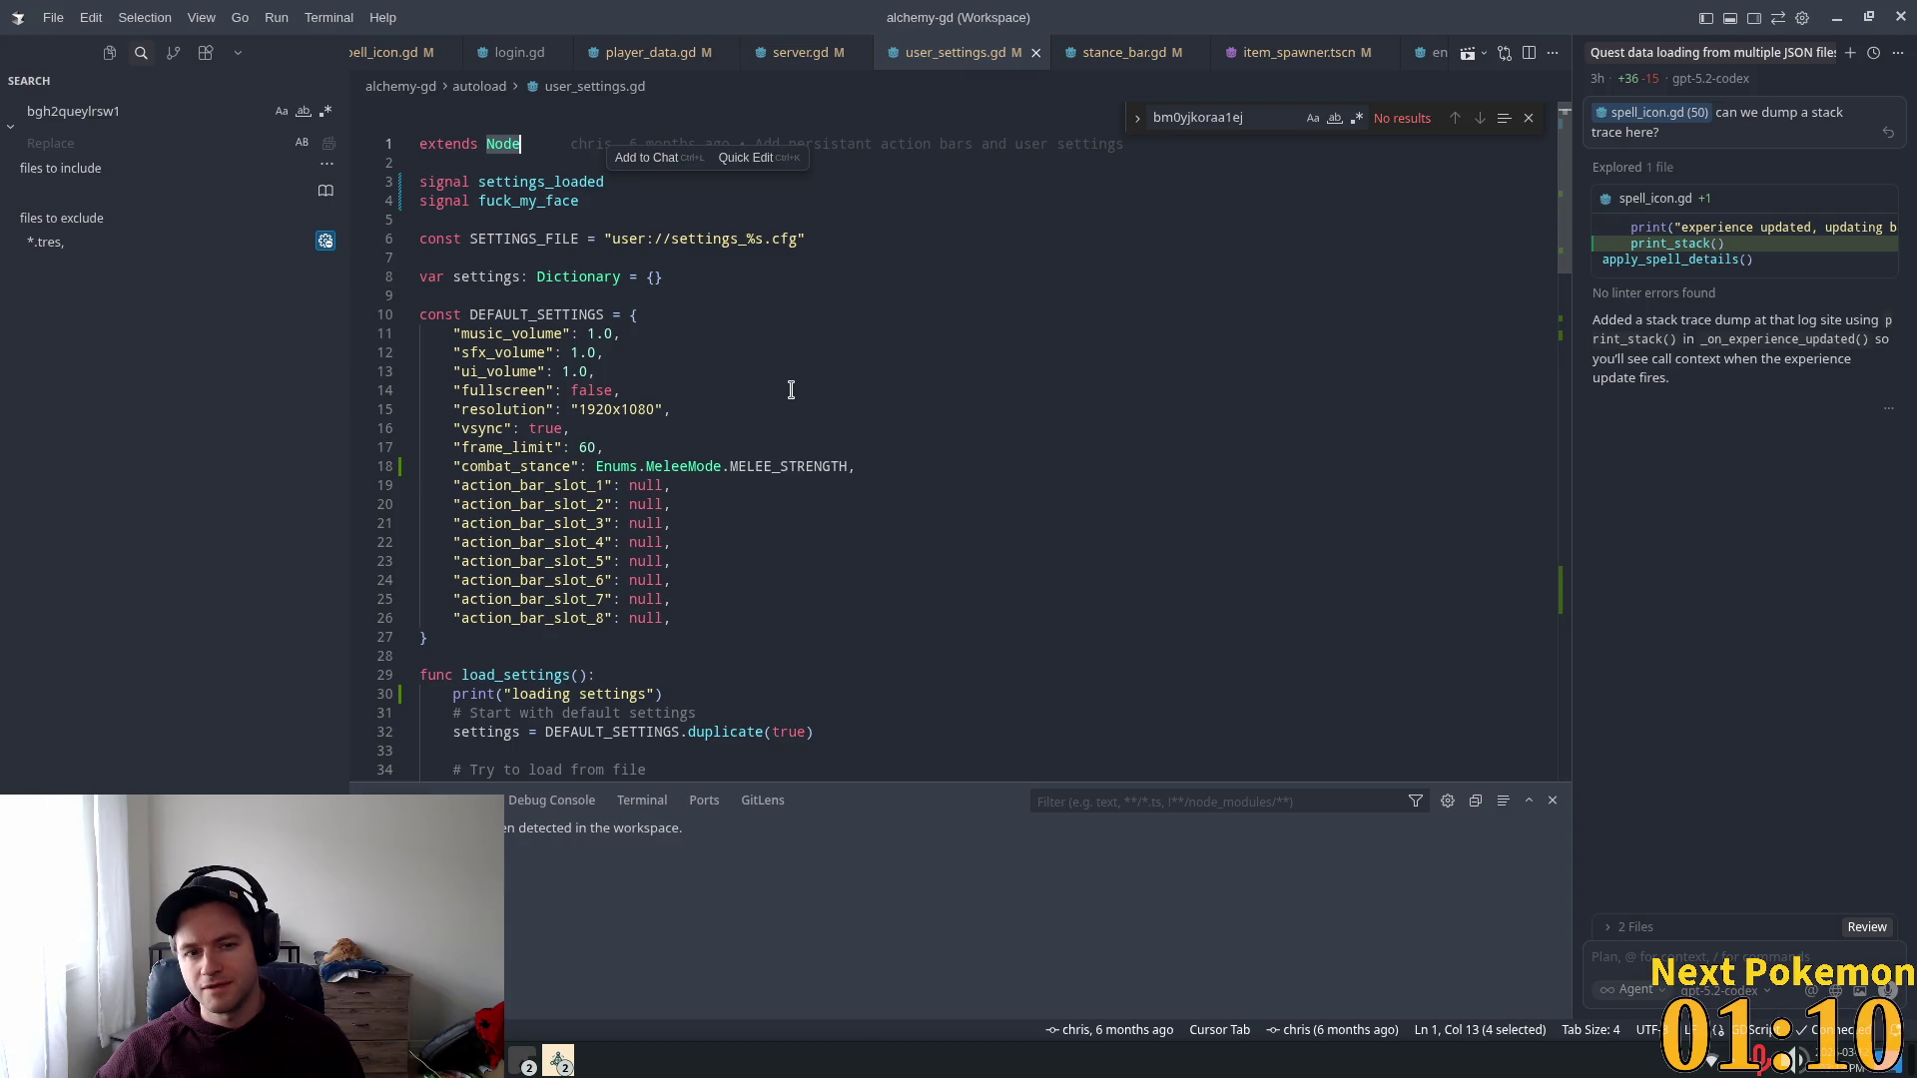
Step: Move the DEFAULT_SETTINGS dictionary up three lines to sit directly below SETTINGS_FILE
{"action": "left_click", "coordinate": [458, 277]}
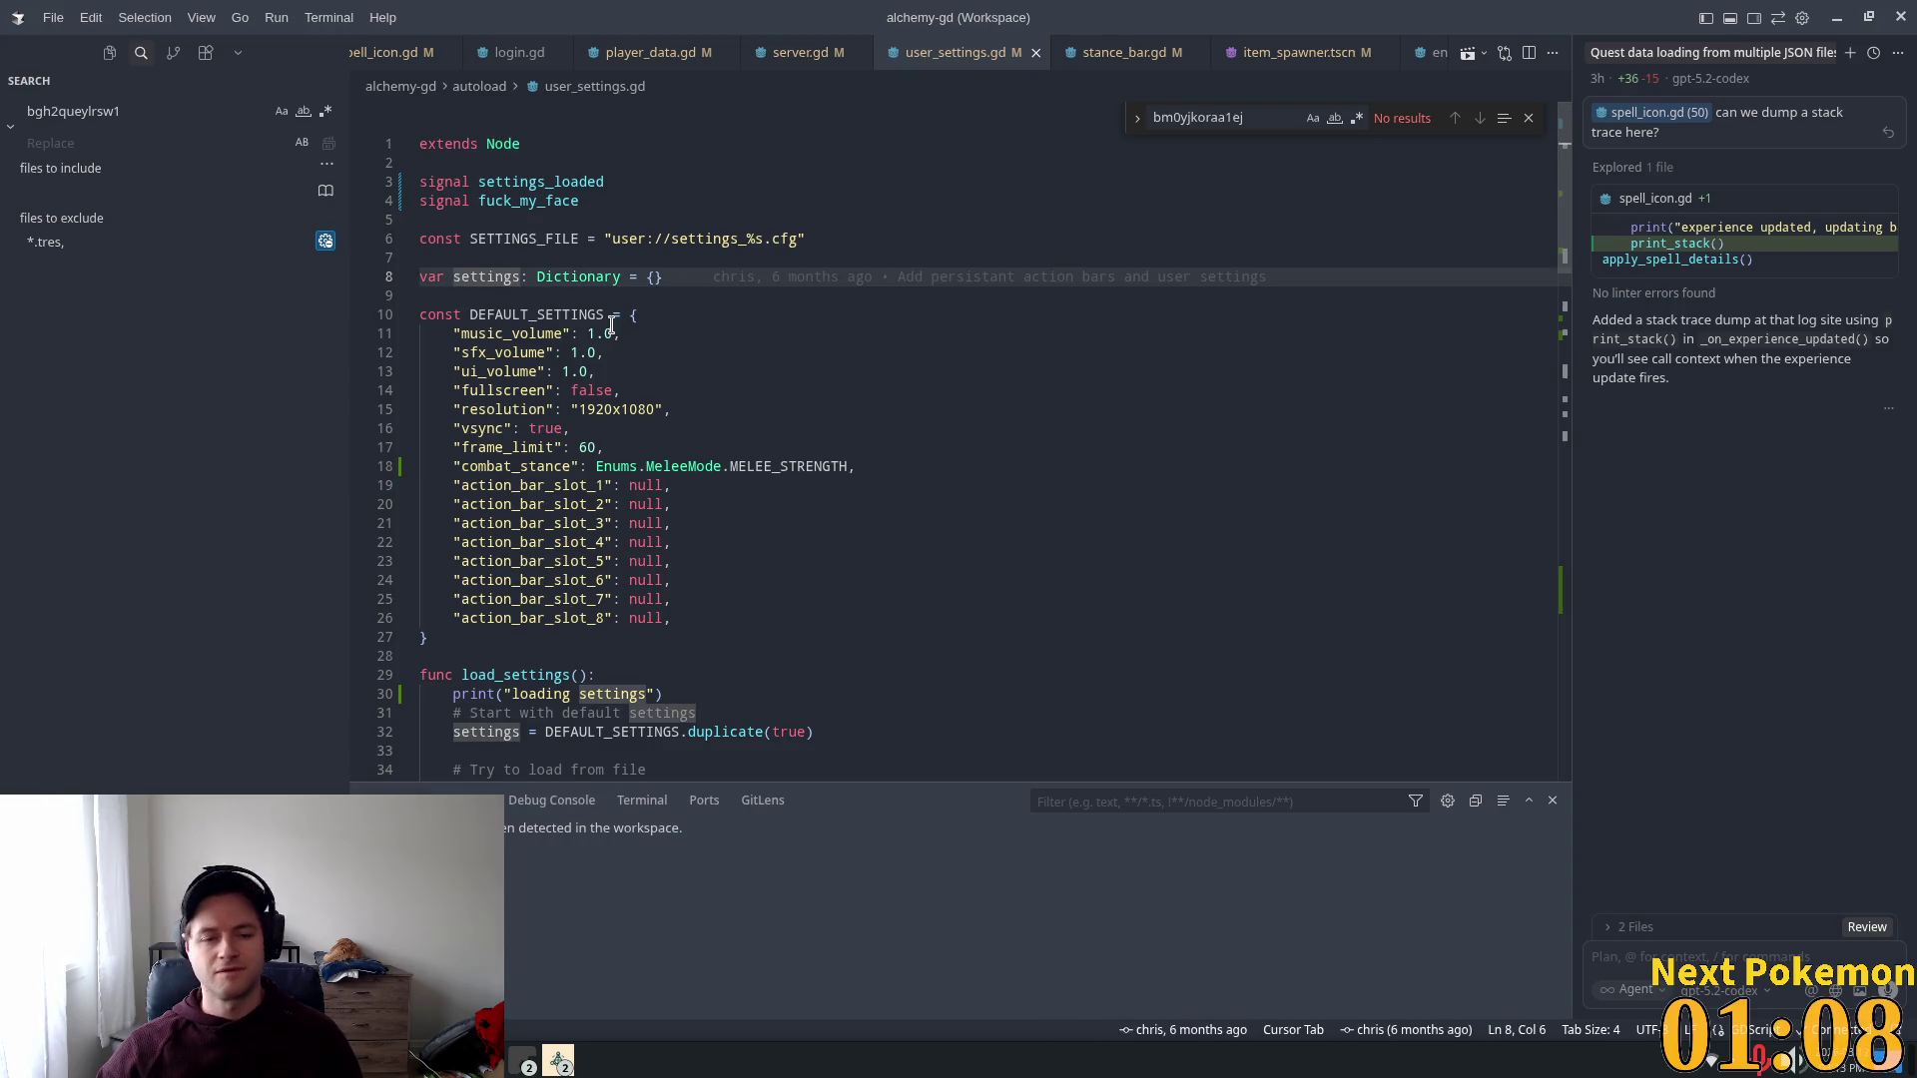
{"action": "key", "text": "Down"}
{"action": "key", "text": "Down"}
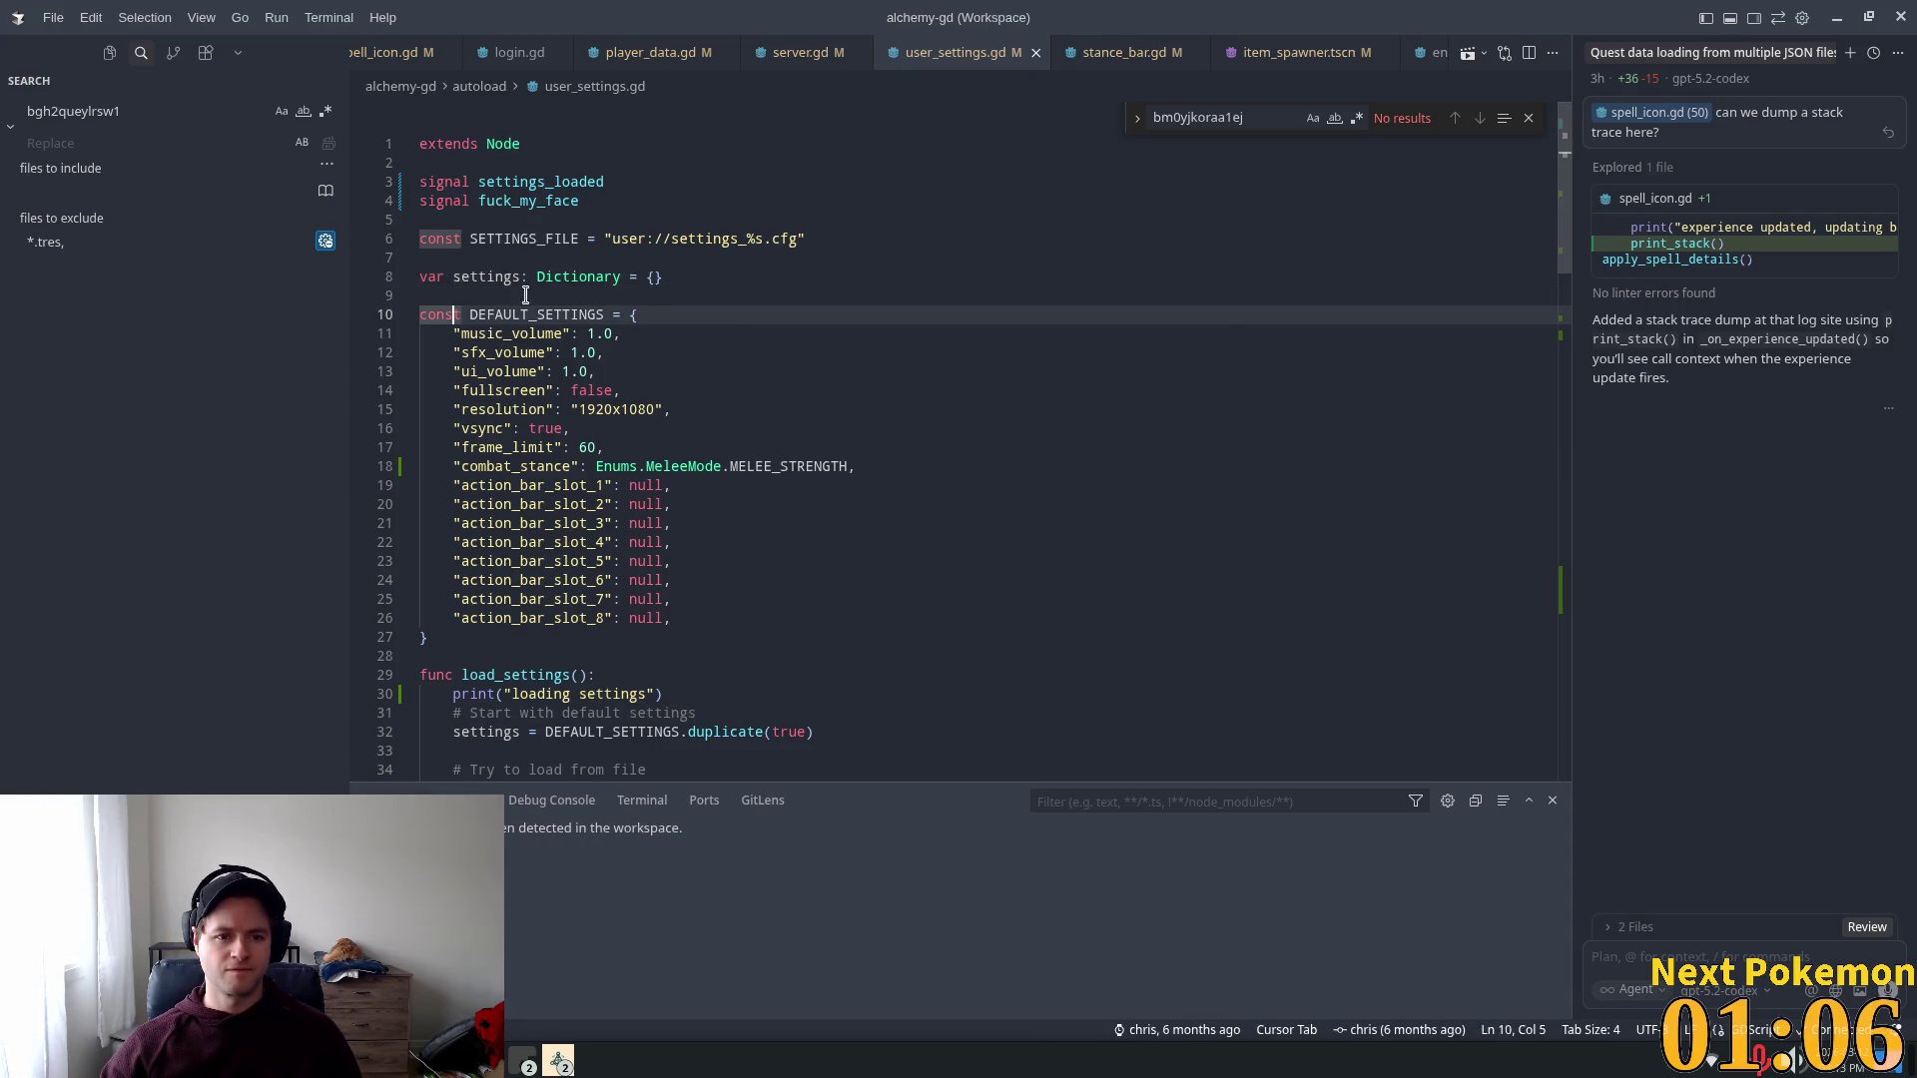
{"action": "key", "text": "alt+Up"}
{"action": "key", "text": "alt+Up"}
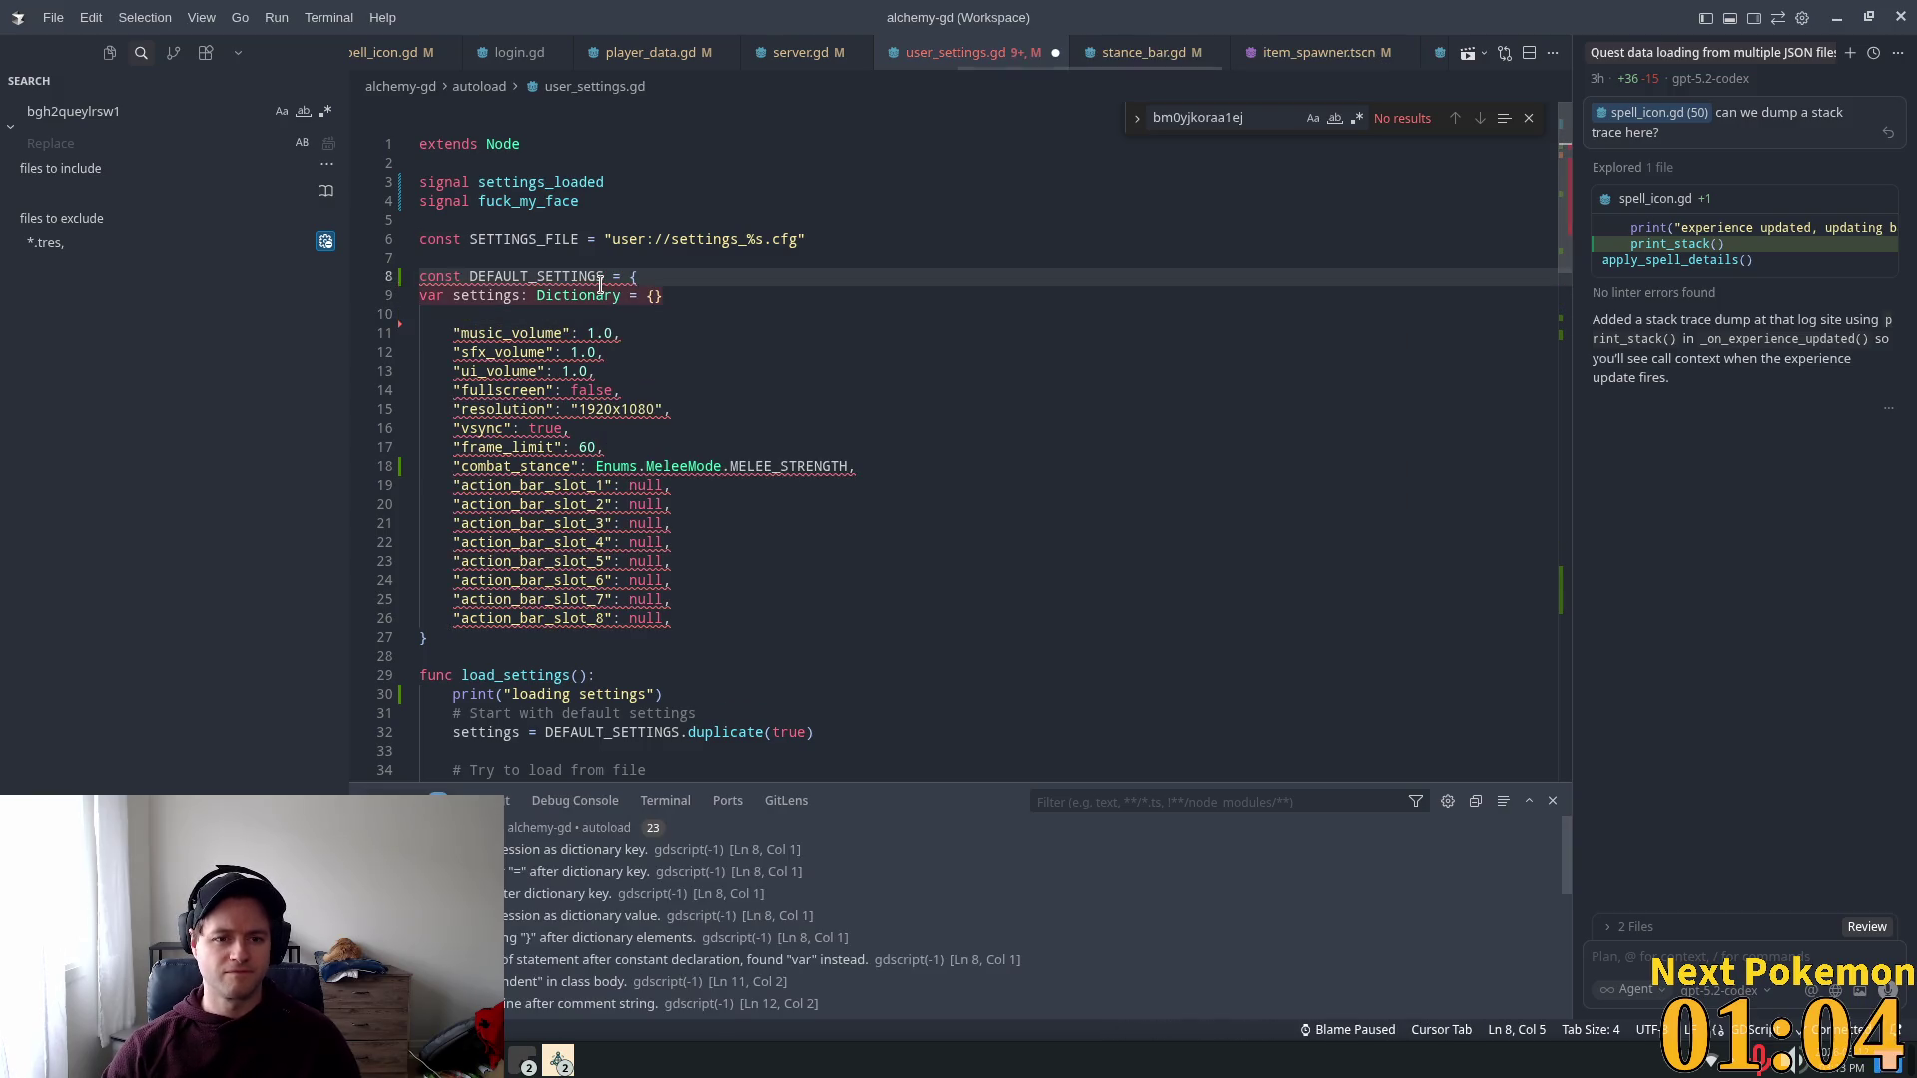
{"action": "key", "text": "alt+Down"}
{"action": "key", "text": "alt+Down"}
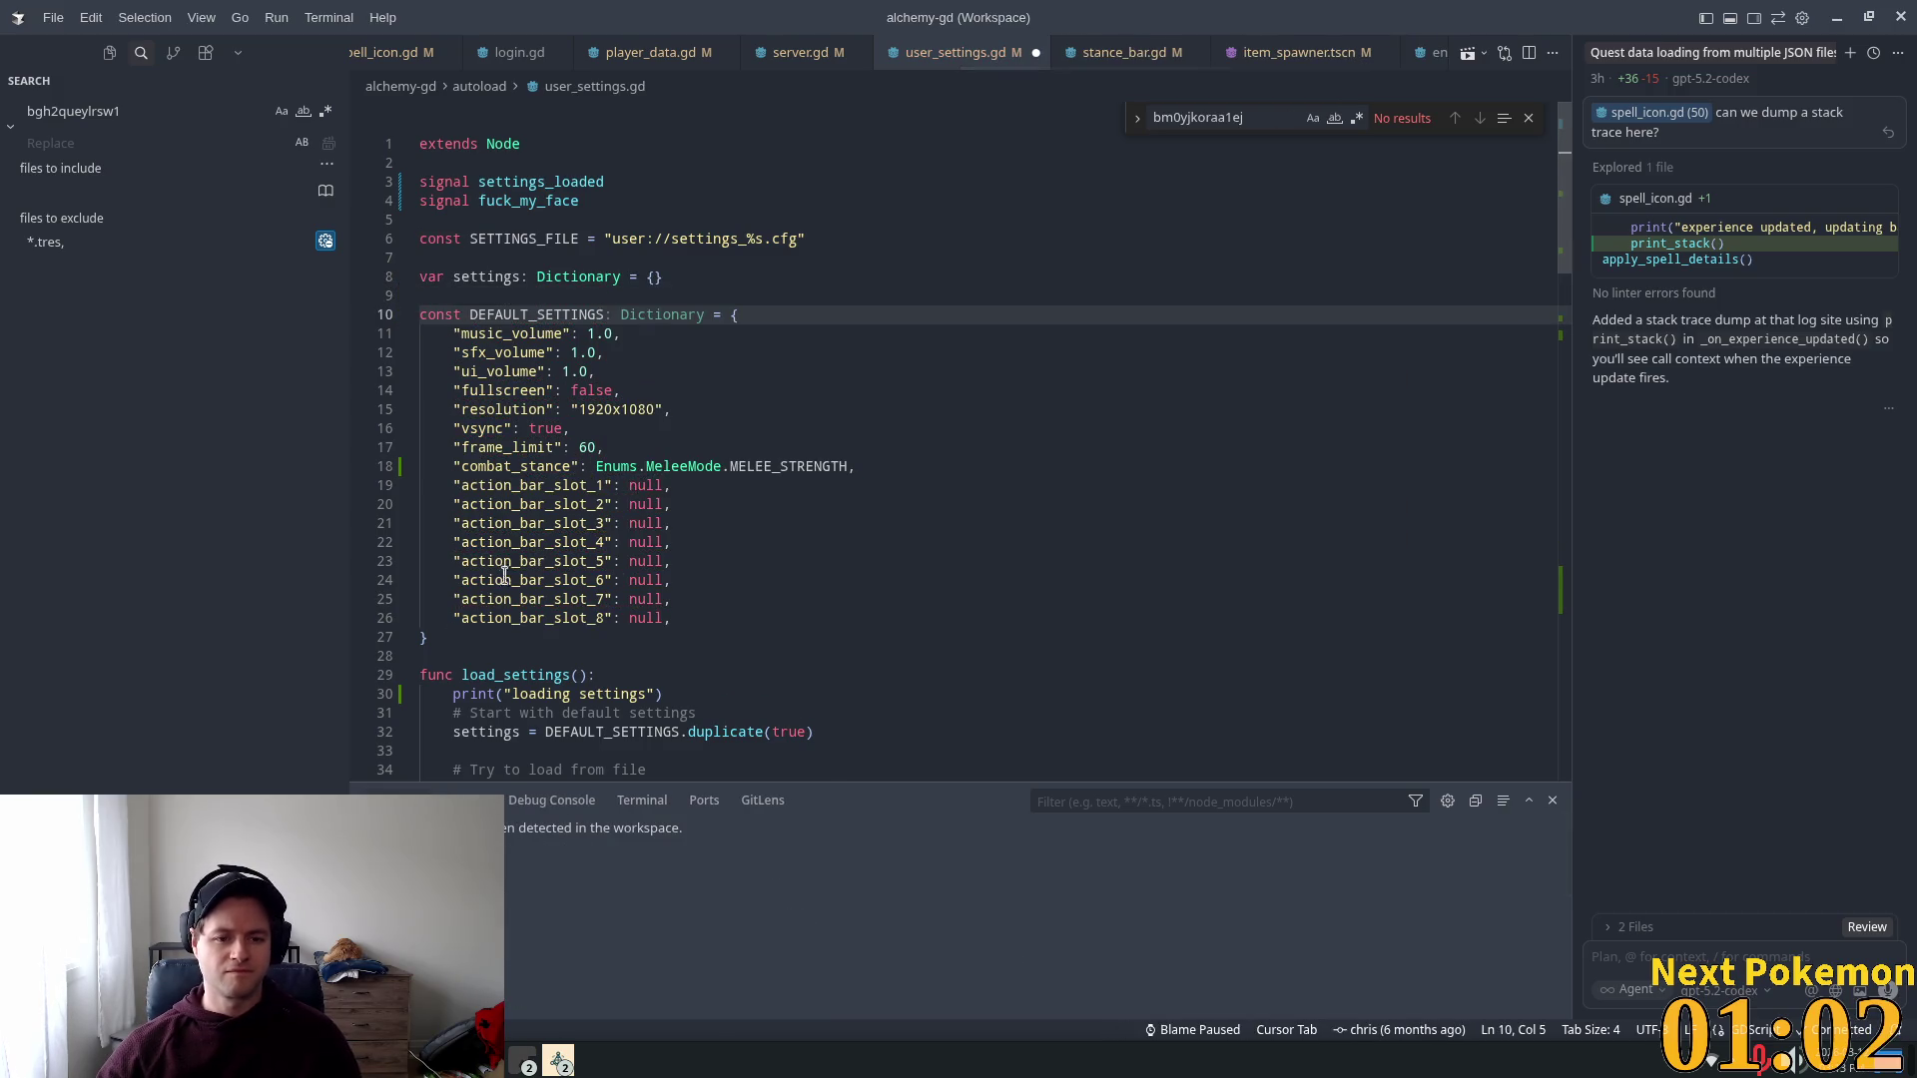
{"action": "left_click", "coordinate": [463, 636], "text": "shift"}
{"action": "key", "text": "alt+Up"}
{"action": "key", "text": "alt+Up"}
{"action": "key", "text": "alt+Up"}
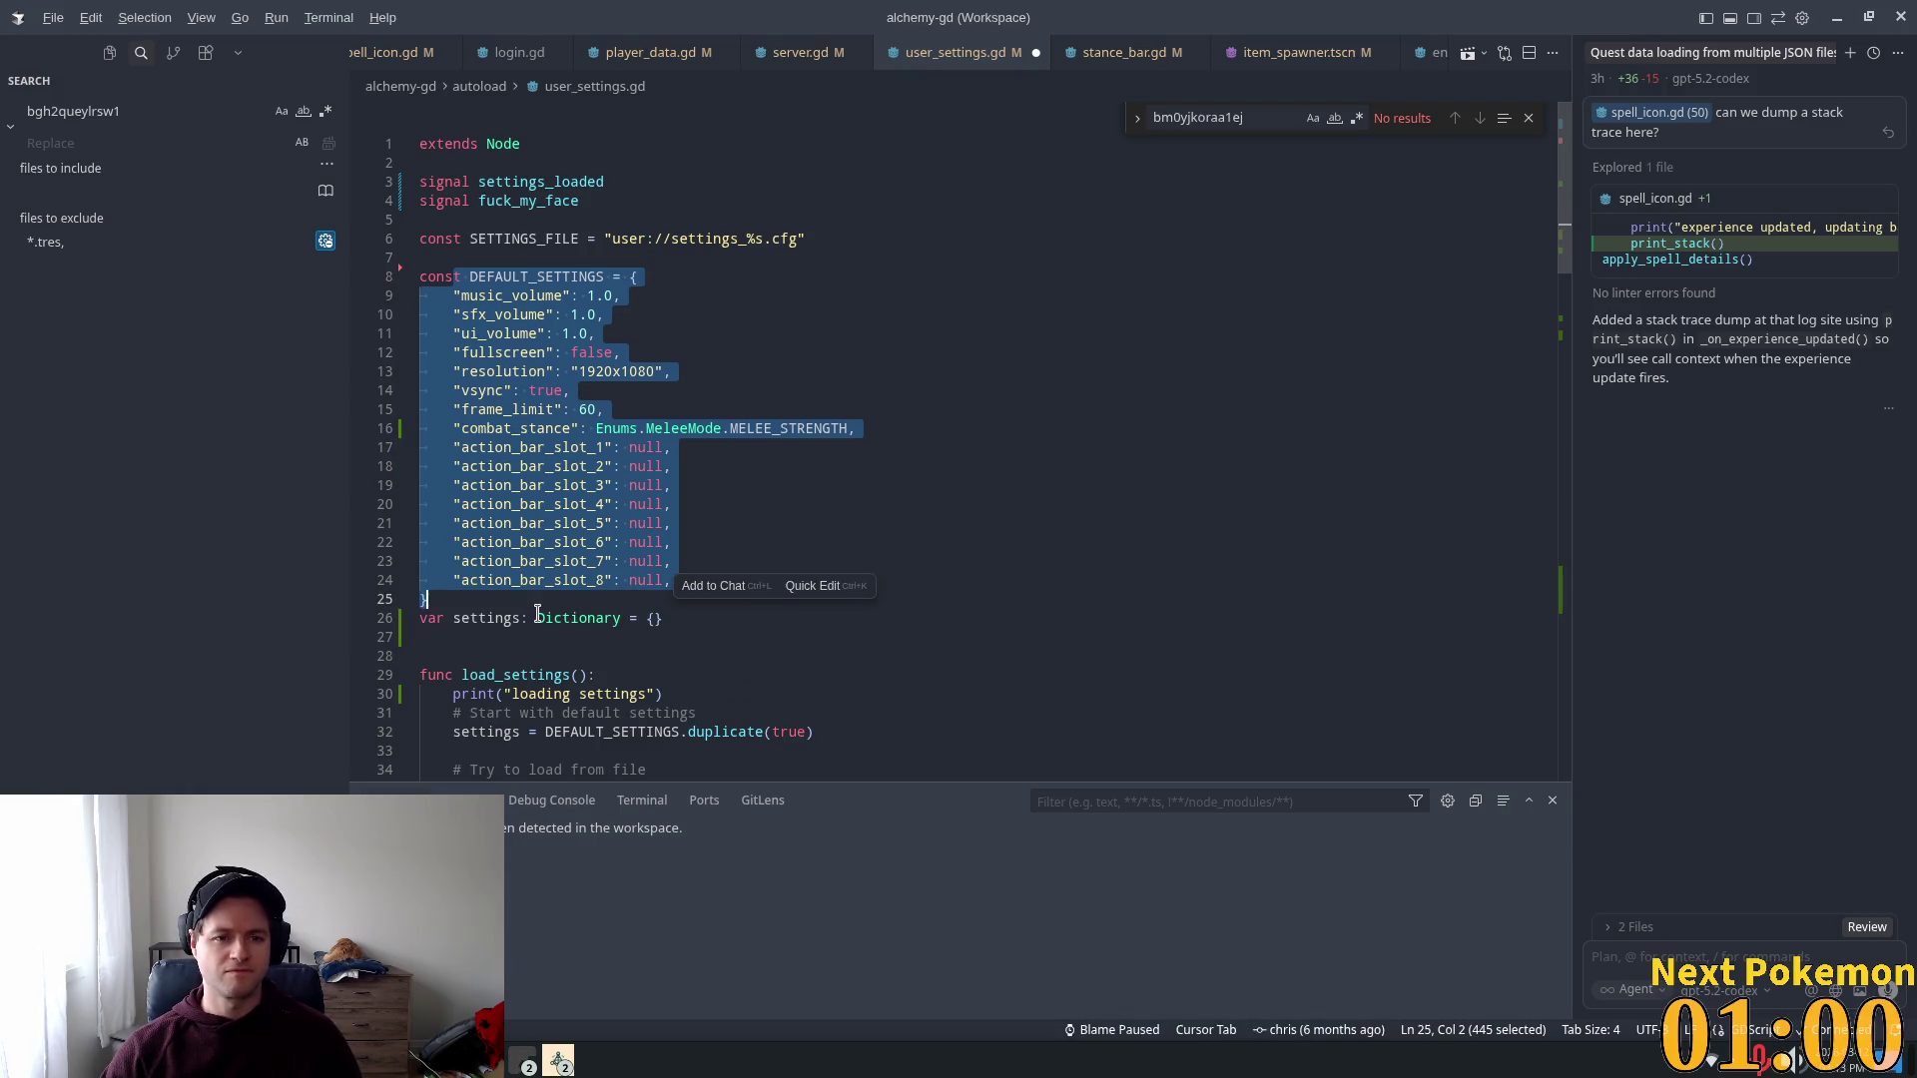
{"action": "left_click", "coordinate": [834, 182]}
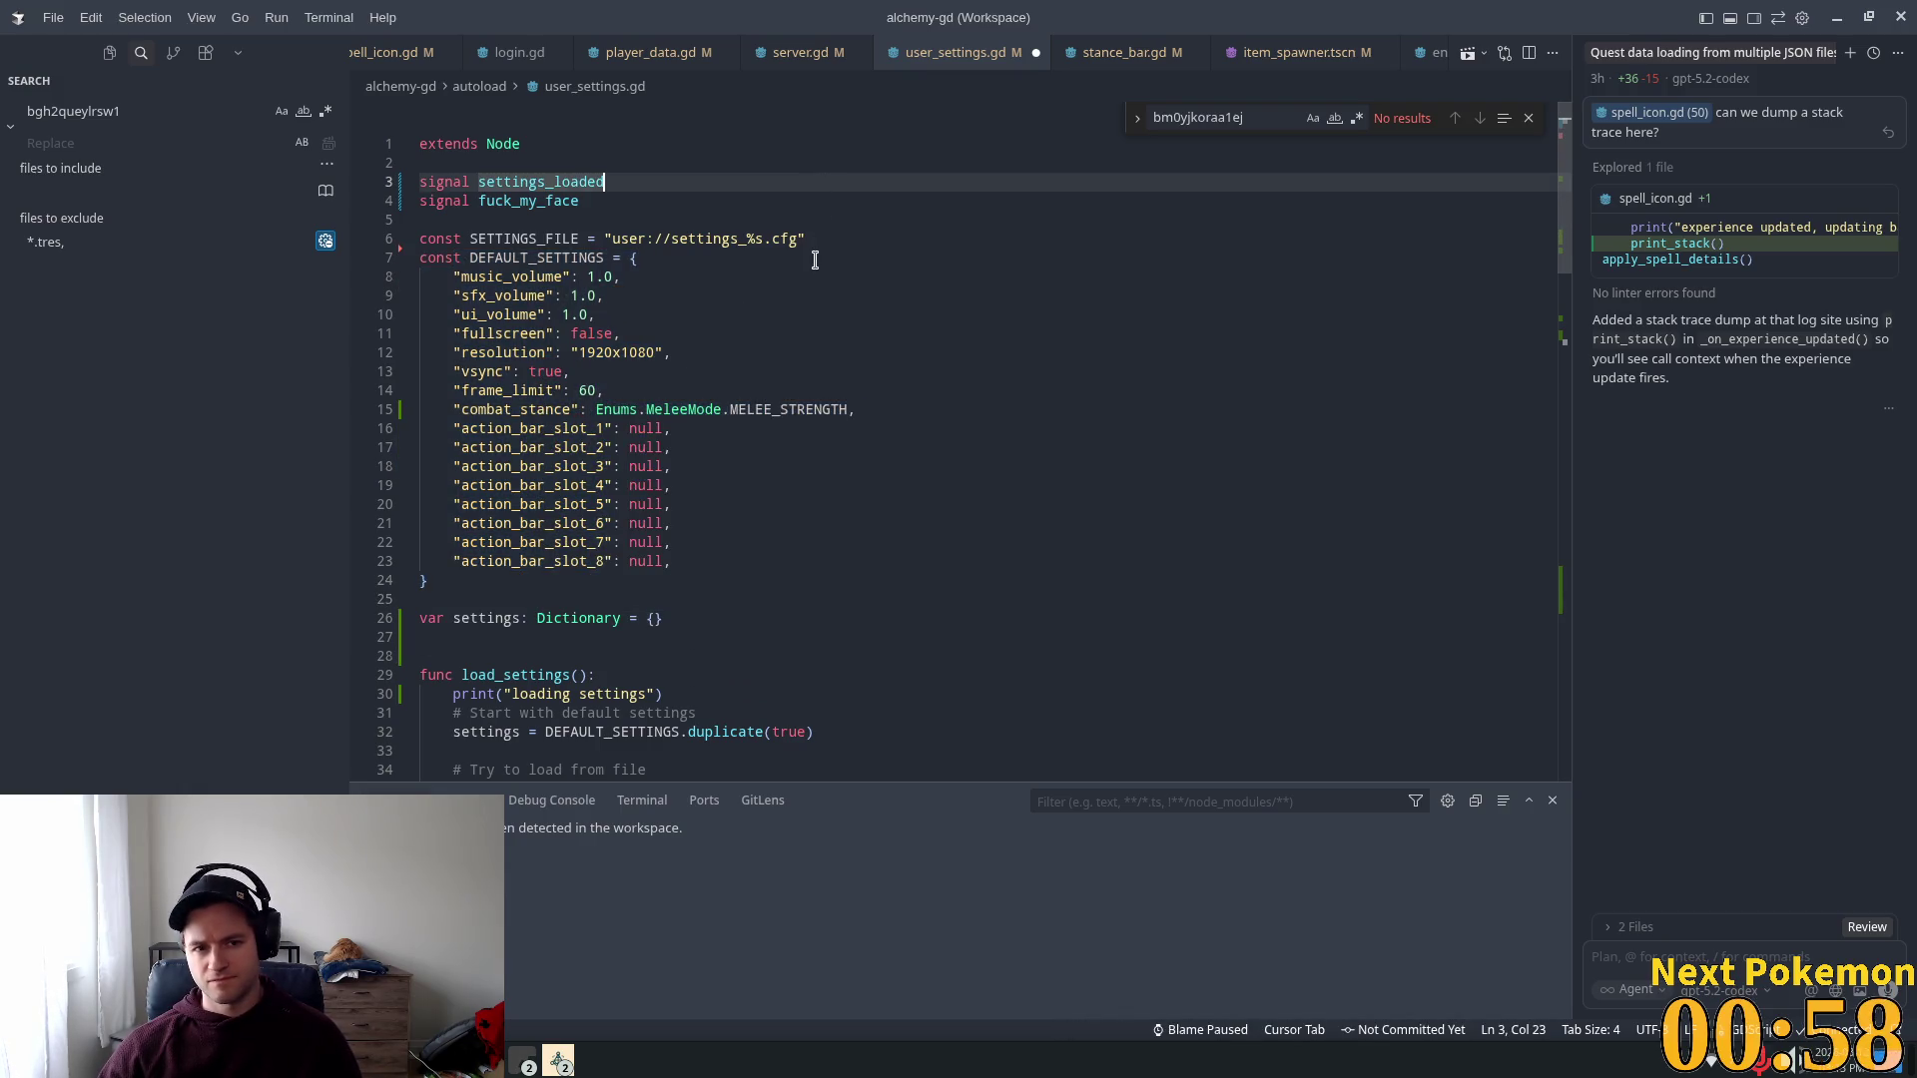
Step: Compare against player_data.gd, then save user_settings.gd and review its load_settings code
{"action": "left_click", "coordinate": [656, 58]}
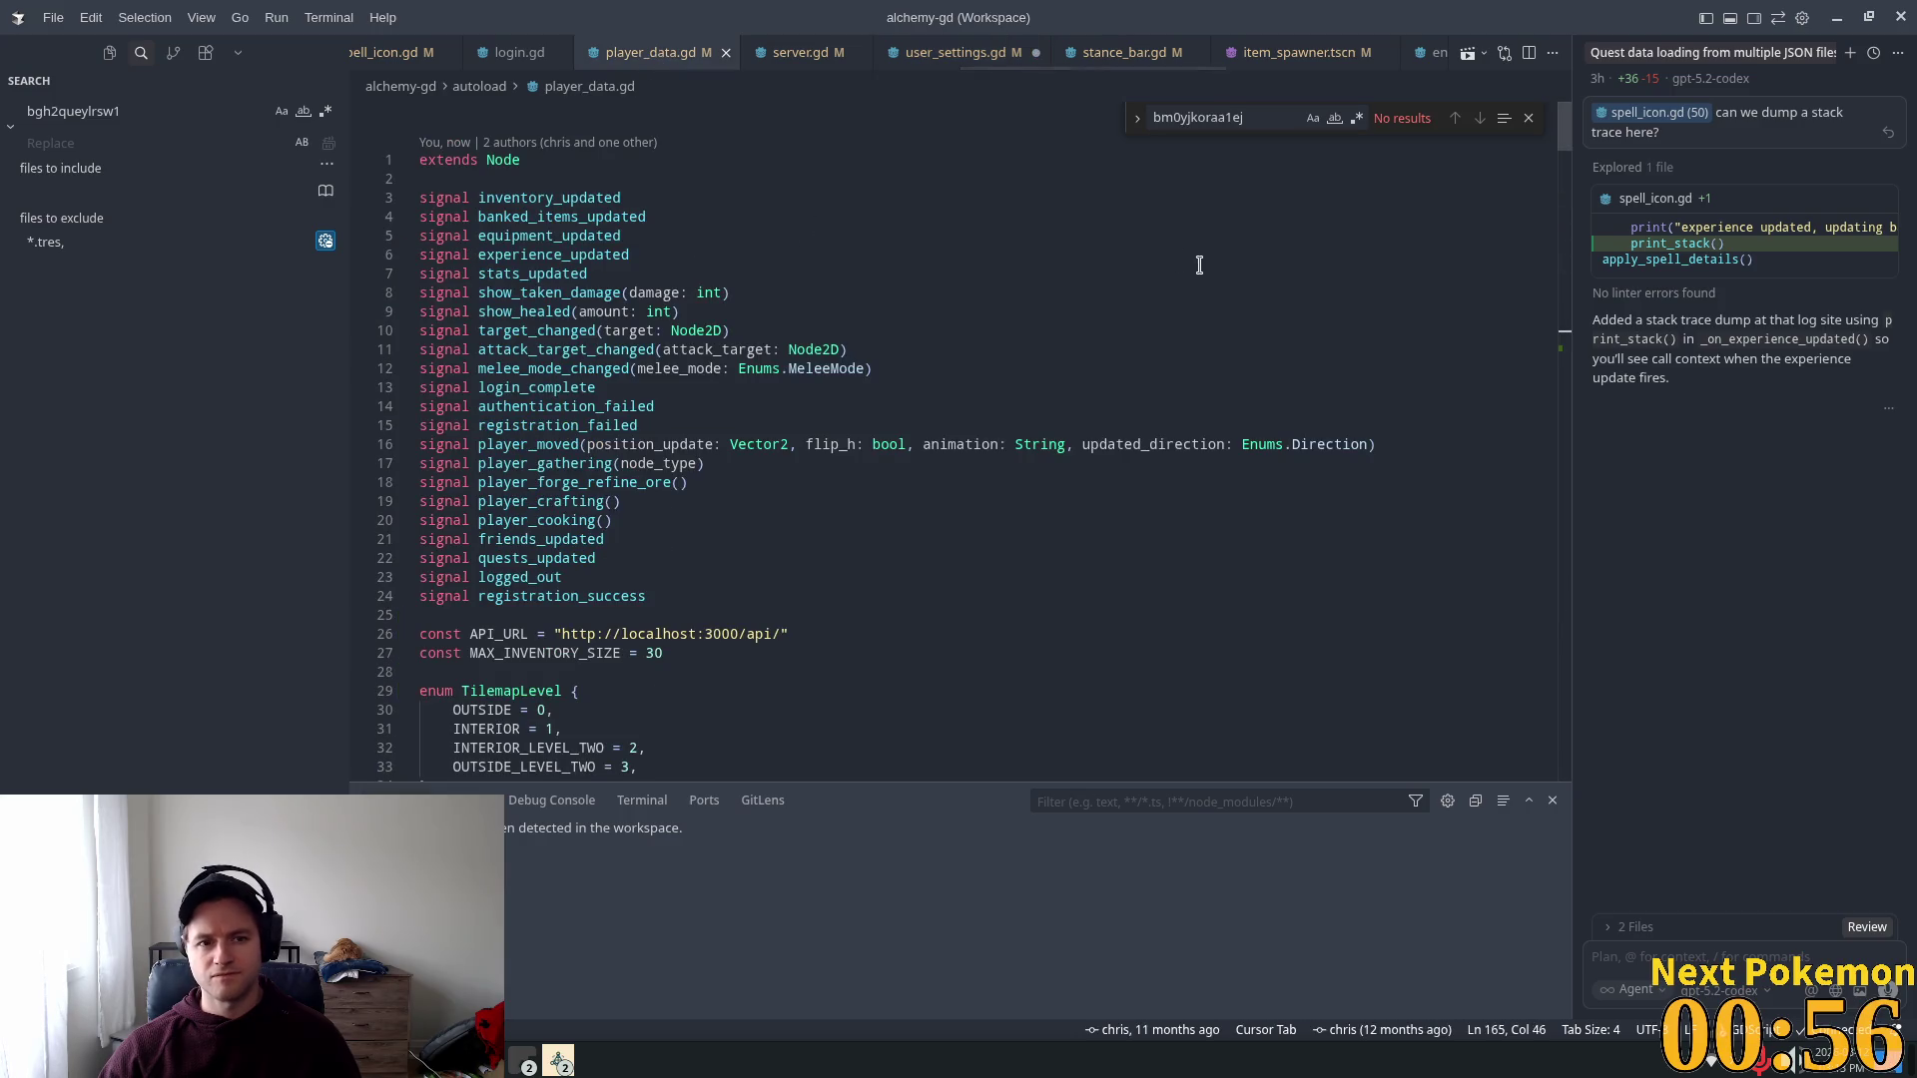
{"action": "left_click", "coordinate": [955, 51]}
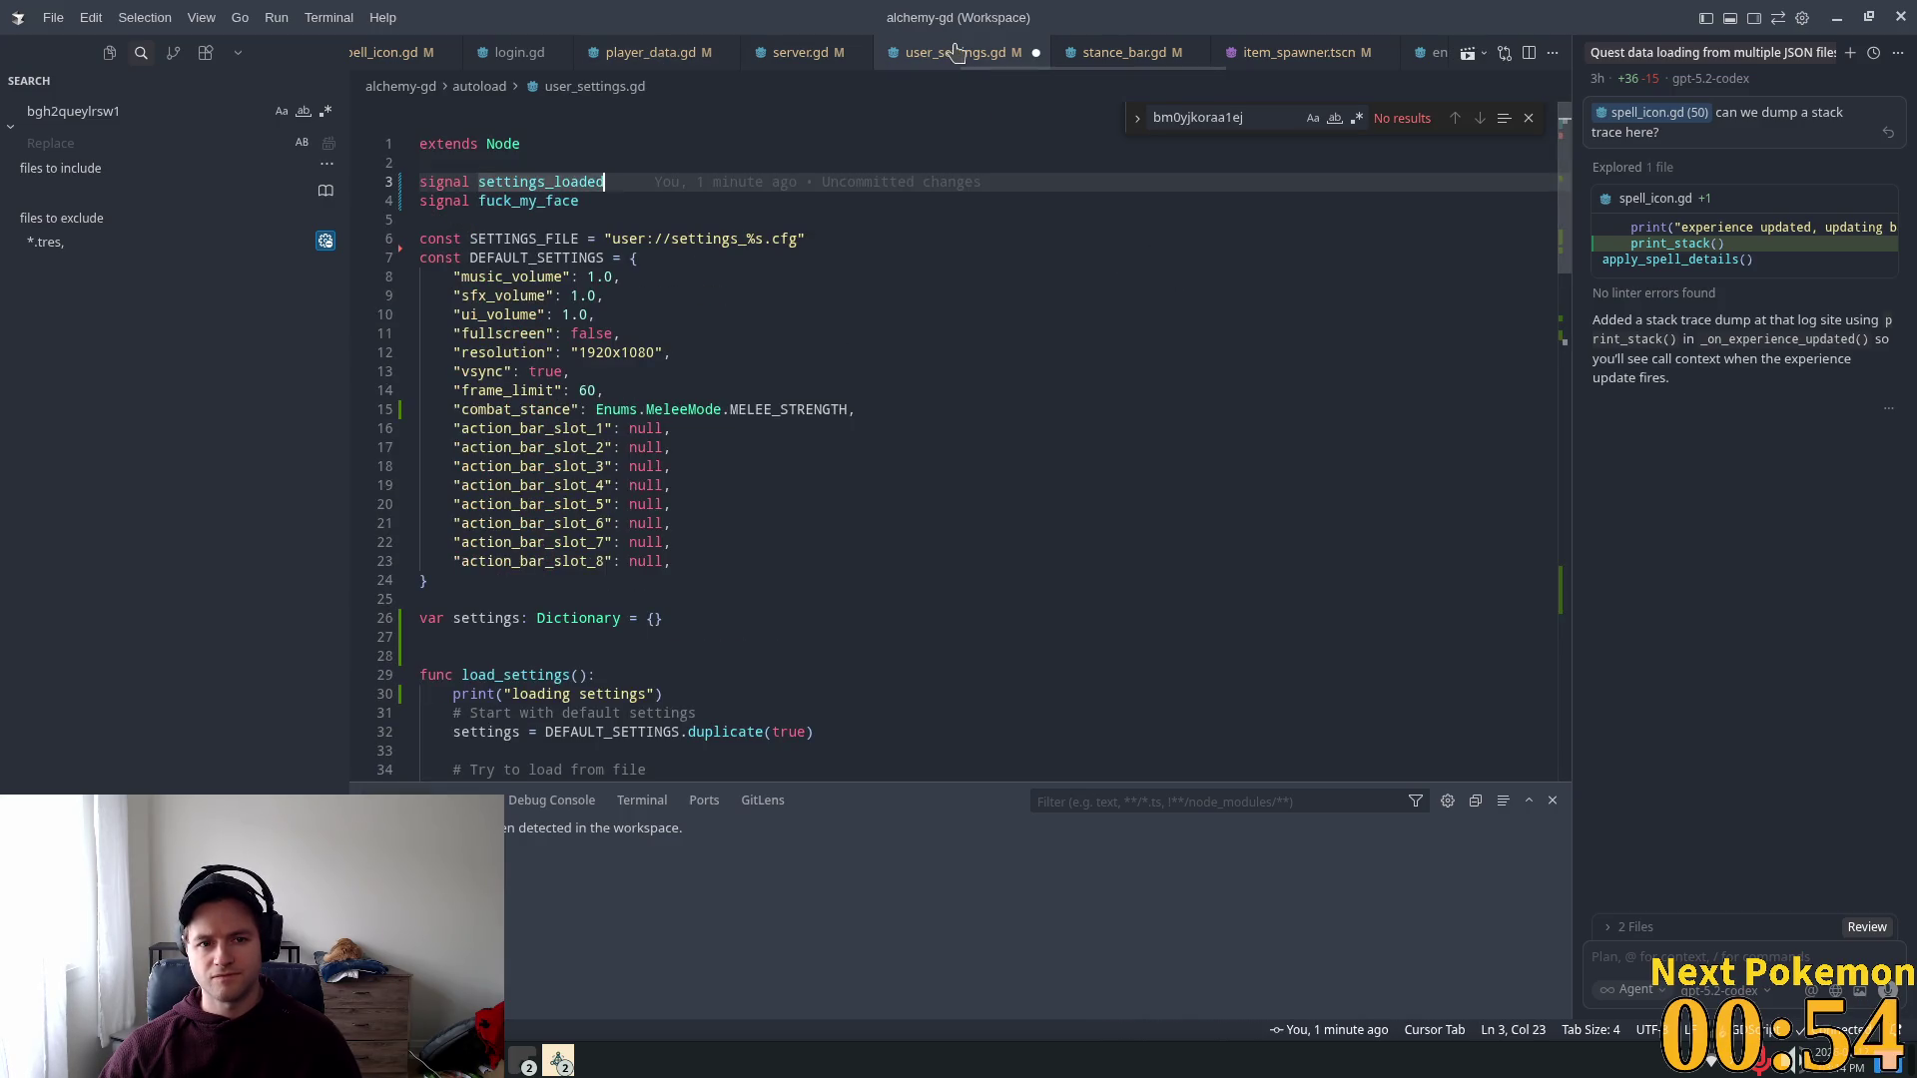
{"action": "left_click", "coordinate": [648, 58]}
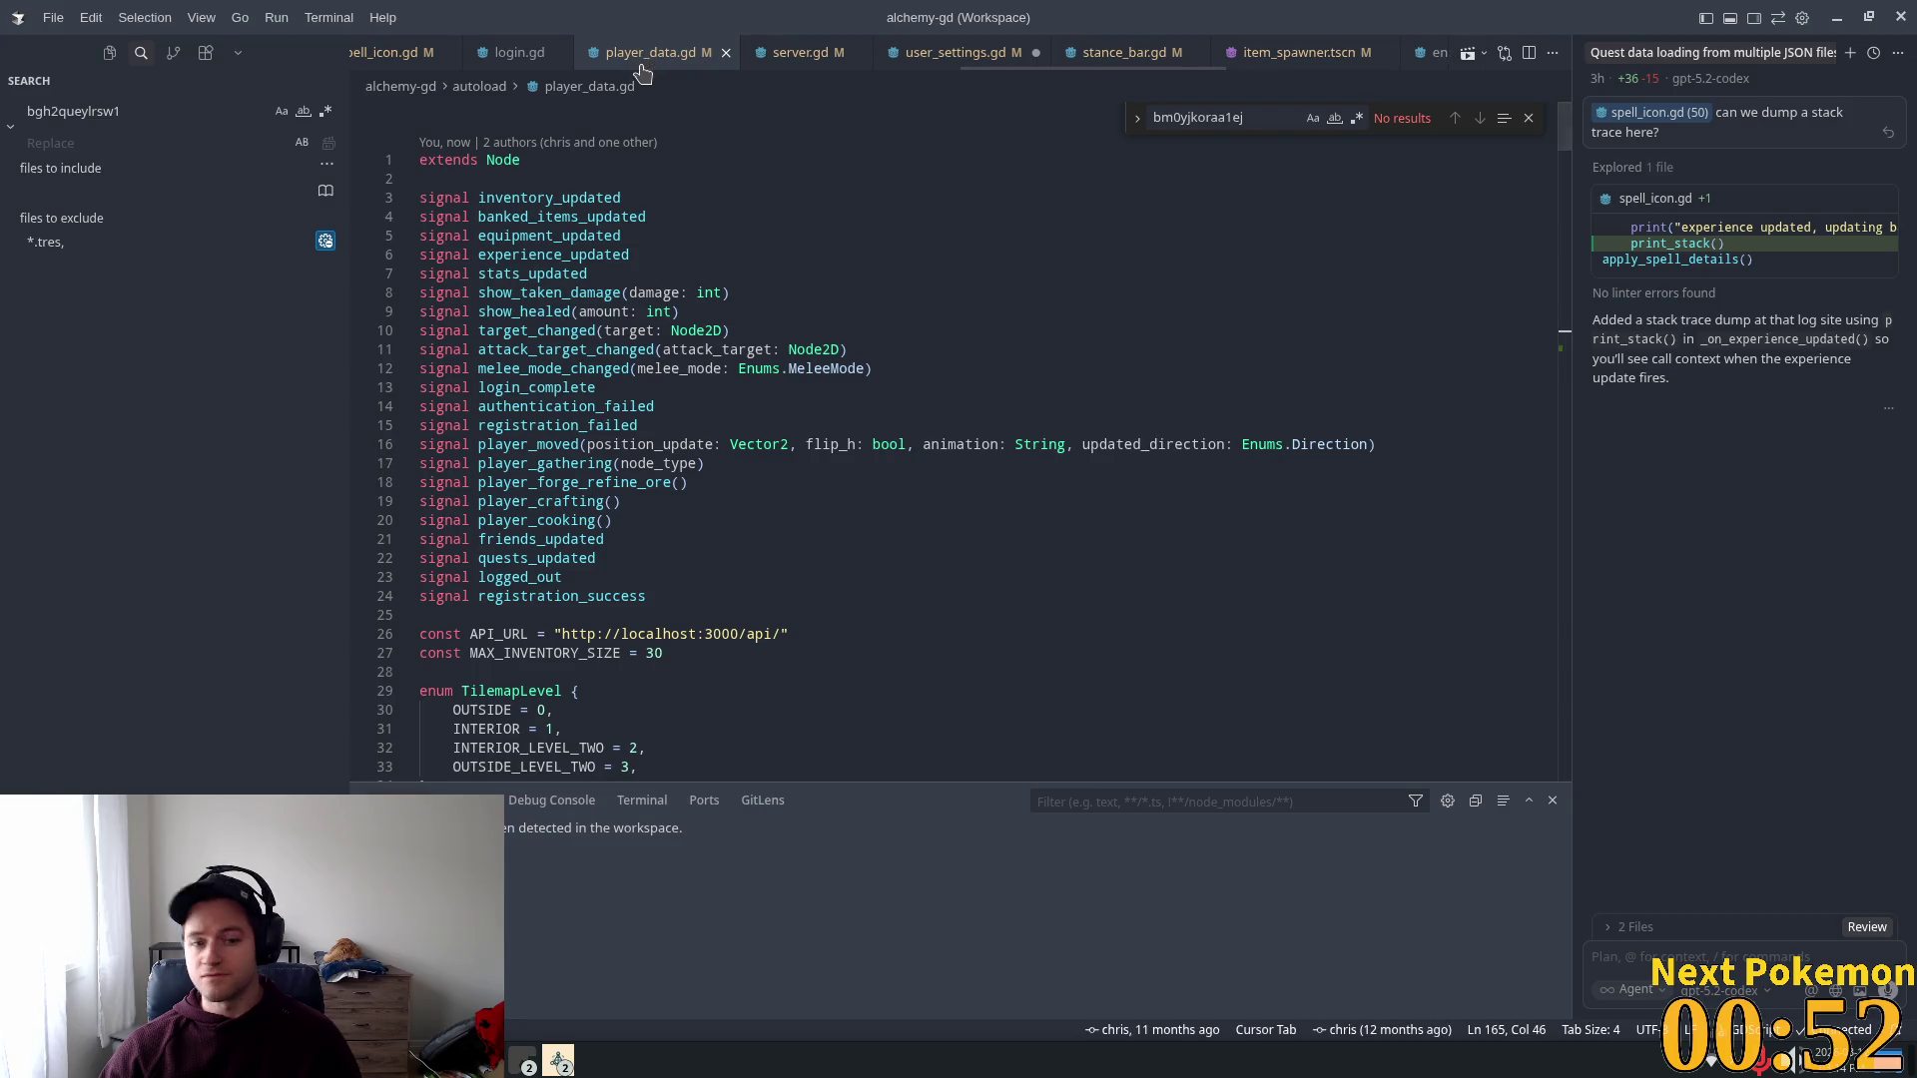
{"action": "scroll", "coordinate": [1208, 377], "scroll_direction": "down", "scroll_amount": 4}
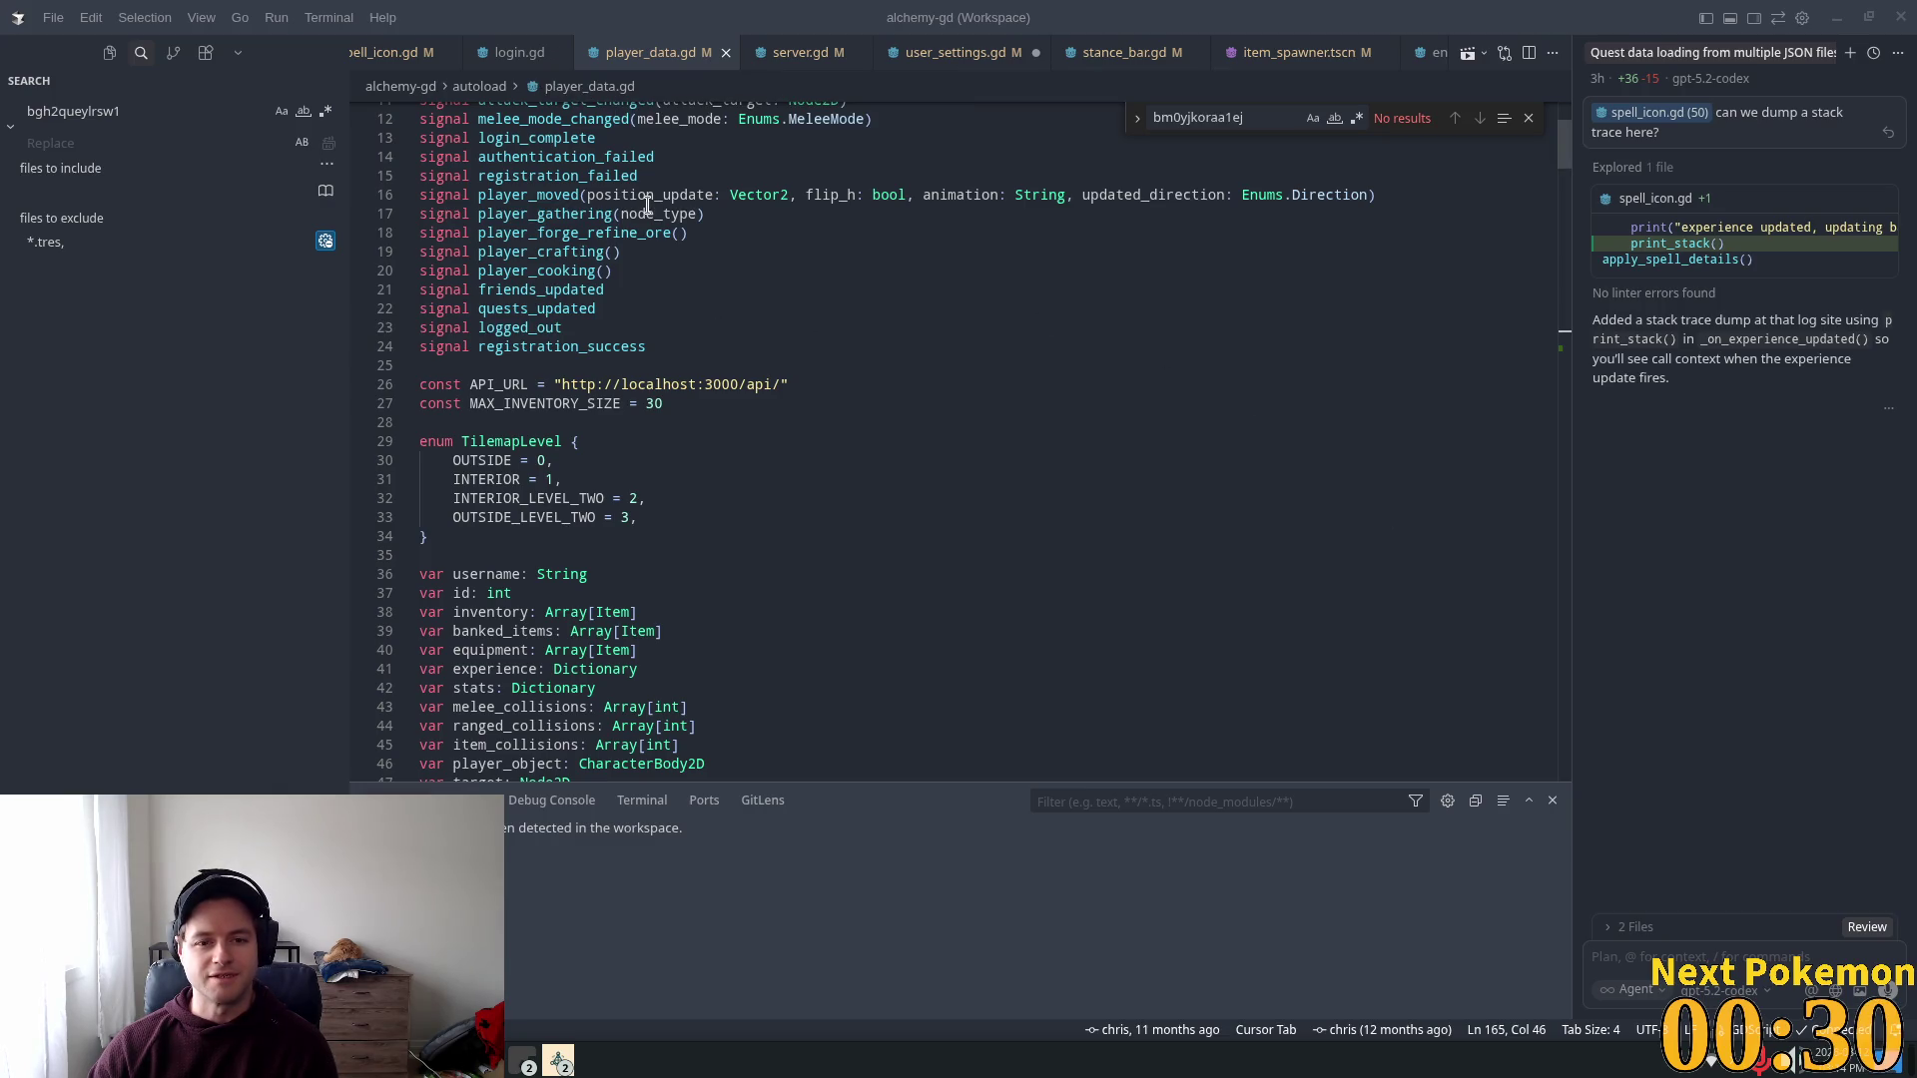
{"action": "scroll", "coordinate": [654, 215], "scroll_direction": "up", "scroll_amount": 4}
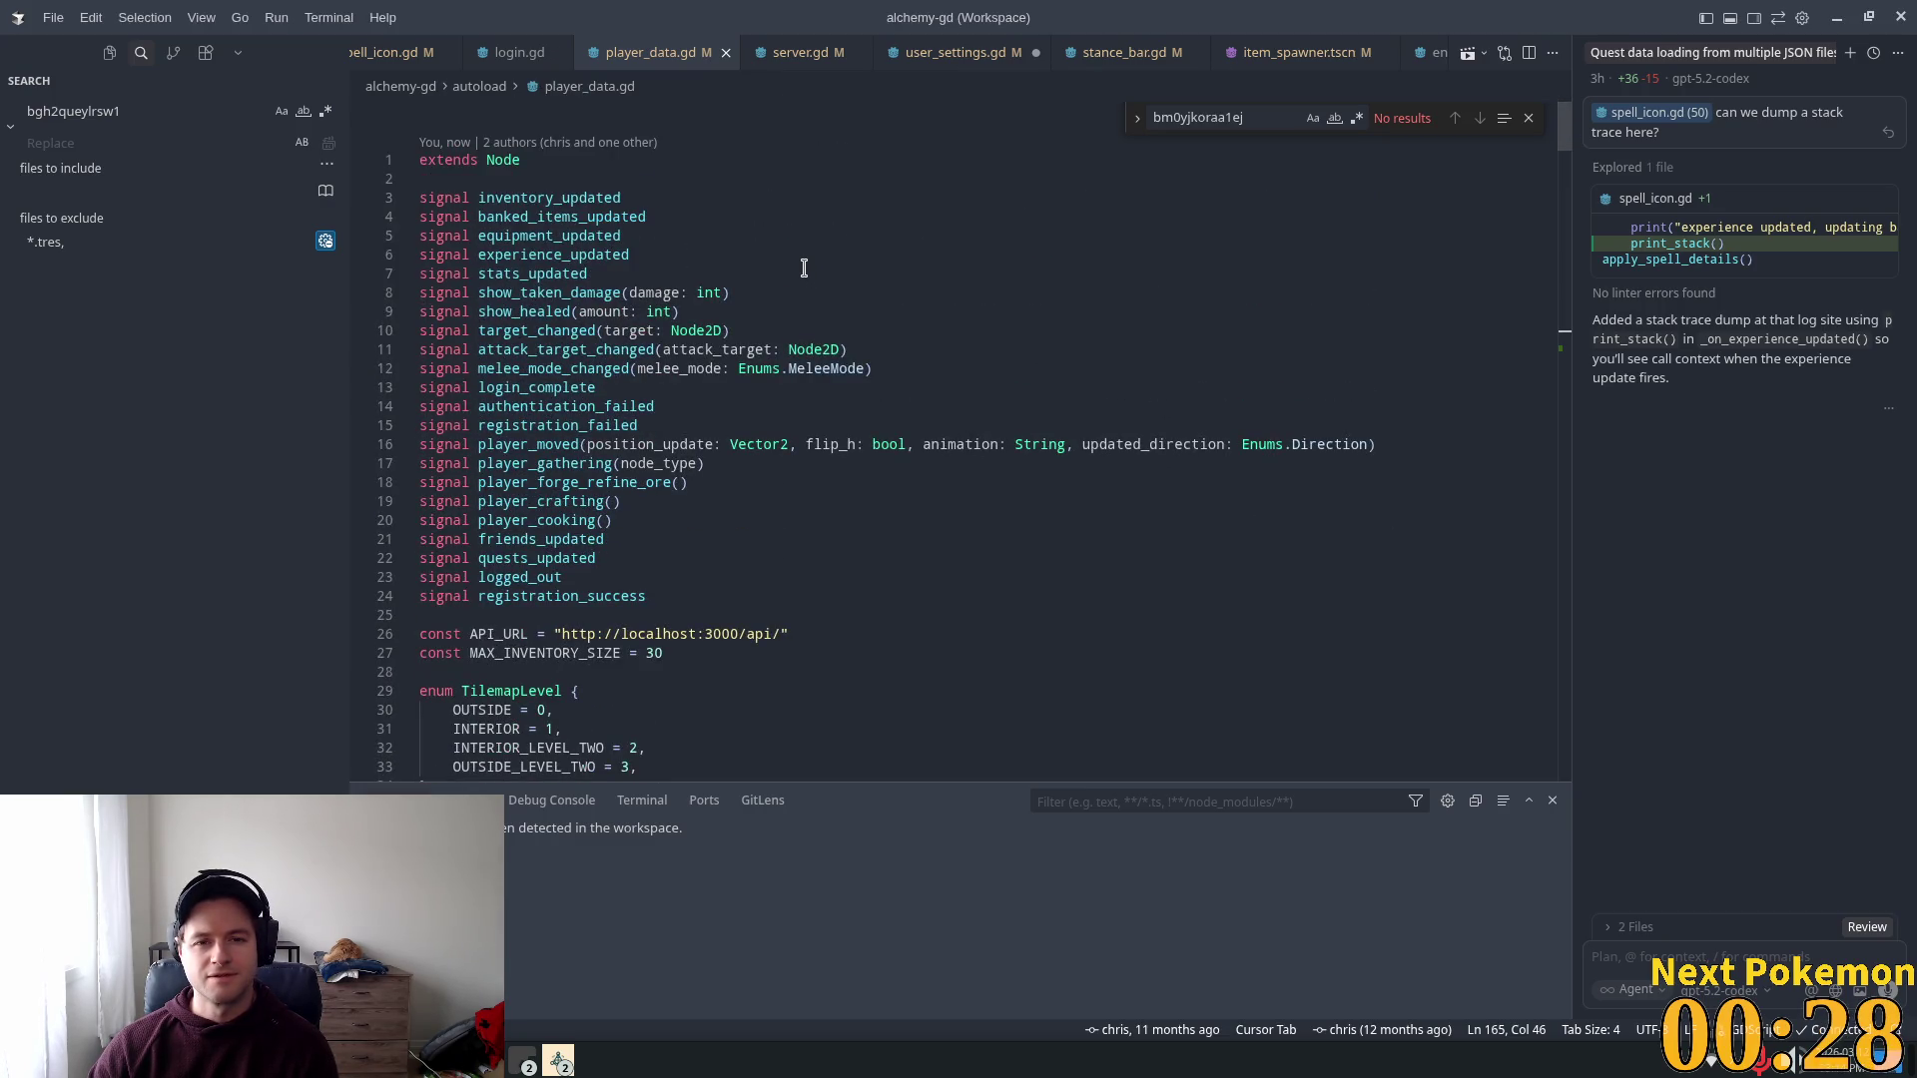
{"action": "left_click", "coordinate": [926, 66]}
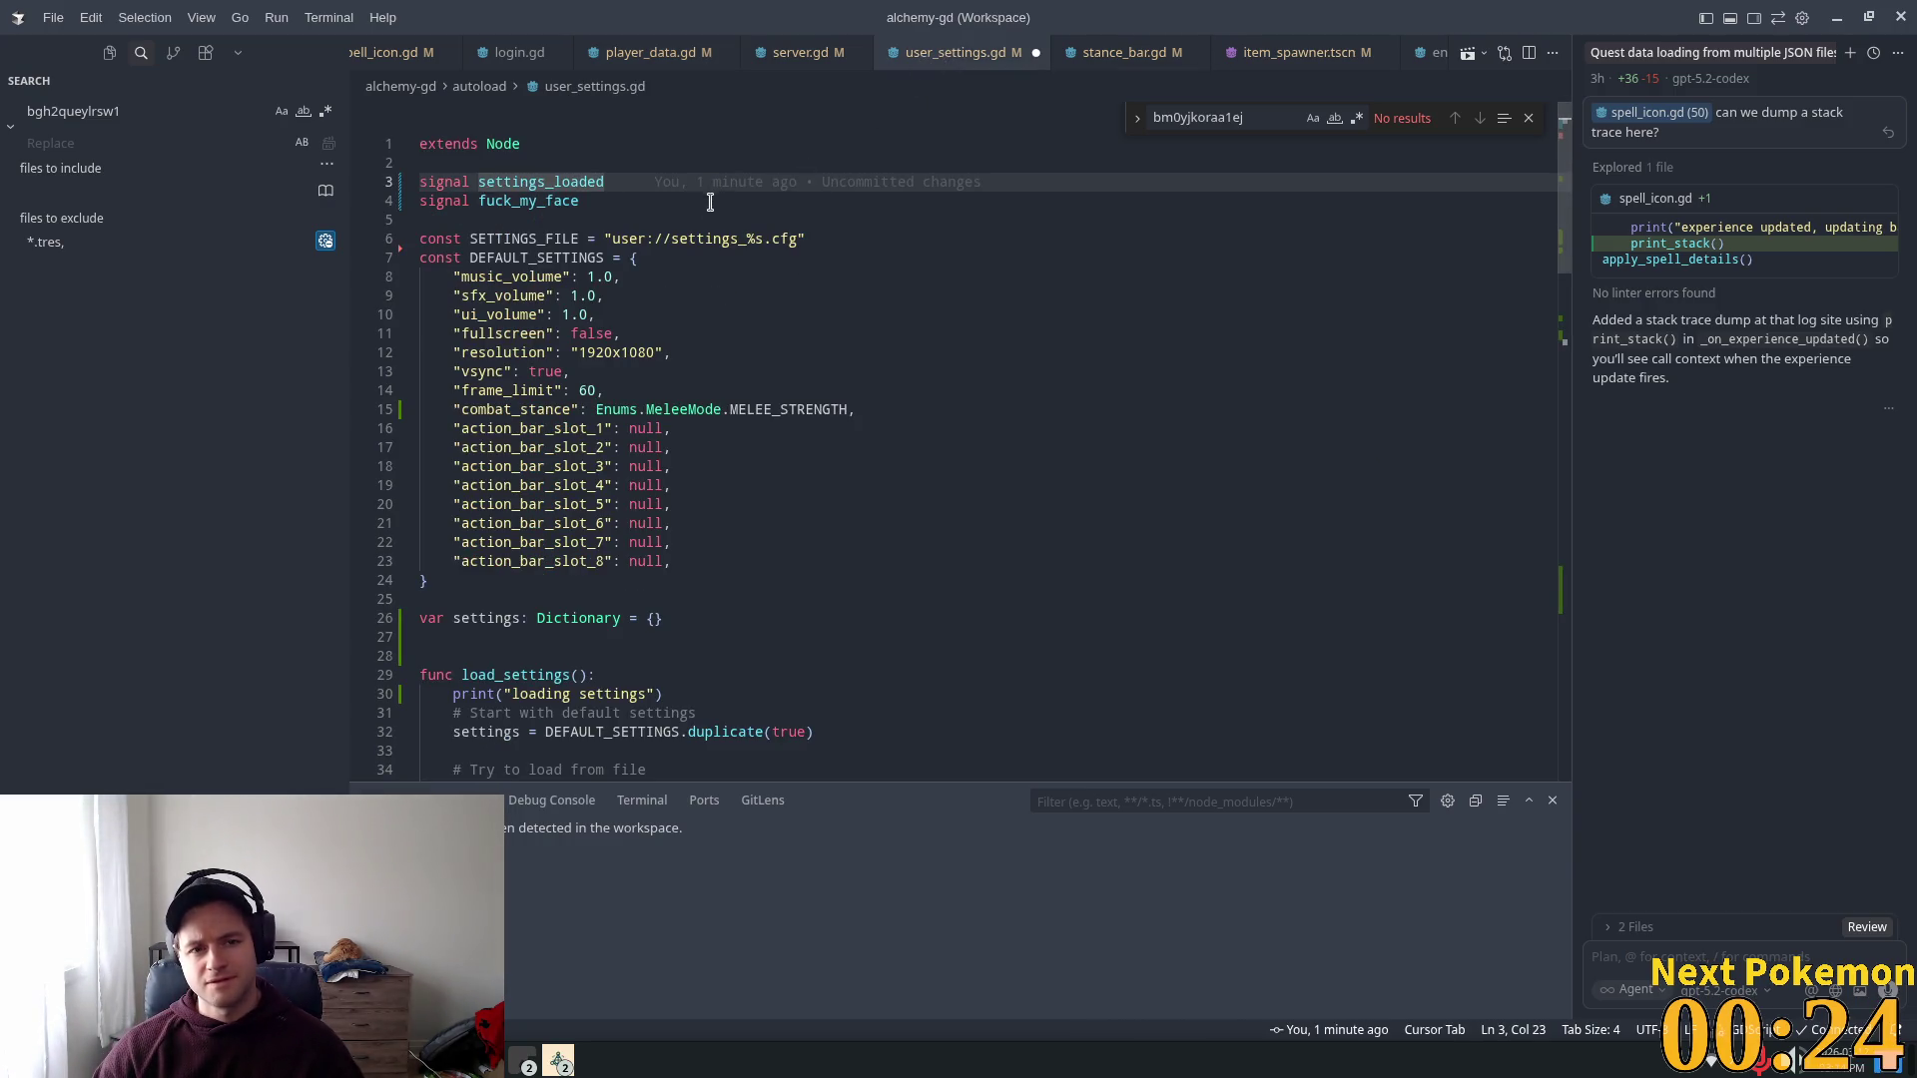
{"action": "left_click", "coordinate": [524, 181]}
{"action": "key", "text": "ctrl+s"}
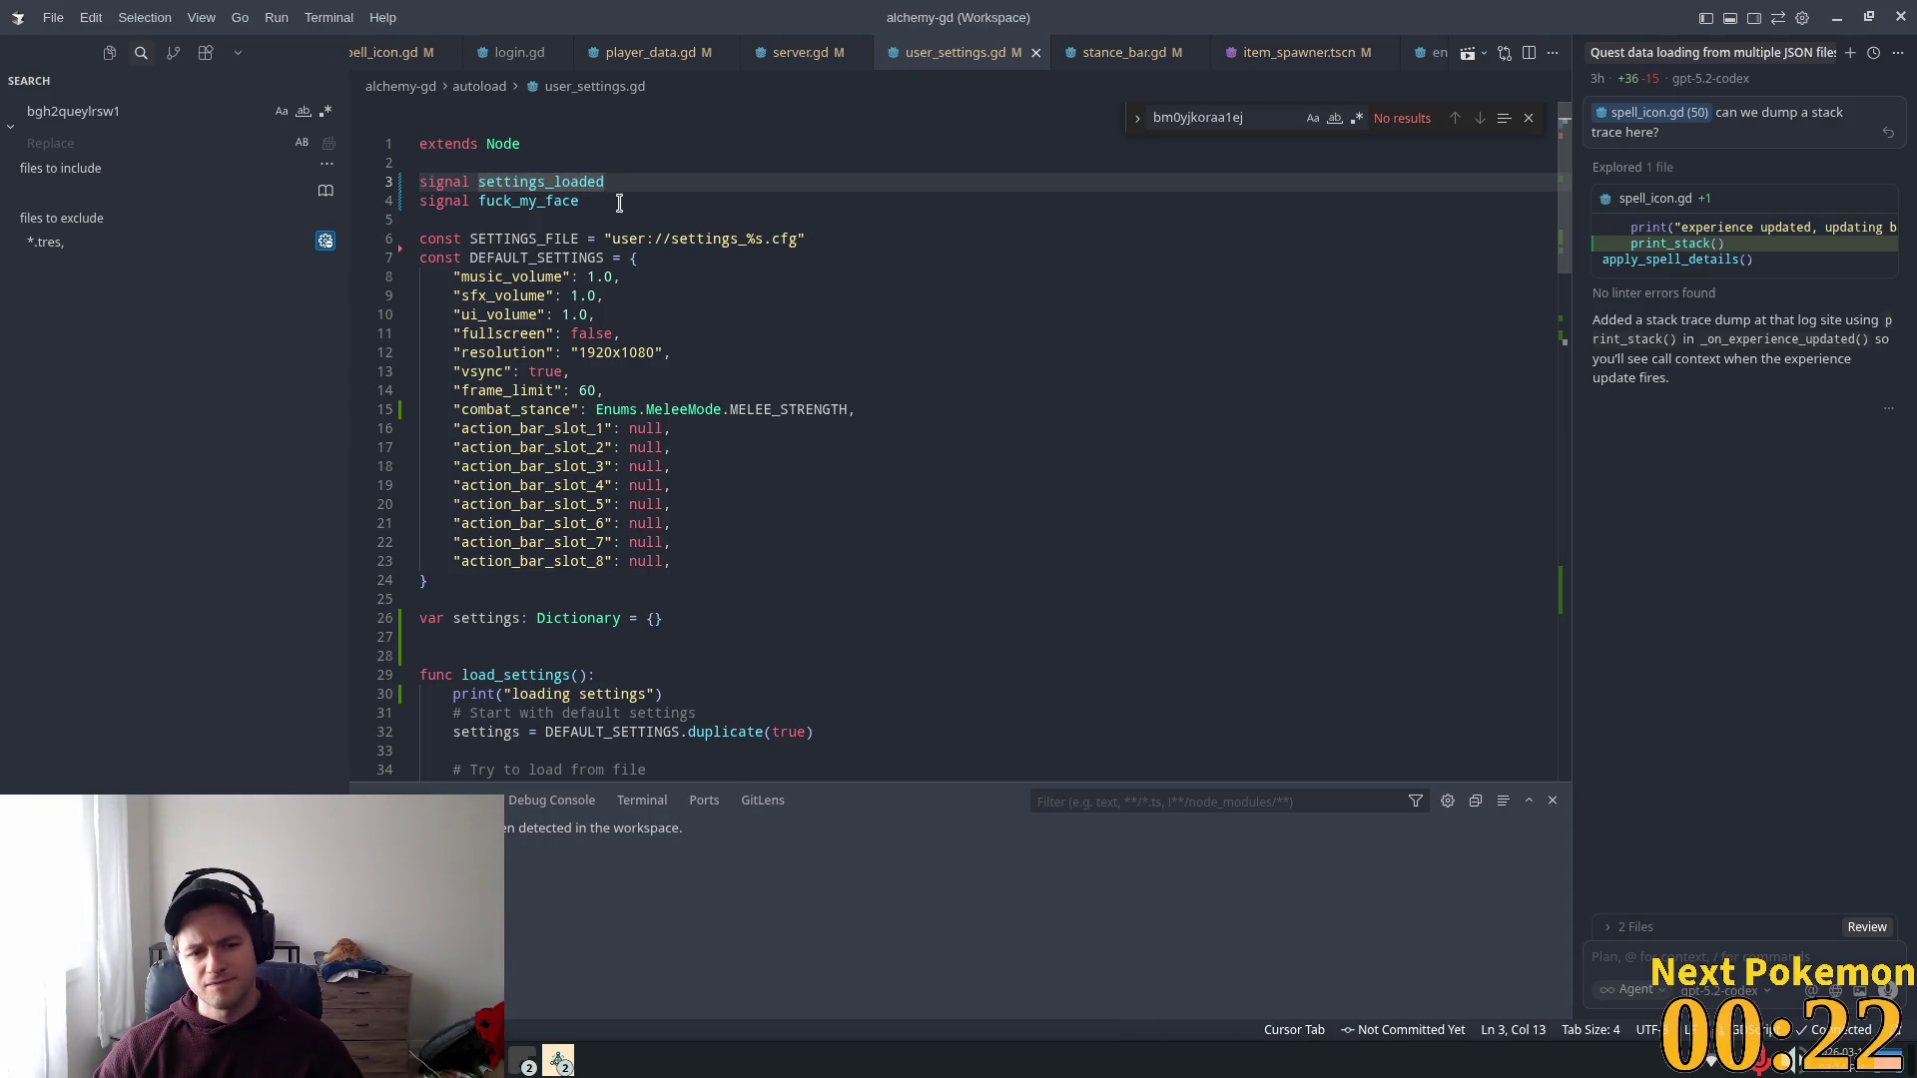
{"action": "scroll", "coordinate": [623, 224], "scroll_direction": "down", "scroll_amount": 5}
{"action": "scroll", "coordinate": [635, 240], "scroll_direction": "down", "scroll_amount": 3}
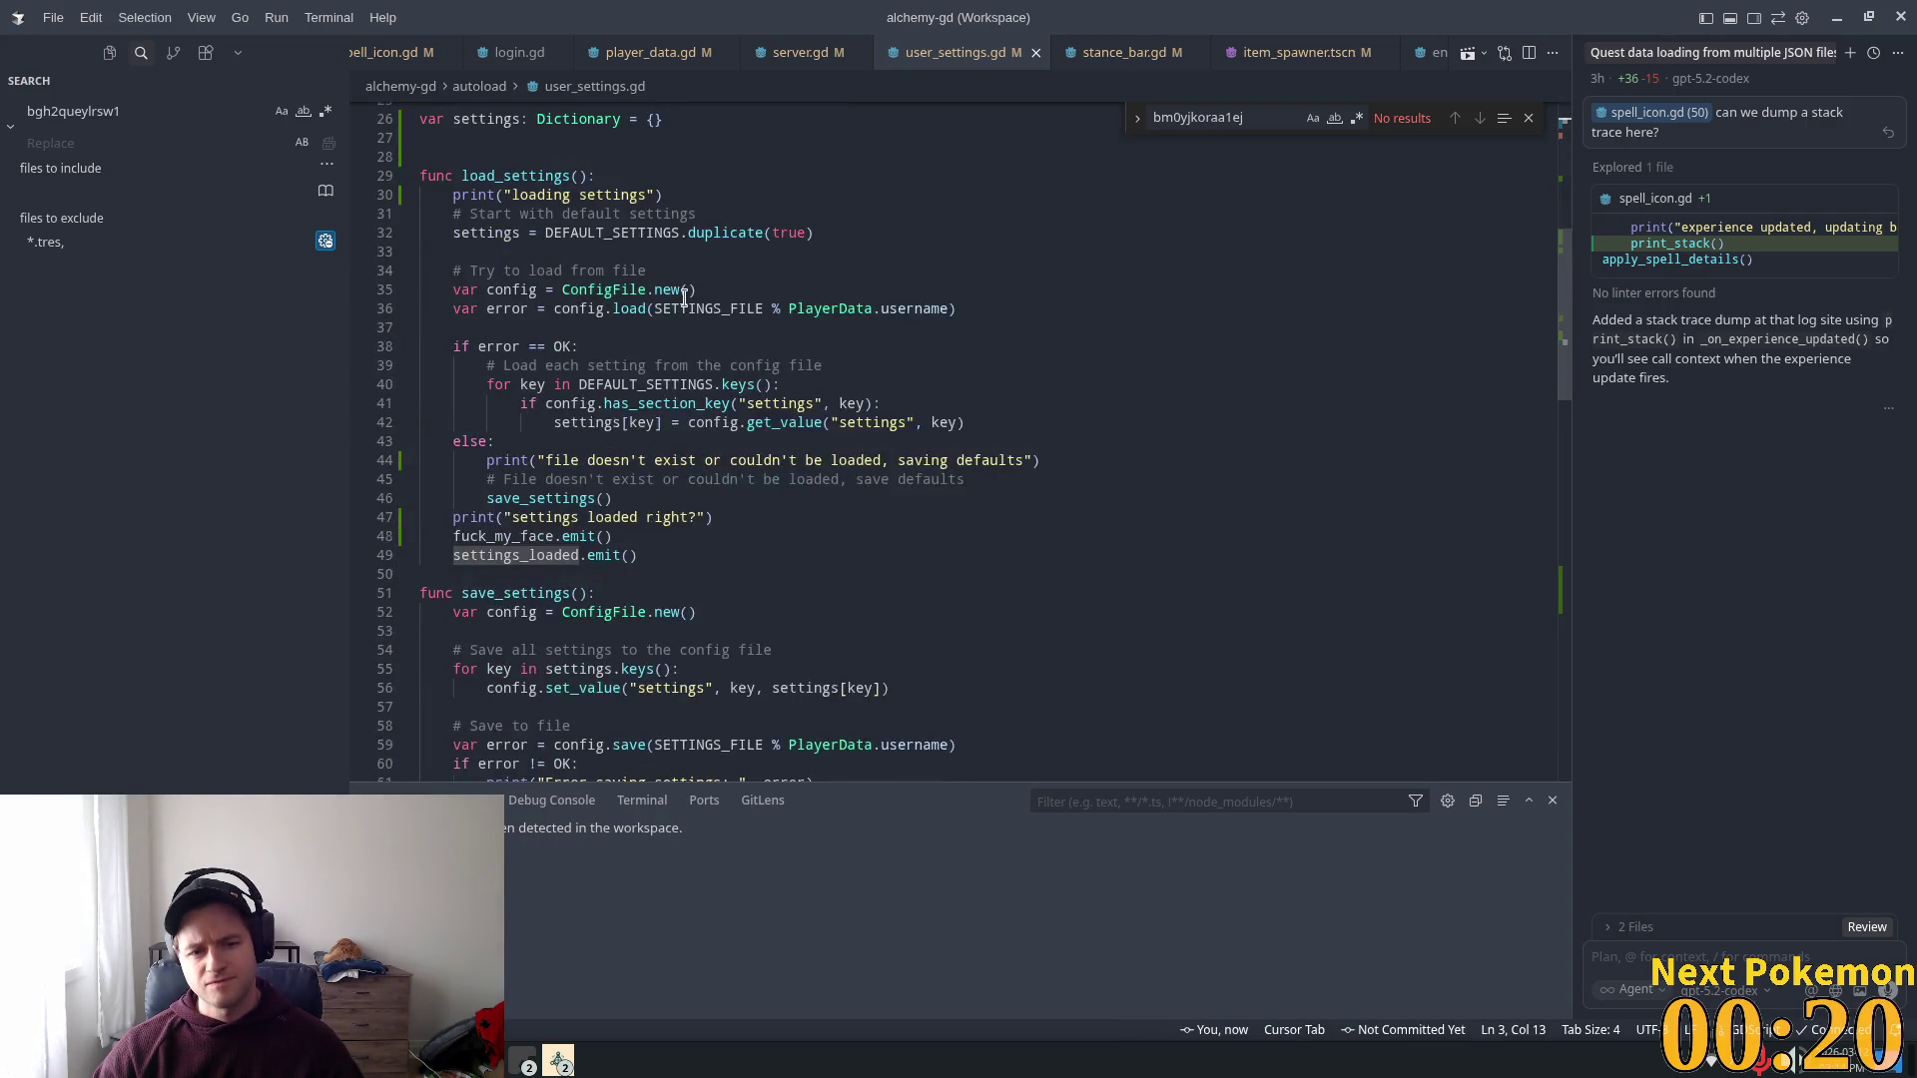
Step: Start a fresh chat citing user_settings.gd lines 47–49 with 'The code is getting here and printing'
{"action": "left_click", "coordinate": [1851, 52]}
{"action": "left_click", "coordinate": [1694, 53]}
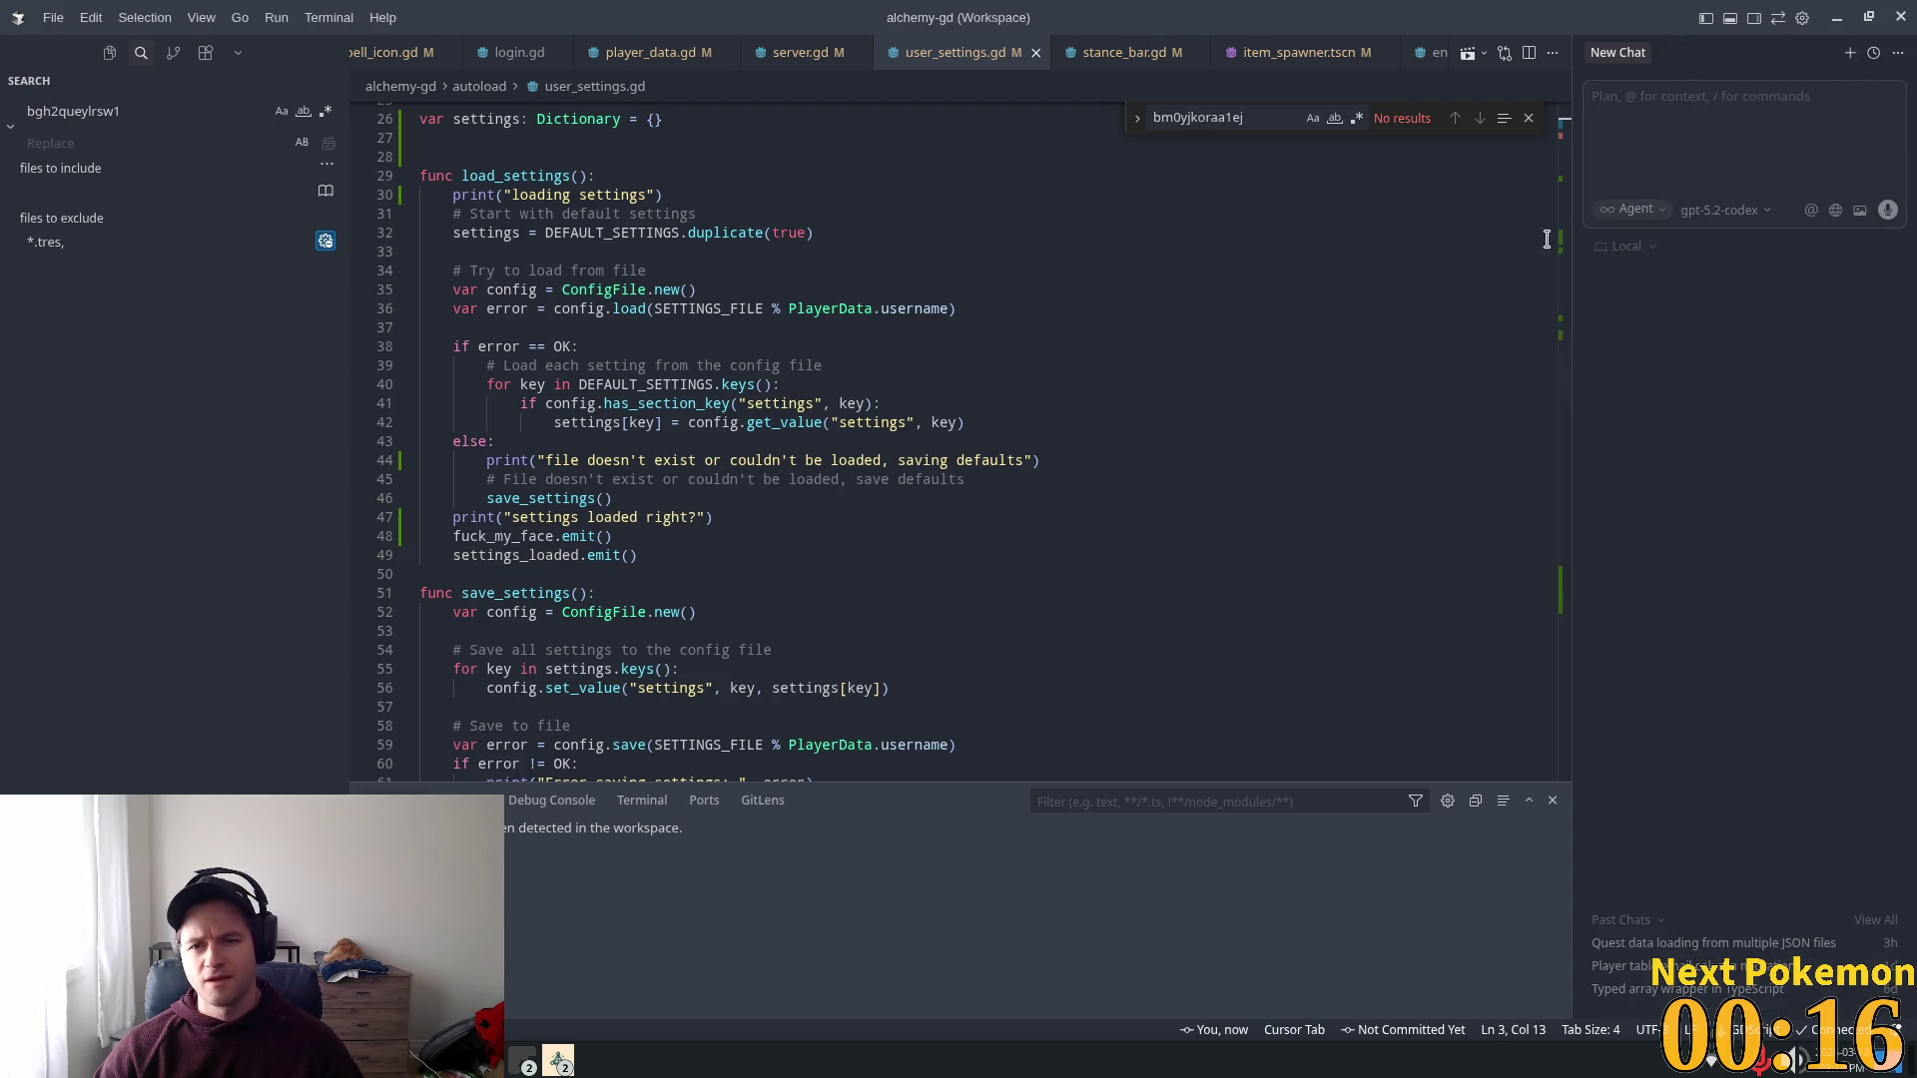
{"action": "left_click_drag", "start_coordinate": [638, 555], "coordinate": [460, 538]}
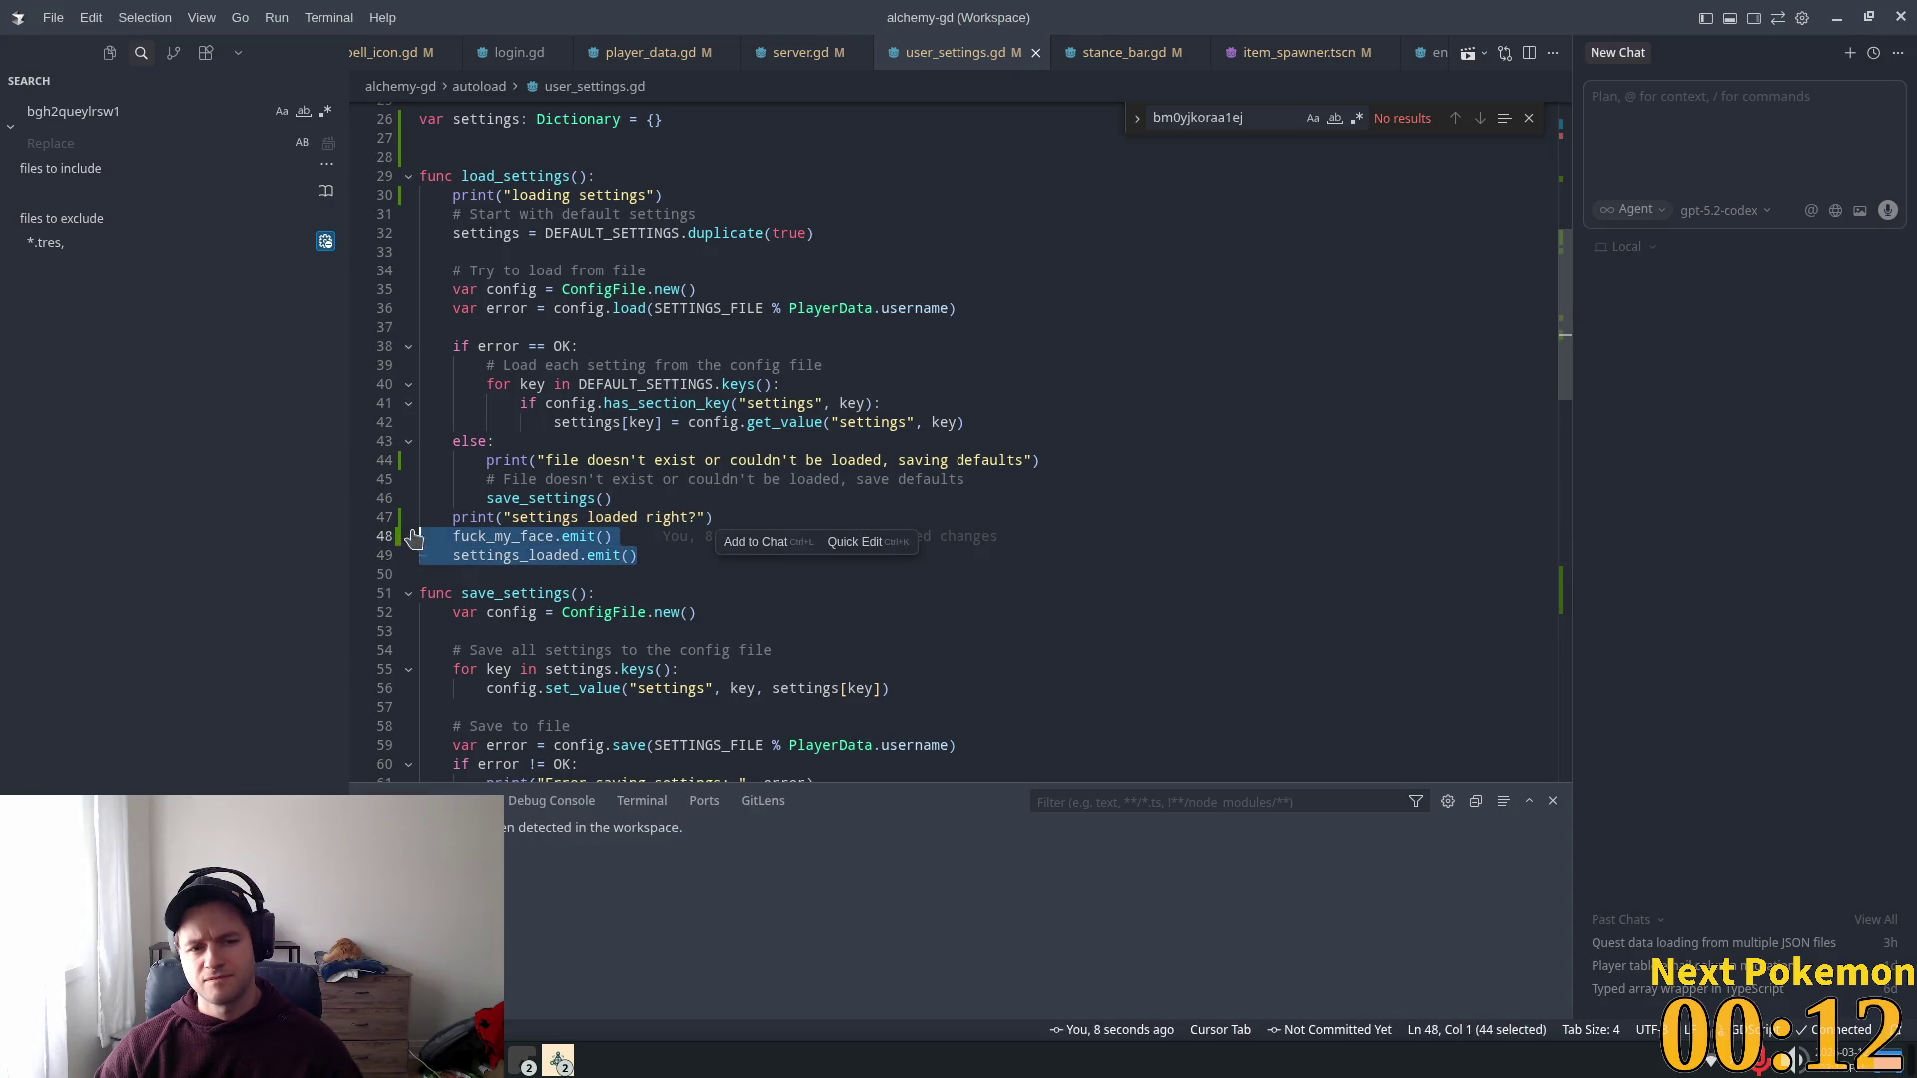
{"action": "left_click", "coordinate": [657, 556]}
{"action": "left_click_drag", "start_coordinate": [657, 556], "coordinate": [386, 524]}
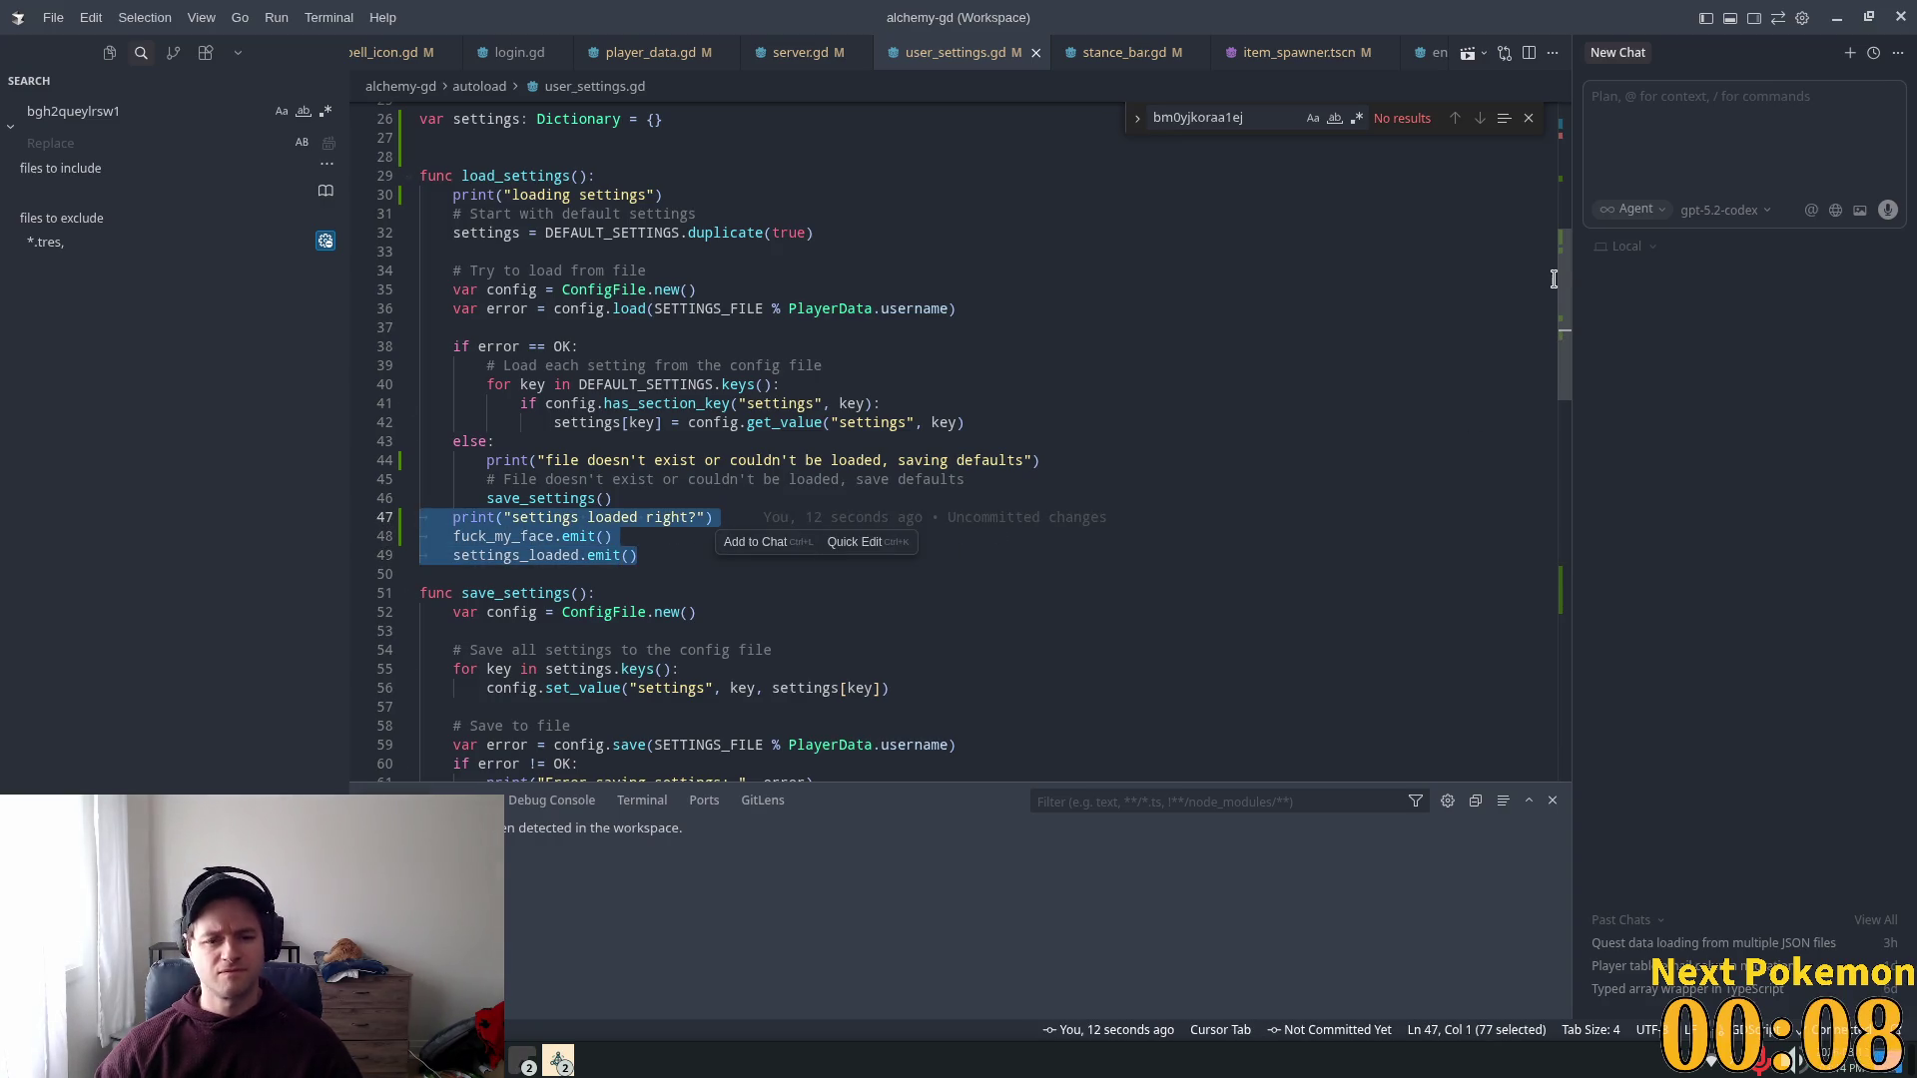
{"action": "key", "text": "ctrl+l"}
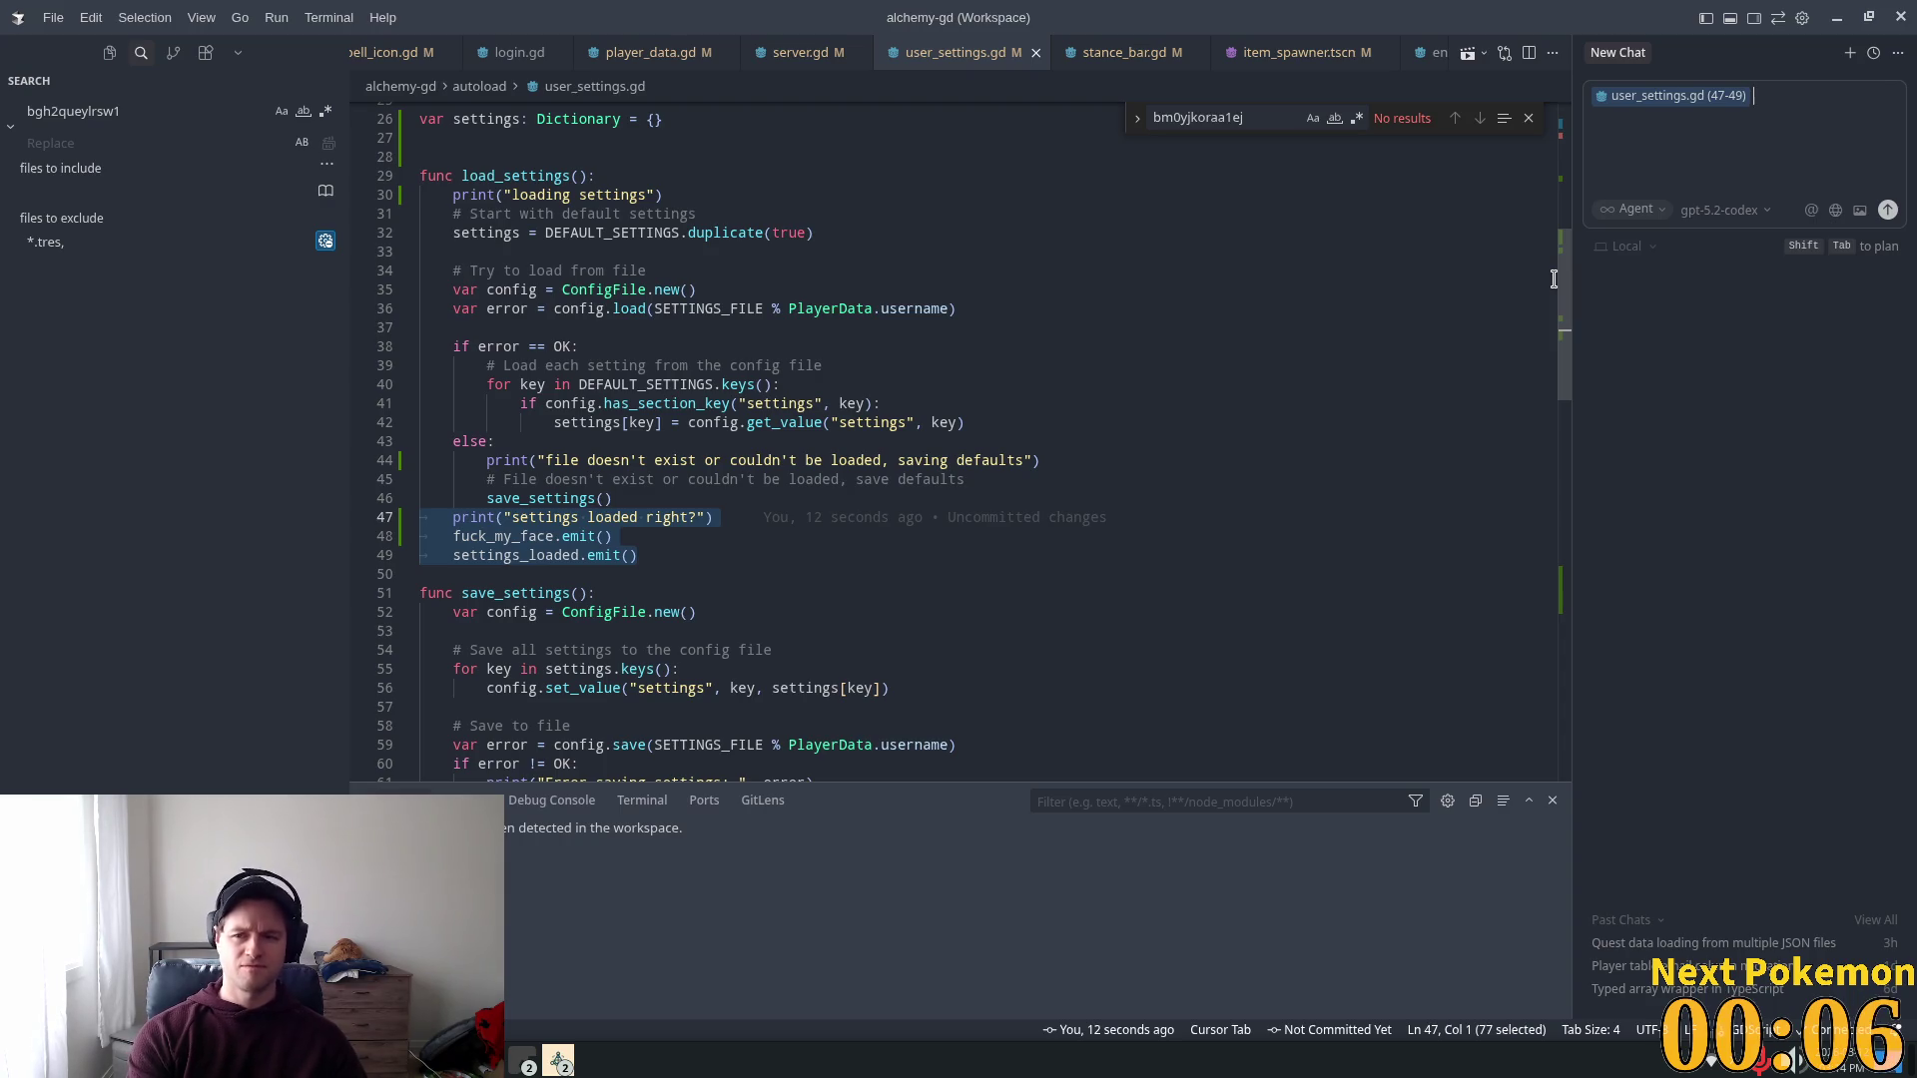
{"action": "type", "text": "The c"}
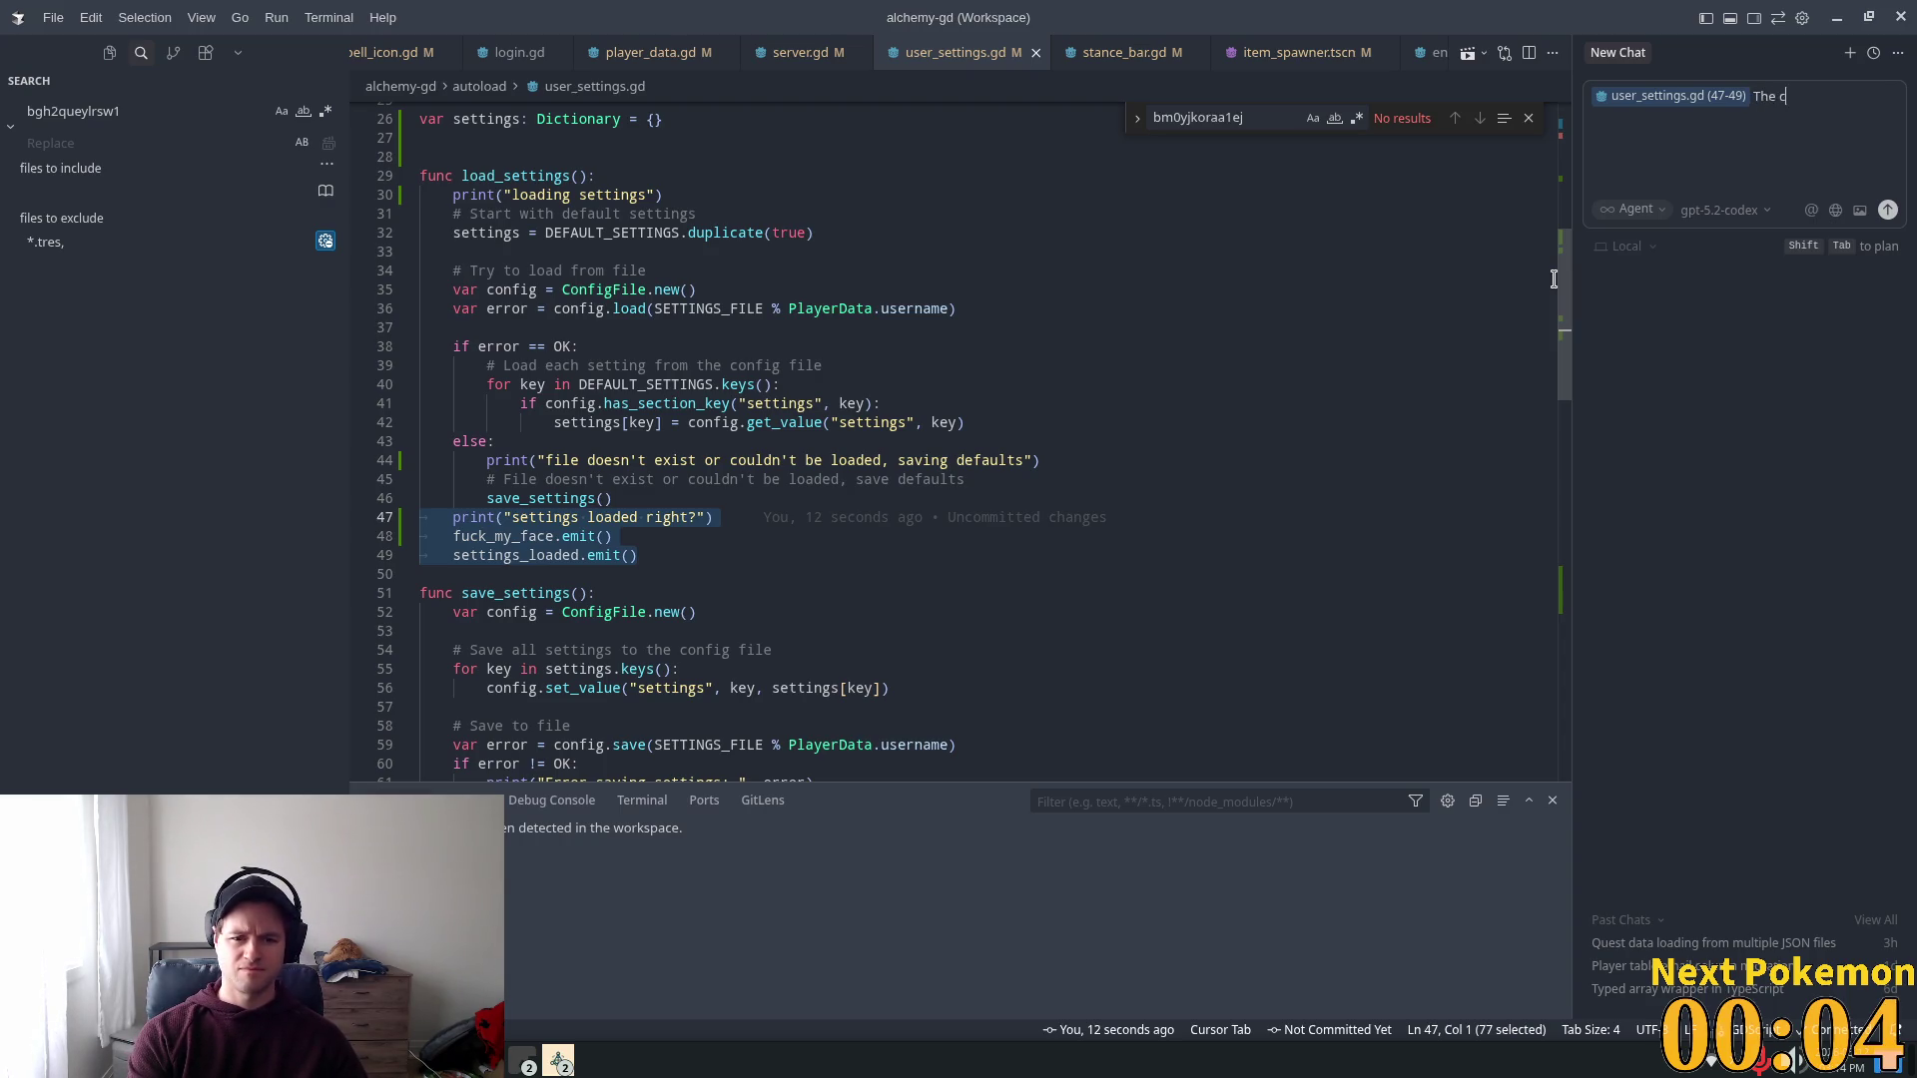
{"action": "type", "text": "ode "}
{"action": "type", "text": "is gett"}
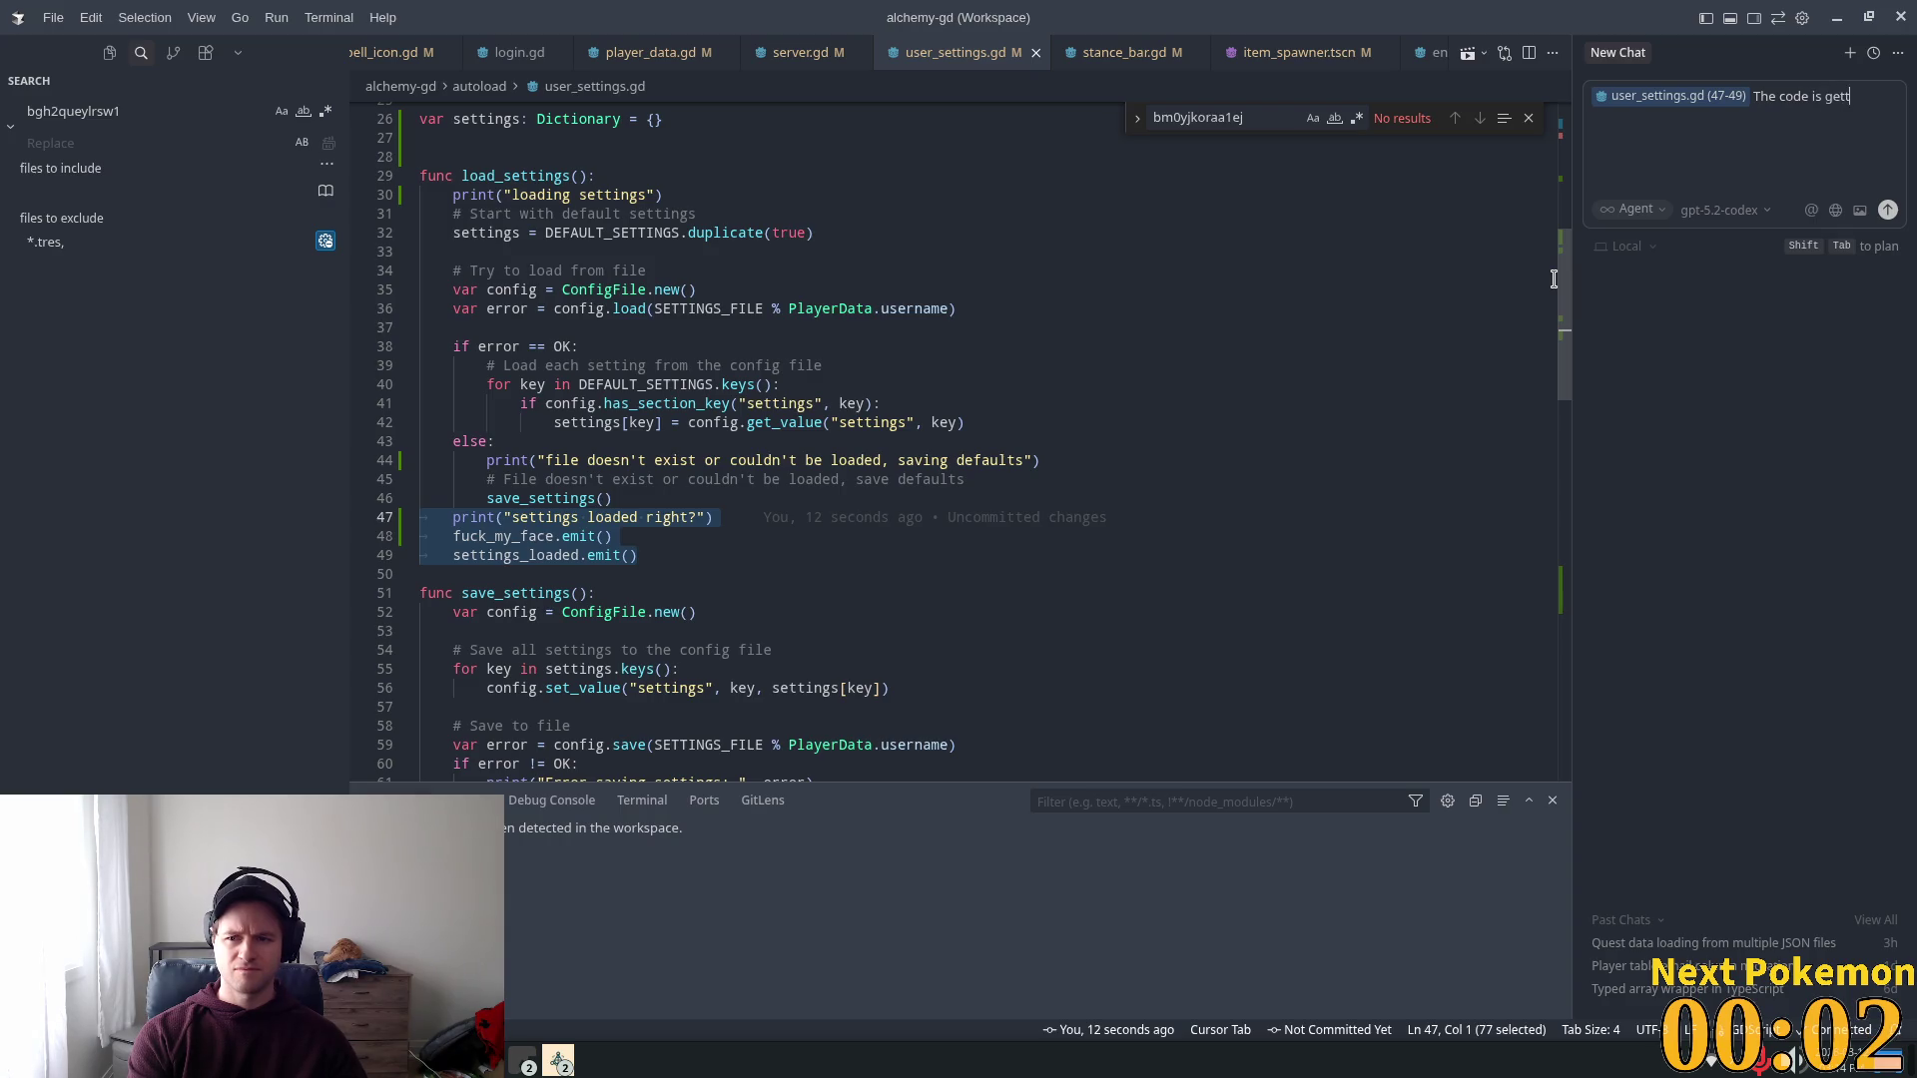
{"action": "type", "text": "ing "}
{"action": "type", "text": "here and"}
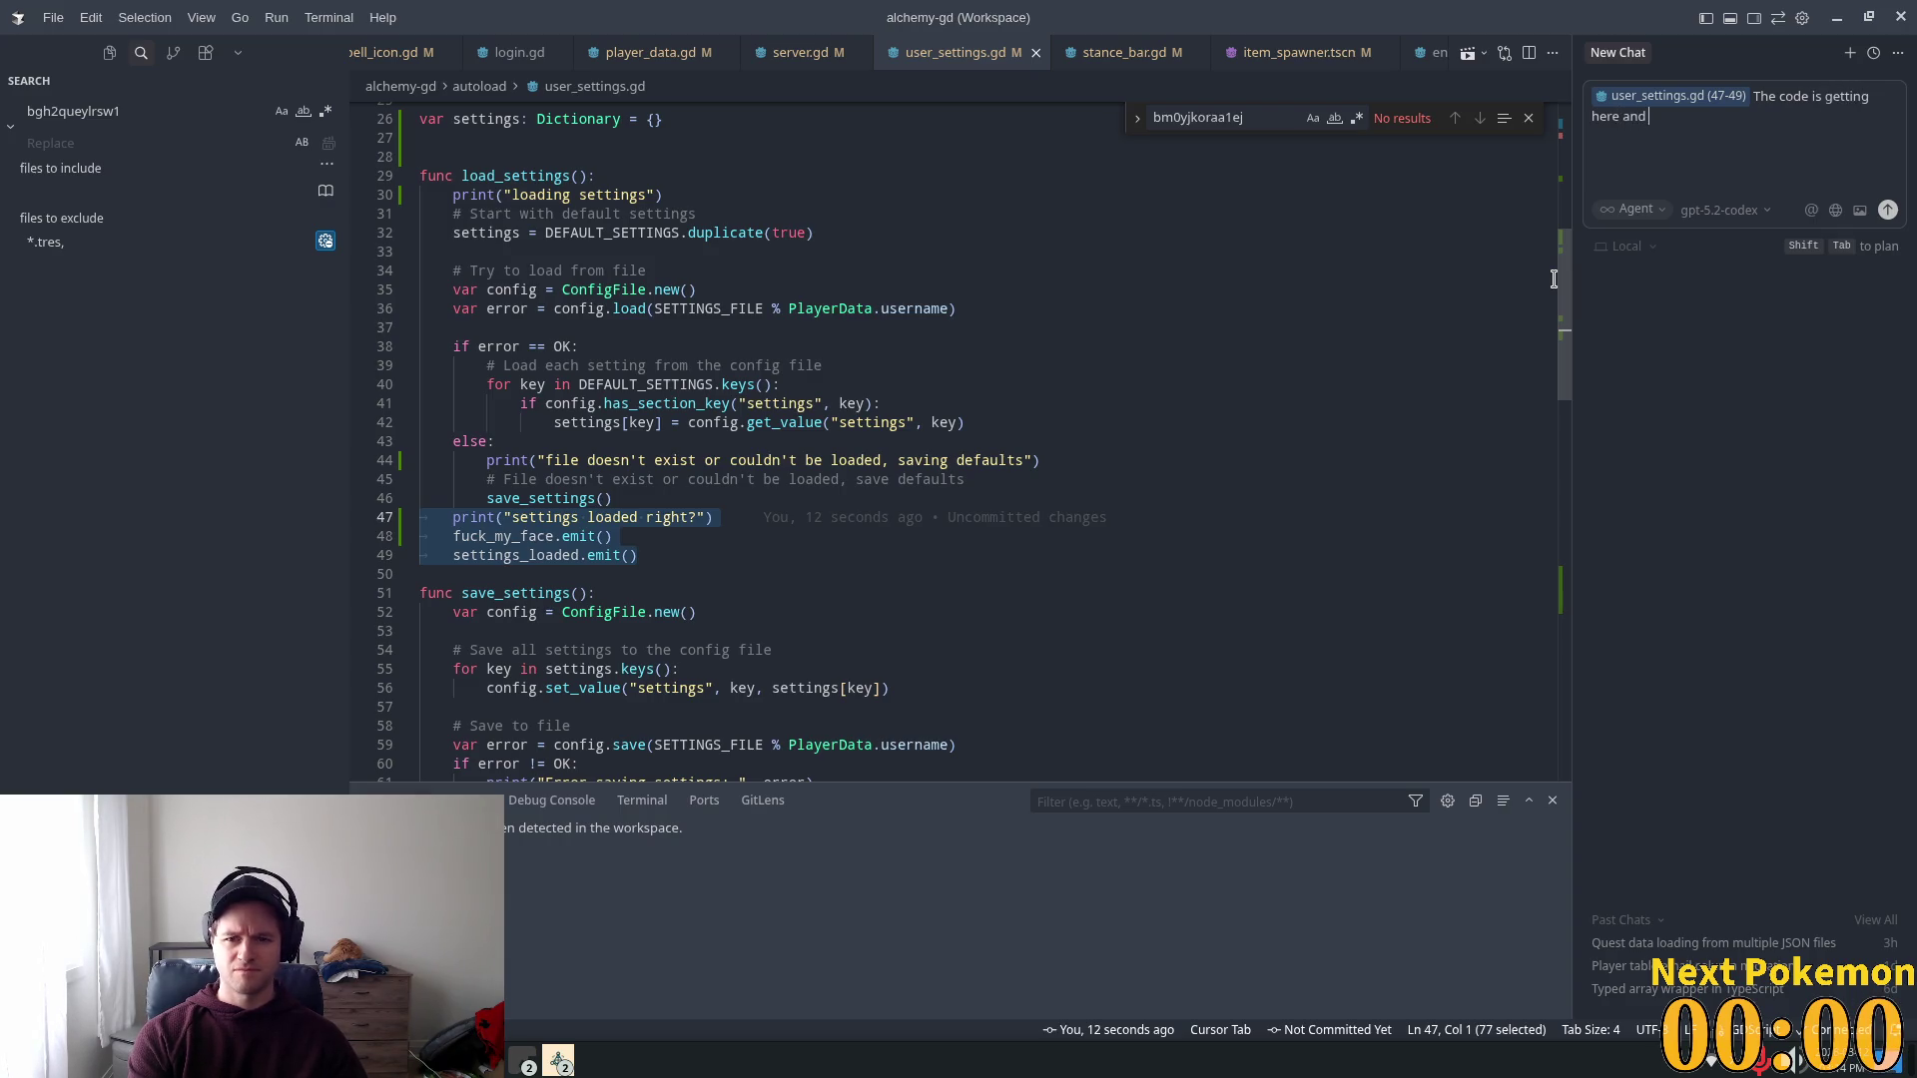
{"action": "type", "text": "sett"}
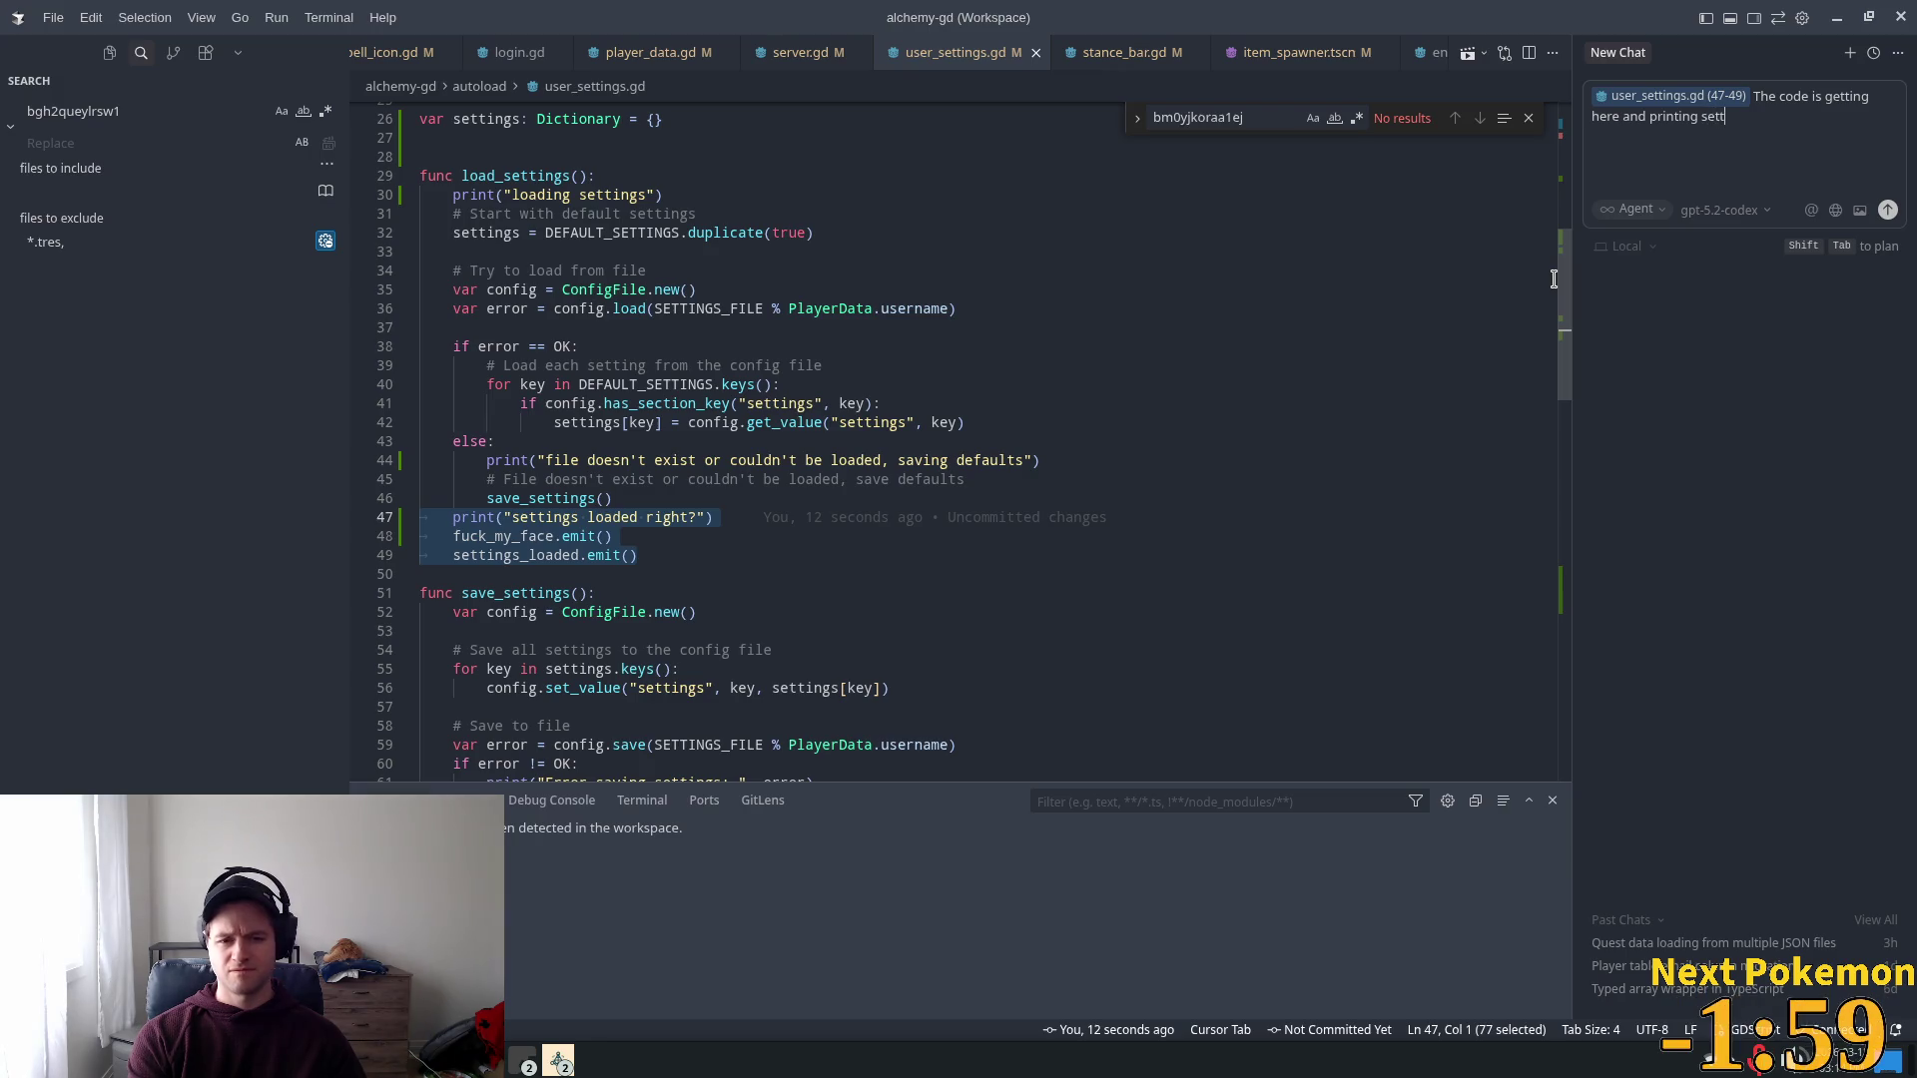
{"action": "key", "text": "BackSpace"}
{"action": "key", "text": "BackSpace"}
{"action": "key", "text": "BackSpace"}
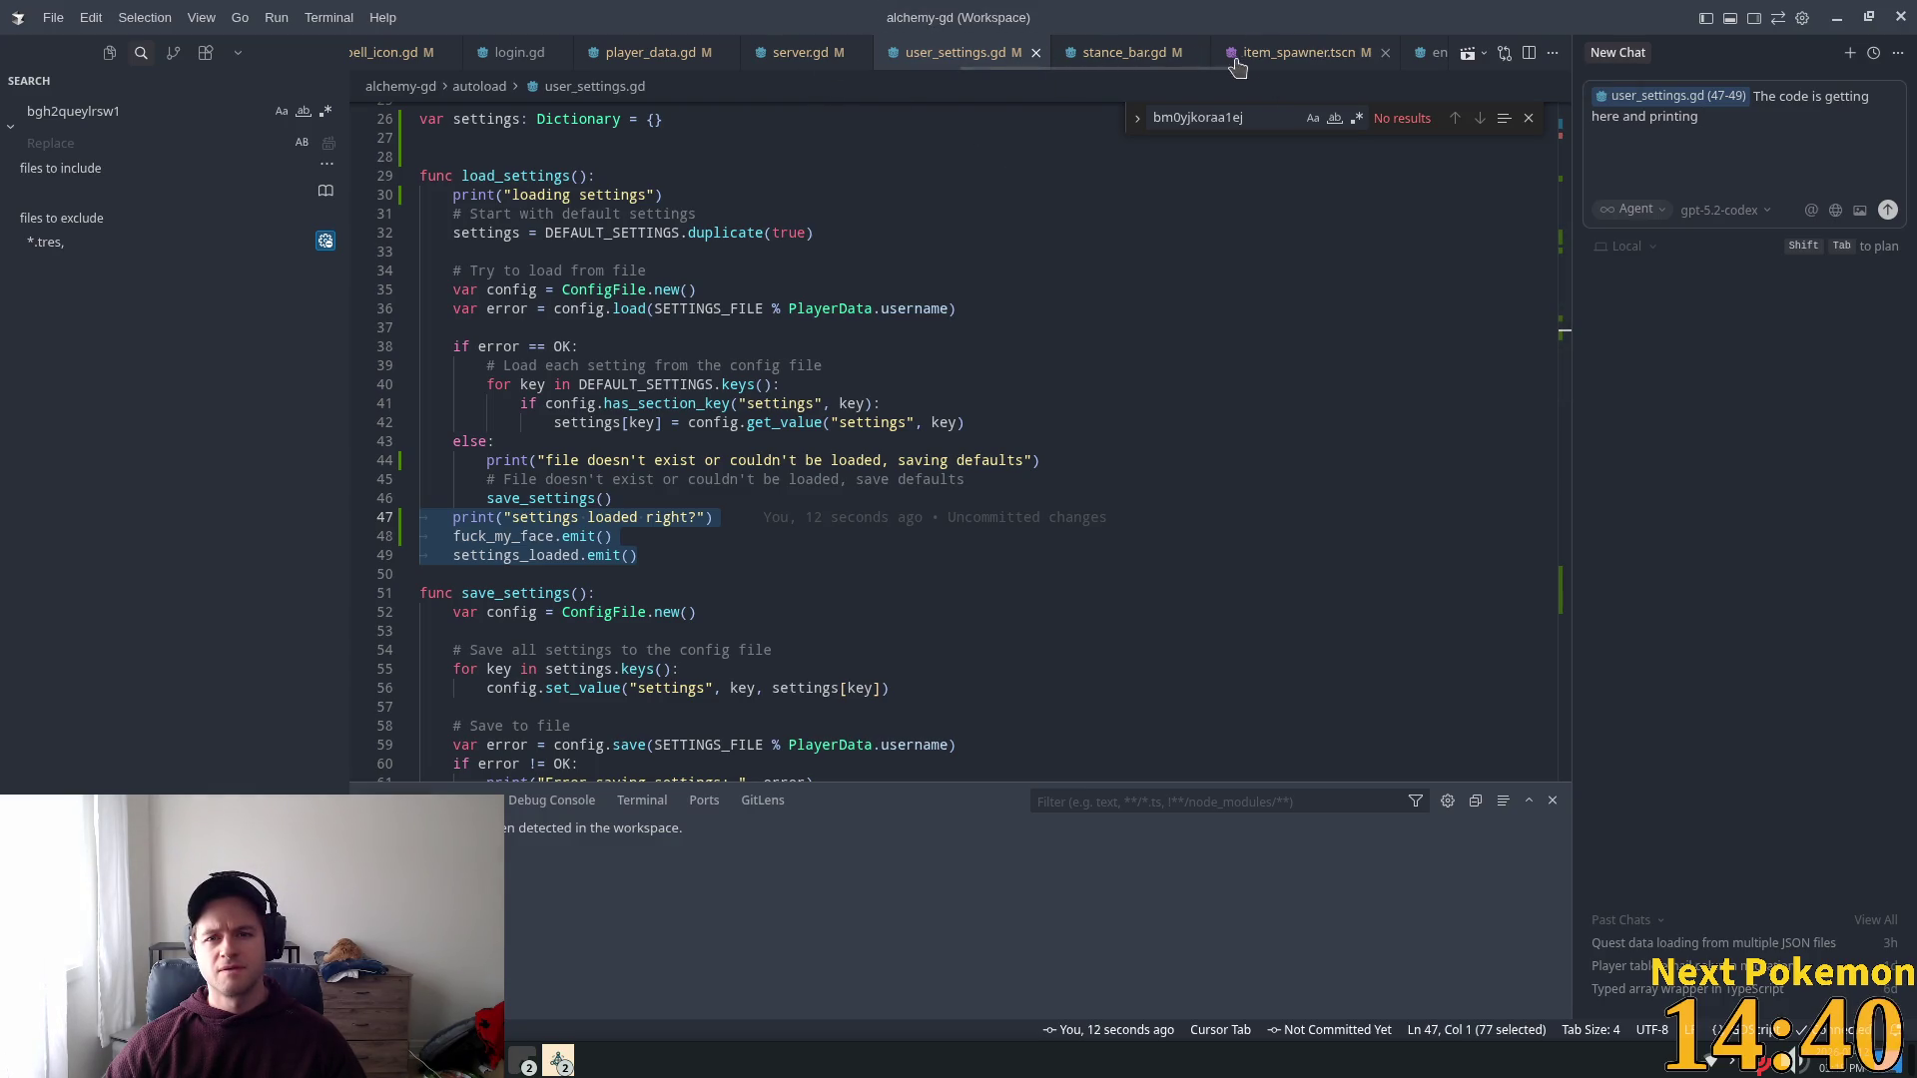
Step: Attach stance_bar.gd lines 16–23, the signal connections and handlers, to the chat
{"action": "left_click", "coordinate": [1134, 55]}
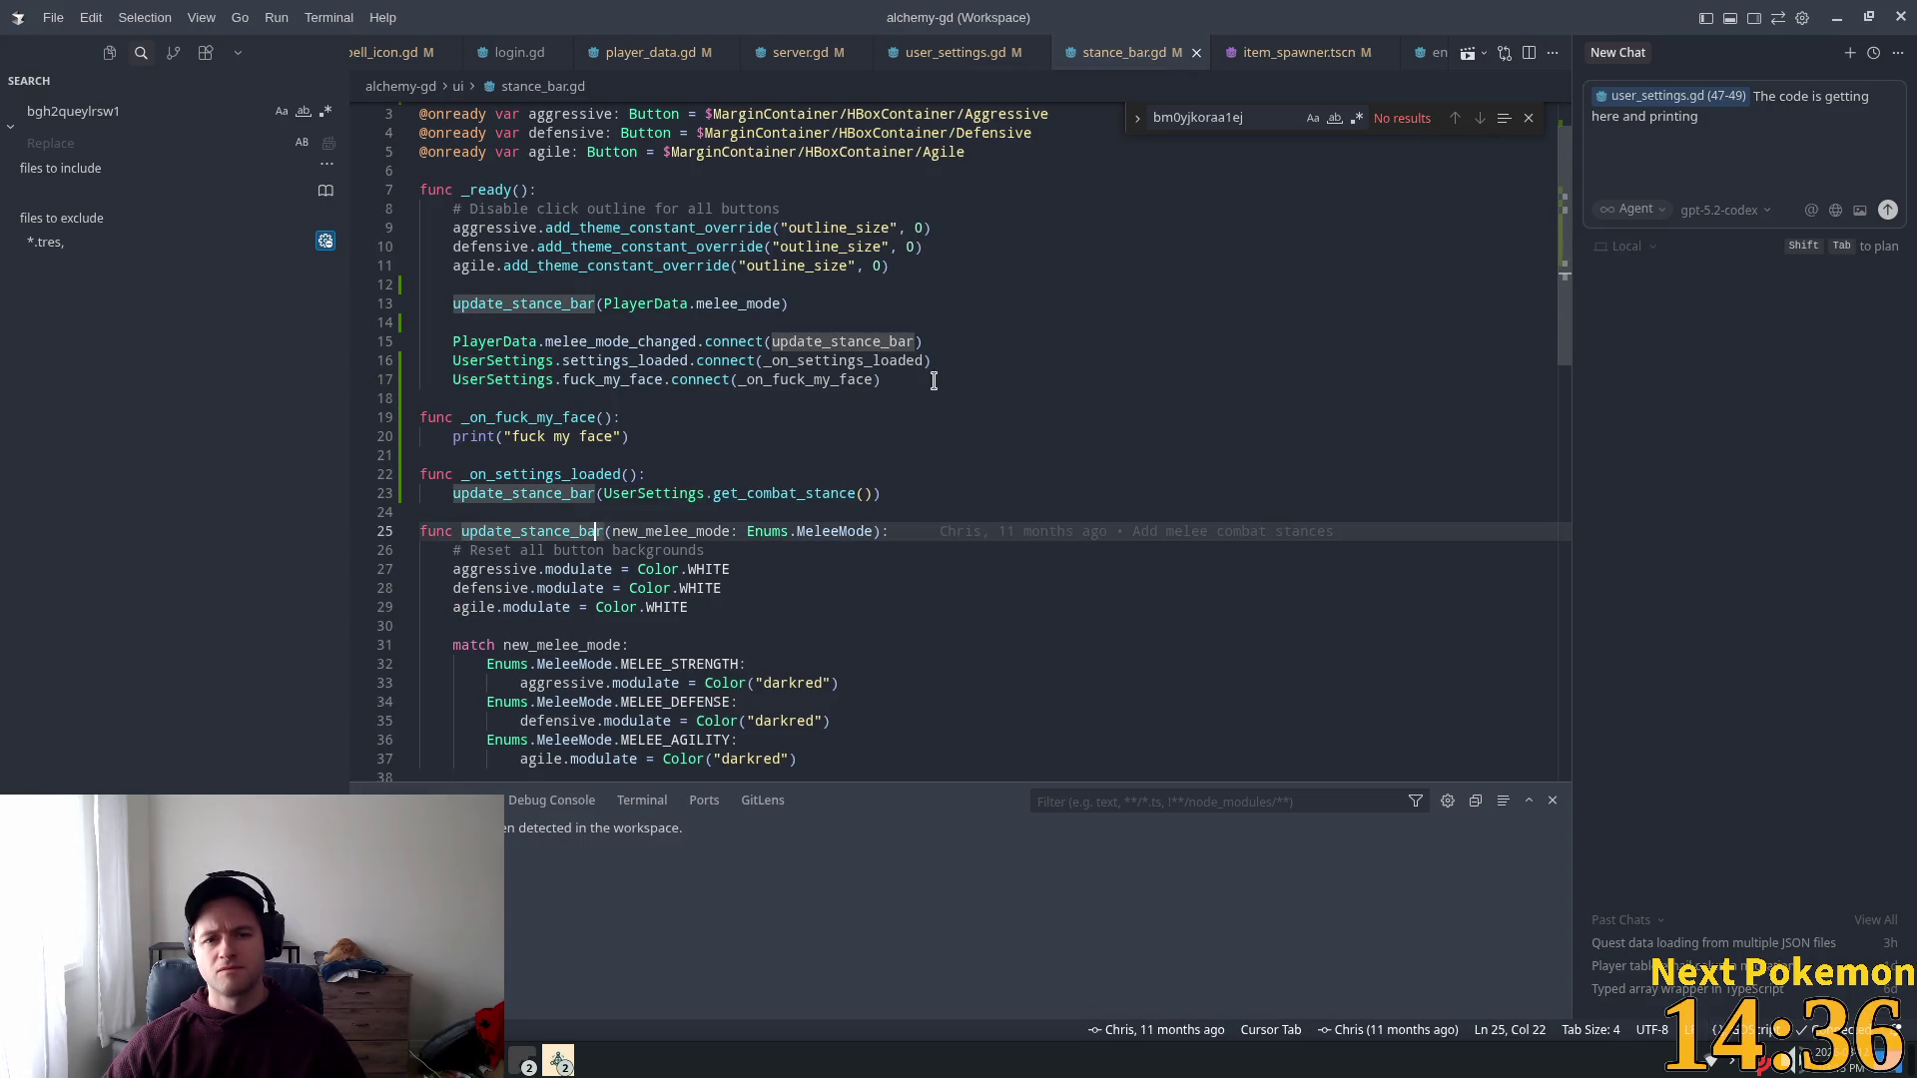
{"action": "left_click", "coordinate": [495, 190]}
{"action": "scroll", "coordinate": [744, 299], "scroll_direction": "up", "scroll_amount": 2}
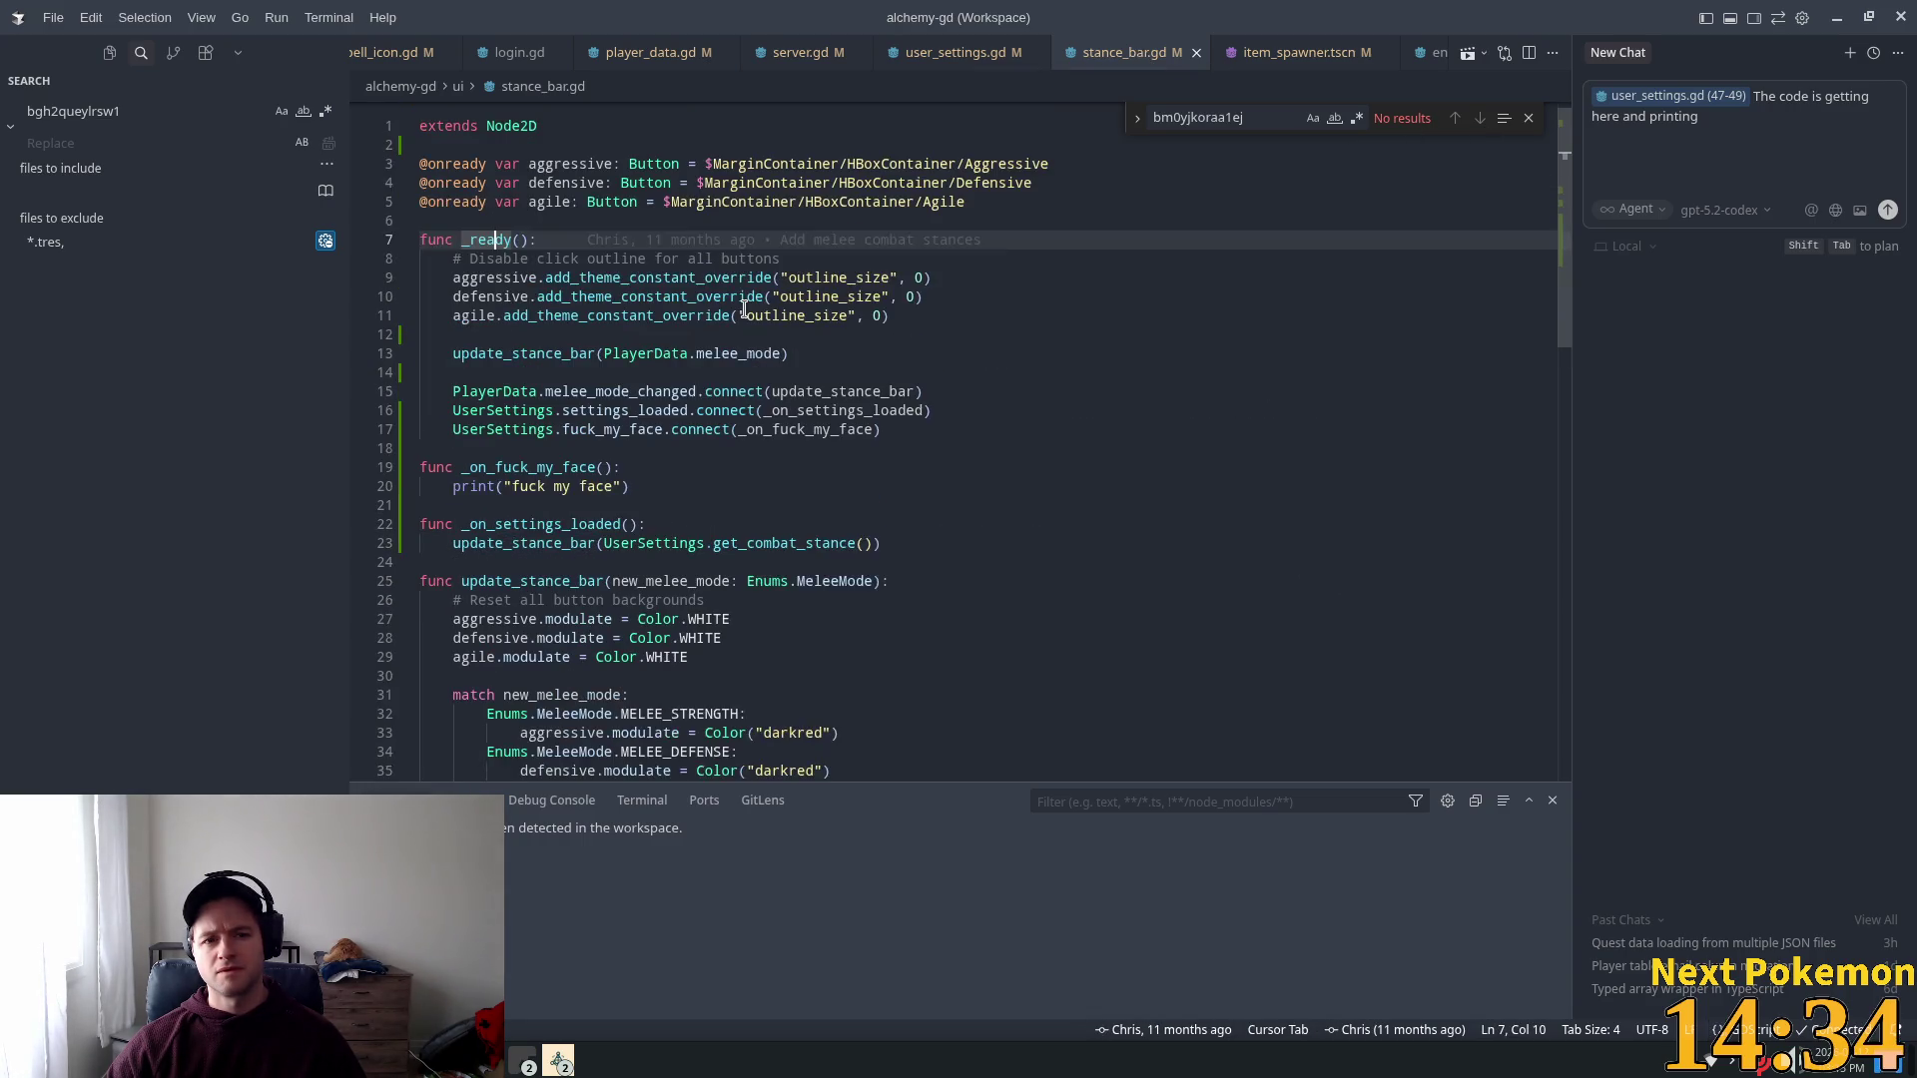
{"action": "left_click_drag", "start_coordinate": [881, 447], "coordinate": [456, 425]}
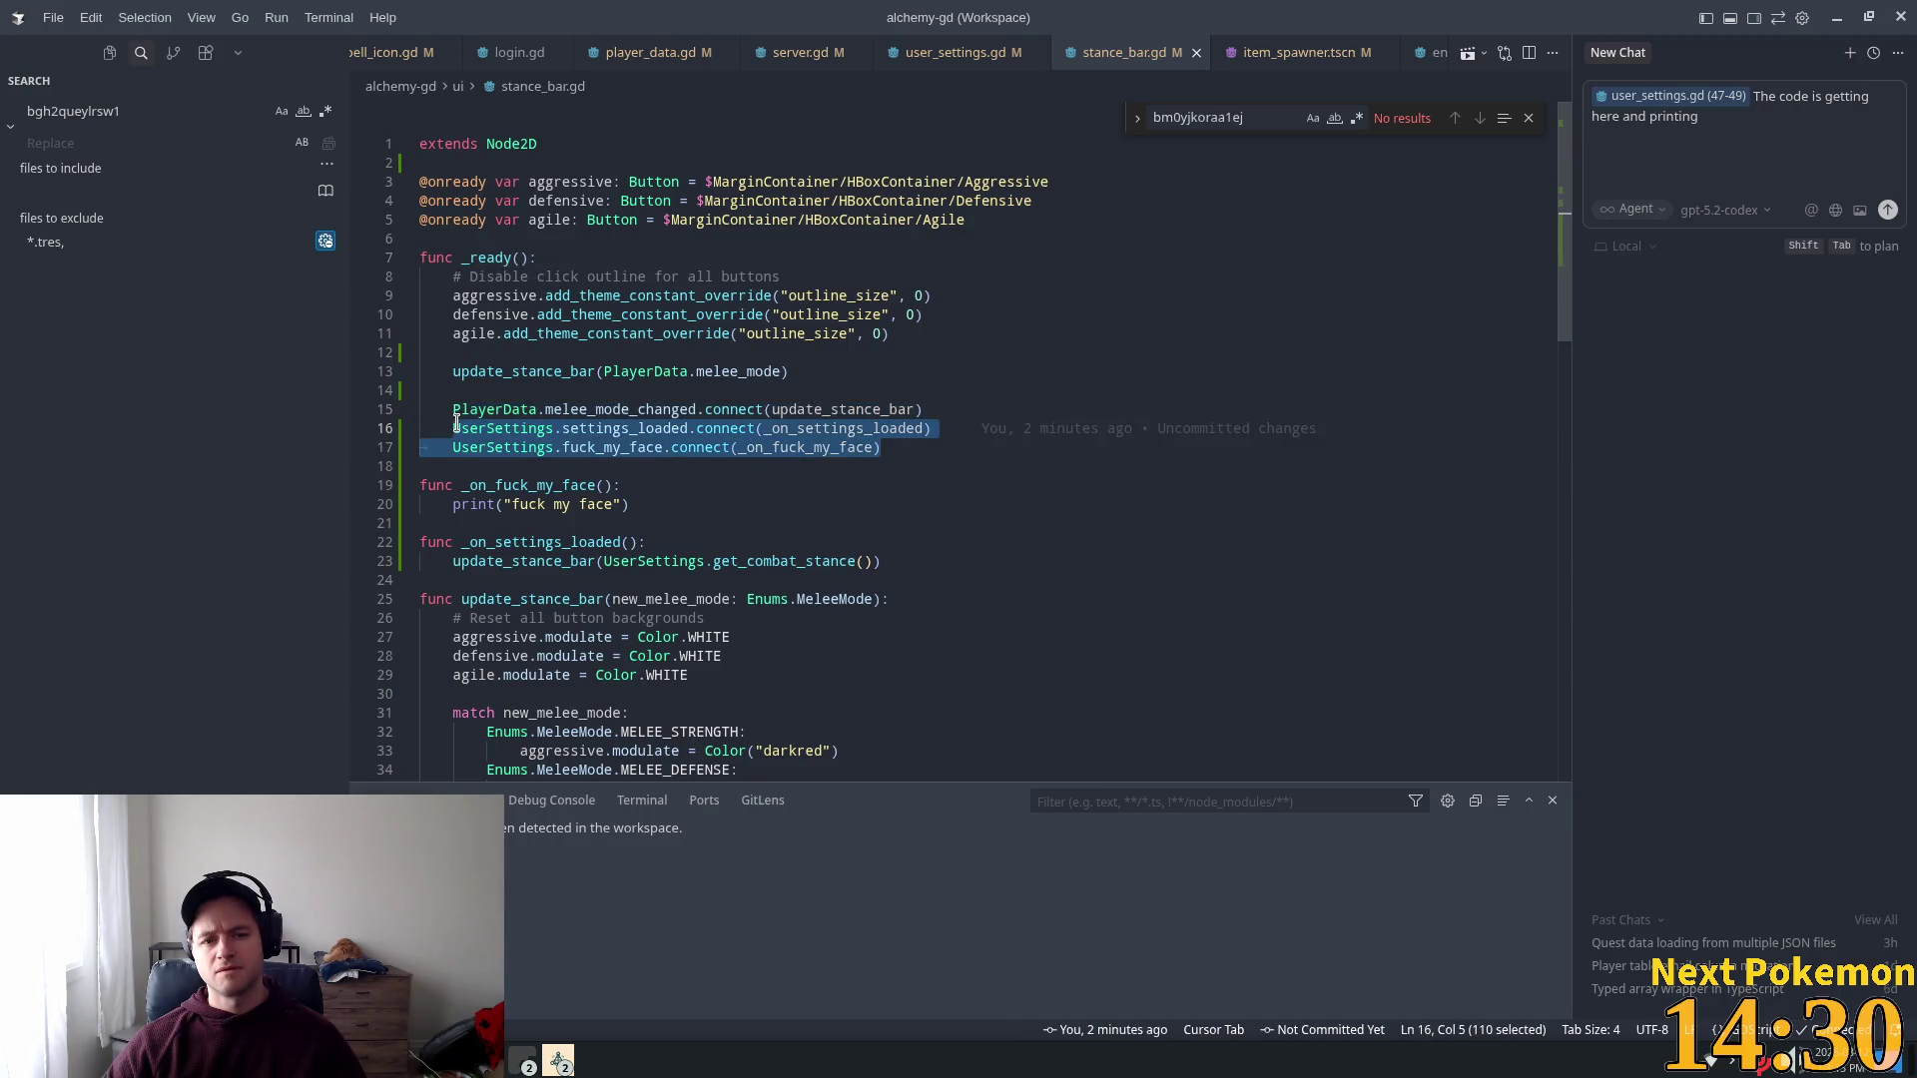
{"action": "left_click", "coordinate": [861, 528]}
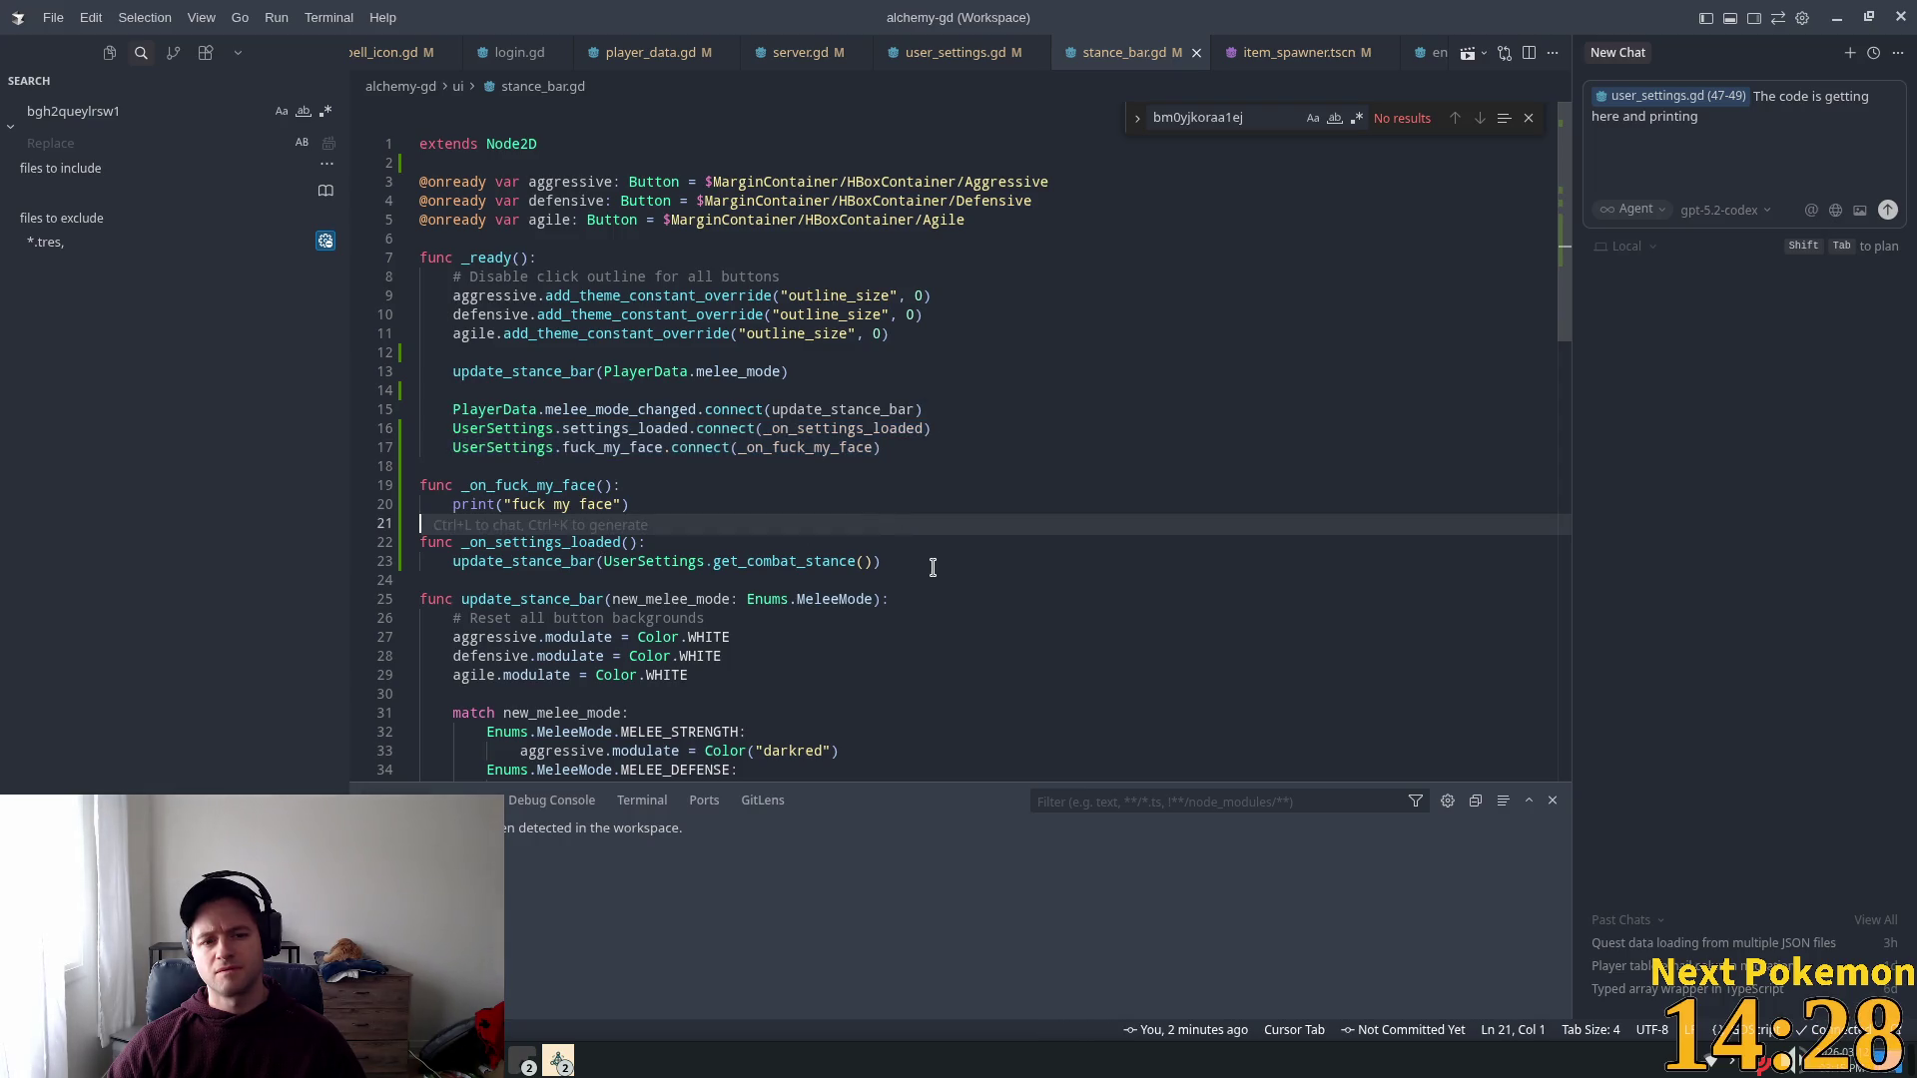
{"action": "mouse_move", "coordinate": [881, 562]}
{"action": "left_mouse_down"}
{"action": "mouse_move", "coordinate": [639, 544]}
{"action": "mouse_move", "coordinate": [454, 428]}
{"action": "left_mouse_up"}
{"action": "key", "text": "ctrl+l"}
Step: Send the question 'but the signal is never being caught here... you able to determine why?'
{"action": "type", "text": "but the"}
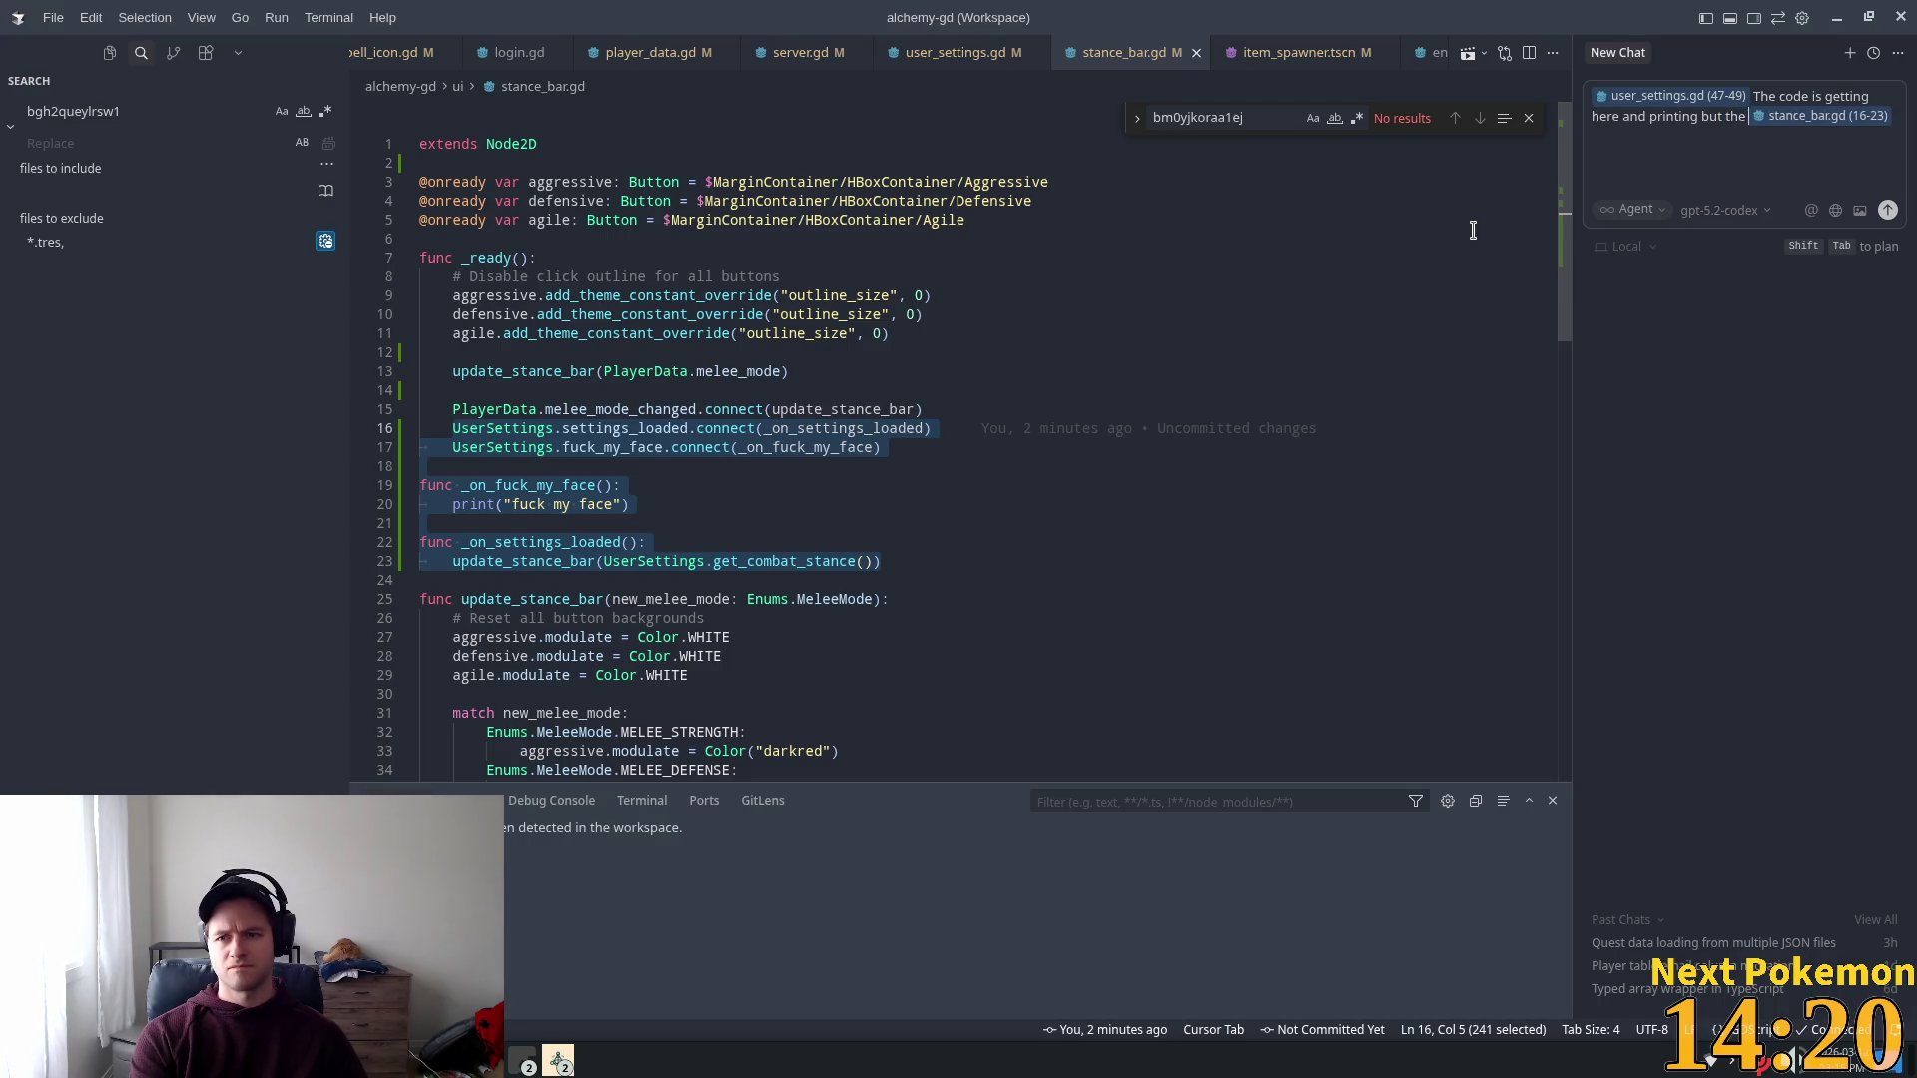
{"action": "type", "text": " signal is"}
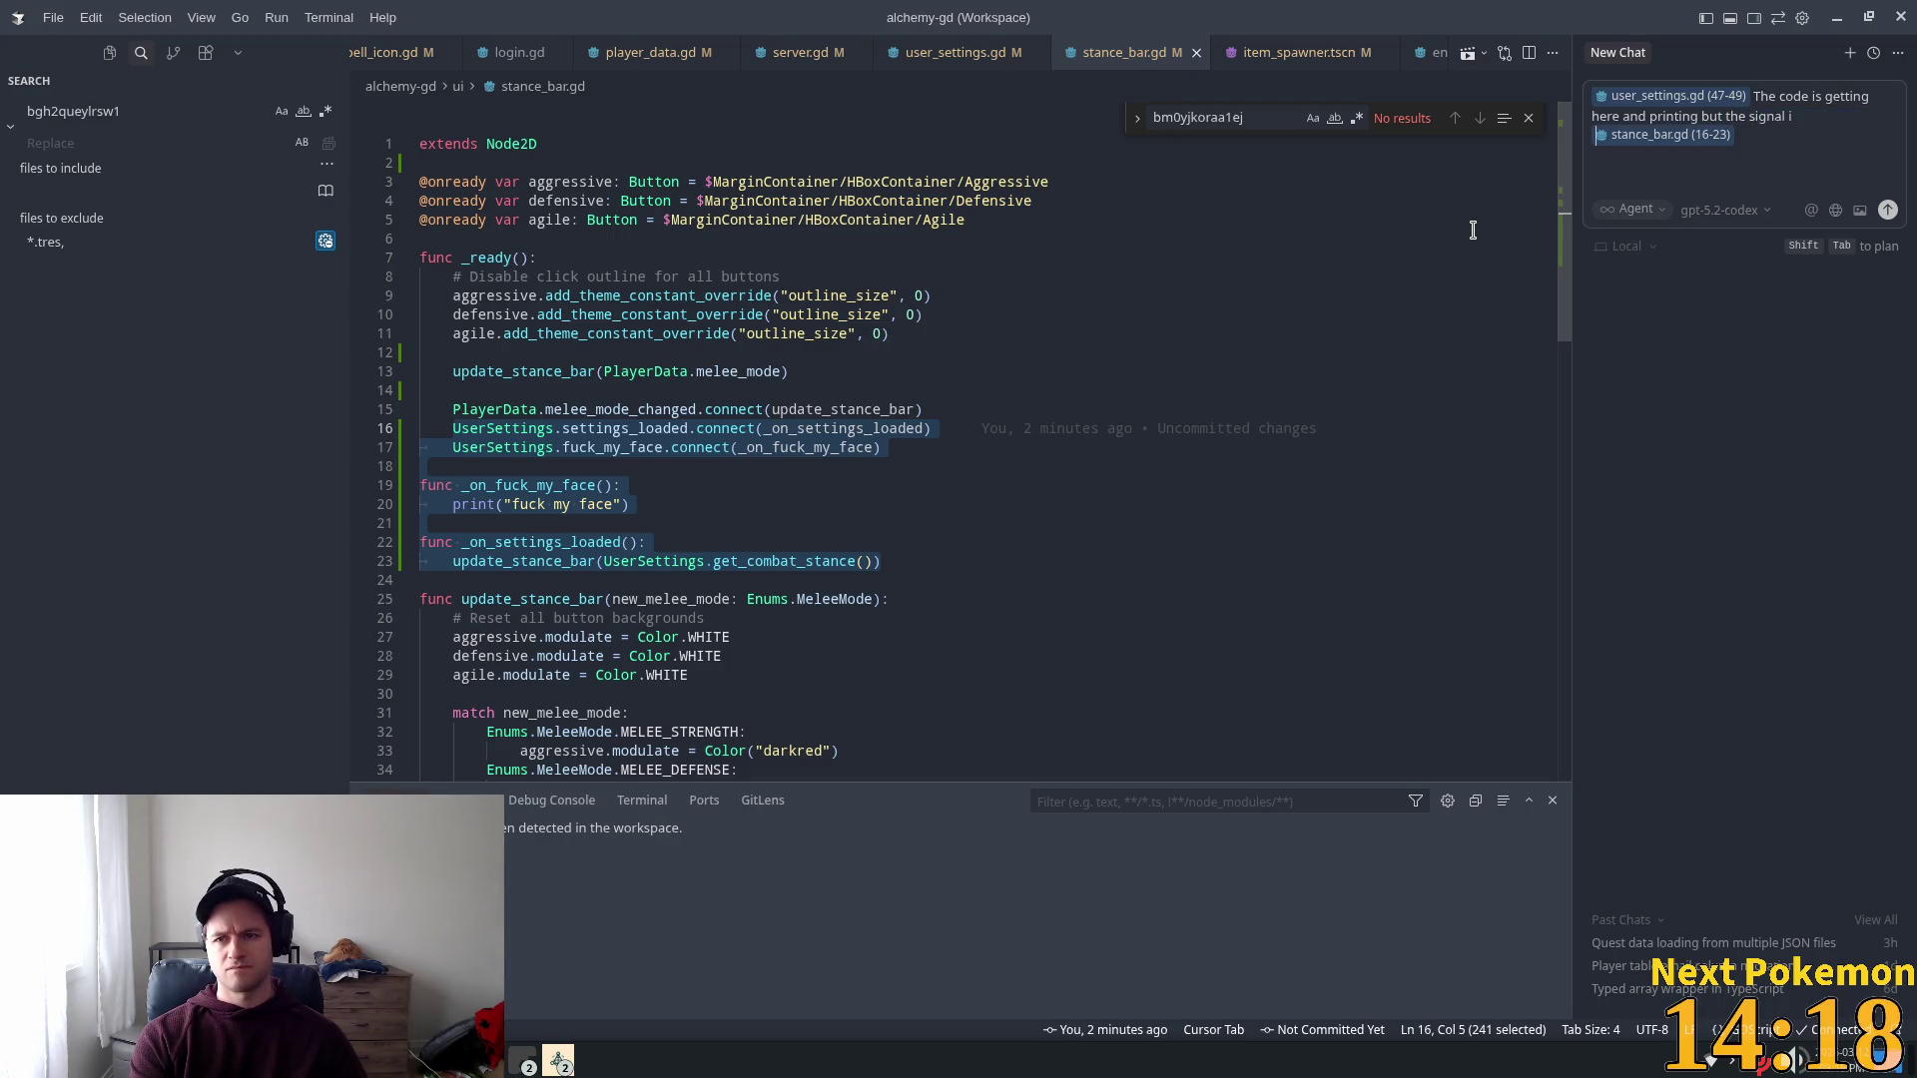
{"action": "type", "text": " never being c"}
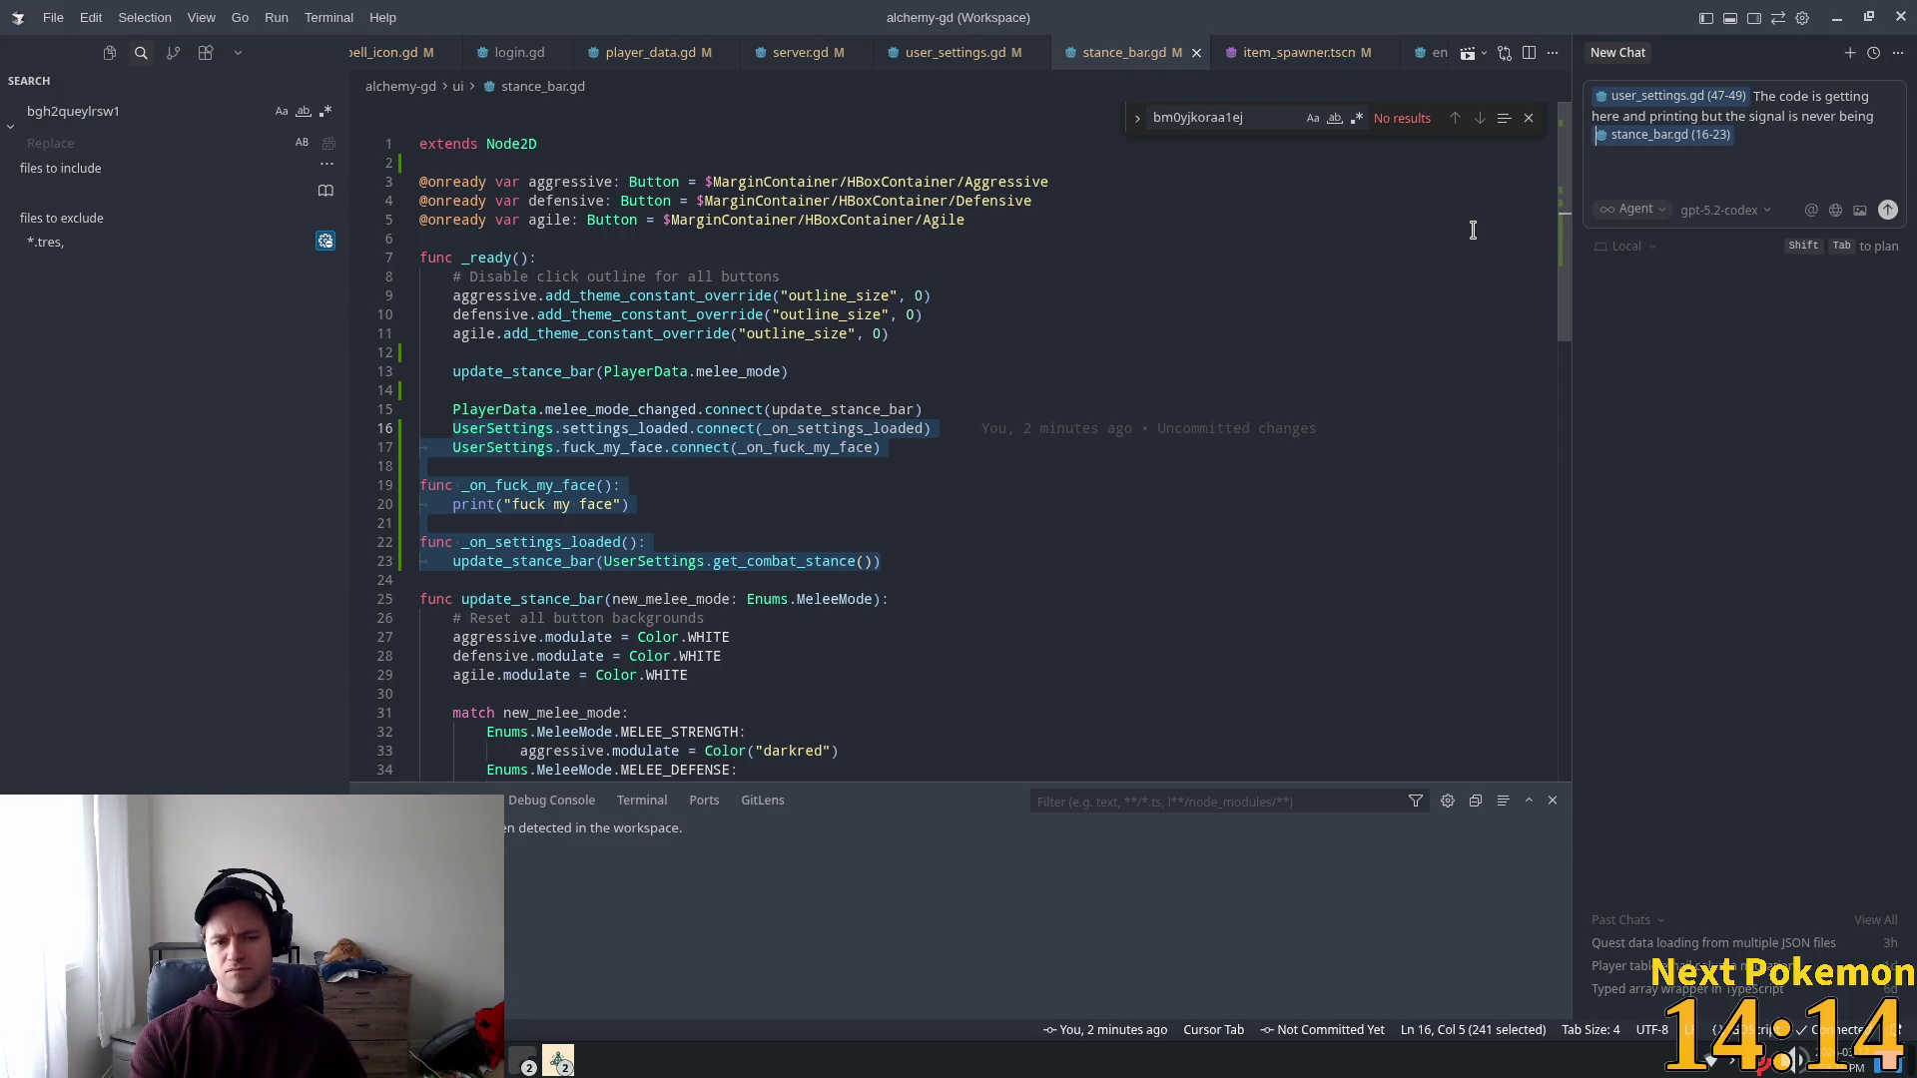
{"action": "type", "text": "aught here stance_bar"}
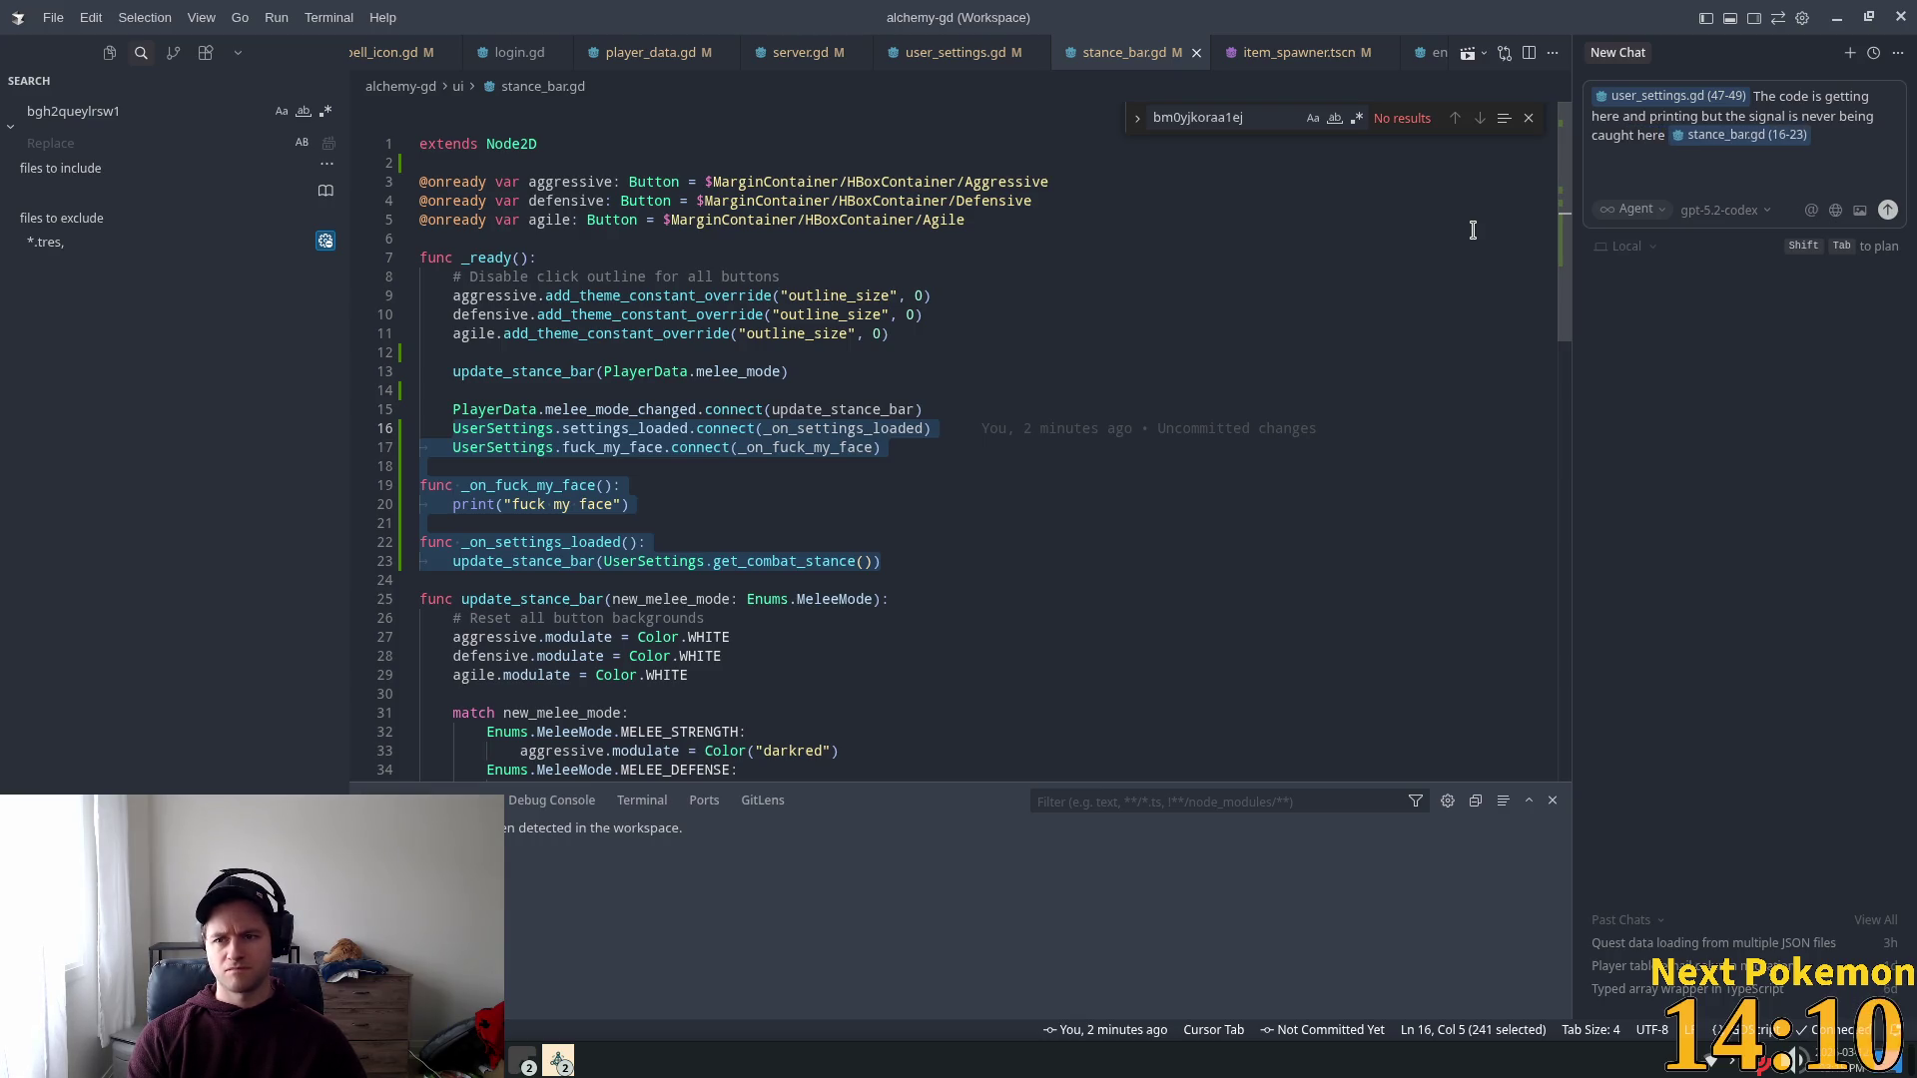
{"action": "type", "text": ". Are"}
{"action": "type", "text": " you "}
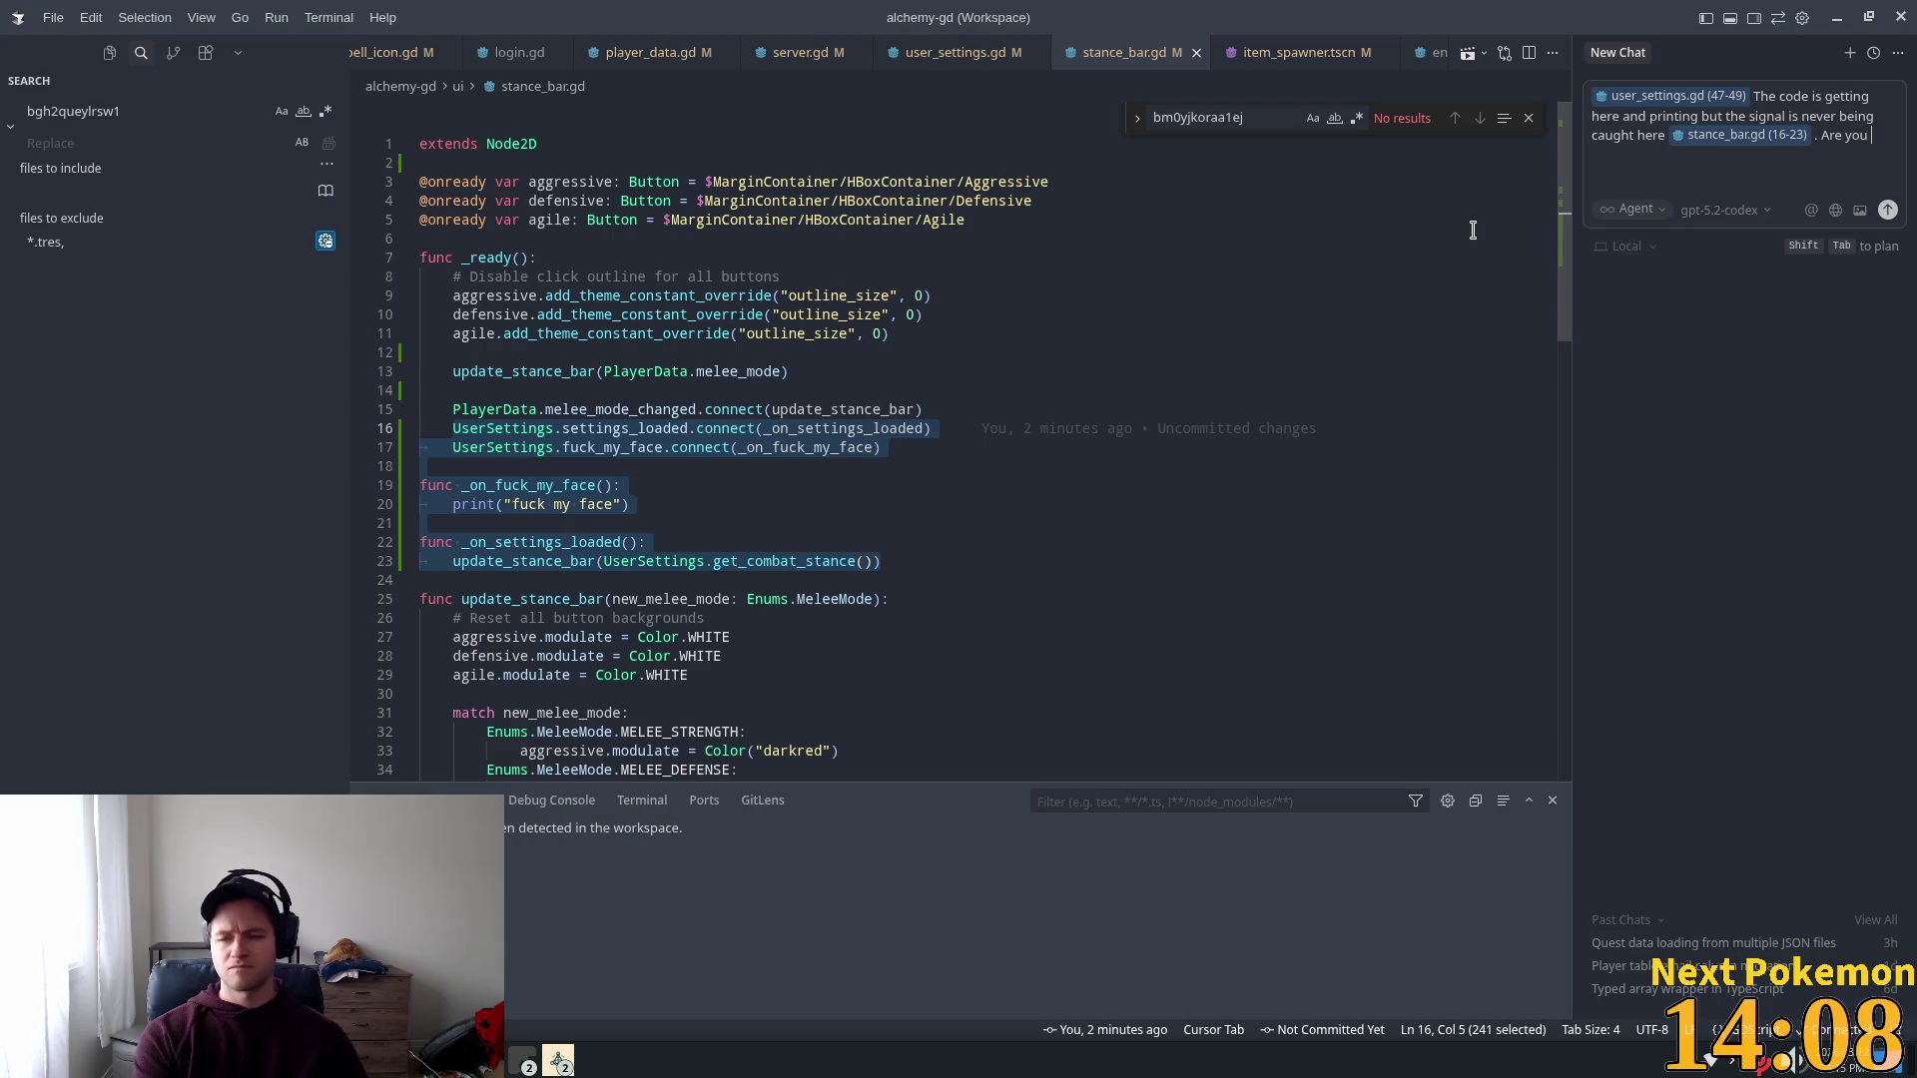
{"action": "type", "text": "able to determine why?"}
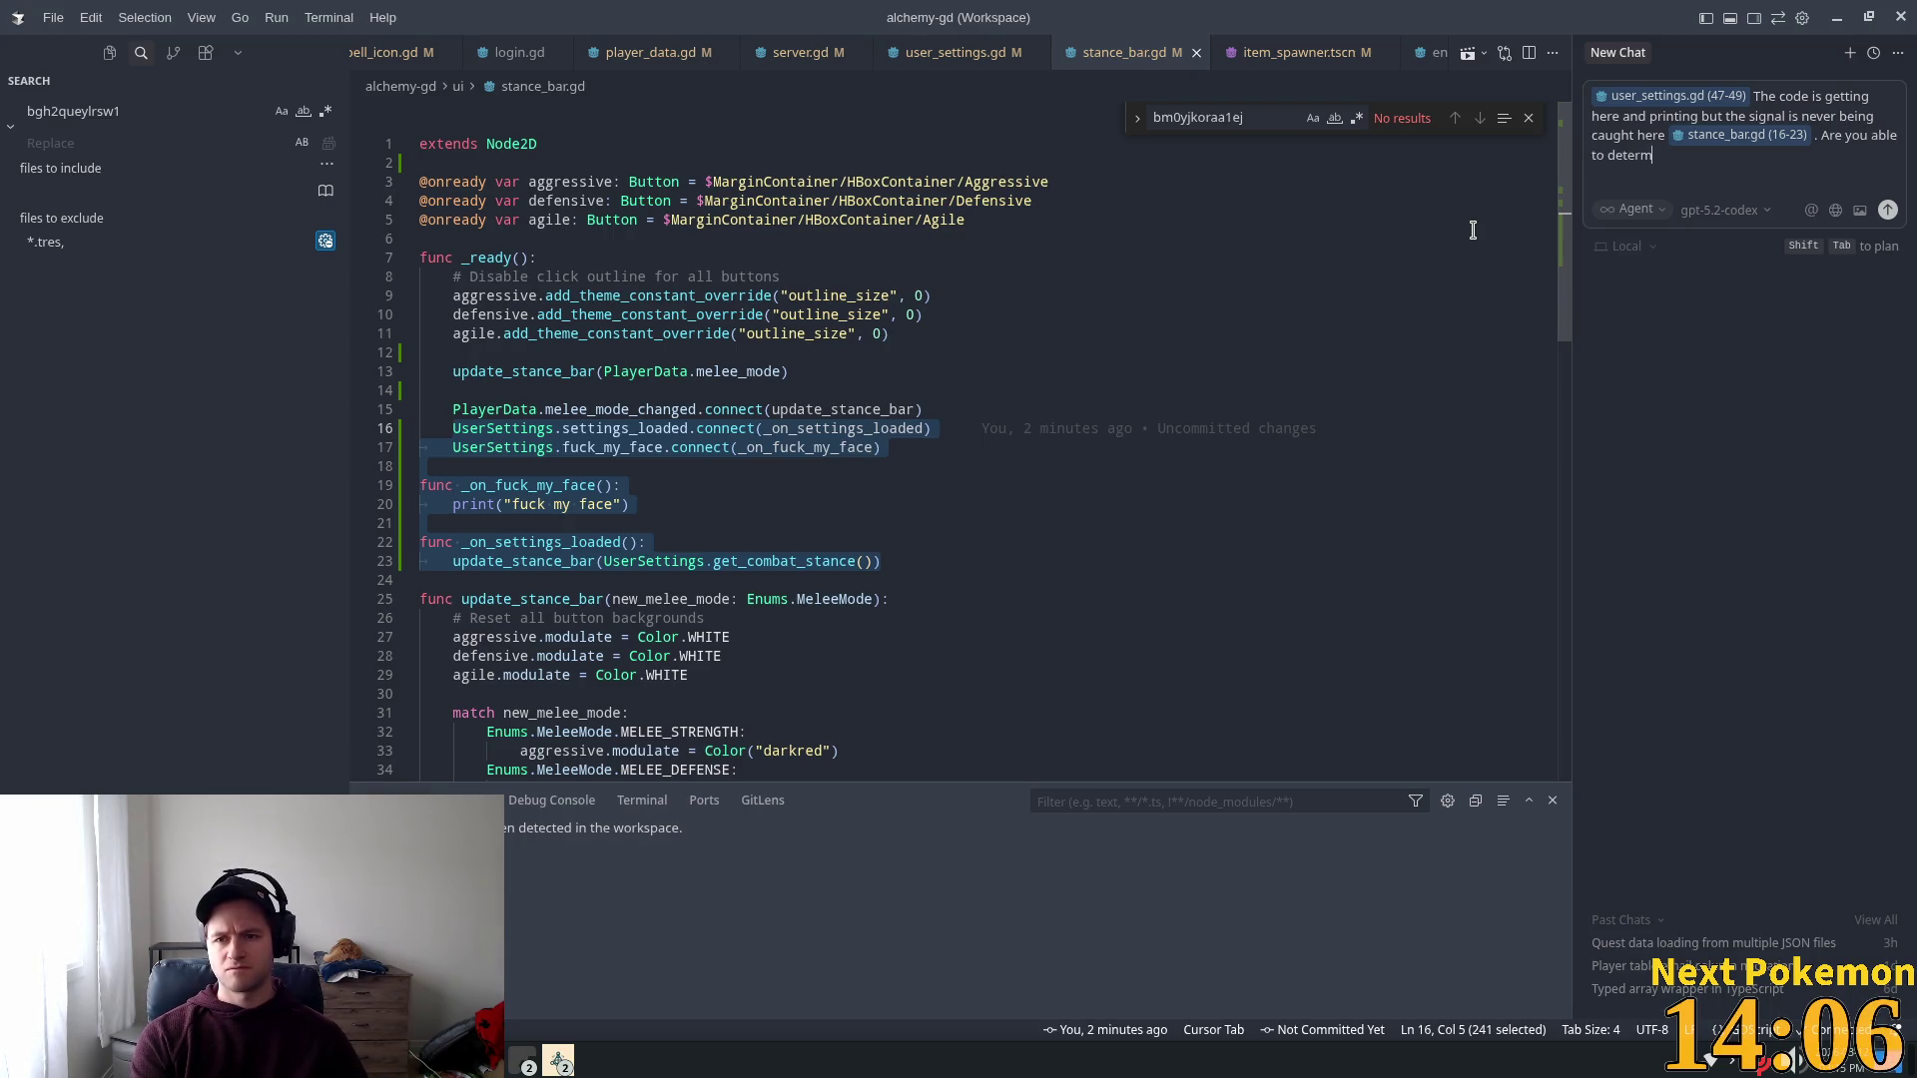
{"action": "key", "text": "Return"}
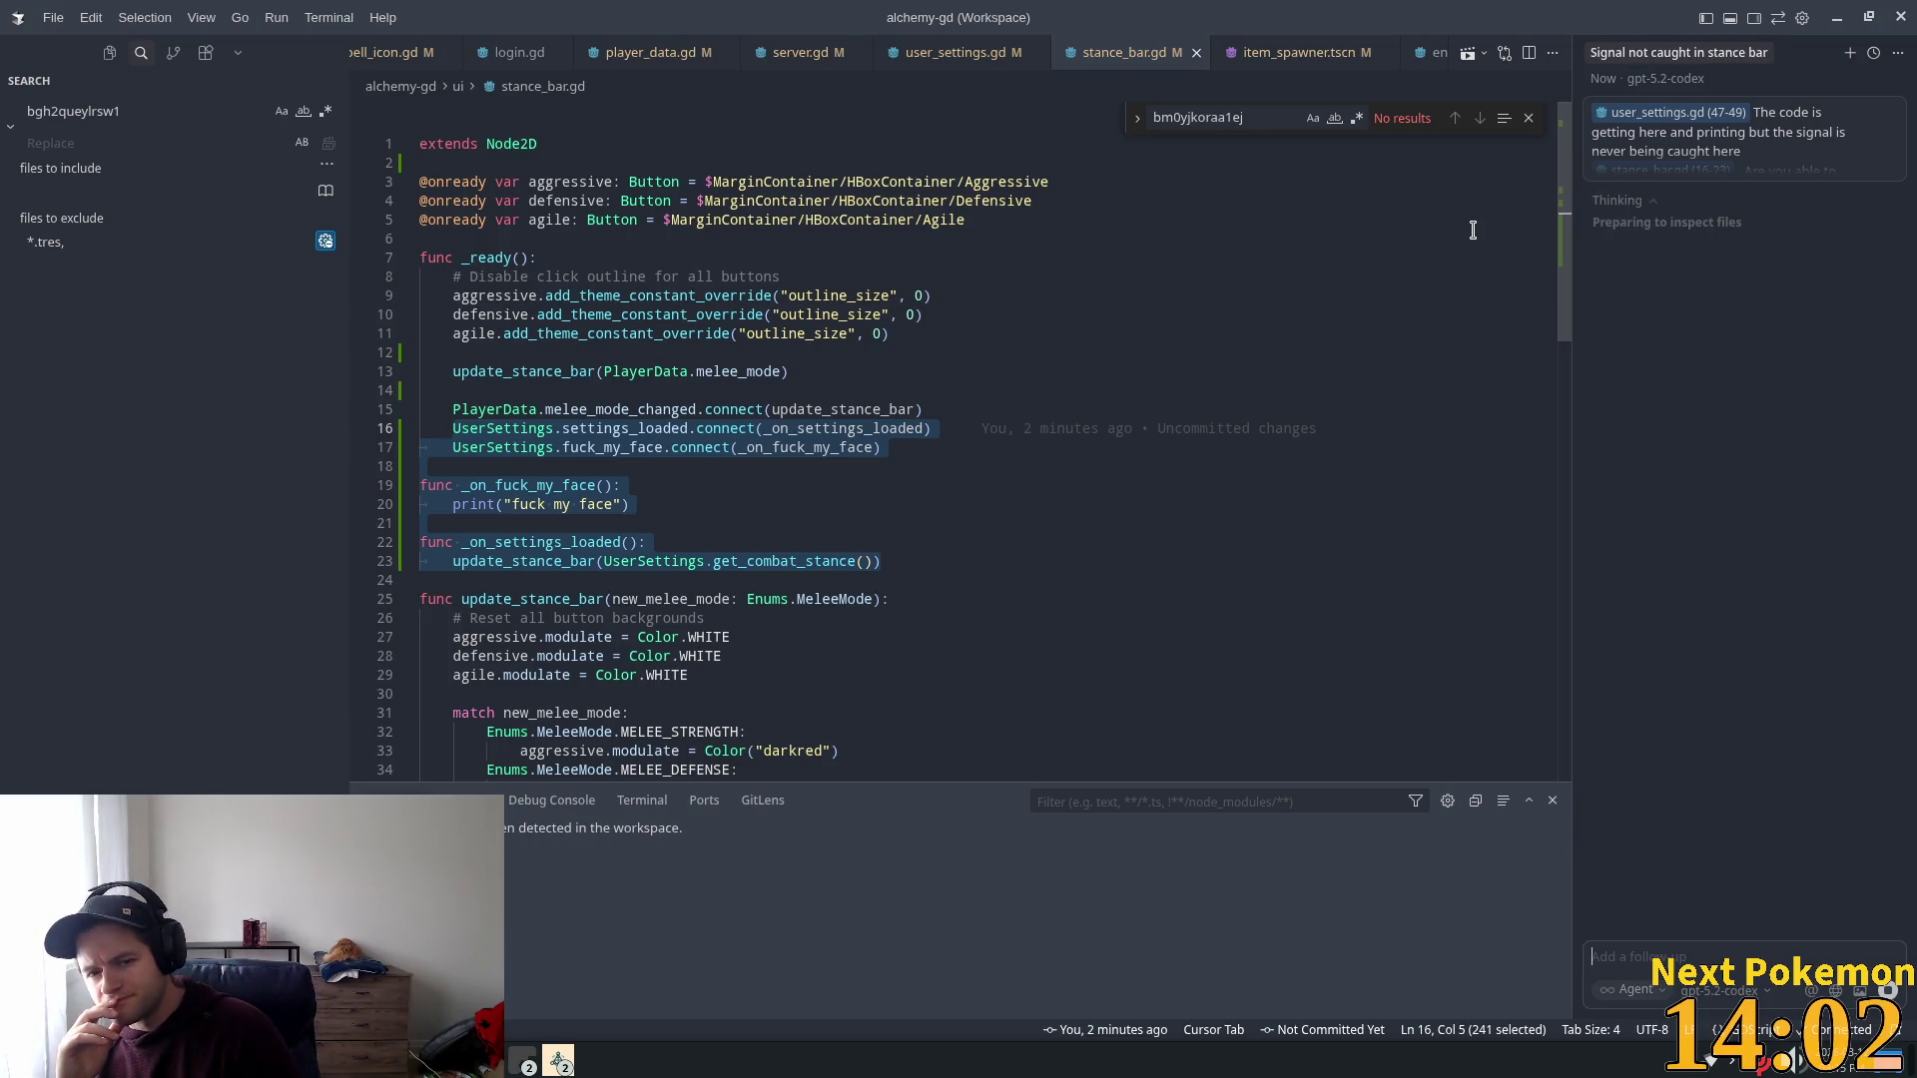
{"action": "key", "text": "ctrl+e"}
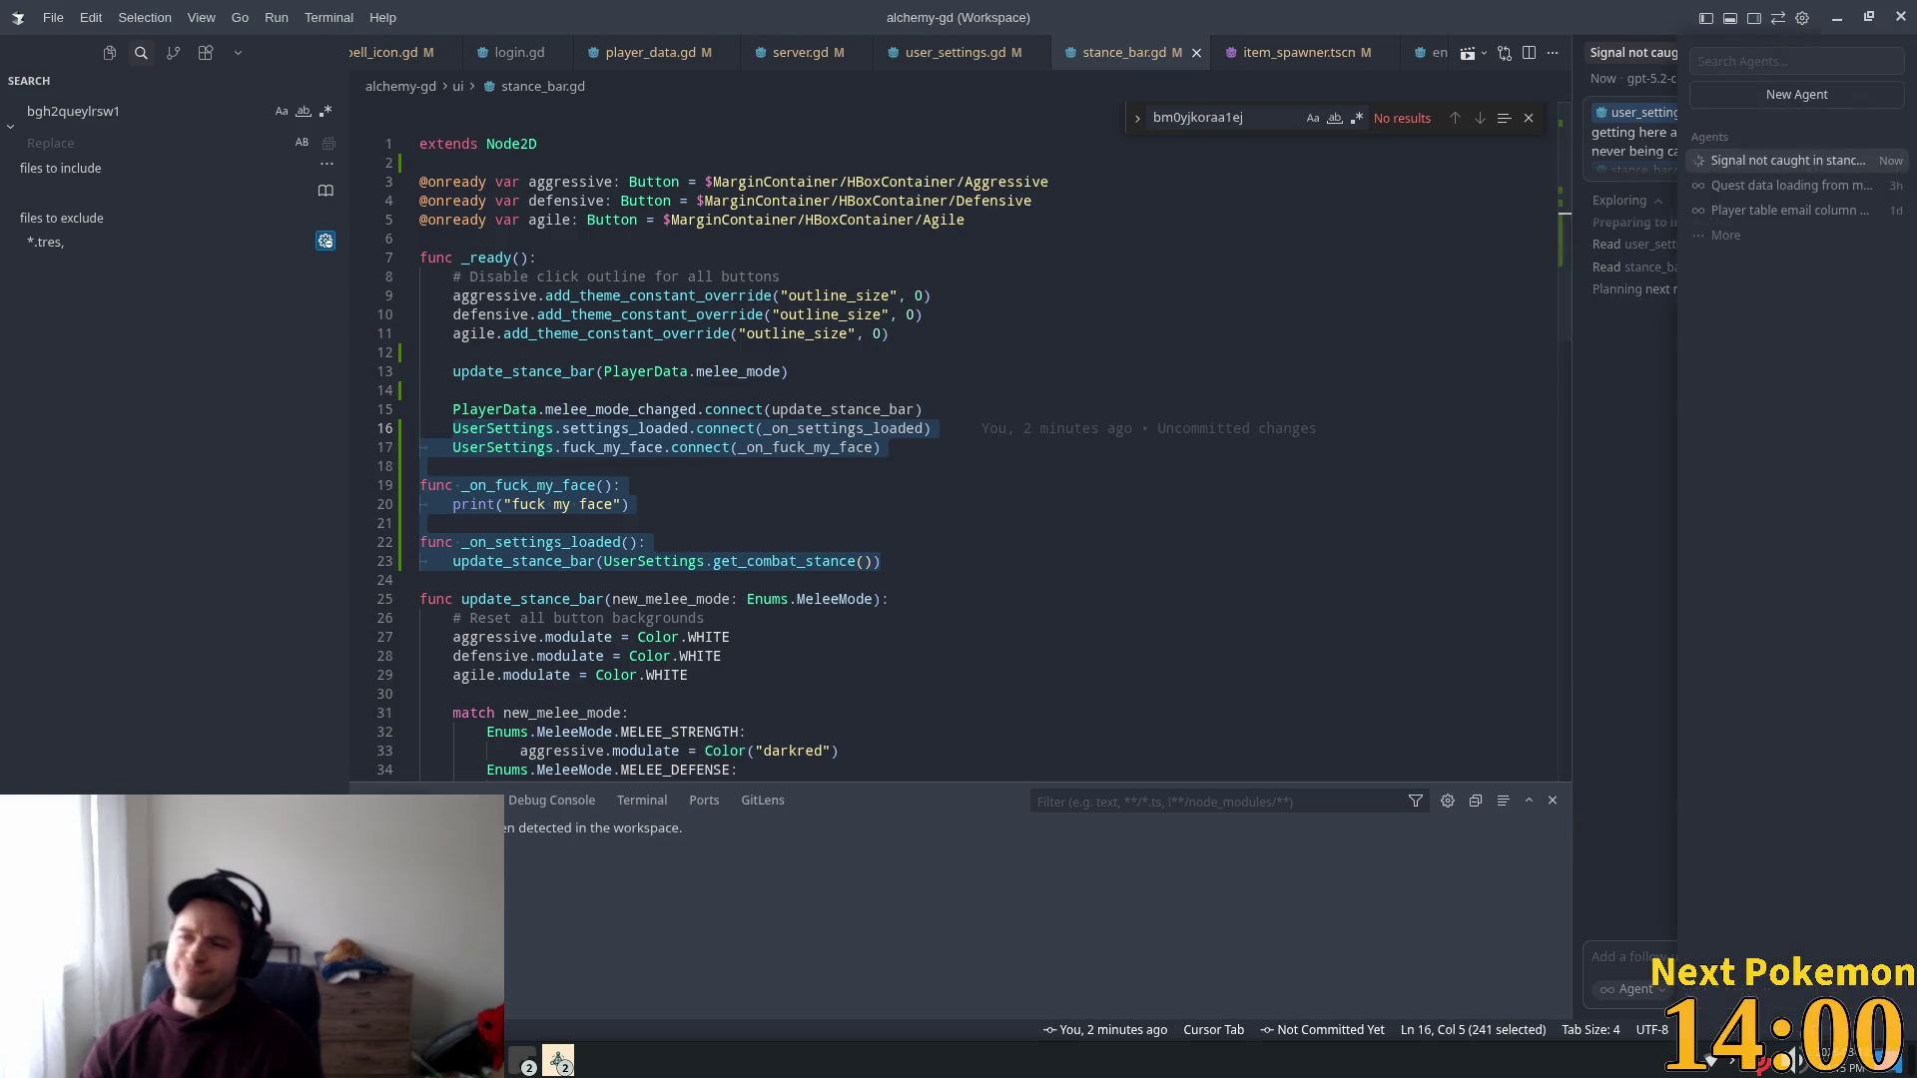
Step: Close the agent chats list and let the agent explain the early settings_loaded emission
{"action": "key", "text": "Escape"}
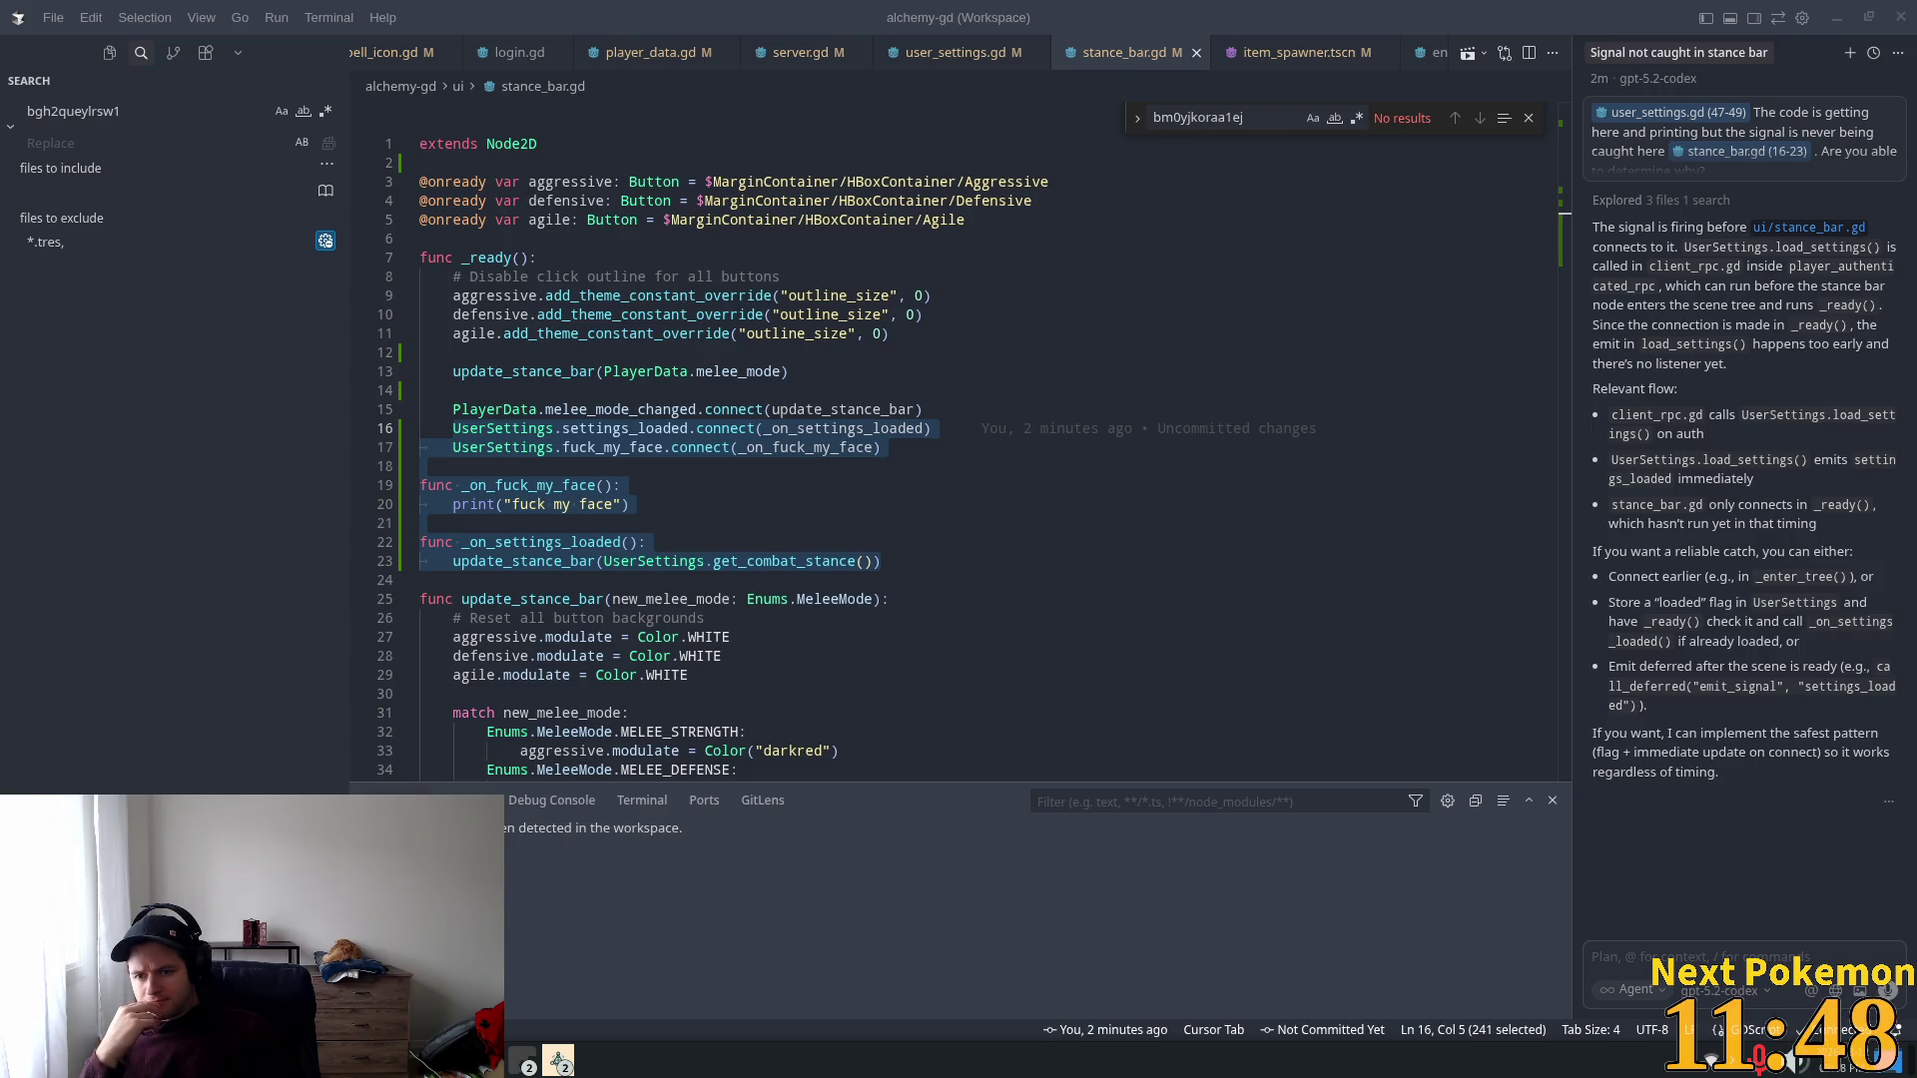
Step: Reply 'yeah please implement that' so the agent adds the loaded-flag fix to both files
{"action": "left_click", "coordinate": [1687, 932]}
{"action": "type", "text": "yeah "}
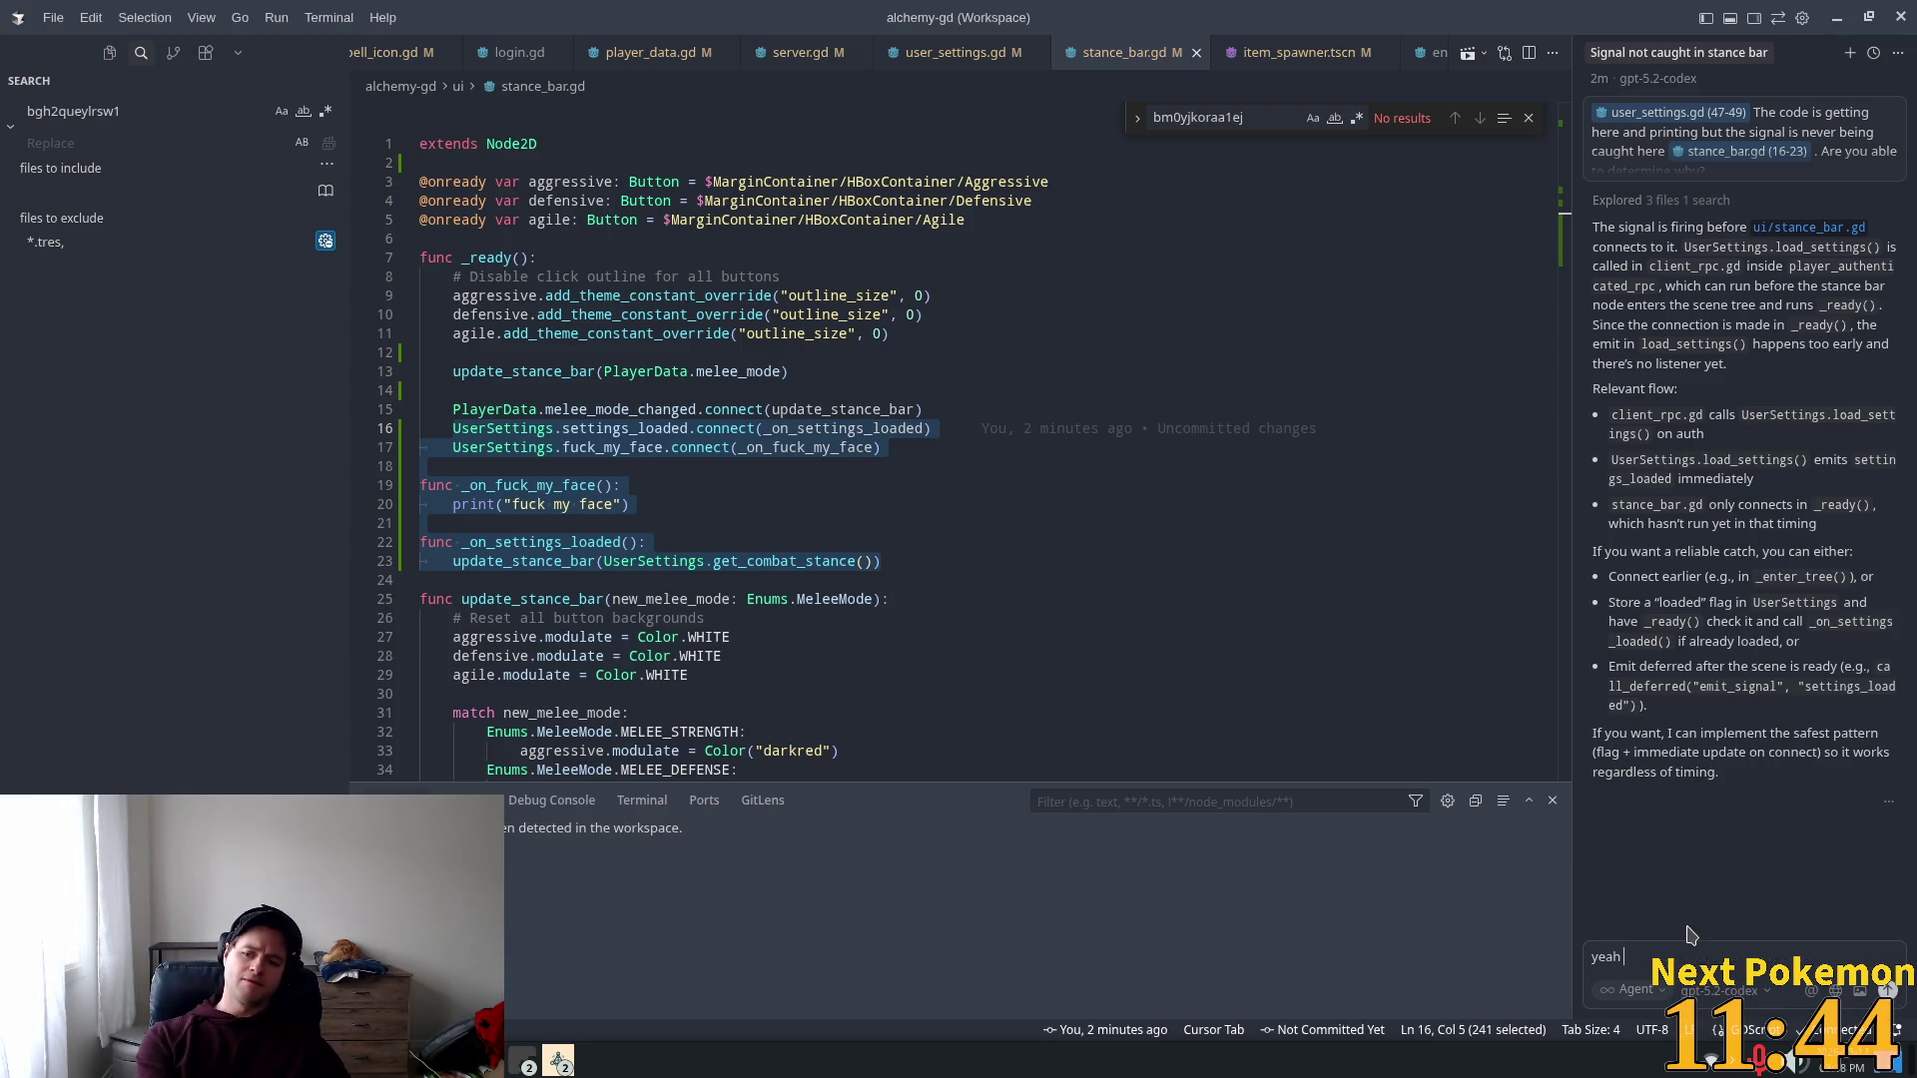
{"action": "type", "text": "please implement that"}
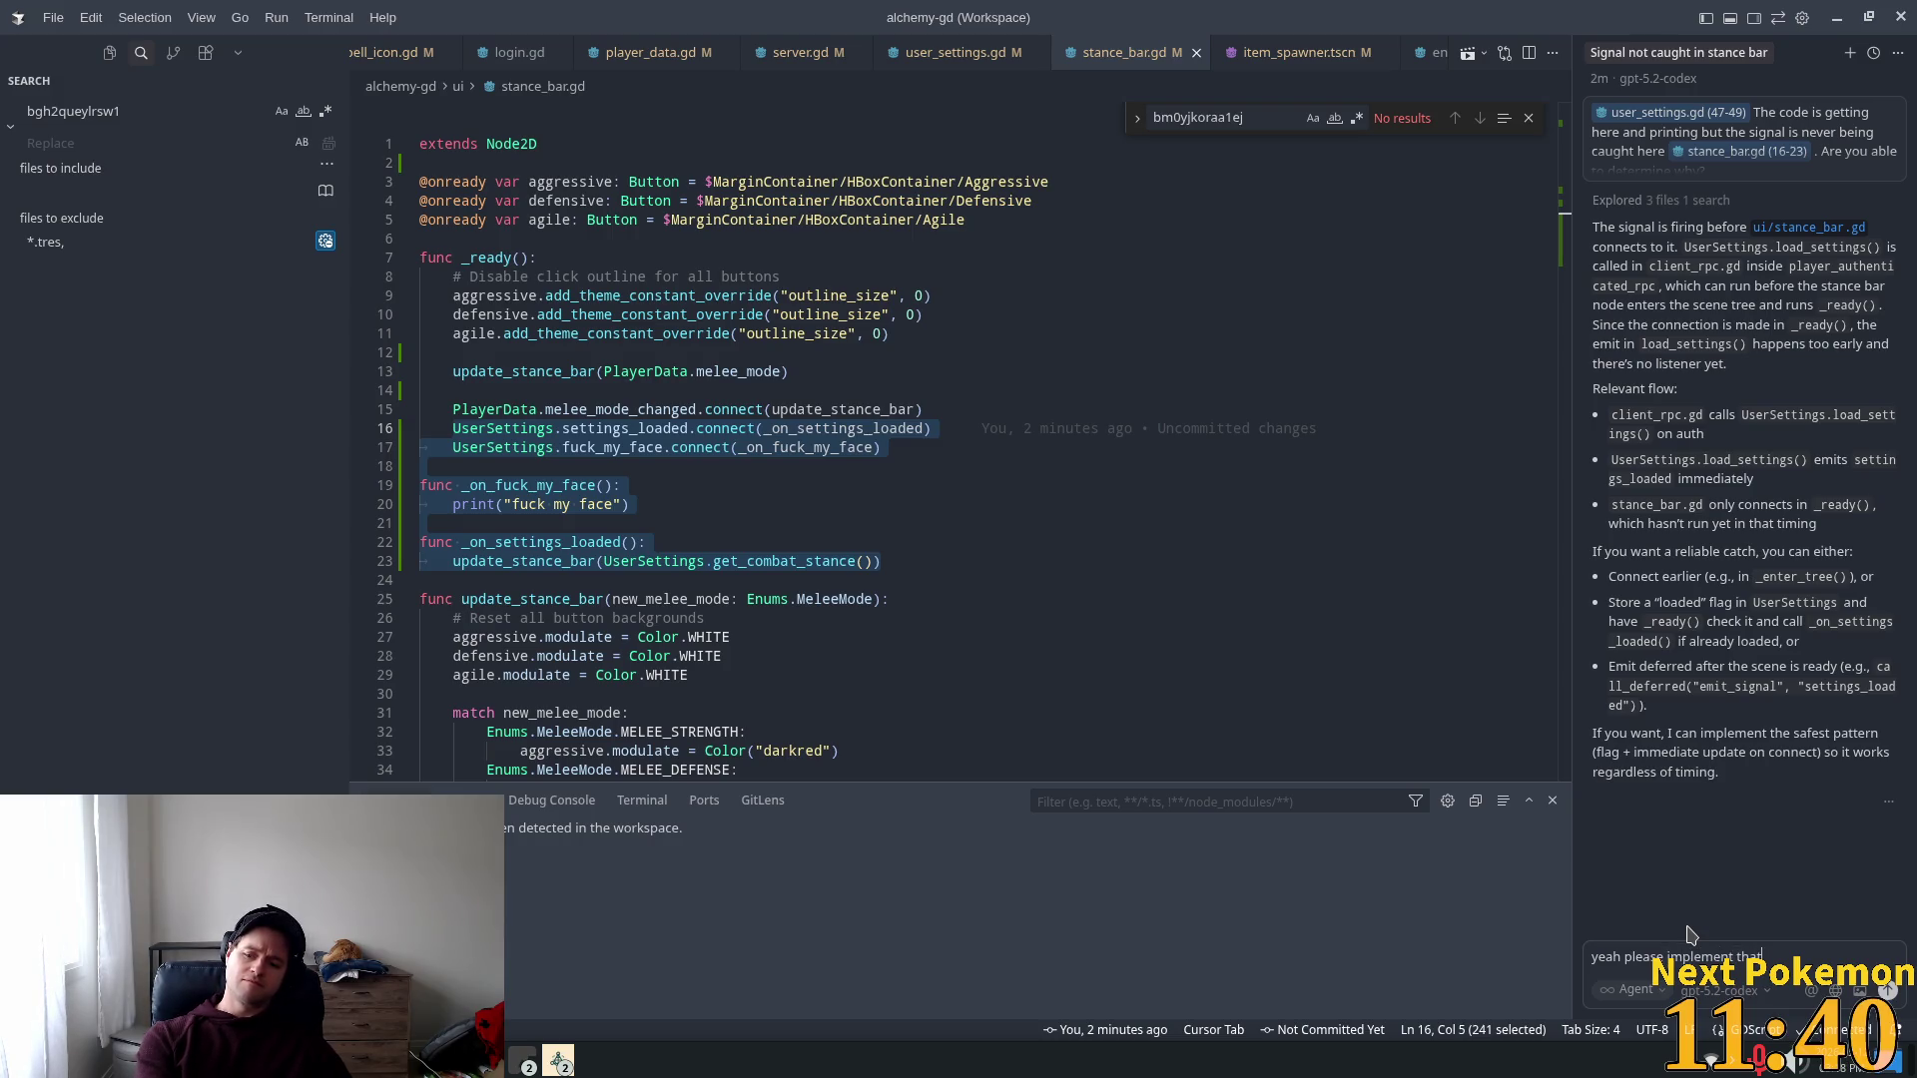
{"action": "key", "text": "Return"}
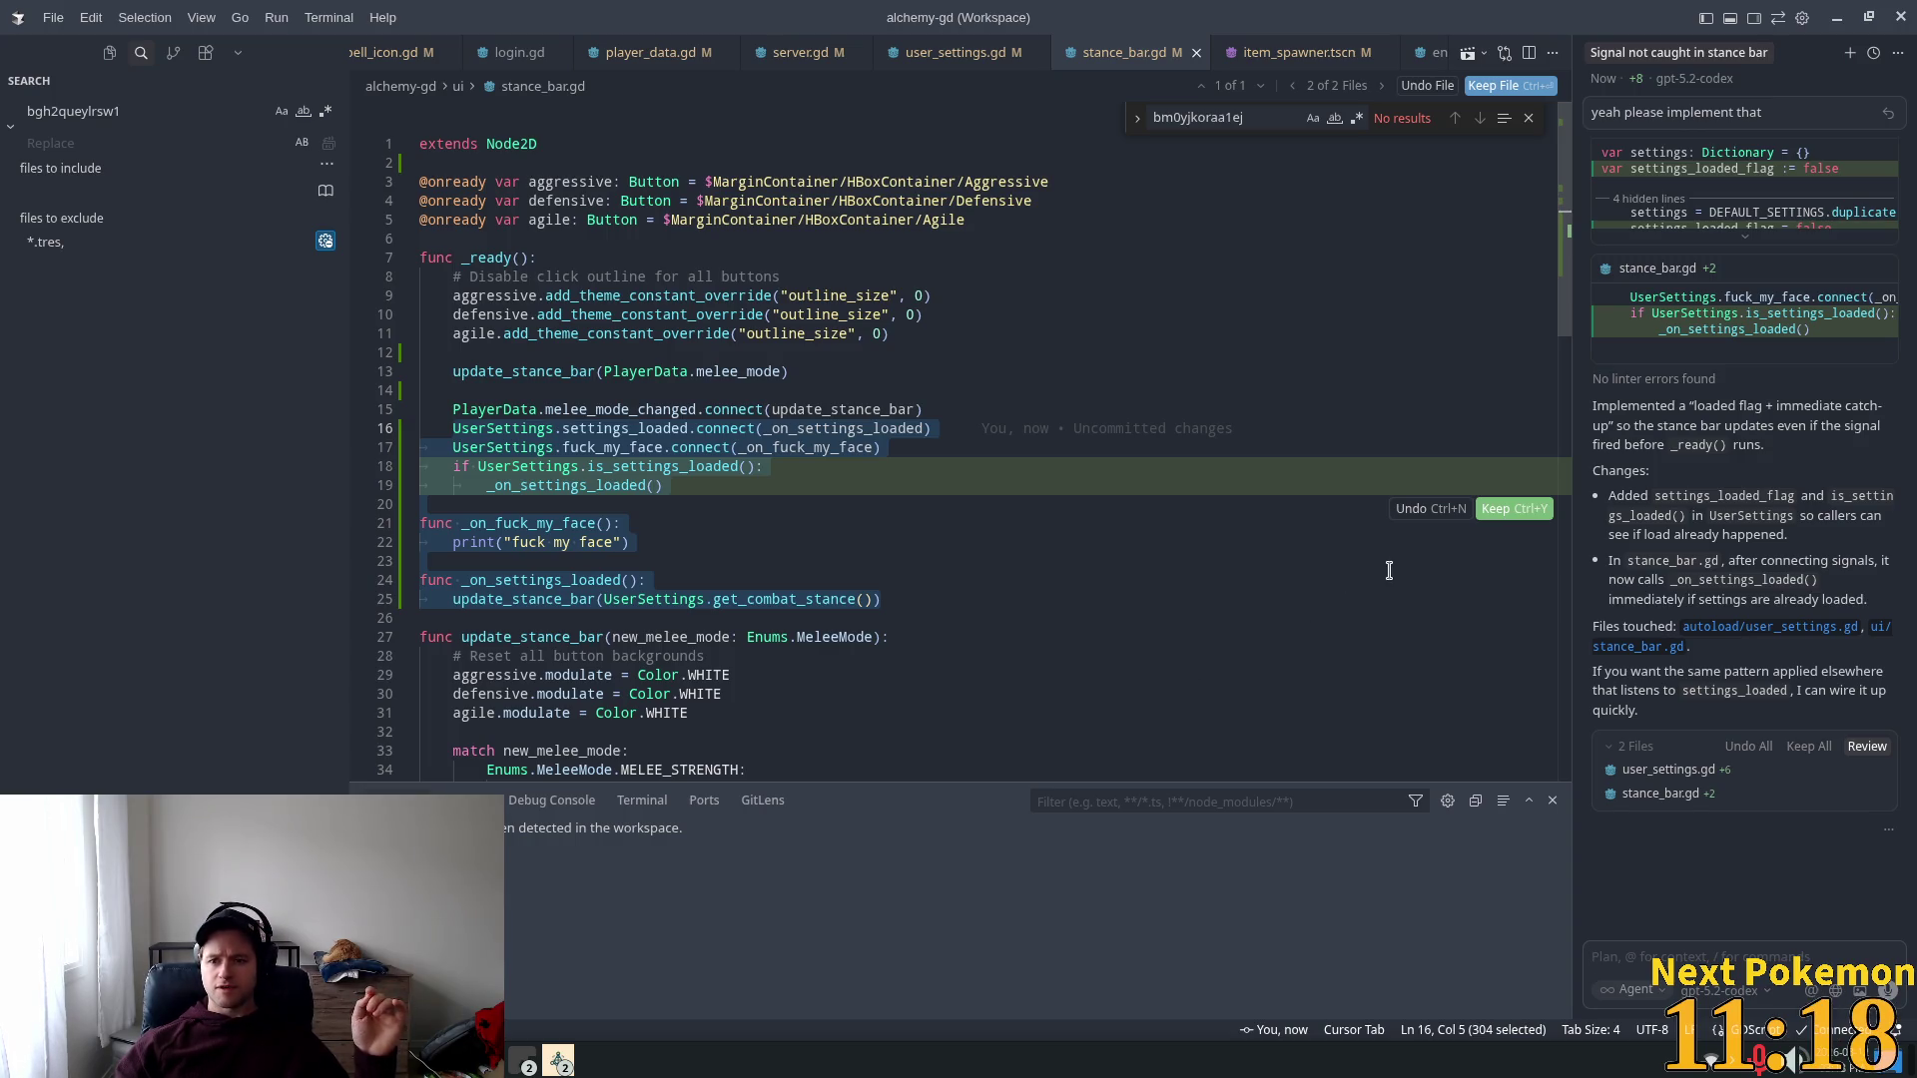
{"action": "scroll", "coordinate": [1724, 420], "scroll_direction": "up", "scroll_amount": 3}
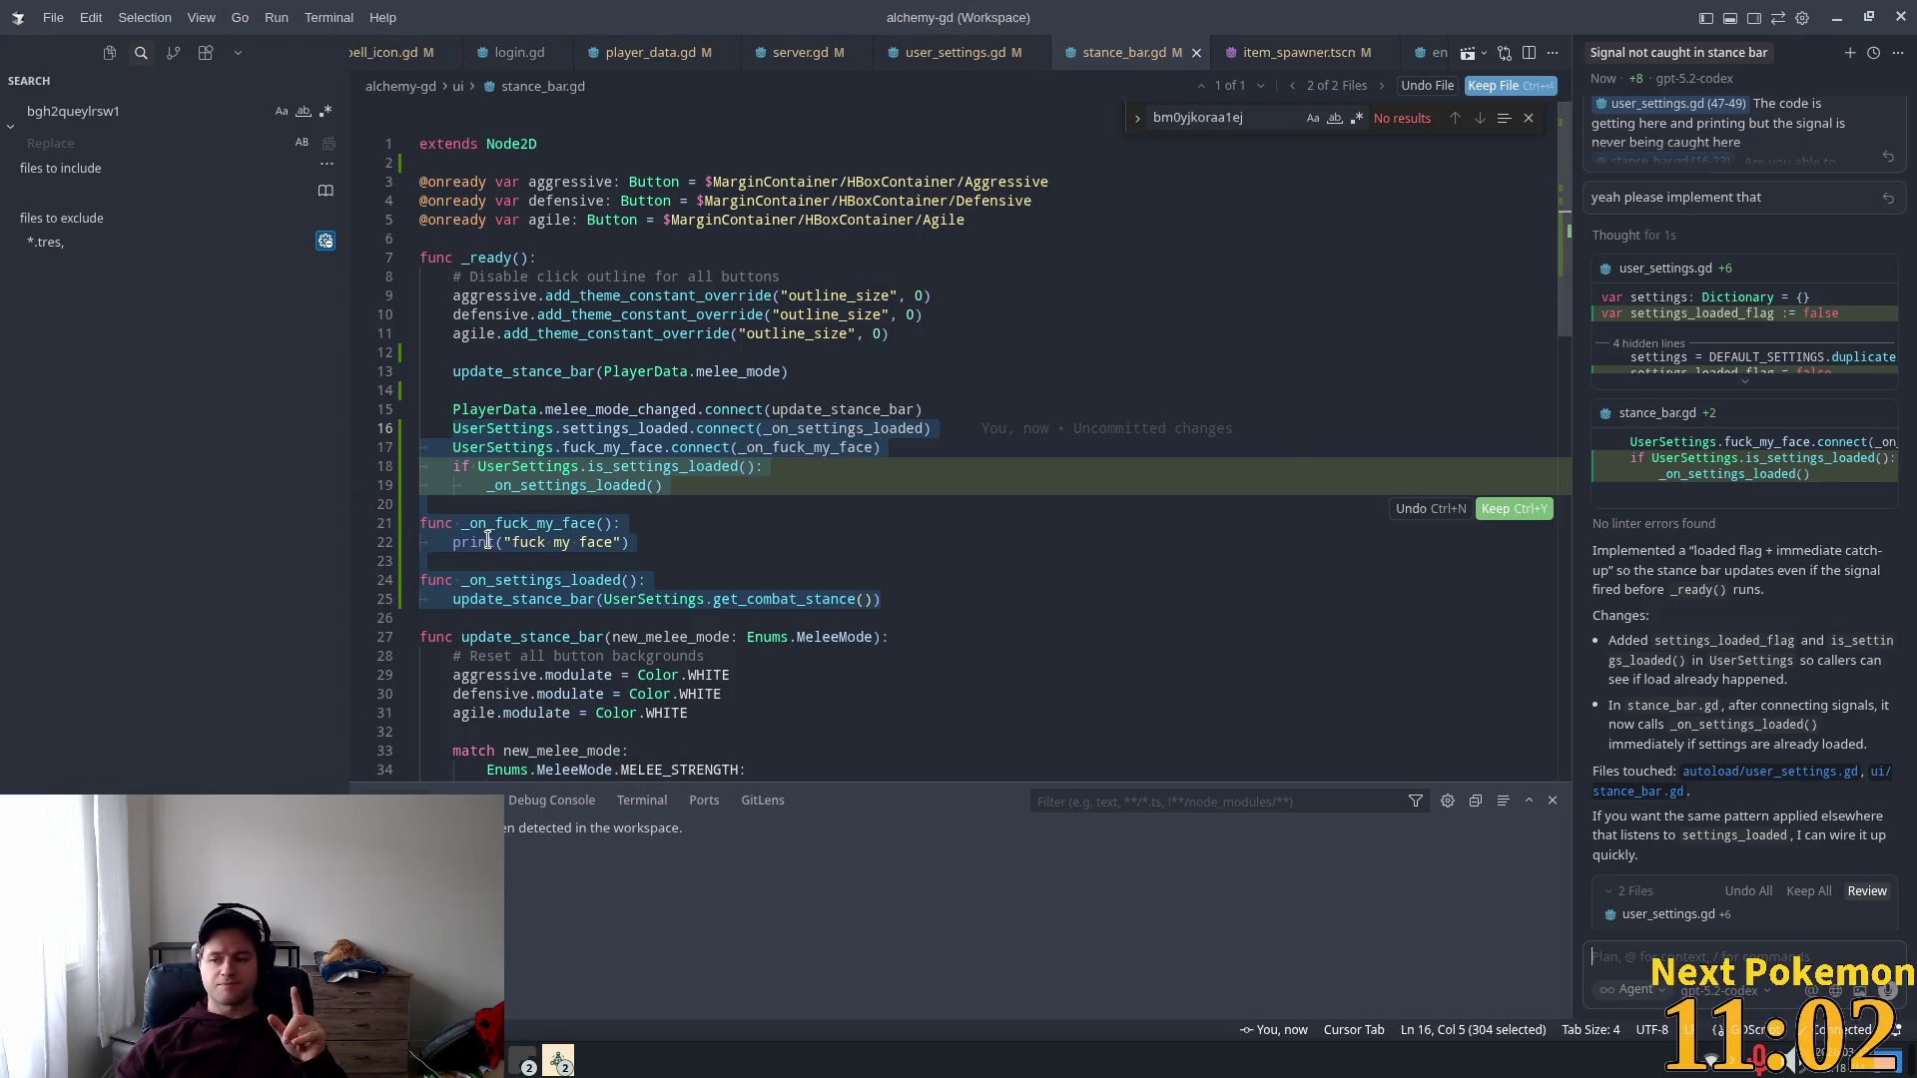
Step: Review the new settings_loaded_flag declaration in user_settings.gd, then go to Godot
{"action": "mouse_move", "coordinate": [493, 536]}
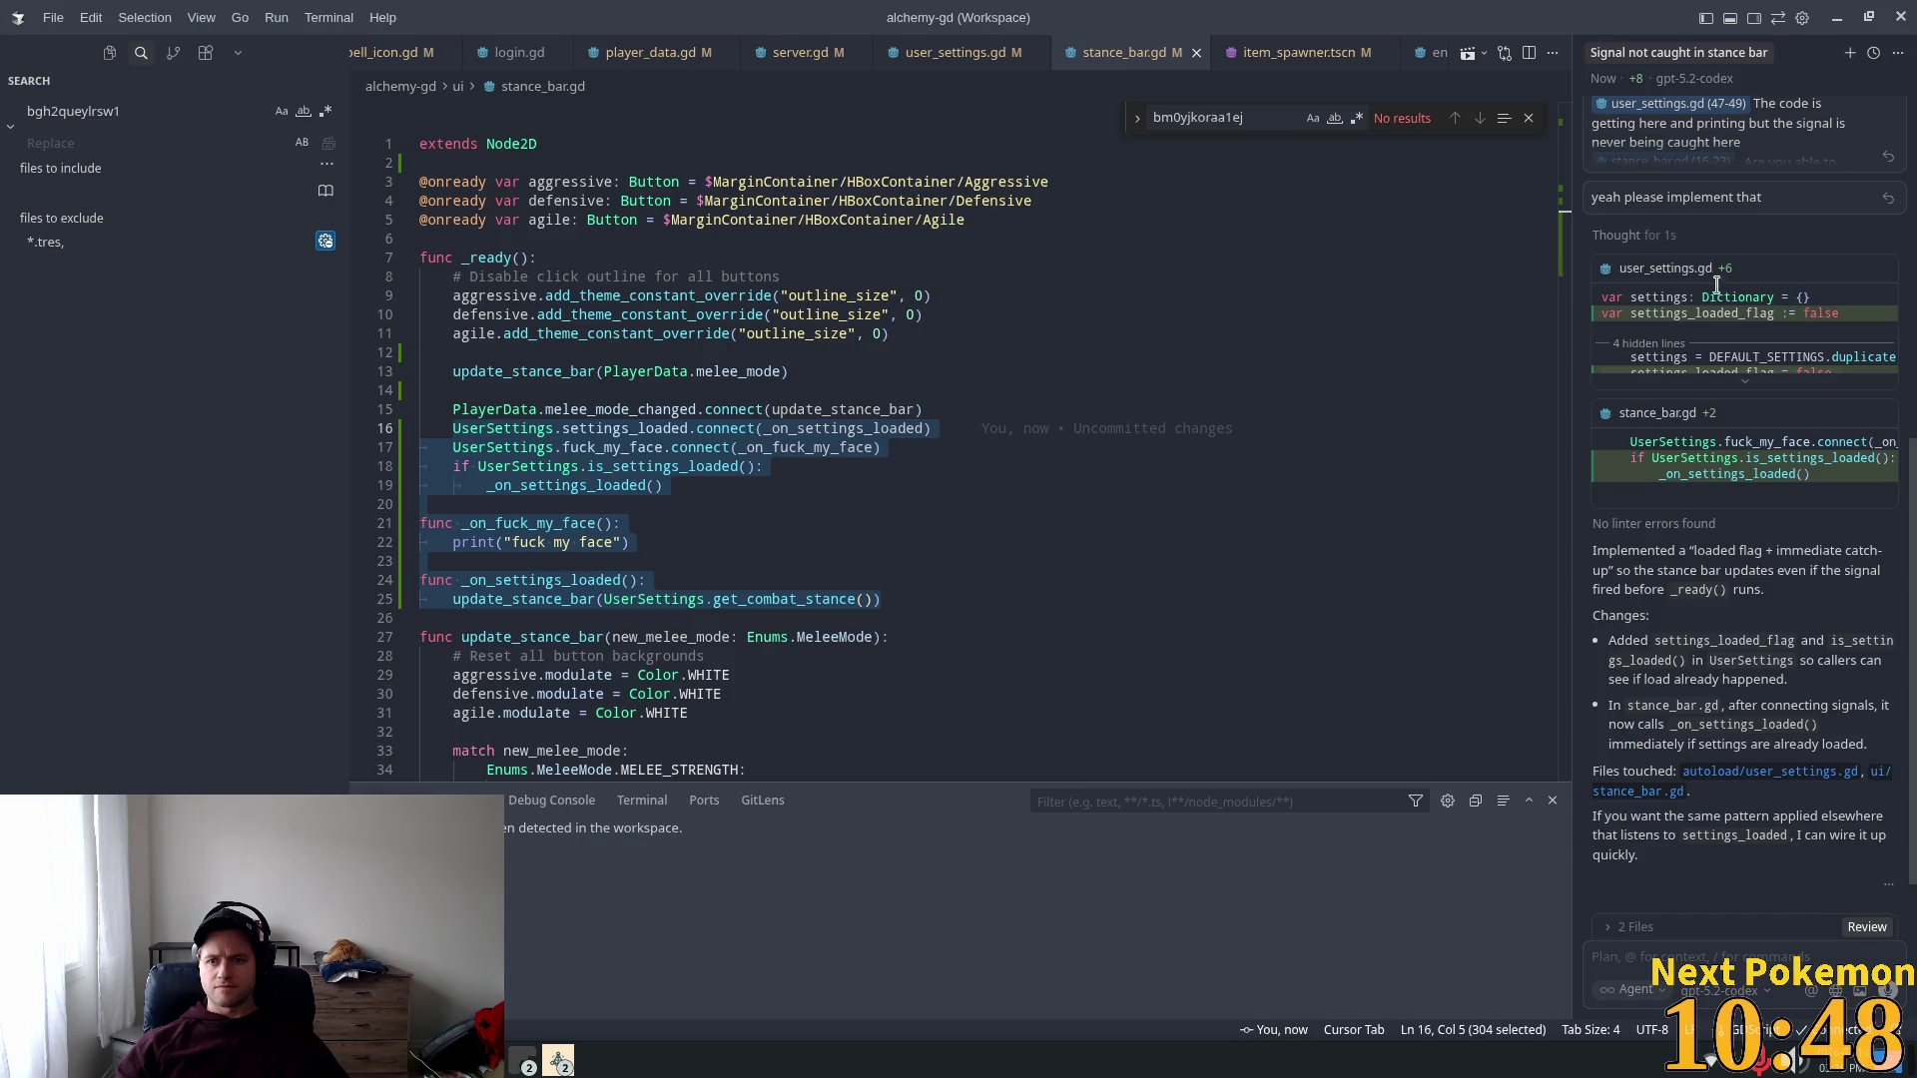
{"action": "left_click", "coordinate": [1663, 268]}
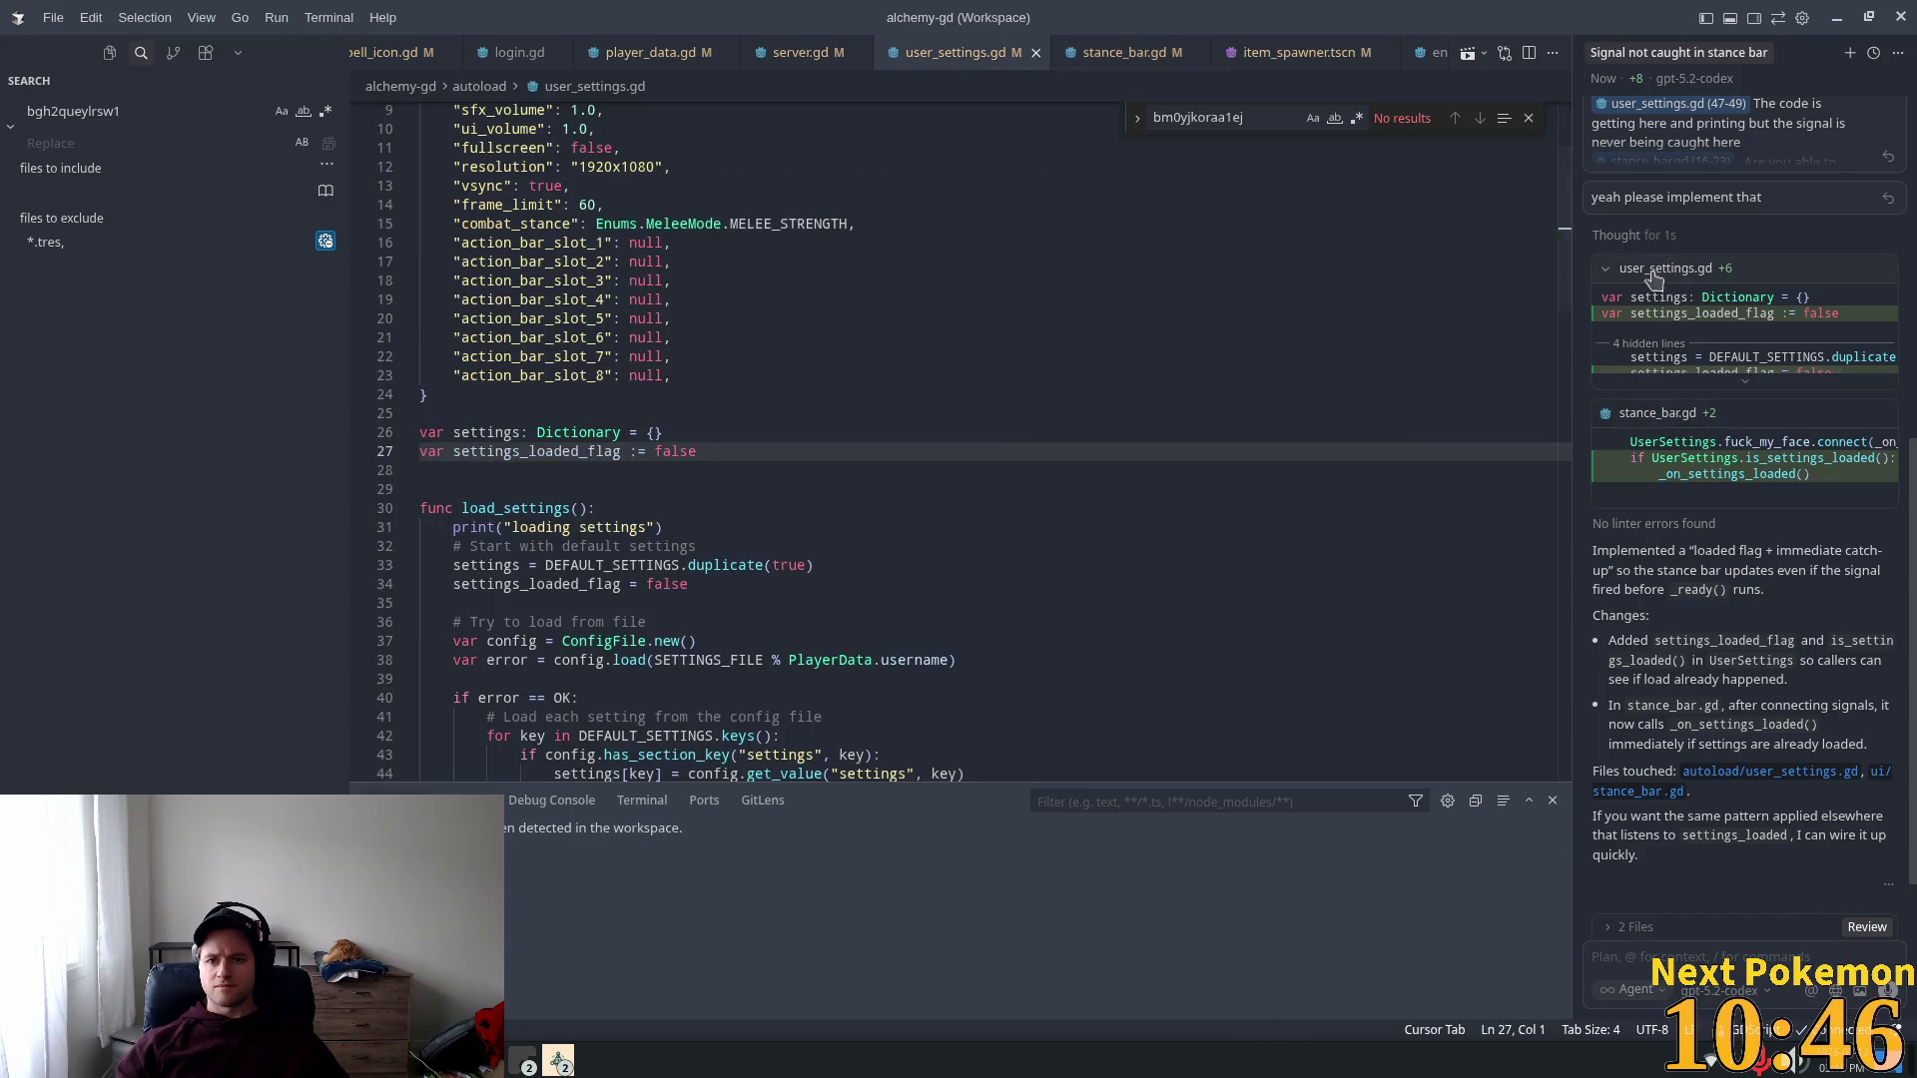
{"action": "scroll", "coordinate": [1148, 470], "scroll_direction": "down", "scroll_amount": 2}
{"action": "scroll", "coordinate": [1149, 462], "scroll_direction": "up", "scroll_amount": 2}
{"action": "scroll", "coordinate": [1158, 444], "scroll_direction": "up", "scroll_amount": 3}
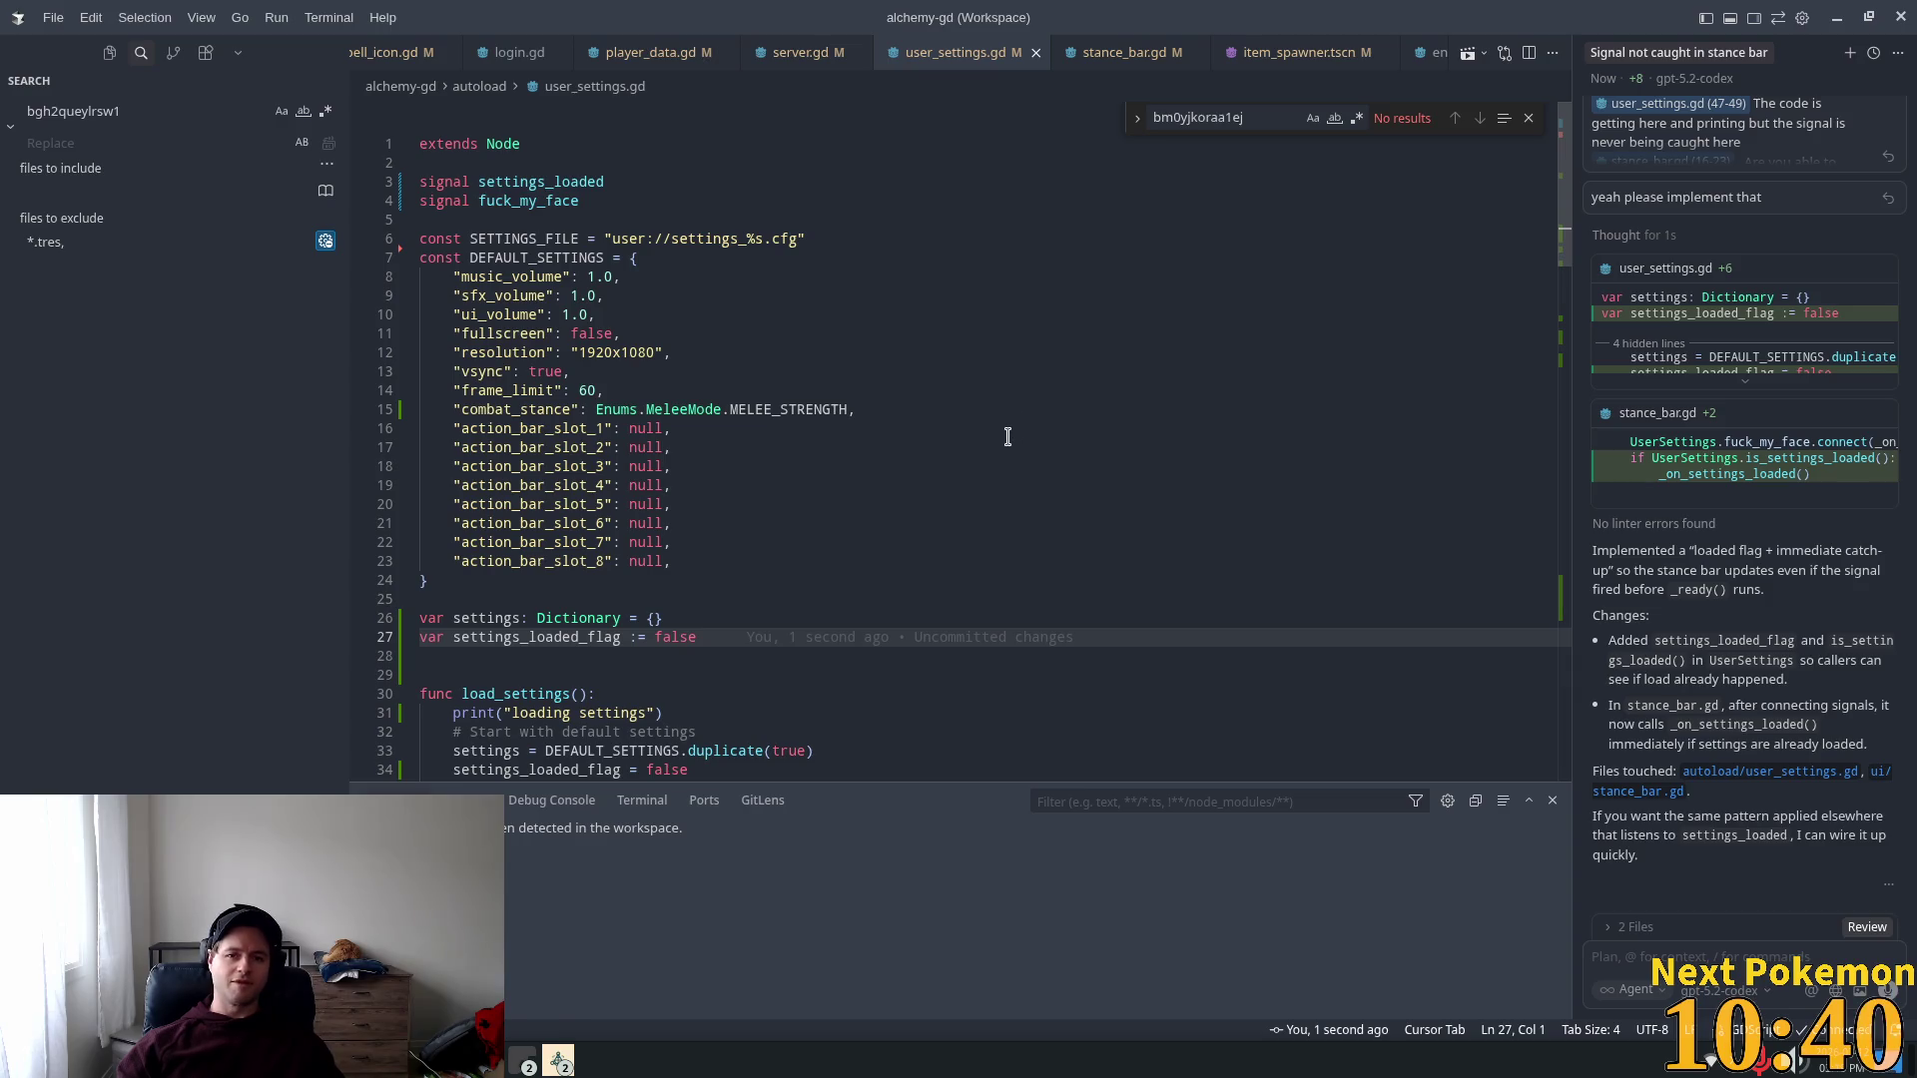
{"action": "key", "text": "alt+Tab"}
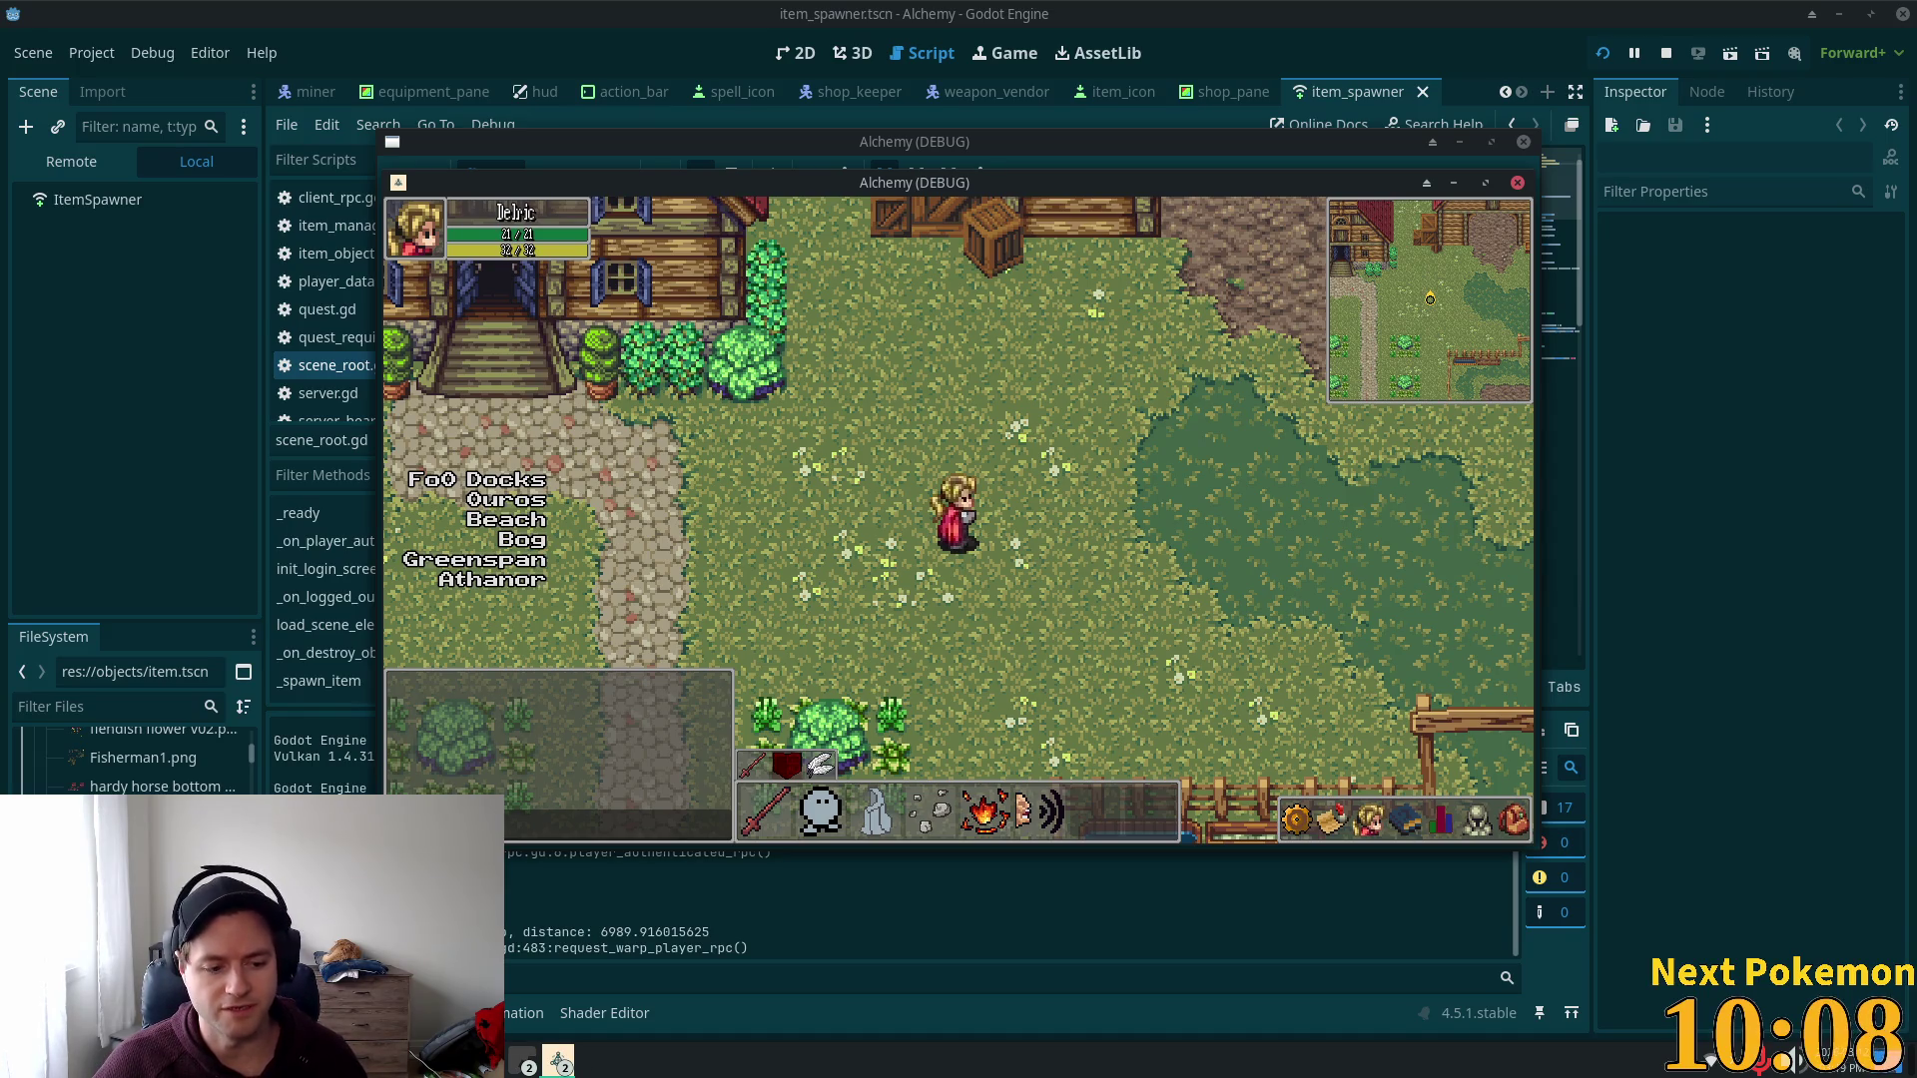
Step: Compare user_settings.gd with the Godot script editor, then view stance_bar.gd's new already-loaded check
{"action": "key", "text": "alt+Tab"}
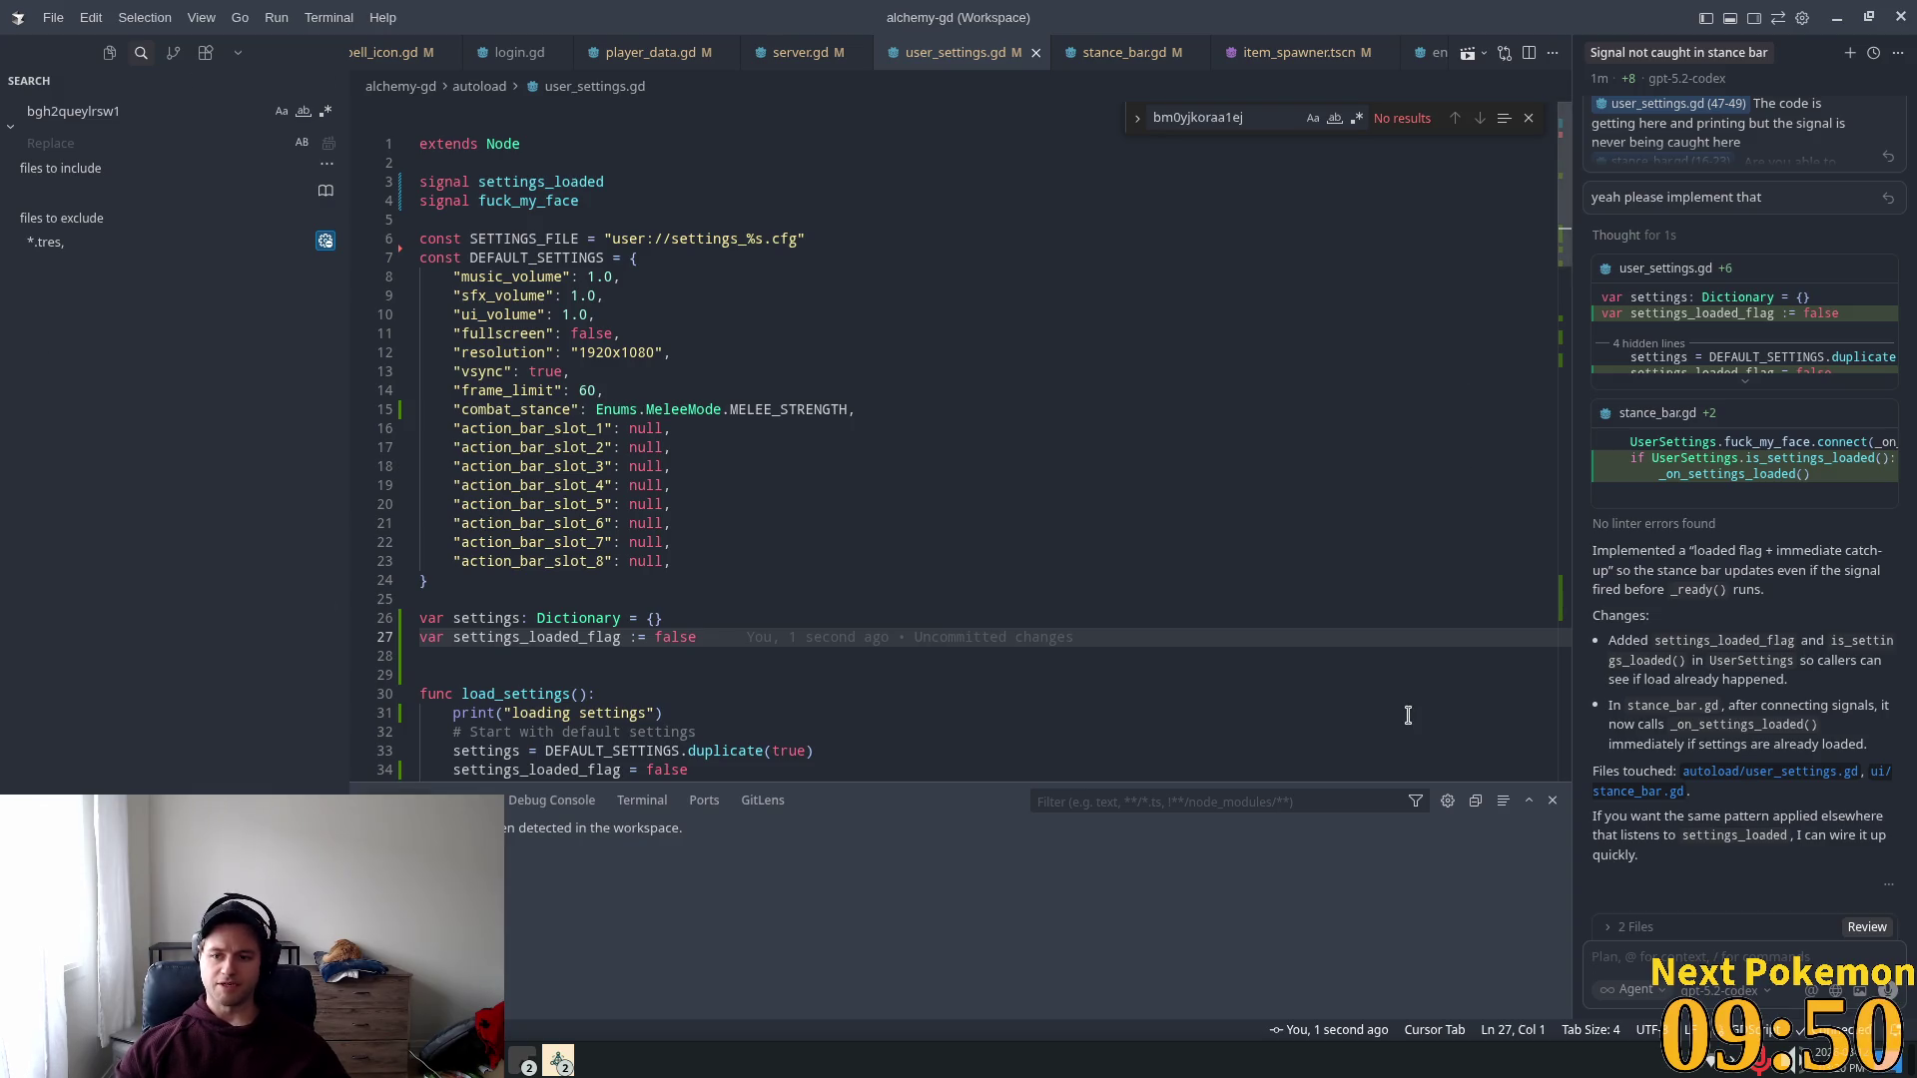
{"action": "key", "text": "alt+Tab"}
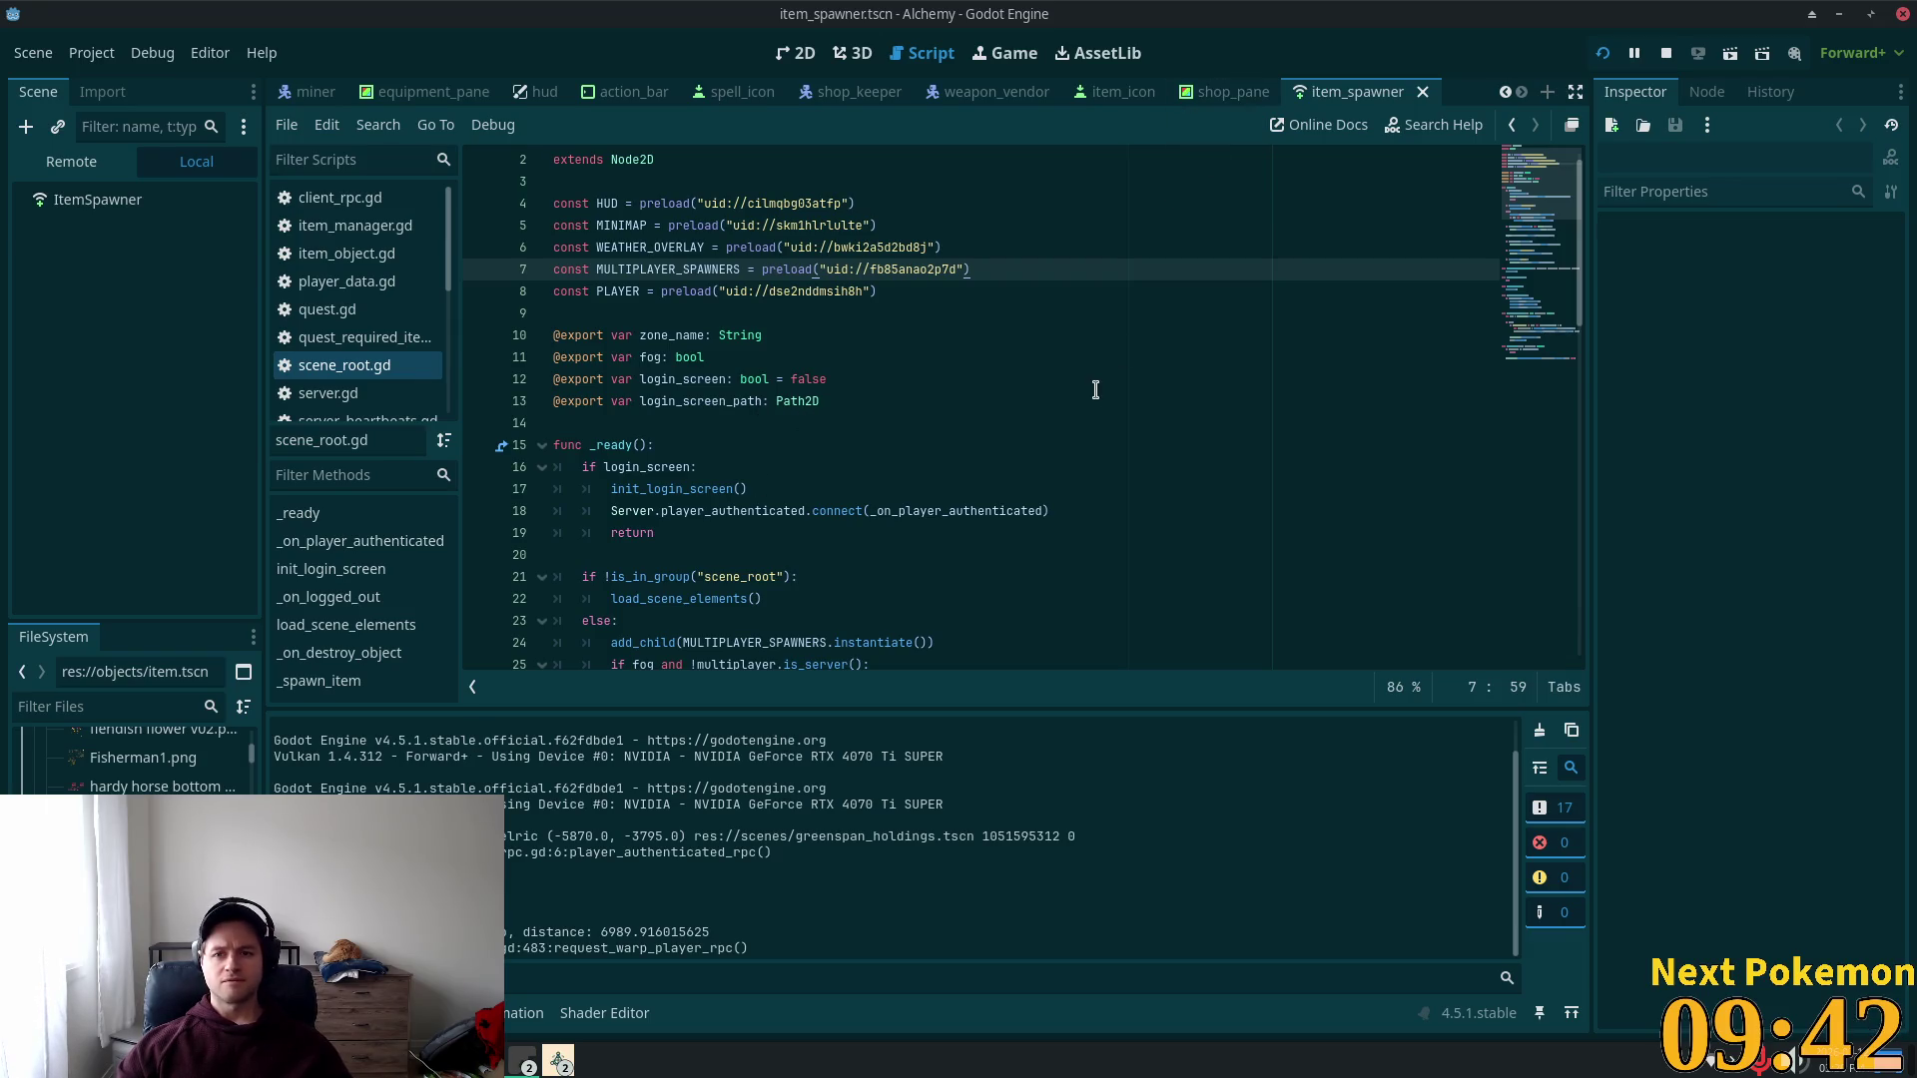
{"action": "key", "text": "alt+Tab"}
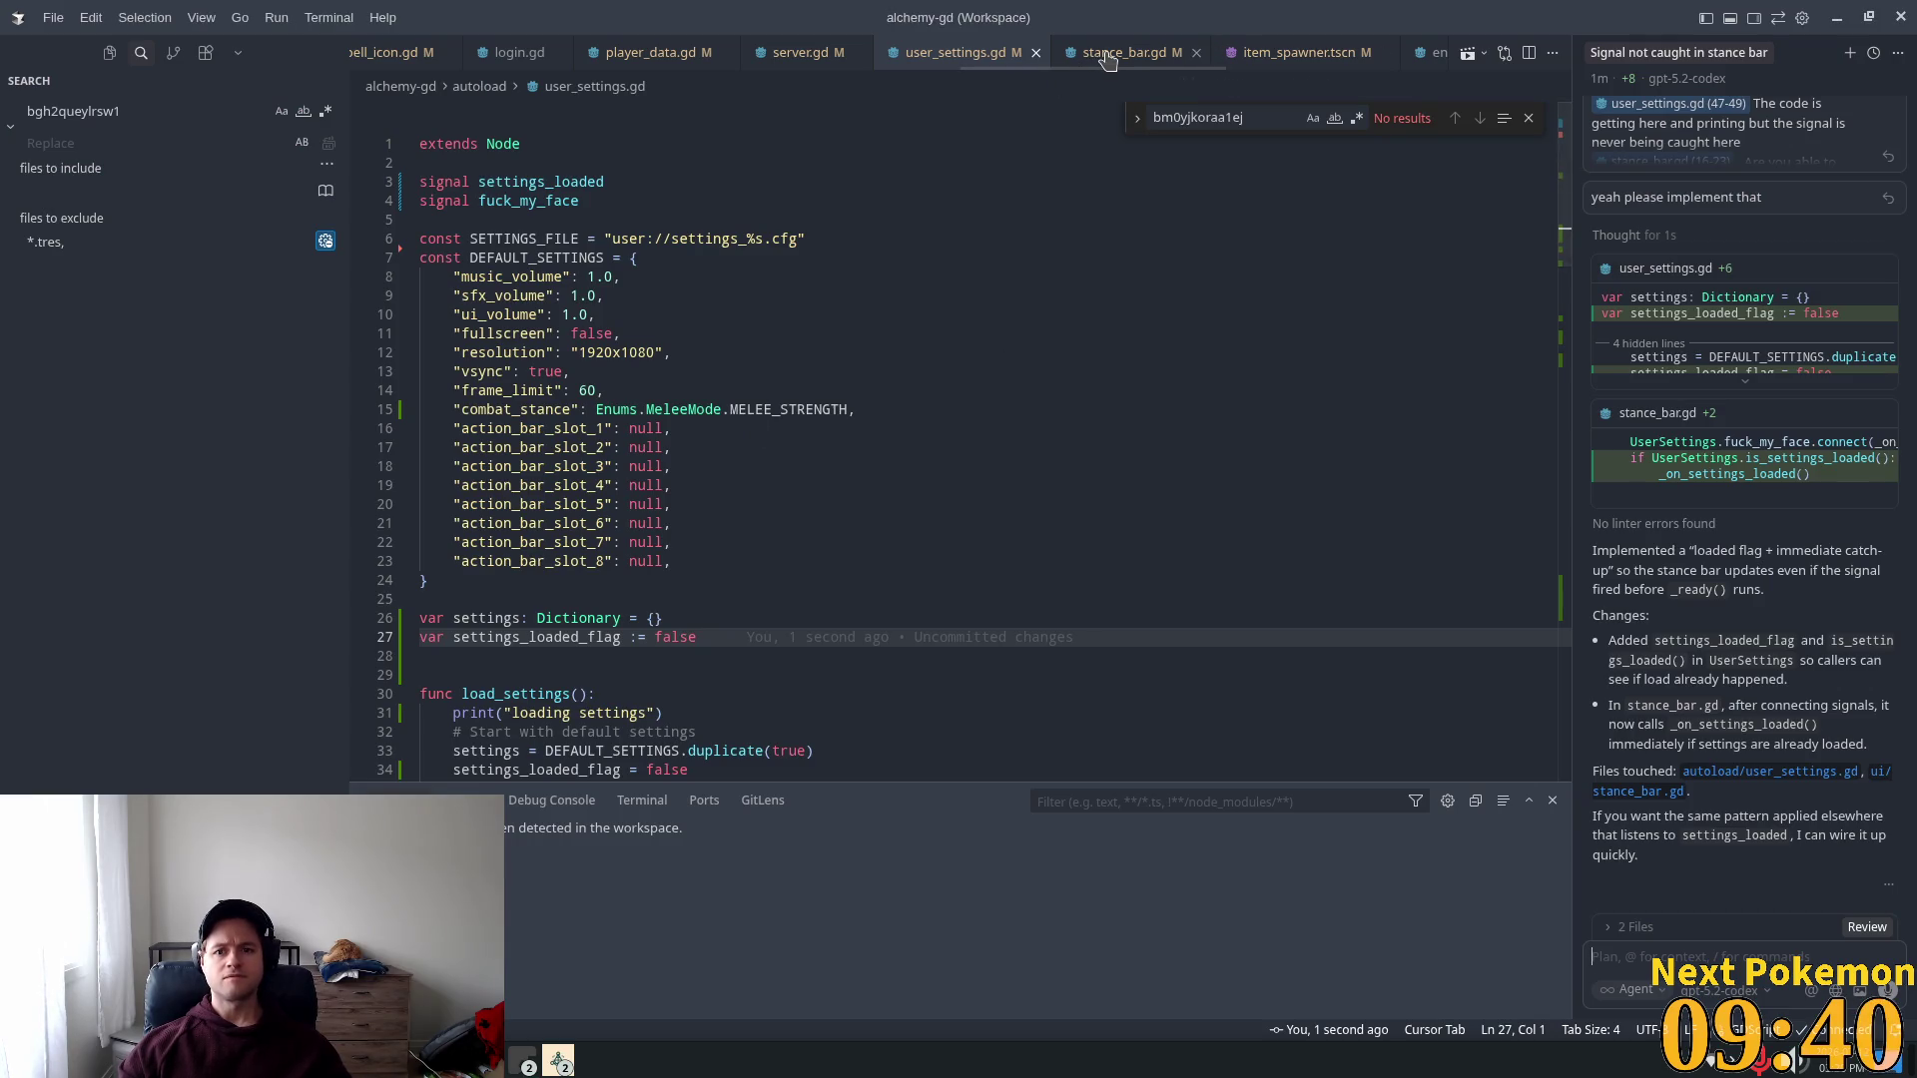
{"action": "key", "text": "alt+Tab"}
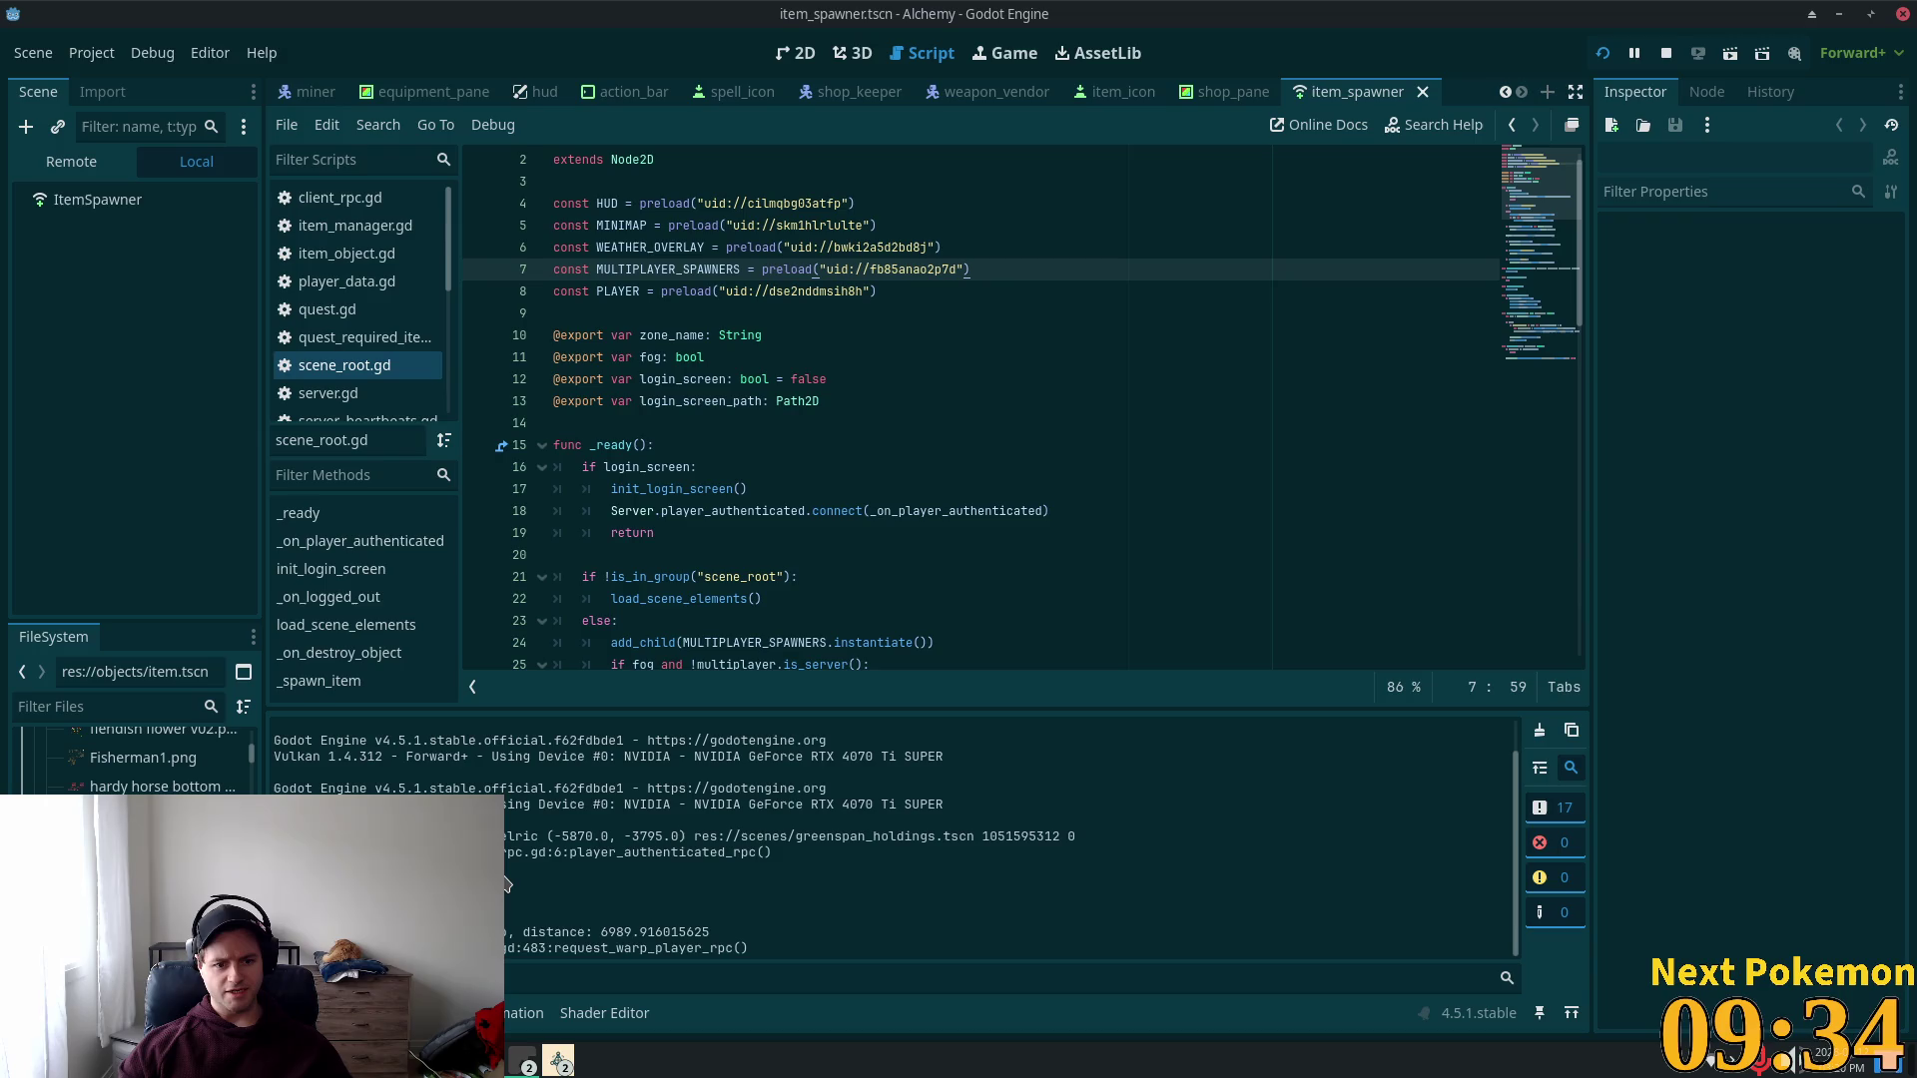
{"action": "scroll", "coordinate": [1108, 400], "scroll_direction": "down", "scroll_amount": 5}
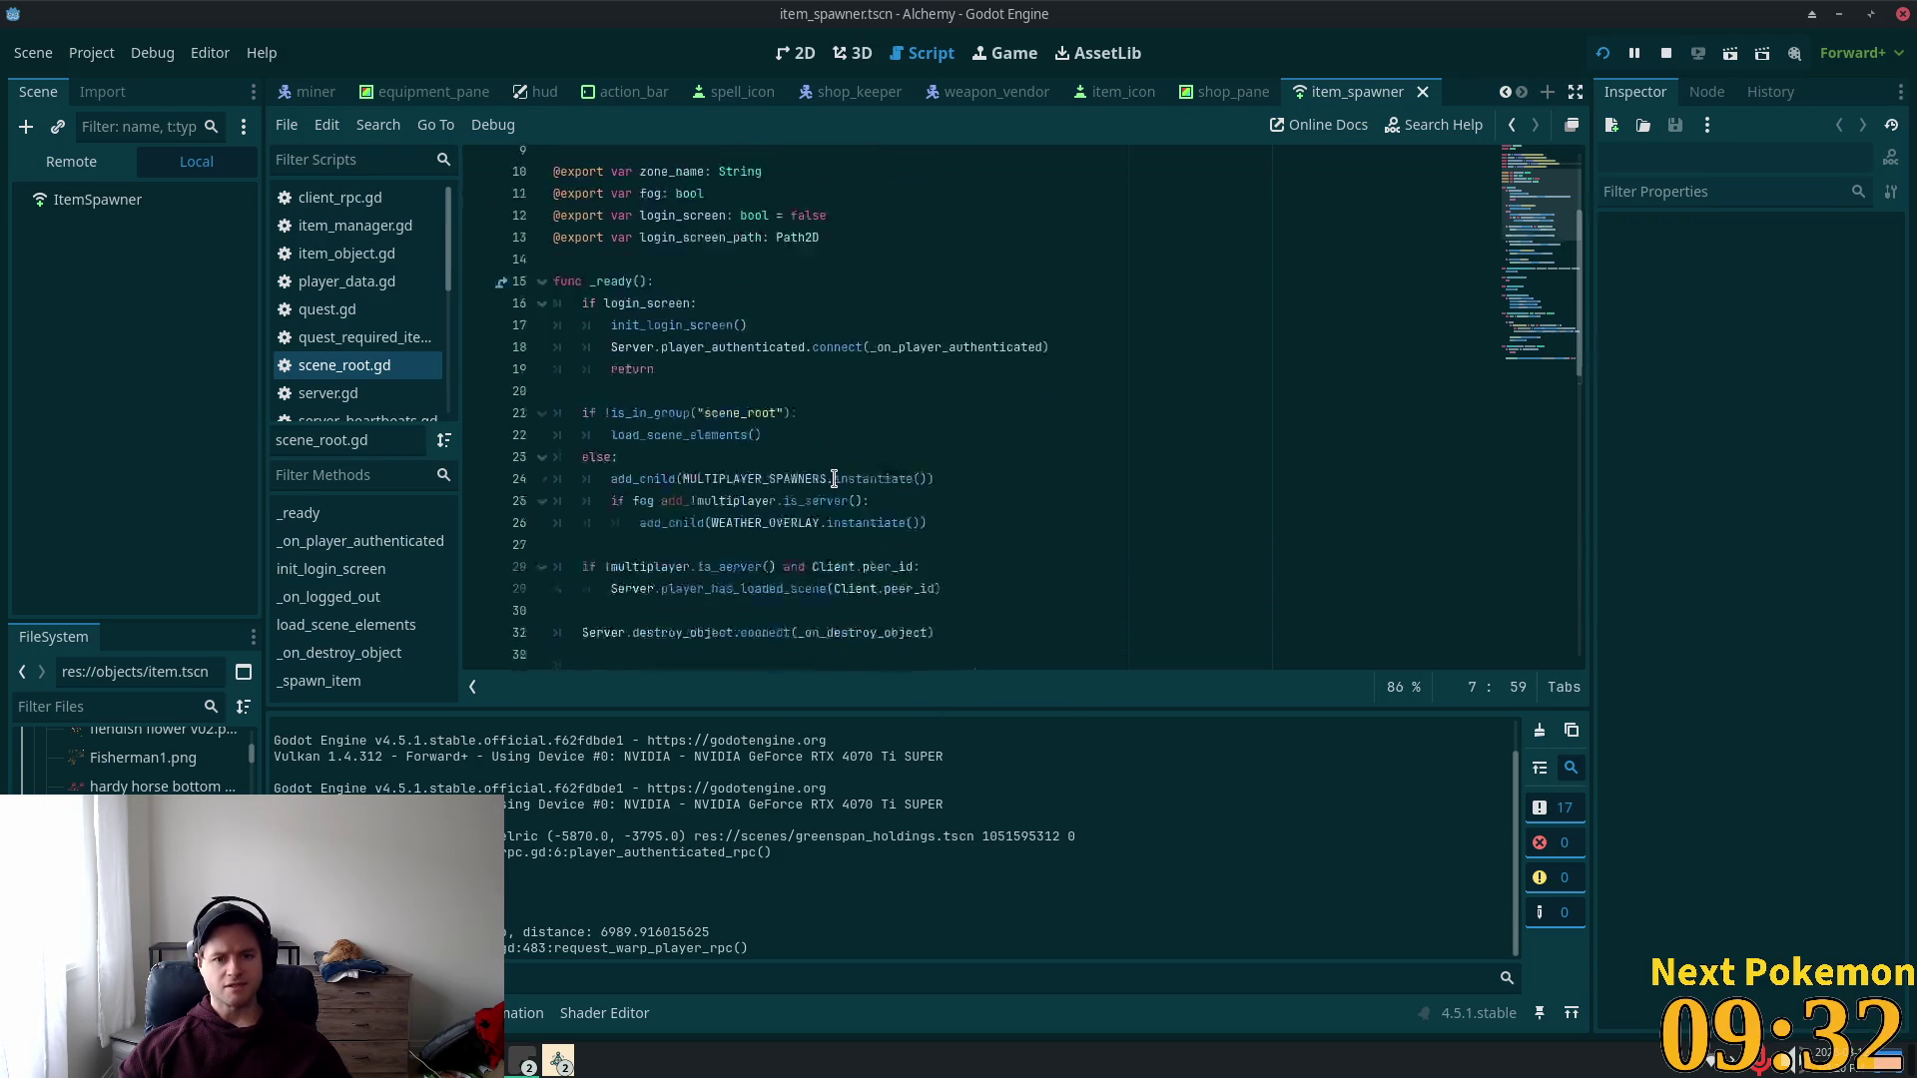
{"action": "key", "text": "alt+Tab"}
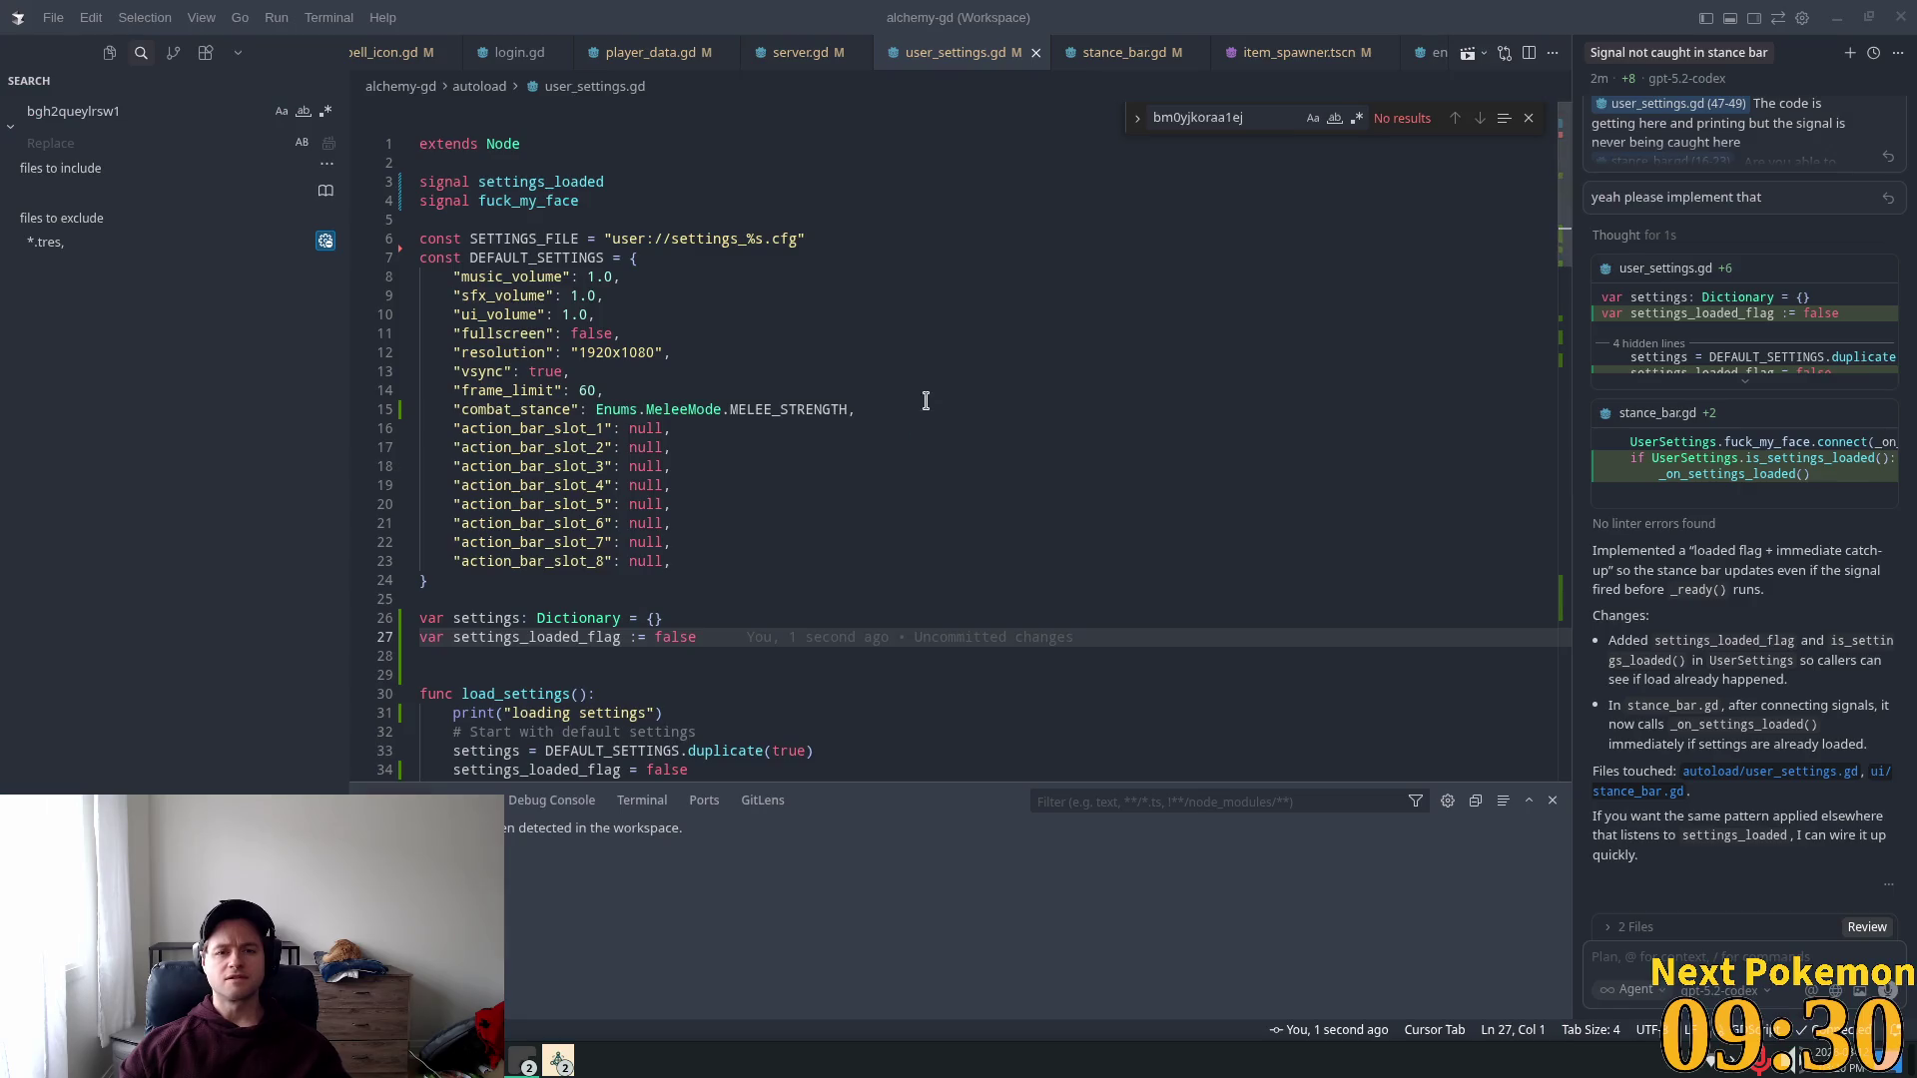
{"action": "left_click", "coordinate": [1123, 52]}
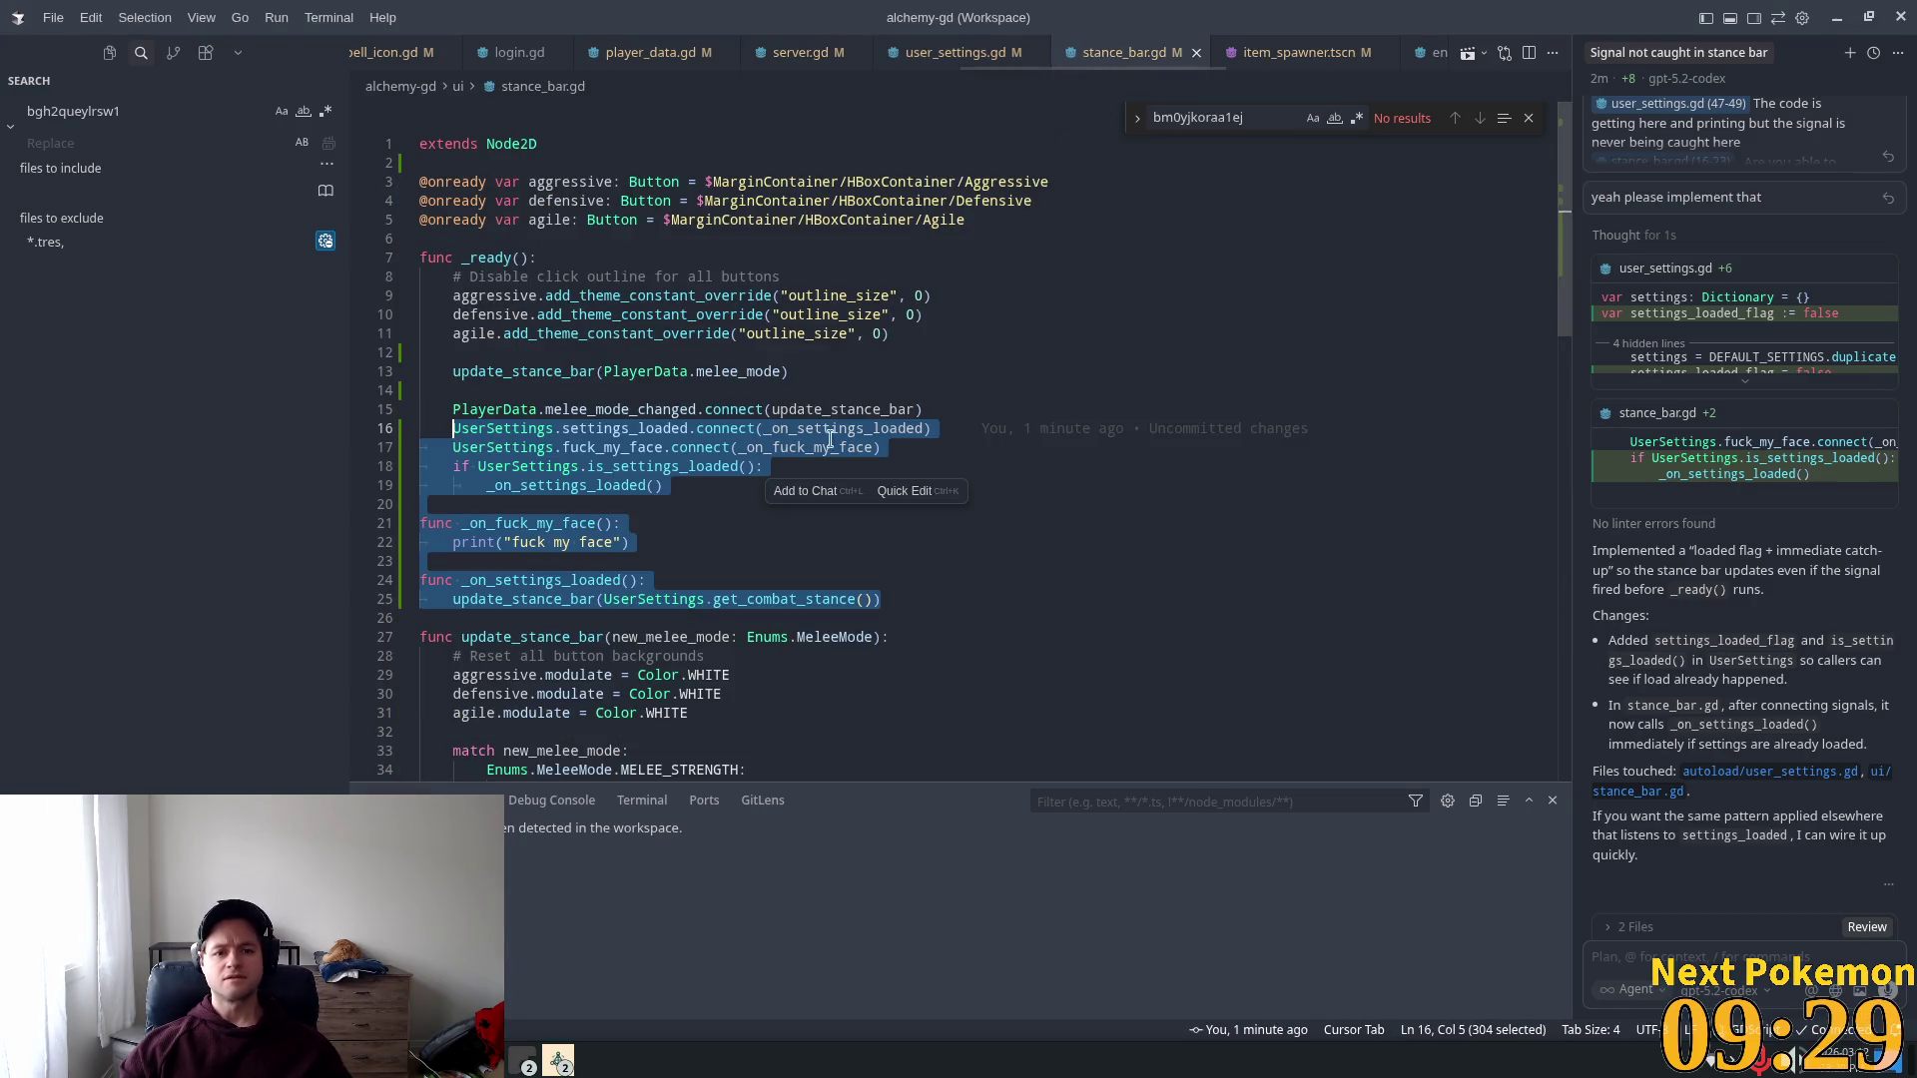
Step: Read through the agent's changes in stance_bar.gd
{"action": "left_click", "coordinate": [625, 561]}
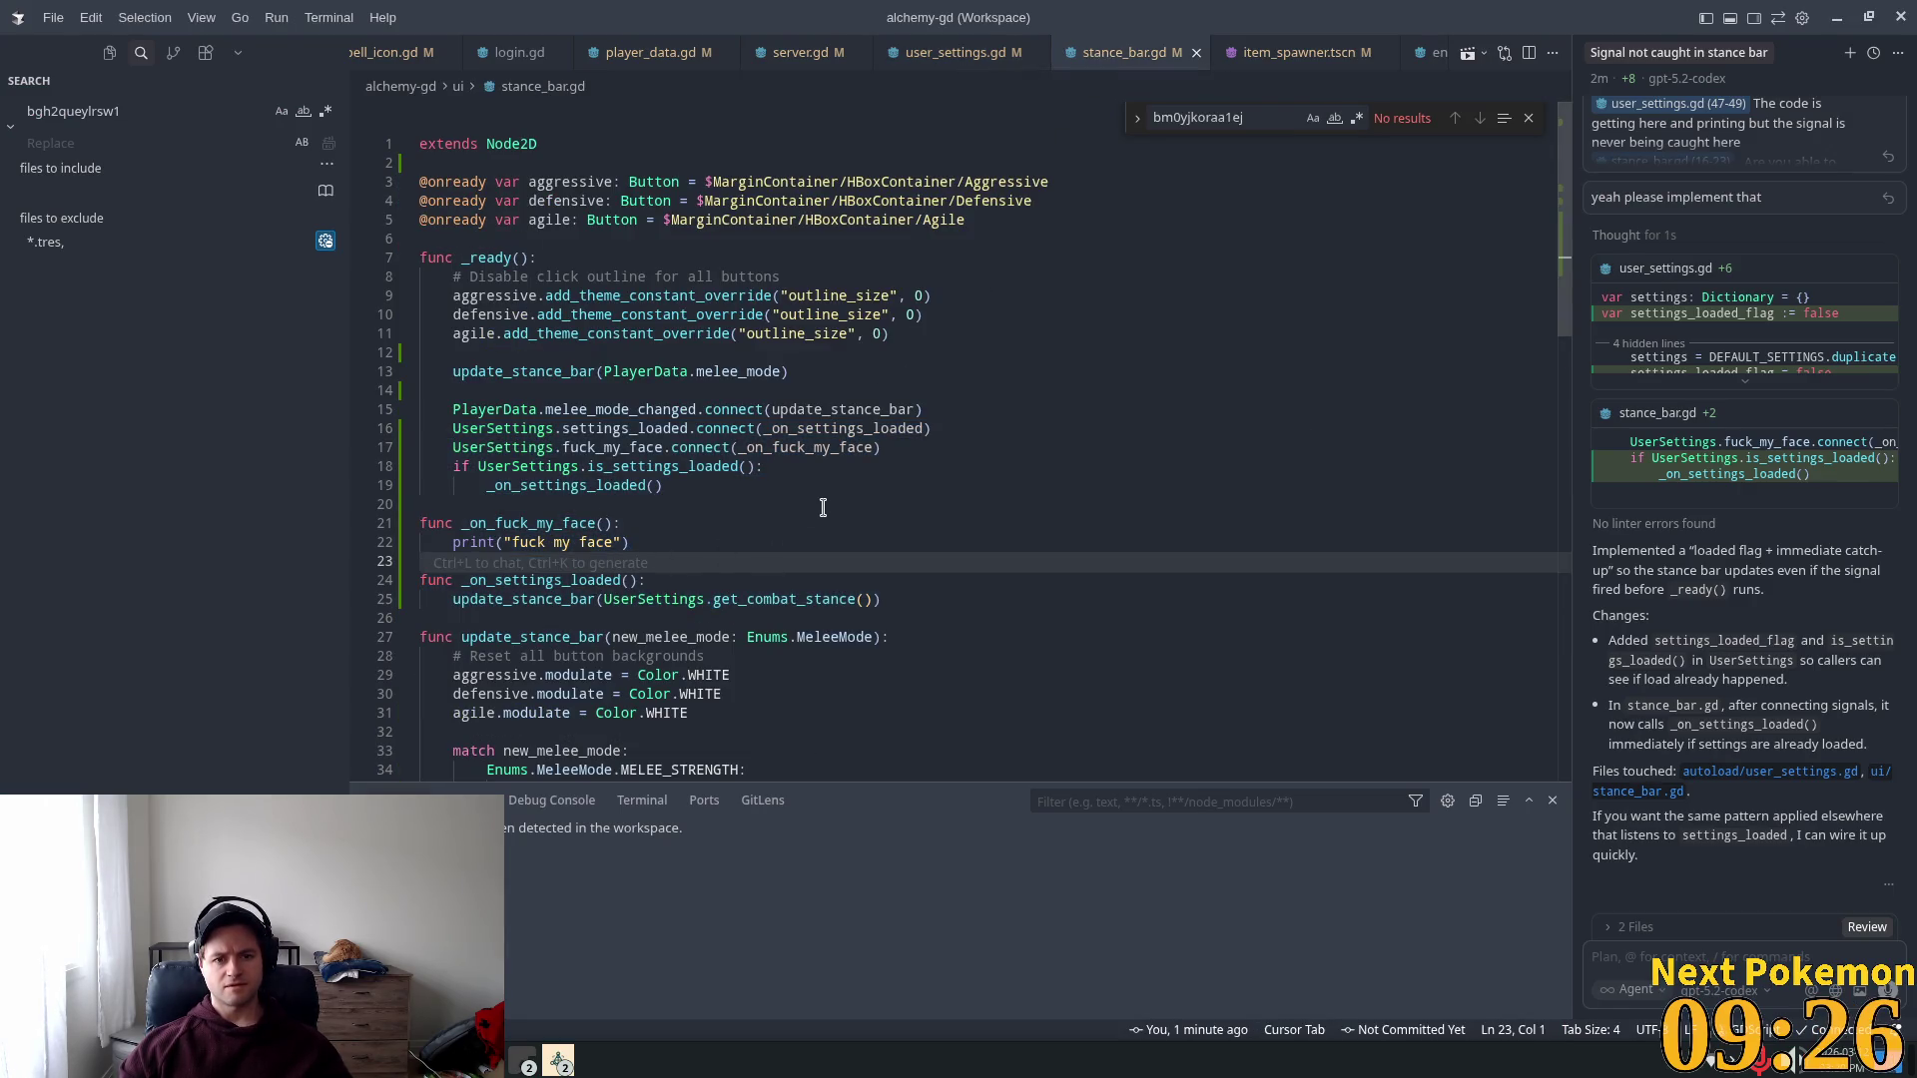
{"action": "scroll", "coordinate": [782, 471], "scroll_direction": "down", "scroll_amount": 2}
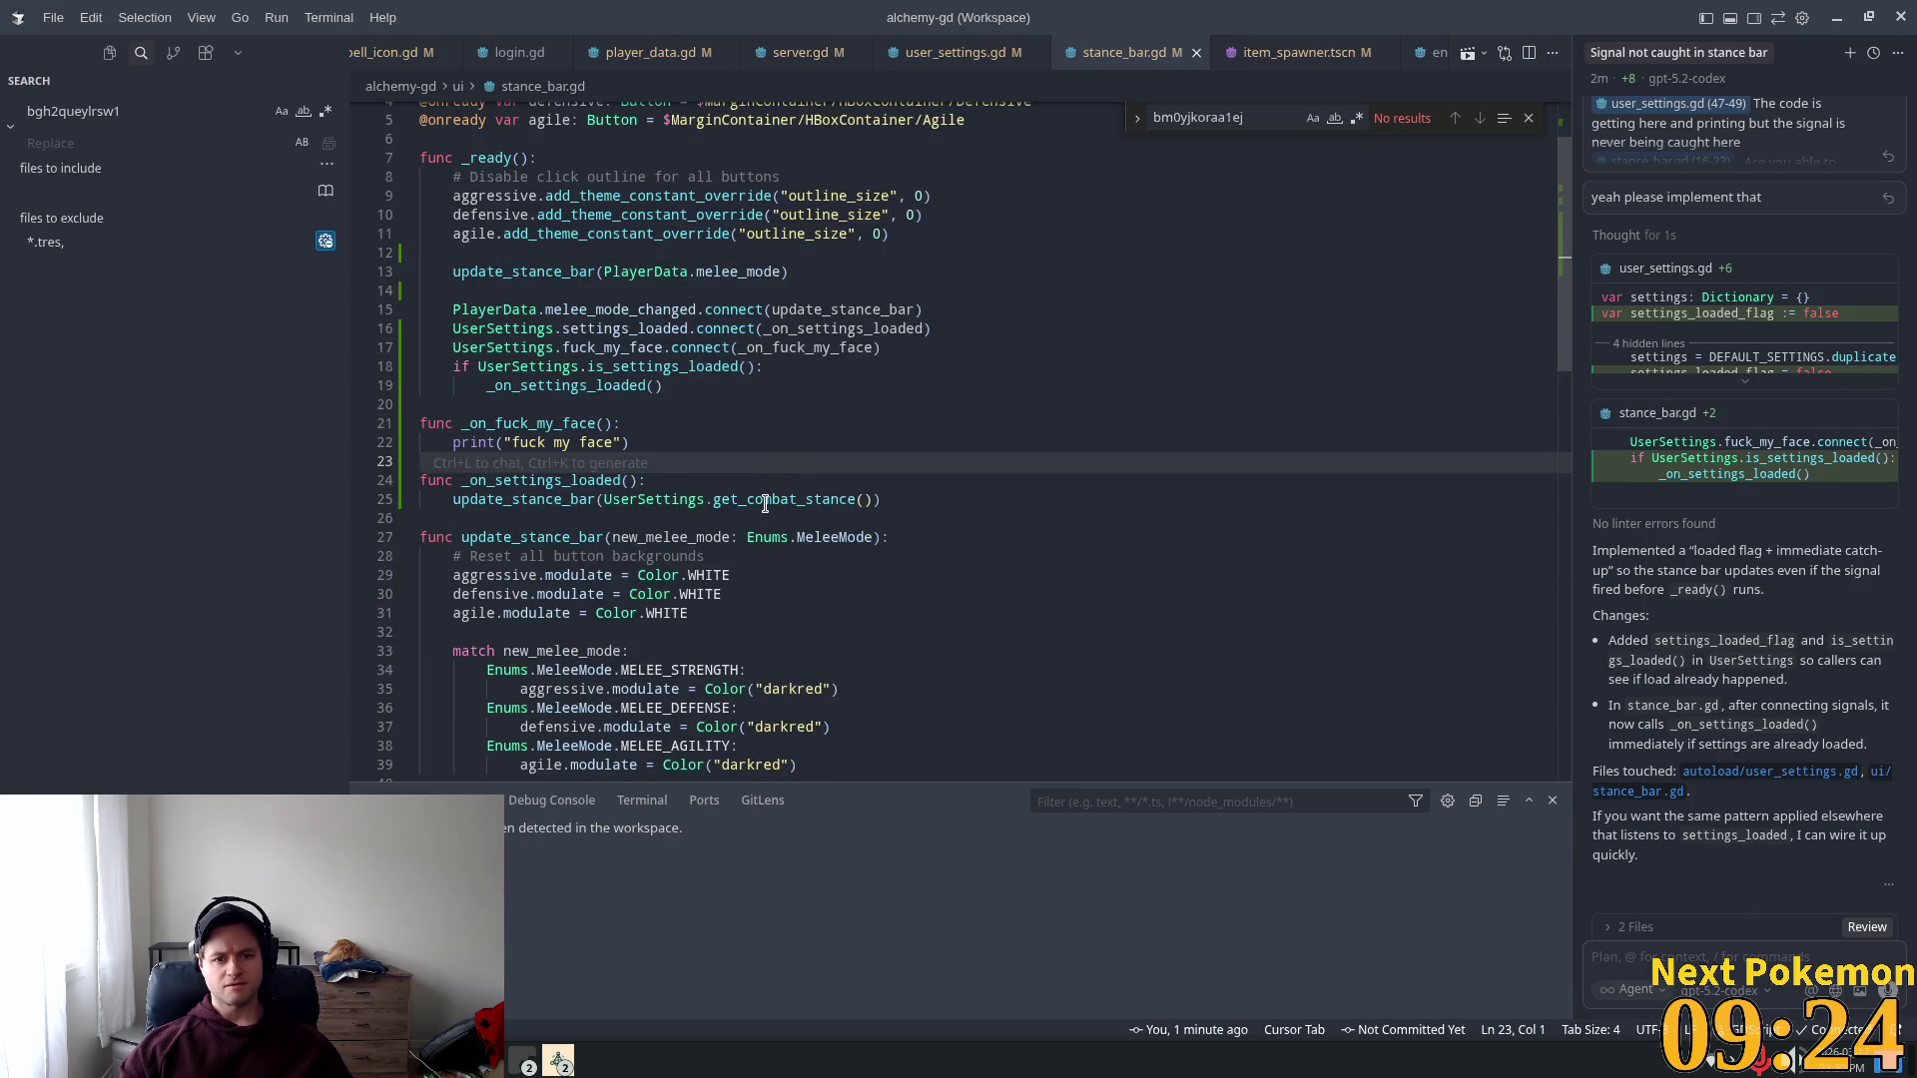
{"action": "scroll", "coordinate": [789, 489], "scroll_direction": "down", "scroll_amount": 3}
{"action": "scroll", "coordinate": [773, 507], "scroll_direction": "up", "scroll_amount": 2}
{"action": "scroll", "coordinate": [773, 506], "scroll_direction": "up", "scroll_amount": 2}
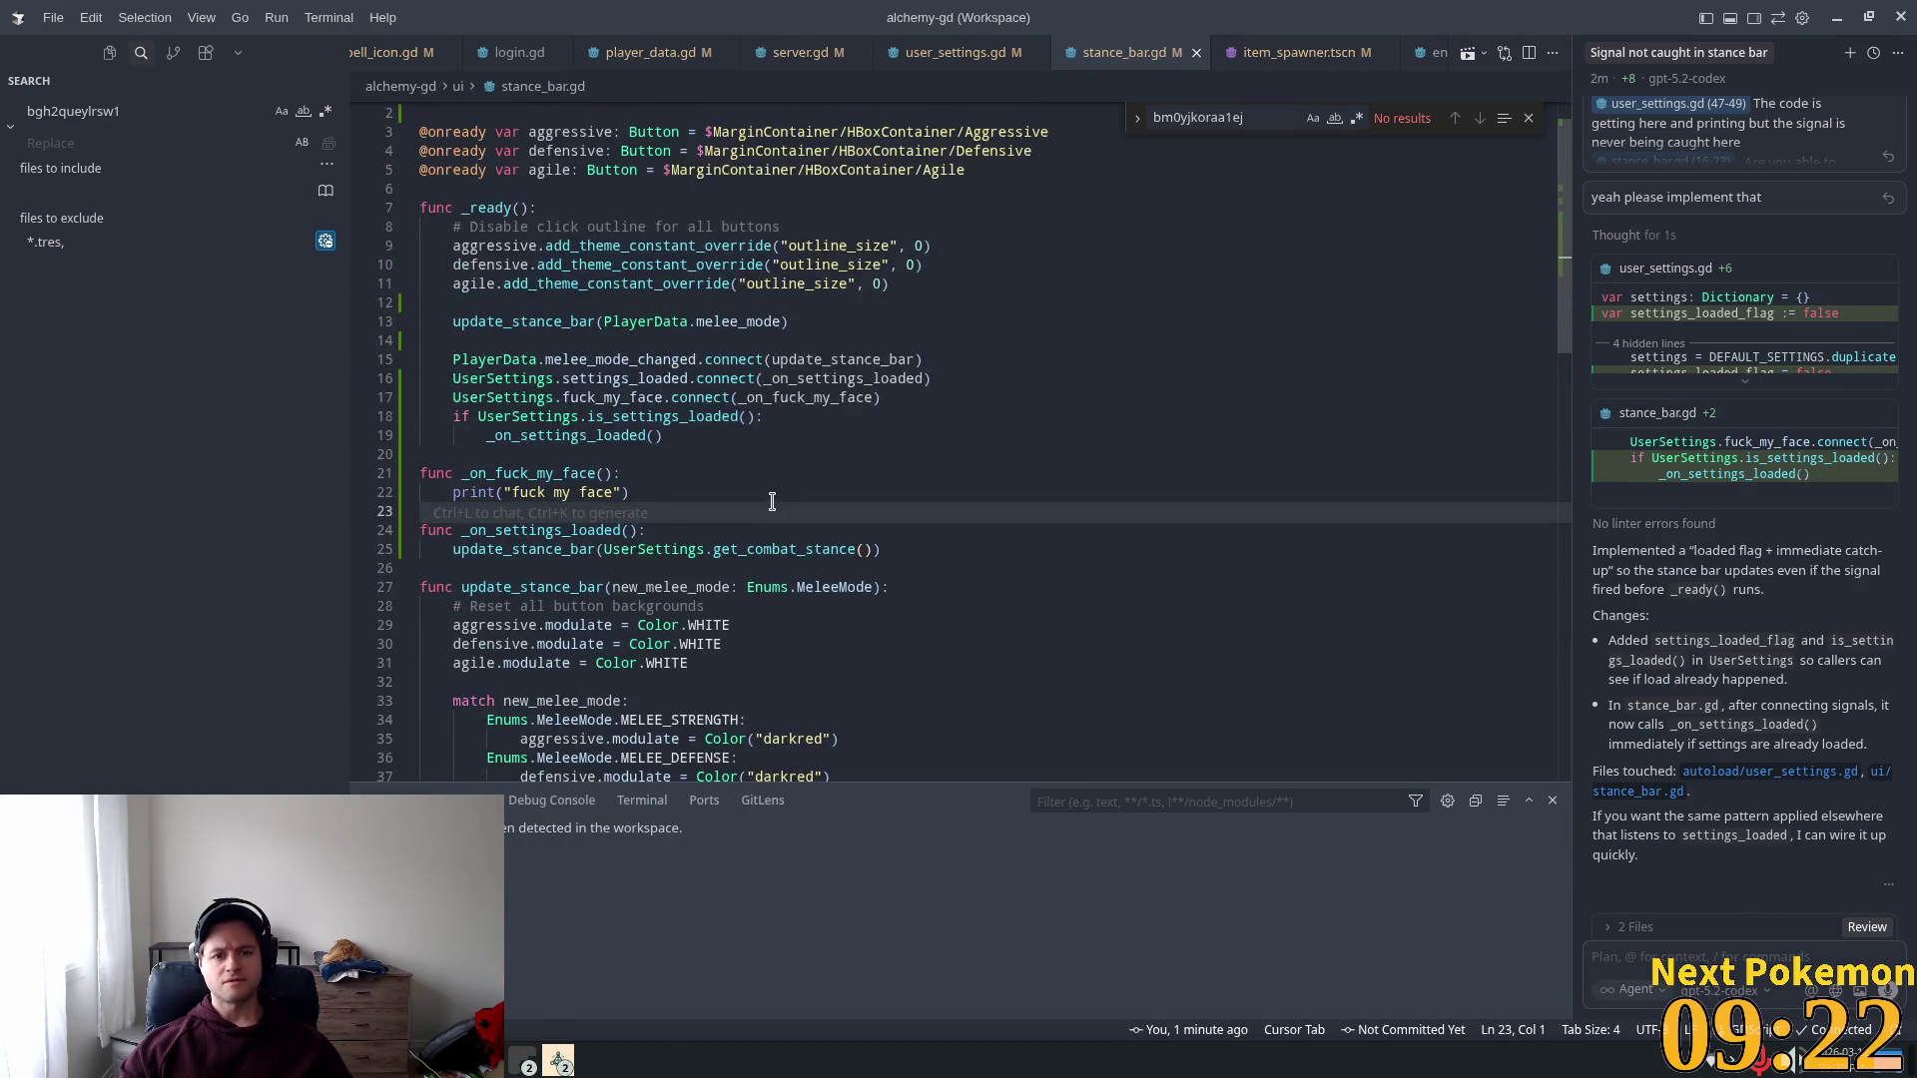
Step: Check the logged-in Alchemy (DEBUG) game window, then return through the Godot editor to Cursor
{"action": "key", "text": "alt+Tab"}
{"action": "key", "text": "alt+Tab"}
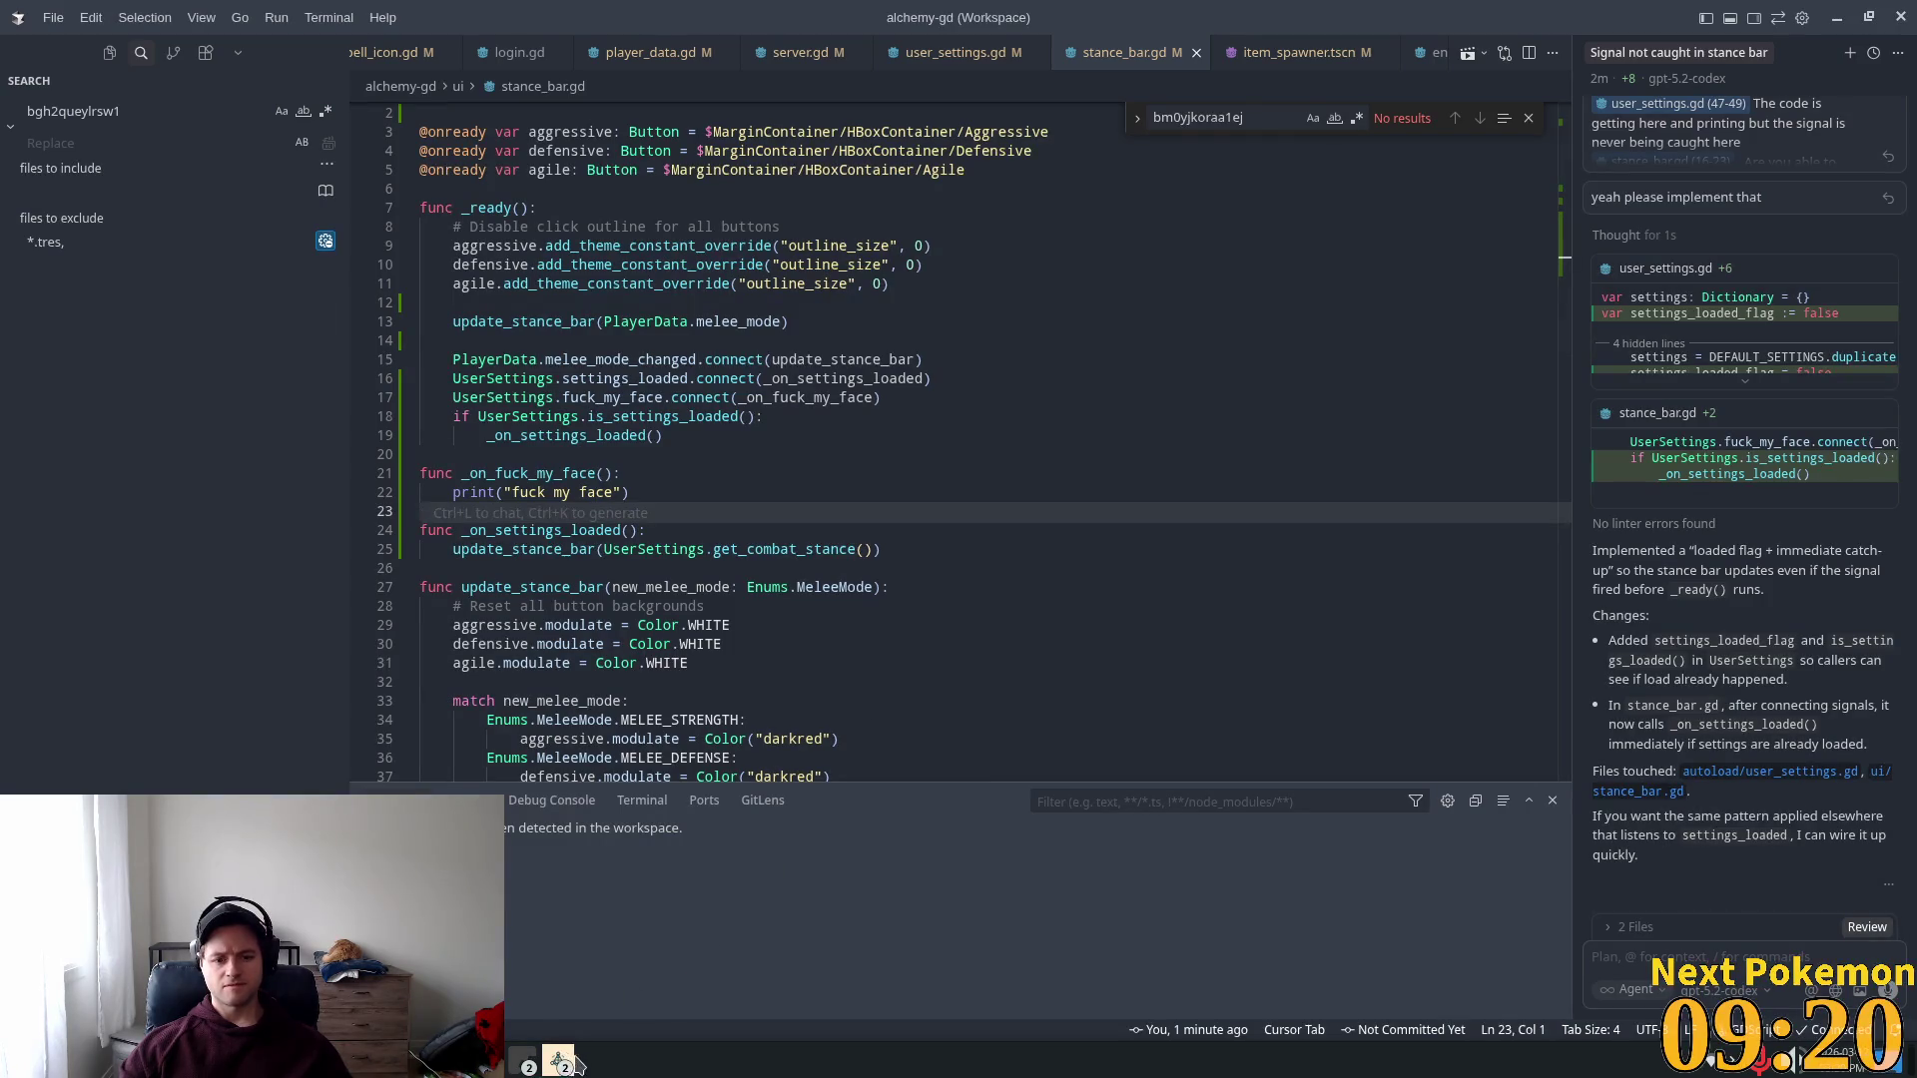
{"action": "left_click", "coordinate": [556, 1058]}
{"action": "left_click", "coordinate": [556, 1058]}
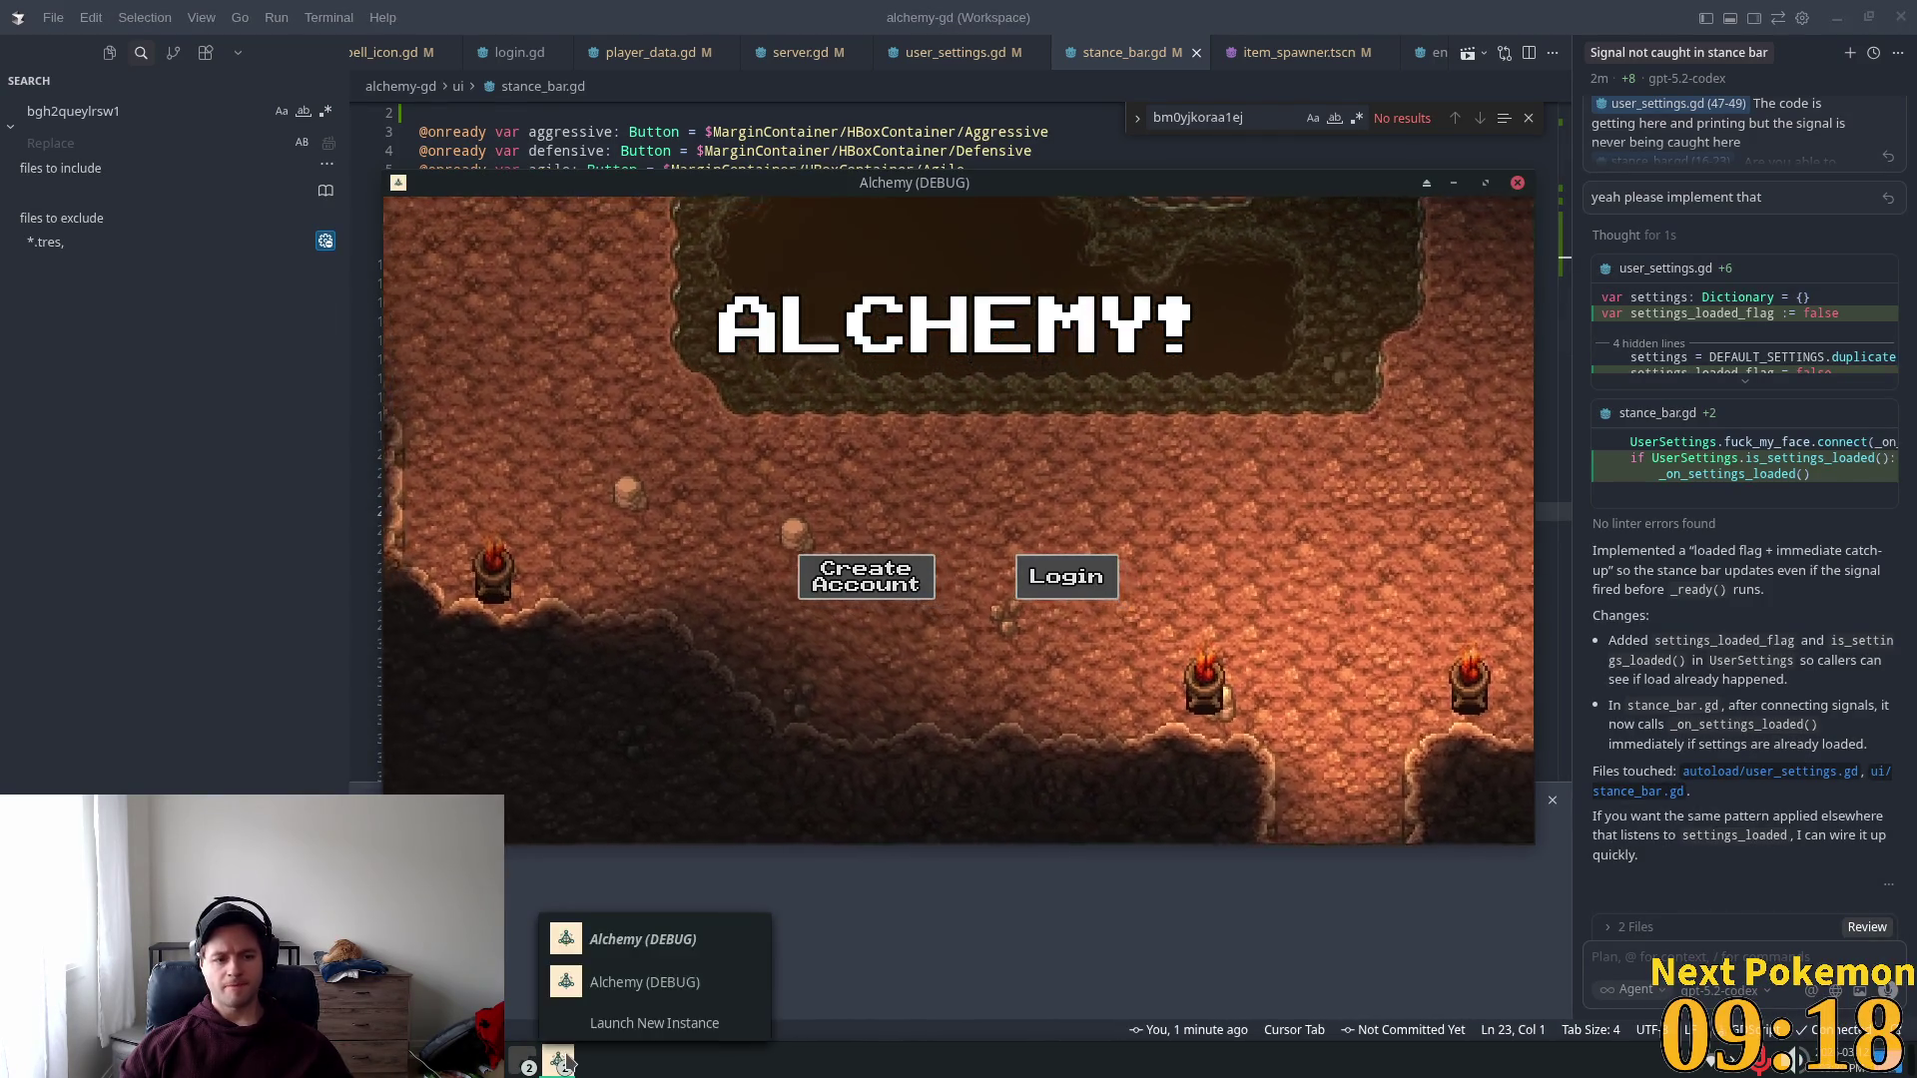
{"action": "left_click", "coordinate": [636, 977]}
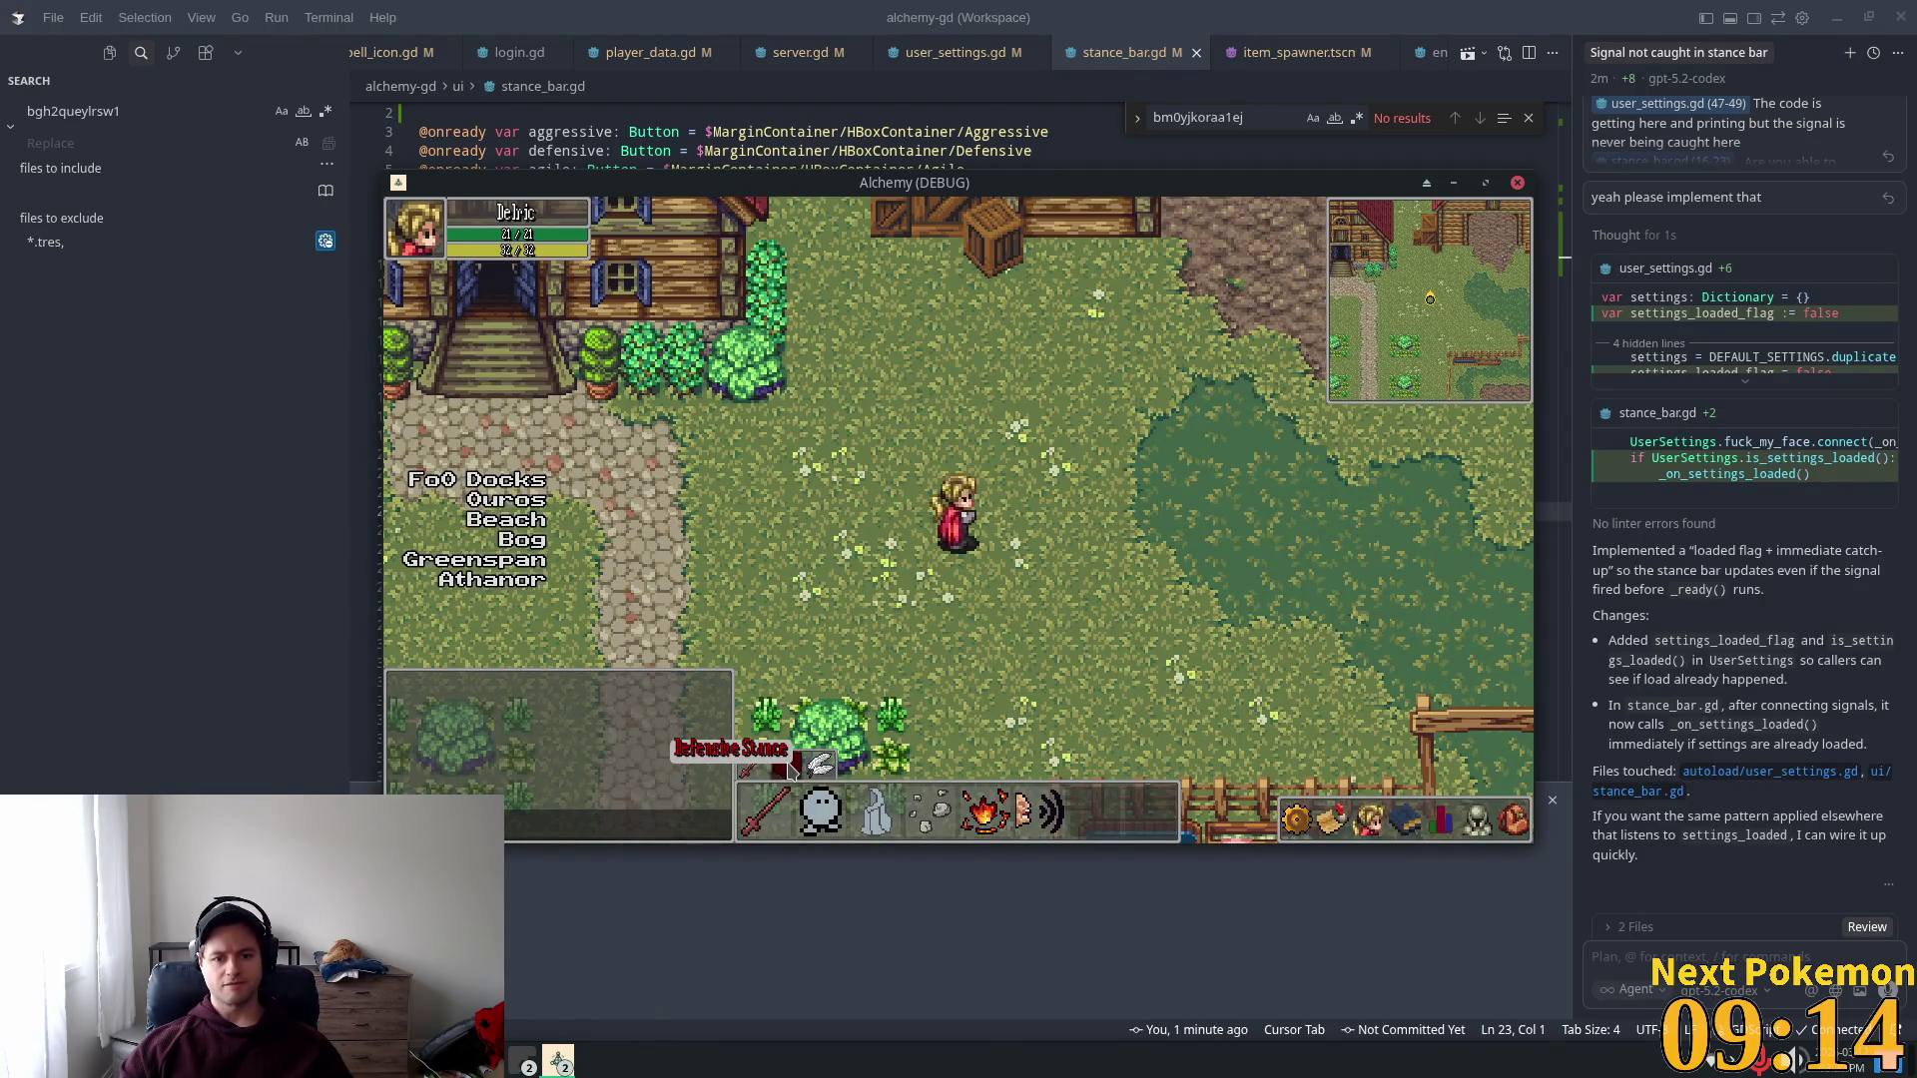
{"action": "key", "text": "alt+Tab"}
{"action": "scroll", "coordinate": [1074, 442], "scroll_direction": "up", "scroll_amount": 4}
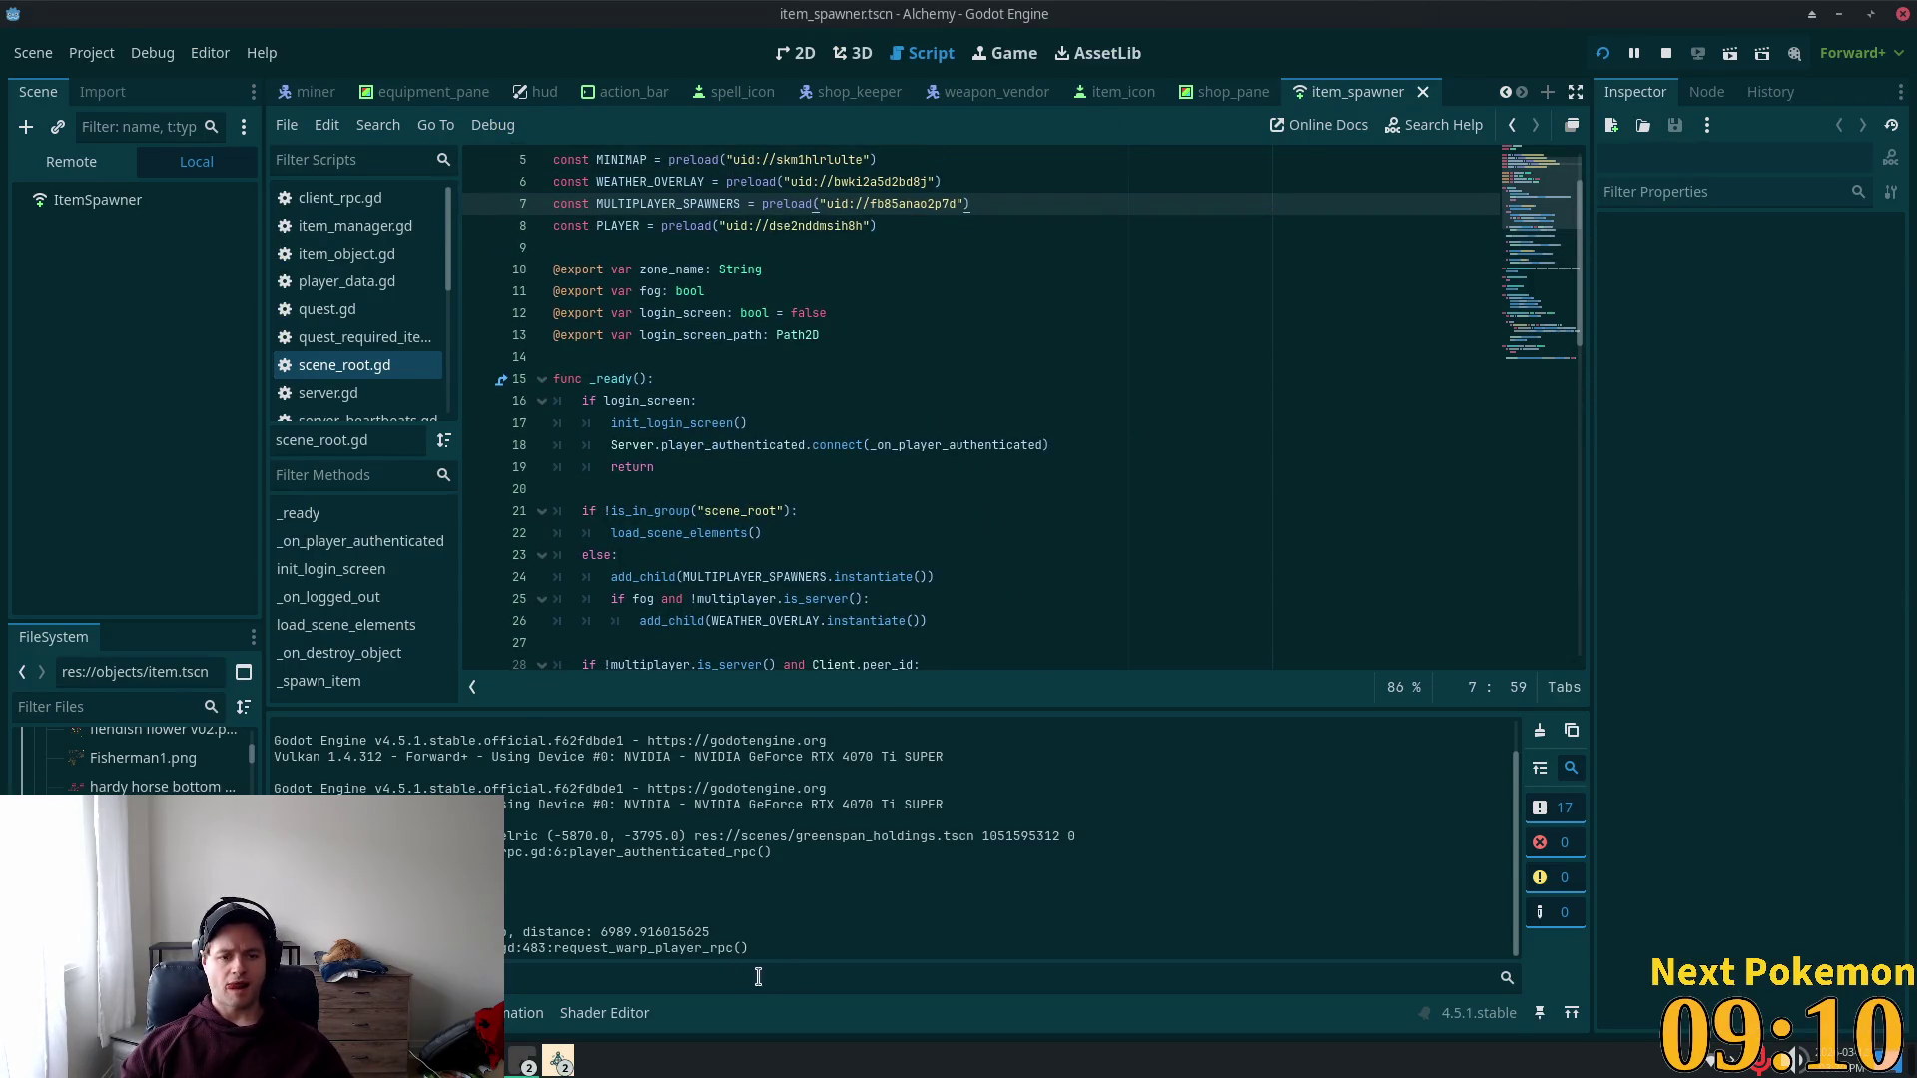
{"action": "key", "text": "alt+Tab"}
Step: Search the project for 'loading setti' and step through settings_loaded_flag matches in user_settings.gd
{"action": "key", "text": "ctrl+shift+f"}
{"action": "type", "text": "loading setti"}
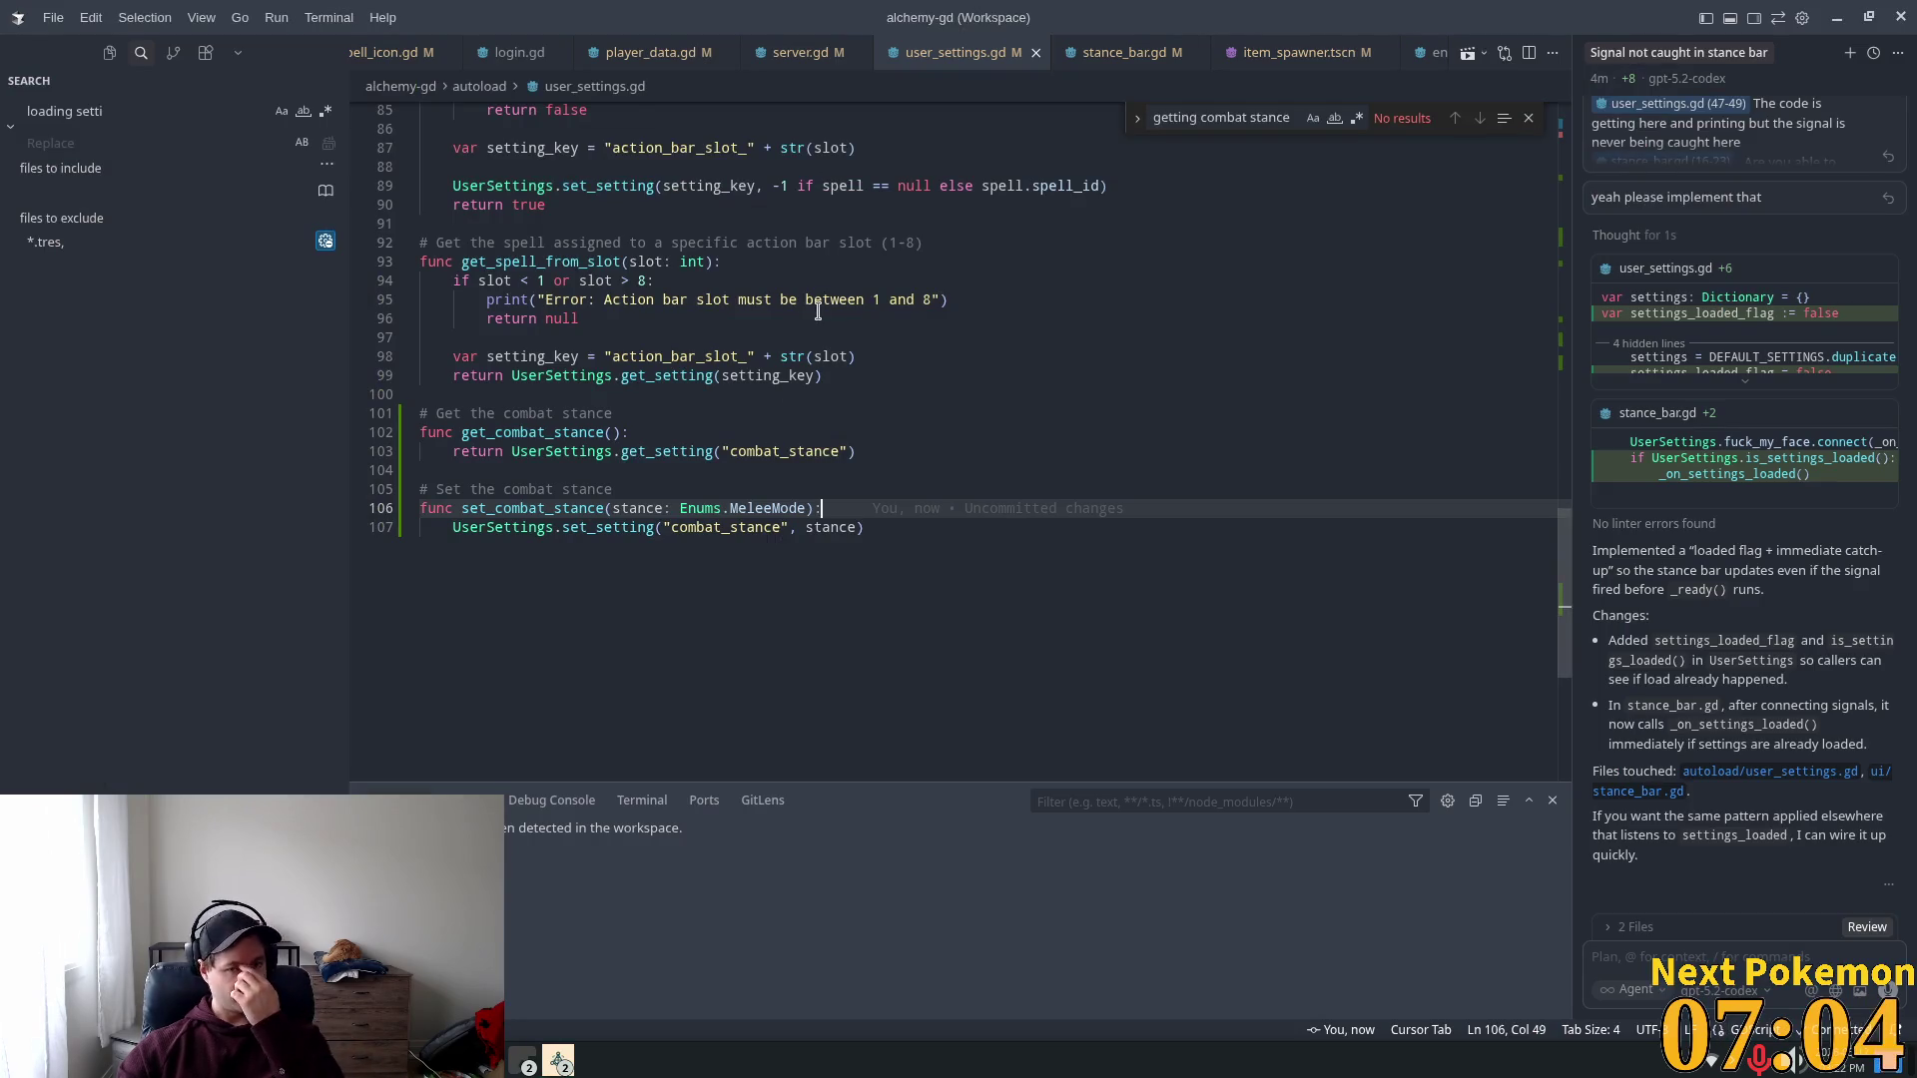
{"action": "scroll", "coordinate": [853, 327], "scroll_direction": "up", "scroll_amount": 5}
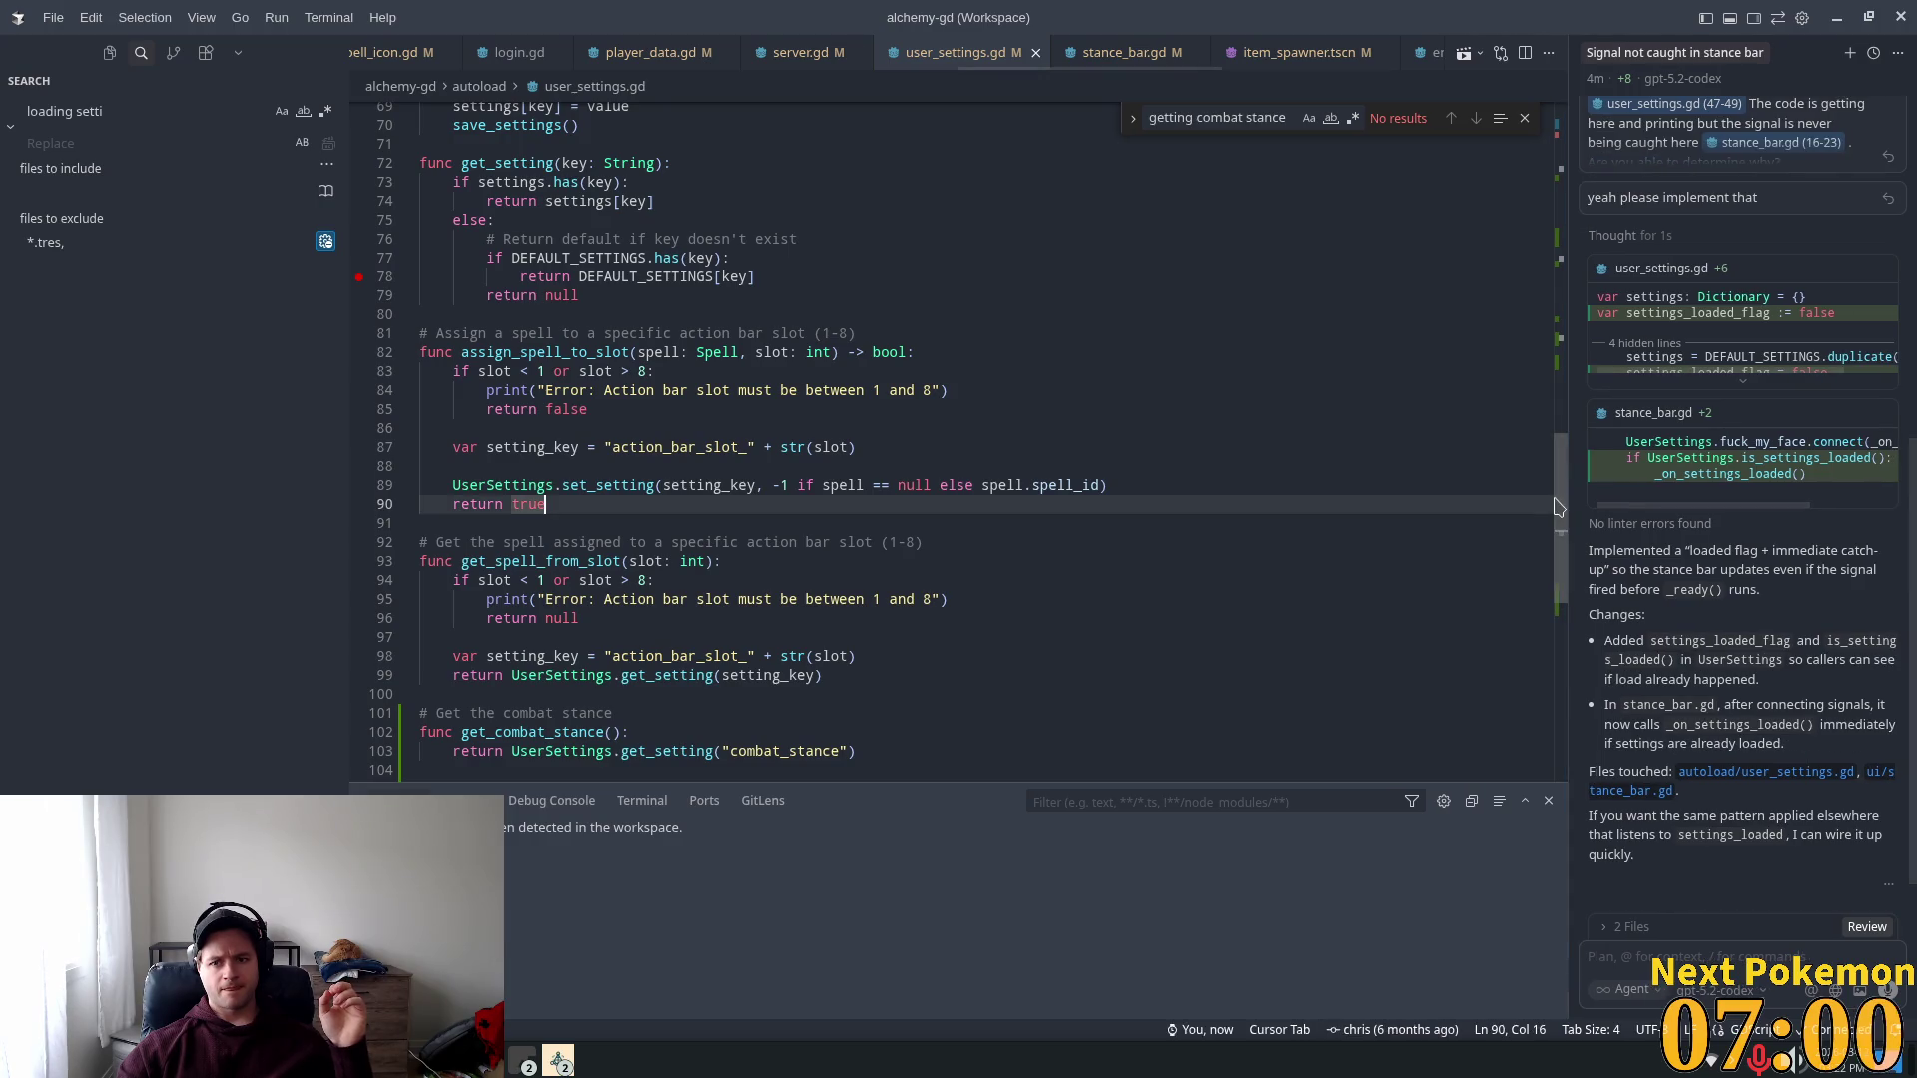
{"action": "scroll", "coordinate": [1549, 455], "scroll_direction": "up", "scroll_amount": 2}
{"action": "scroll", "coordinate": [1549, 455], "scroll_direction": "up", "scroll_amount": 15}
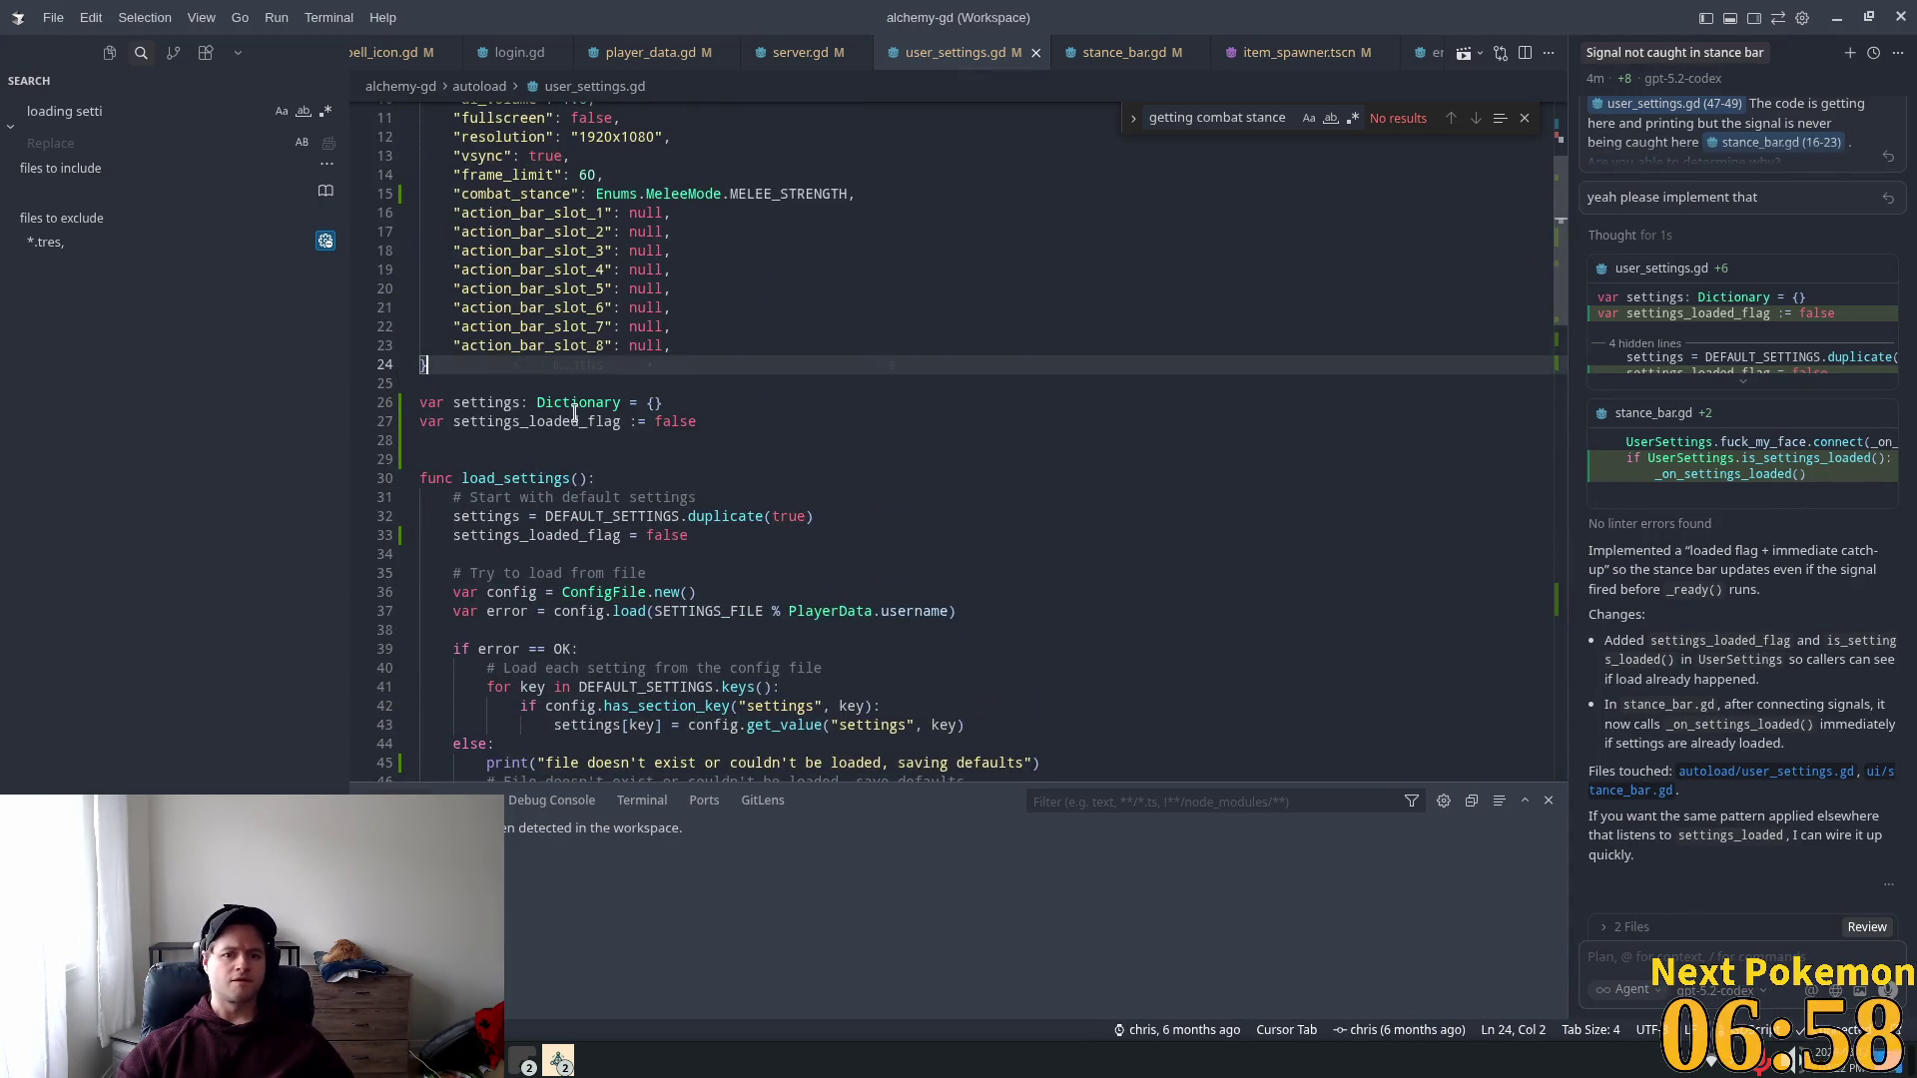
{"action": "double_click", "coordinate": [536, 421]}
{"action": "key", "text": "ctrl+f"}
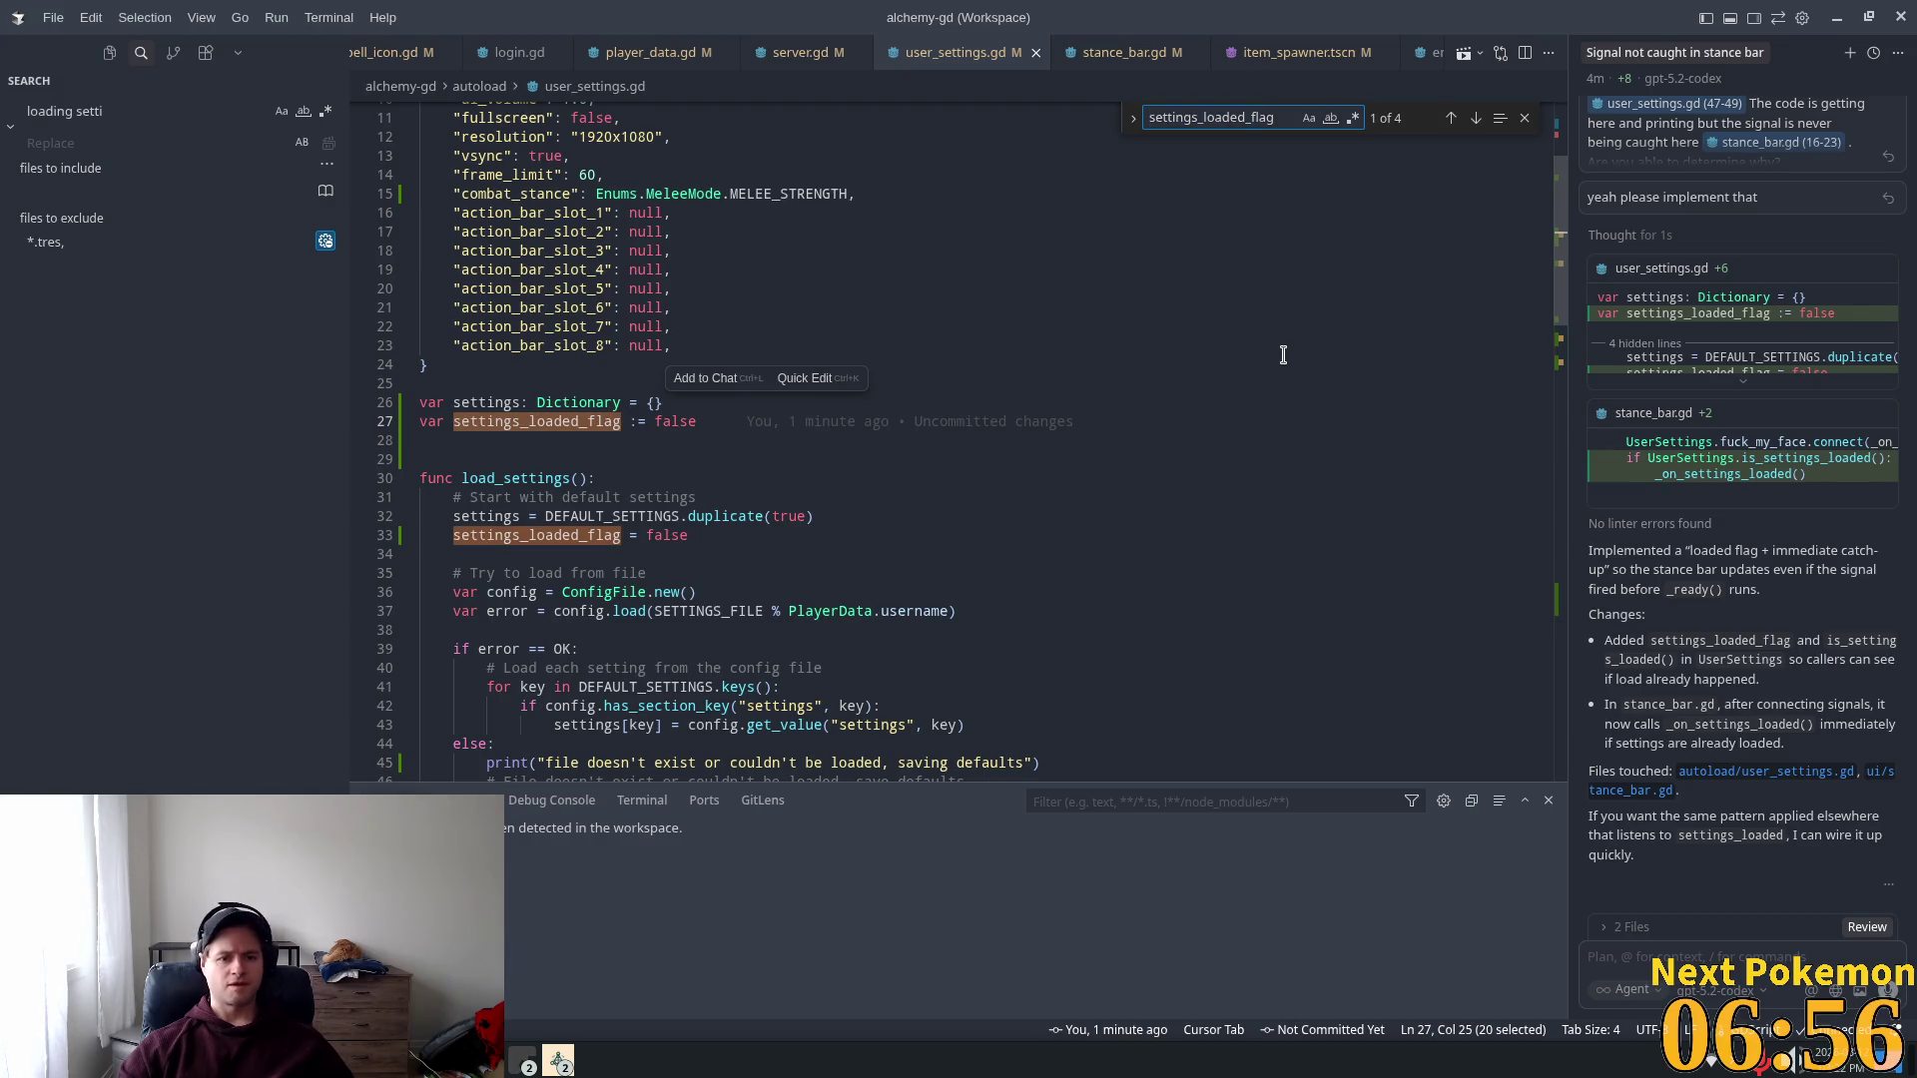
{"action": "key", "text": "Return"}
{"action": "key", "text": "Return"}
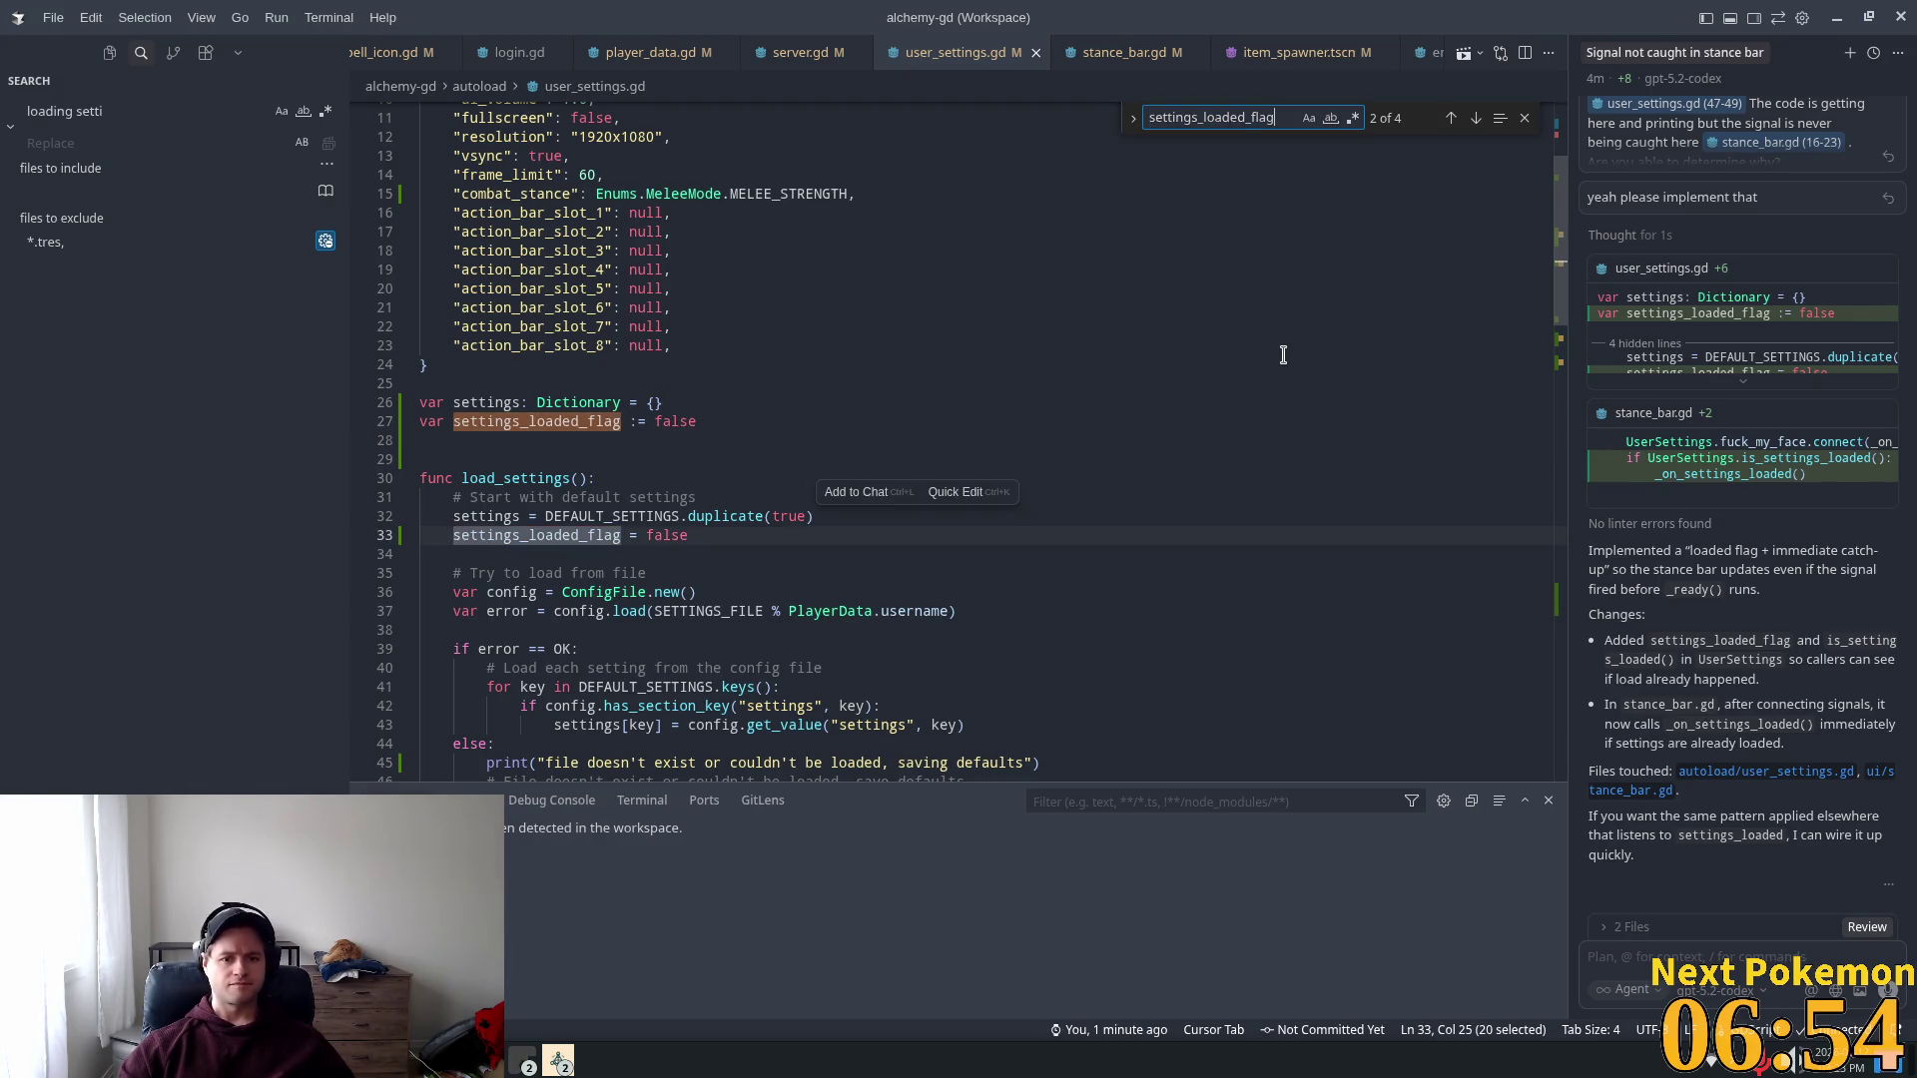
Step: Delete the leftover _on_fuck_my_face test handler from stance_bar.gd
{"action": "left_click", "coordinate": [1123, 52]}
{"action": "left_click_drag", "start_coordinate": [420, 473], "coordinate": [404, 512]}
{"action": "key", "text": "BackSpace"}
{"action": "key", "text": "BackSpace"}
{"action": "key", "text": "BackSpace"}
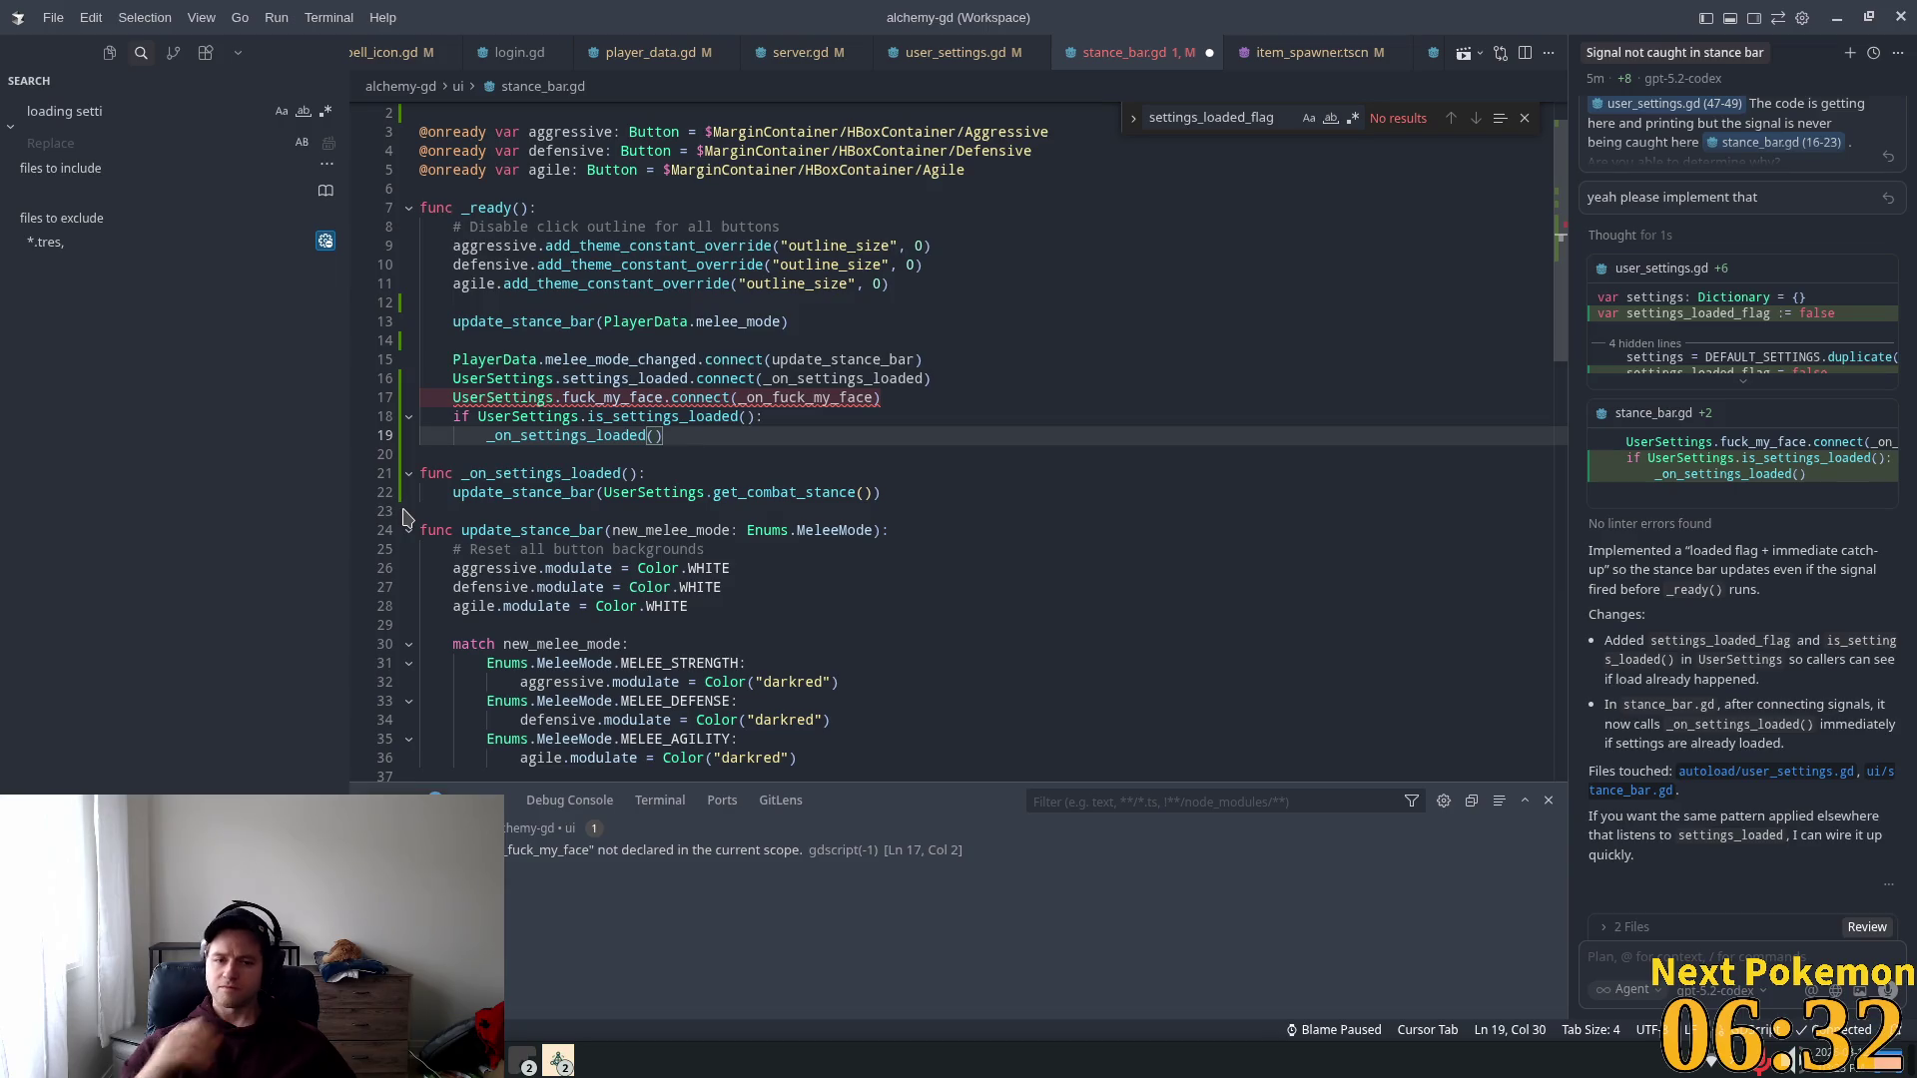
Step: Remove the fuck_my_face.connect line from stance_bar.gd and save the file
{"action": "mouse_move", "coordinate": [883, 397]}
{"action": "left_mouse_down"}
{"action": "mouse_move", "coordinate": [909, 397]}
{"action": "mouse_move", "coordinate": [450, 418]}
{"action": "left_mouse_up"}
{"action": "key", "text": "BackSpace"}
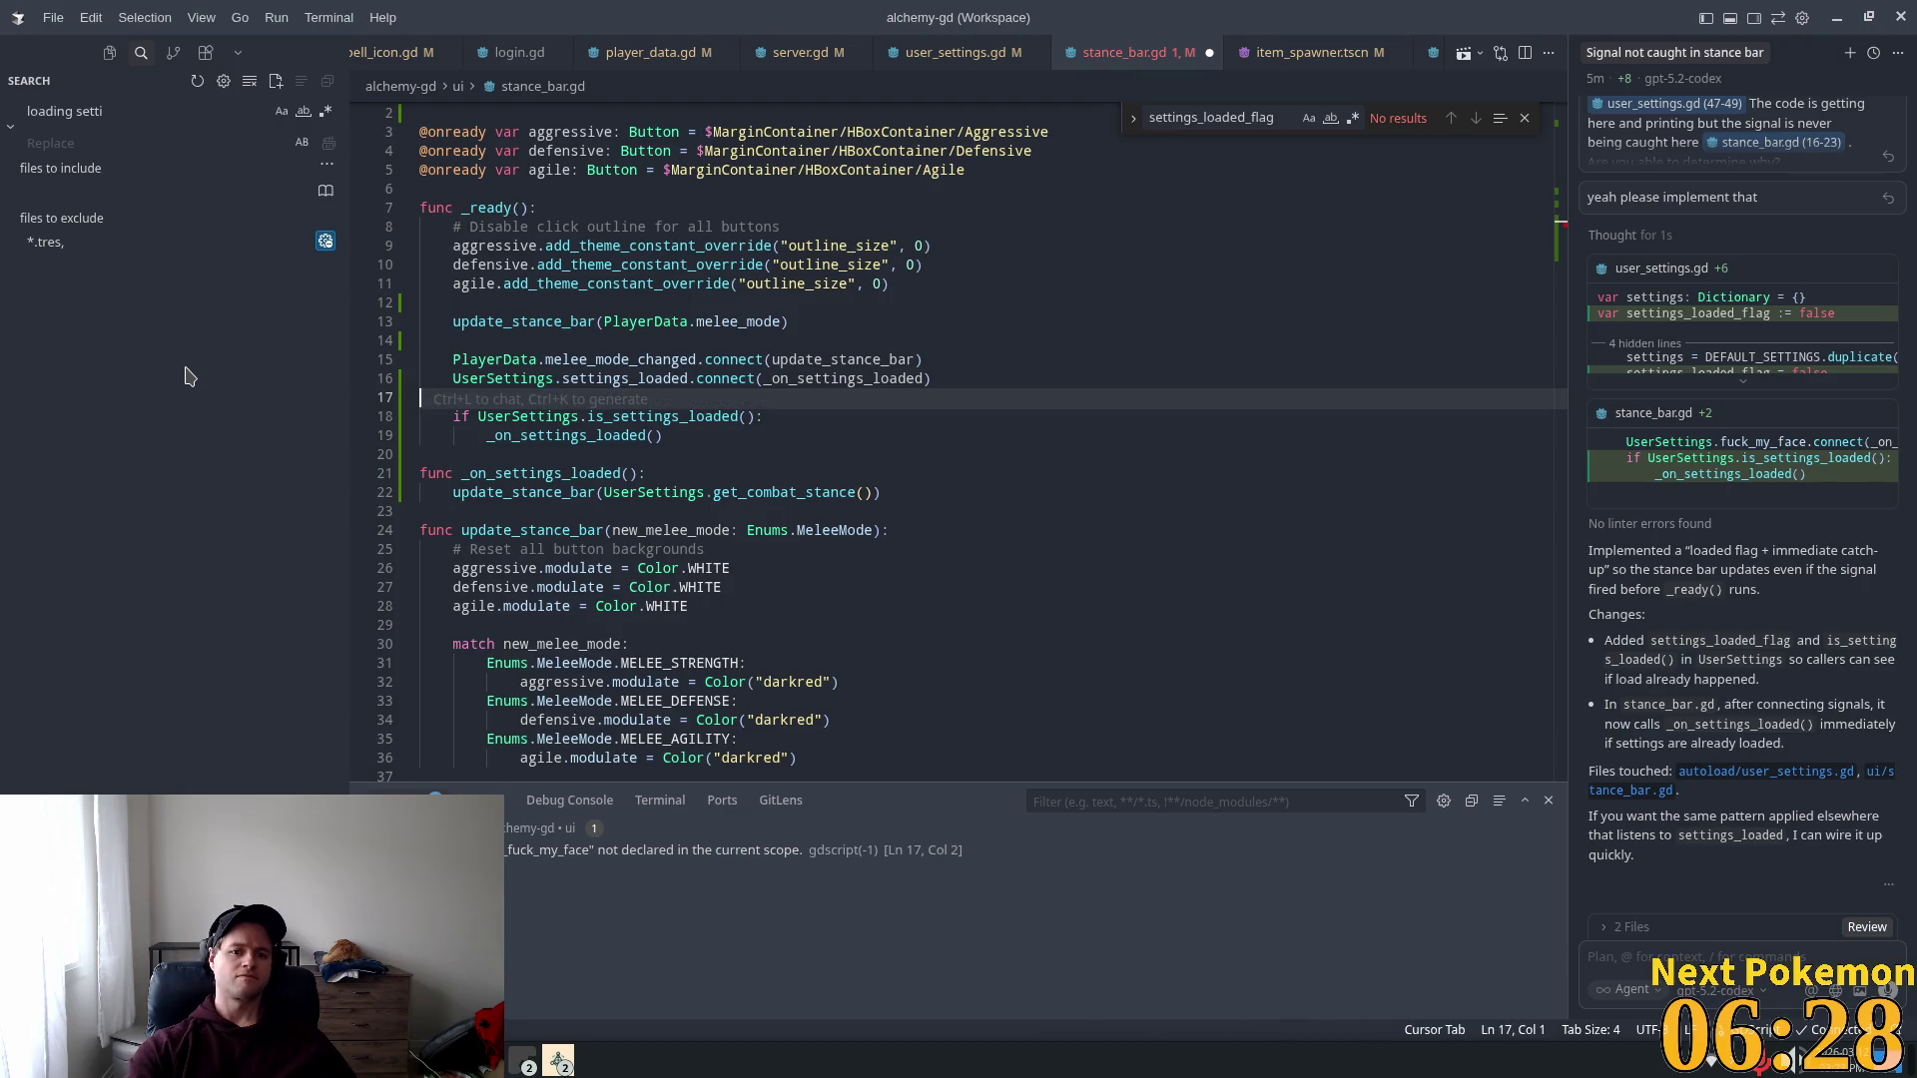
{"action": "key", "text": "ctrl+s"}
Step: Inspect the settings_loaded connection and is_settings_loaded check on lines 16–19
{"action": "left_click", "coordinate": [653, 360]}
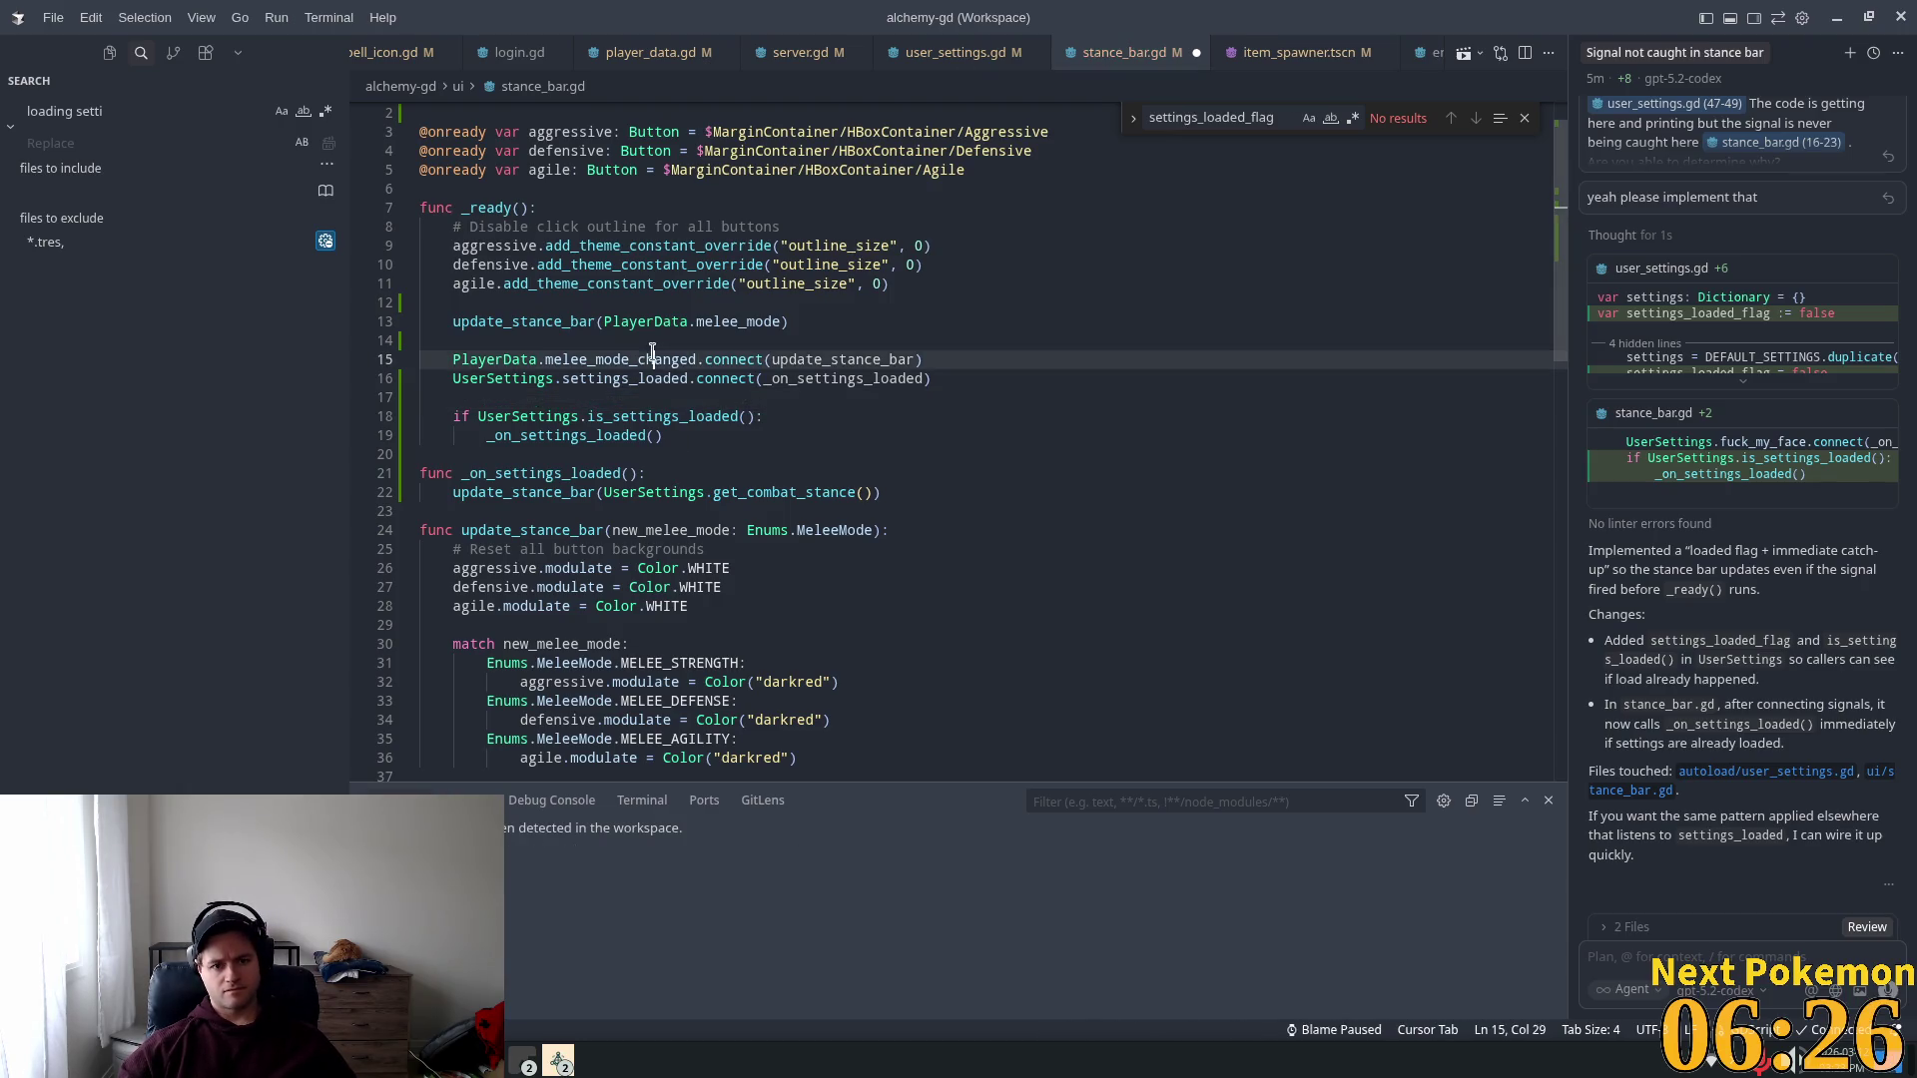
{"action": "left_click", "coordinate": [588, 436]}
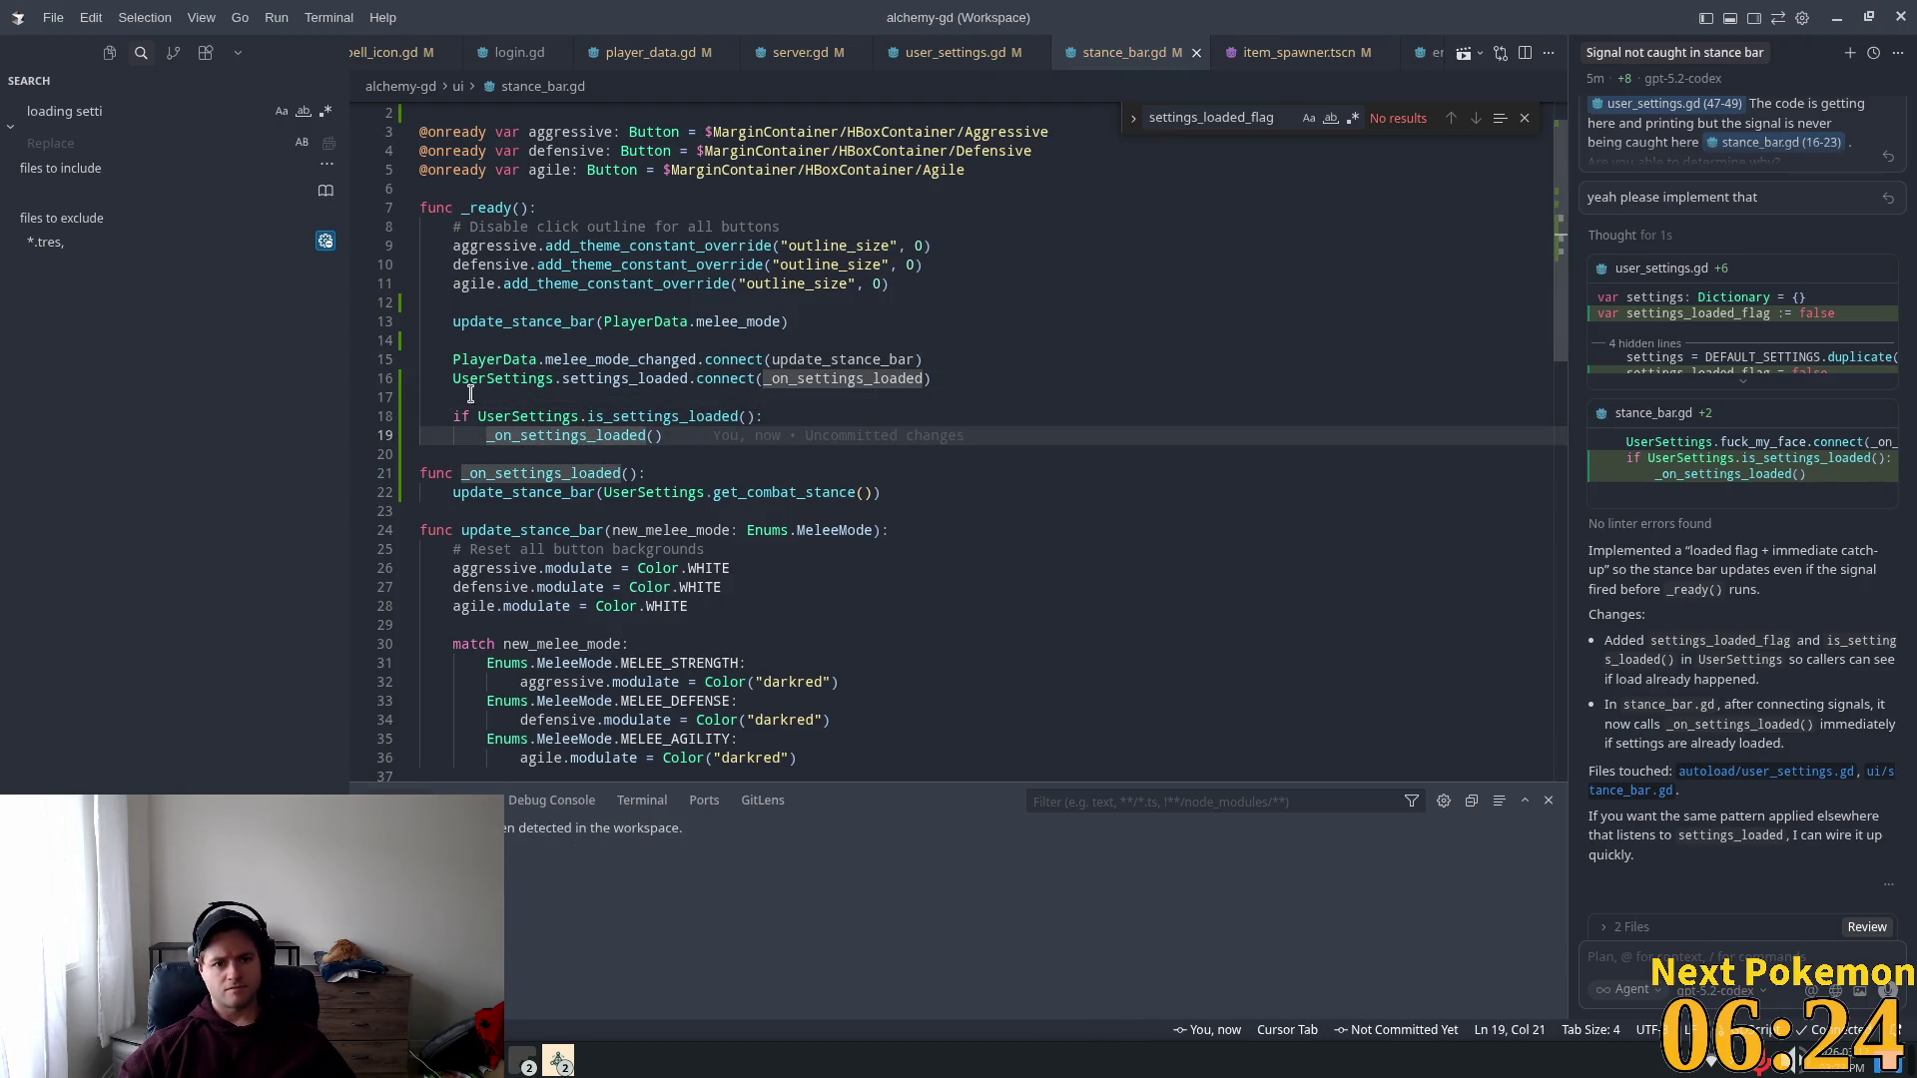
{"action": "left_click", "coordinate": [664, 379]}
{"action": "double_click", "coordinate": [513, 417]}
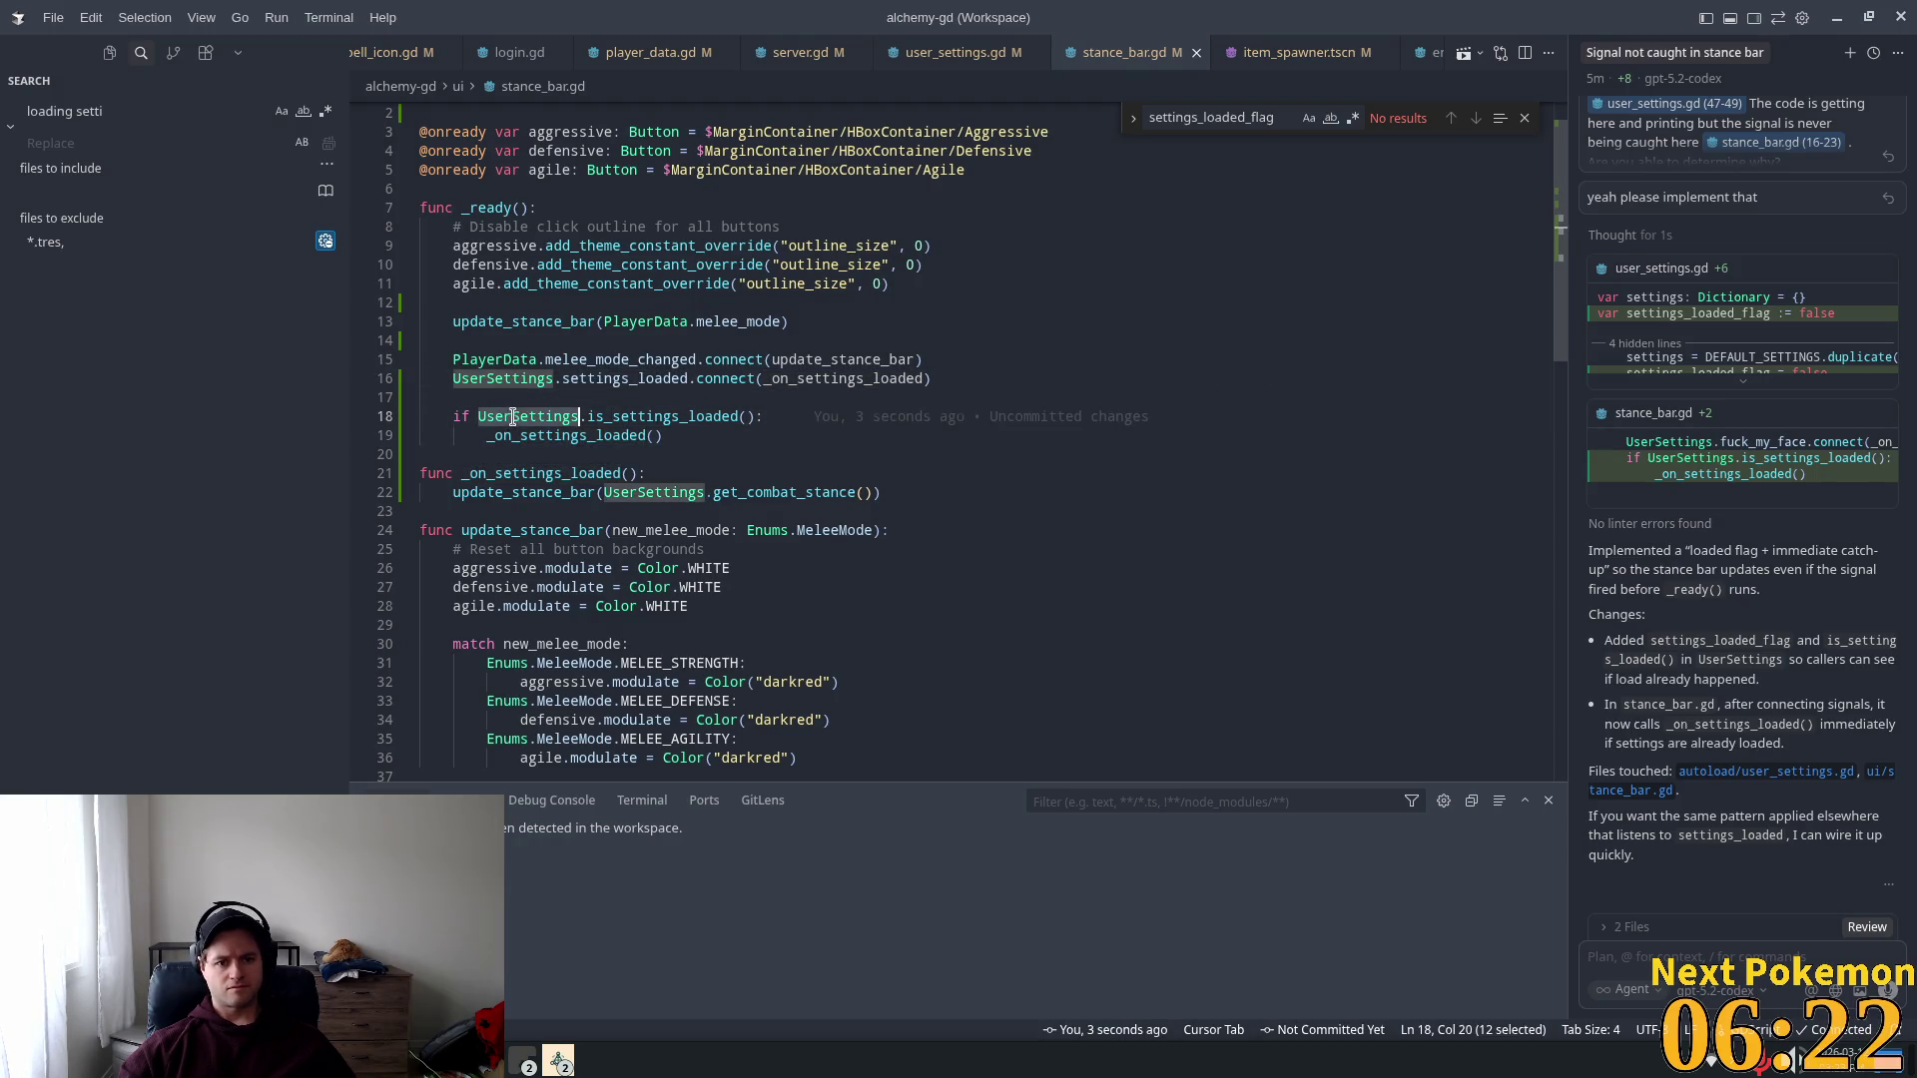
{"action": "double_click", "coordinate": [650, 415]}
{"action": "double_click", "coordinate": [526, 436]}
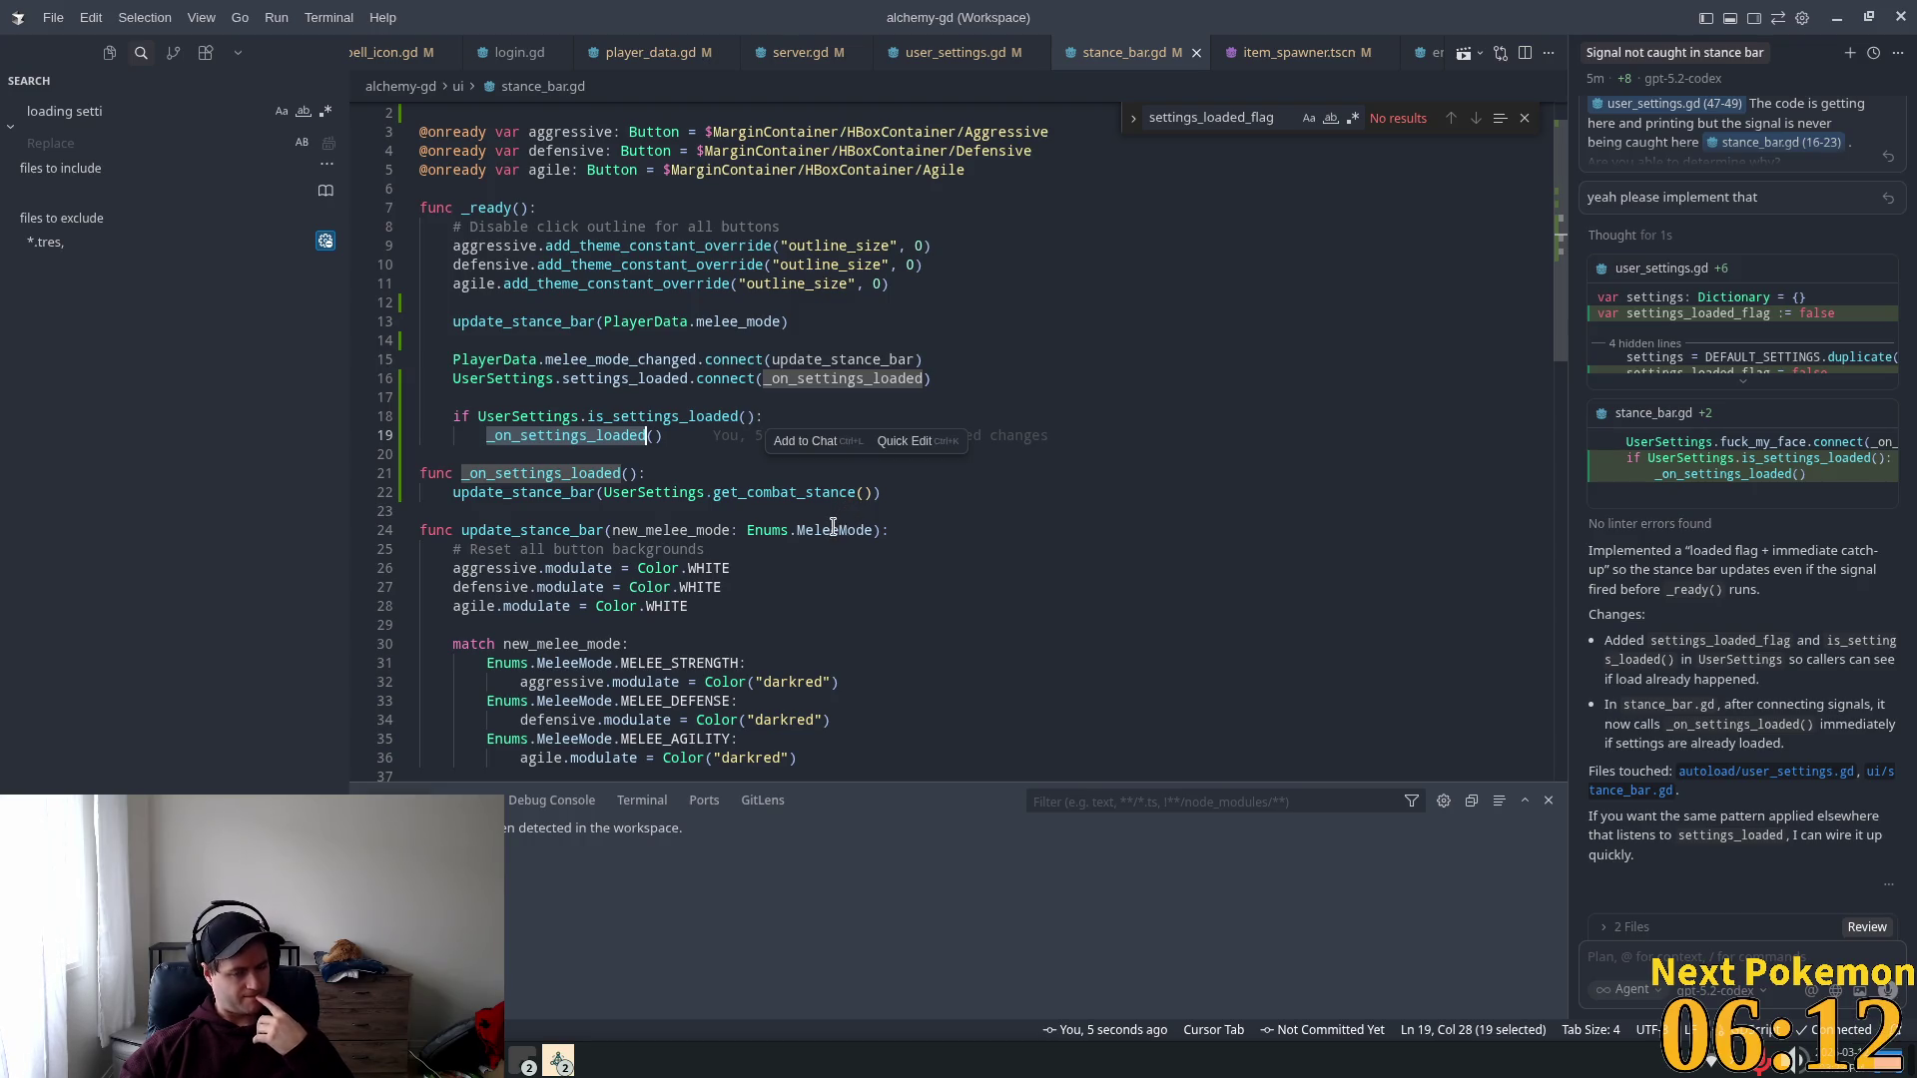
{"action": "double_click", "coordinate": [636, 378]}
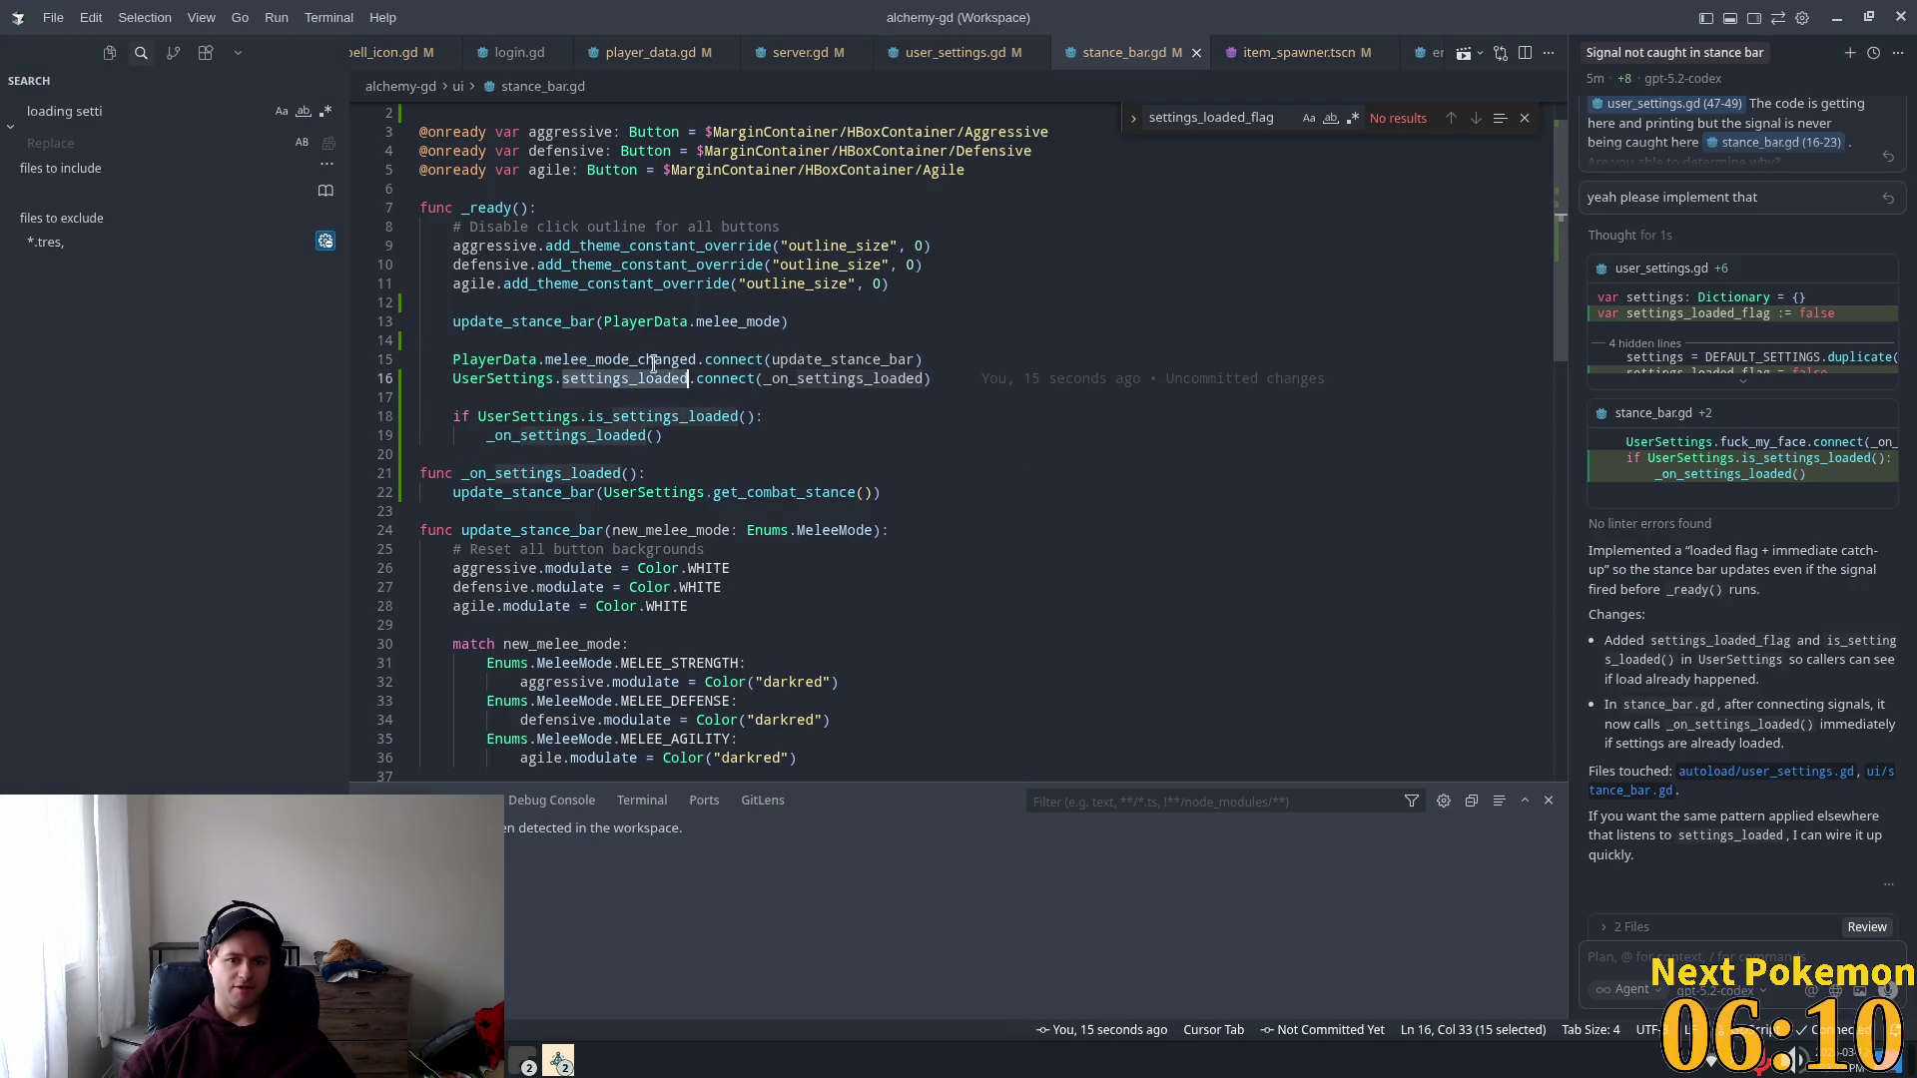
{"action": "double_click", "coordinate": [872, 378]}
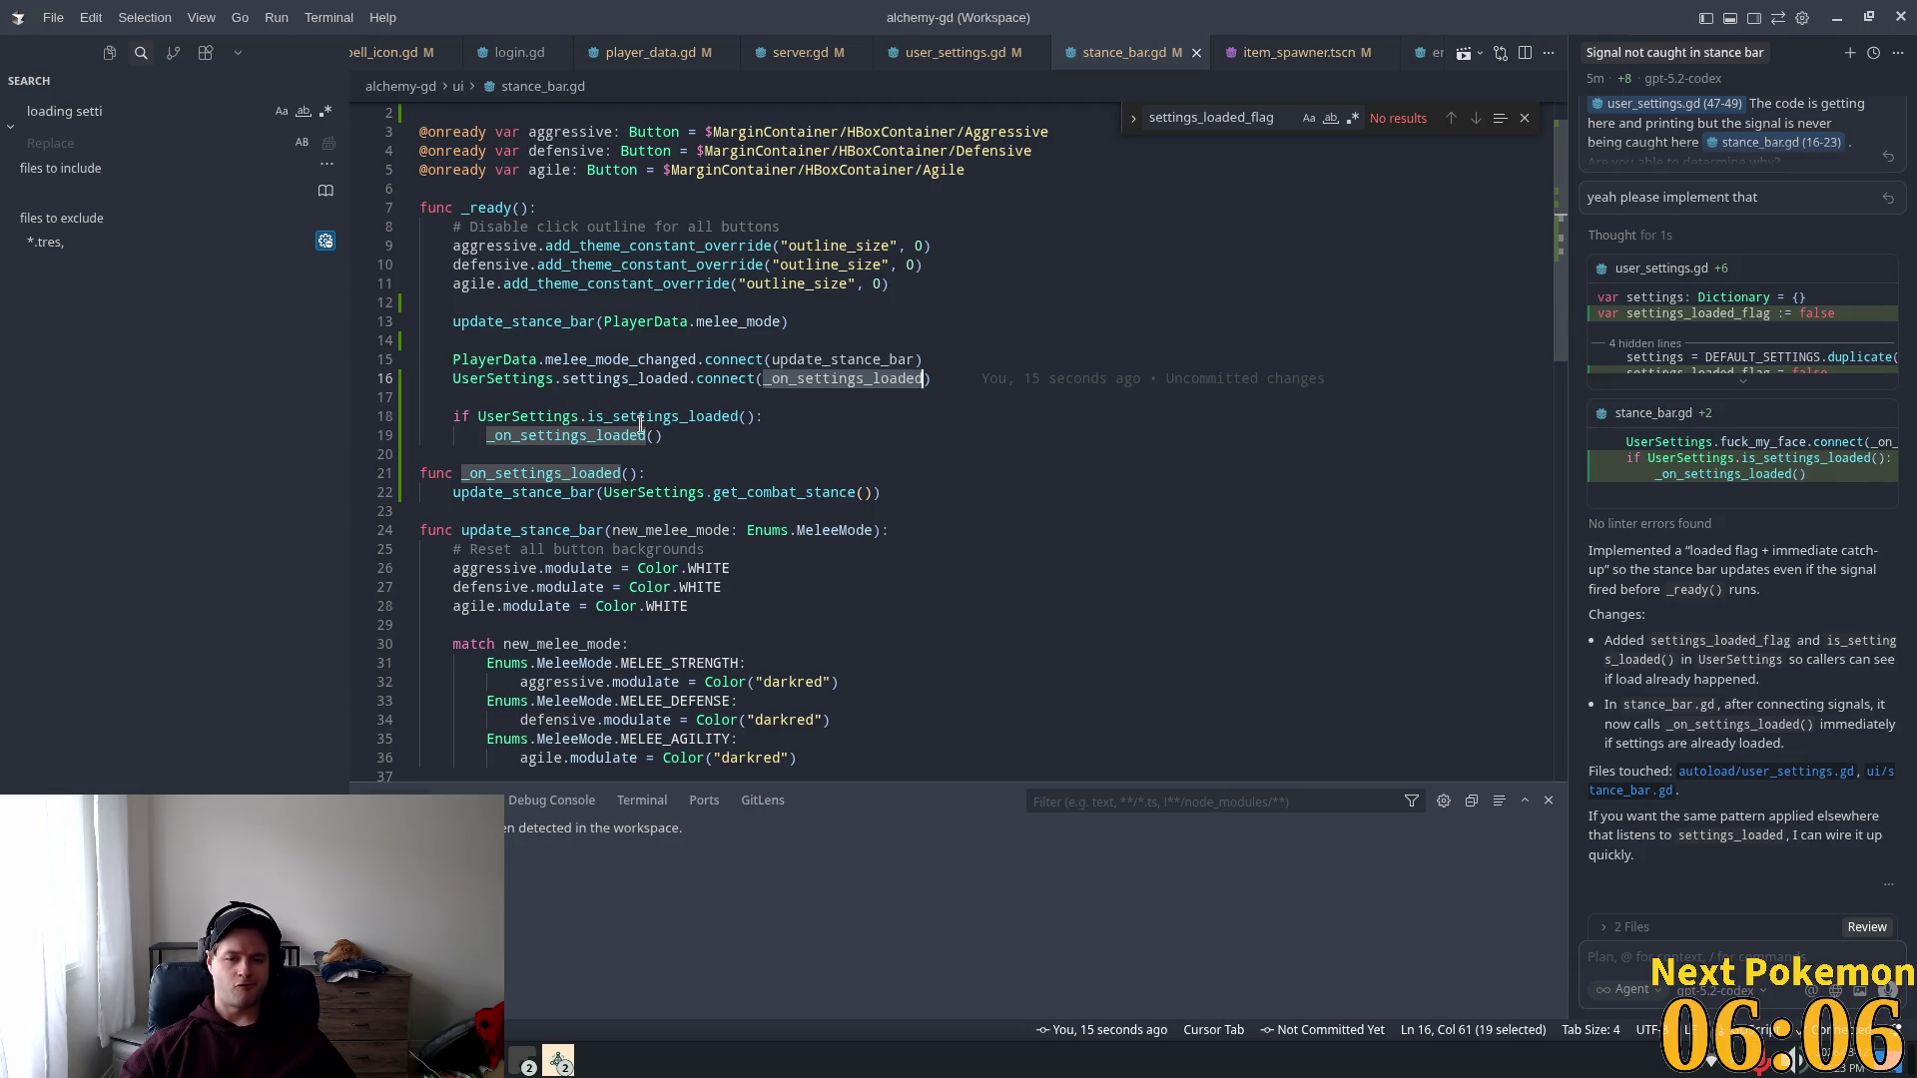
{"action": "left_click", "coordinate": [579, 399]}
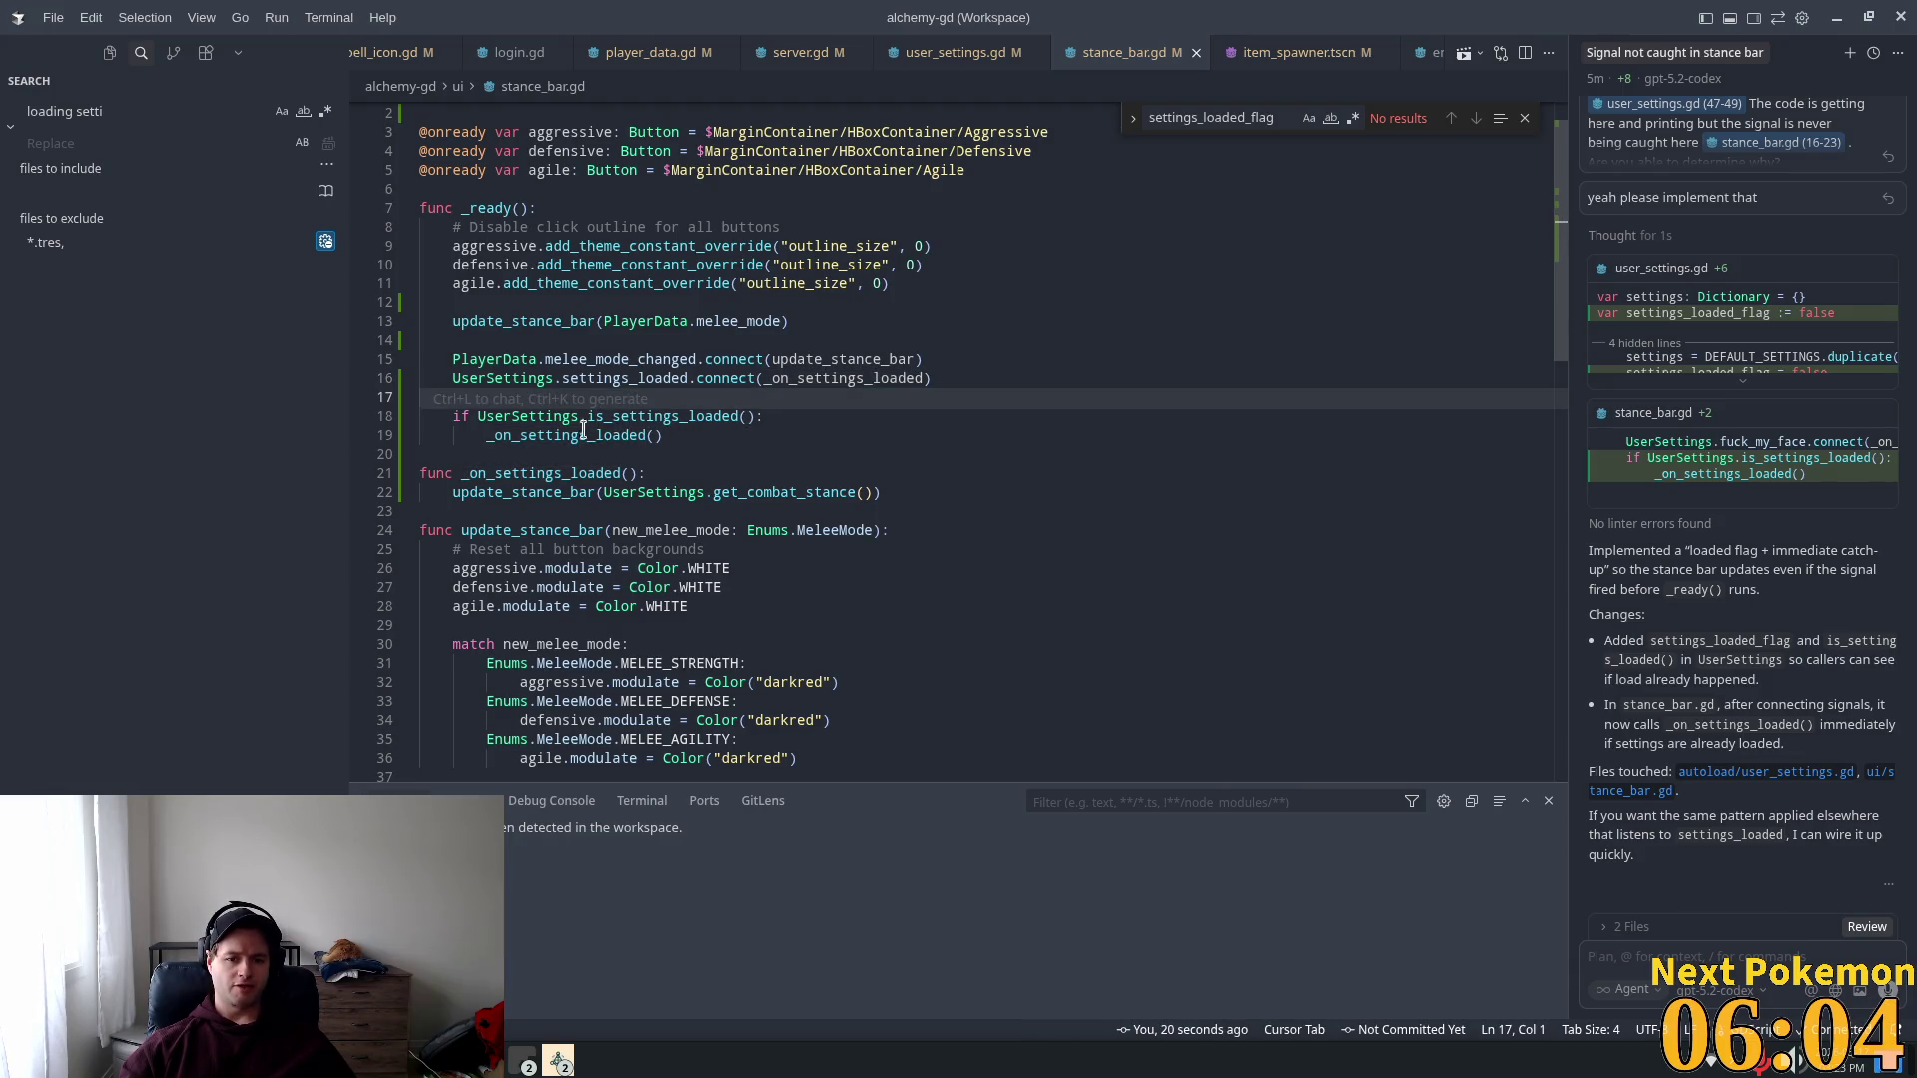
{"action": "left_click_drag", "start_coordinate": [476, 416], "coordinate": [767, 439]}
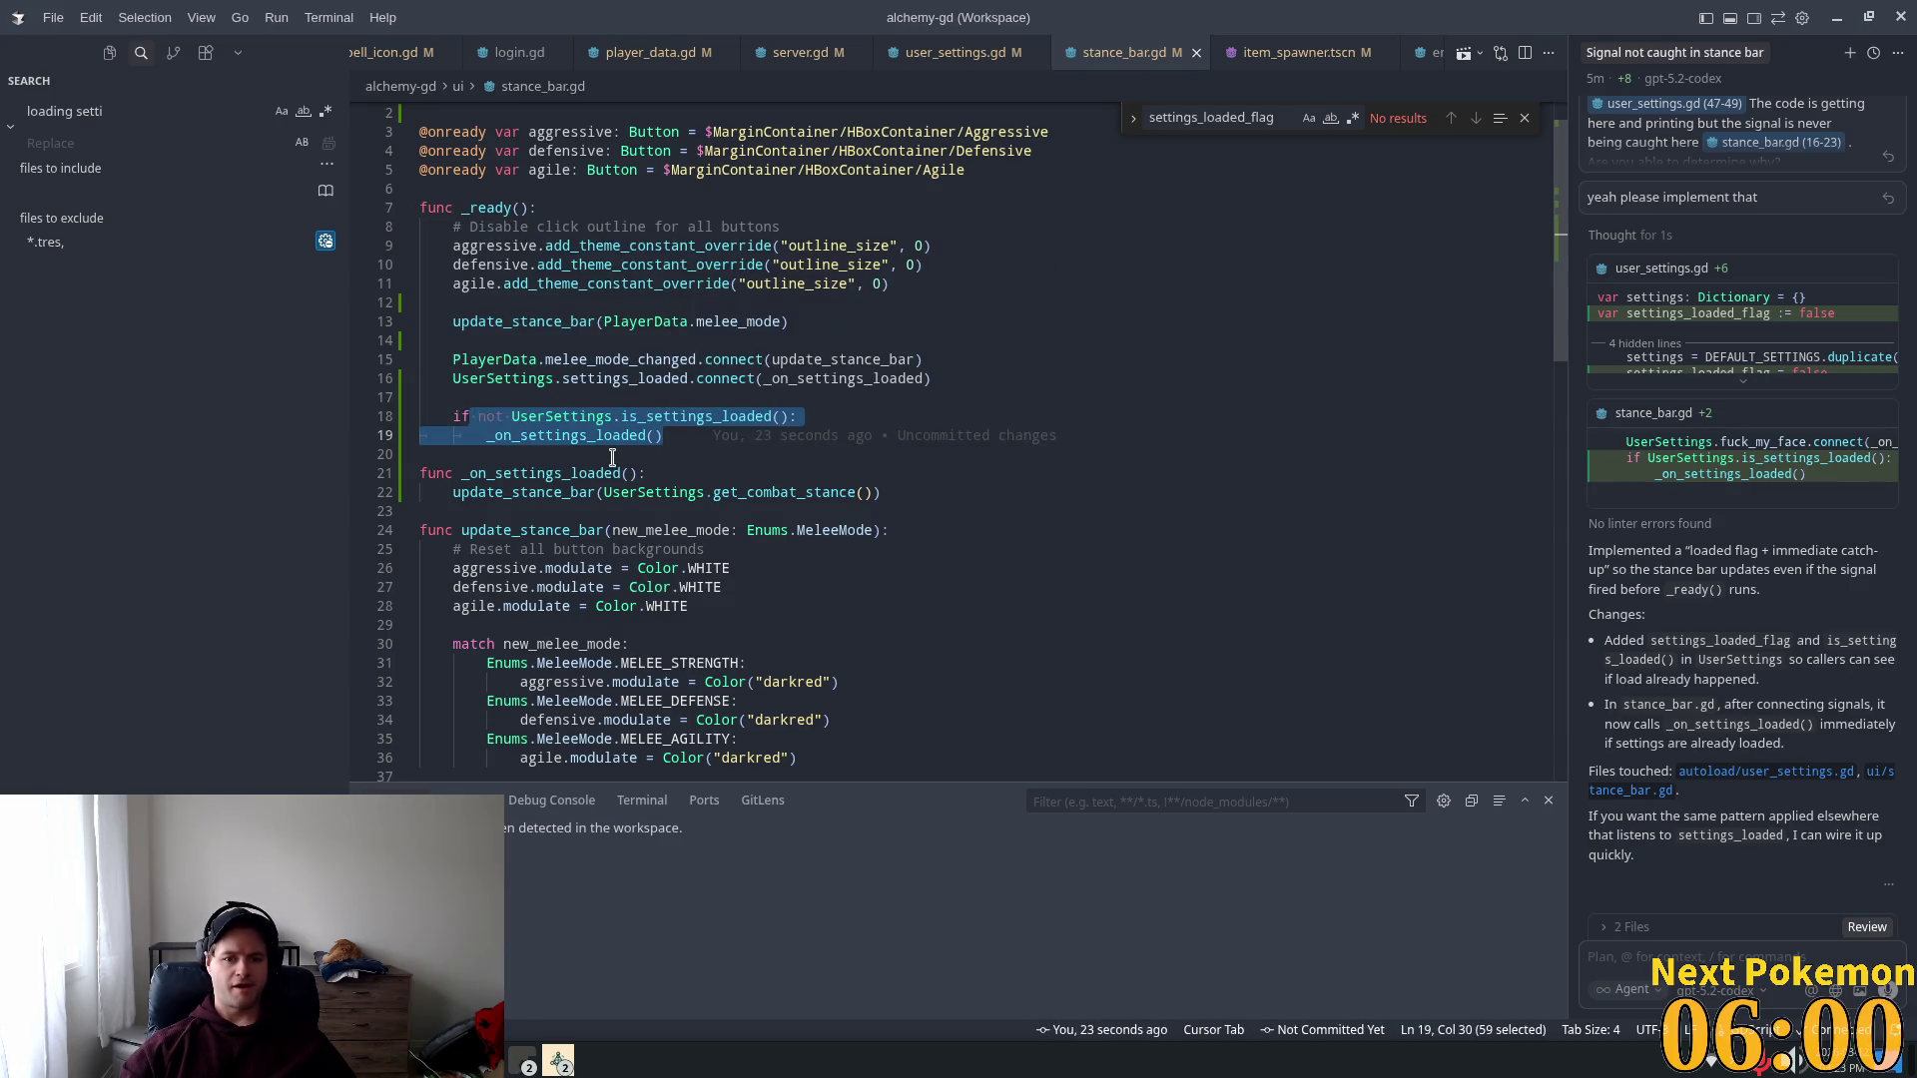
Step: Undo the change to the is_settings_loaded condition and run Developer: Reload Window
{"action": "key", "text": "ctrl+z"}
{"action": "left_click", "coordinate": [654, 416]}
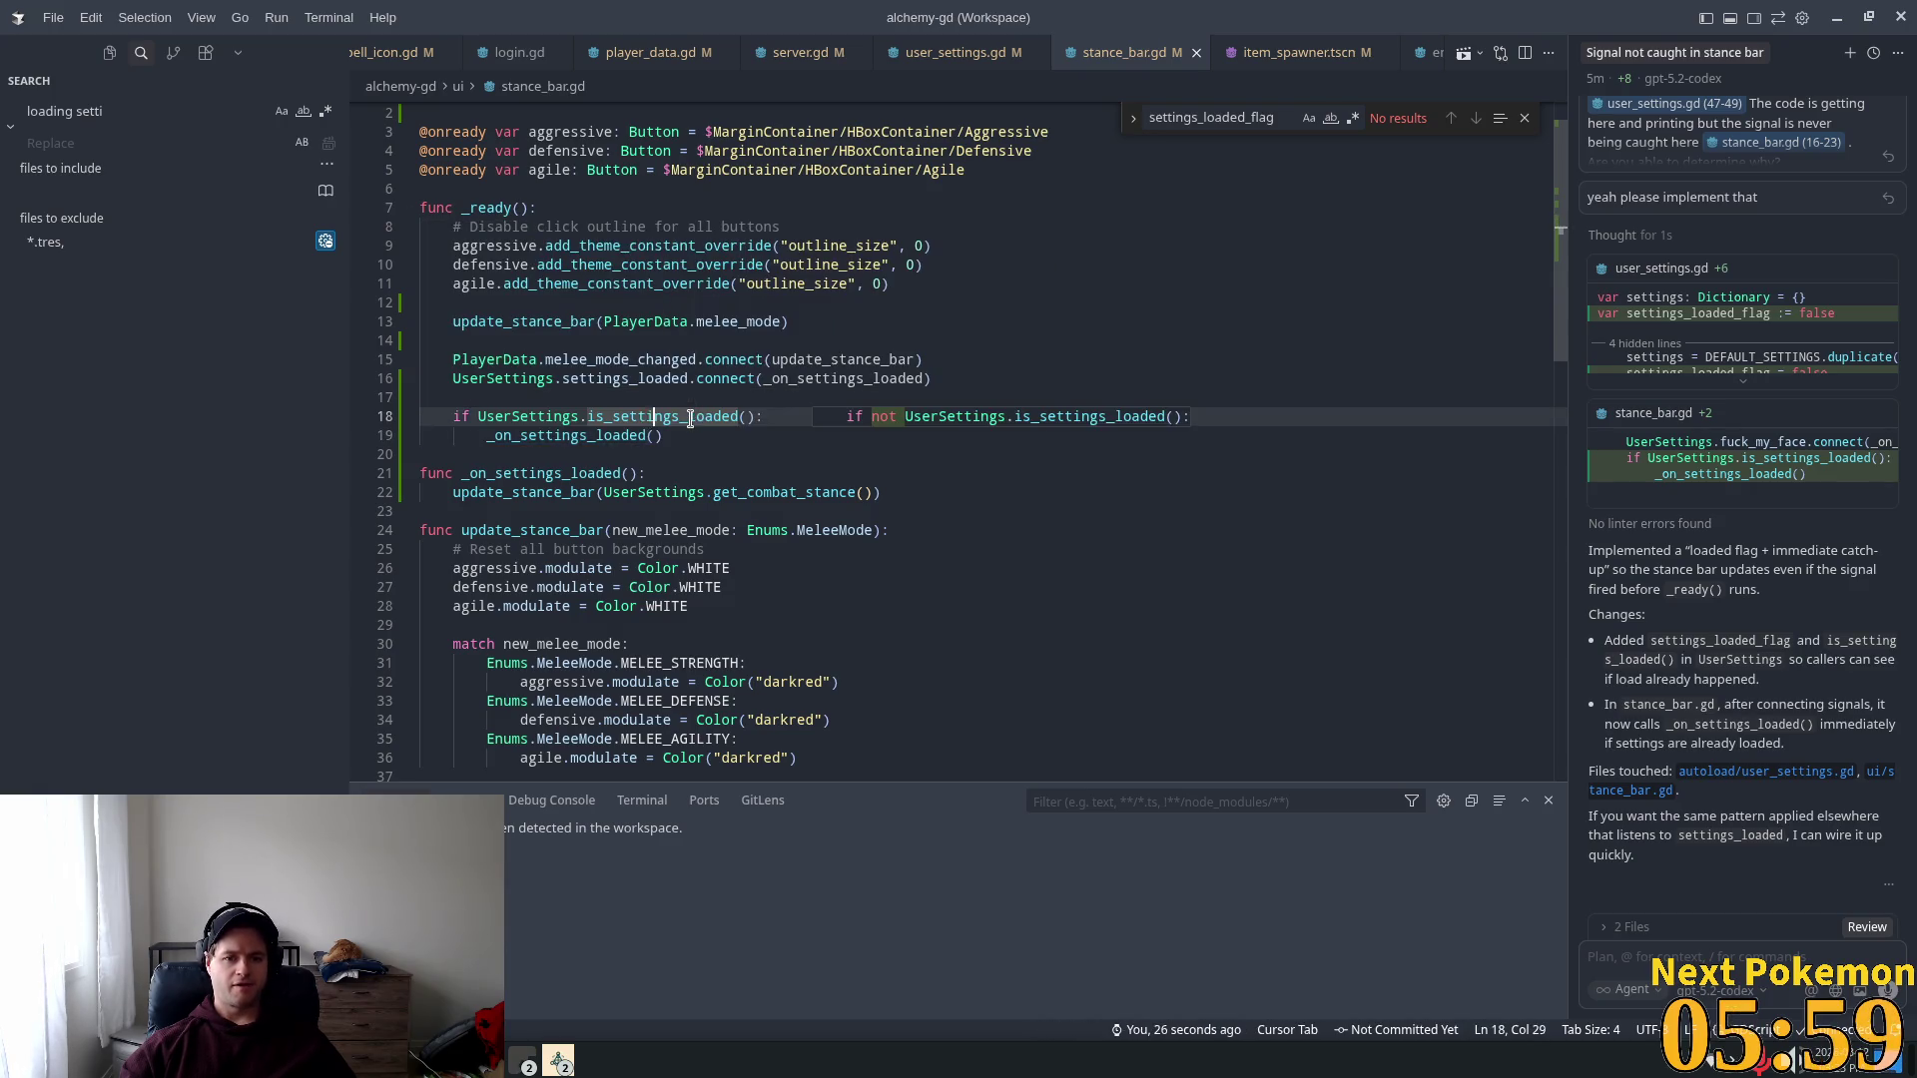
{"action": "left_click", "coordinate": [657, 366]}
{"action": "key", "text": "ctrl+shift+p"}
{"action": "key", "text": "Return"}
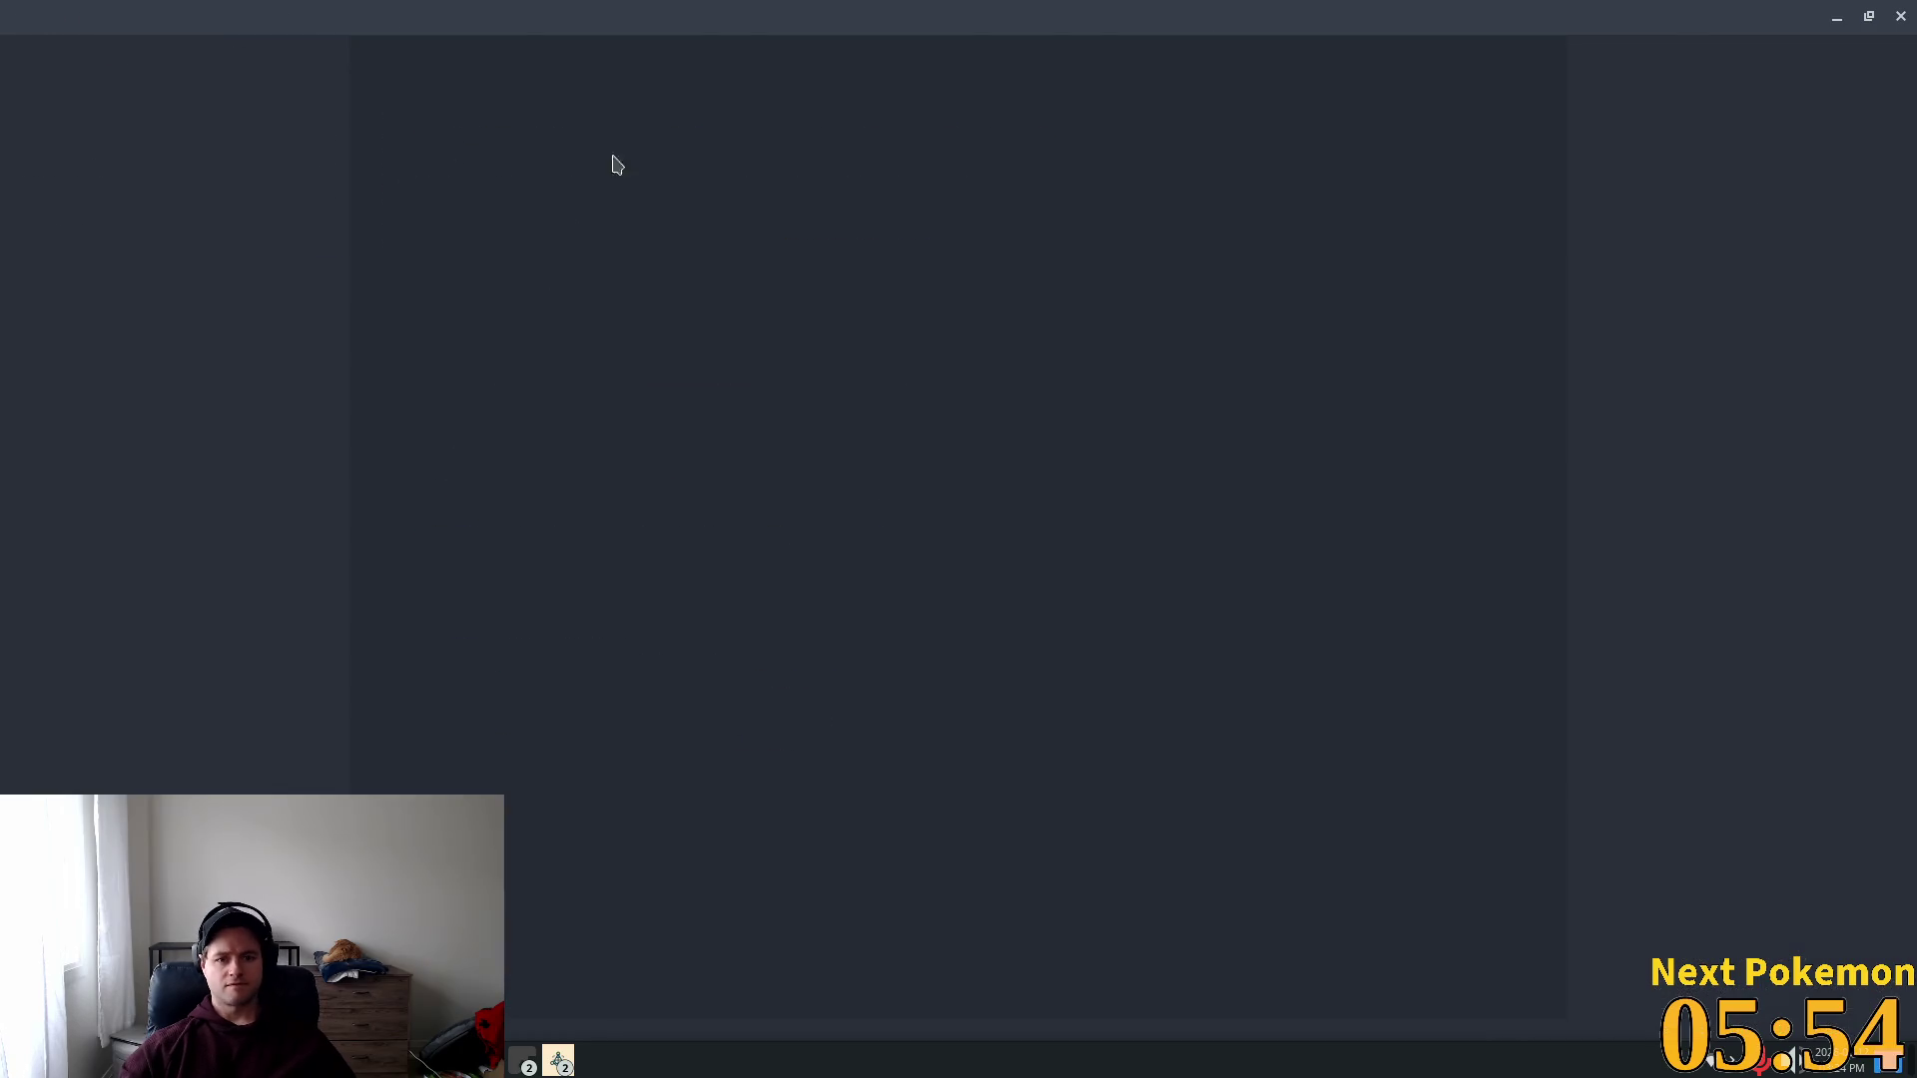
Step: Jump to the is_settings_loaded() definition in user_settings.gd
{"action": "left_click", "coordinate": [788, 416]}
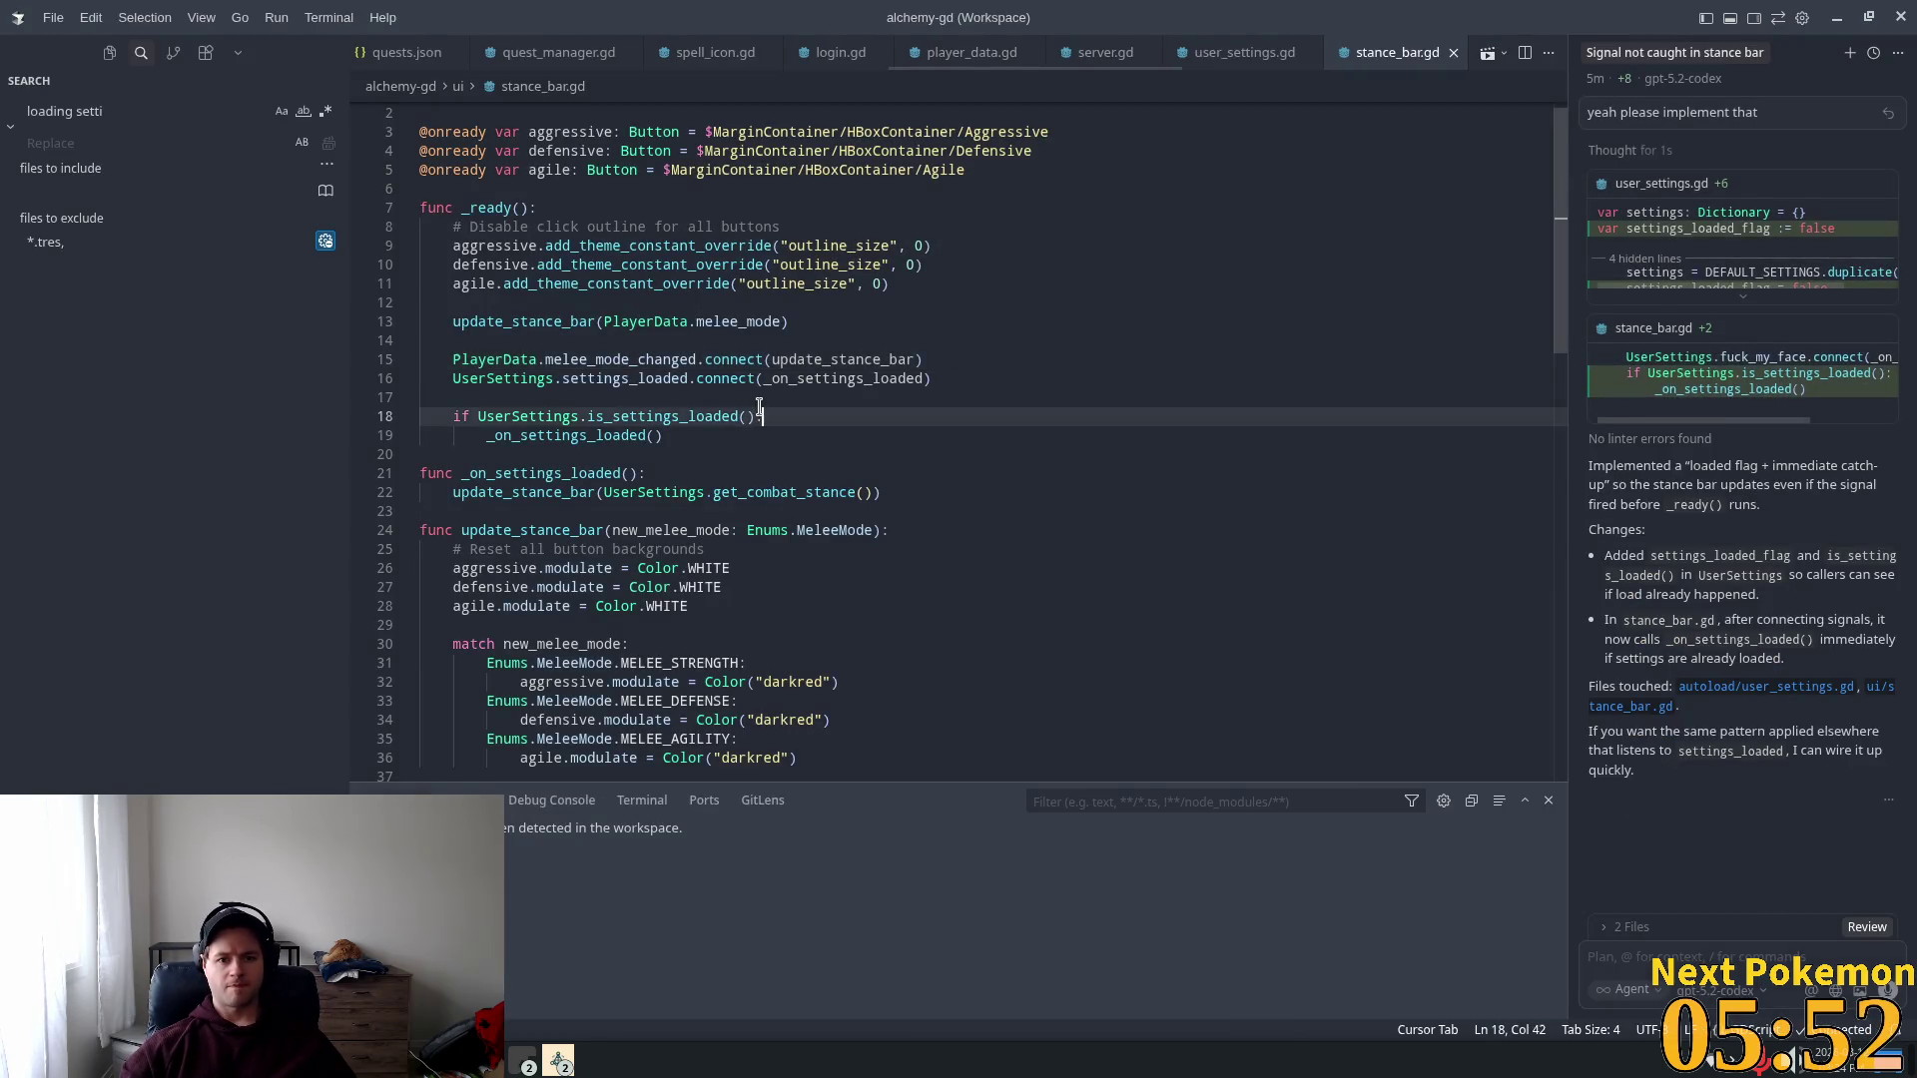
{"action": "left_click", "coordinate": [675, 417], "text": "ctrl"}
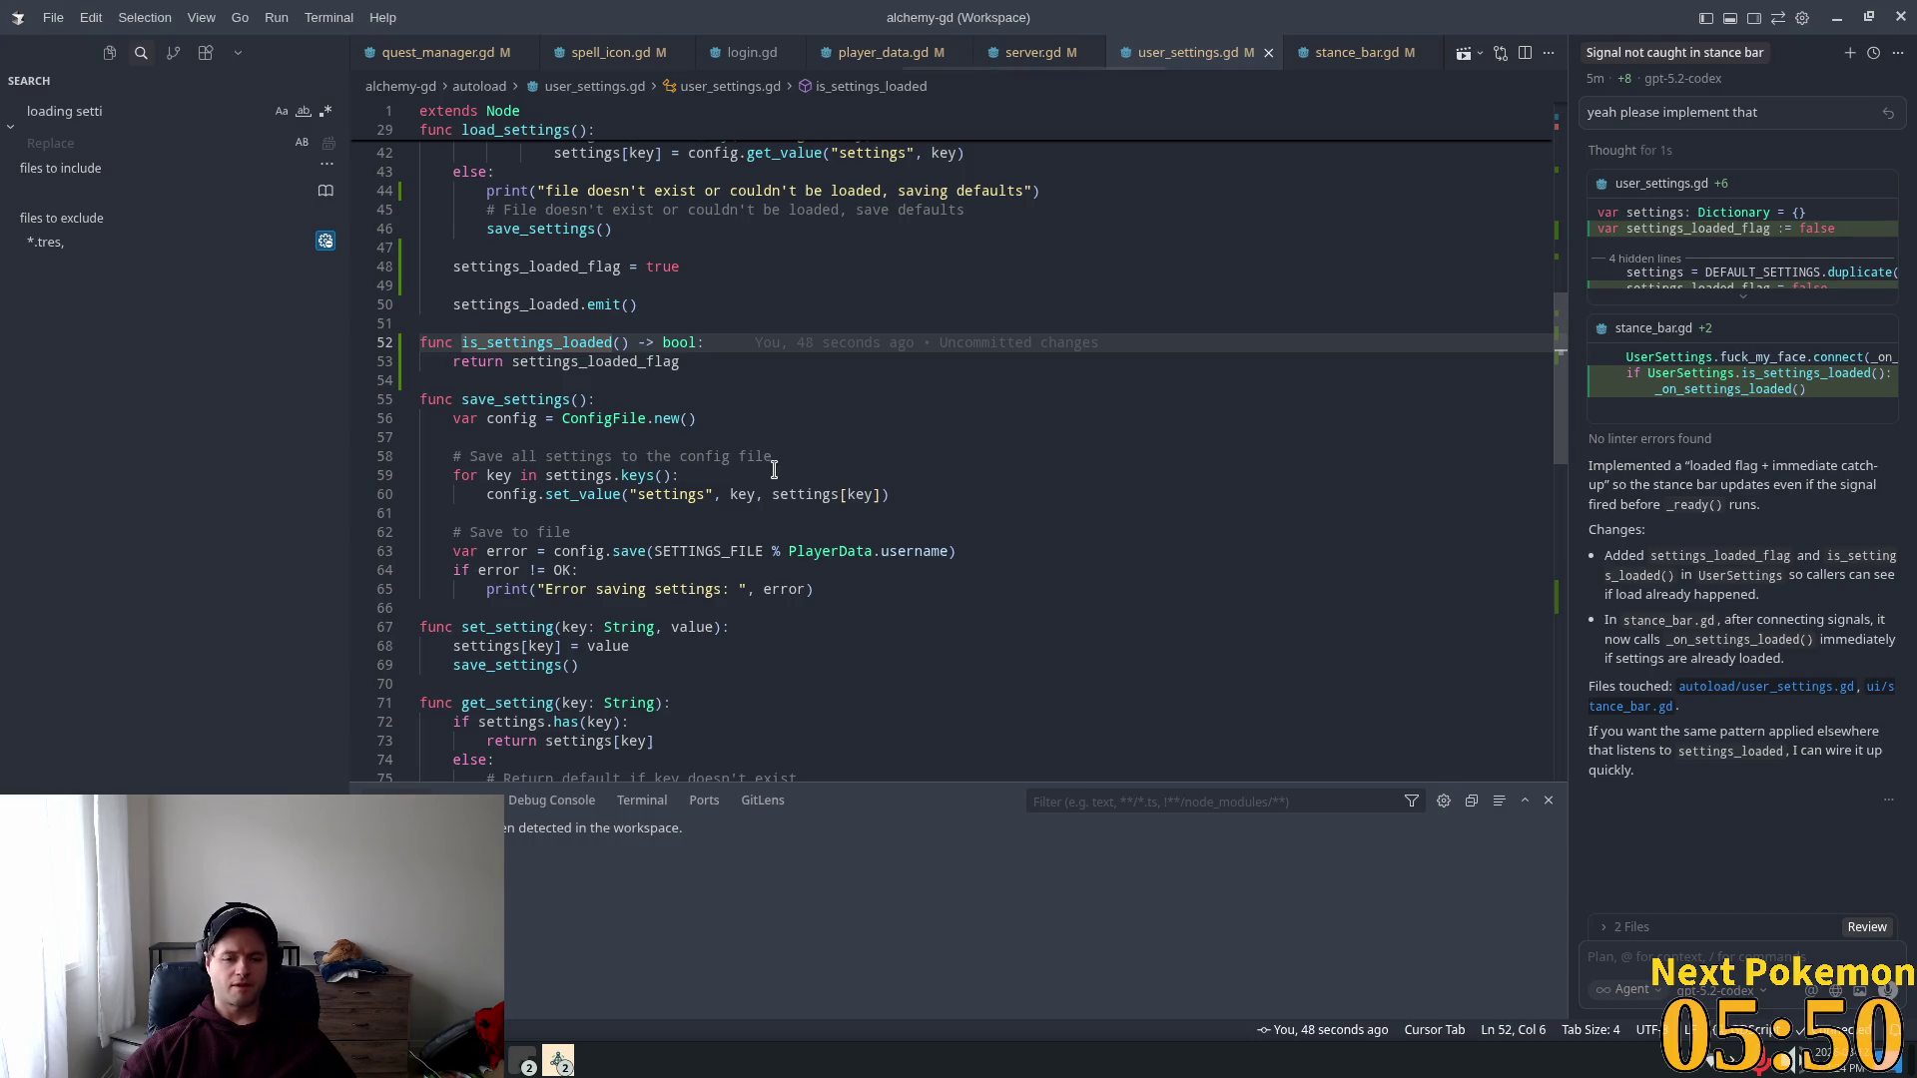
{"action": "key", "text": "ctrl+alt+b"}
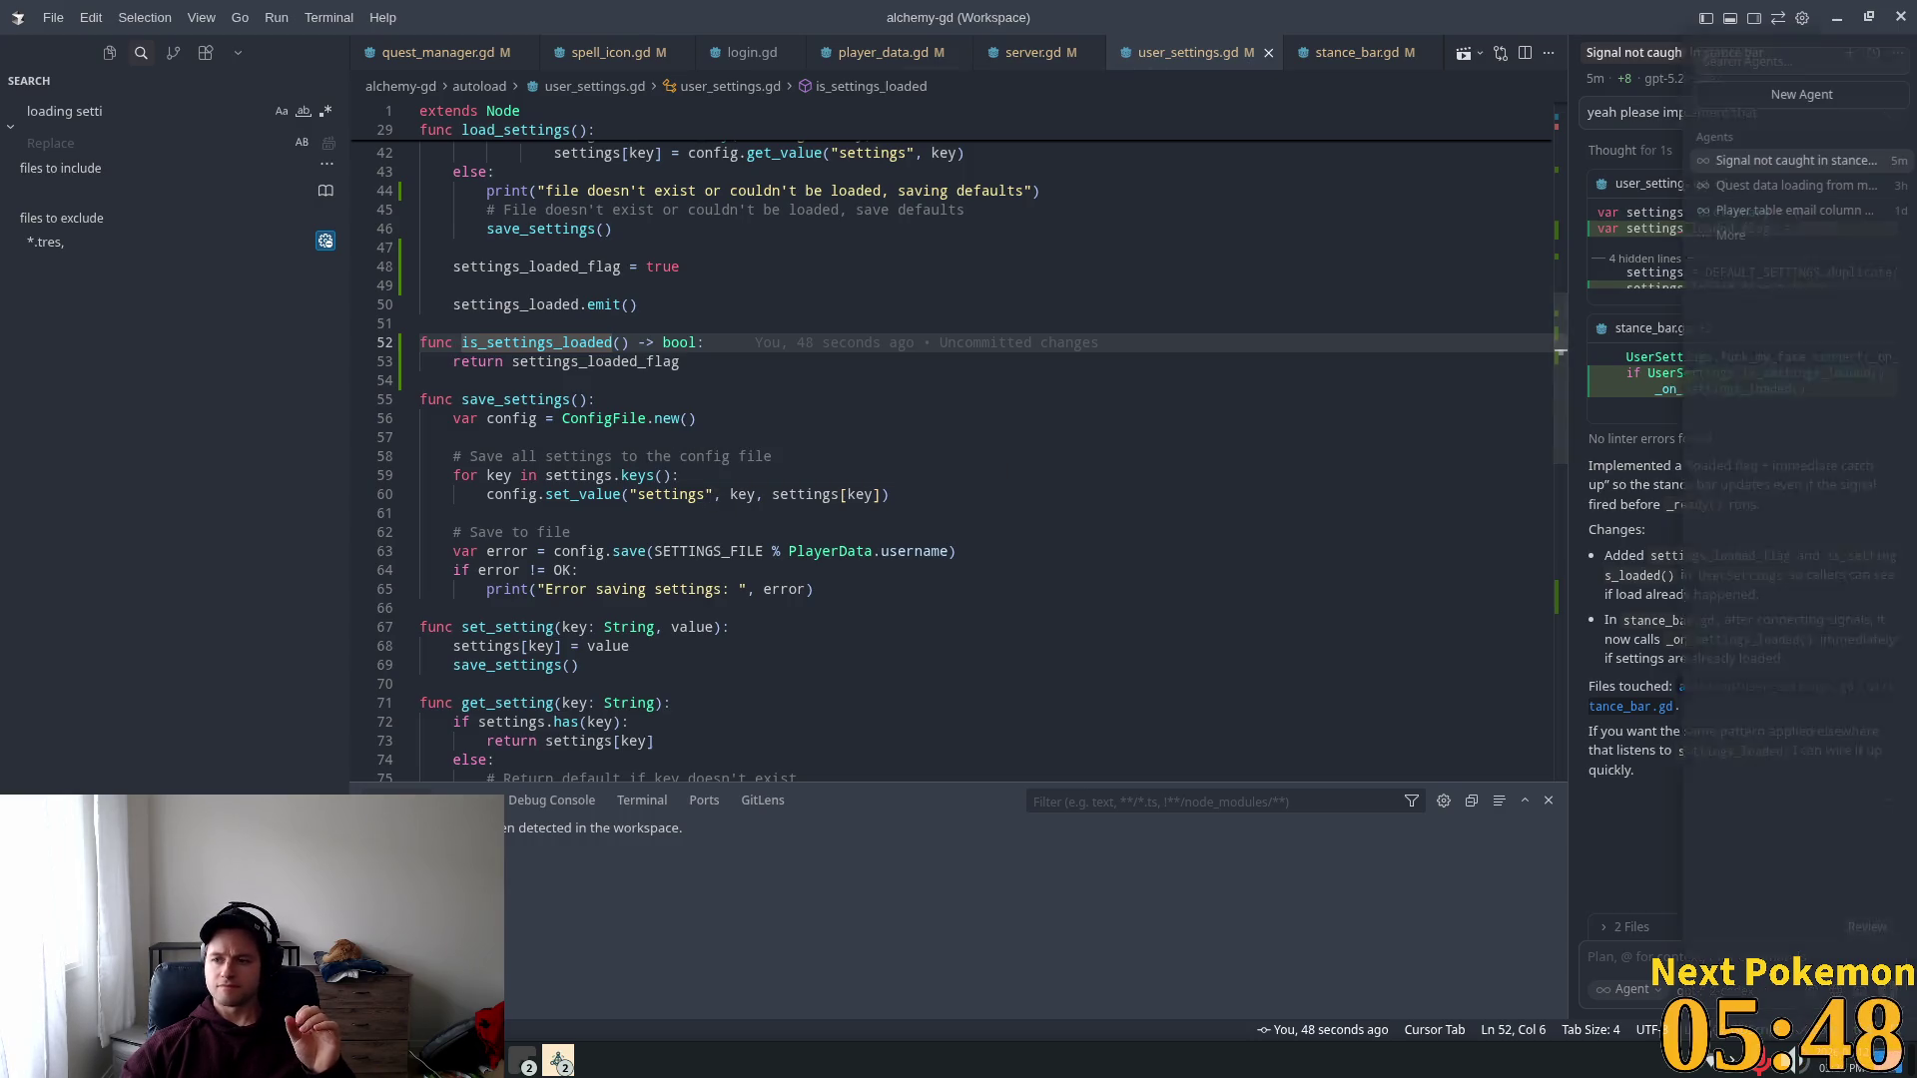
{"action": "key", "text": "Escape"}
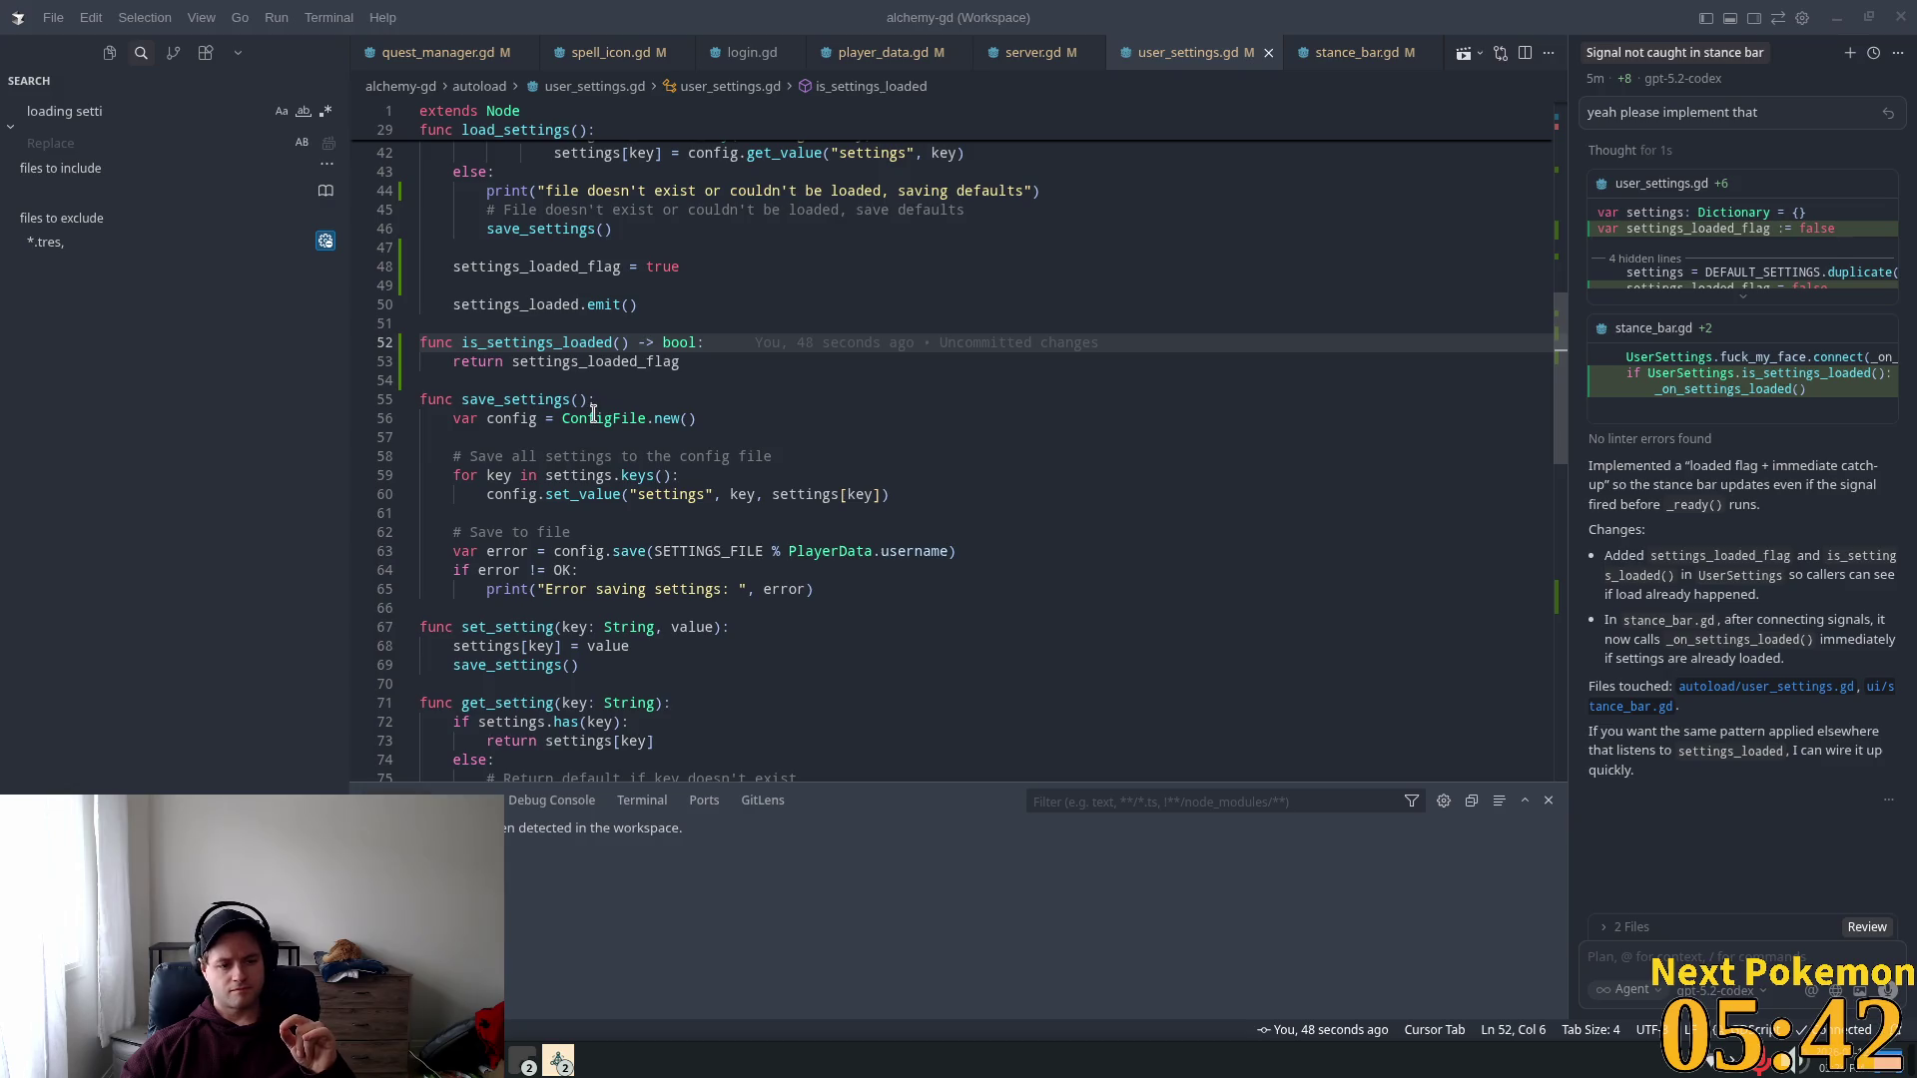
Step: Review the settings_loaded_flag code around line 58, widen the editor, and return to Godot
{"action": "mouse_move", "coordinate": [591, 416]}
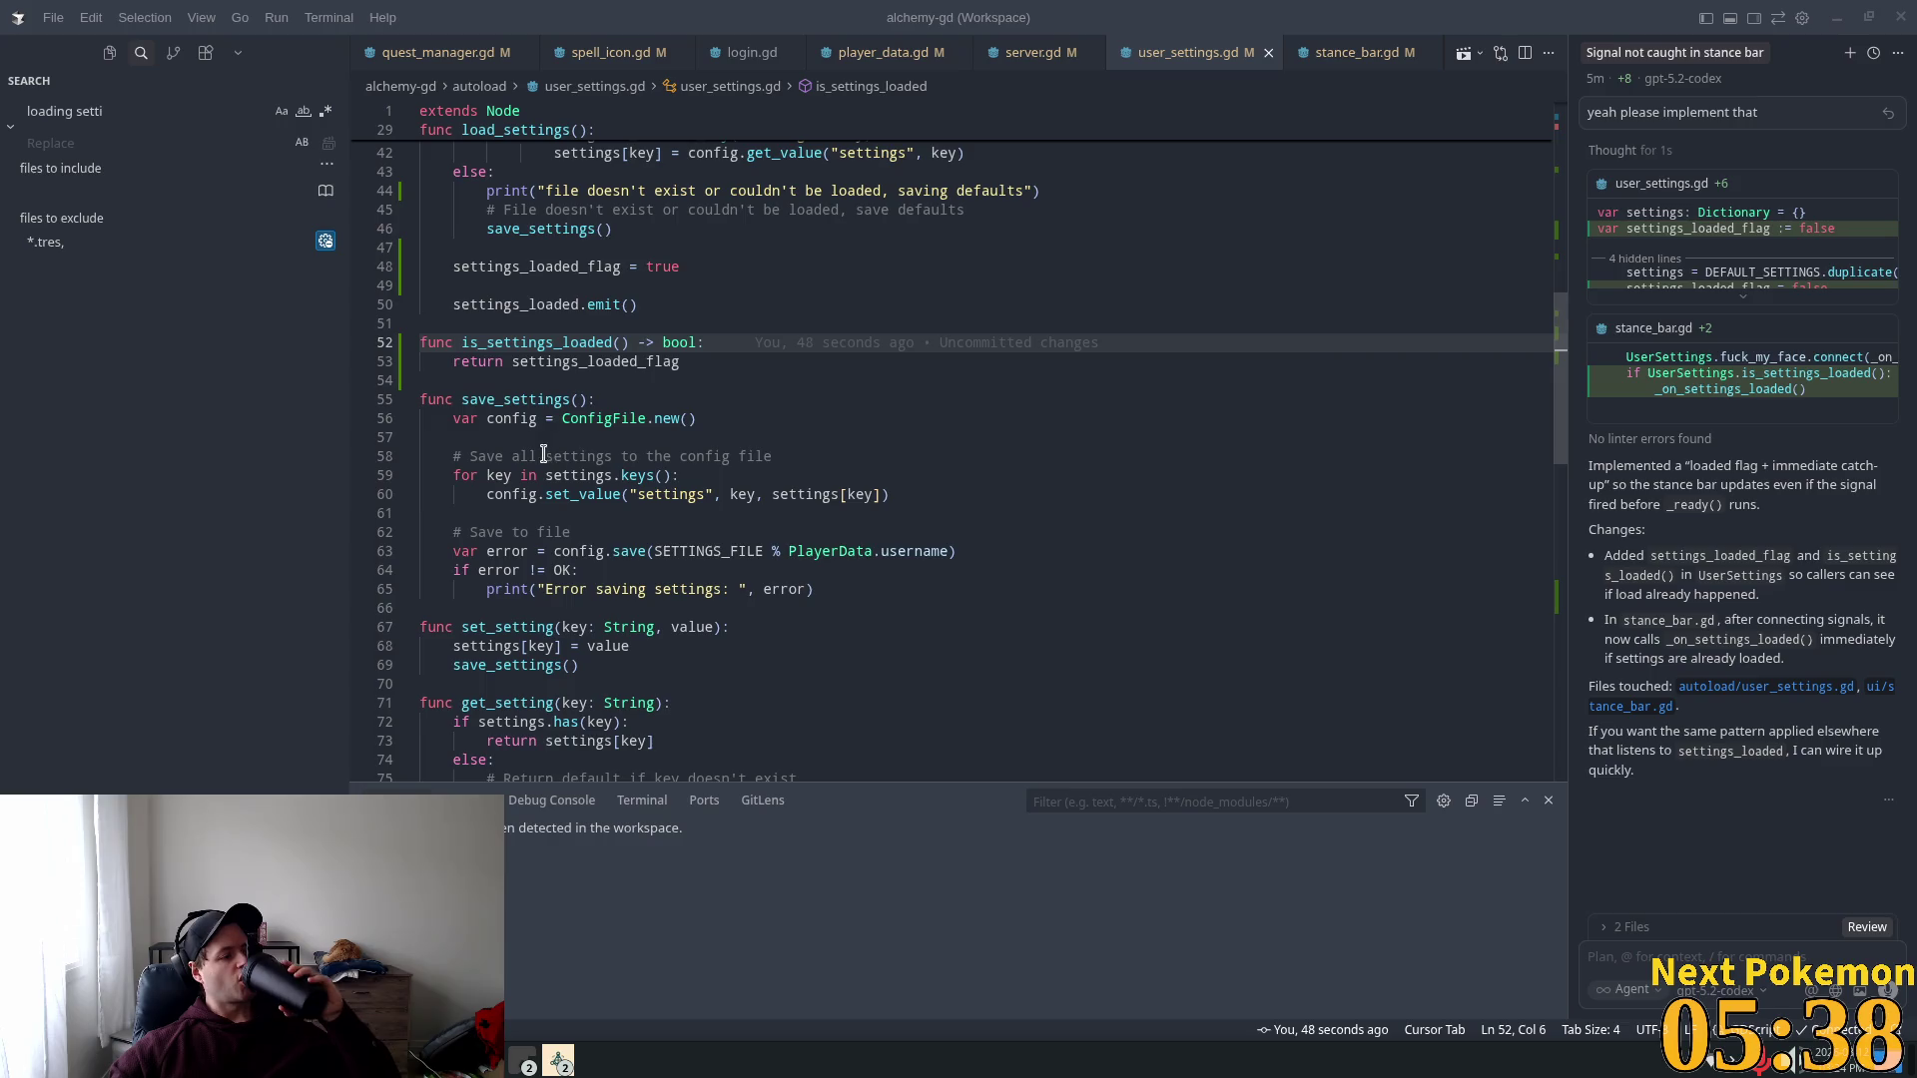
{"action": "mouse_move", "coordinate": [489, 507]}
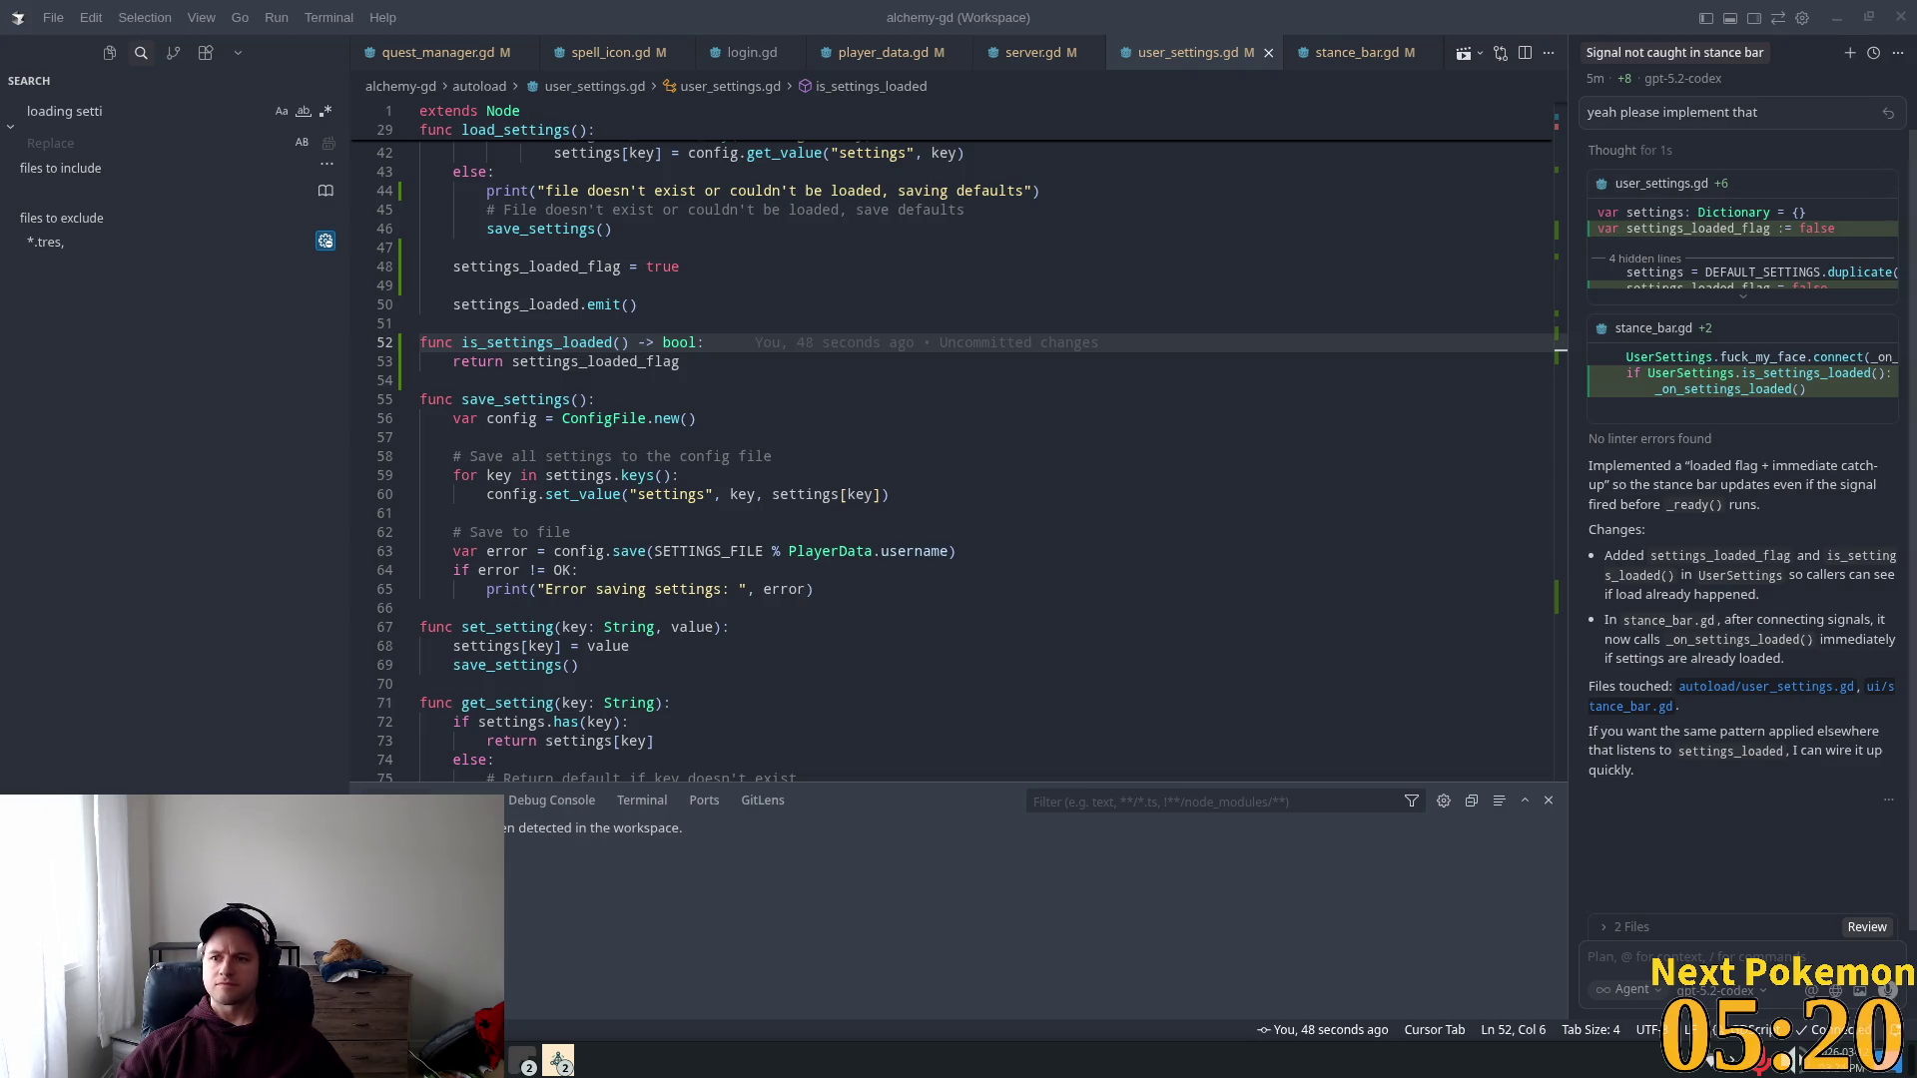
{"action": "mouse_move", "coordinate": [1896, 192]}
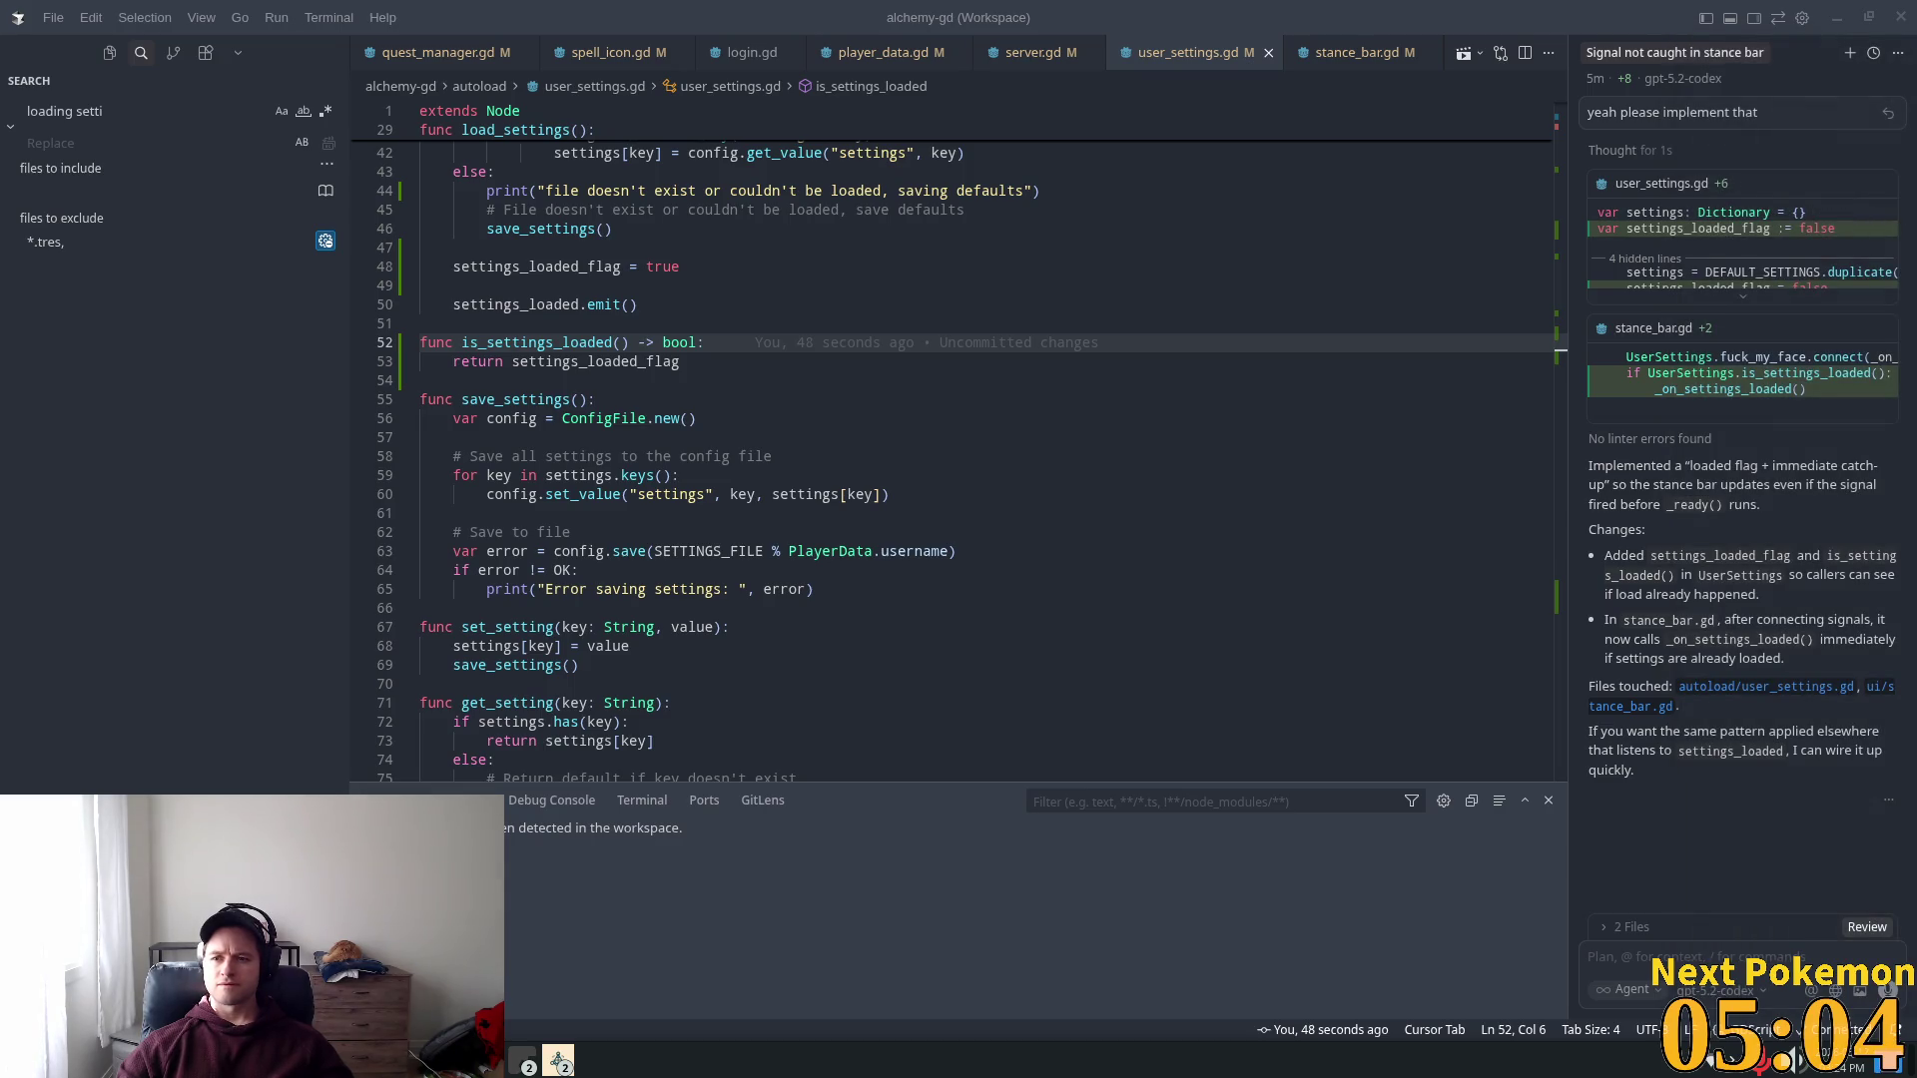
{"action": "mouse_move", "coordinate": [1912, 300]}
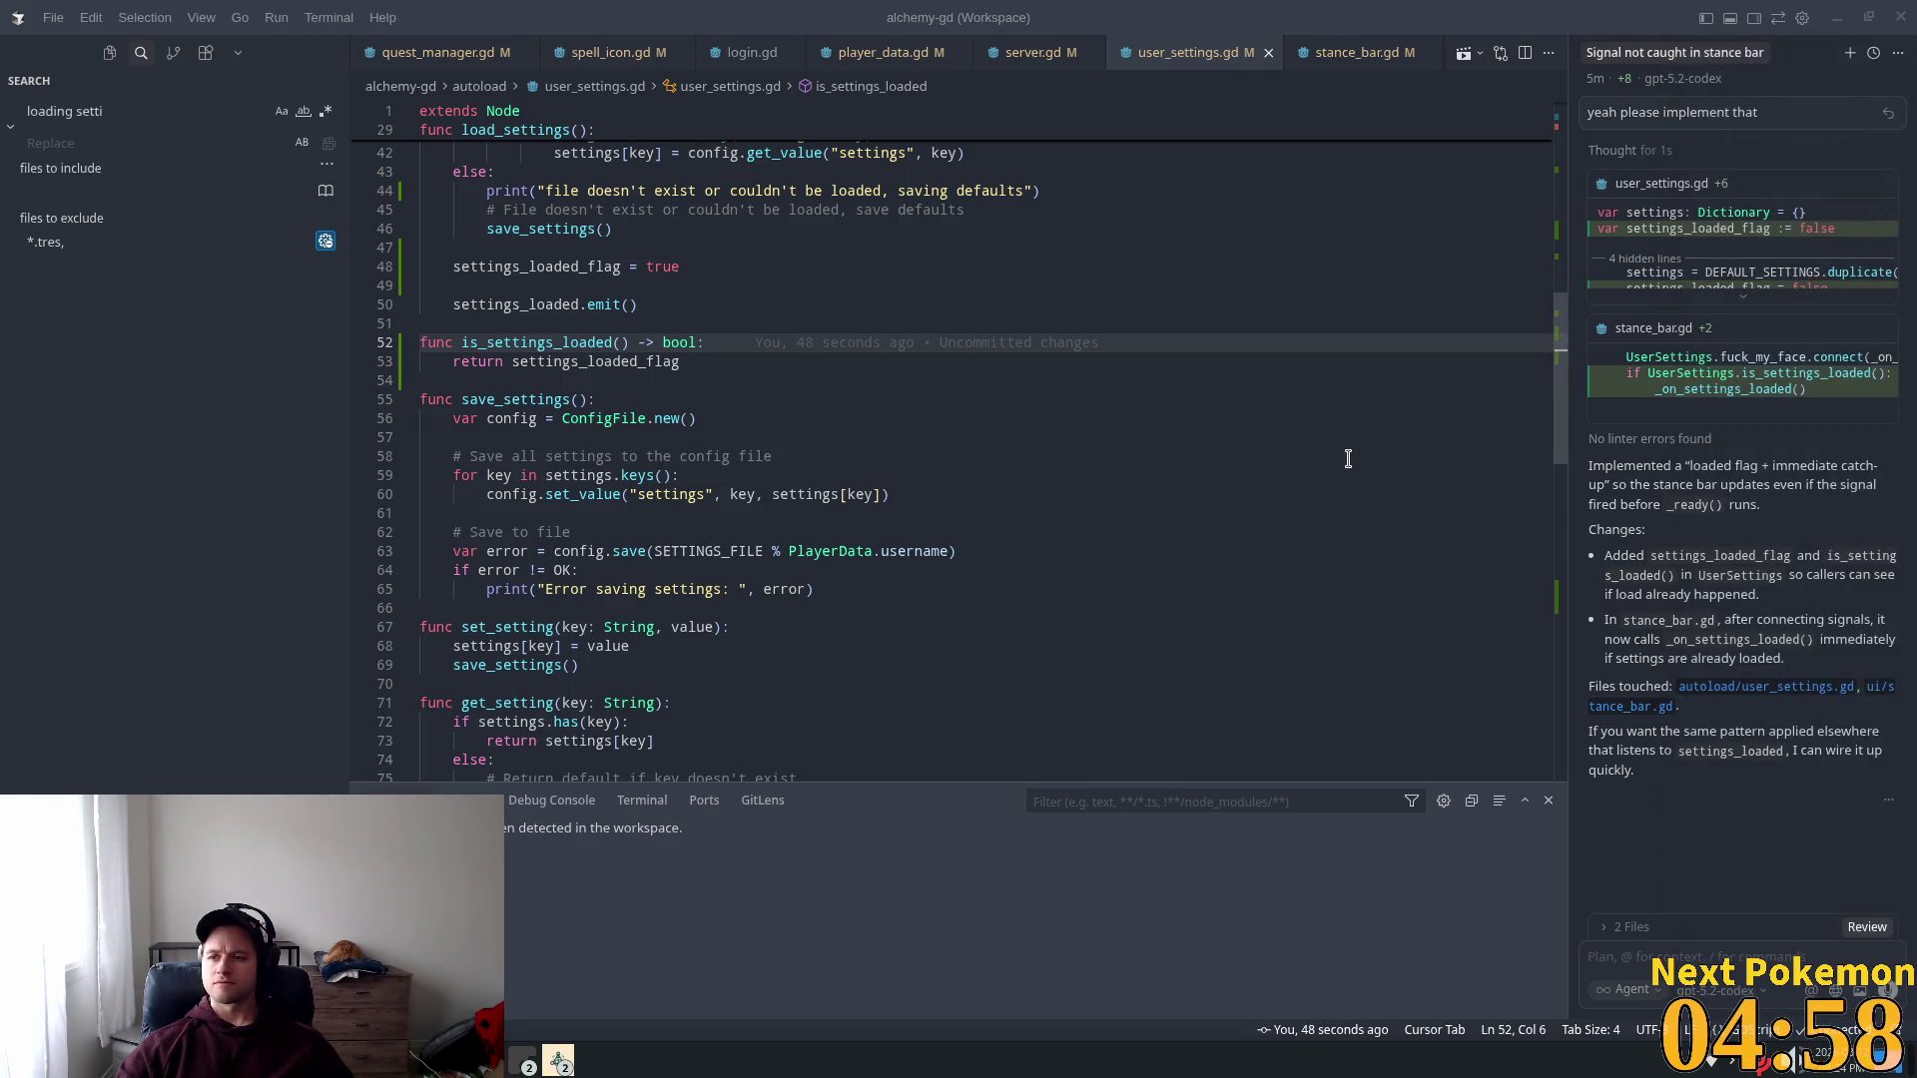
{"action": "left_click", "coordinate": [905, 456]}
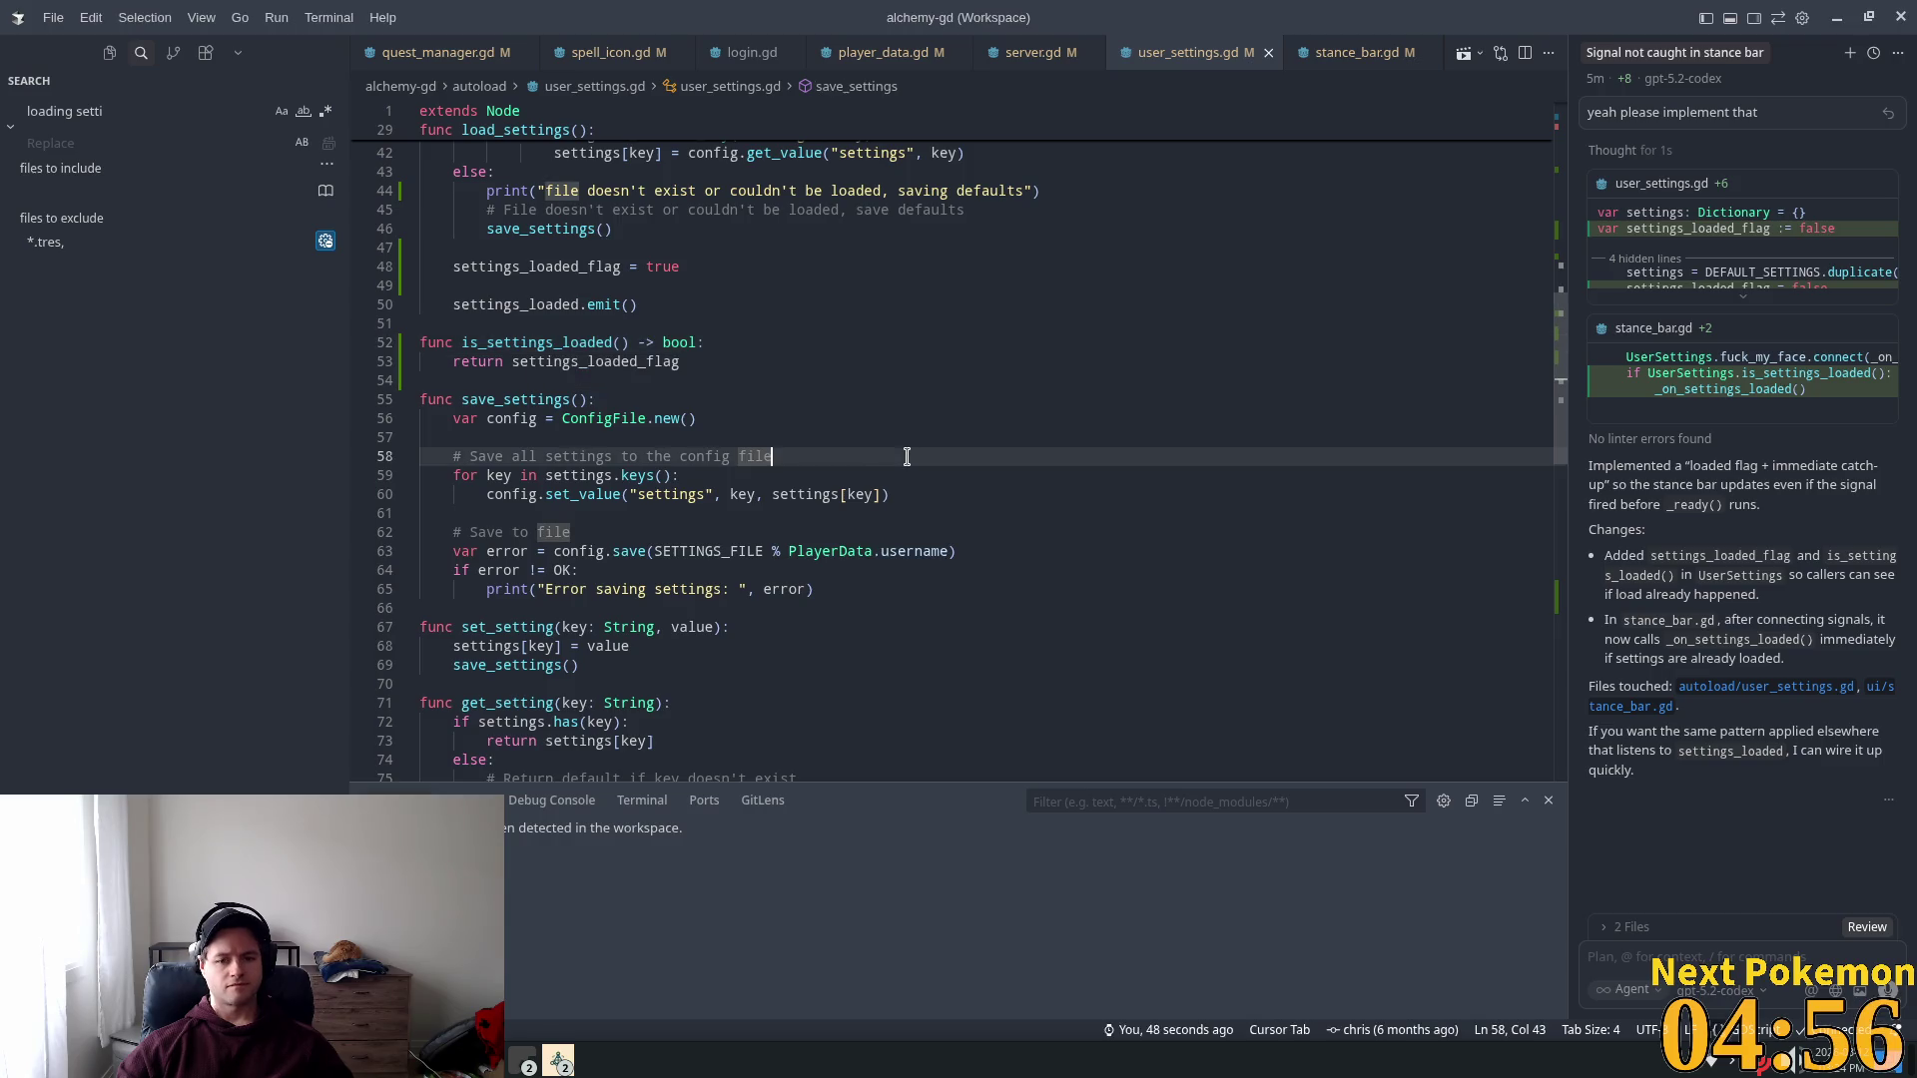
{"action": "mouse_move", "coordinate": [904, 456]}
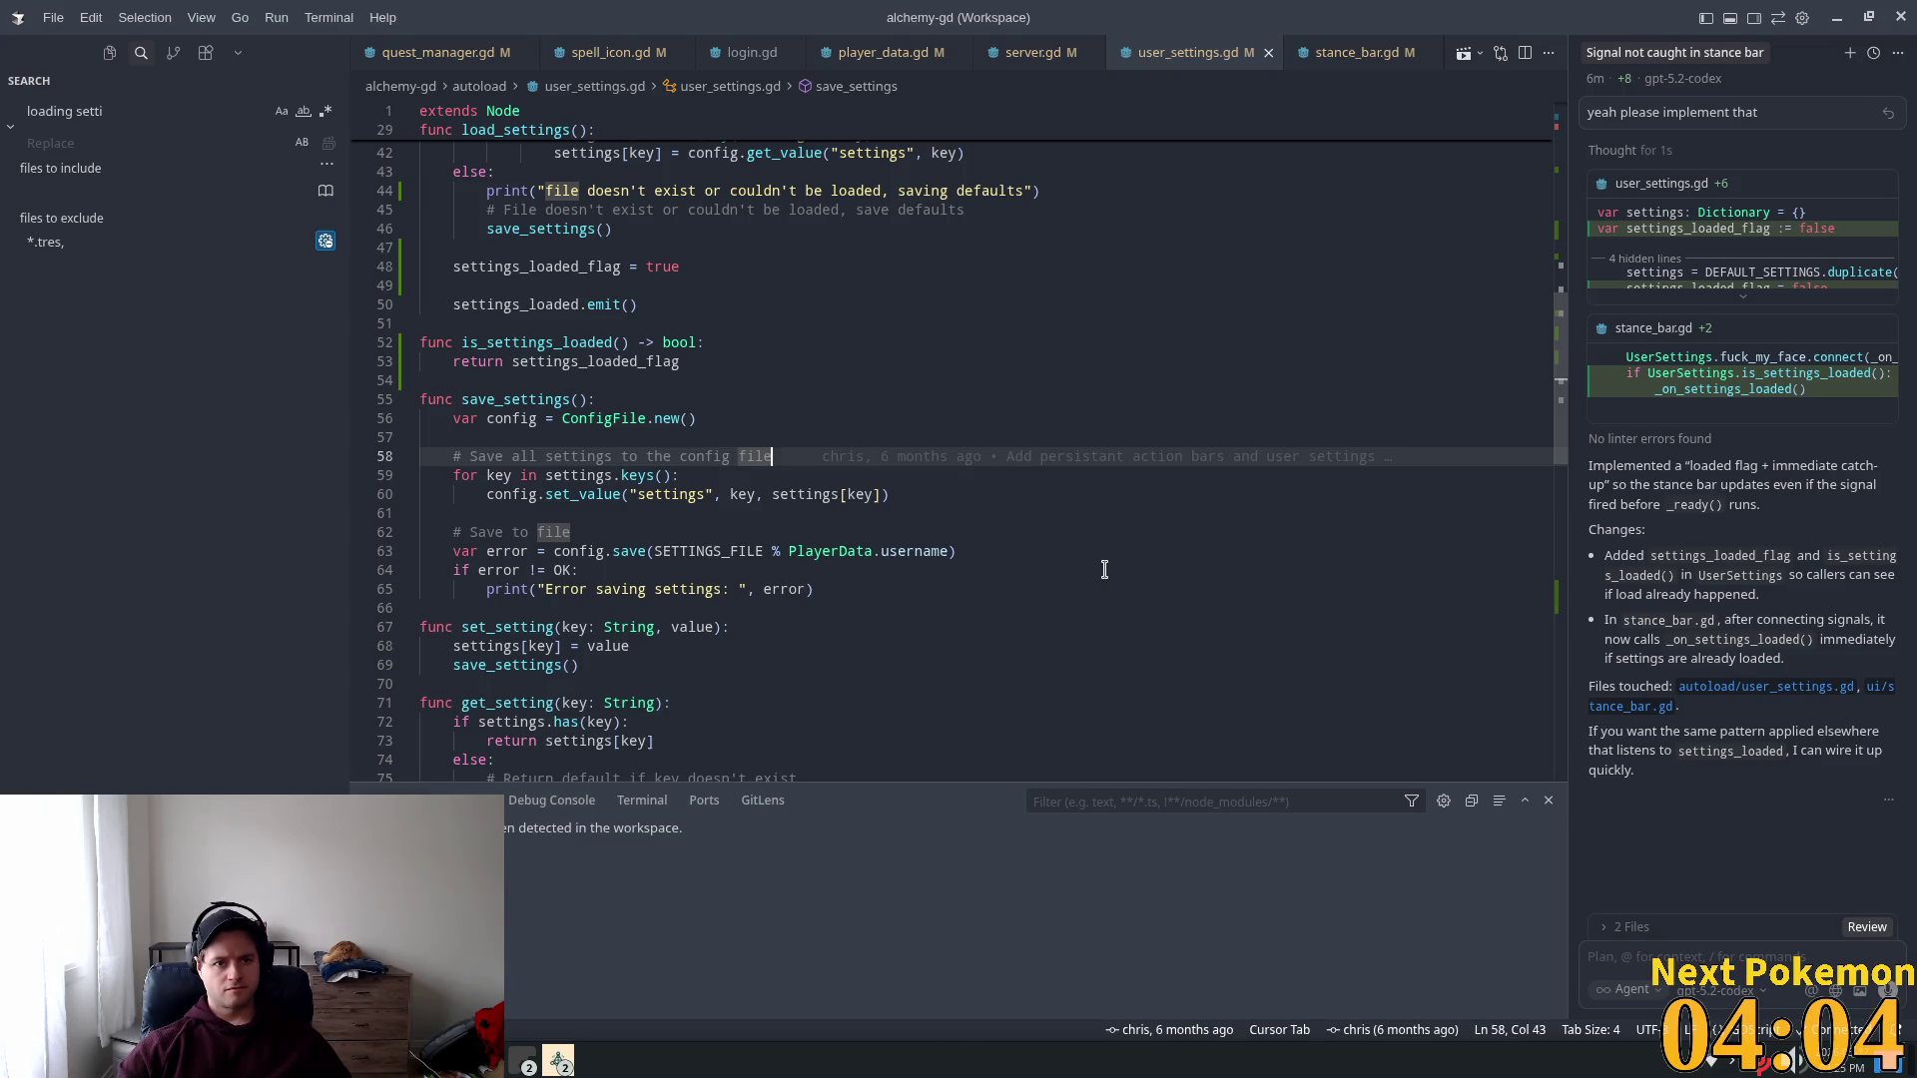
{"action": "mouse_move", "coordinate": [350, 418]}
{"action": "left_mouse_down"}
{"action": "mouse_move", "coordinate": [237, 412]}
{"action": "mouse_move", "coordinate": [281, 412]}
{"action": "left_mouse_up"}
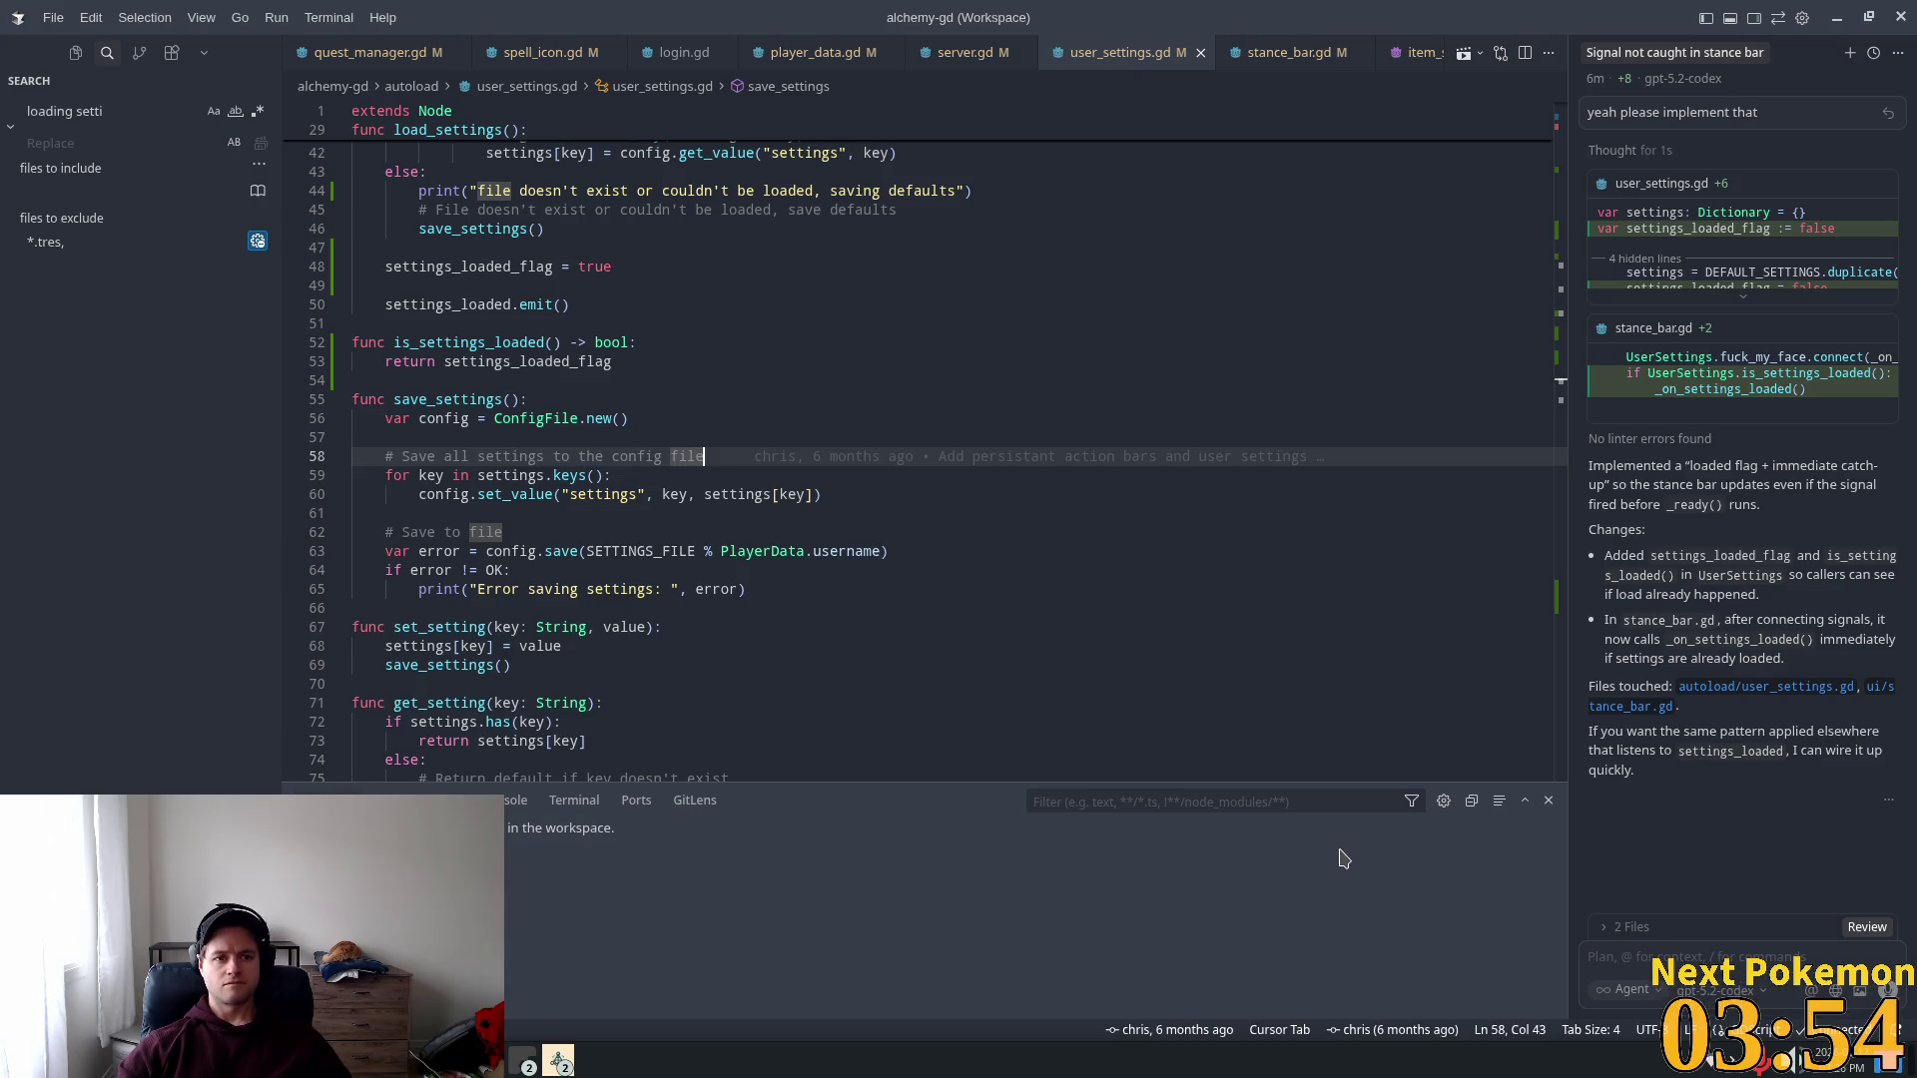
{"action": "key", "text": "alt+Tab"}
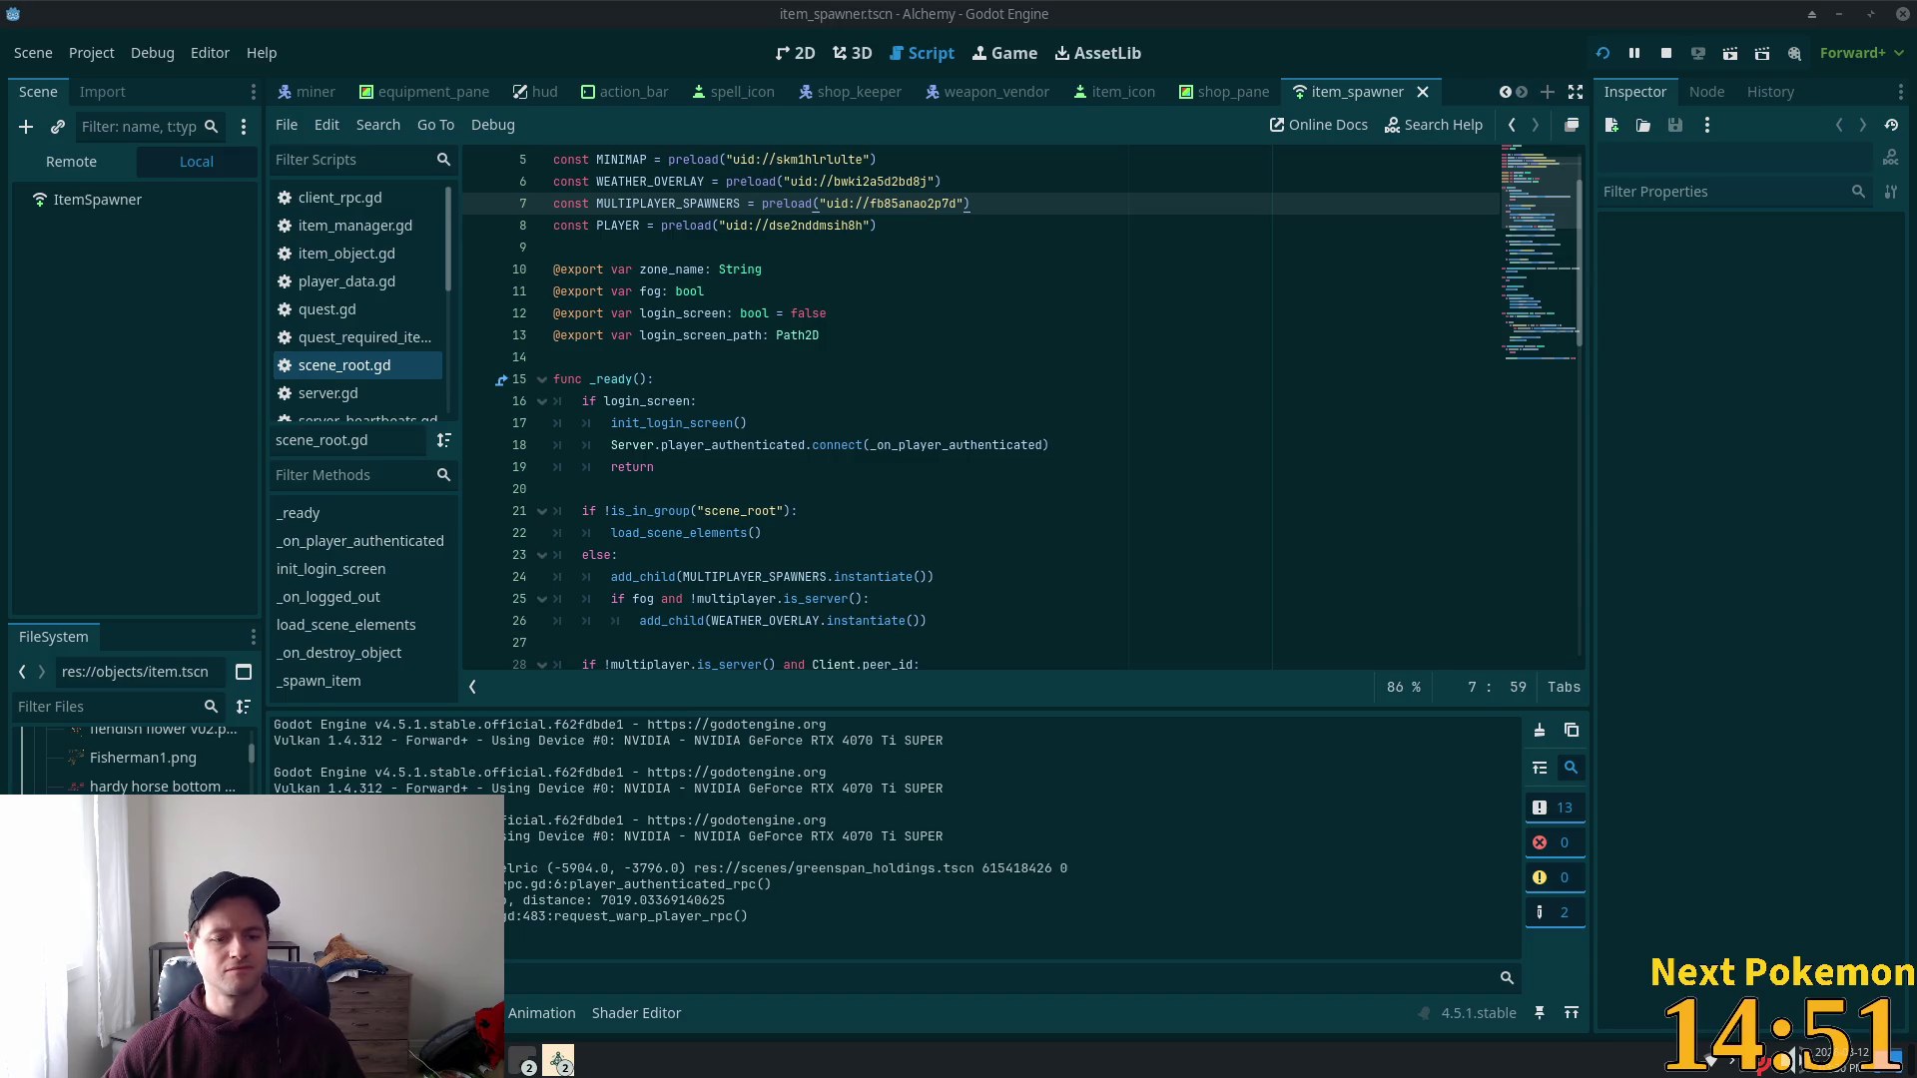
Step: Switch from Cursor to Godot's script editor showing scene_root.gd's _ready function
{"action": "left_click", "coordinate": [522, 1061]}
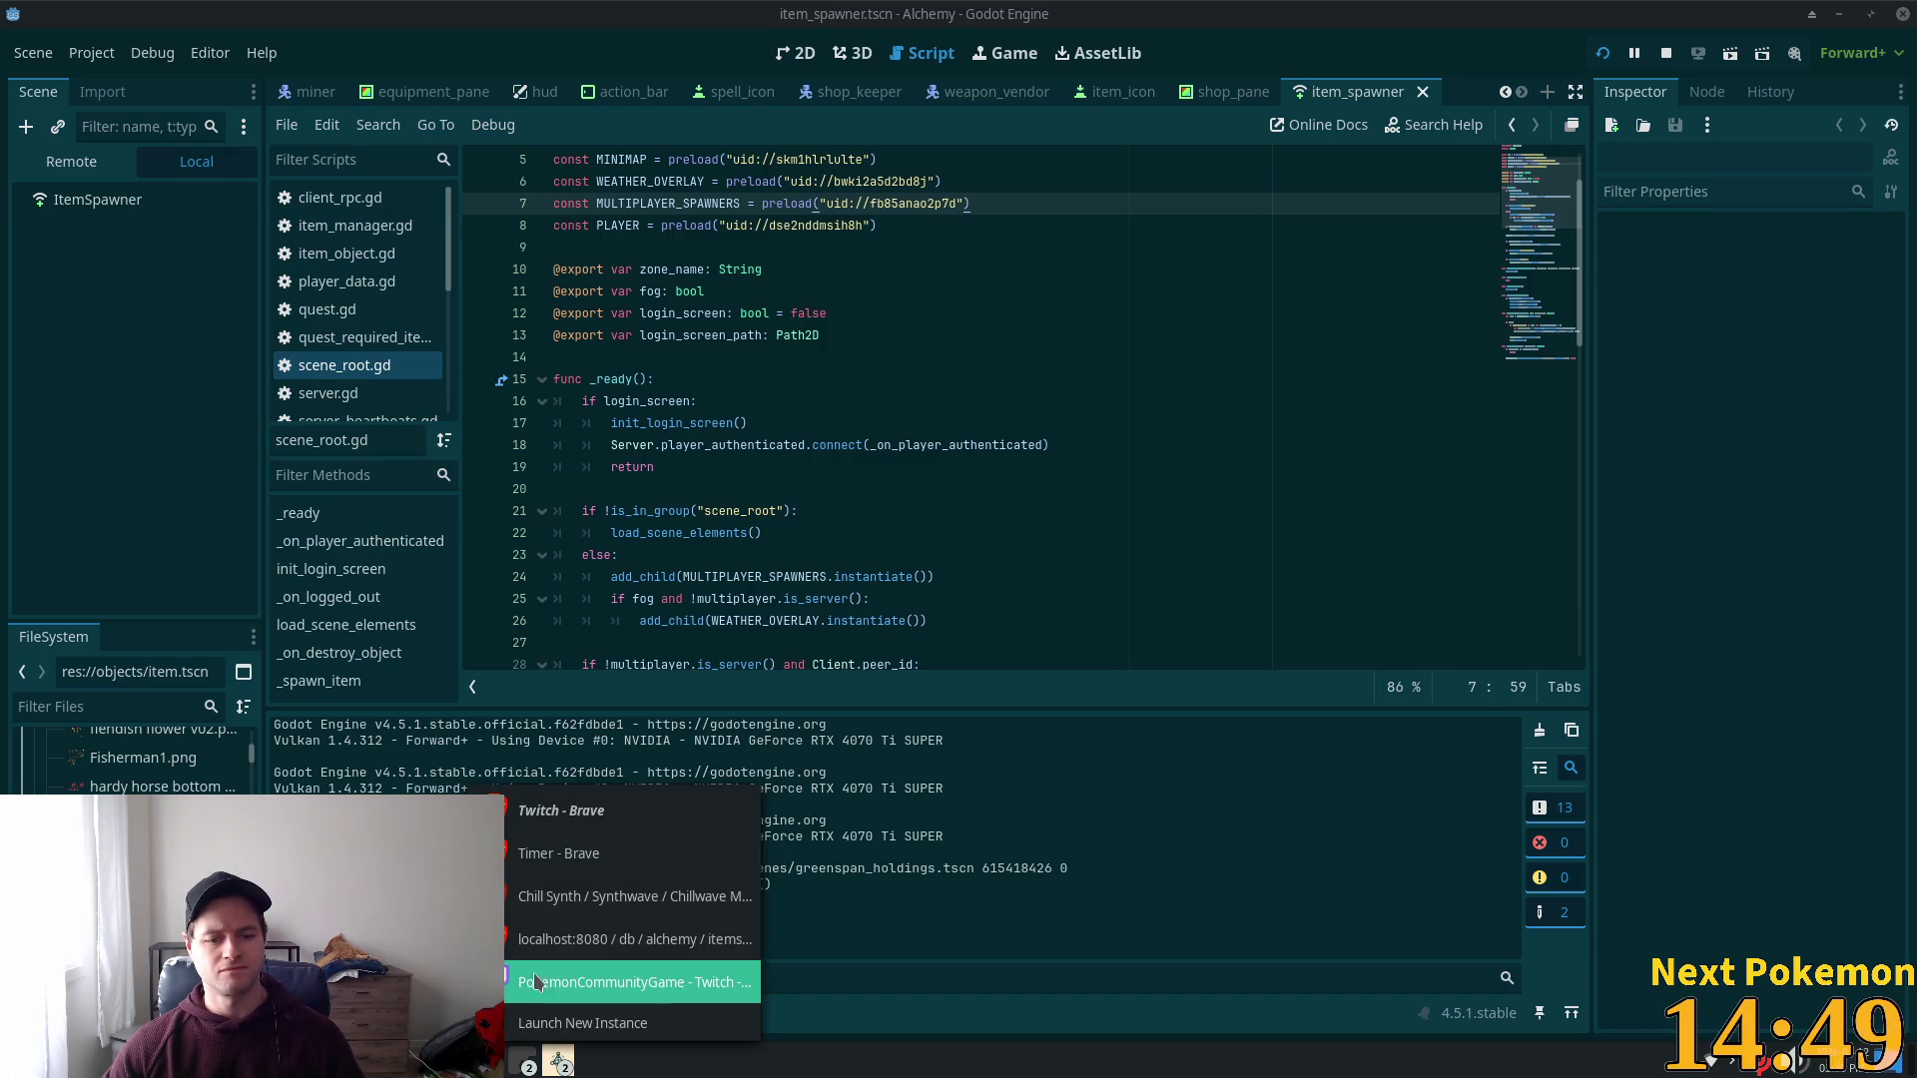
{"action": "left_click", "coordinate": [639, 981]}
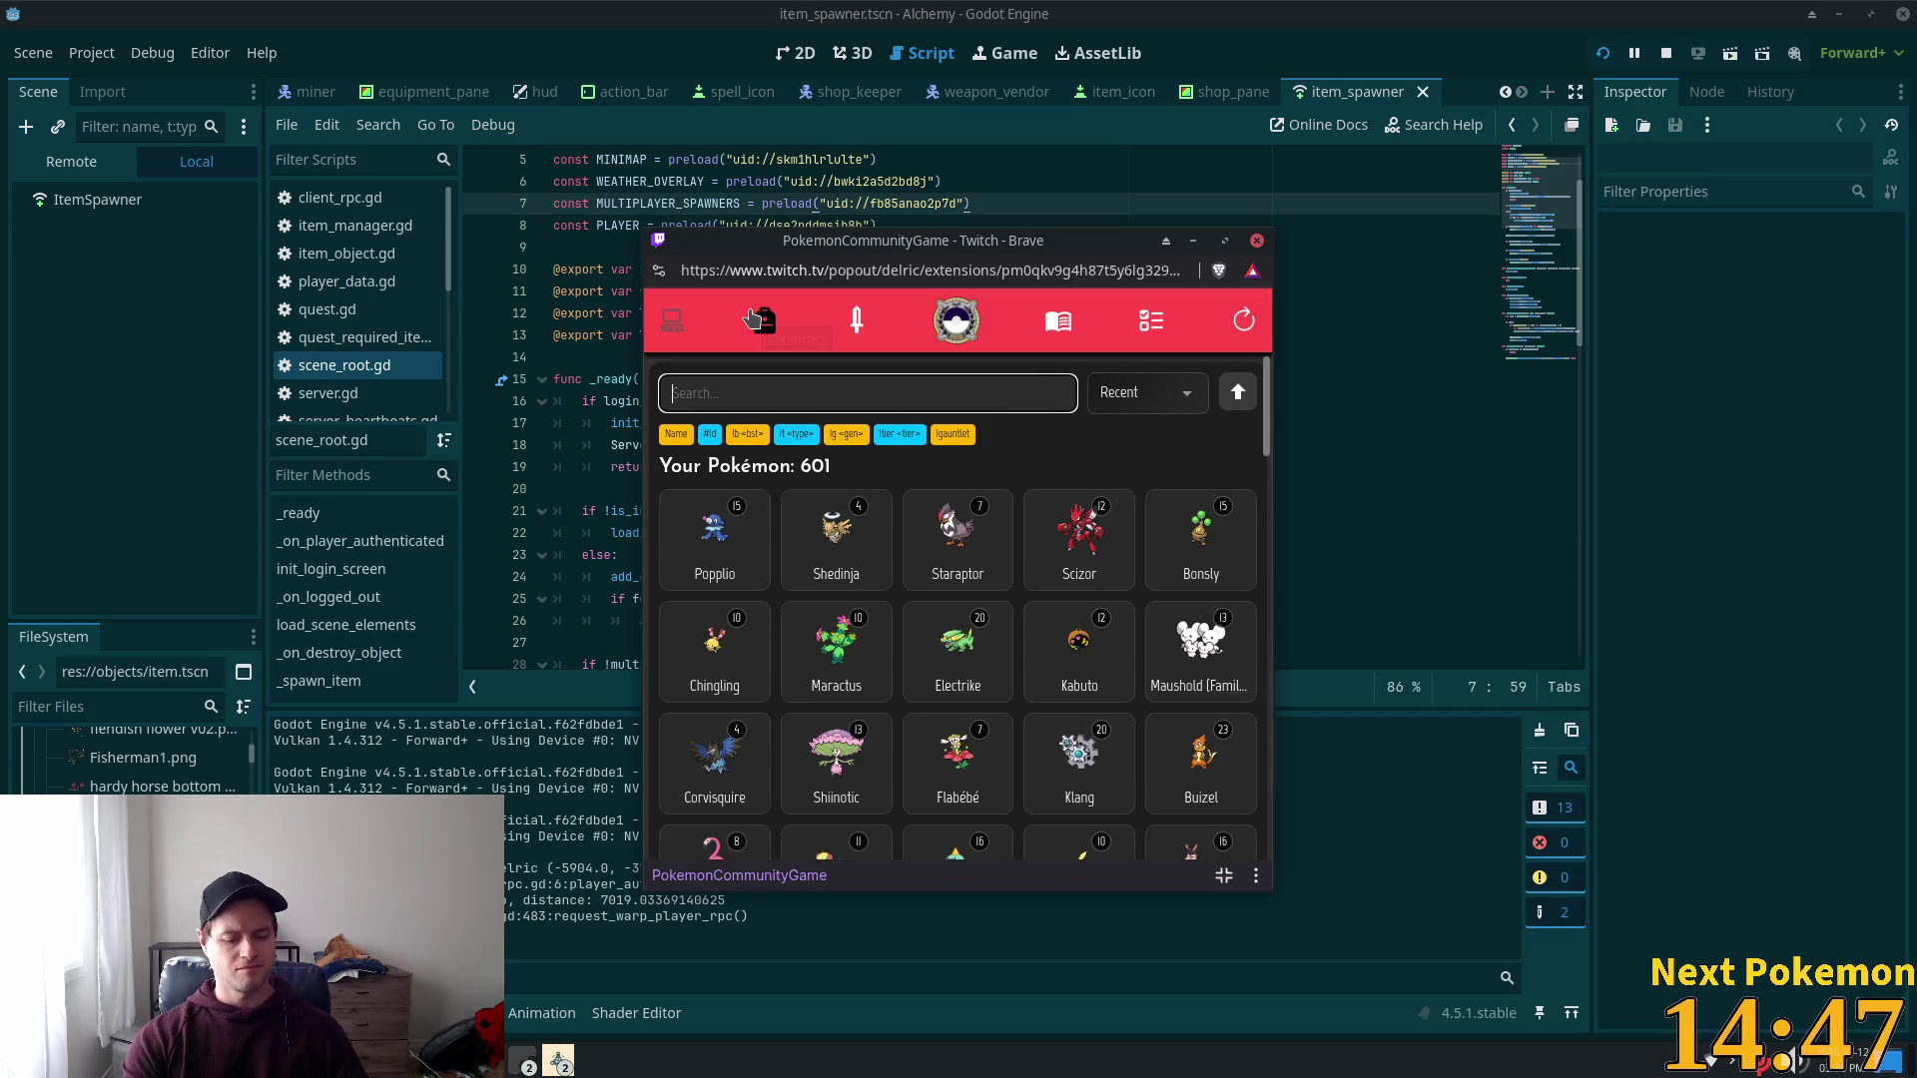
{"action": "type", "text": "pika"}
{"action": "key", "text": "BackSpace"}
{"action": "key", "text": "BackSpace"}
{"action": "key", "text": "BackSpace"}
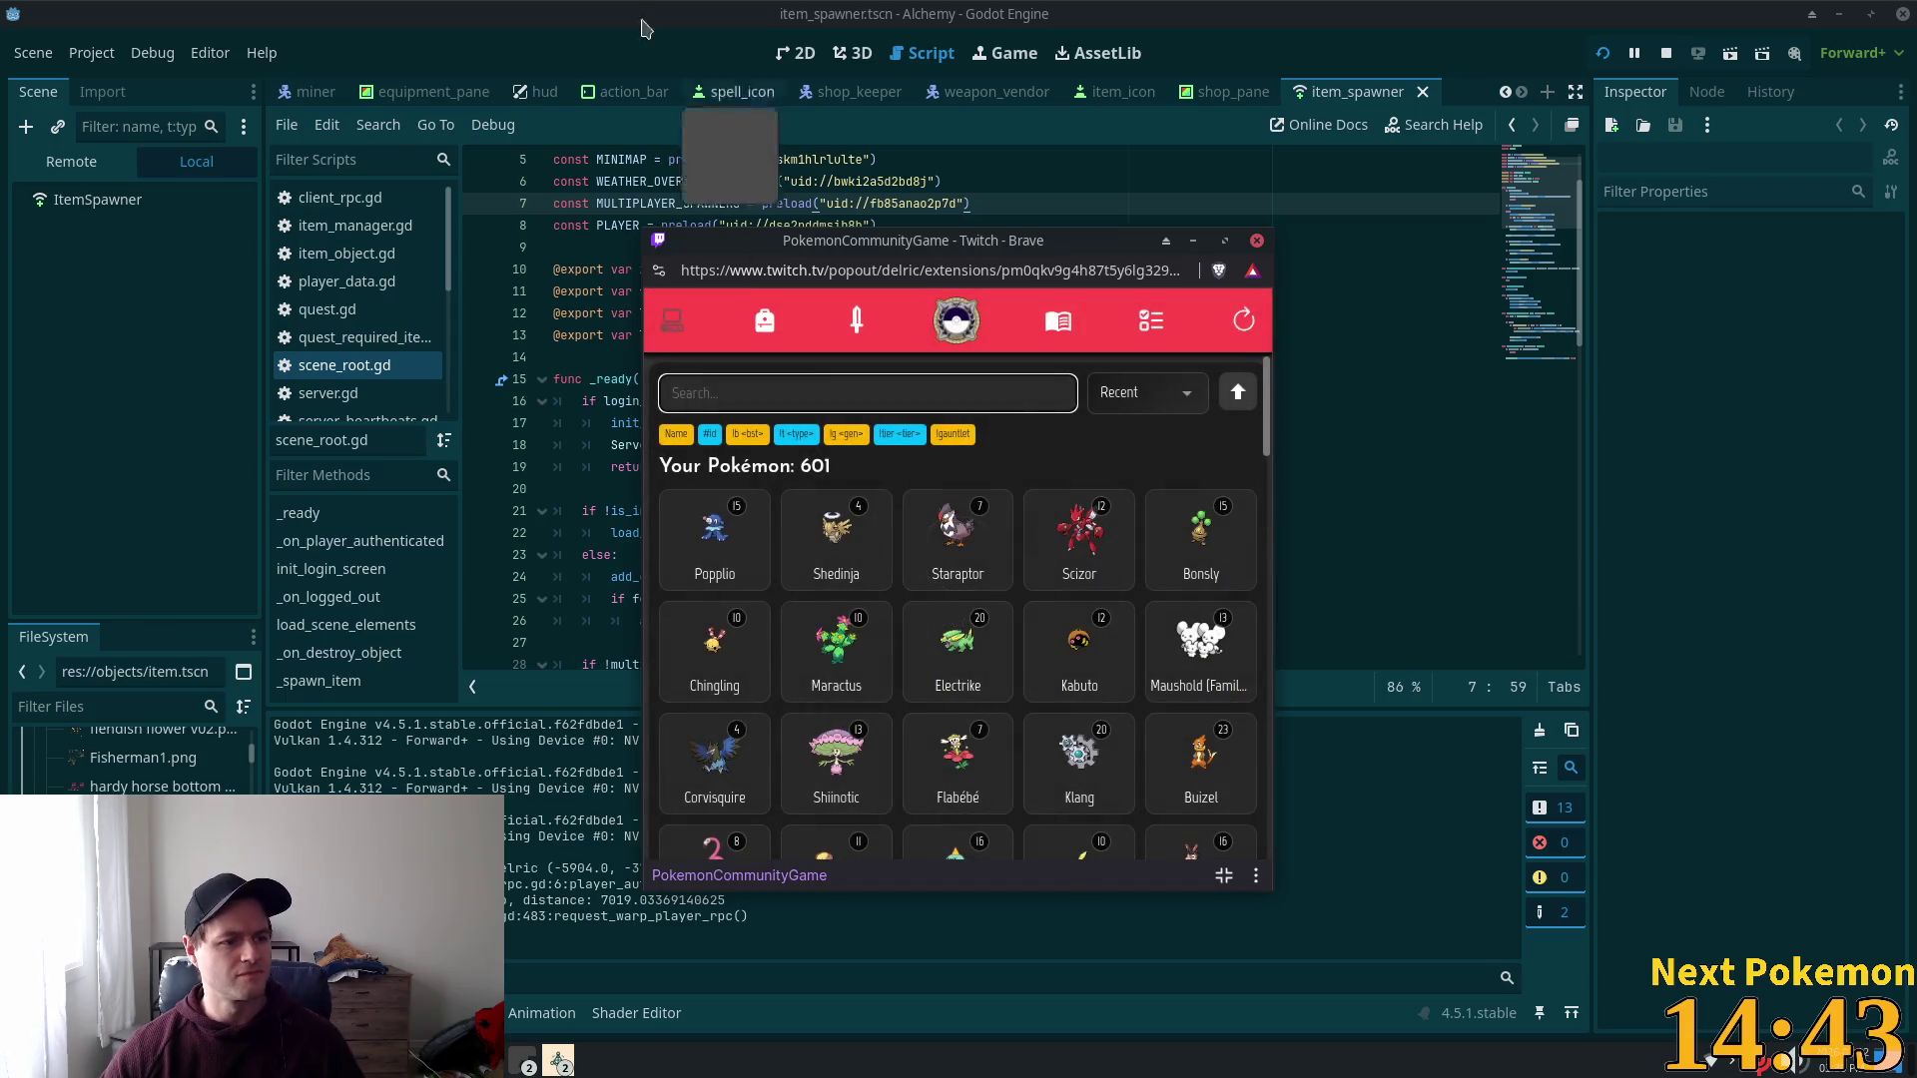
{"action": "left_click", "coordinate": [1408, 10]}
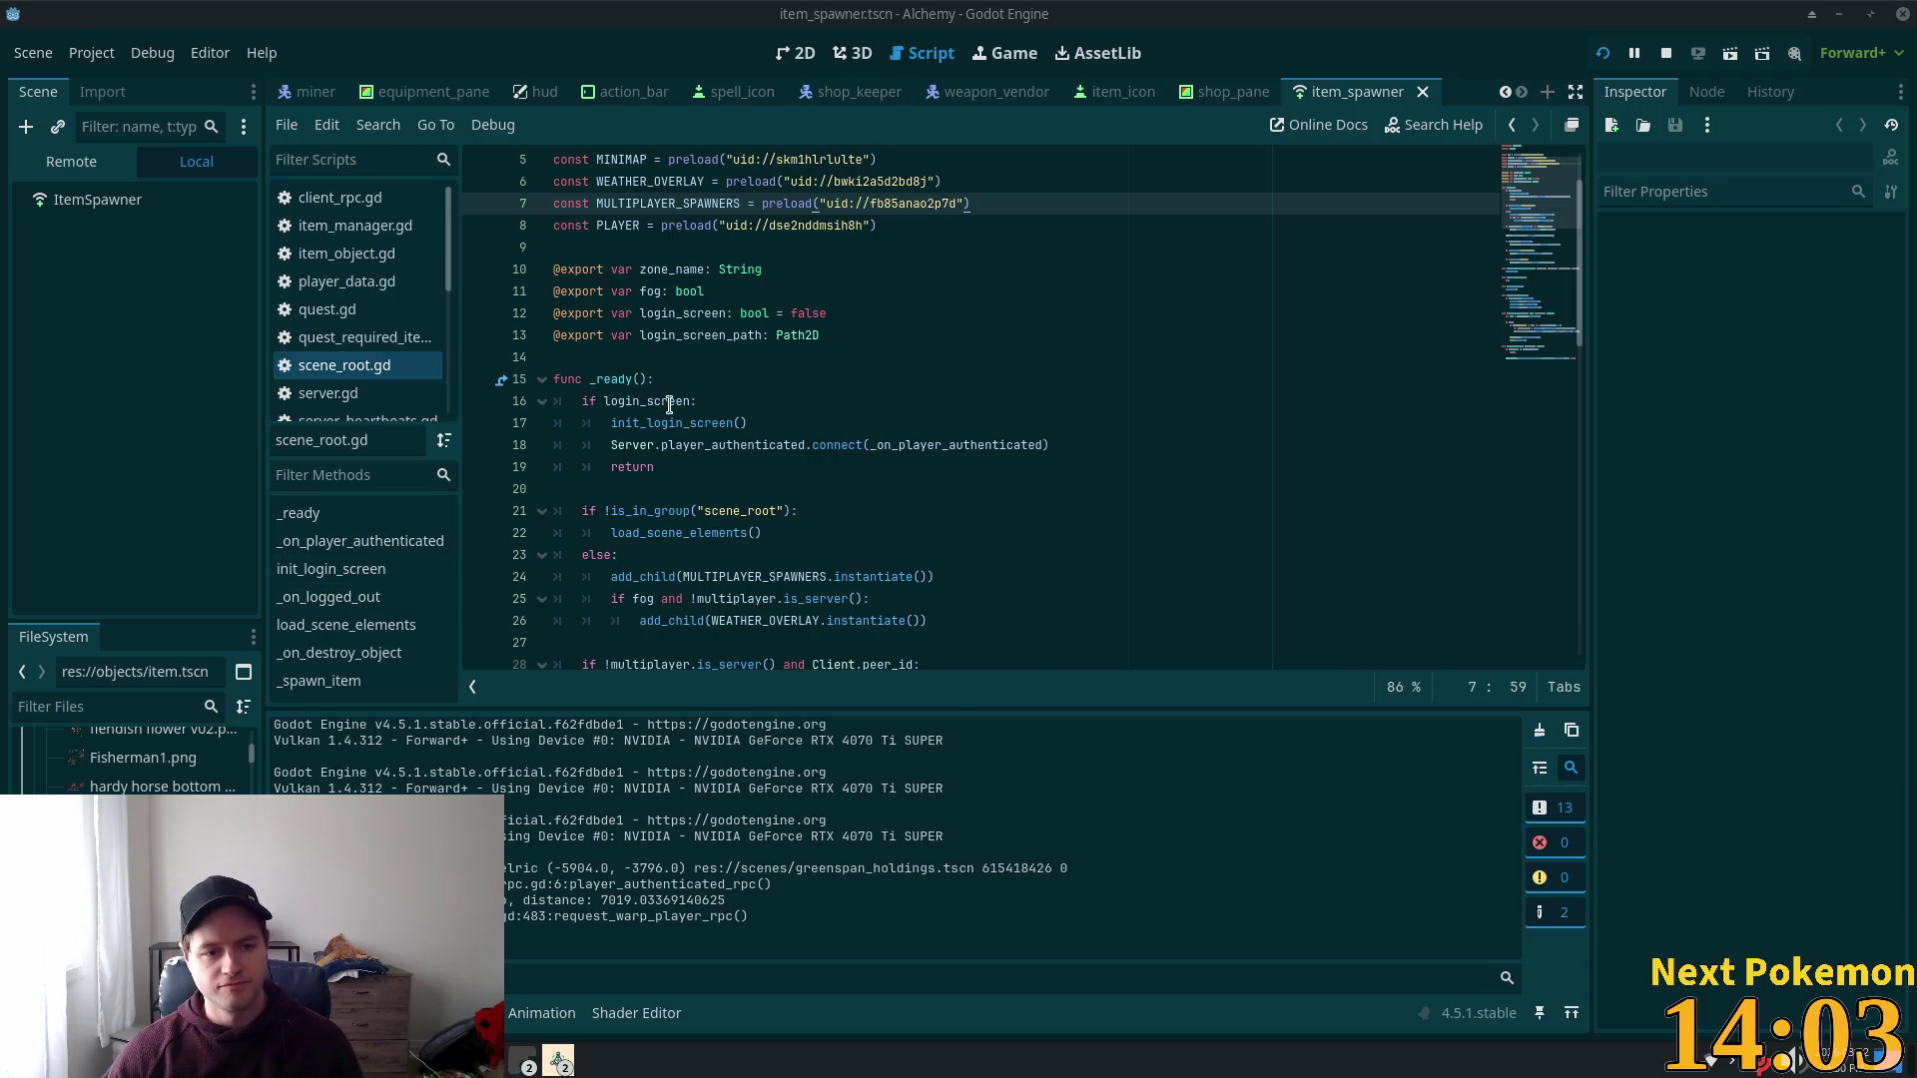
{"action": "left_click", "coordinate": [1095, 466]}
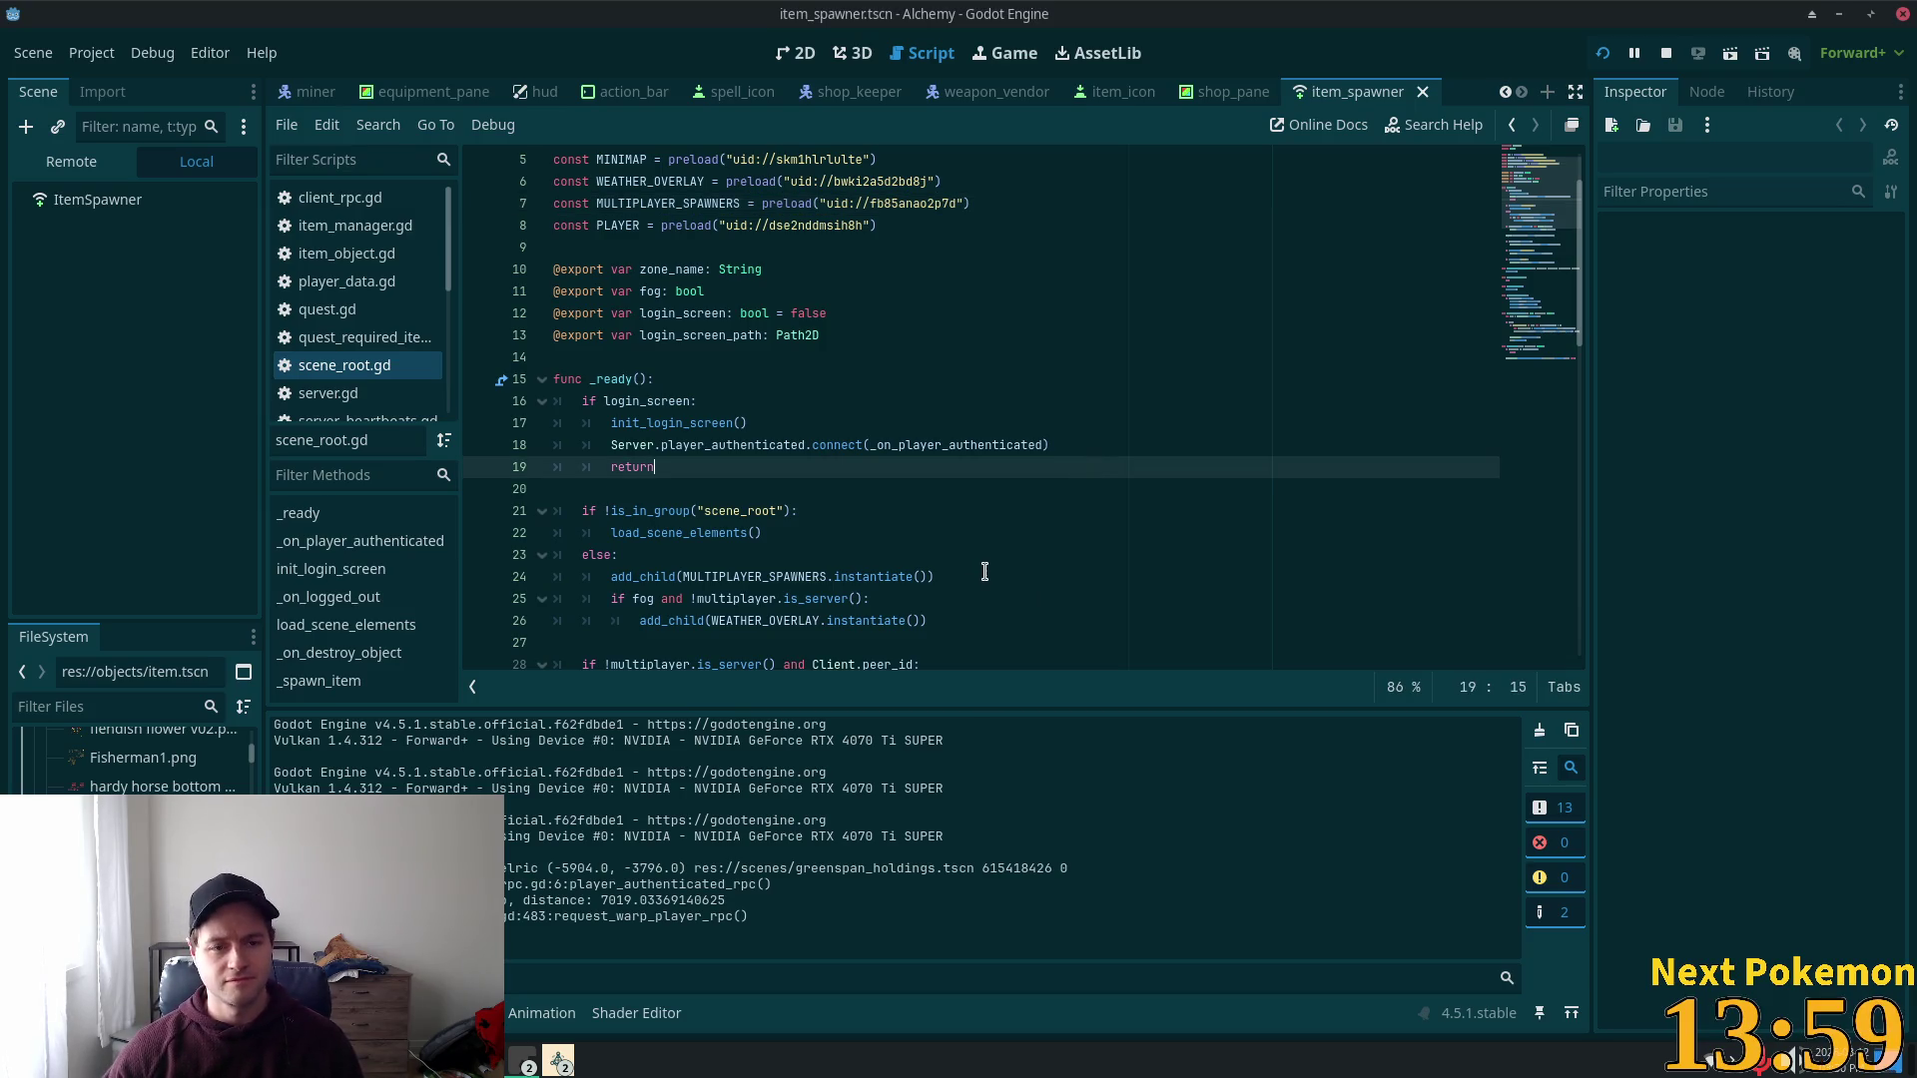
{"action": "scroll", "coordinate": [835, 451], "scroll_direction": "down", "scroll_amount": 2}
{"action": "scroll", "coordinate": [835, 451], "scroll_direction": "down", "scroll_amount": 1}
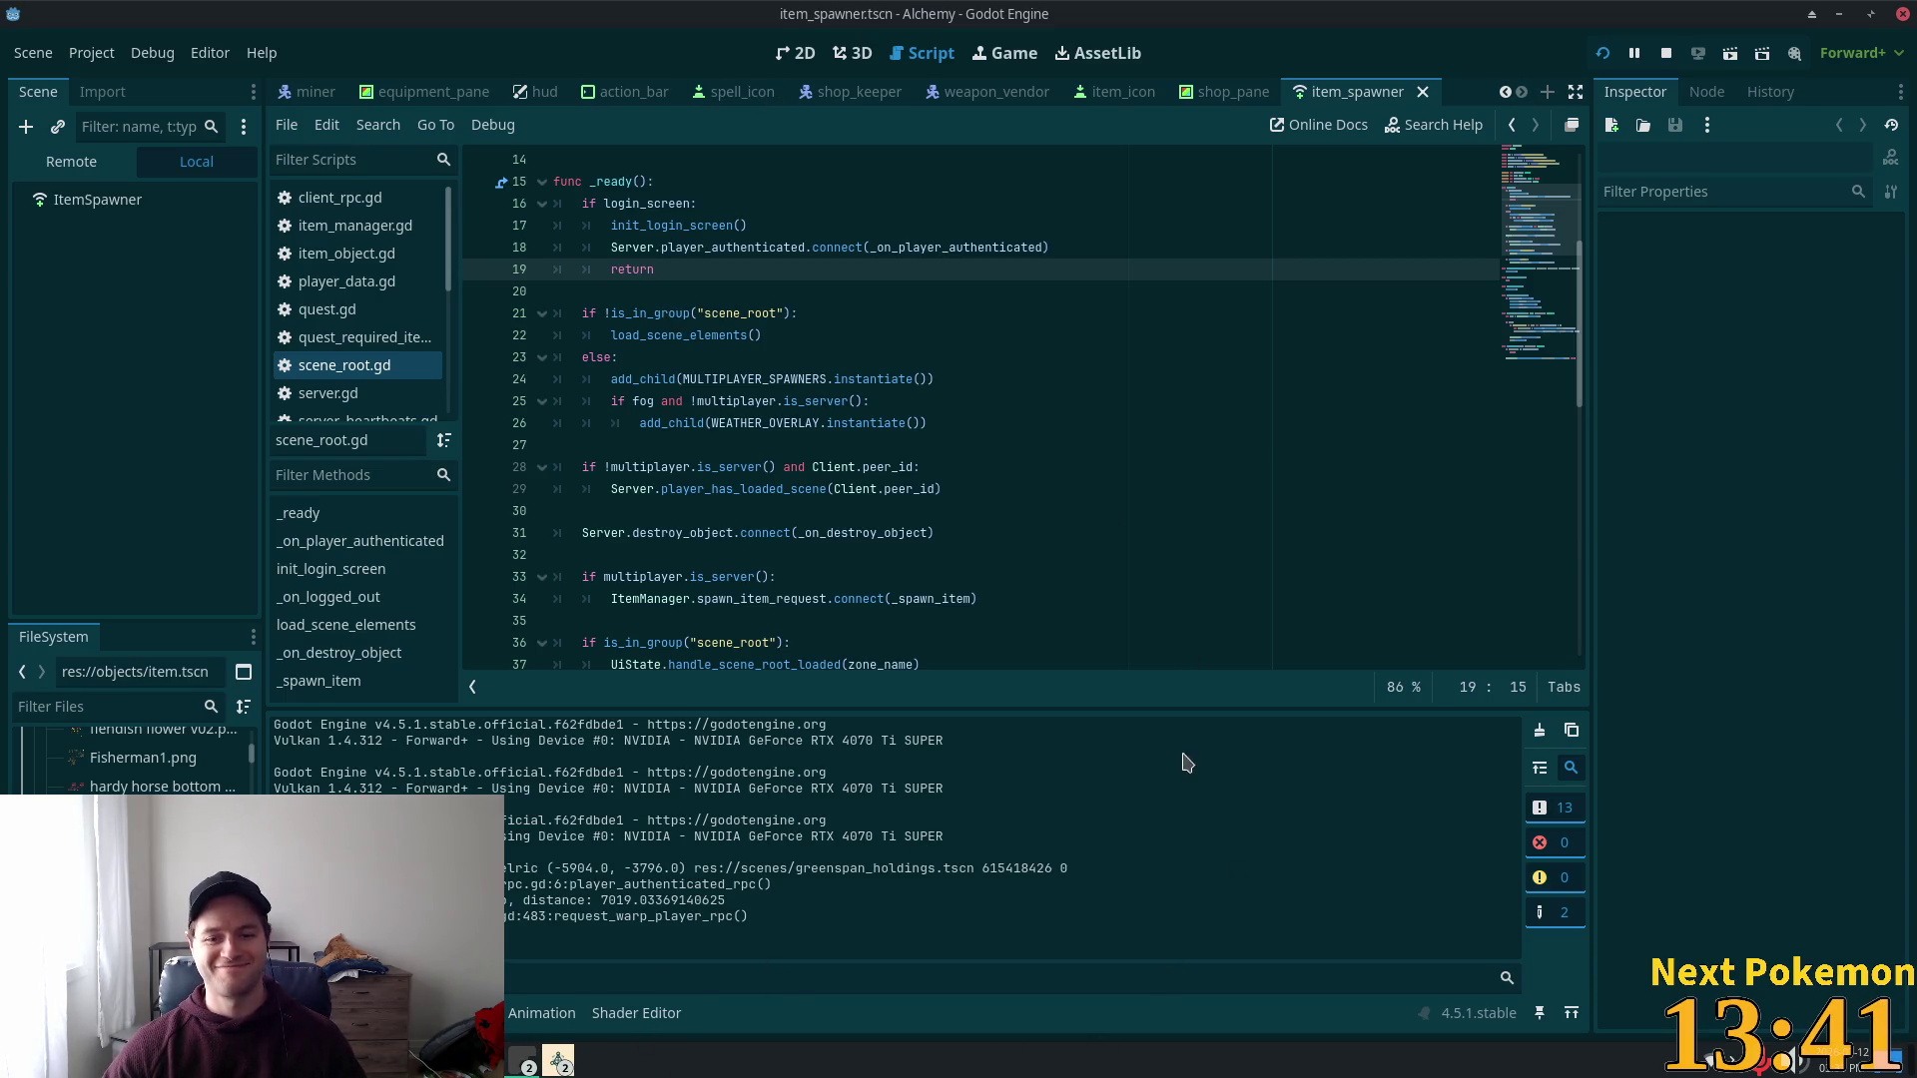
Step: Run the Alchemy project, move the login window aside and focus the Greenspan game window
{"action": "left_click", "coordinate": [1604, 55]}
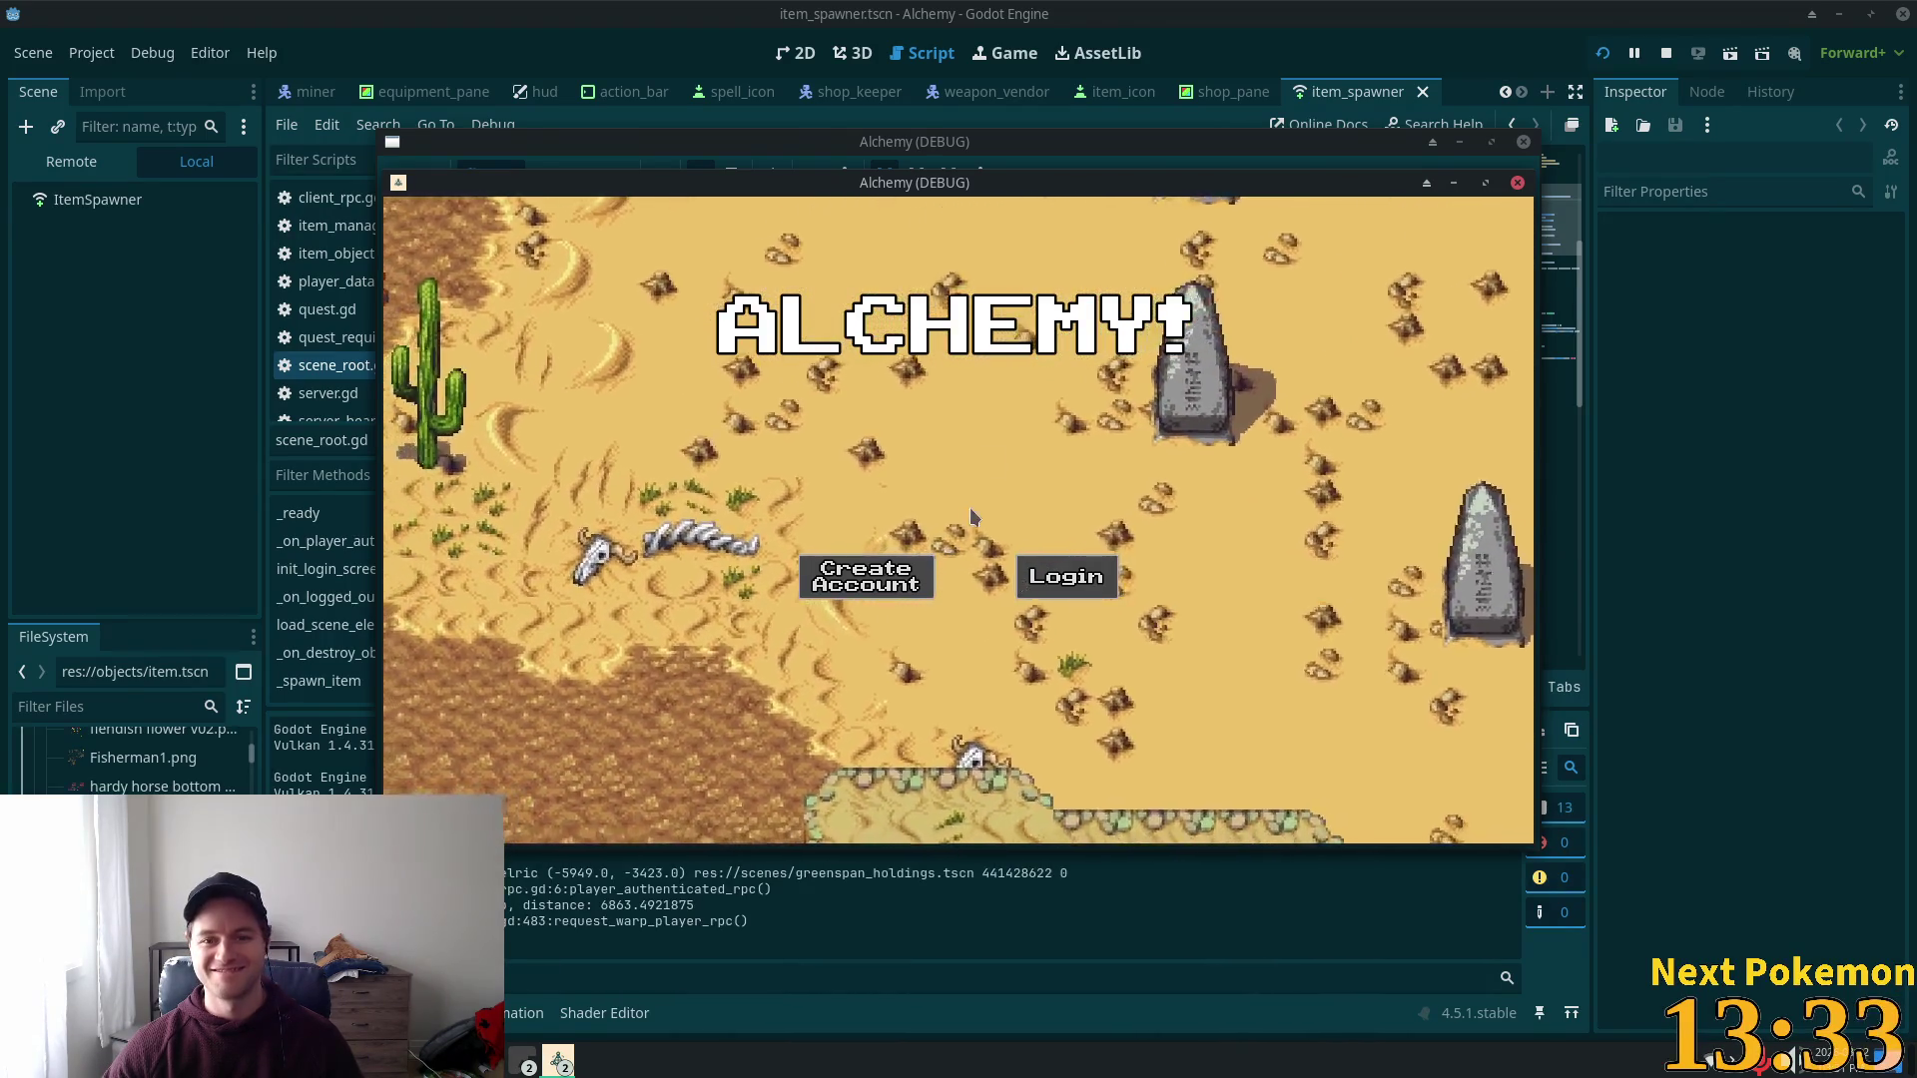
{"action": "mouse_move", "coordinate": [1036, 185]}
{"action": "left_mouse_down"}
{"action": "mouse_move", "coordinate": [811, 269]}
{"action": "mouse_move", "coordinate": [761, 322]}
{"action": "left_mouse_up"}
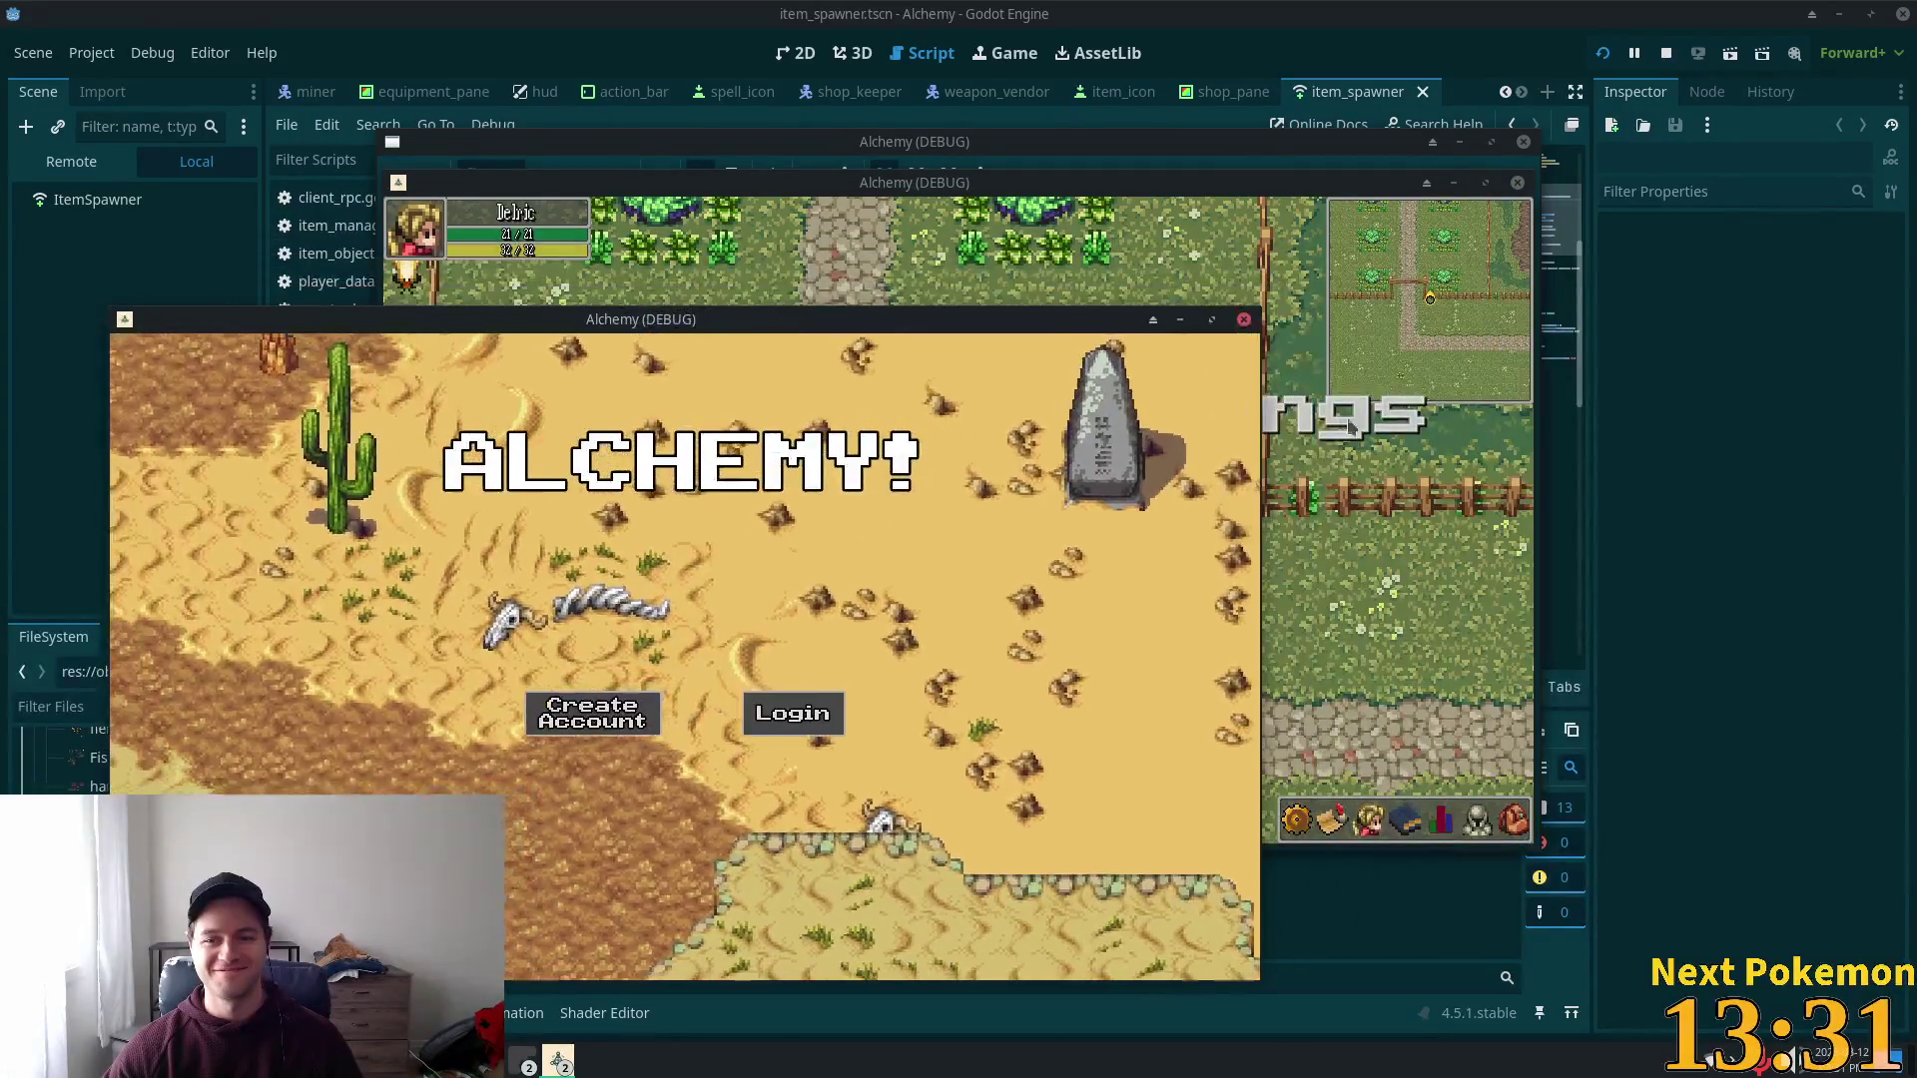
{"action": "left_click", "coordinate": [1273, 520]}
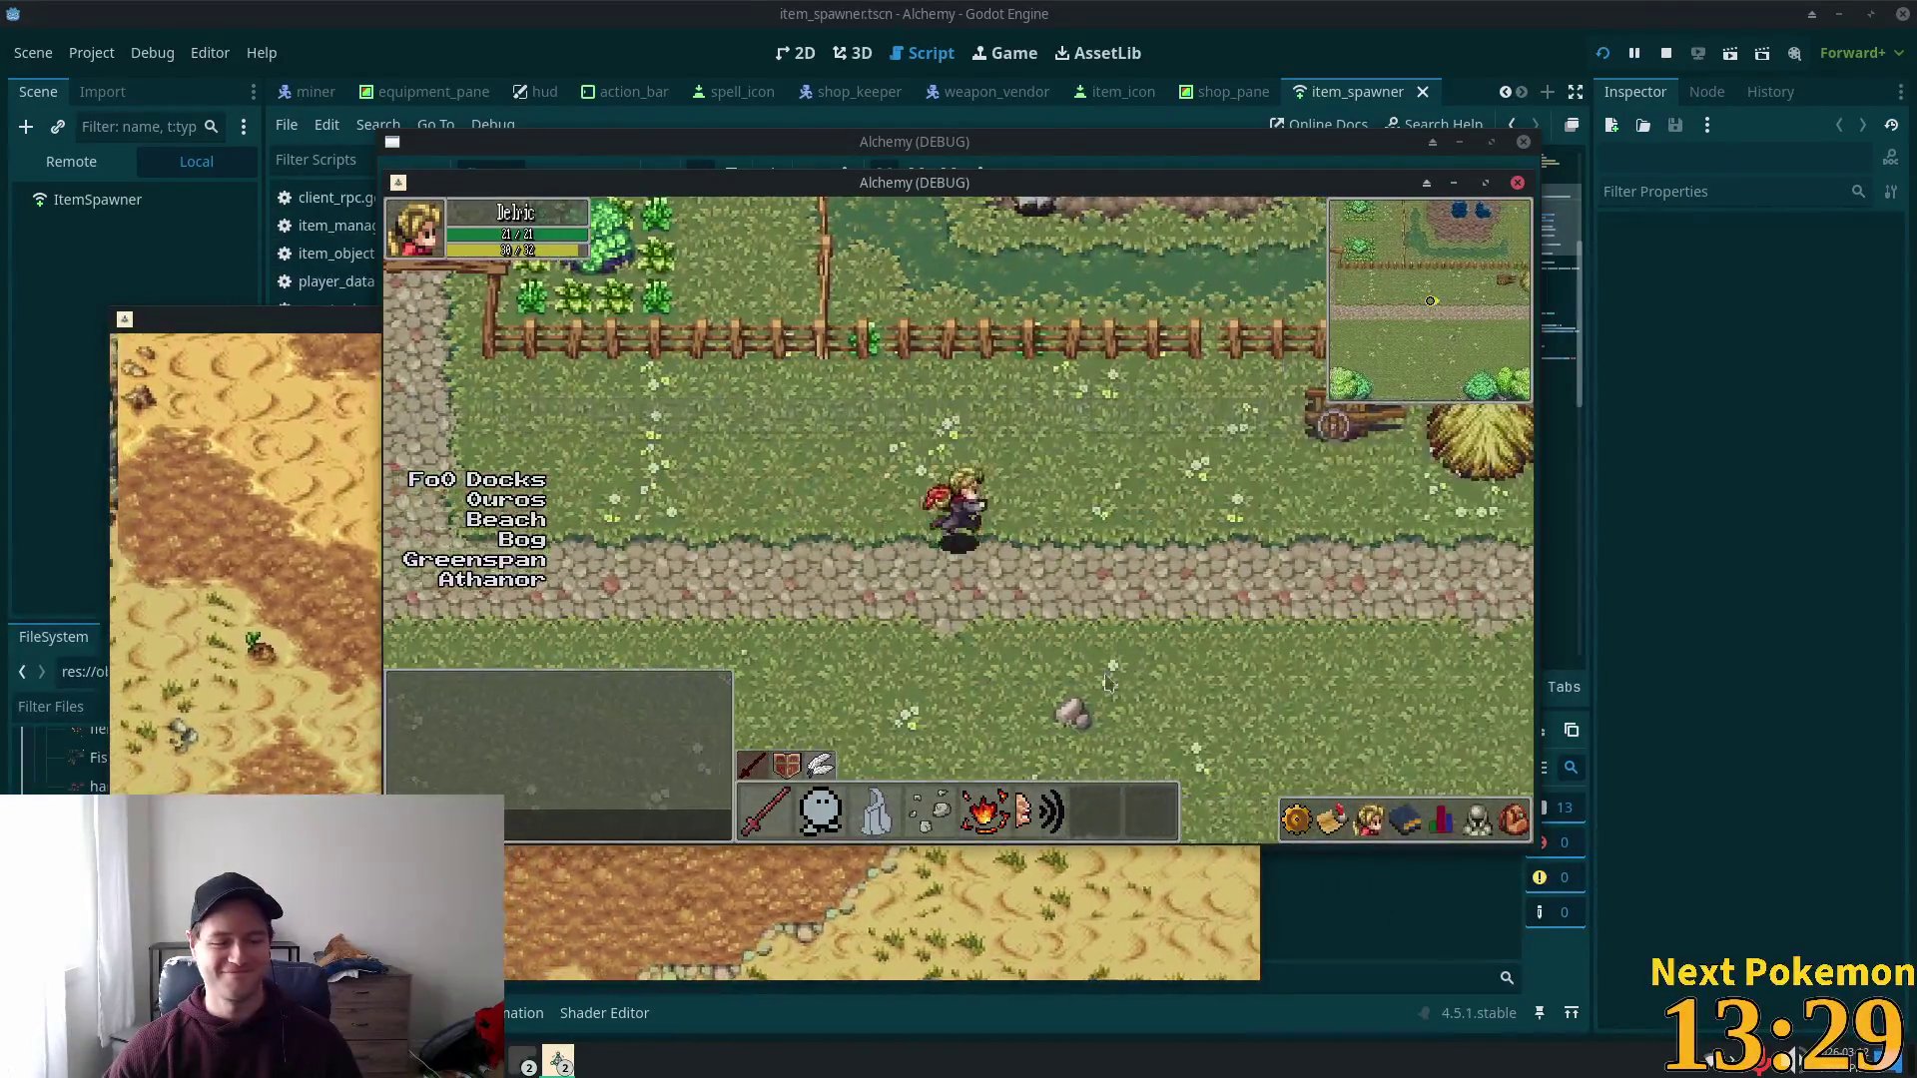
Step: Walk the character across the road, then teleport it to Ouros town
{"action": "key", "text": "Down"}
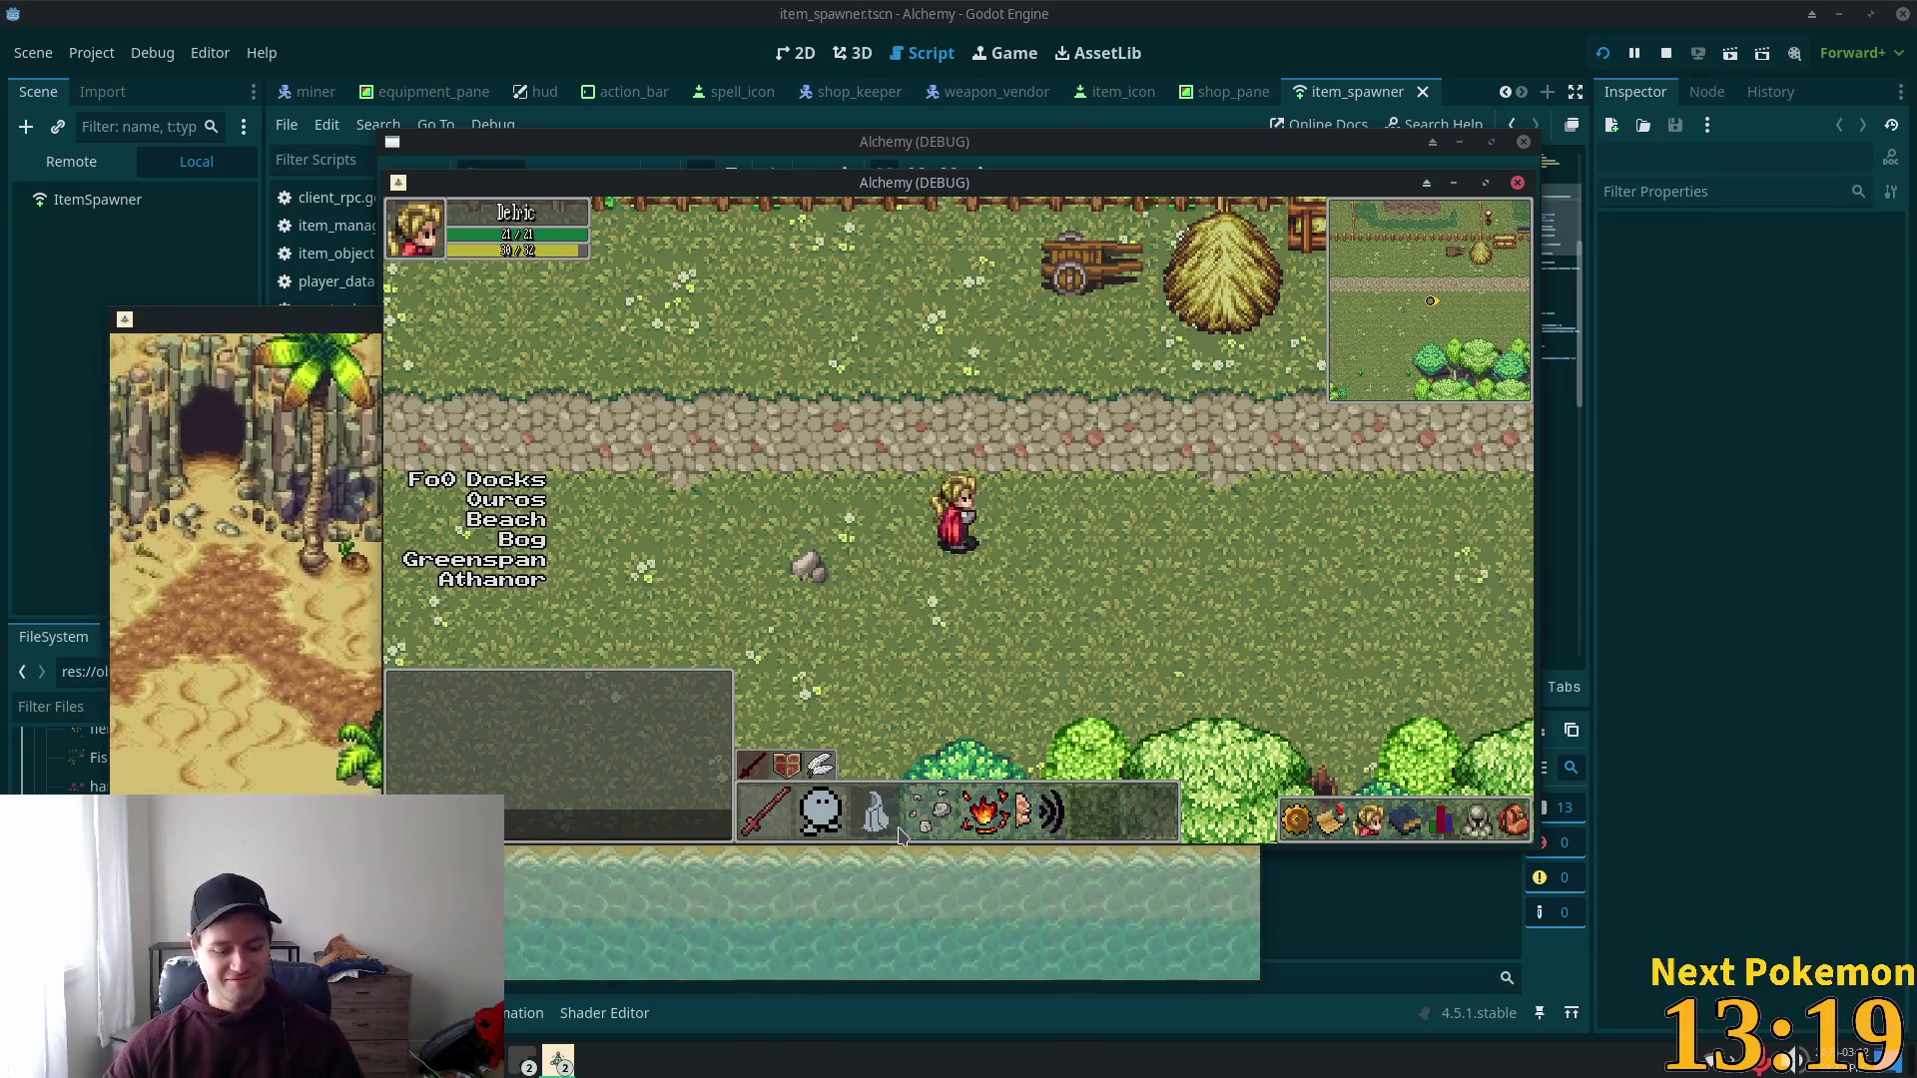
{"action": "mouse_move", "coordinate": [899, 837]}
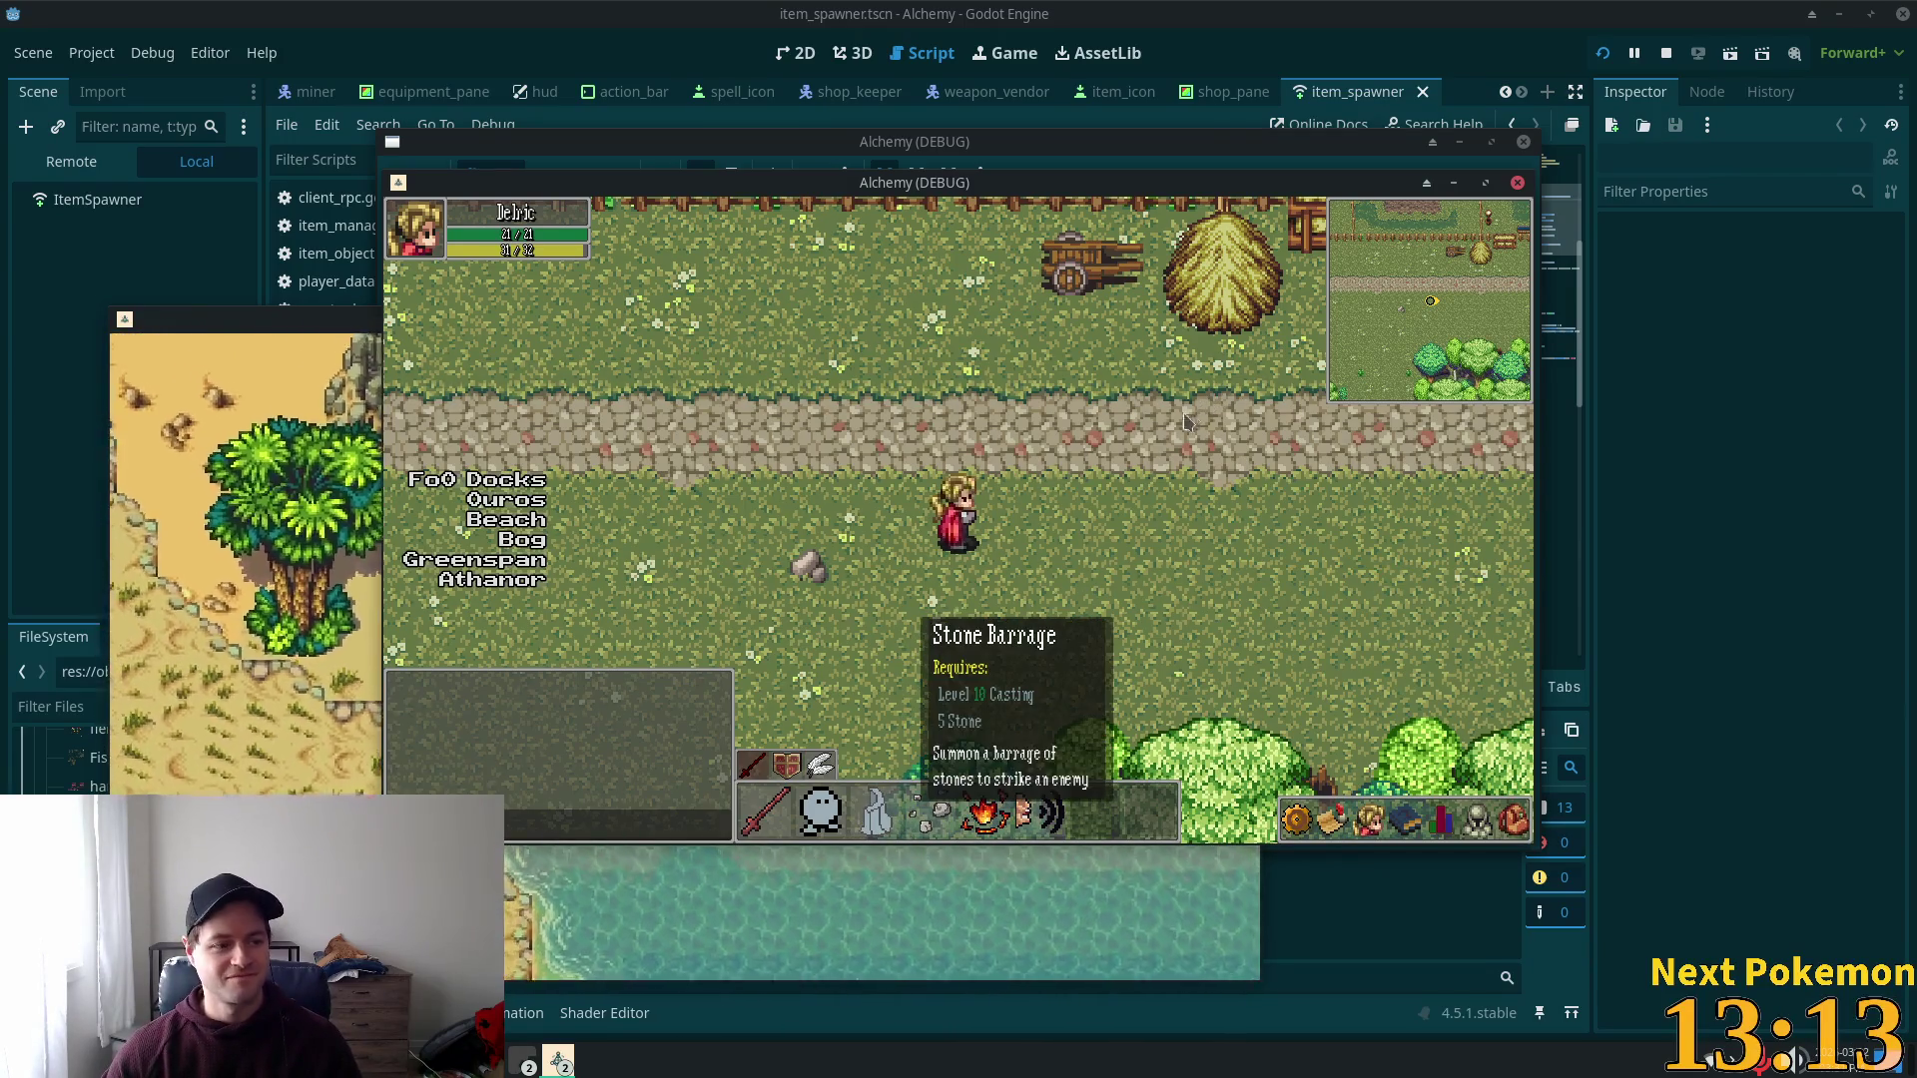
{"action": "key", "text": "d"}
{"action": "key", "text": "w"}
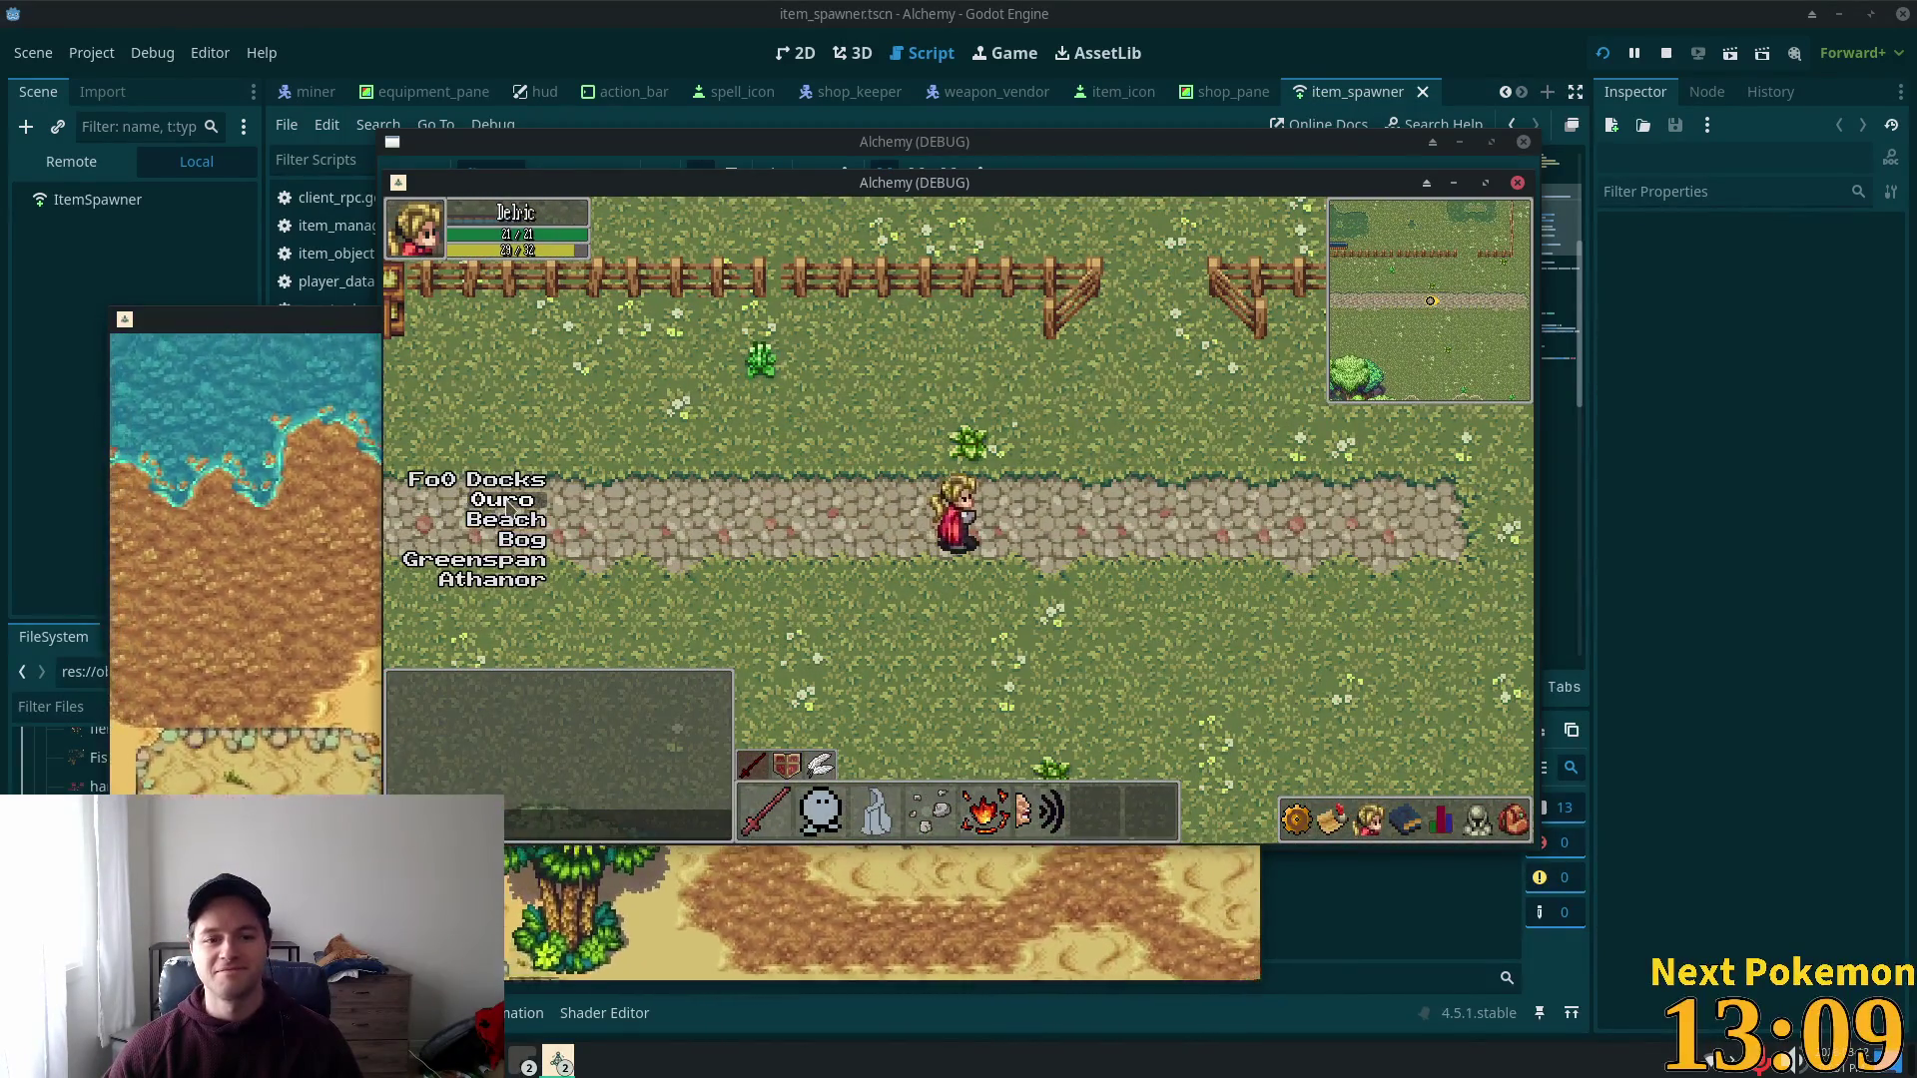
{"action": "left_click", "coordinate": [508, 501]}
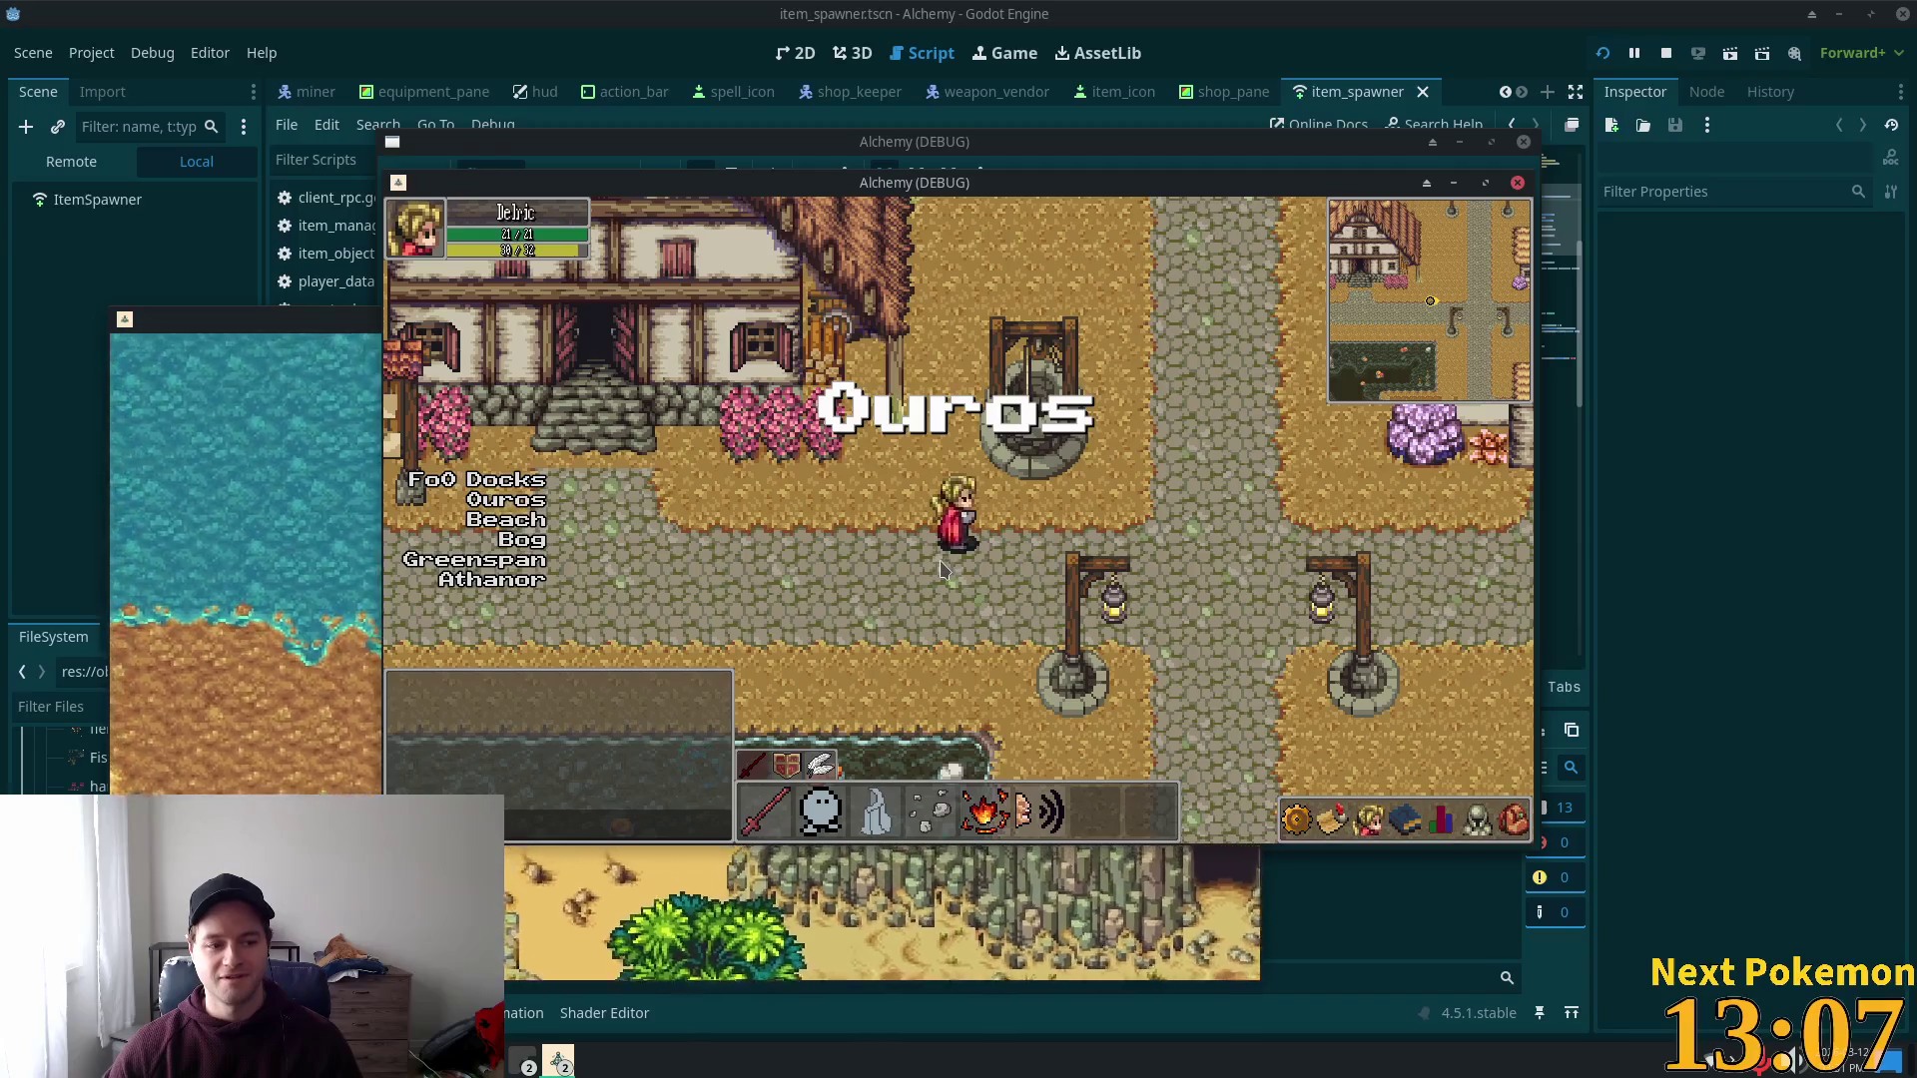
Step: Walk the character along Ouros's road, in and out of houses, east through the village
{"action": "key", "text": "d"}
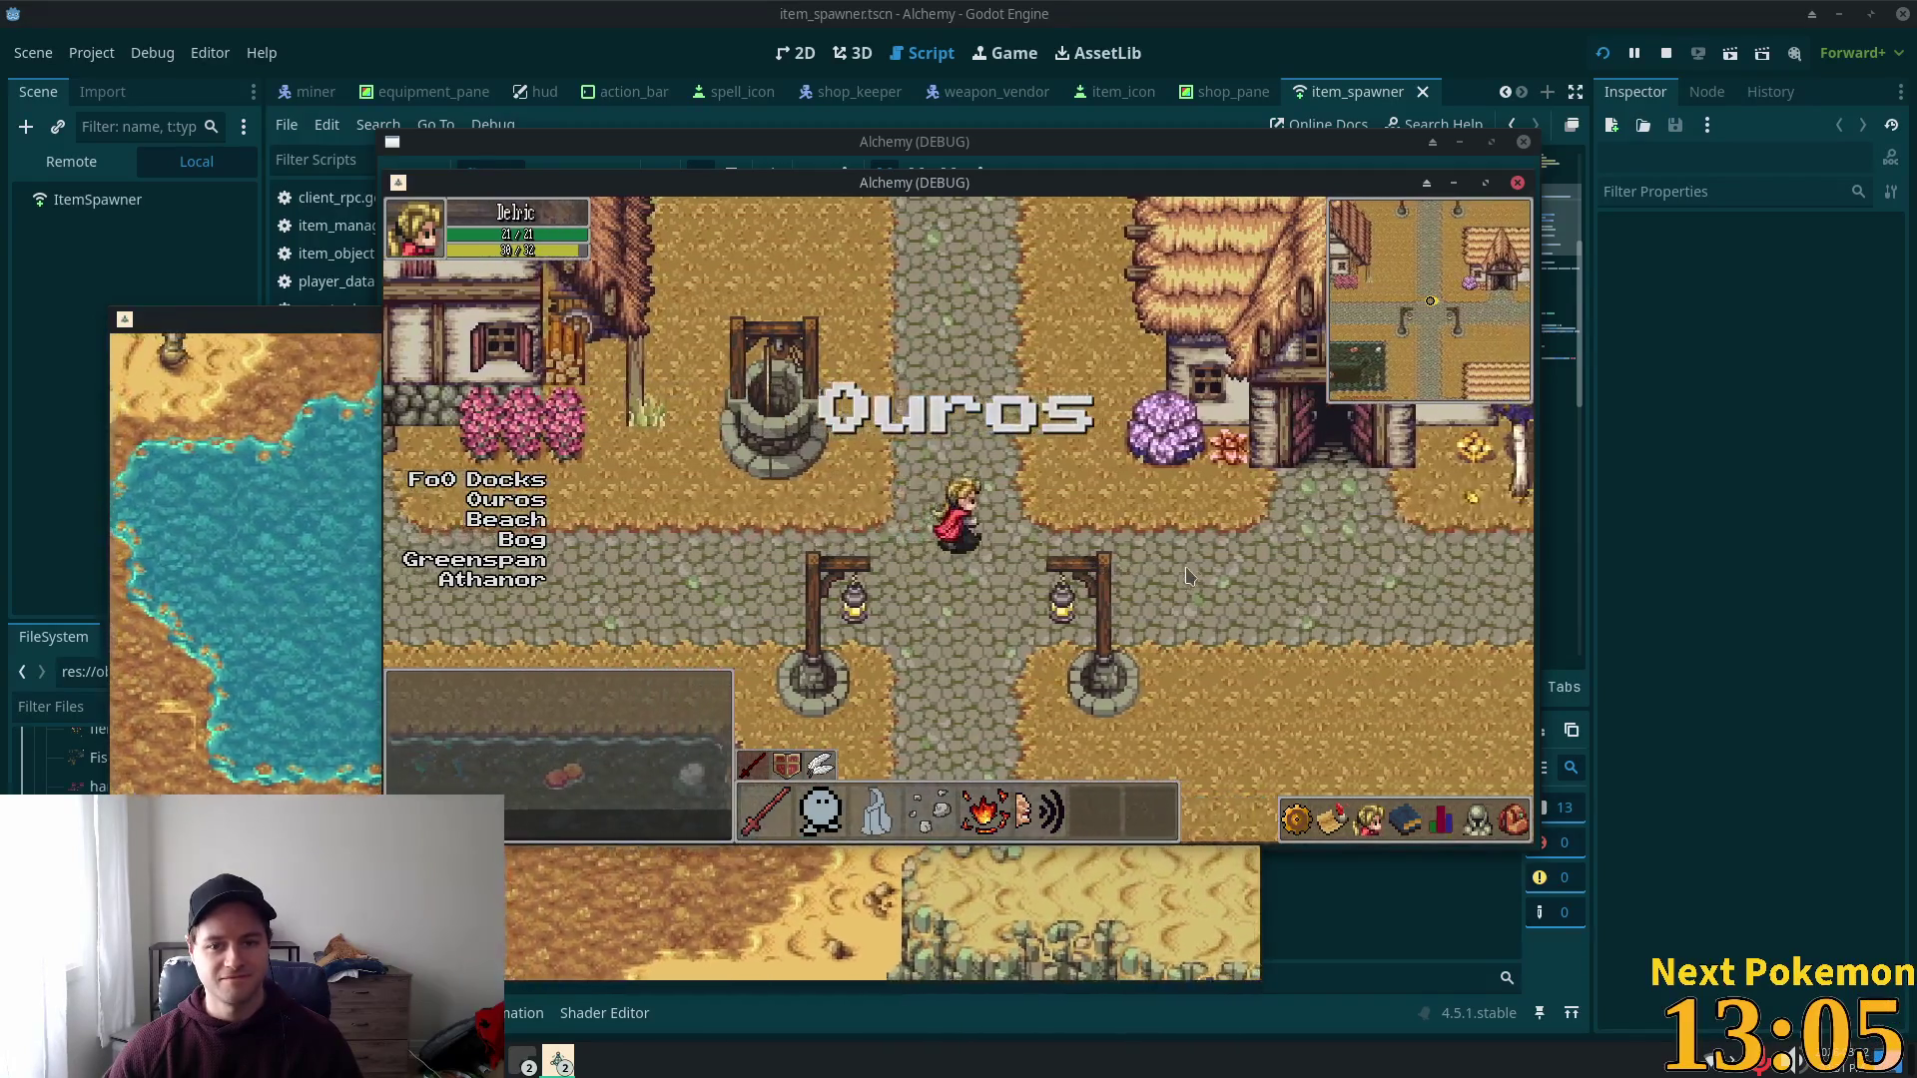
{"action": "key", "text": "s"}
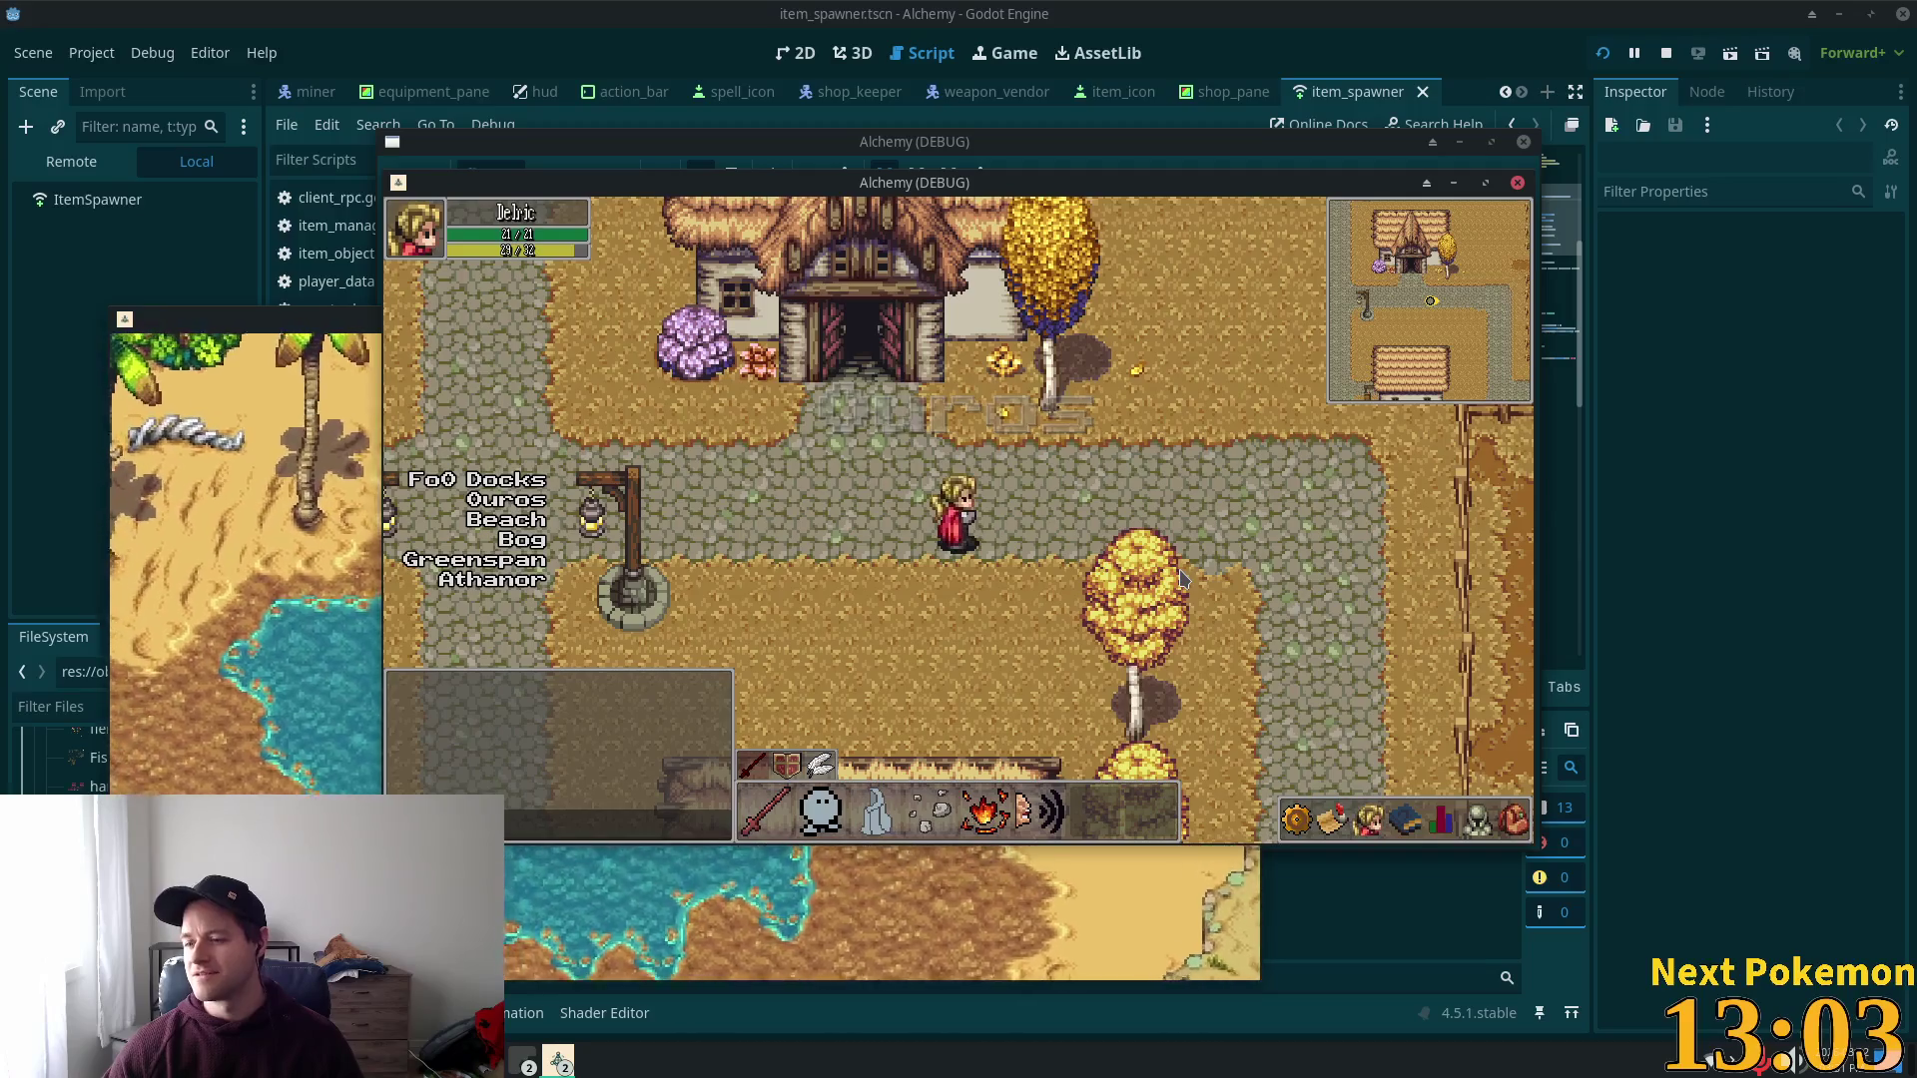
{"action": "key", "text": "a"}
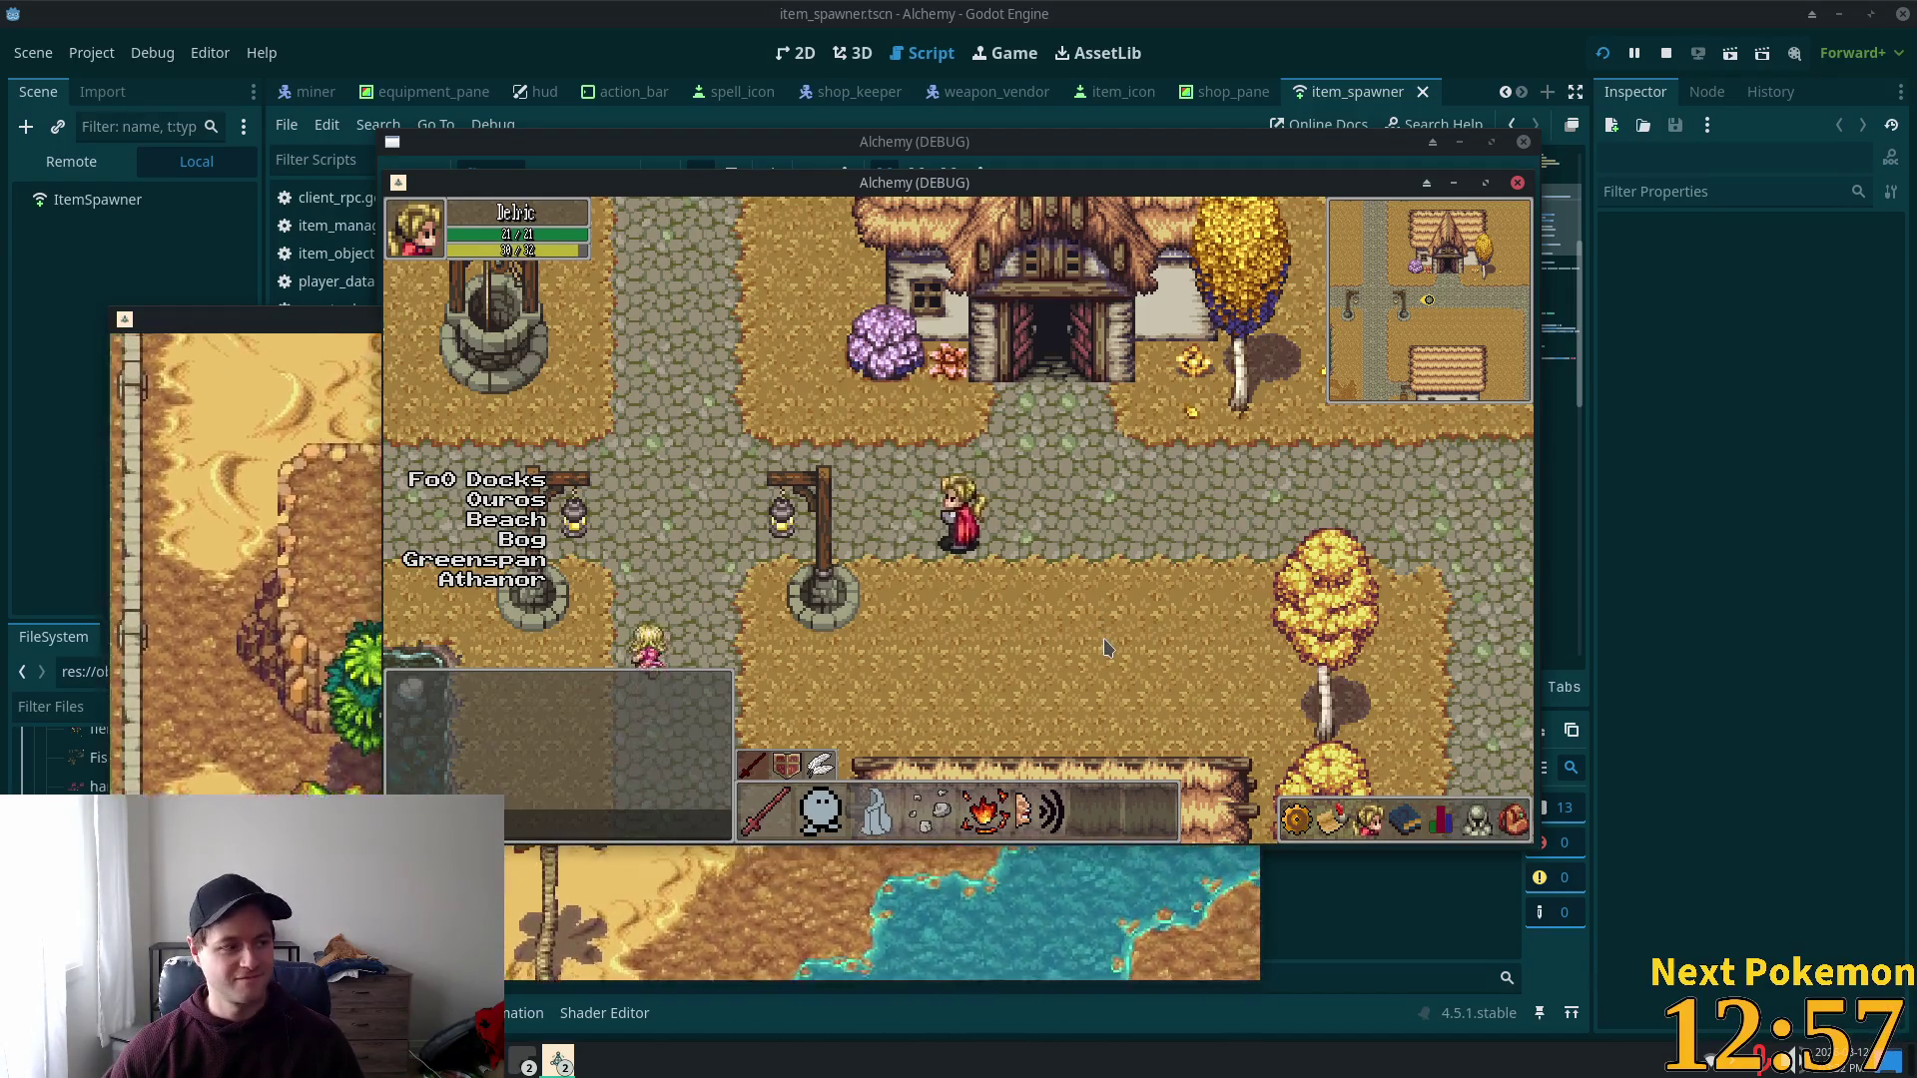
{"action": "key", "text": "w"}
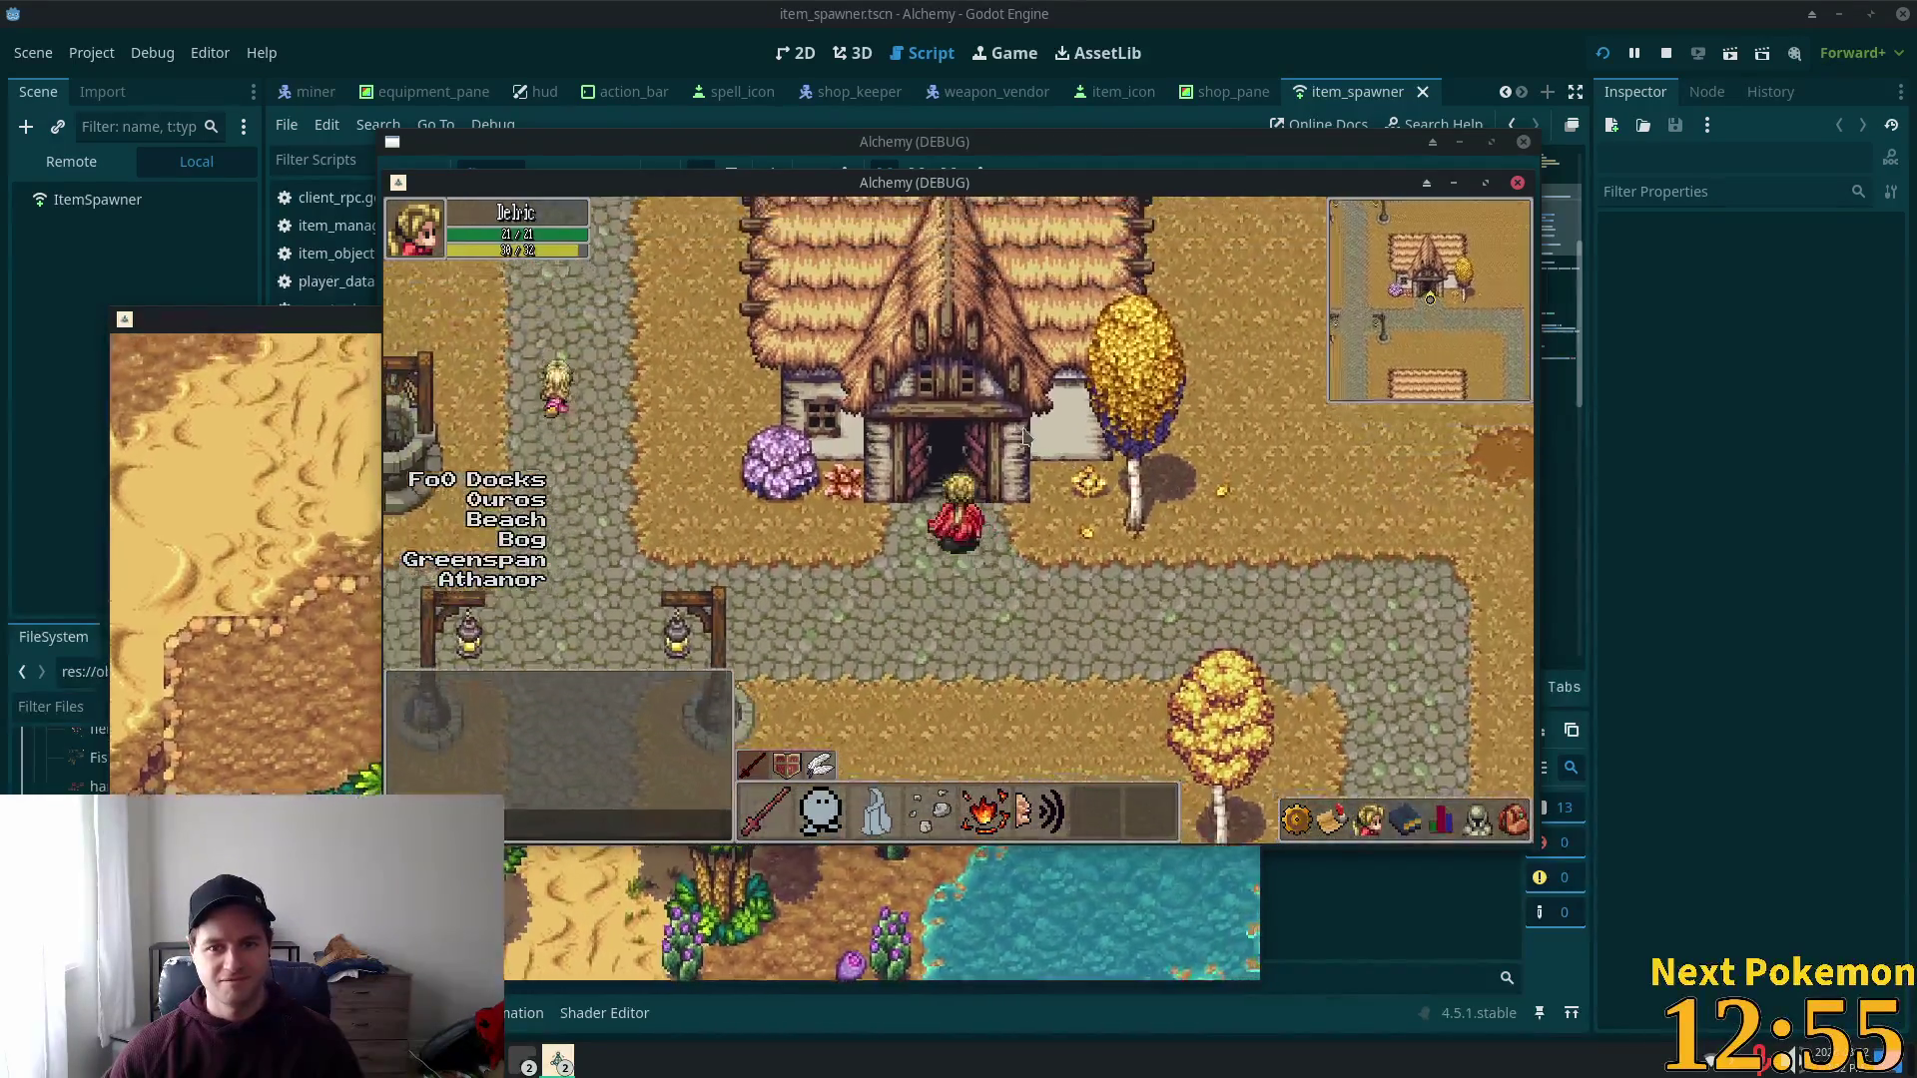
{"action": "key", "text": "s"}
{"action": "key", "text": "d"}
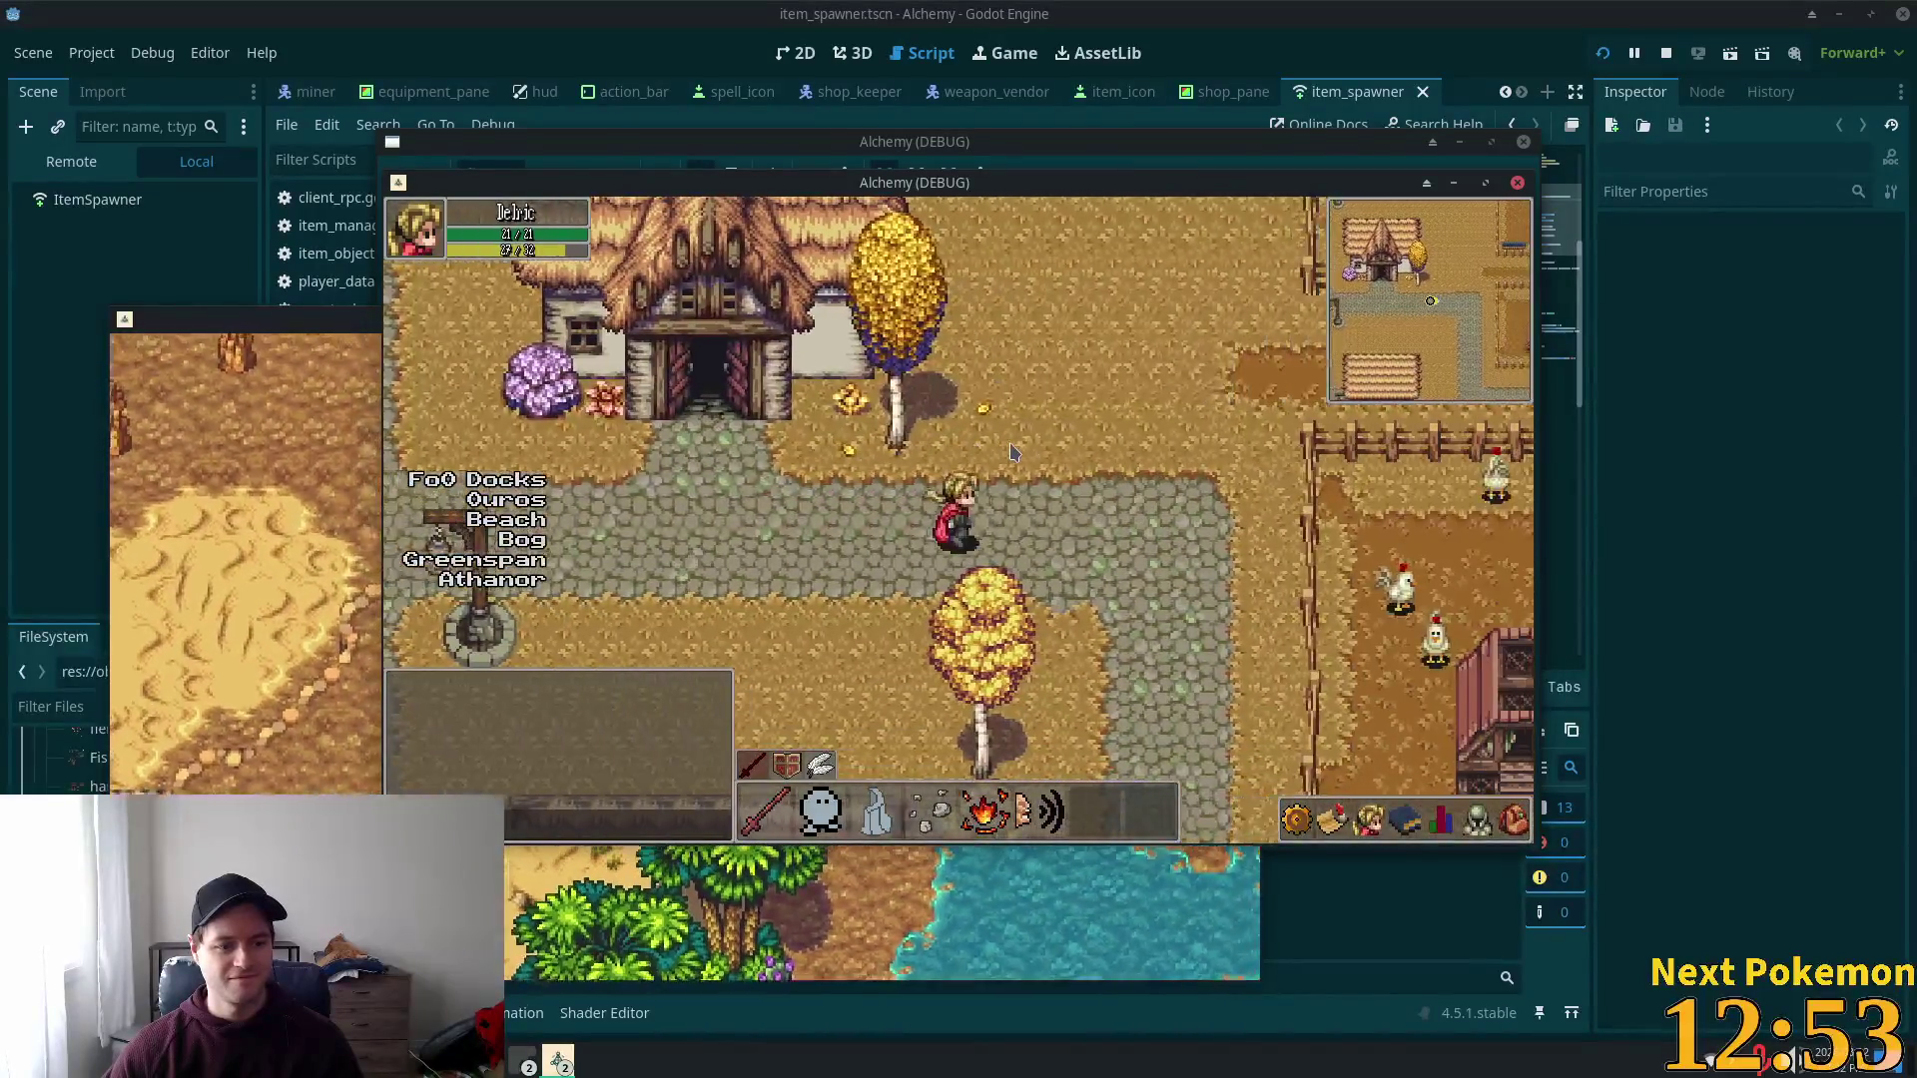
{"action": "key", "text": "d"}
{"action": "key", "text": "s"}
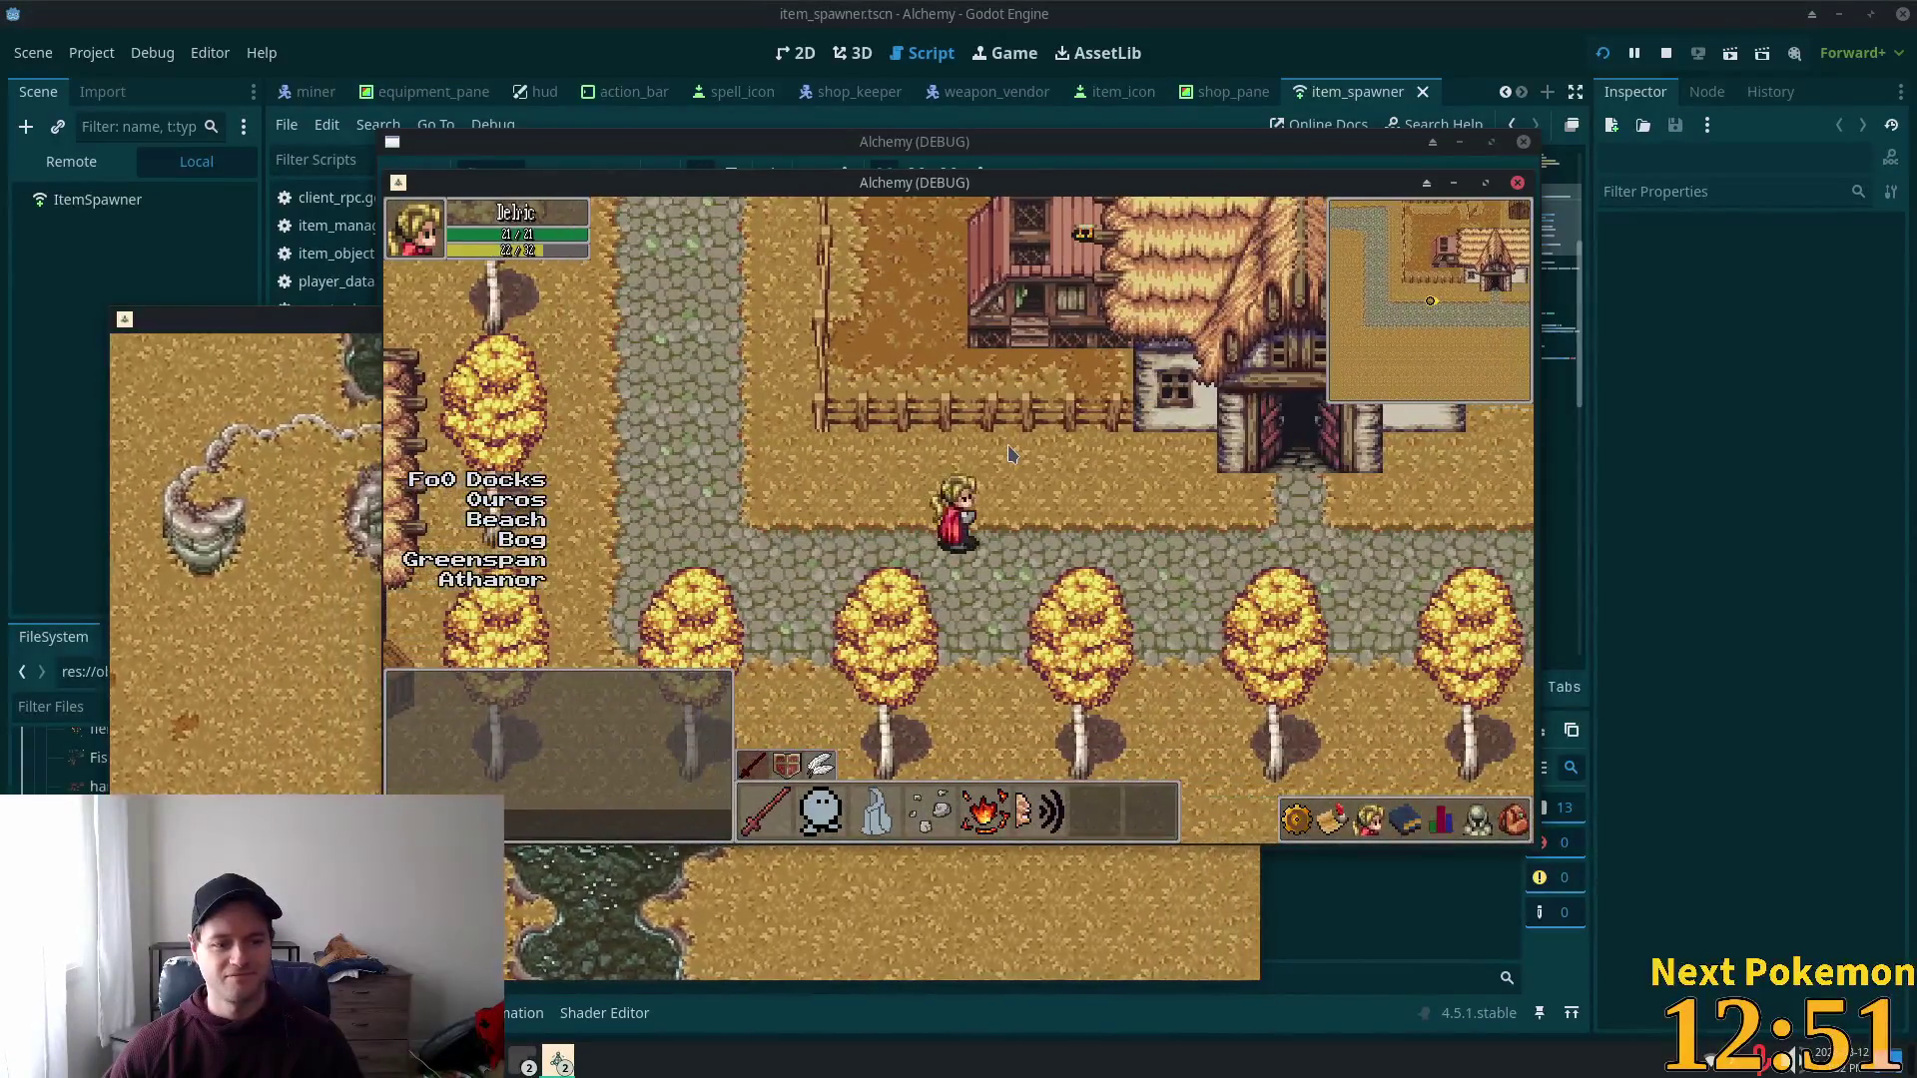
{"action": "key", "text": "d"}
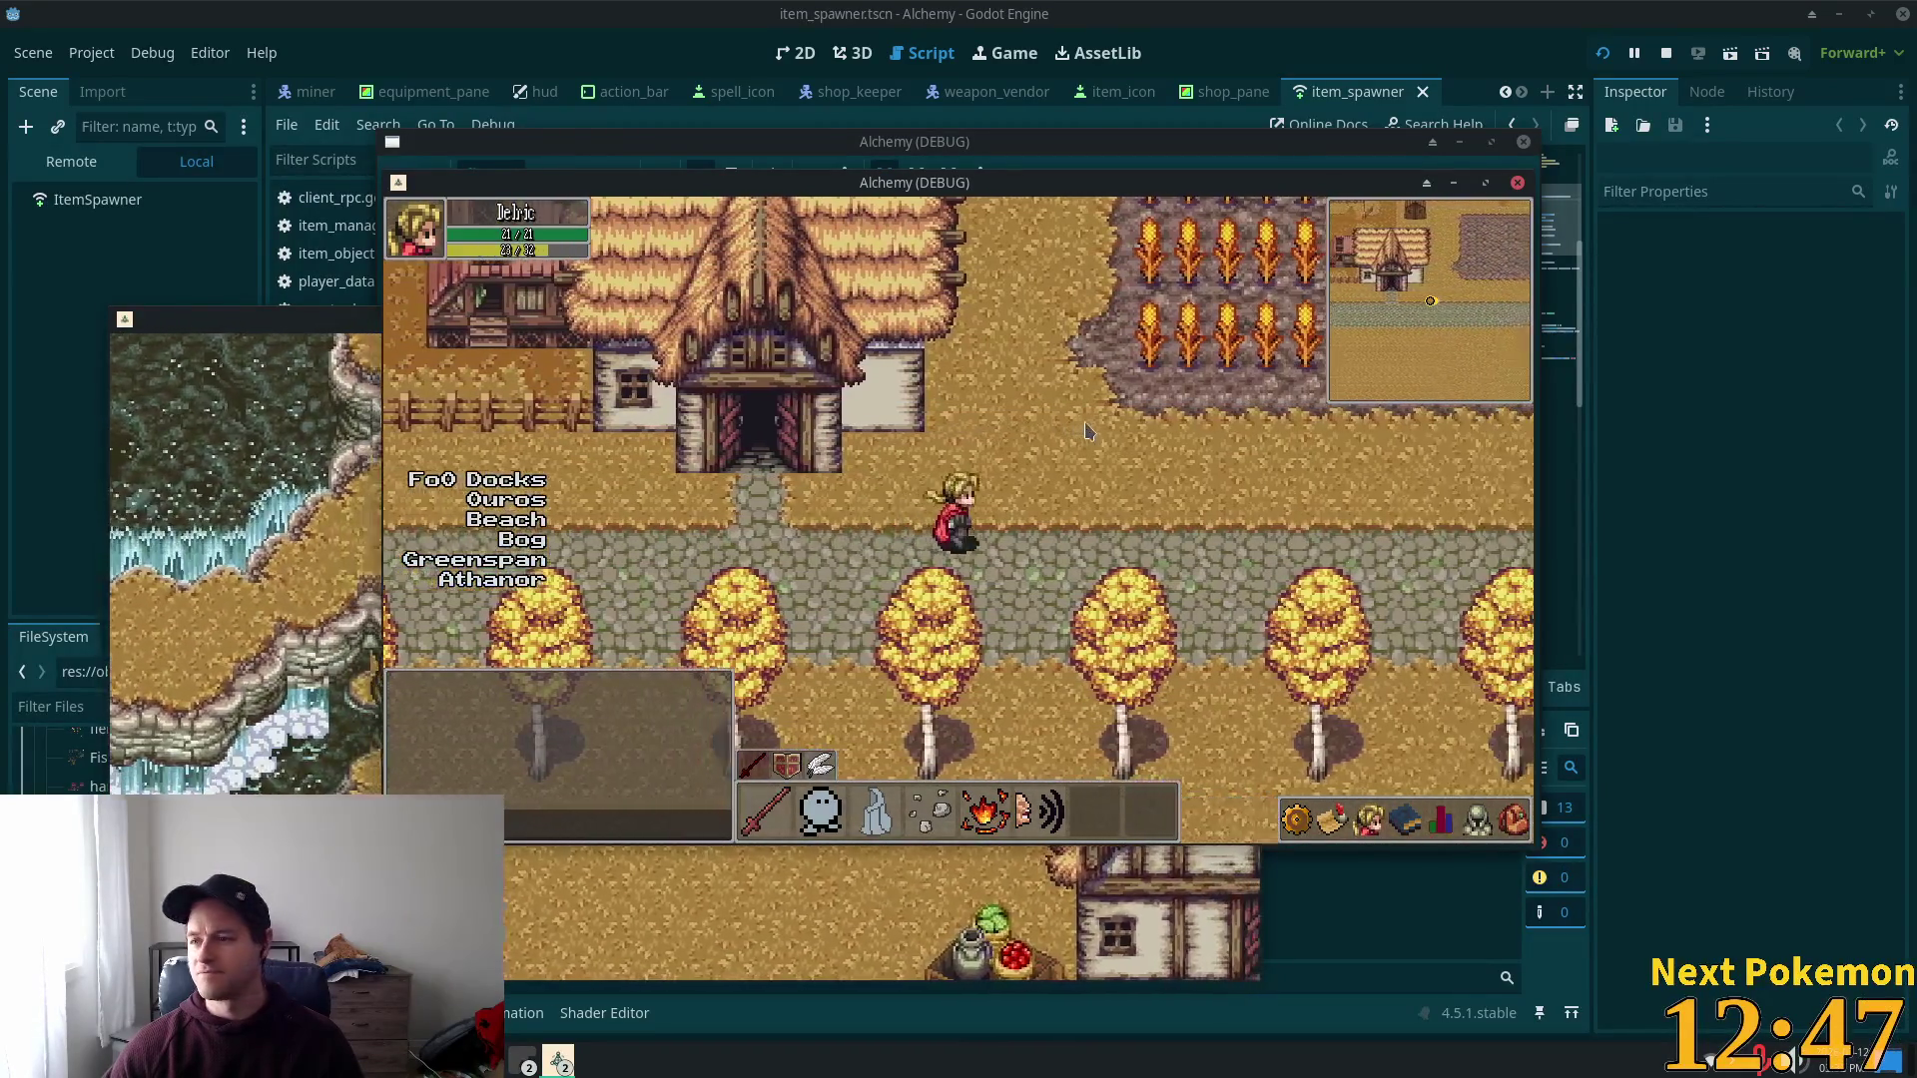
{"action": "key", "text": "w"}
{"action": "key", "text": "s"}
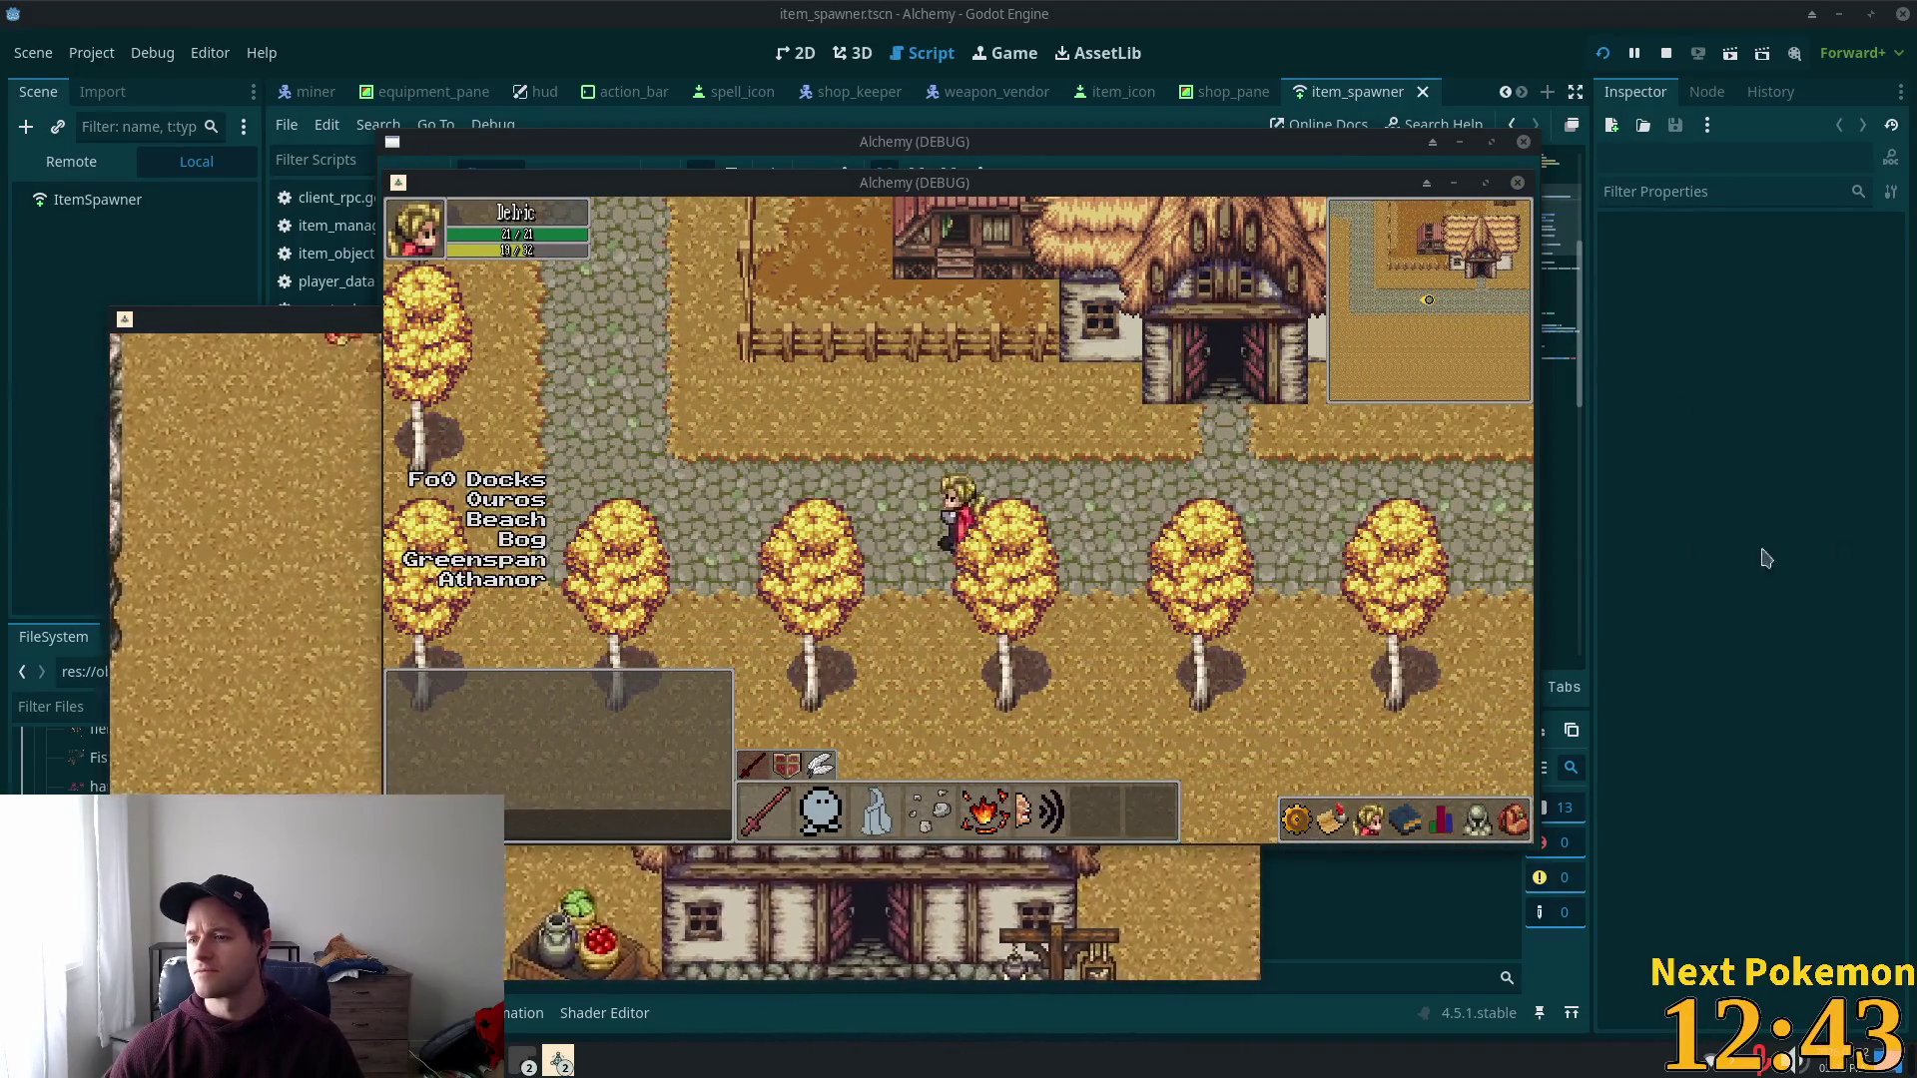
Step: Walk the character north past the chicken pens and well into the red-roofed shop
{"action": "key", "text": "a"}
{"action": "key", "text": "w"}
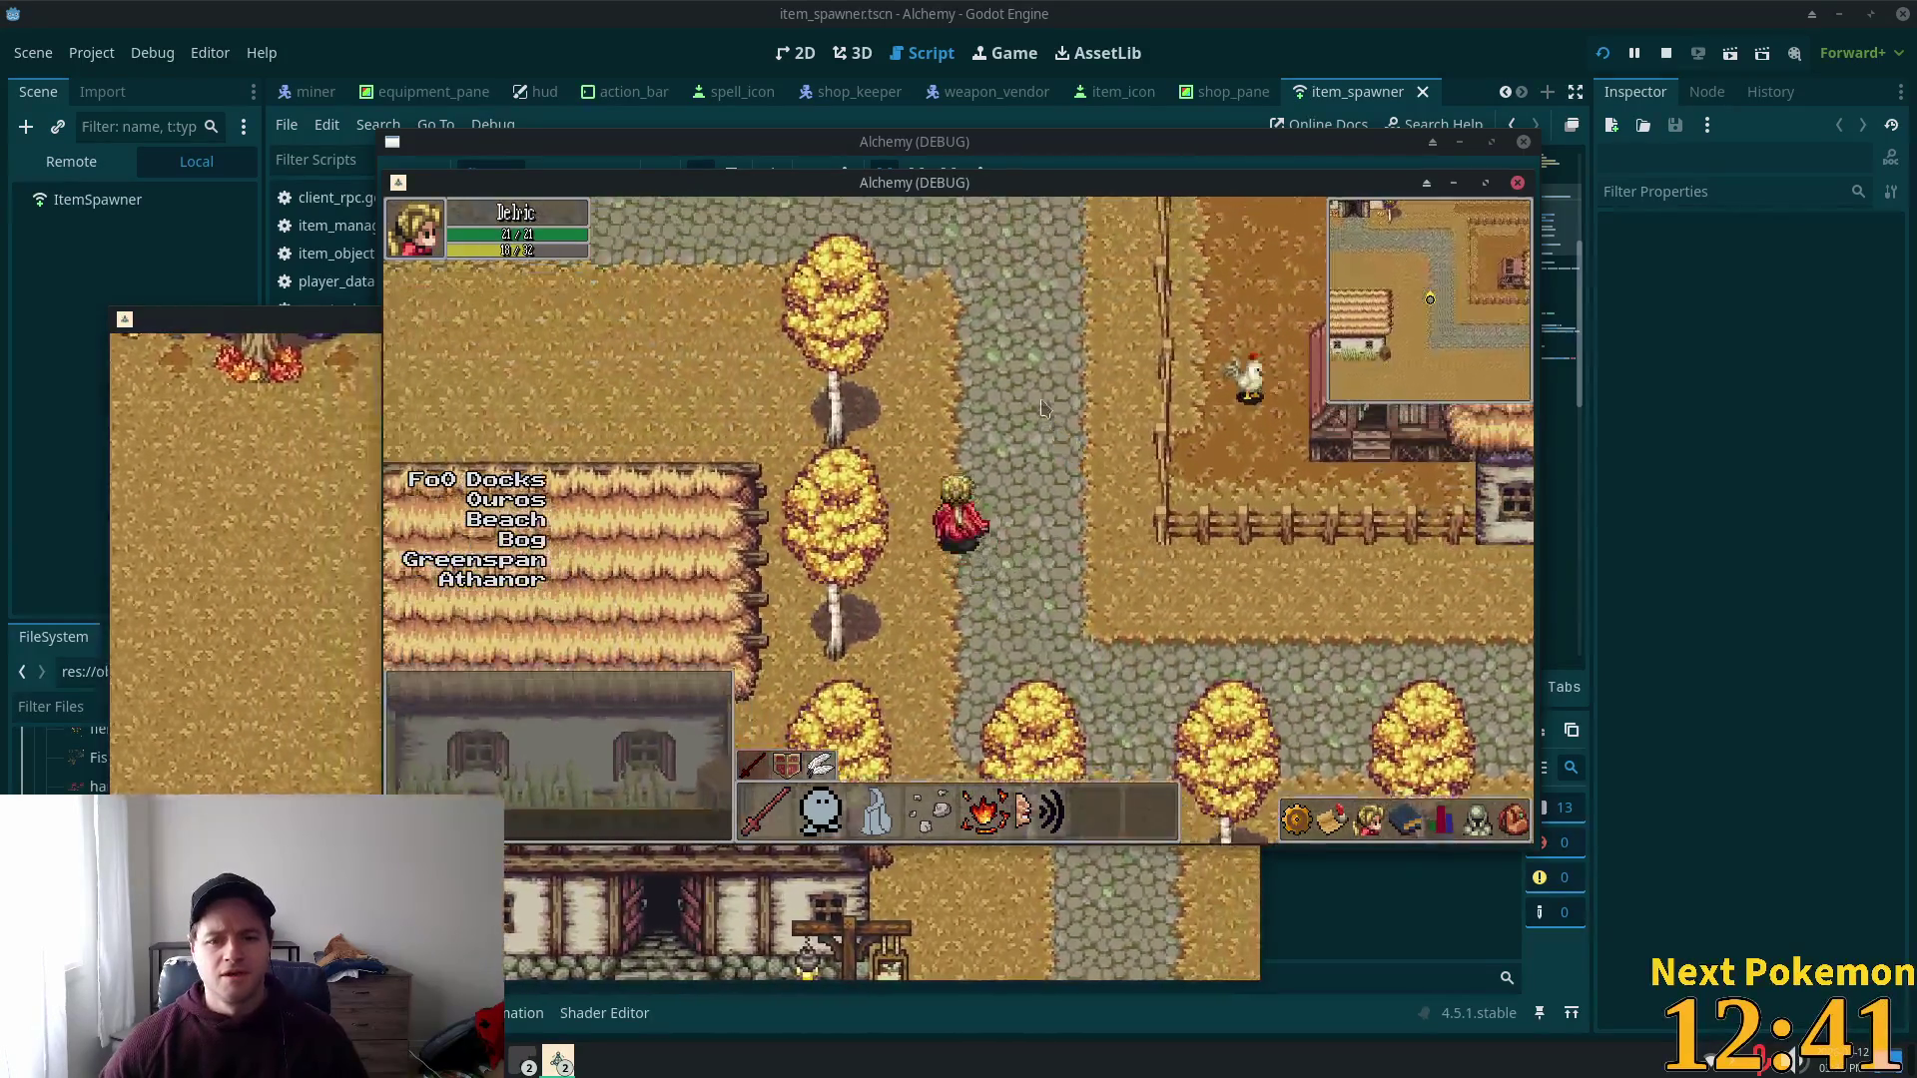
{"action": "key", "text": "w"}
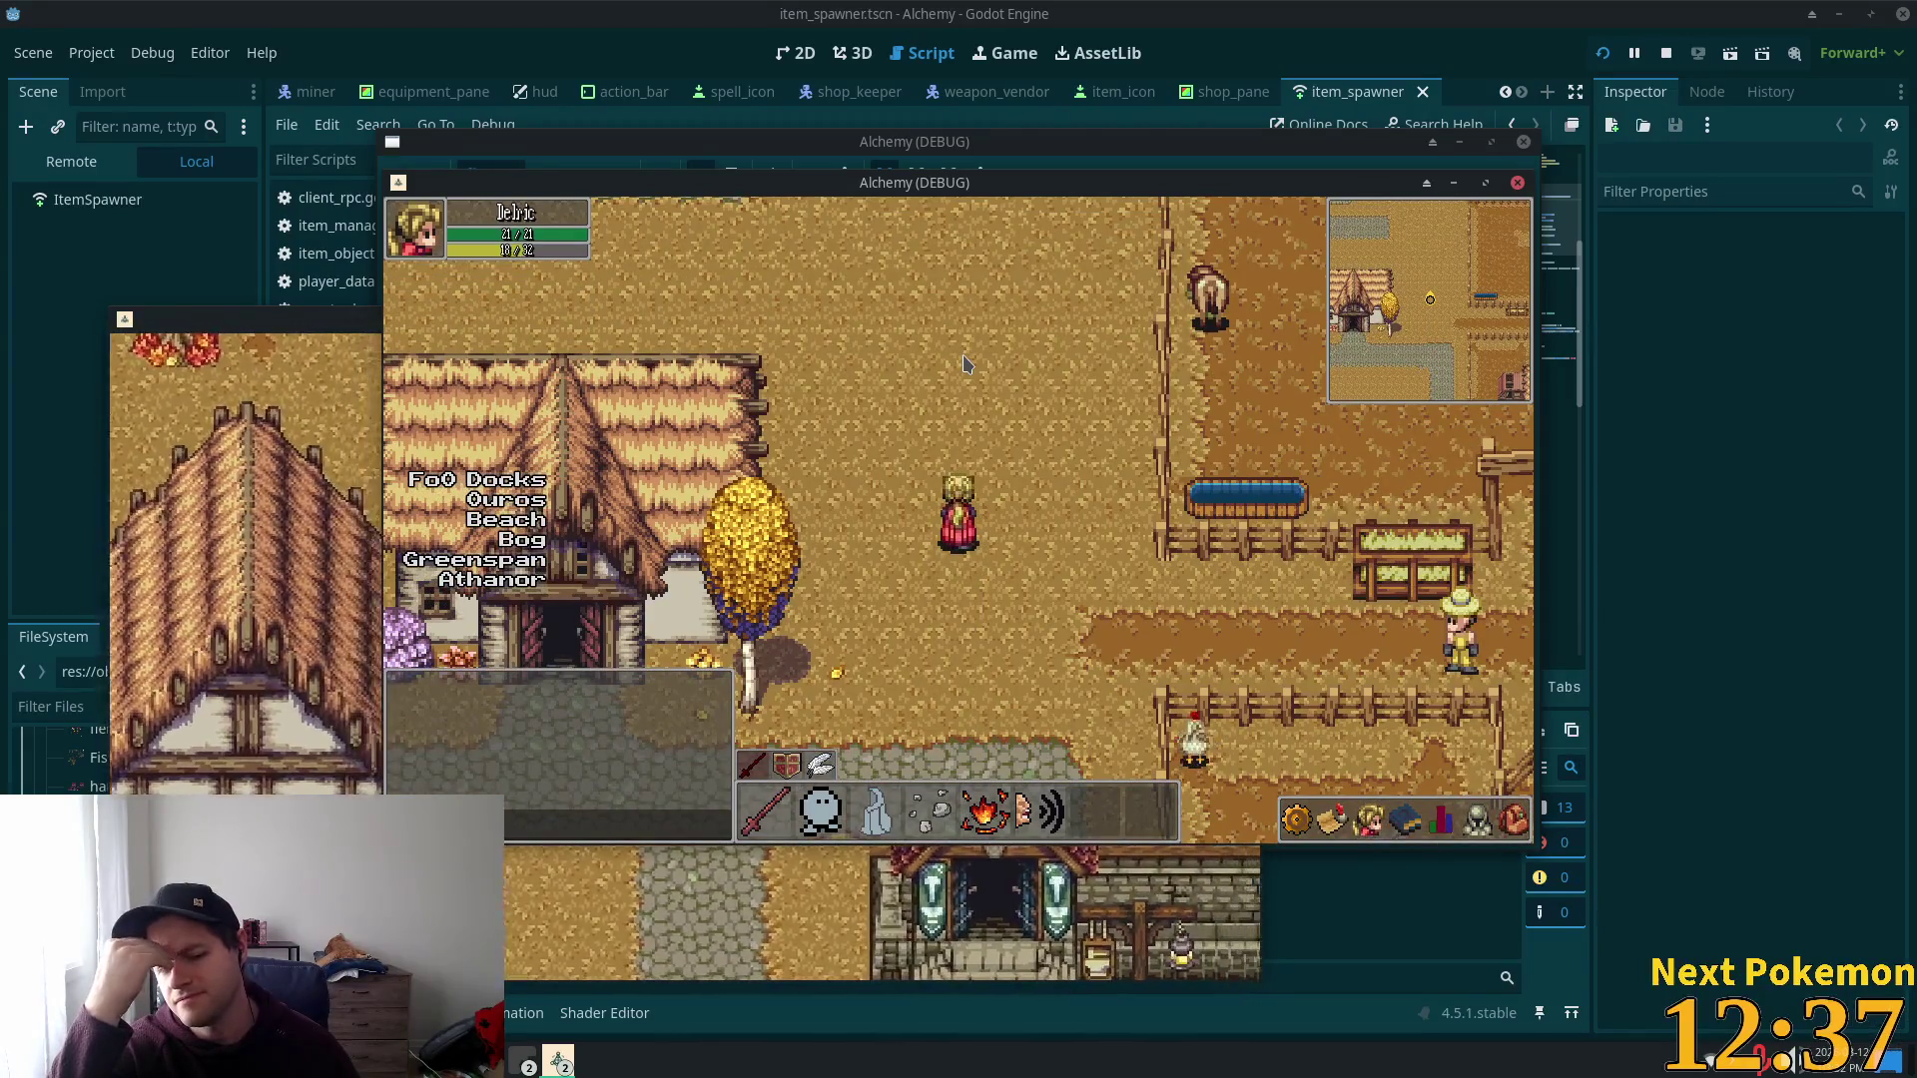
{"action": "key", "text": "w"}
{"action": "key", "text": "a"}
{"action": "key", "text": "w"}
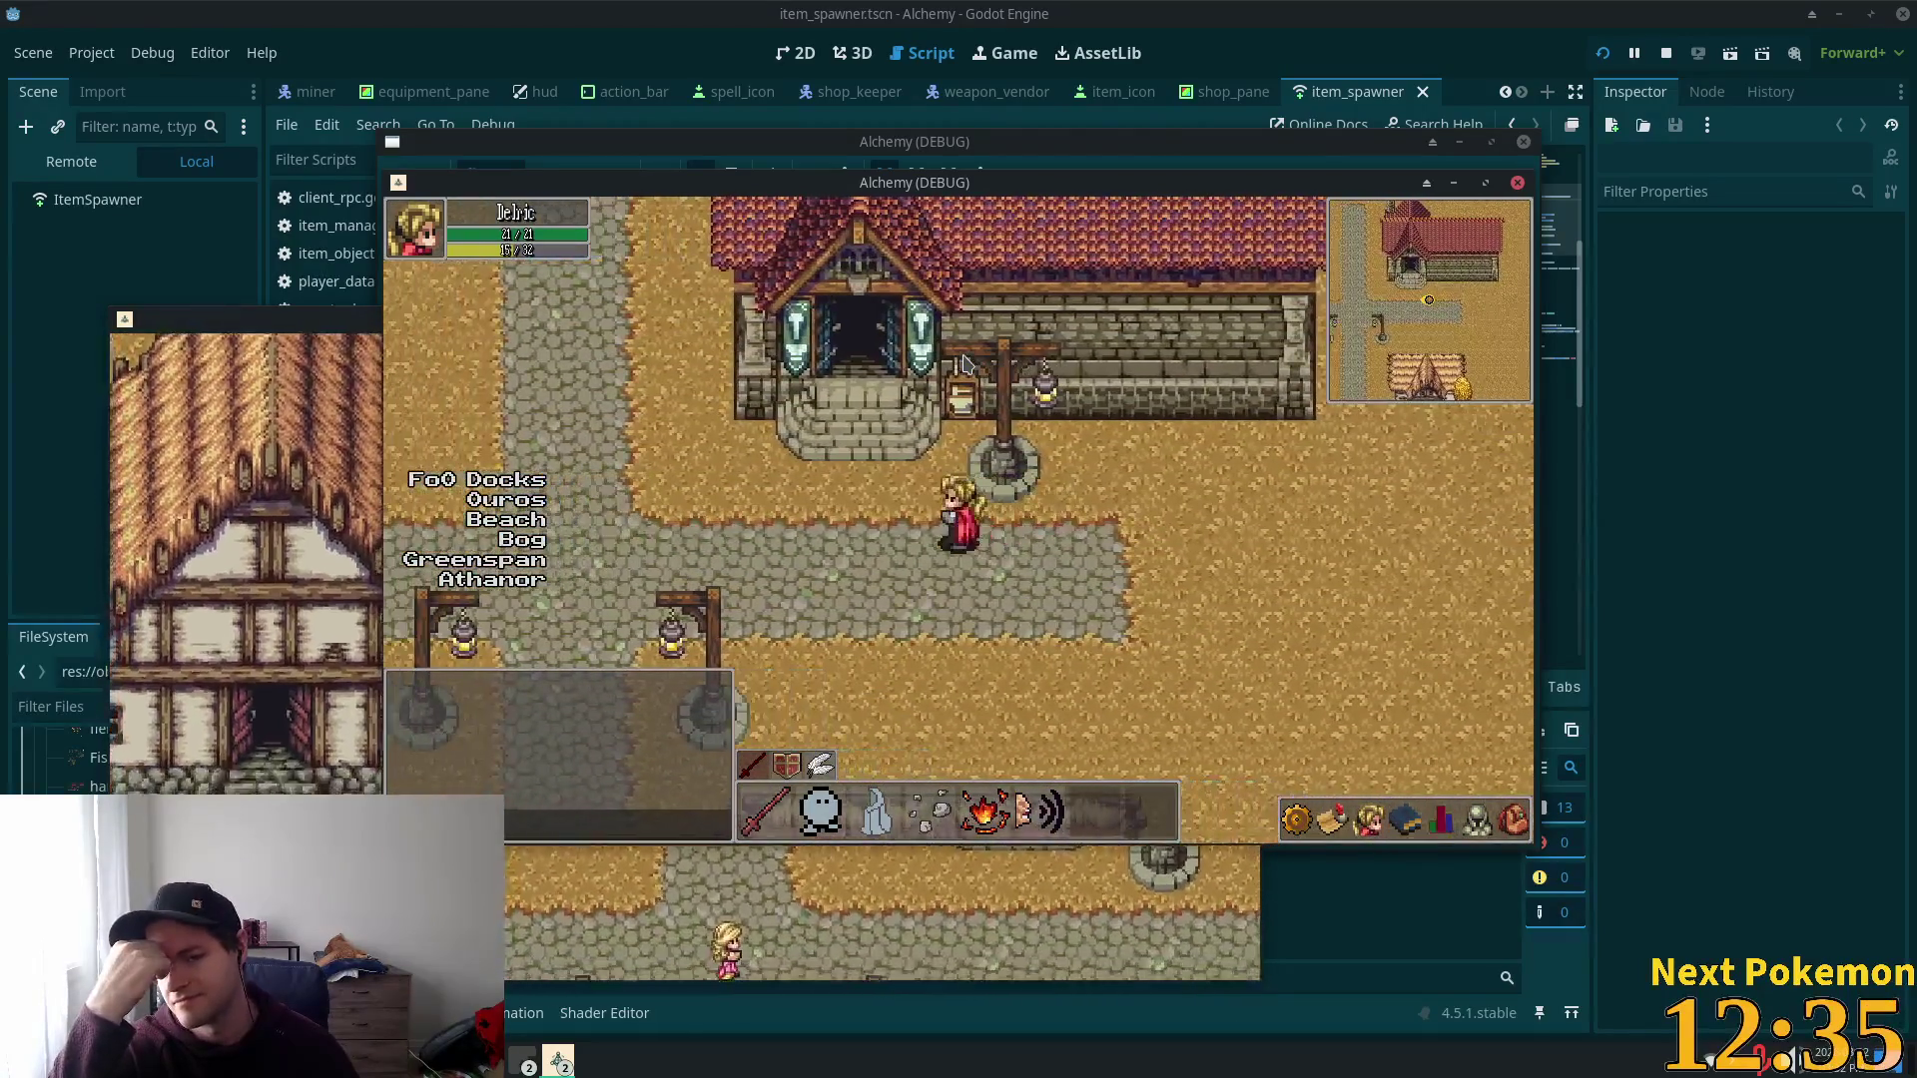
{"action": "key", "text": "w"}
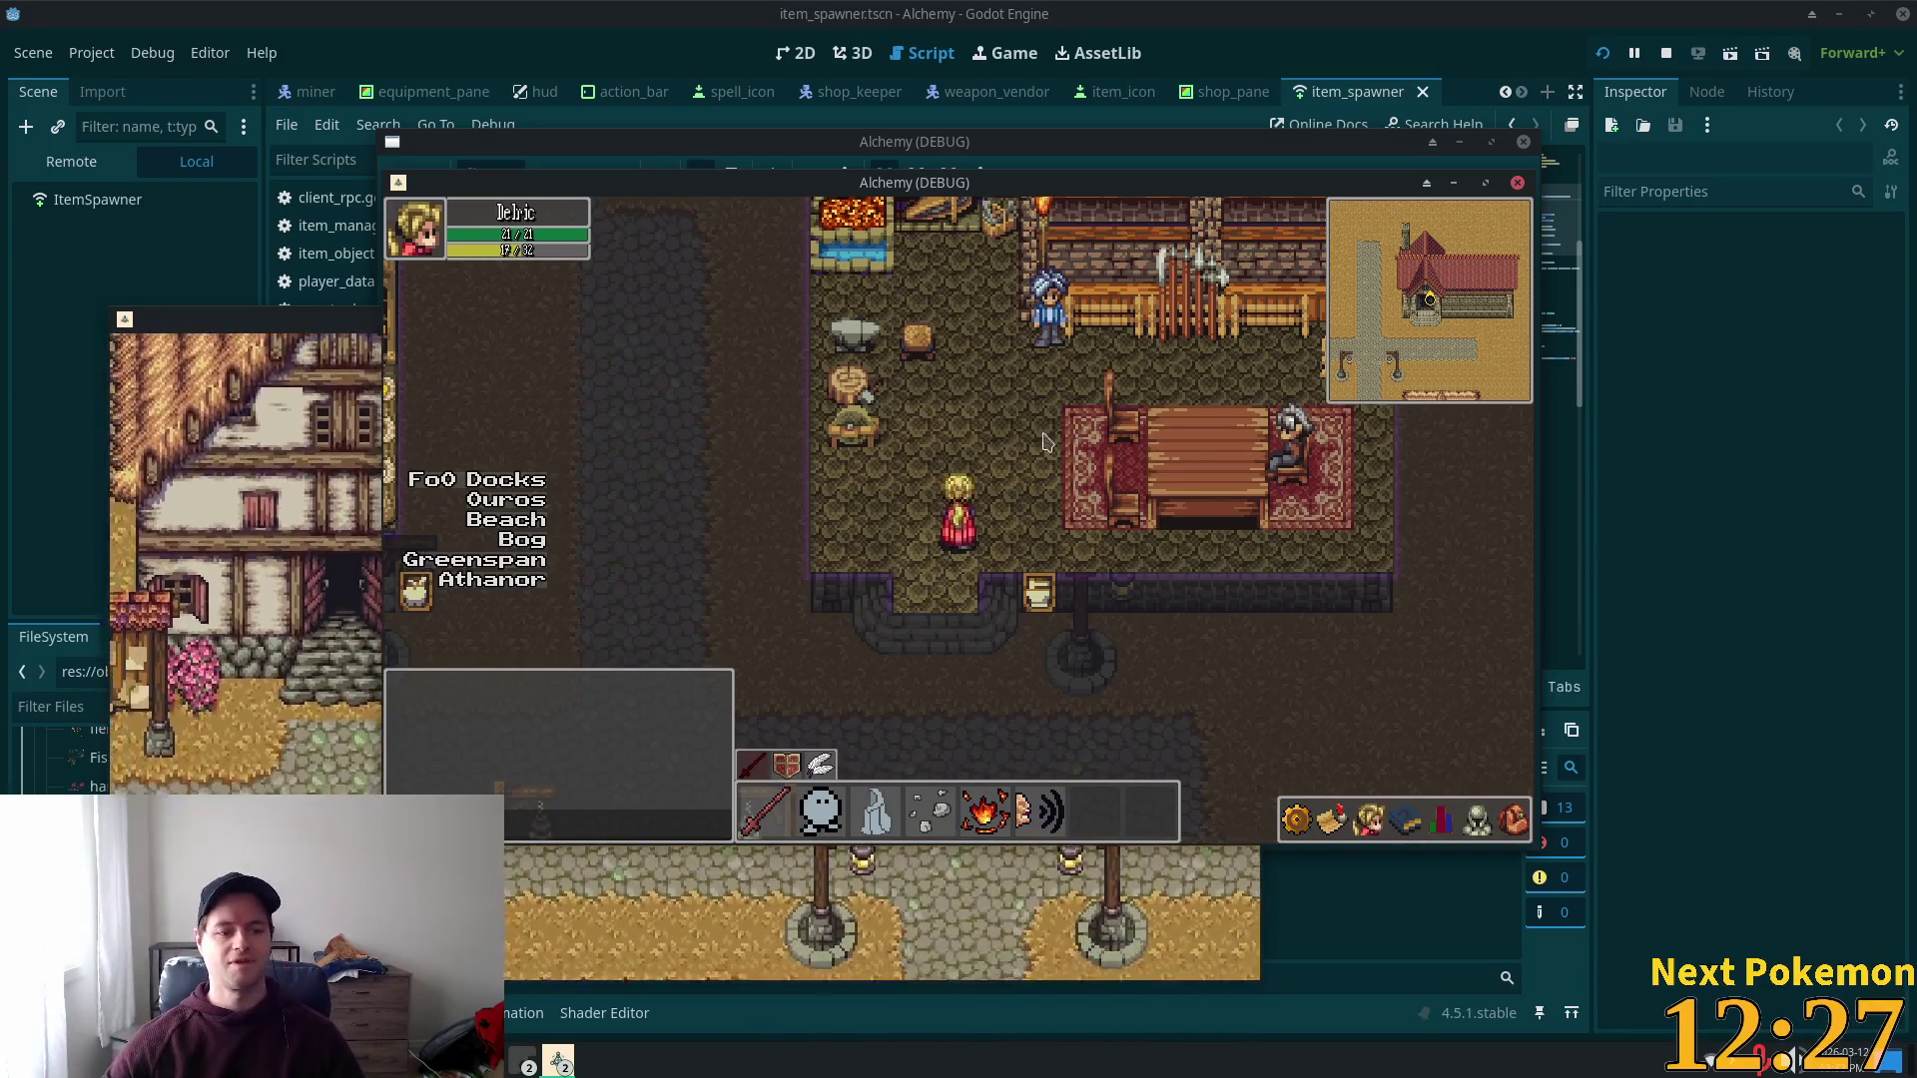
Step: Walk the character out to the street, back into the shop, and out again
{"action": "key", "text": "Down"}
{"action": "key", "text": "Down"}
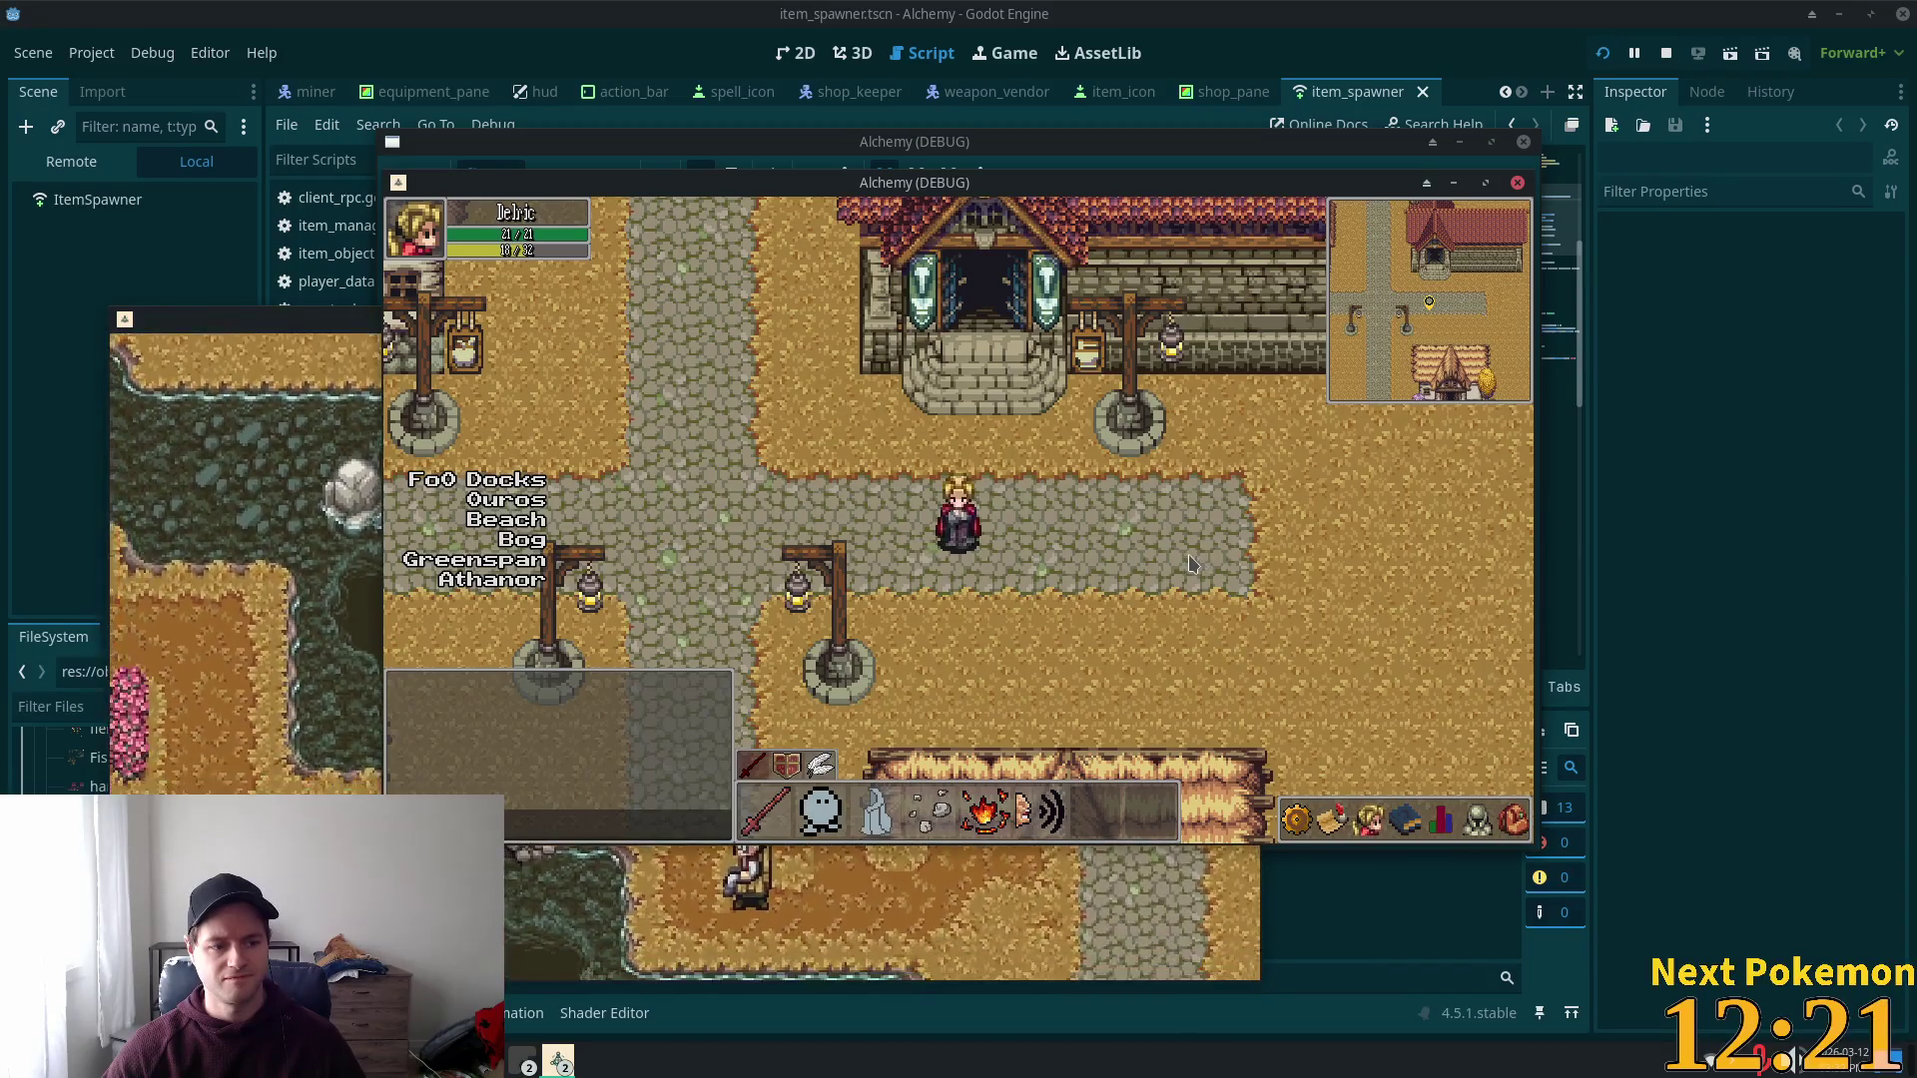
{"action": "key", "text": "Up"}
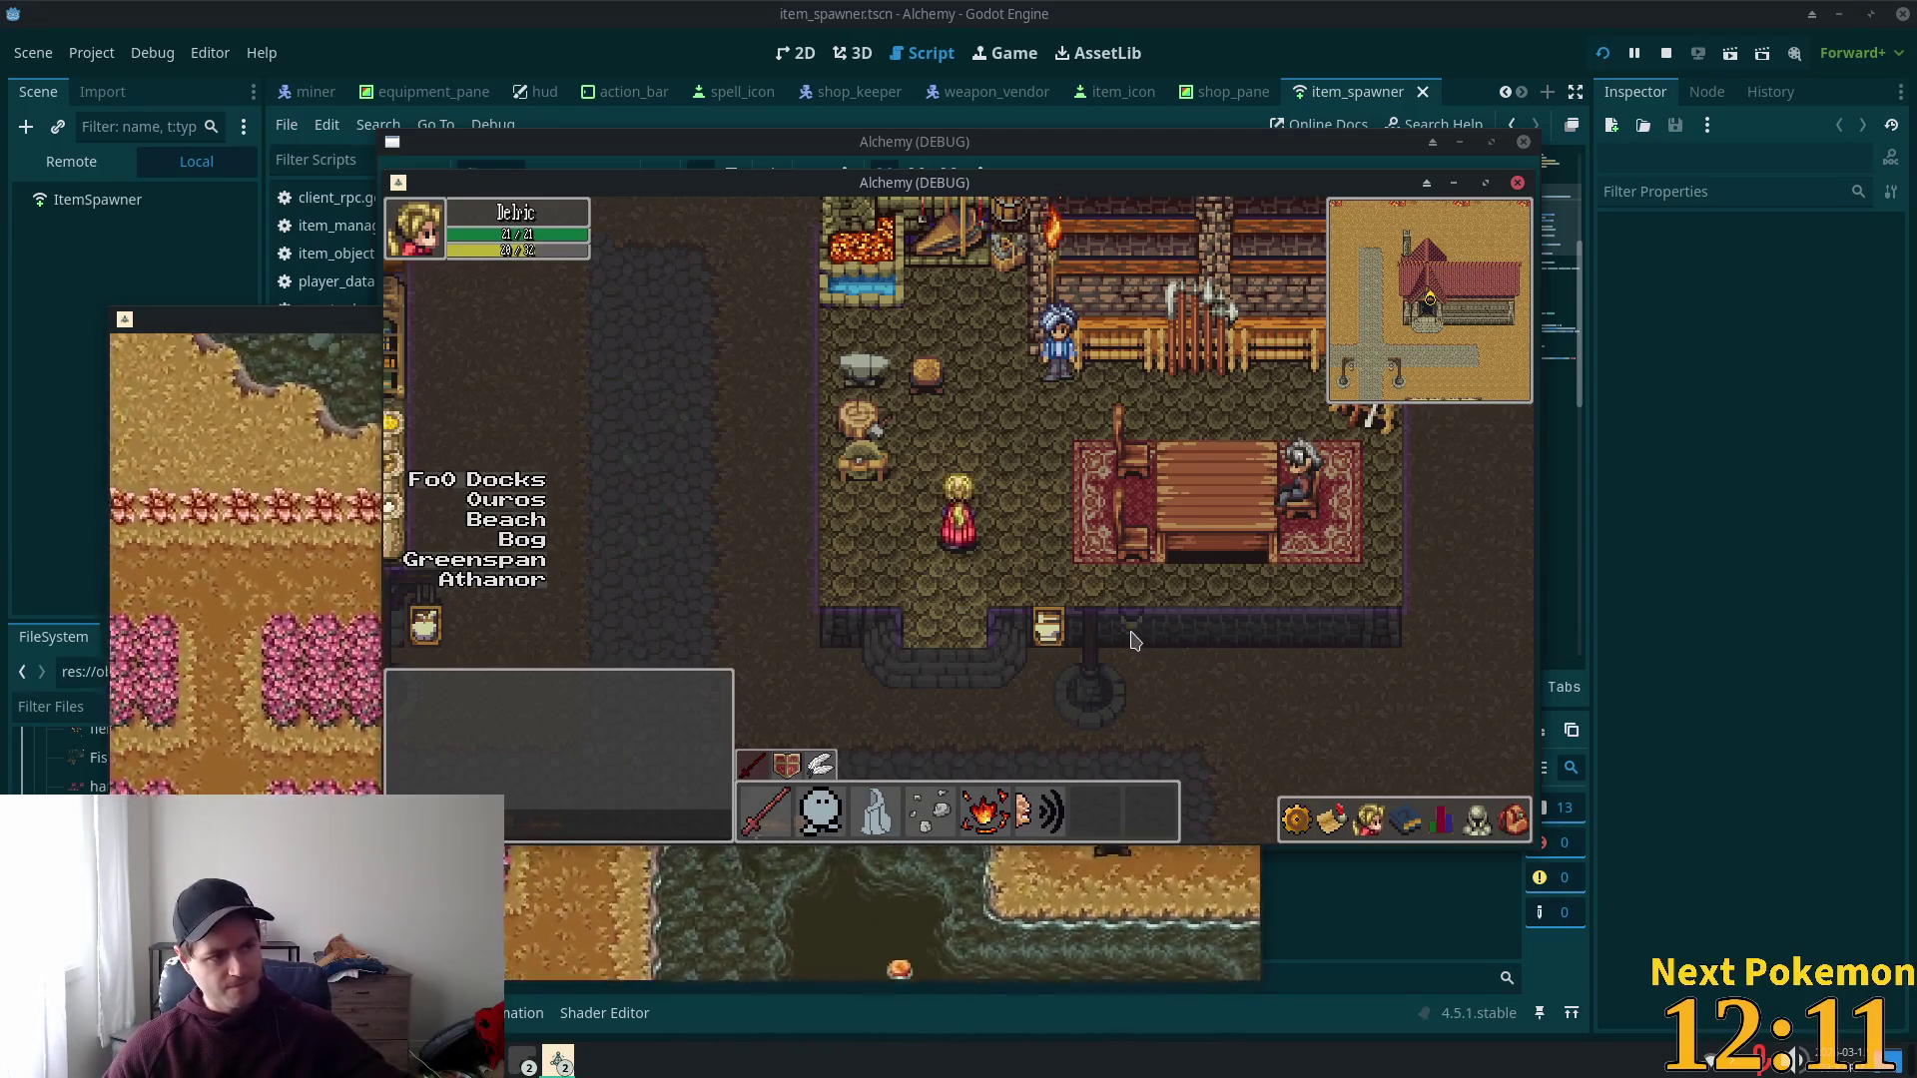
{"action": "key", "text": "Down"}
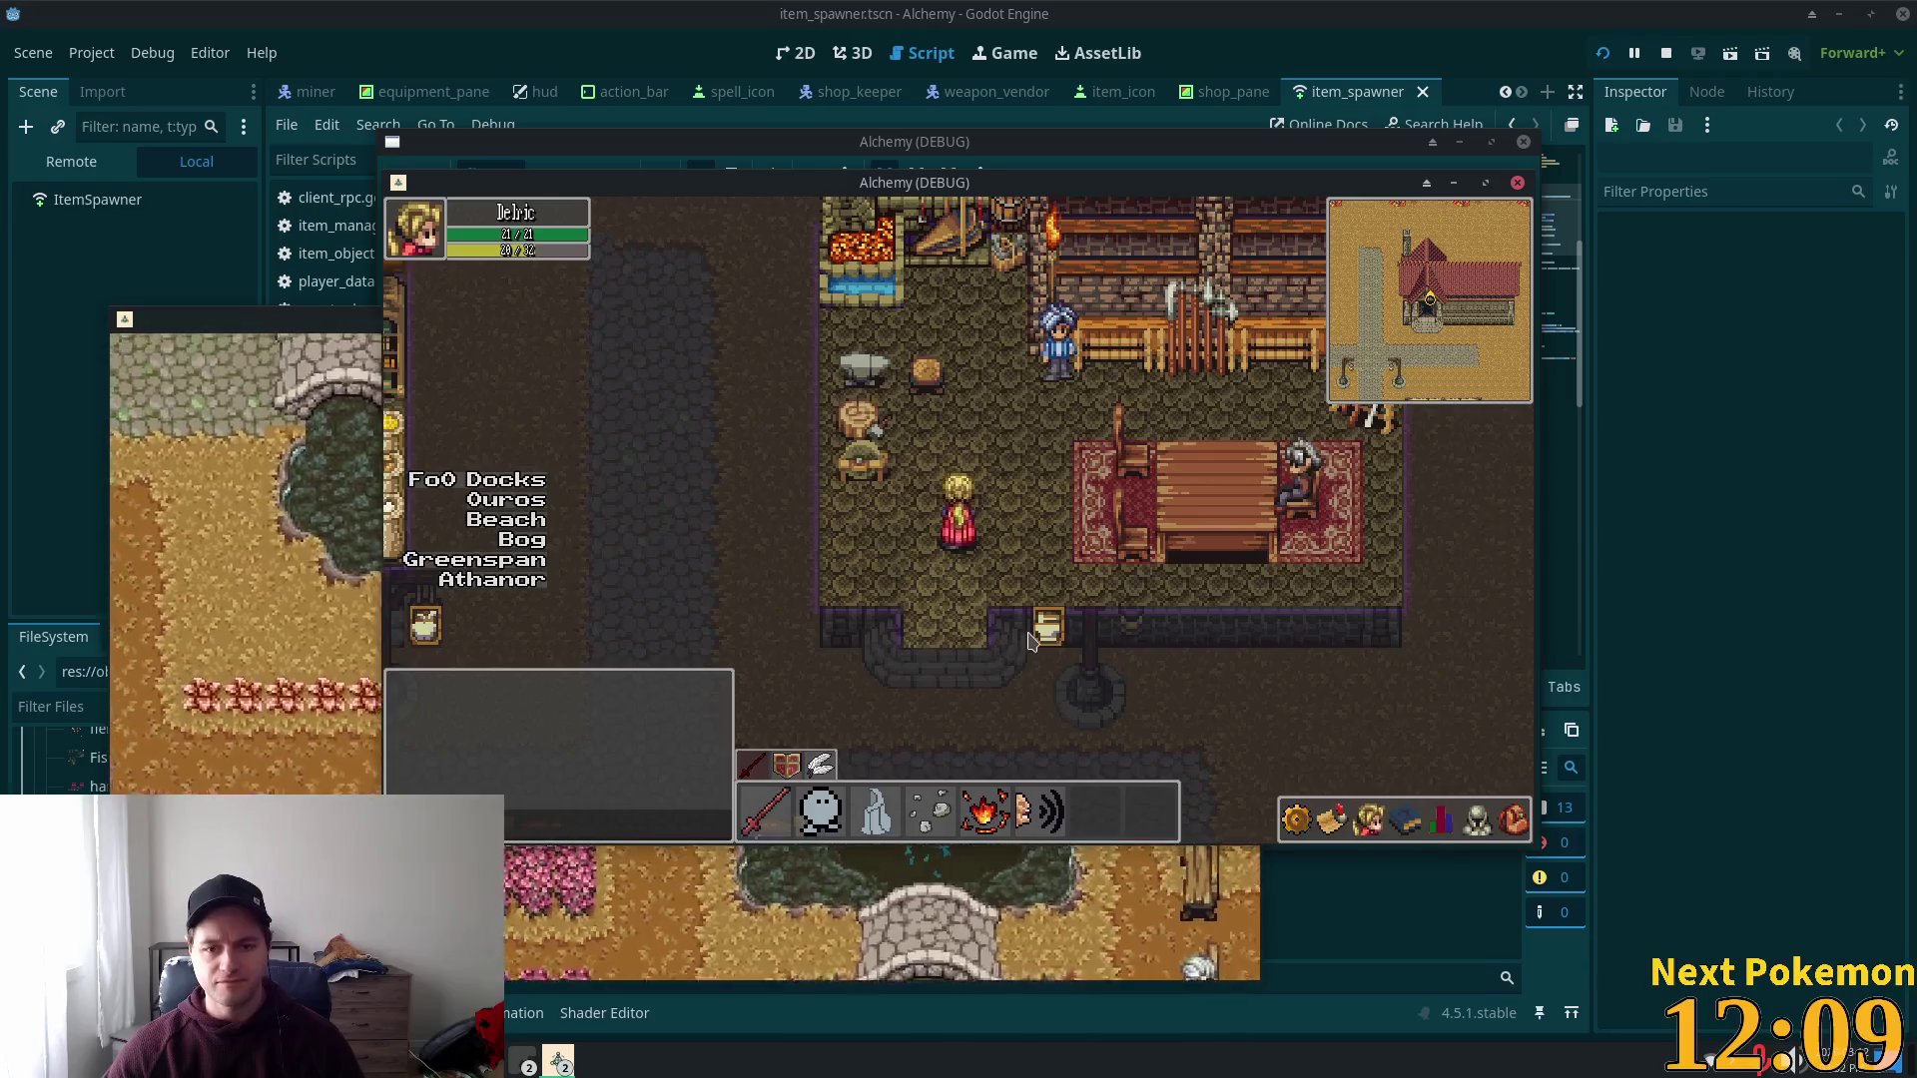
Step: Walk the character down the town road, then switch from the game to Cursor
{"action": "key", "text": "Left"}
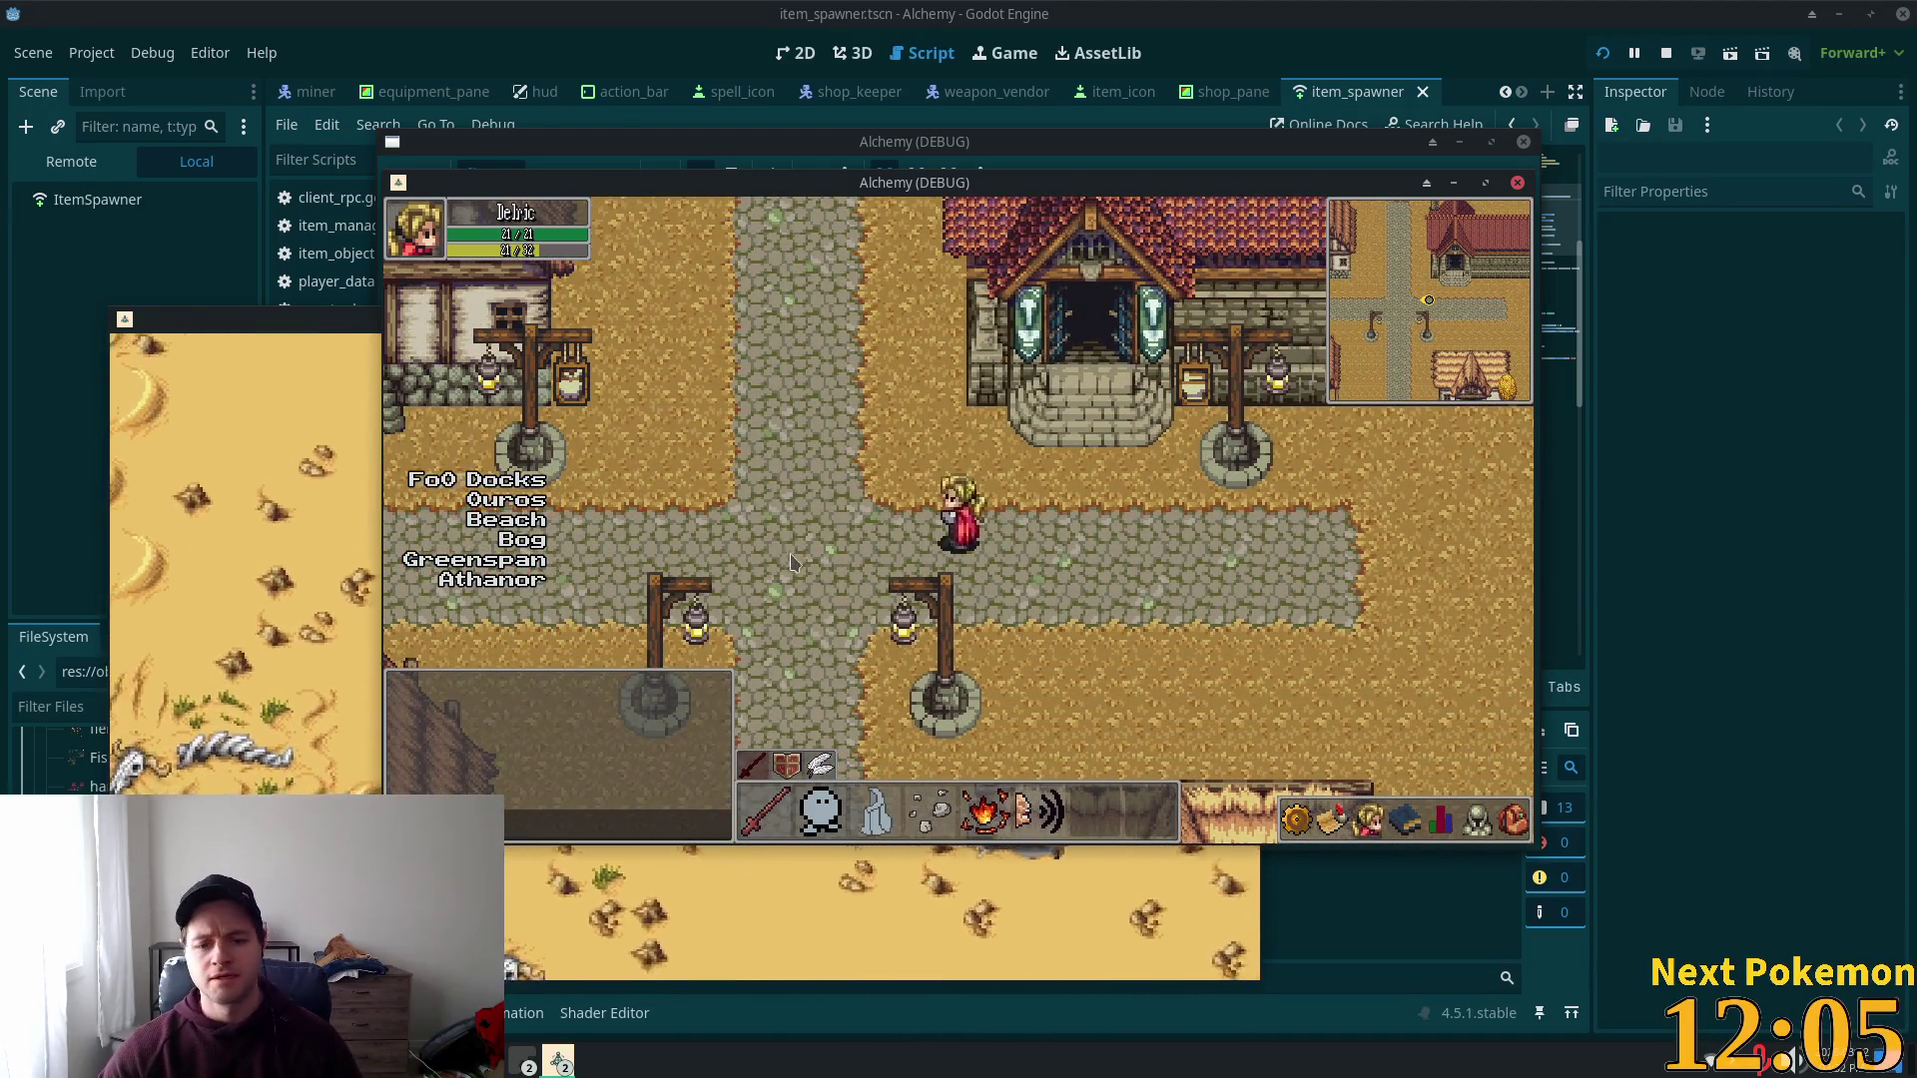
{"action": "key", "text": "Down"}
{"action": "left_click", "coordinate": [525, 1061]}
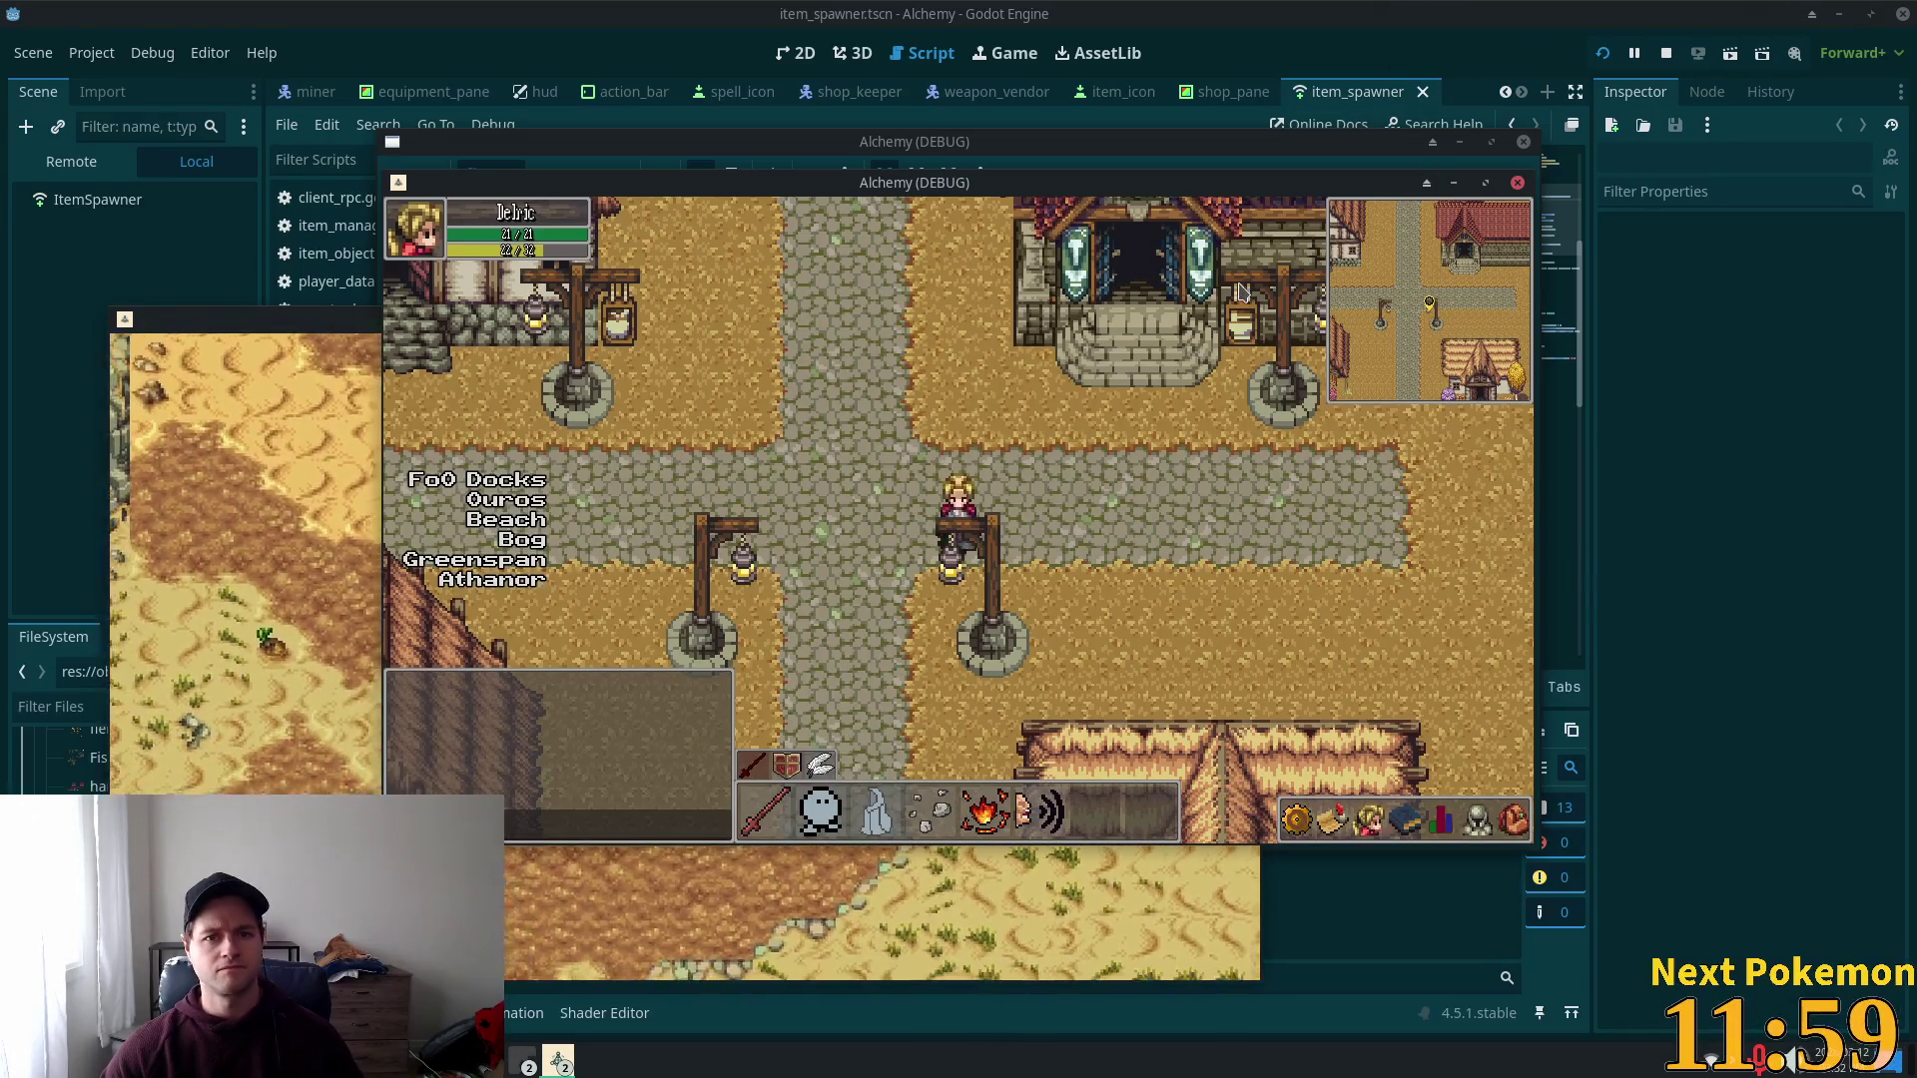
{"action": "key", "text": "alt+Tab"}
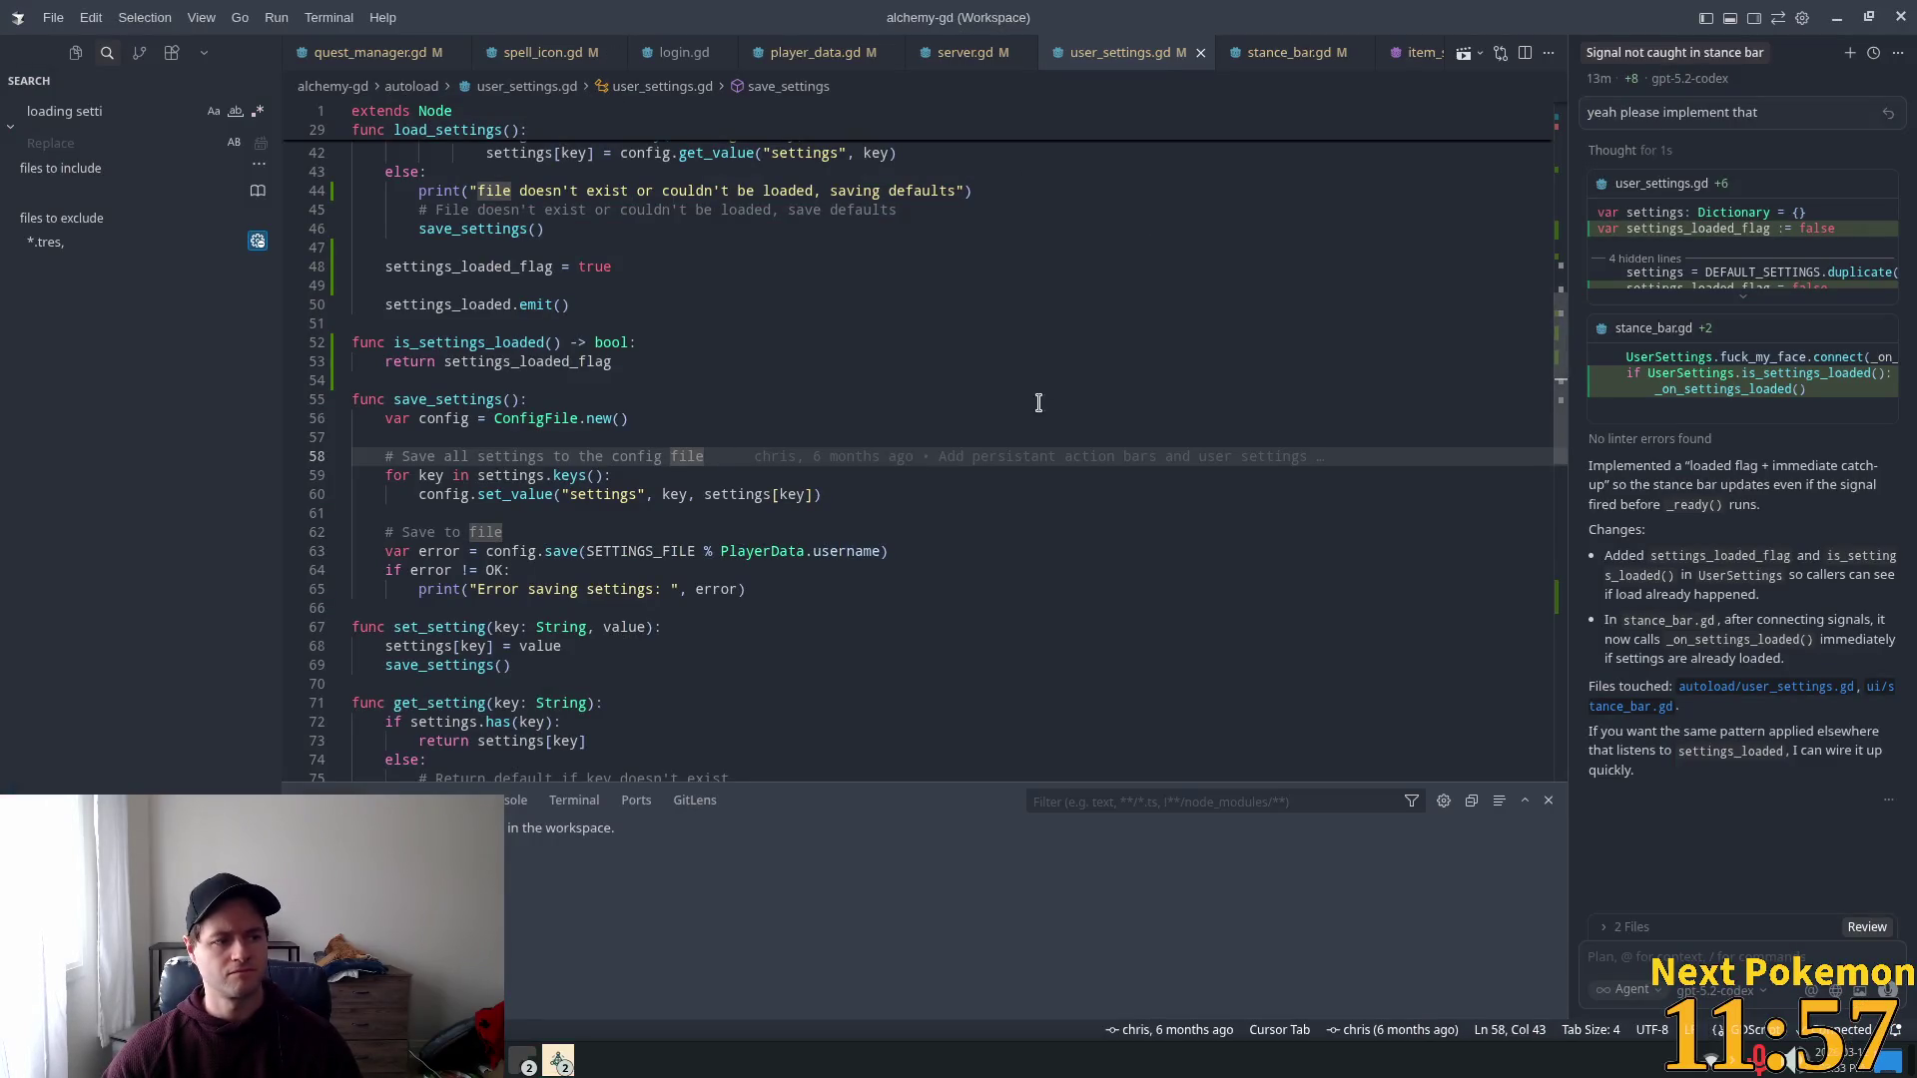
Step: Scroll up in user_settings.gd and briefly bring up the workspace search
{"action": "left_click", "coordinate": [819, 327]}
{"action": "scroll", "coordinate": [740, 400], "scroll_direction": "up", "scroll_amount": 1}
{"action": "scroll", "coordinate": [740, 400], "scroll_direction": "up", "scroll_amount": 3}
{"action": "key", "text": "ctrl+shift+f"}
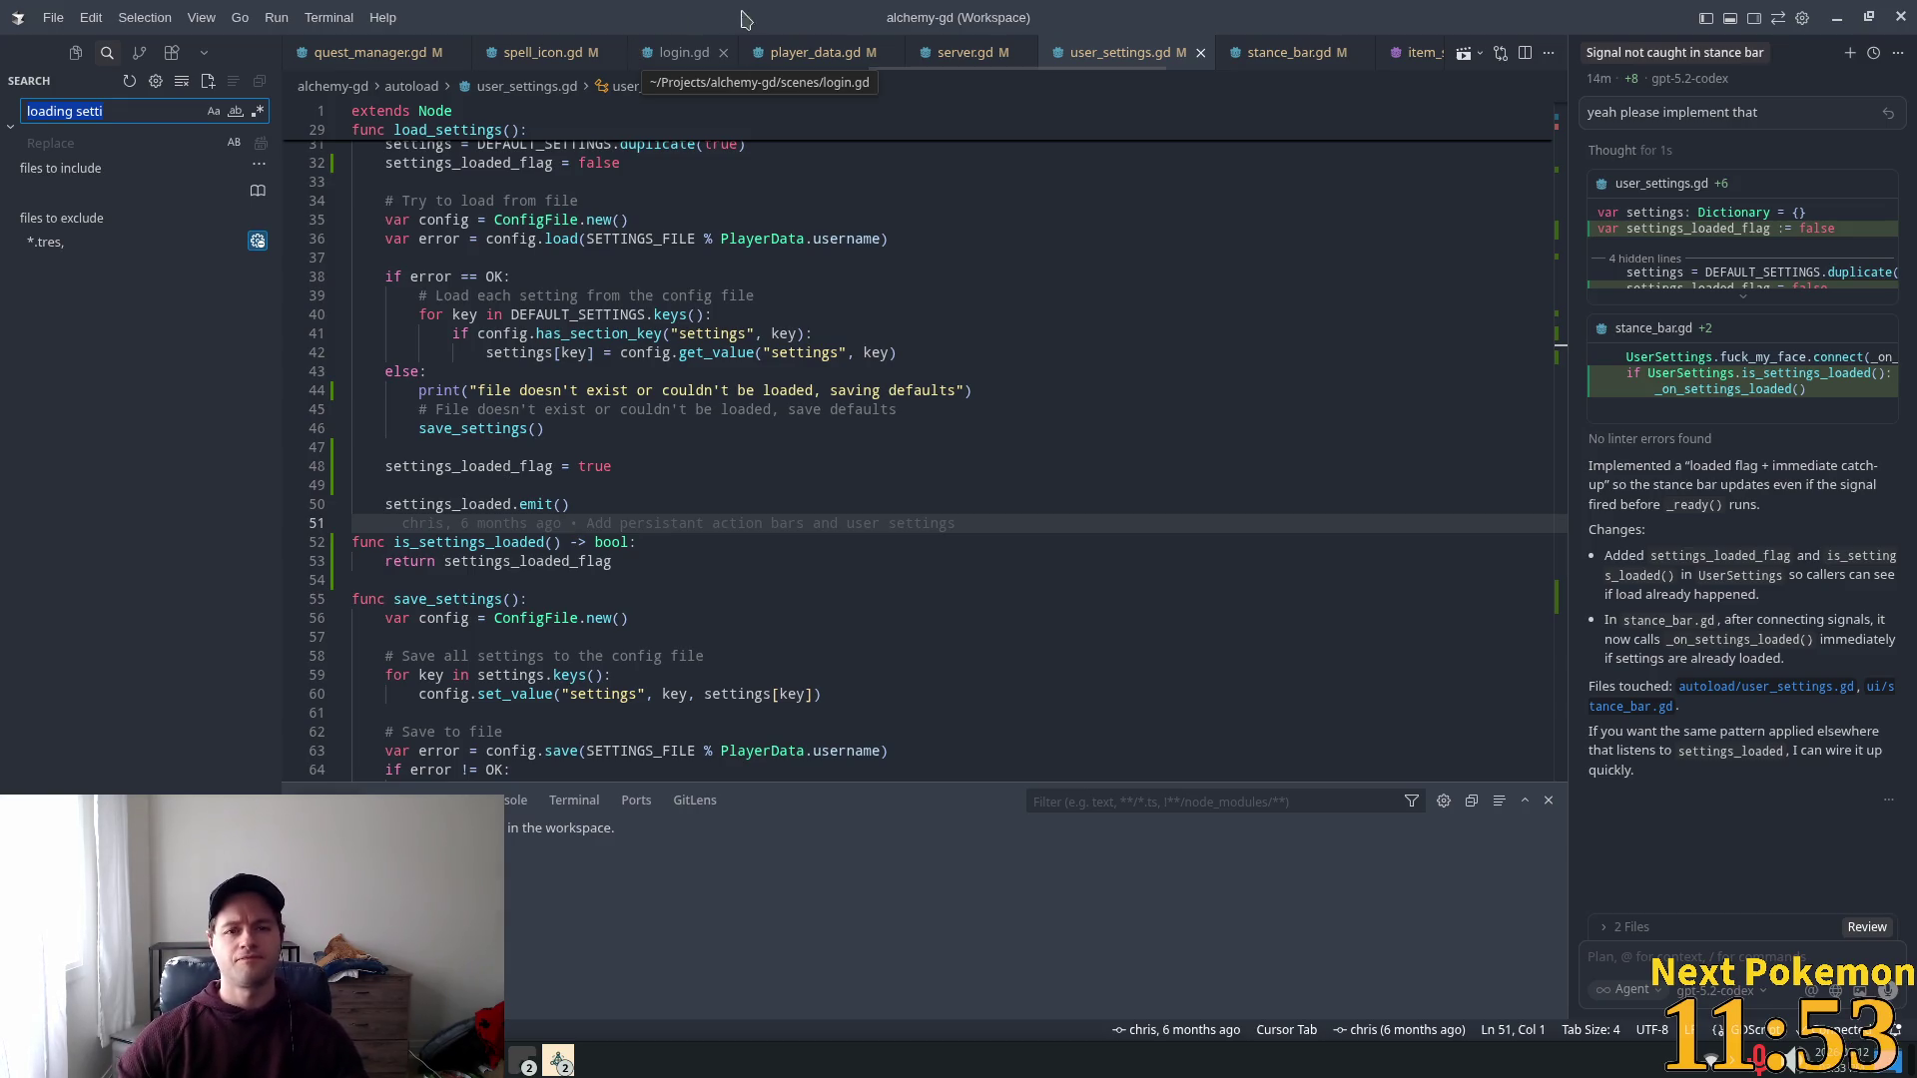
{"action": "left_click", "coordinate": [1274, 315]}
Step: Open items.txt, jump to its end and select the last entry, id 105 Cabbage
{"action": "key", "text": "ctrl+p"}
{"action": "type", "text": "items"}
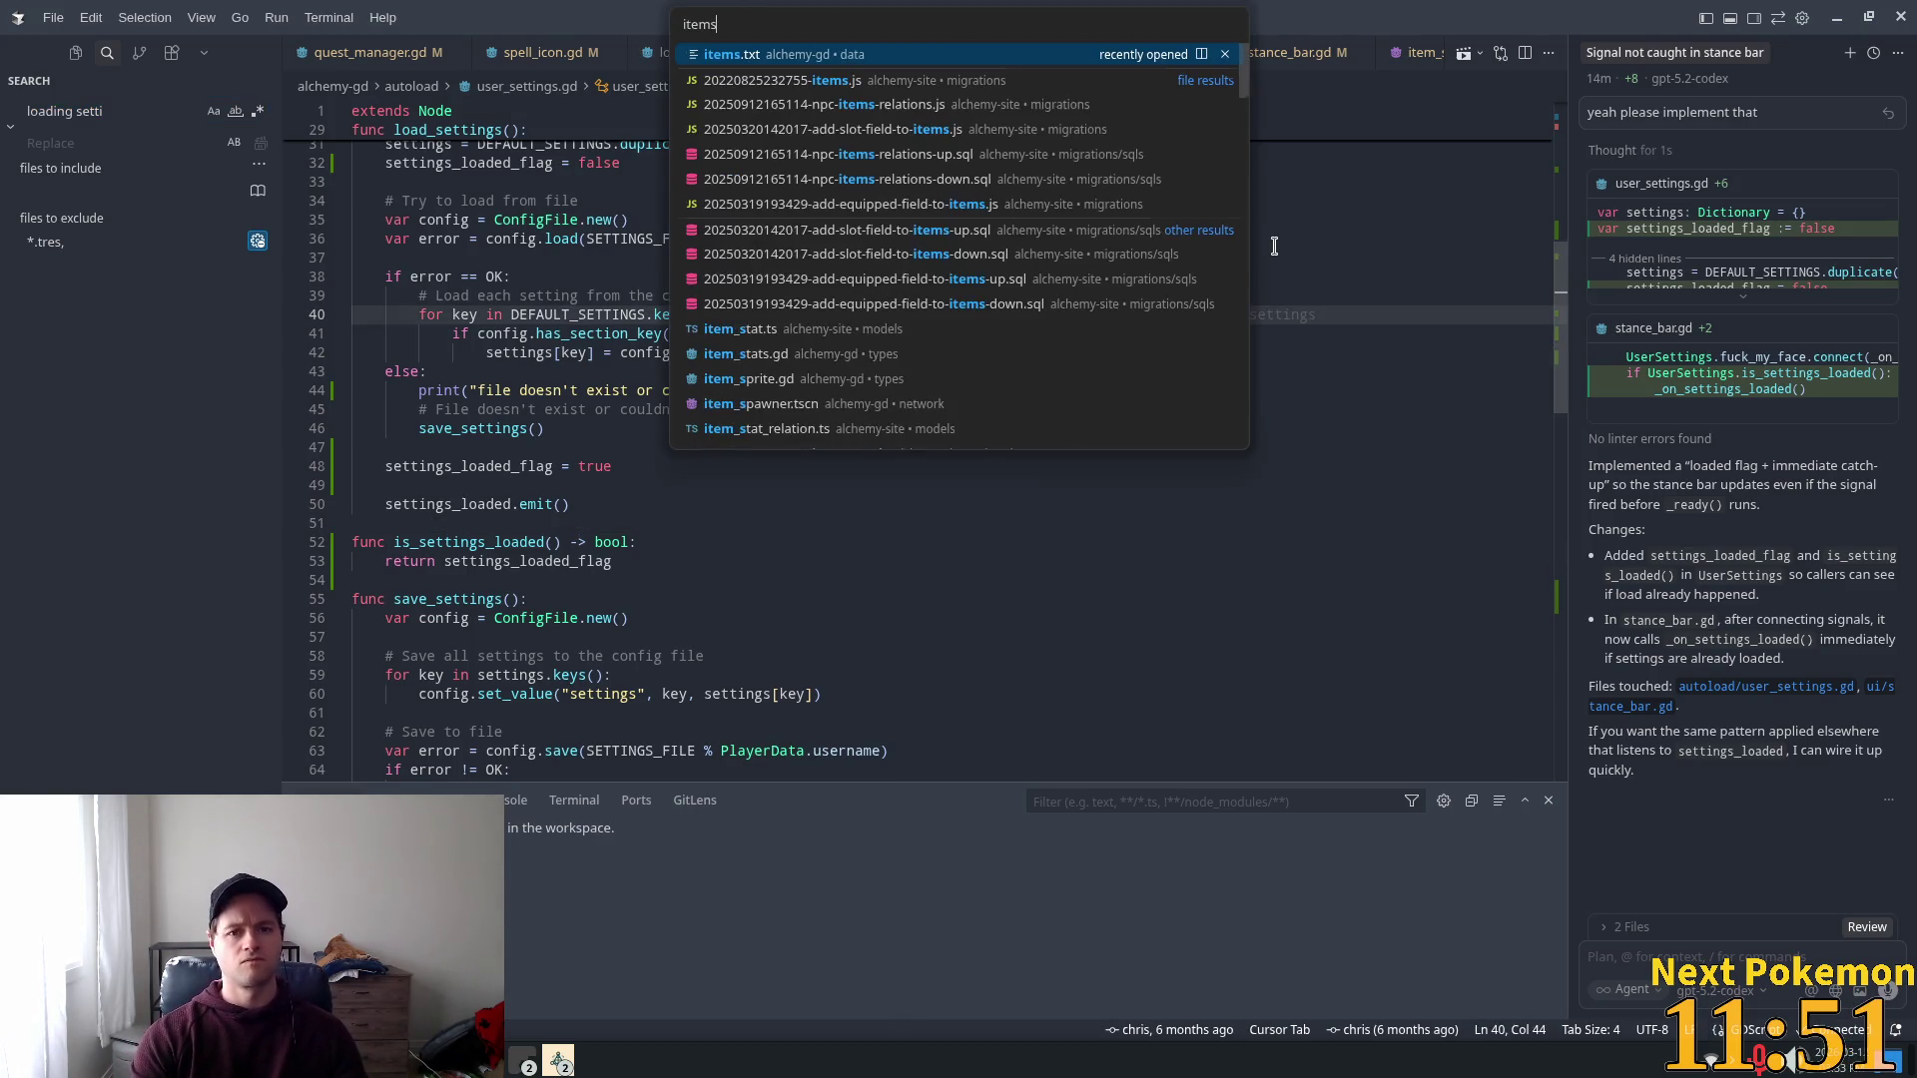
{"action": "type", "text": ".txt"}
{"action": "key", "text": "Return"}
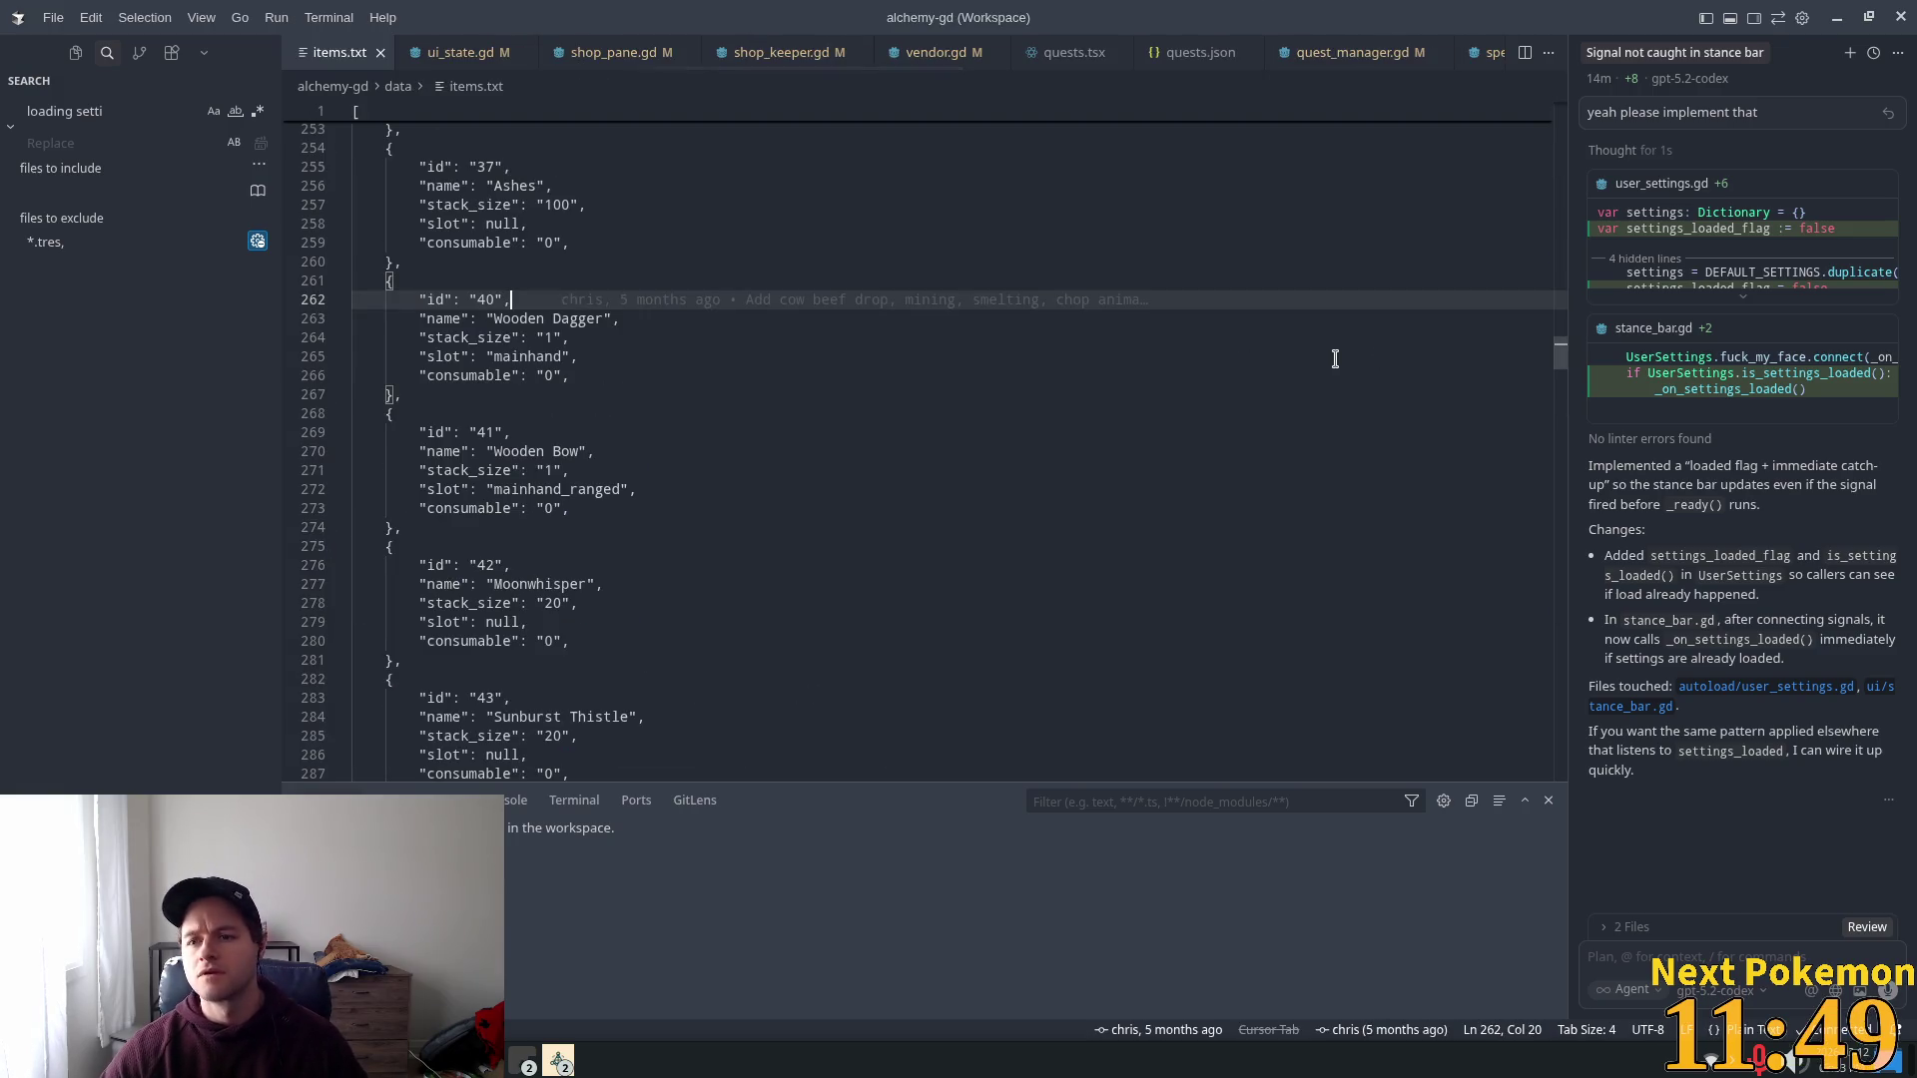
{"action": "key", "text": "ctrl+End"}
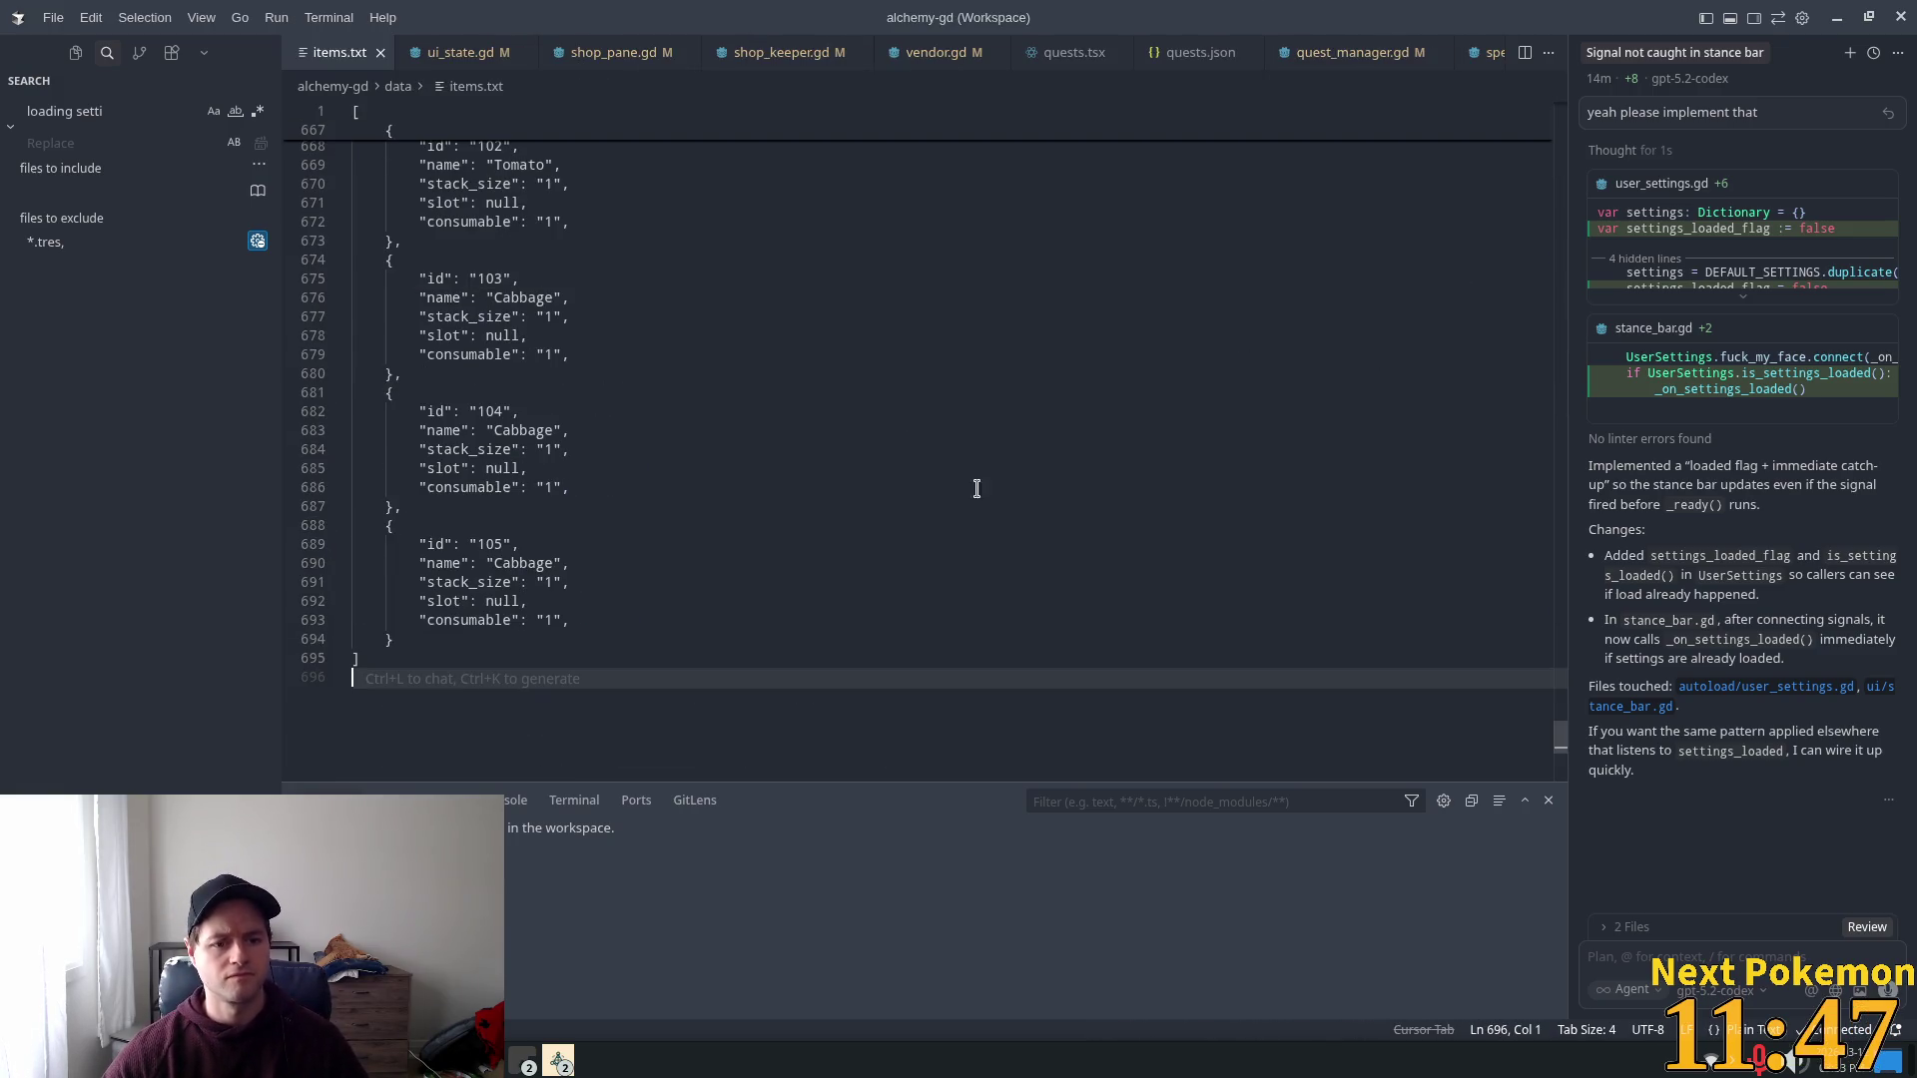
{"action": "left_click_drag", "start_coordinate": [398, 646], "coordinate": [389, 526]}
{"action": "key", "text": "ctrl+c"}
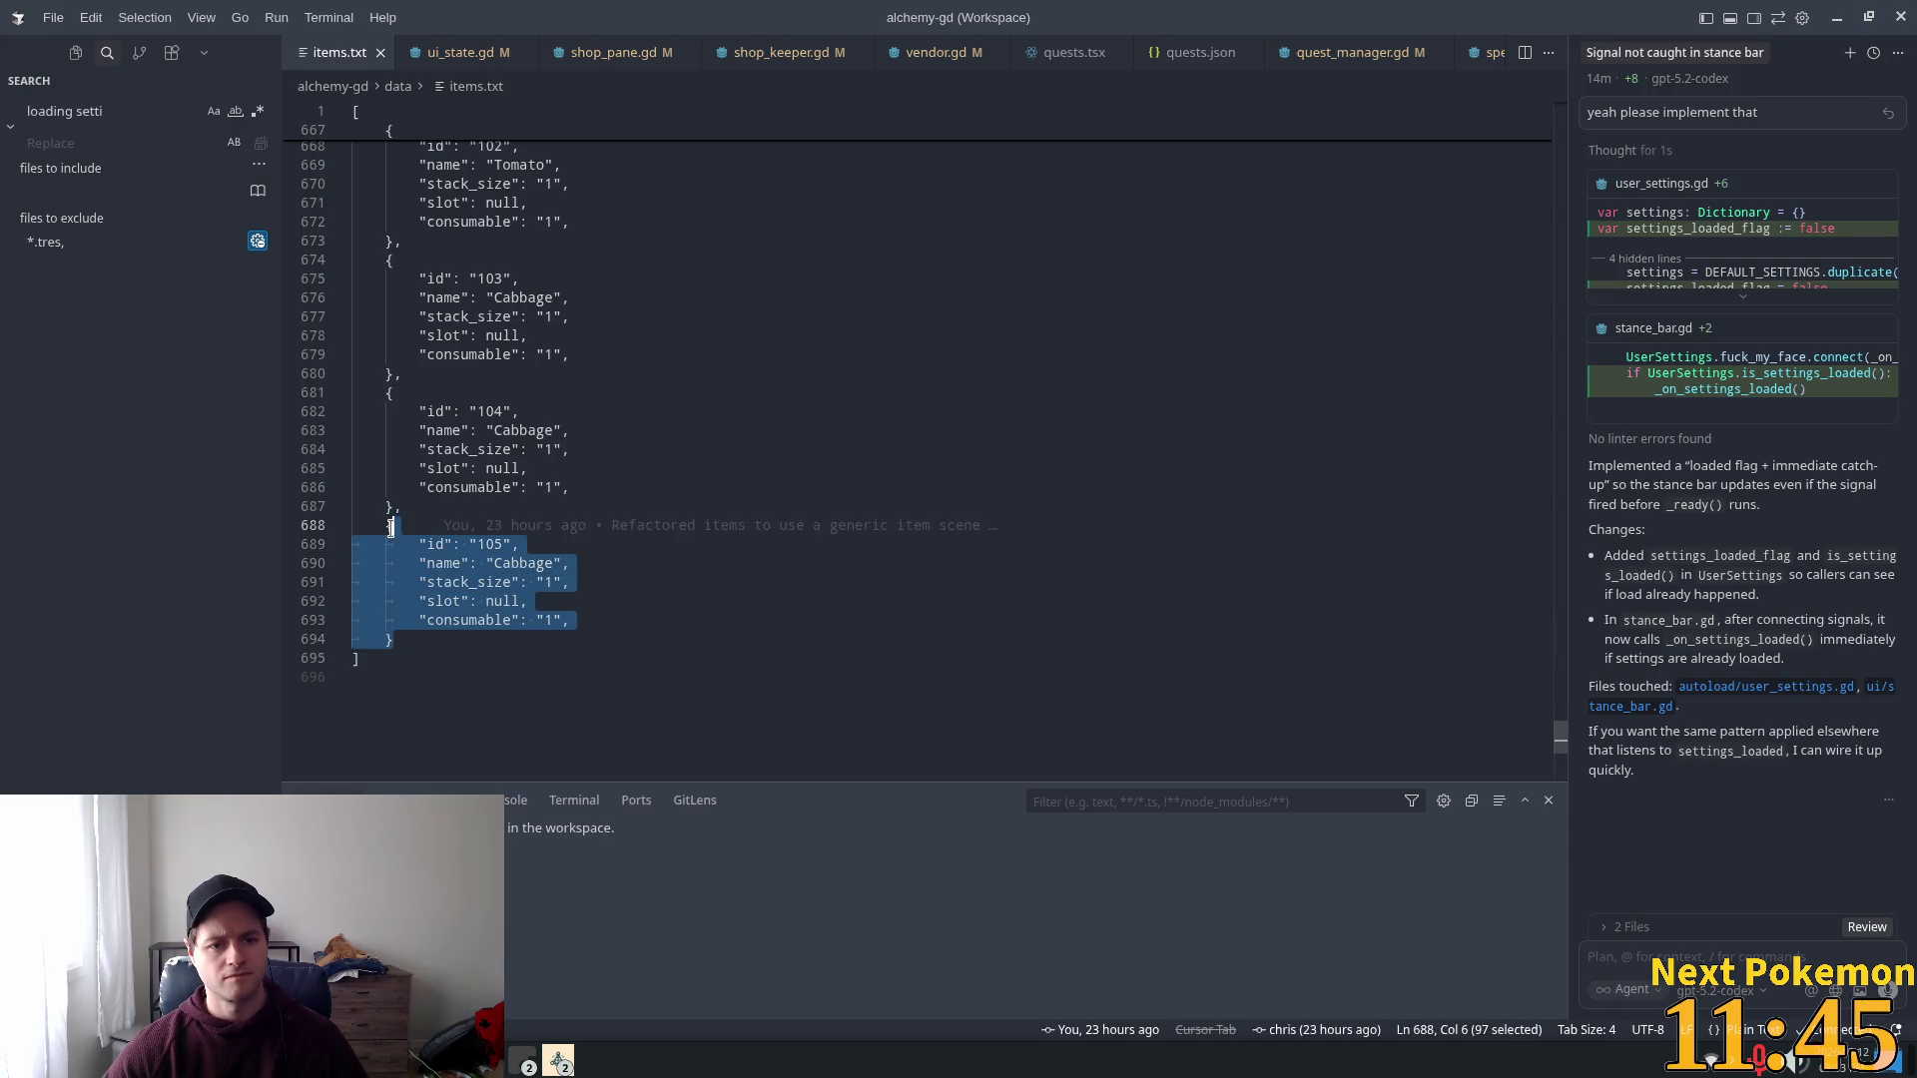
{"action": "left_click", "coordinate": [411, 643]}
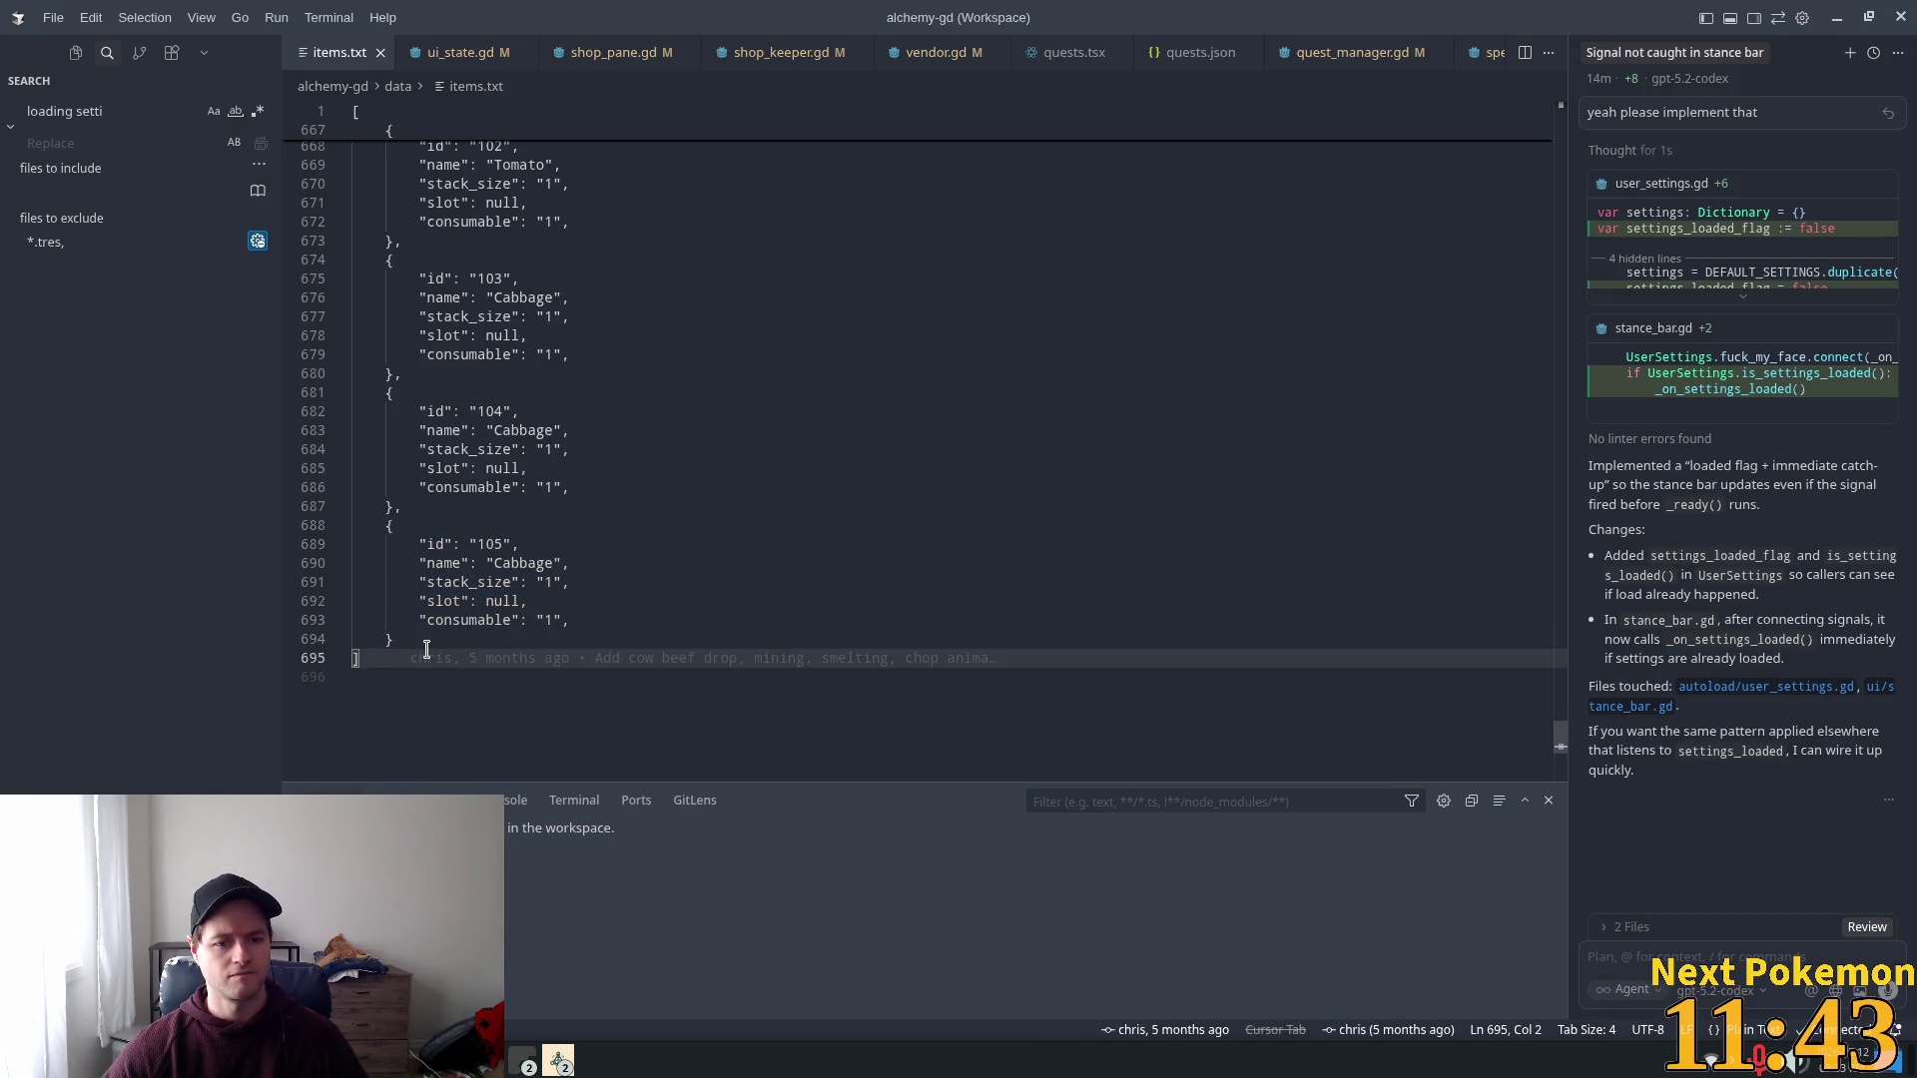
Step: Add a comma after the last entry and paste a copy of the Cabbage entry below it
{"action": "type", "text": ","}
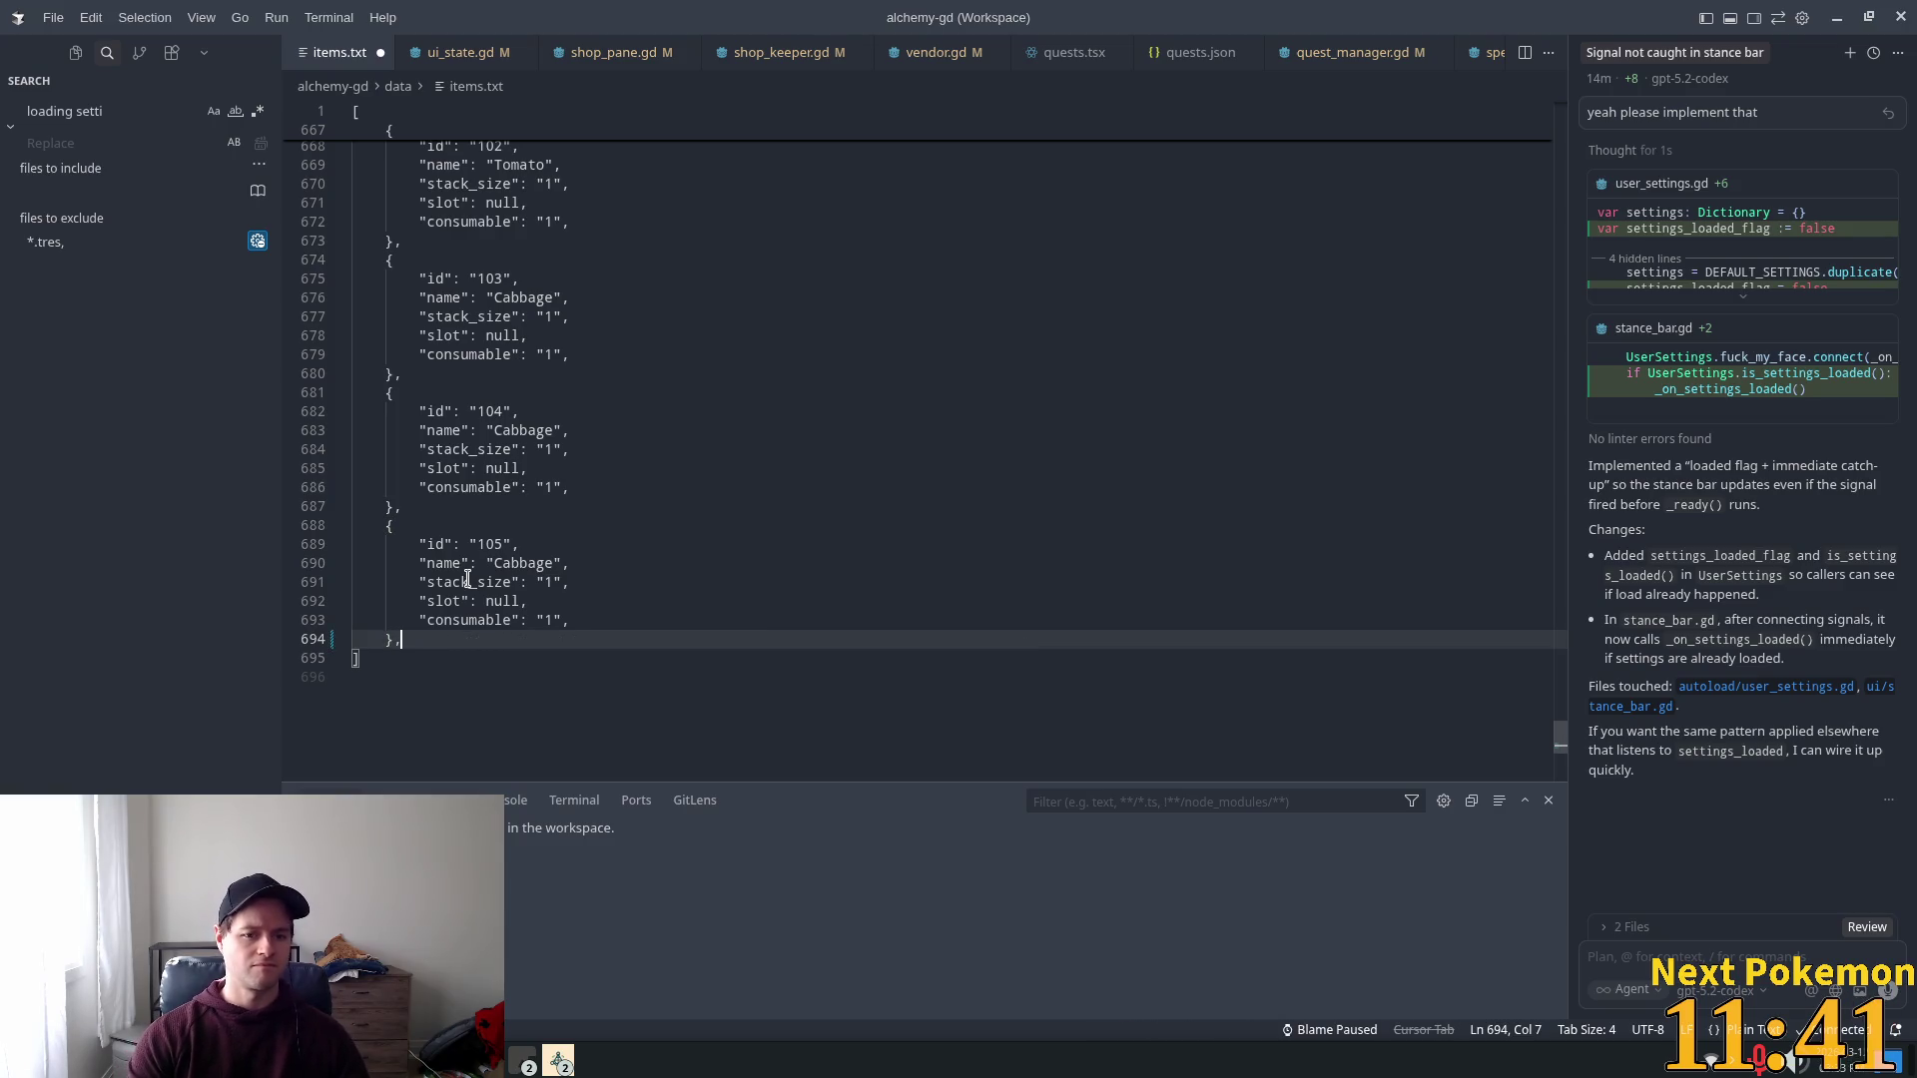
{"action": "key", "text": "Return"}
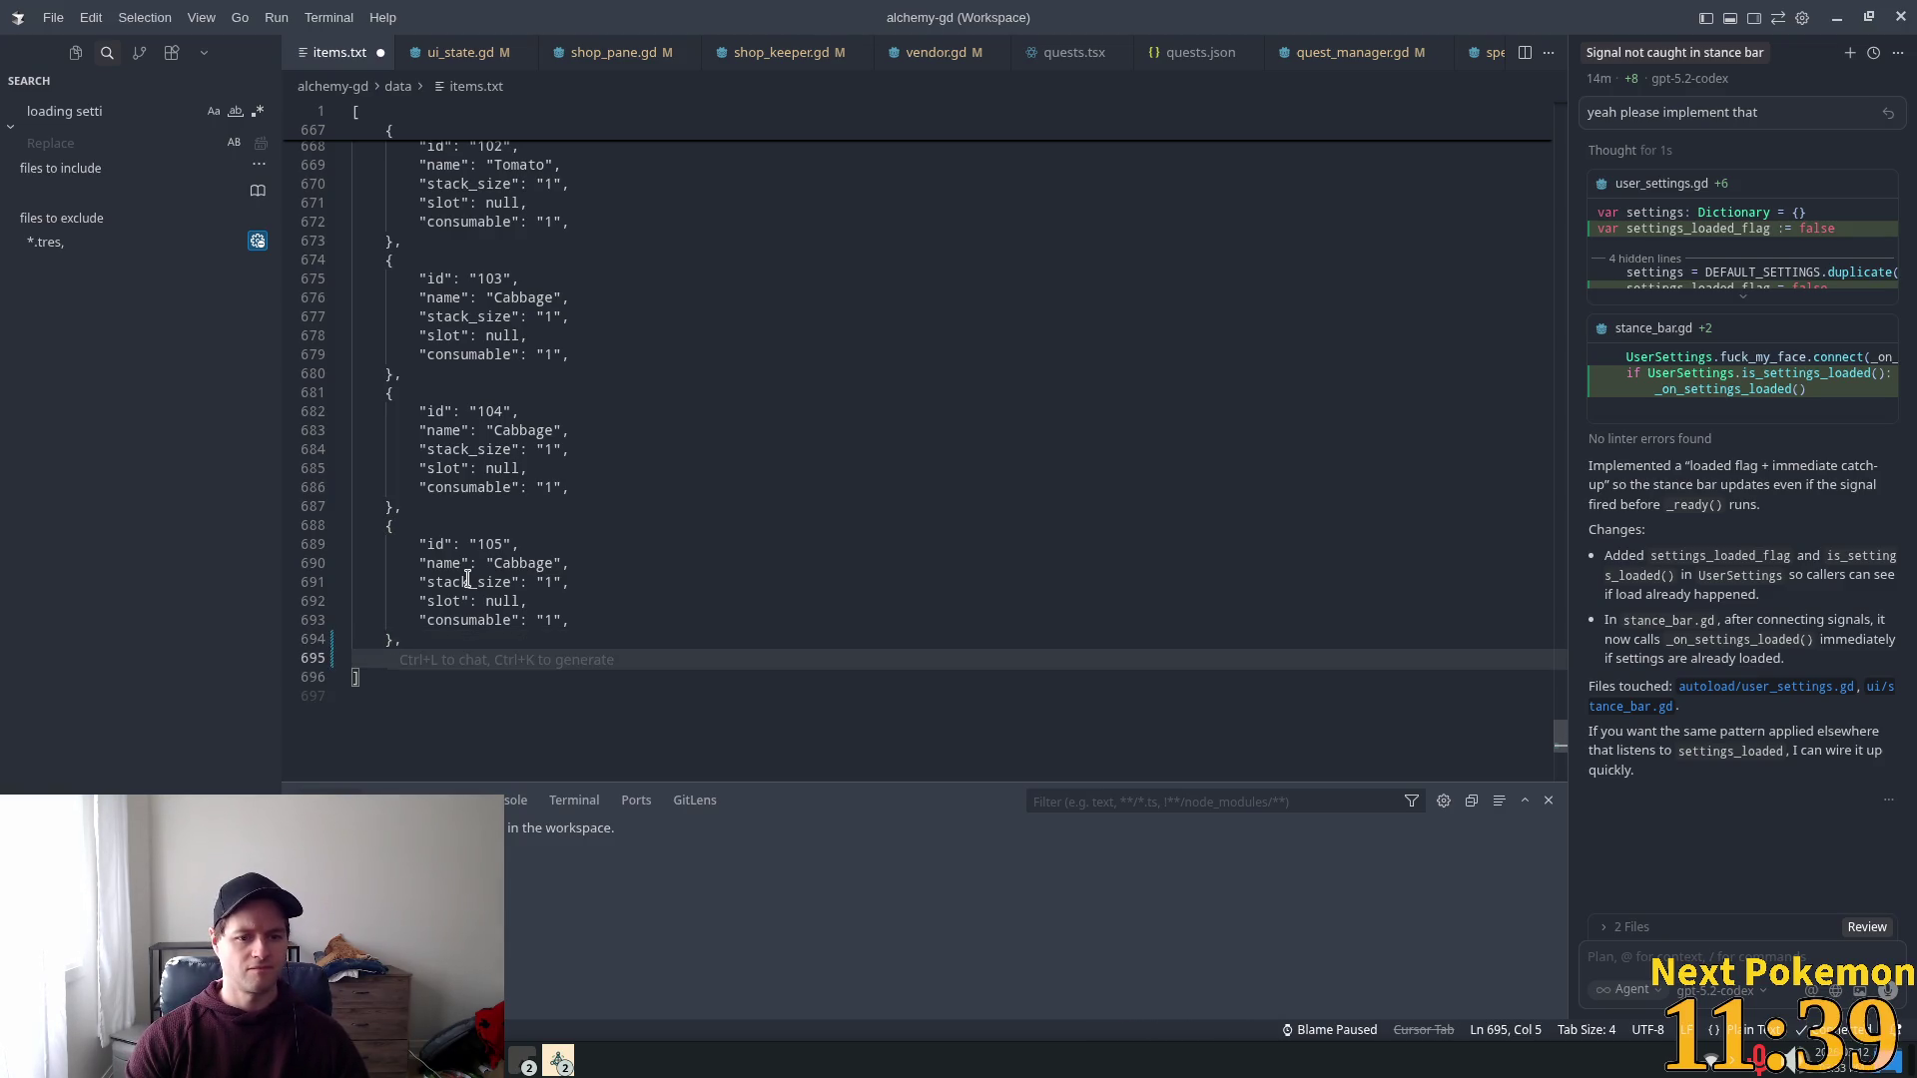
{"action": "key", "text": "ctrl+v"}
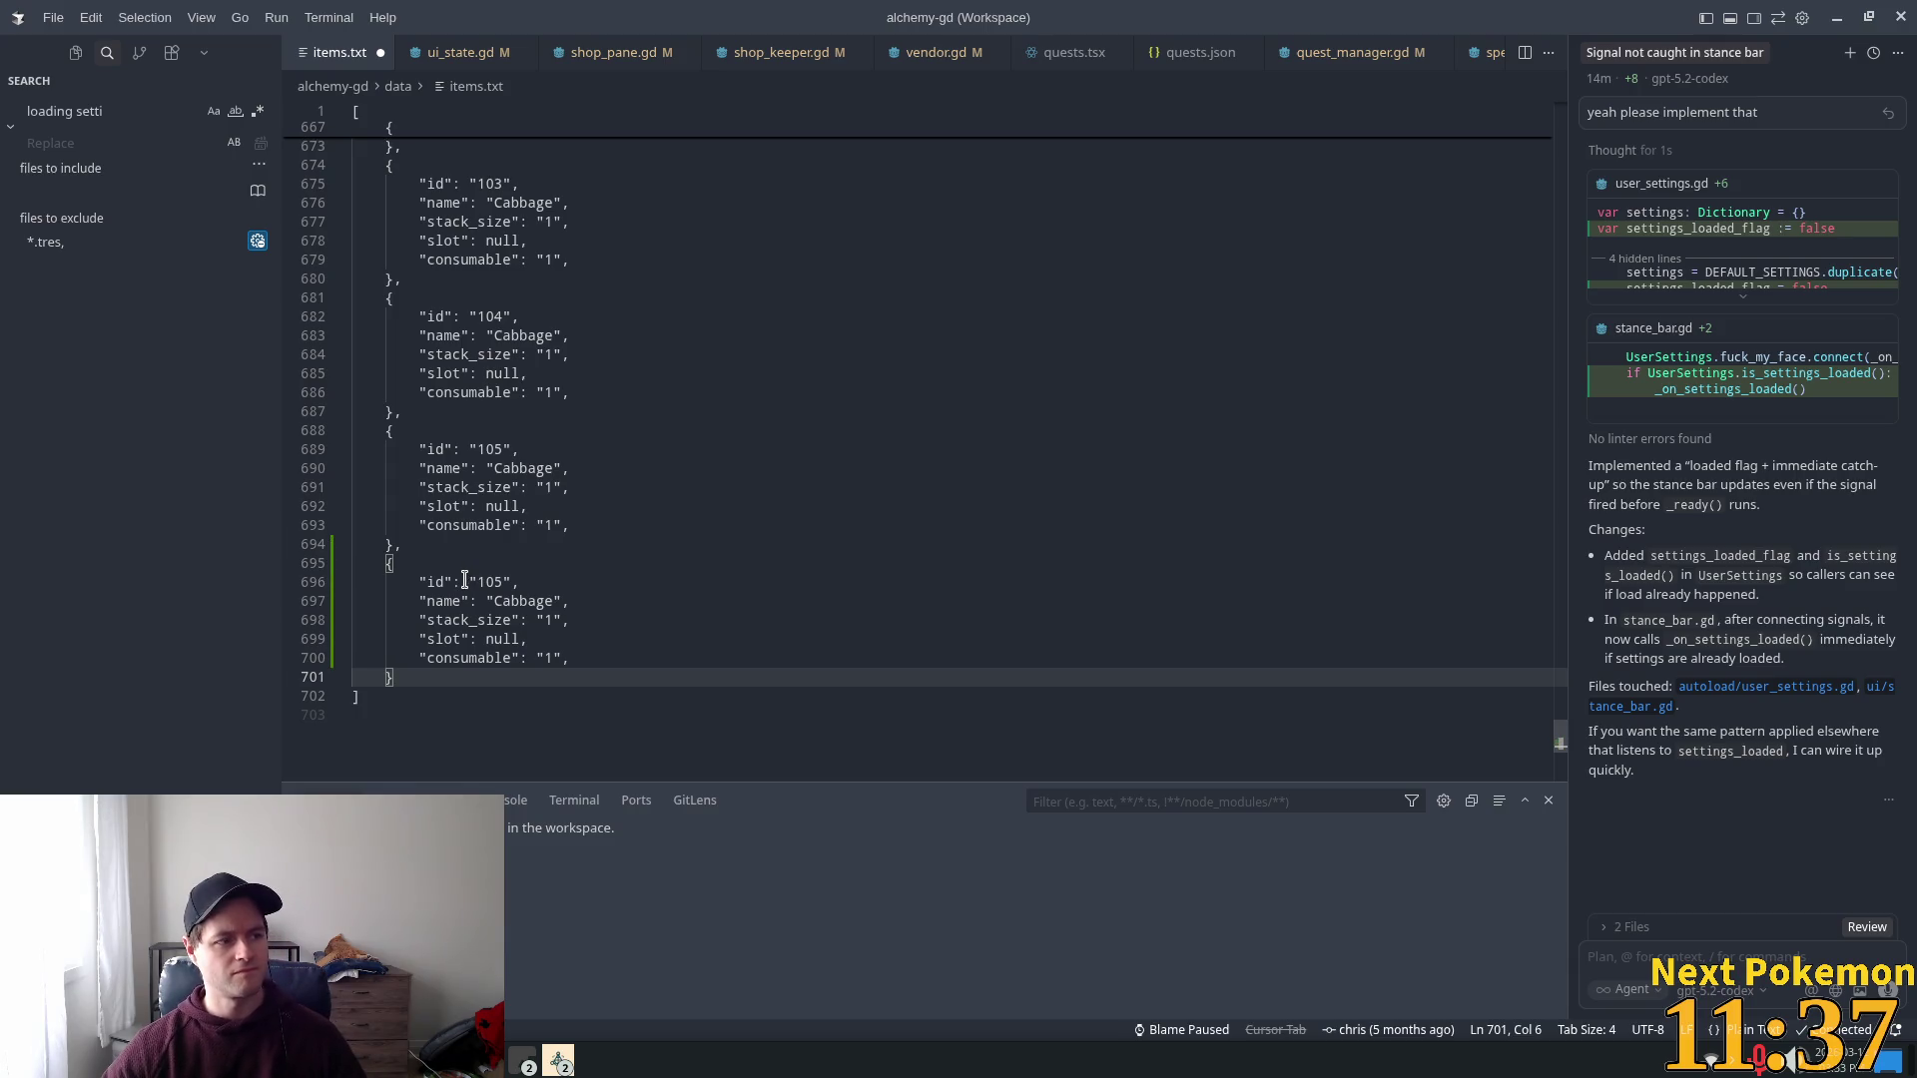
Step: Change the copied entry's id to 106 and its name to Wooden Arrow
{"action": "left_click", "coordinate": [499, 580]}
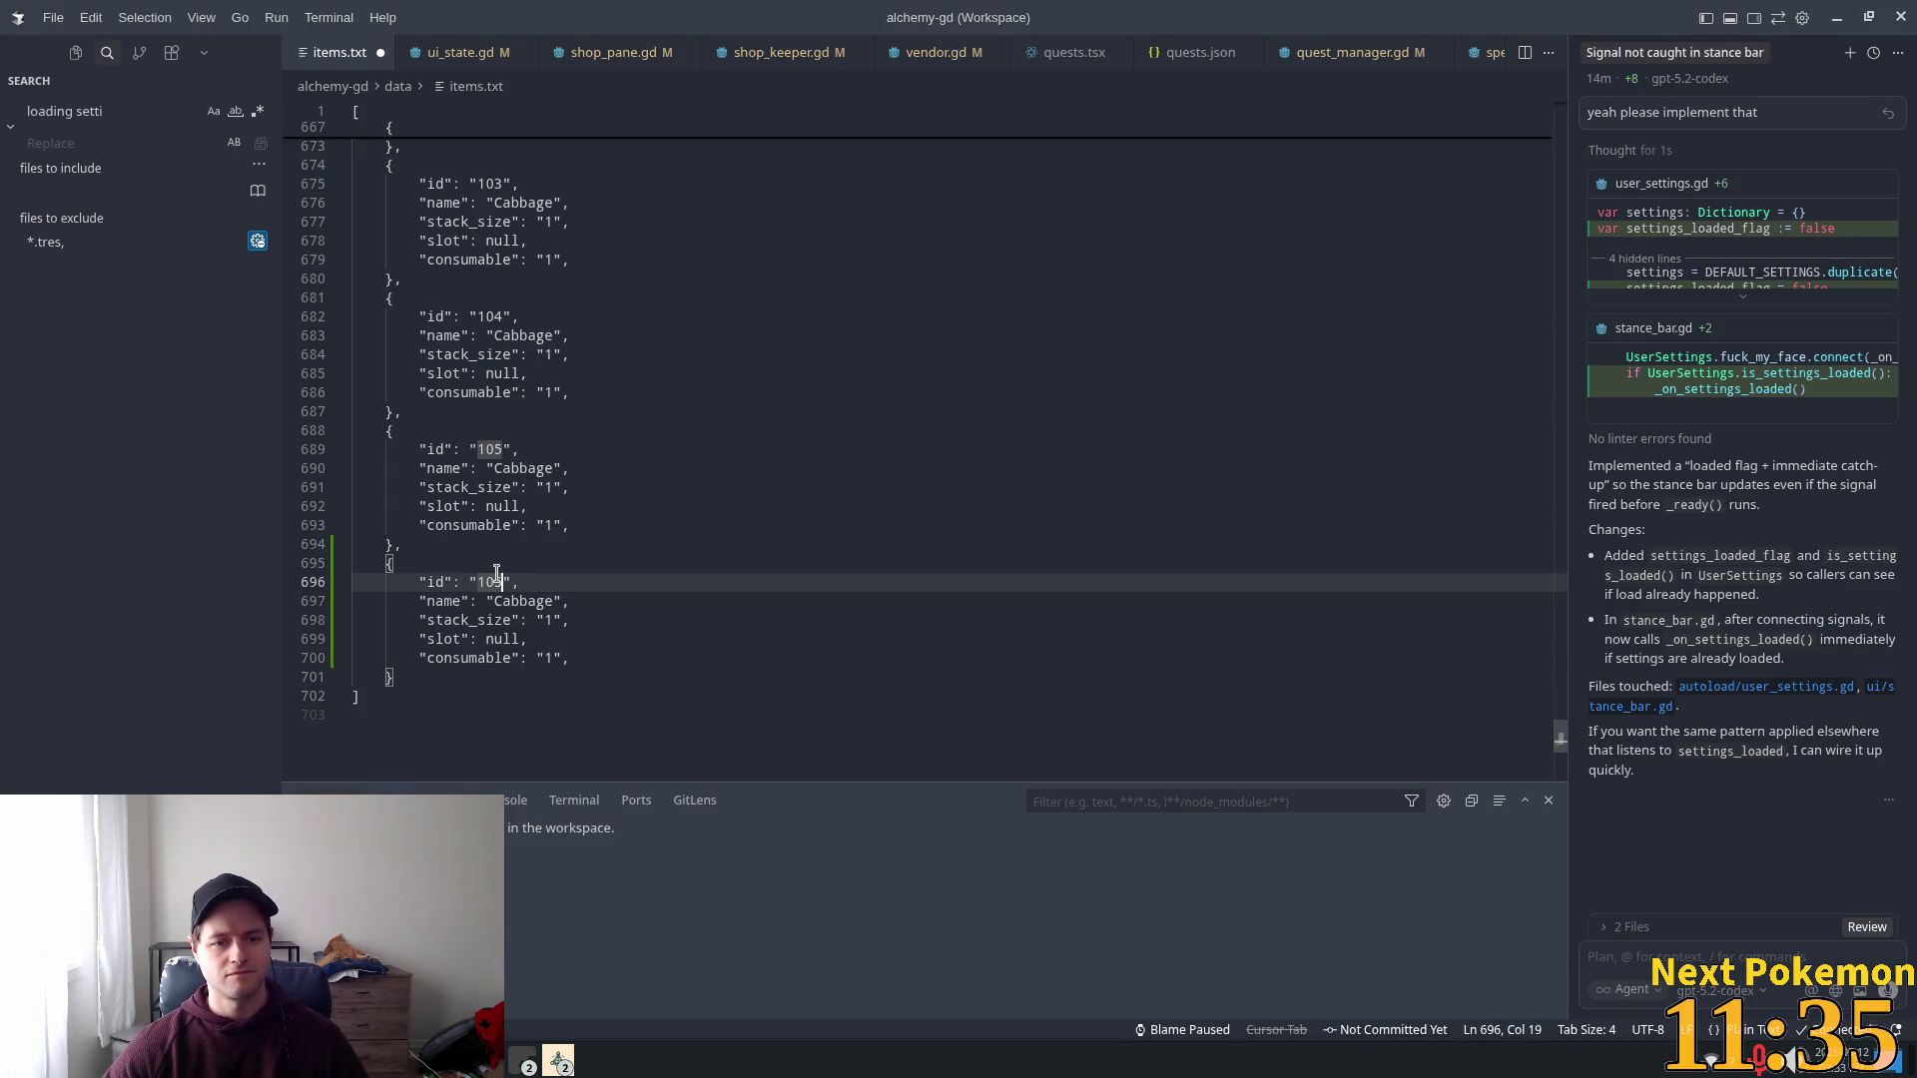
{"action": "key", "text": "BackSpace"}
{"action": "type", "text": "6"}
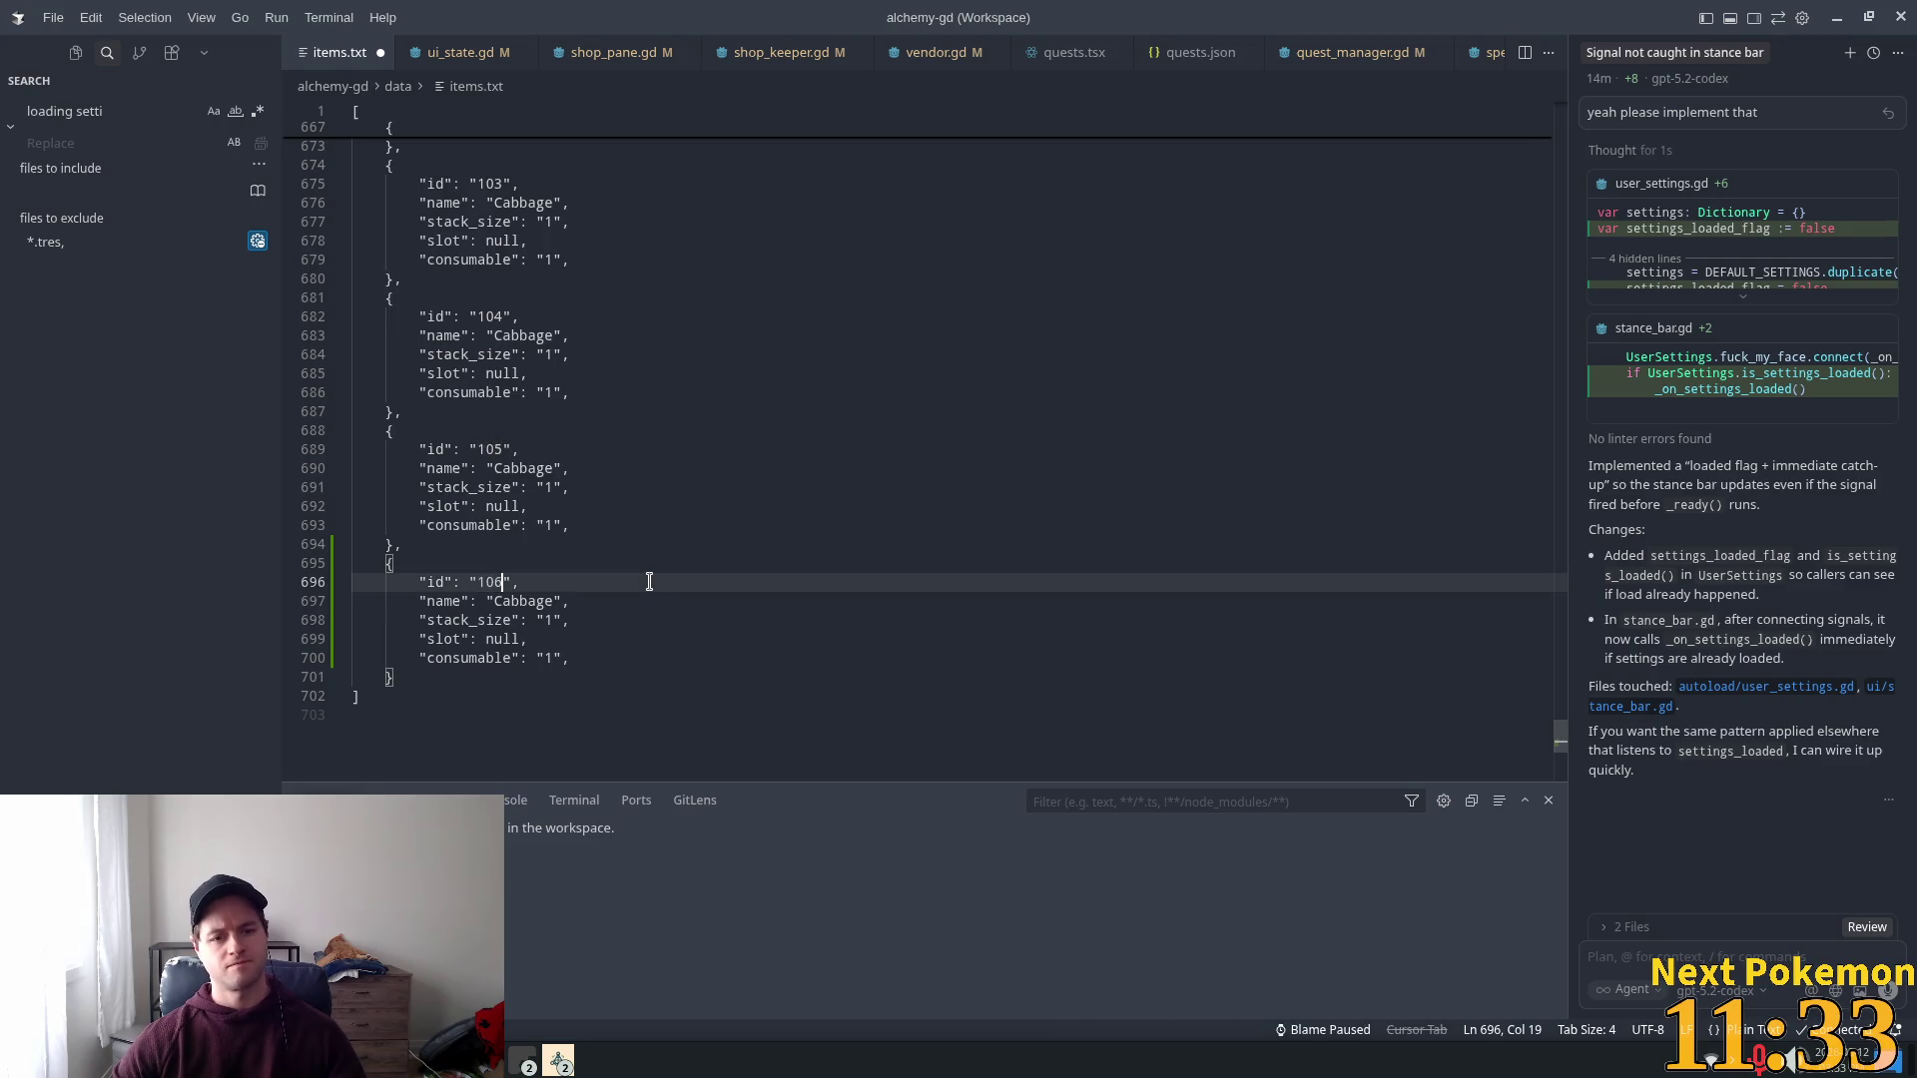
{"action": "double_click", "coordinate": [528, 603]}
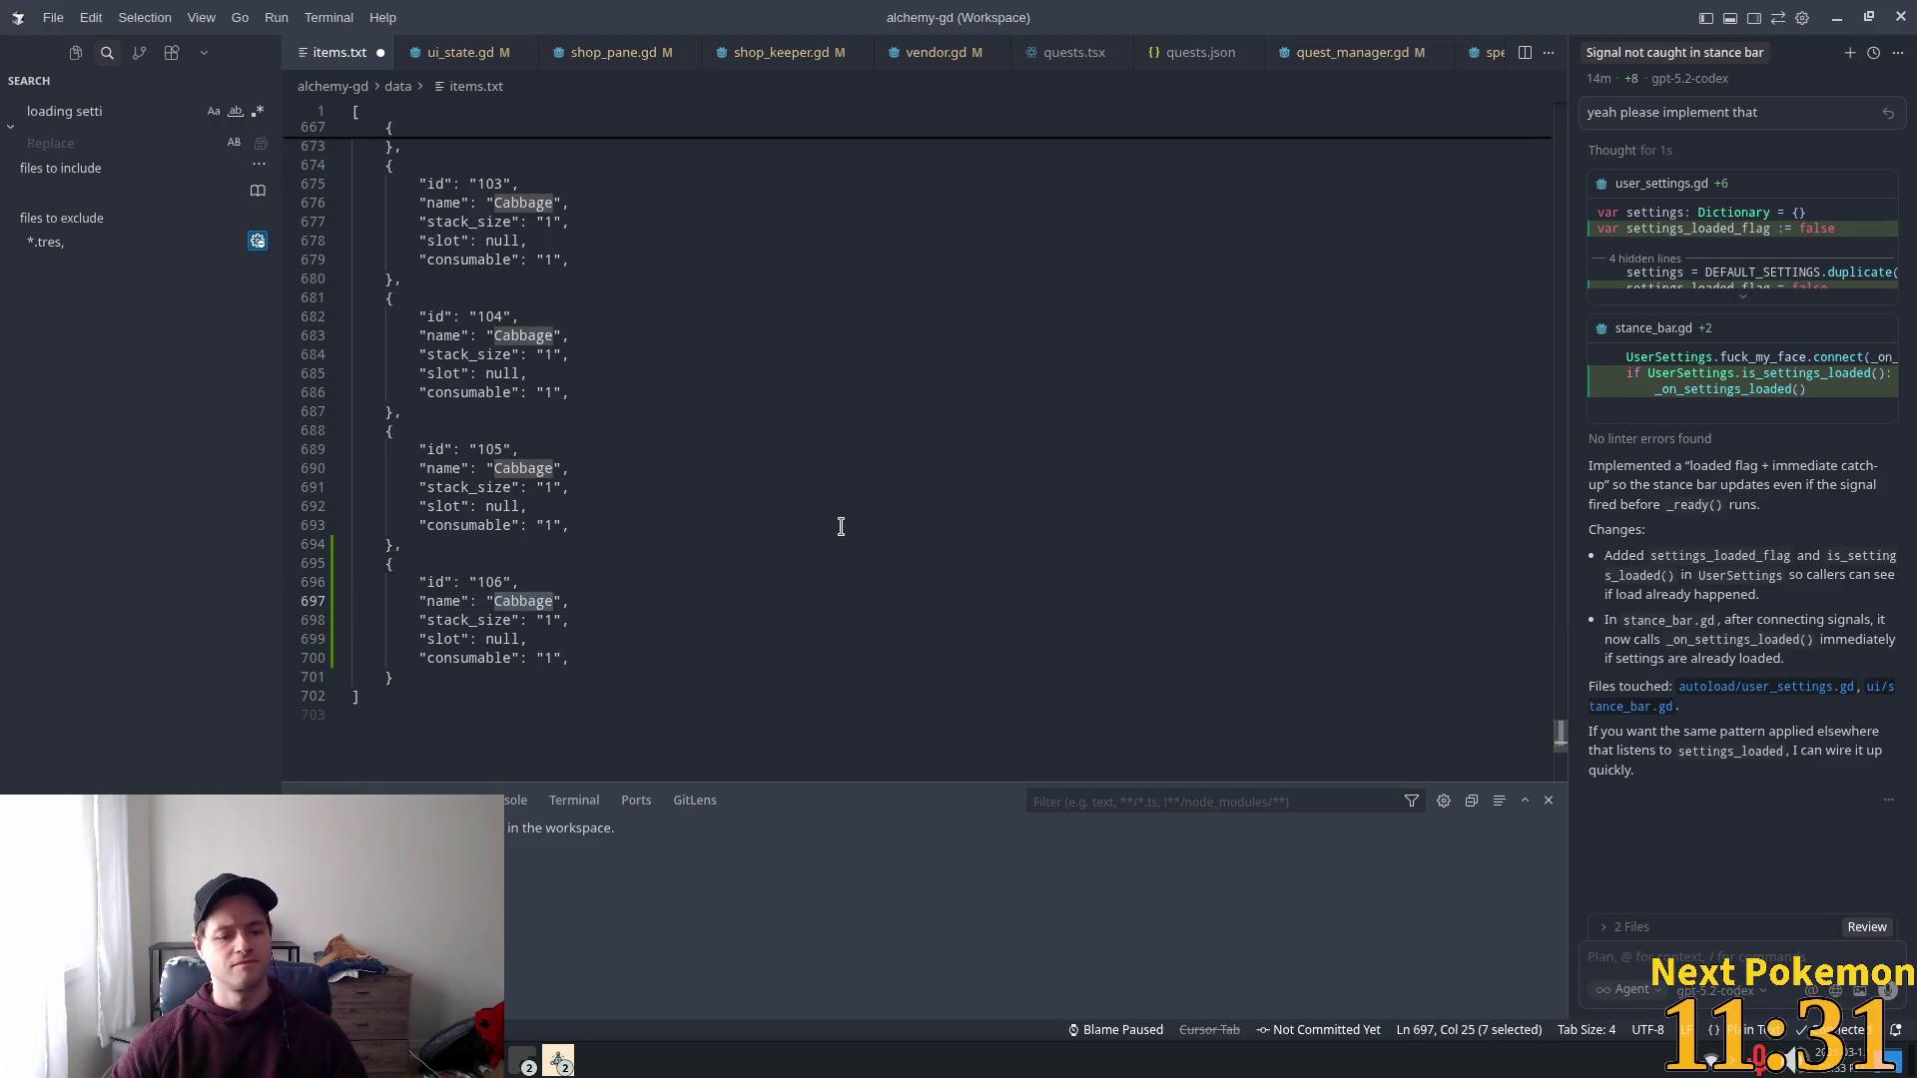
{"action": "type", "text": "Arrow"}
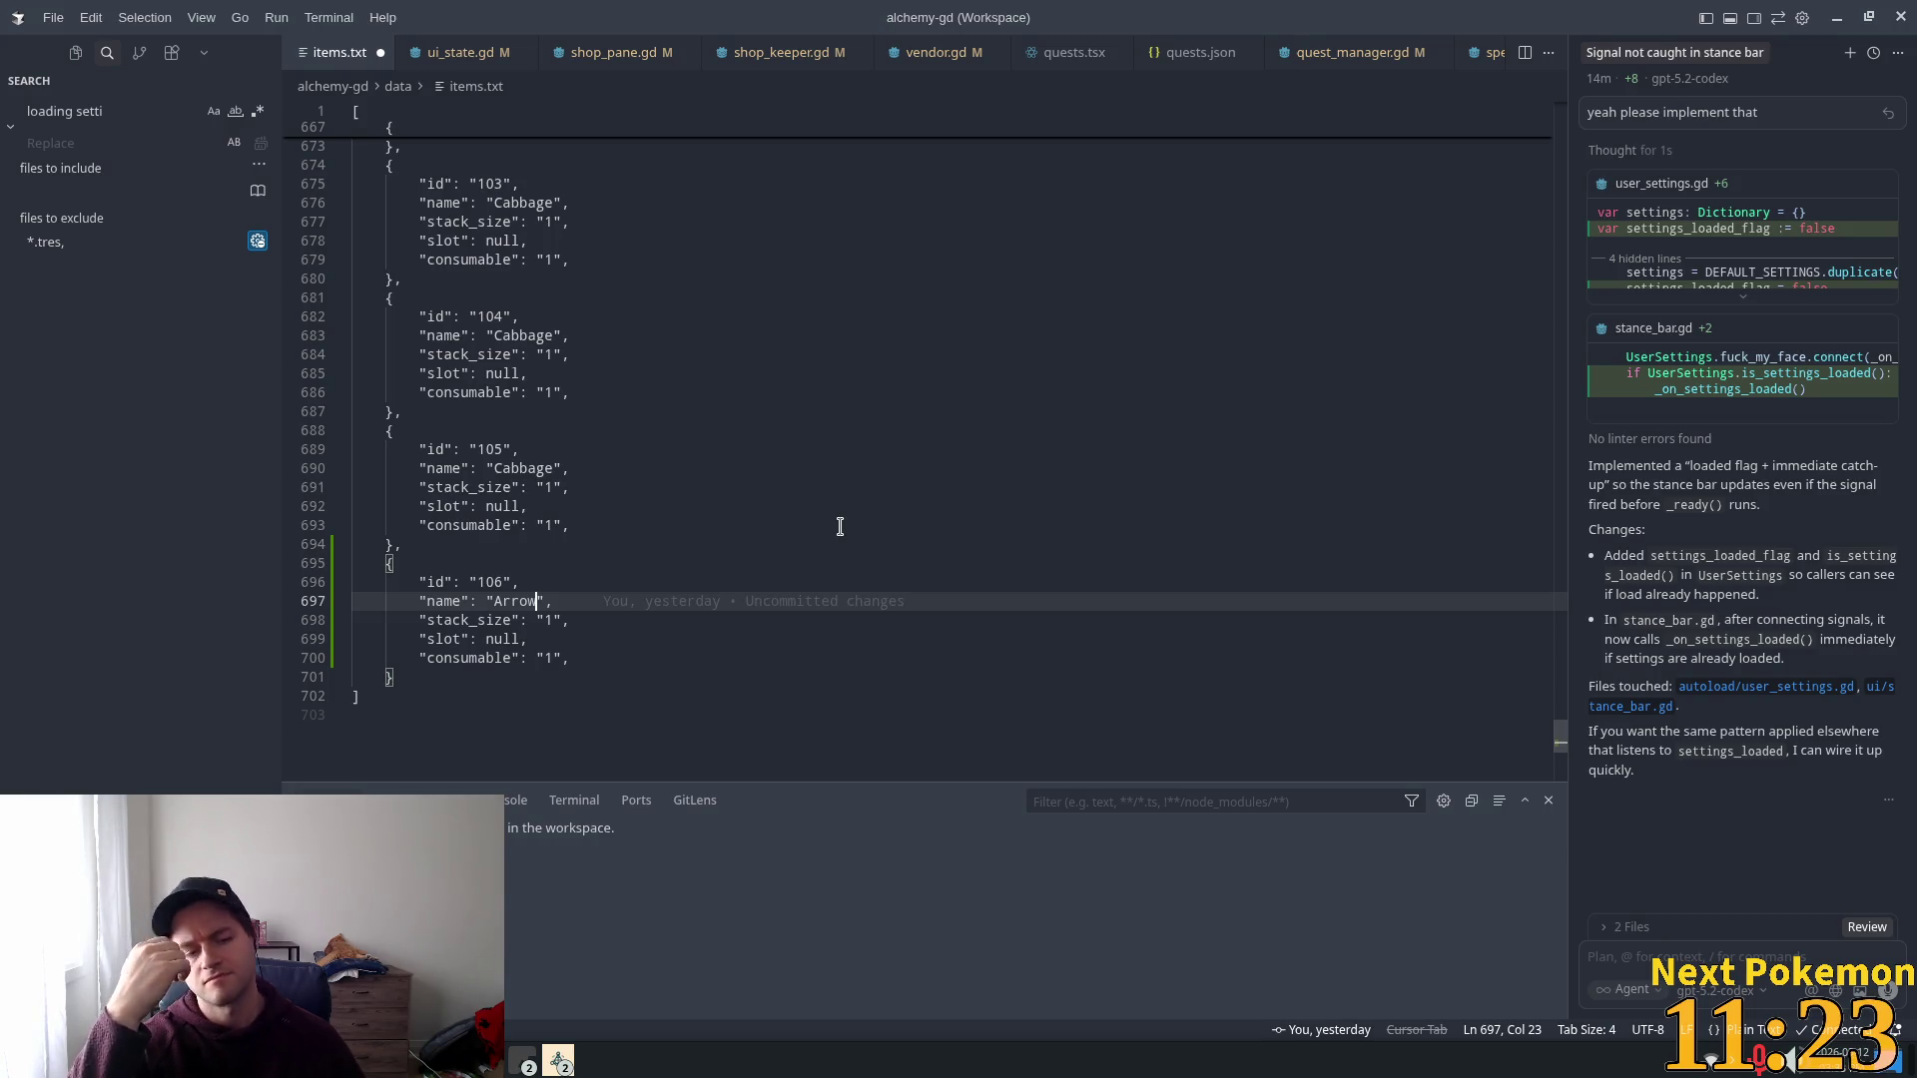
{"action": "key", "text": "BackSpace"}
{"action": "key", "text": "BackSpace"}
{"action": "key", "text": "BackSpace"}
{"action": "type", "text": "Wo"}
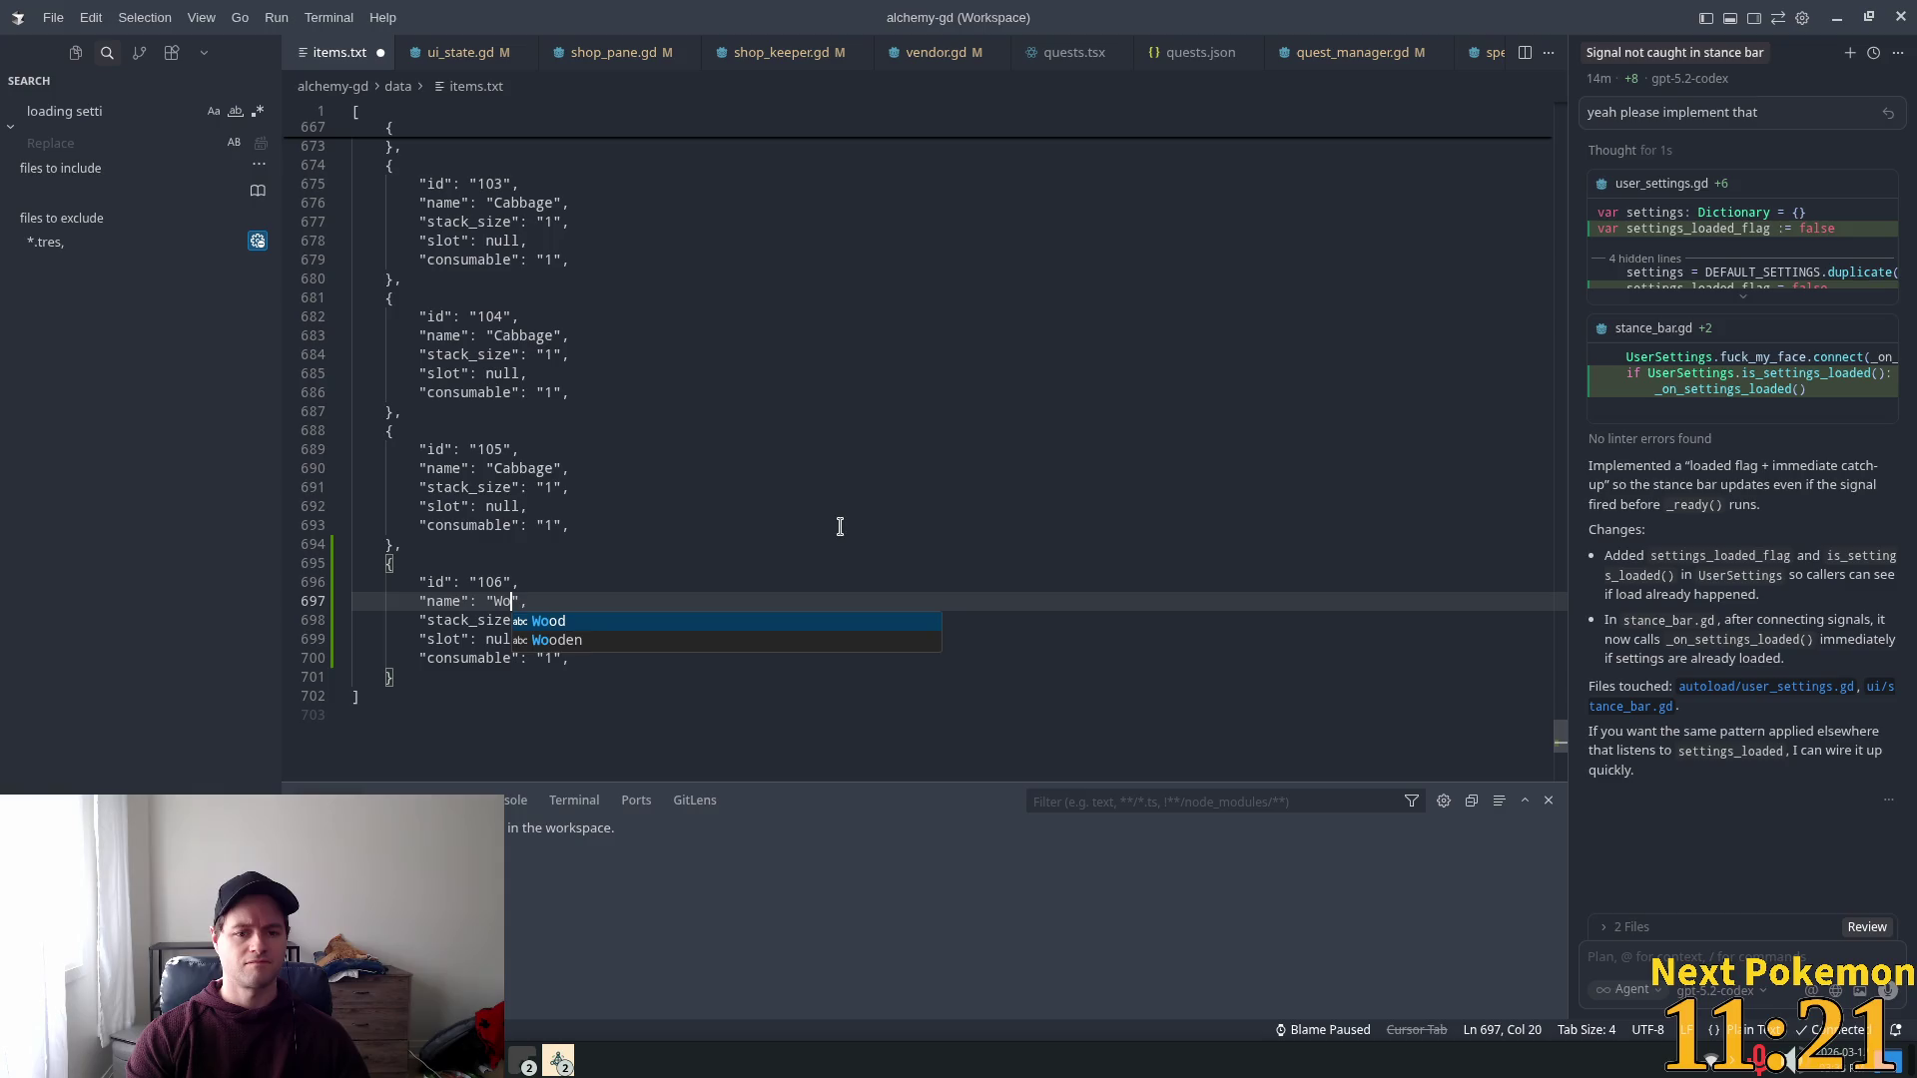
{"action": "type", "text": "oden Arro"}
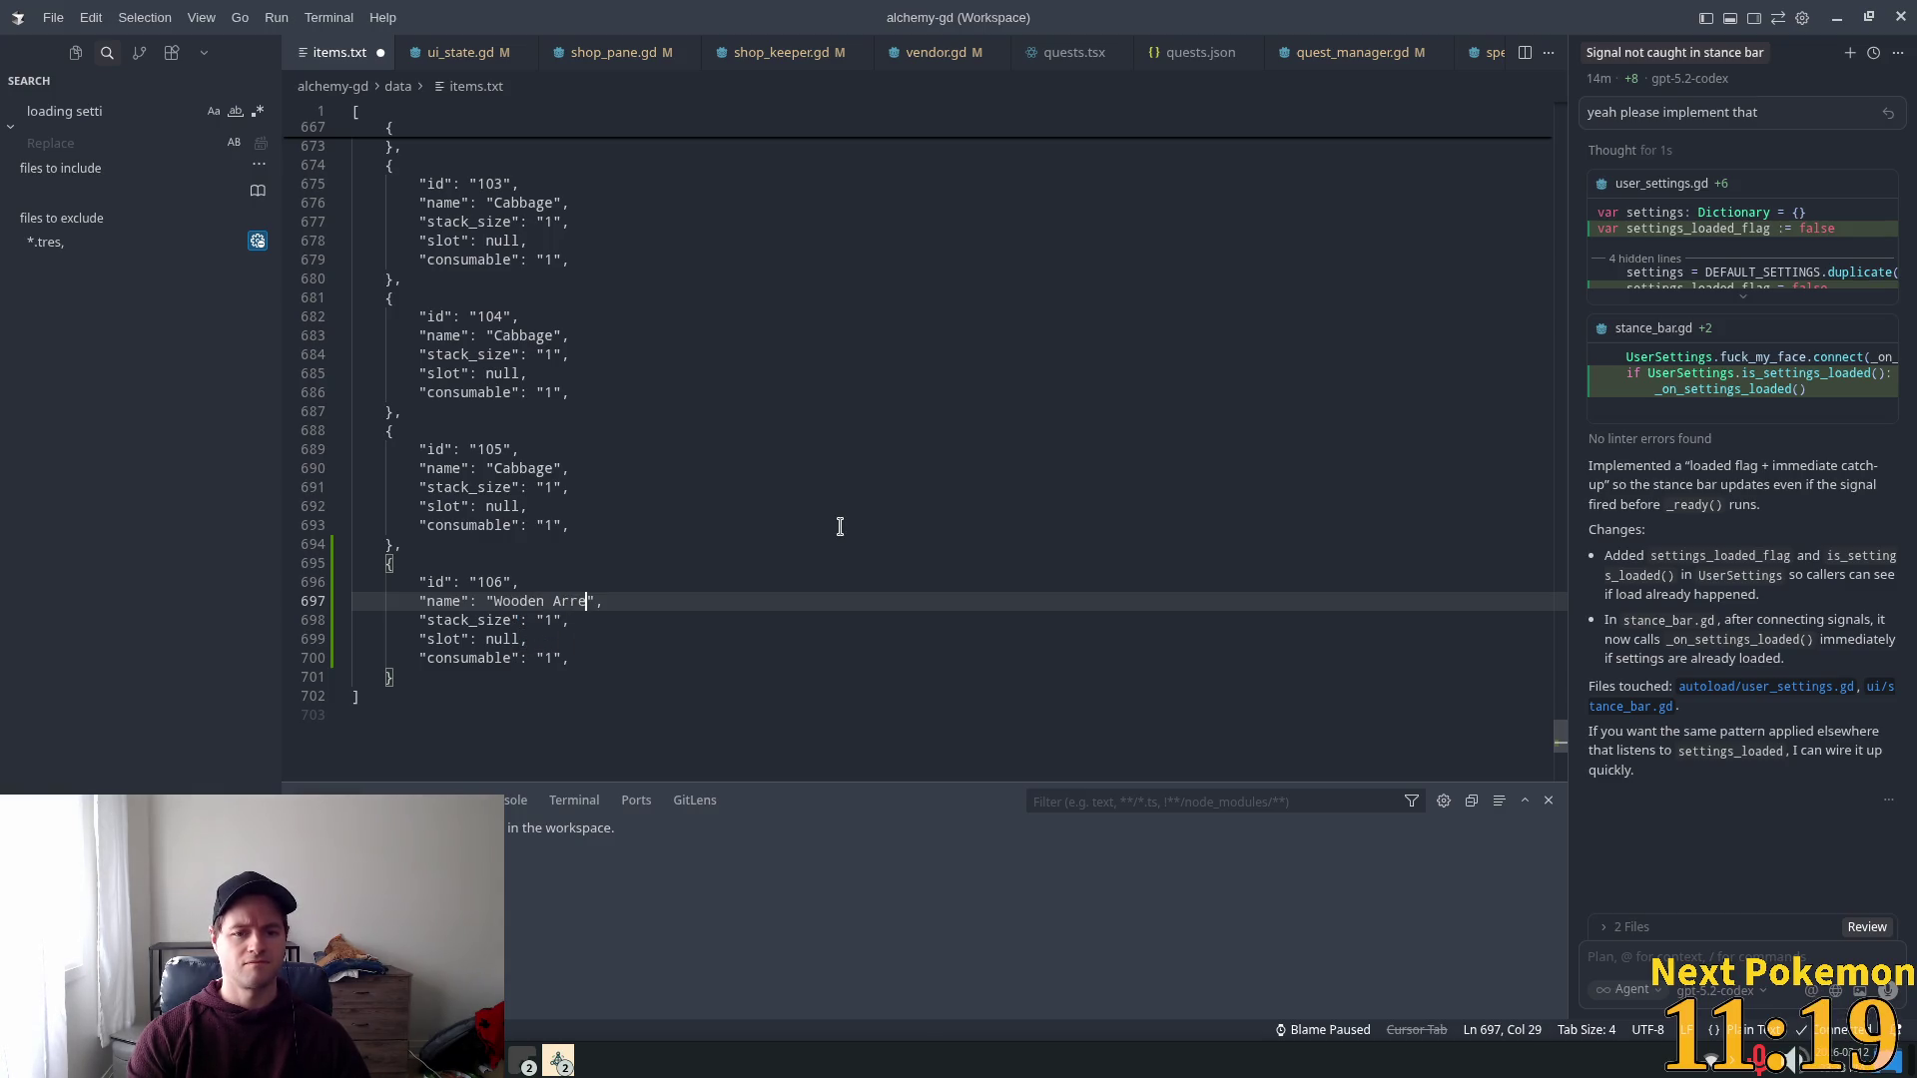
{"action": "type", "text": "w"}
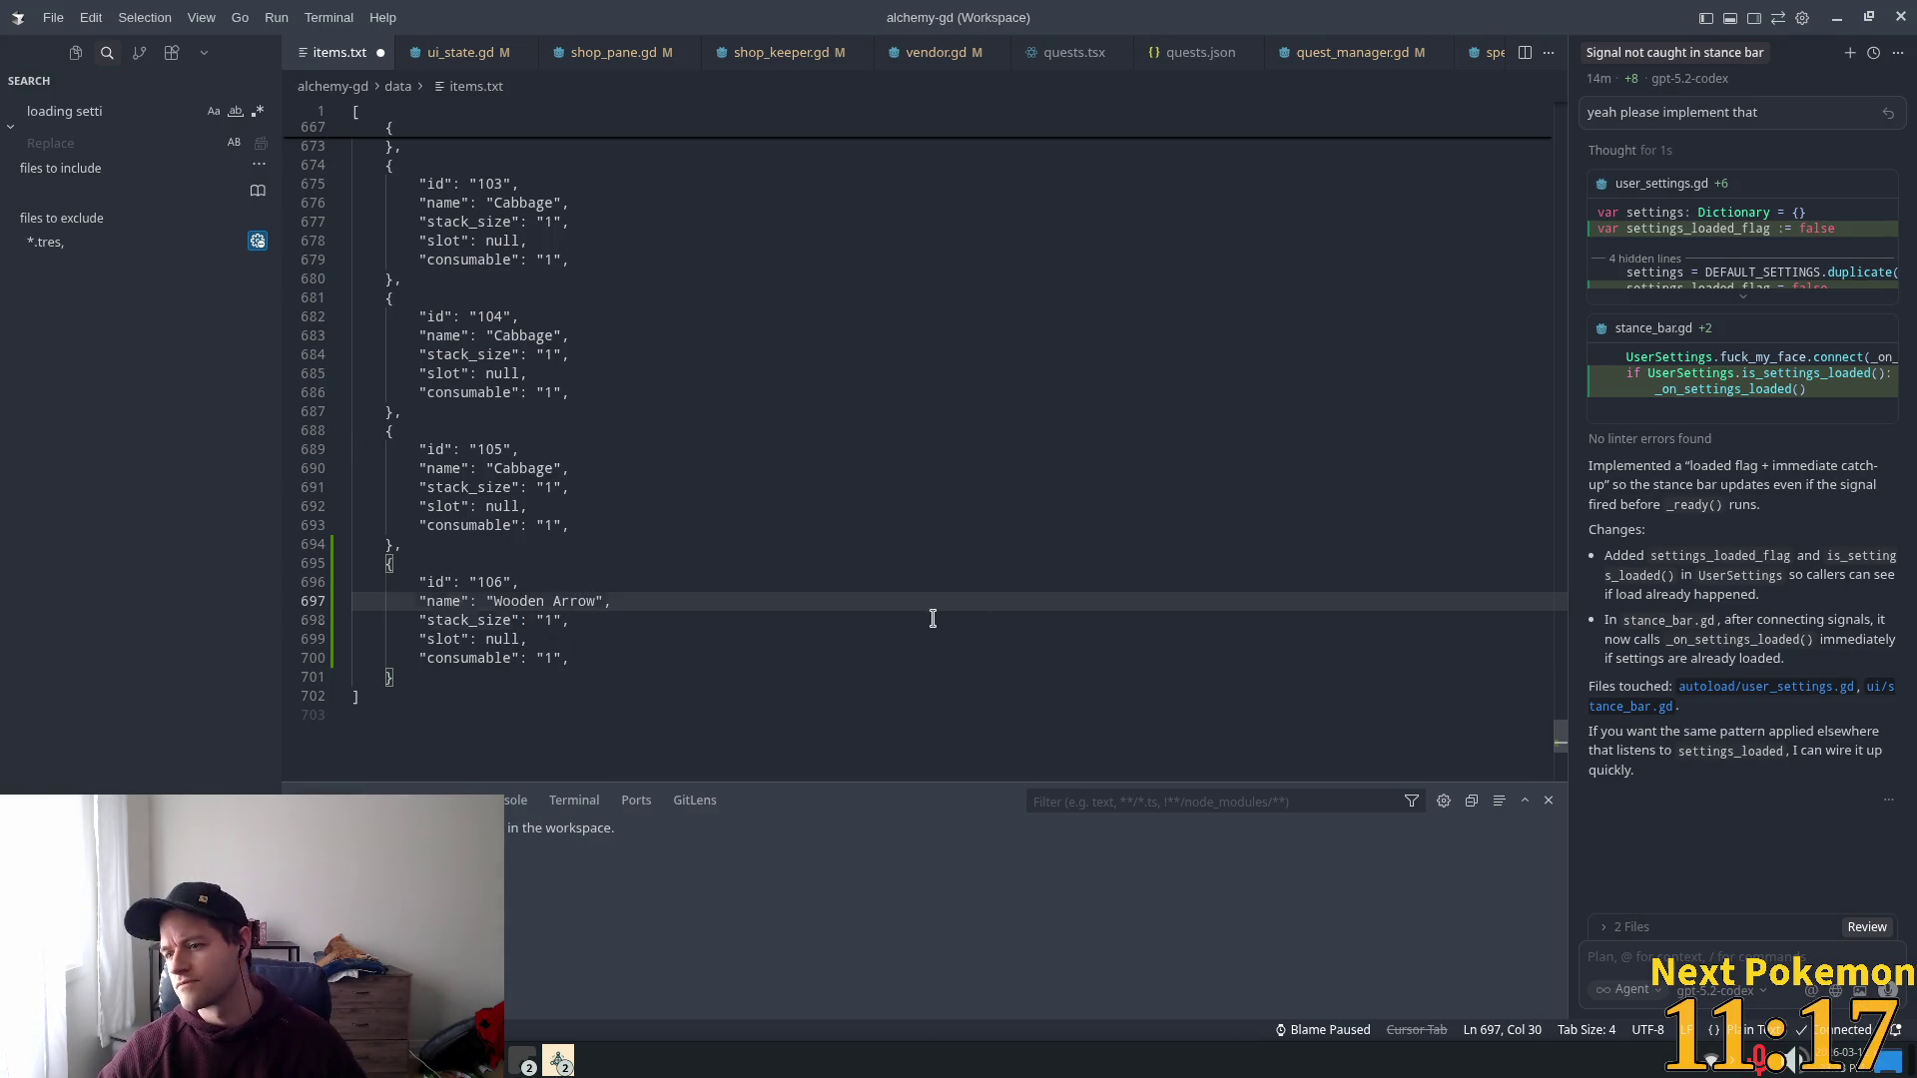
{"action": "left_click", "coordinate": [933, 617]}
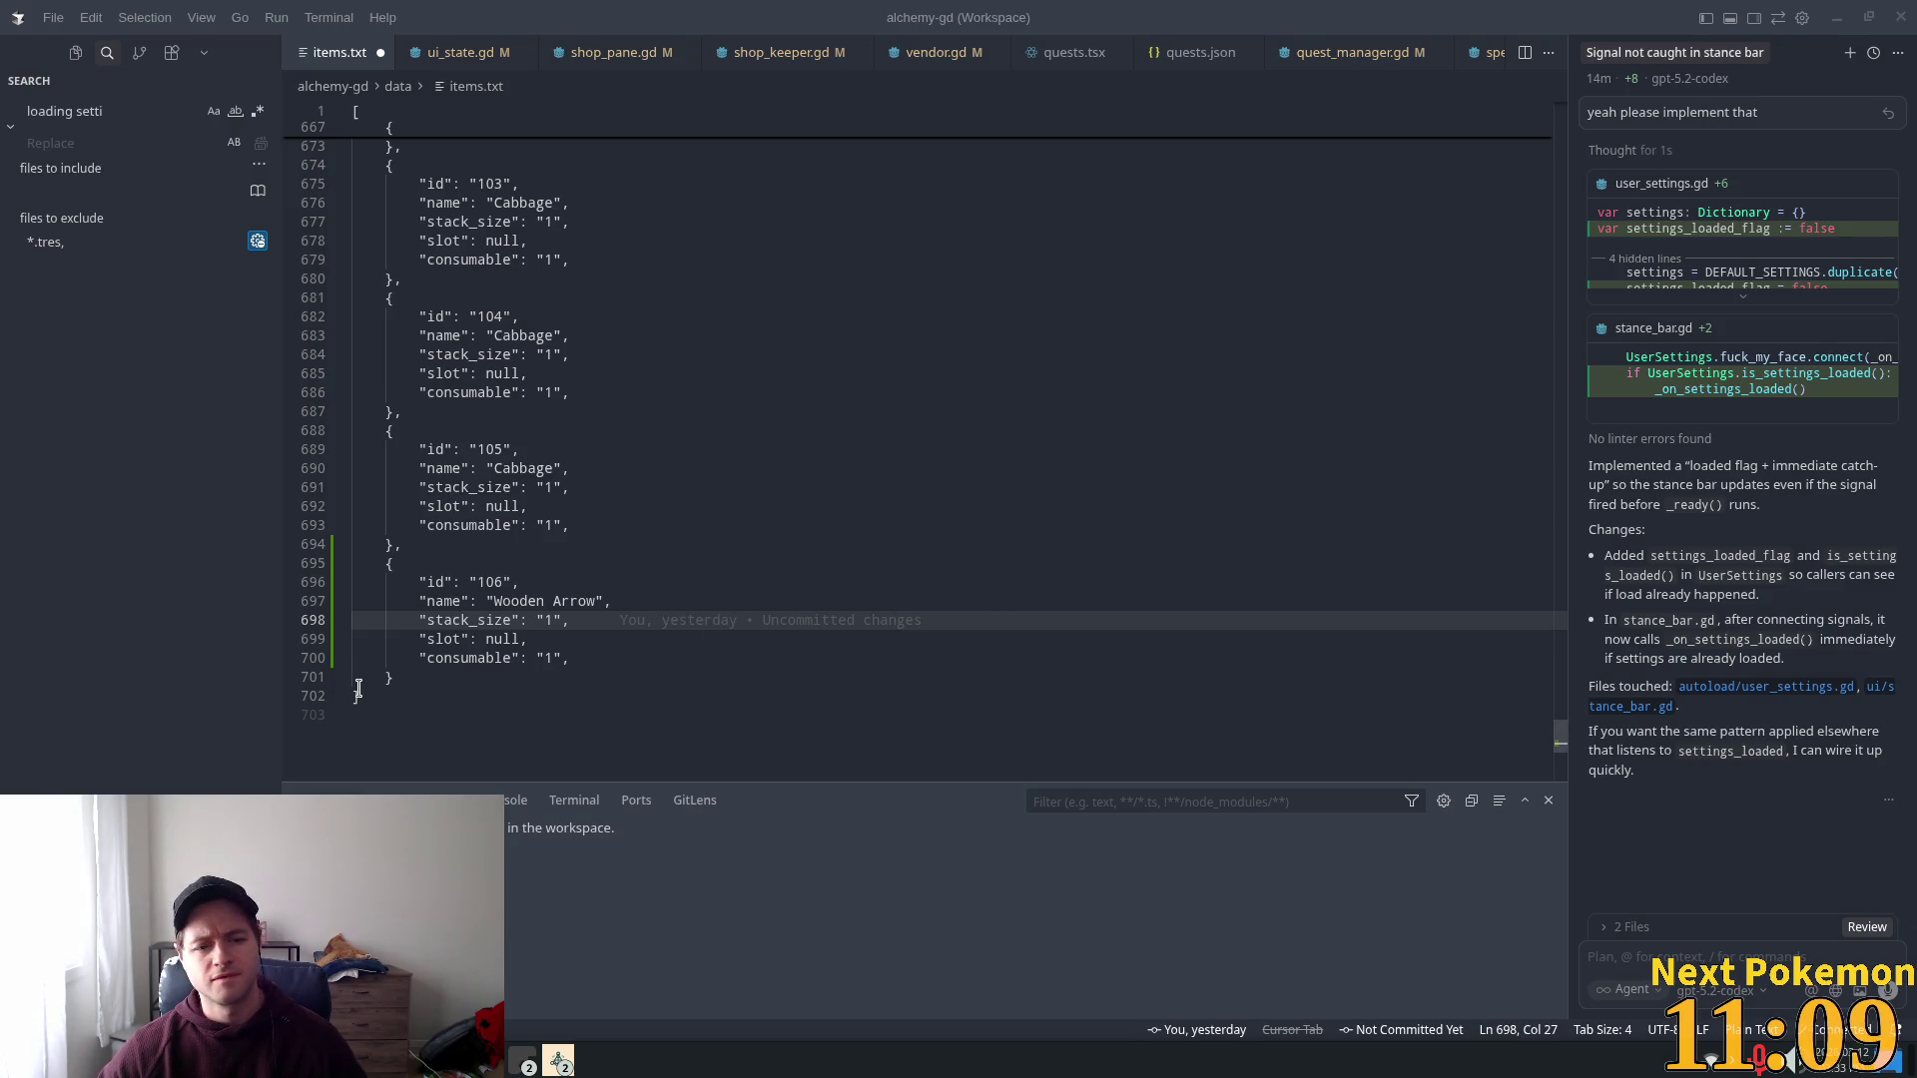
{"action": "left_click", "coordinate": [546, 621]}
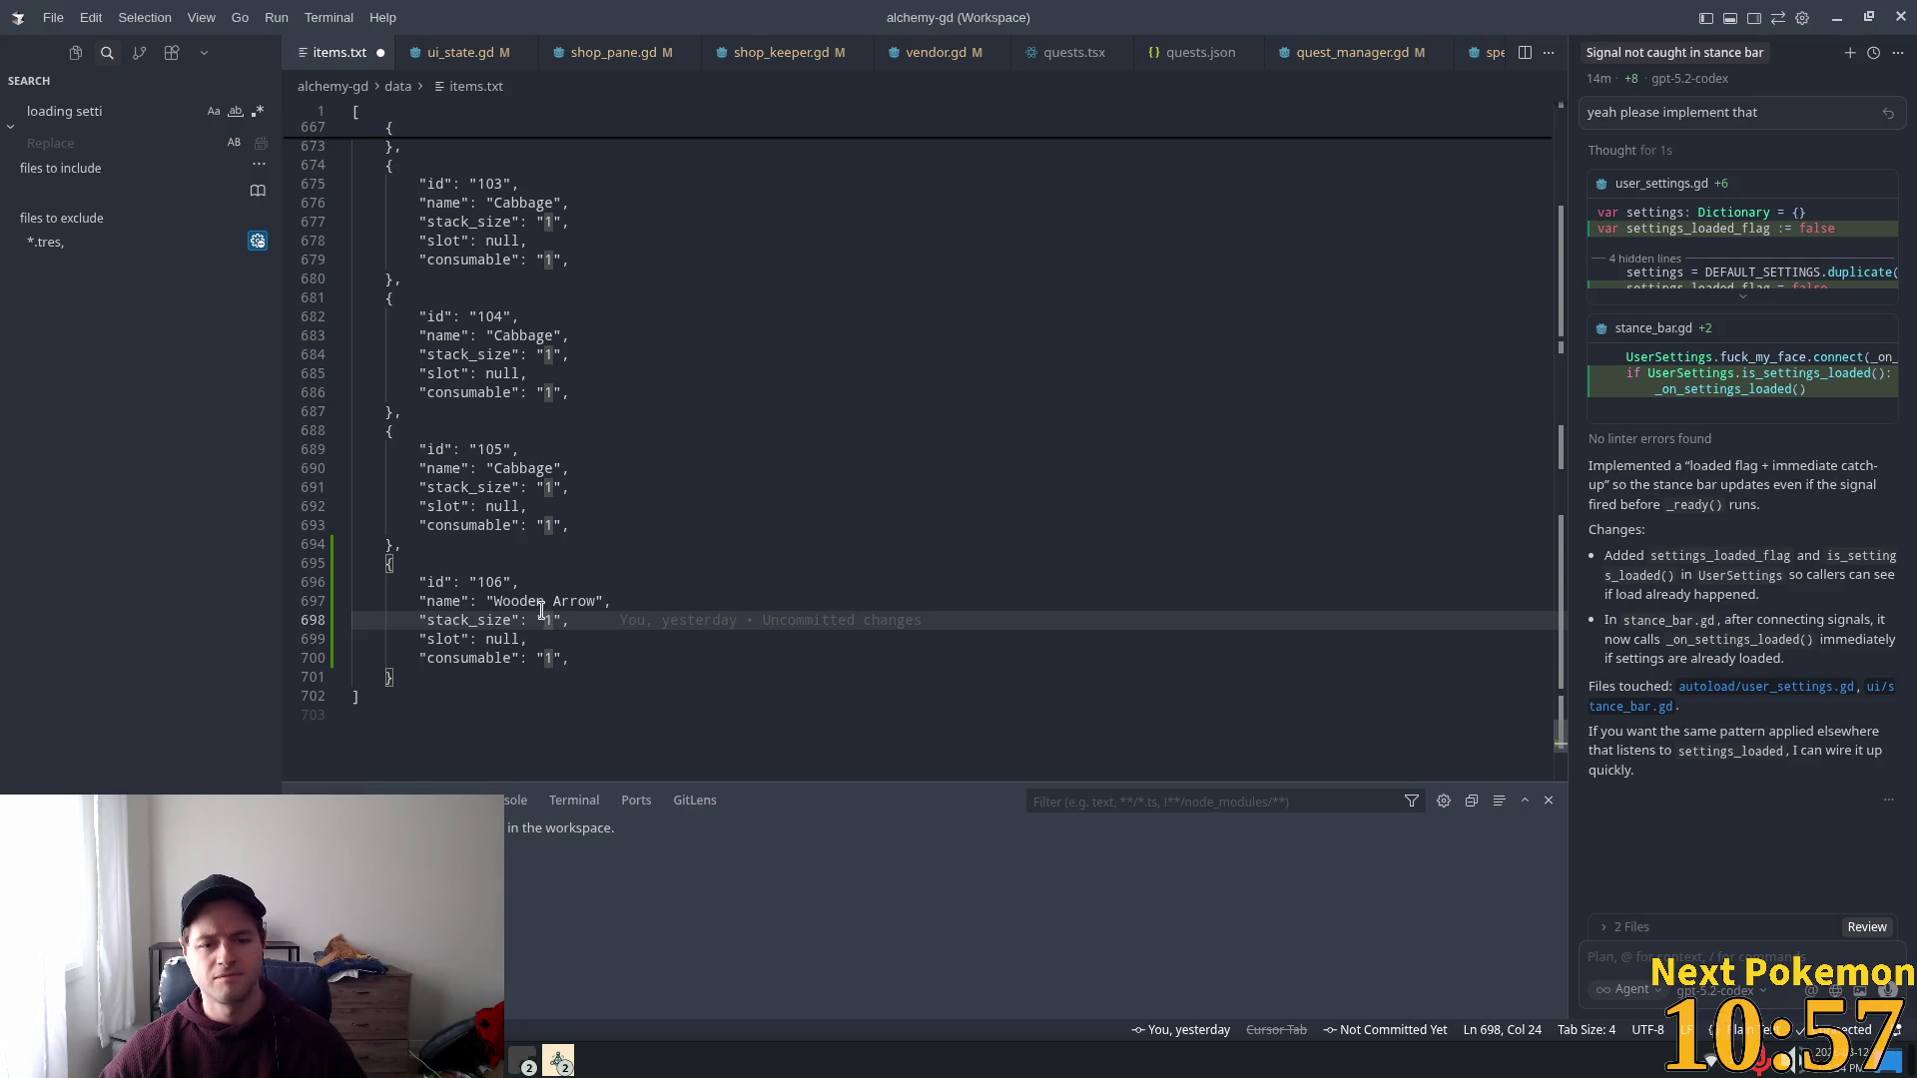
Step: Change the Wooden Arrow entry's stack_size from 1 to 250
{"action": "mouse_move", "coordinate": [595, 614]}
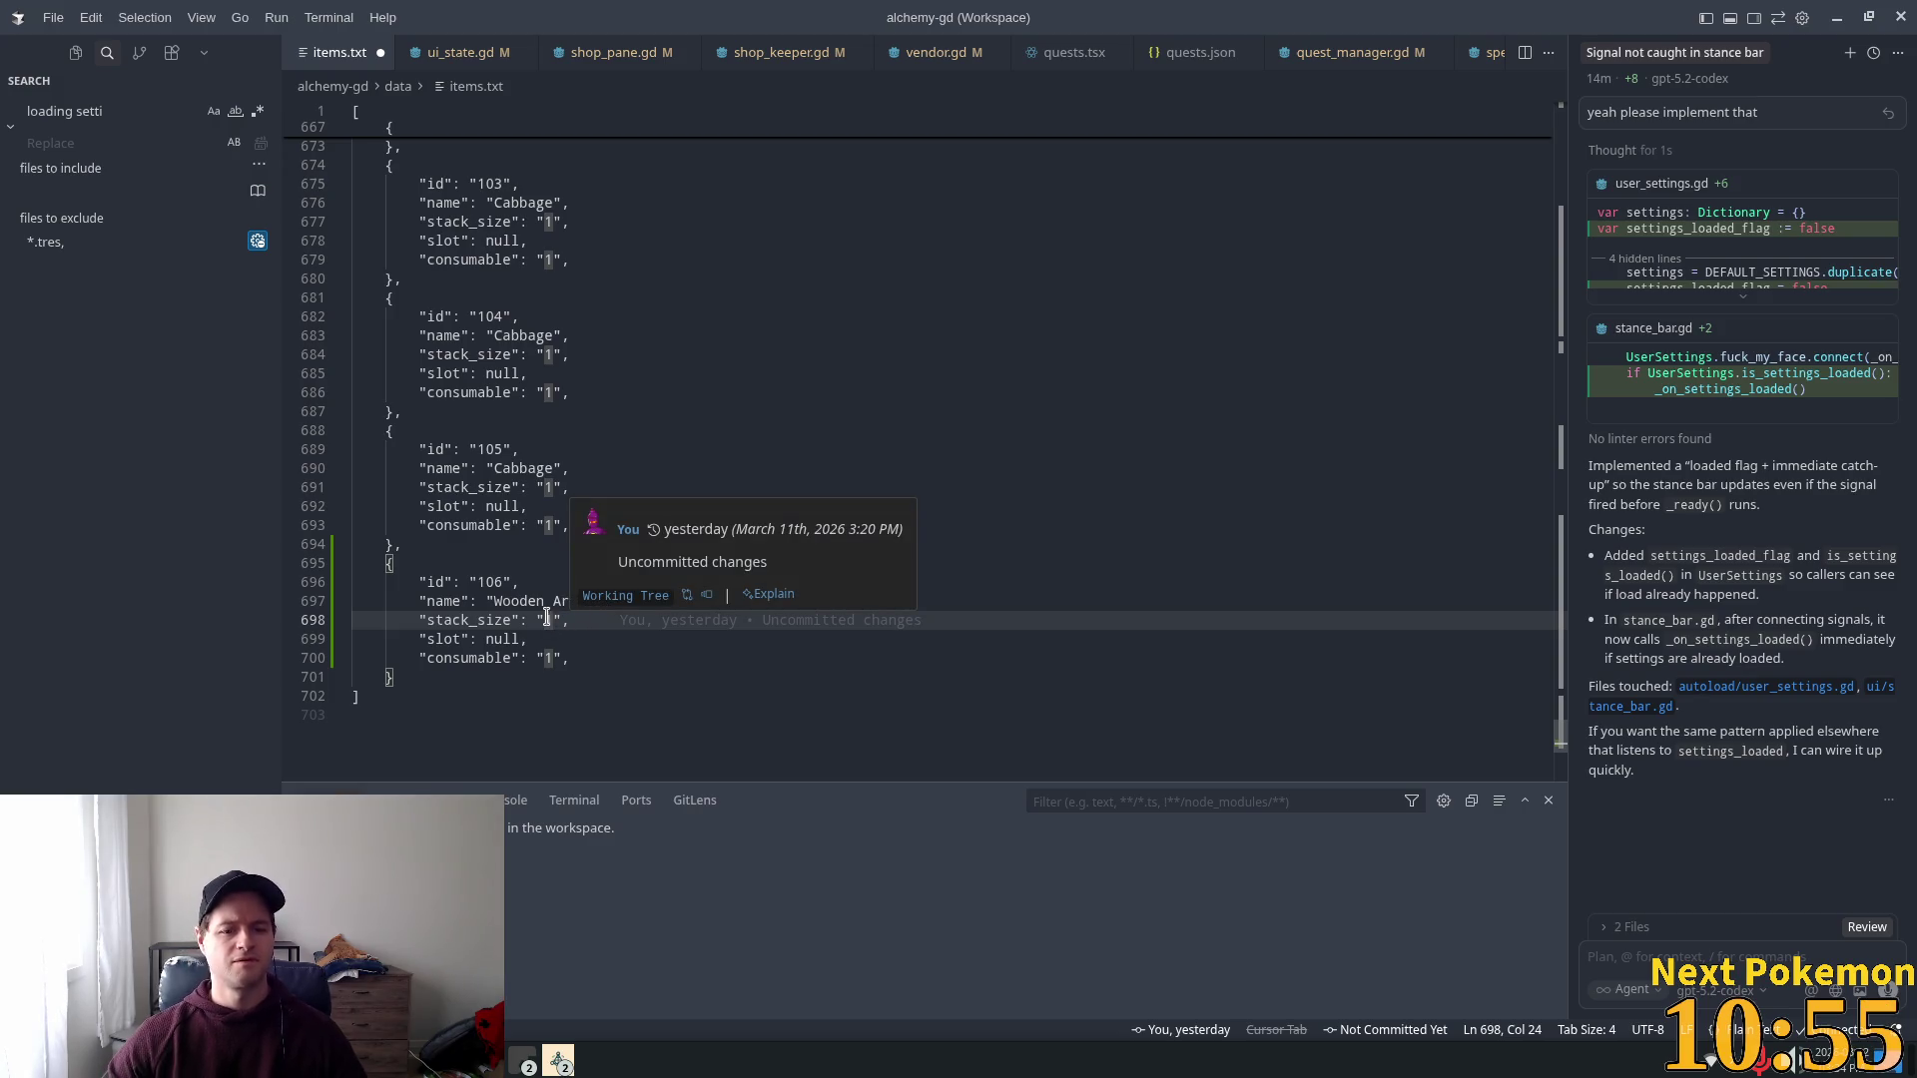
{"action": "double_click", "coordinate": [547, 620]}
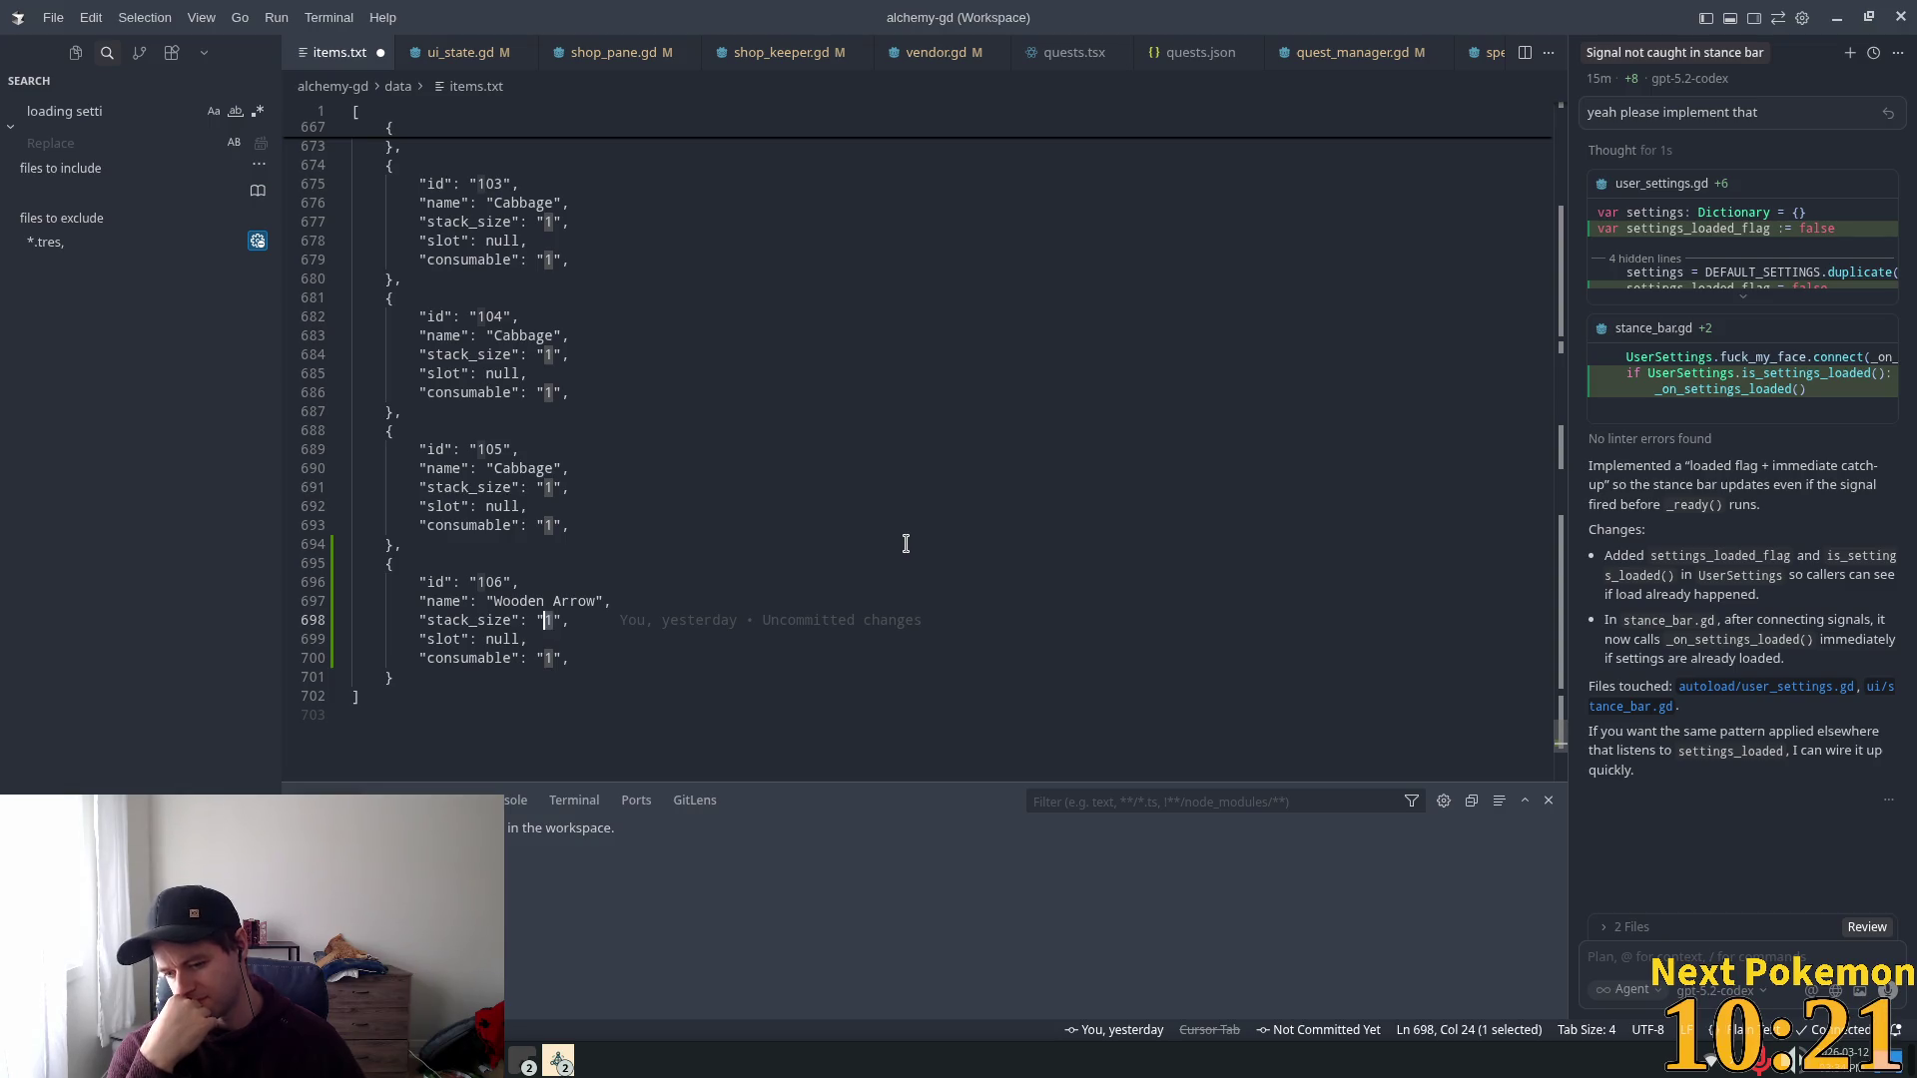
{"action": "type", "text": "250"}
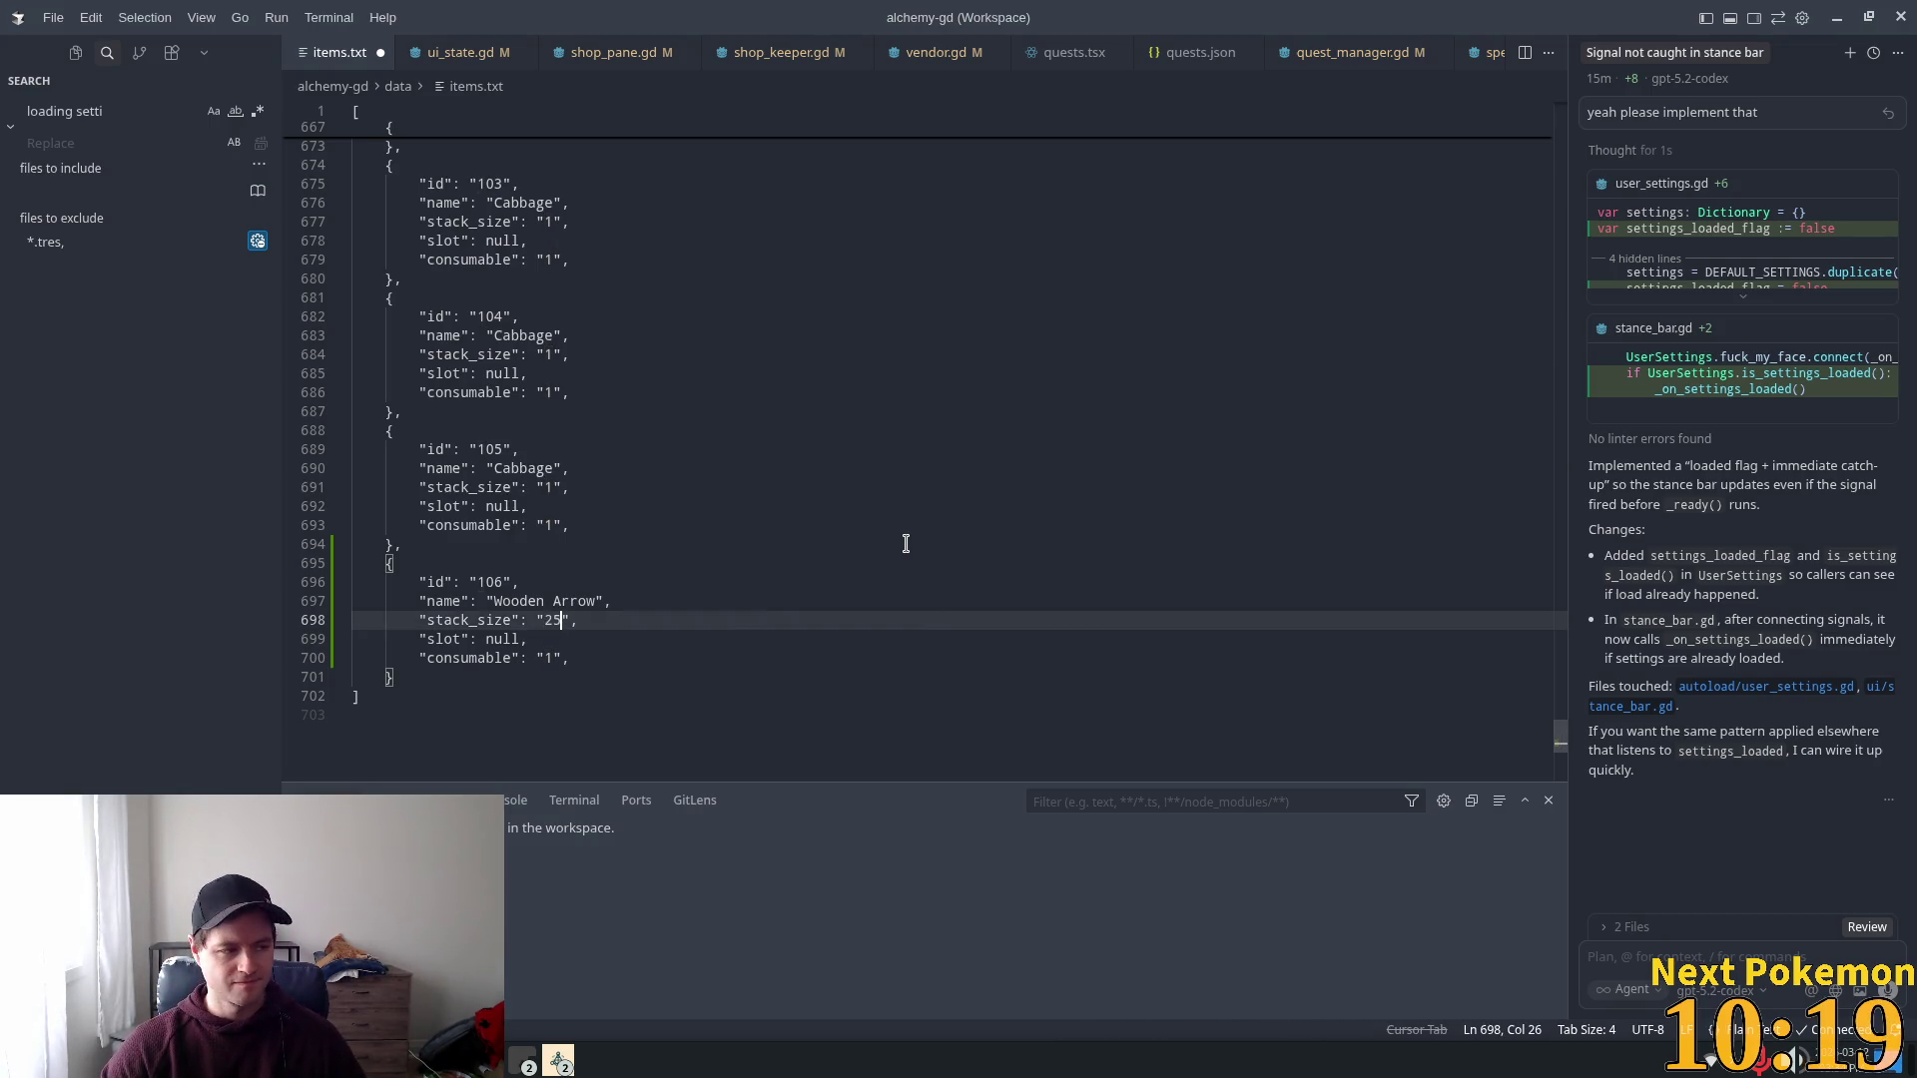
{"action": "double_click", "coordinate": [502, 639]}
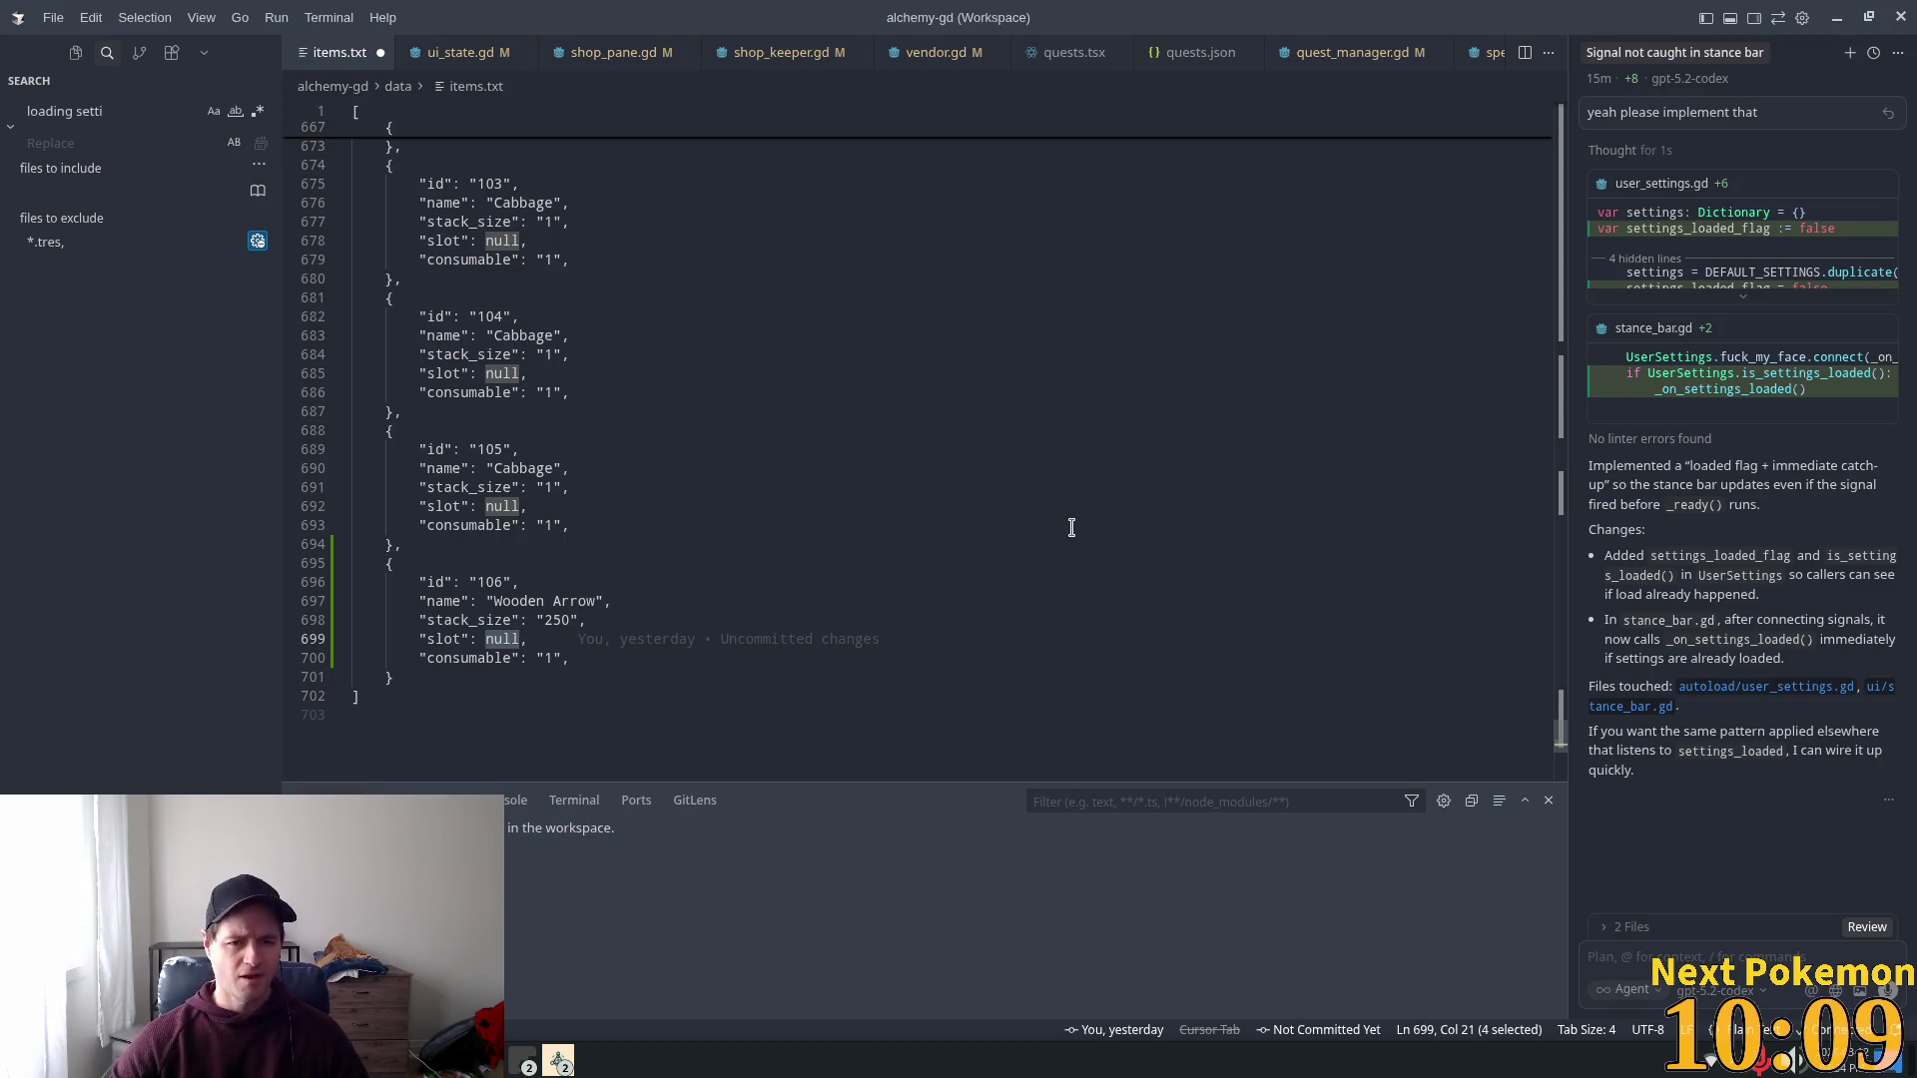
Step: Replace the Wooden Arrow slot value null with projectile
{"action": "scroll", "coordinate": [868, 405], "scroll_direction": "up", "scroll_amount": 10}
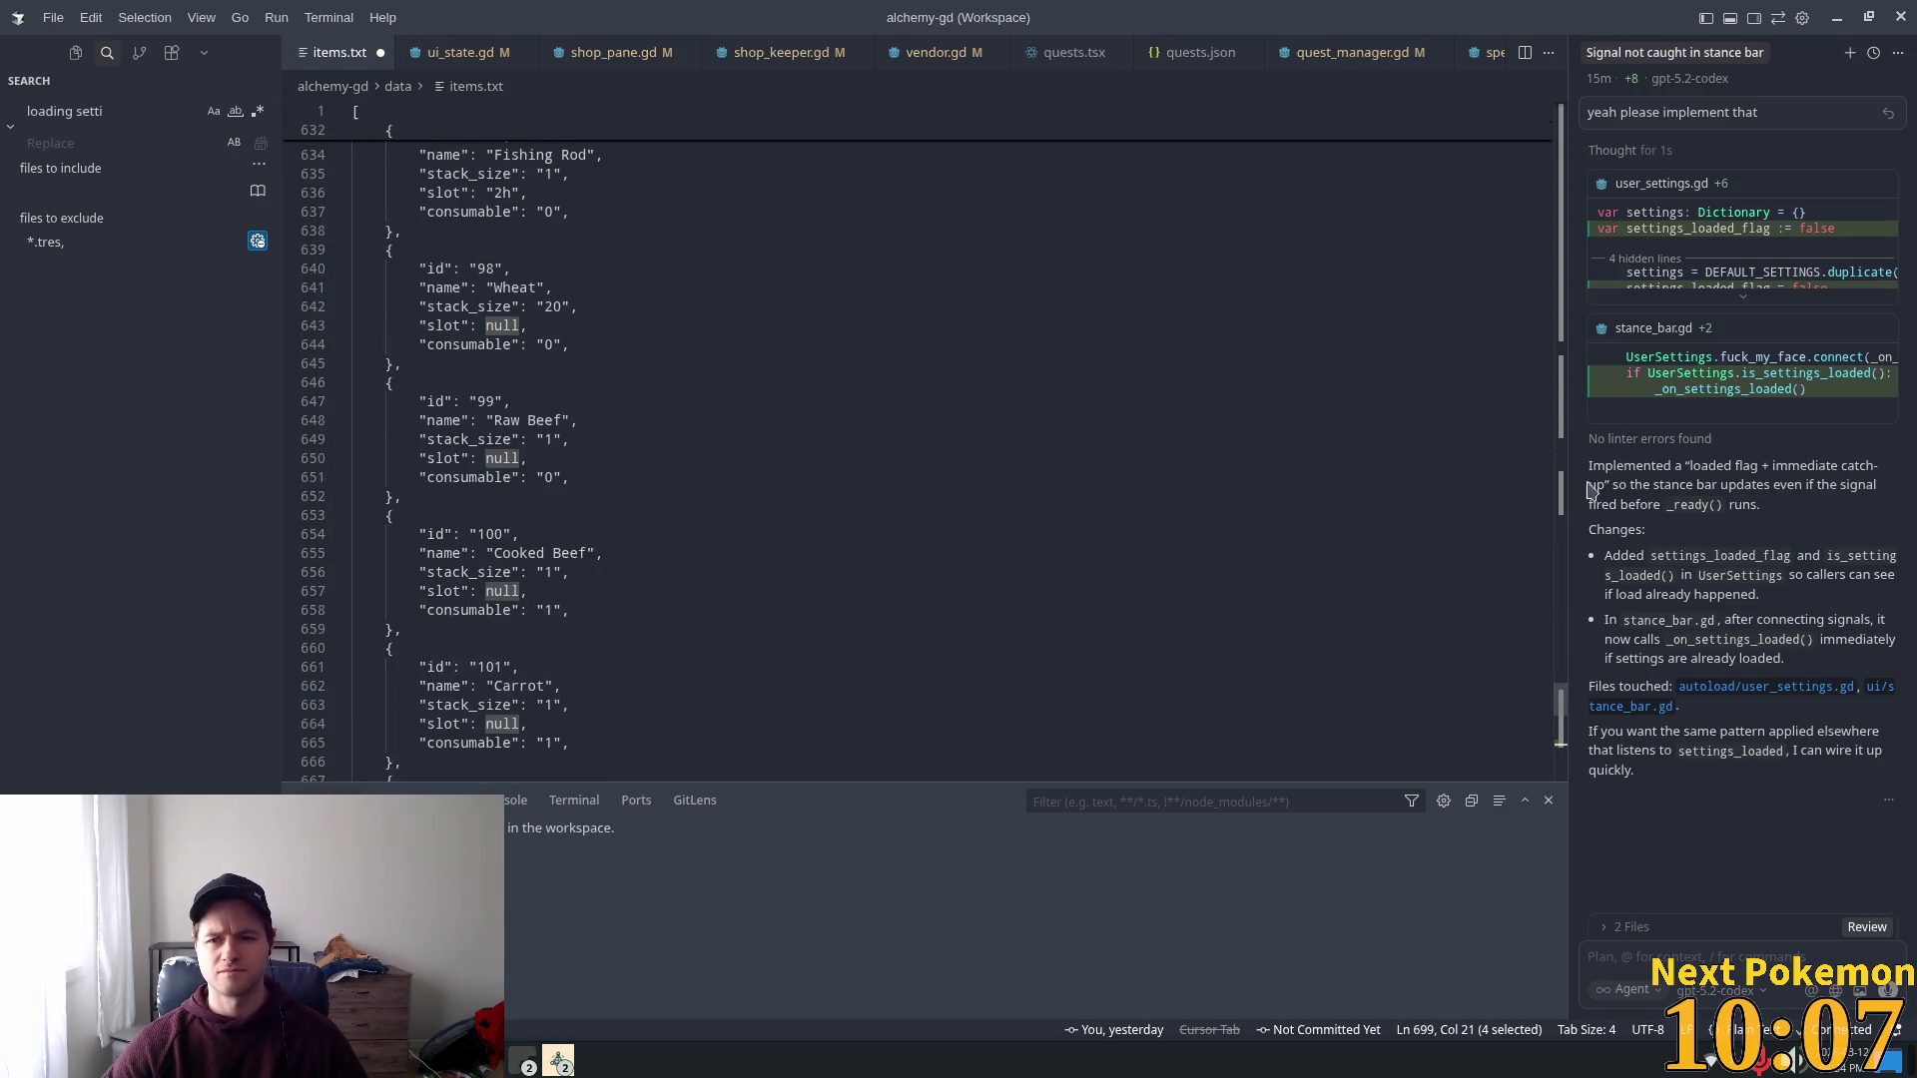
{"action": "scroll", "coordinate": [1576, 640], "scroll_direction": "up", "scroll_amount": 20}
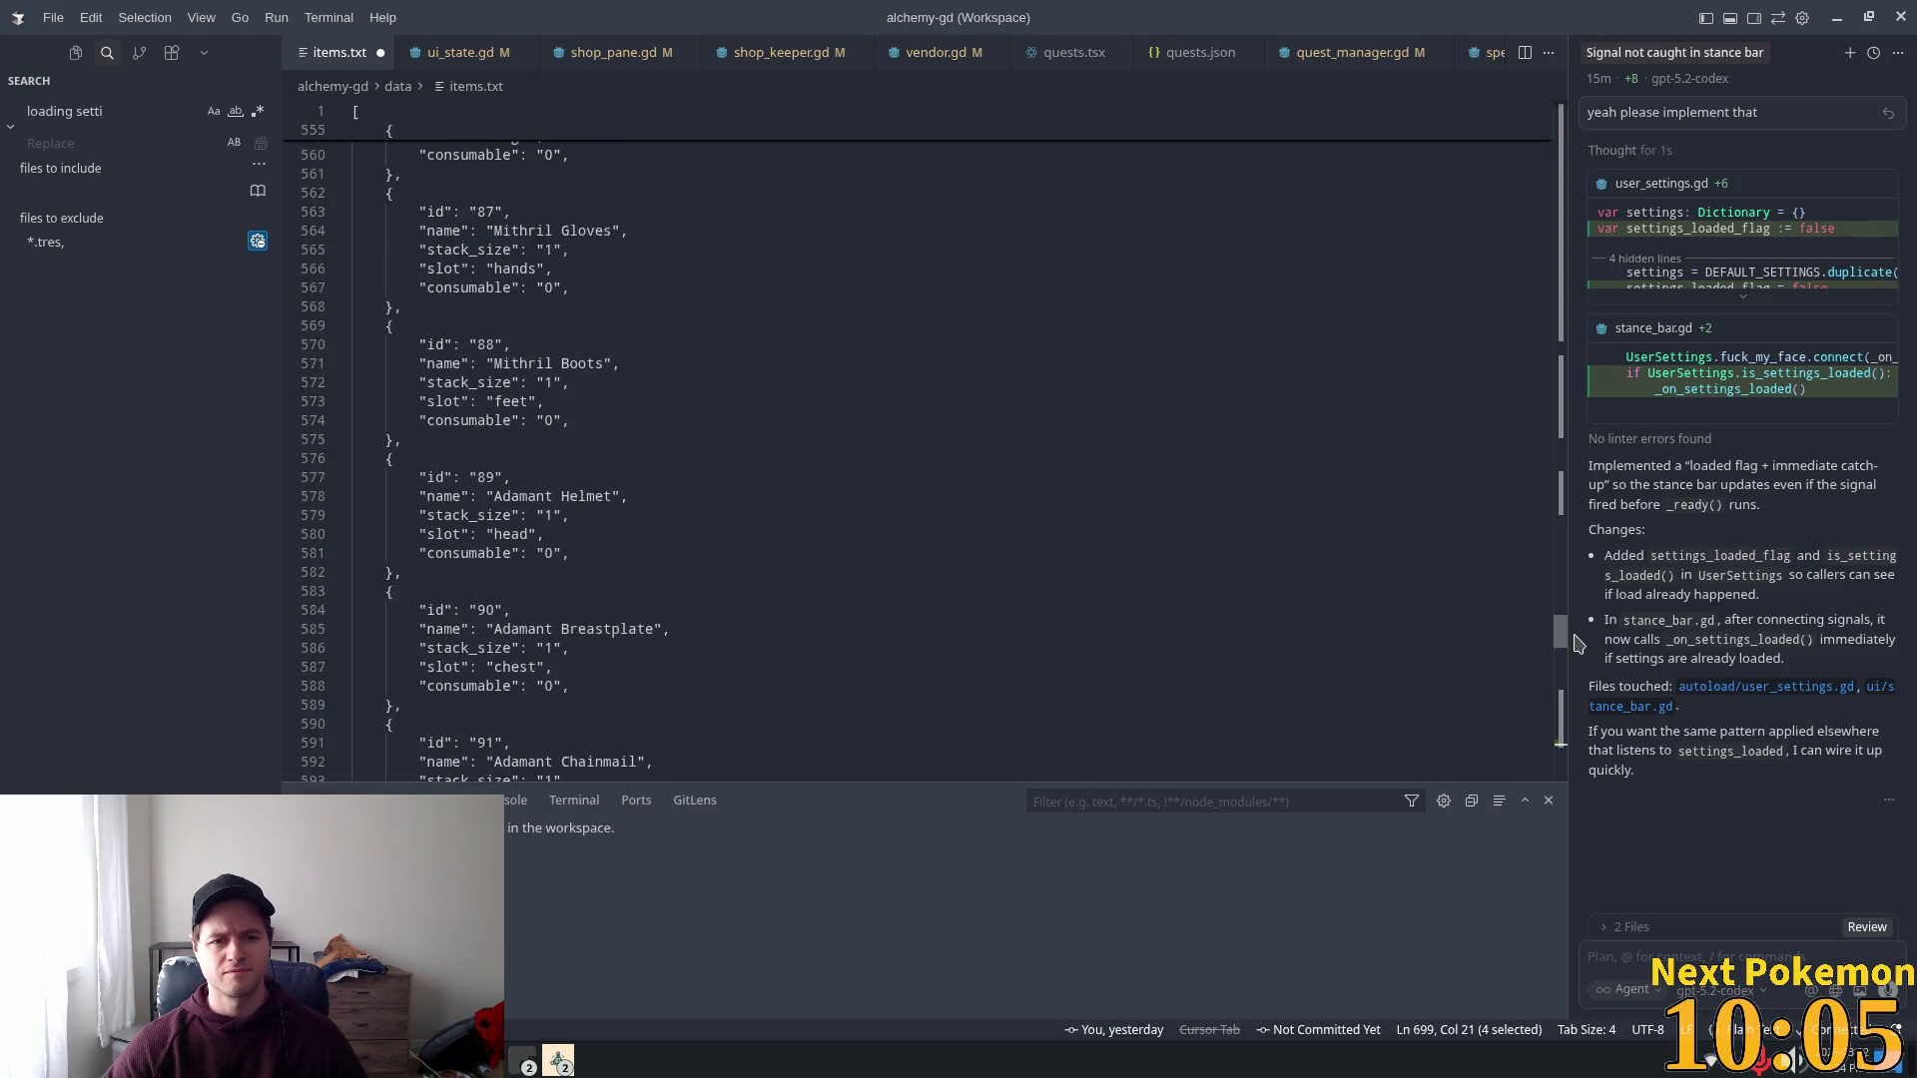
{"action": "scroll", "coordinate": [1575, 644], "scroll_direction": "down", "scroll_amount": 4}
{"action": "scroll", "coordinate": [1576, 655], "scroll_direction": "down", "scroll_amount": 20}
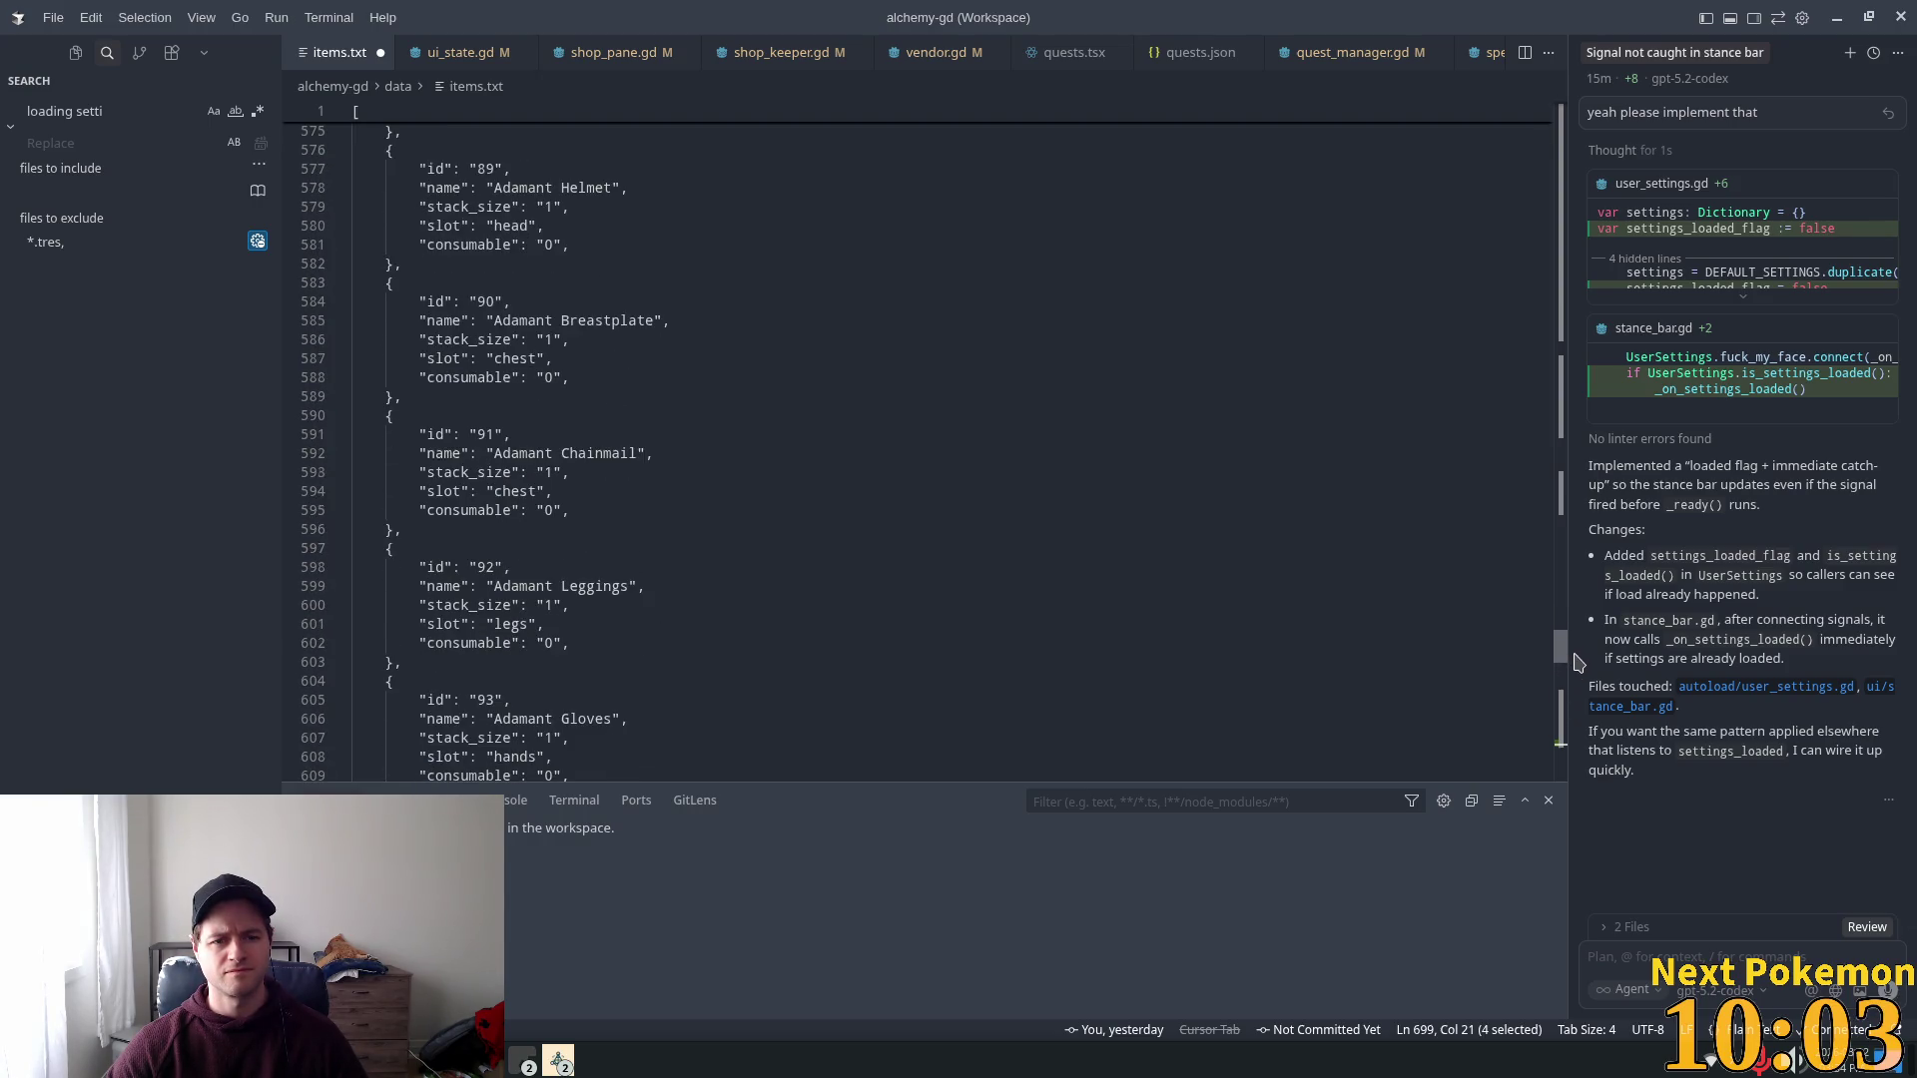
{"action": "left_click_drag", "start_coordinate": [1560, 763], "coordinate": [1561, 664]}
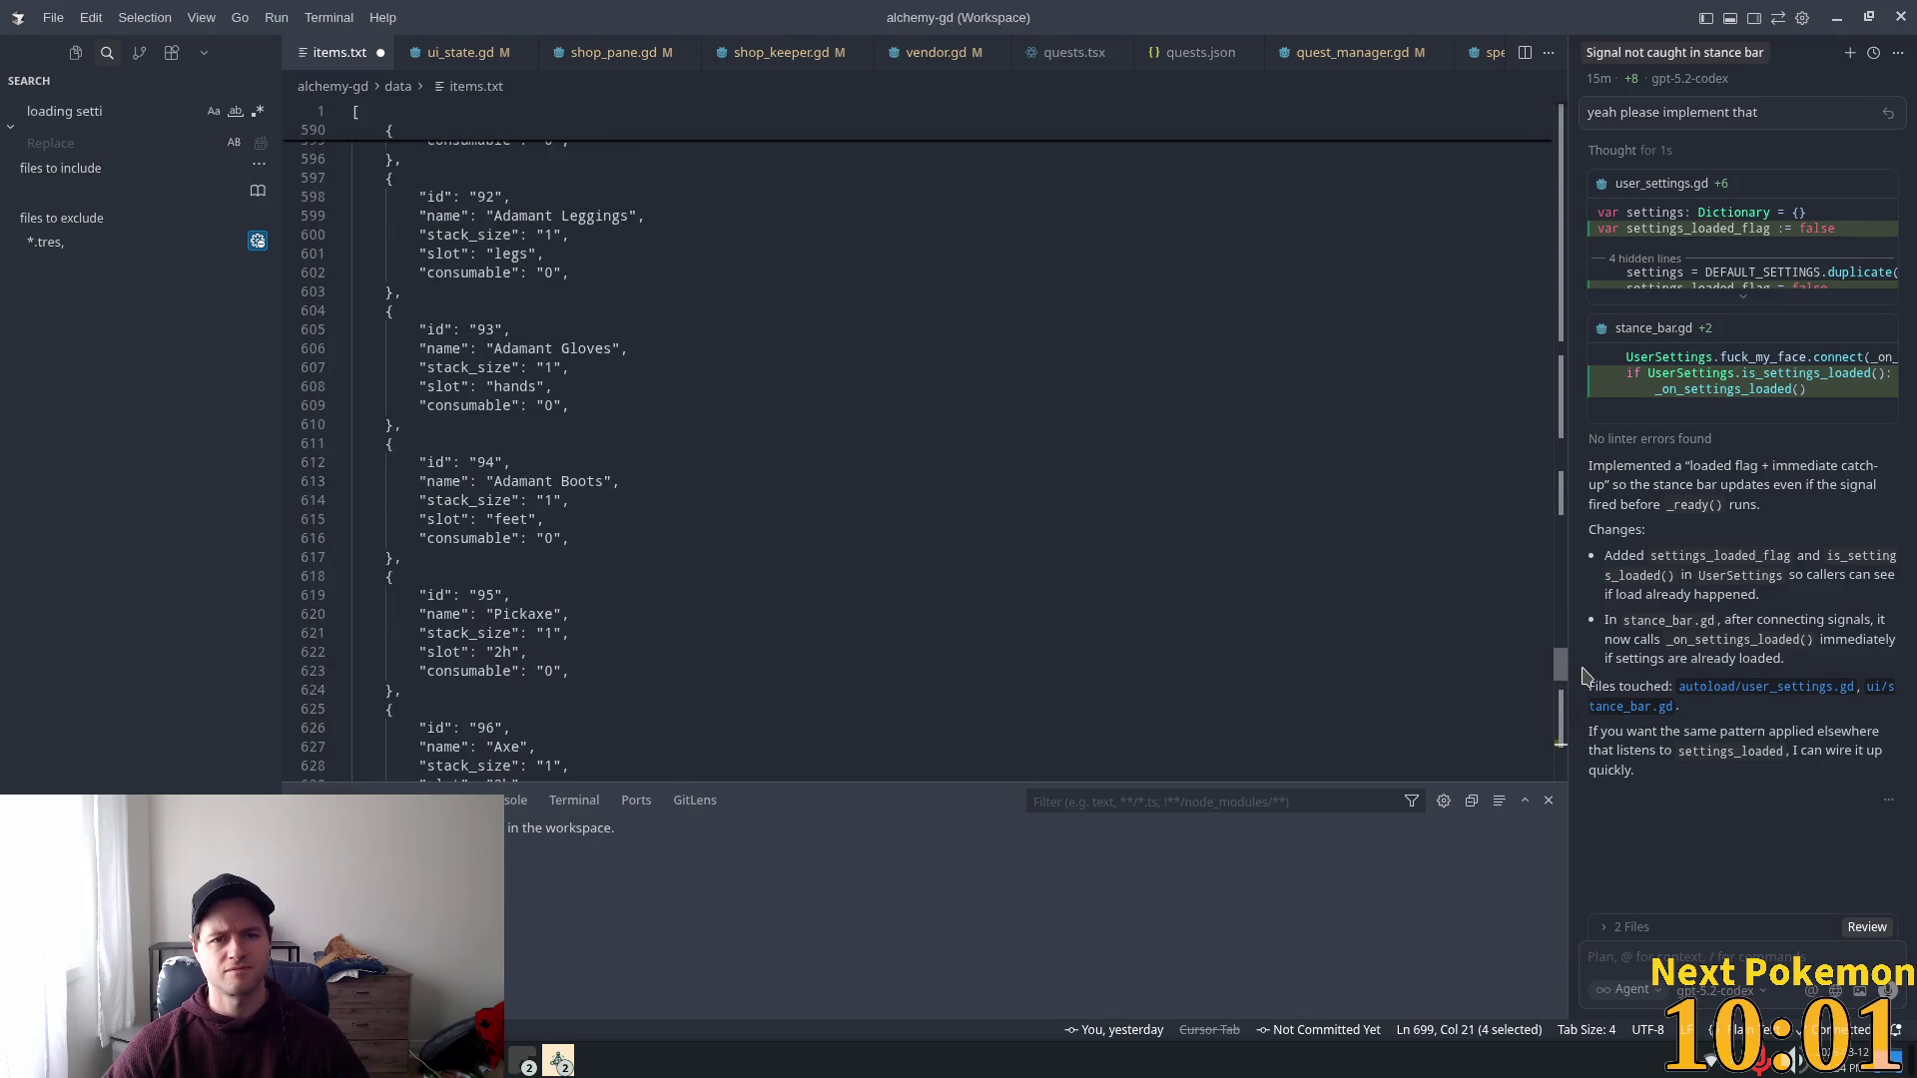
{"action": "scroll", "coordinate": [1499, 657], "scroll_direction": "down", "scroll_amount": 9}
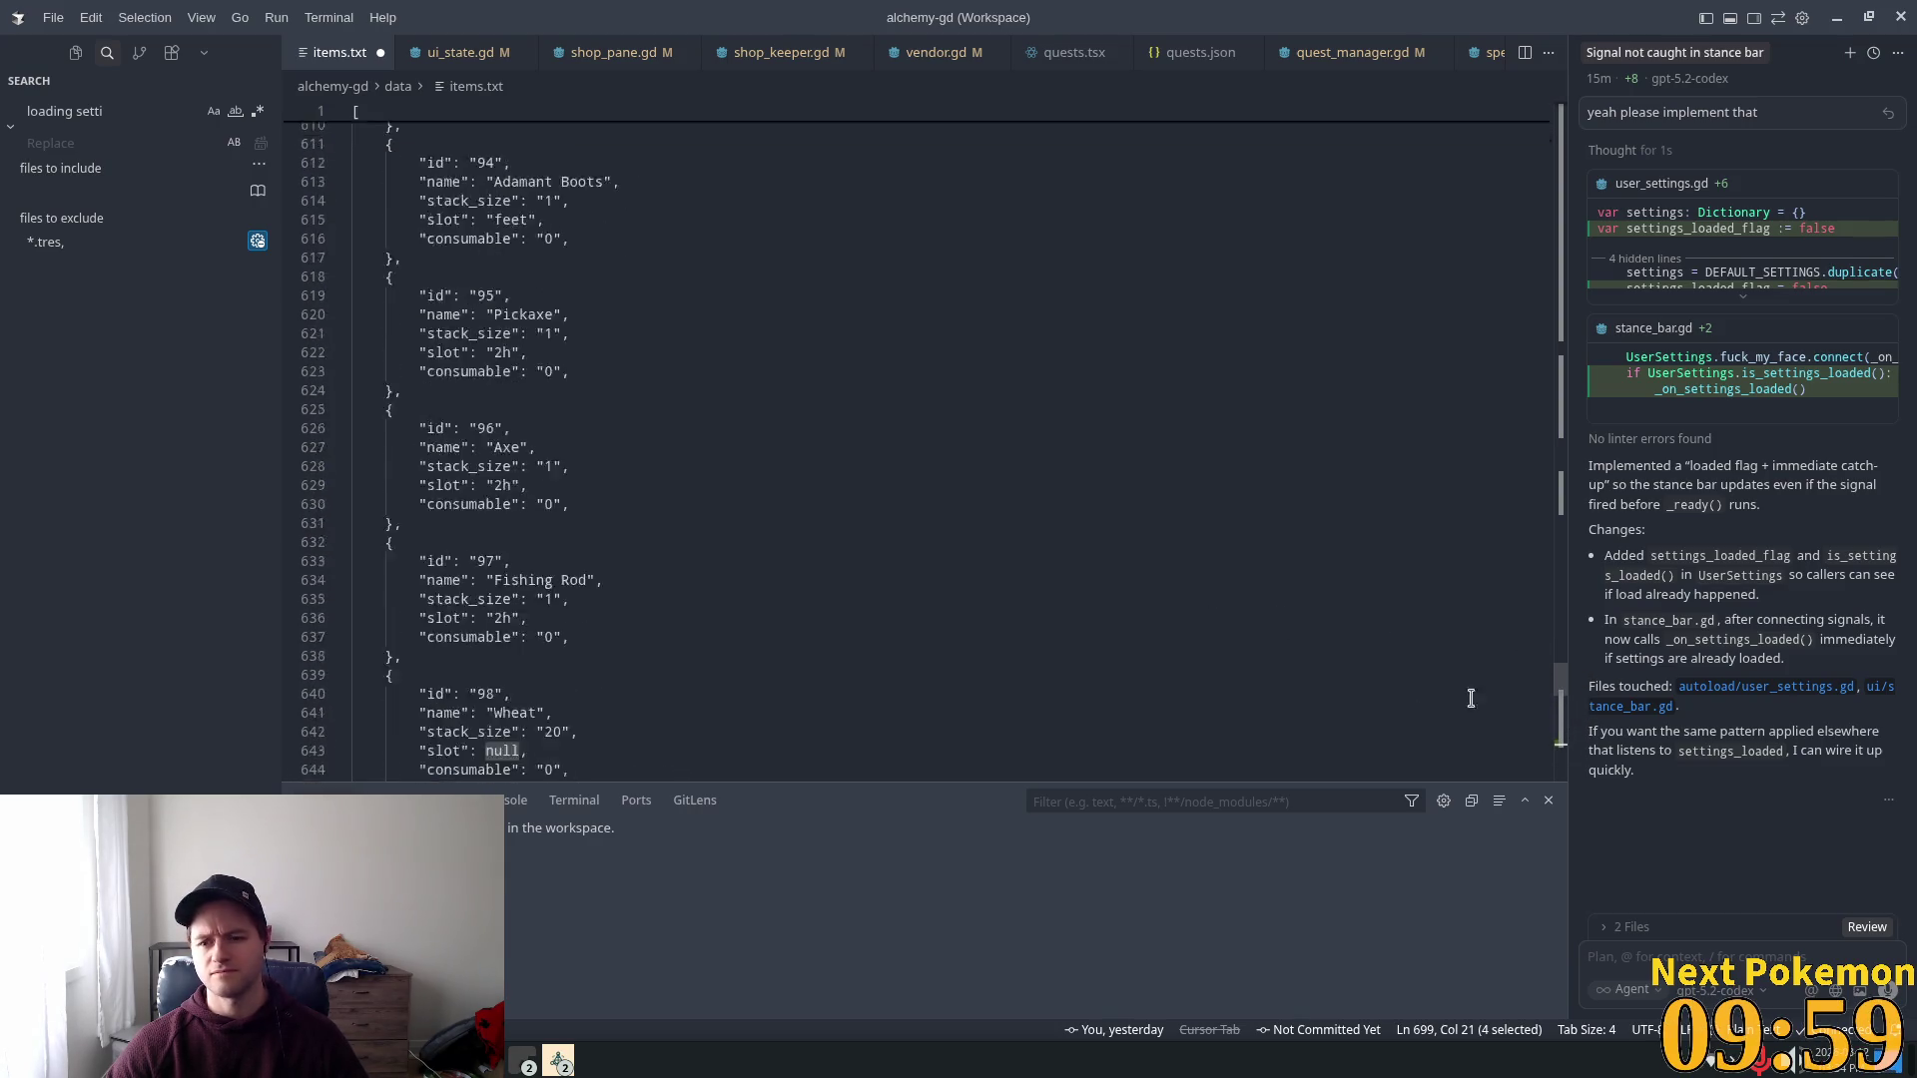
{"action": "scroll", "coordinate": [1241, 685], "scroll_direction": "down", "scroll_amount": 3}
{"action": "scroll", "coordinate": [1239, 687], "scroll_direction": "down", "scroll_amount": 13}
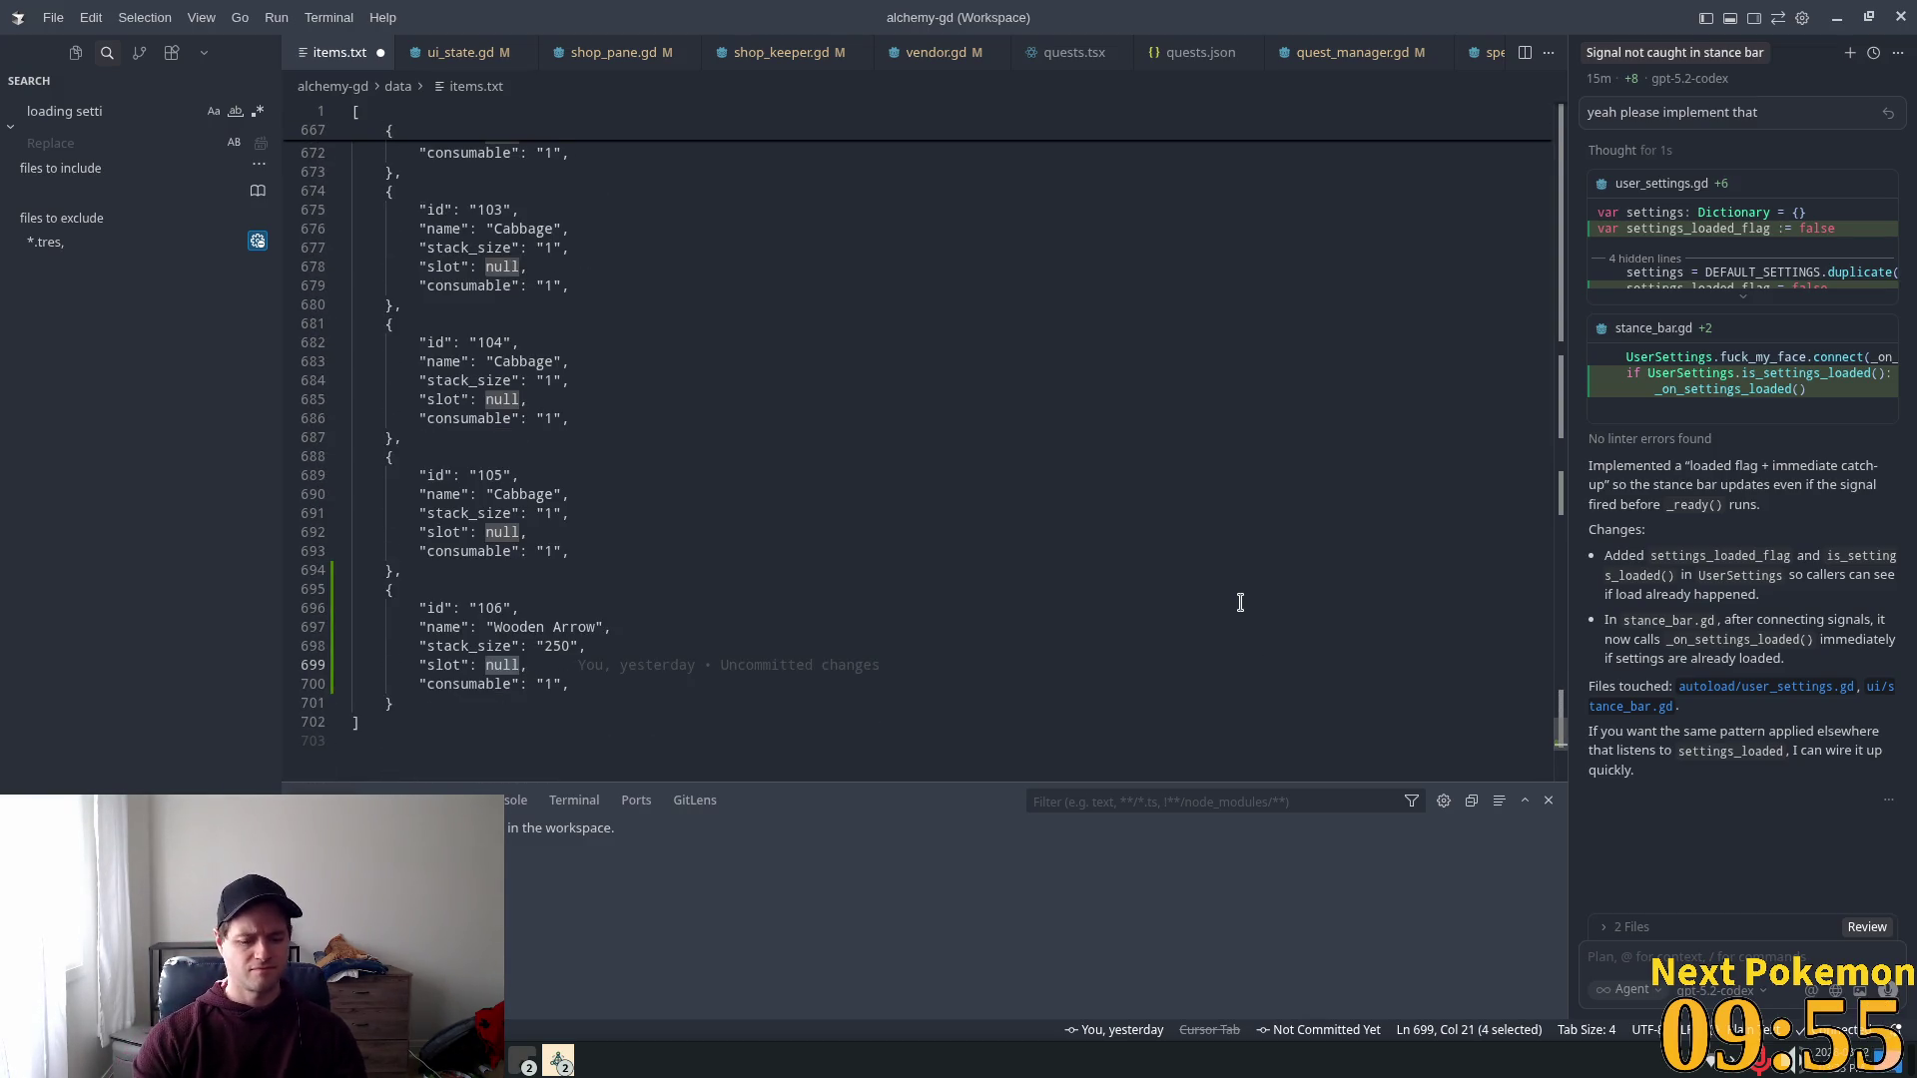
{"action": "type", "text": "projectile"}
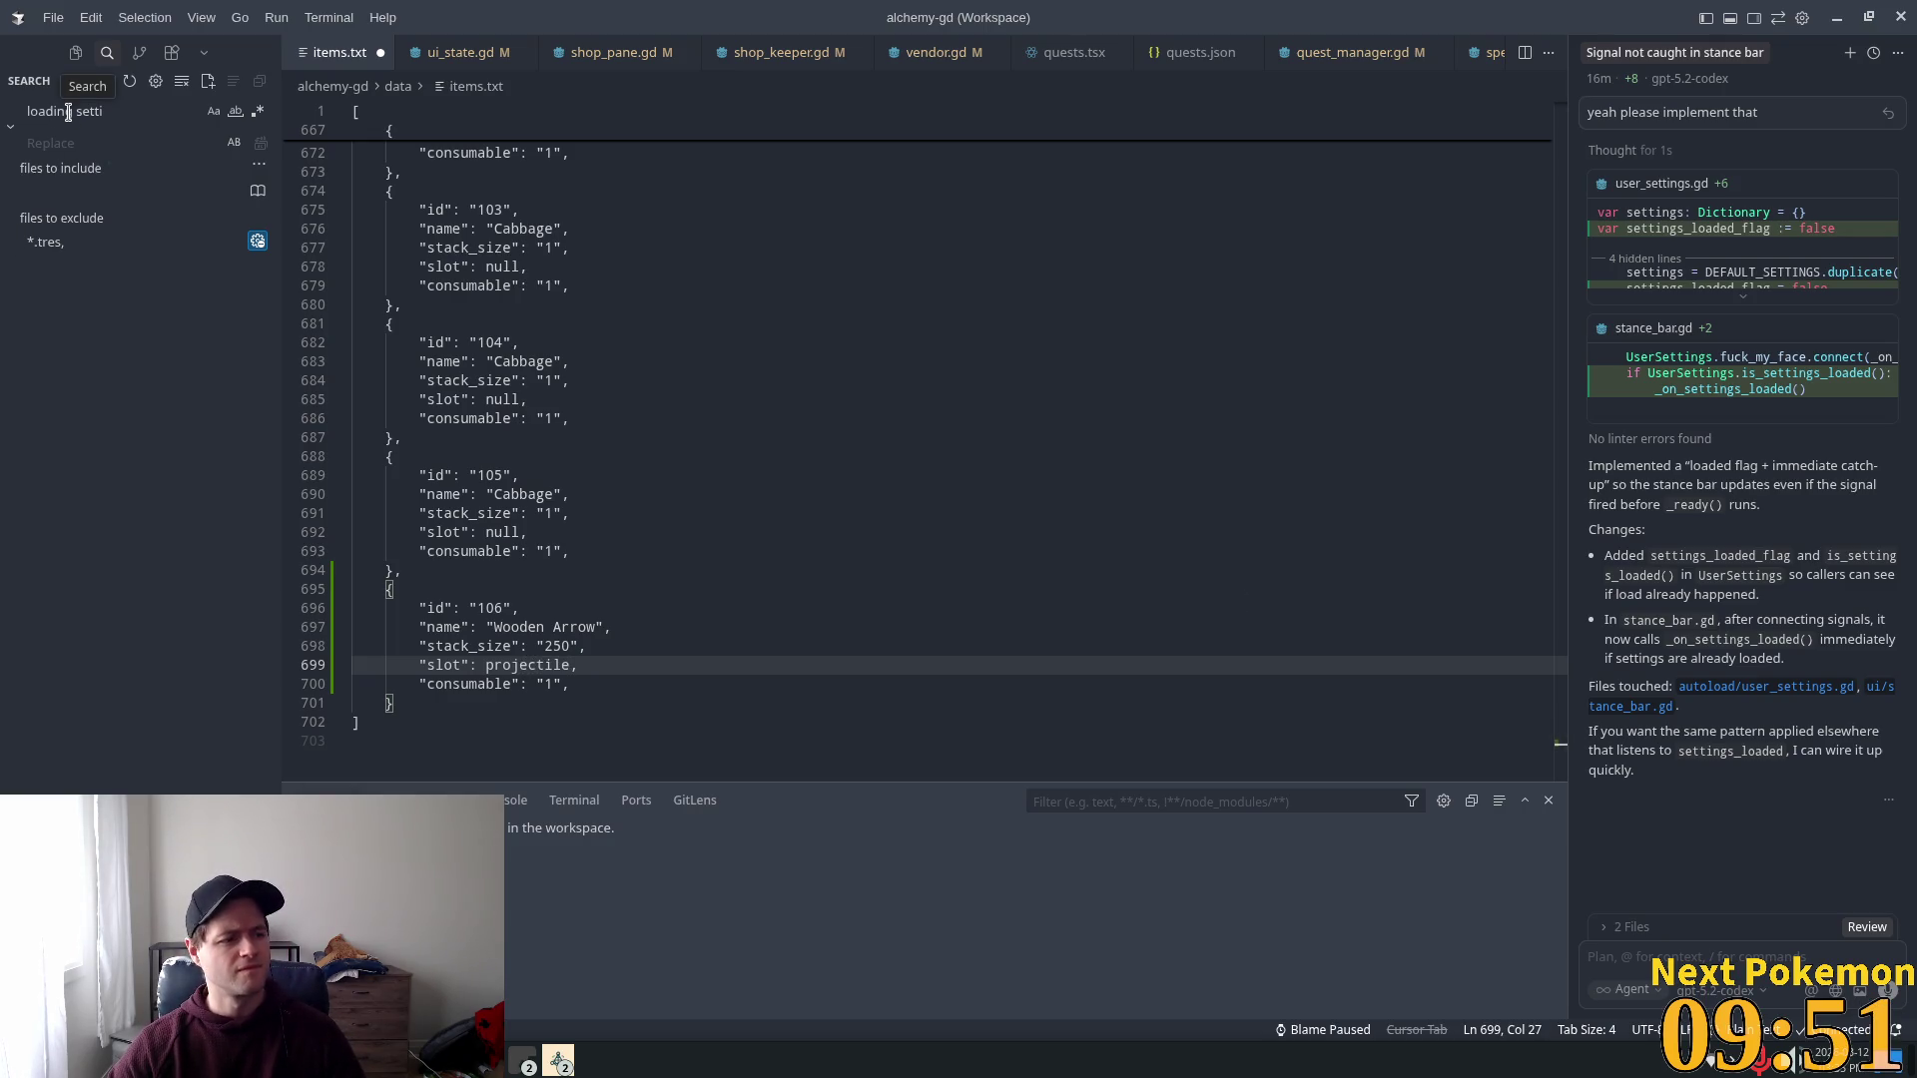
Step: Change the Wooden Arrow's consumable value from 1 to 0
{"action": "key", "text": "Down"}
{"action": "key", "text": "Left"}
{"action": "key", "text": "Left"}
{"action": "key", "text": "shift+Left"}
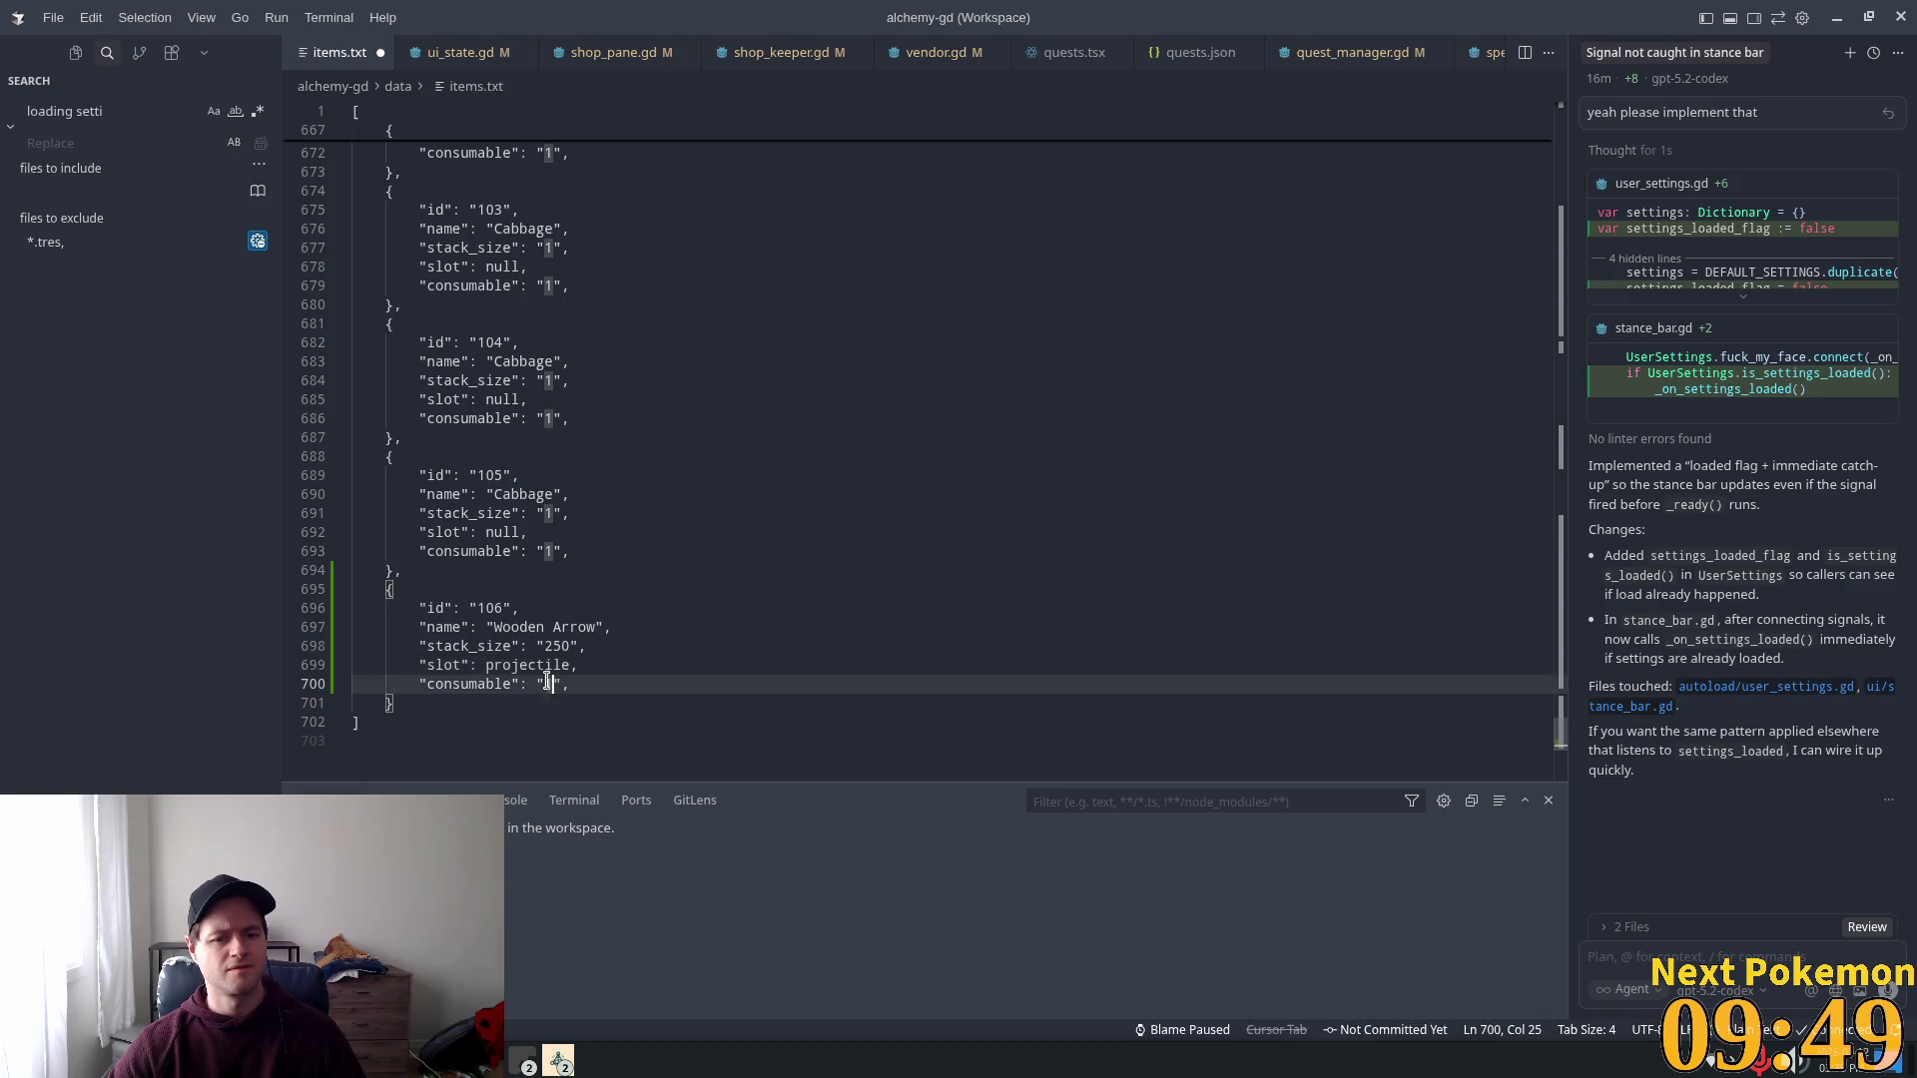
{"action": "type", "text": "0"}
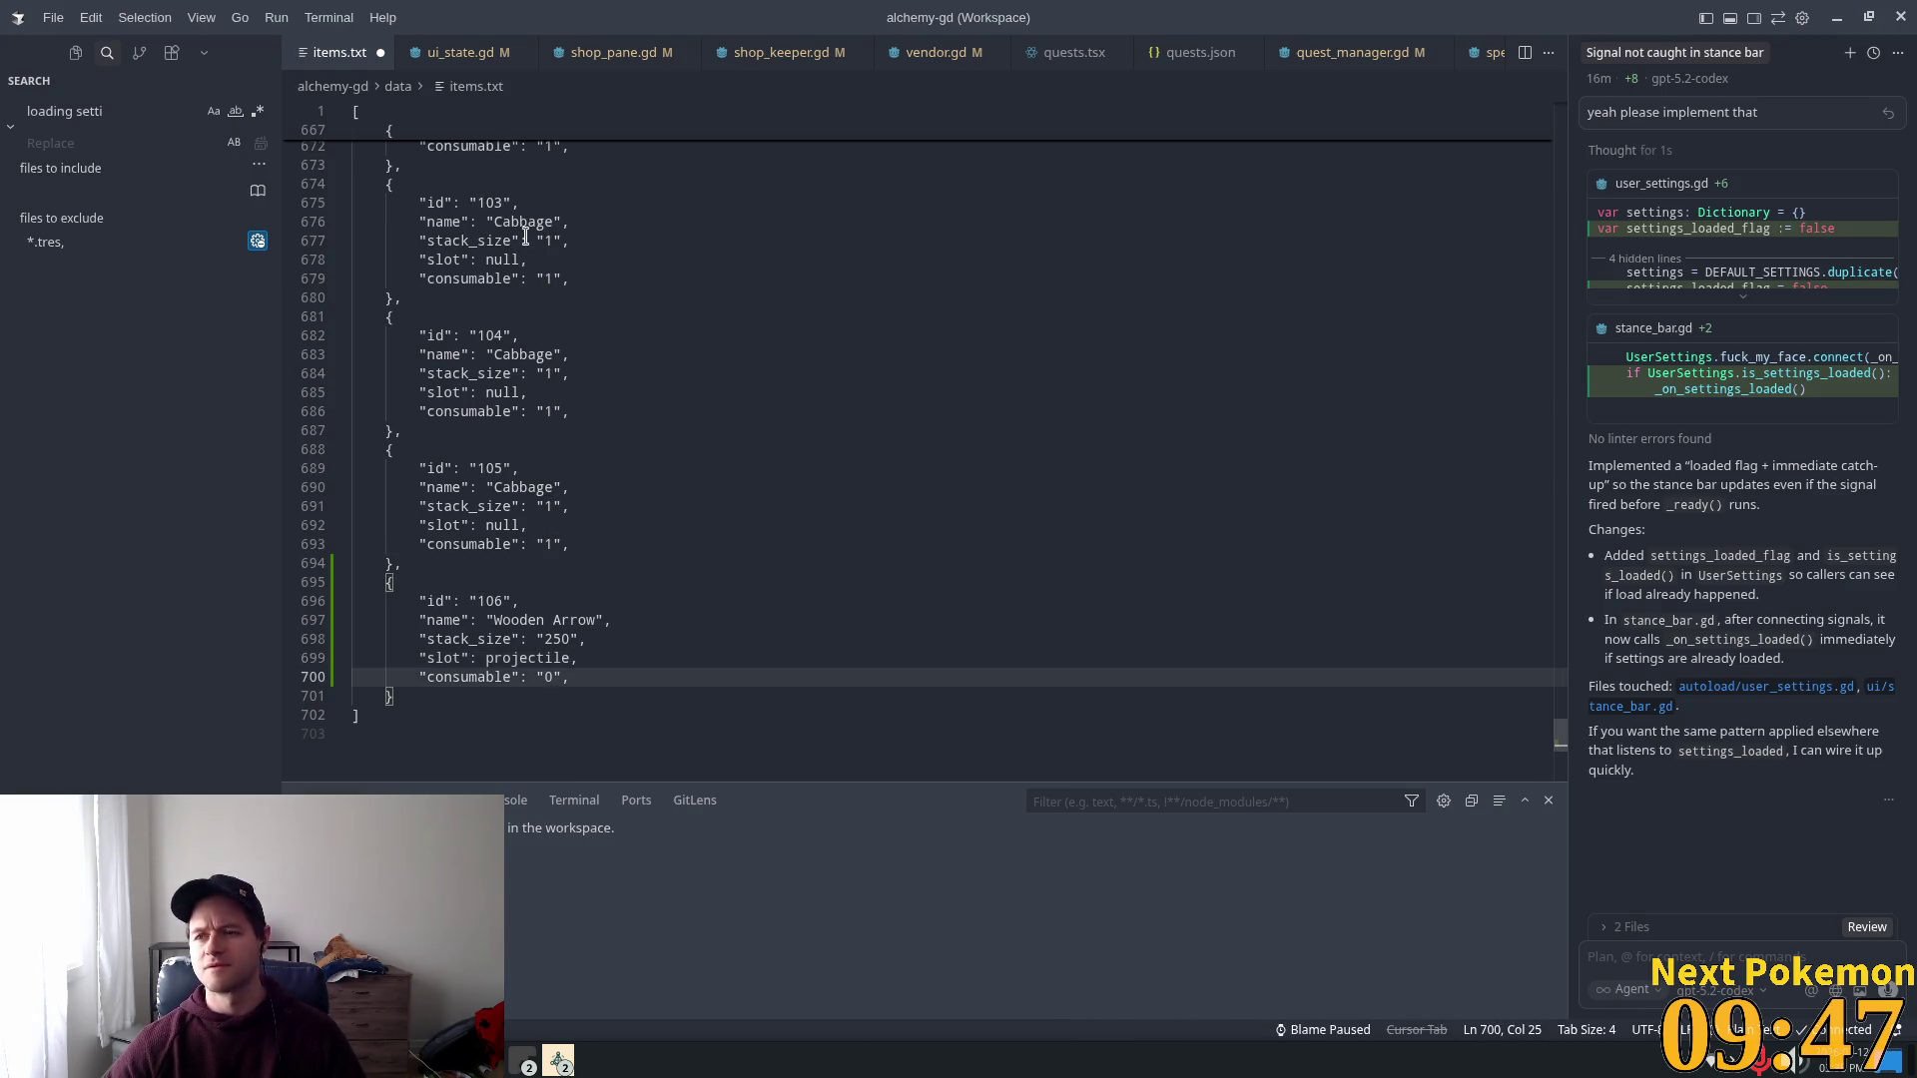
{"action": "double_click", "coordinate": [89, 111]}
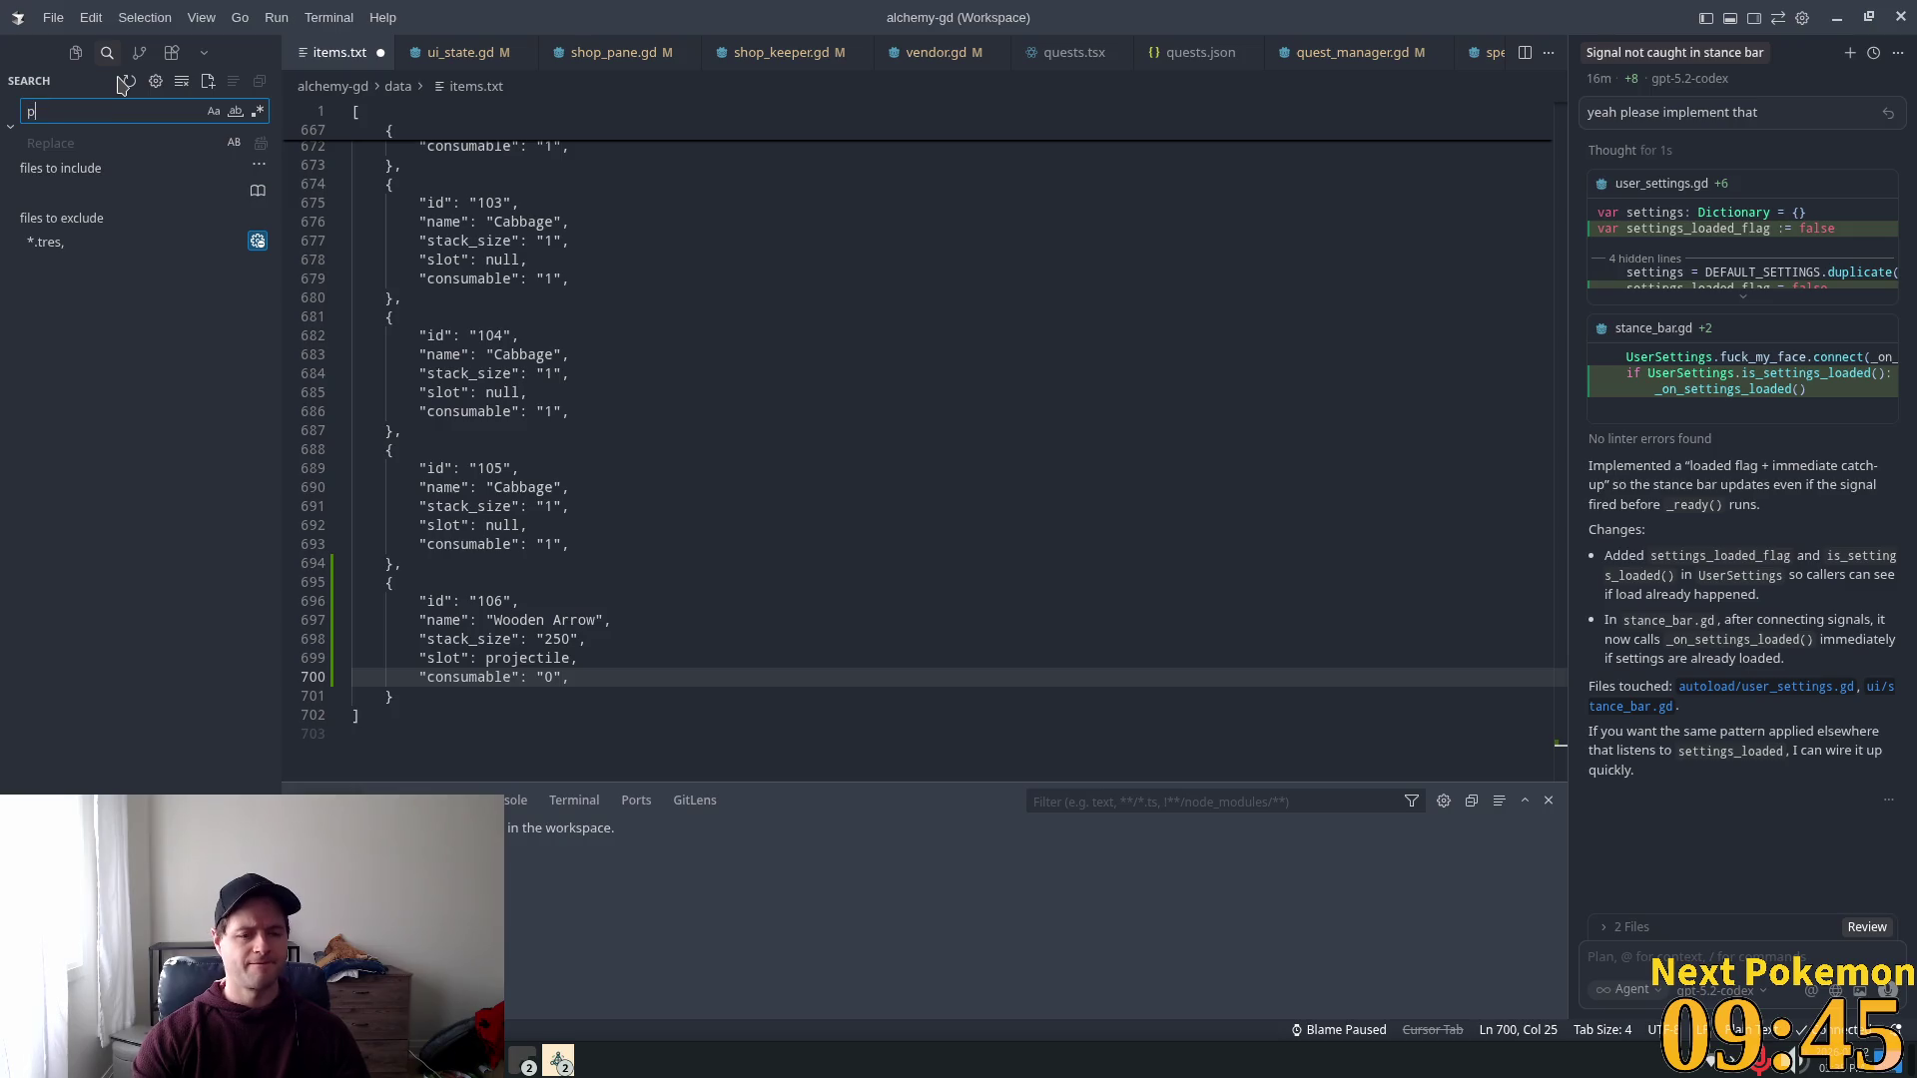
Step: Search the workspace for 'projectile' and check the valid slot values in the SQL migration
{"action": "type", "text": "rojectile"}
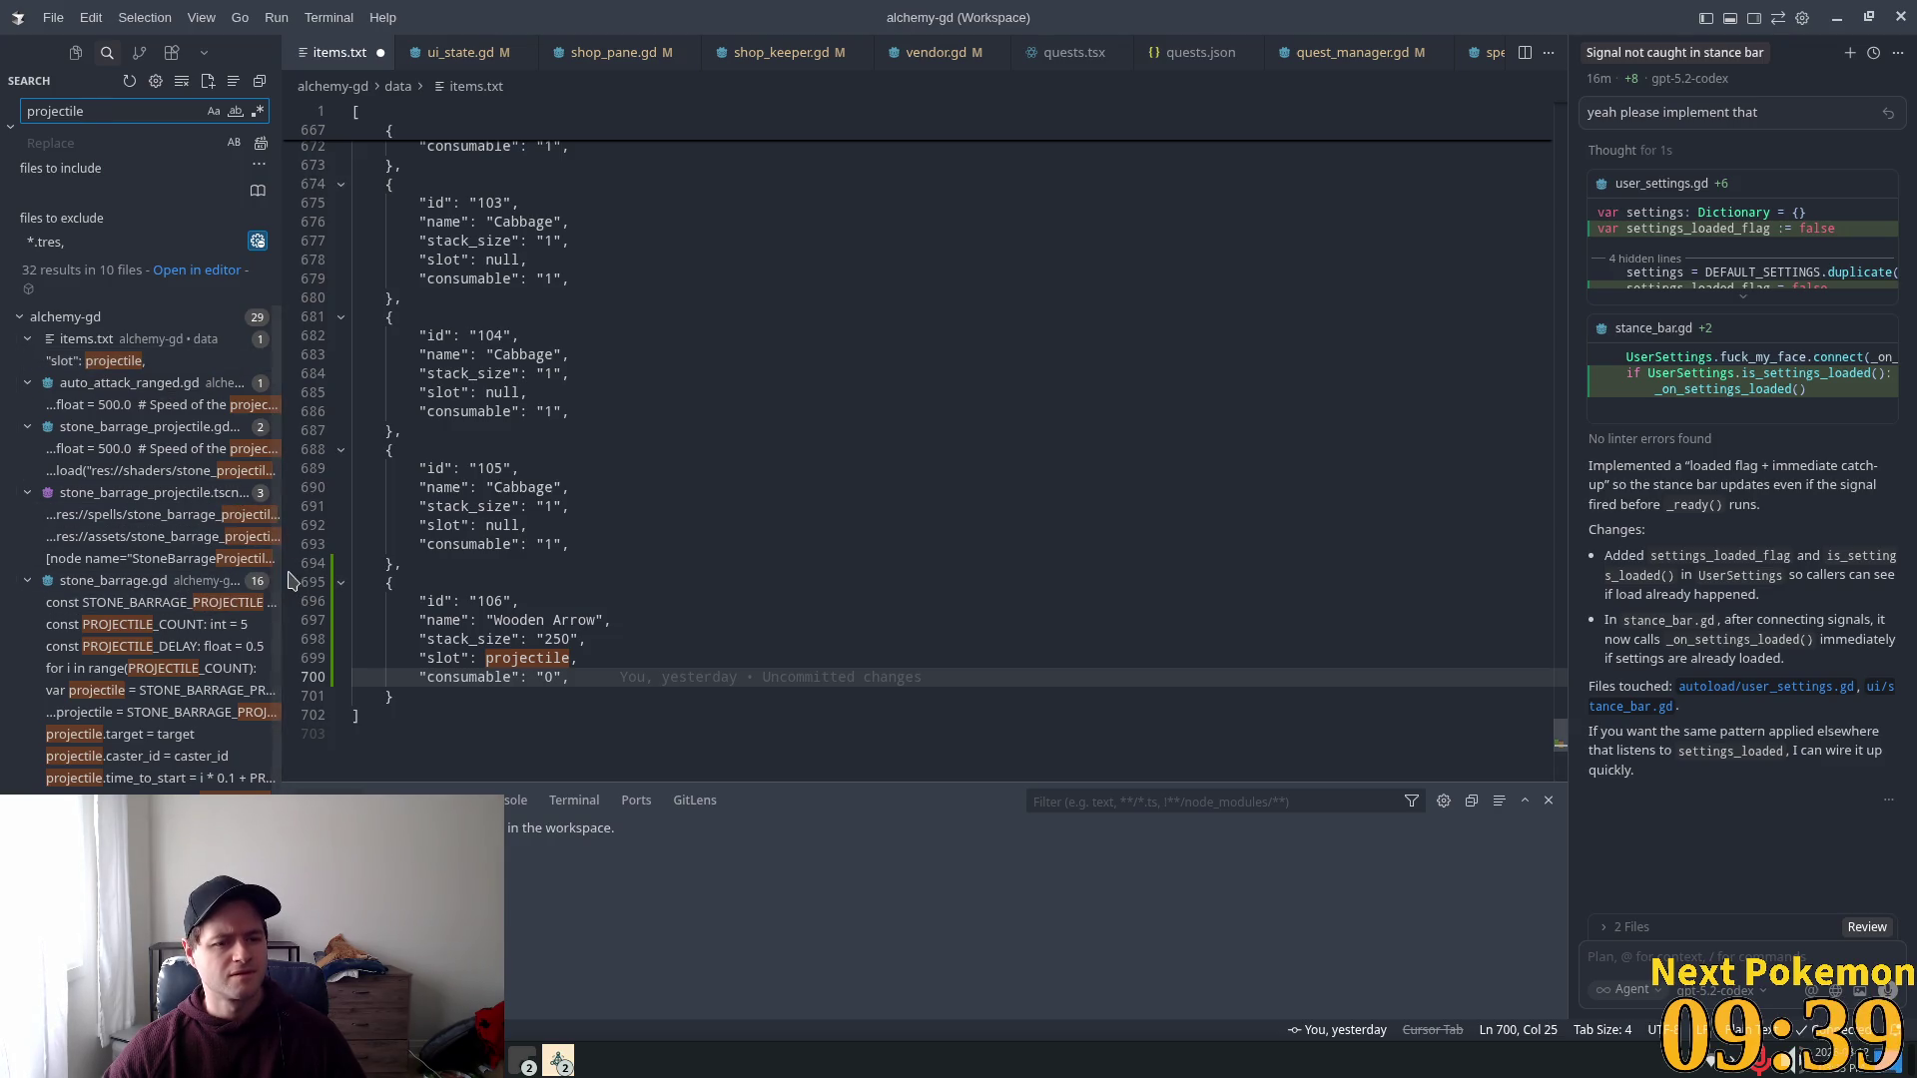
{"action": "left_click_drag", "start_coordinate": [287, 579], "coordinate": [538, 599]}
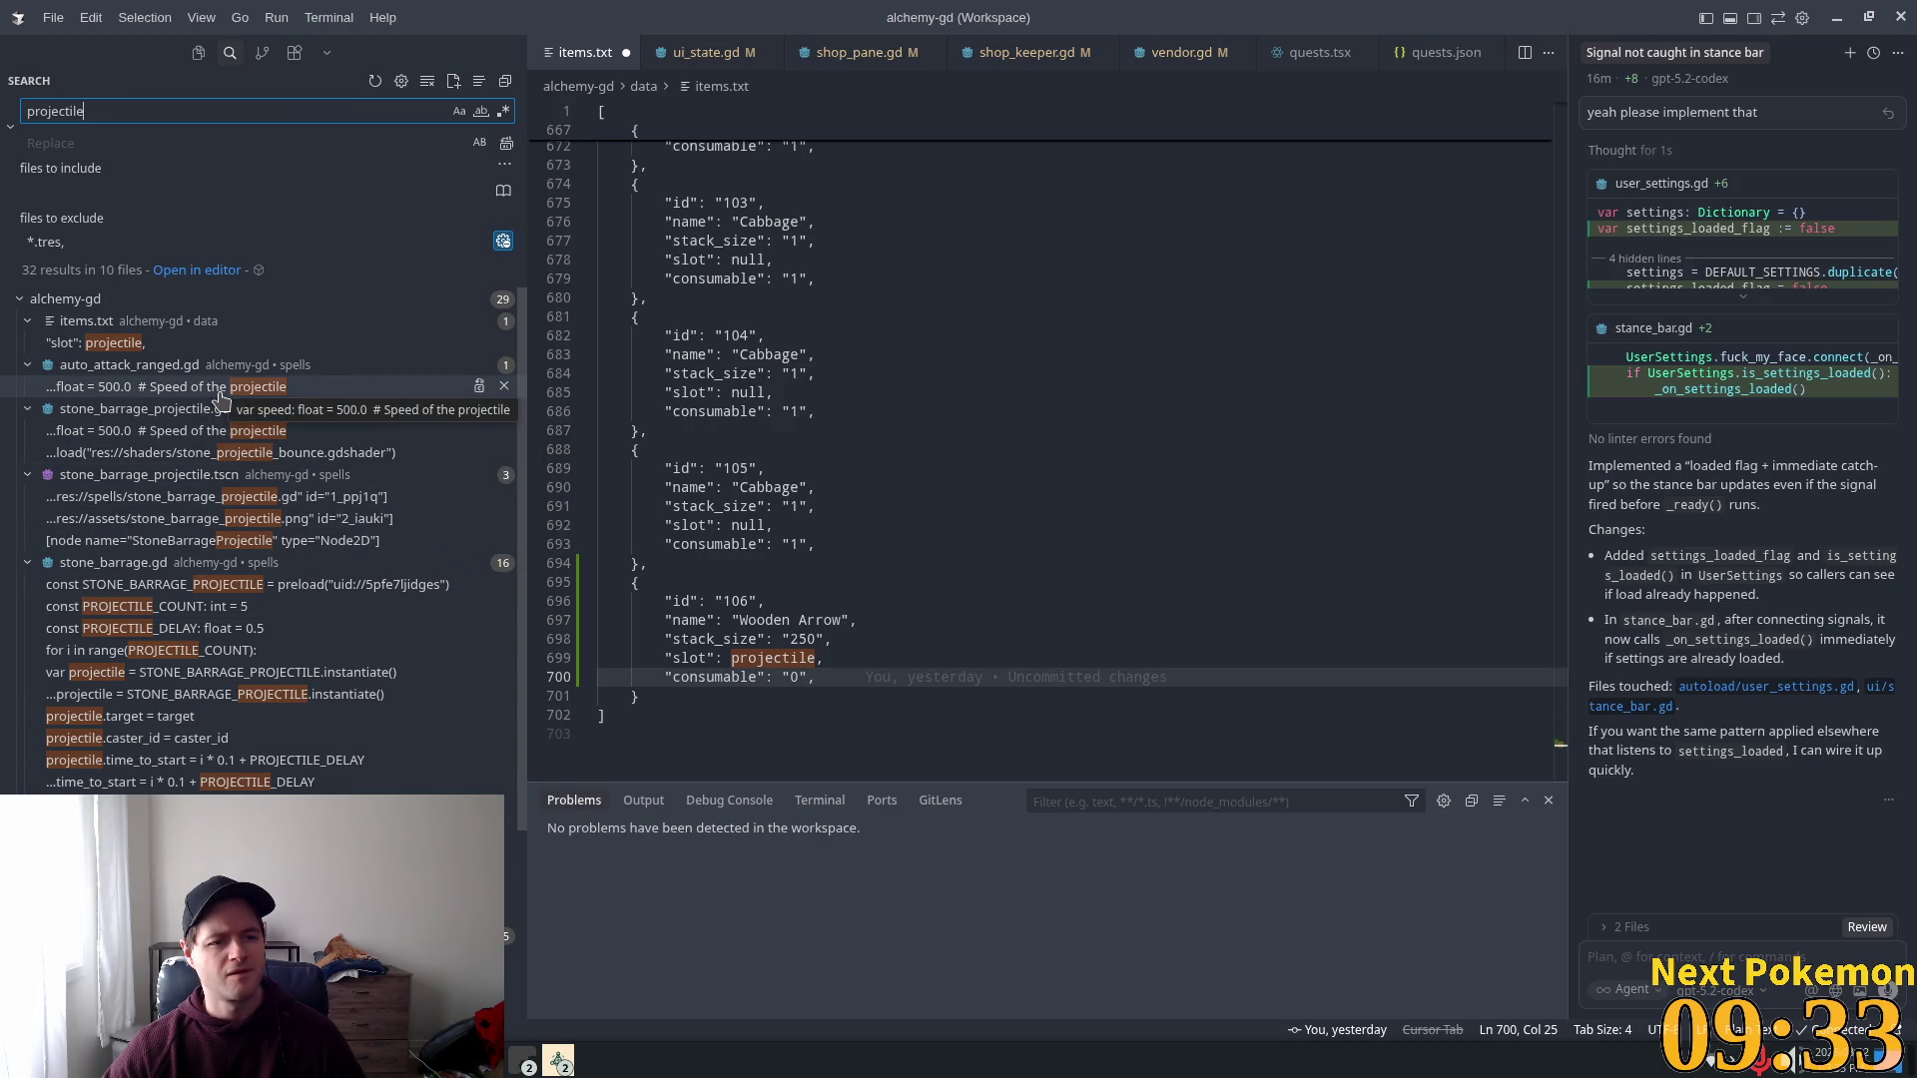
{"action": "scroll", "coordinate": [450, 591], "scroll_direction": "down", "scroll_amount": 2}
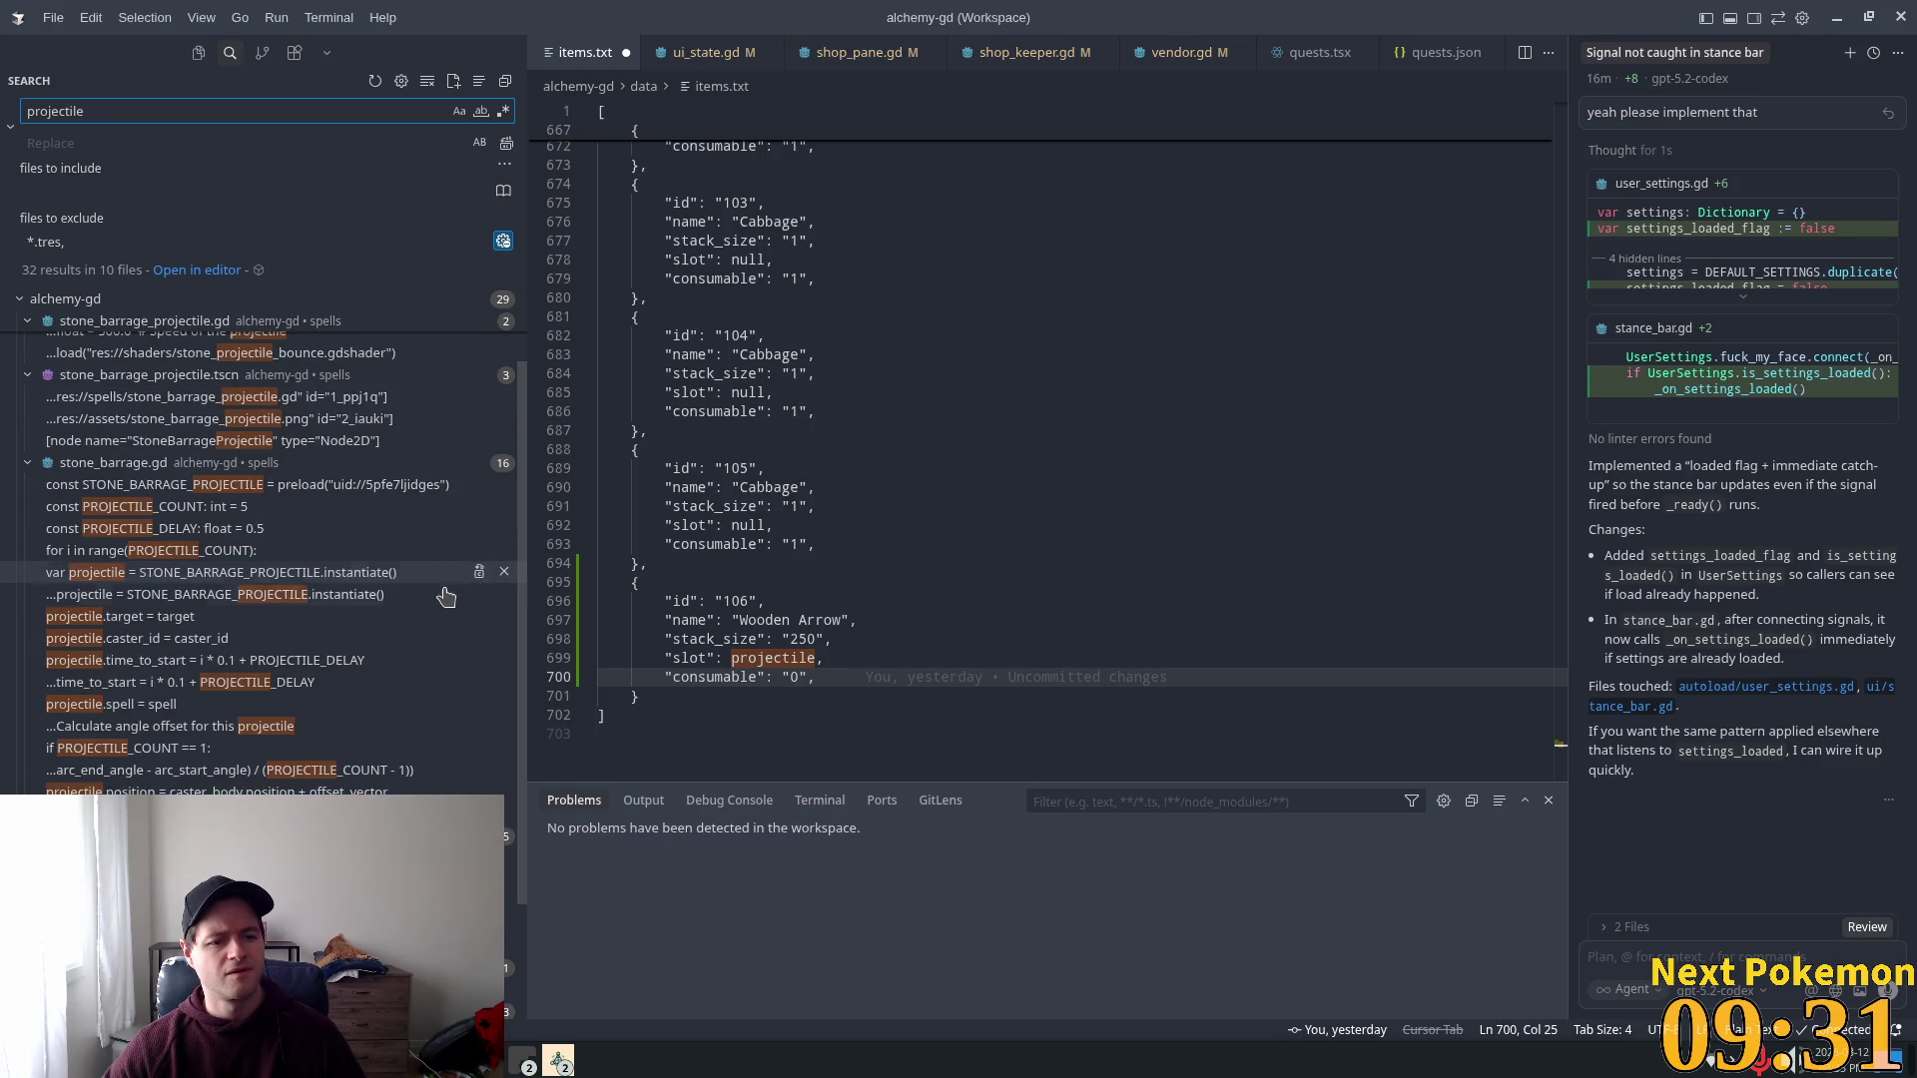
{"action": "scroll", "coordinate": [420, 629], "scroll_direction": "down", "scroll_amount": 1}
{"action": "scroll", "coordinate": [419, 629], "scroll_direction": "down", "scroll_amount": 1}
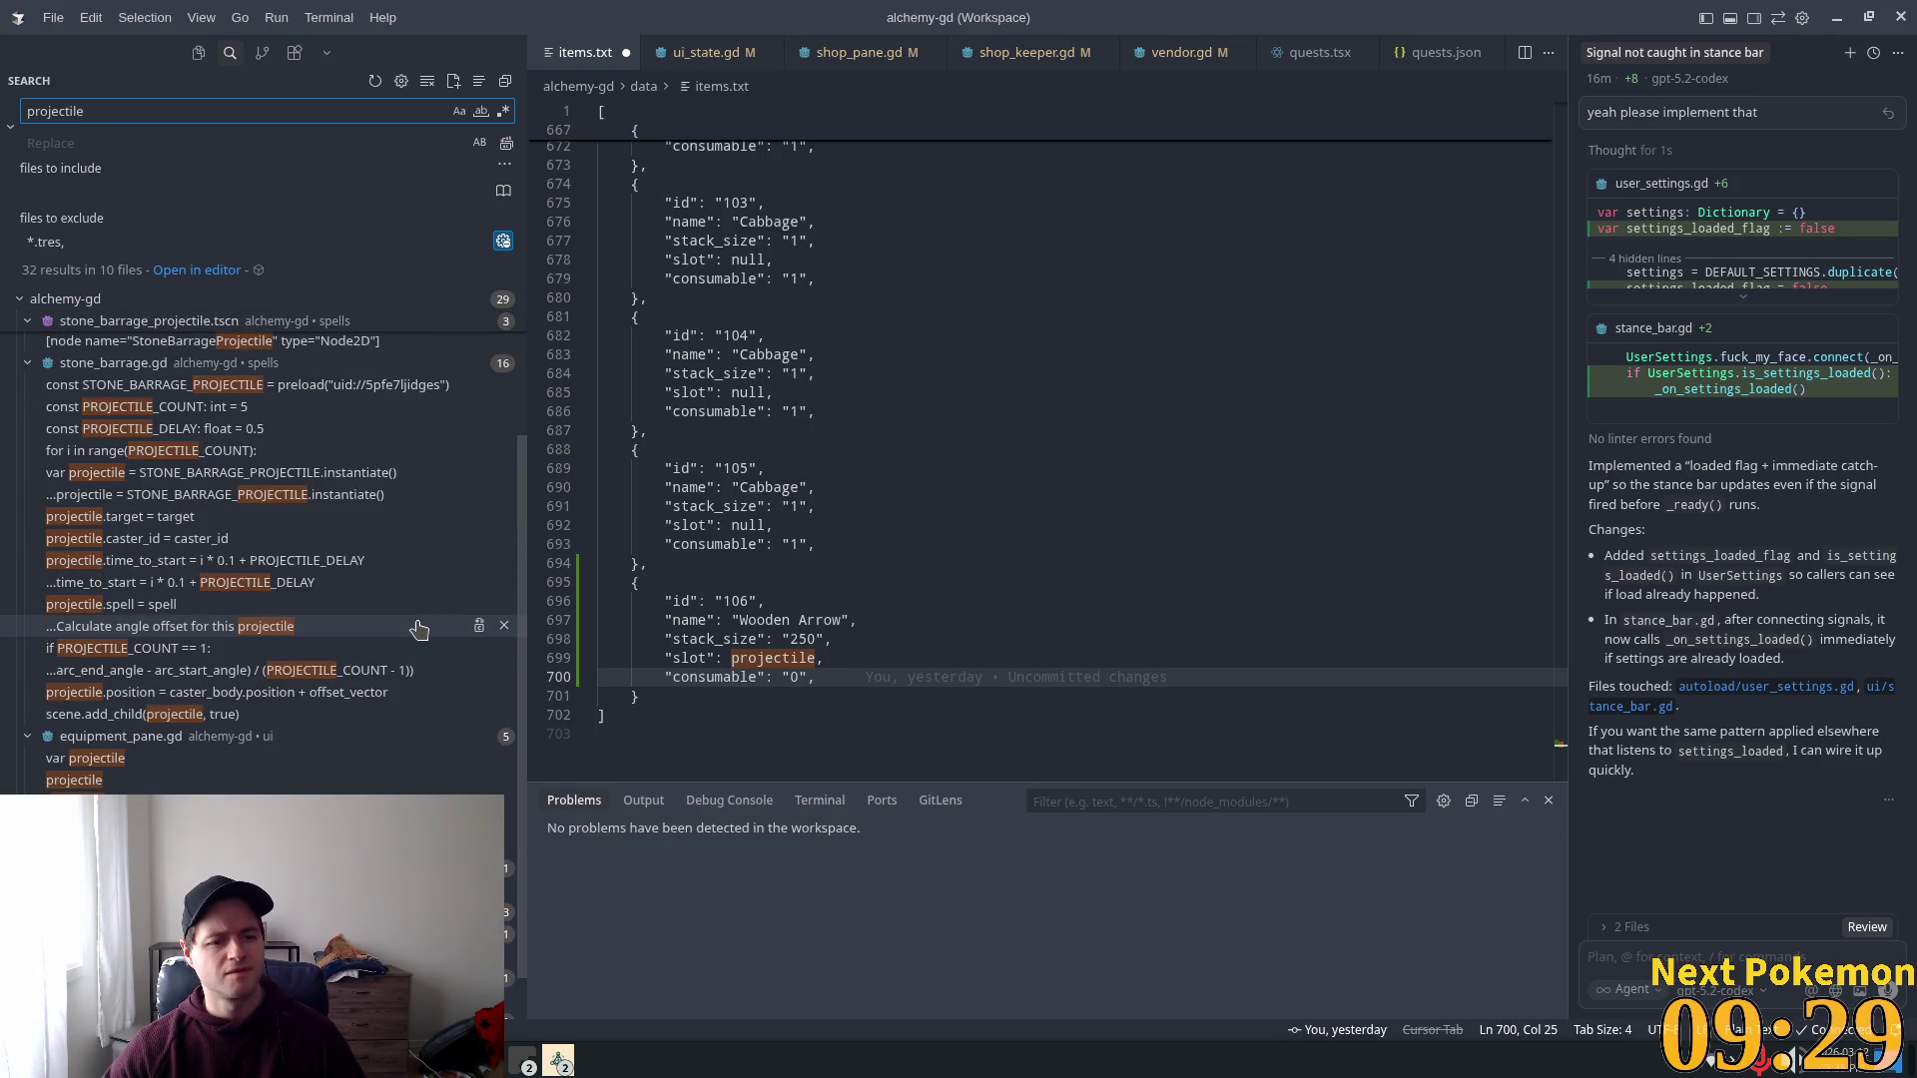
{"action": "scroll", "coordinate": [410, 626], "scroll_direction": "down", "scroll_amount": 1}
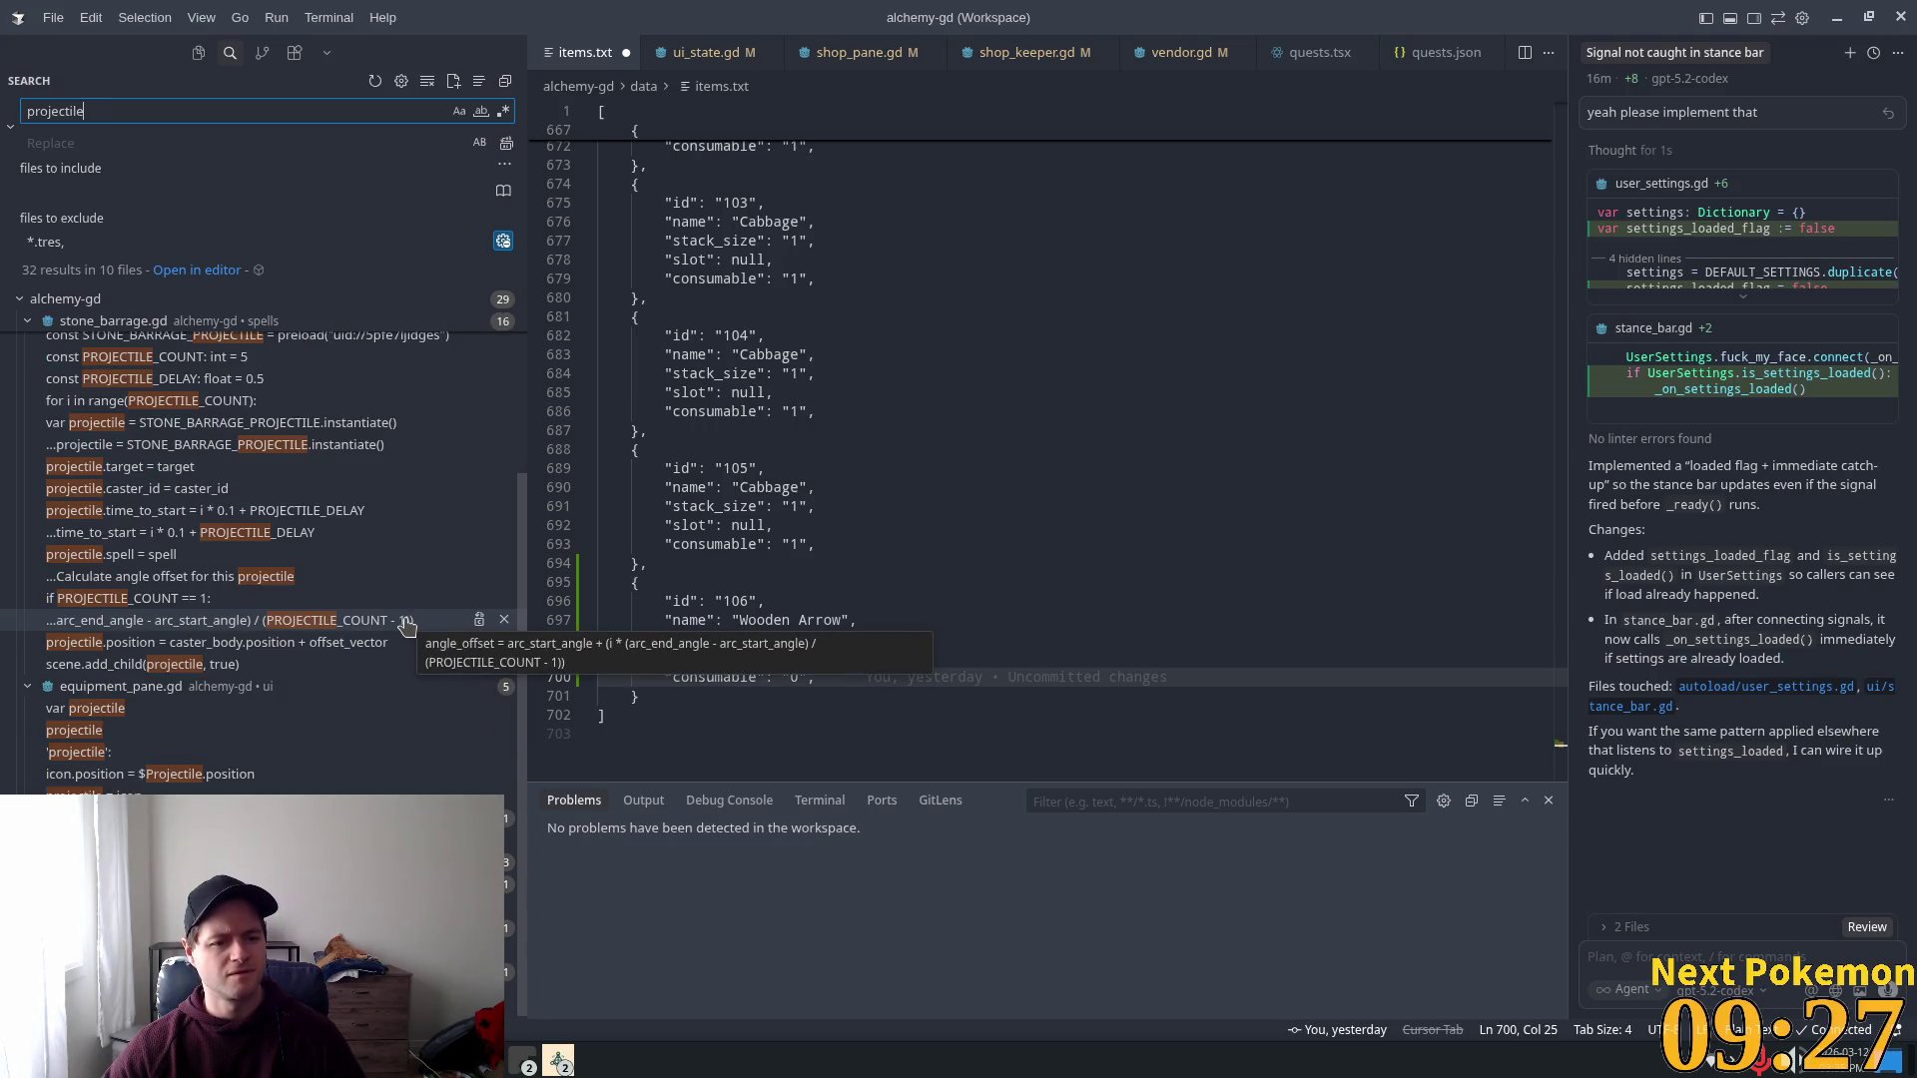
{"action": "scroll", "coordinate": [399, 629], "scroll_direction": "down", "scroll_amount": 1}
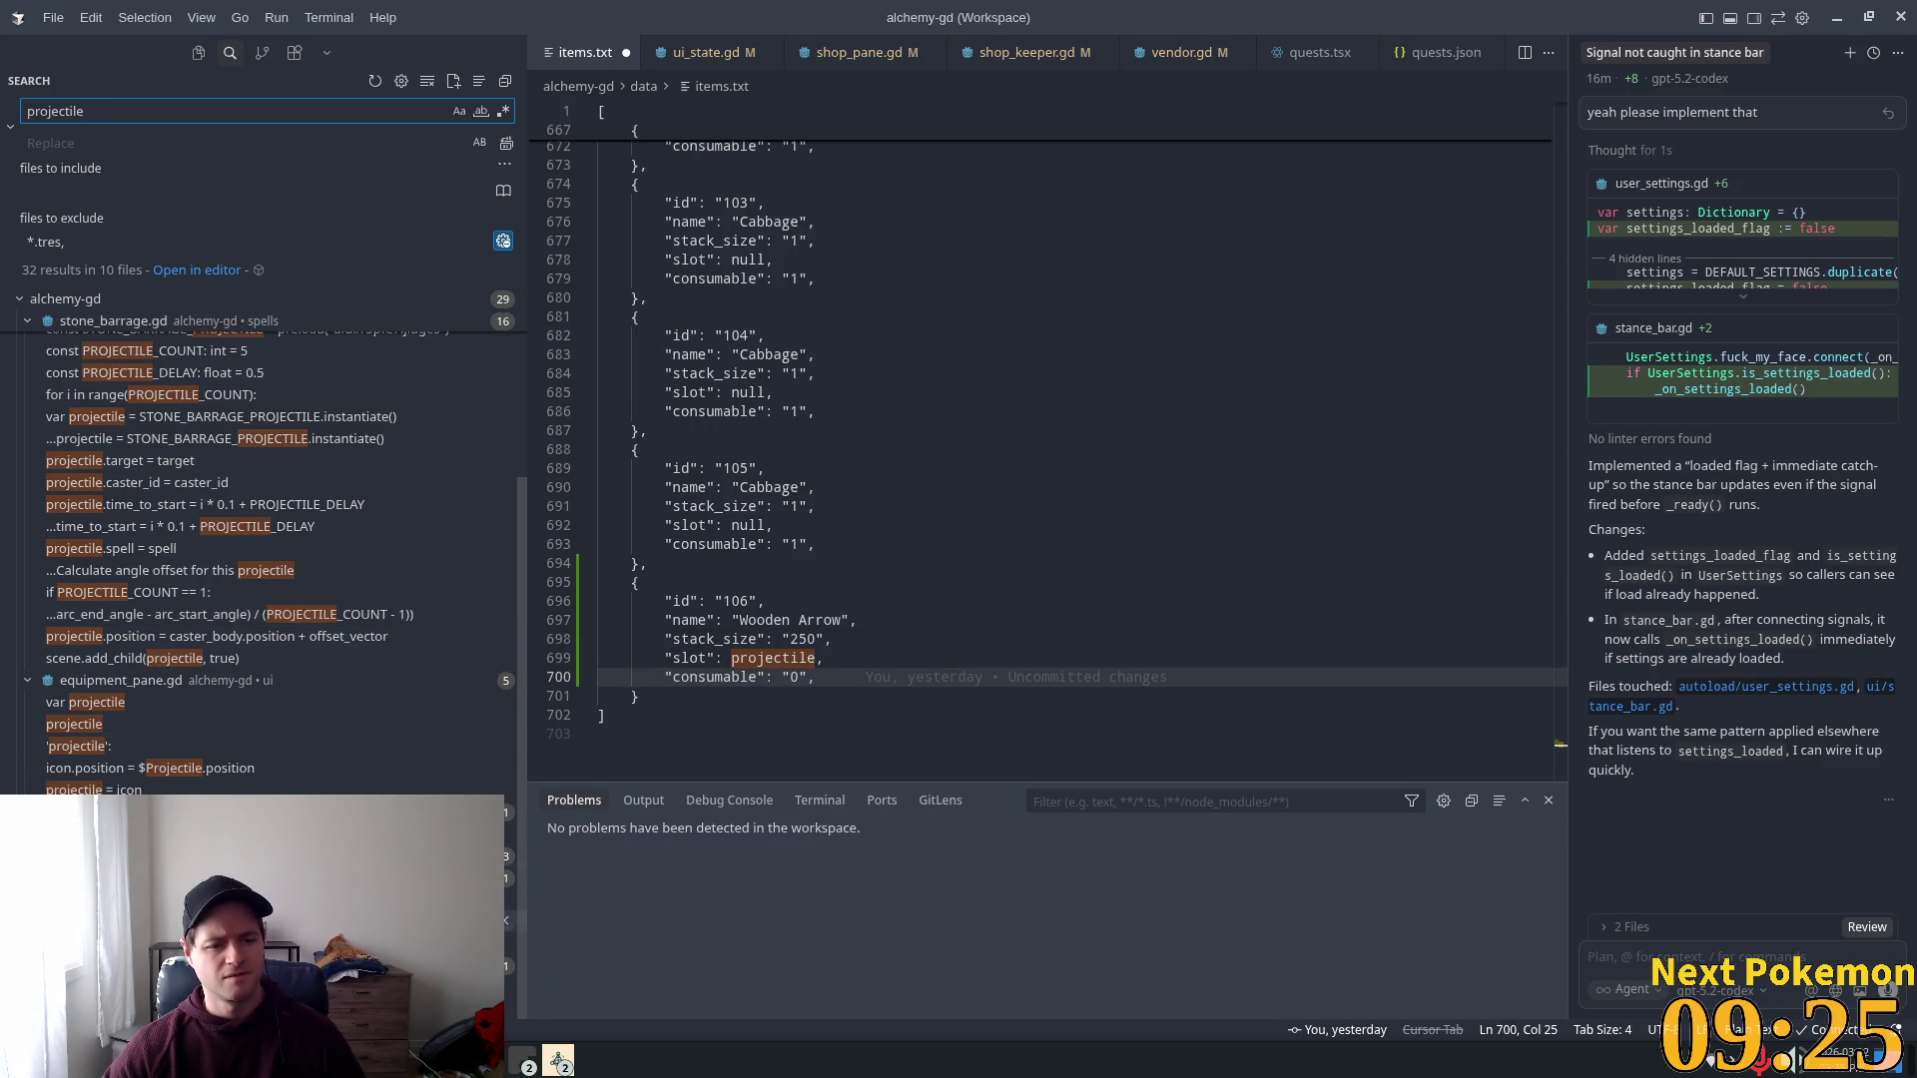
{"action": "scroll", "coordinate": [509, 899], "scroll_direction": "up", "scroll_amount": 1}
{"action": "left_click", "coordinate": [509, 921]}
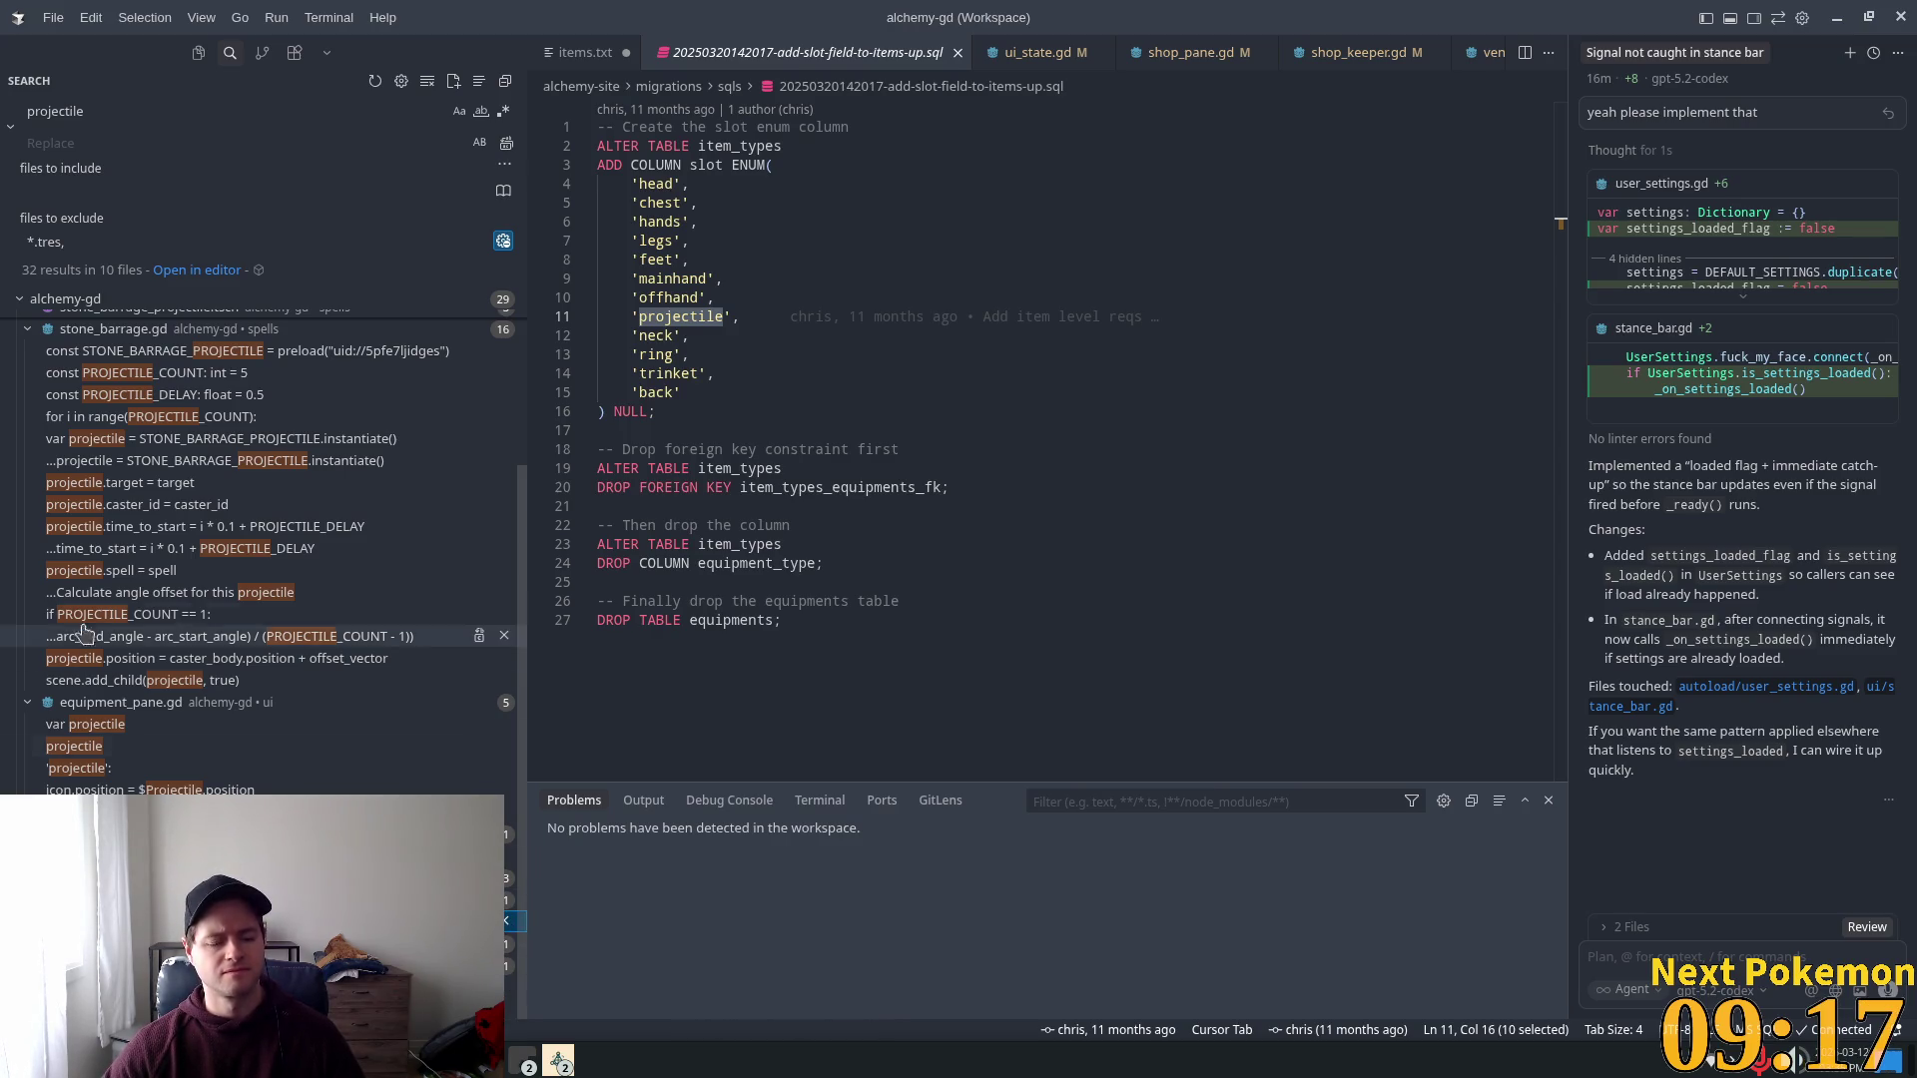
{"action": "scroll", "coordinate": [332, 614], "scroll_direction": "up", "scroll_amount": 3}
{"action": "scroll", "coordinate": [333, 613], "scroll_direction": "up", "scroll_amount": 1}
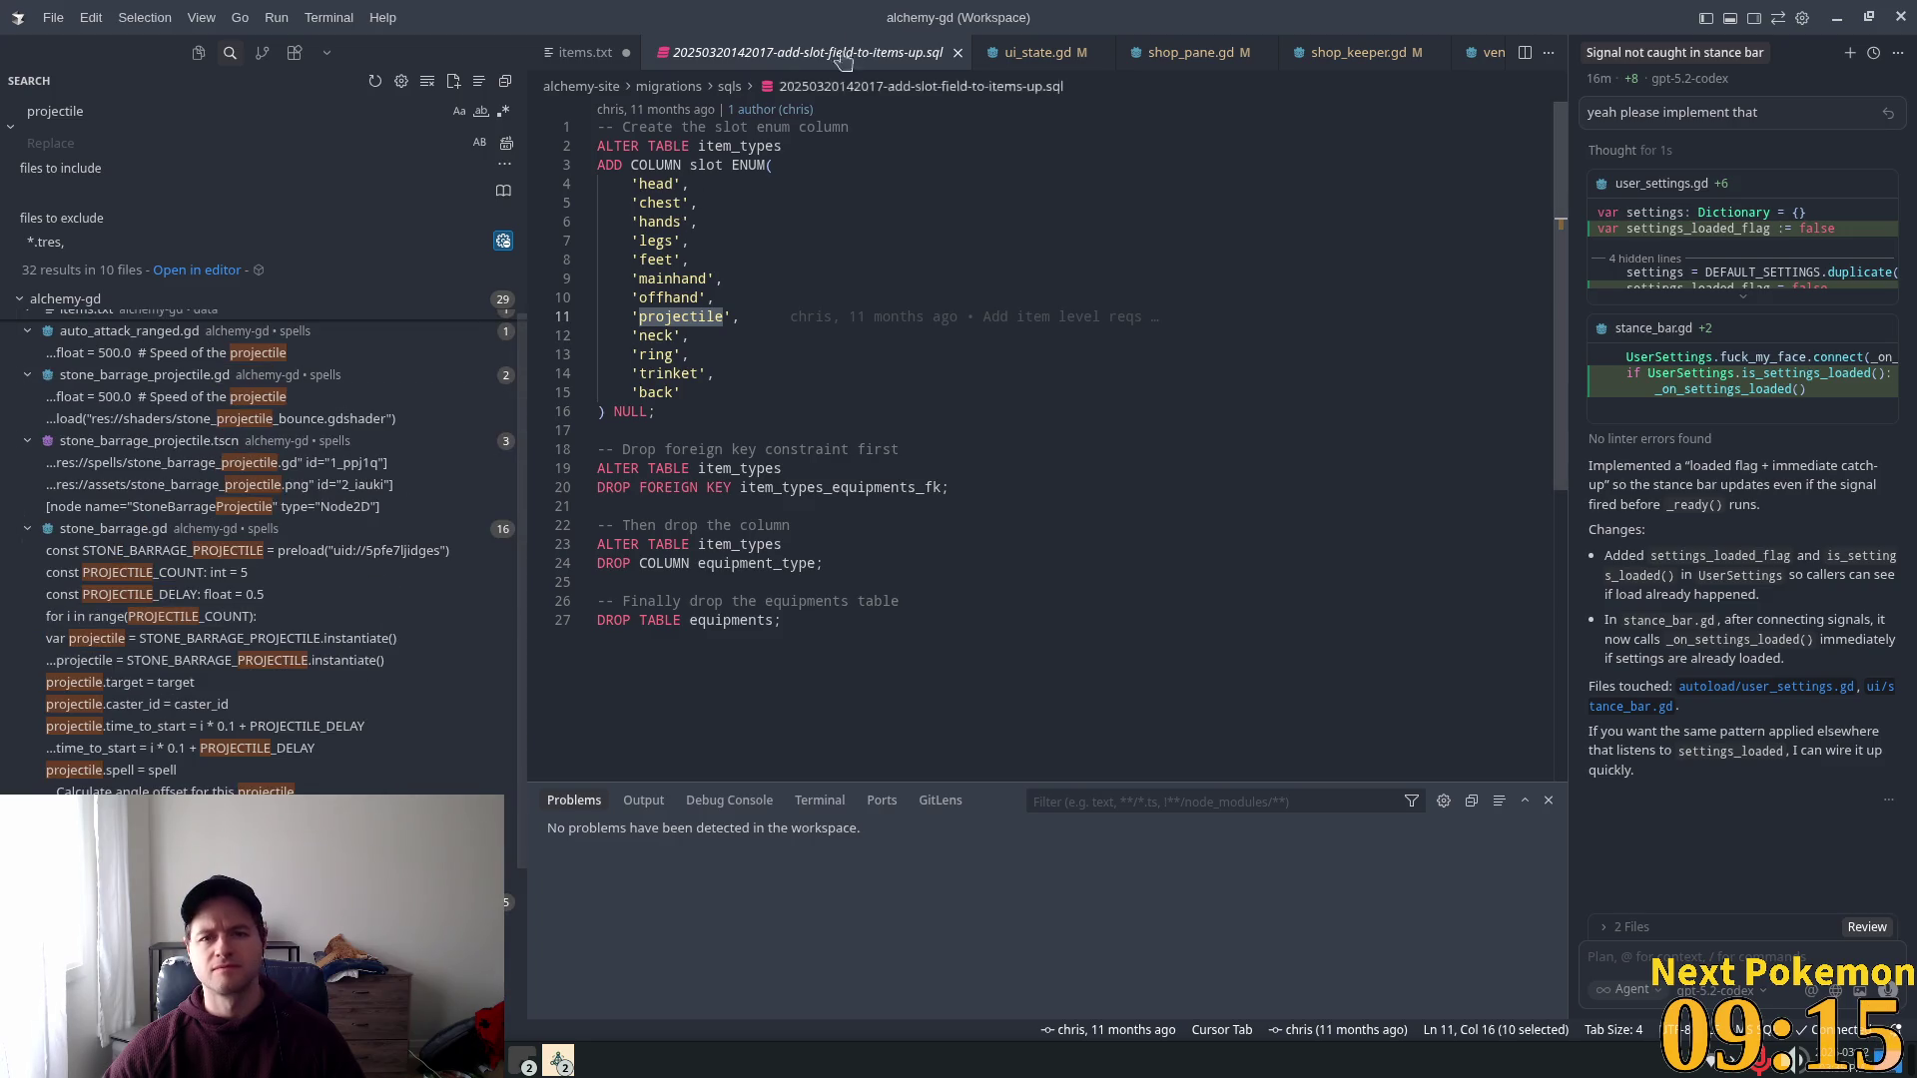
{"action": "left_click", "coordinate": [958, 52]}
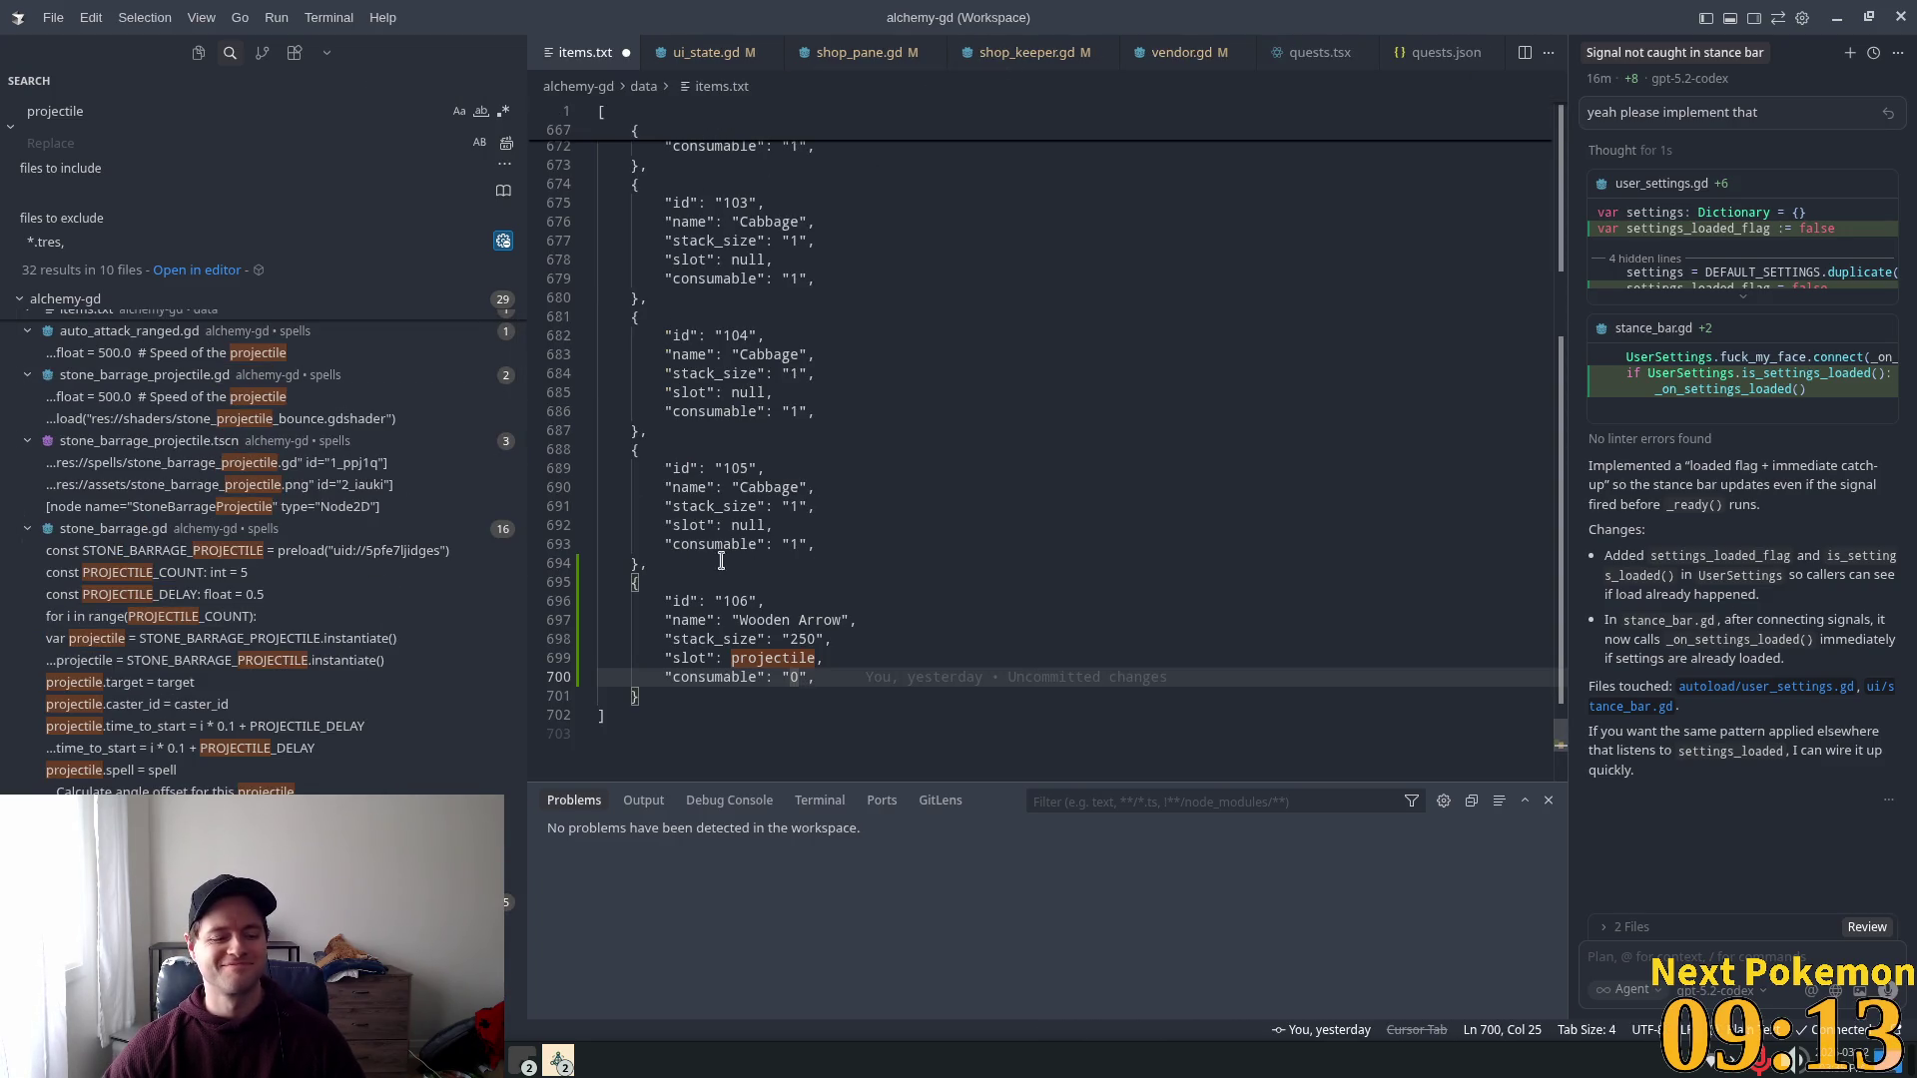
Step: Save items.txt with the Wooden Arrow entry and switch back to Godot Engine
{"action": "left_click", "coordinate": [894, 544]}
{"action": "left_click", "coordinate": [899, 639]}
{"action": "key", "text": "ctrl+s"}
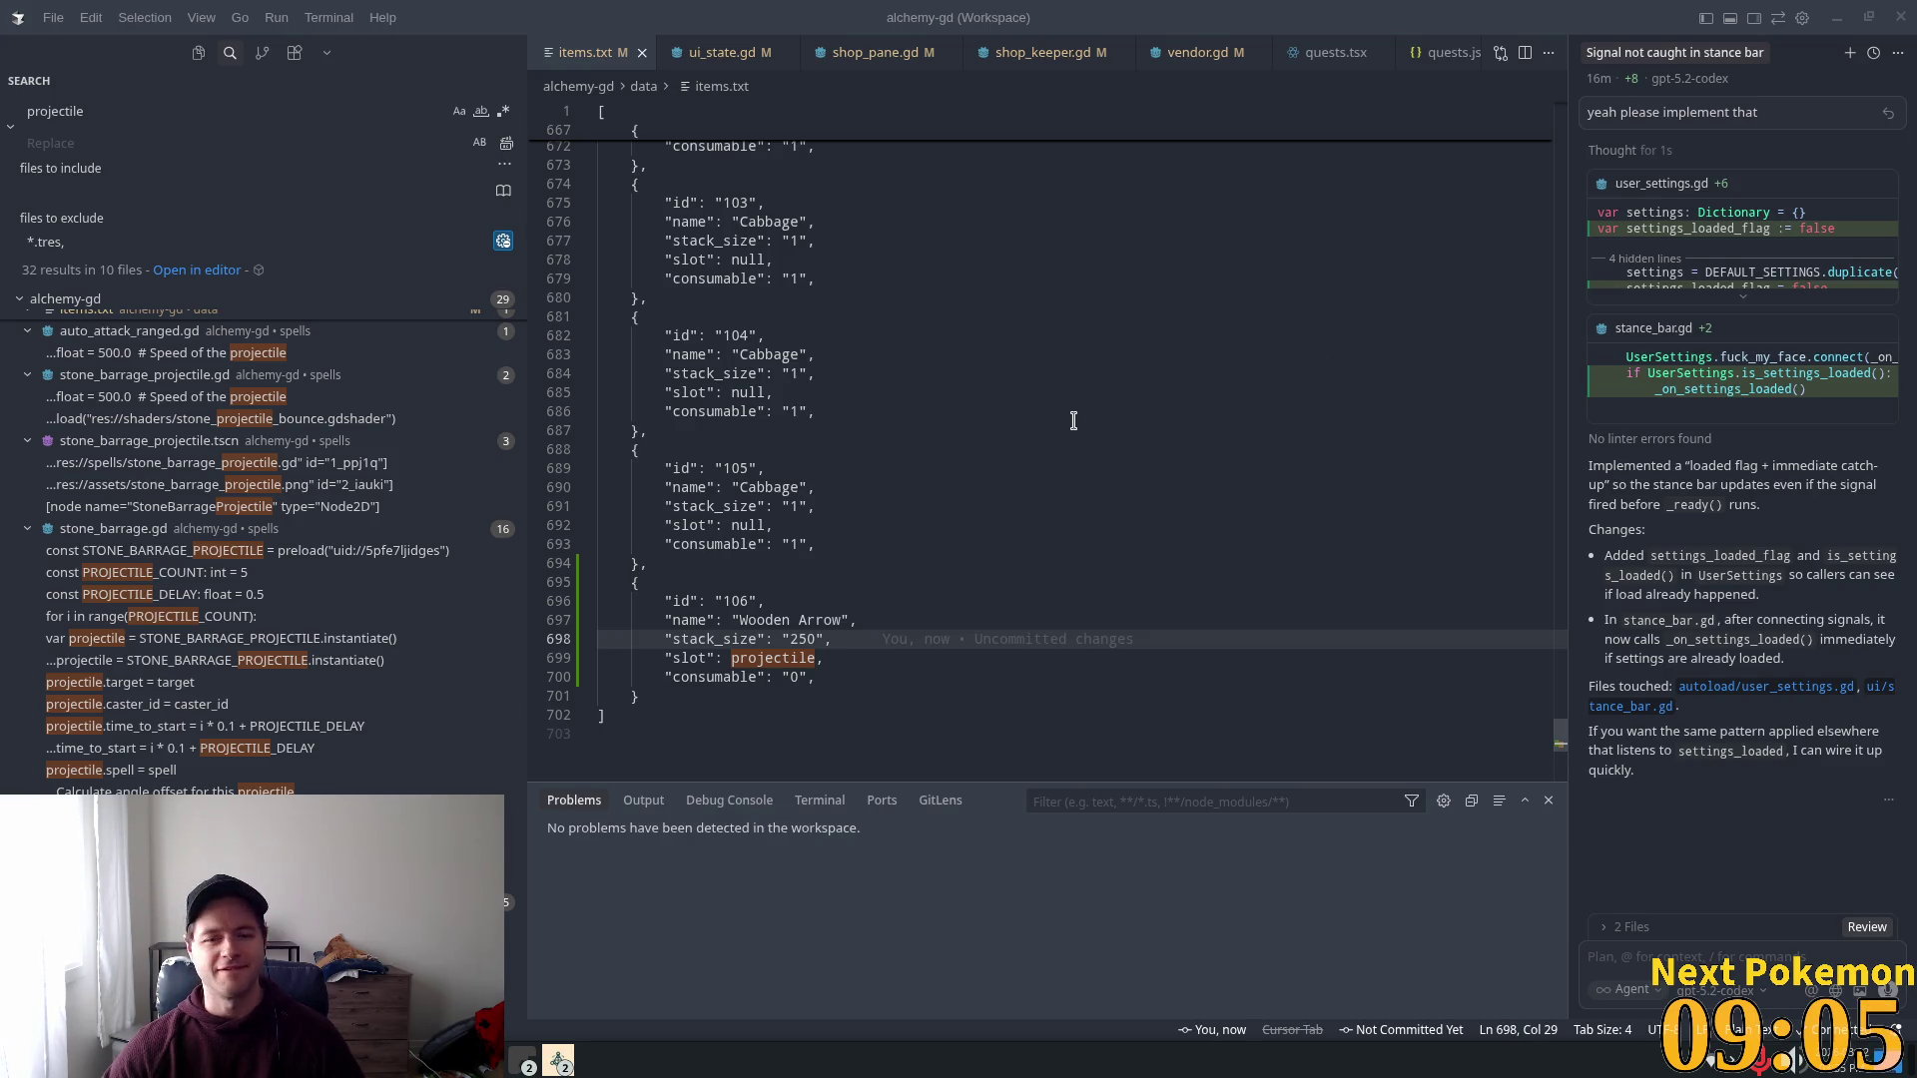
{"action": "left_click", "coordinate": [887, 436]}
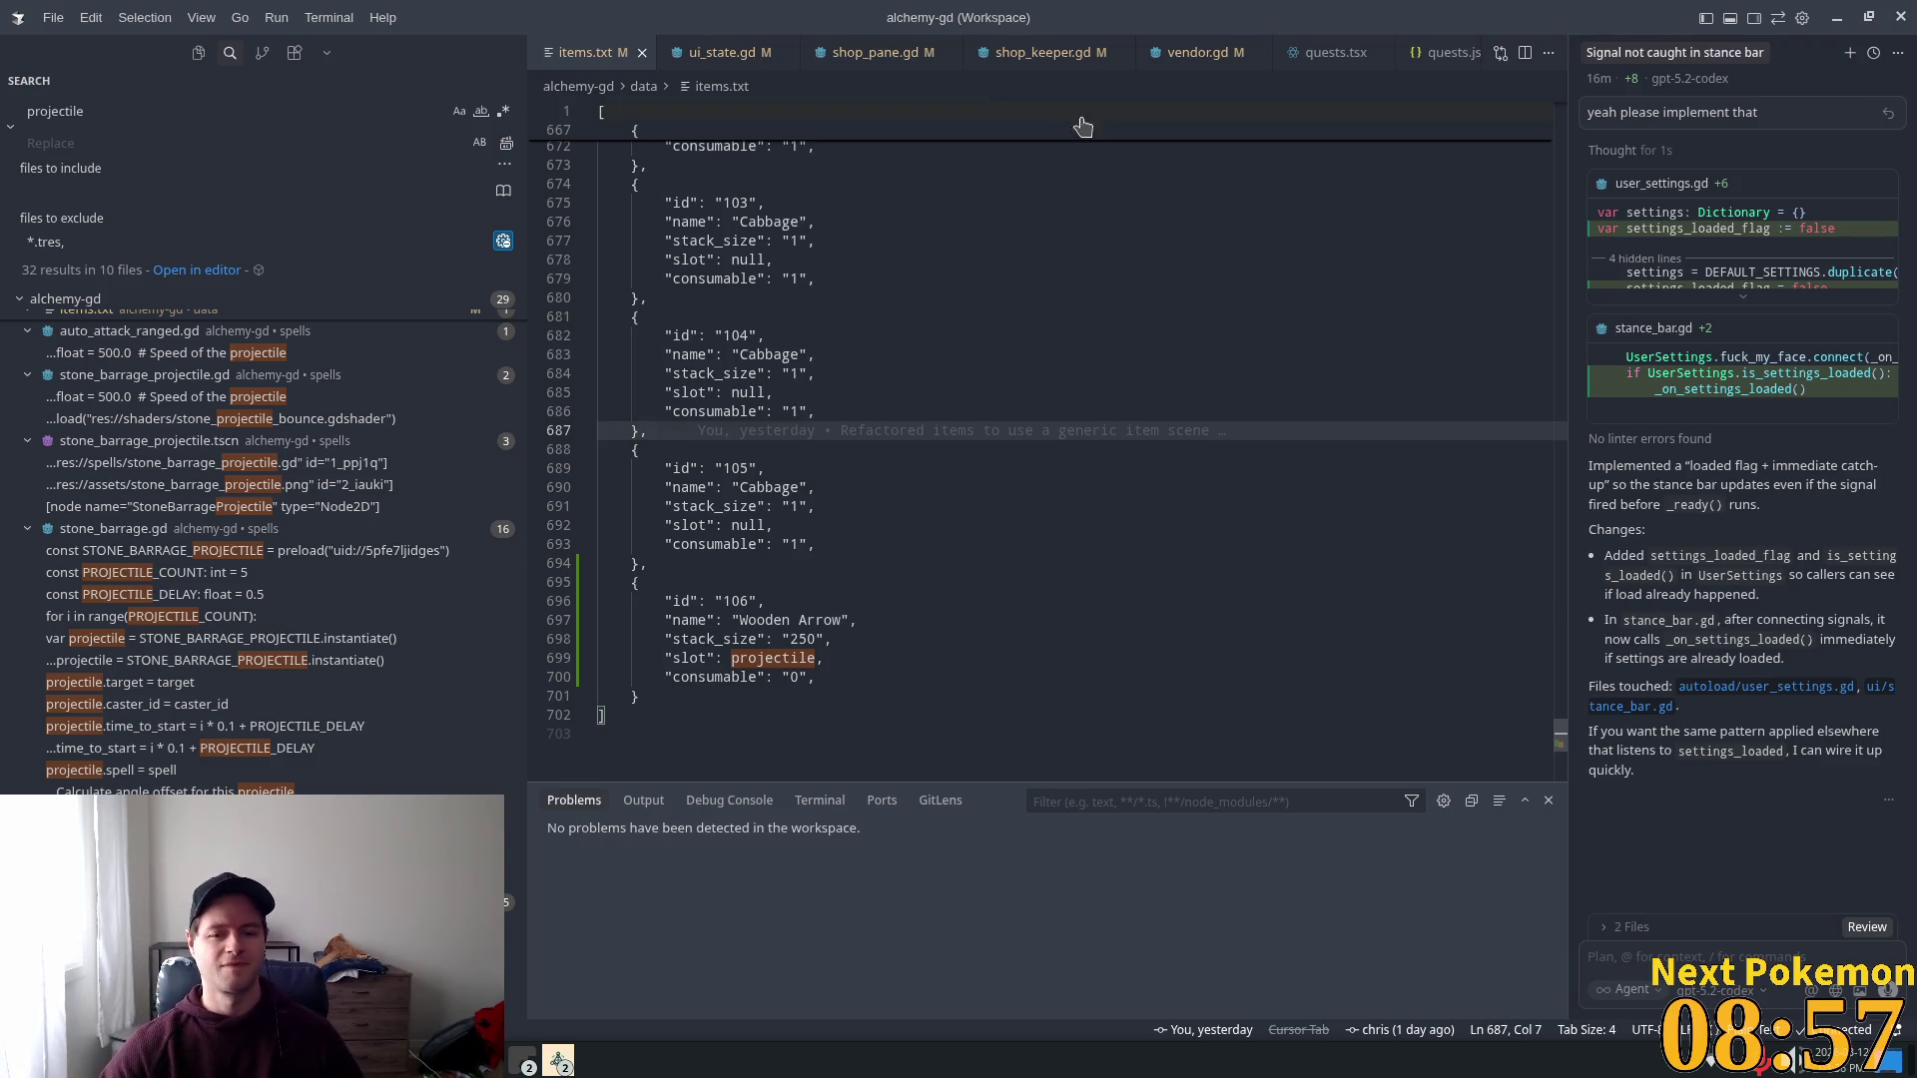
{"action": "key", "text": "alt+Tab"}
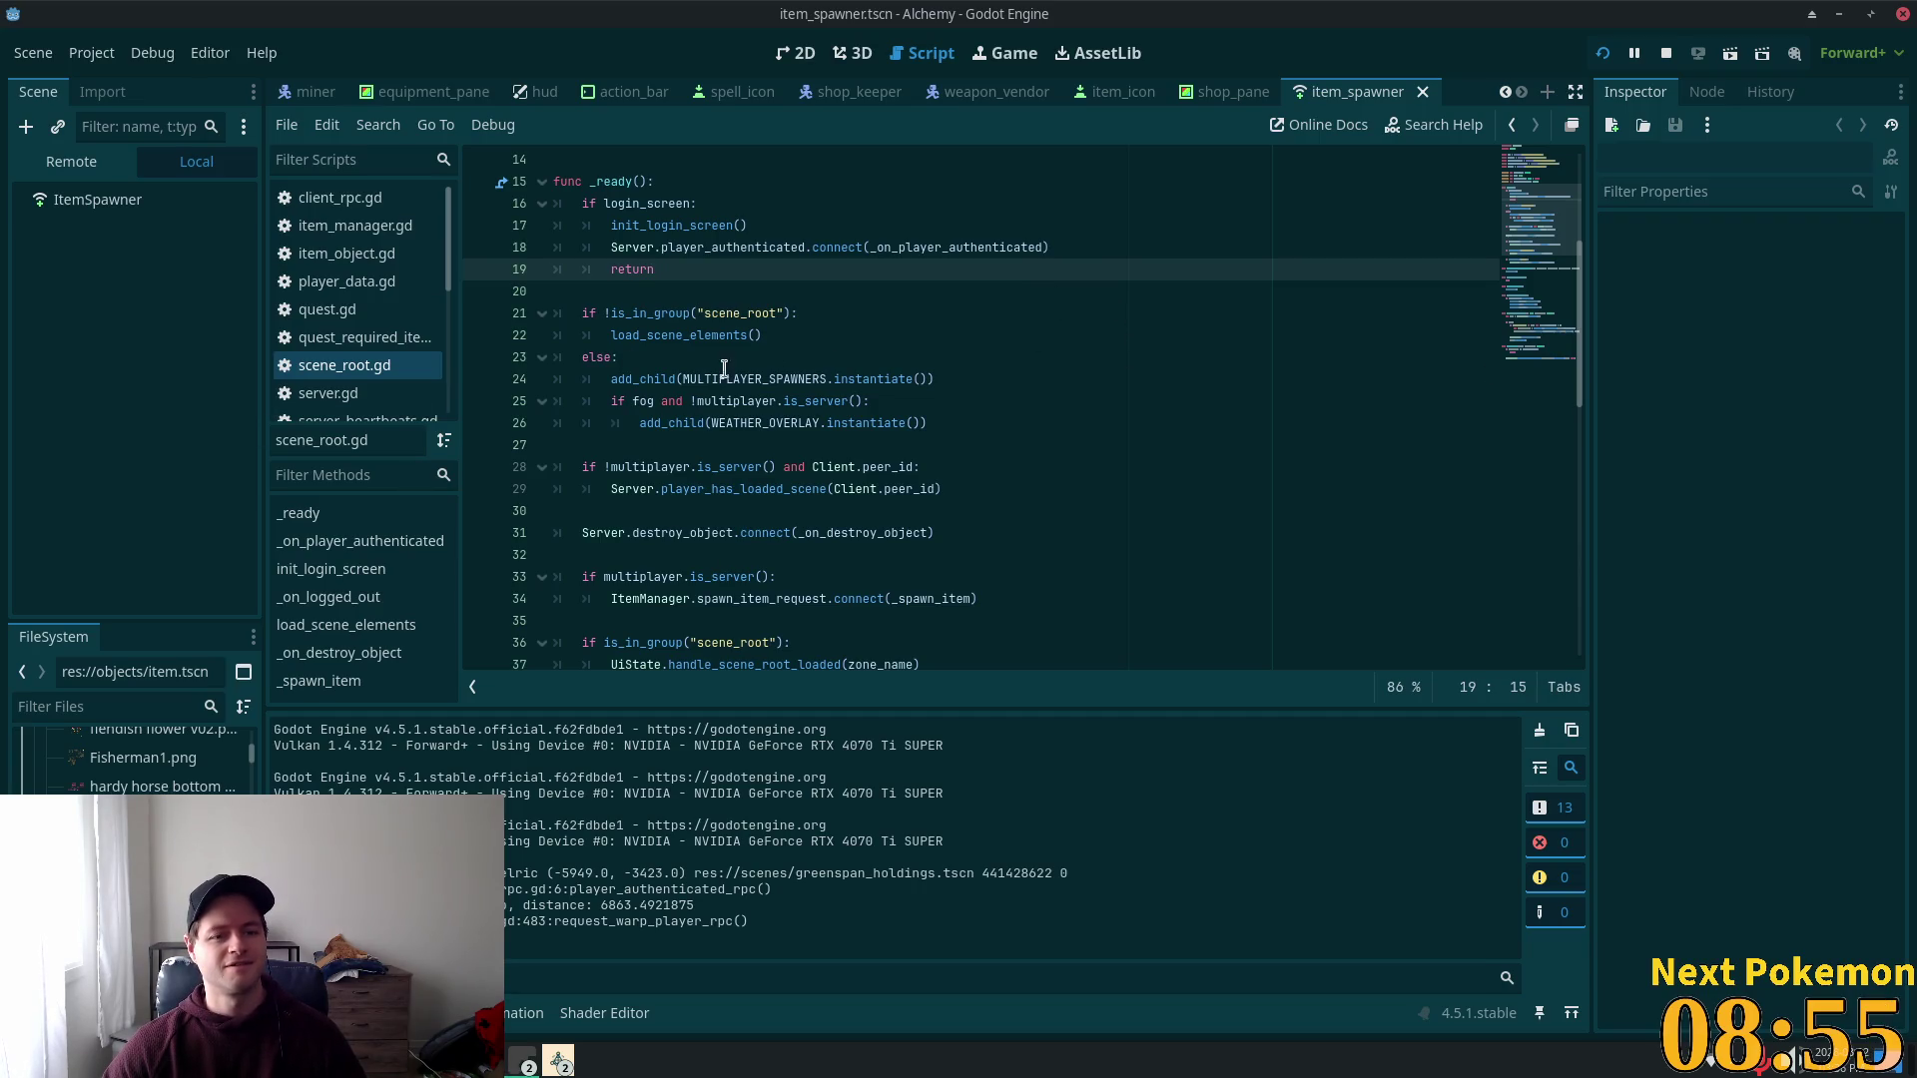
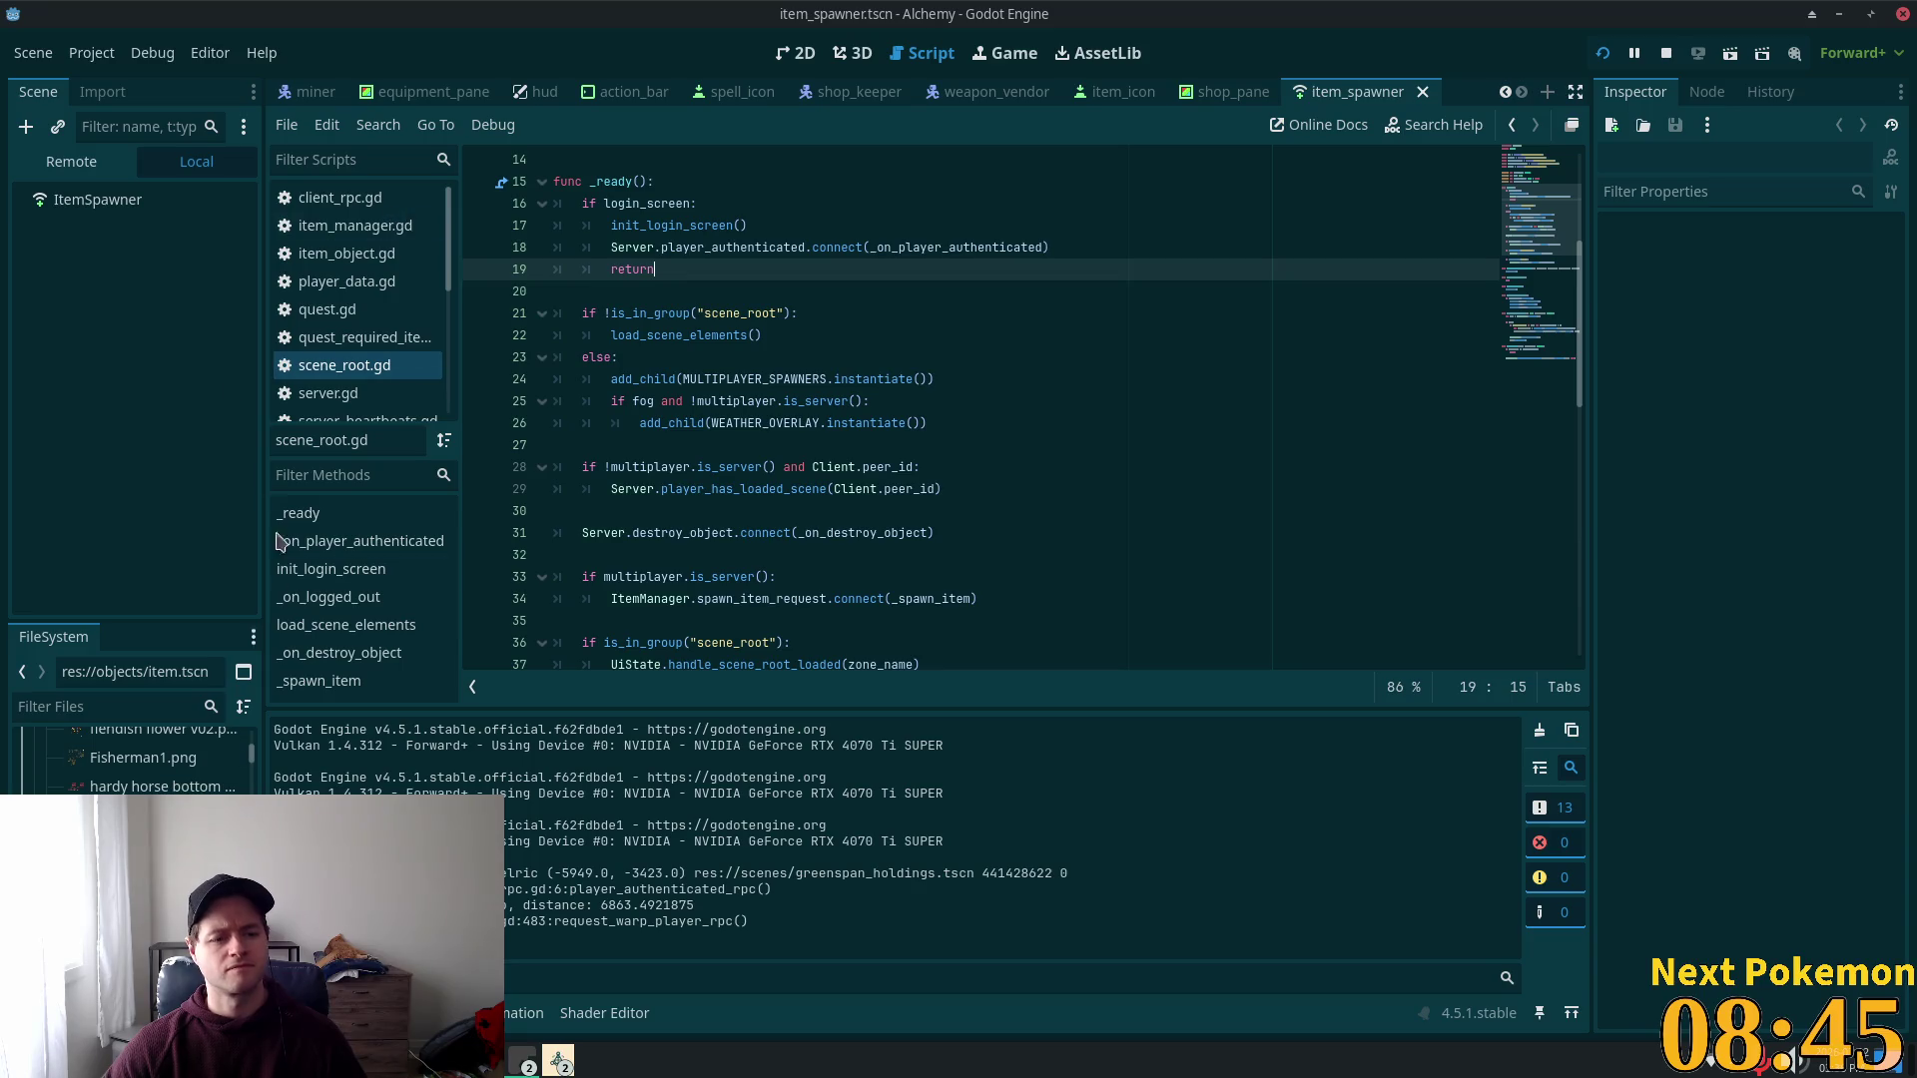
Step: Quick-open item.tscn and page its Item Sprites array to the last entries, ending at index 98
{"action": "key", "text": "shift+alt+o"}
{"action": "type", "text": "item"}
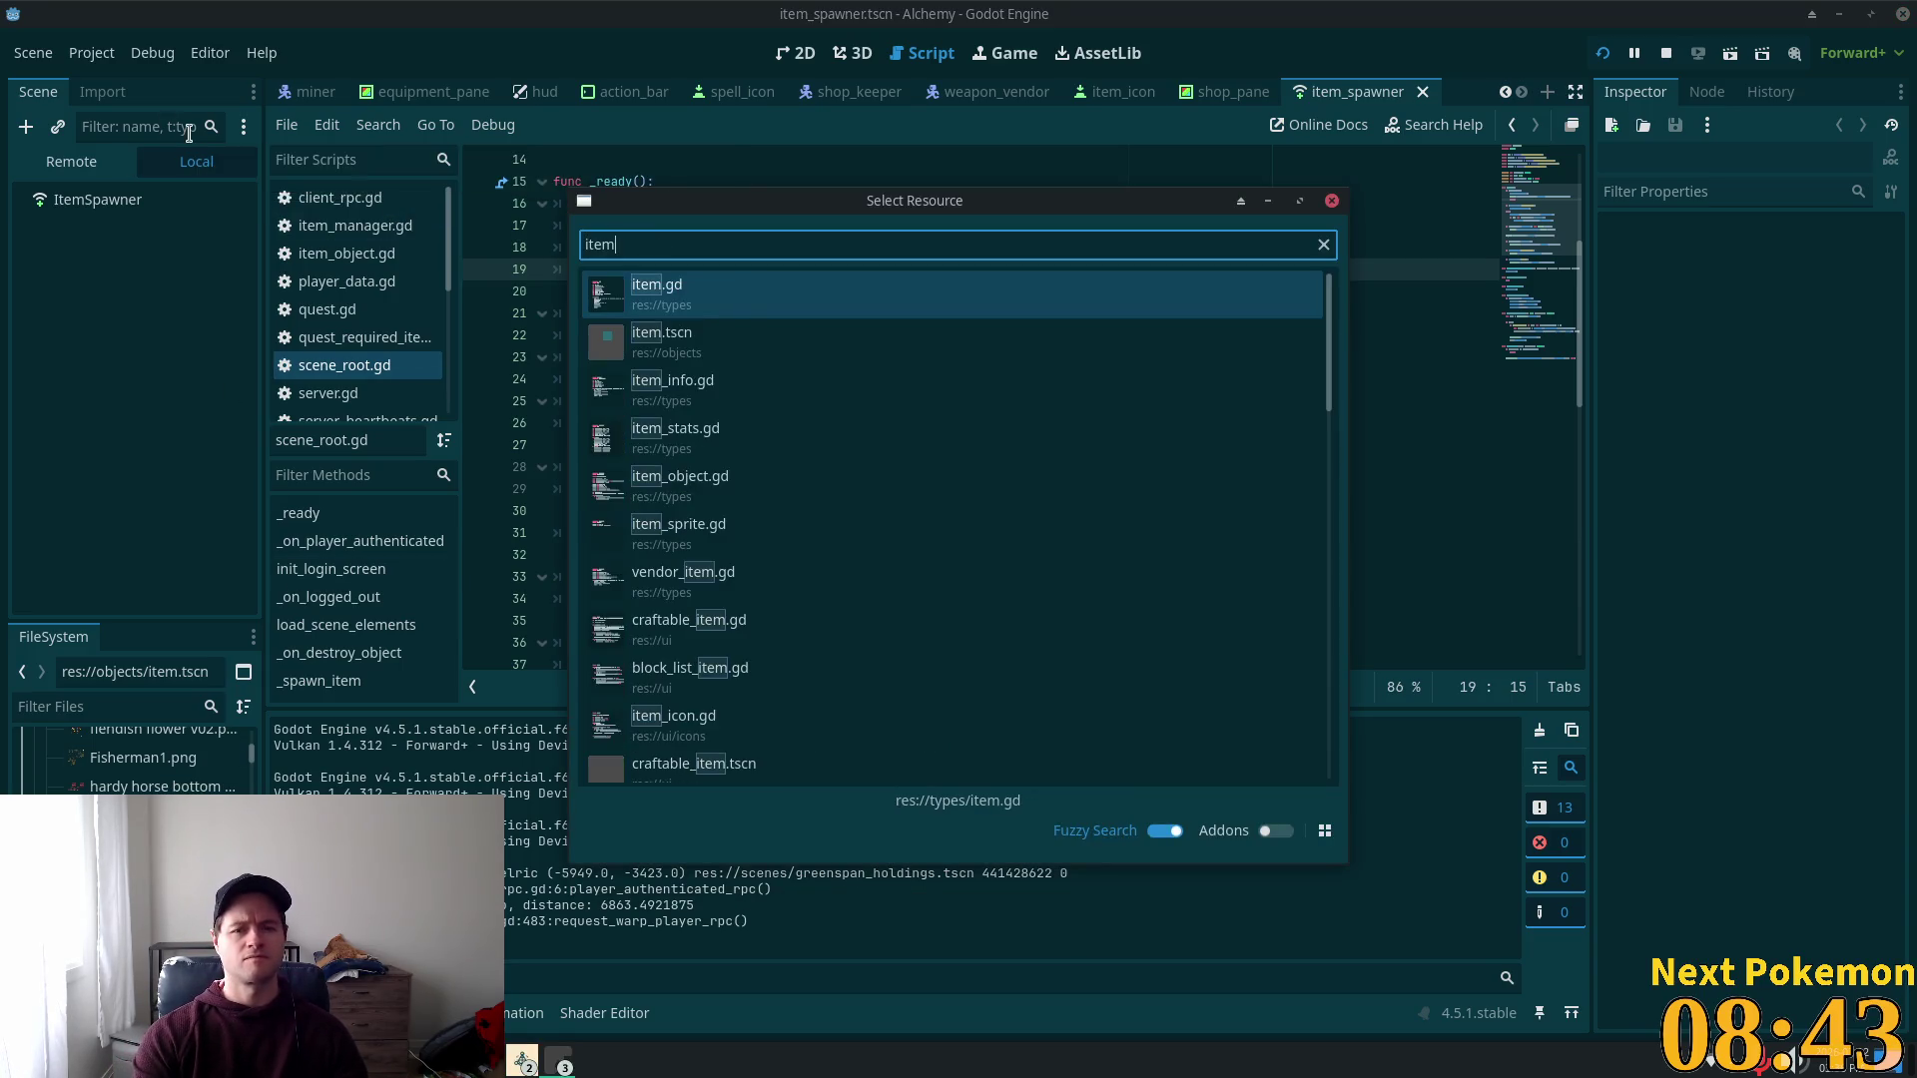
{"action": "double_click", "coordinate": [663, 334]}
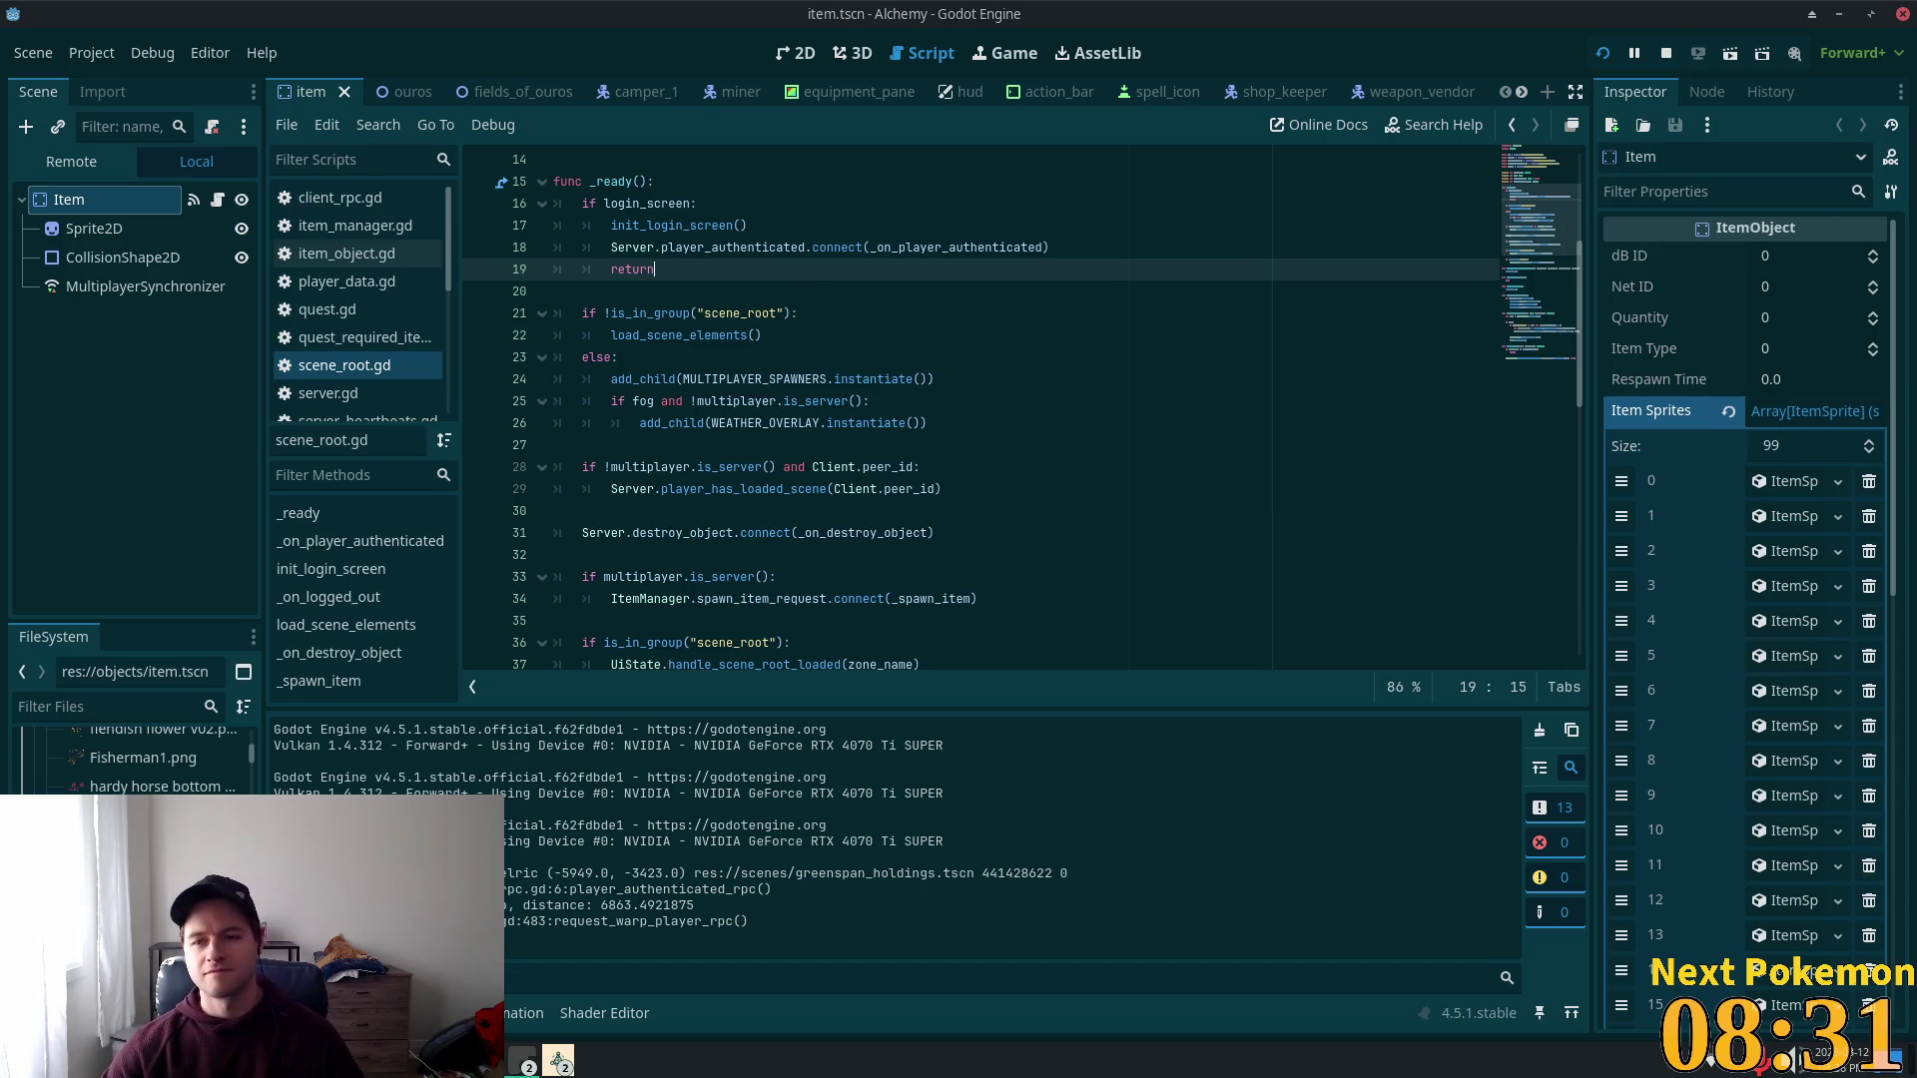
{"action": "scroll", "coordinate": [1748, 574], "scroll_direction": "down", "scroll_amount": 2}
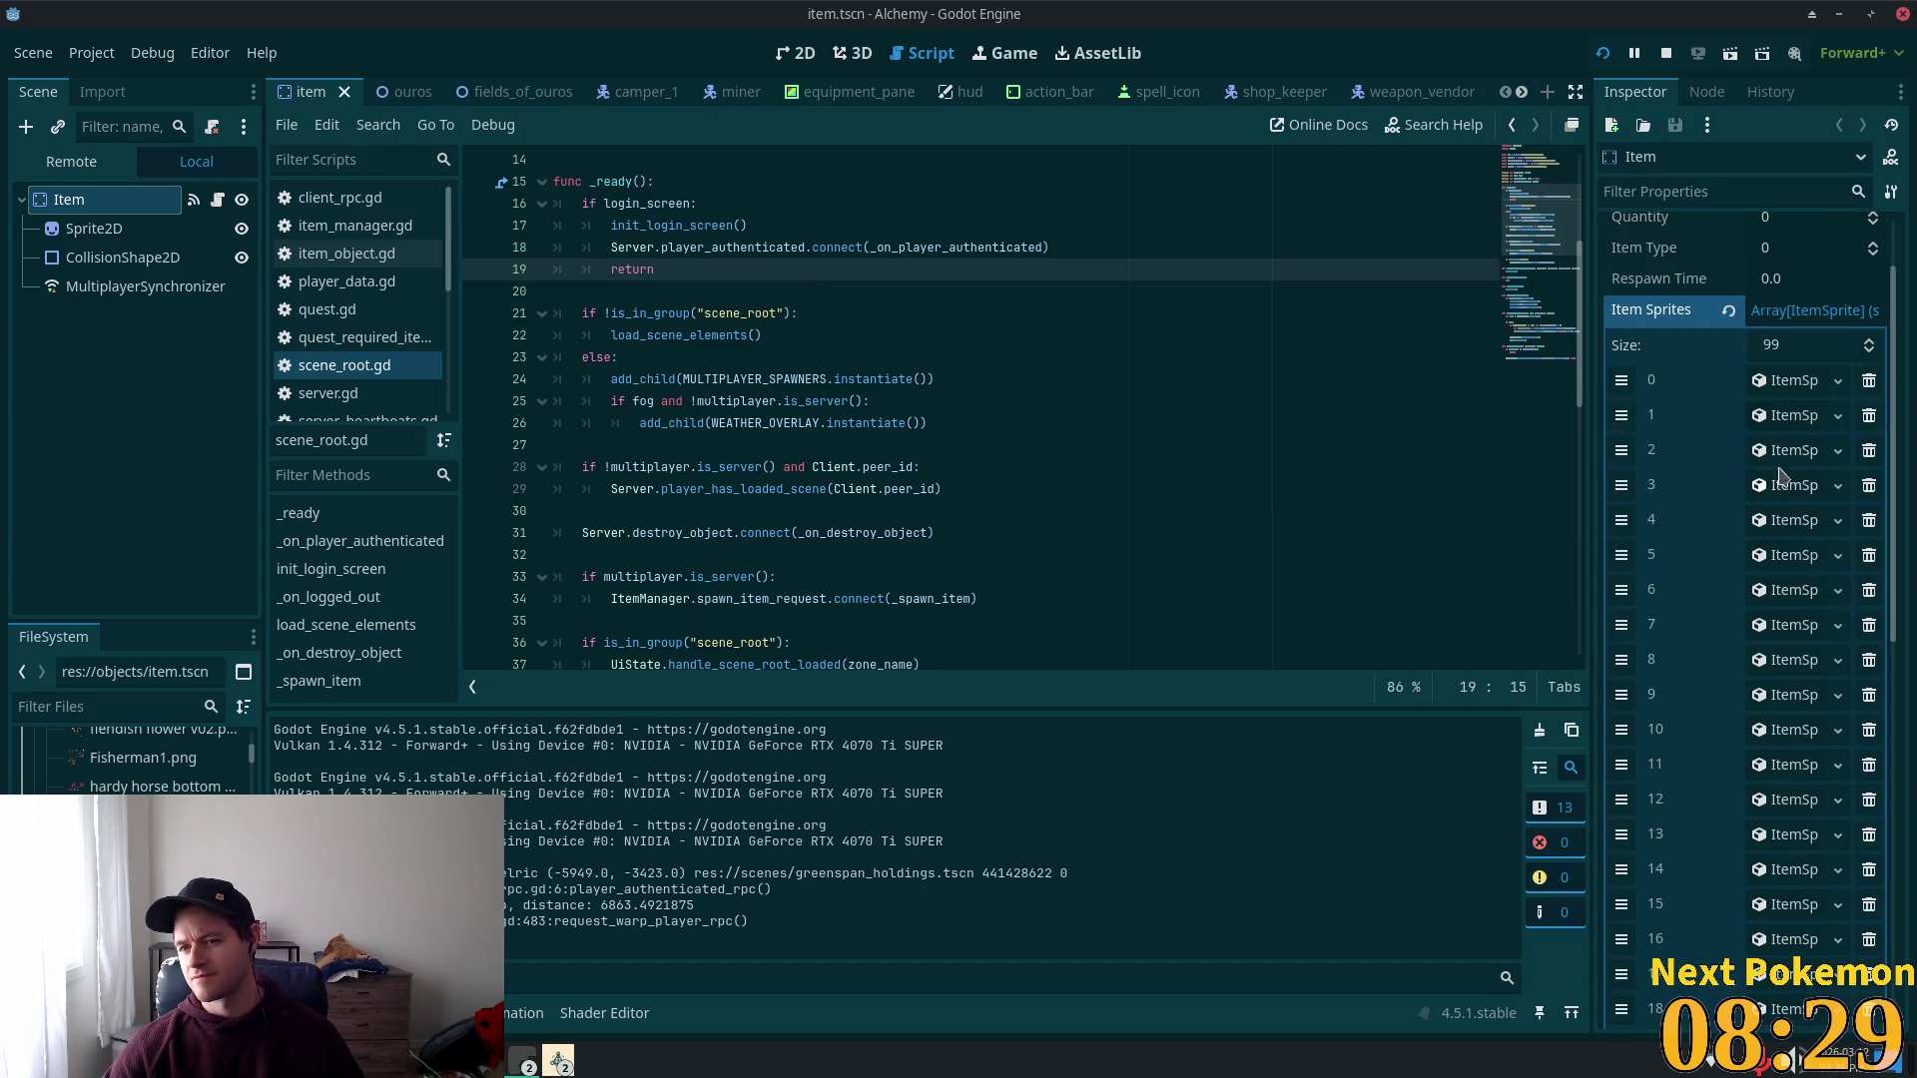
{"action": "scroll", "coordinate": [1787, 487], "scroll_direction": "down", "scroll_amount": 6}
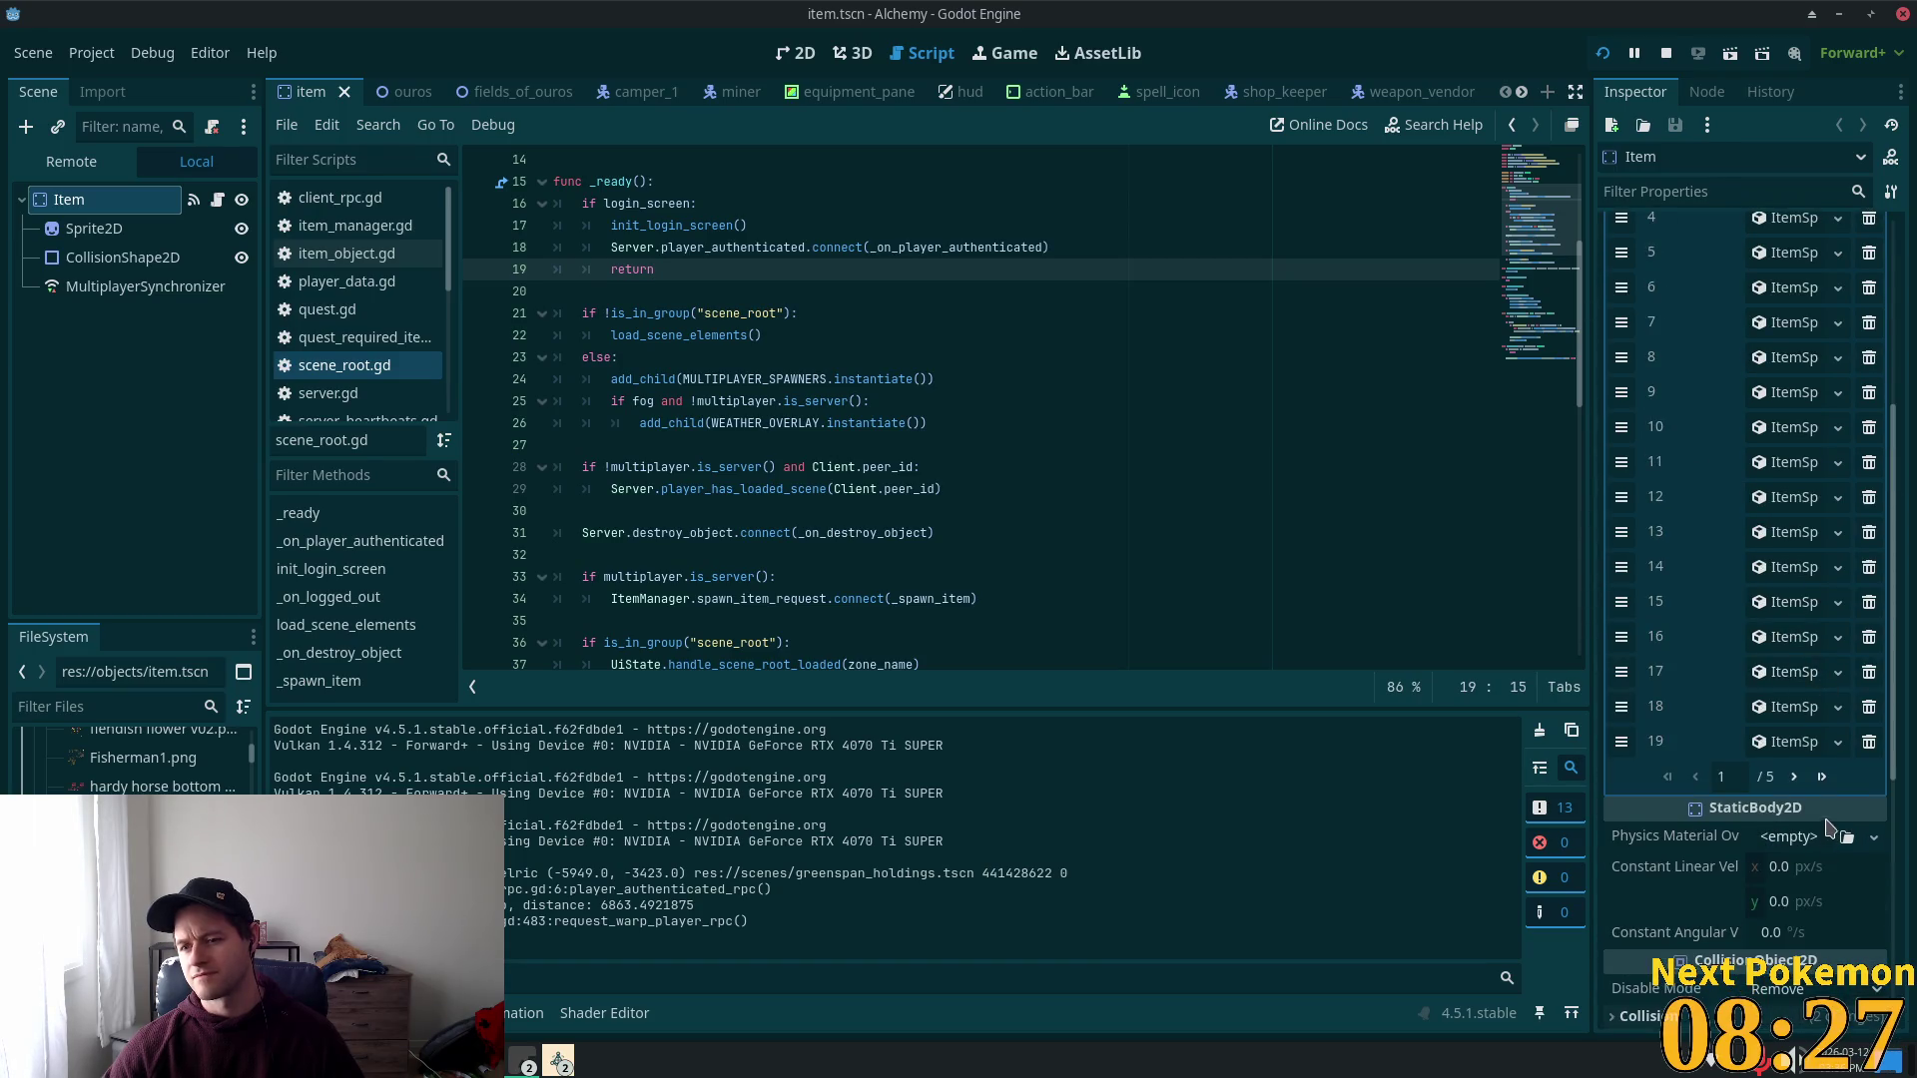
{"action": "left_click", "coordinate": [1822, 777]}
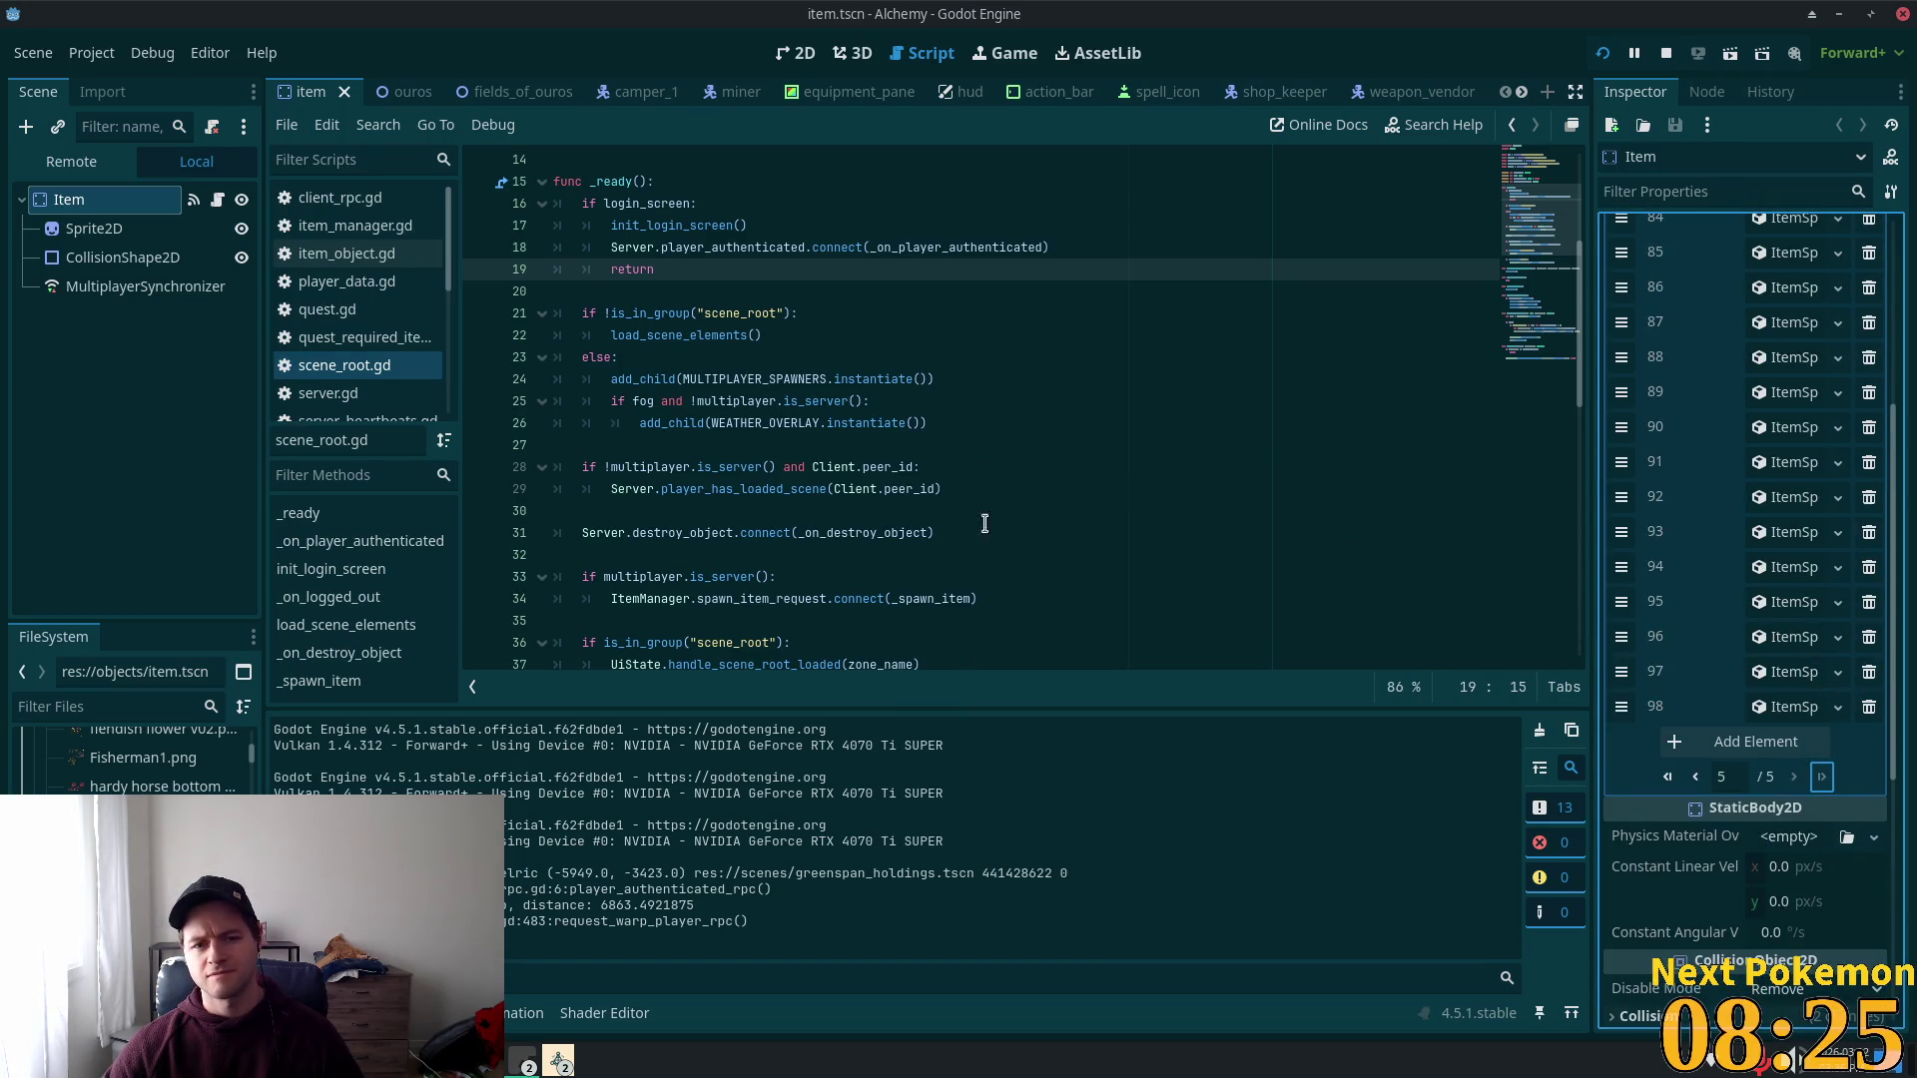
{"action": "key", "text": "alt+Tab"}
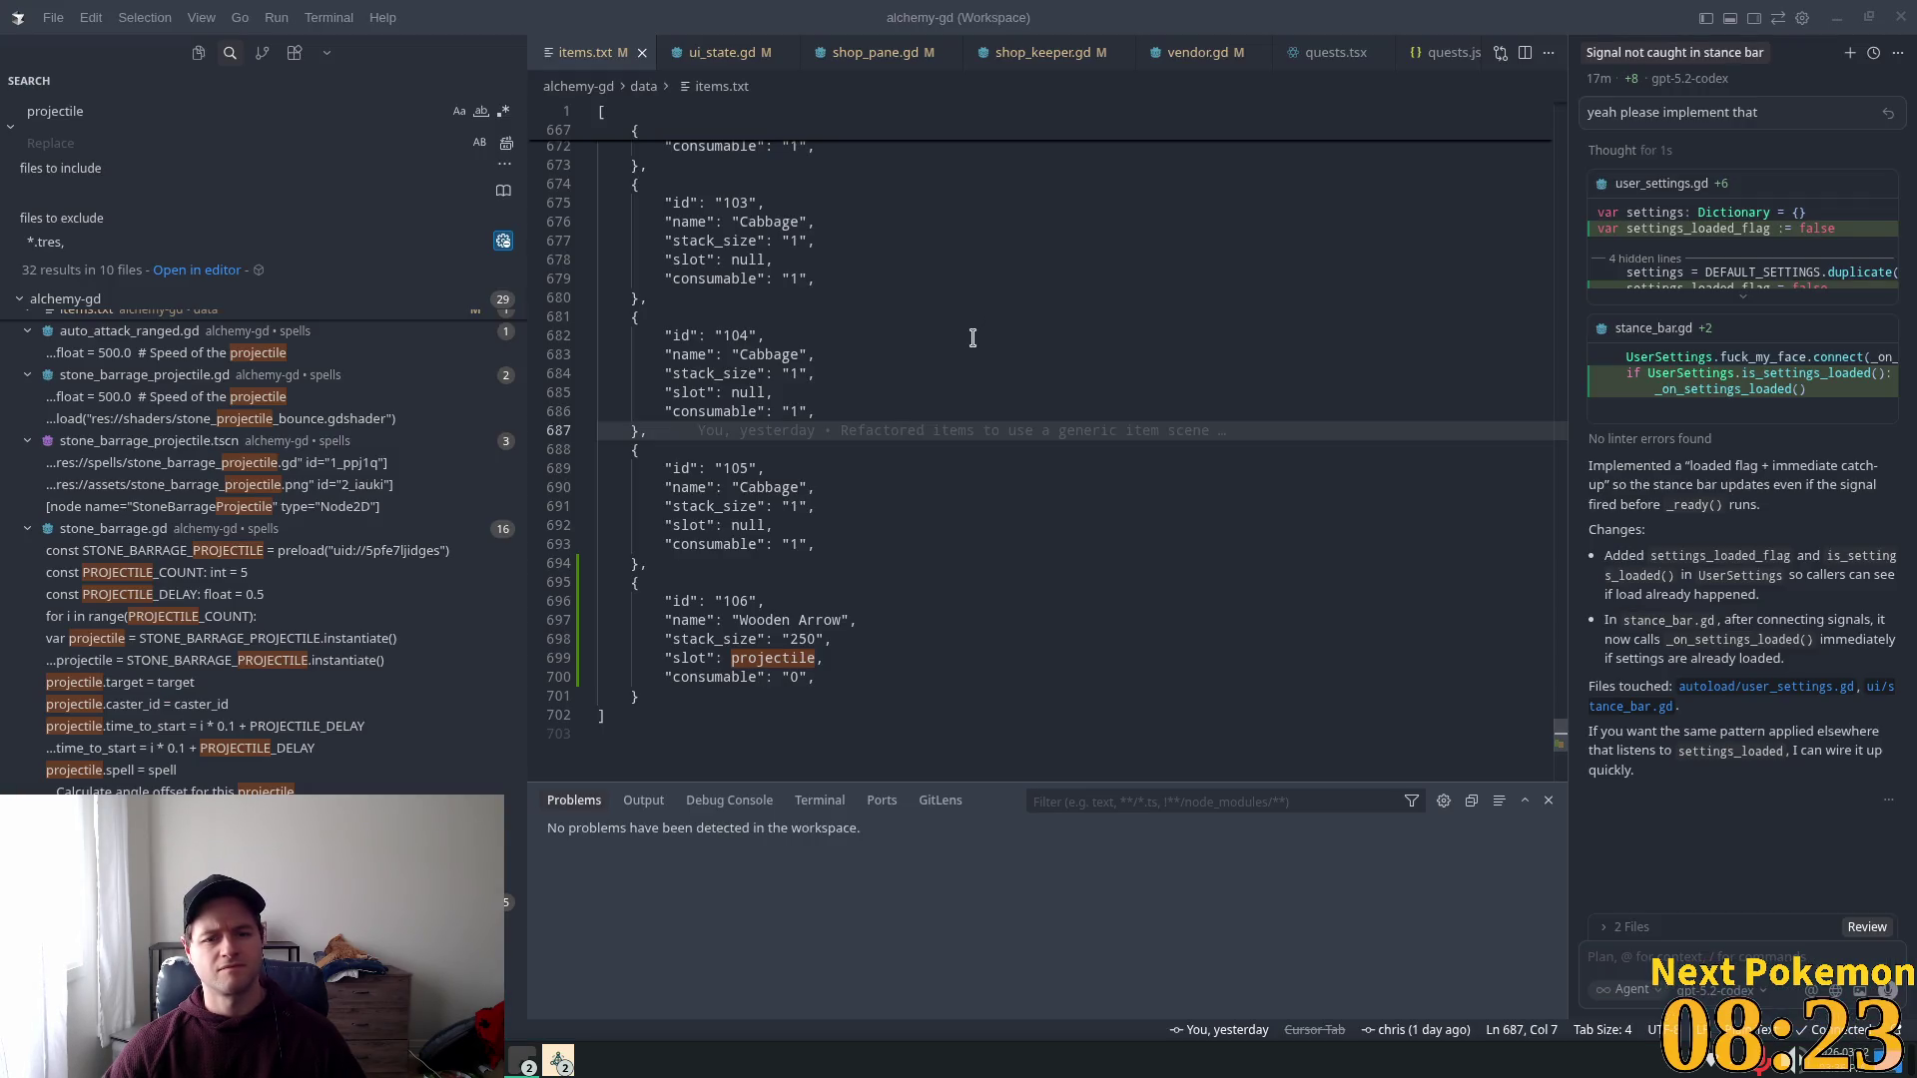
{"action": "key", "text": "alt+Tab"}
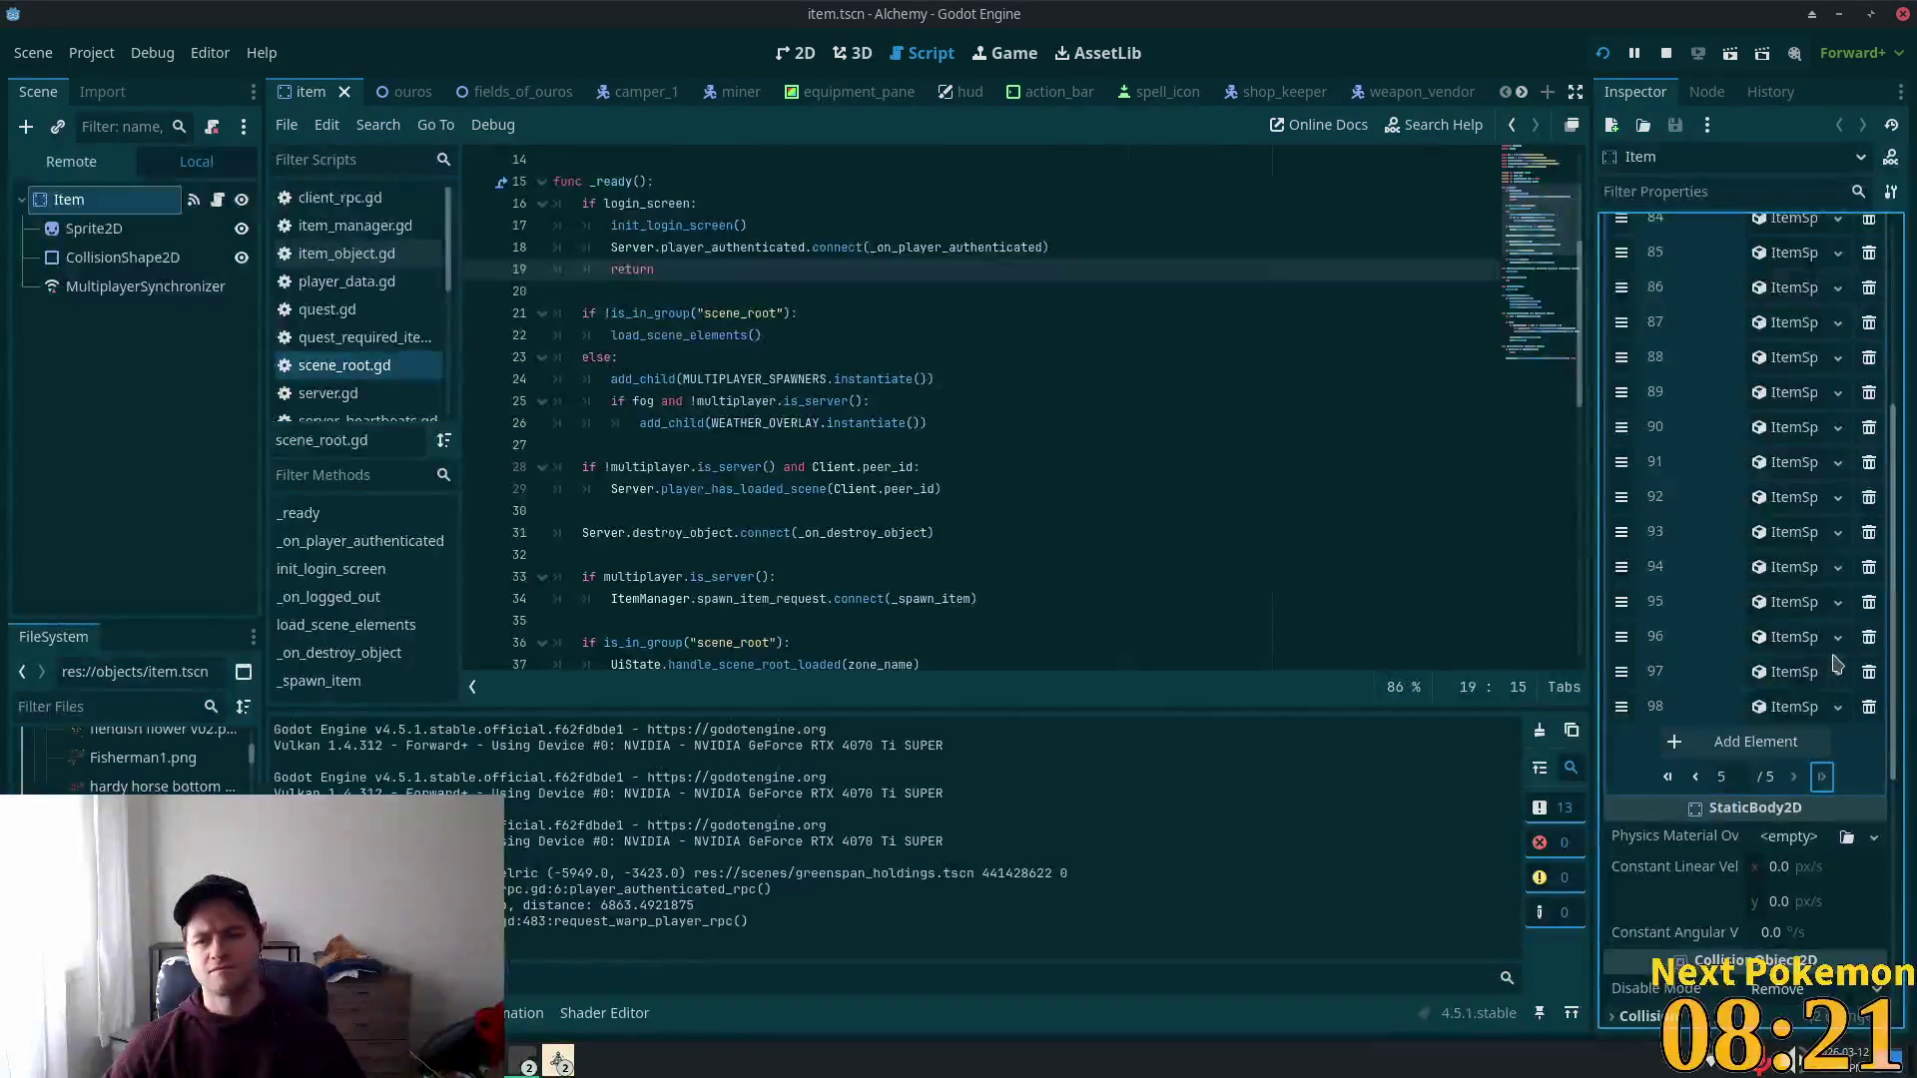
Step: Add Item Sprites entry 99 as a new ItemSprite with ID 106 and a new AtlasTexture sprite
{"action": "left_click", "coordinate": [1754, 743]}
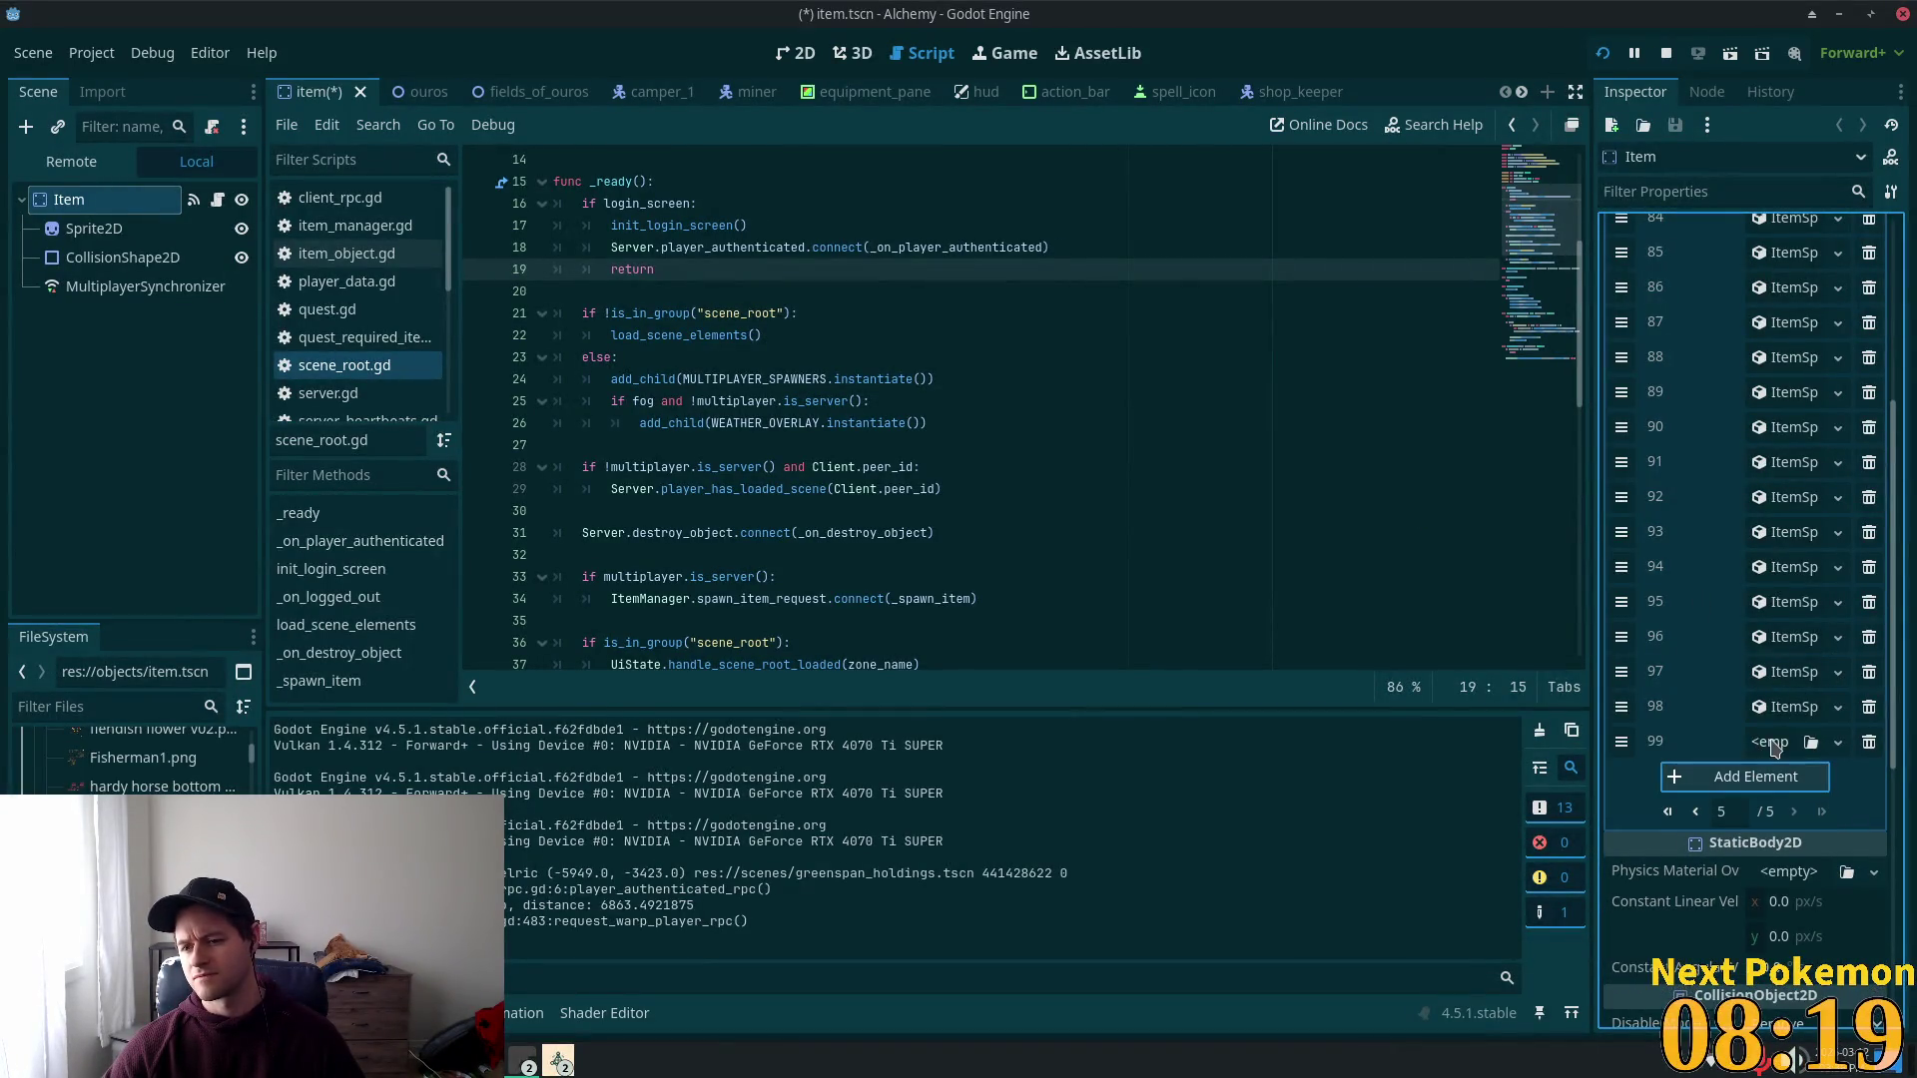
{"action": "left_click", "coordinate": [1772, 743]}
{"action": "left_click", "coordinate": [1782, 804]}
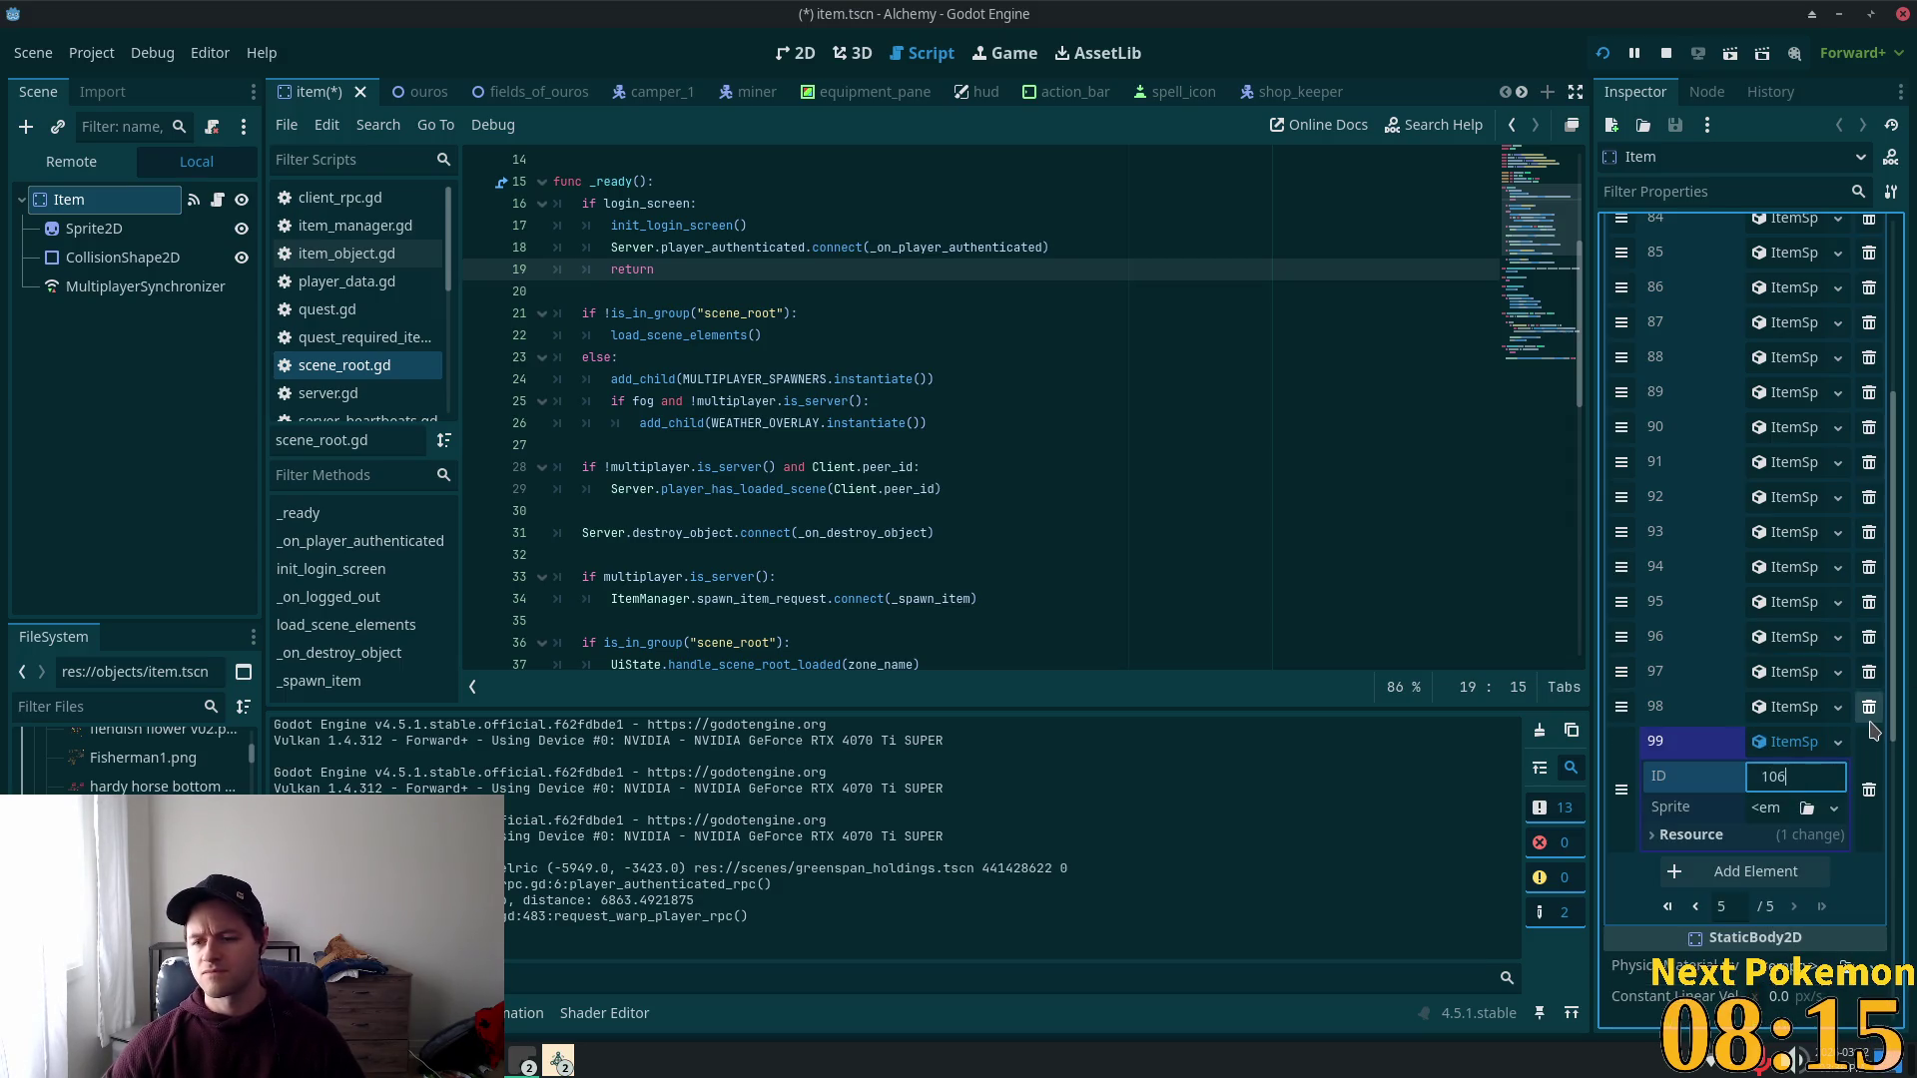
{"action": "key", "text": "Return"}
{"action": "left_click", "coordinate": [1792, 807]}
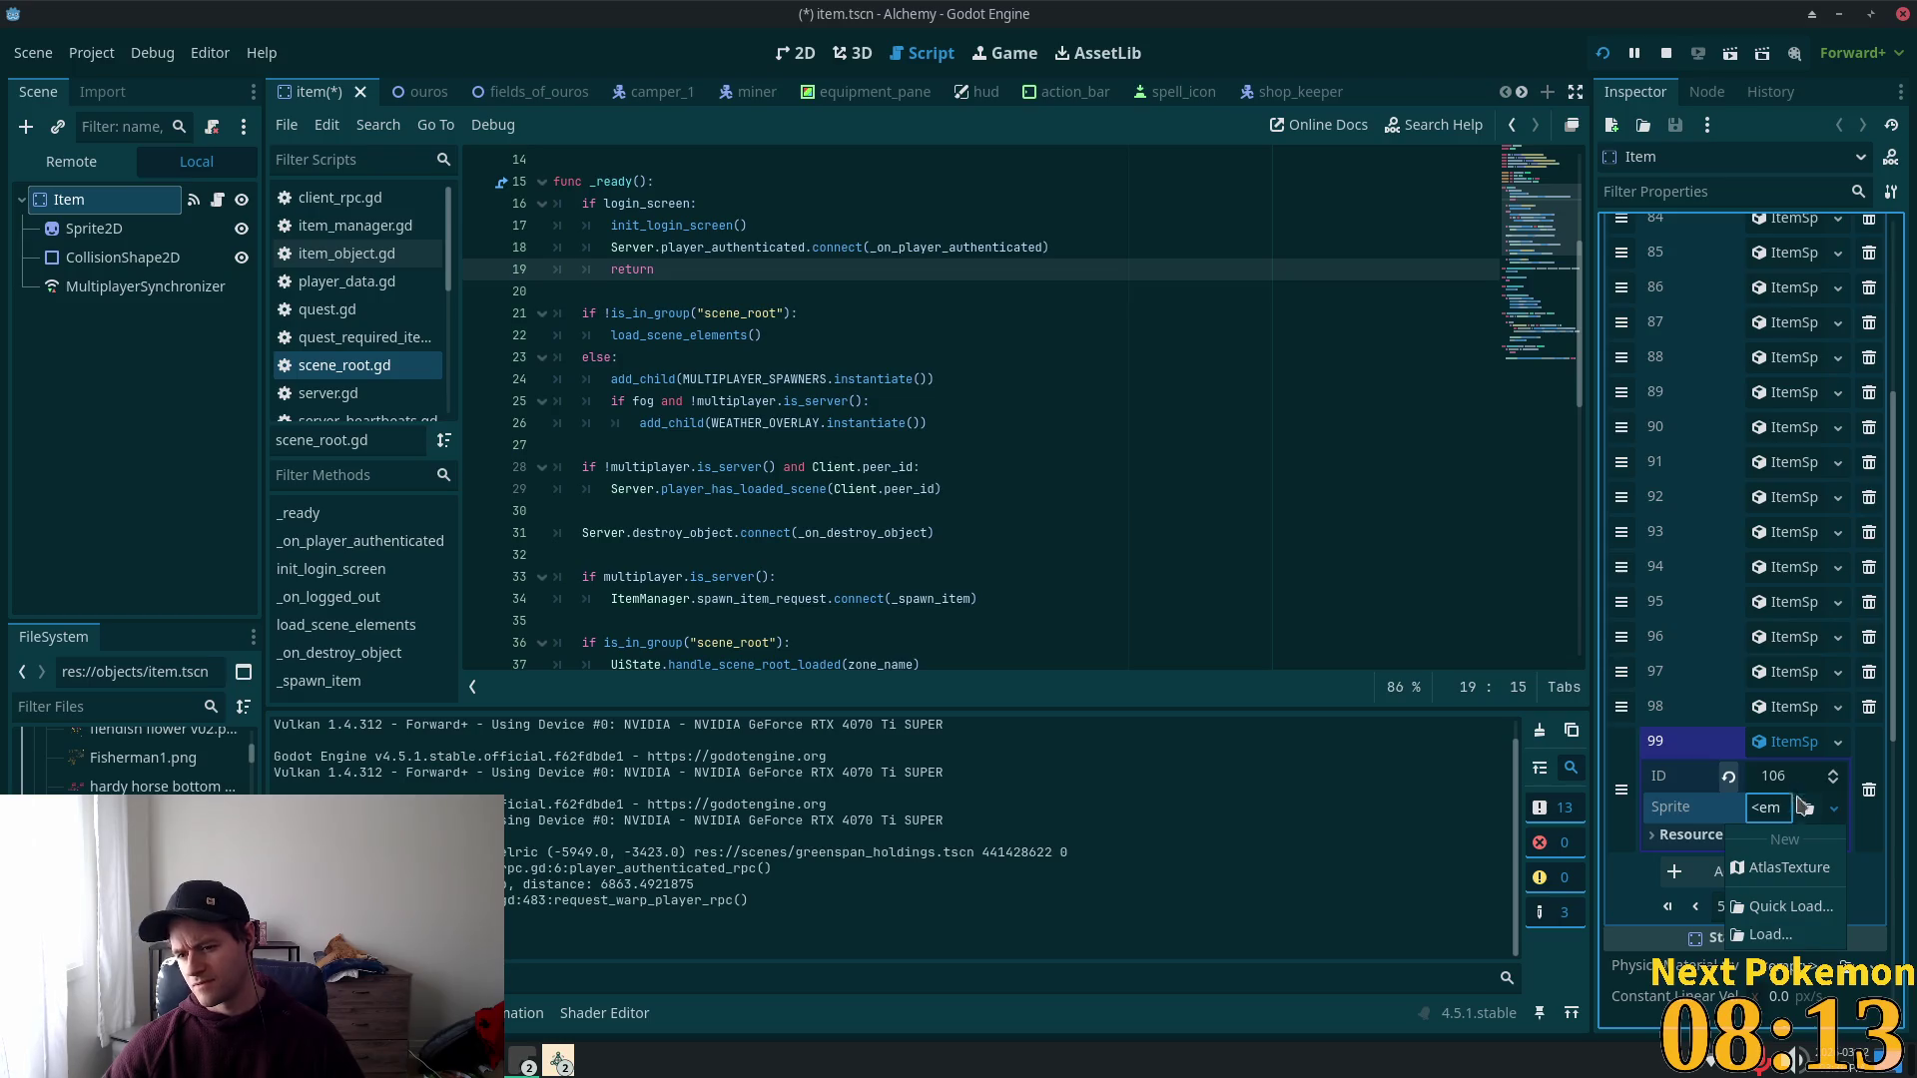
{"action": "left_click", "coordinate": [1756, 869]}
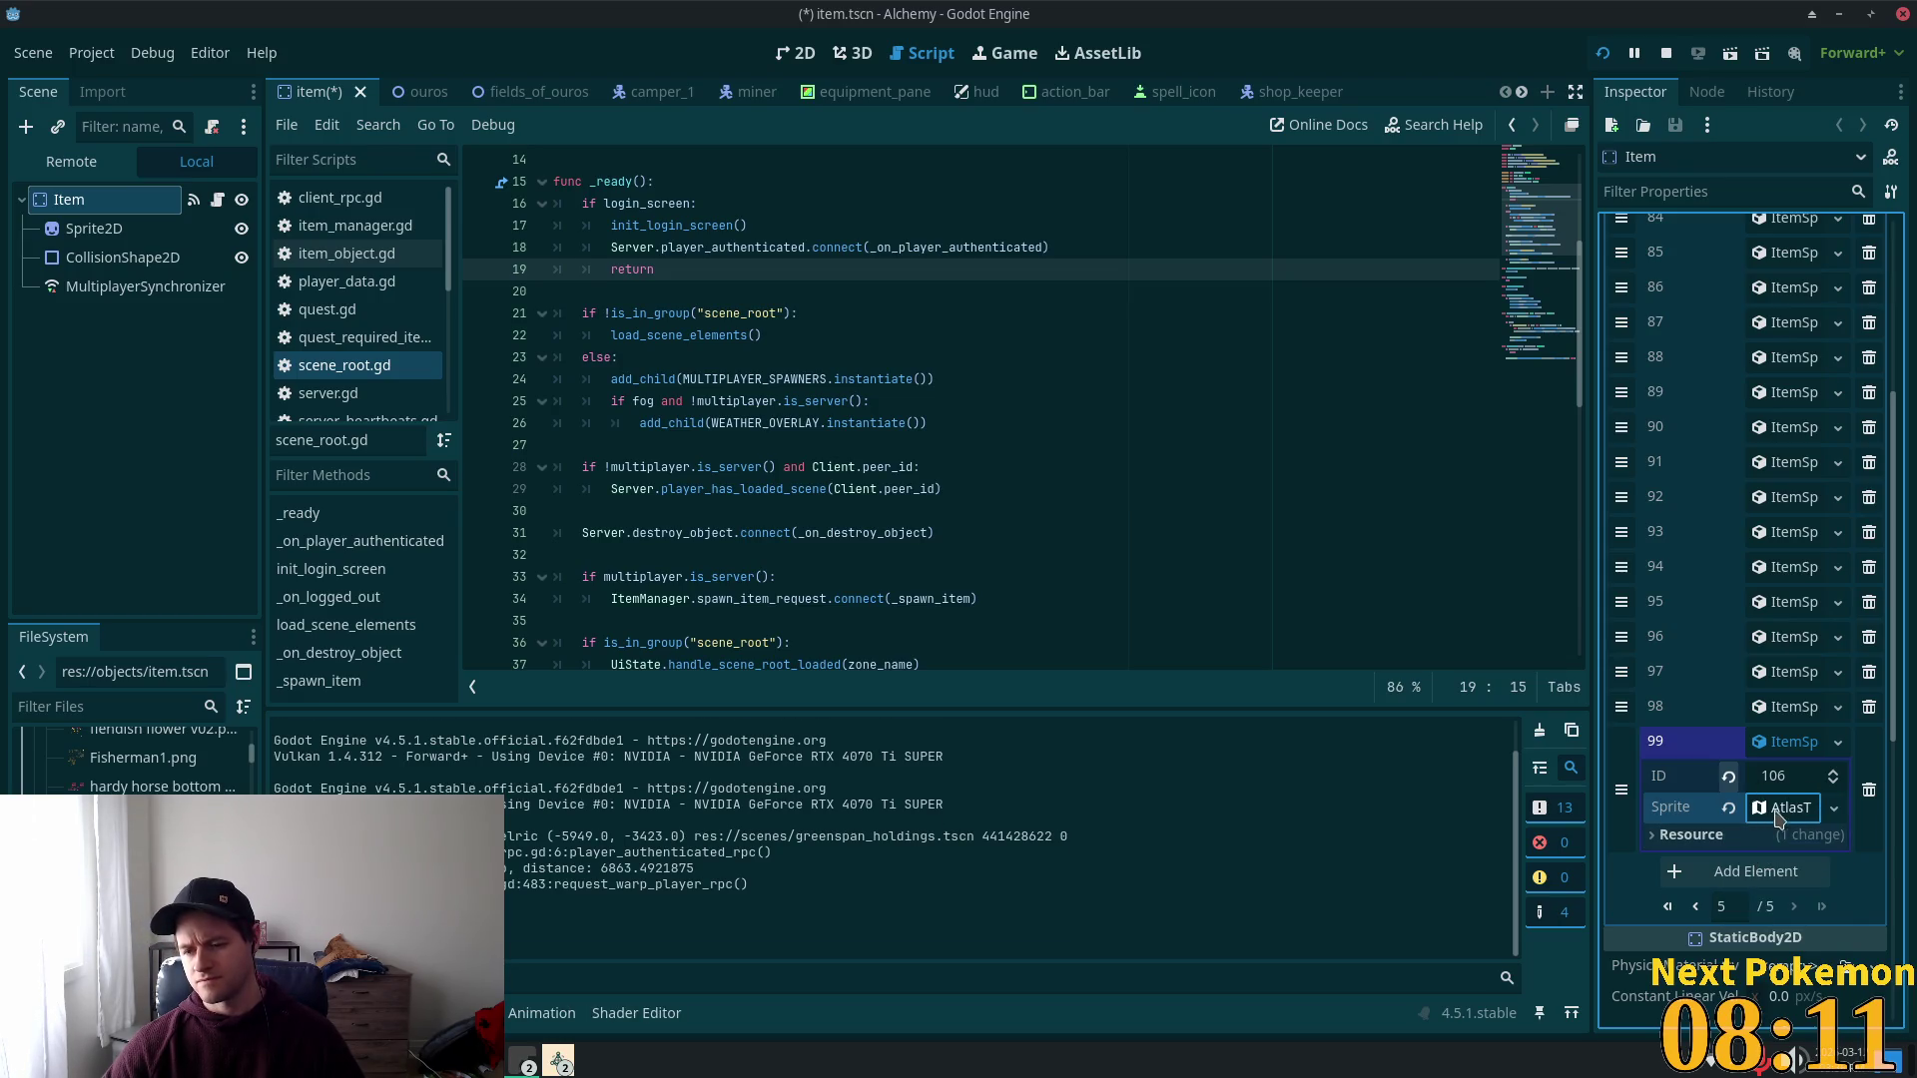
{"action": "left_click", "coordinate": [1783, 809]}
Step: Filter the FileSystem for 'farm' and use the farmer icons 16x16 sheet as the Atlas
{"action": "scroll", "coordinate": [1742, 749], "scroll_direction": "down", "scroll_amount": 4}
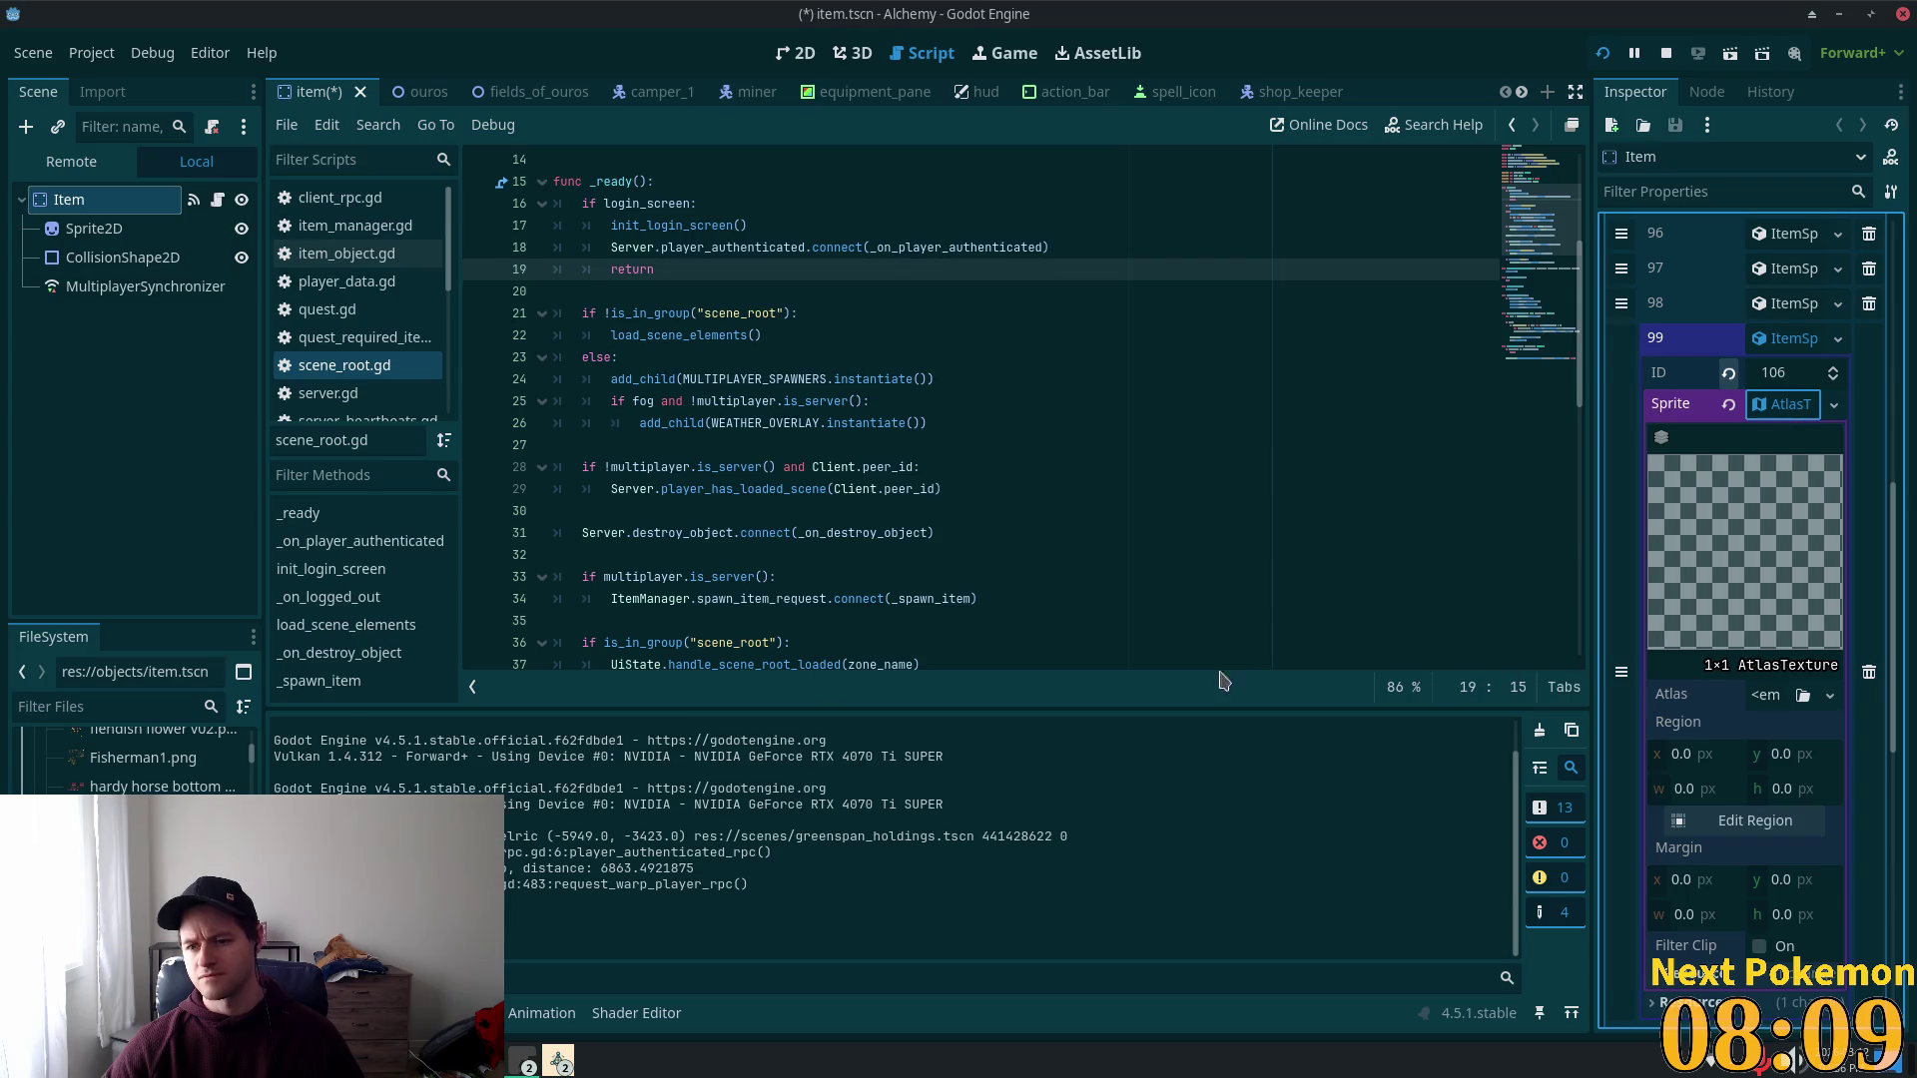
{"action": "left_click", "coordinate": [45, 706]}
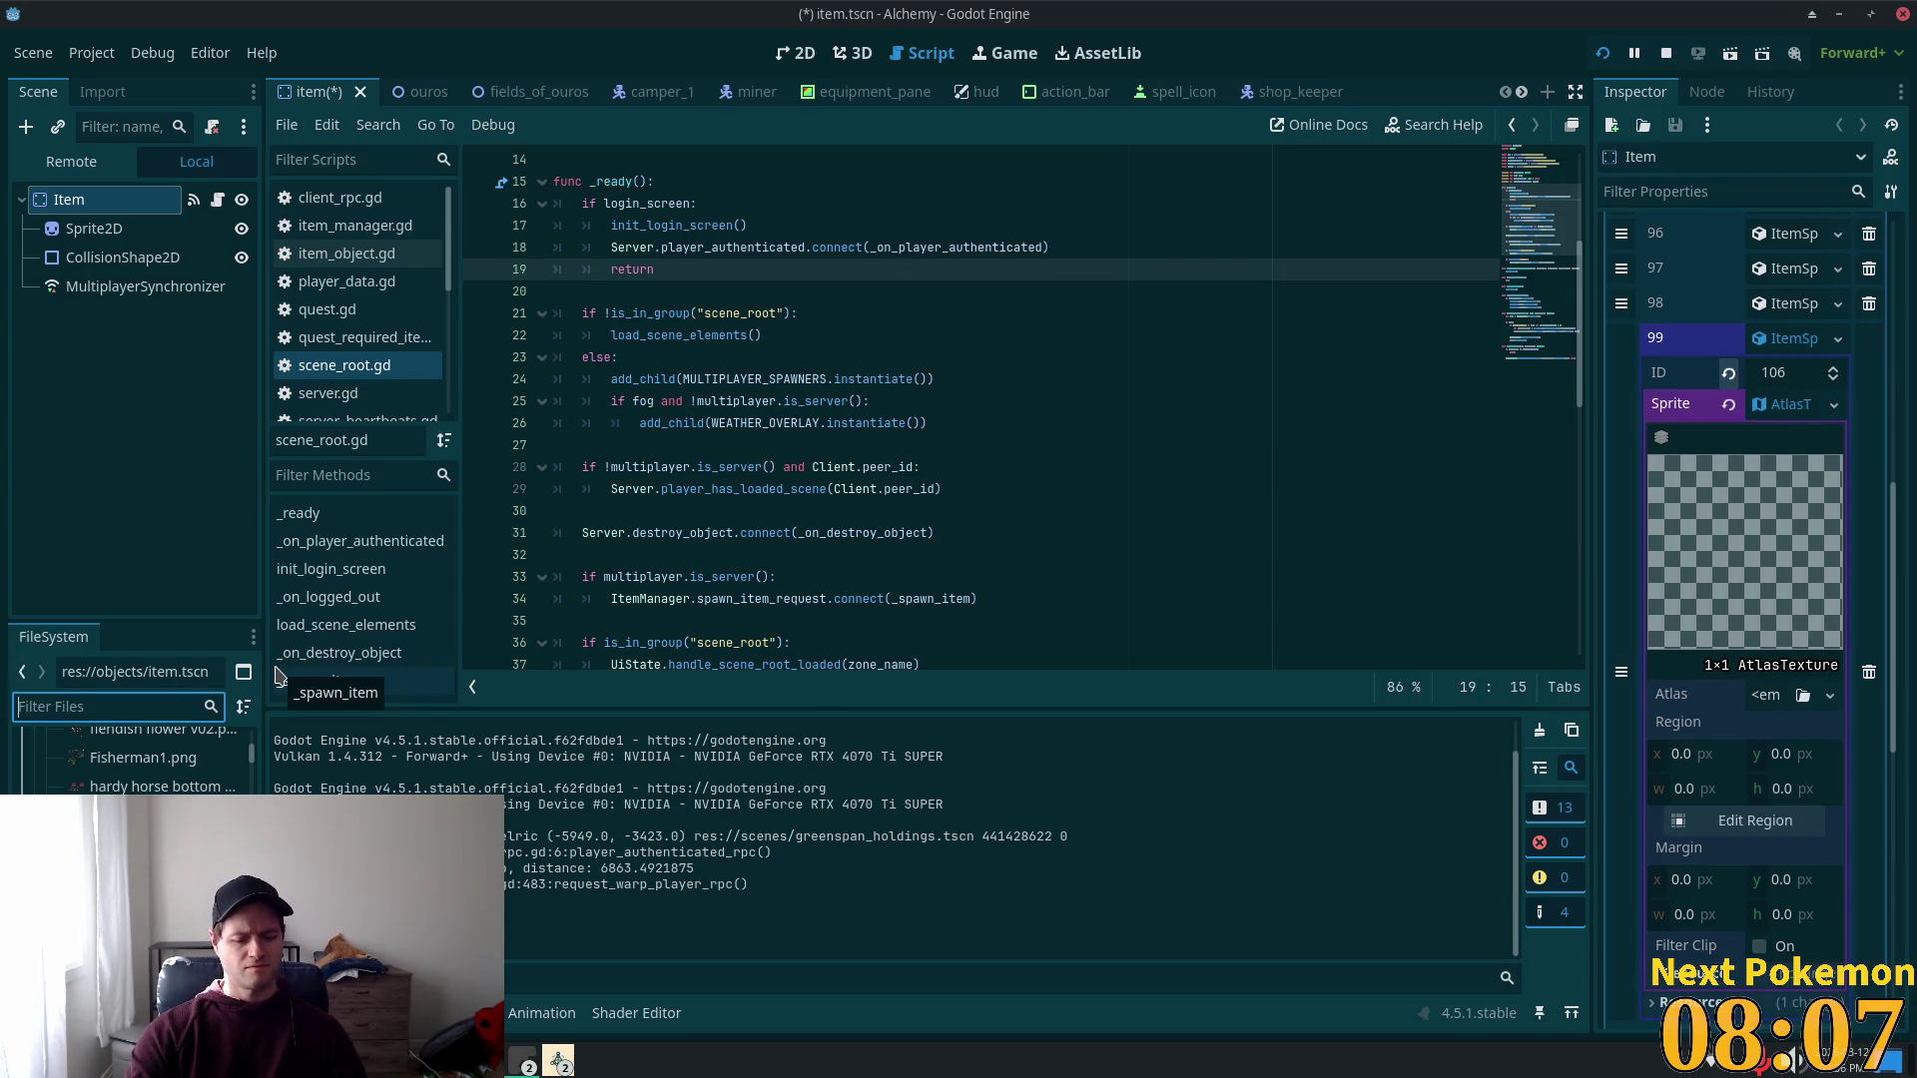
{"action": "type", "text": "farm"}
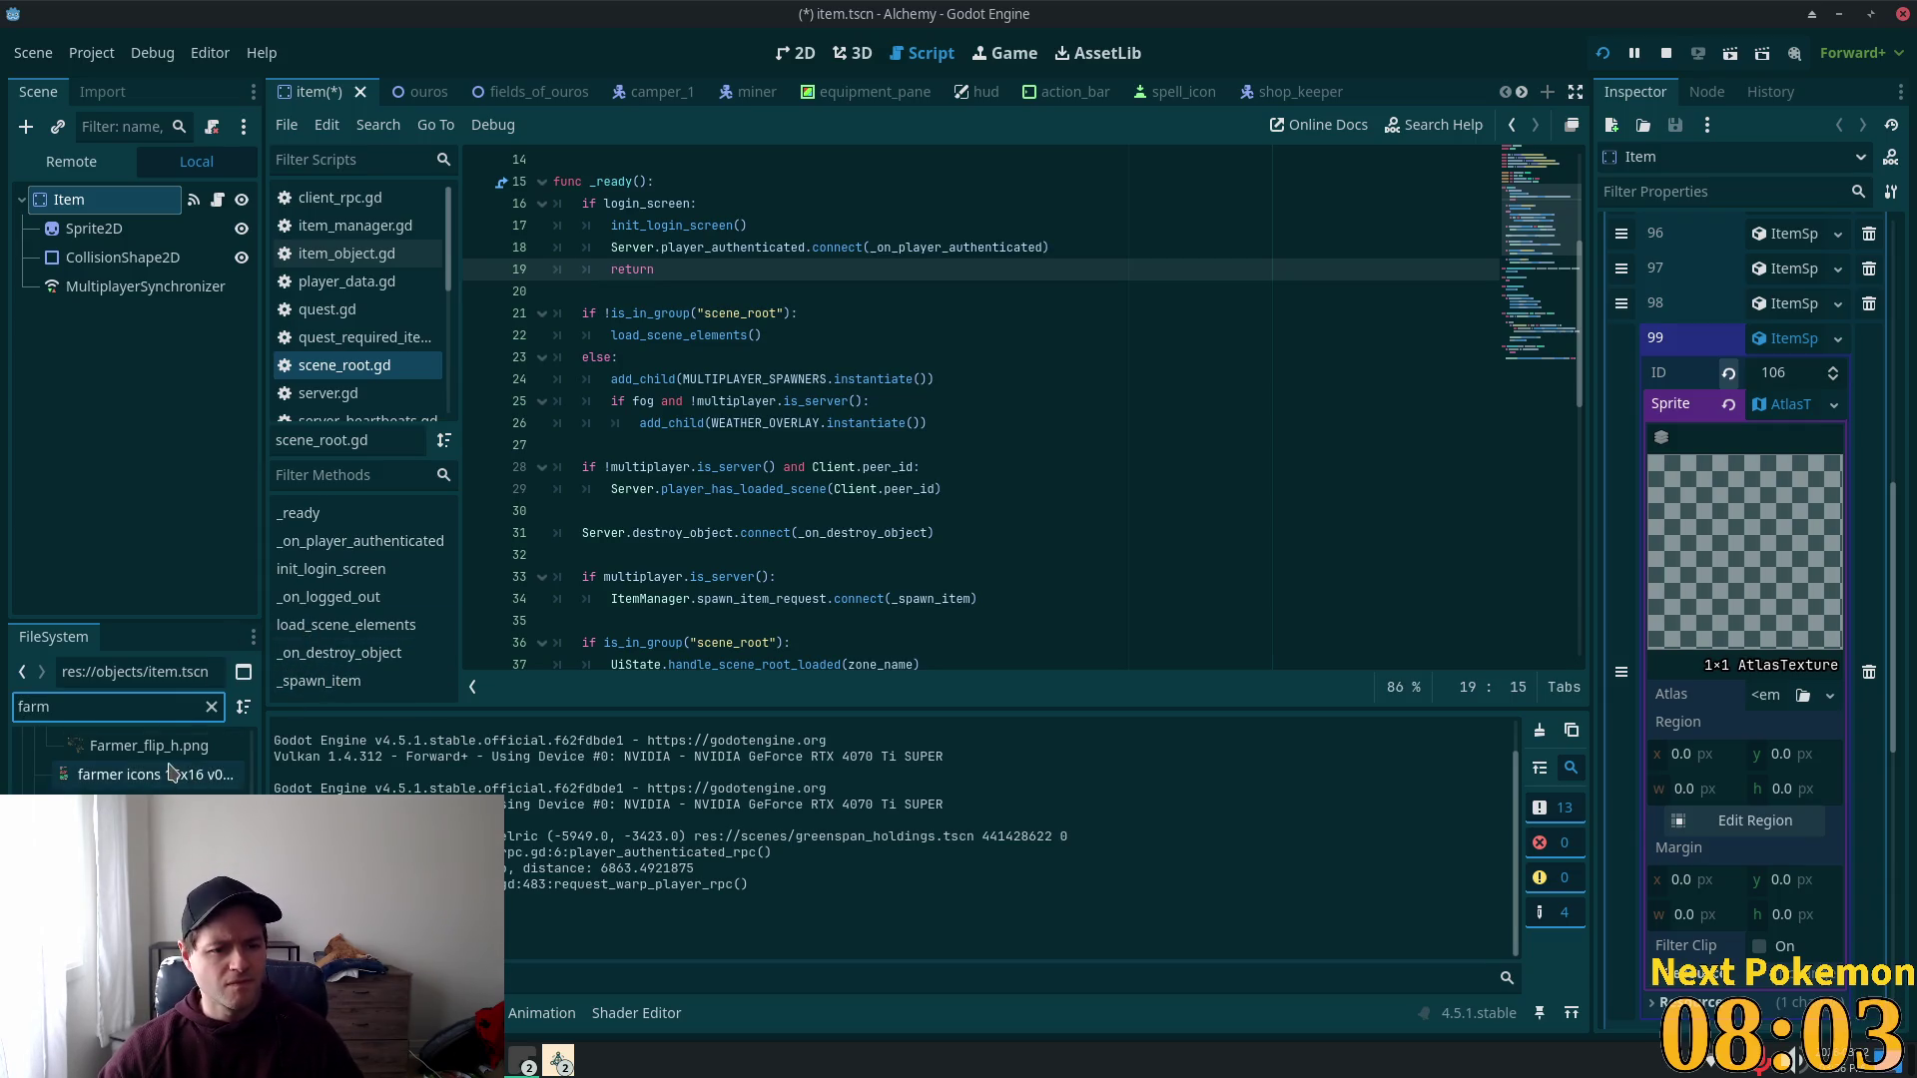
{"action": "mouse_move", "coordinate": [149, 776]}
{"action": "left_mouse_down"}
{"action": "mouse_move", "coordinate": [1853, 711]}
{"action": "mouse_move", "coordinate": [1758, 696]}
{"action": "left_mouse_up"}
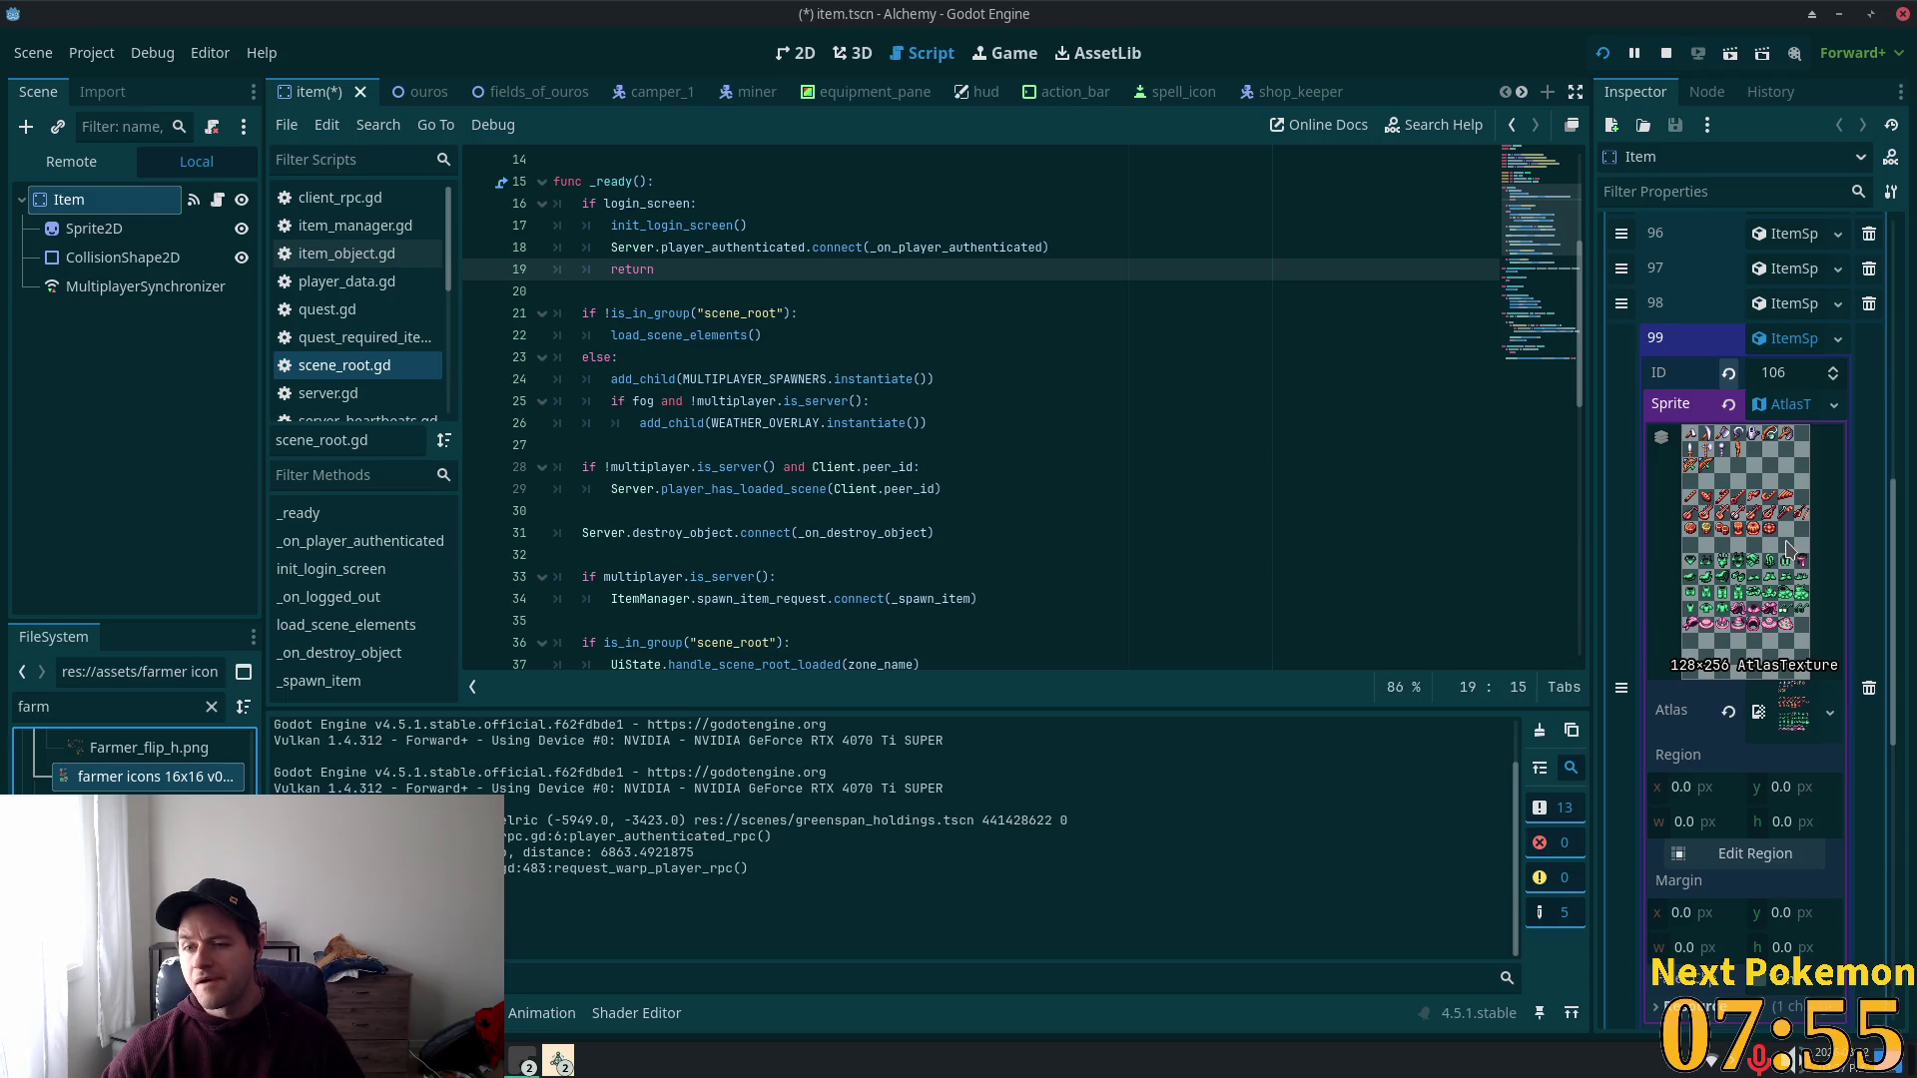
{"action": "left_click", "coordinate": [1743, 855]}
Step: Set the region to snap to whole pixels and box the first bow icon on the sheet
{"action": "scroll", "coordinate": [968, 462], "scroll_direction": "up", "scroll_amount": 8}
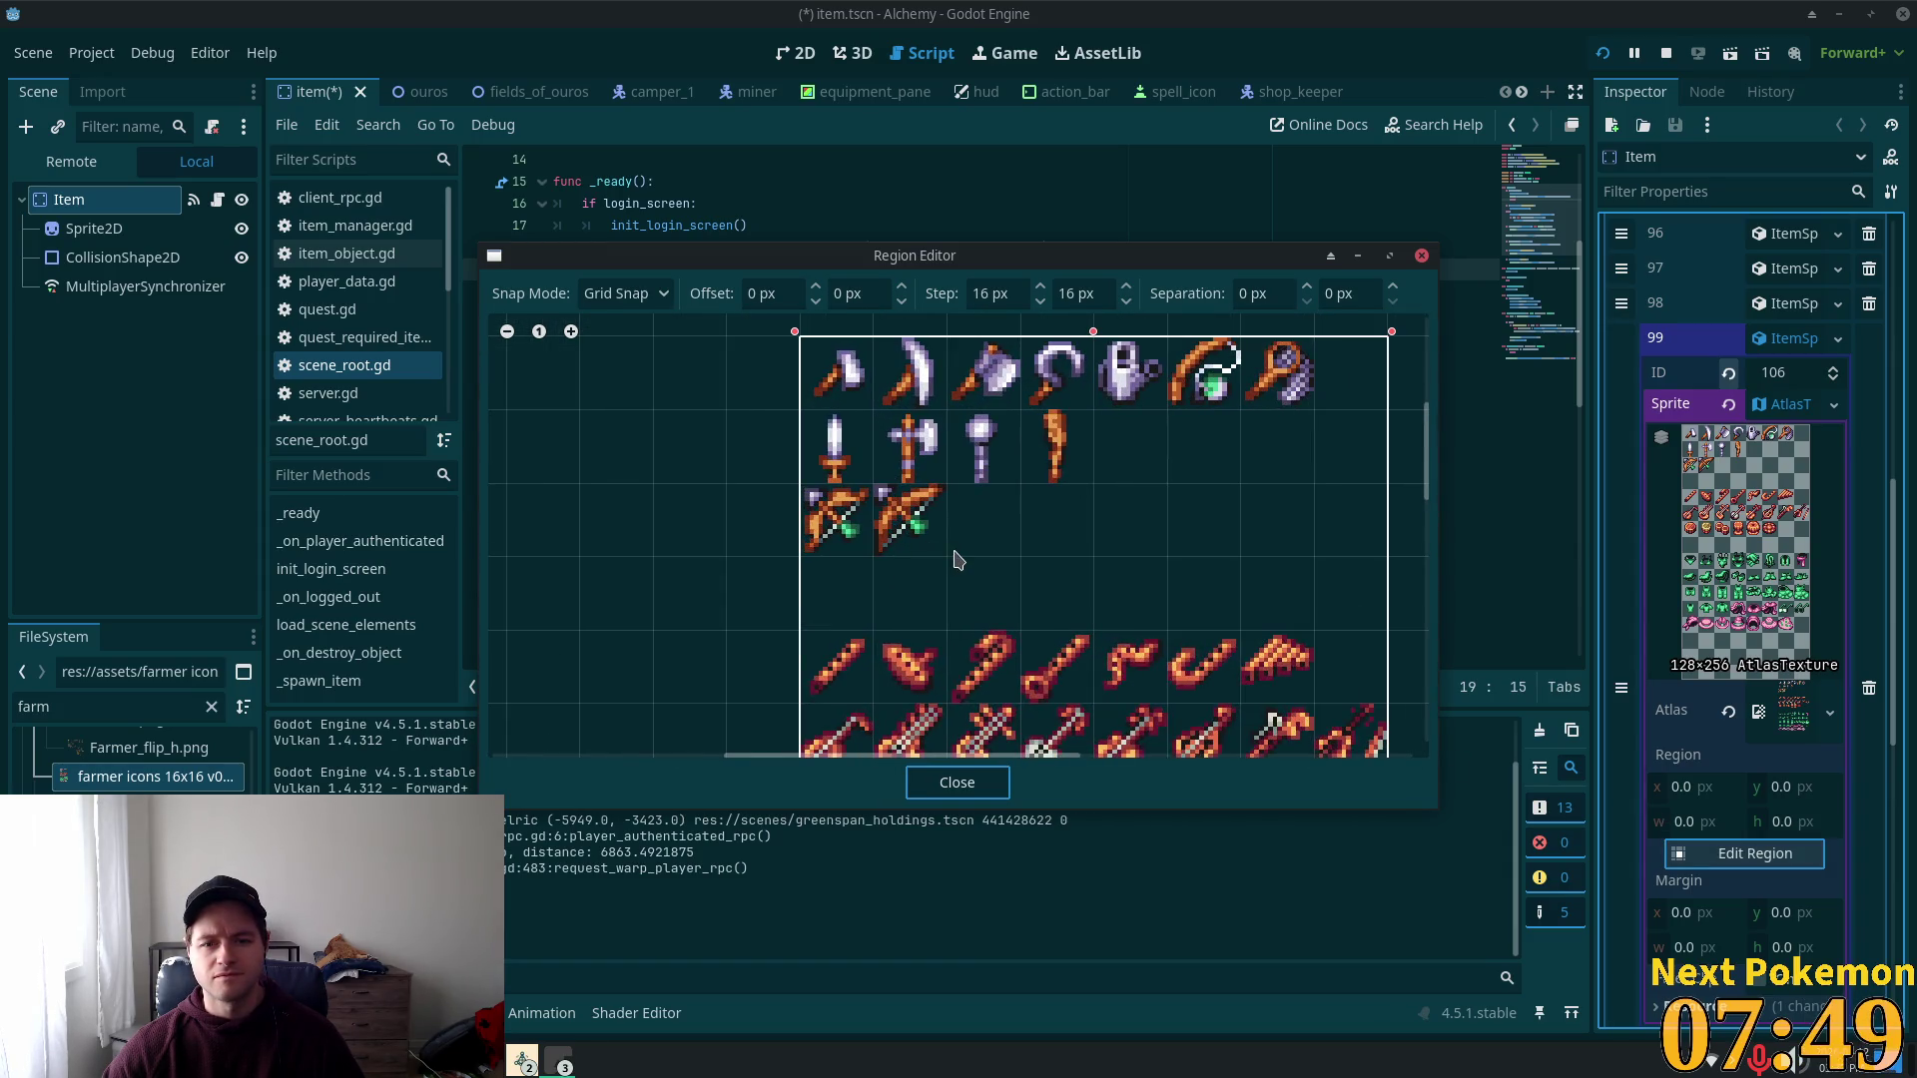
{"action": "scroll", "coordinate": [957, 559], "scroll_direction": "down", "scroll_amount": 5}
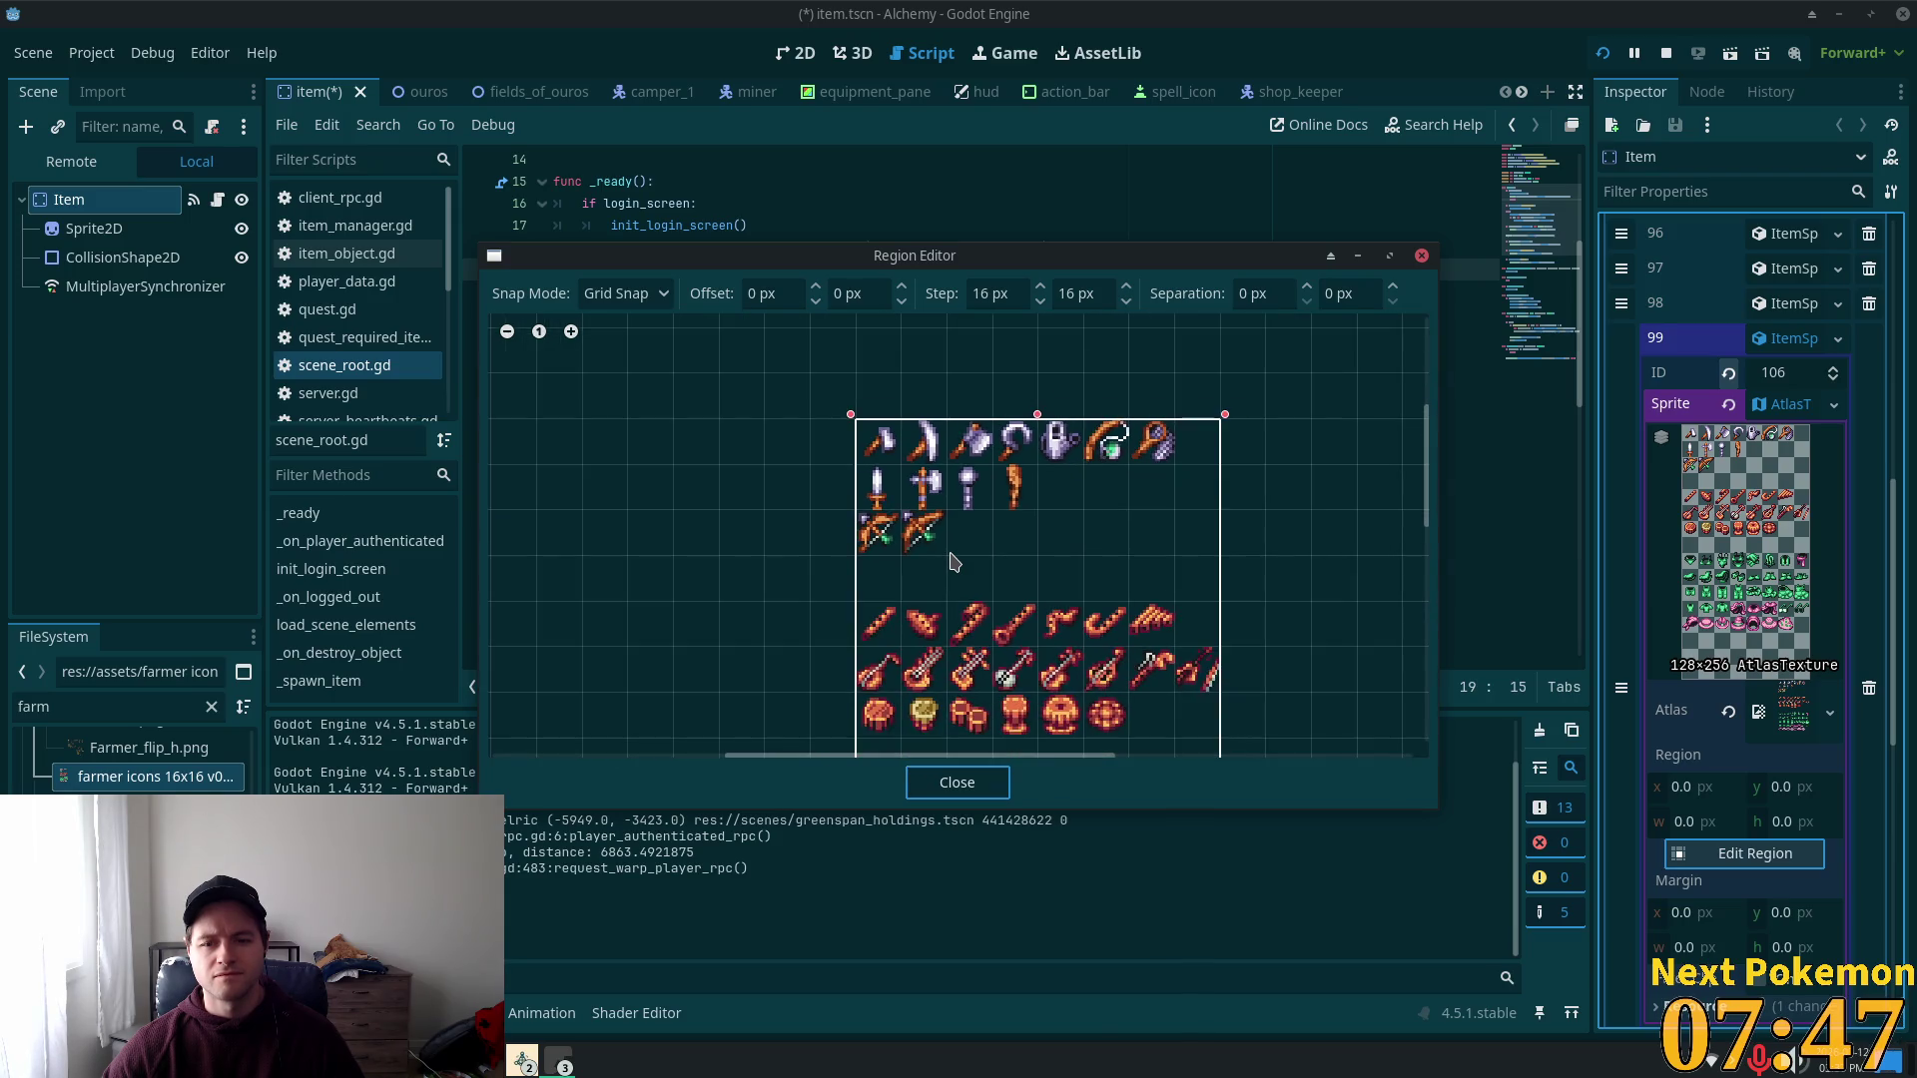
{"action": "scroll", "coordinate": [957, 559], "scroll_direction": "down", "scroll_amount": 3}
{"action": "scroll", "coordinate": [1268, 570], "scroll_direction": "up", "scroll_amount": 2}
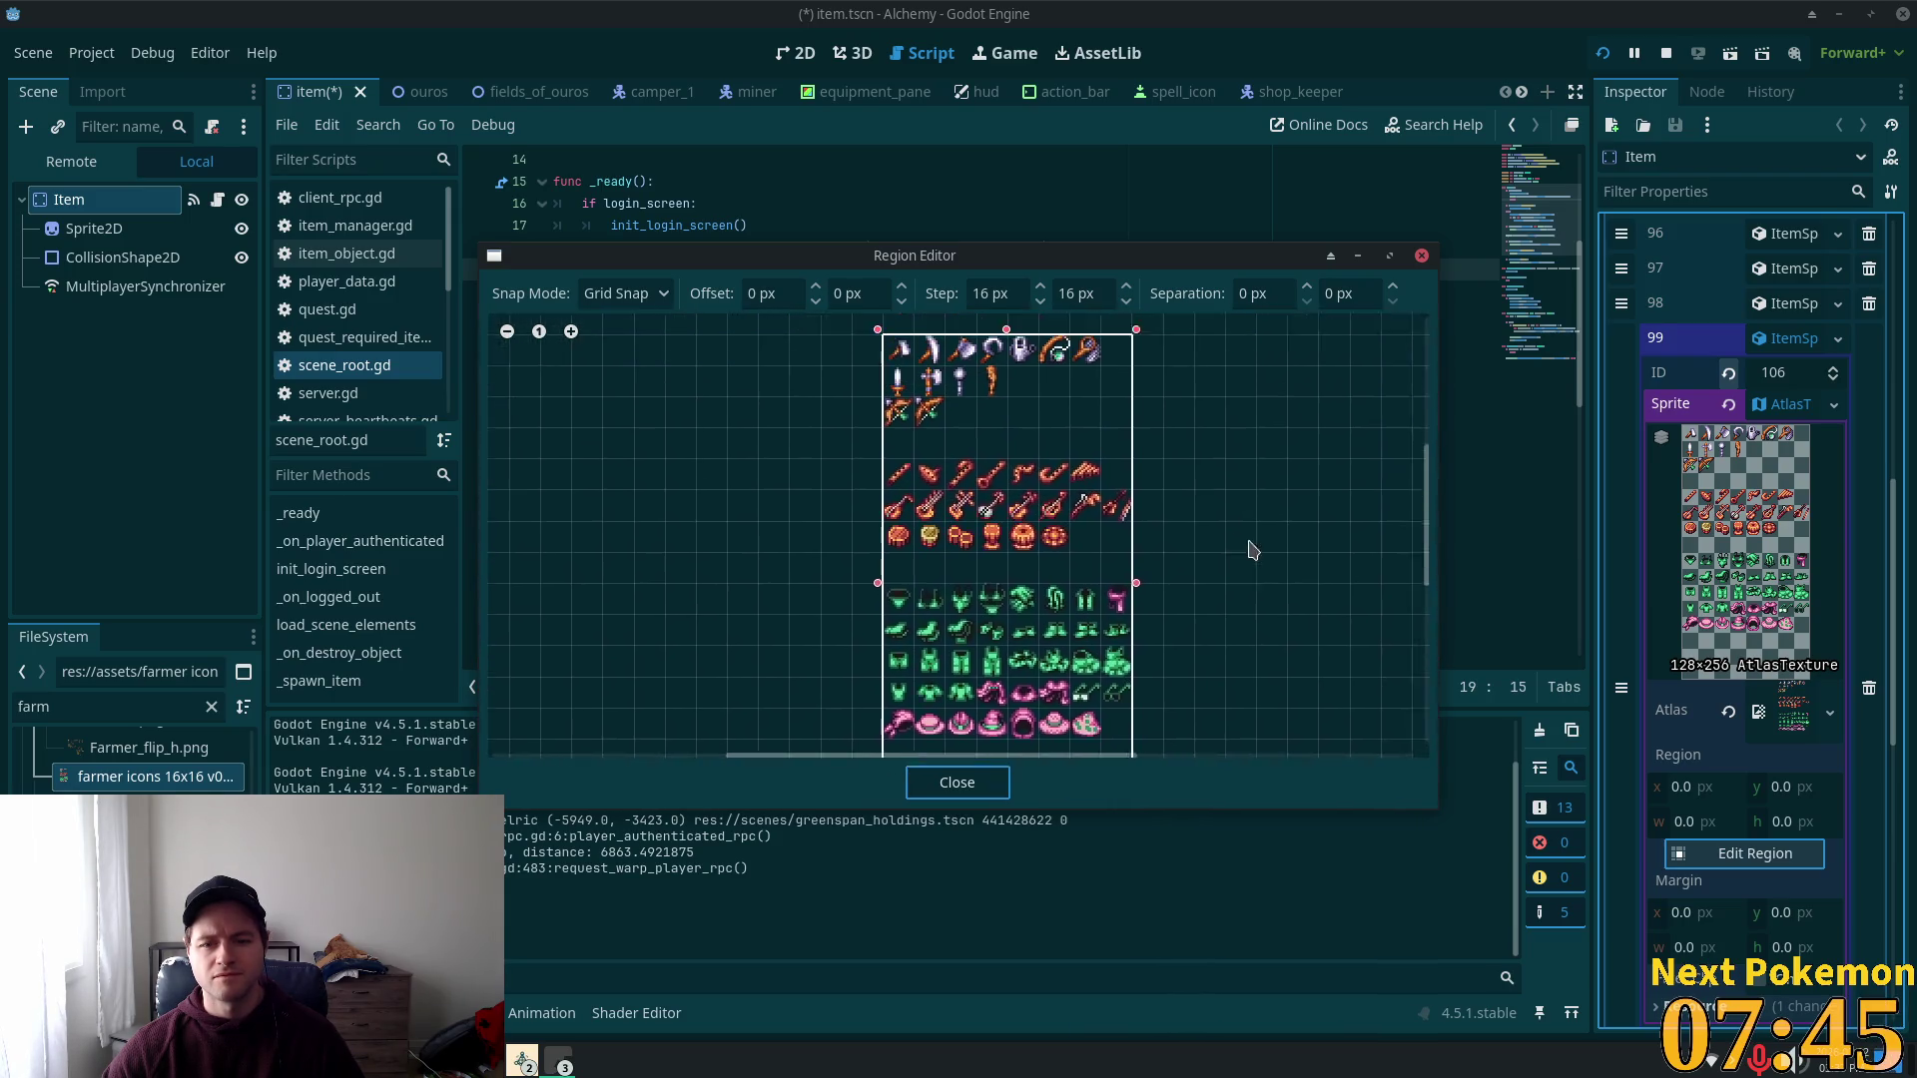
{"action": "scroll", "coordinate": [918, 516], "scroll_direction": "up", "scroll_amount": 5}
{"action": "scroll", "coordinate": [919, 516], "scroll_direction": "up", "scroll_amount": 3}
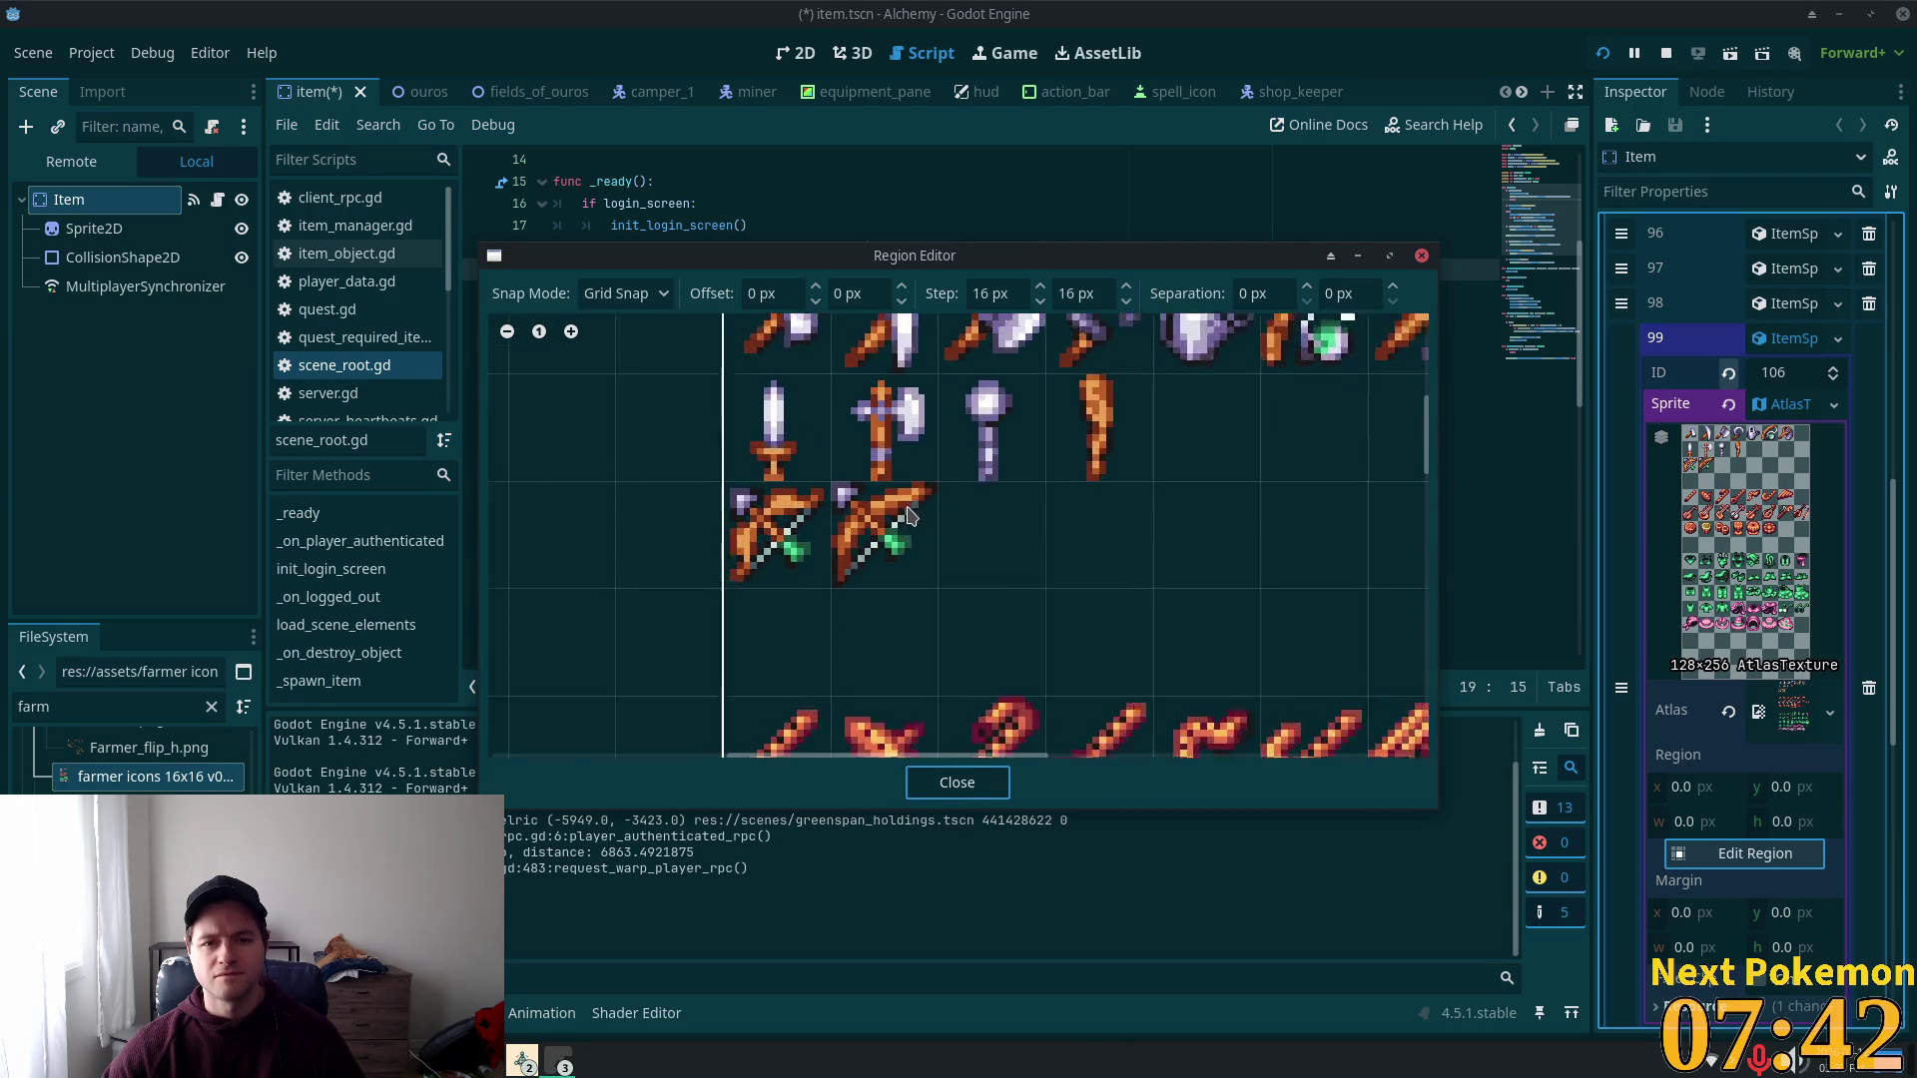
{"action": "left_click", "coordinate": [619, 291]}
{"action": "left_click", "coordinate": [639, 353]}
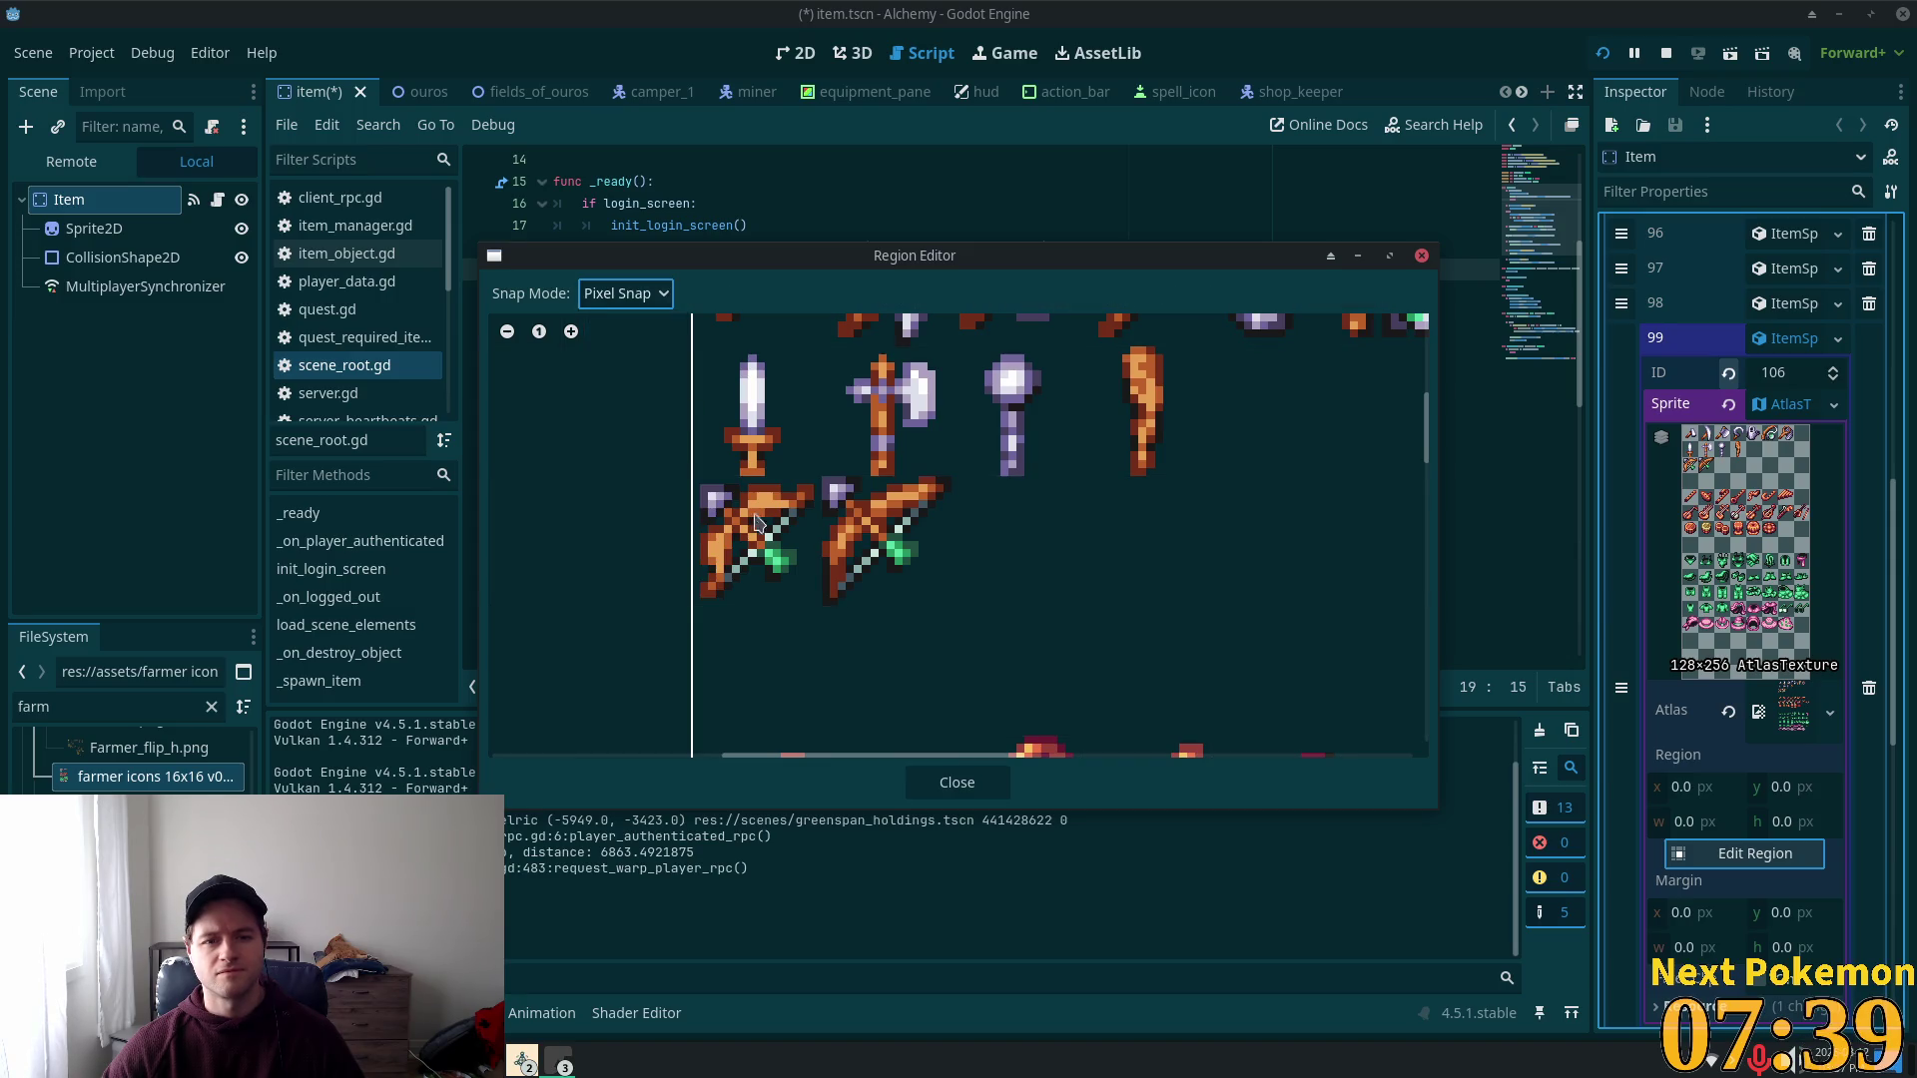
{"action": "mouse_move", "coordinate": [699, 485]}
{"action": "left_mouse_down"}
{"action": "mouse_move", "coordinate": [727, 549]}
{"action": "mouse_move", "coordinate": [799, 592]}
{"action": "mouse_move", "coordinate": [807, 577]}
{"action": "left_mouse_up"}
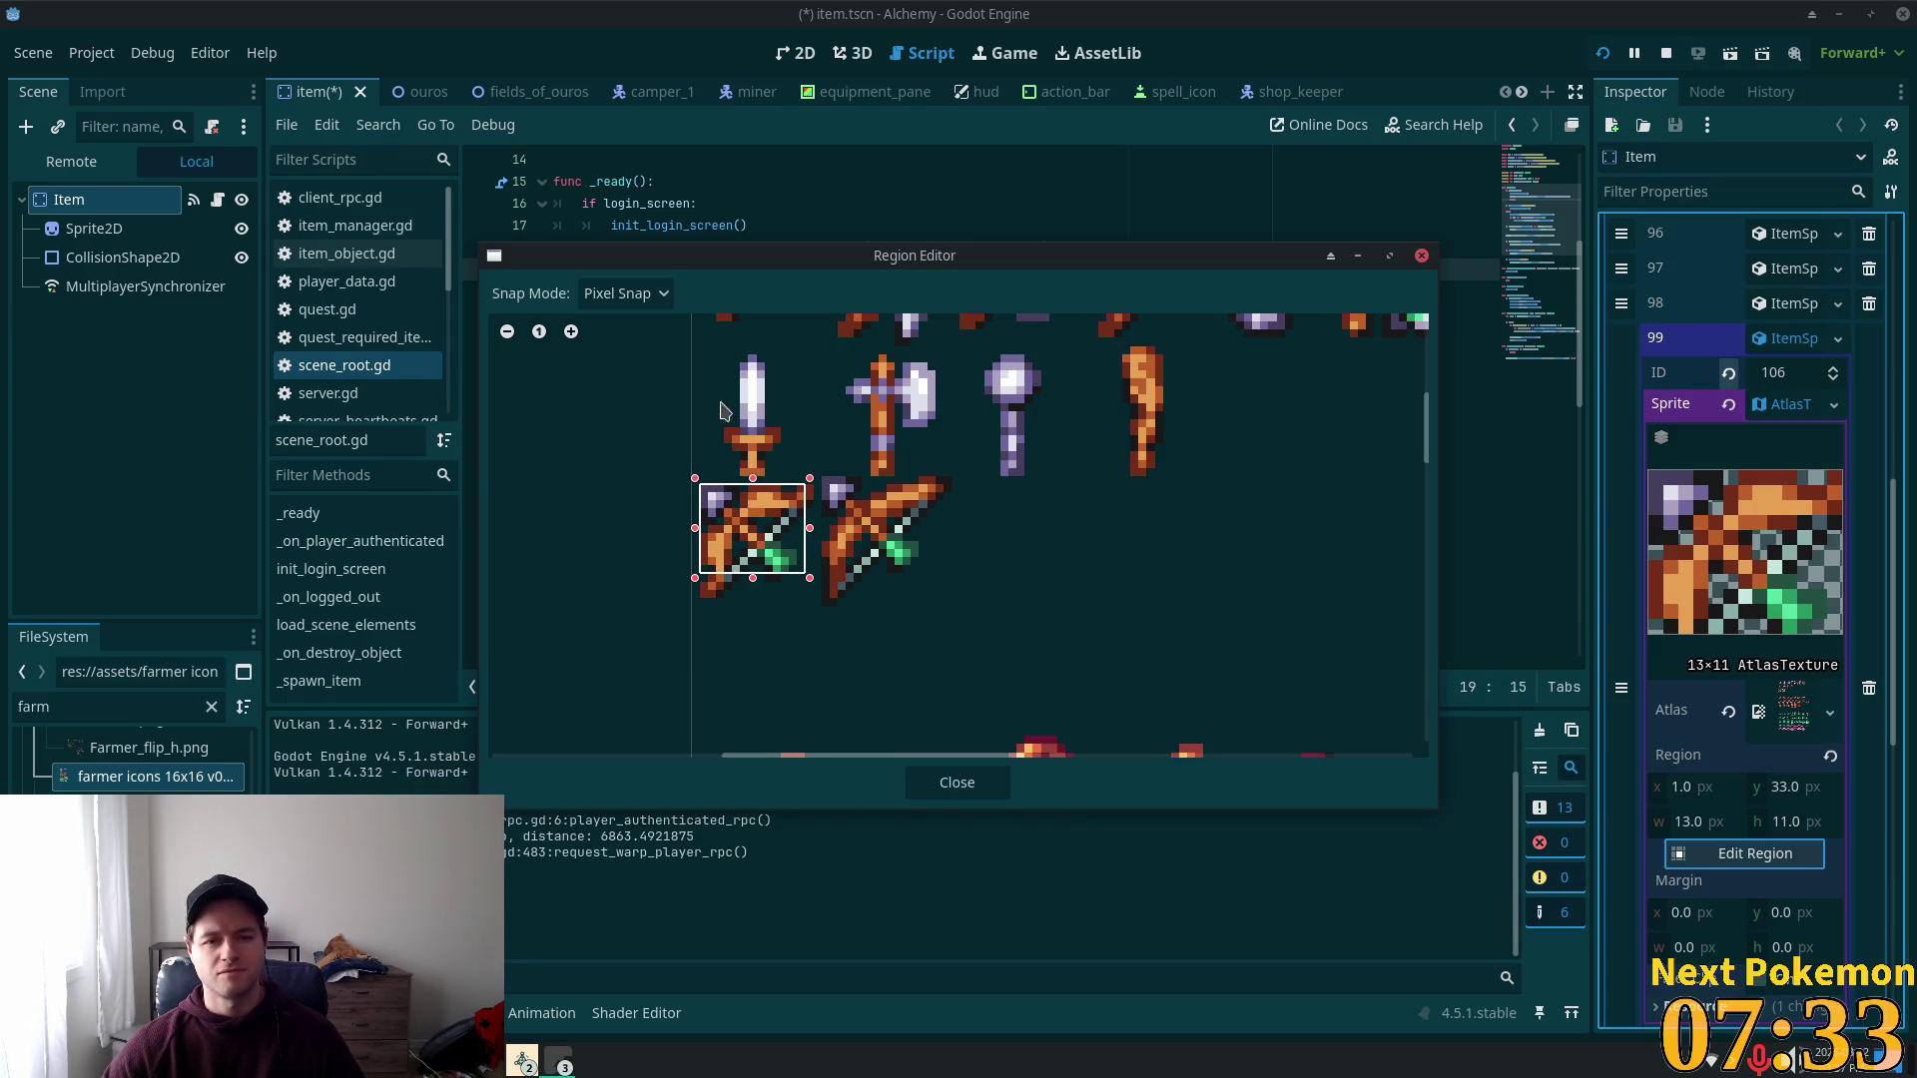
Step: Turn off region snapping and resize the box around the bow
{"action": "left_click", "coordinate": [629, 297]}
{"action": "left_click", "coordinate": [609, 324]}
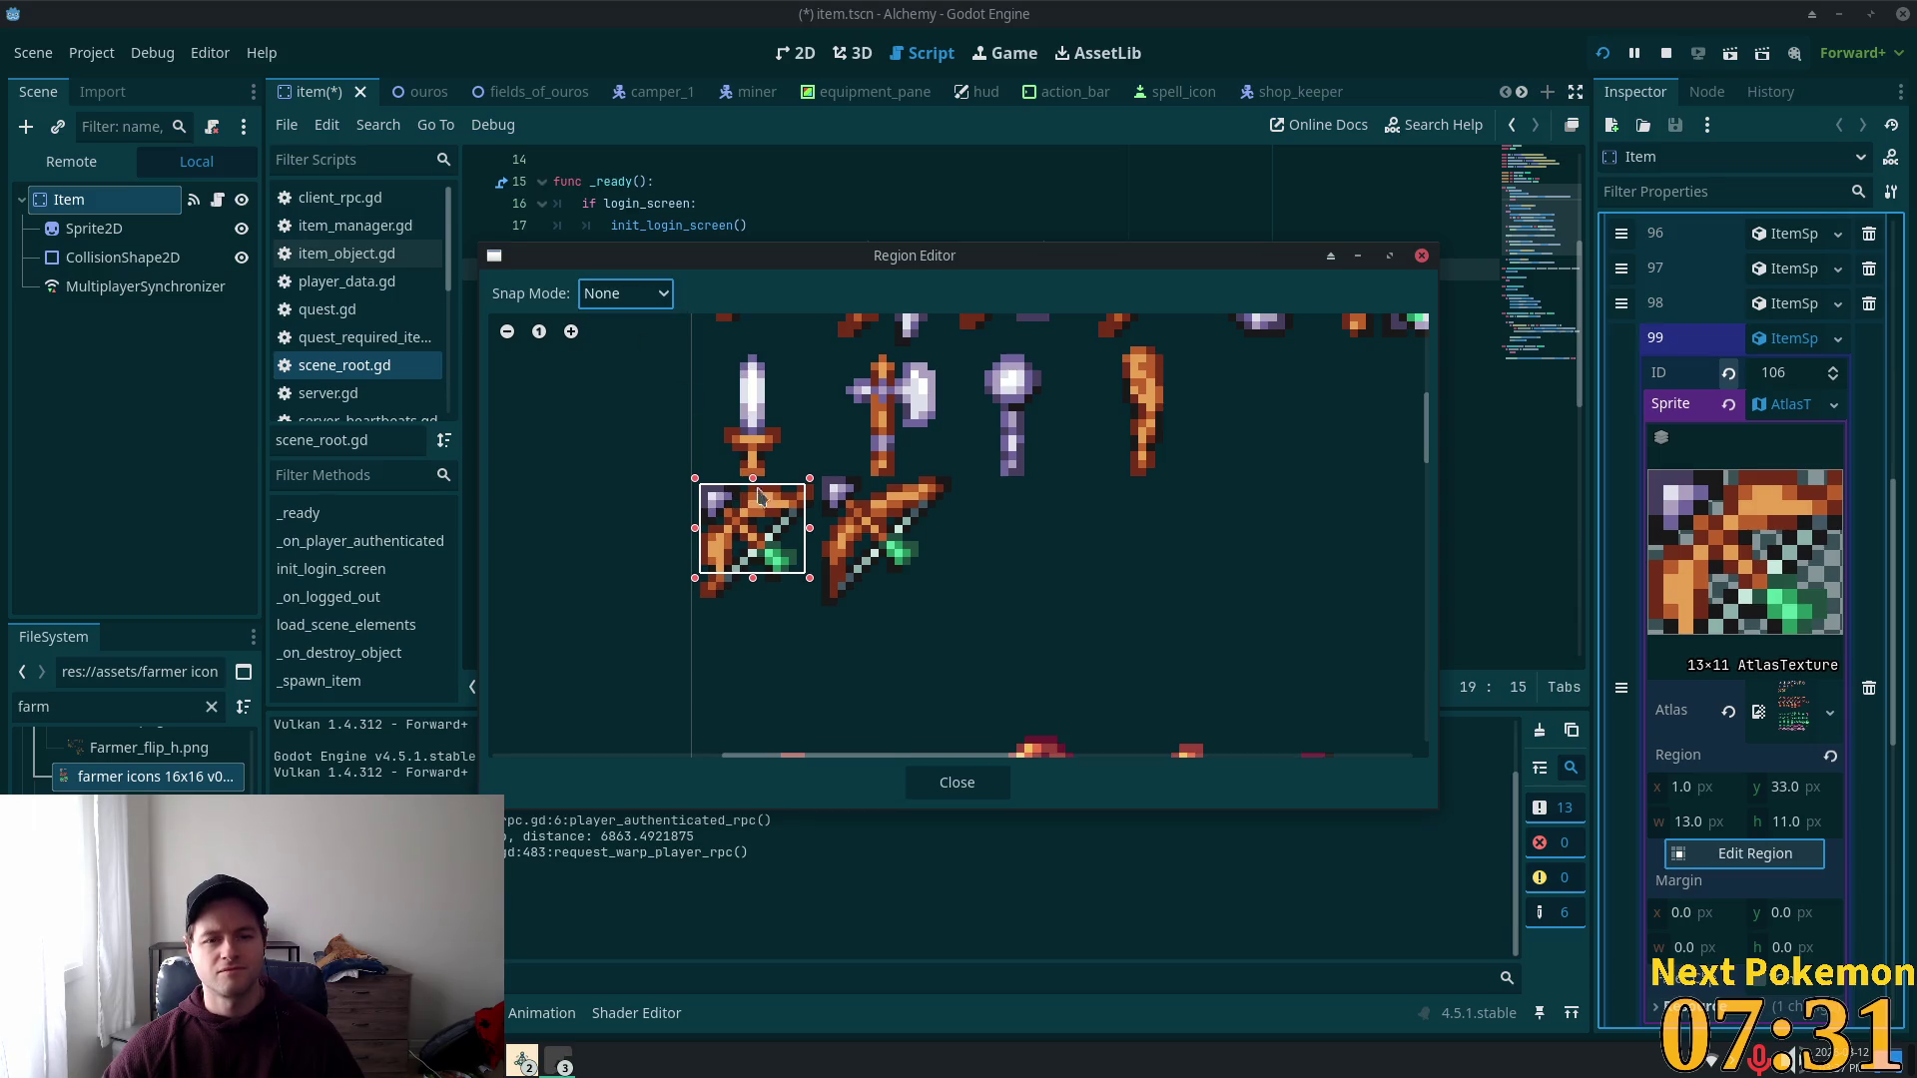
{"action": "left_click_drag", "start_coordinate": [809, 577], "coordinate": [796, 575]}
{"action": "mouse_move", "coordinate": [796, 482]}
{"action": "left_mouse_down"}
{"action": "mouse_move", "coordinate": [851, 420]}
{"action": "mouse_move", "coordinate": [992, 435]}
{"action": "mouse_move", "coordinate": [893, 339]}
{"action": "mouse_move", "coordinate": [871, 467]}
{"action": "left_mouse_up"}
Step: Zoom in and shrink the region to about 11.87 × 13.824 px around the arrow
{"action": "scroll", "coordinate": [1119, 479], "scroll_direction": "down", "scroll_amount": 3}
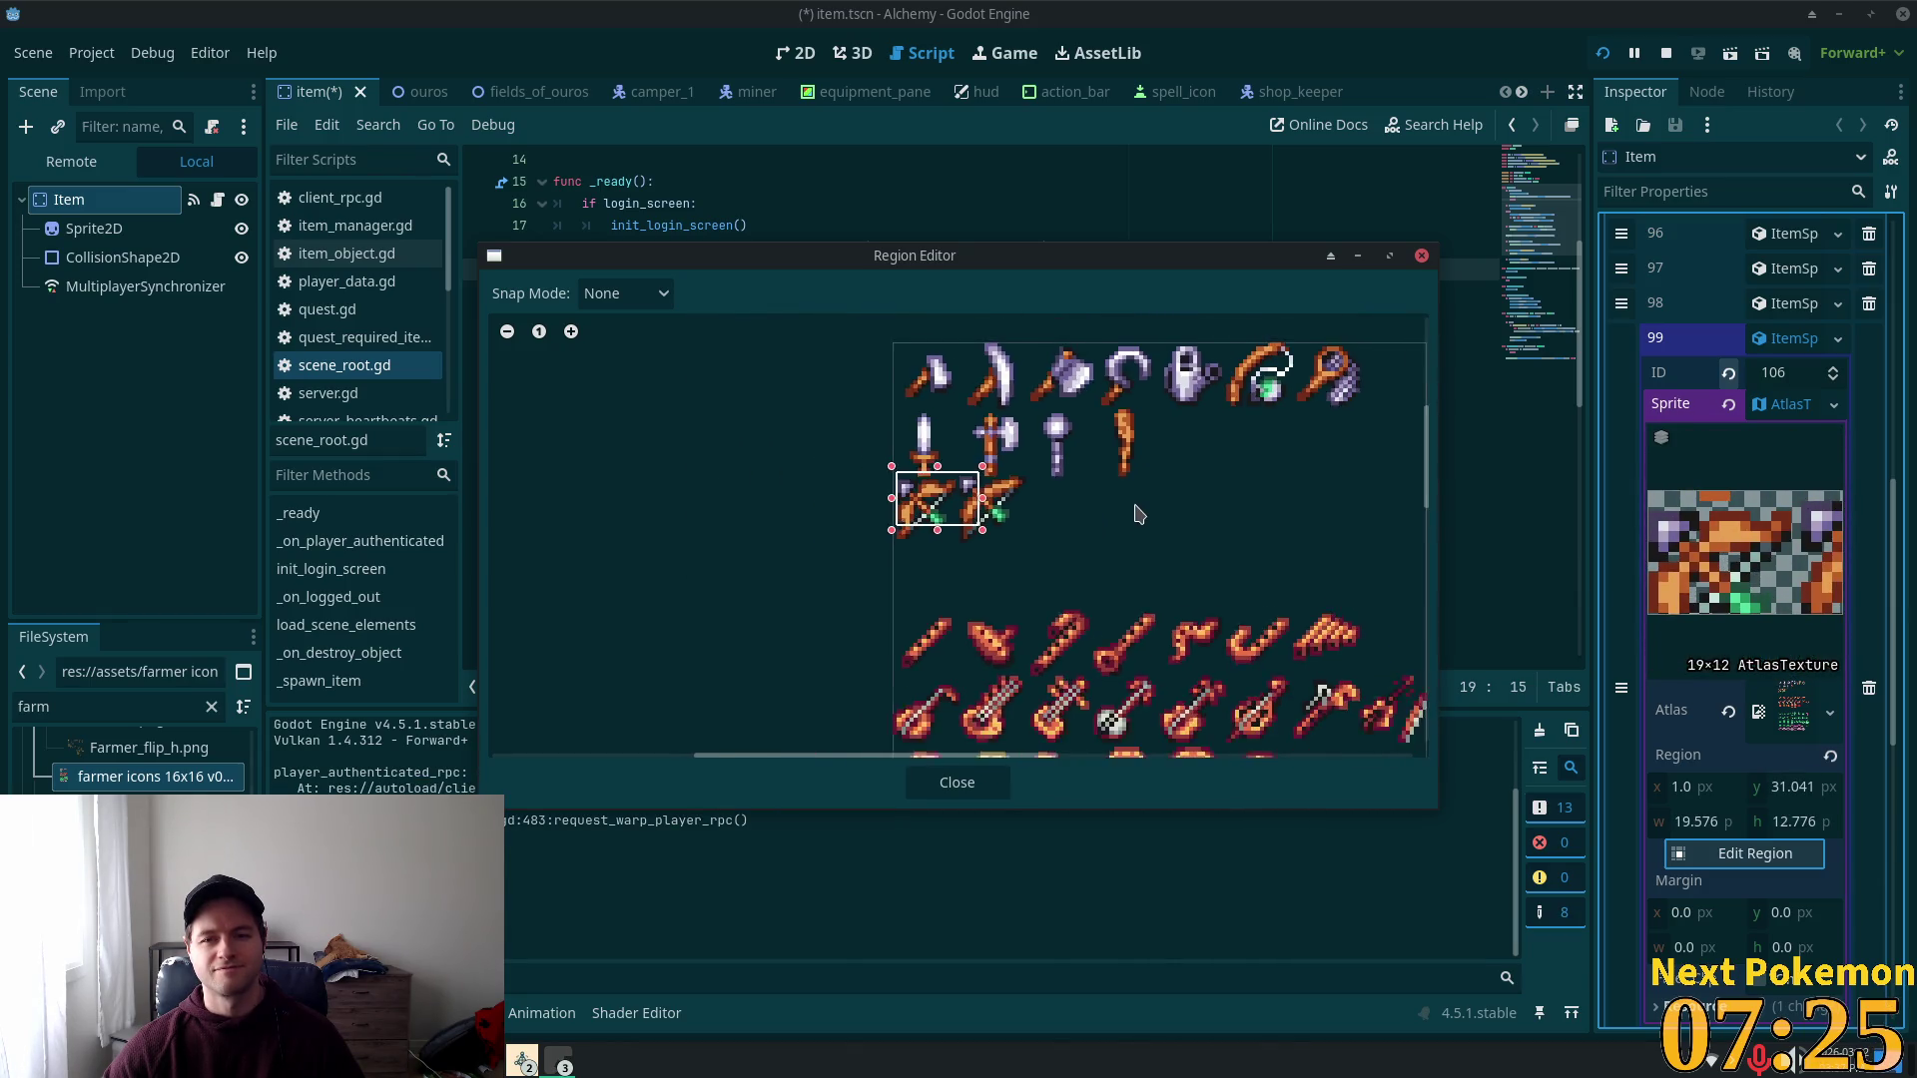
{"action": "scroll", "coordinate": [1136, 513], "scroll_direction": "down", "scroll_amount": 2}
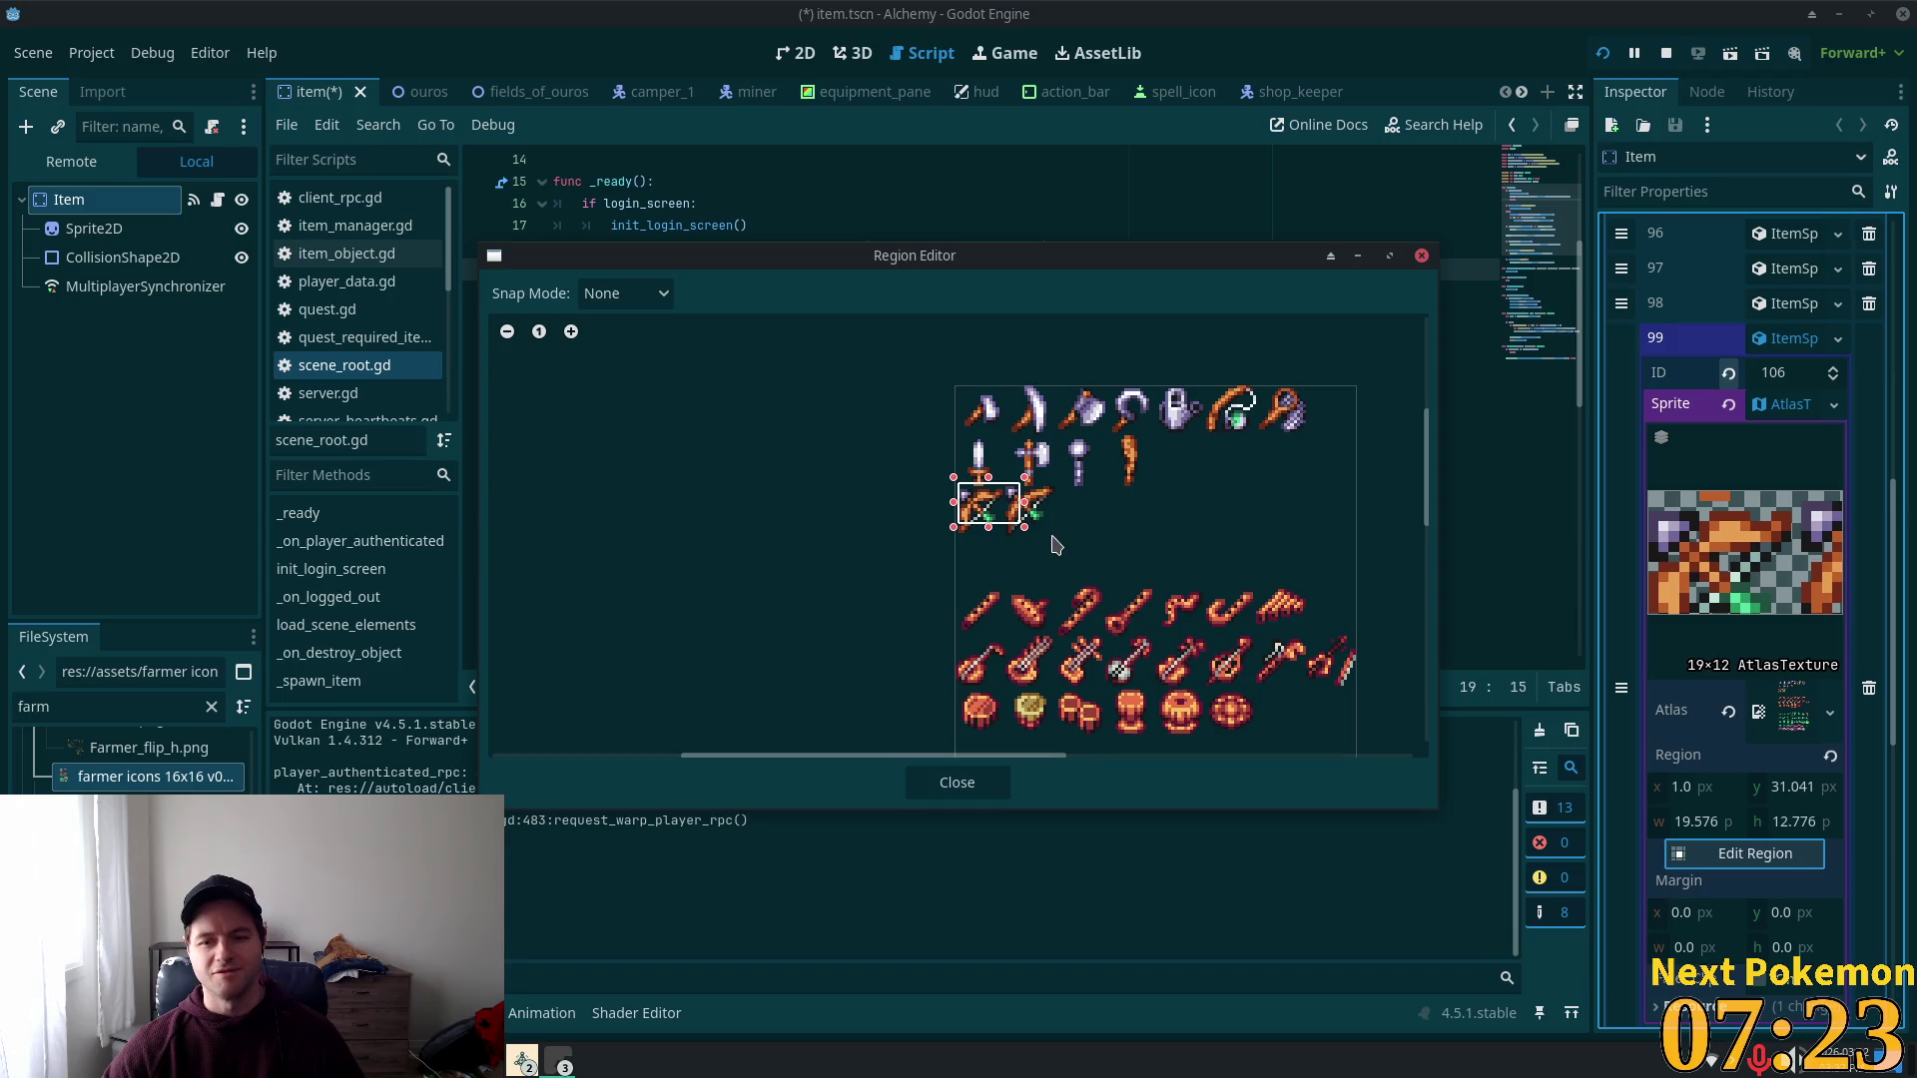
{"action": "scroll", "coordinate": [1056, 544], "scroll_direction": "down", "scroll_amount": 3}
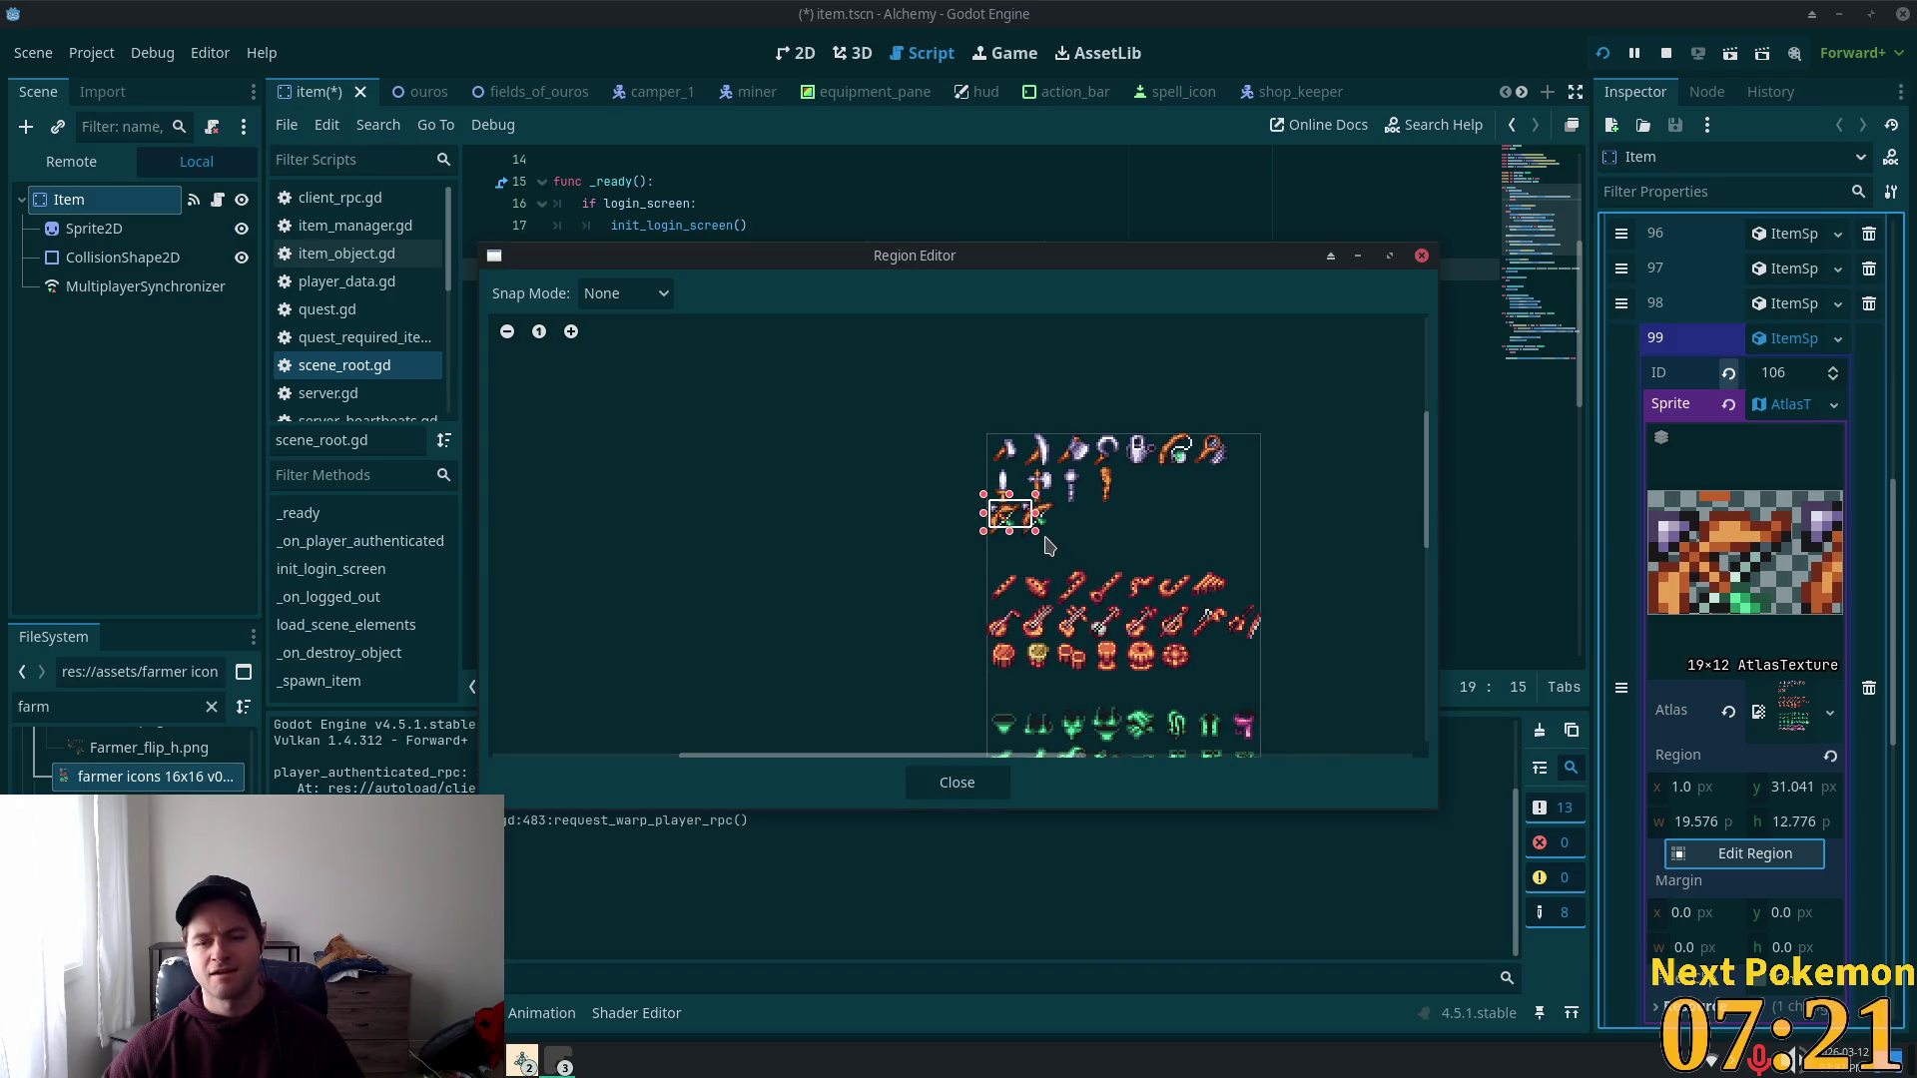
{"action": "scroll", "coordinate": [1036, 552], "scroll_direction": "down", "scroll_amount": 2}
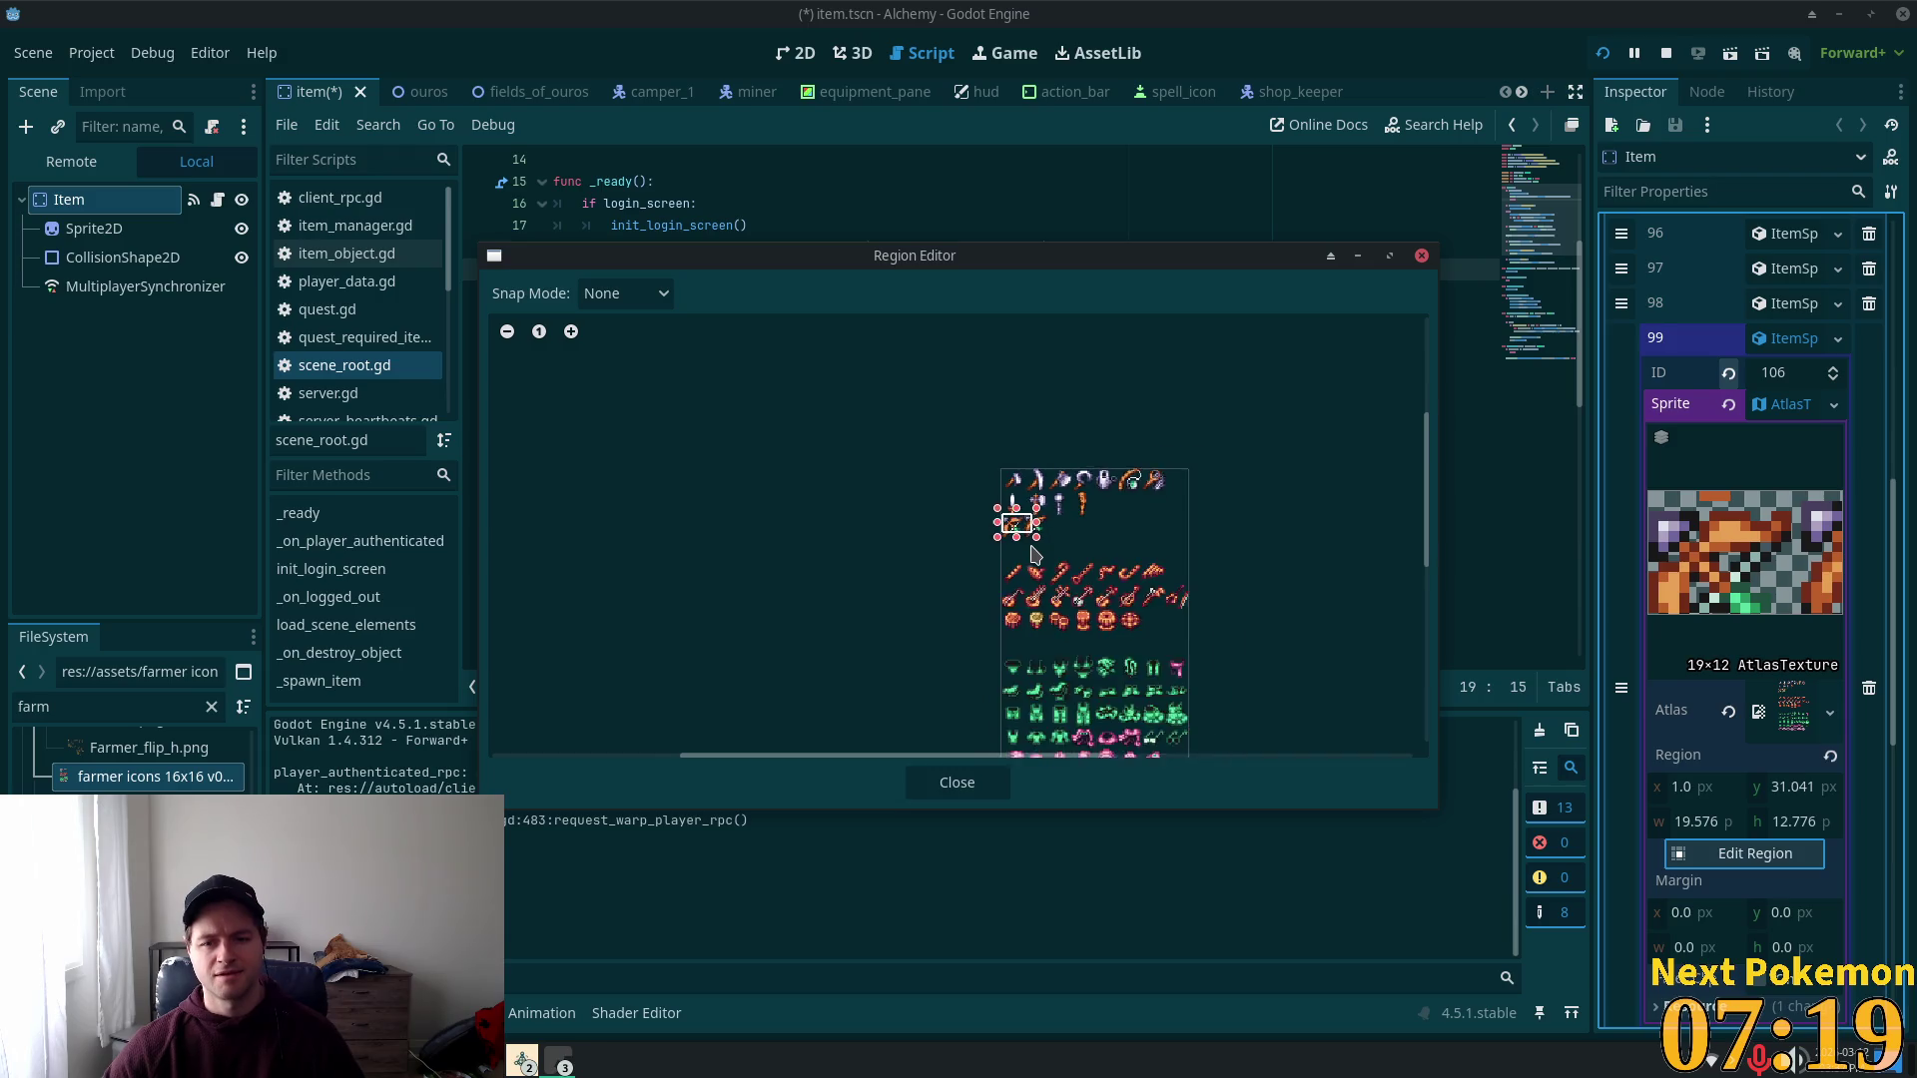
{"action": "scroll", "coordinate": [1024, 562], "scroll_direction": "up", "scroll_amount": 8}
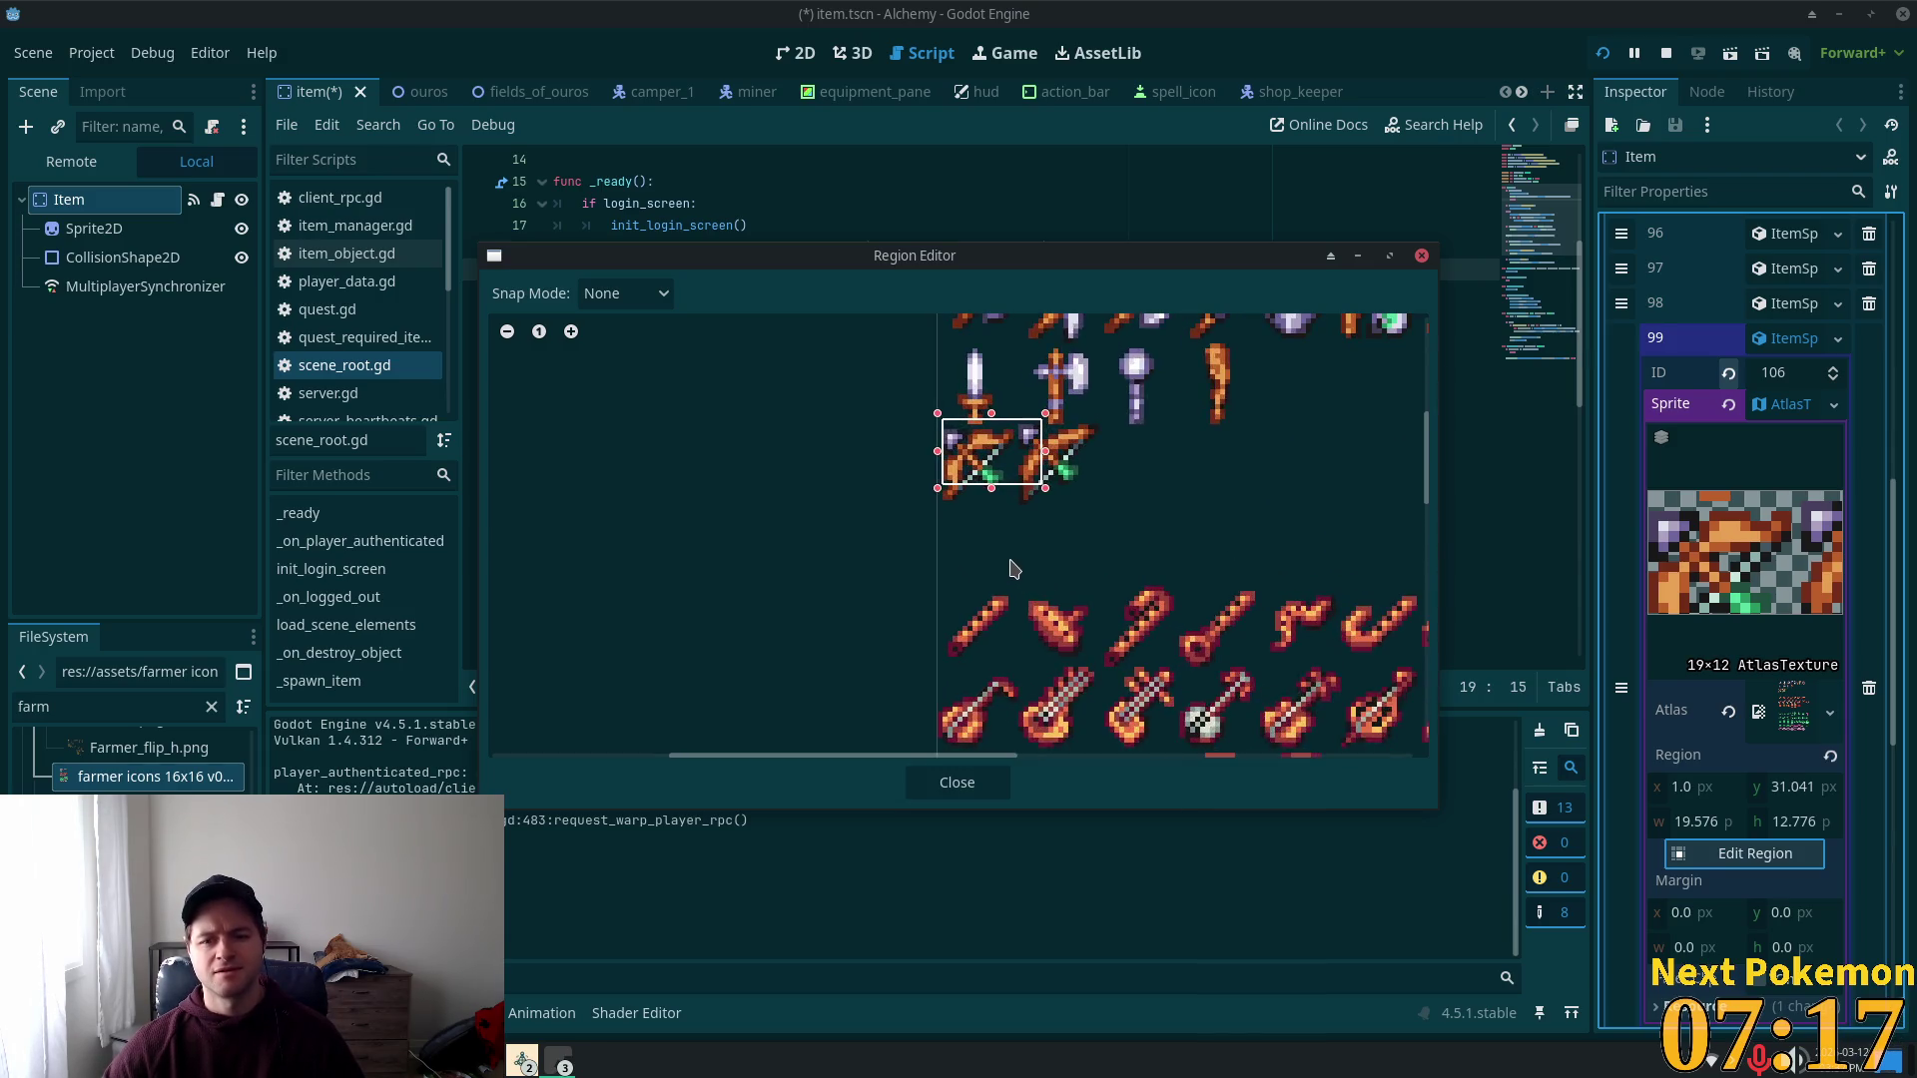
{"action": "scroll", "coordinate": [1039, 606], "scroll_direction": "down", "scroll_amount": 10}
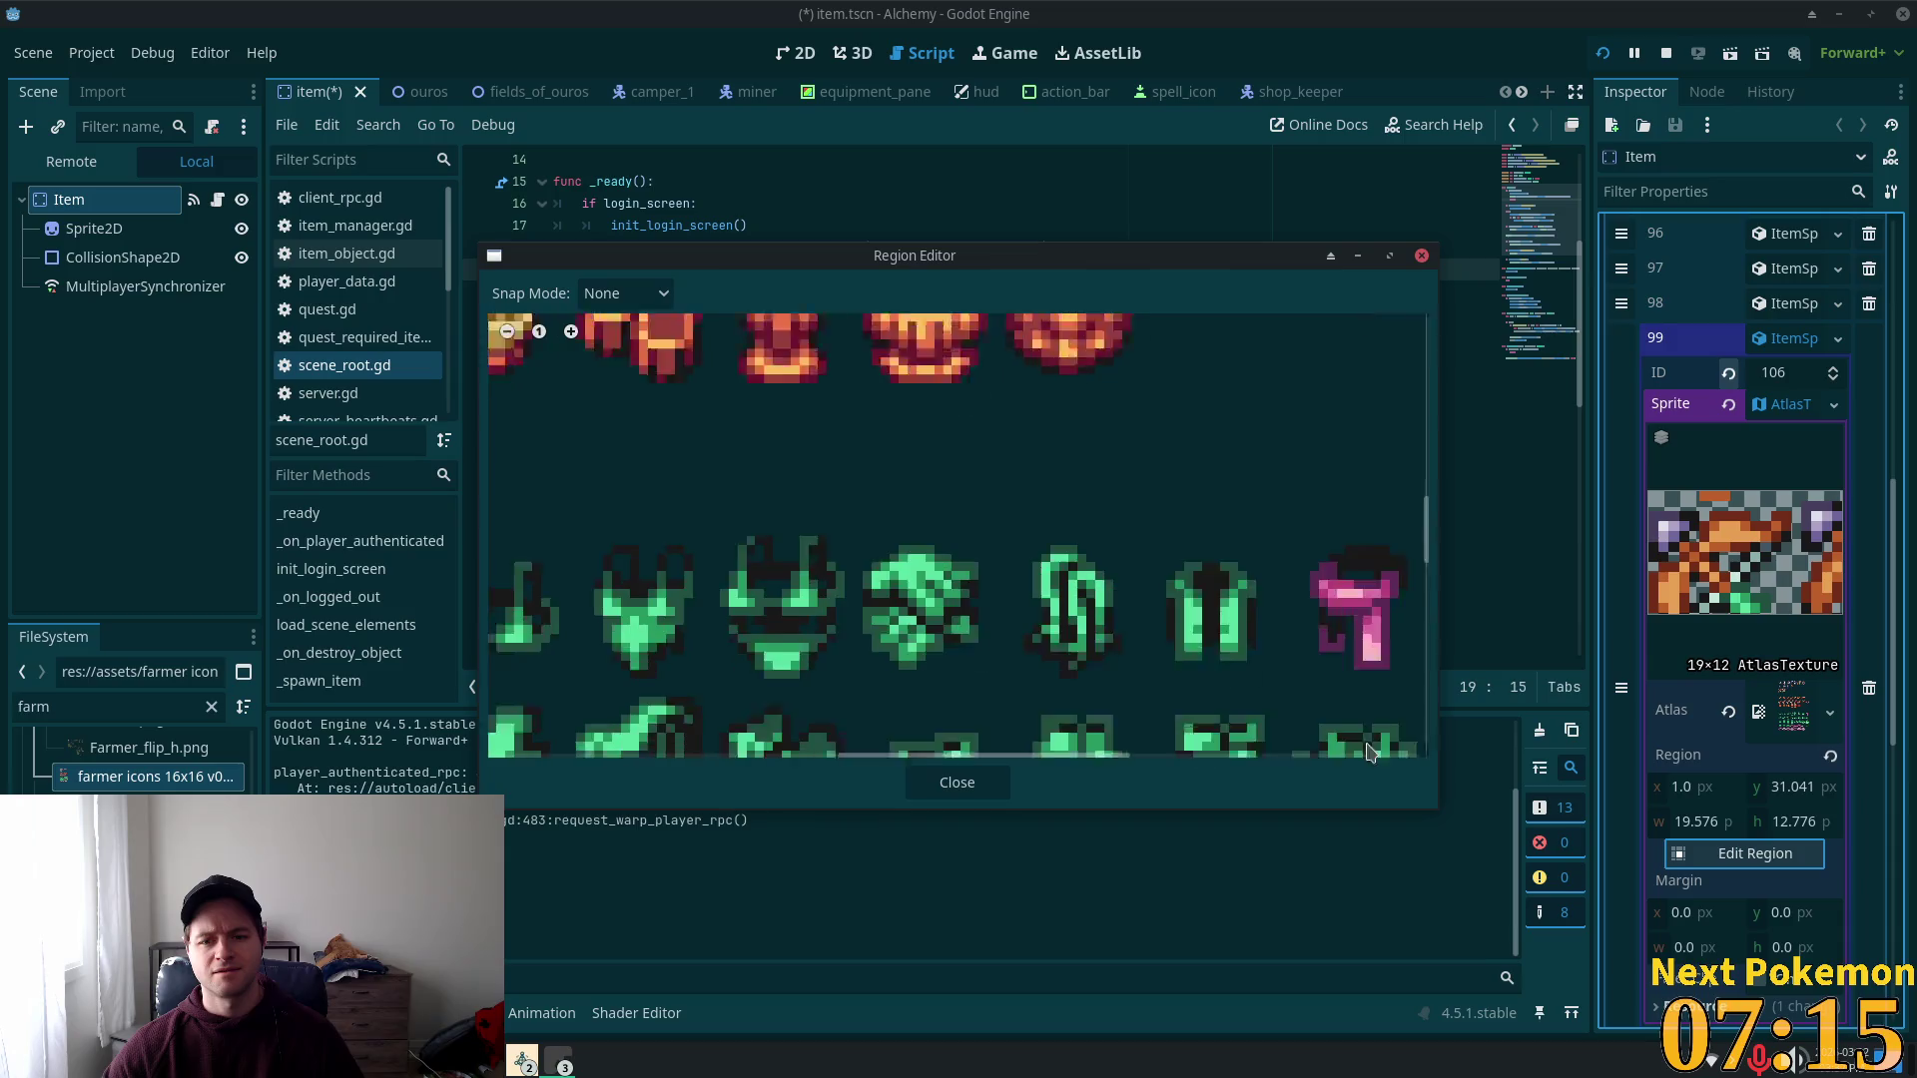
{"action": "scroll", "coordinate": [773, 604], "scroll_direction": "down", "scroll_amount": 5}
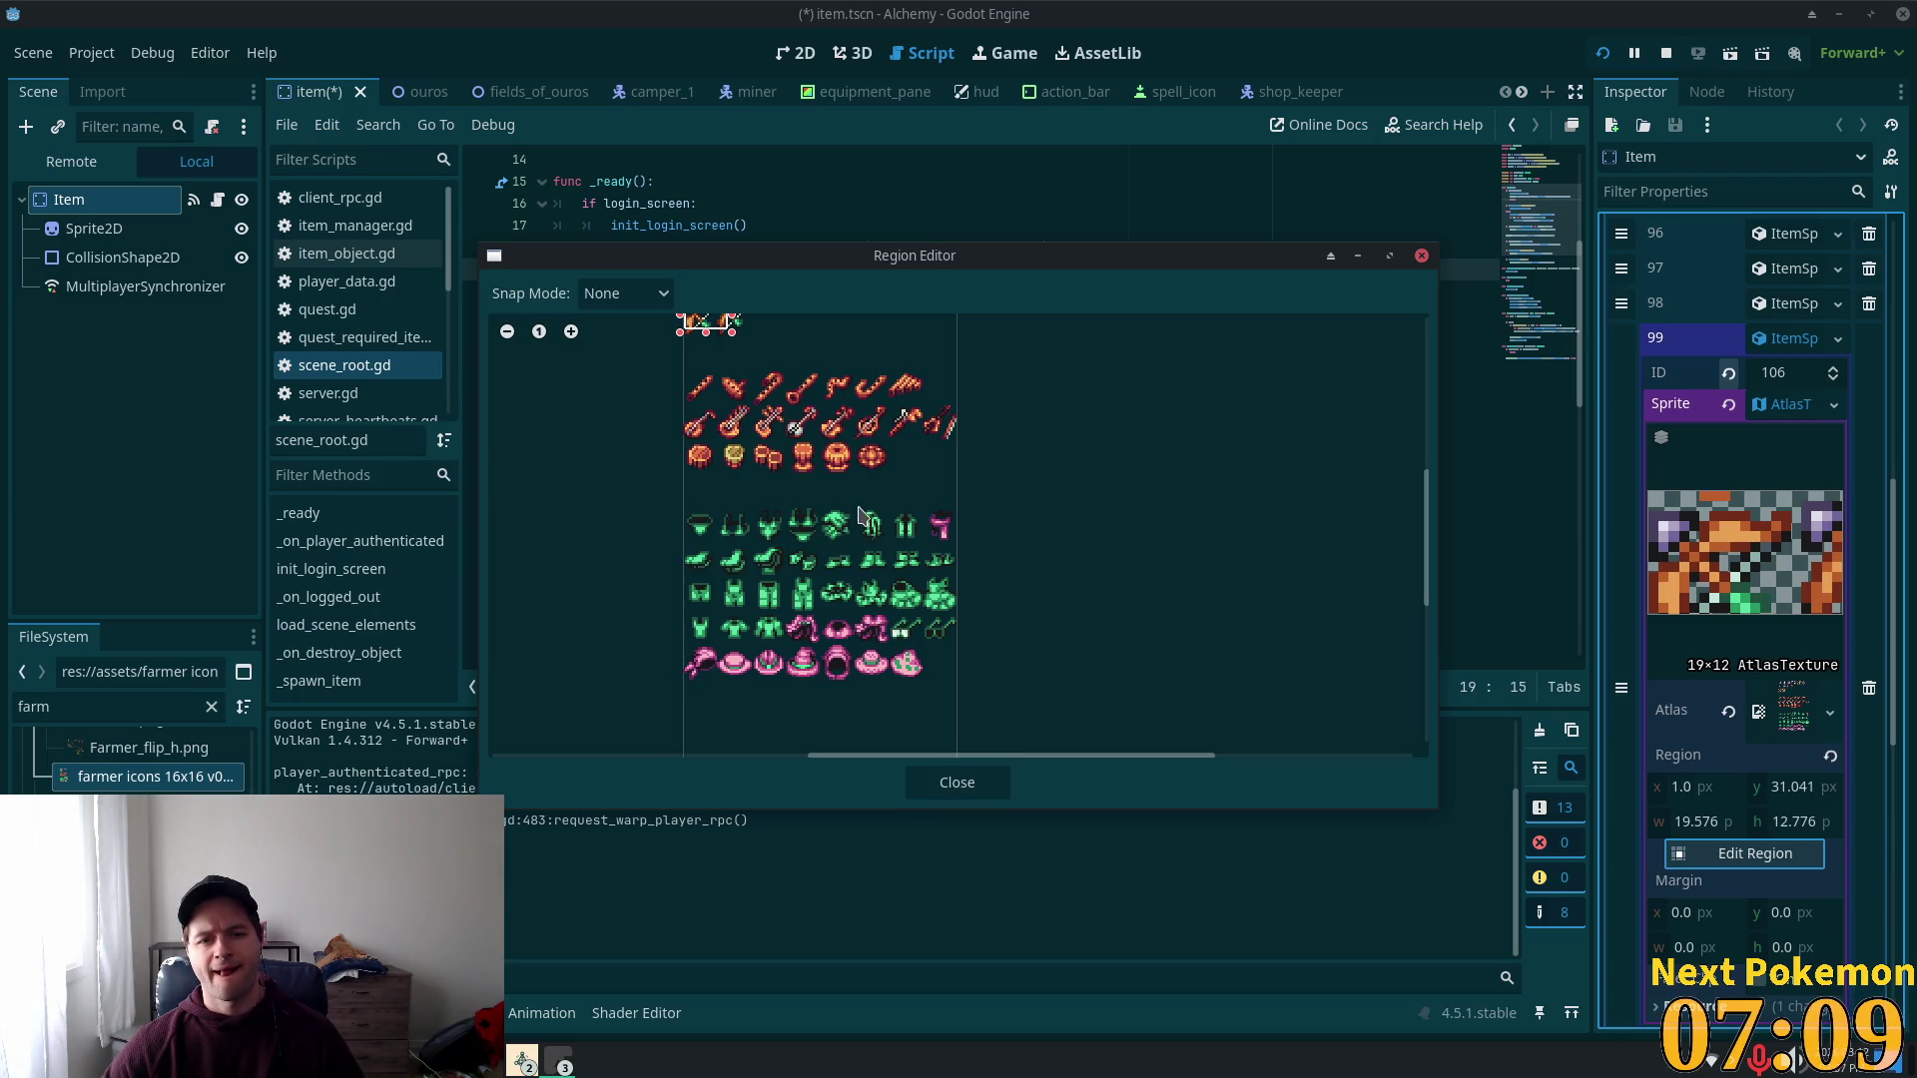
{"action": "scroll", "coordinate": [819, 505], "scroll_direction": "down", "scroll_amount": 2}
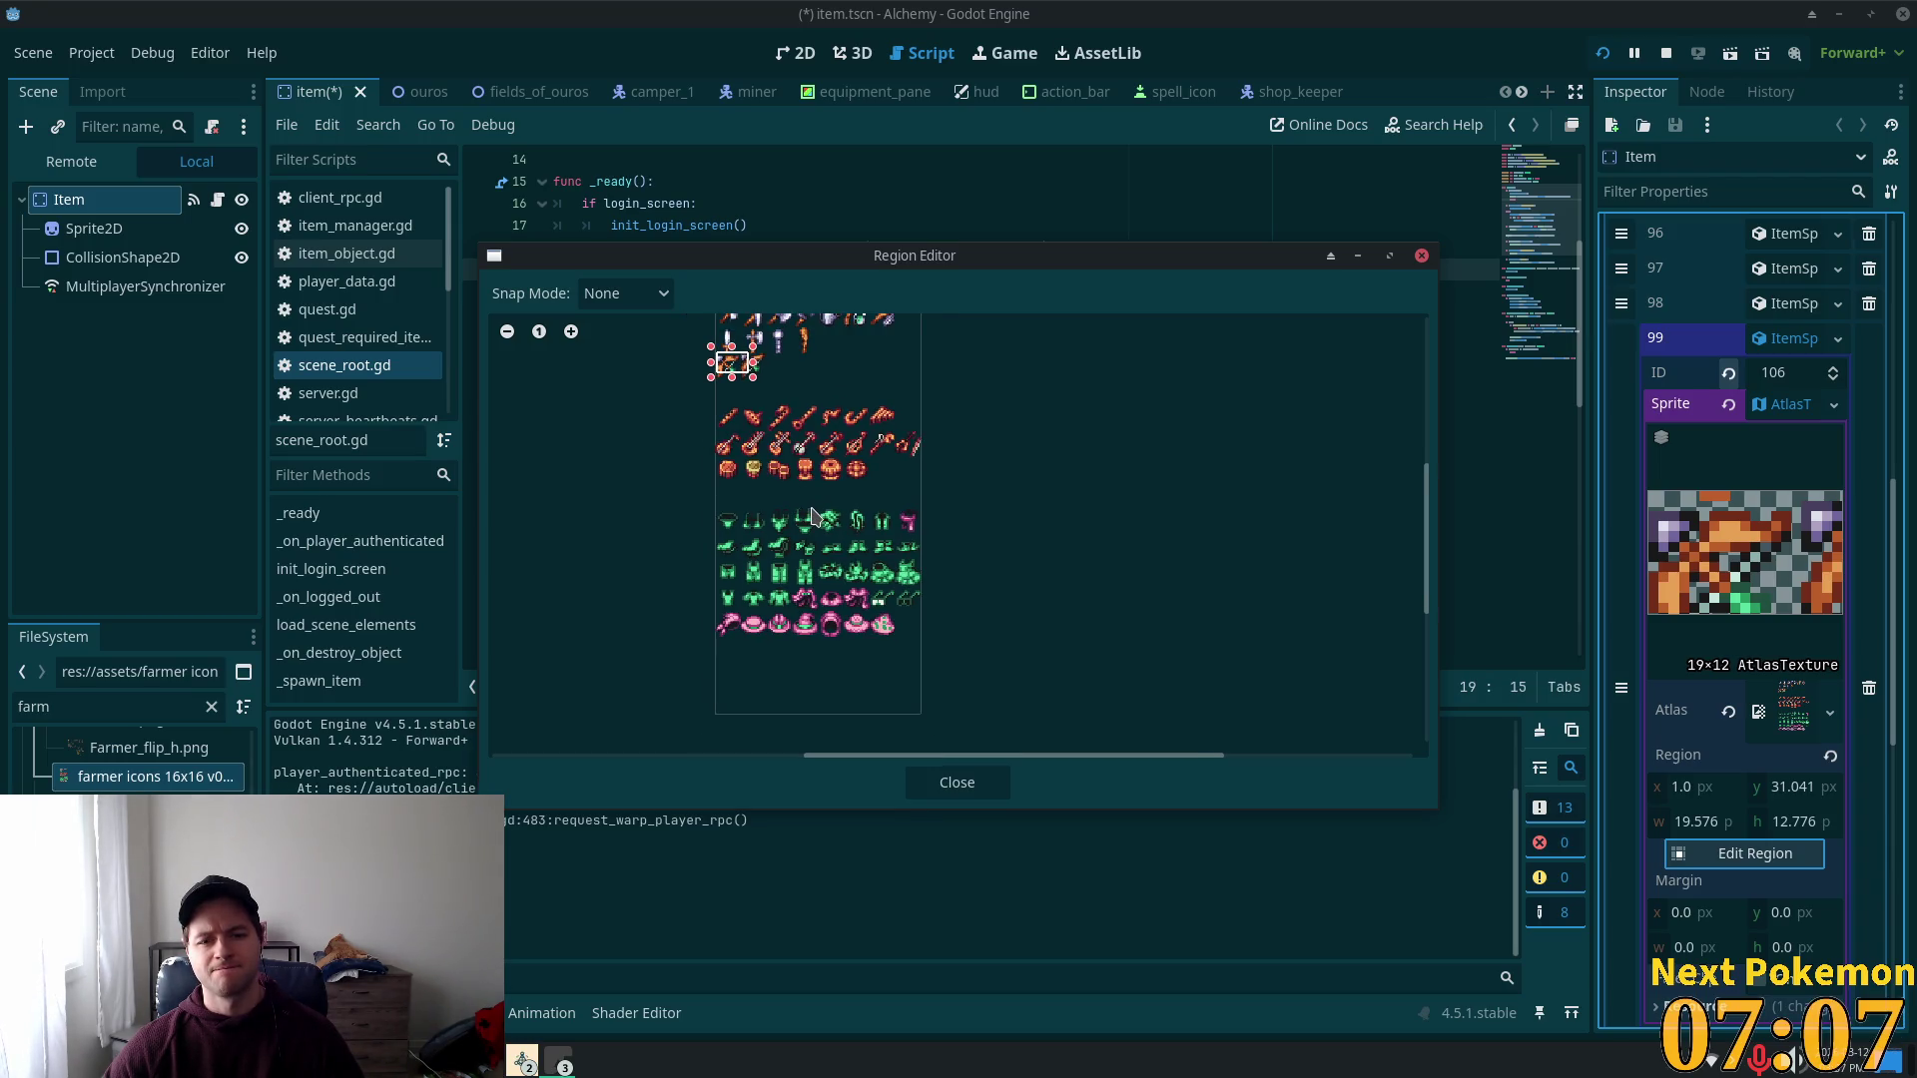
{"action": "left_click_drag", "start_coordinate": [993, 463], "coordinate": [1130, 655]}
{"action": "scroll", "coordinate": [753, 612], "scroll_direction": "up", "scroll_amount": 2}
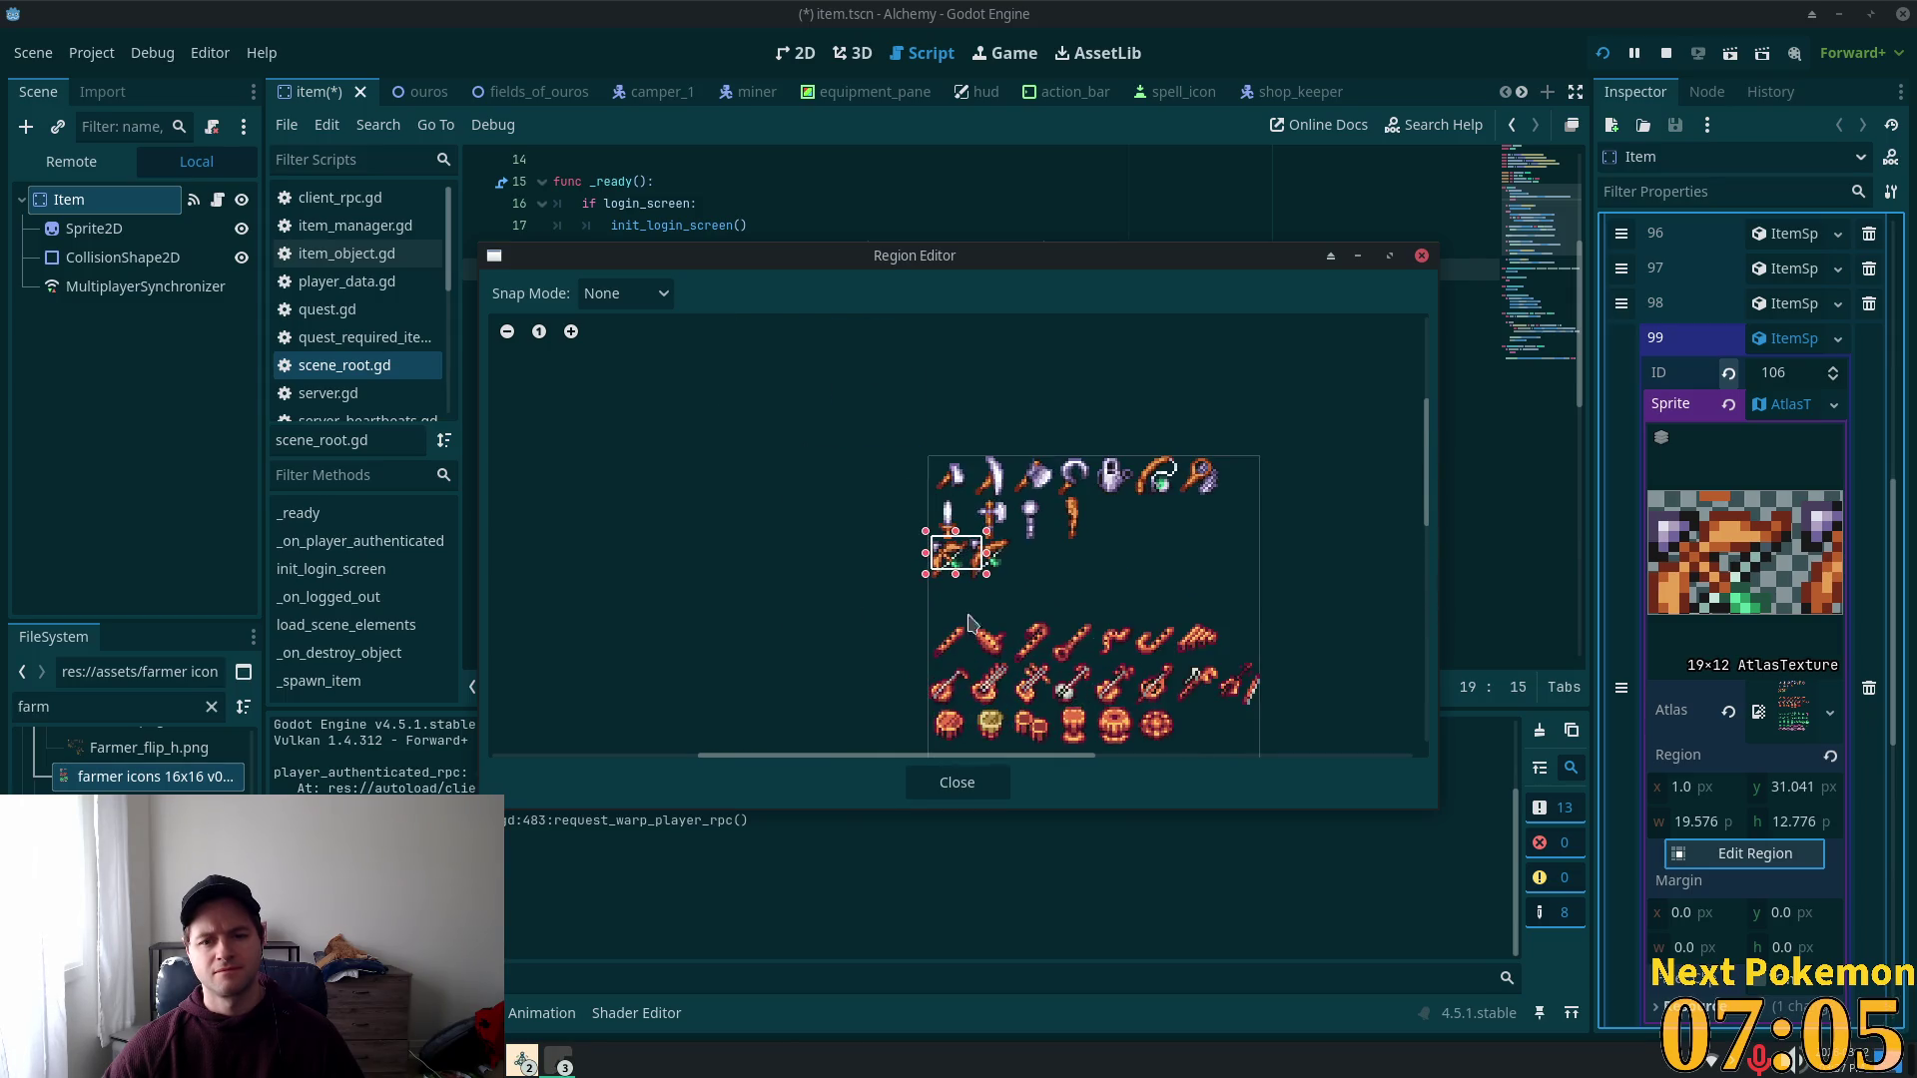
{"action": "scroll", "coordinate": [1108, 627], "scroll_direction": "up", "scroll_amount": 4}
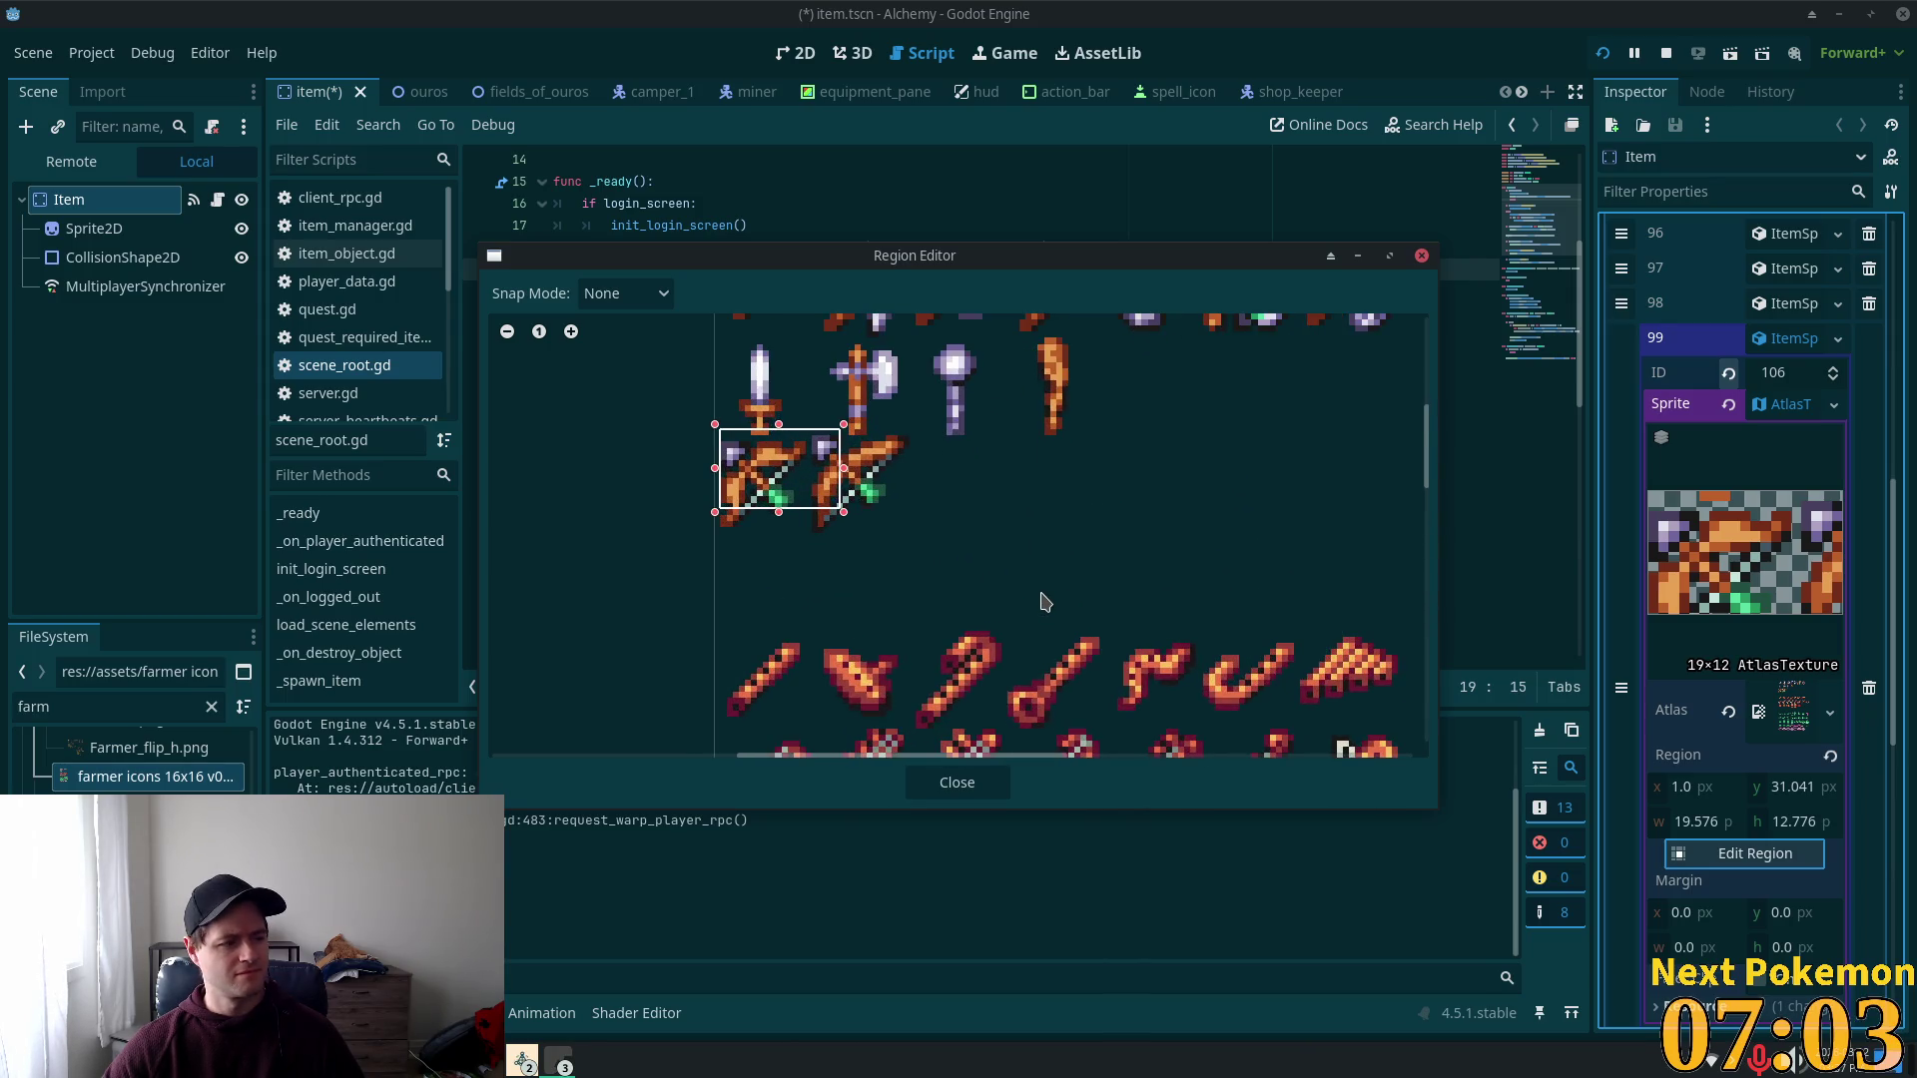
{"action": "left_click_drag", "start_coordinate": [847, 515], "coordinate": [798, 521]}
{"action": "scroll", "coordinate": [1004, 564], "scroll_direction": "down", "scroll_amount": 2}
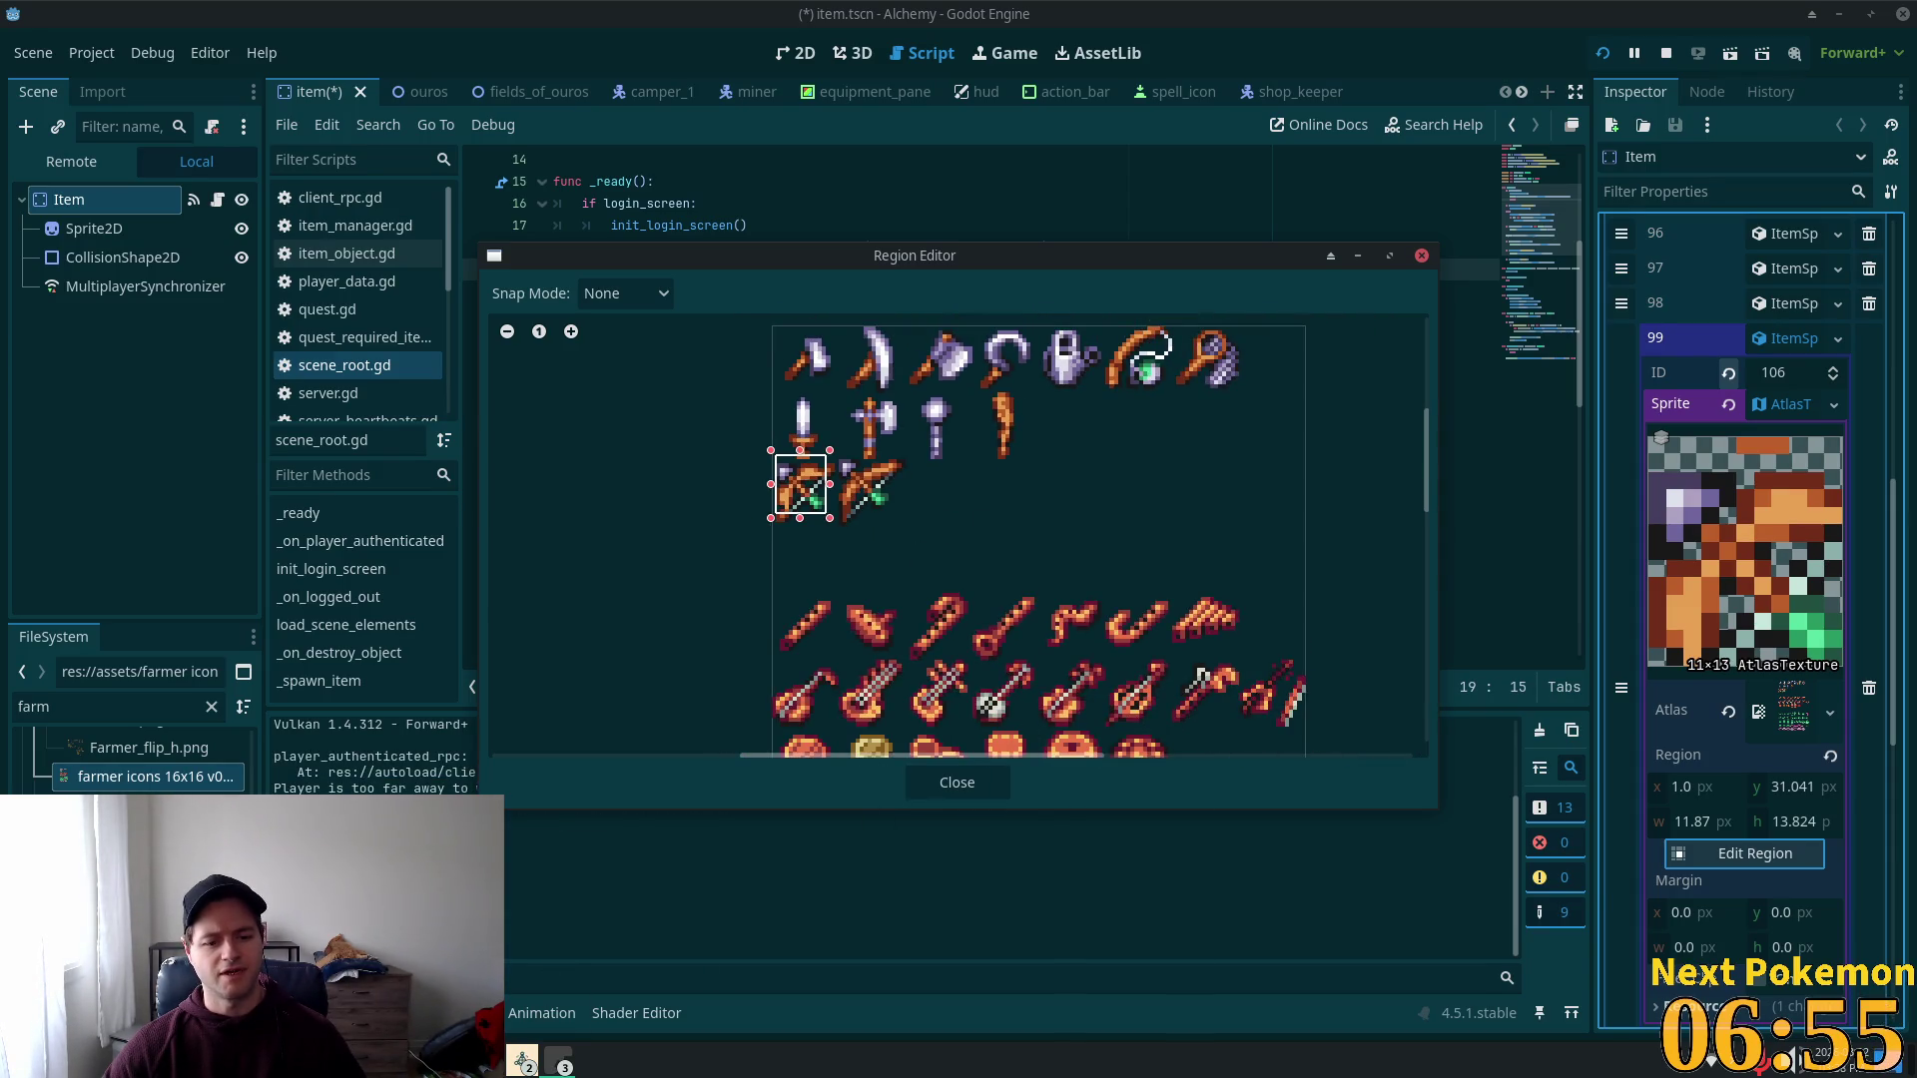
{"action": "key", "text": "alt+Tab"}
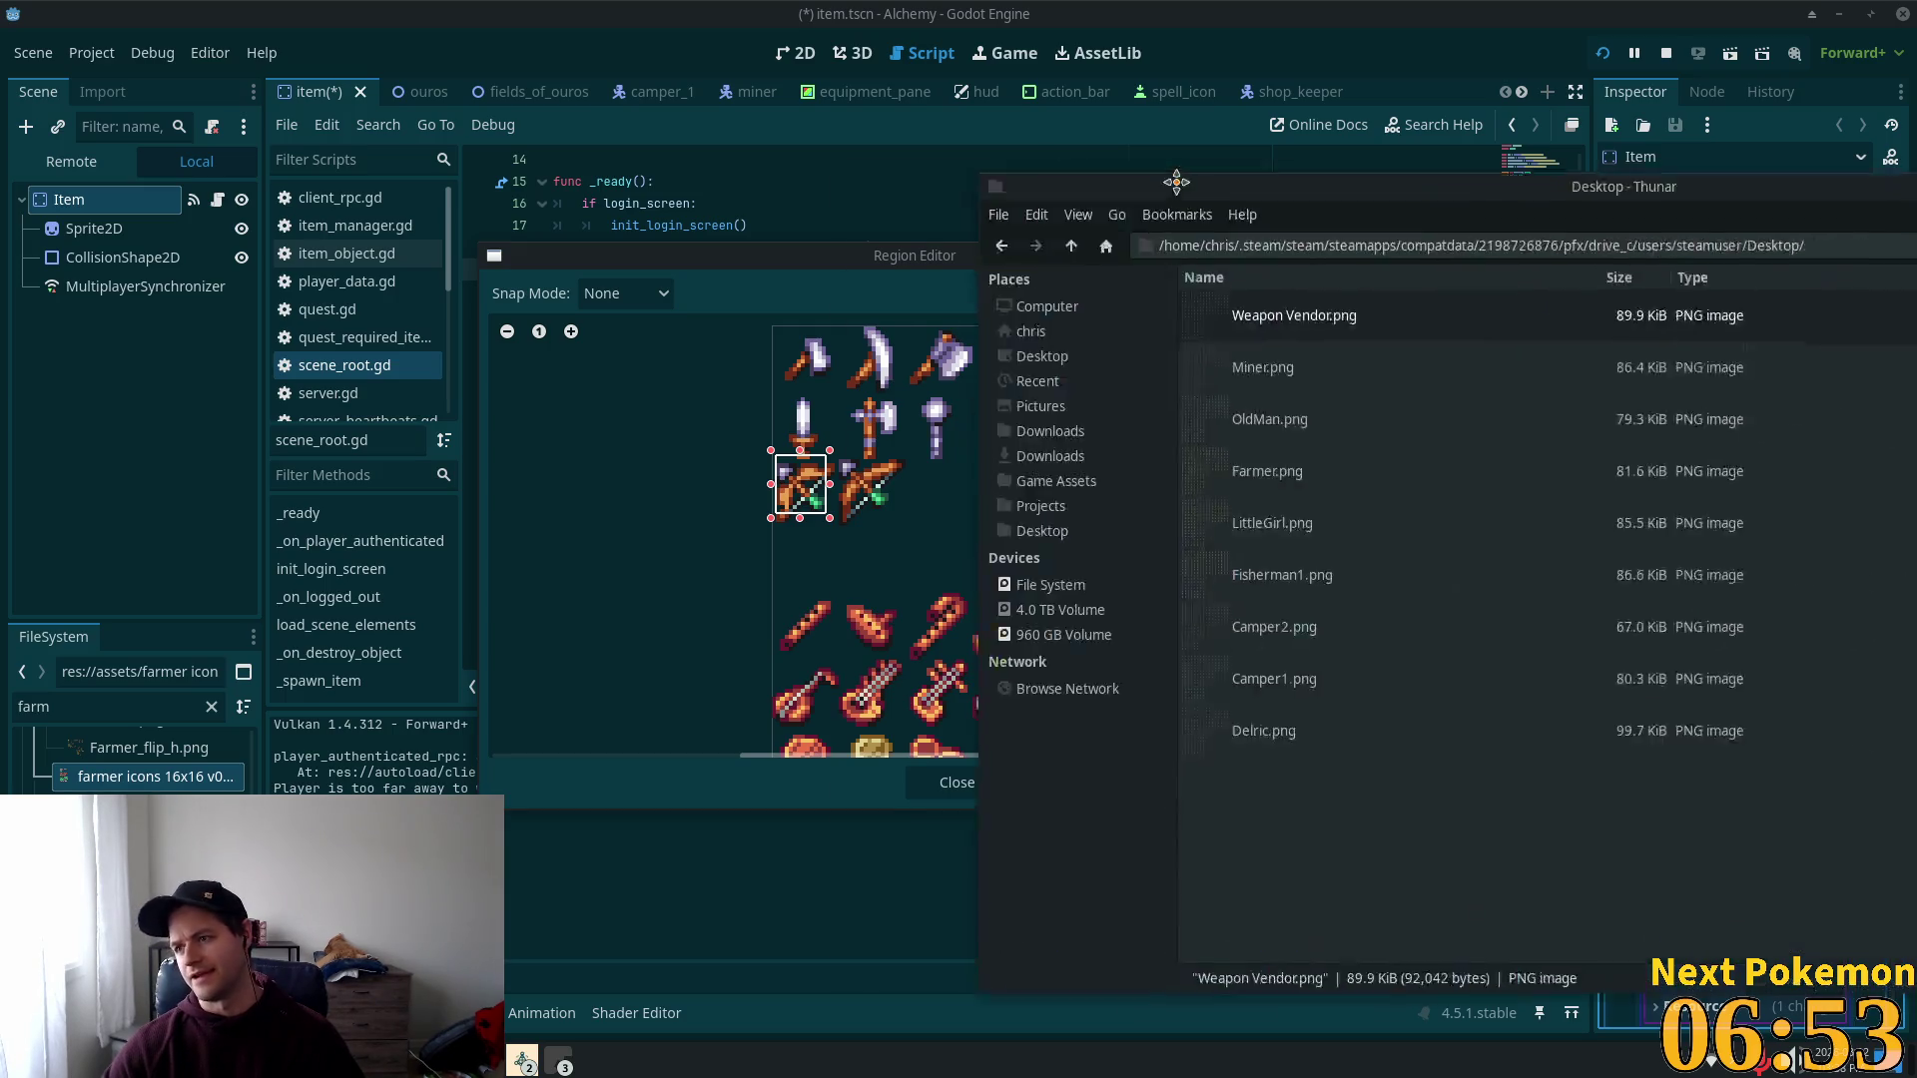
Step: Browse Game Assets > Mana Seed Farmer Sprite System v1.2 > farmer_base_effects in Thunar
{"action": "left_click", "coordinate": [200, 454]}
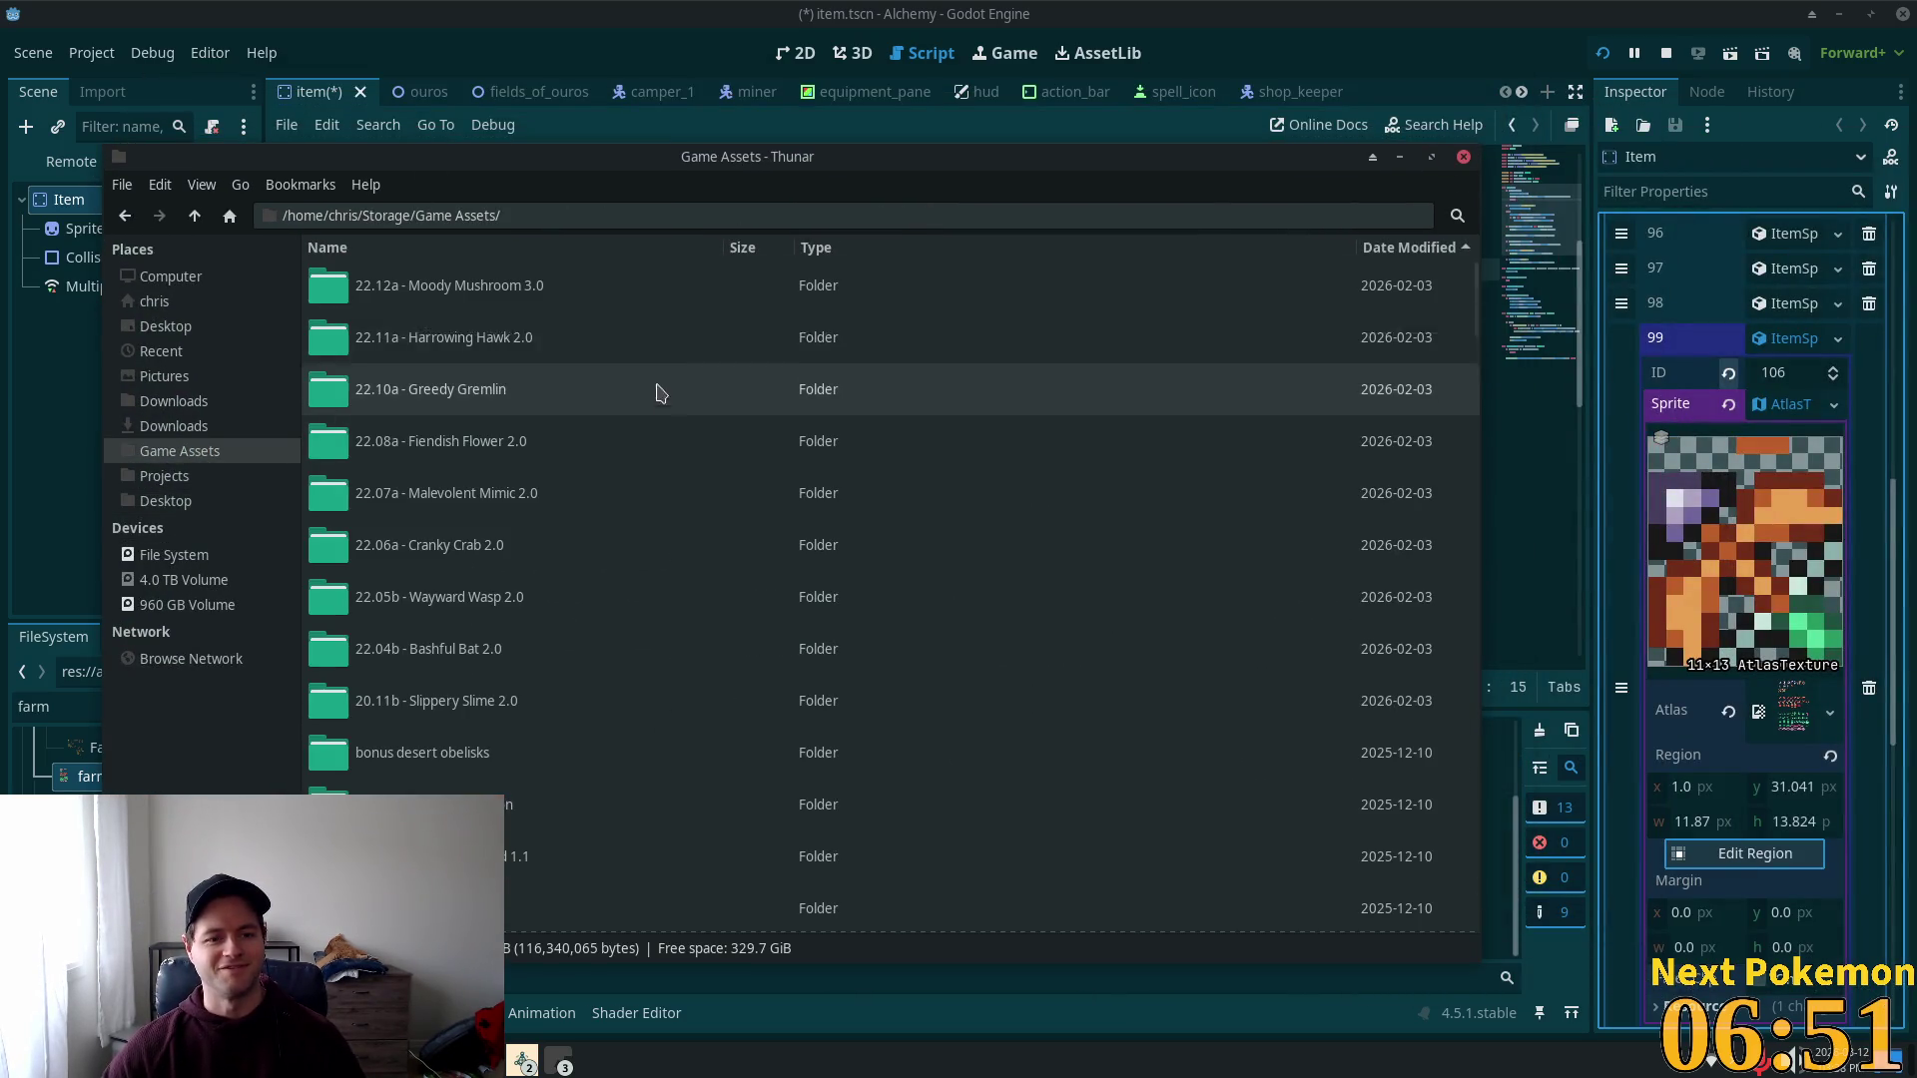
{"action": "scroll", "coordinate": [751, 551], "scroll_direction": "down", "scroll_amount": 5}
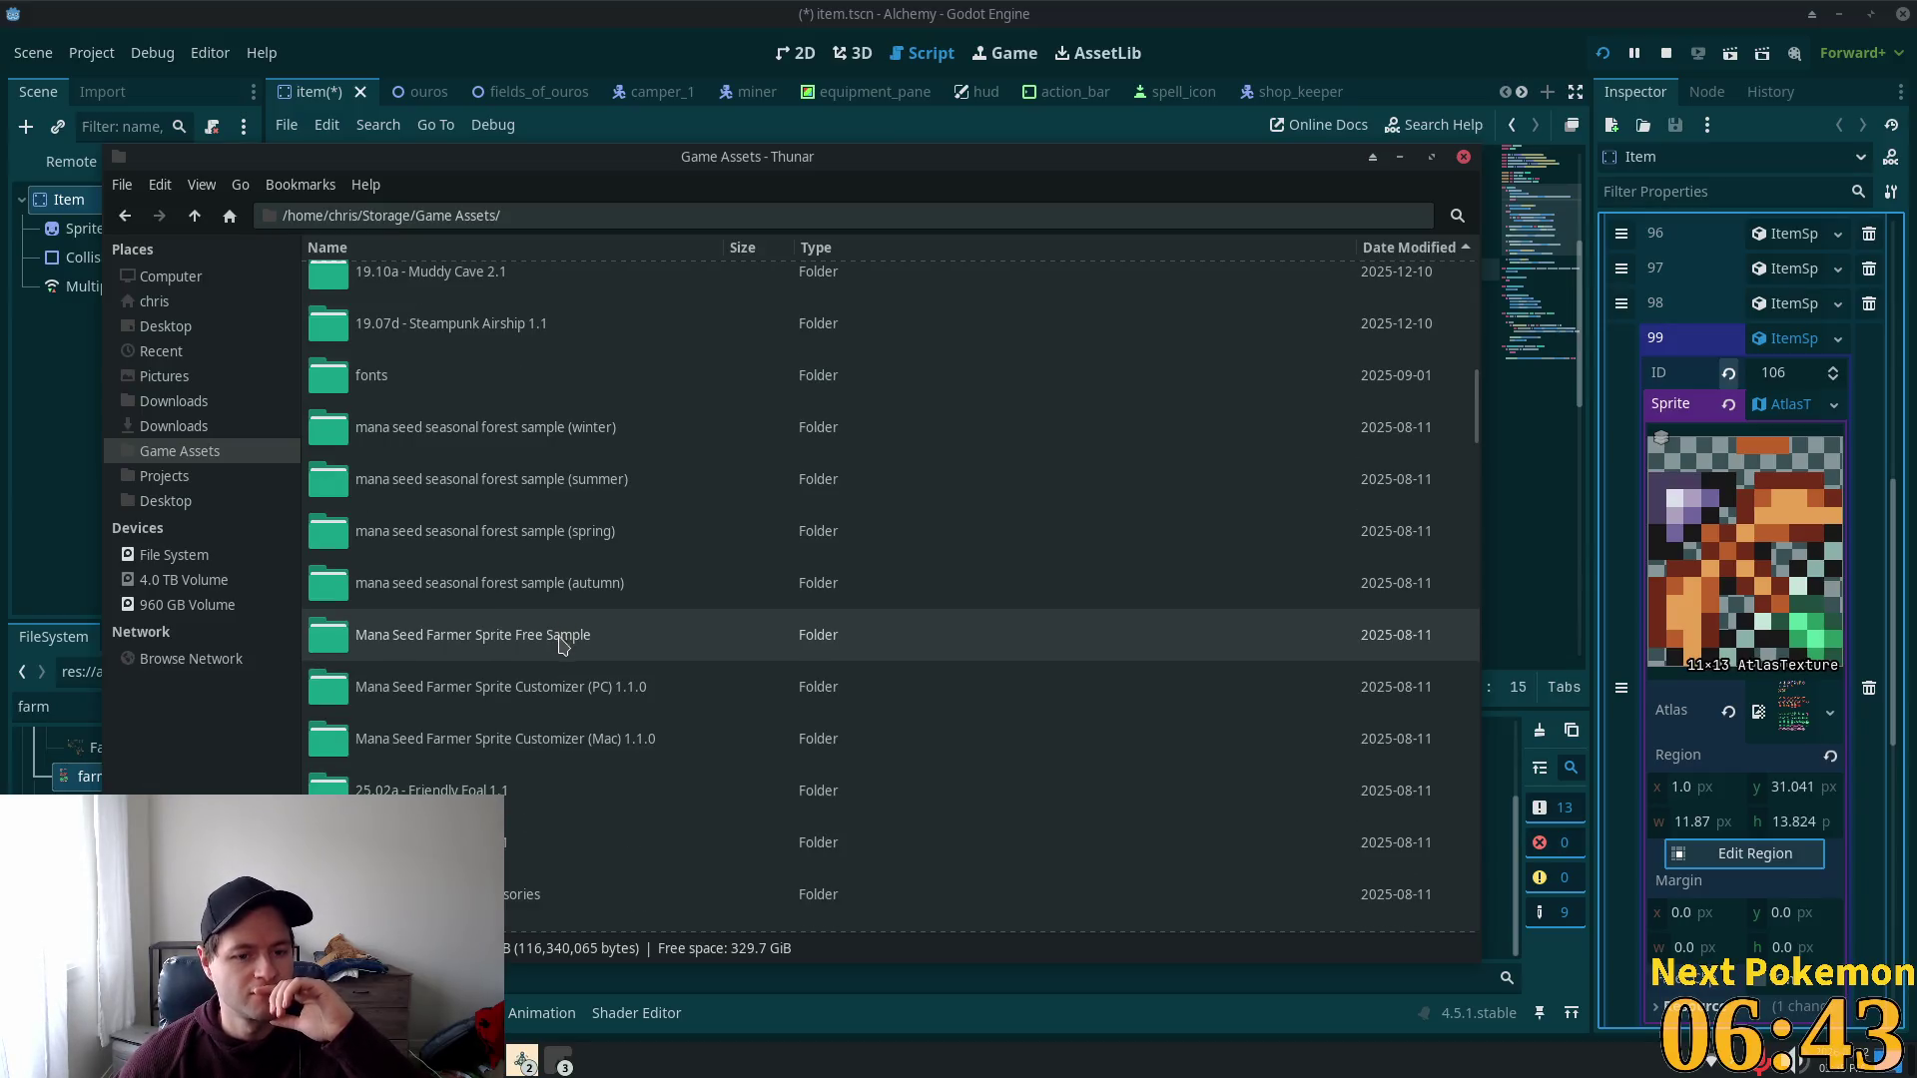
{"action": "scroll", "coordinate": [565, 642], "scroll_direction": "down", "scroll_amount": 1}
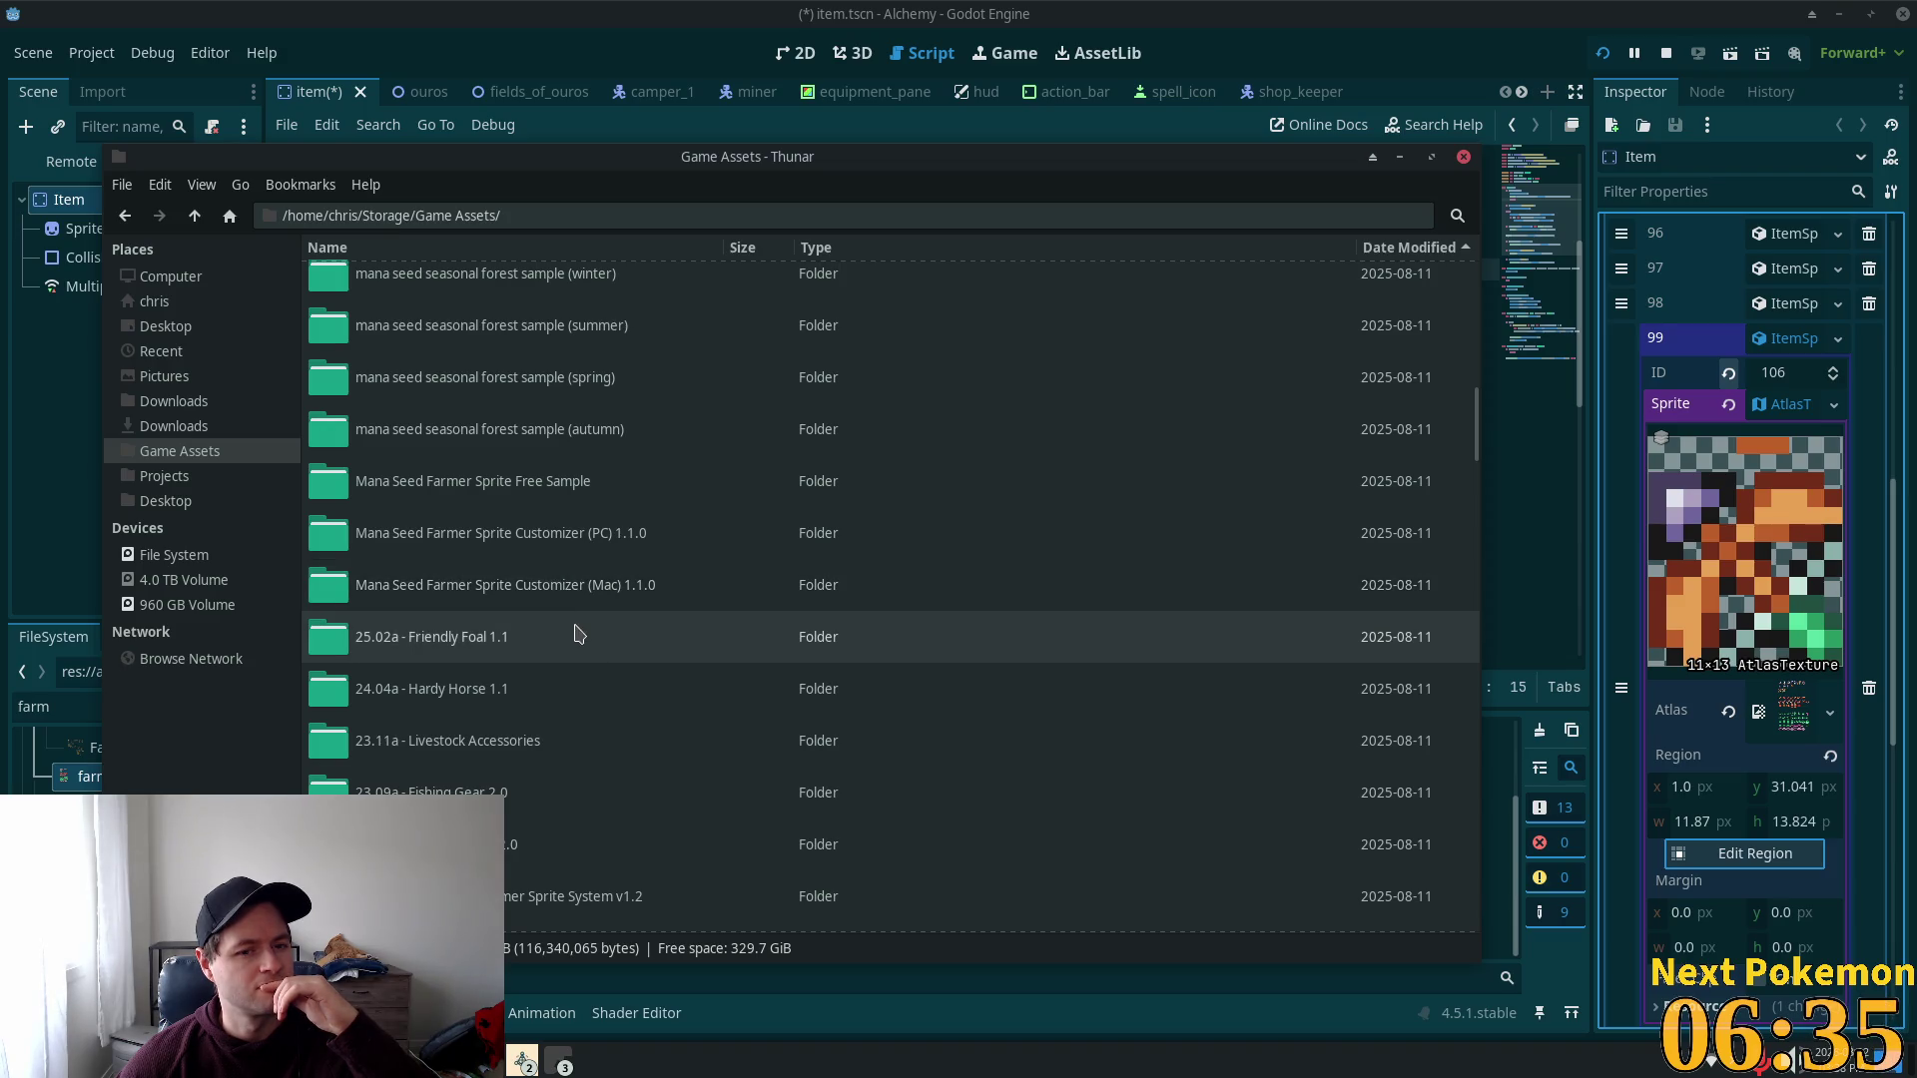
{"action": "scroll", "coordinate": [580, 637], "scroll_direction": "down", "scroll_amount": 3}
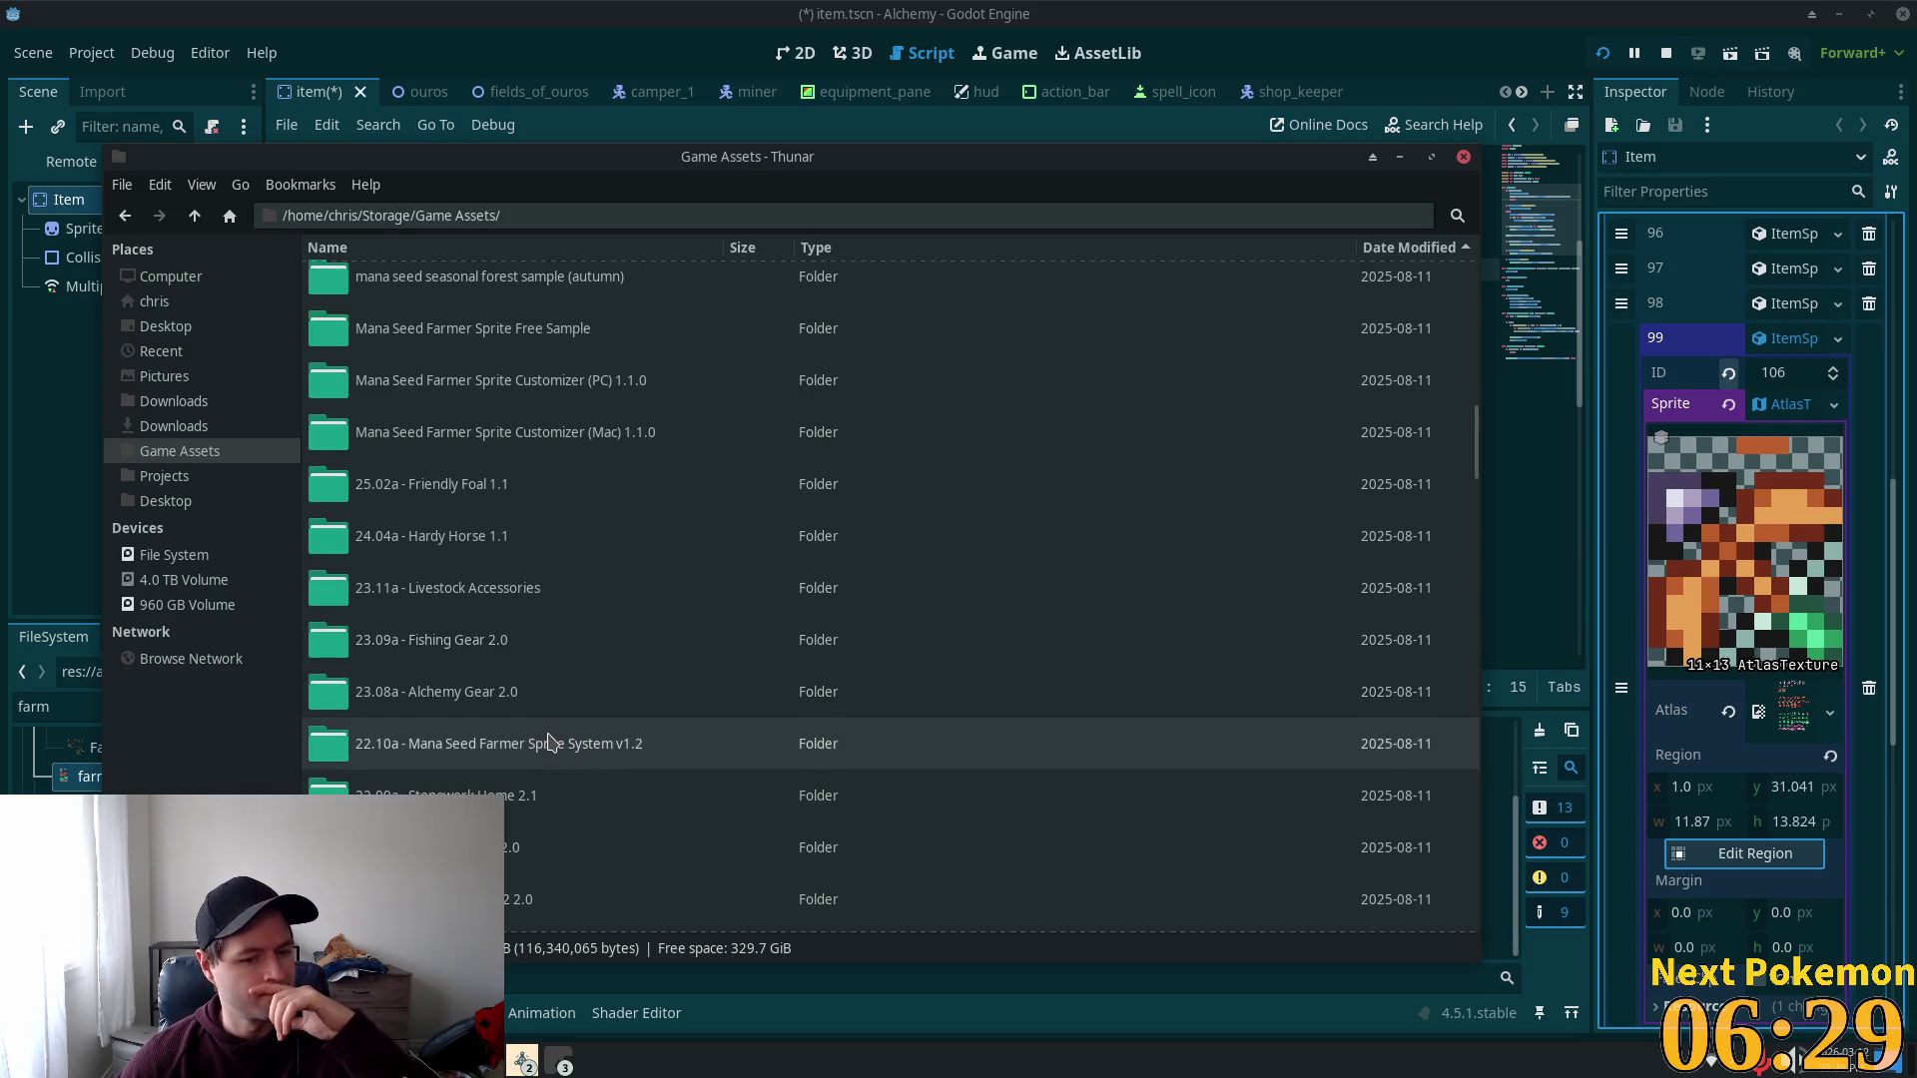
{"action": "scroll", "coordinate": [548, 743], "scroll_direction": "down", "scroll_amount": 1}
{"action": "double_click", "coordinate": [555, 702]}
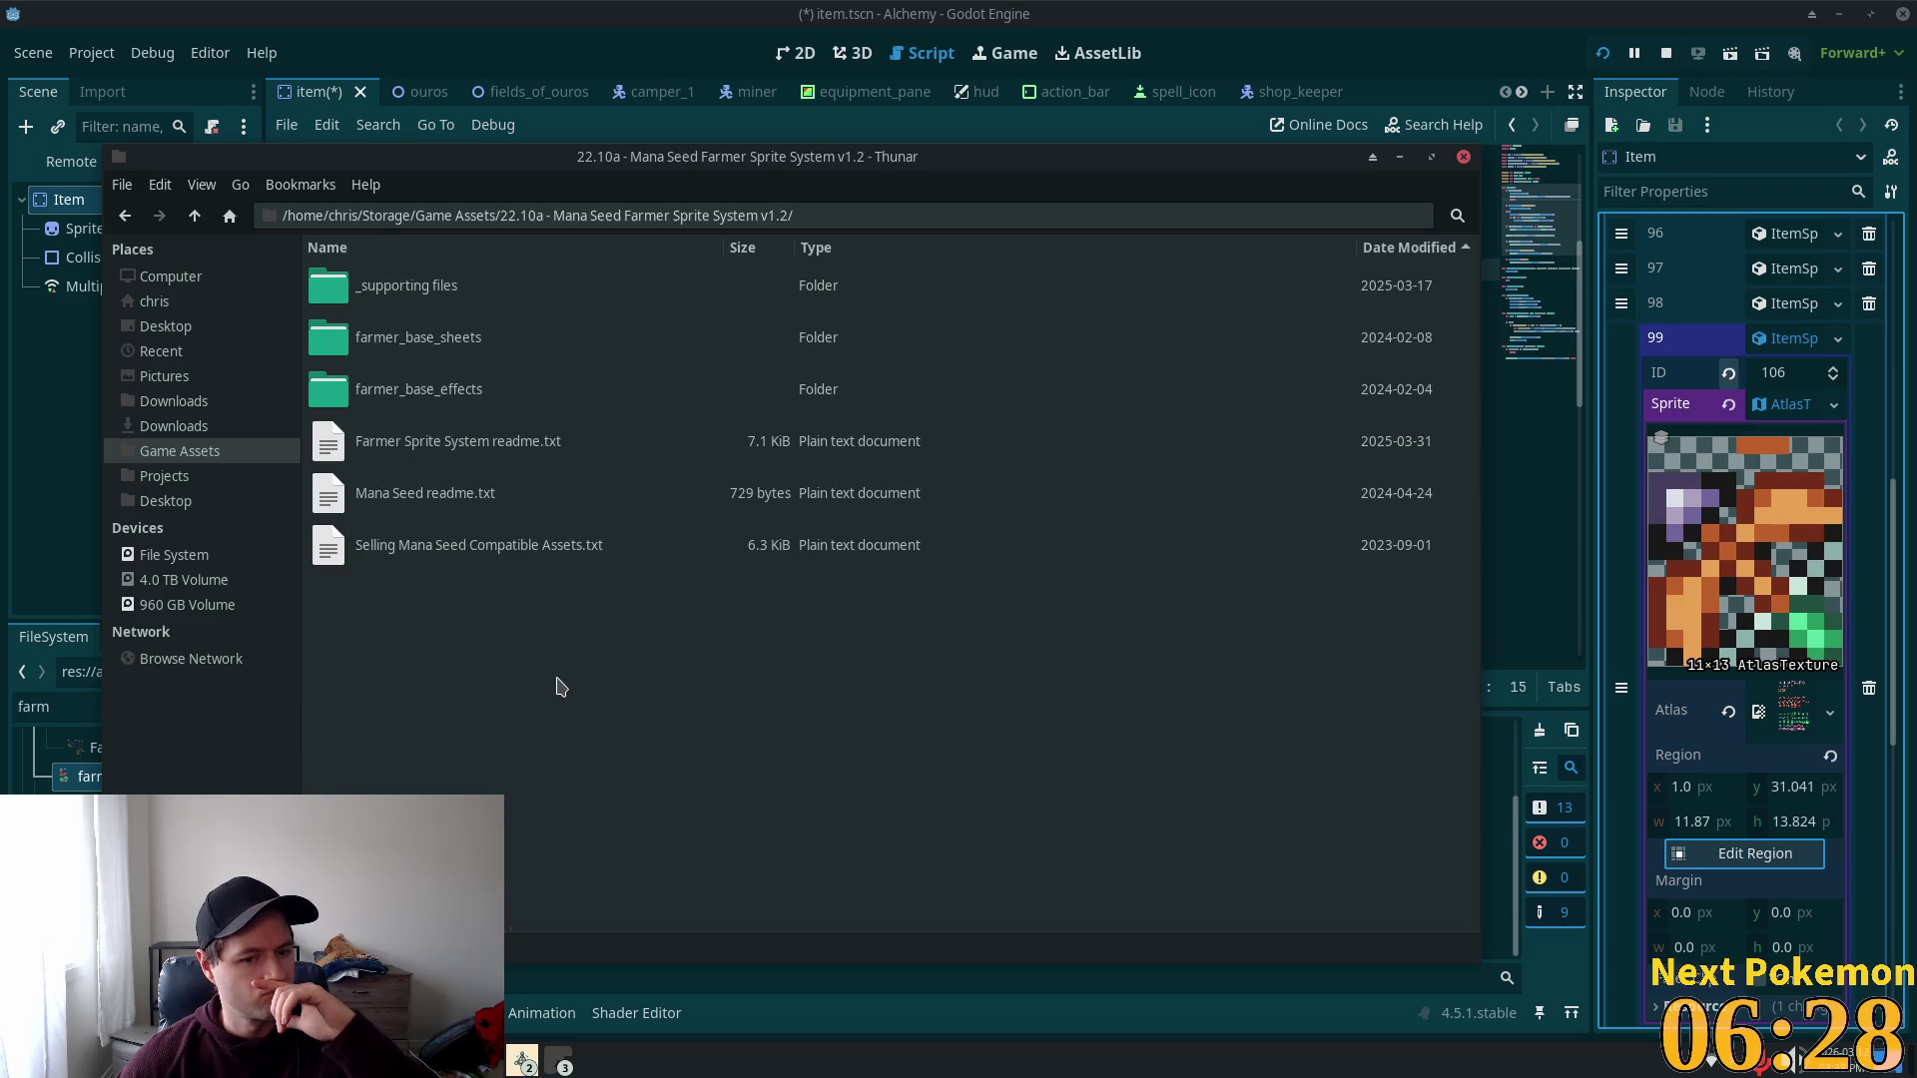
{"action": "double_click", "coordinate": [413, 343]}
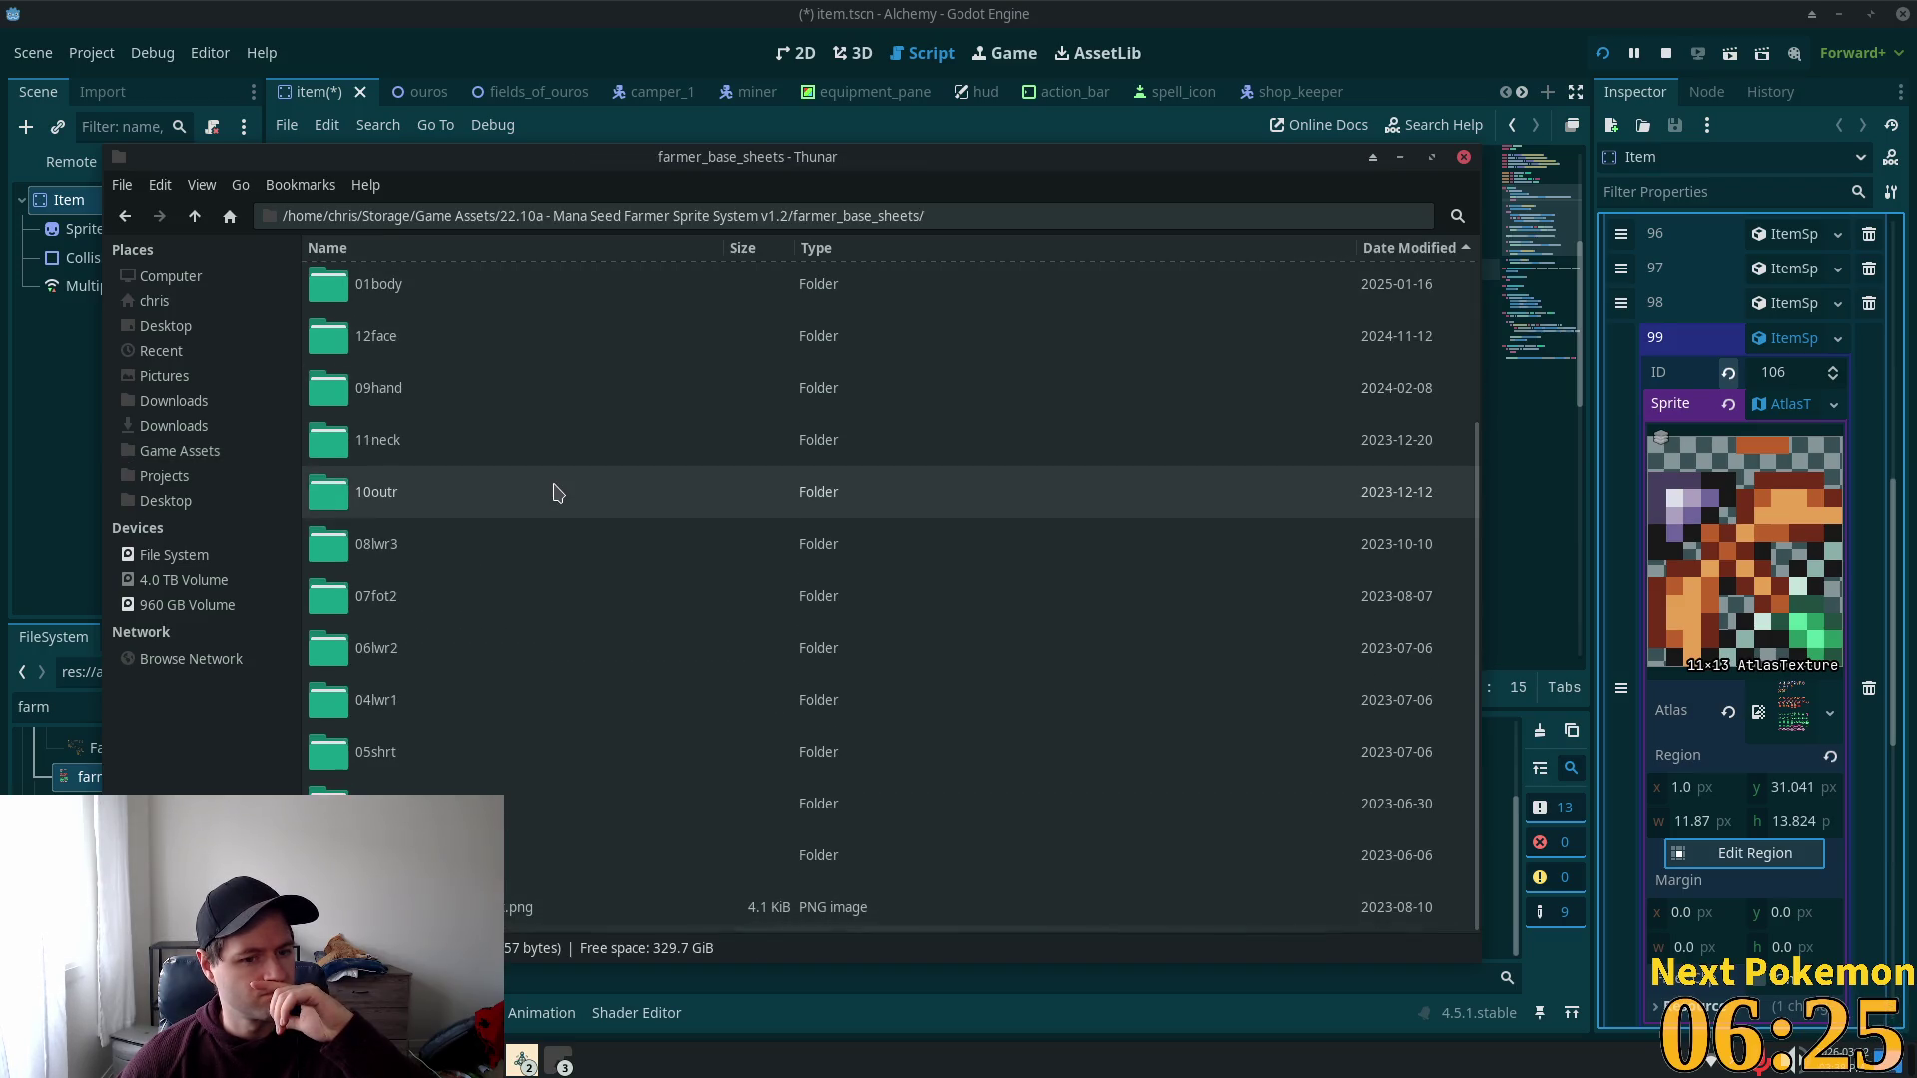
{"action": "scroll", "coordinate": [556, 491], "scroll_direction": "up", "scroll_amount": 2}
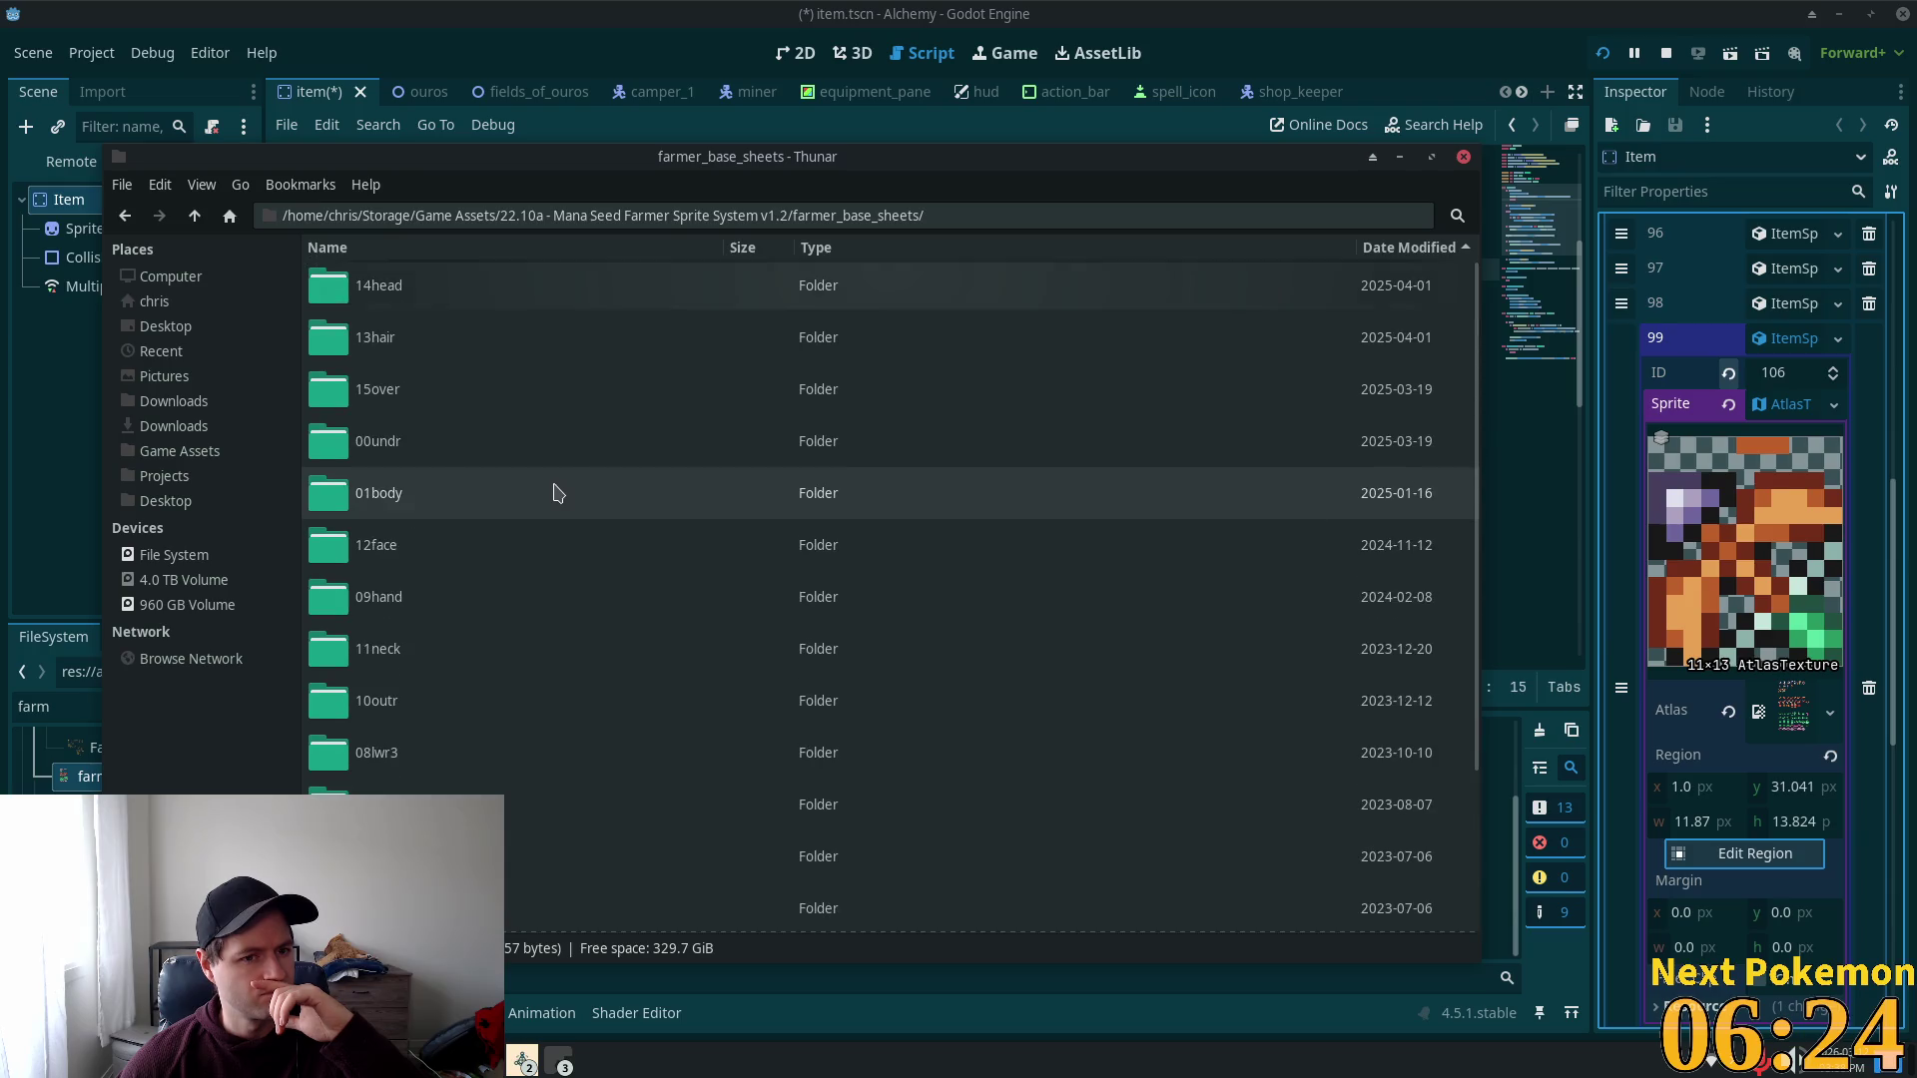
{"action": "left_click", "coordinate": [194, 216]}
{"action": "left_click", "coordinate": [407, 397]}
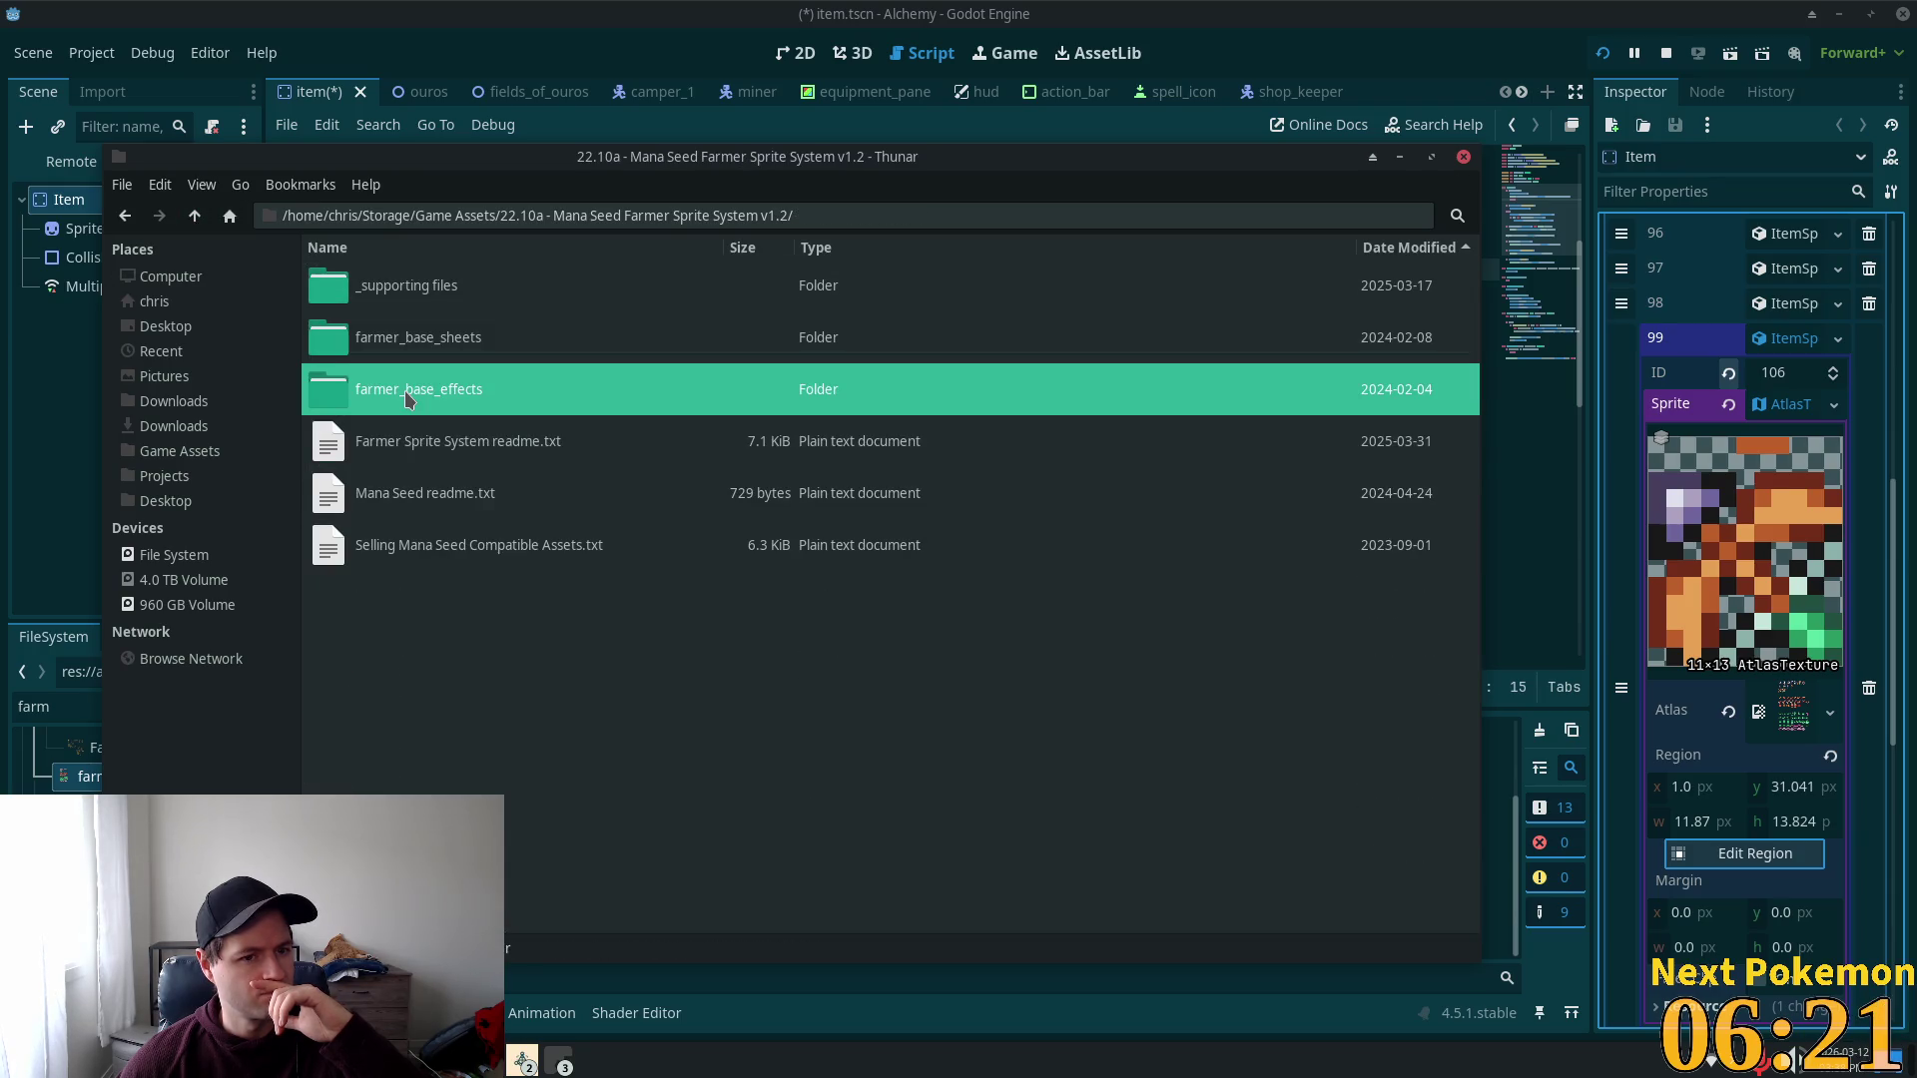
{"action": "double_click", "coordinate": [407, 398]}
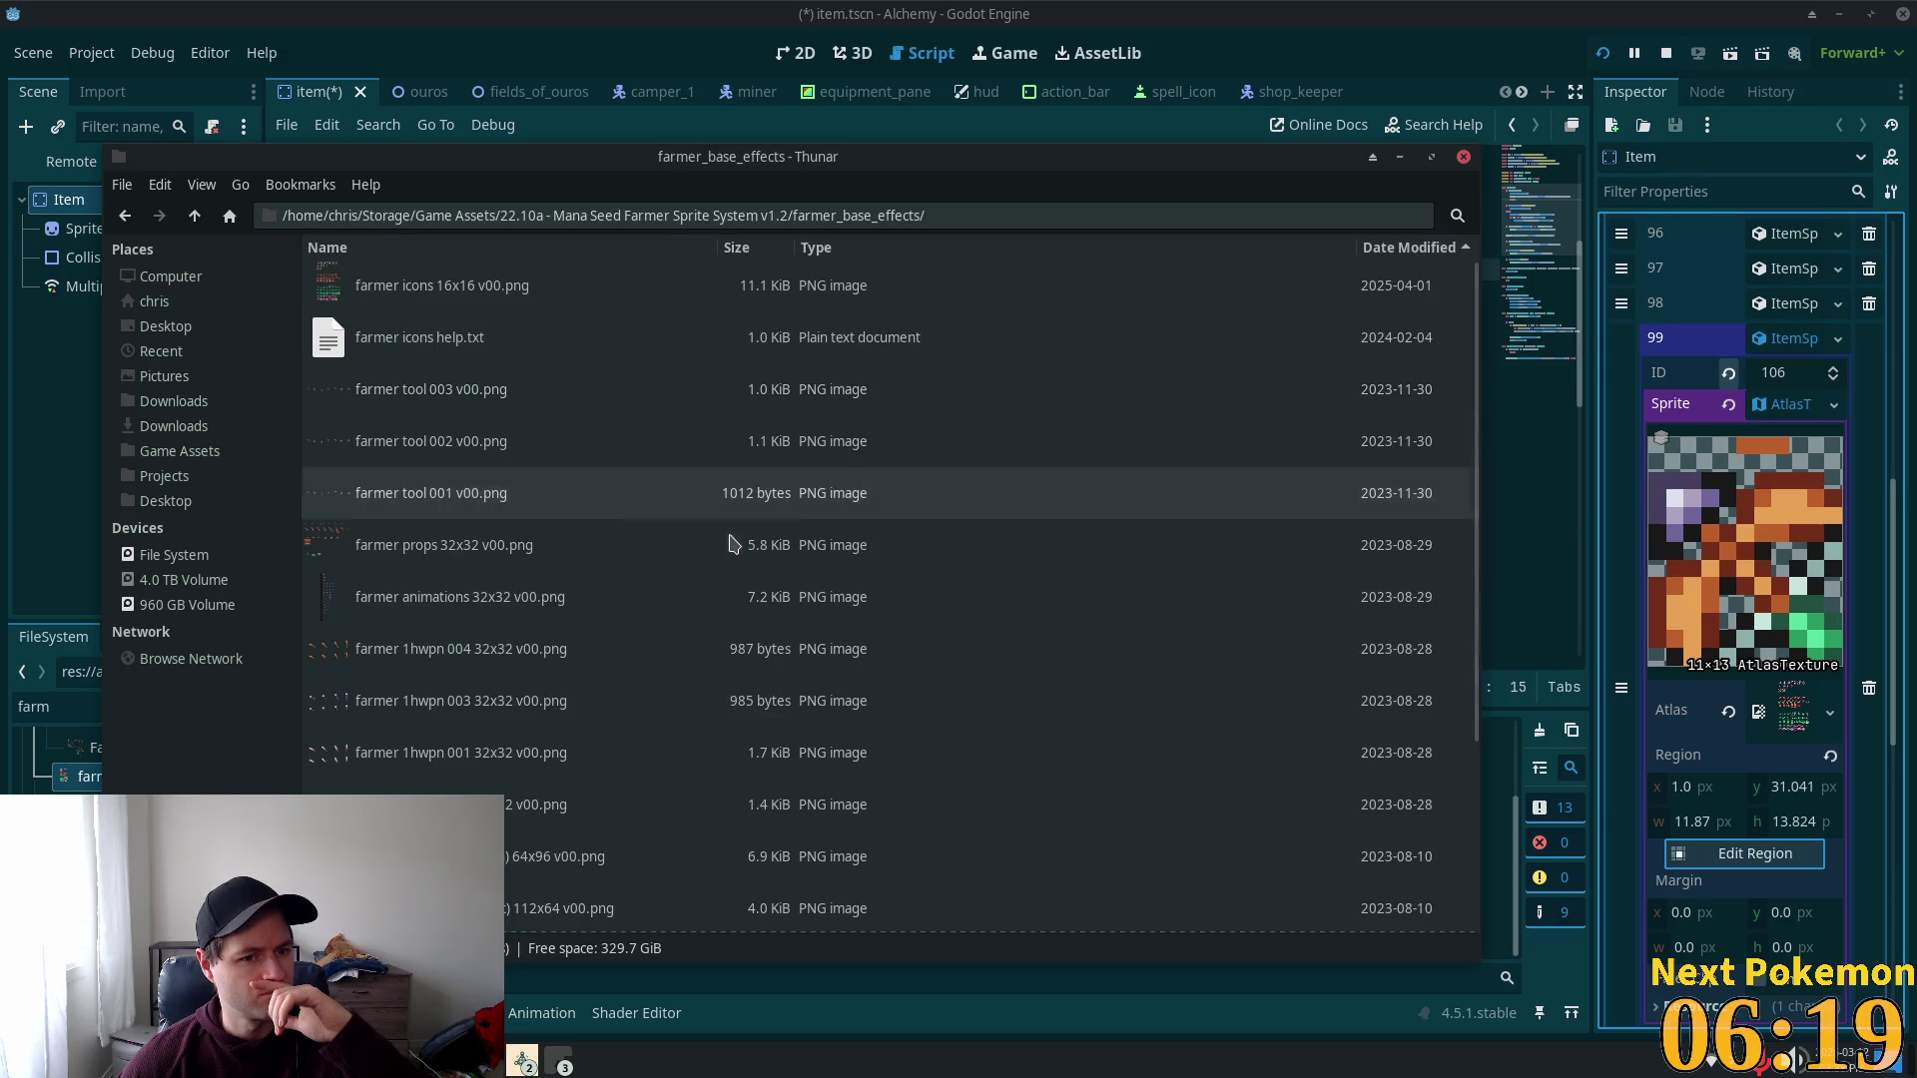
Step: Preview the farmer props 32x32, farmer animations 32x32 and farmer 1hwpn 004 sprite sheets
{"action": "double_click", "coordinate": [430, 565]}
{"action": "scroll", "coordinate": [935, 521], "scroll_direction": "up", "scroll_amount": 2}
{"action": "scroll", "coordinate": [936, 521], "scroll_direction": "down", "scroll_amount": 2}
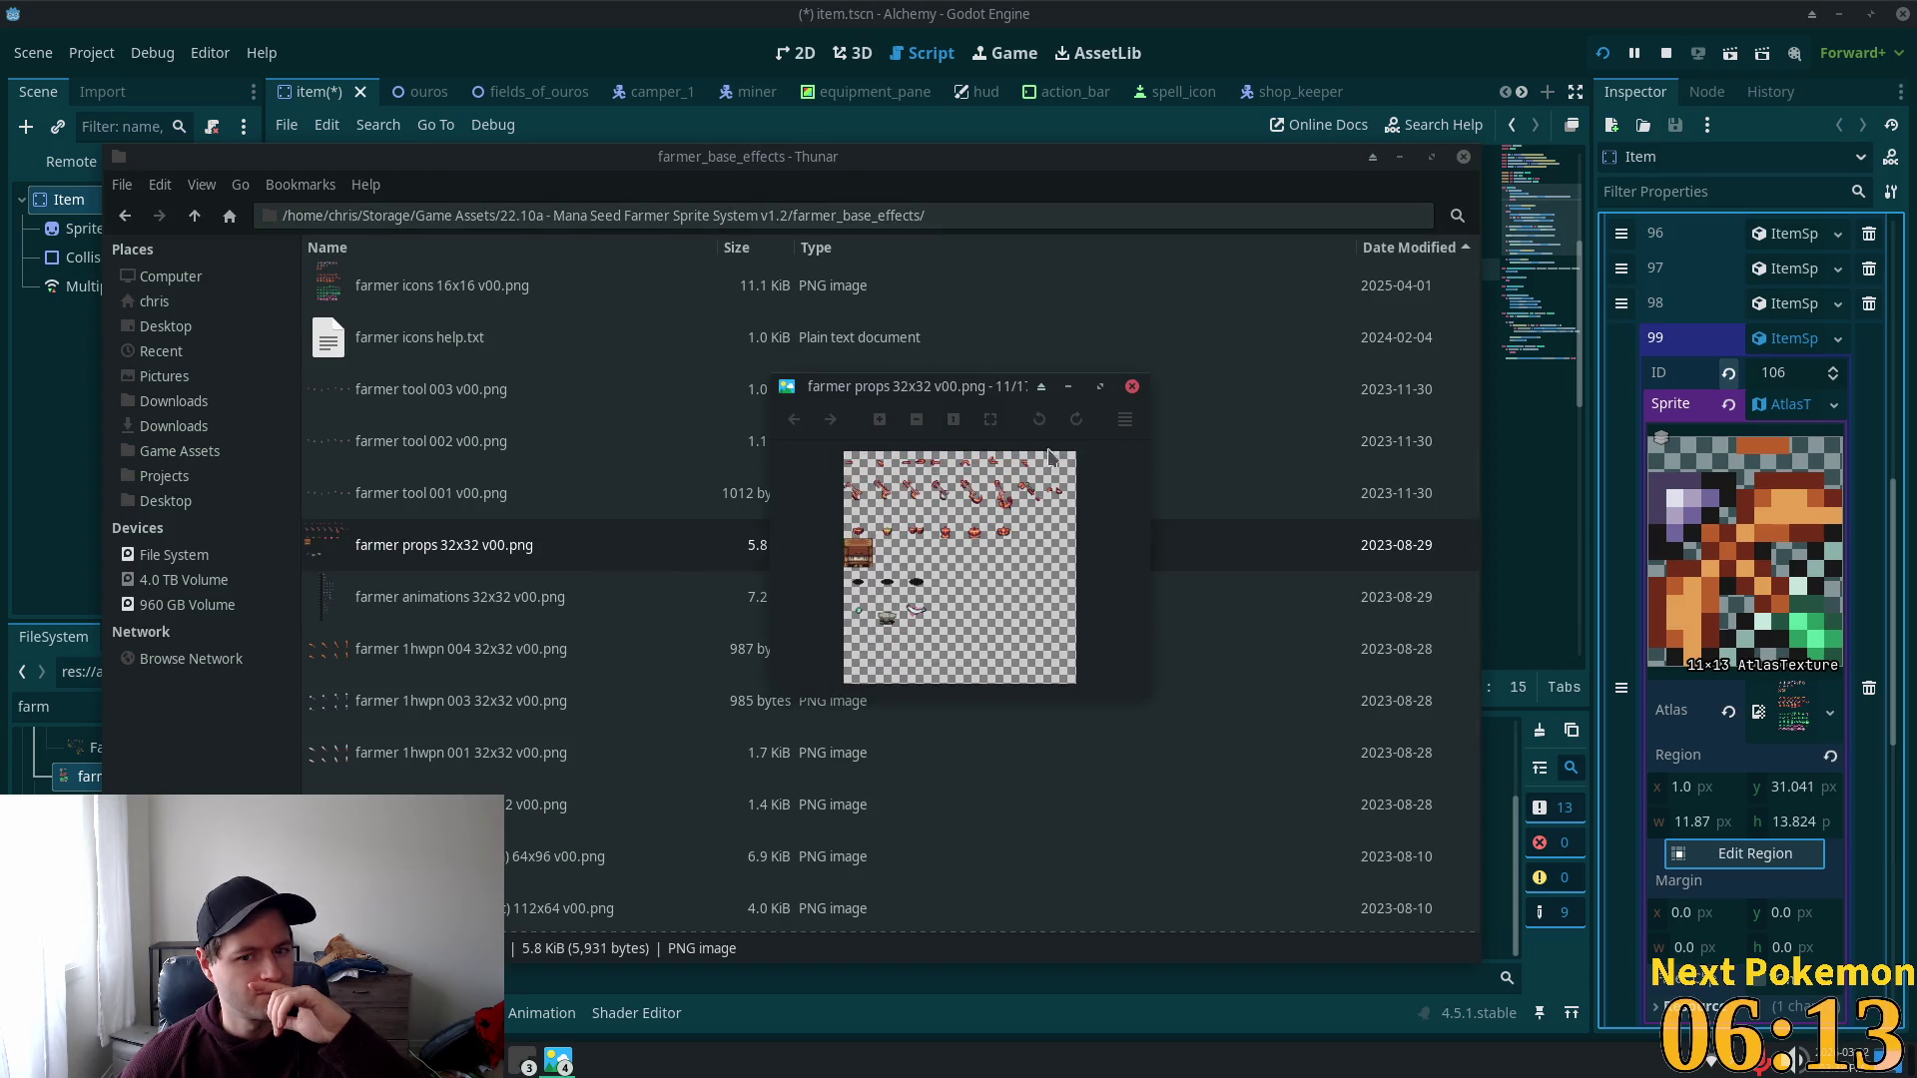
{"action": "scroll", "coordinate": [919, 492], "scroll_direction": "up", "scroll_amount": 3}
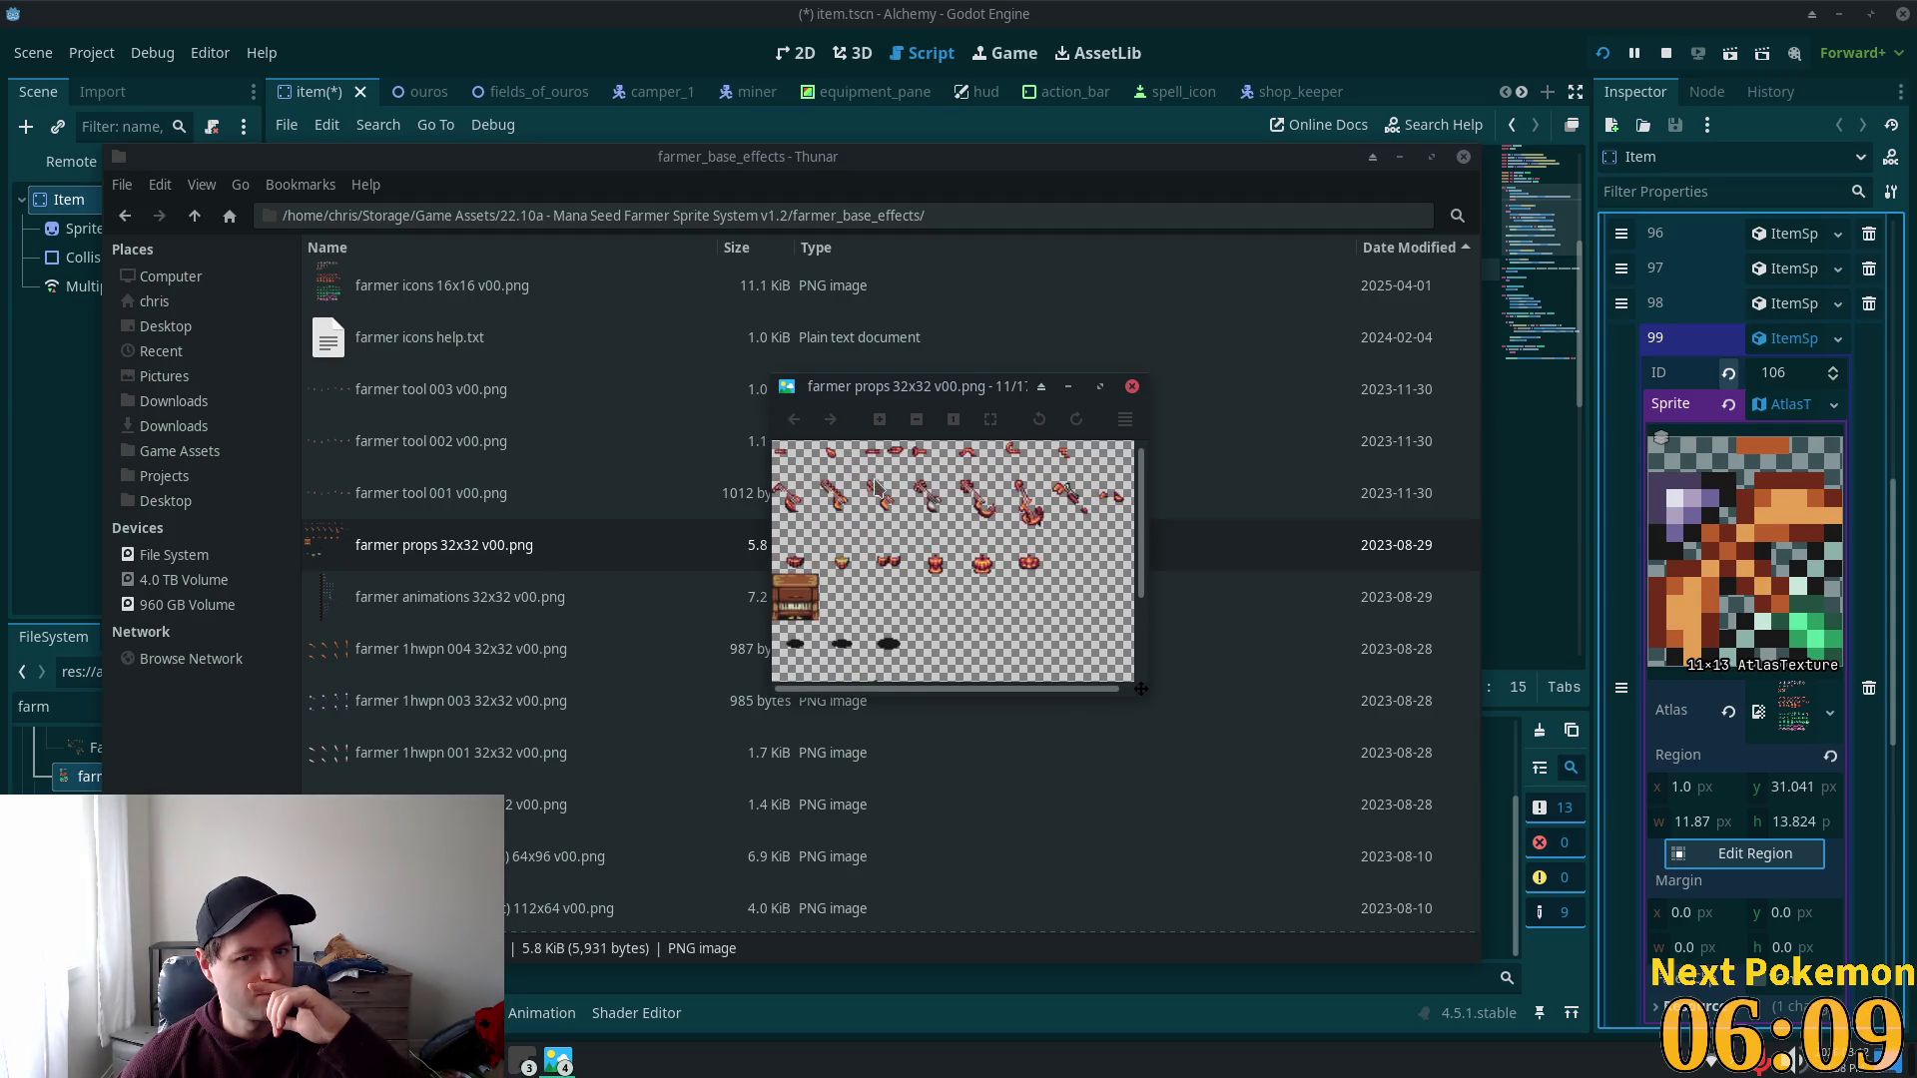
{"action": "scroll", "coordinate": [877, 487], "scroll_direction": "down", "scroll_amount": 2}
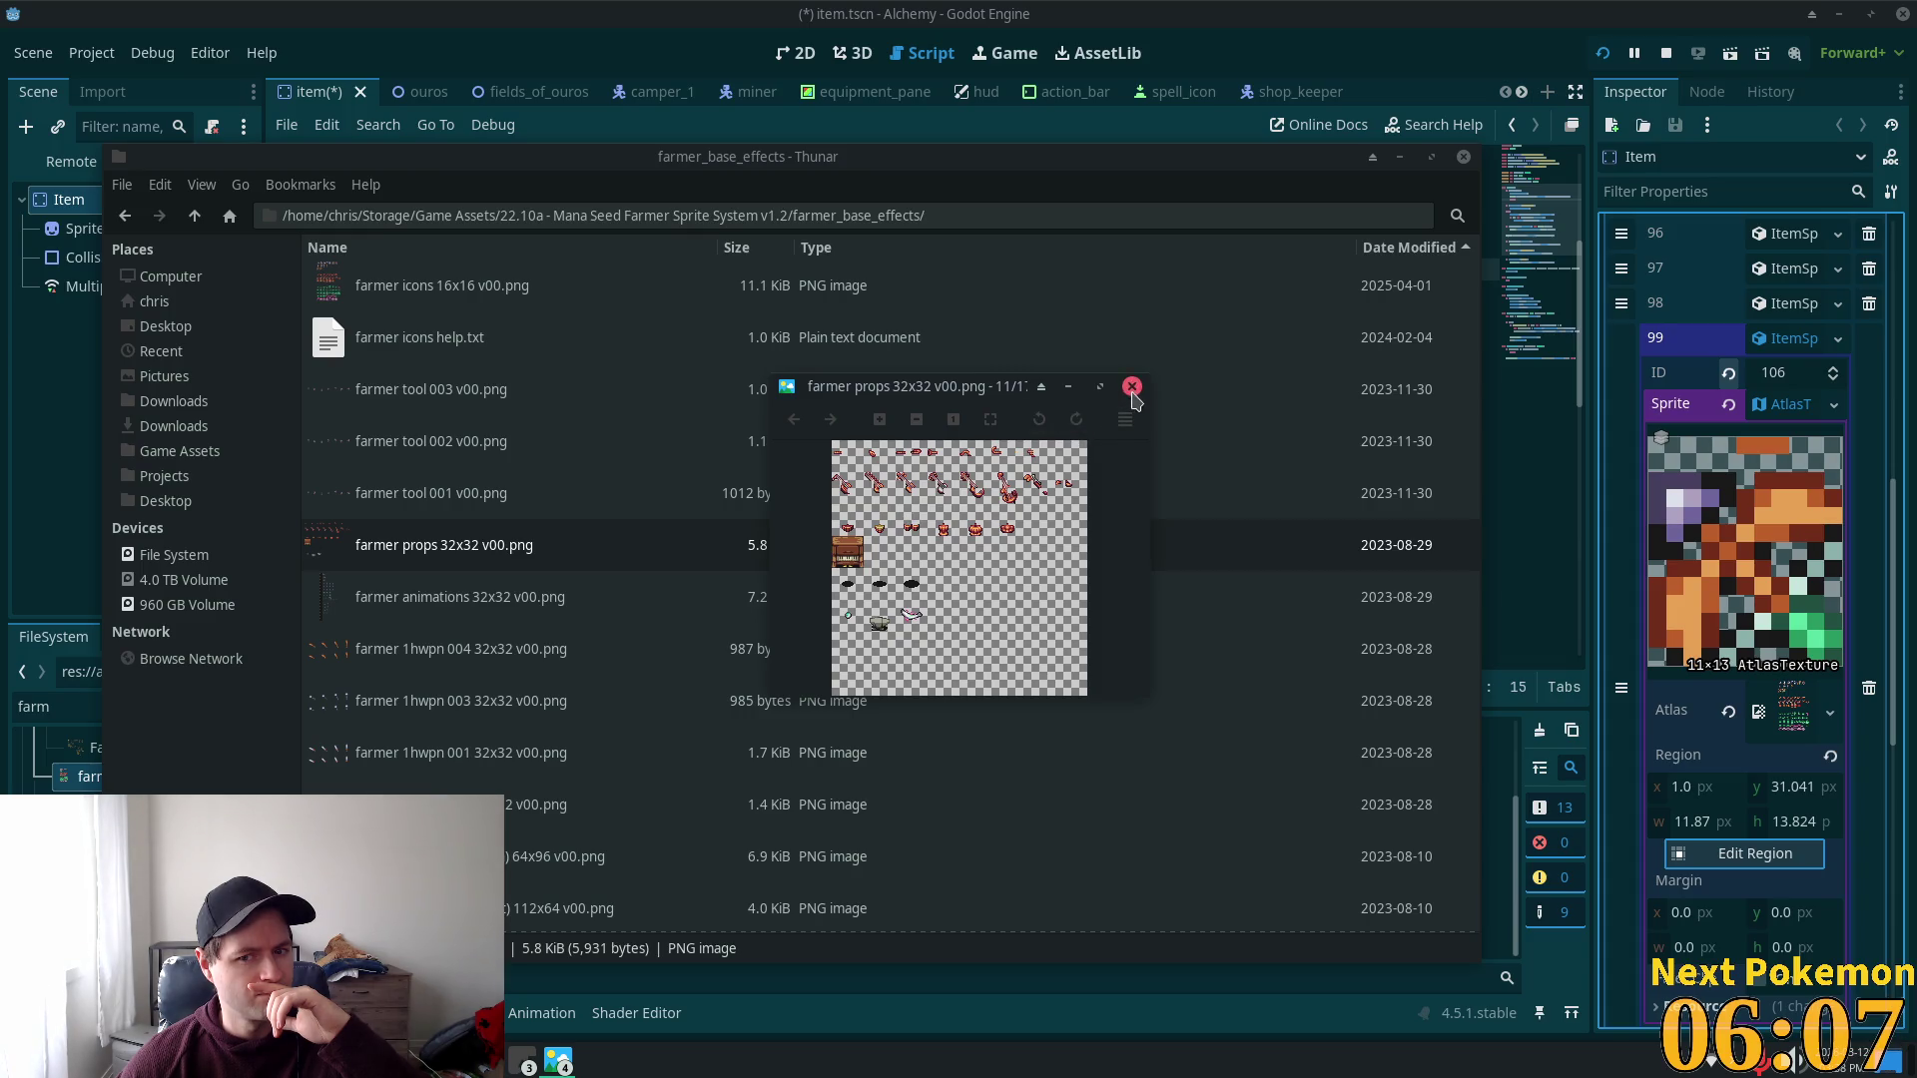
{"action": "left_click", "coordinate": [1132, 386]}
{"action": "double_click", "coordinate": [435, 597]}
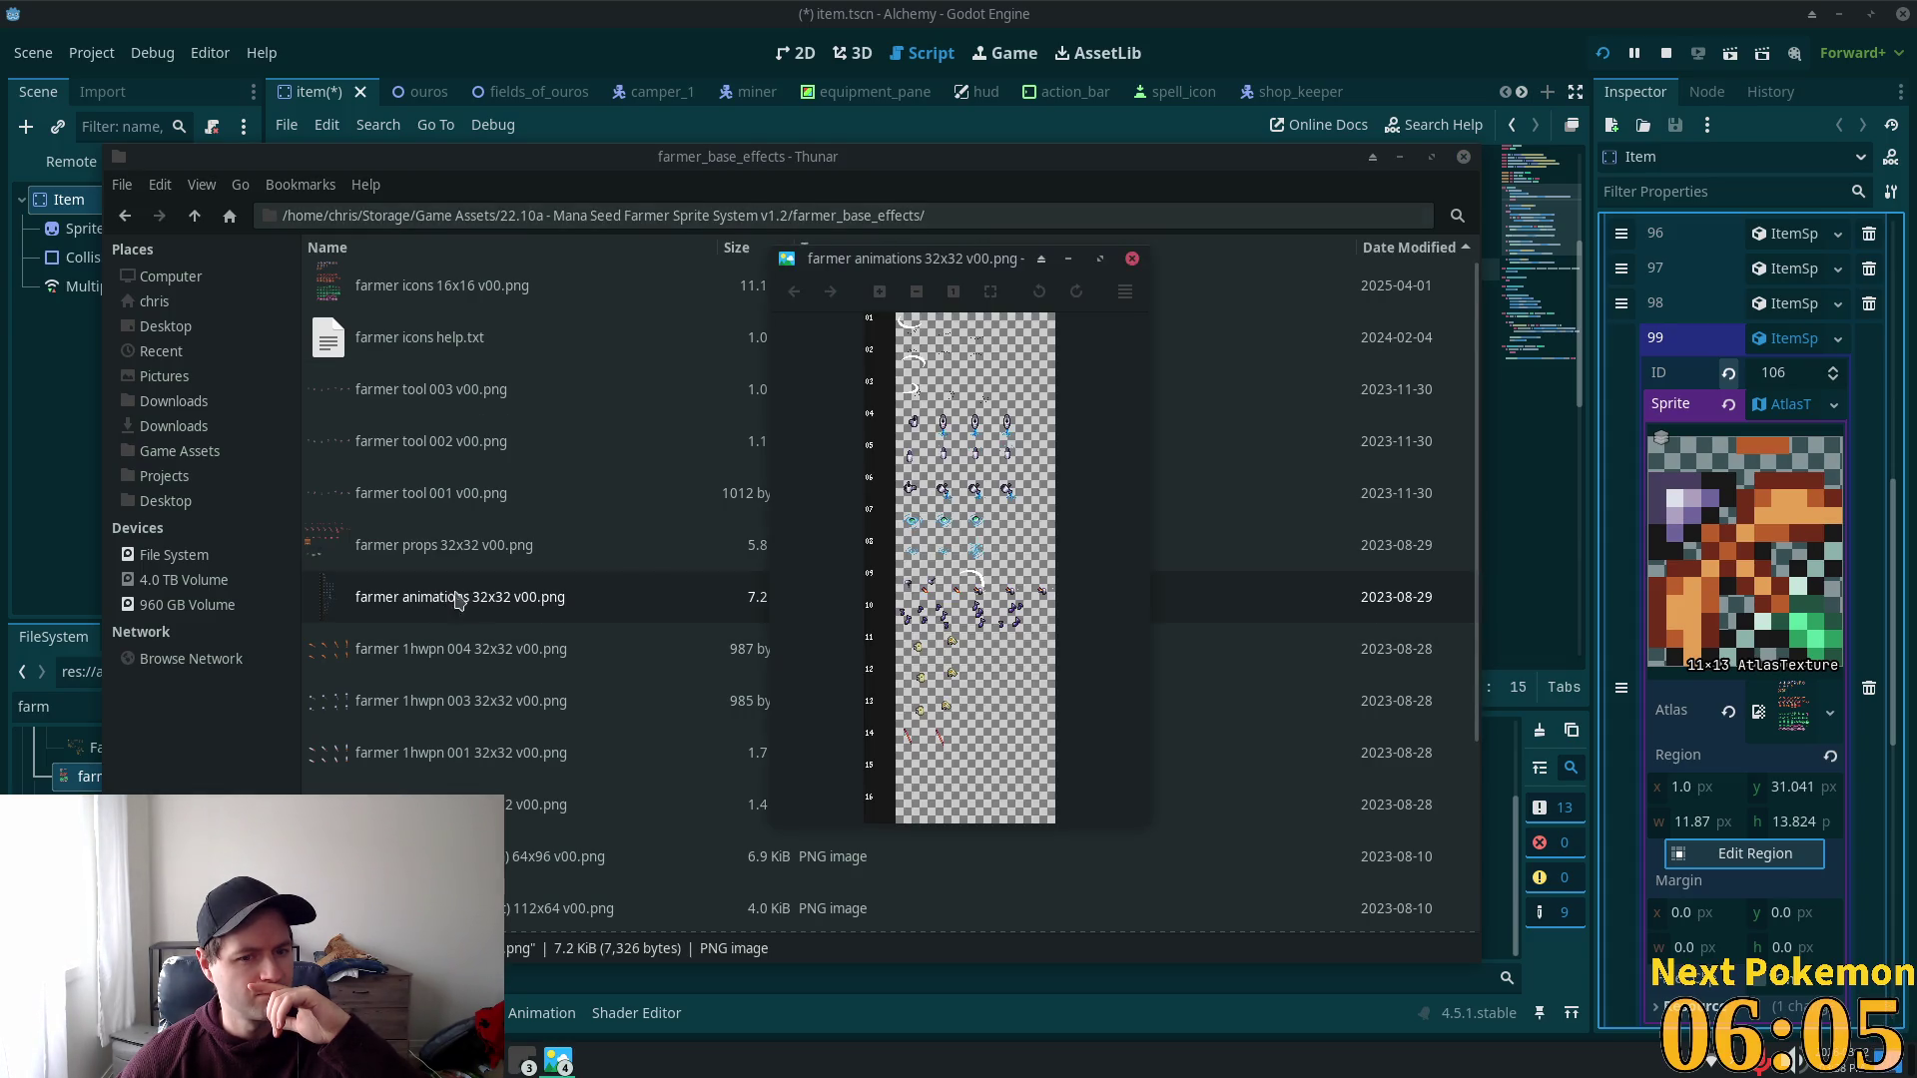
{"action": "scroll", "coordinate": [964, 459], "scroll_direction": "up", "scroll_amount": 2}
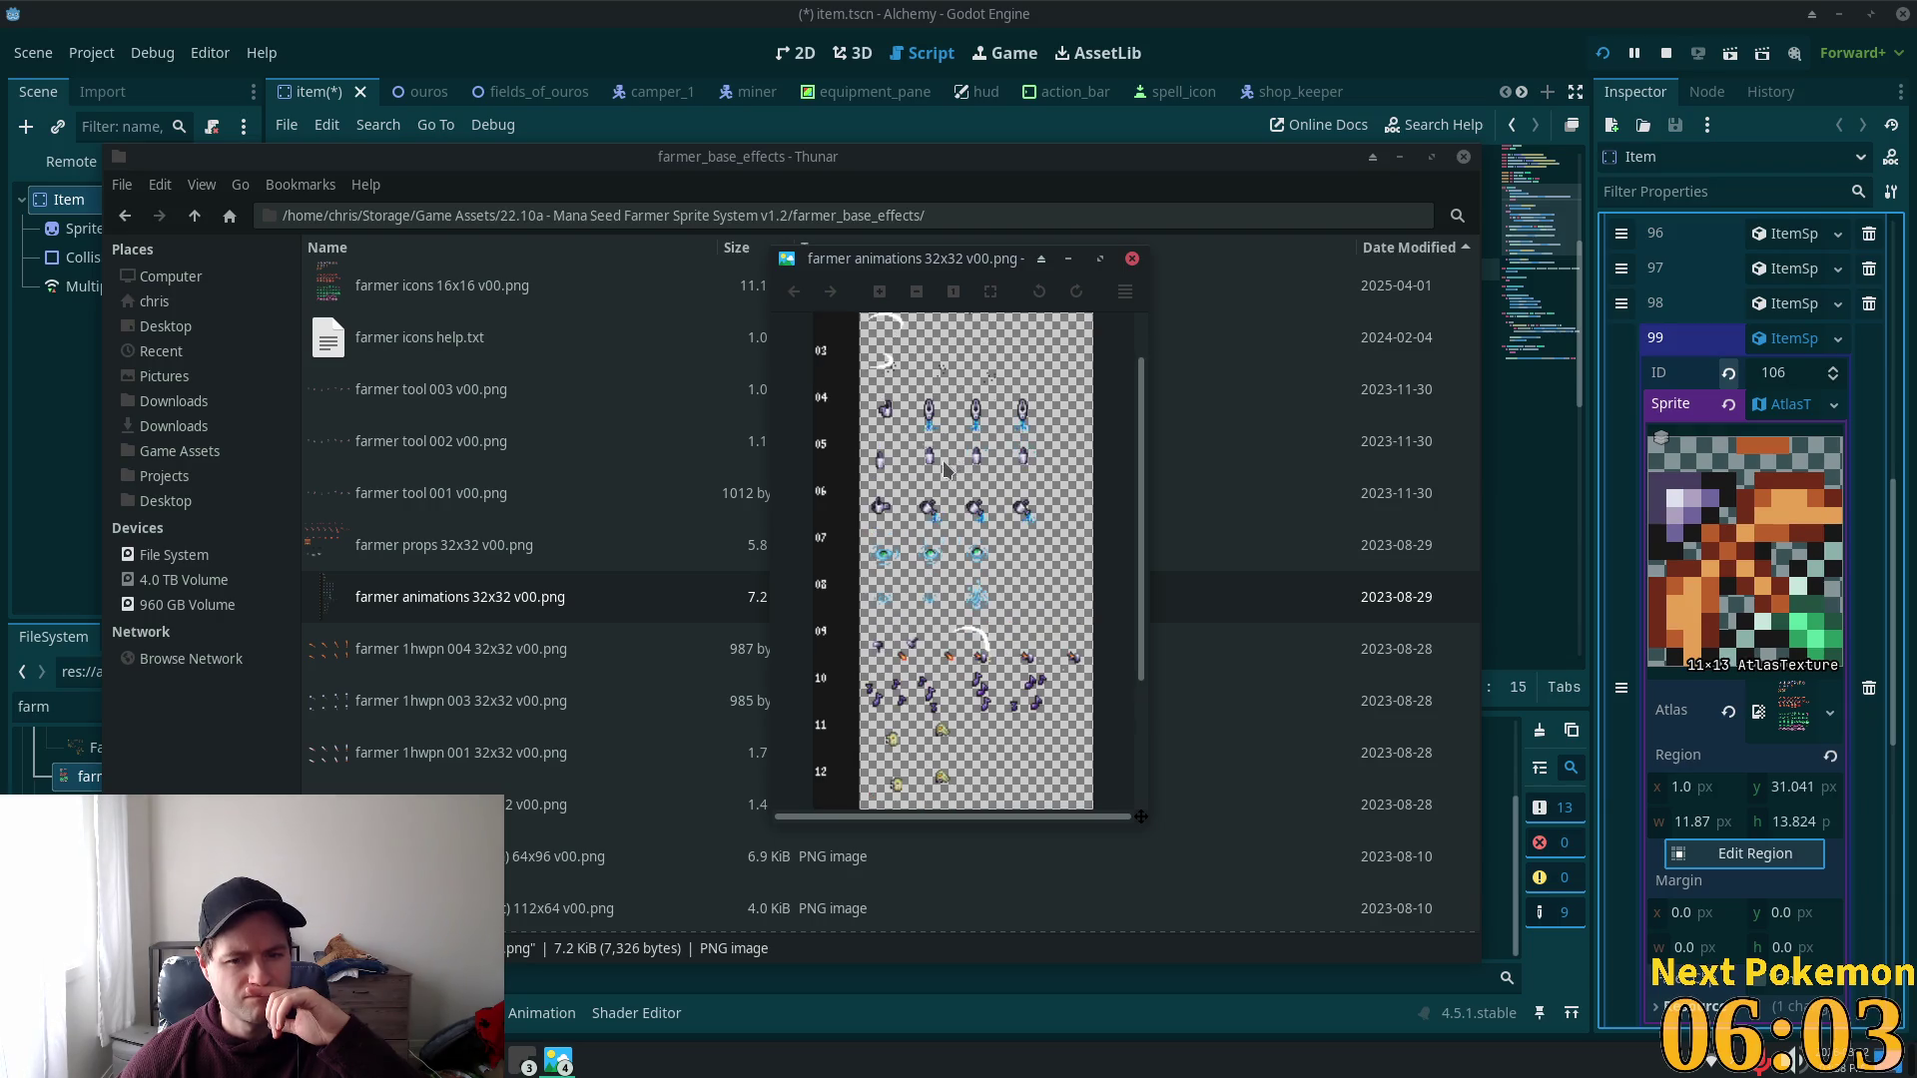
{"action": "scroll", "coordinate": [943, 472], "scroll_direction": "down", "scroll_amount": 1}
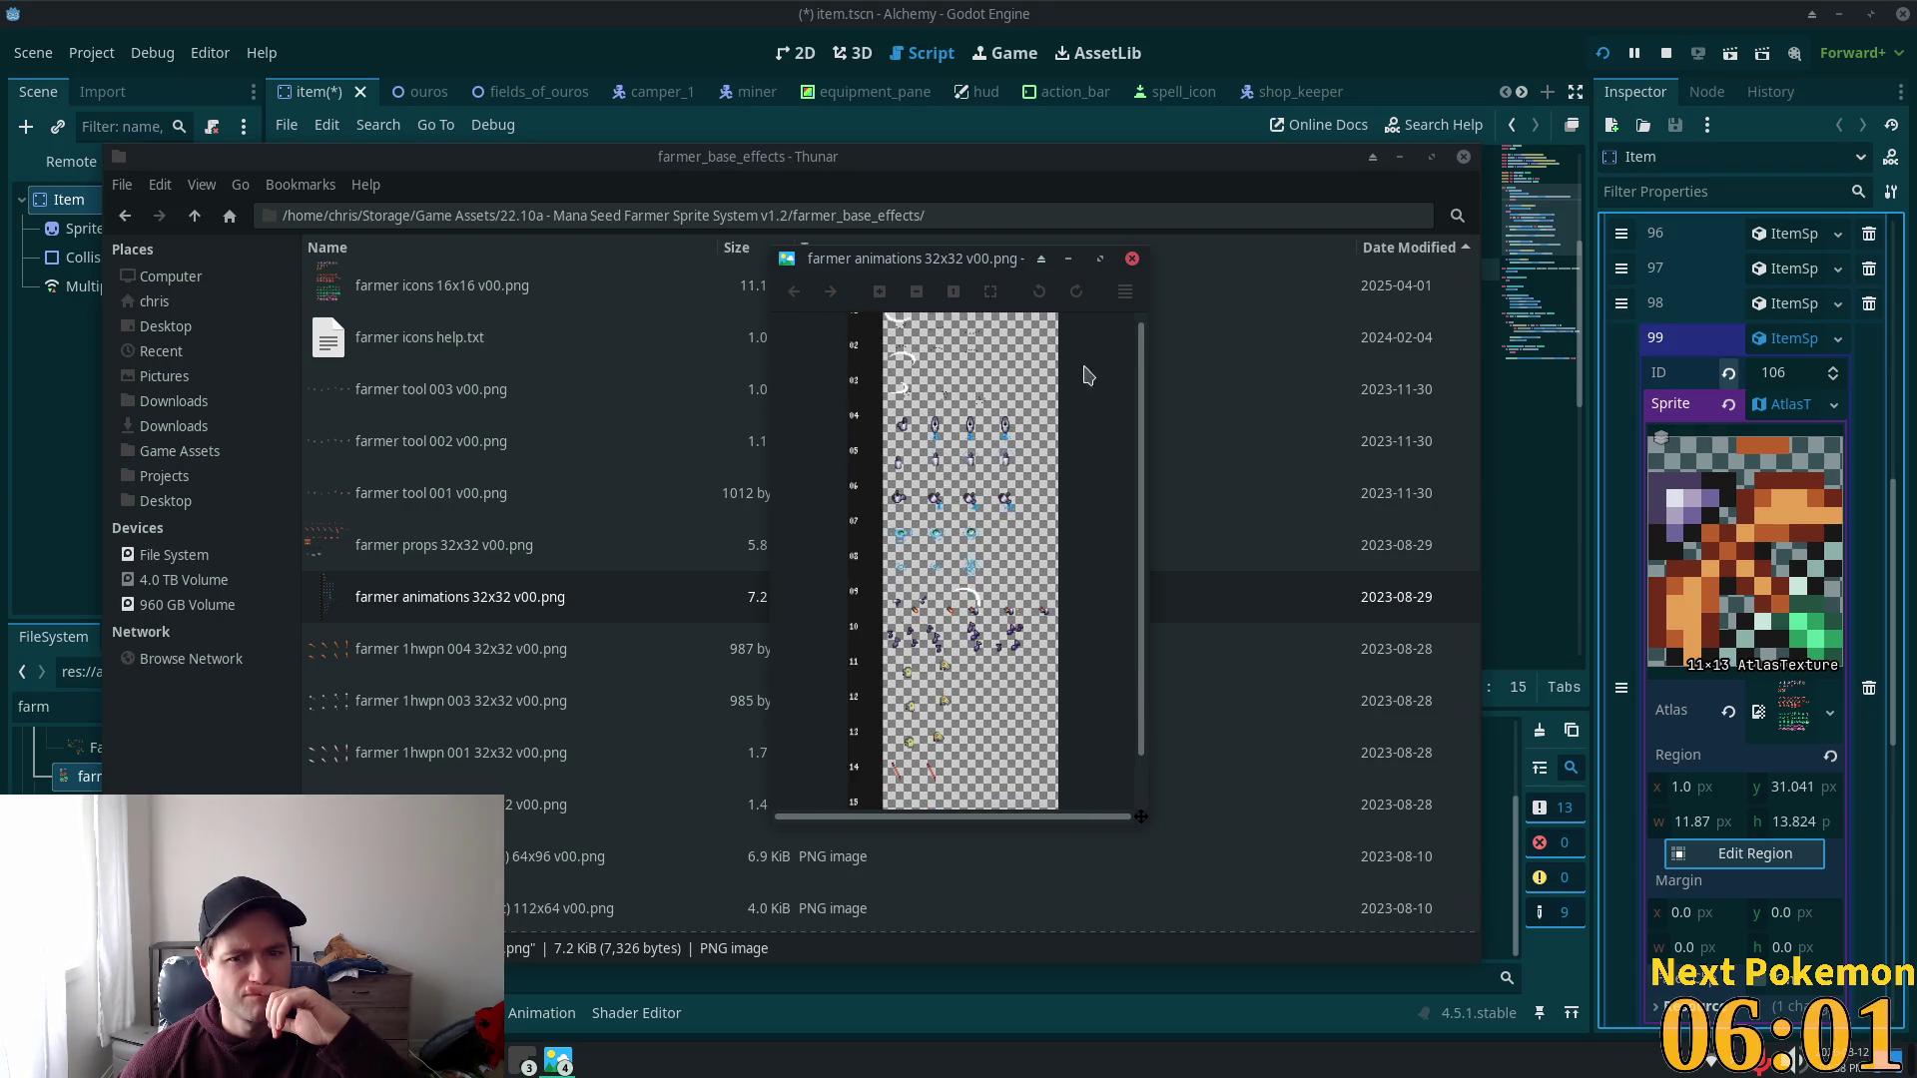
{"action": "left_click", "coordinate": [1131, 259]}
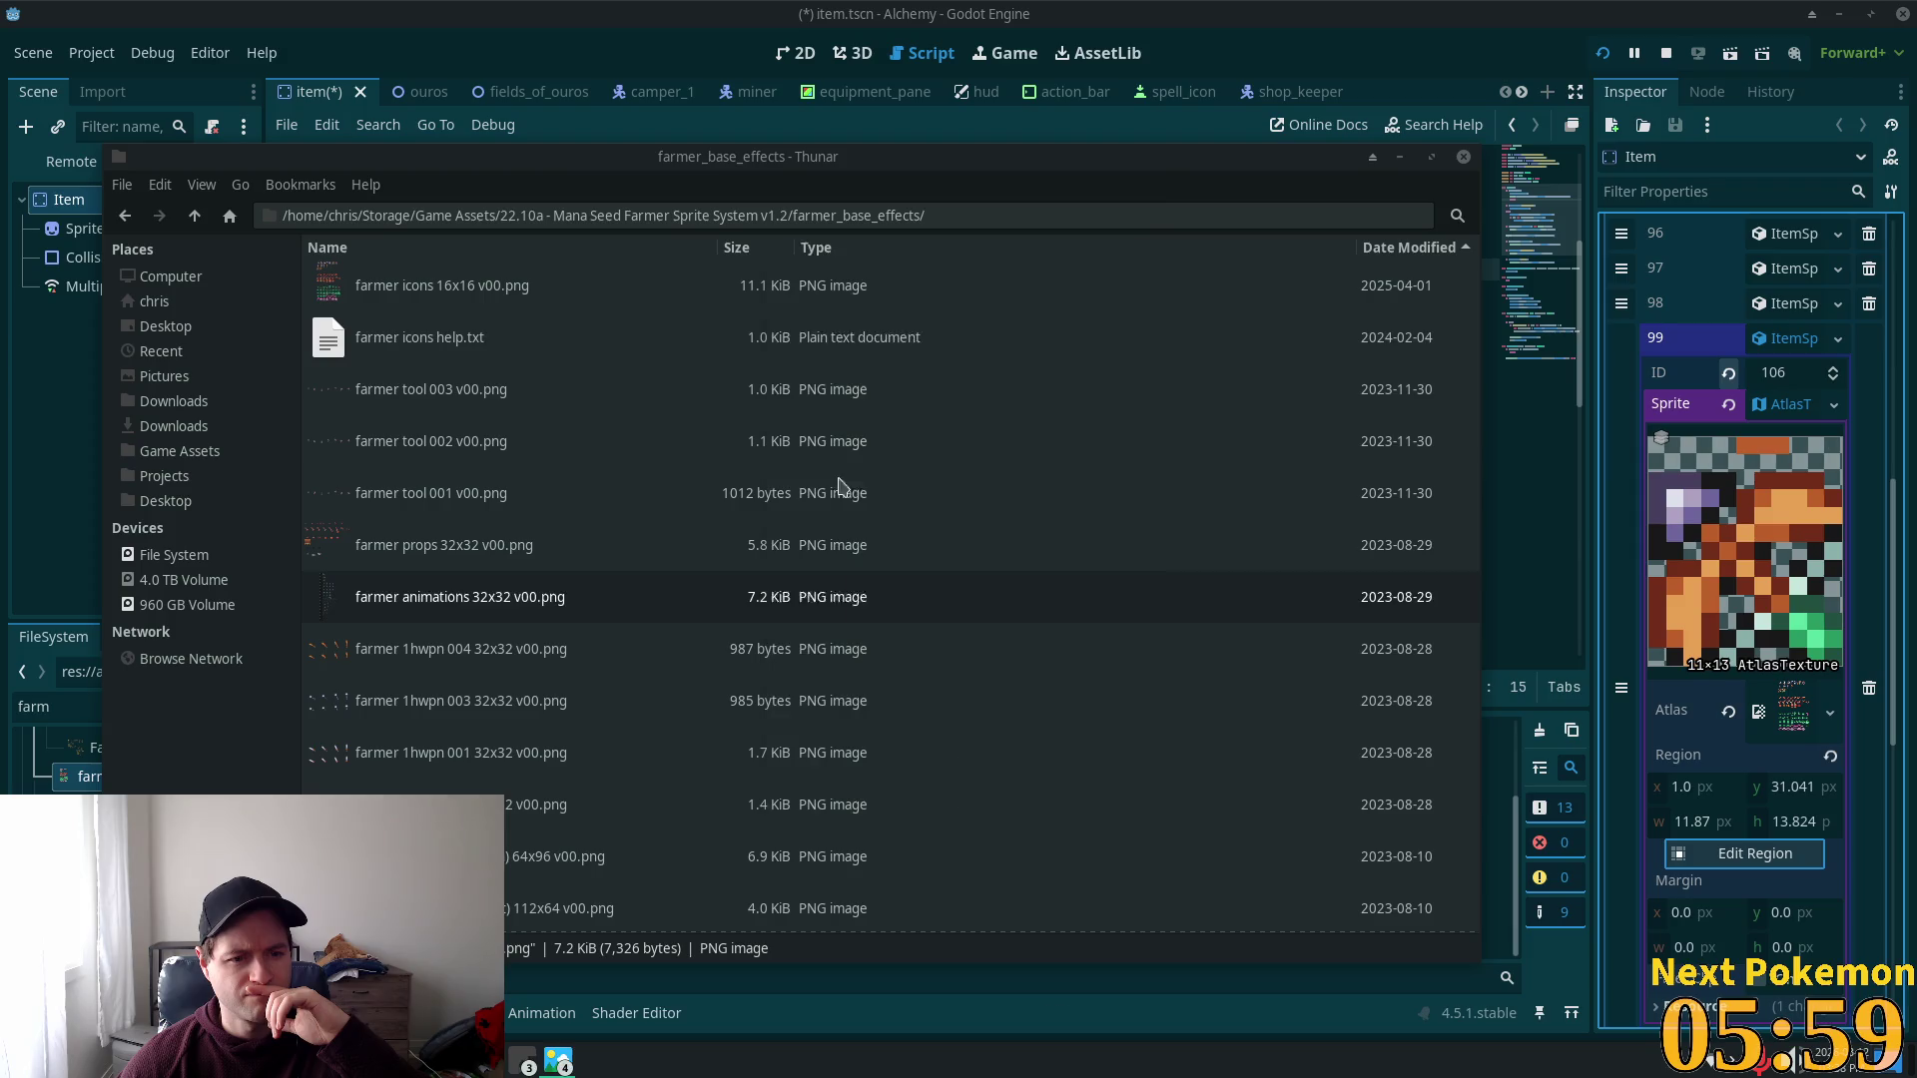
{"action": "double_click", "coordinate": [521, 672]}
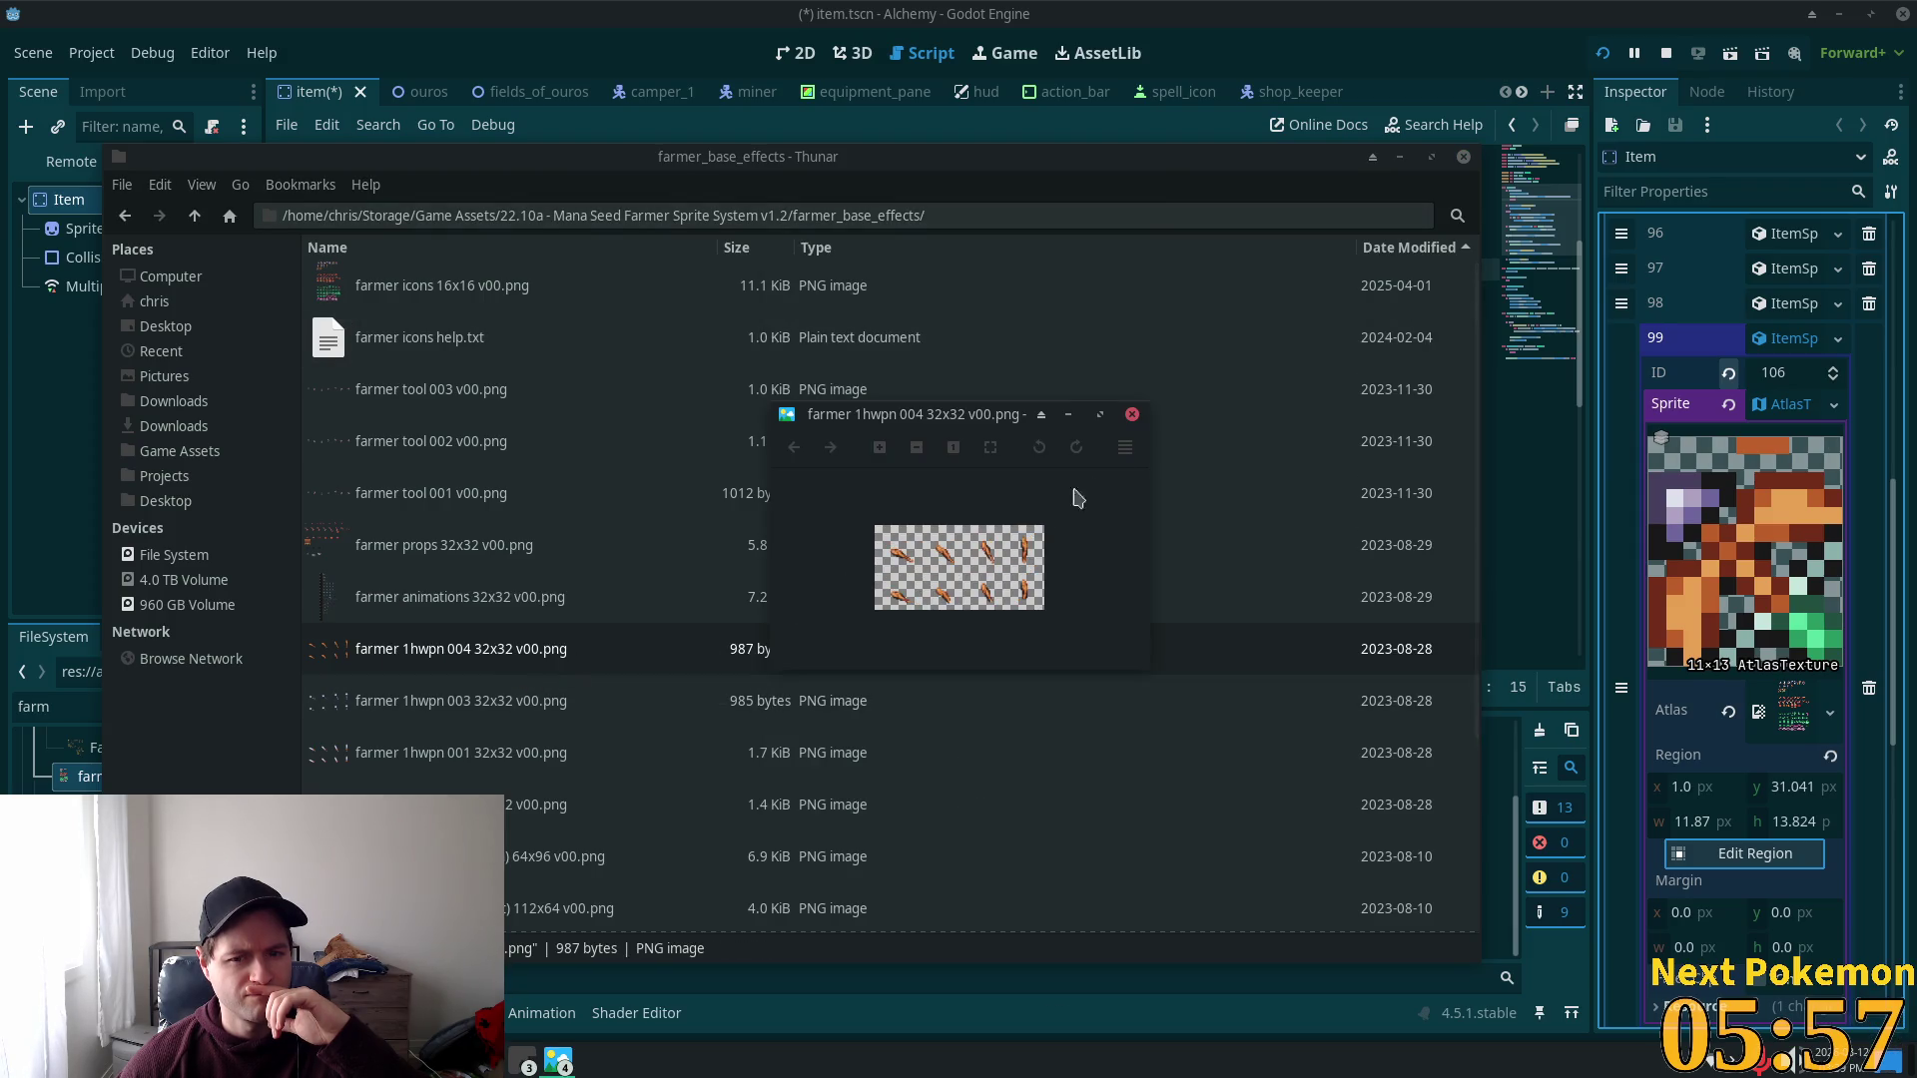
{"action": "left_click", "coordinate": [1132, 414]}
{"action": "scroll", "coordinate": [656, 715], "scroll_direction": "down", "scroll_amount": 3}
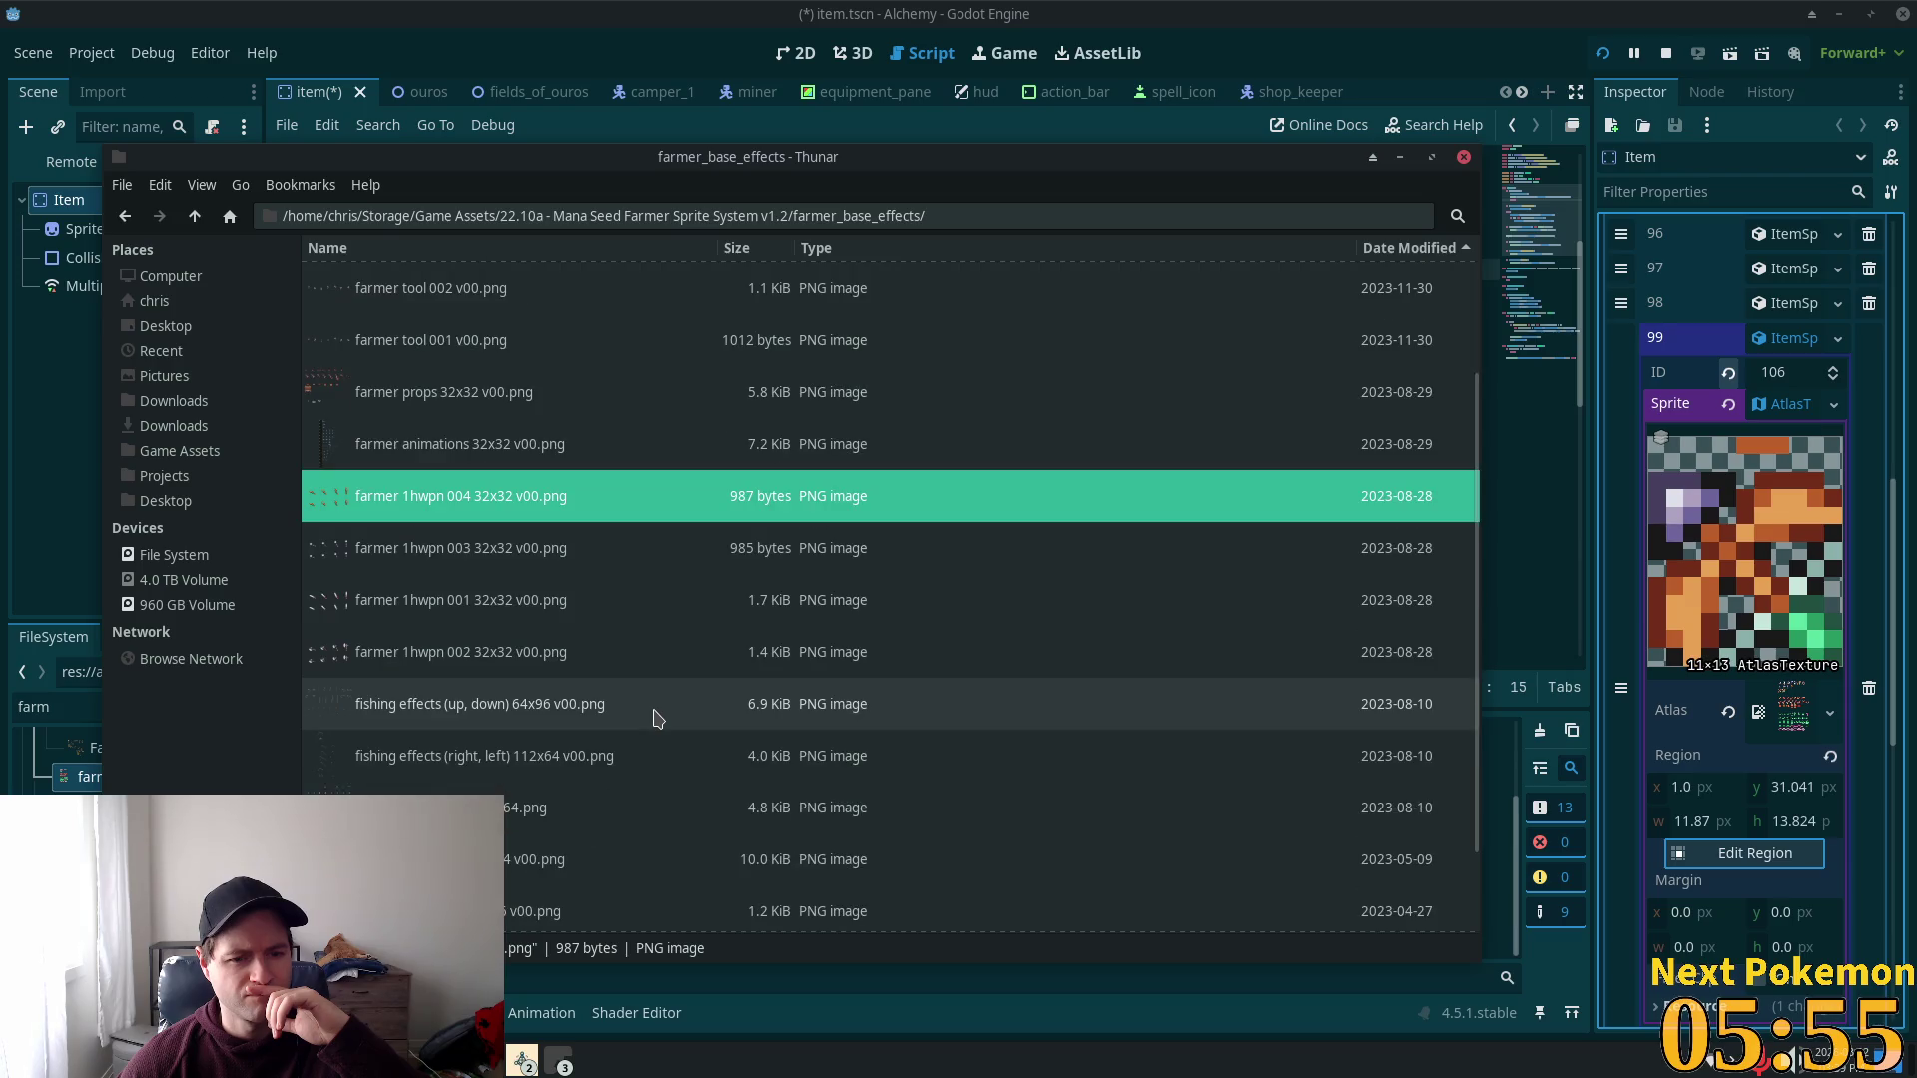
{"action": "scroll", "coordinate": [639, 734], "scroll_direction": "down", "scroll_amount": 1}
{"action": "scroll", "coordinate": [628, 744], "scroll_direction": "down", "scroll_amount": 1}
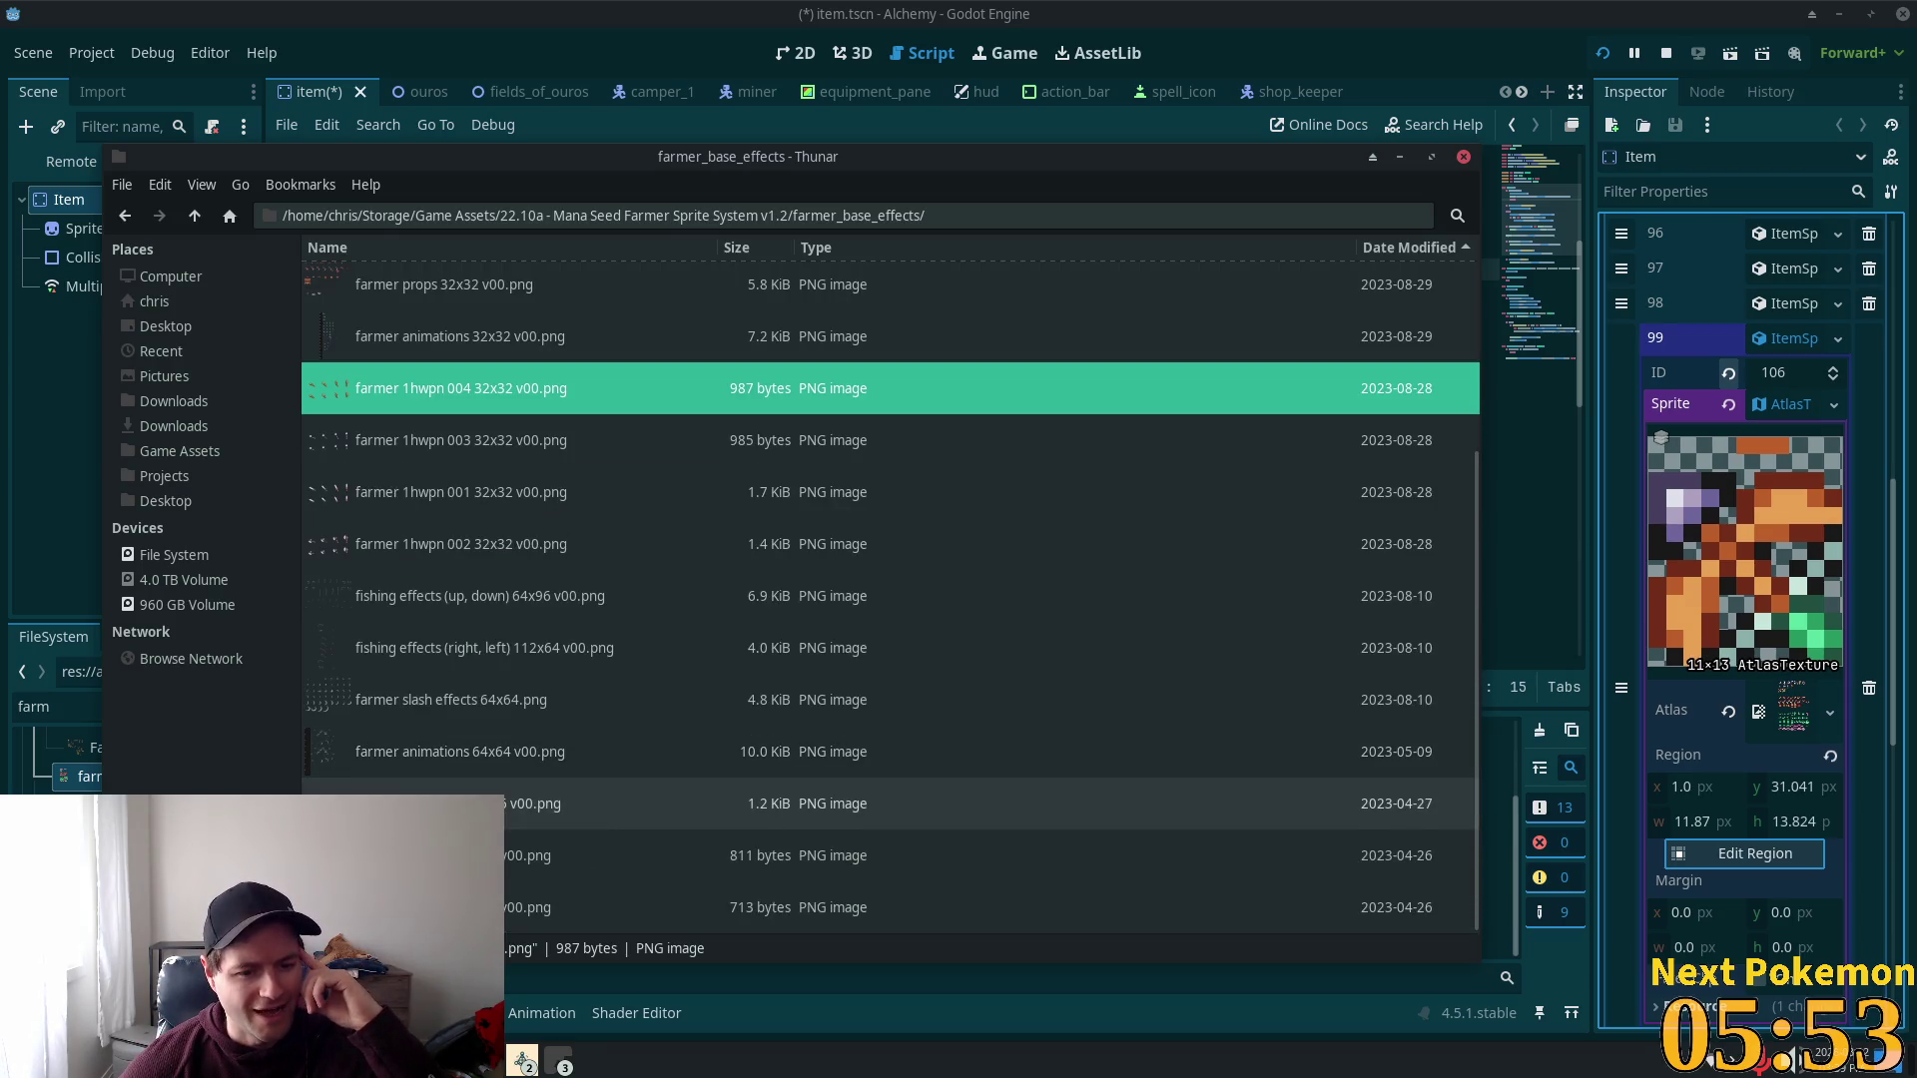
{"action": "left_click", "coordinate": [34, 740]}
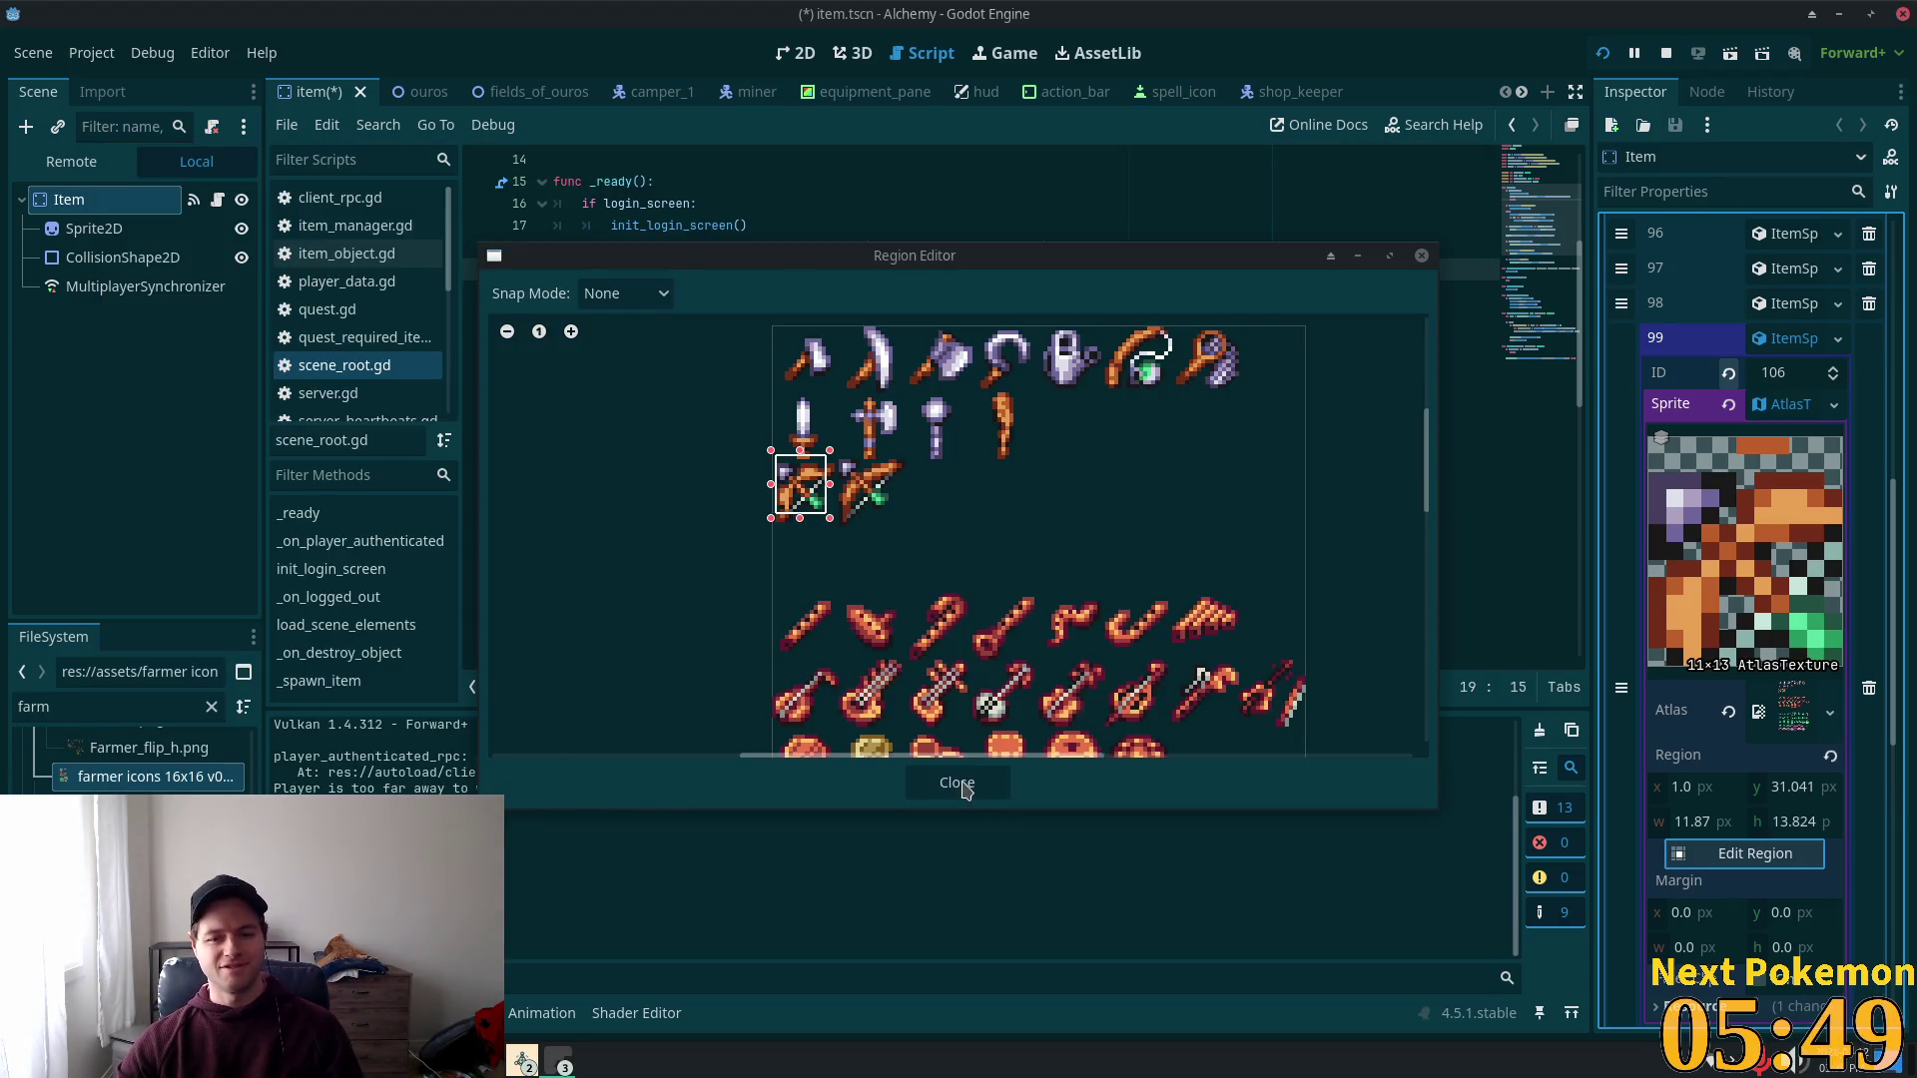
Step: Copy a sprite sheet from the file manager into the project's res:// folder
{"action": "left_click", "coordinate": [958, 784]}
{"action": "left_click", "coordinate": [86, 702]}
{"action": "type", "text": "arrow"}
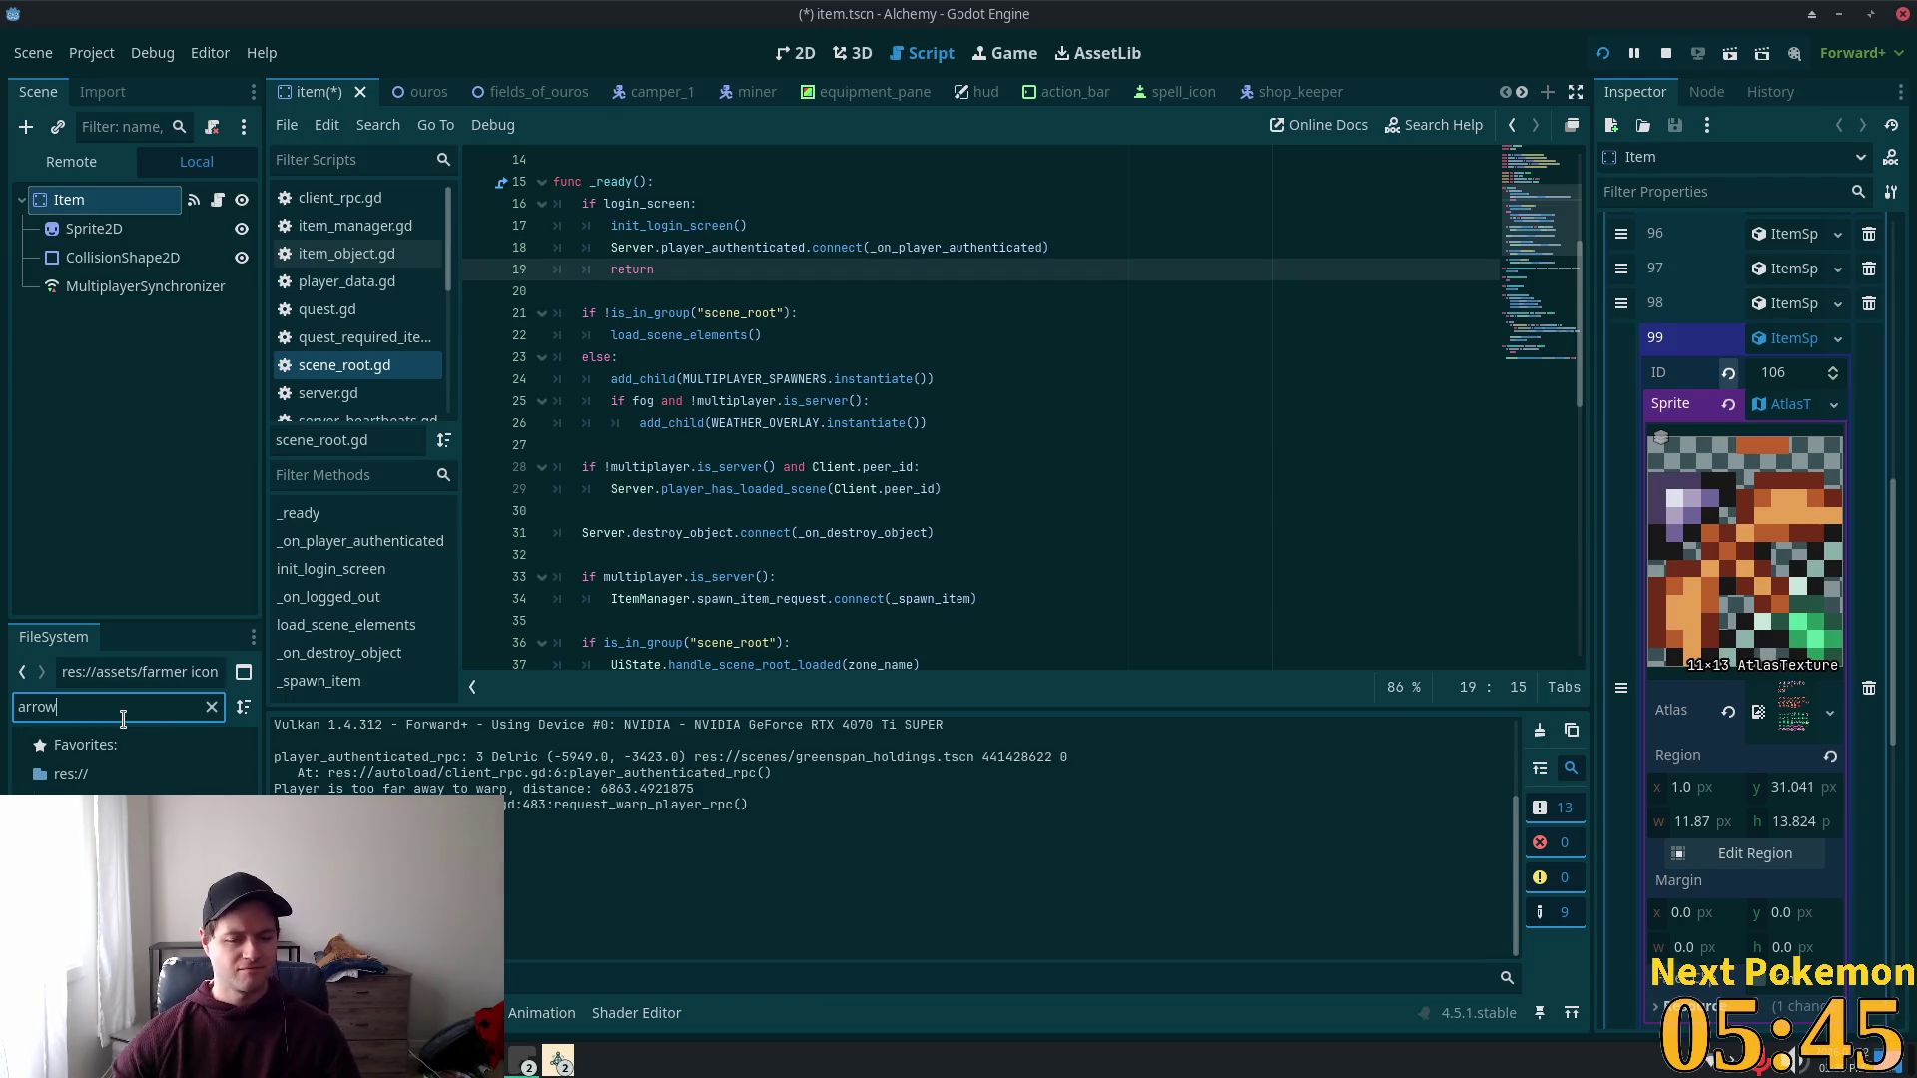
{"action": "key", "text": "BackSpace"}
{"action": "key", "text": "BackSpace"}
{"action": "key", "text": "BackSpace"}
{"action": "type", "text": "a"}
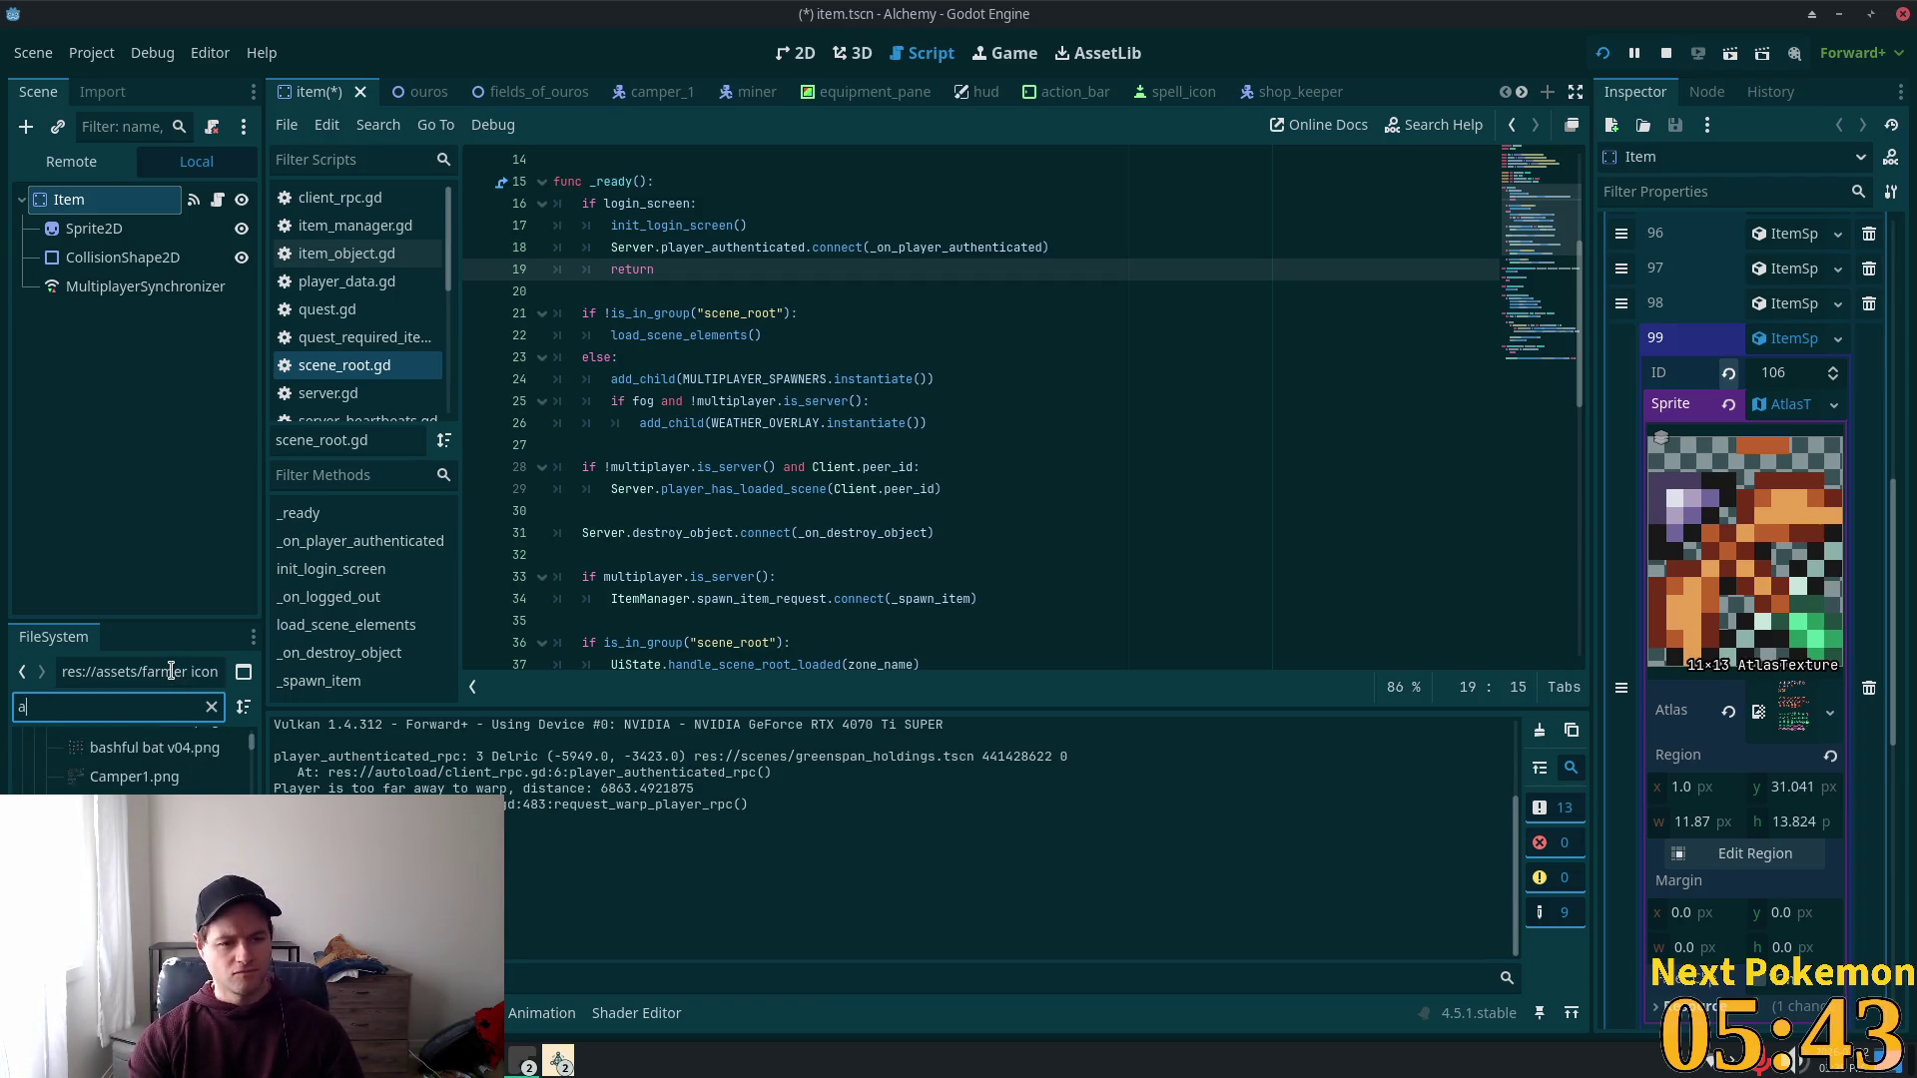
{"action": "type", "text": "sset"}
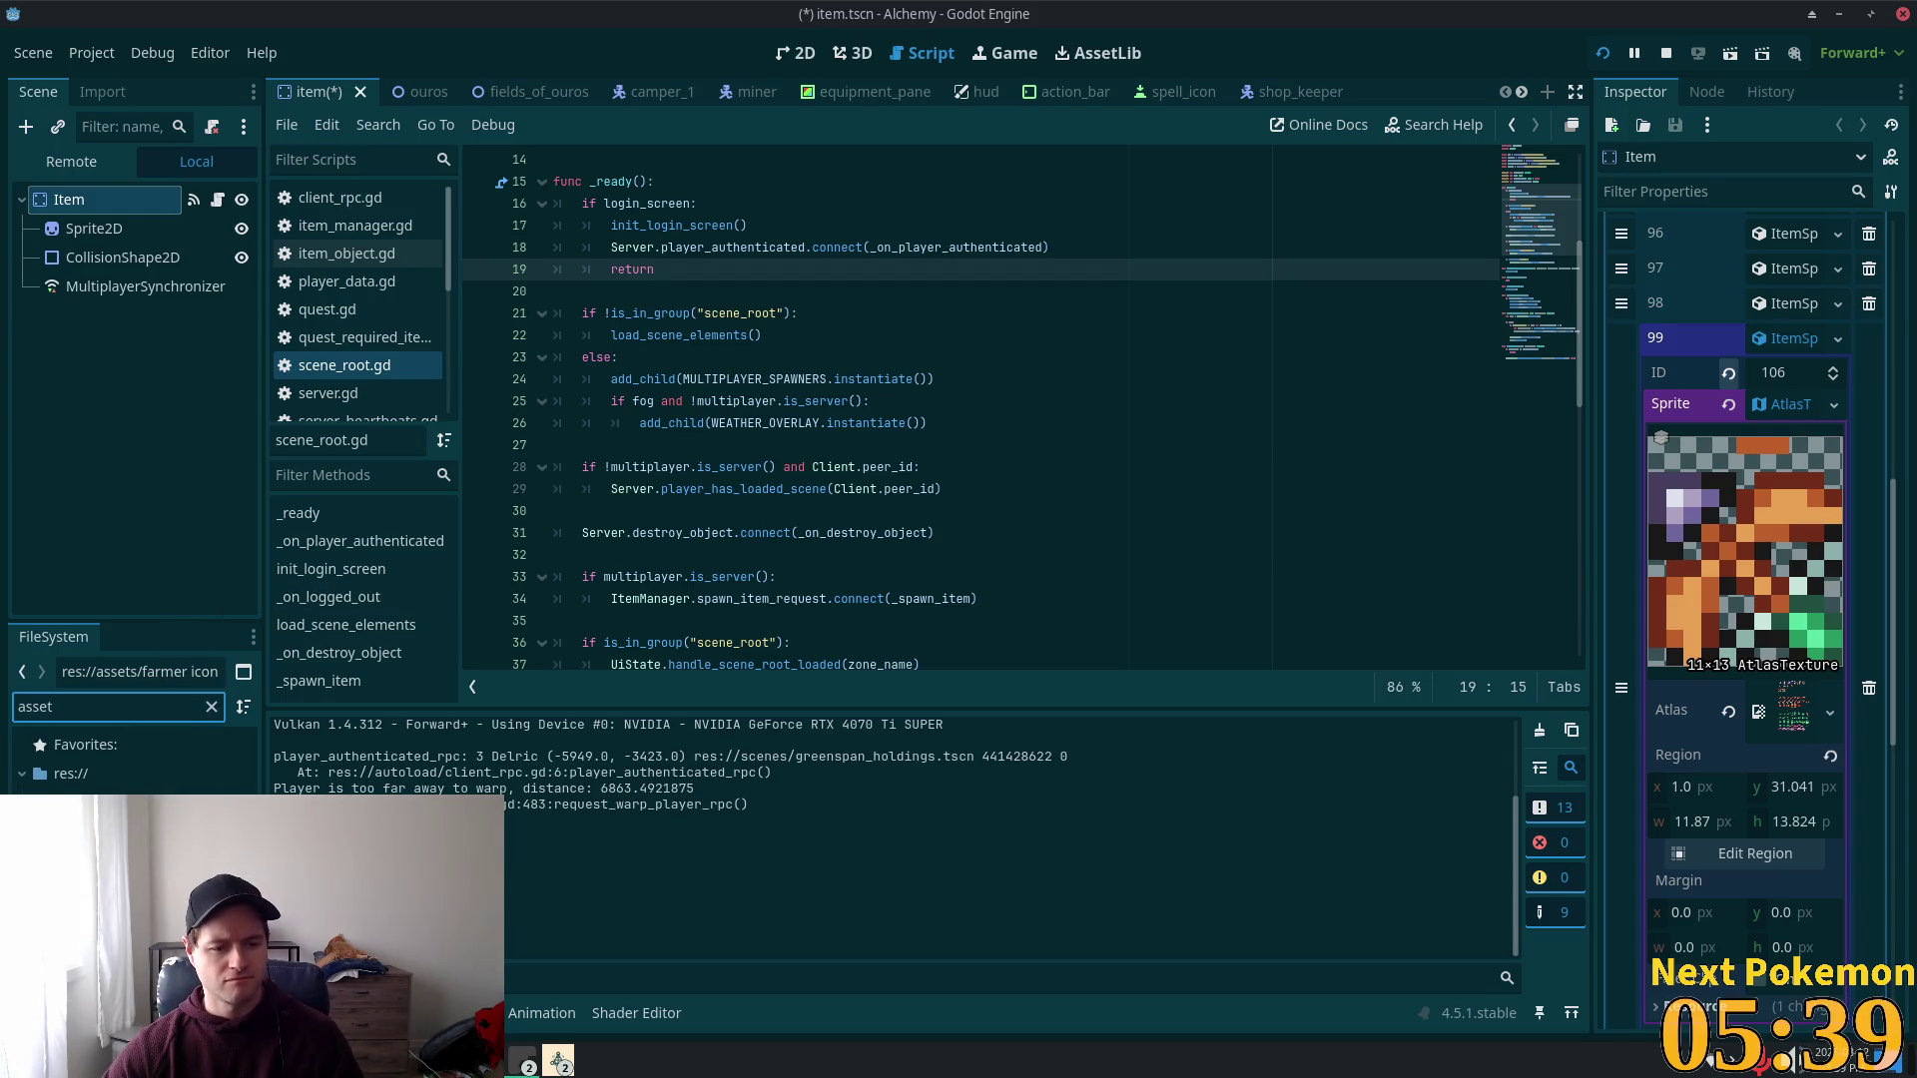
{"action": "key", "text": "alt+Tab"}
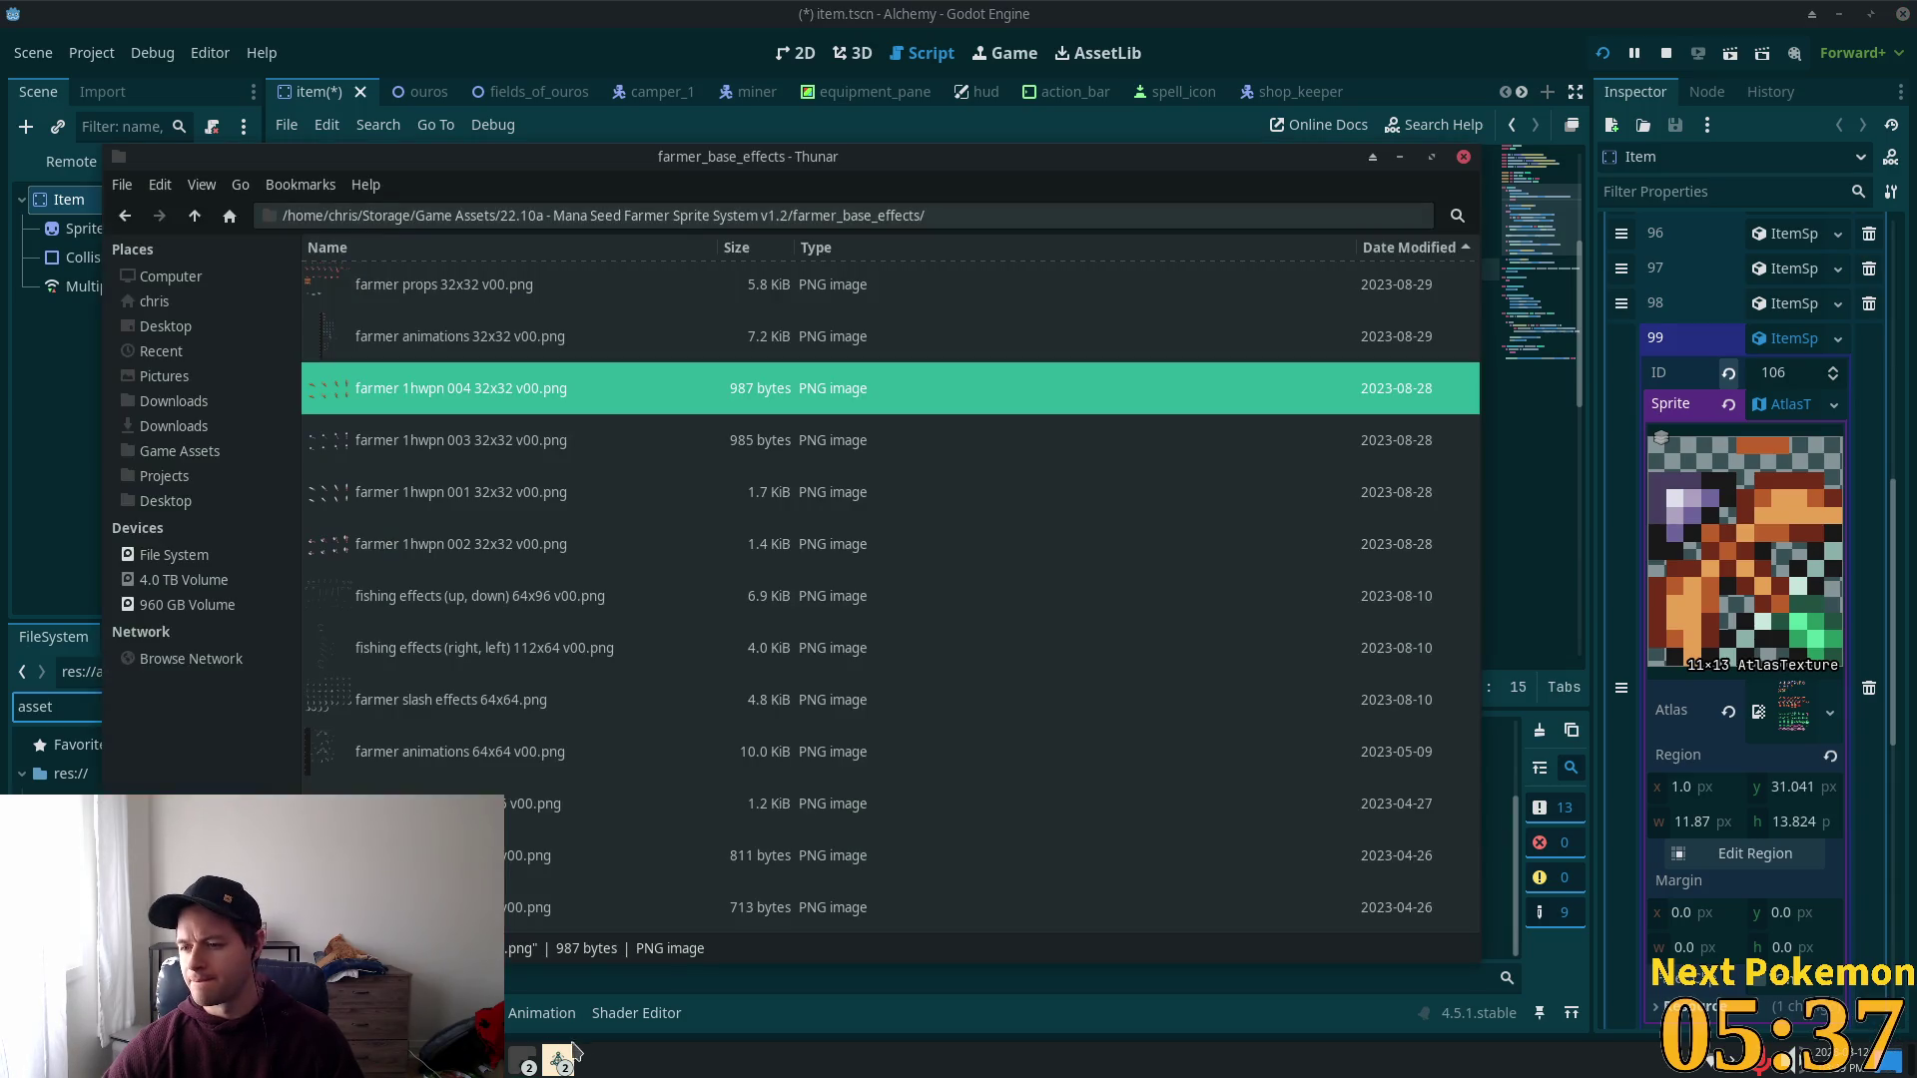
{"action": "key", "text": "alt+Tab"}
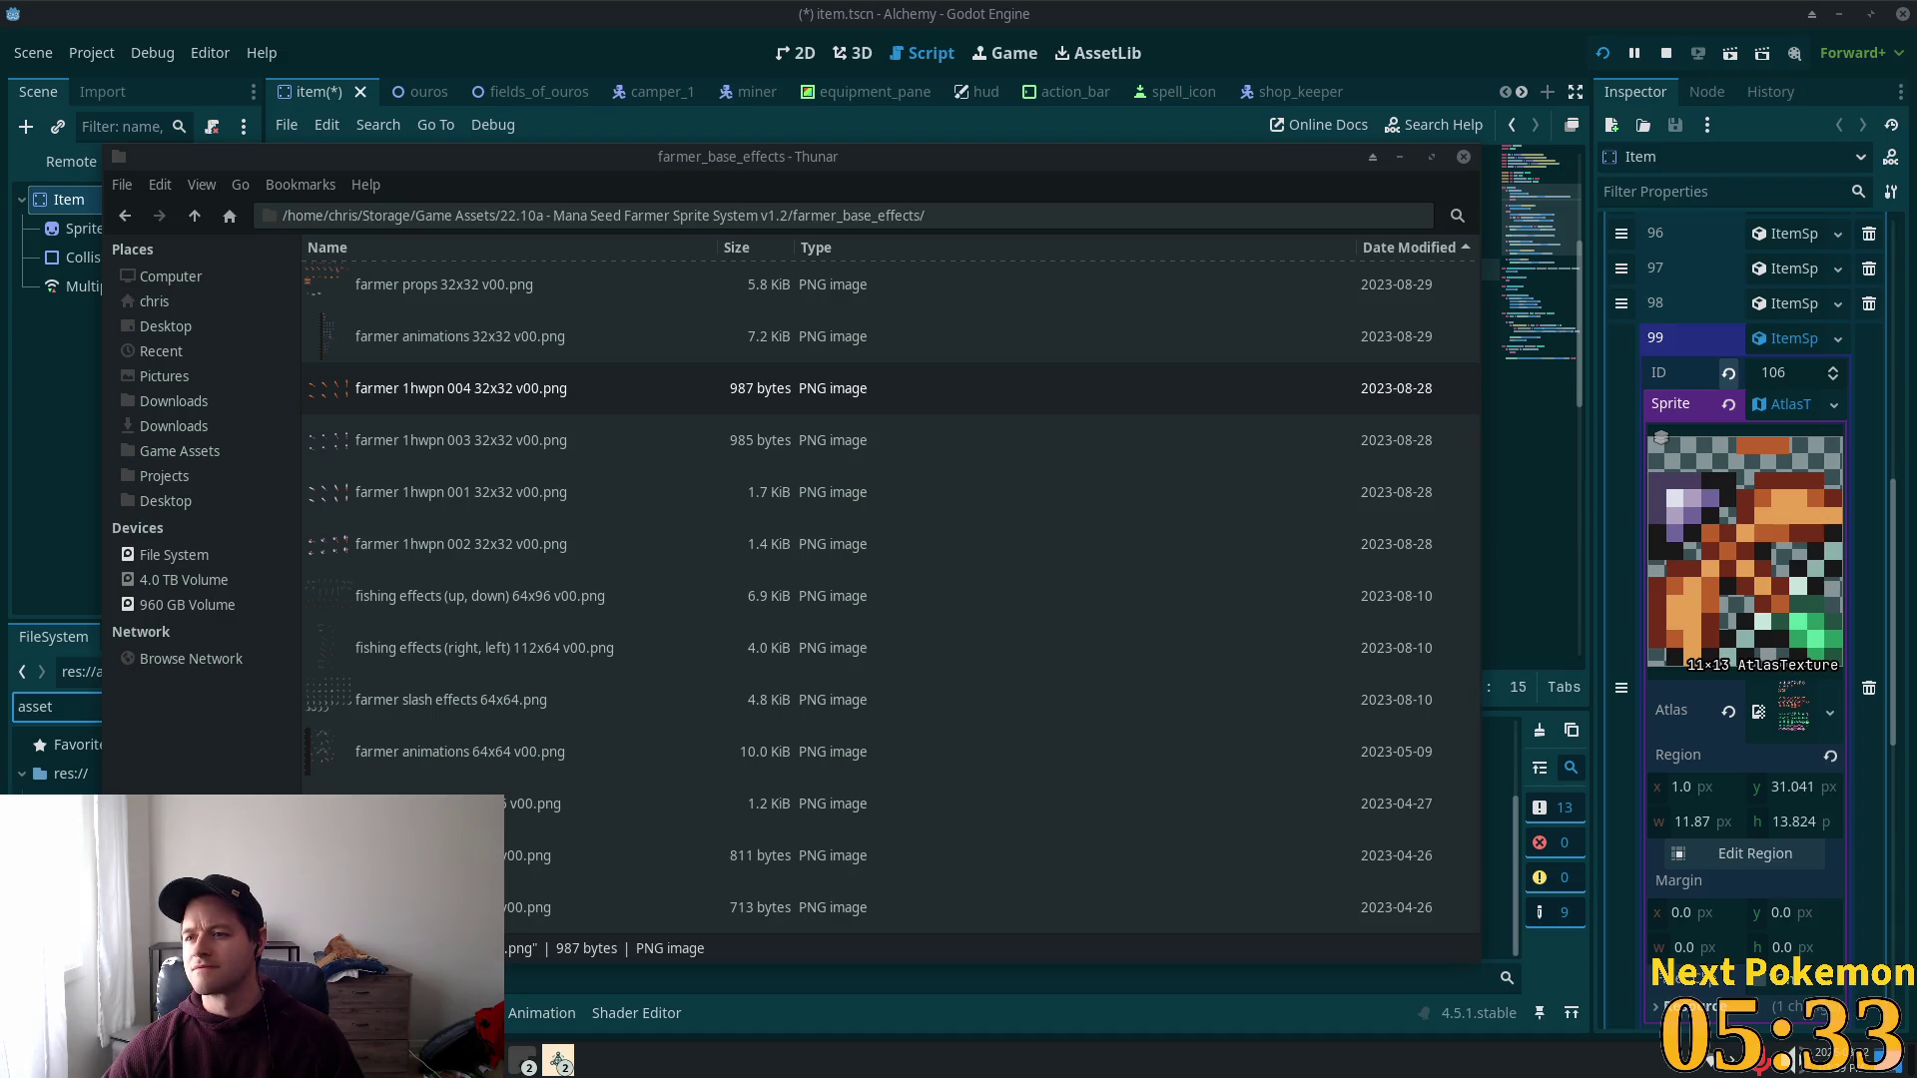
{"action": "key", "text": "alt+Tab"}
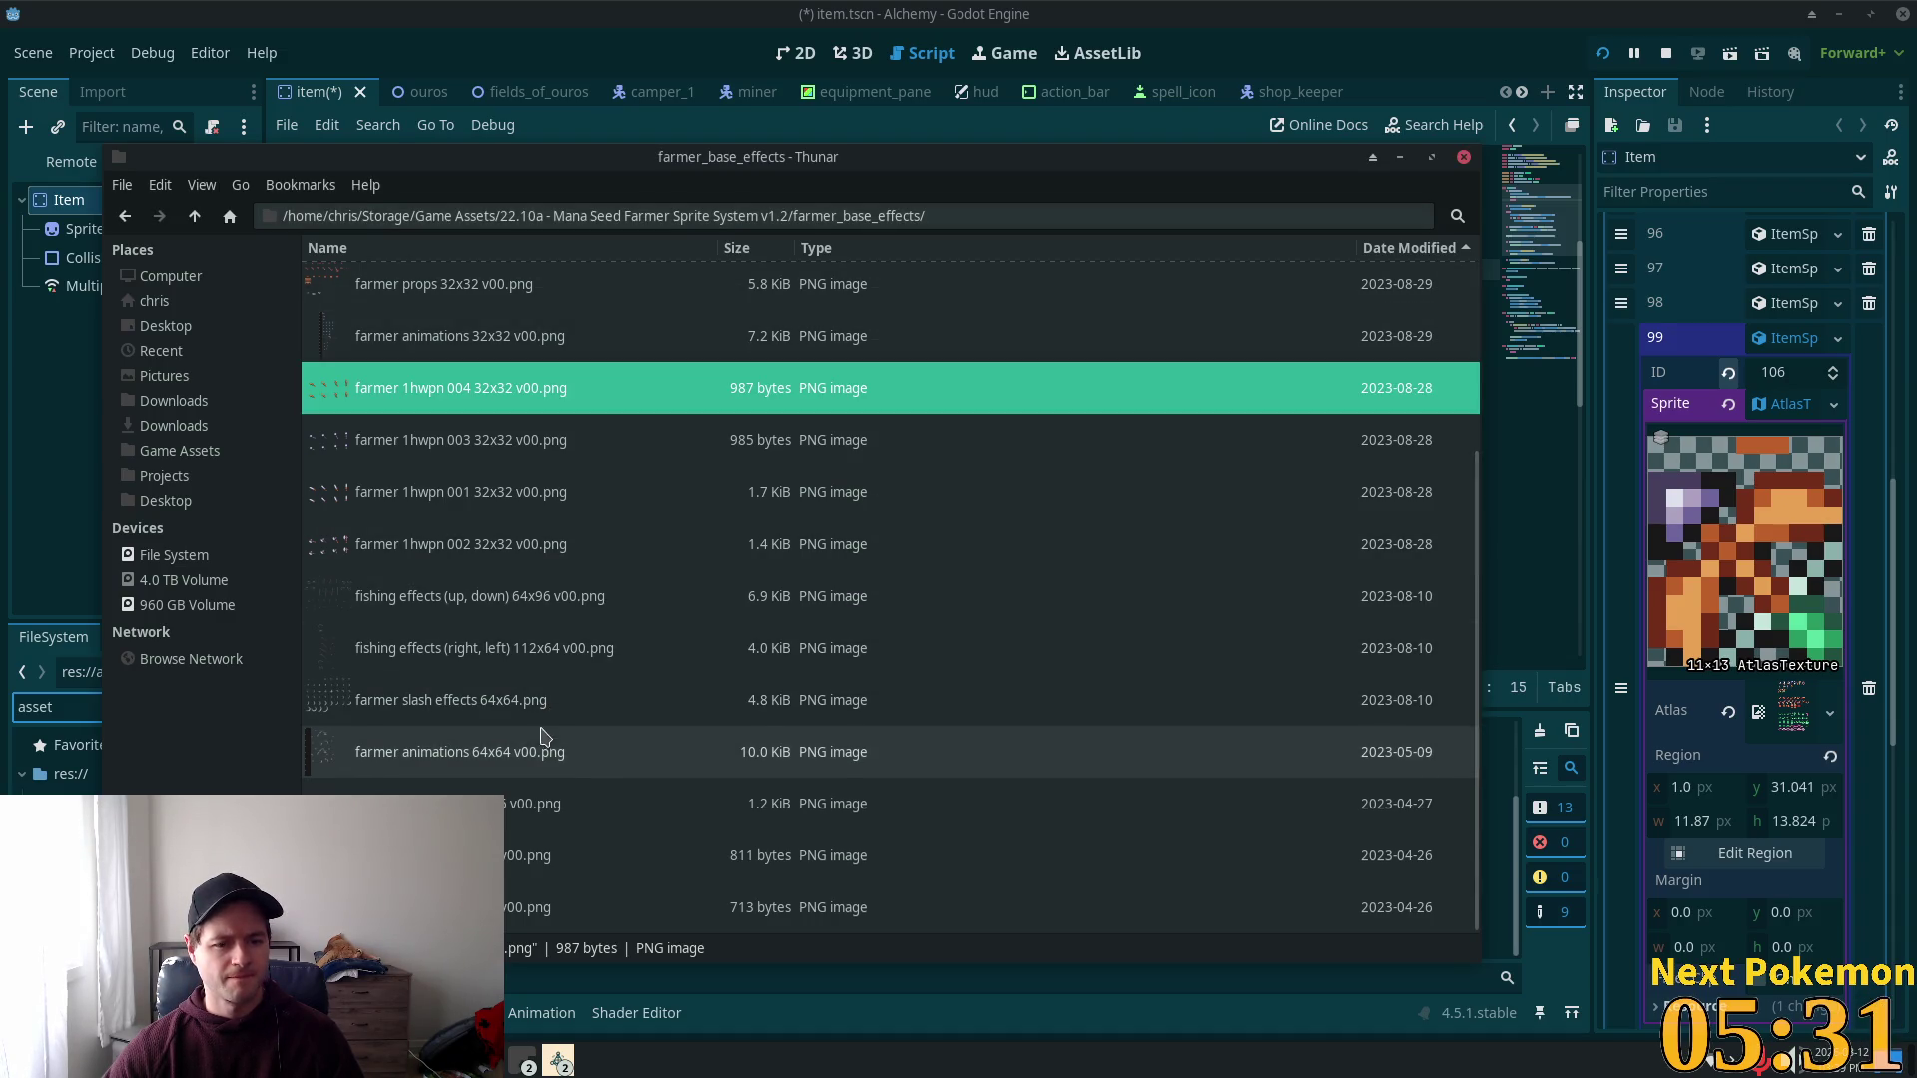
{"action": "left_click_drag", "start_coordinate": [534, 804], "coordinate": [88, 779]}
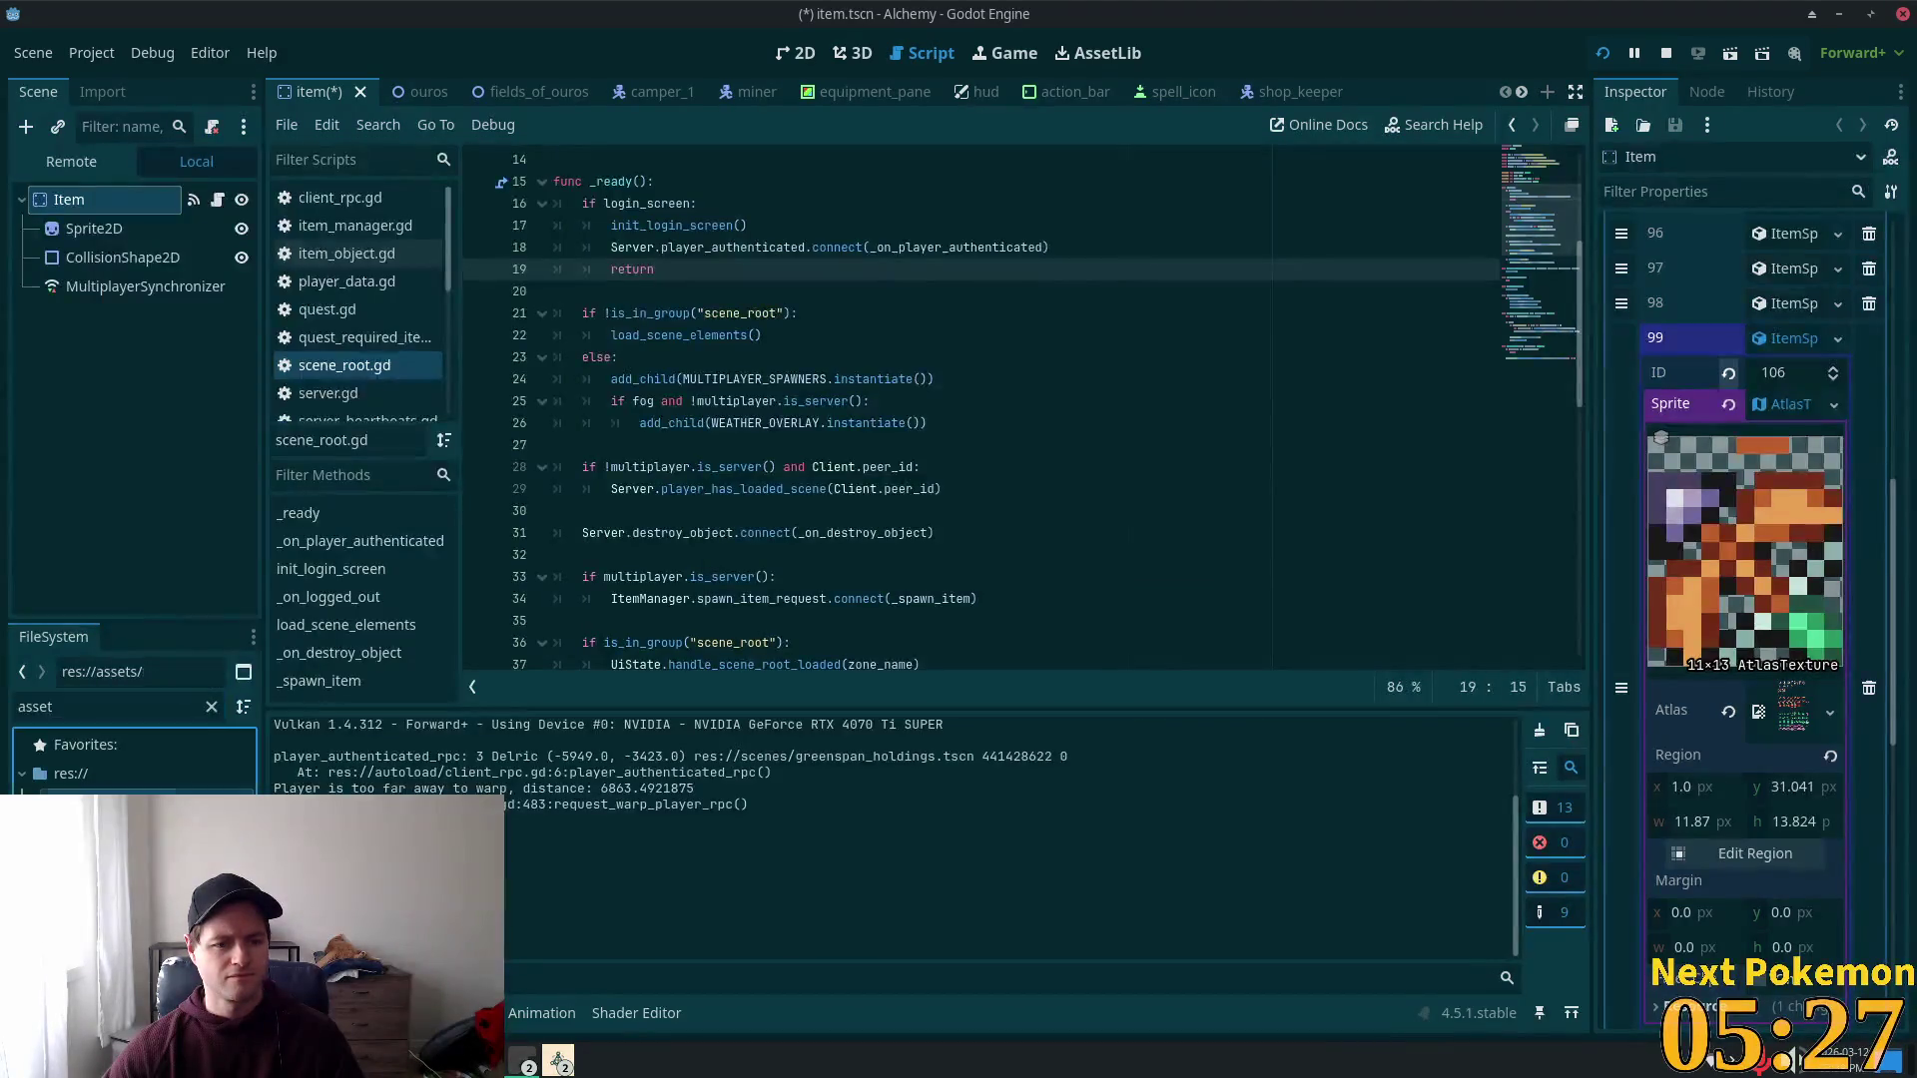
Step: Filter the FileSystem for 'arr' and use the farmer arrow sheet as entry 99's Atlas
{"action": "double_click", "coordinate": [81, 705]}
{"action": "type", "text": "arr"}
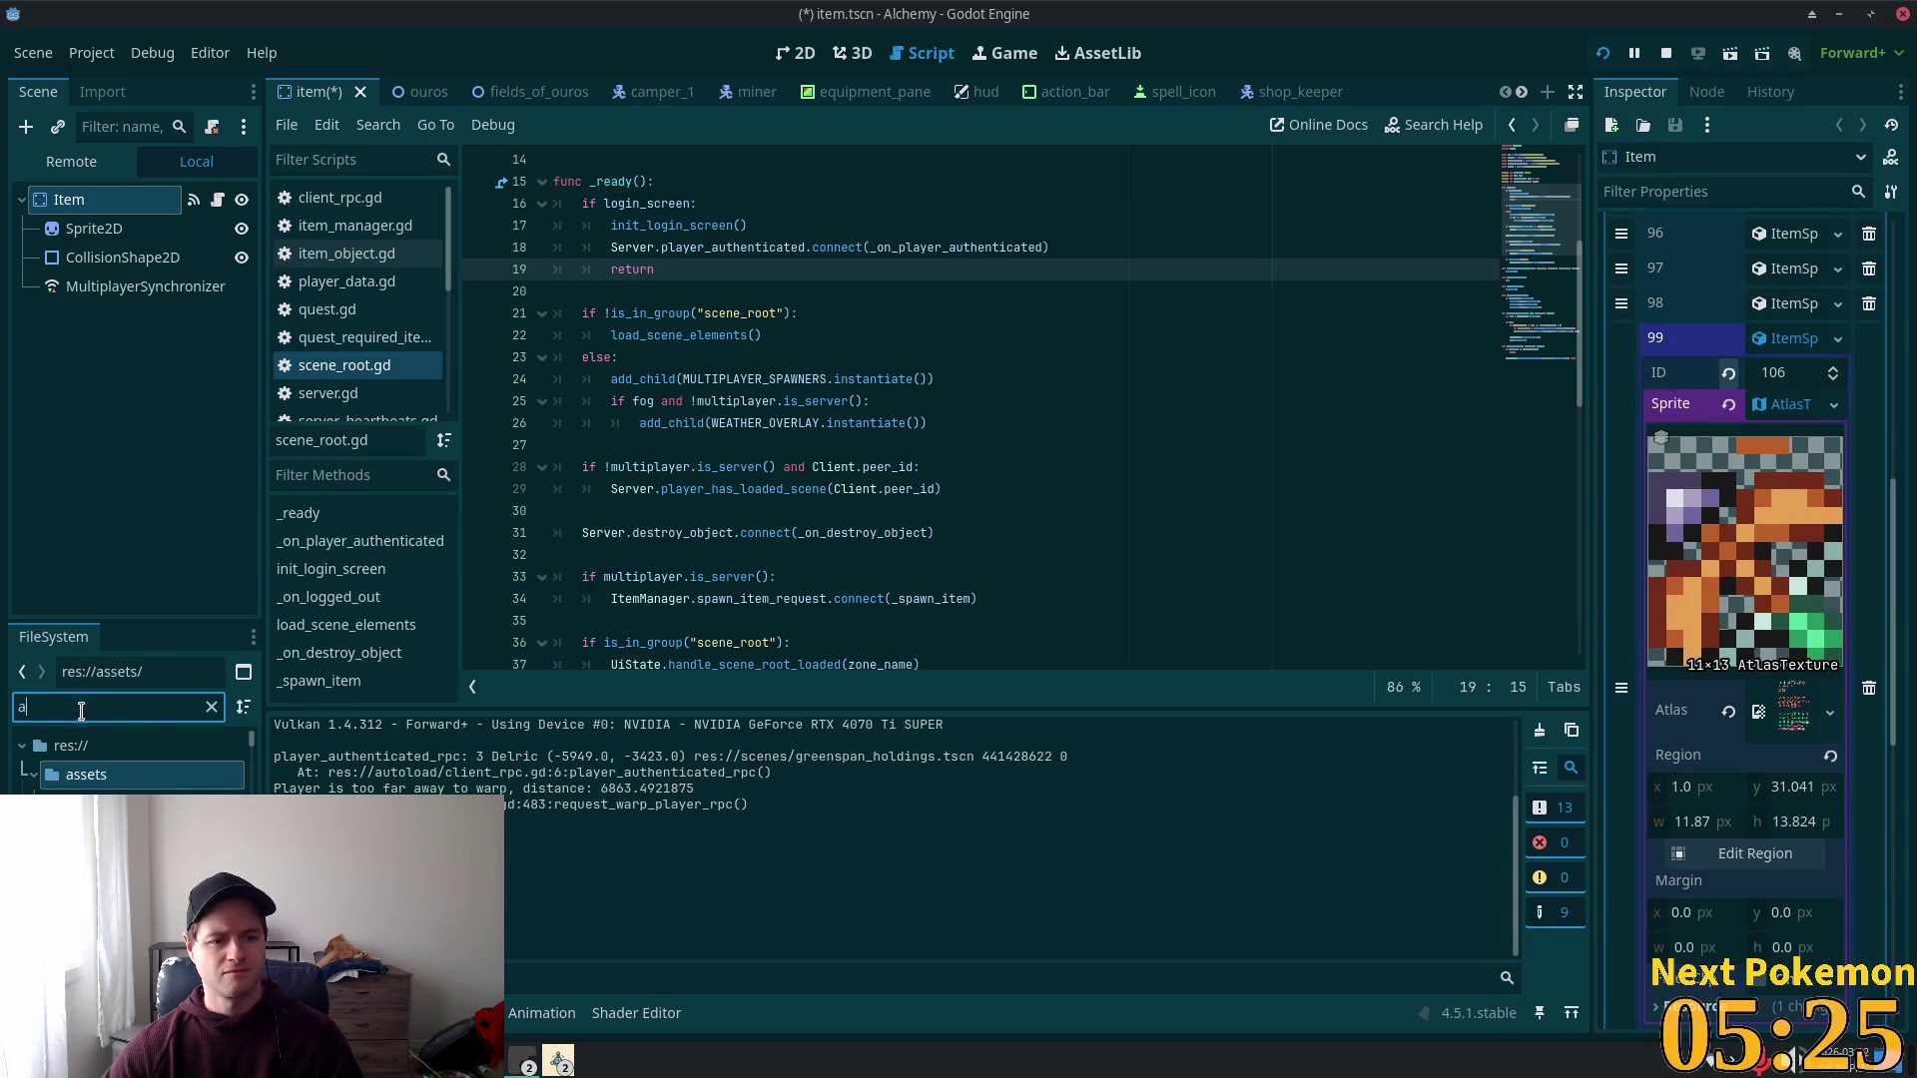
{"action": "left_click_drag", "start_coordinate": [110, 804], "coordinate": [1800, 701]}
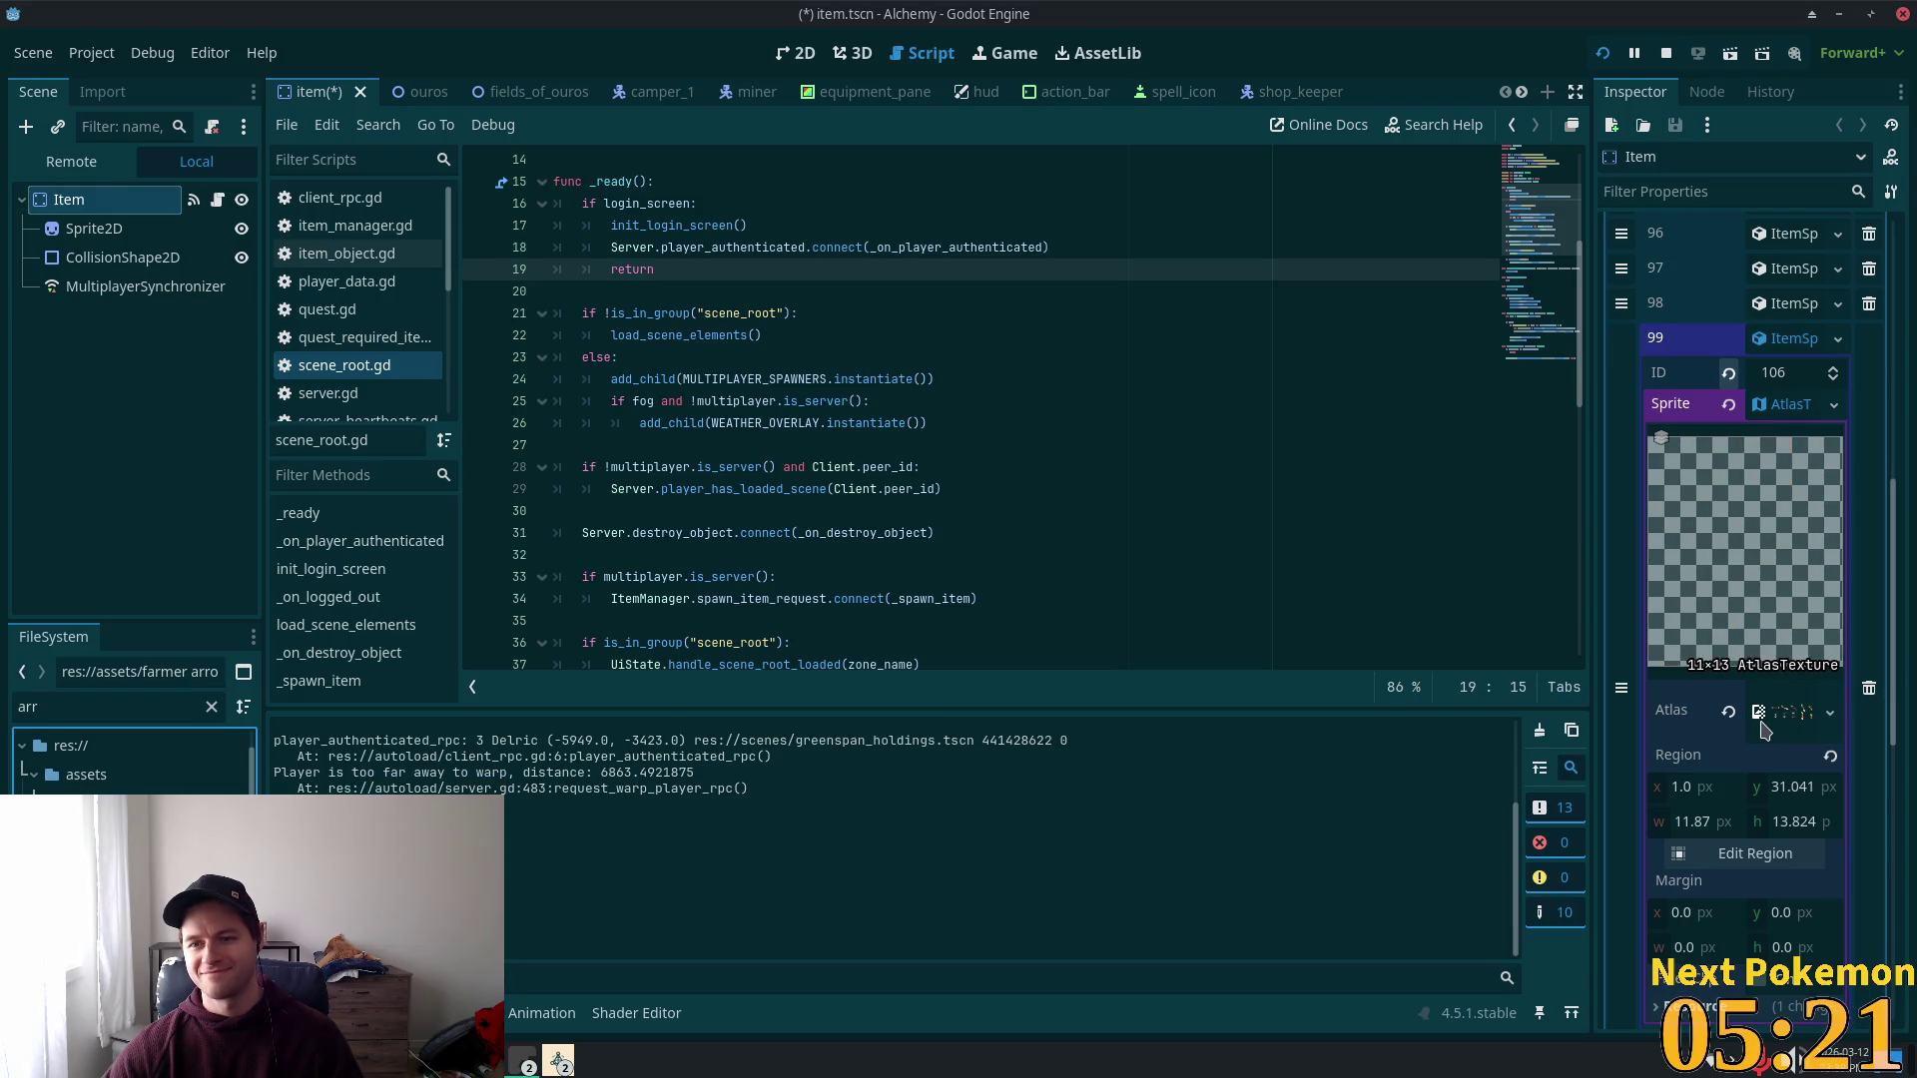
Step: Auto-slice the arrow sheet and crop entry 99's region to the diagonal arrow (34, 2, 12 × 12)
{"action": "left_click", "coordinate": [1732, 856]}
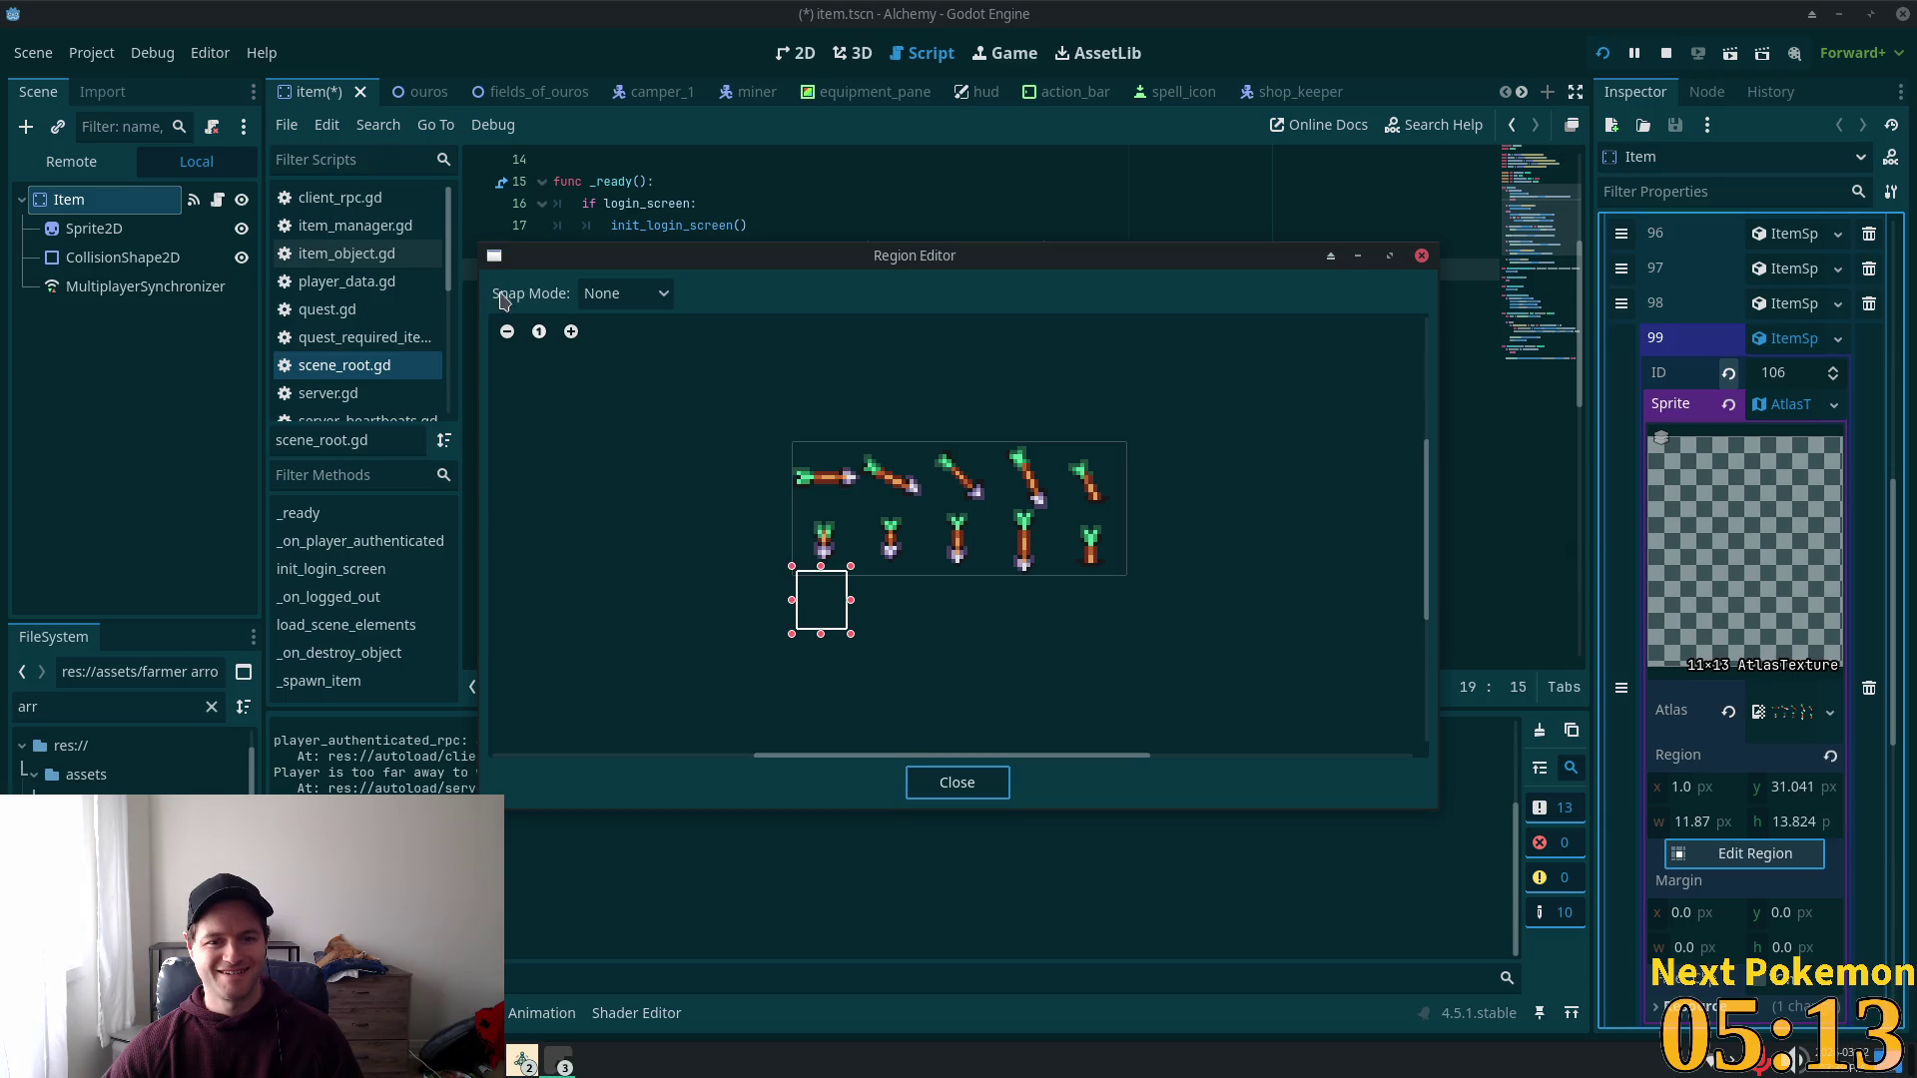
{"action": "left_click", "coordinate": [611, 293]}
{"action": "left_click", "coordinate": [631, 408]}
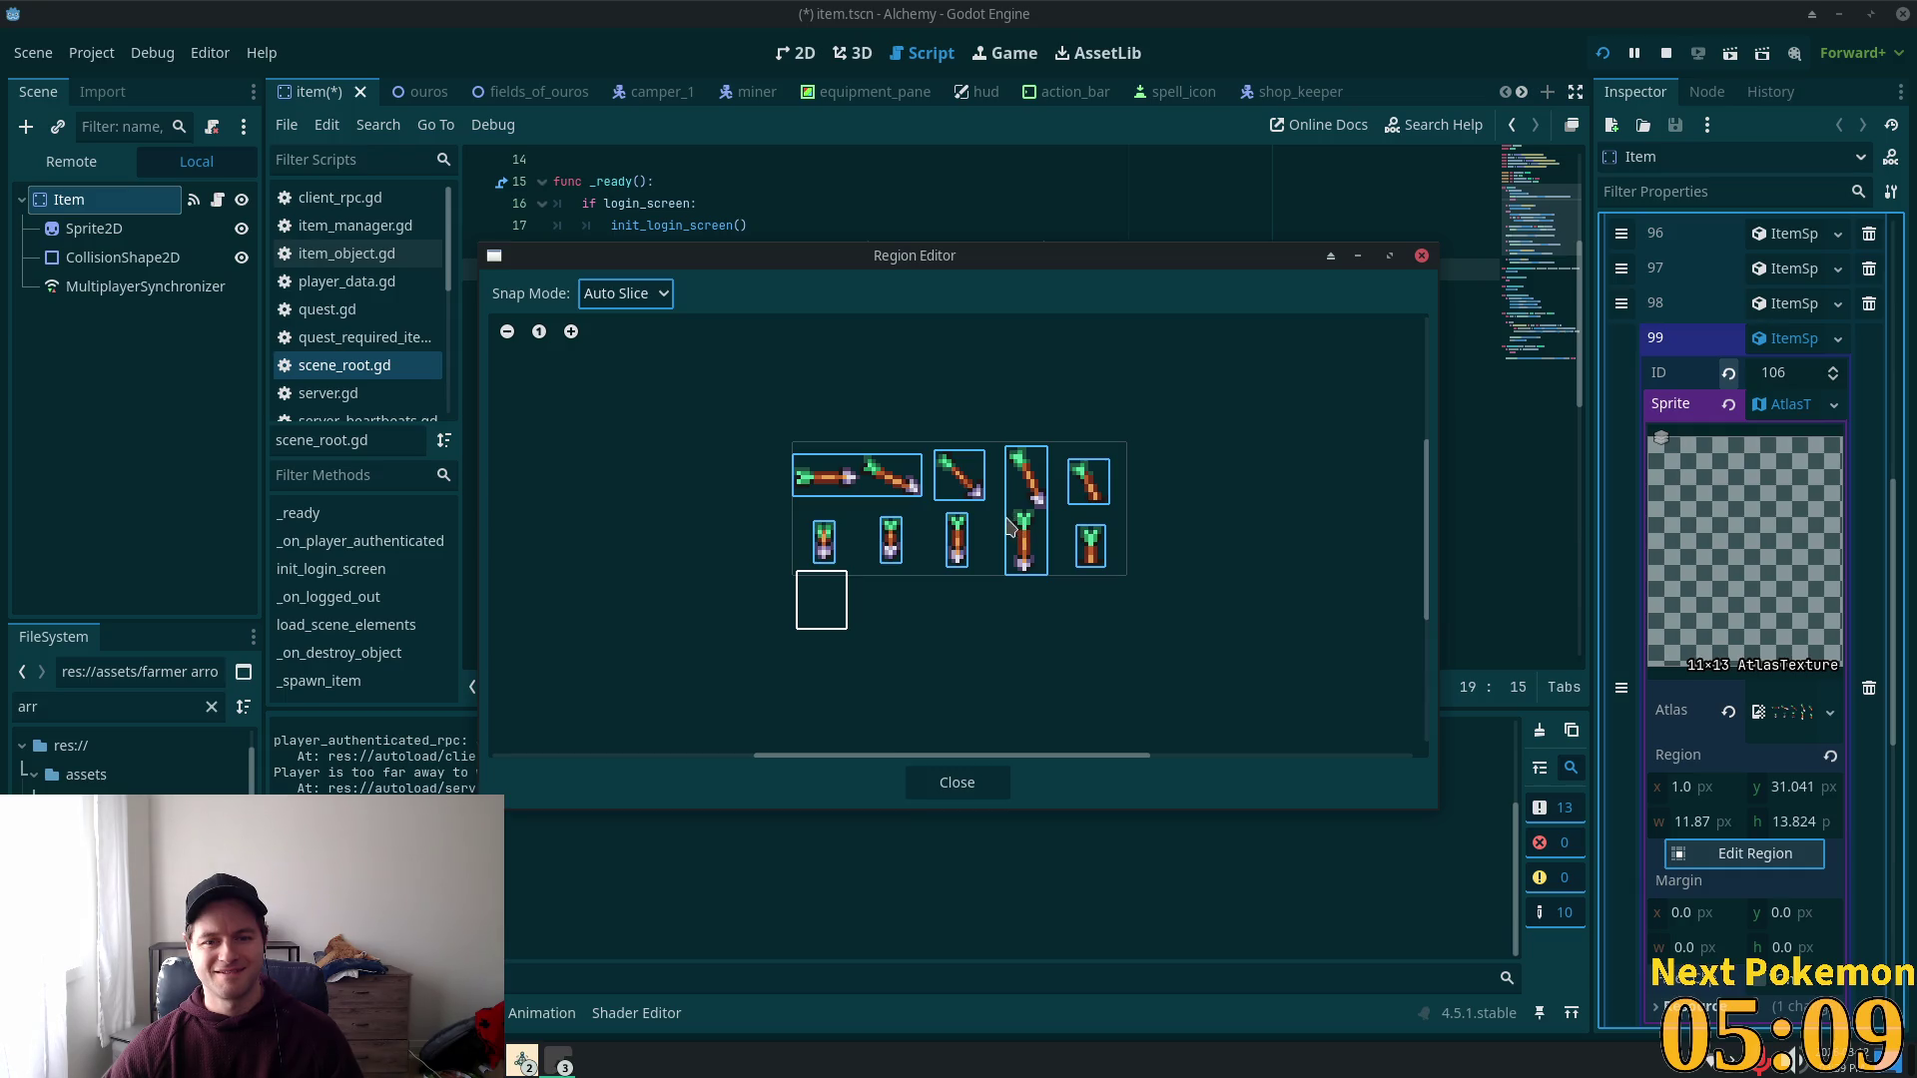
{"action": "left_click", "coordinate": [971, 475]}
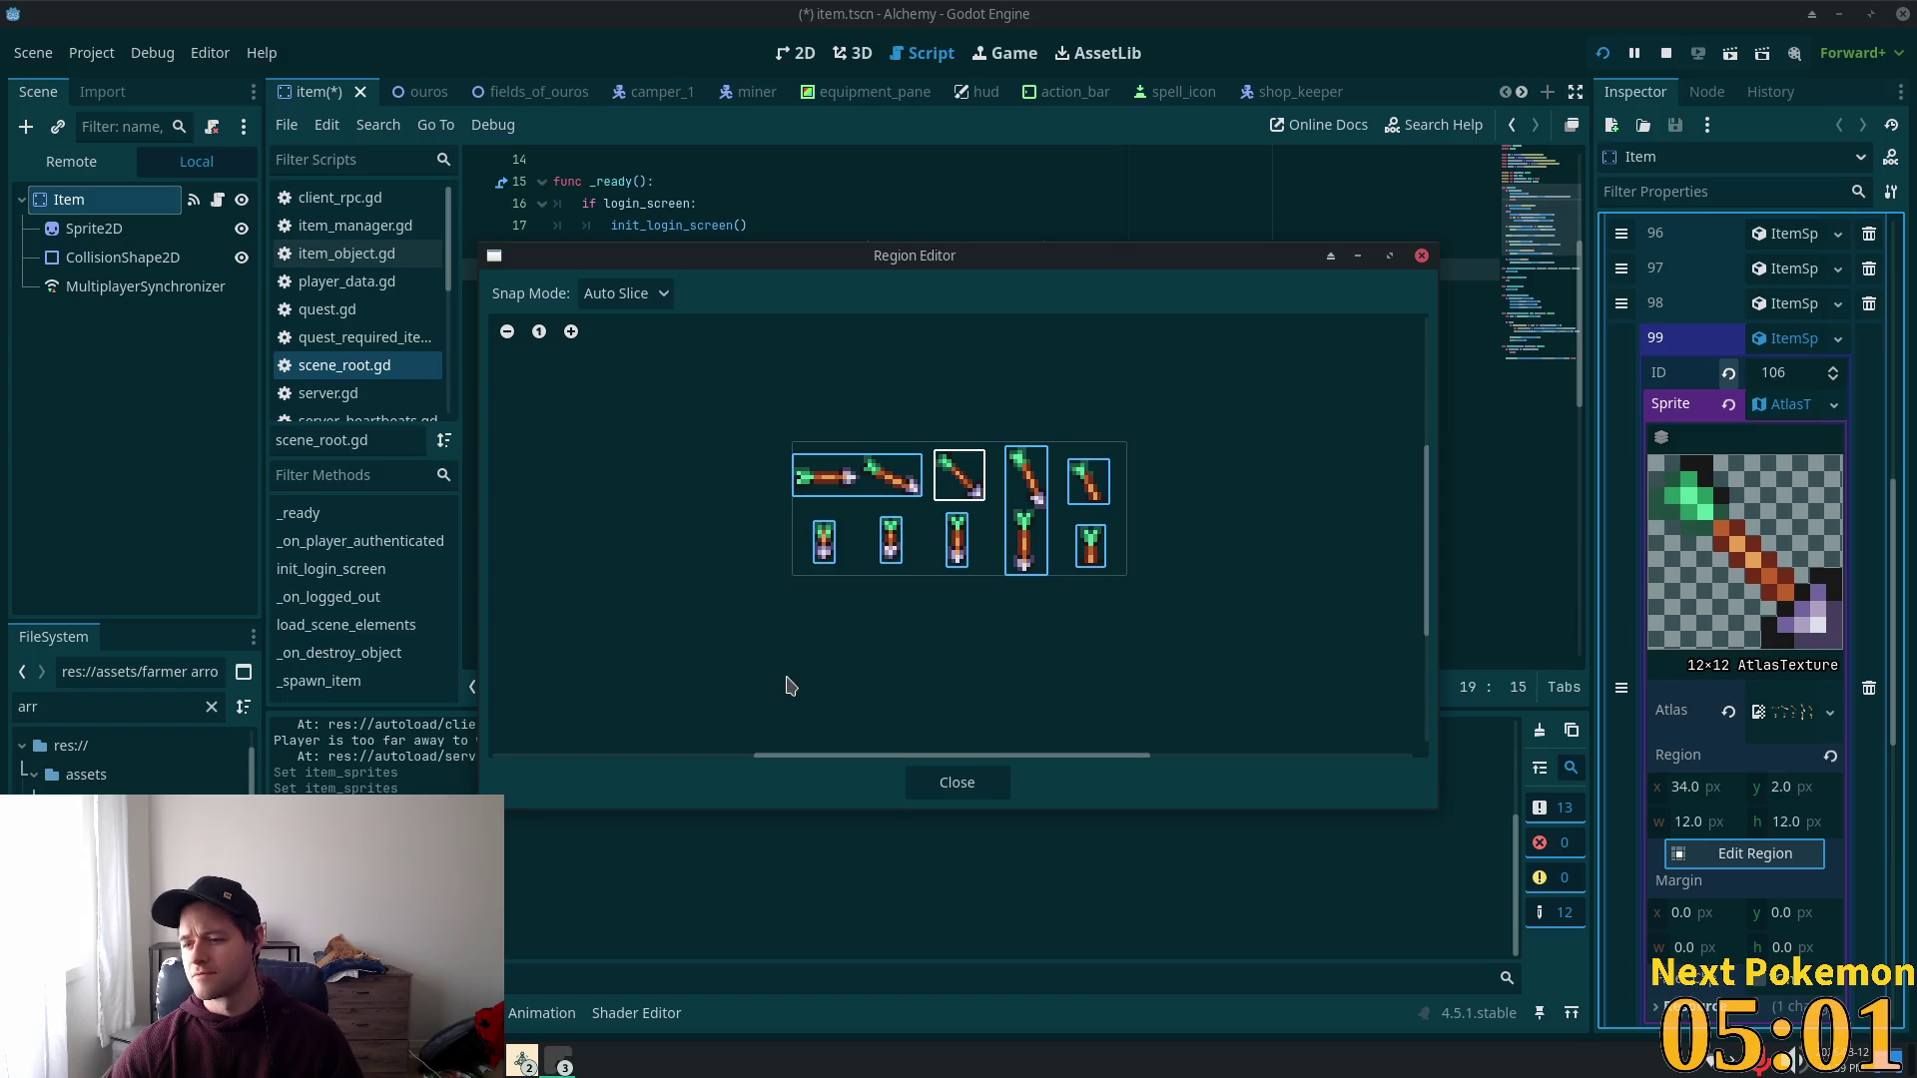
{"action": "left_click", "coordinate": [958, 784]}
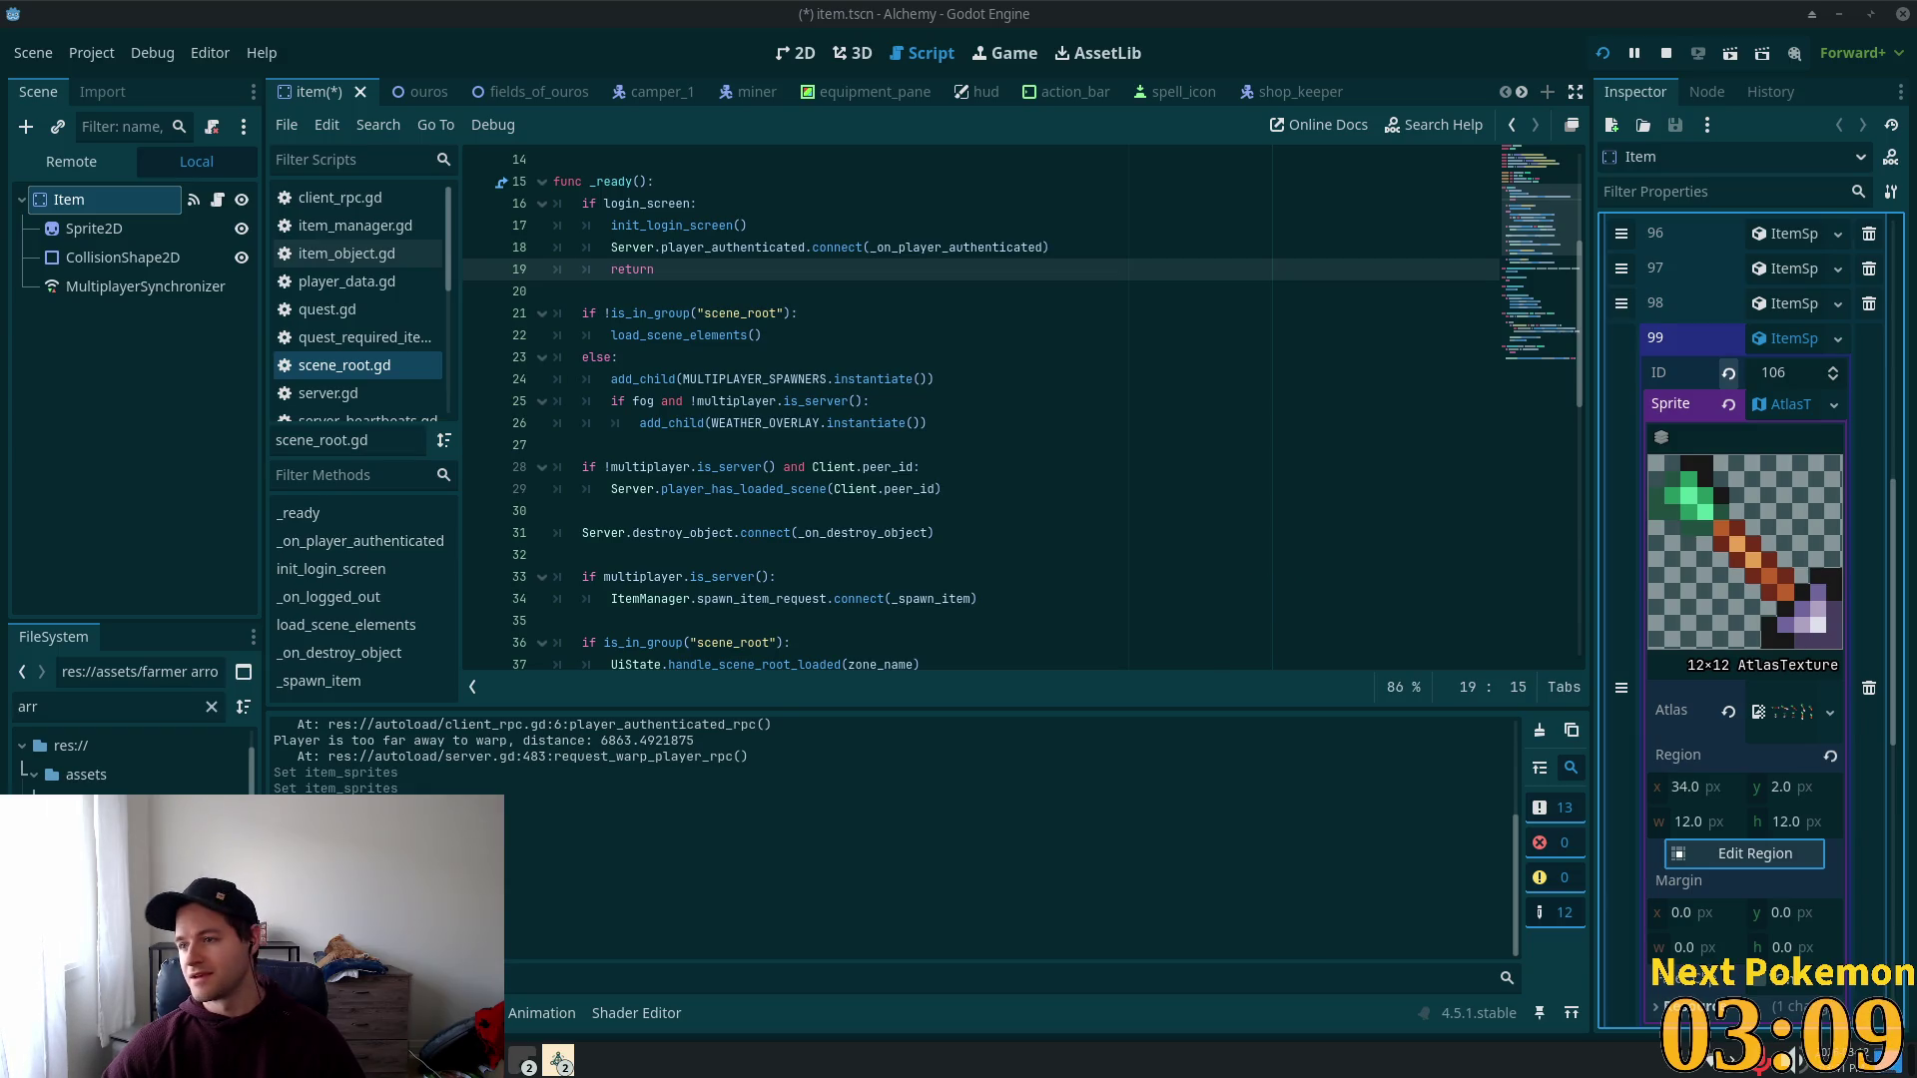
Step: Collapse the sprite's atlas details and save the item scene
{"action": "left_click", "coordinate": [760, 485]}
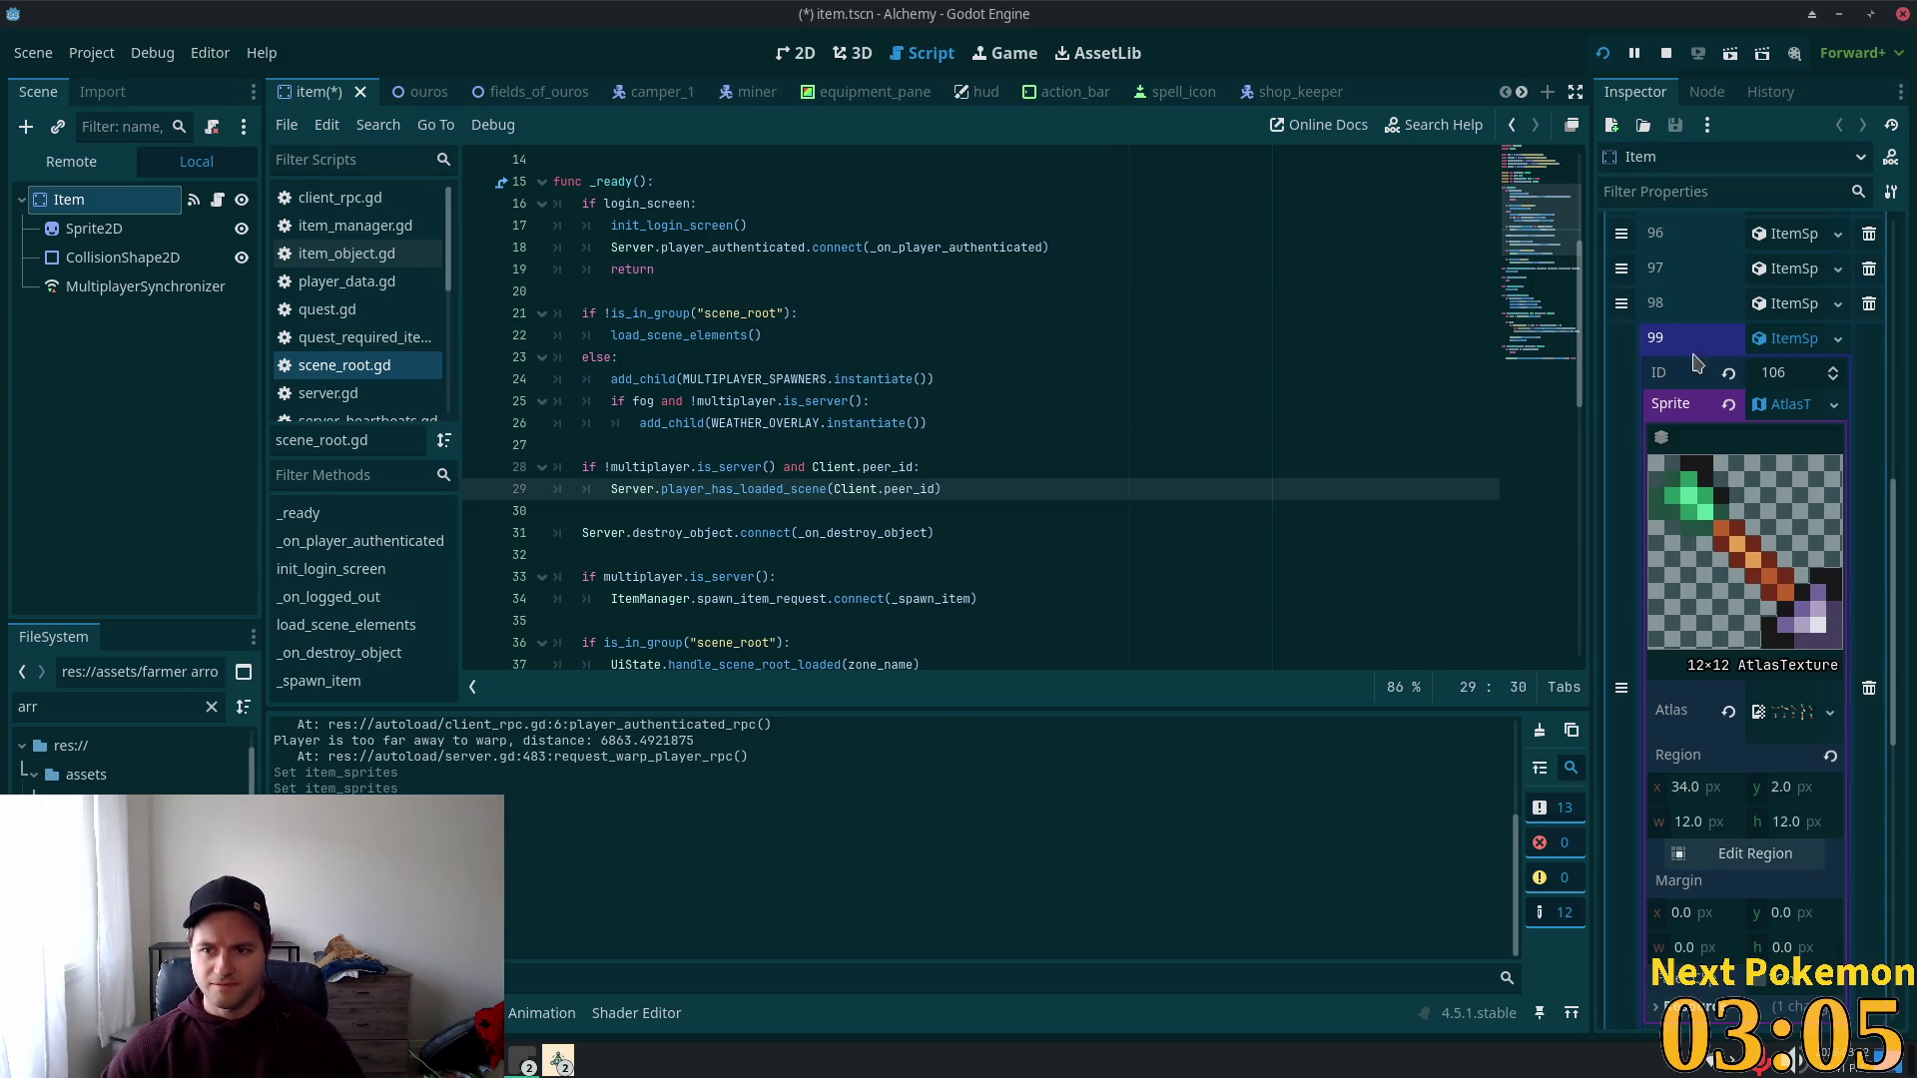
{"action": "left_click", "coordinate": [1795, 339]}
{"action": "key", "text": "ctrl+s"}
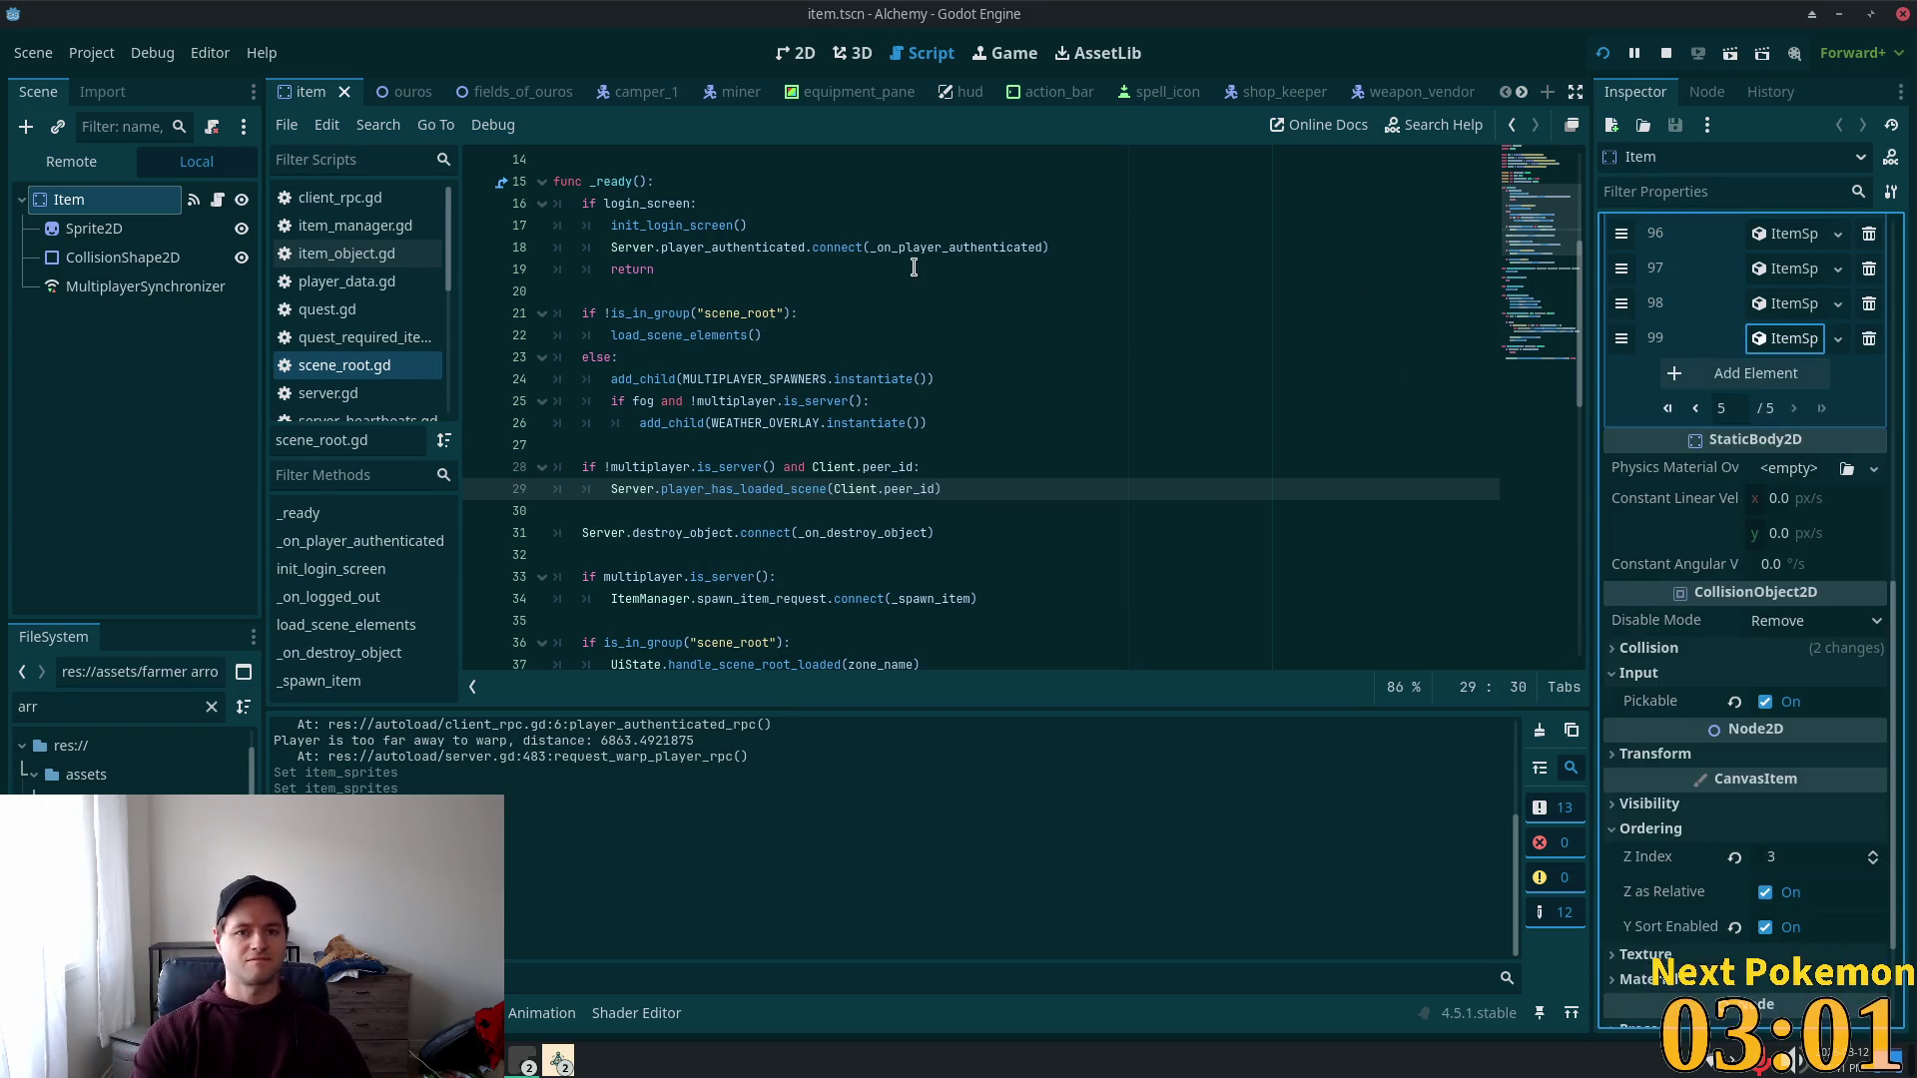
Step: Quick-open item_icon.tscn and jump to the last page of its Icons dictionary
{"action": "key", "text": "shift+alt+o"}
{"action": "type", "text": "item_icon"}
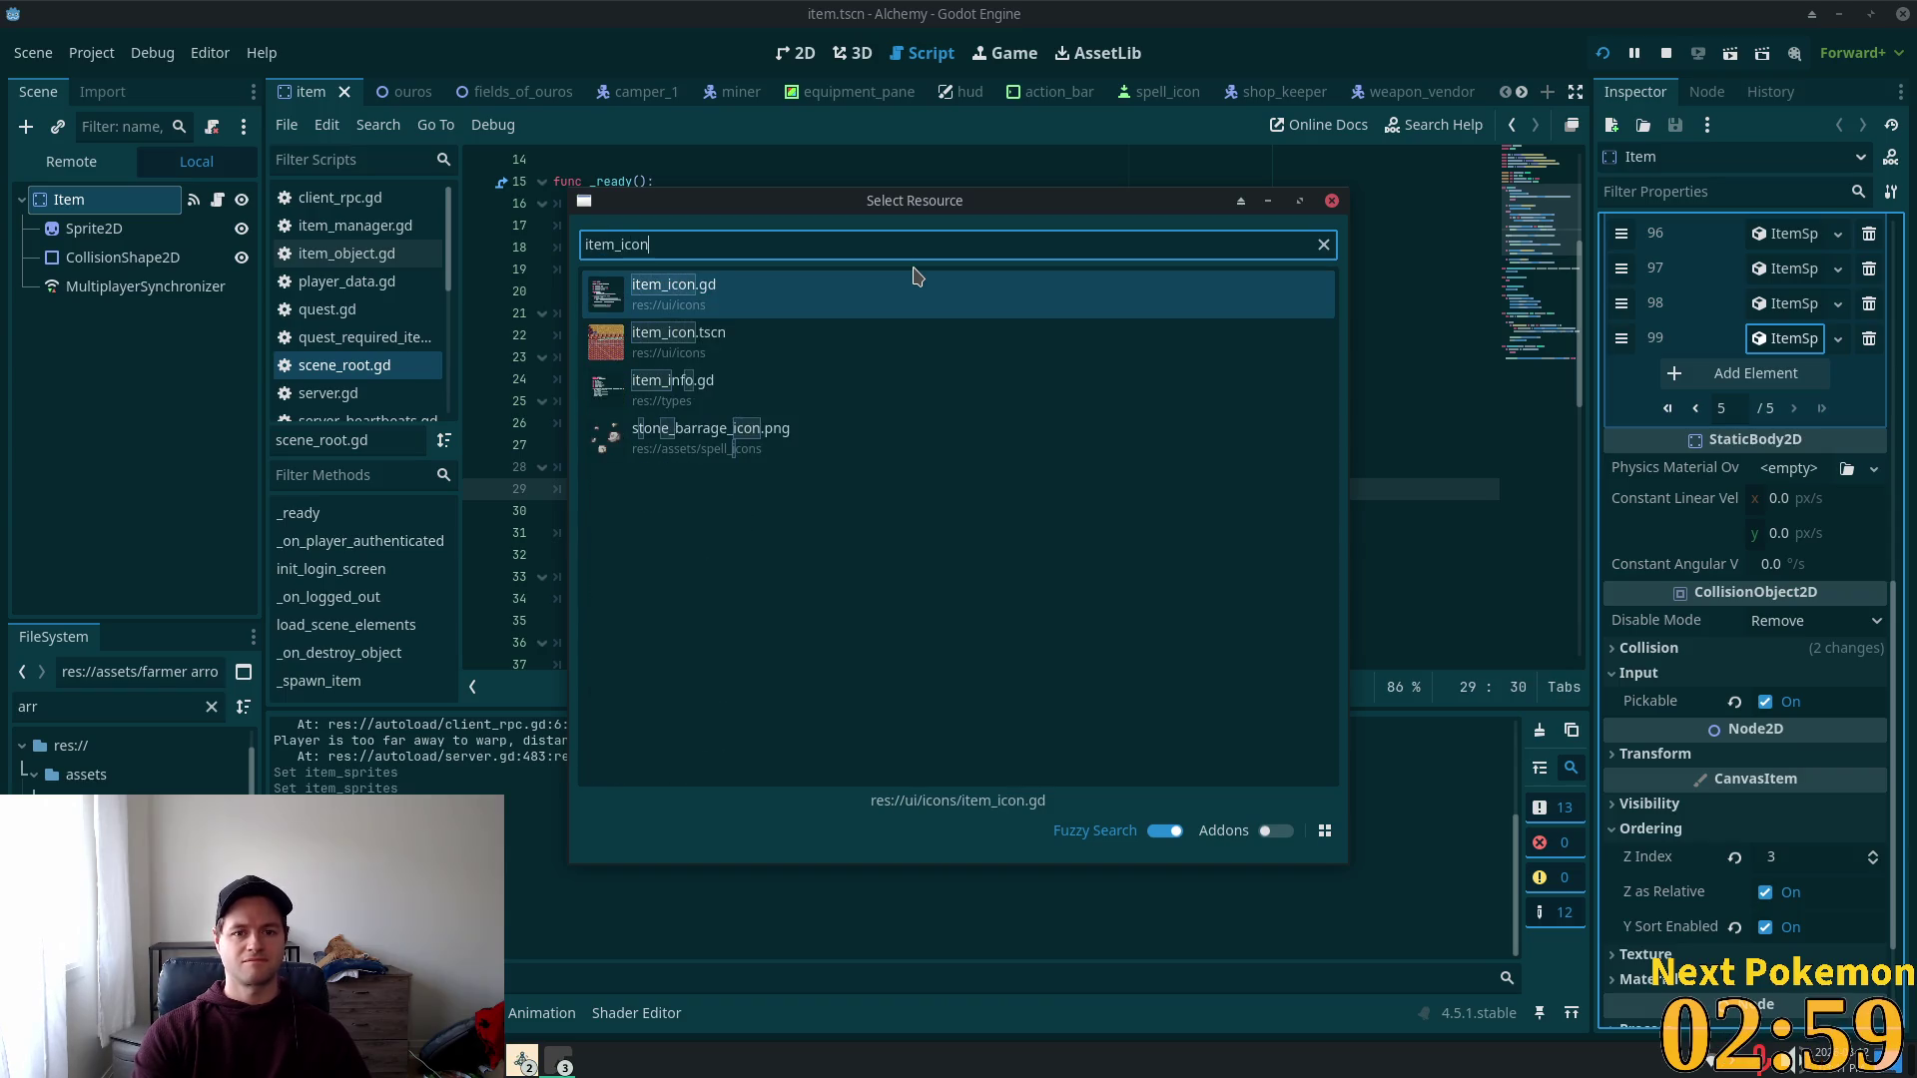
{"action": "double_click", "coordinate": [737, 367]}
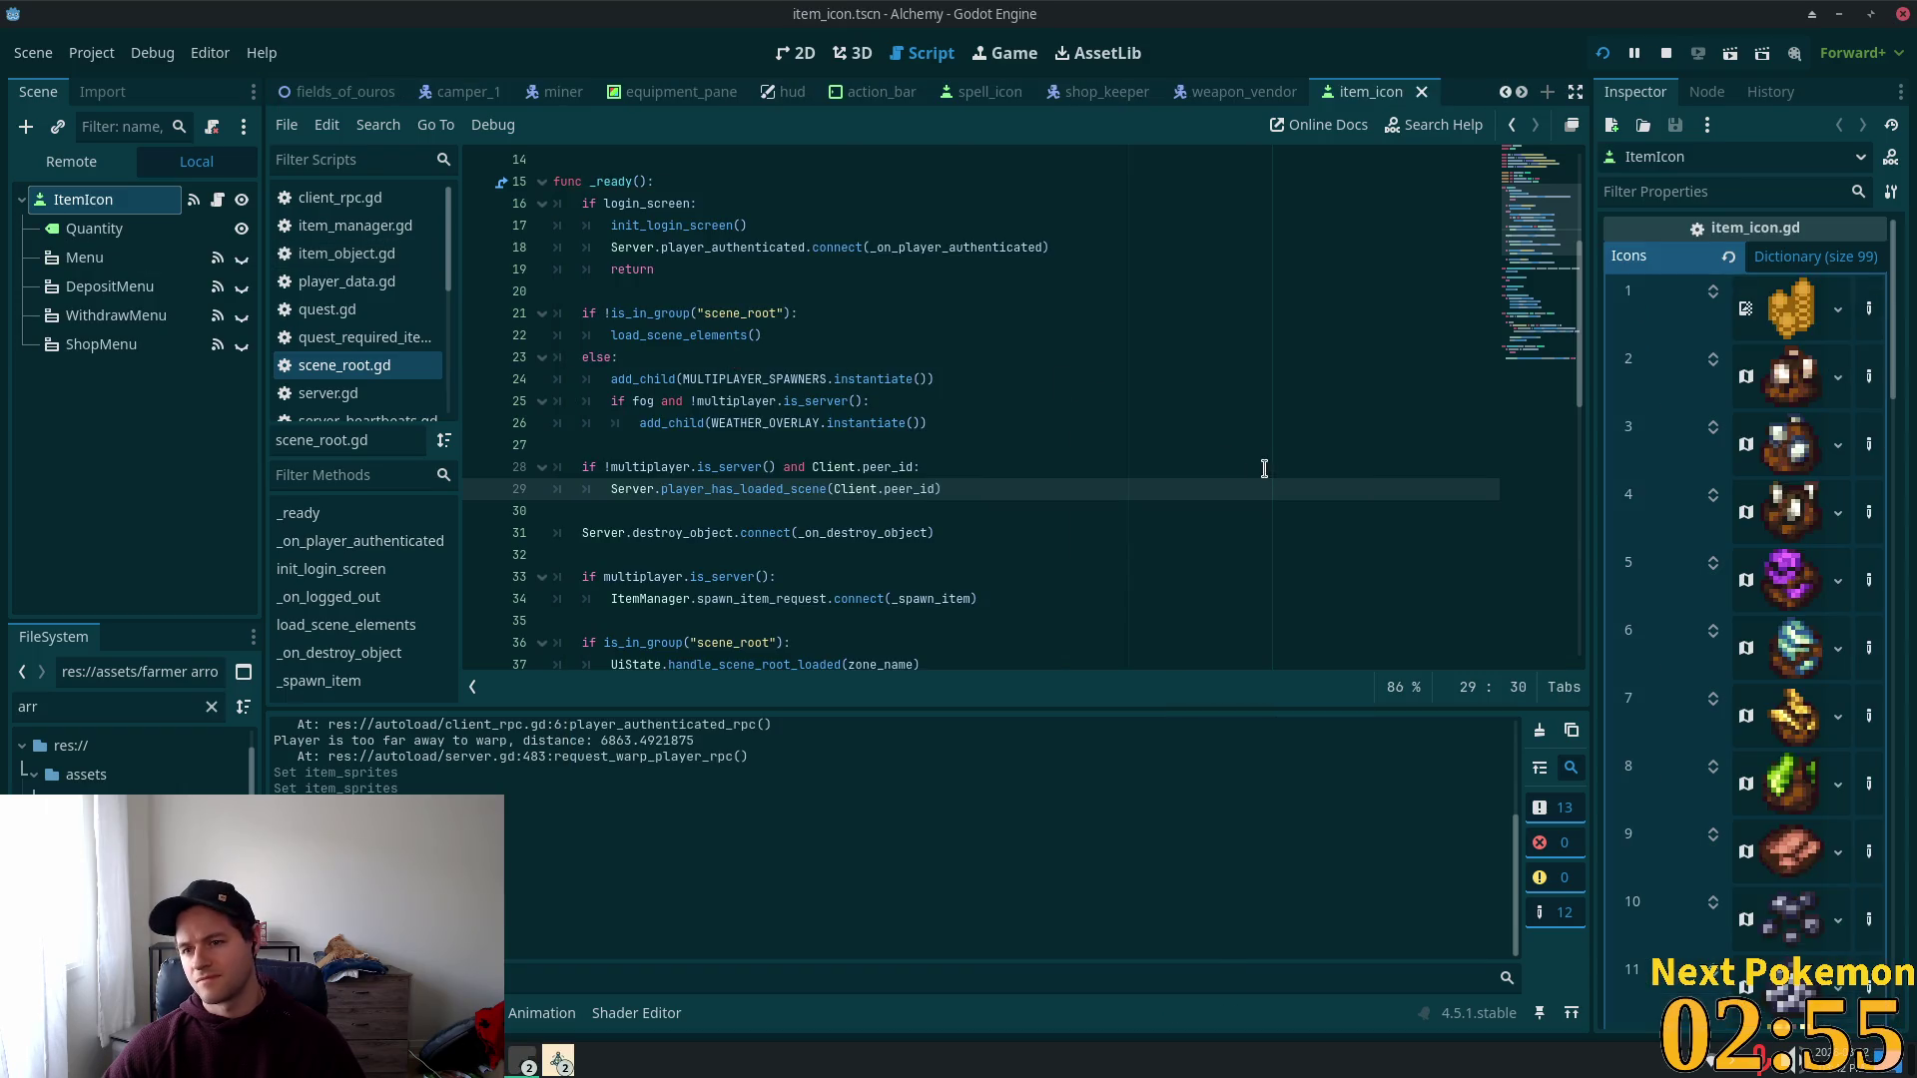
{"action": "scroll", "coordinate": [1827, 539], "scroll_direction": "down", "scroll_amount": 20}
{"action": "scroll", "coordinate": [1898, 839], "scroll_direction": "up", "scroll_amount": 2}
{"action": "scroll", "coordinate": [1802, 687], "scroll_direction": "up", "scroll_amount": 6}
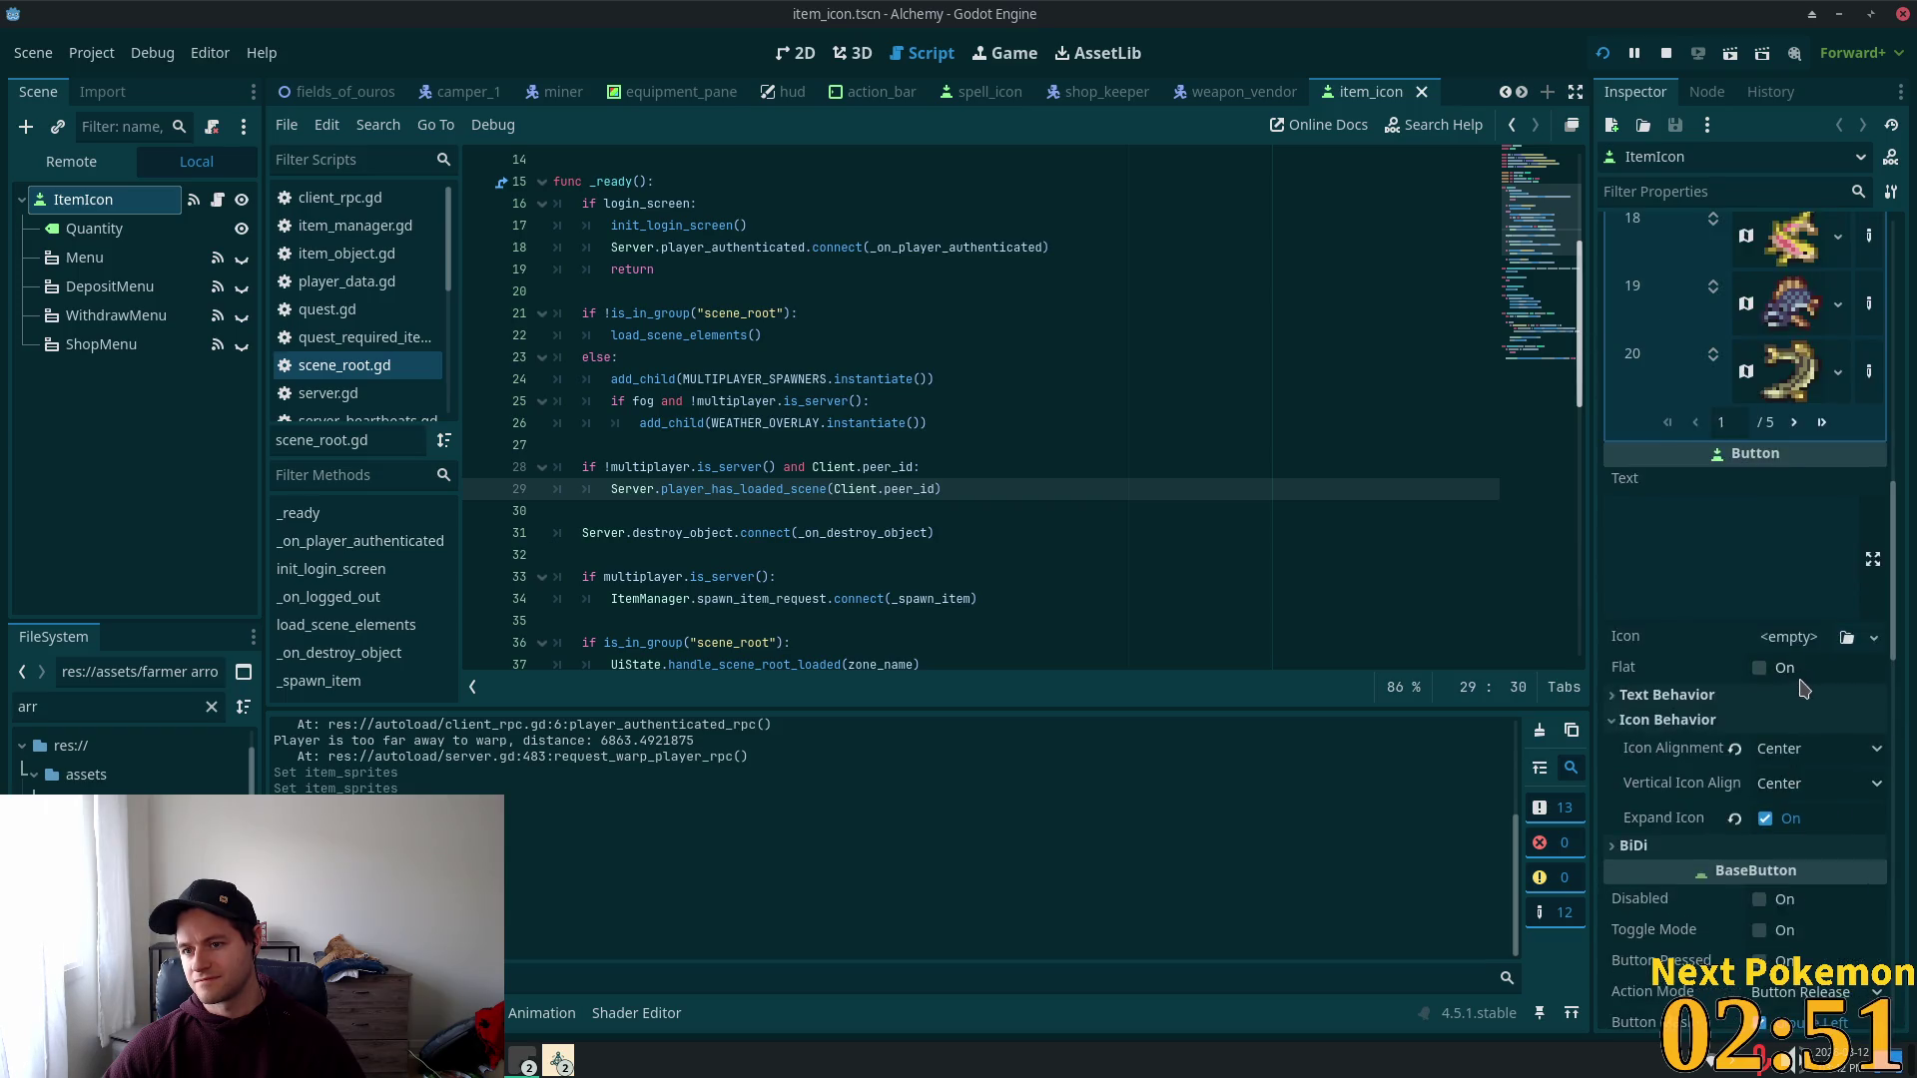
{"action": "scroll", "coordinate": [1803, 687], "scroll_direction": "up", "scroll_amount": 3}
{"action": "left_click", "coordinate": [1821, 618]}
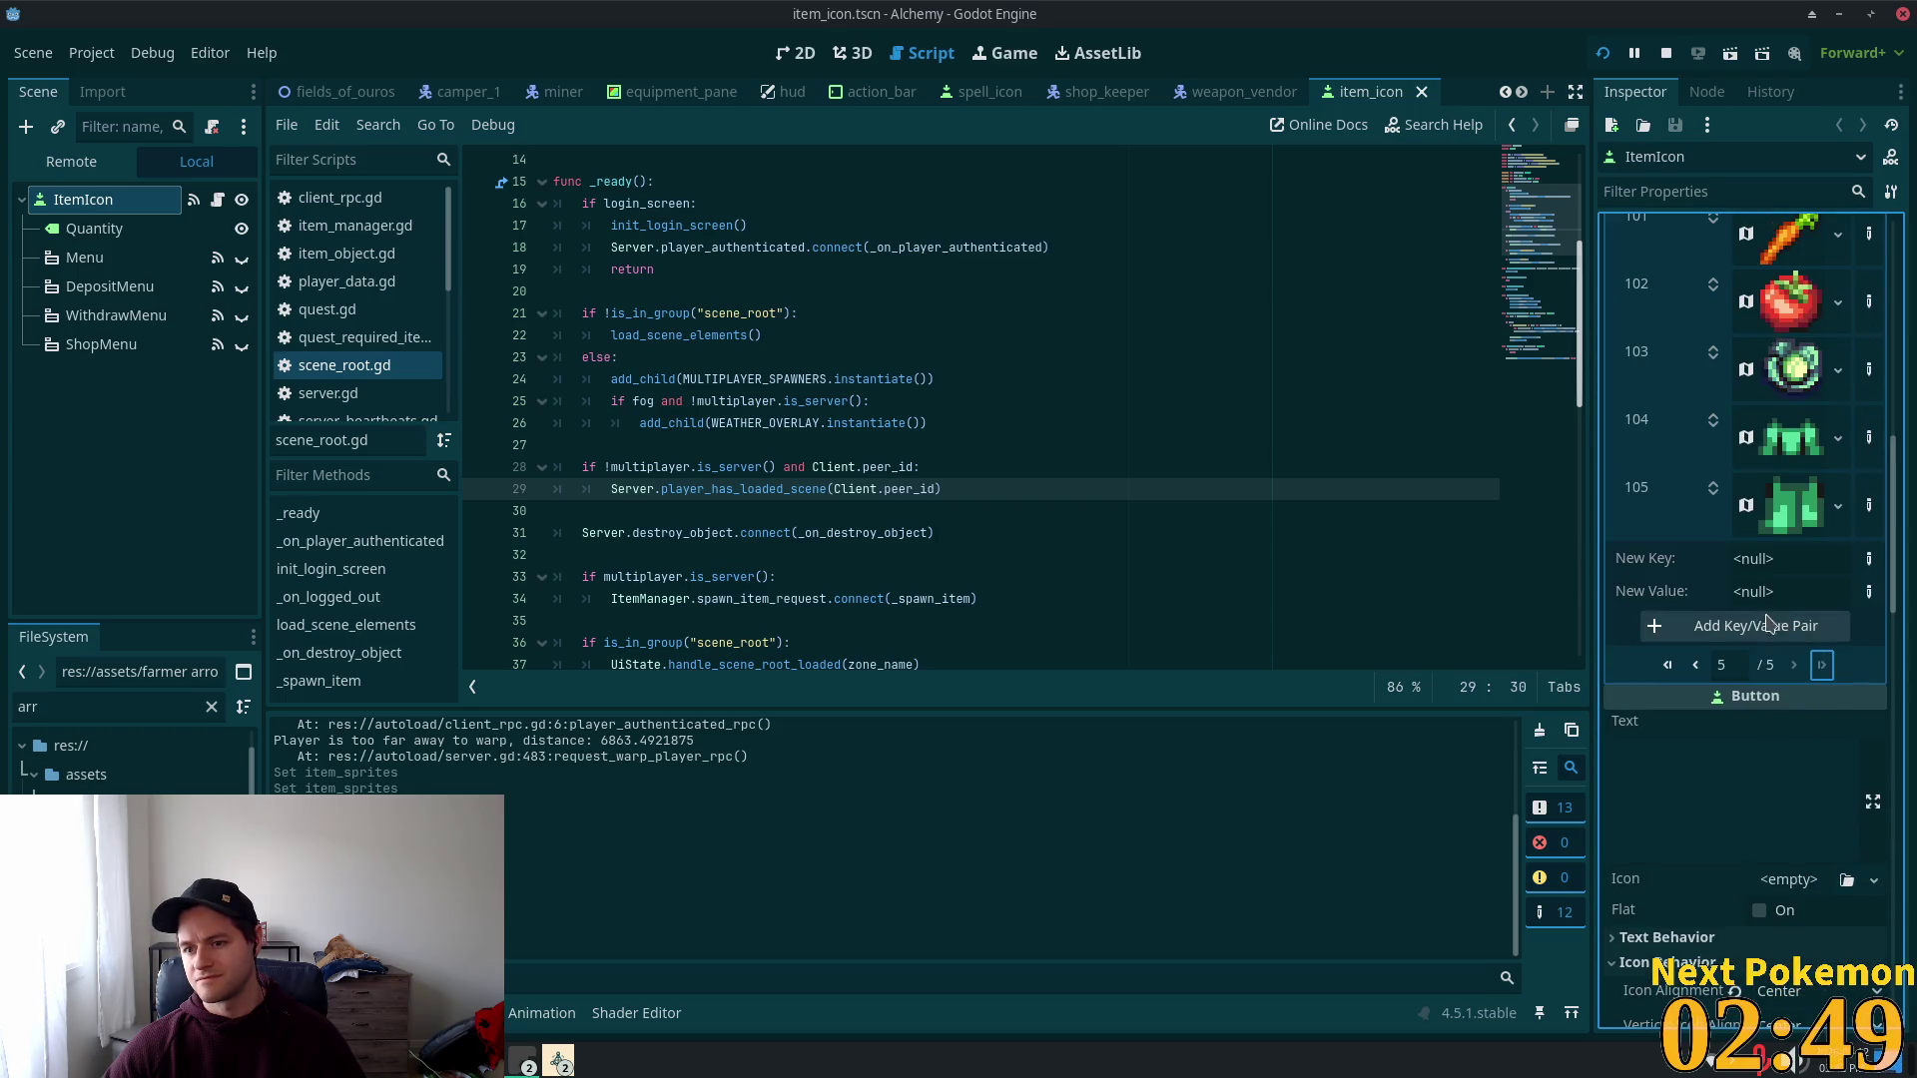
Step: Prepare a new Icons pair with integer key 106 and a new AtlasTexture value
{"action": "left_click", "coordinate": [1870, 558]}
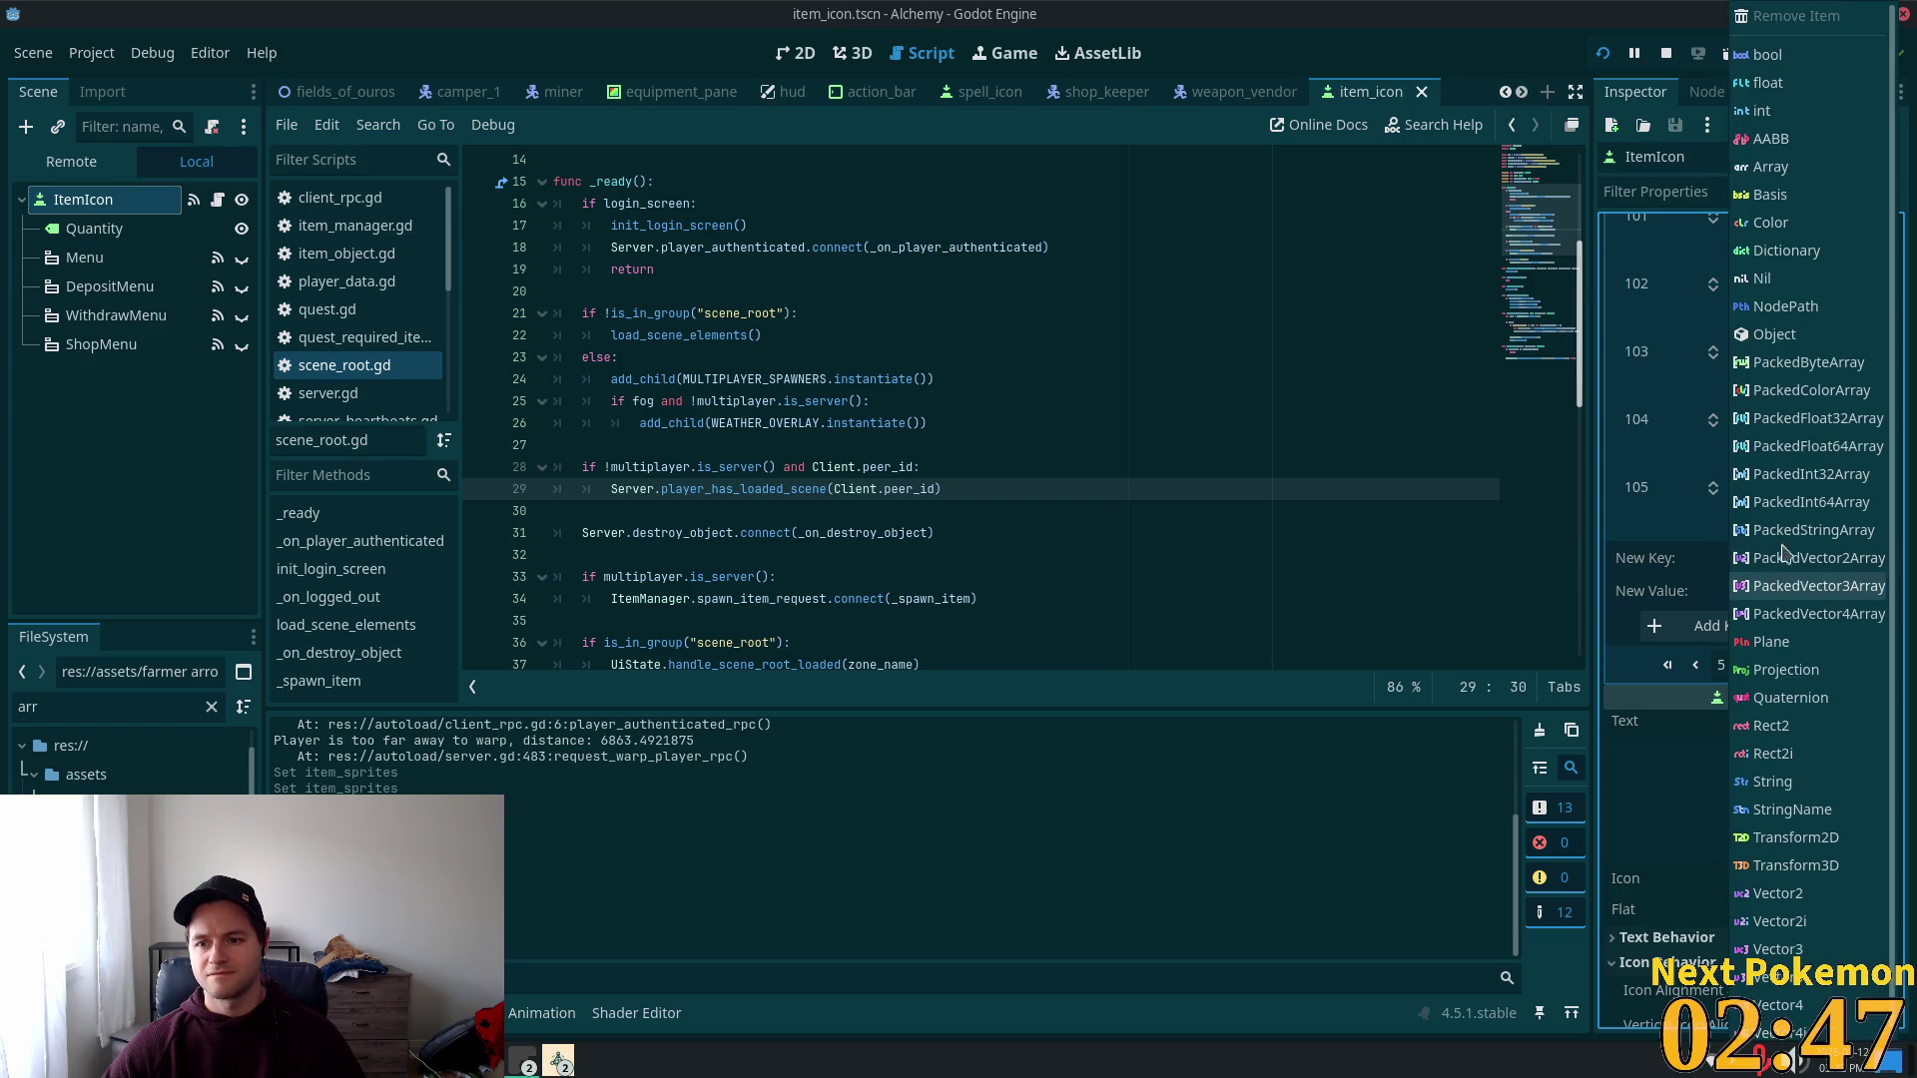
{"action": "left_click", "coordinate": [1763, 110]}
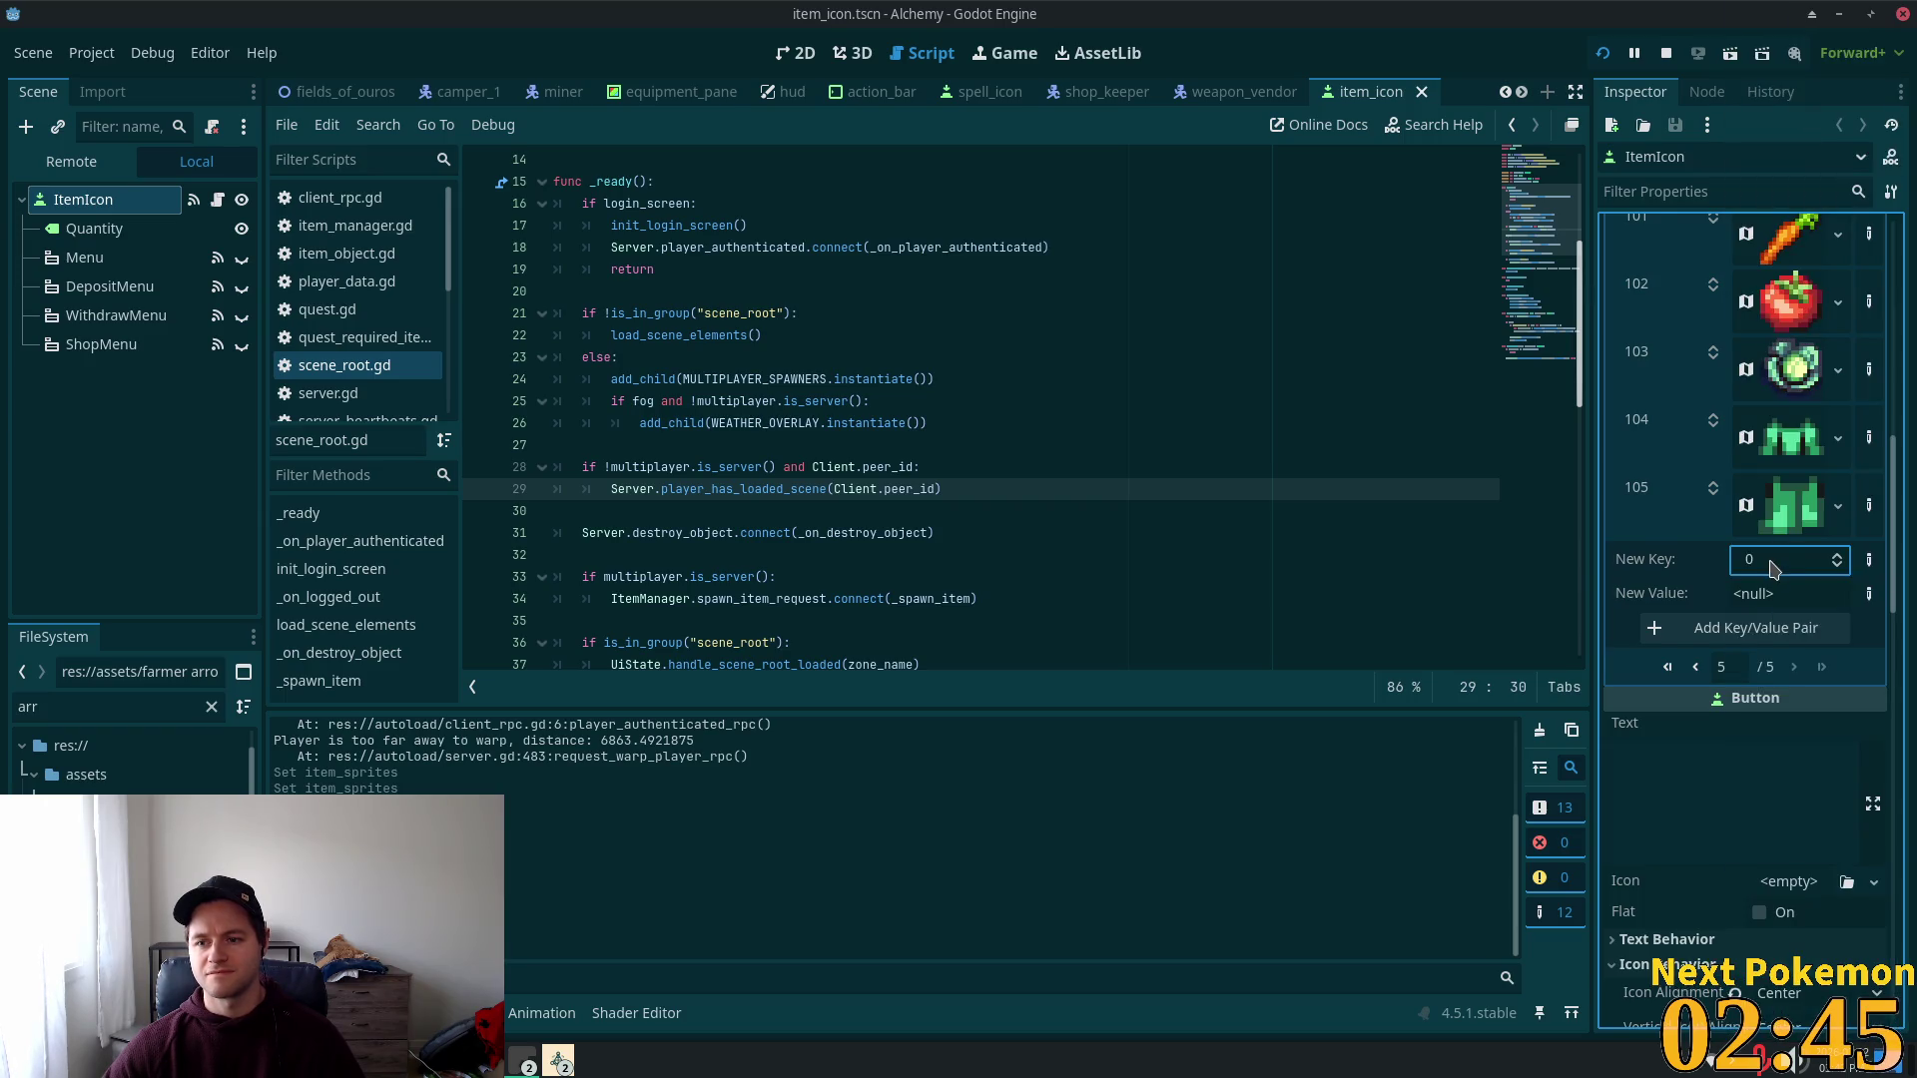
{"action": "left_click", "coordinate": [1757, 563]}
{"action": "type", "text": "106"}
{"action": "key", "text": "Return"}
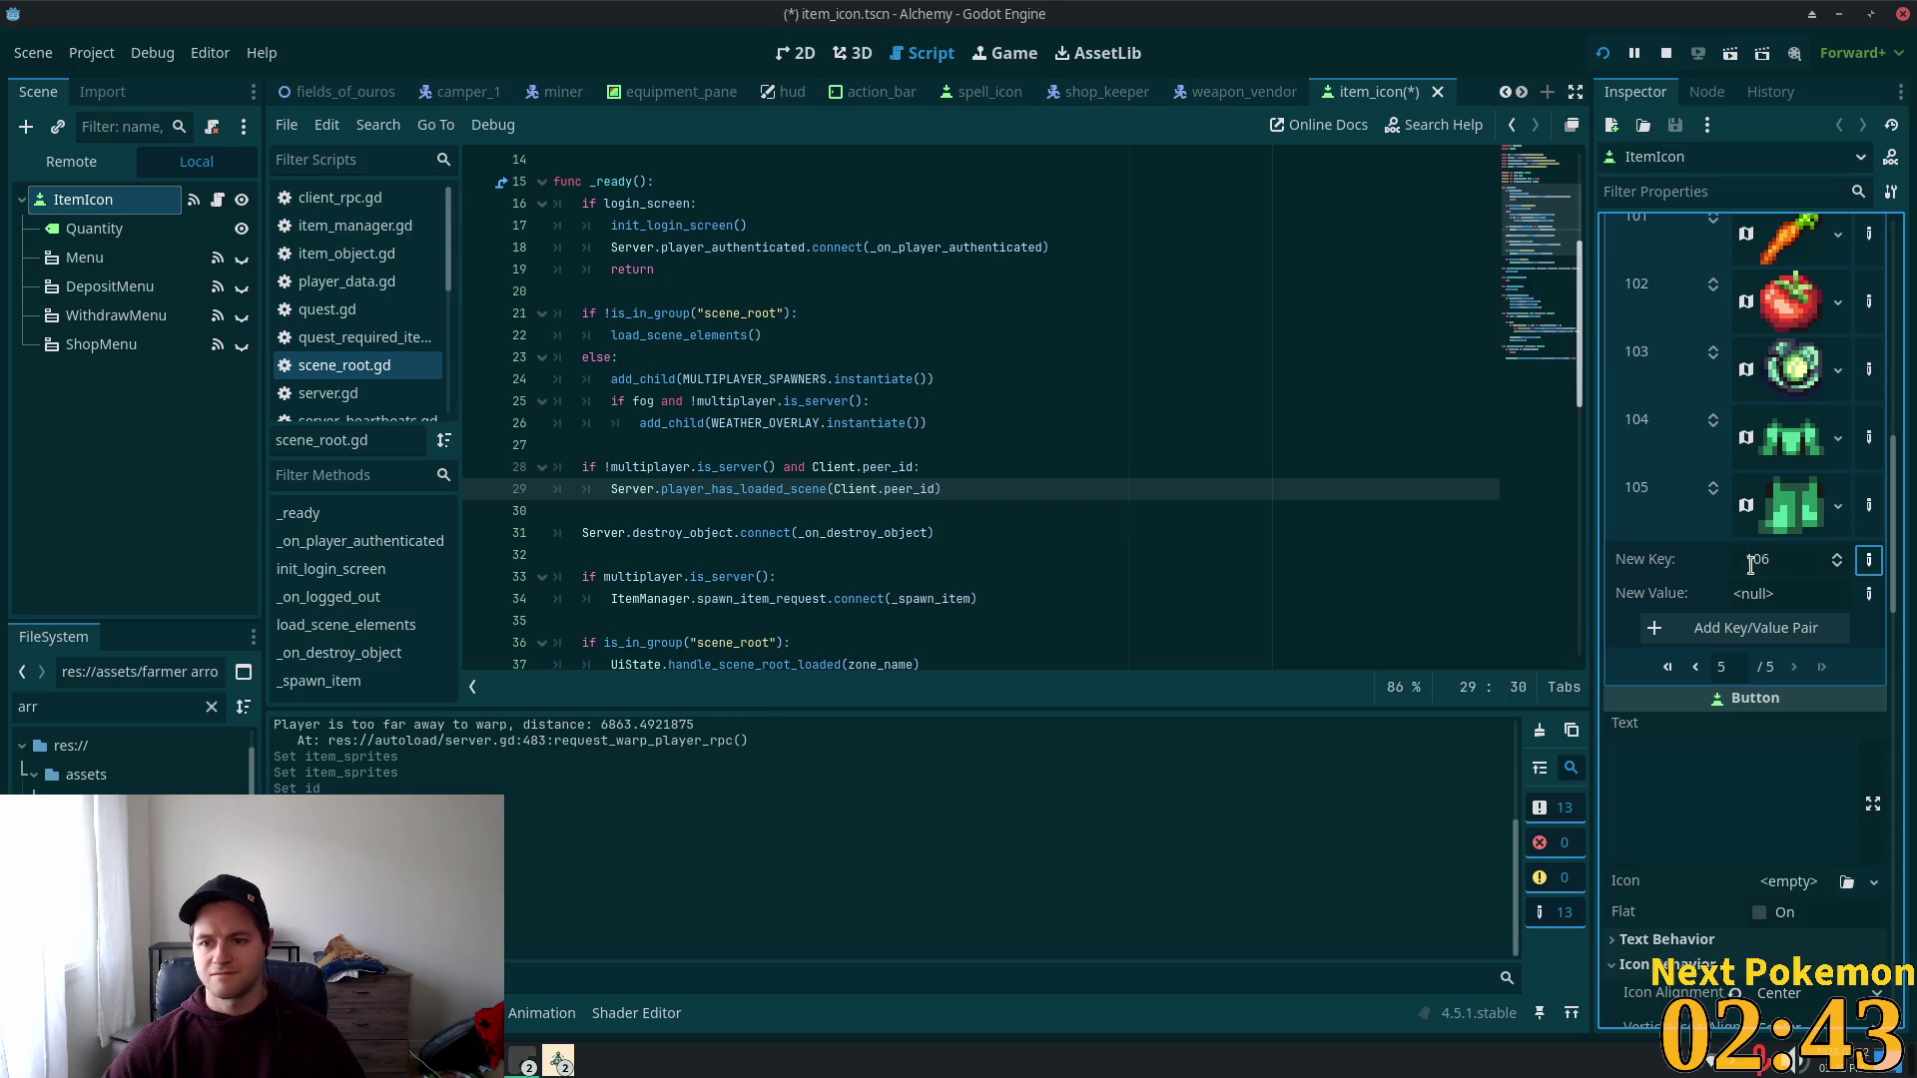
{"action": "left_click", "coordinate": [1870, 595]}
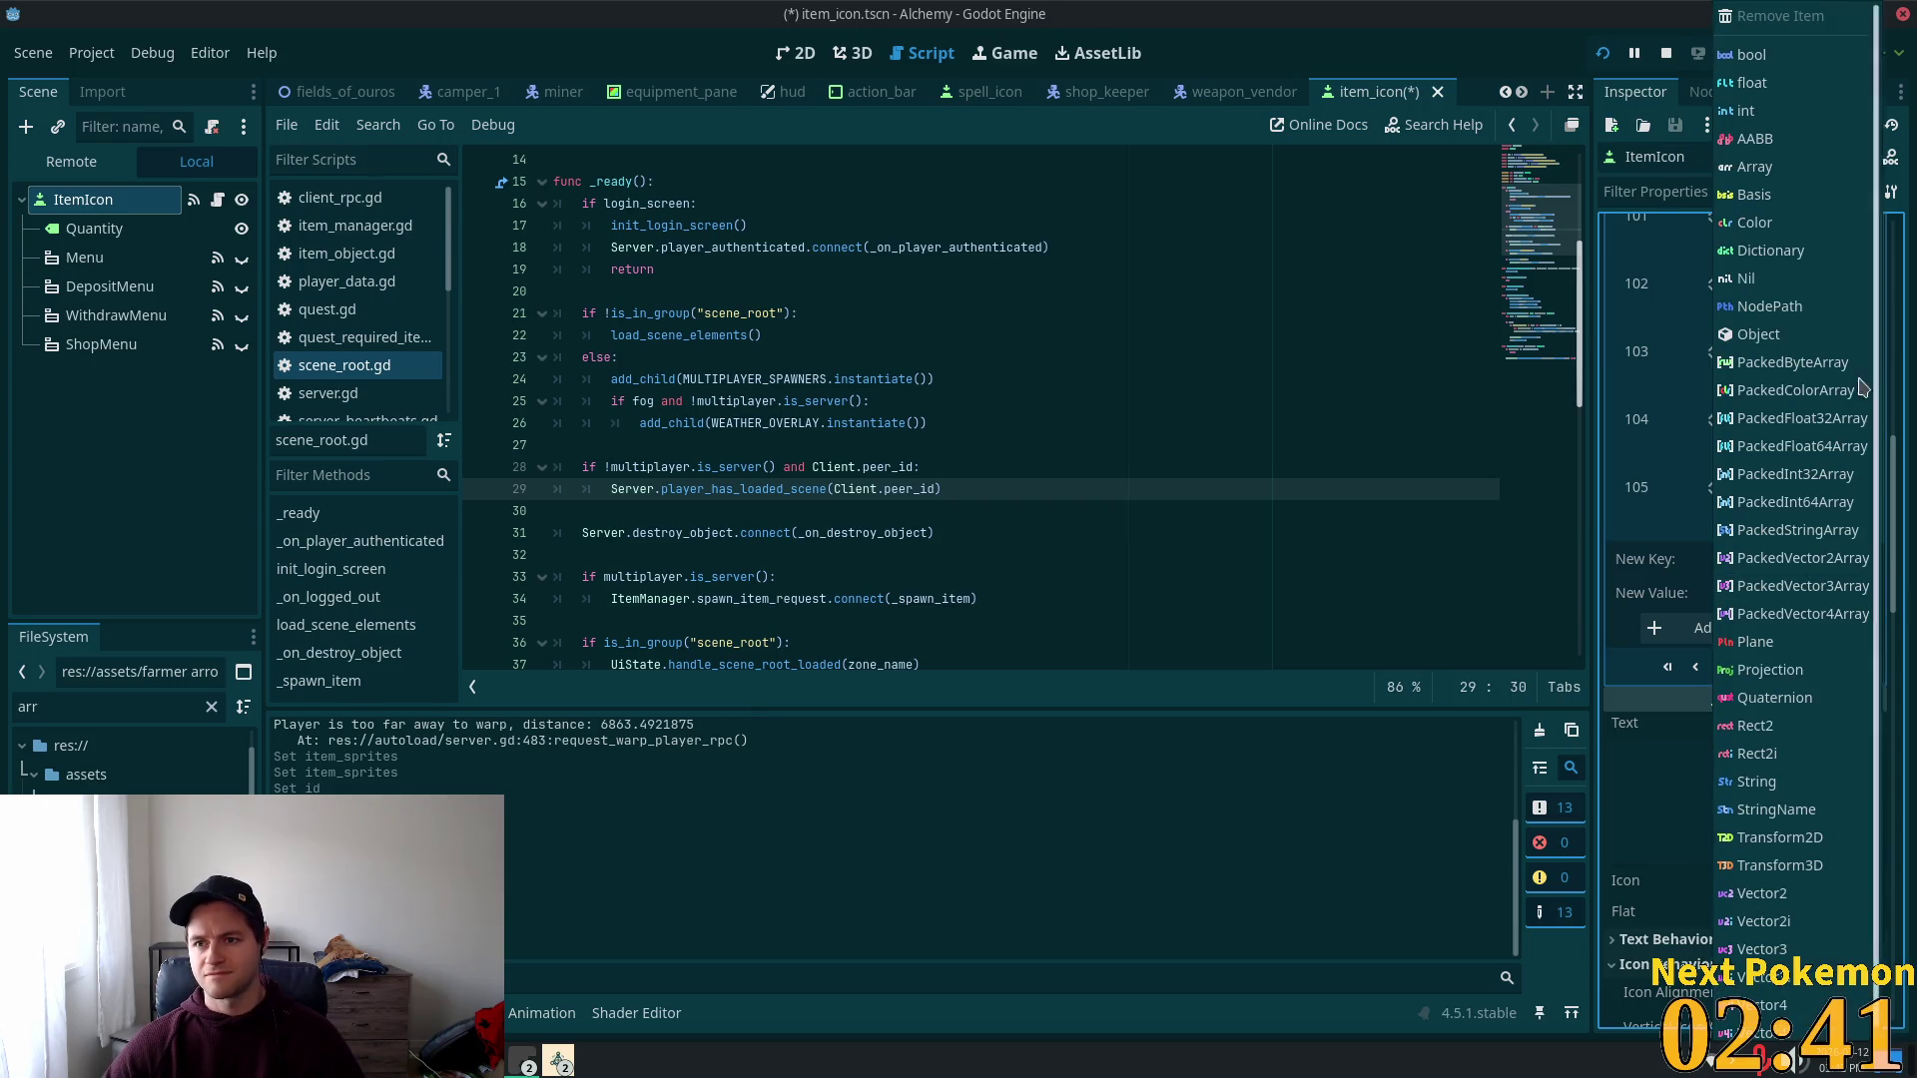
{"action": "left_click", "coordinate": [1821, 335]}
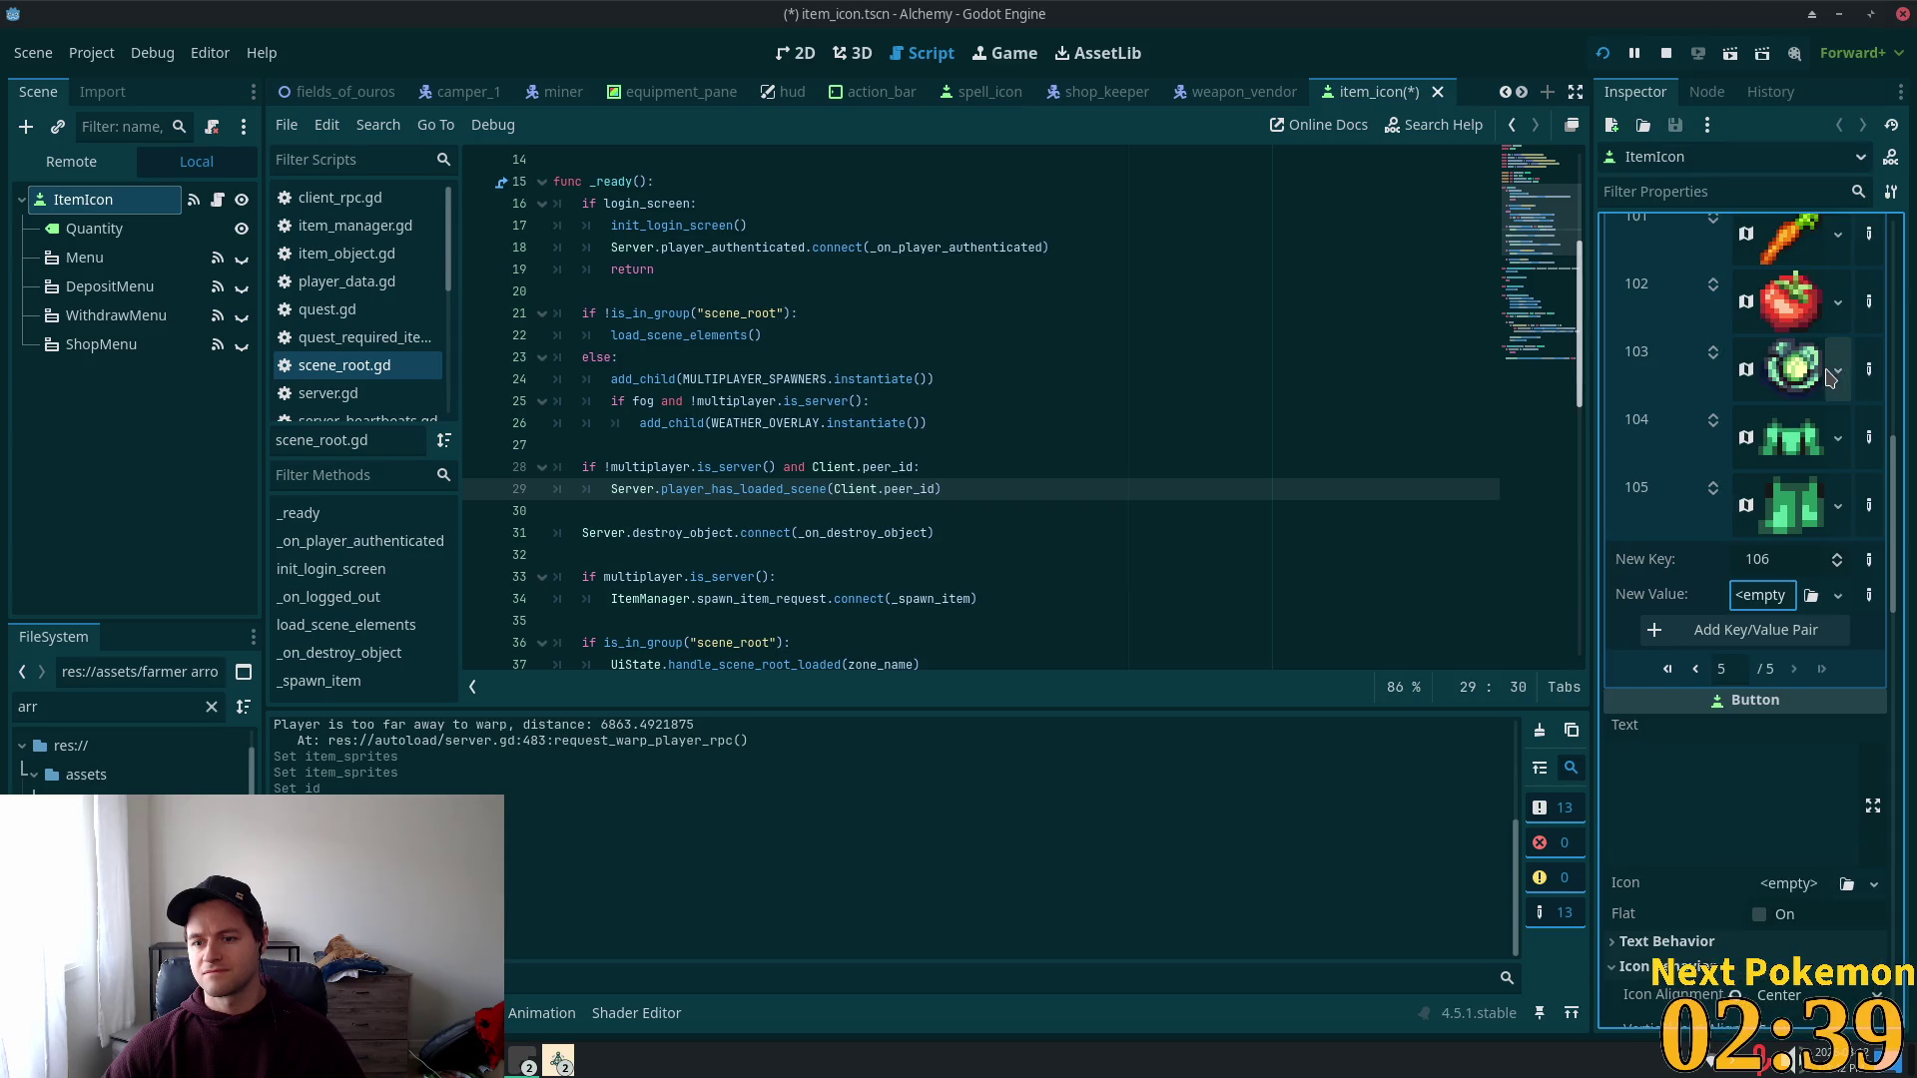
{"action": "left_click", "coordinate": [1763, 597]}
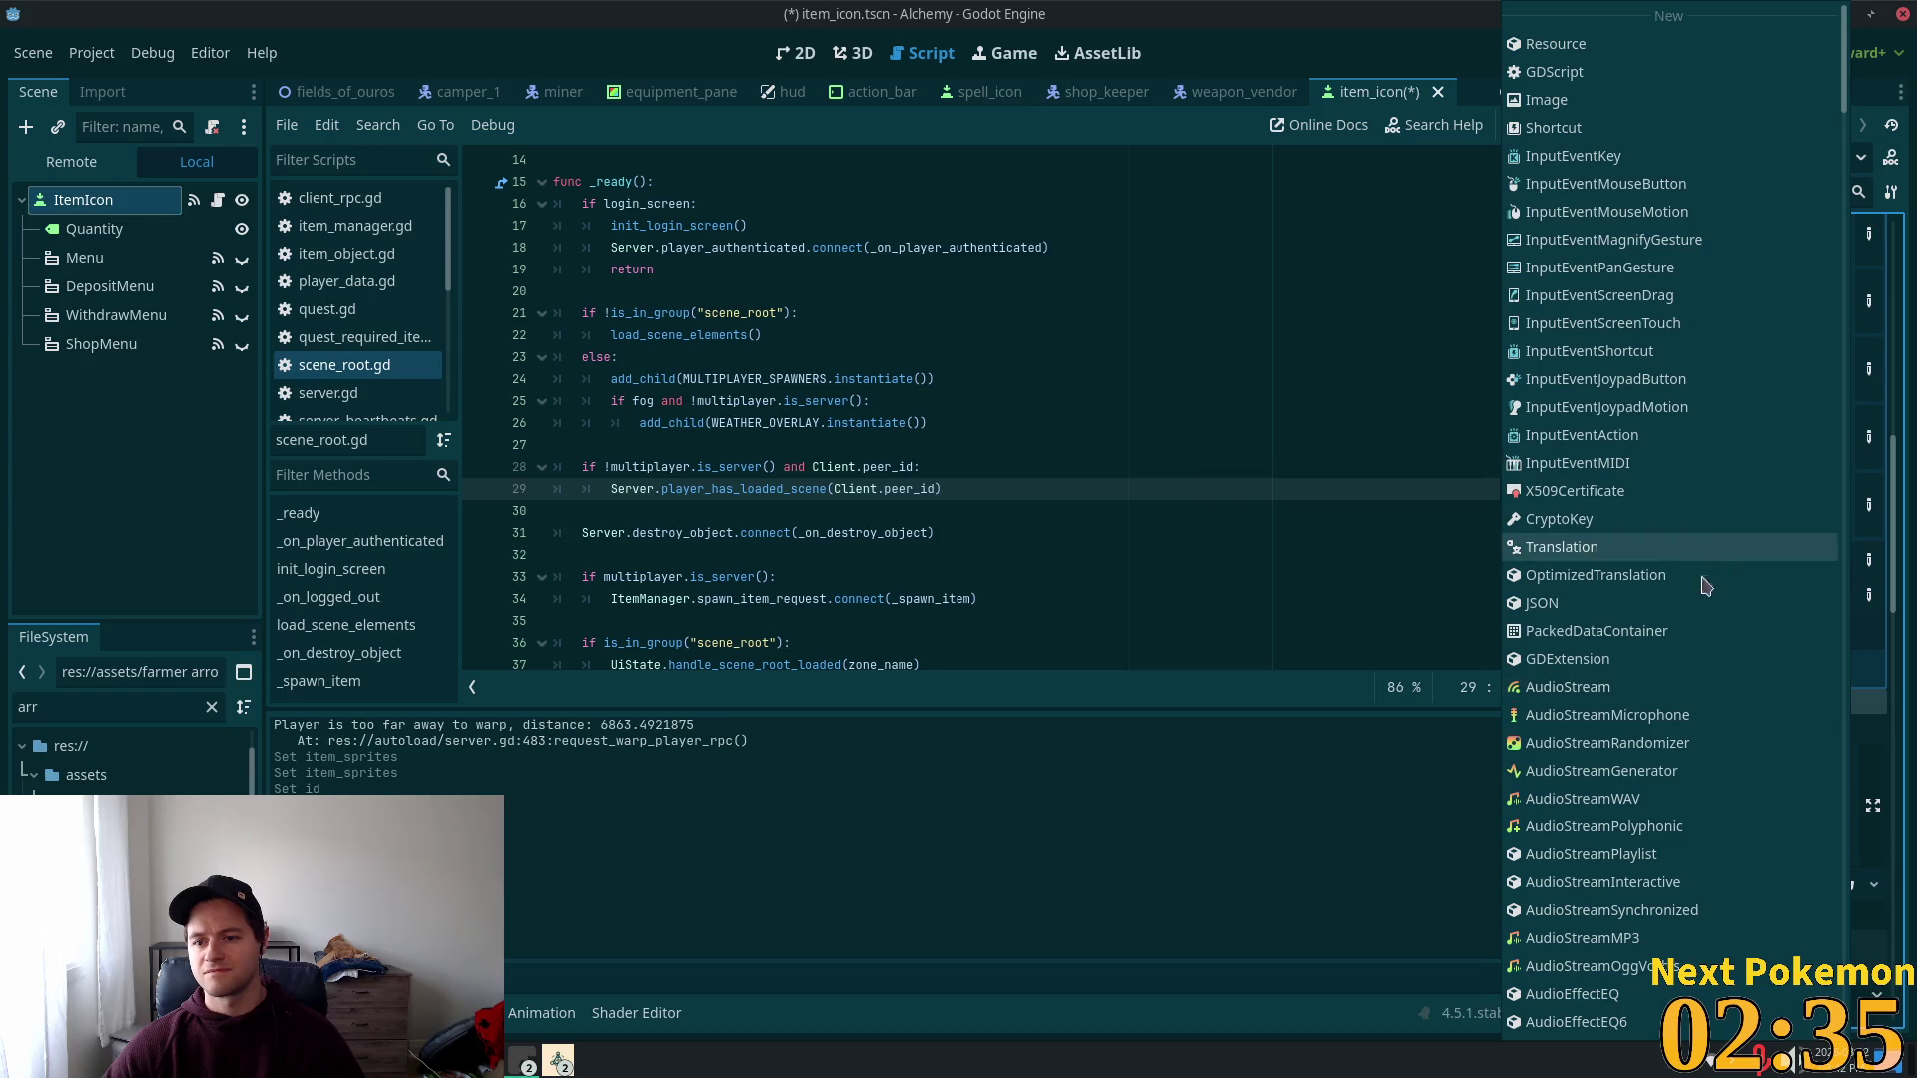
{"action": "scroll", "coordinate": [1700, 889], "scroll_direction": "down", "scroll_amount": 10}
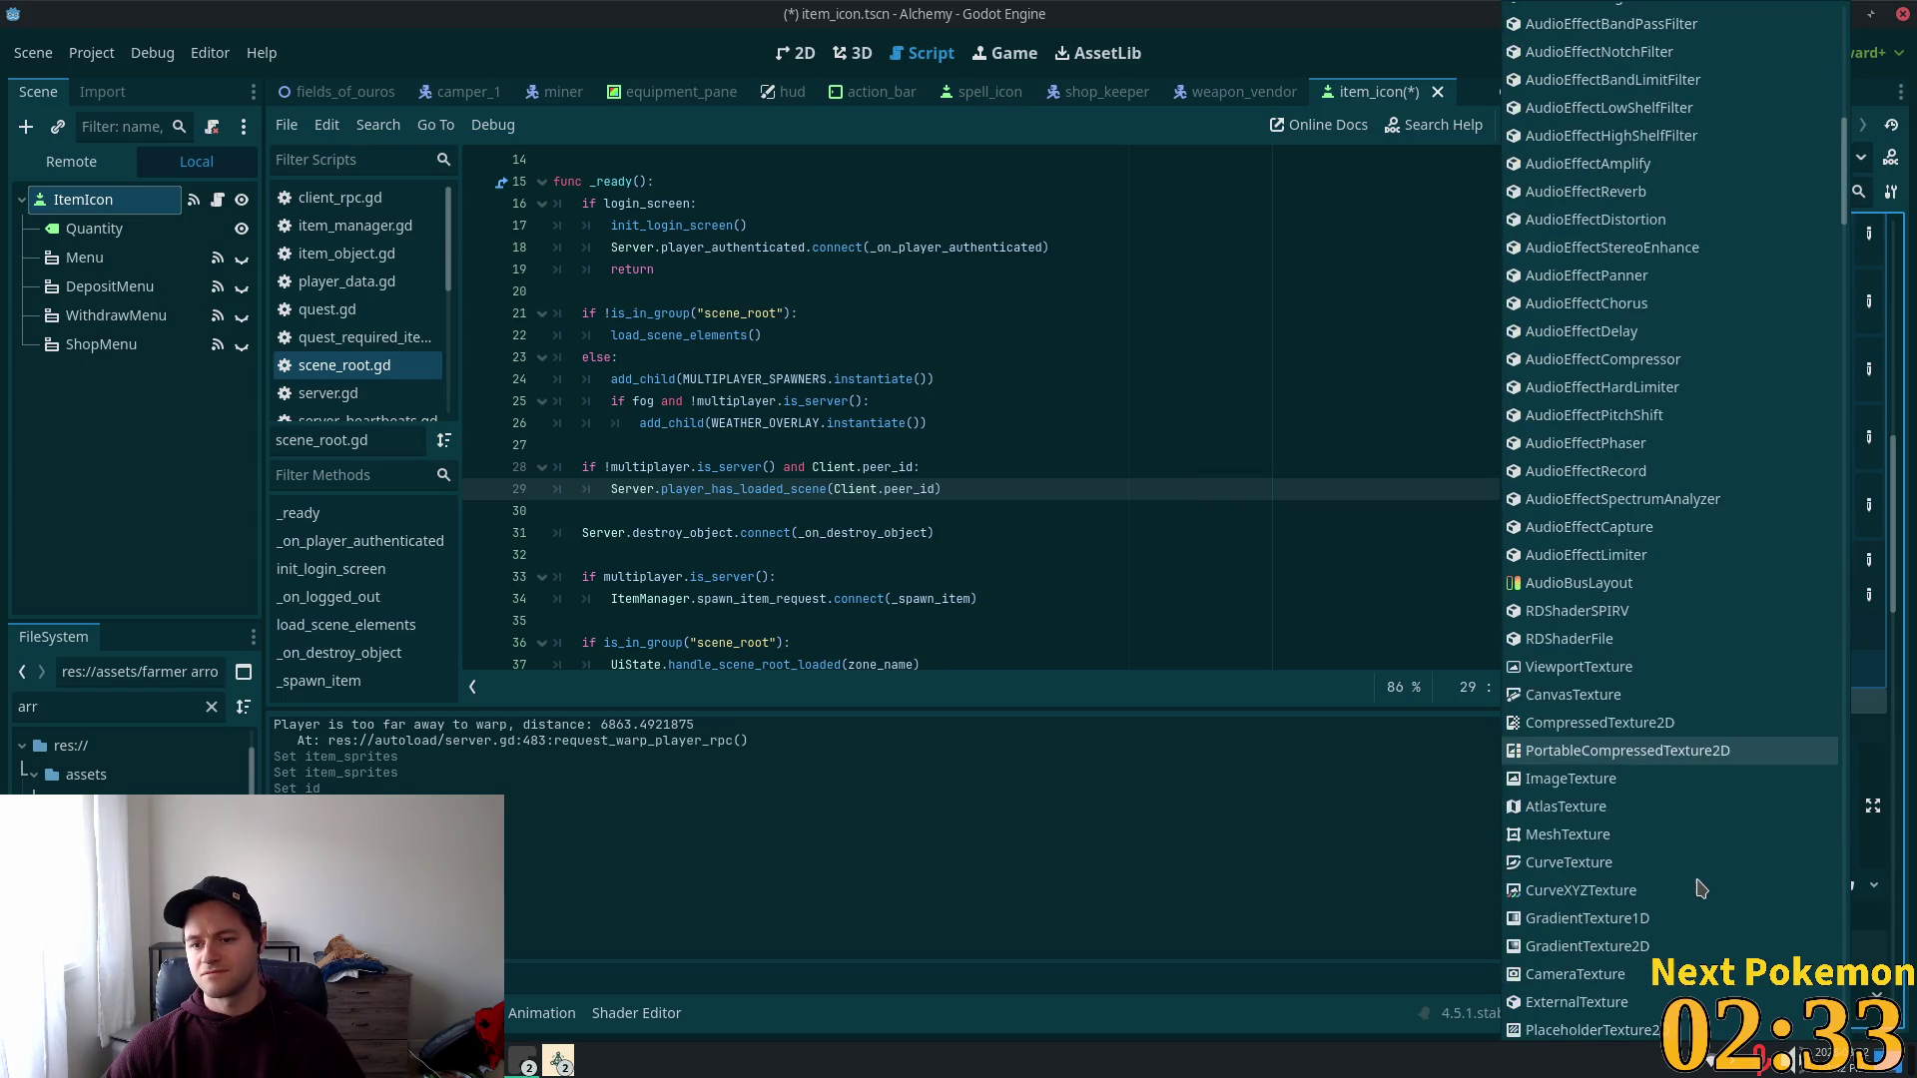
{"action": "left_click", "coordinate": [1663, 808]}
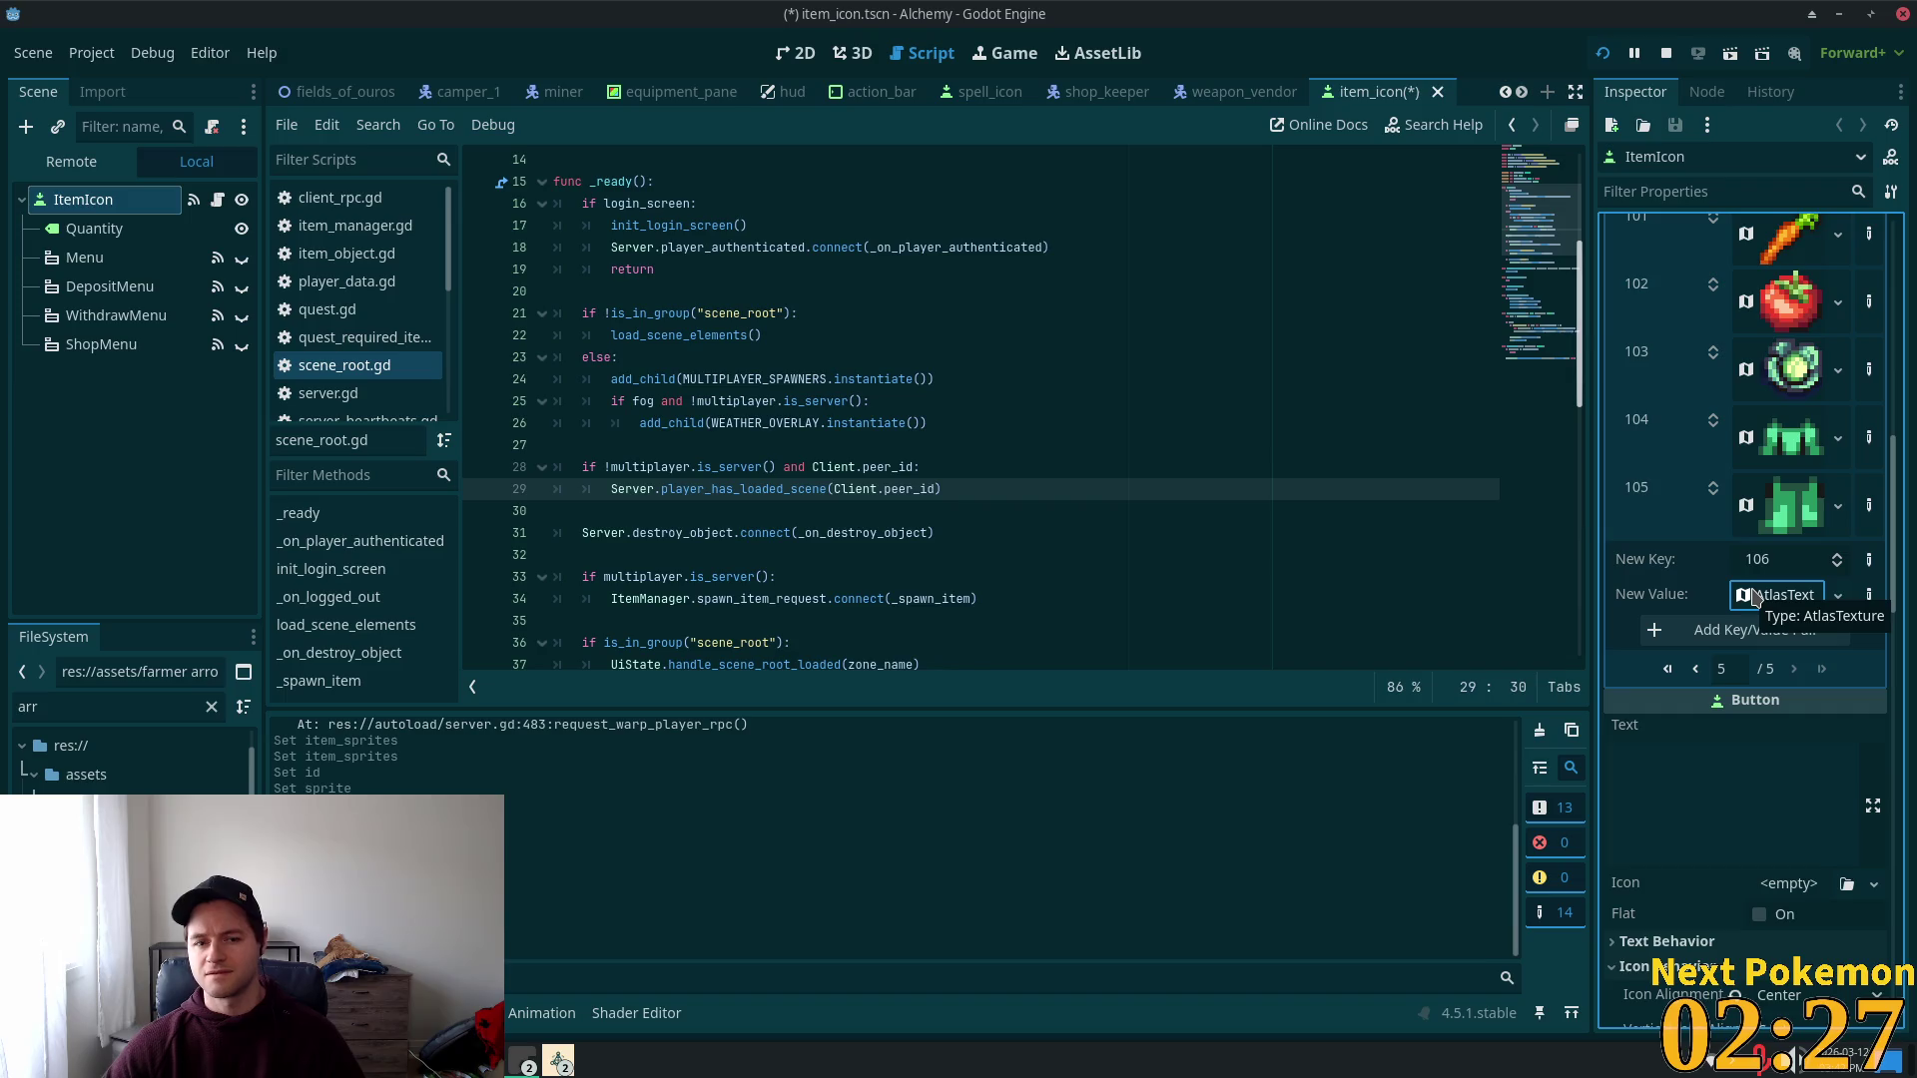
Step: Set the farmer arrow sheet as the Atlas of key 106's new AtlasTexture
{"action": "scroll", "coordinate": [1752, 599], "scroll_direction": "up", "scroll_amount": 10}
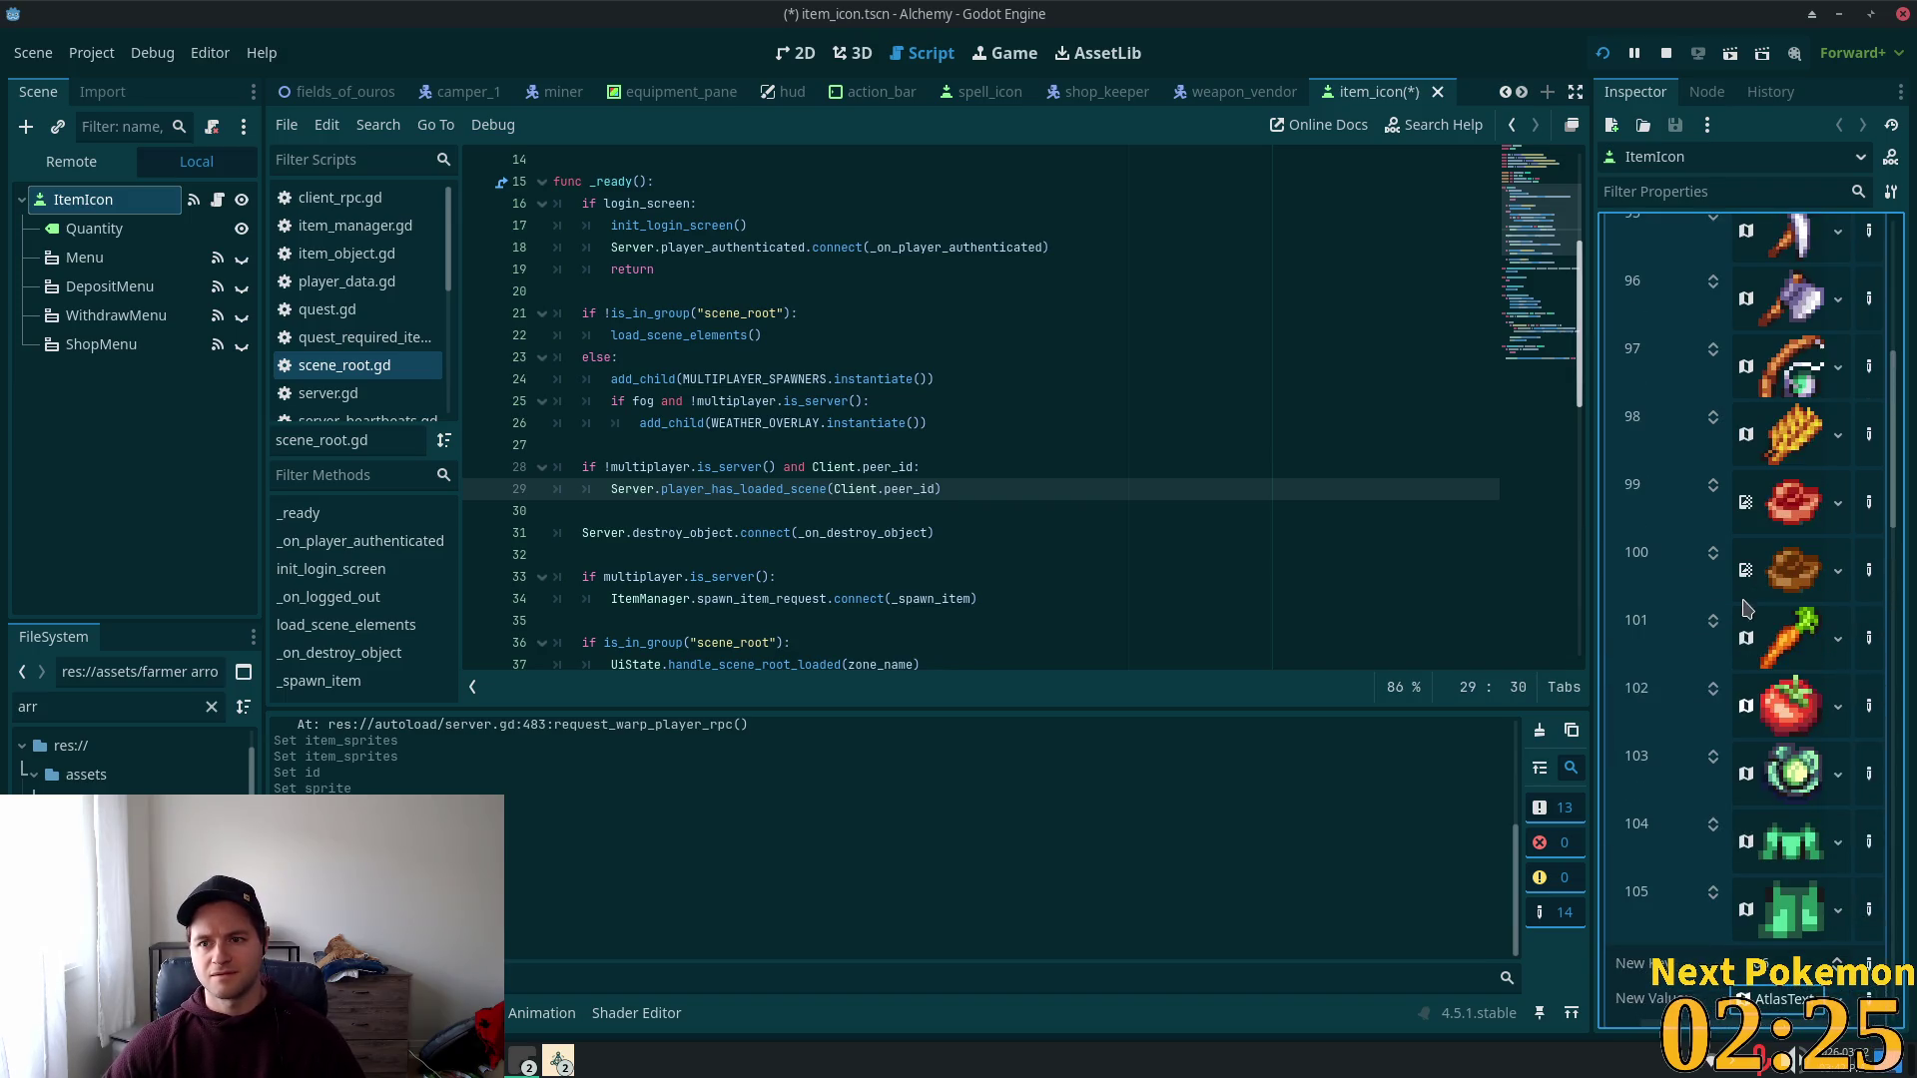
{"action": "scroll", "coordinate": [1751, 627], "scroll_direction": "up", "scroll_amount": 1}
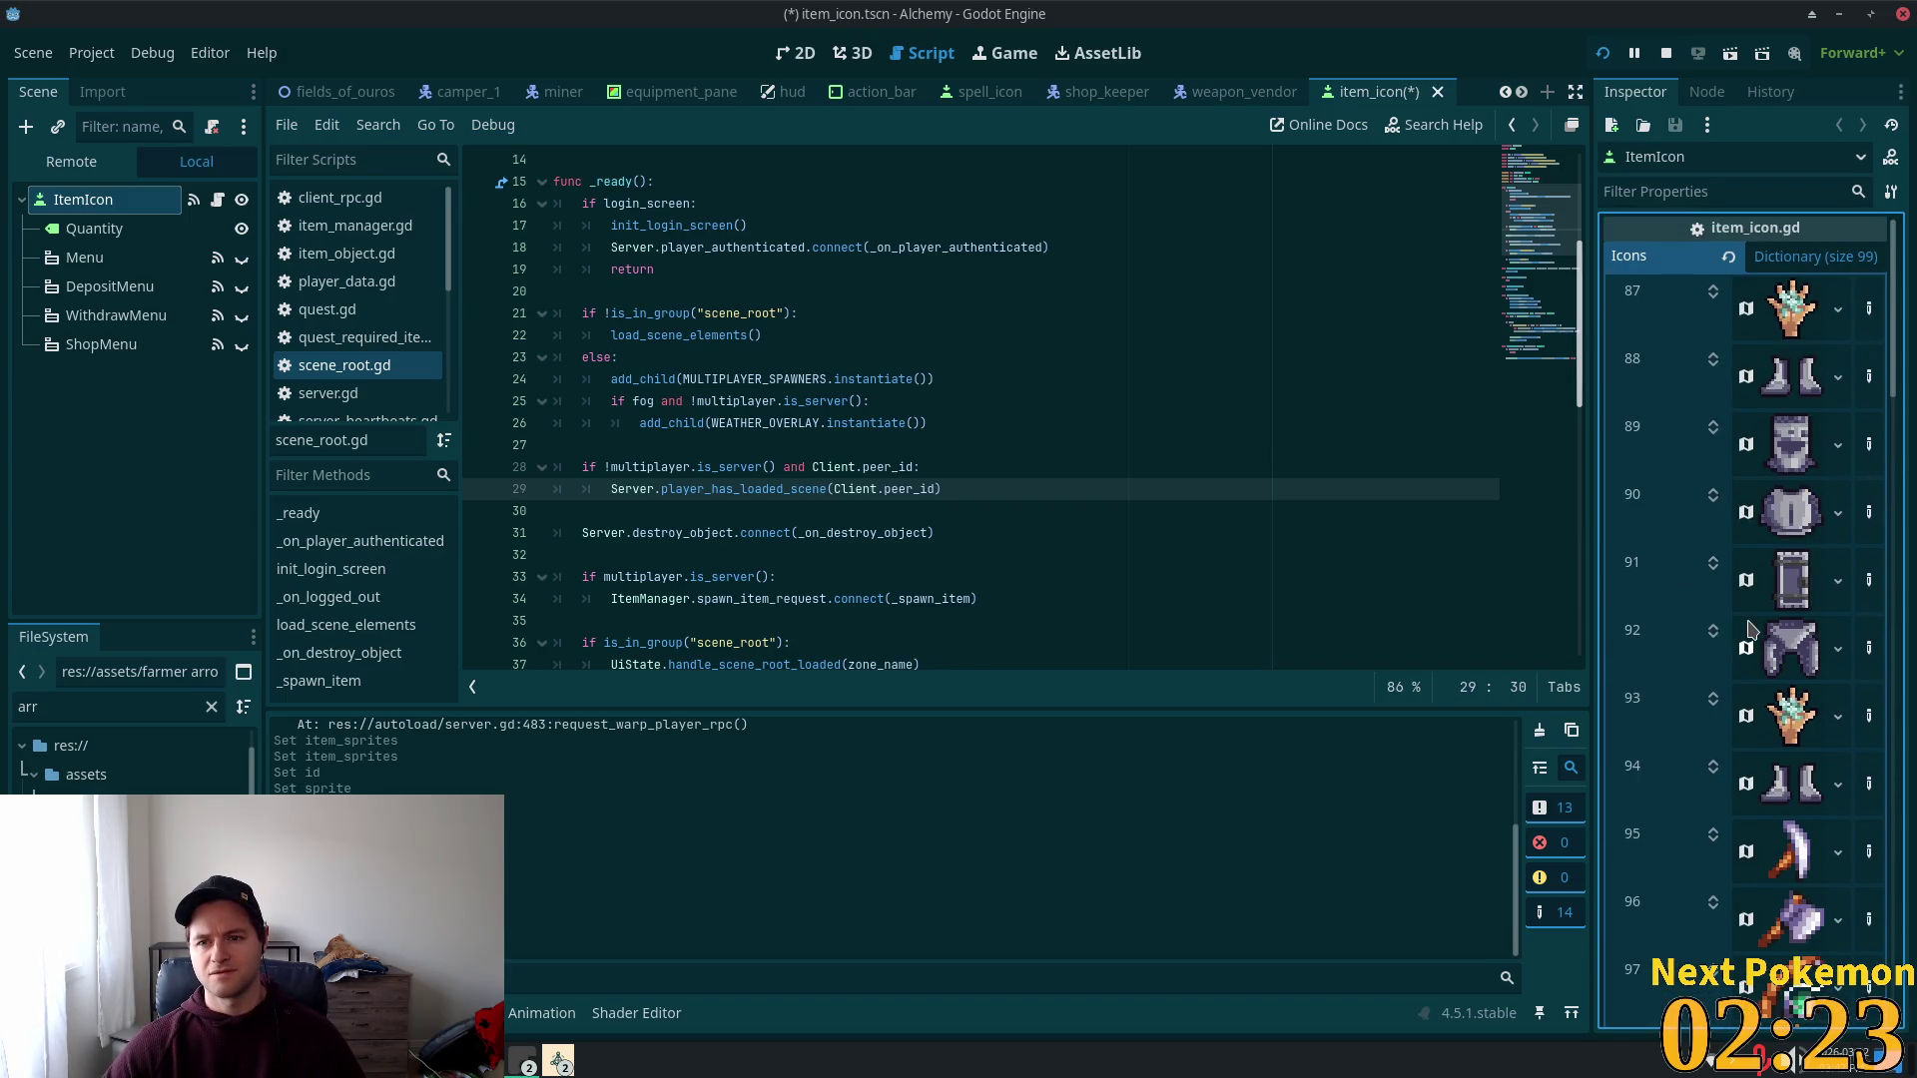
{"action": "scroll", "coordinate": [1749, 629], "scroll_direction": "down", "scroll_amount": 10}
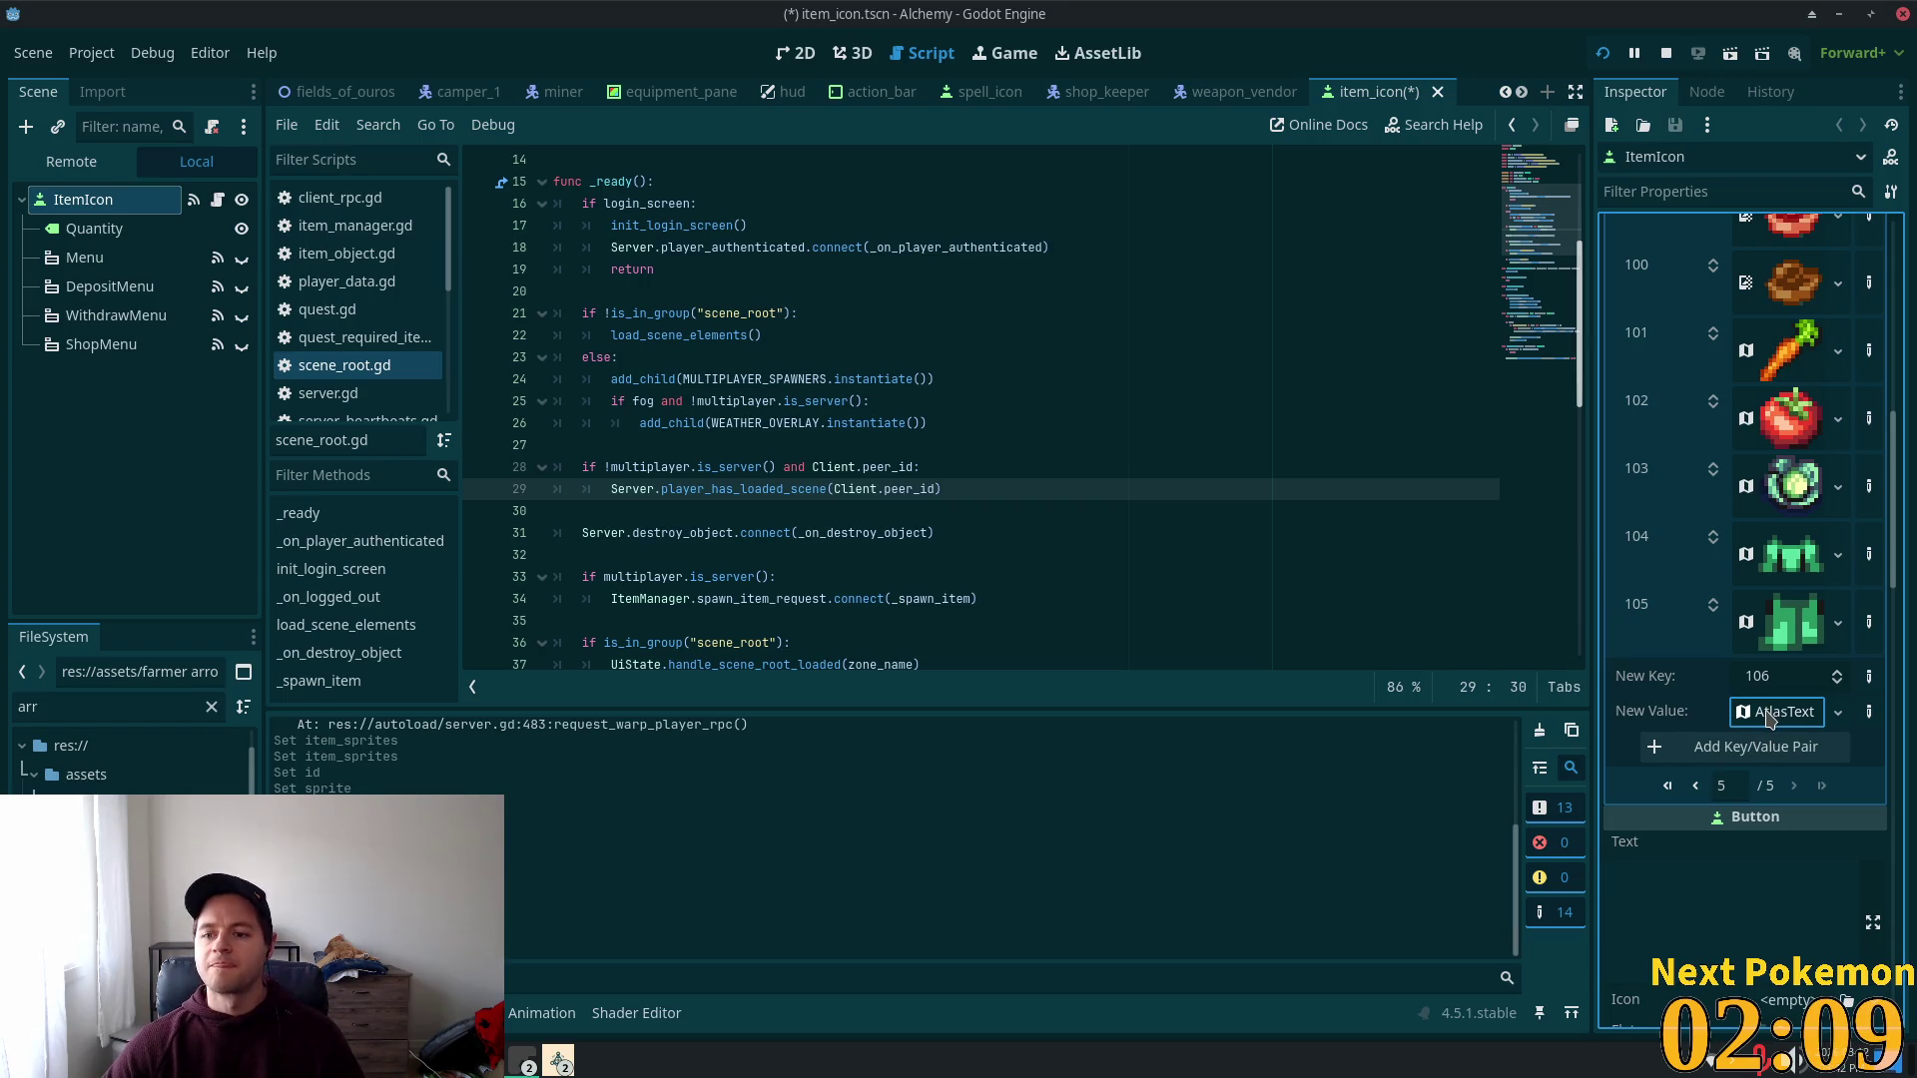
{"action": "left_click", "coordinate": [1769, 715]}
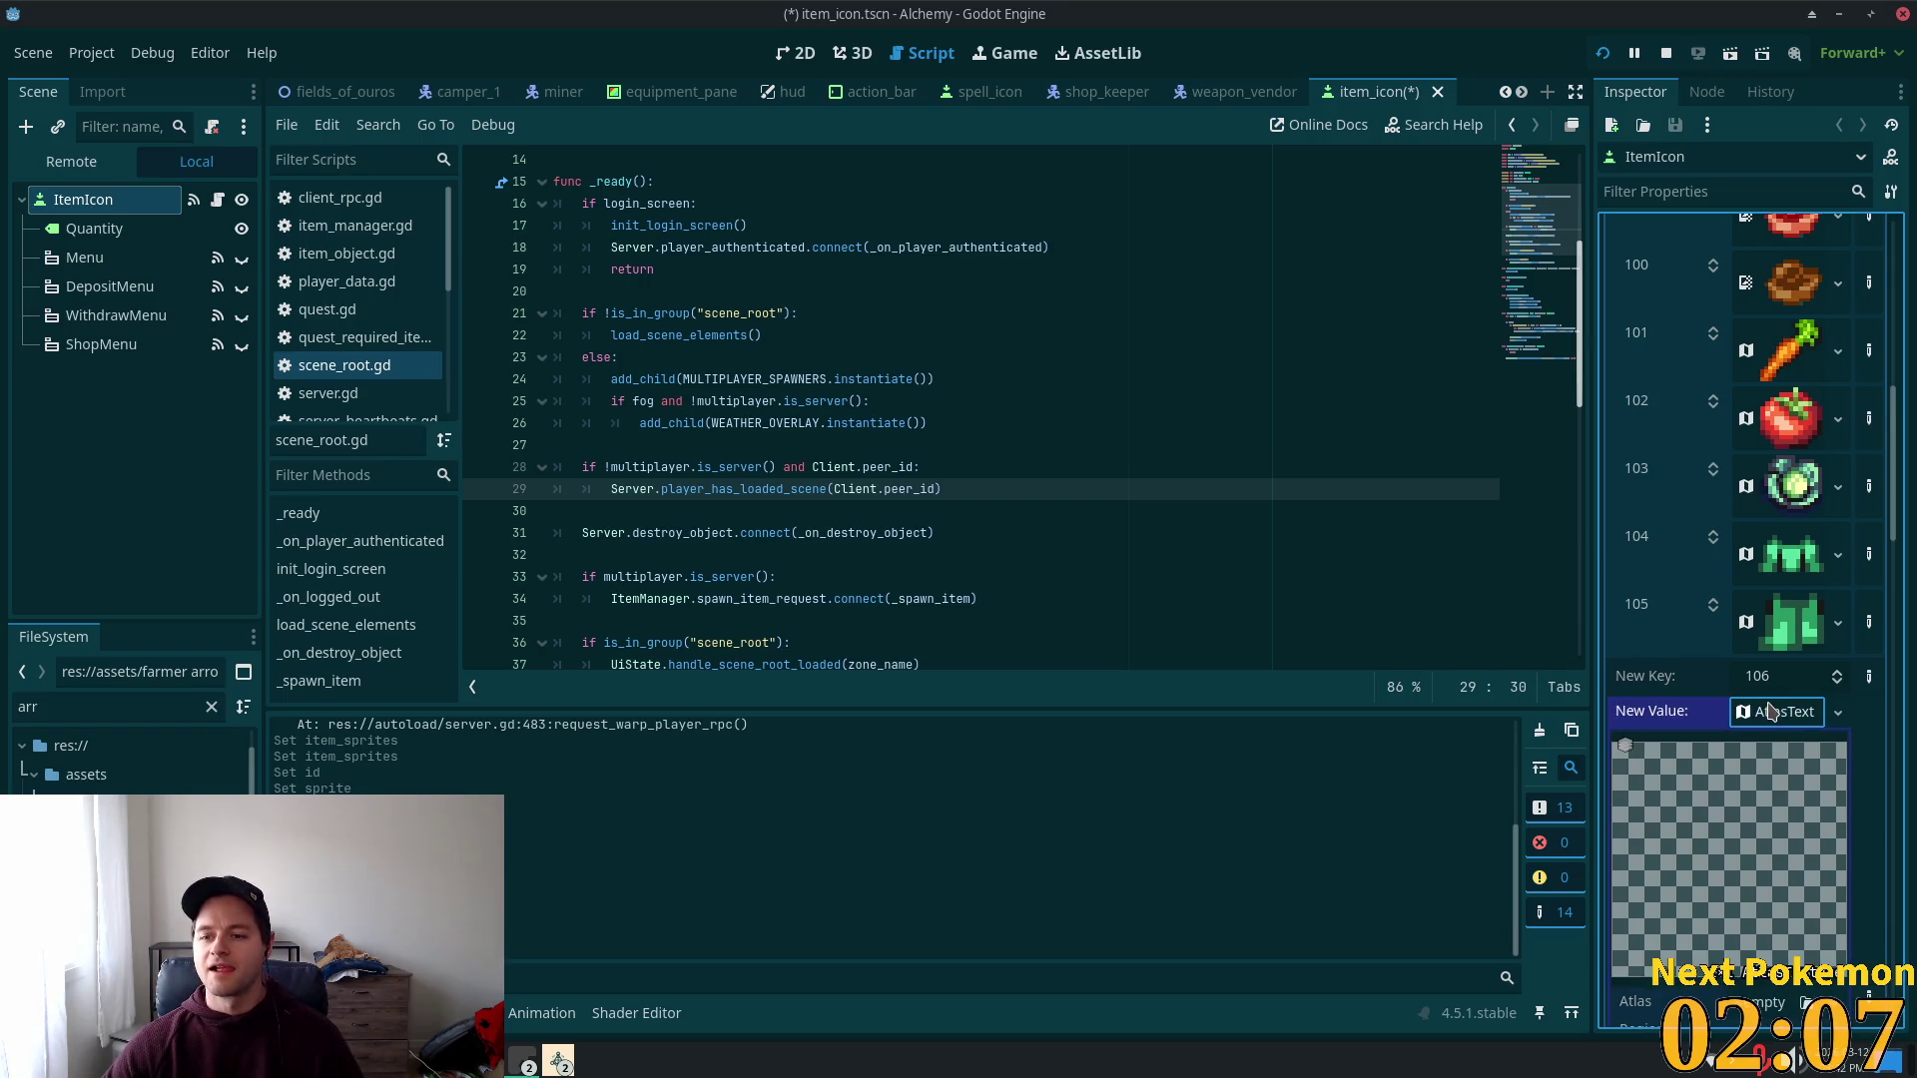
{"action": "scroll", "coordinate": [1768, 744], "scroll_direction": "down", "scroll_amount": 3}
{"action": "left_click_drag", "start_coordinate": [129, 849], "coordinate": [1746, 814]}
Step: Crop the icon region to the diagonal arrow (34, 2, 12 × 12) and save item_icon
{"action": "left_click", "coordinate": [1709, 957]}
{"action": "left_click", "coordinate": [943, 495]}
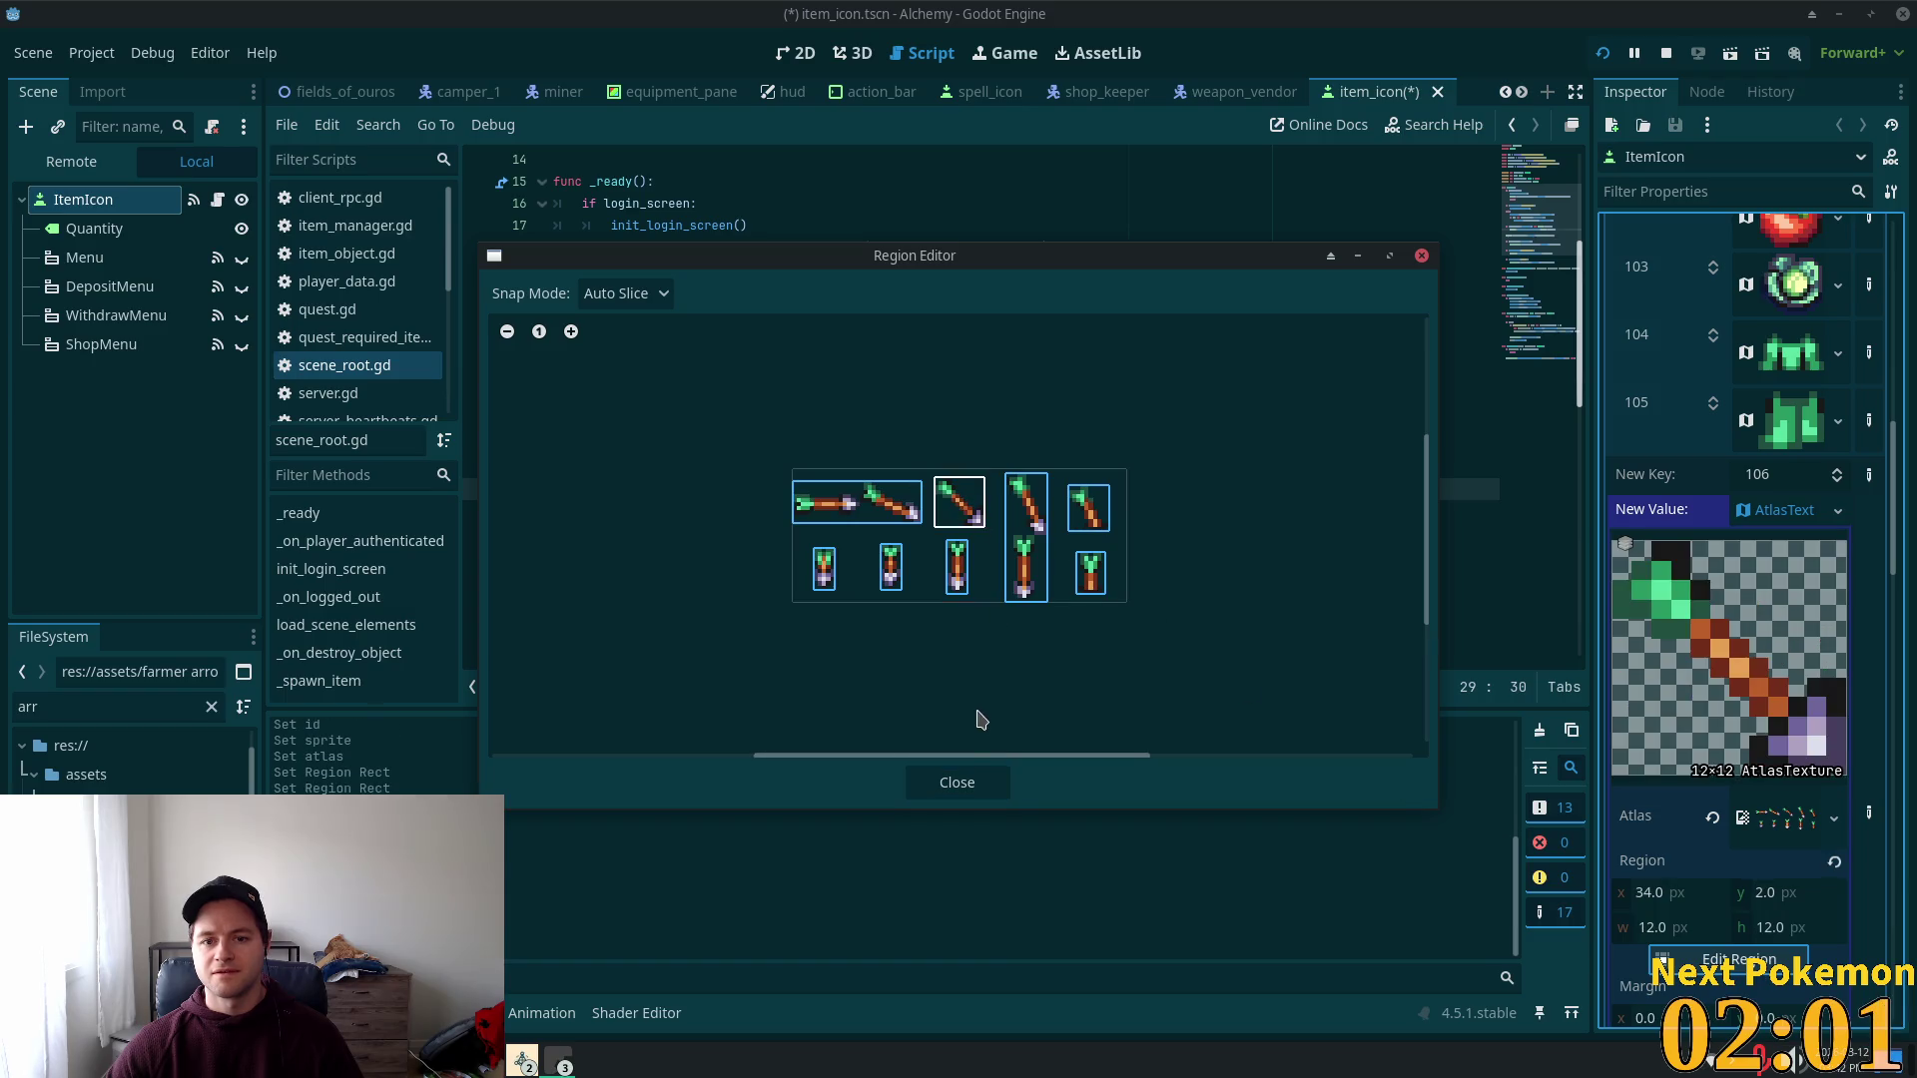
{"action": "left_click", "coordinate": [963, 781]}
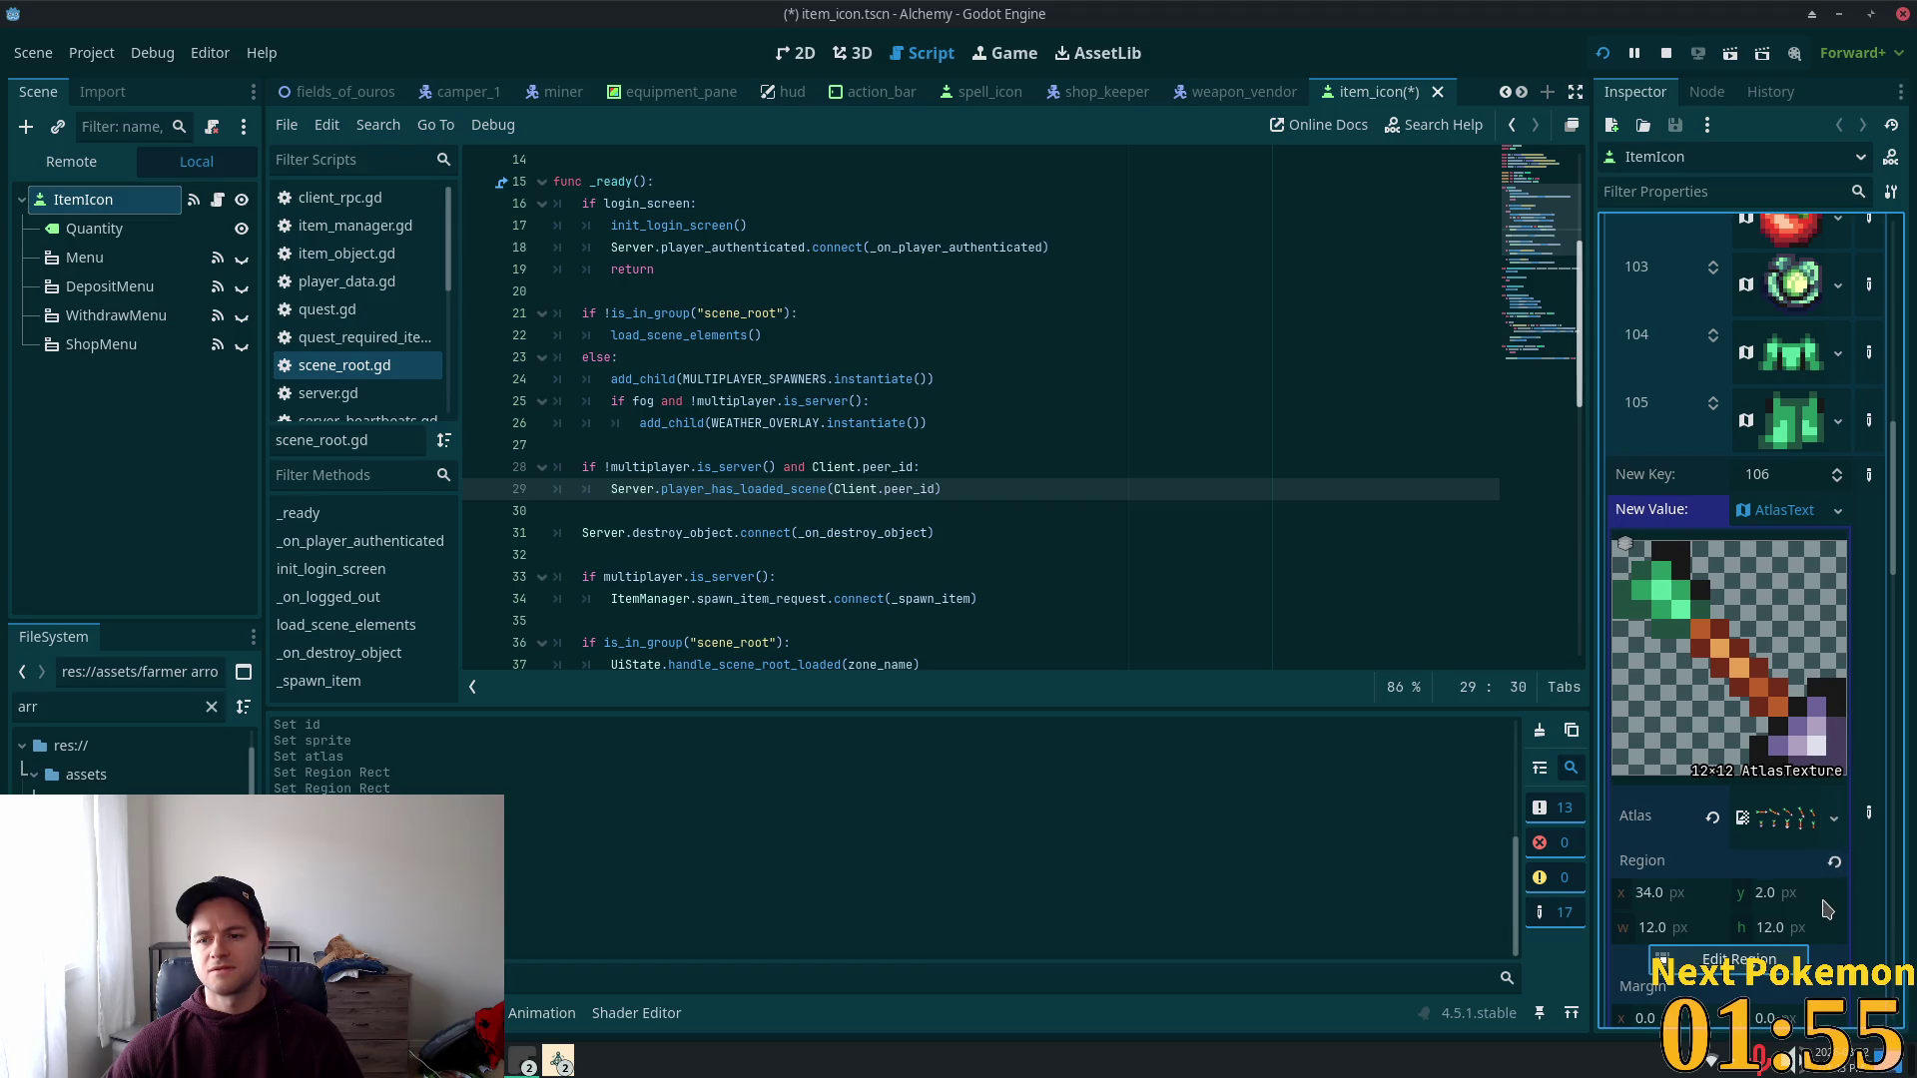
{"action": "left_click", "coordinate": [1788, 514]}
{"action": "key", "text": "ctrl+s"}
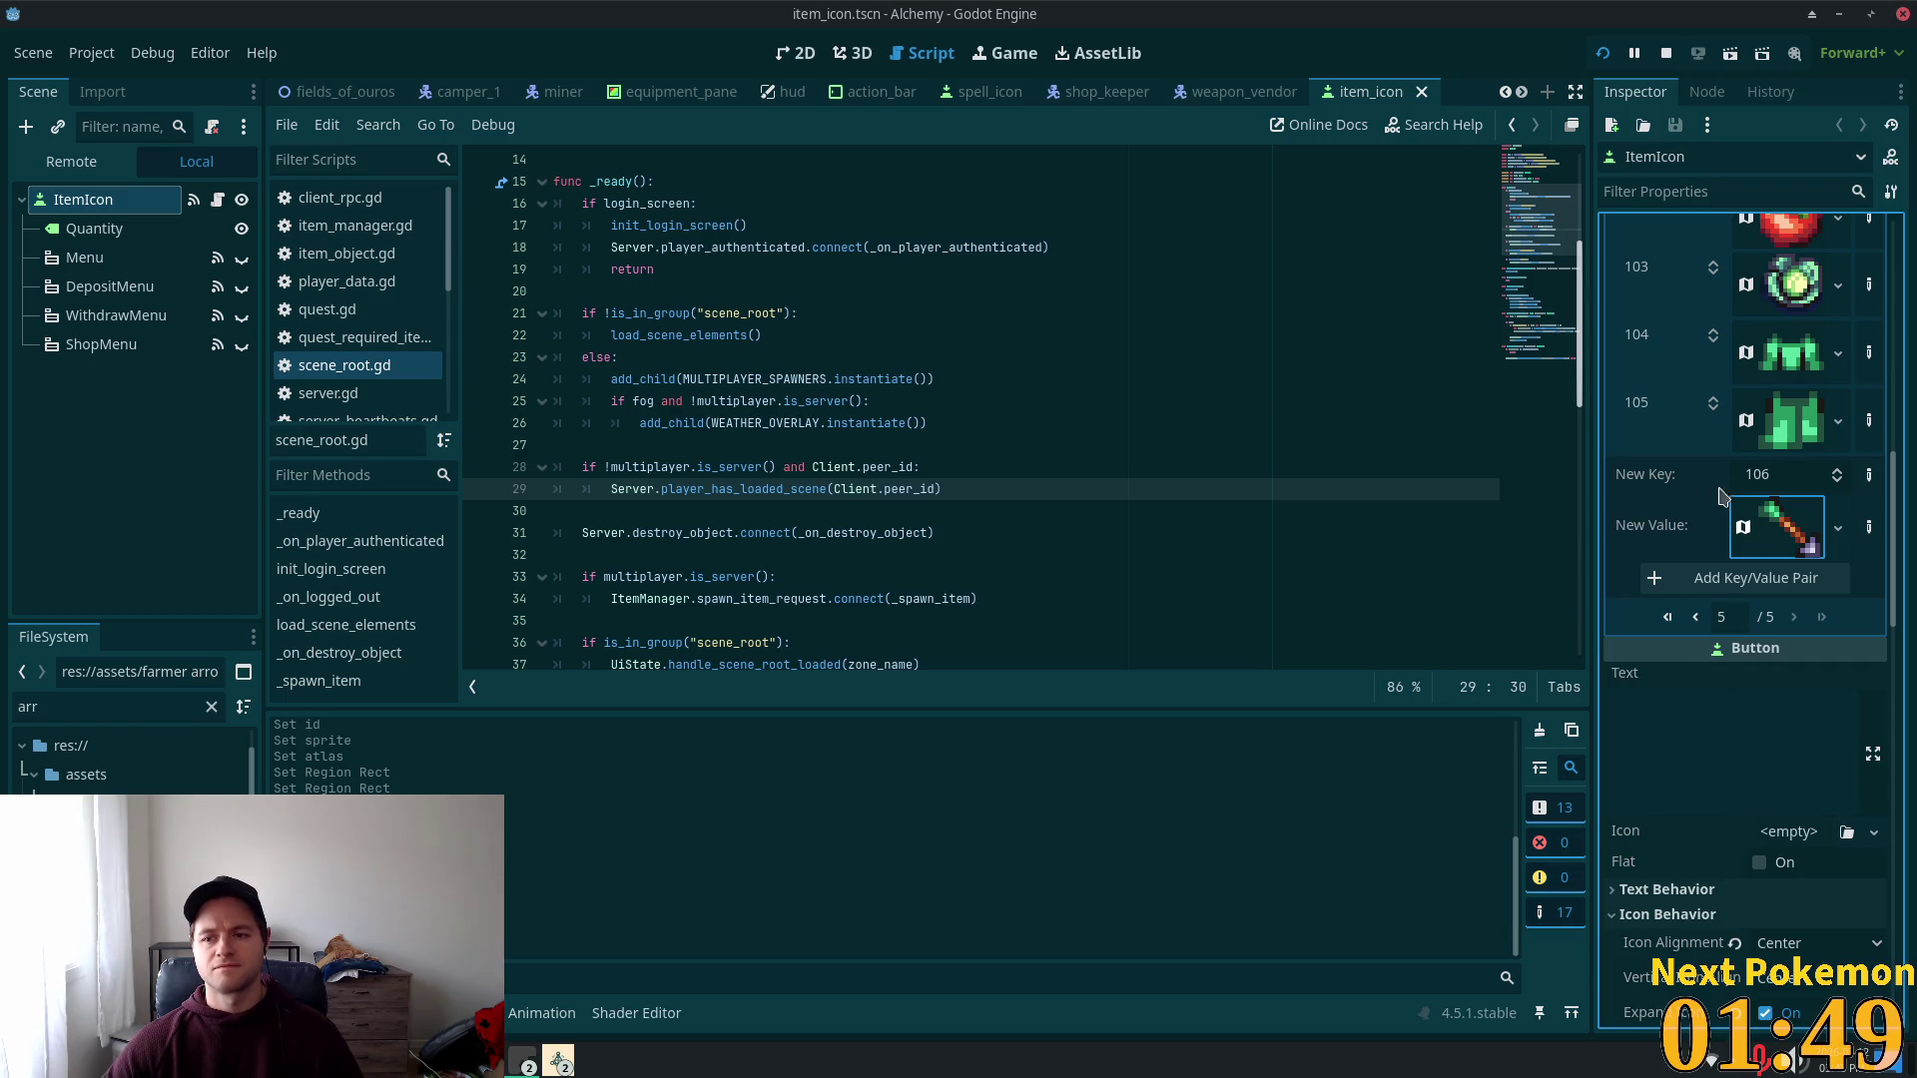
Step: Commit key 106 with the diagonal arrow icon into the Icons dictionary
{"action": "left_click", "coordinate": [1733, 583]}
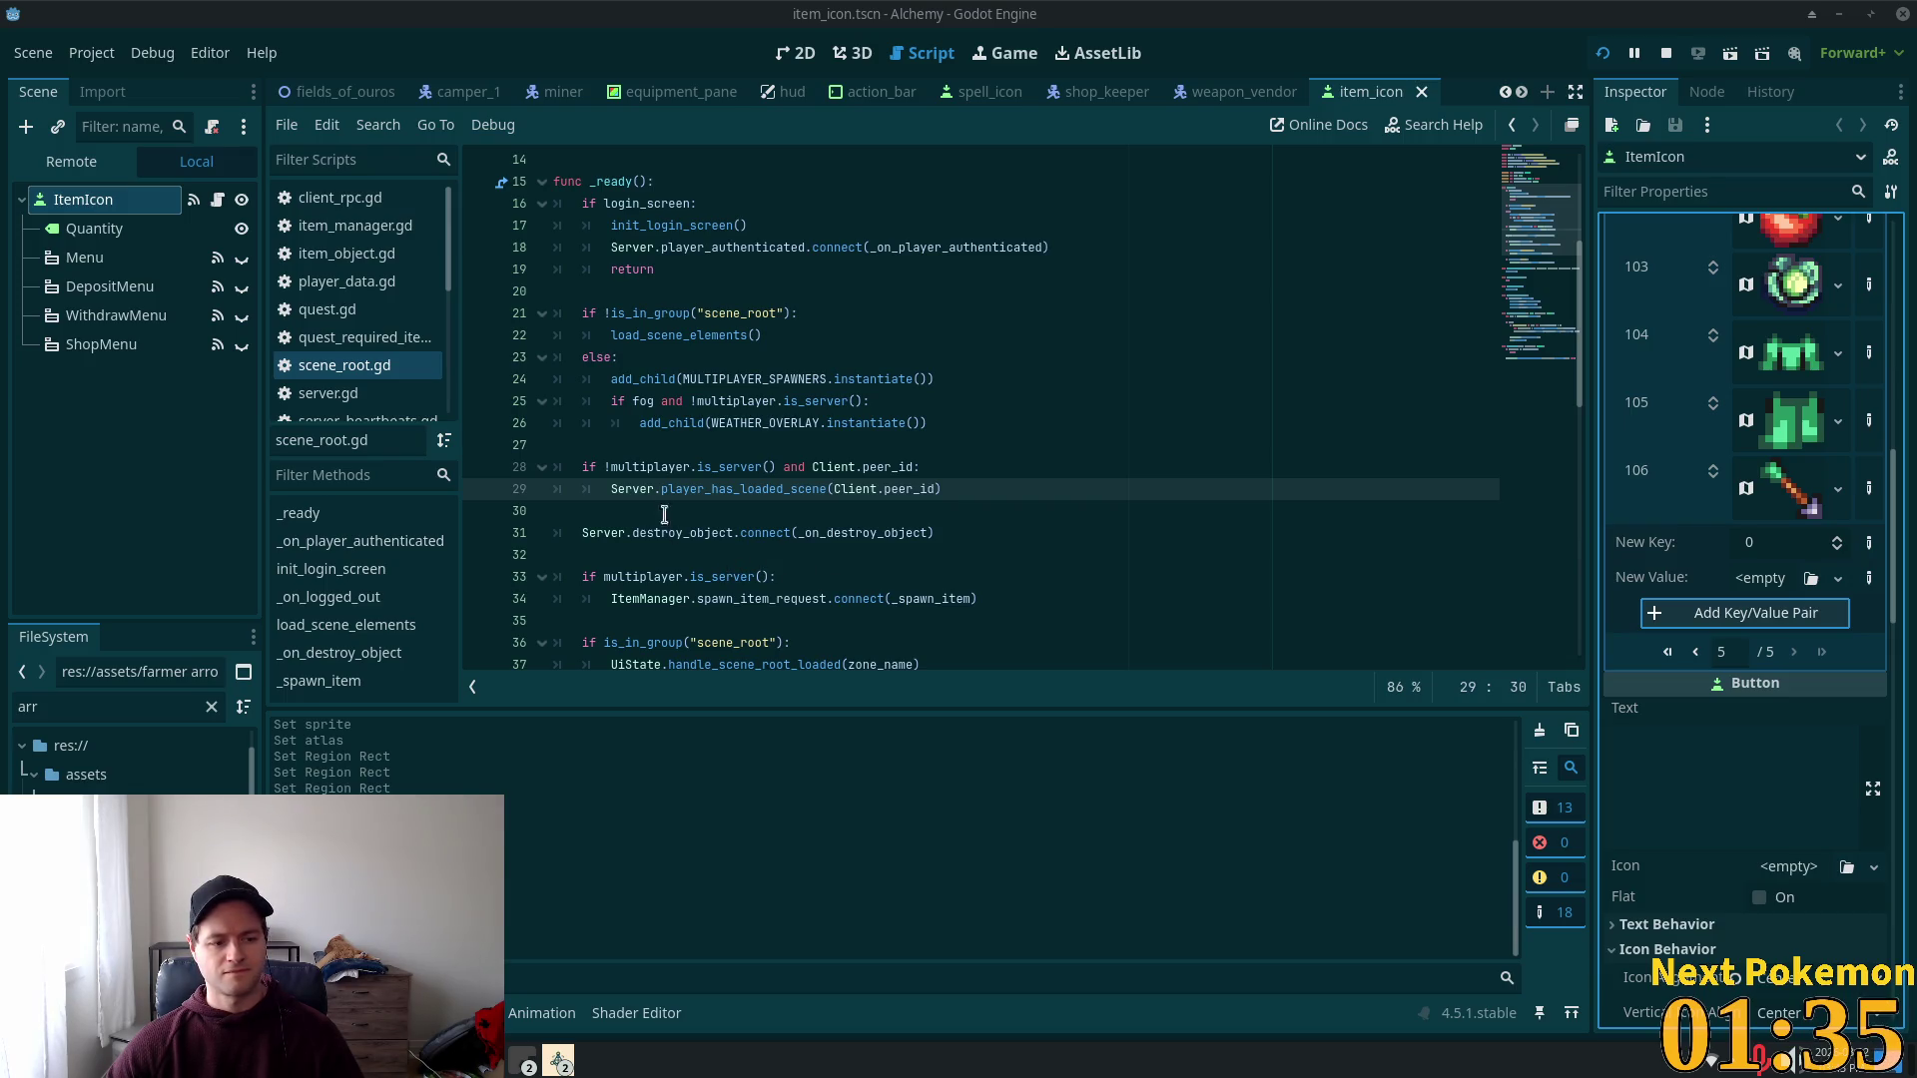
{"action": "mouse_move", "coordinate": [646, 474]}
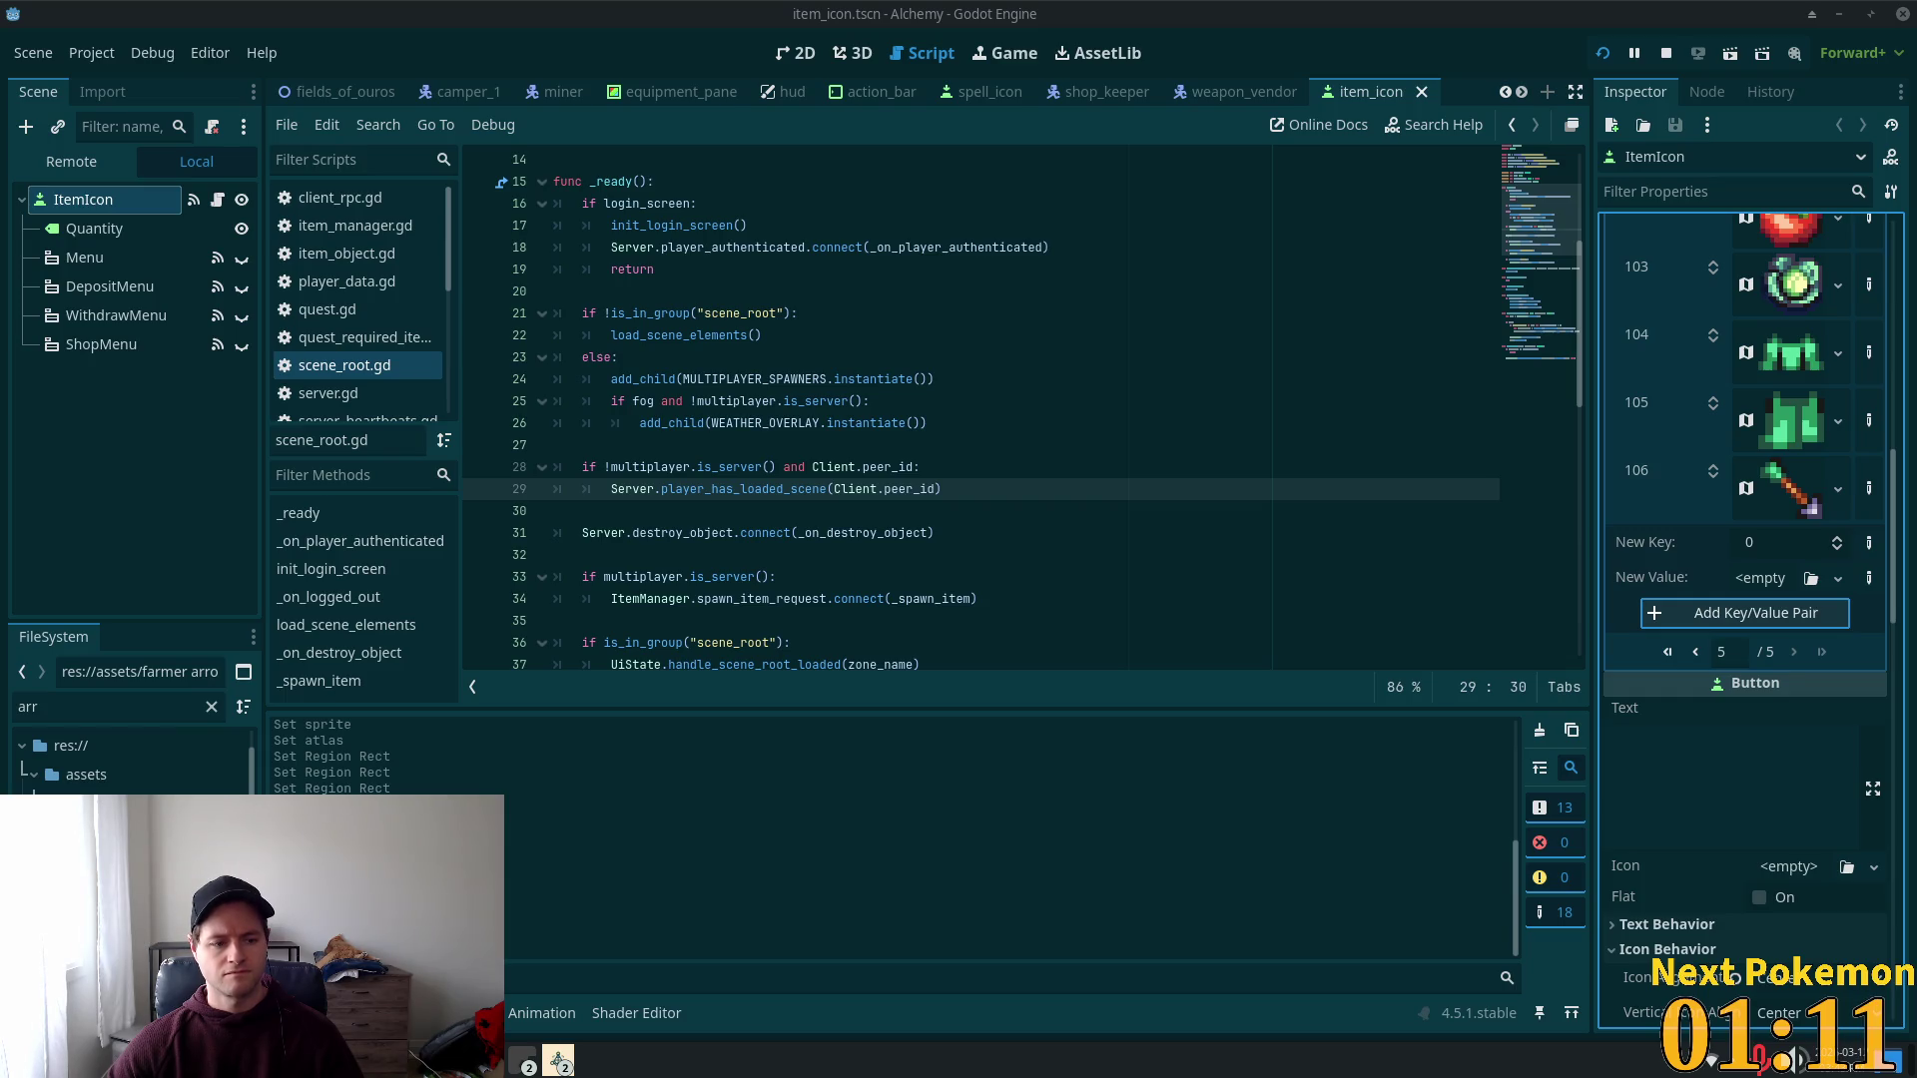
{"action": "left_click", "coordinate": [523, 1061]}
Step: Log back in to phpMyAdmin using the saved server name and account password
{"action": "left_click", "coordinate": [572, 933]}
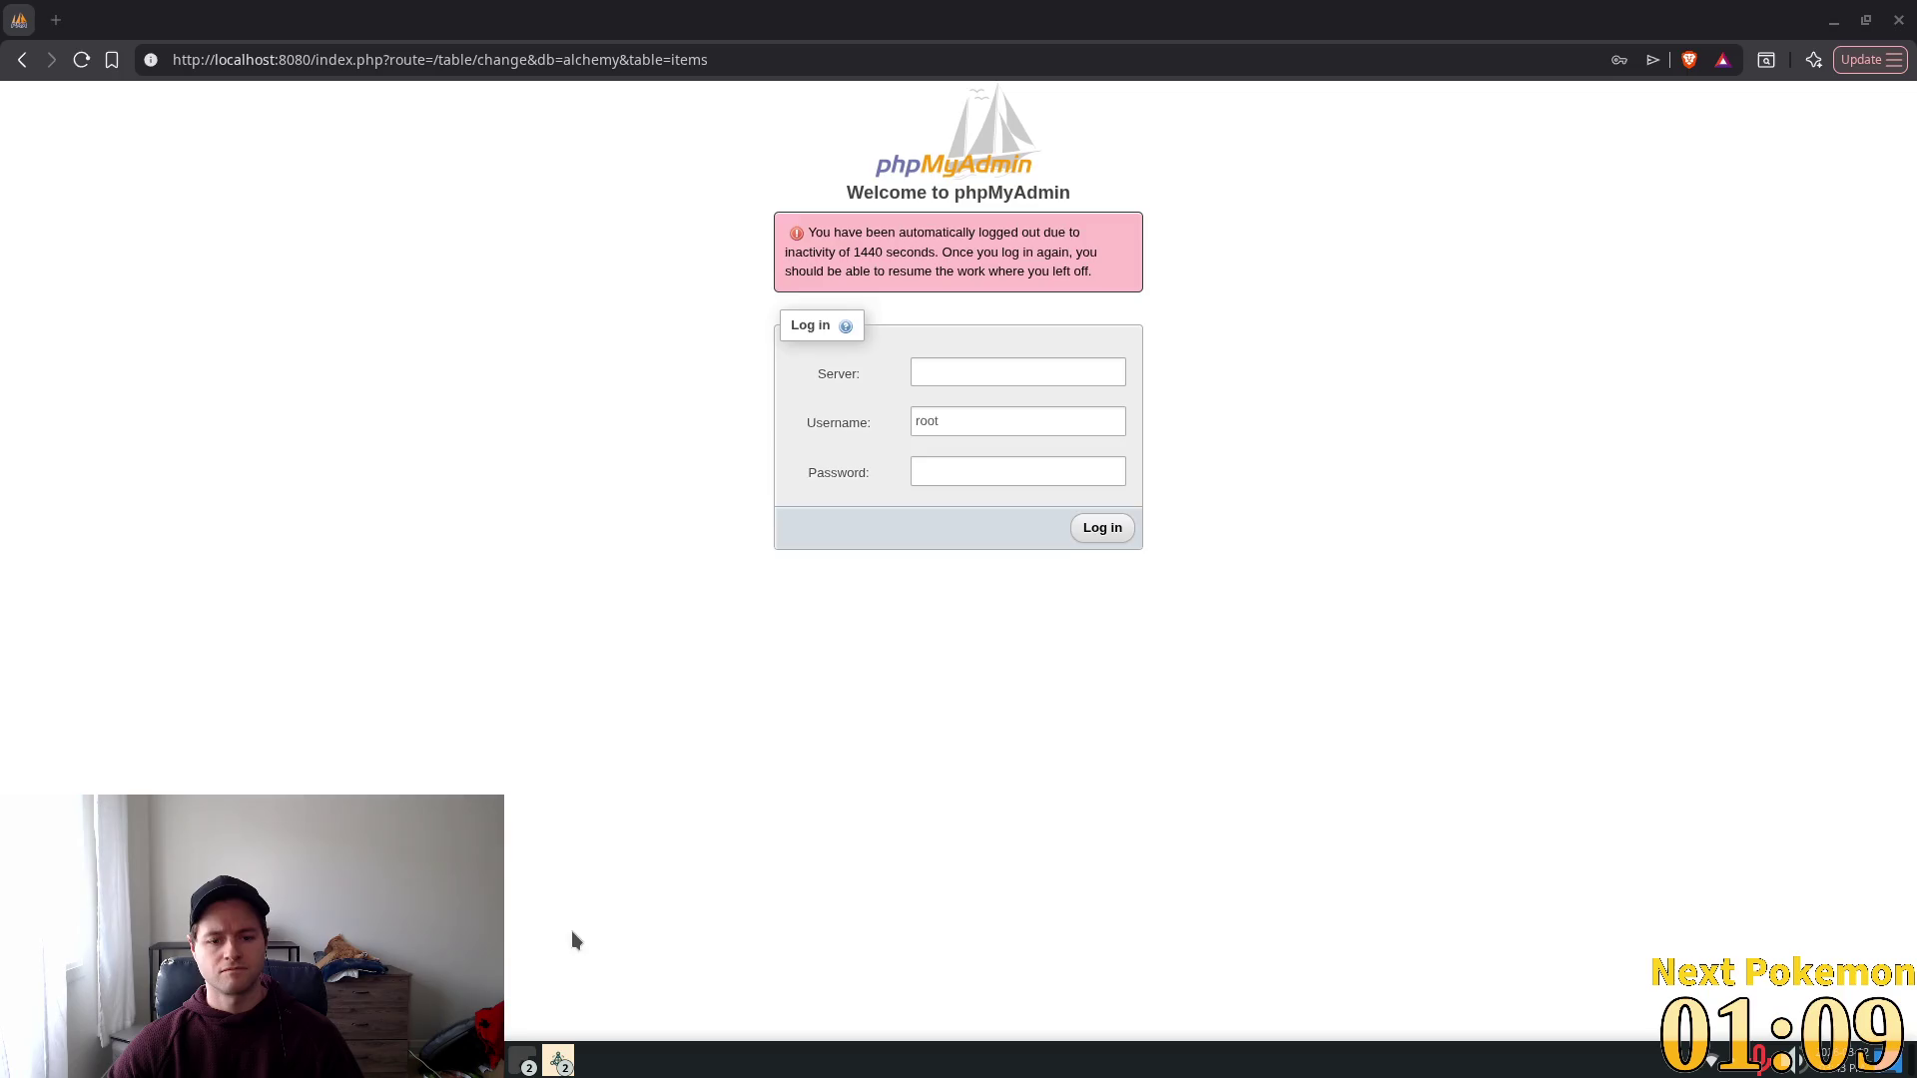
{"action": "left_click", "coordinate": [984, 382]}
{"action": "left_click", "coordinate": [1031, 418]}
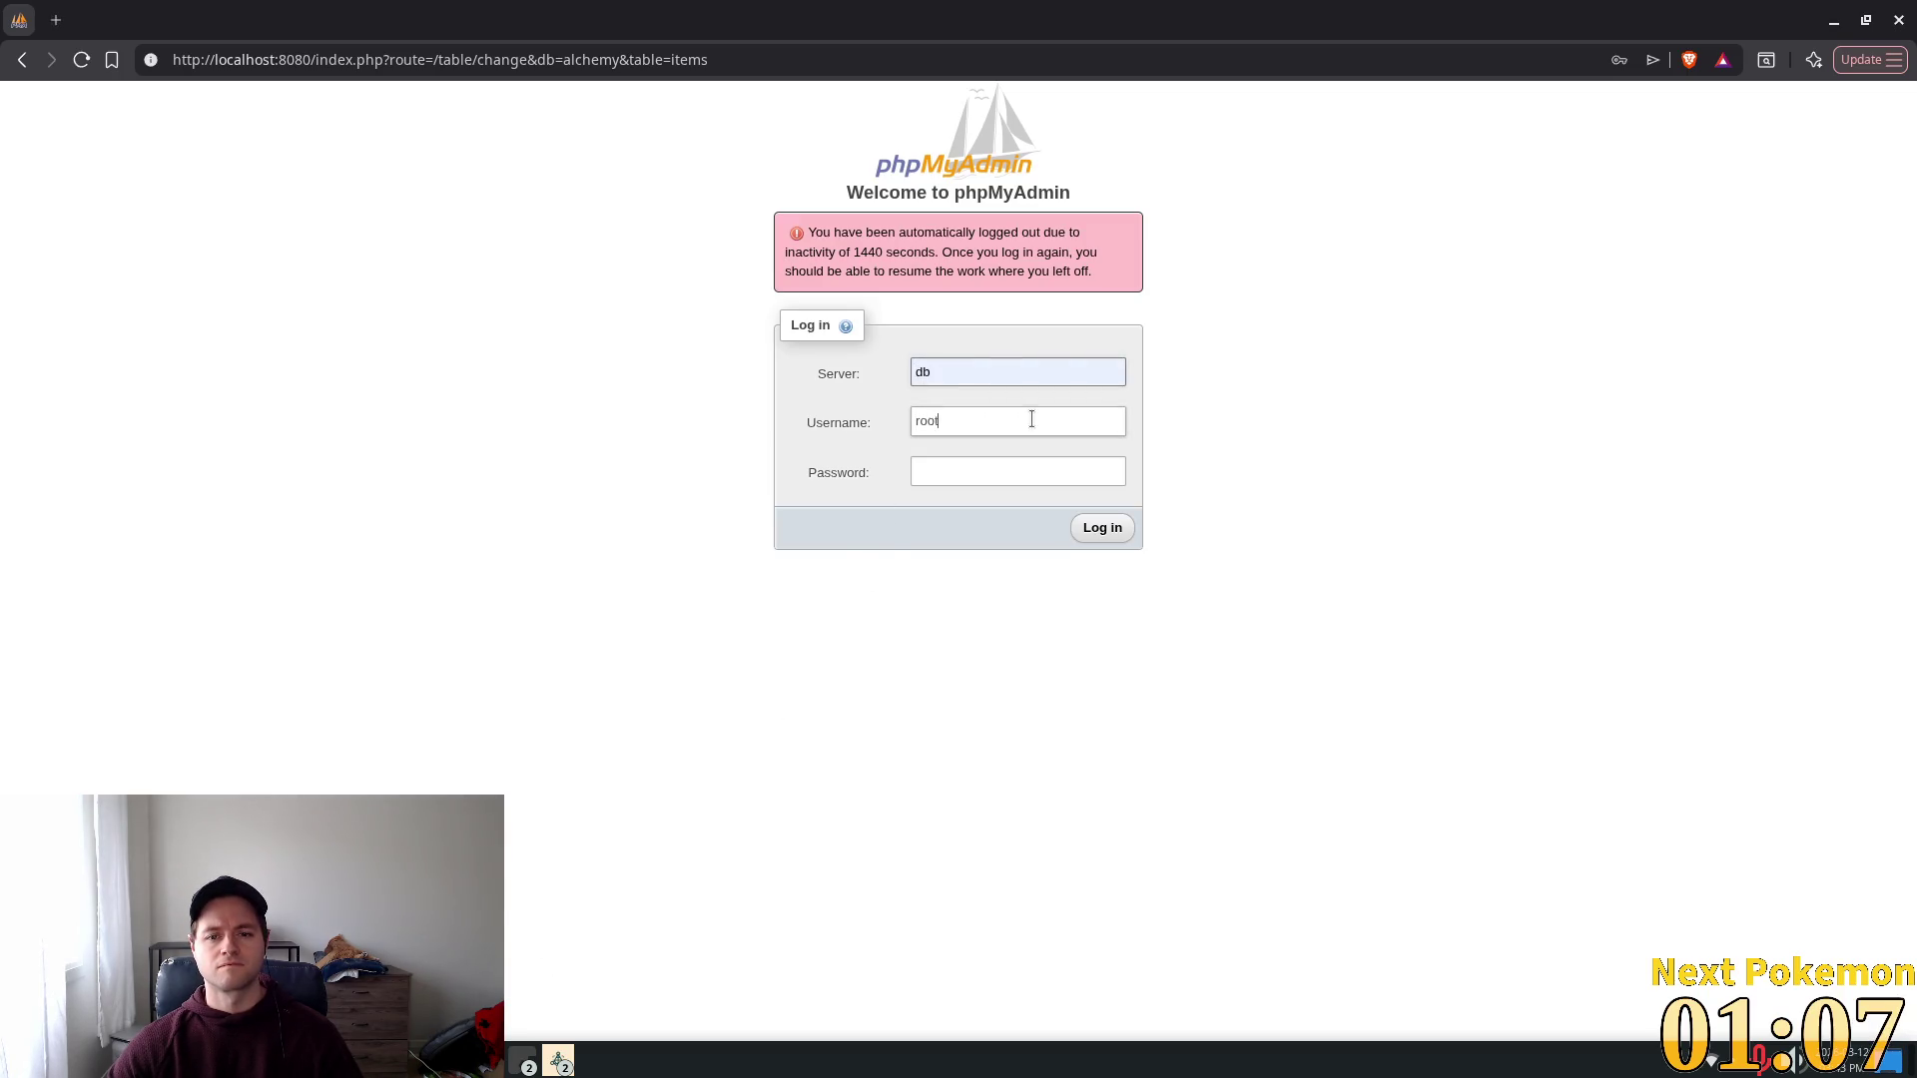
{"action": "left_click", "coordinate": [1009, 471]}
{"action": "left_click", "coordinate": [1070, 488]}
{"action": "left_click", "coordinate": [1102, 528]}
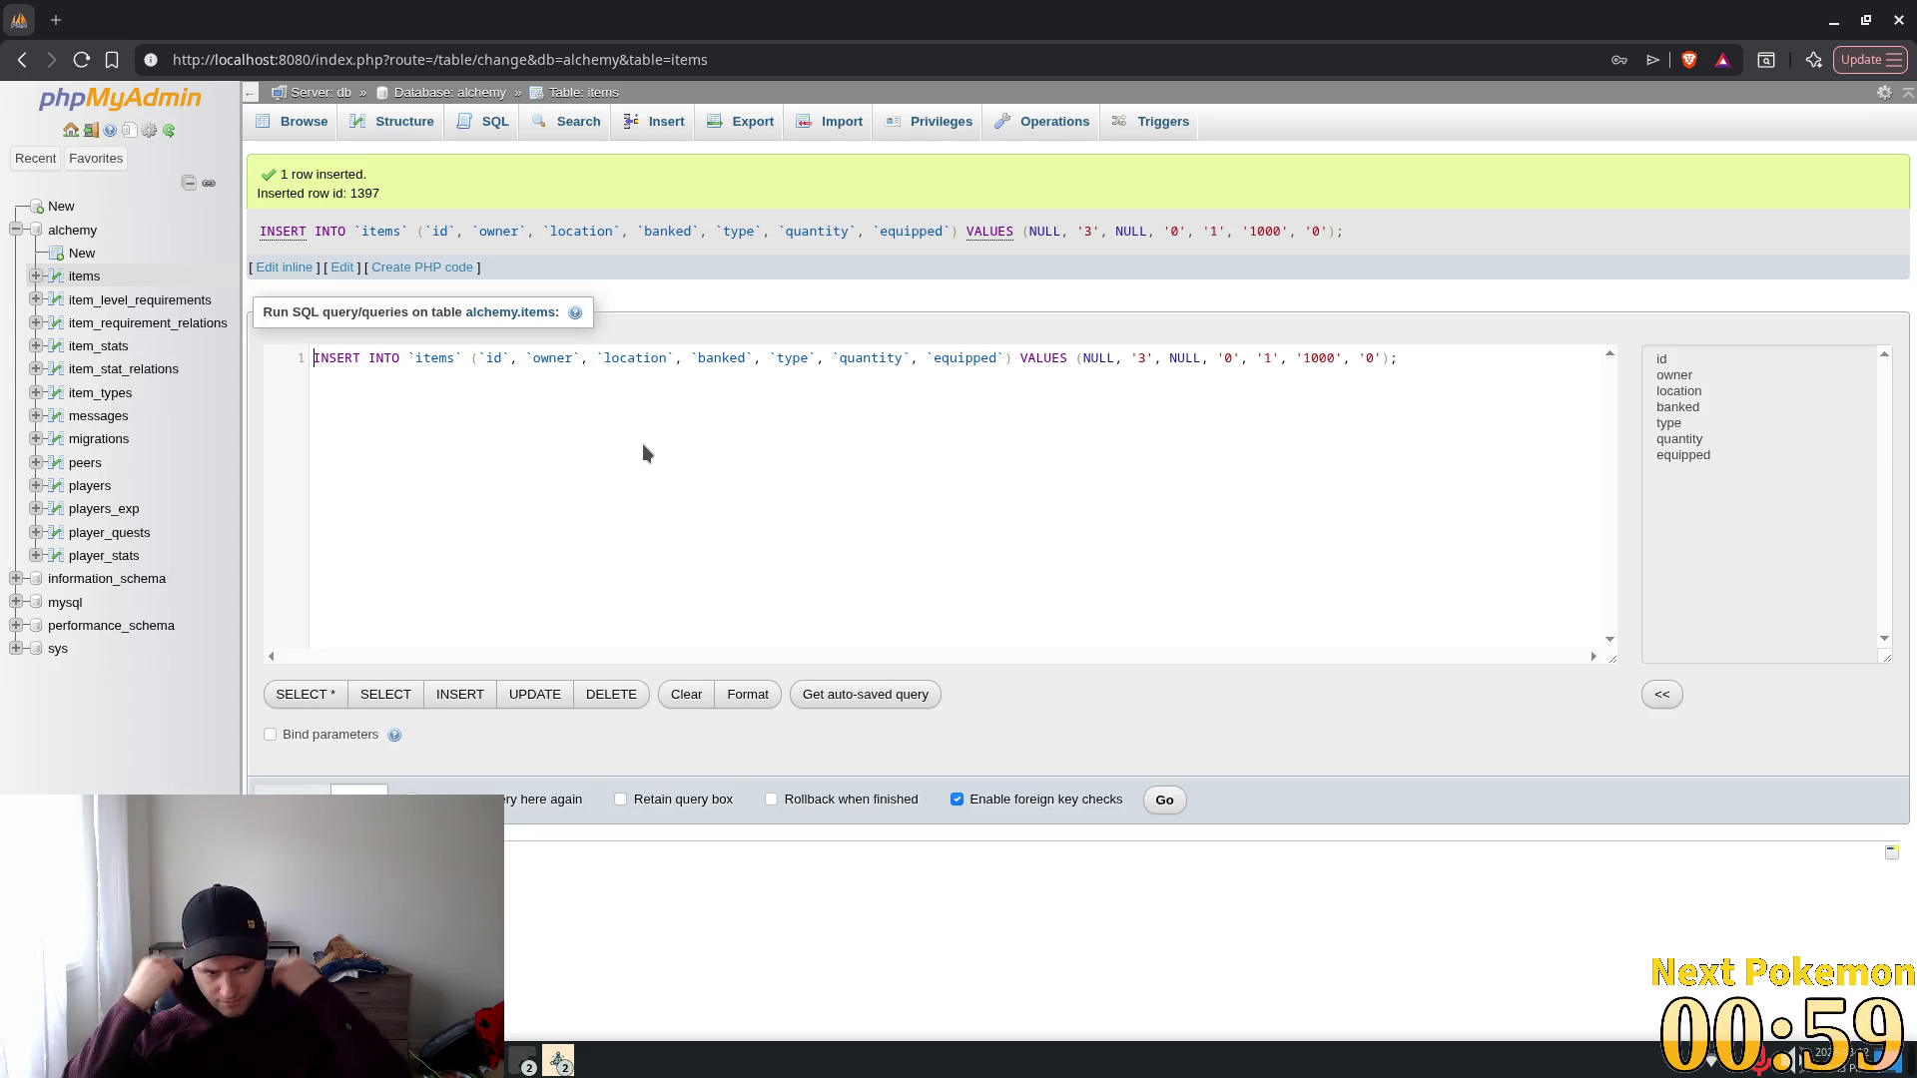
Step: List all item_types at 500 rows per page, down to id 105, and open the Insert form
{"action": "left_click", "coordinate": [95, 394]}
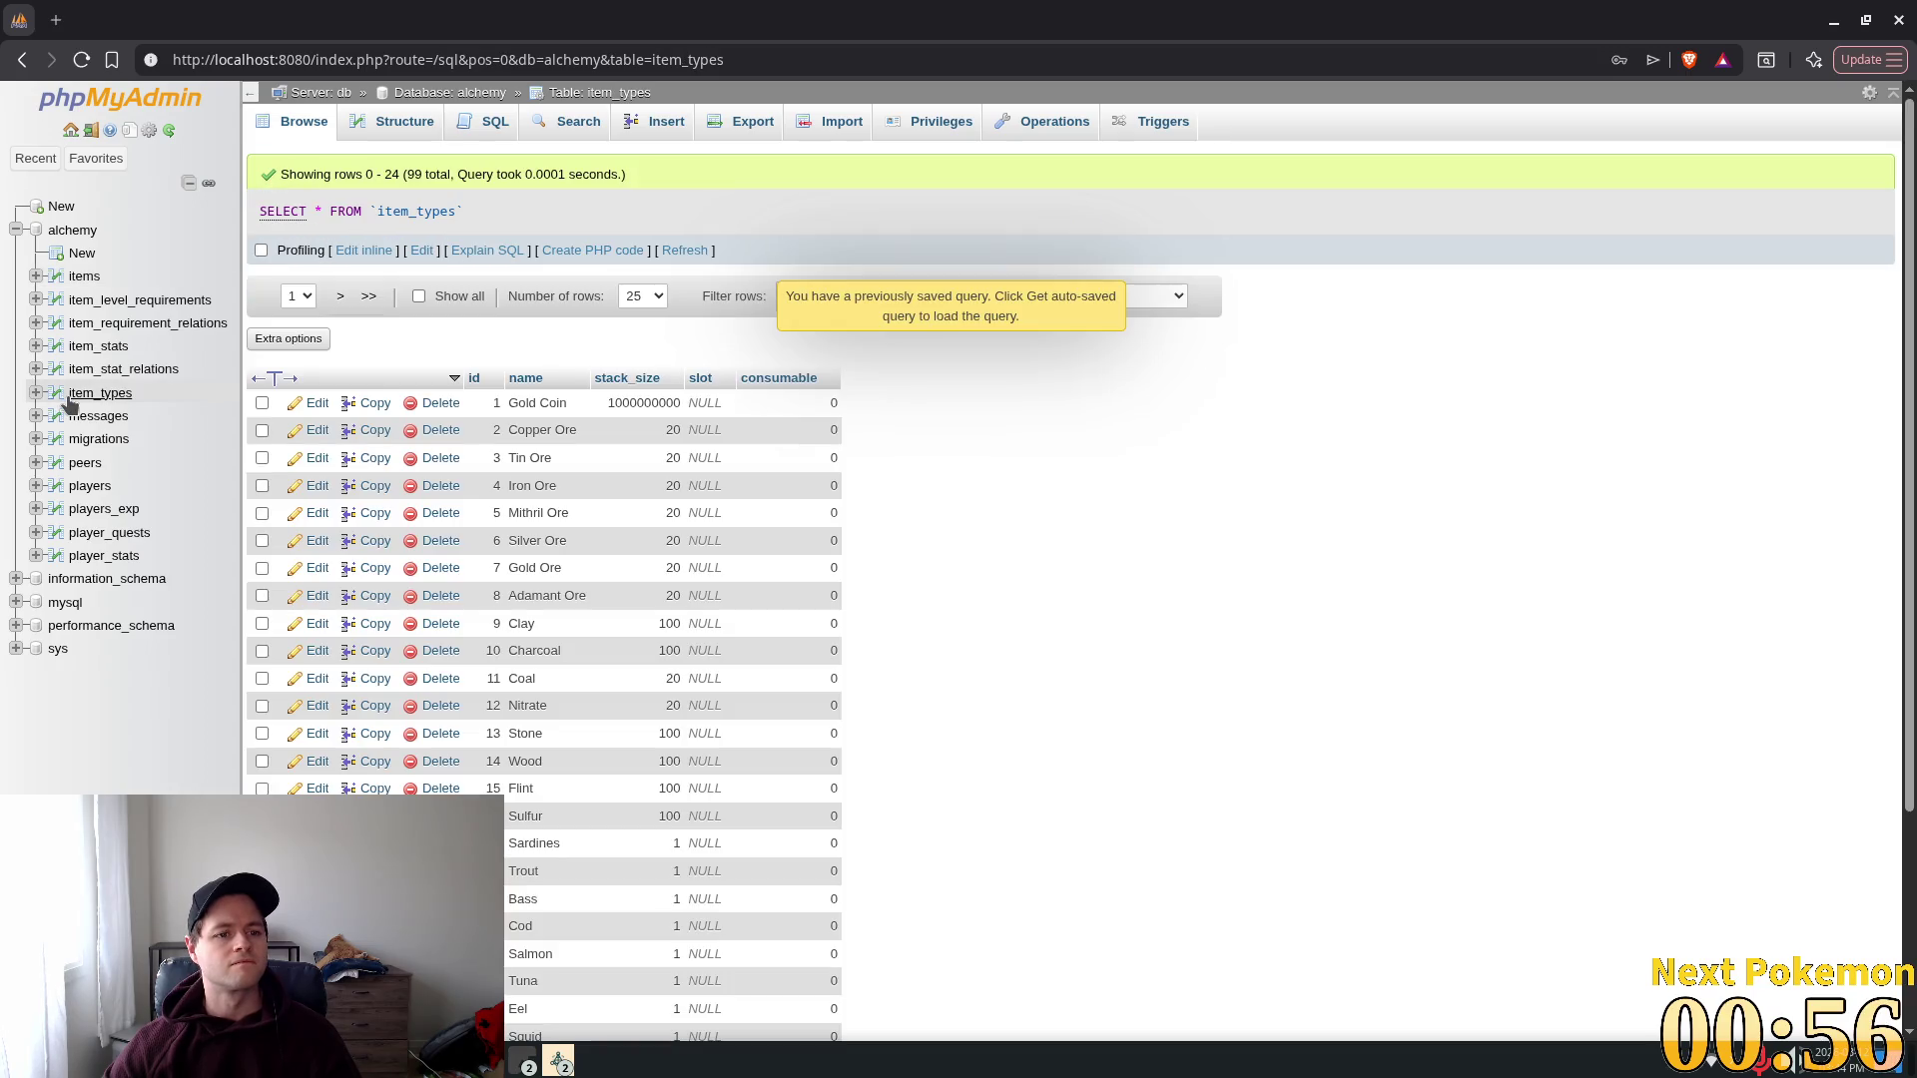
{"action": "left_click", "coordinate": [642, 297]}
{"action": "left_click", "coordinate": [635, 416]}
{"action": "mouse_move", "coordinate": [1903, 220]}
{"action": "left_mouse_down"}
{"action": "mouse_move", "coordinate": [1878, 539]}
{"action": "mouse_move", "coordinate": [1742, 915]}
{"action": "left_mouse_up"}
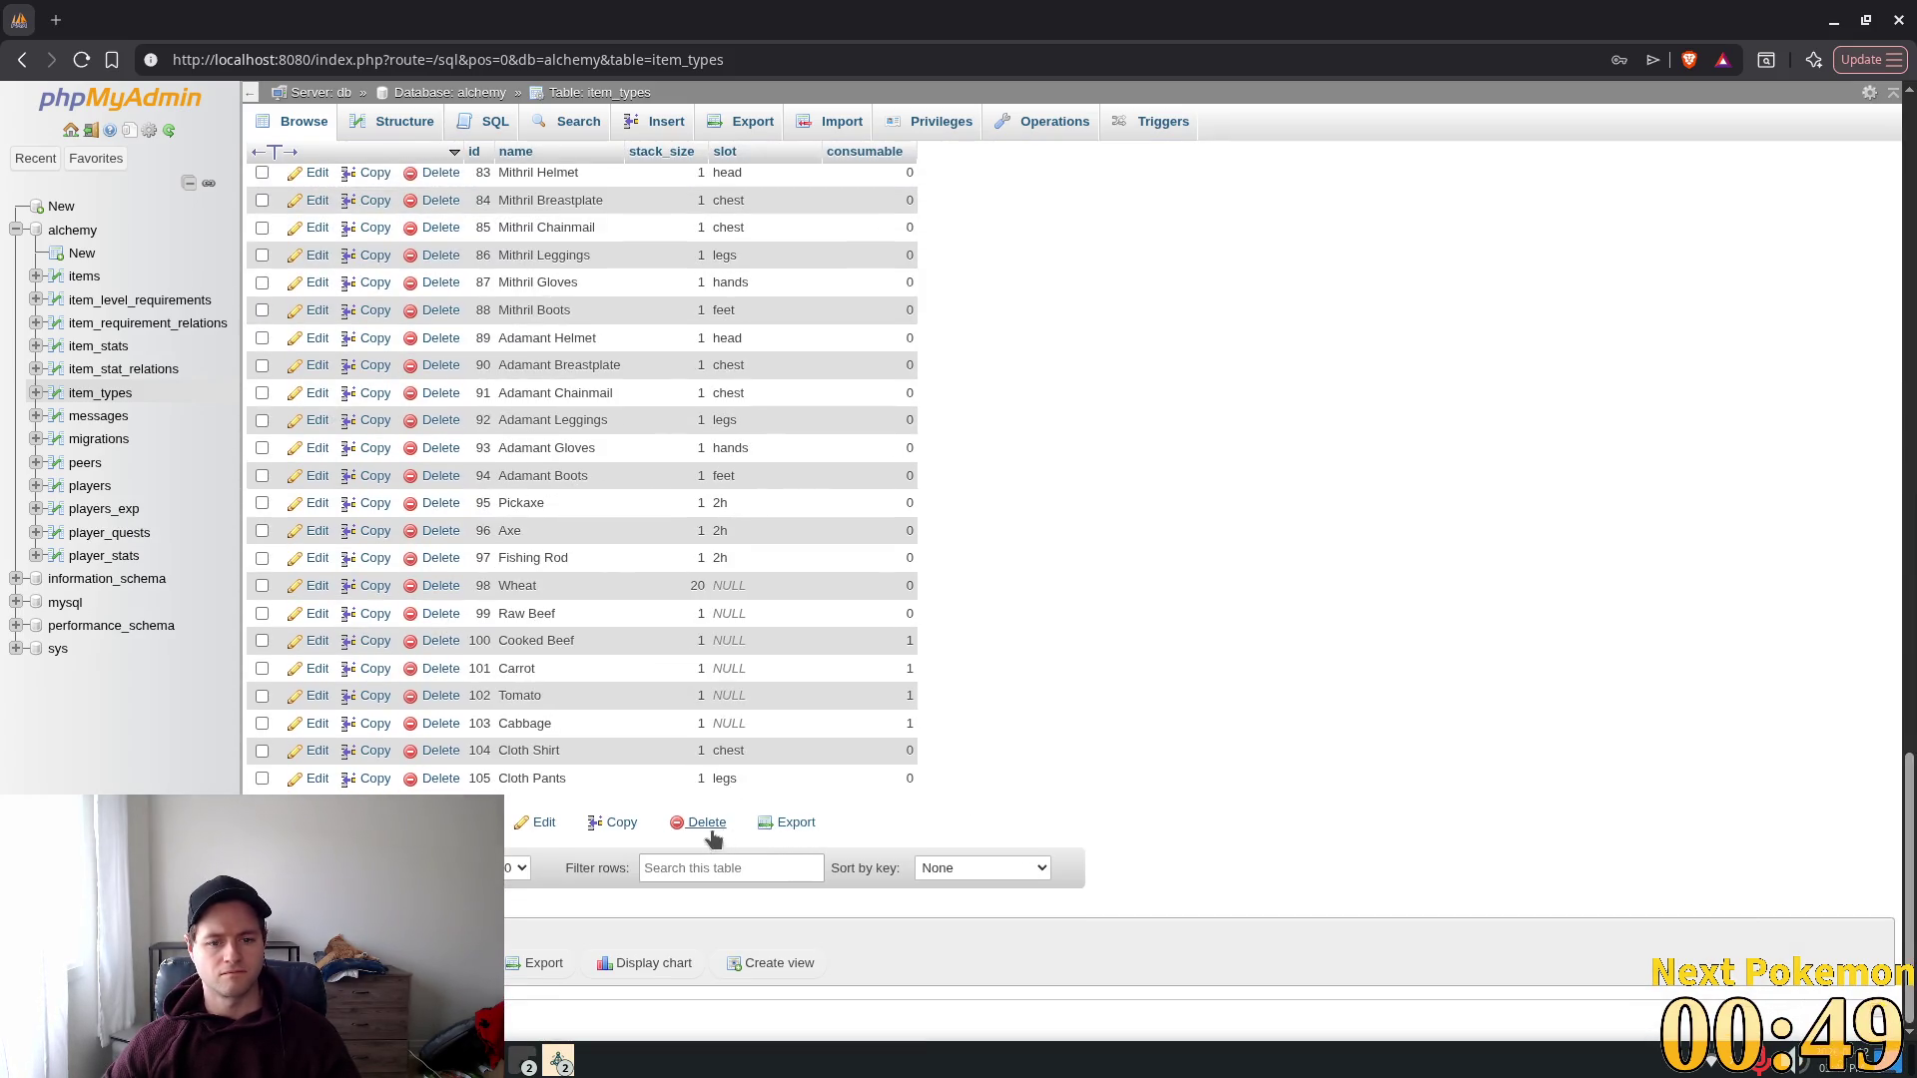
{"action": "left_click", "coordinate": [661, 121]}
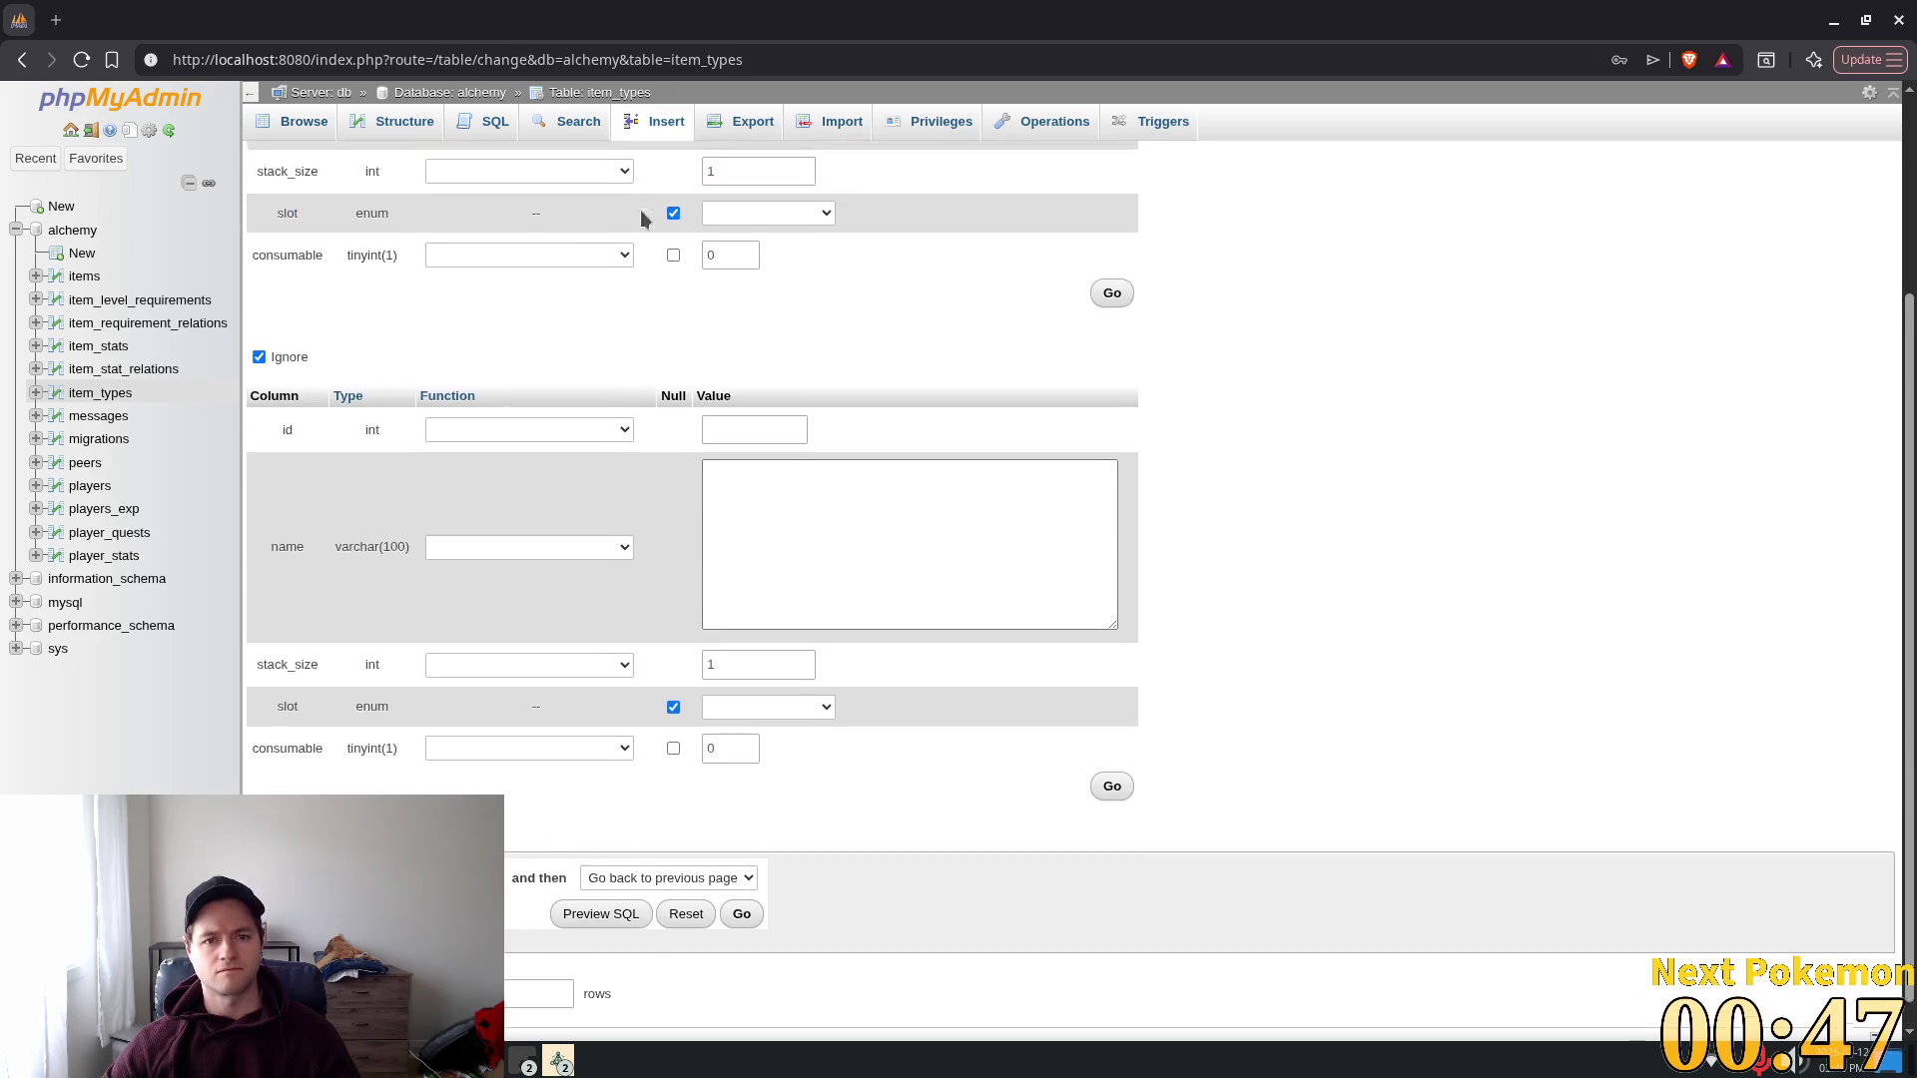
Step: Insert item_types row 106 'Wooden Arrow' with stack size 250 and slot projectile
{"action": "scroll", "coordinate": [639, 193], "scroll_direction": "up", "scroll_amount": 3}
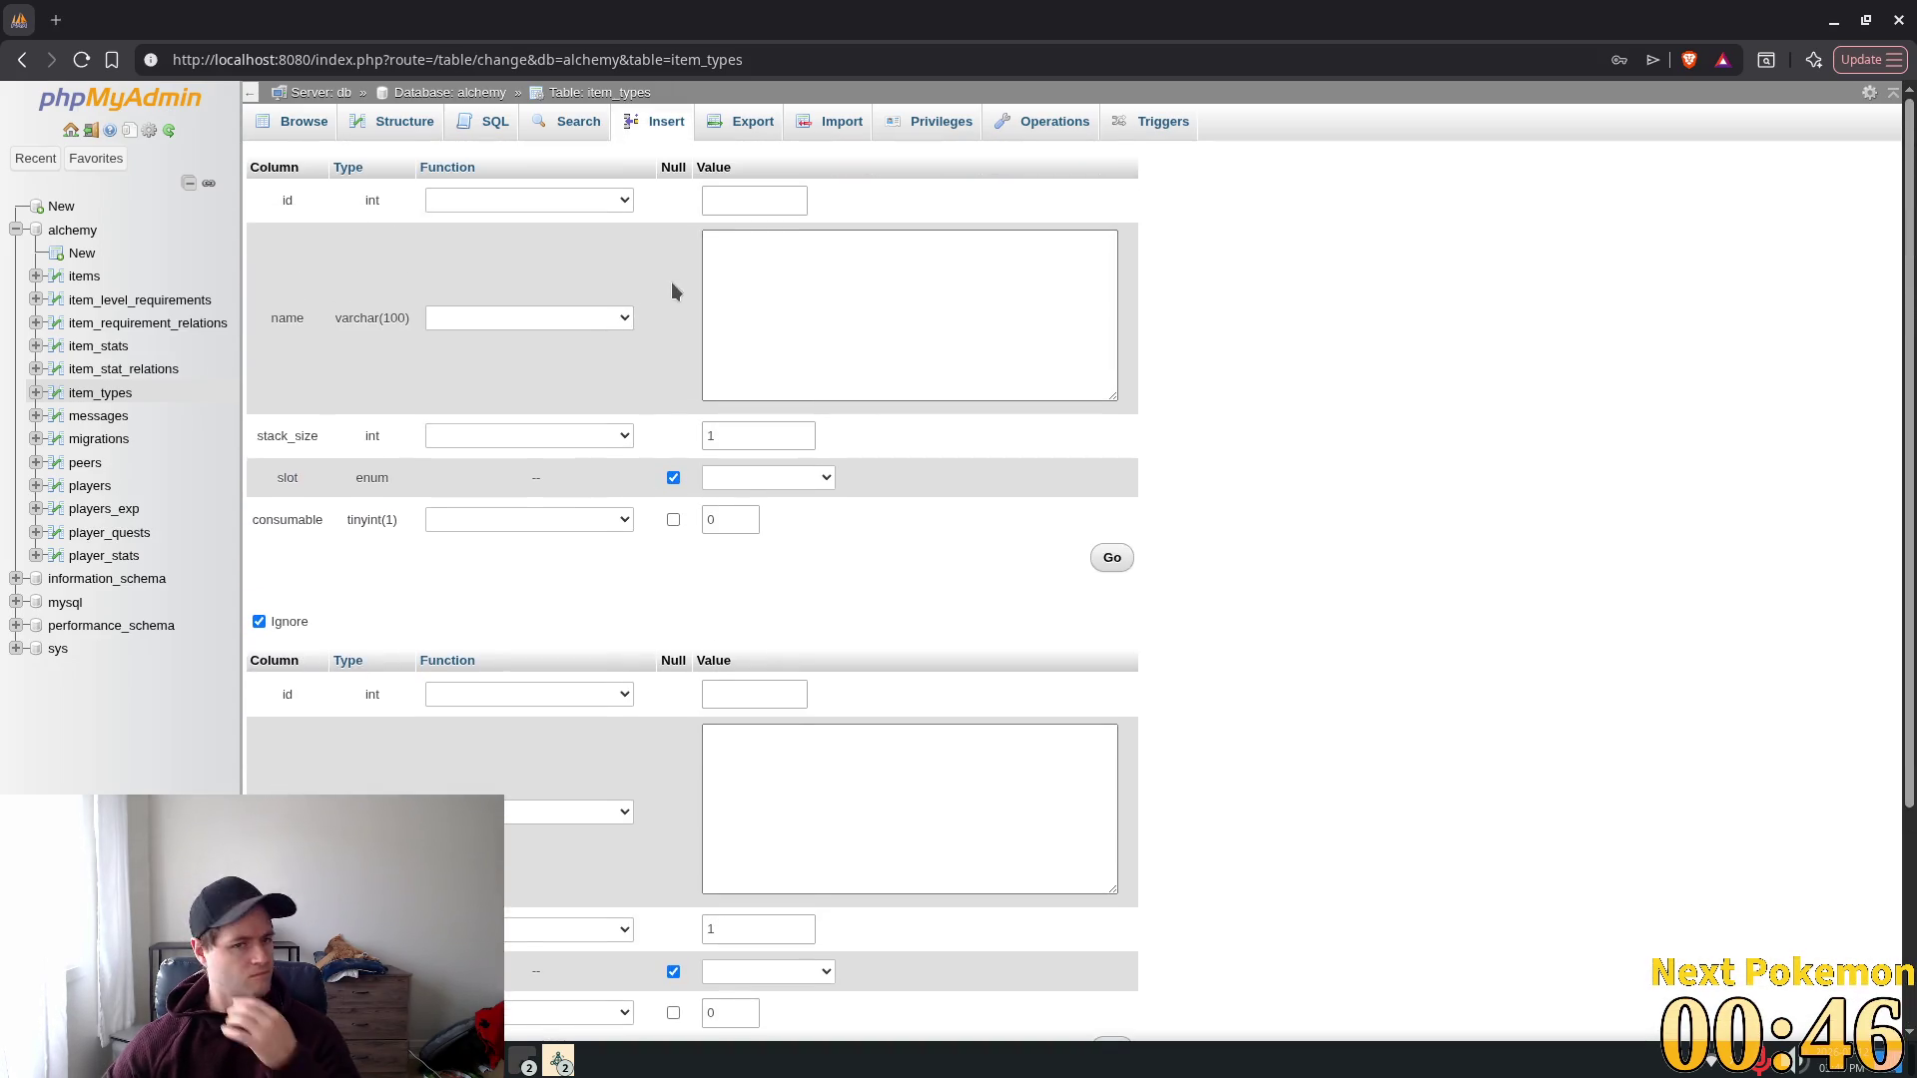
{"action": "left_click", "coordinate": [765, 291]}
{"action": "type", "text": "Wooden Arrow"}
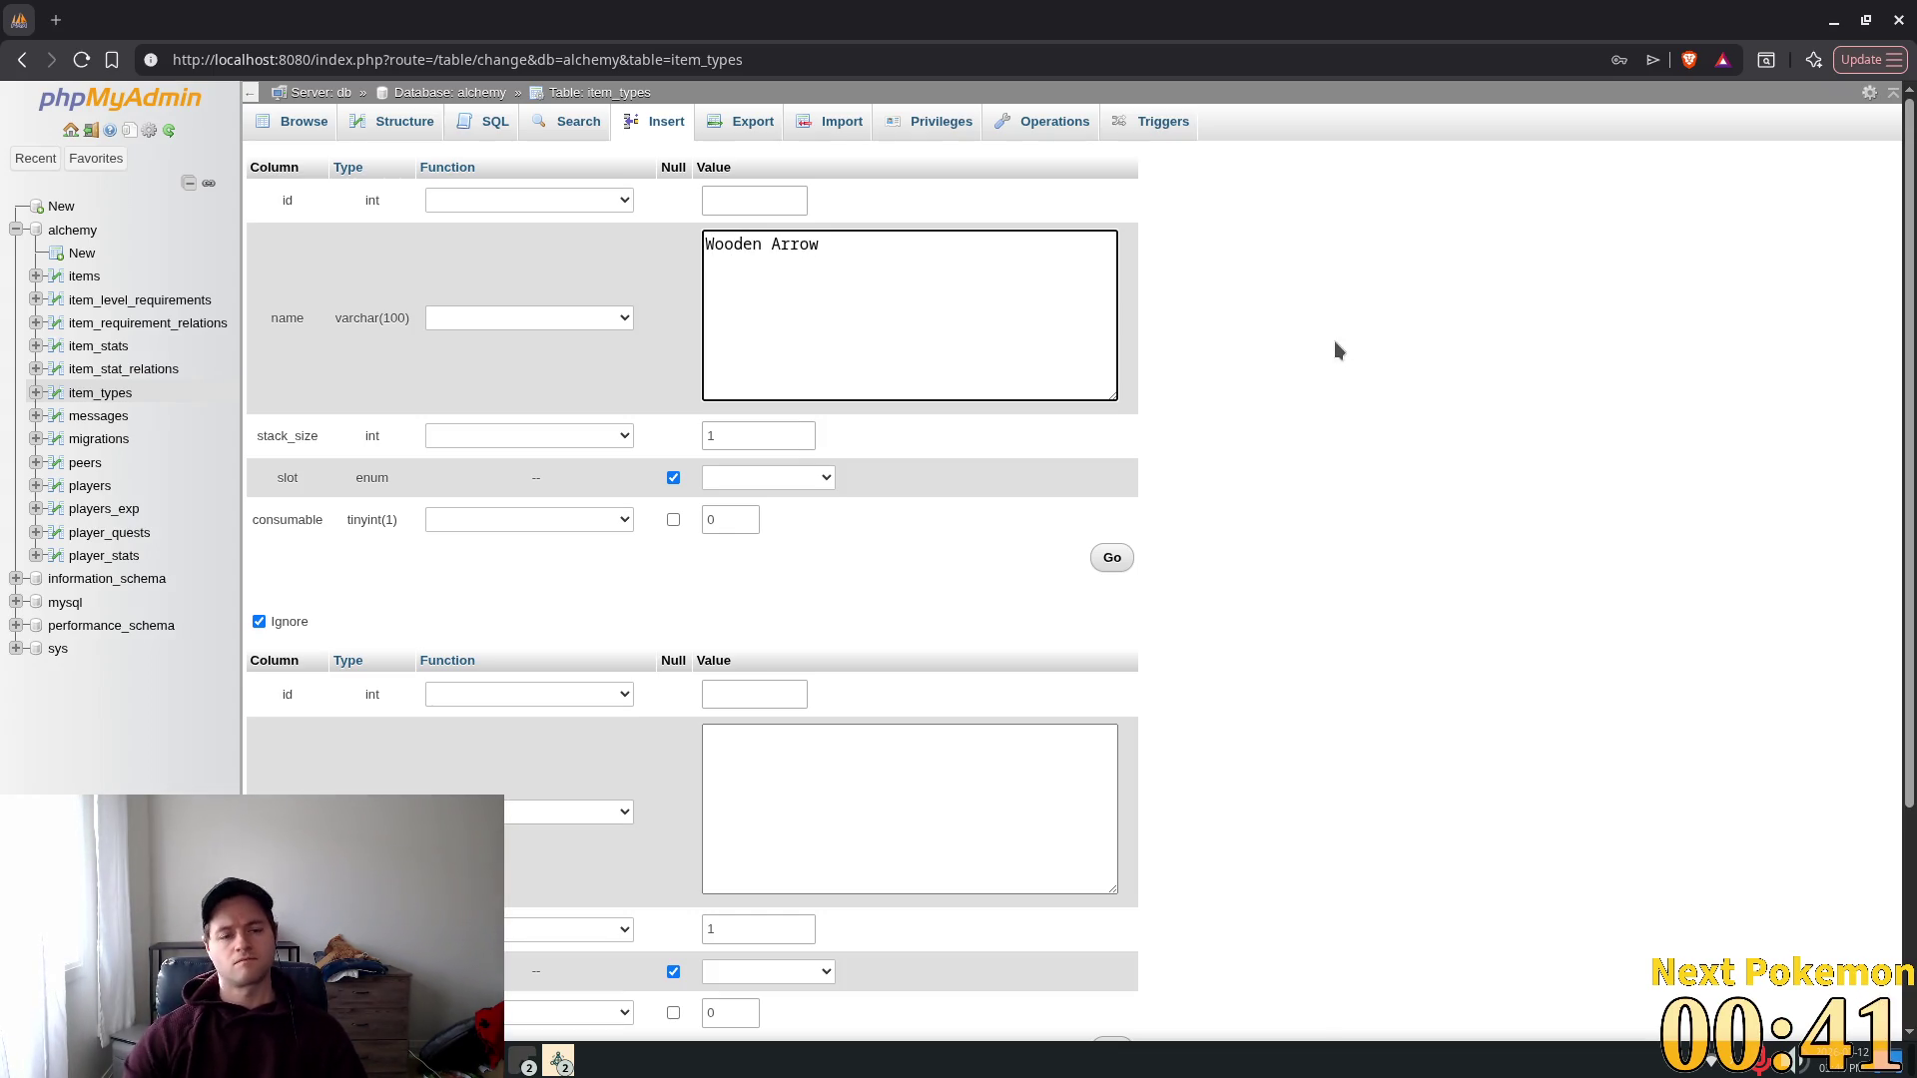
{"action": "key", "text": "Tab"}
{"action": "left_click", "coordinate": [834, 396]}
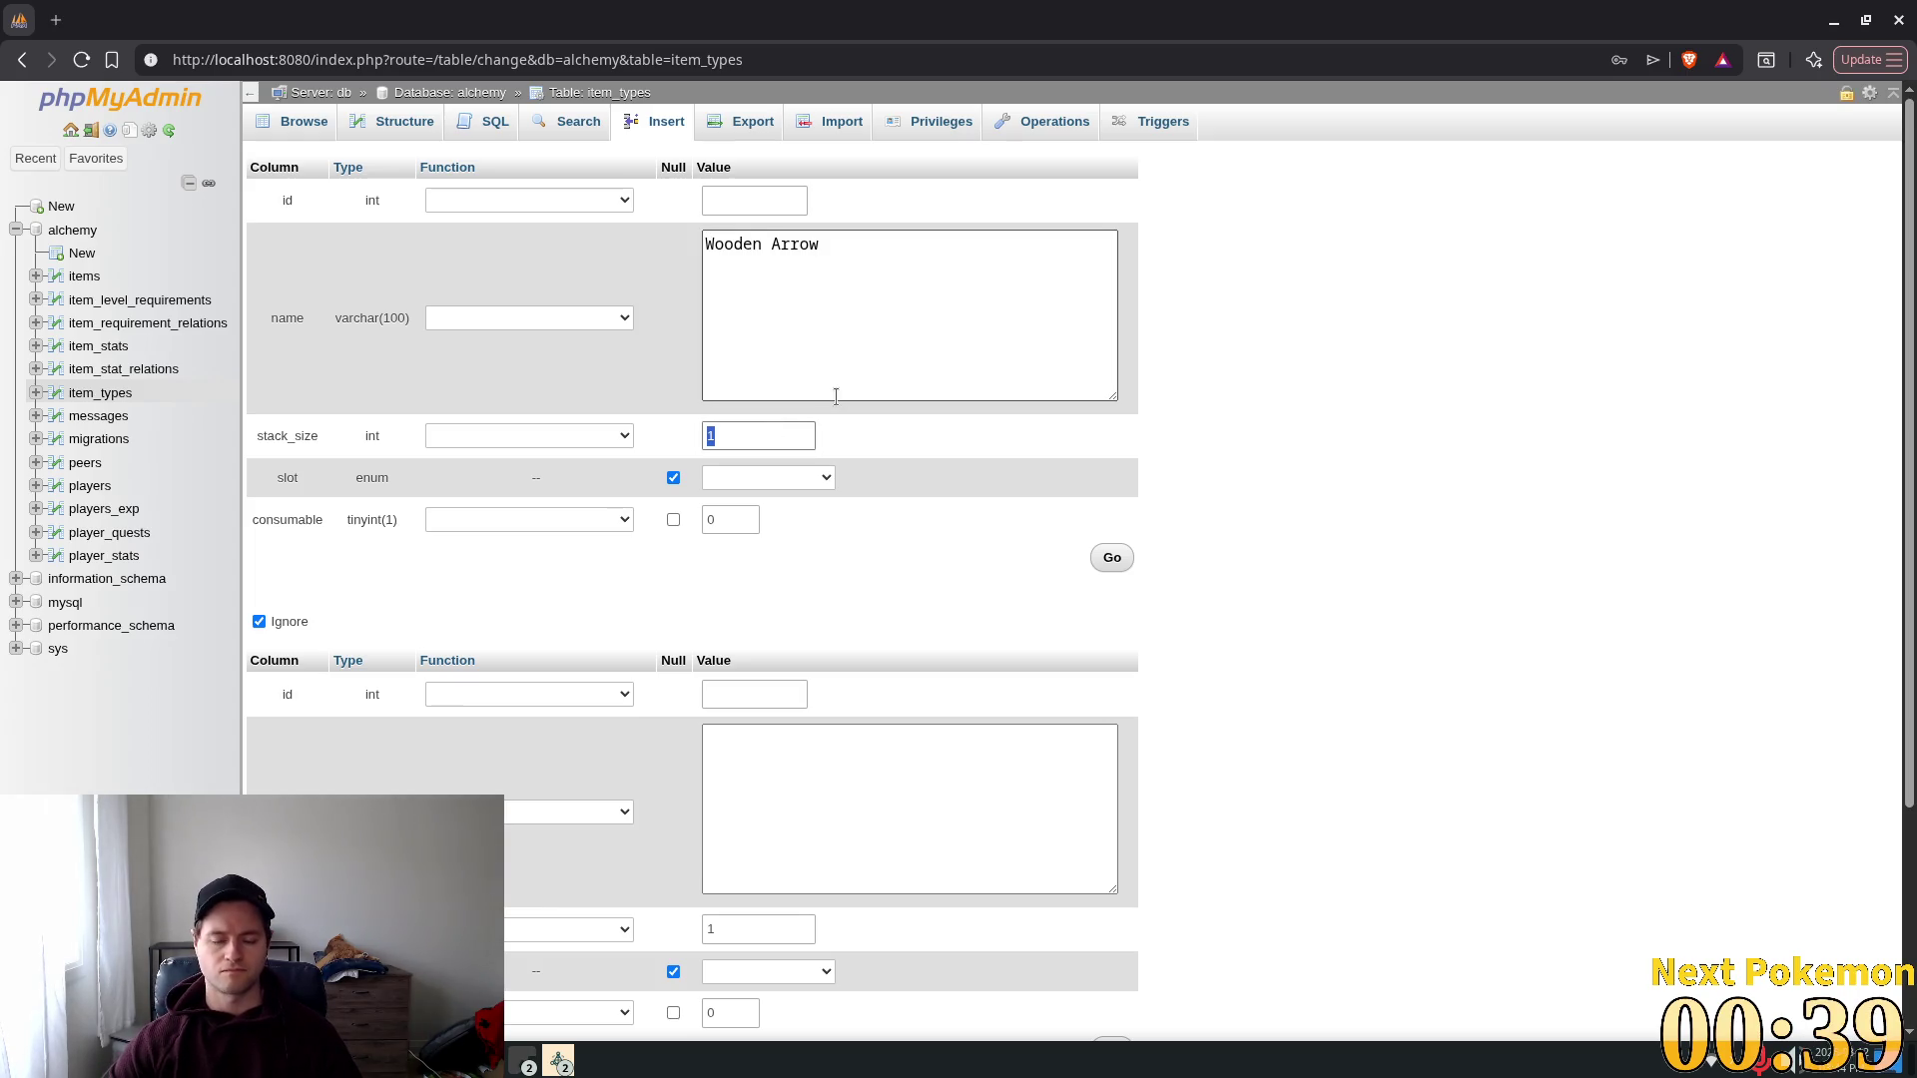
{"action": "type", "text": "250"}
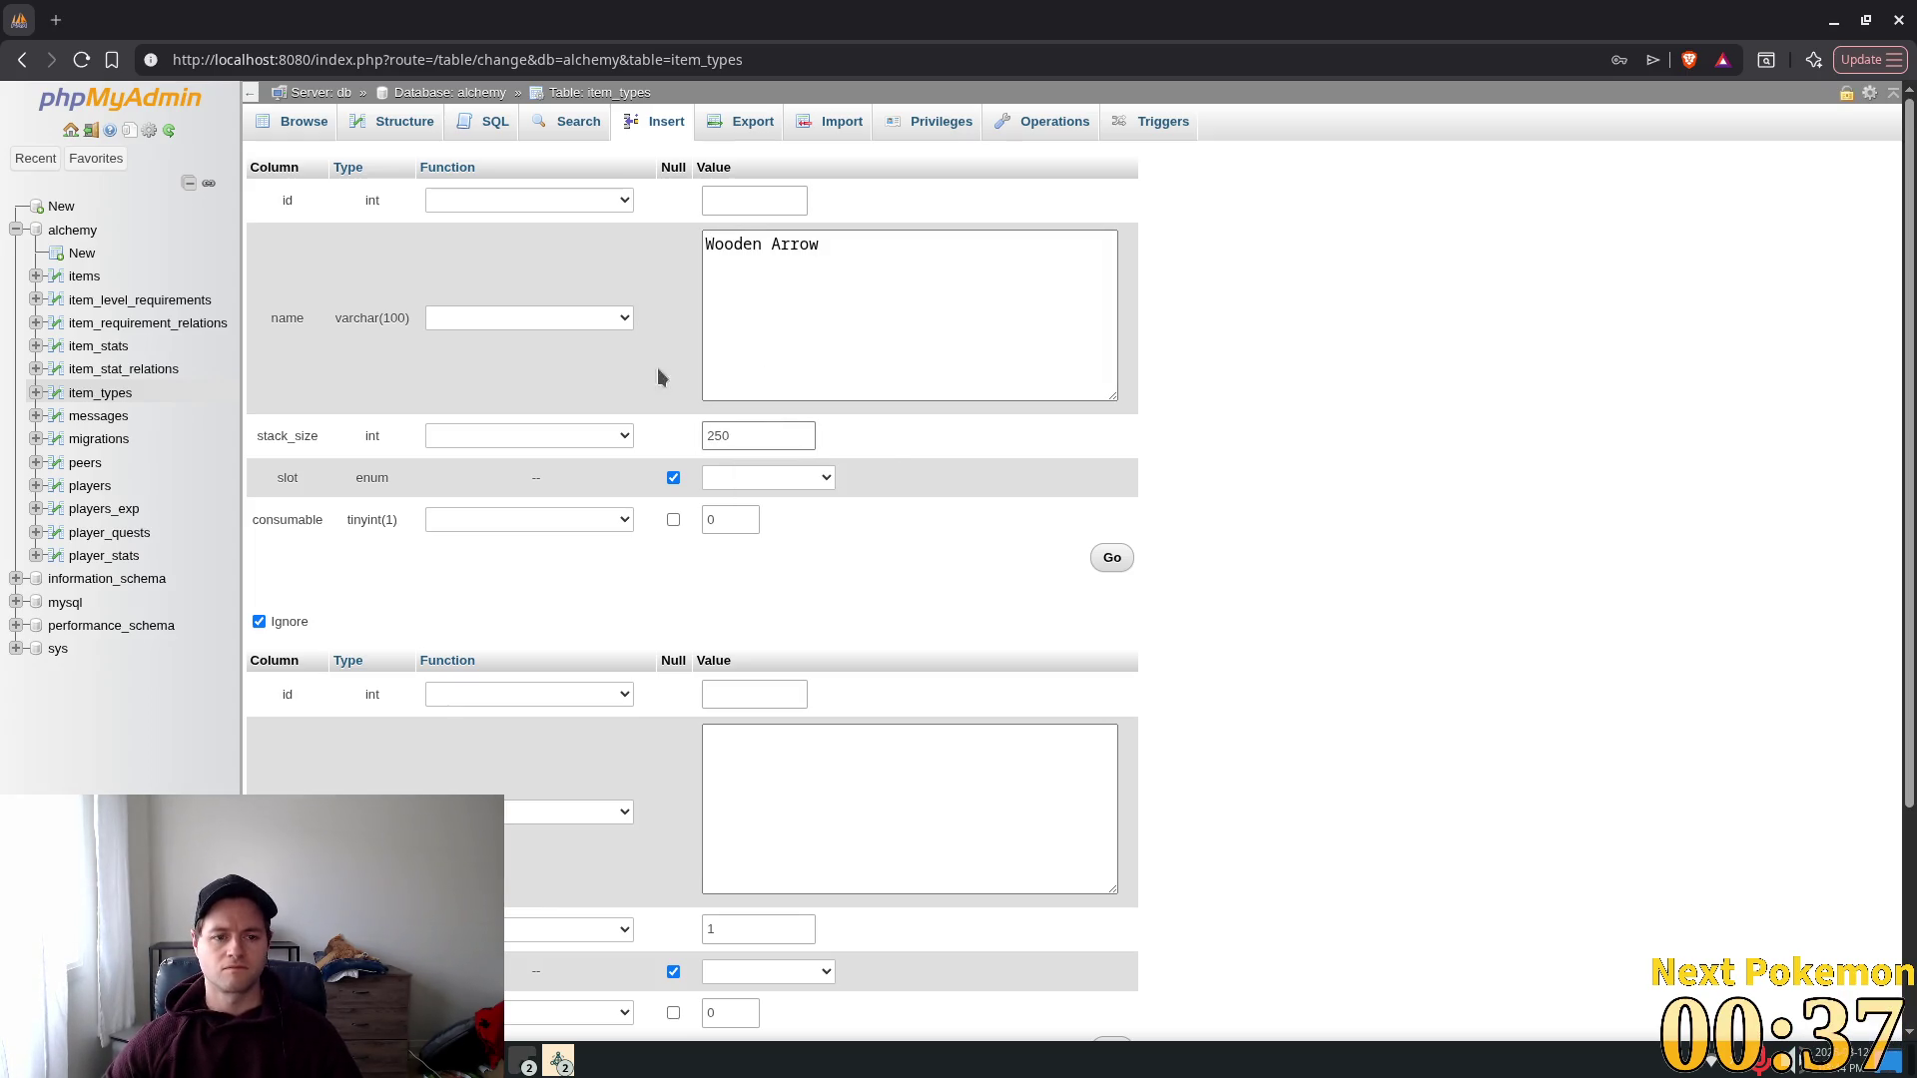
{"action": "left_click", "coordinate": [813, 478]}
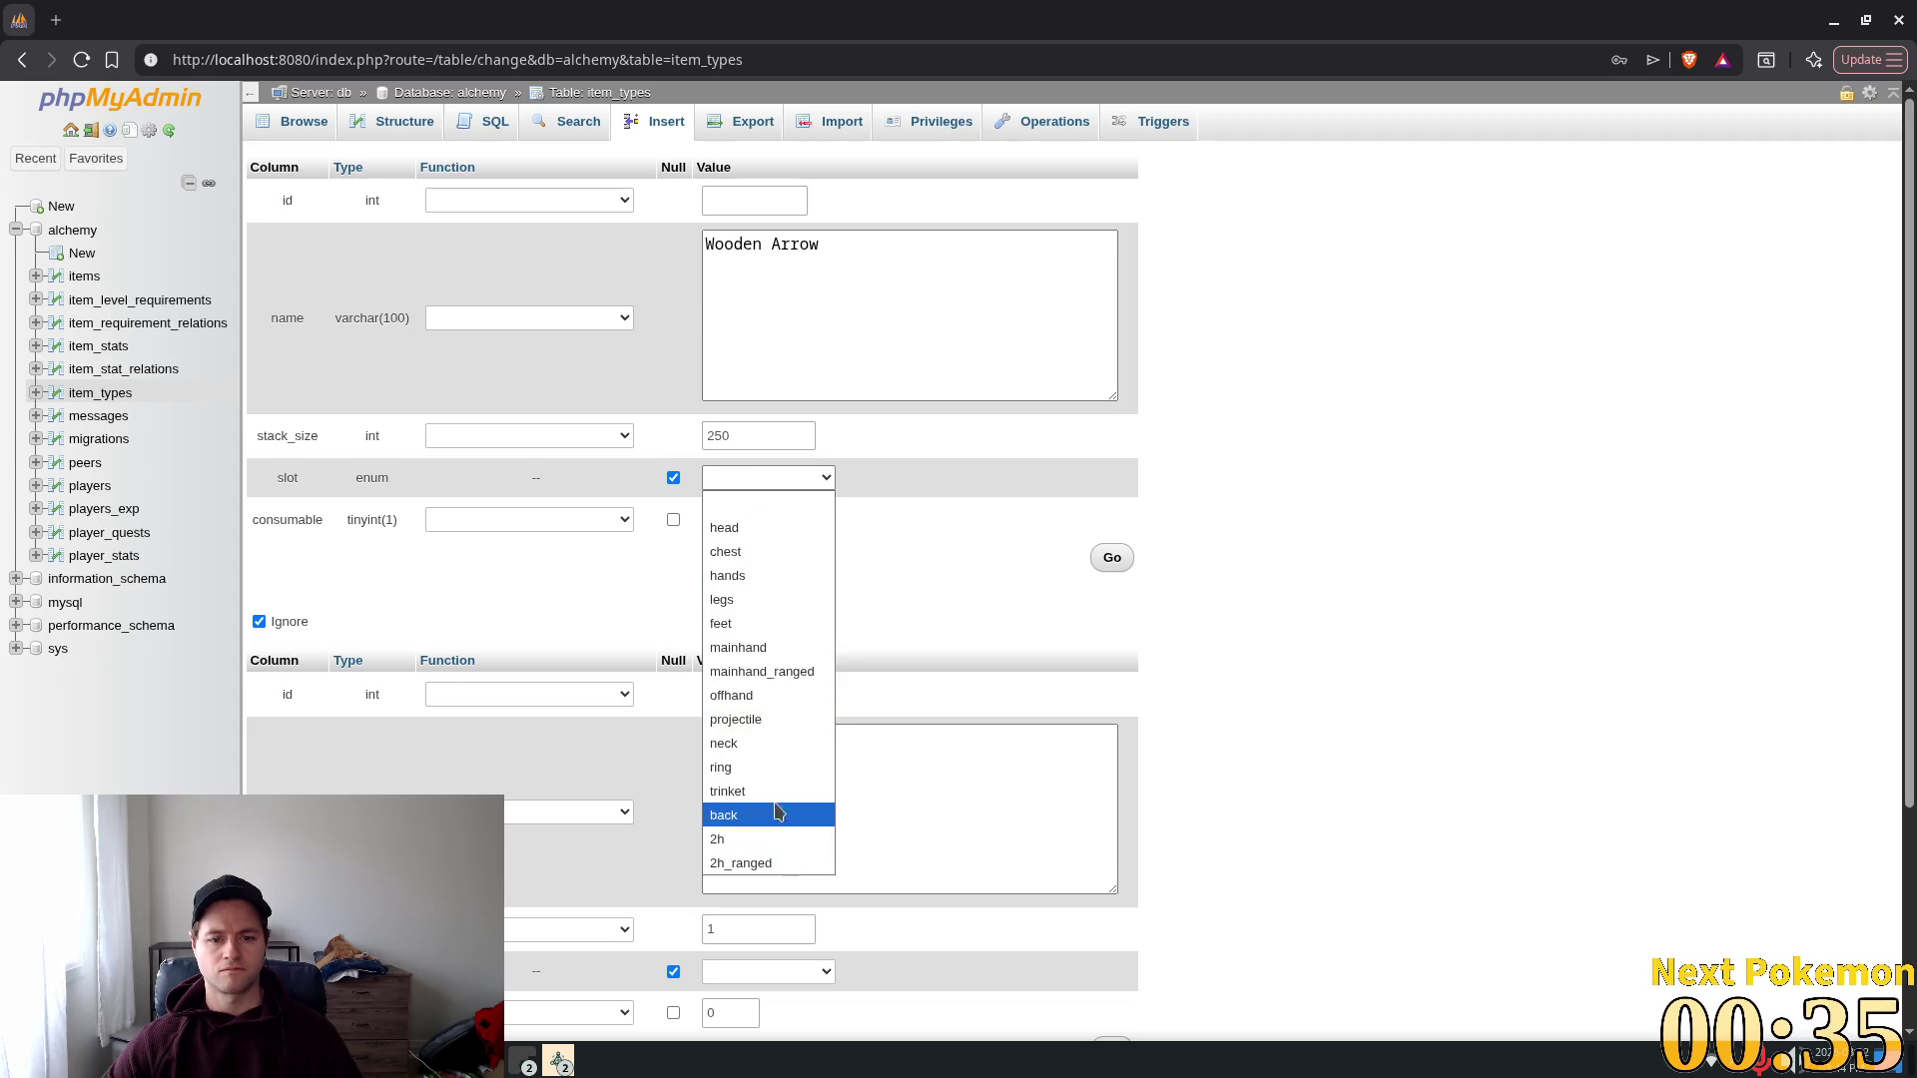
{"action": "left_click", "coordinate": [774, 720]}
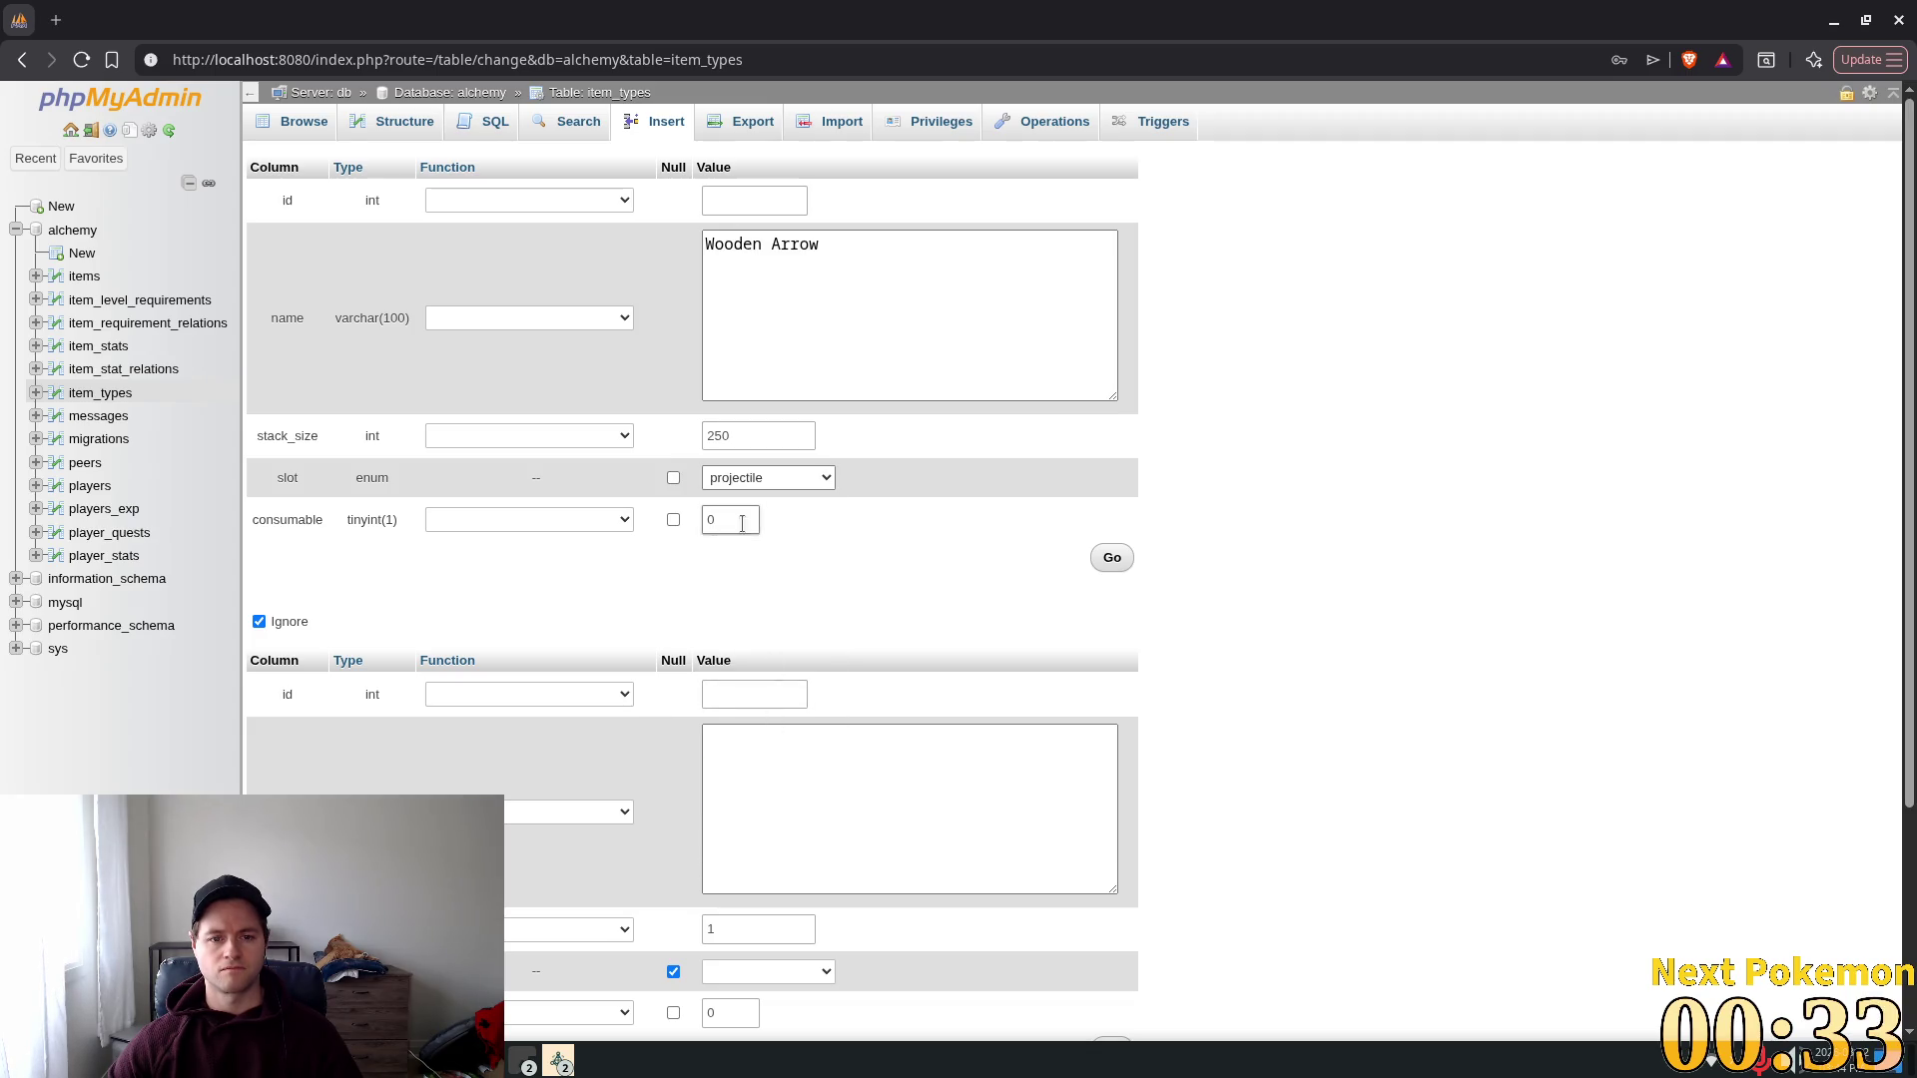
{"action": "left_click", "coordinate": [1112, 558]}
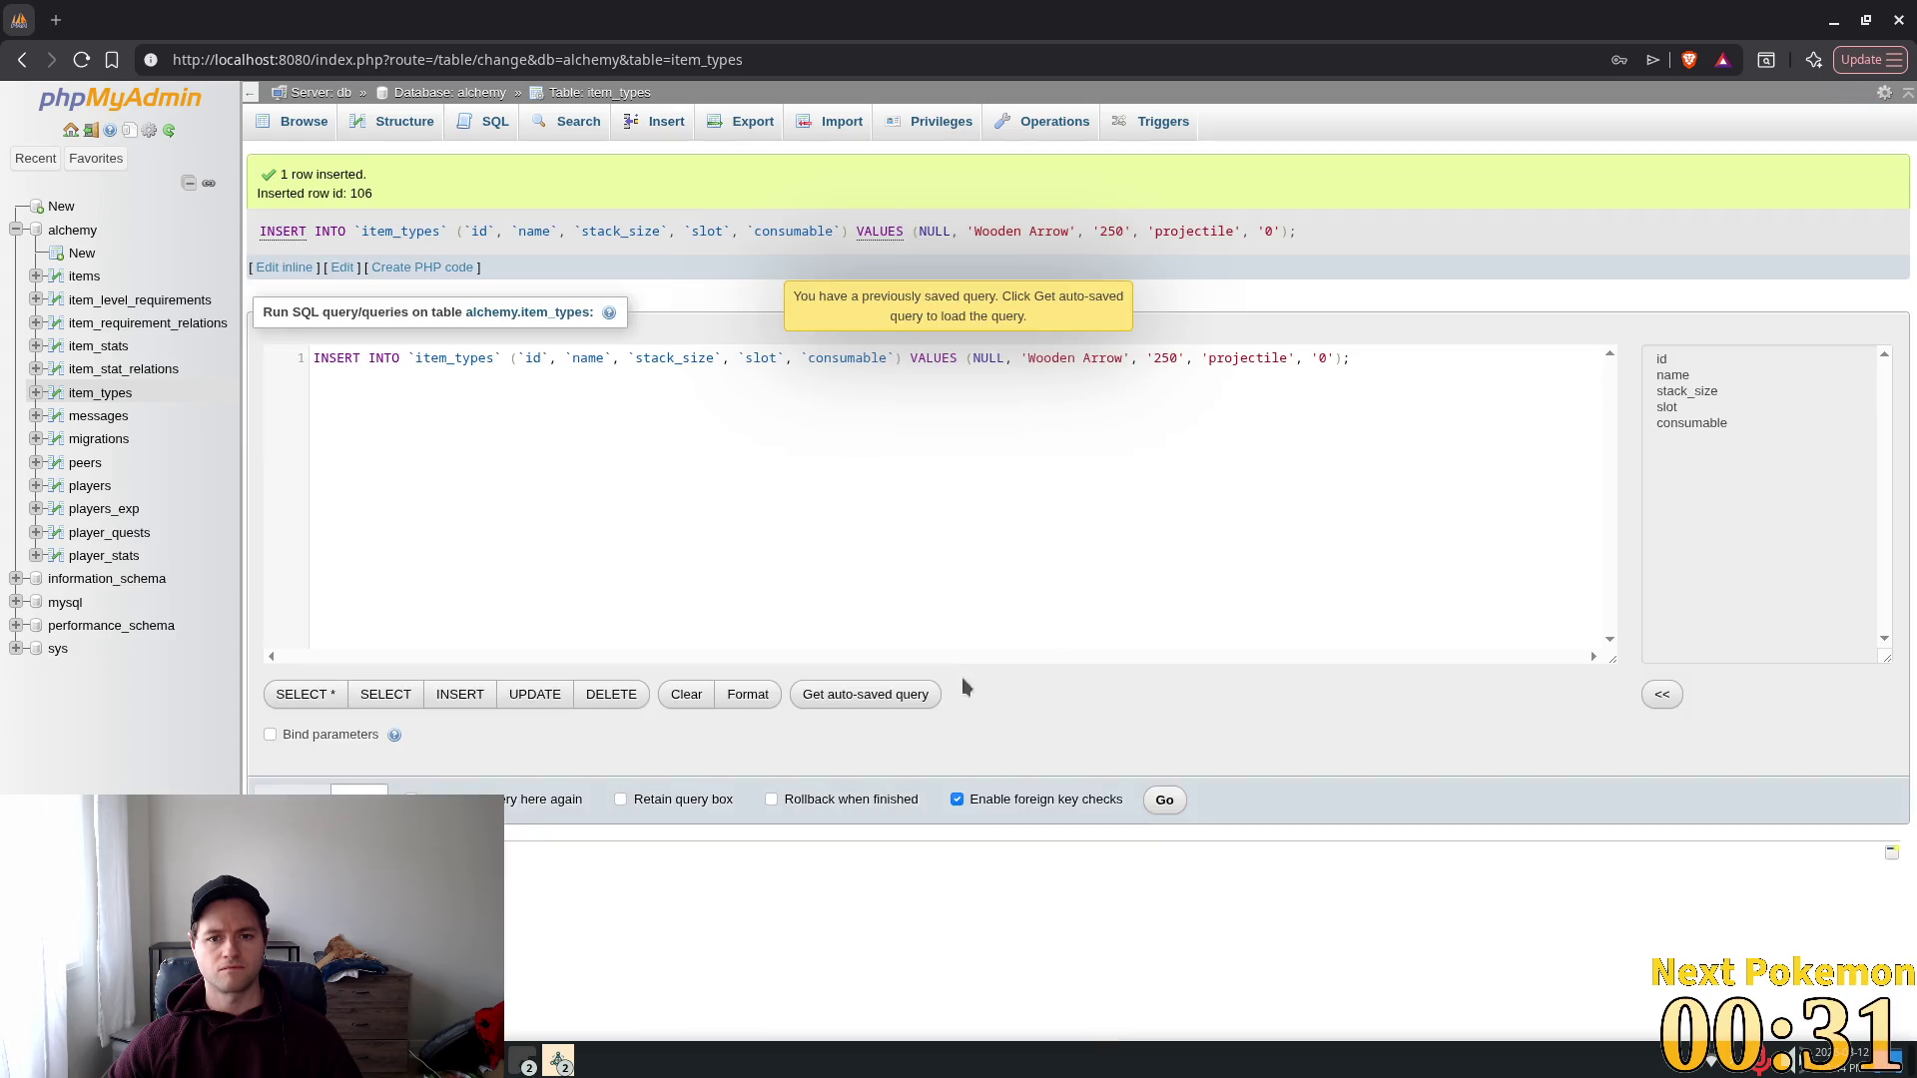
Step: Review the item_stat_relations, item_stats and item_requirement_relations tables
{"action": "left_click", "coordinate": [123, 370]}
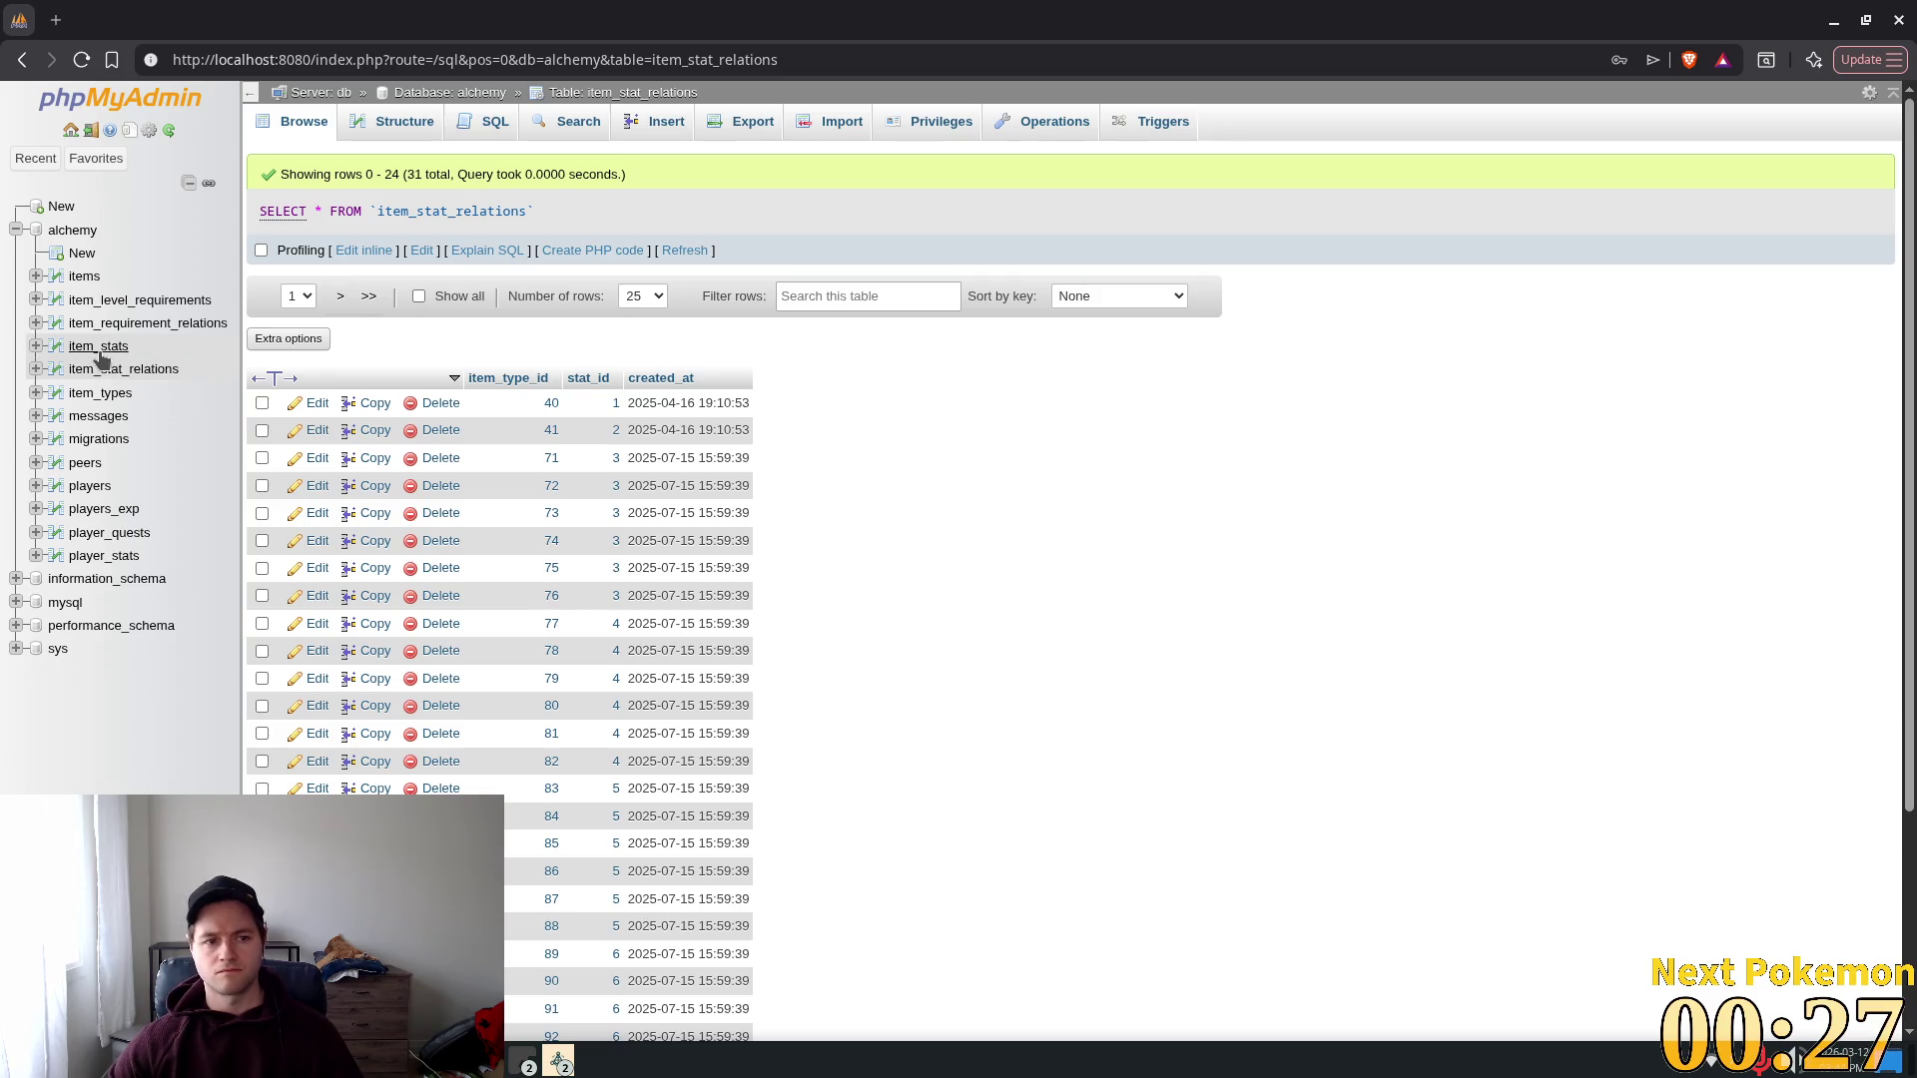
{"action": "left_click", "coordinate": [99, 349]}
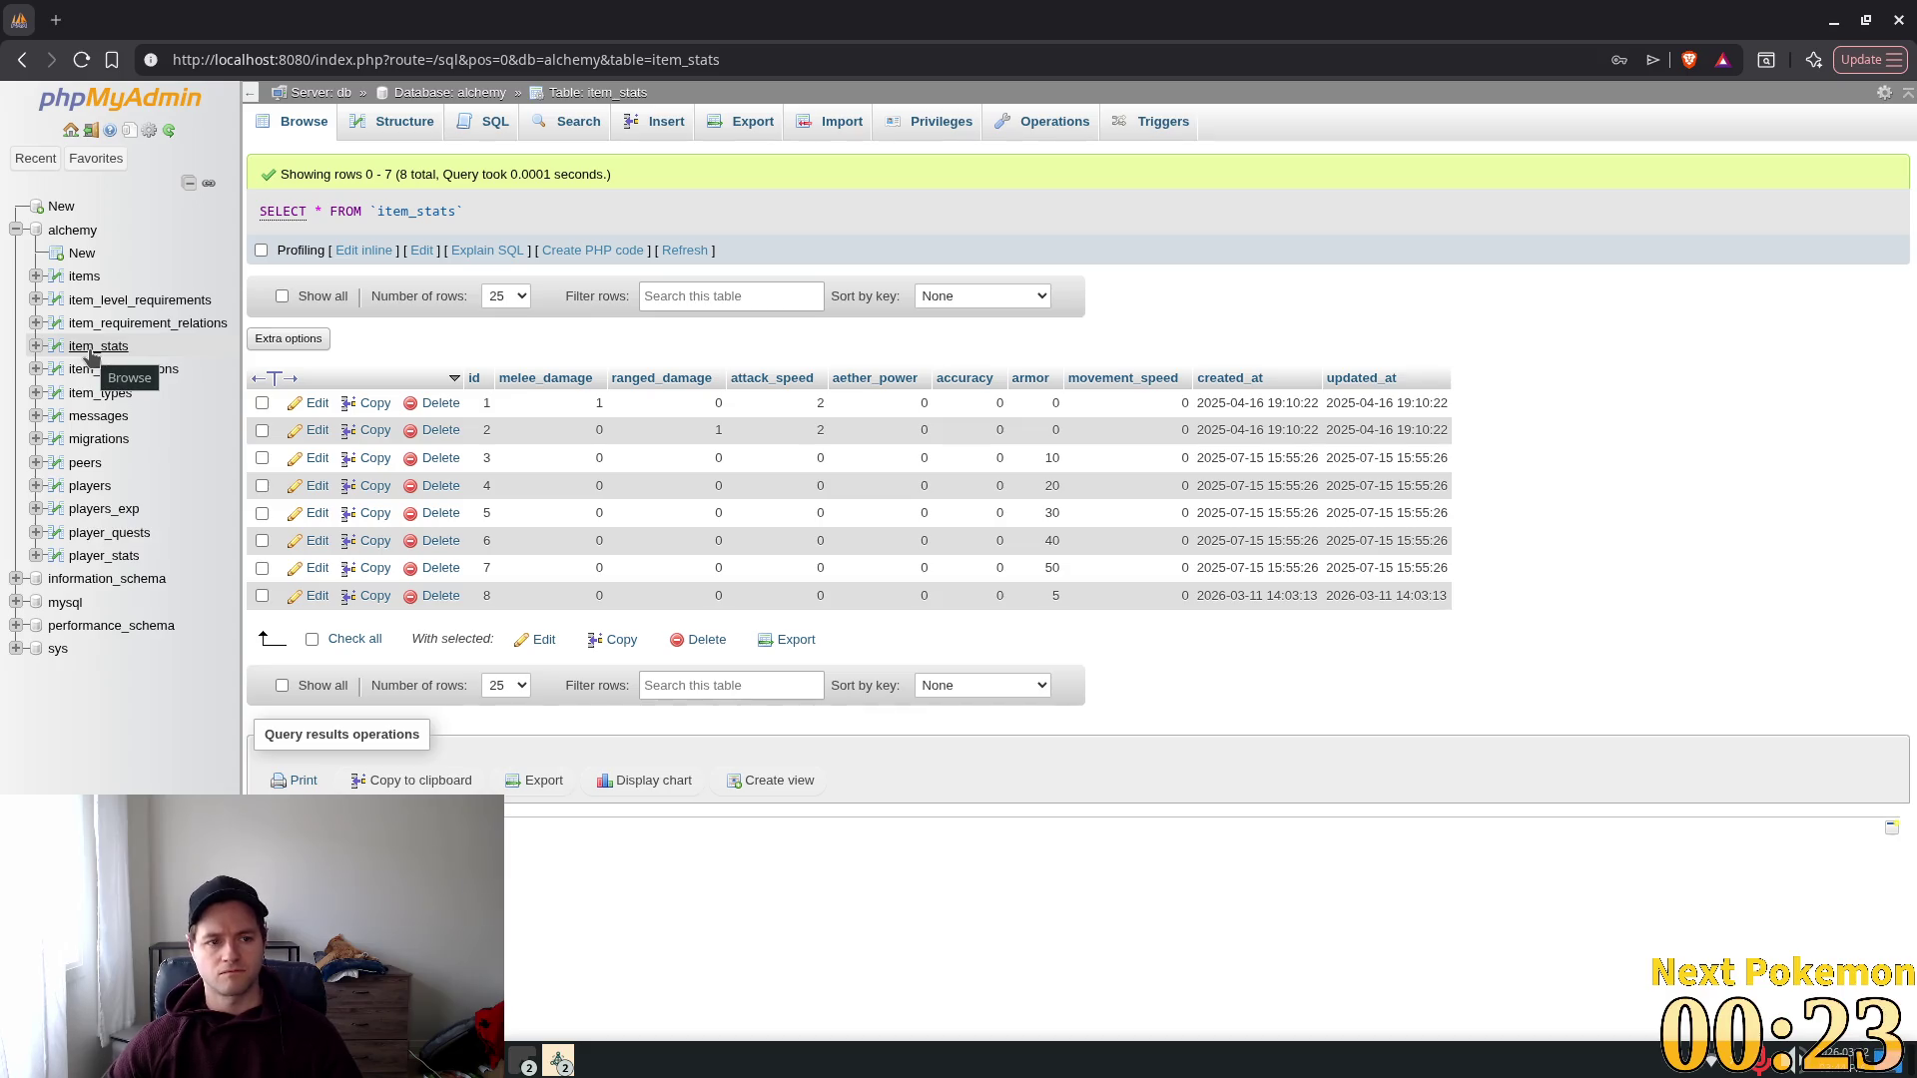
{"action": "left_click", "coordinate": [115, 327]}
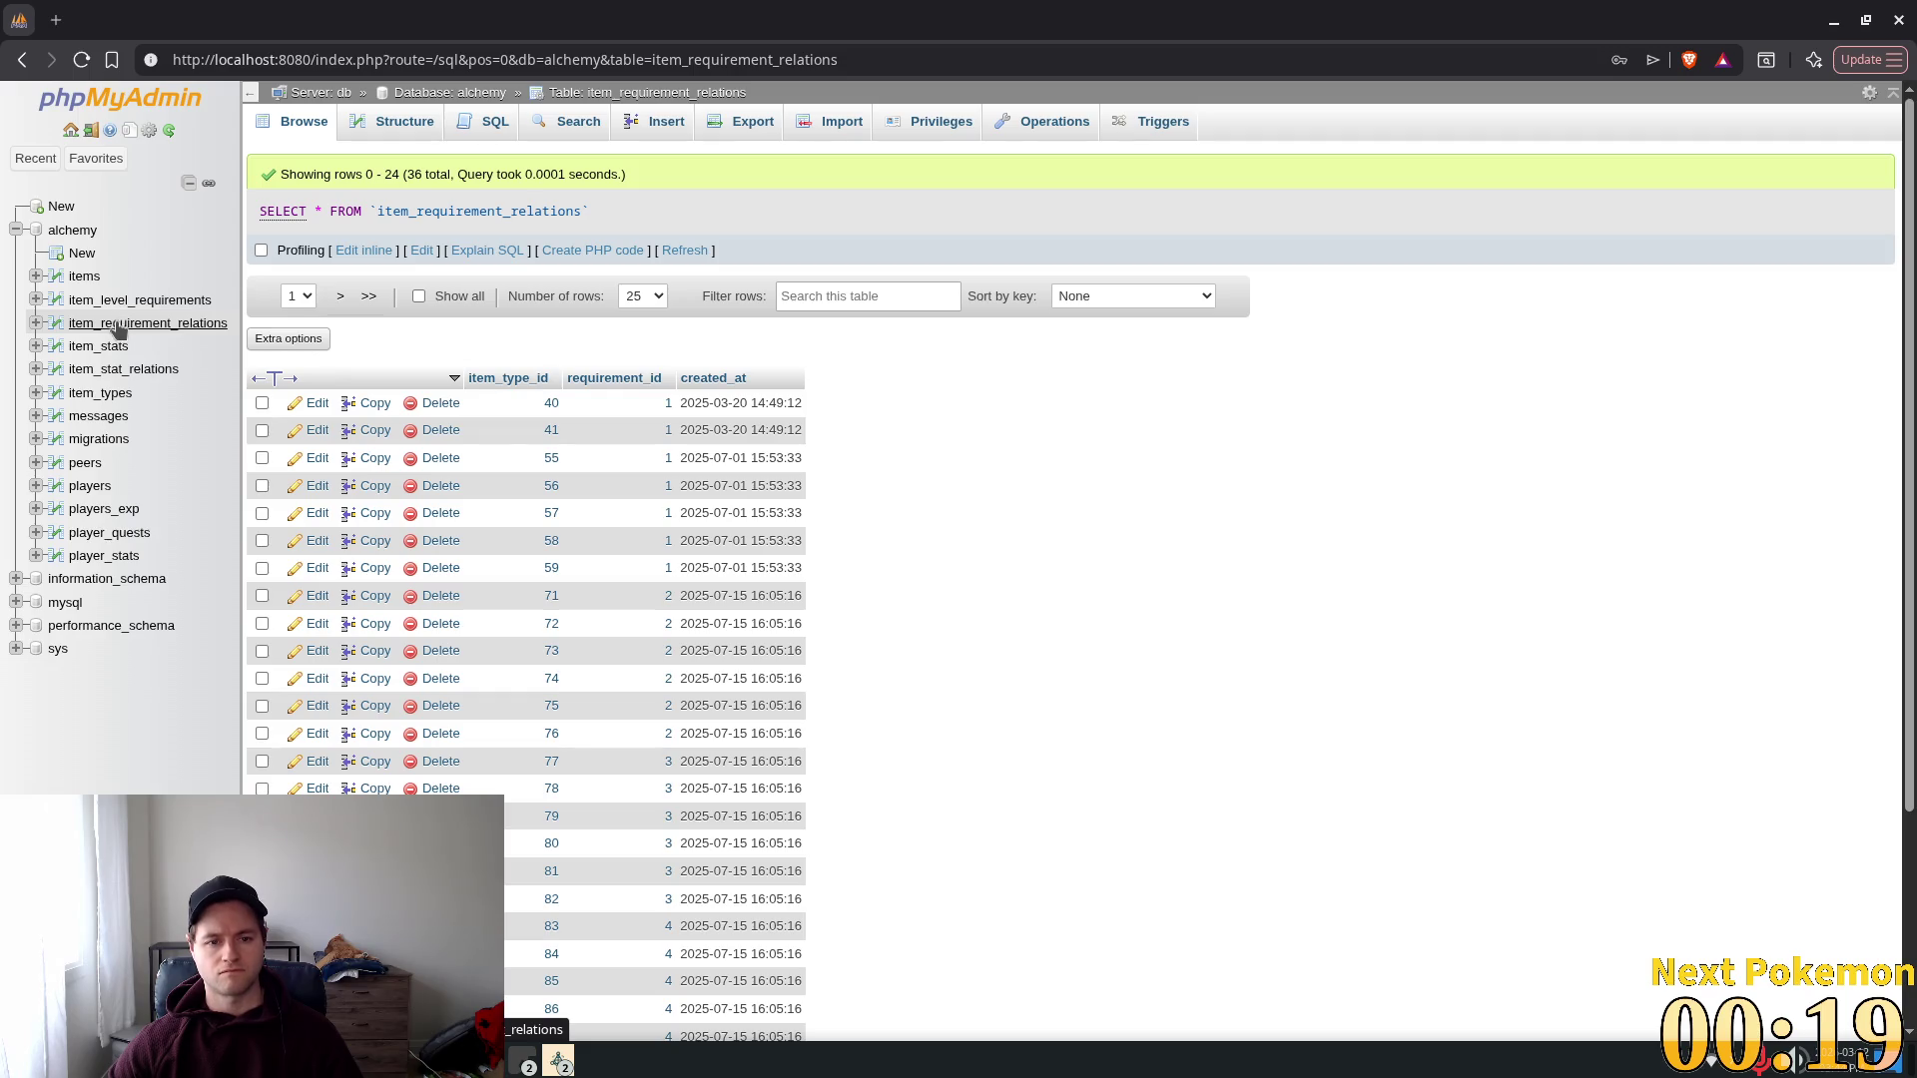
{"action": "scroll", "coordinate": [1037, 591], "scroll_direction": "down", "scroll_amount": 3}
{"action": "scroll", "coordinate": [265, 400], "scroll_direction": "up", "scroll_amount": 3}
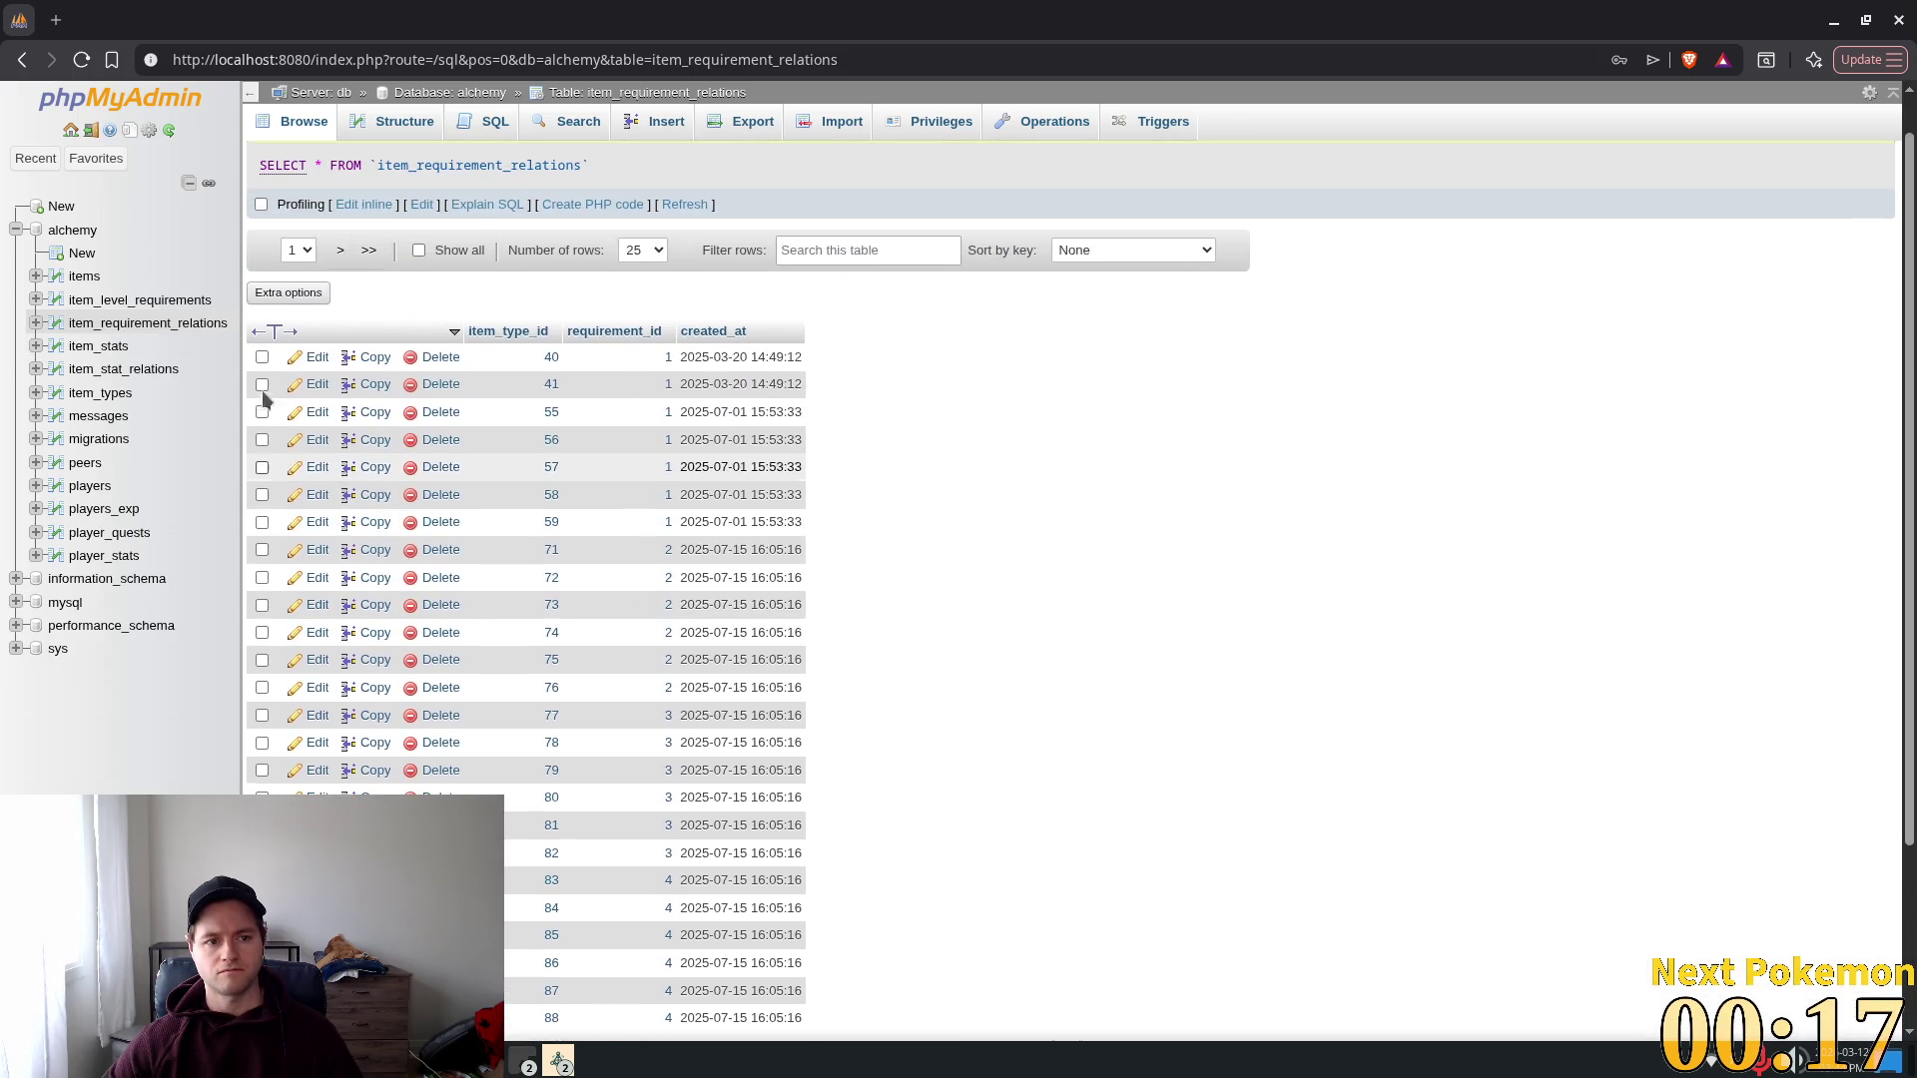
Step: Check item_level_requirements, then open an Insert form for item_requirement_relations
{"action": "left_click", "coordinate": [105, 300]}
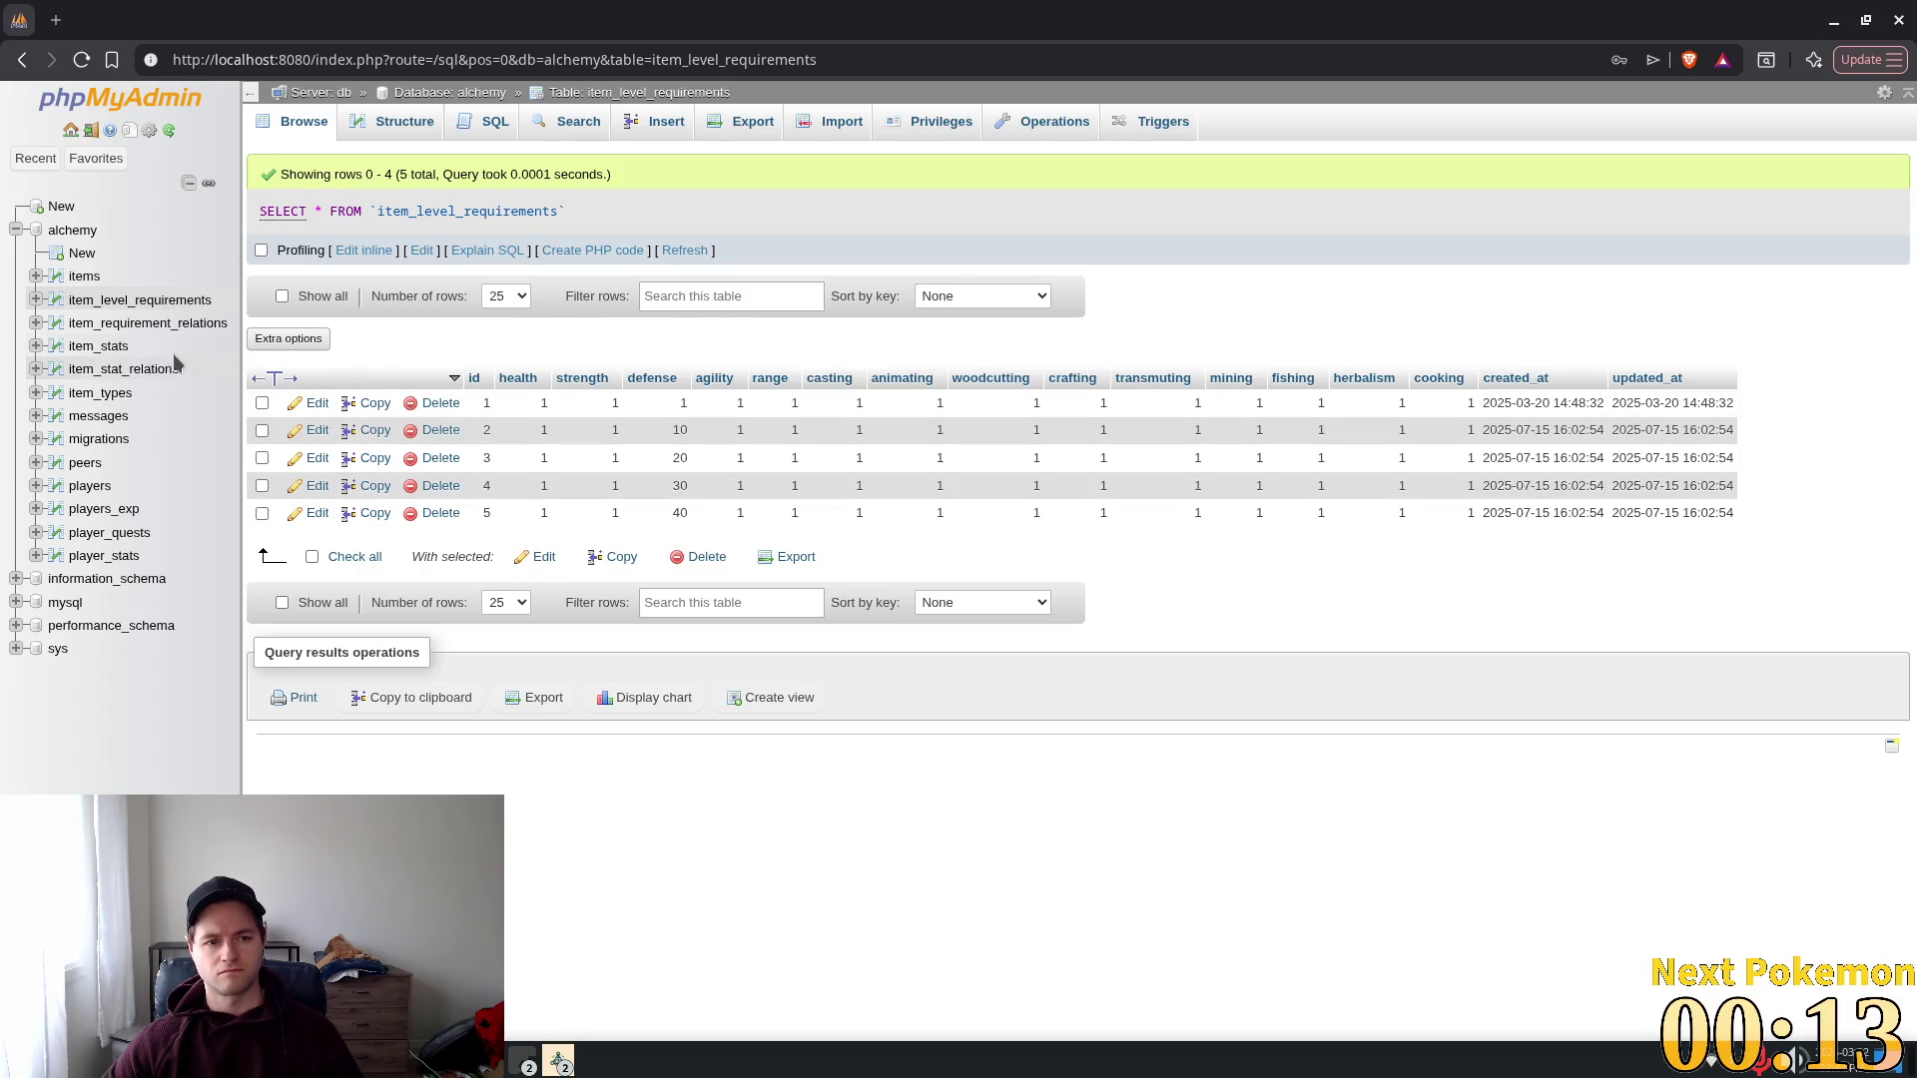
{"action": "left_click", "coordinate": [135, 323]}
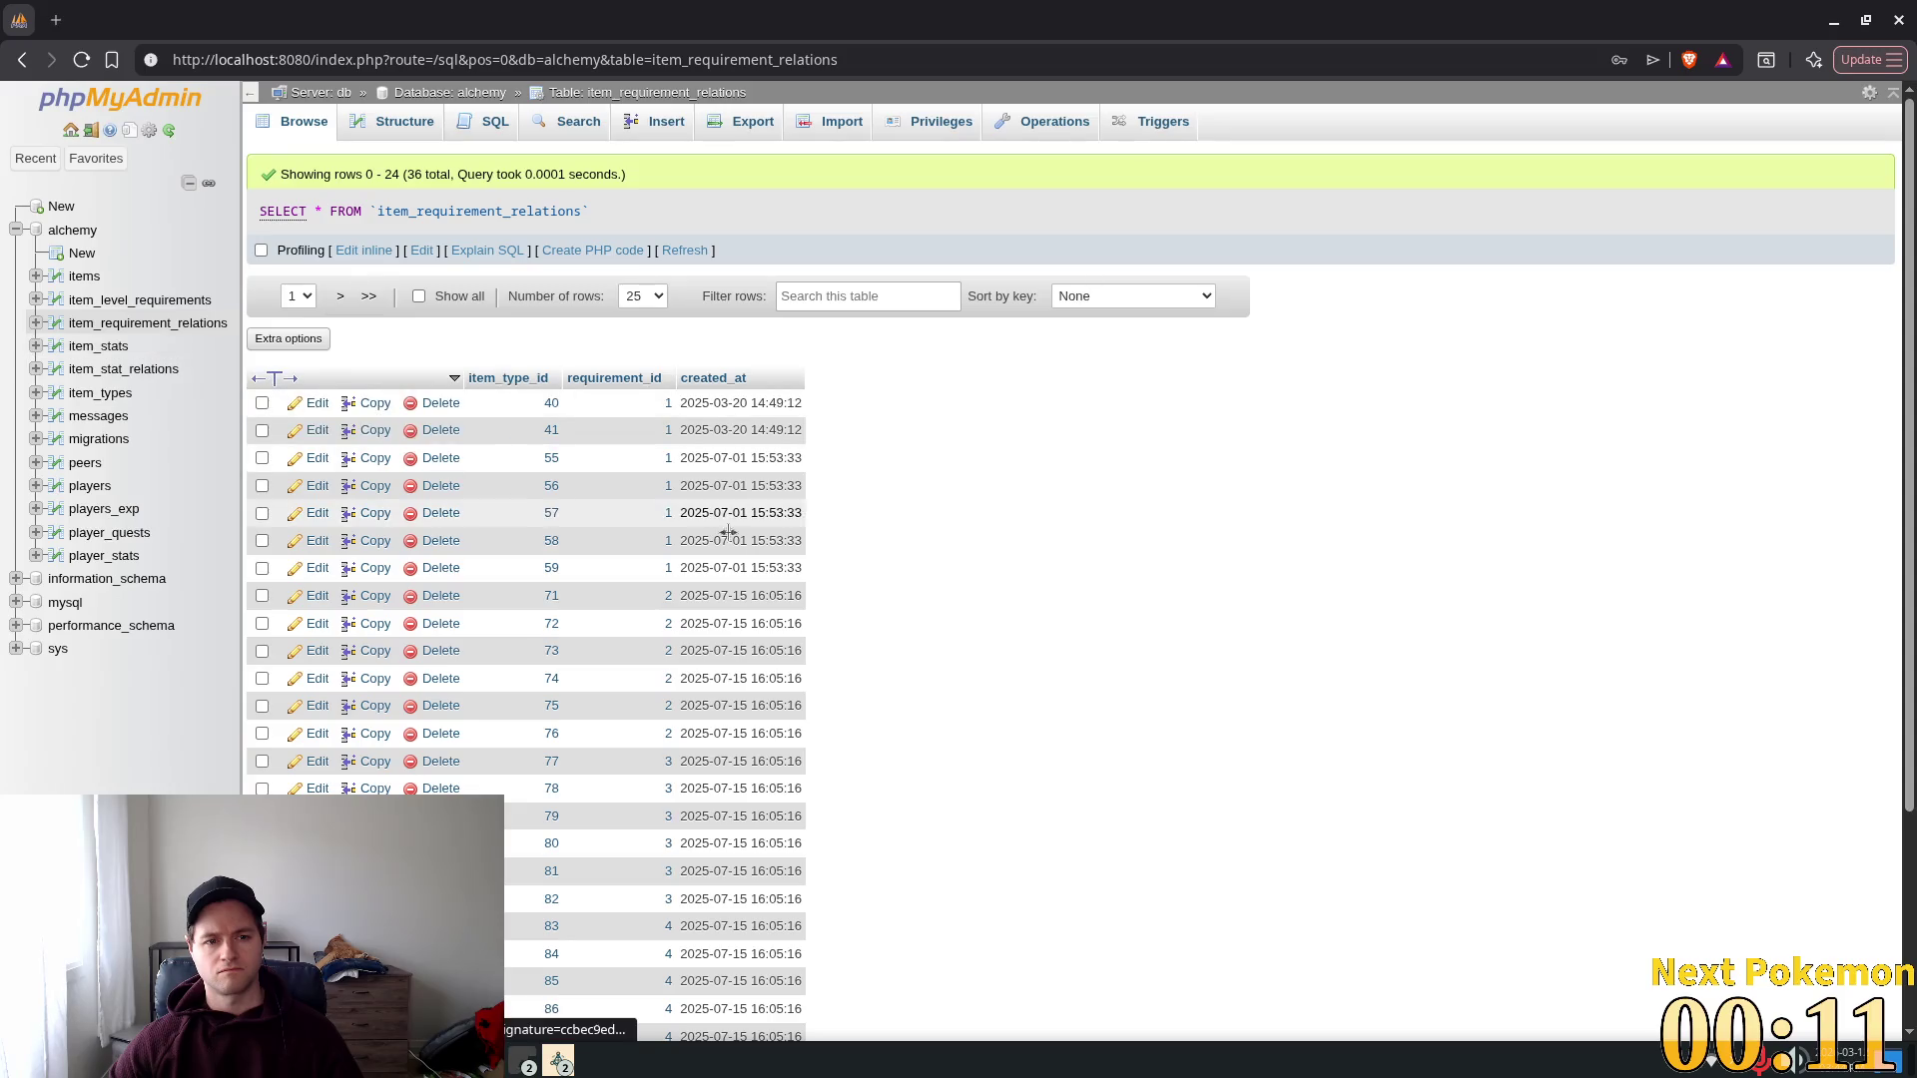
{"action": "scroll", "coordinate": [799, 585], "scroll_direction": "down", "scroll_amount": 2}
{"action": "scroll", "coordinate": [788, 532], "scroll_direction": "up", "scroll_amount": 3}
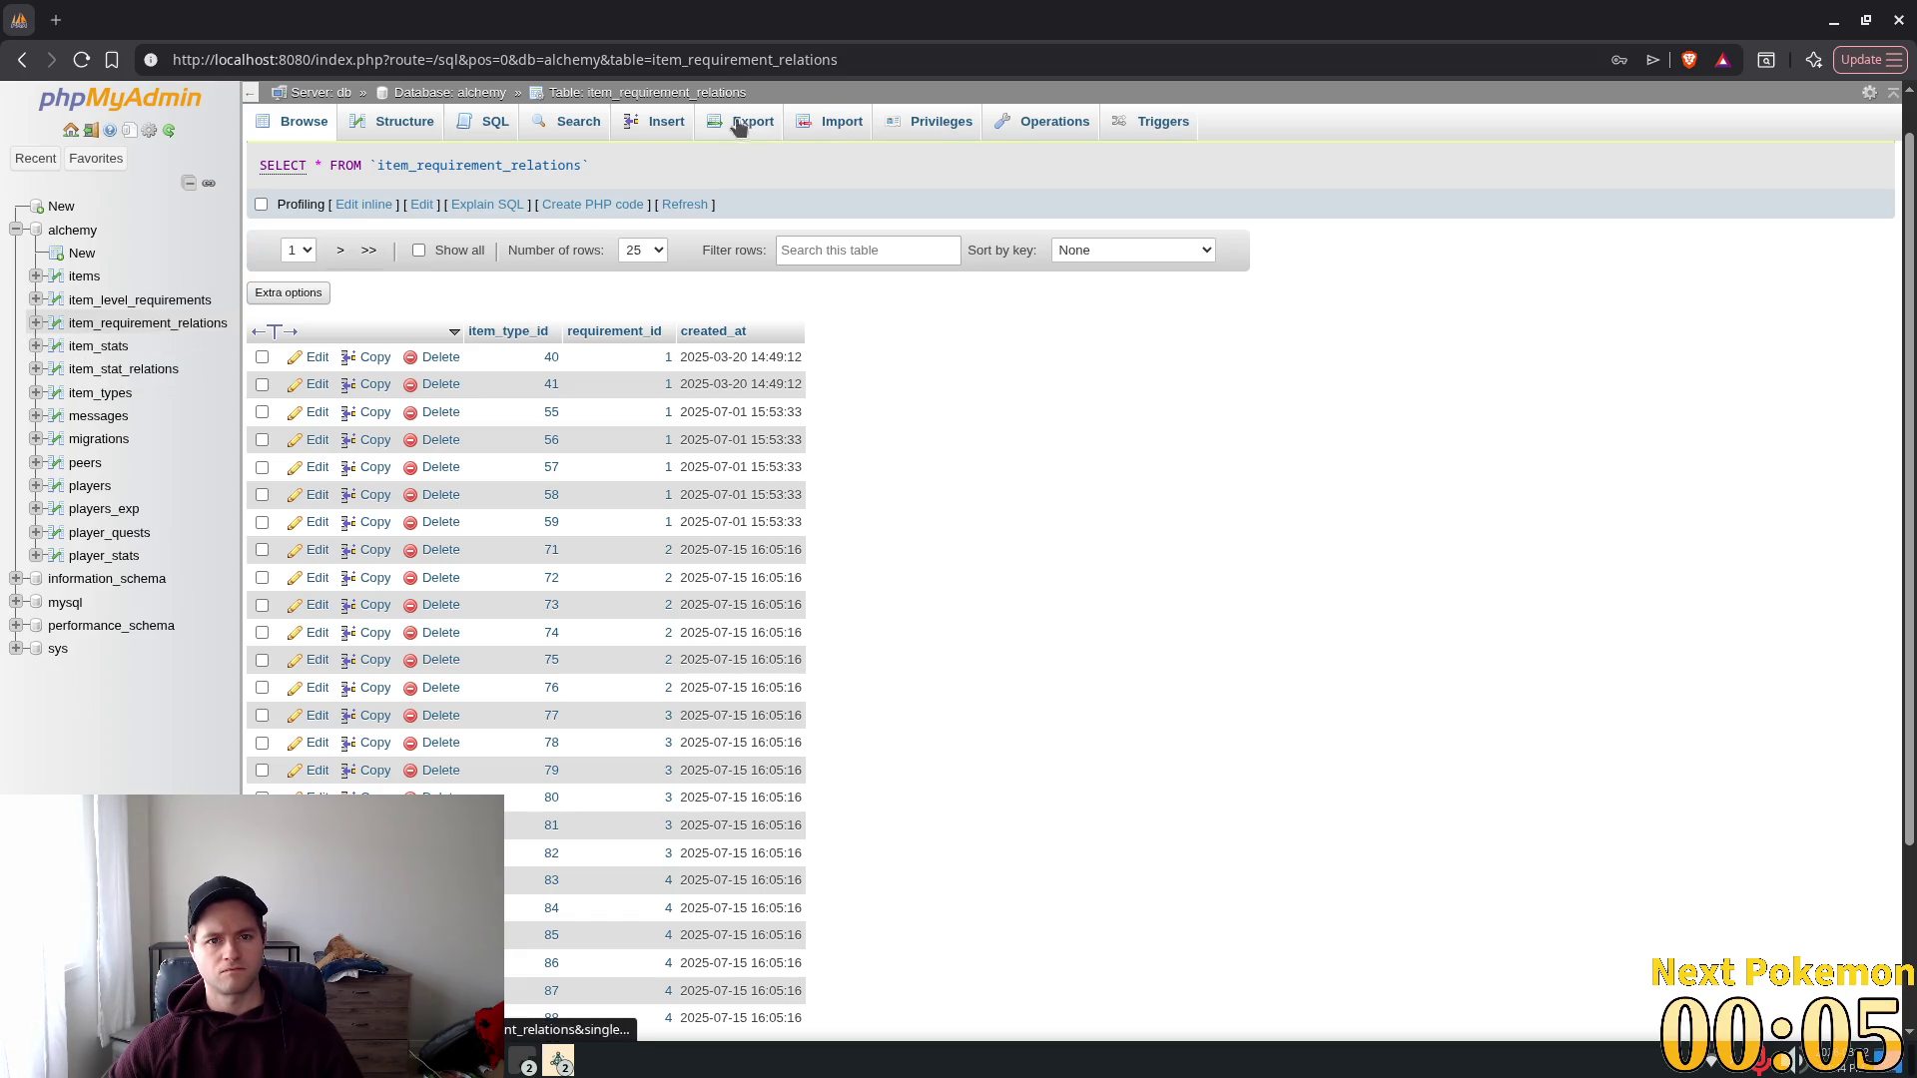
{"action": "left_click", "coordinate": [664, 121]}
{"action": "left_click", "coordinate": [748, 198]}
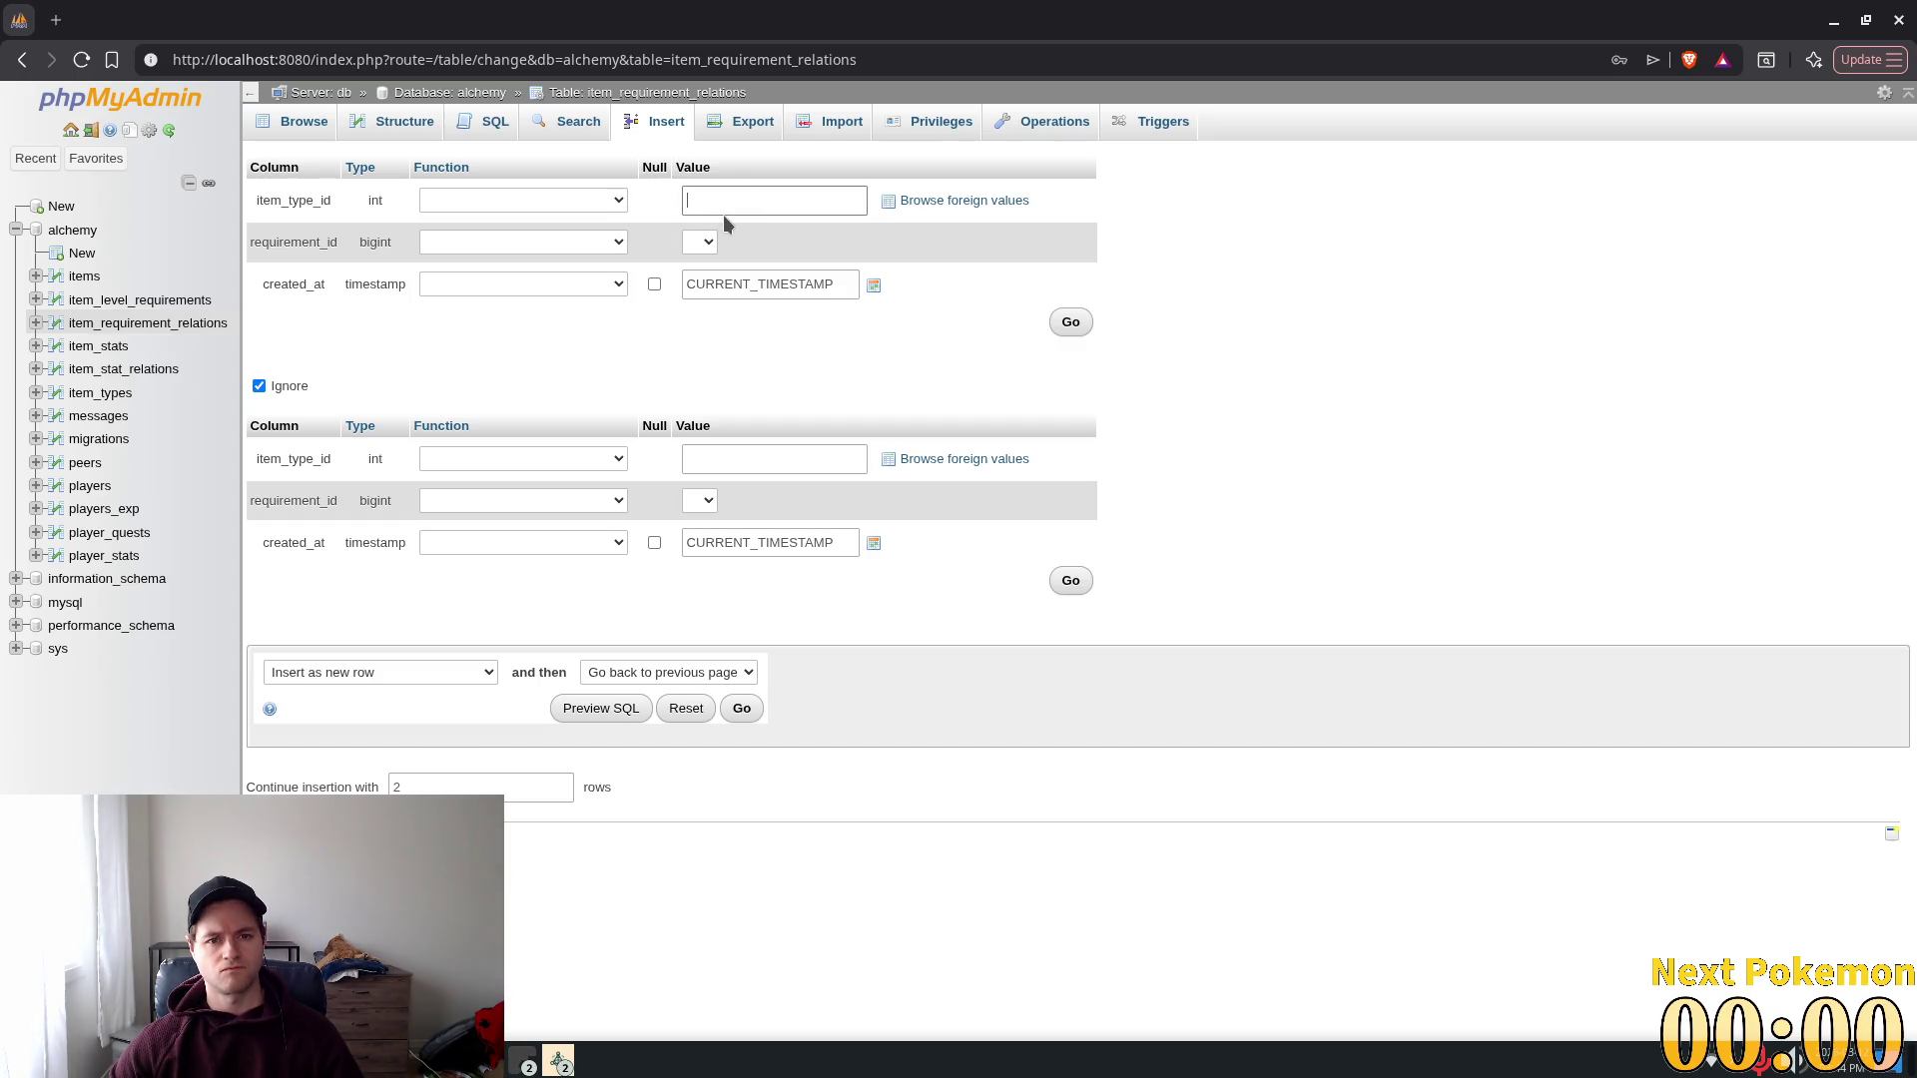
Step: Add a requirement link from item type 106 to requirement_id 1 and review the level requirements
{"action": "type", "text": "106"}
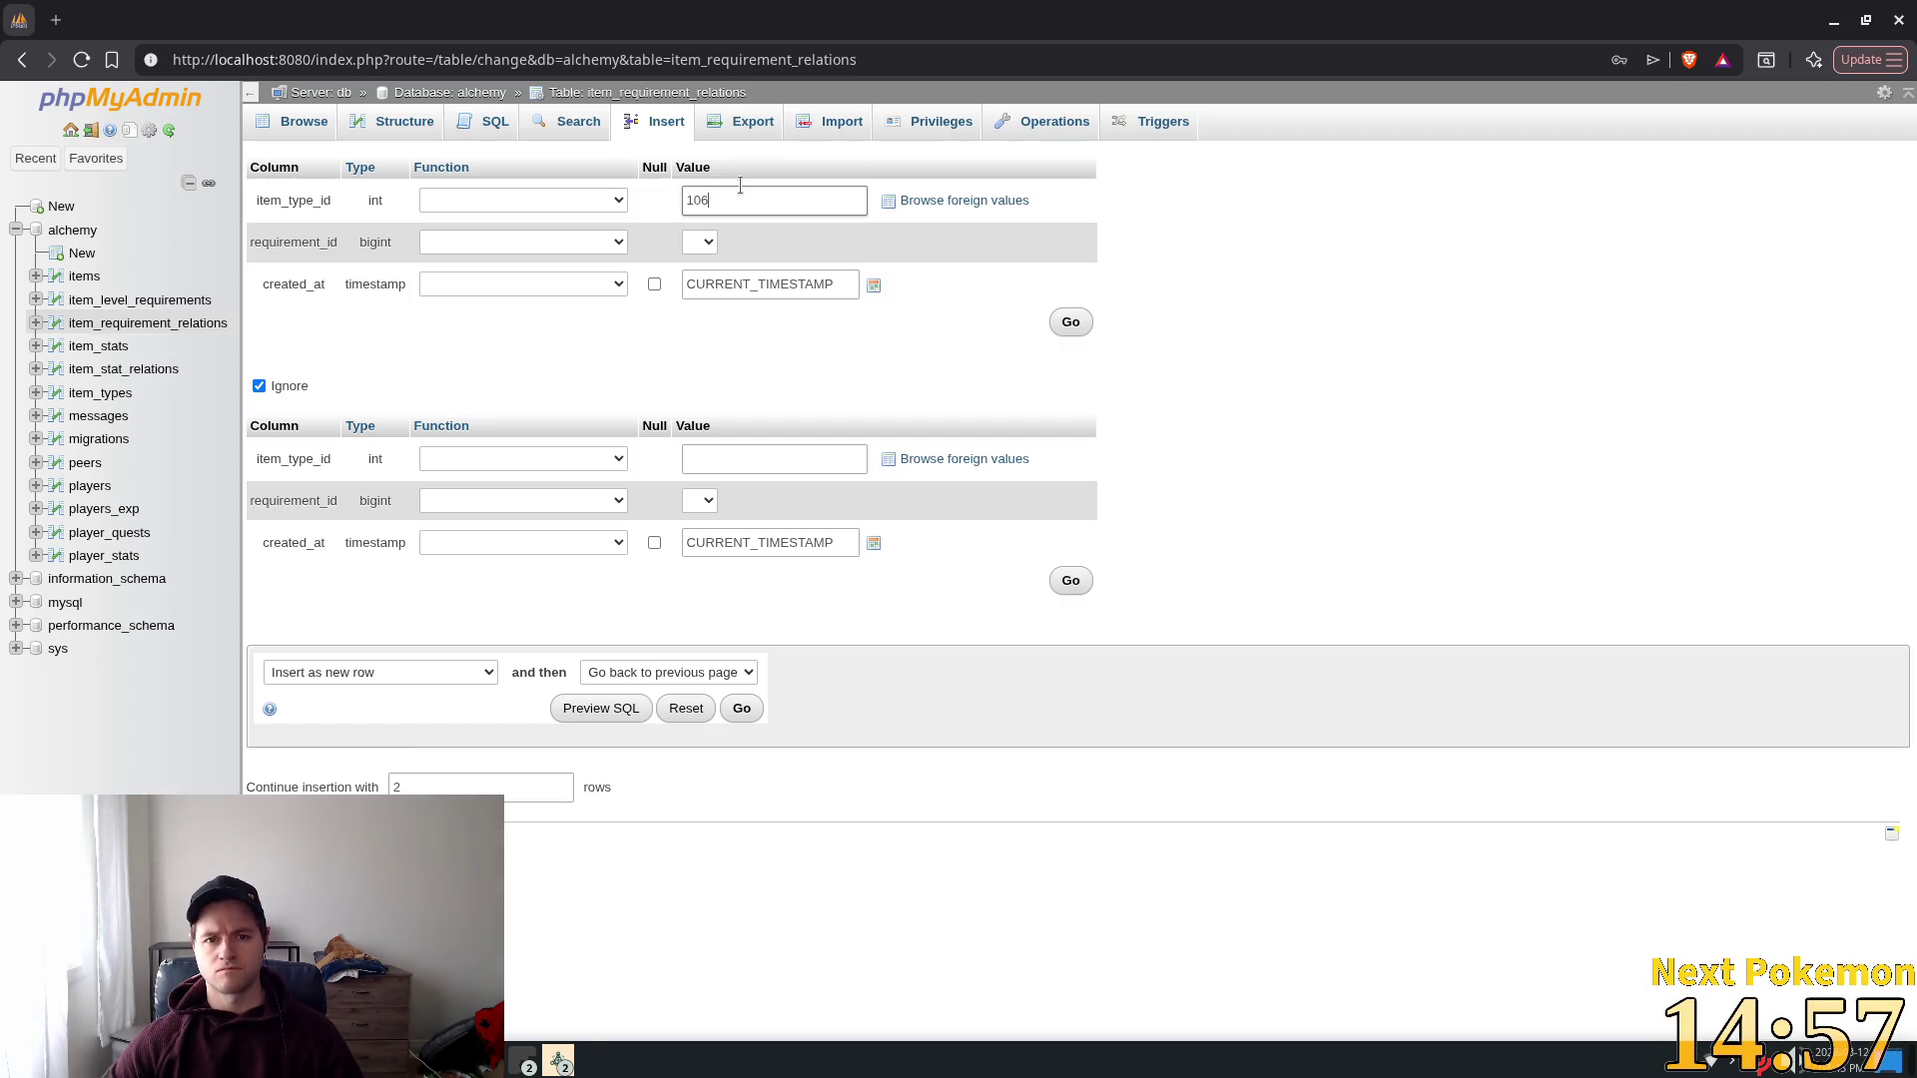
{"action": "left_click", "coordinate": [699, 242]}
{"action": "left_click", "coordinate": [698, 280]}
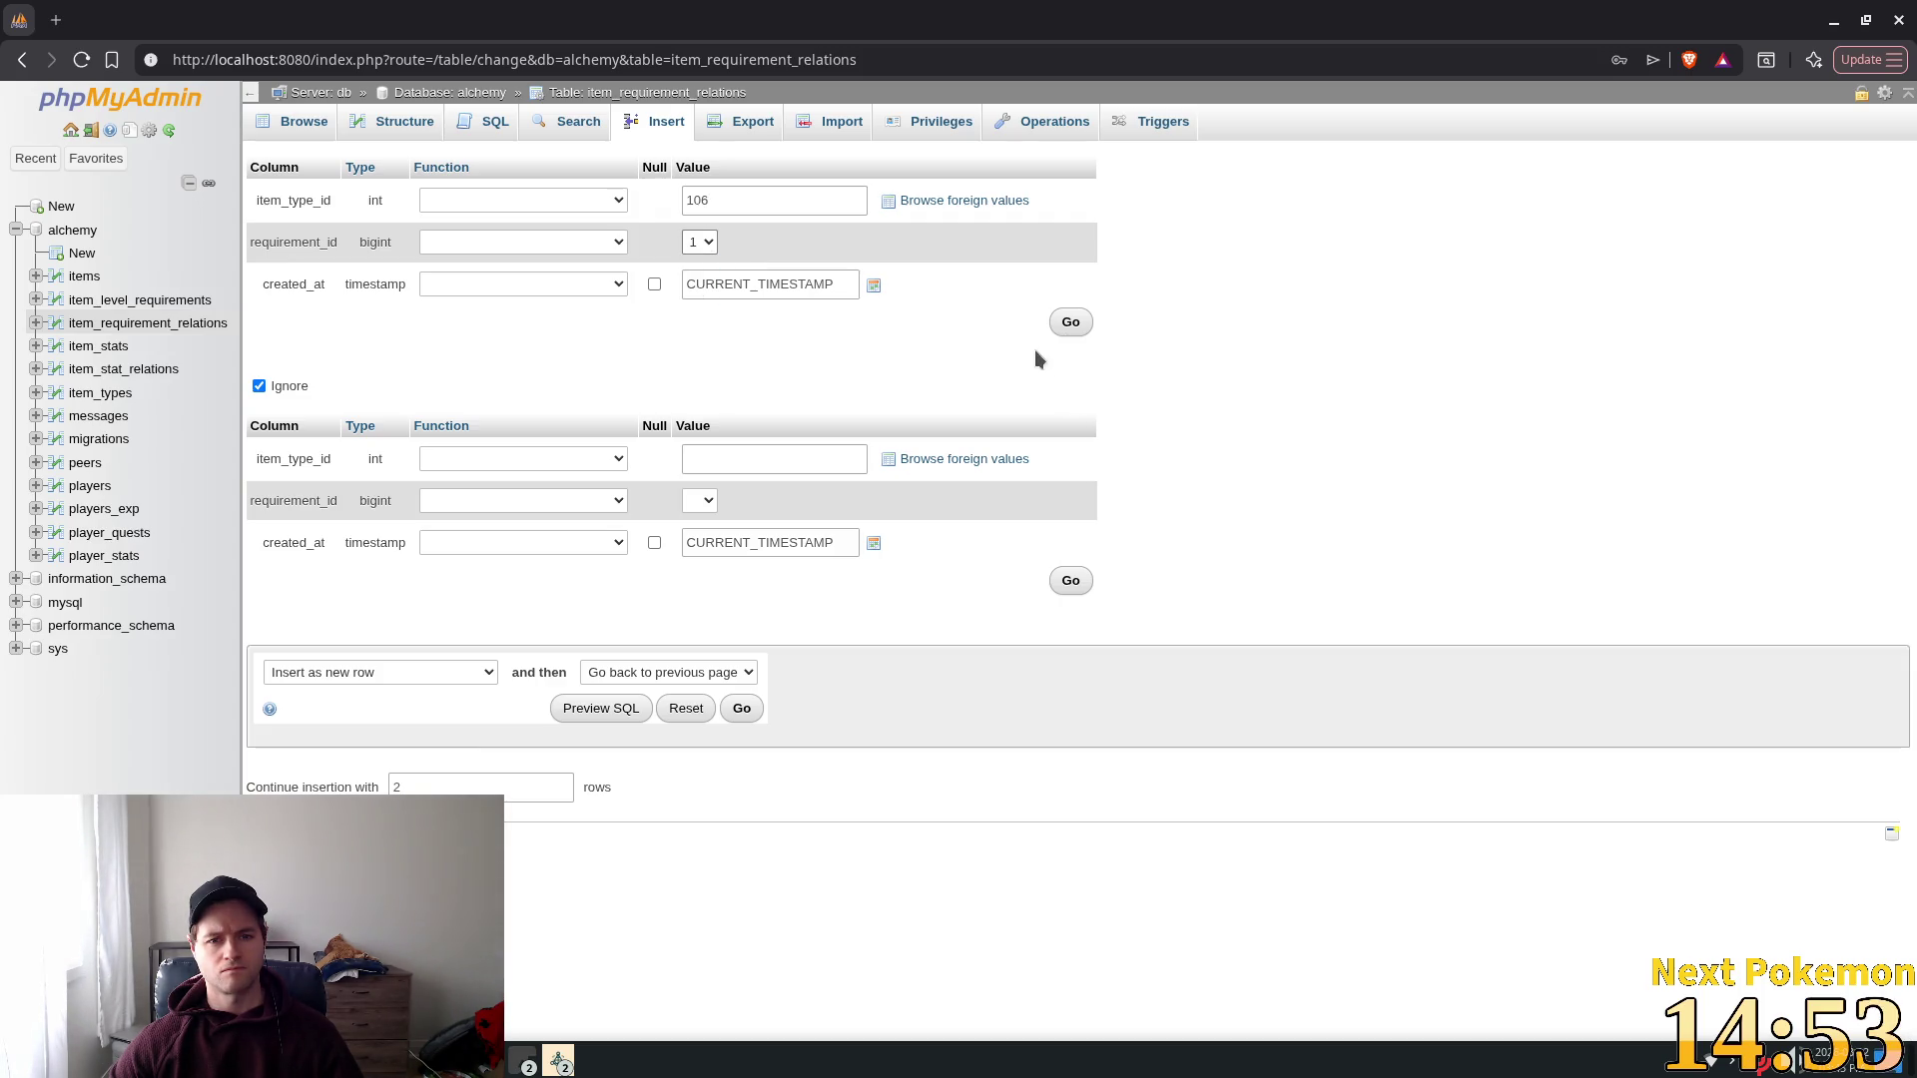
{"action": "left_click", "coordinate": [1066, 323]}
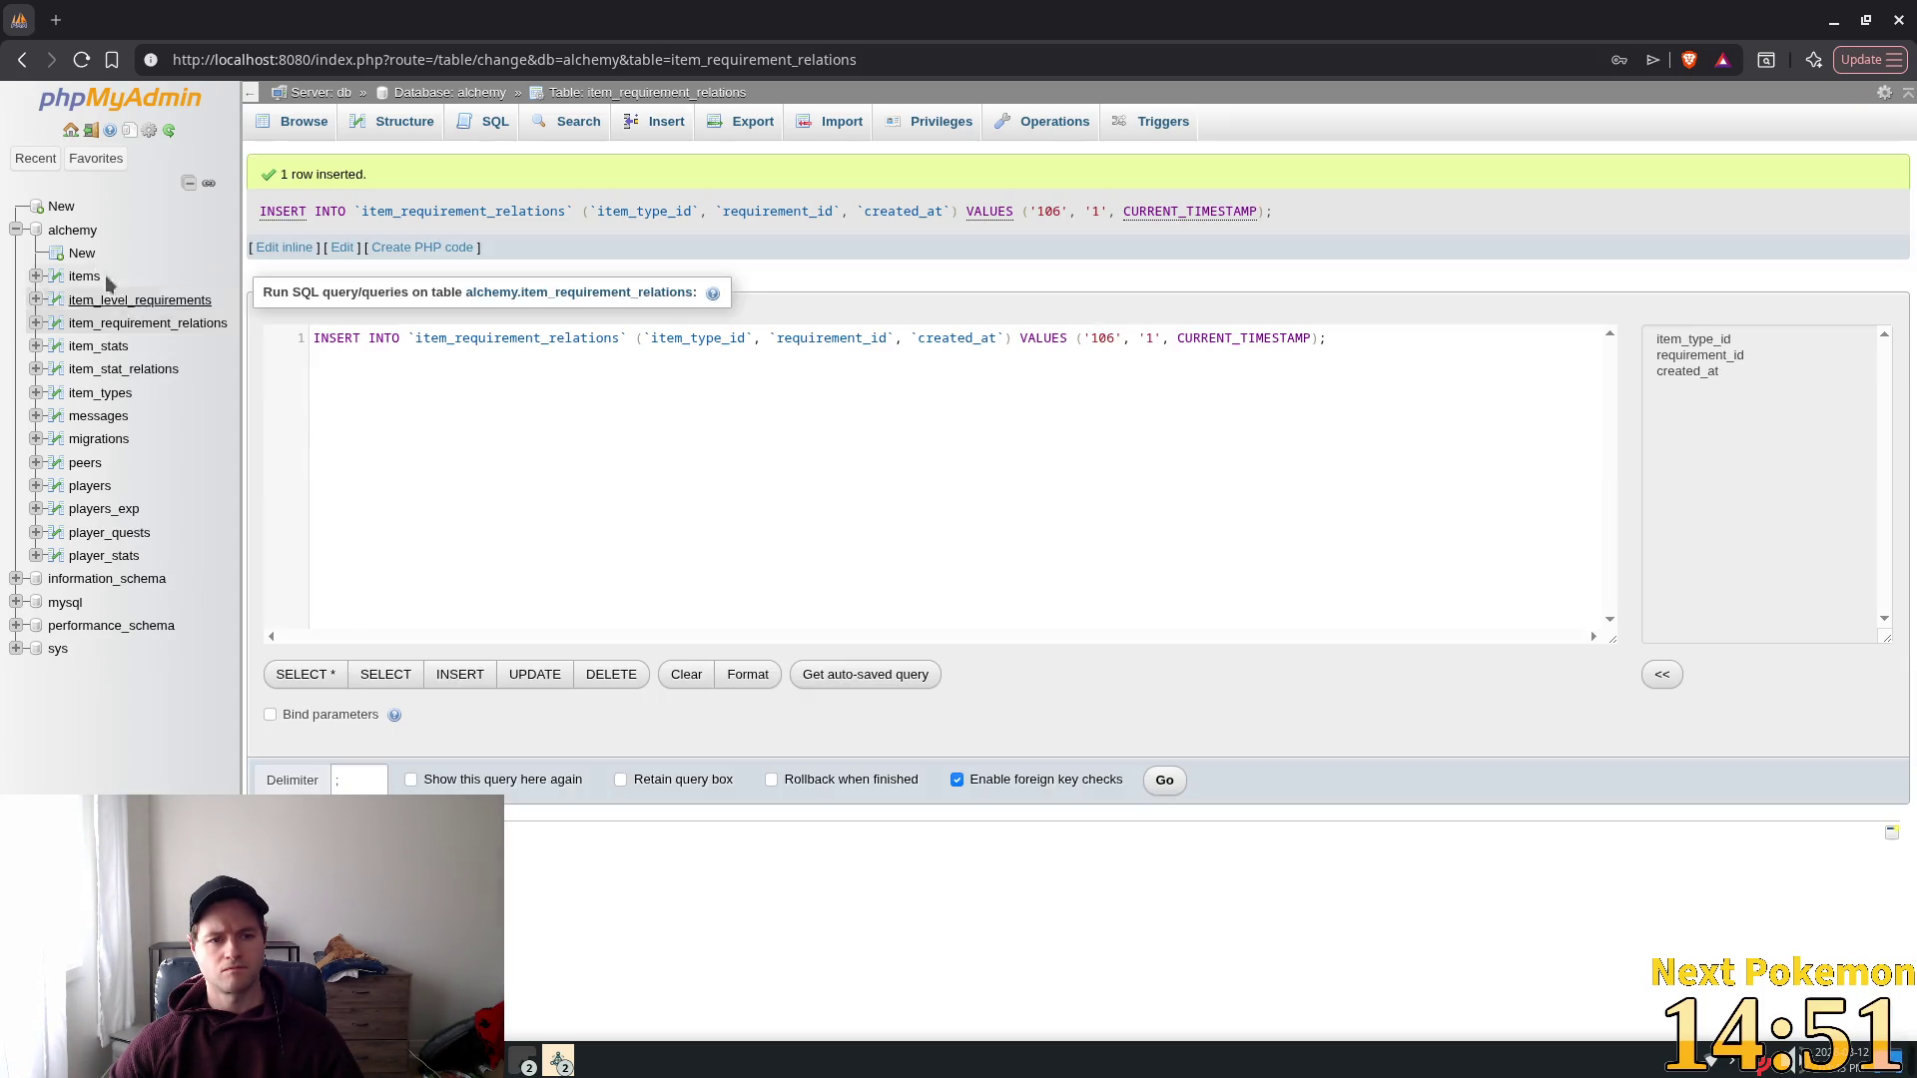
{"action": "left_click", "coordinate": [137, 302]}
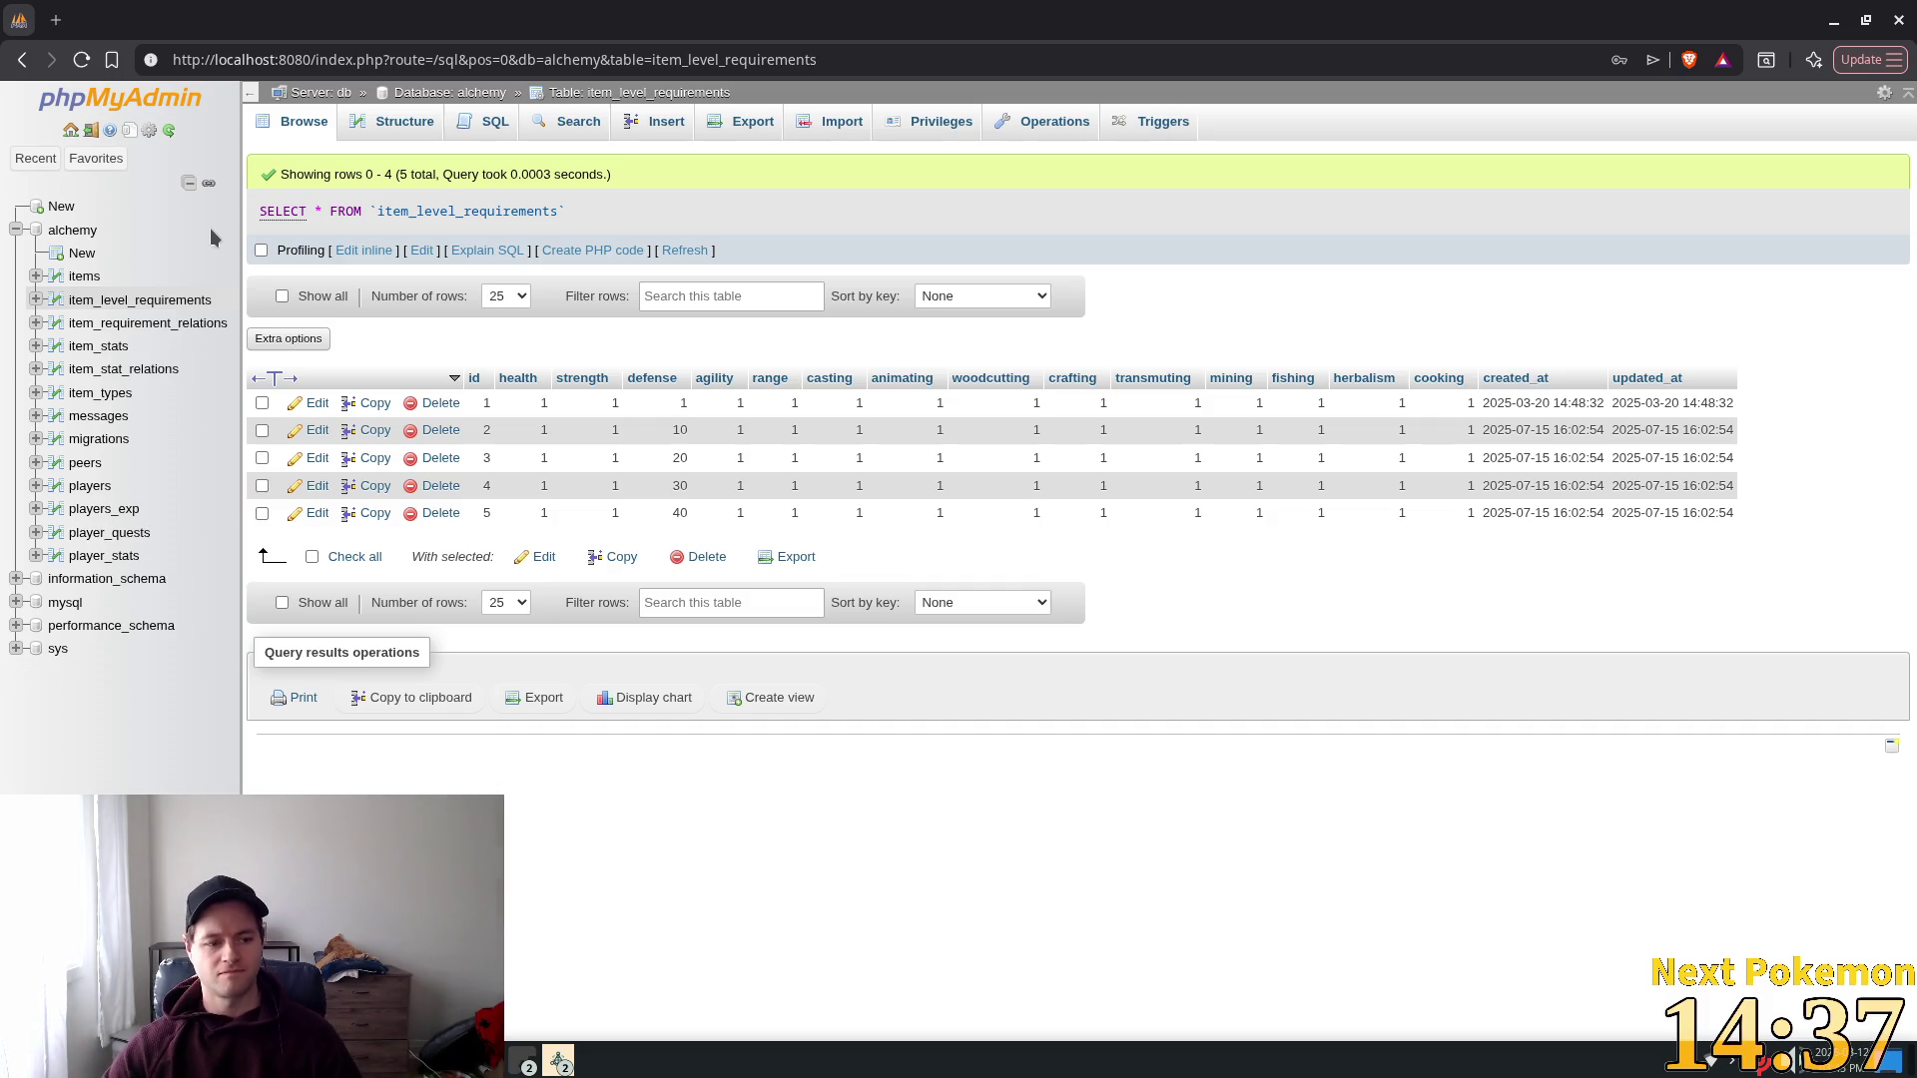
{"action": "left_click", "coordinate": [107, 323]}
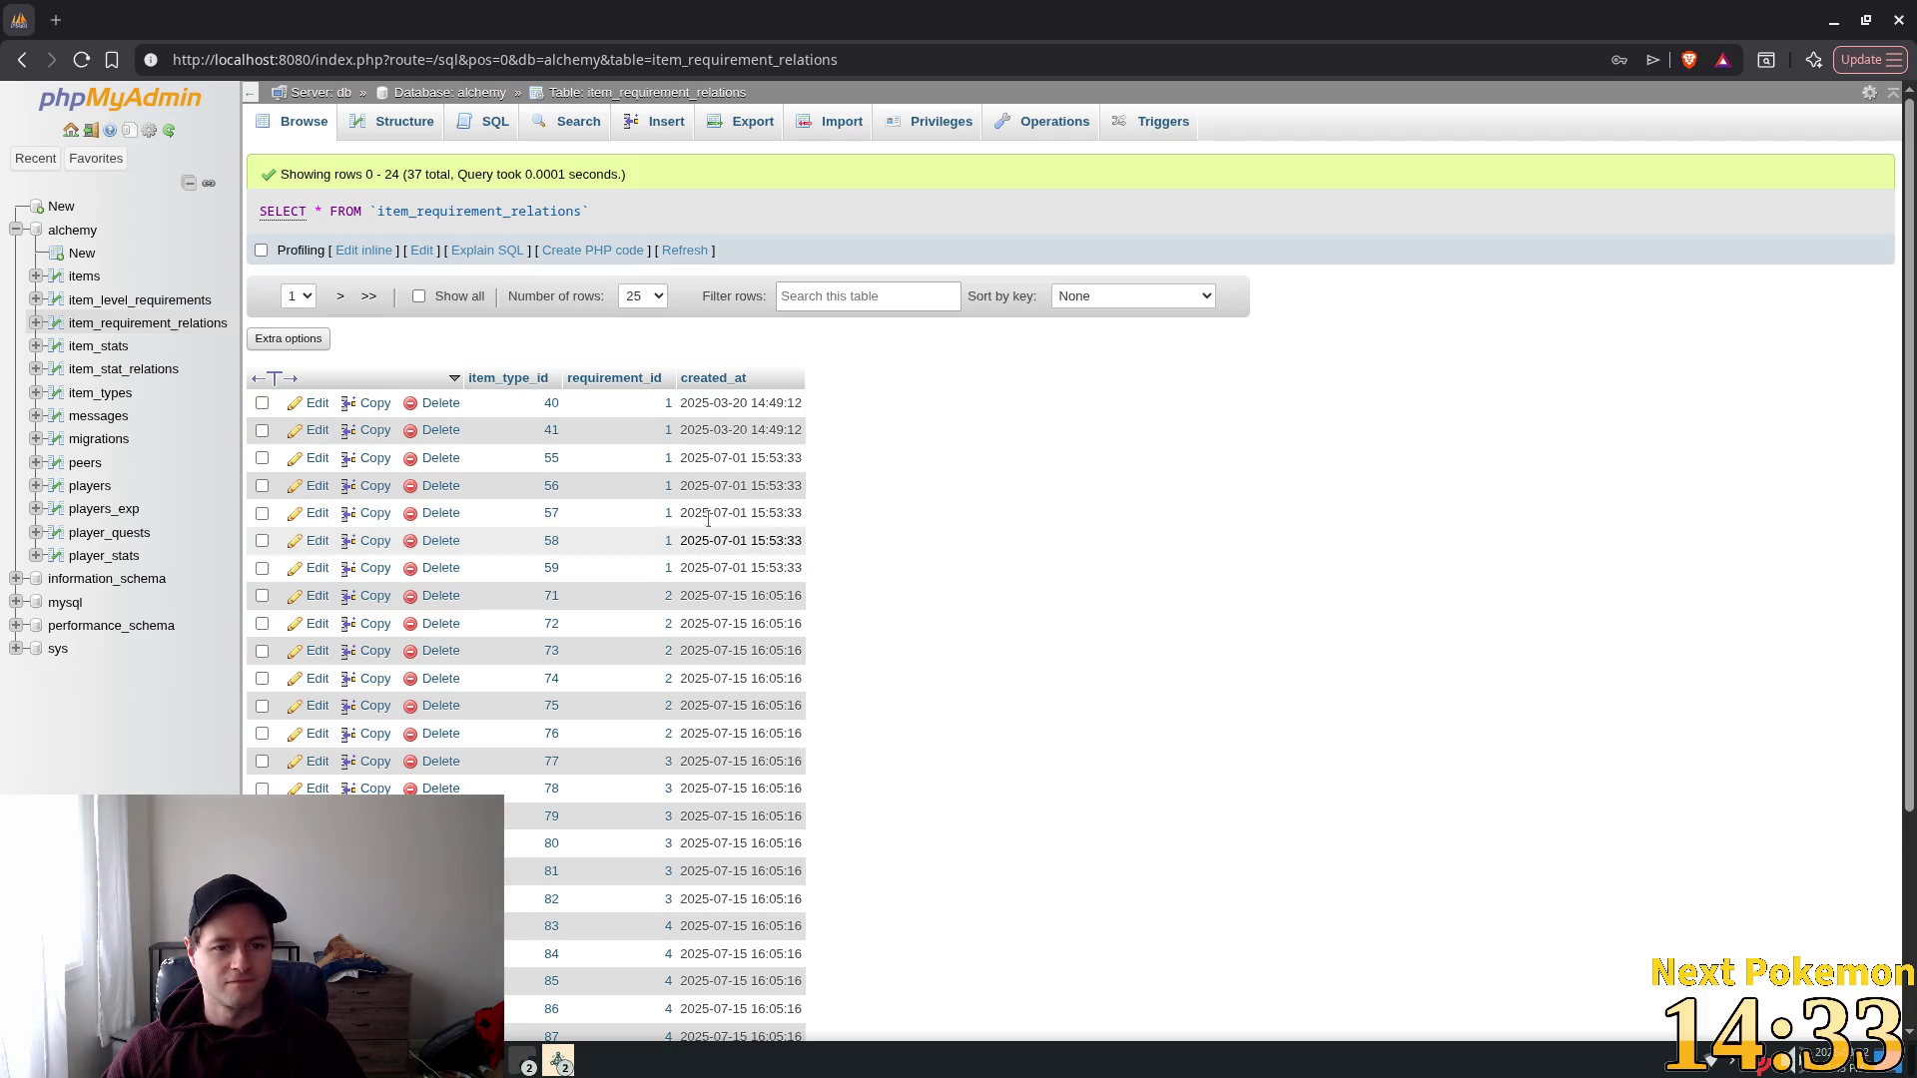
Step: Show all 37 item_requirement_relations rows on one page to confirm the 106 link
{"action": "scroll", "coordinate": [683, 550], "scroll_direction": "down", "scroll_amount": 5}
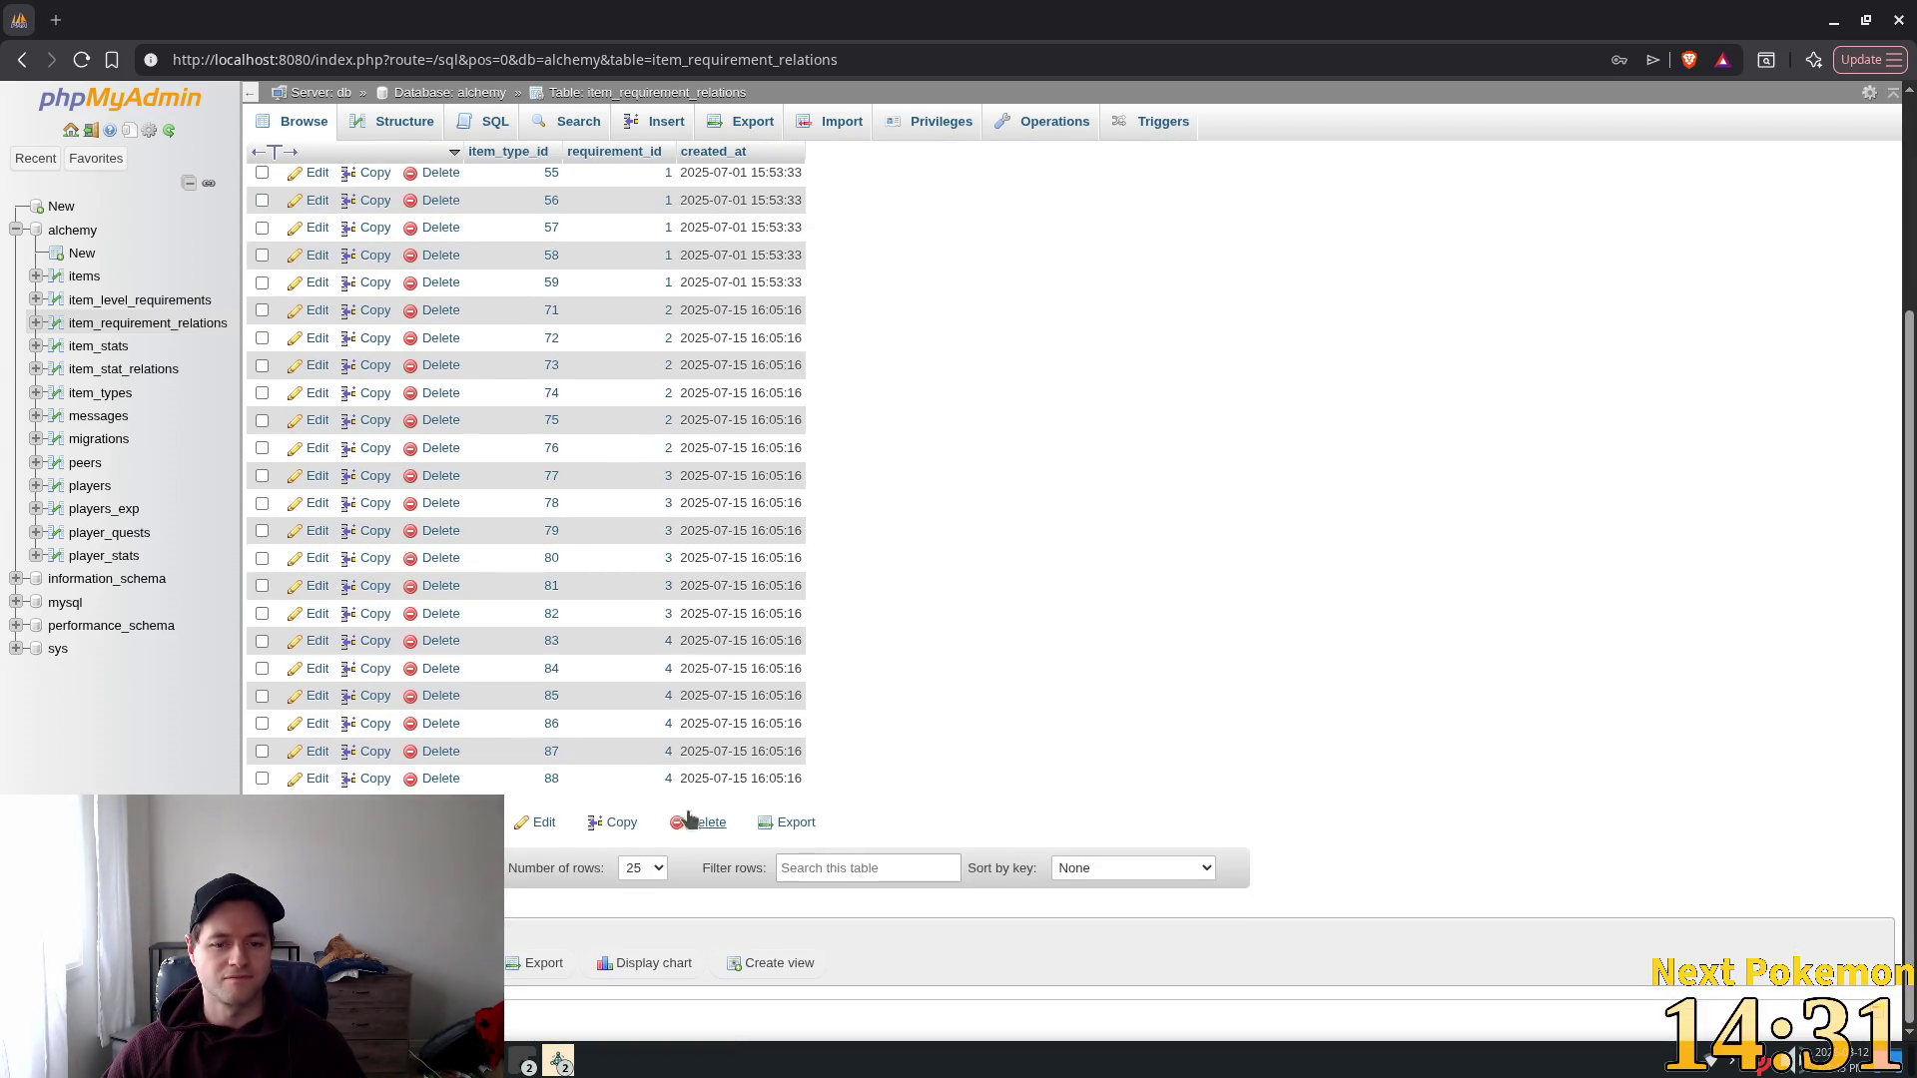
{"action": "scroll", "coordinate": [678, 822], "scroll_direction": "up", "scroll_amount": 5}
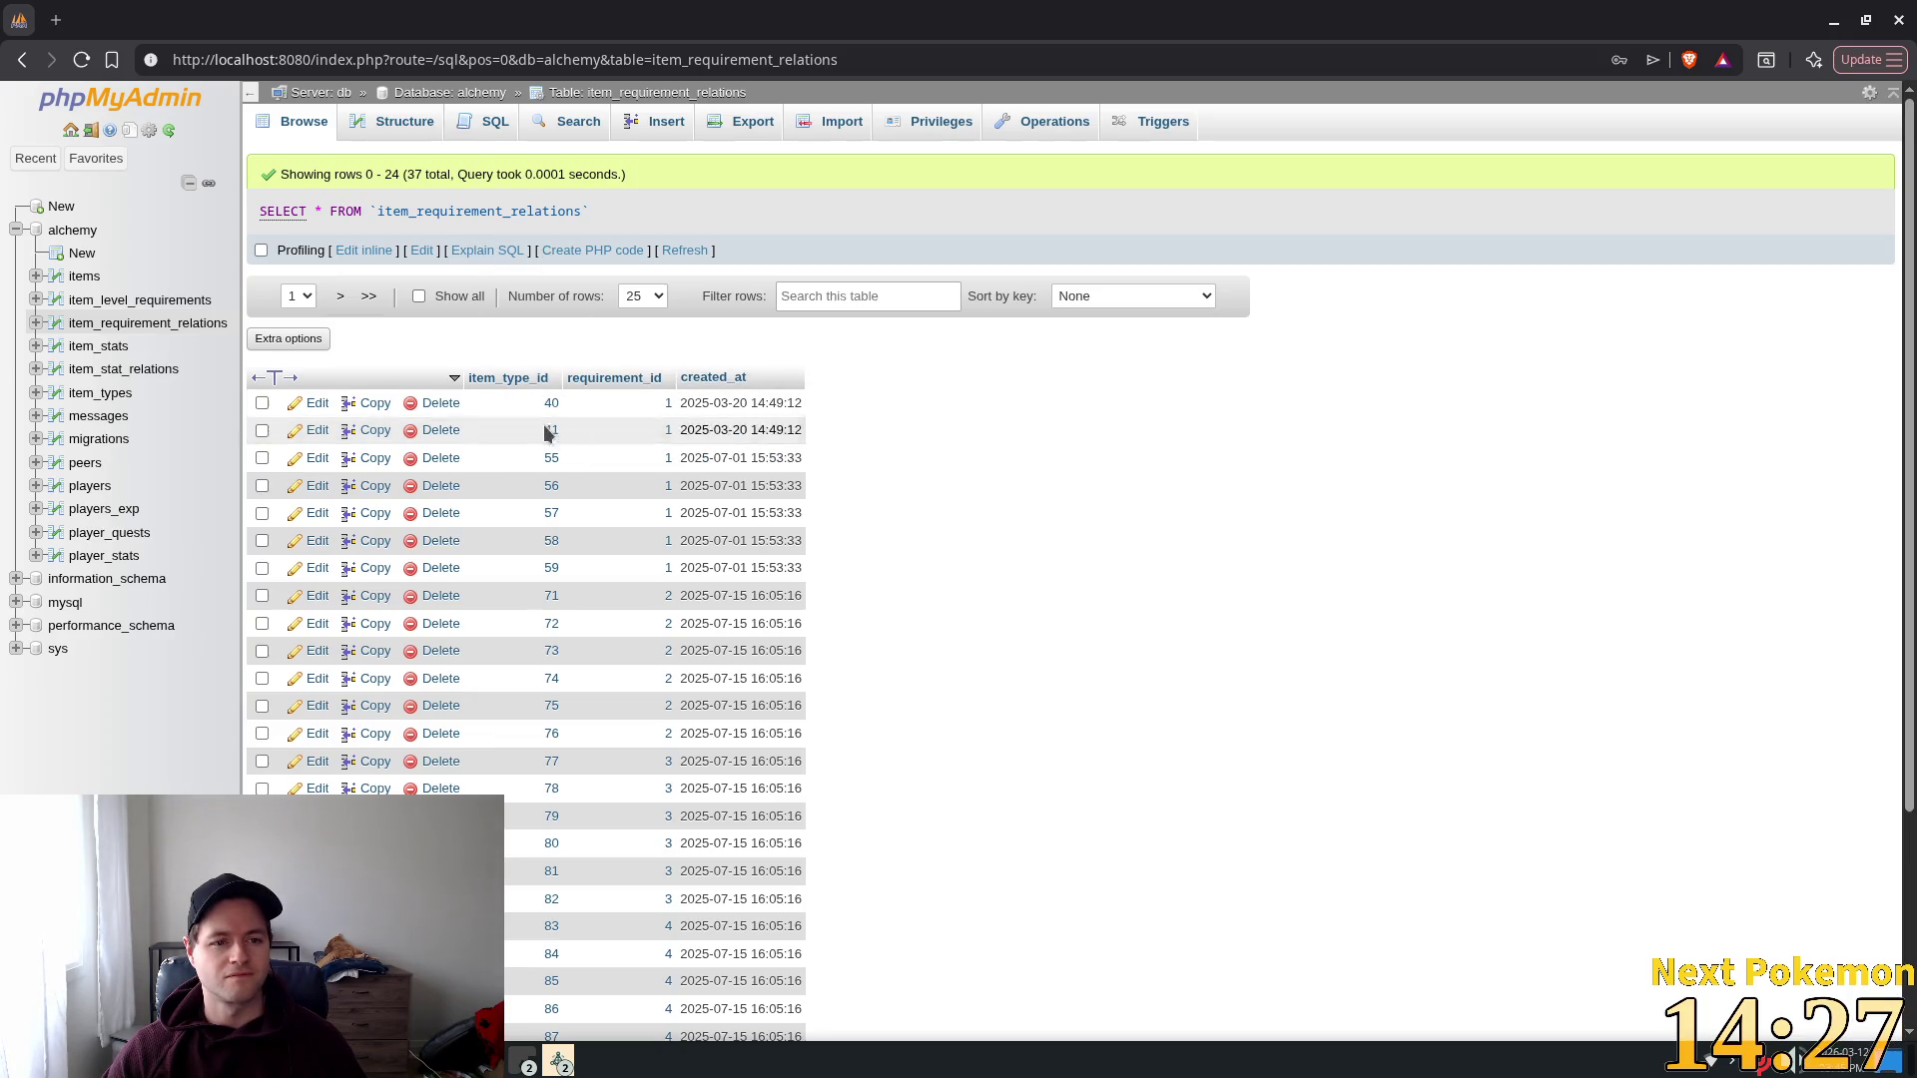
{"action": "left_click", "coordinate": [642, 296]}
{"action": "left_click", "coordinate": [639, 419]}
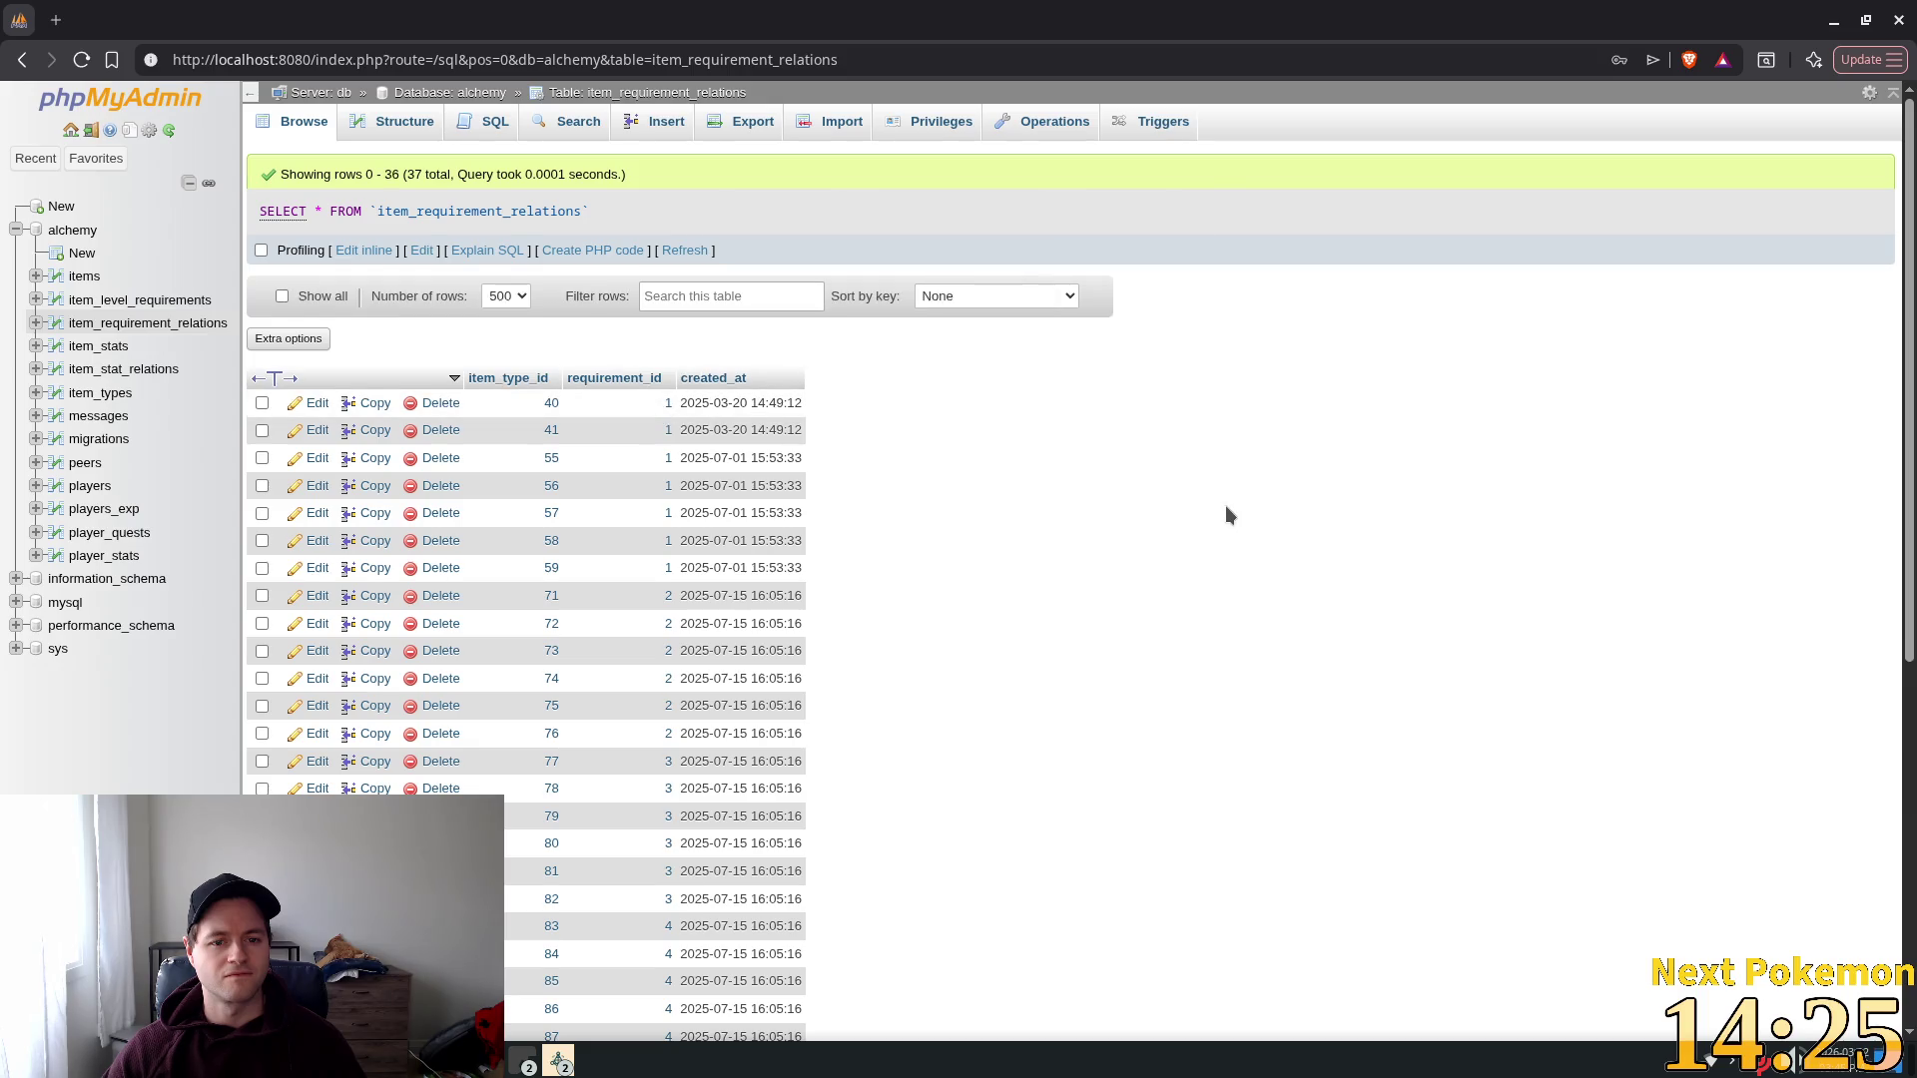
{"action": "scroll", "coordinate": [1228, 510], "scroll_direction": "down", "scroll_amount": 5}
{"action": "scroll", "coordinate": [1233, 518], "scroll_direction": "up", "scroll_amount": 3}
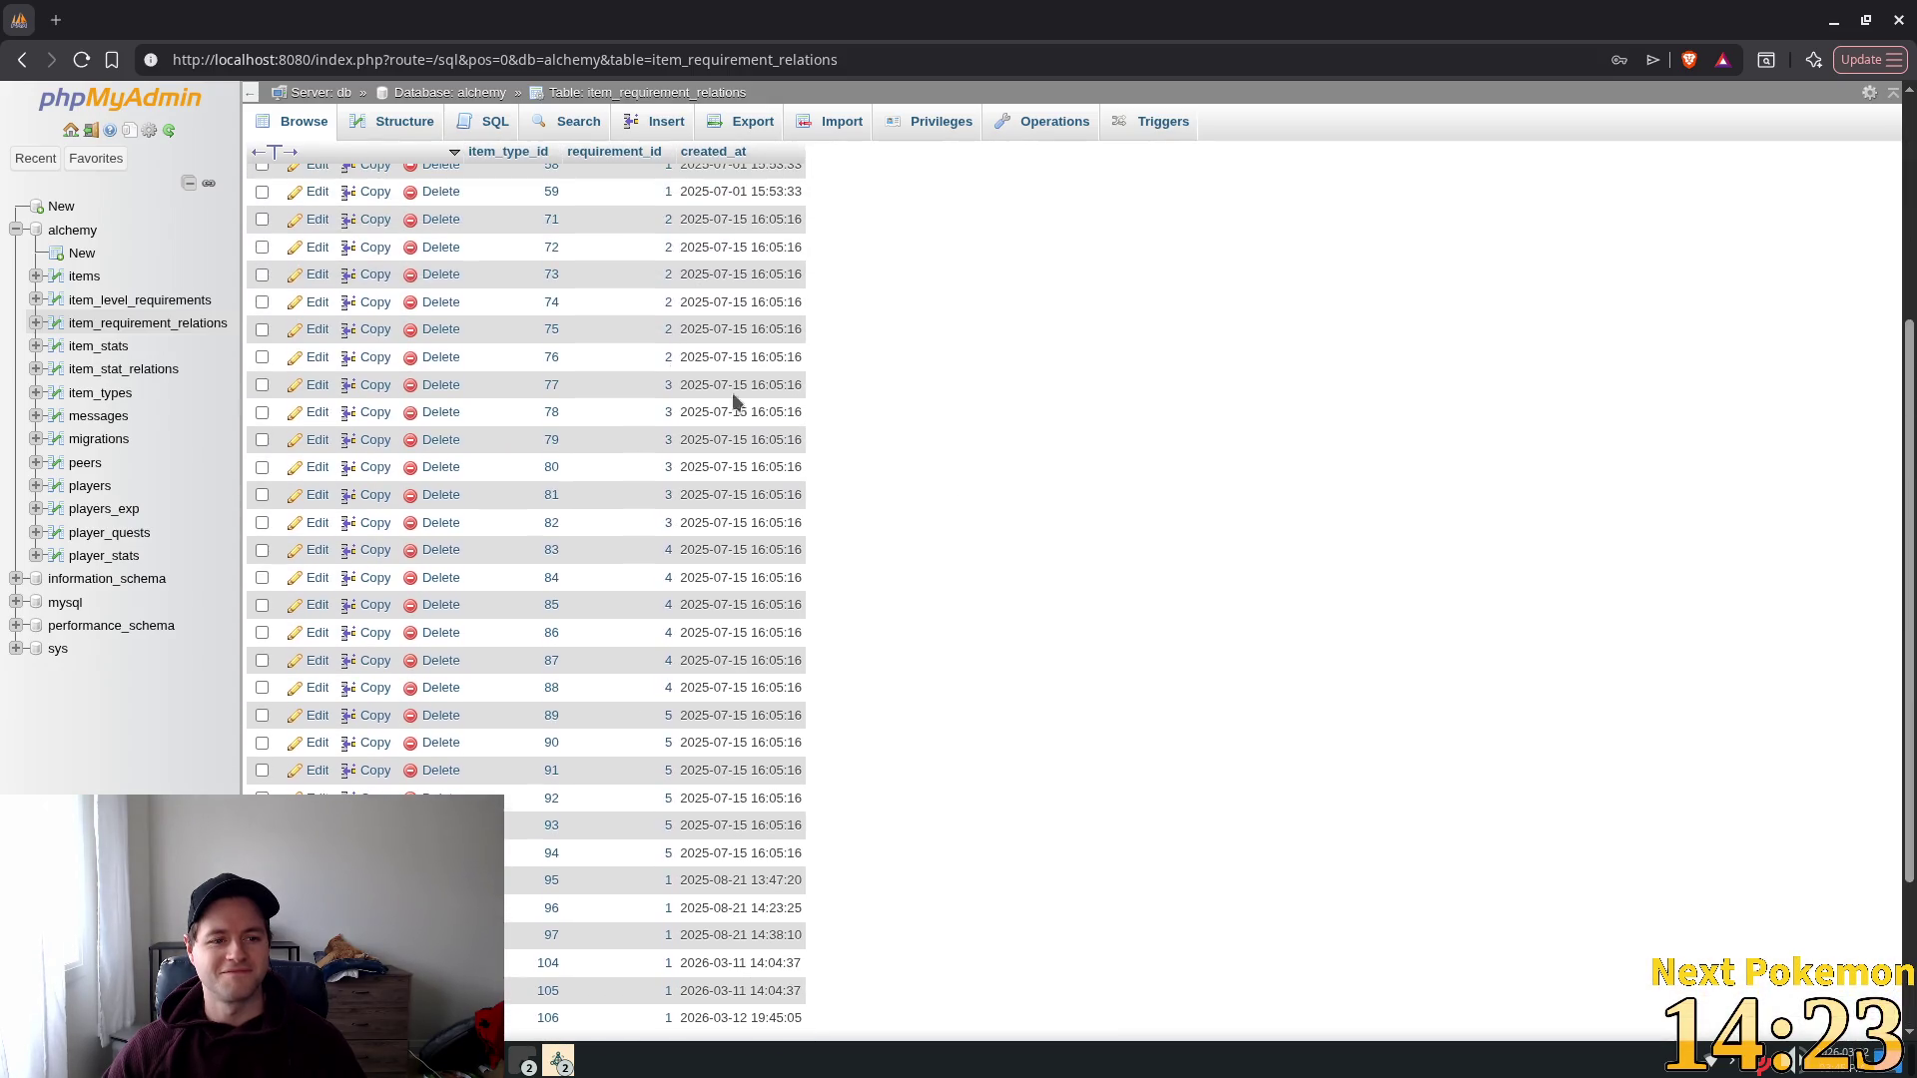
Step: Glance at item_stats, cancel the page settings dialog and return to the Godot editor
{"action": "left_click", "coordinate": [99, 348]}
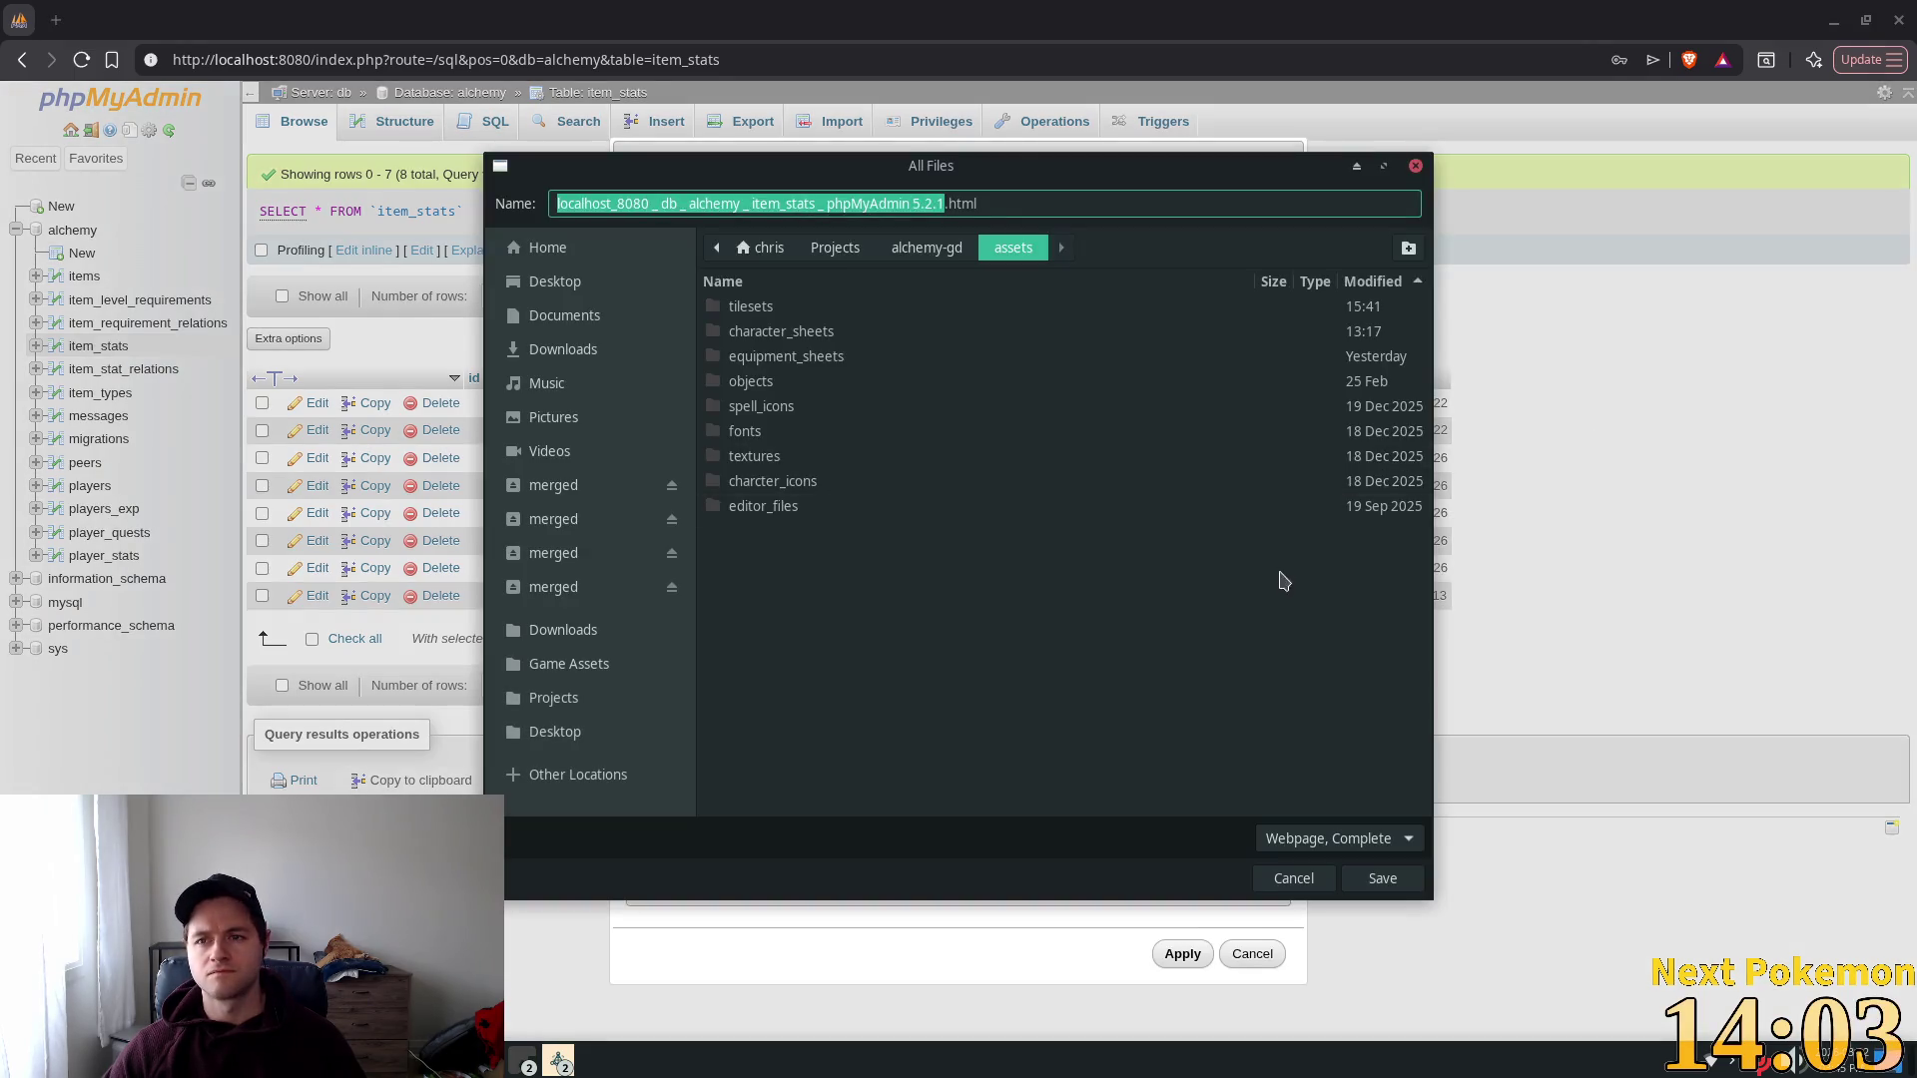
{"action": "left_click", "coordinate": [1297, 874]}
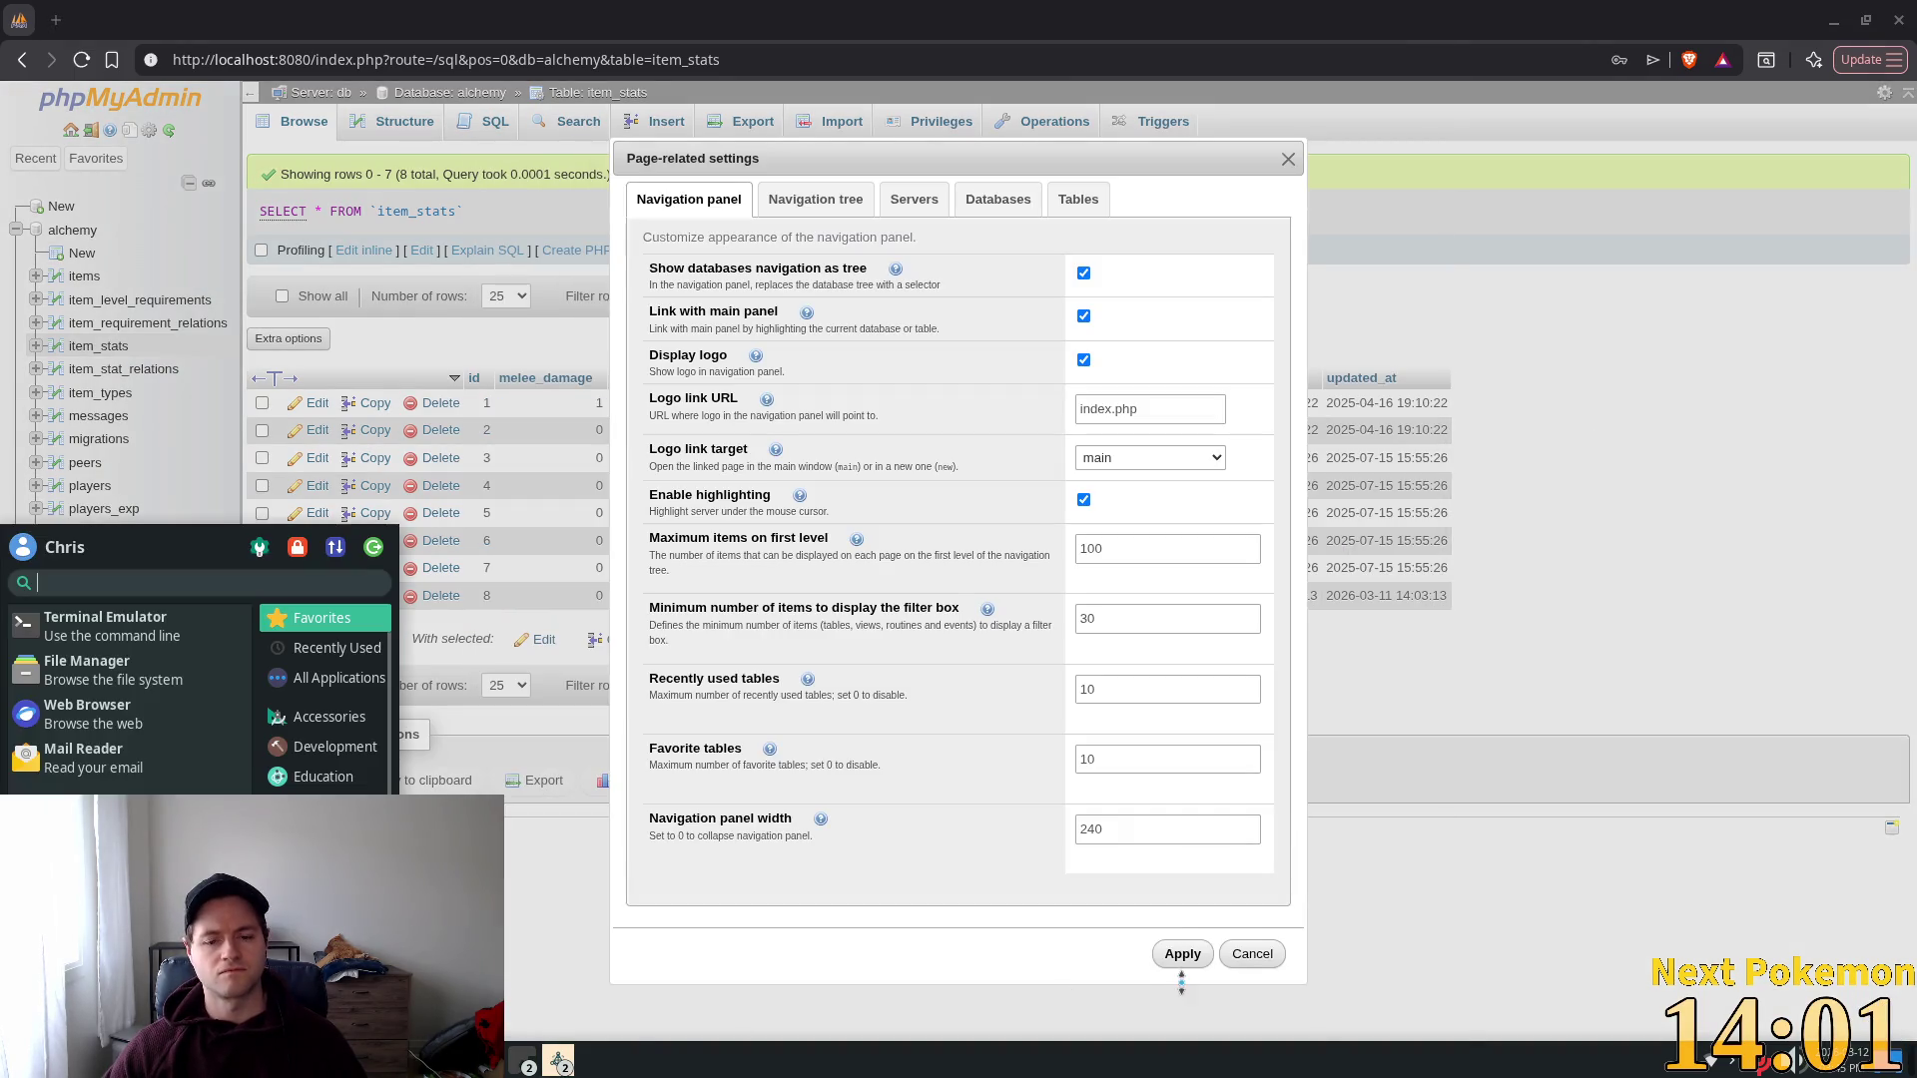
{"action": "left_click", "coordinate": [1249, 955]}
{"action": "key", "text": "alt+Tab"}
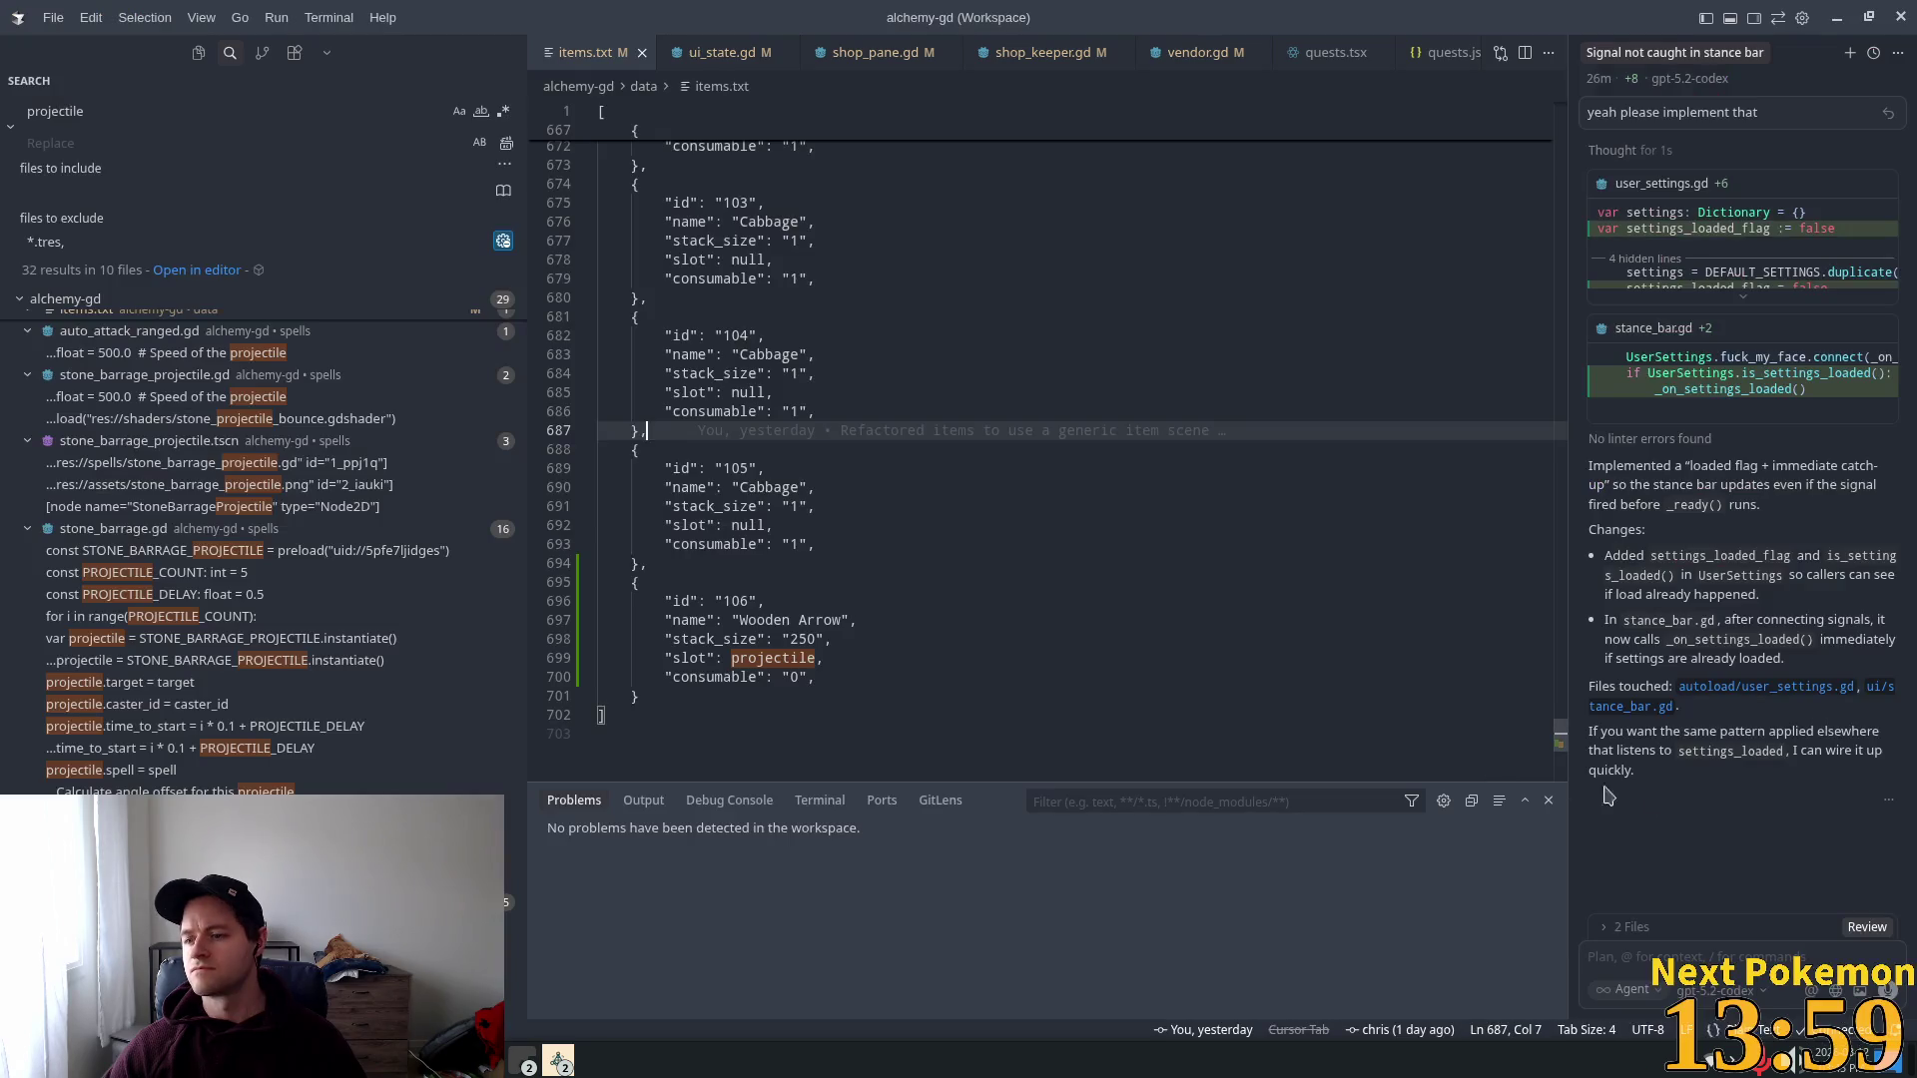
{"action": "key", "text": "alt+Tab"}
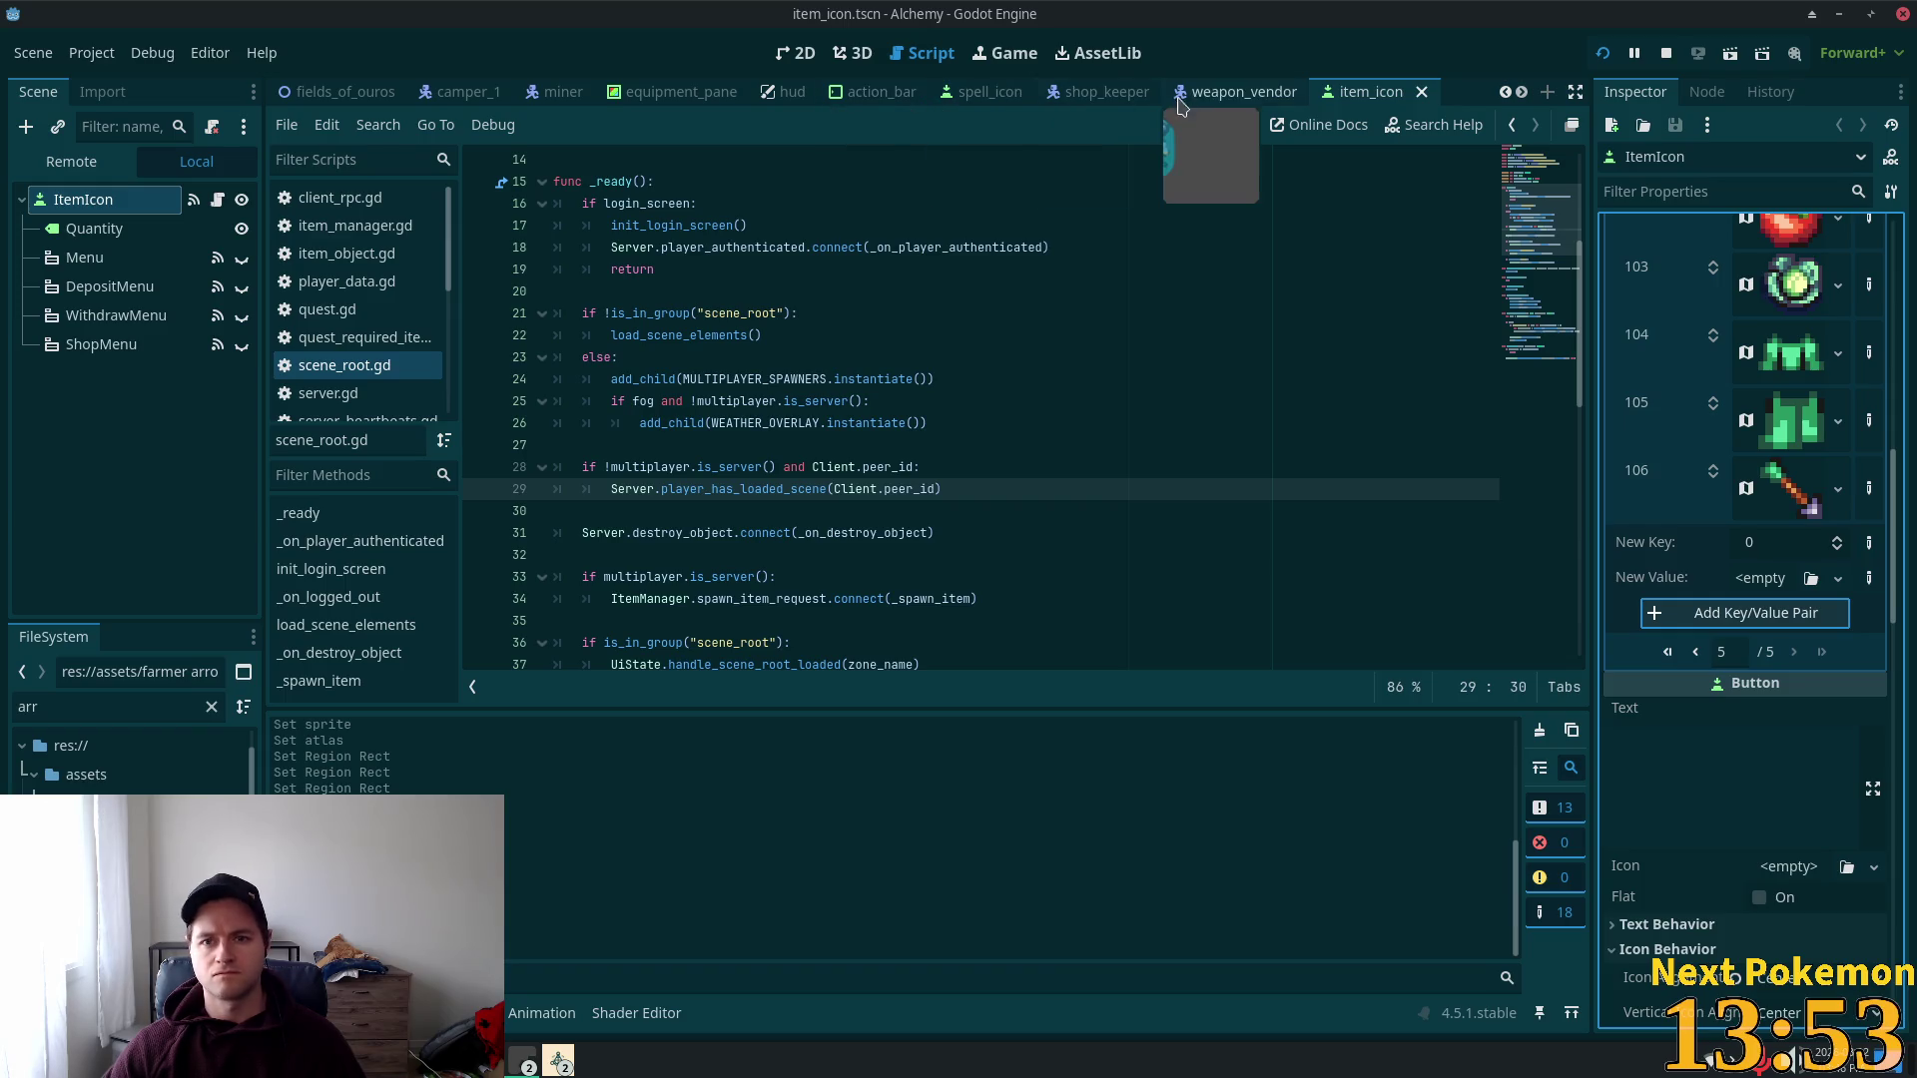
Step: Add a third VendorItem element to the weapon_vendor scene's Items array
{"action": "left_click", "coordinate": [1236, 92]}
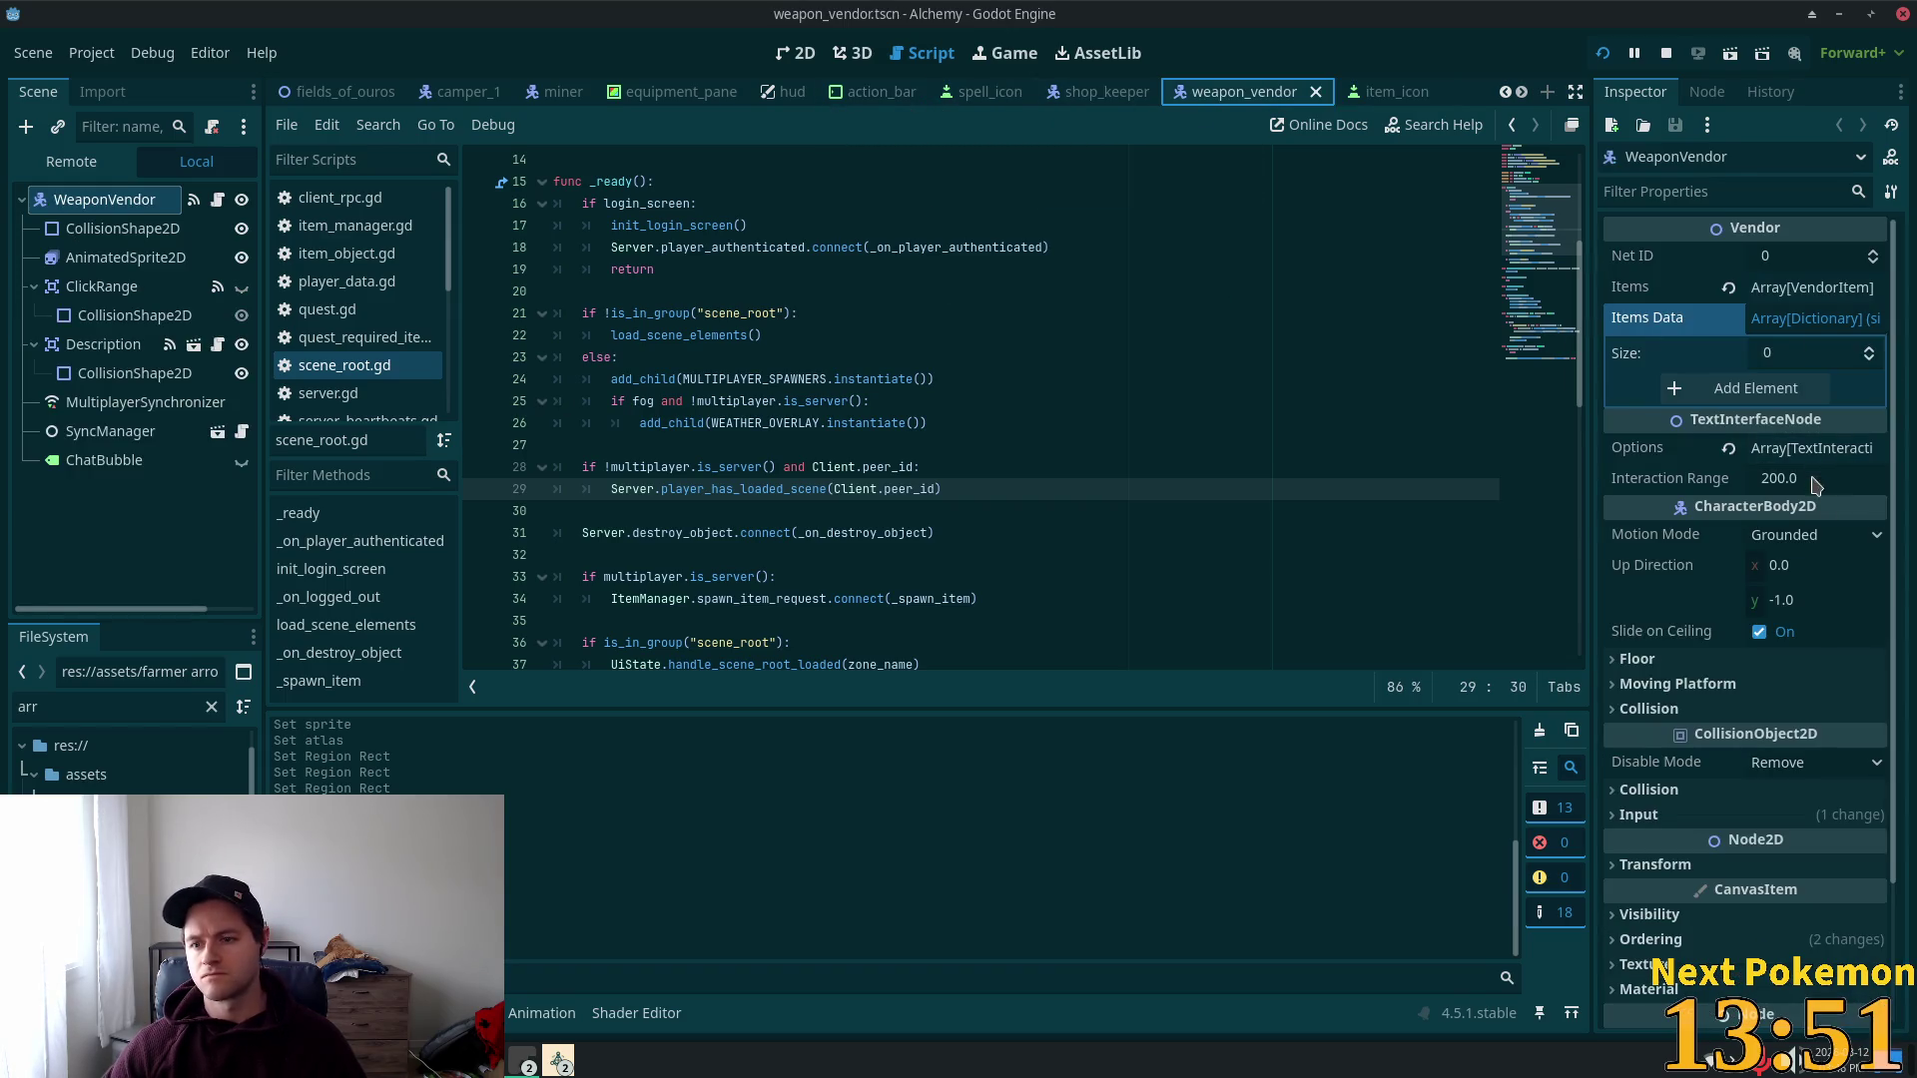
{"action": "left_click", "coordinate": [1788, 321]}
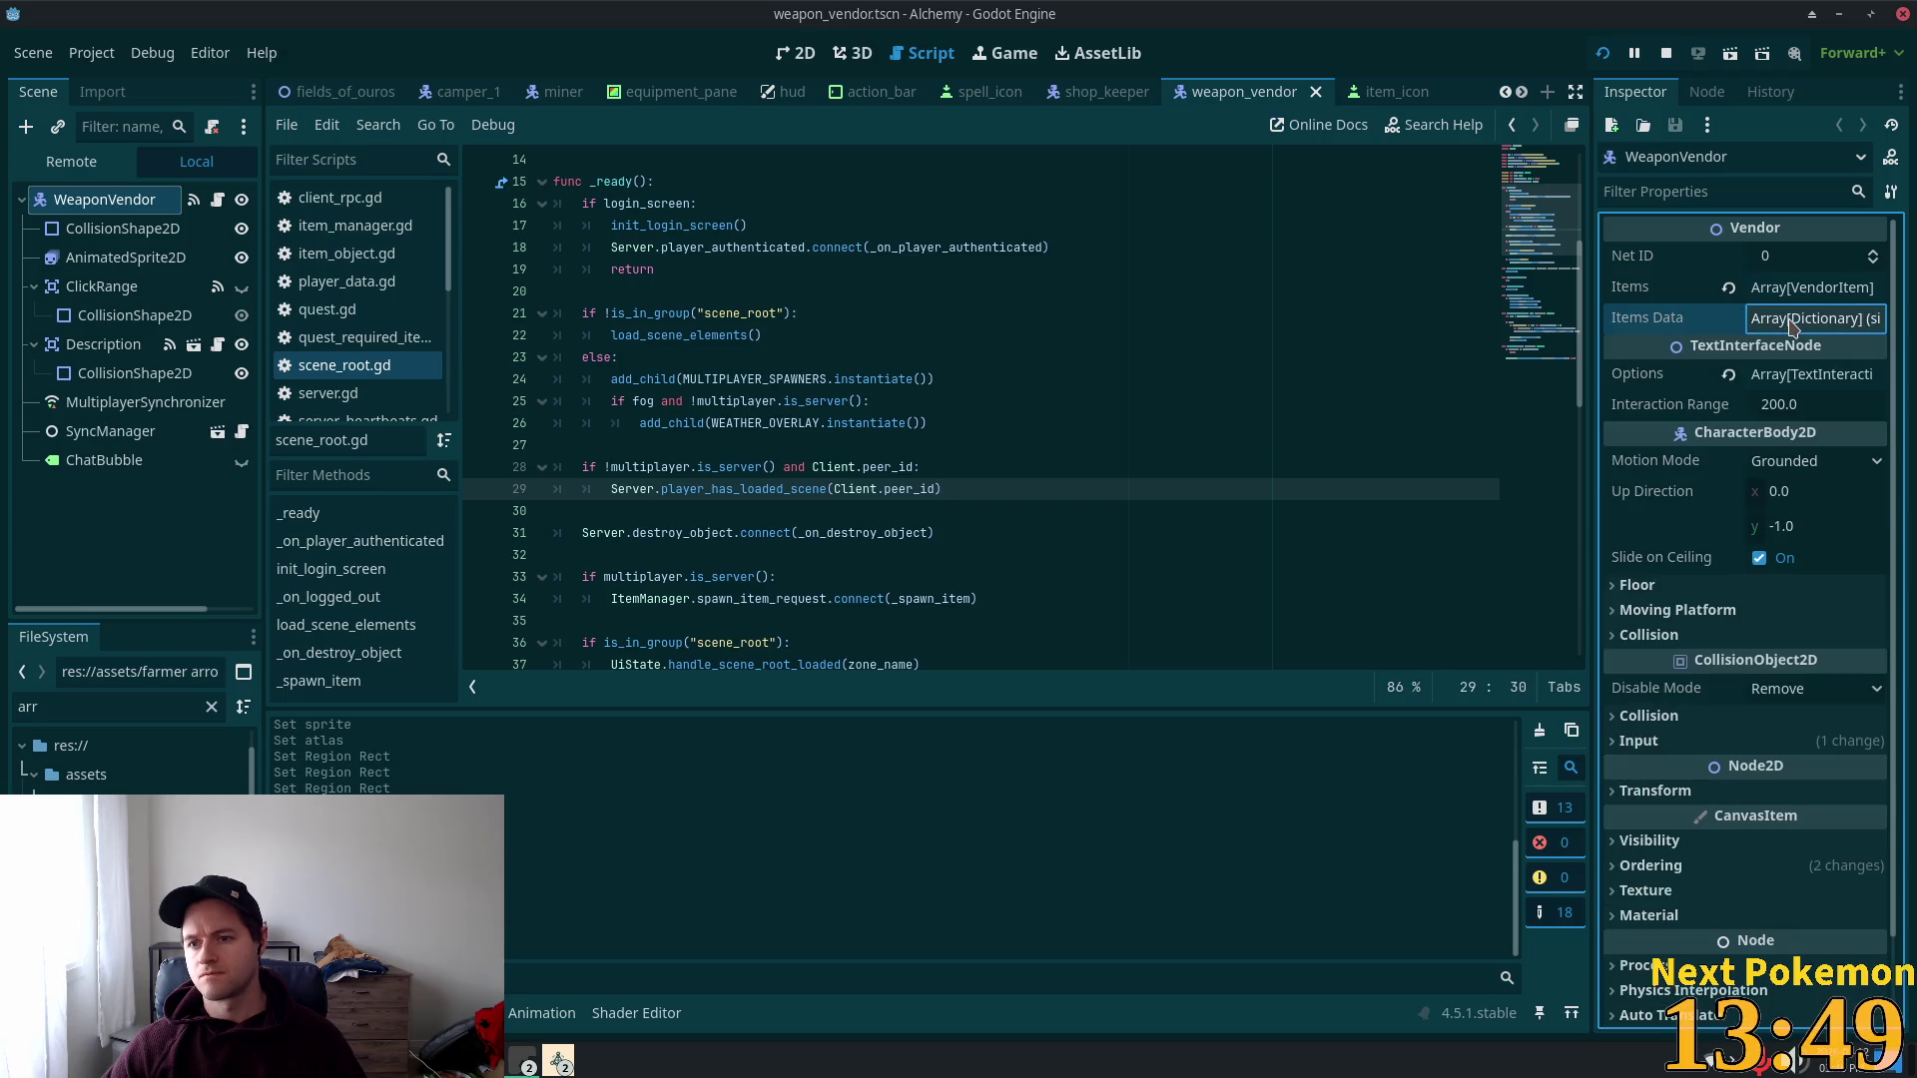
{"action": "left_click", "coordinate": [1792, 322]}
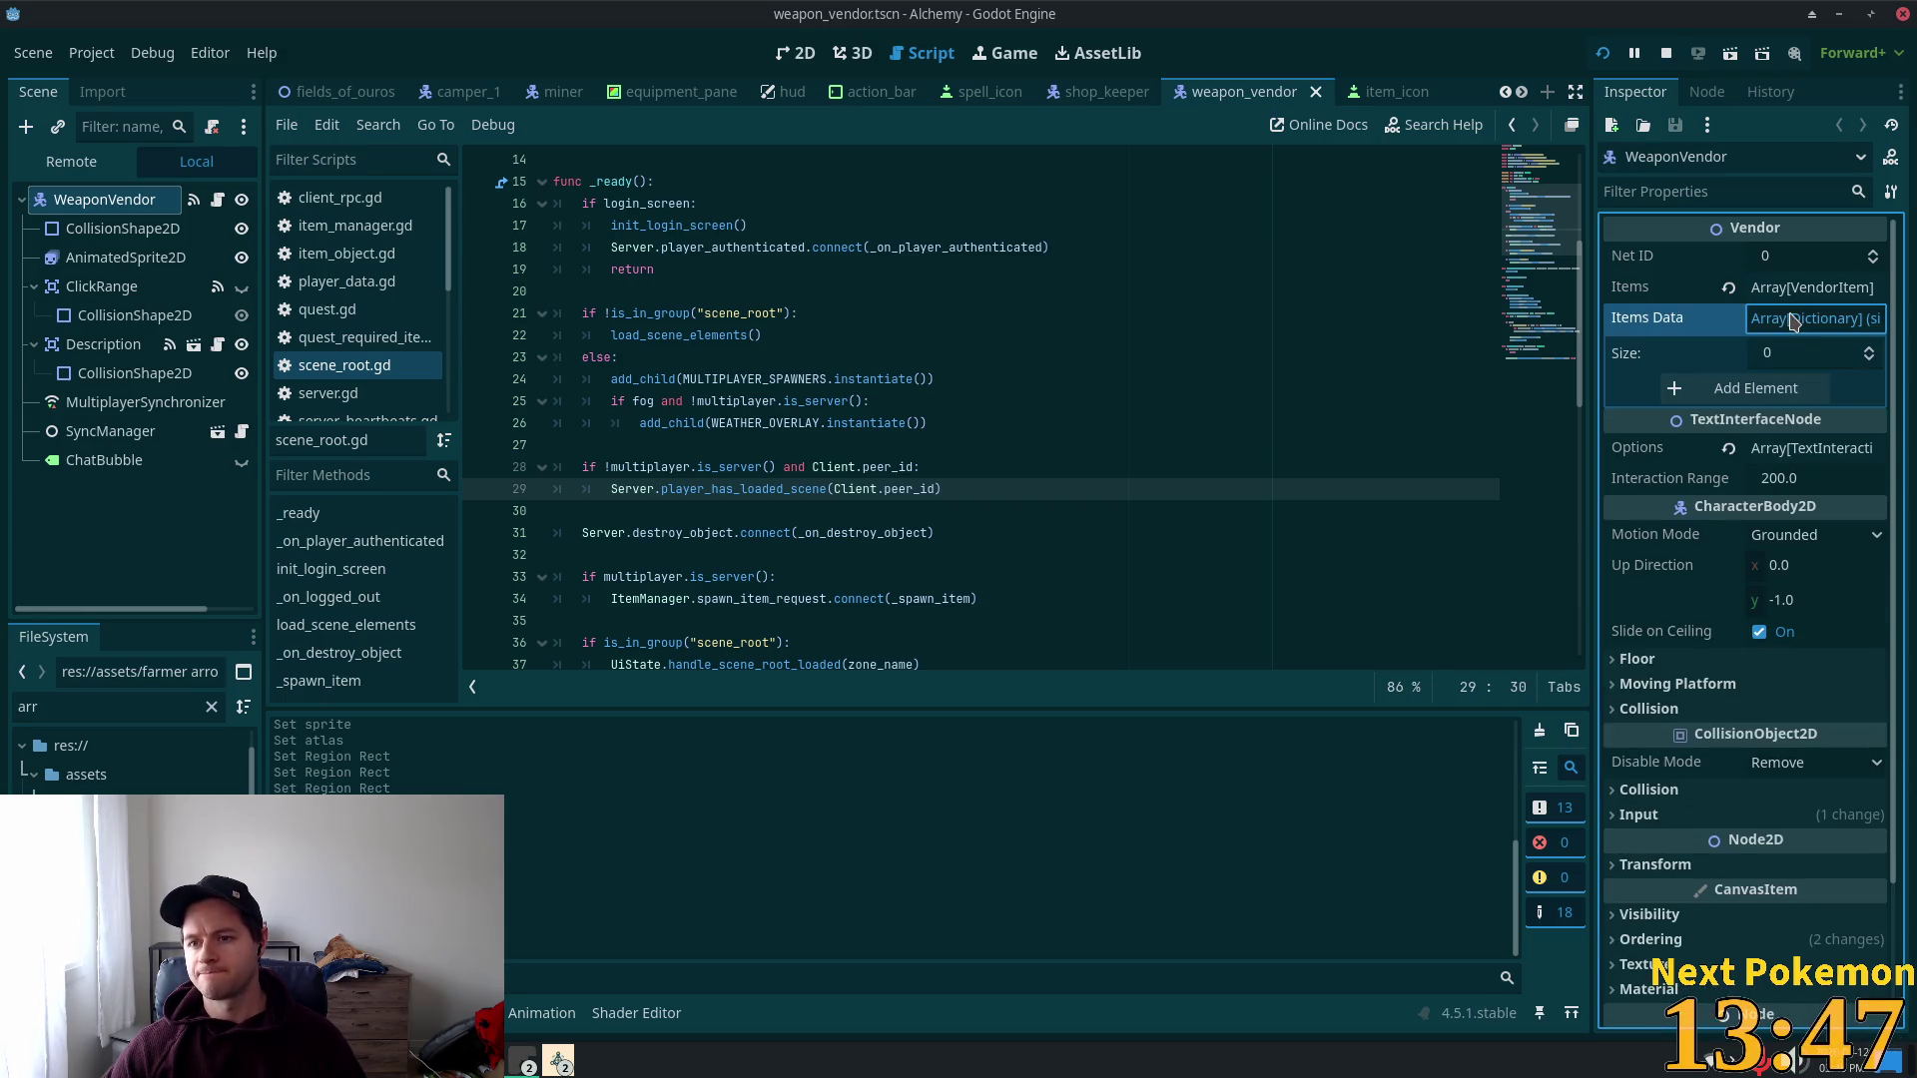
{"action": "left_click", "coordinate": [1792, 321]}
{"action": "left_click", "coordinate": [1798, 289]}
{"action": "left_click", "coordinate": [1785, 429]}
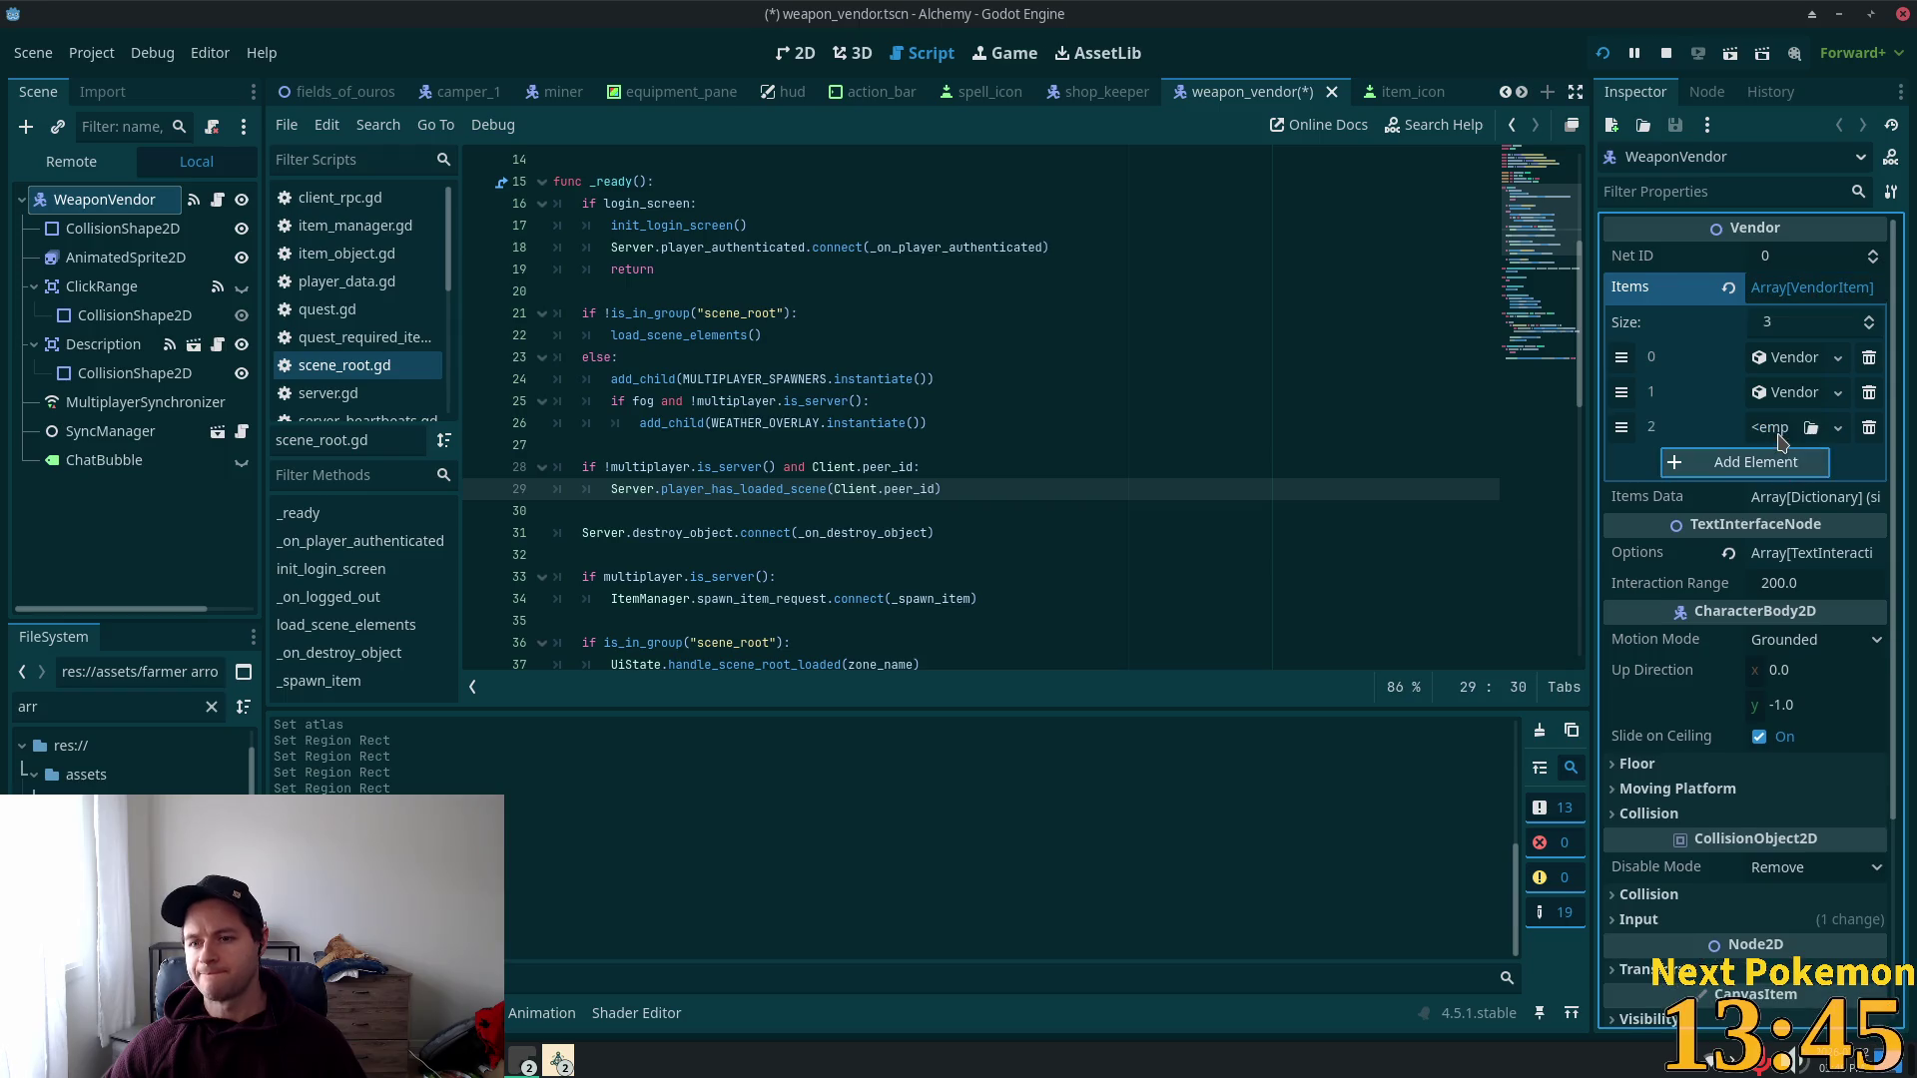
{"action": "left_click", "coordinate": [1777, 437]}
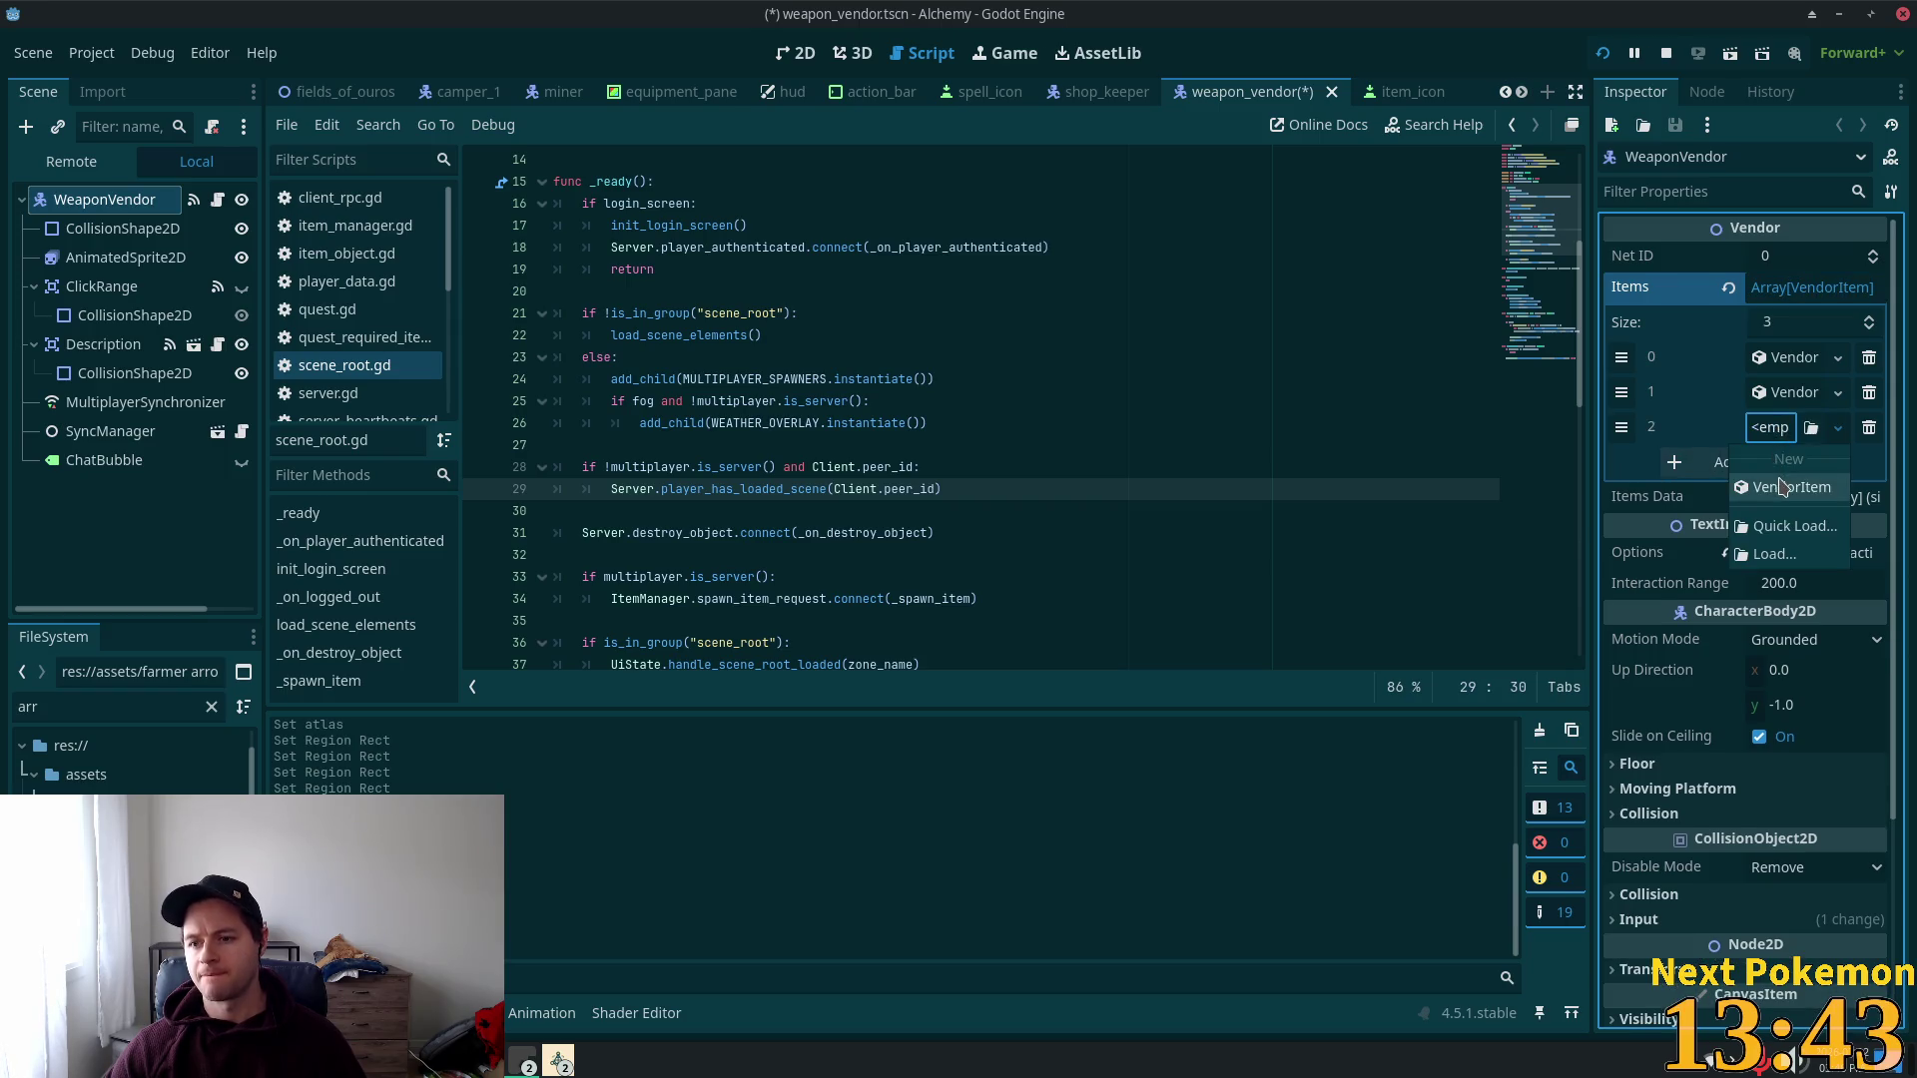
{"action": "left_click", "coordinate": [1791, 487]}
{"action": "left_click", "coordinate": [1784, 430]}
Step: Give it Item ID 106, quantity and max 1000, price 1, restock 5; save and run
{"action": "left_click", "coordinate": [1805, 461]}
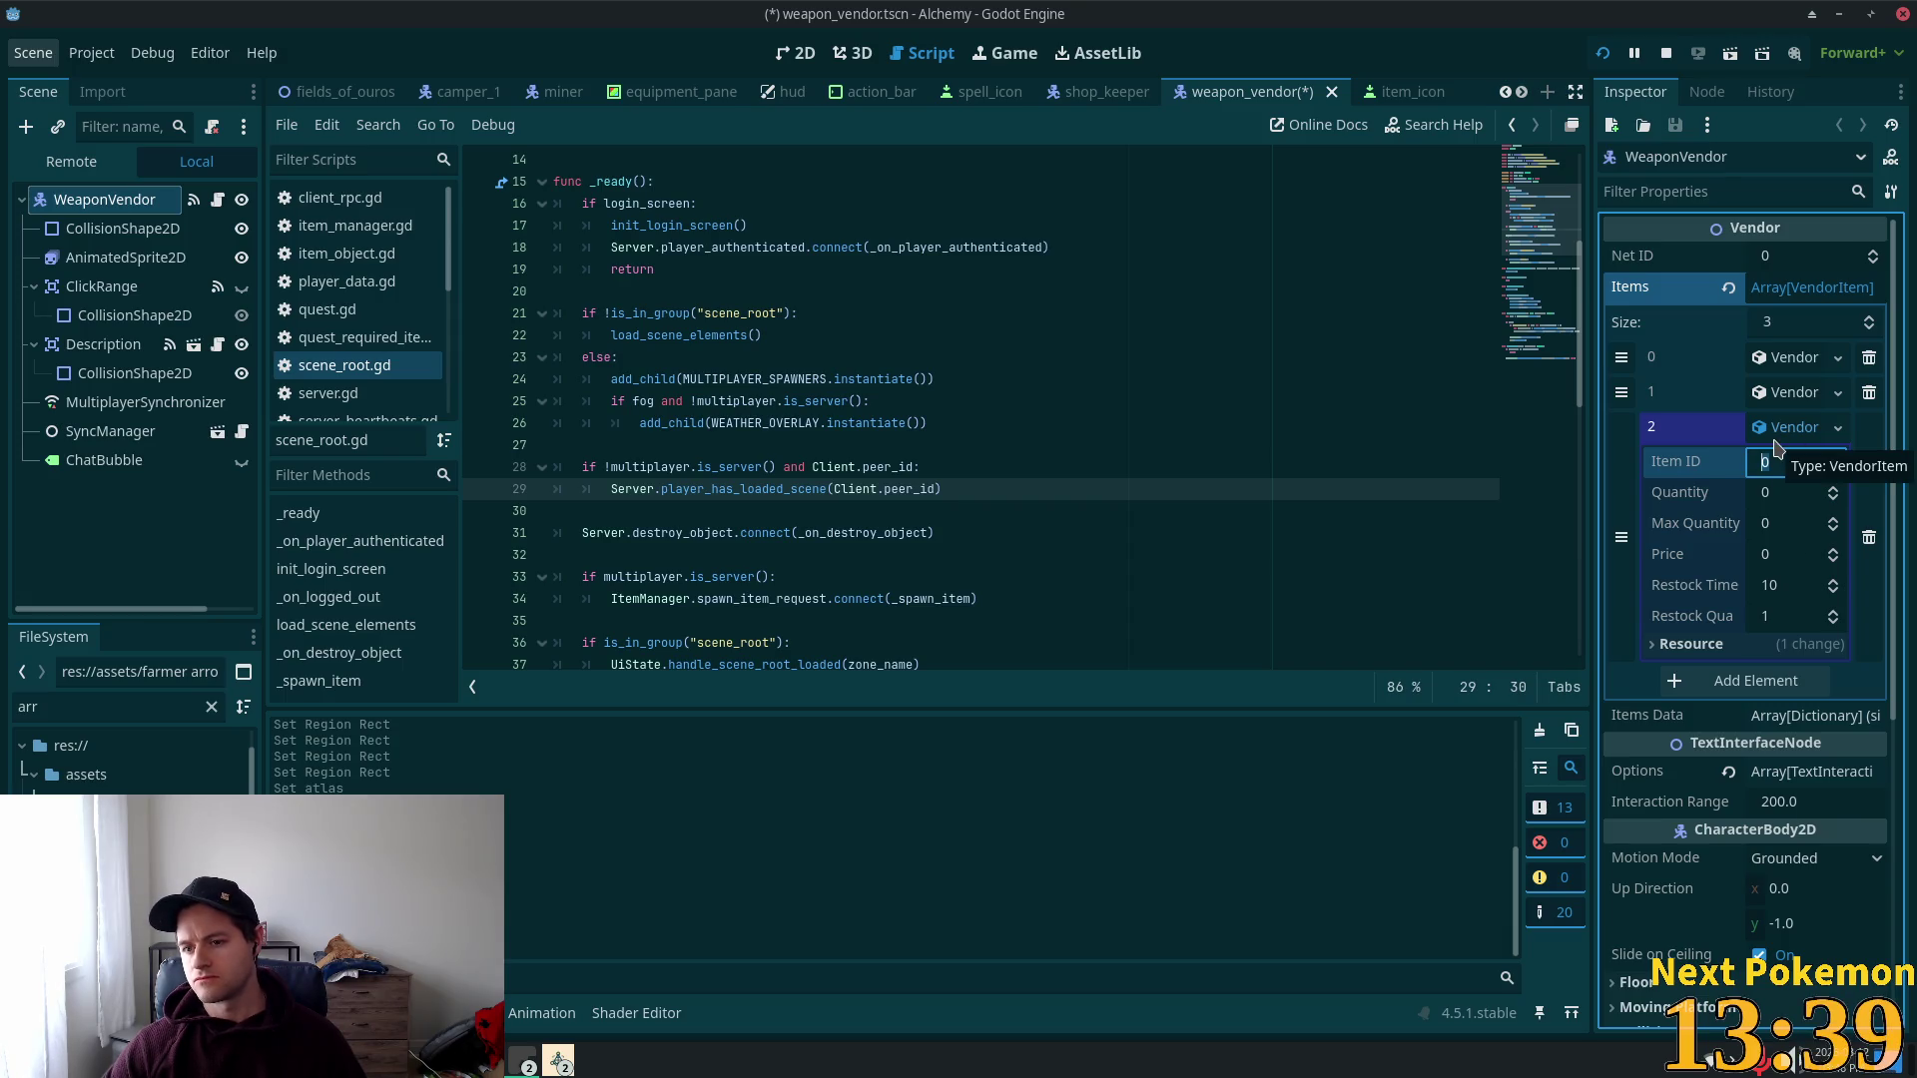
{"action": "type", "text": "106"}
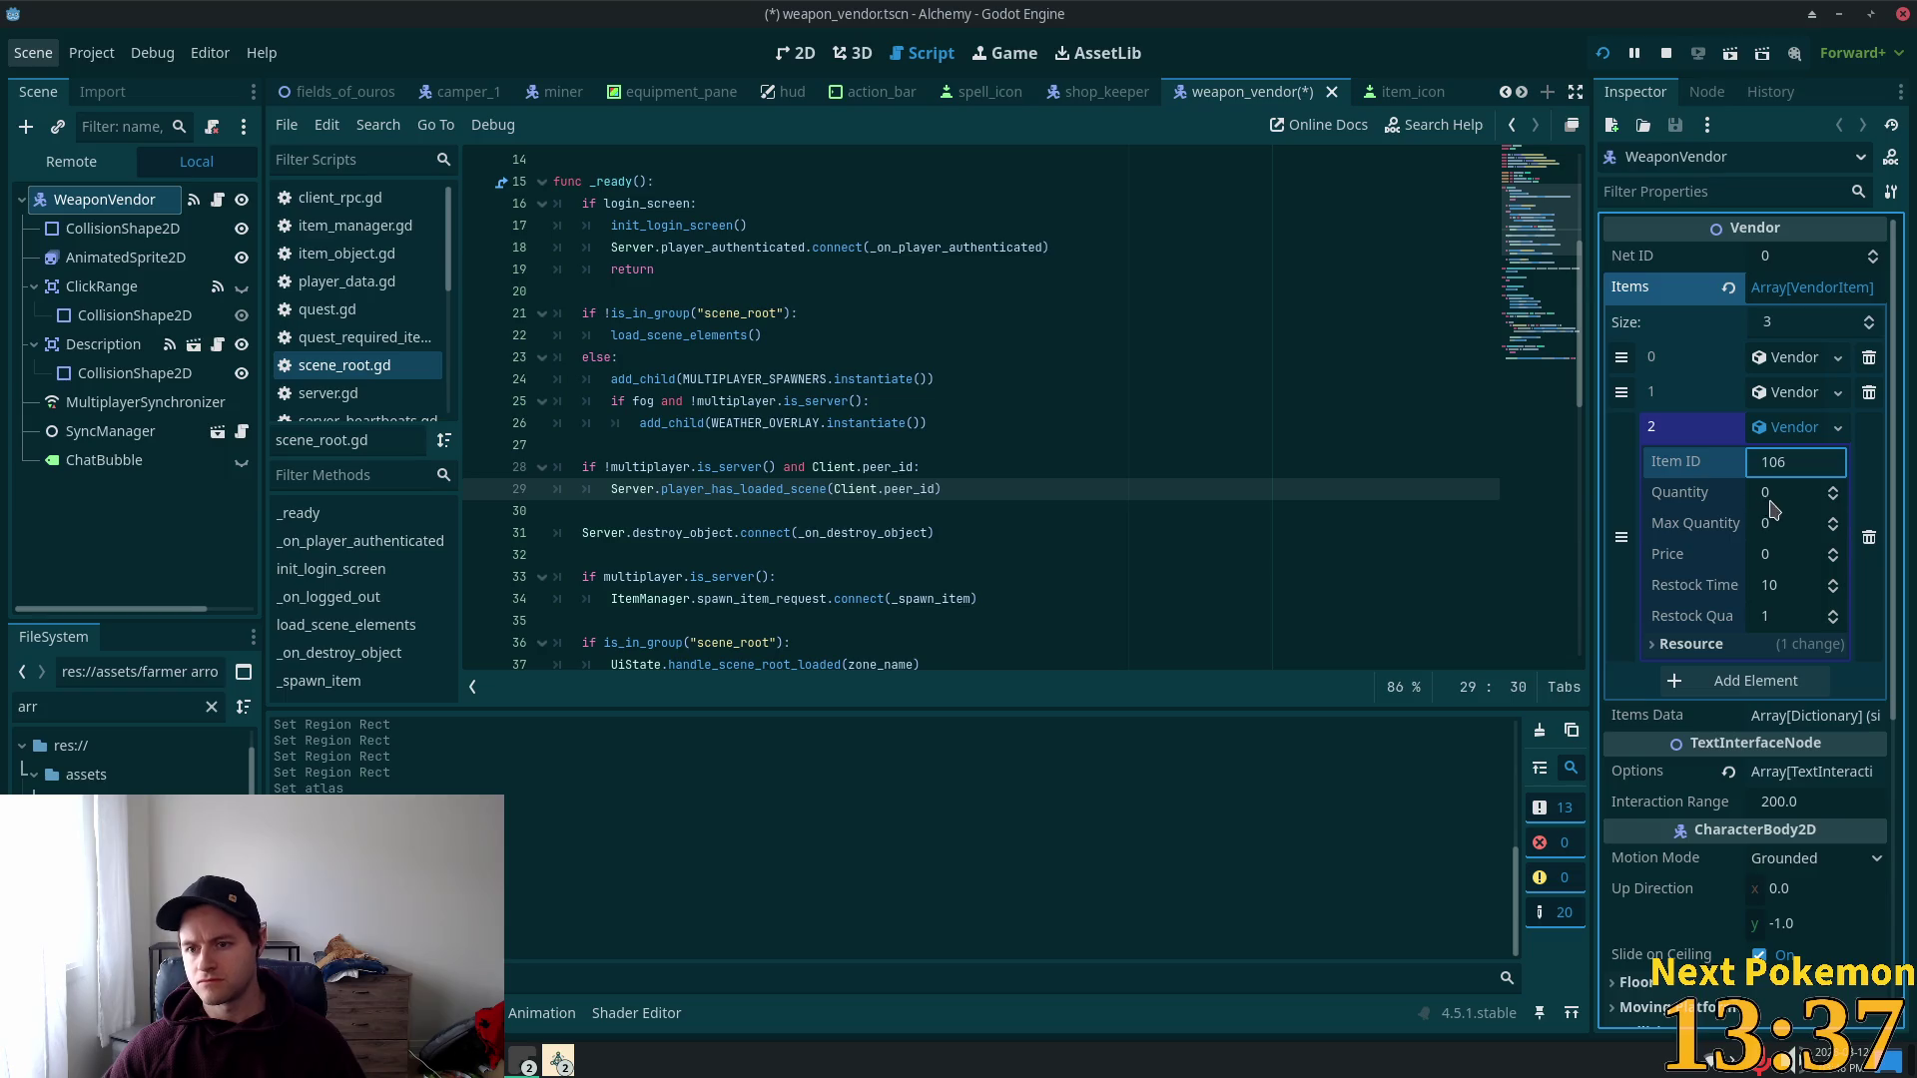
{"action": "left_click", "coordinate": [1774, 494]}
{"action": "type", "text": "000"}
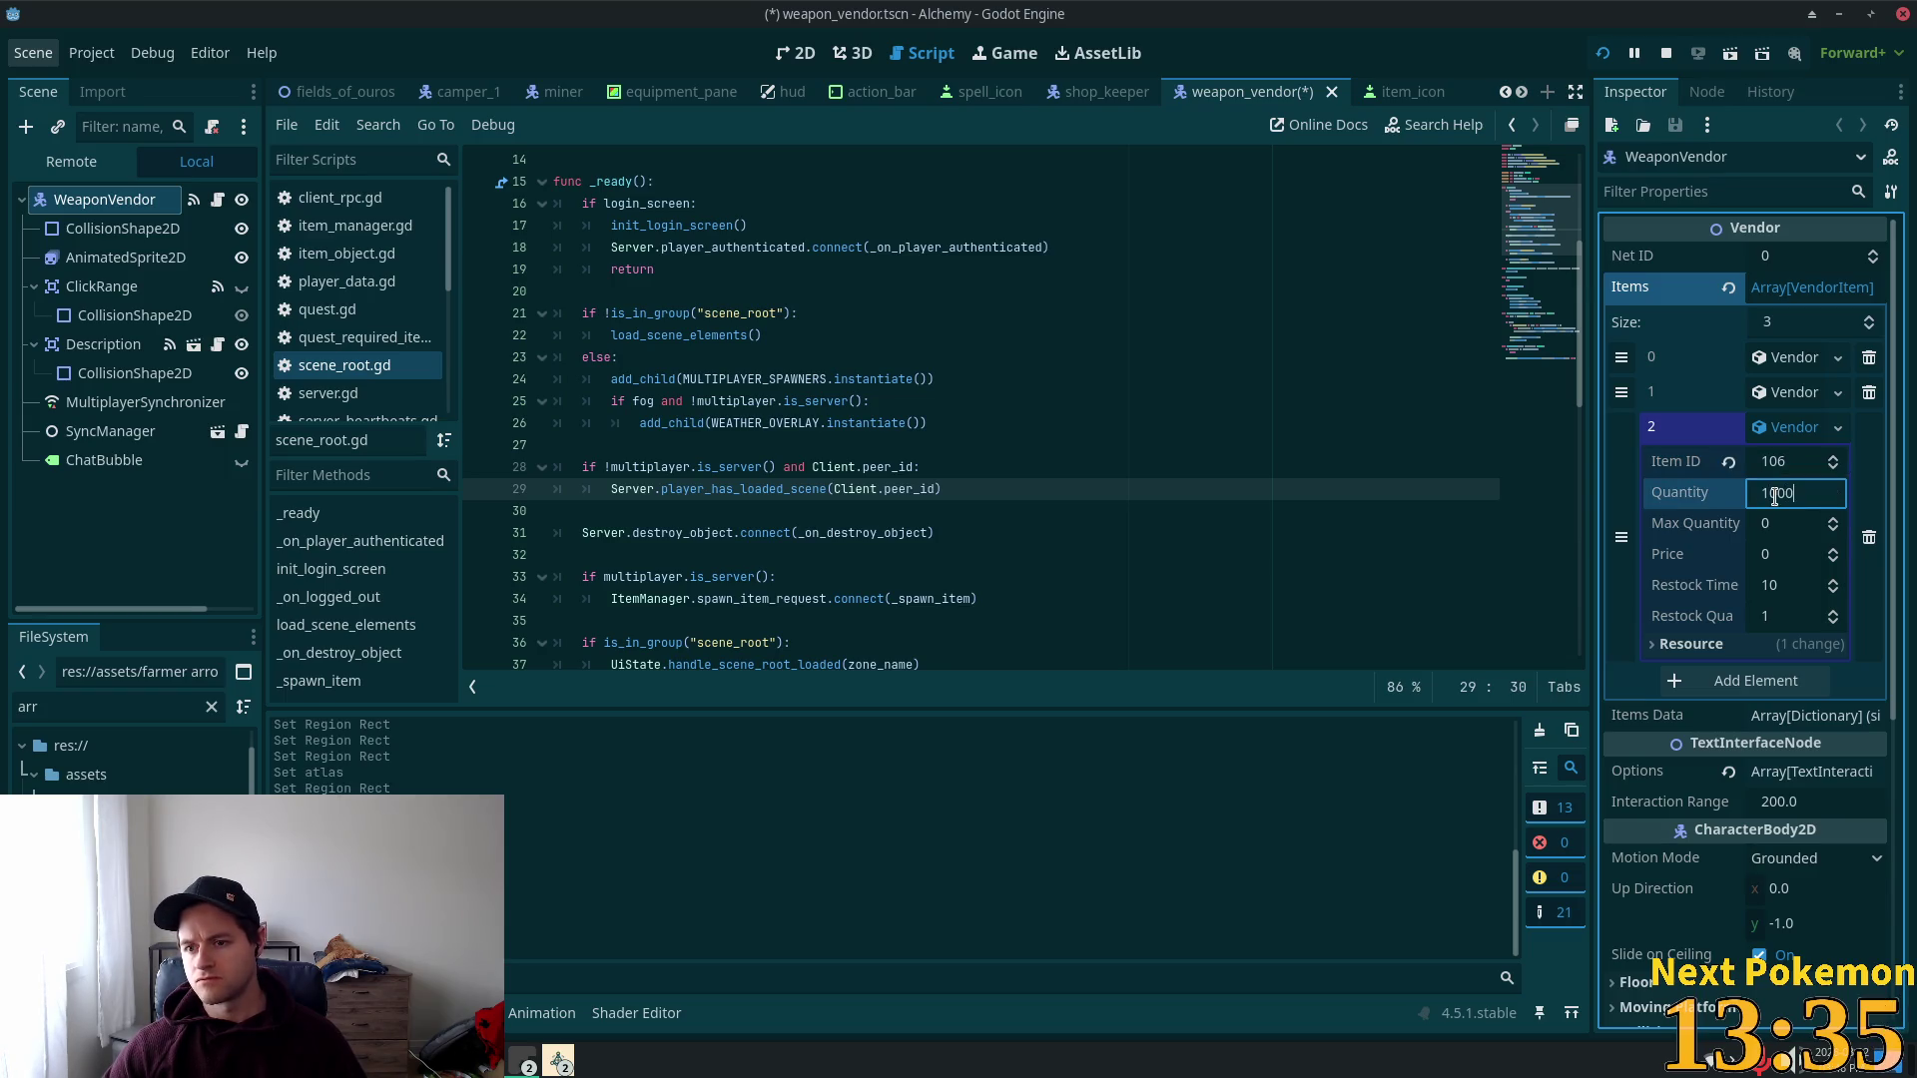
{"action": "left_click", "coordinate": [1800, 526]}
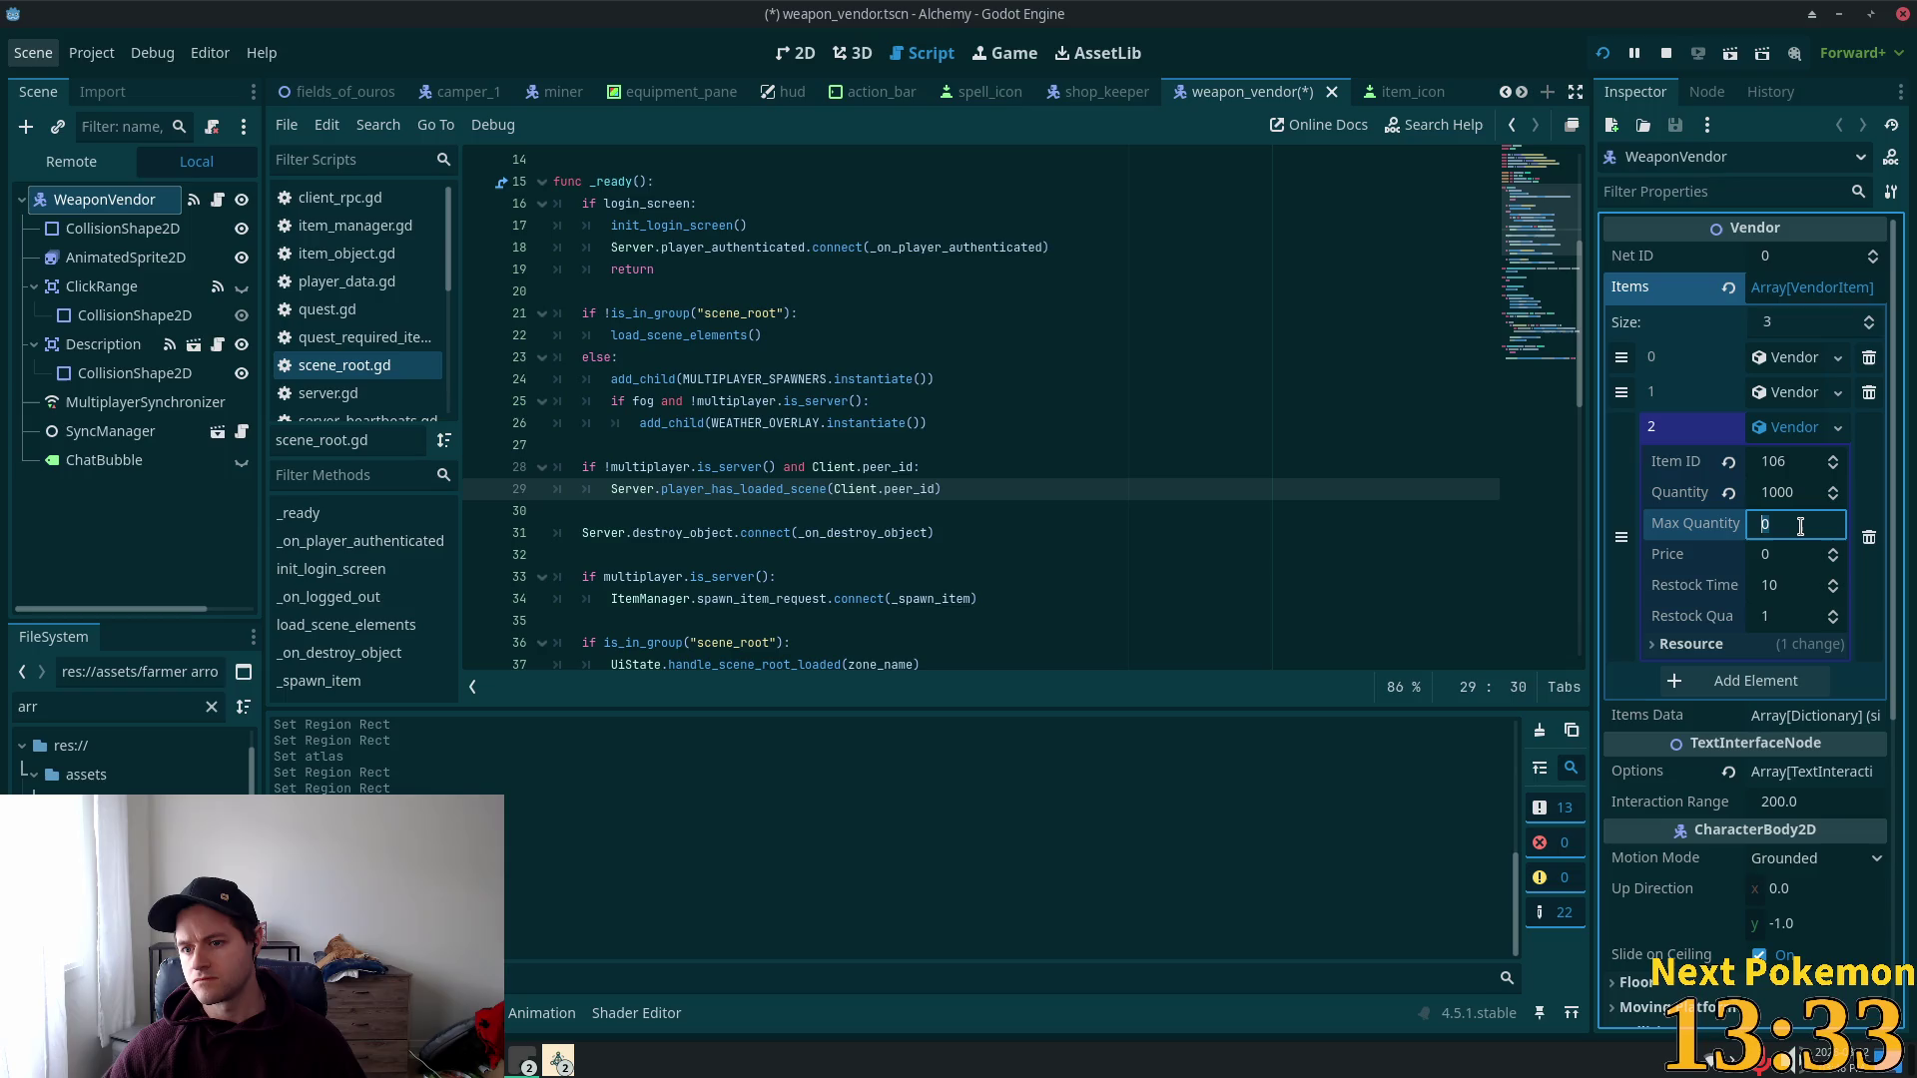
{"action": "type", "text": "1000"}
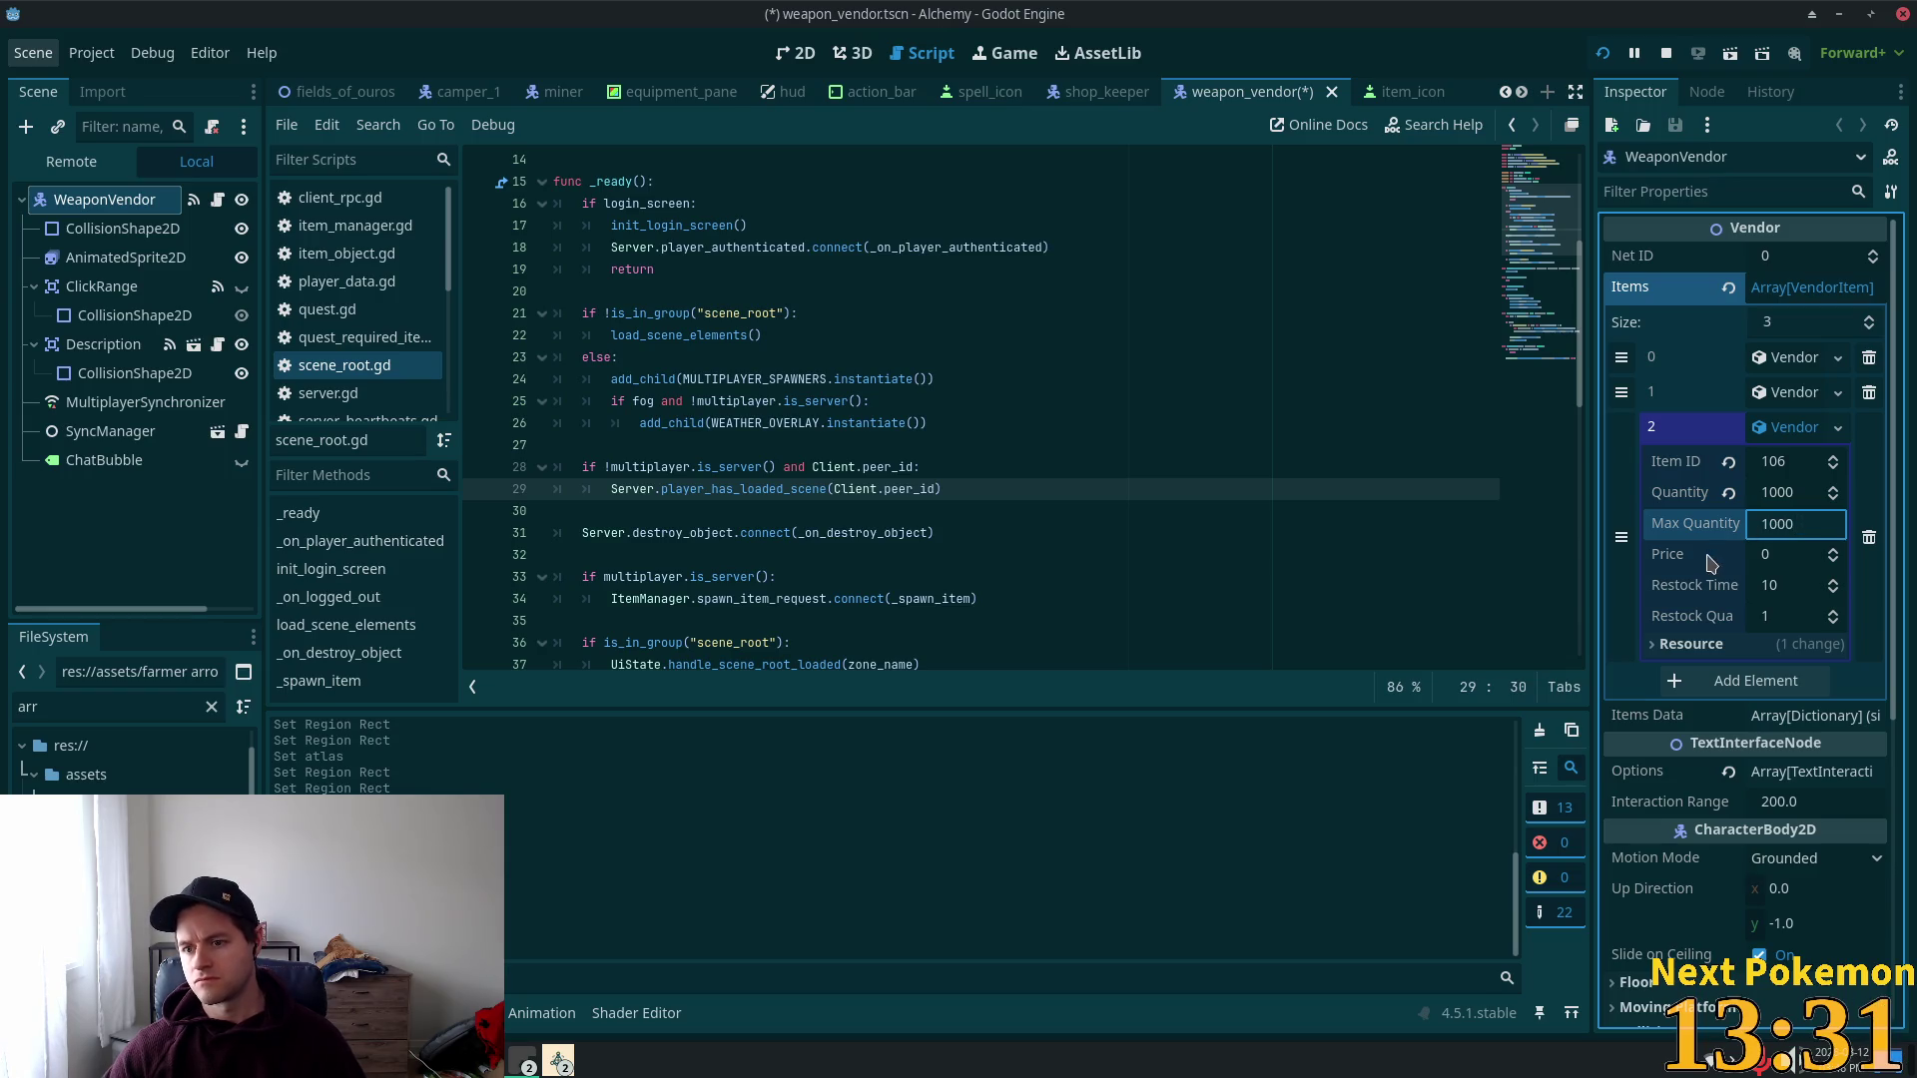
{"action": "left_click", "coordinate": [1767, 556]}
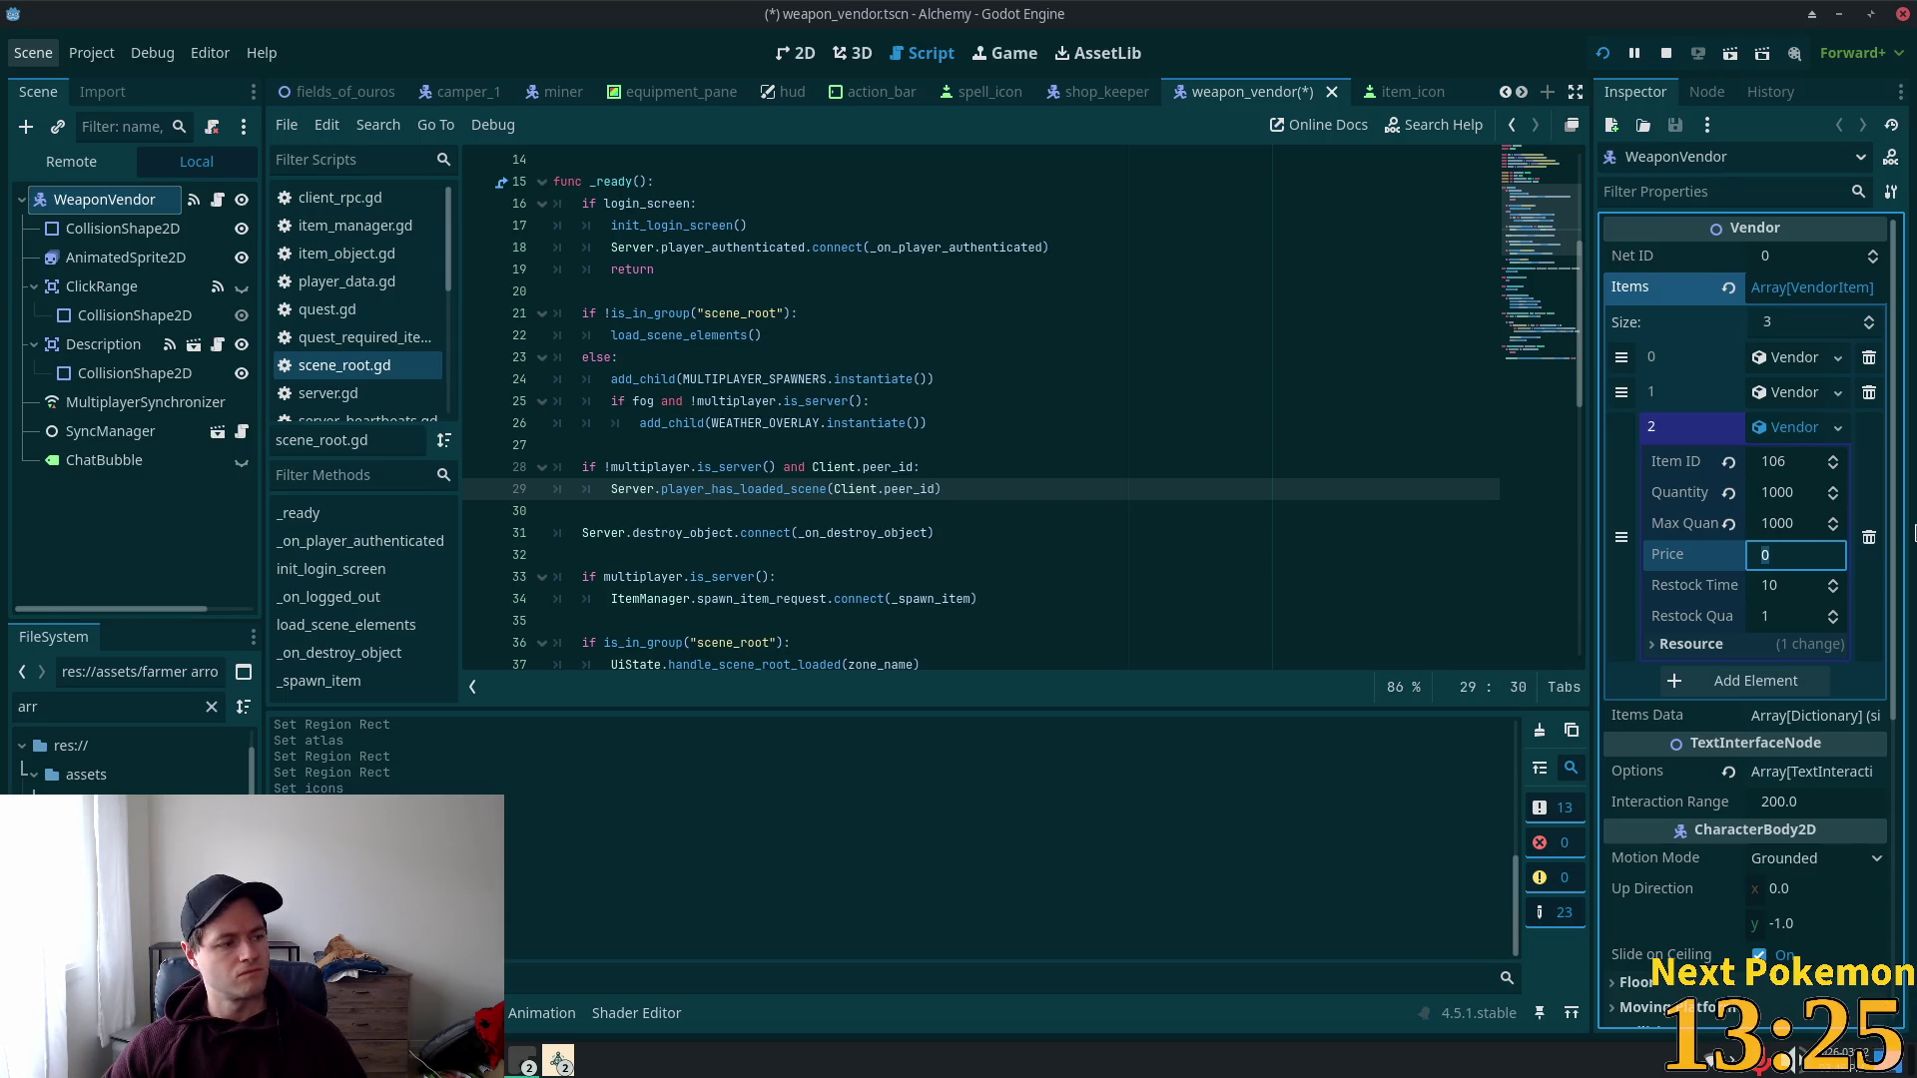
{"action": "left_click", "coordinate": [1801, 589]}
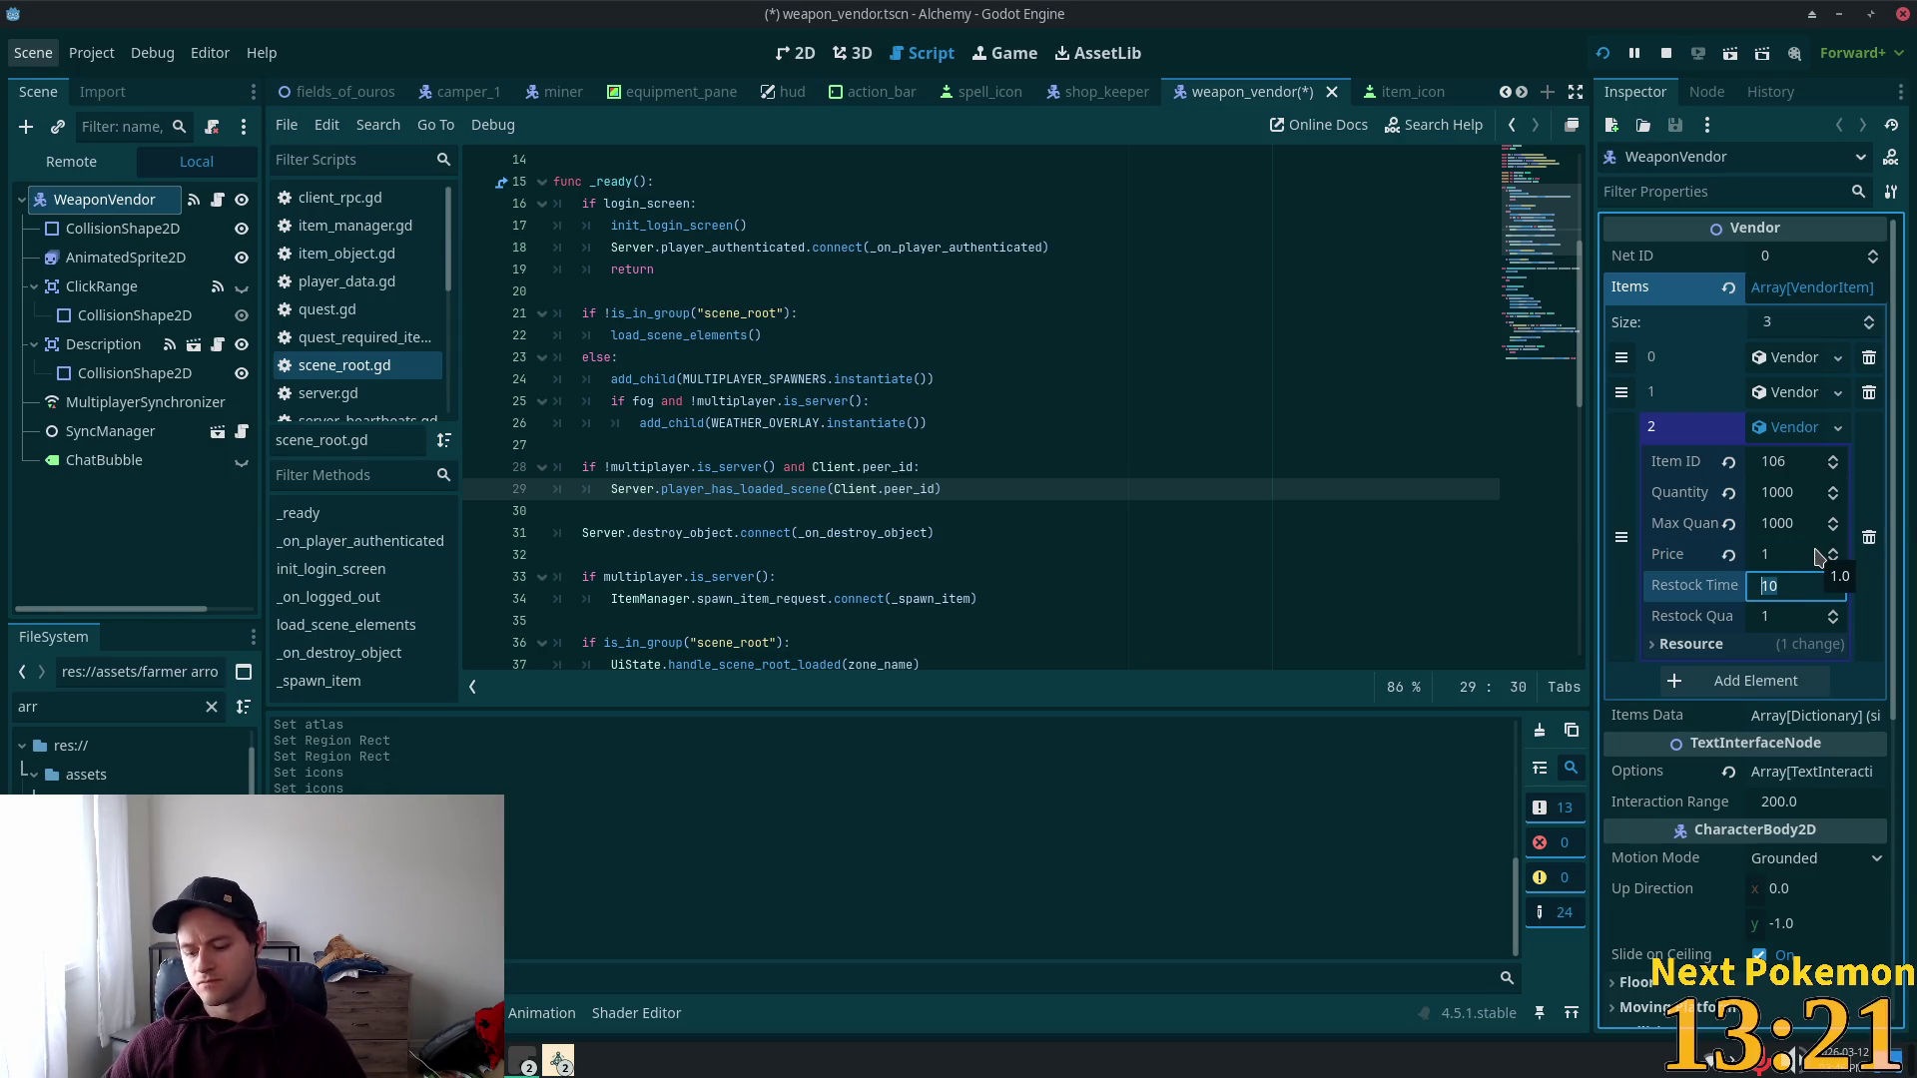
{"action": "type", "text": "5"}
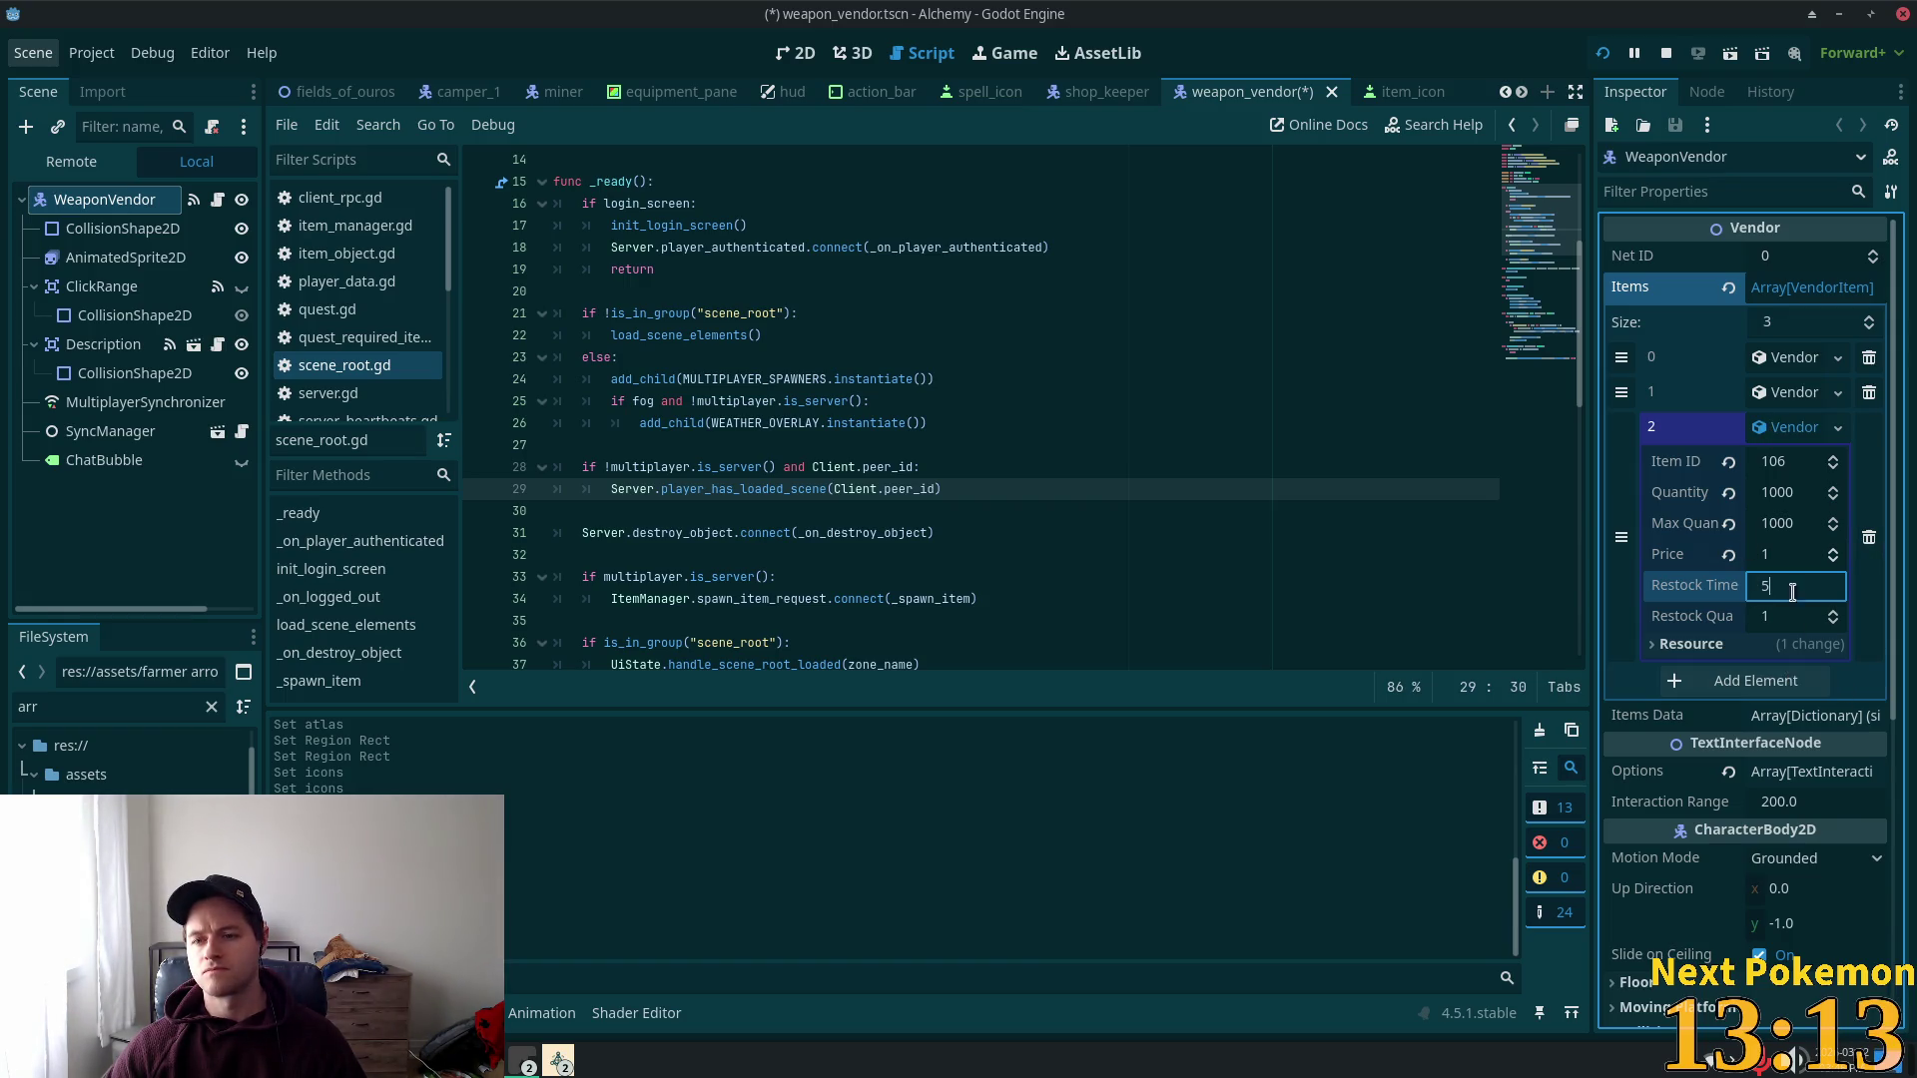
{"action": "left_click", "coordinate": [1772, 437]}
{"action": "key", "text": "ctrl+s"}
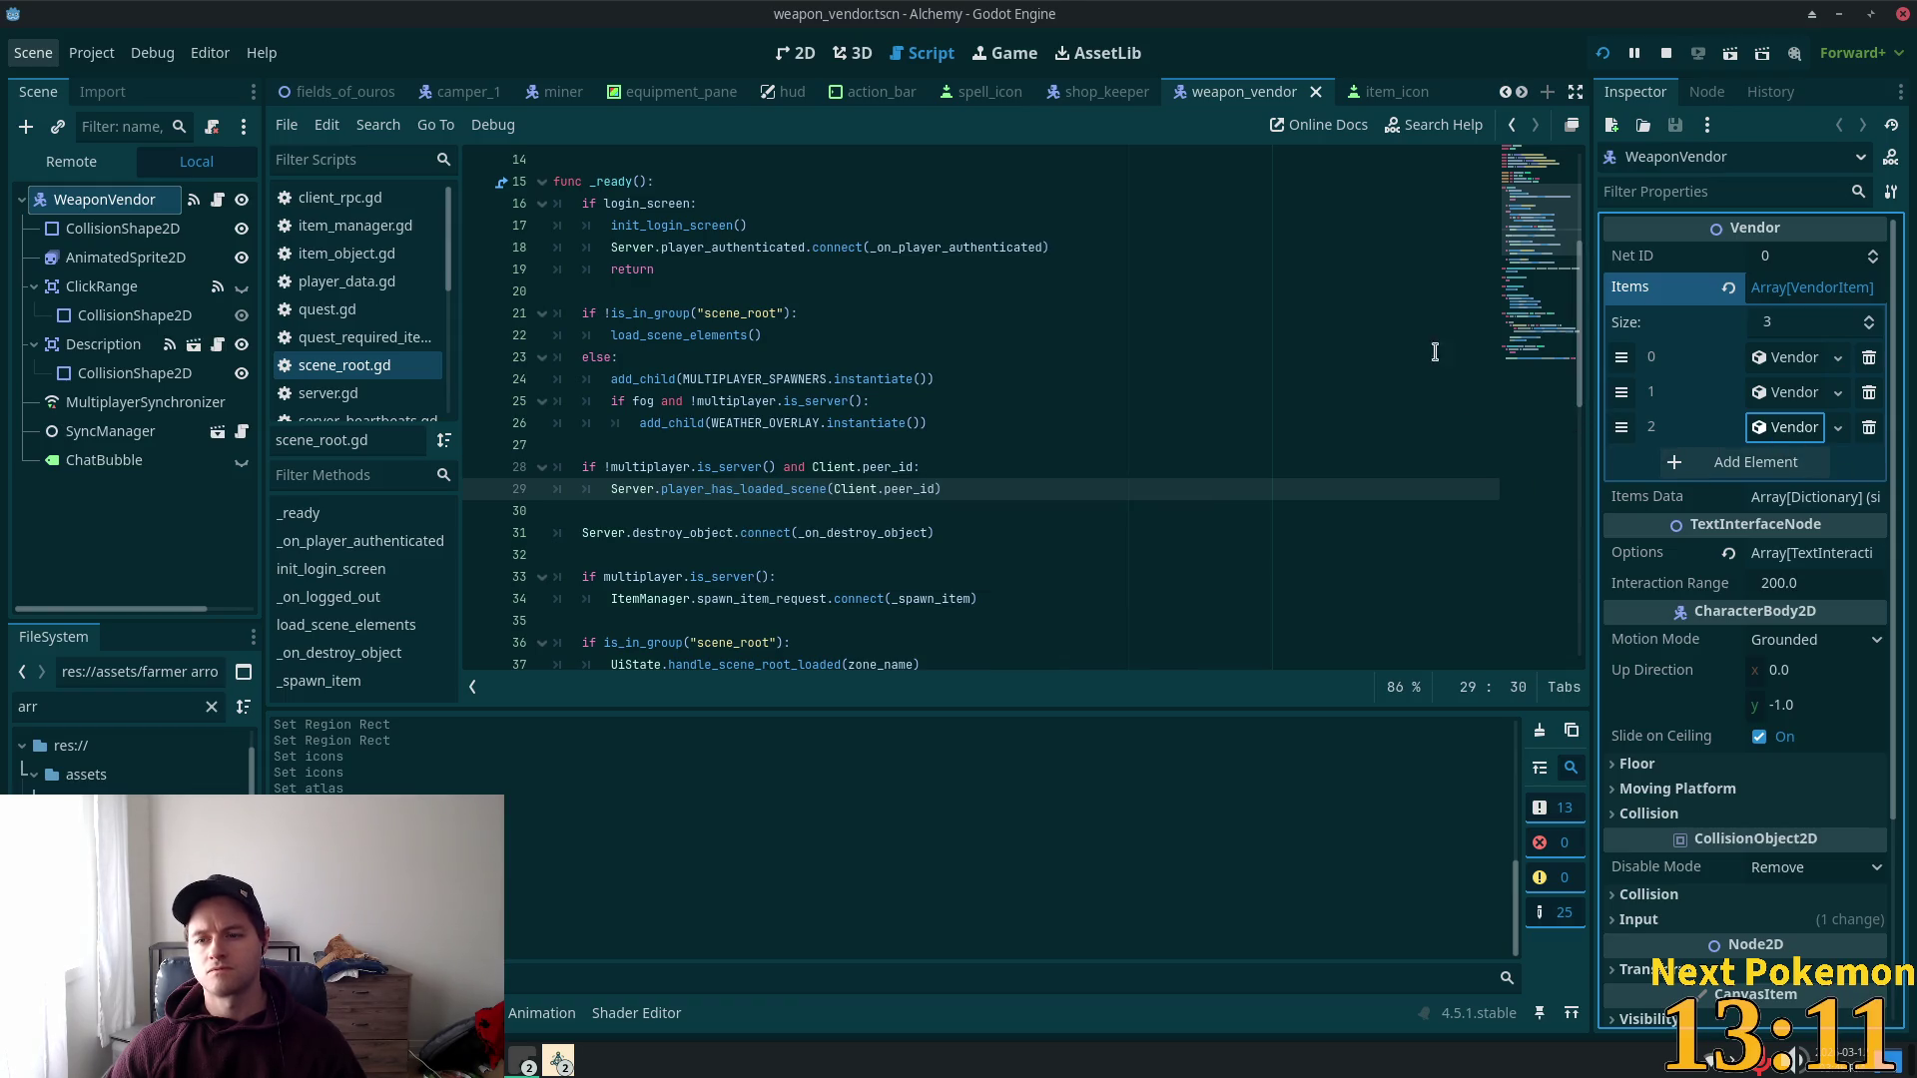
{"action": "left_click", "coordinate": [1603, 53]}
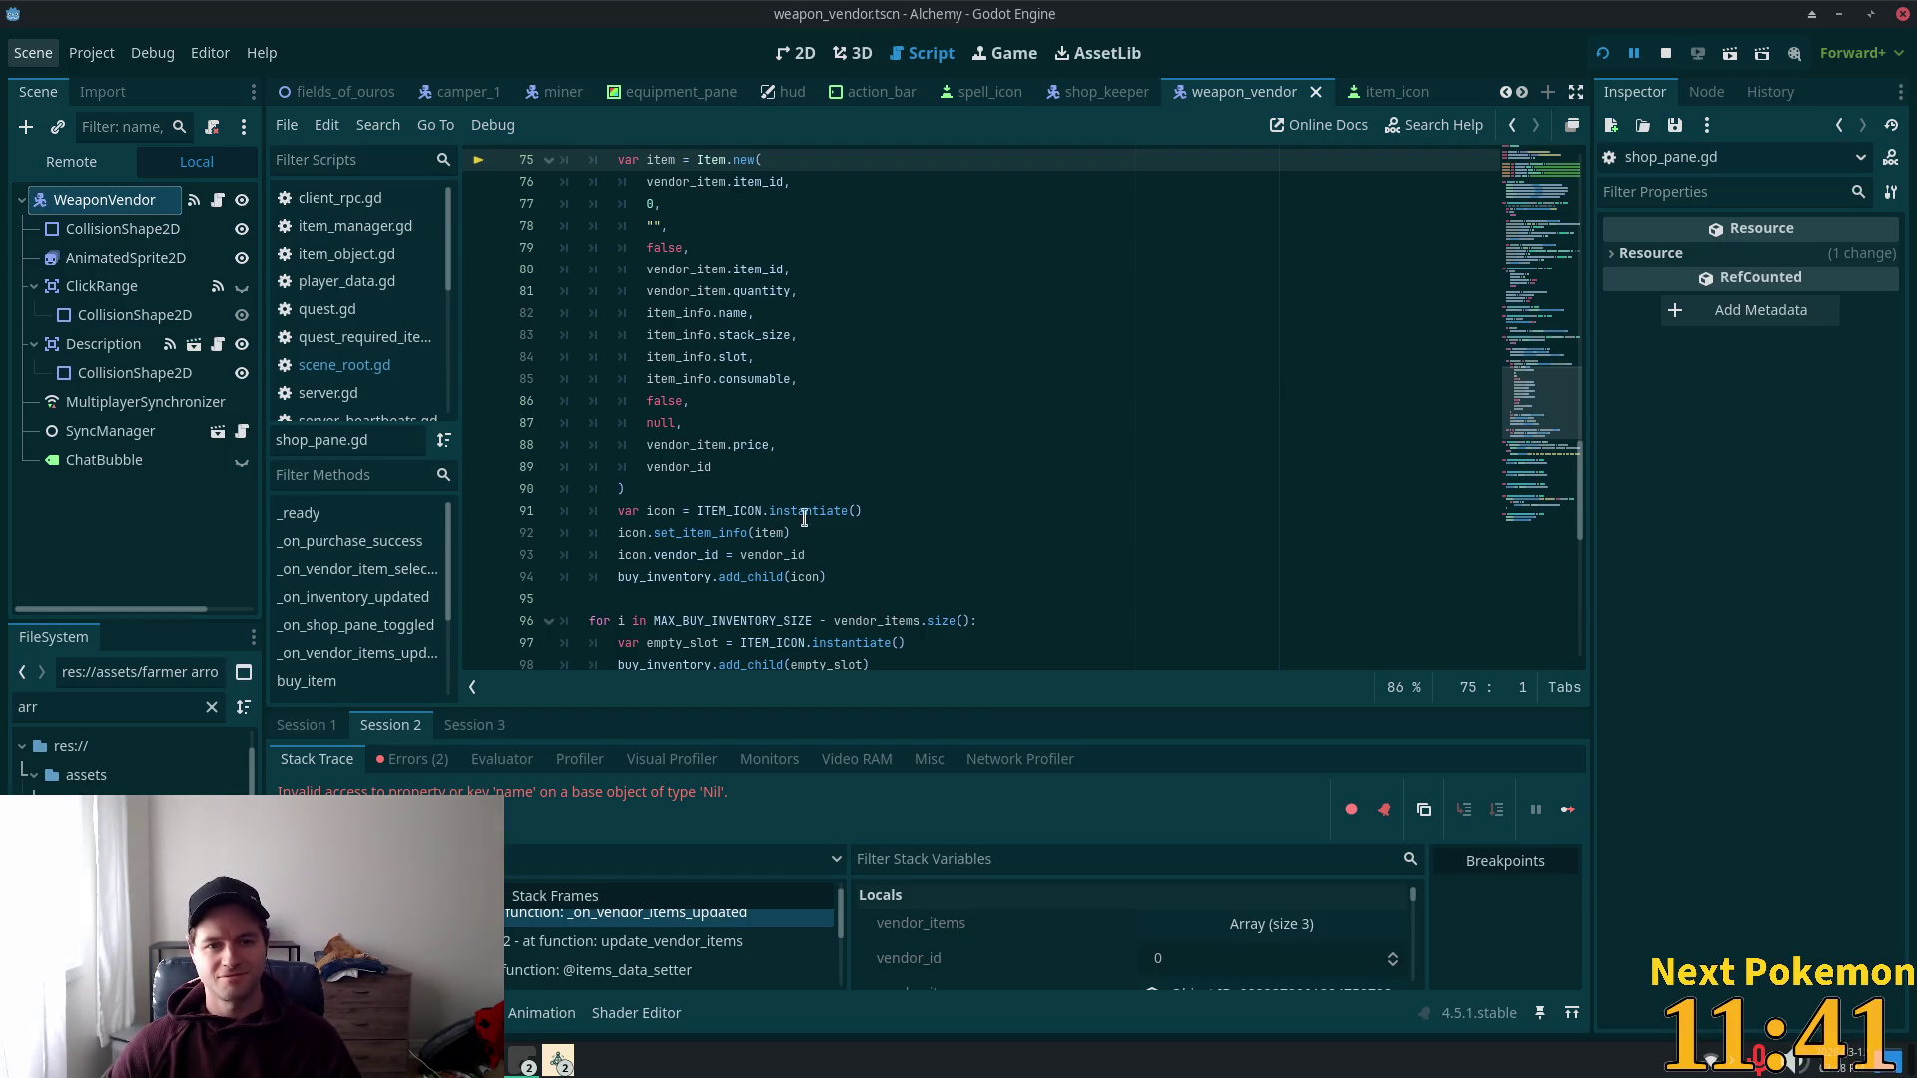
{"action": "scroll", "coordinate": [792, 444], "scroll_direction": "up", "scroll_amount": 3}
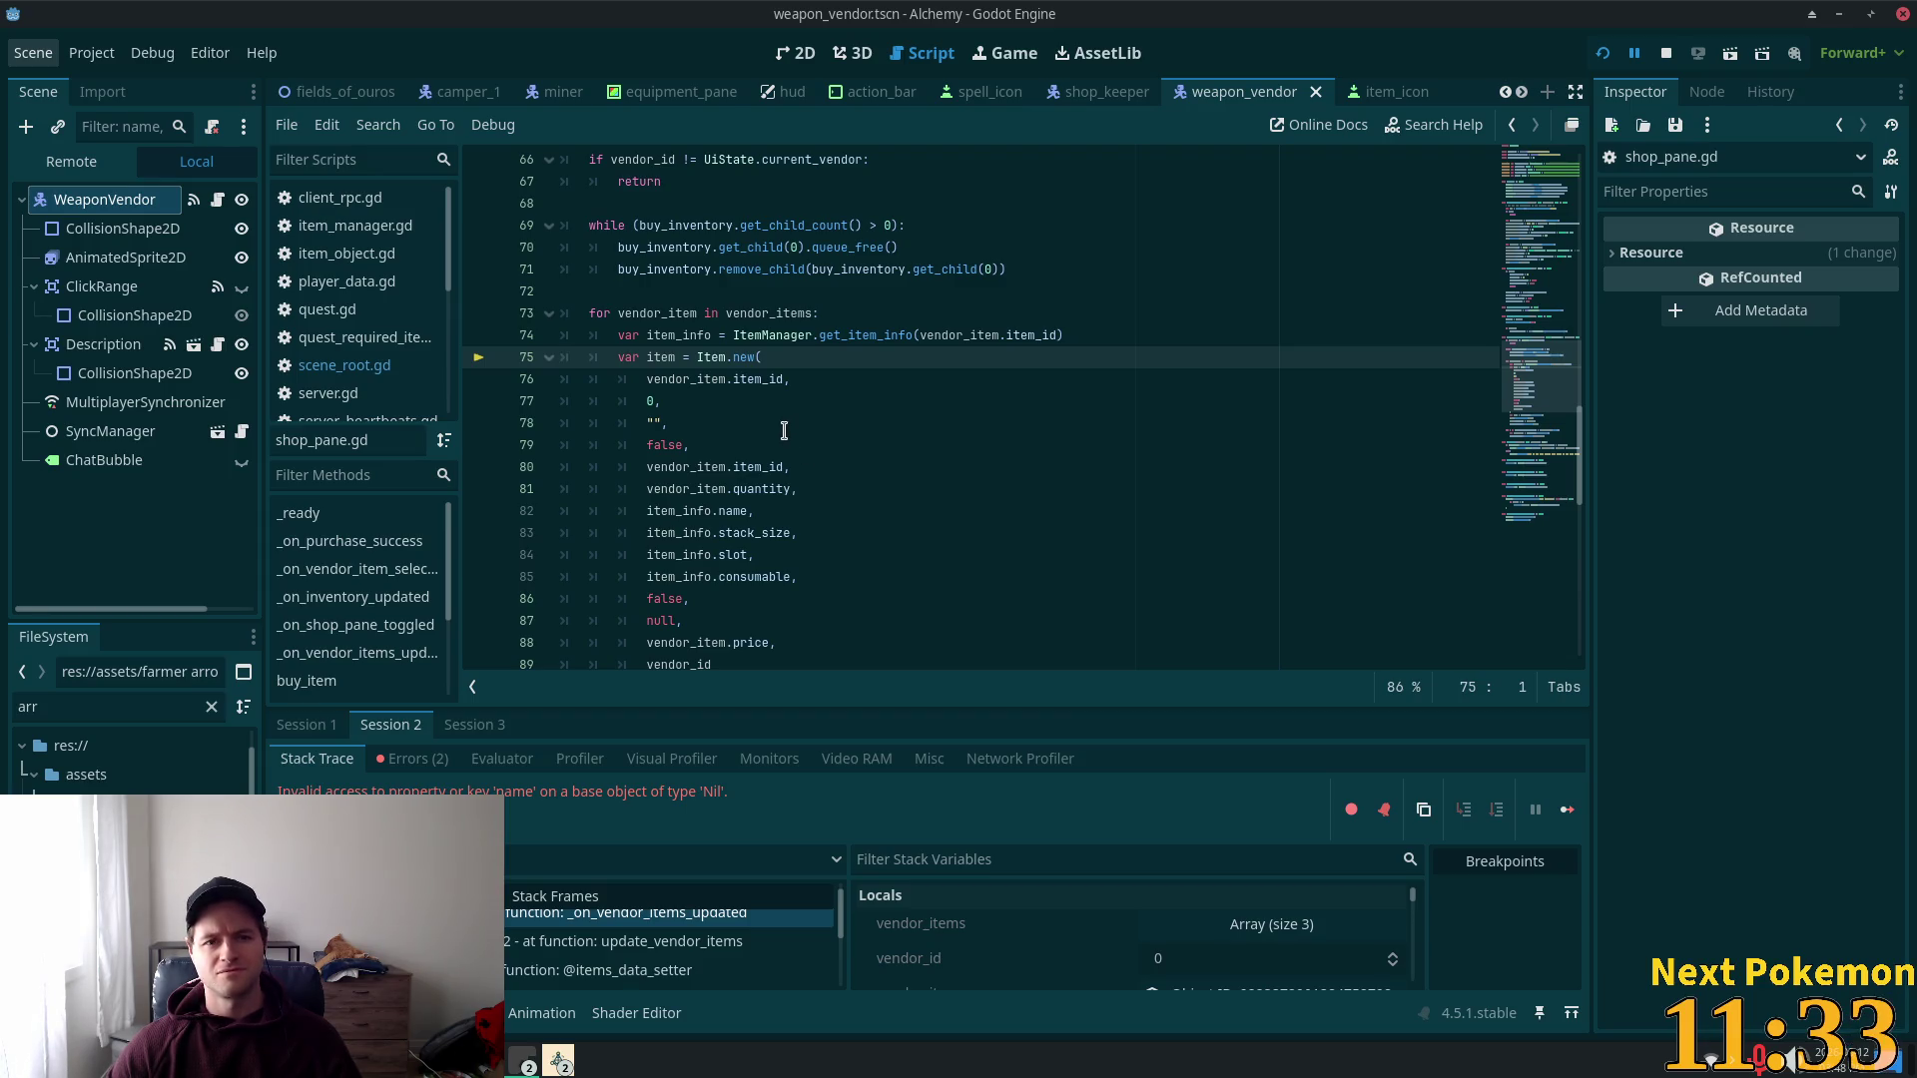
{"action": "key", "text": "alt+Tab"}
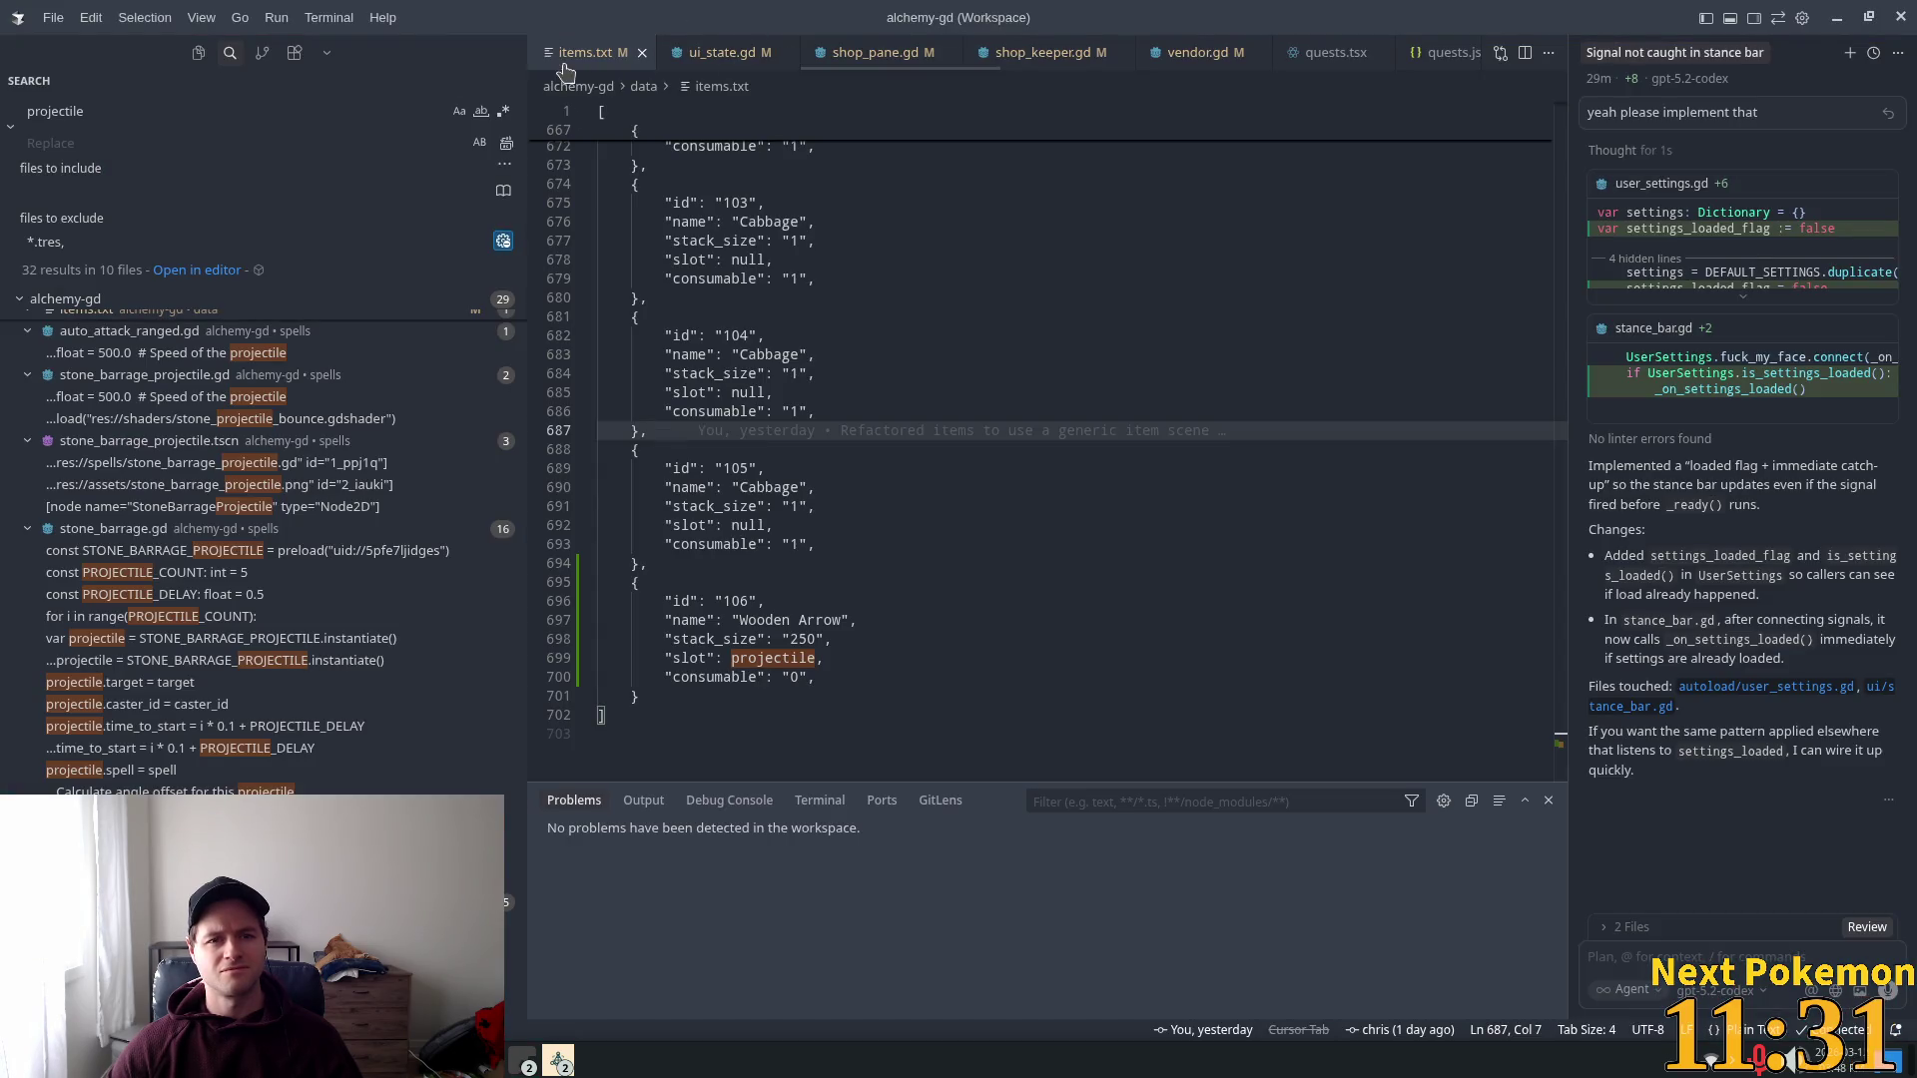
{"action": "left_click", "coordinate": [928, 635]}
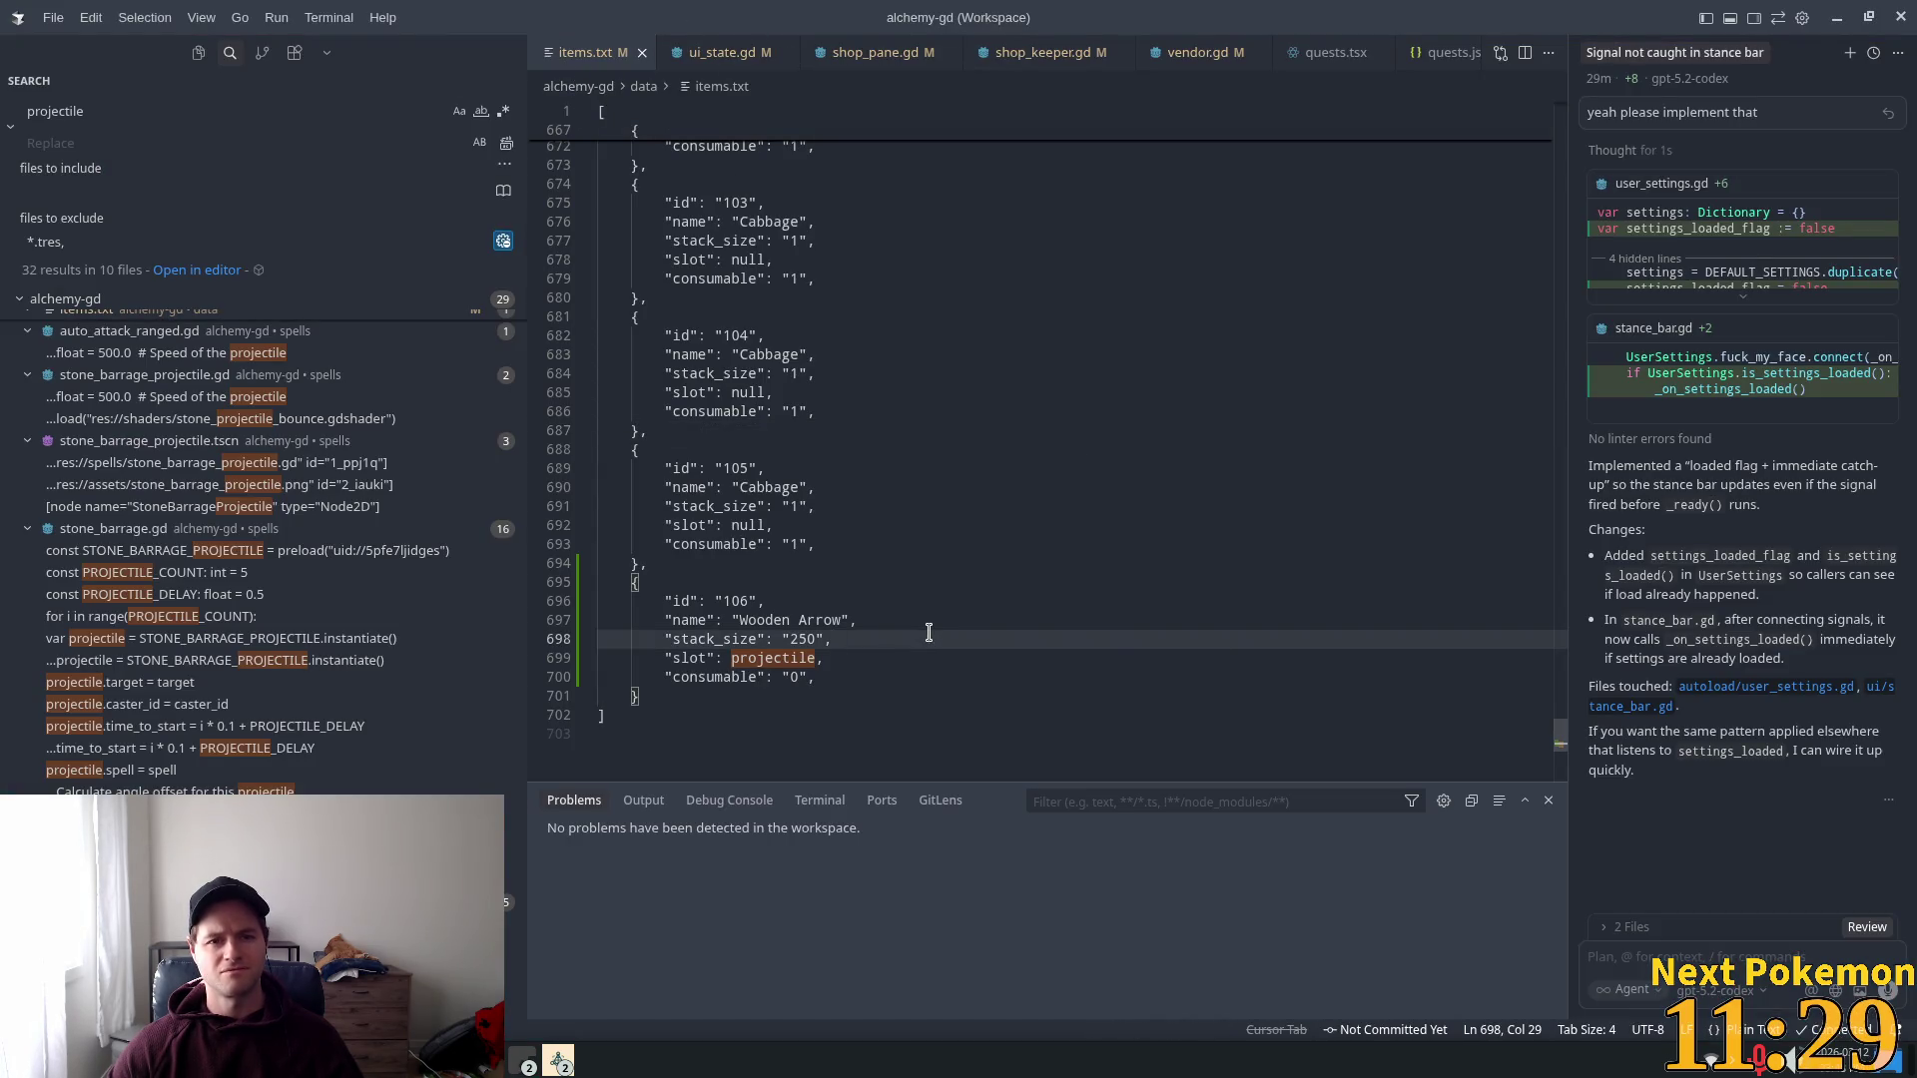
{"action": "key", "text": "alt+Tab"}
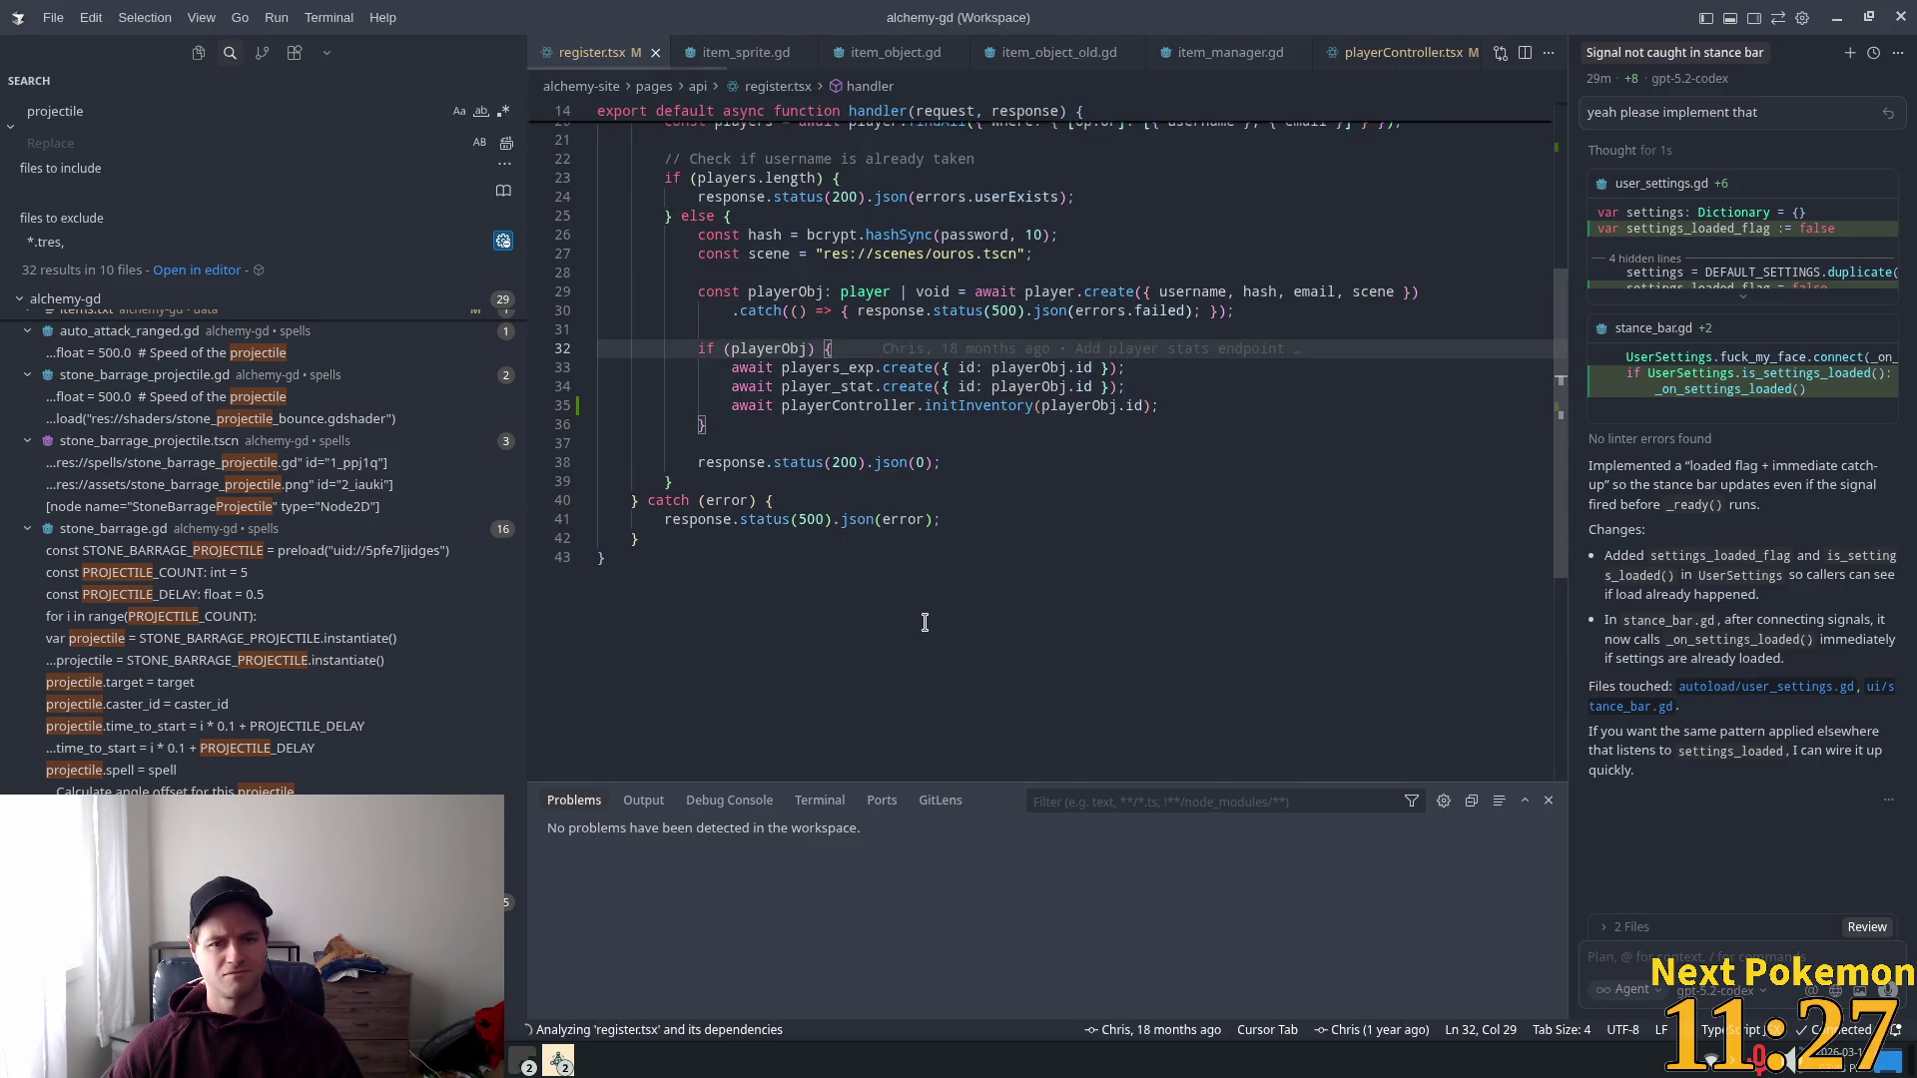
{"action": "key", "text": "alt+Tab"}
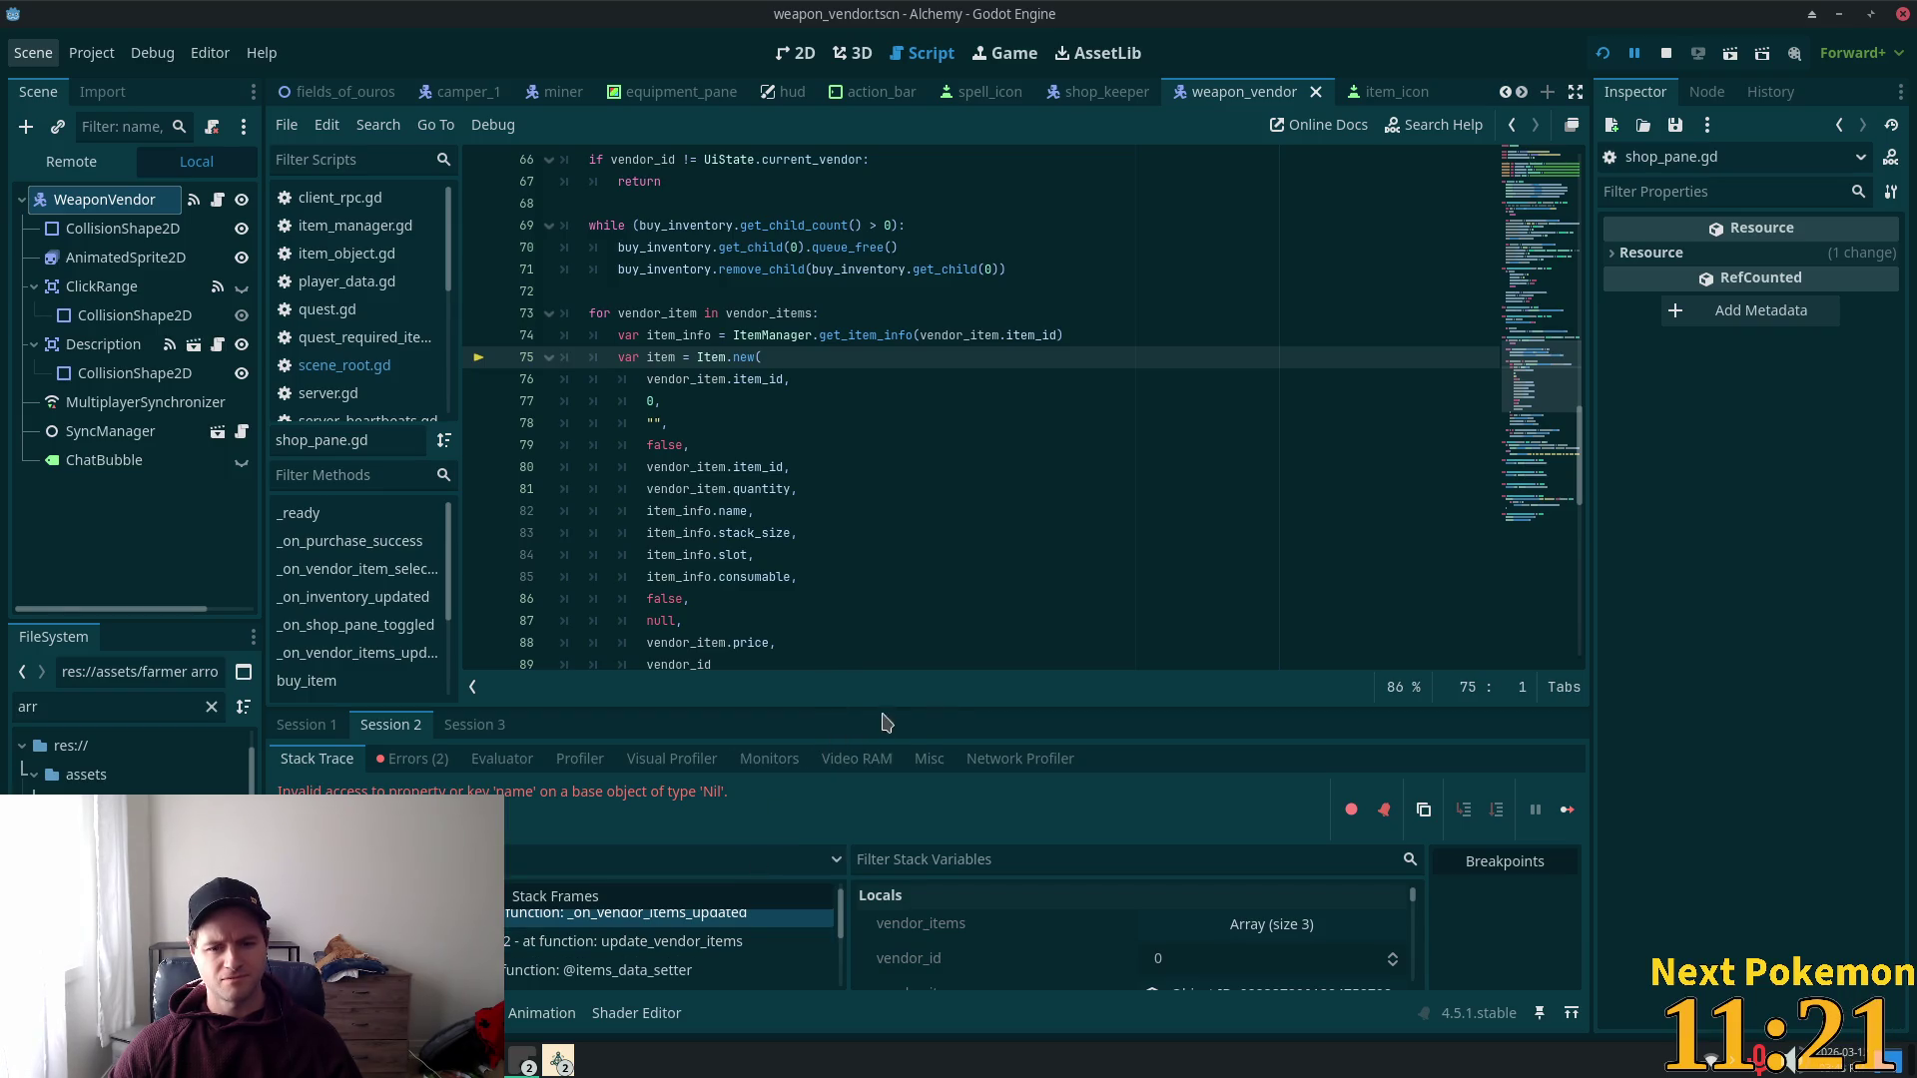
{"action": "left_click_drag", "start_coordinate": [895, 707], "coordinate": [899, 422]}
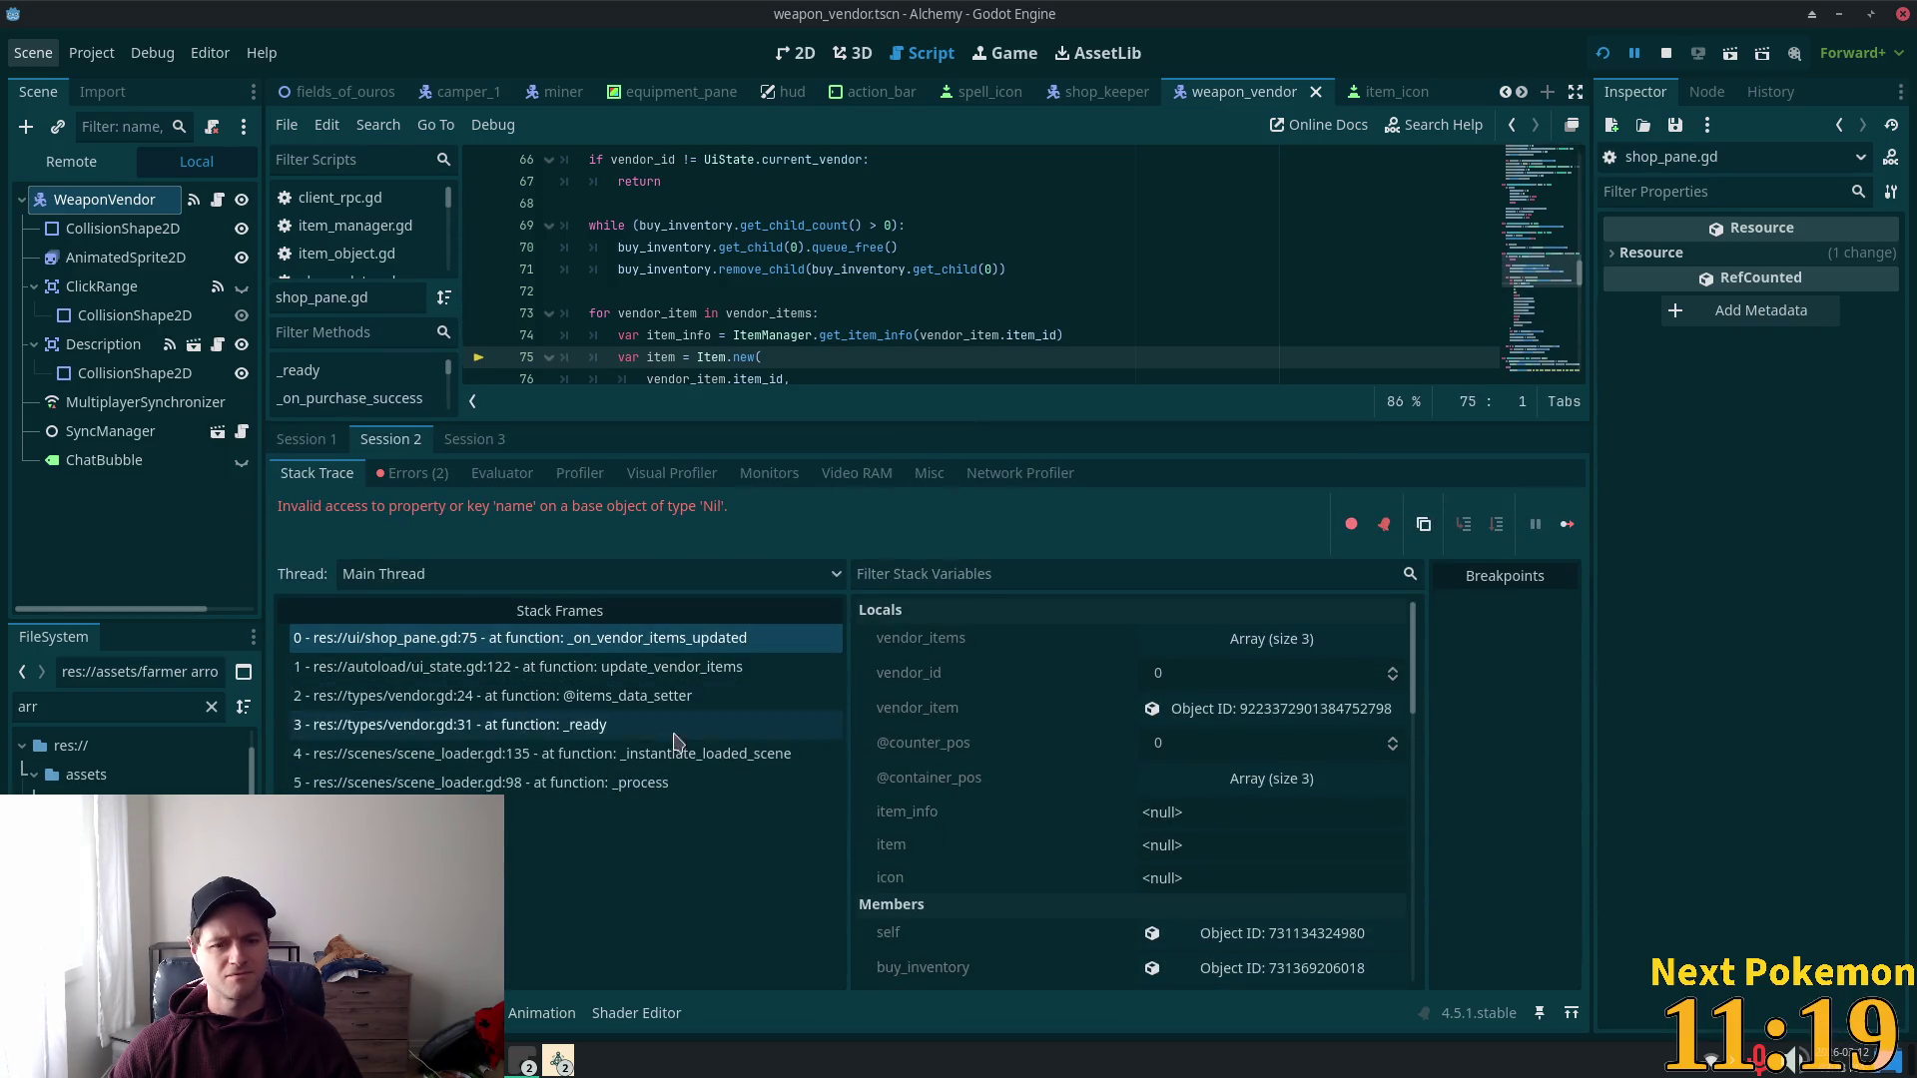
Step: Step through the vendor.gd, ui_state.gd and shop_pane.gd stack frames and enlarge the debugger panel
{"action": "left_click", "coordinate": [633, 696]}
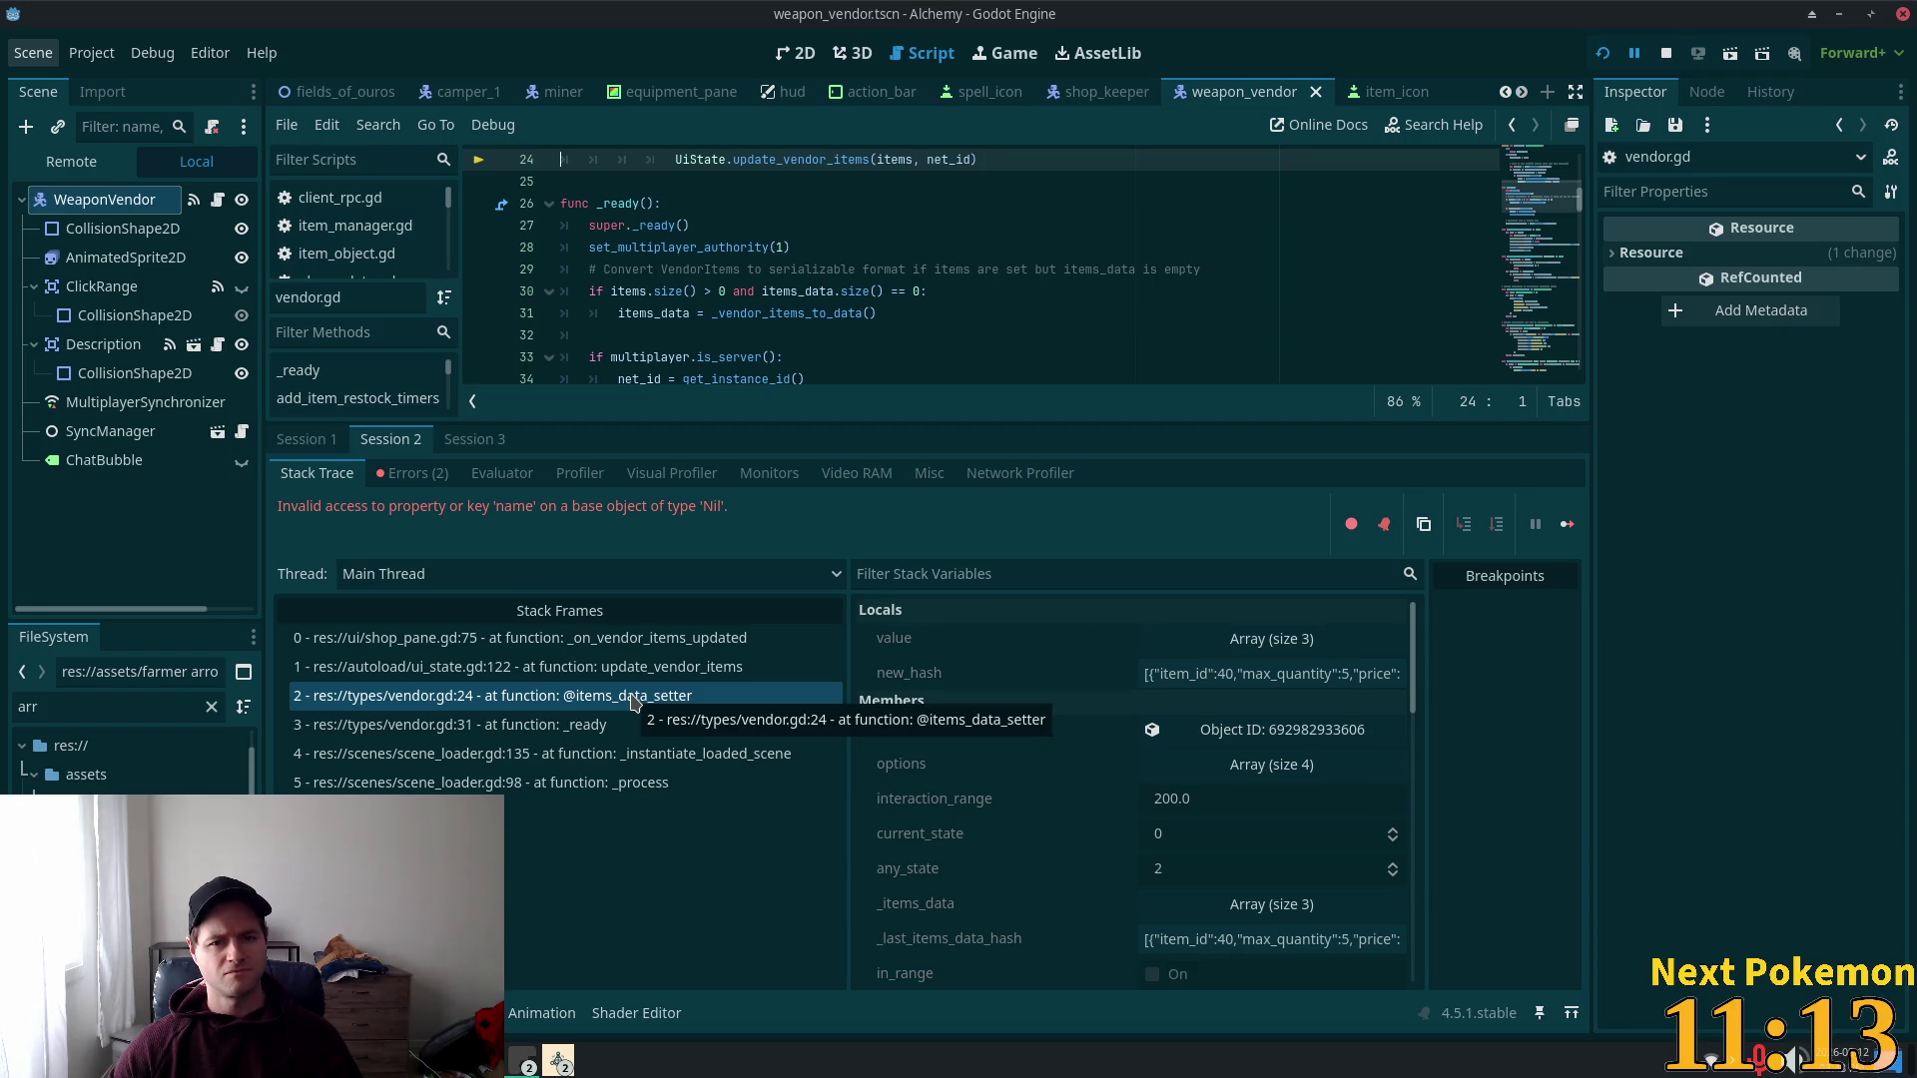
{"action": "left_click", "coordinate": [609, 666]}
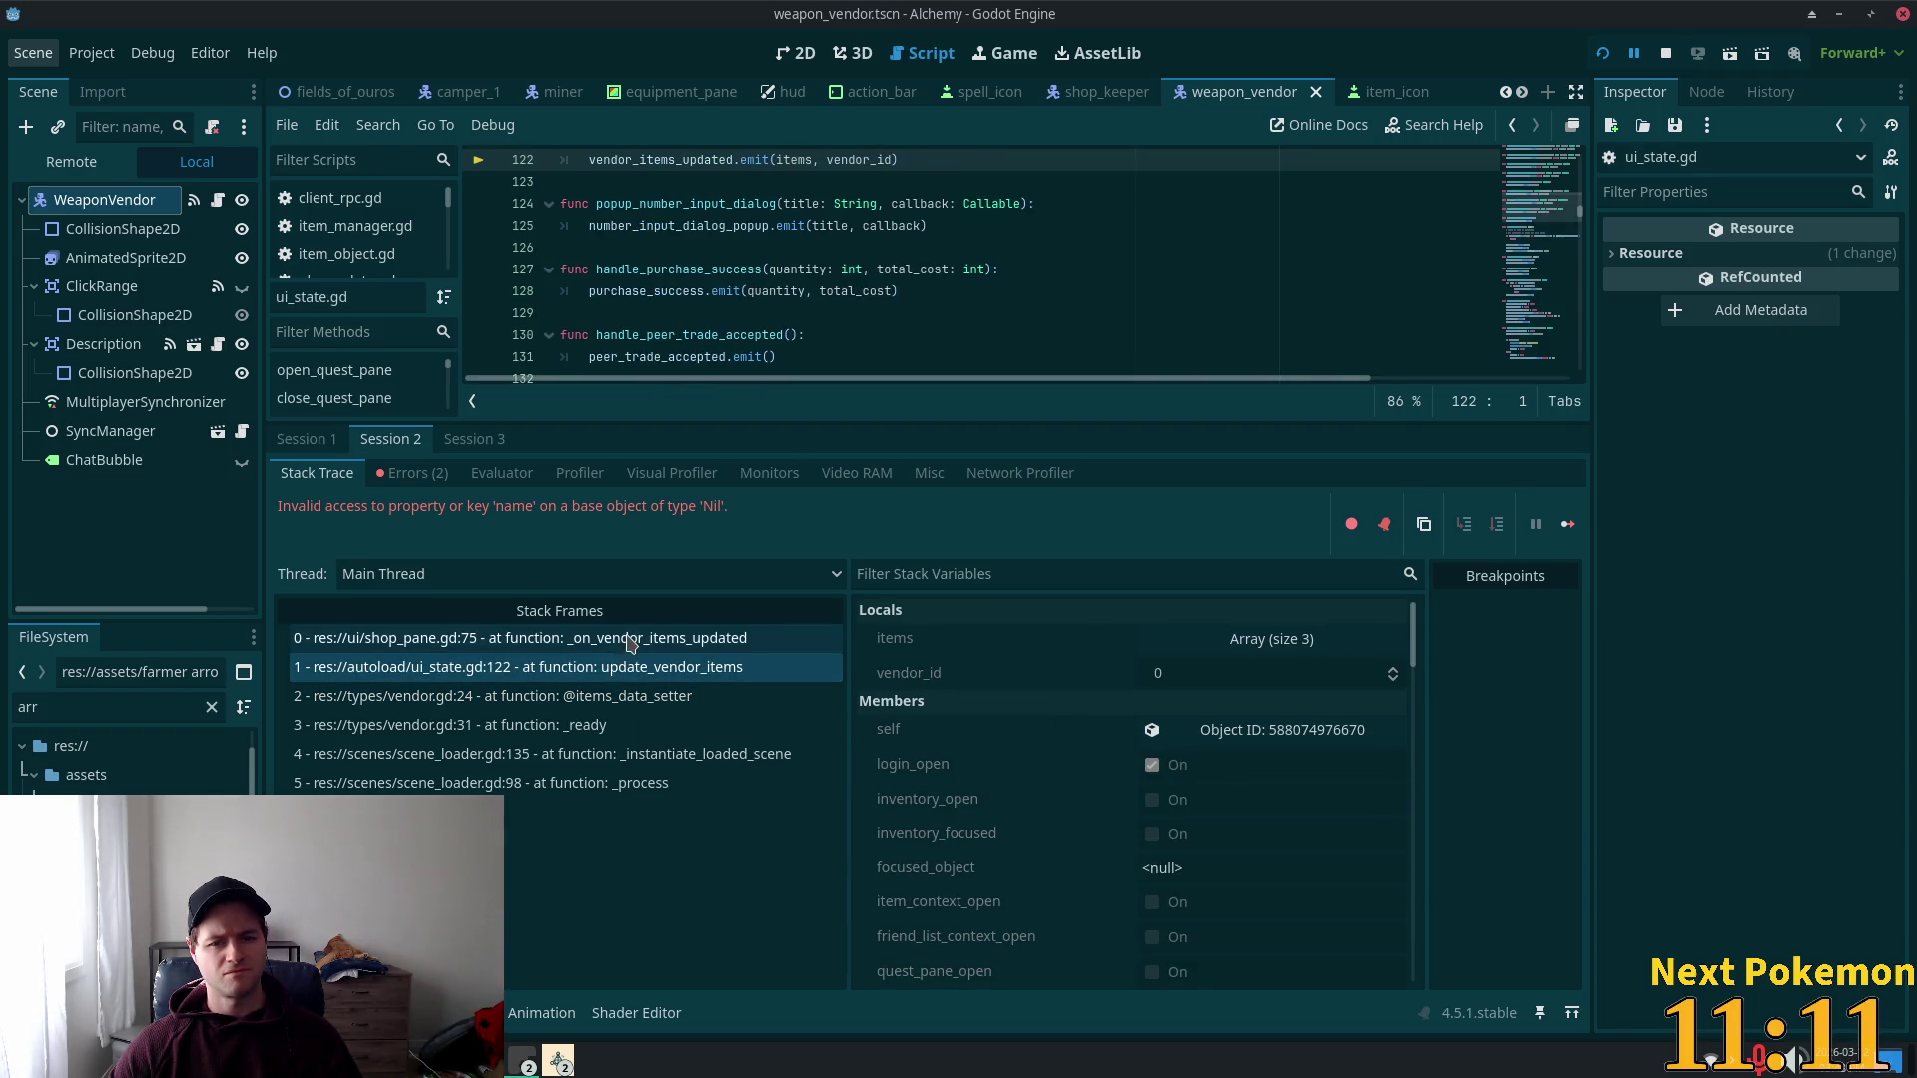
{"action": "left_click", "coordinate": [685, 640]}
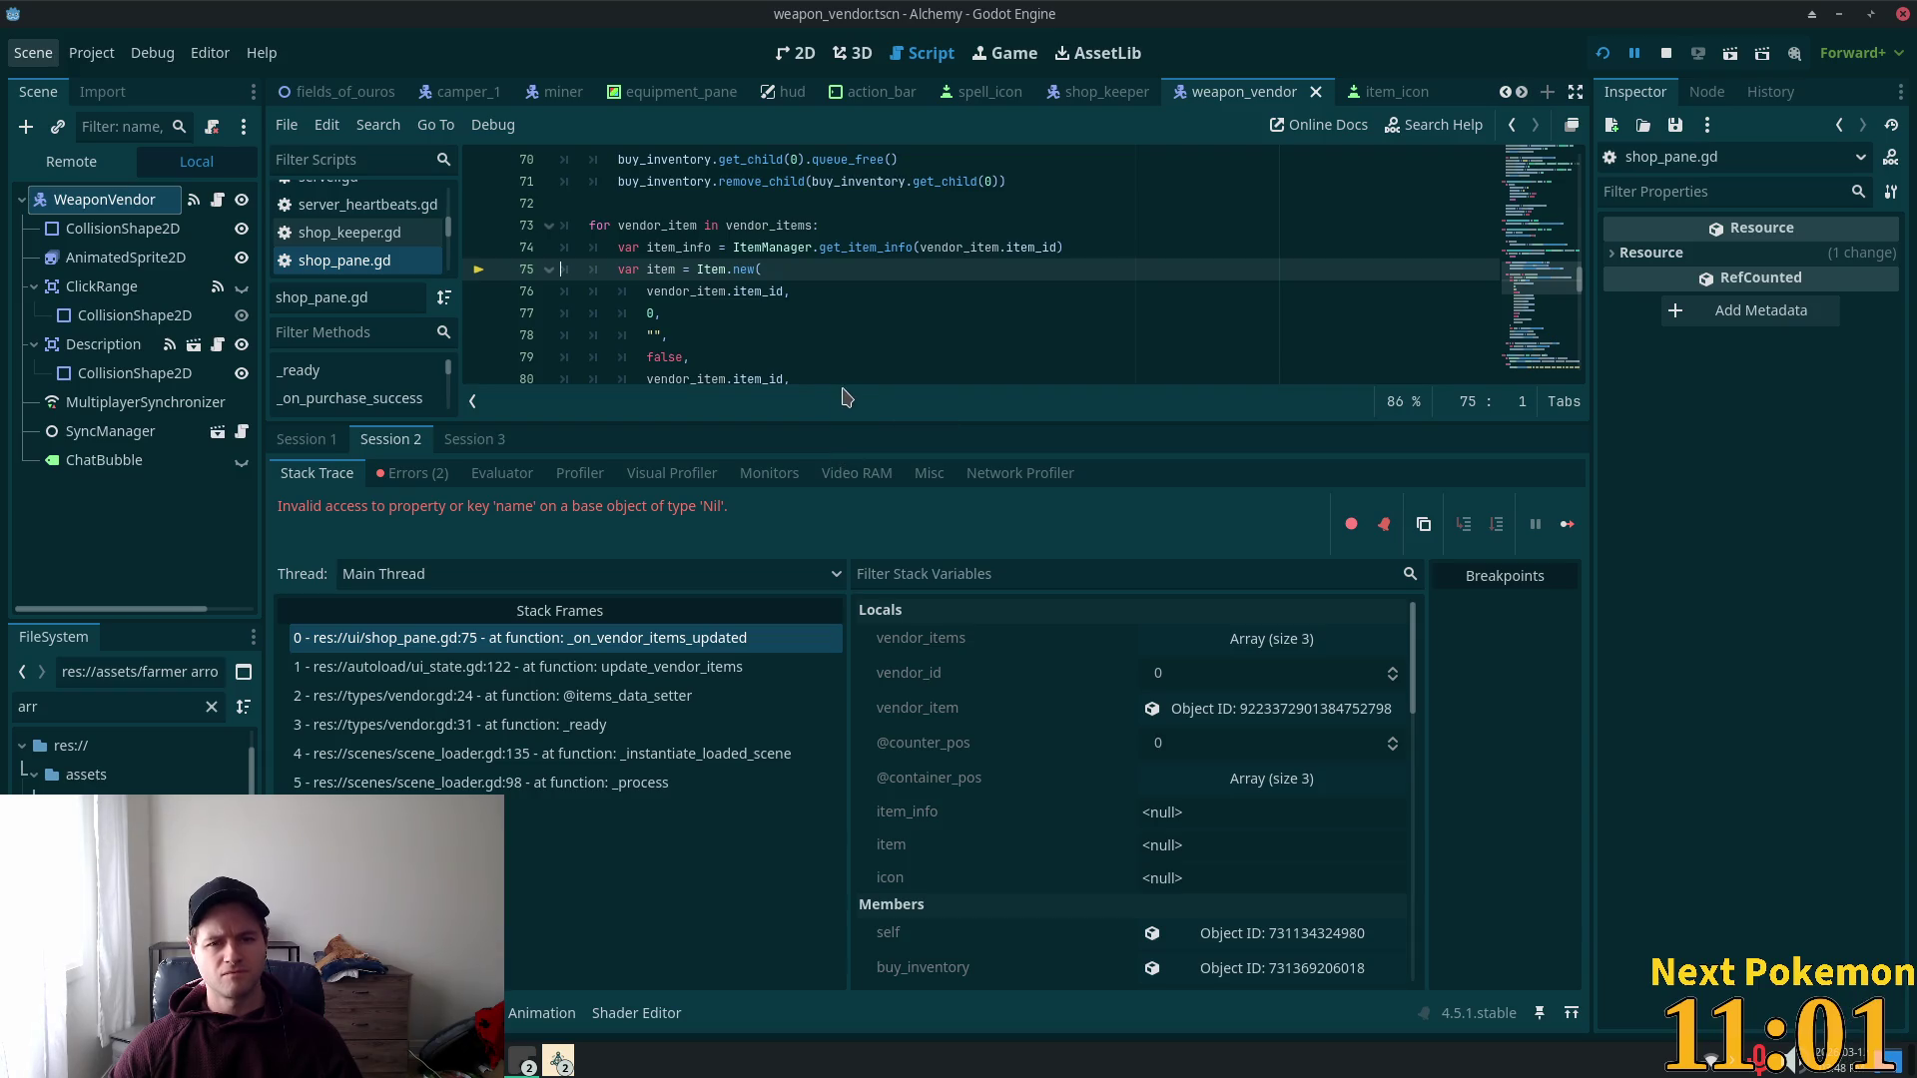
{"action": "left_click_drag", "start_coordinate": [901, 420], "coordinate": [901, 592]}
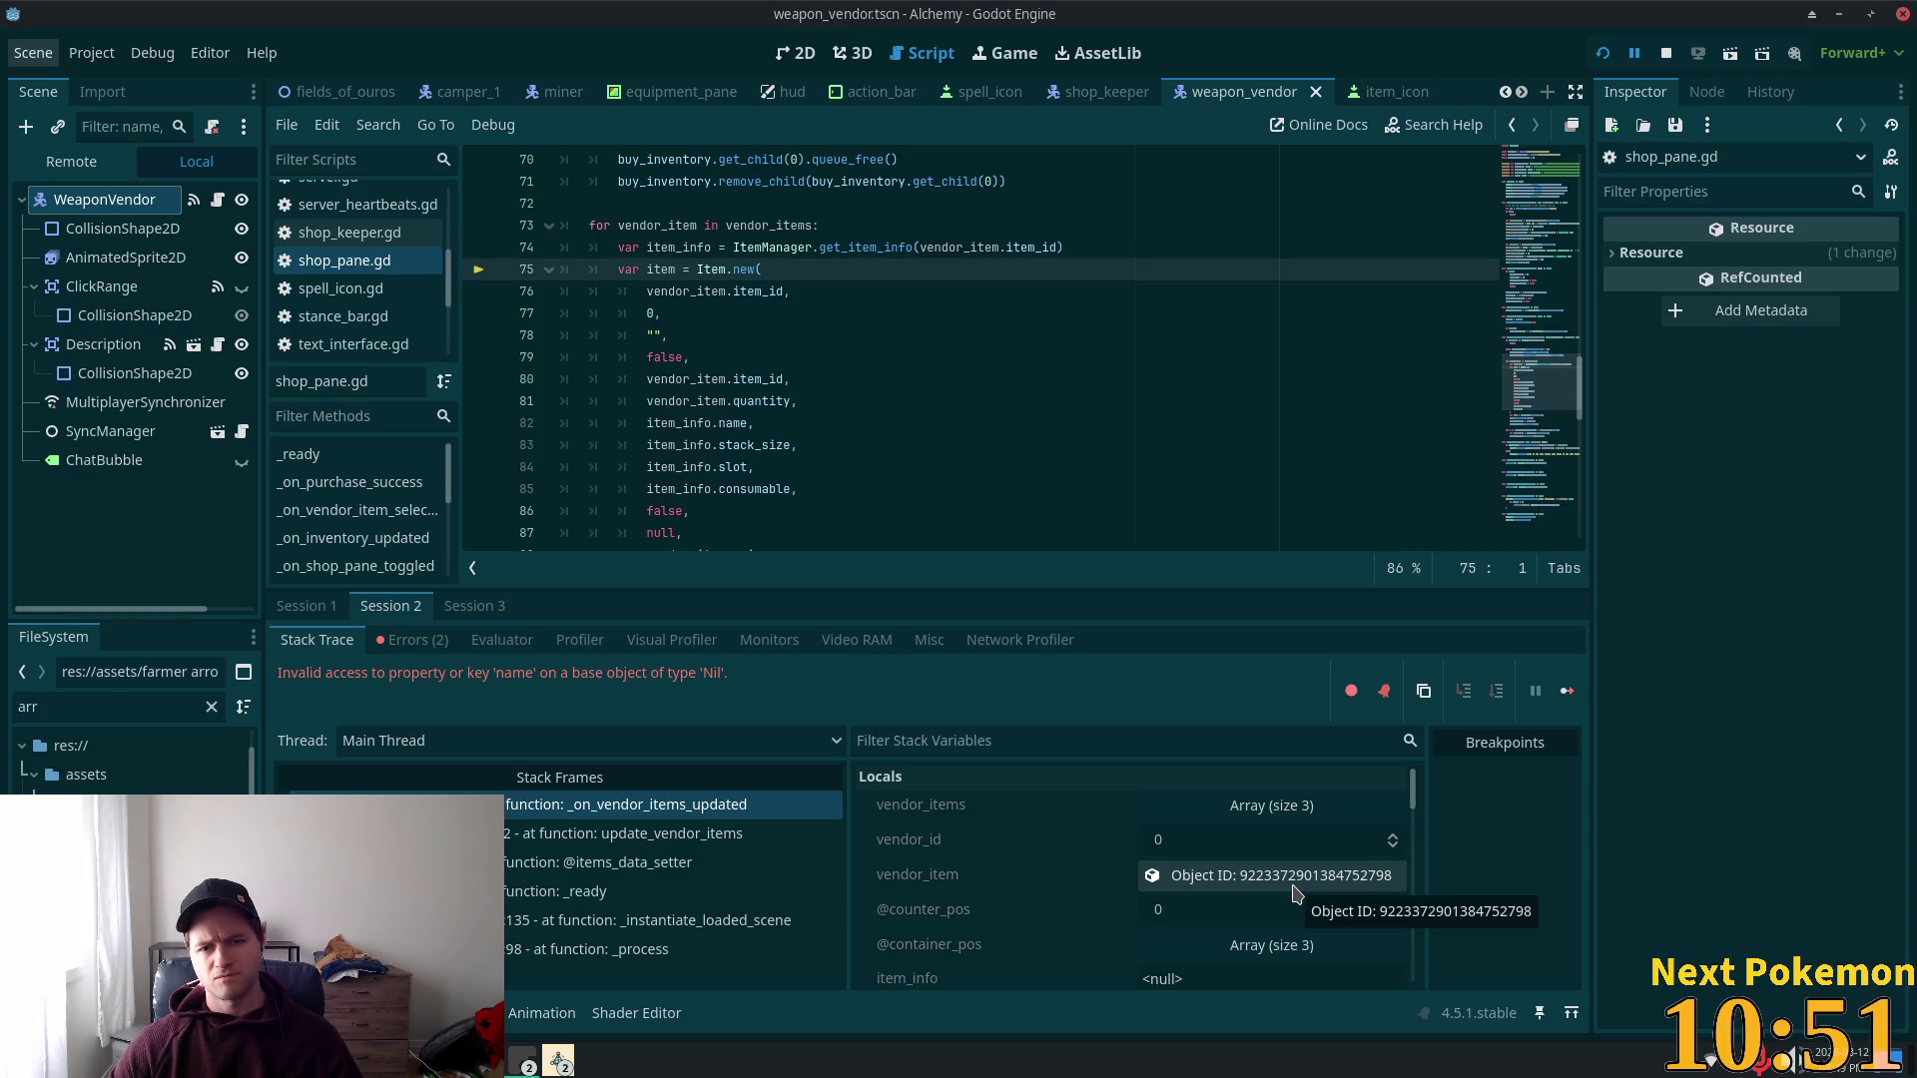
Step: Inspect the failing vendor_item (ID 40, quantity 5, price 20) and expand vendor_items
{"action": "scroll", "coordinate": [1295, 892], "scroll_direction": "down", "scroll_amount": 1}
{"action": "left_click", "coordinate": [1251, 851]}
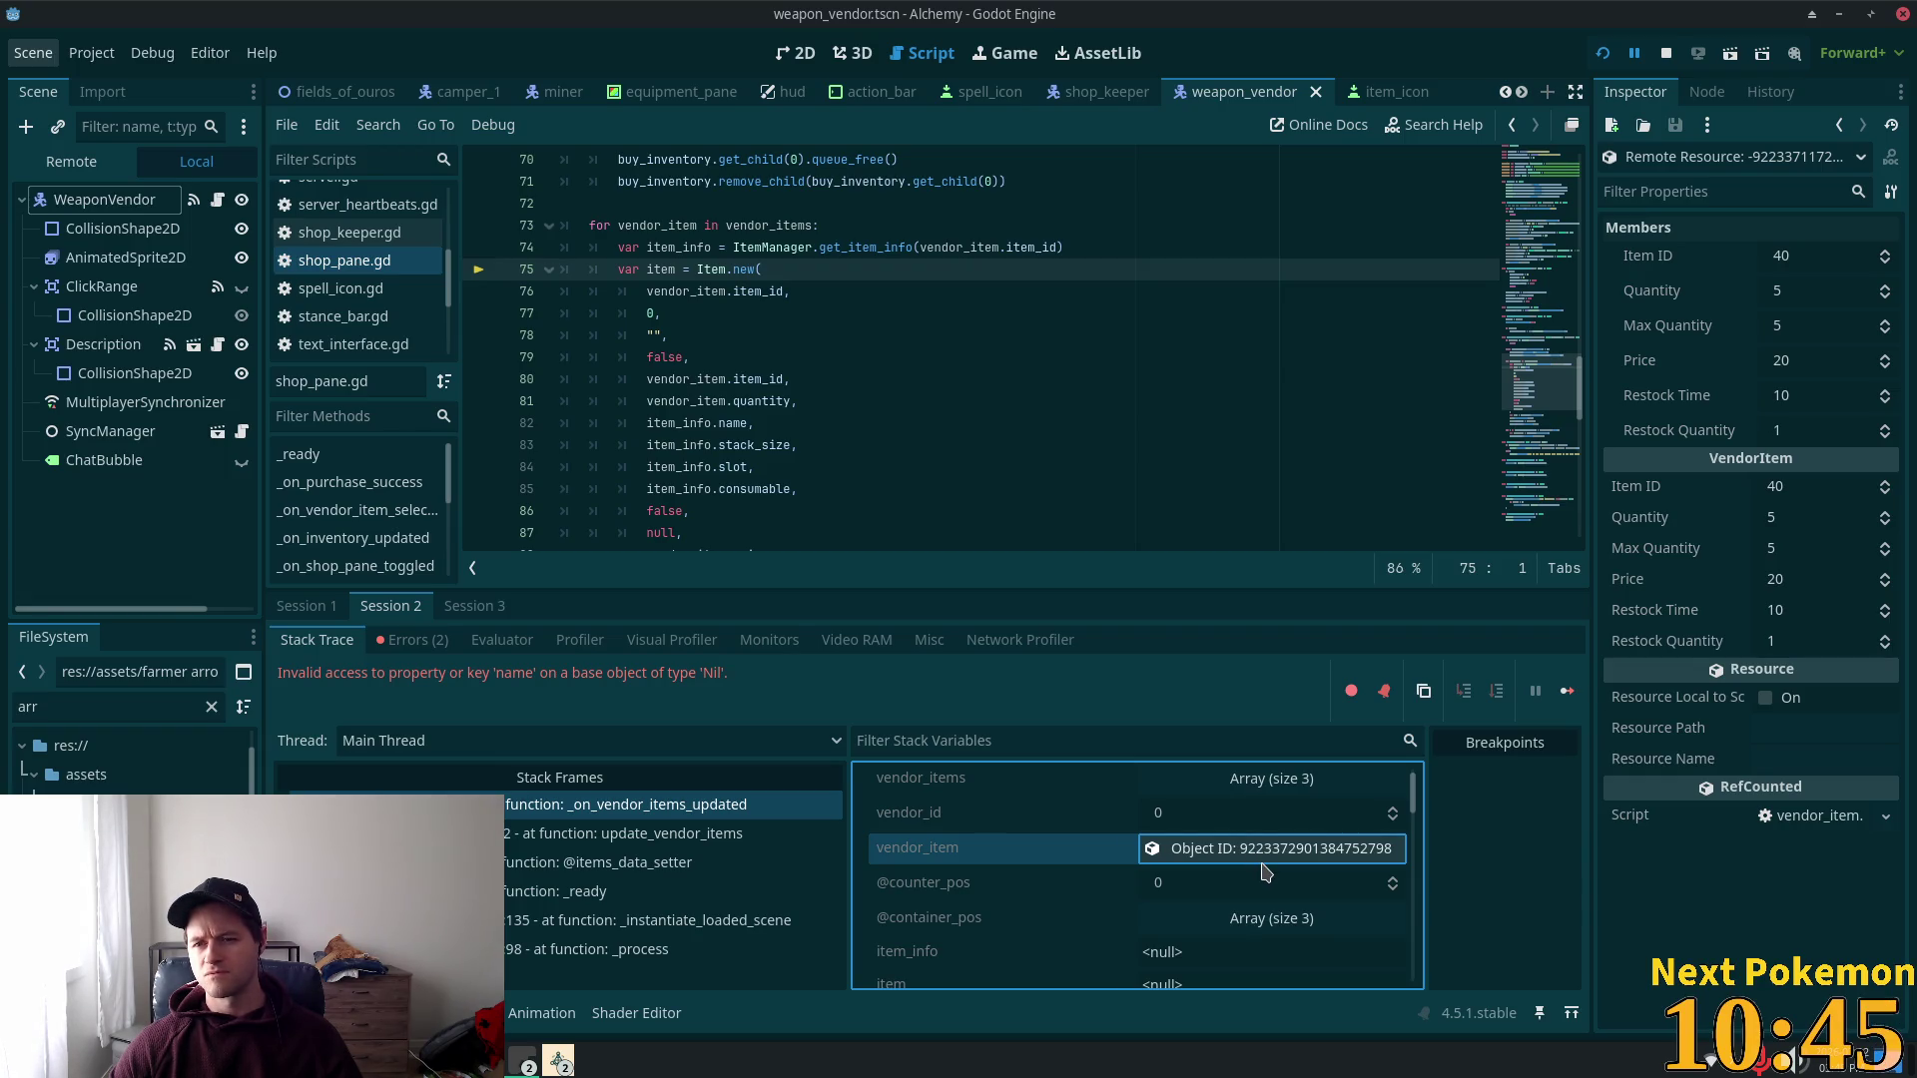
{"action": "scroll", "coordinate": [1265, 870], "scroll_direction": "down", "scroll_amount": 1}
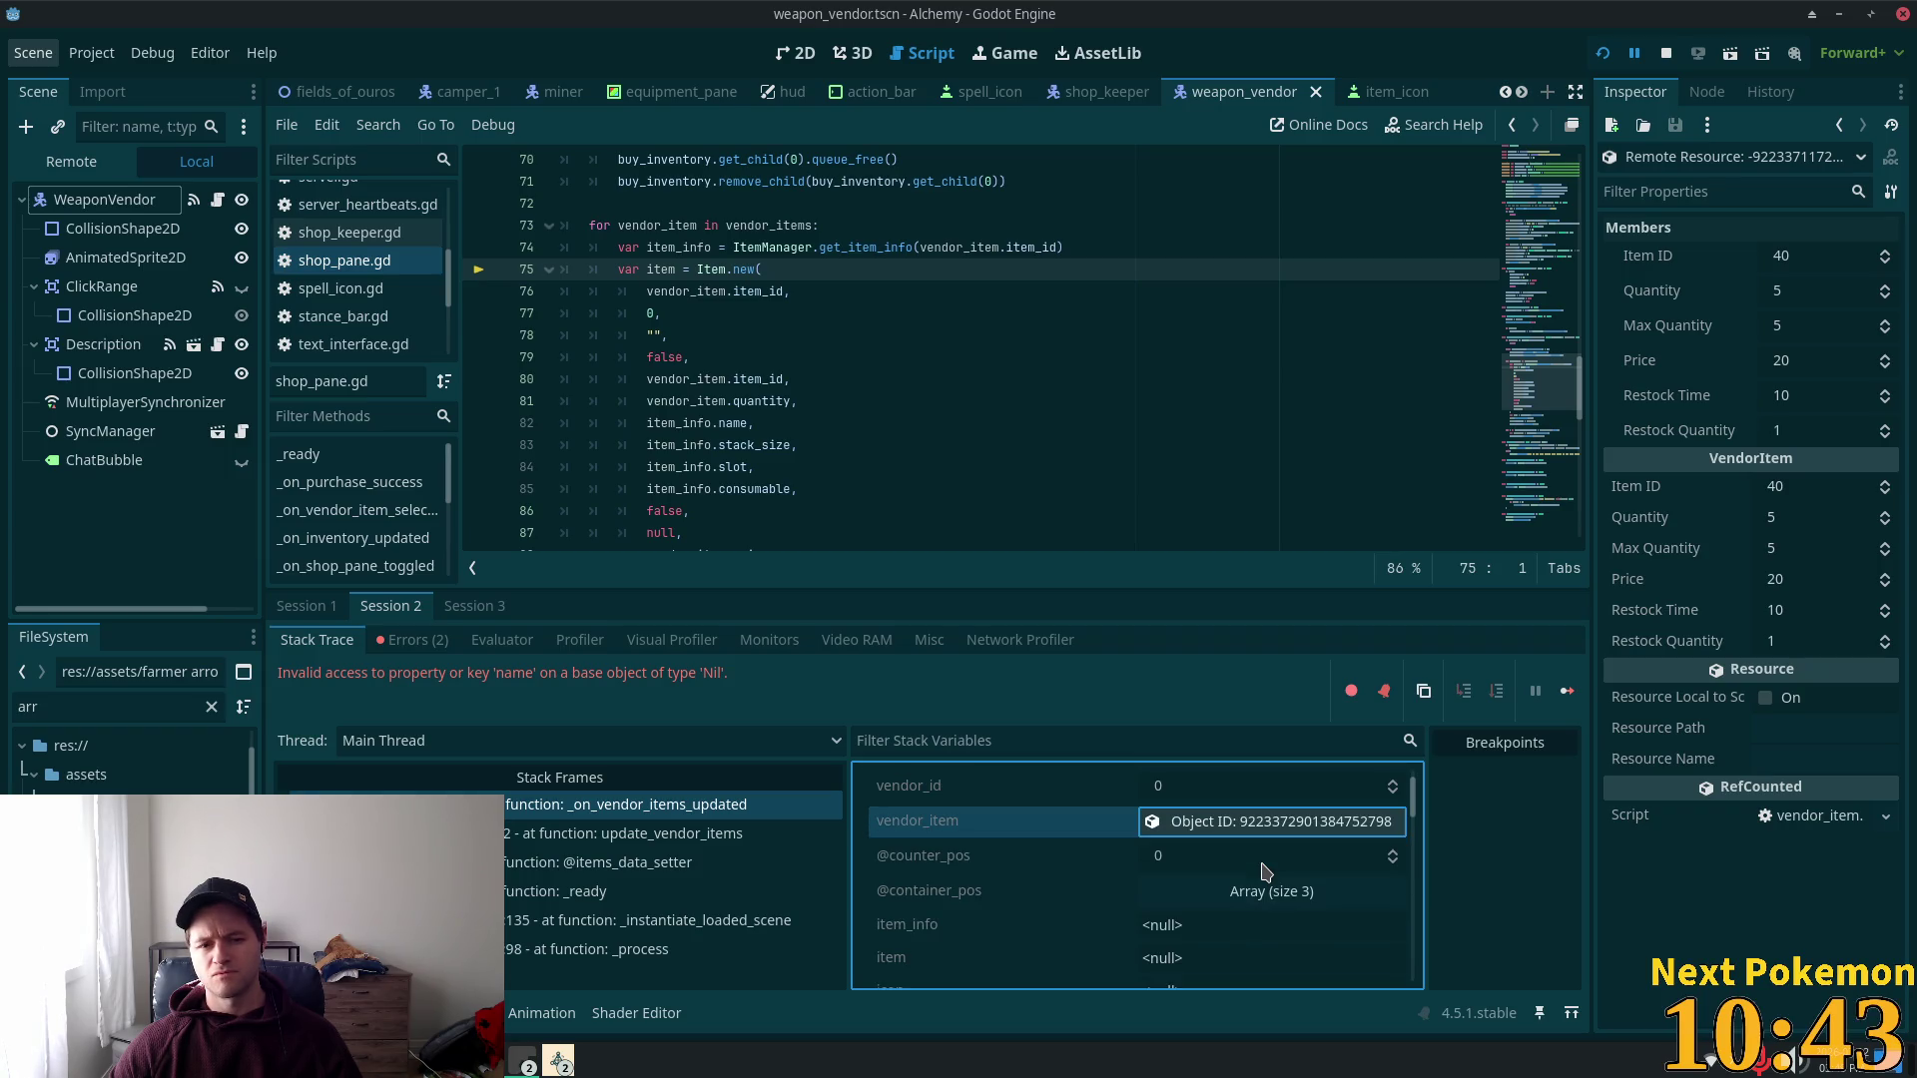
{"action": "scroll", "coordinate": [1214, 859], "scroll_direction": "down", "scroll_amount": 3}
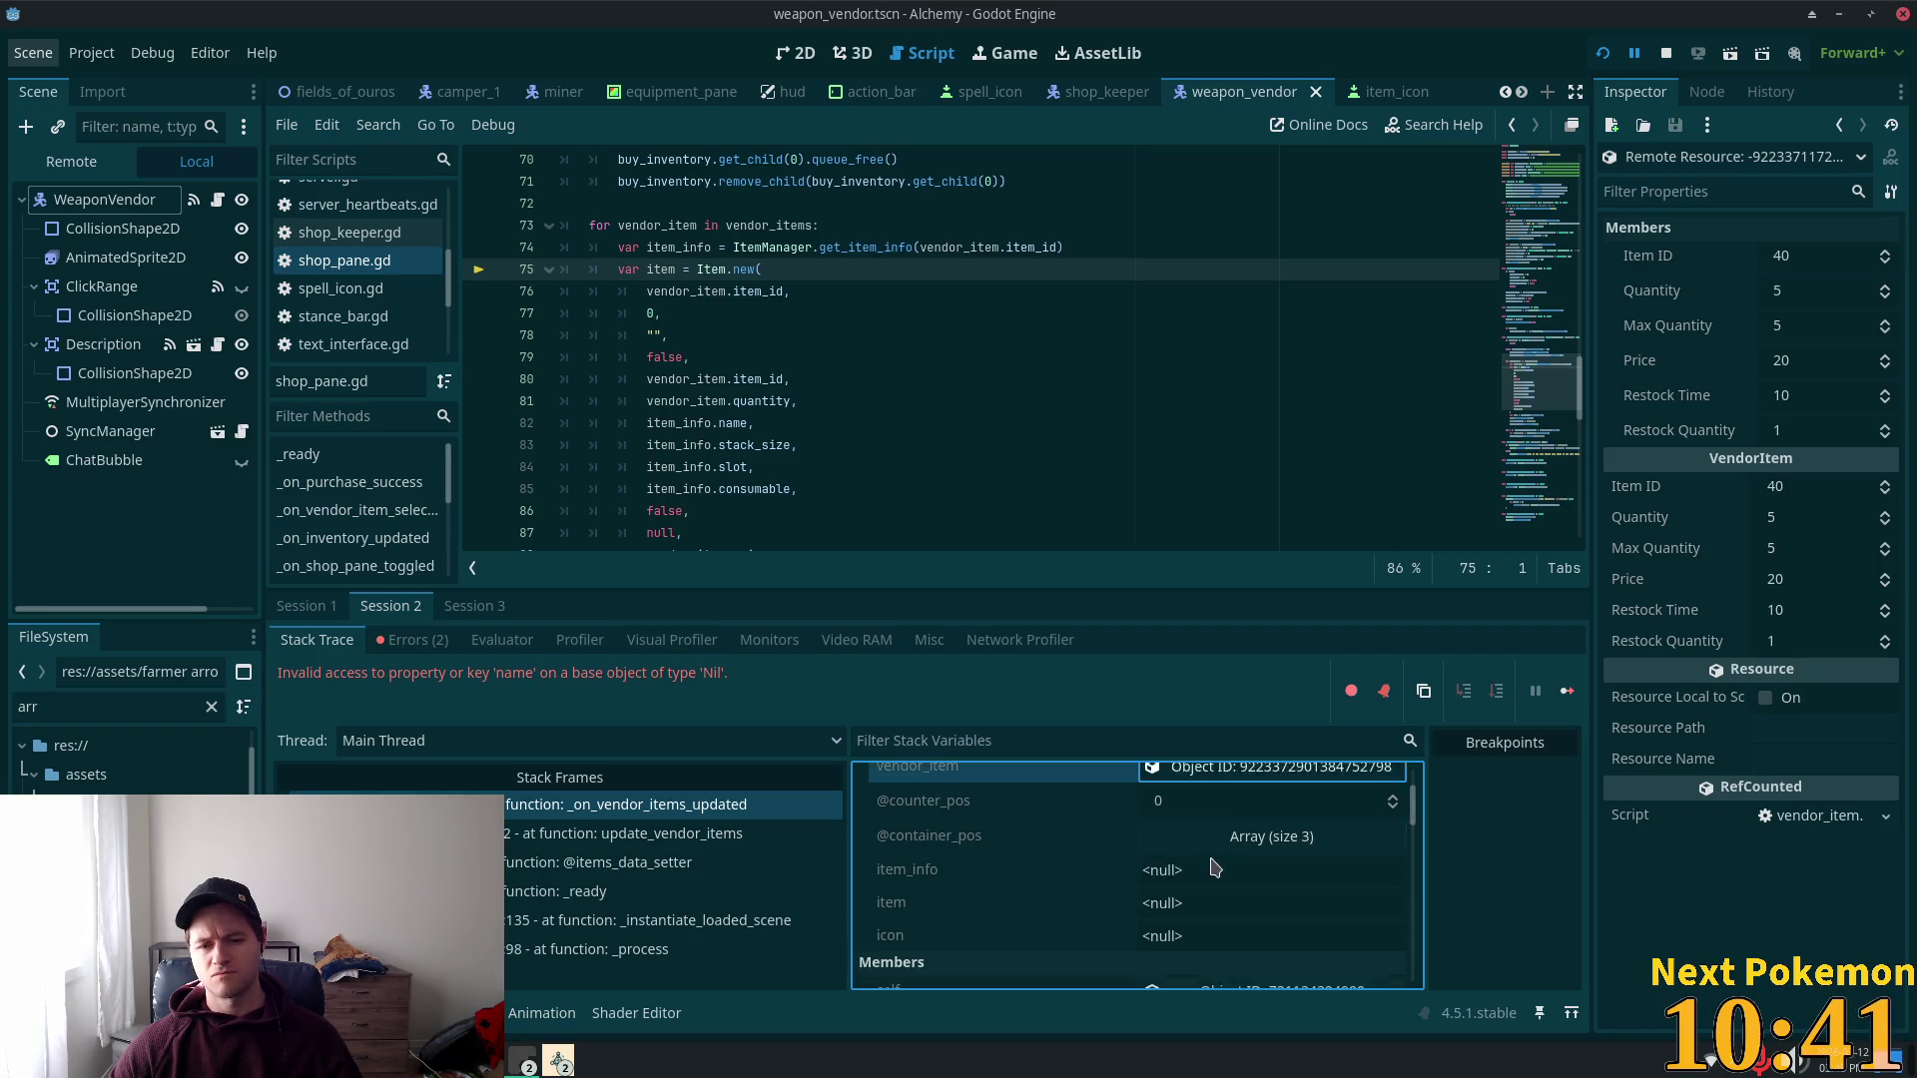
{"action": "scroll", "coordinate": [1218, 868], "scroll_direction": "up", "scroll_amount": 3}
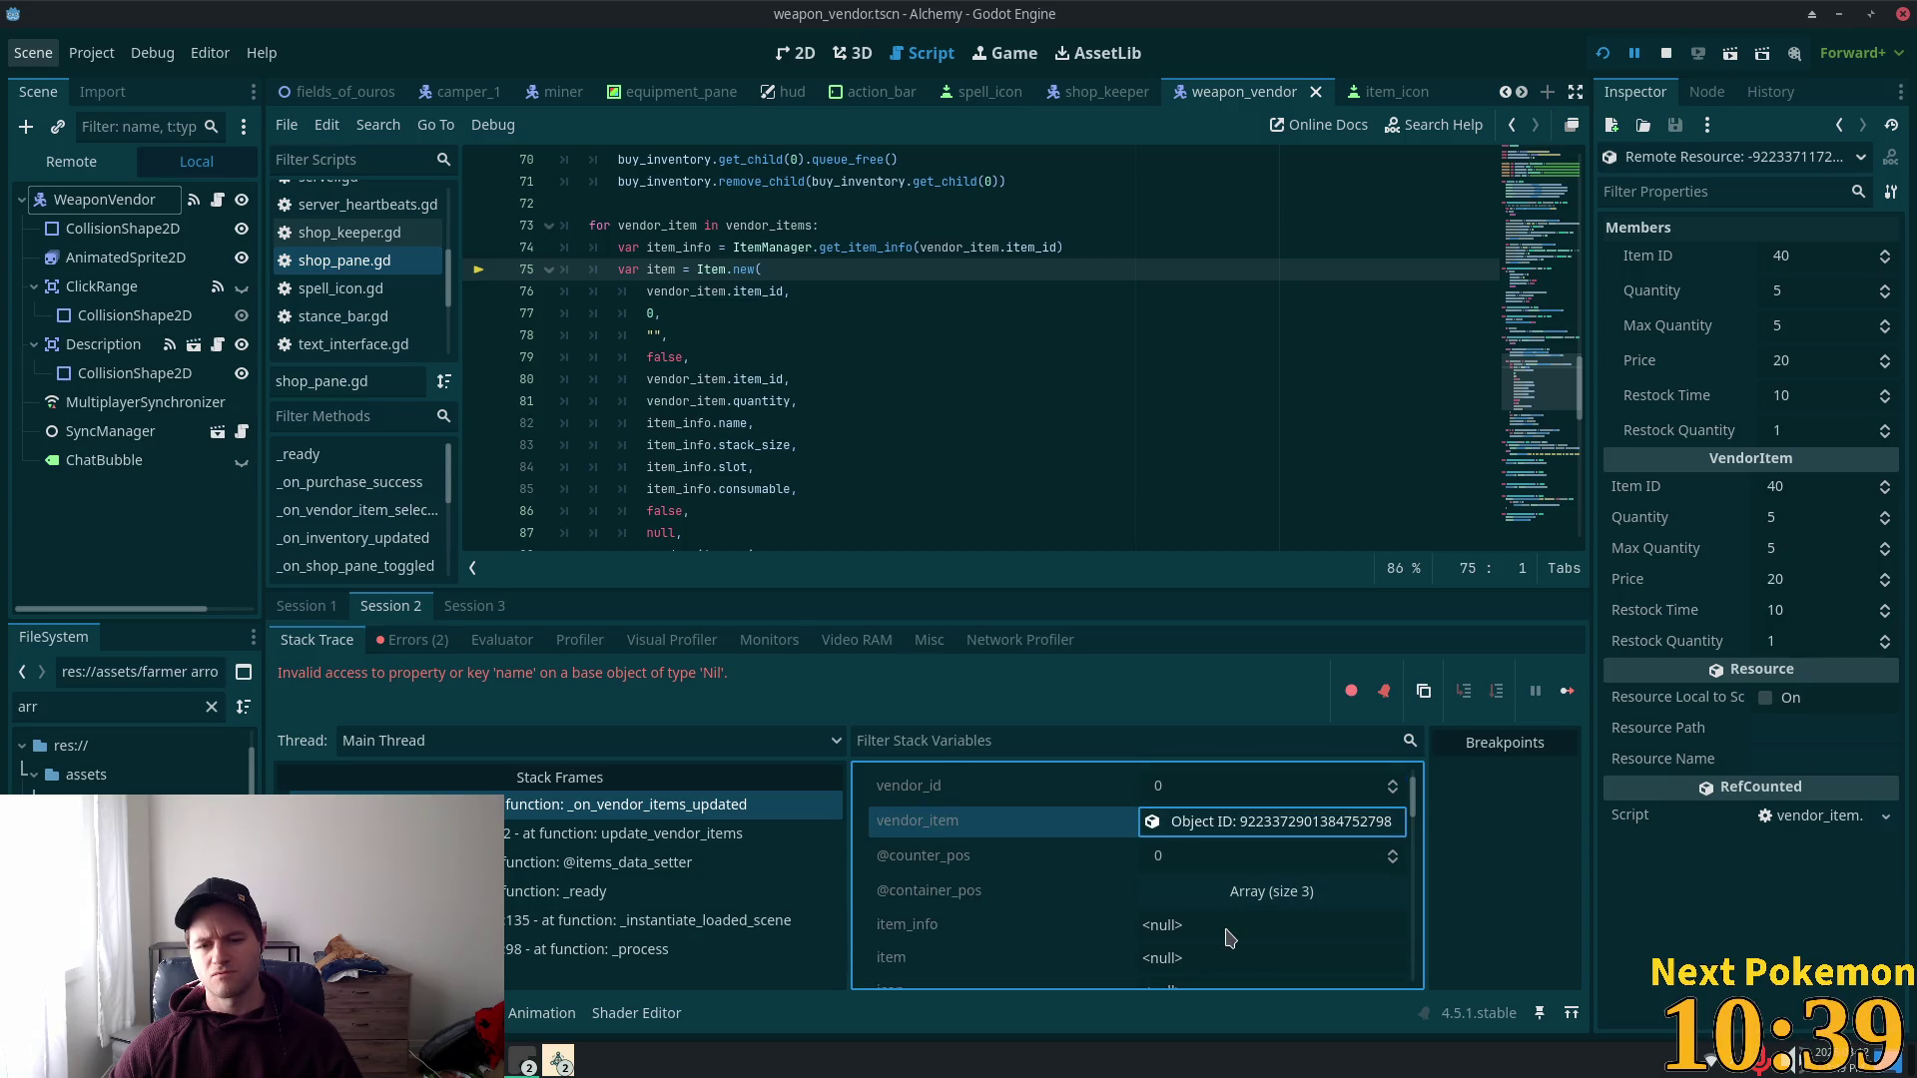
{"action": "scroll", "coordinate": [1231, 931], "scroll_direction": "up", "scroll_amount": 2}
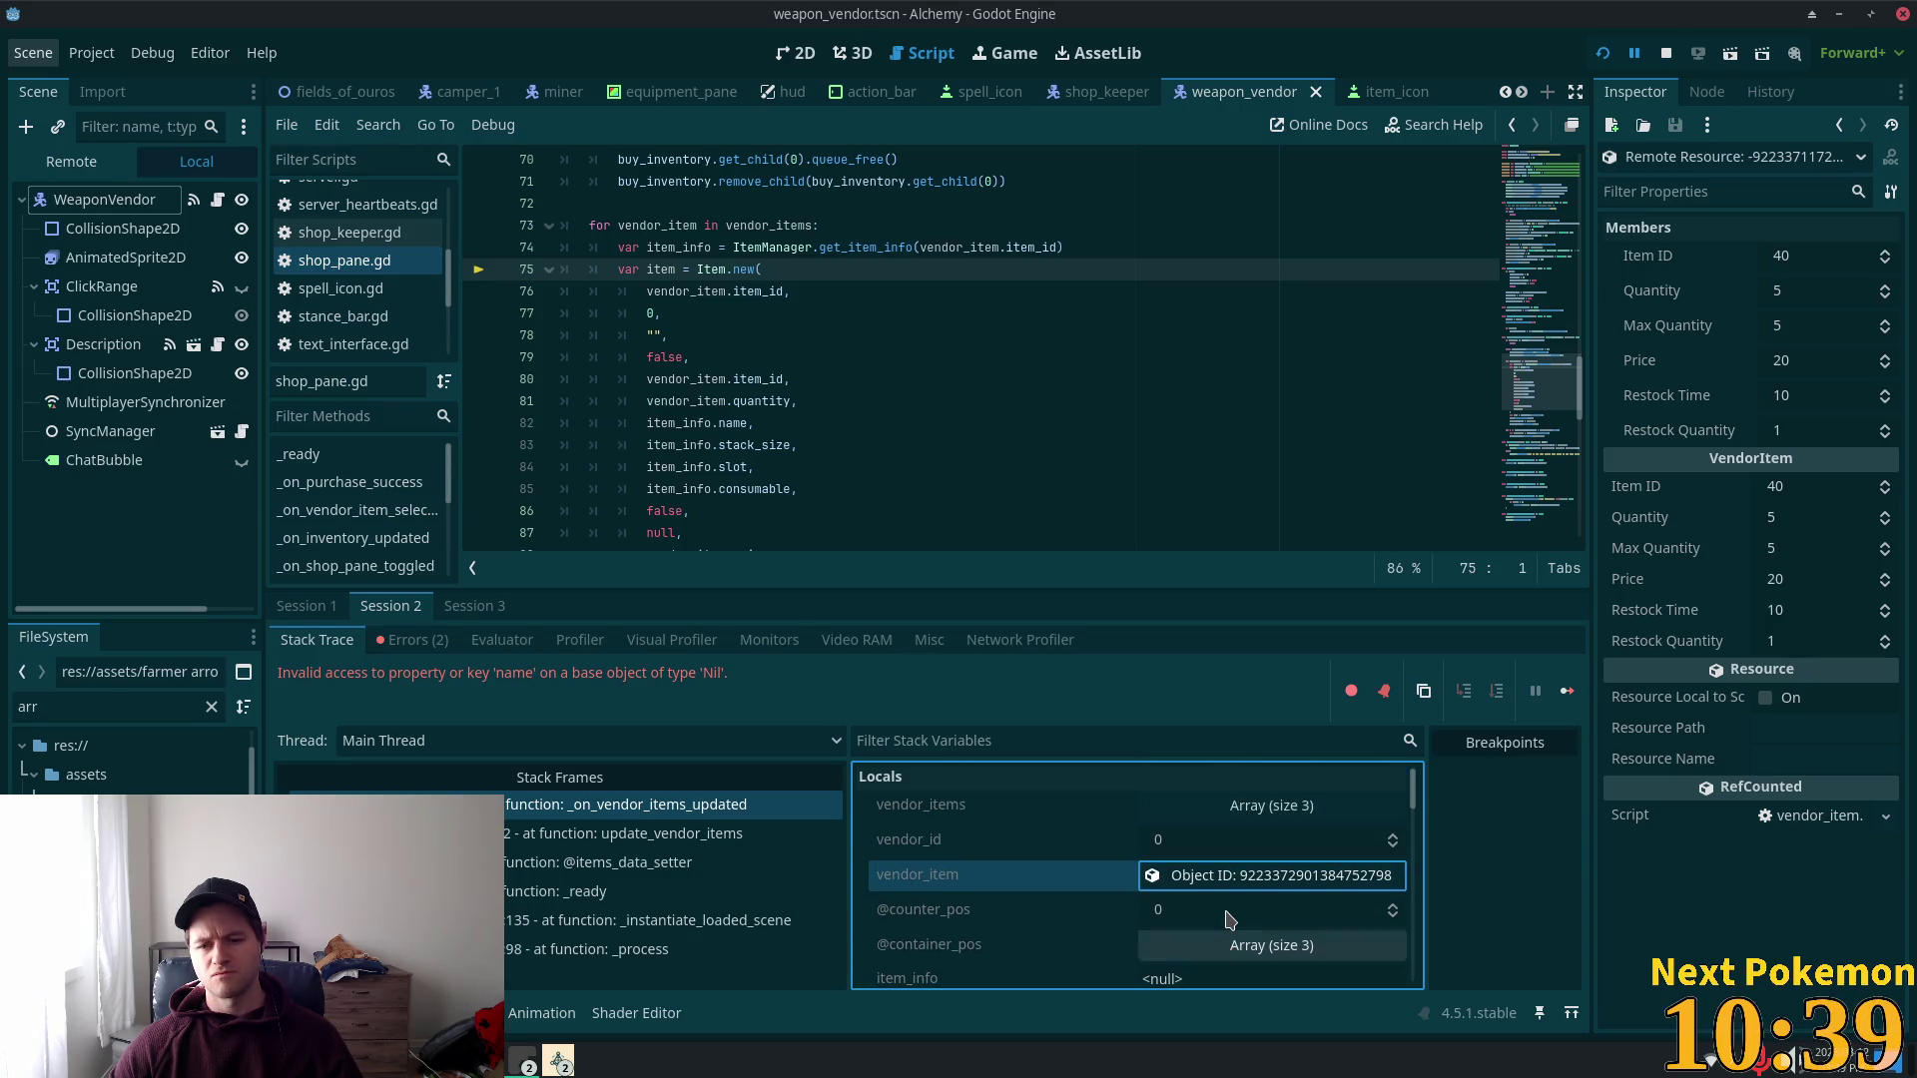
{"action": "left_click", "coordinate": [1236, 811]}
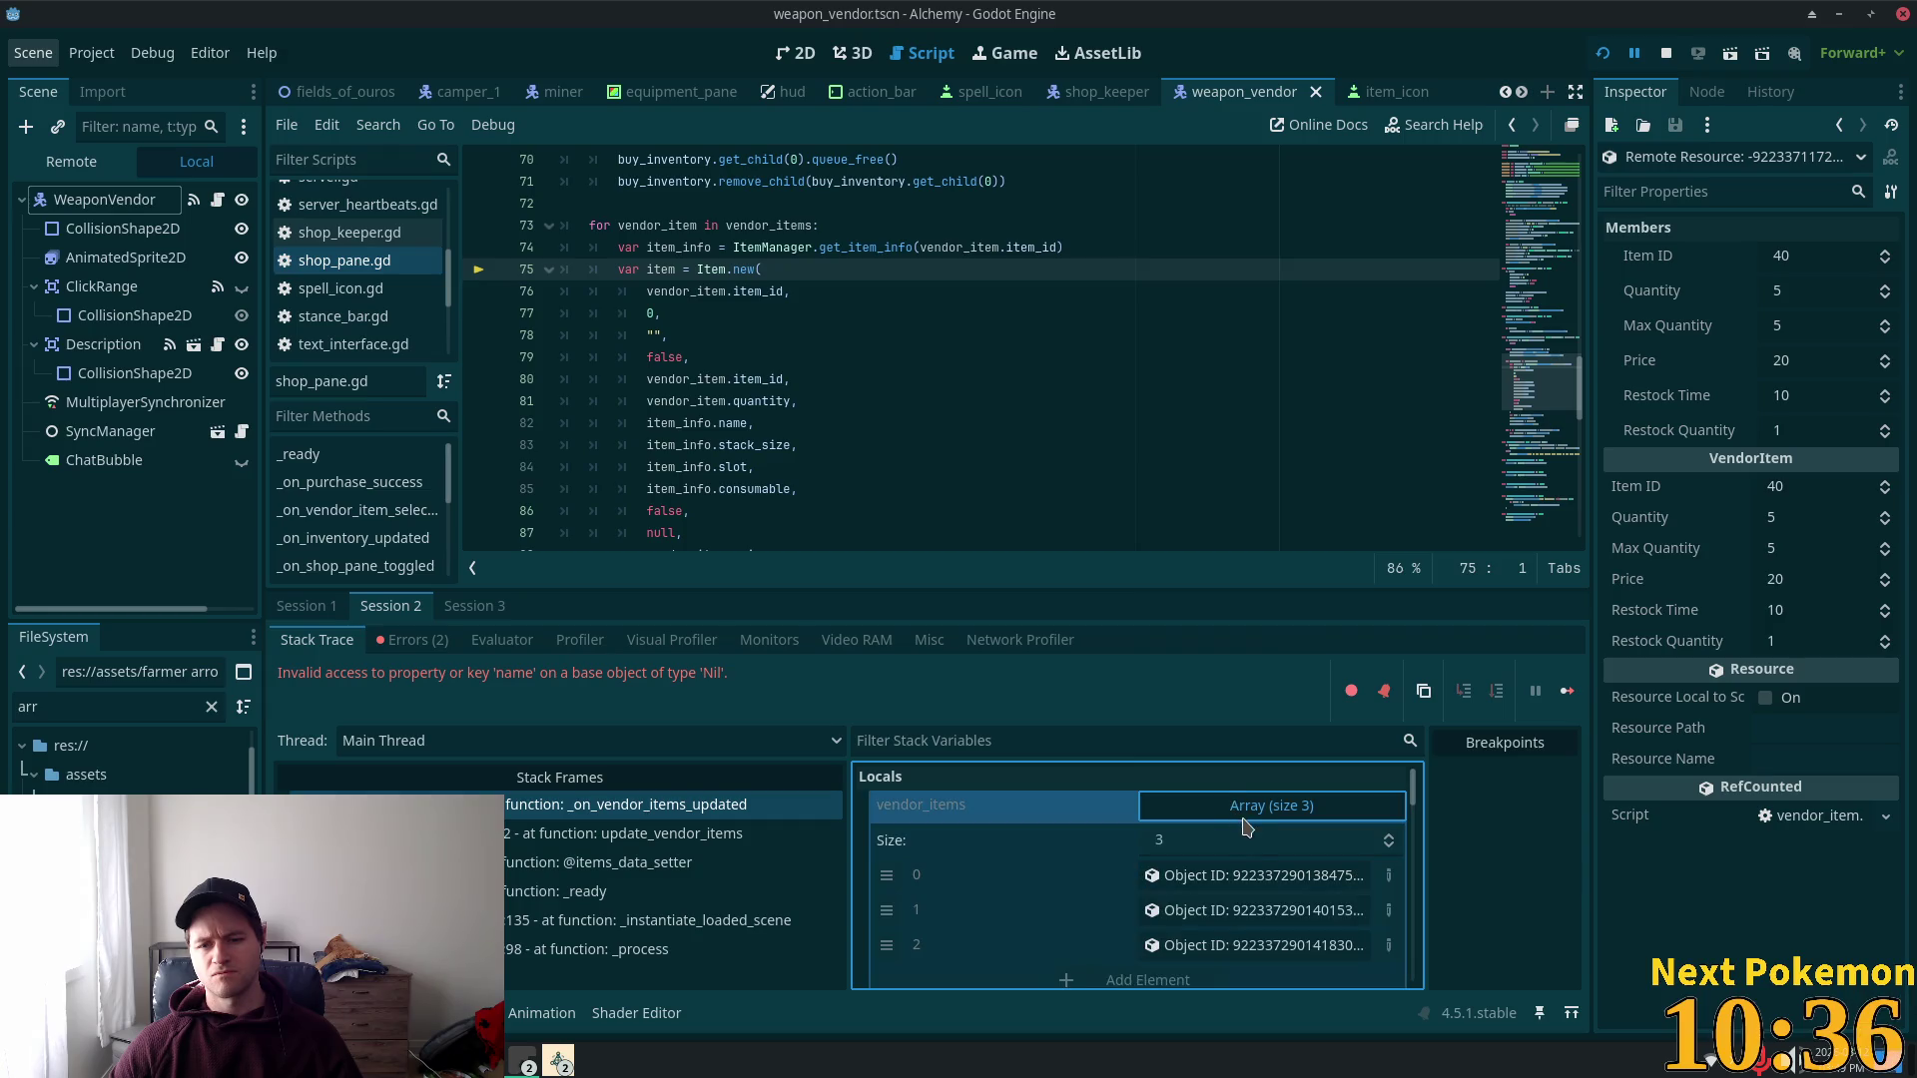
Step: Confirm the third vendor item is ID 106, then restart the project
{"action": "left_click", "coordinate": [1213, 947]}
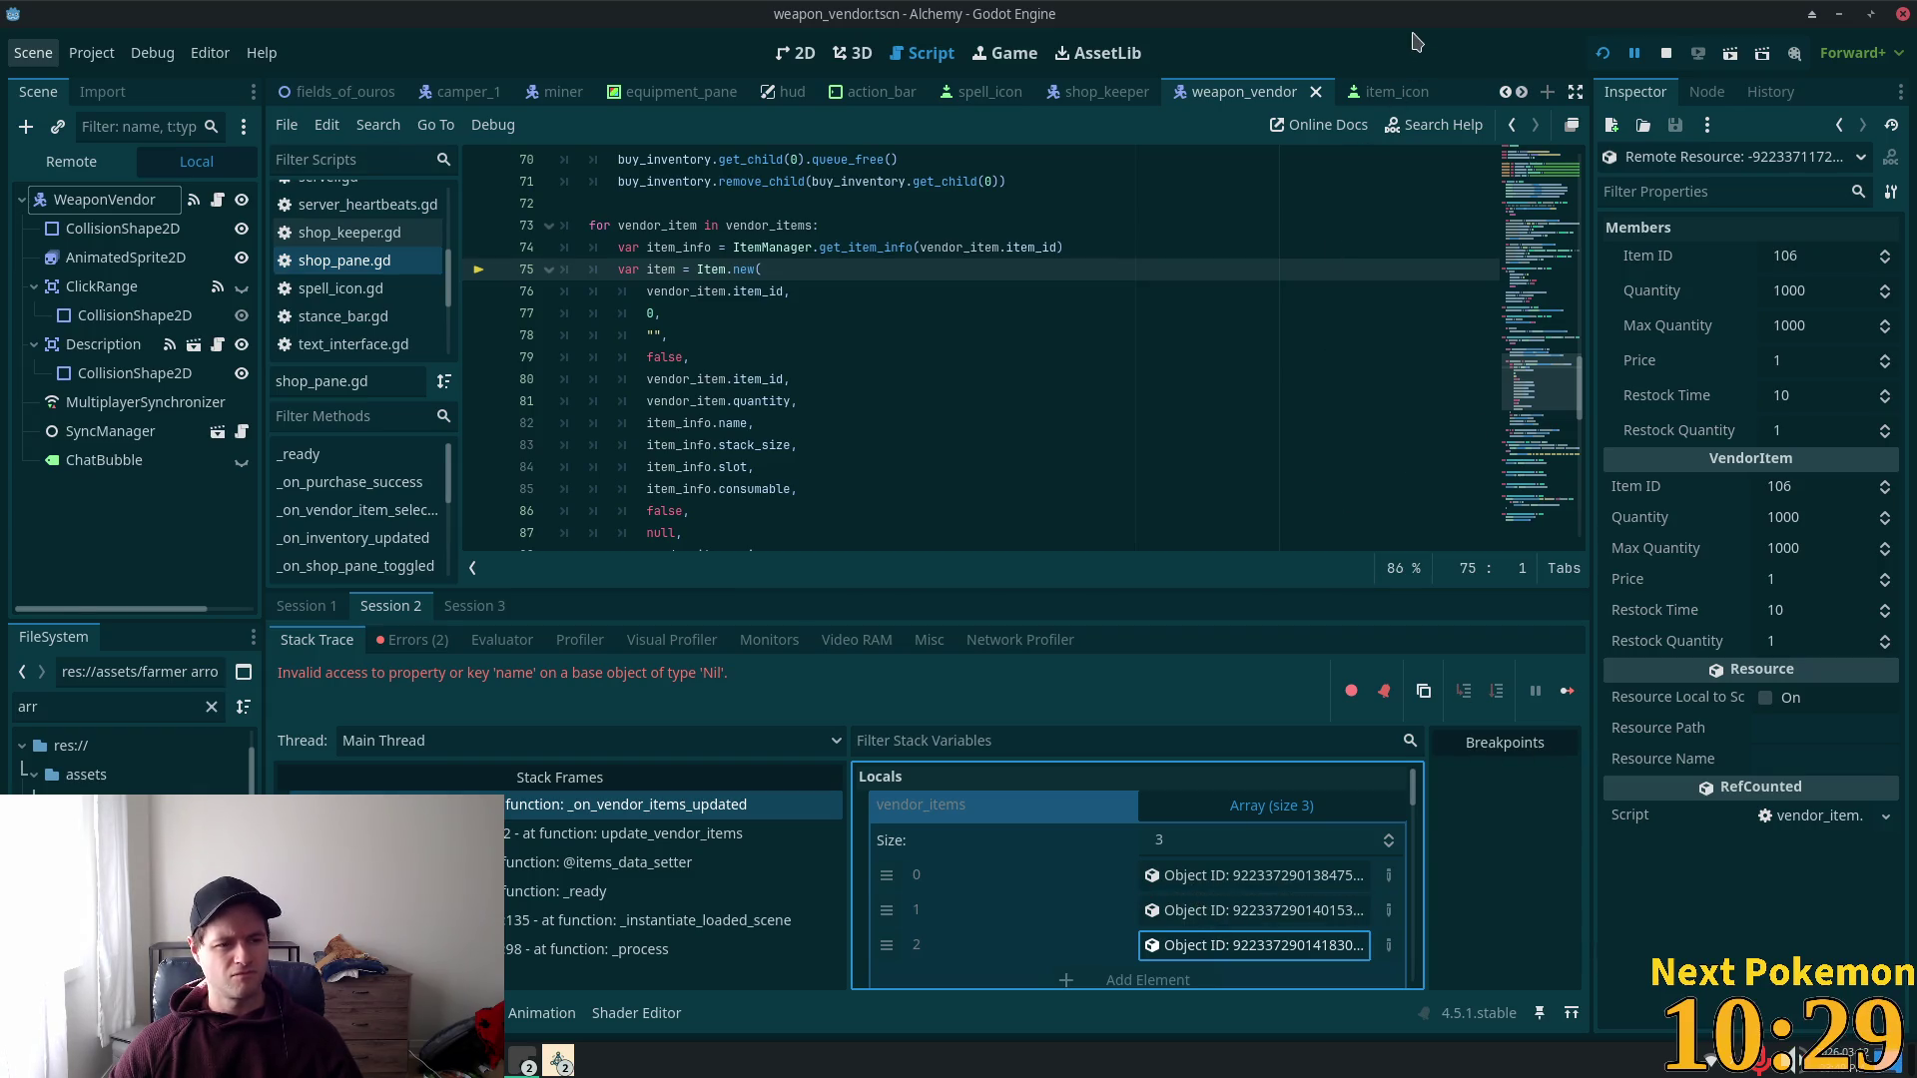
{"action": "left_click", "coordinate": [1603, 52]}
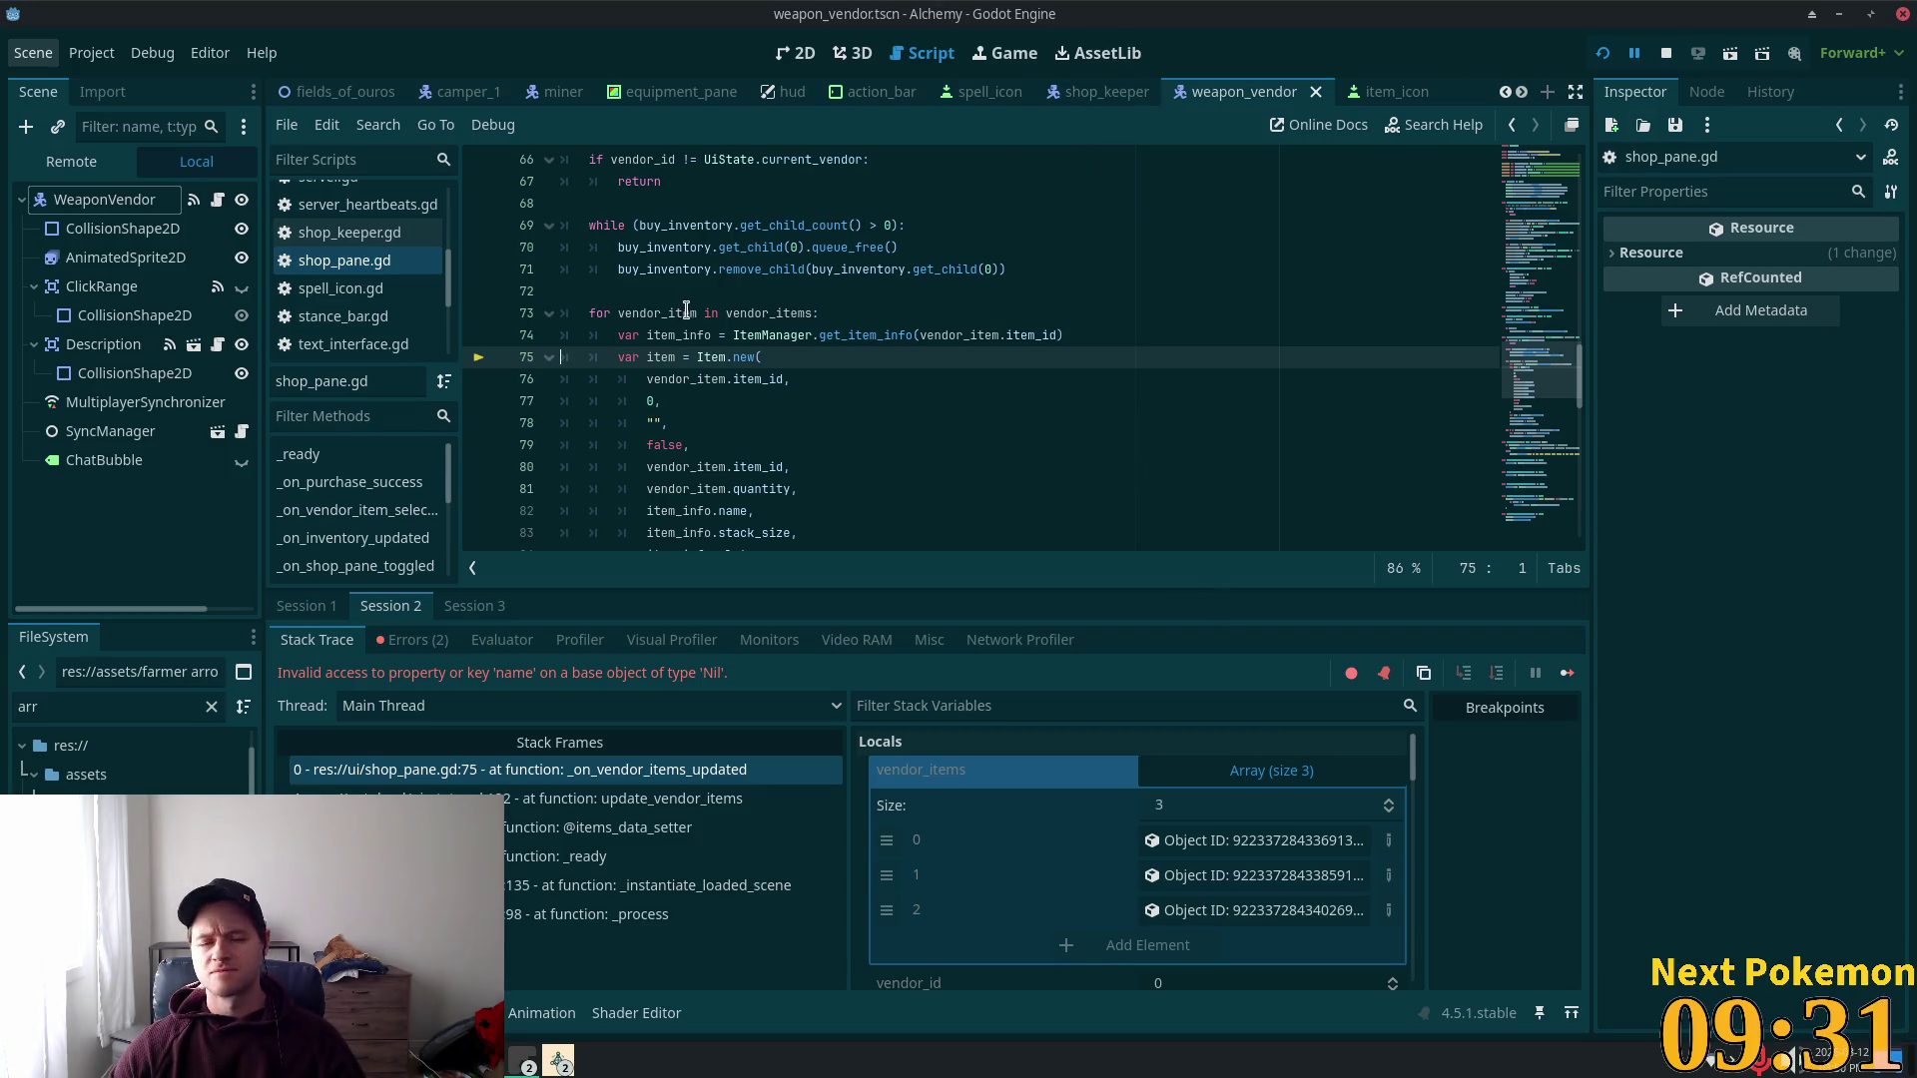
Step: Restart the game once more after scrolling through the debugger output
{"action": "scroll", "coordinate": [893, 354], "scroll_direction": "down", "scroll_amount": 2}
{"action": "scroll", "coordinate": [892, 354], "scroll_direction": "up", "scroll_amount": 1}
{"action": "scroll", "coordinate": [893, 353], "scroll_direction": "up", "scroll_amount": 1}
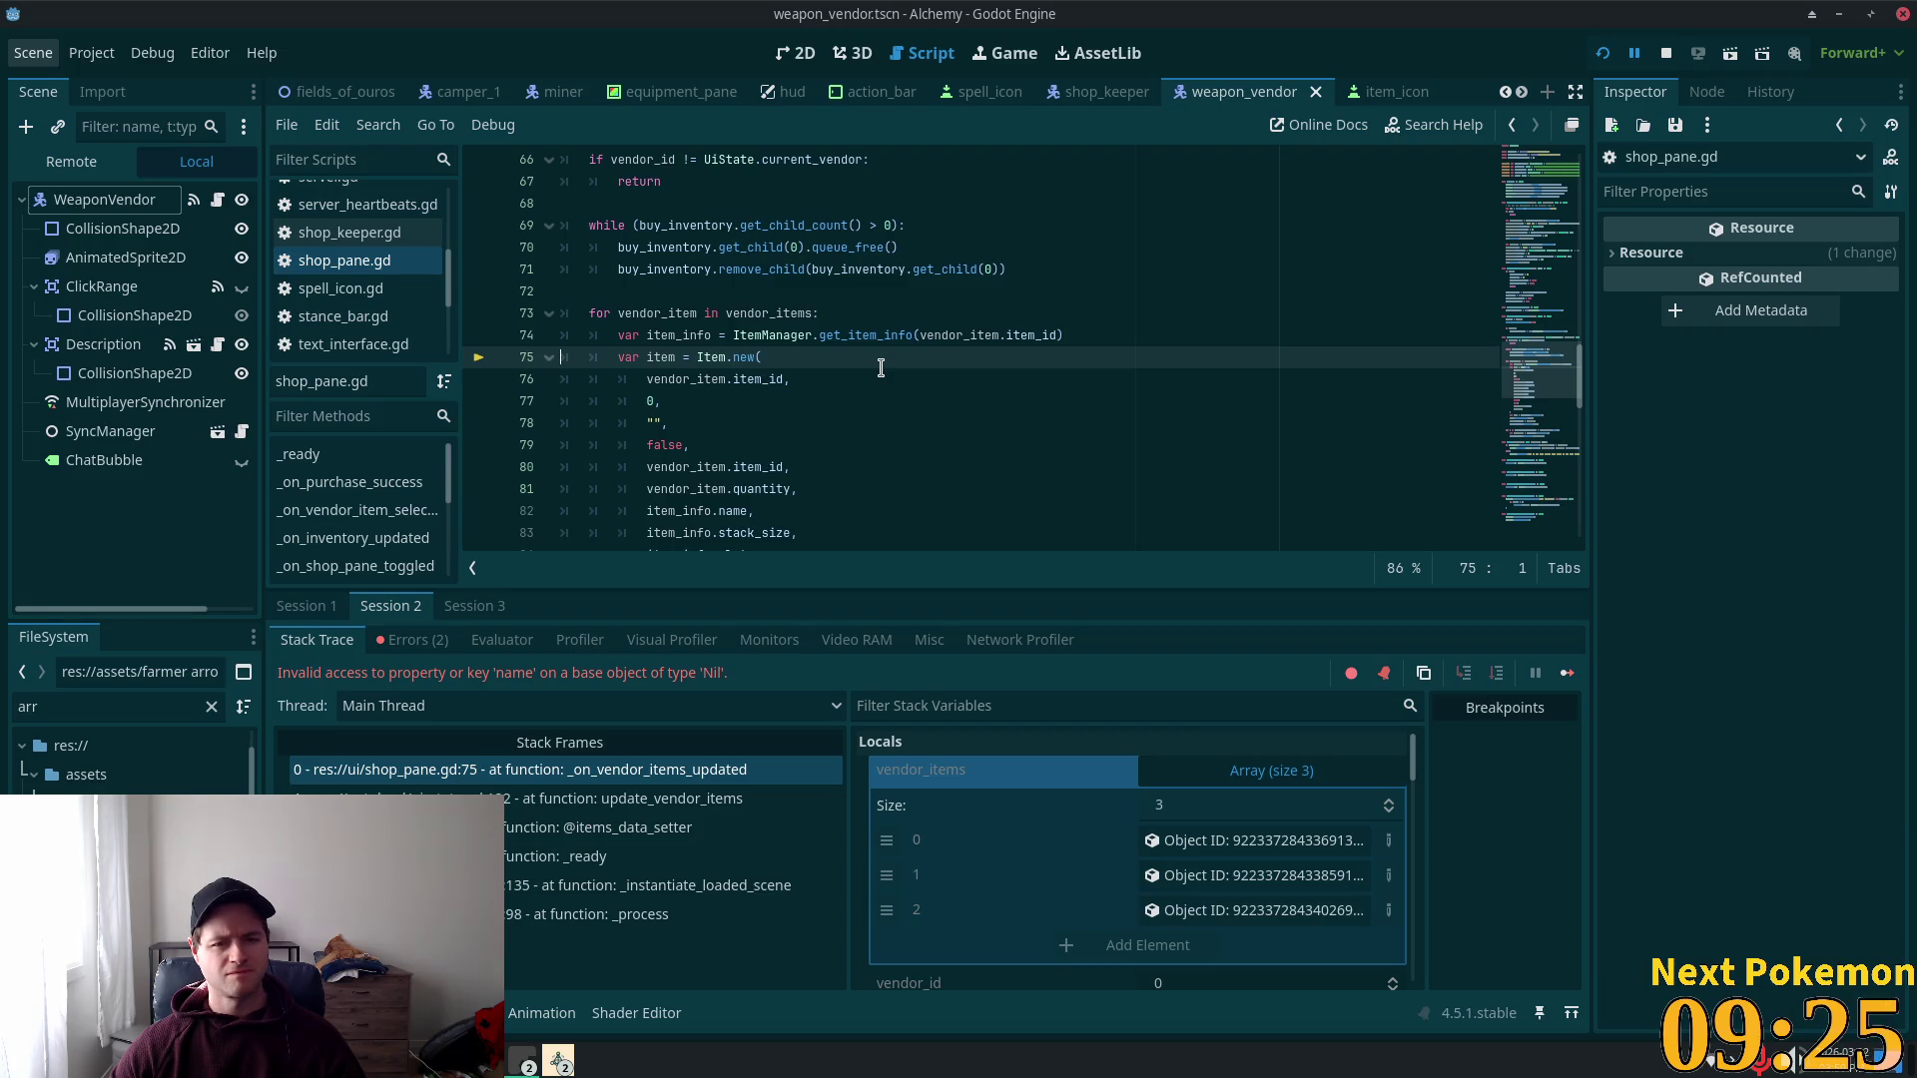
{"action": "scroll", "coordinate": [880, 368], "scroll_direction": "up", "scroll_amount": 1}
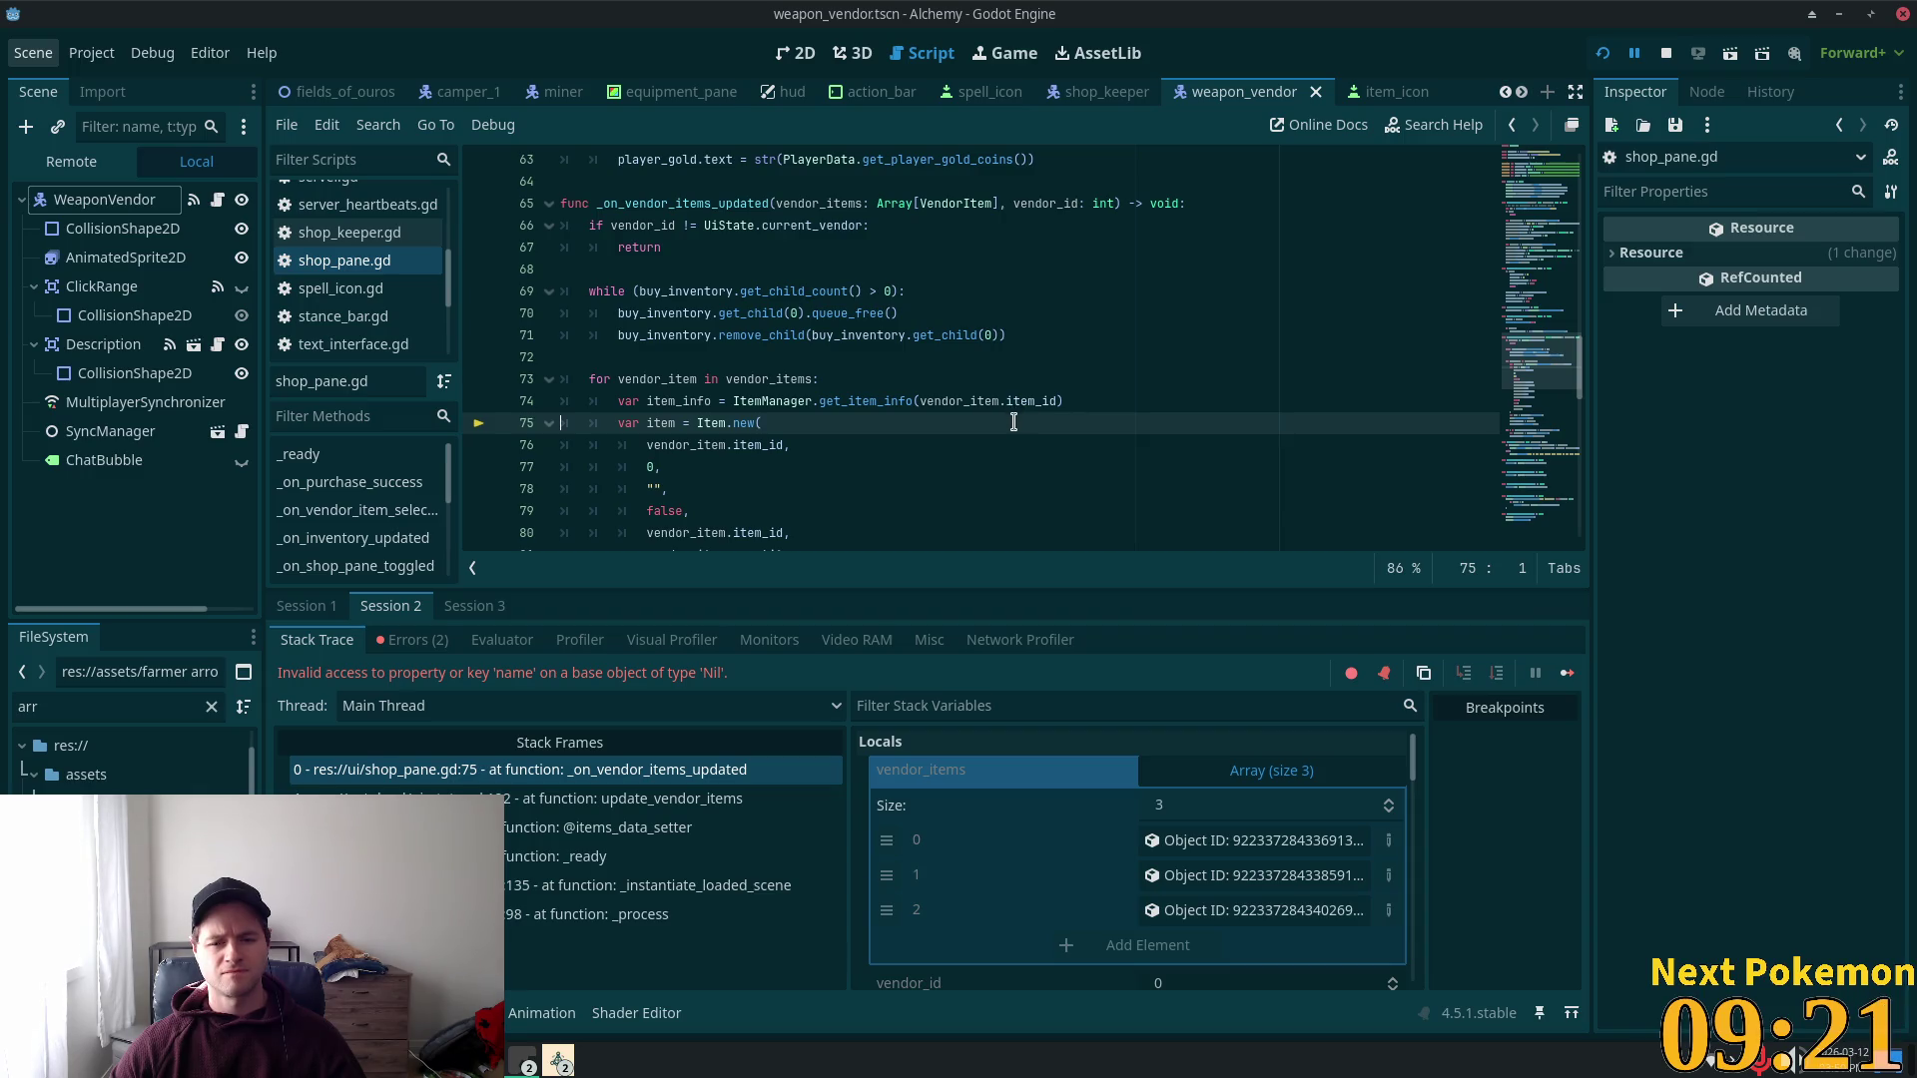
{"action": "left_click", "coordinate": [1603, 53]}
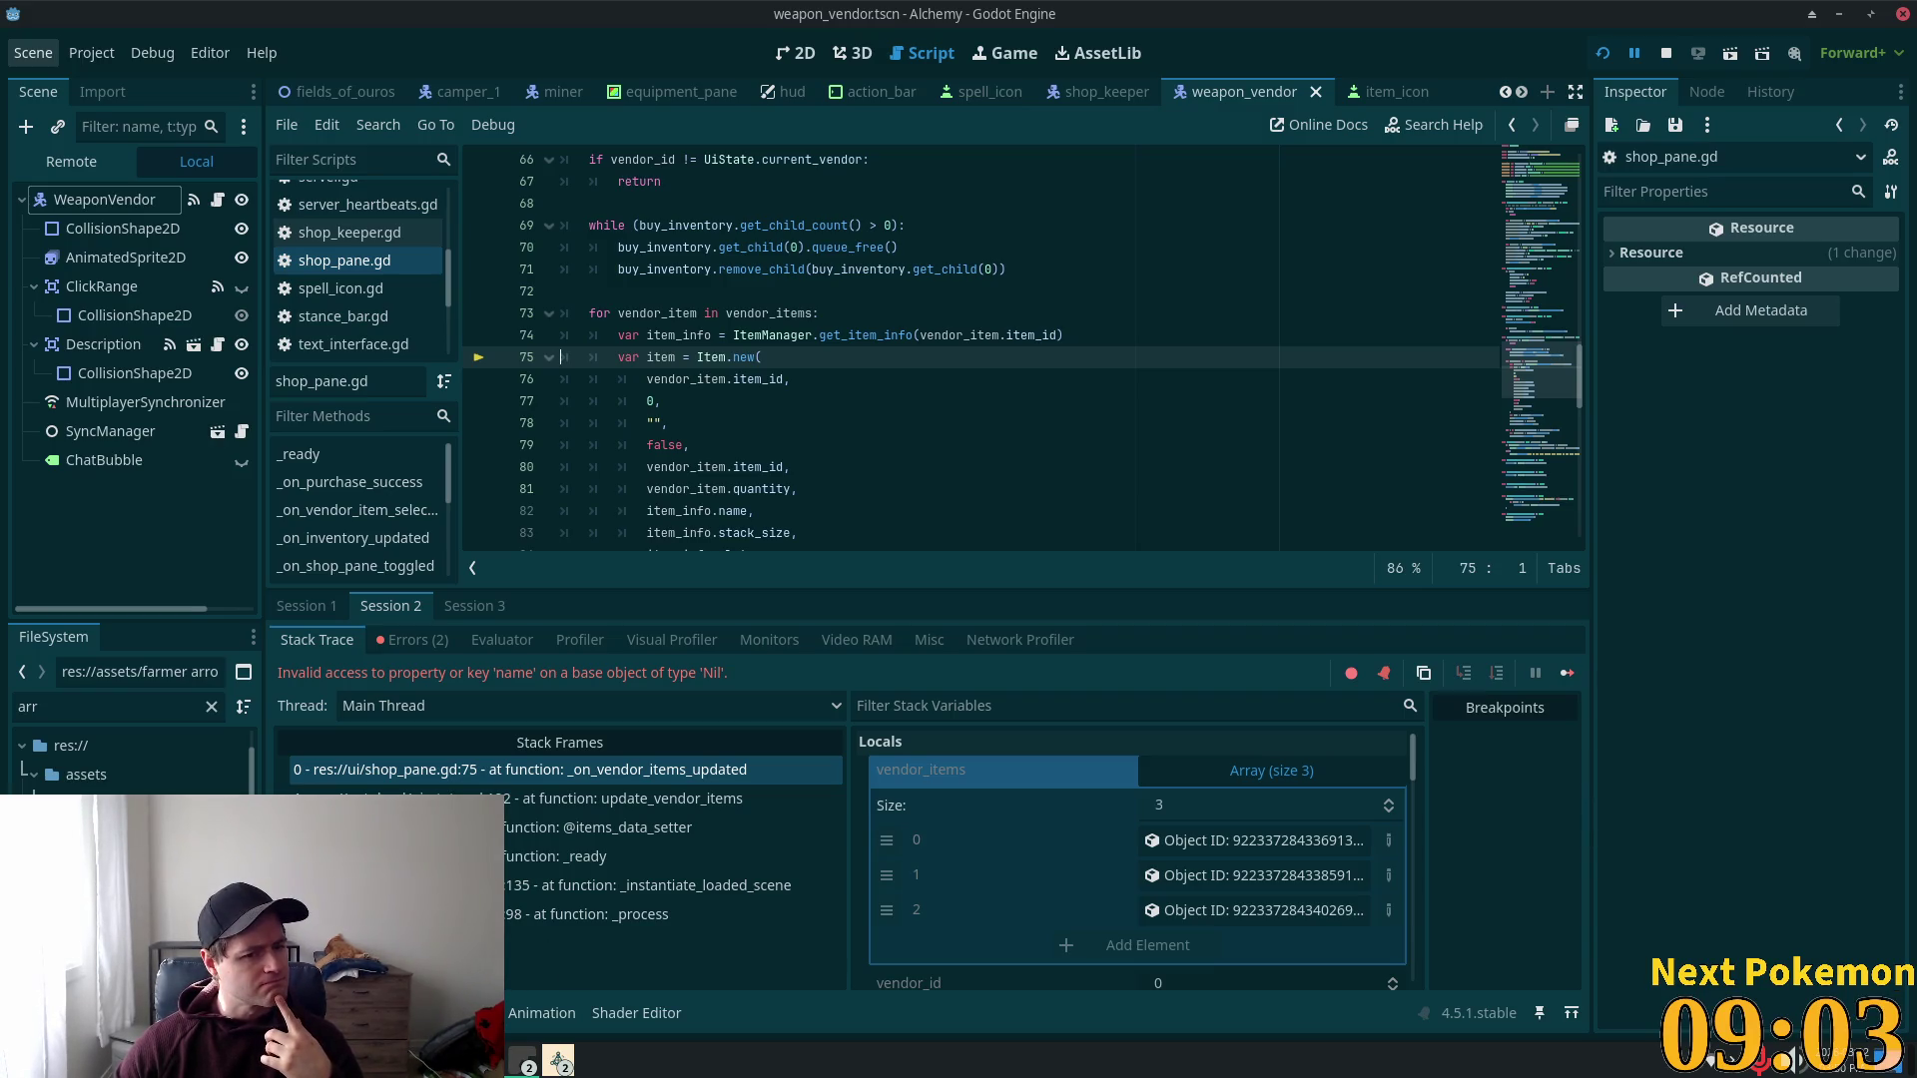
Step: Jump from the items.txt parse error to item_manager.gd line 26, then switch to VS Code
{"action": "left_click", "coordinate": [411, 641]}
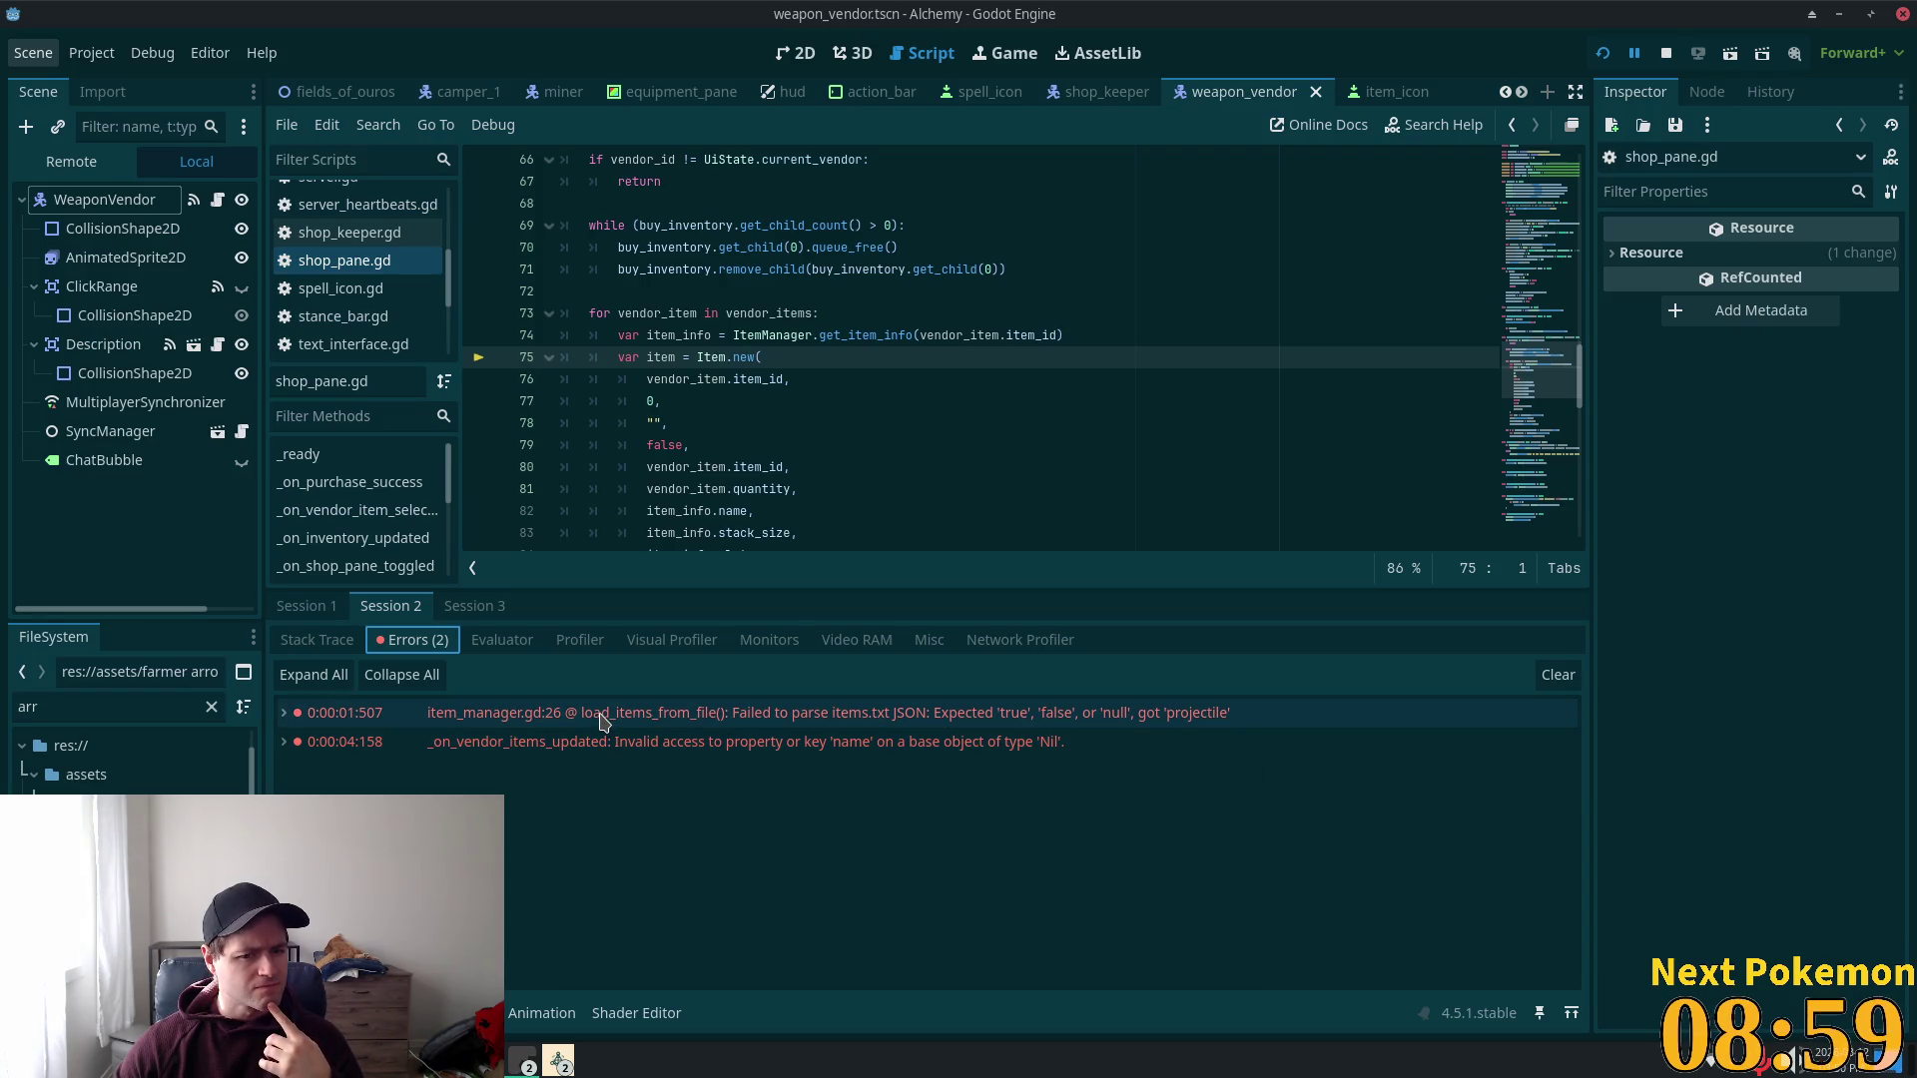
{"action": "mouse_move", "coordinate": [602, 721]}
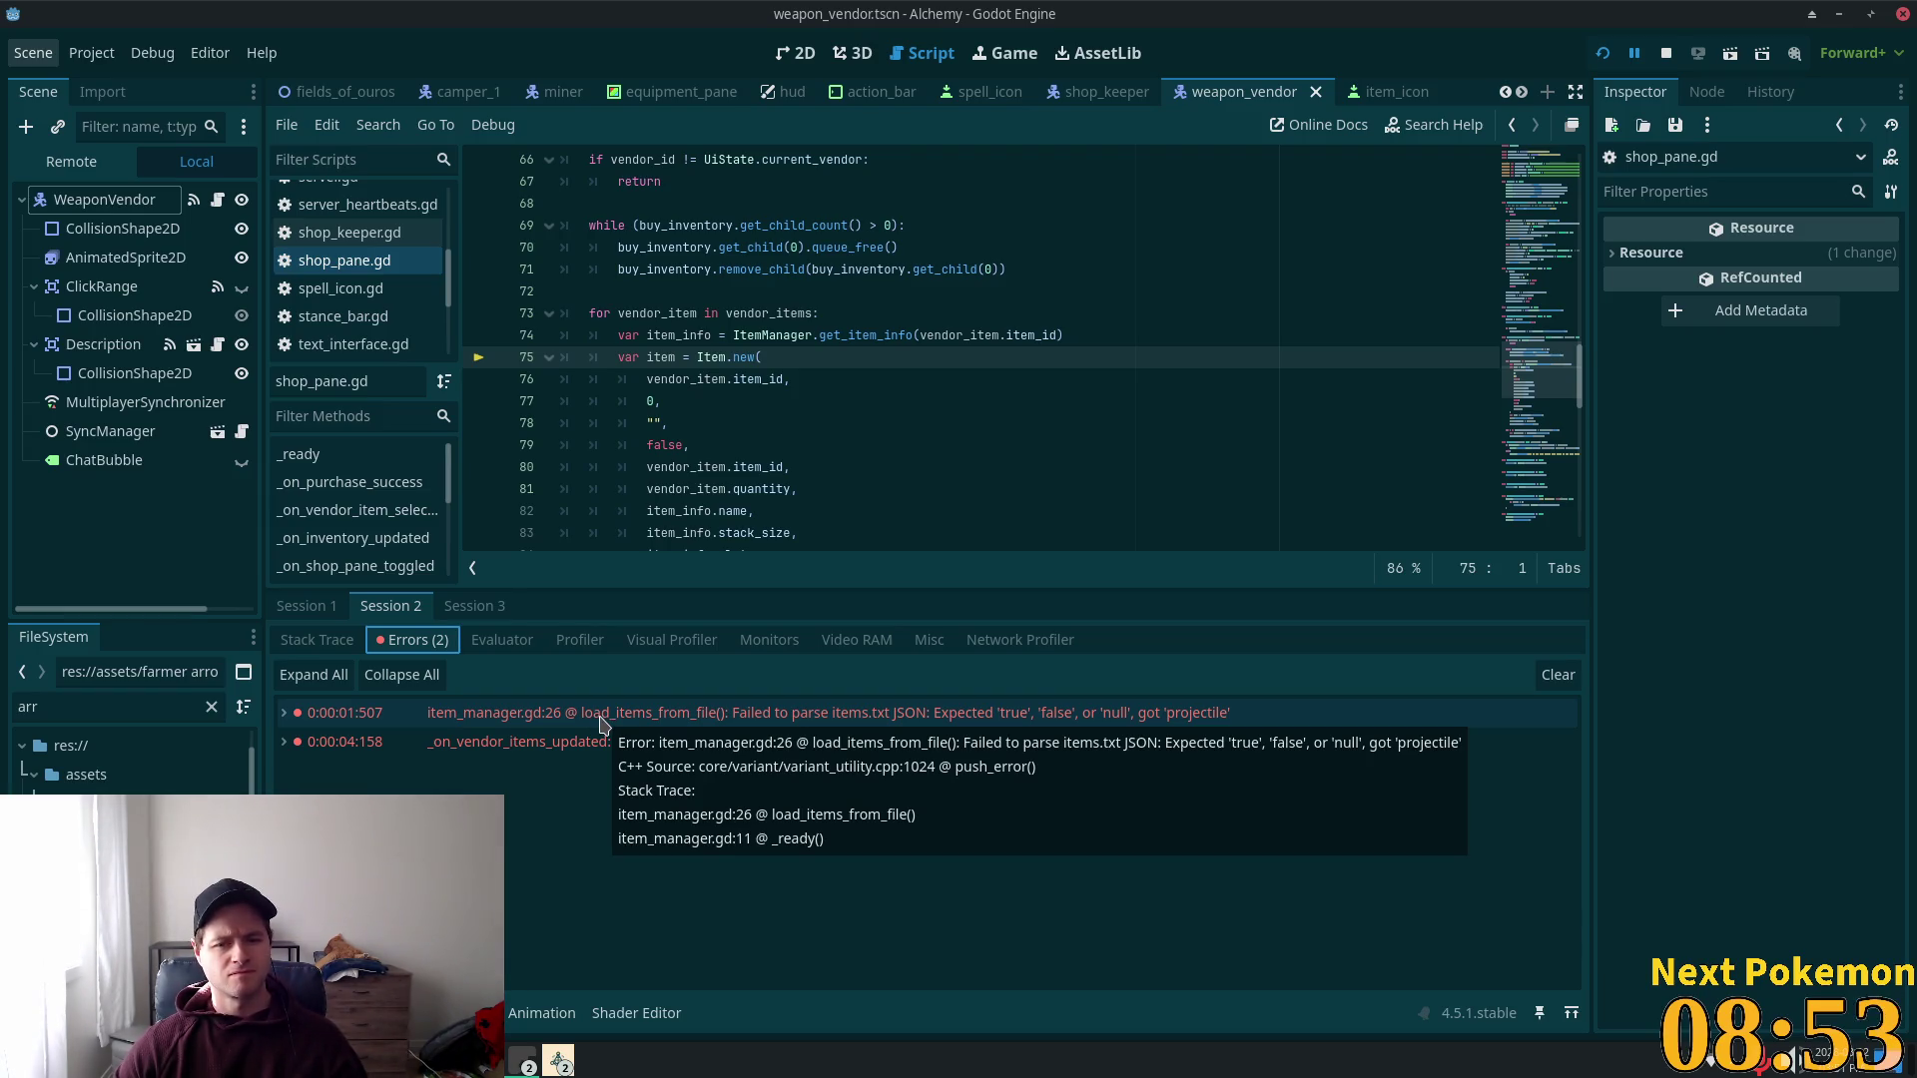
{"action": "left_click", "coordinate": [600, 724]}
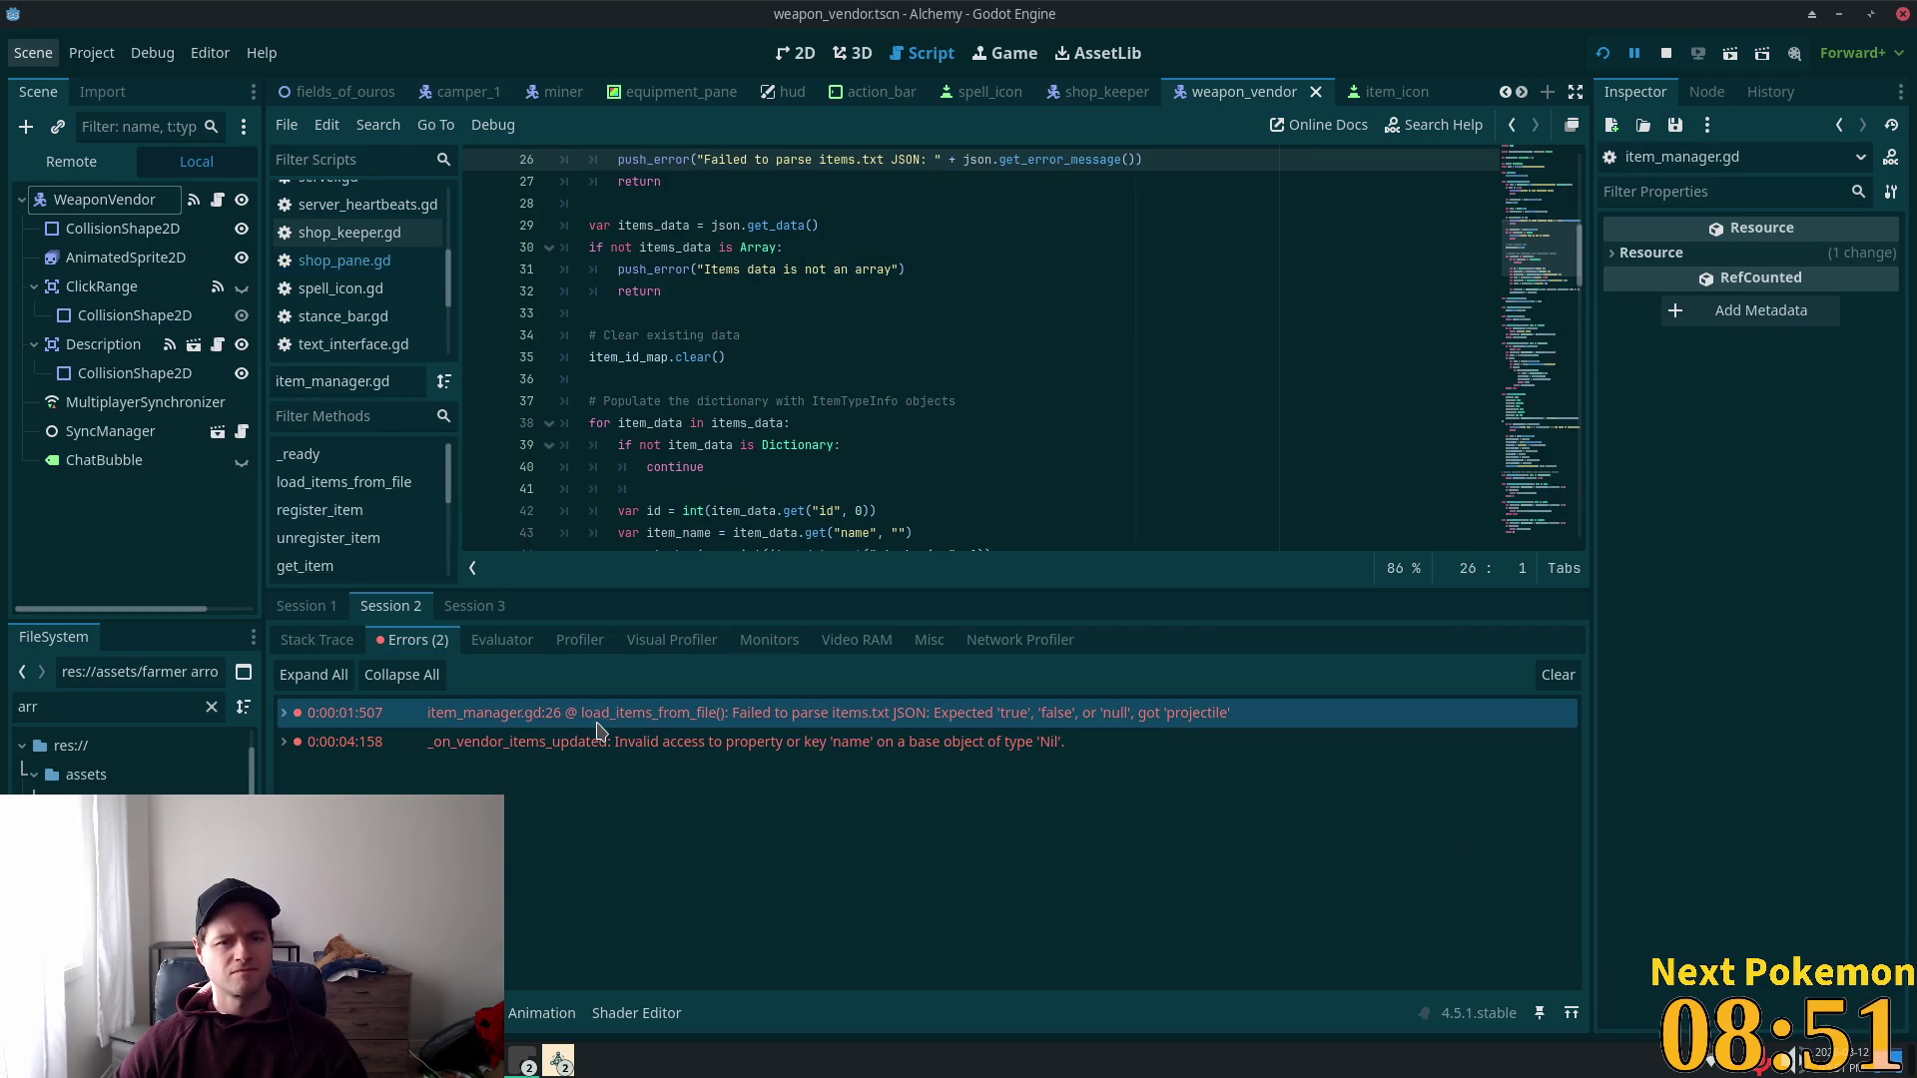
{"action": "key", "text": "alt+Tab"}
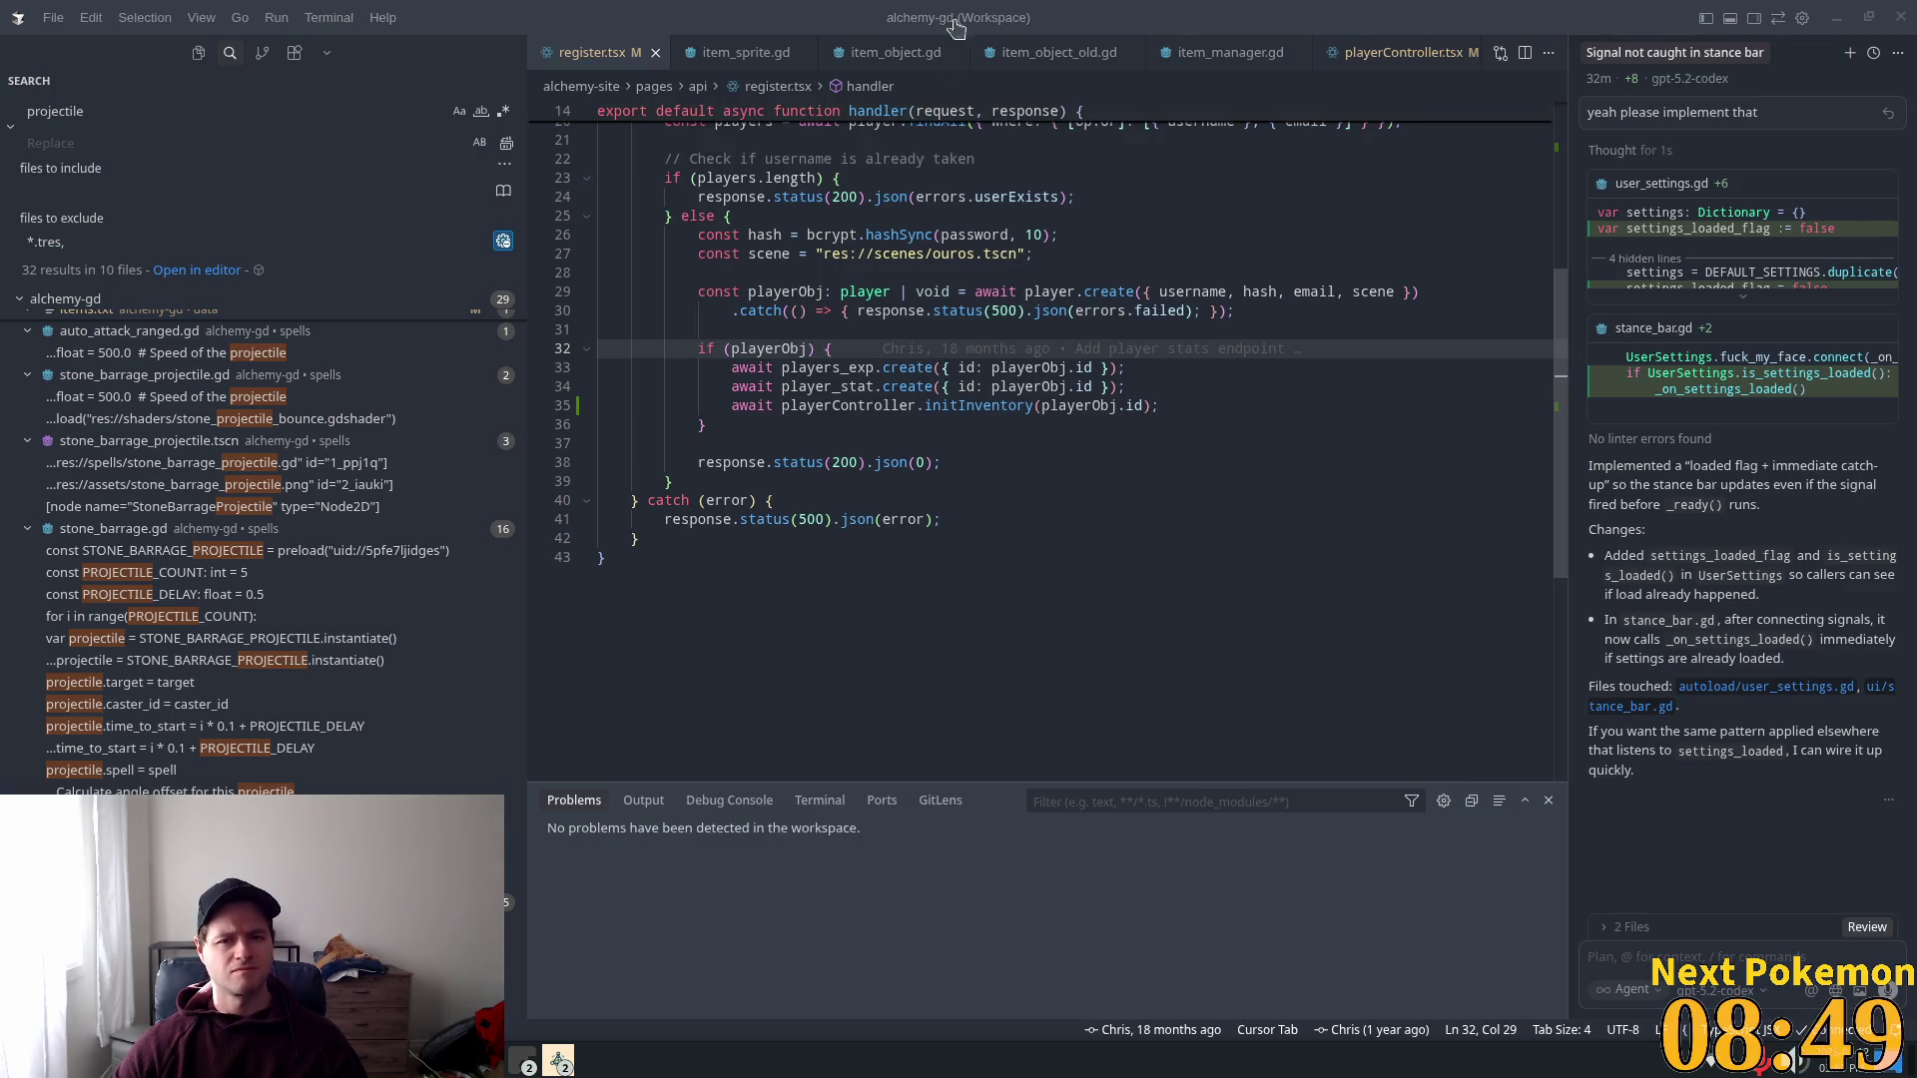
Step: Wrap the Wooden Arrow slot value in items.txt as "projectile", save, and return to Godot
{"action": "scroll", "coordinate": [674, 52], "scroll_direction": "down", "scroll_amount": 5}
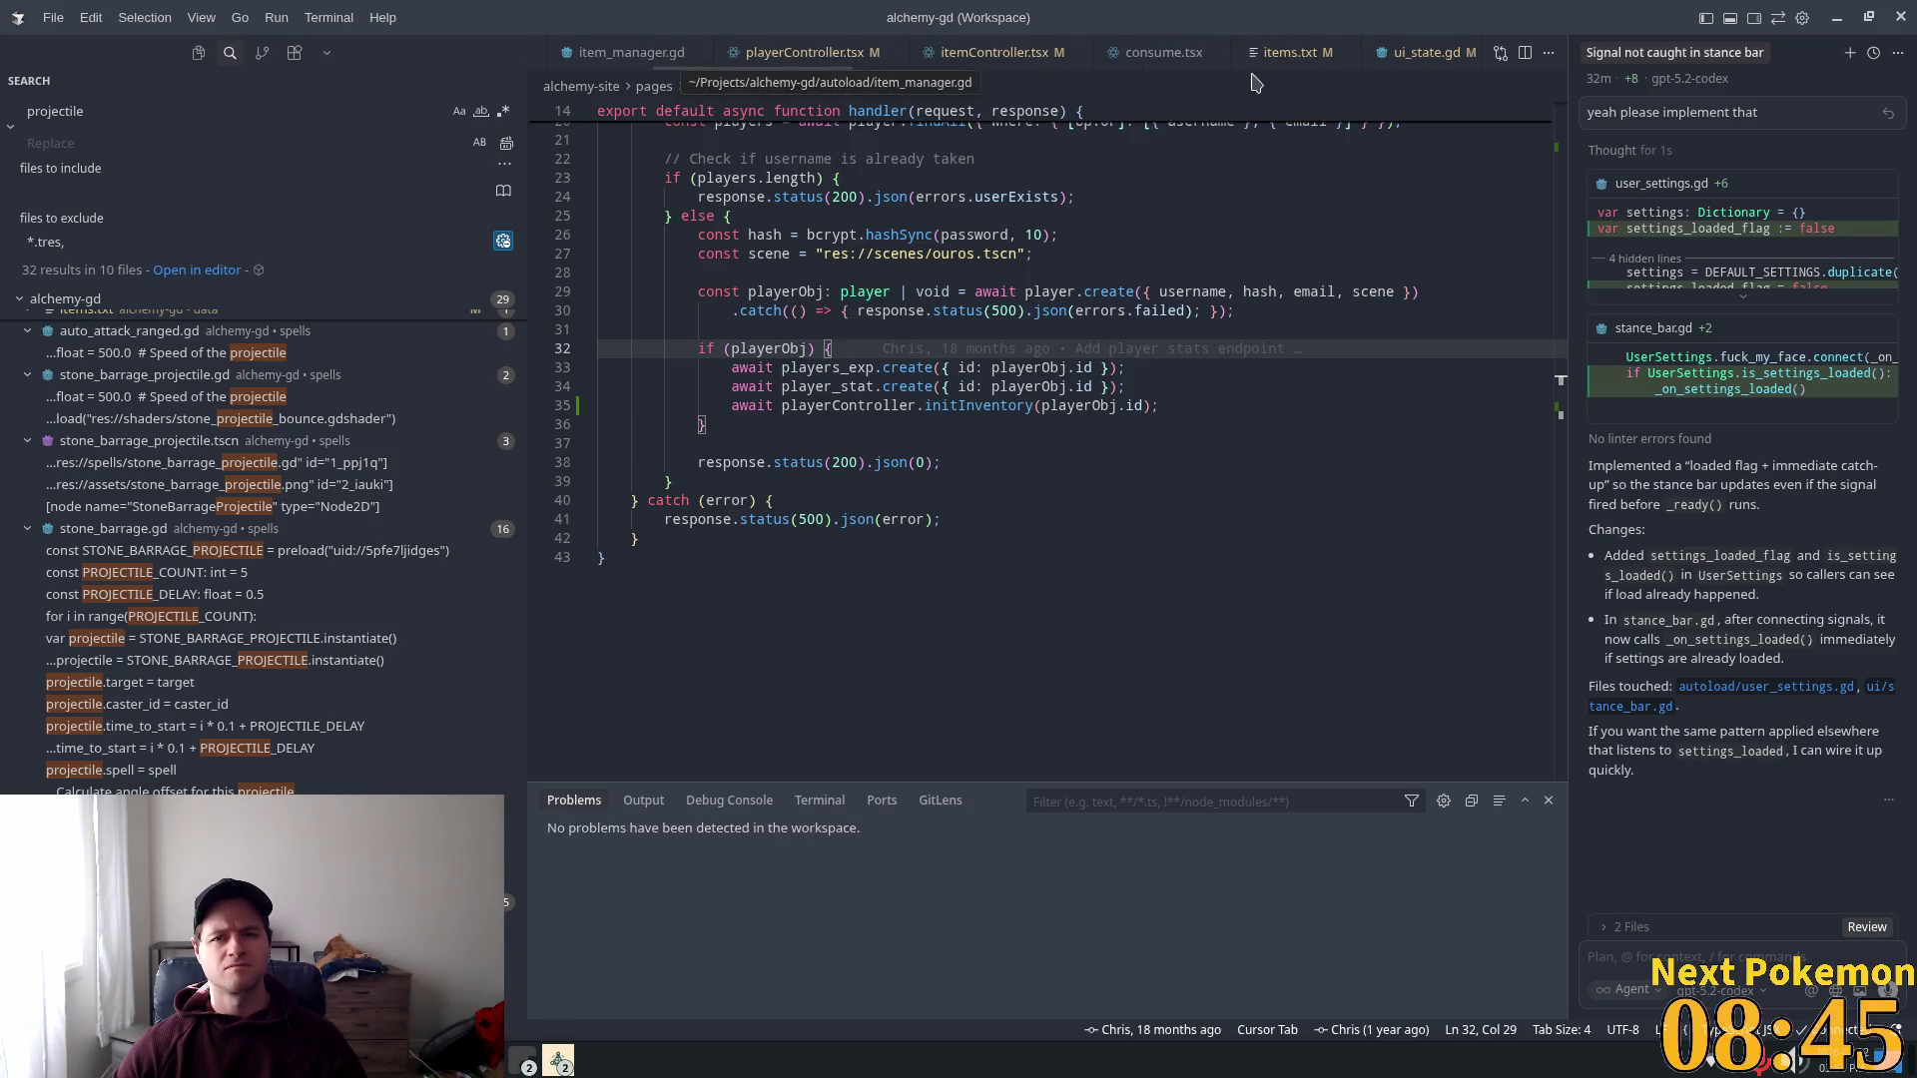
{"action": "left_click", "coordinate": [1260, 56]}
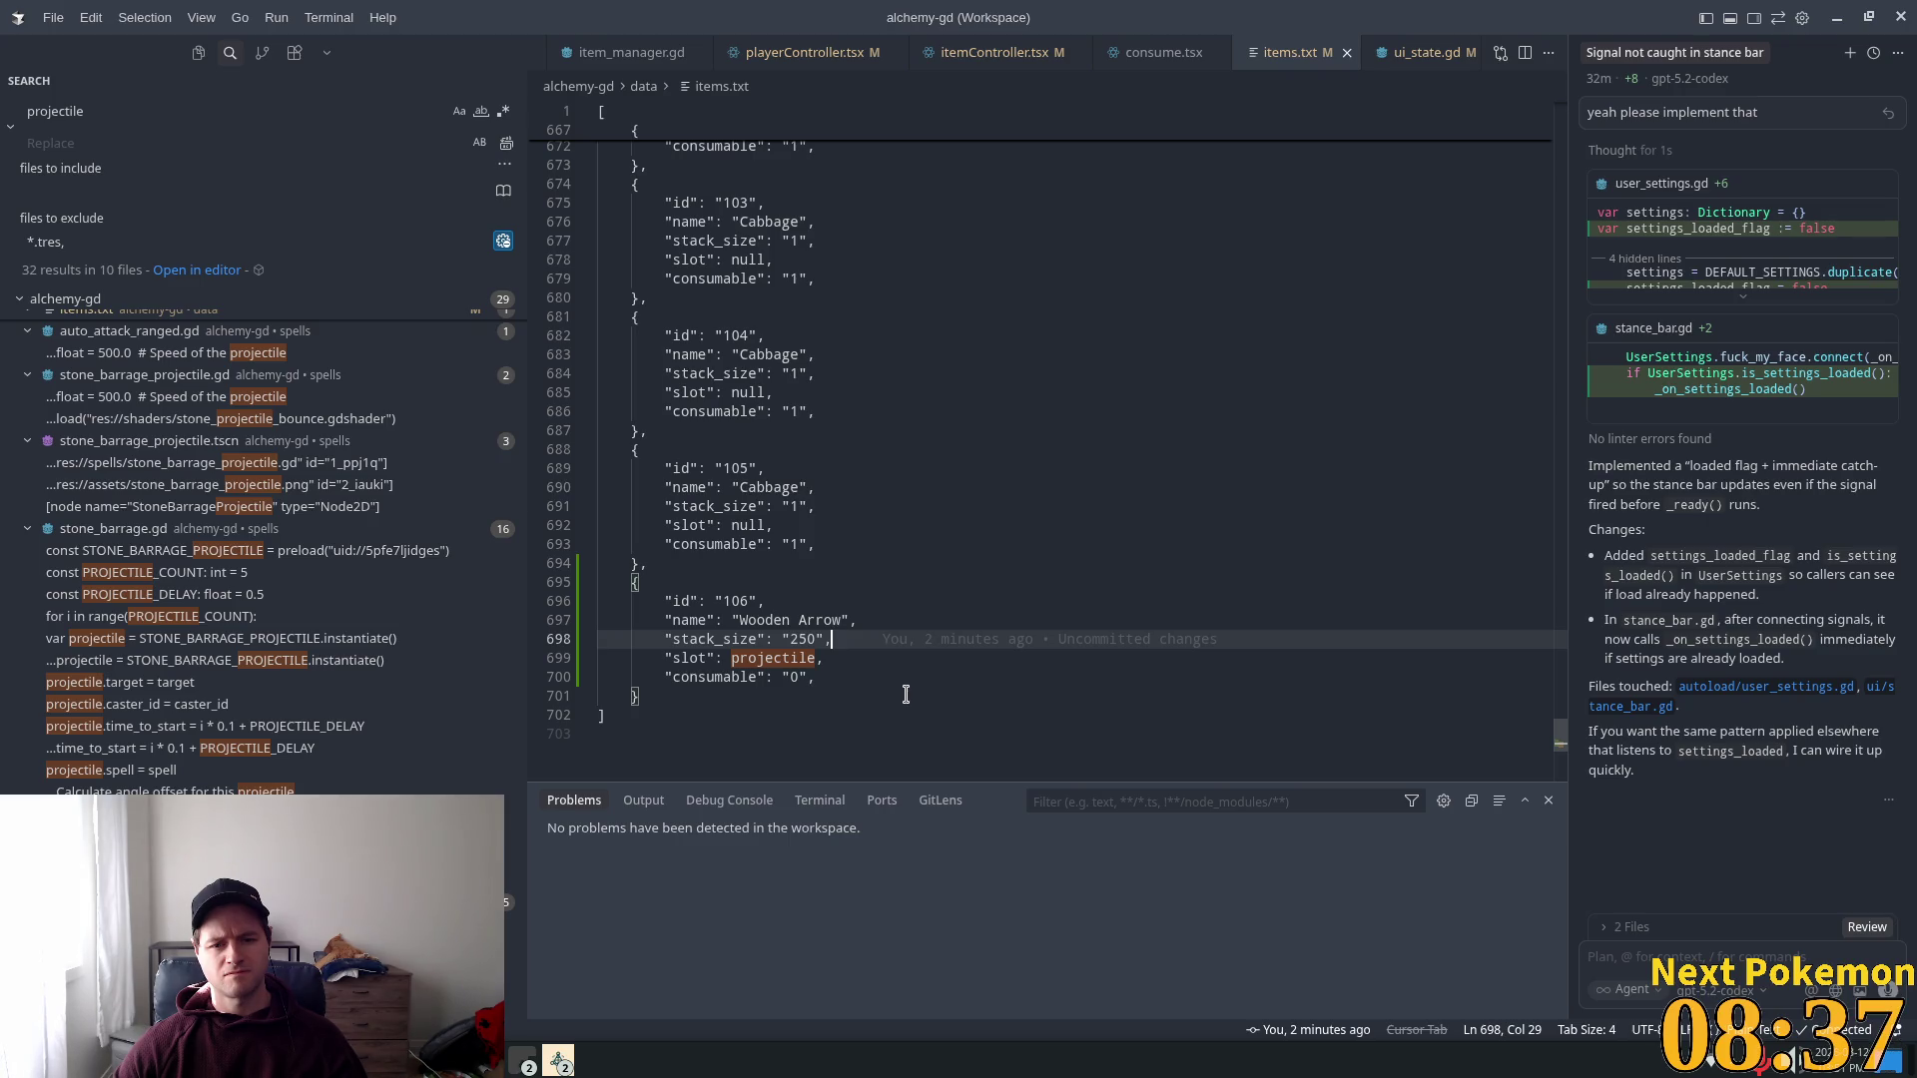
{"action": "left_click", "coordinate": [734, 654]}
{"action": "type", "text": "\""}
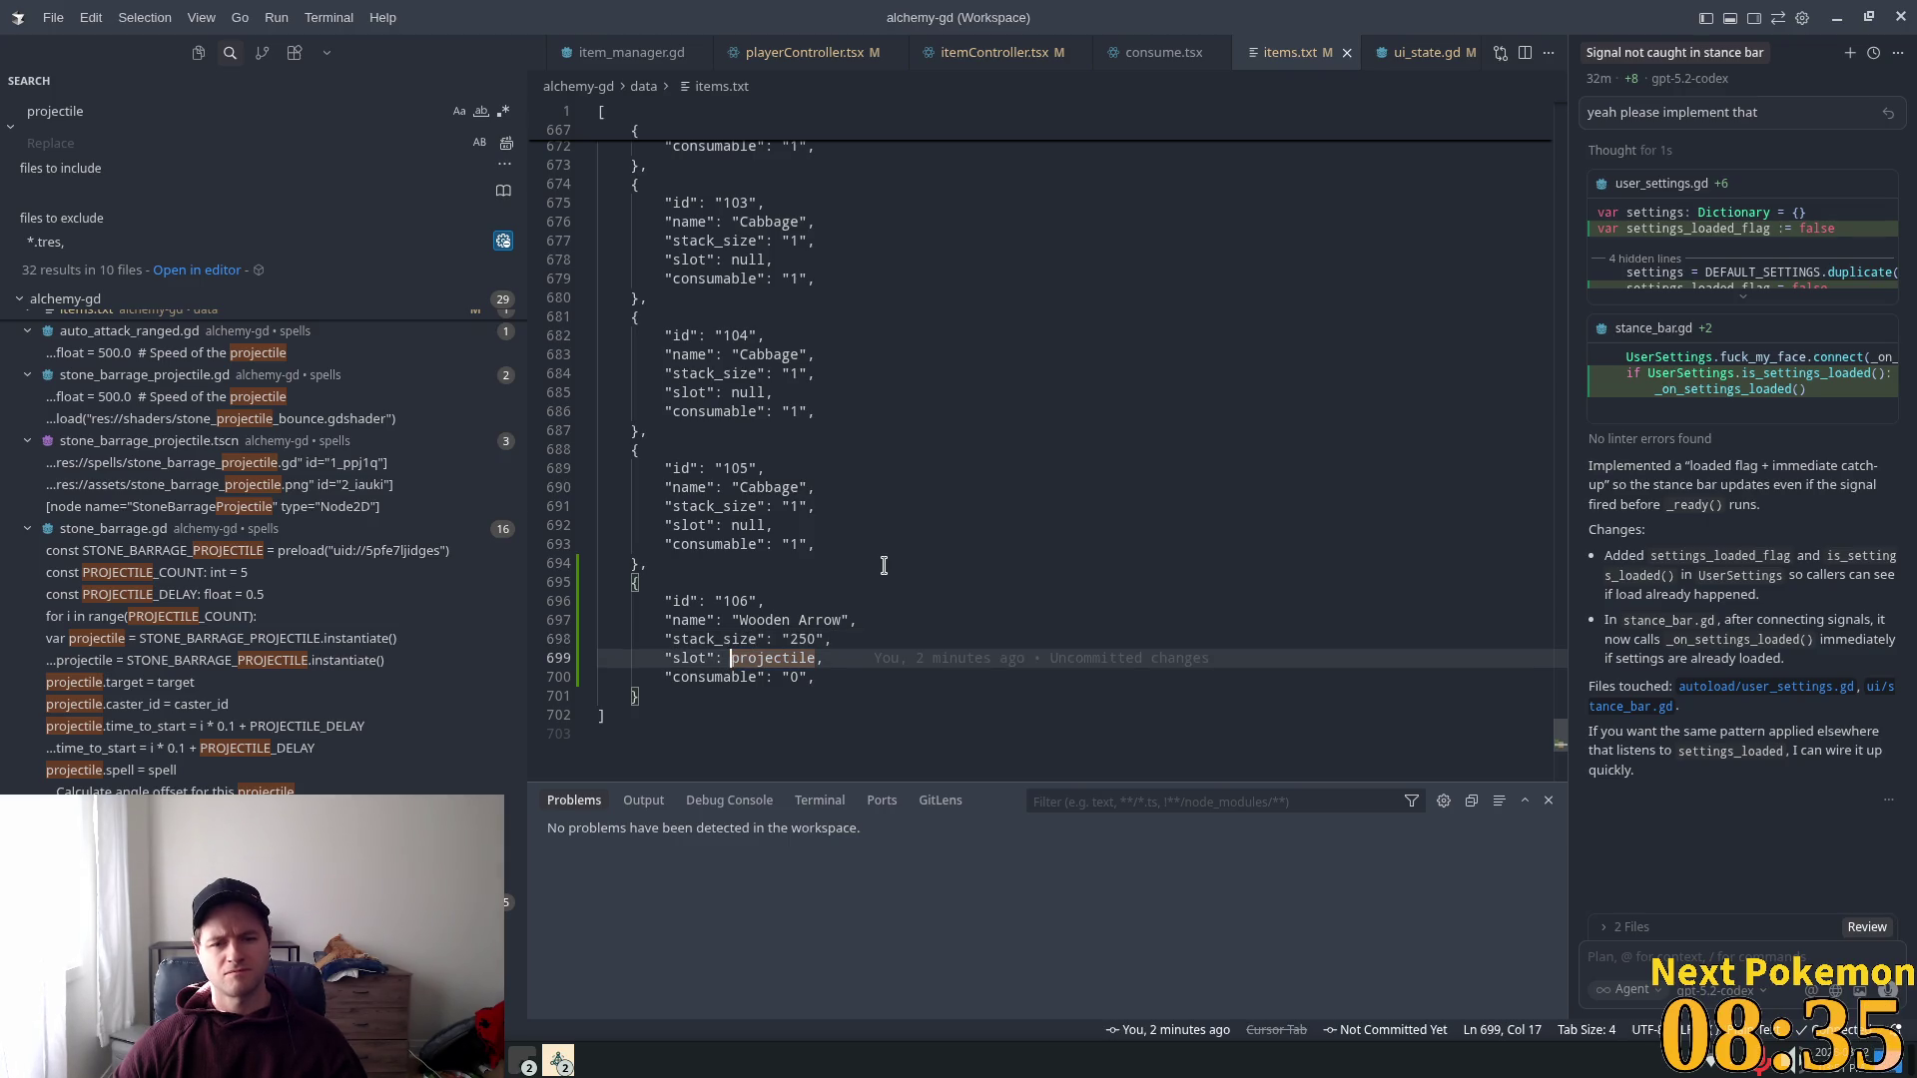
{"action": "key", "text": "ctrl+Right"}
{"action": "type", "text": "\""}
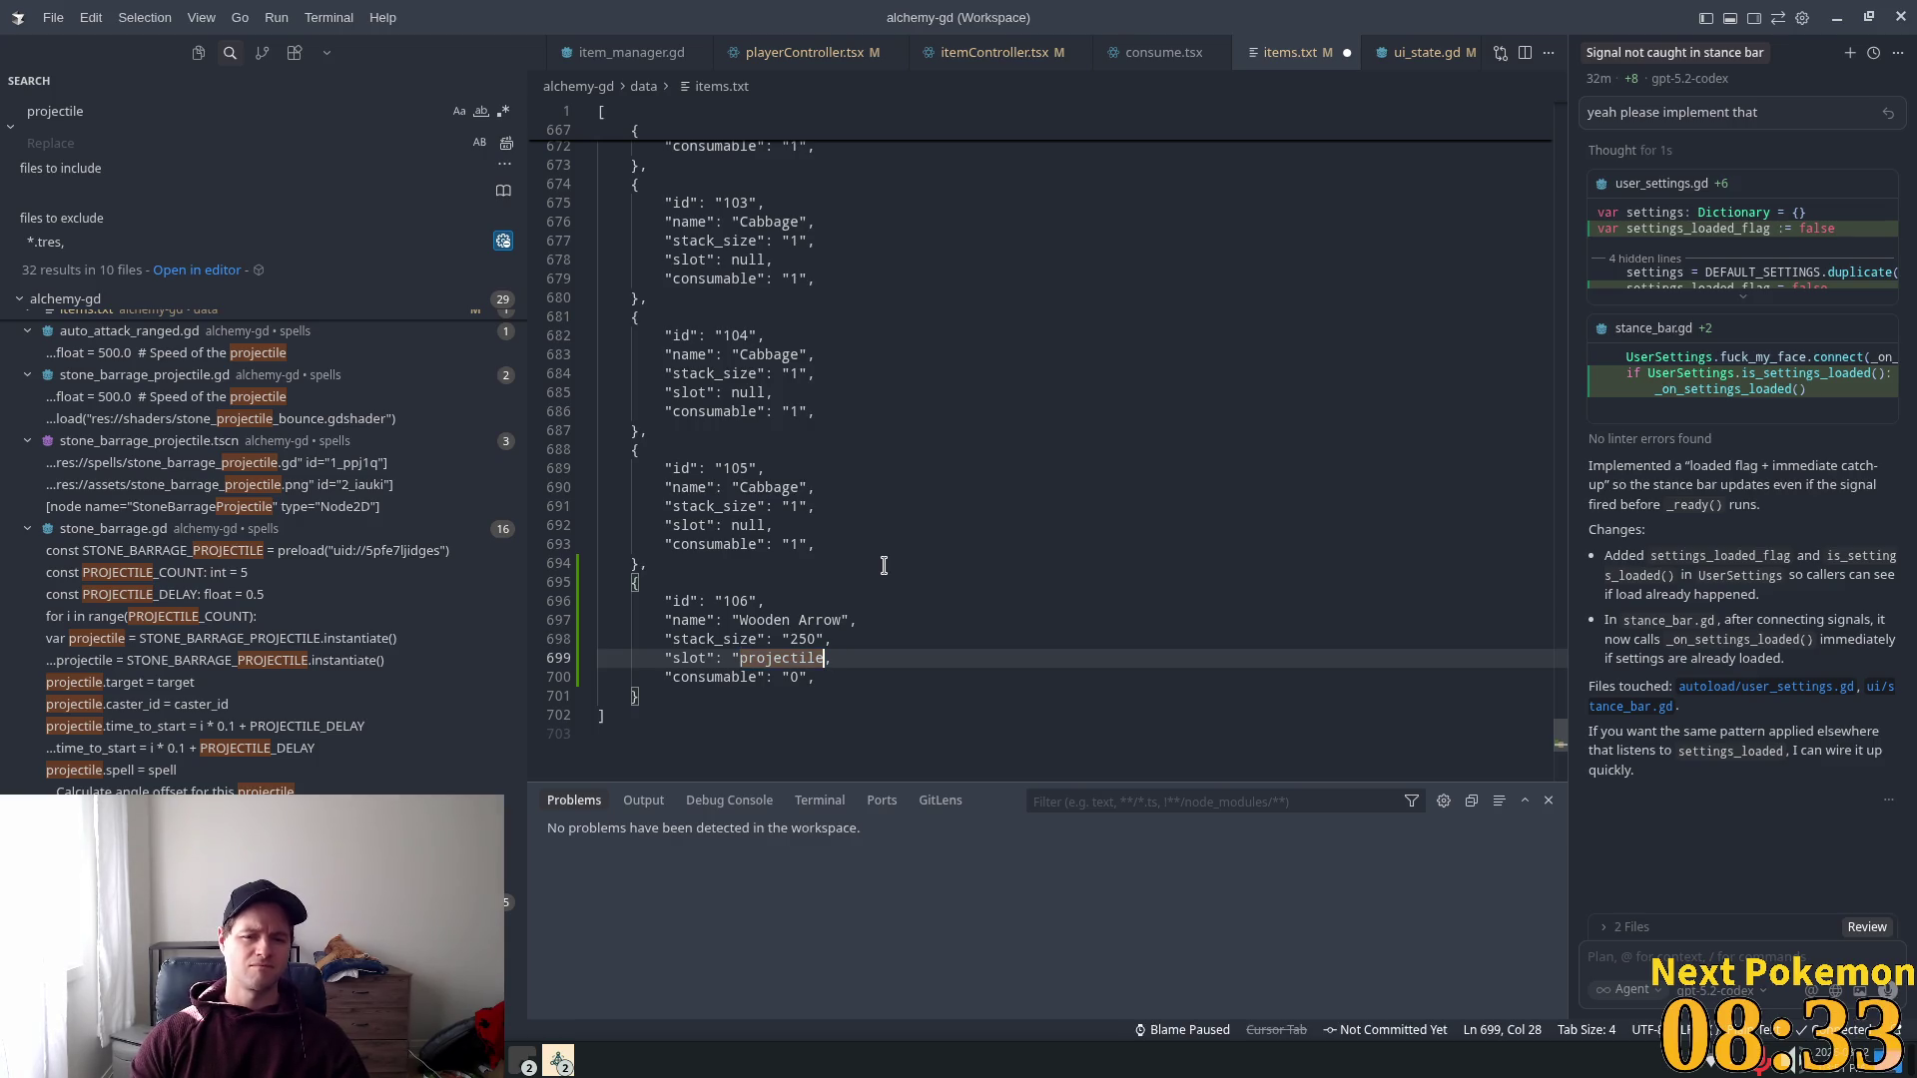
{"action": "key", "text": "ctrl+s"}
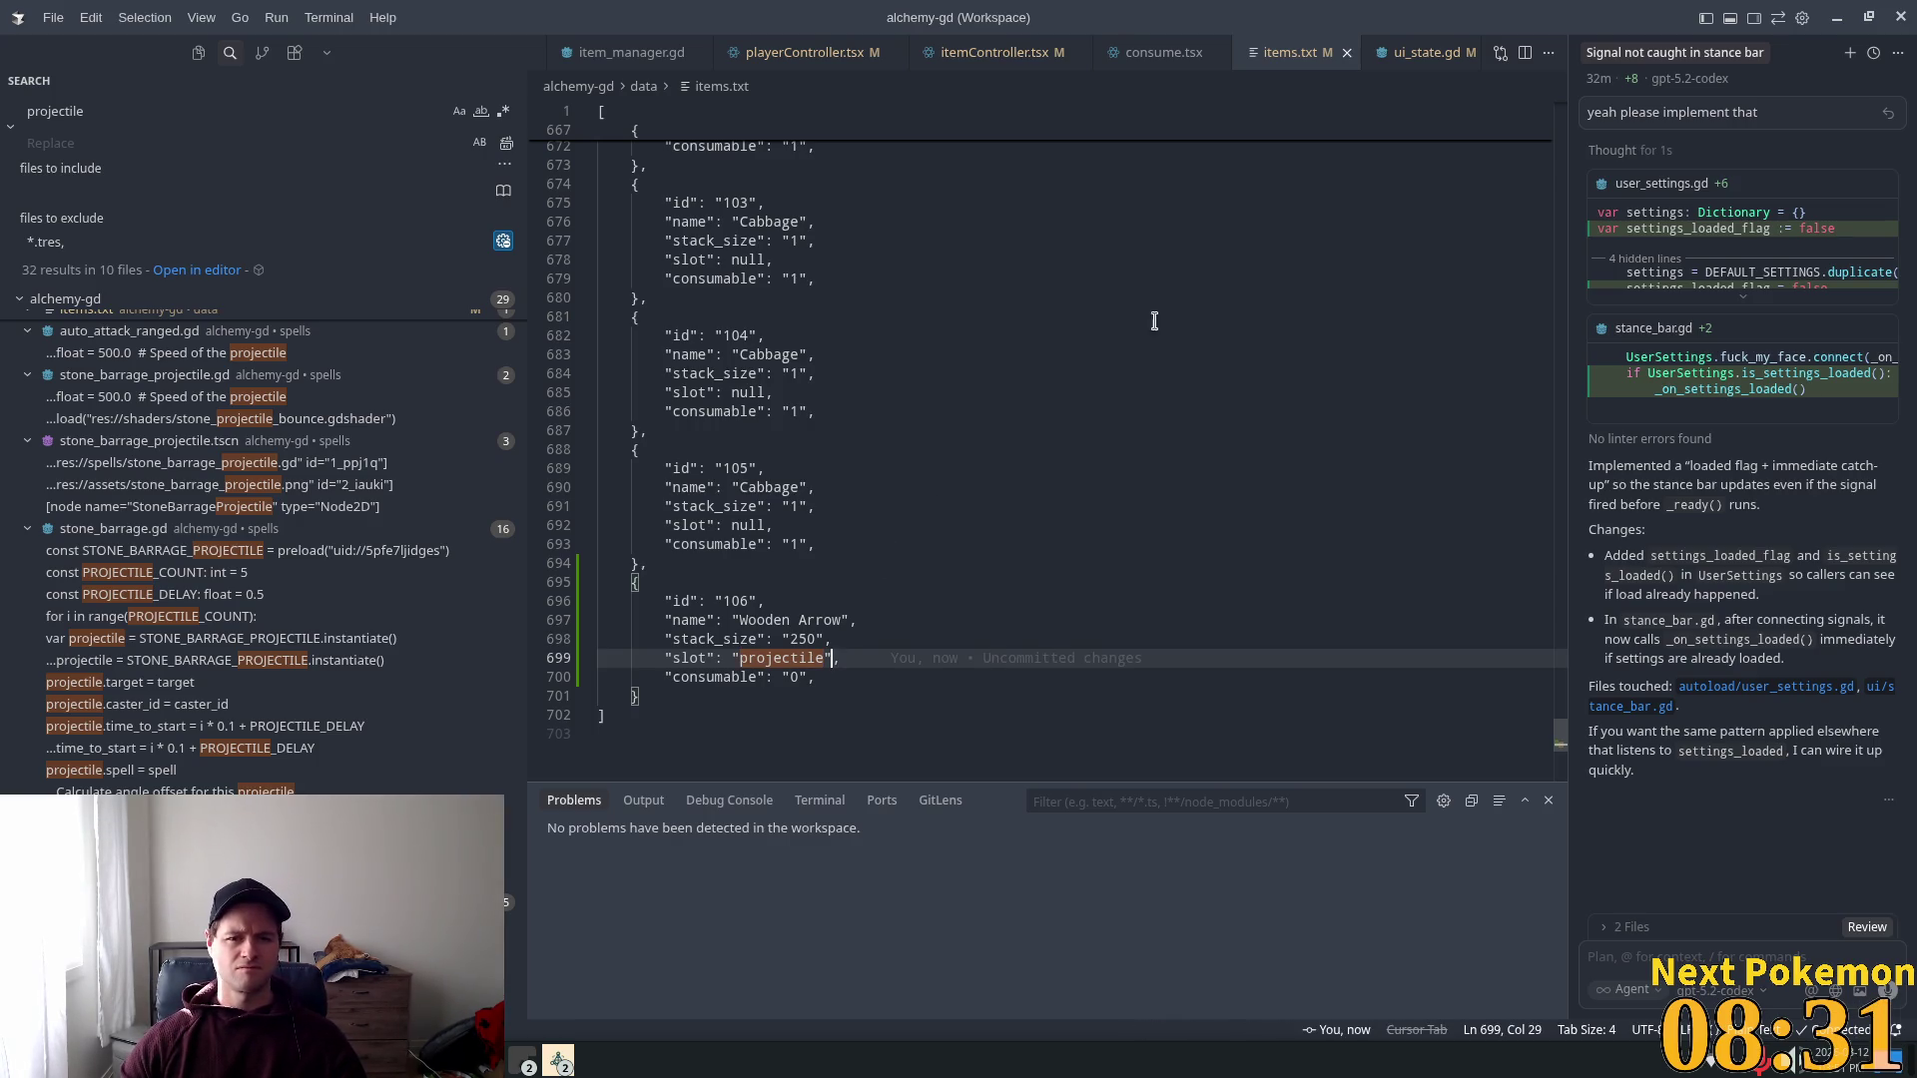
{"action": "key", "text": "alt+Tab"}
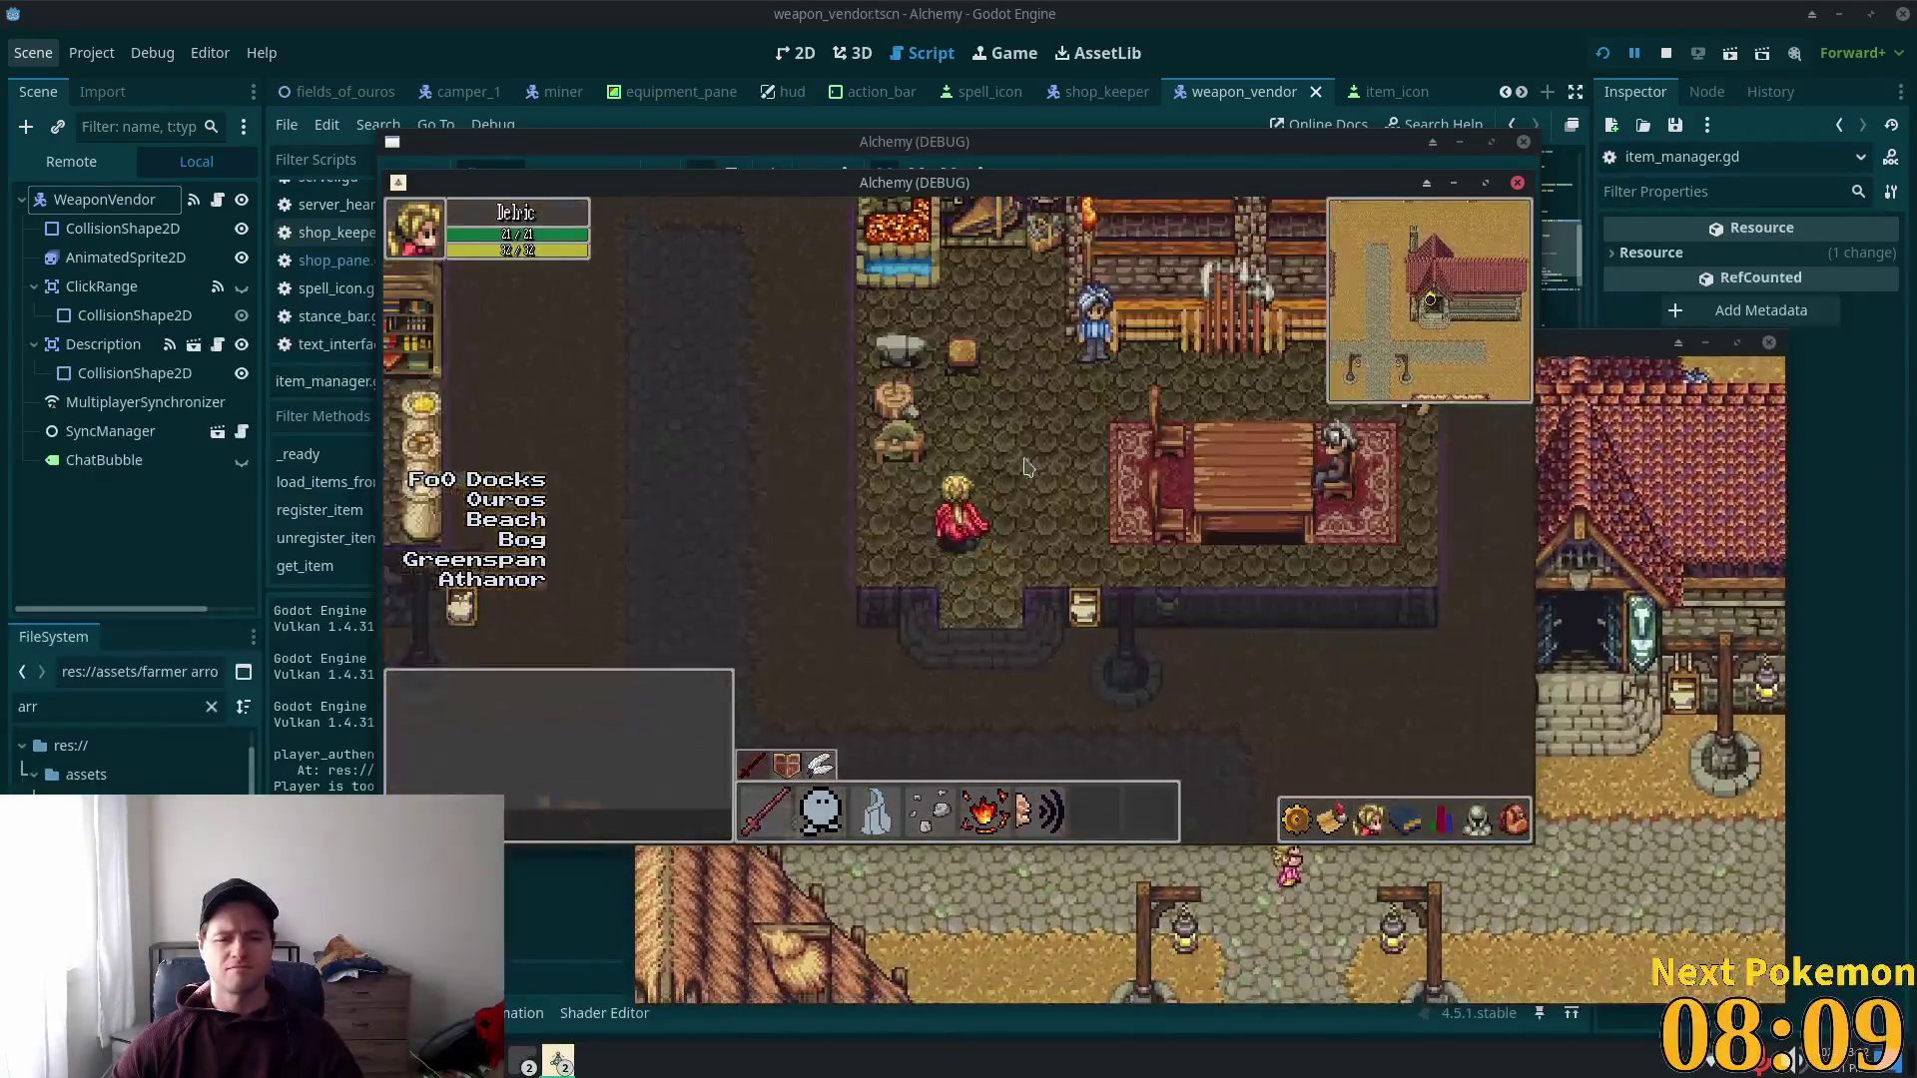
Step: Buy one Wooden Arrow from the weapon vendor and open the inventory
{"action": "left_click", "coordinate": [1000, 465]}
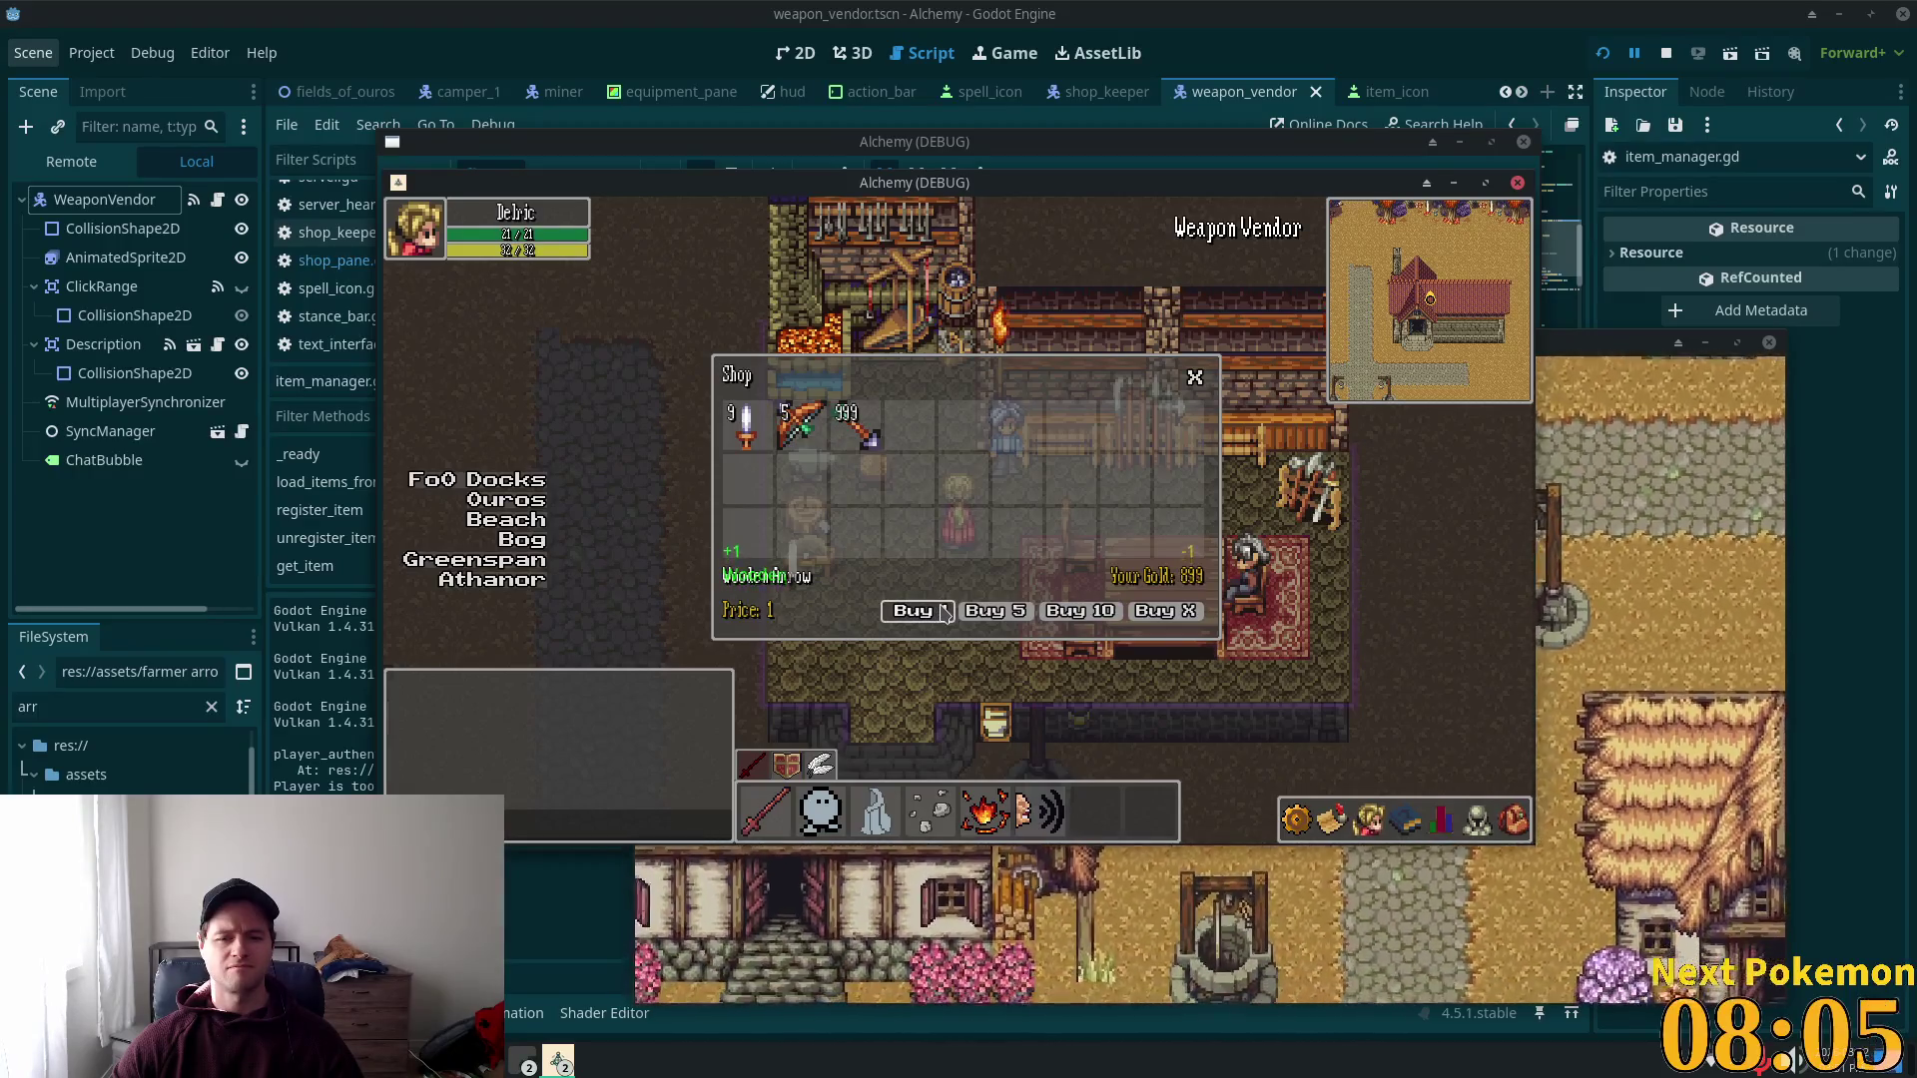
{"action": "left_click", "coordinate": [944, 613]}
{"action": "left_click", "coordinate": [1091, 655]}
{"action": "key", "text": "Escape"}
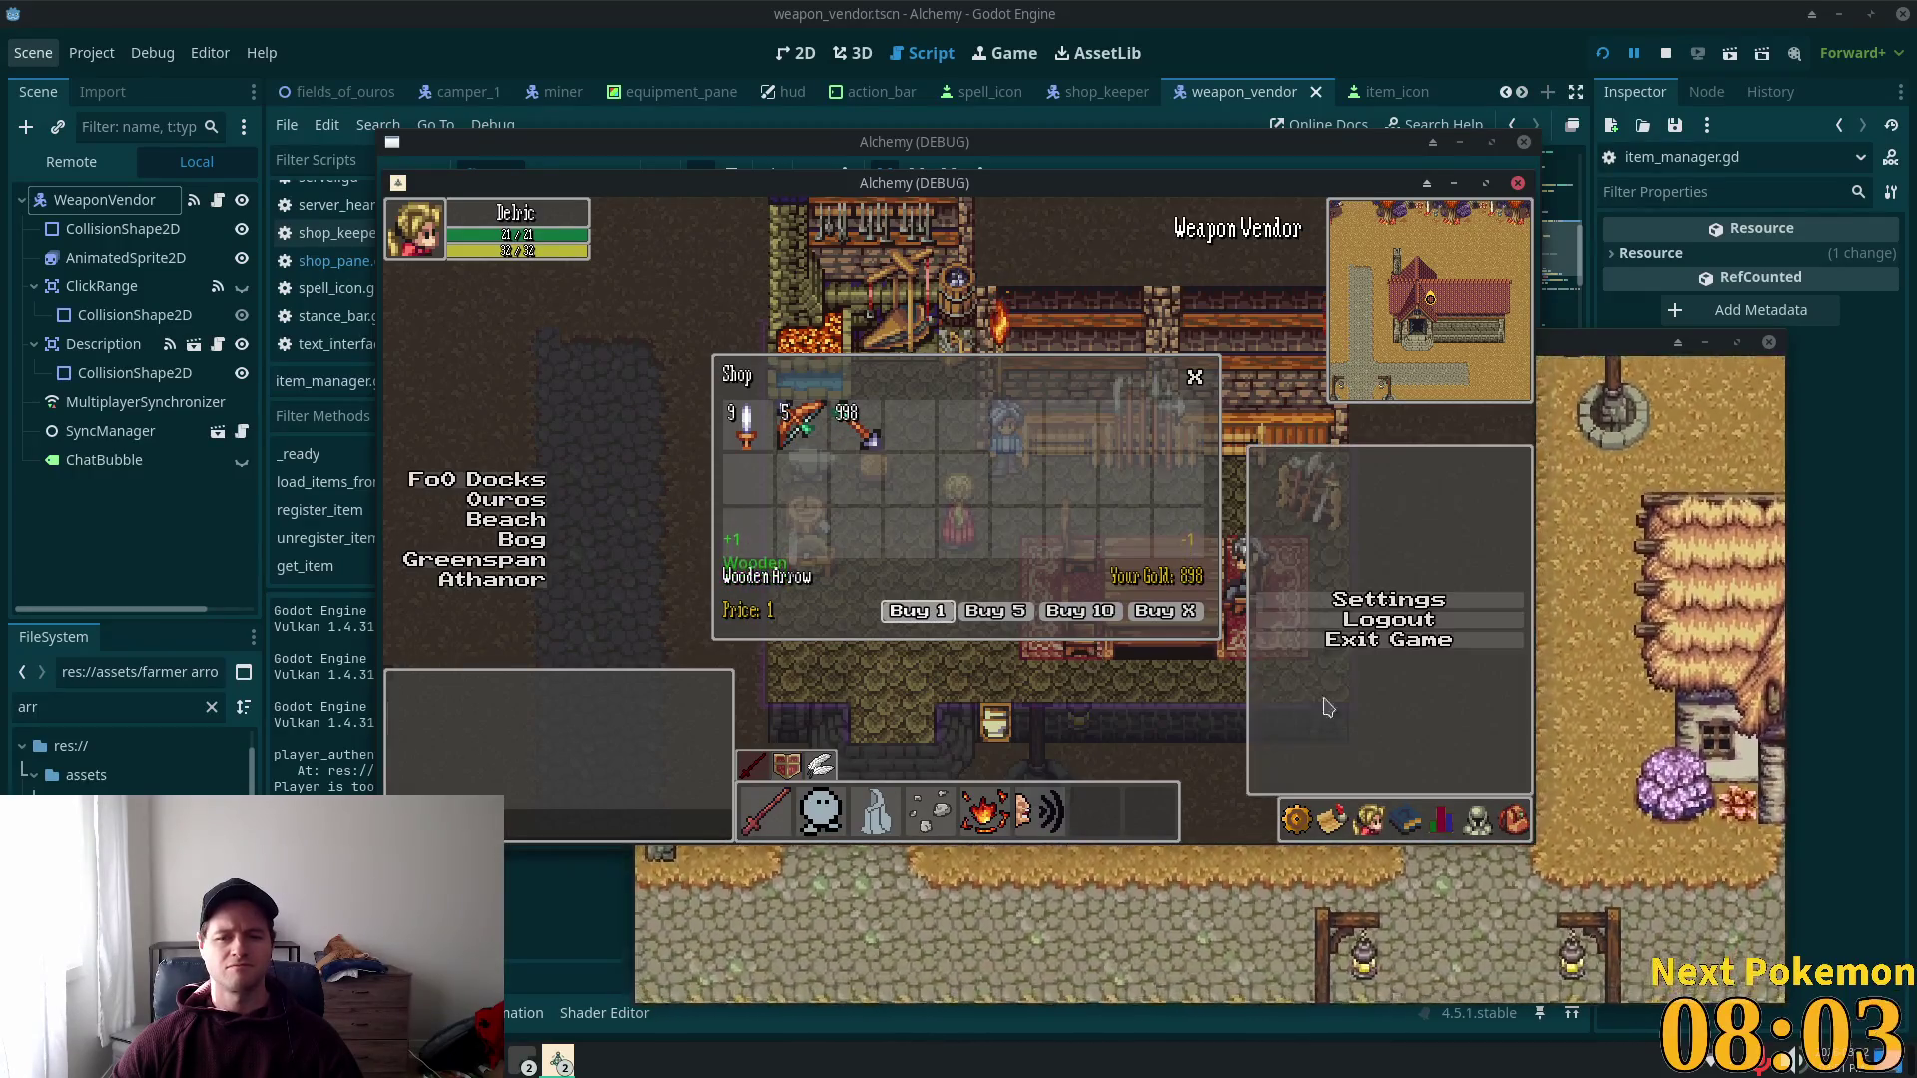
{"action": "left_click", "coordinate": [1441, 820]}
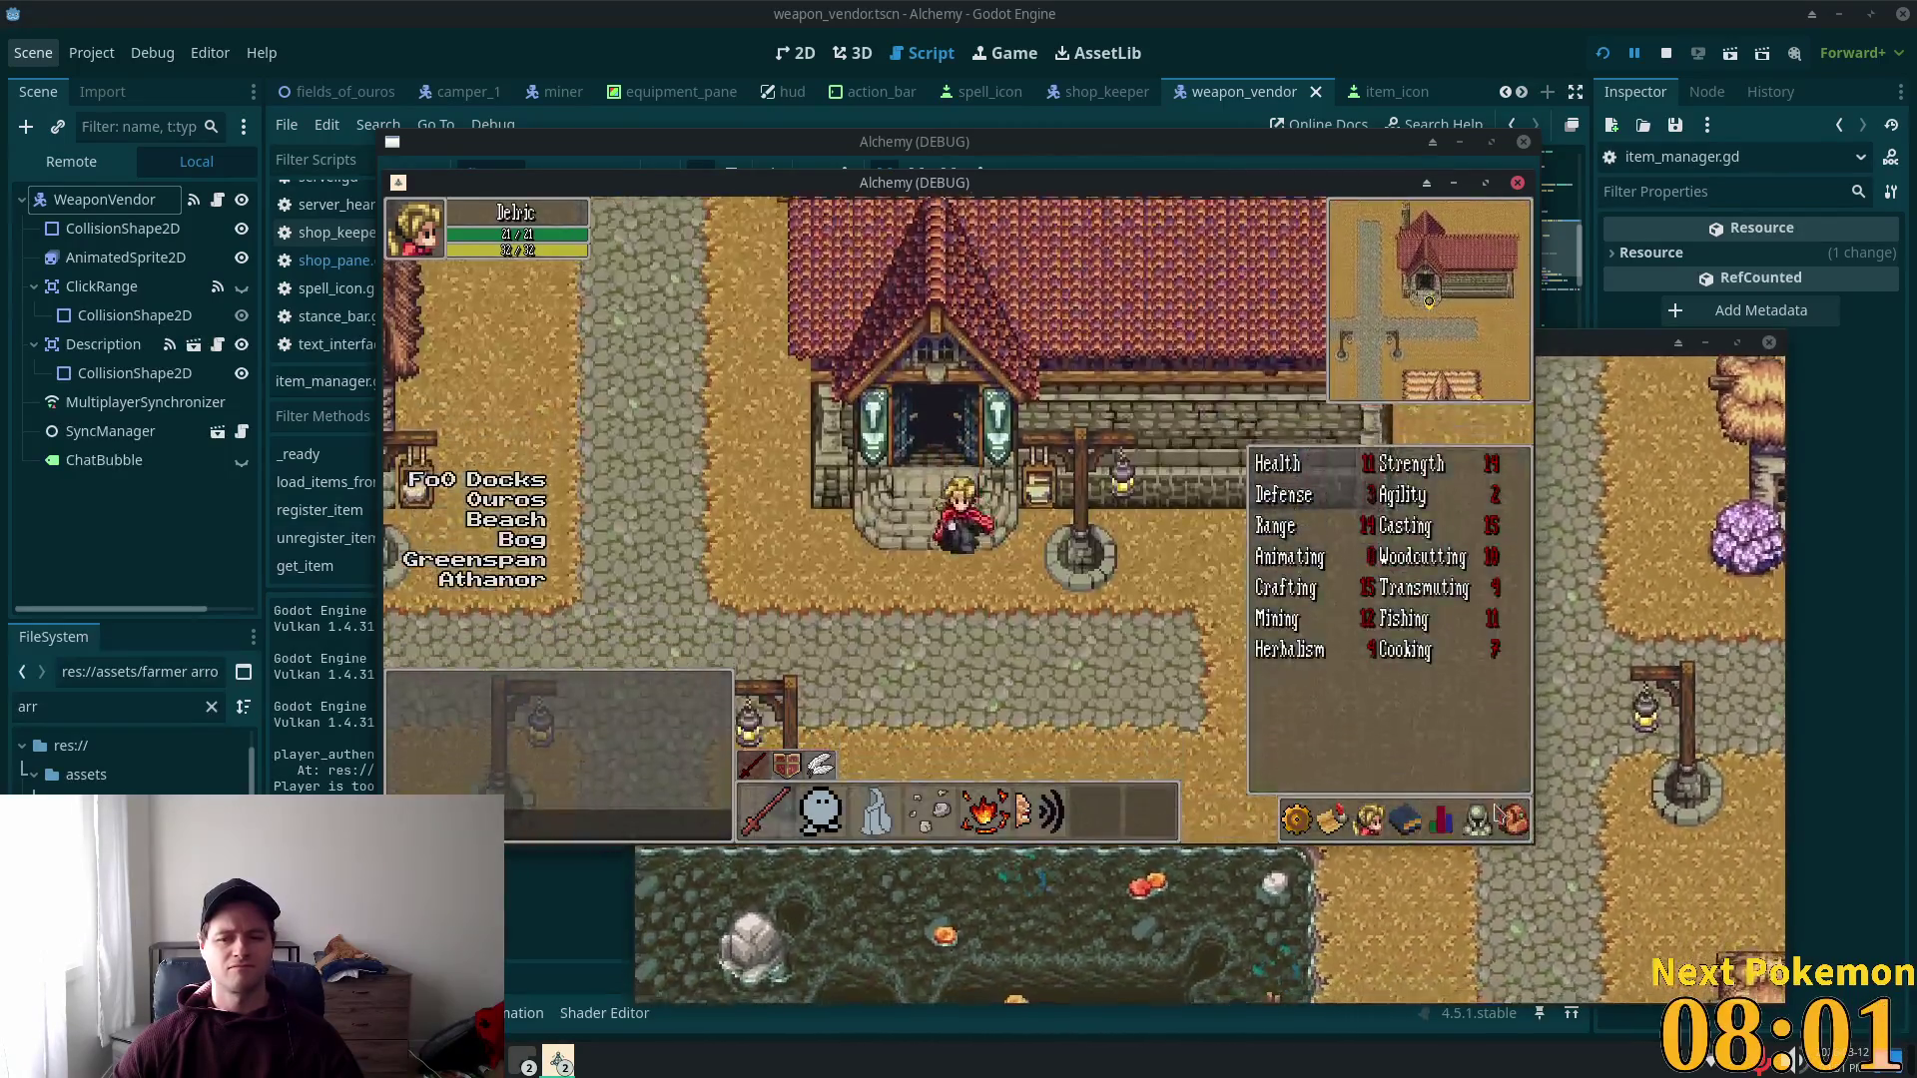
{"action": "left_click", "coordinate": [1514, 824]}
Step: Equip the purchased Wooden Arrow stack and verify it in the equipment panel
{"action": "key", "text": "a"}
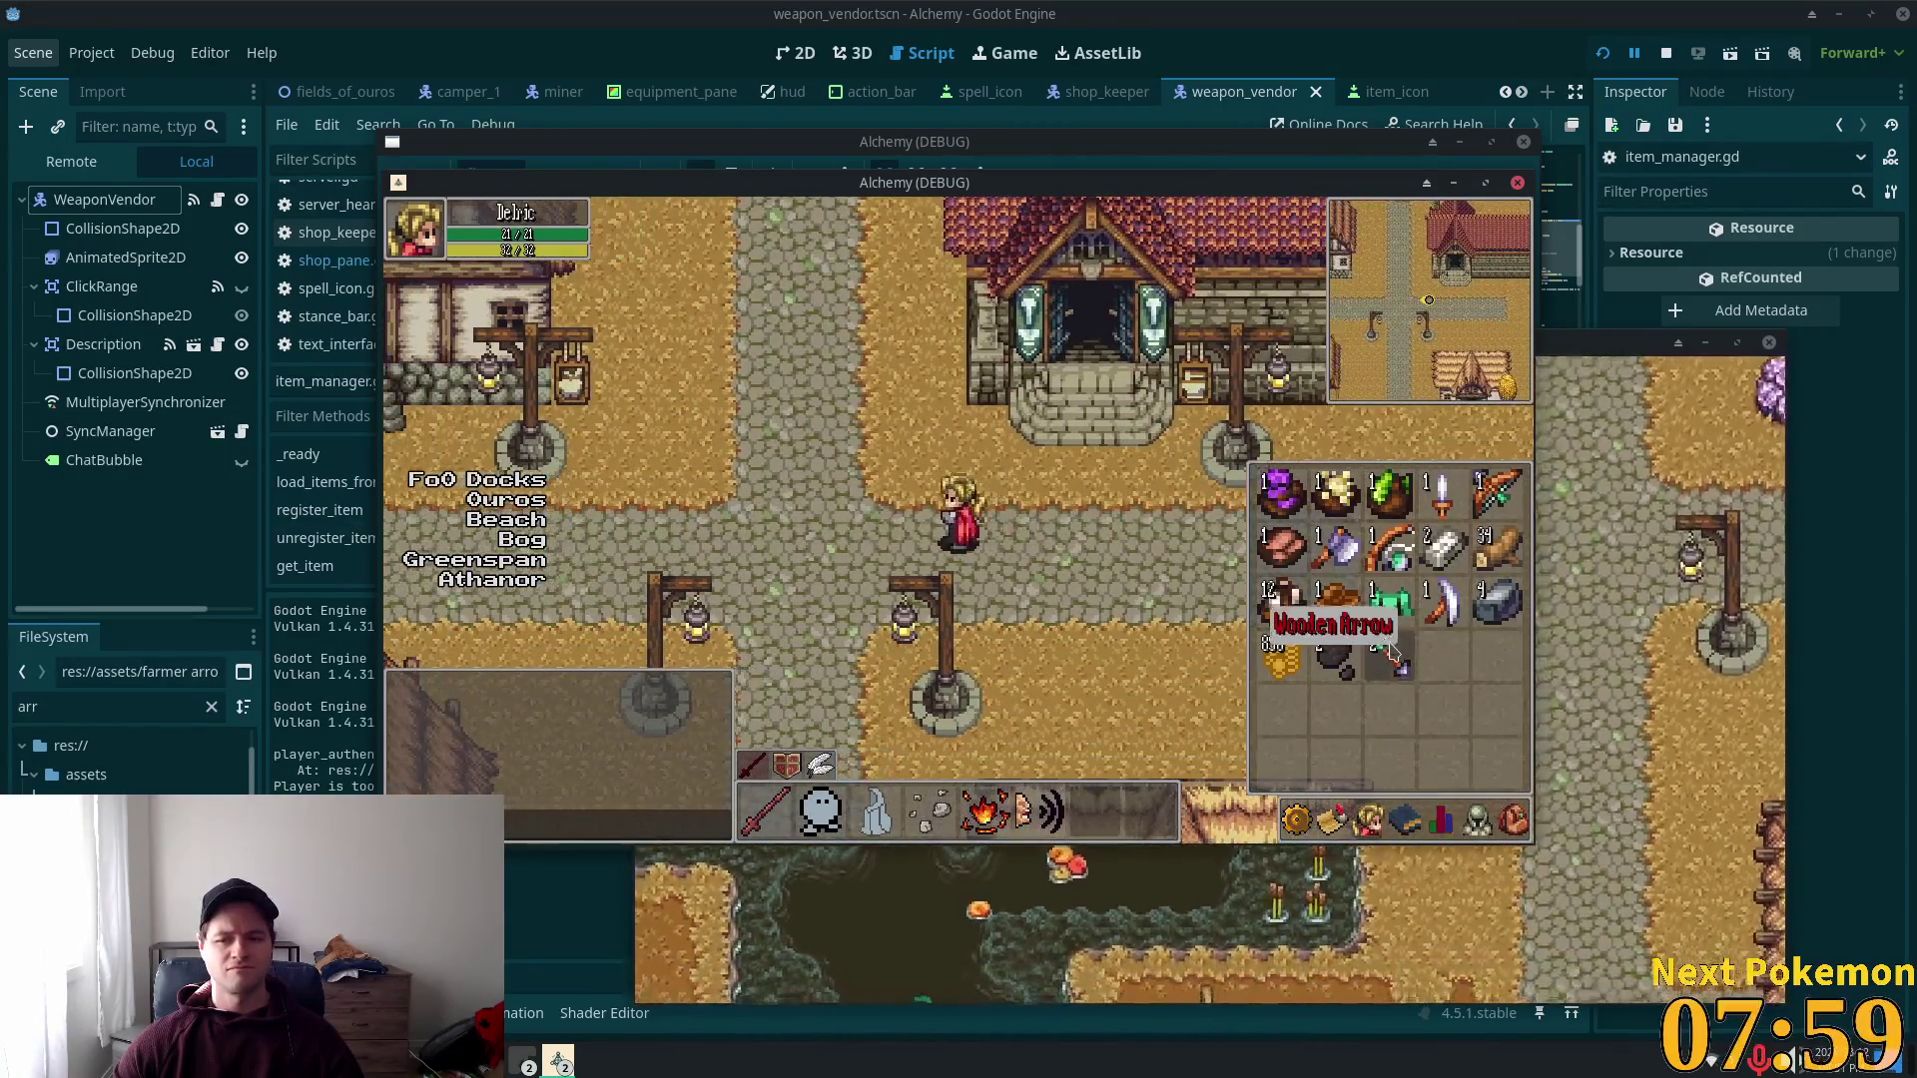
{"action": "double_click", "coordinate": [1391, 654]}
{"action": "left_click", "coordinate": [1472, 821]}
{"action": "left_click", "coordinate": [1473, 820]}
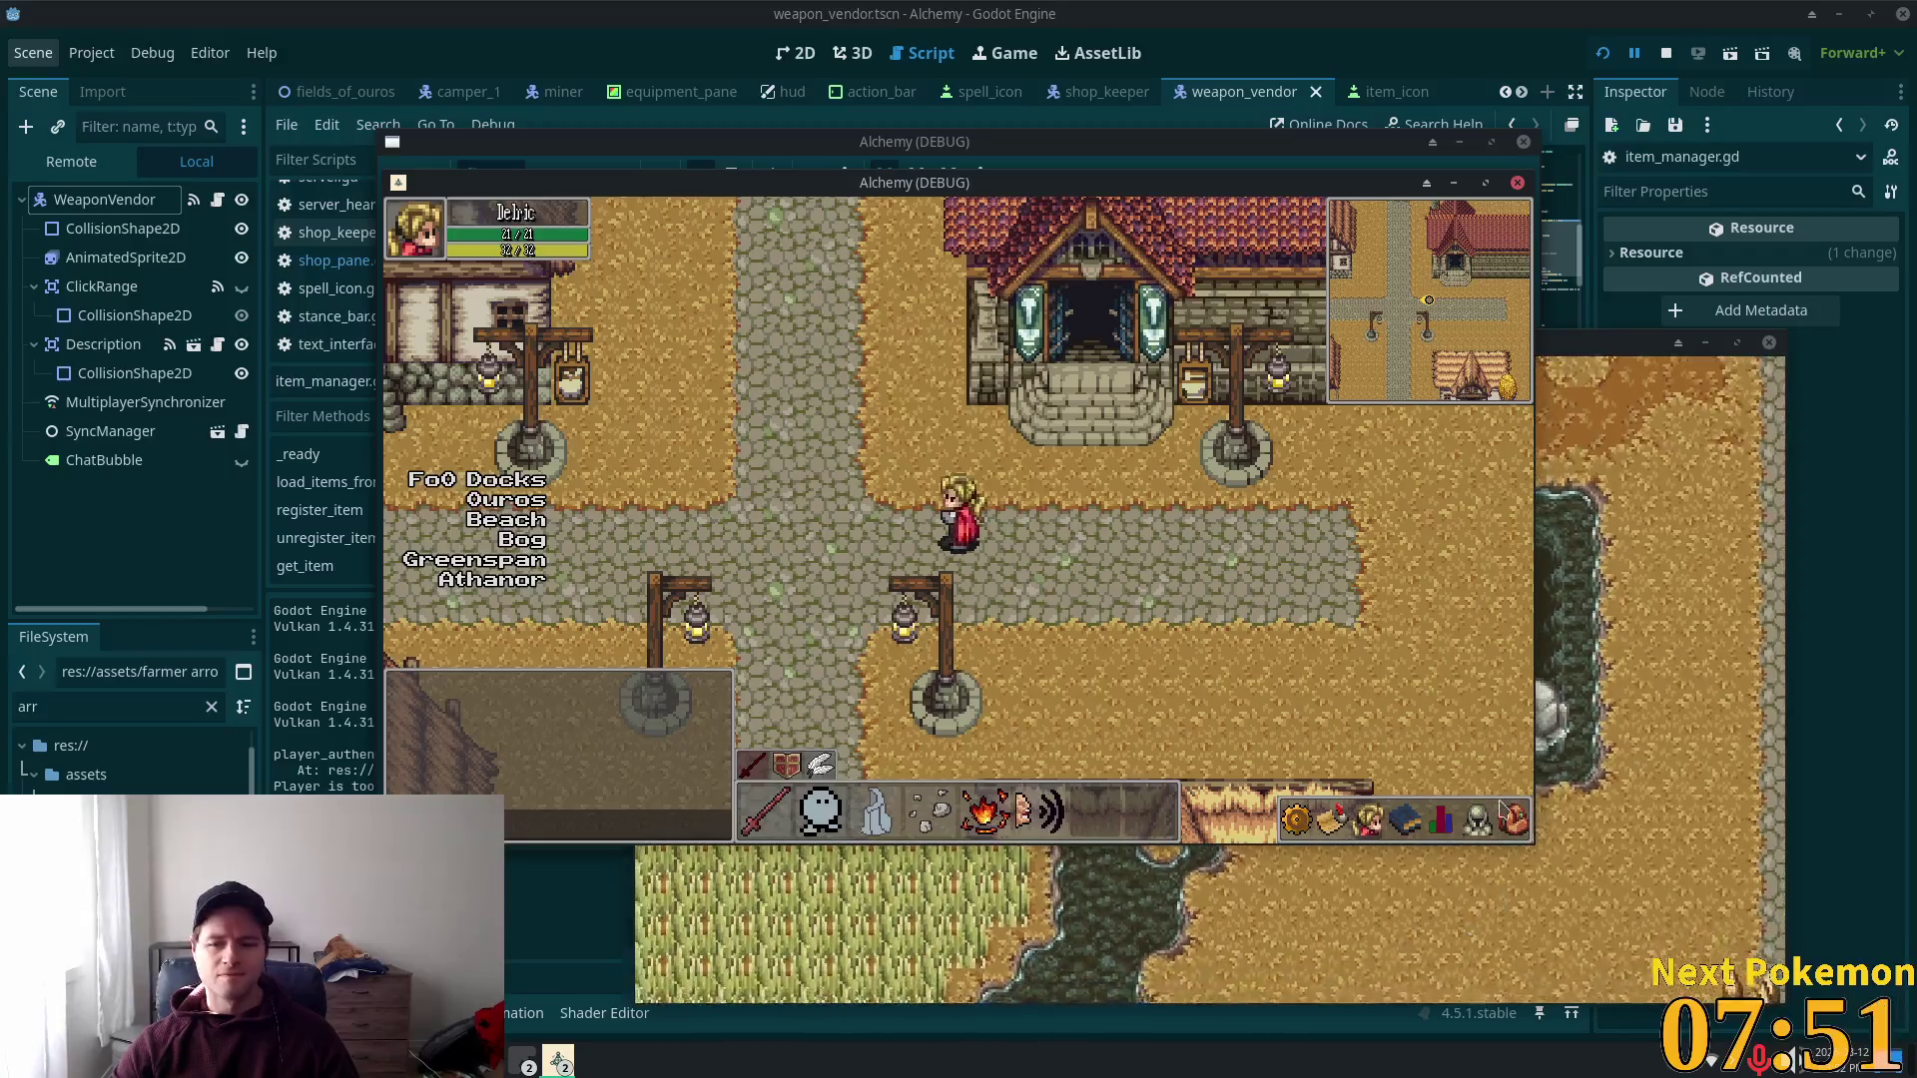
{"action": "left_click", "coordinate": [1468, 821]}
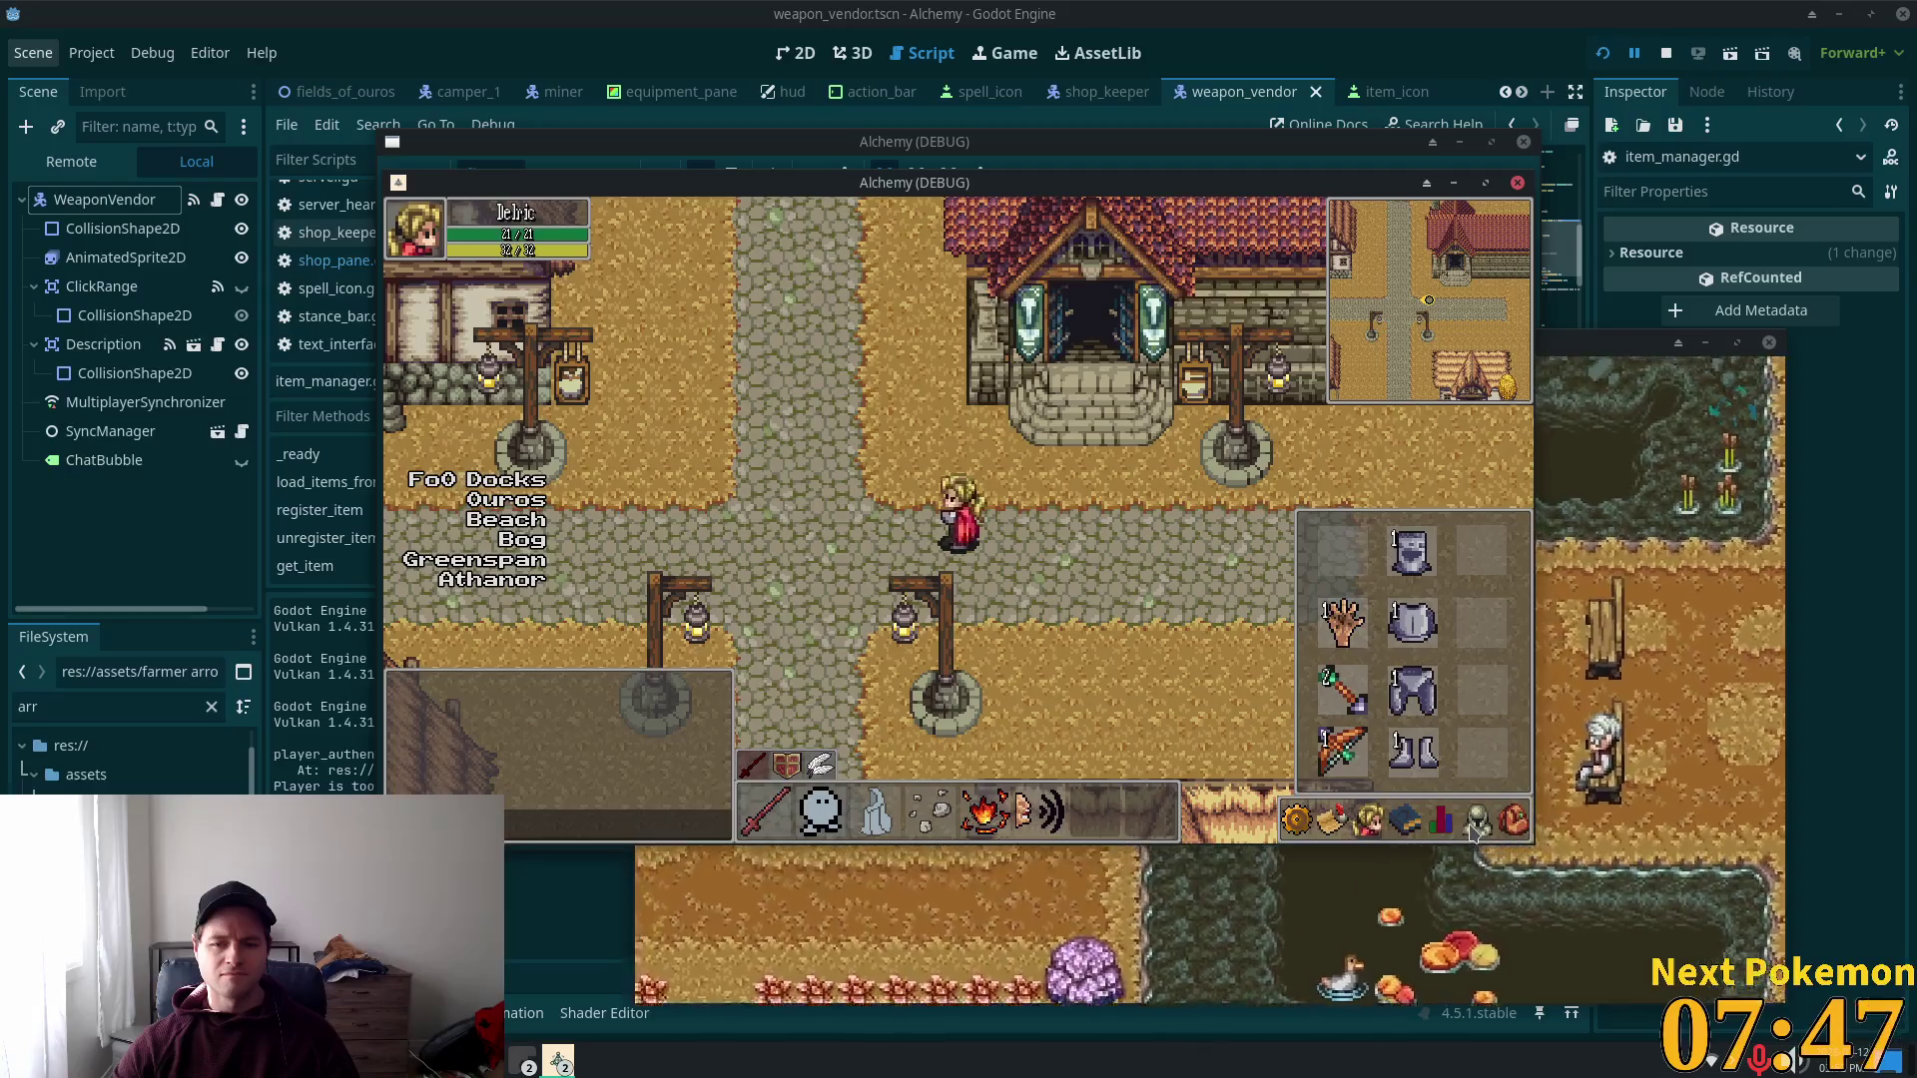
{"action": "left_click", "coordinate": [1467, 829]}
{"action": "left_click", "coordinate": [1468, 829]}
{"action": "left_click", "coordinate": [1469, 832]}
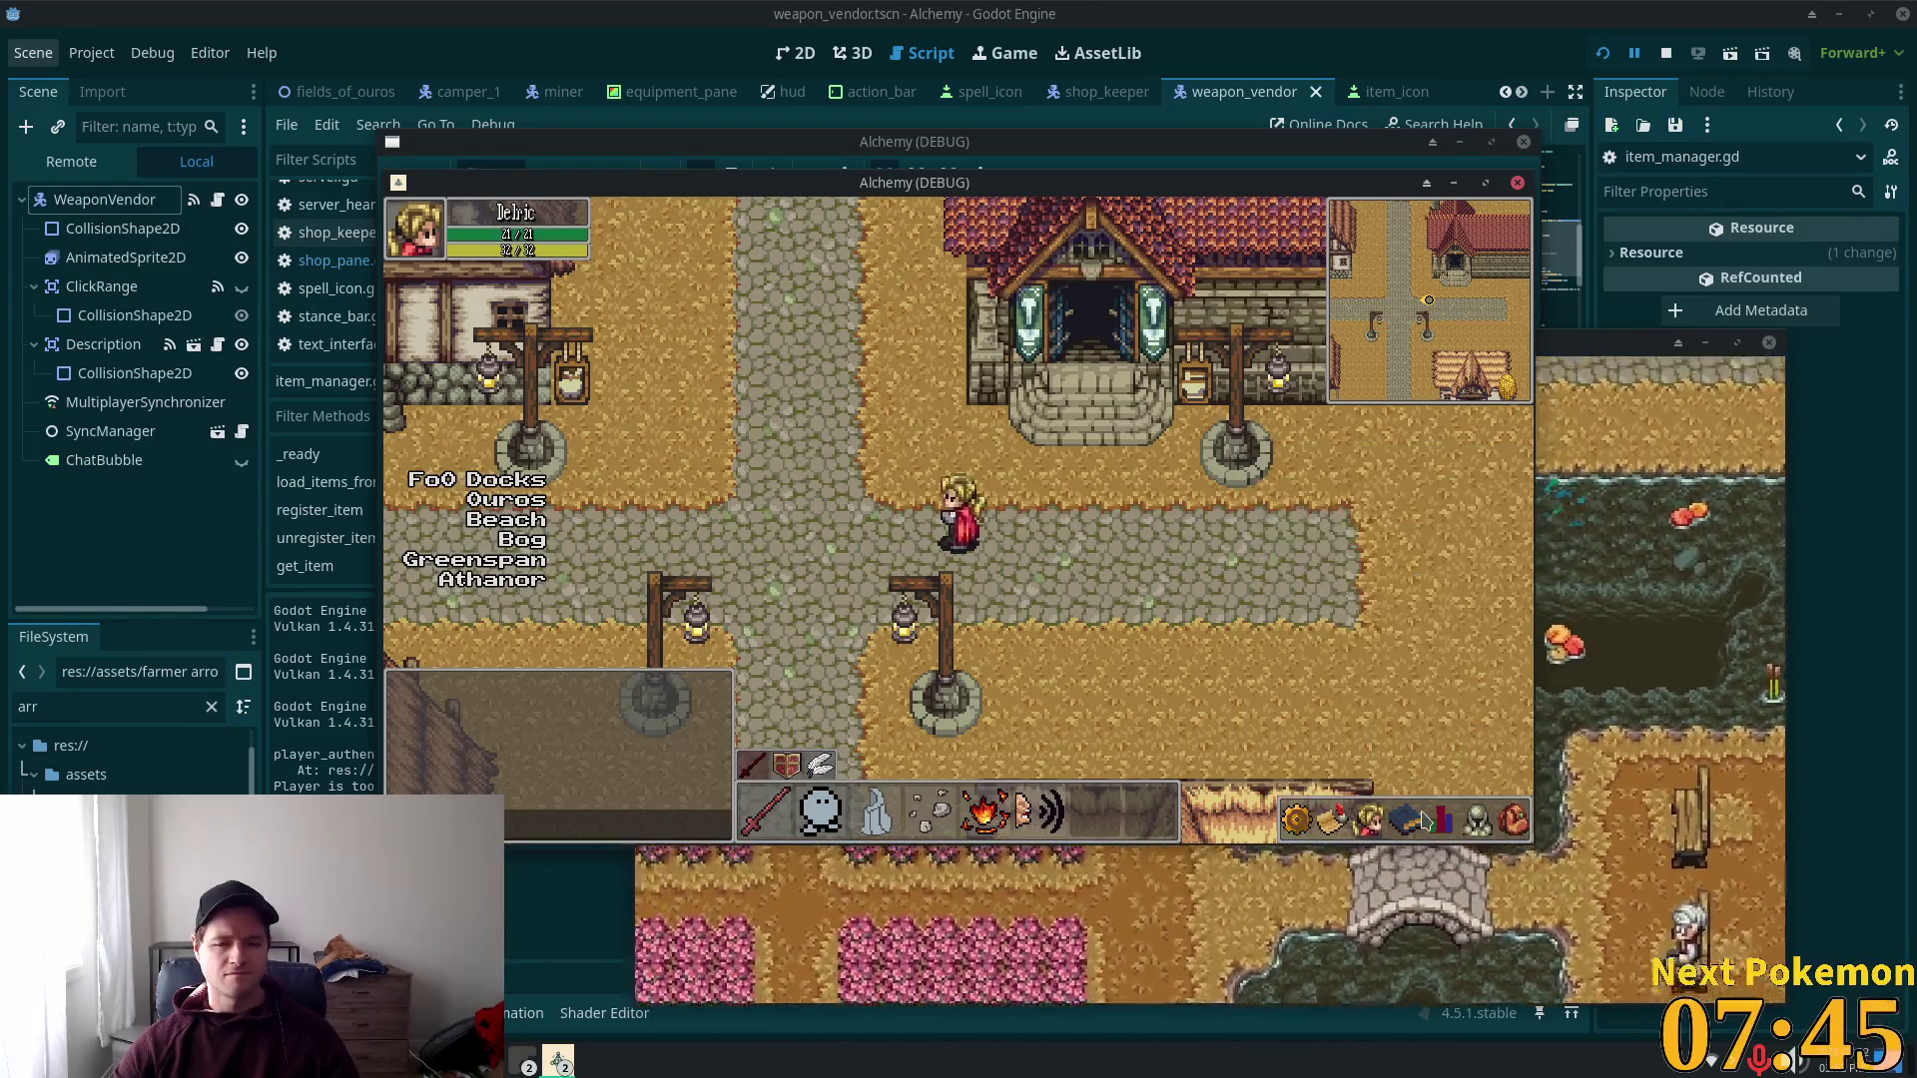
{"action": "left_click", "coordinate": [1471, 834]}
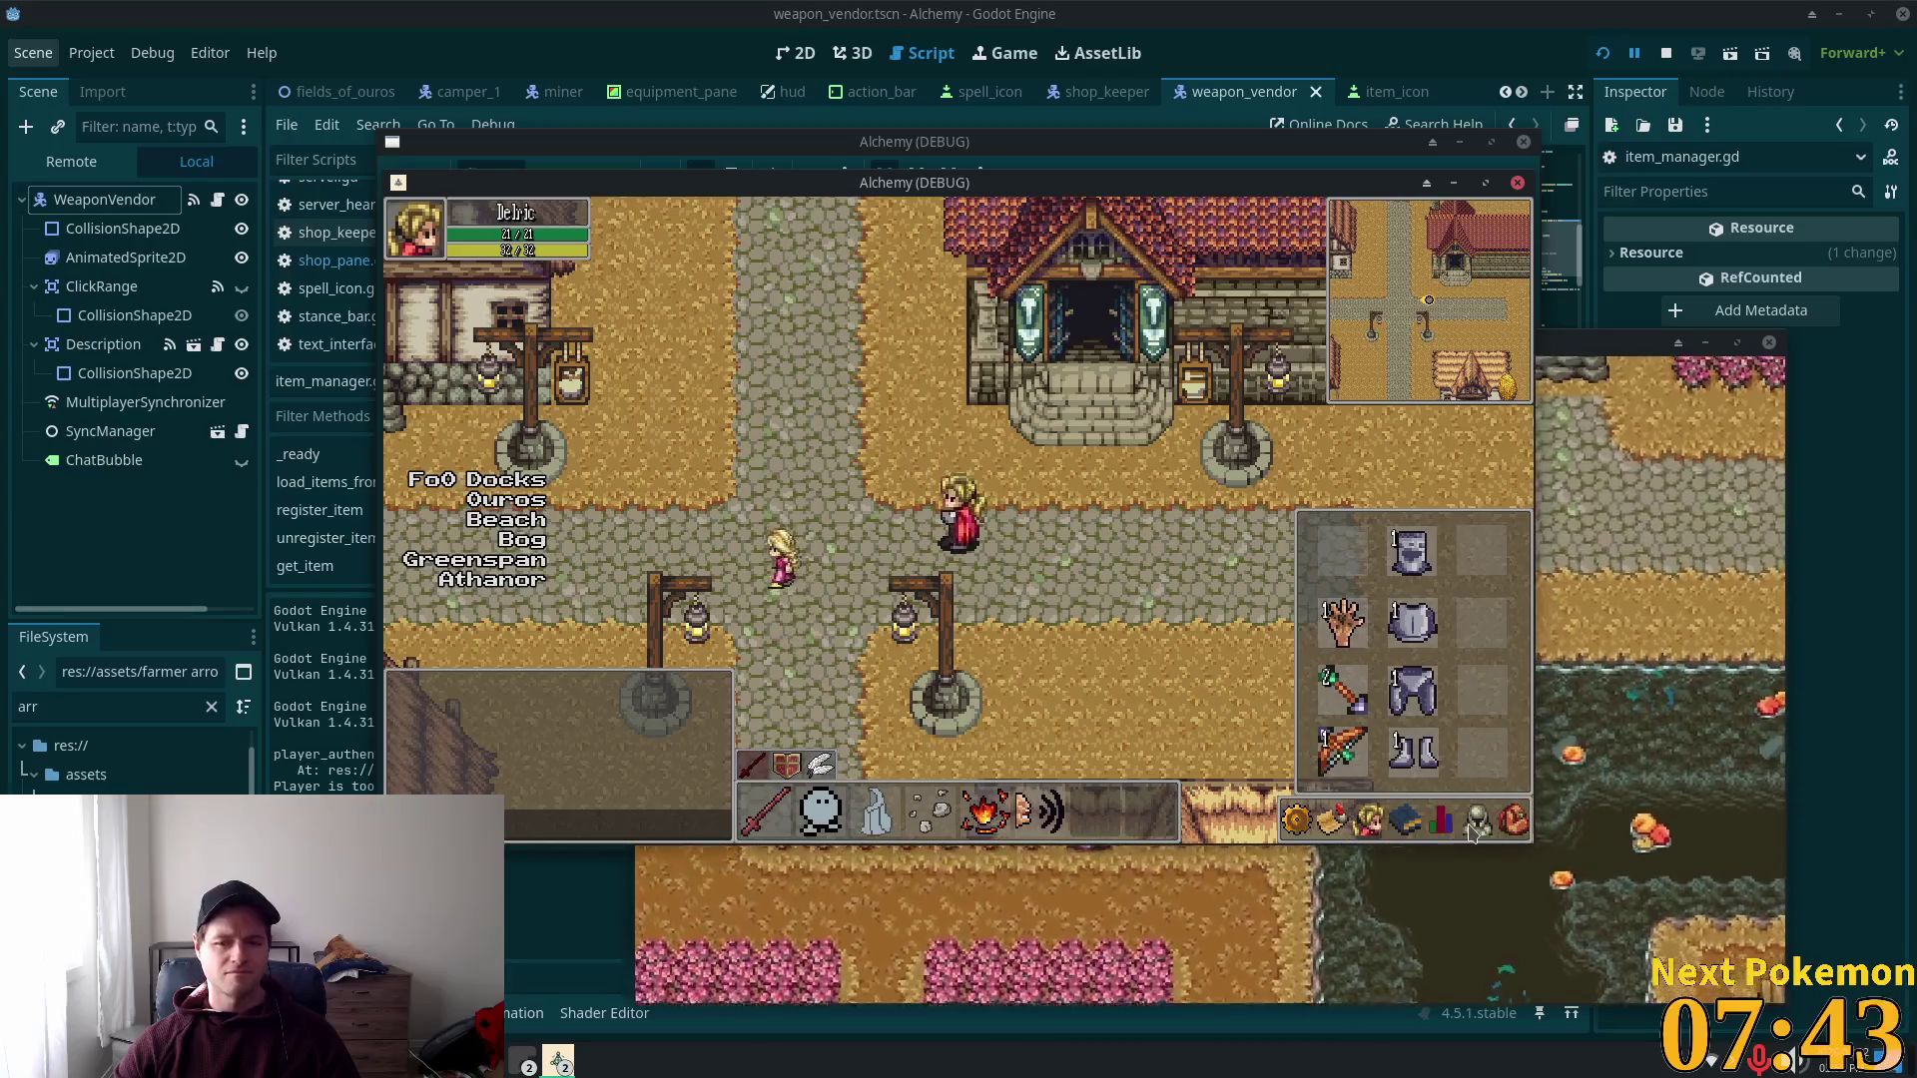
{"action": "key", "text": "Left"}
{"action": "left_click", "coordinate": [1467, 839]}
Step: Walk the character across the stone bridge and through the village
{"action": "key", "text": "Down"}
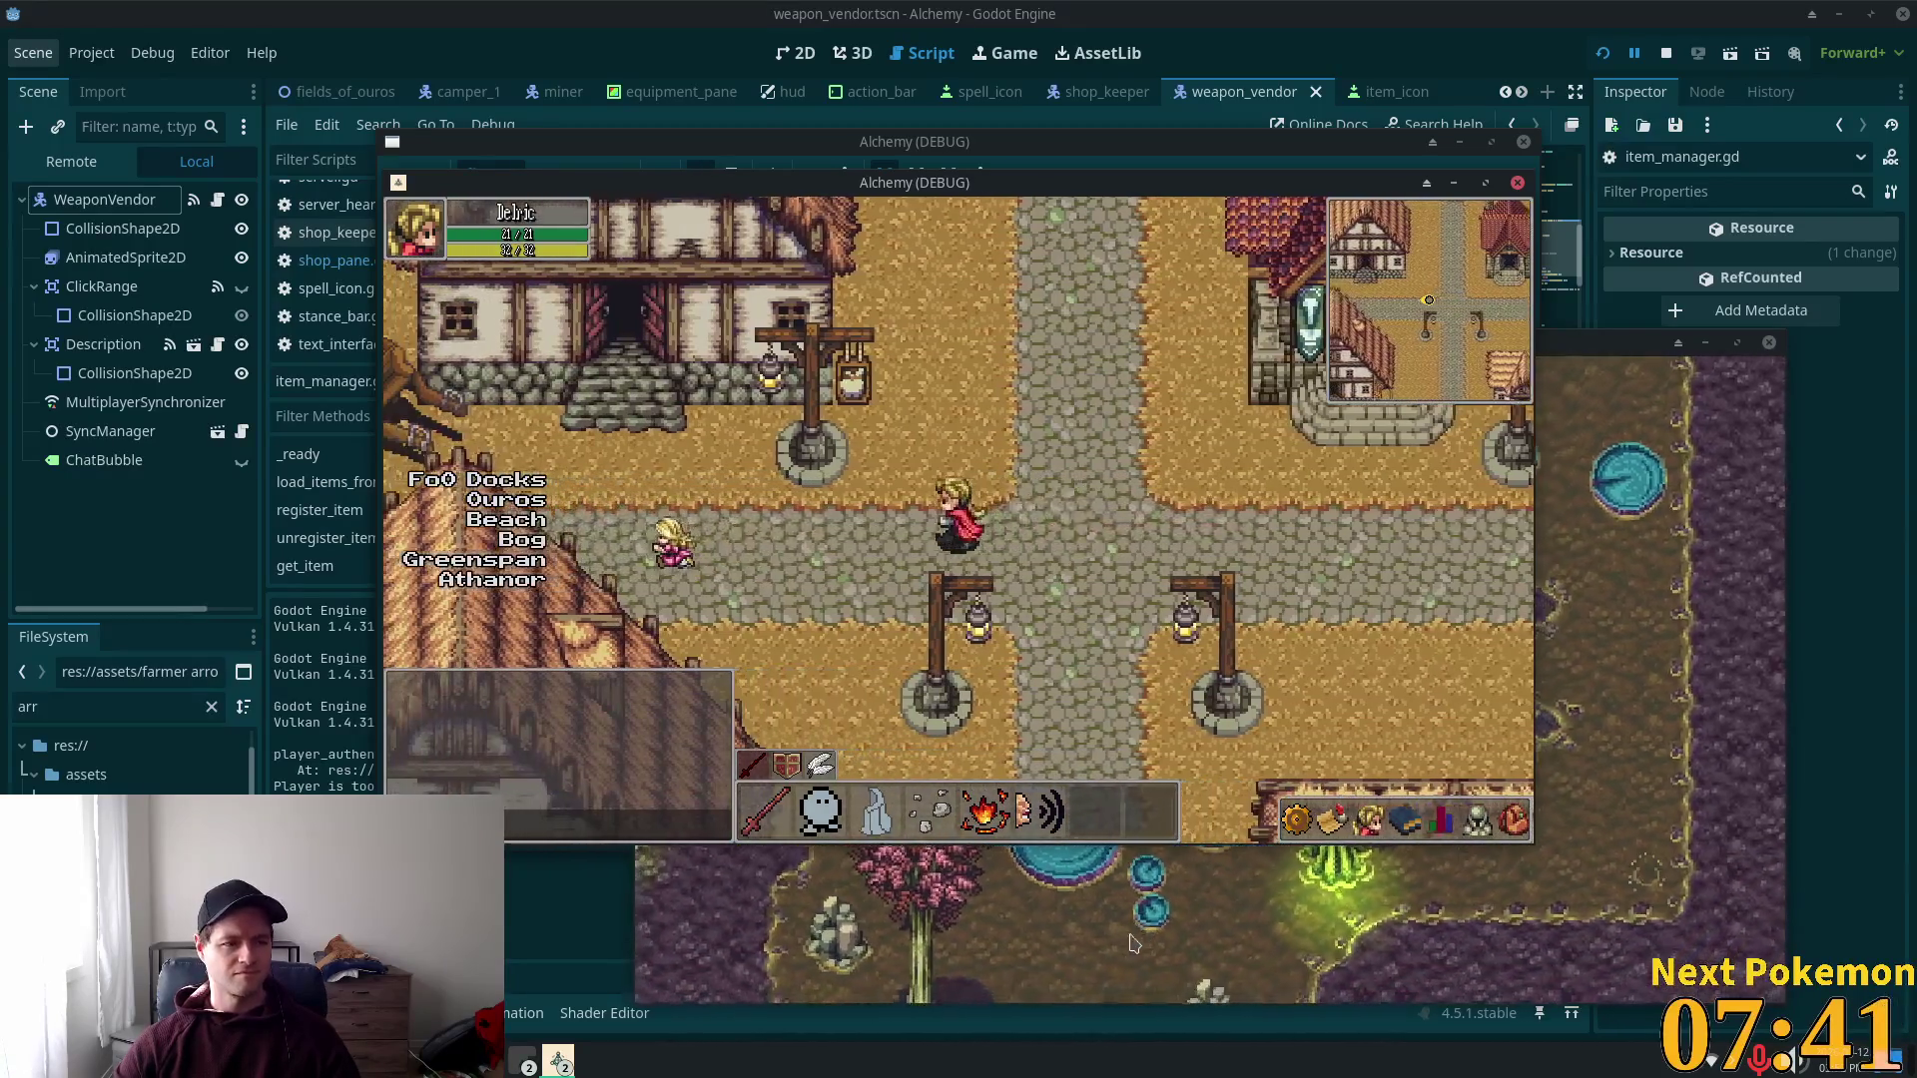
{"action": "key", "text": "Down"}
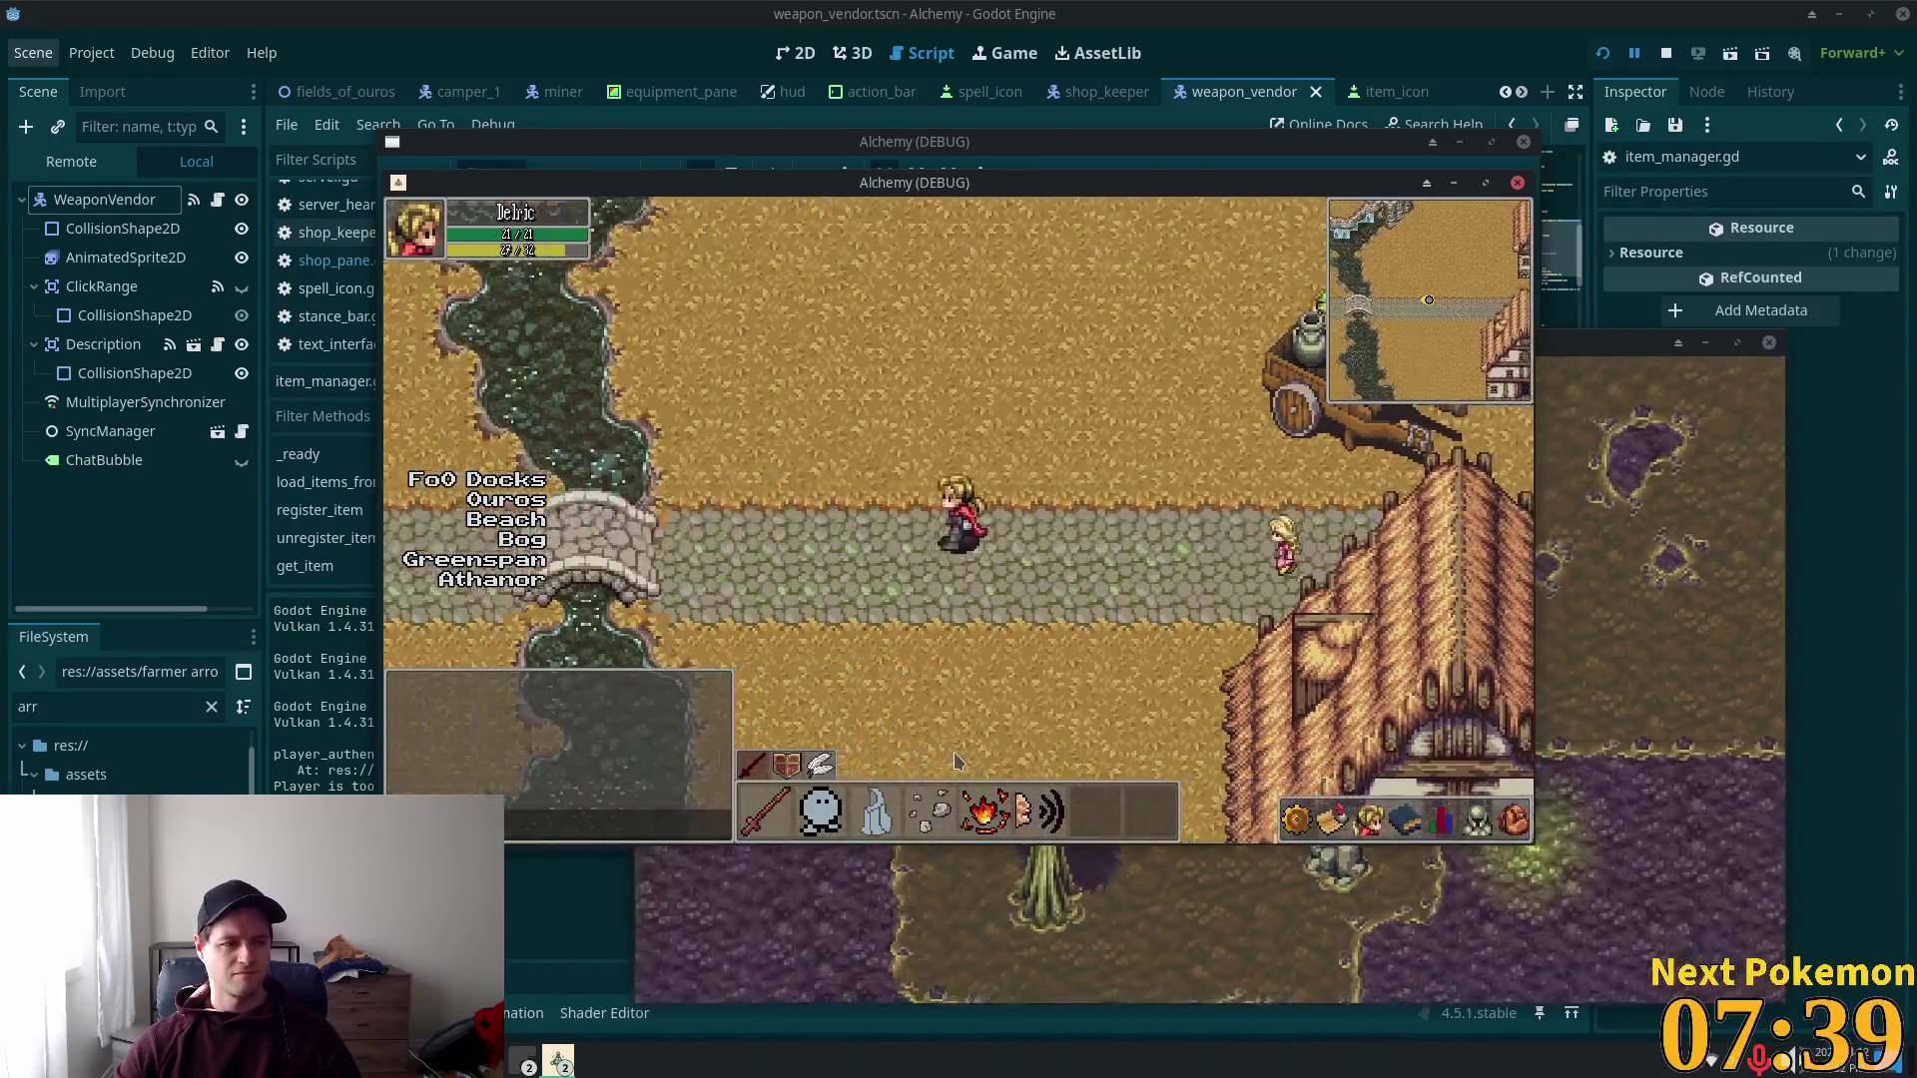
{"action": "key", "text": "Left"}
{"action": "key", "text": "Right"}
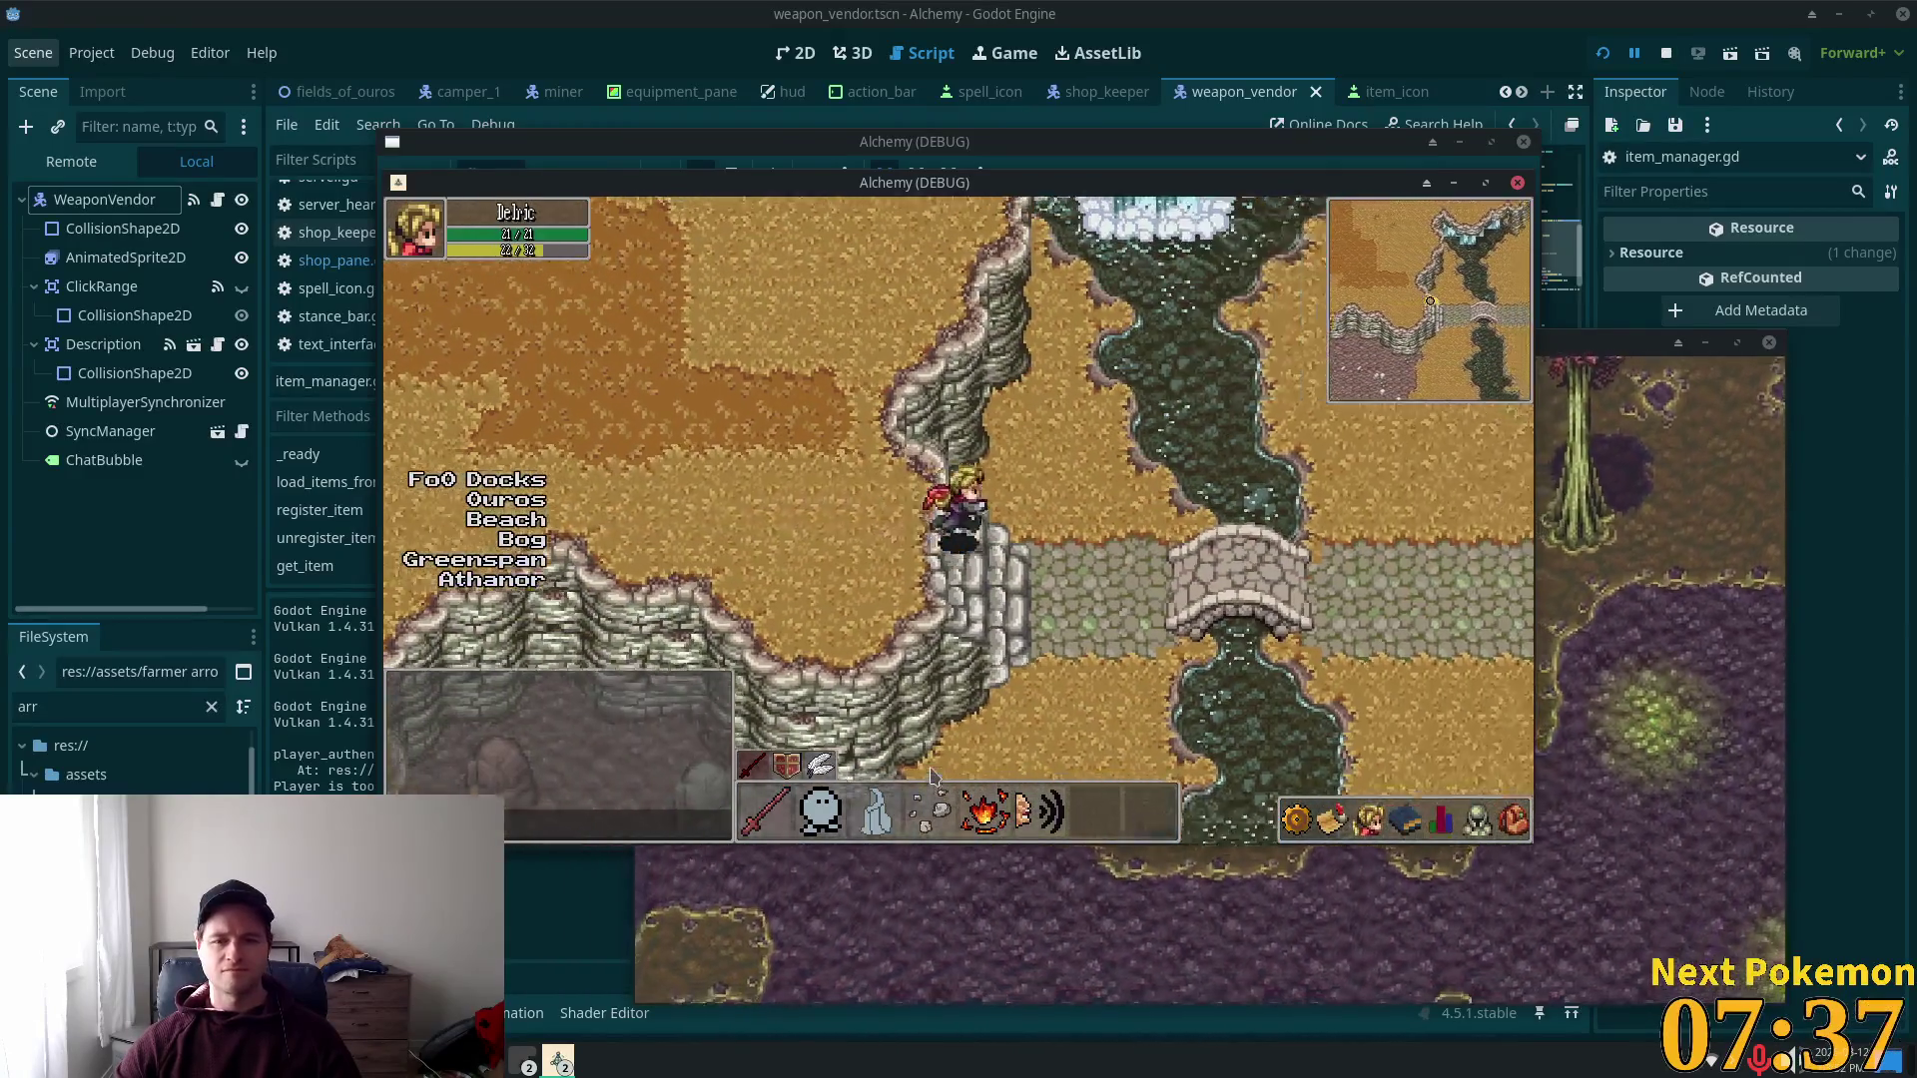
{"action": "key", "text": "Right"}
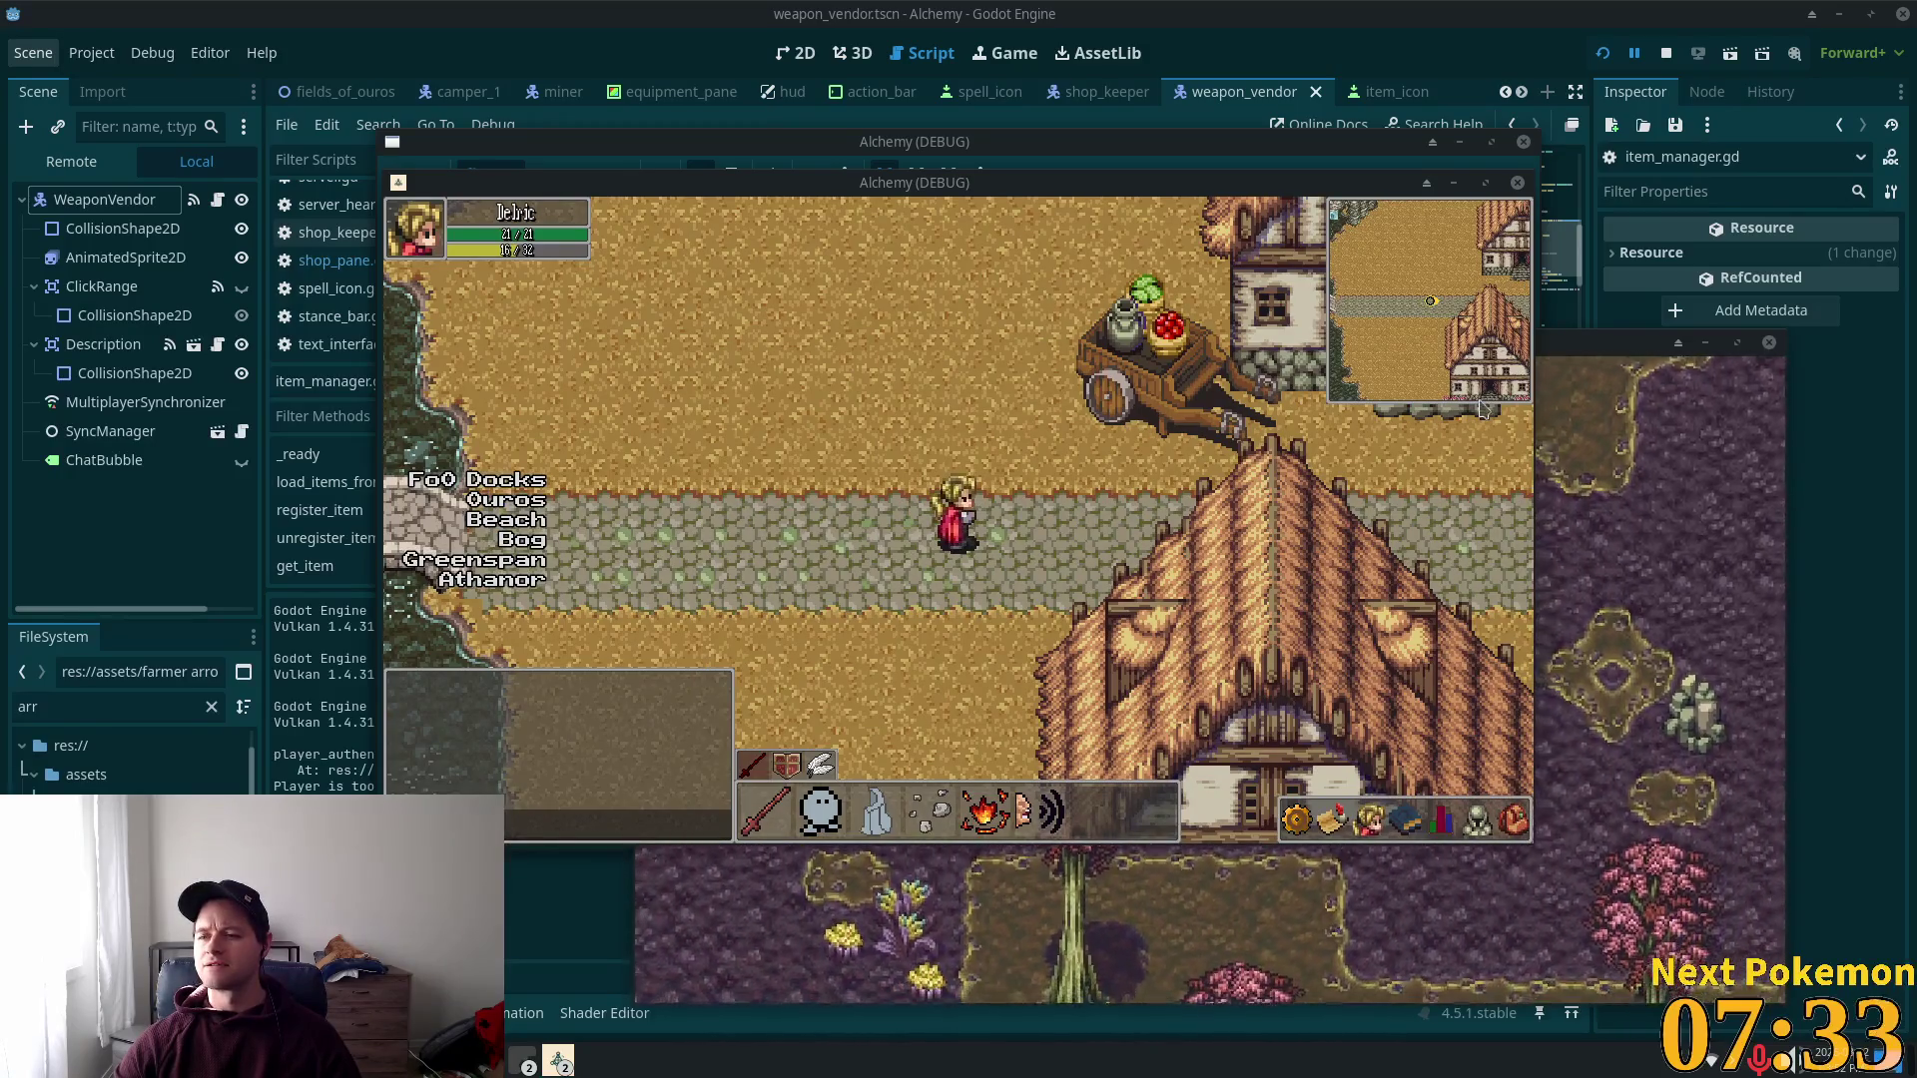
{"action": "key", "text": "Right"}
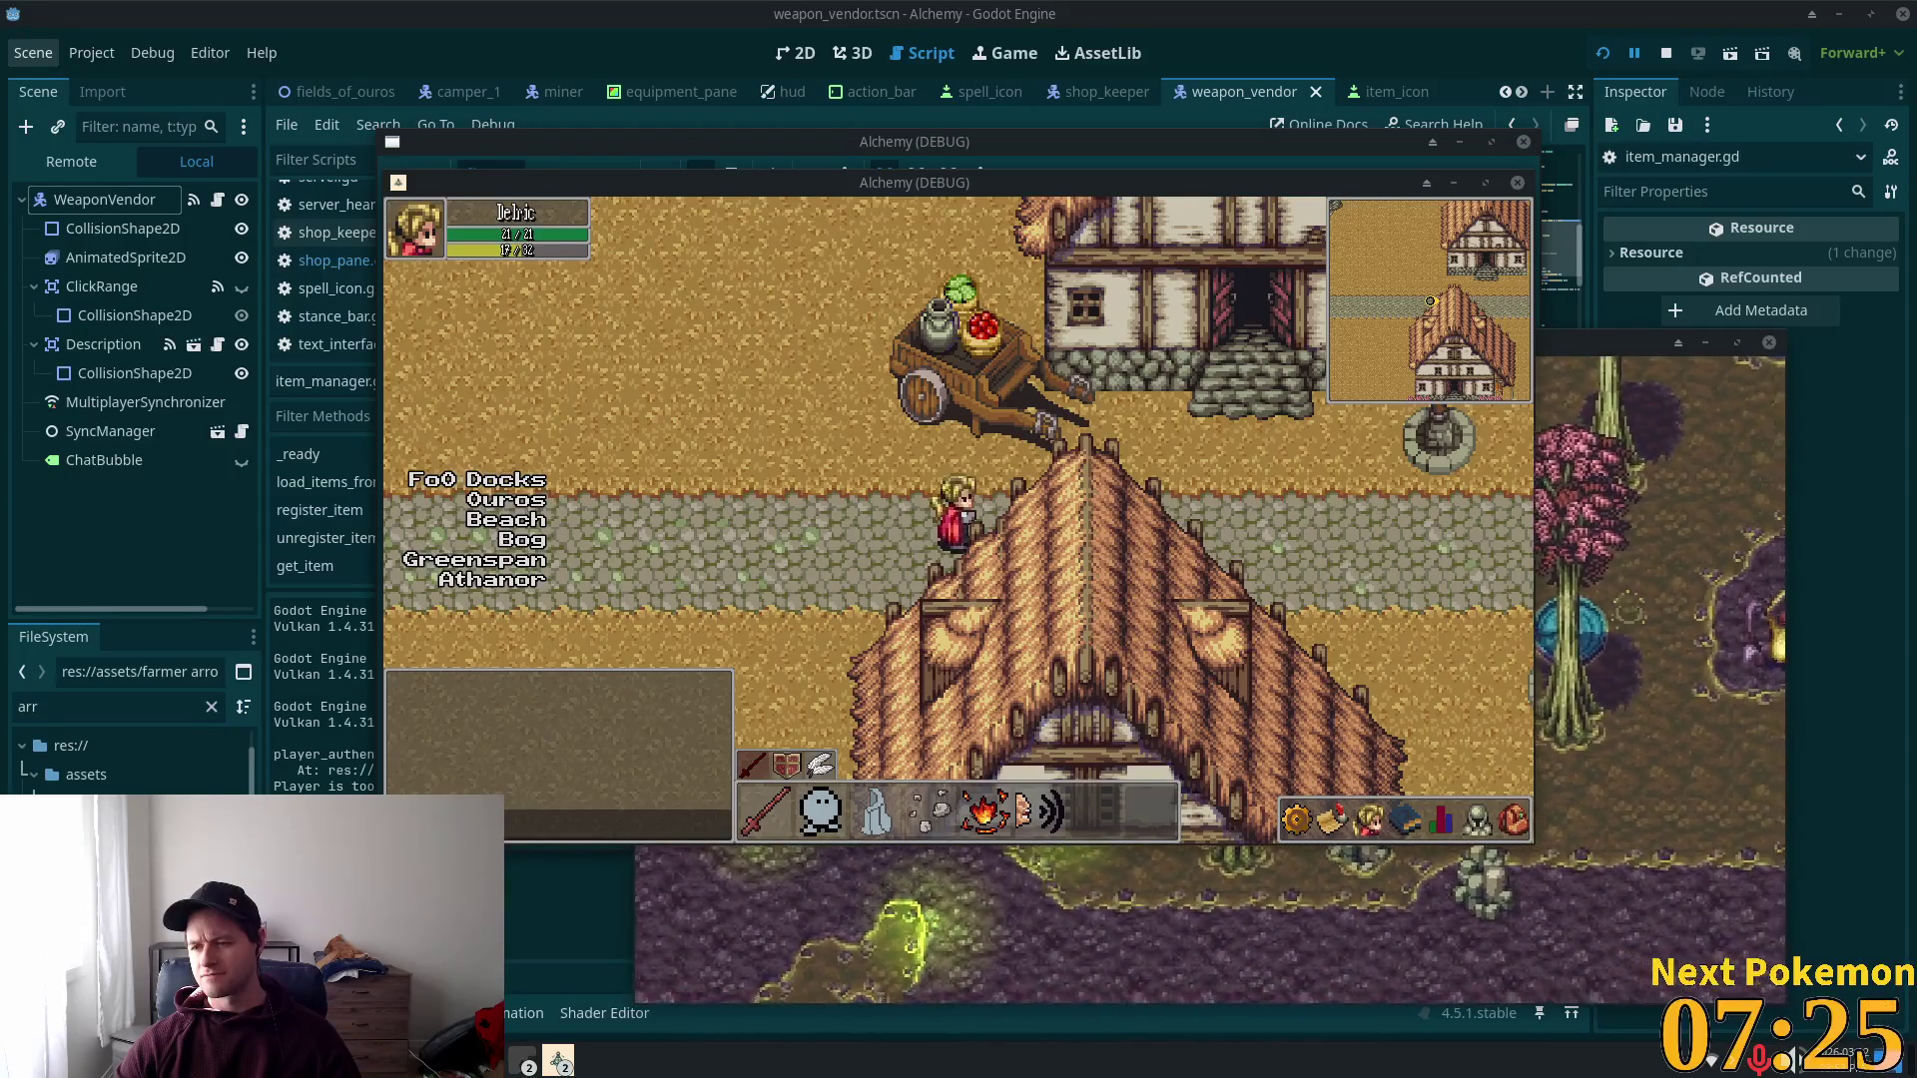
{"action": "key", "text": "Right"}
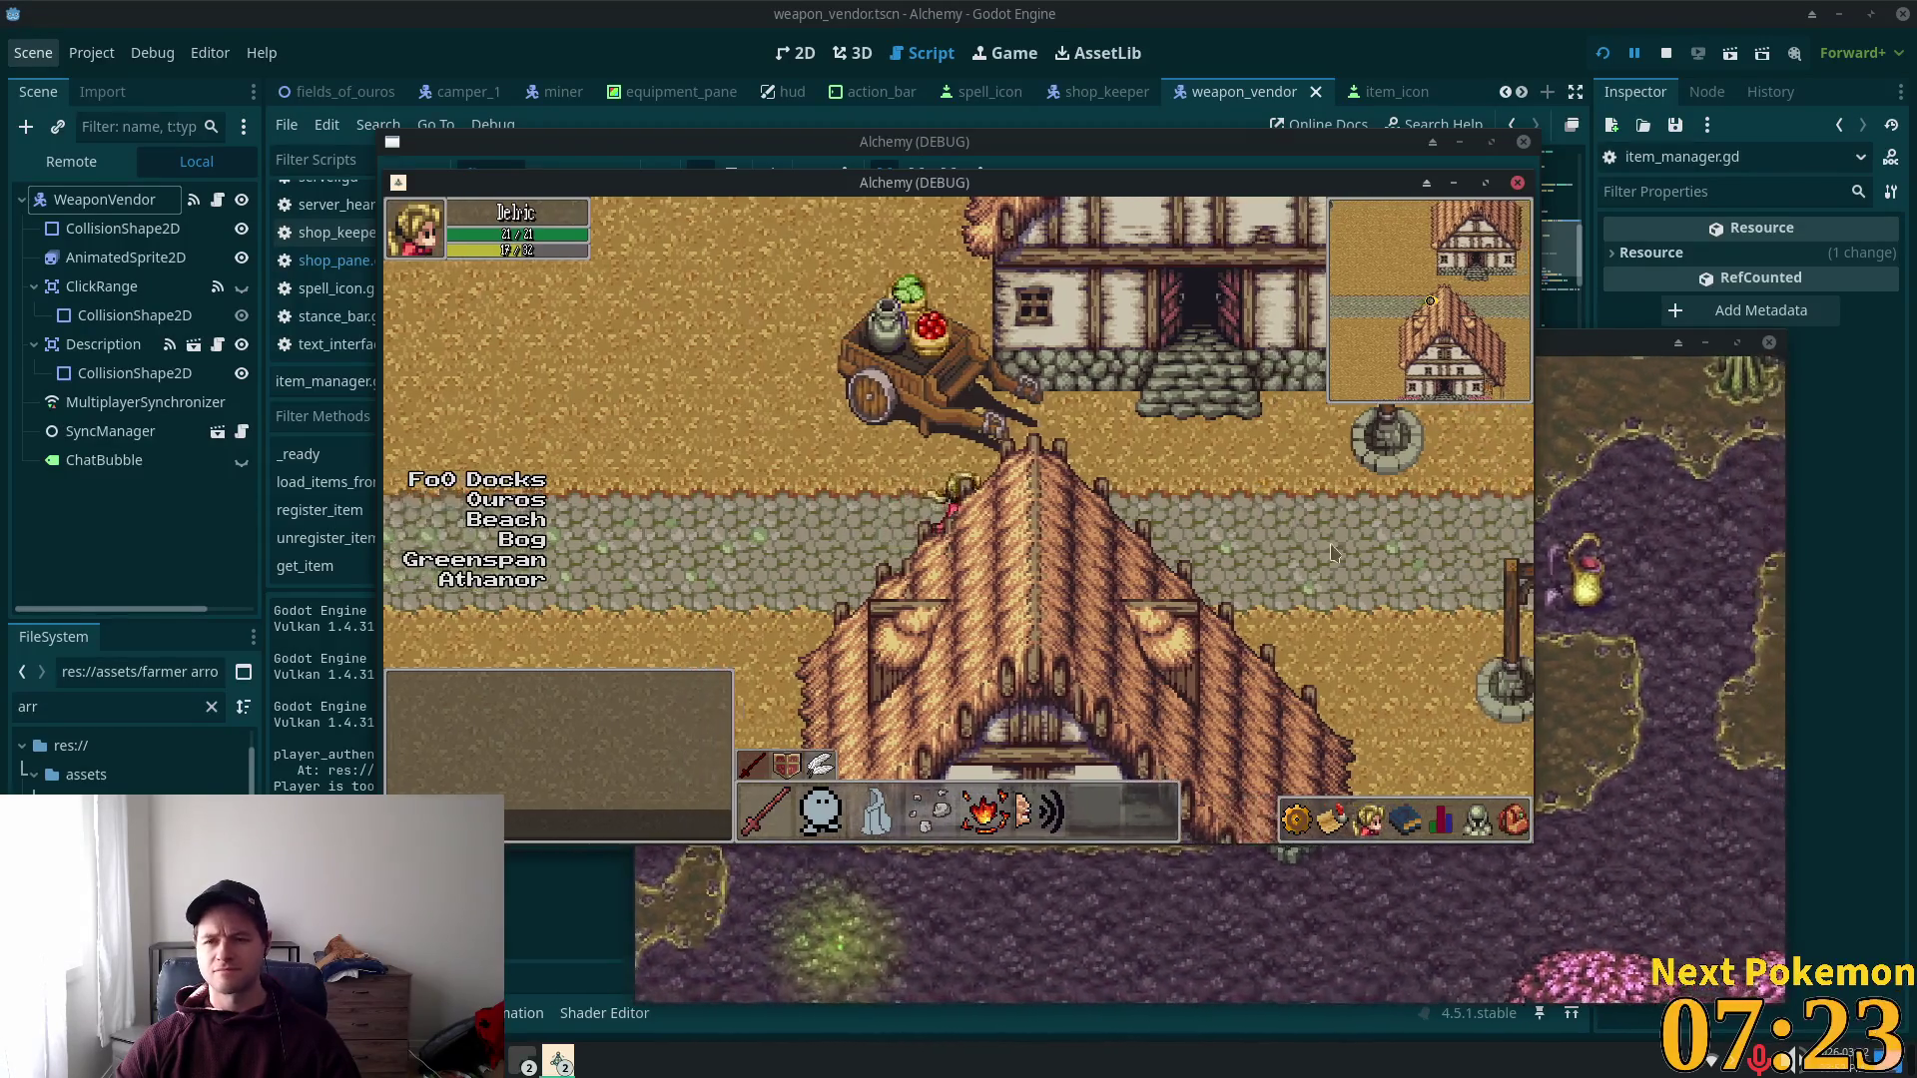
{"action": "key", "text": "Right"}
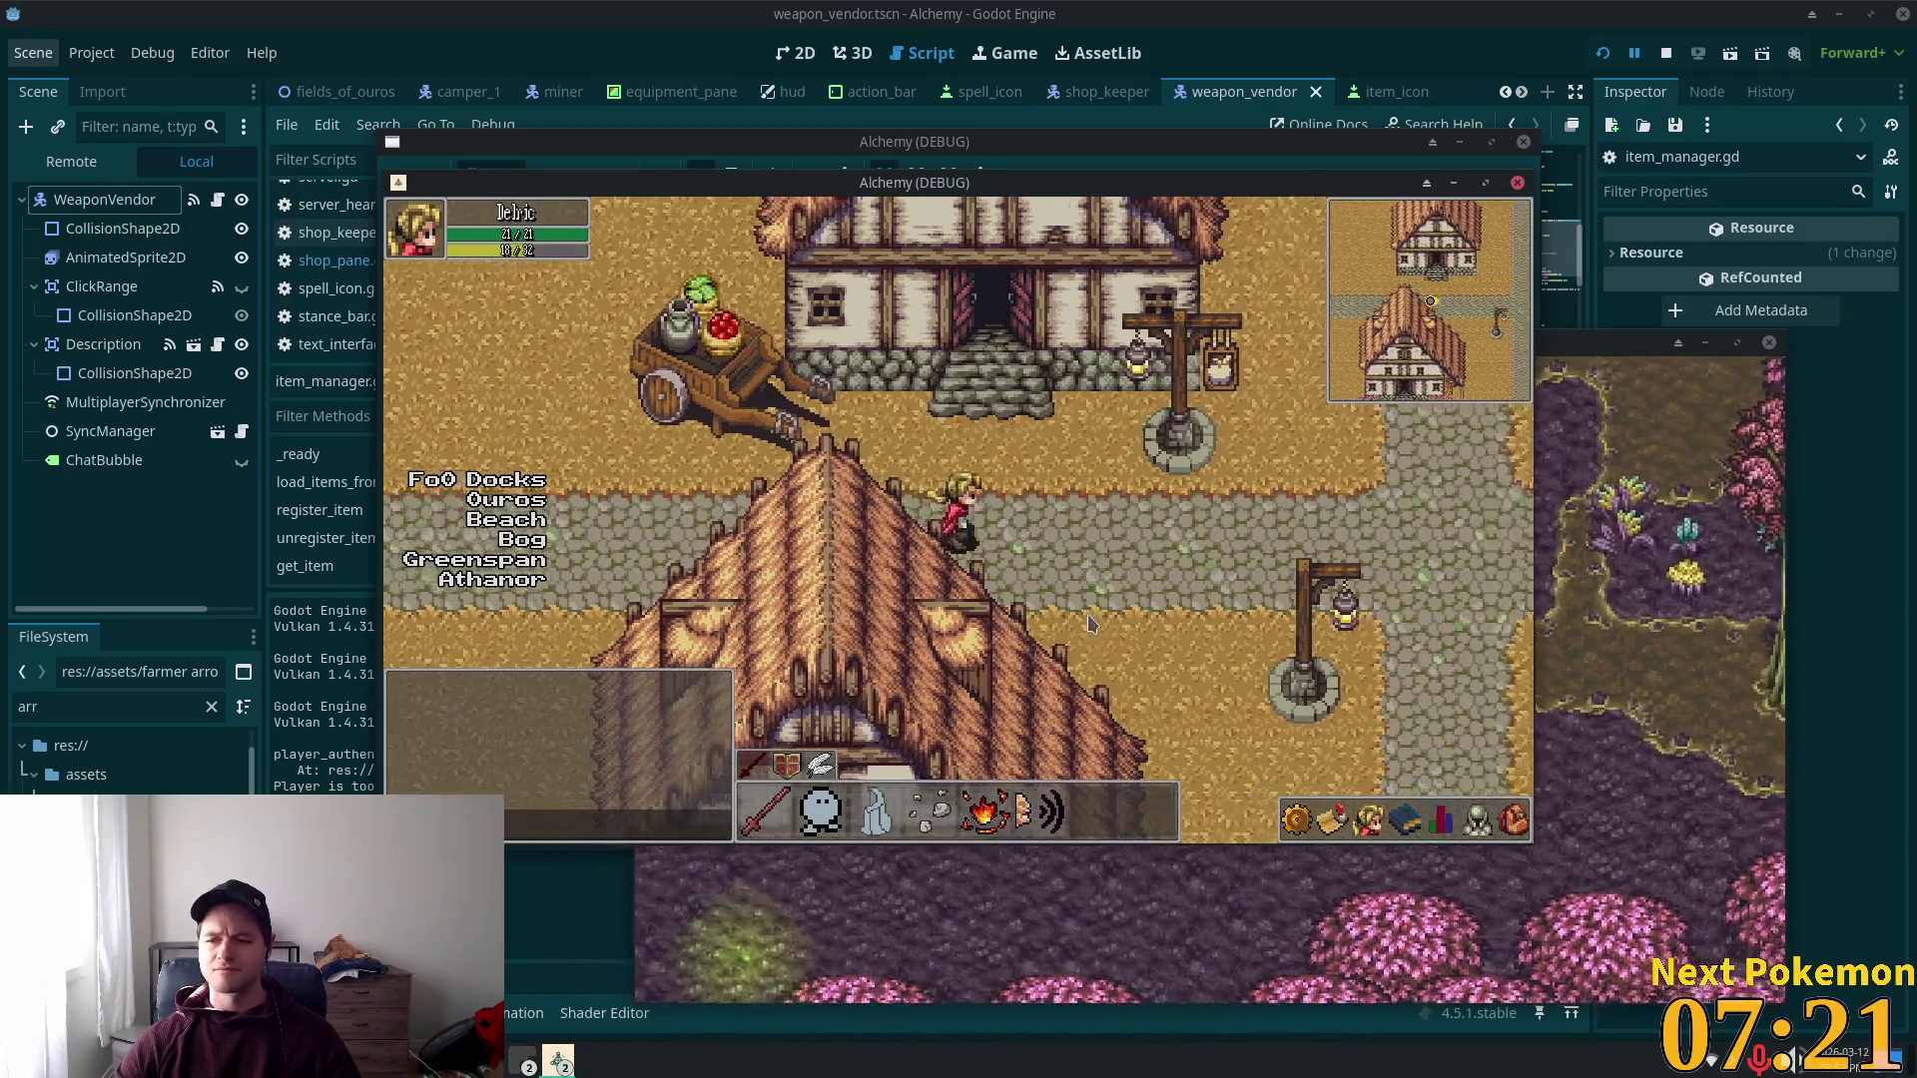
{"action": "key", "text": "Down"}
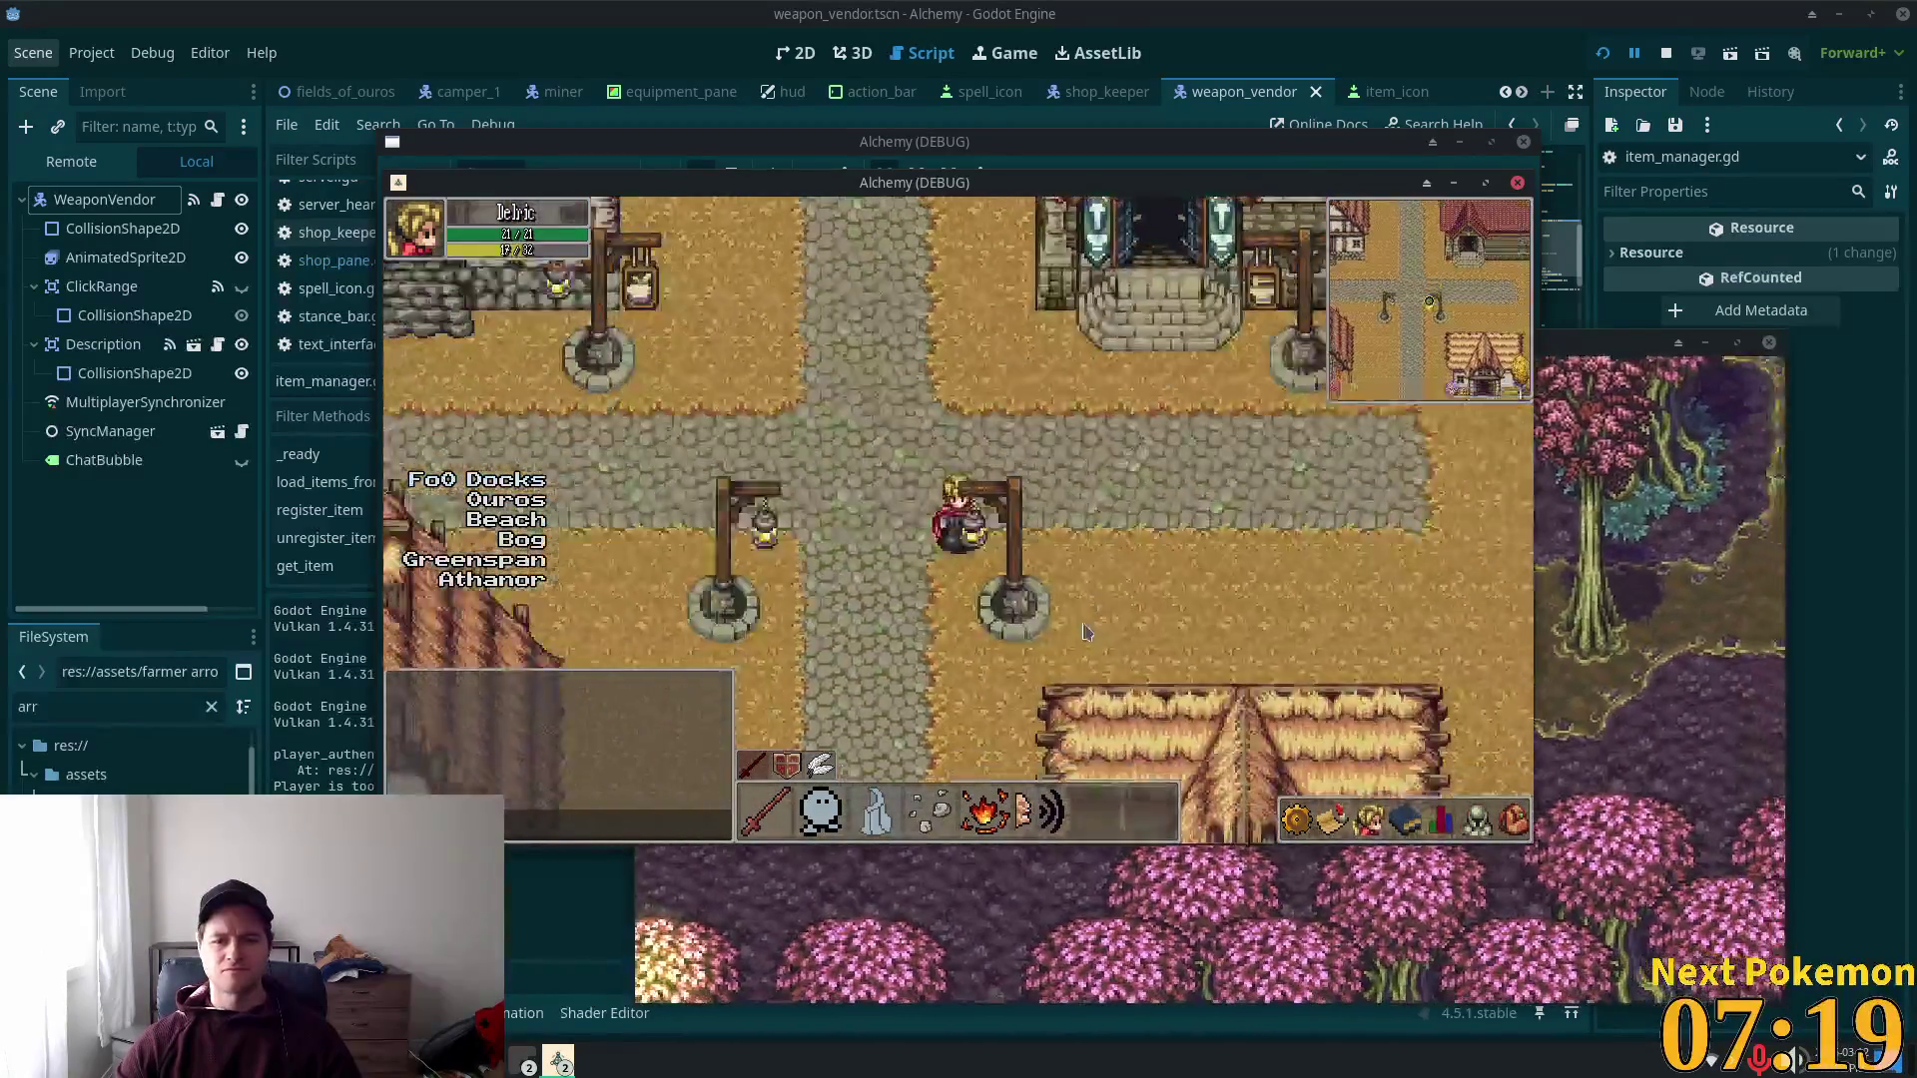
{"action": "key", "text": "Down"}
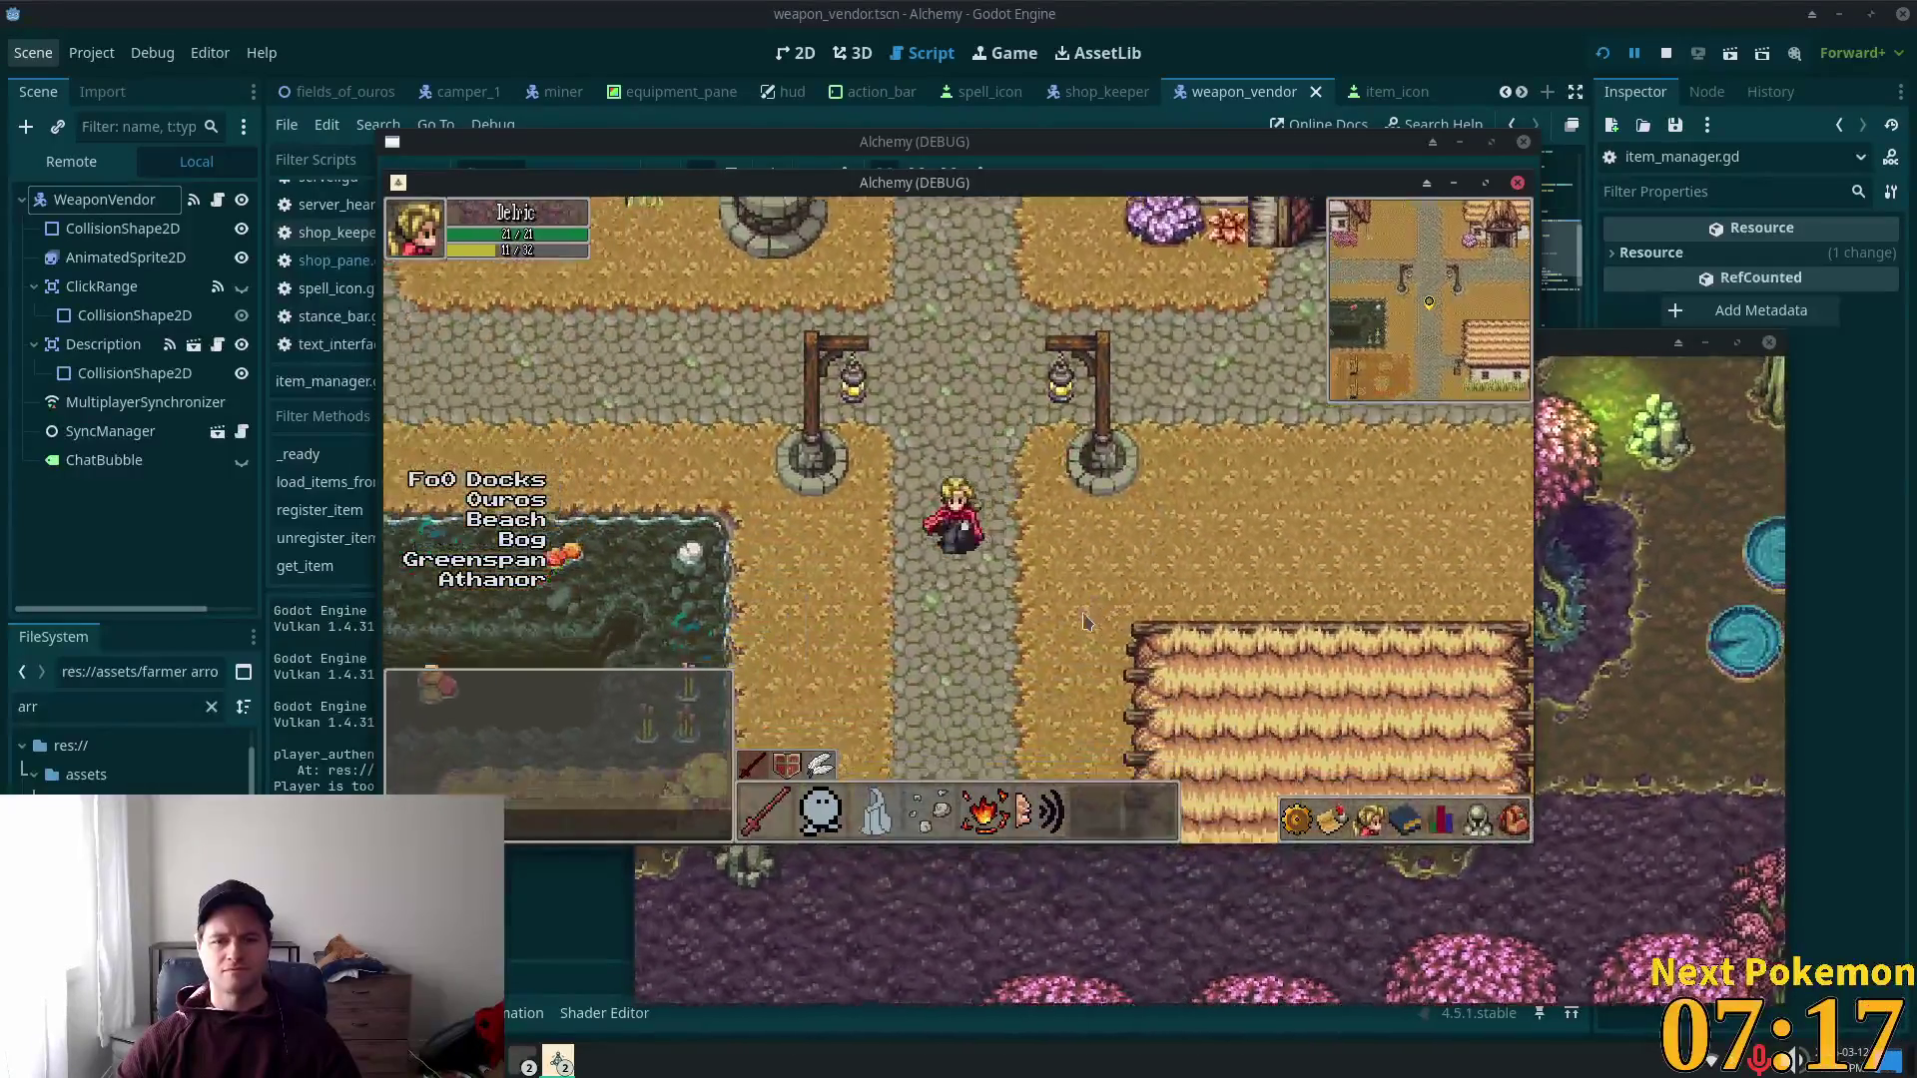
{"action": "key", "text": "Right"}
Step: Walk through the gate and down the path onto the wooden docks
{"action": "key", "text": "Down"}
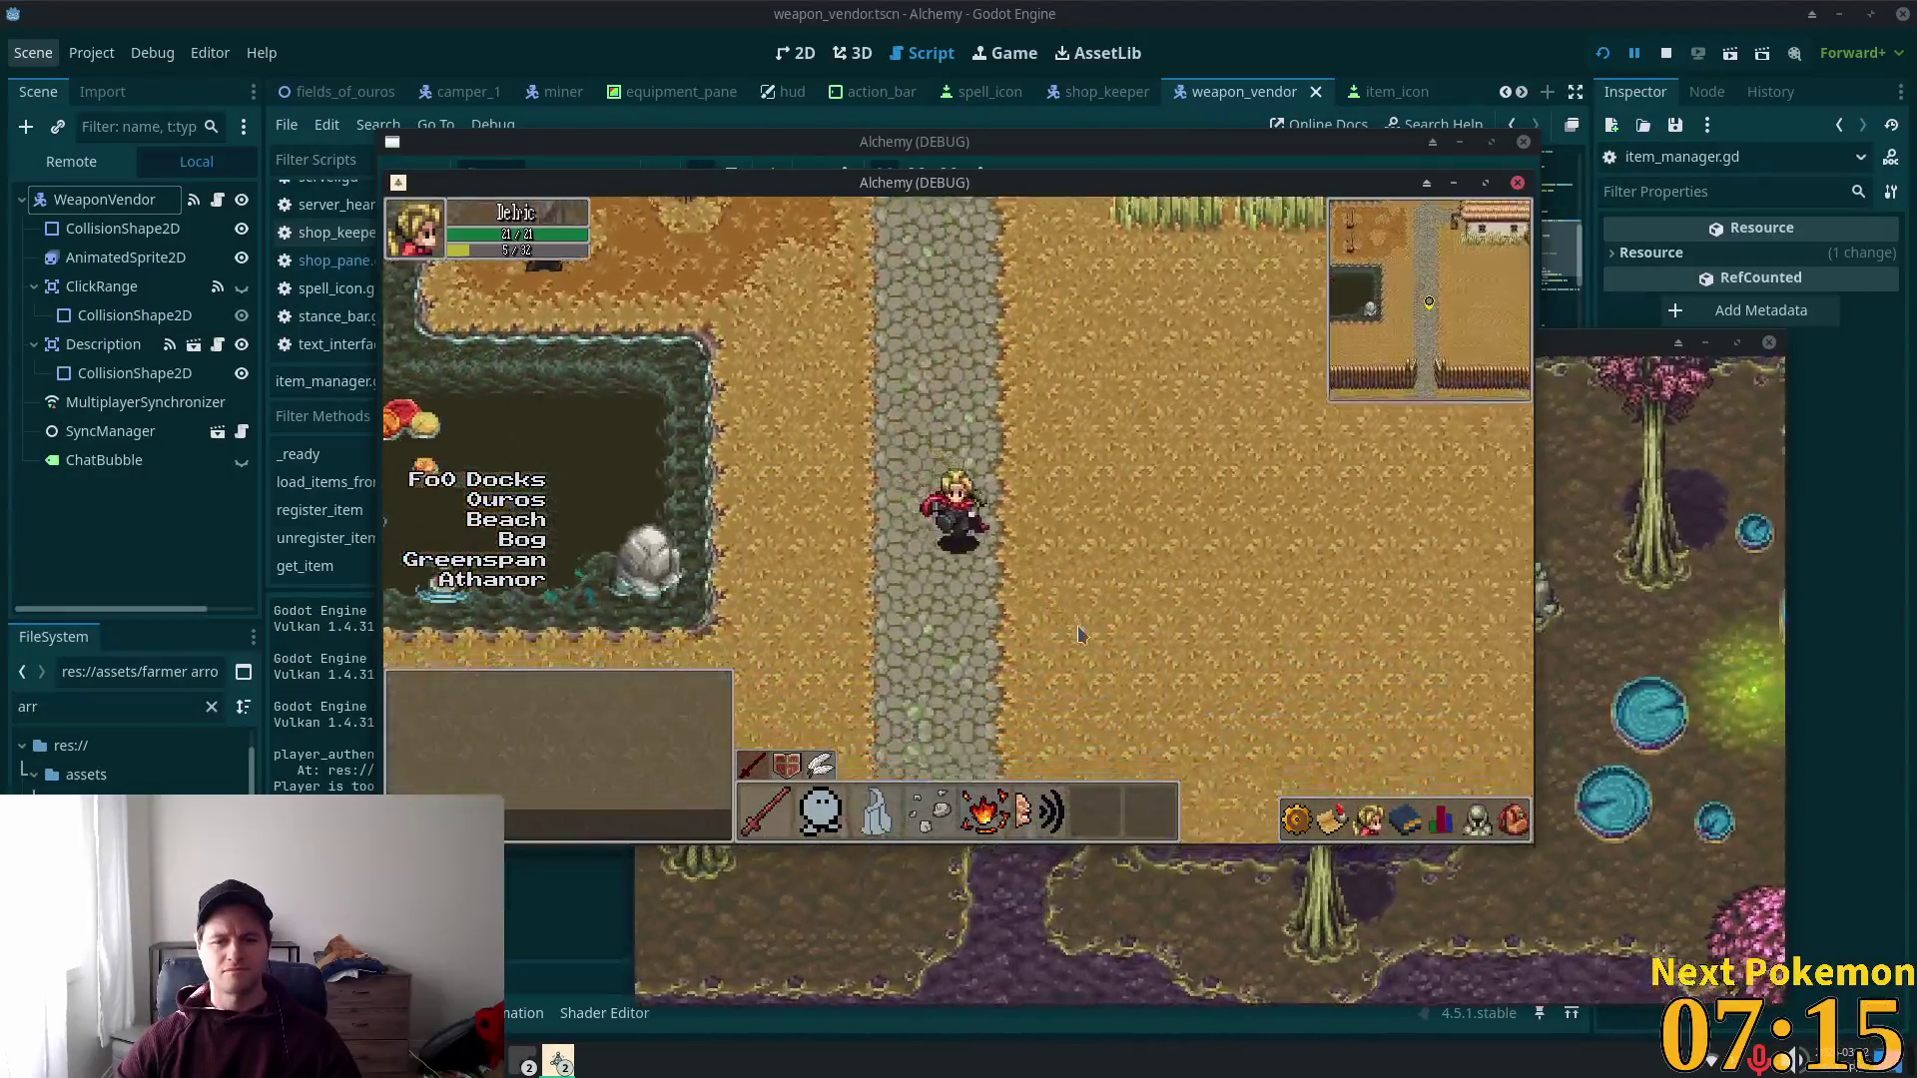
{"action": "key", "text": "Down"}
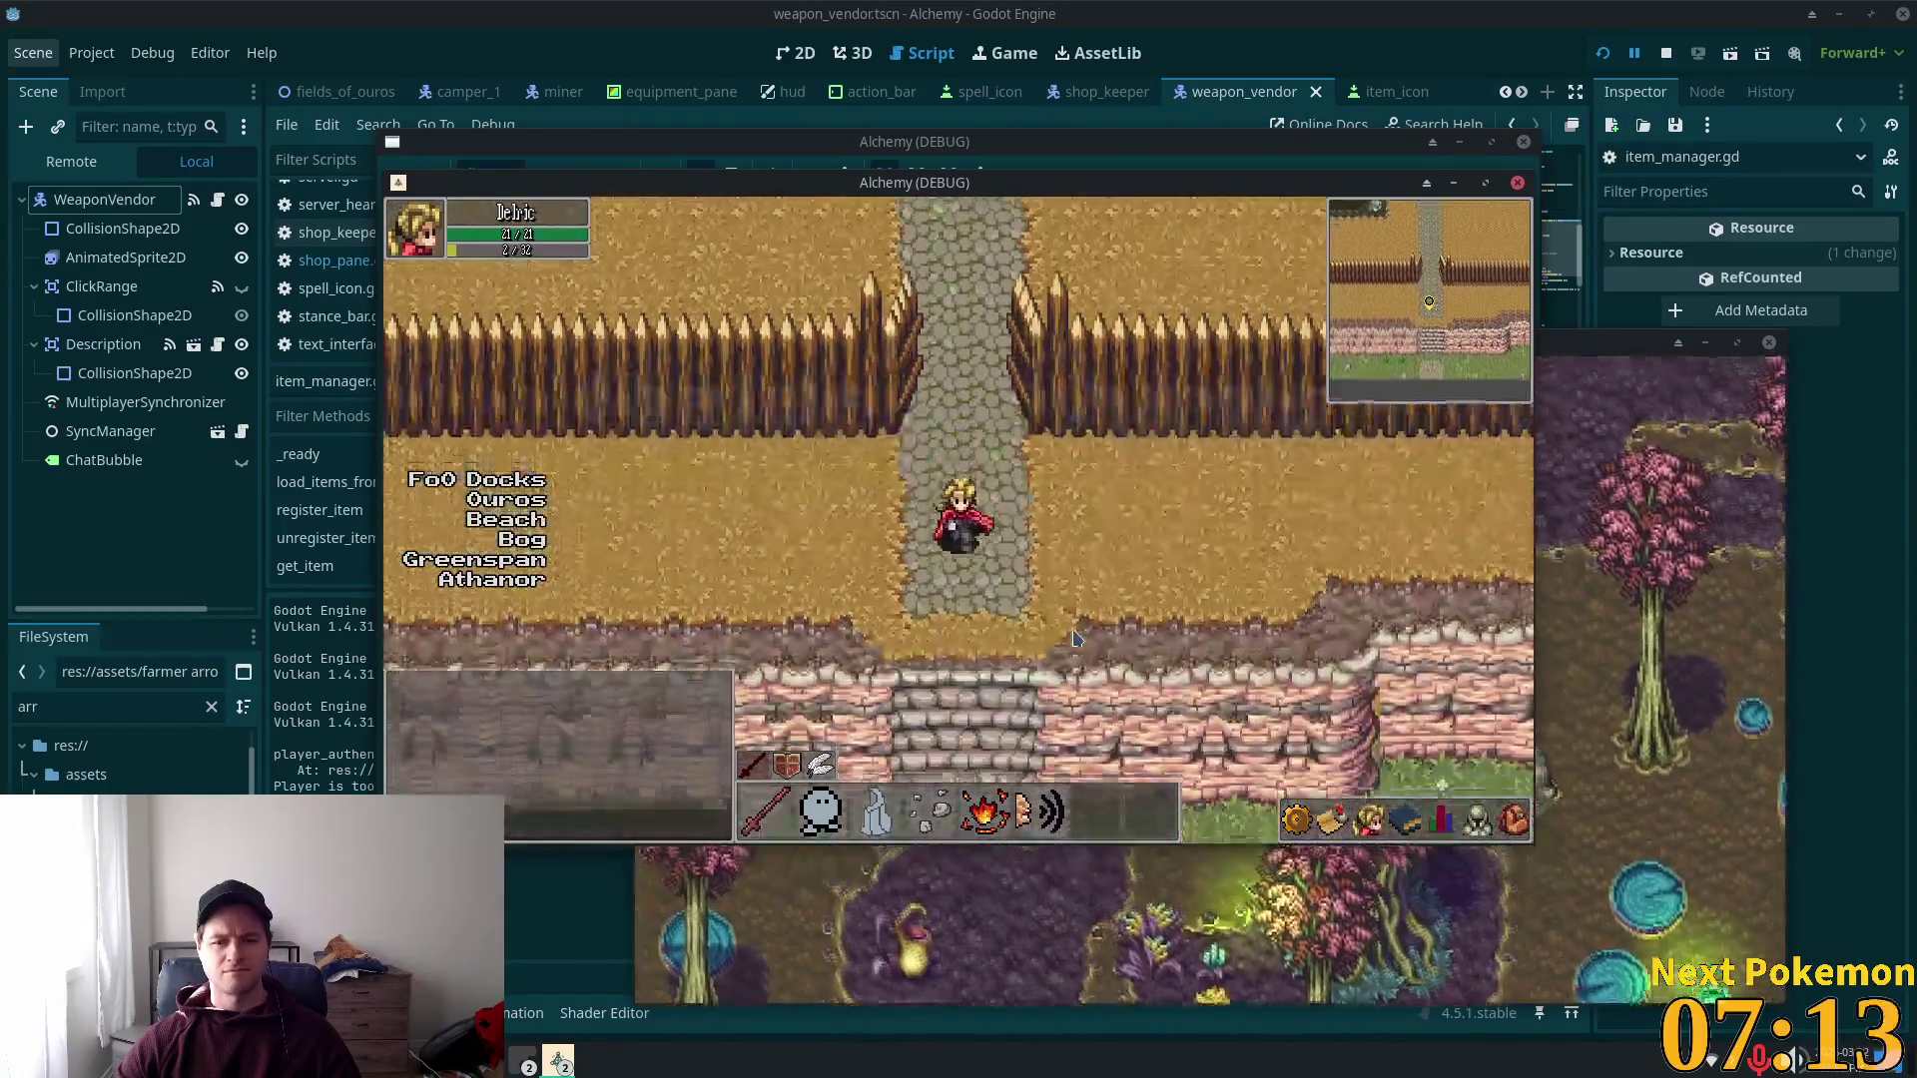
{"action": "key", "text": "Right"}
{"action": "key", "text": "Down"}
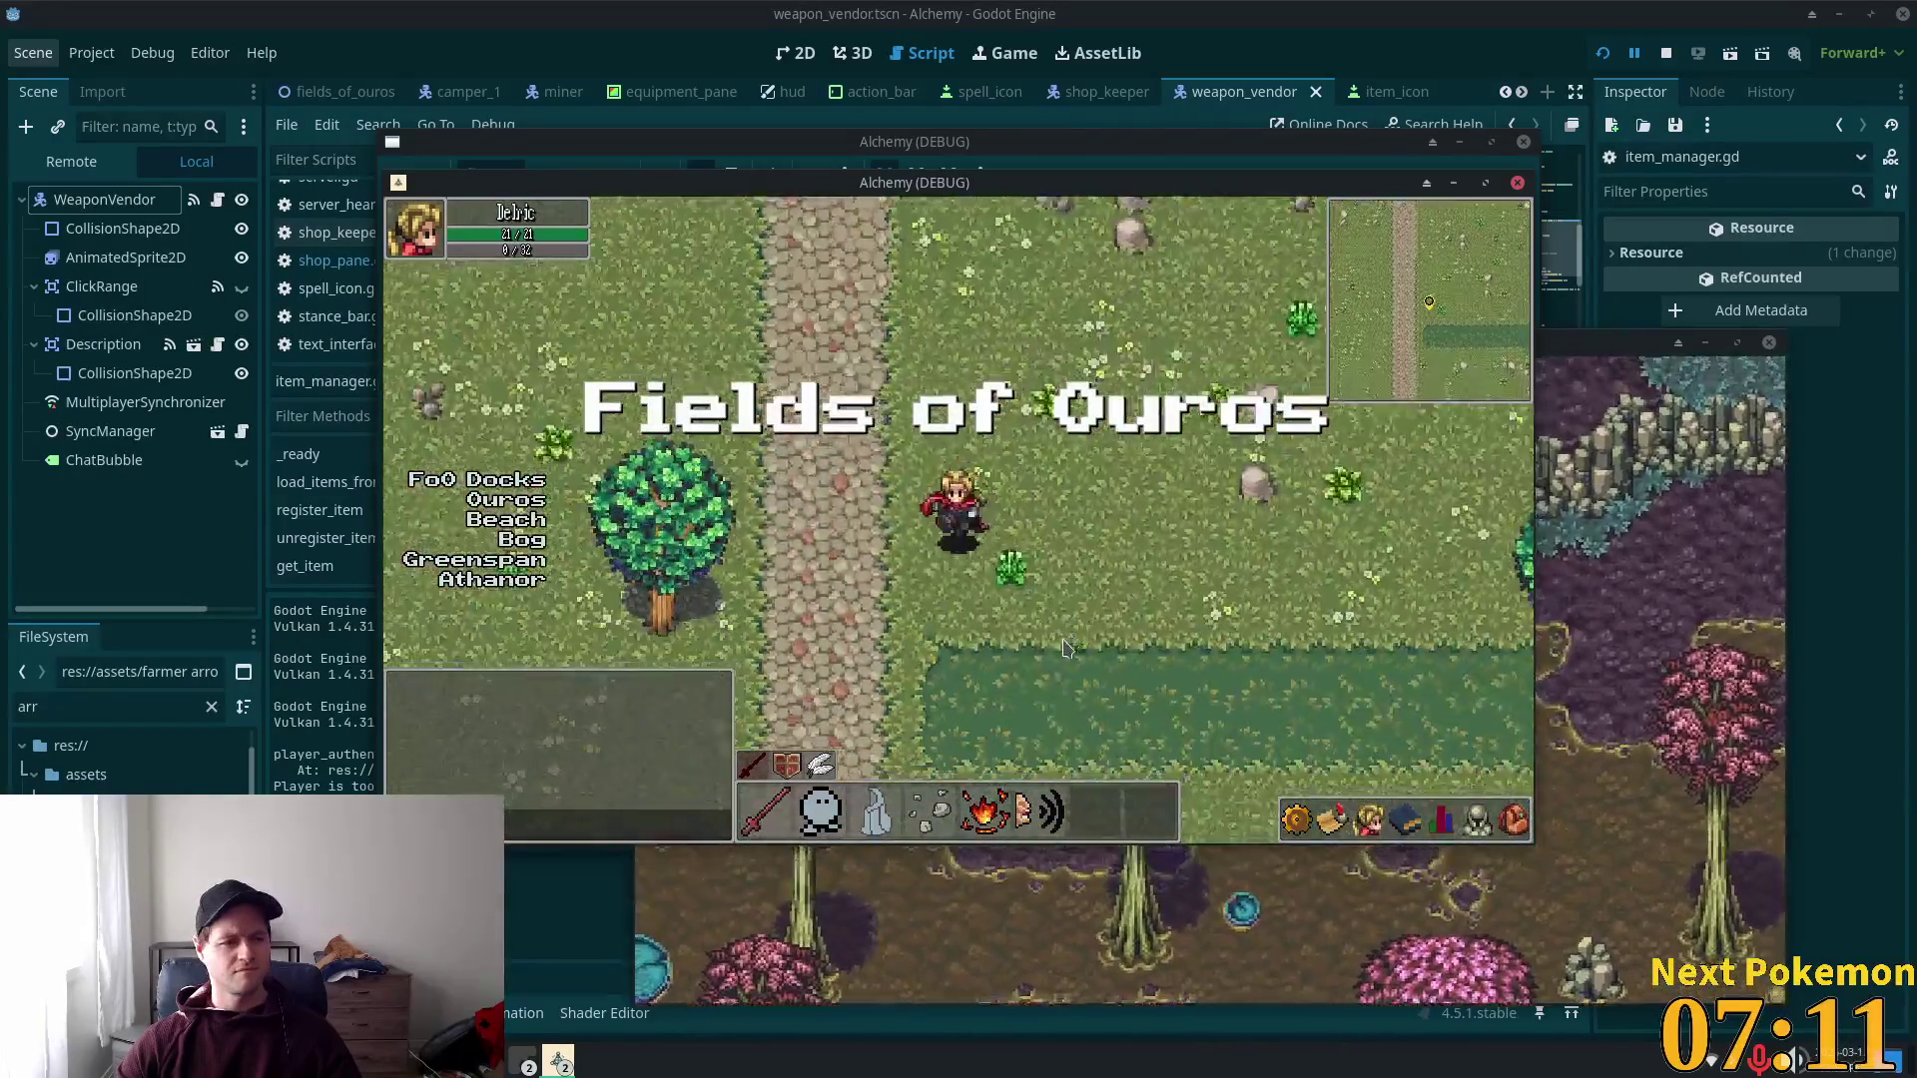
{"action": "key", "text": "Left"}
{"action": "key", "text": "Right"}
{"action": "key", "text": "Down"}
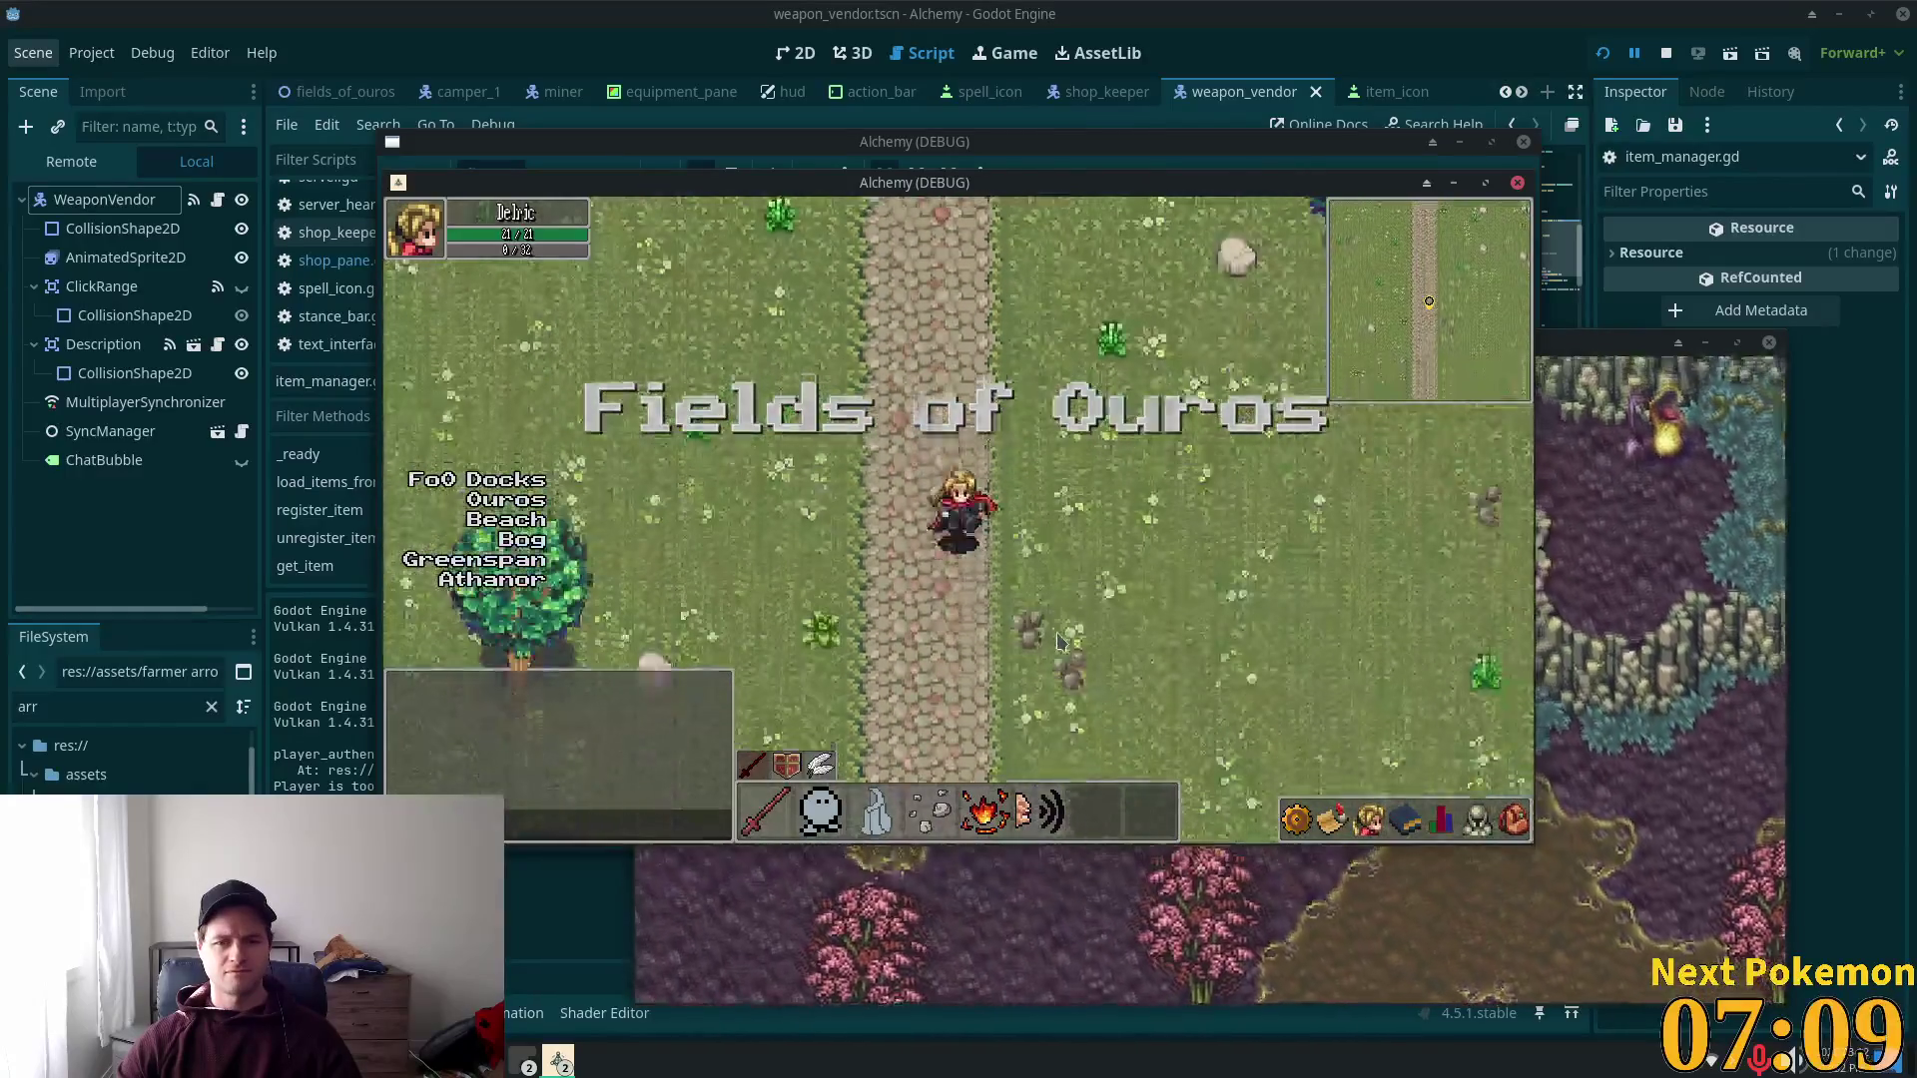
{"action": "key", "text": "Down"}
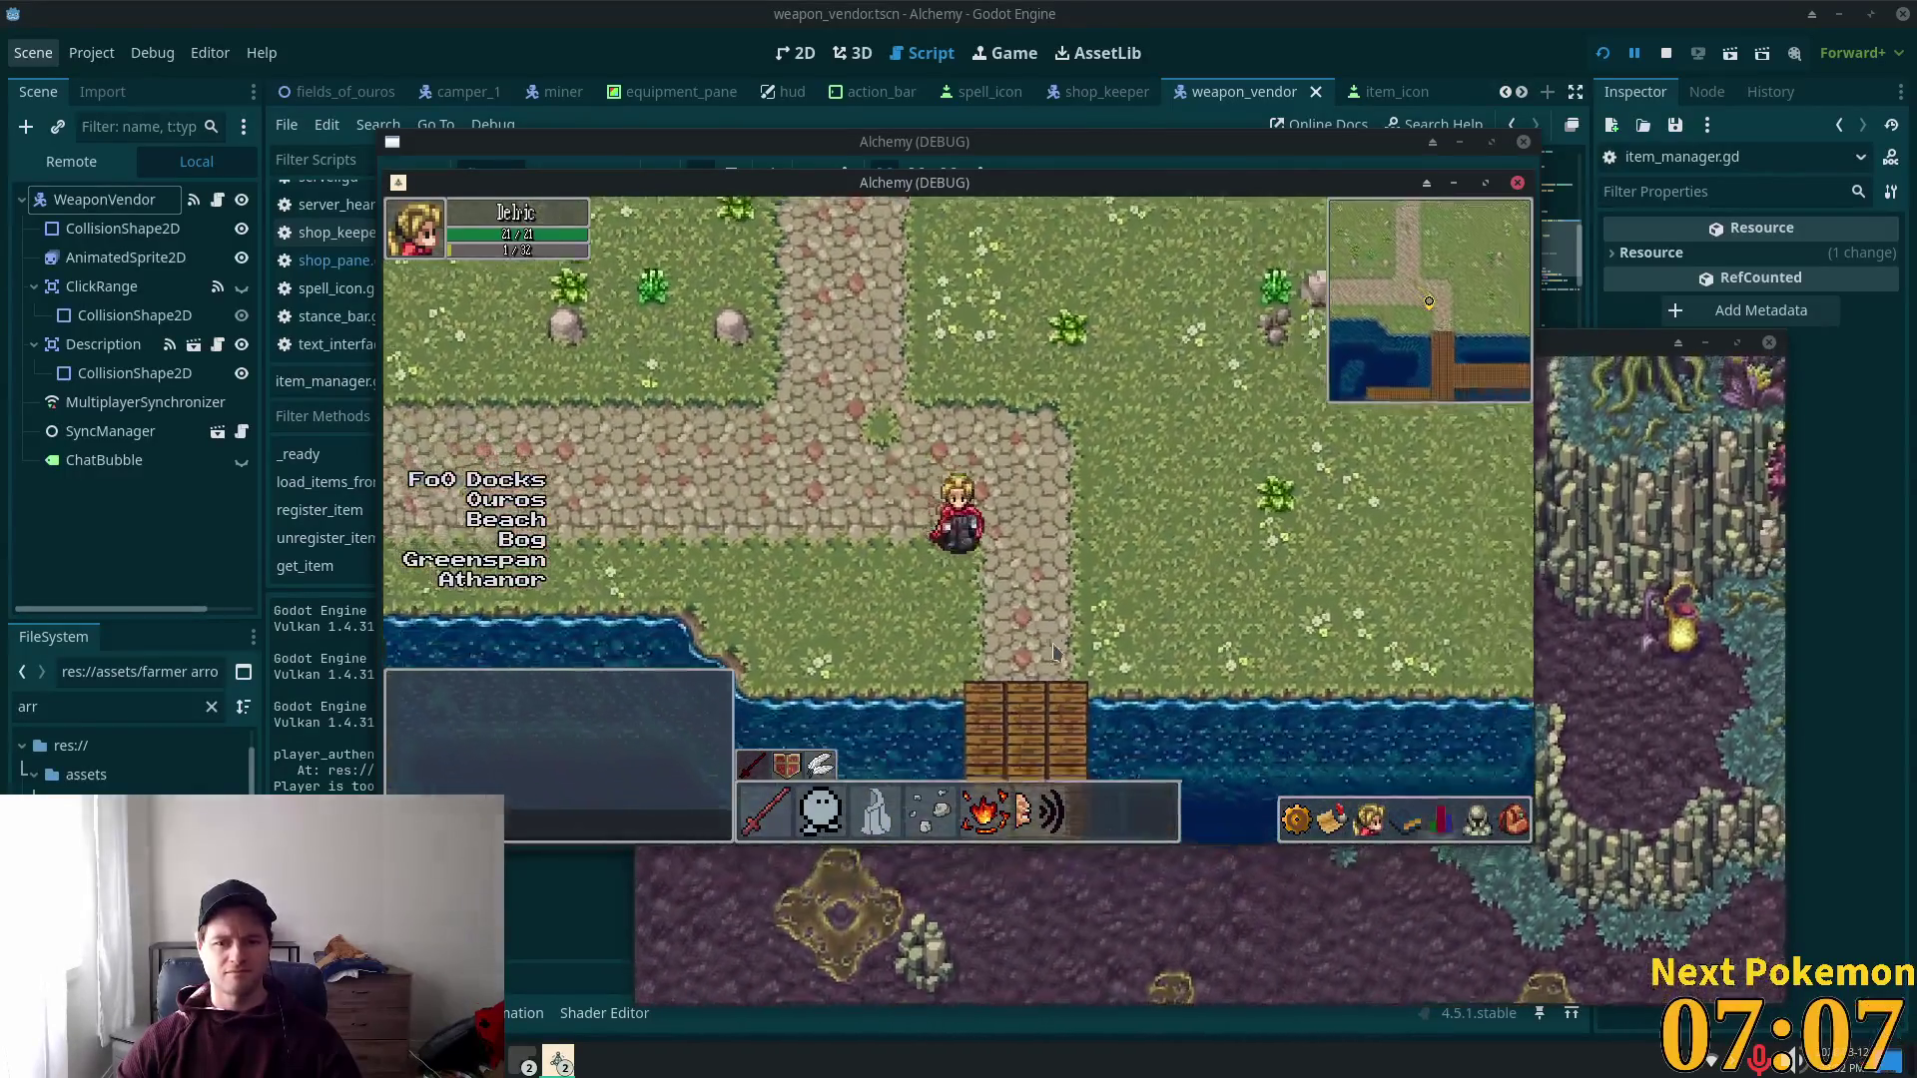
{"action": "key", "text": "Left"}
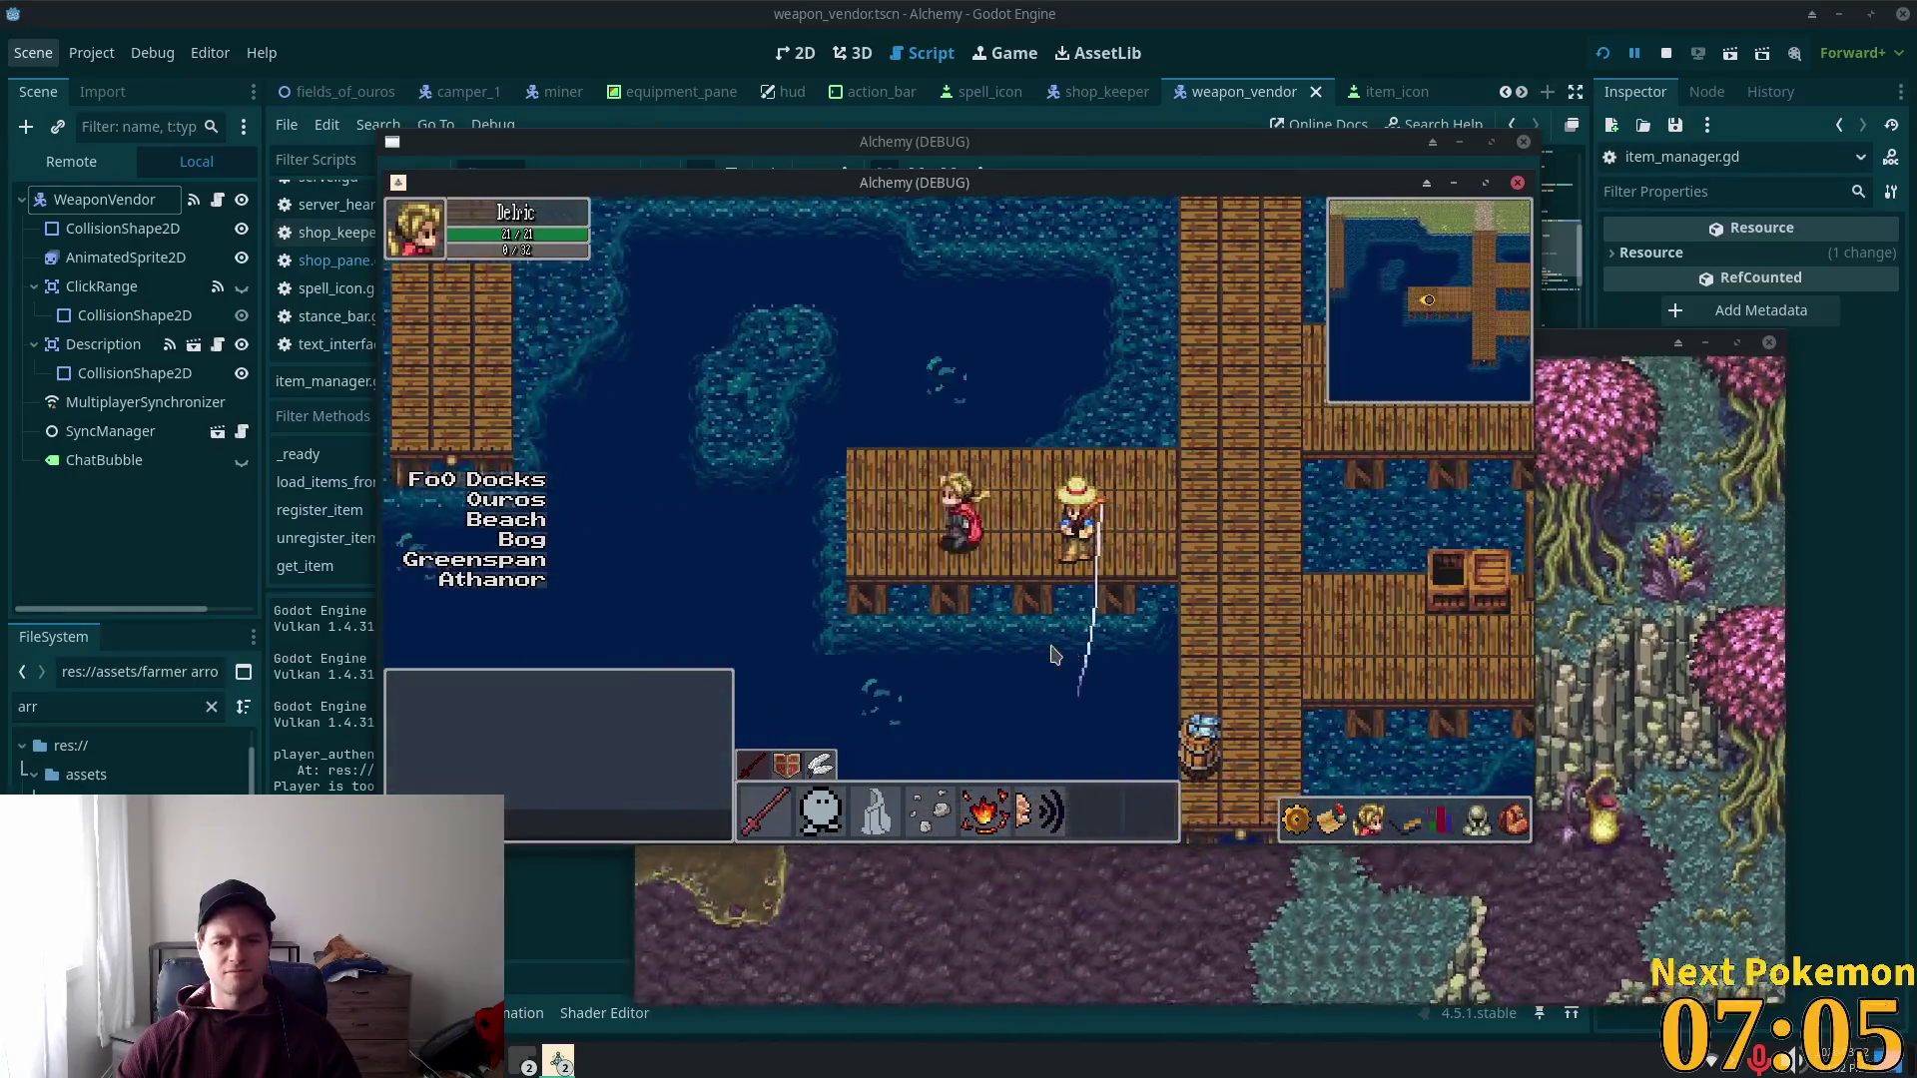
{"action": "key", "text": "Right"}
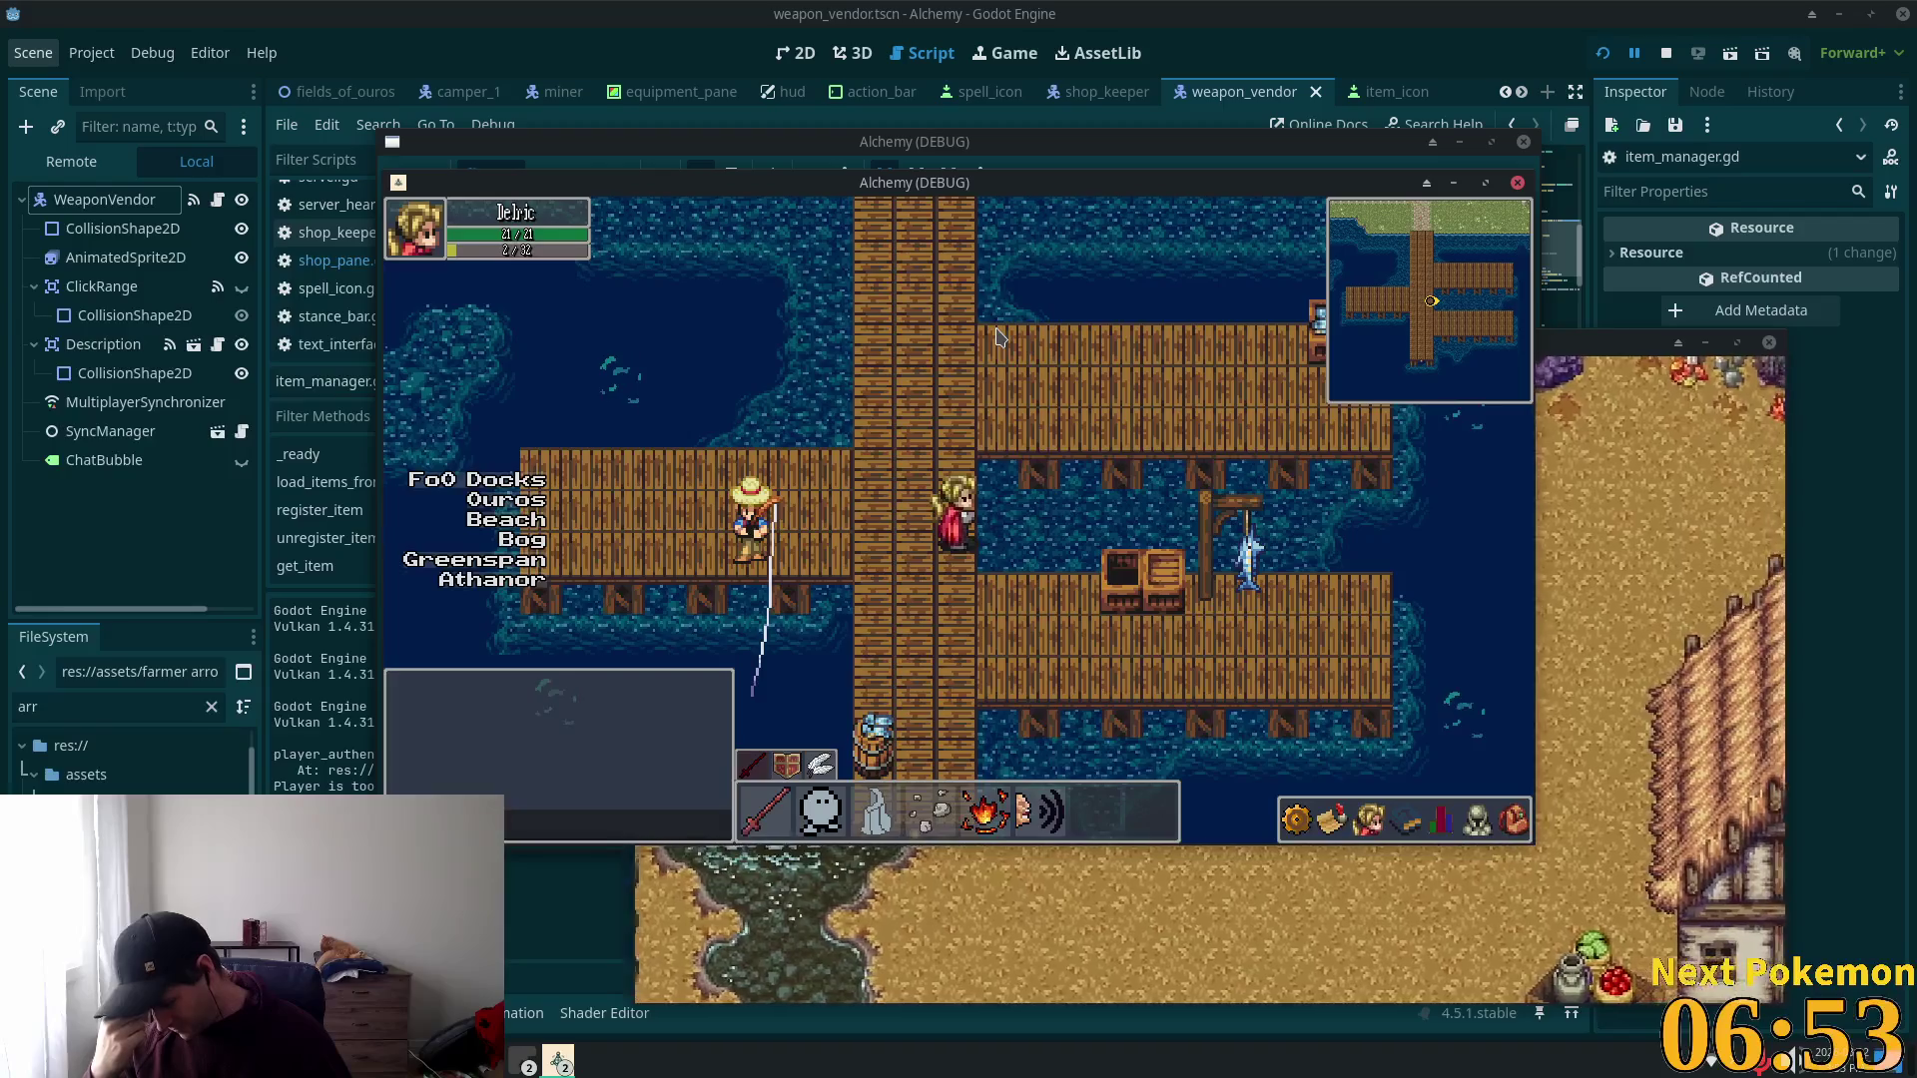
Step: Walk back to Ouros, enter the weapon vendor's building and open the shop
{"action": "key", "text": "Up"}
{"action": "key", "text": "Left"}
{"action": "key", "text": "Up"}
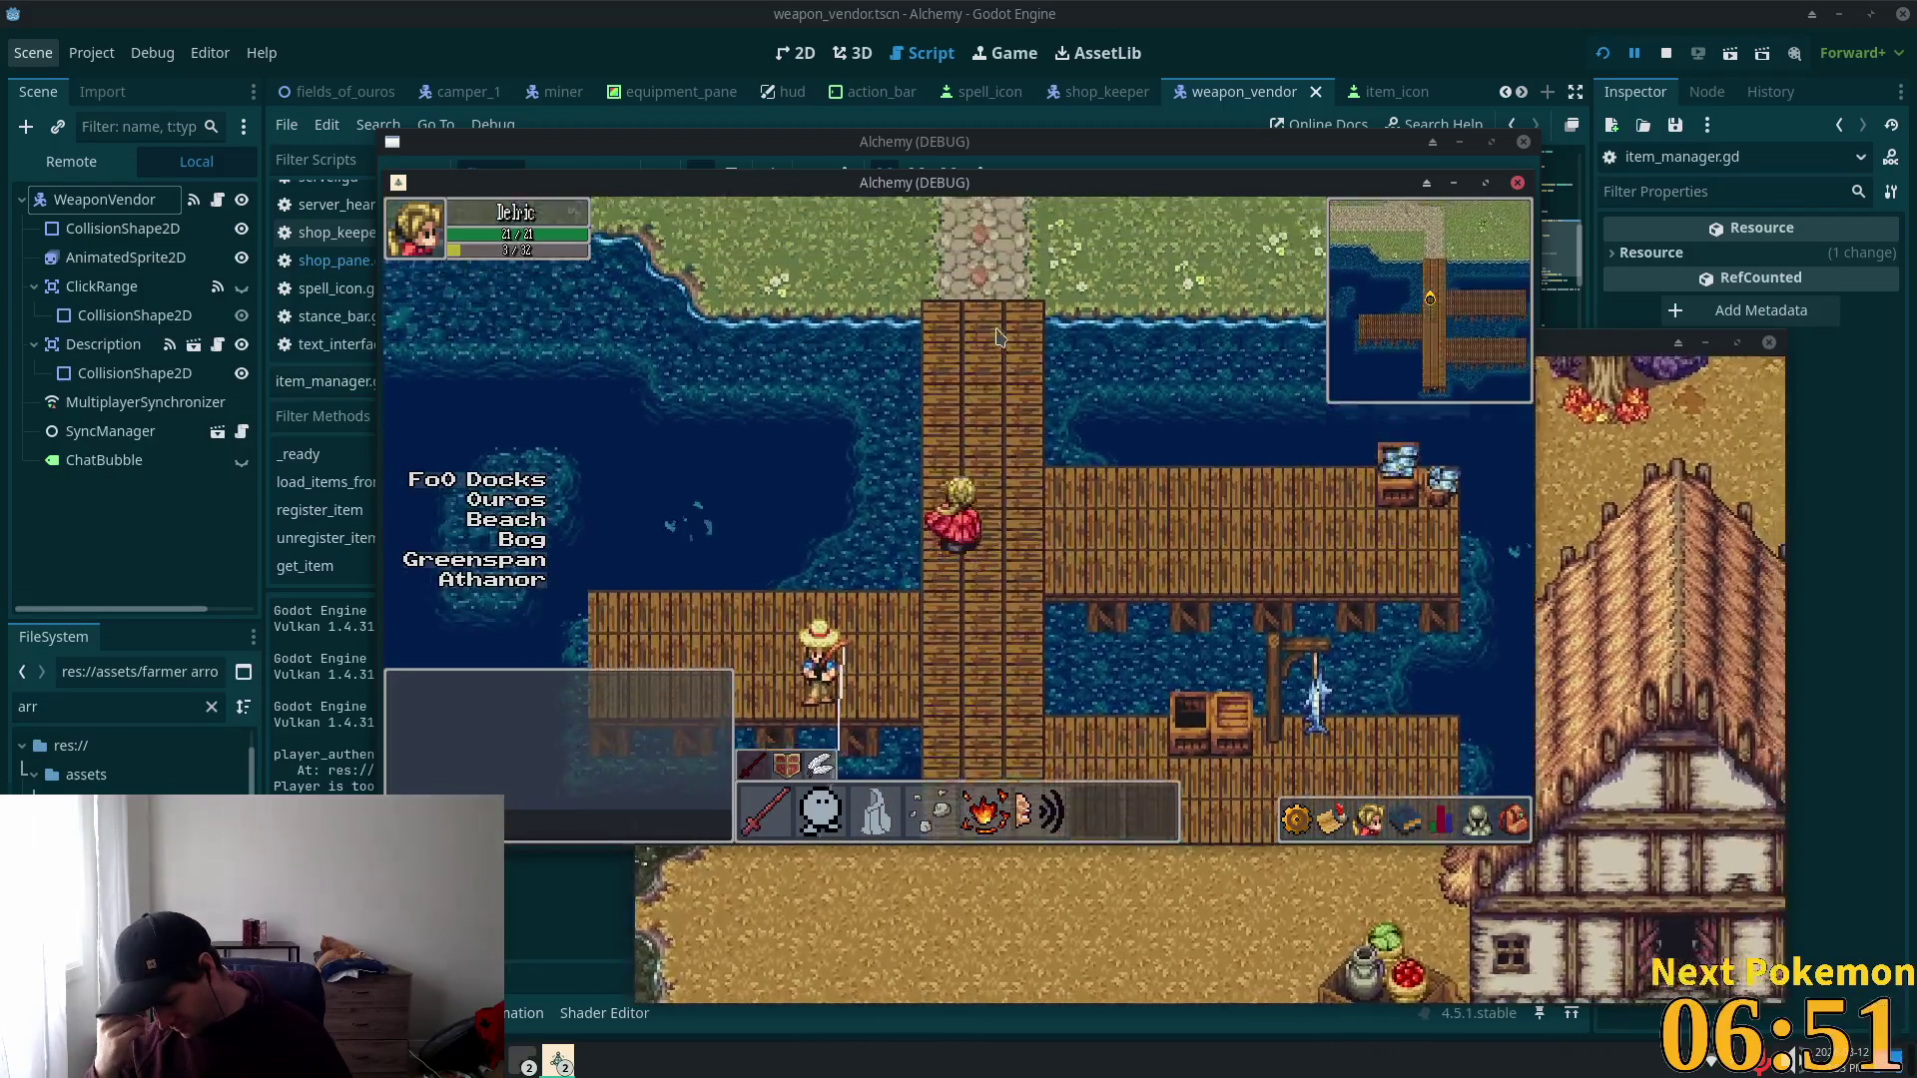
{"action": "key", "text": "Up"}
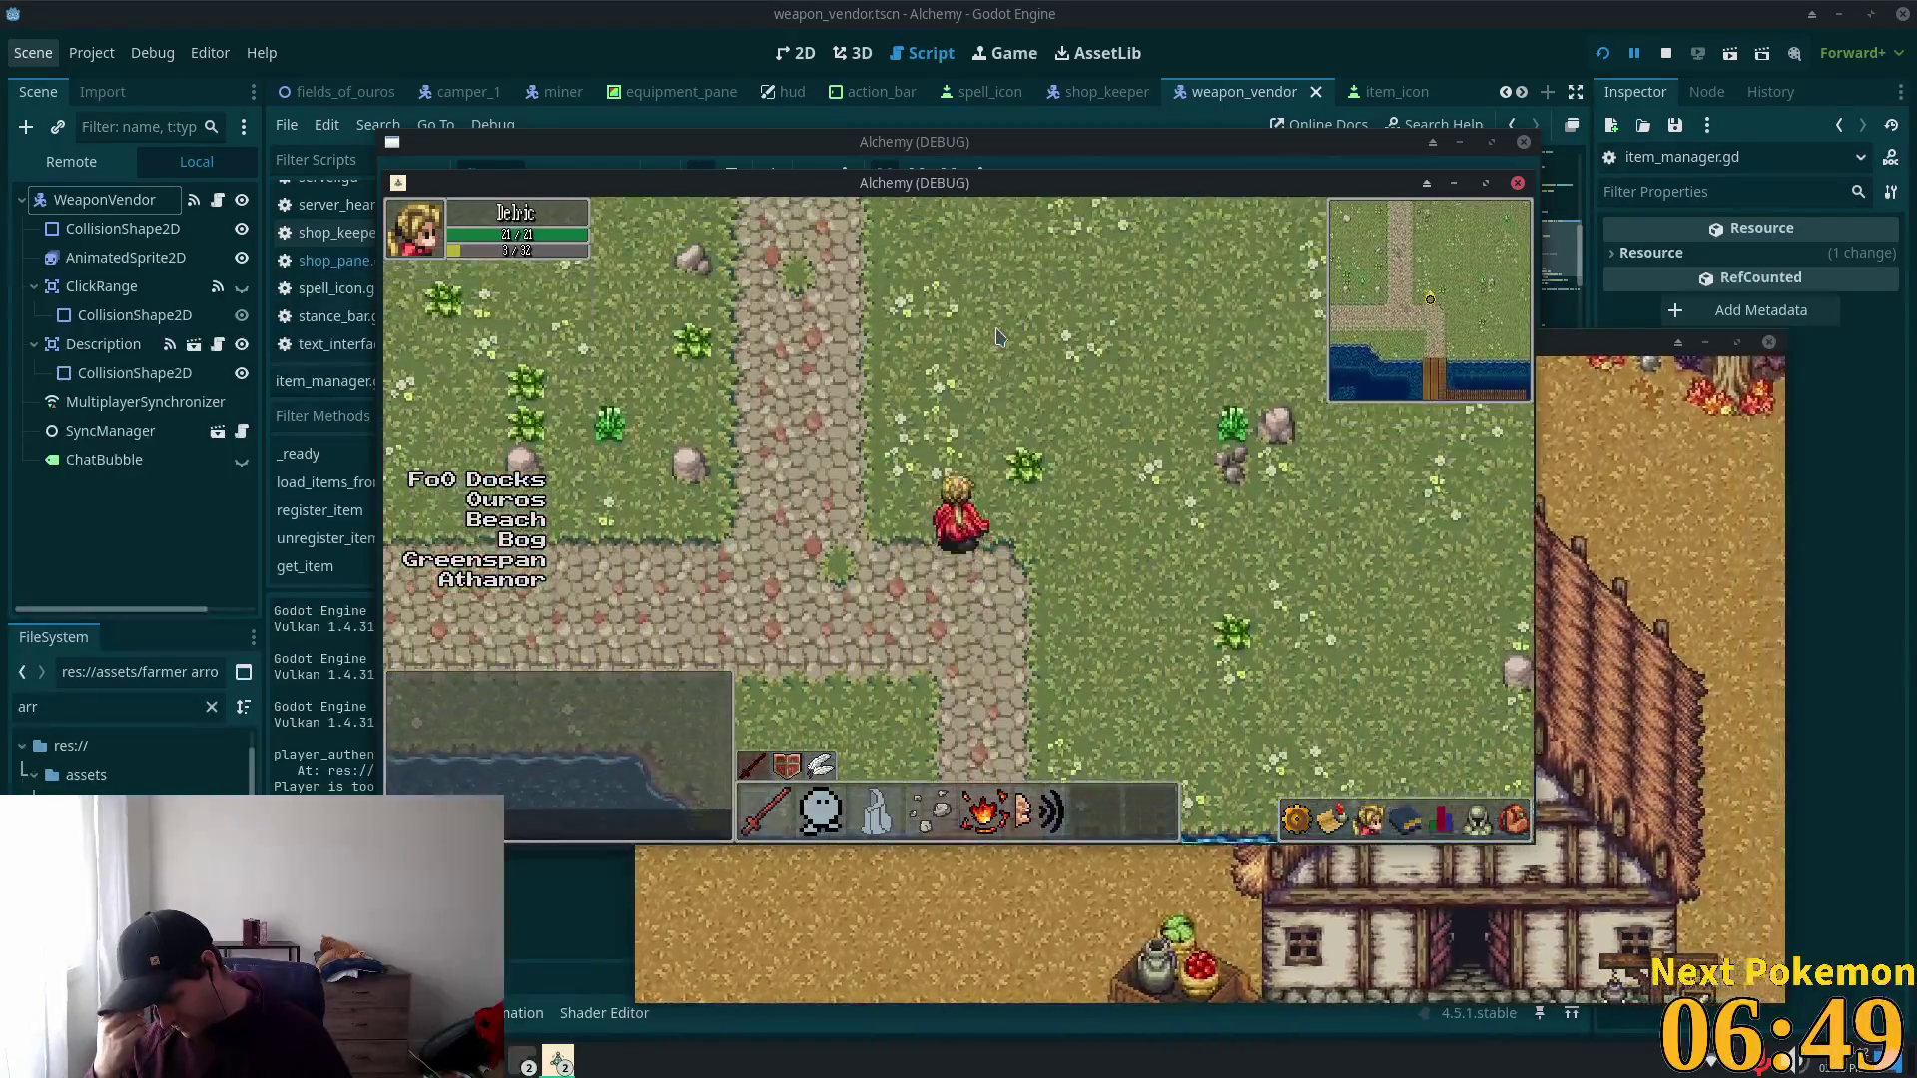
{"action": "key", "text": "Up"}
{"action": "key", "text": "Left"}
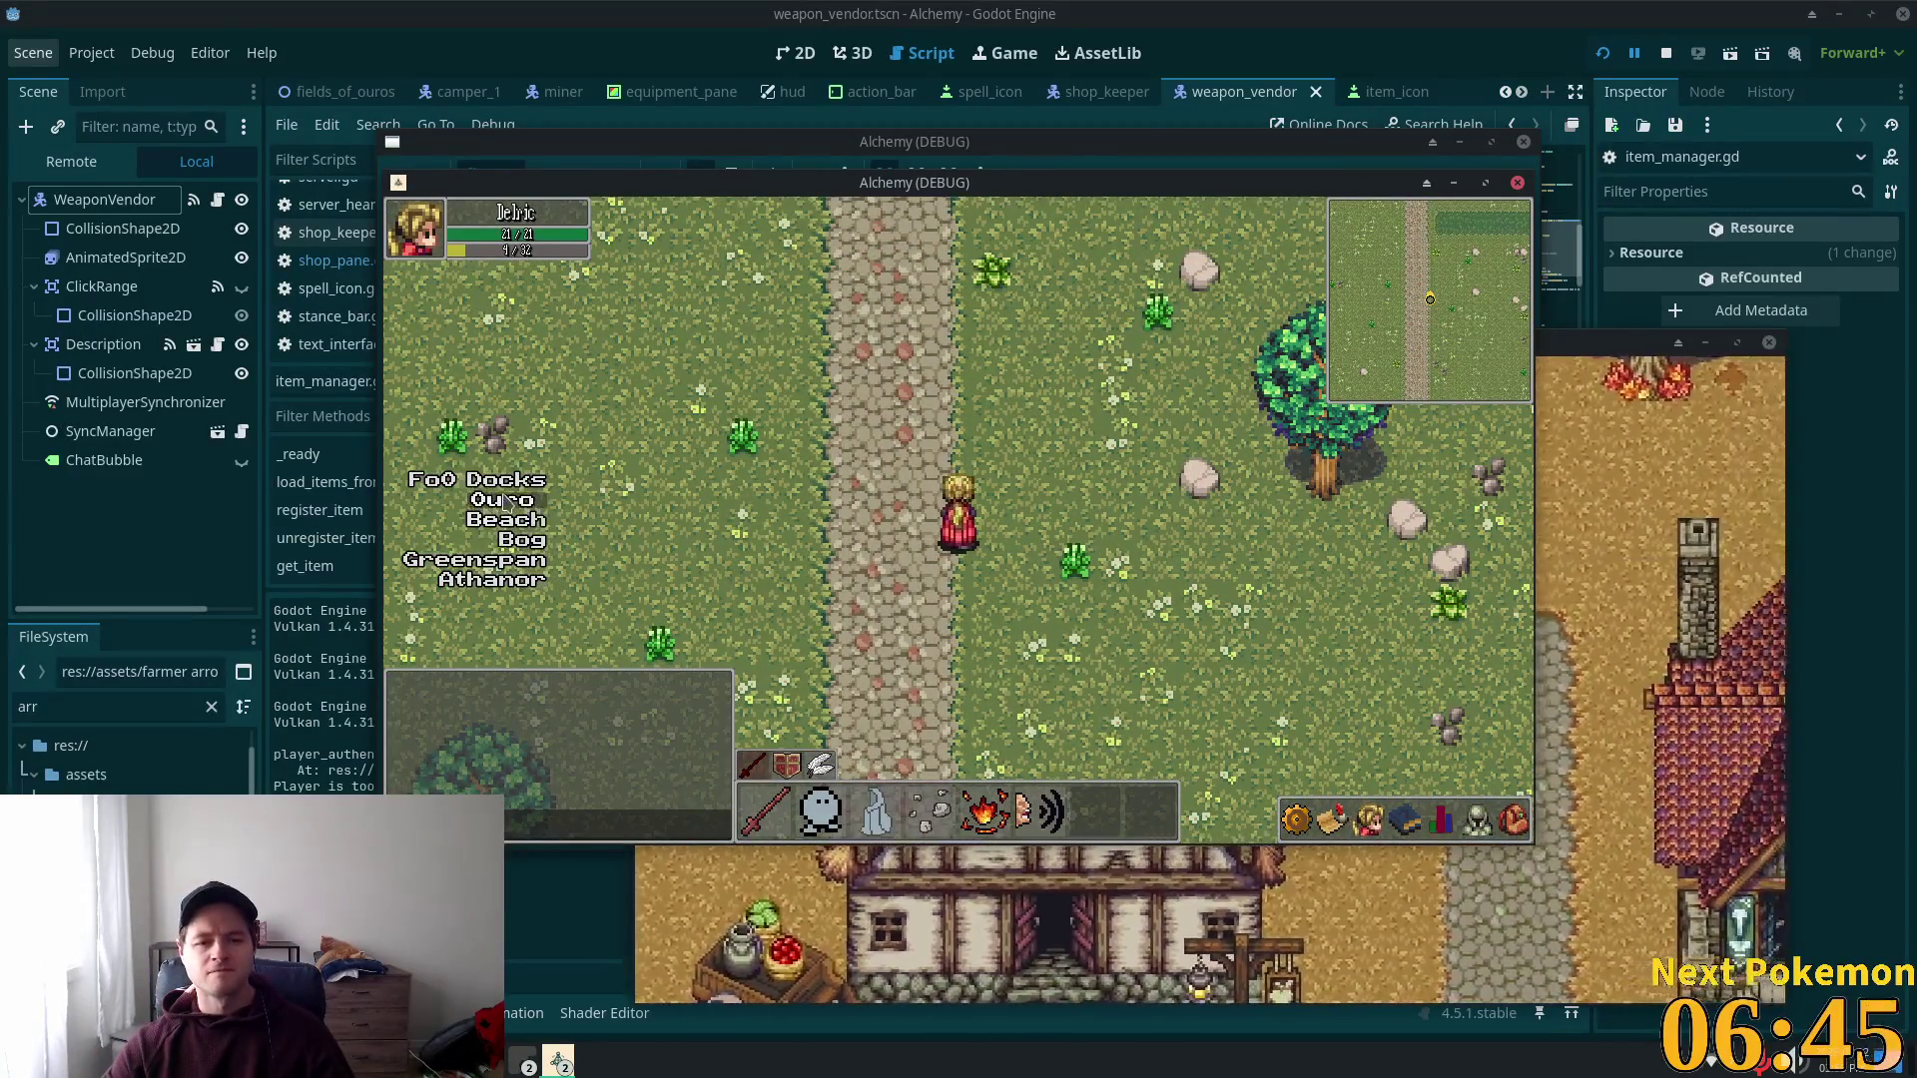
{"action": "key", "text": "Up"}
{"action": "key", "text": "Up"}
{"action": "key", "text": "Right"}
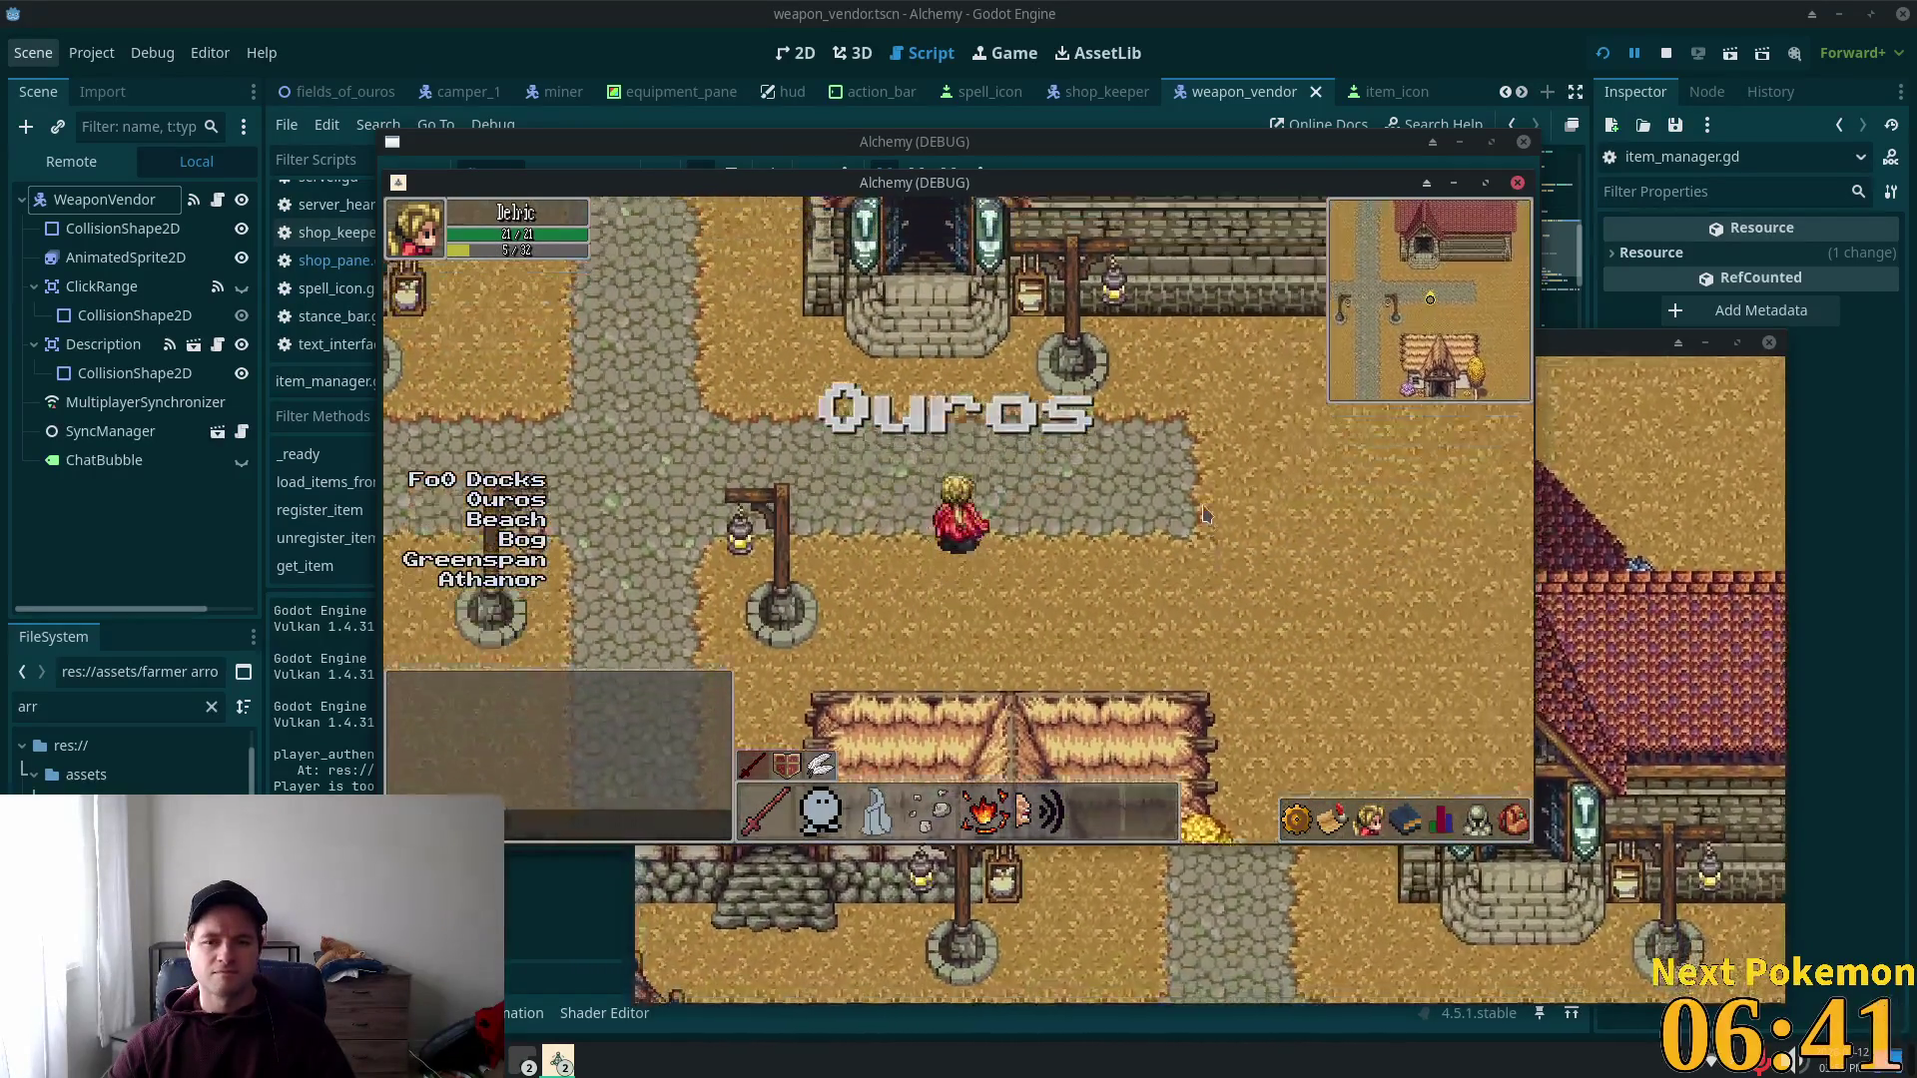
{"action": "key", "text": "Up"}
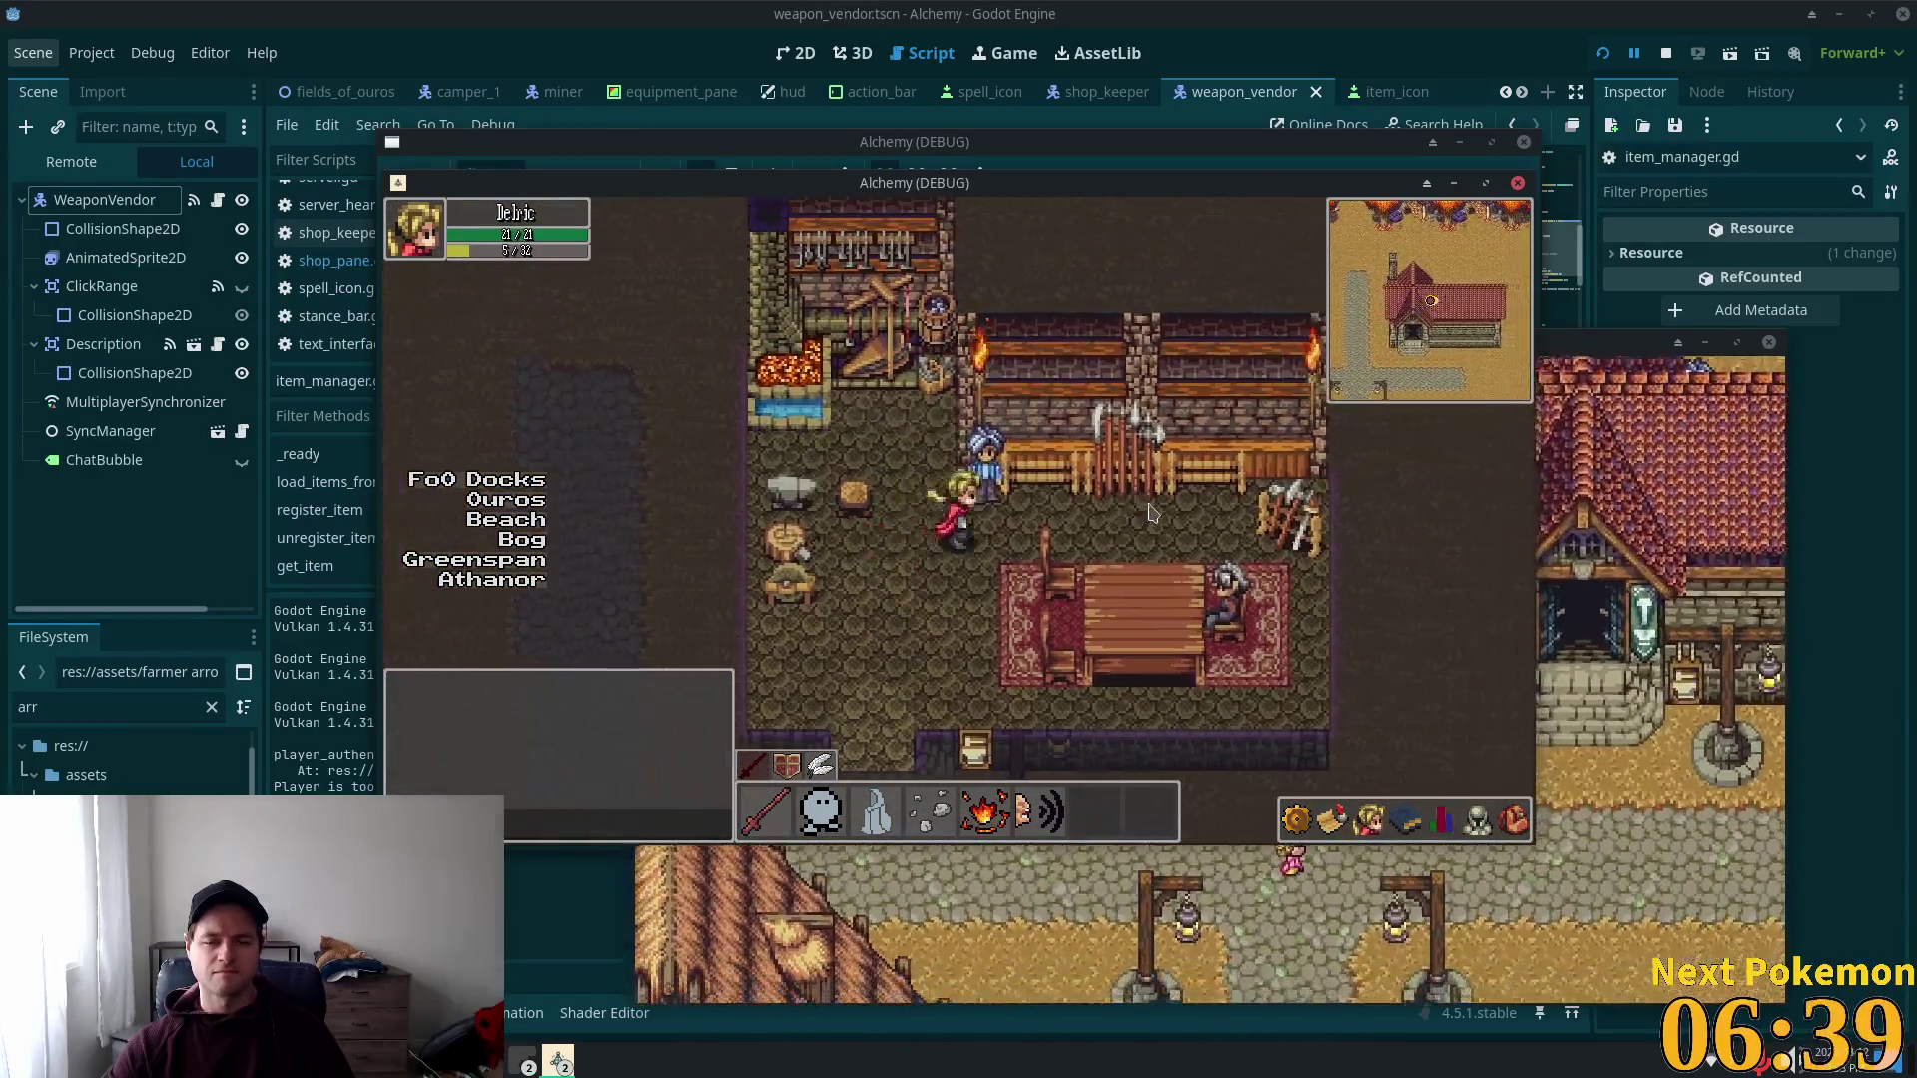
{"action": "left_click", "coordinate": [982, 499]}
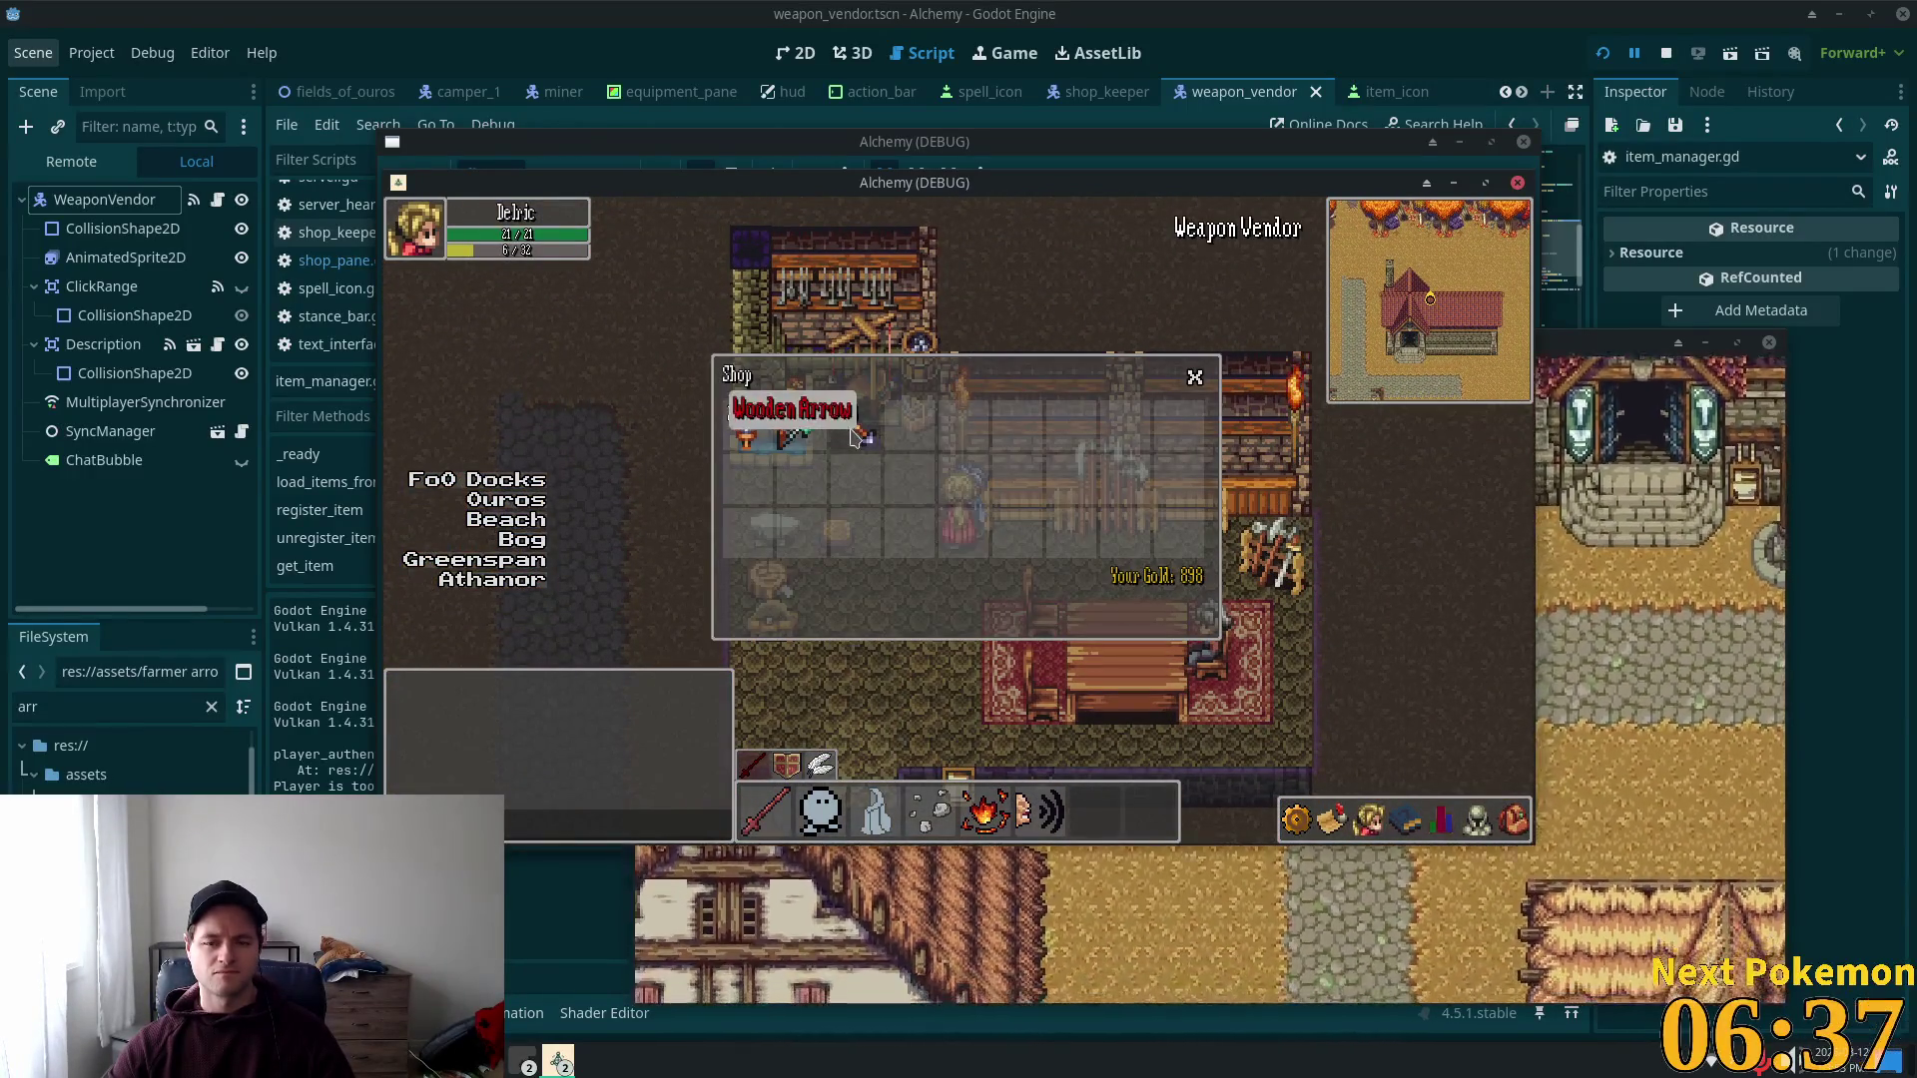
Step: Buy 100 Wooden Arrows from the weapon vendor using a custom quantity
{"action": "left_click", "coordinate": [854, 425]}
{"action": "left_click", "coordinate": [1161, 611]}
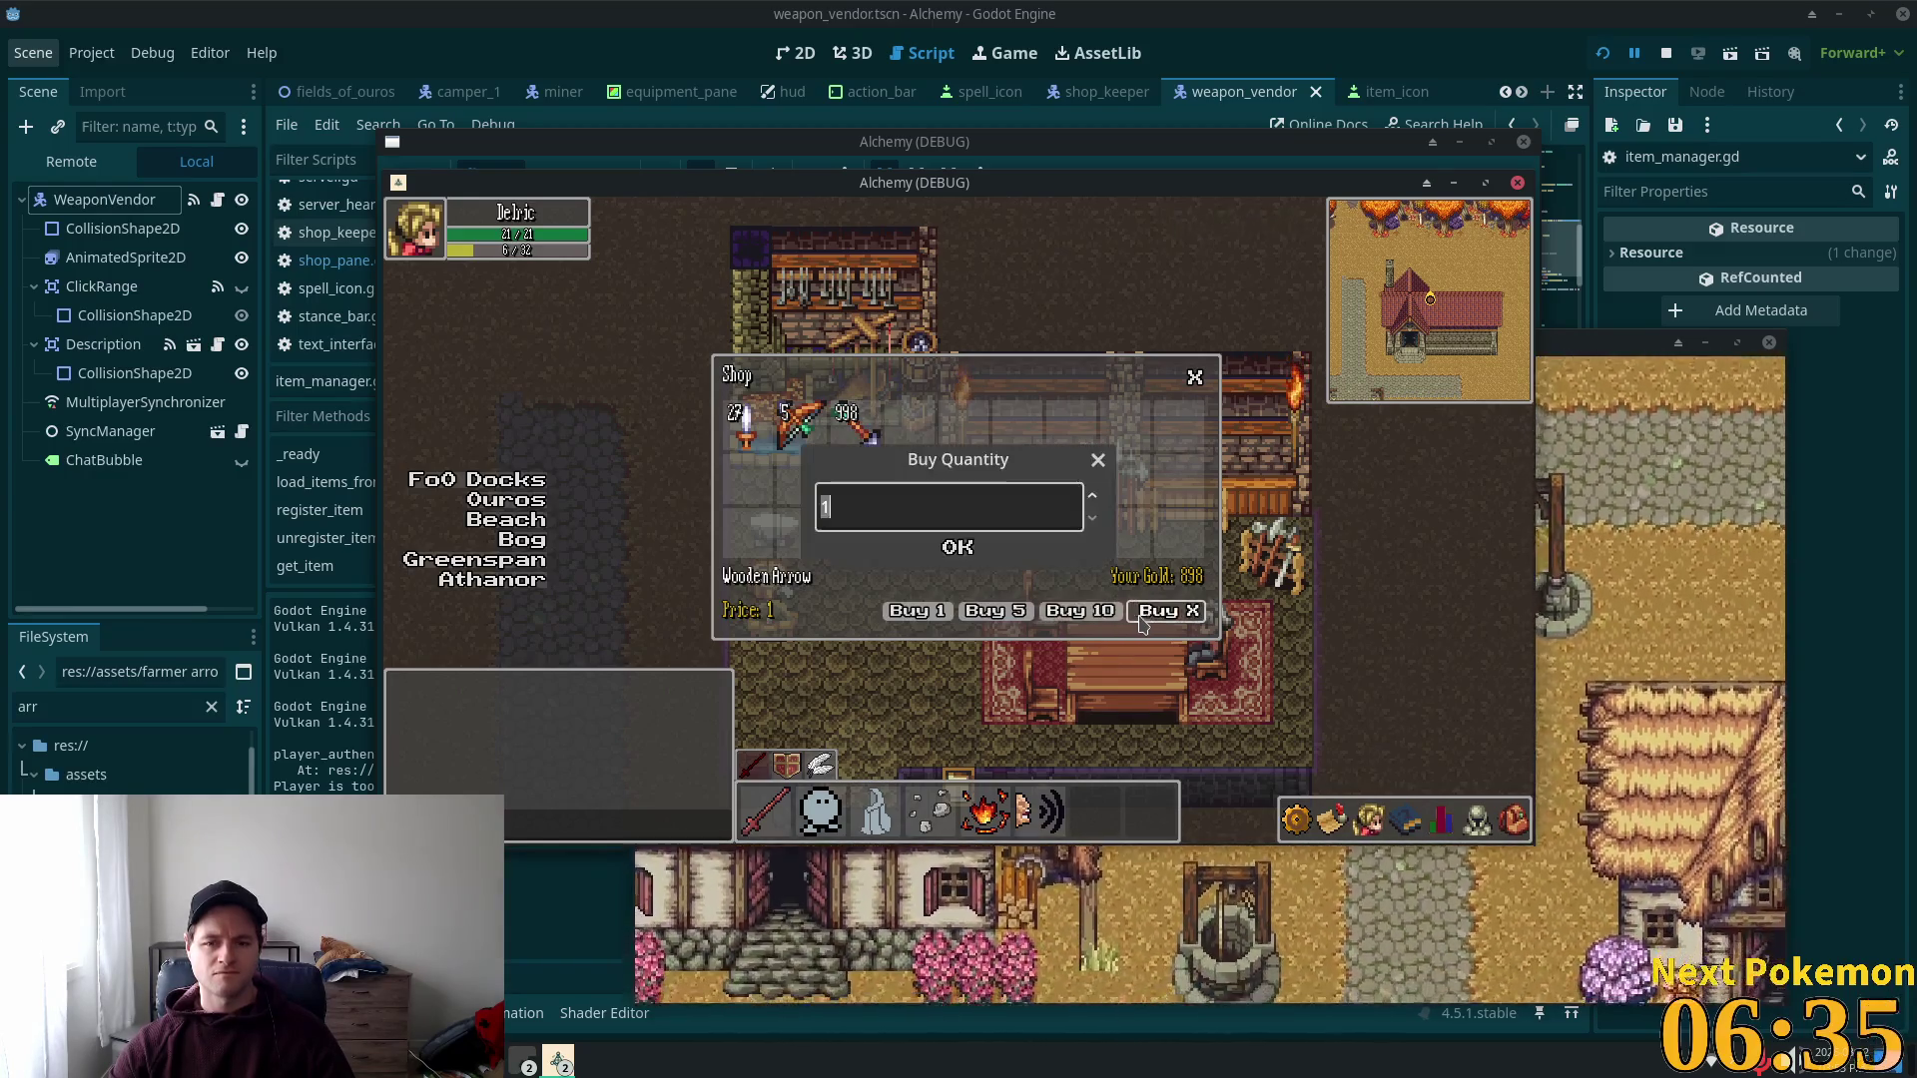
{"action": "type", "text": "00"}
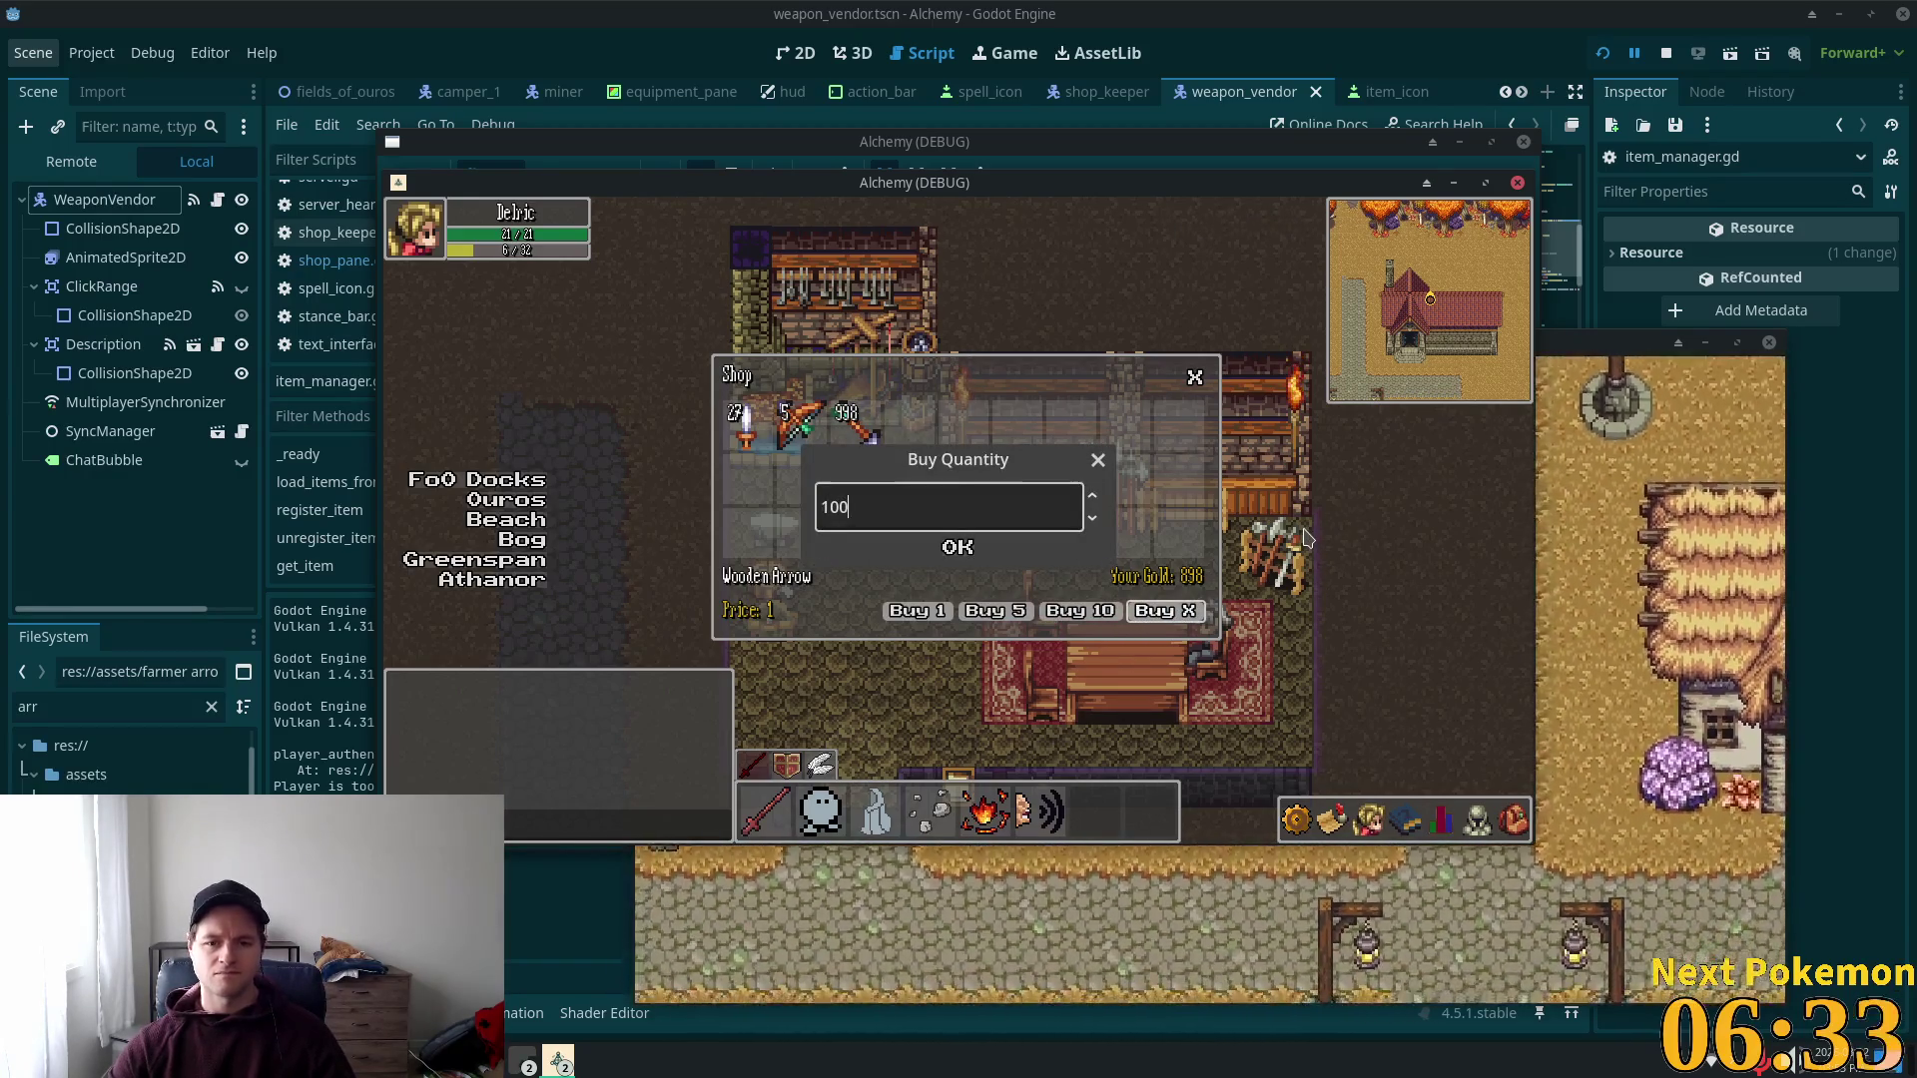
{"action": "left_click", "coordinate": [953, 549]}
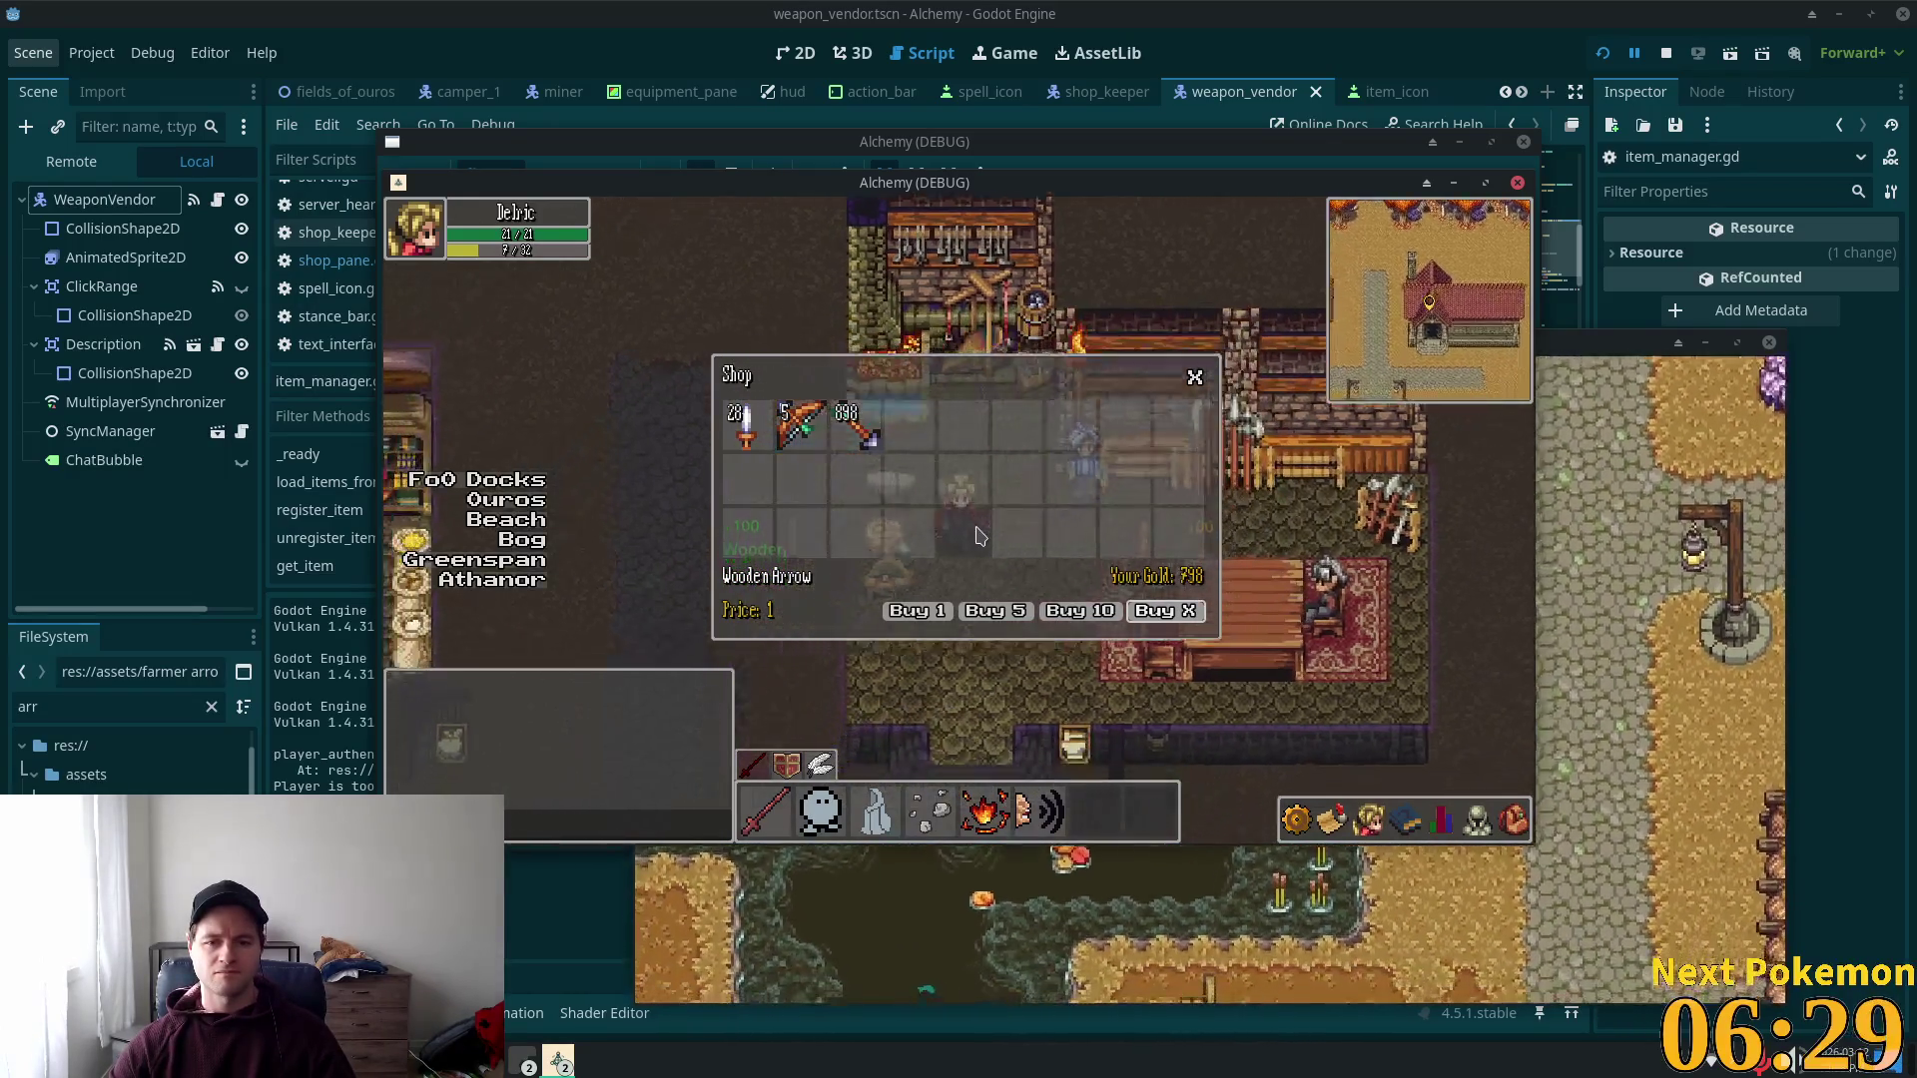
Step: Leave the shop, check the equipped gear, and walk out of town toward the bridge
{"action": "key", "text": "Escape"}
{"action": "key", "text": "s"}
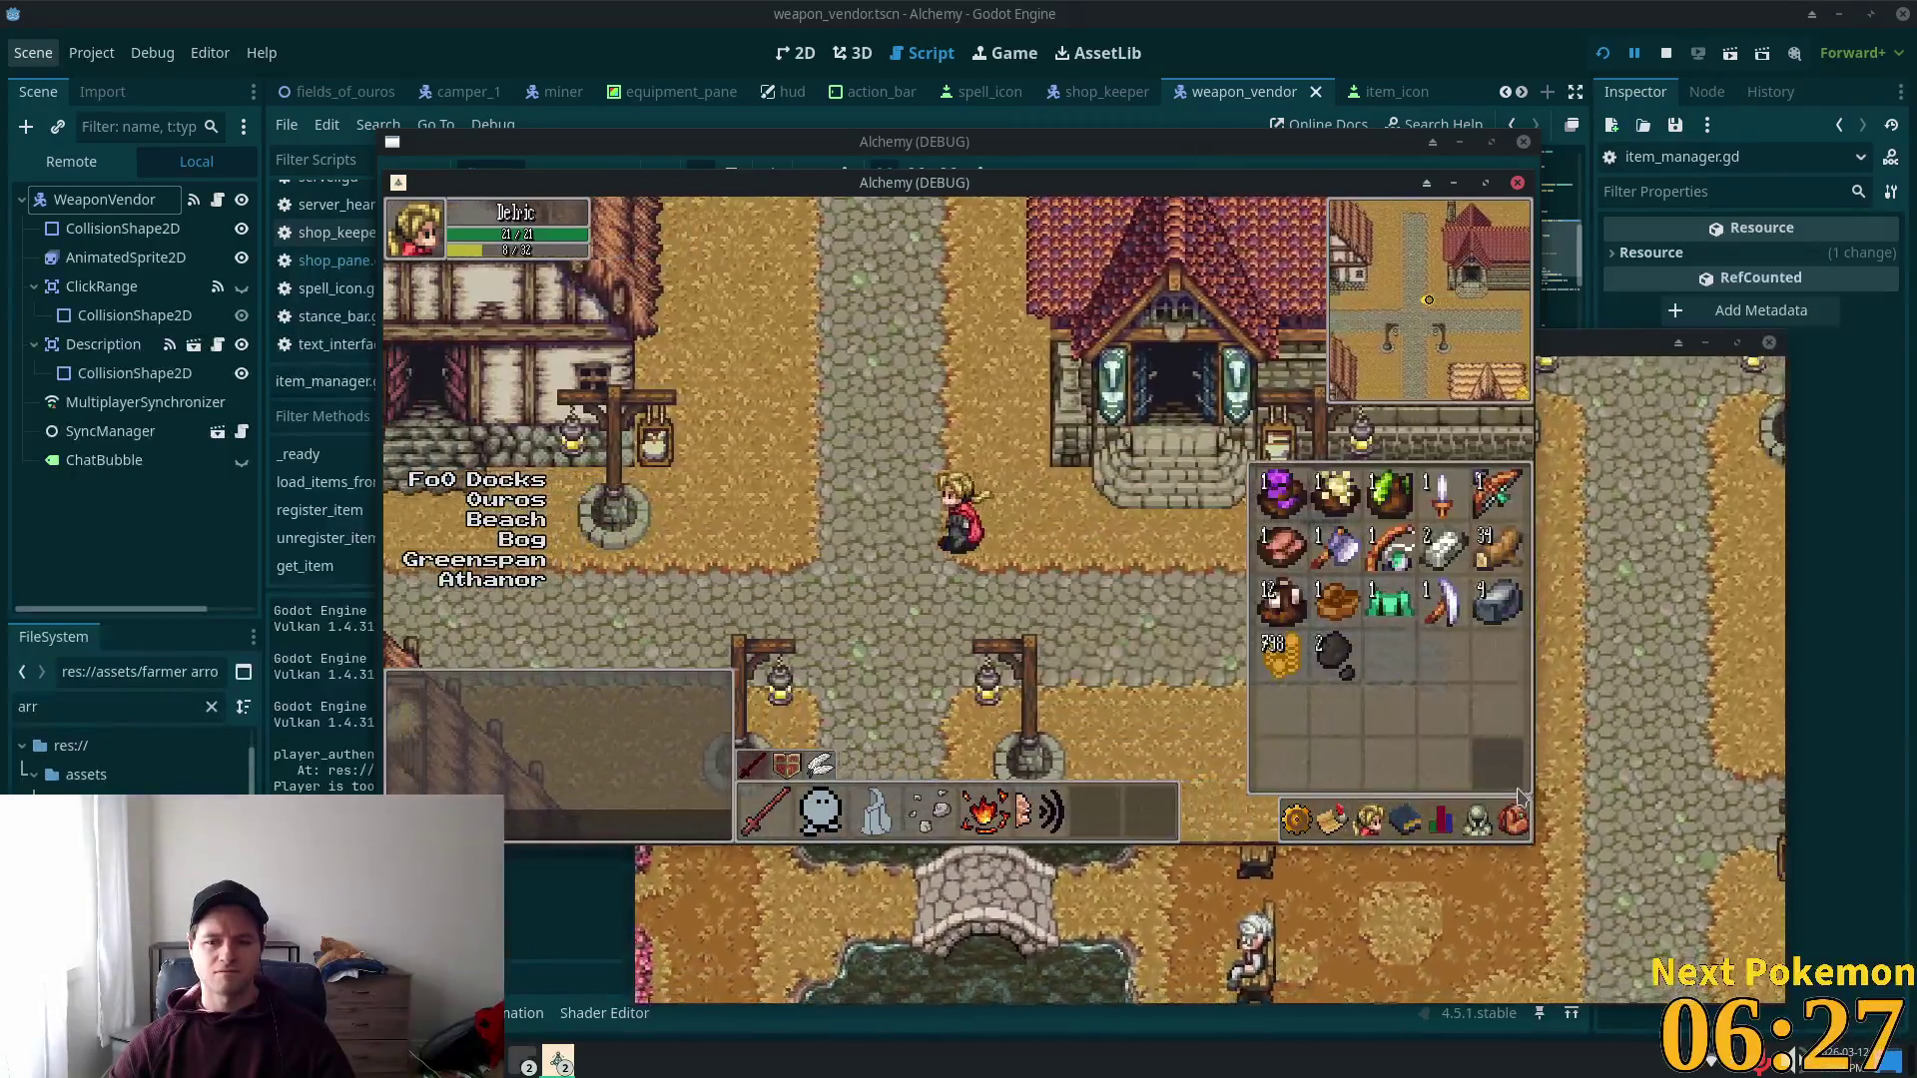
{"action": "key", "text": "a"}
{"action": "left_click", "coordinate": [1478, 821]}
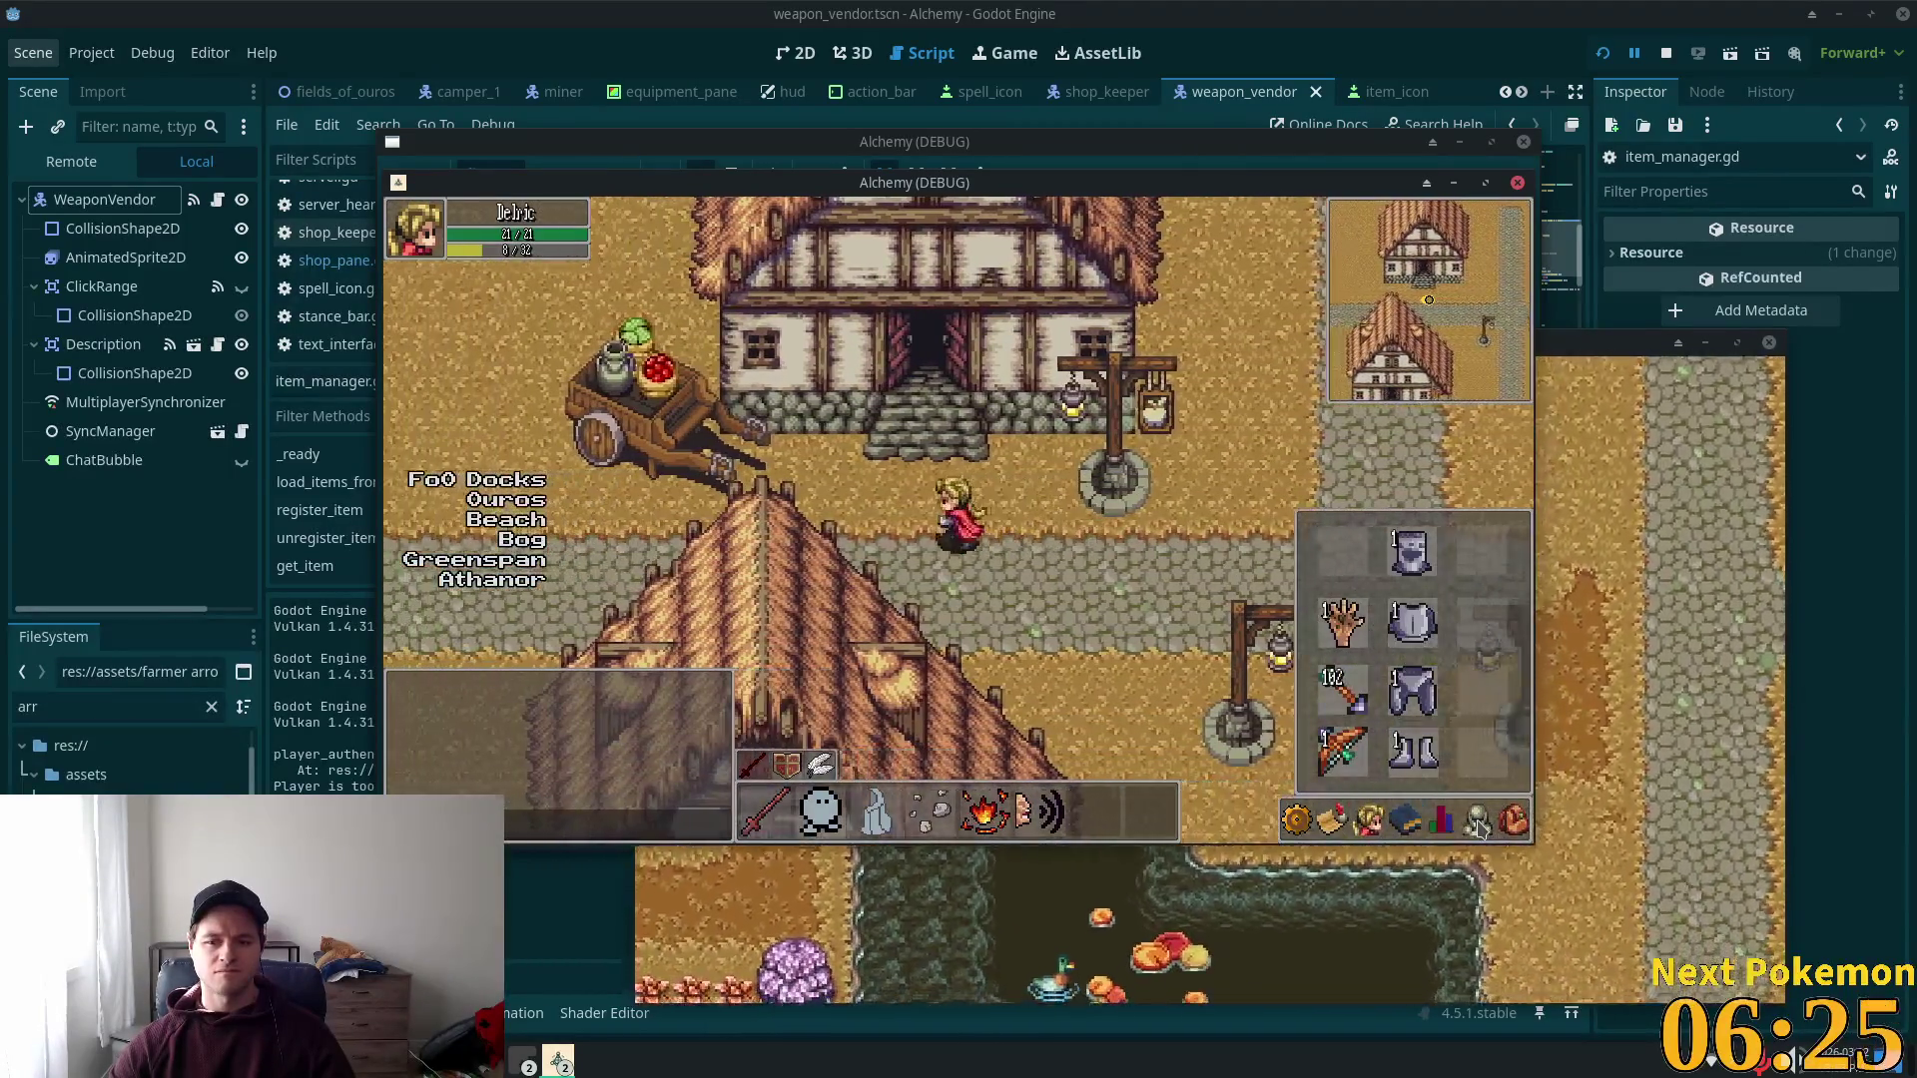
{"action": "left_click", "coordinate": [1478, 824]}
{"action": "key", "text": "a"}
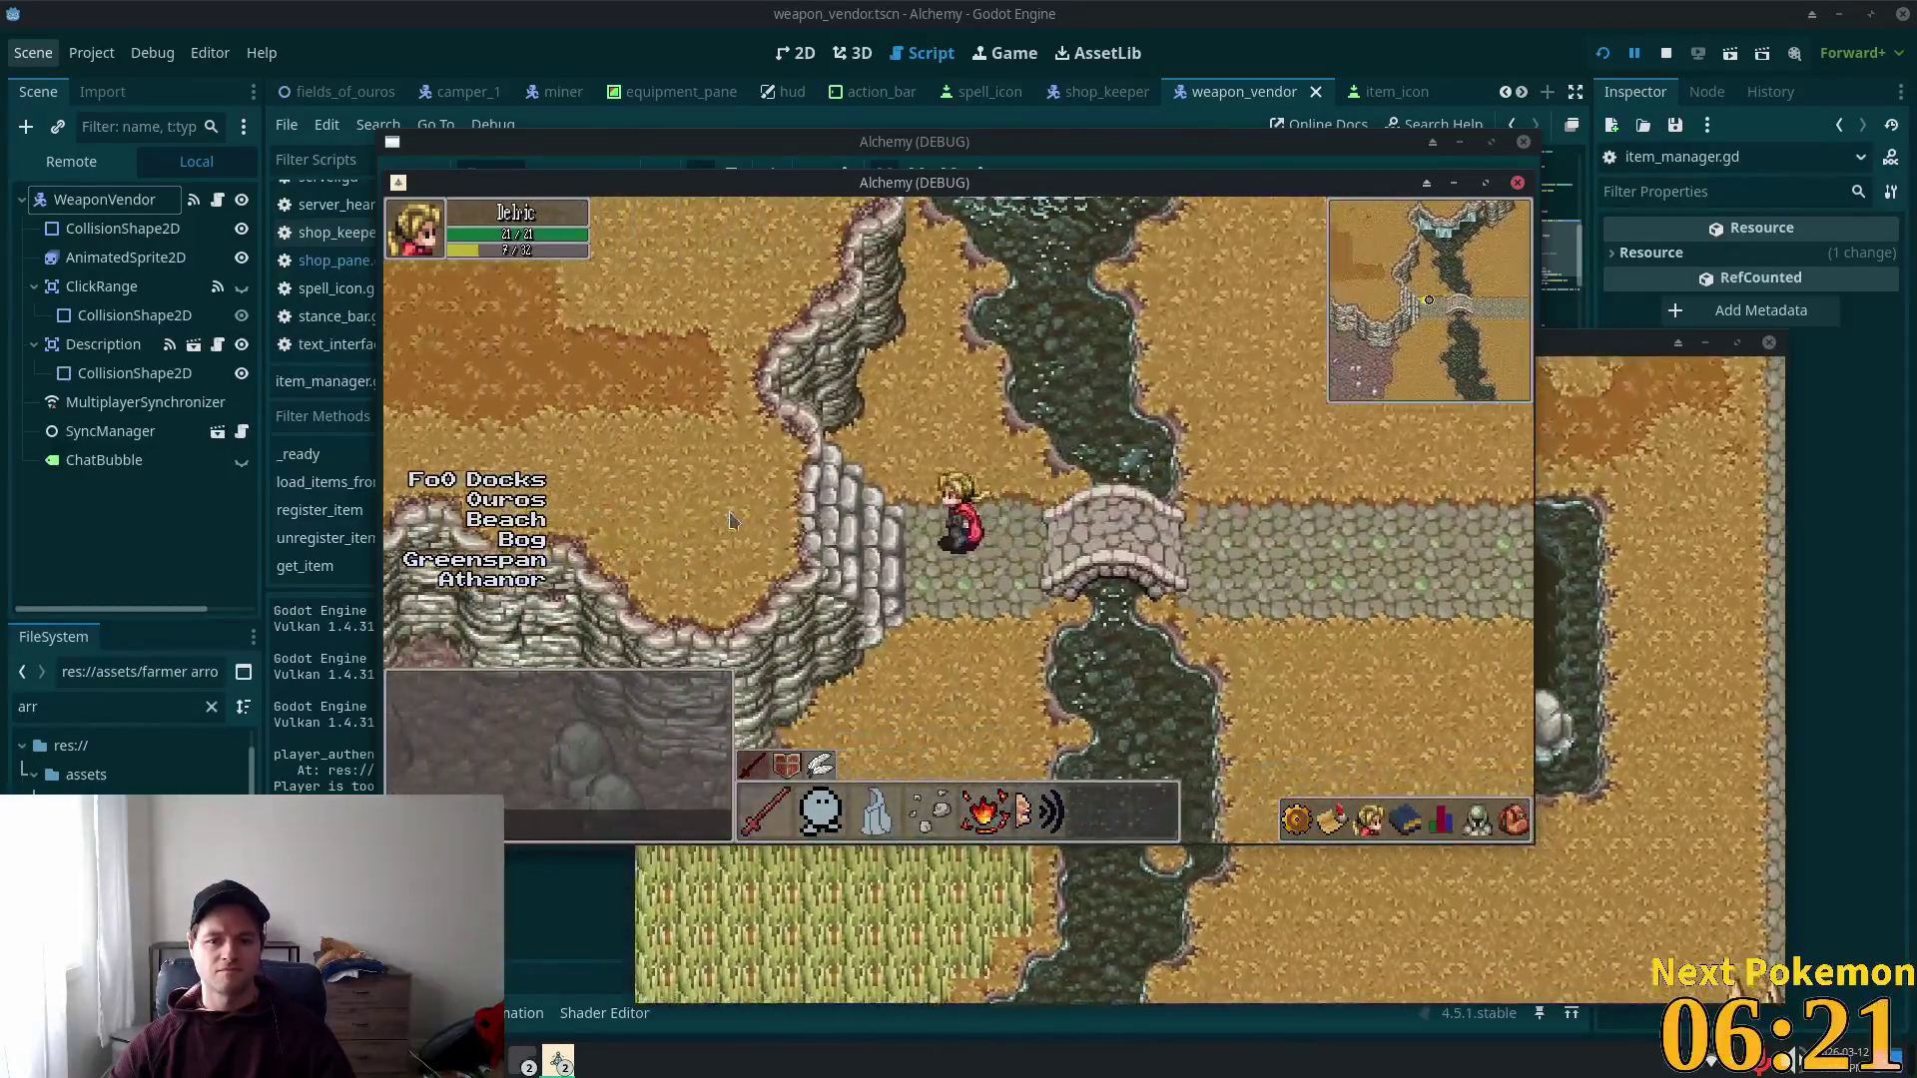
Step: Walk onto the bridge and toggle between the stats and equipment panels on the toolbar
{"action": "key", "text": "w"}
{"action": "key", "text": "s"}
{"action": "key", "text": "d"}
{"action": "key", "text": "d"}
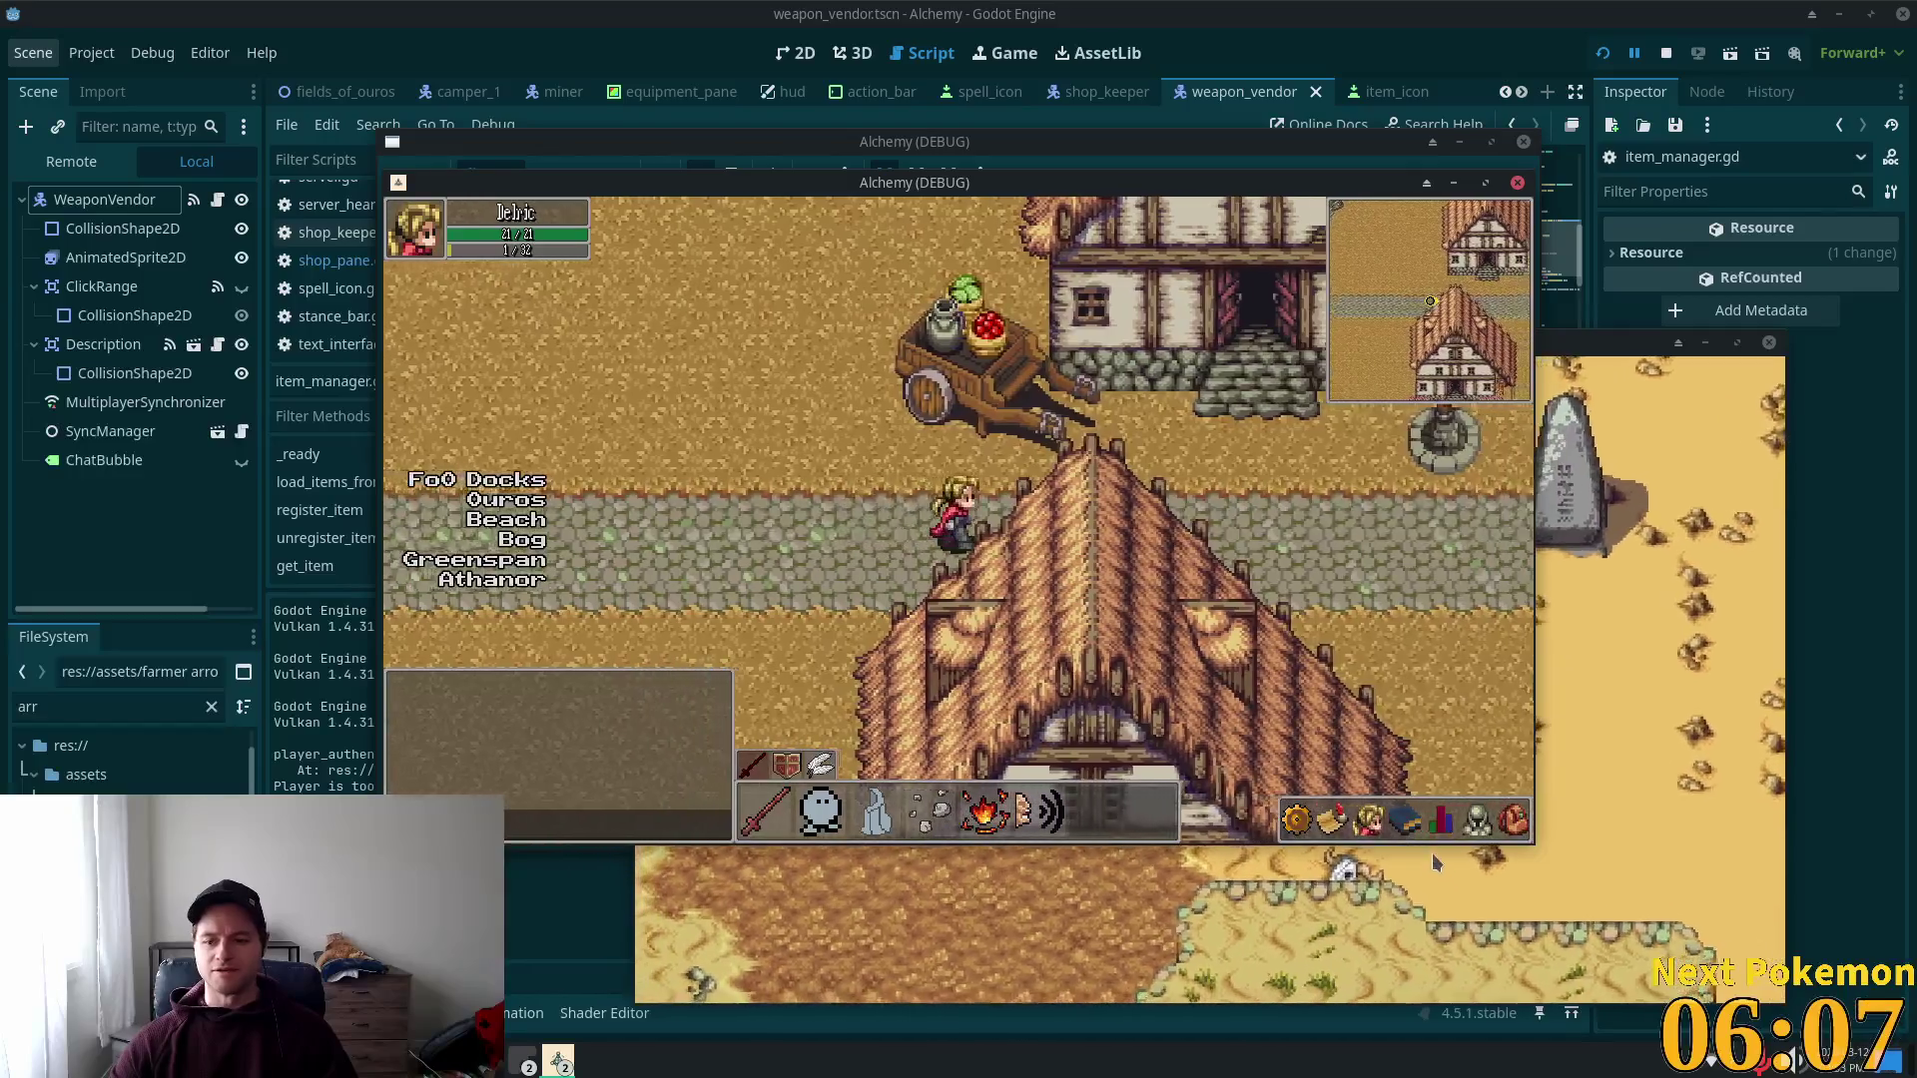
{"action": "left_click", "coordinate": [1438, 822]}
{"action": "left_click", "coordinate": [1478, 821]}
{"action": "left_click", "coordinate": [1441, 821]}
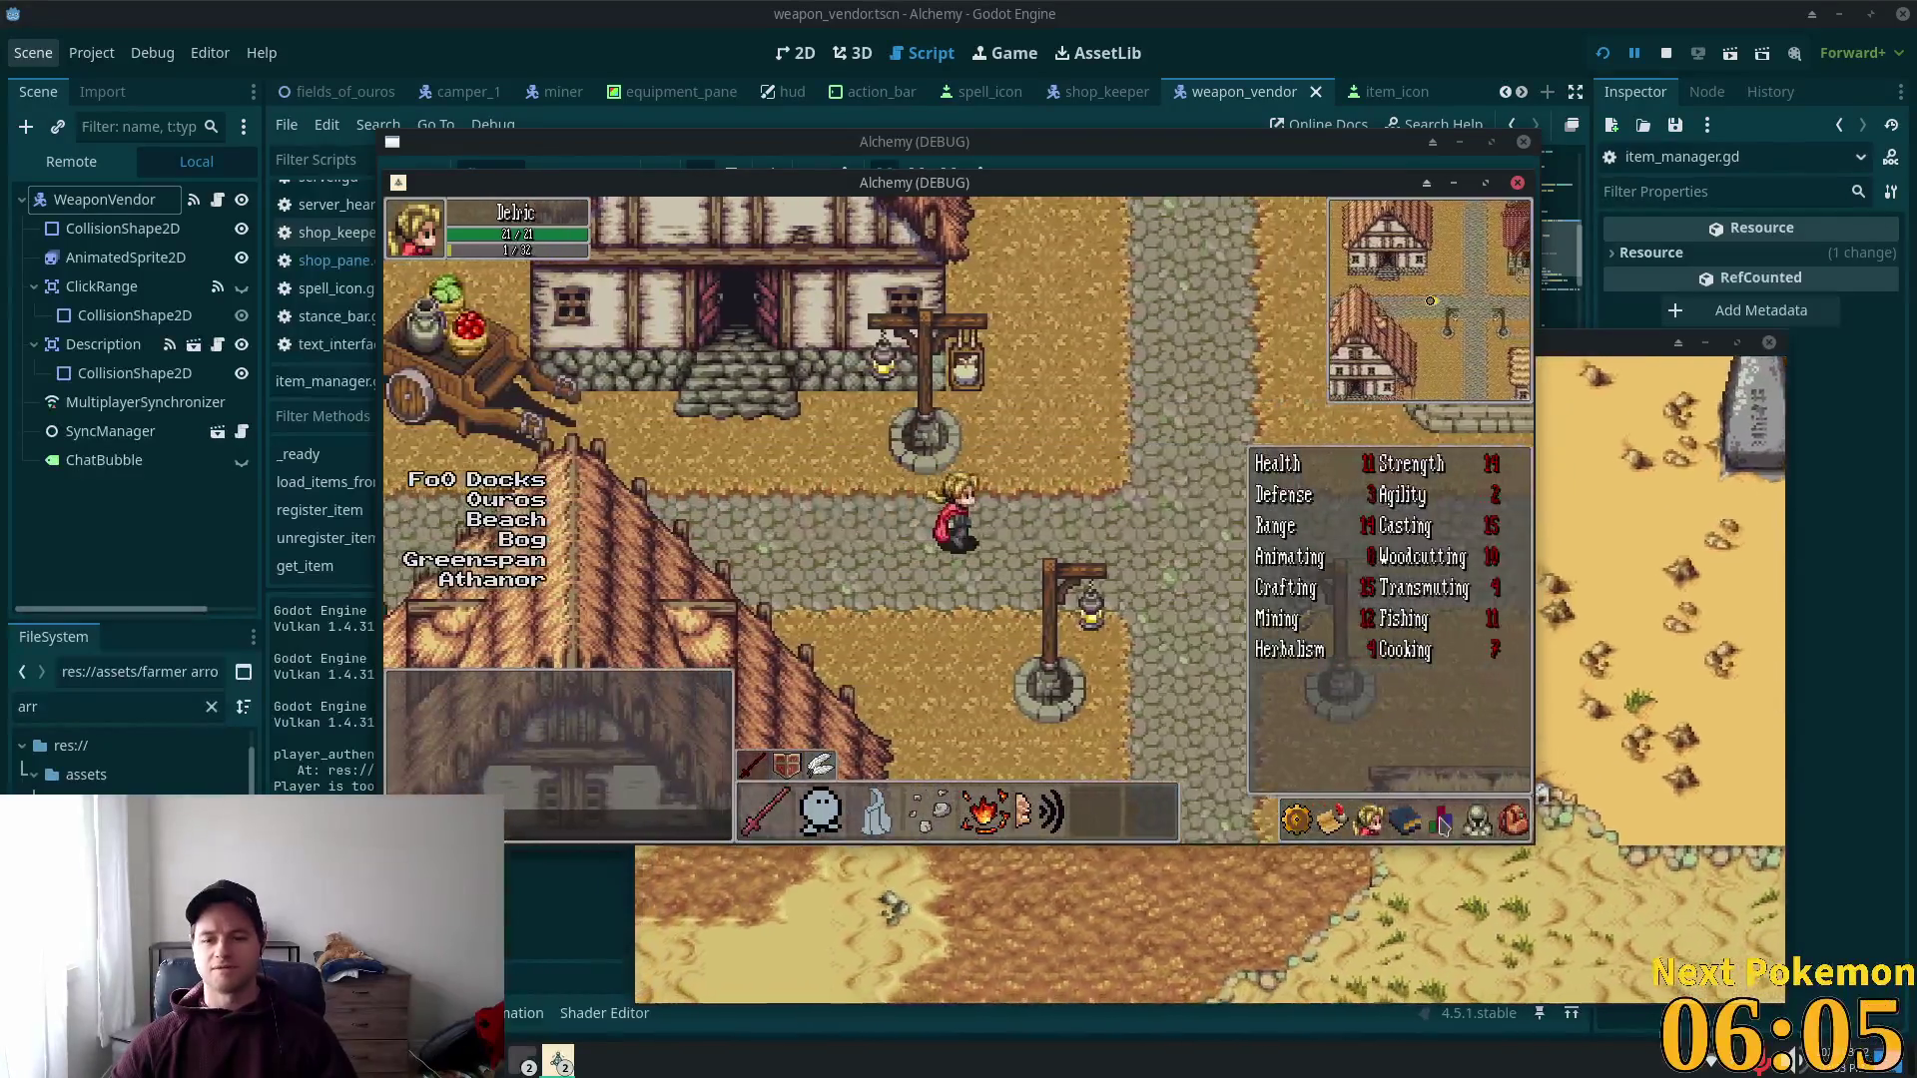
{"action": "left_click", "coordinate": [1480, 820]}
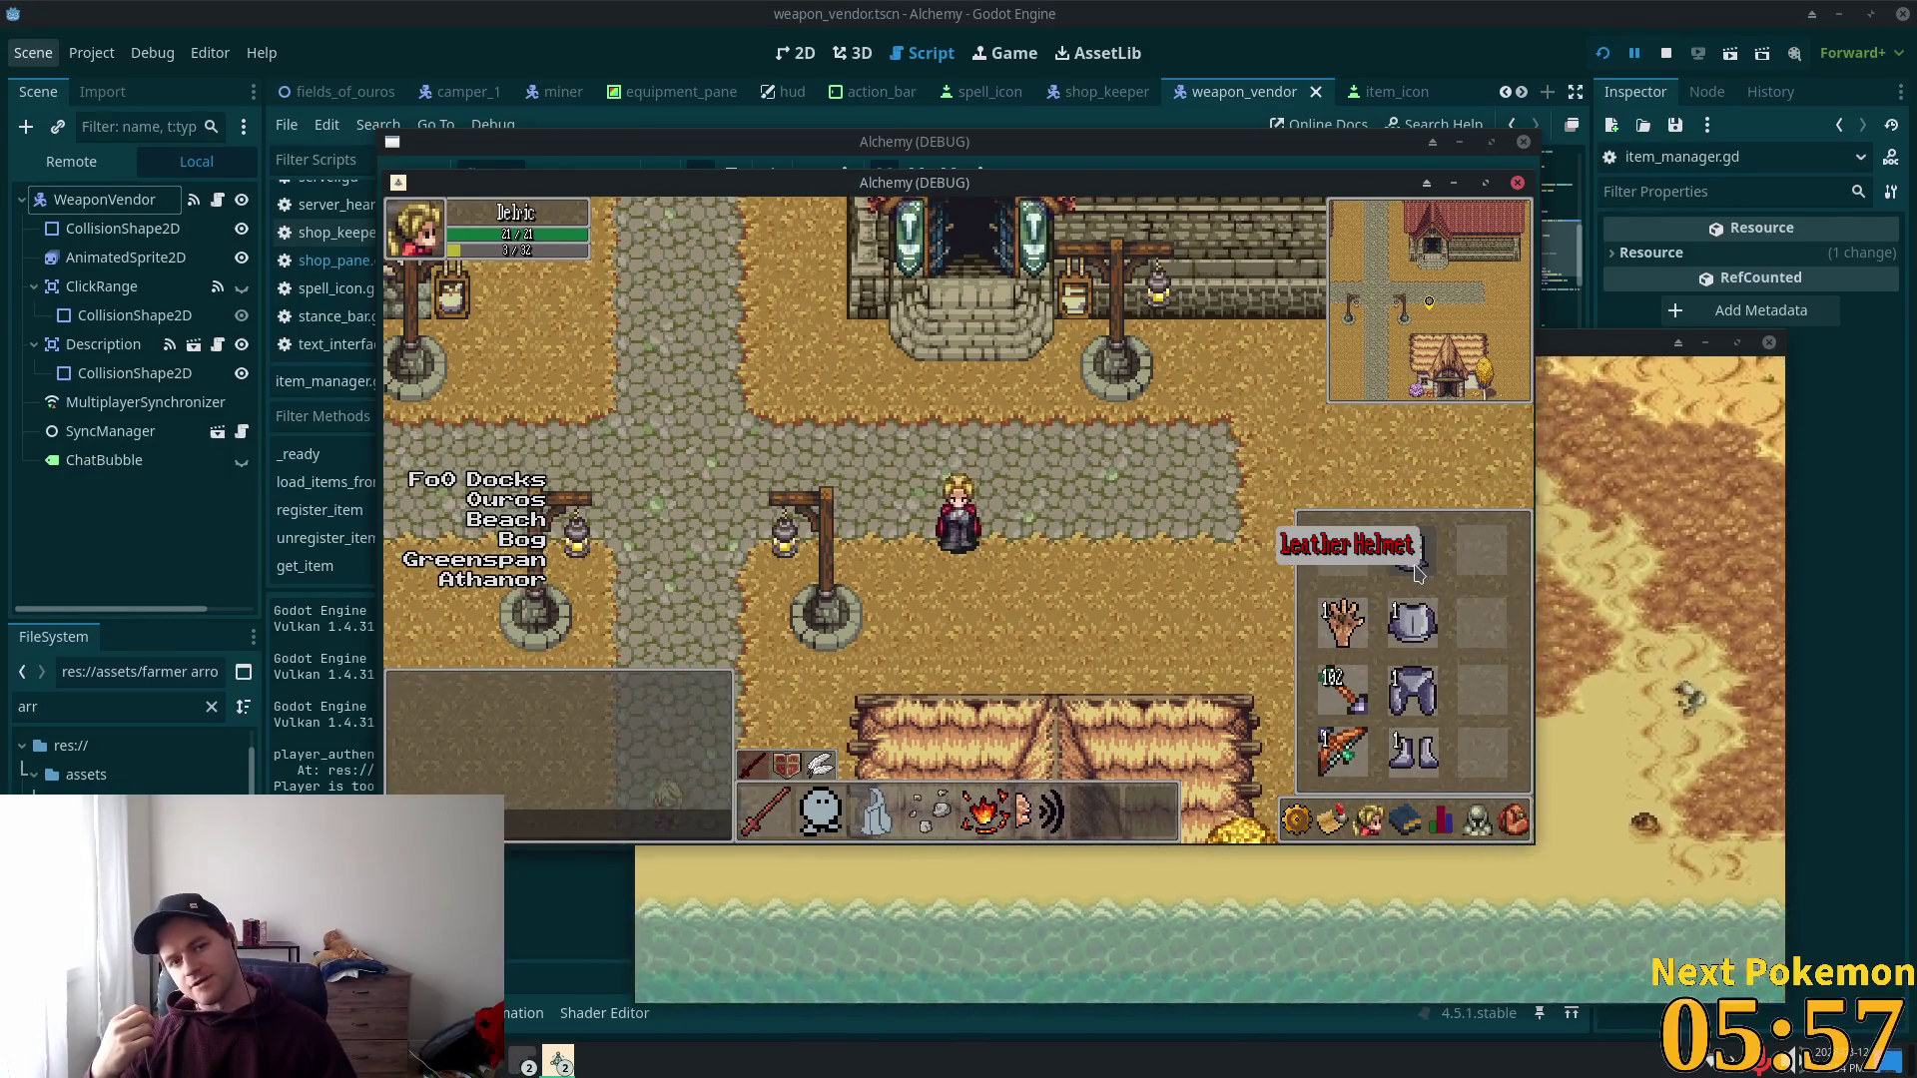
Step: Walk along the street down into the farm and past the farmhouse to the chicken pen
{"action": "key", "text": "Right"}
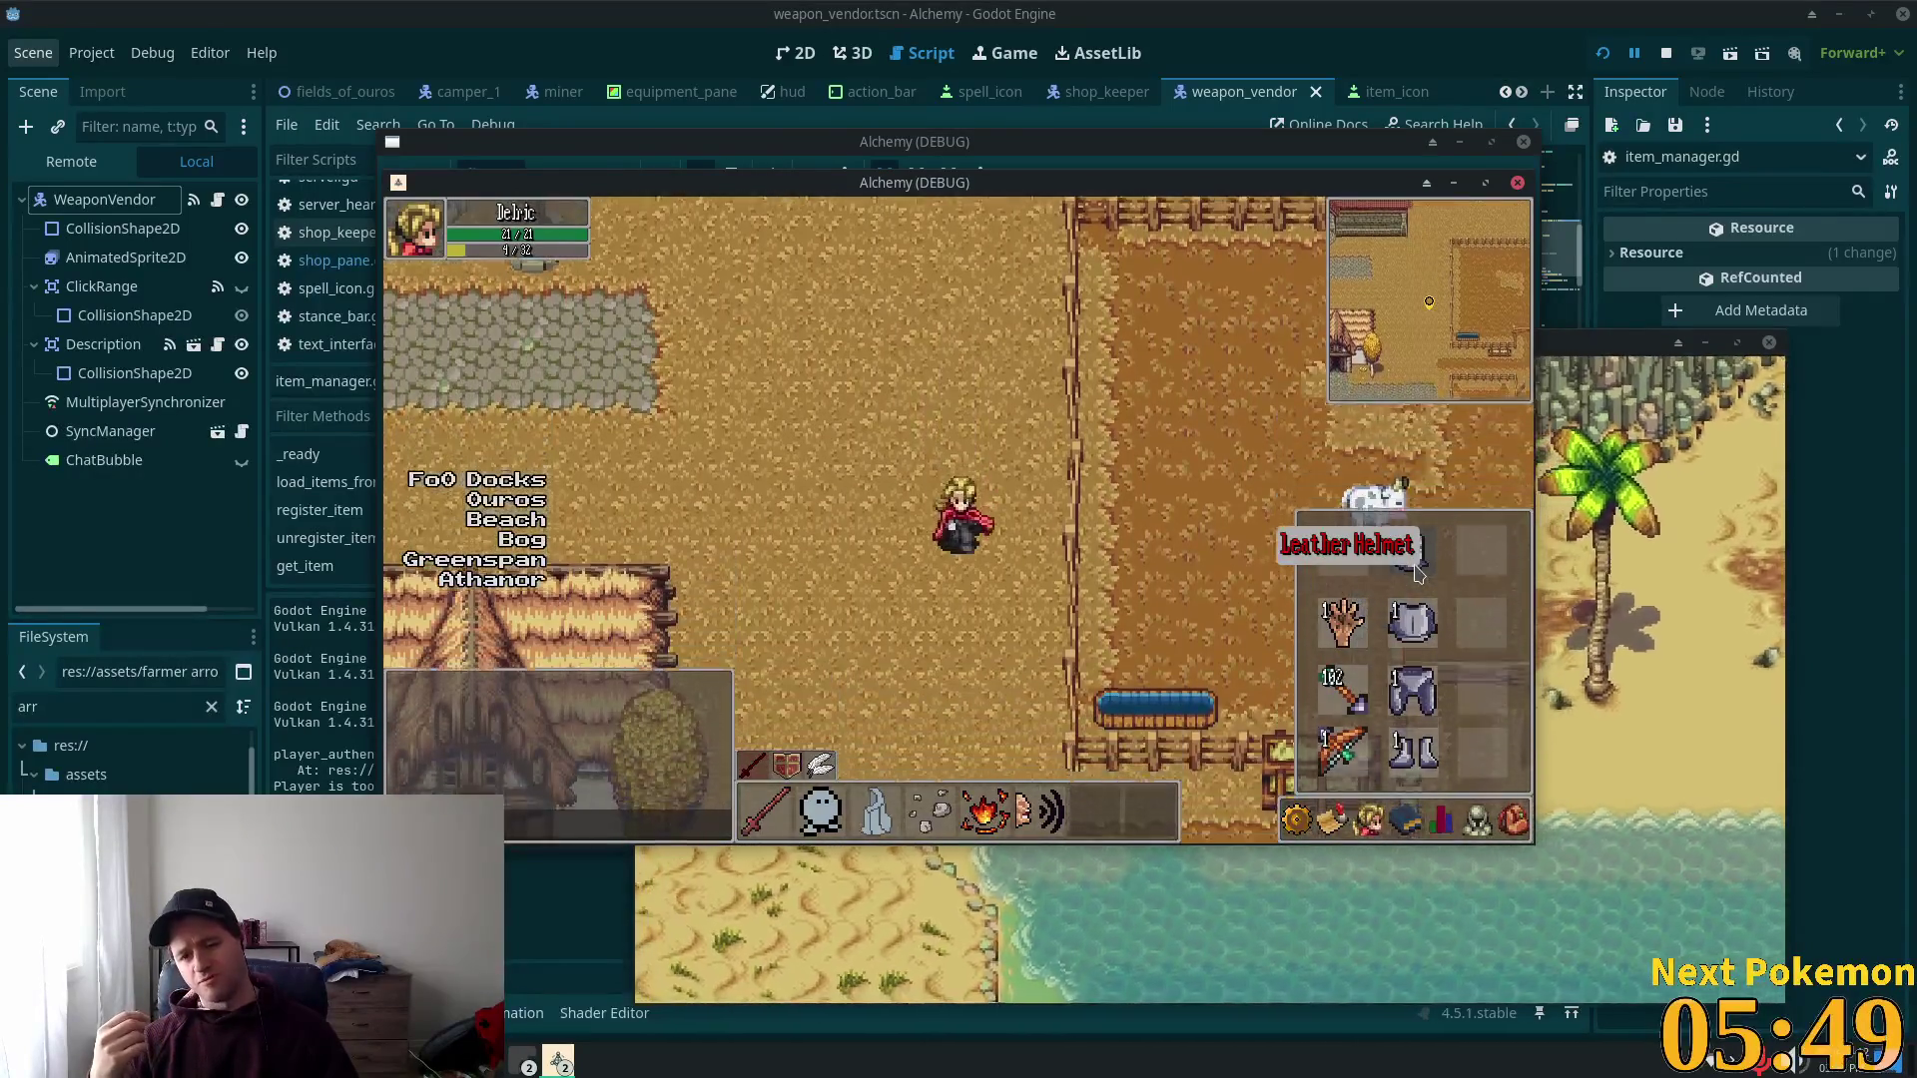
{"action": "key", "text": "Down"}
{"action": "key", "text": "Right"}
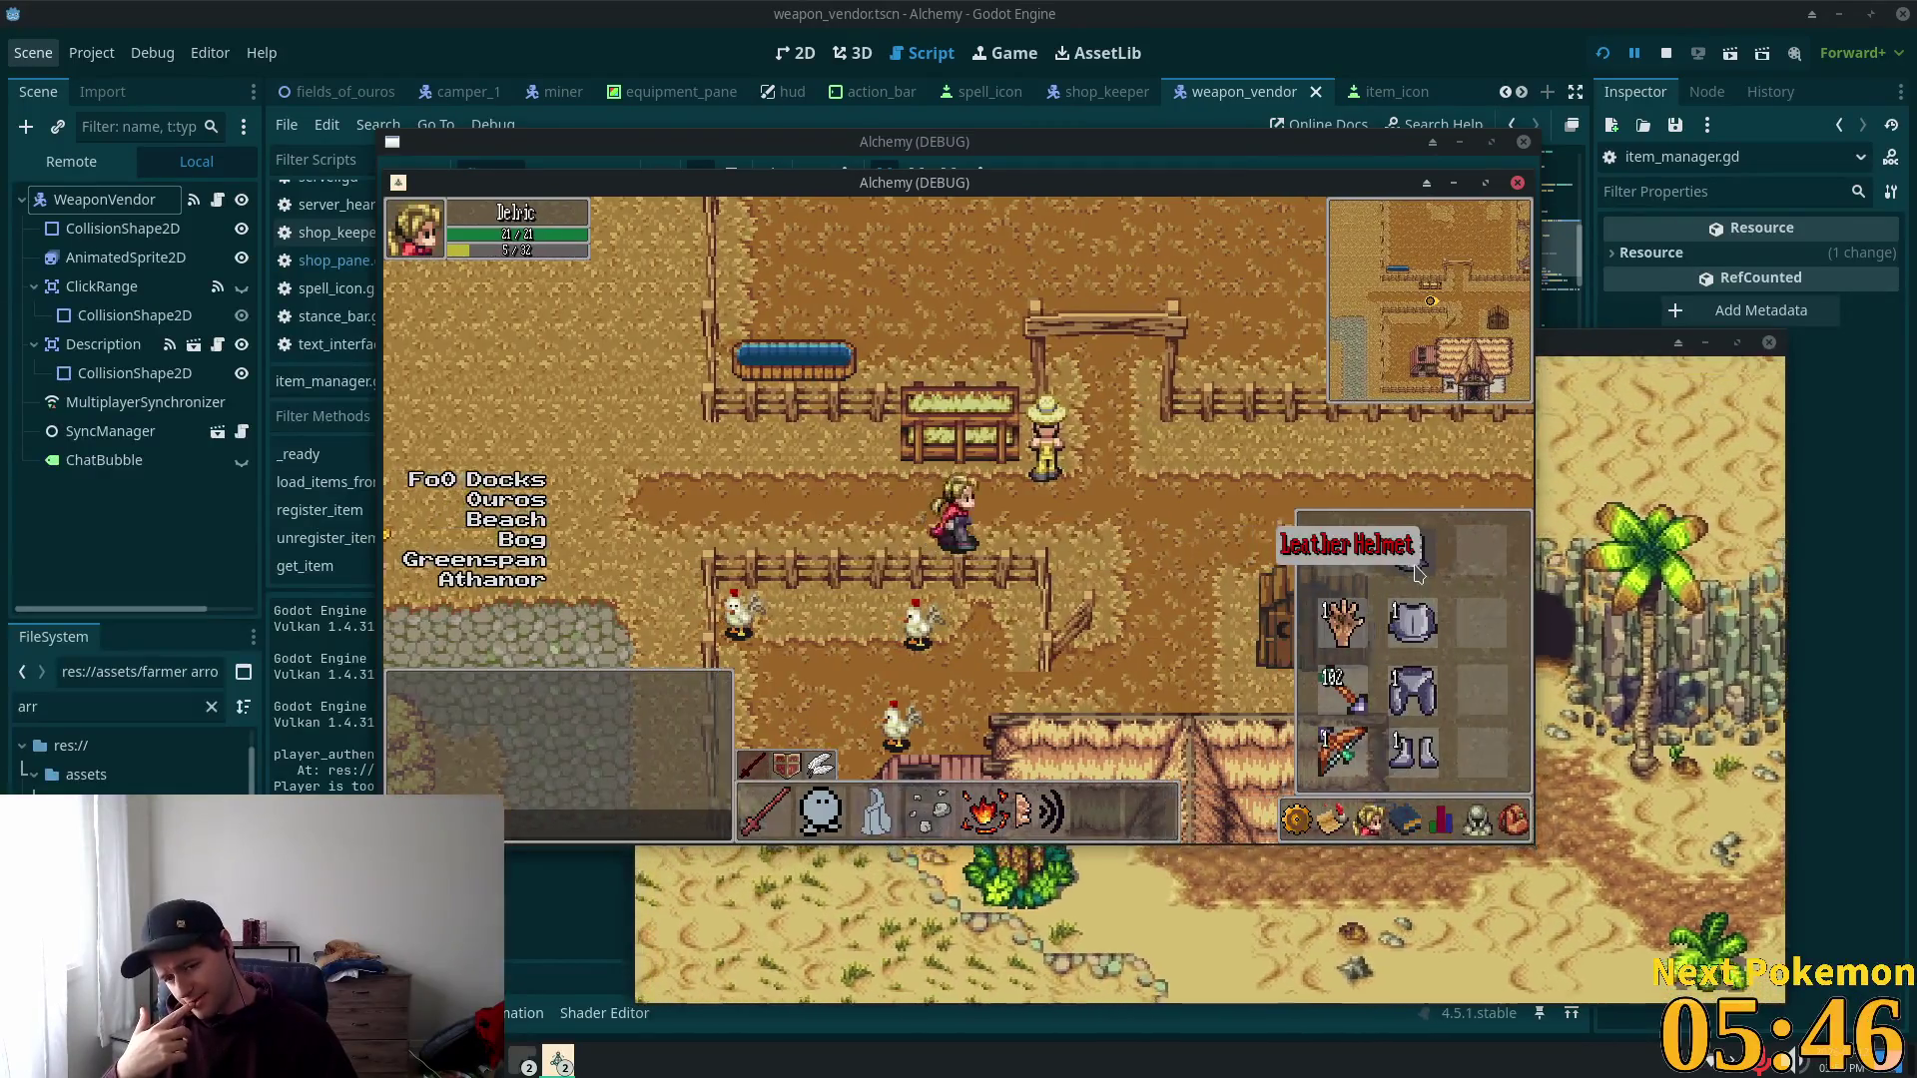
{"action": "key", "text": "Right"}
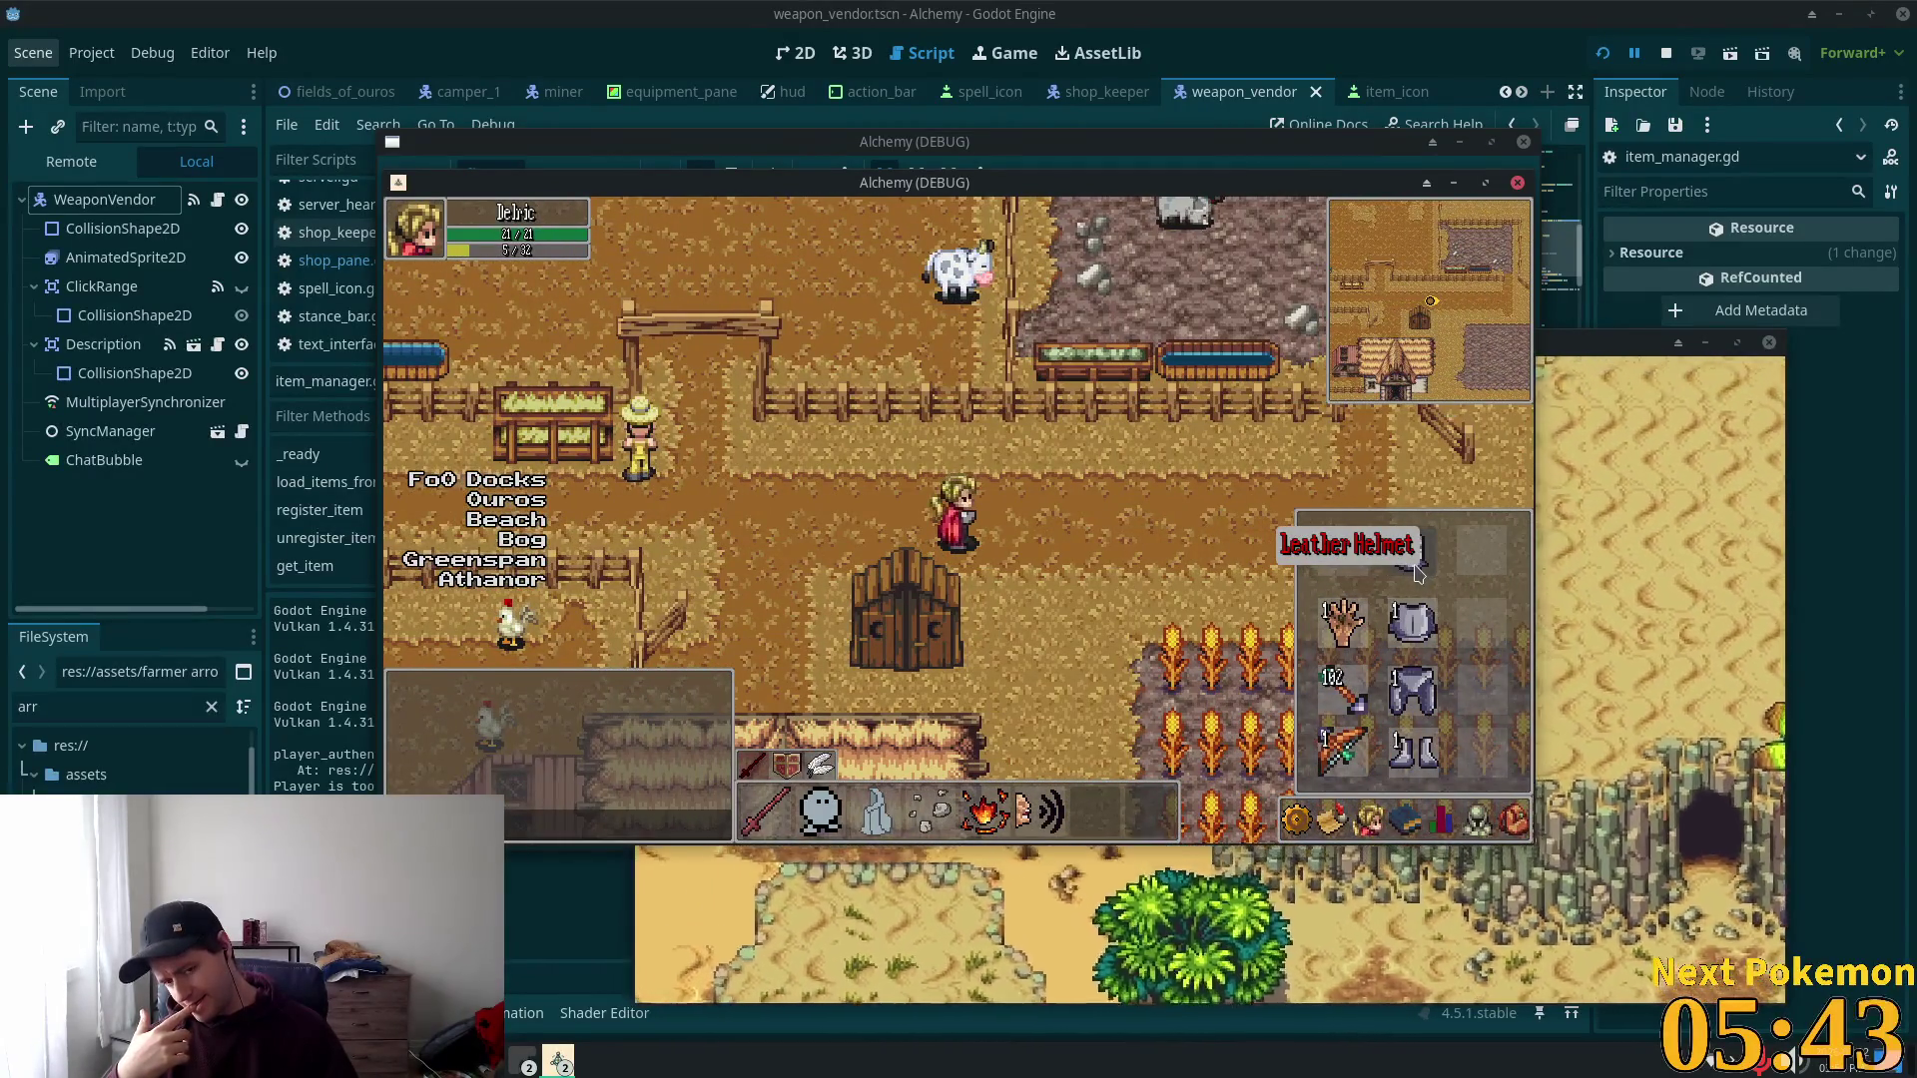
{"action": "key", "text": "Left"}
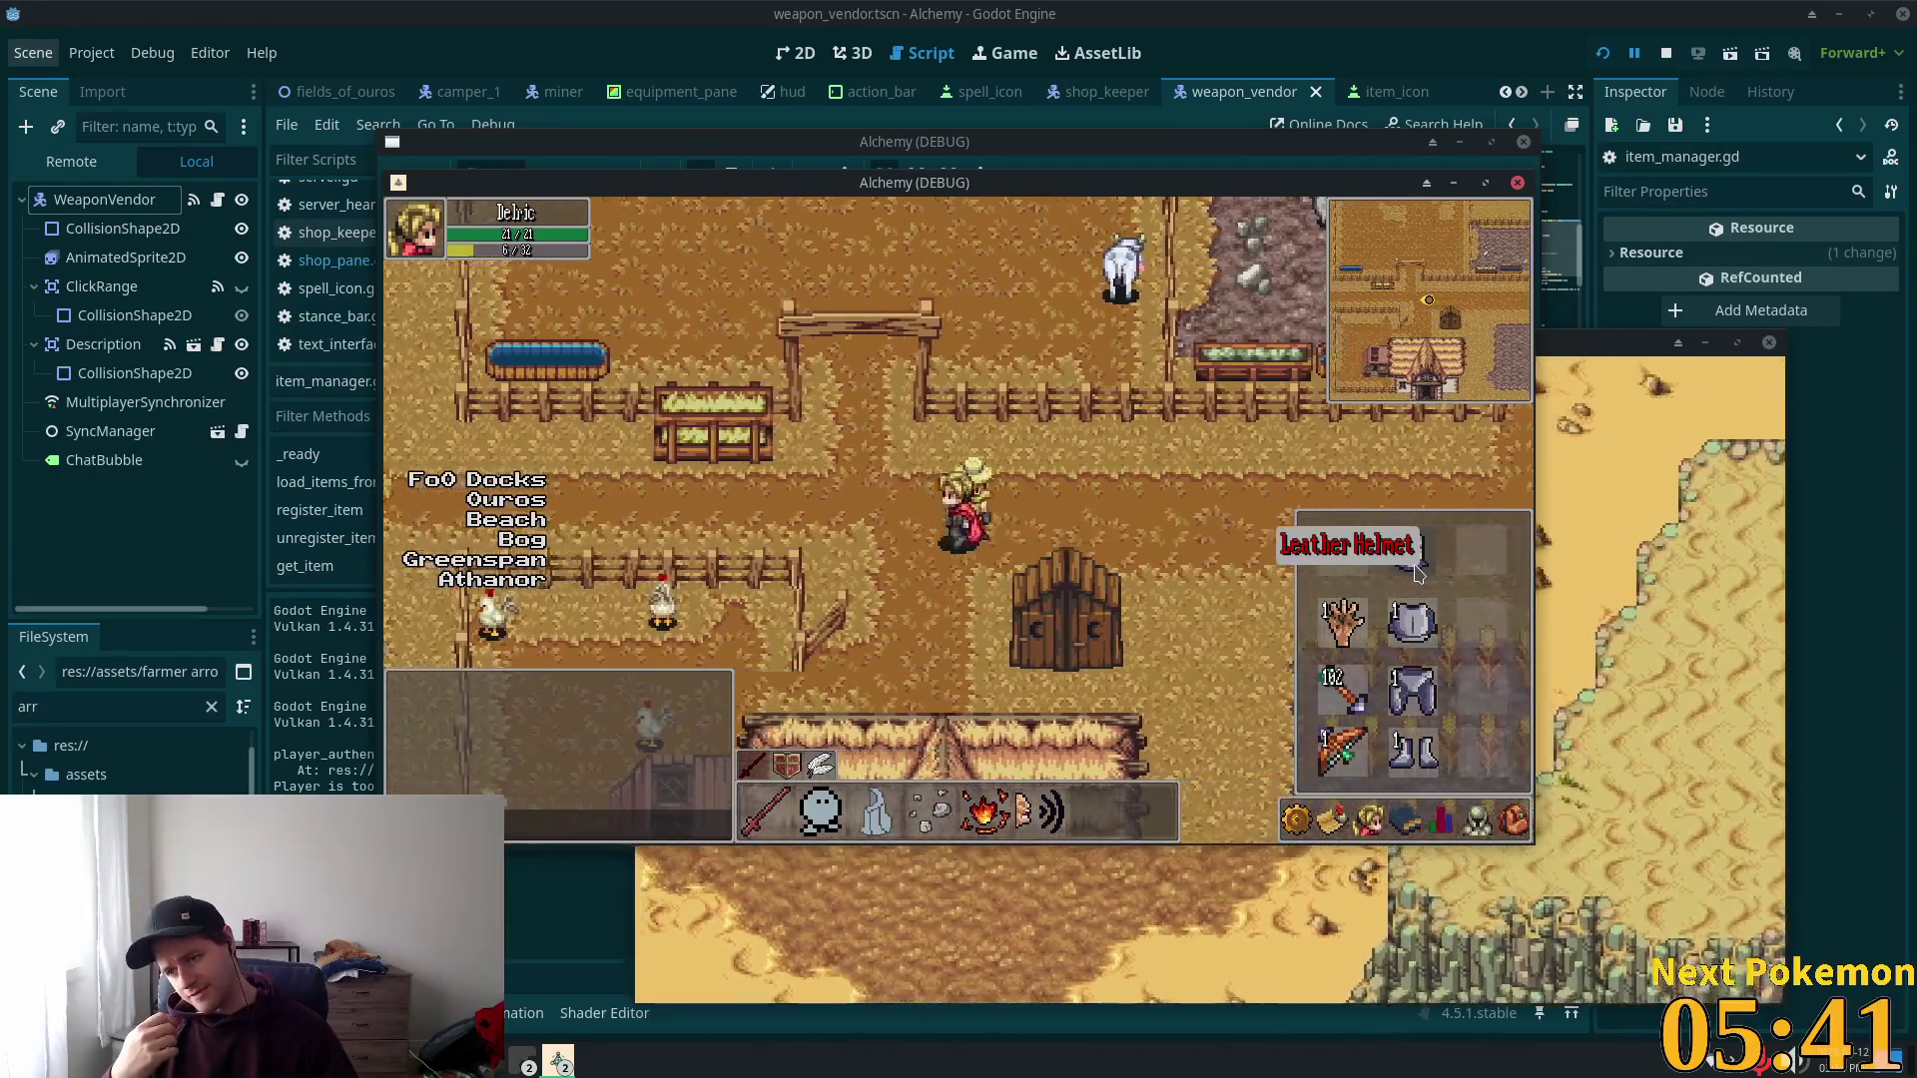
{"action": "key", "text": "Left"}
{"action": "key", "text": "i"}
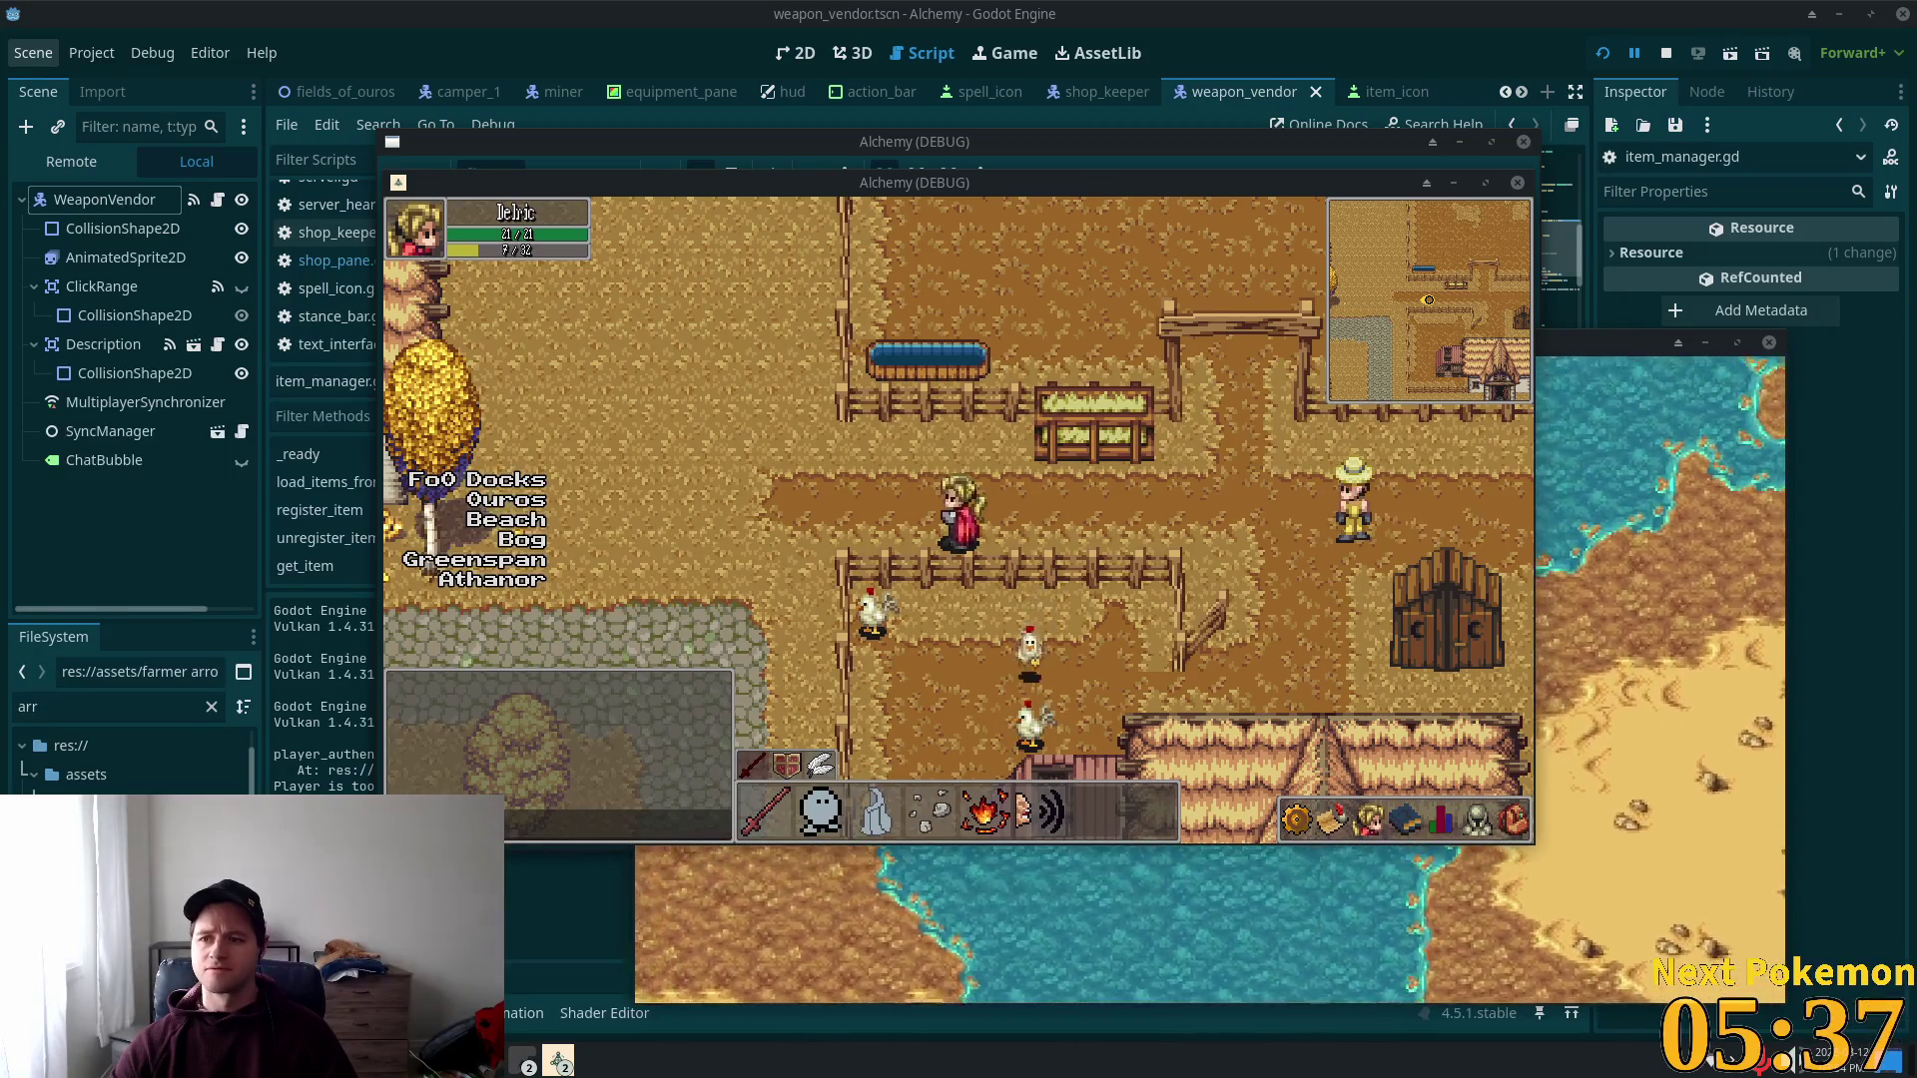
{"action": "key", "text": "Left"}
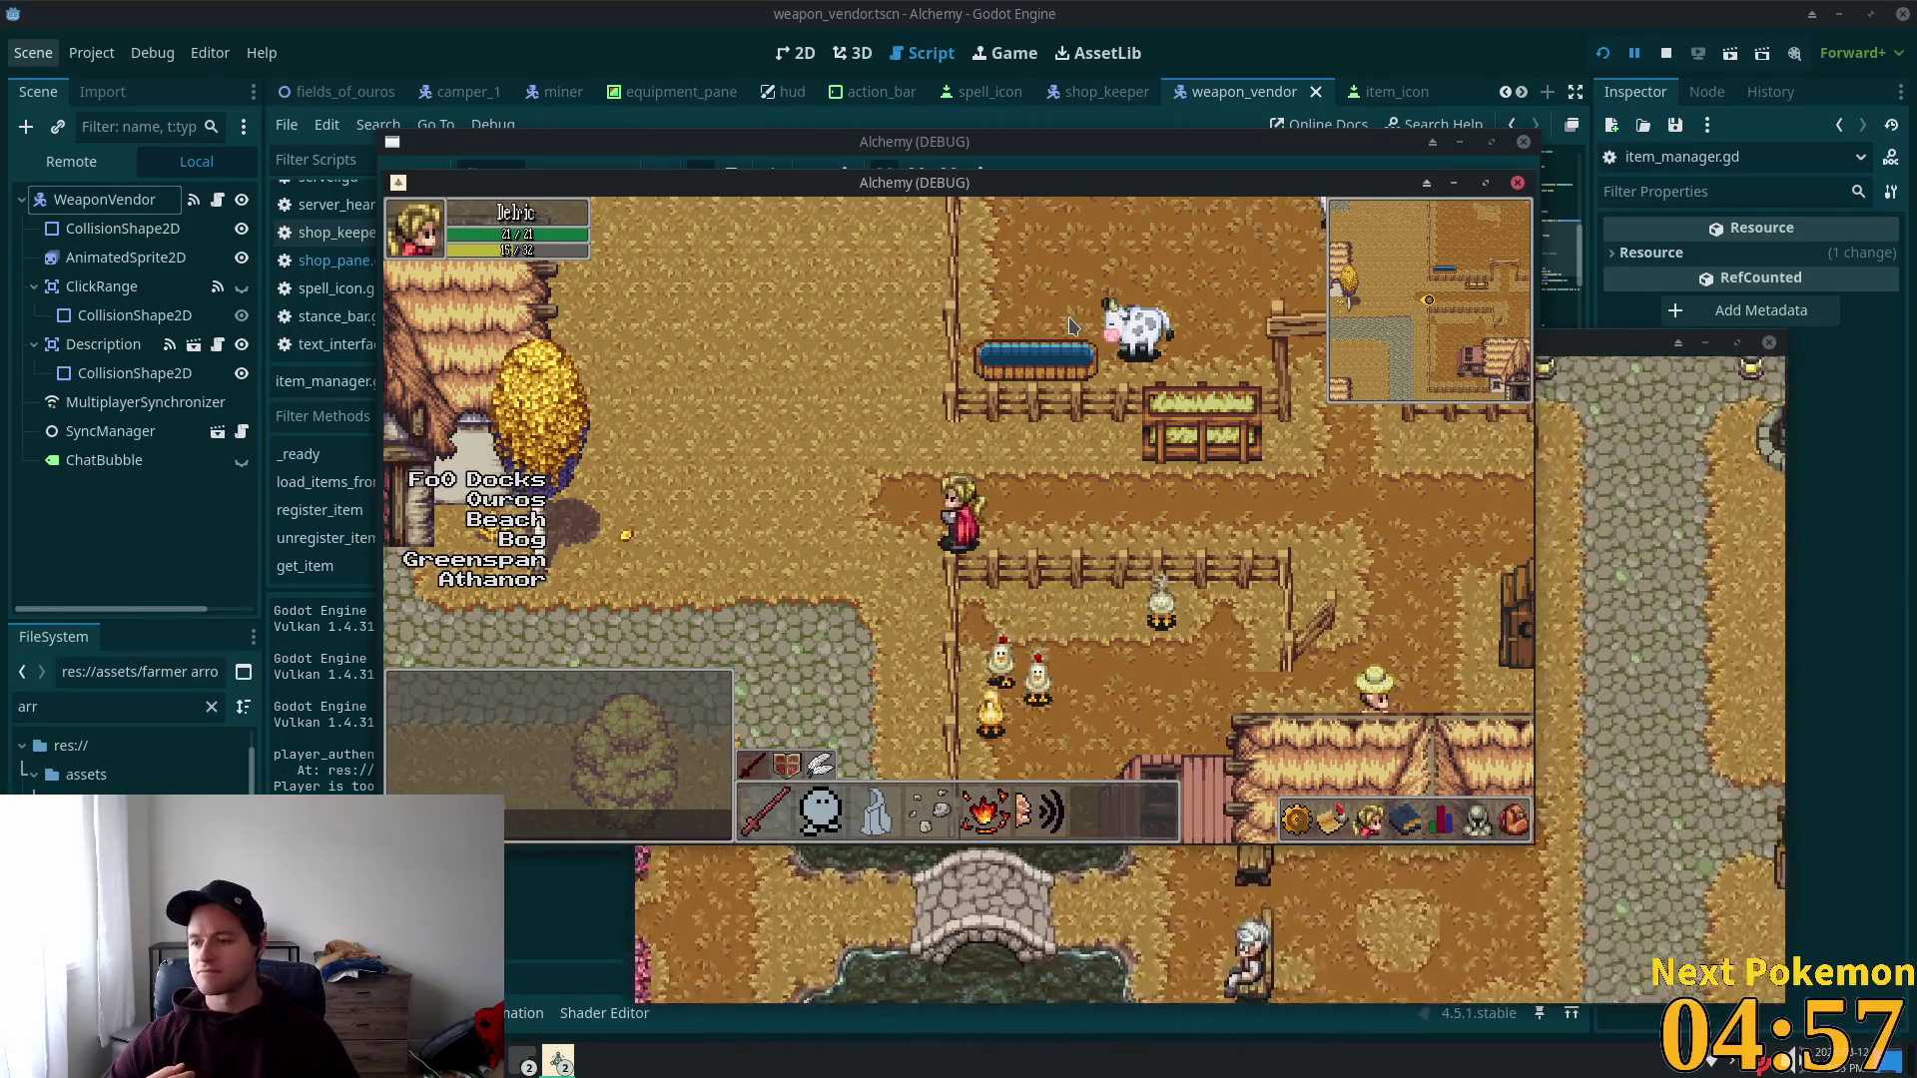
Step: Click inside the game view while the character crosses into the flower meadow
{"action": "left_click", "coordinate": [1347, 460]}
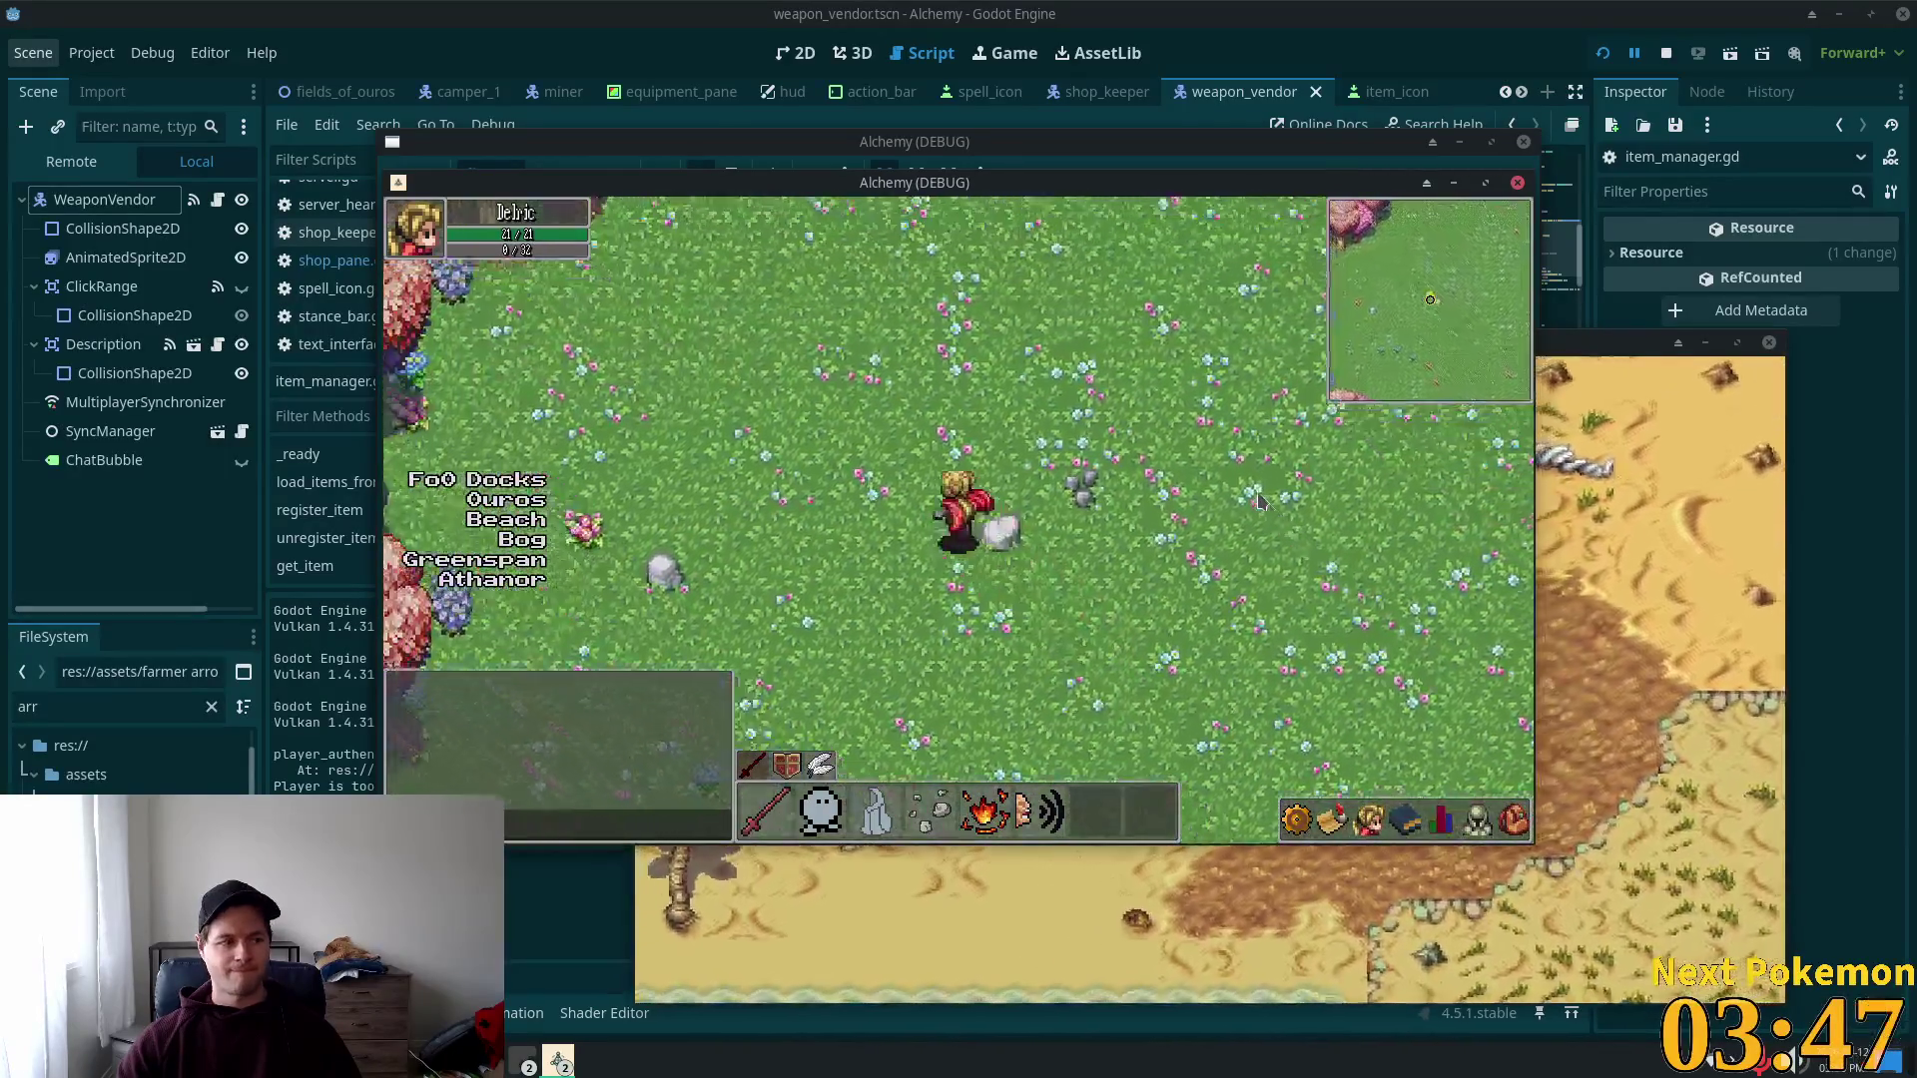
Step: Walk north from the meadow through the forest and along the dirt path to Greenspan's cobblestone road
{"action": "key", "text": "w"}
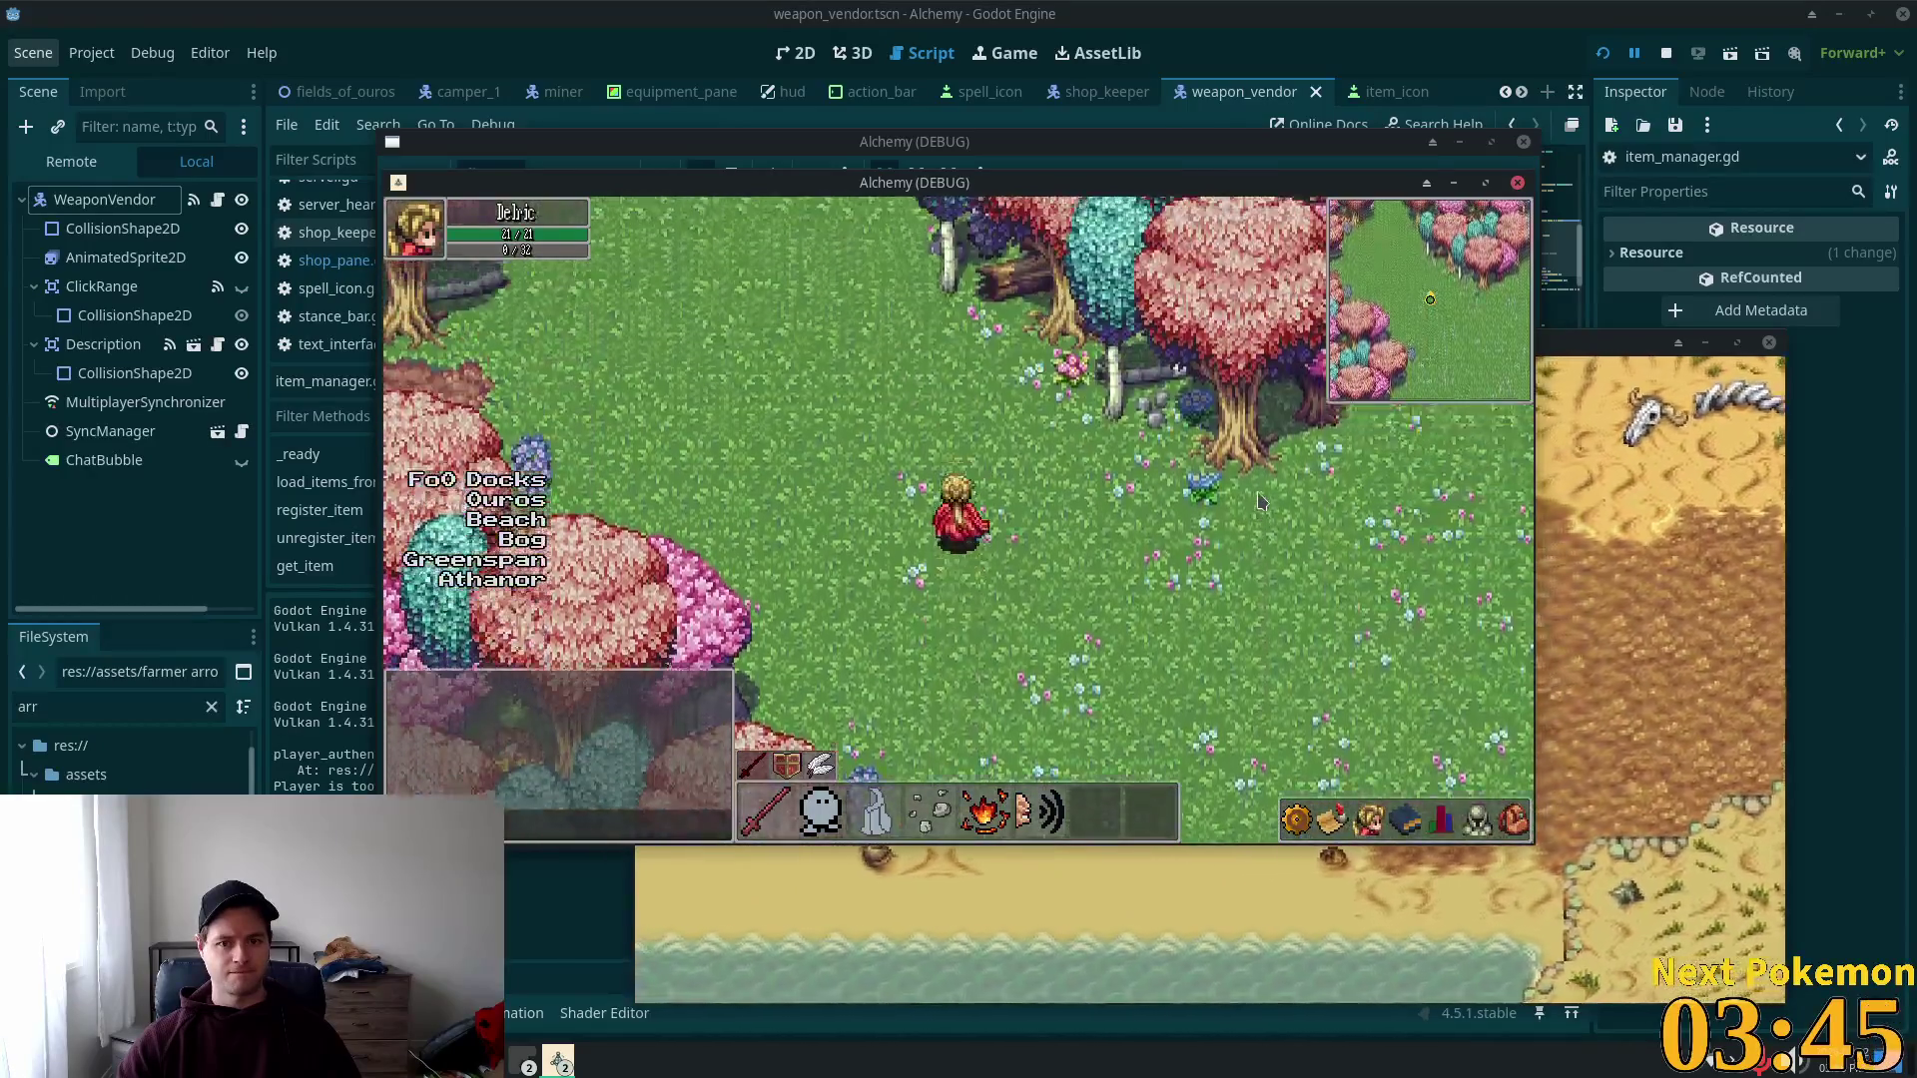
{"action": "key", "text": "w"}
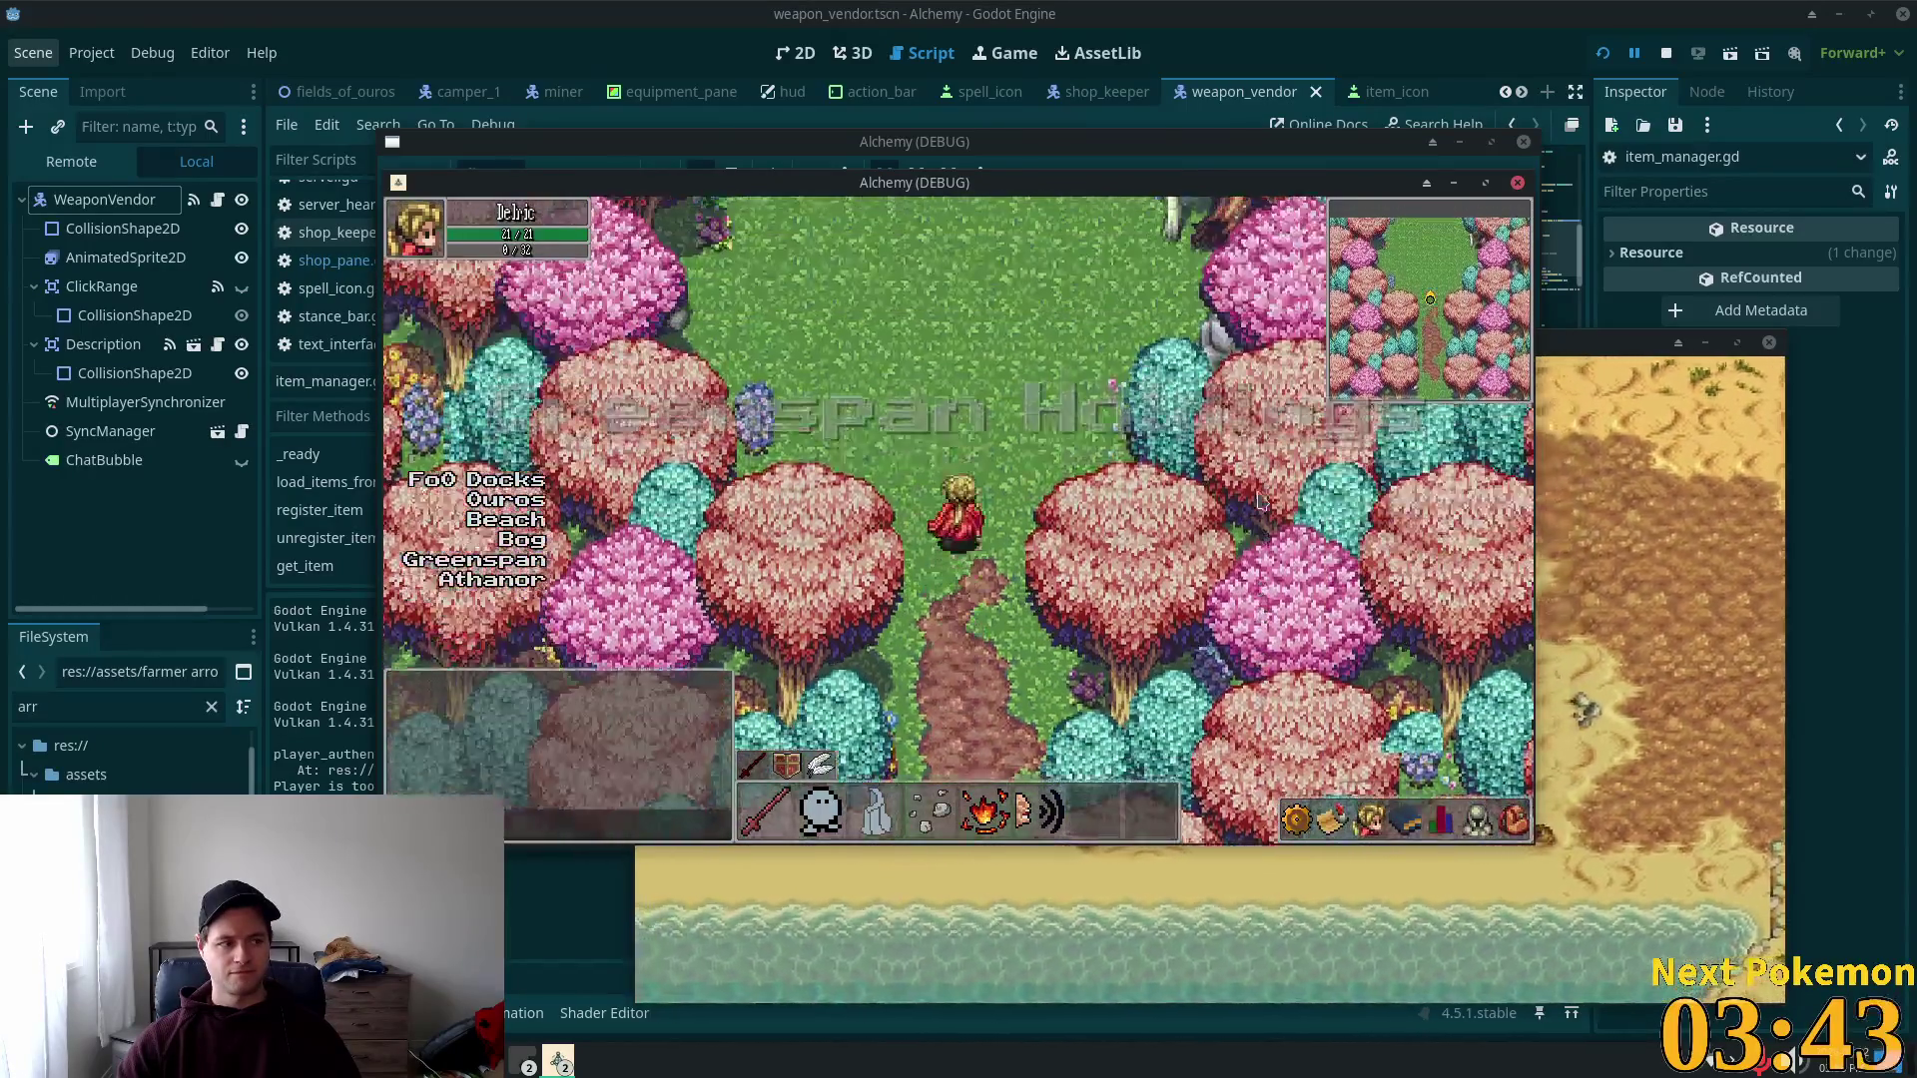
{"action": "key", "text": "w"}
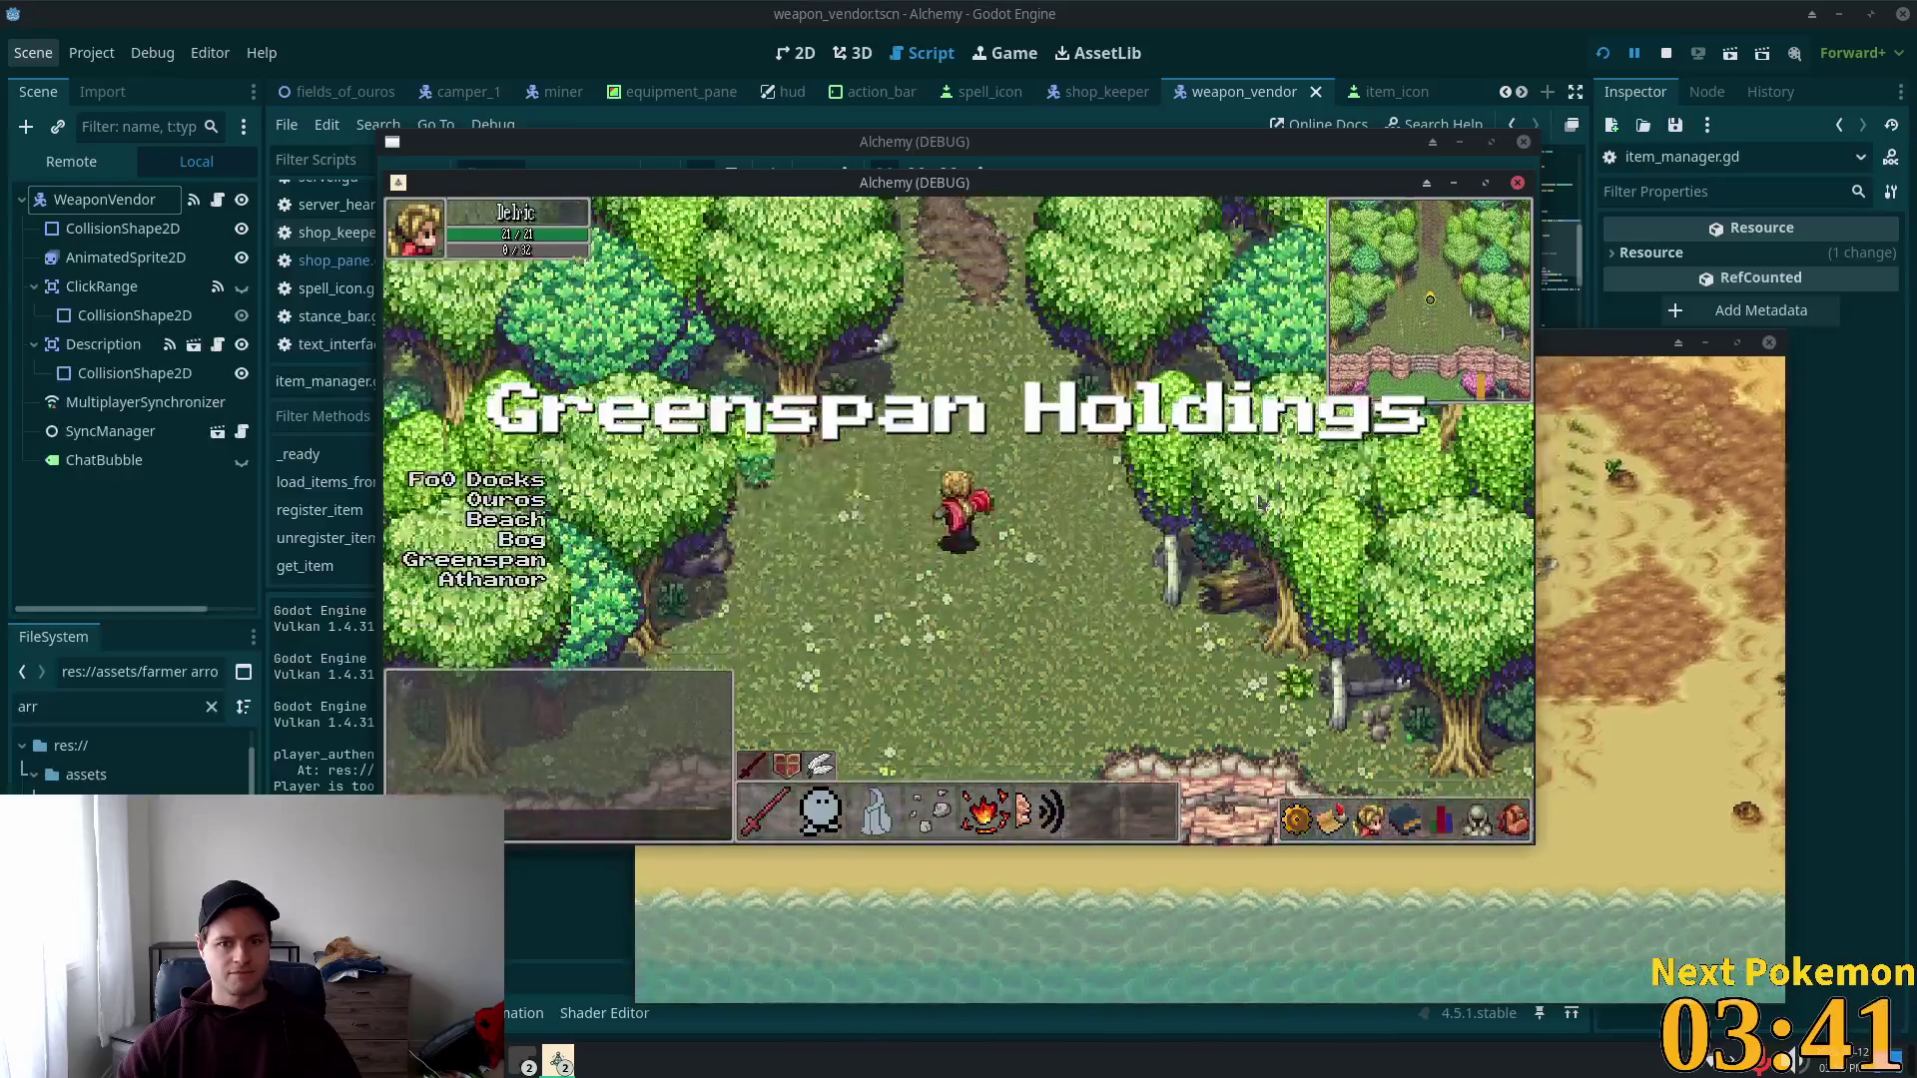
{"action": "key", "text": "w"}
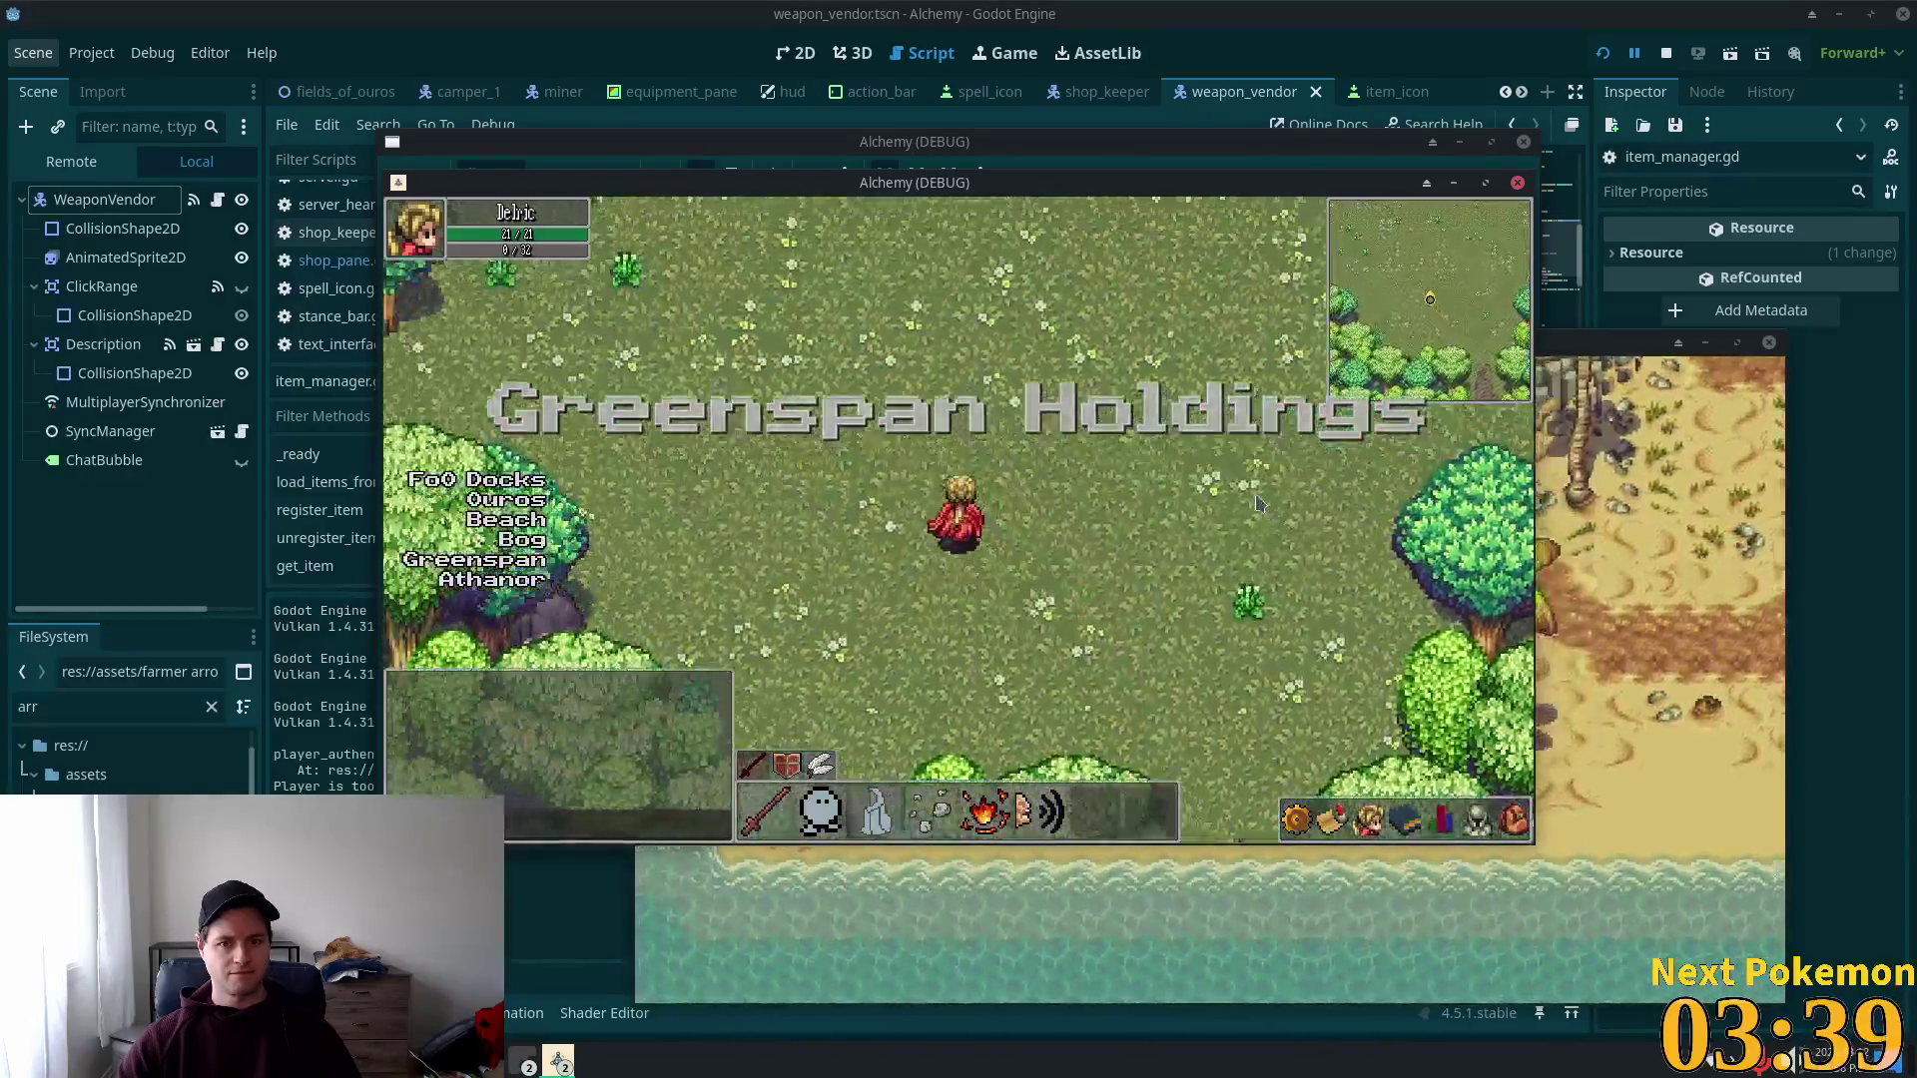
{"action": "key", "text": "a"}
{"action": "key", "text": "w"}
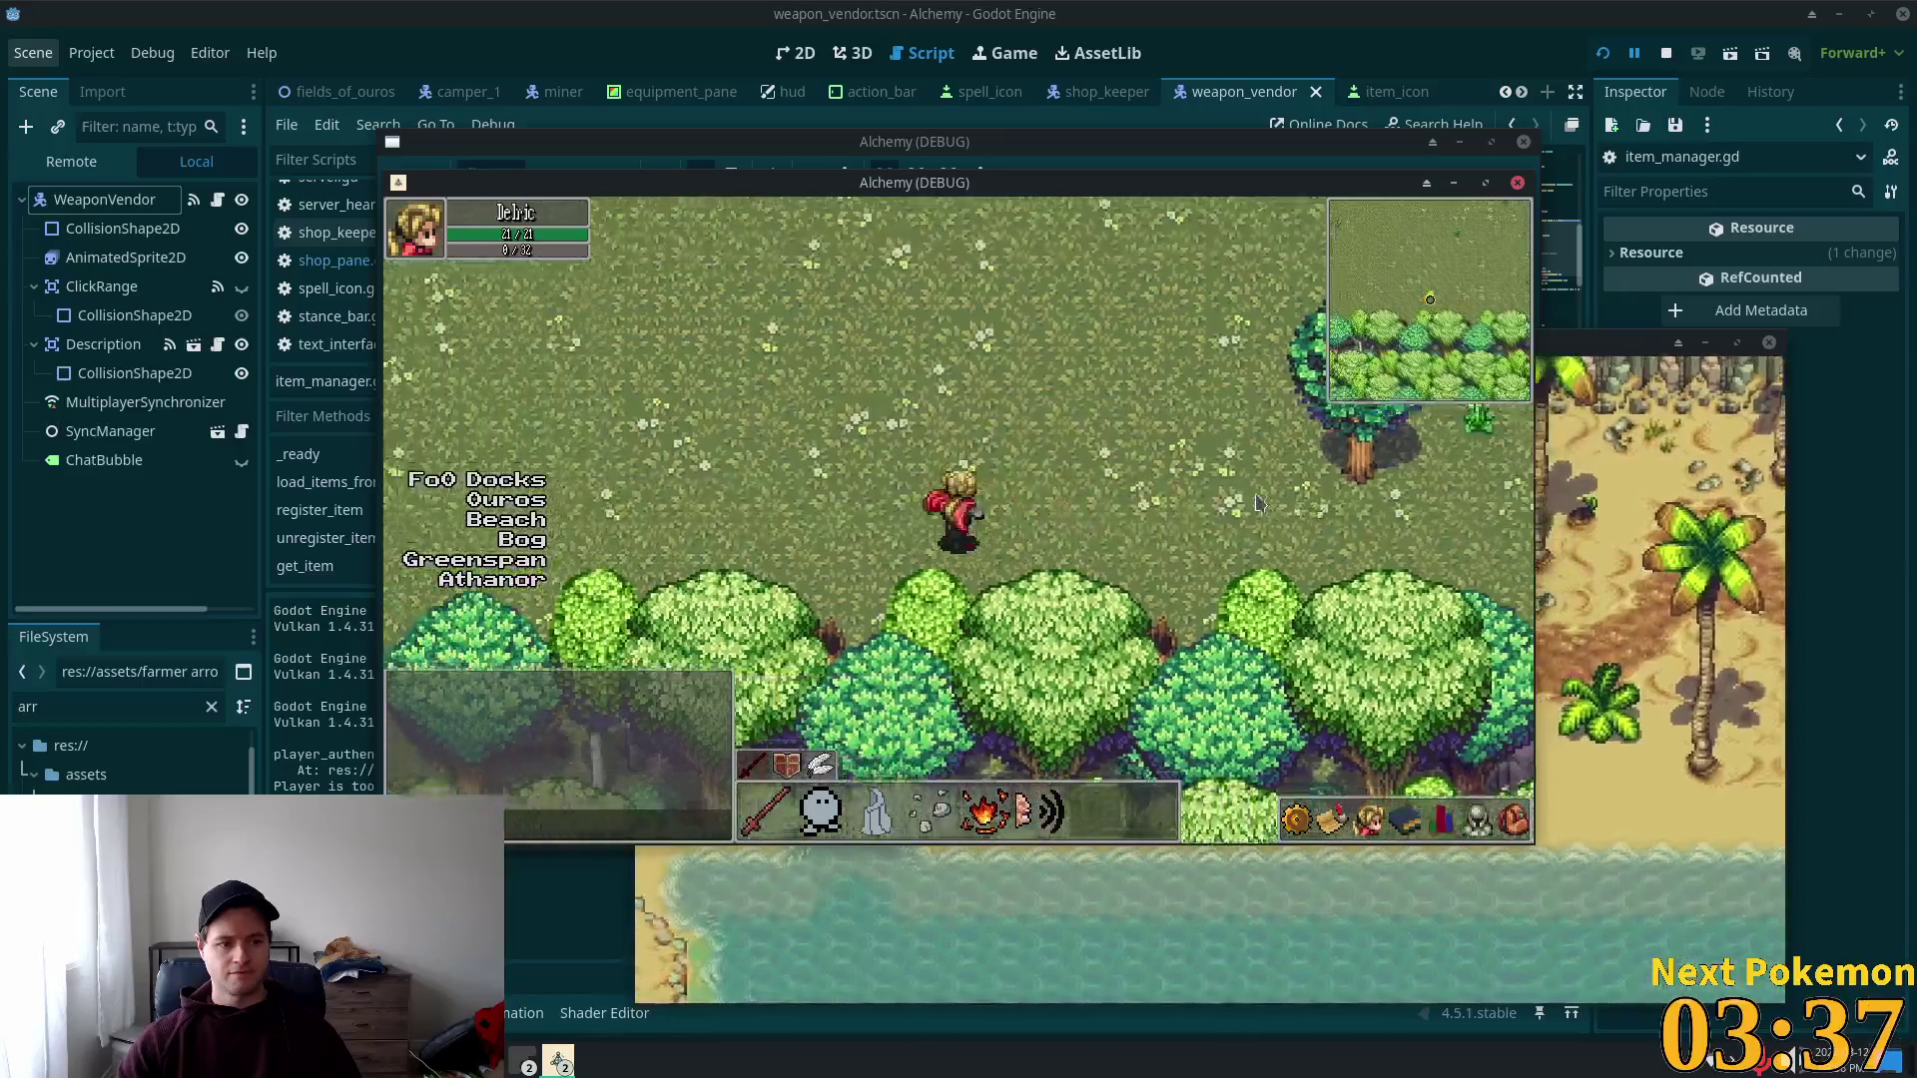
{"action": "key", "text": "a"}
{"action": "key", "text": "w"}
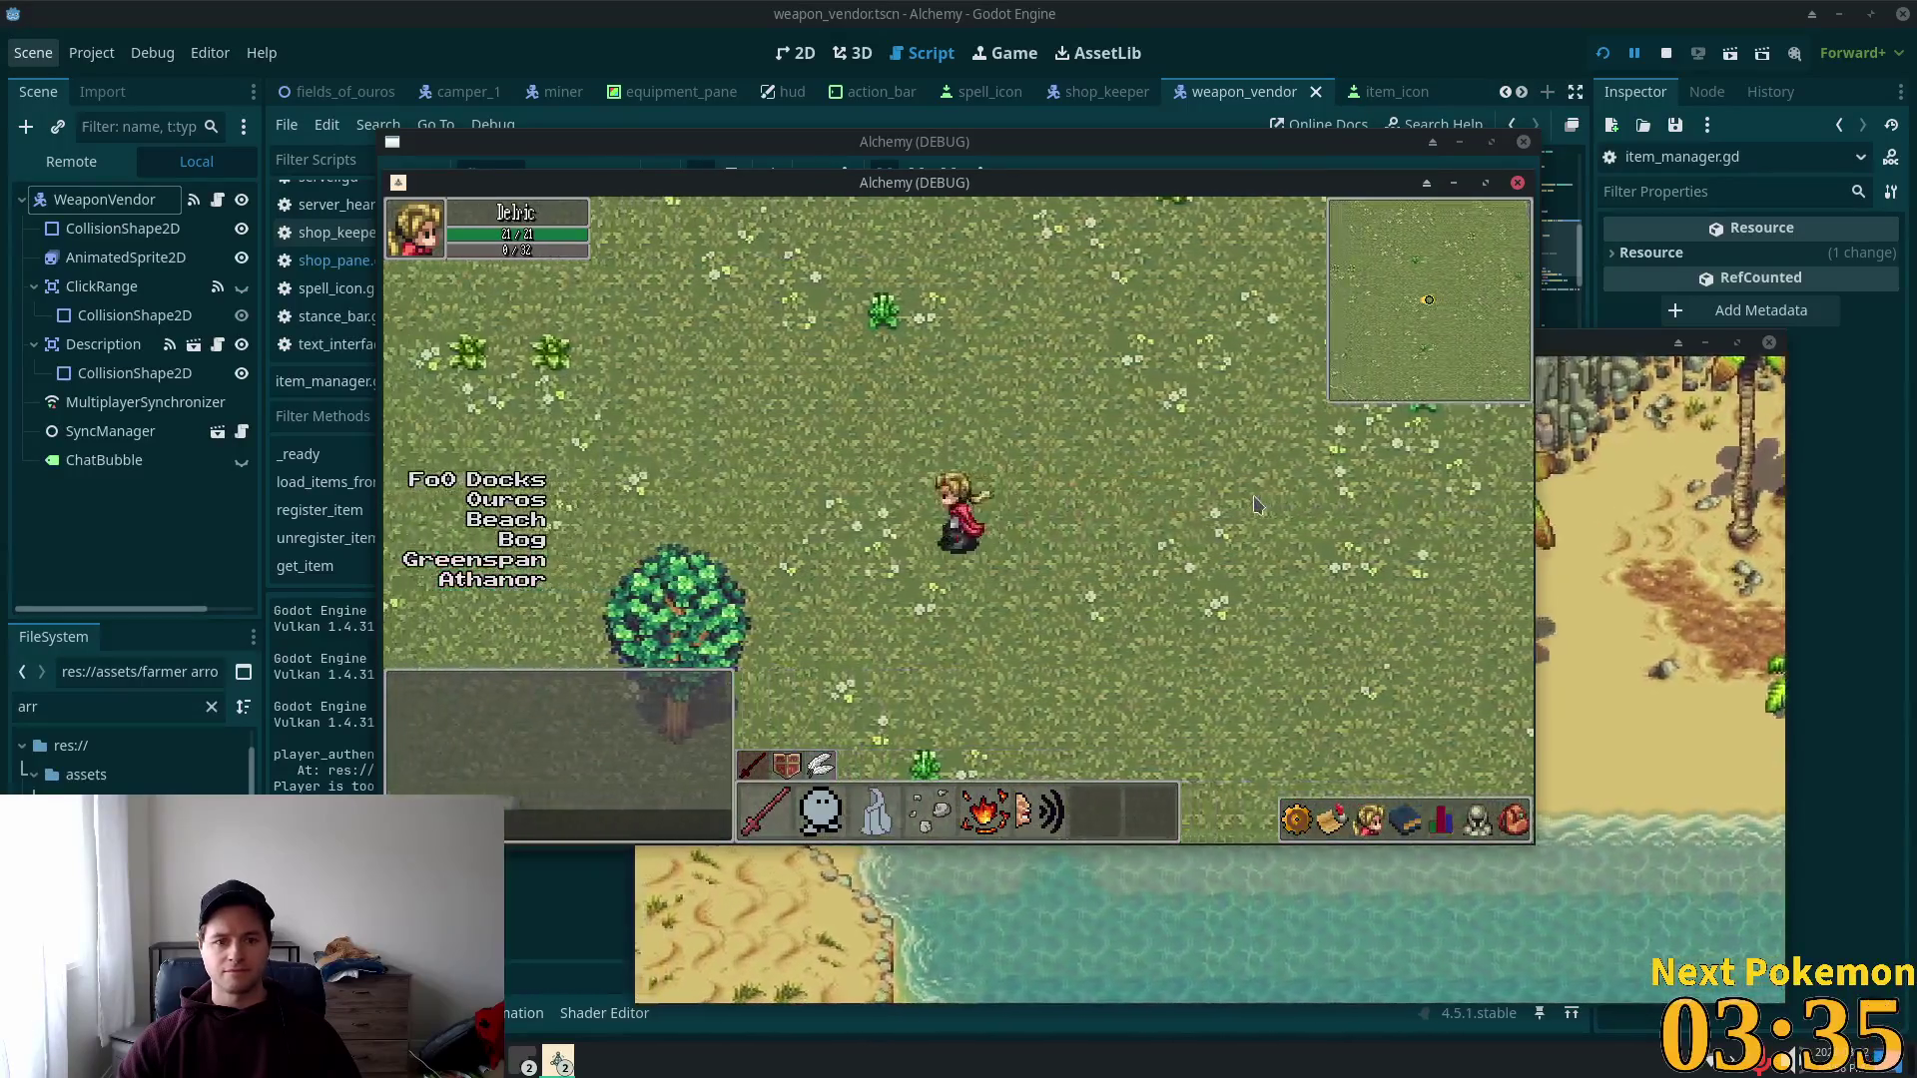
{"action": "key", "text": "a"}
{"action": "key", "text": "w"}
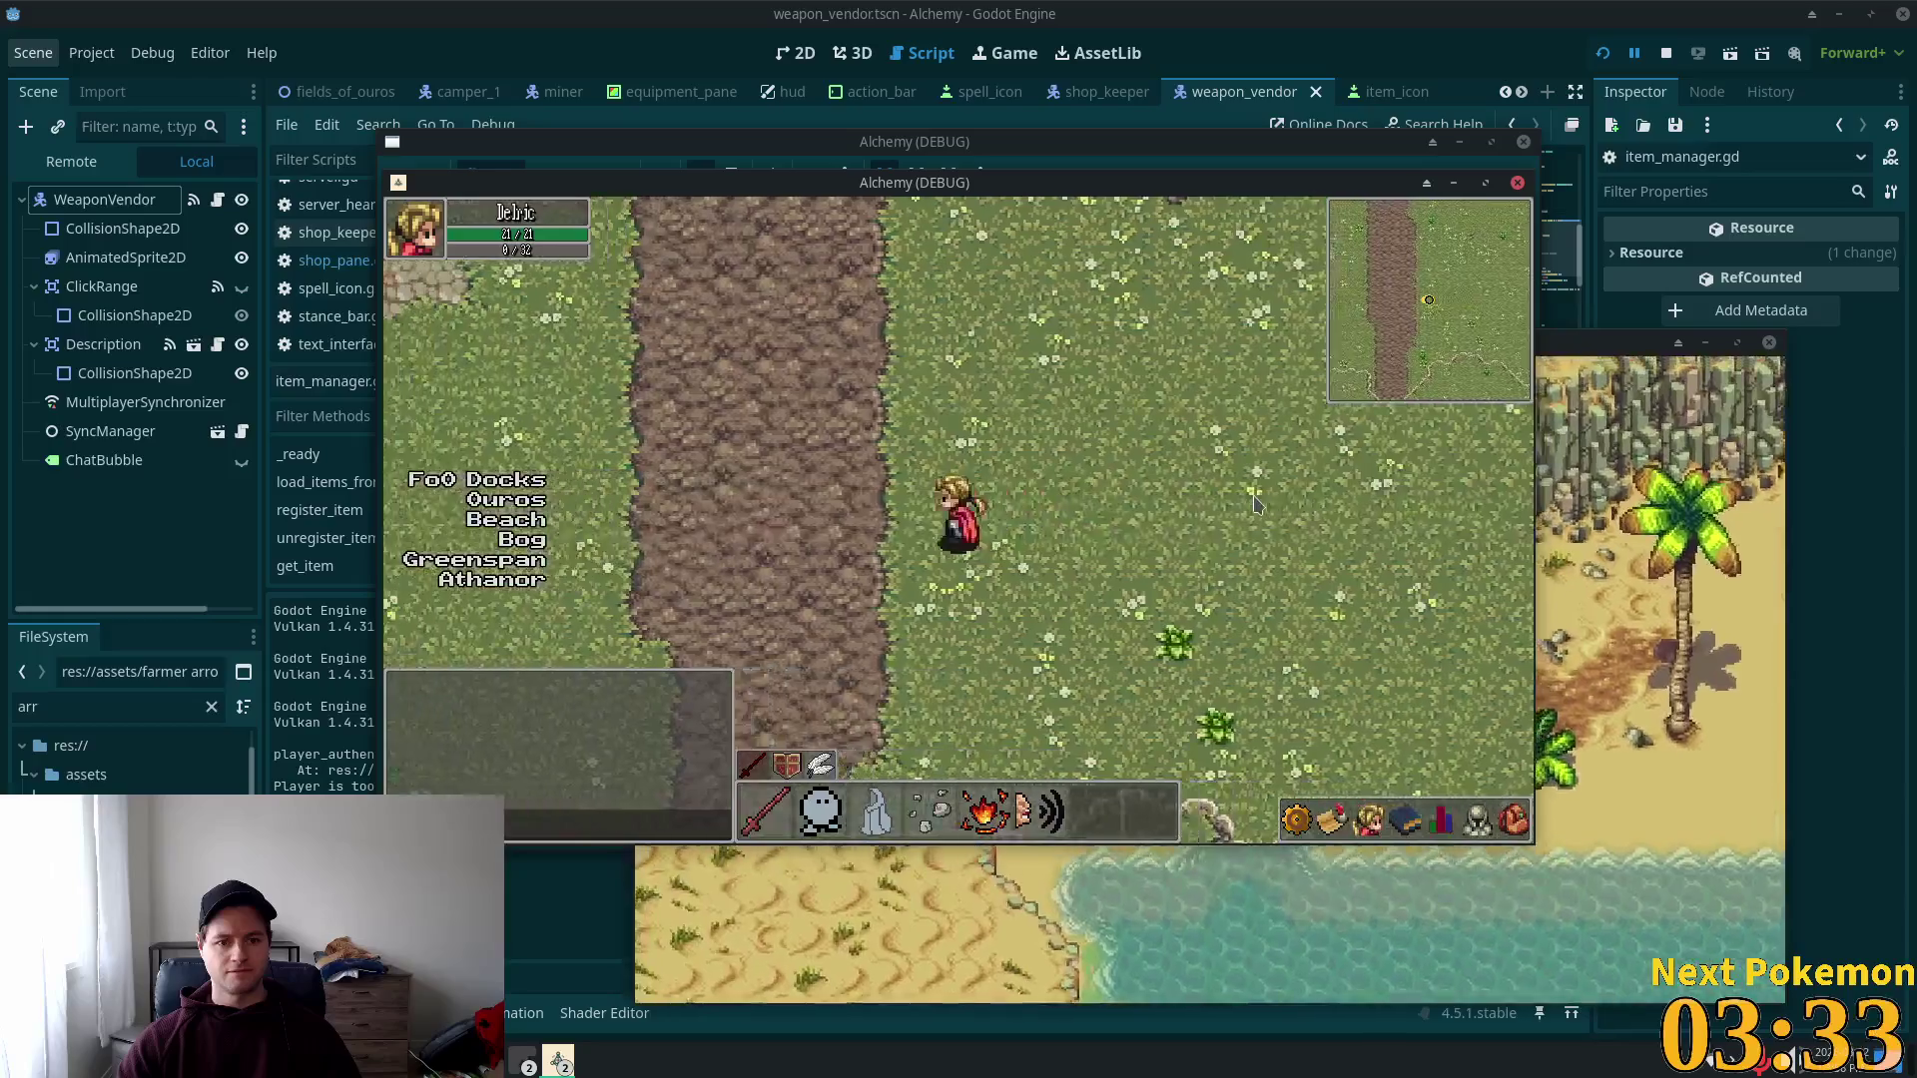
{"action": "key", "text": "w"}
{"action": "key", "text": "a"}
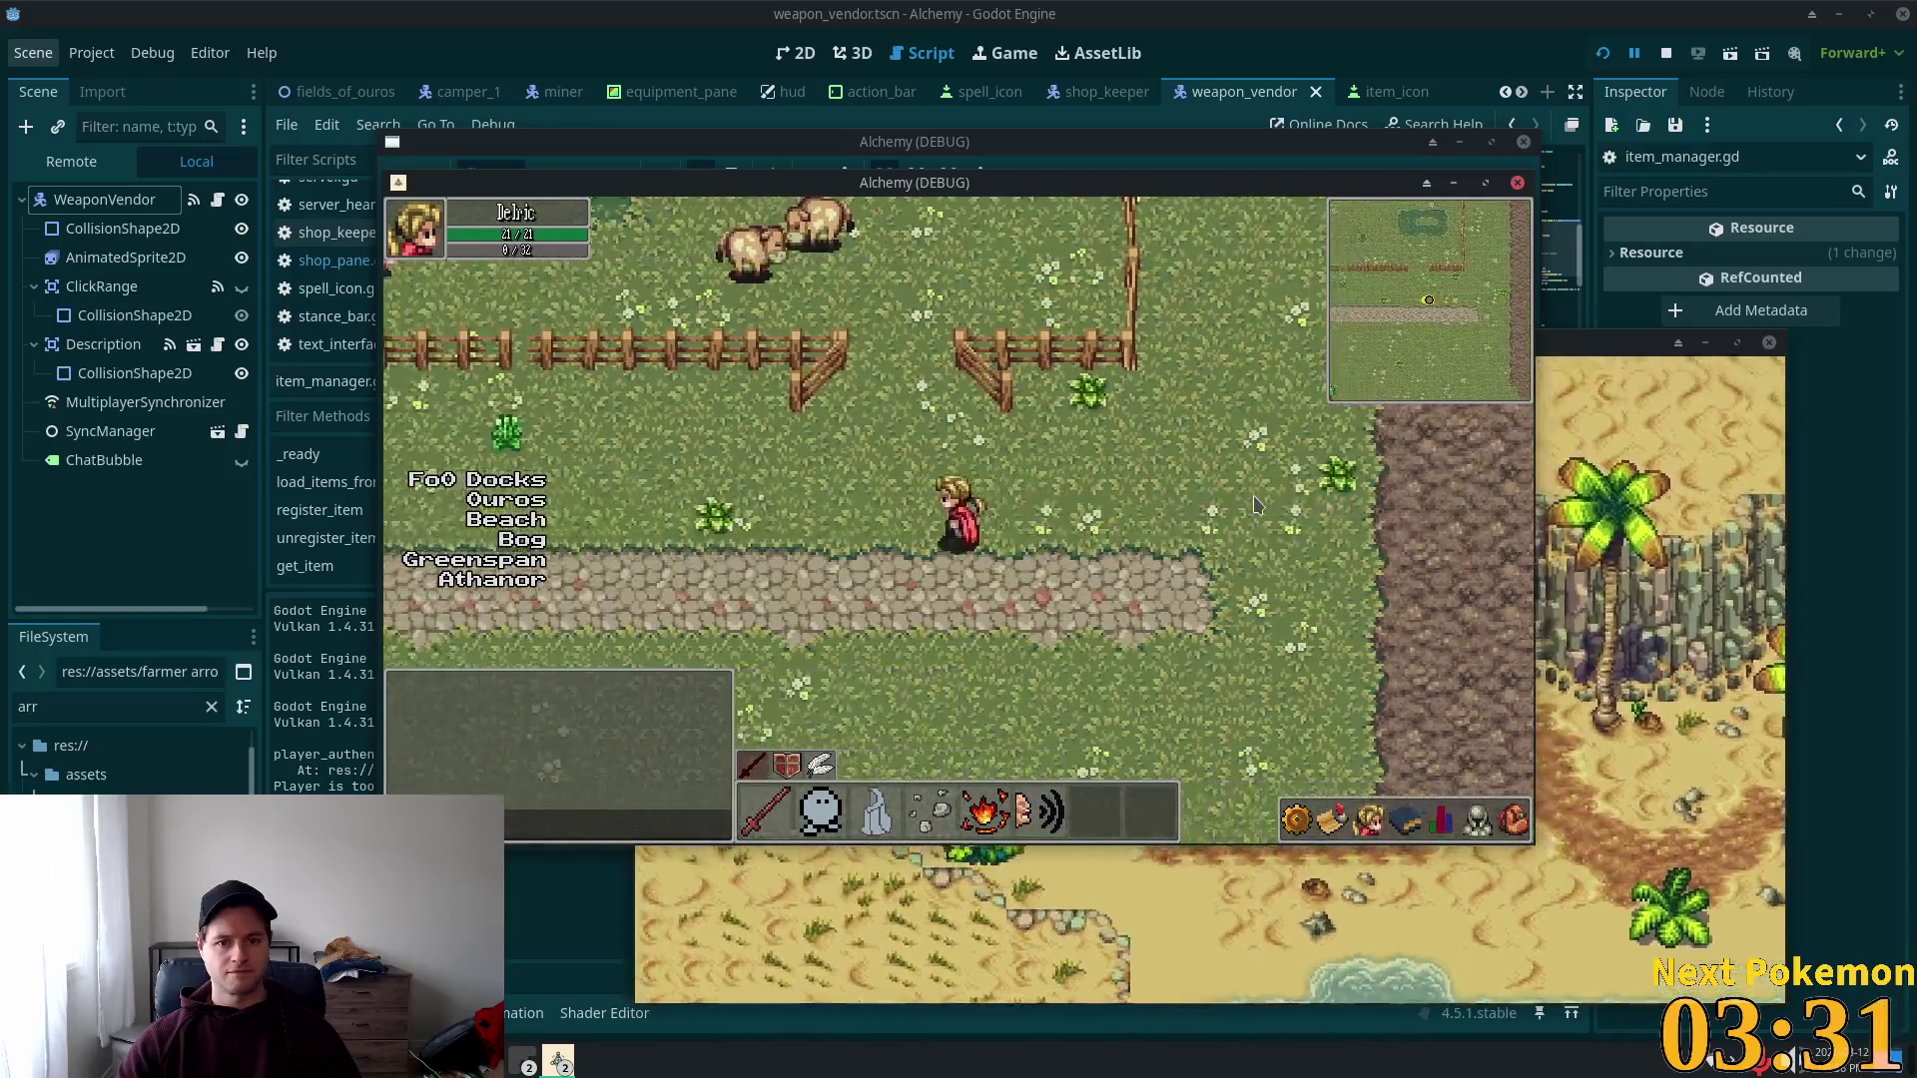
{"action": "key", "text": "a"}
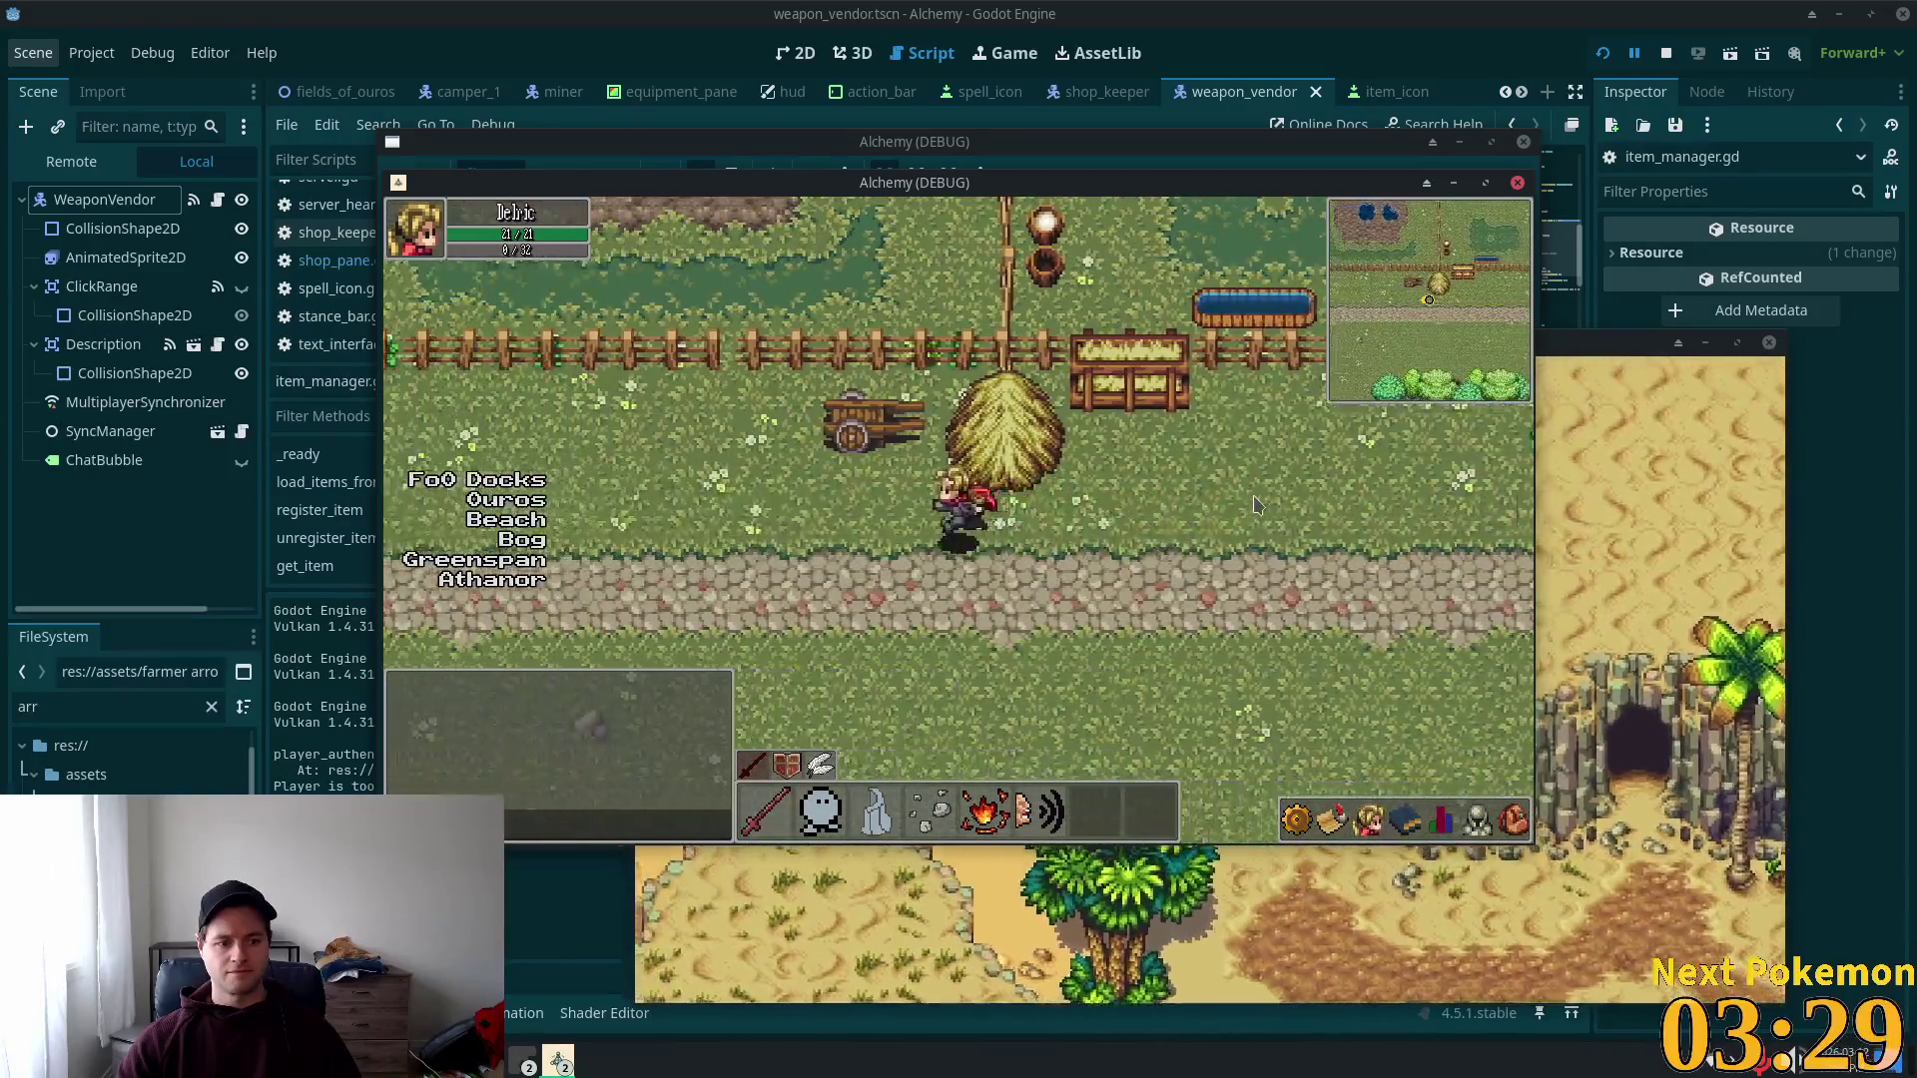
{"action": "key", "text": "a"}
Step: Visit the large wooden house and then the red-roofed barn
{"action": "key", "text": "w"}
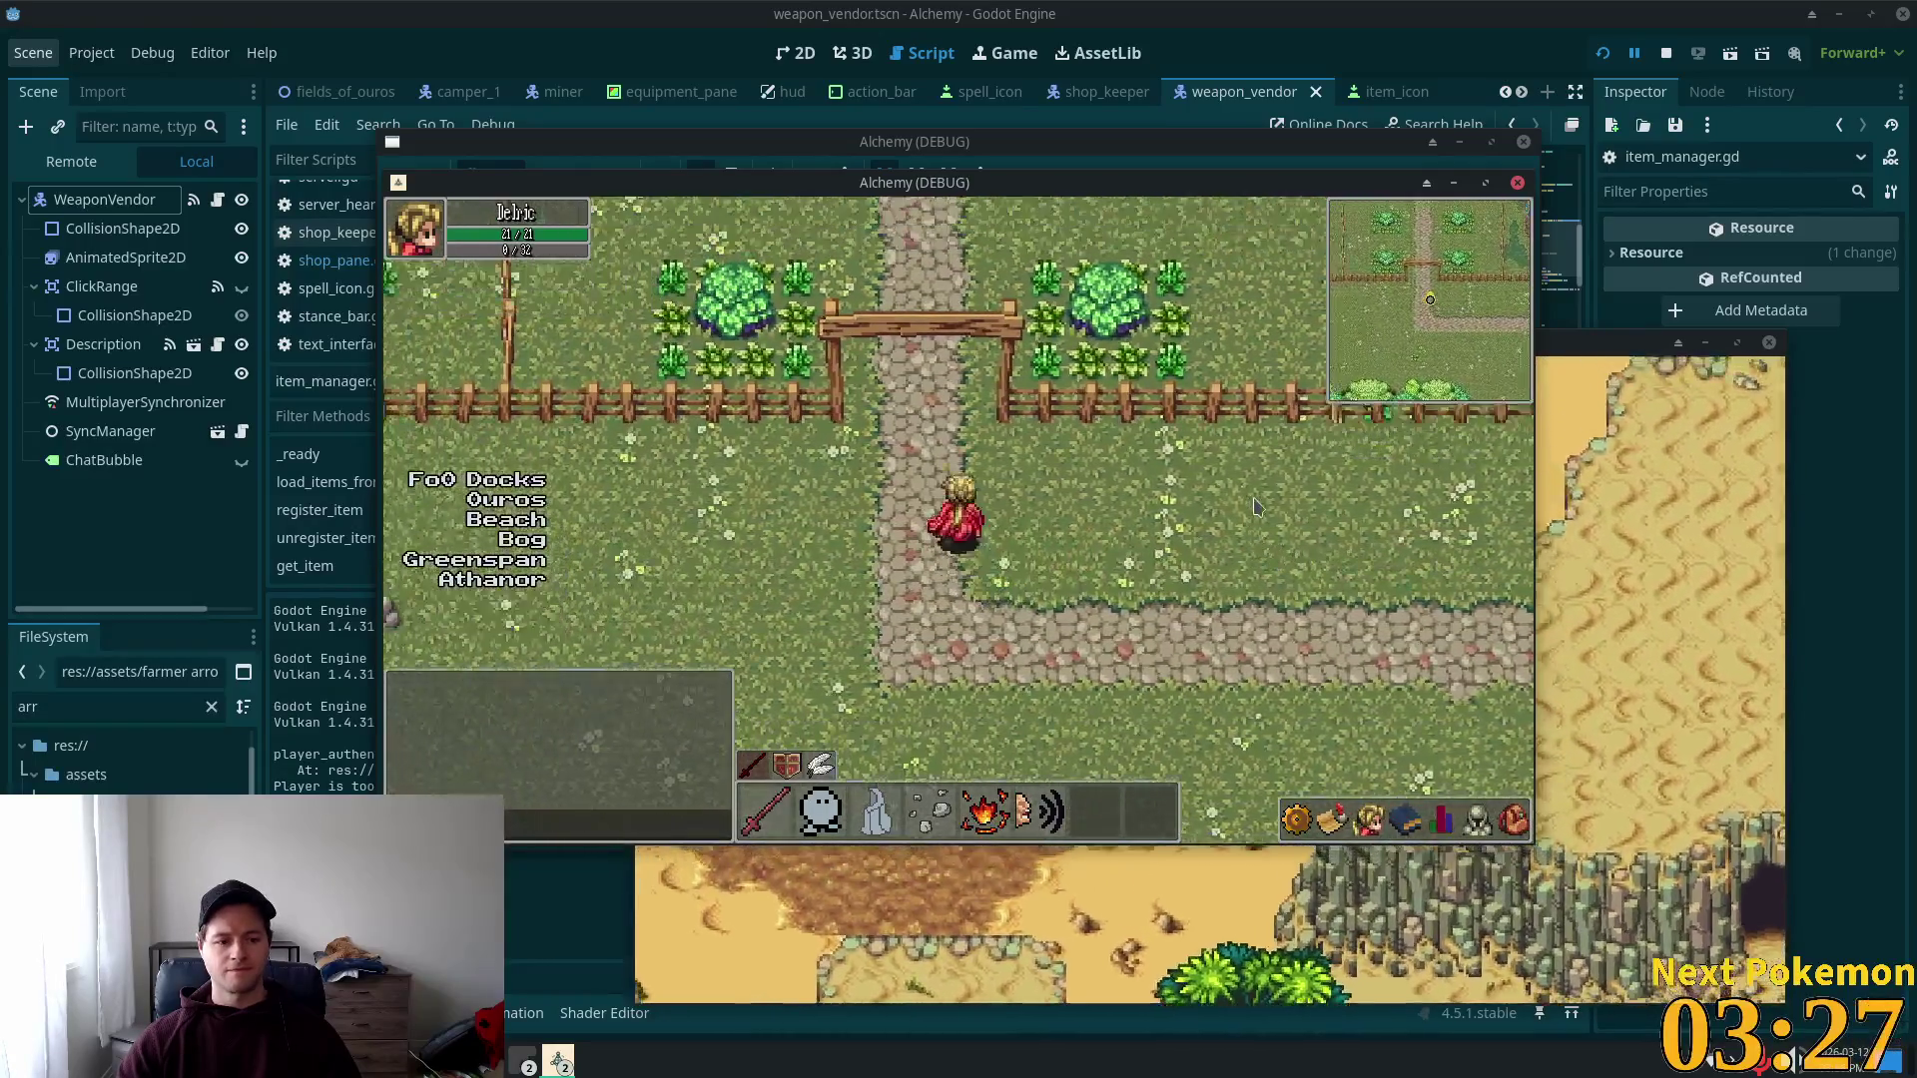
{"action": "key", "text": "w"}
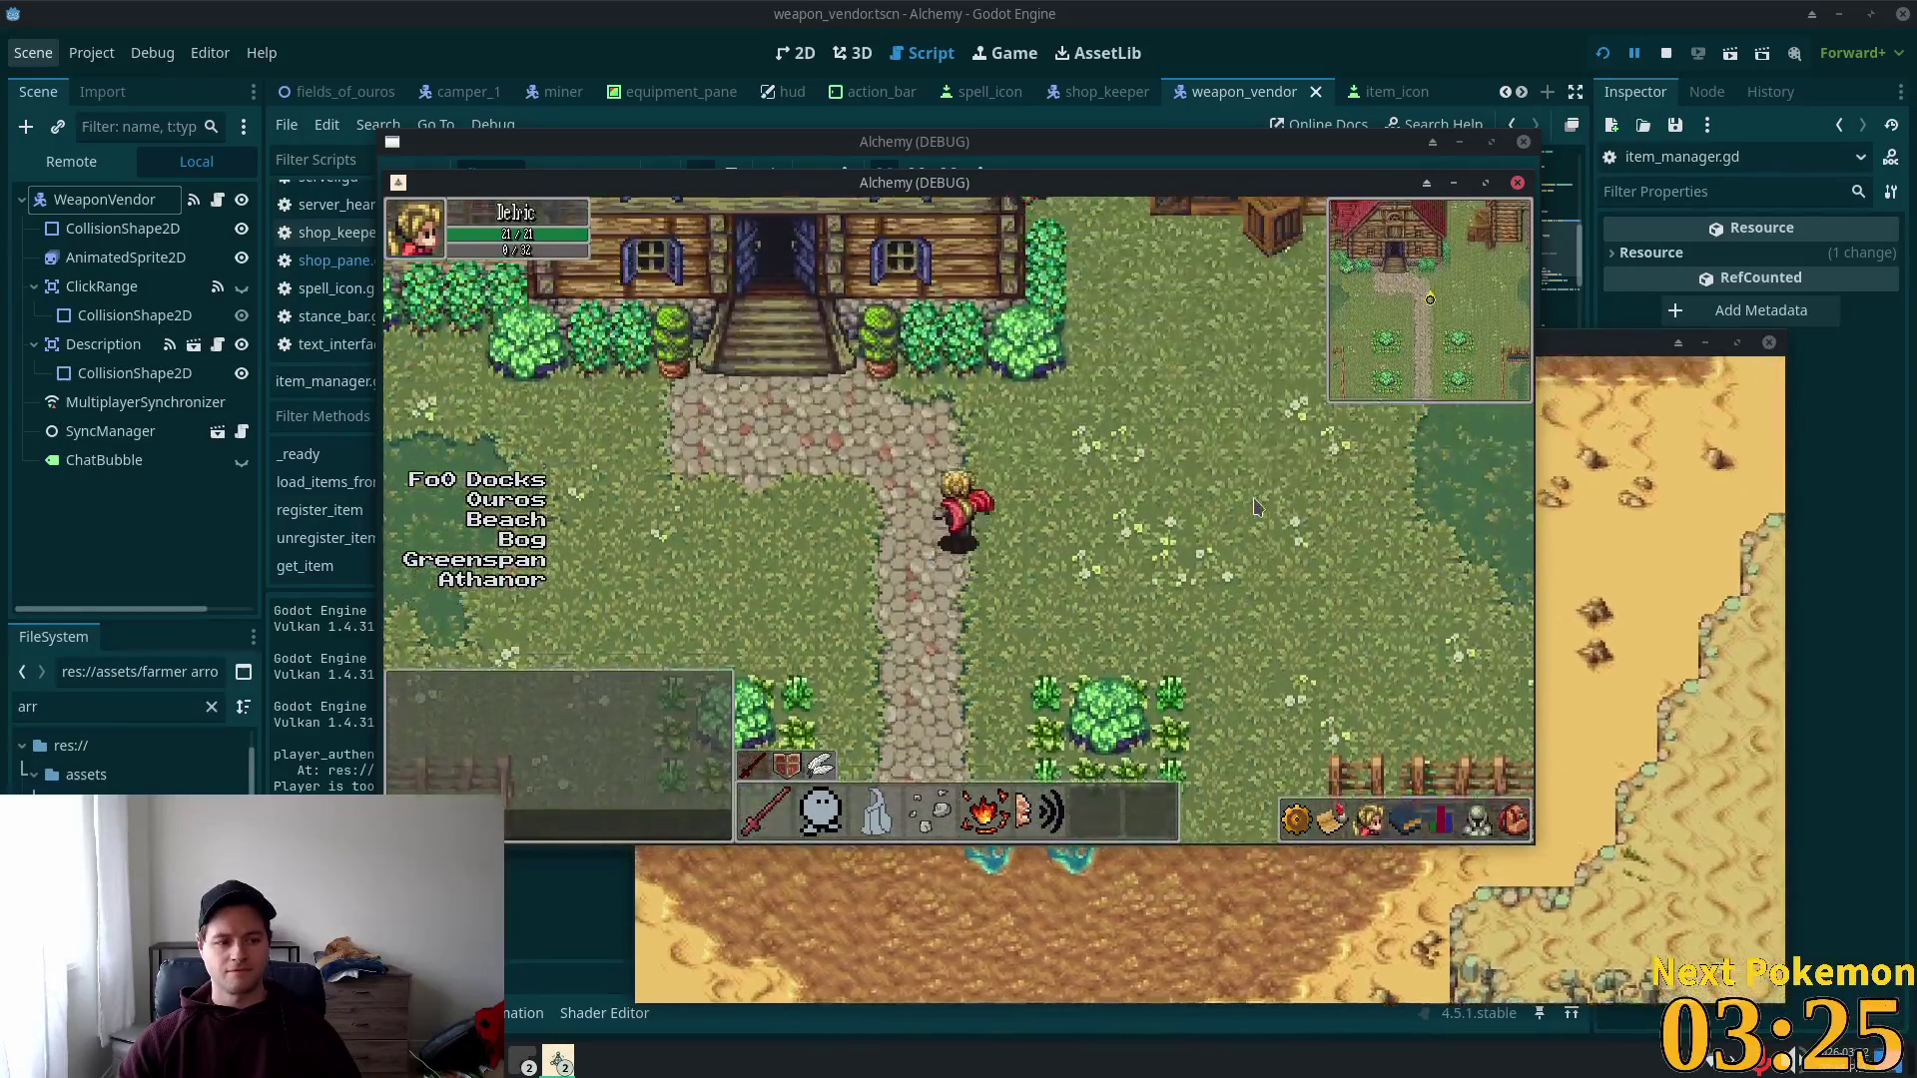
{"action": "key", "text": "w"}
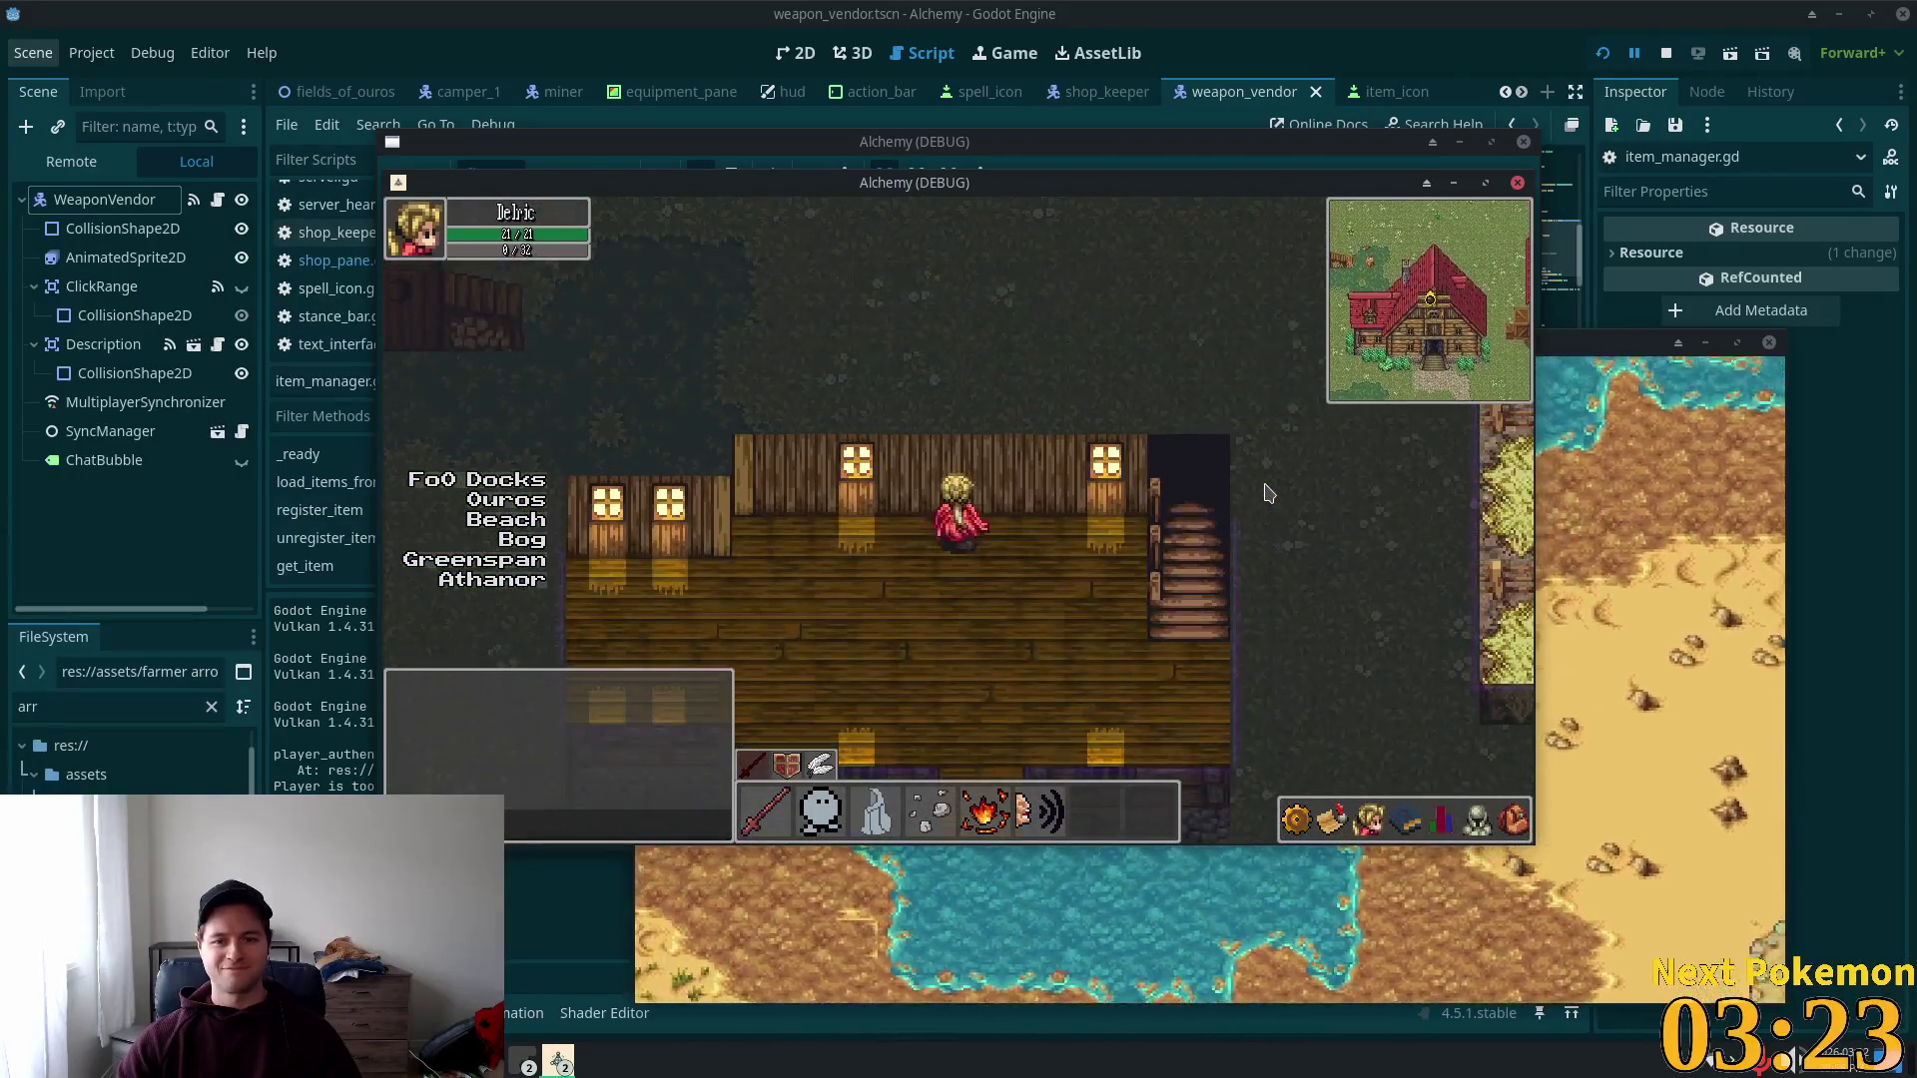
{"action": "key", "text": "d"}
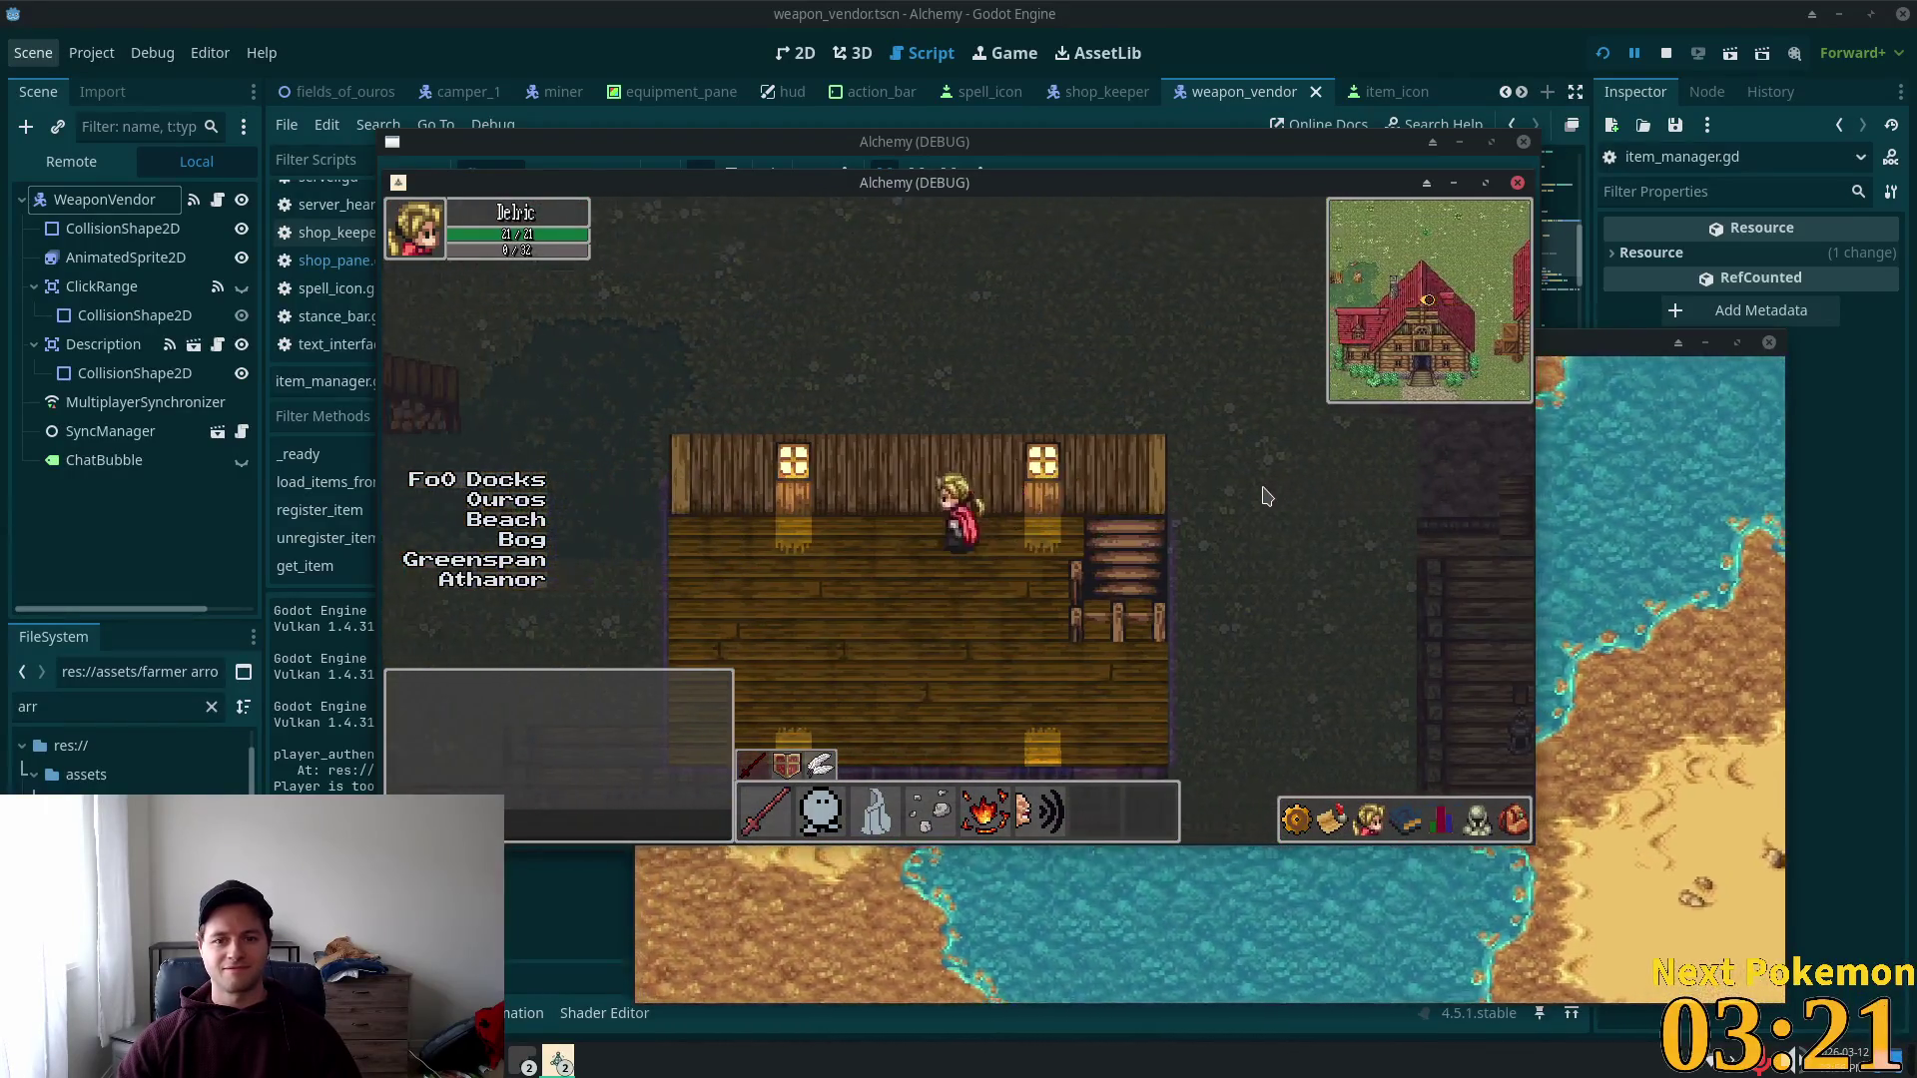
{"action": "key", "text": "s"}
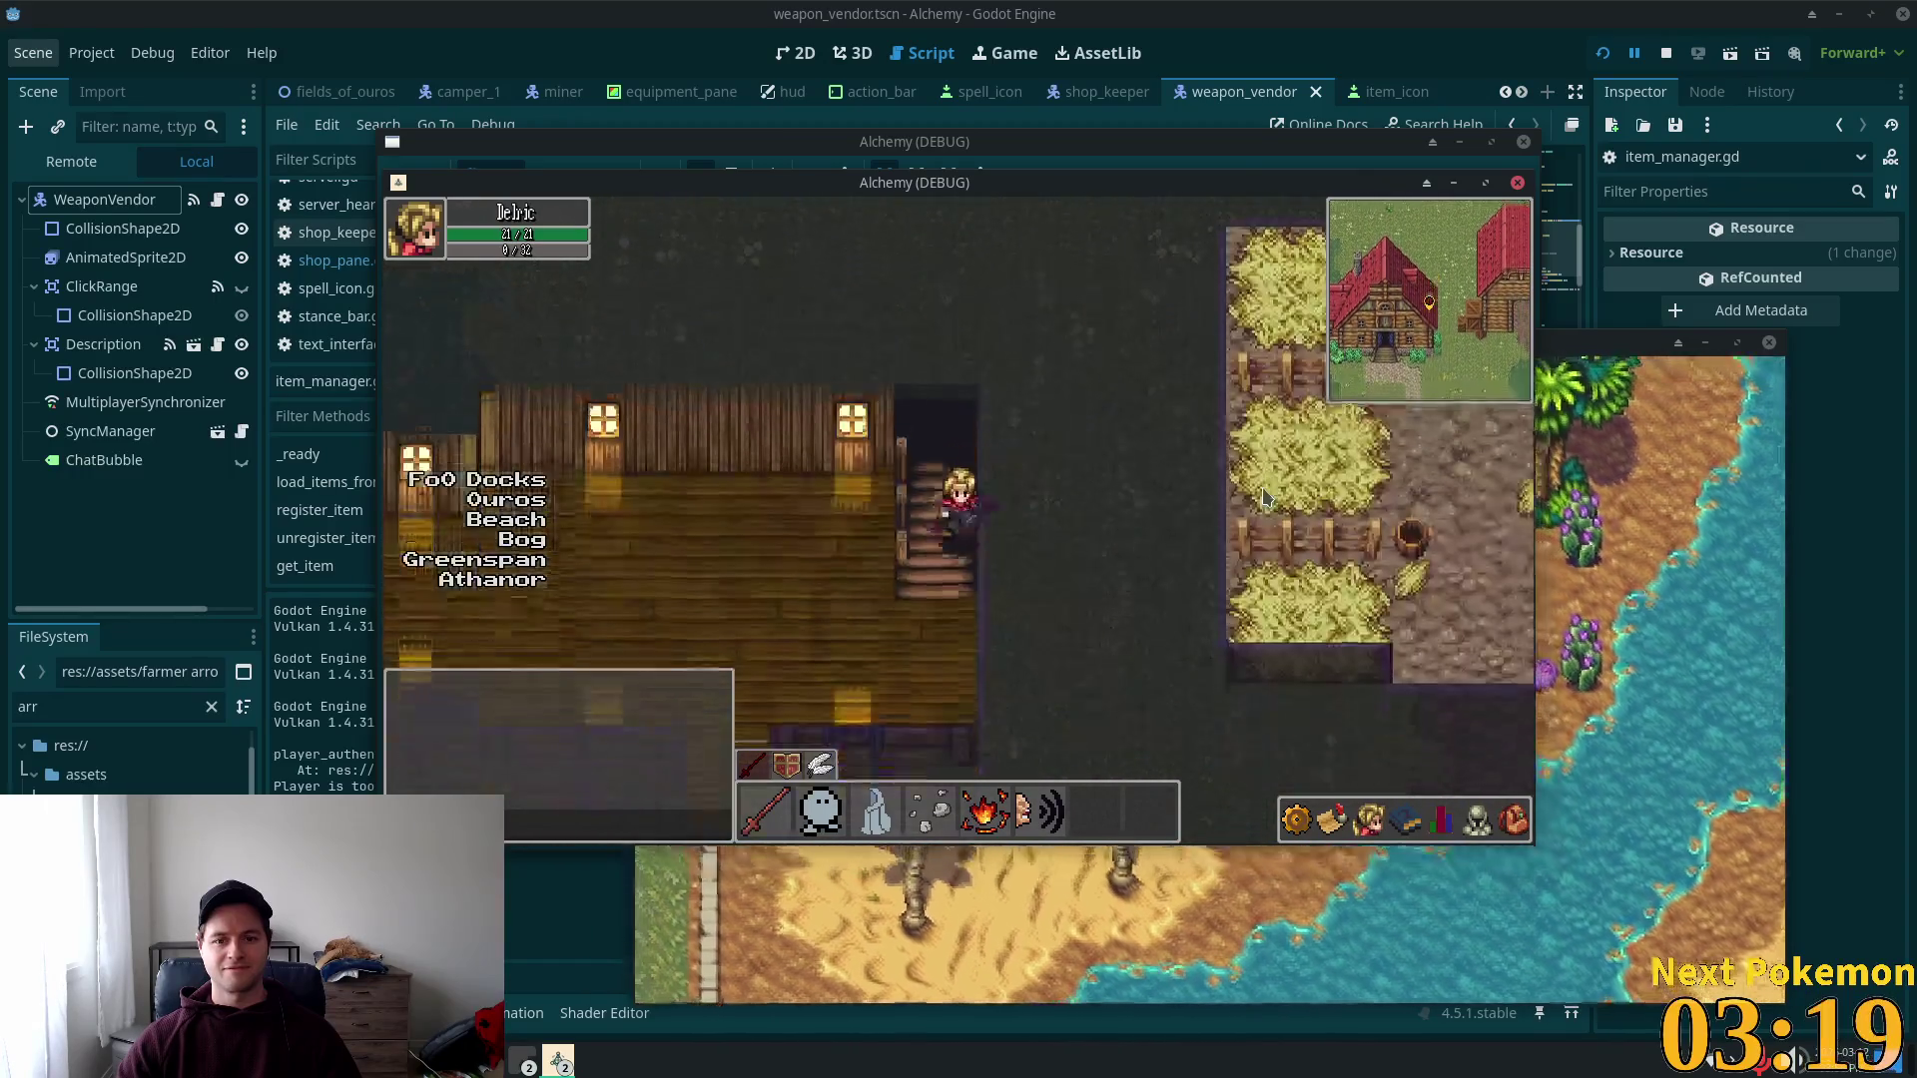
{"action": "key", "text": "d"}
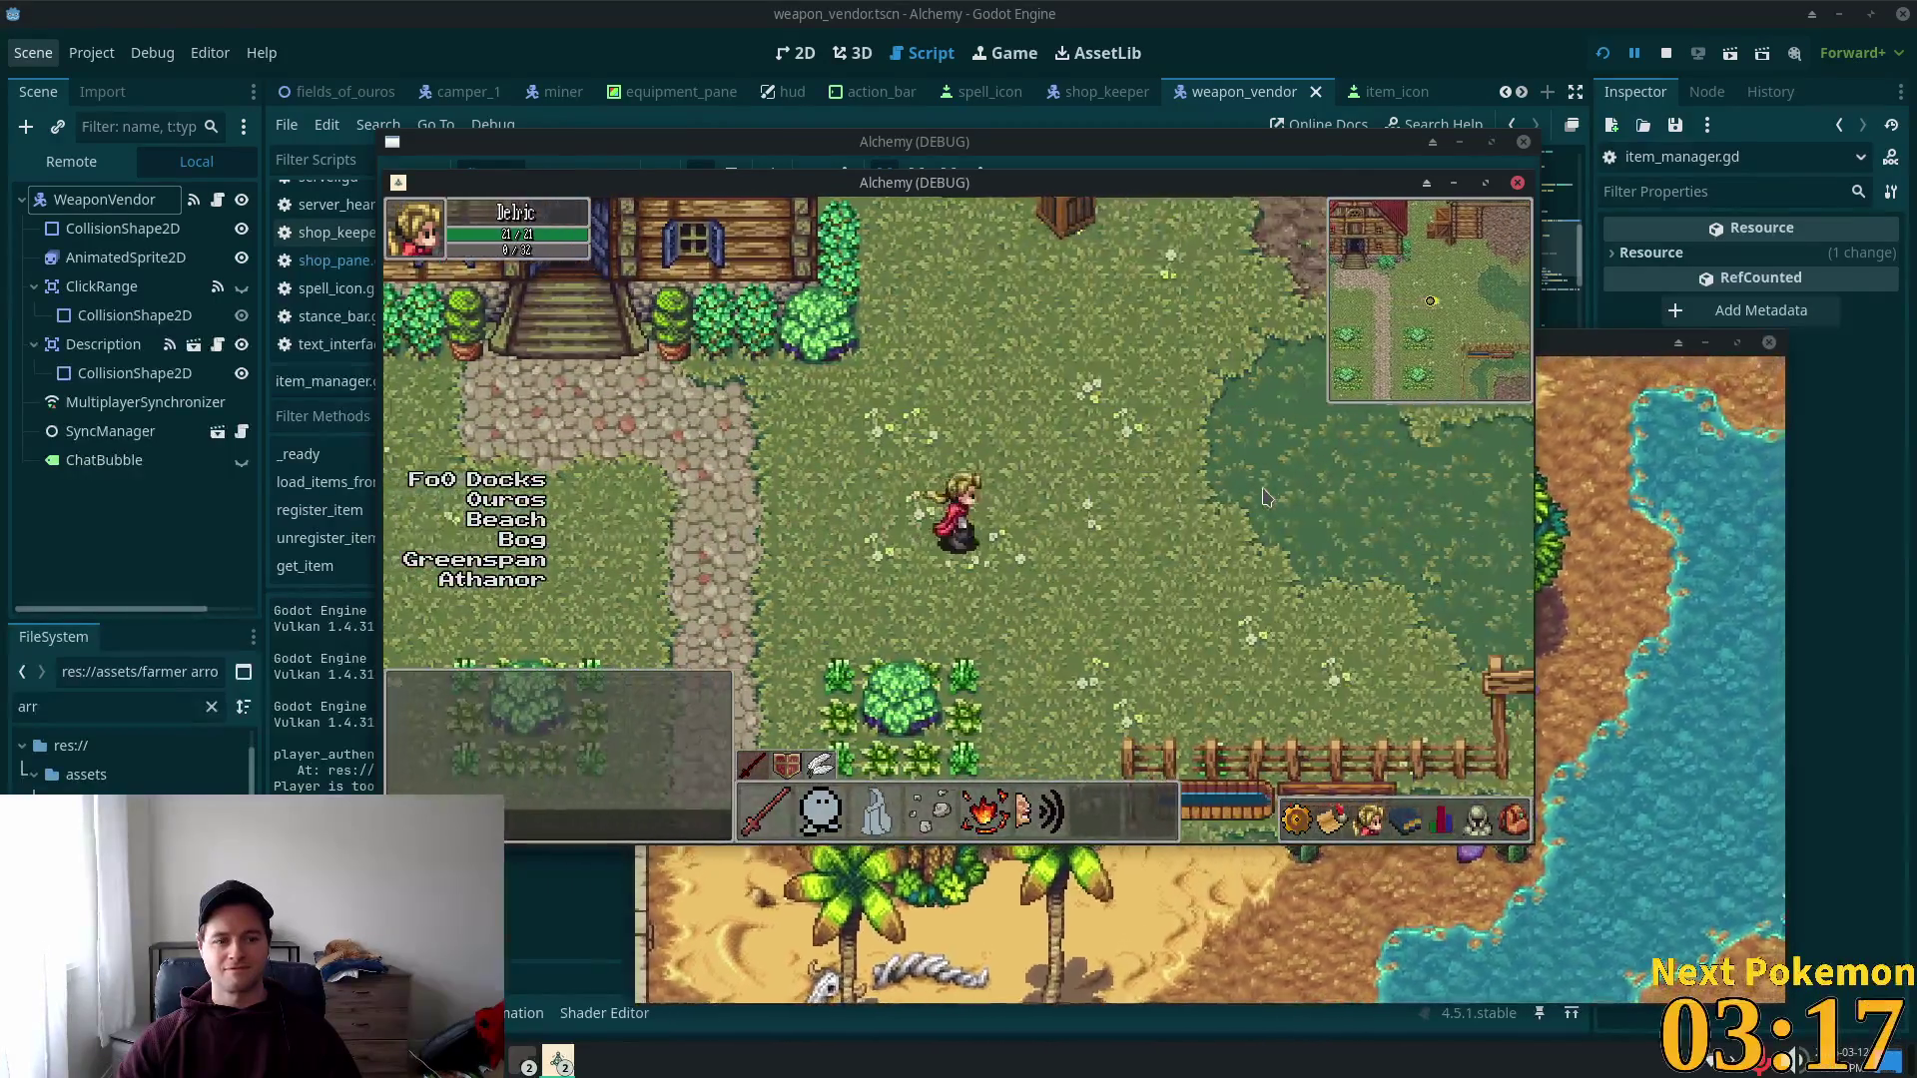
{"action": "key", "text": "w"}
{"action": "key", "text": "w"}
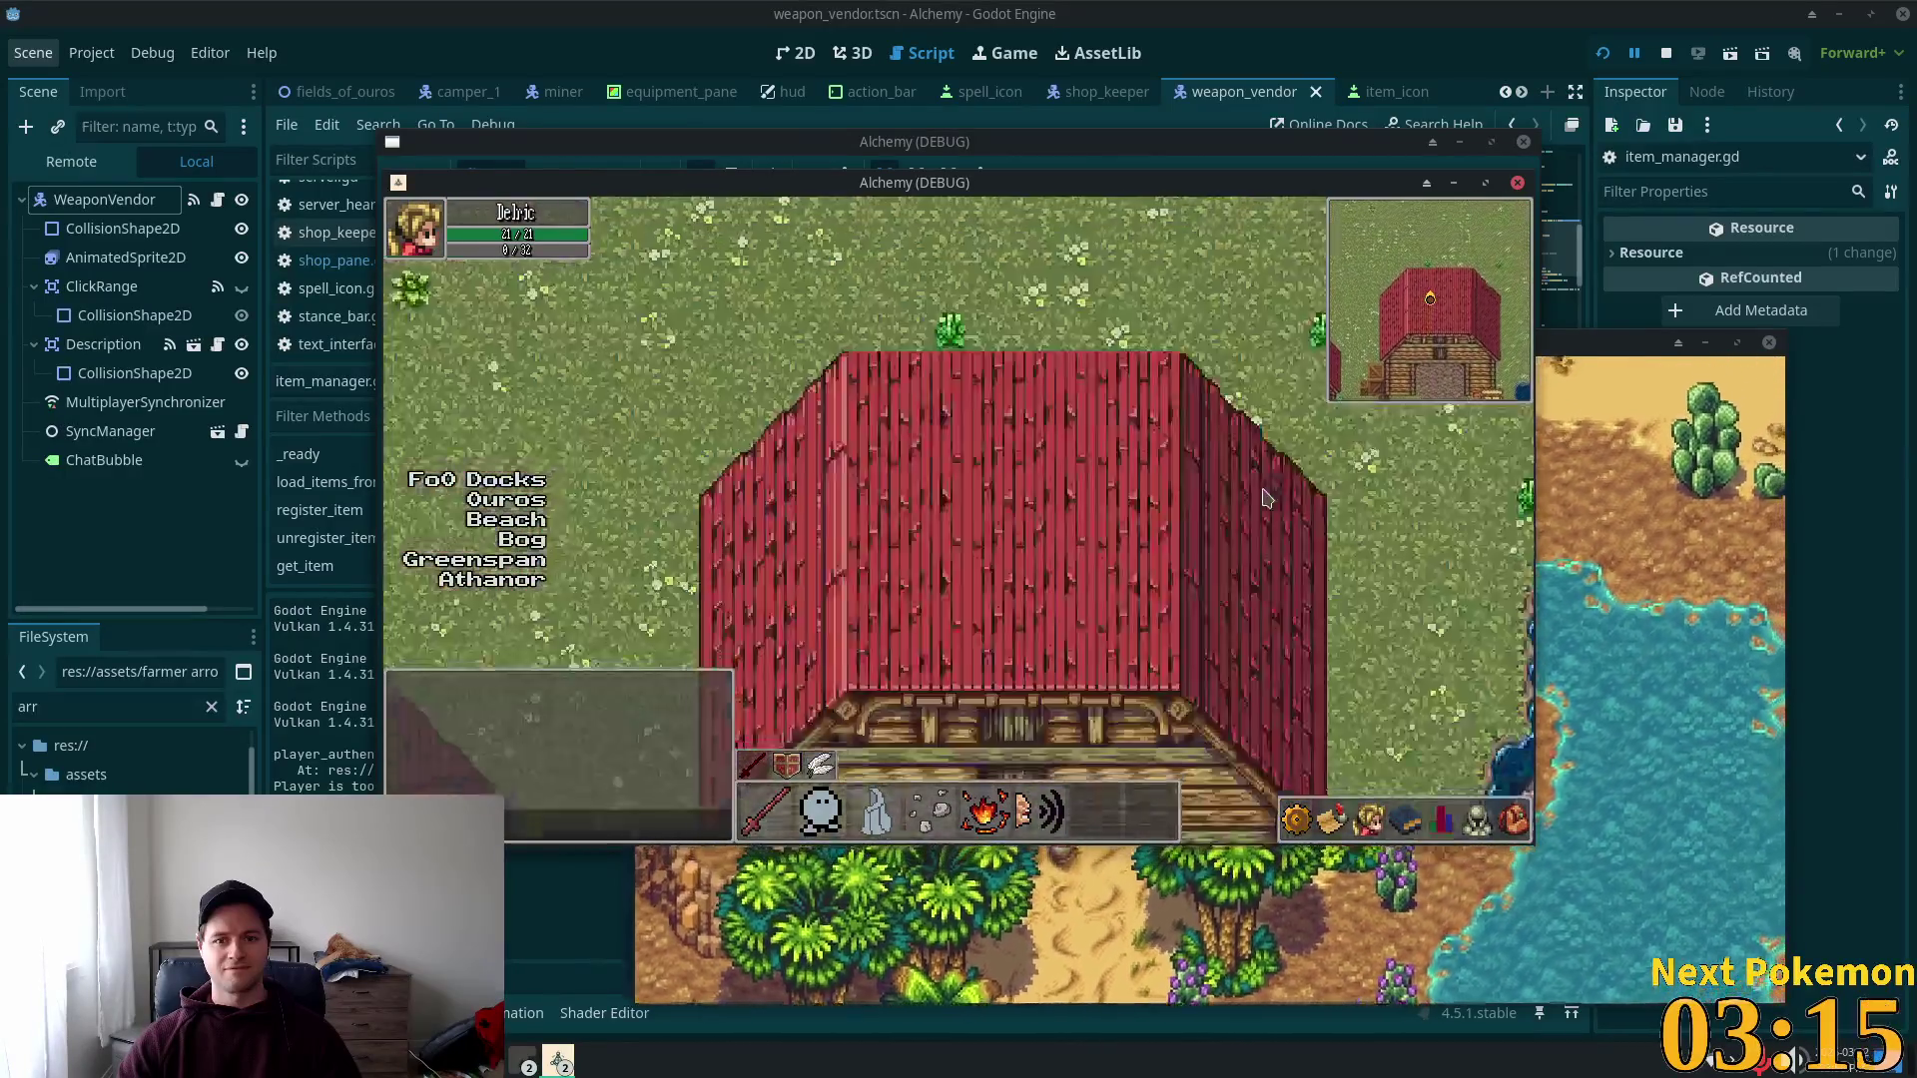
{"action": "key", "text": "a"}
{"action": "key", "text": "w"}
Step: Walk east past the fenced farmland and enter the red-roofed house
{"action": "key", "text": "d"}
{"action": "key", "text": "d"}
{"action": "key", "text": "s"}
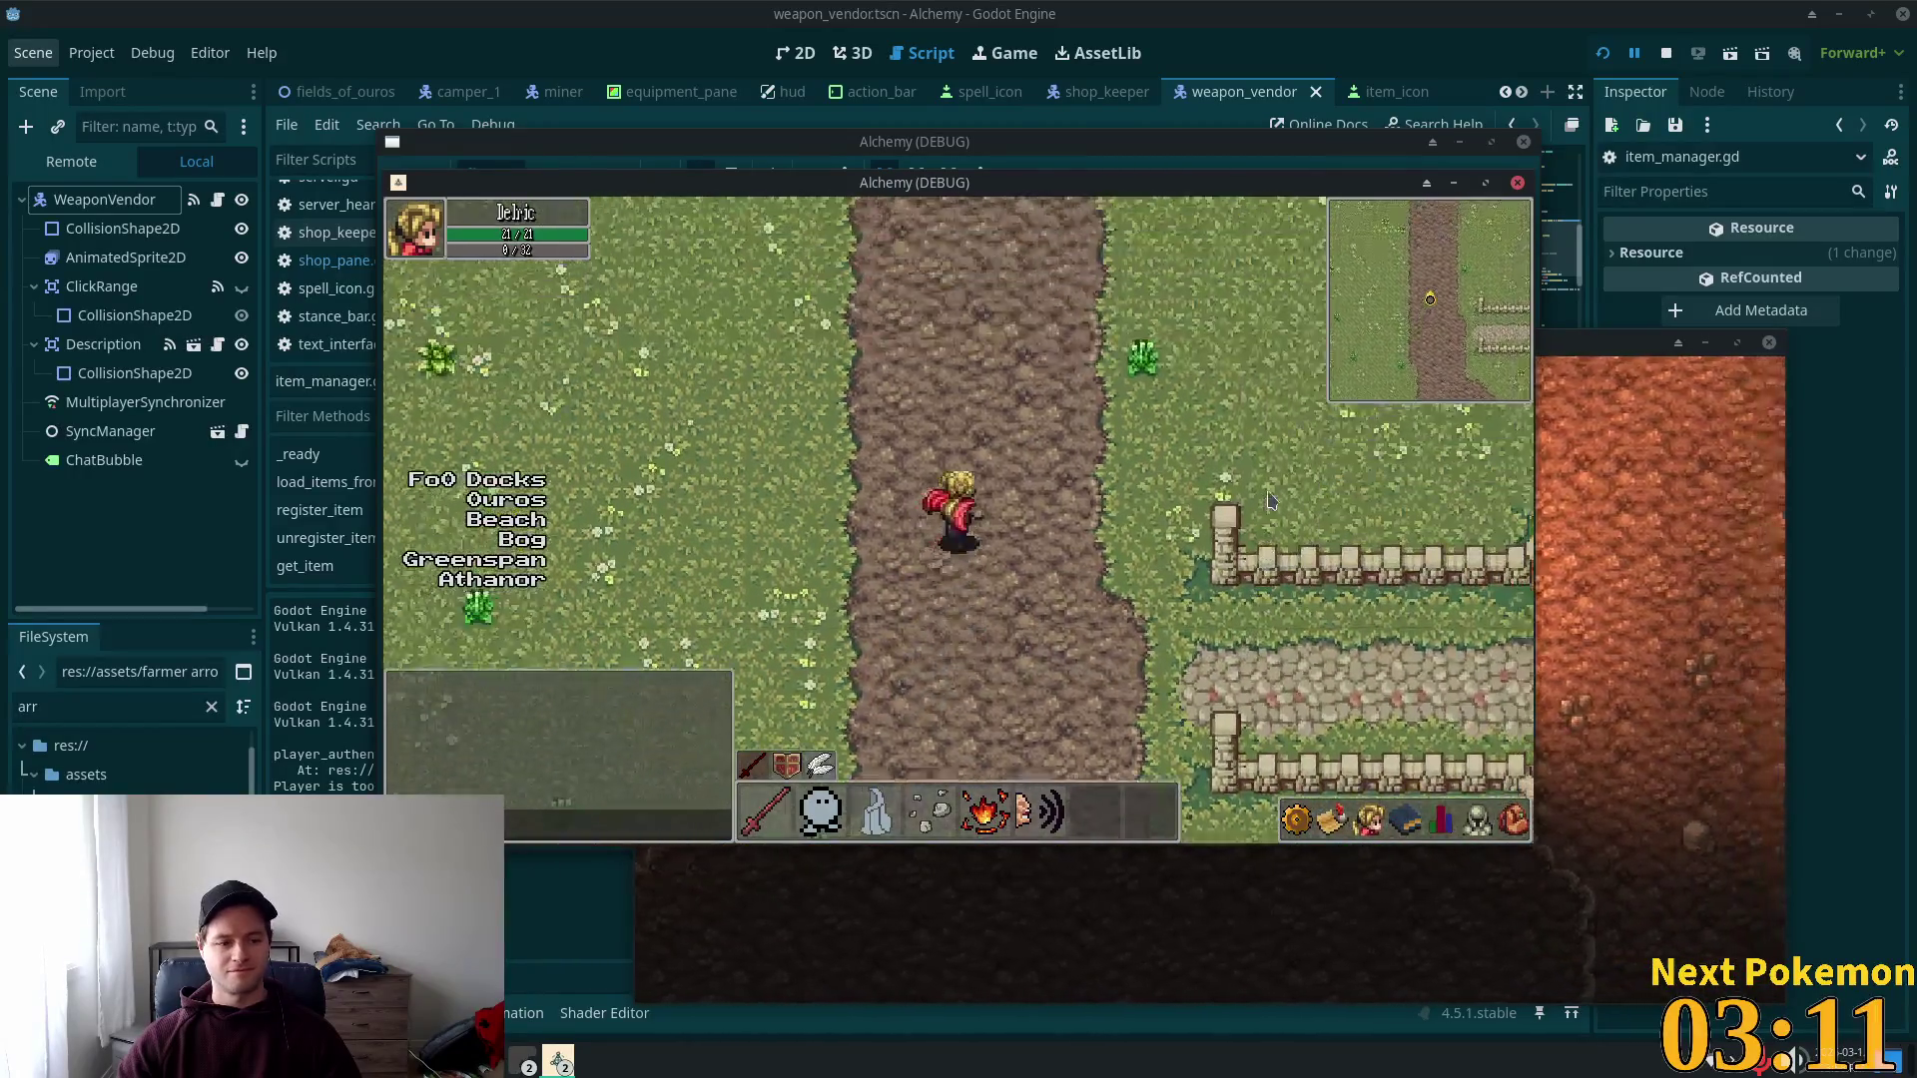
{"action": "key", "text": "d"}
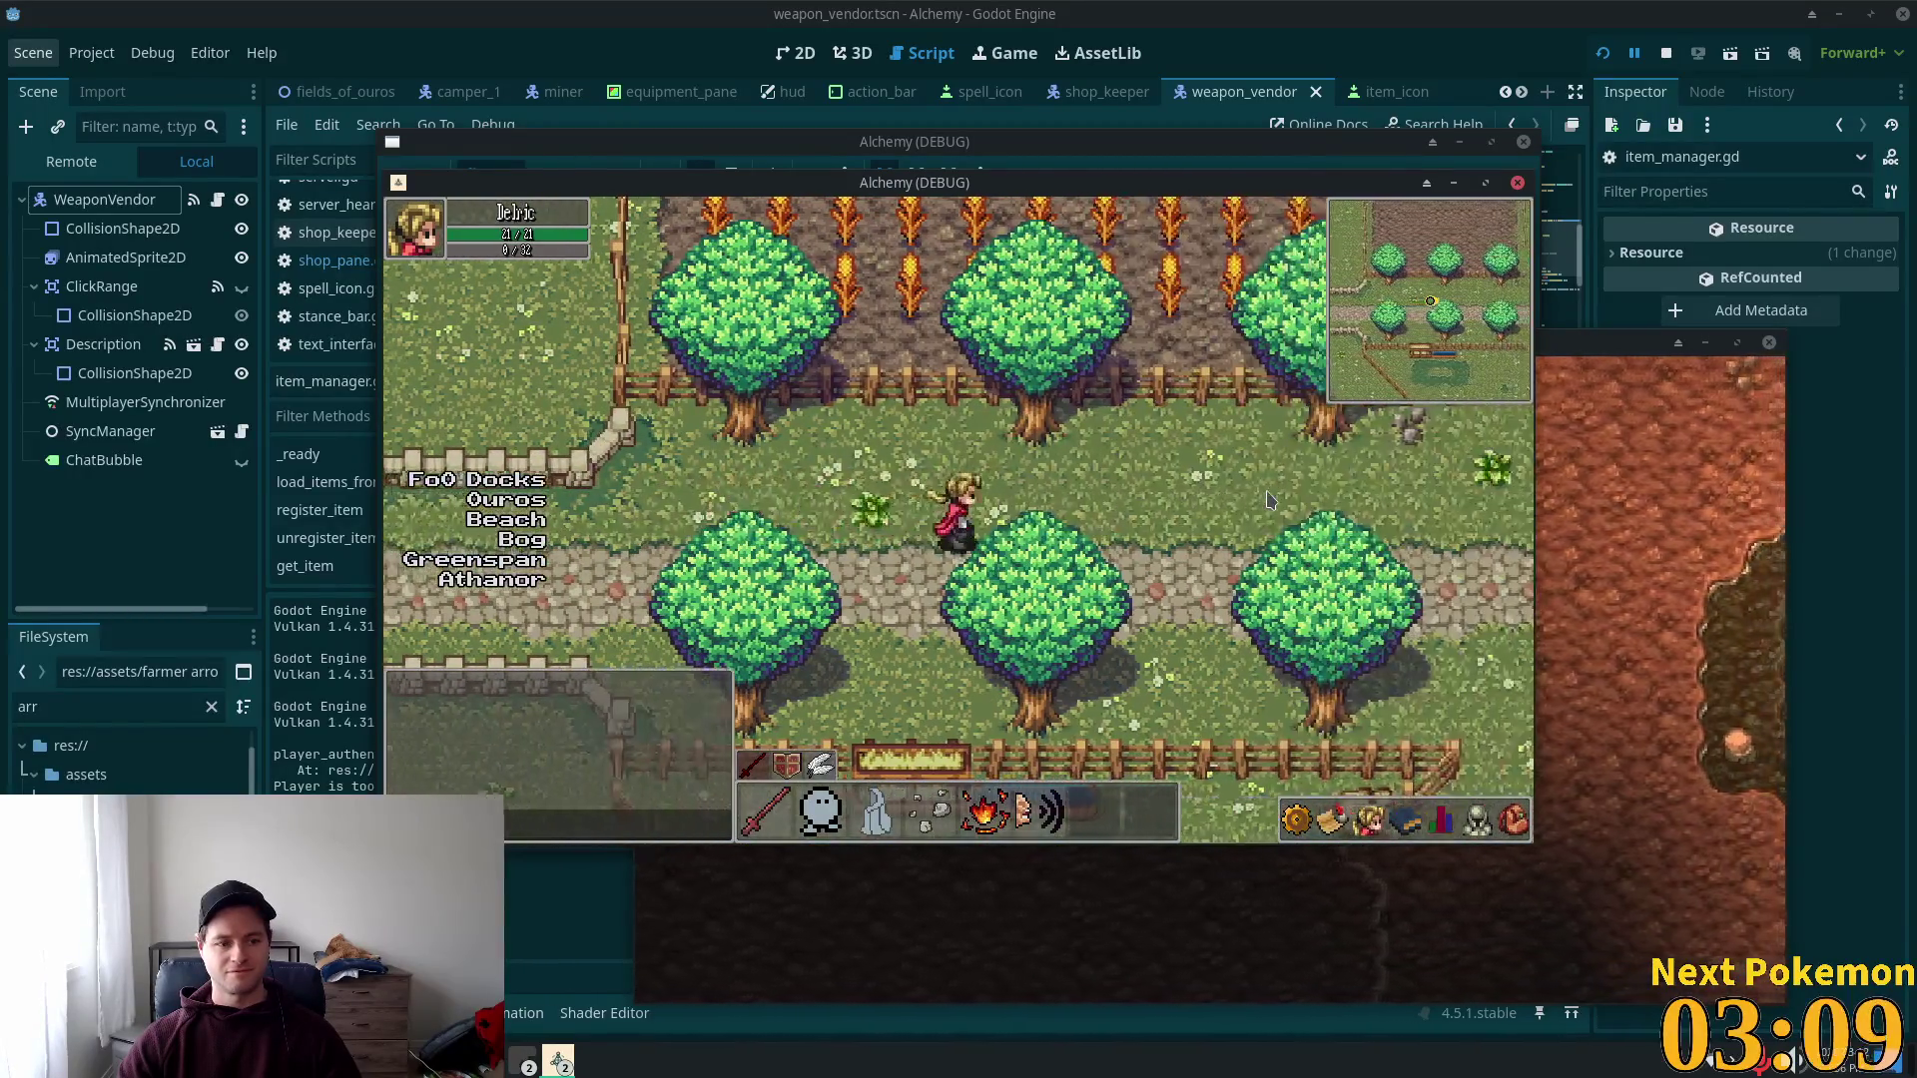
{"action": "key", "text": "w"}
{"action": "key", "text": "d"}
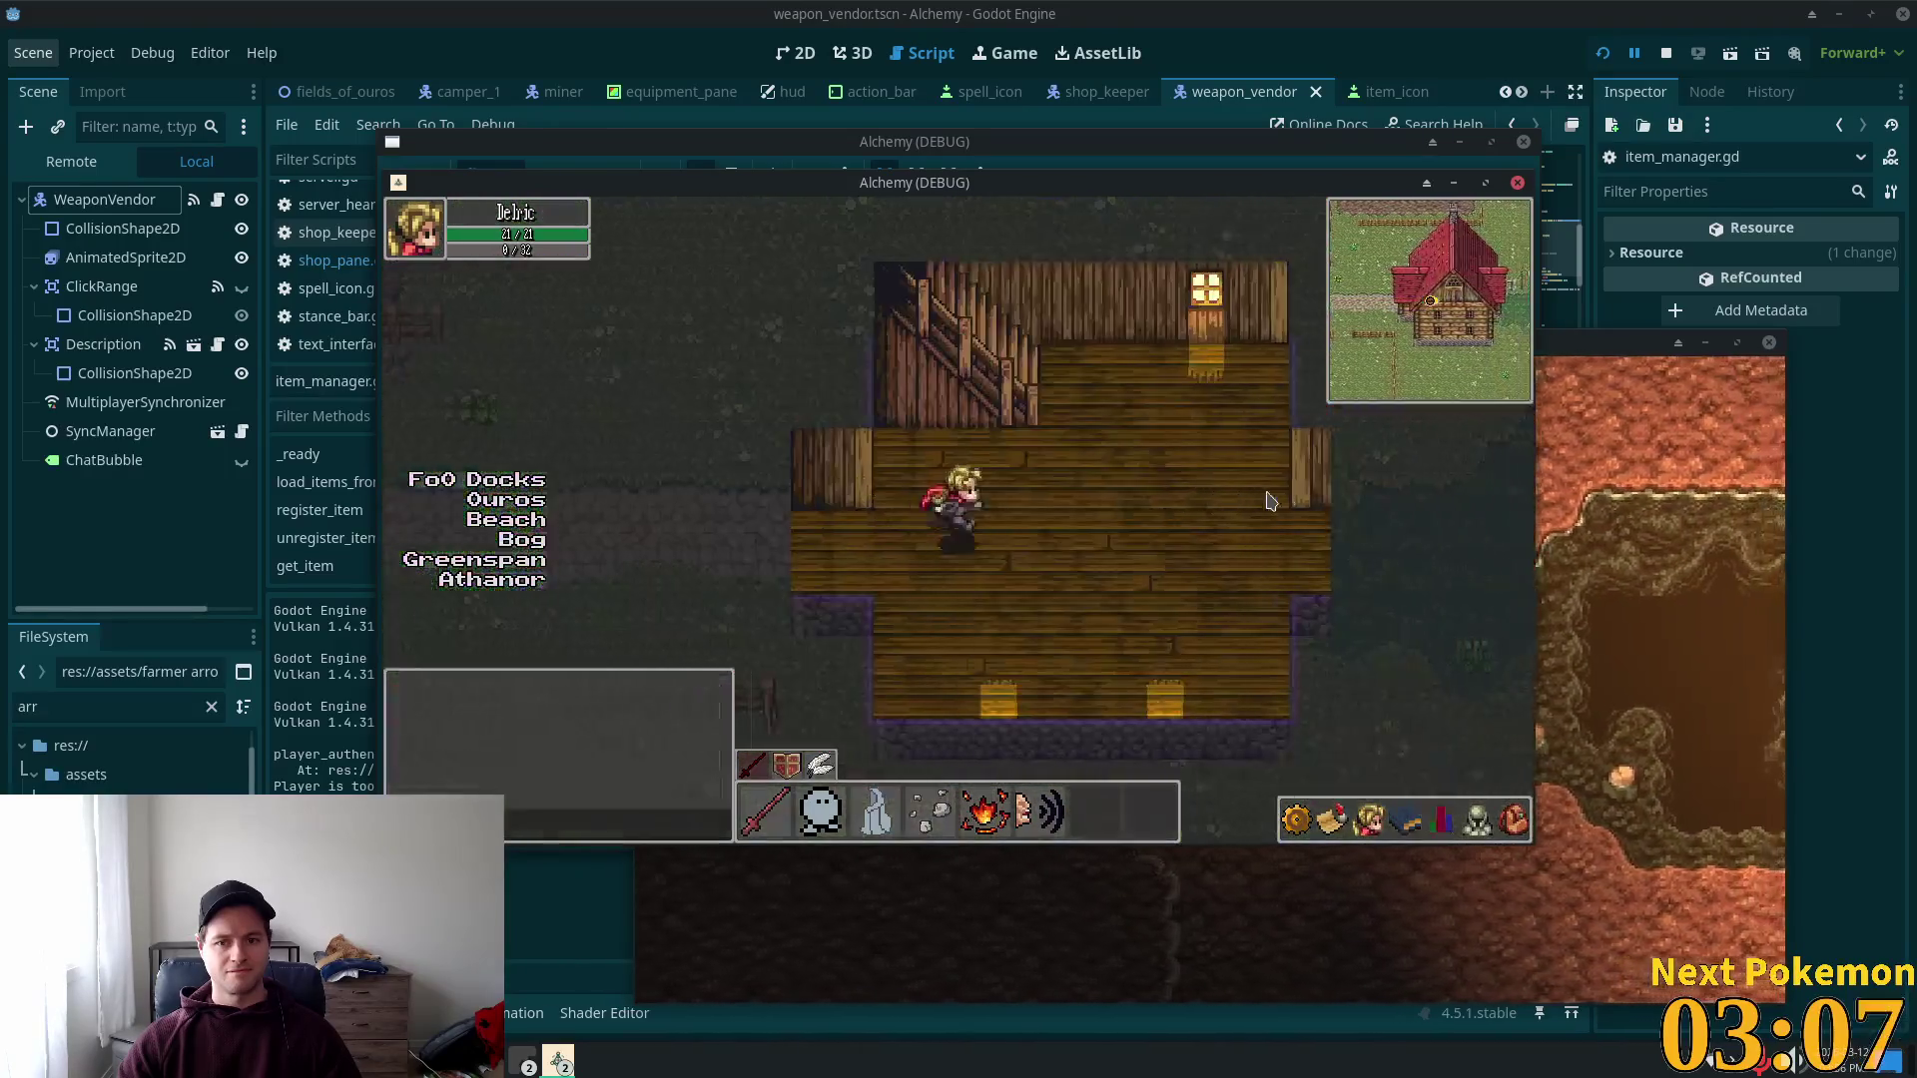
Step: Explore the red-roofed house interior, climbing the stairs and crossing the room
{"action": "key", "text": "a"}
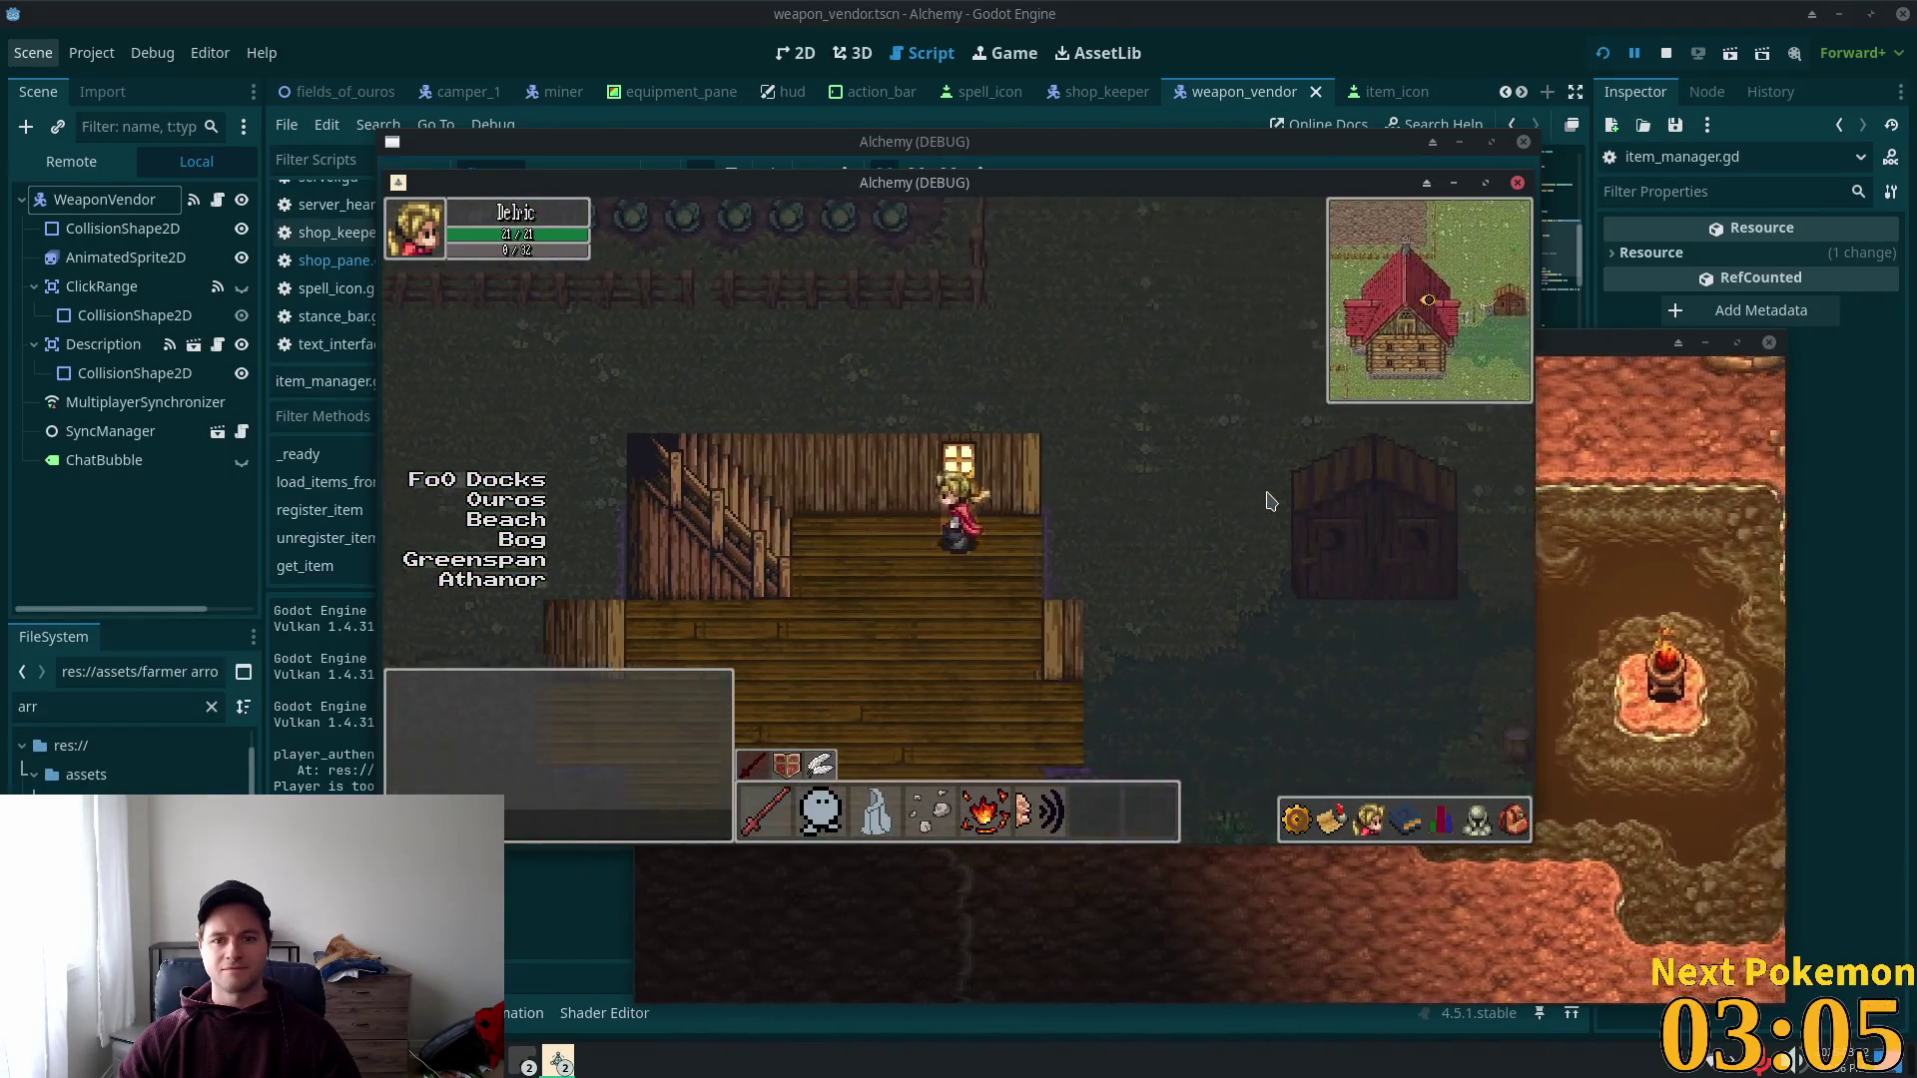
{"action": "key", "text": "a"}
{"action": "key", "text": "w"}
{"action": "key", "text": "d"}
{"action": "key", "text": "s"}
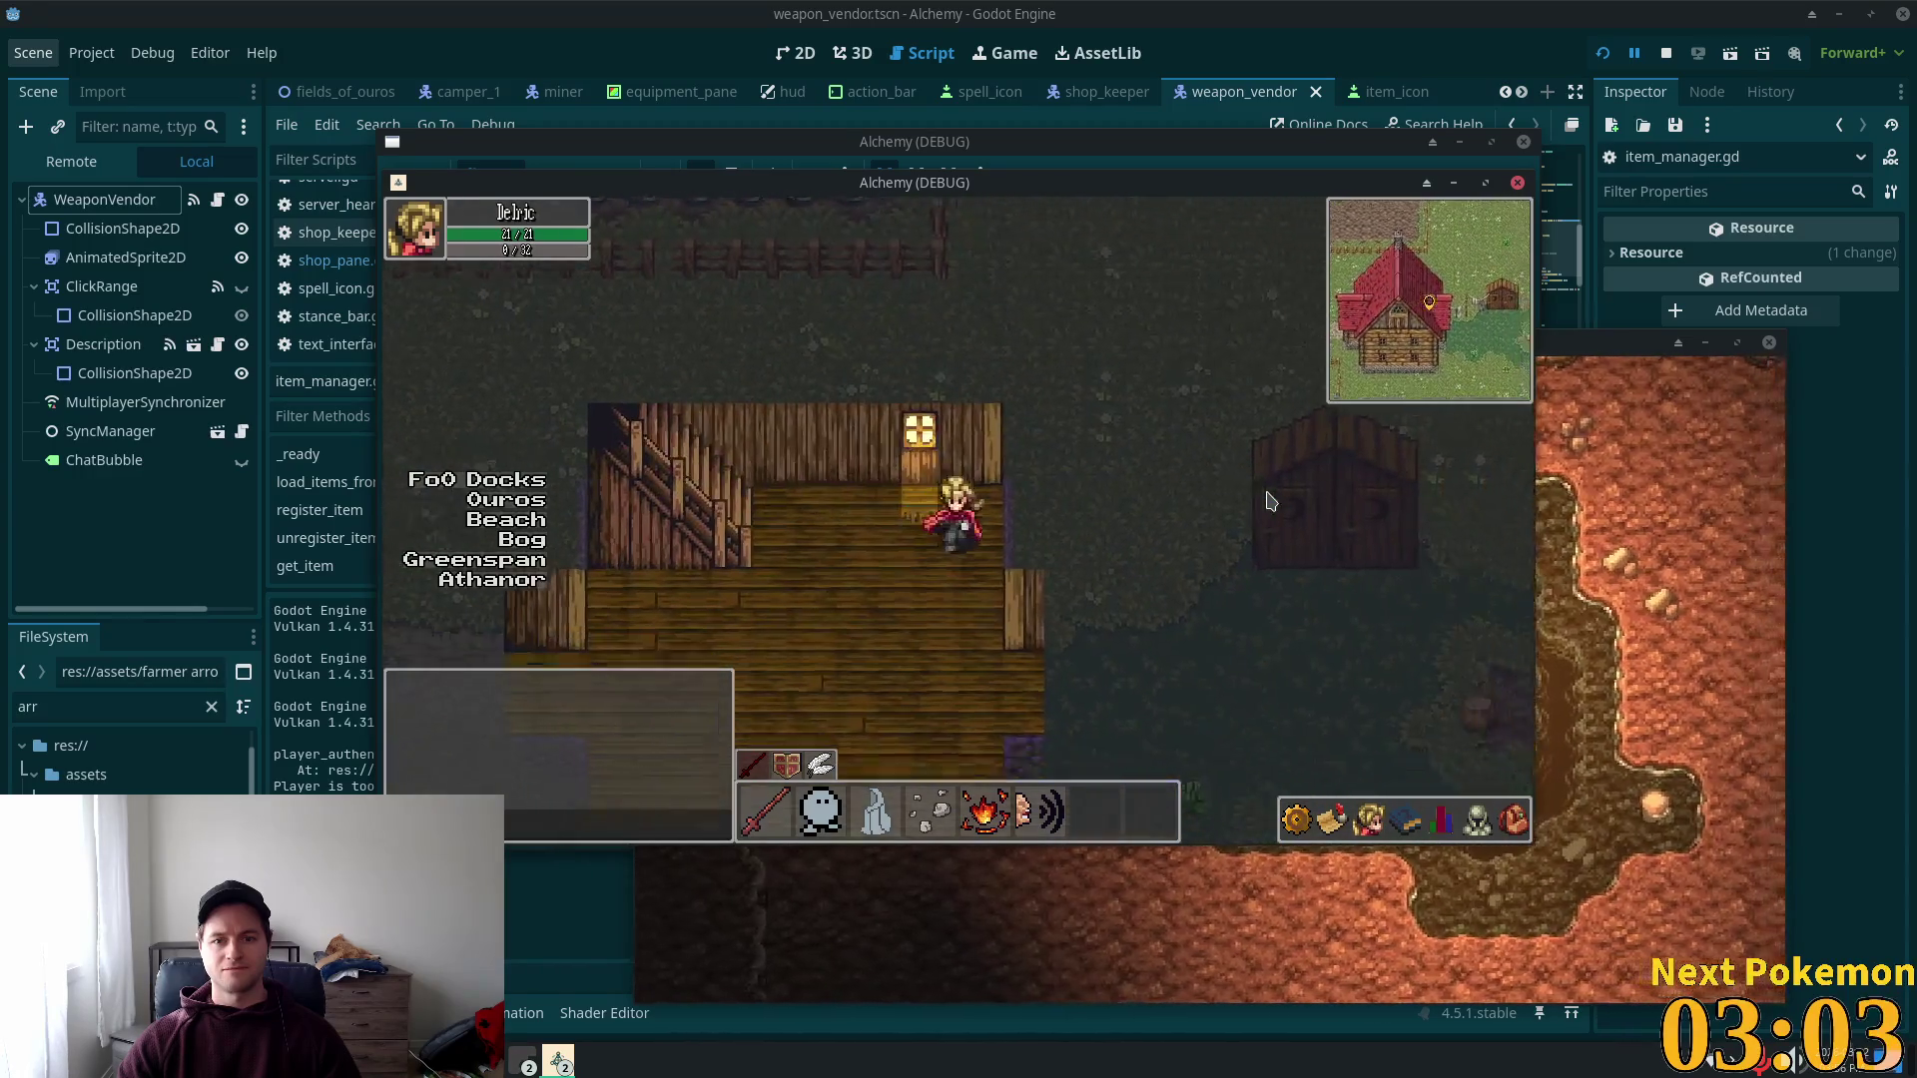
{"action": "key", "text": "w"}
{"action": "key", "text": "a"}
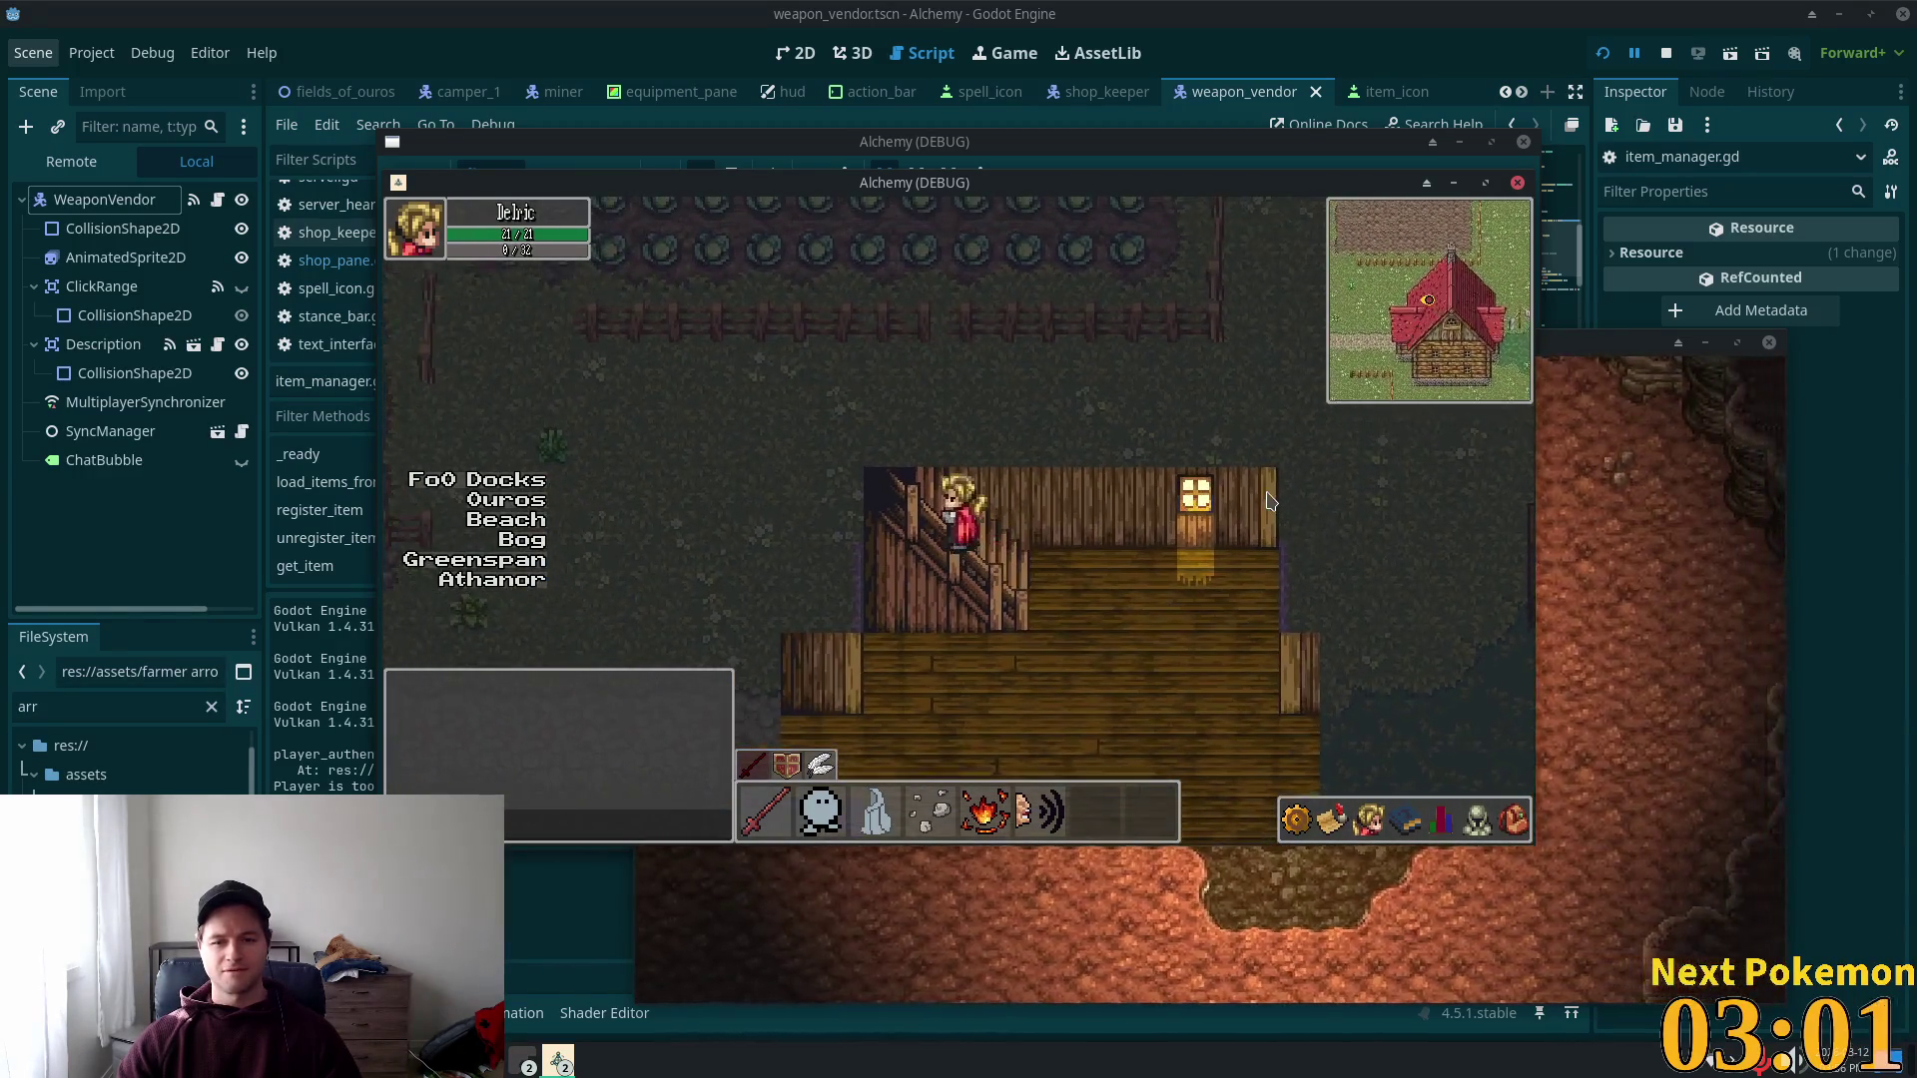
{"action": "key", "text": "d"}
{"action": "key", "text": "w"}
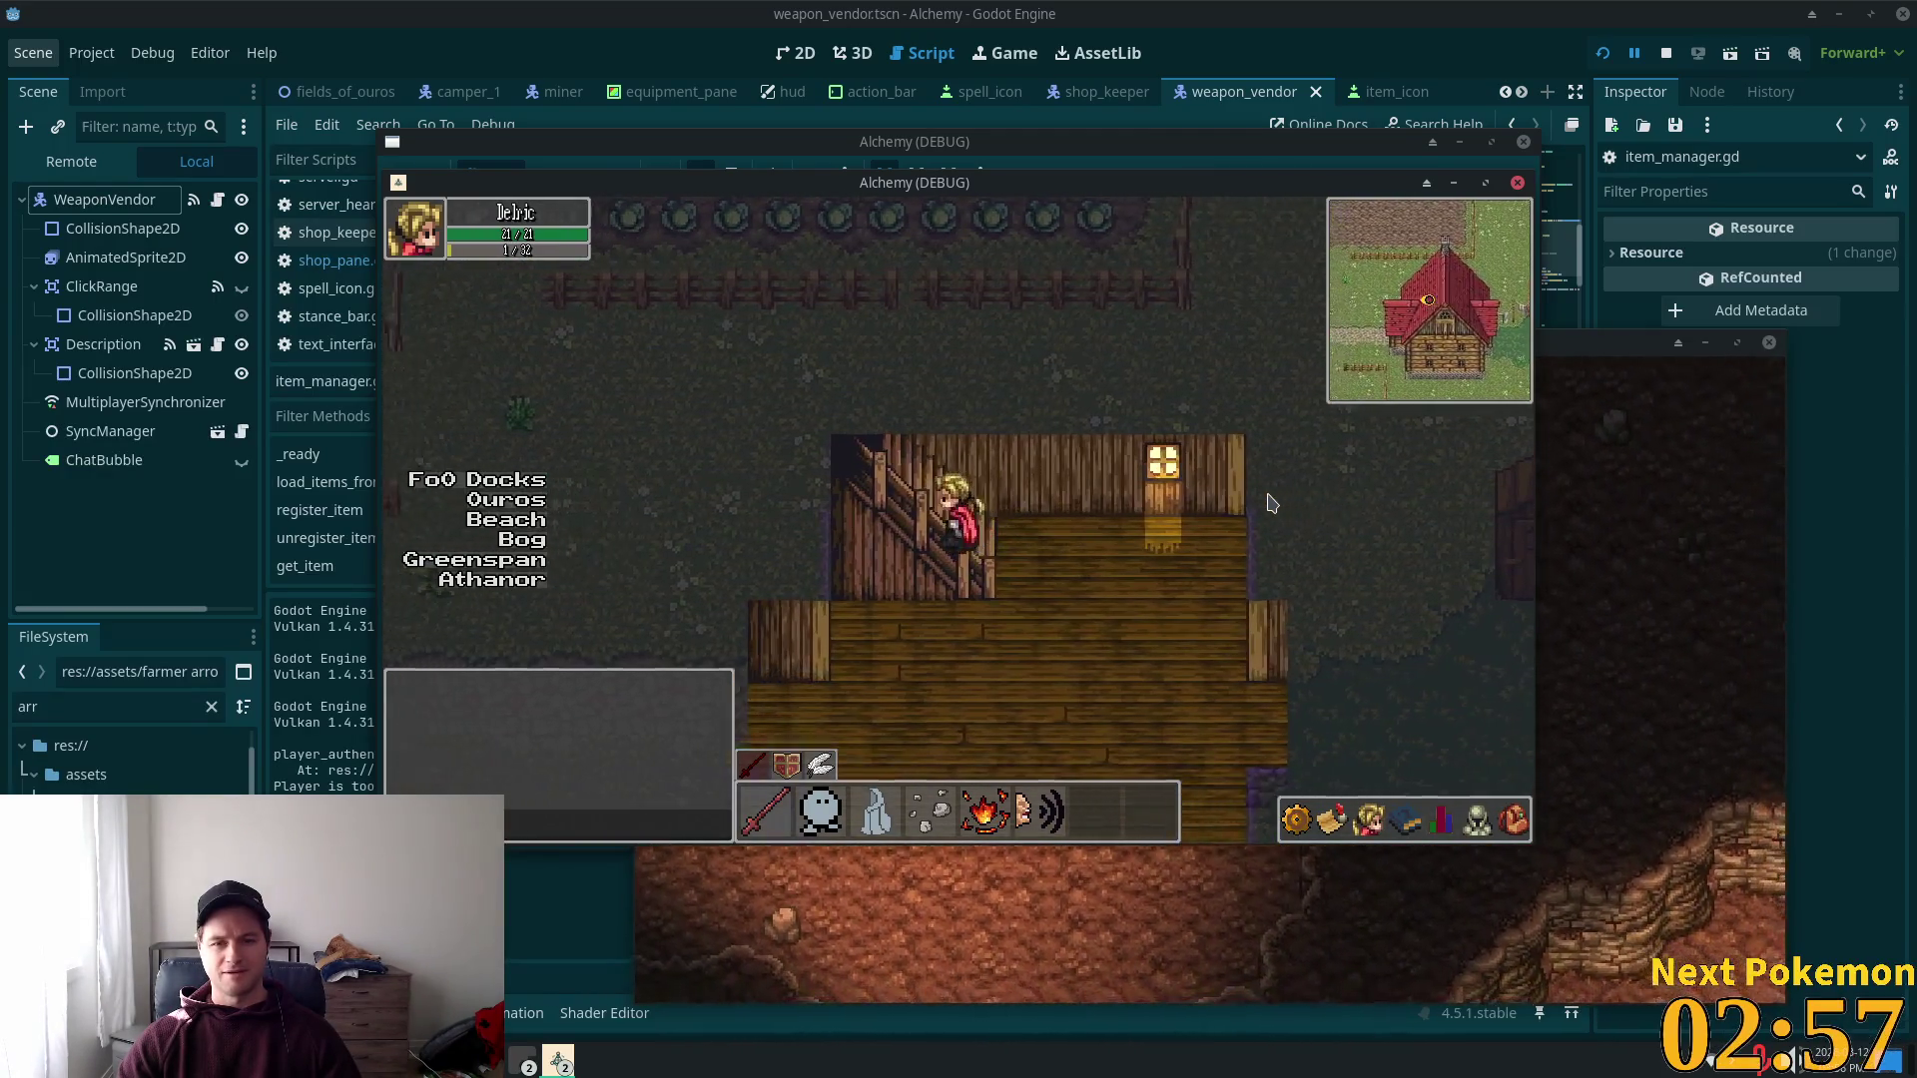
{"action": "key", "text": "d"}
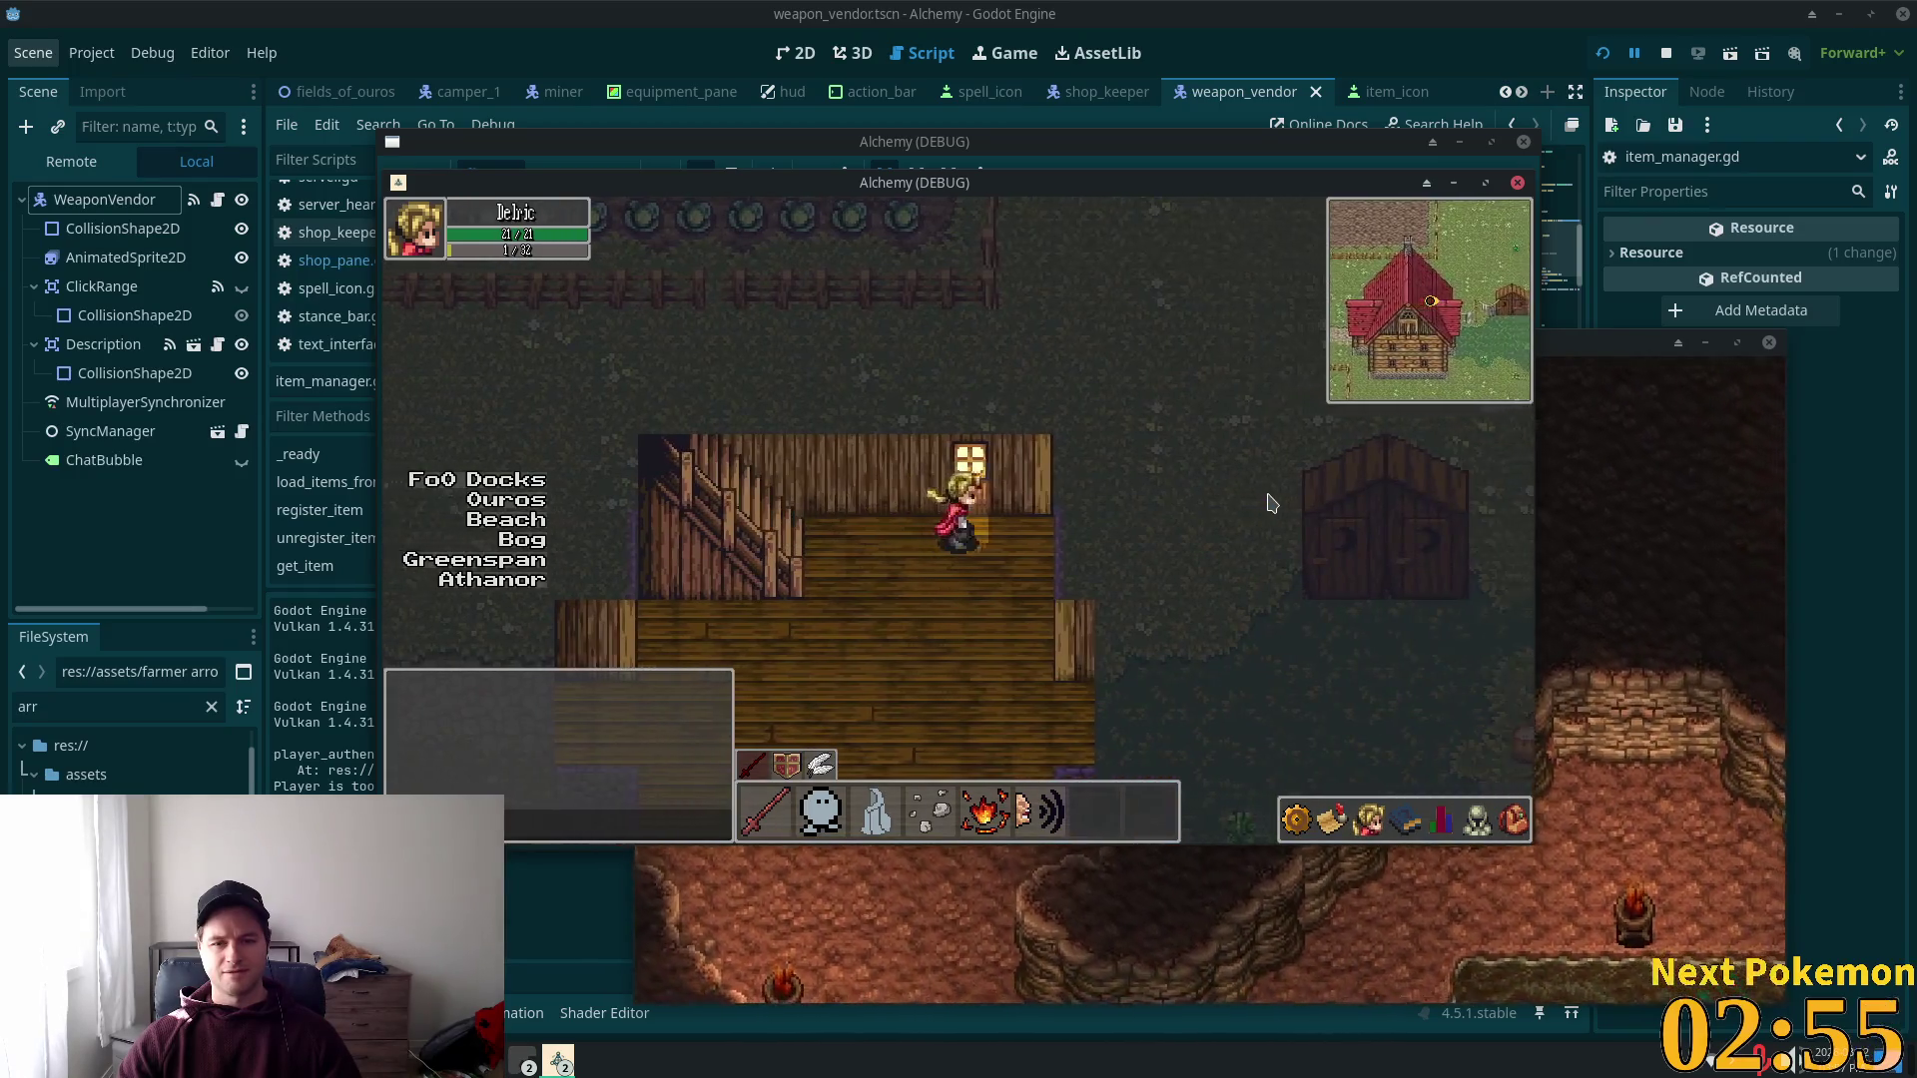
{"action": "key", "text": "s"}
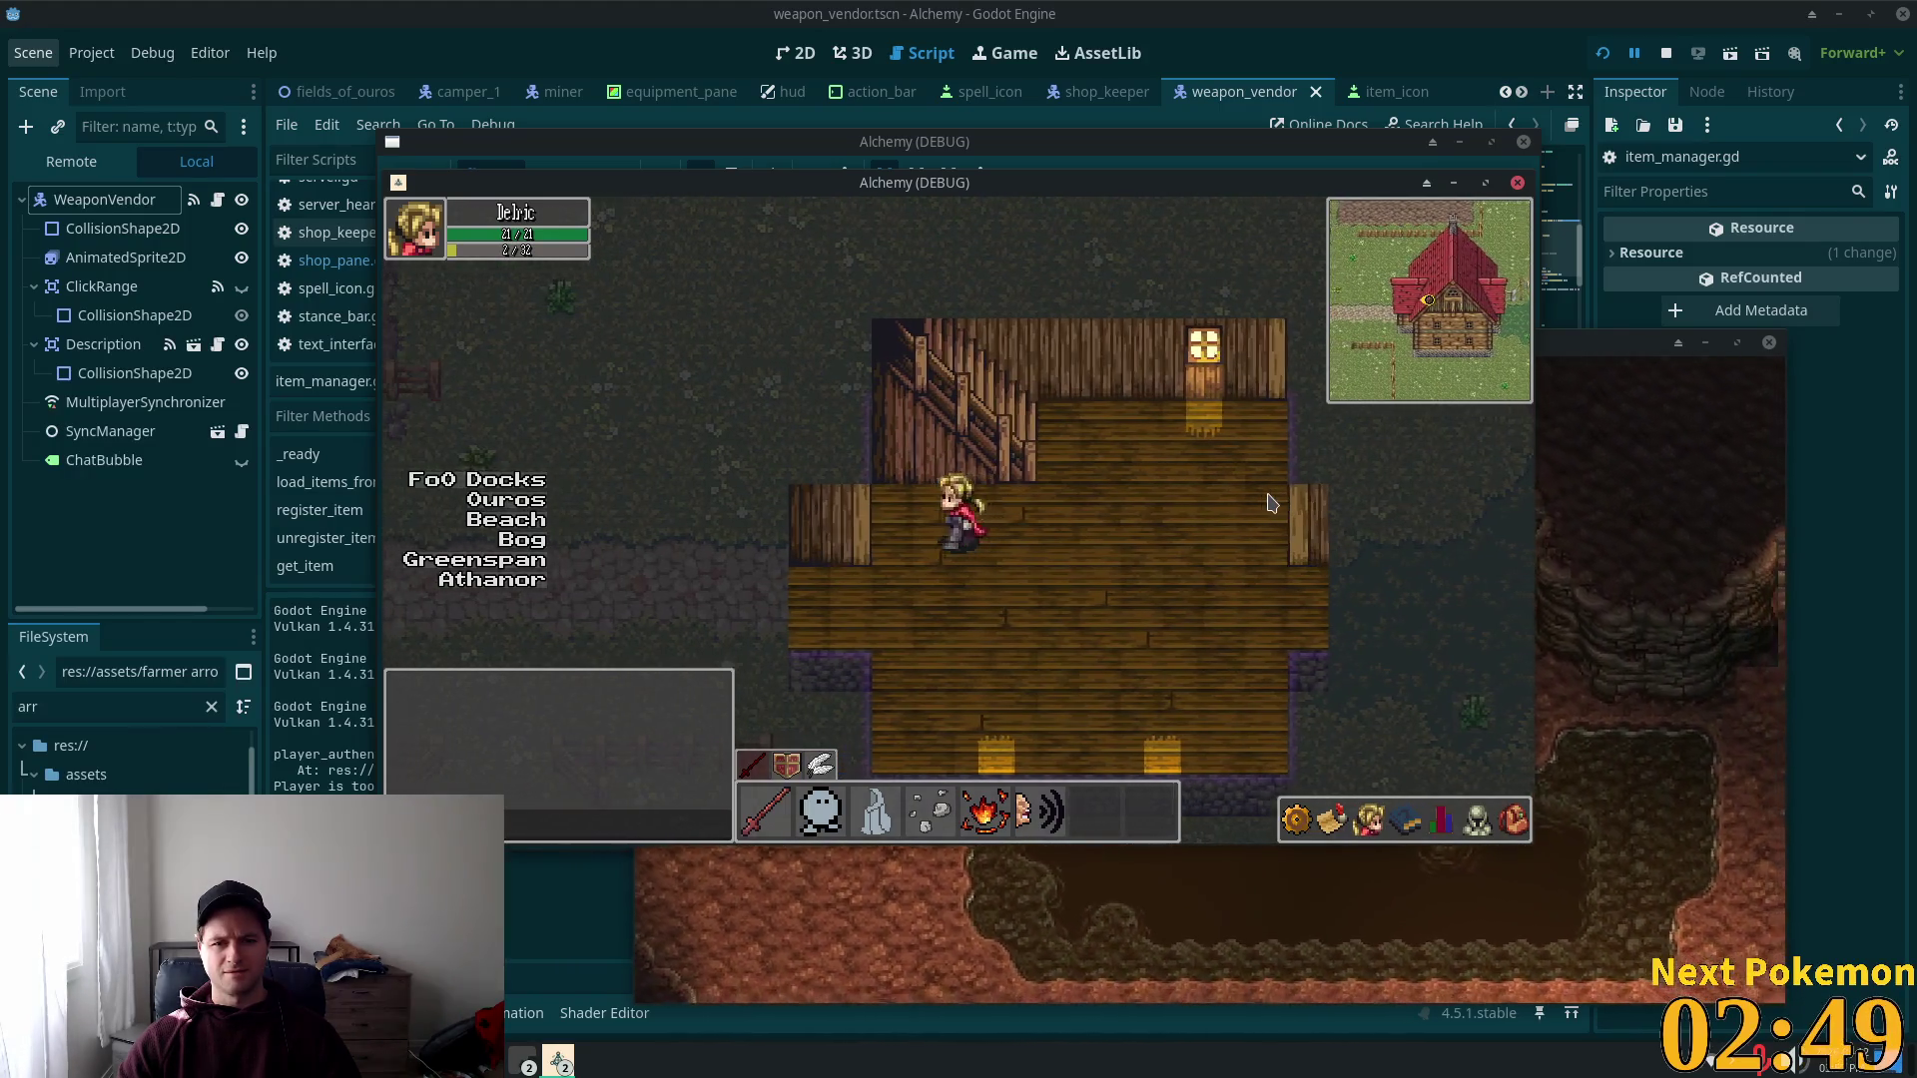
{"action": "key", "text": "a"}
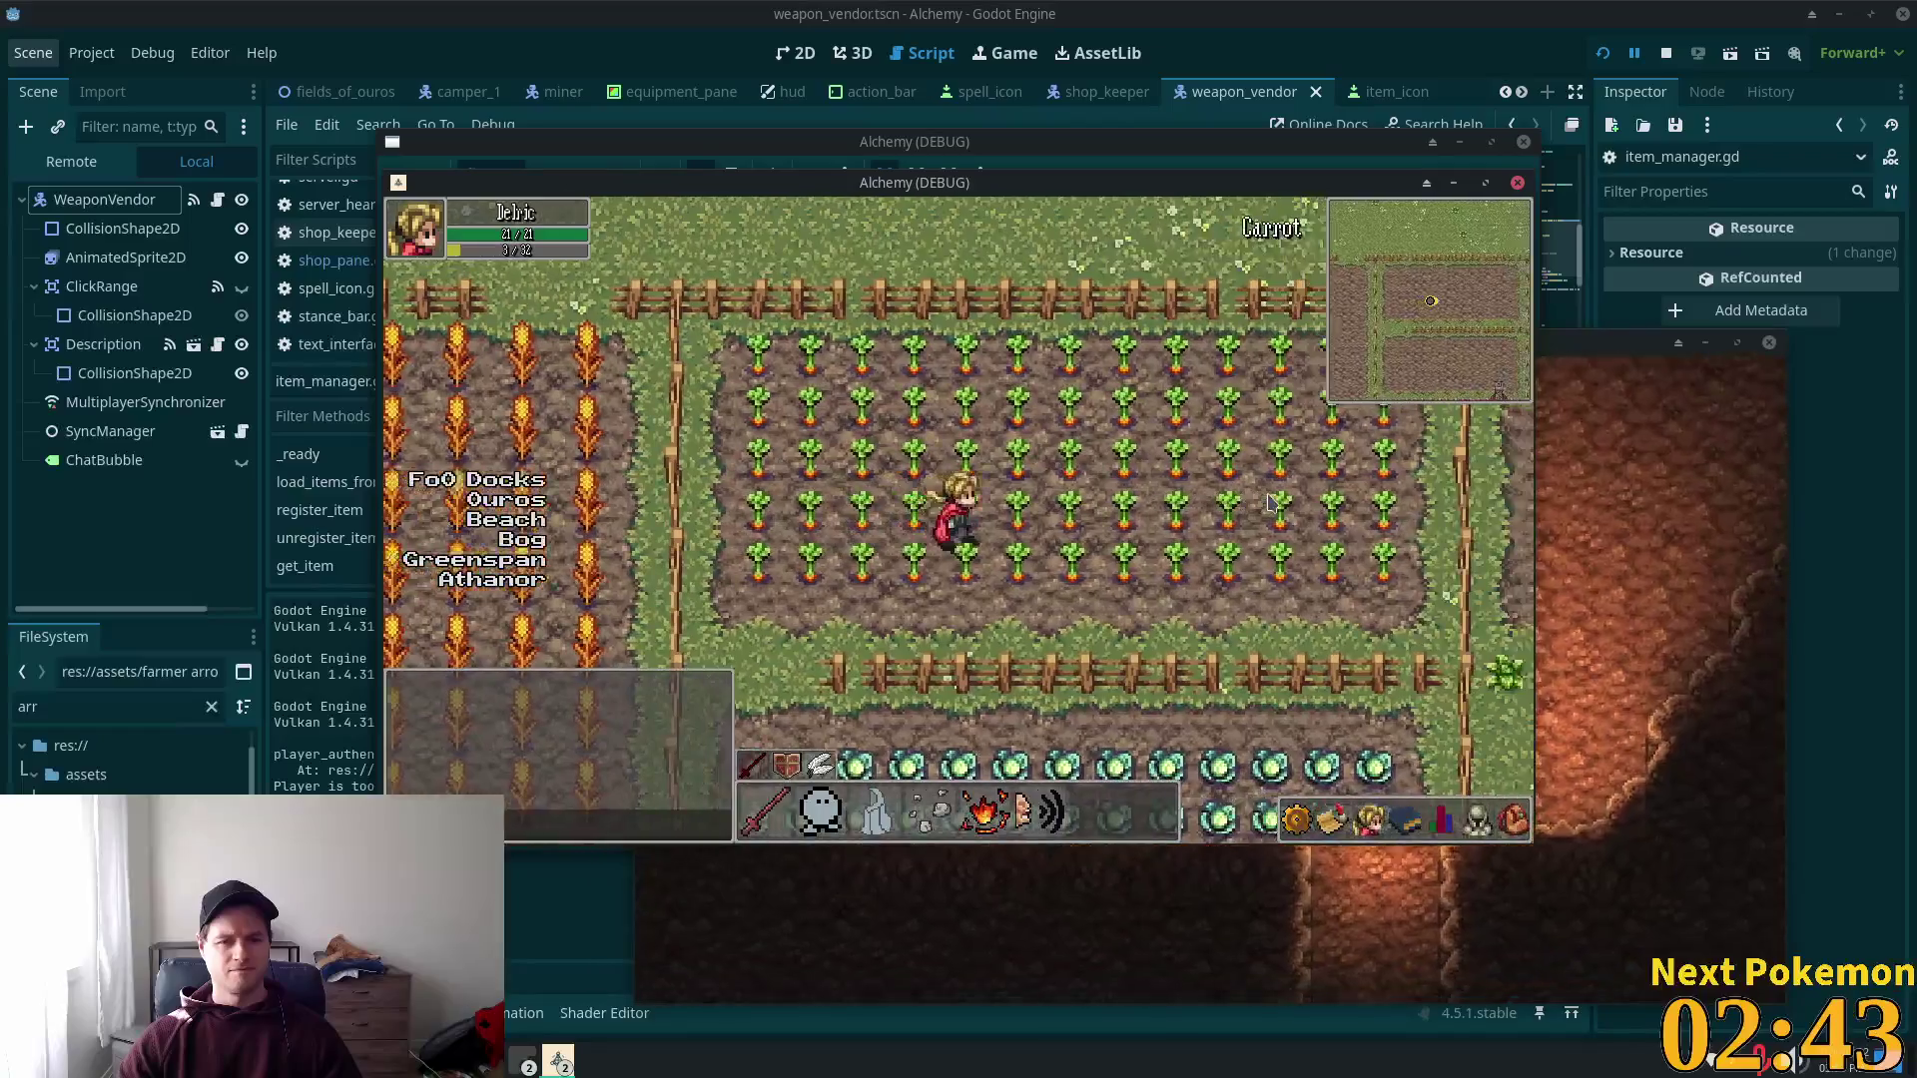
Step: Walk from the carrot field south past the wheat field and fenced cows onto the cobblestone path
{"action": "key", "text": "d"}
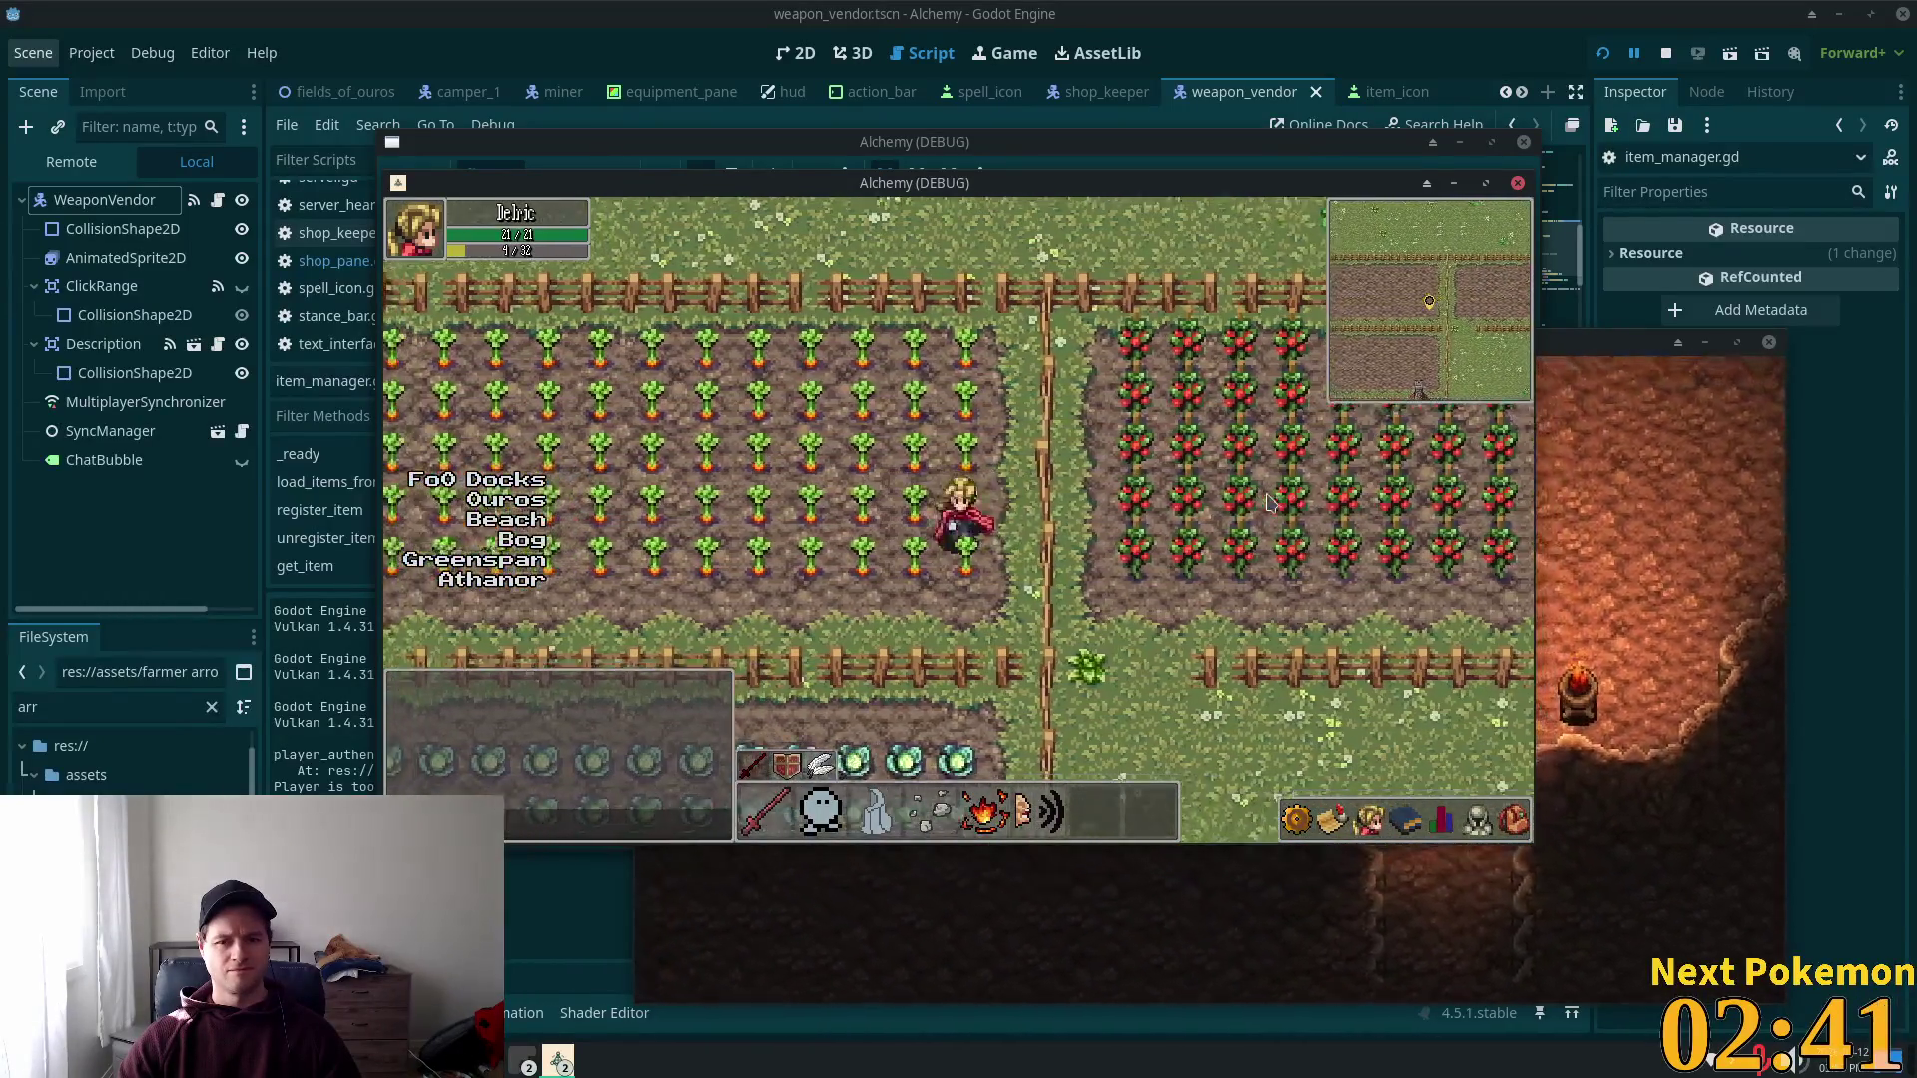
{"action": "key", "text": "a"}
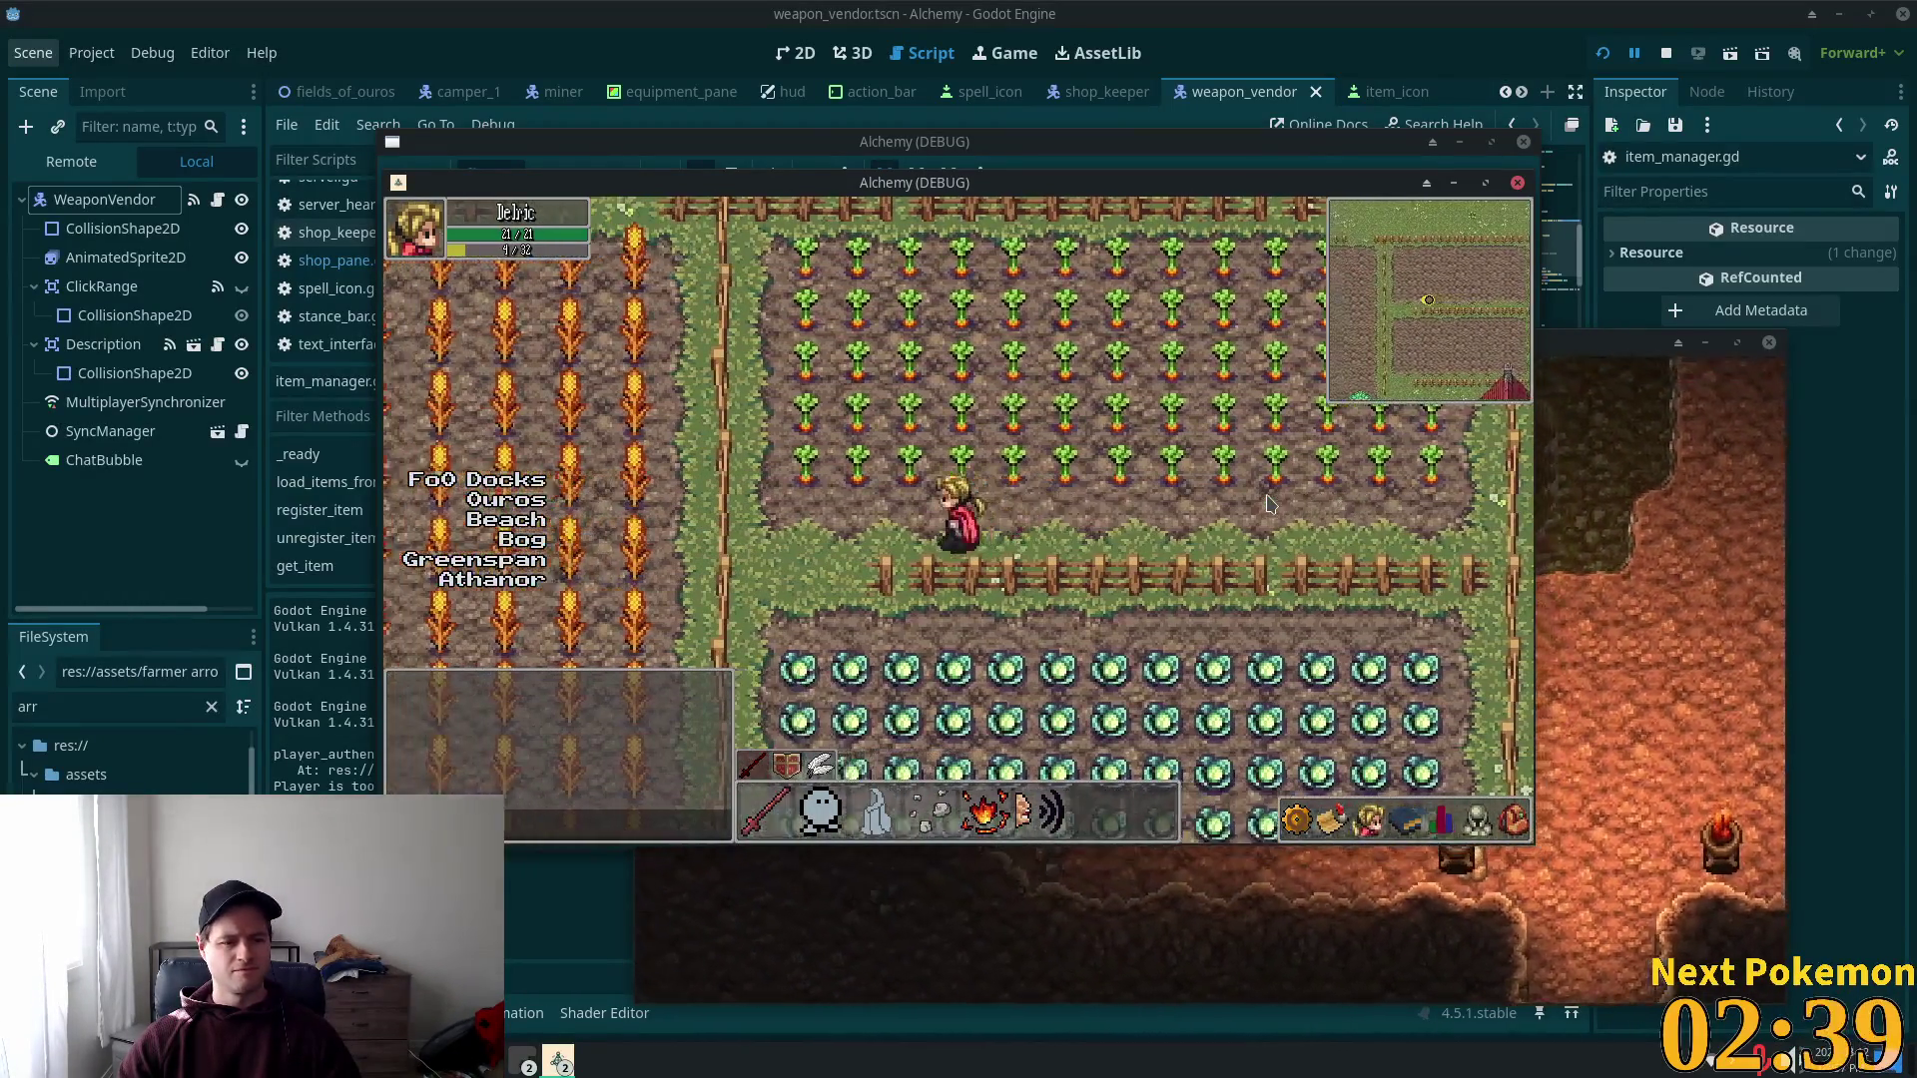
{"action": "key", "text": "s"}
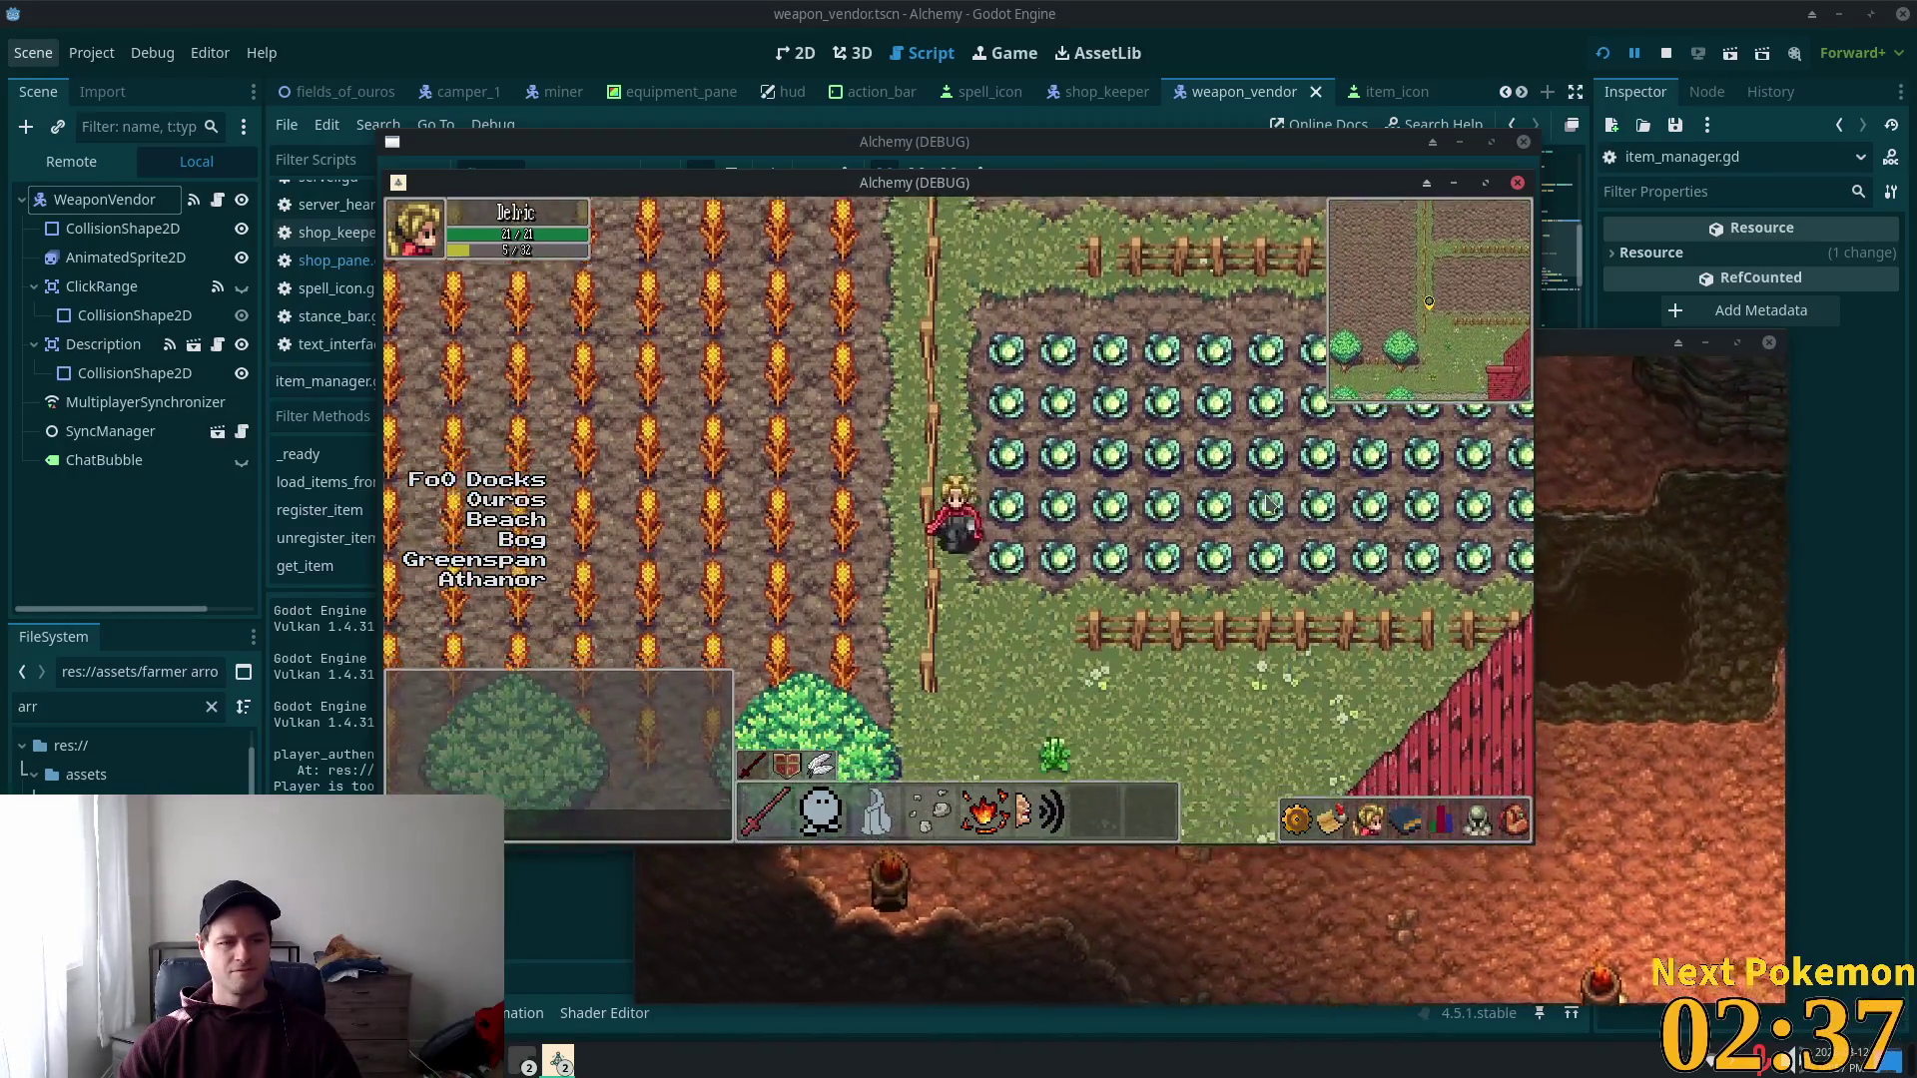
{"action": "key", "text": "a"}
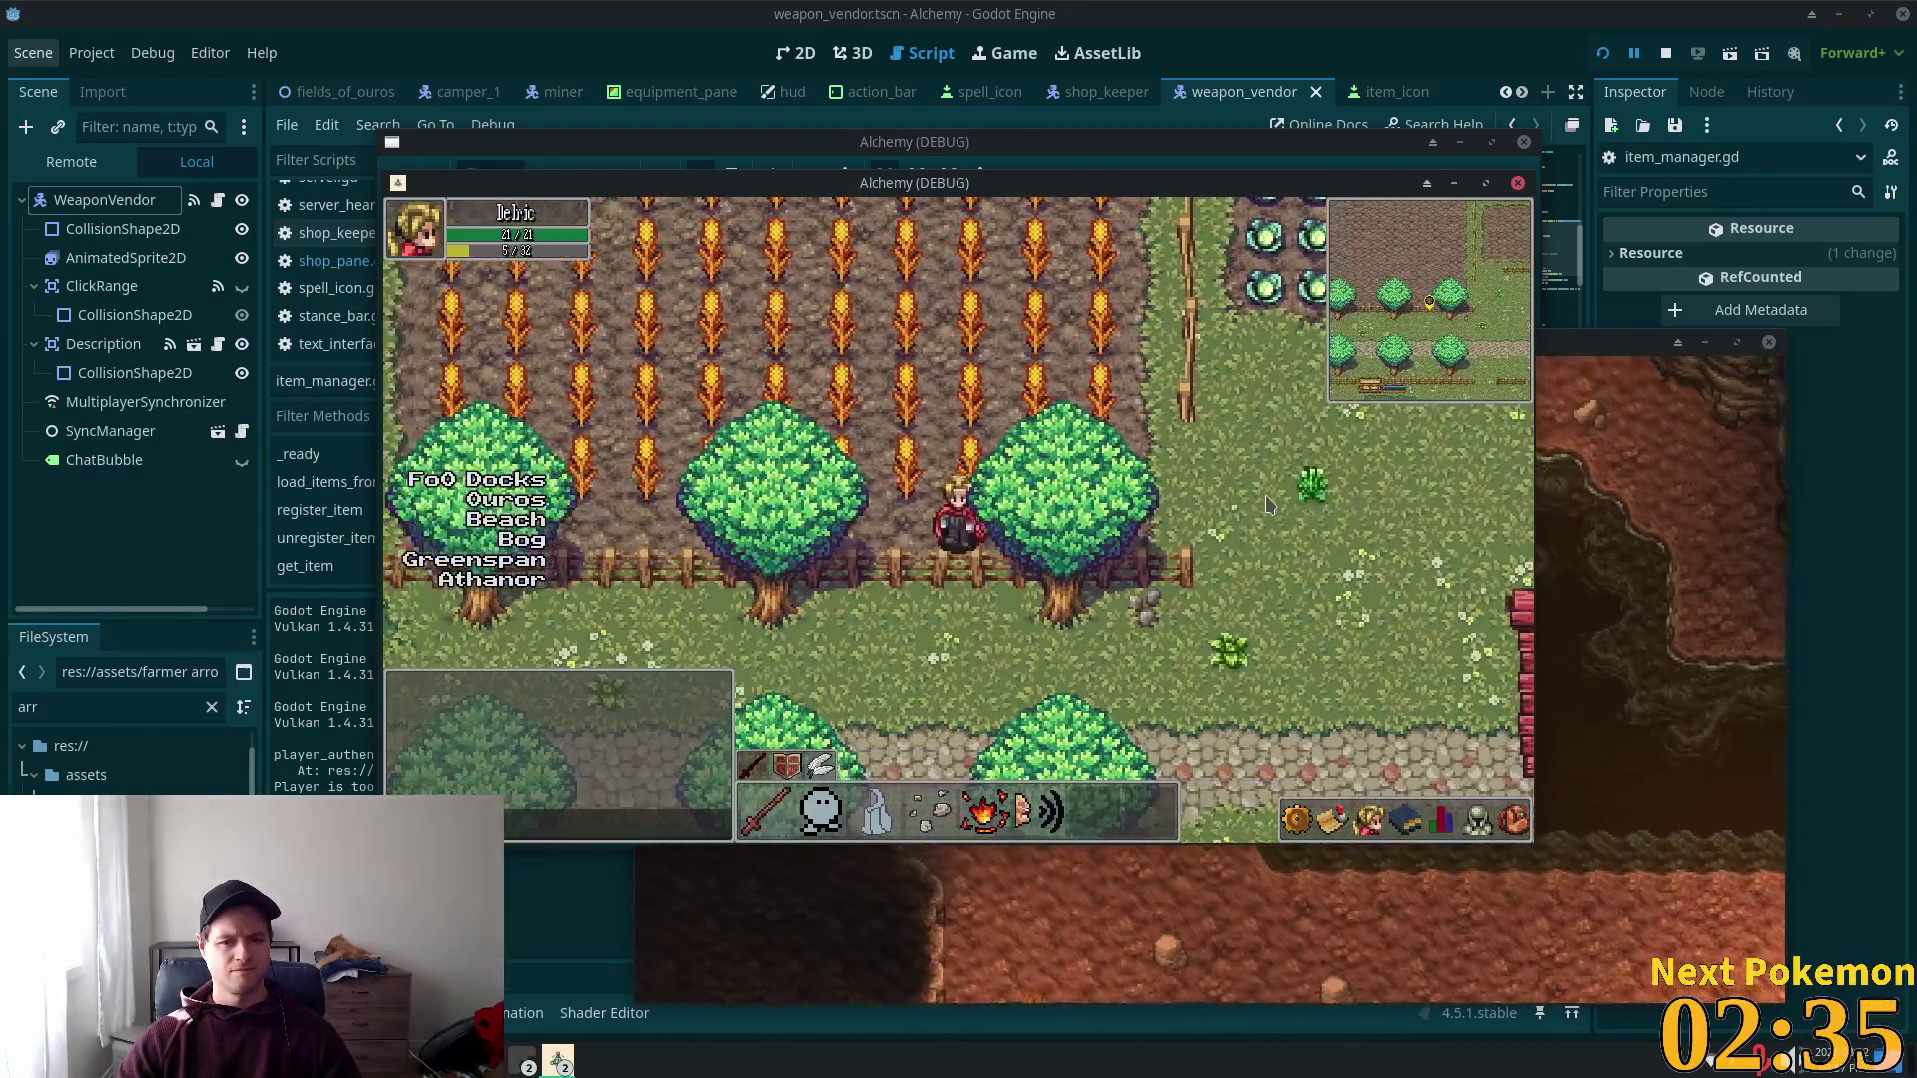
{"action": "key", "text": "s"}
{"action": "key", "text": "a"}
{"action": "key", "text": "a"}
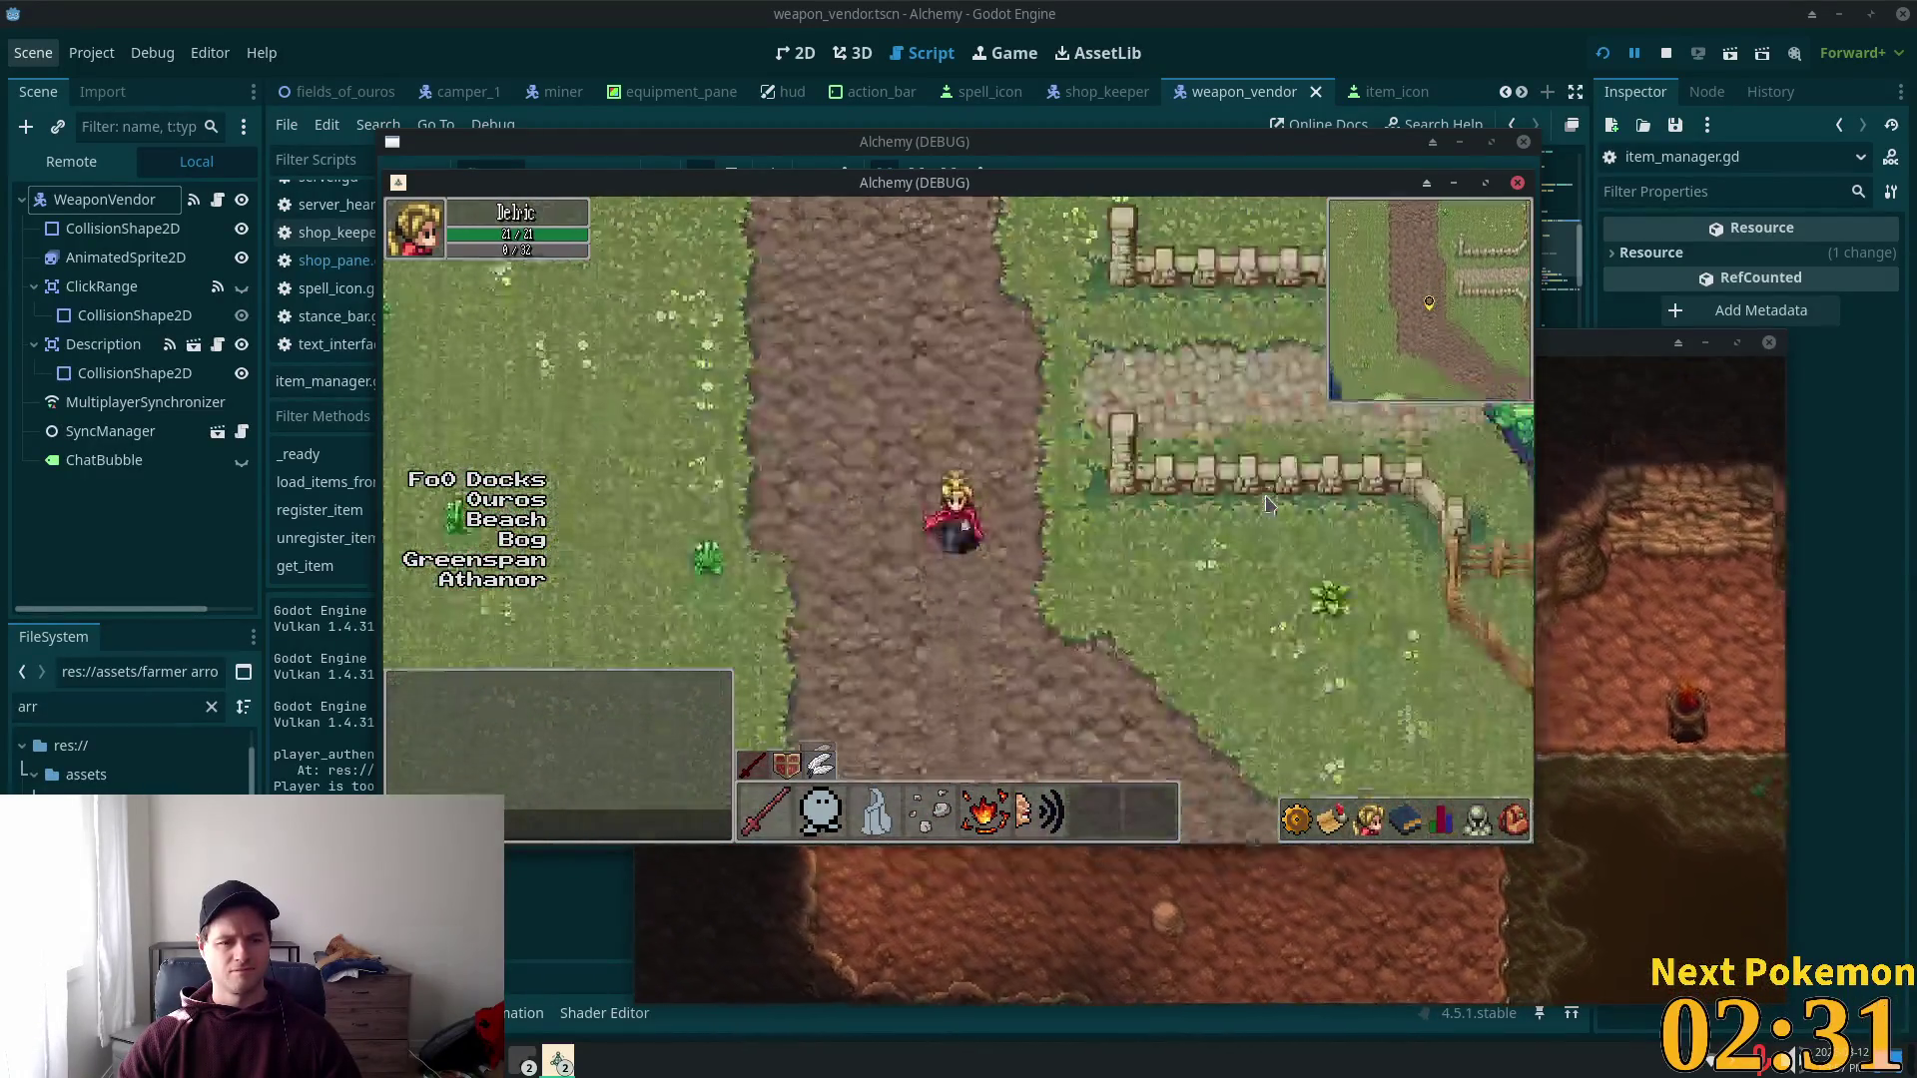
{"action": "key", "text": "s"}
{"action": "key", "text": "d"}
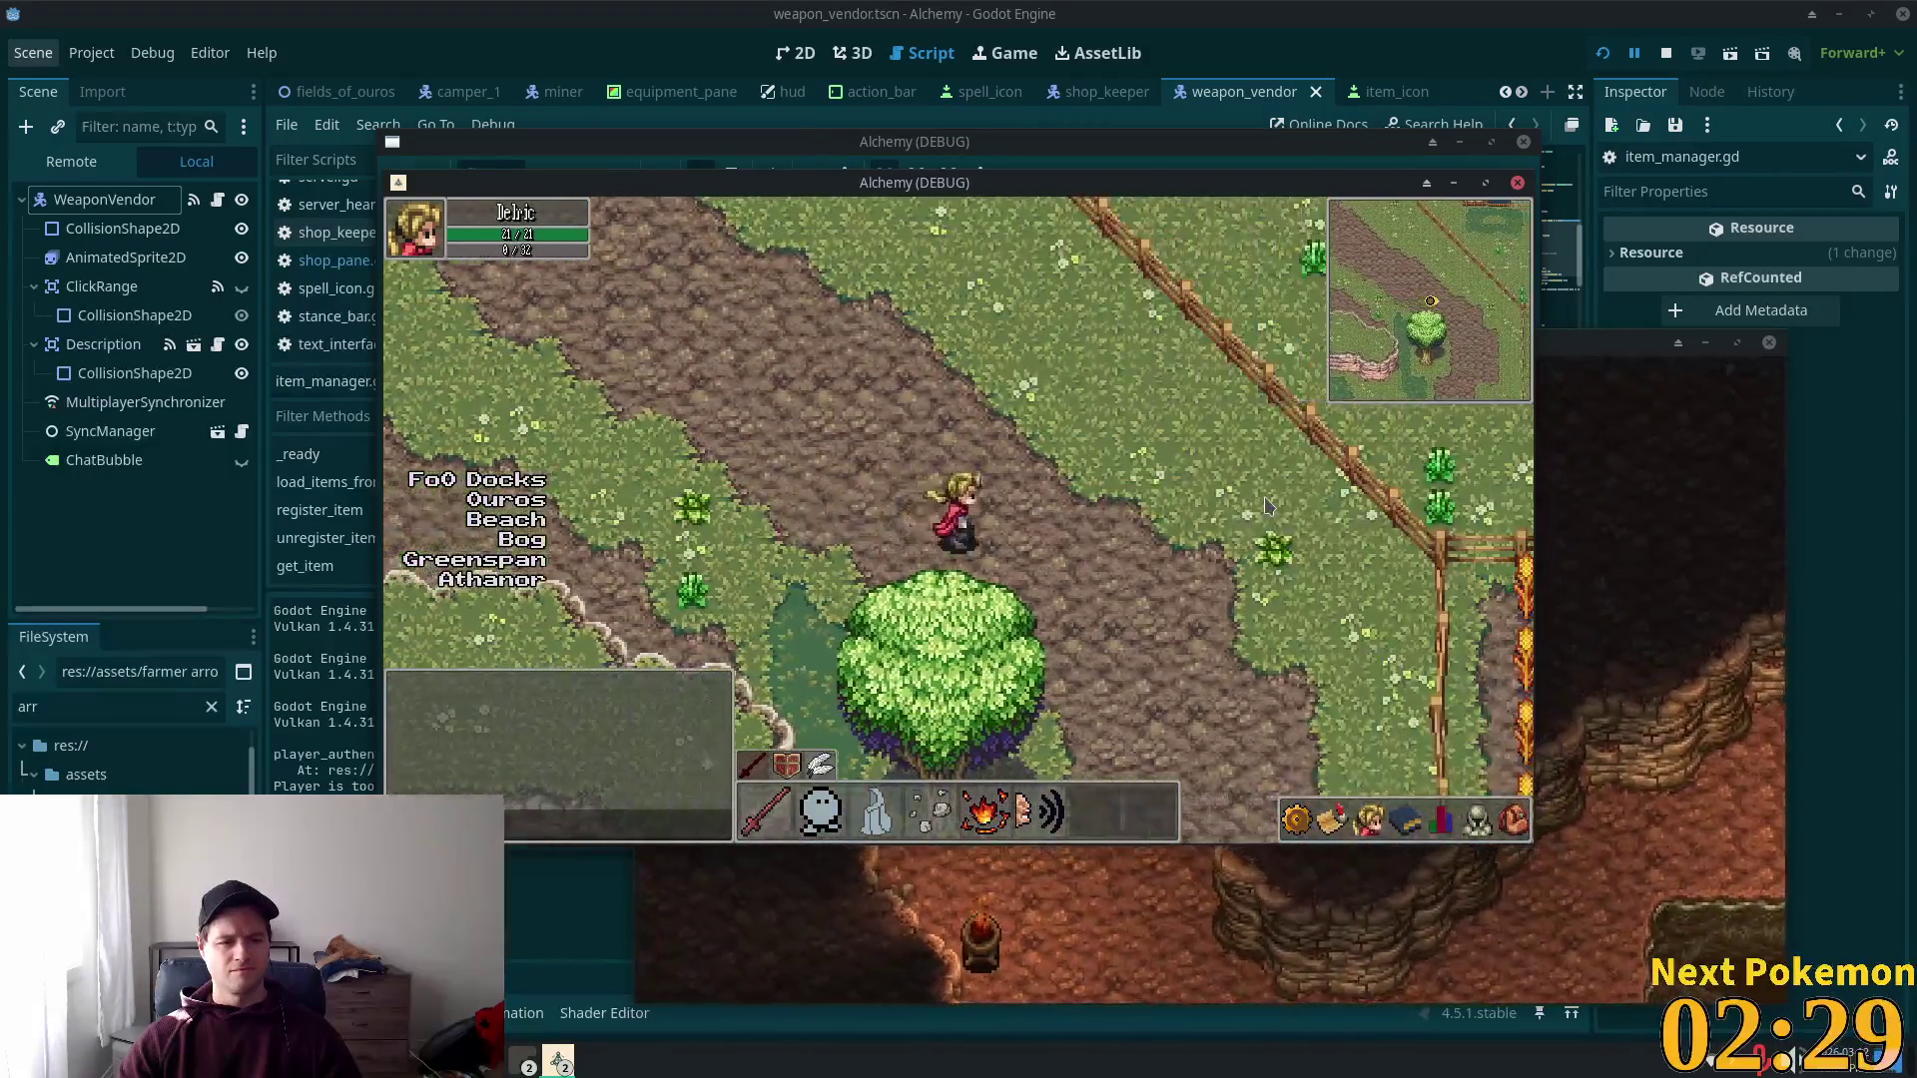
{"action": "key", "text": "s"}
{"action": "key", "text": "s"}
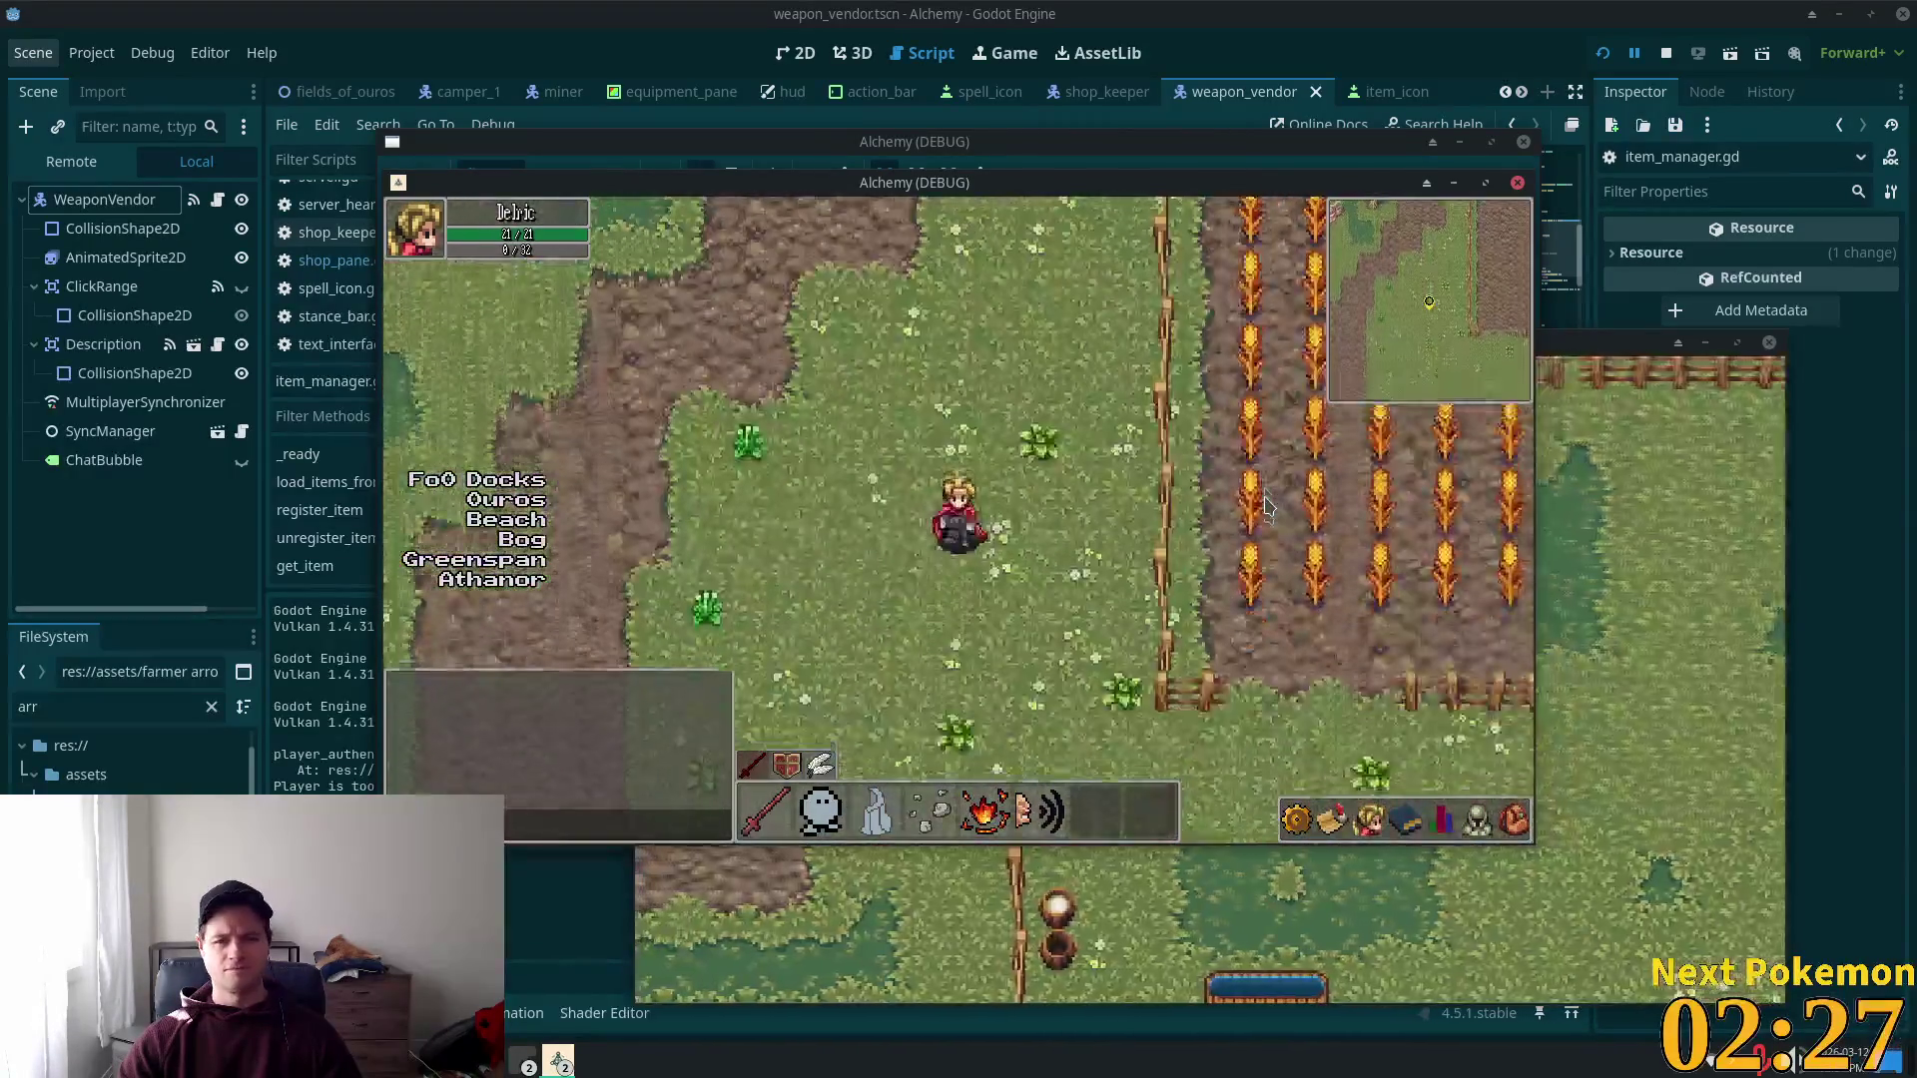
{"action": "key", "text": "s"}
{"action": "key", "text": "a"}
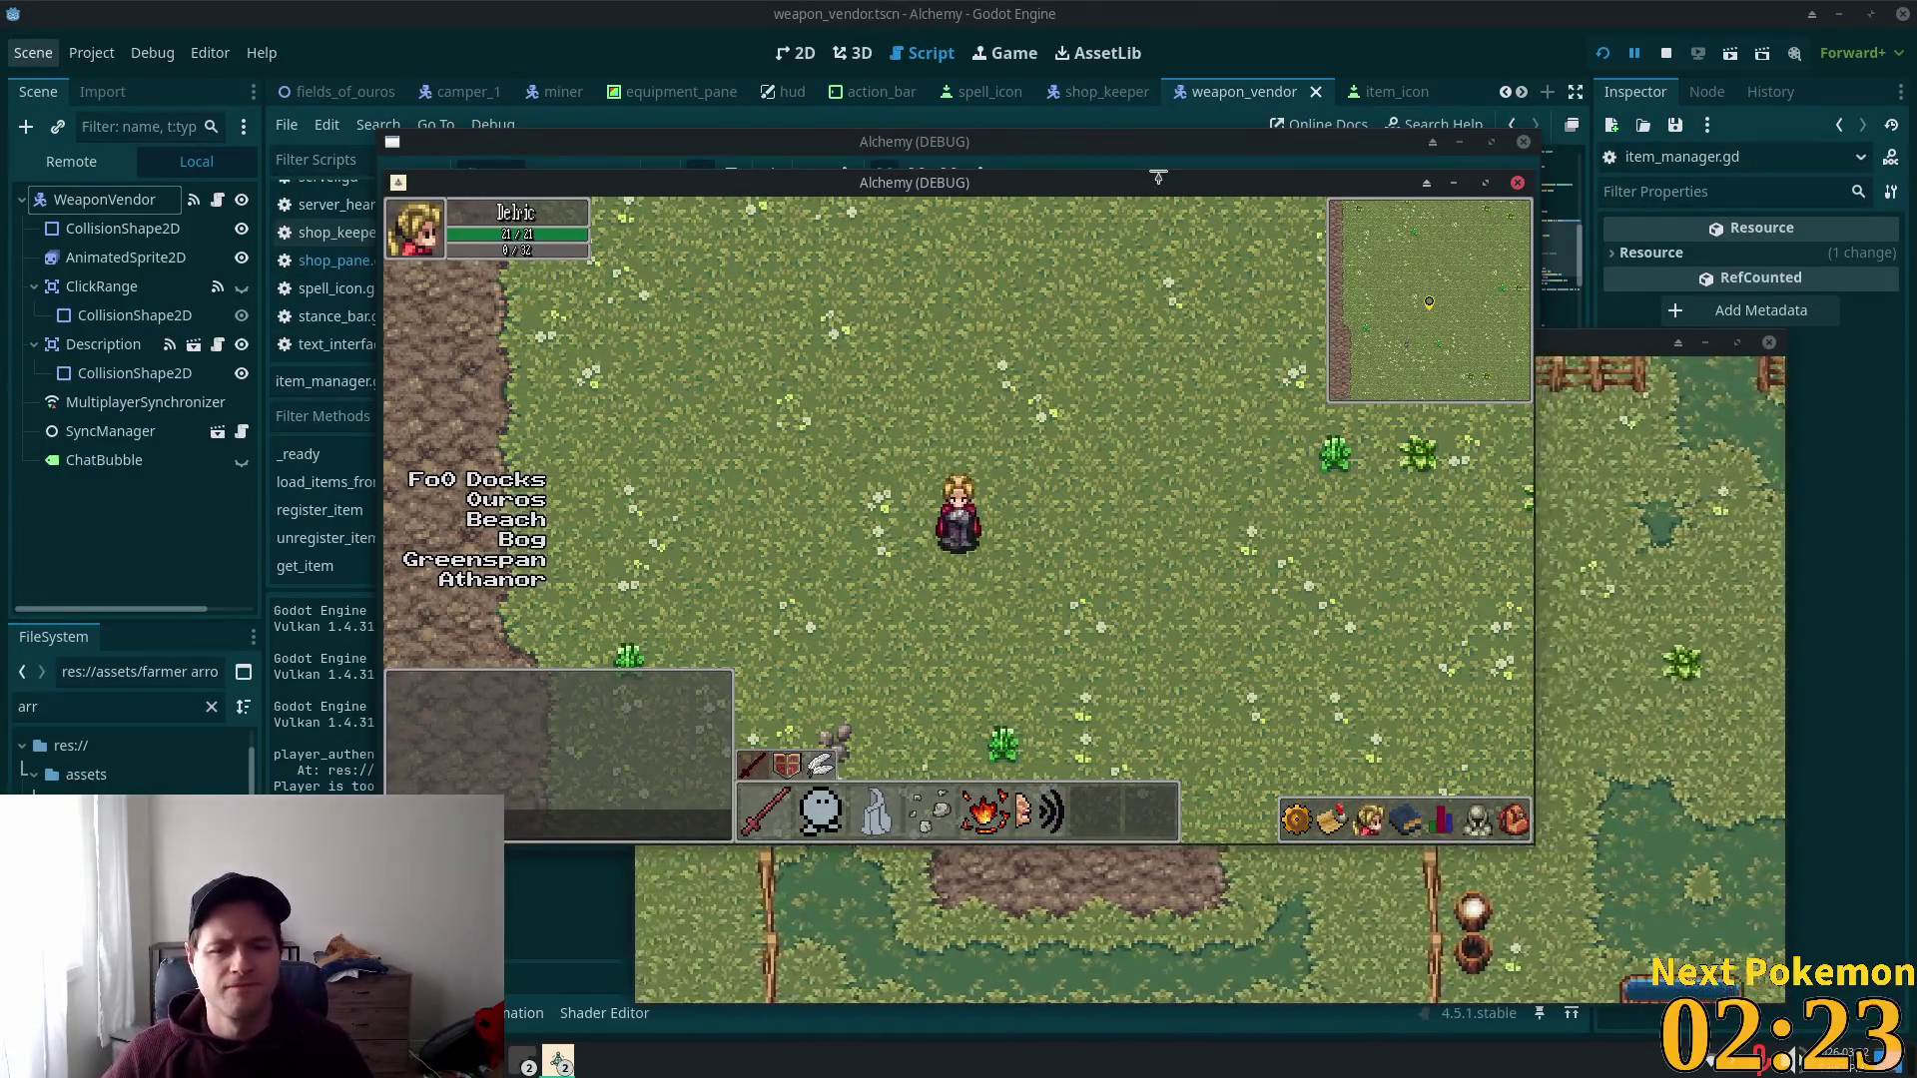
{"action": "key", "text": "a"}
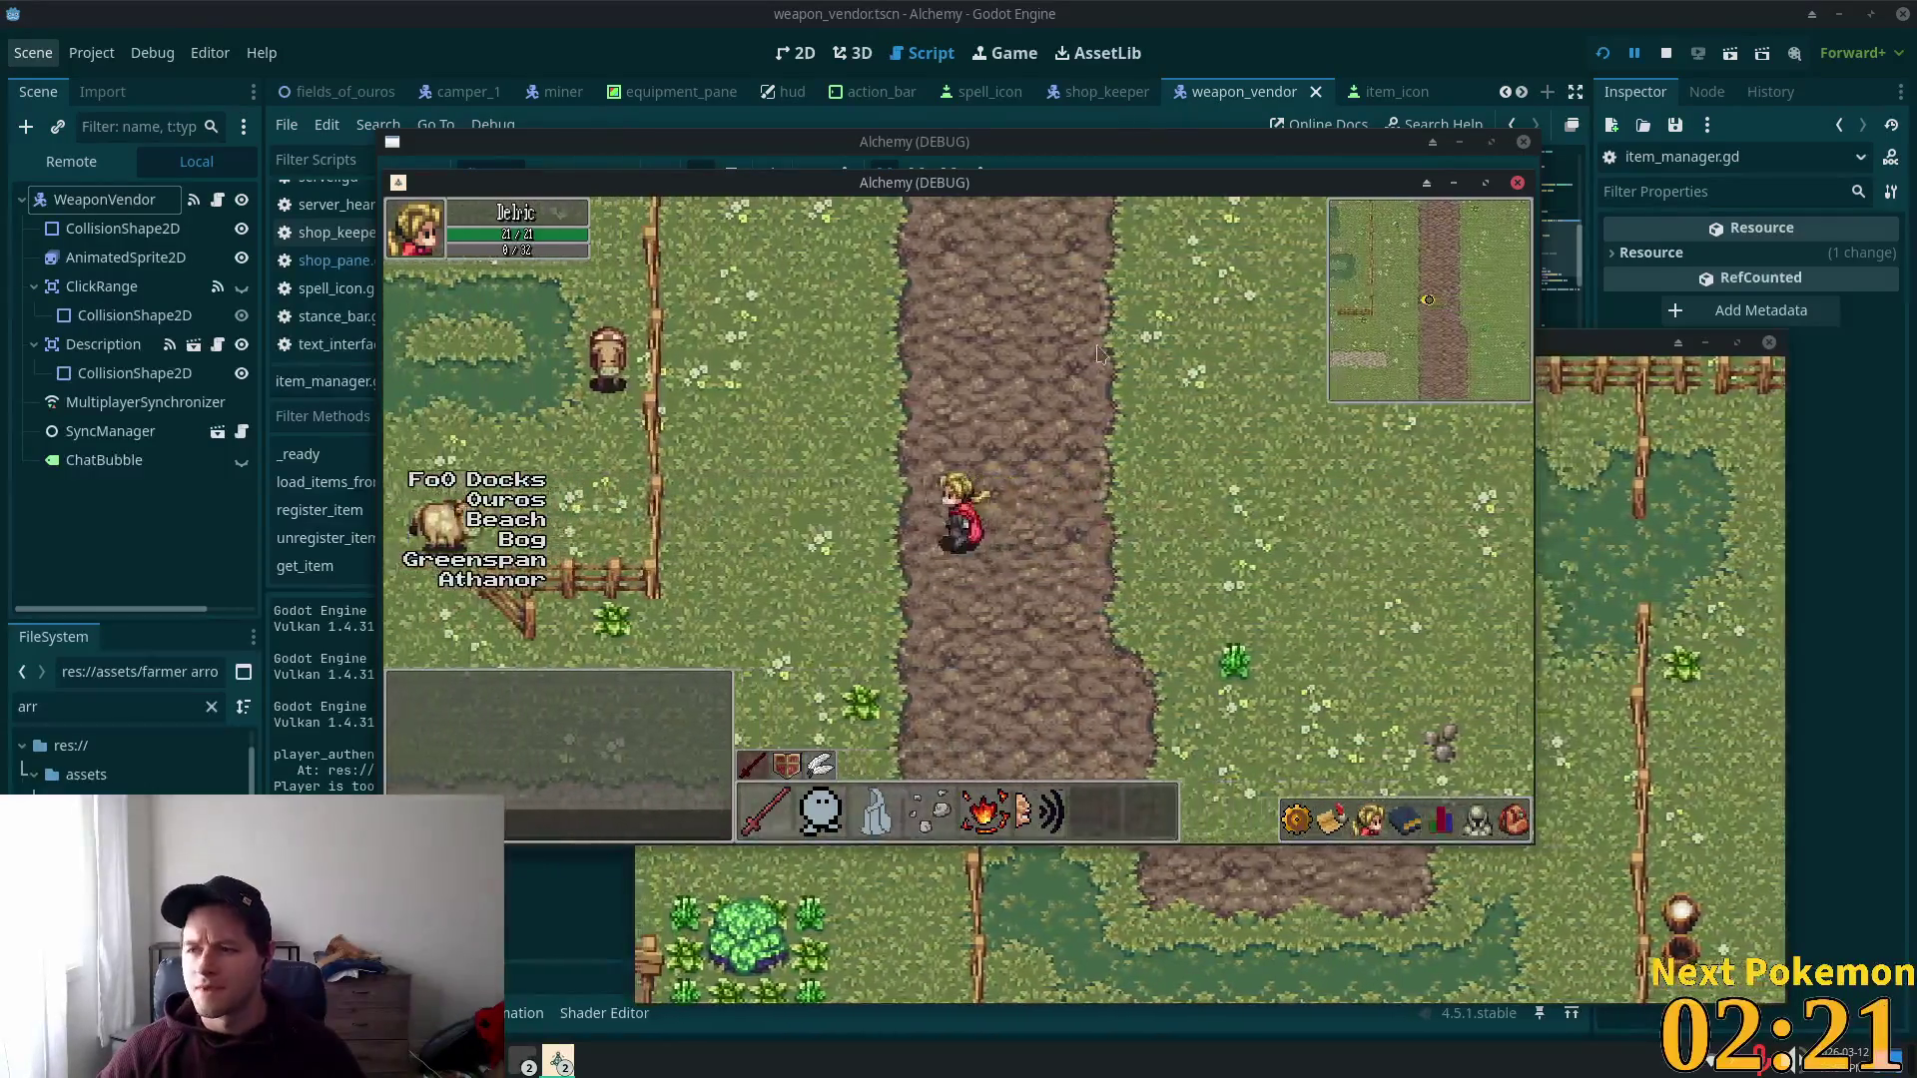
{"action": "key", "text": "s"}
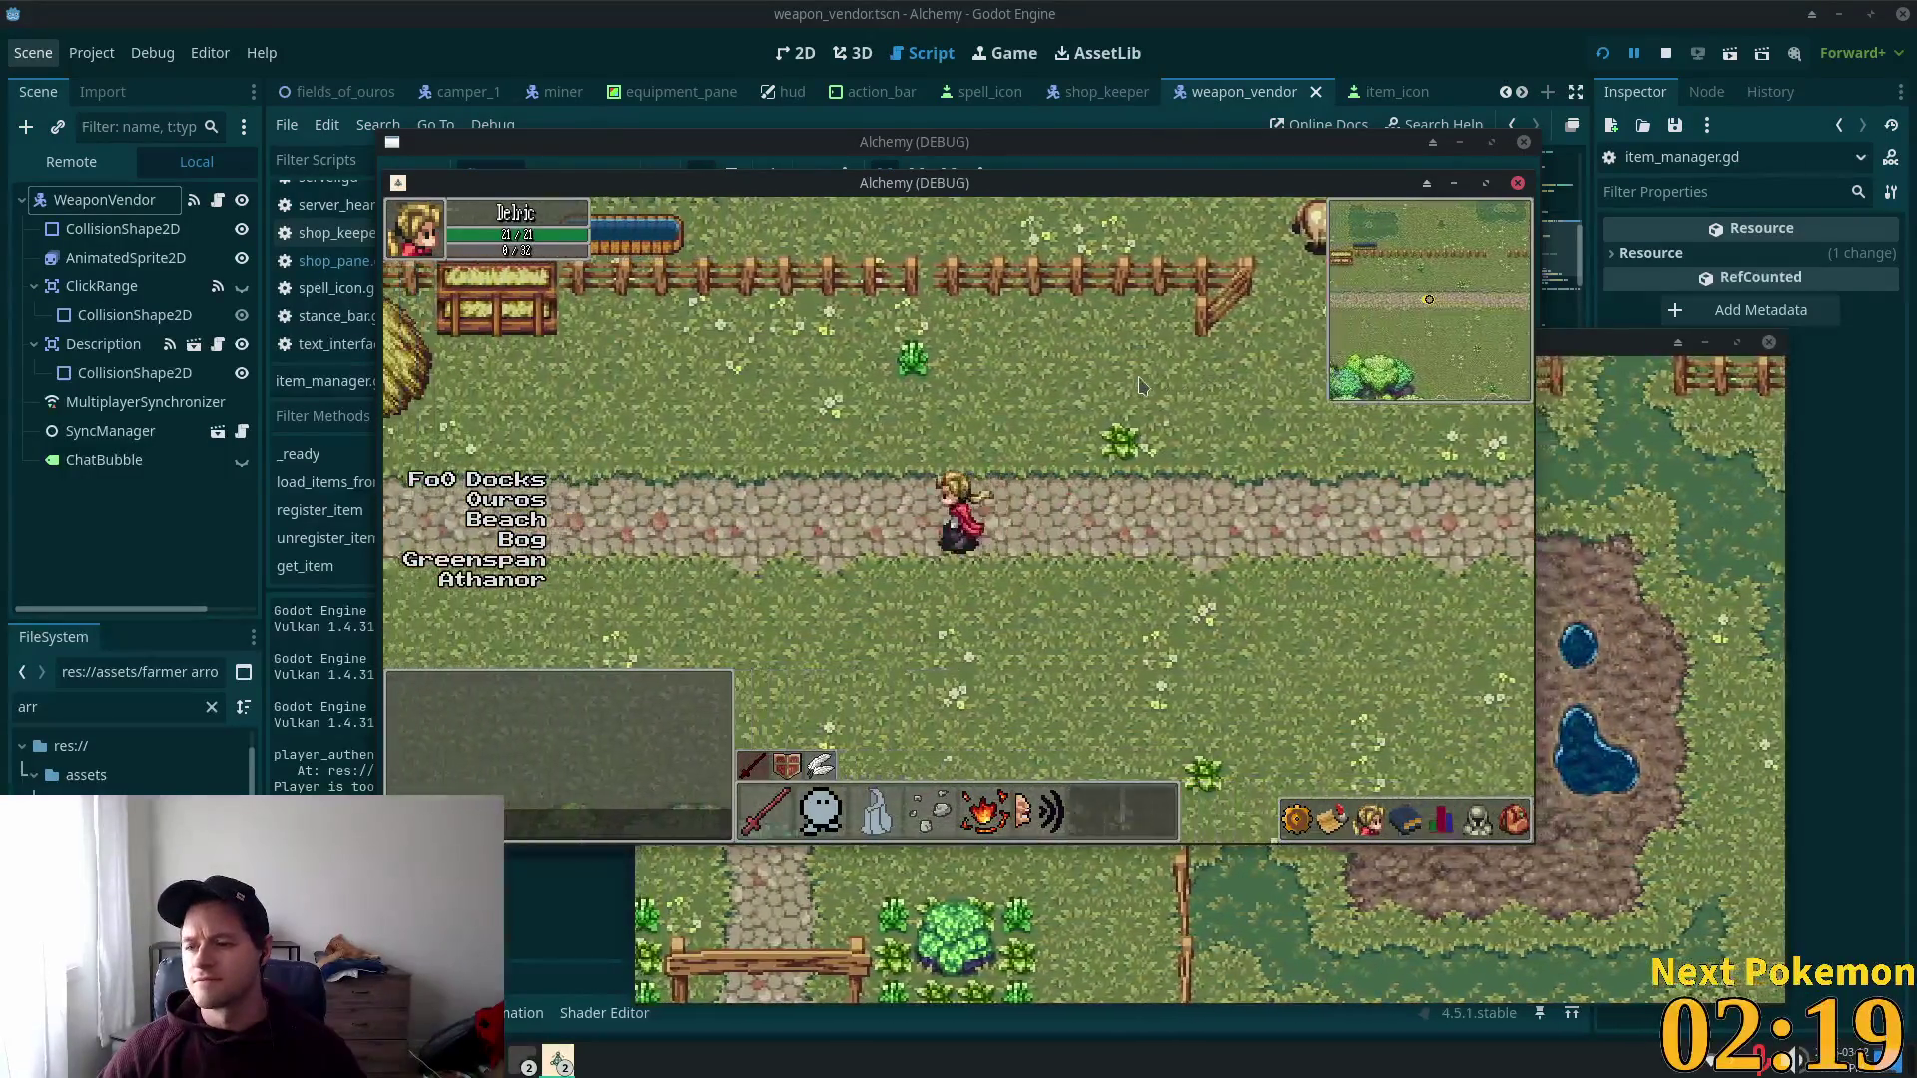
Step: Walk past the hay bale and north into the village shop, then back out
{"action": "key", "text": "a"}
{"action": "key", "text": "w"}
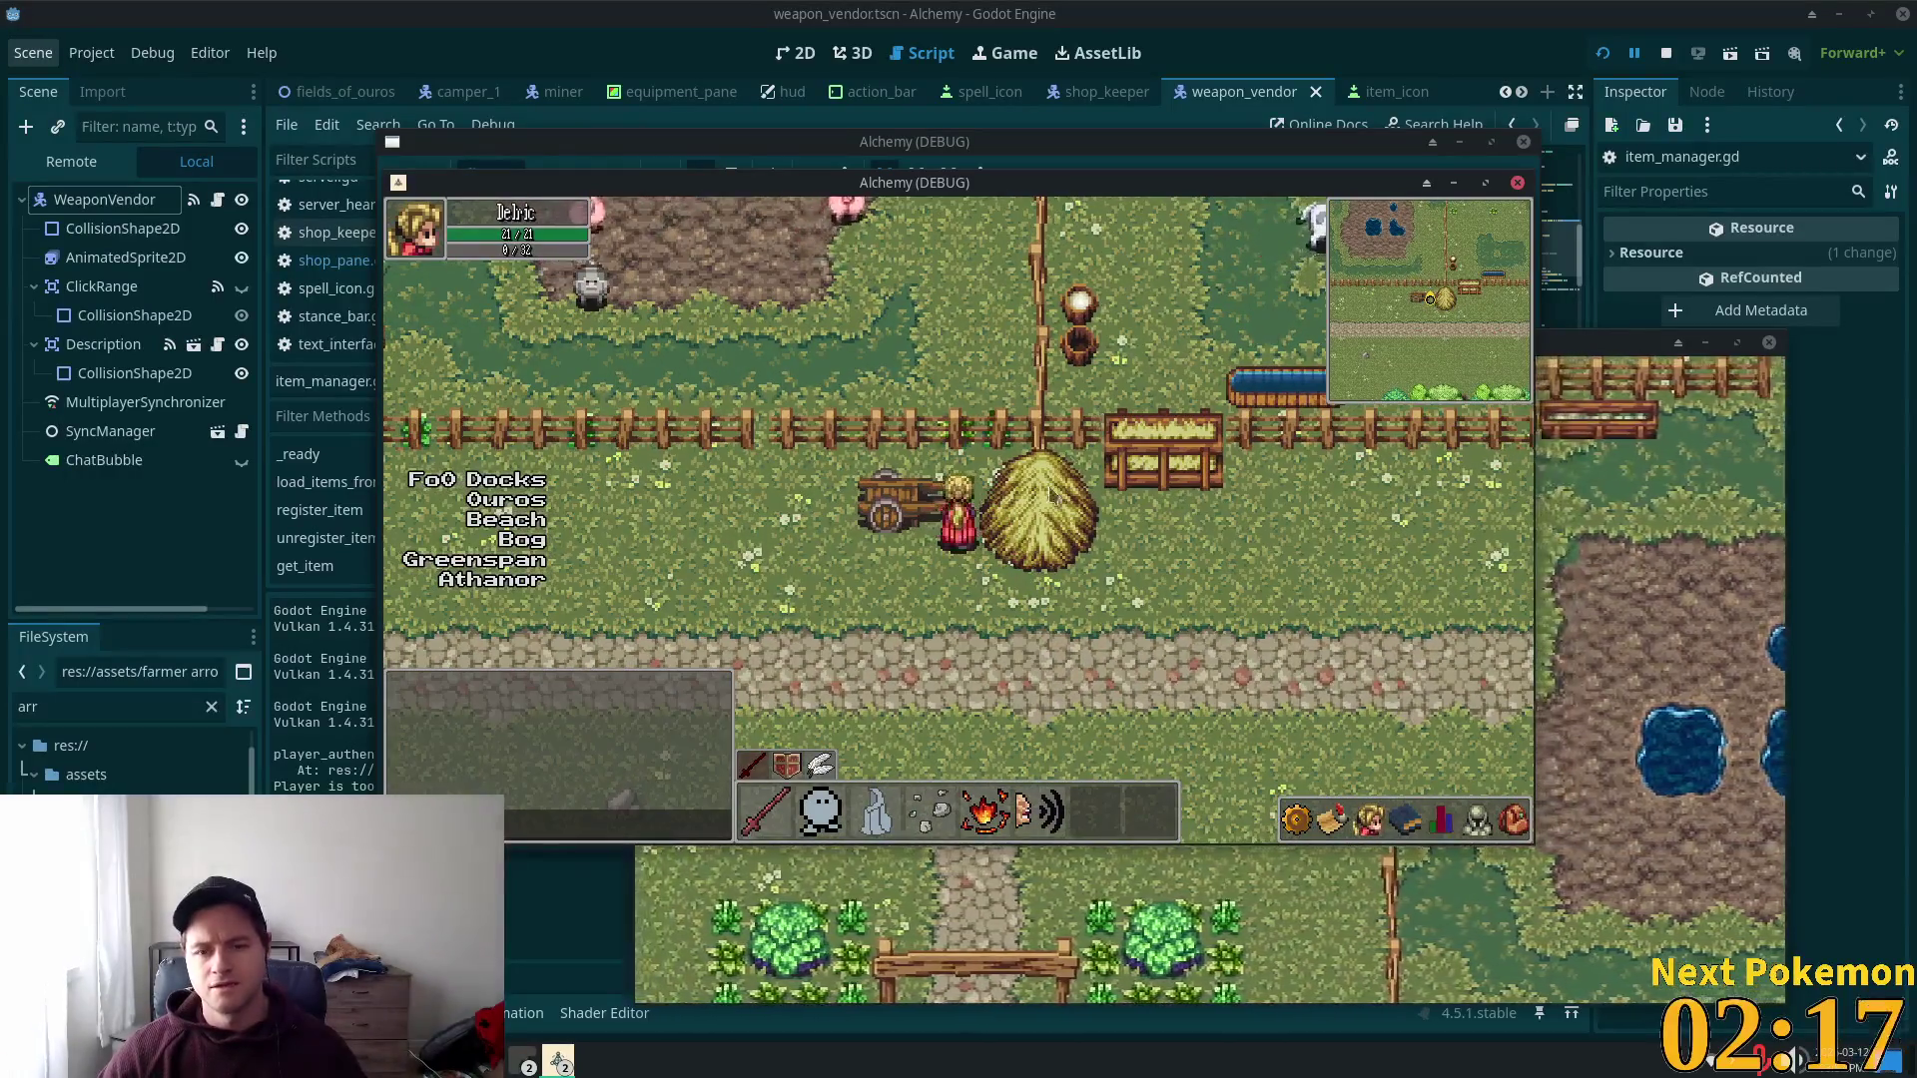
{"action": "key", "text": "a"}
{"action": "key", "text": "s"}
{"action": "key", "text": "a"}
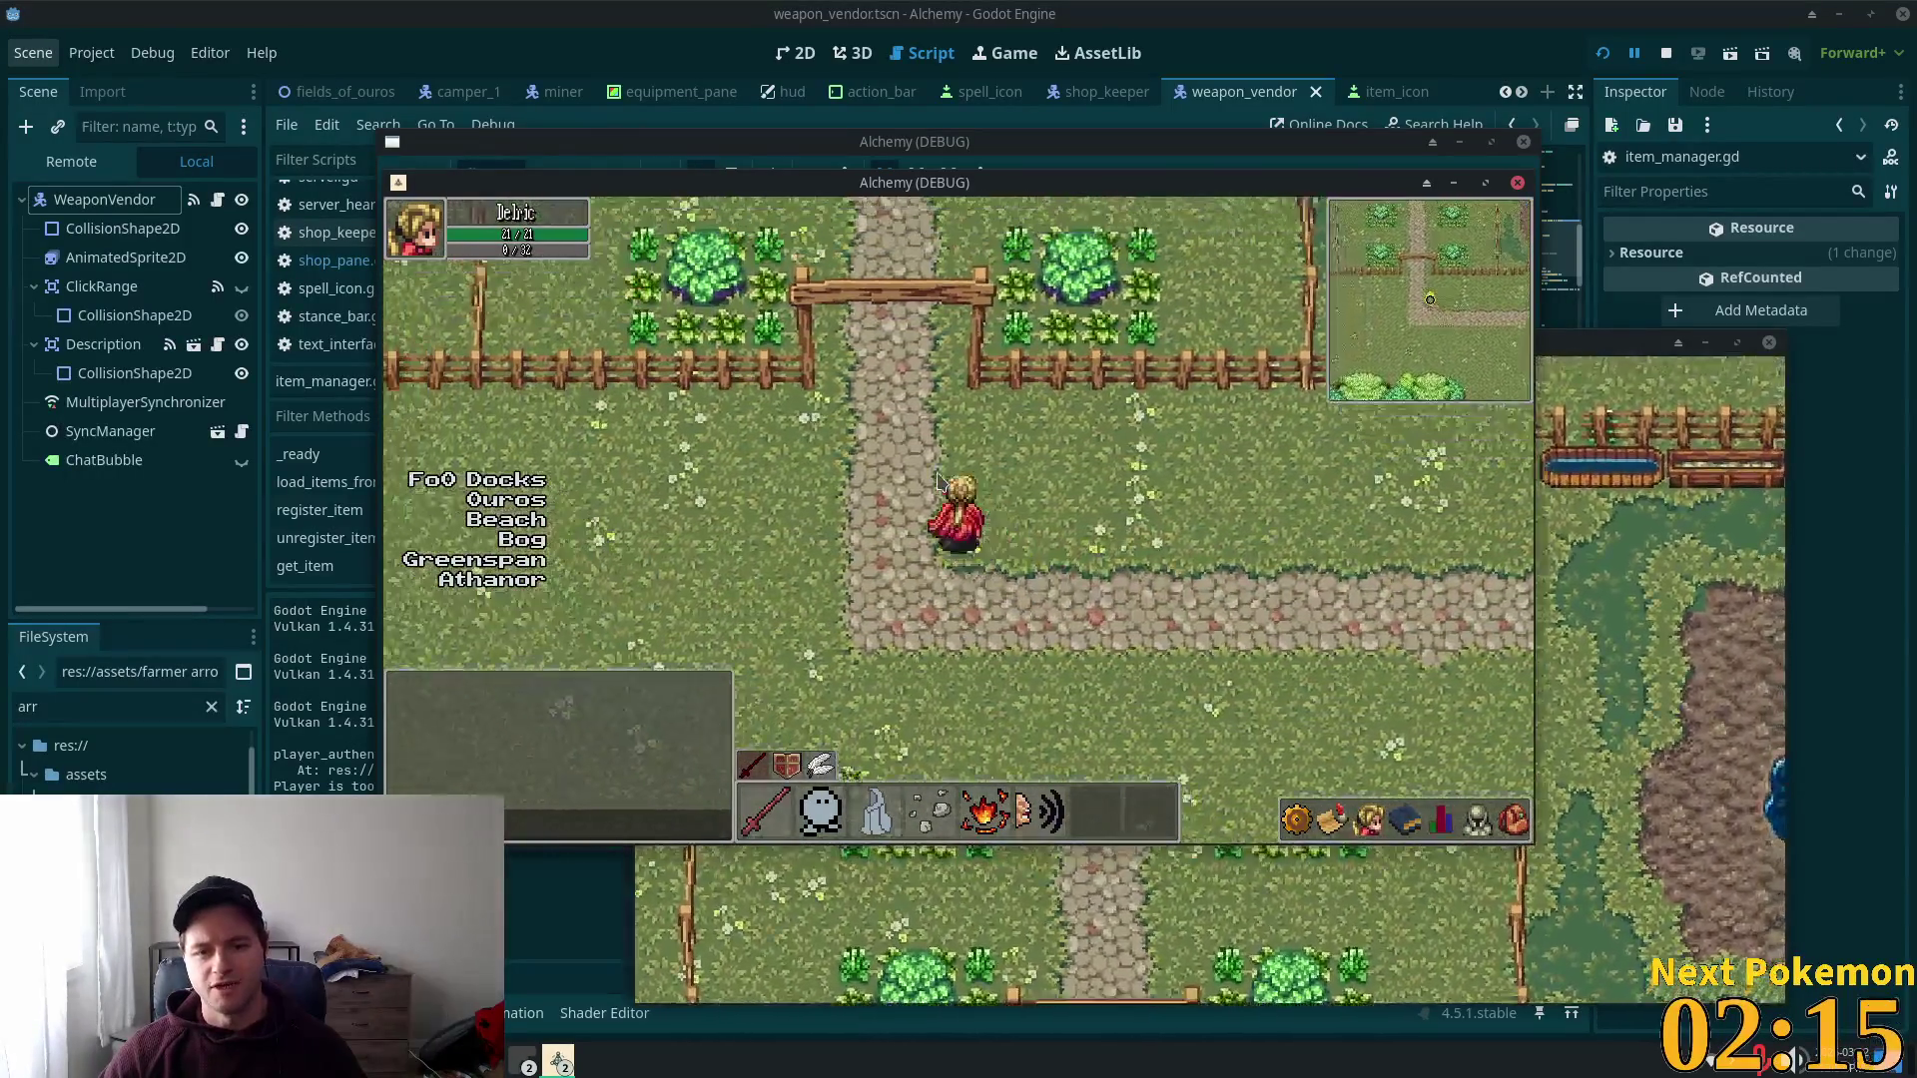
{"action": "key", "text": "w"}
{"action": "key", "text": "w"}
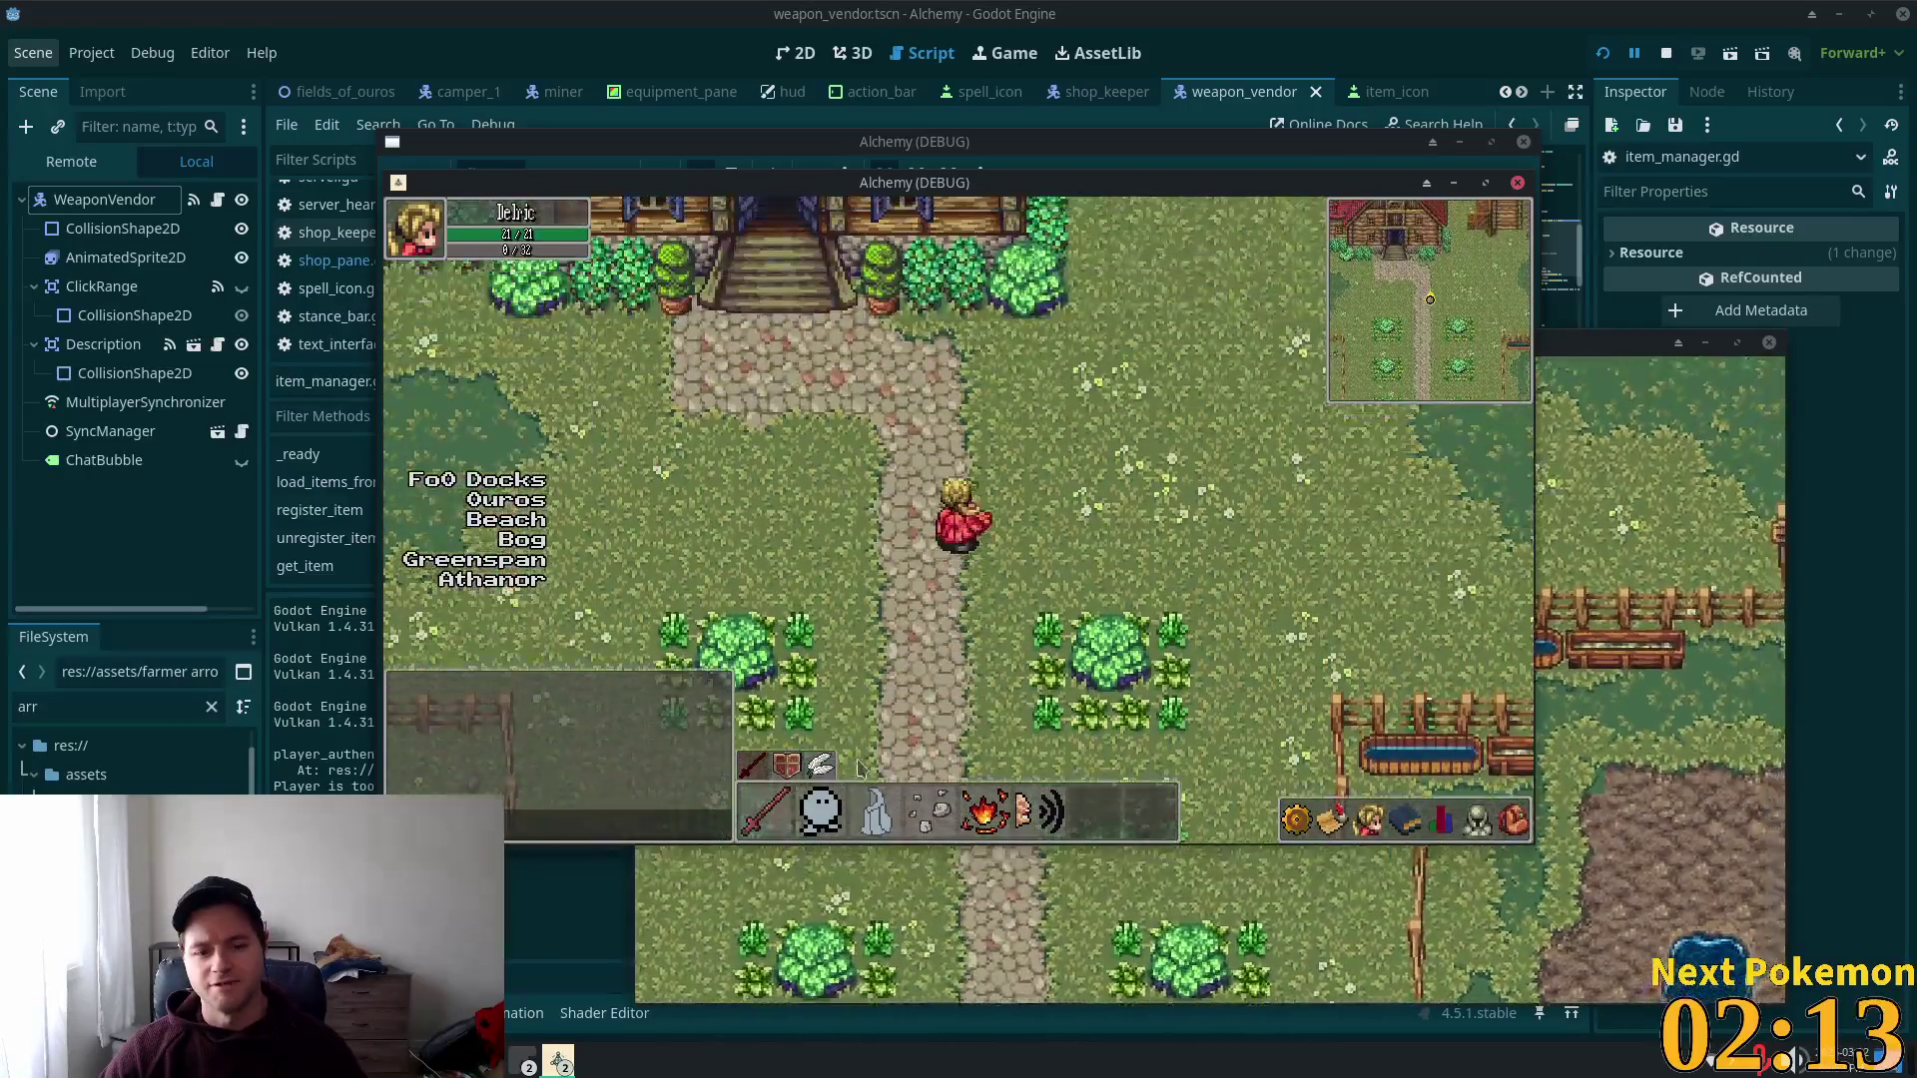
{"action": "key", "text": "w"}
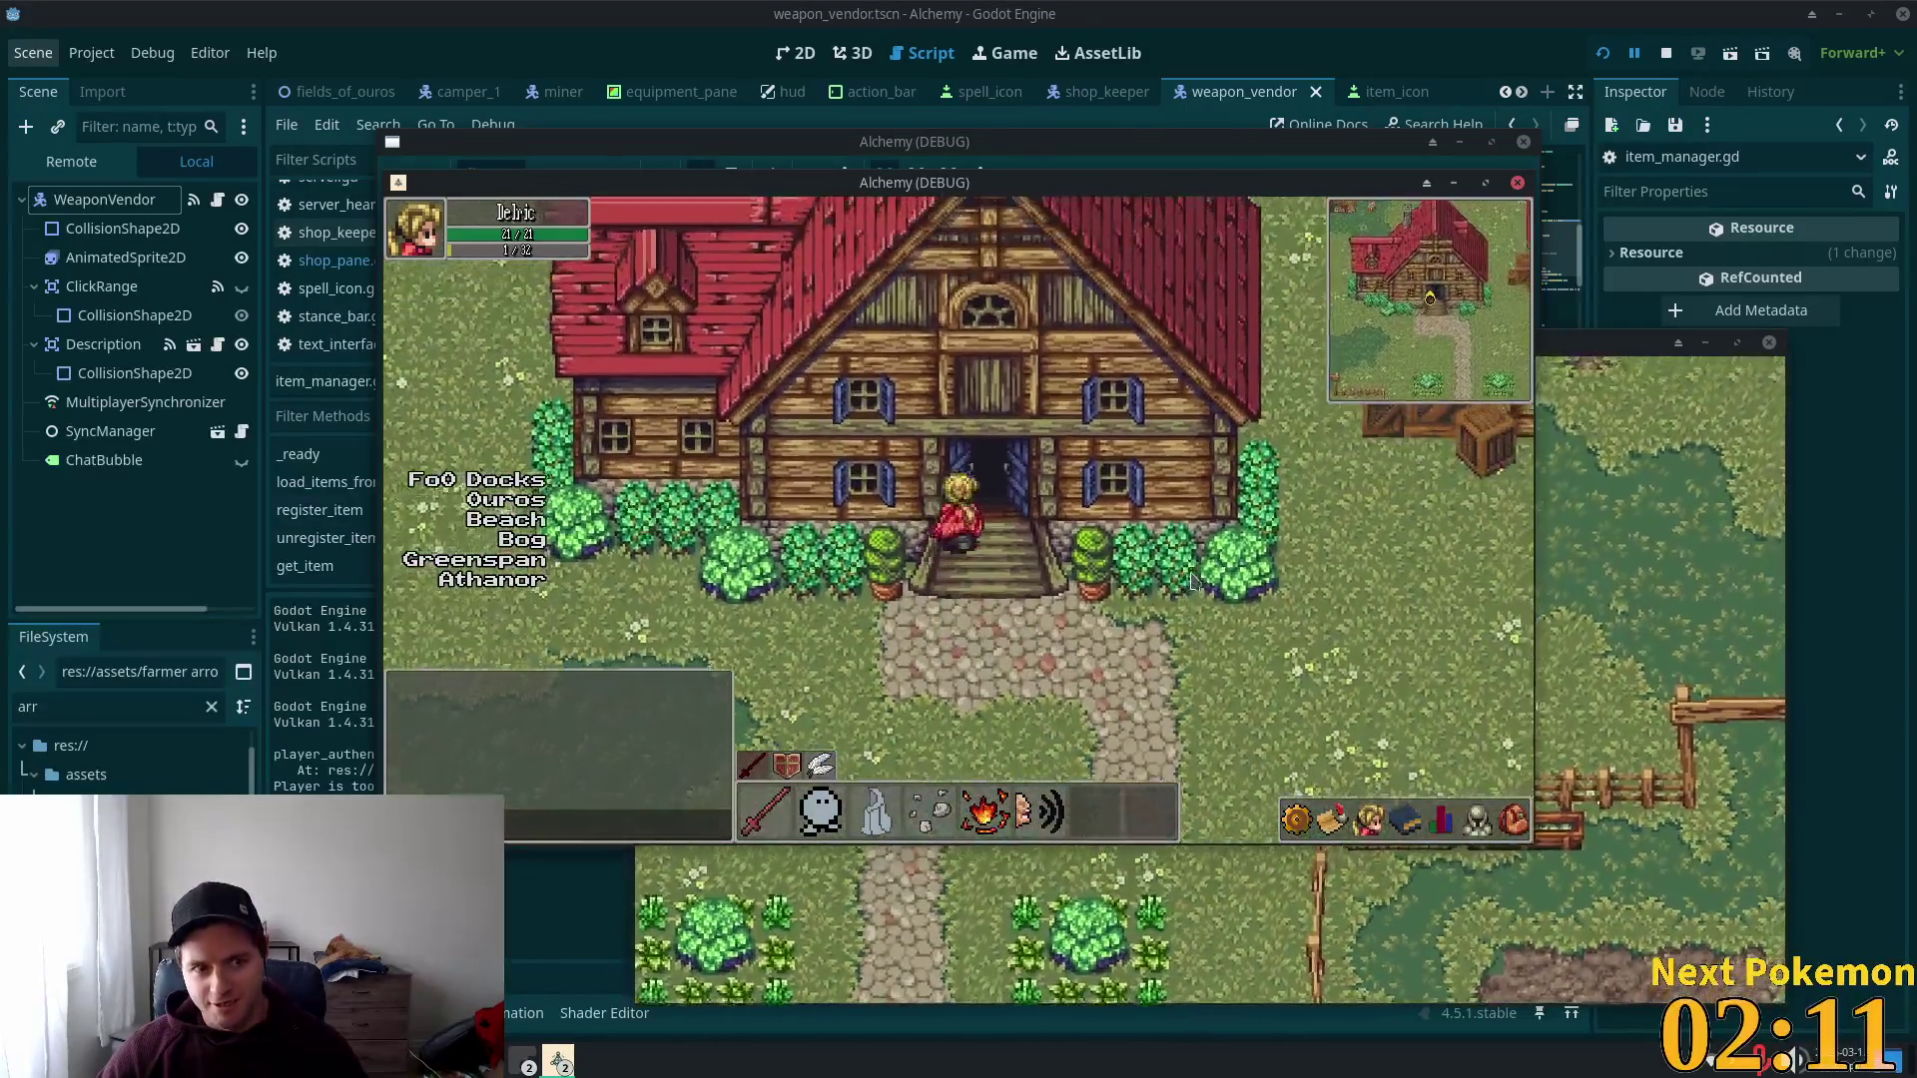
{"action": "key", "text": "w"}
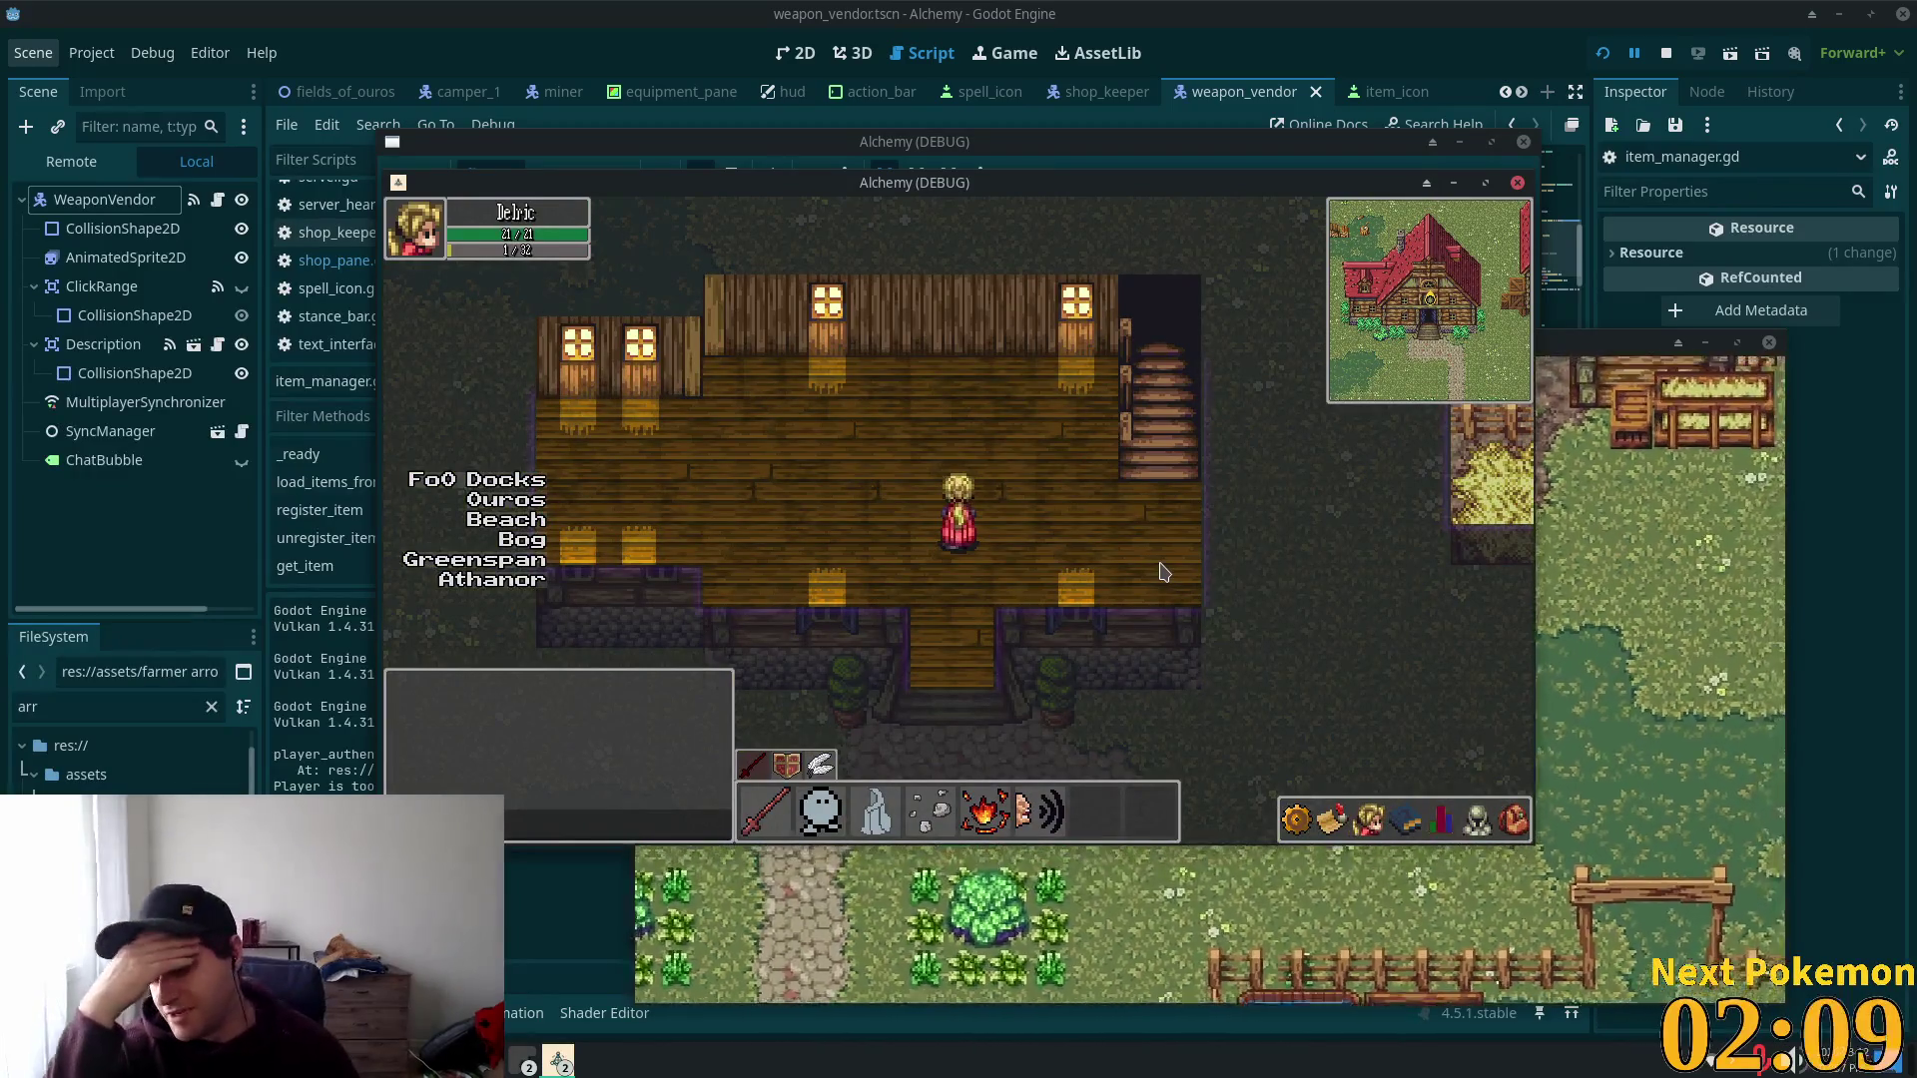
{"action": "key", "text": "s"}
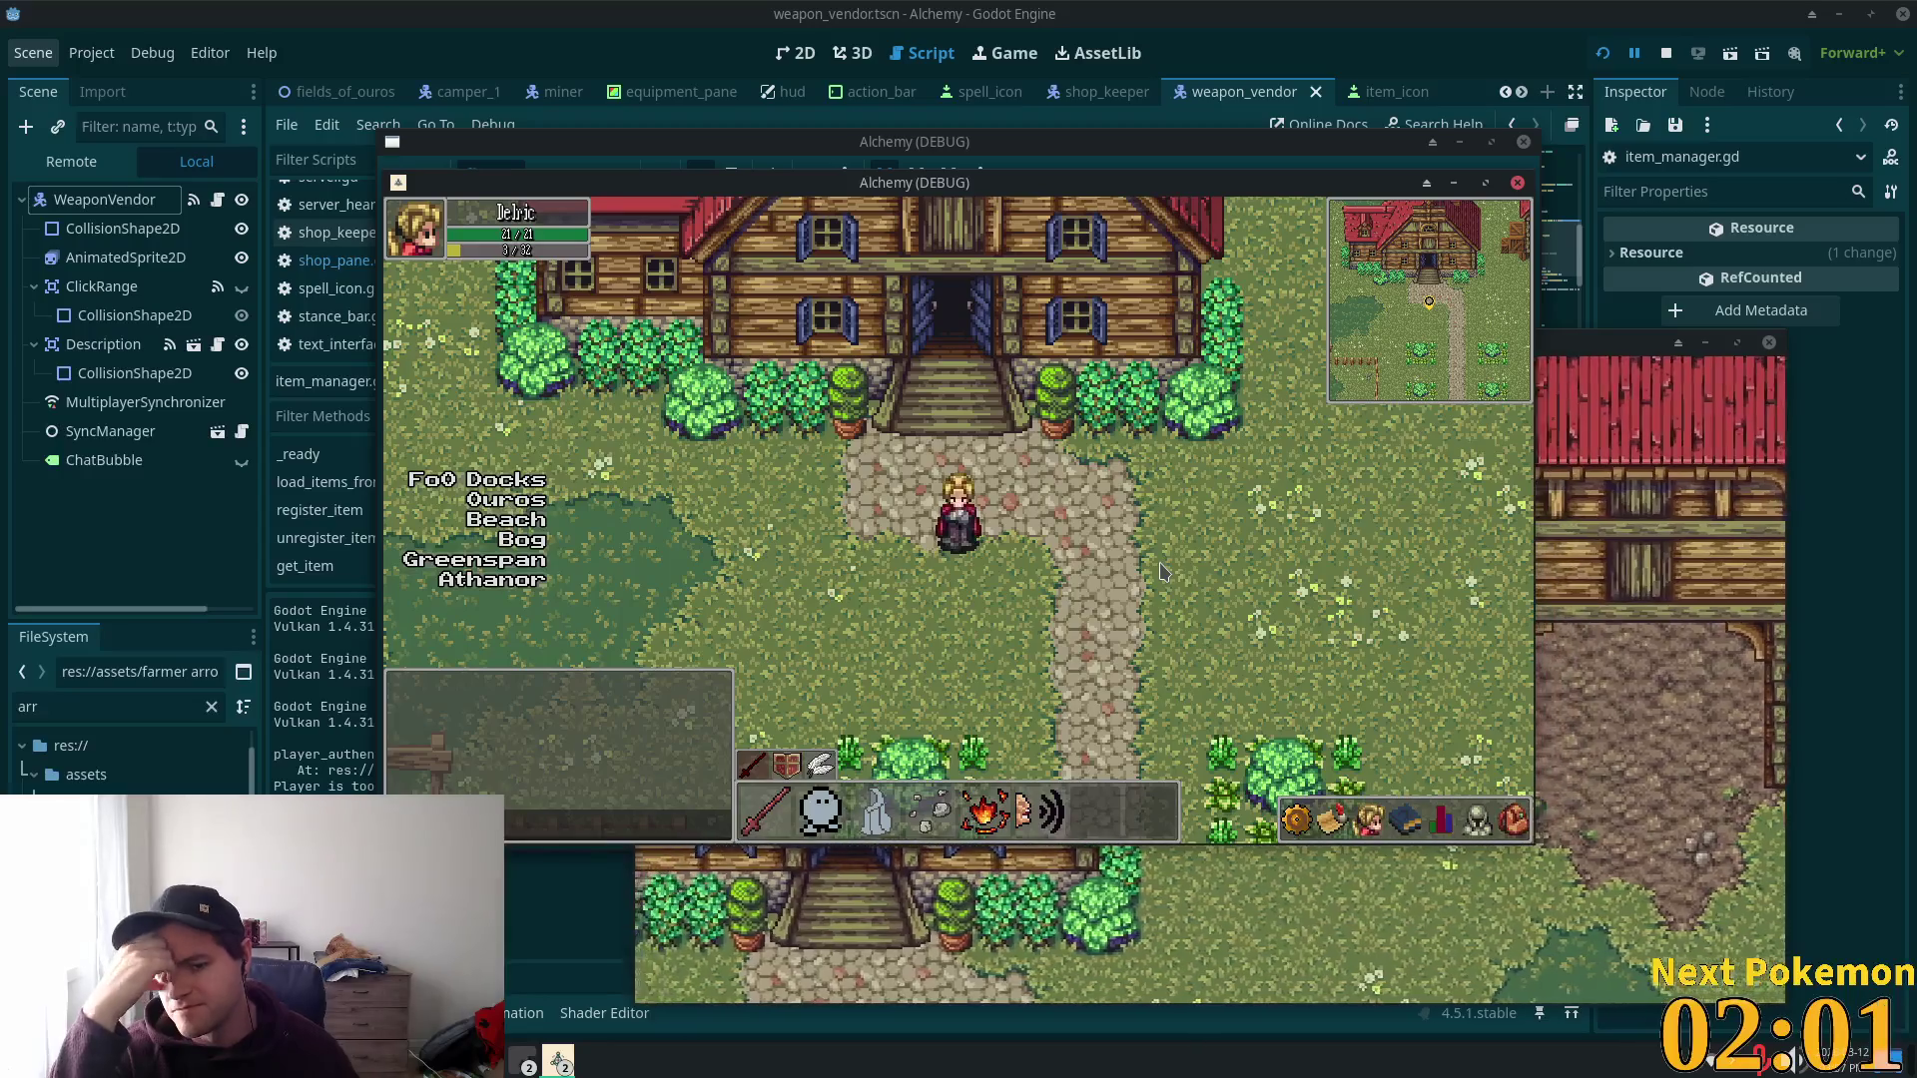
Step: Walk south through the fence gate to the haystack, then bring the Mousepad stream notes forward
{"action": "key", "text": "s"}
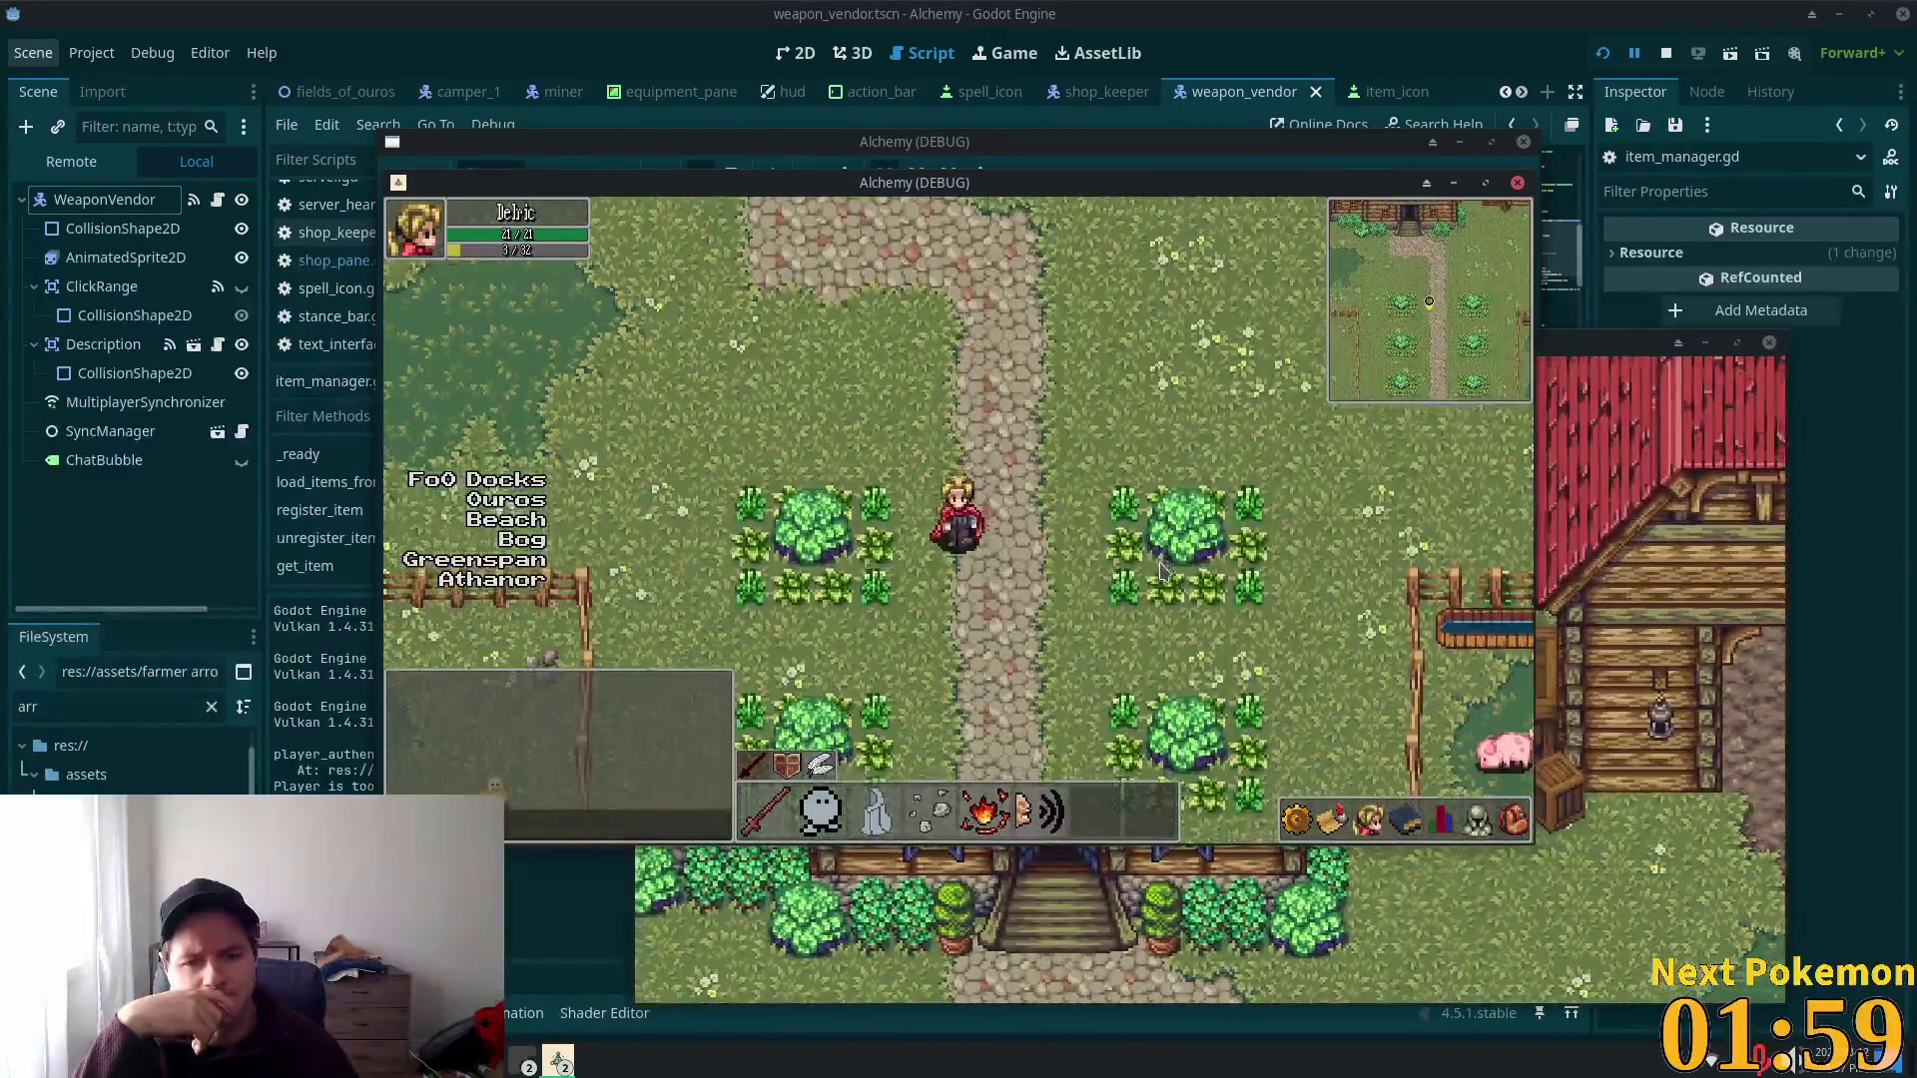
{"action": "key", "text": "s"}
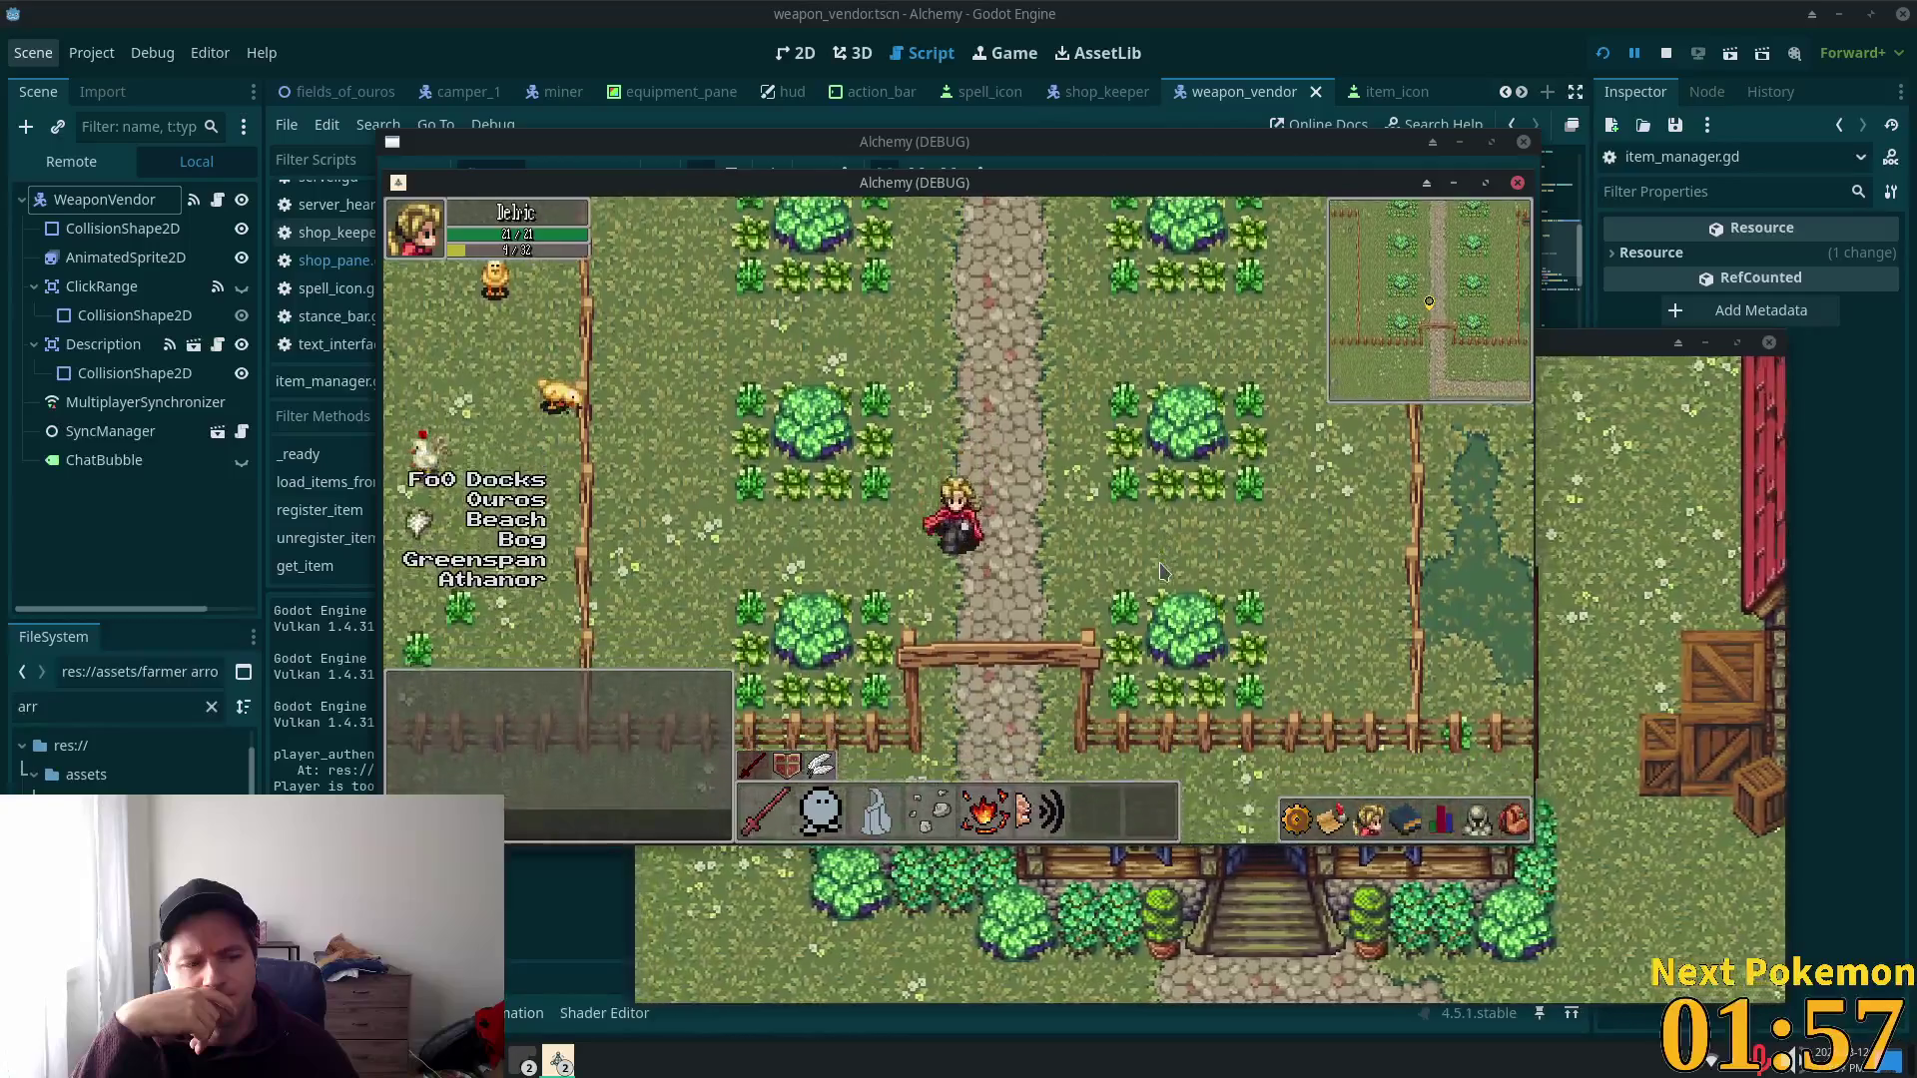
{"action": "key", "text": "s"}
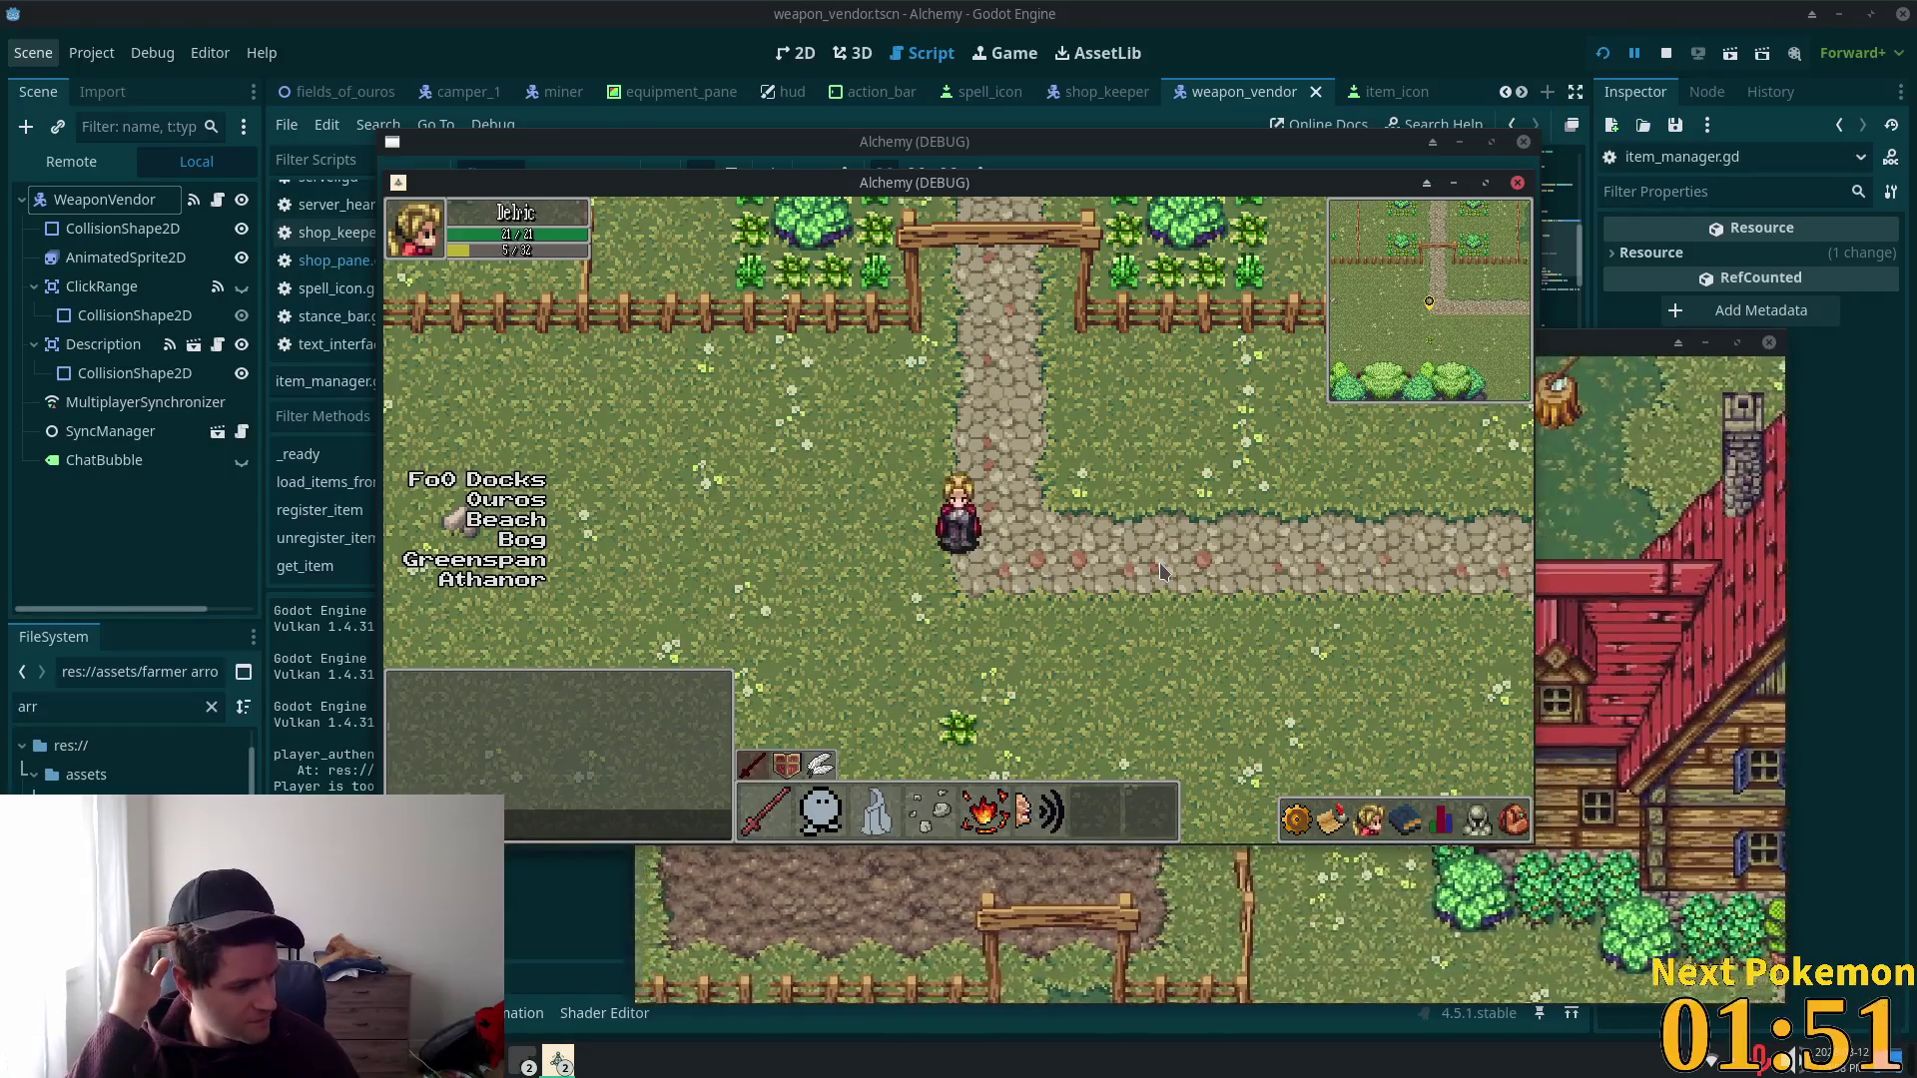
{"action": "key", "text": "s+d"}
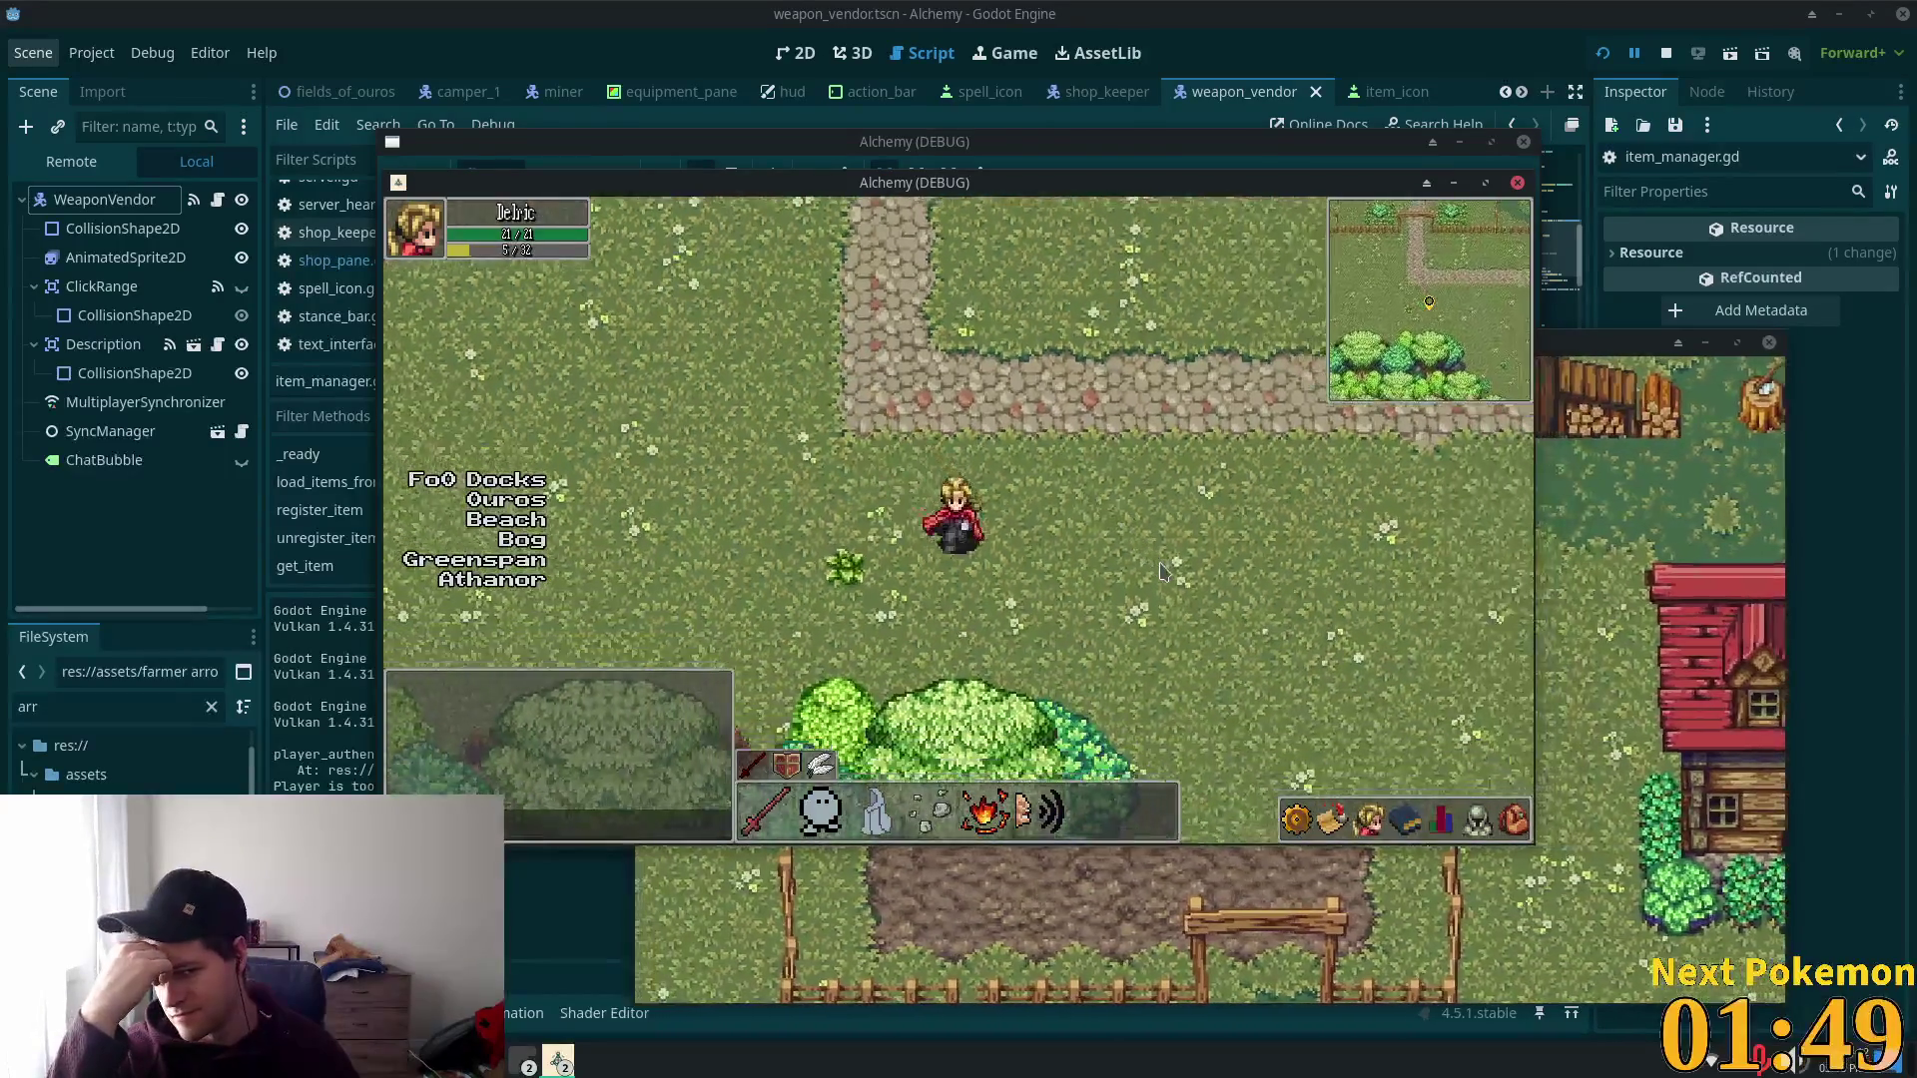
{"action": "key", "text": "w+d"}
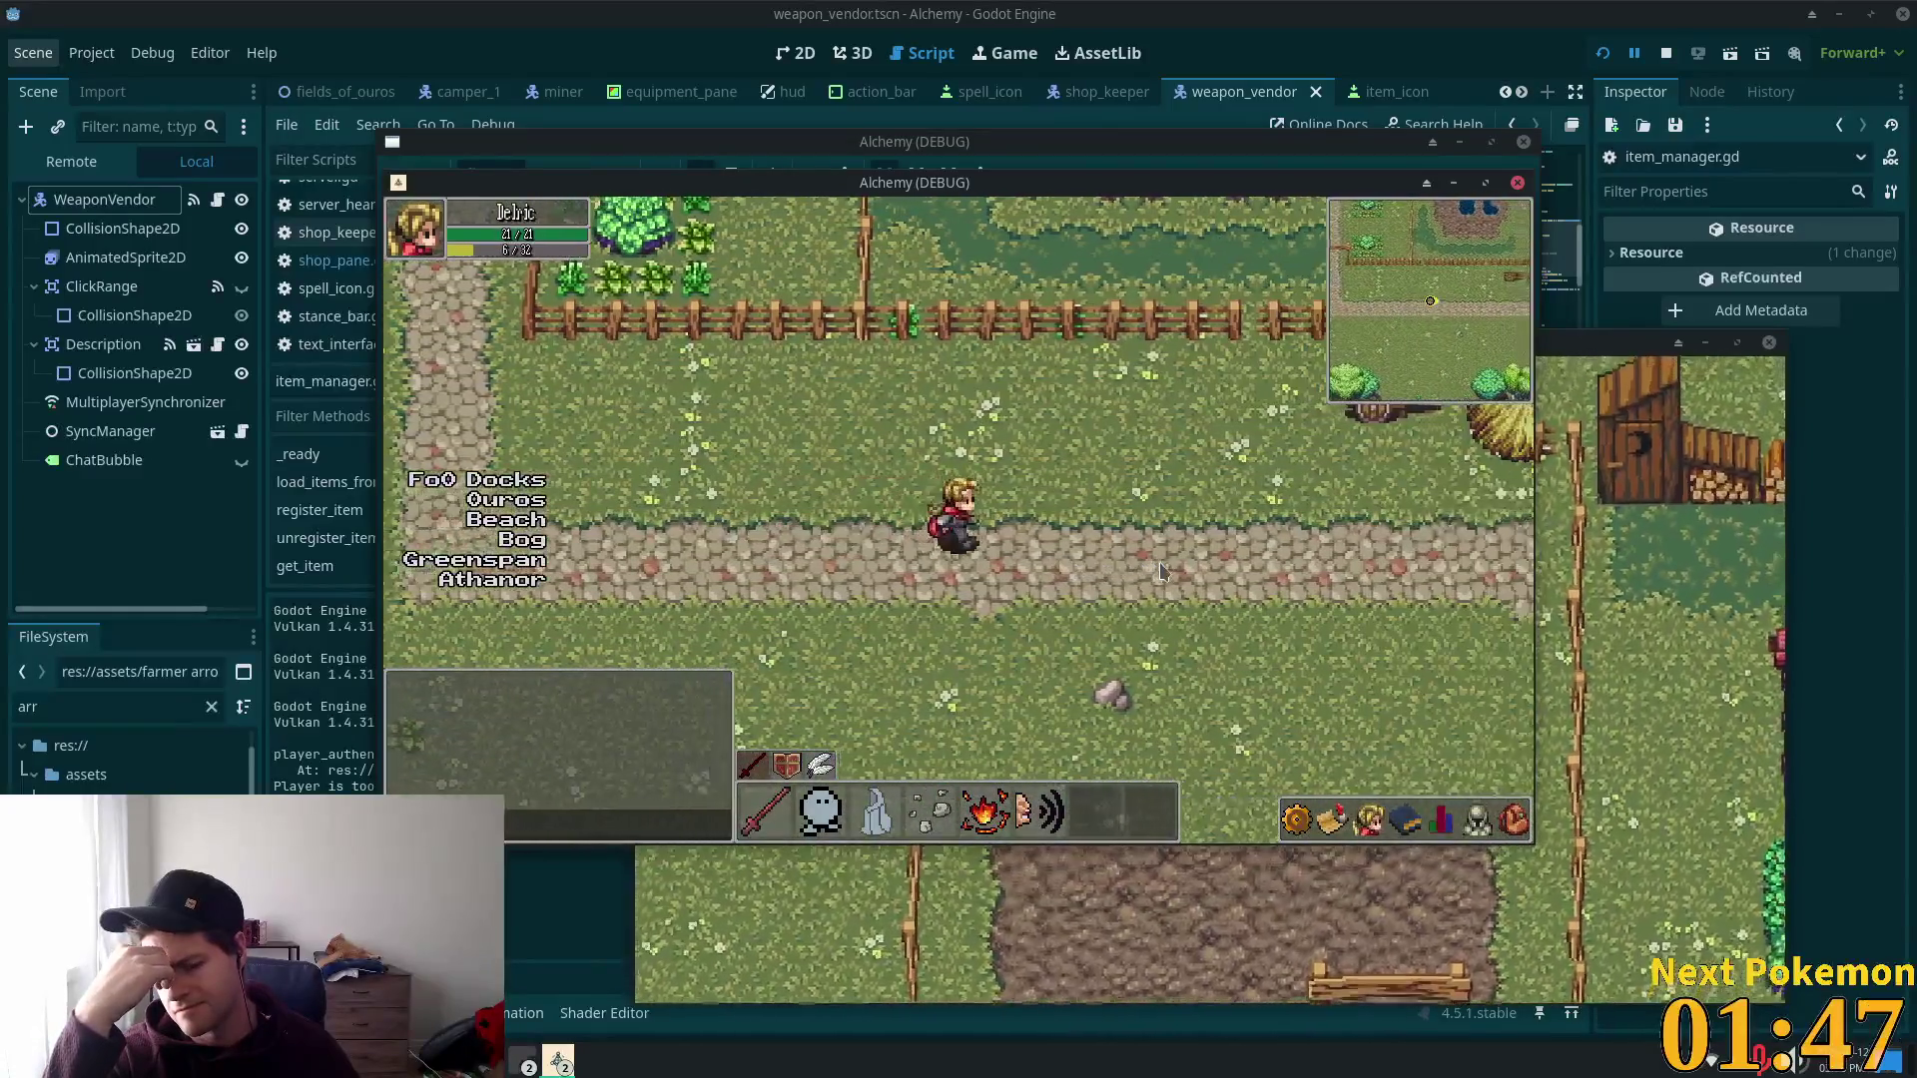
{"action": "key", "text": "d"}
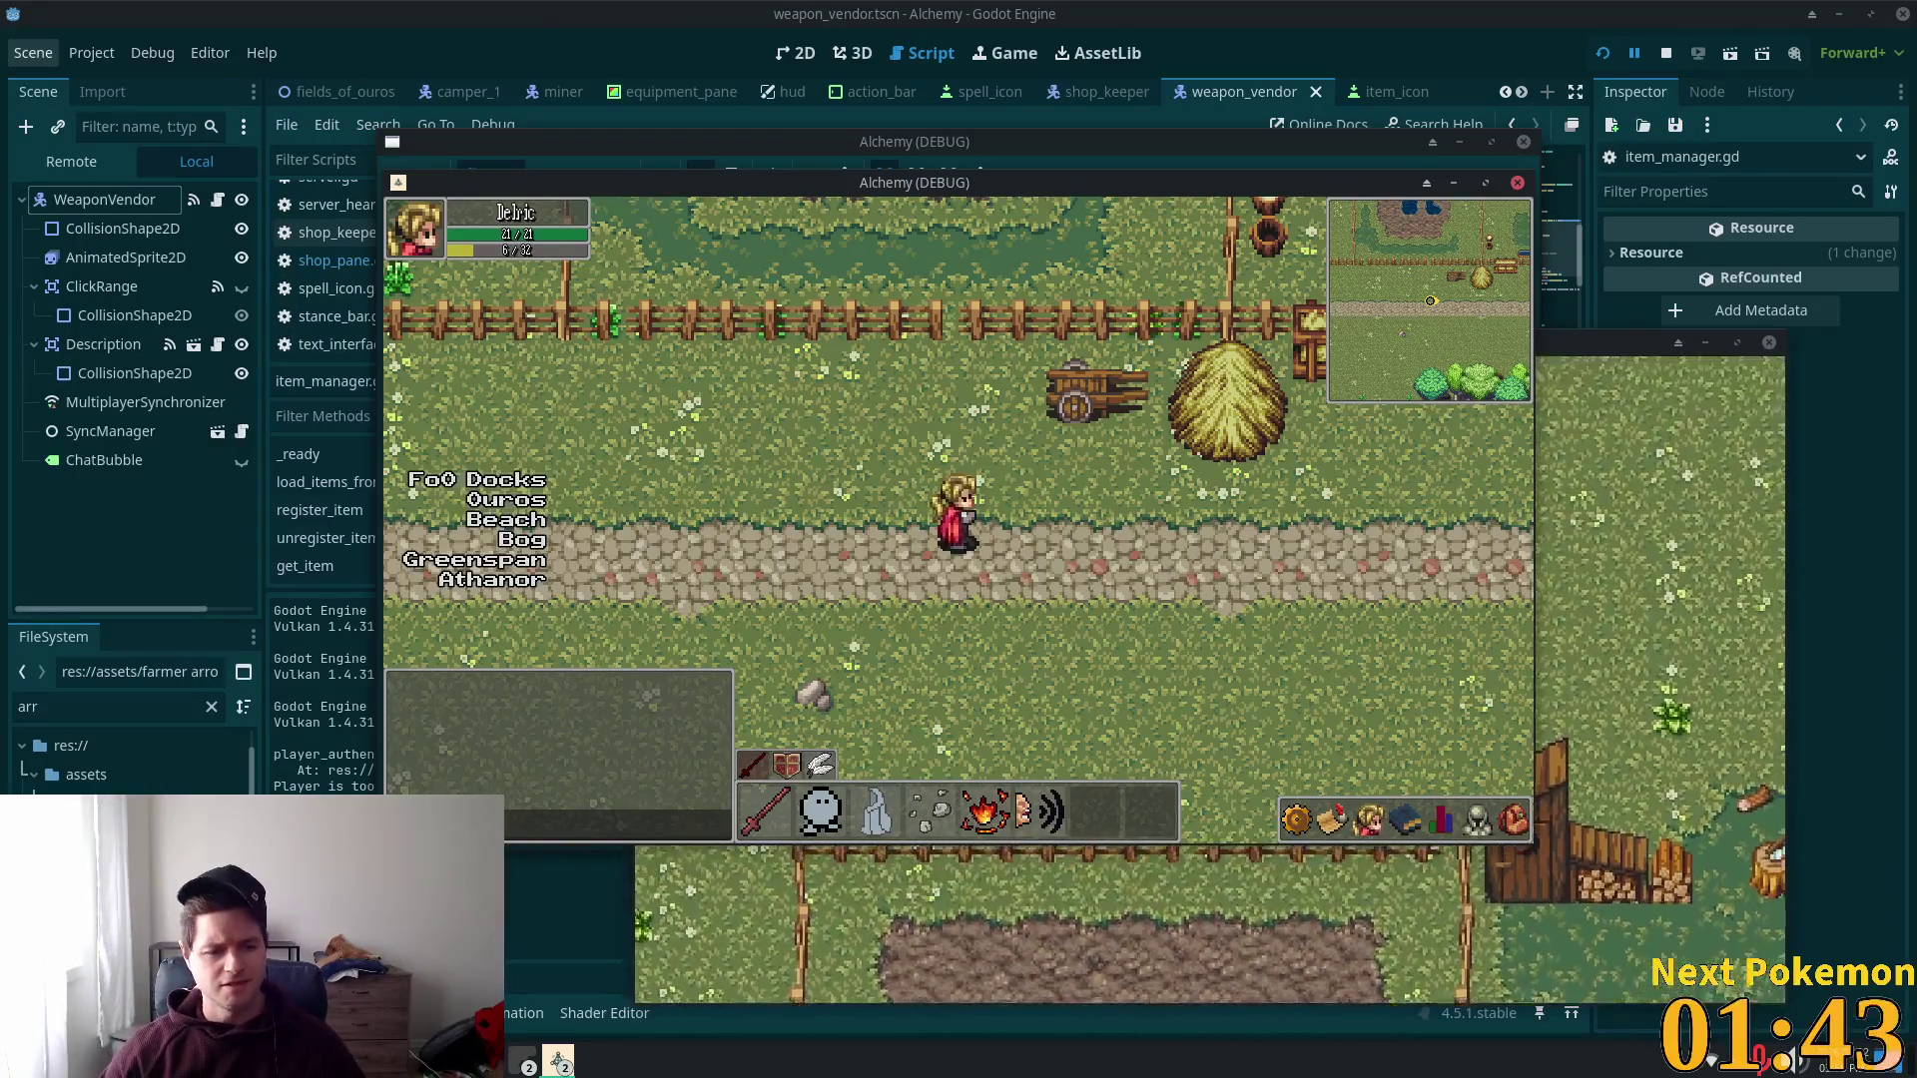
{"action": "left_click", "coordinate": [967, 1070]}
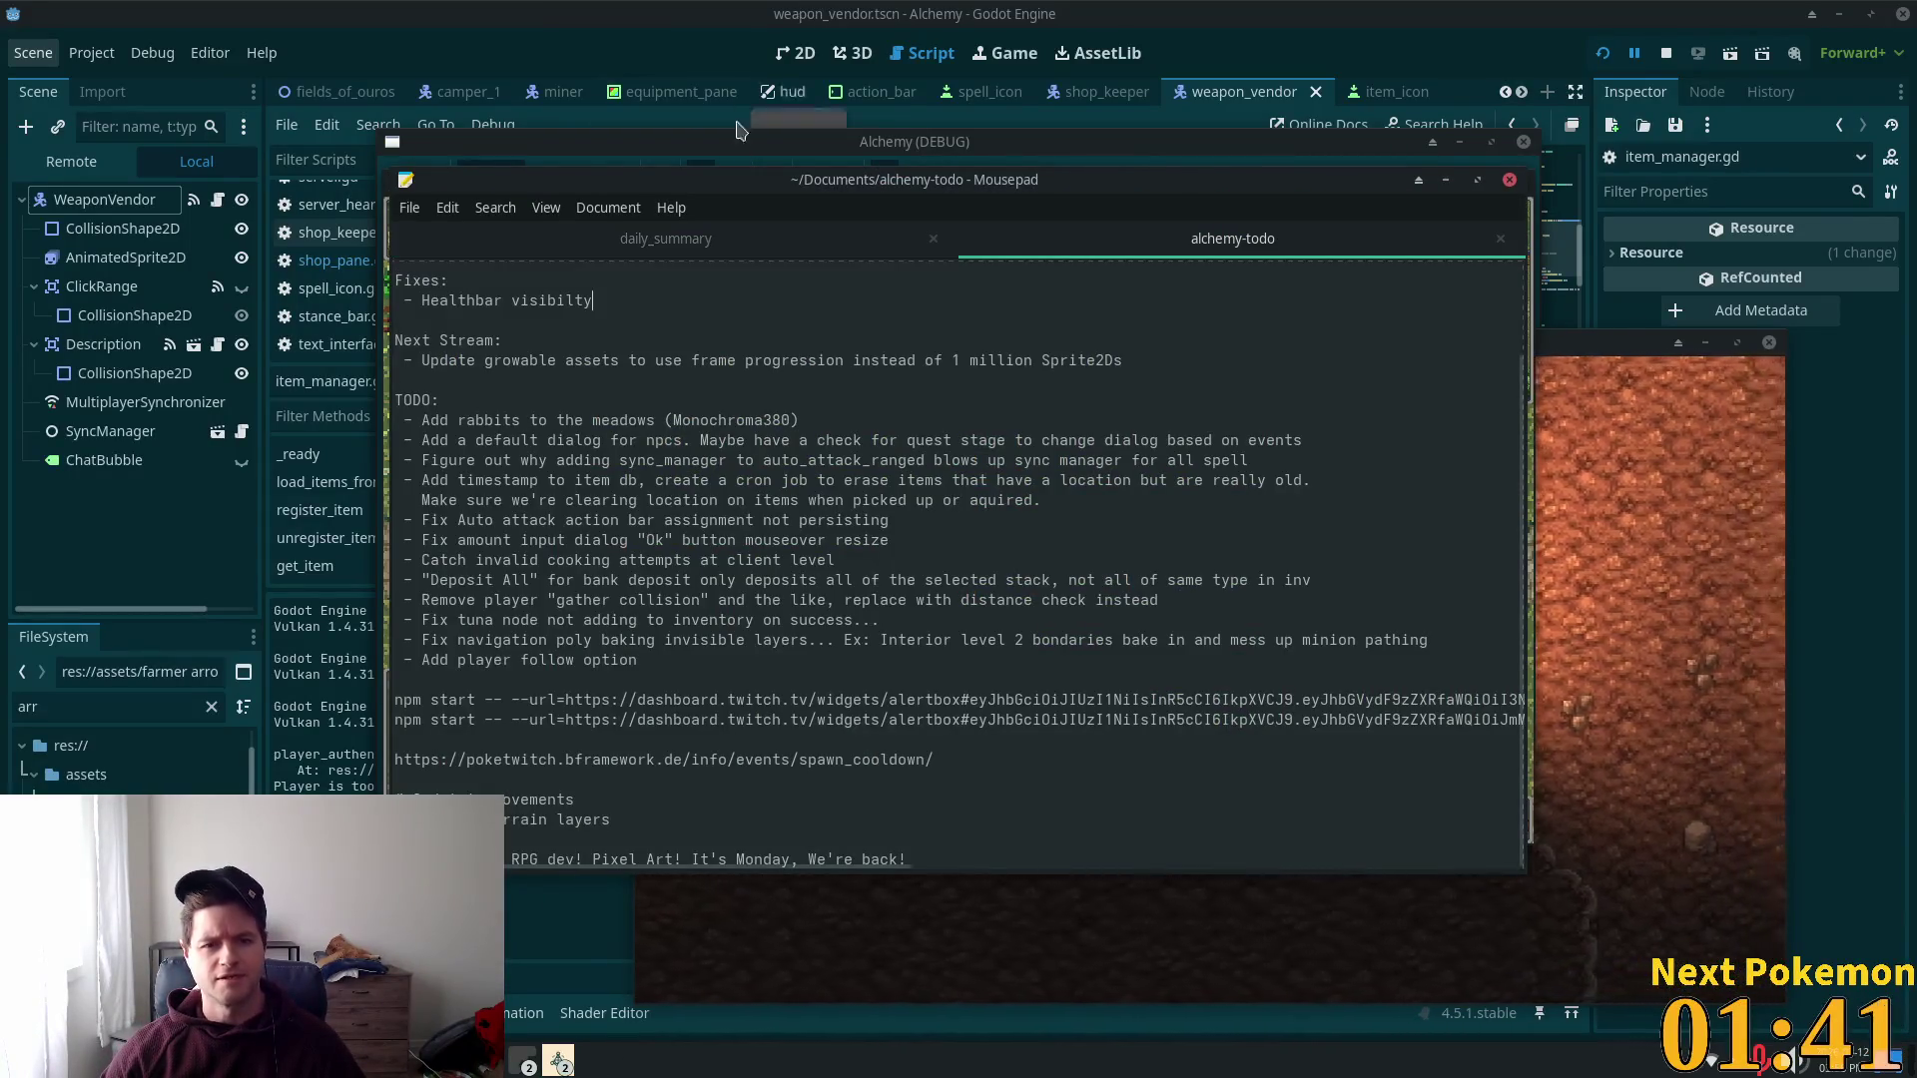
Step: Glance at the daily_summary notes, then select and delete the four old Highlights bullets in alchemy-todo
{"action": "left_click", "coordinate": [663, 240]}
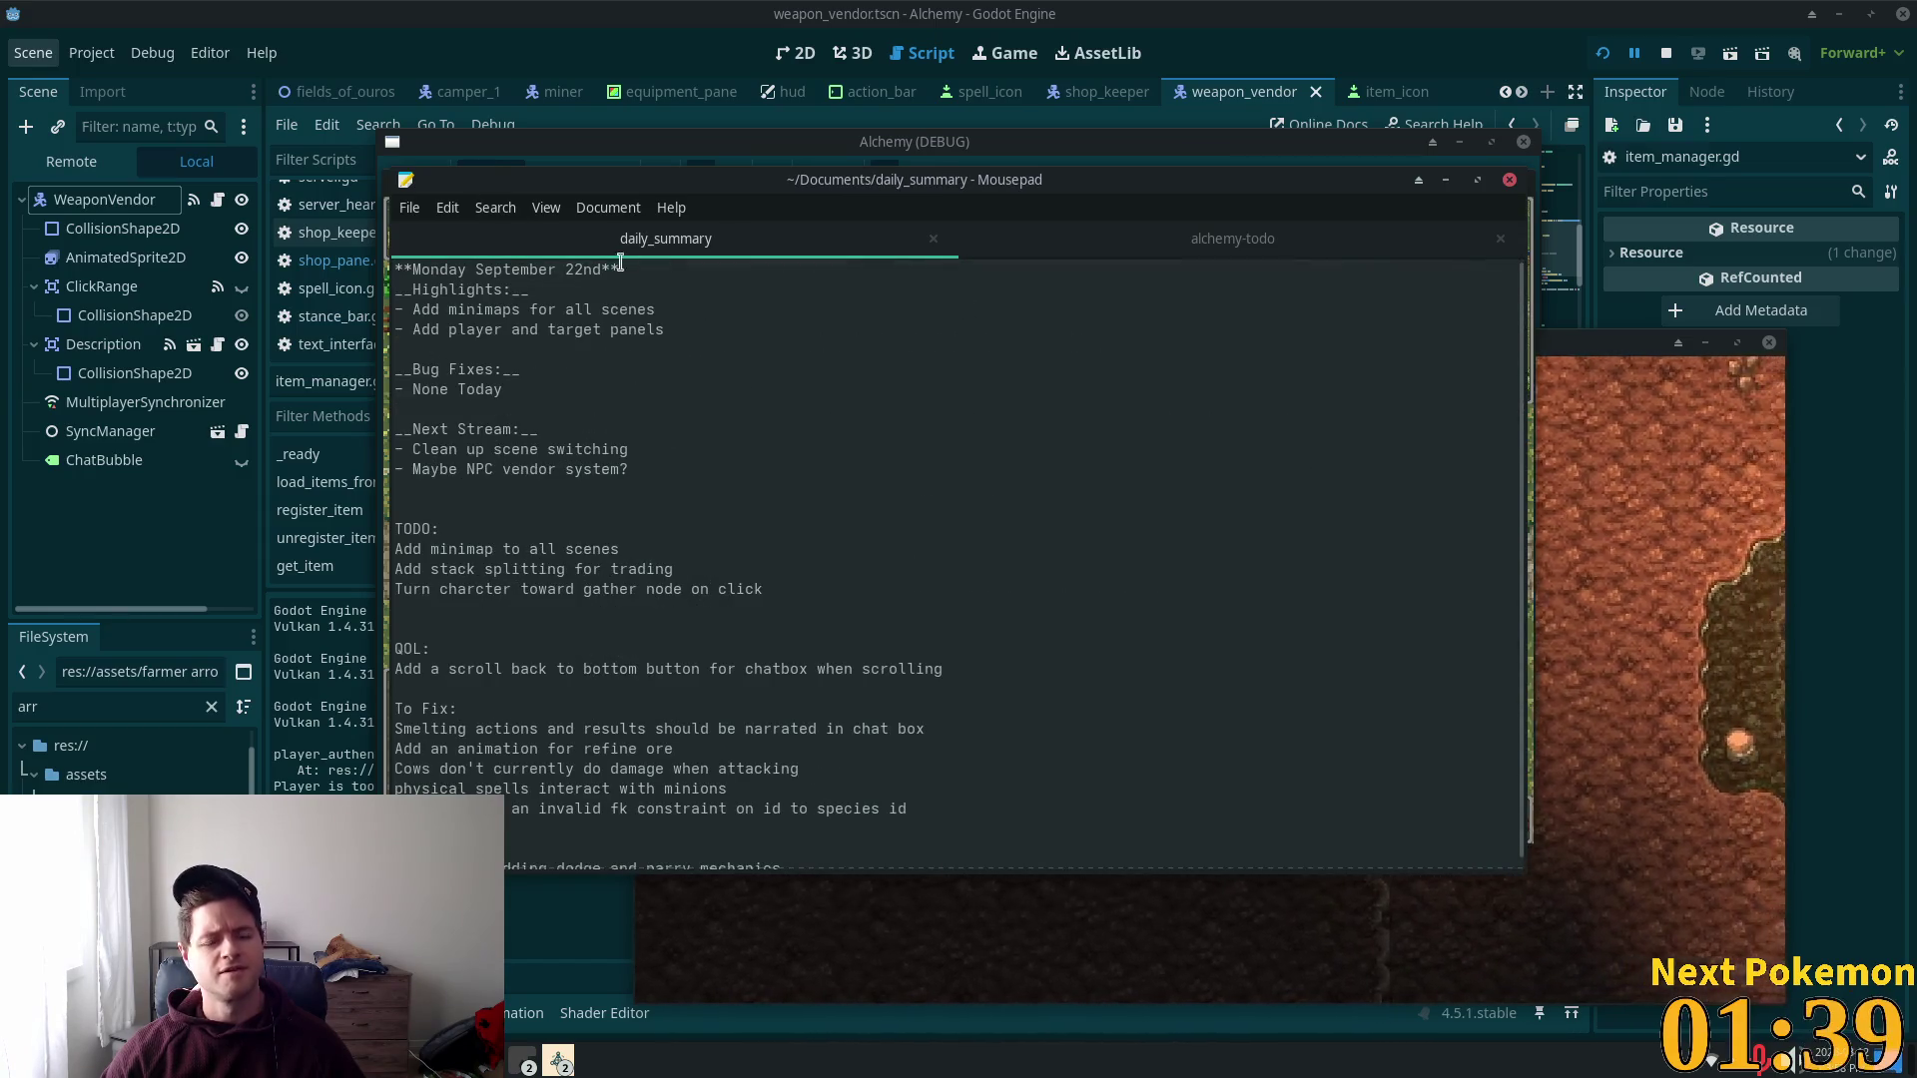
{"action": "left_click_drag", "start_coordinate": [468, 271], "coordinate": [413, 271]}
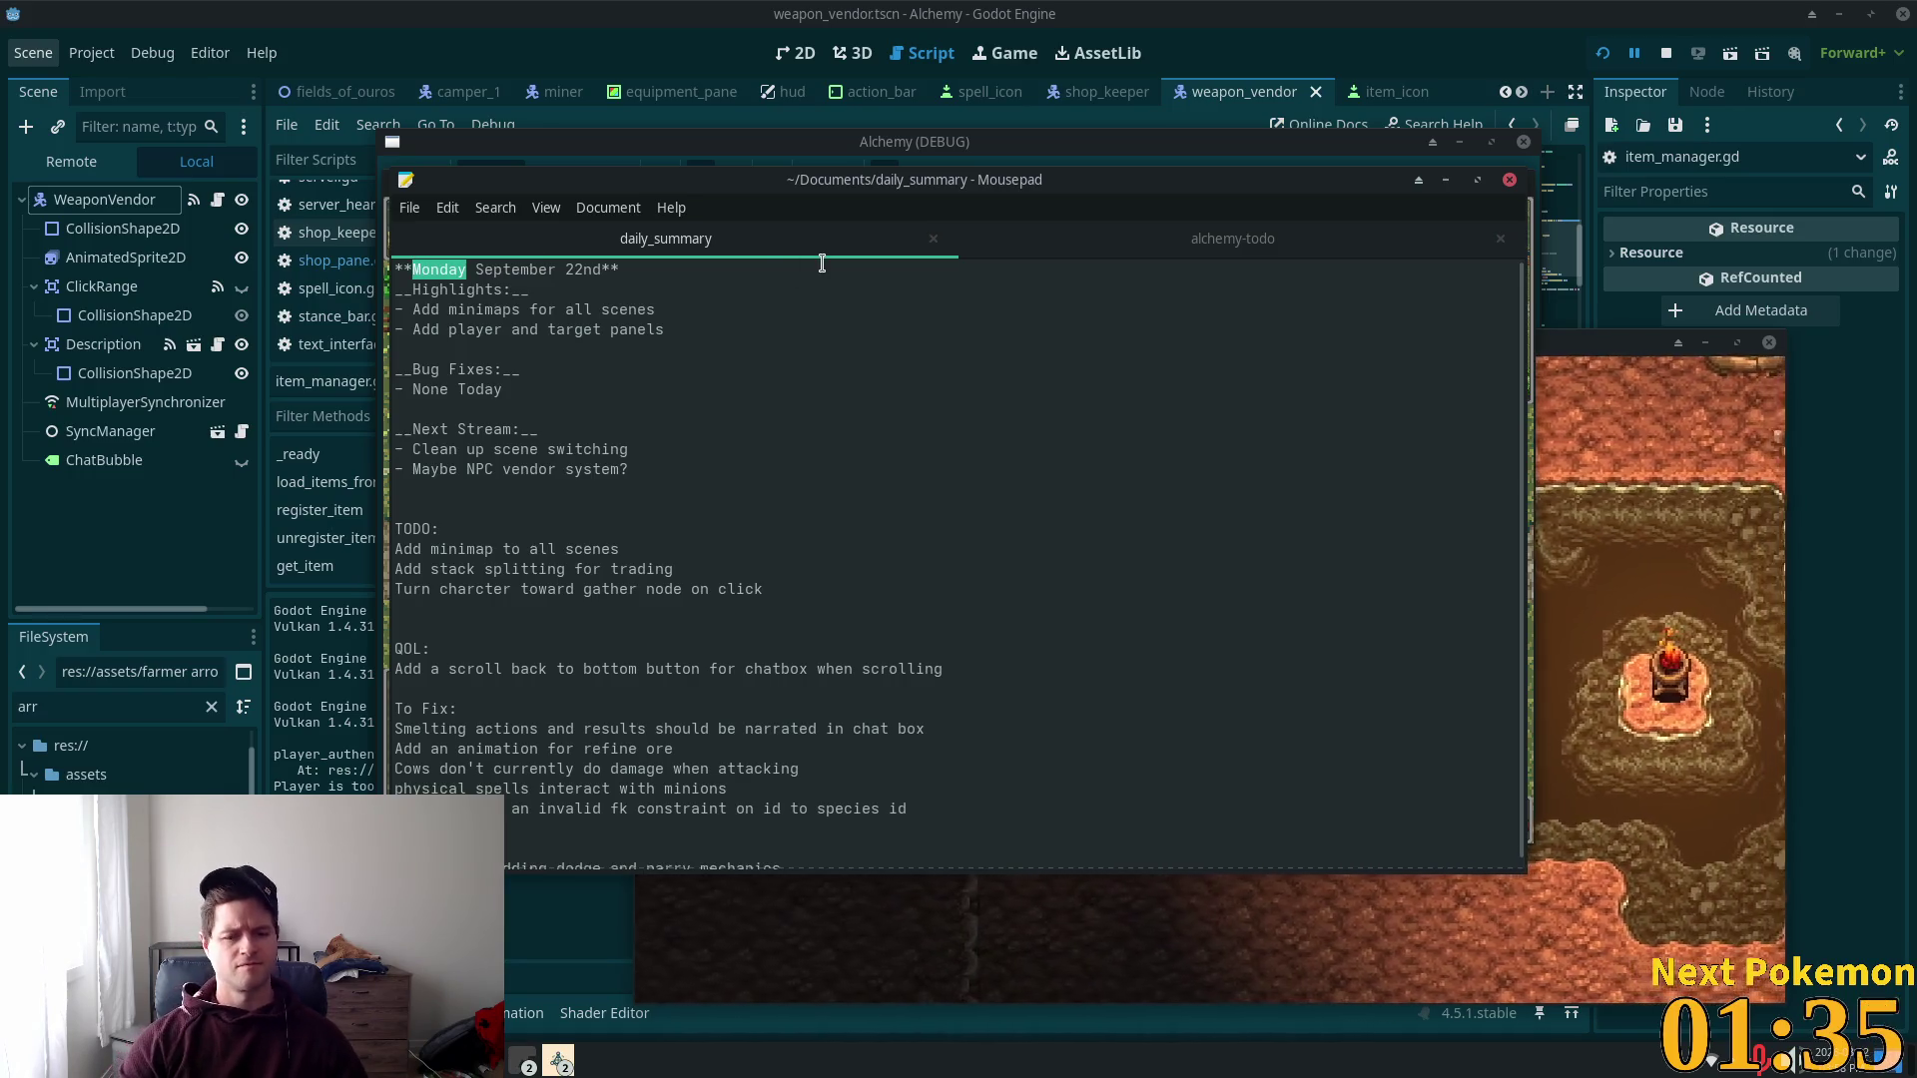
{"action": "left_click", "coordinate": [1212, 260]}
{"action": "scroll", "coordinate": [787, 484], "scroll_direction": "up", "scroll_amount": 3}
{"action": "mouse_move", "coordinate": [826, 349]}
{"action": "left_mouse_down"}
{"action": "mouse_move", "coordinate": [400, 272]}
{"action": "mouse_move", "coordinate": [420, 309]}
{"action": "mouse_move", "coordinate": [421, 290]}
{"action": "left_mouse_up"}
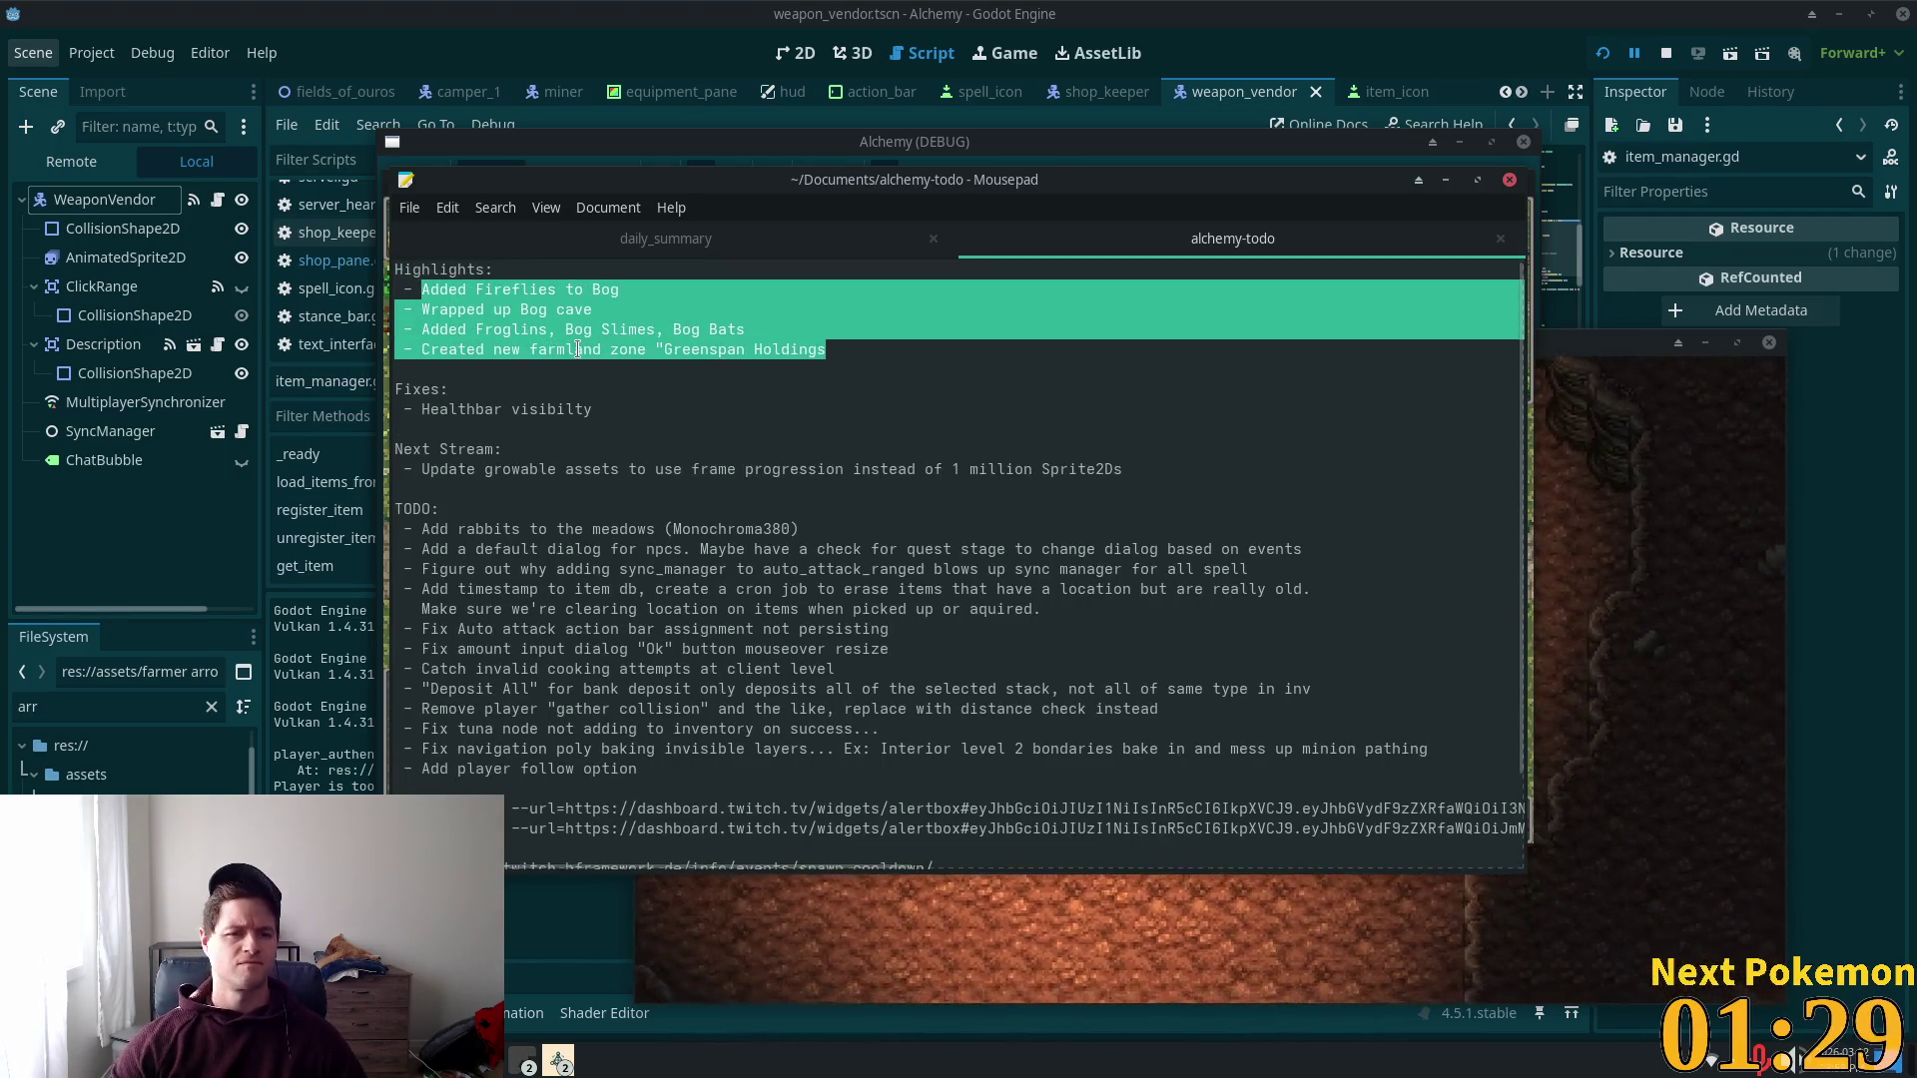
{"action": "key", "text": "BackSpace"}
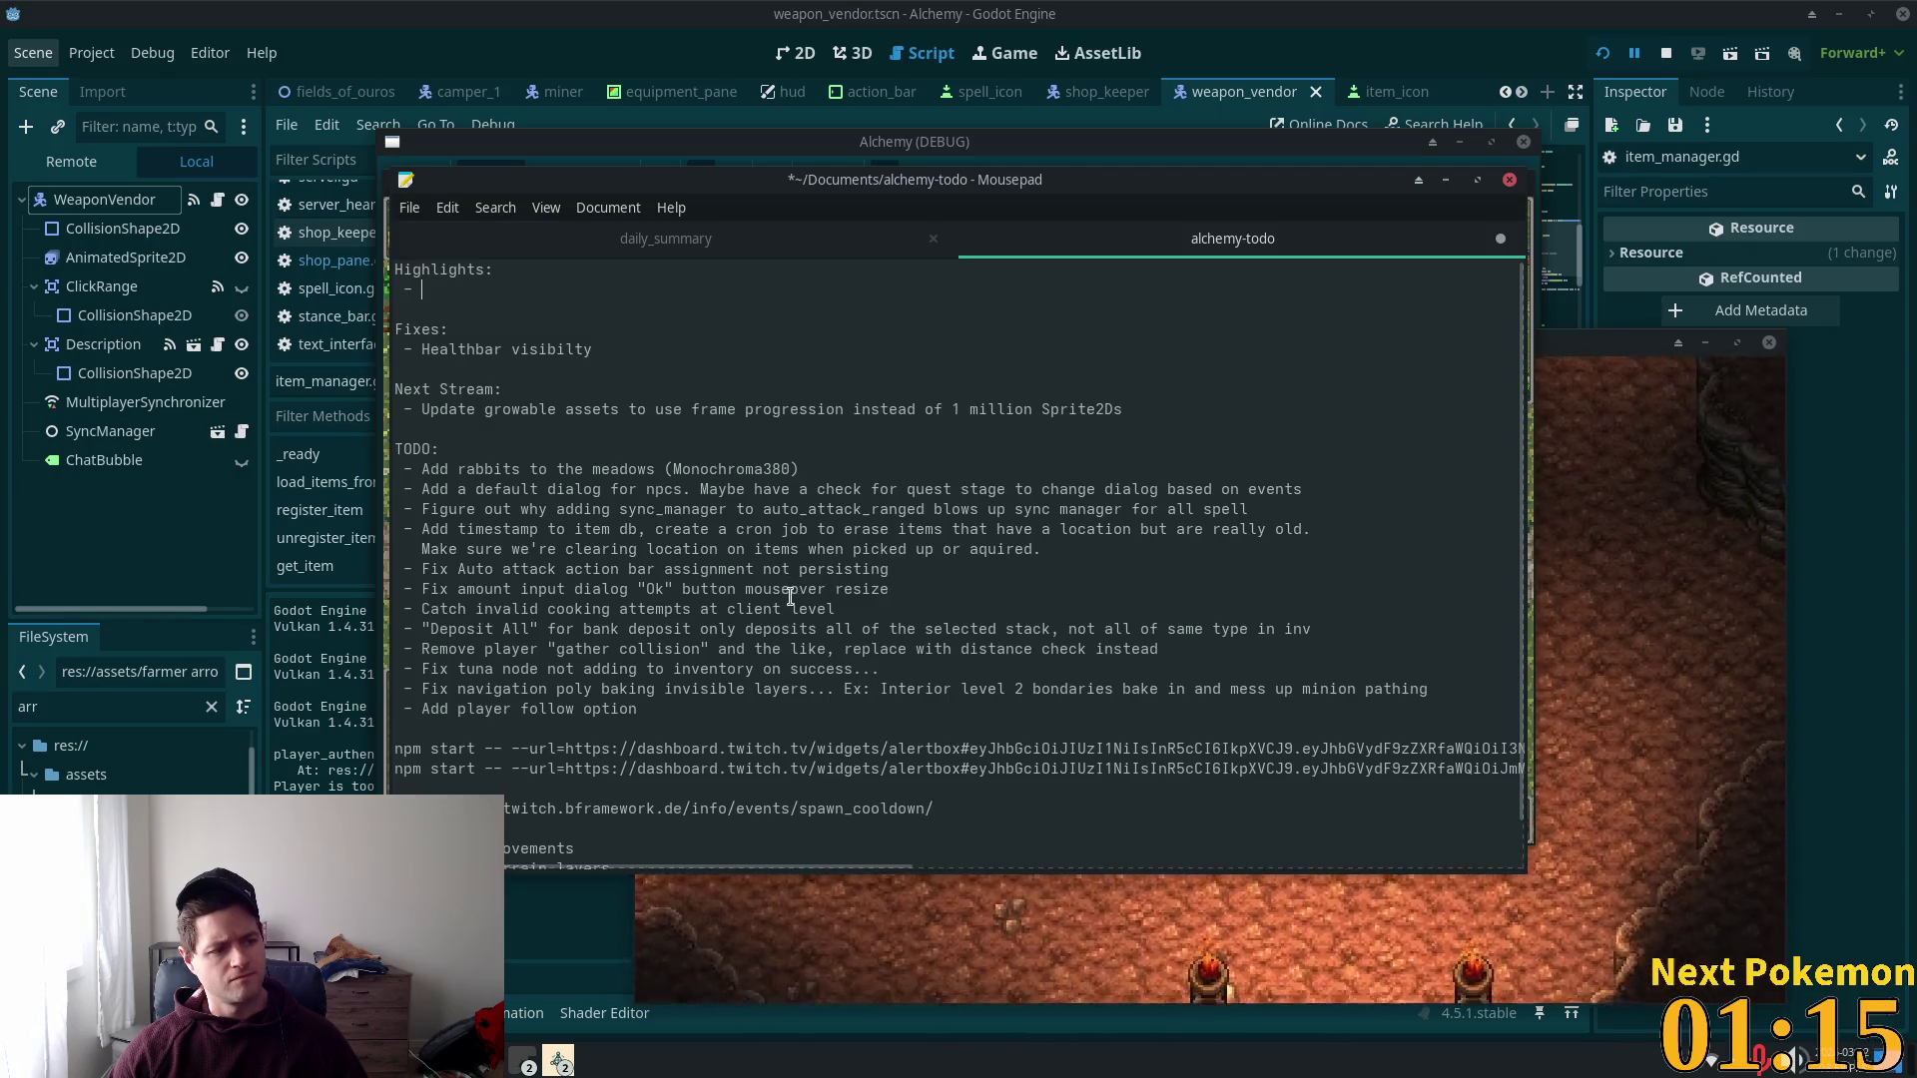
Step: Open the Whisker application launcher and close it again without launching anything
{"action": "key", "text": "super"}
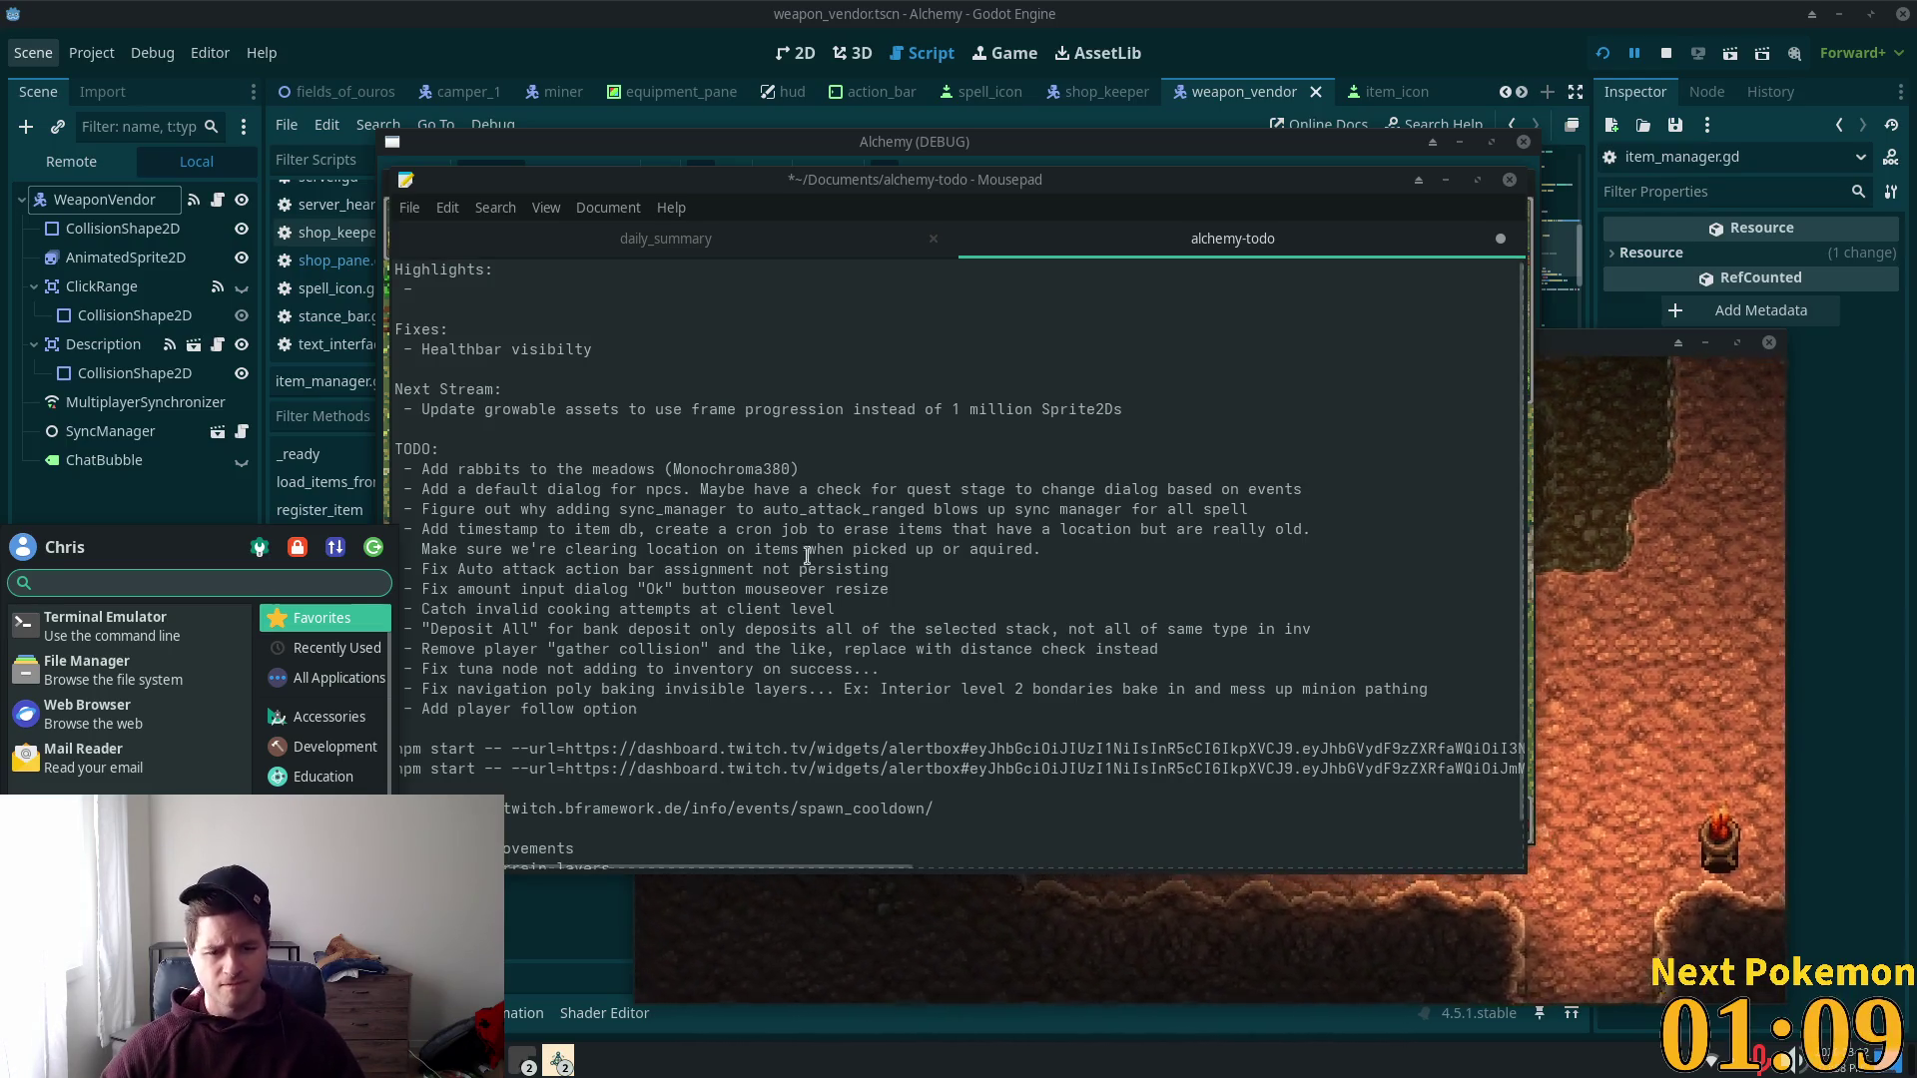
{"action": "key", "text": "Escape"}
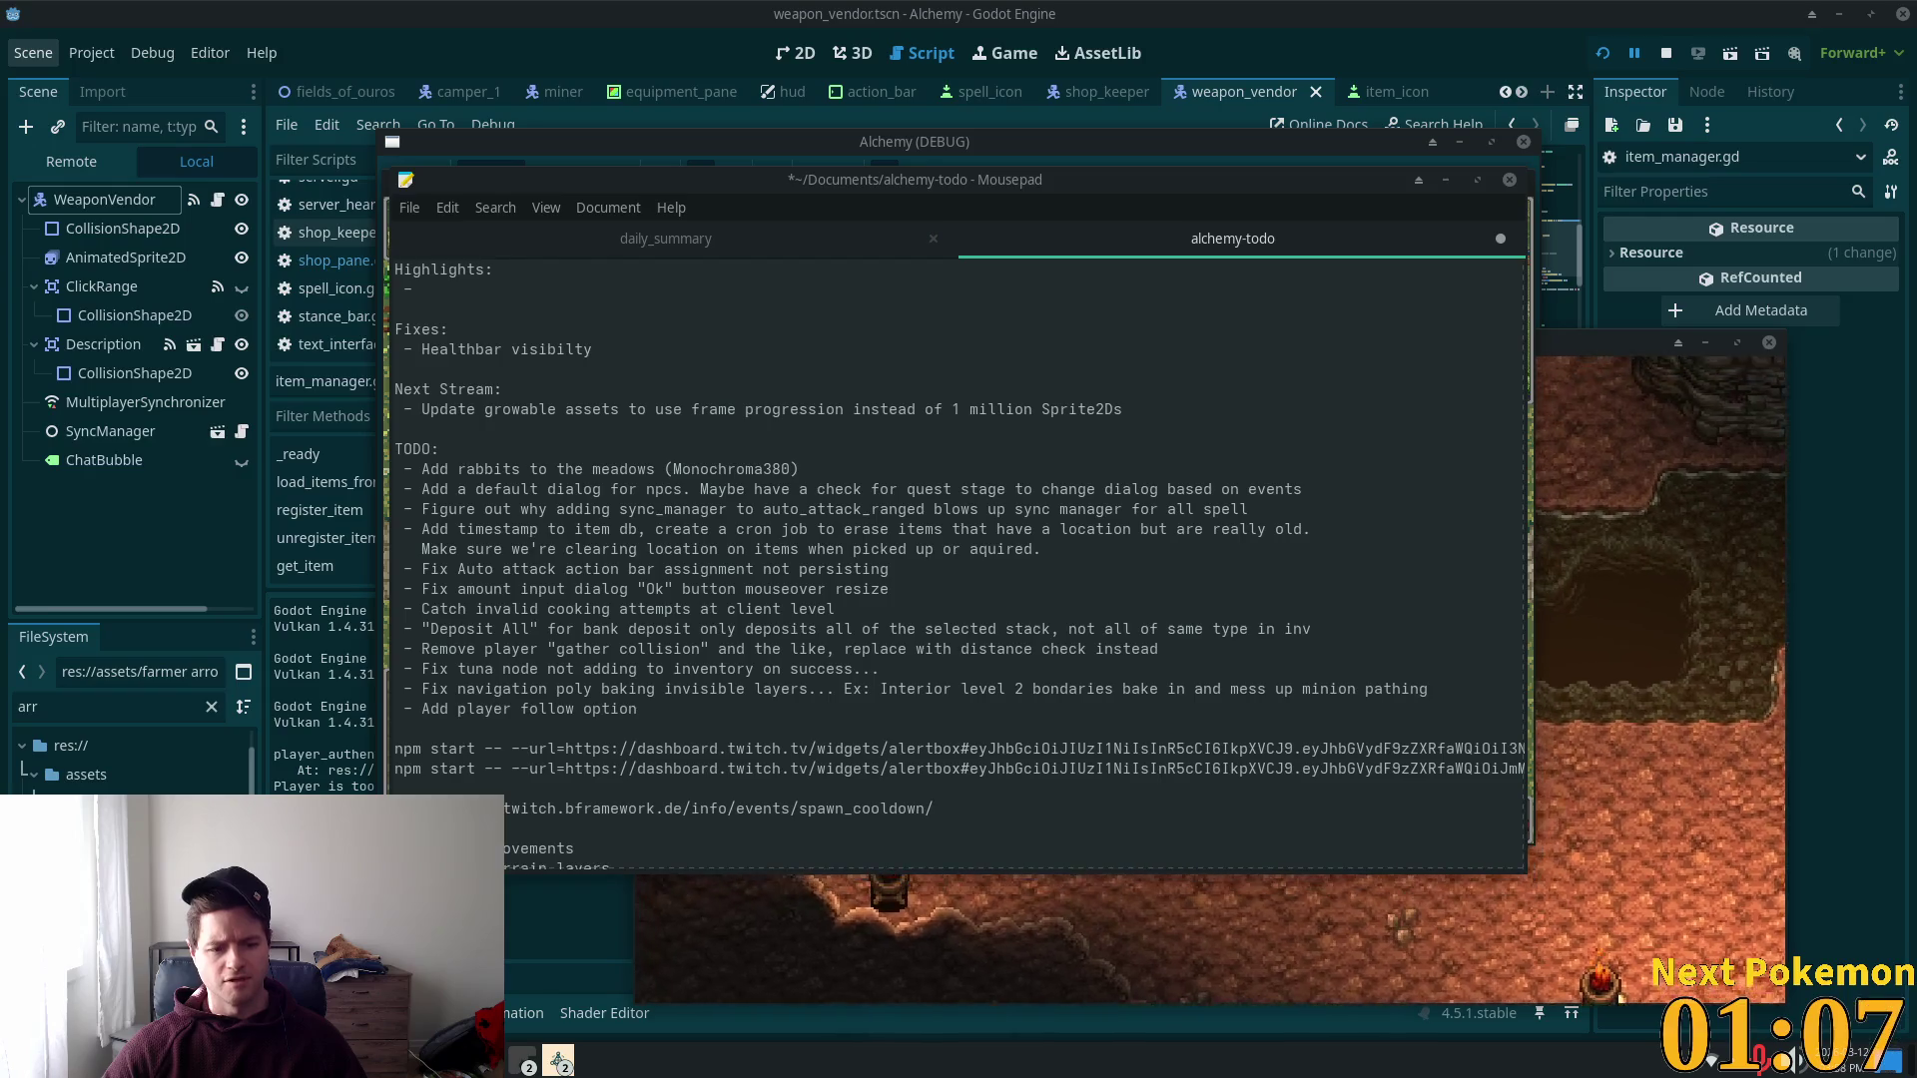
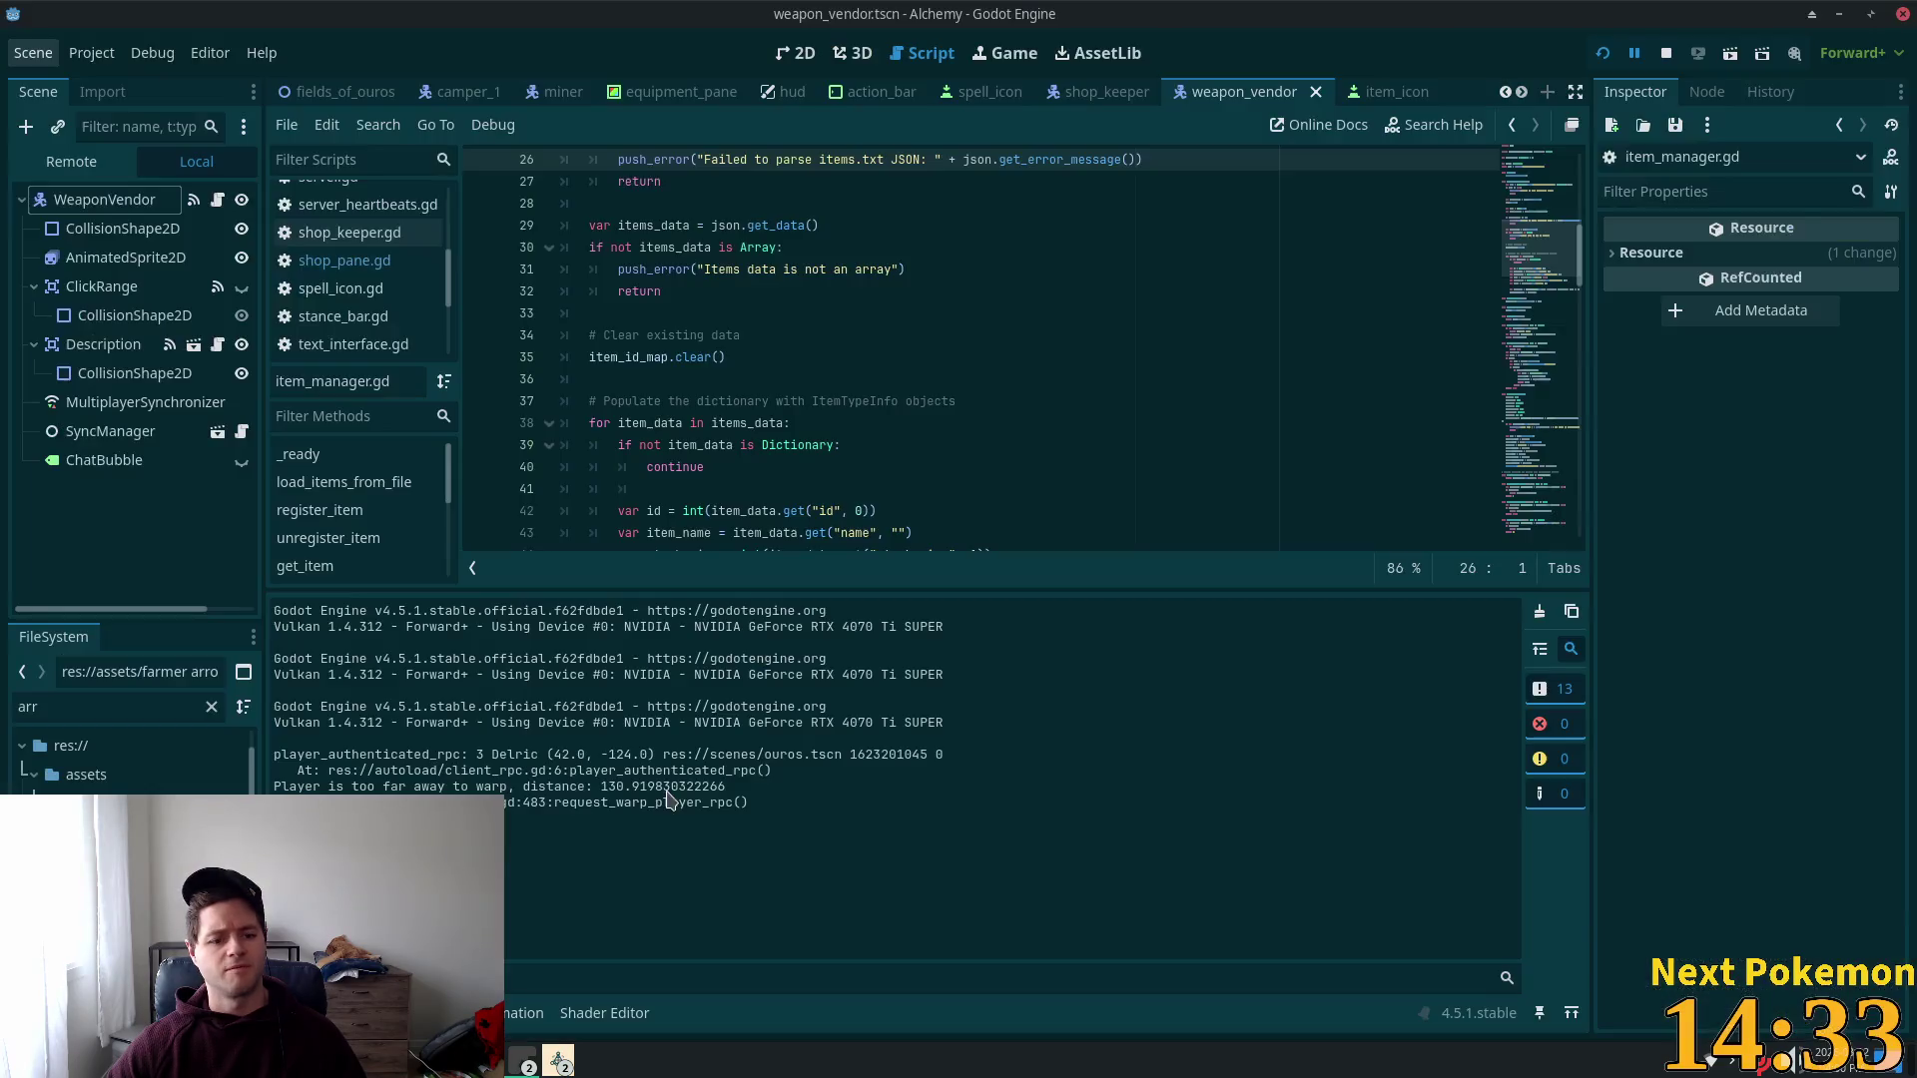
Step: Bring the alchemy-todo notes window in Mousepad to the front
{"action": "key", "text": "alt+Tab"}
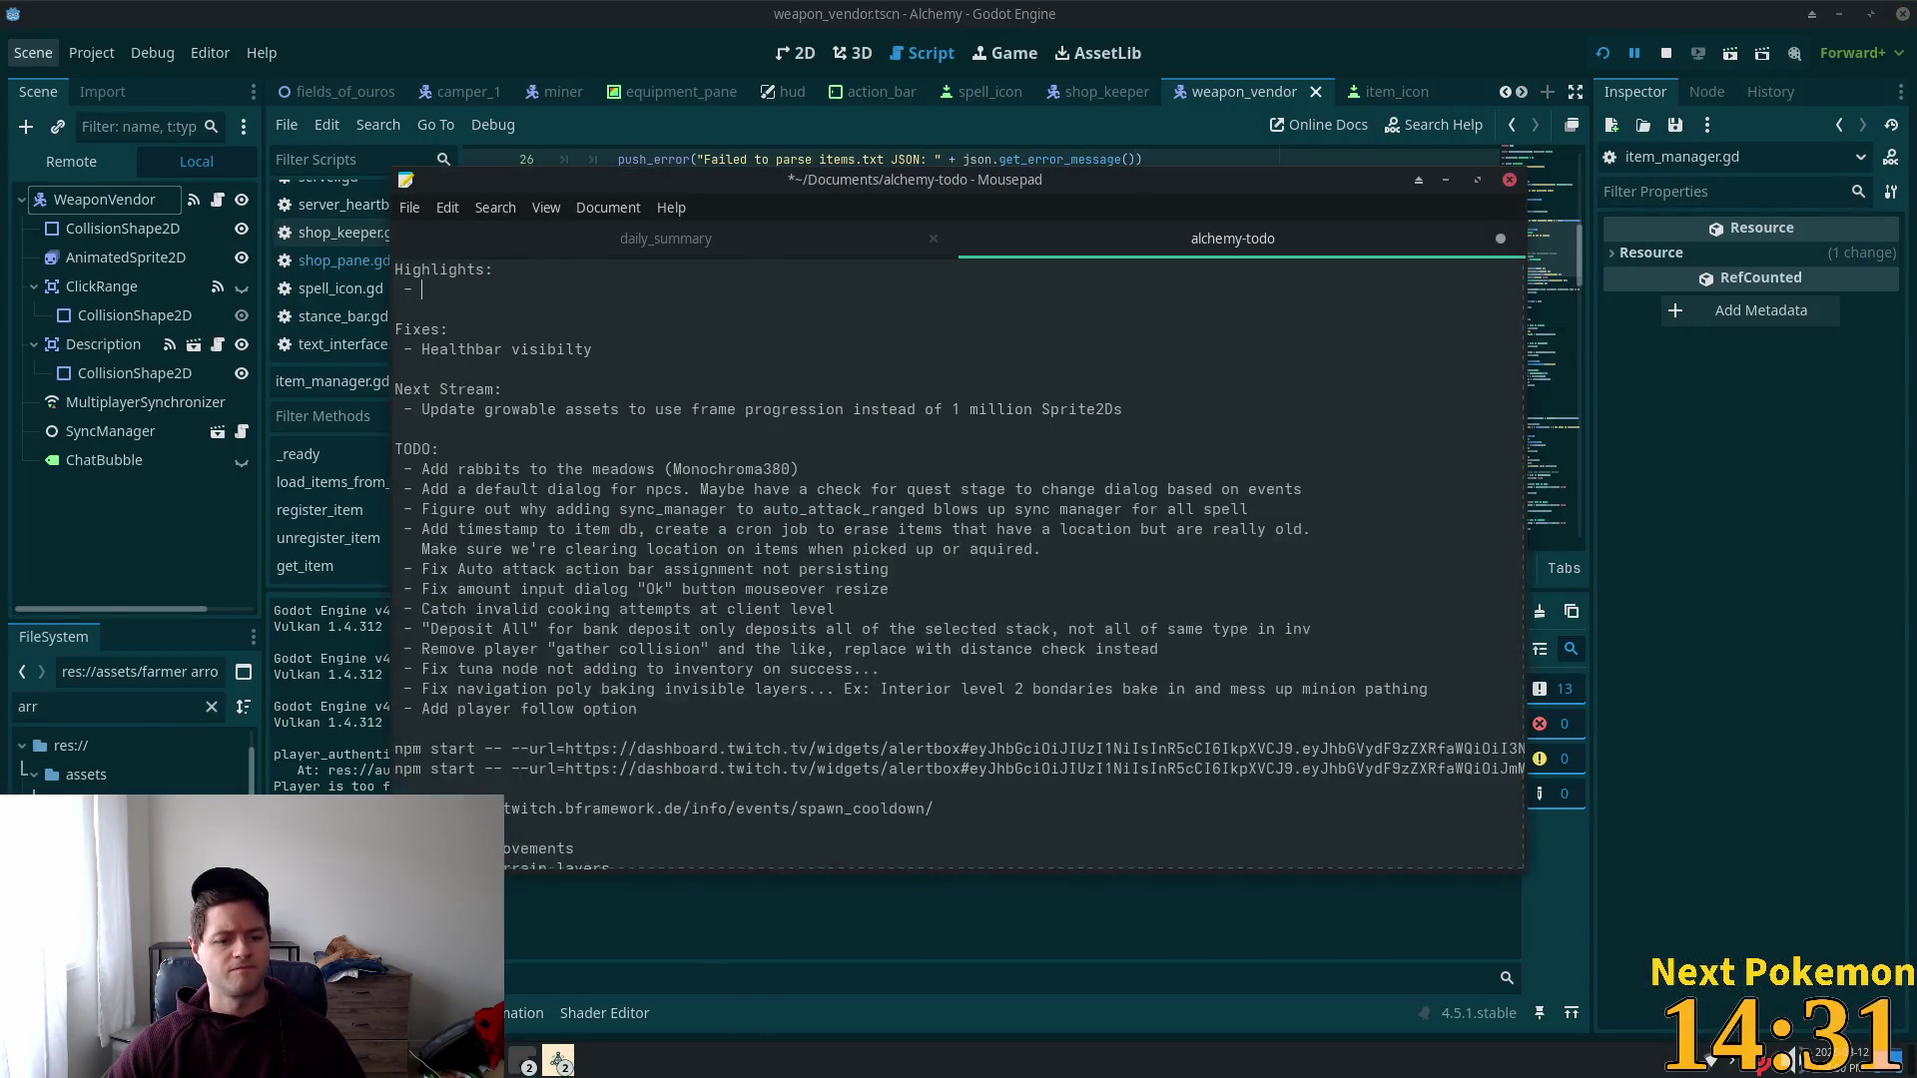
Step: Write 'In-client registration flow' on the empty Highlights bullet
{"action": "left_click", "coordinate": [439, 288]}
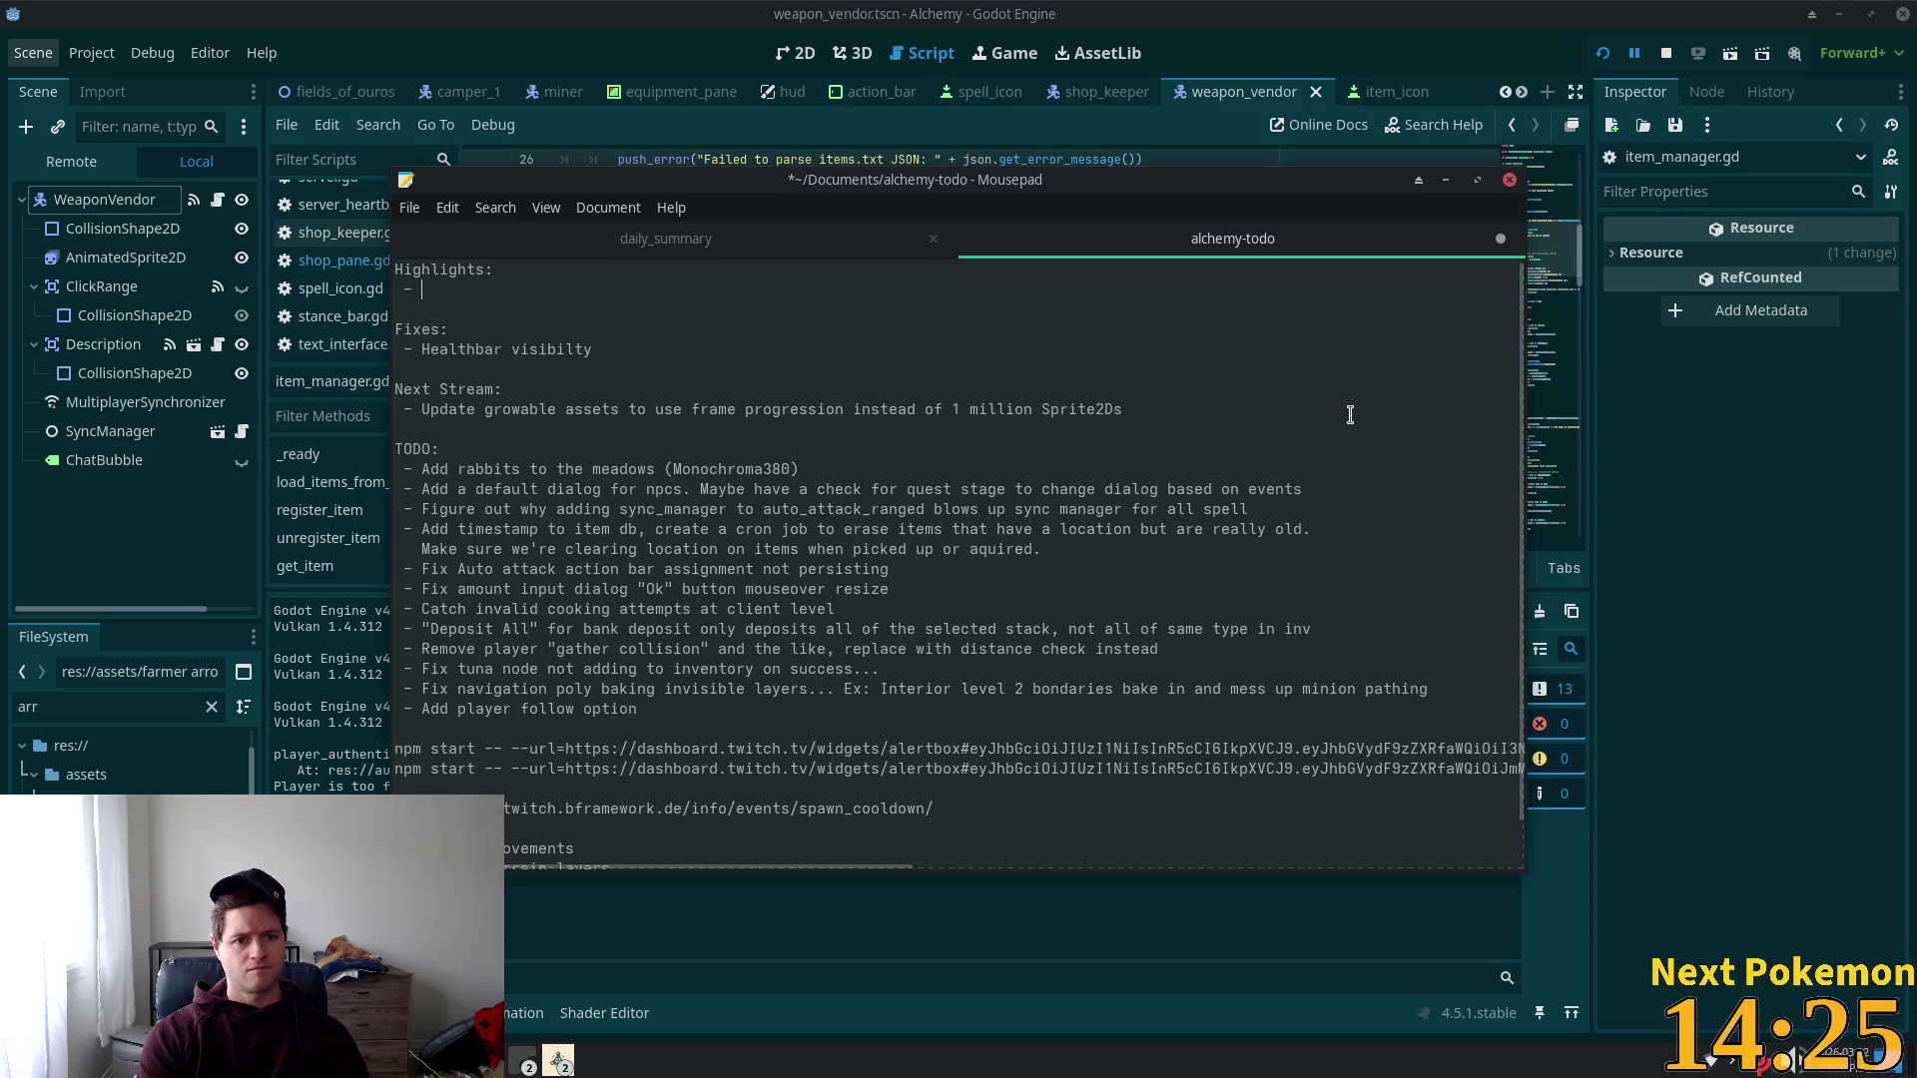
{"action": "type", "text": "Reg"}
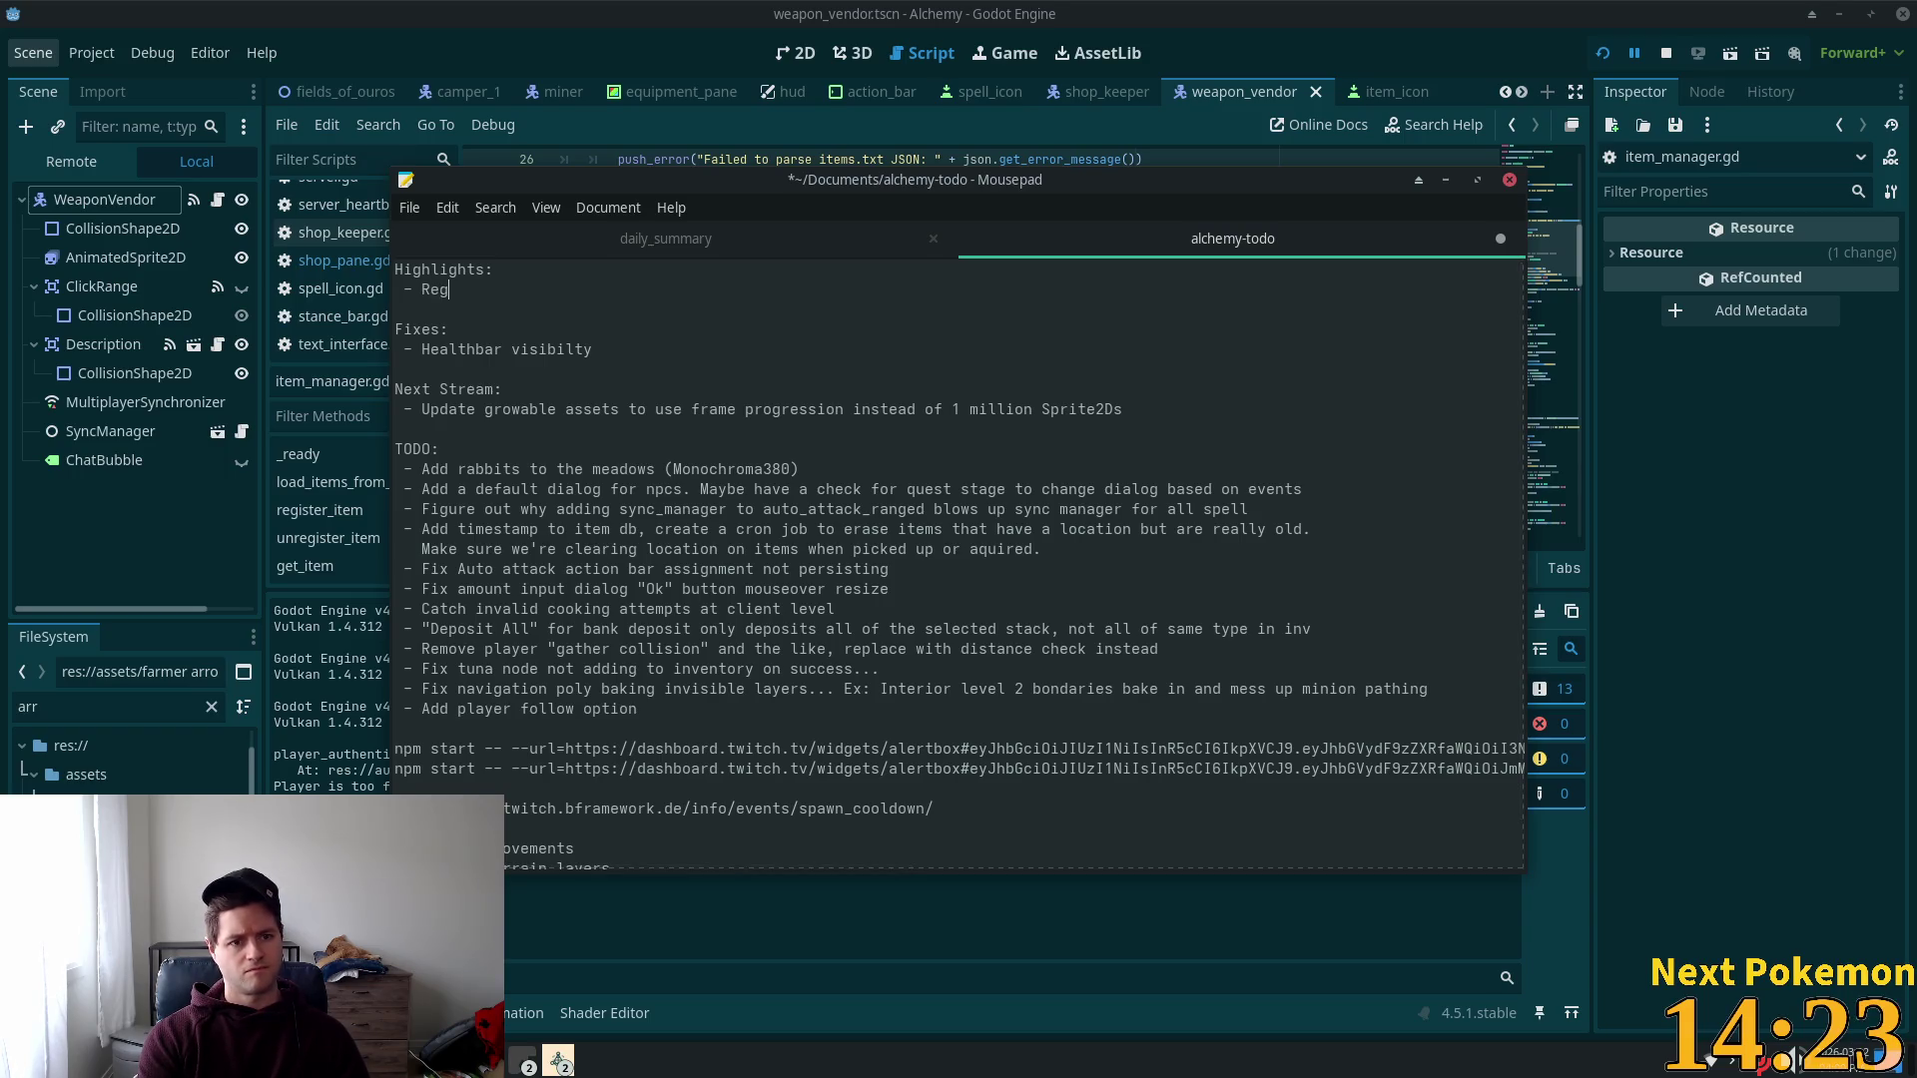
{"action": "key", "text": "BackSpace"}
{"action": "type", "text": "In client"}
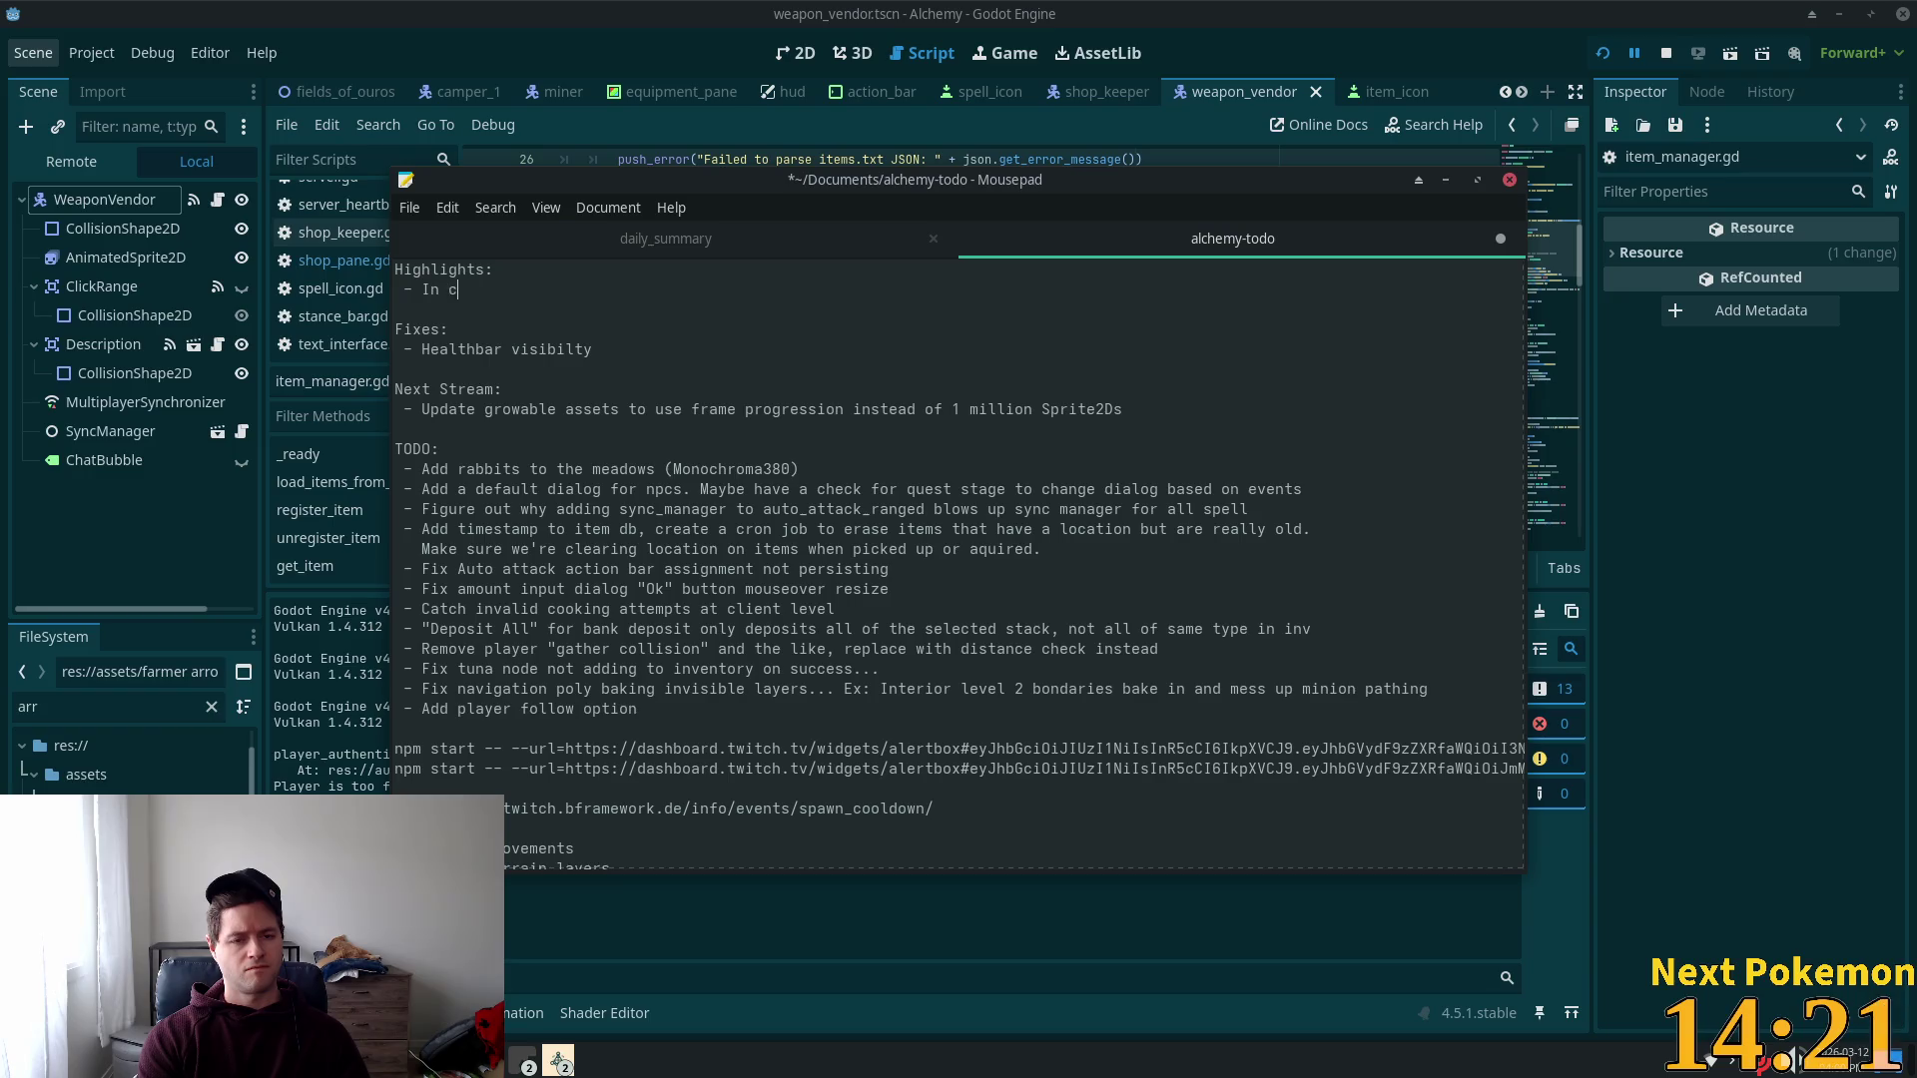
{"action": "key", "text": "BackSpace"}
{"action": "key", "text": "BackSpace"}
{"action": "key", "text": "BackSpace"}
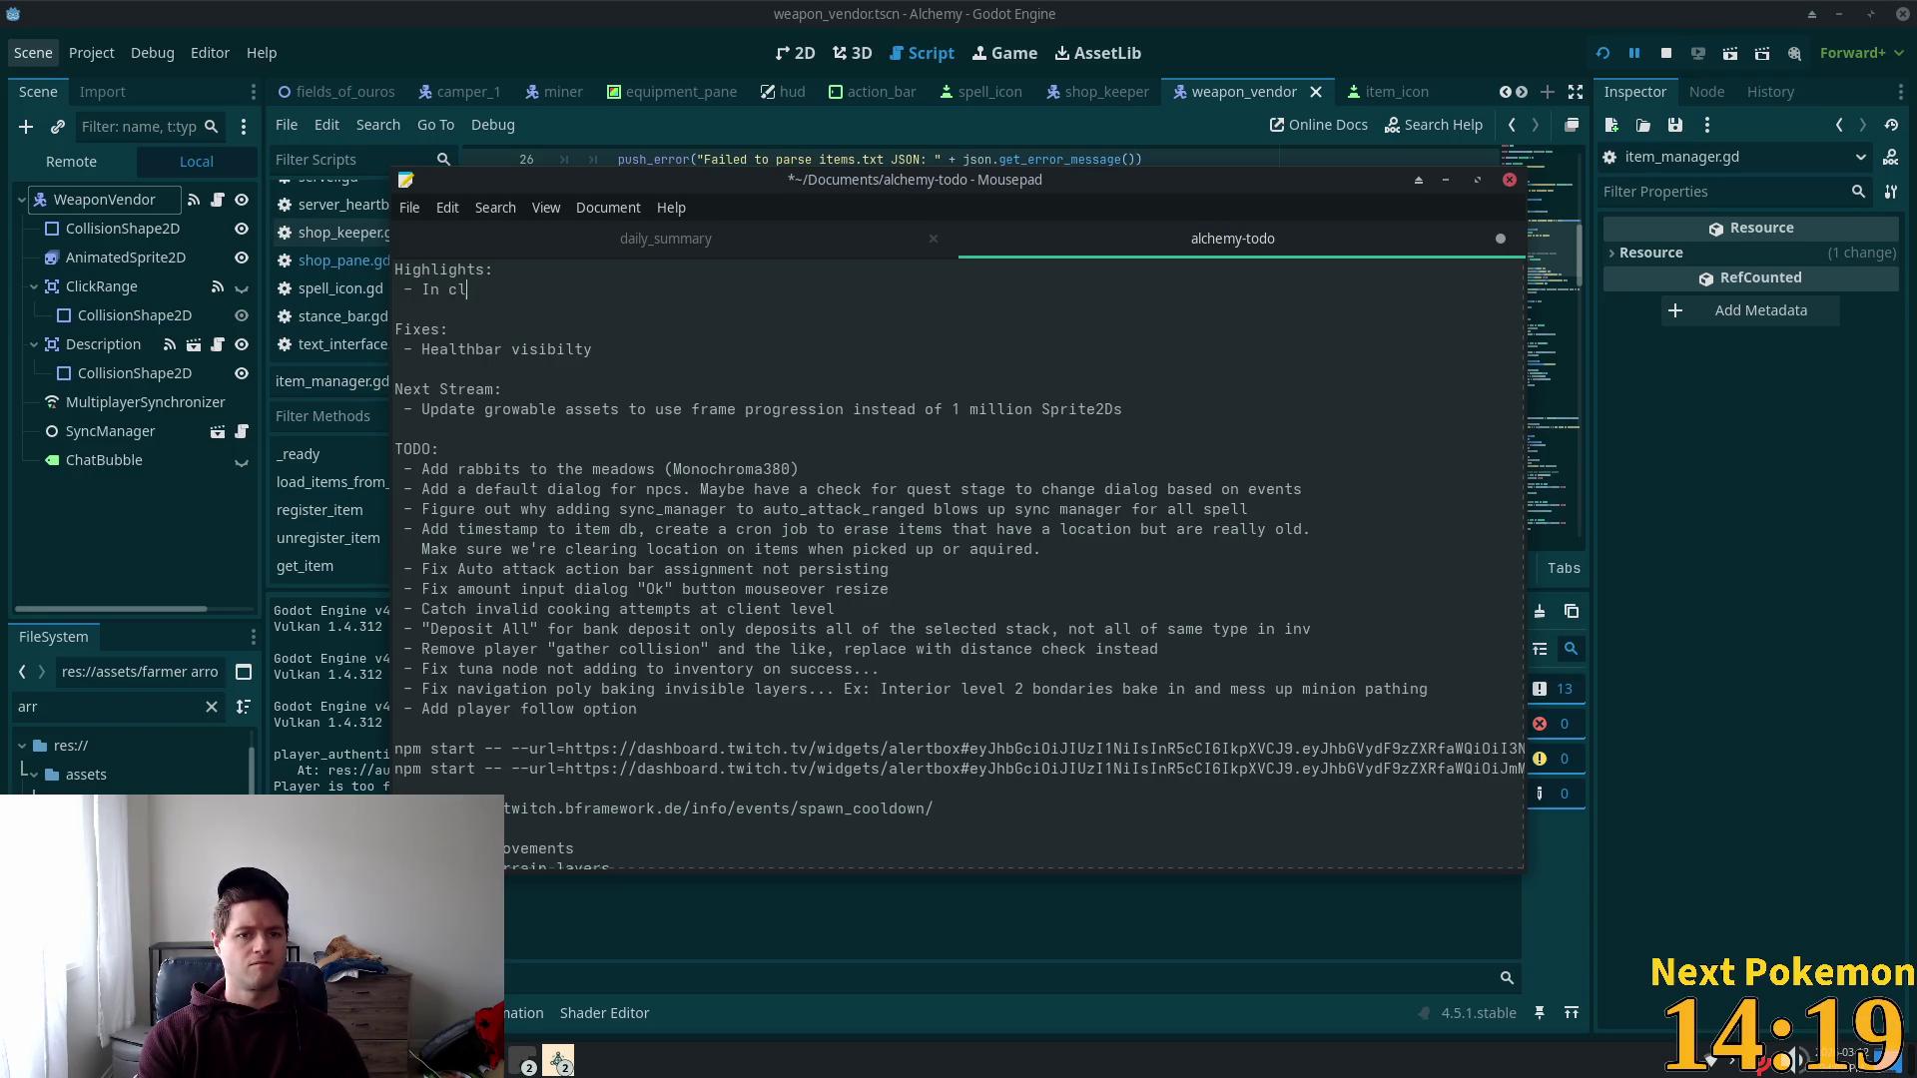
{"action": "type", "text": "-client "}
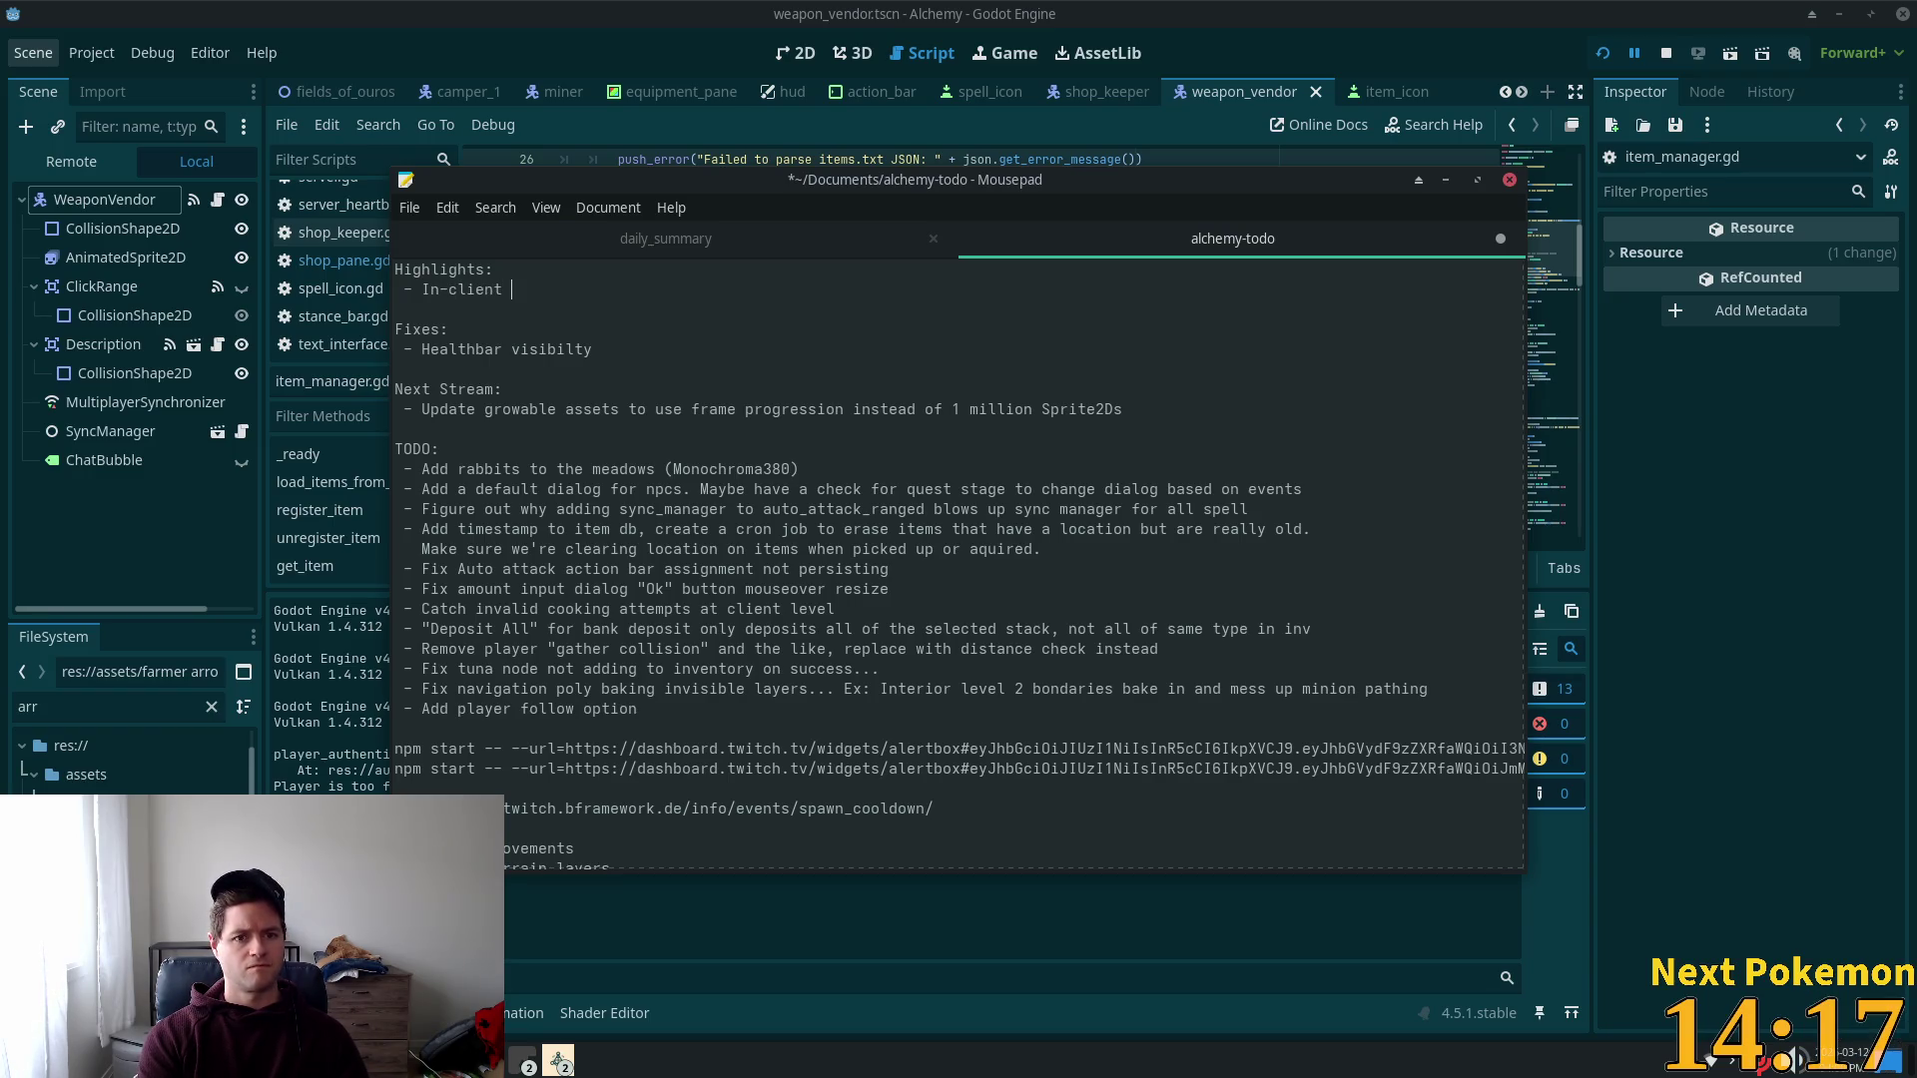
{"action": "type", "text": "registration "}
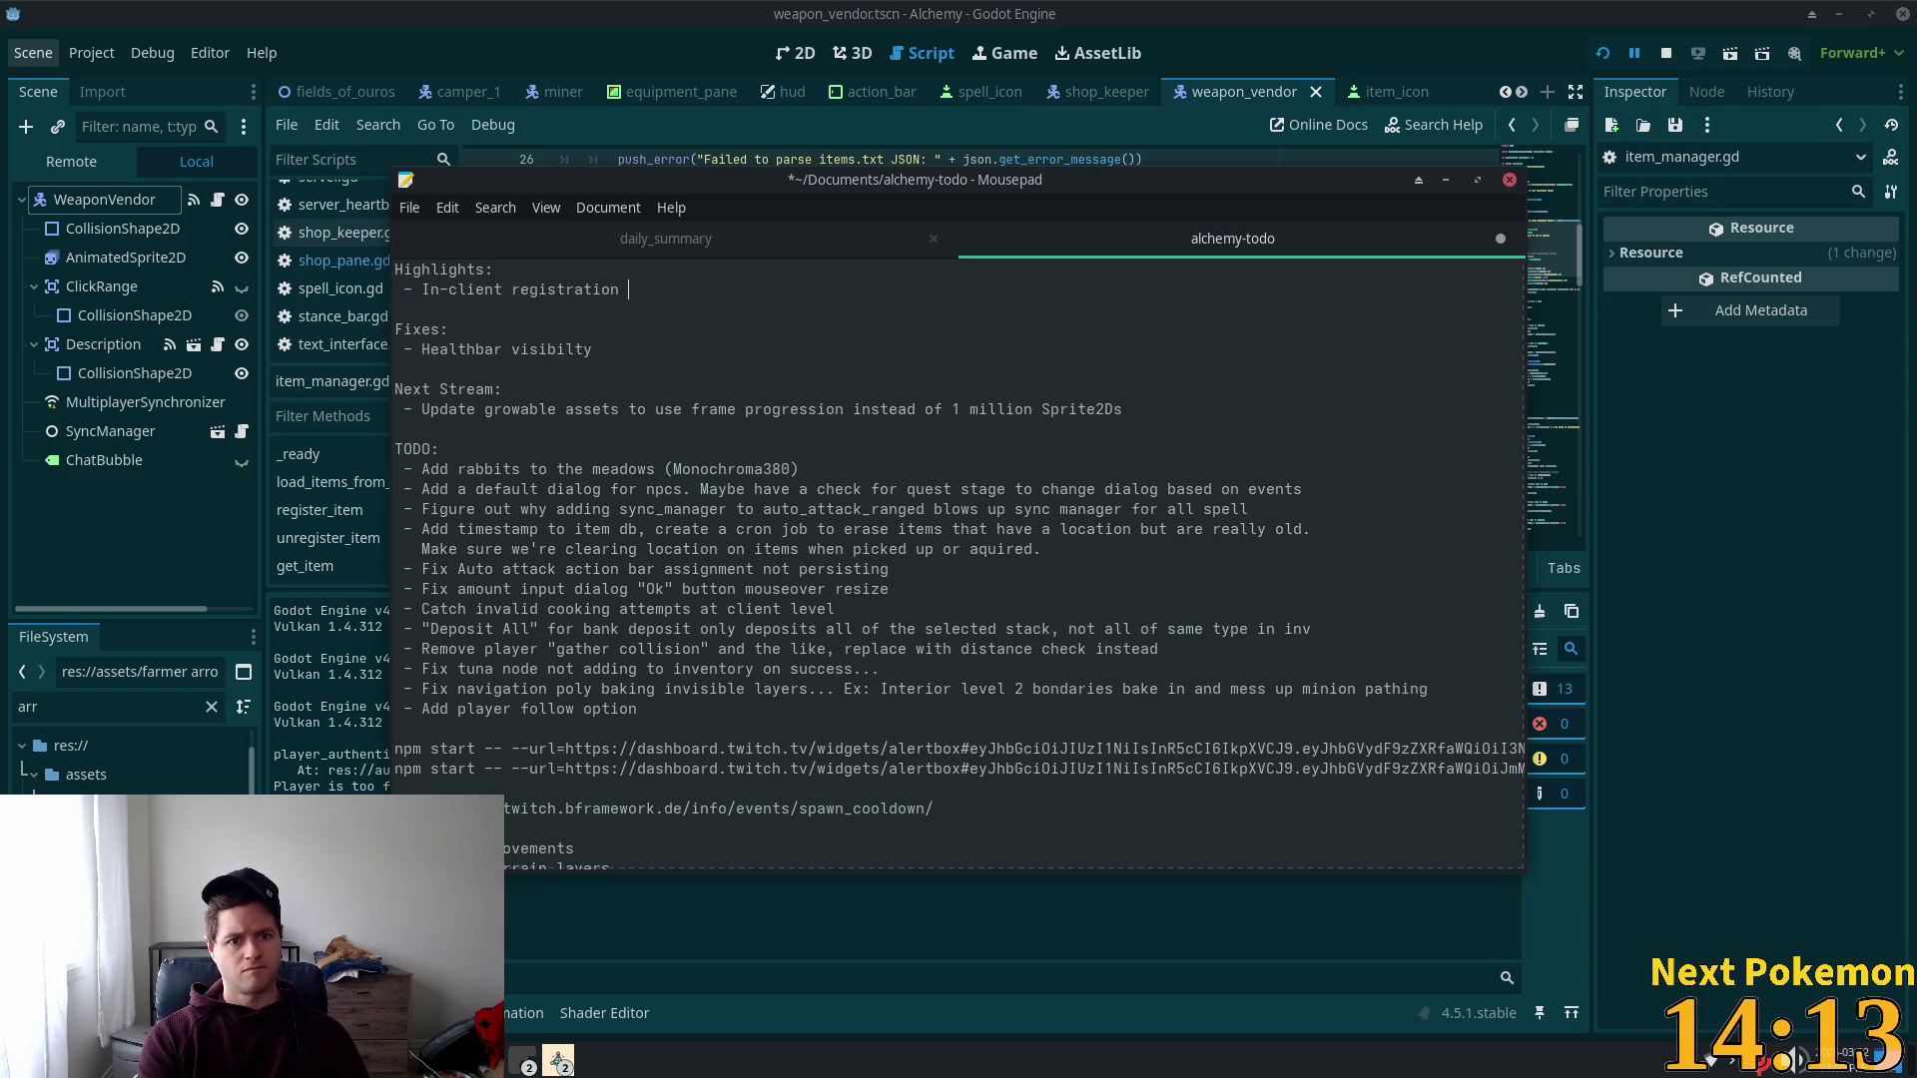
{"action": "type", "text": "flow"}
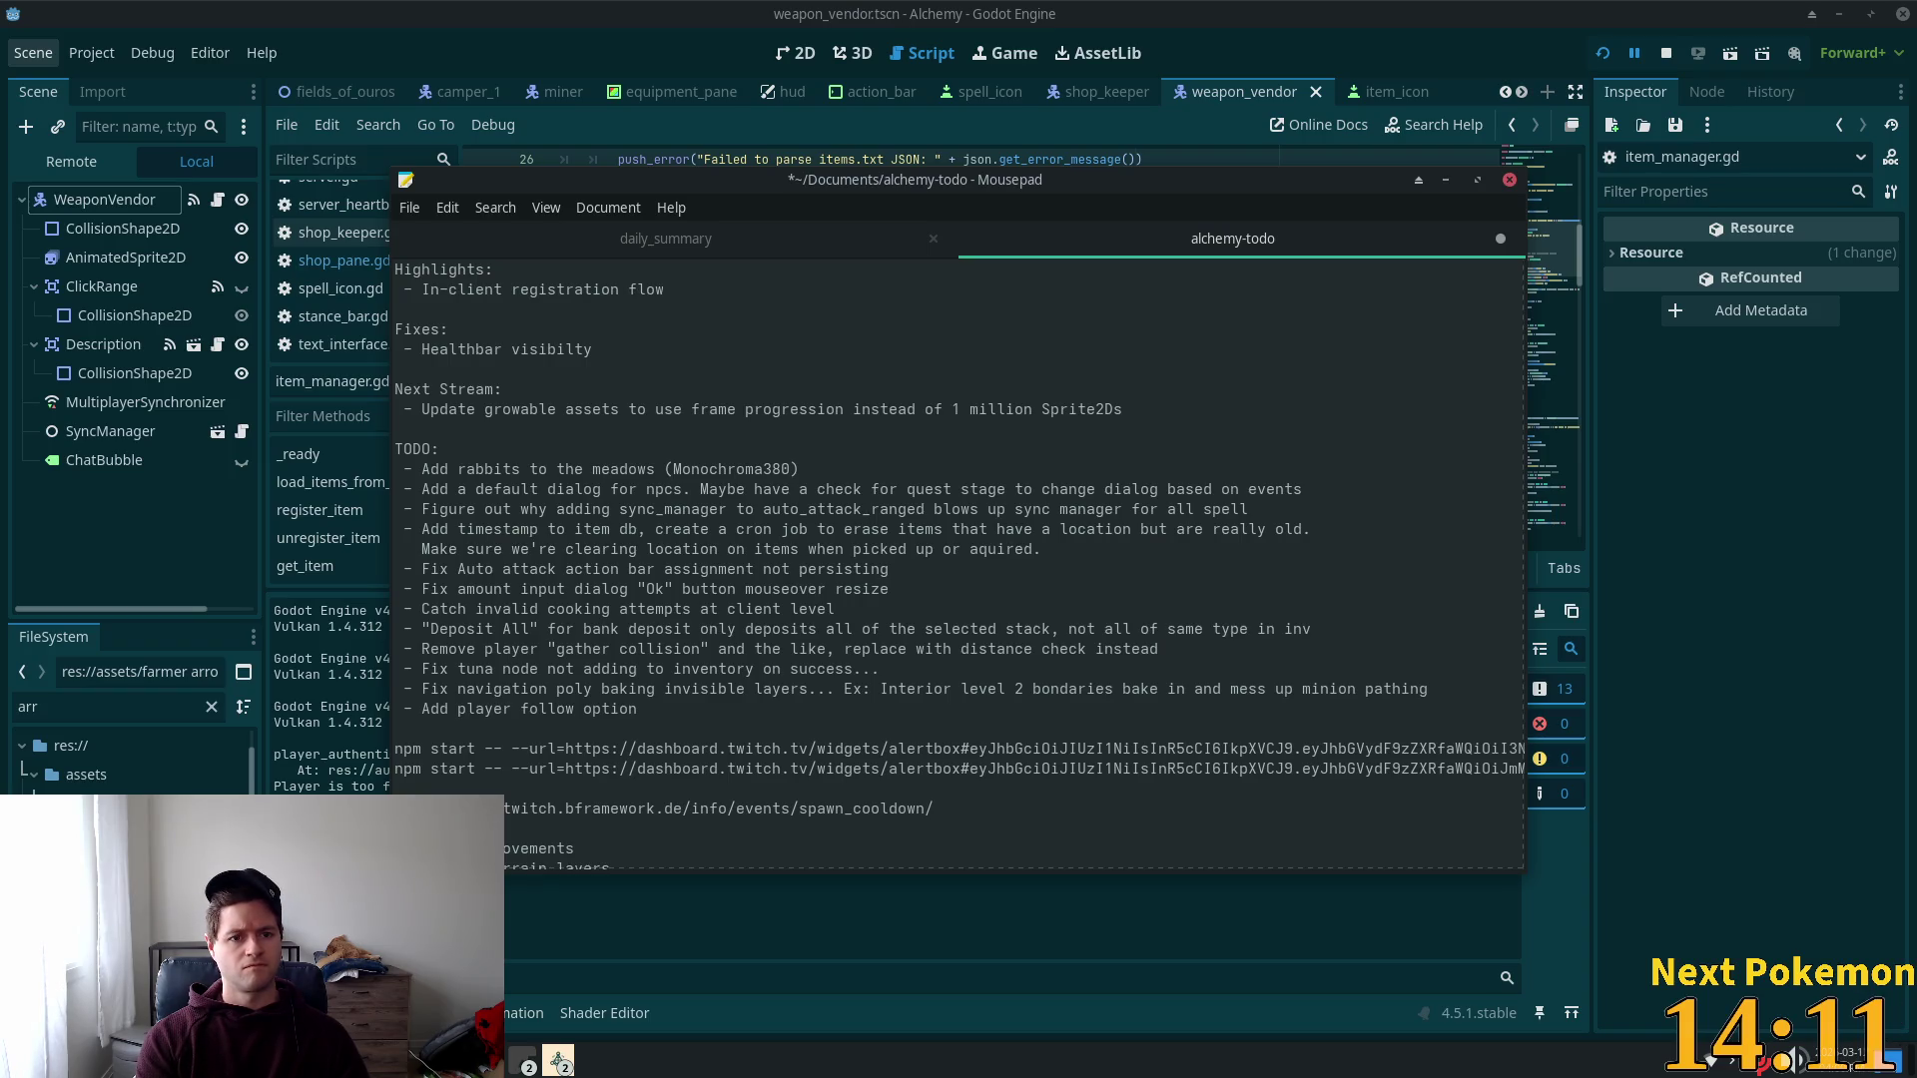
Step: Add the refactor highlight ending 'instead of a scene per item', then begin 'Add beginner quest to'
{"action": "key", "text": "Return"}
{"action": "type", "text": "-"}
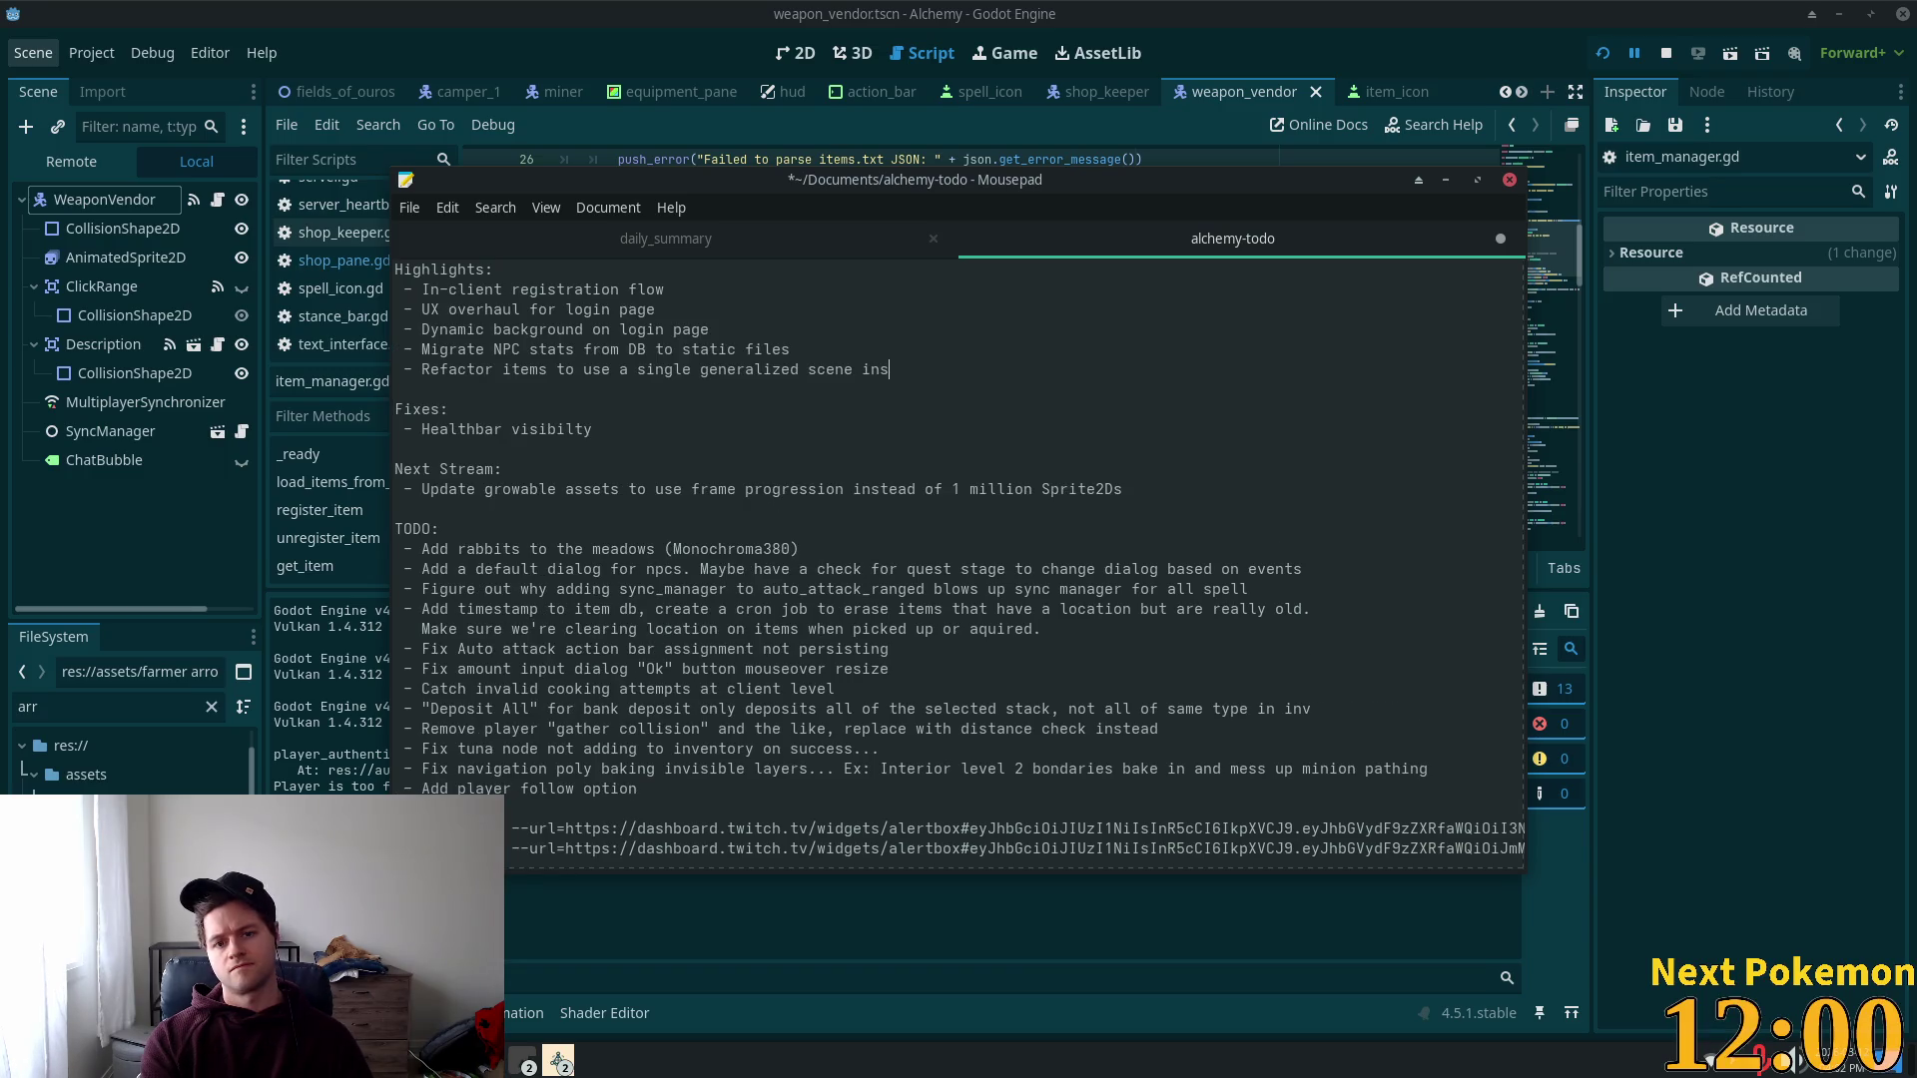
{"action": "type", "text": "ead of i"}
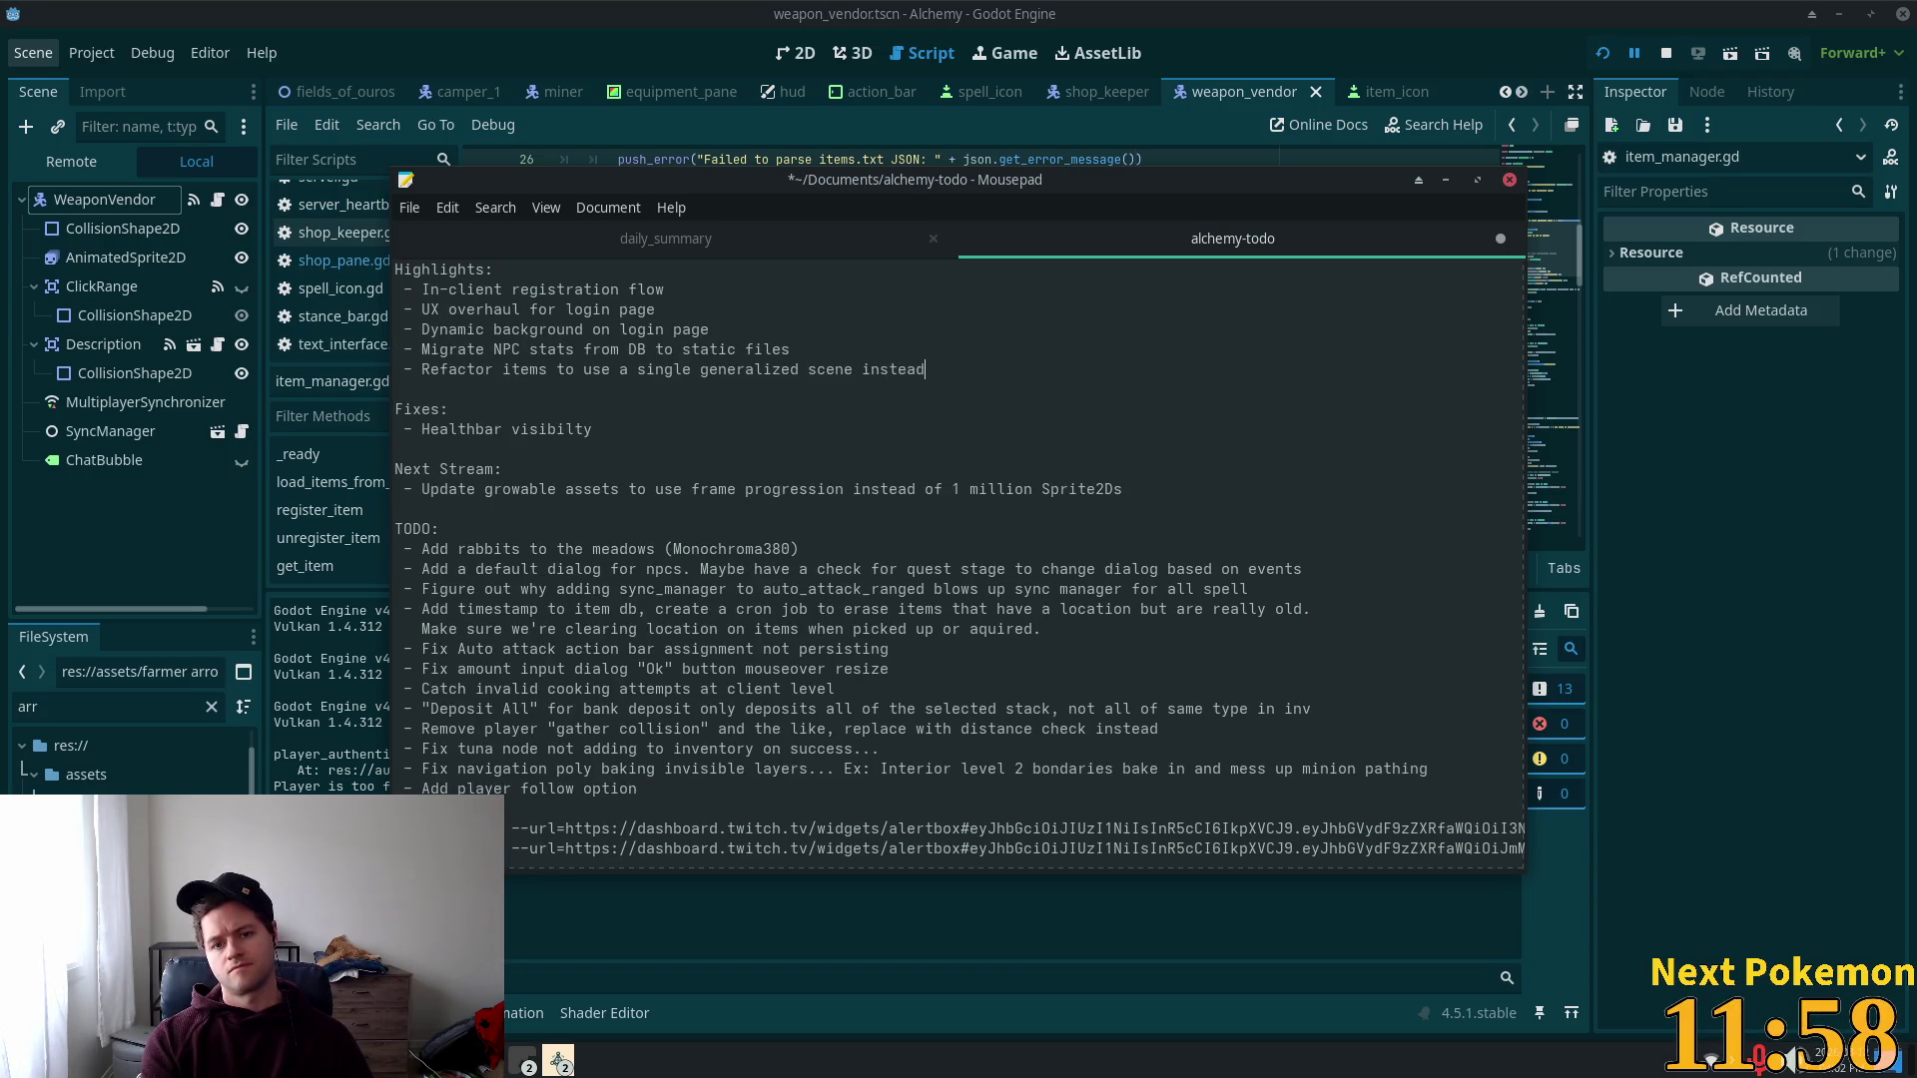
{"action": "key", "text": "BackSpace"}
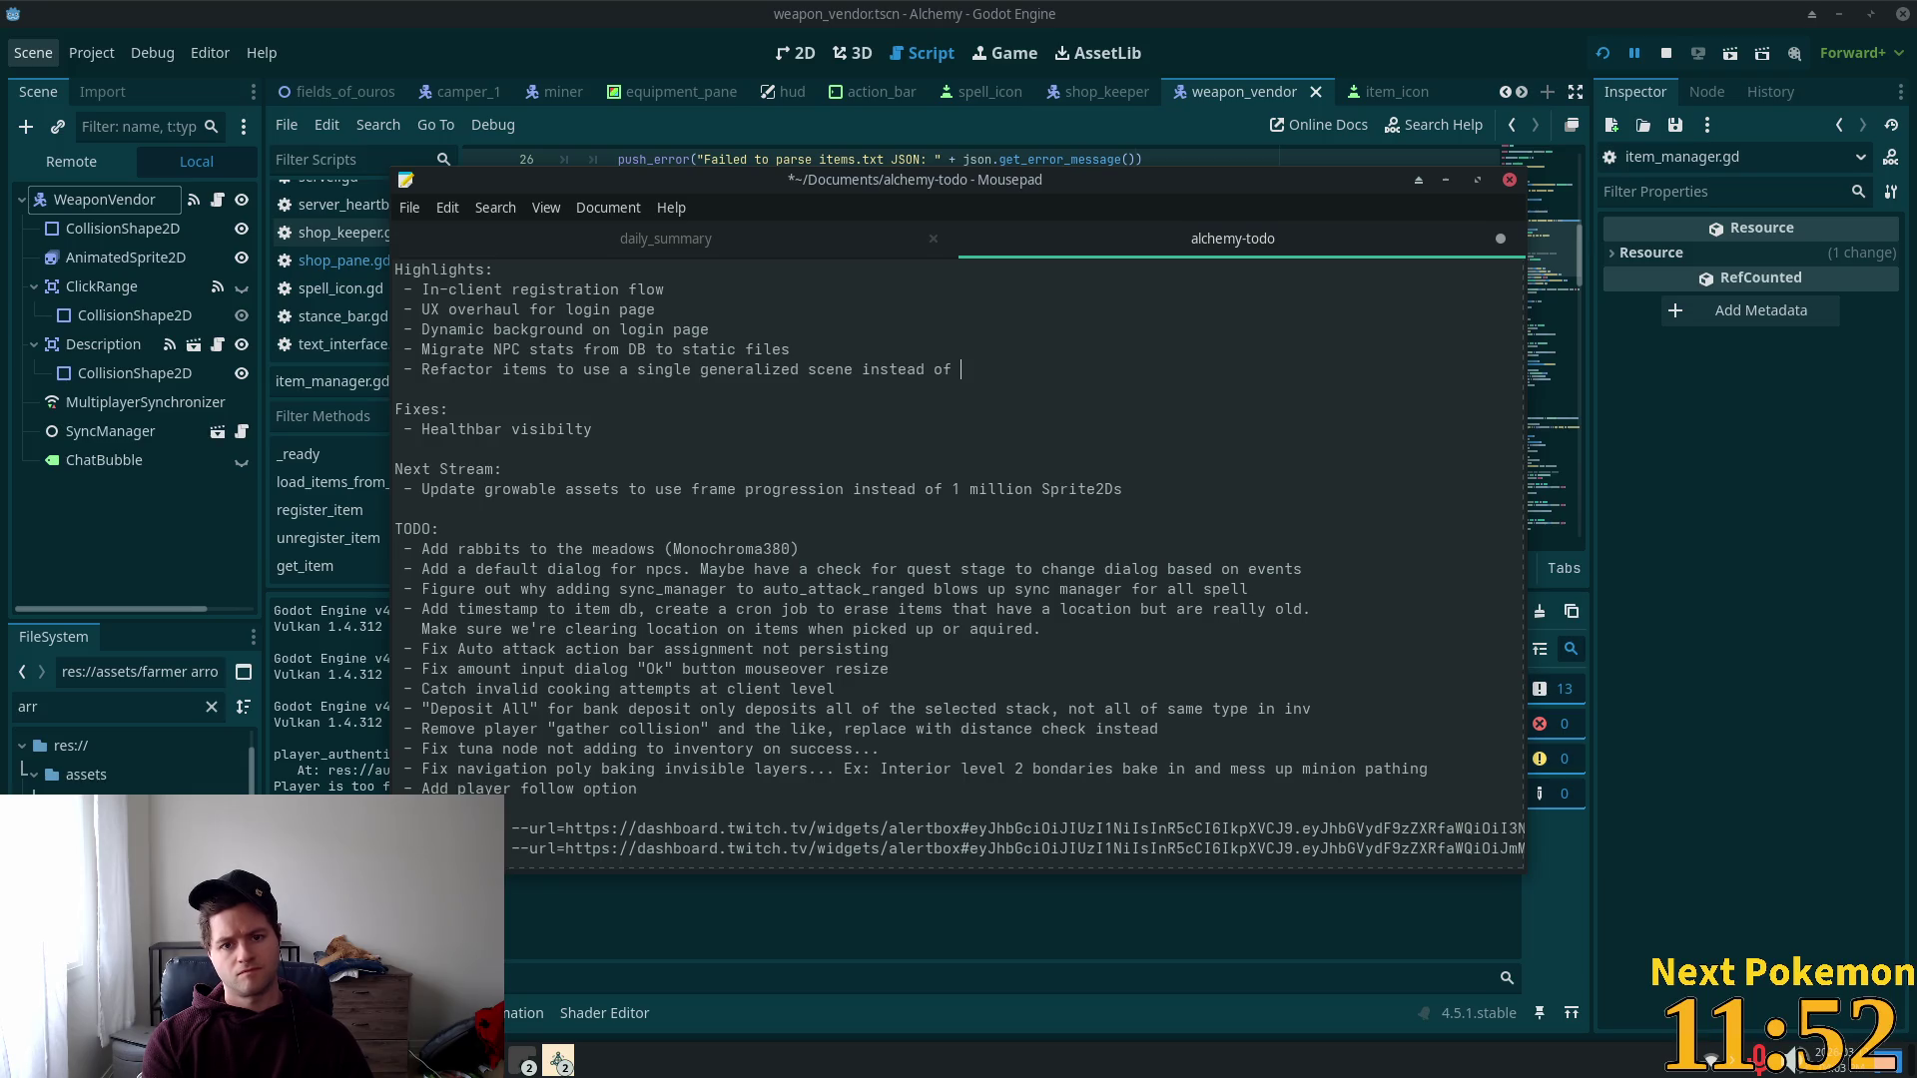
{"action": "type", "text": "a scene per item"}
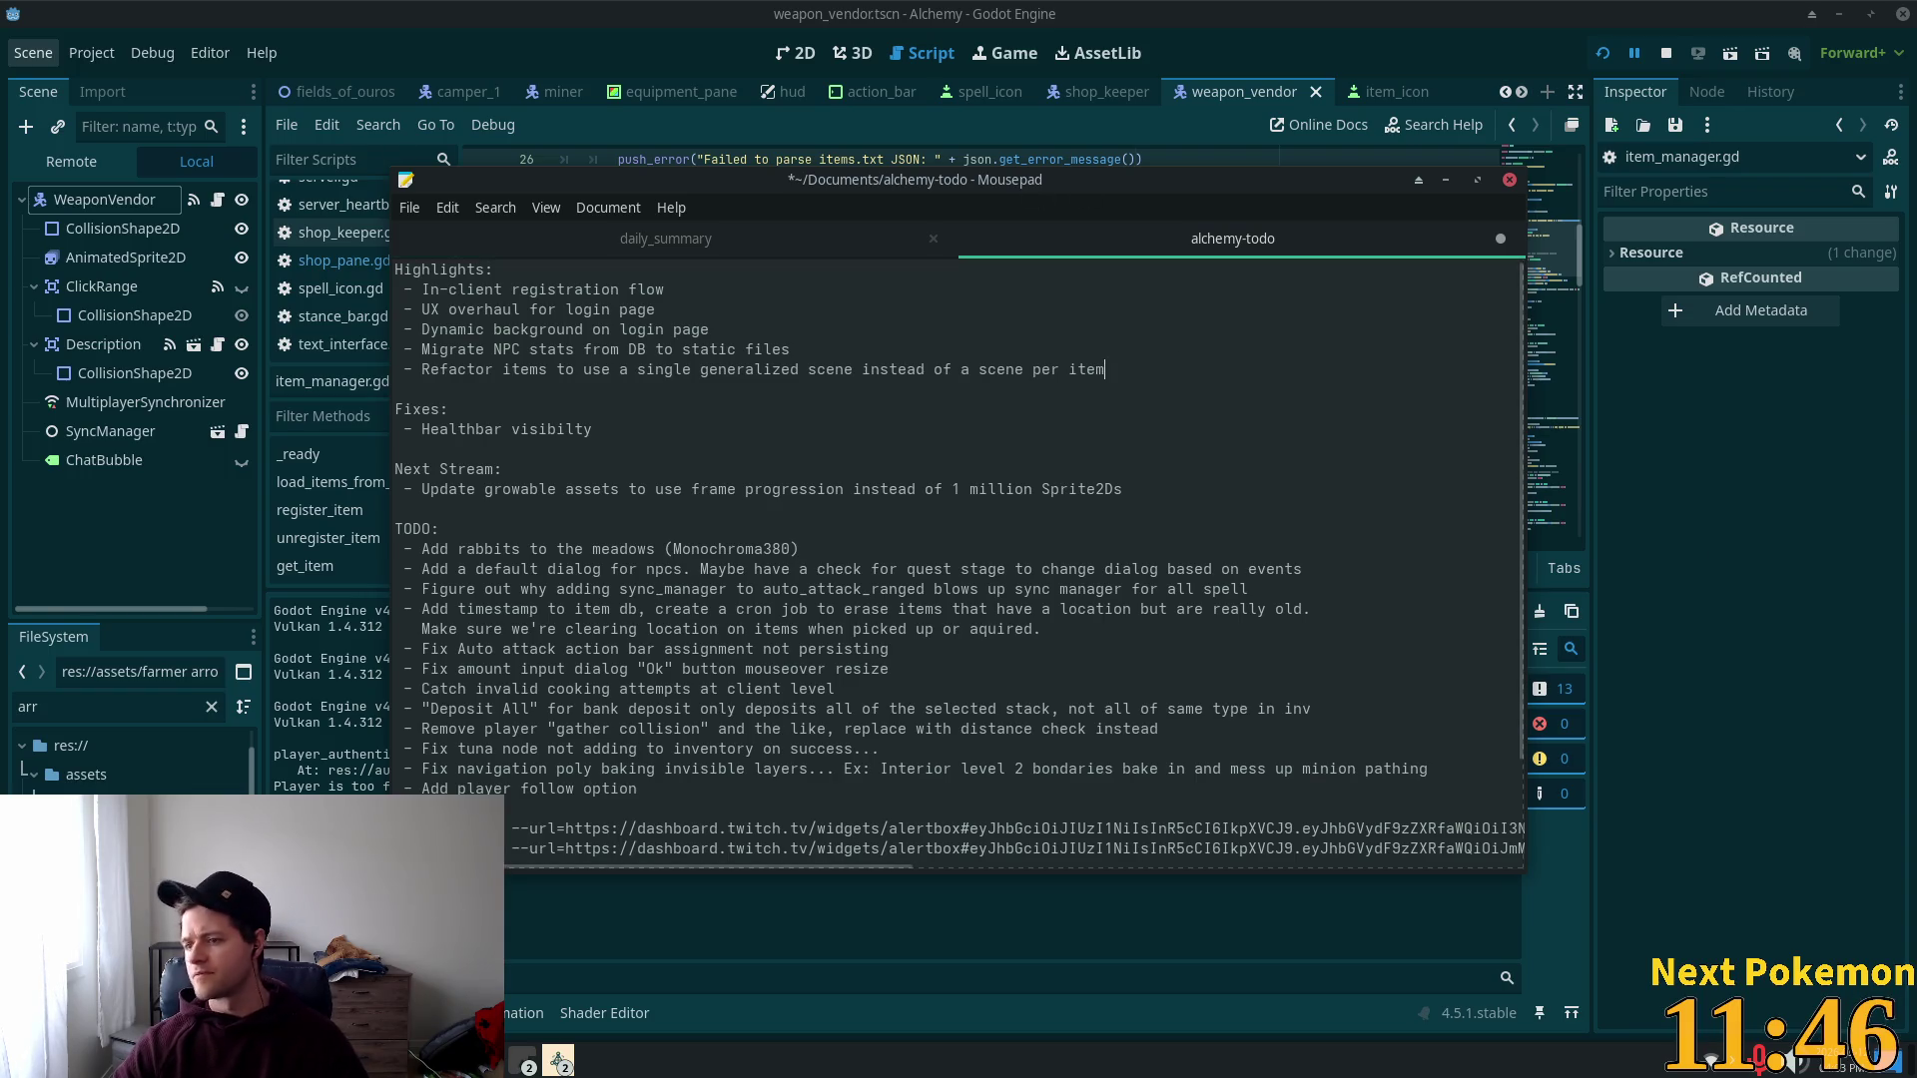
{"action": "key", "text": "Return"}
{"action": "type", "text": "- Ad"}
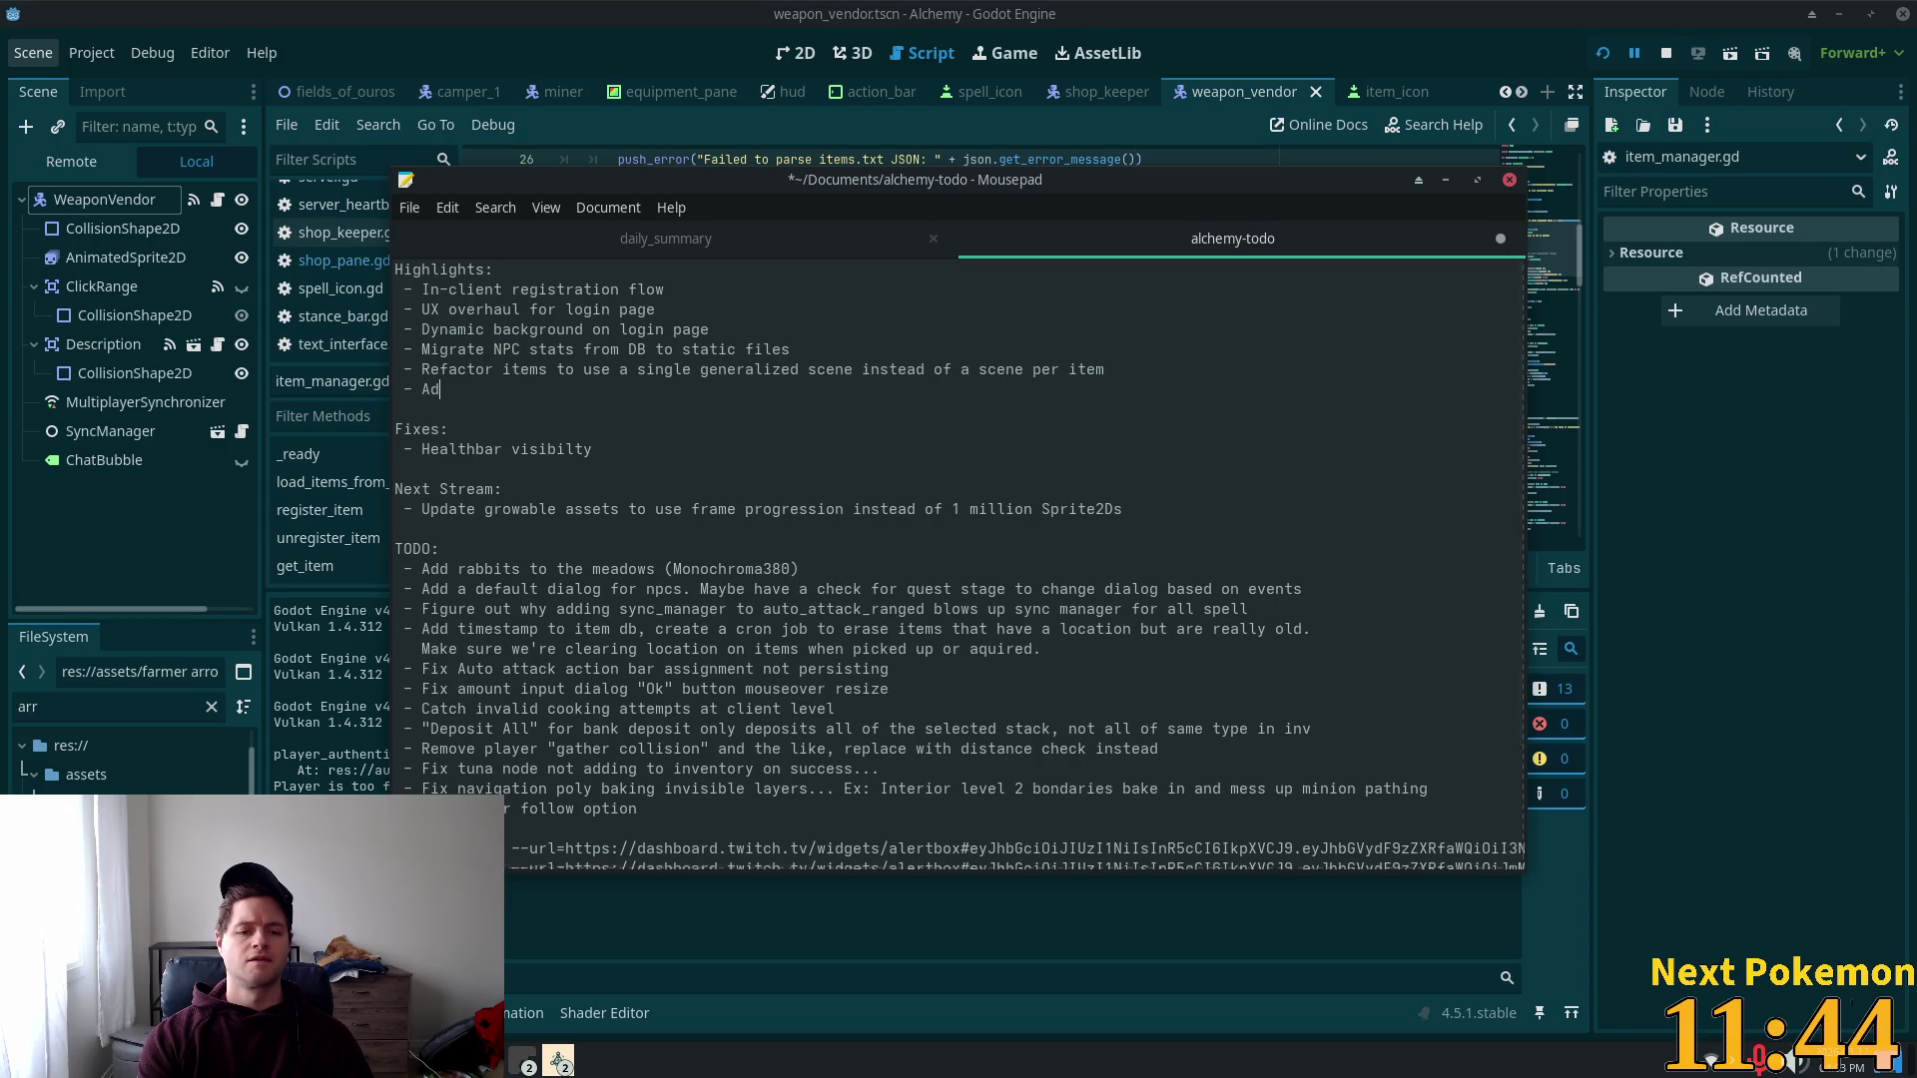
{"action": "type", "text": "d beg"}
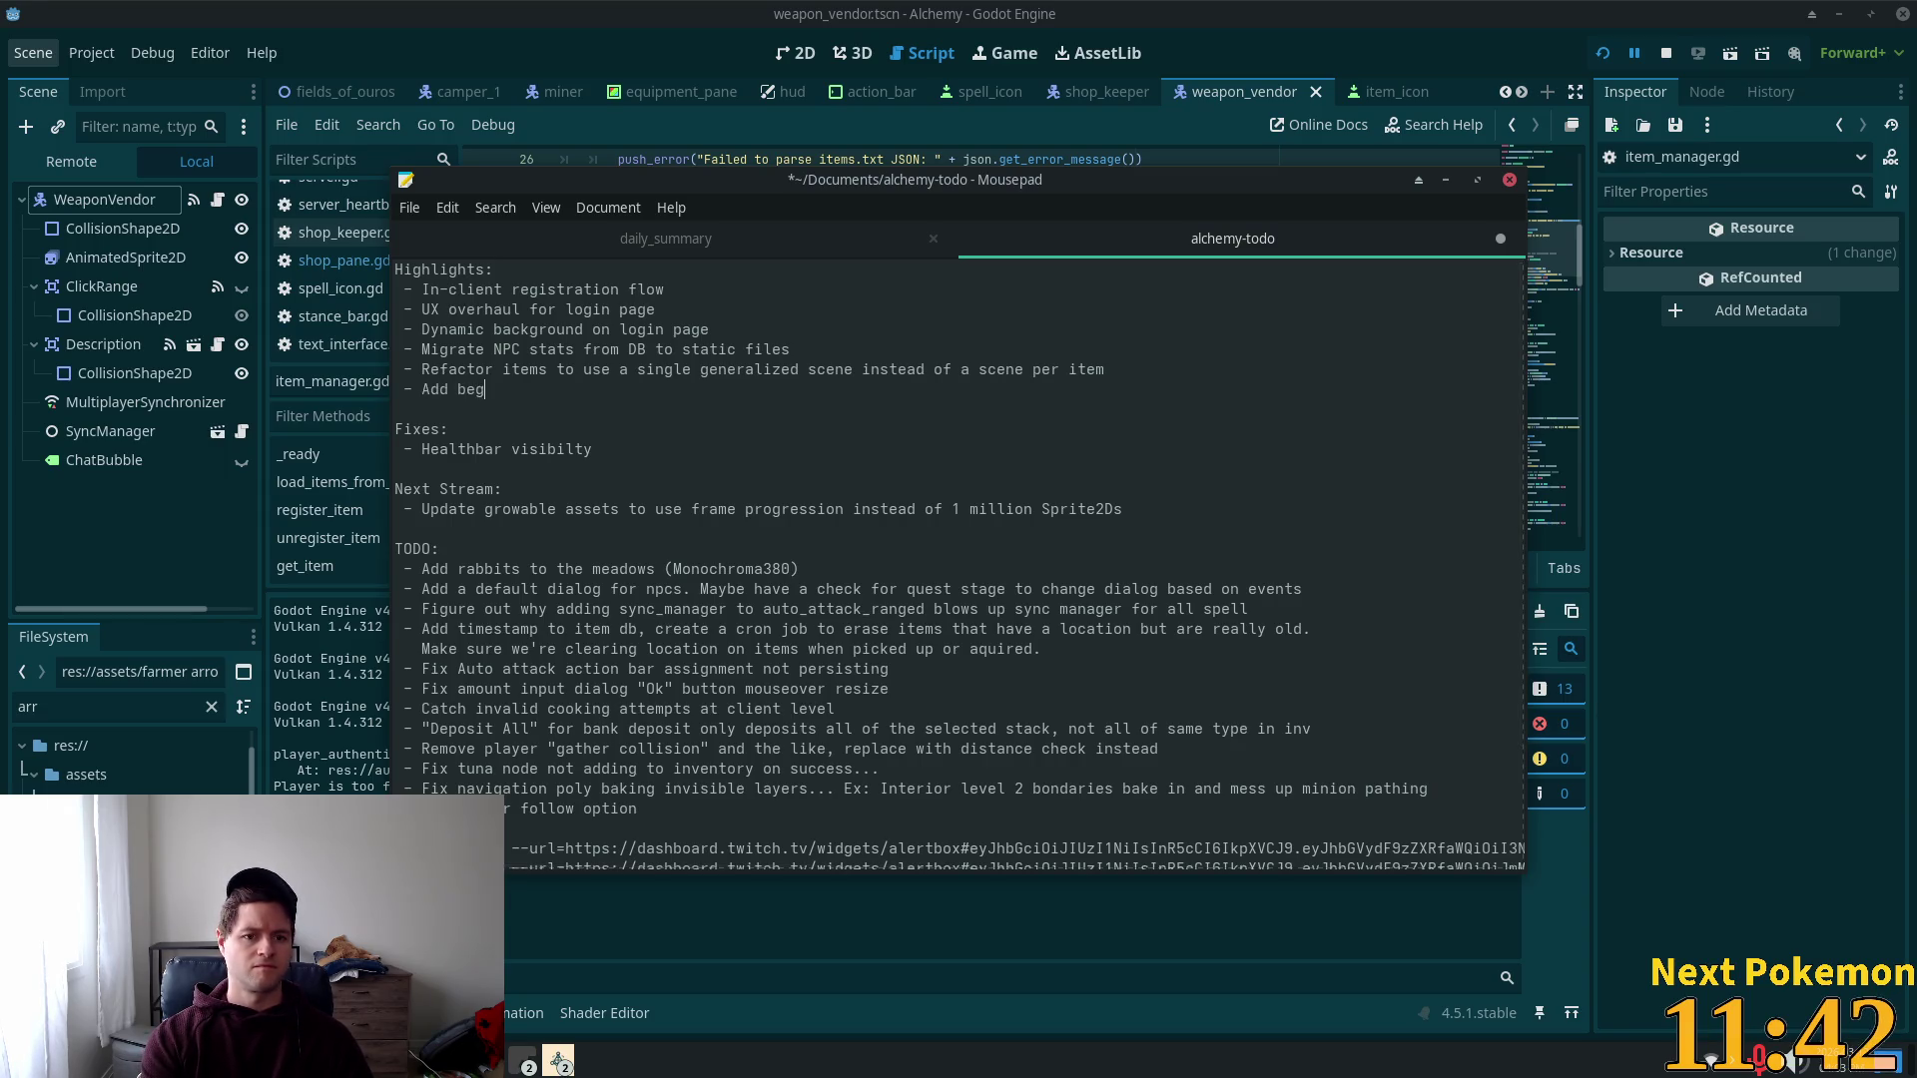
{"action": "type", "text": "inner quest to"}
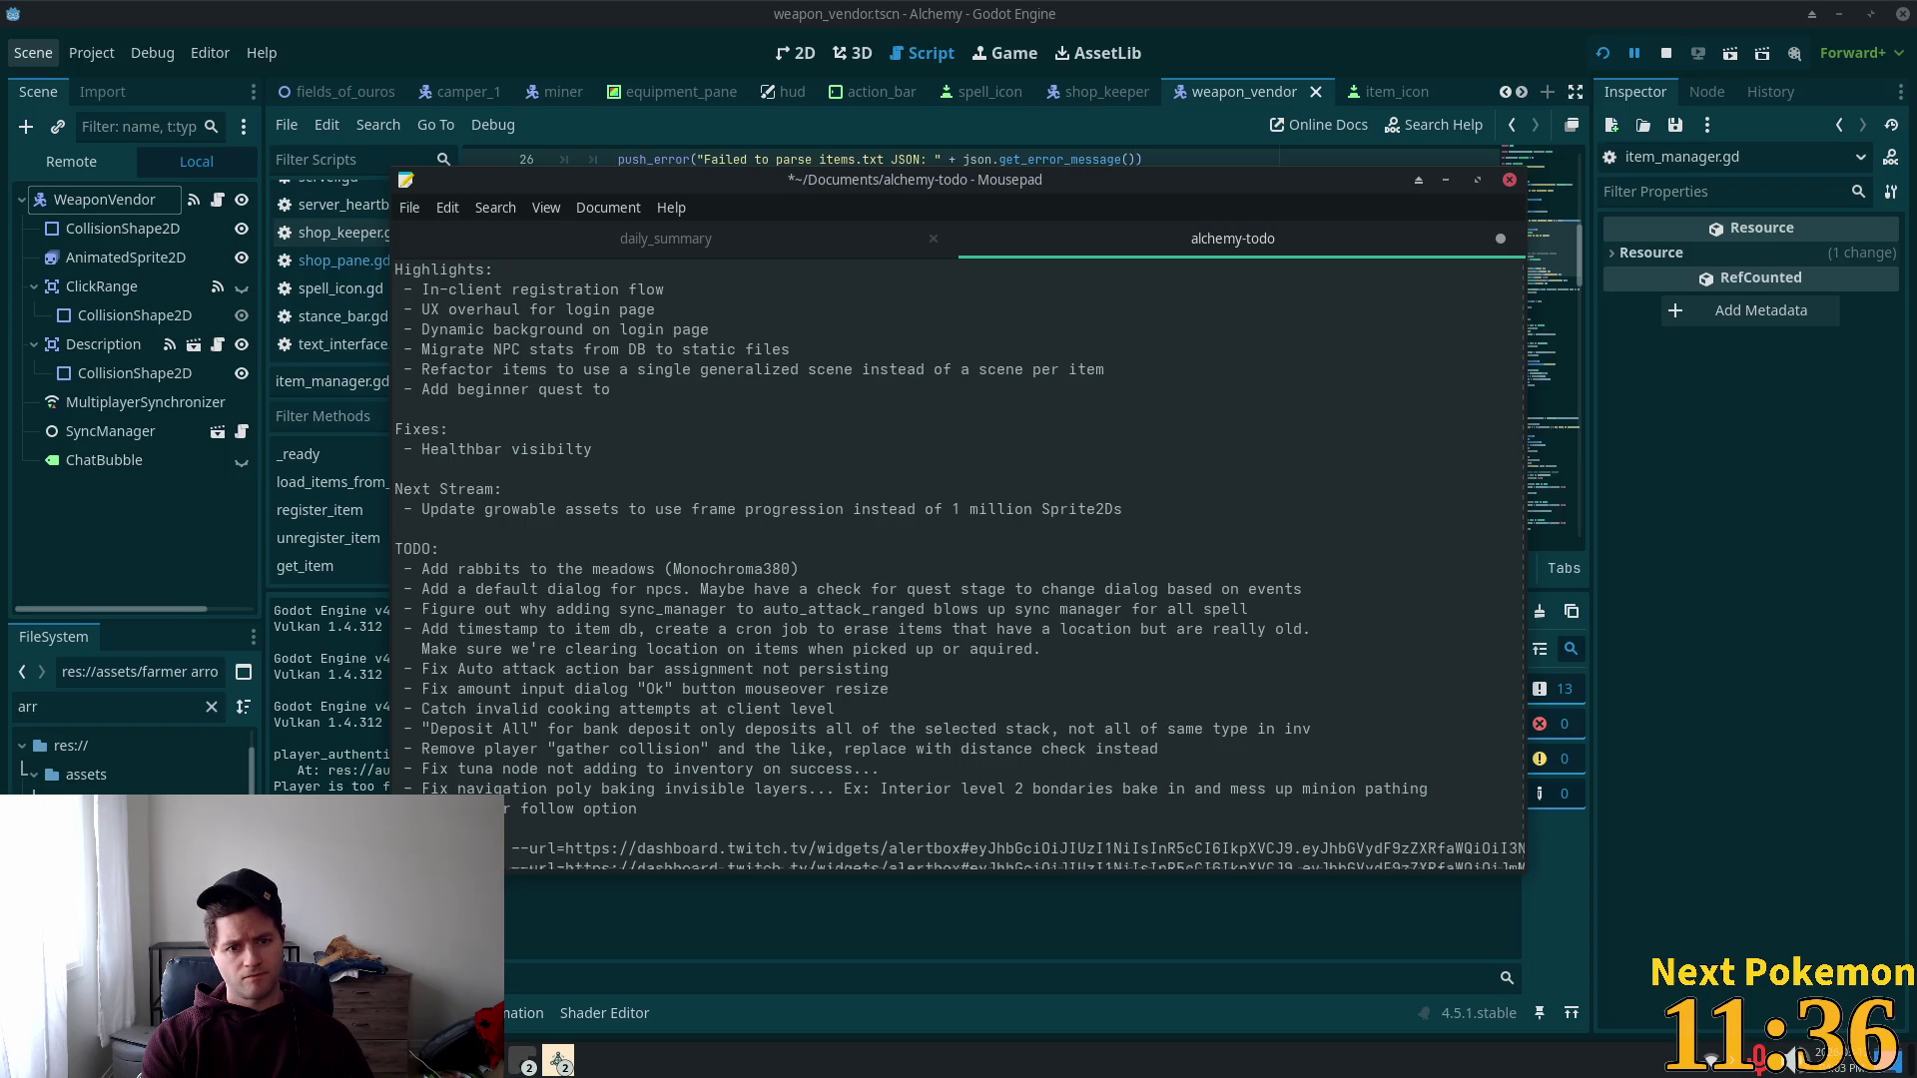
Step: Reword the entry to 'Add beginner quest for mining introduction'
{"action": "key", "text": "BackSpace"}
{"action": "key", "text": "BackSpace"}
{"action": "type", "text": "for mining "}
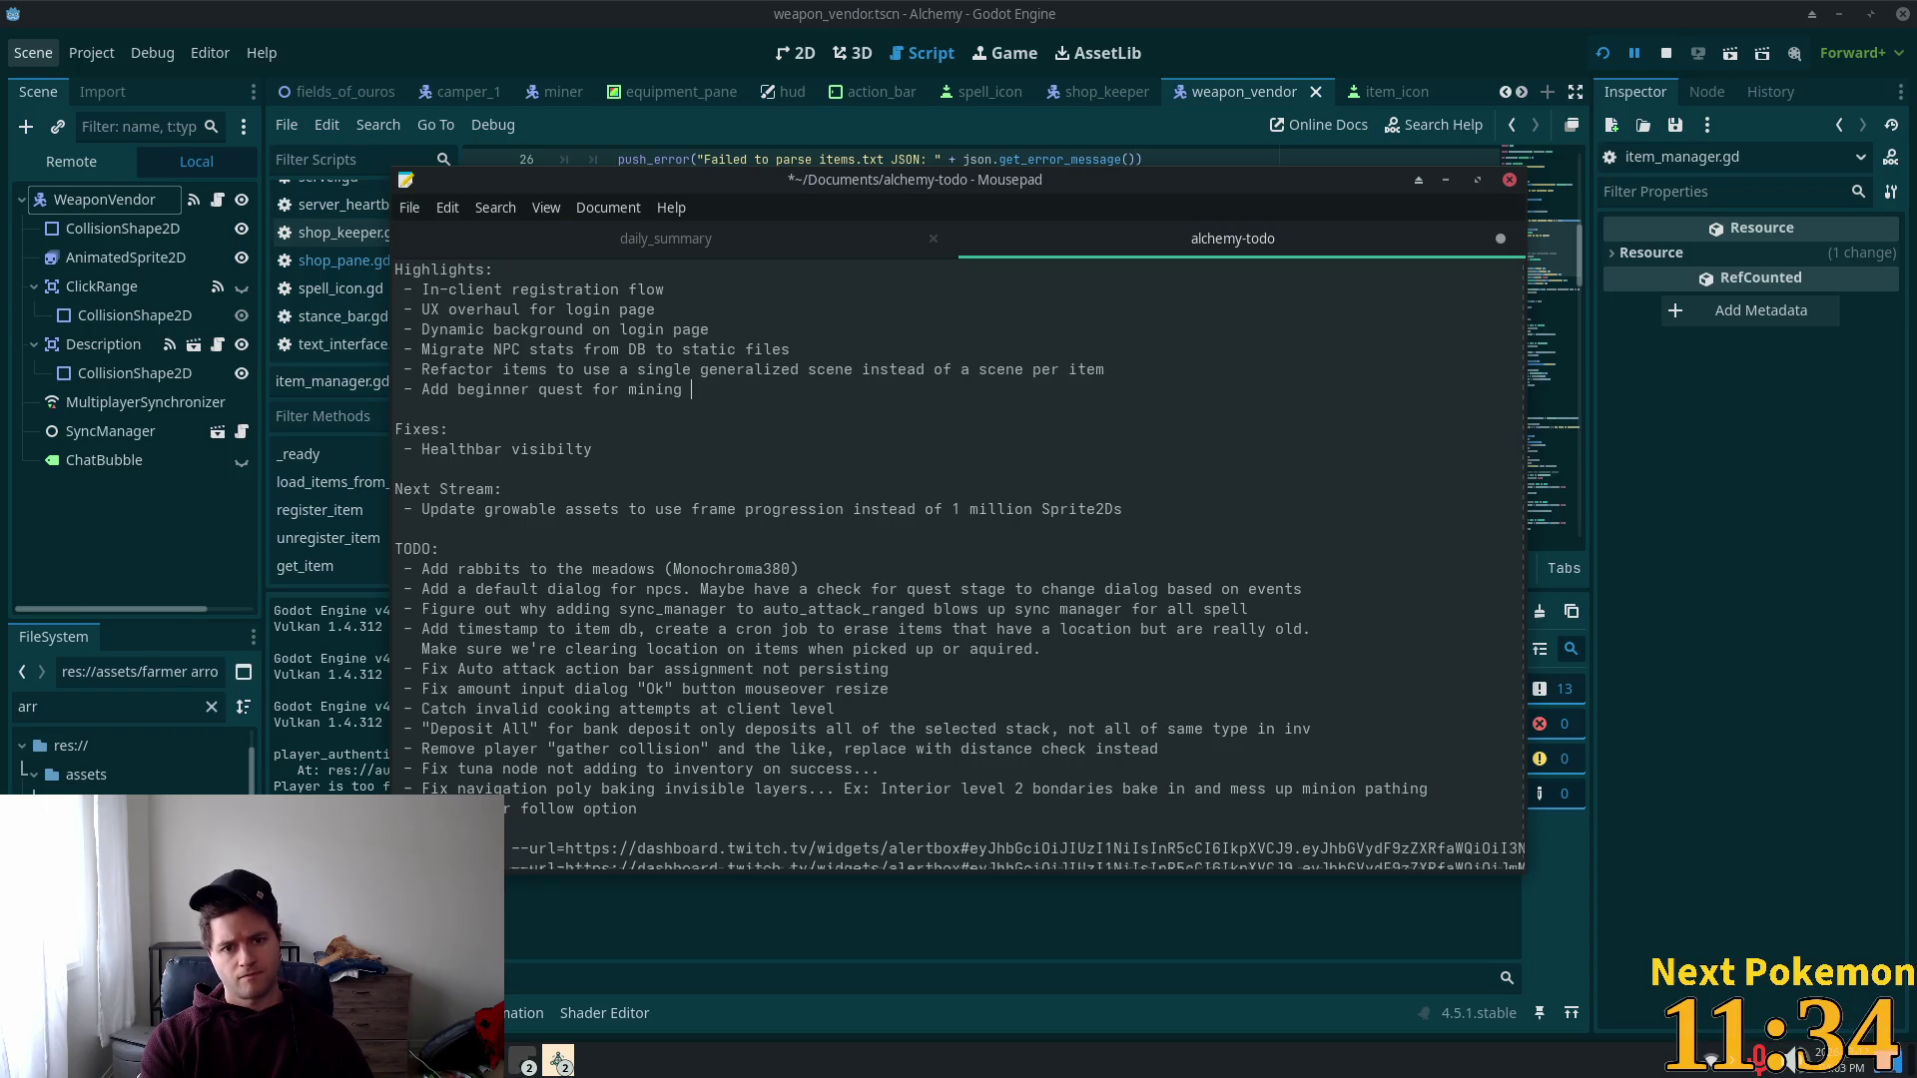
{"action": "type", "text": "introductio"}
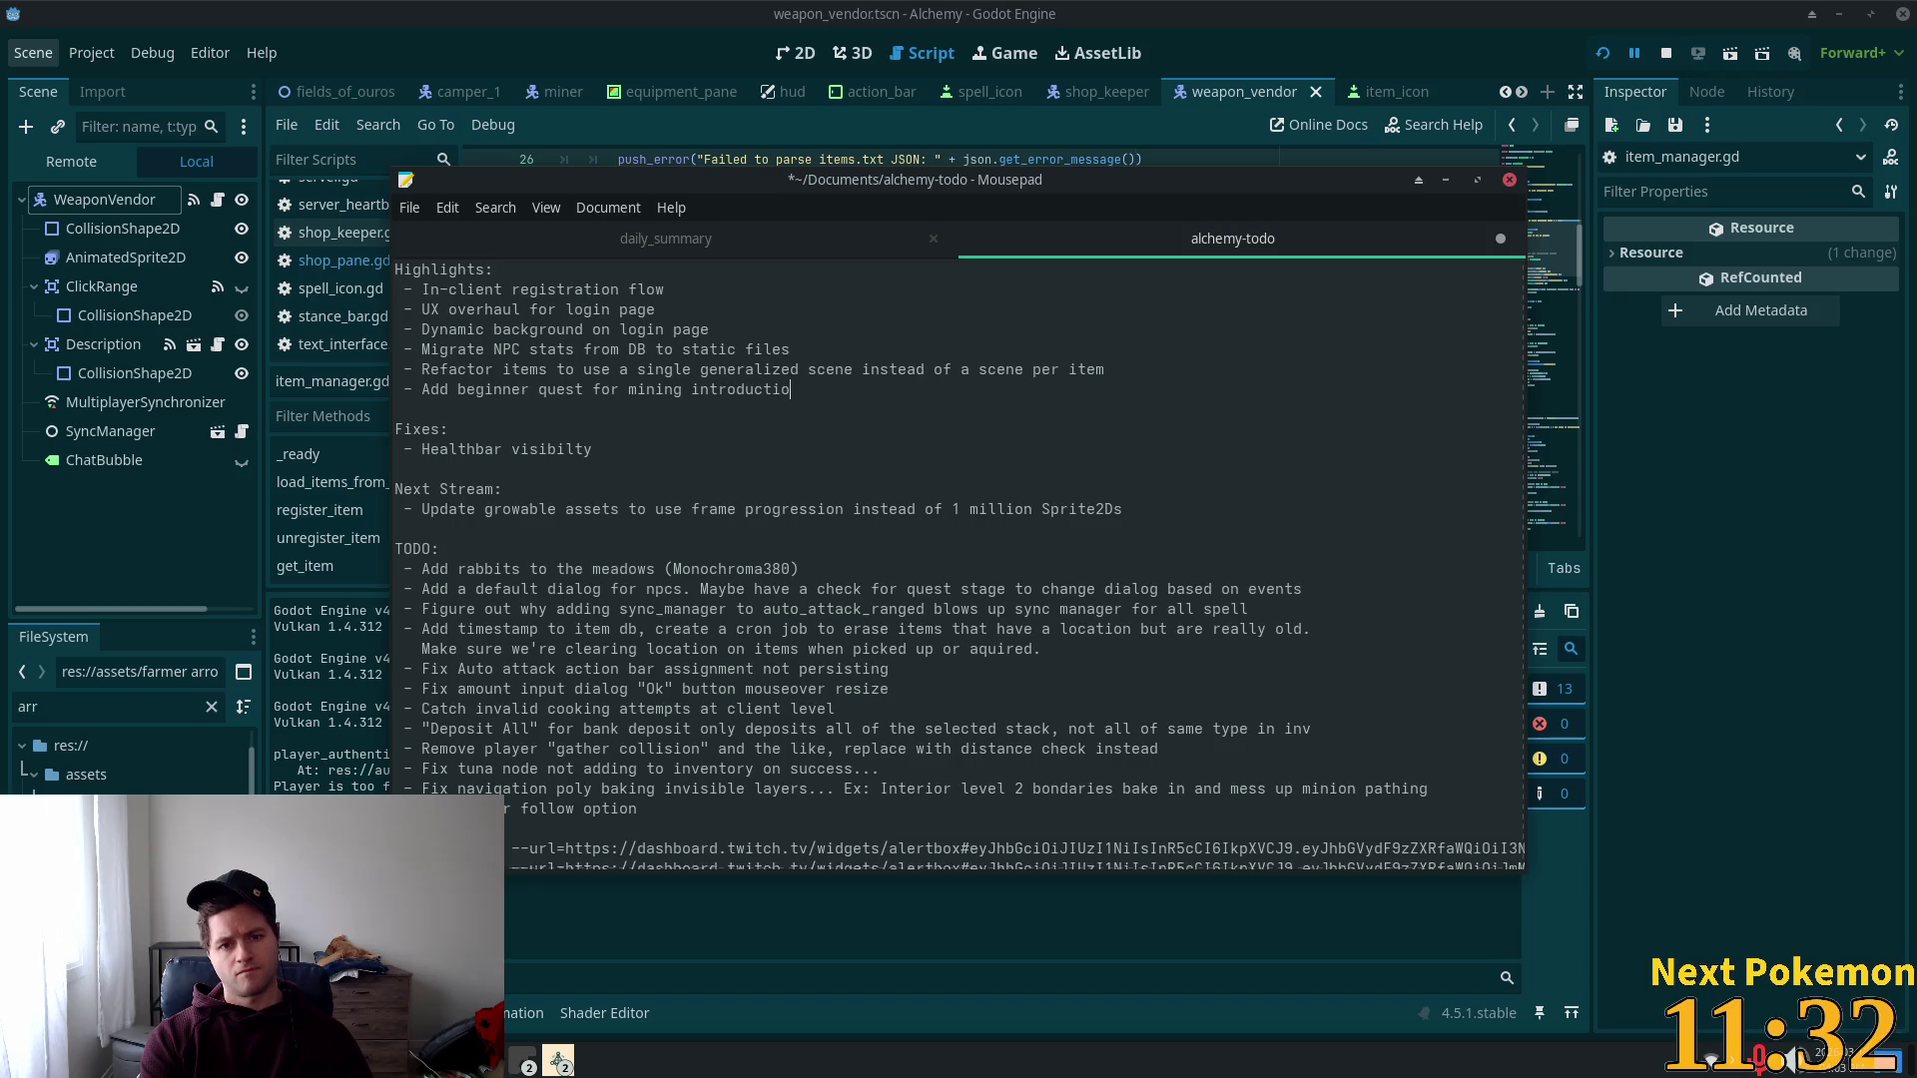
{"action": "type", "text": "n"}
{"action": "key", "text": "Return"}
Step: Add the 'Add weapons vendor' highlight and discard the half-typed line after it
{"action": "type", "text": "Add "}
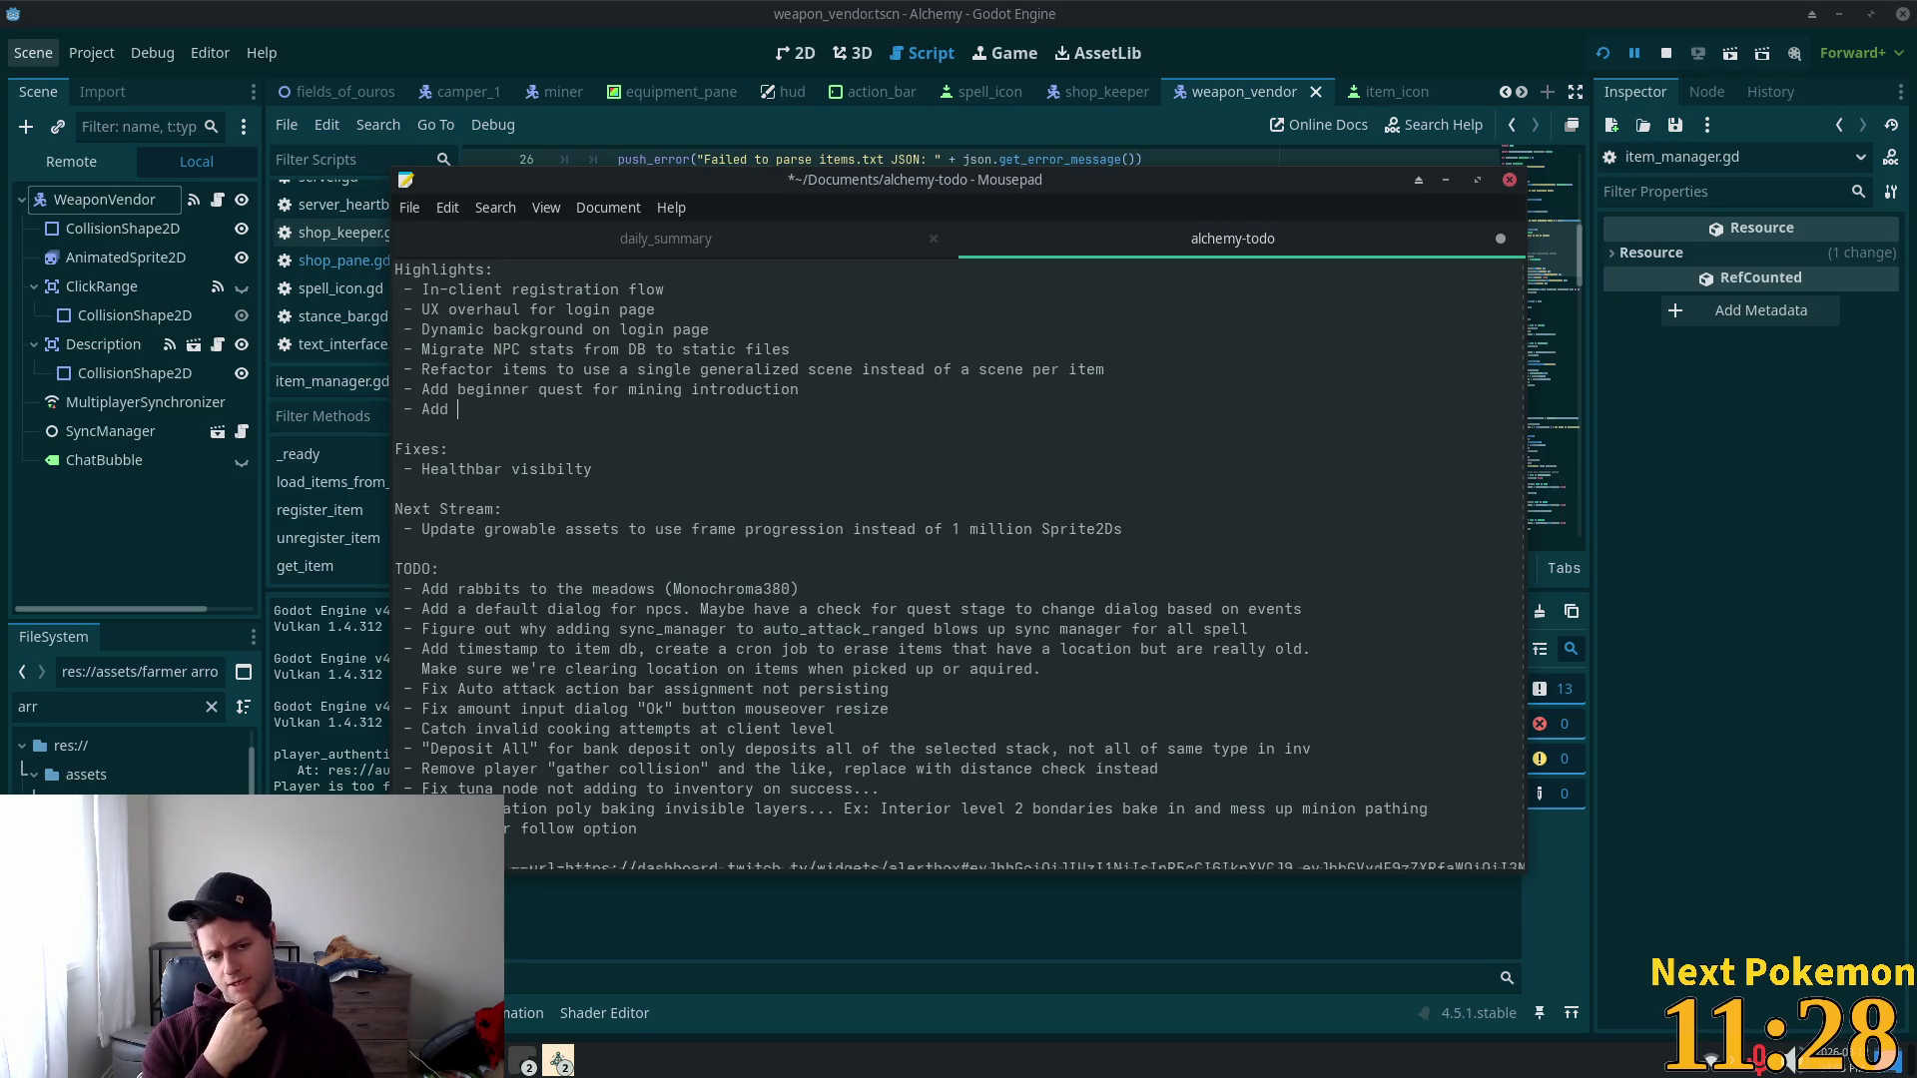
{"action": "type", "text": "weap"}
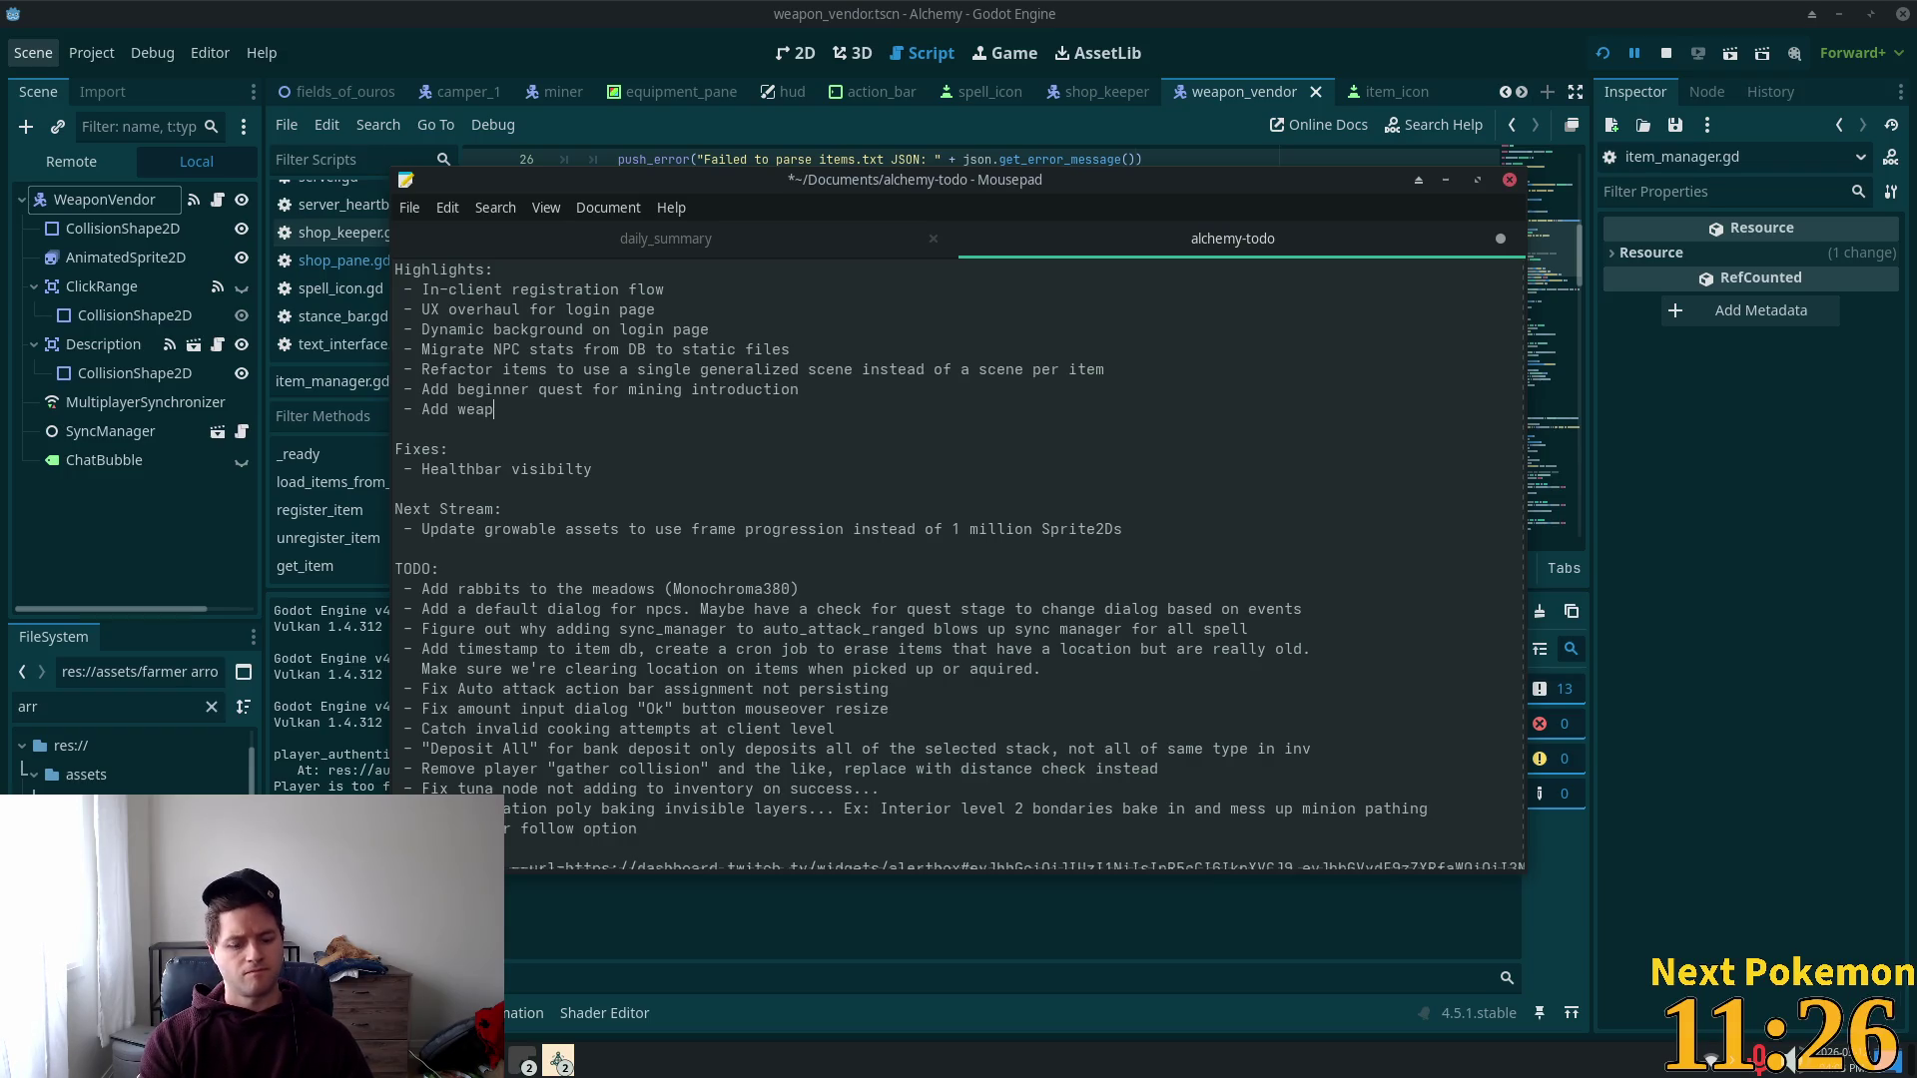
{"action": "type", "text": "ons vendor"}
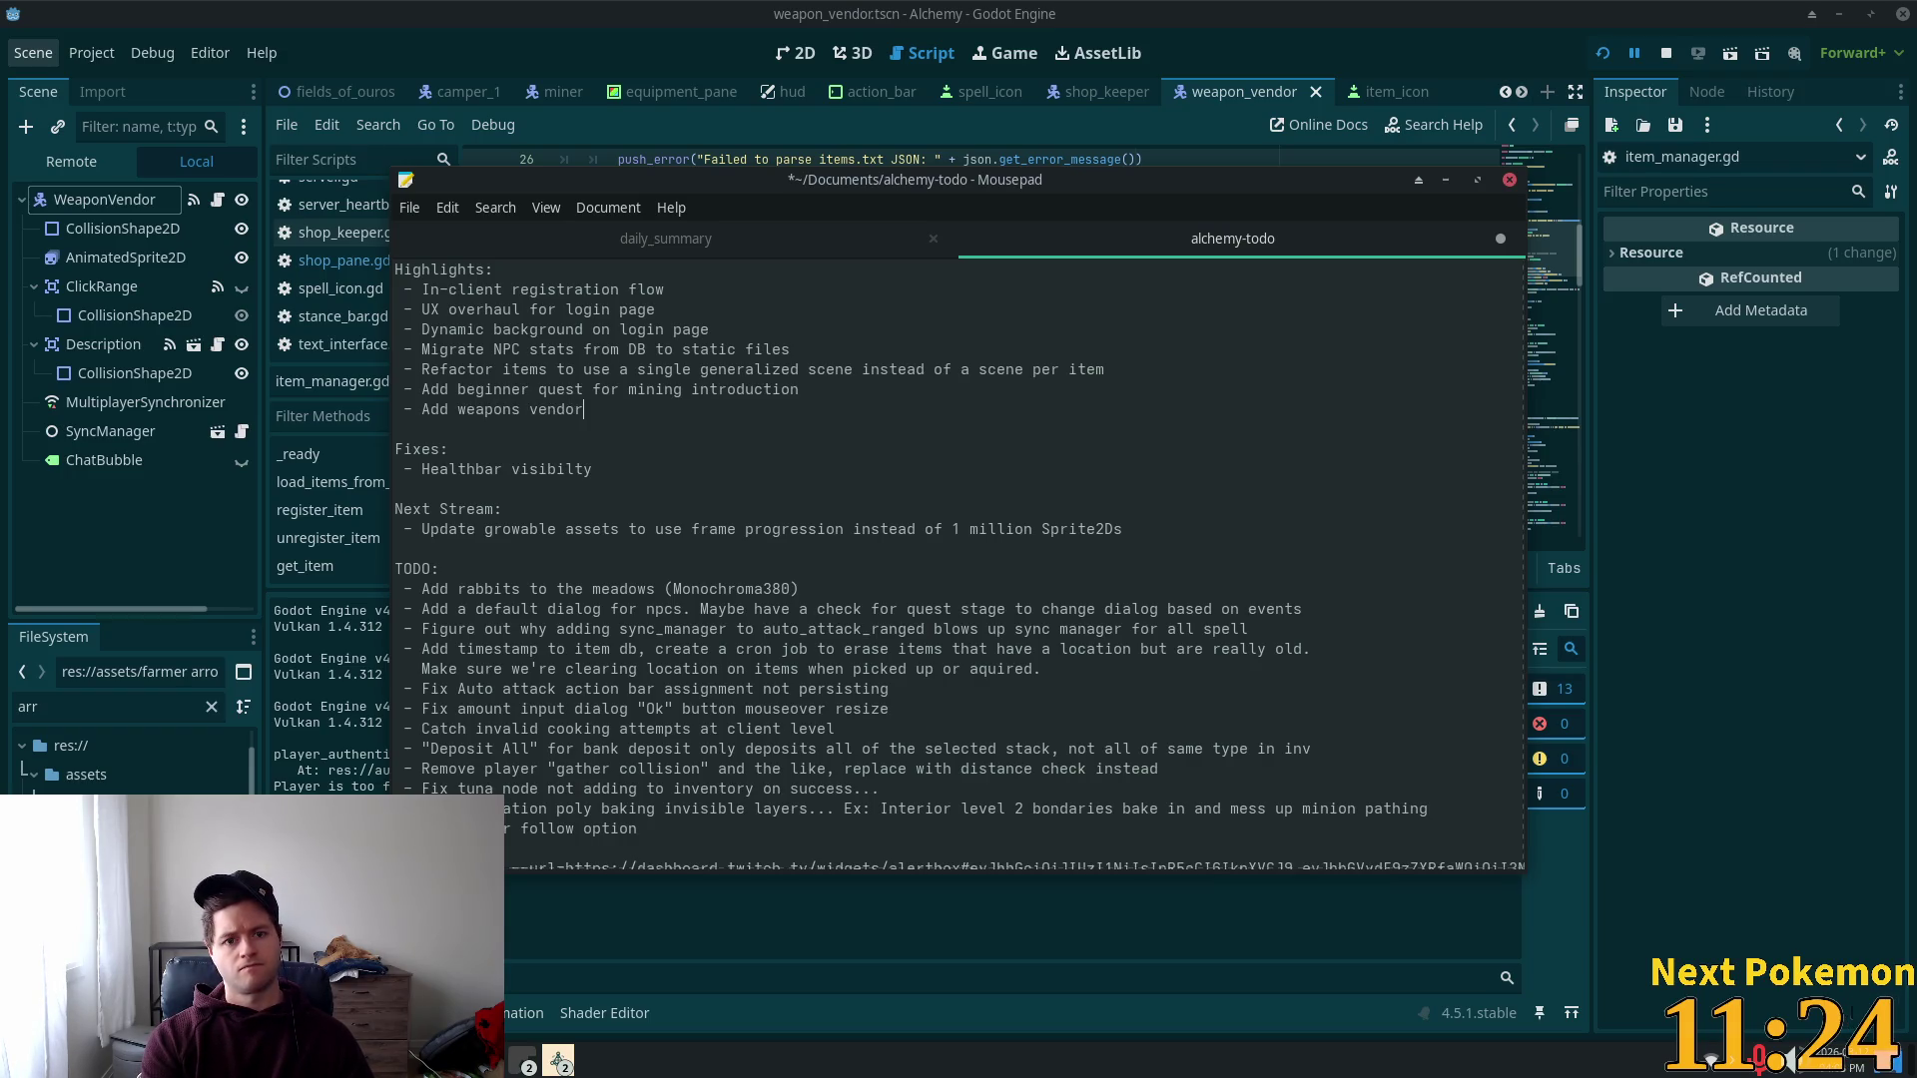
{"action": "key", "text": "Return"}
{"action": "type", "text": "-"}
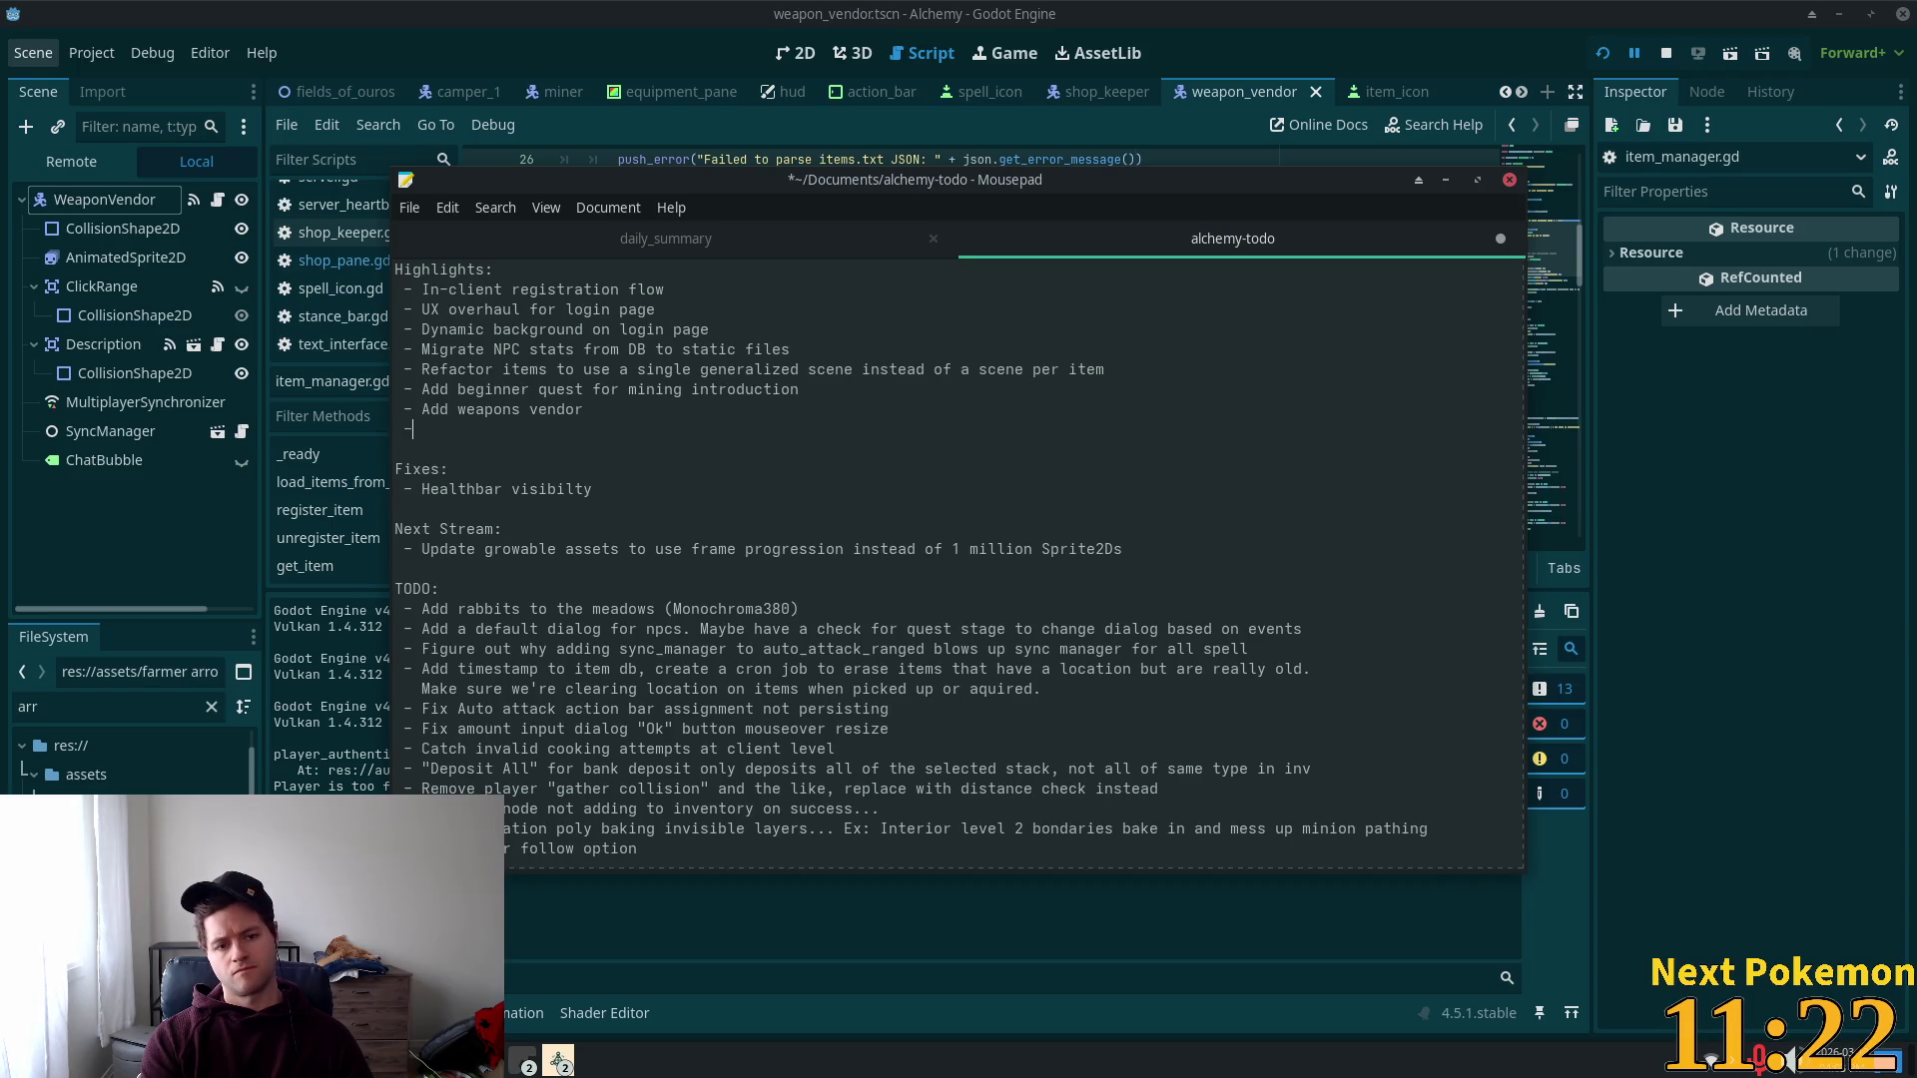
{"action": "type", "text": " Ad"}
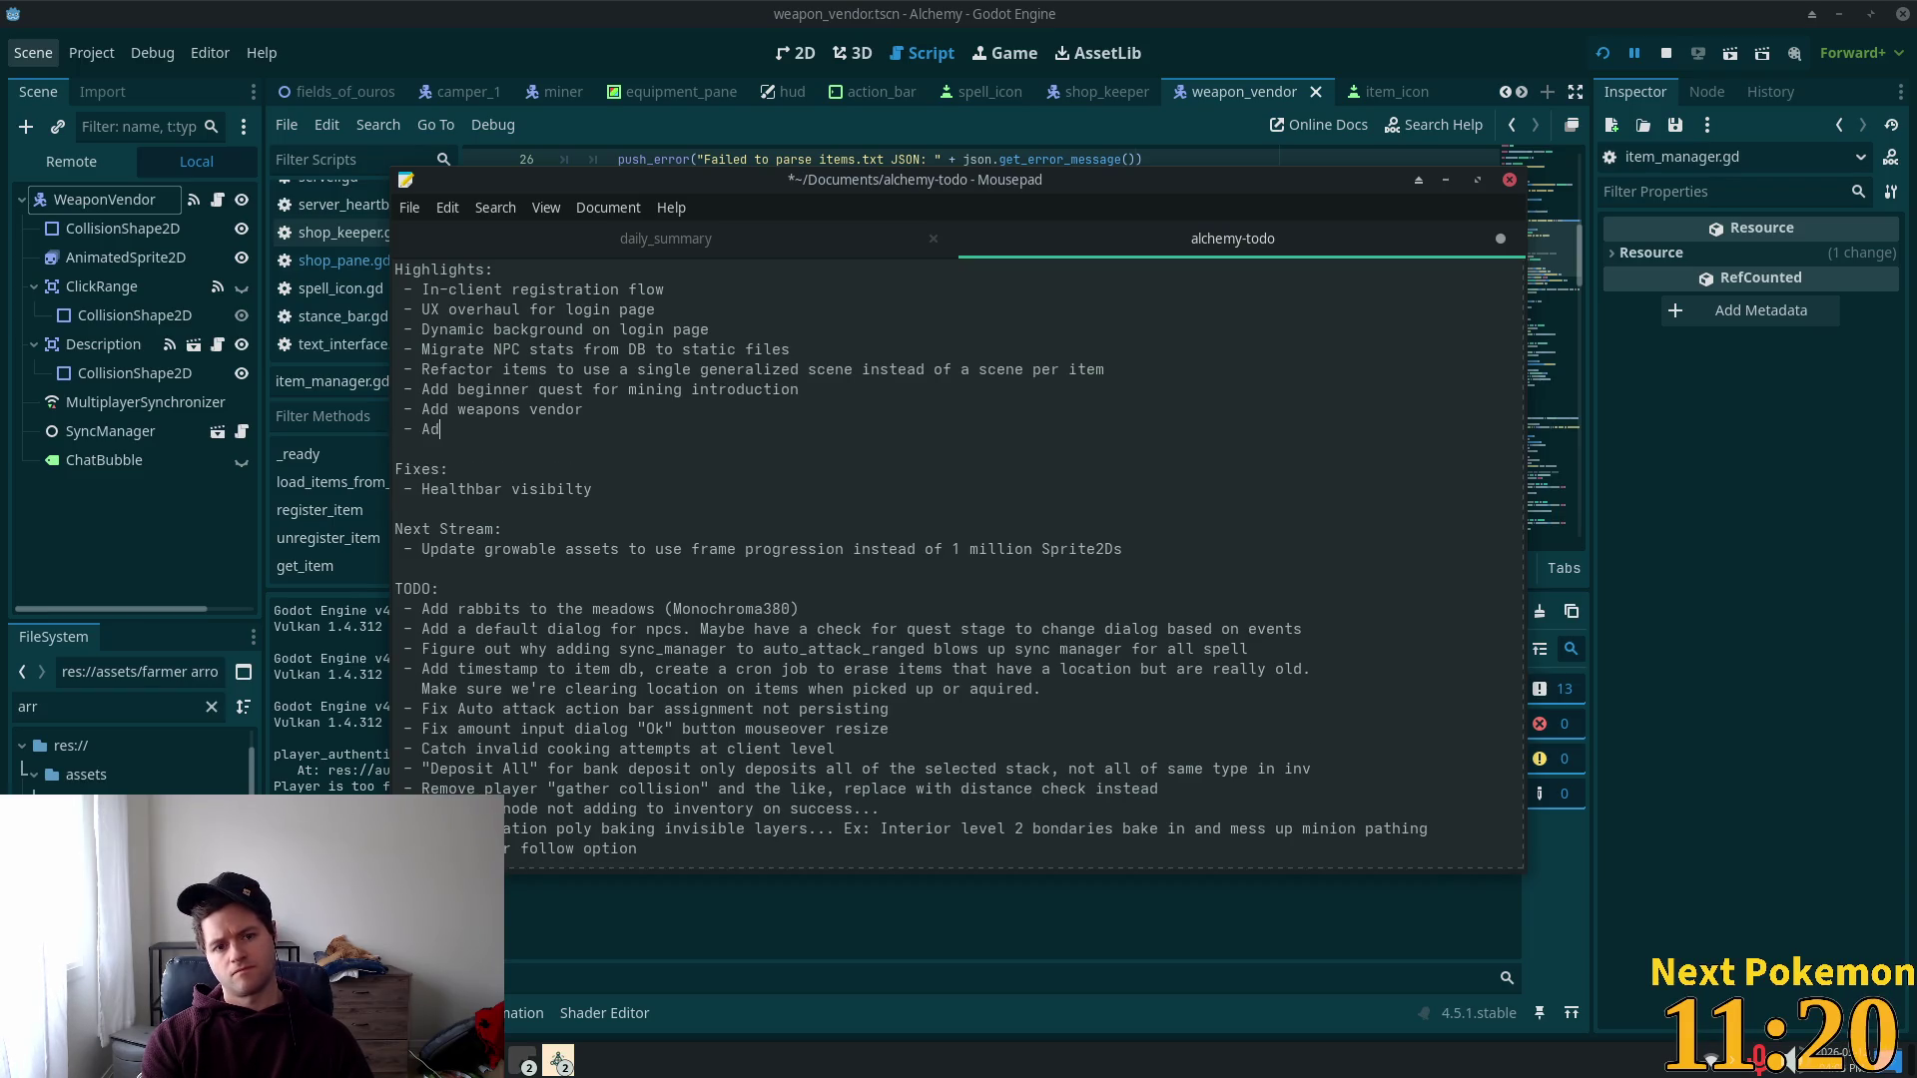
{"action": "type", "text": "d"}
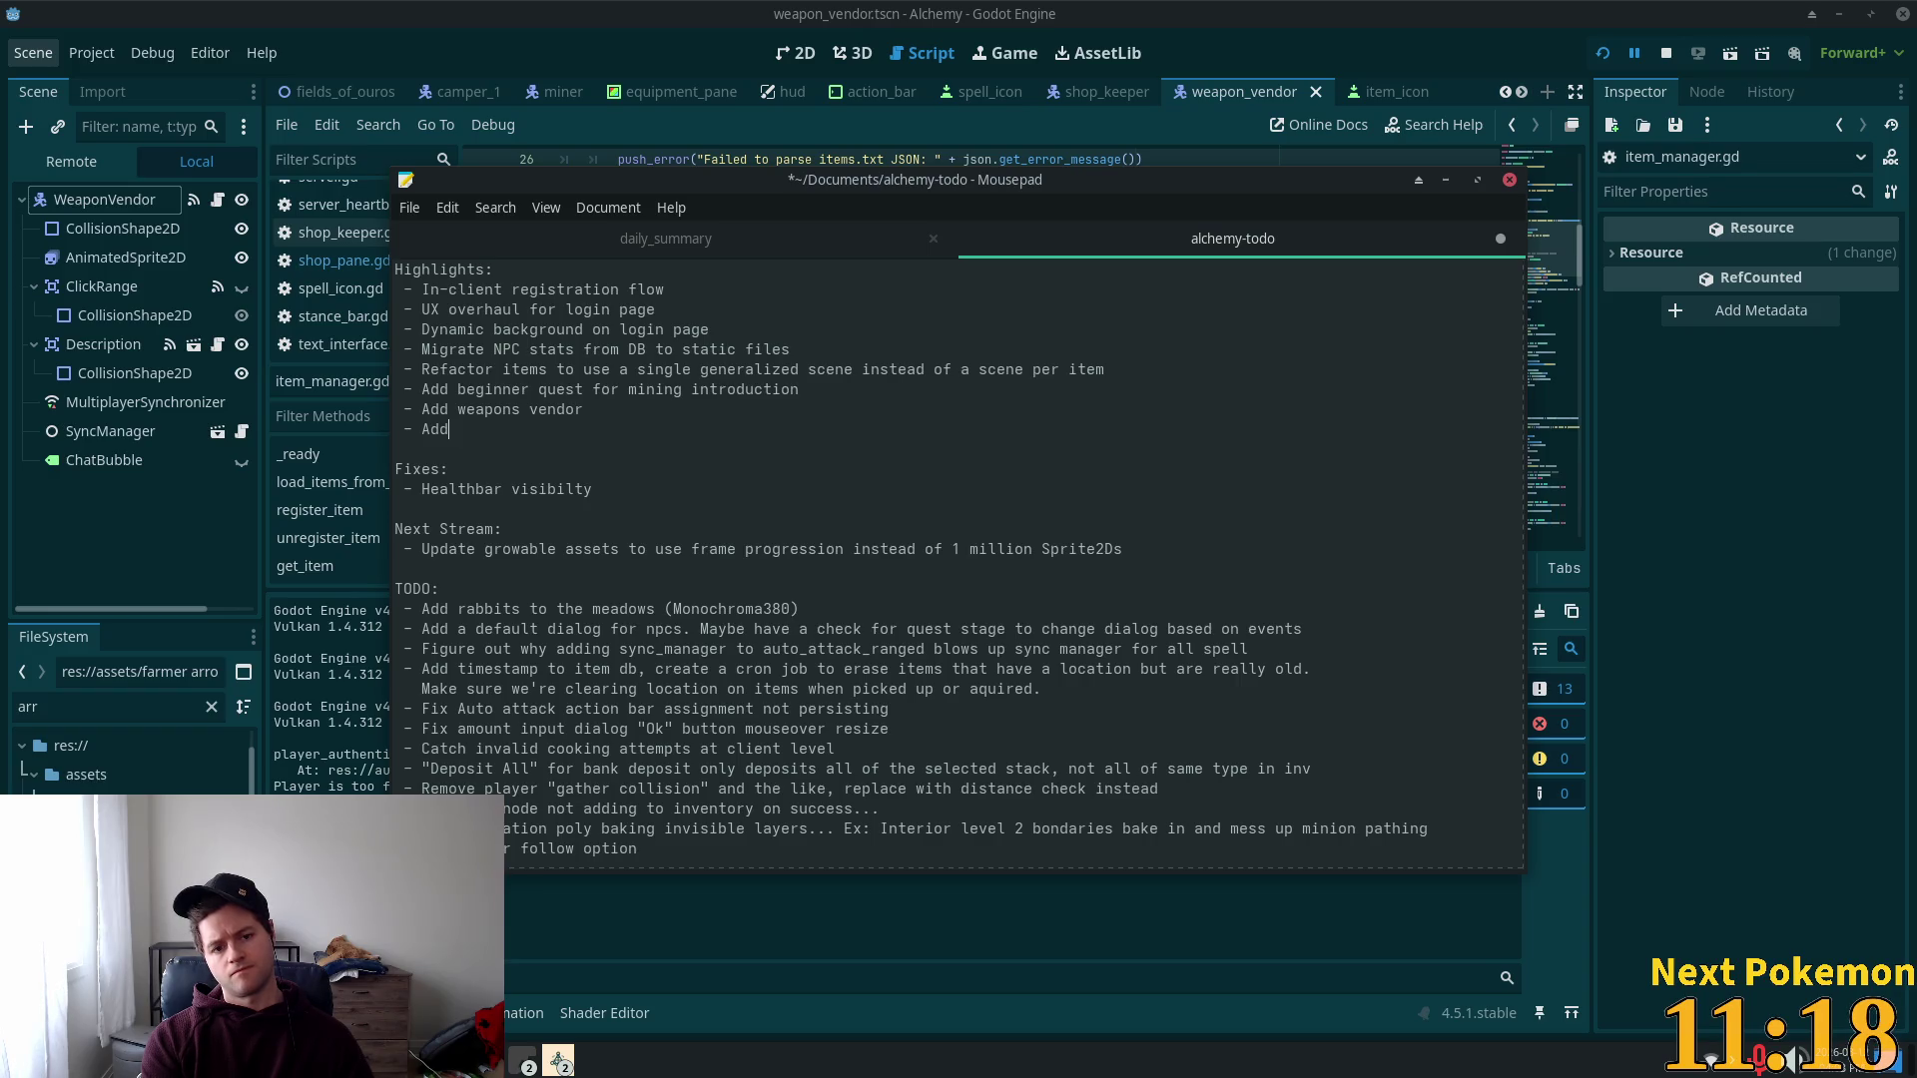
{"action": "key", "text": "BackSpace"}
{"action": "key", "text": "BackSpace"}
{"action": "key", "text": "BackSpace"}
{"action": "key", "text": "BackSpace"}
{"action": "key", "text": "BackSpace"}
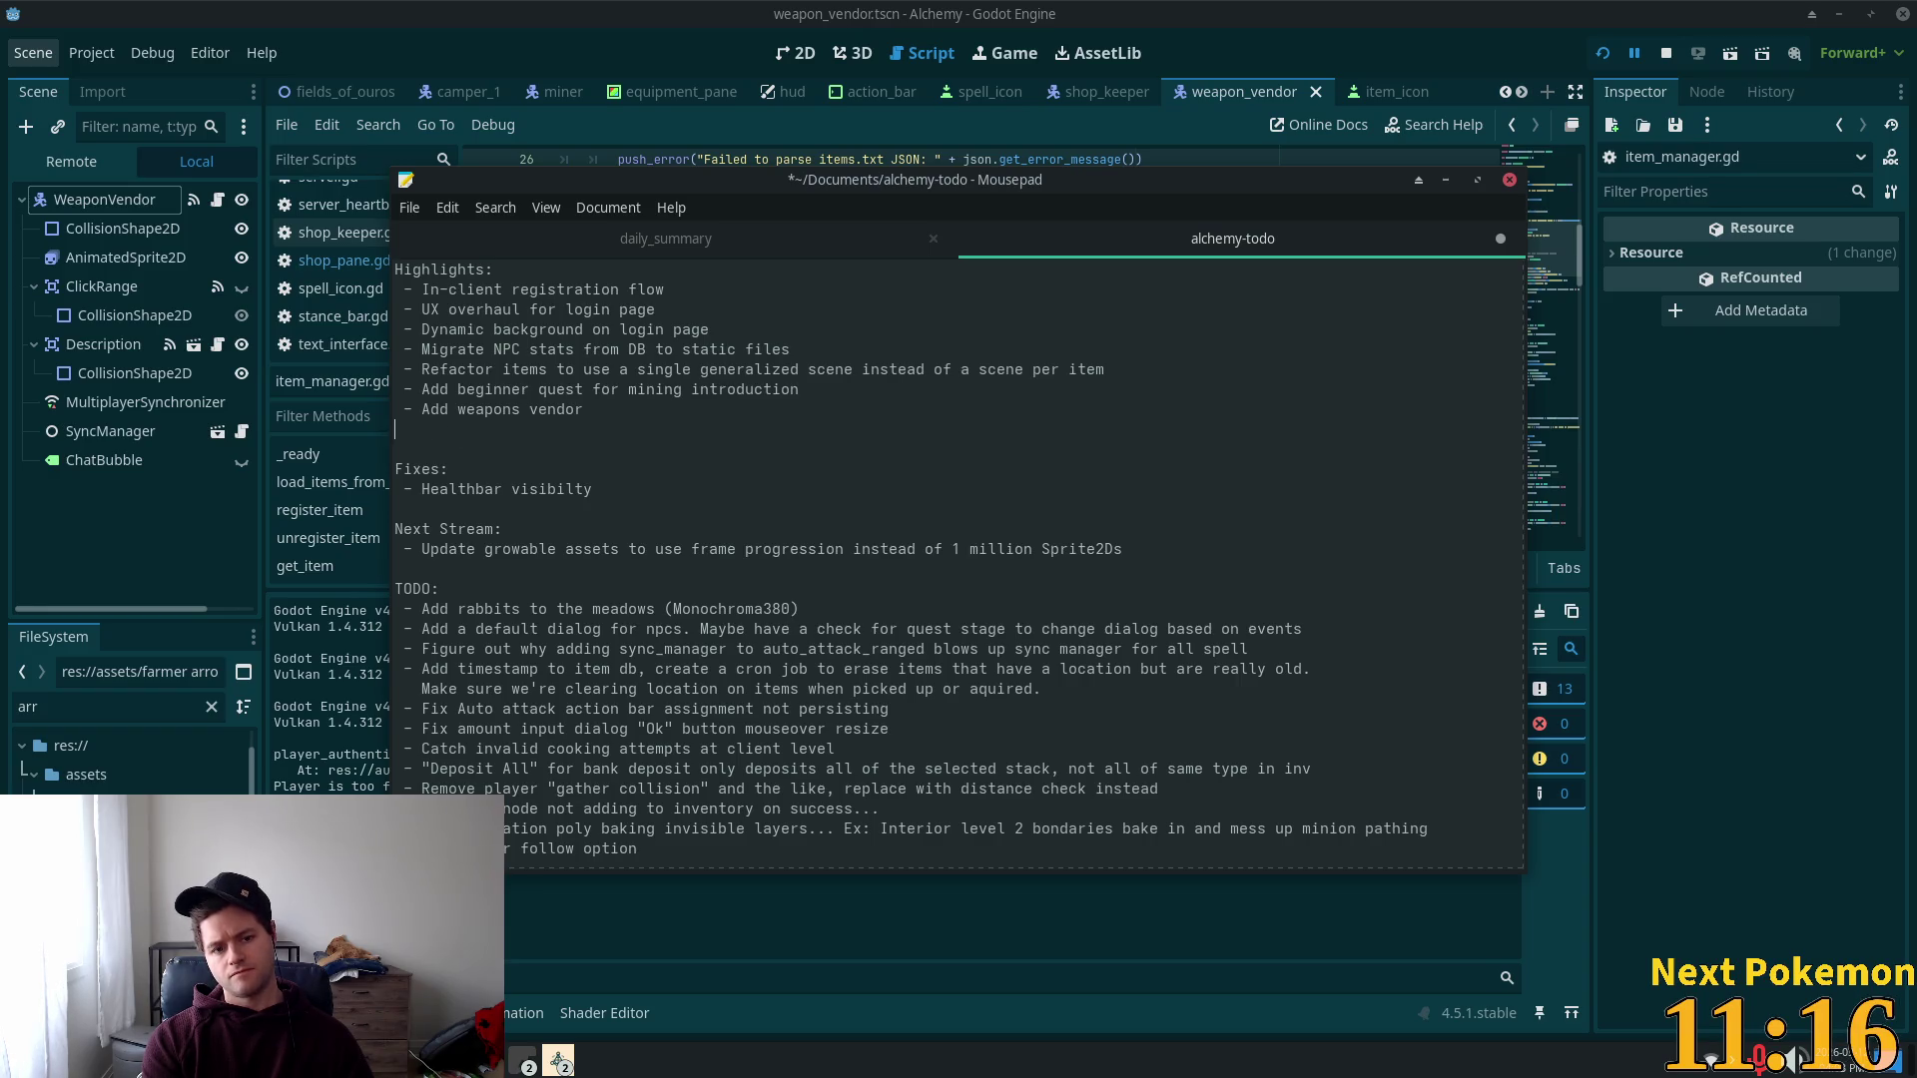
{"action": "key", "text": "BackSpace"}
{"action": "left_click_drag", "start_coordinate": [1122, 529], "coordinate": [418, 521]}
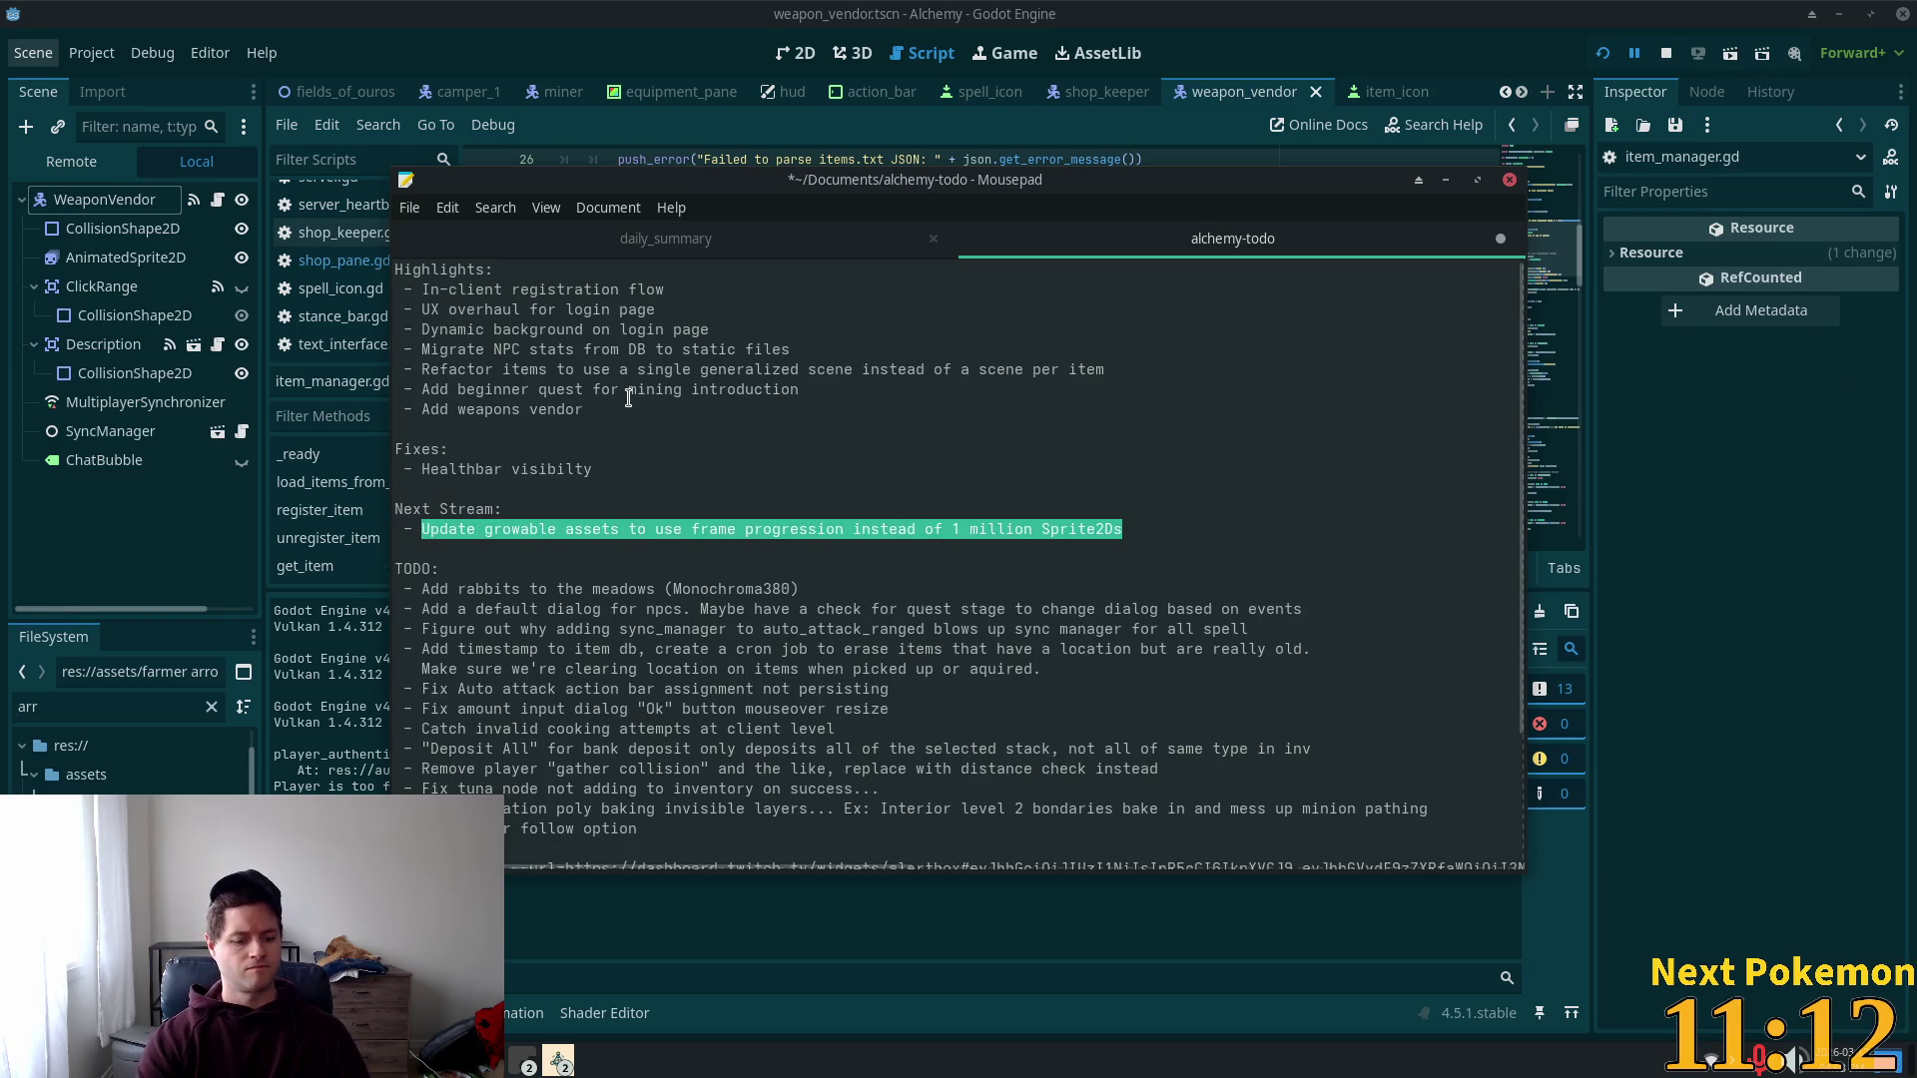
Step: Change the Next Stream entry to 'Integrate projectile item with ranged mechanics'
{"action": "type", "text": "Imp"}
{"action": "type", "text": "lement projecti"}
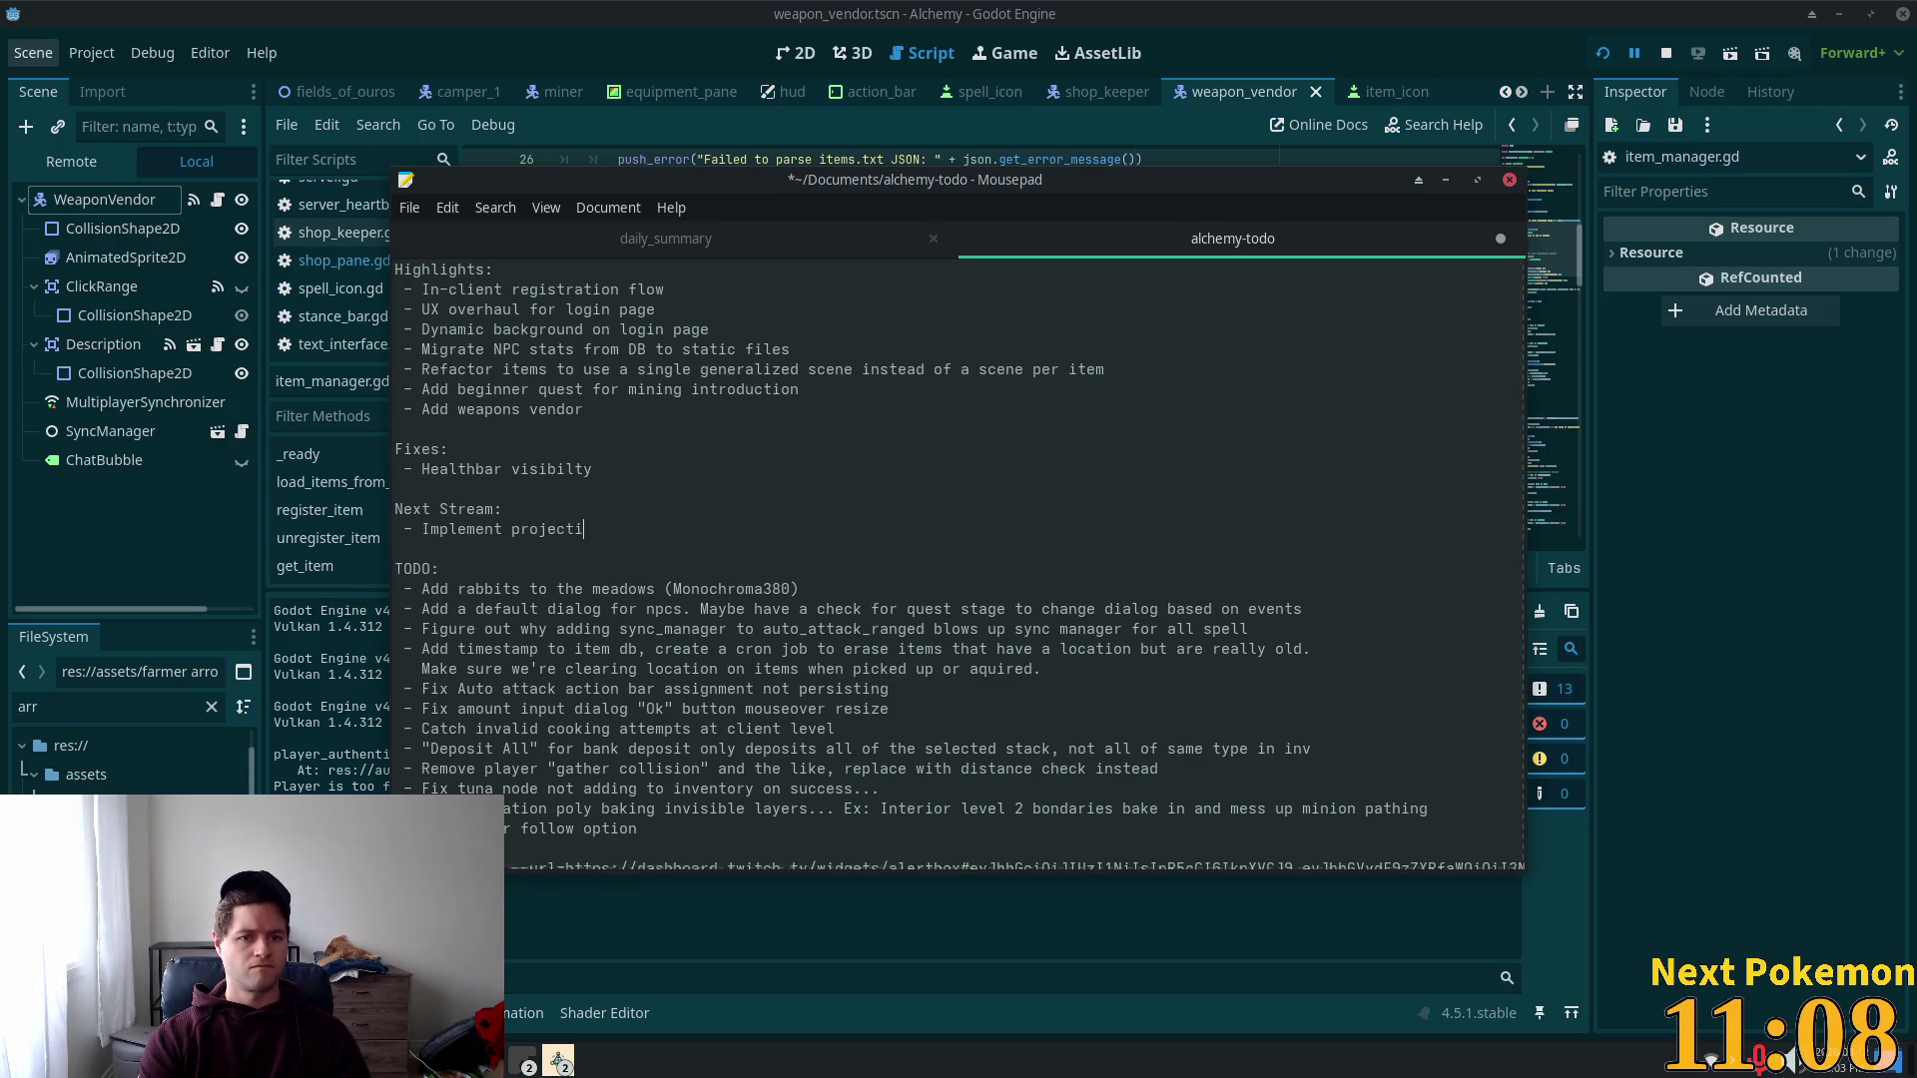
{"action": "type", "text": "le items"}
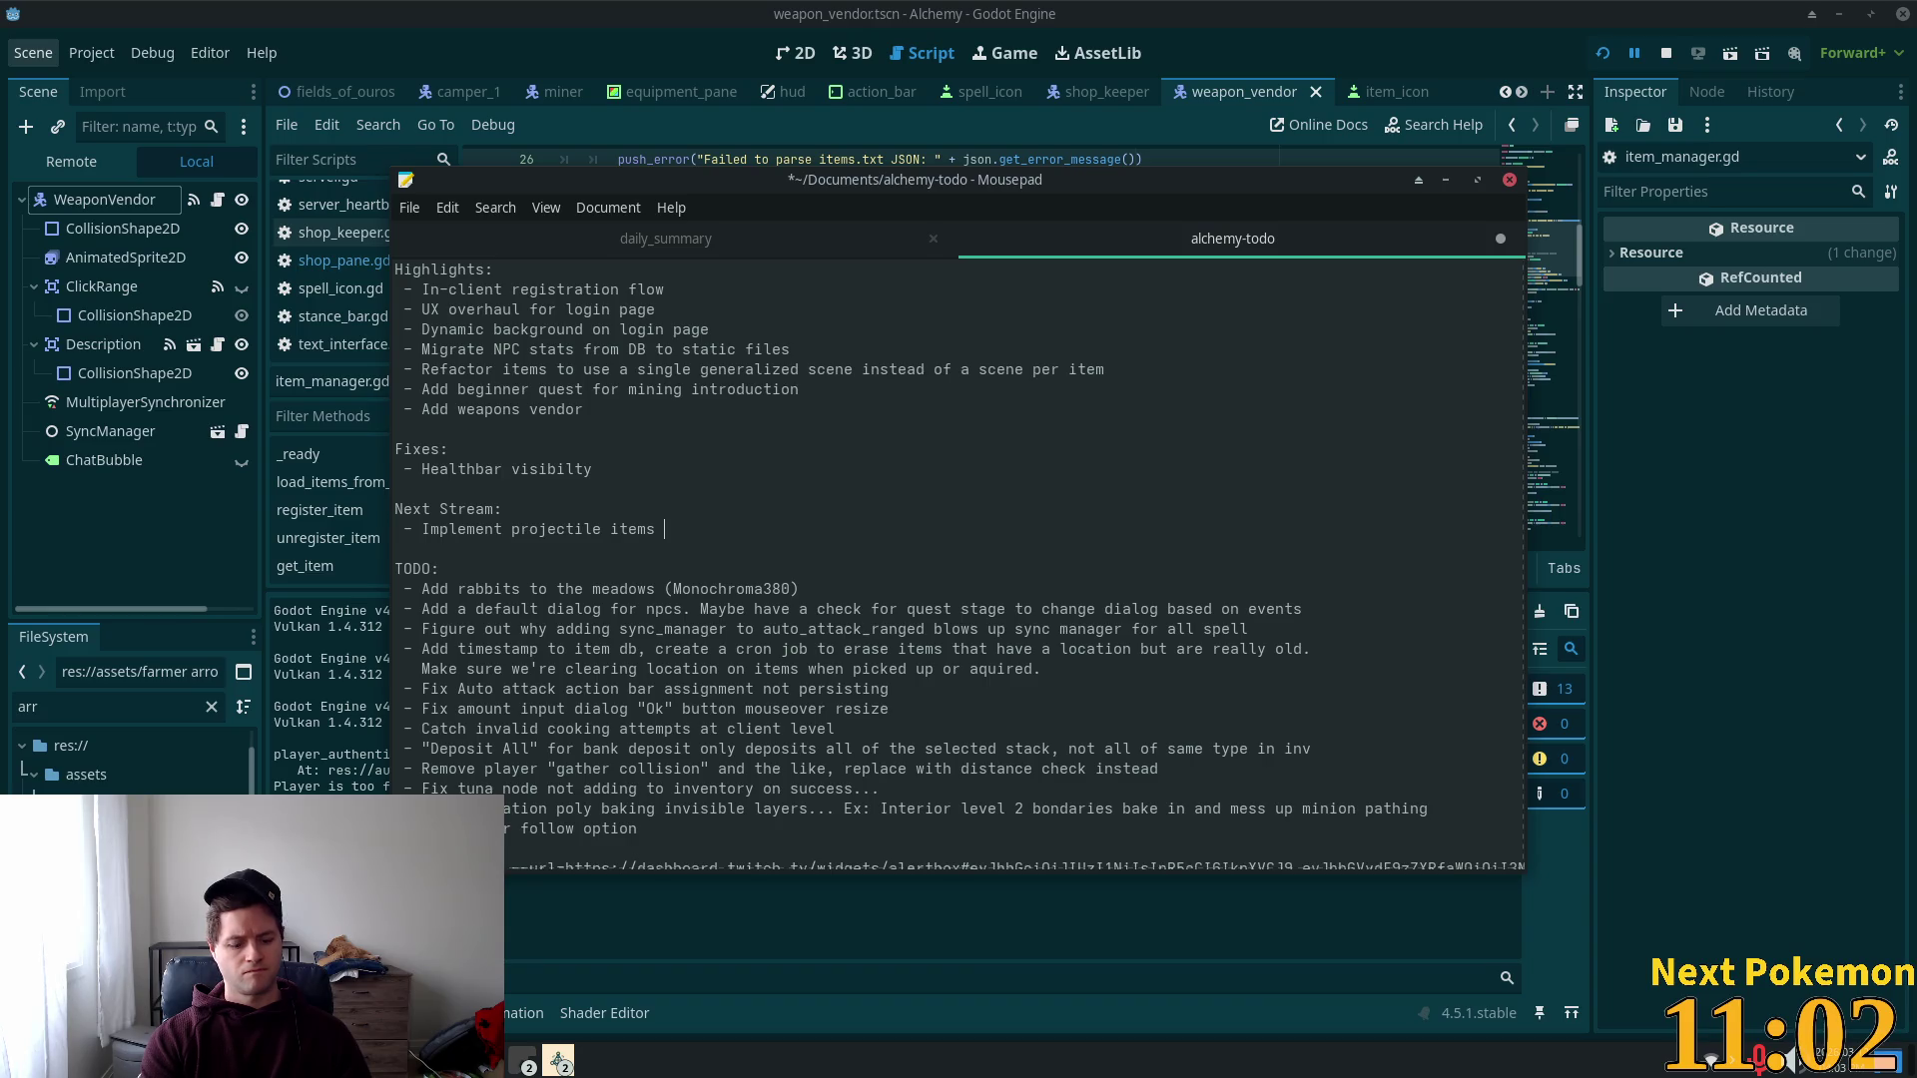
{"action": "type", "text": " cha"}
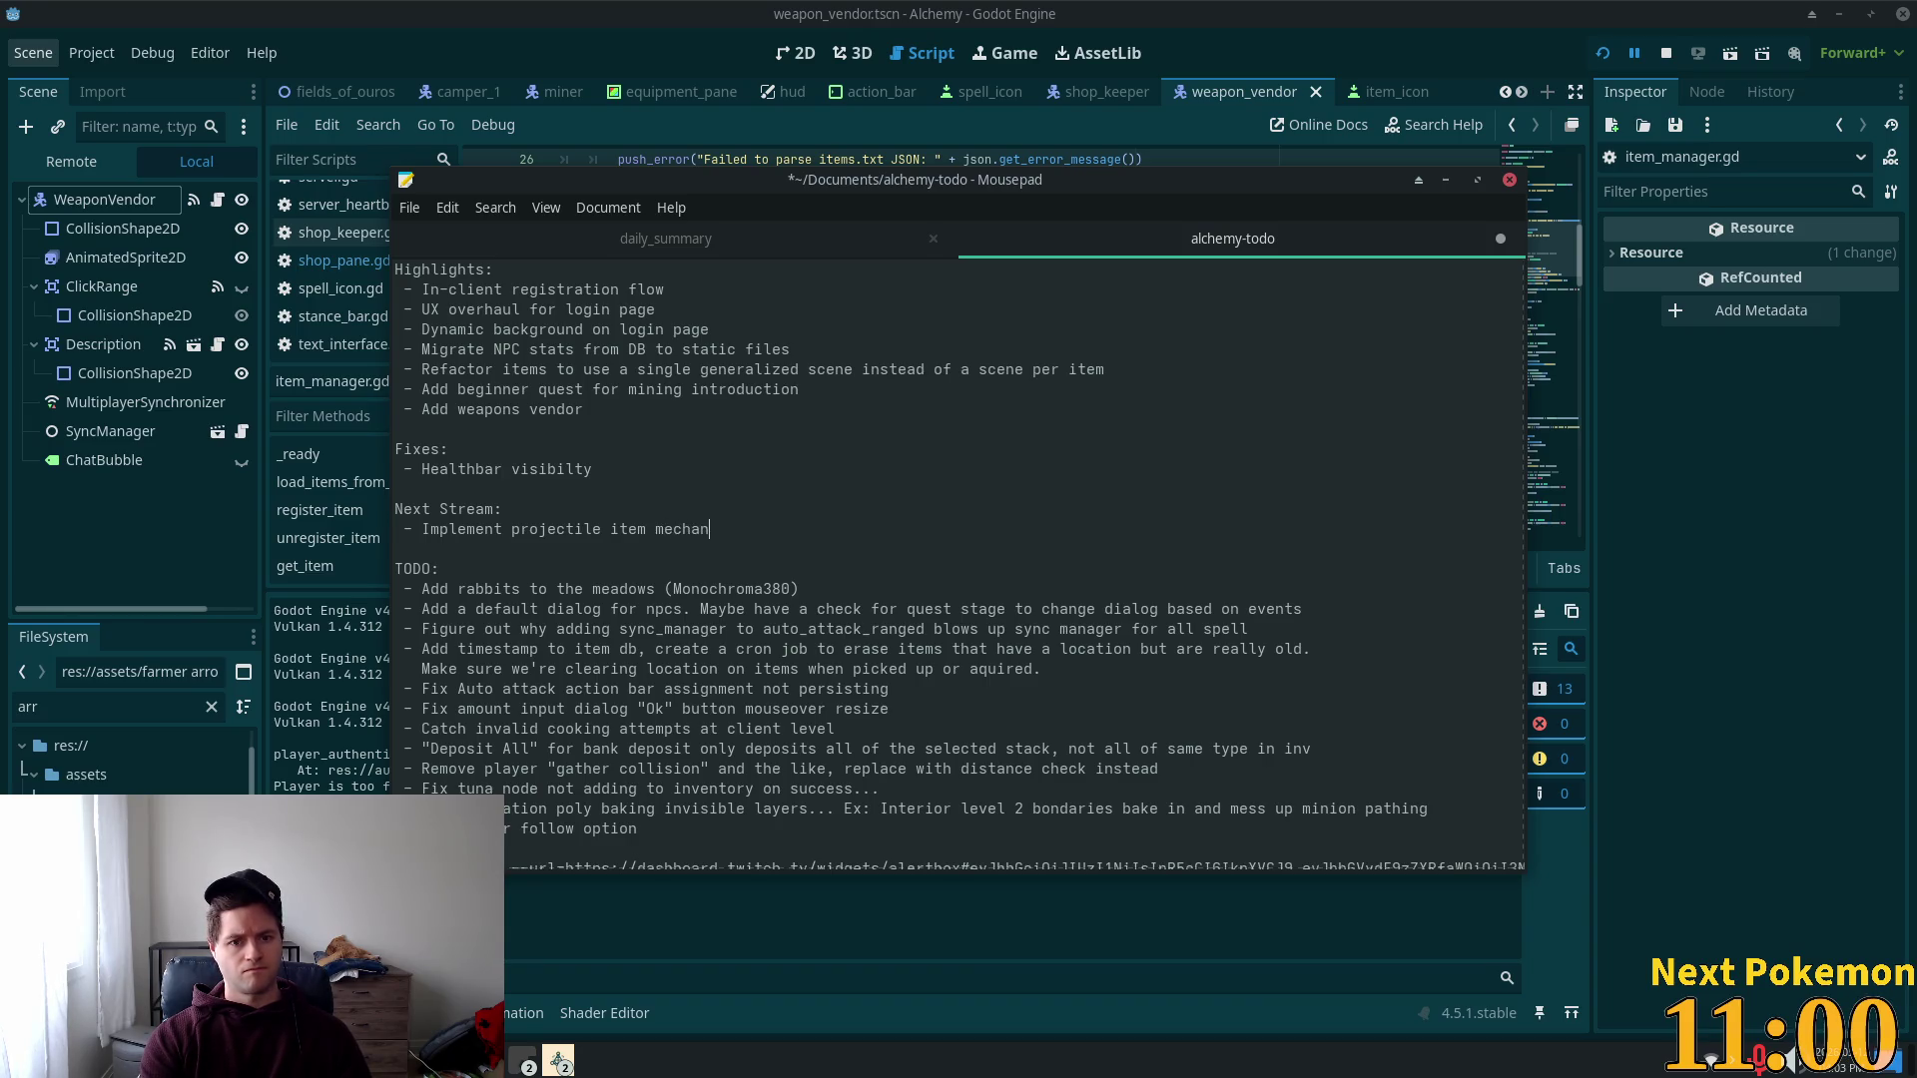
{"action": "type", "text": "ics"}
{"action": "key", "text": "BackSpace"}
{"action": "key", "text": "BackSpace"}
{"action": "key", "text": "BackSpace"}
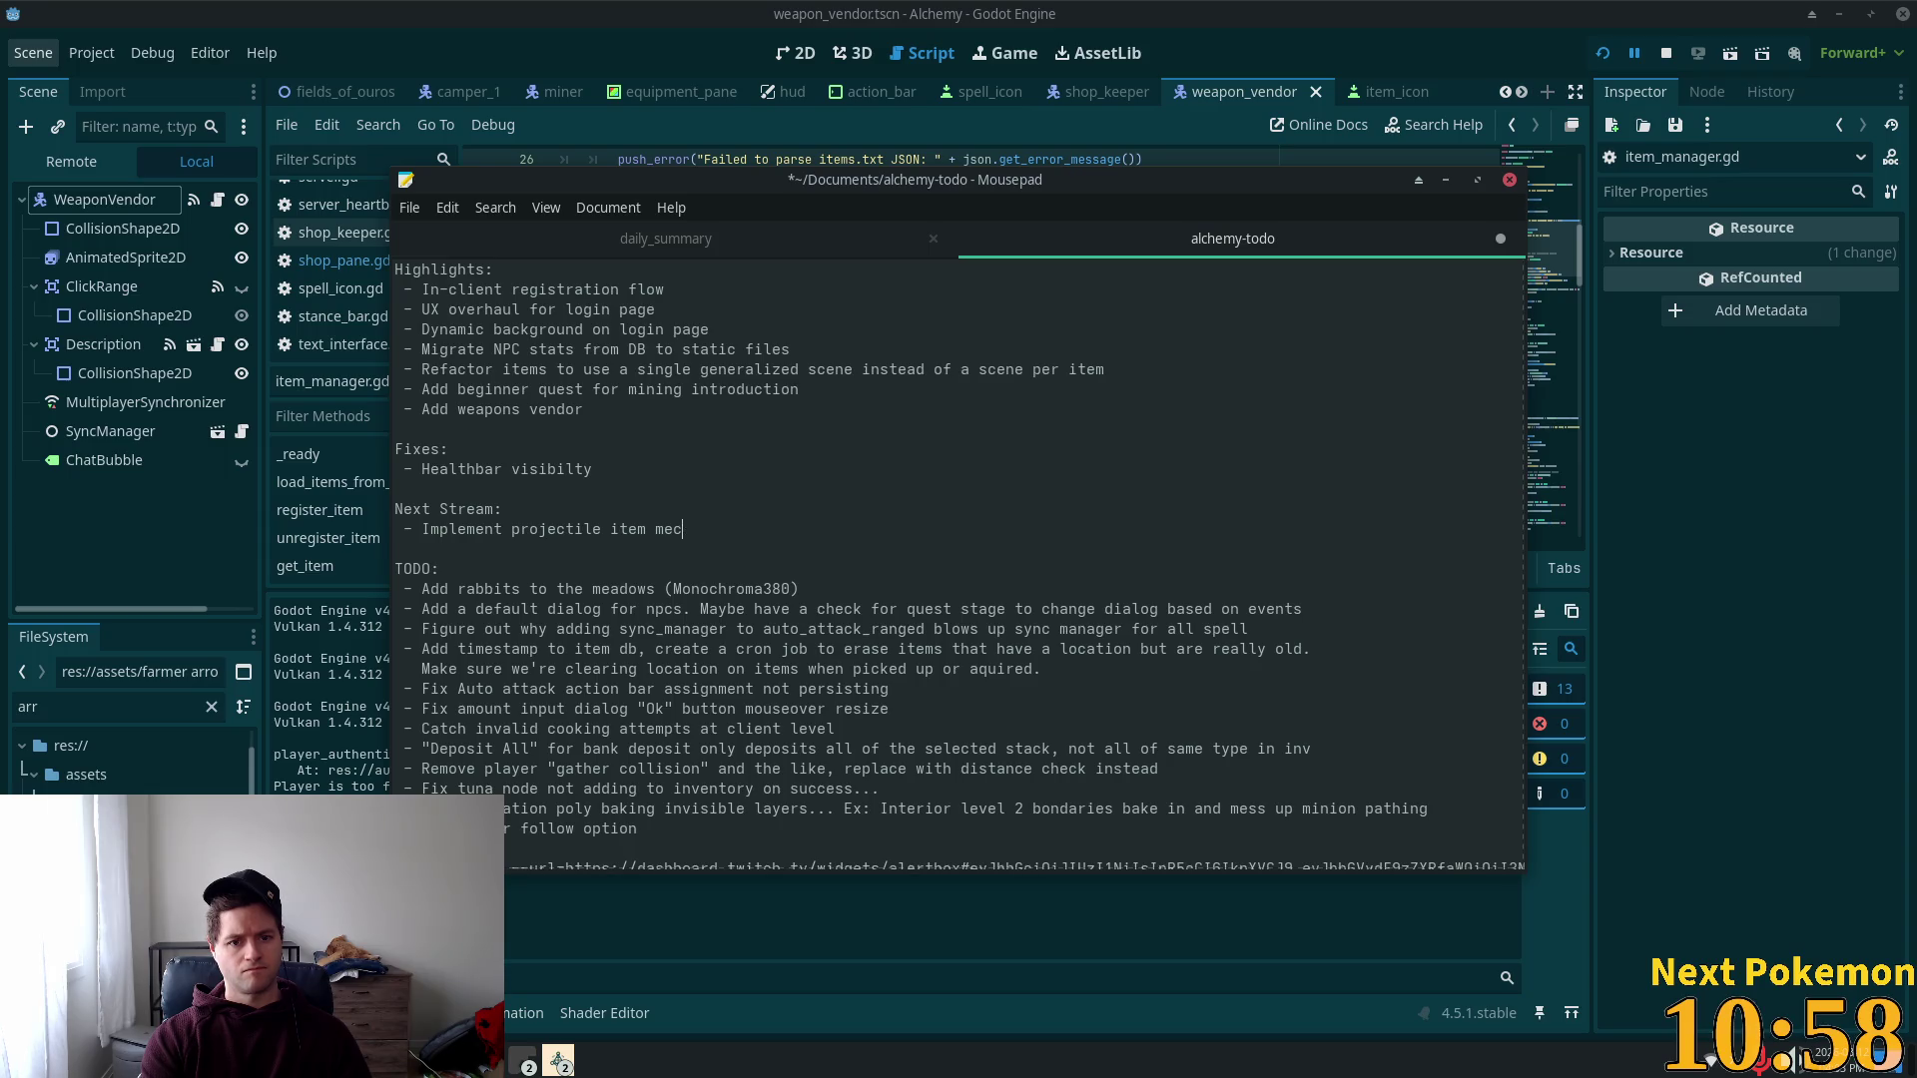
{"action": "key", "text": "BackSpace"}
{"action": "key", "text": "BackSpace"}
{"action": "key", "text": "BackSpace"}
{"action": "key", "text": "BackSpace"}
{"action": "key", "text": "BackSpace"}
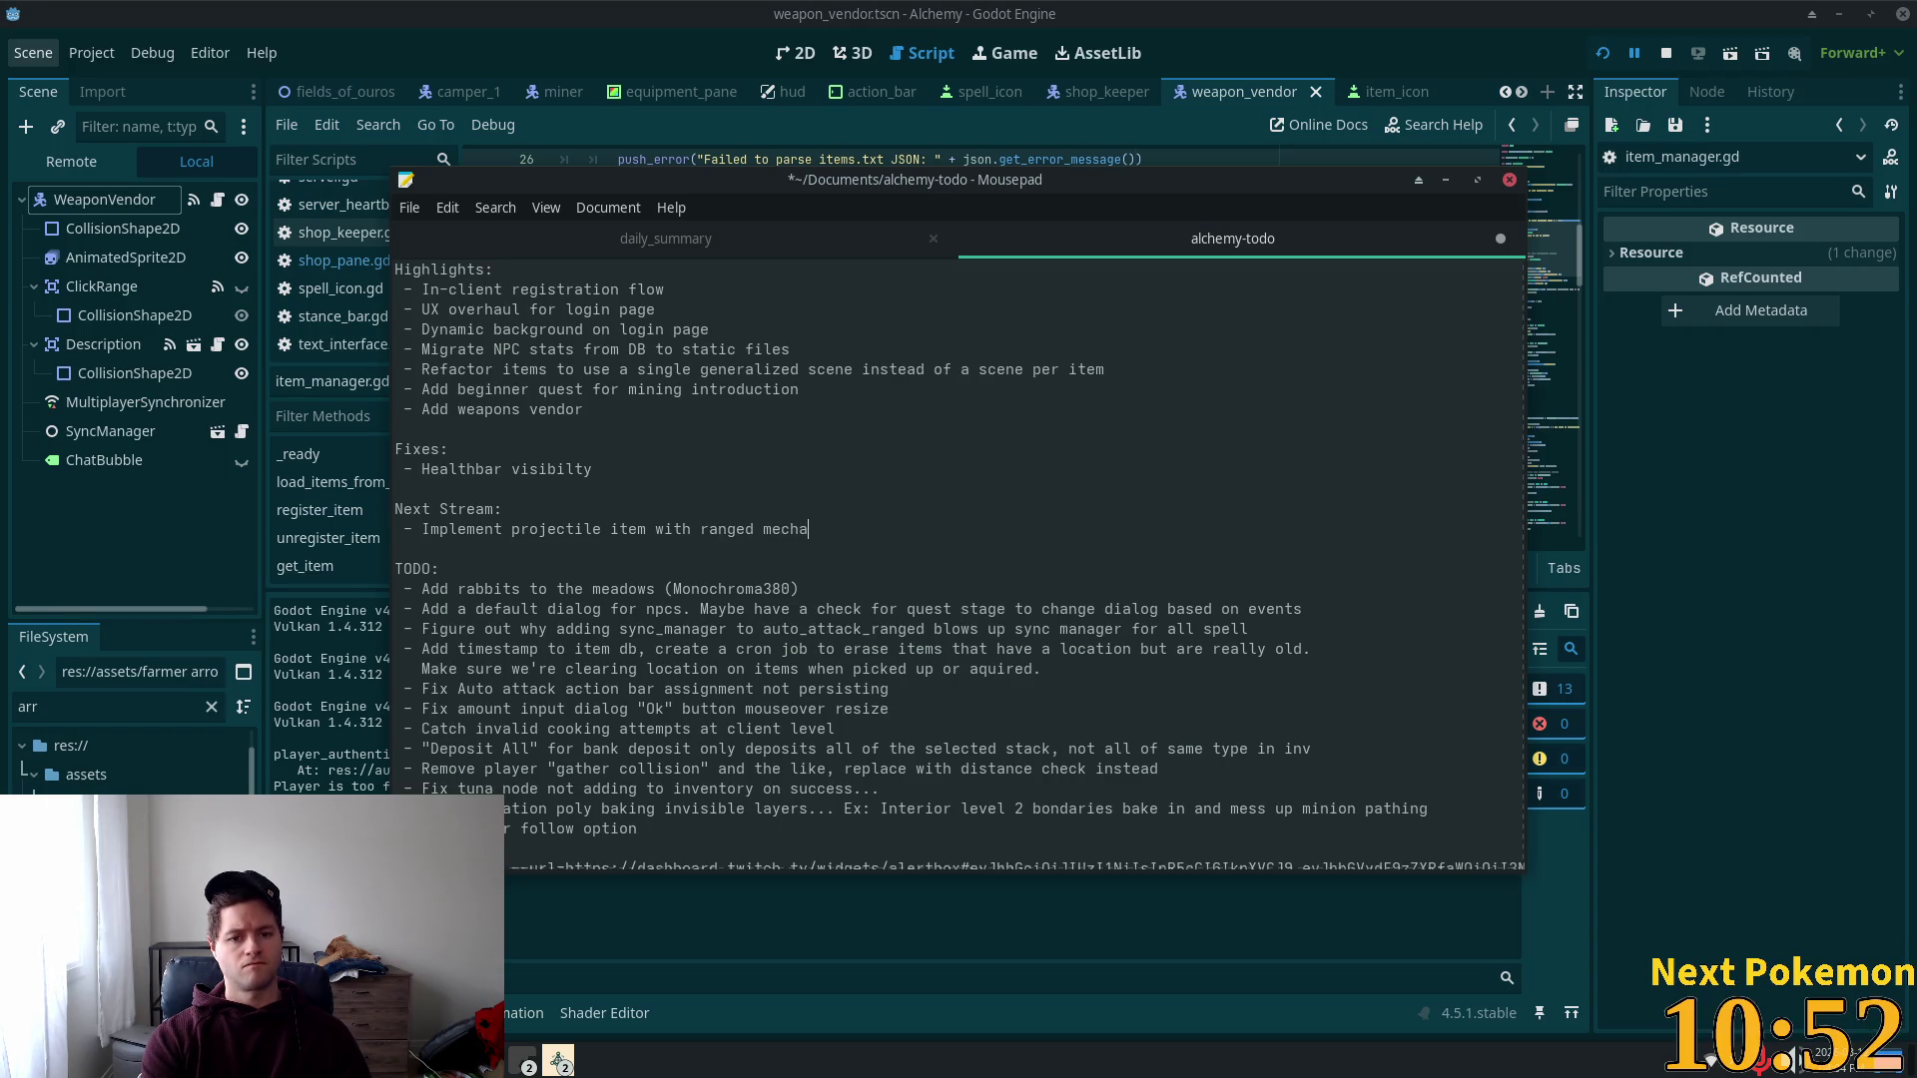
{"action": "type", "text": "nics"}
{"action": "left_click", "coordinate": [612, 530]}
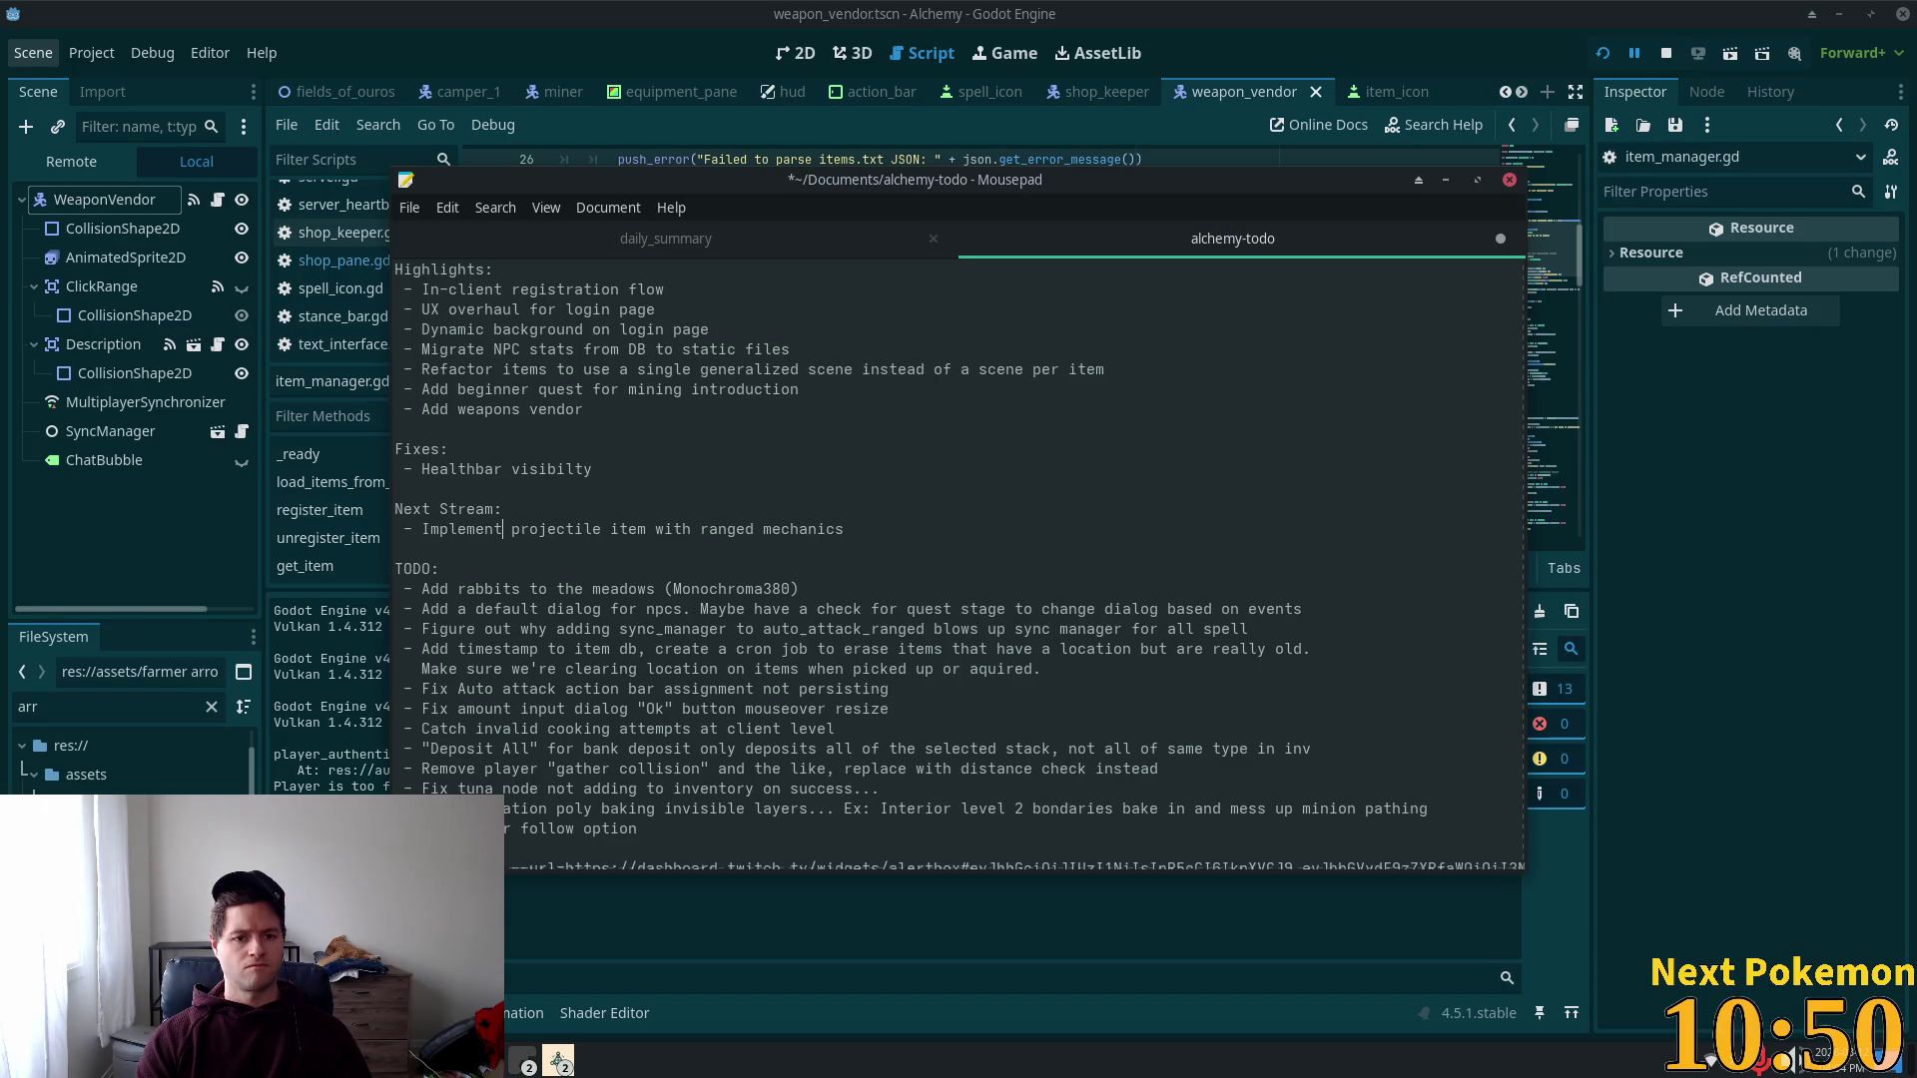
{"action": "key", "text": "ctrl+shift+Left"}
{"action": "type", "text": "Integra"}
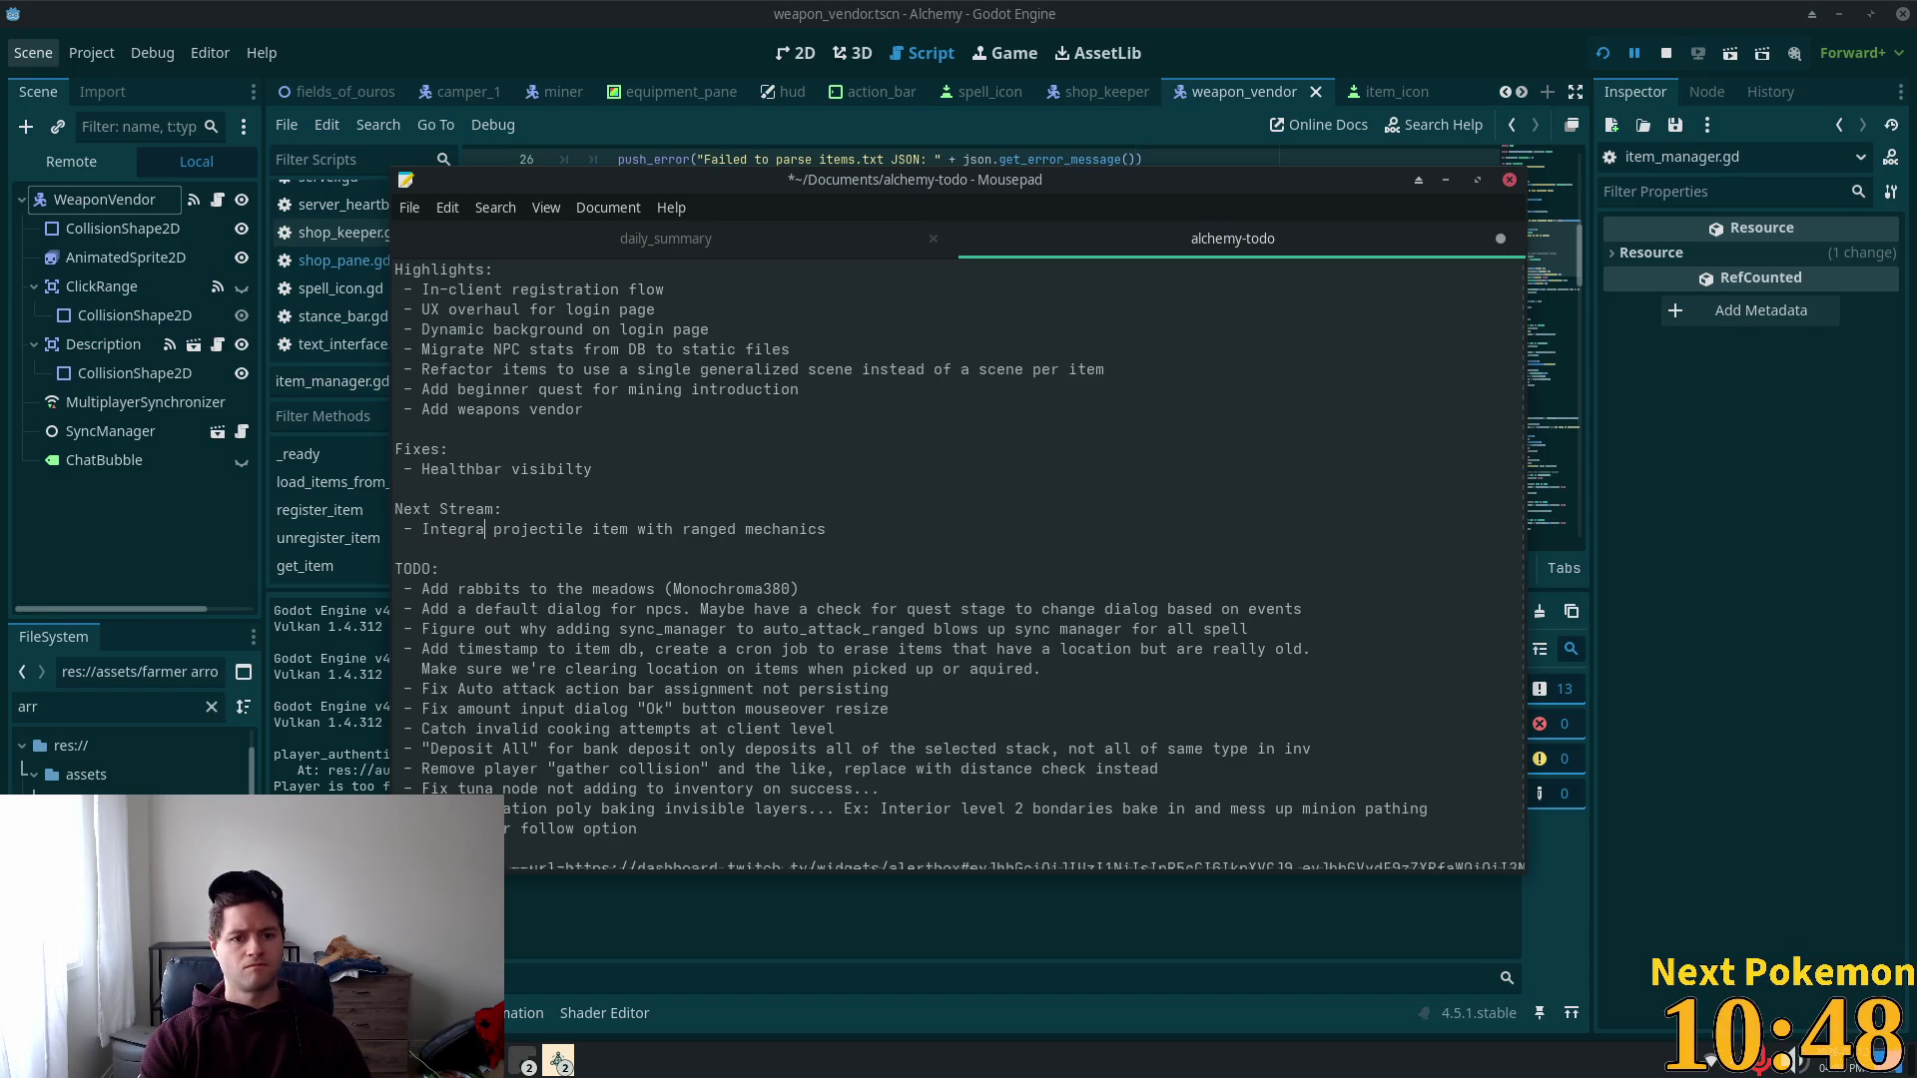
{"action": "type", "text": "te"}
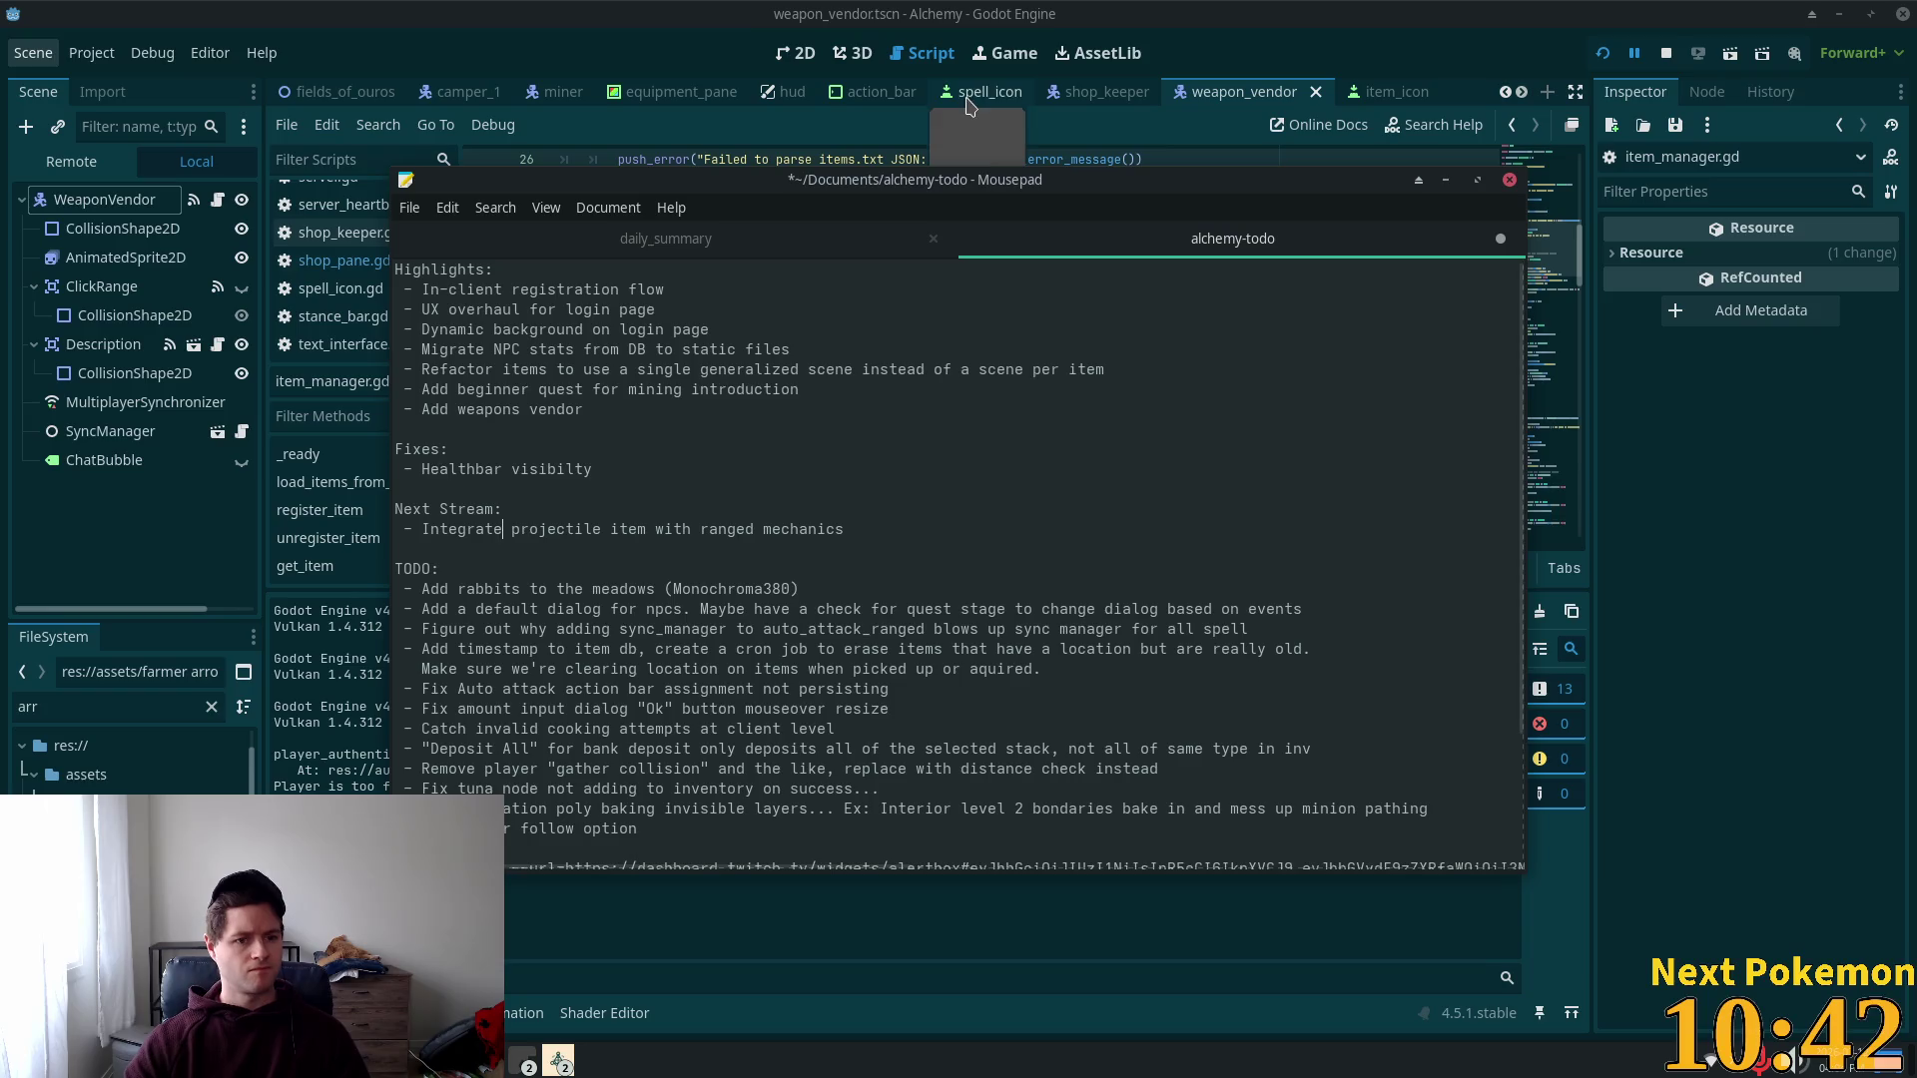
Step: Replace the Fixes entry with 'Lots of fixes, trust me bro' and raise the Alchemy game window
{"action": "left_click_drag", "start_coordinate": [594, 470], "coordinate": [420, 469]}
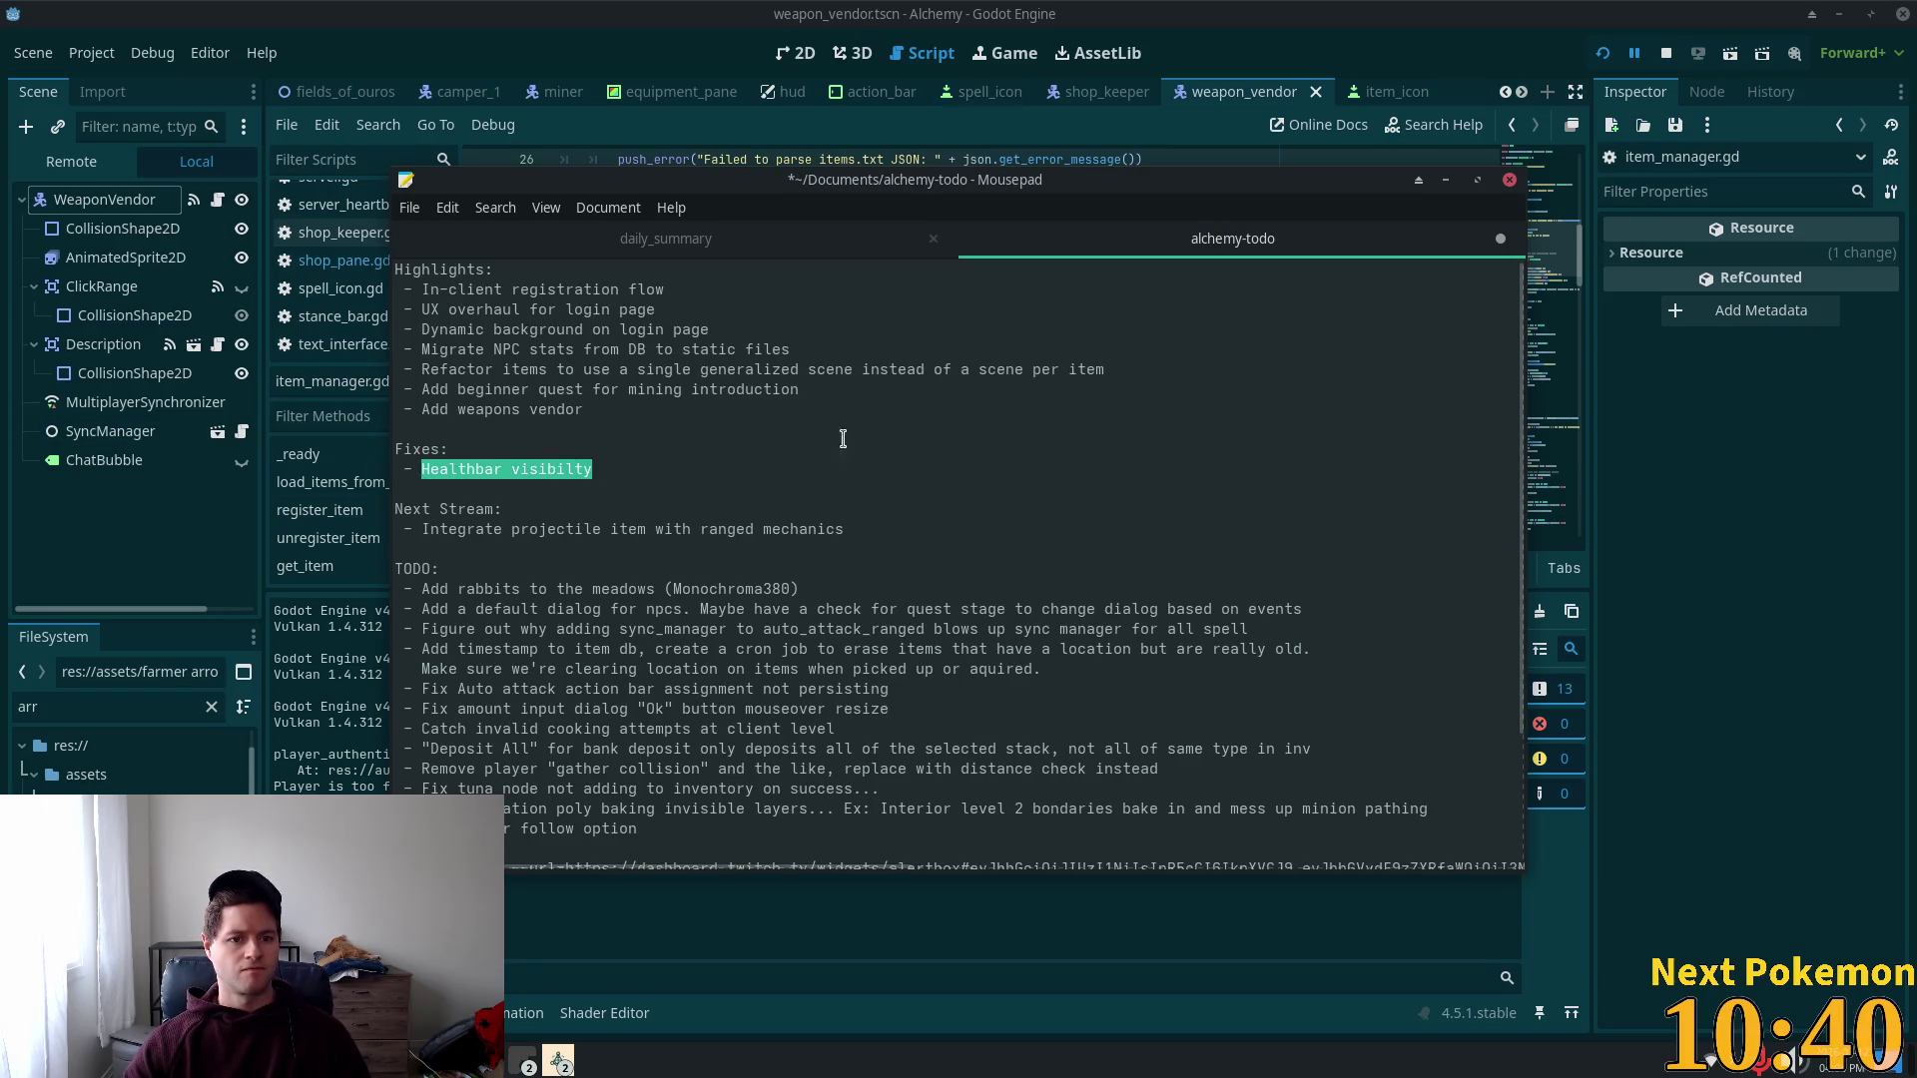
{"action": "type", "text": "Lots of"}
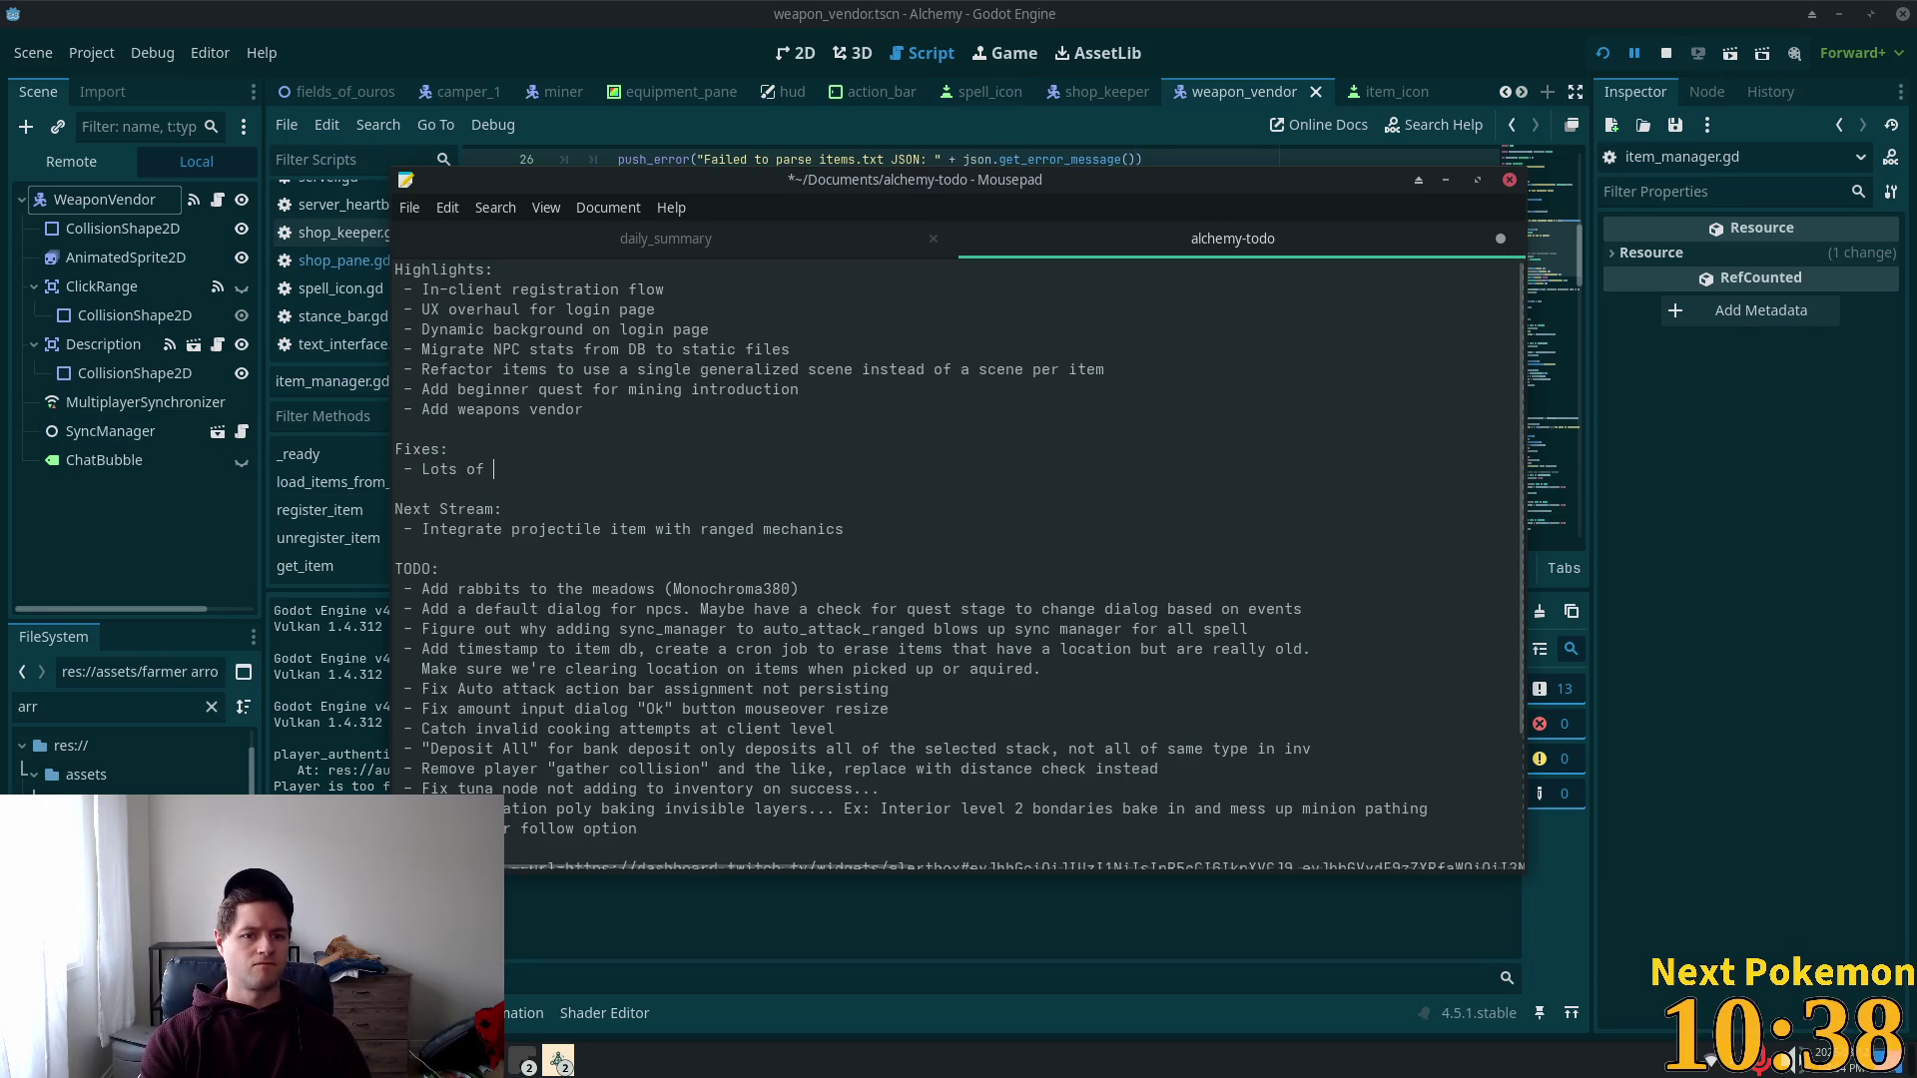
{"action": "type", "text": " fixes, t"}
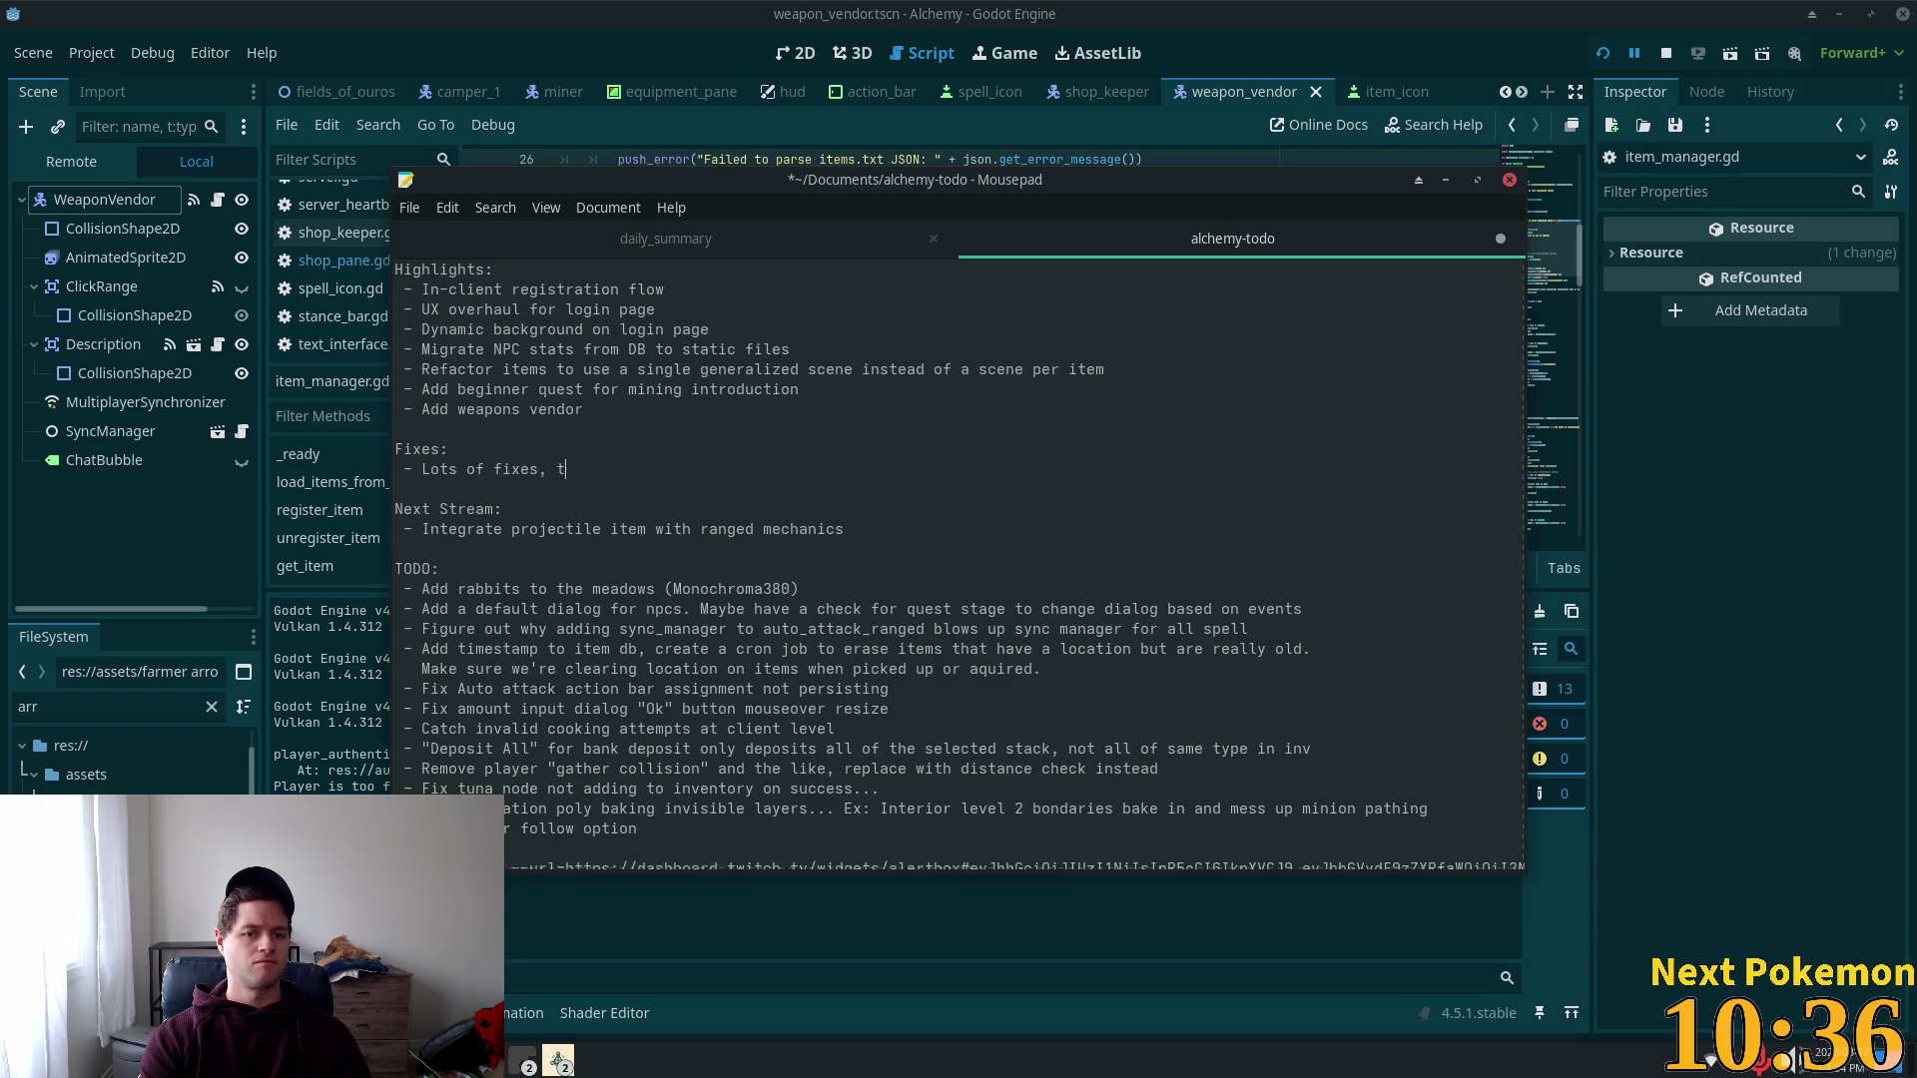
{"action": "type", "text": "rust me bro"}
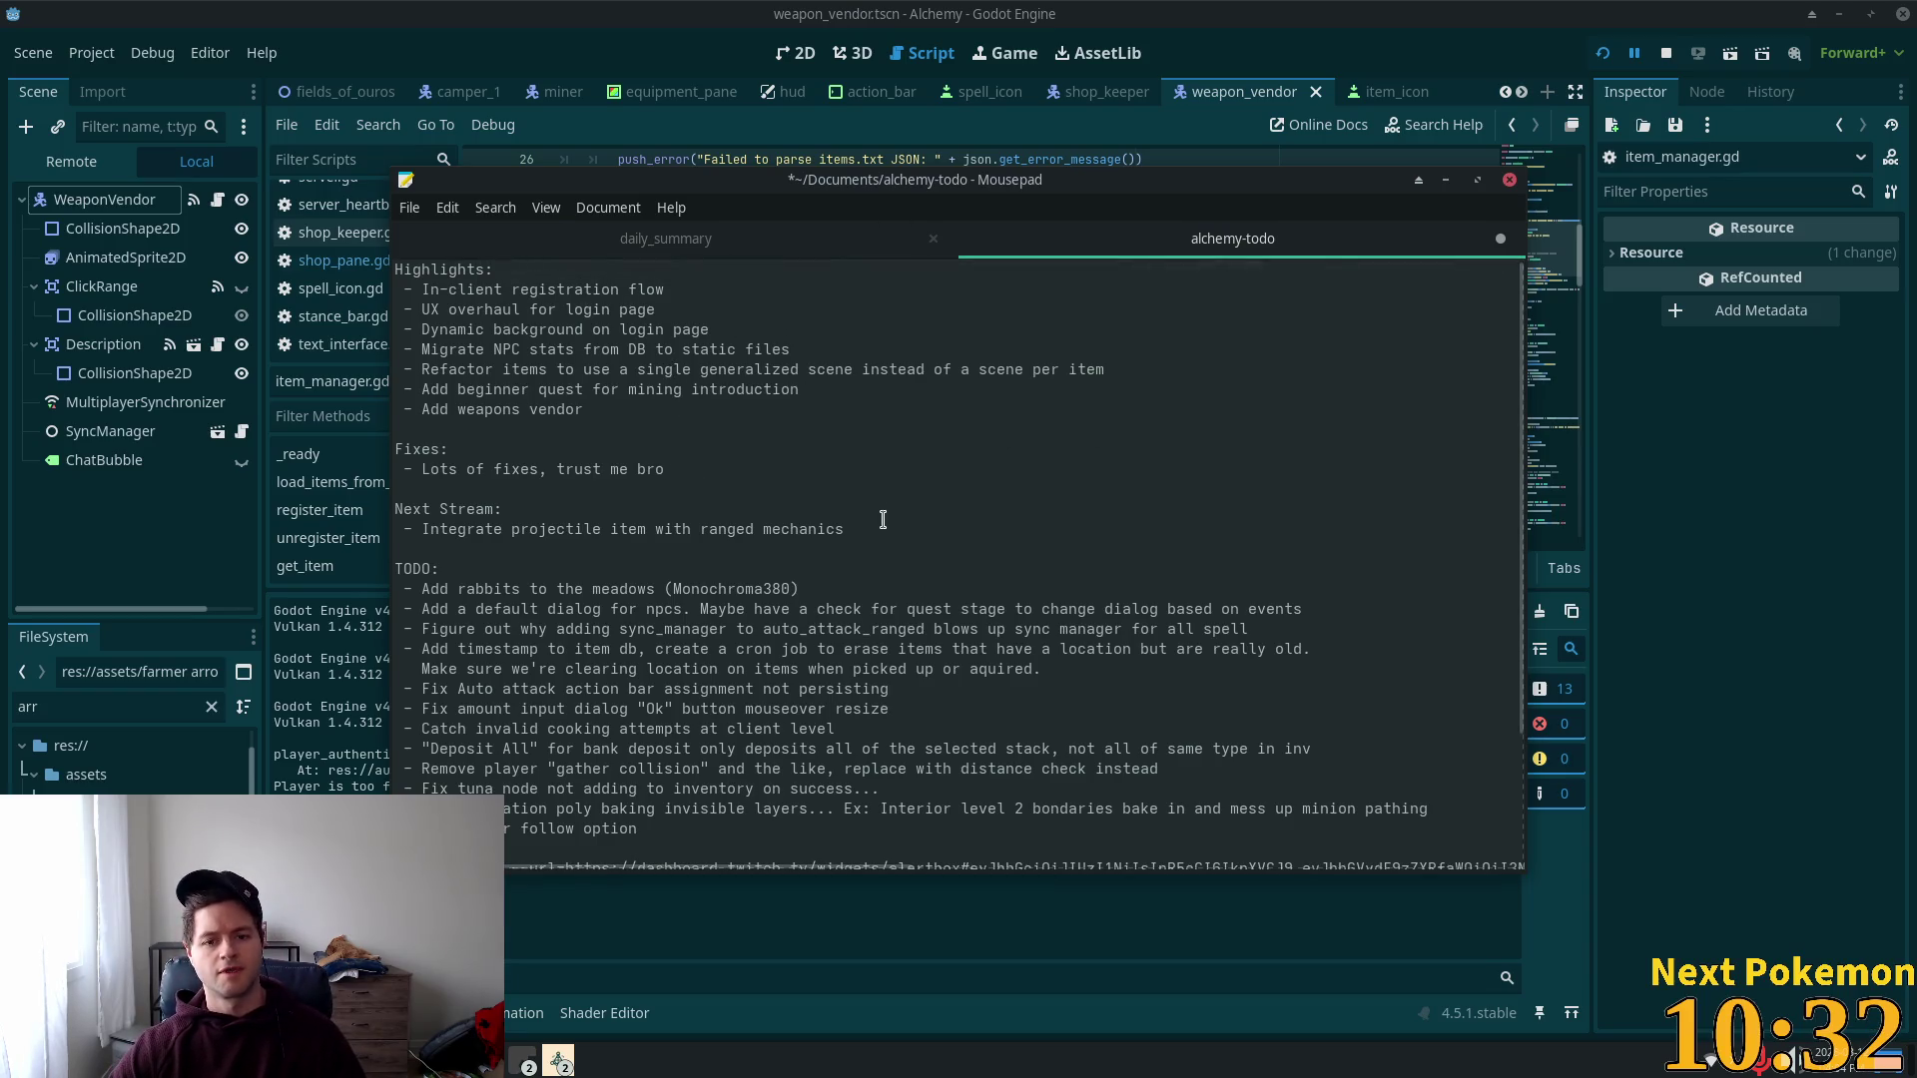
{"action": "left_click", "coordinate": [841, 520]}
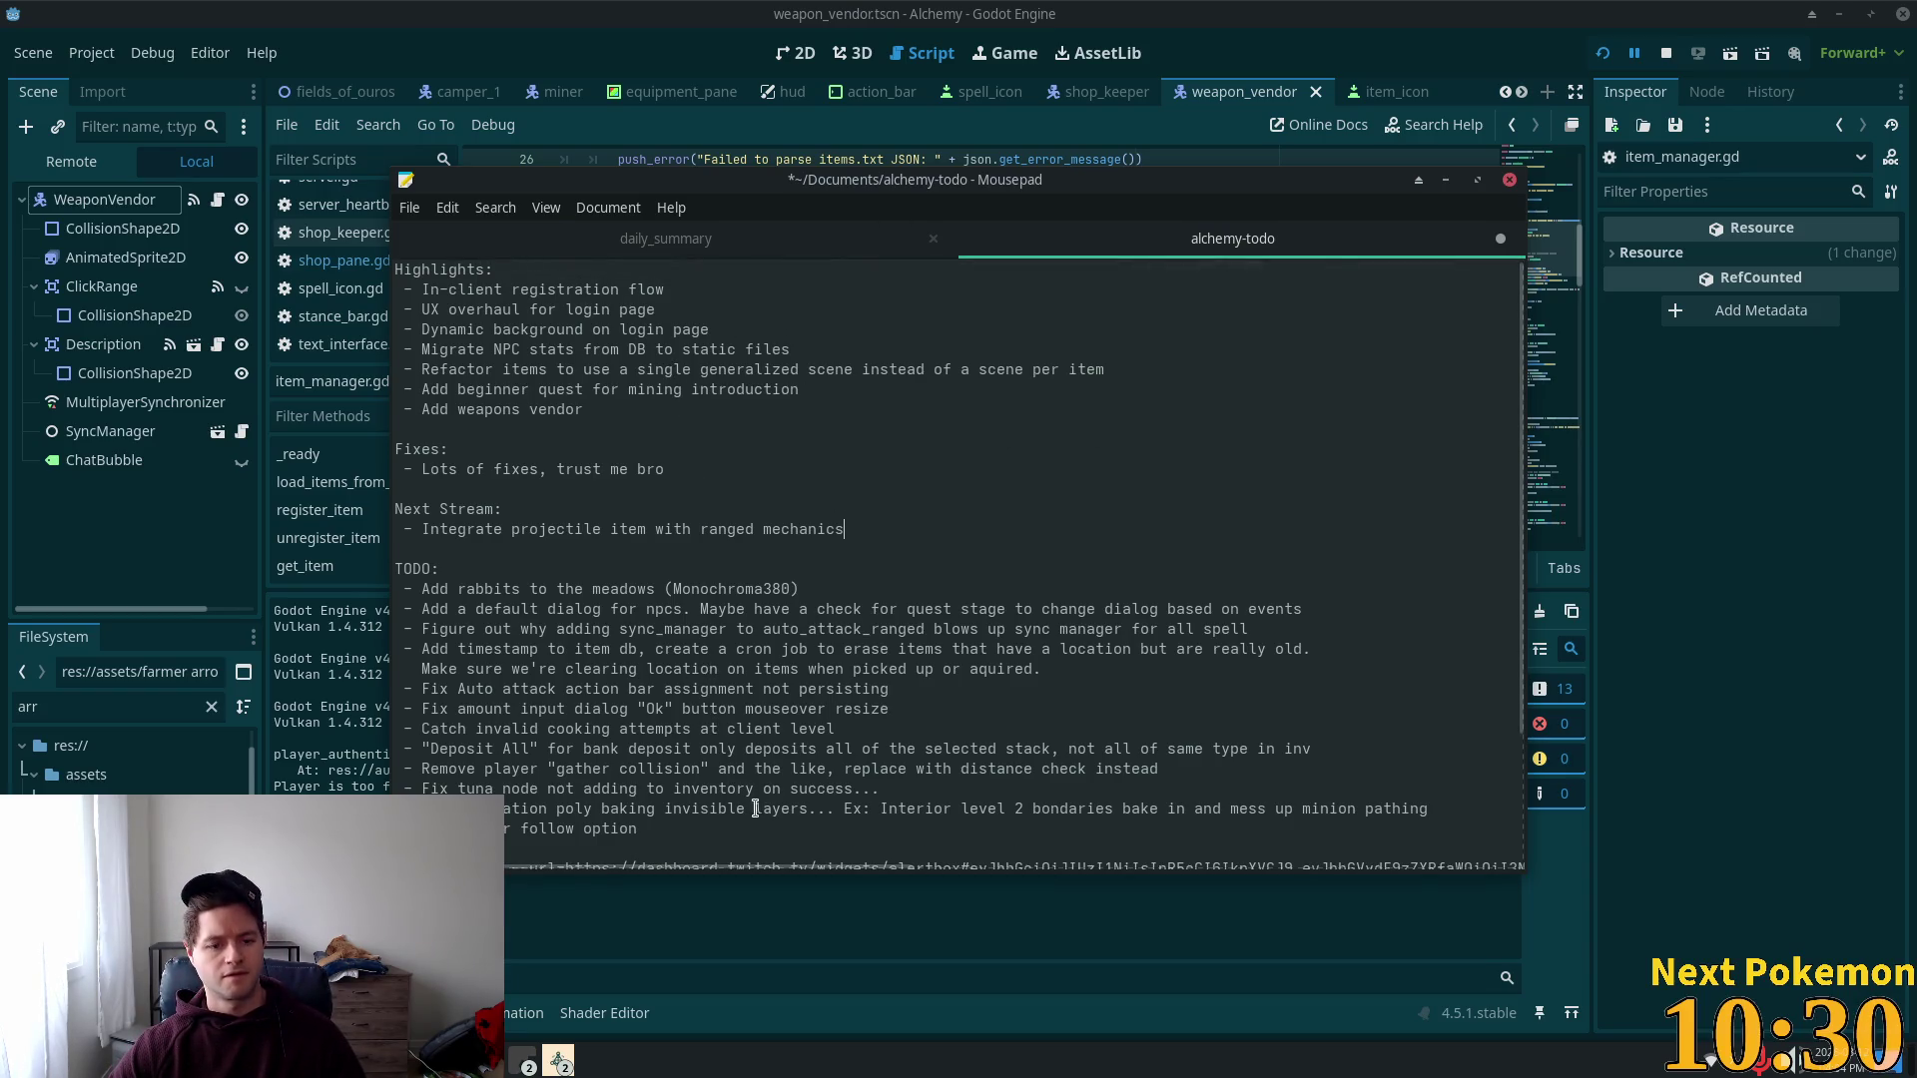
{"action": "left_click", "coordinate": [559, 1060]}
{"action": "left_click", "coordinate": [639, 971]}
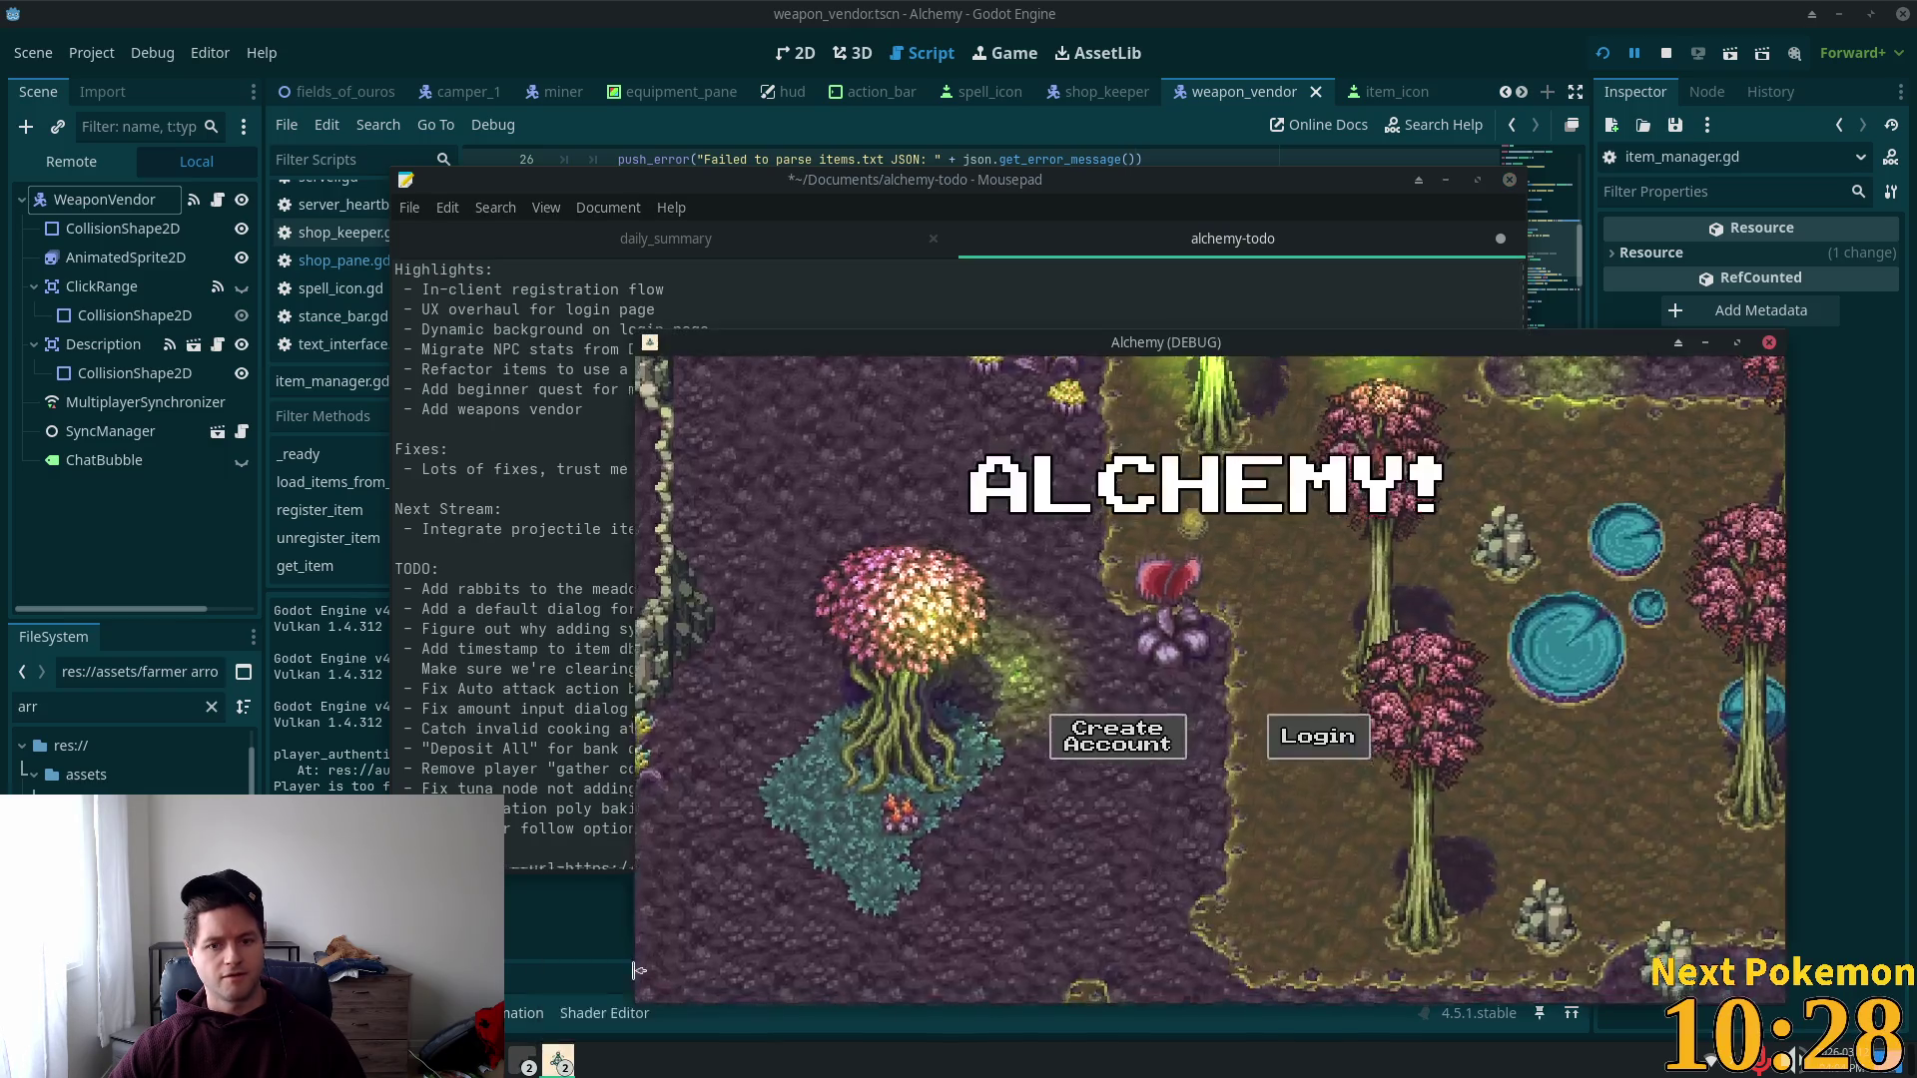
Step: Move the Alchemy game window aside and bring the second Alchemy debug instance forward
{"action": "mouse_move", "coordinate": [891, 359]}
{"action": "left_mouse_down"}
{"action": "mouse_move", "coordinate": [752, 270]}
{"action": "mouse_move", "coordinate": [585, 217]}
{"action": "left_mouse_up"}
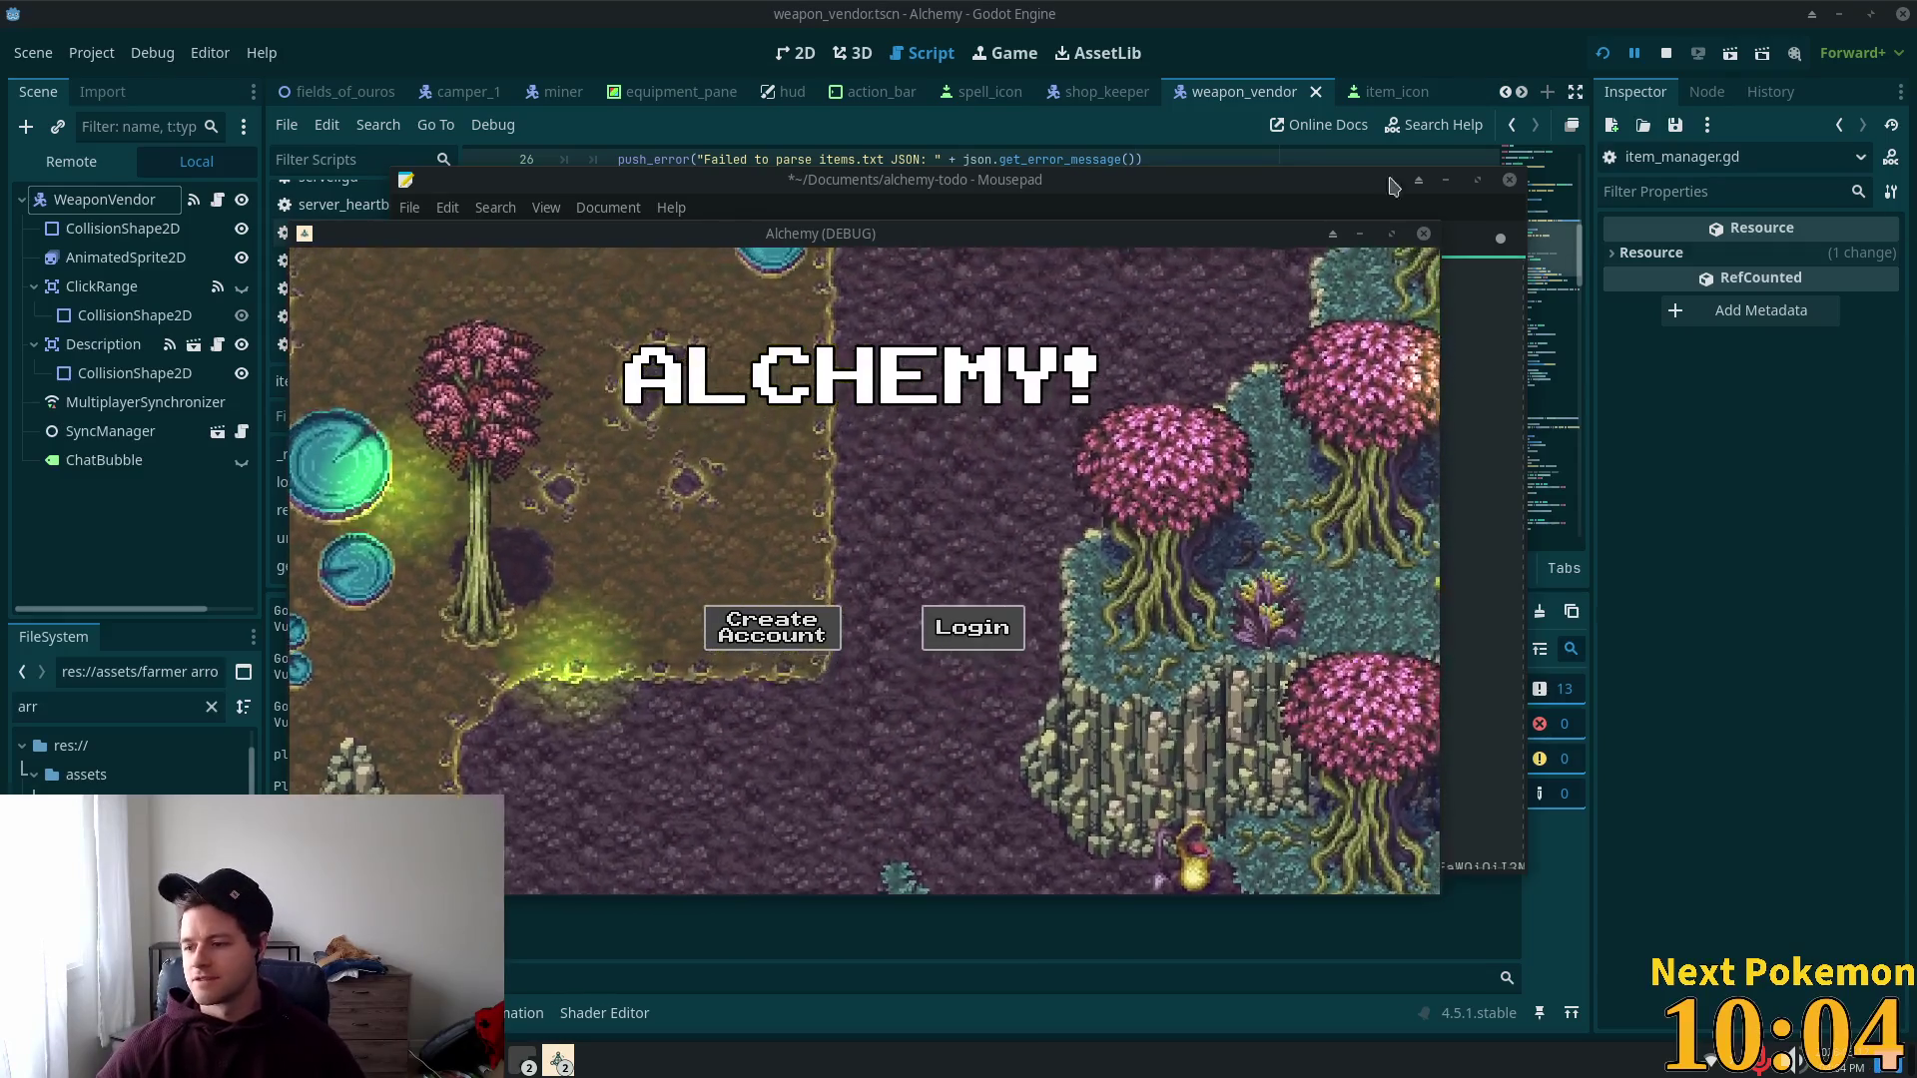
{"action": "left_click_drag", "start_coordinate": [1195, 241], "coordinate": [1466, 318]}
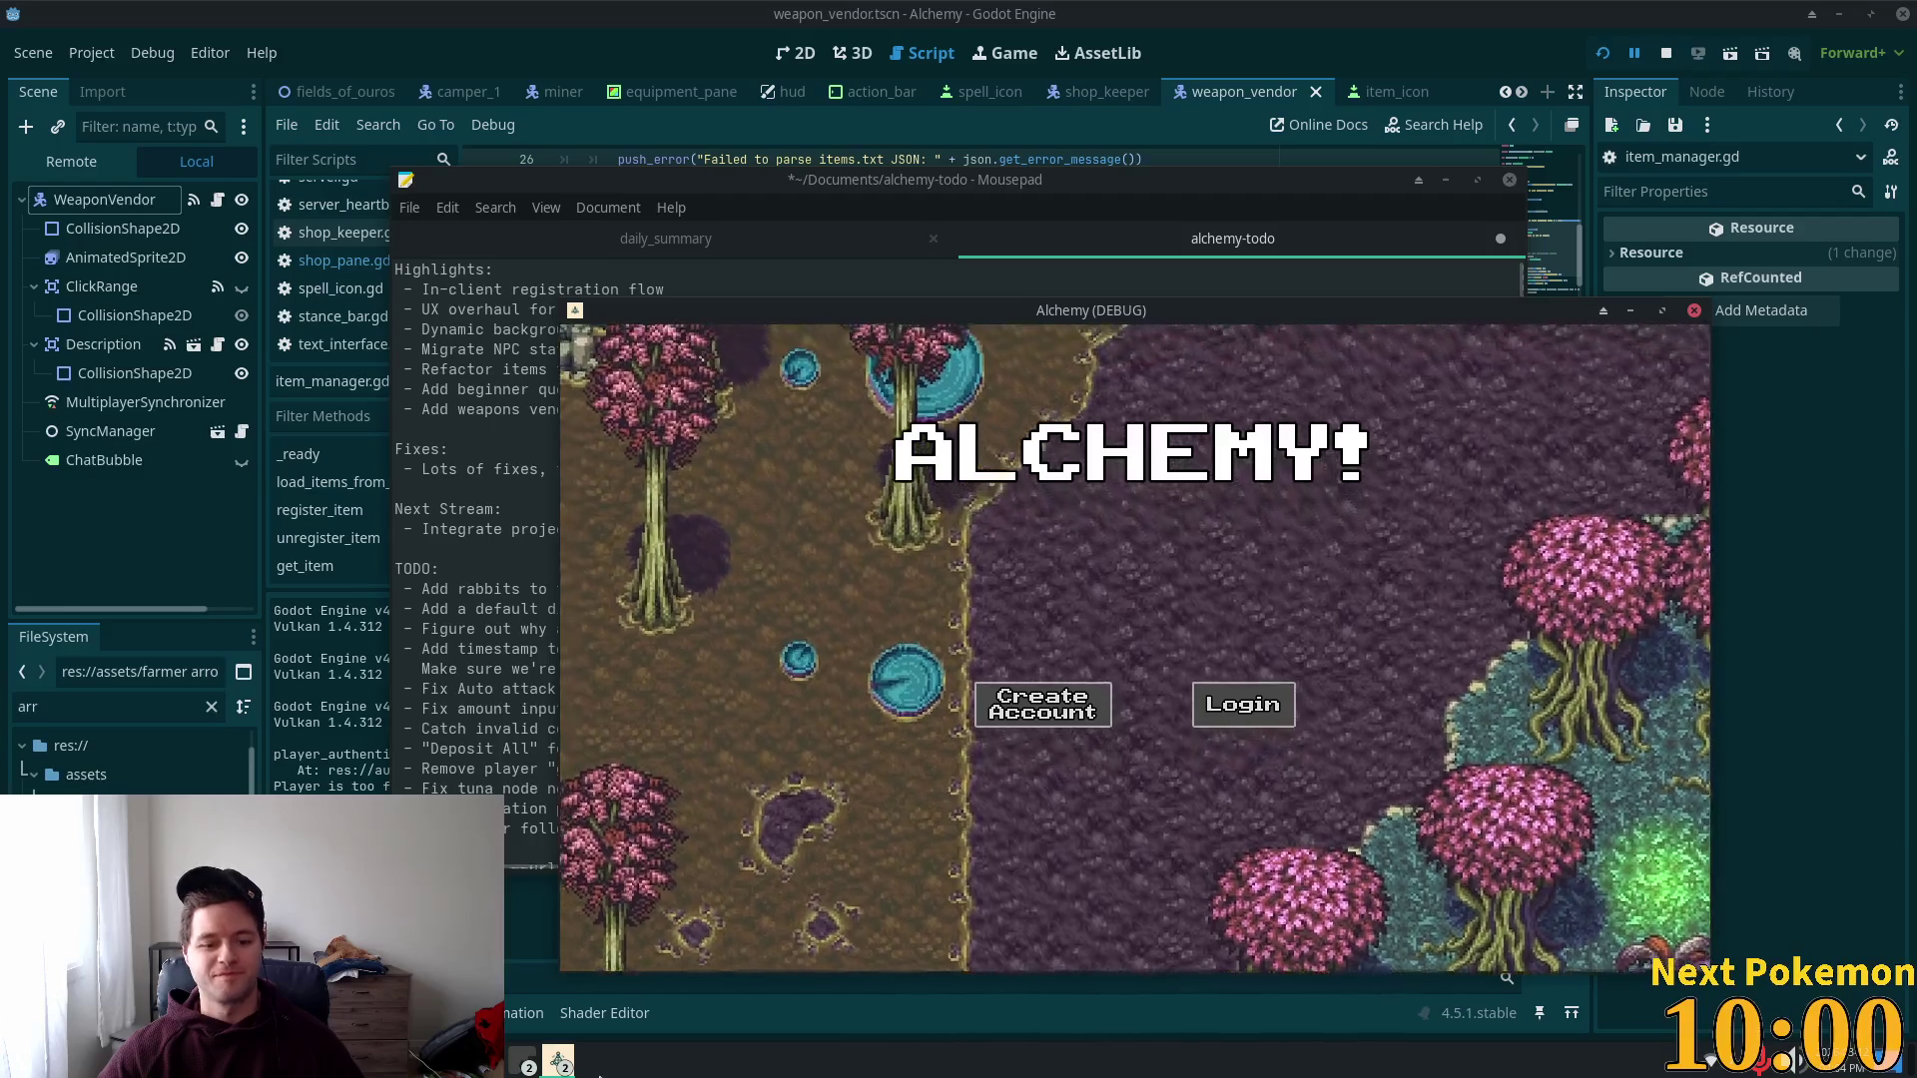
{"action": "left_click", "coordinate": [558, 1060]}
{"action": "left_click", "coordinate": [613, 954]}
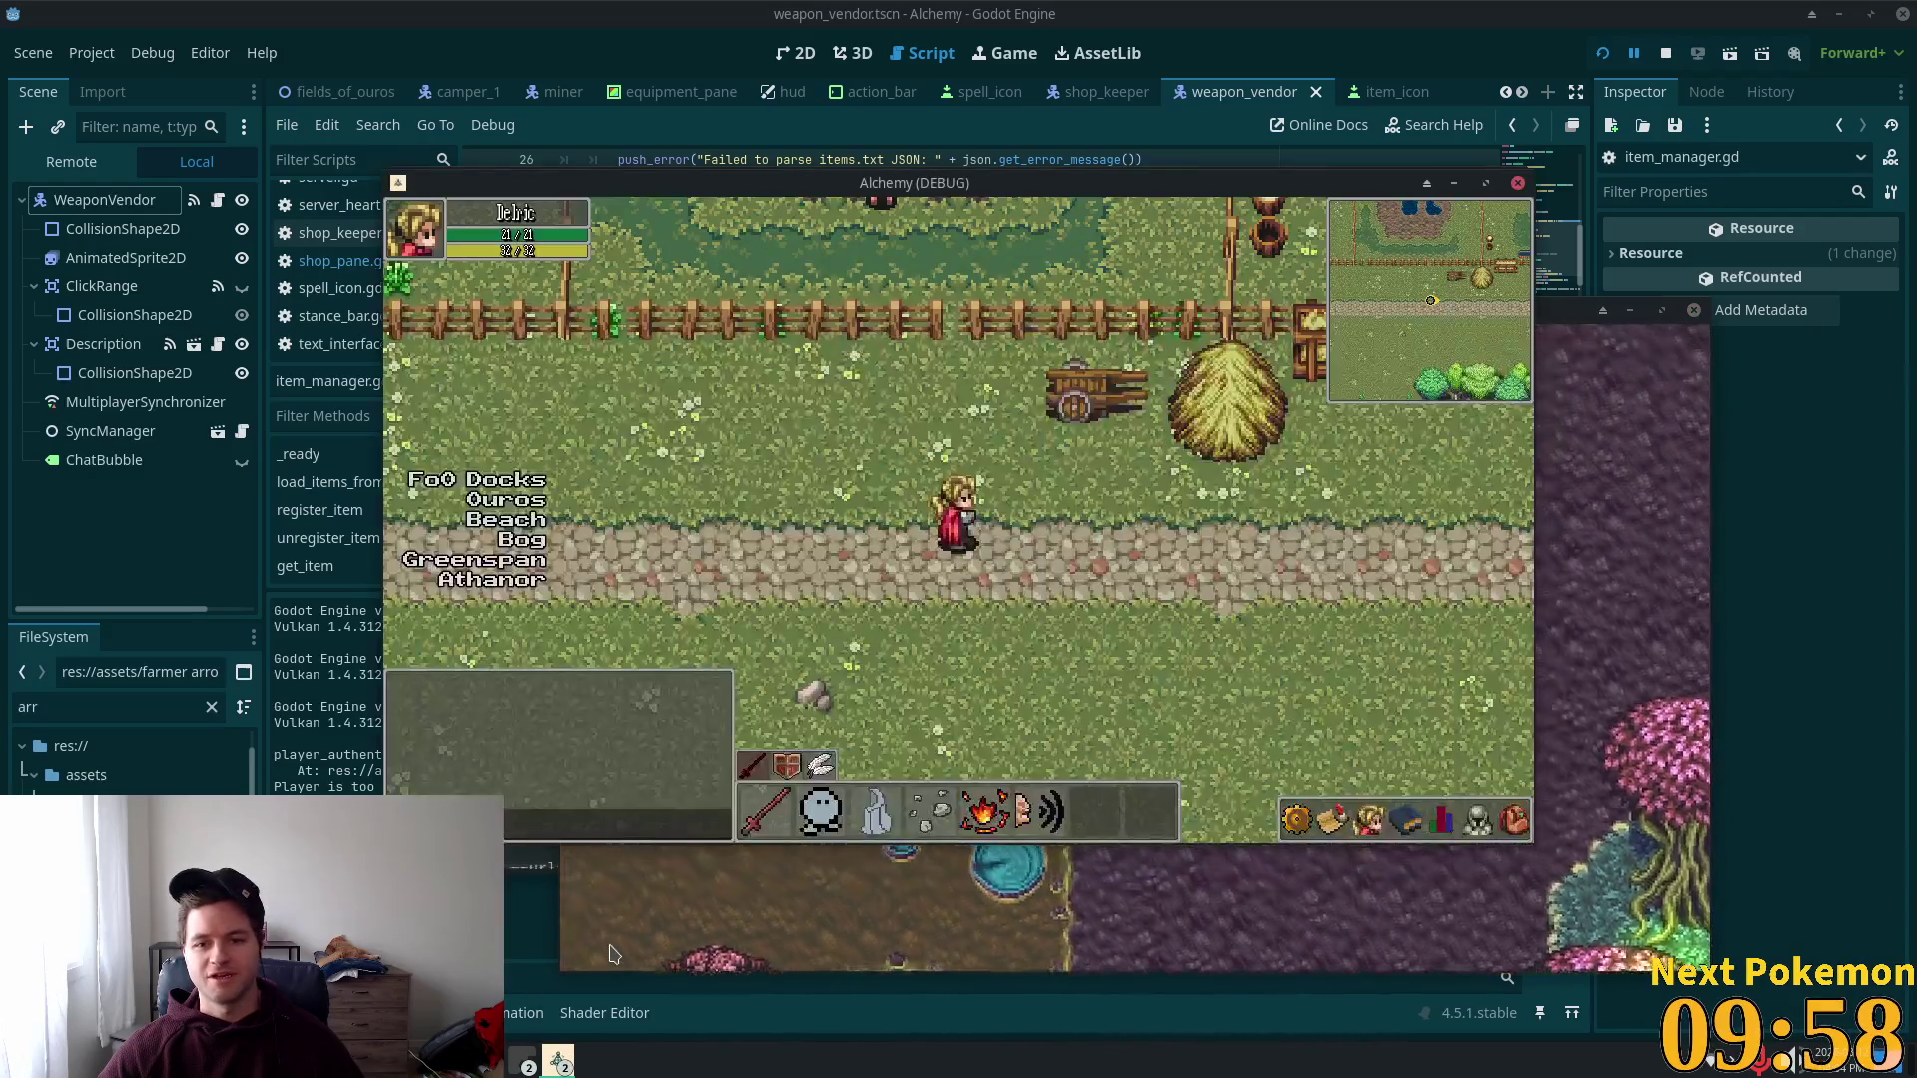
Step: Teleport the player to Ouros and walk into the weapon shop
{"action": "key", "text": "Down"}
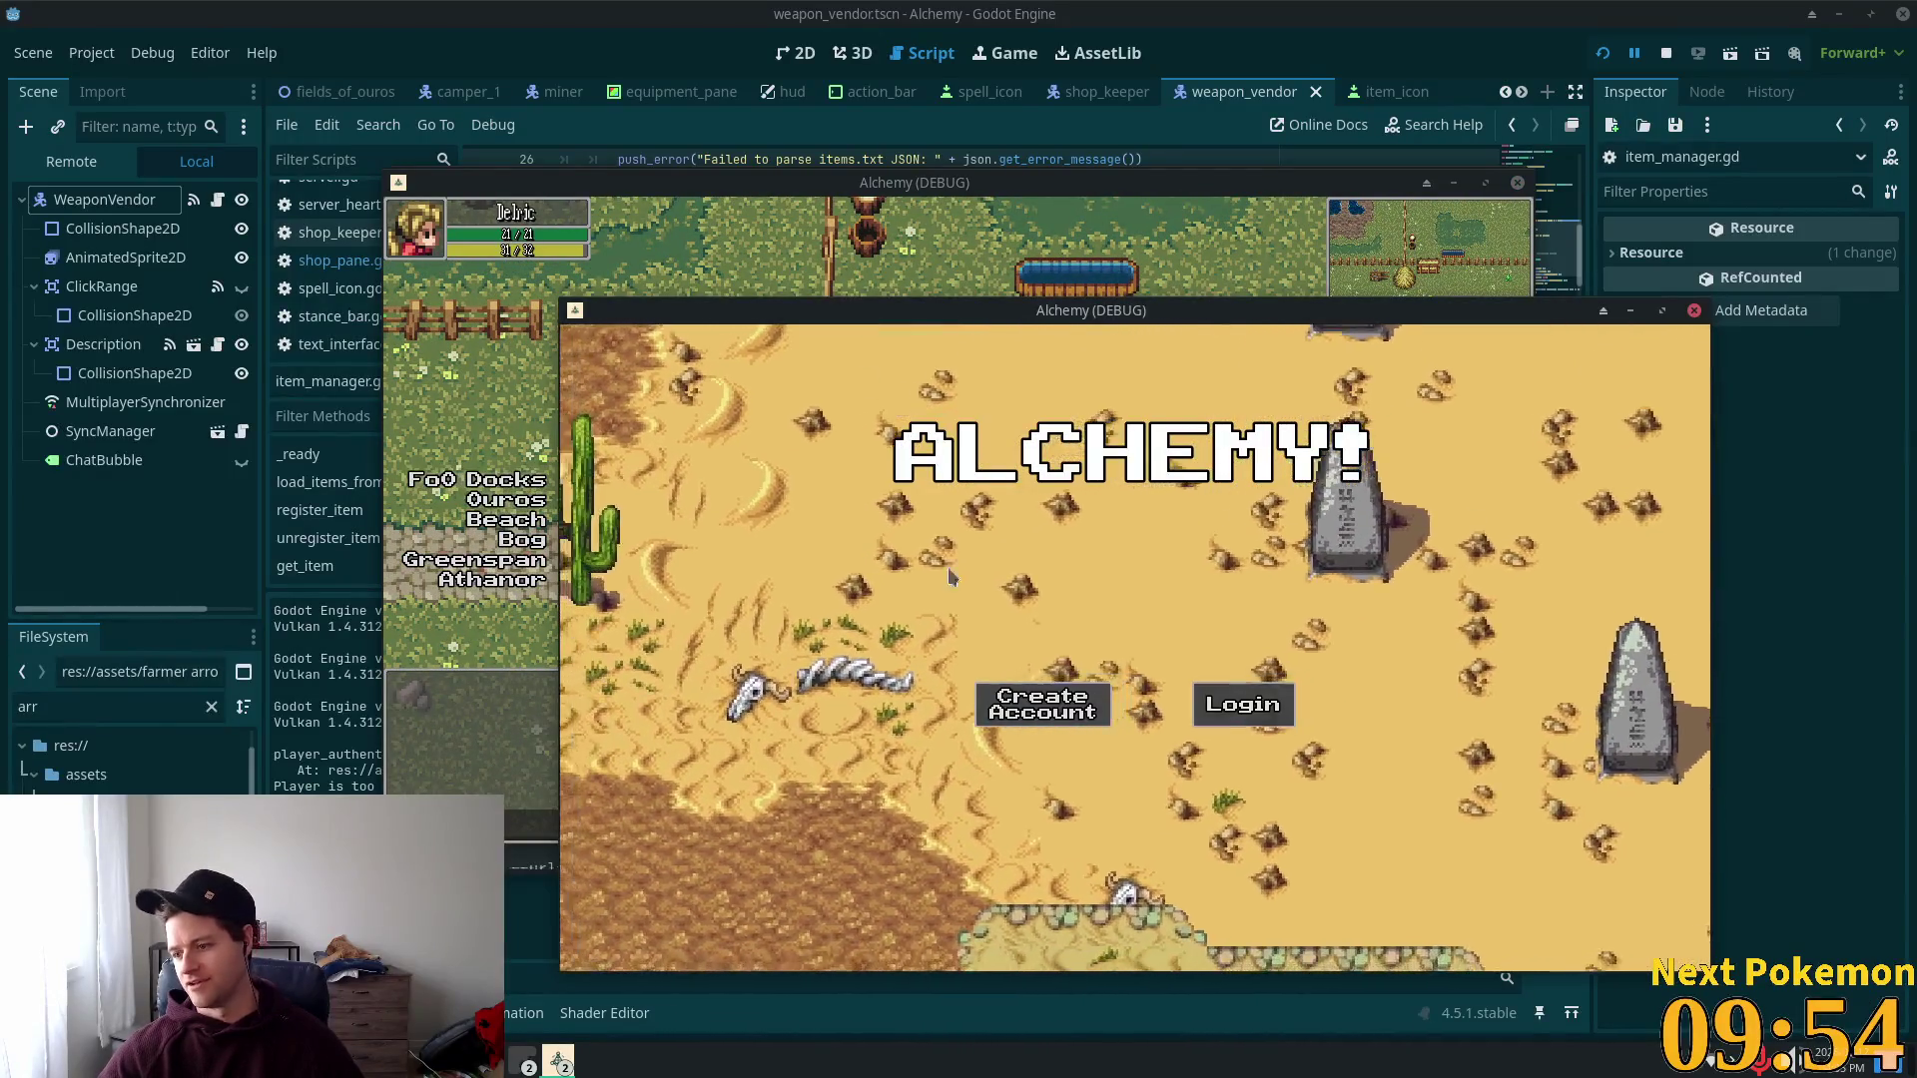
{"action": "left_click", "coordinate": [492, 410]}
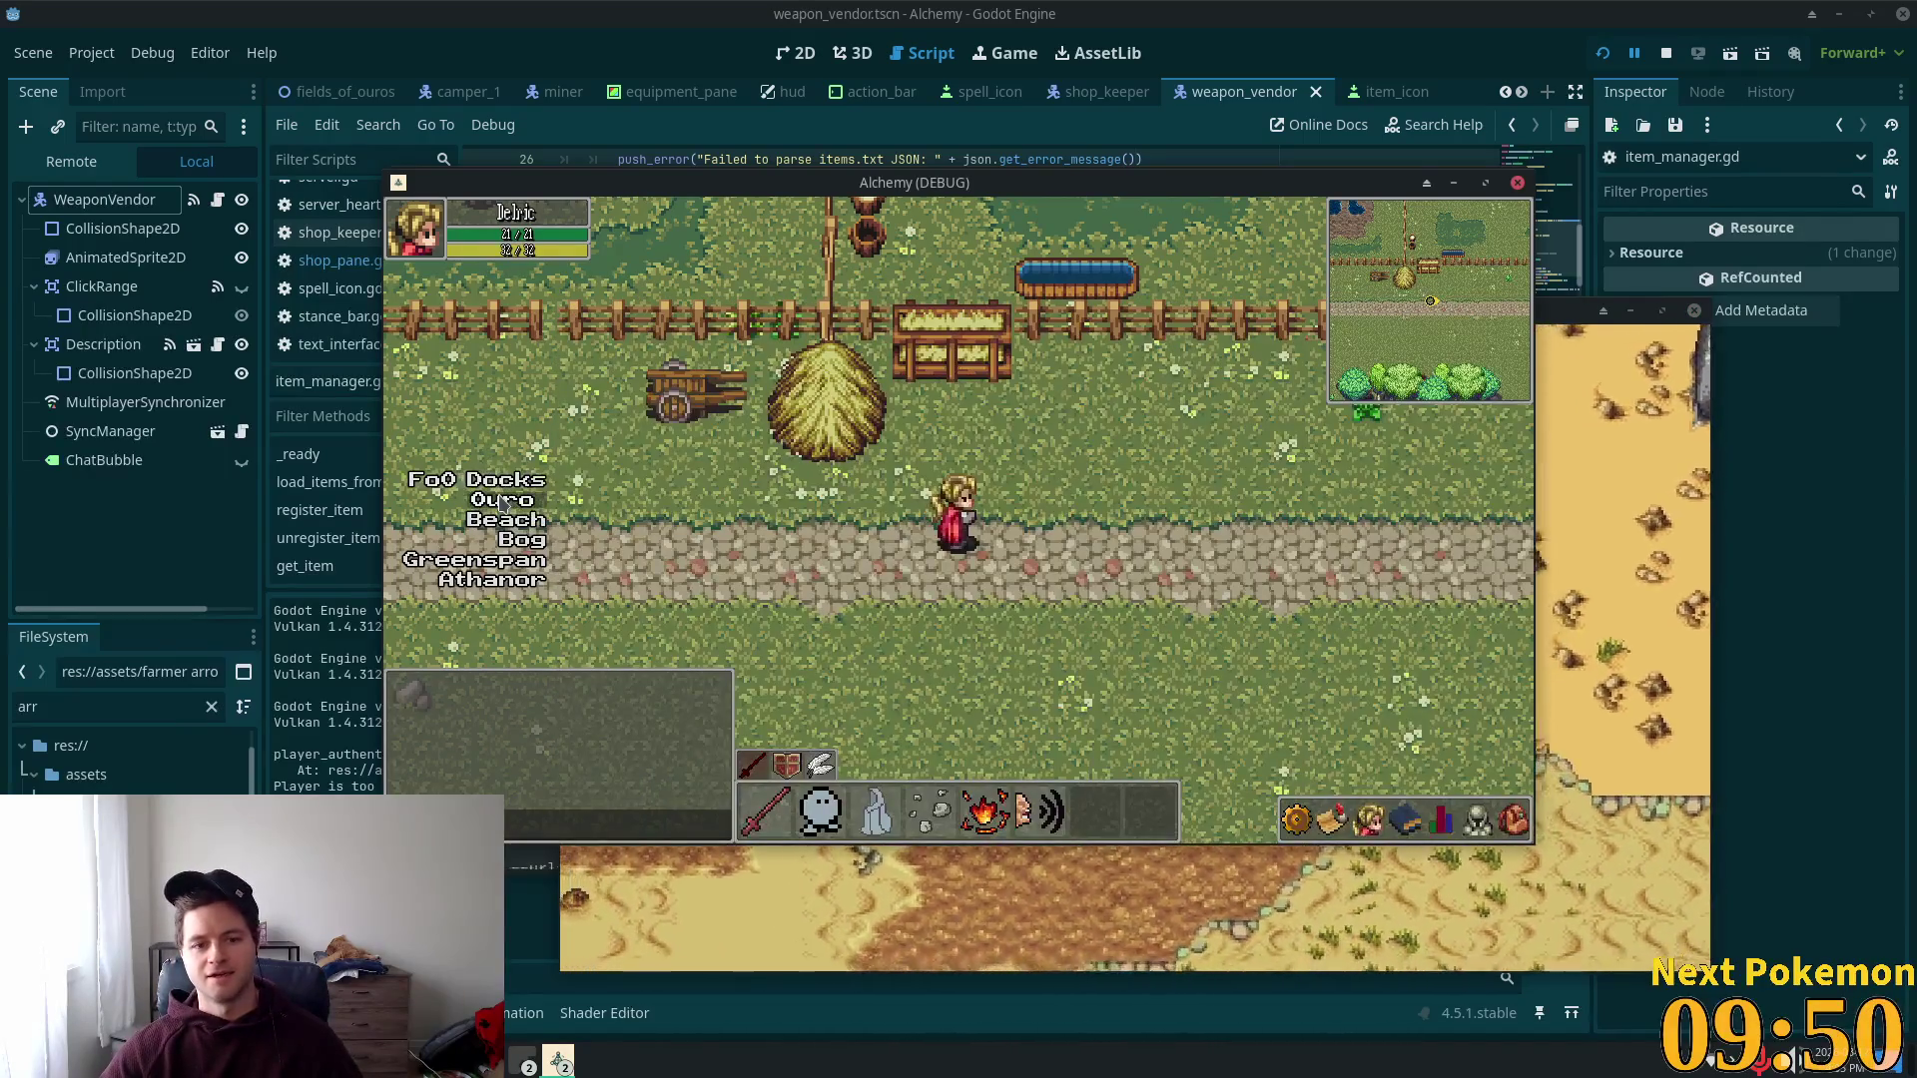
{"action": "left_click", "coordinate": [505, 502]}
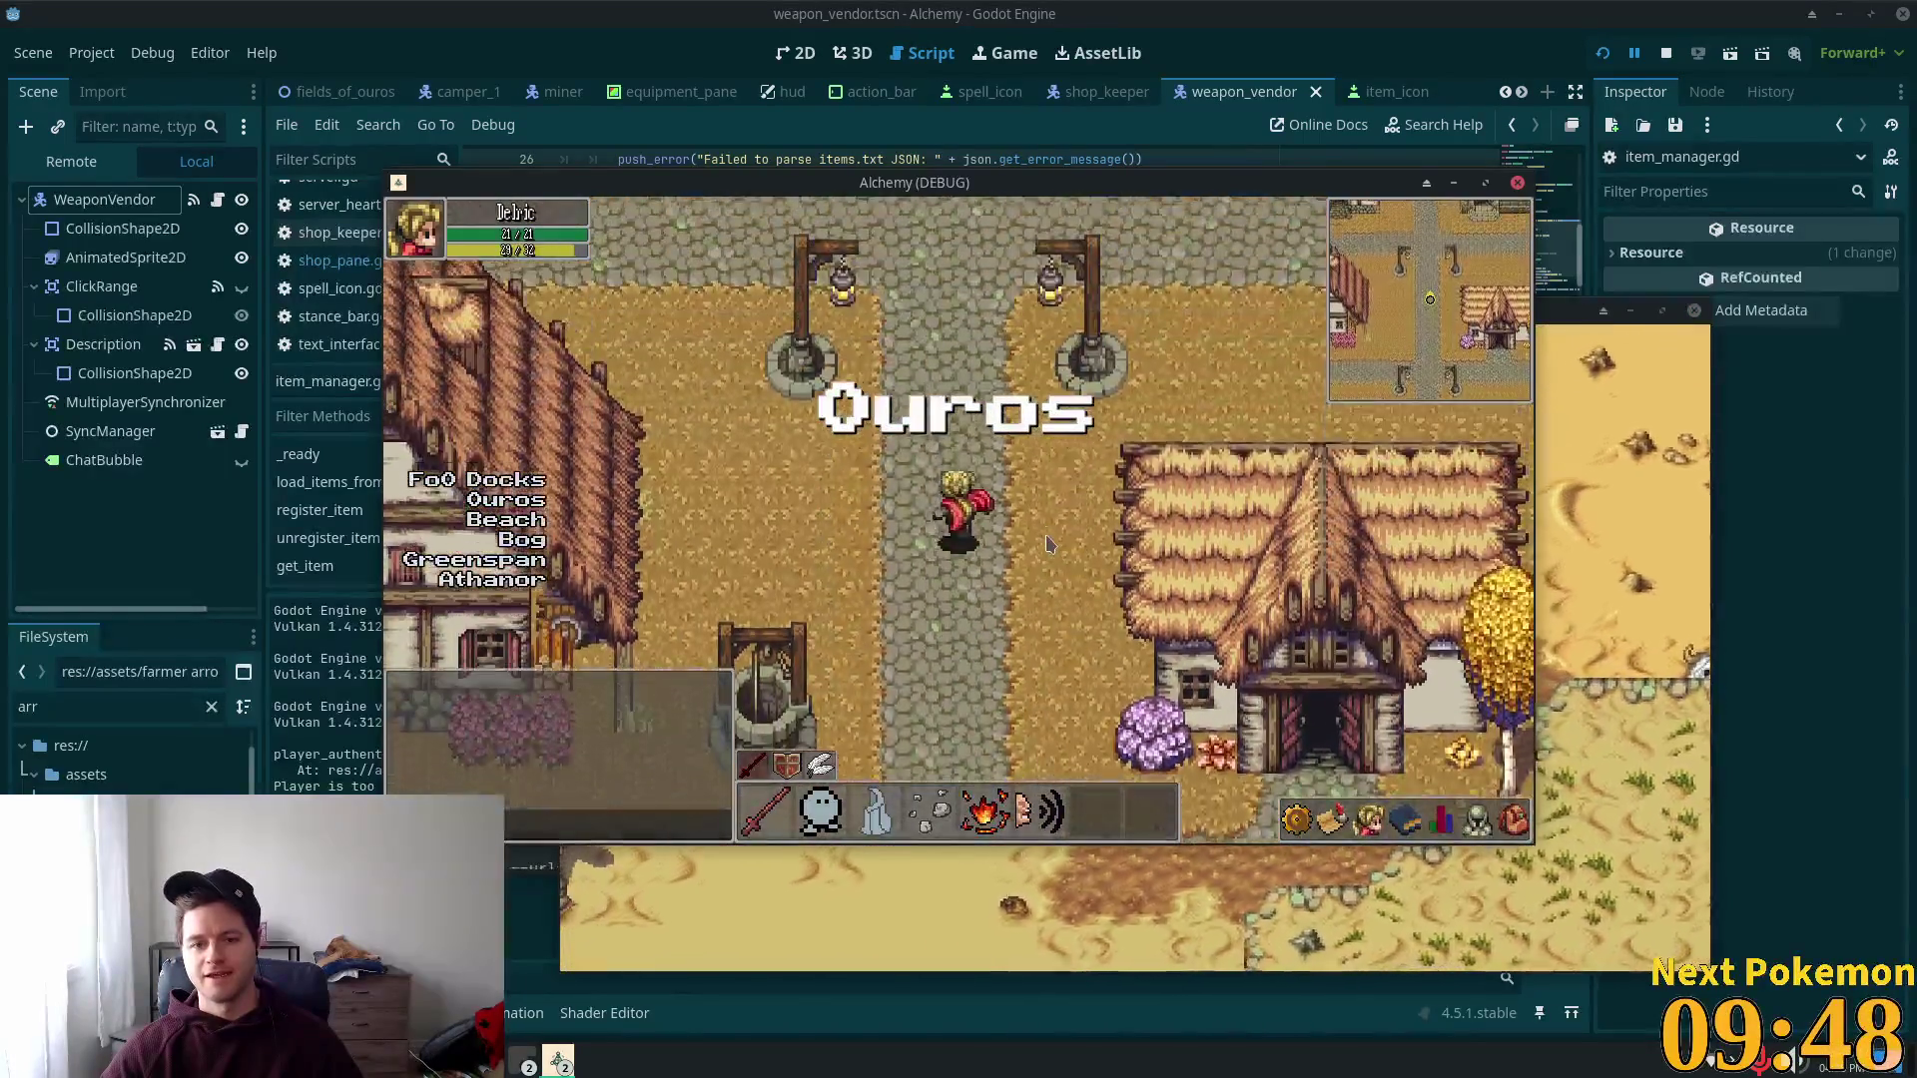
{"action": "key", "text": "w"}
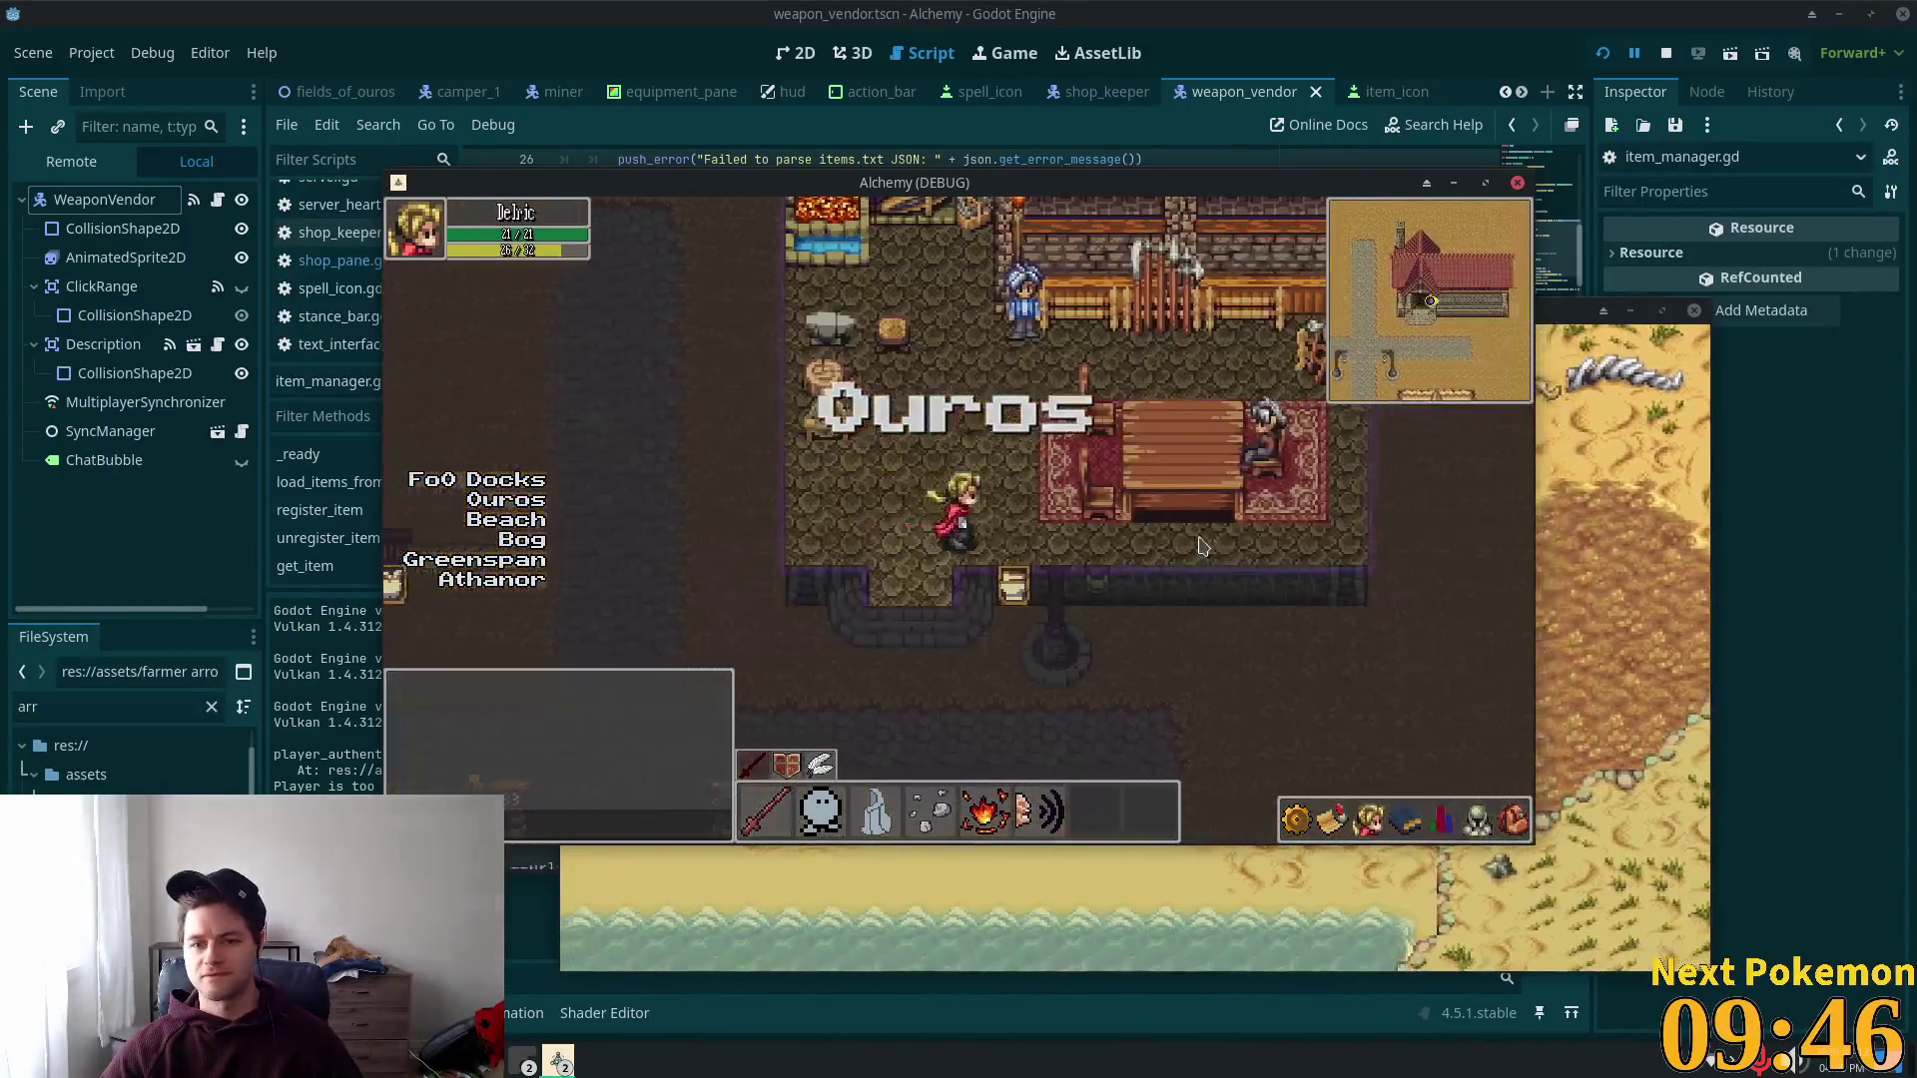
{"action": "key", "text": "d"}
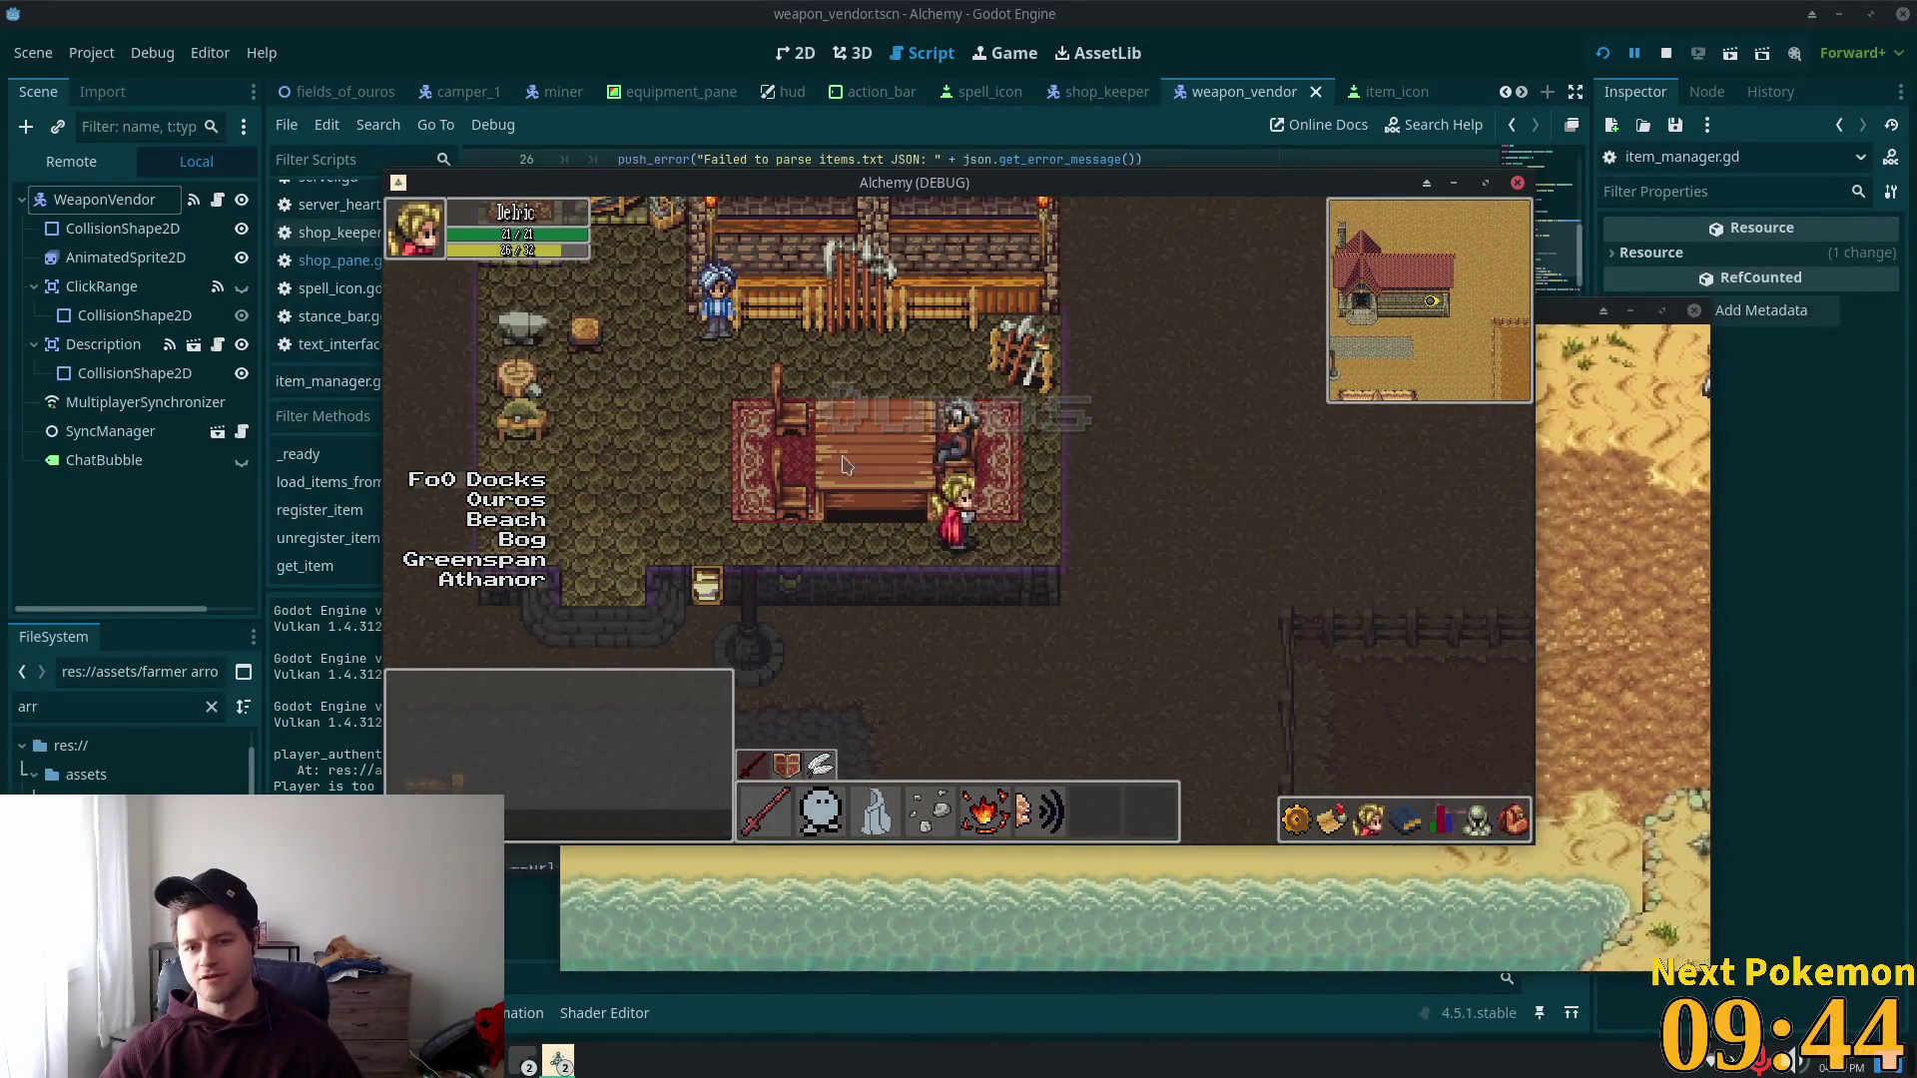
{"action": "key", "text": "a"}
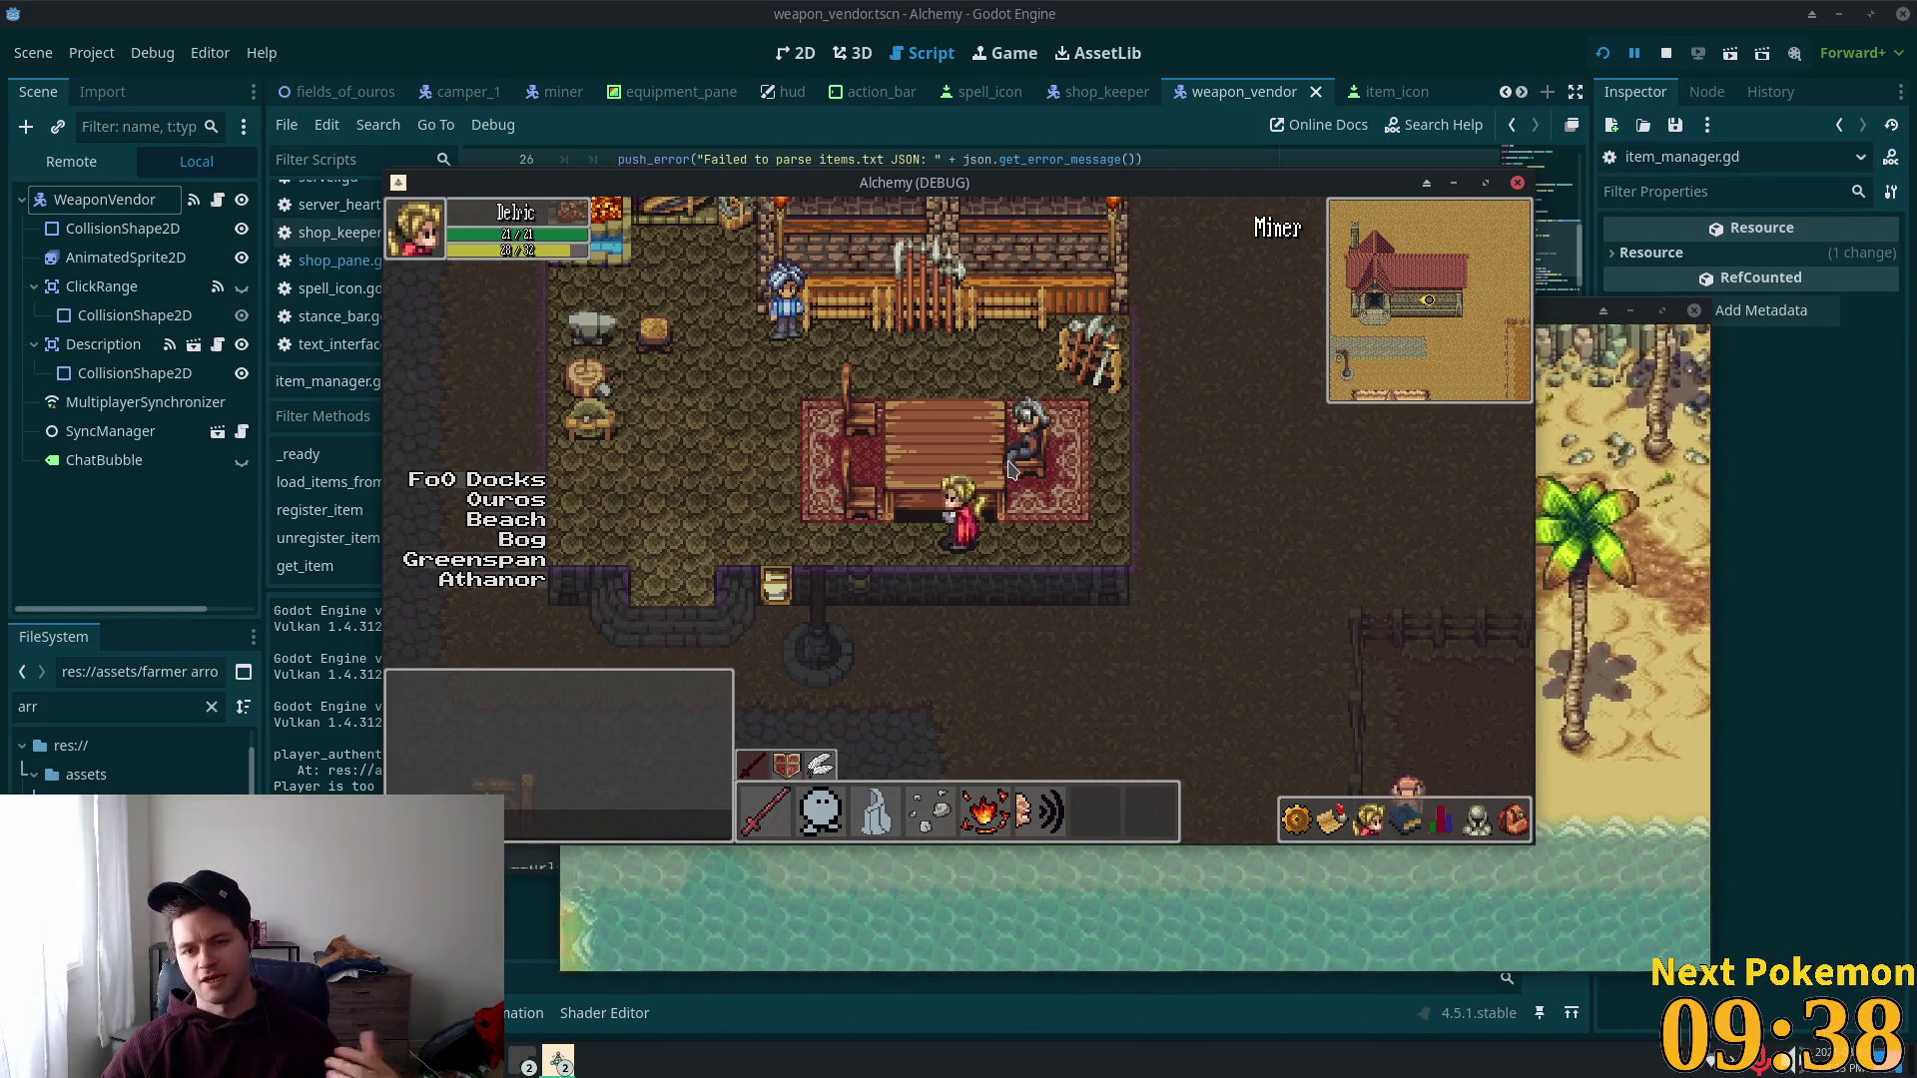
Step: Check the character stats panel at the weapon vendor's shop
{"action": "left_click", "coordinate": [1405, 821]}
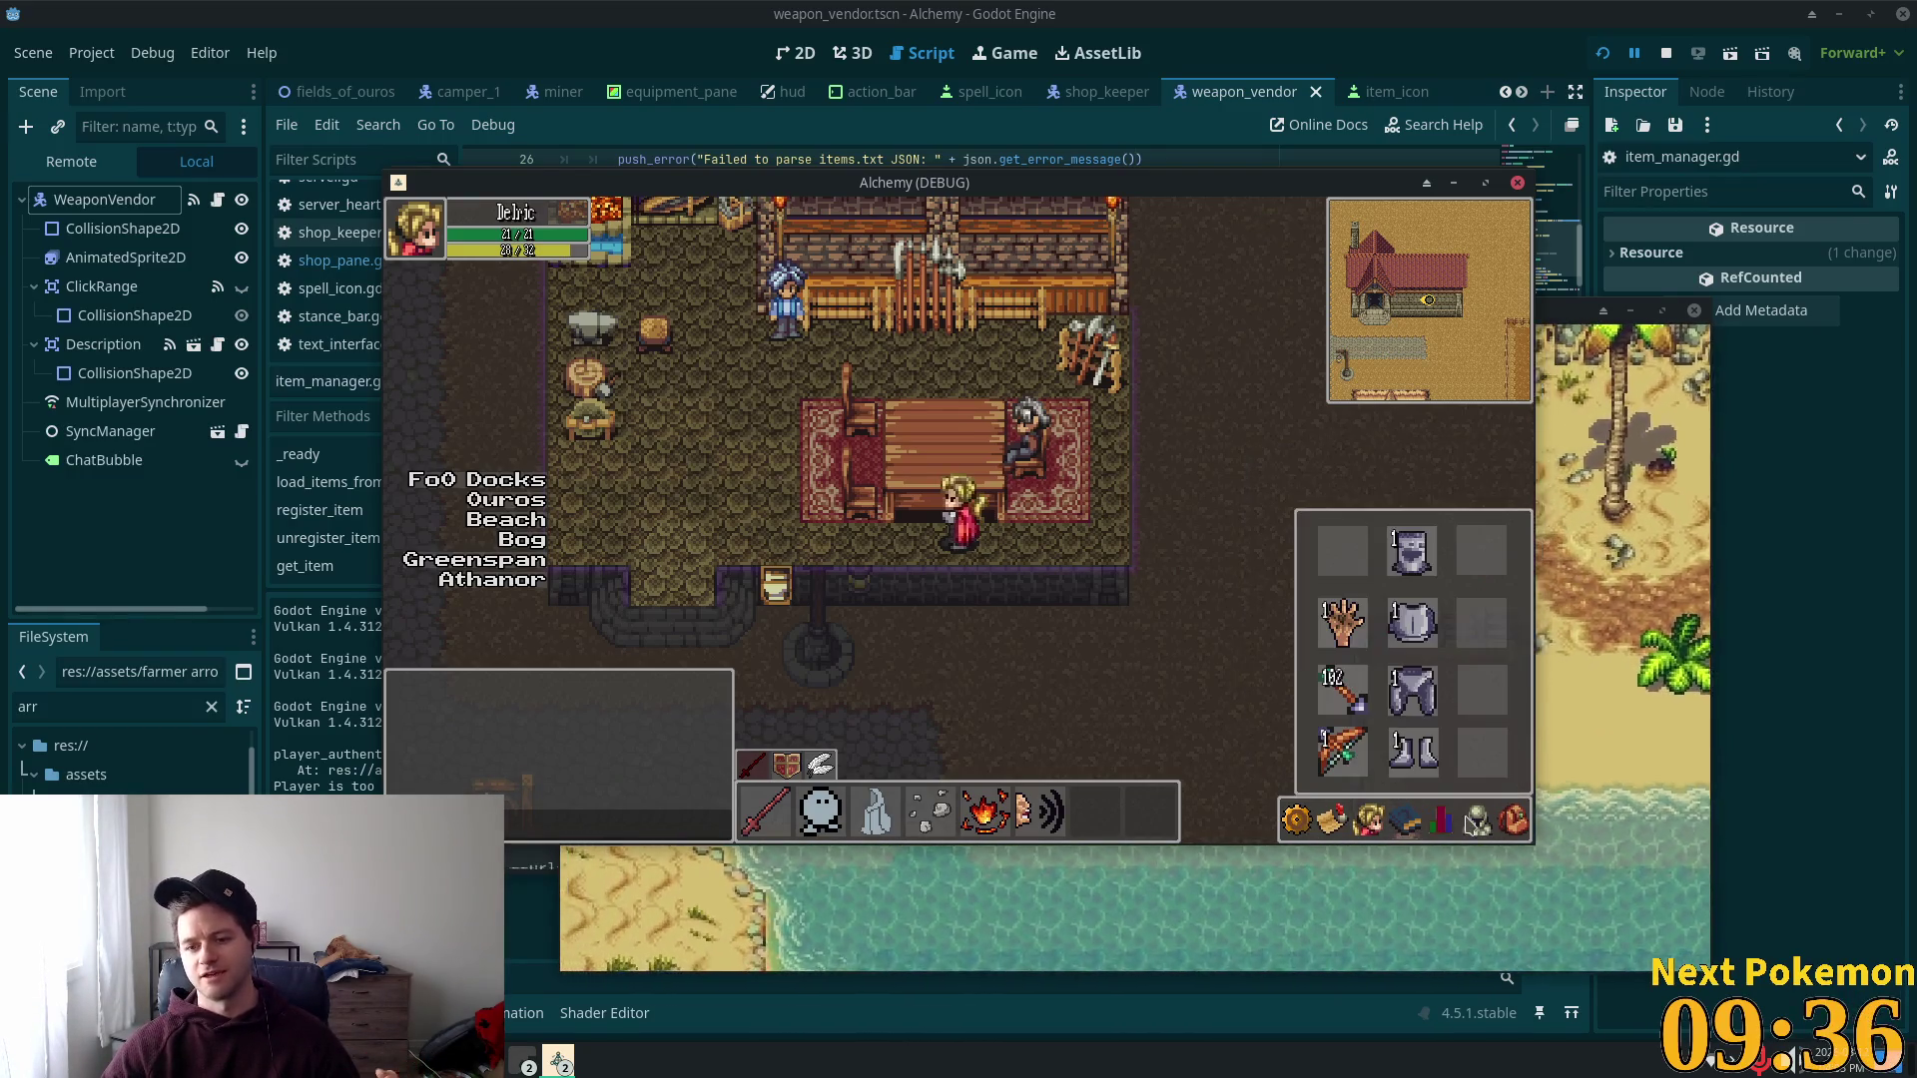
{"action": "left_click", "coordinate": [1438, 827]}
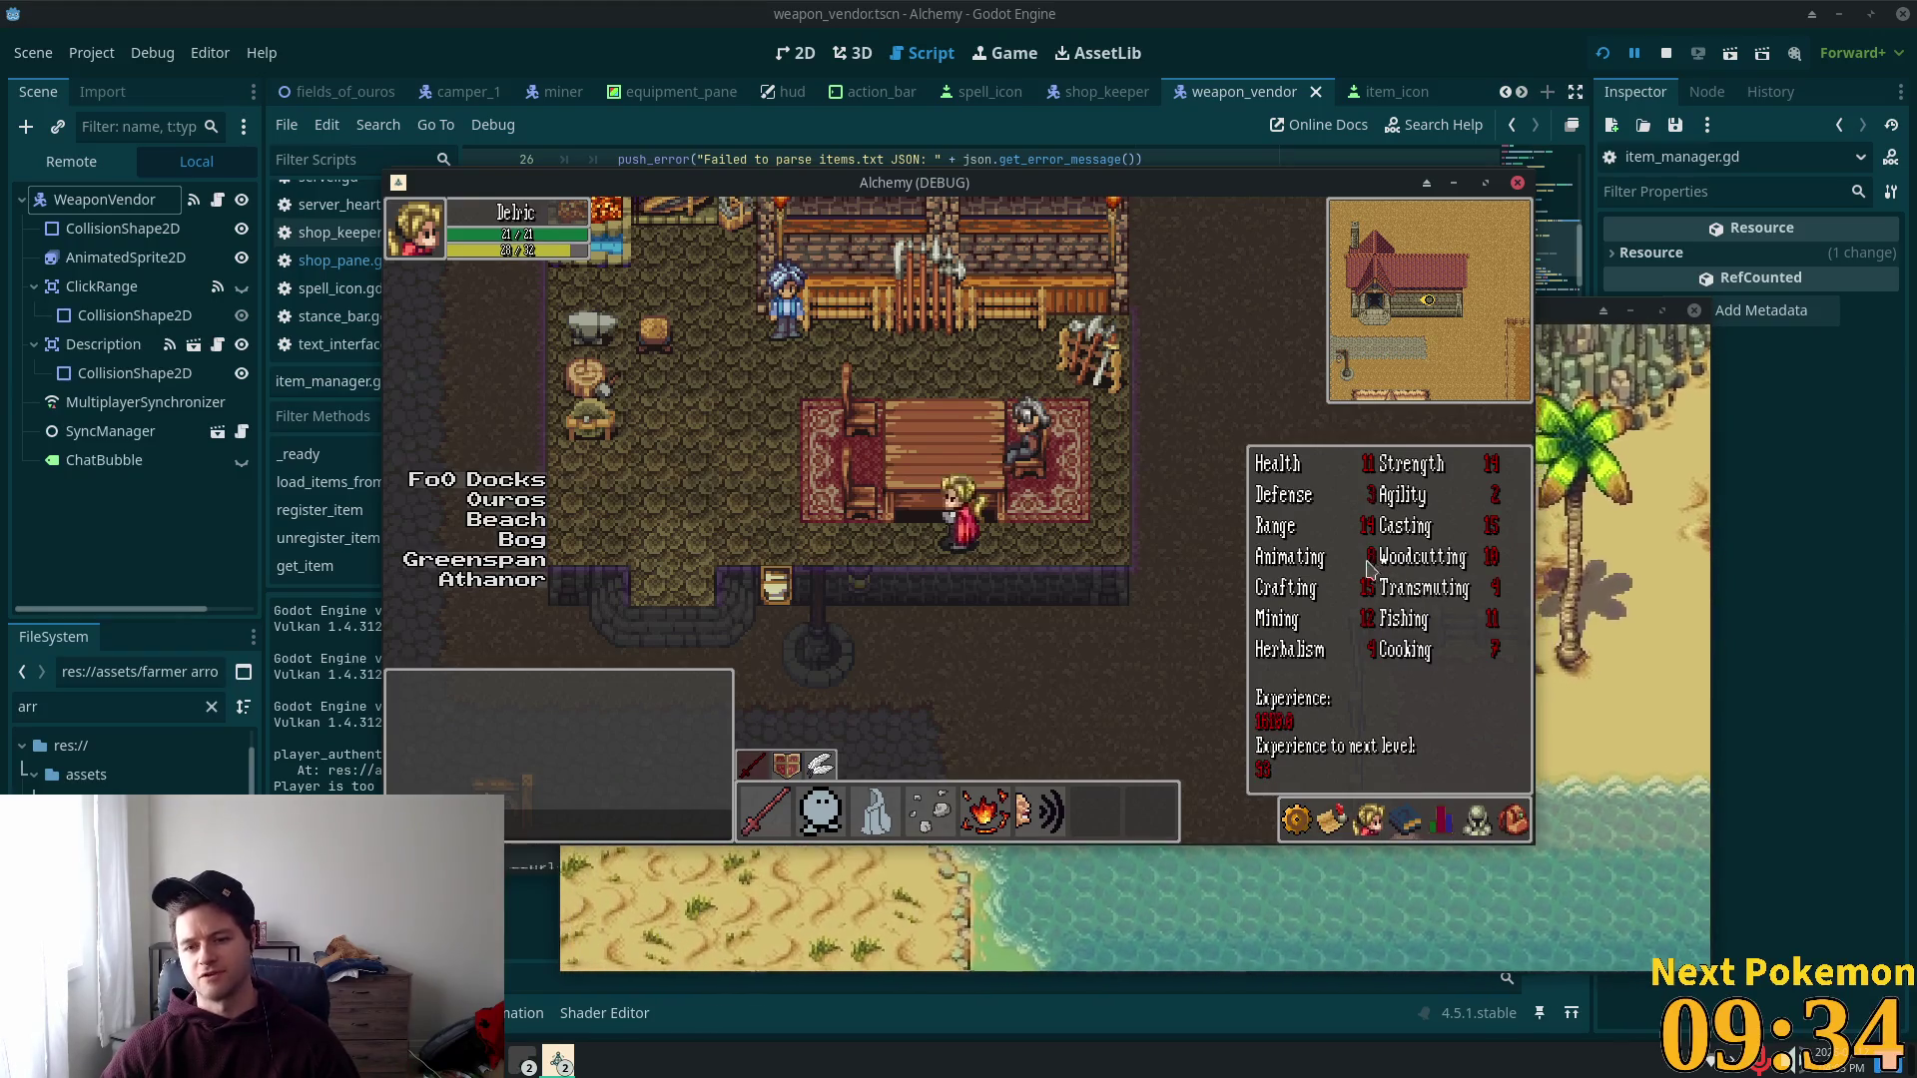
{"action": "left_click", "coordinate": [774, 419]}
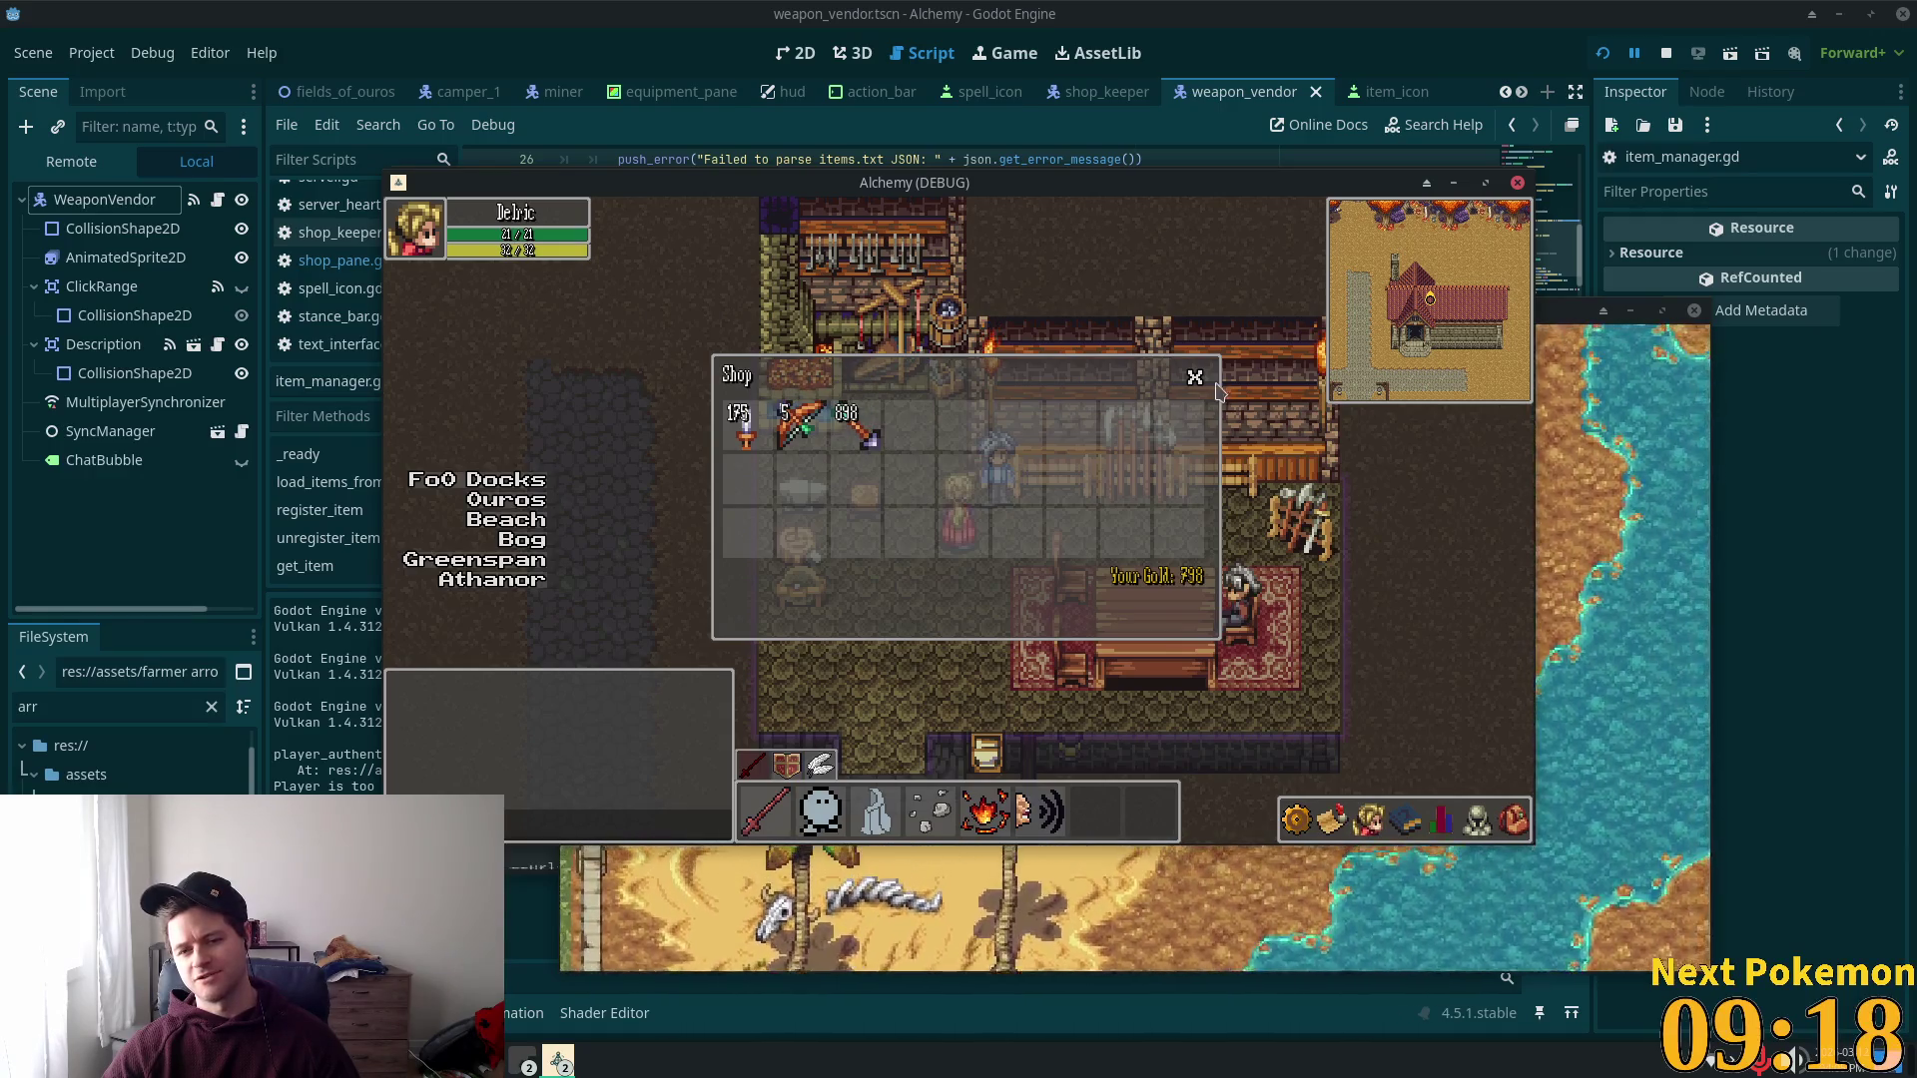
{"action": "left_click", "coordinate": [1195, 376]}
Step: Put the Wooden Arrow stack back into an empty inventory slot
{"action": "left_click", "coordinate": [1451, 819]}
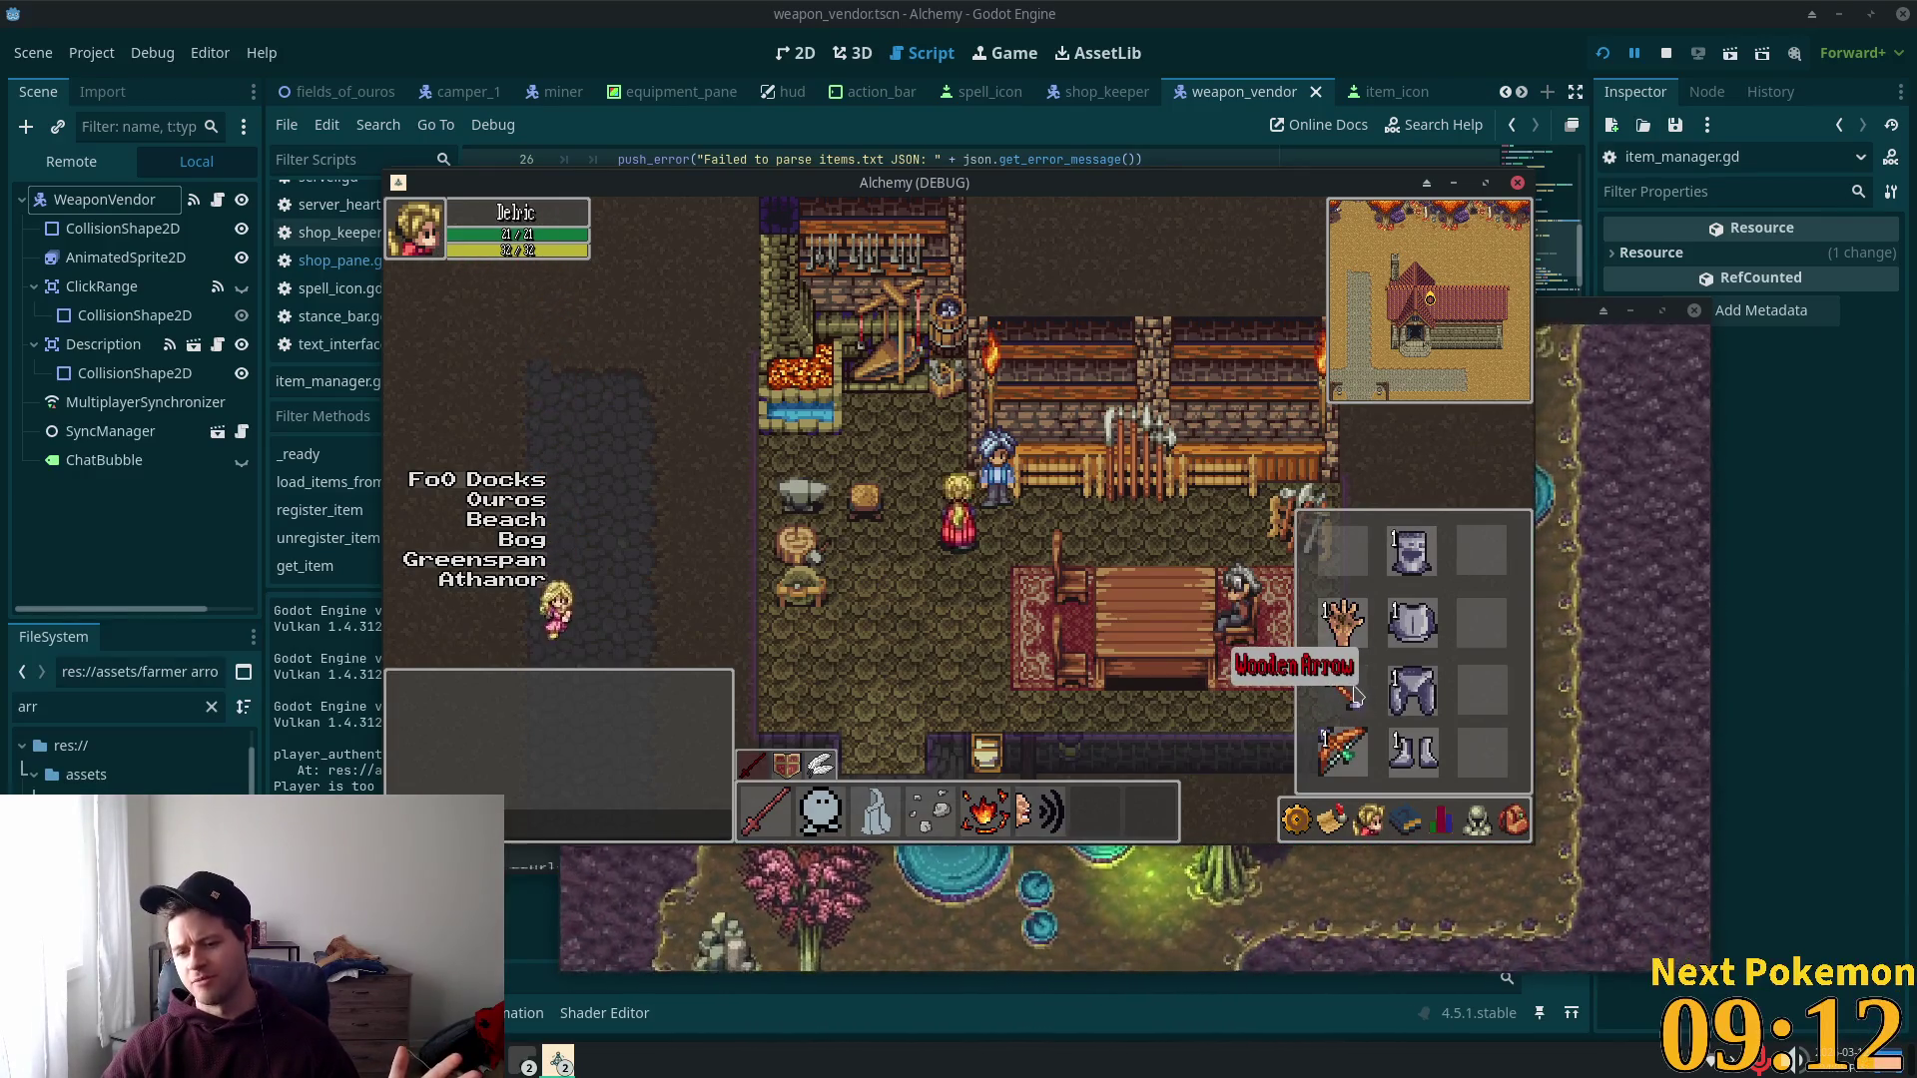
{"action": "mouse_move", "coordinate": [1354, 702]}
{"action": "left_mouse_down"}
{"action": "mouse_move", "coordinate": [1418, 734]}
{"action": "mouse_move", "coordinate": [1413, 714]}
{"action": "mouse_move", "coordinate": [1315, 689]}
{"action": "left_mouse_up"}
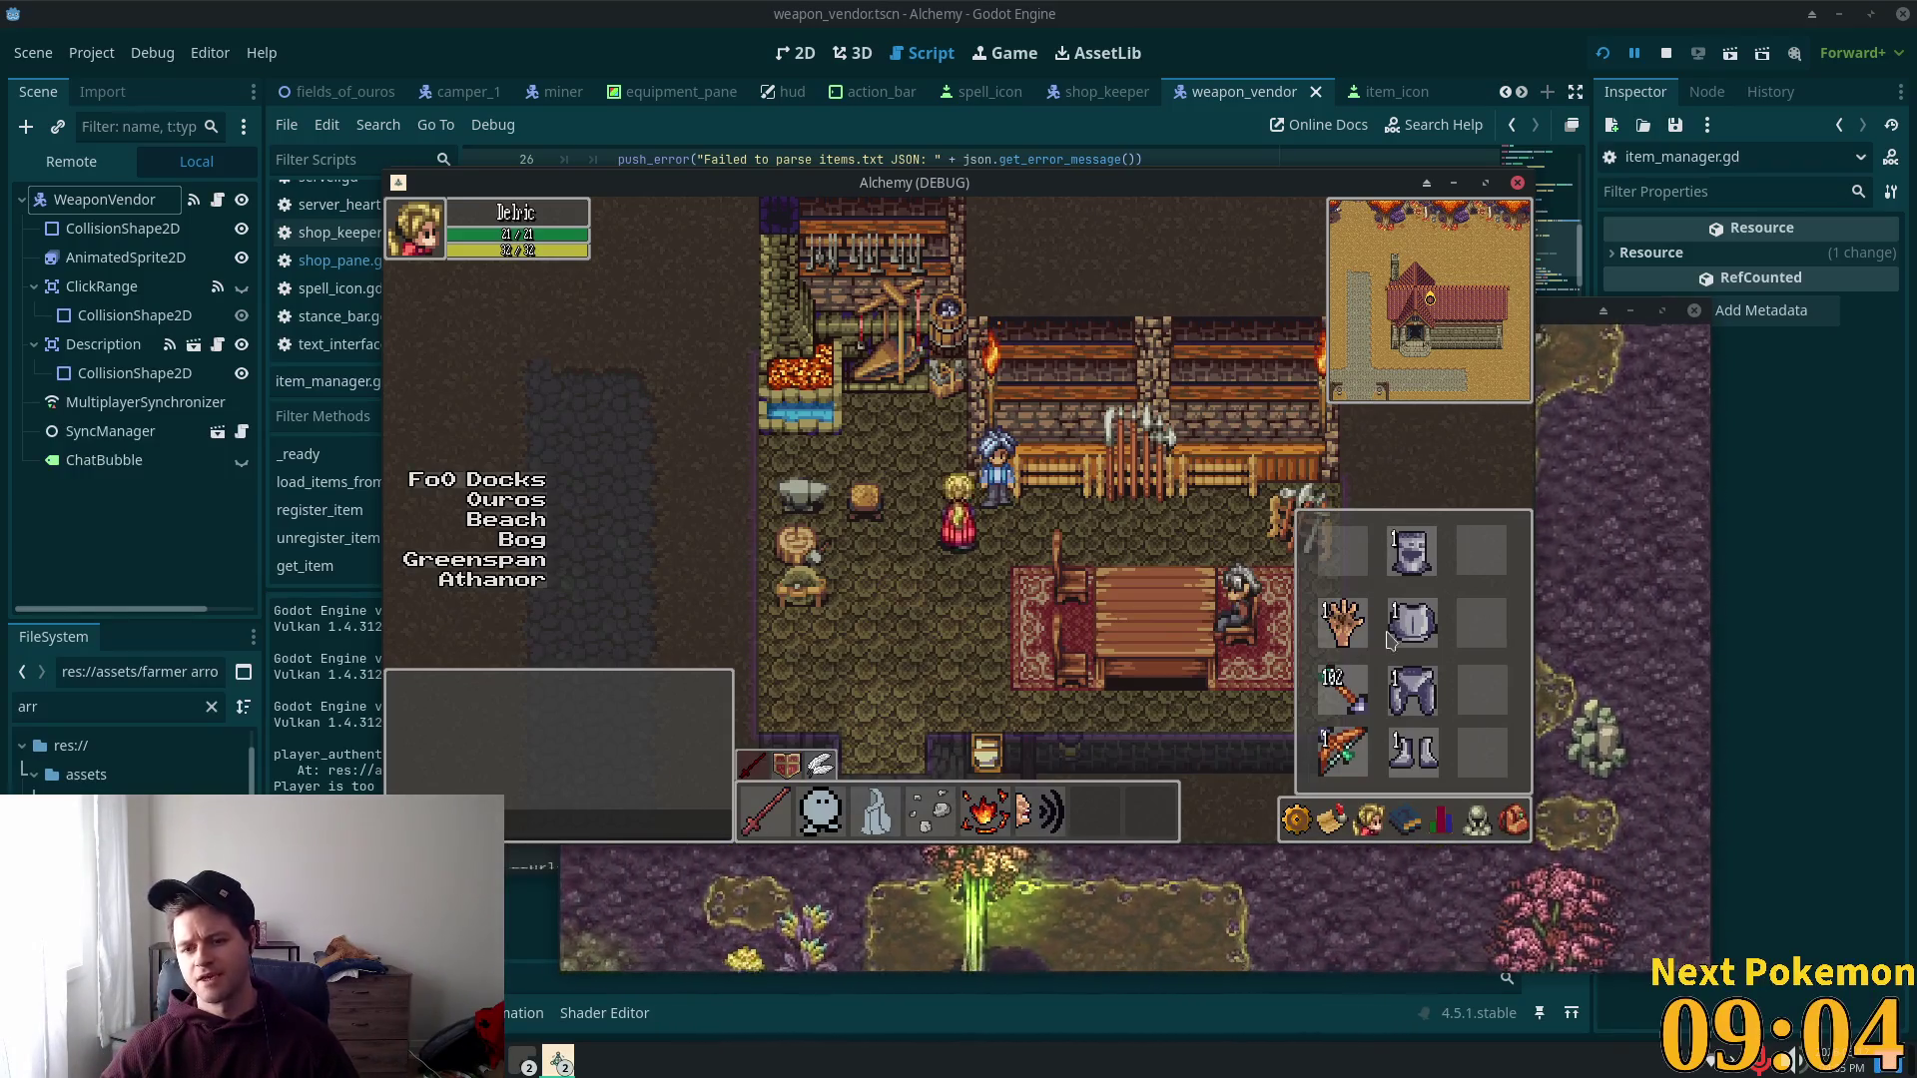
{"action": "key", "text": "Escape"}
{"action": "key", "text": "Escape"}
Step: Close the stats and equipment panels and walk out of the weapon shop
{"action": "left_click", "coordinate": [1441, 817]}
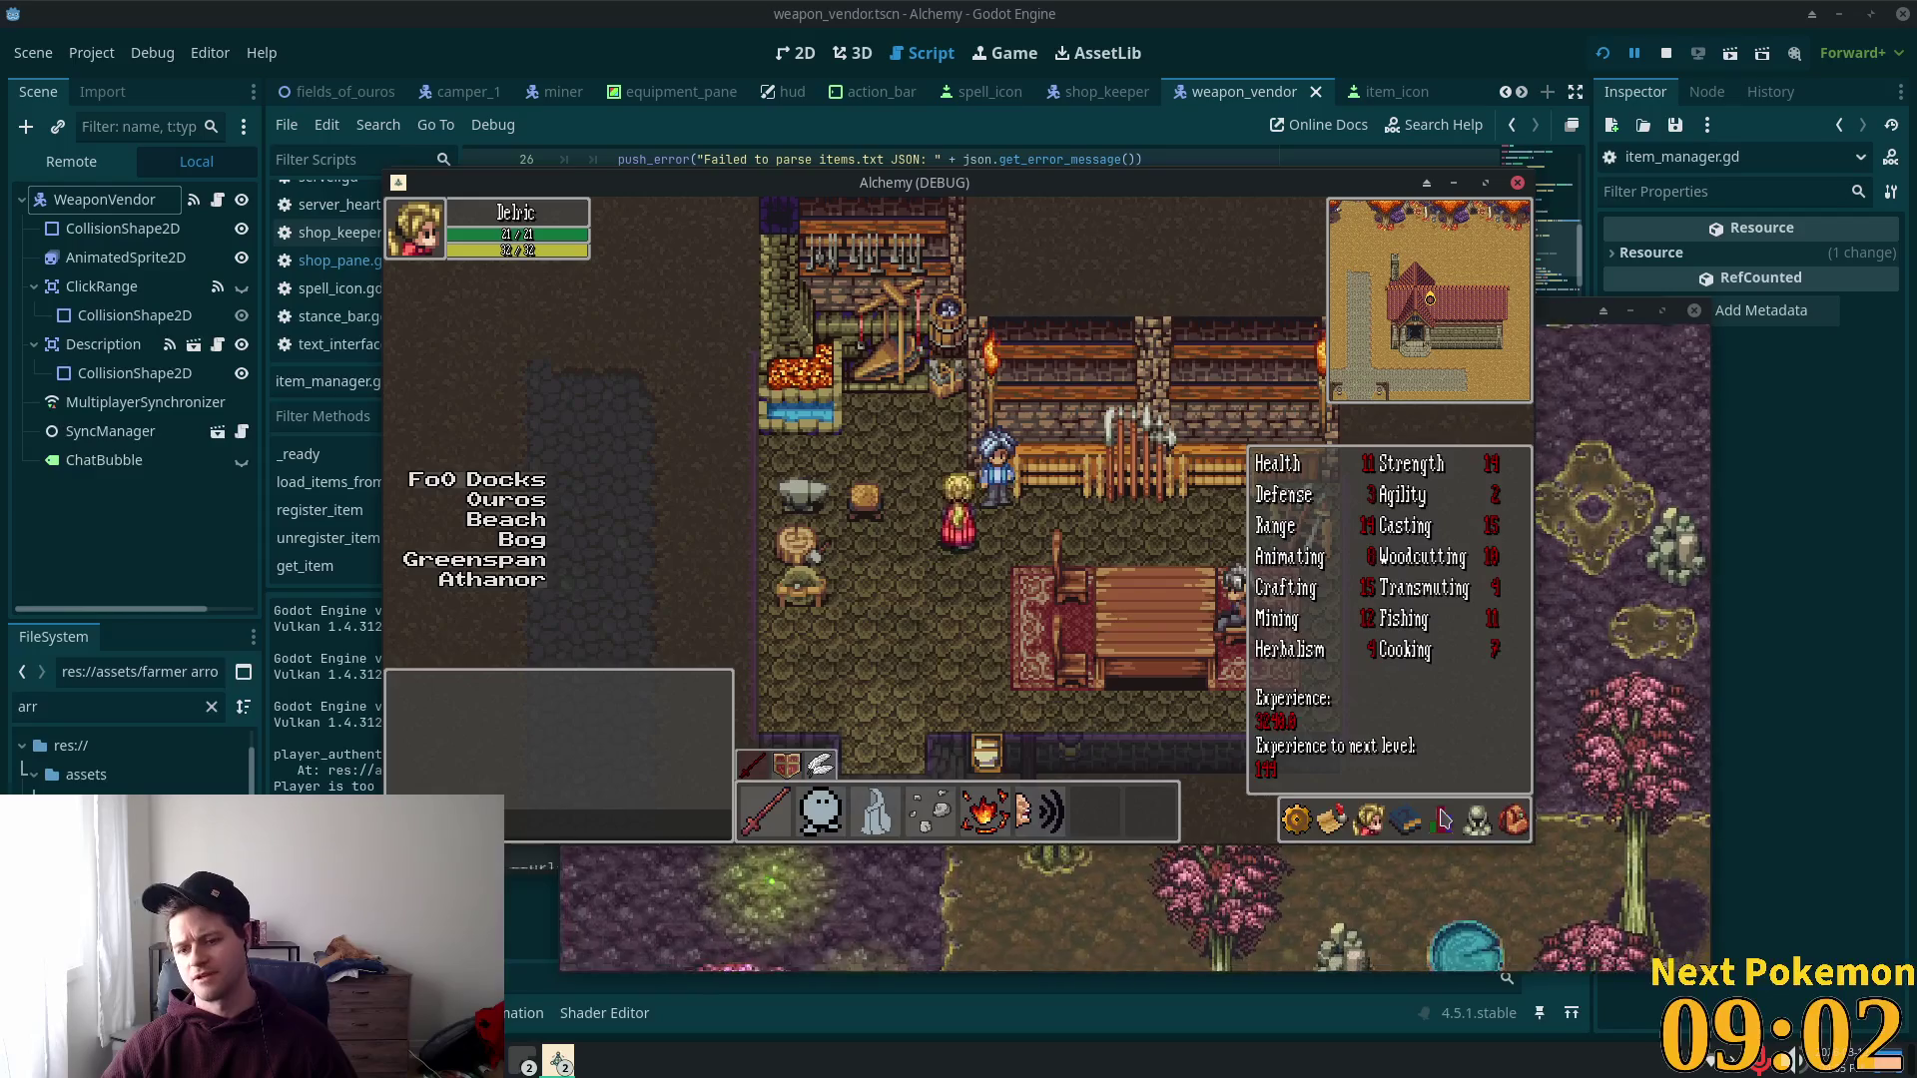
{"action": "key", "text": "e"}
{"action": "key", "text": "Escape"}
{"action": "left_click", "coordinate": [1441, 817]}
{"action": "key", "text": "Escape"}
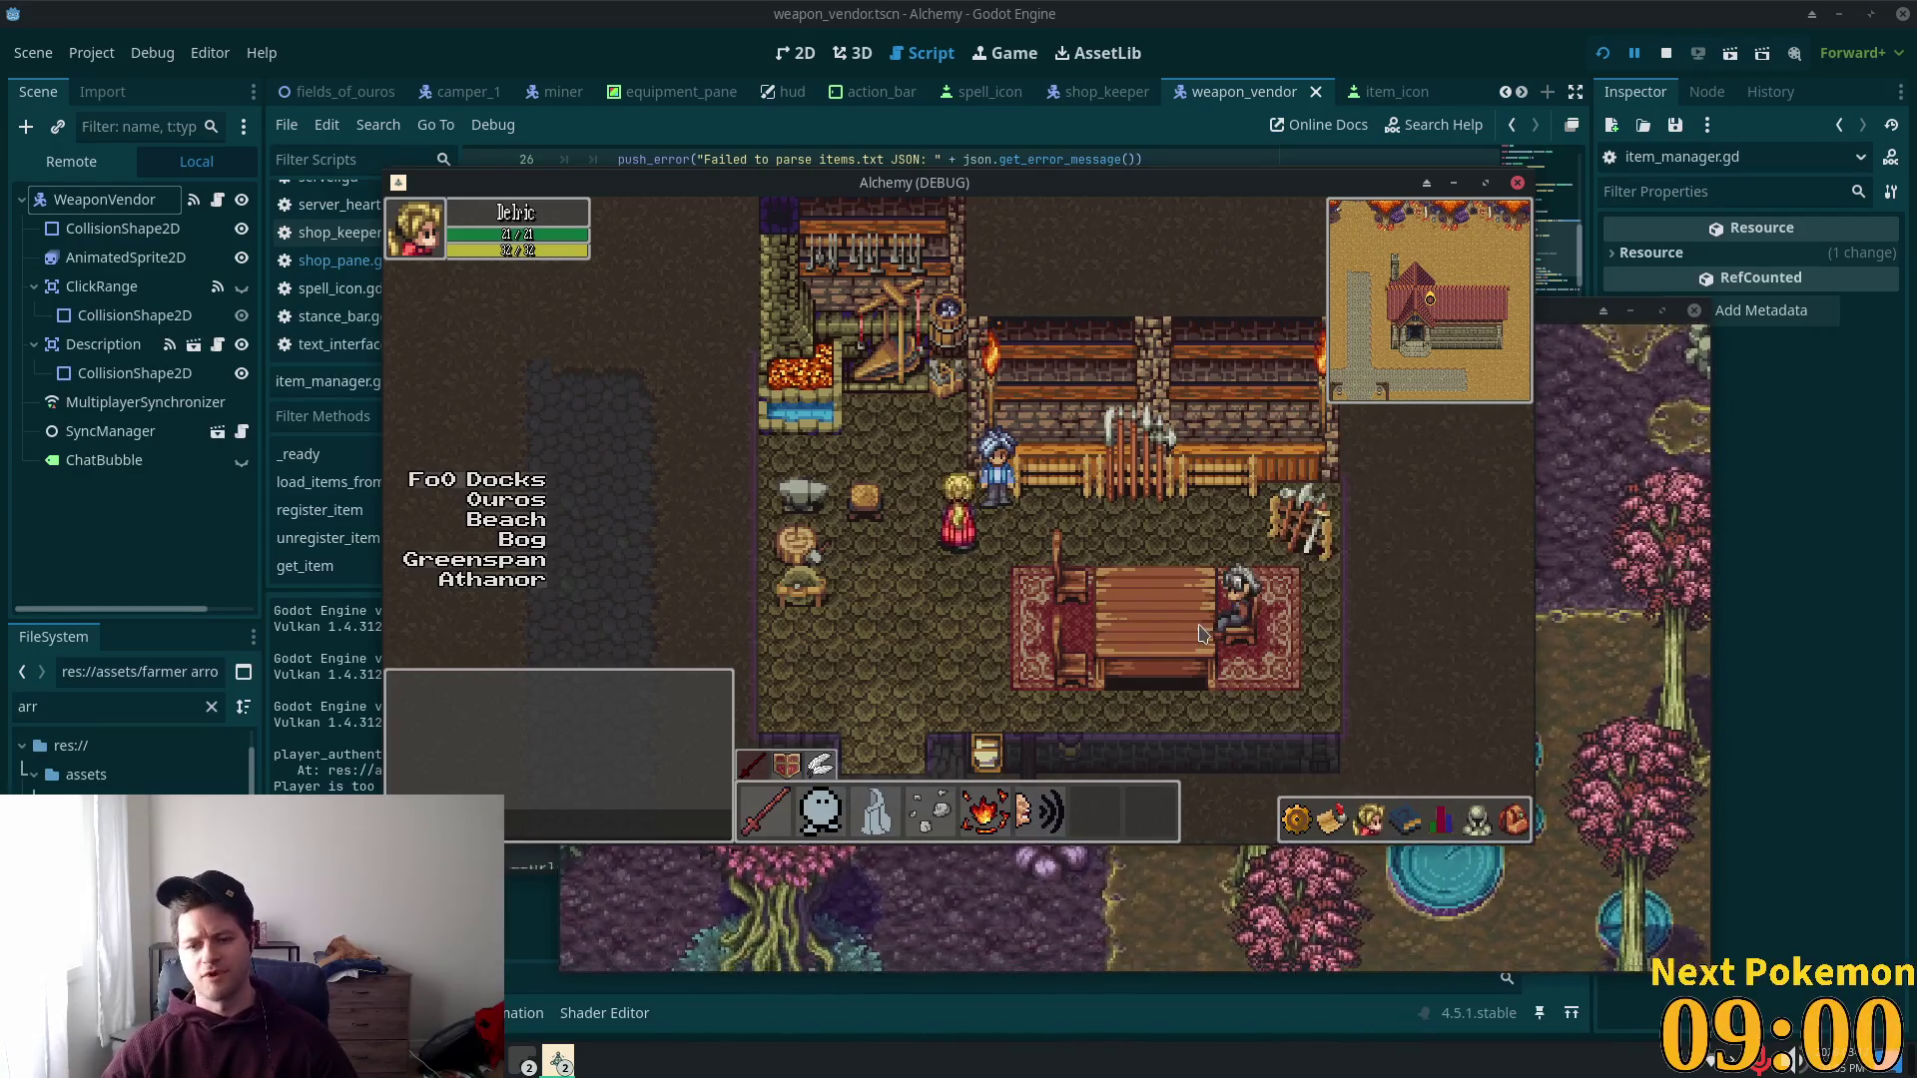
{"action": "key", "text": "s"}
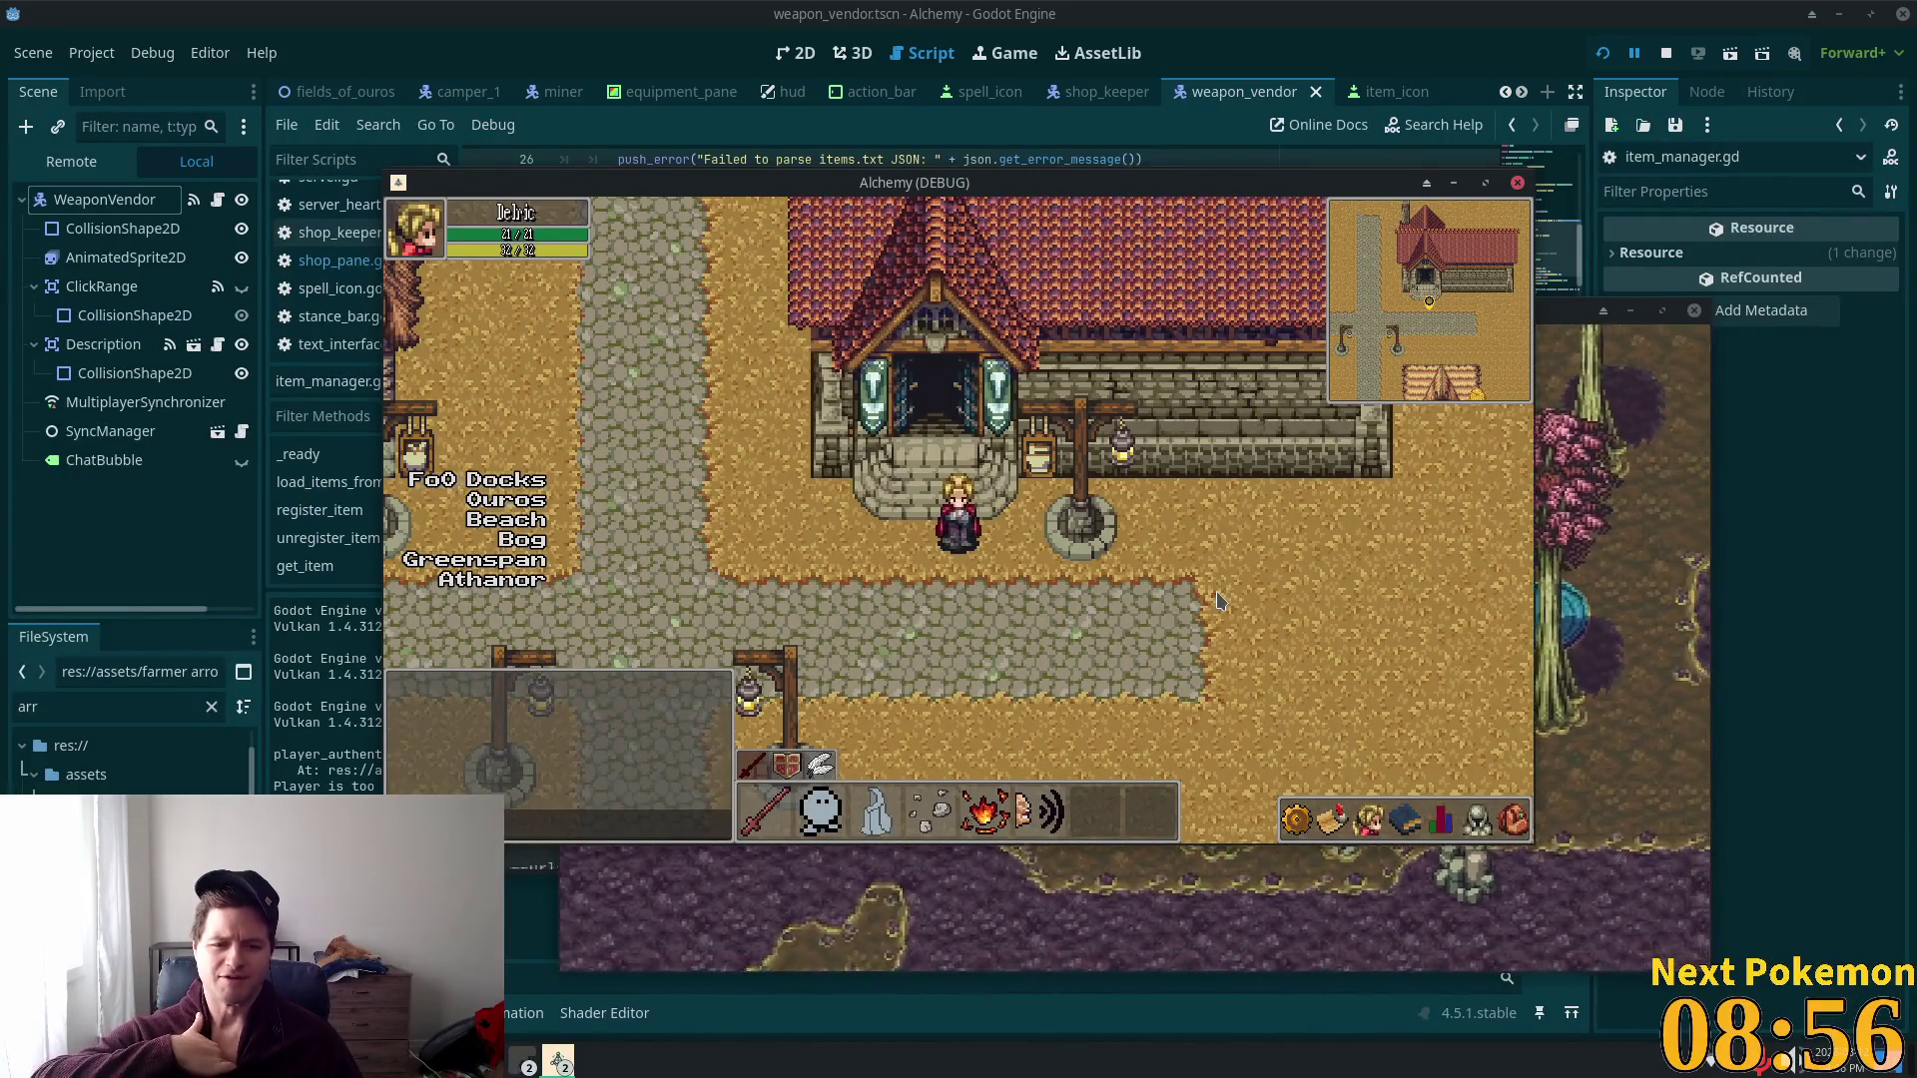
Step: Walk the player south from the weapon shop down the Ouros road past the wells and houses
{"action": "key", "text": "a"}
{"action": "key", "text": "s"}
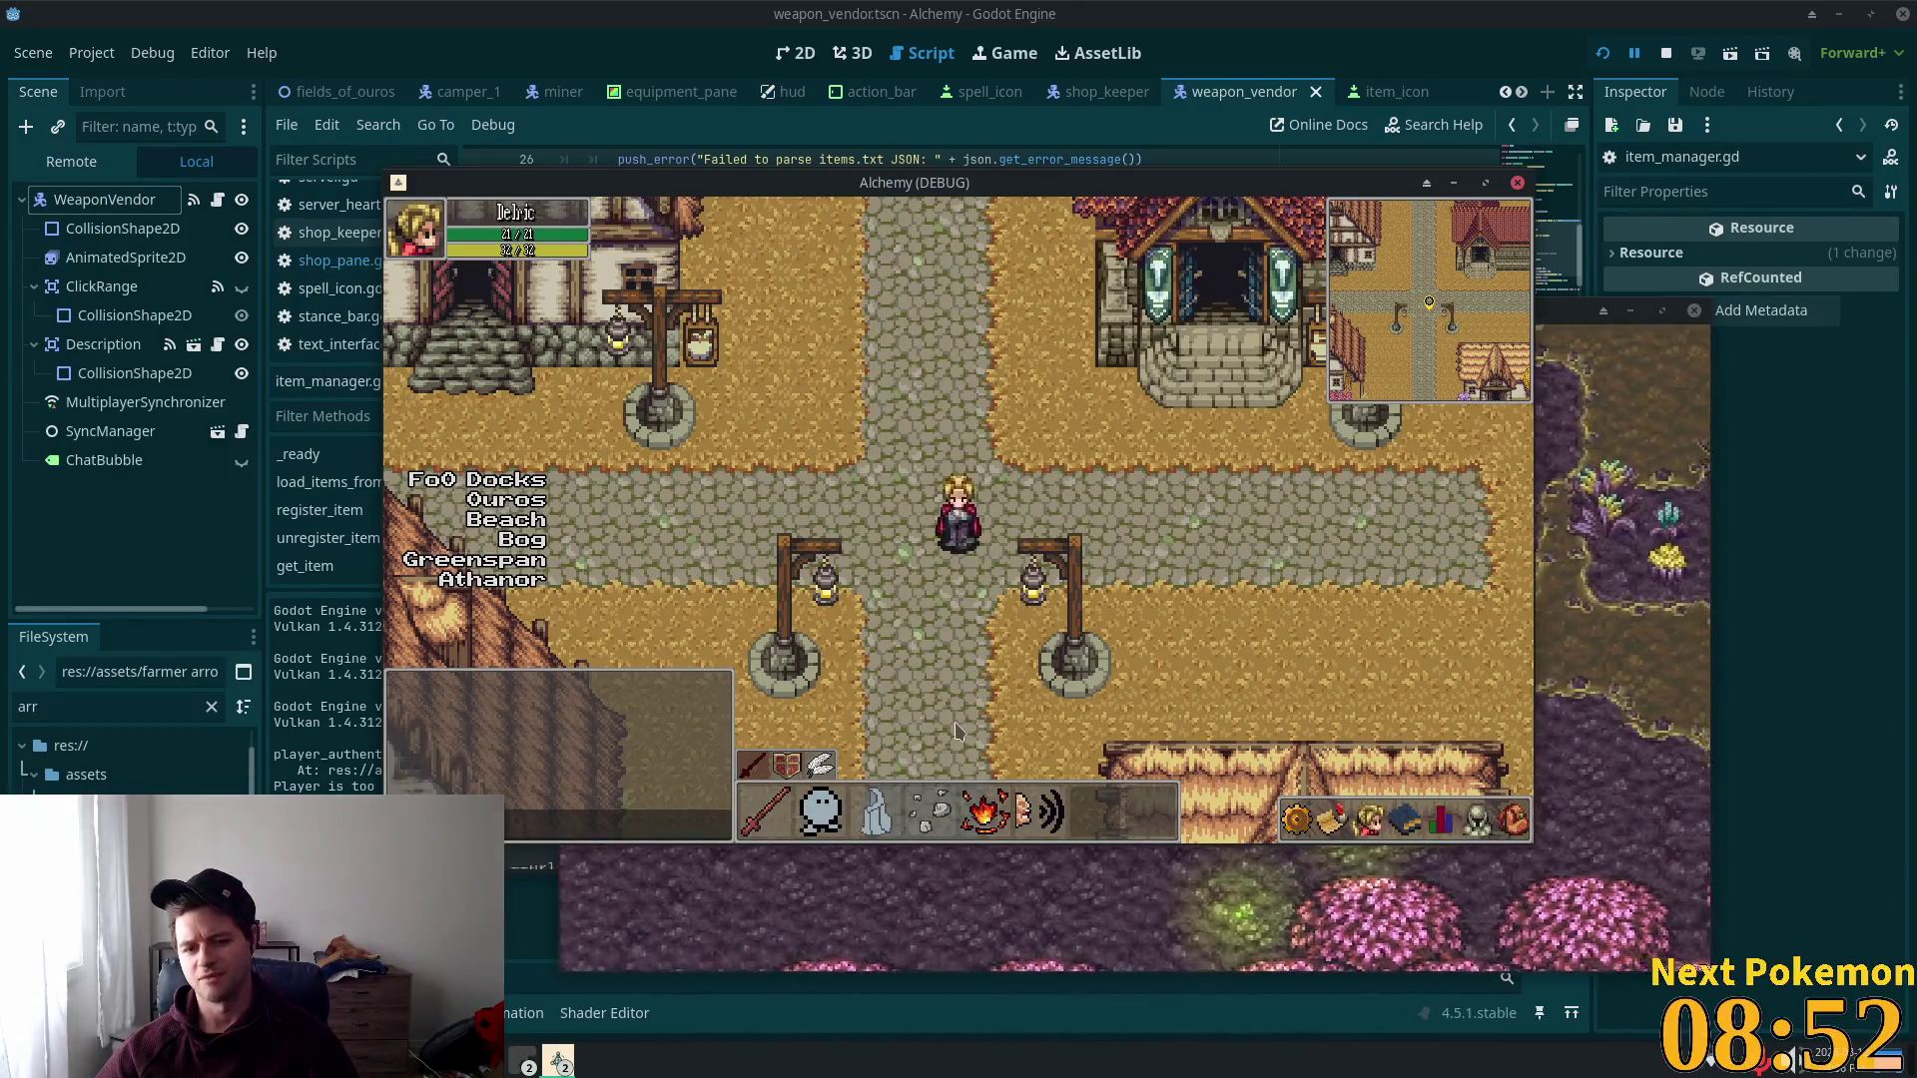
{"action": "key", "text": "Down"}
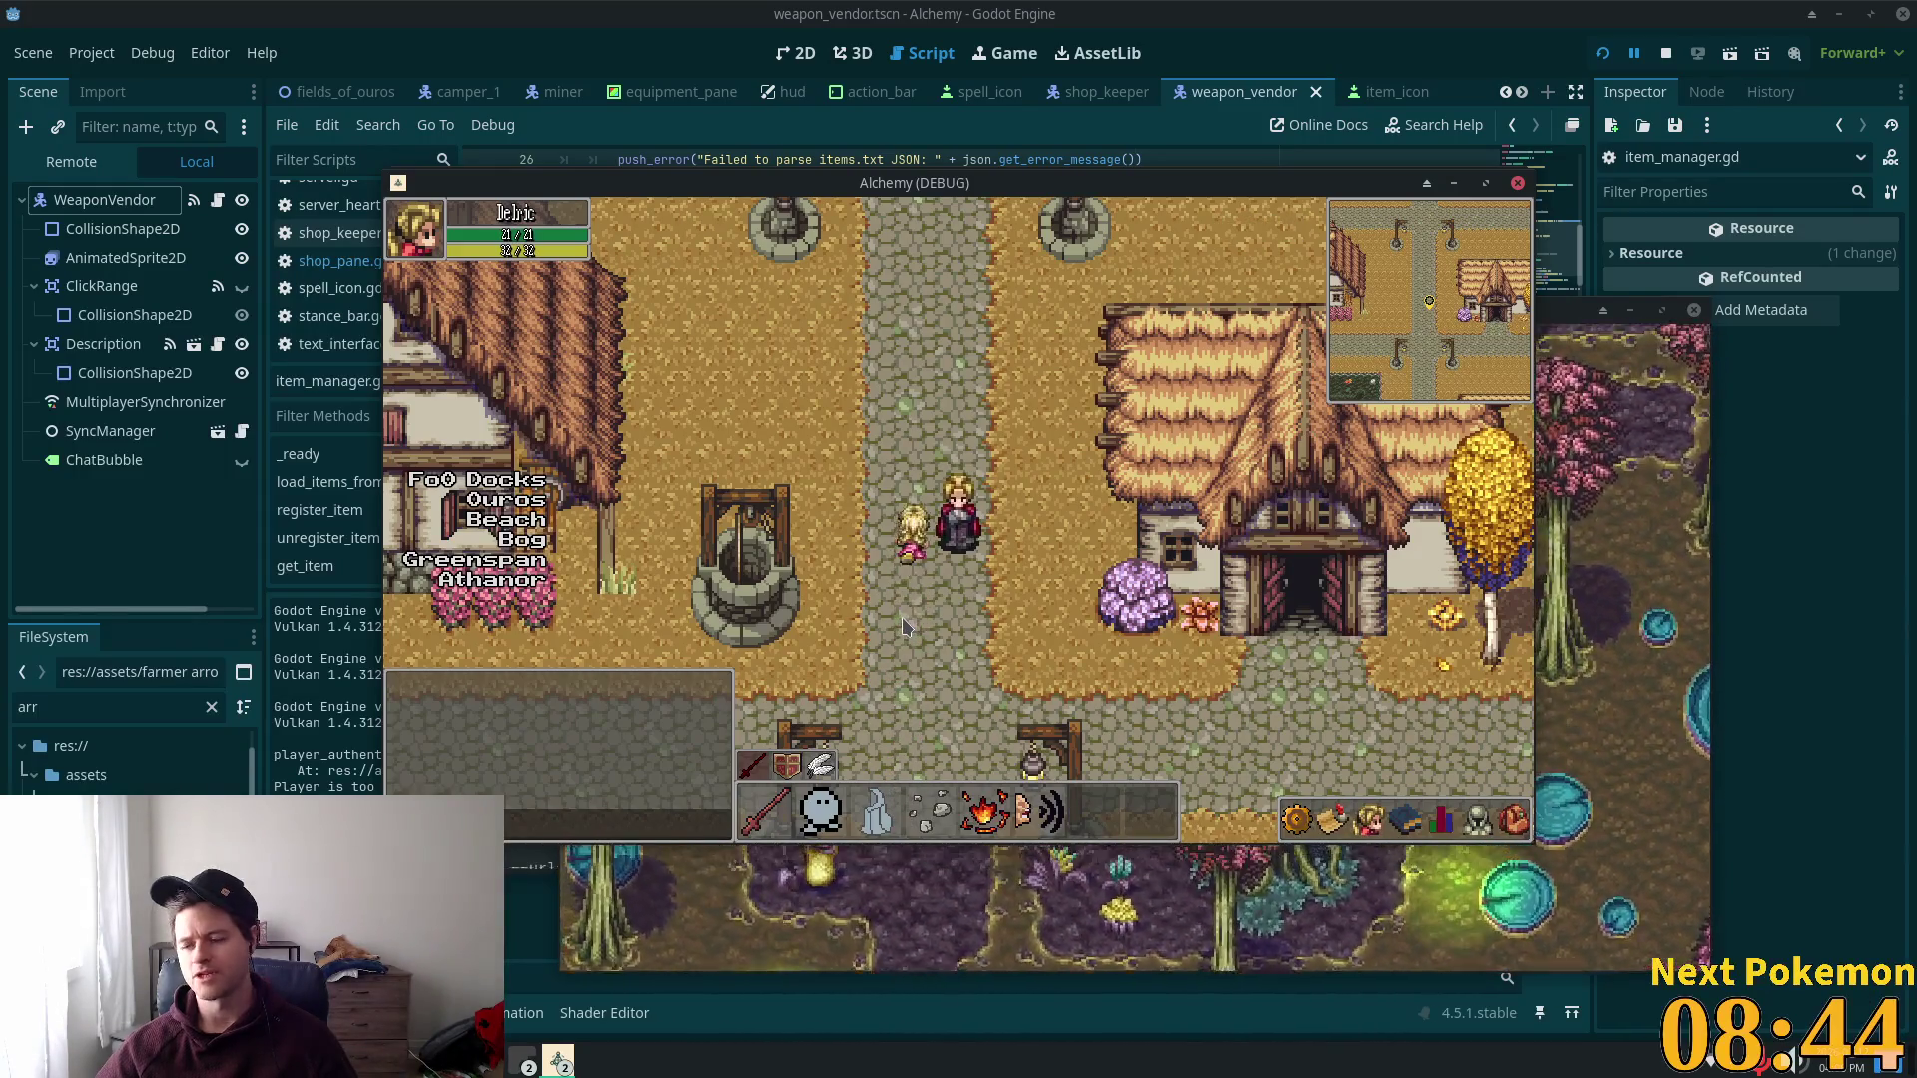
{"action": "key", "text": "Left"}
{"action": "key", "text": "Down"}
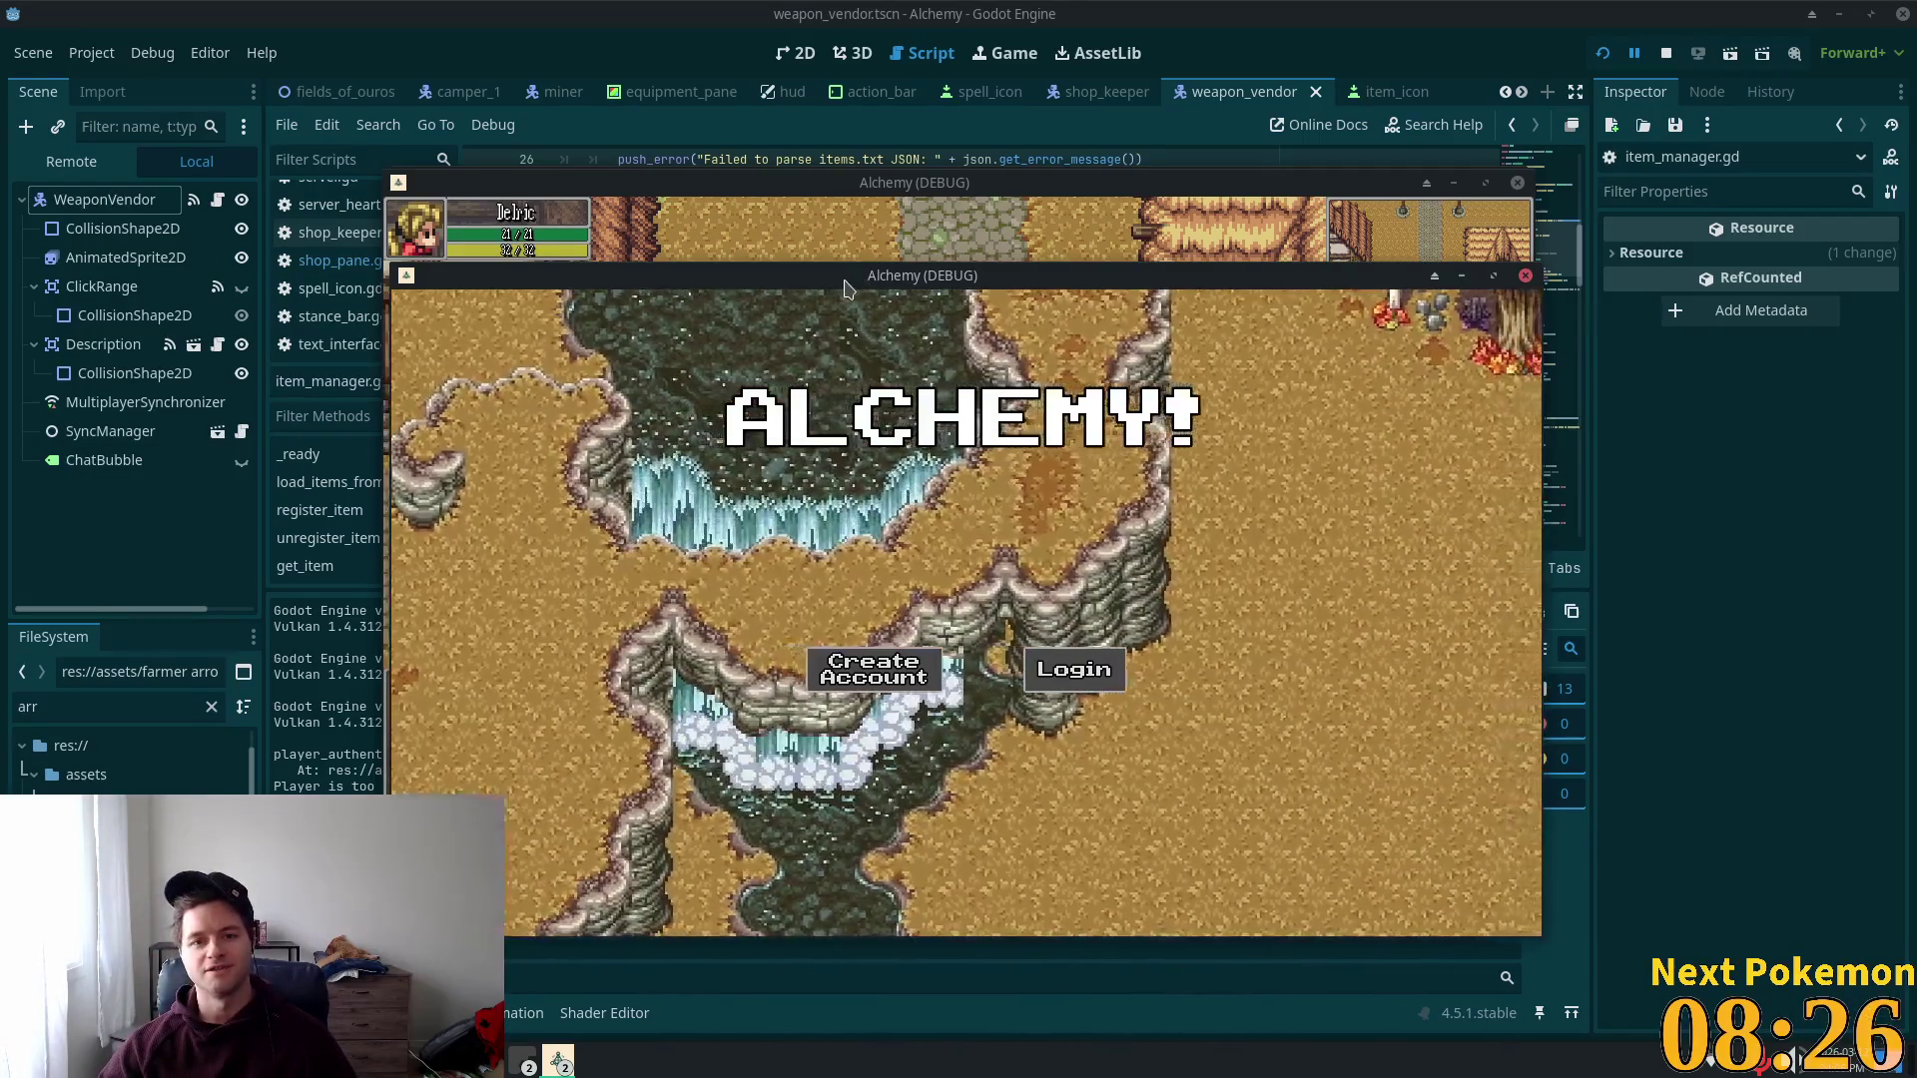
Step: Line the title-screen Alchemy window up squarely over the first game window
{"action": "left_click_drag", "start_coordinate": [844, 287], "coordinate": [752, 257]}
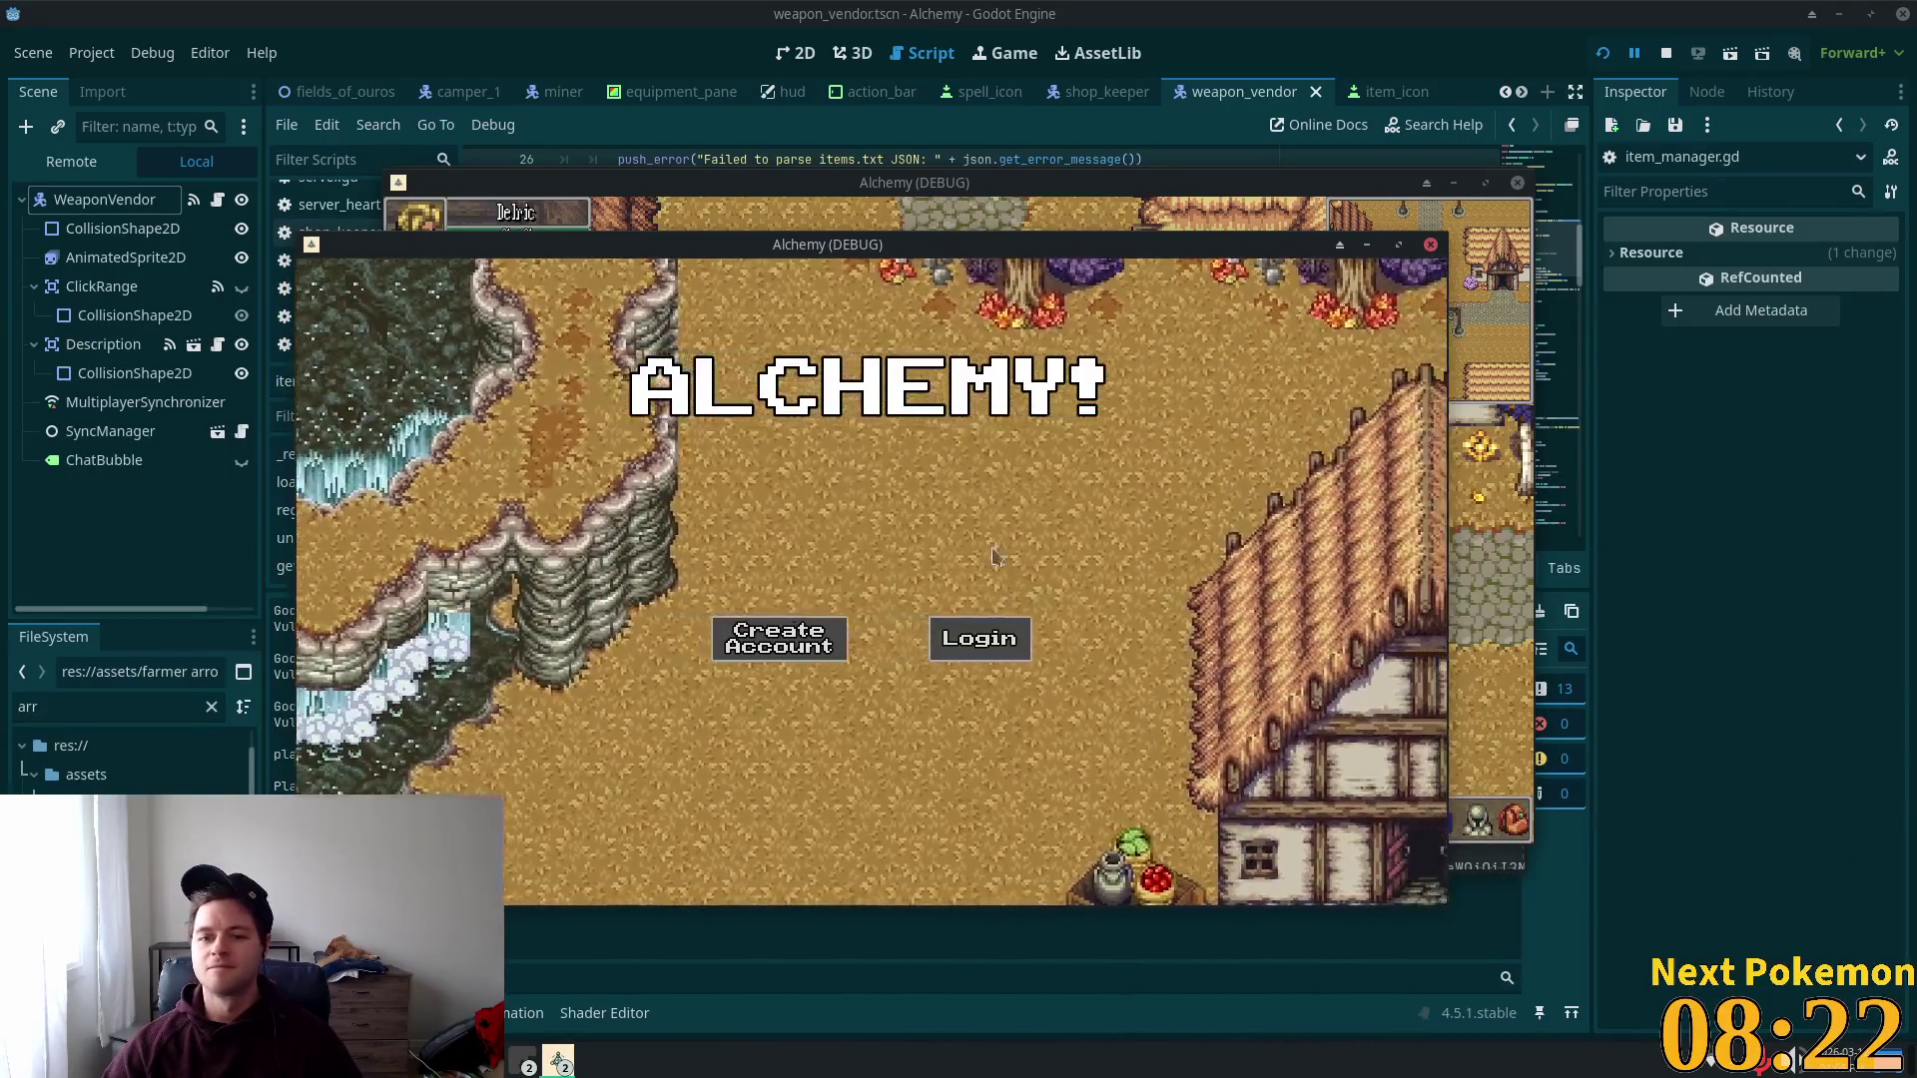
{"action": "mouse_move", "coordinate": [823, 244]}
{"action": "left_mouse_down"}
{"action": "mouse_move", "coordinate": [913, 252]}
{"action": "mouse_move", "coordinate": [912, 186]}
{"action": "left_mouse_up"}
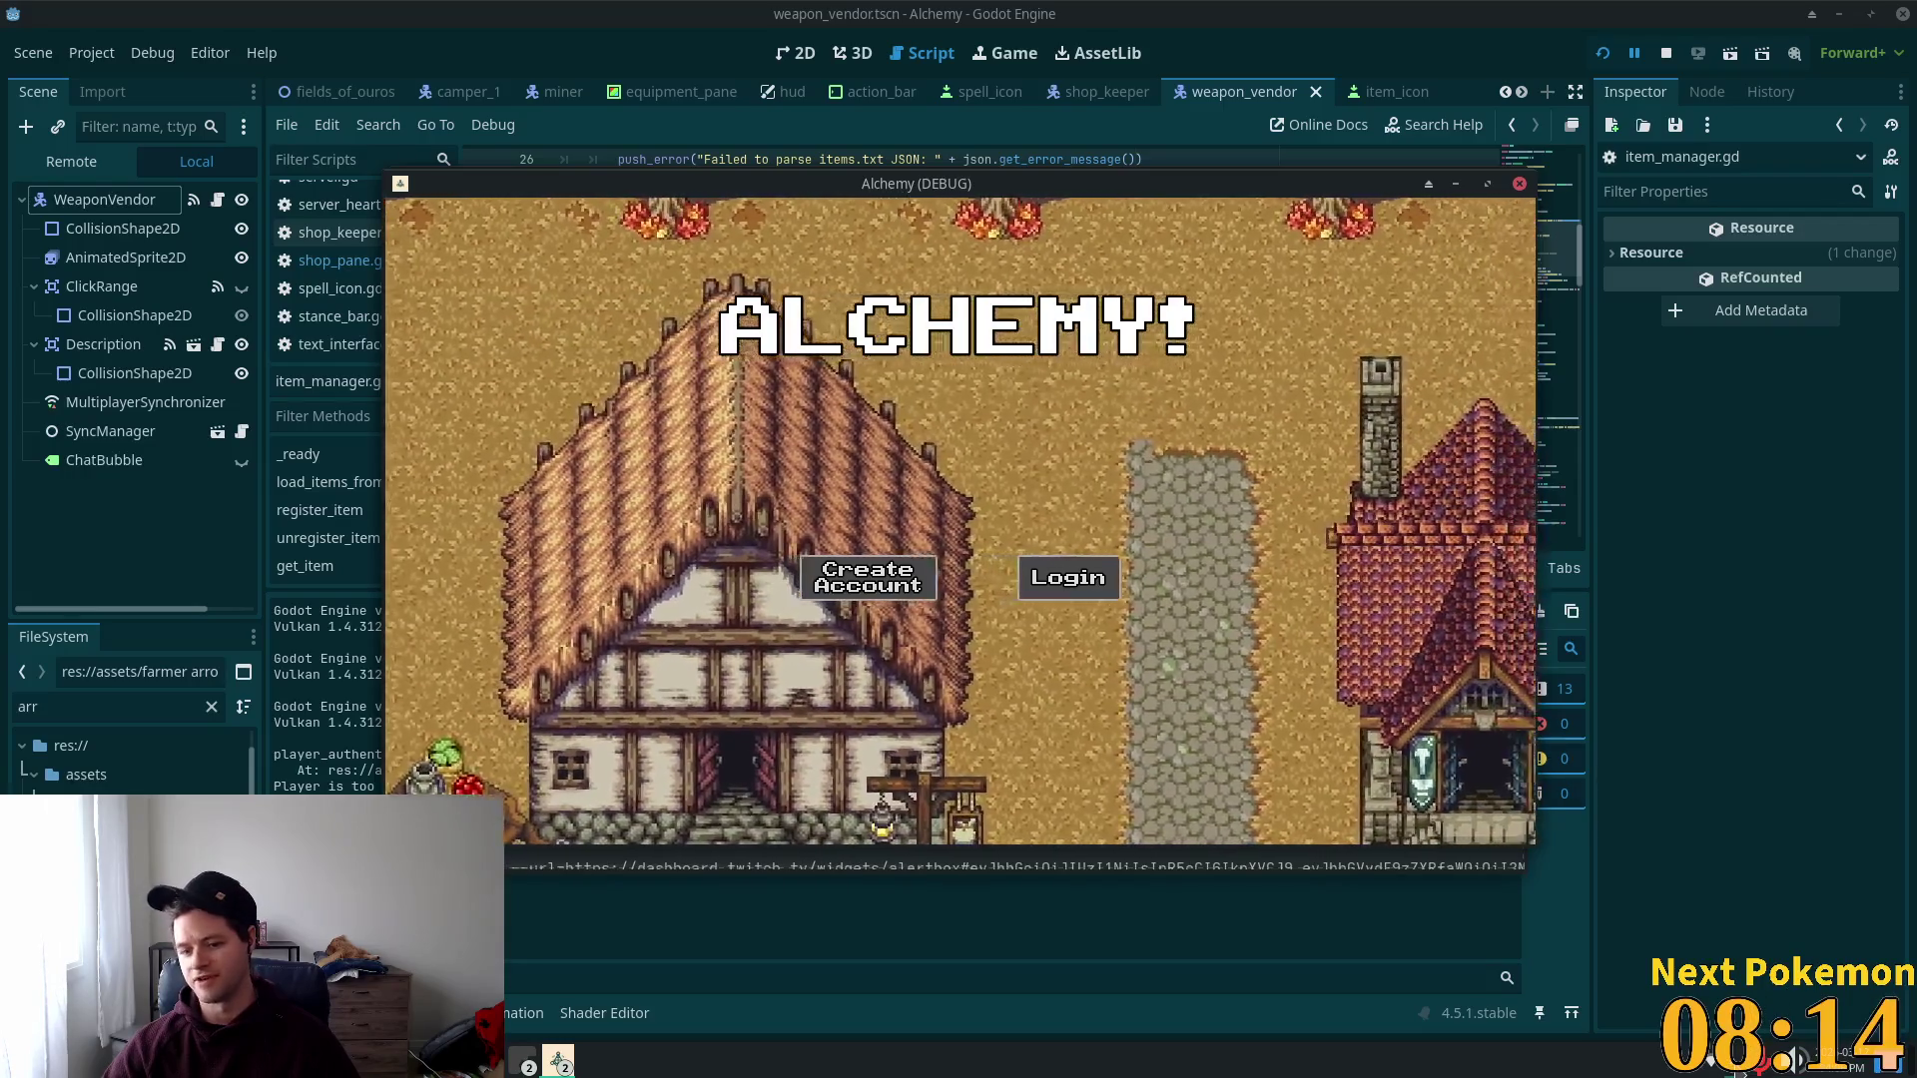
{"action": "key", "text": "super"}
Step: Launch Peek via a 'peek' launcher search and place its recording frame over the game
{"action": "type", "text": "peek"}
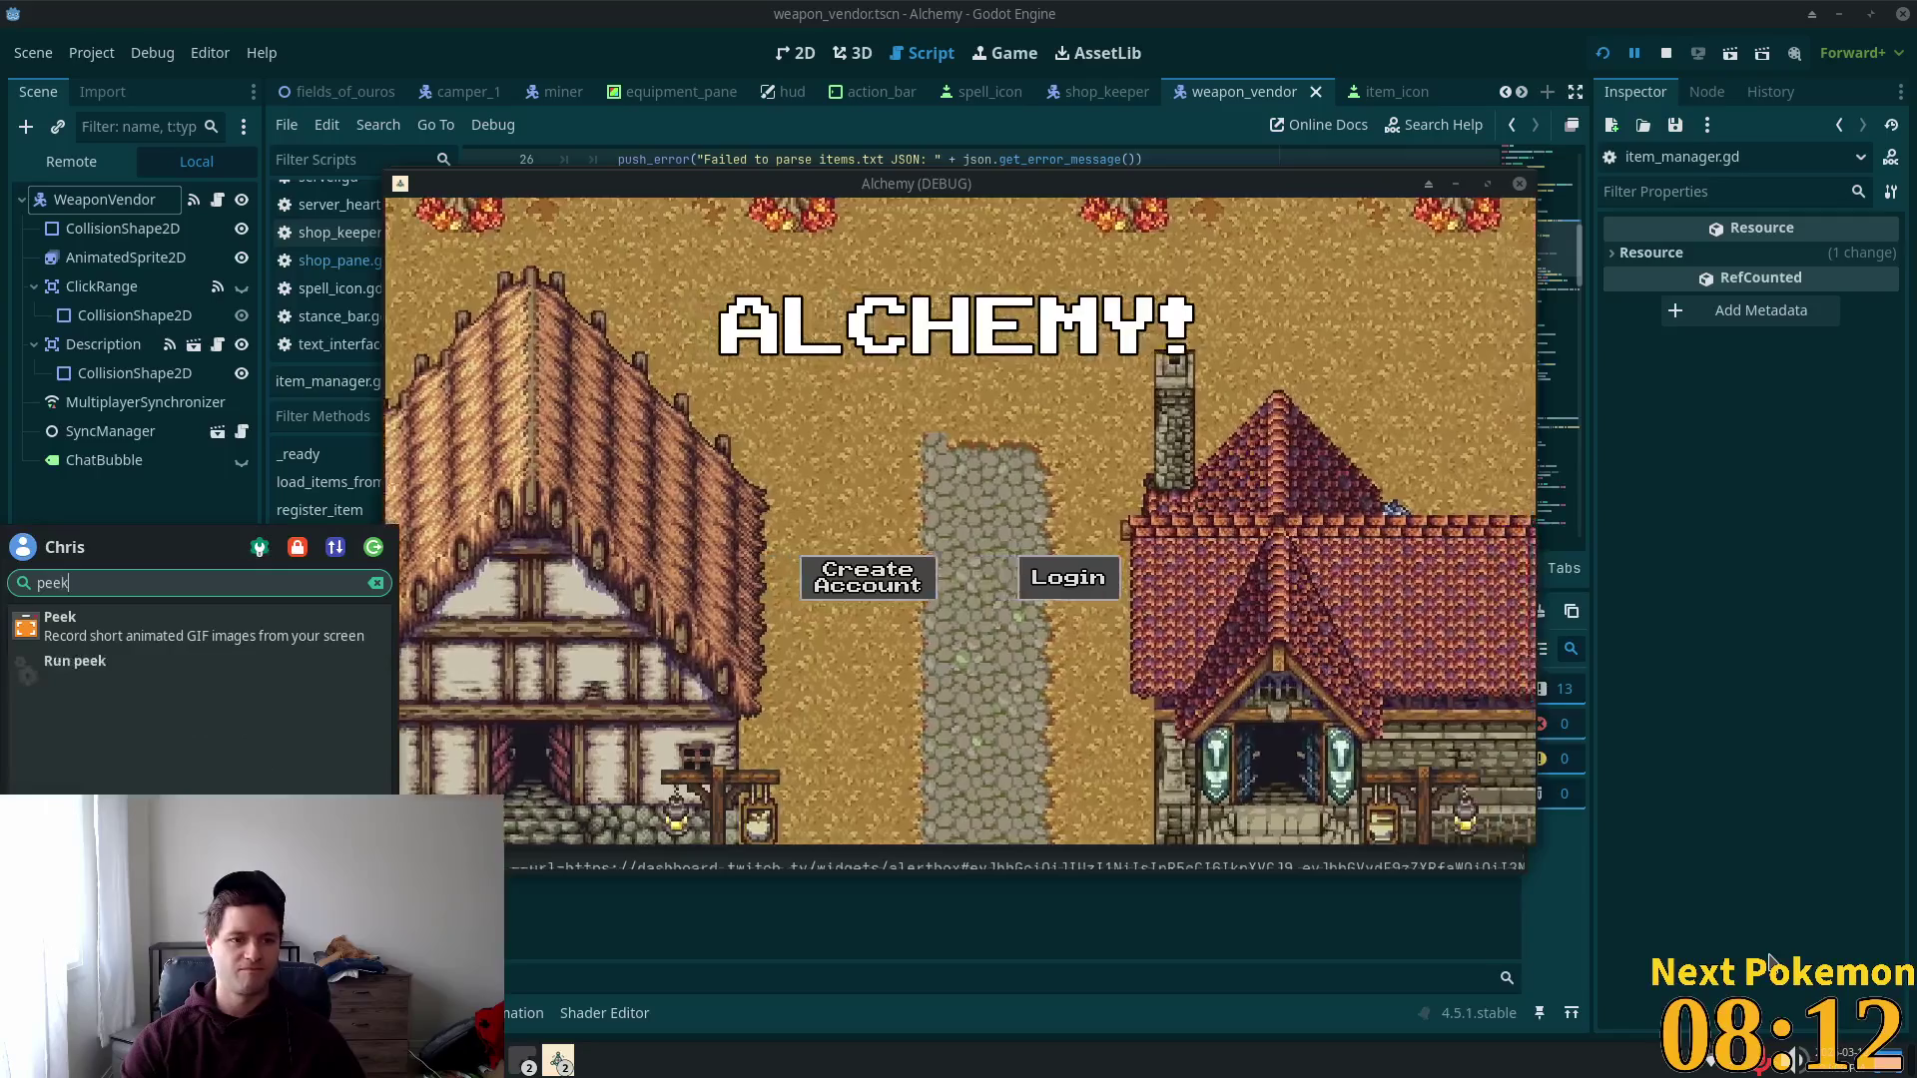
{"action": "key", "text": "Return"}
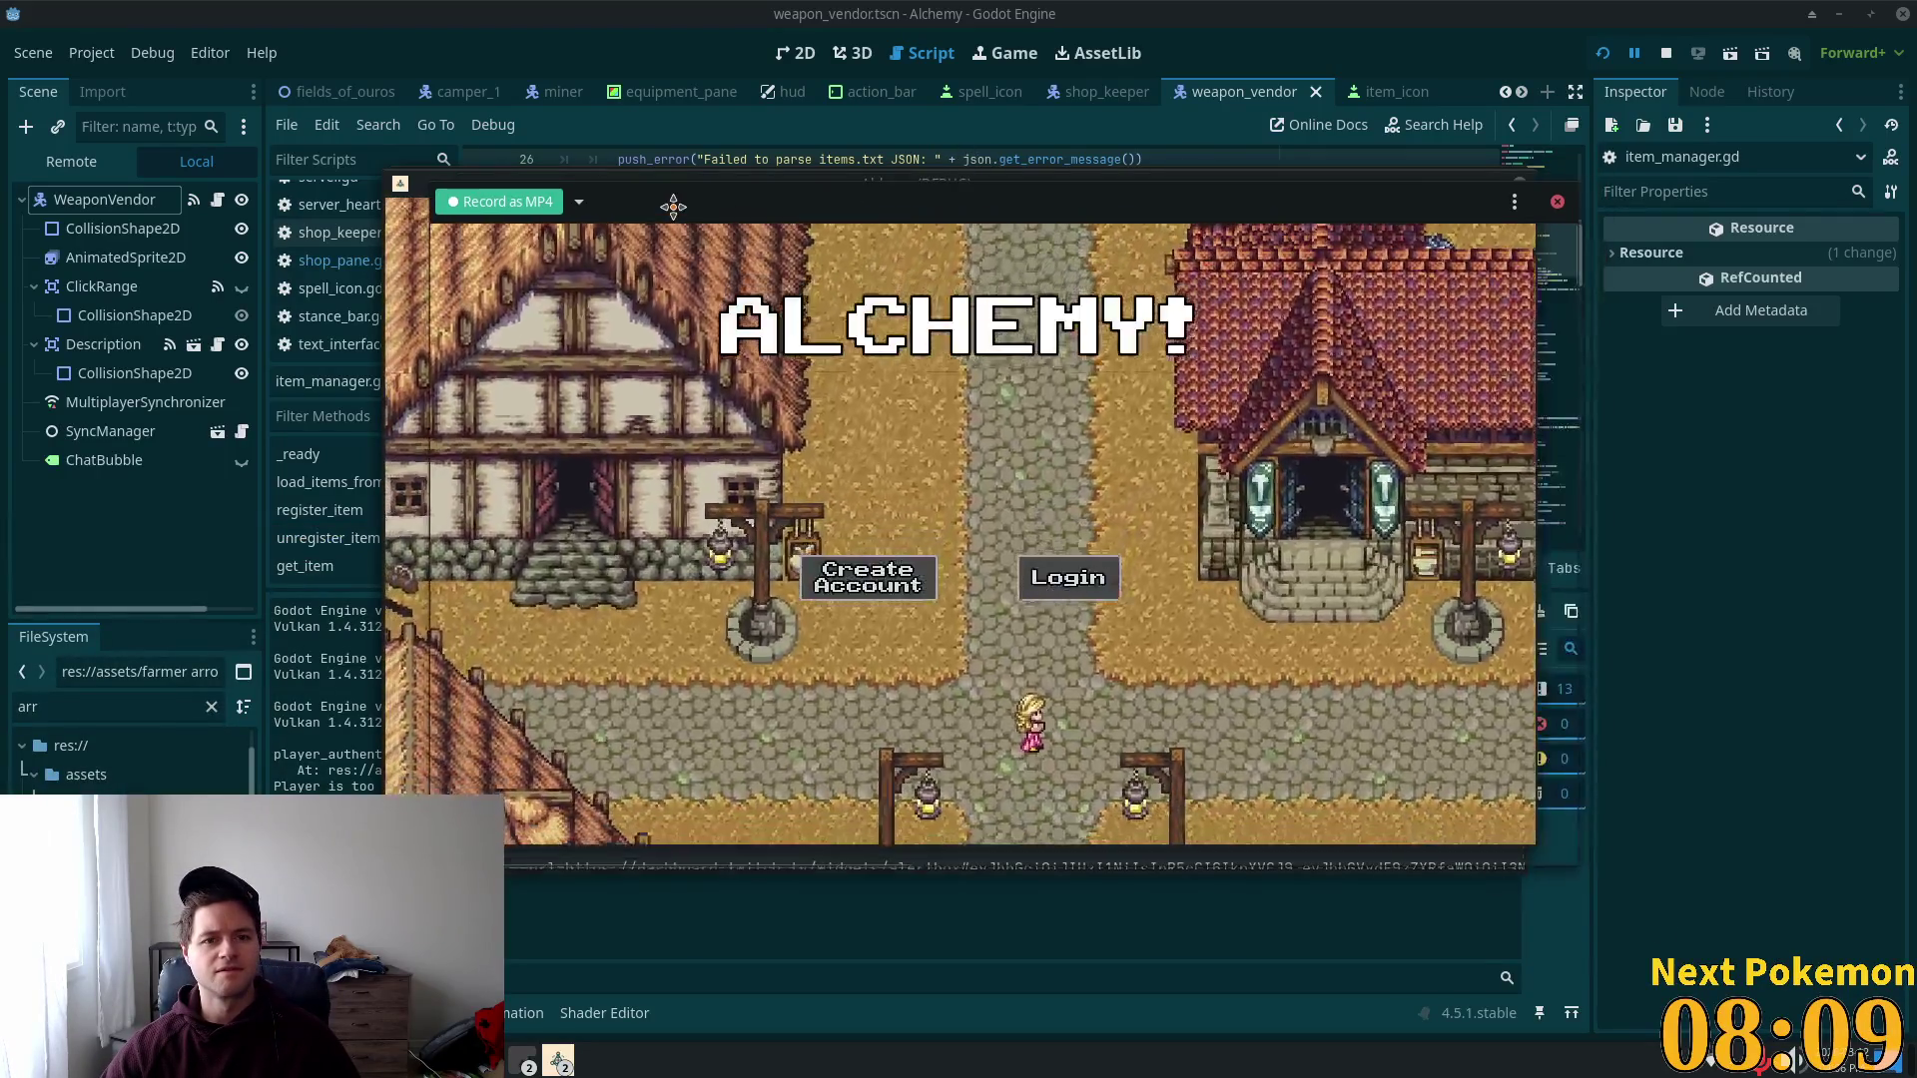
{"action": "left_click_drag", "start_coordinate": [700, 199], "coordinate": [628, 180]}
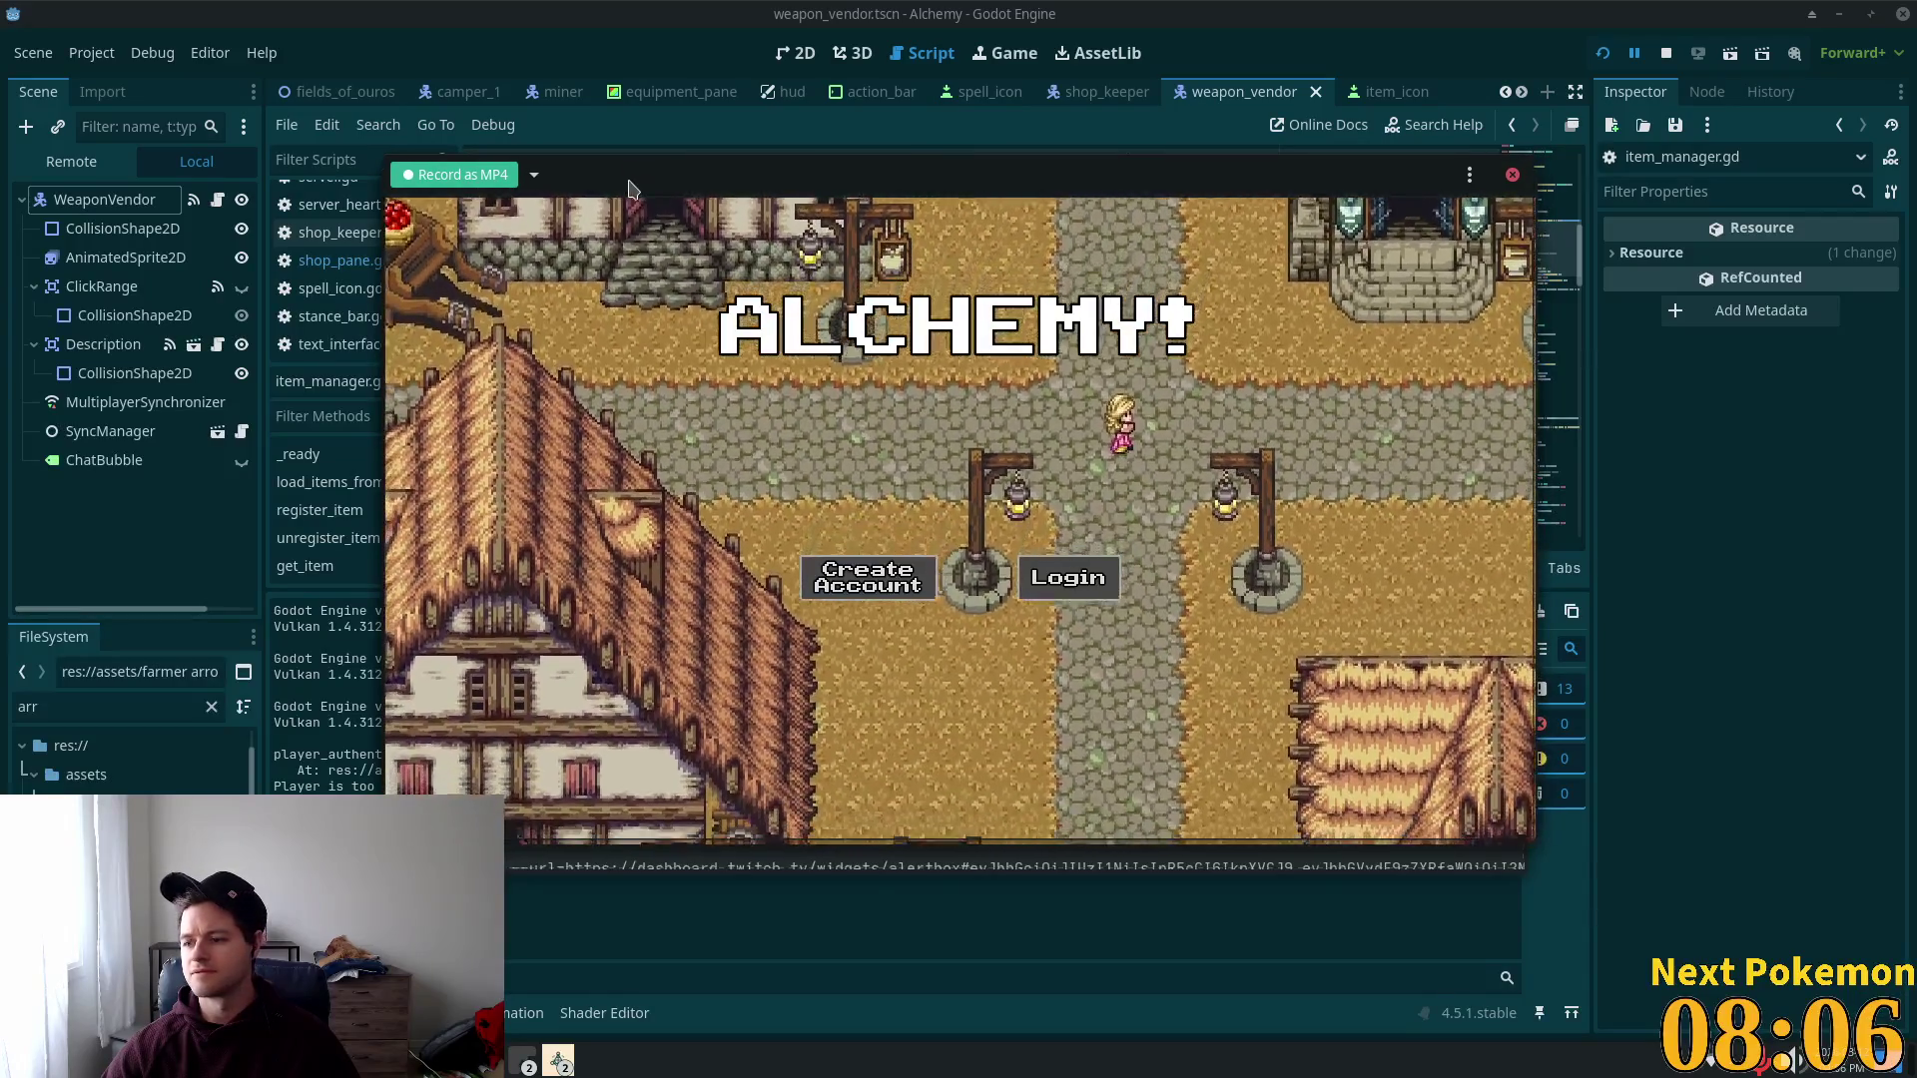